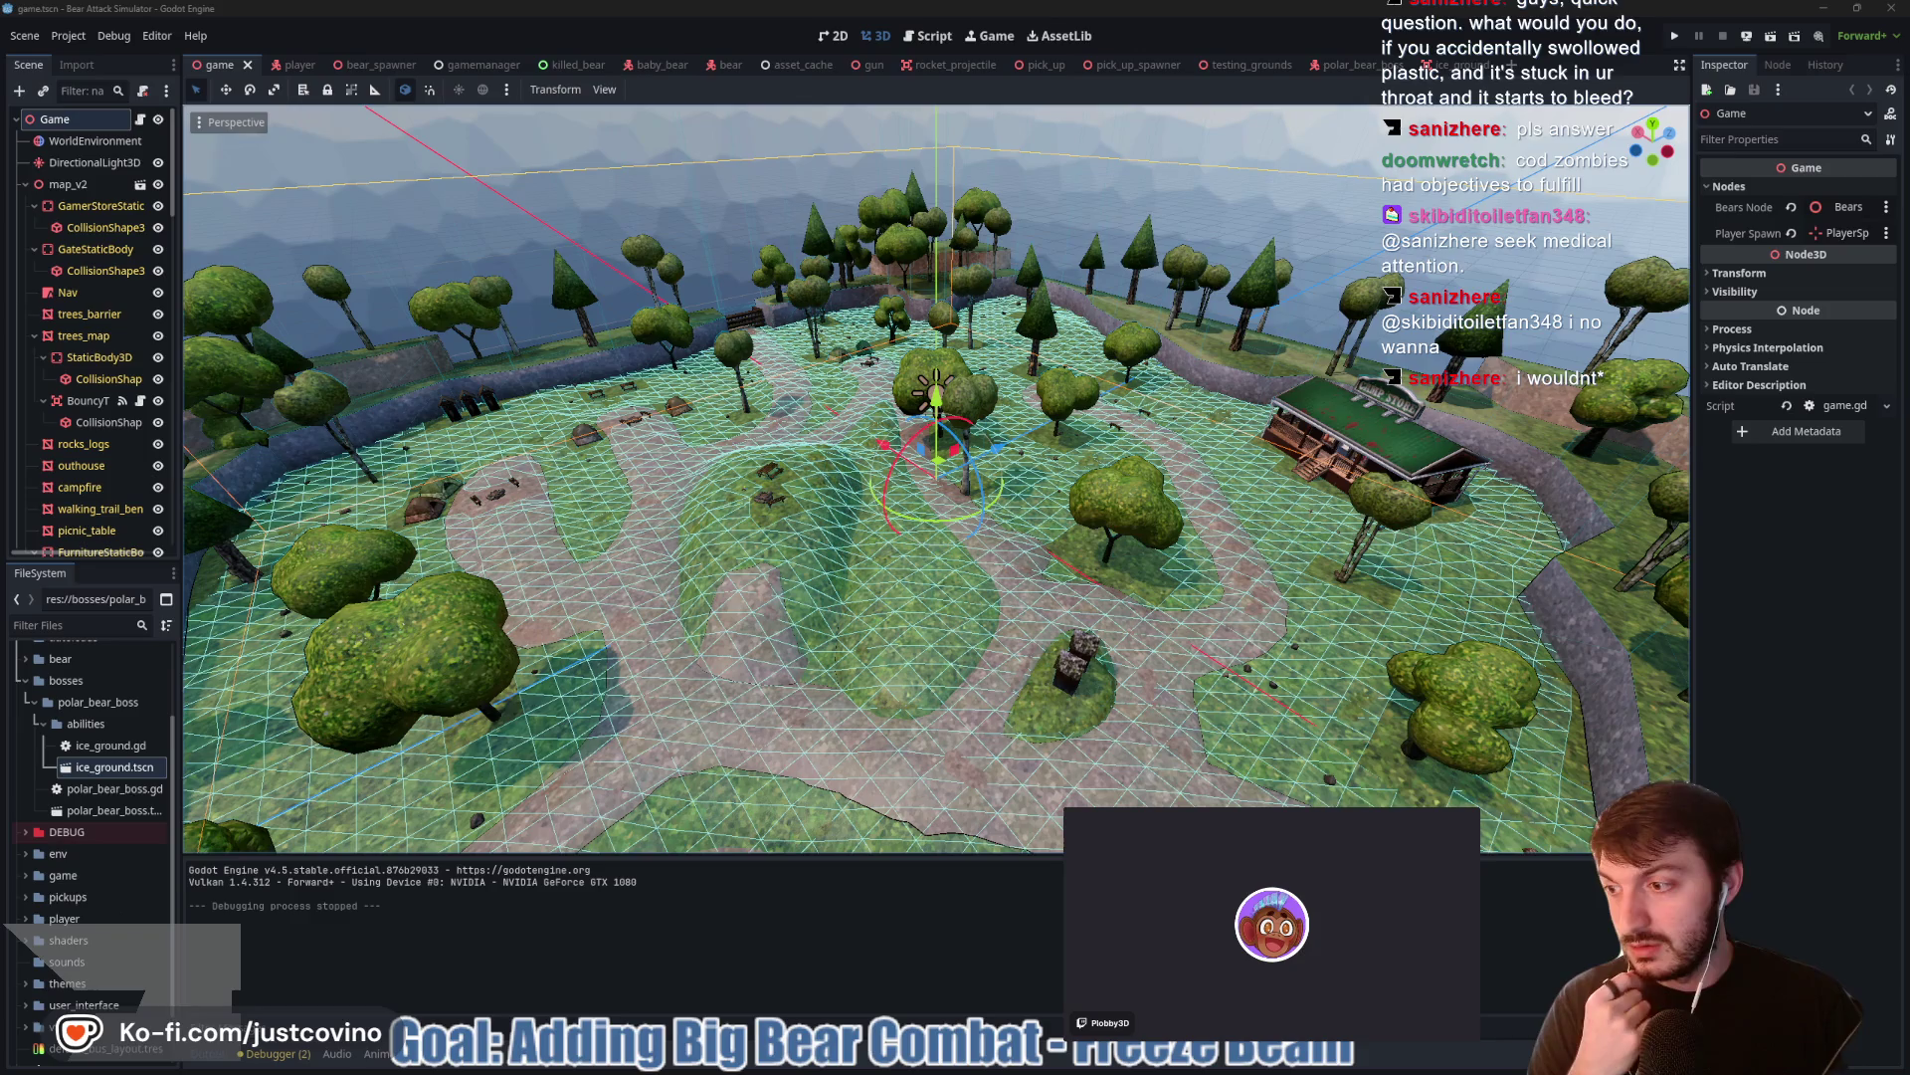
Bring the Twitch guest-star popout window up over the Godot map scene
{"action": "key", "text": "alt+Tab"}
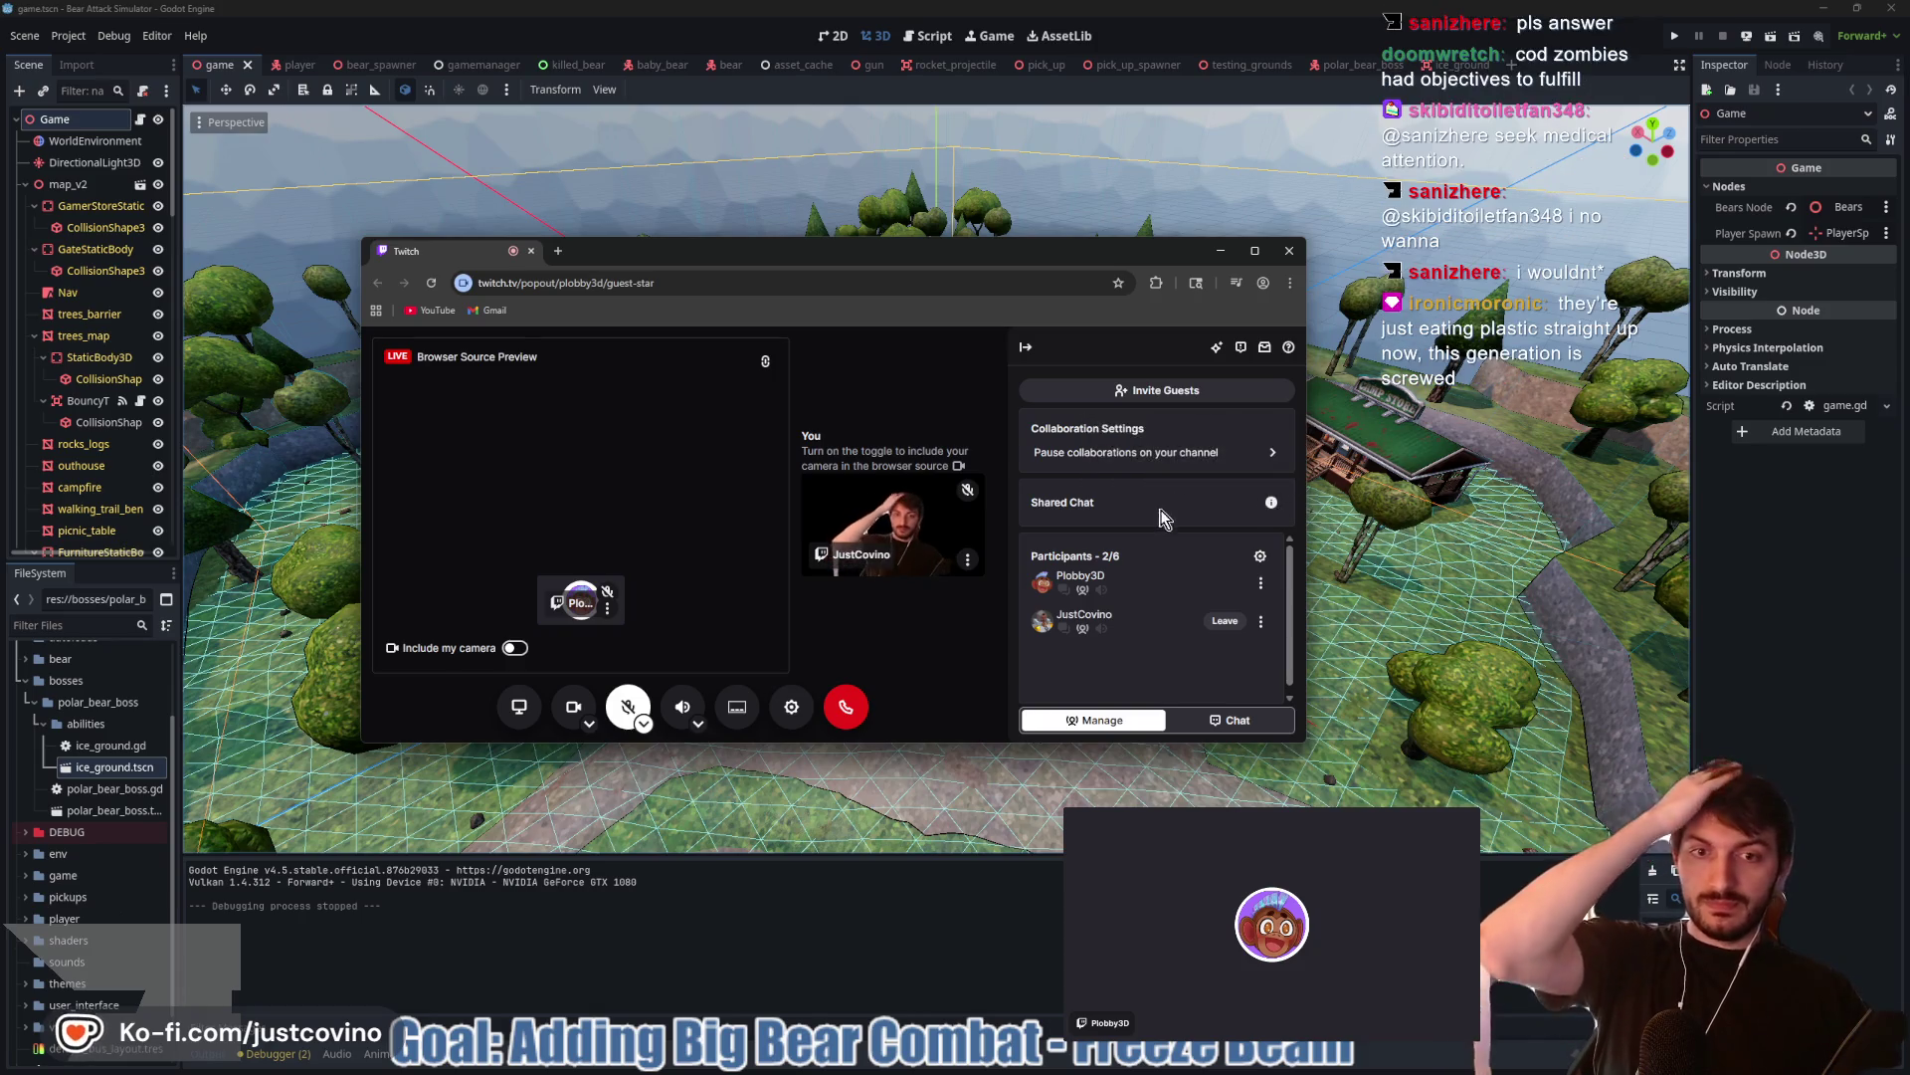
Drag the Twitch guest-star popout off the Godot editor so the map shows fully
{"action": "mouse_move", "coordinate": [439, 253]}
{"action": "left_mouse_down"}
{"action": "mouse_move", "coordinate": [673, 293]}
{"action": "mouse_move", "coordinate": [481, 229]}
{"action": "mouse_move", "coordinate": [0, 239]}
{"action": "left_mouse_up"}
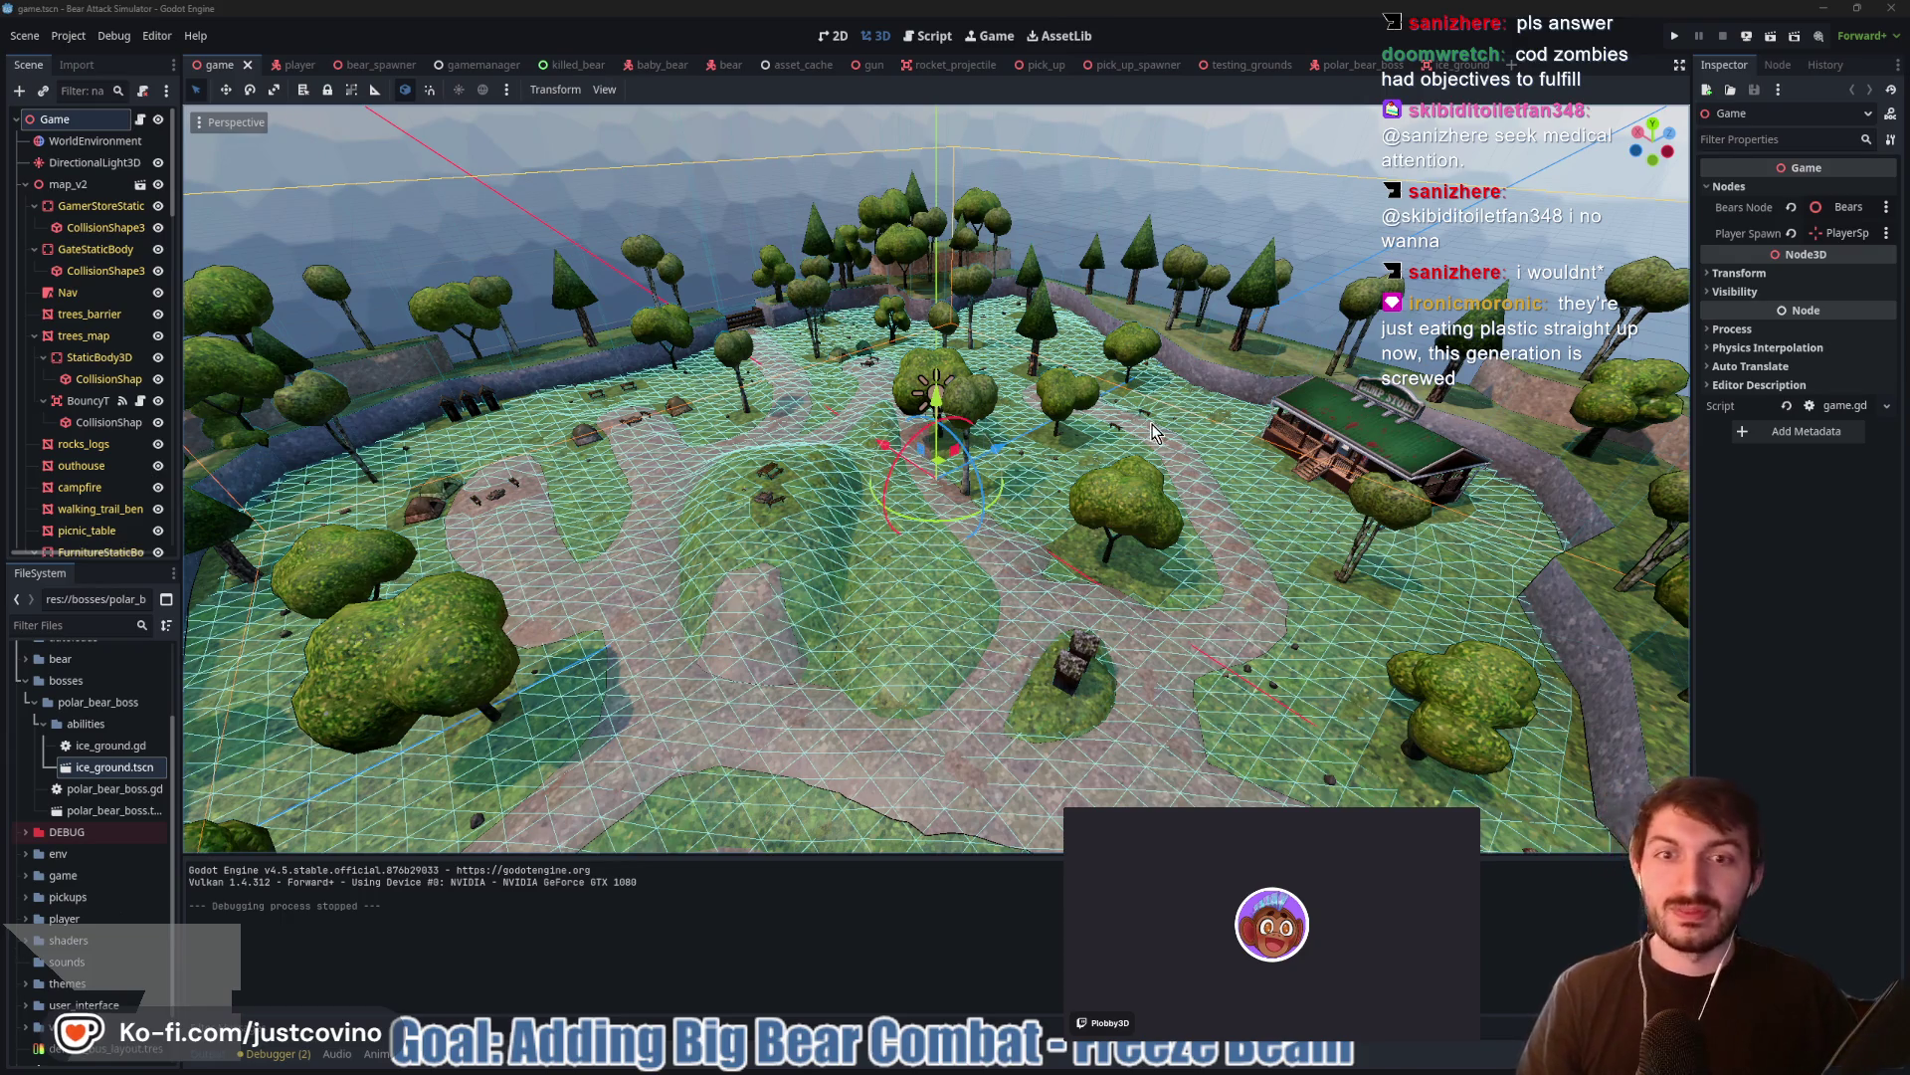
Zoom in and orbit the 3D view so the lake sits on the left
{"action": "scroll", "coordinate": [1082, 452], "scroll_direction": "up", "scroll_amount": 3}
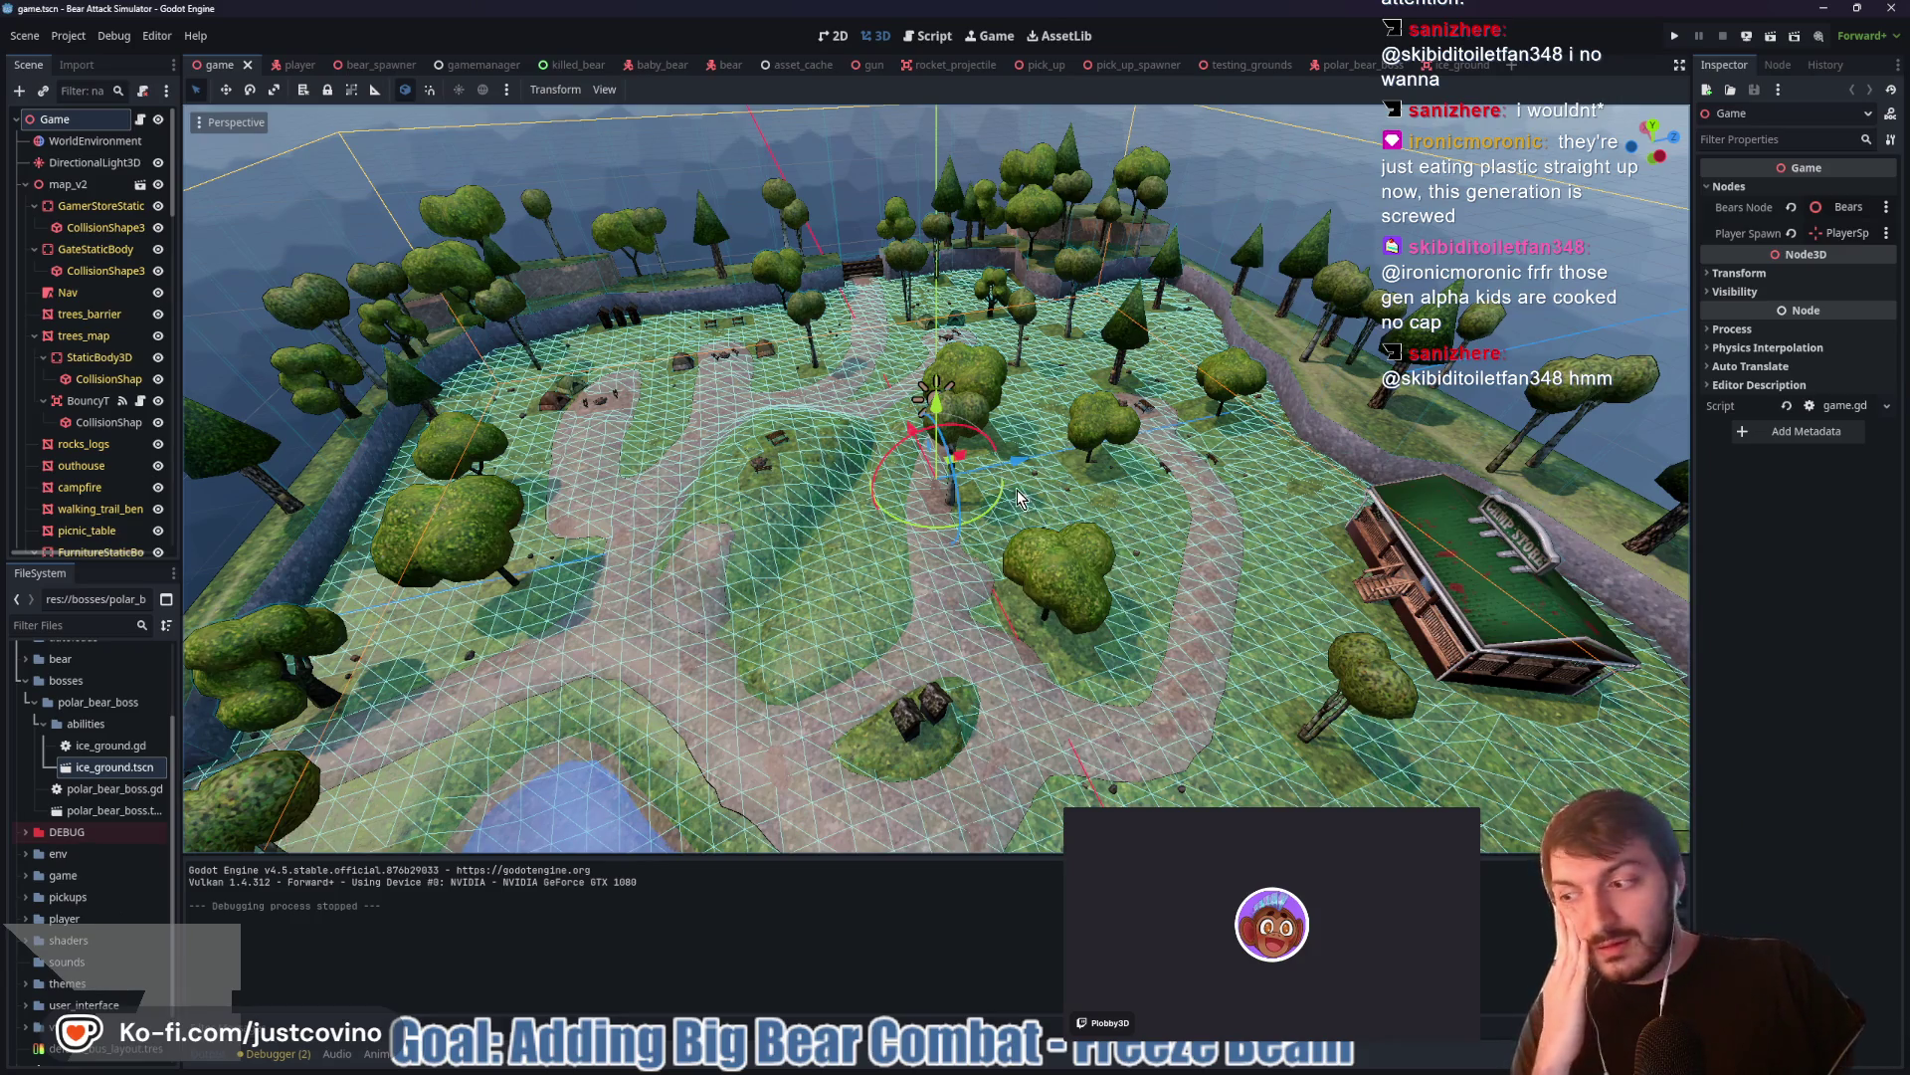
{"action": "mouse_move", "coordinate": [1061, 549]}
{"action": "left_mouse_down"}
{"action": "mouse_move", "coordinate": [876, 577]}
{"action": "mouse_move", "coordinate": [981, 589]}
{"action": "left_mouse_up"}
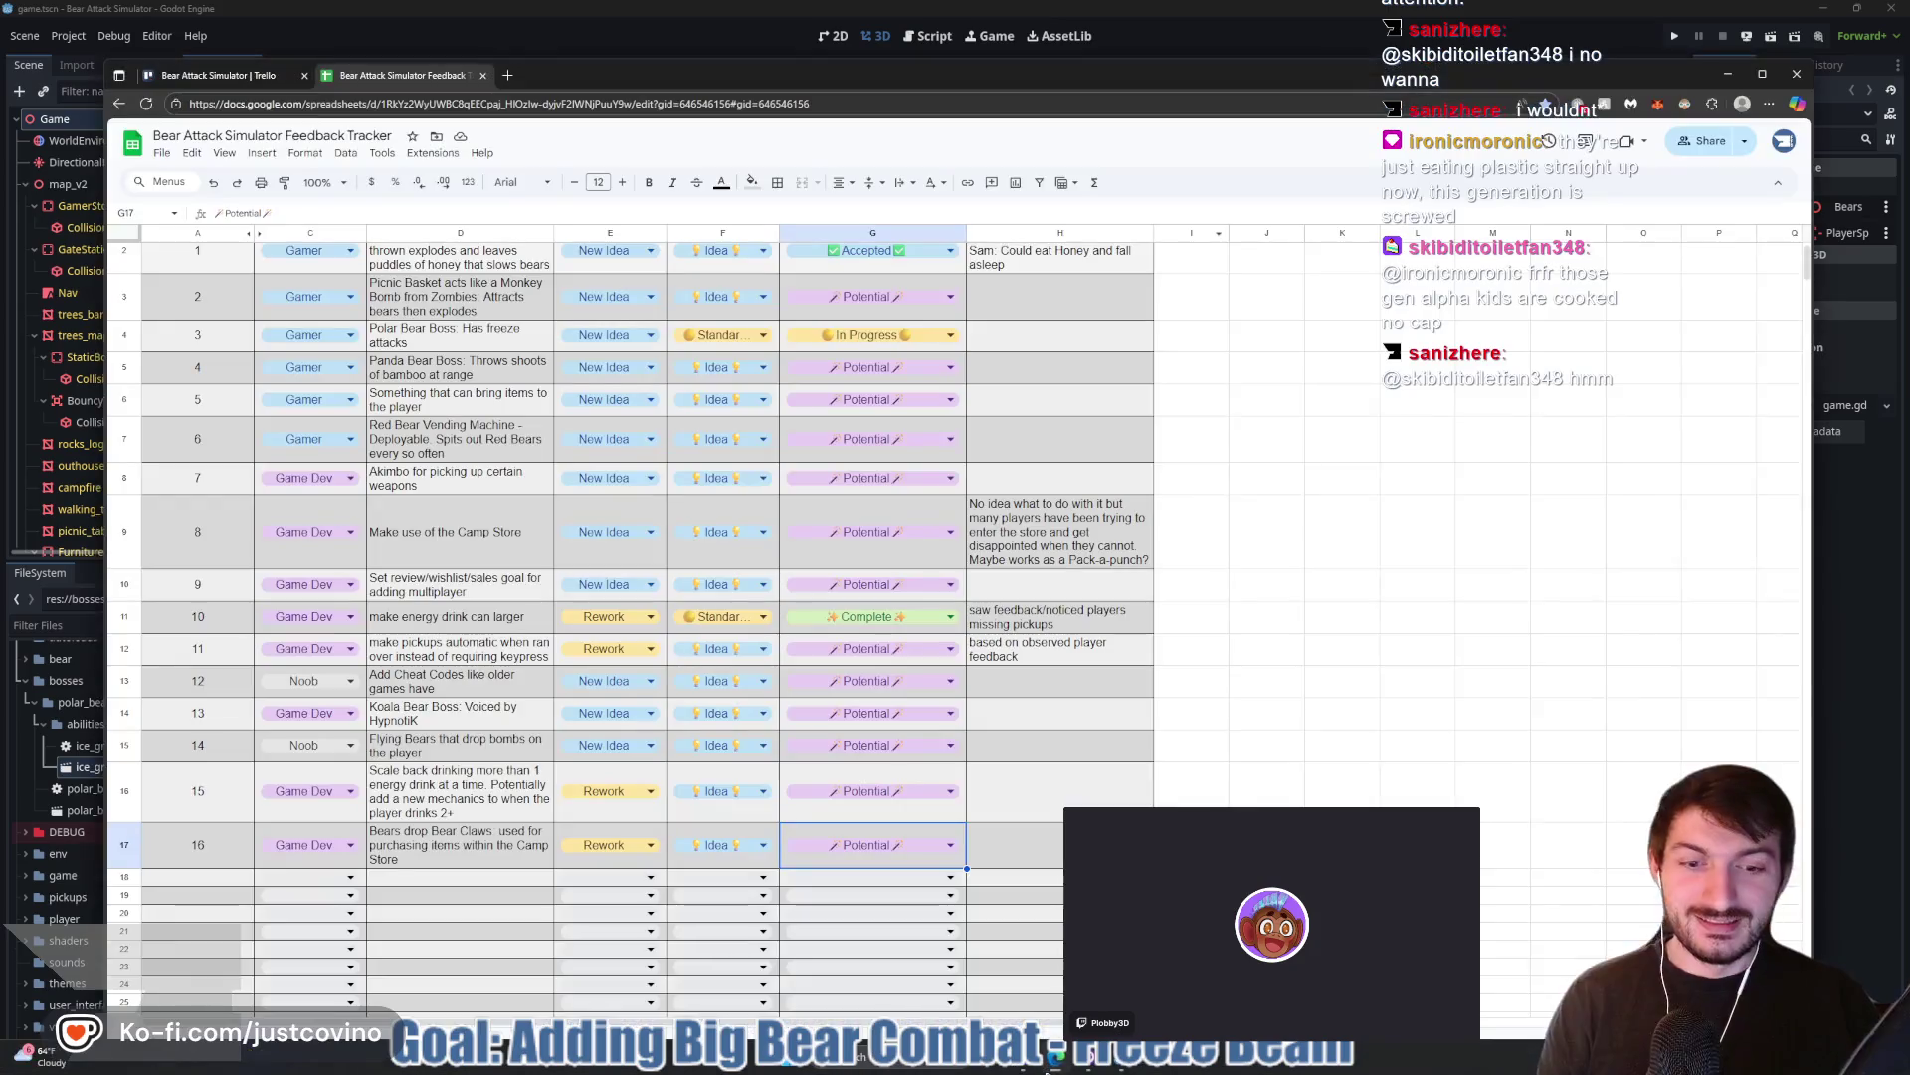
{"action": "left_click", "coordinate": [1035, 1063]}
Load twitch.tv in a new tab and open a followed channel's live stream
{"action": "left_click", "coordinate": [500, 79]}
{"action": "type", "text": "twitch.tv"}
{"action": "key", "text": "Return"}
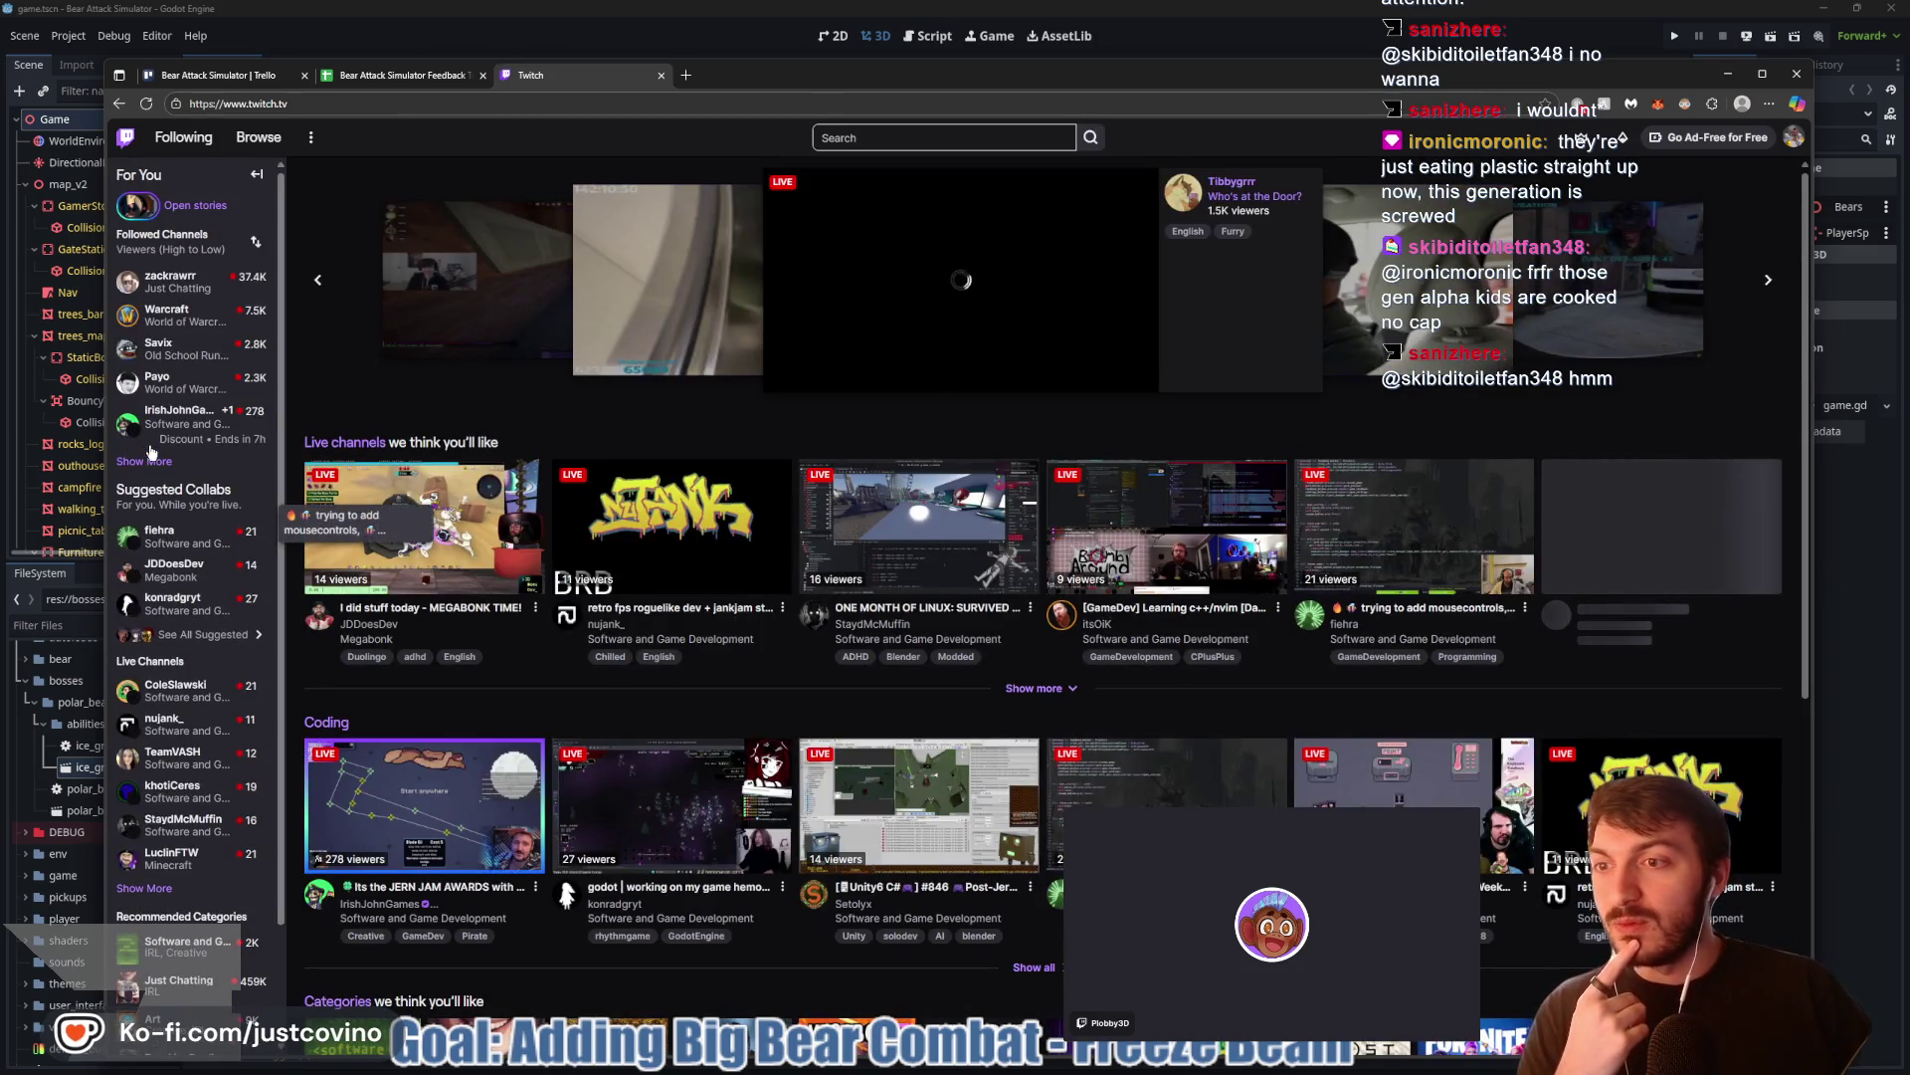
{"action": "left_click", "coordinate": [179, 415]}
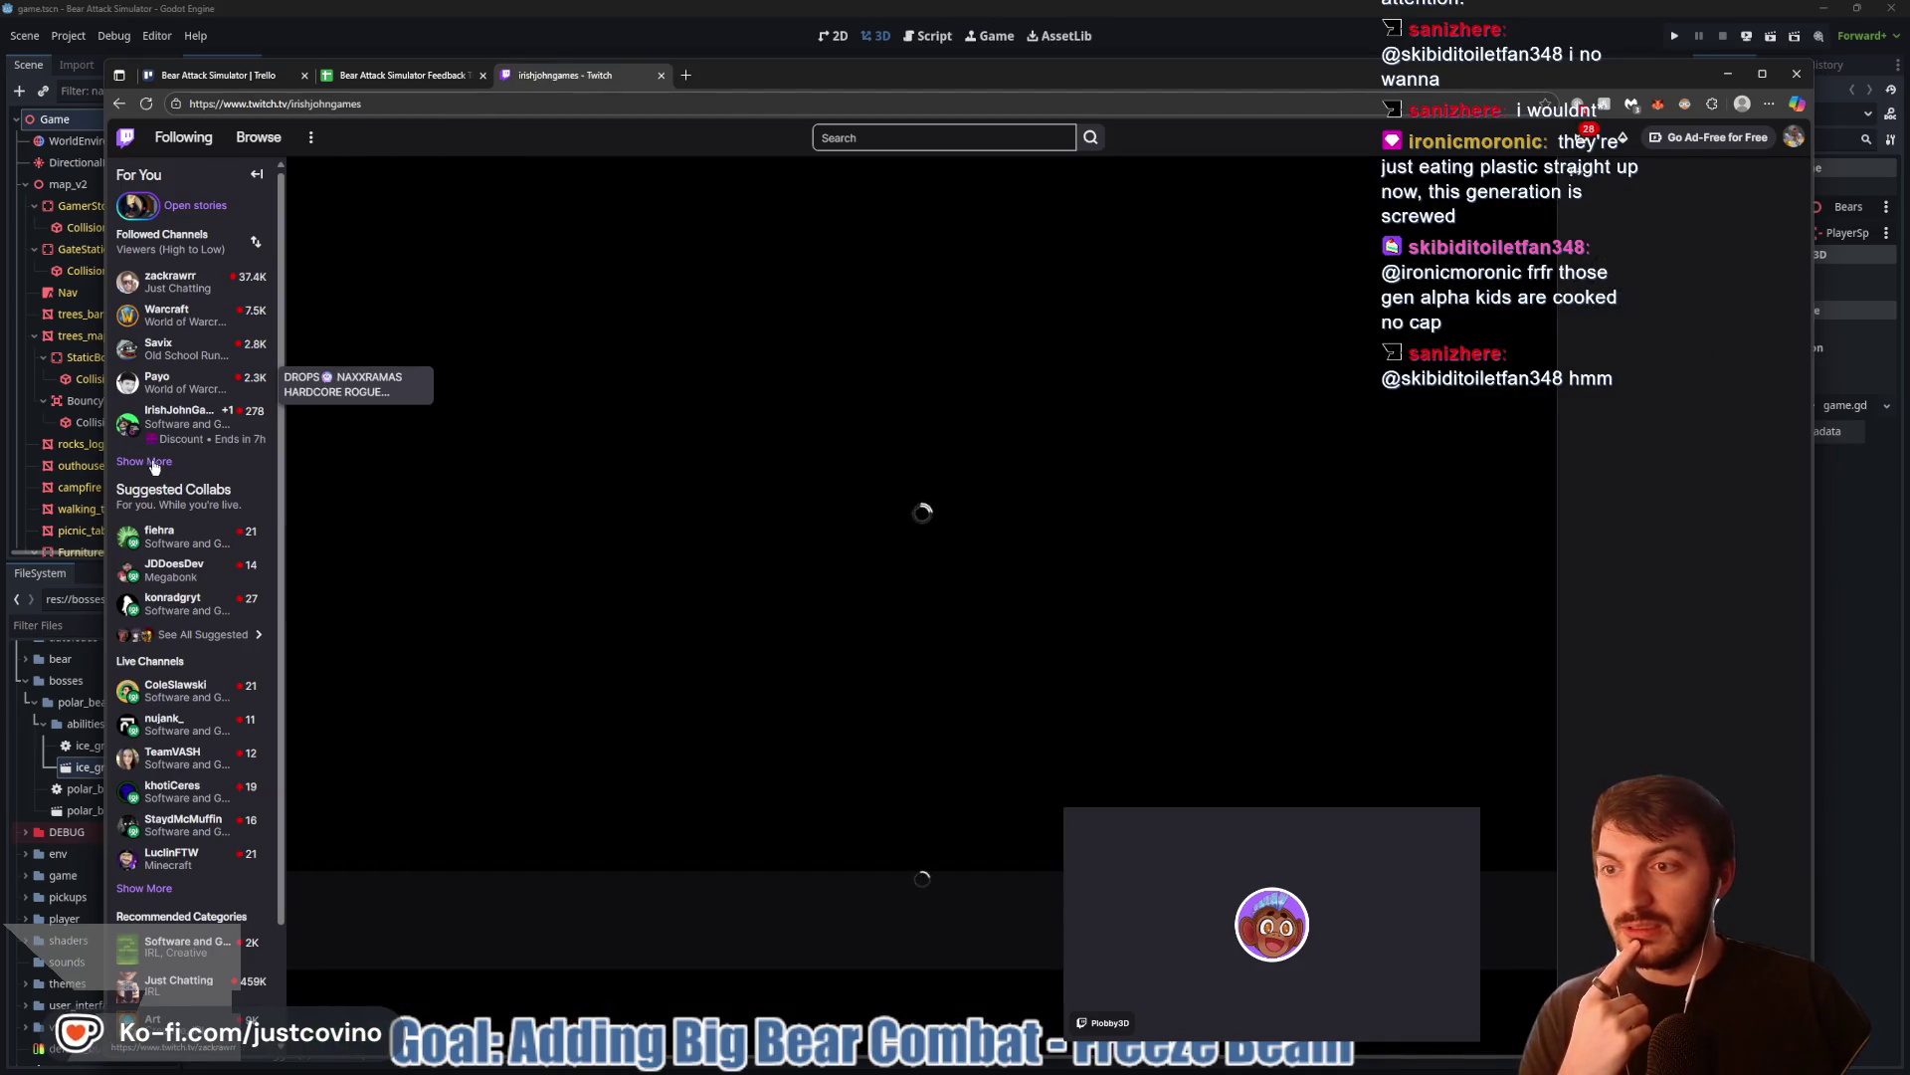
Expand the followed channels list and open the collaborating streamer's live stream
{"action": "left_click", "coordinate": [150, 462]}
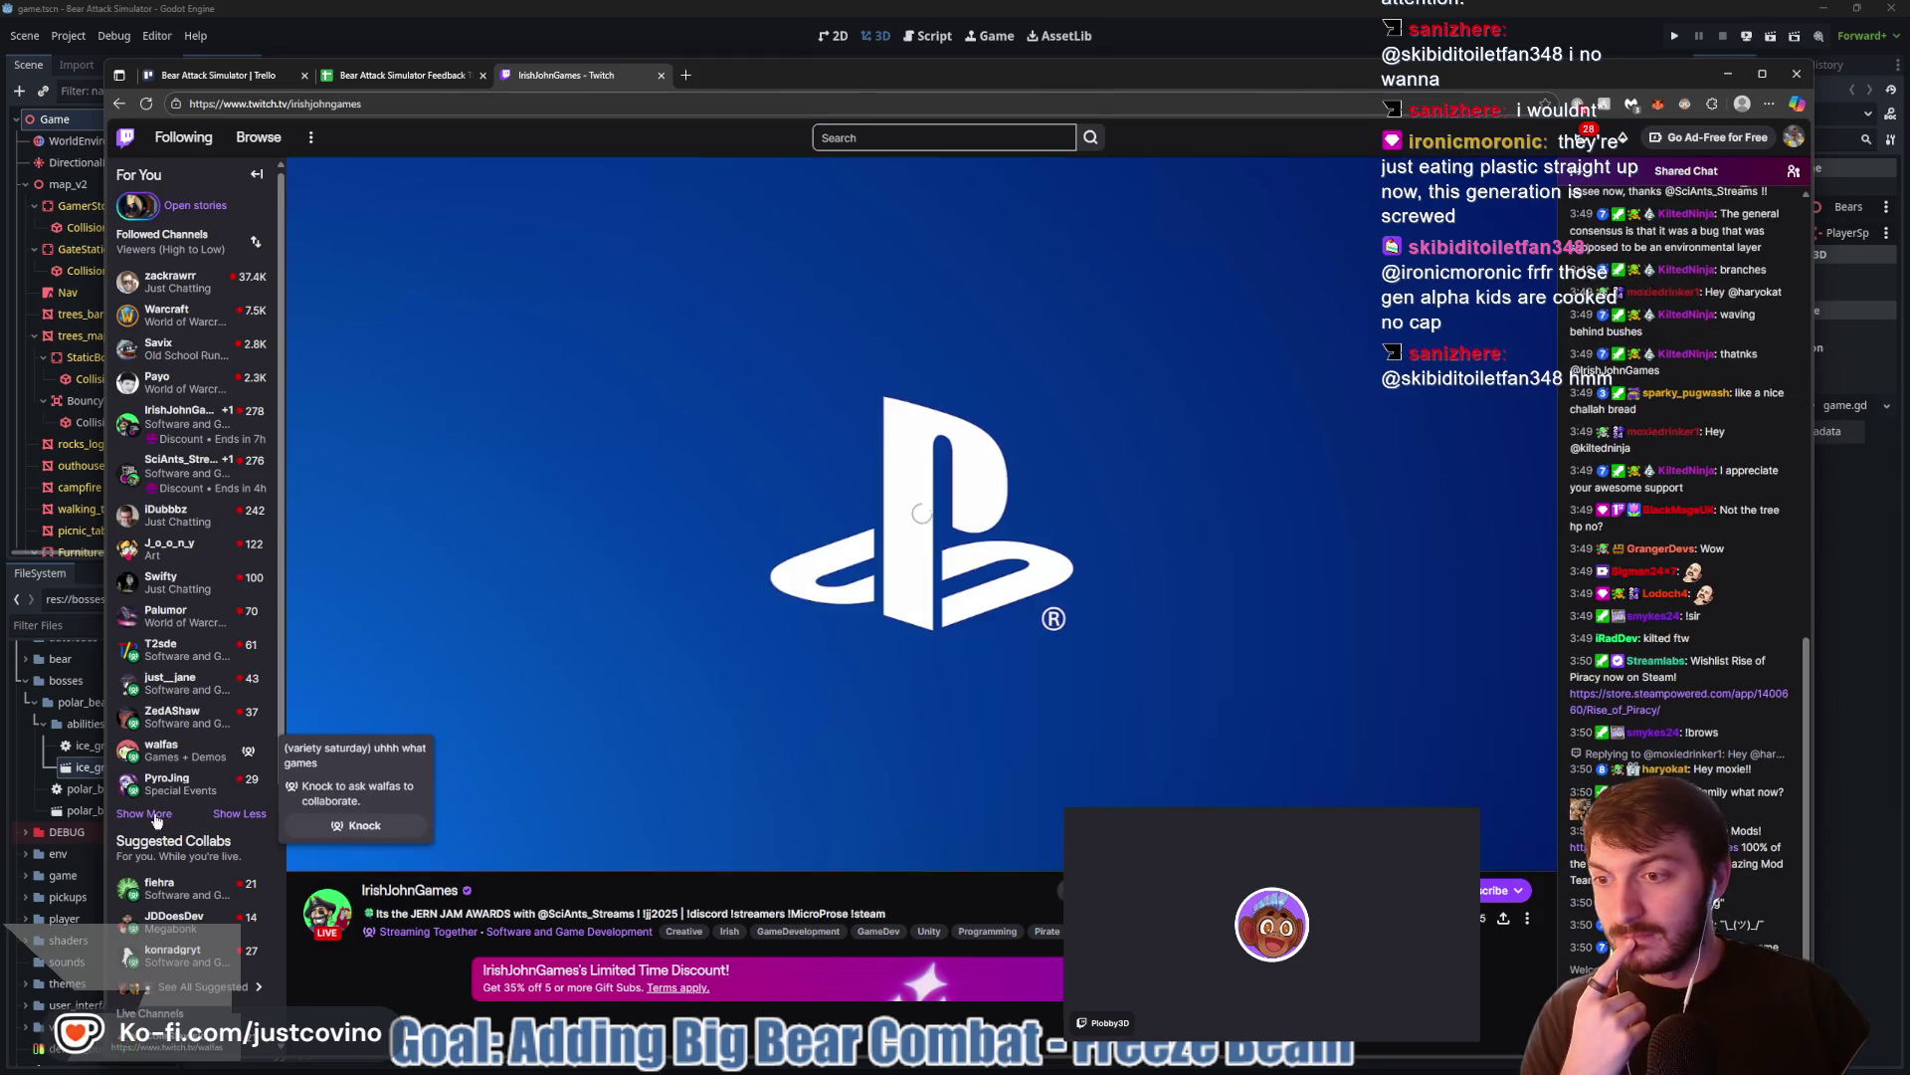
{"action": "left_click", "coordinate": [154, 814]}
{"action": "scroll", "coordinate": [180, 660], "scroll_direction": "down", "scroll_amount": 2}
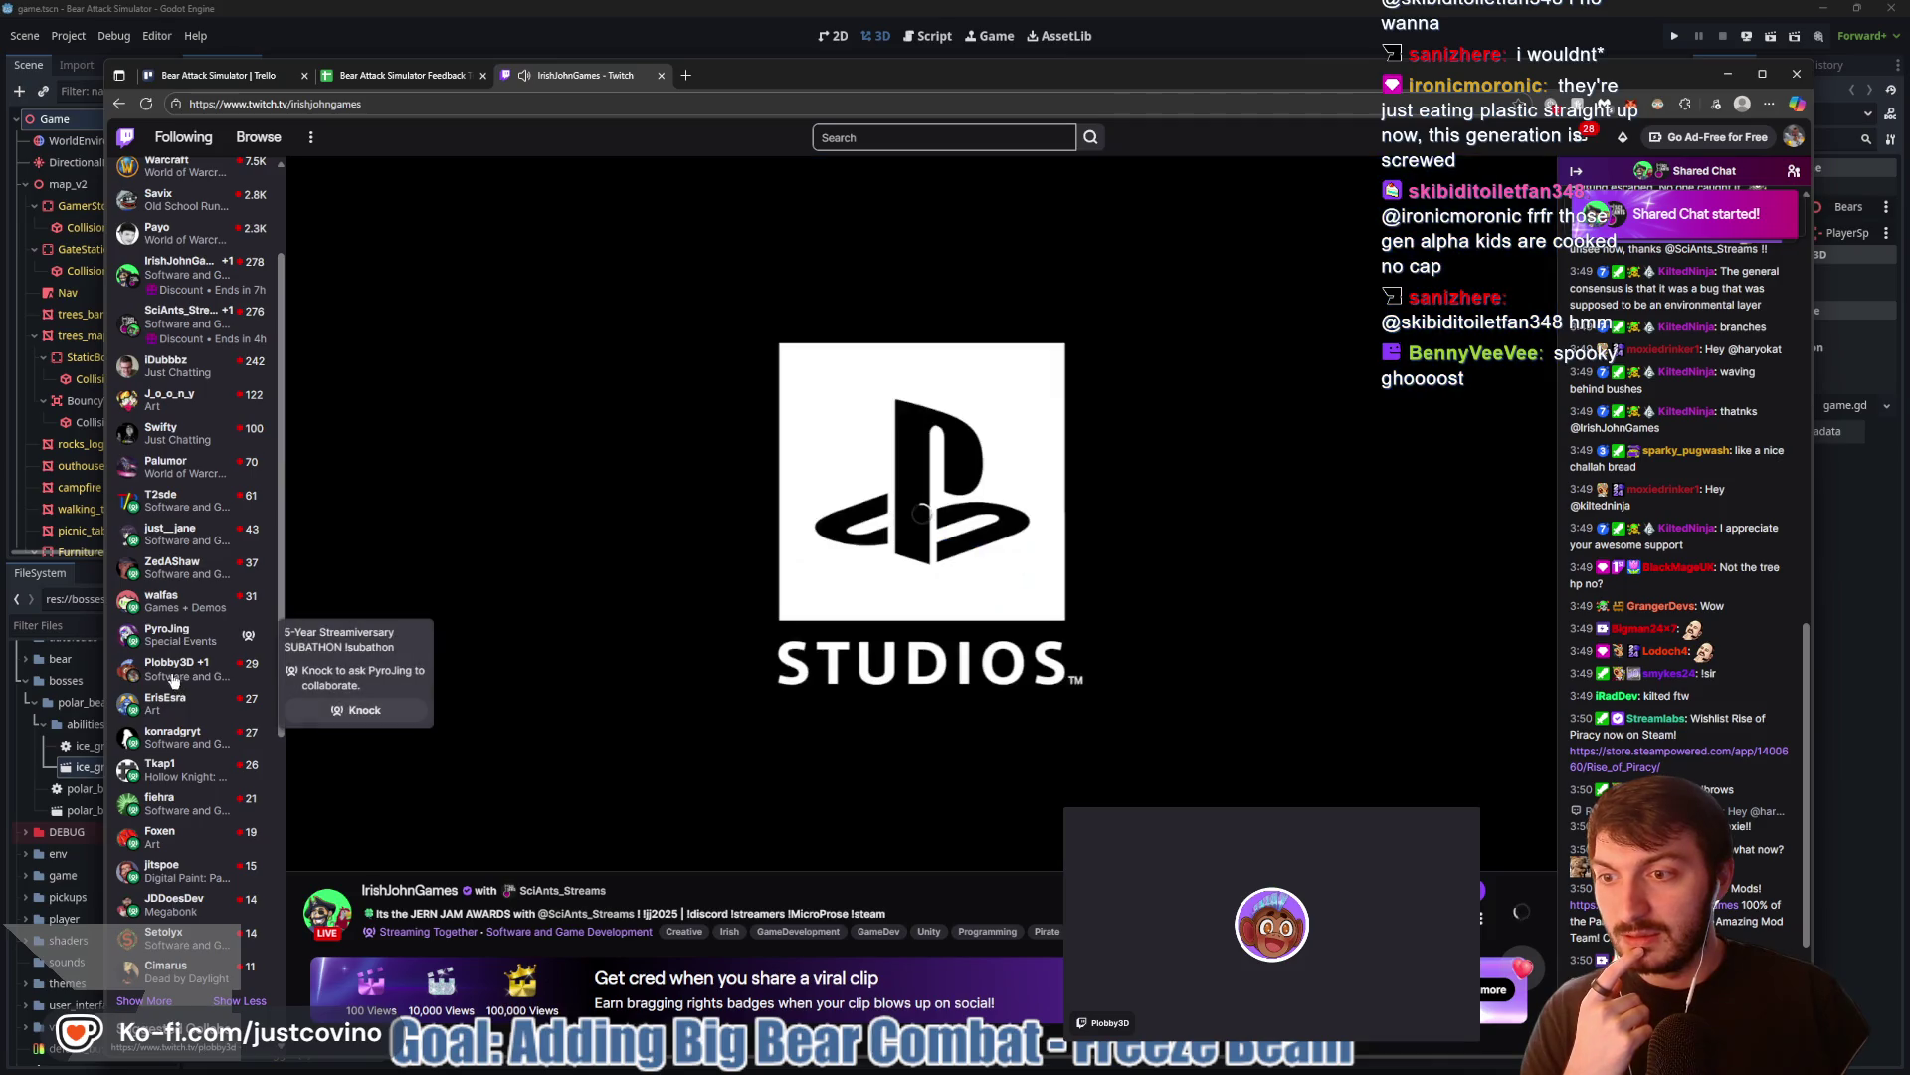
{"action": "left_click", "coordinate": [172, 675]}
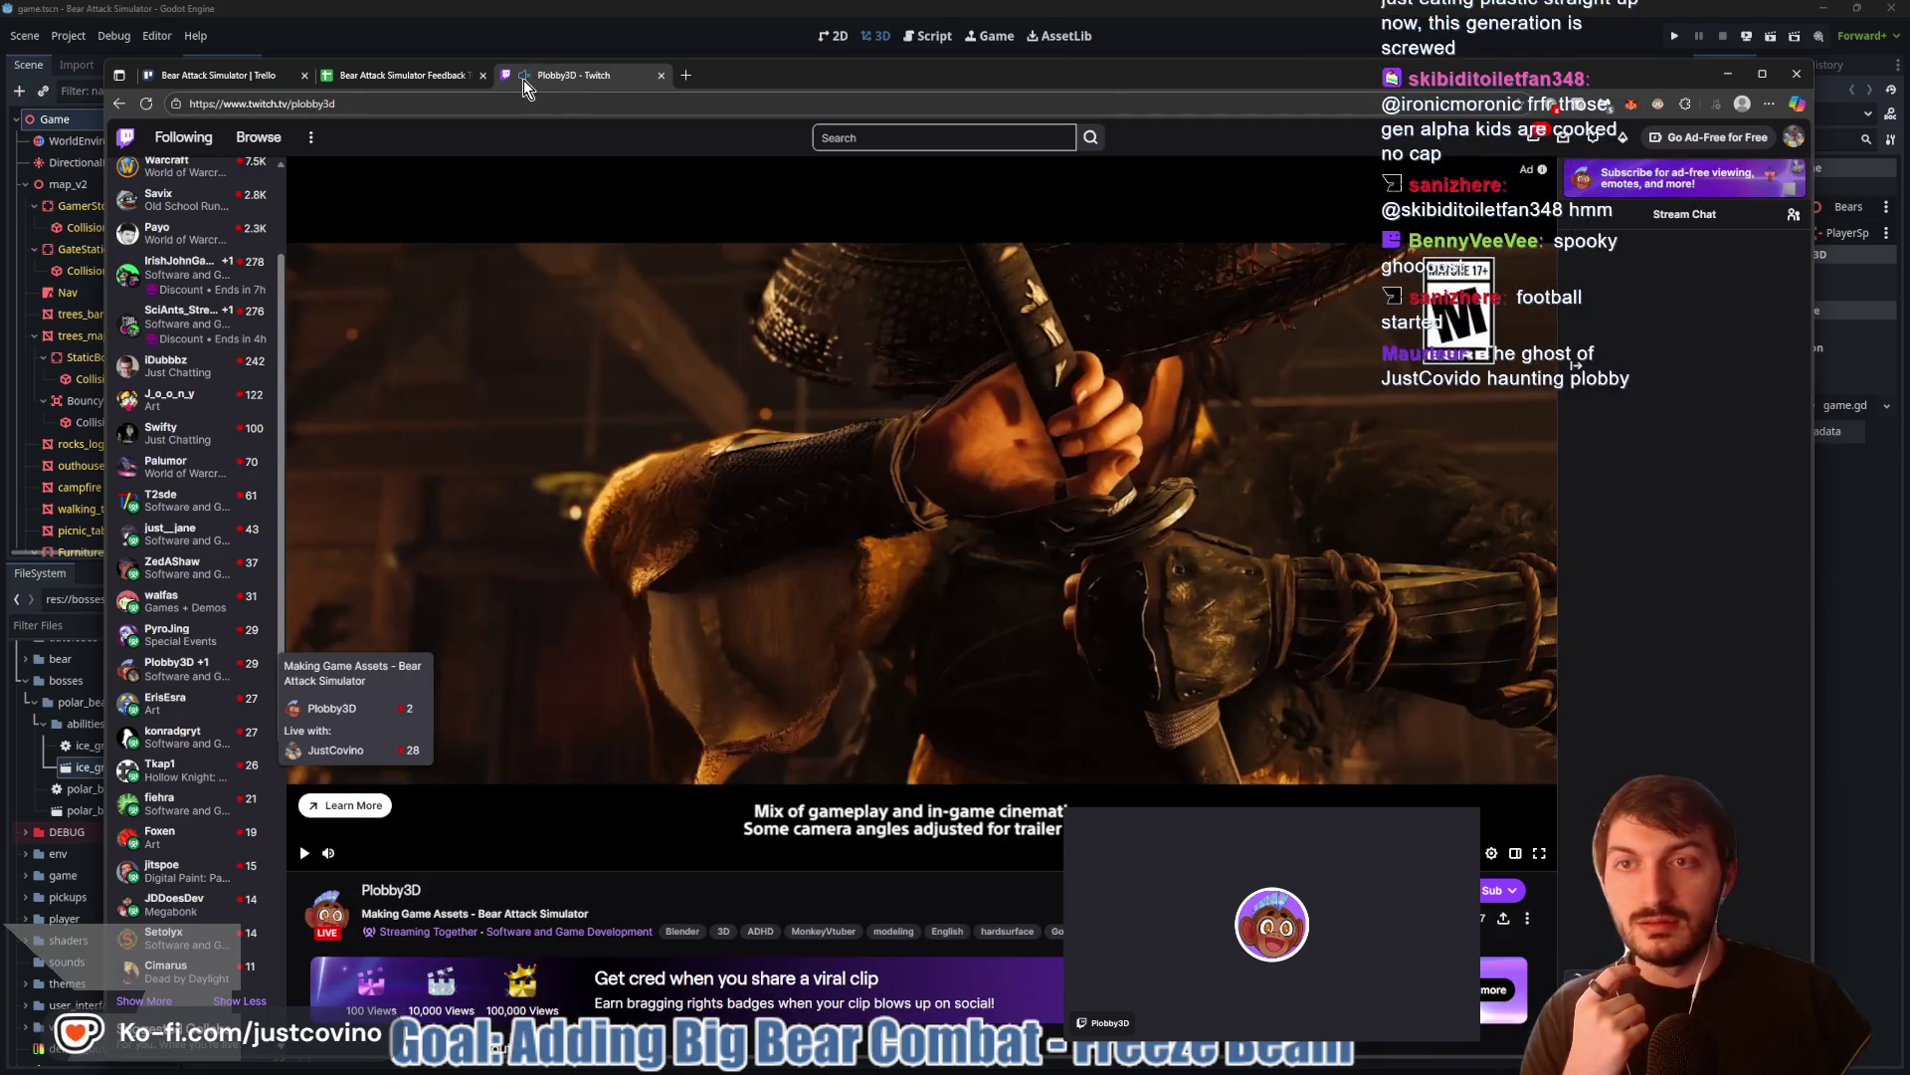
Mute the stream, close the Twitch tab and hide the browser
{"action": "left_click", "coordinate": [523, 78]}
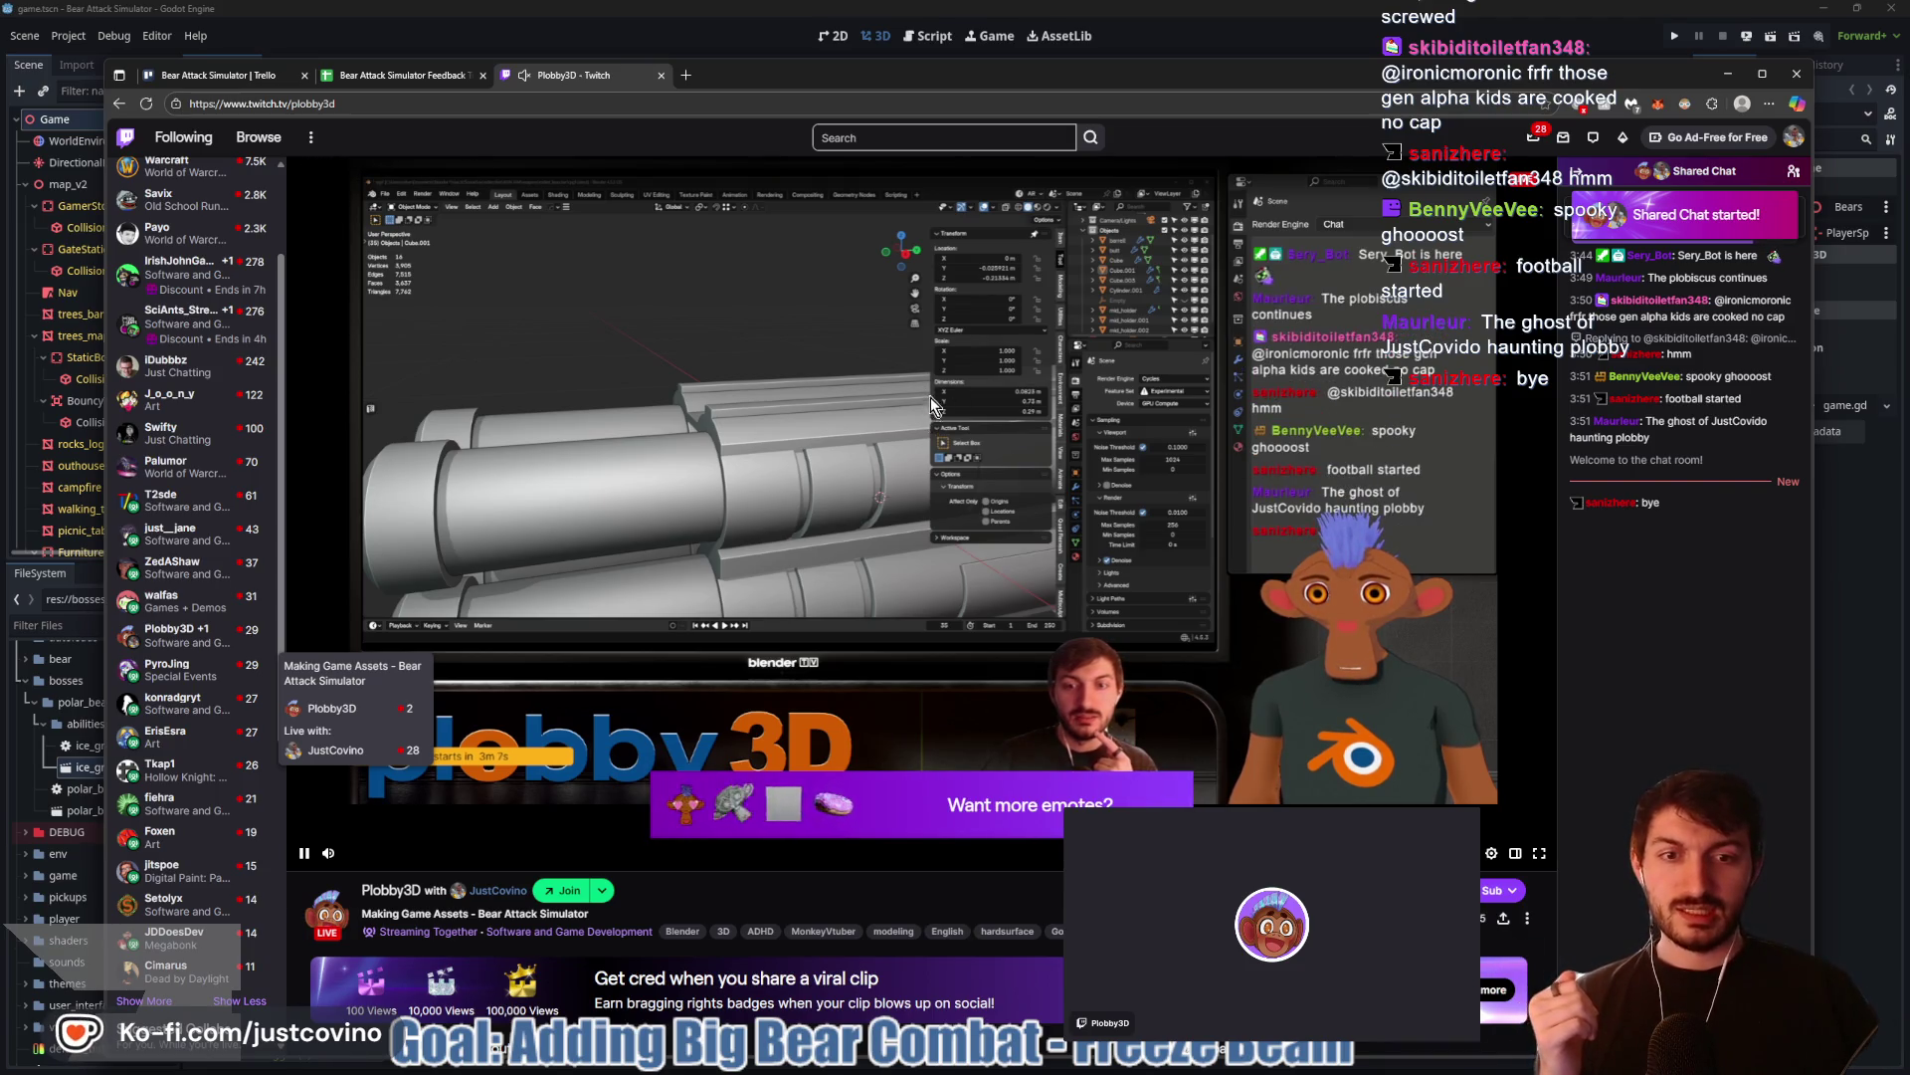
{"action": "left_click", "coordinate": [663, 76]}
{"action": "left_click", "coordinate": [637, 38]}
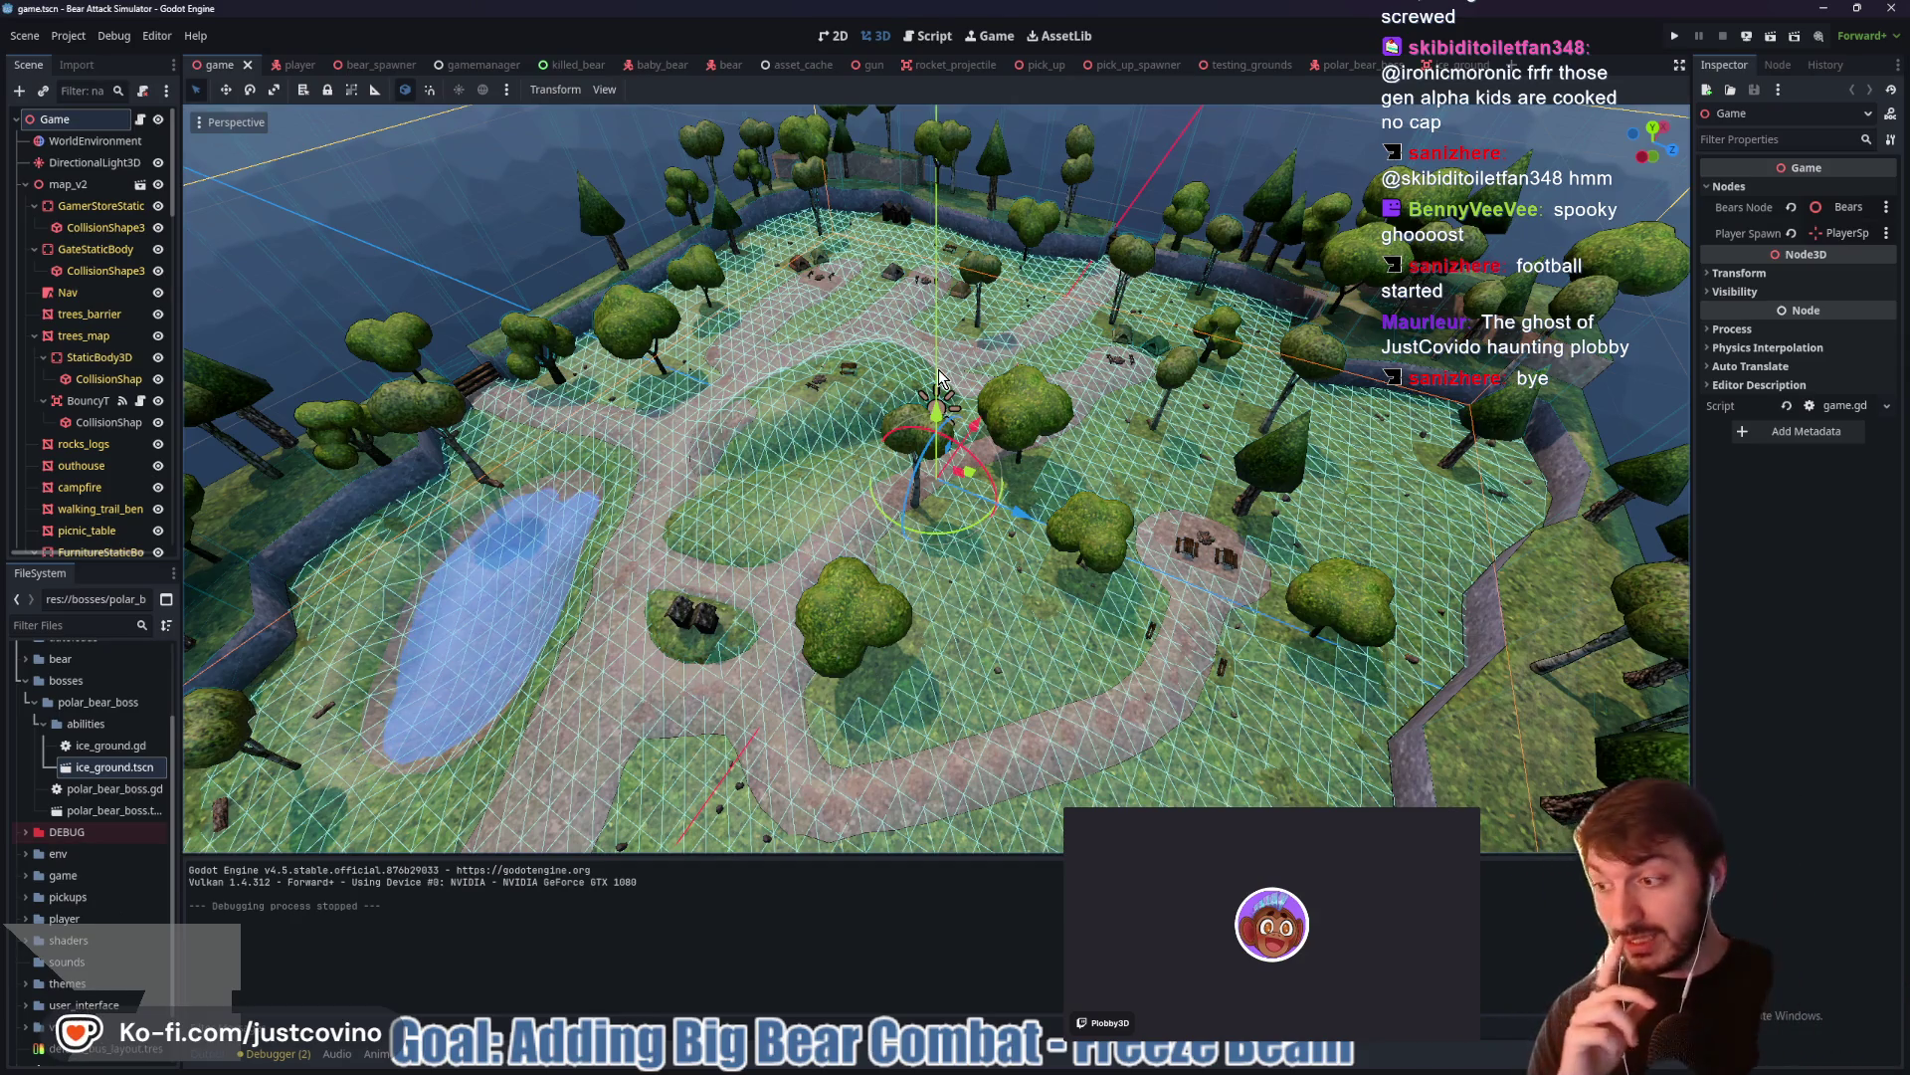
Orbit and zoom out to a low, angled overview of the map's lake, cabin and paths
{"action": "mouse_move", "coordinate": [1065, 388]}
{"action": "left_mouse_down"}
{"action": "mouse_move", "coordinate": [759, 388]}
{"action": "mouse_move", "coordinate": [935, 393]}
{"action": "mouse_move", "coordinate": [1030, 426]}
{"action": "left_mouse_up"}
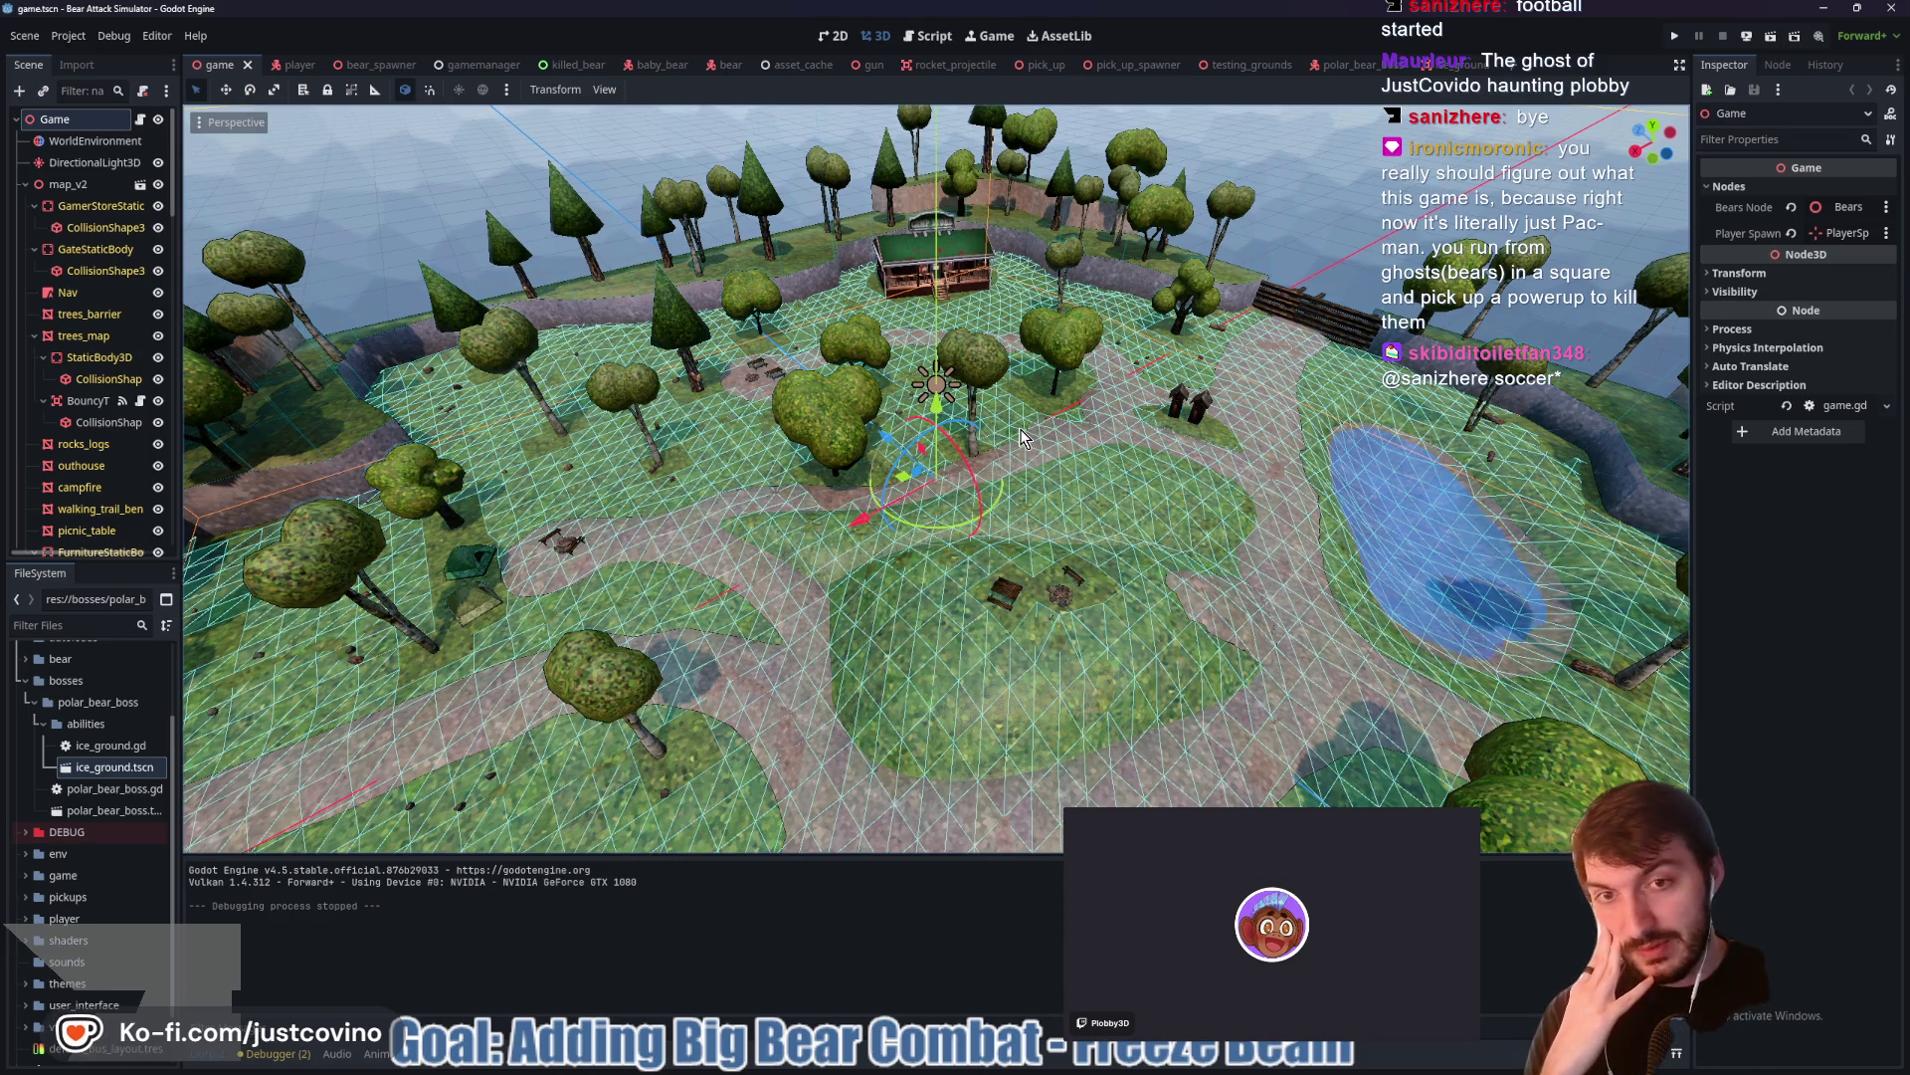
{"action": "scroll", "coordinate": [1024, 438], "scroll_direction": "down", "scroll_amount": 3}
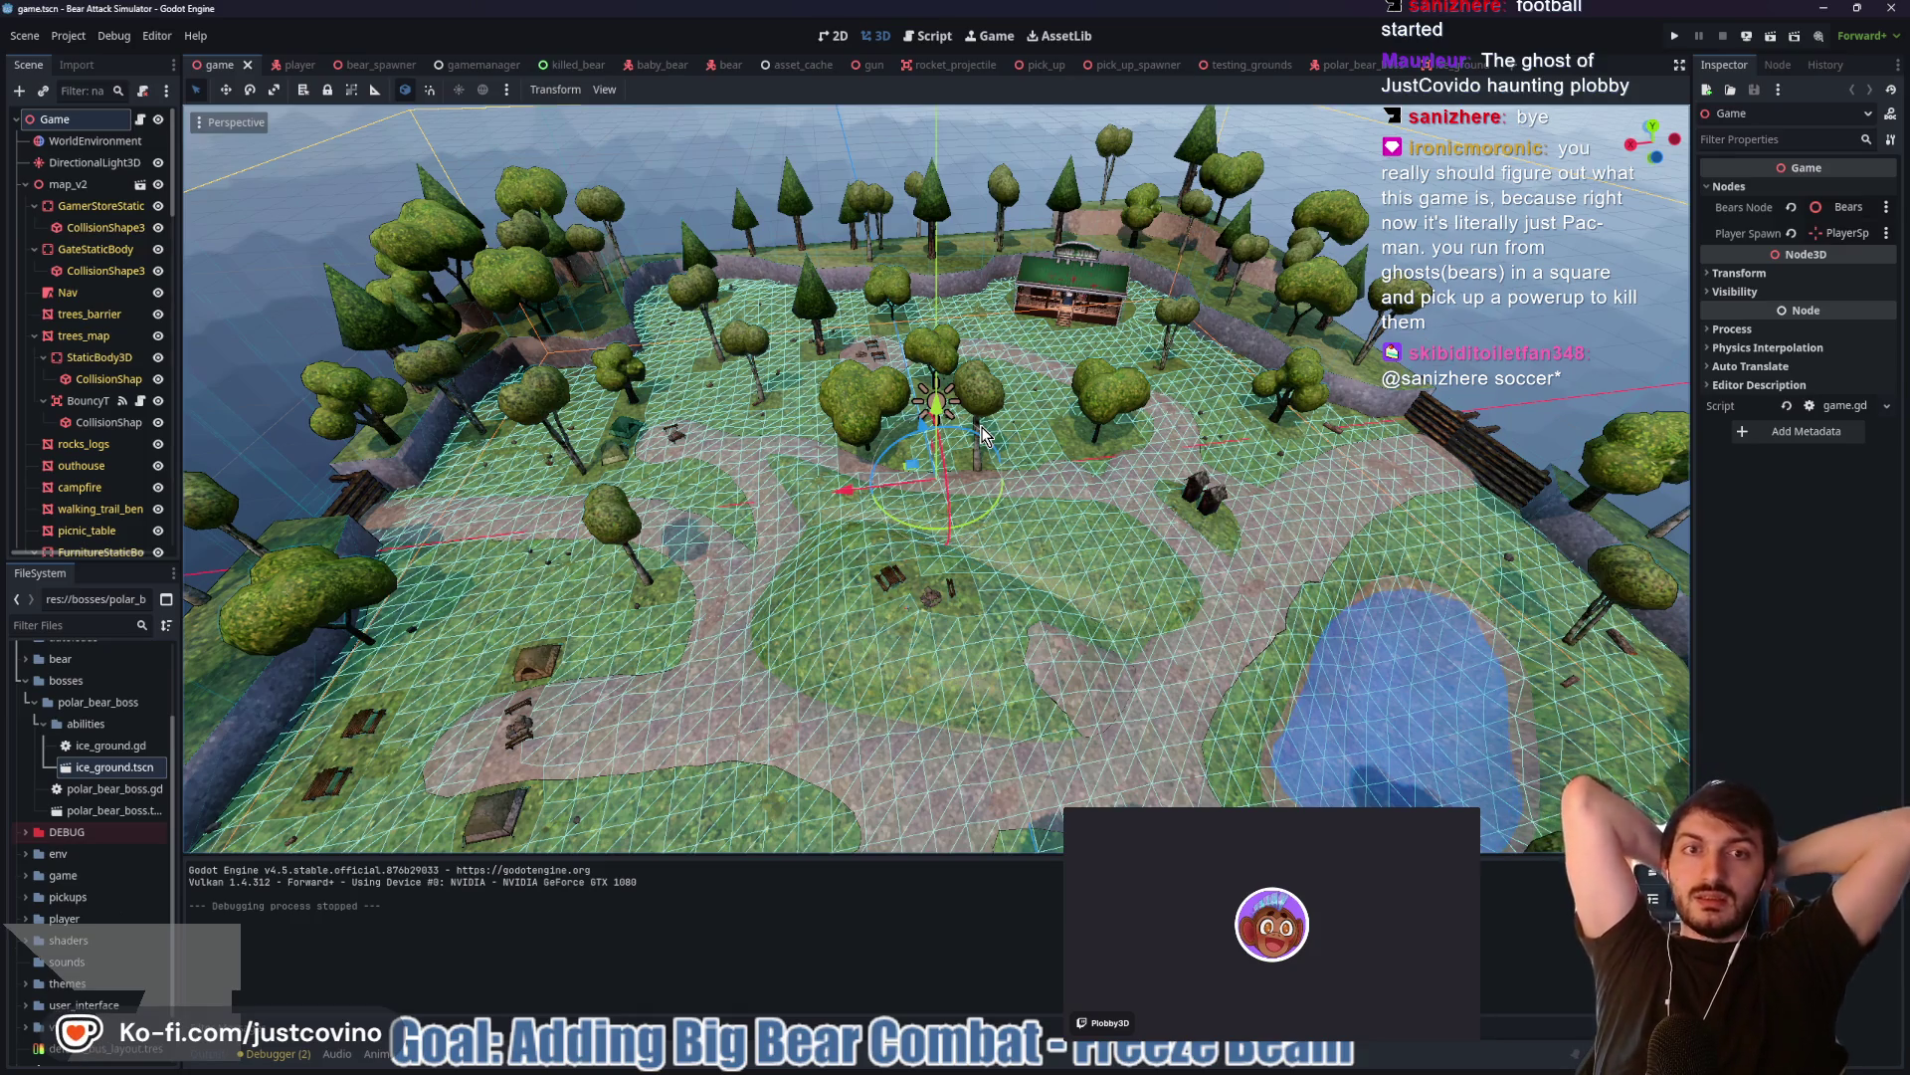
{"action": "left_click_drag", "start_coordinate": [1045, 343], "coordinate": [975, 418]}
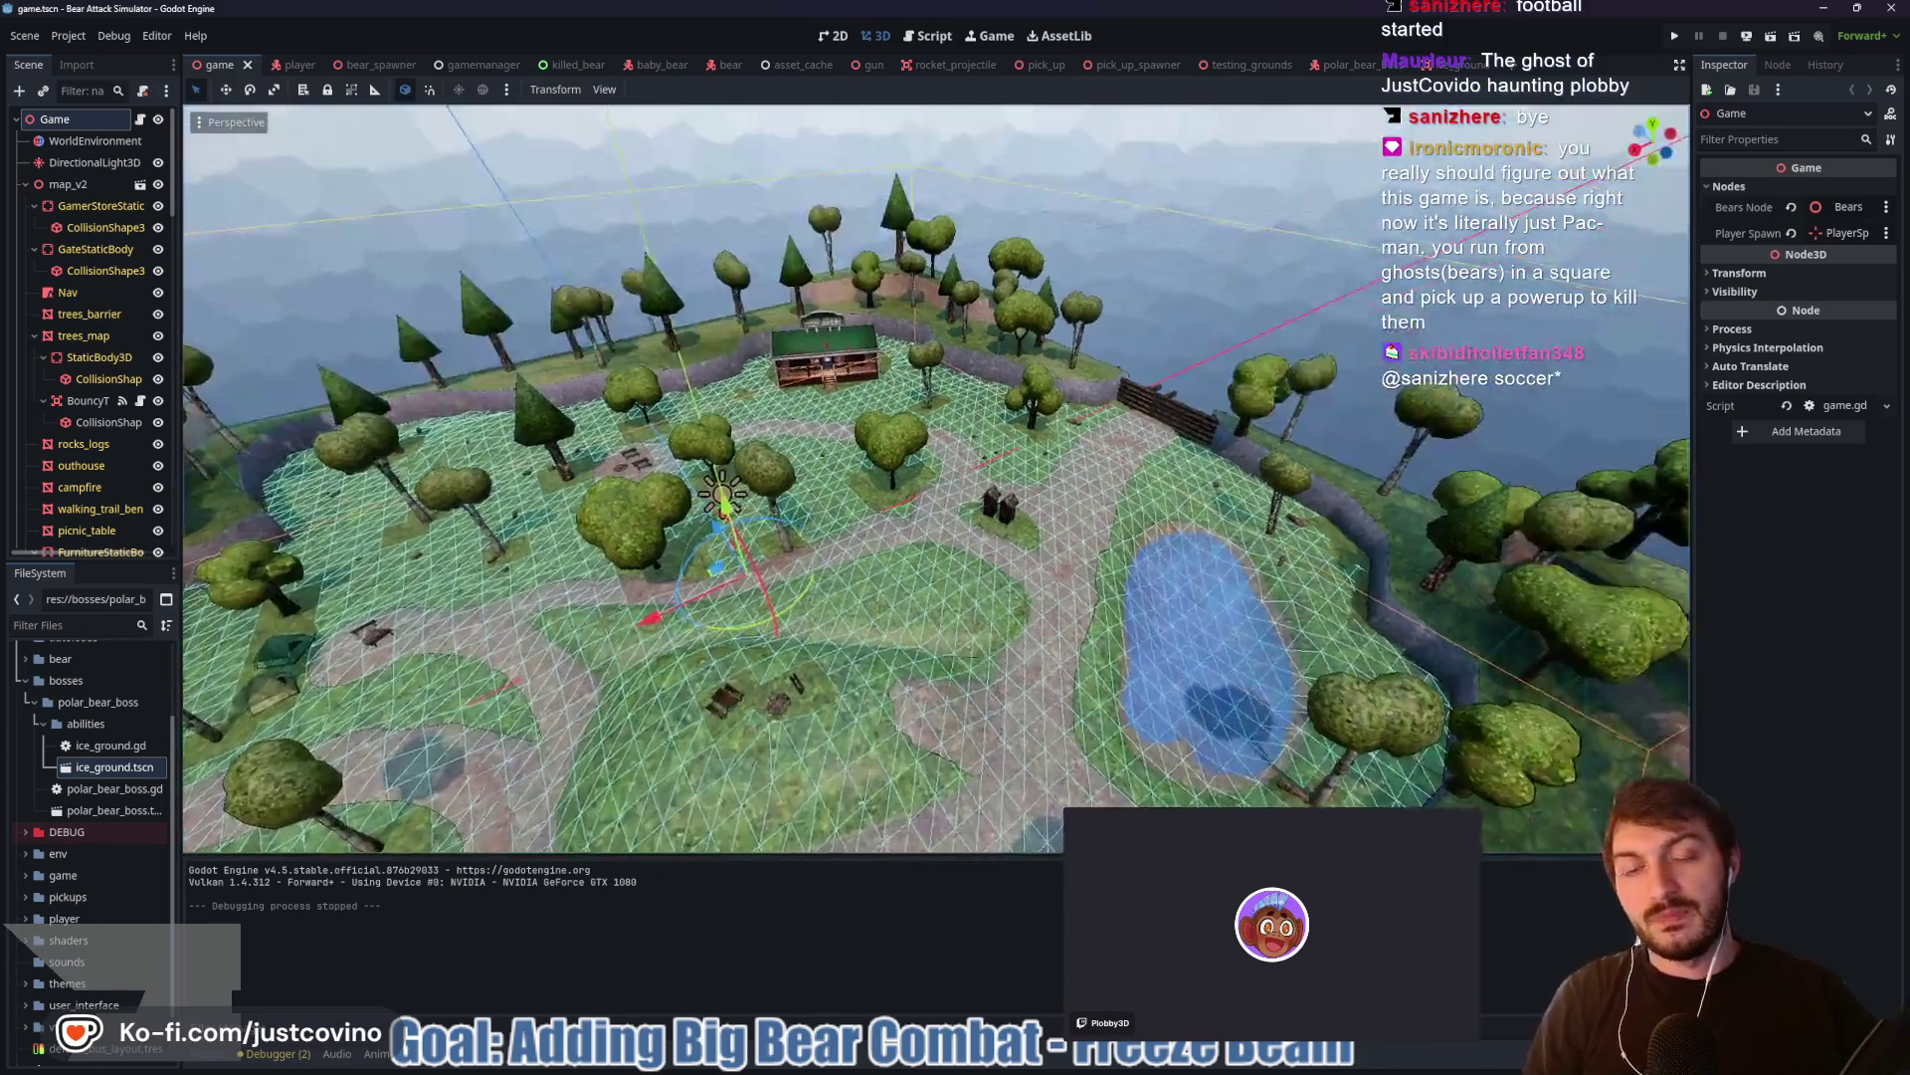
Fly the camera in close to the Camp Store porch, then pull back to a wide view
{"action": "key", "text": "w"}
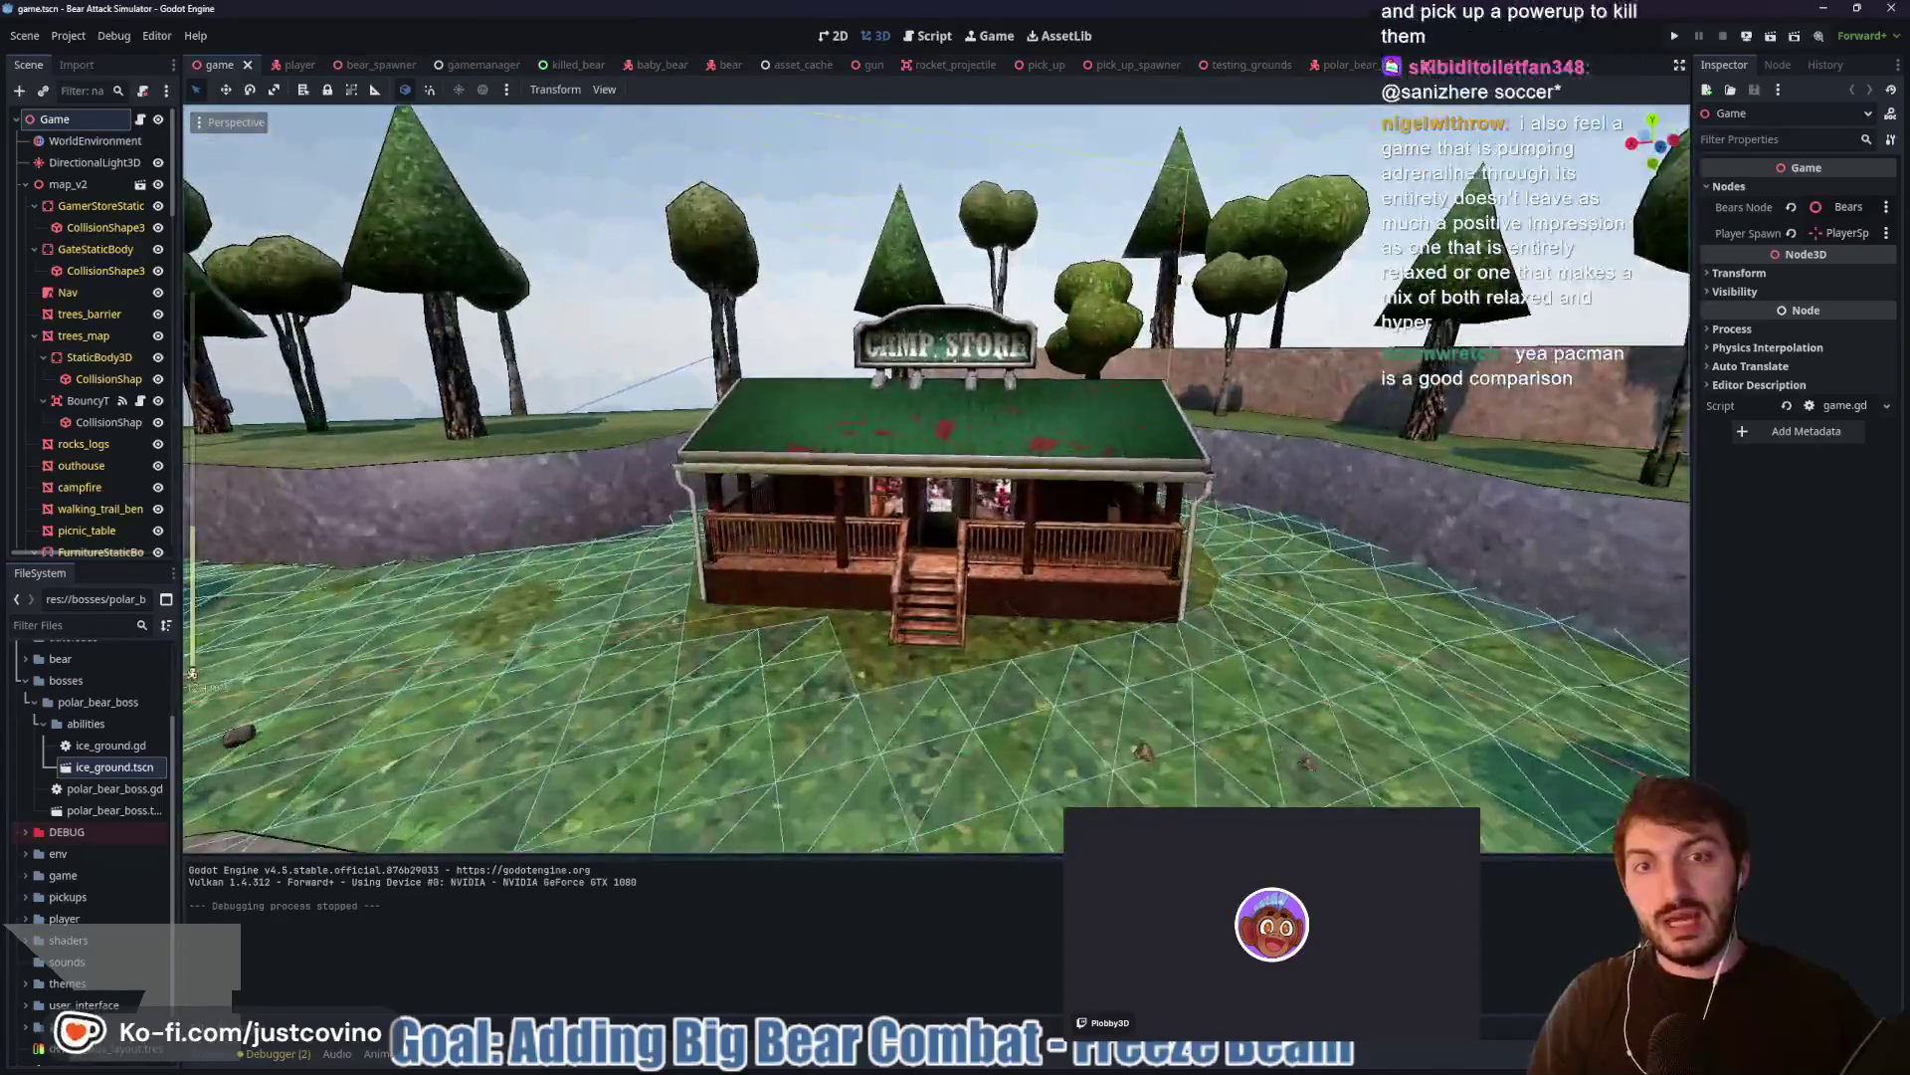
{"action": "key", "text": "w"}
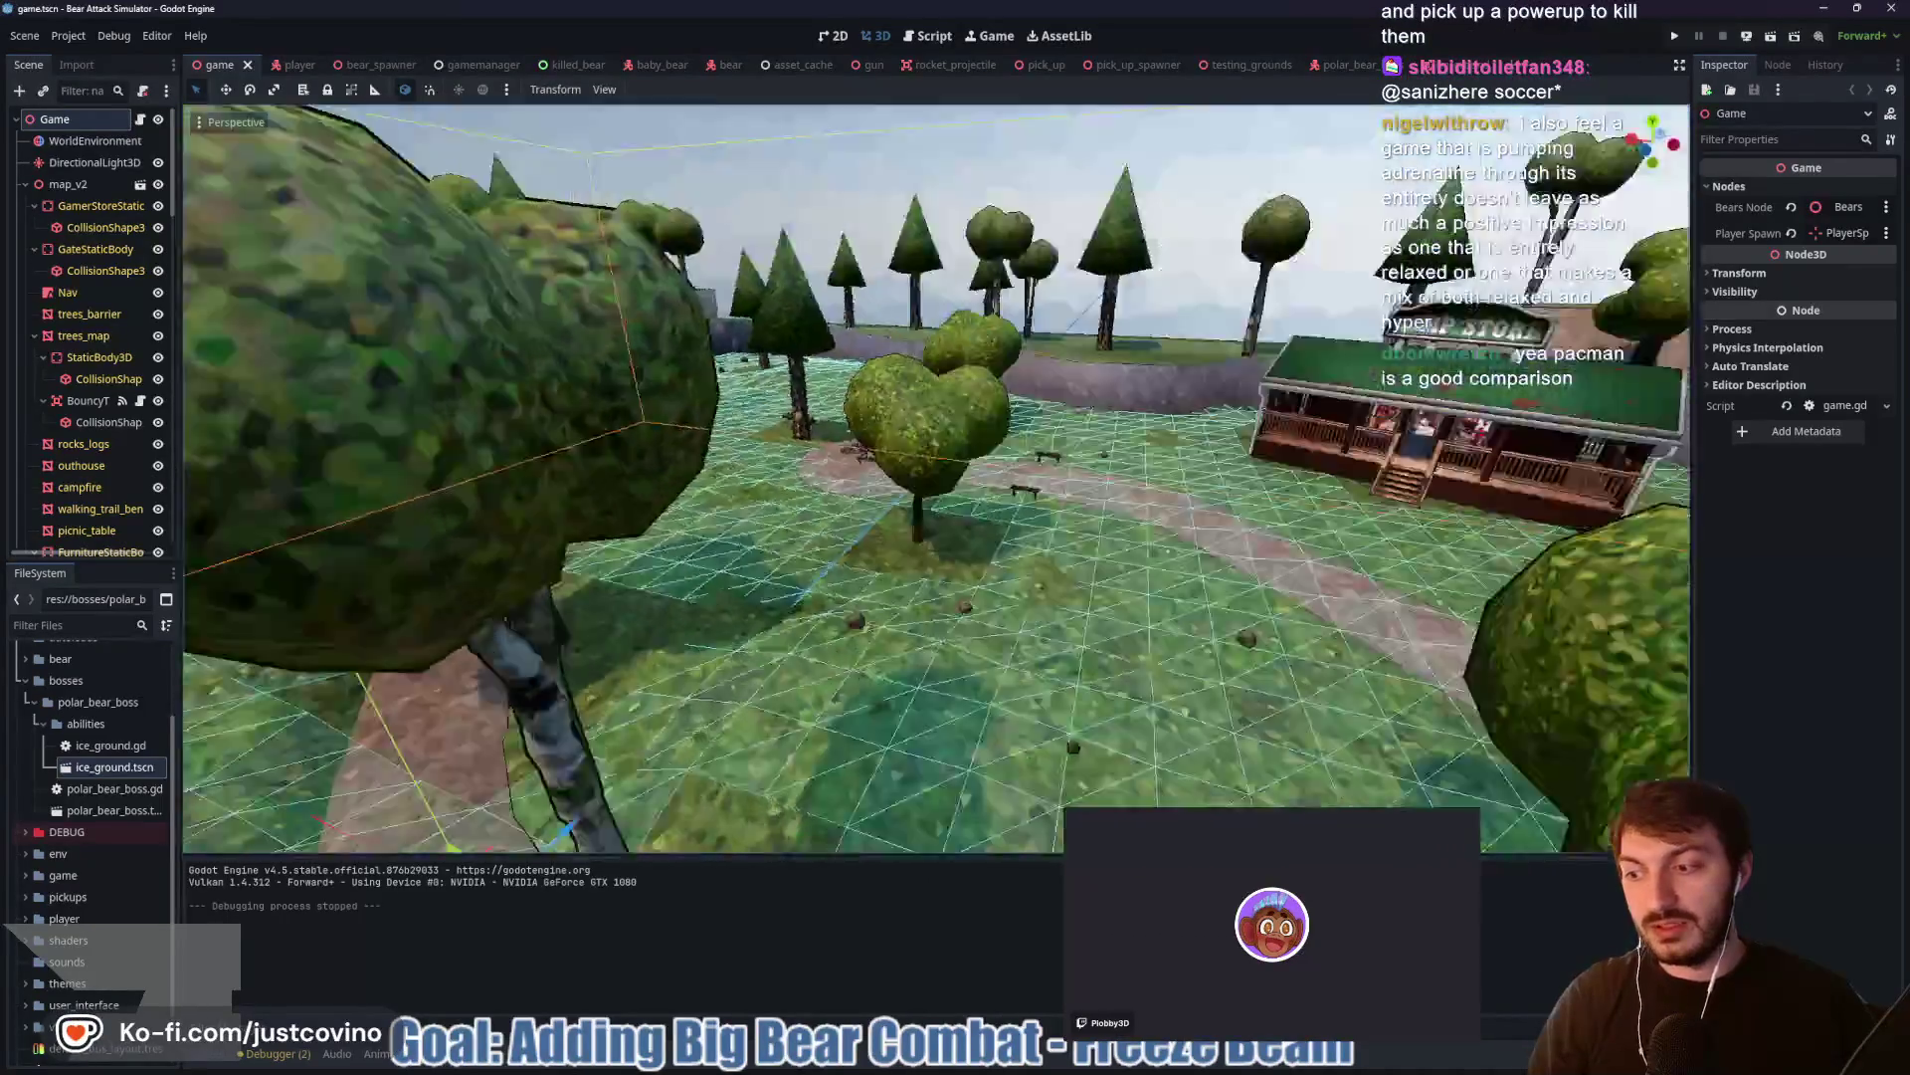
{"action": "key", "text": "w"}
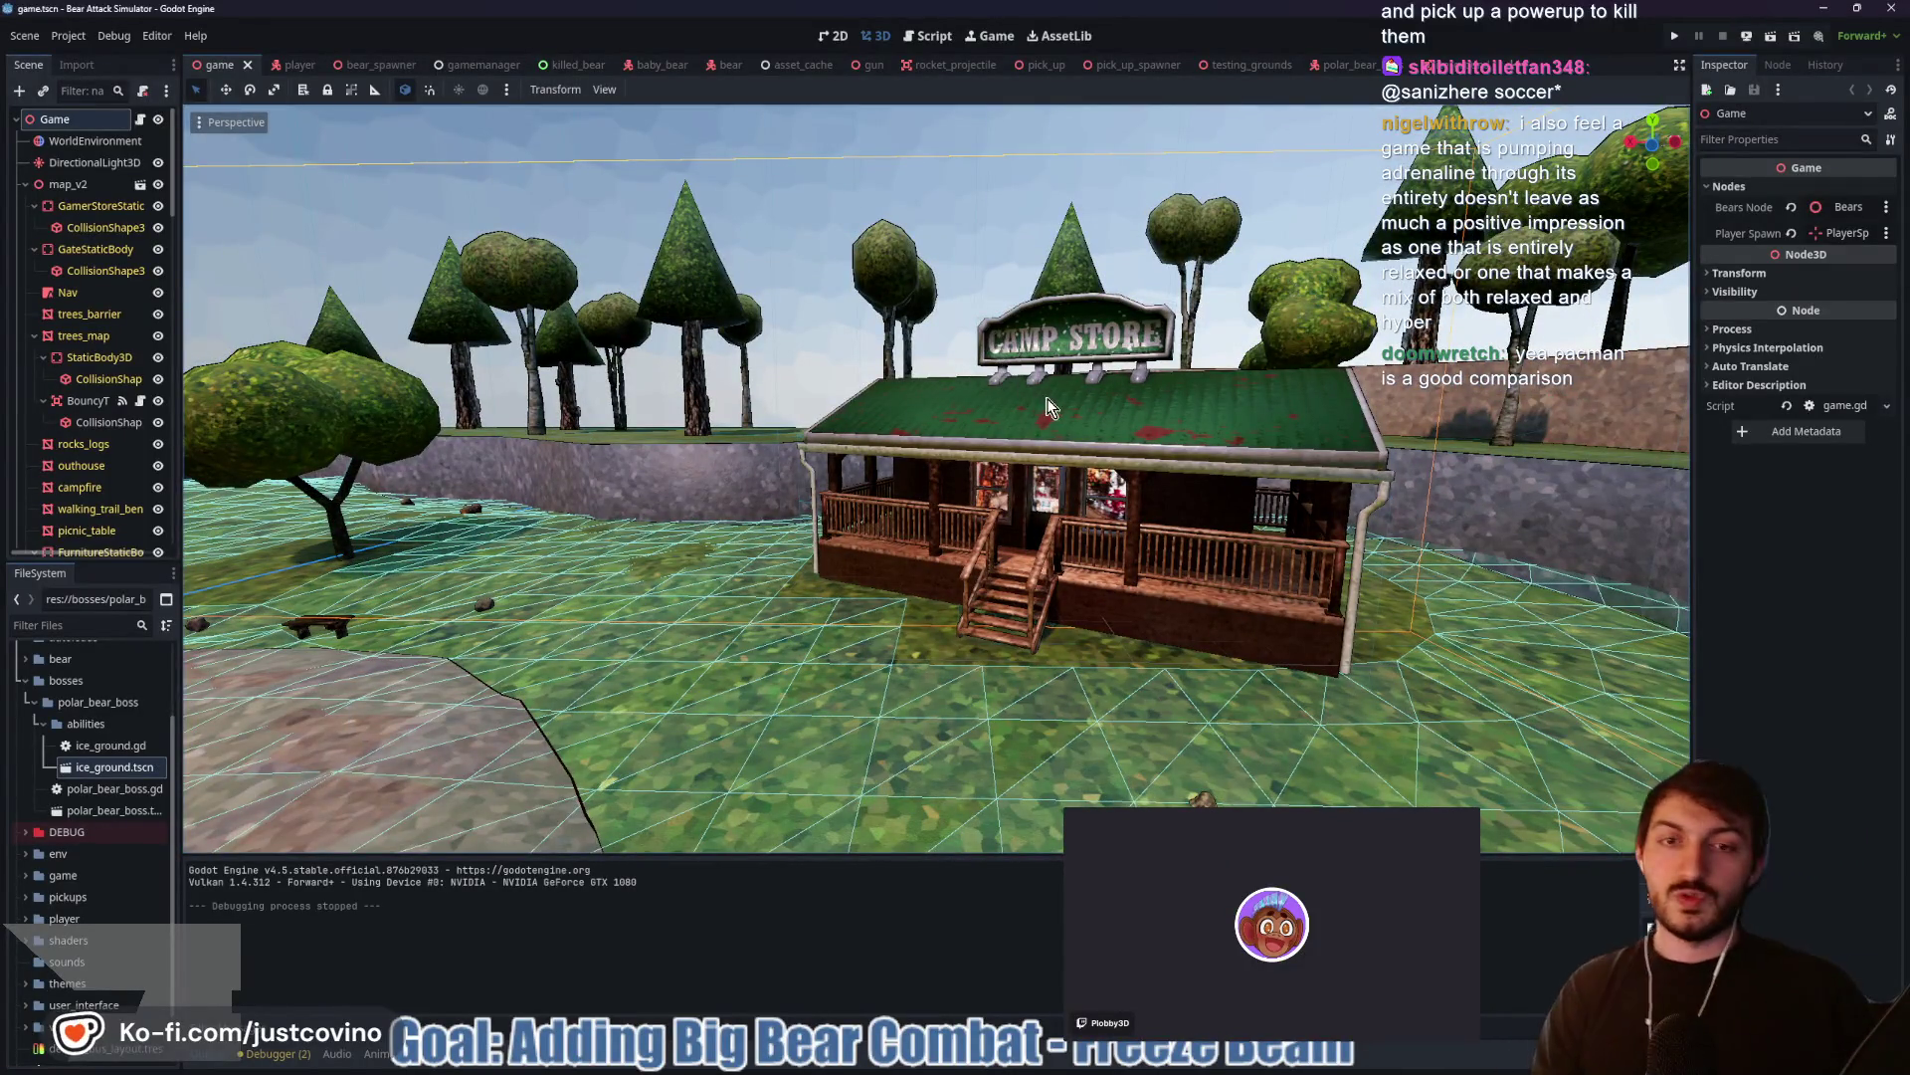
{"action": "key", "text": "w"}
{"action": "key", "text": "s"}
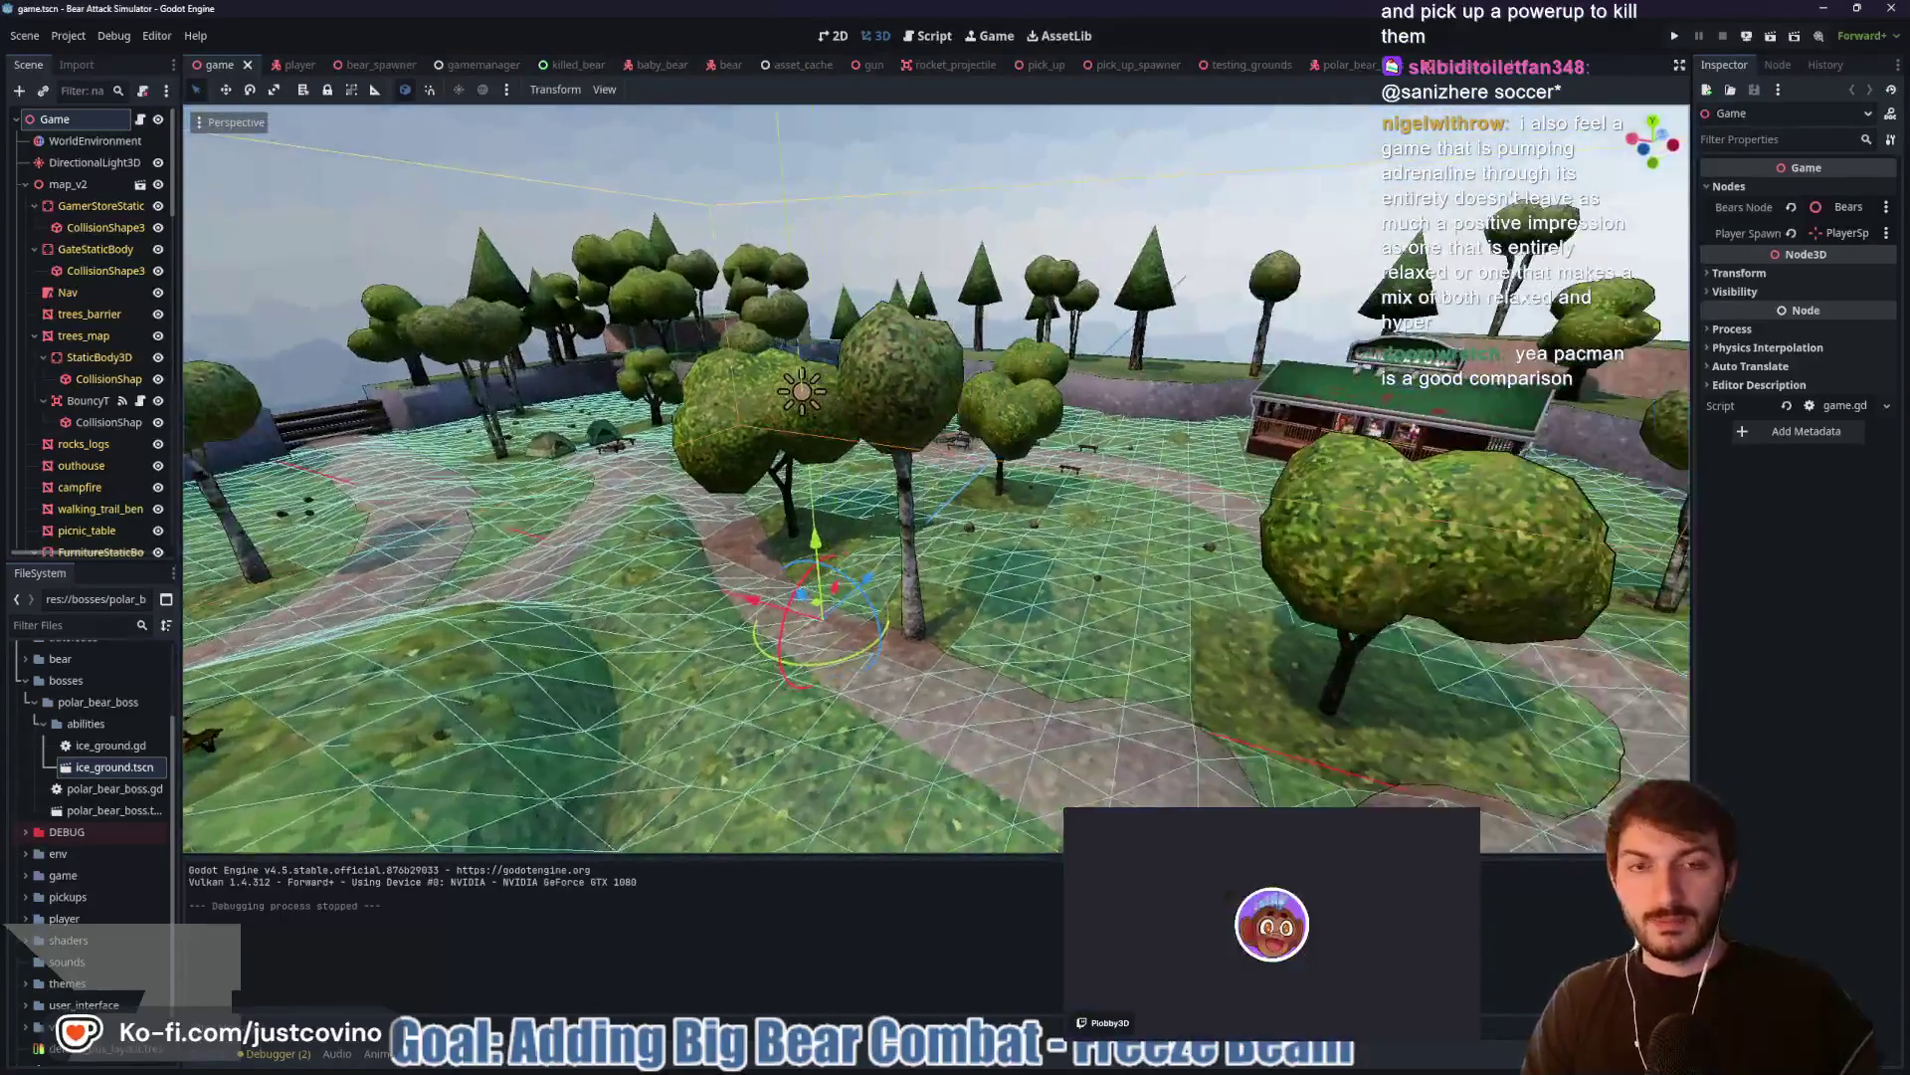
Approach the Camp Store porch again, recenter on the map origin and run the game with F5
{"action": "key", "text": "w"}
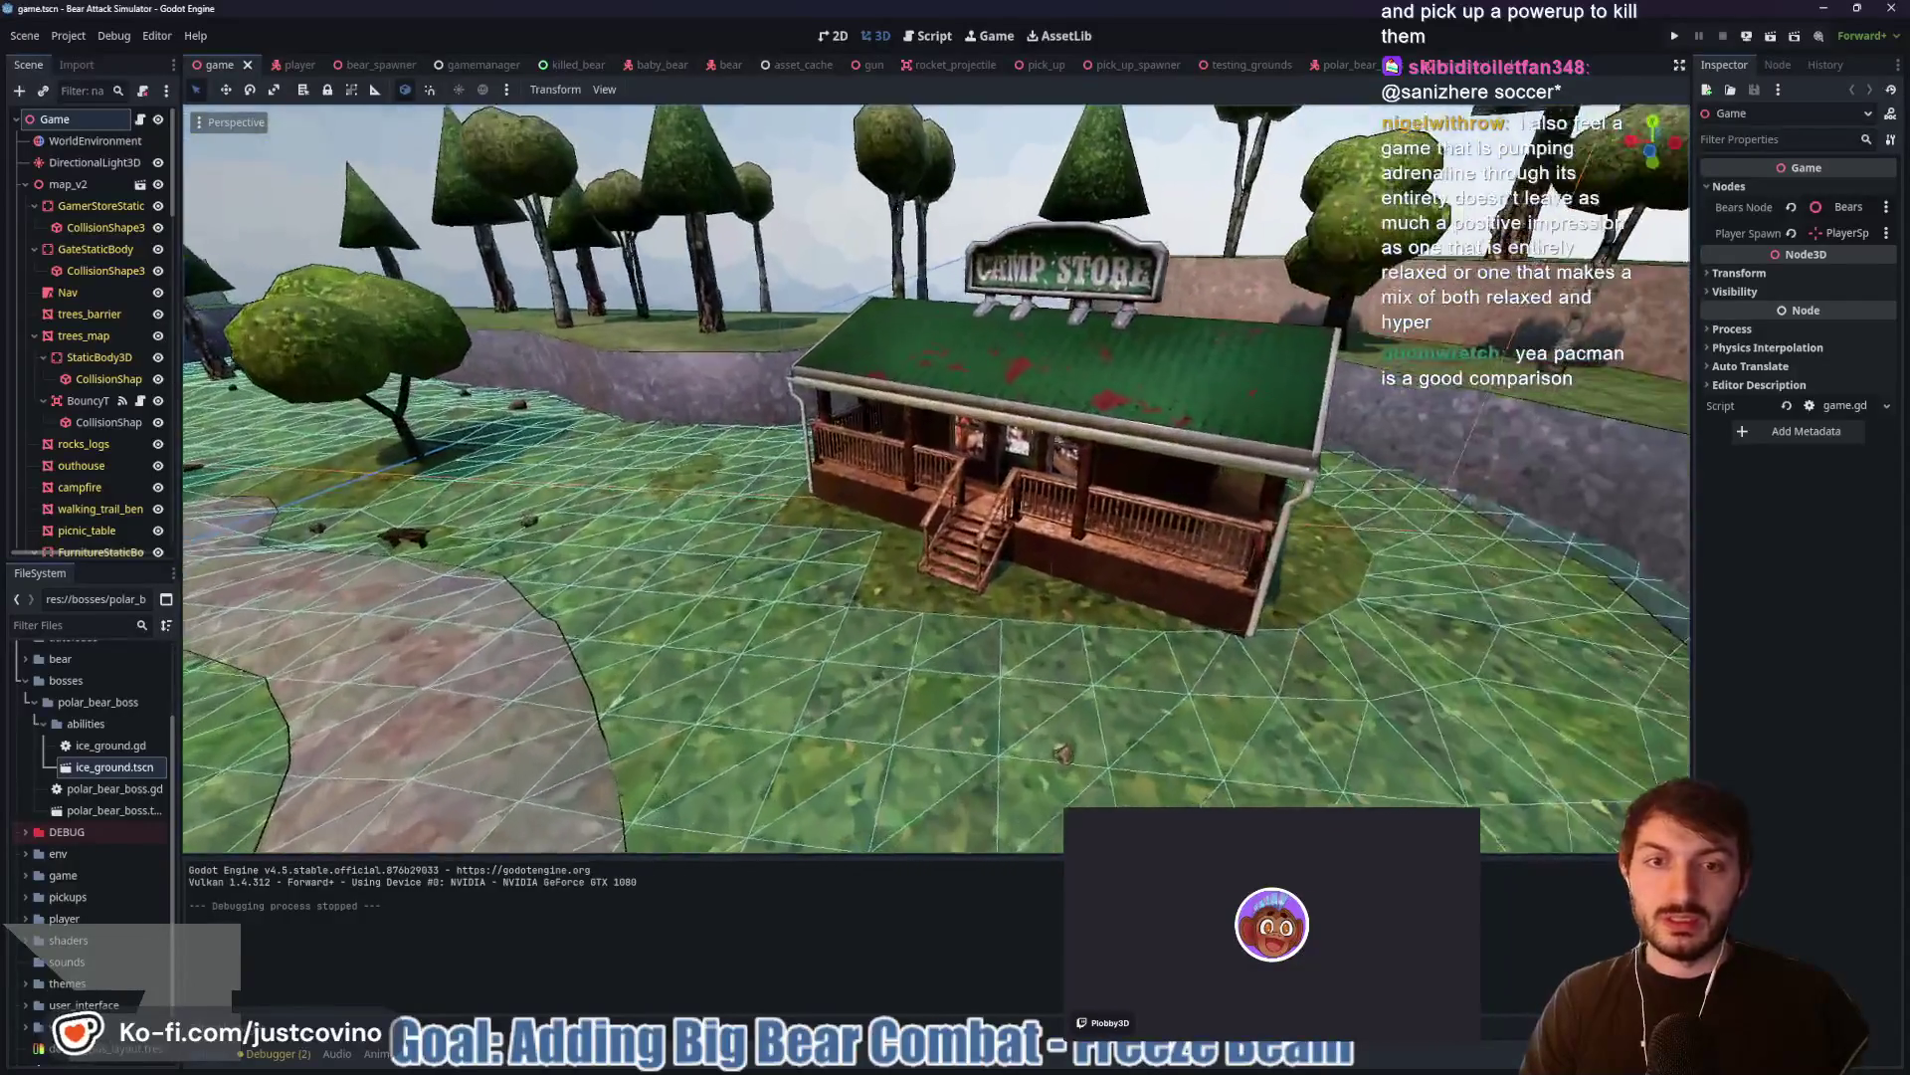
{"action": "key", "text": "w"}
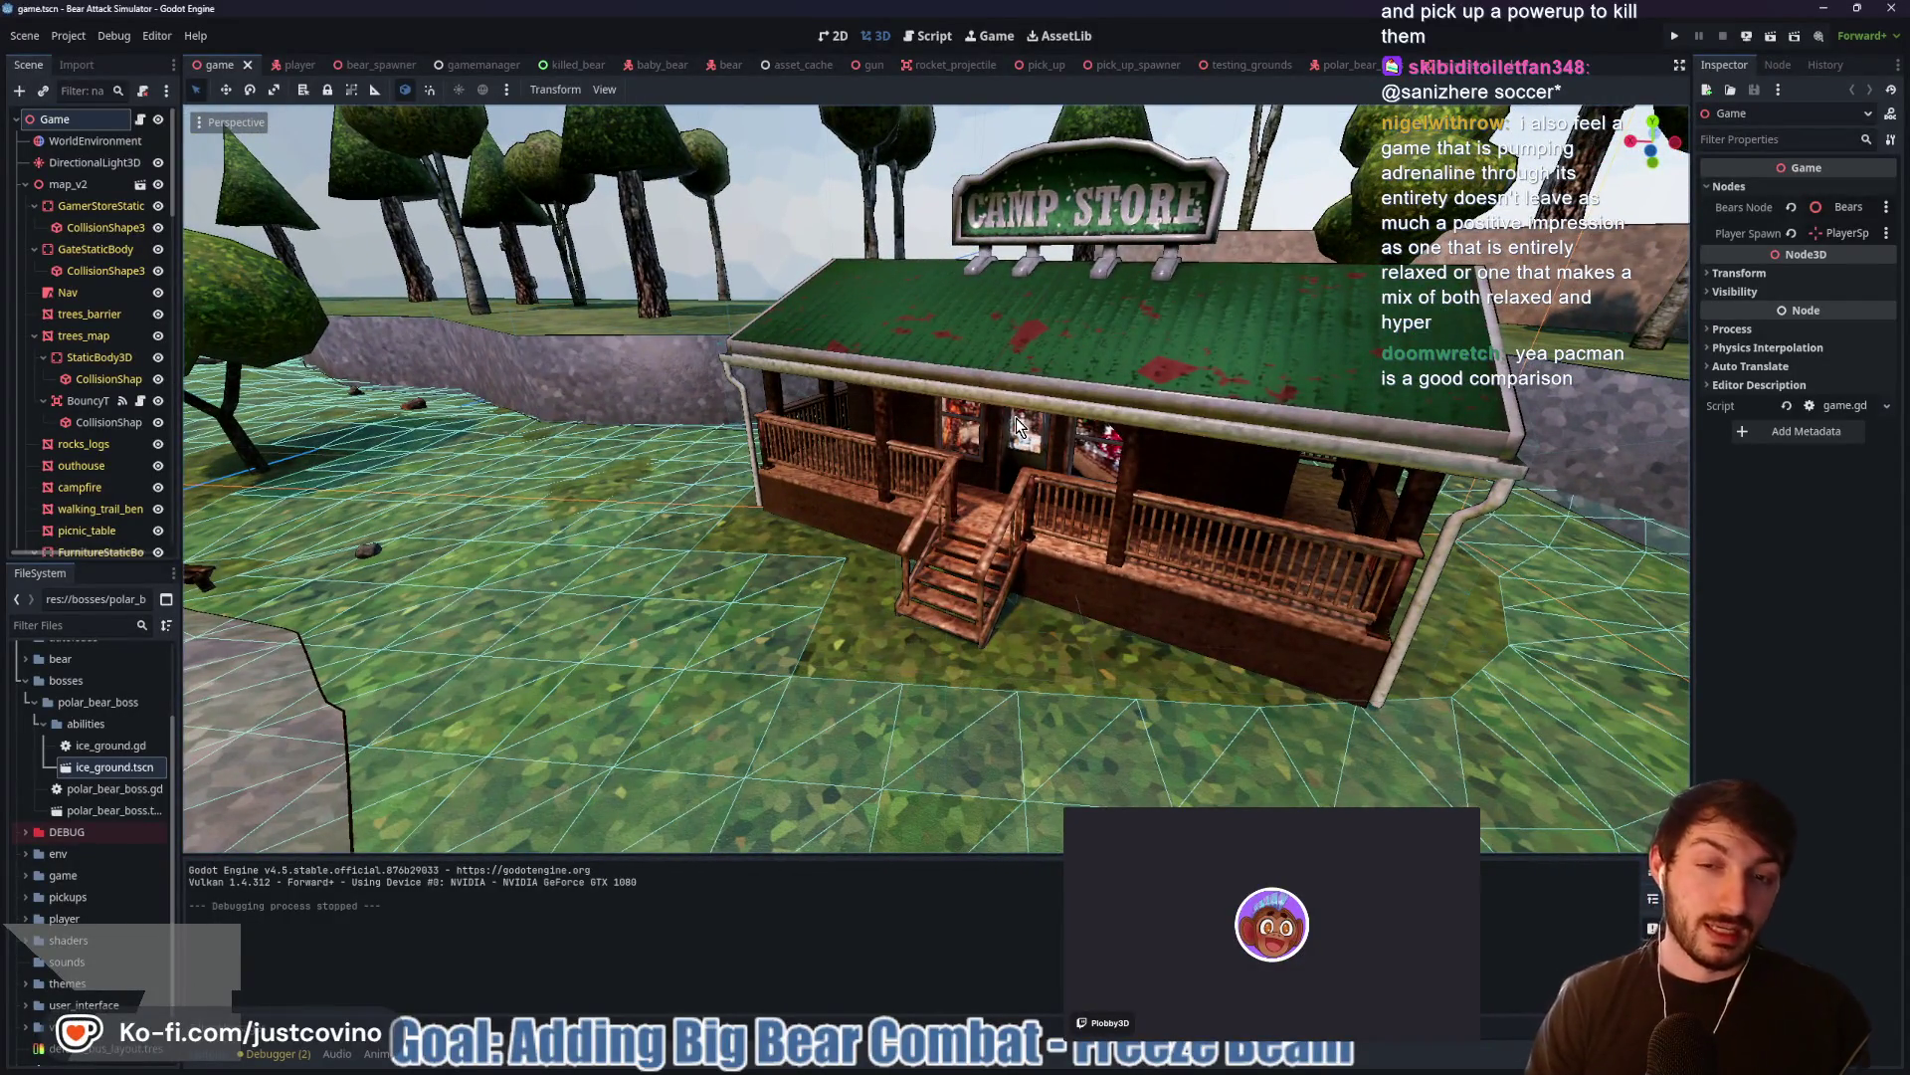
{"action": "key", "text": "f"}
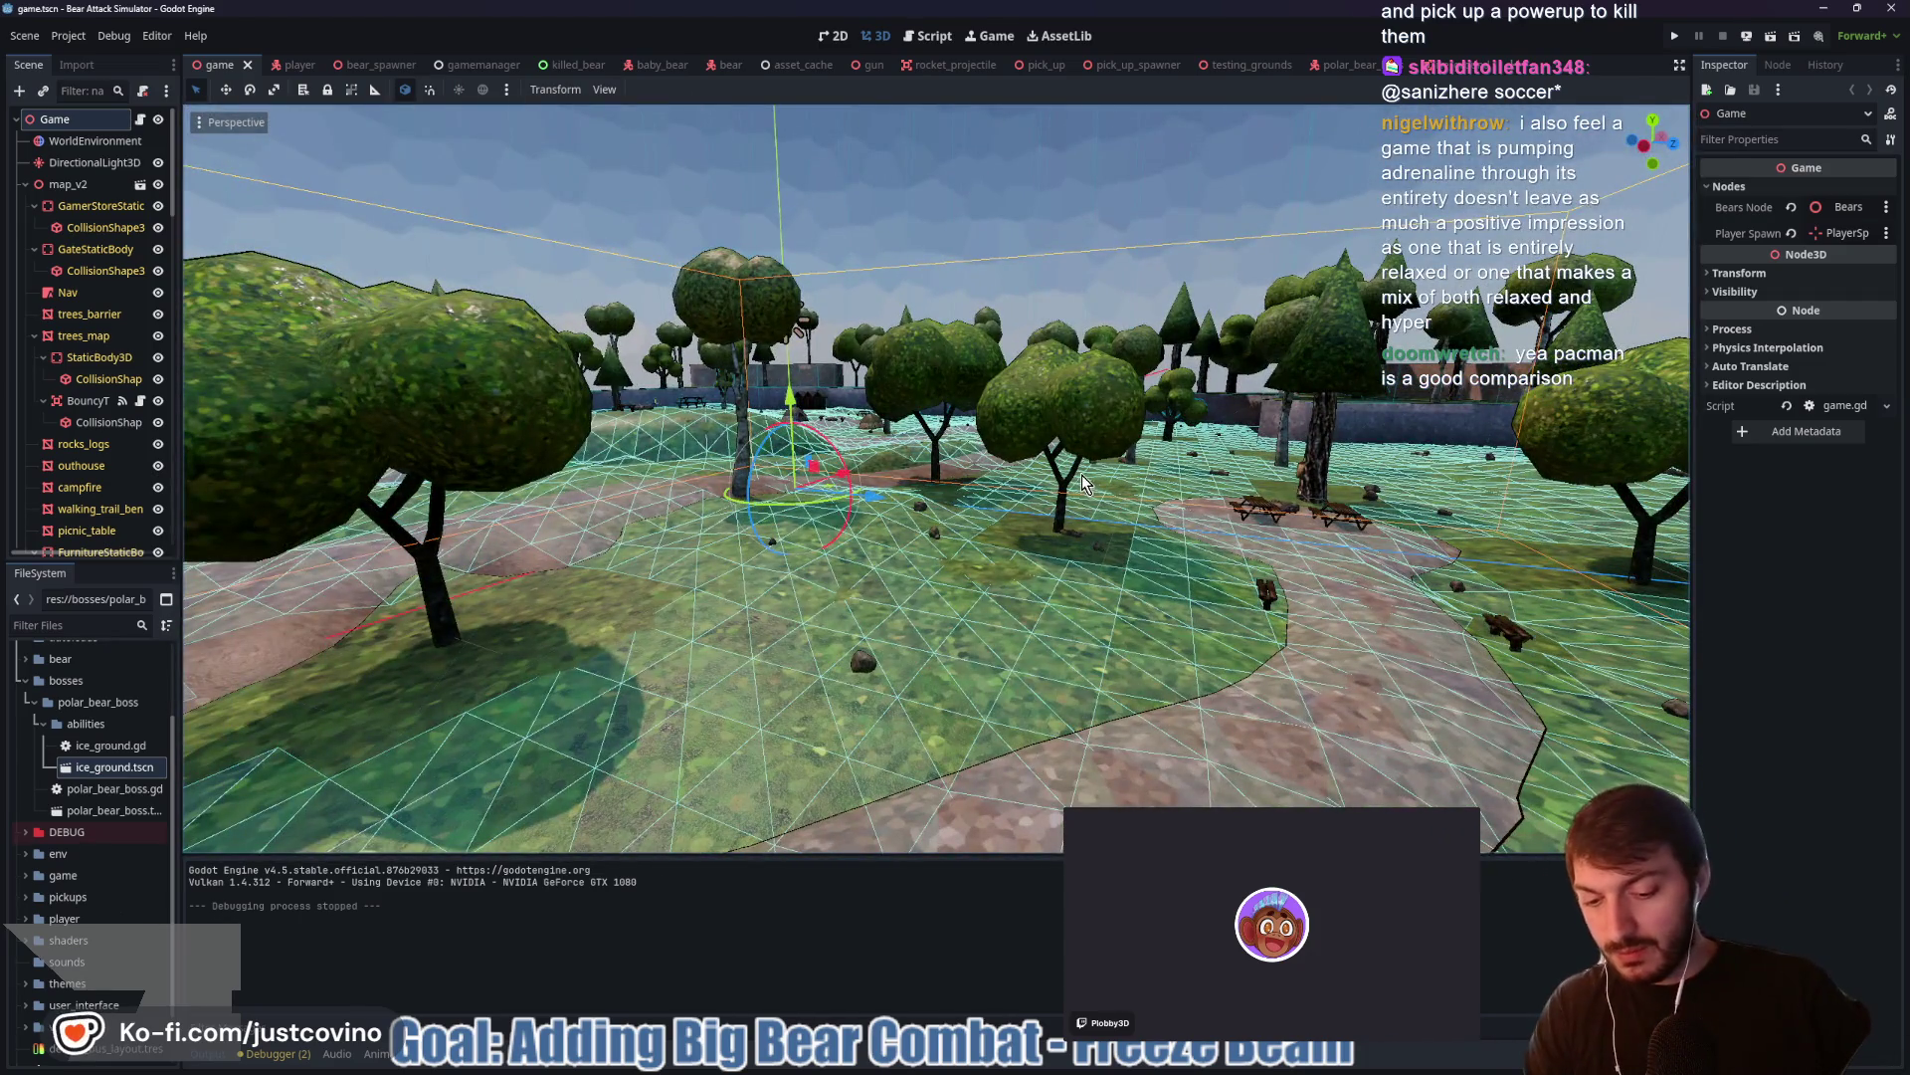
{"action": "key", "text": "F5"}
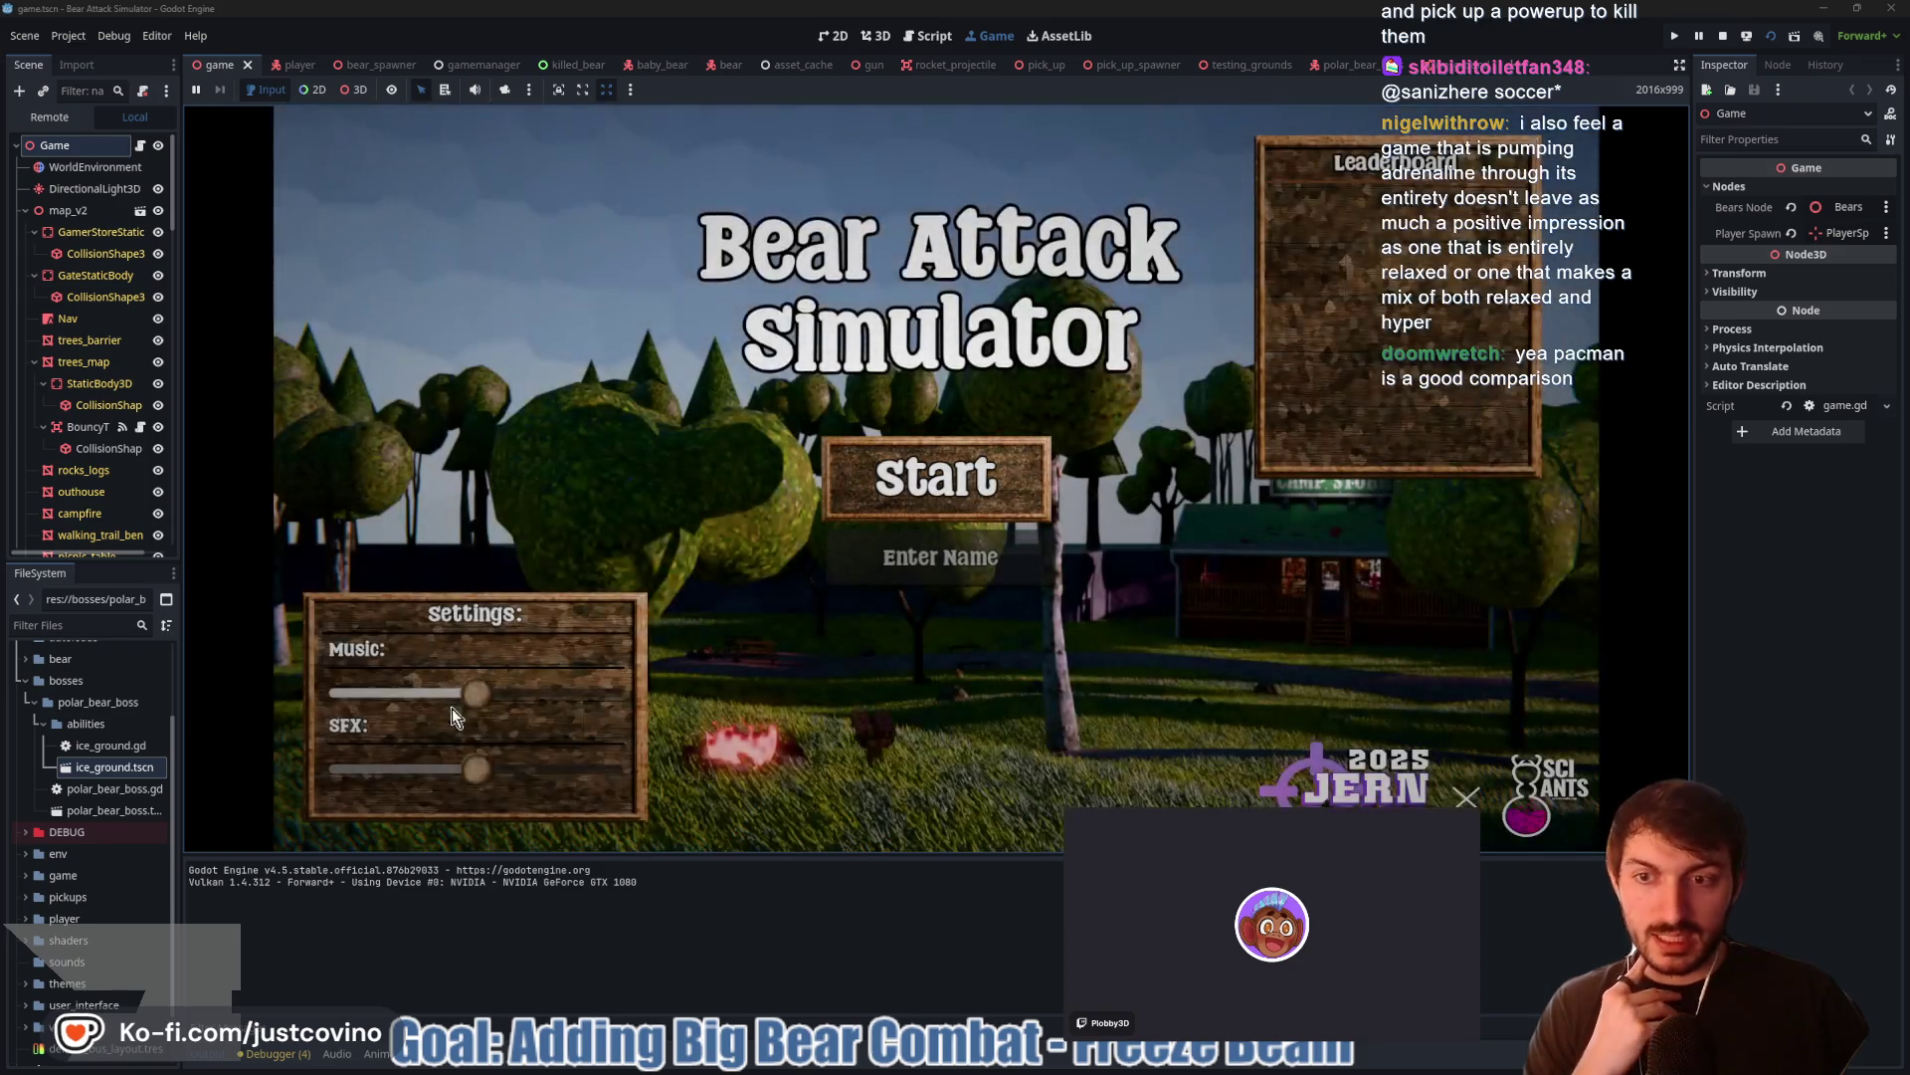
Lower the game's Music slider, then load the Talo Dashboard login page in a new browser tab
{"action": "left_click_drag", "start_coordinate": [451, 708], "coordinate": [380, 683]}
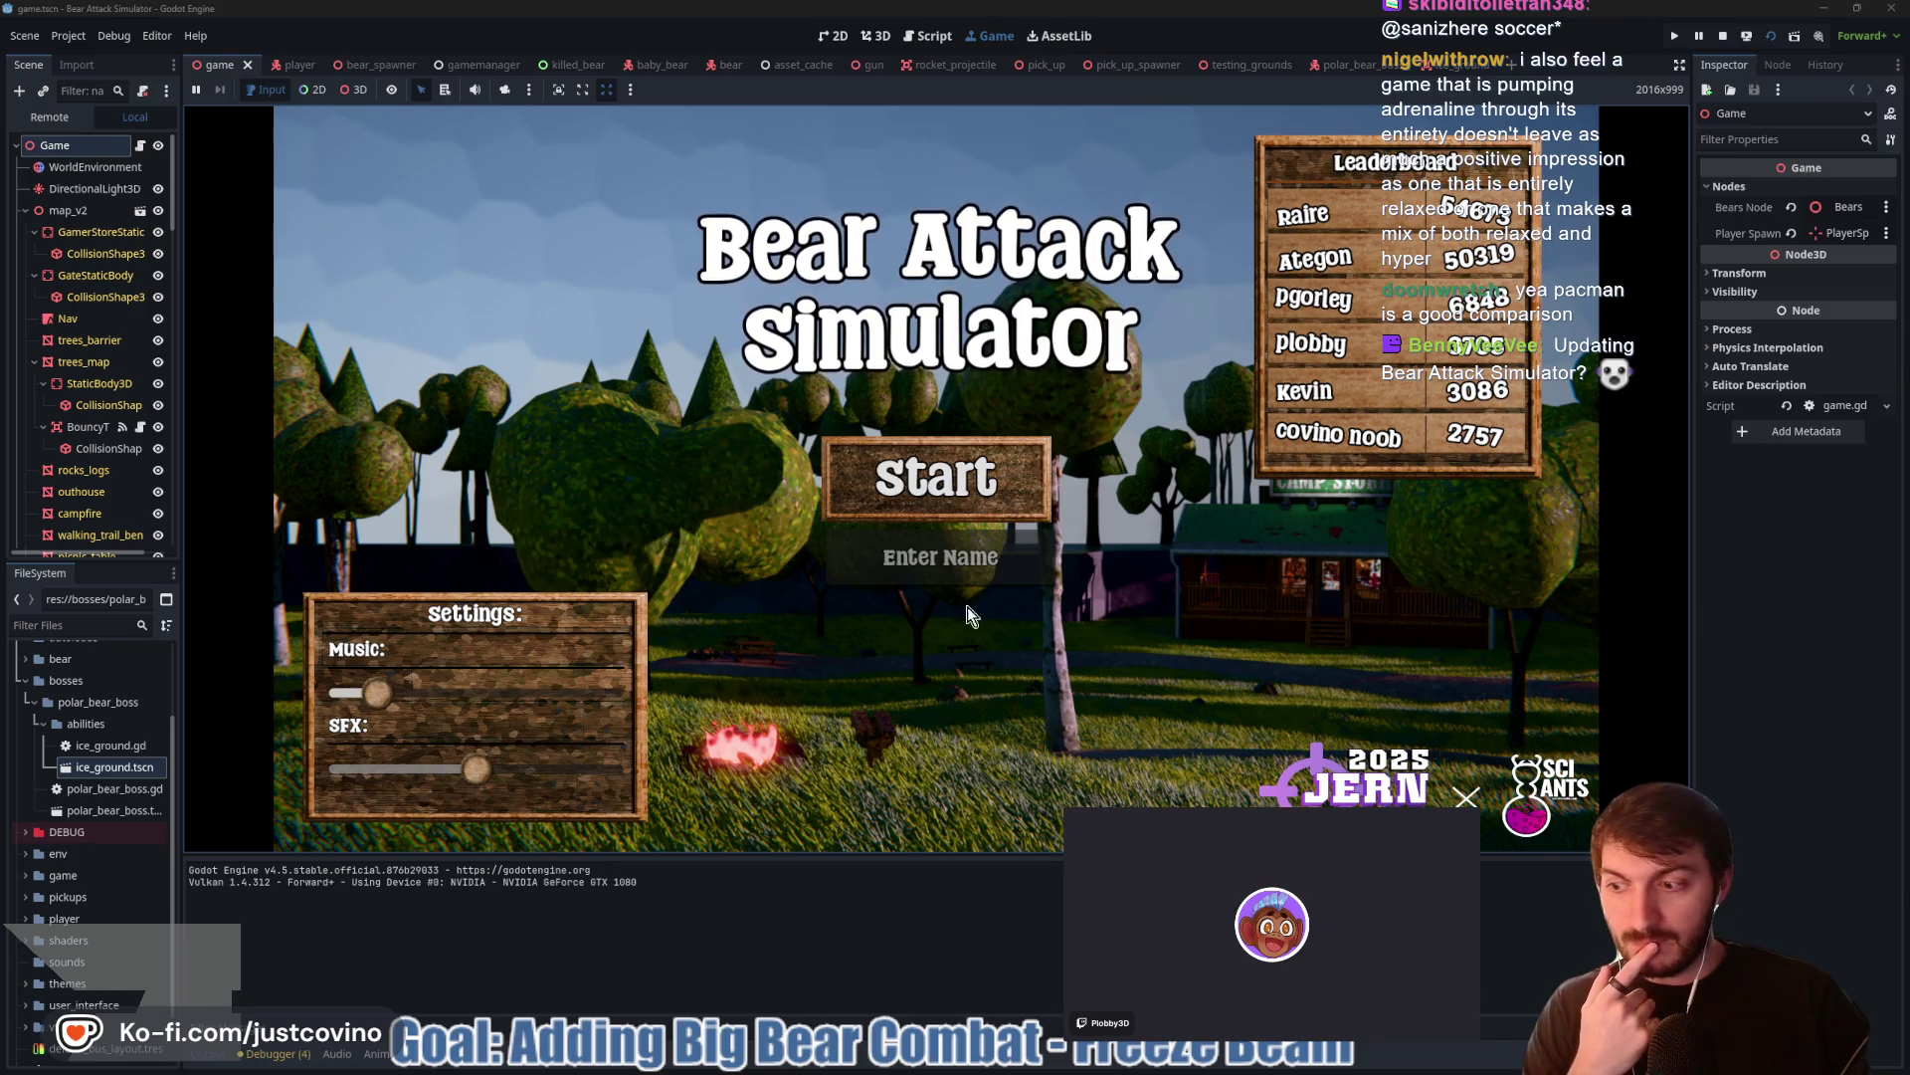
{"action": "left_click", "coordinate": [1042, 1063]}
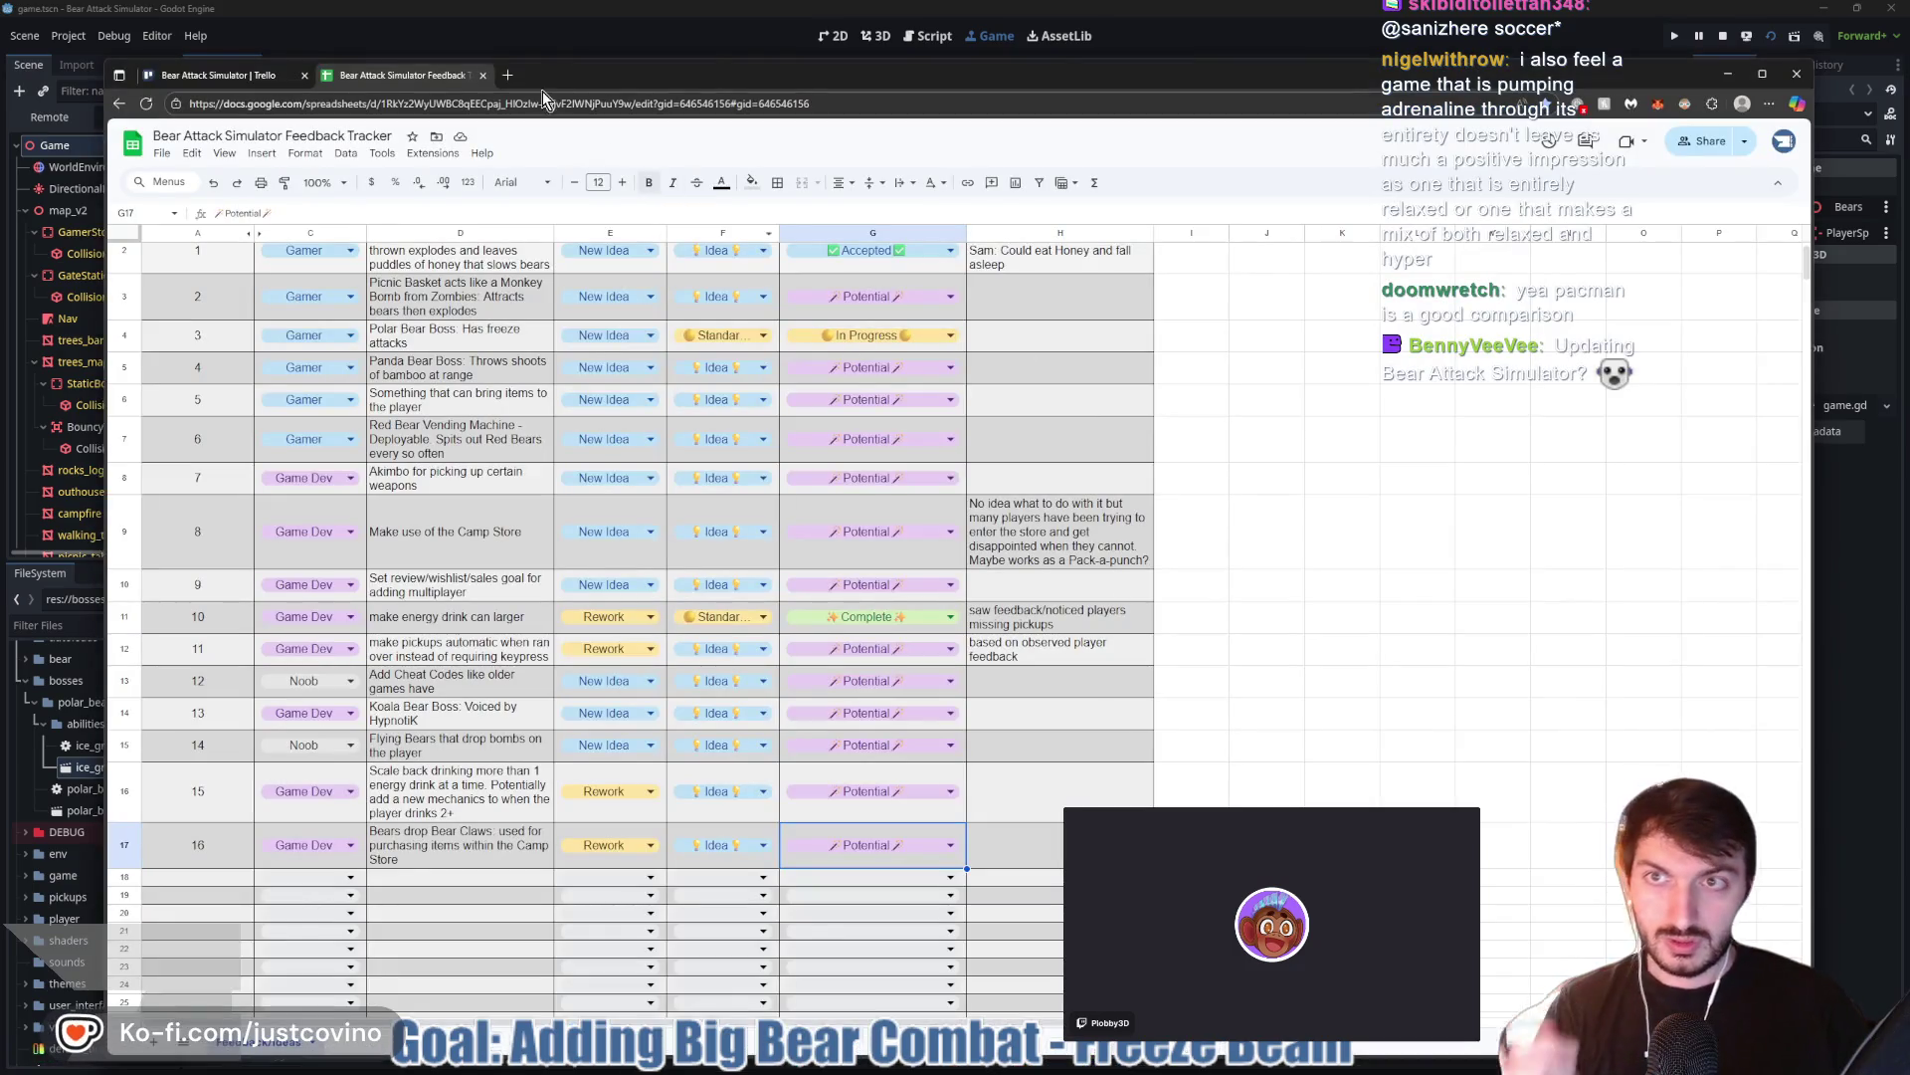
{"action": "left_click", "coordinate": [508, 75]}
{"action": "type", "text": "talo"}
{"action": "key", "text": "Return"}
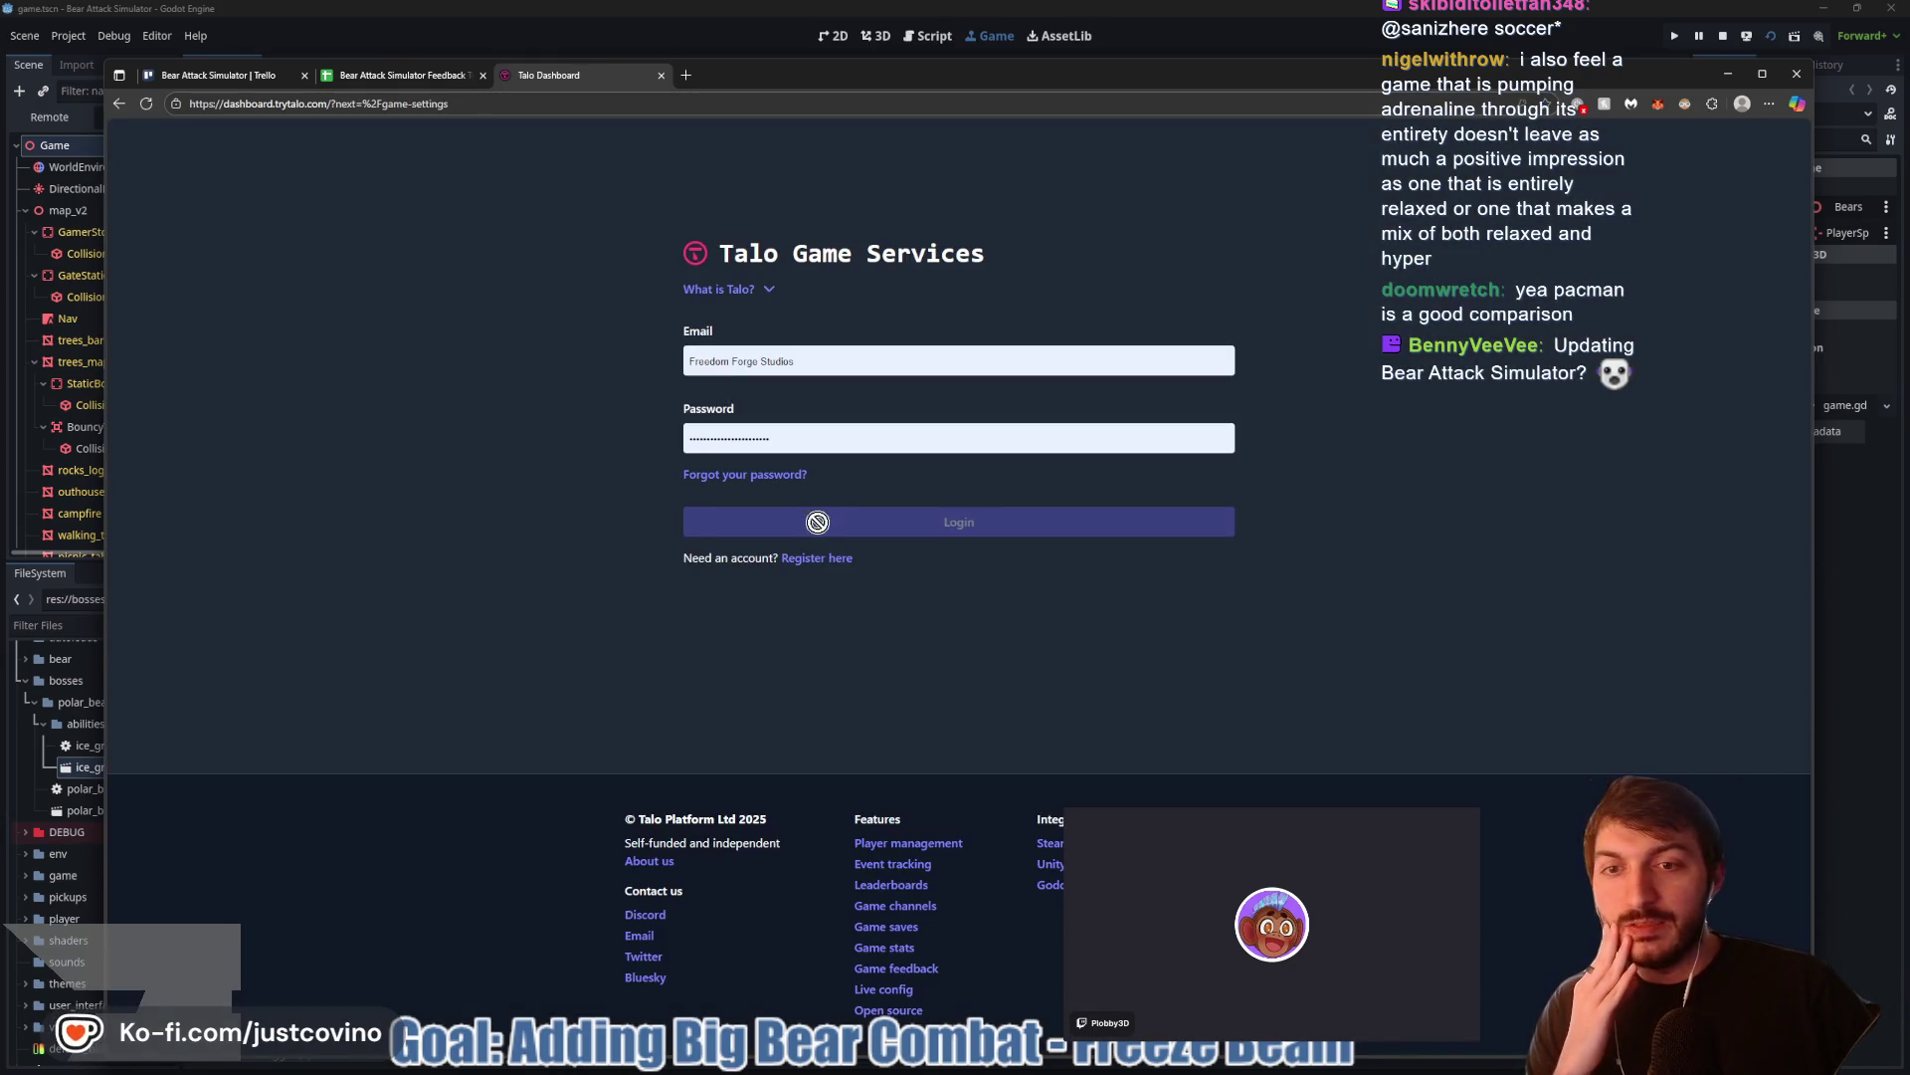
Attempt the Talo Dashboard login, pull the dashboard into its own window and hide the browser
{"action": "left_click", "coordinate": [883, 520]}
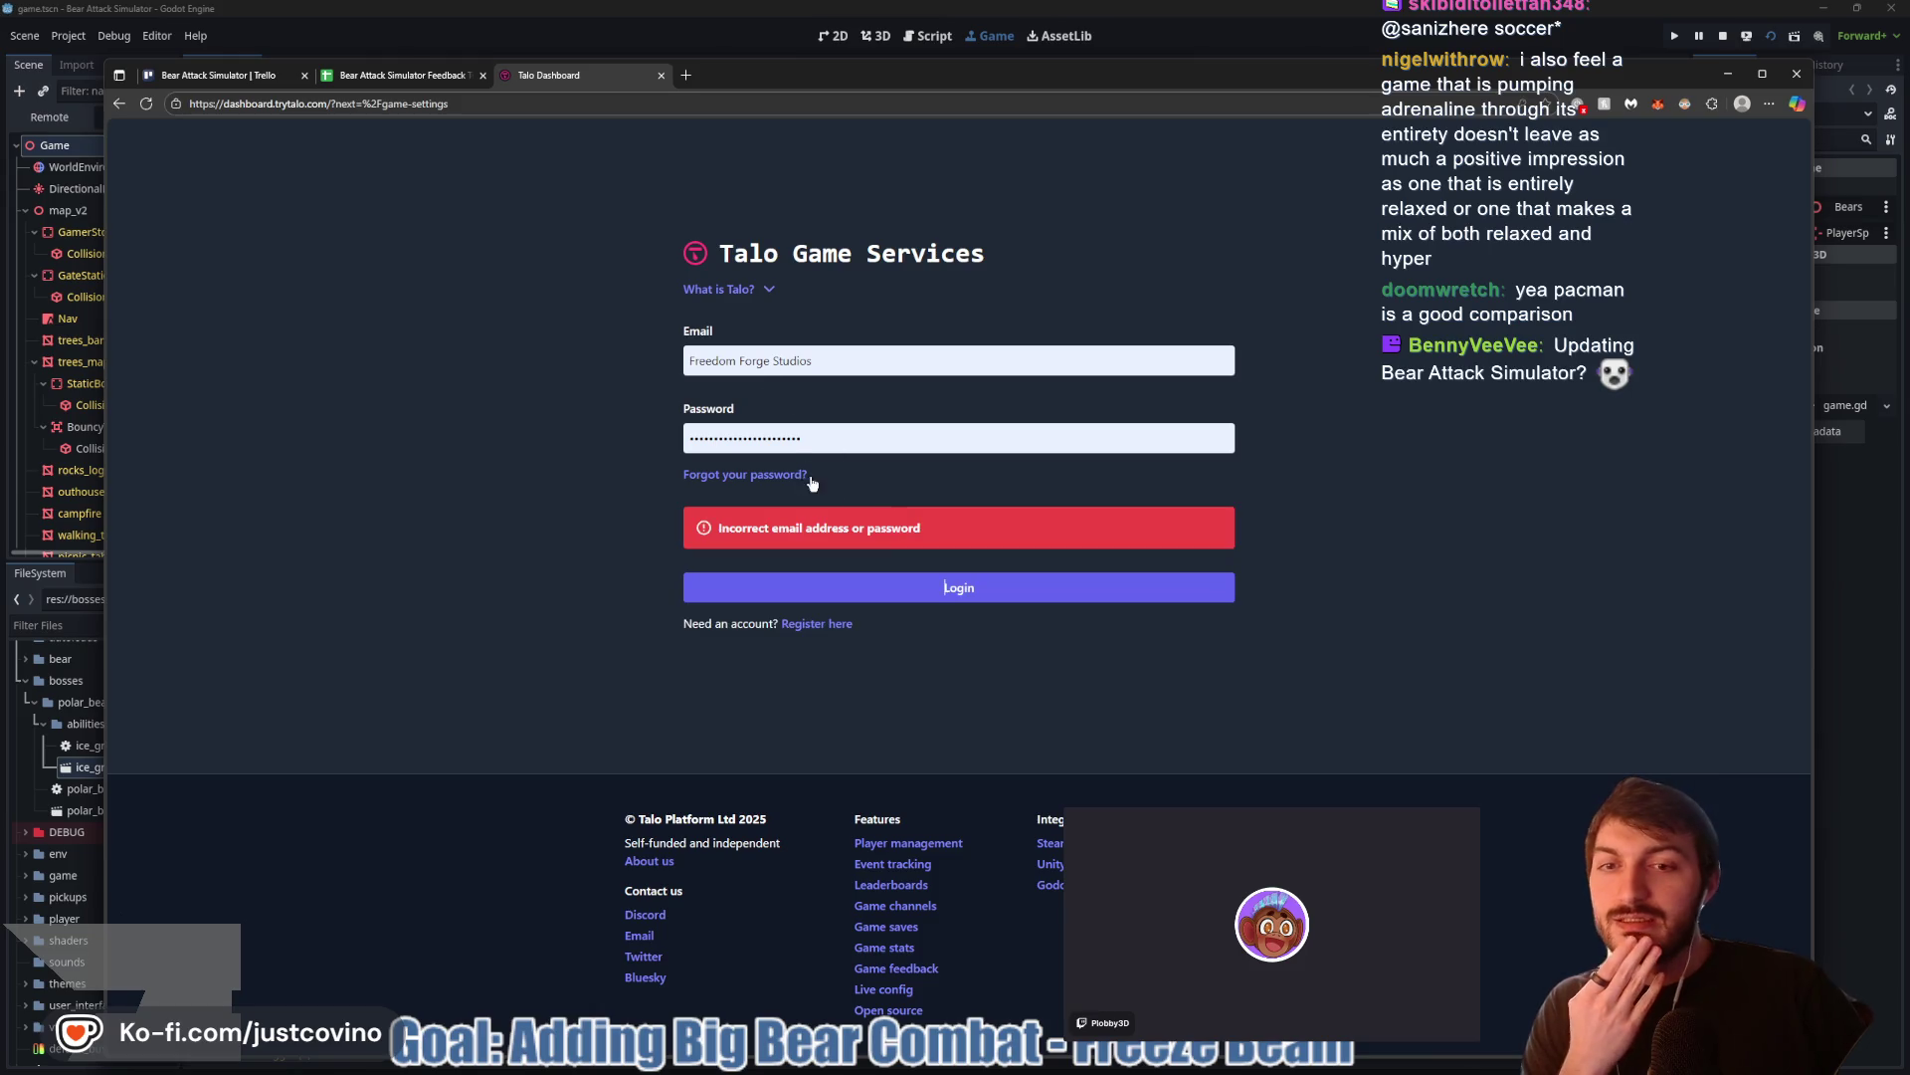
{"action": "mouse_move", "coordinate": [535, 86]}
{"action": "left_mouse_down"}
{"action": "mouse_move", "coordinate": [643, 455]}
{"action": "mouse_move", "coordinate": [298, 538]}
{"action": "mouse_move", "coordinate": [149, 328]}
{"action": "mouse_move", "coordinate": [0, 315]}
{"action": "left_mouse_up"}
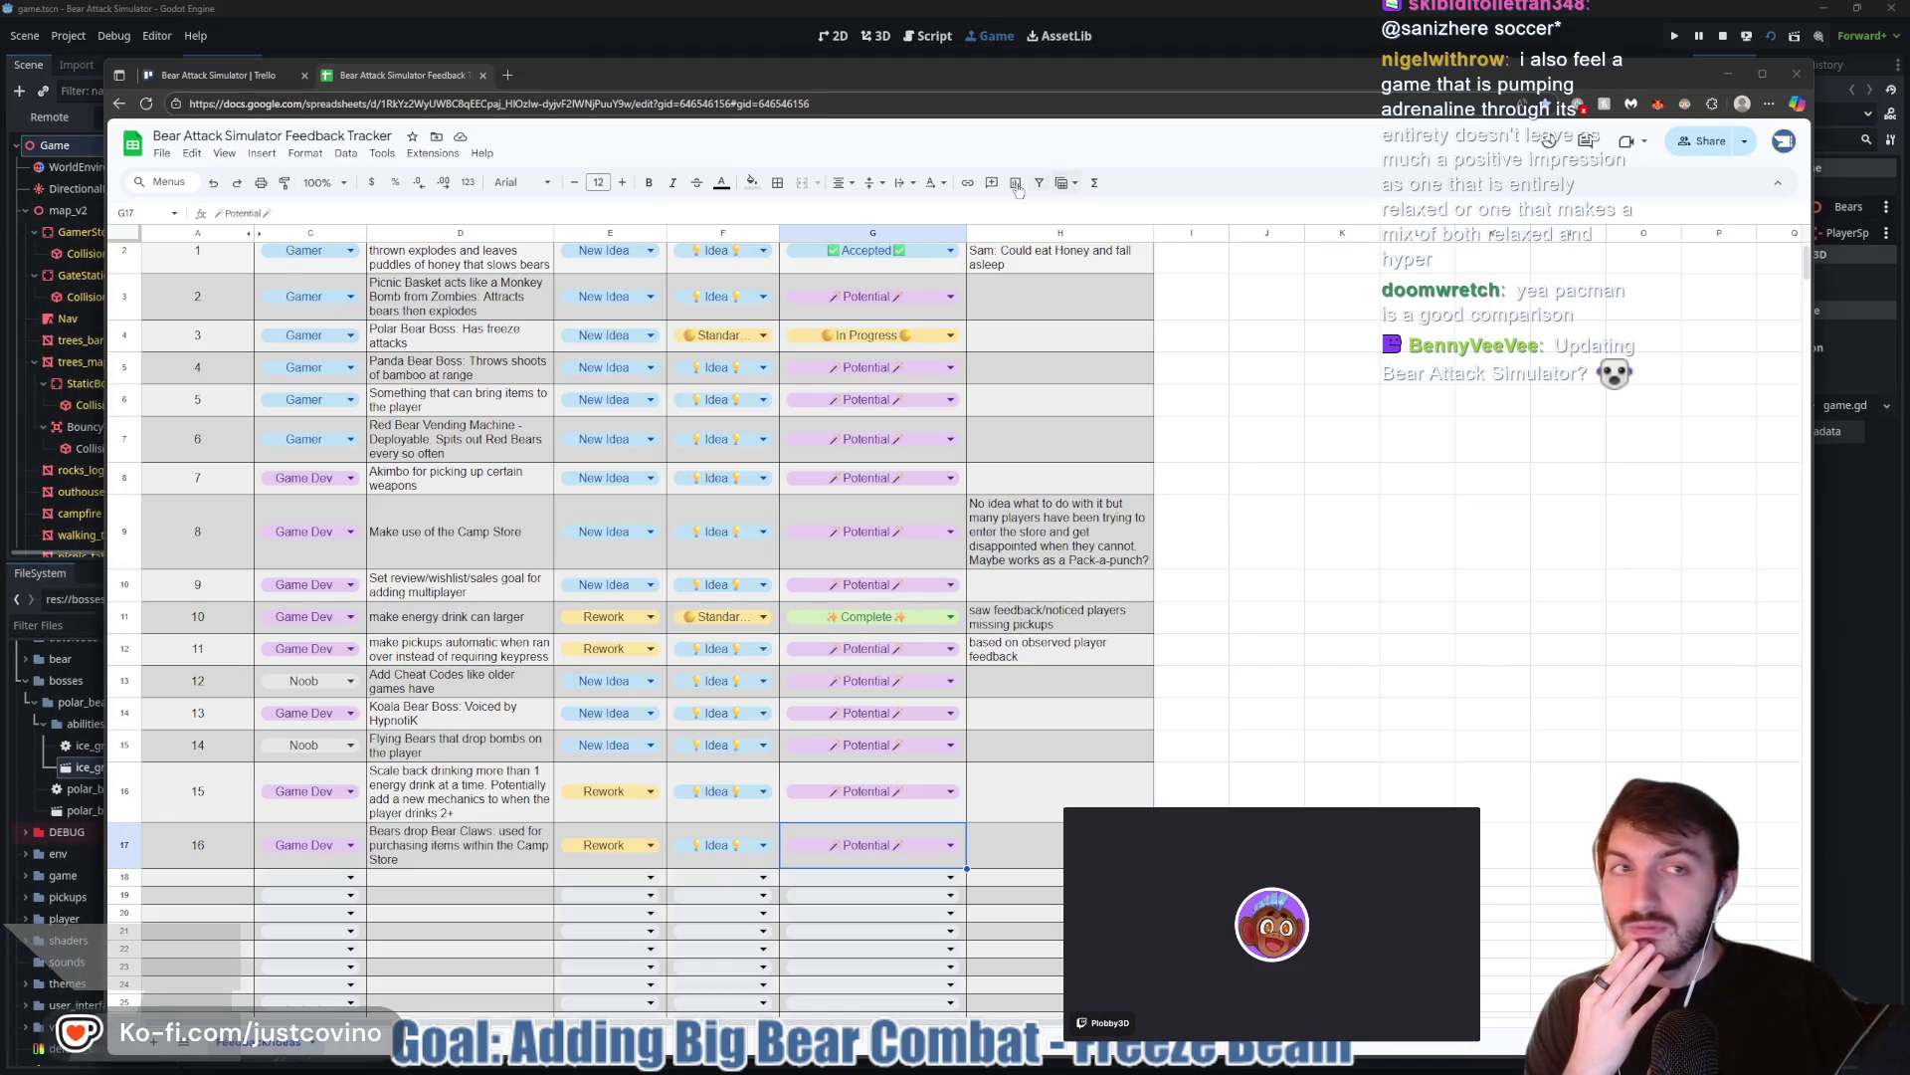
{"action": "left_click", "coordinate": [1727, 75]}
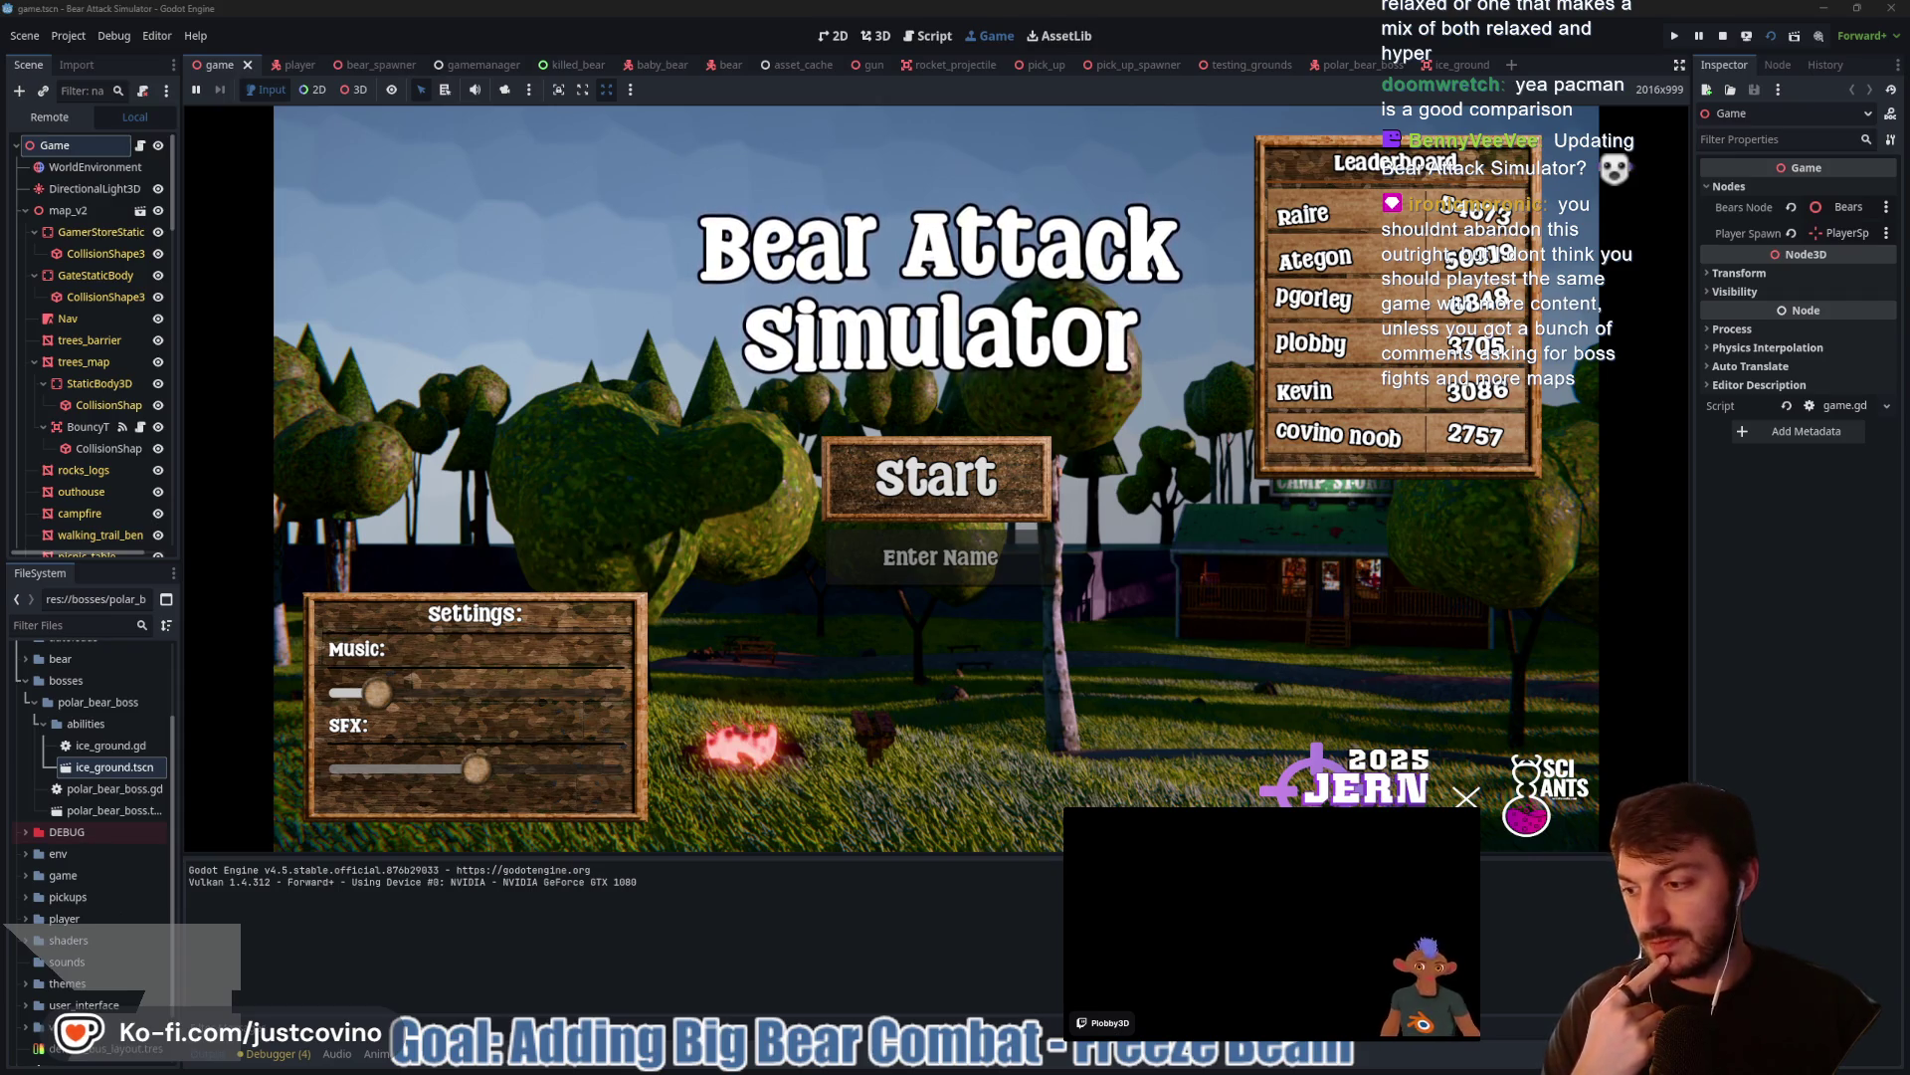
Stop the running game and switch back to the Feedback Tracker spreadsheet window
{"action": "left_click", "coordinate": [1724, 38]}
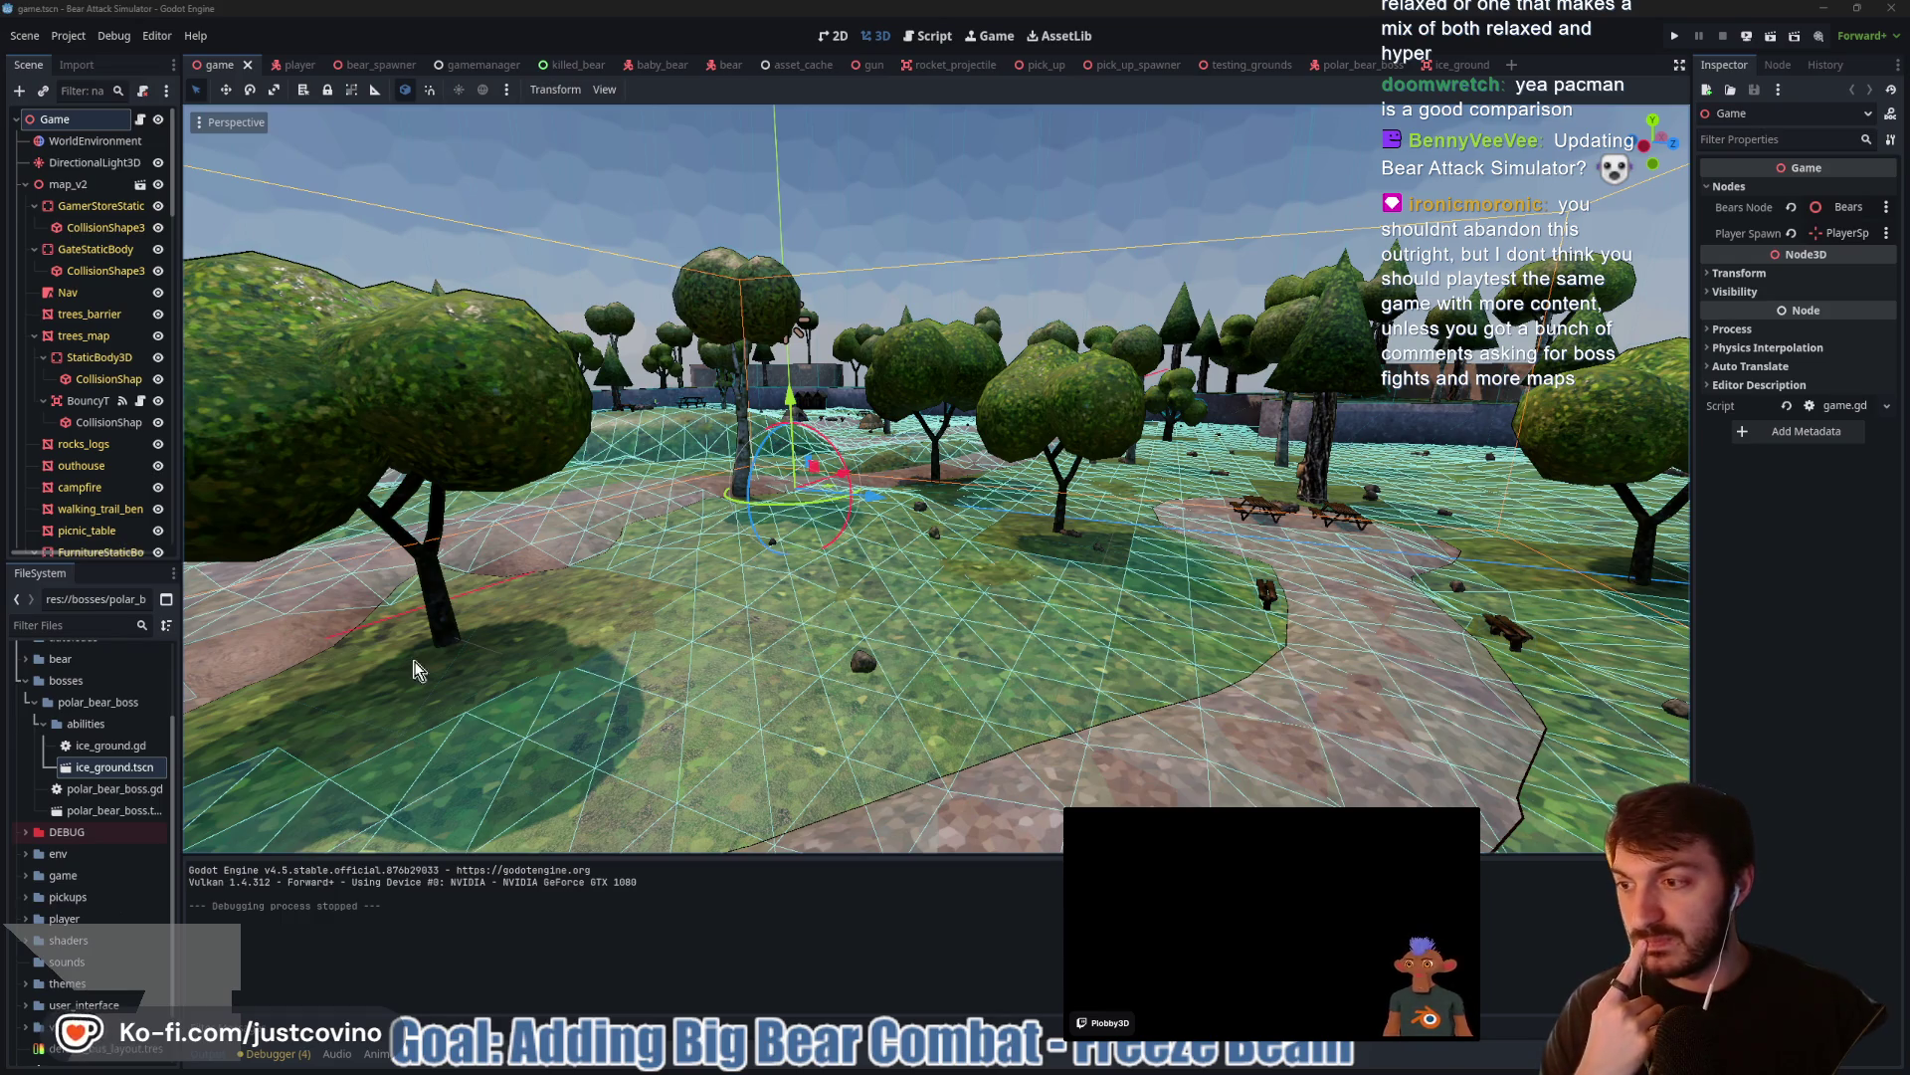
{"action": "left_click", "coordinate": [1060, 1055]}
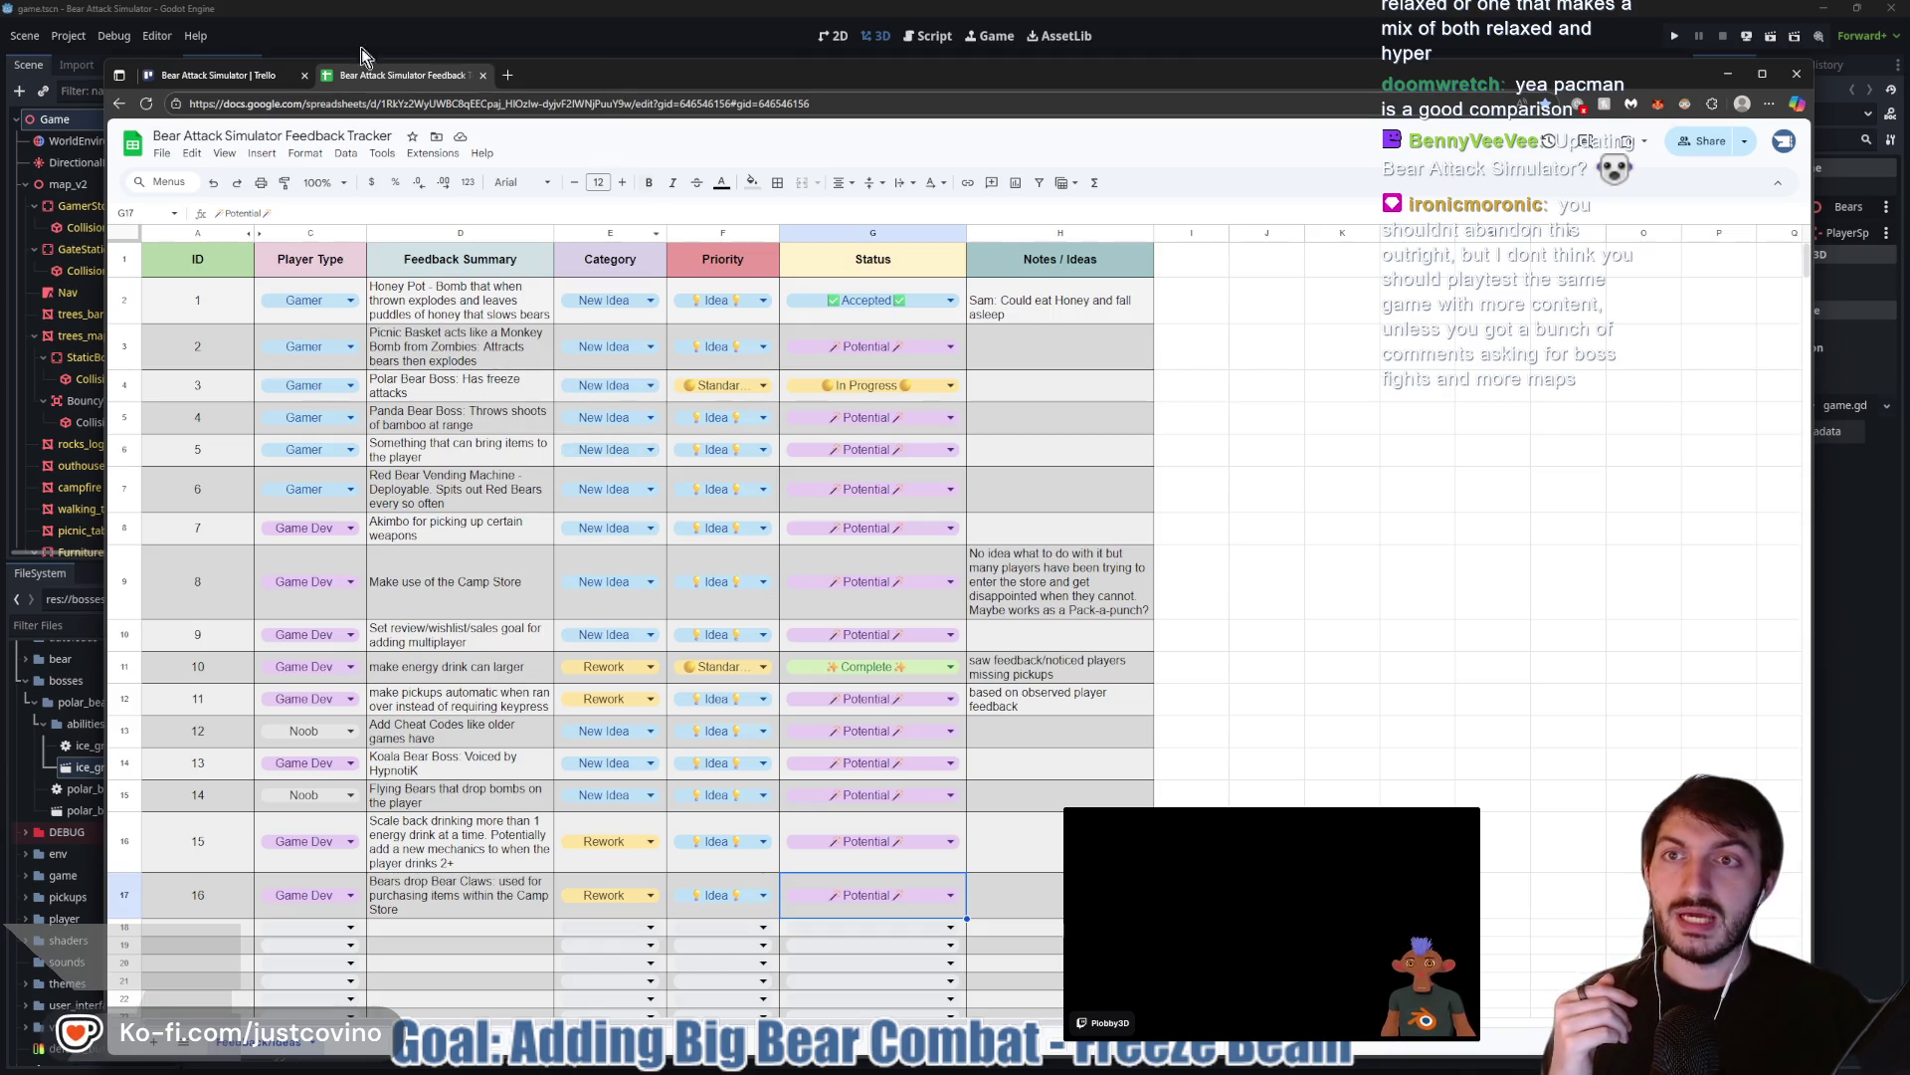
Shrink and reposition the Feedback Tracker window so the Godot editor shows around it
{"action": "mouse_move", "coordinate": [103, 63]}
{"action": "left_mouse_down"}
{"action": "mouse_move", "coordinate": [188, 201]}
{"action": "mouse_move", "coordinate": [146, 546]}
{"action": "left_mouse_up"}
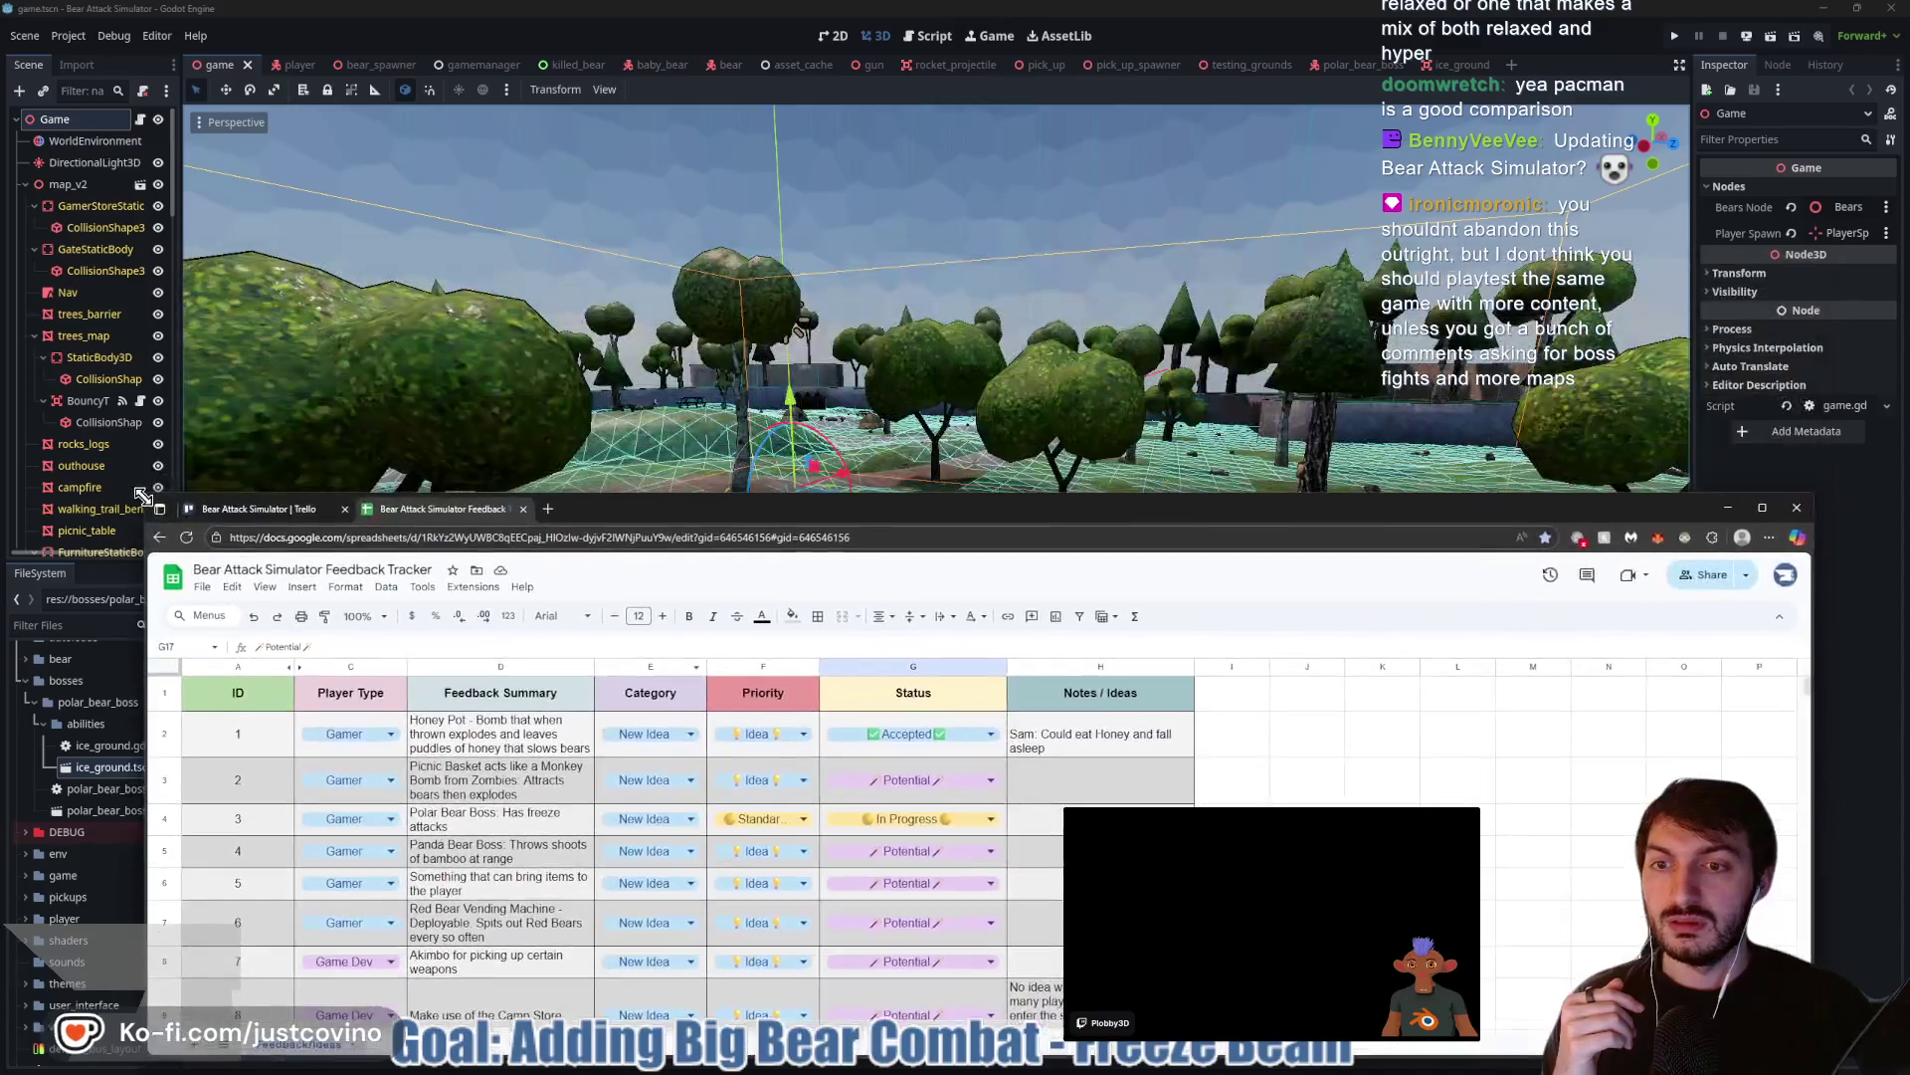
{"action": "left_click_drag", "start_coordinate": [852, 556], "coordinate": [806, 158]}
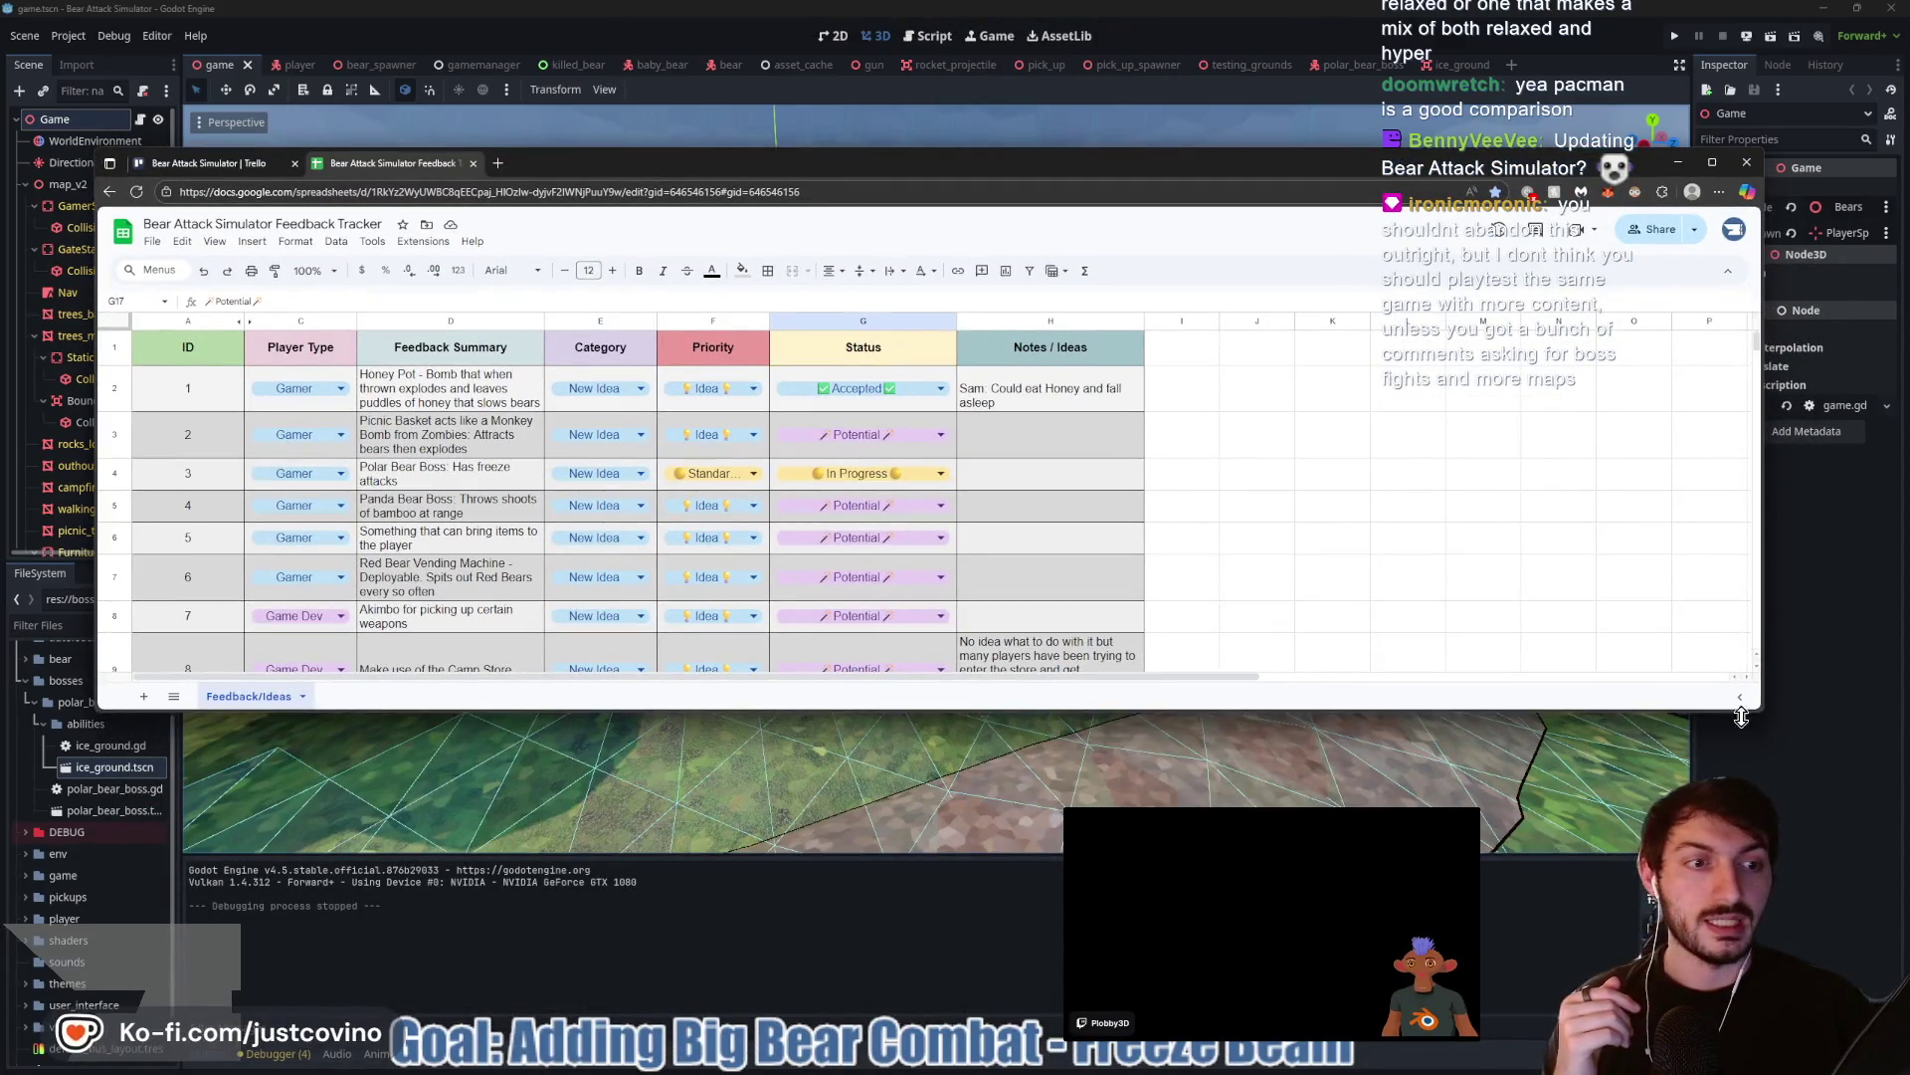
{"action": "left_click_drag", "start_coordinate": [1763, 714], "coordinate": [1597, 945]}
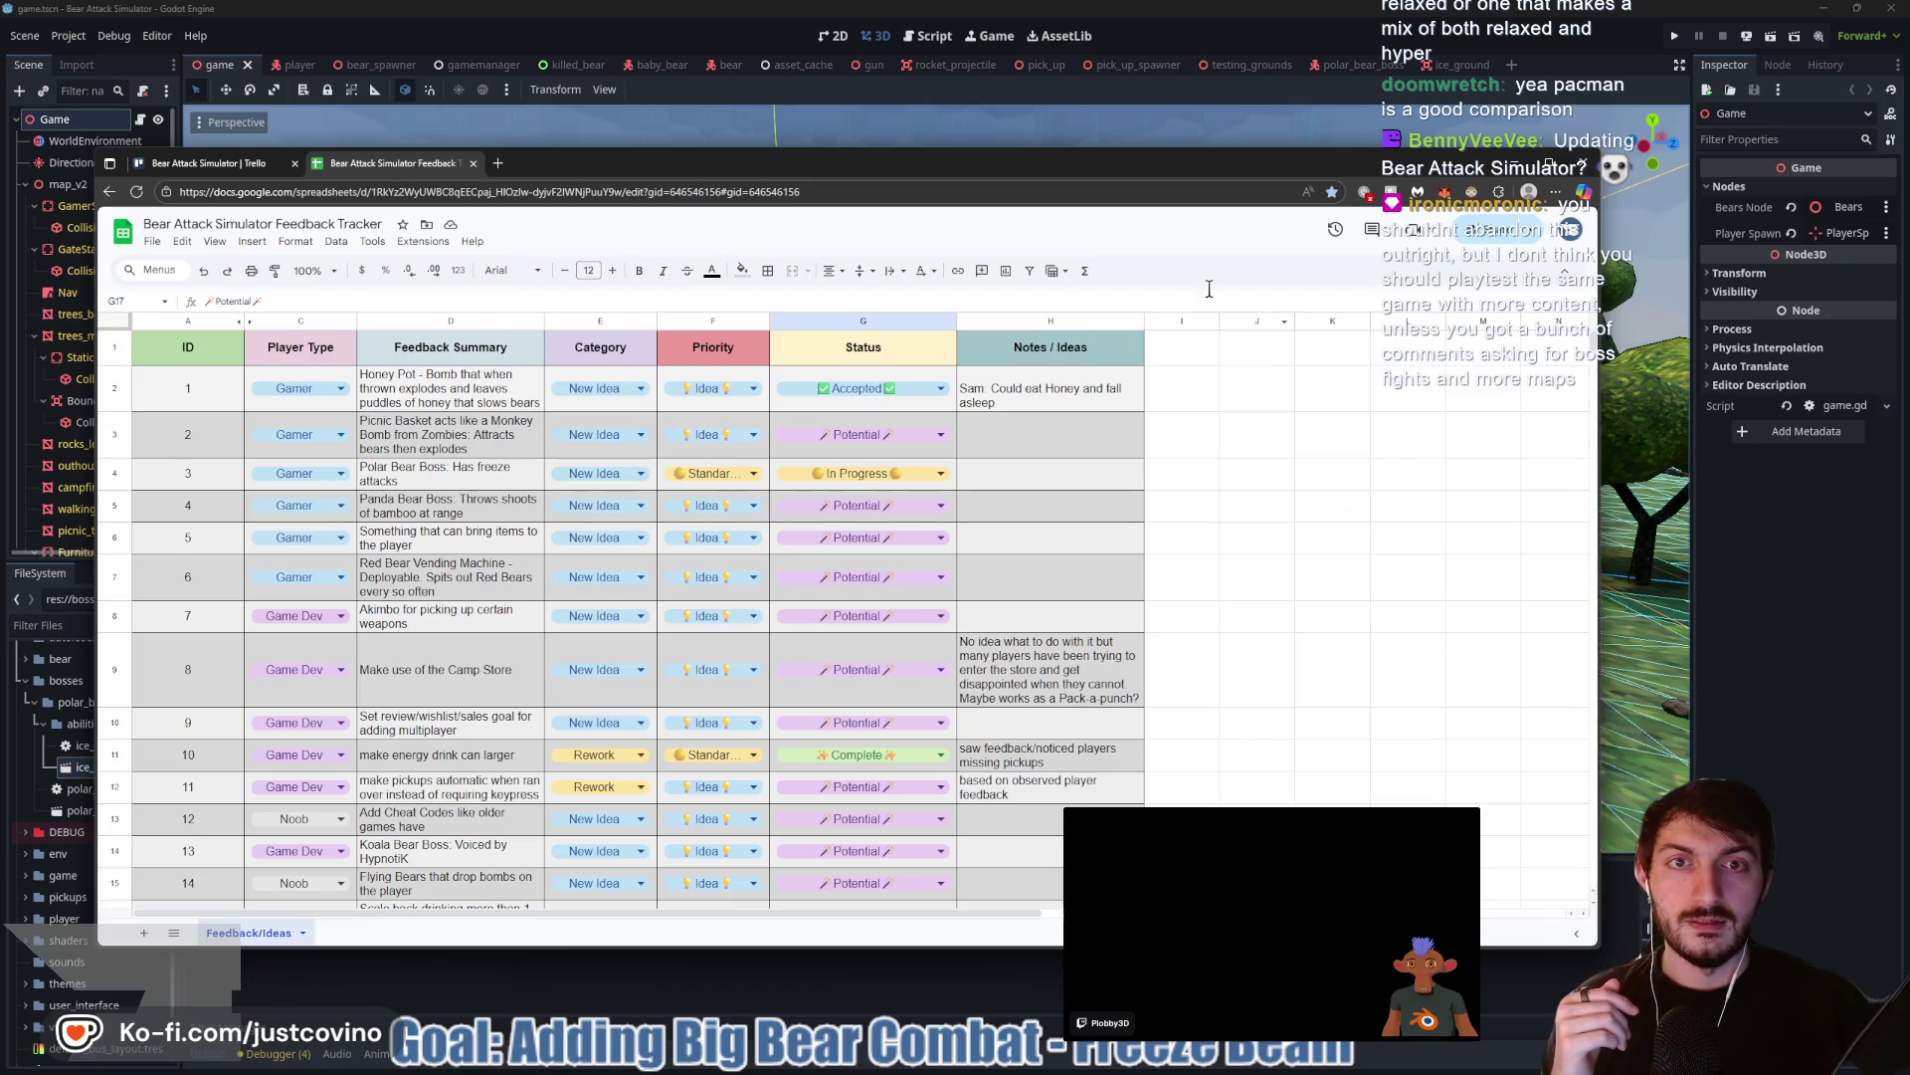
{"action": "left_click_drag", "start_coordinate": [1101, 174], "coordinate": [1240, 147]}
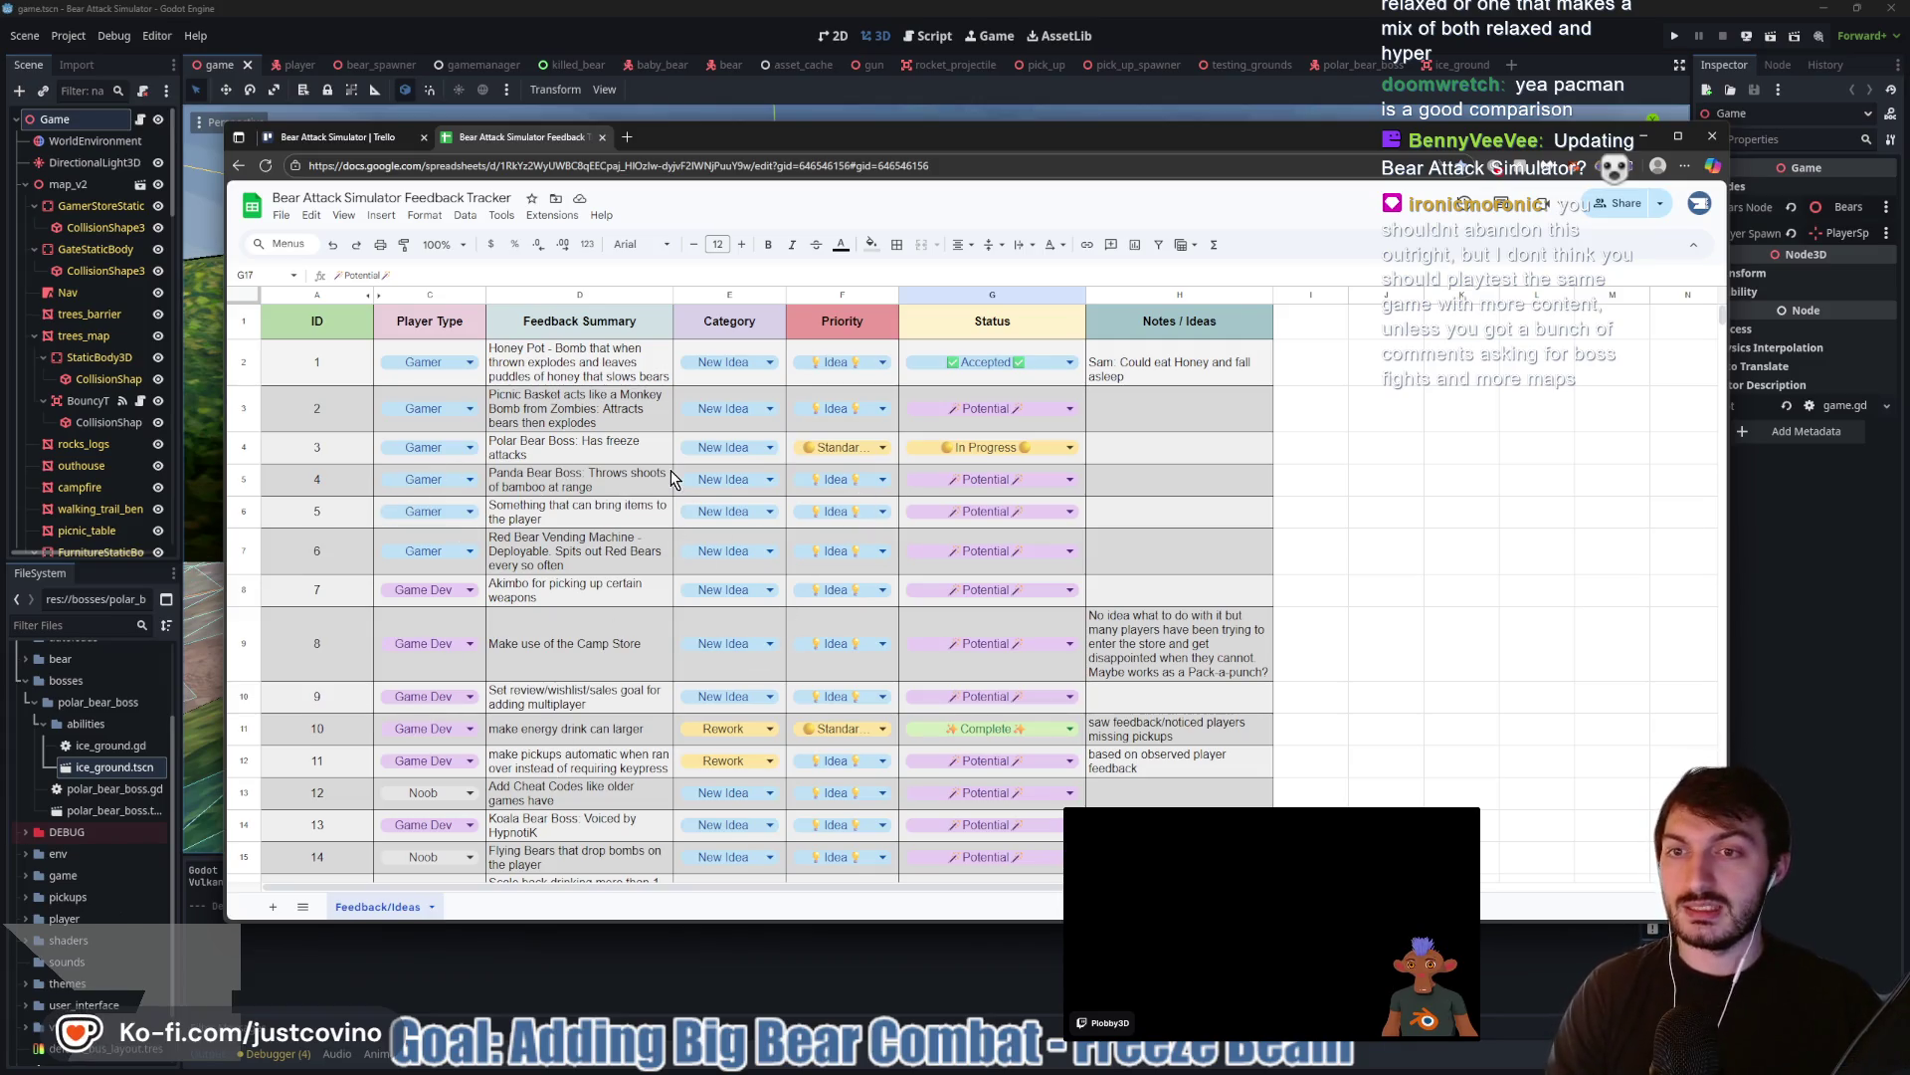
Scroll through the sheet rows, then drag the Talo Dashboard leaderboards window over it
{"action": "scroll", "coordinate": [601, 500], "scroll_direction": "down", "scroll_amount": 3}
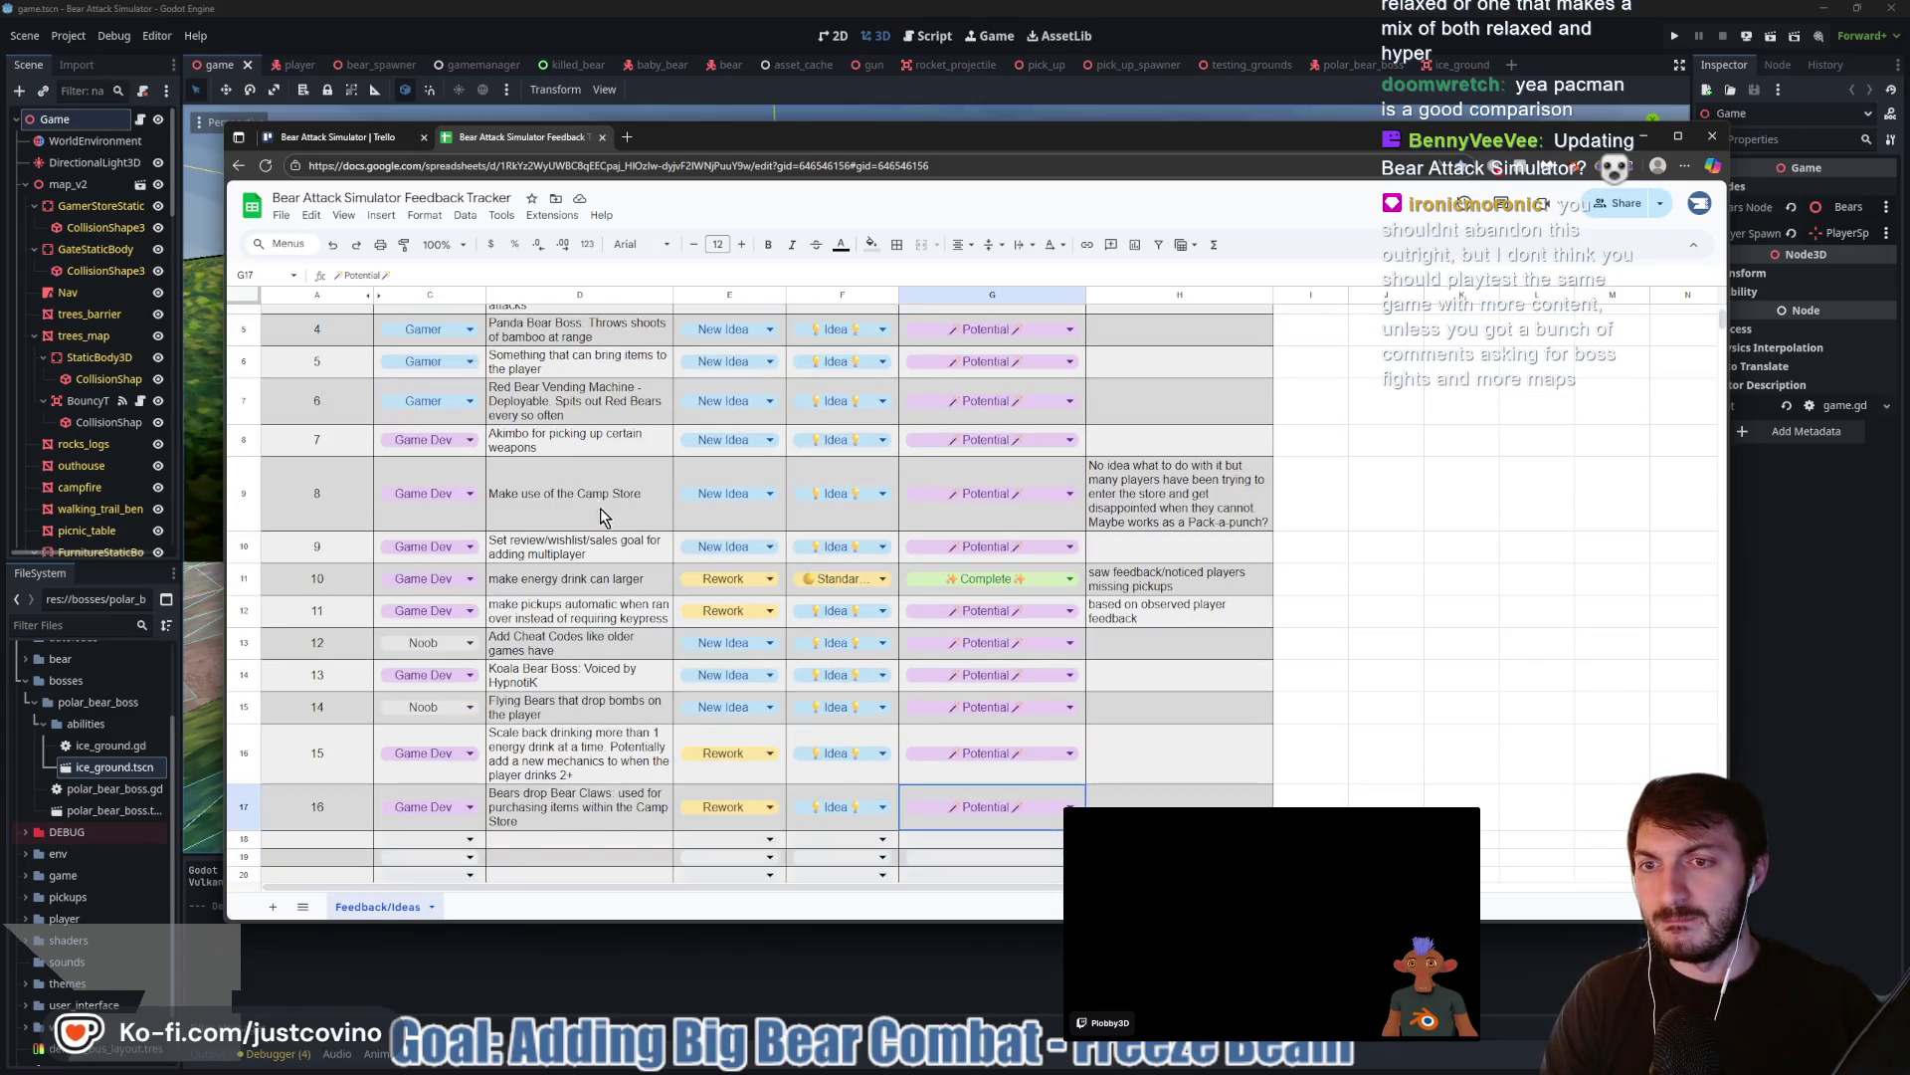
{"action": "scroll", "coordinate": [601, 514], "scroll_direction": "up", "scroll_amount": 3}
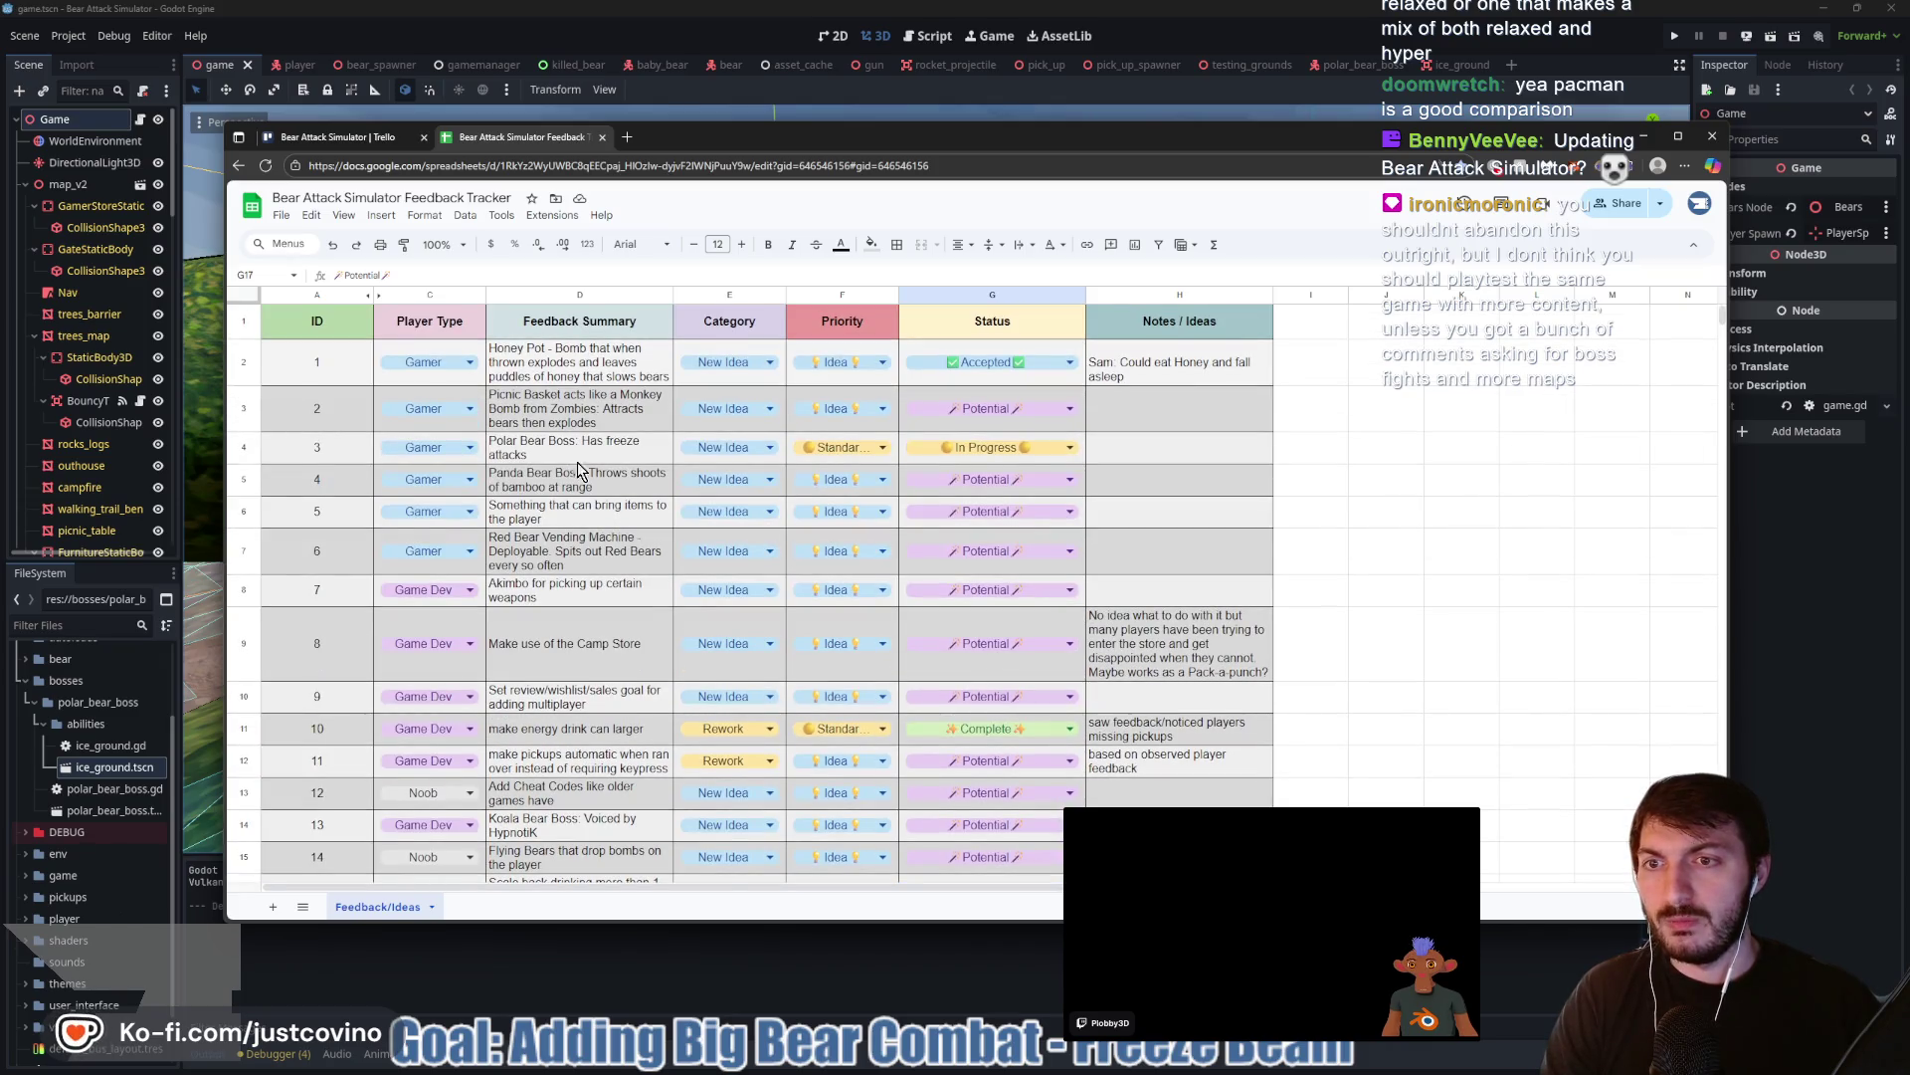
{"action": "scroll", "coordinate": [657, 557], "scroll_direction": "down", "scroll_amount": 3}
{"action": "scroll", "coordinate": [637, 696], "scroll_direction": "up", "scroll_amount": 3}
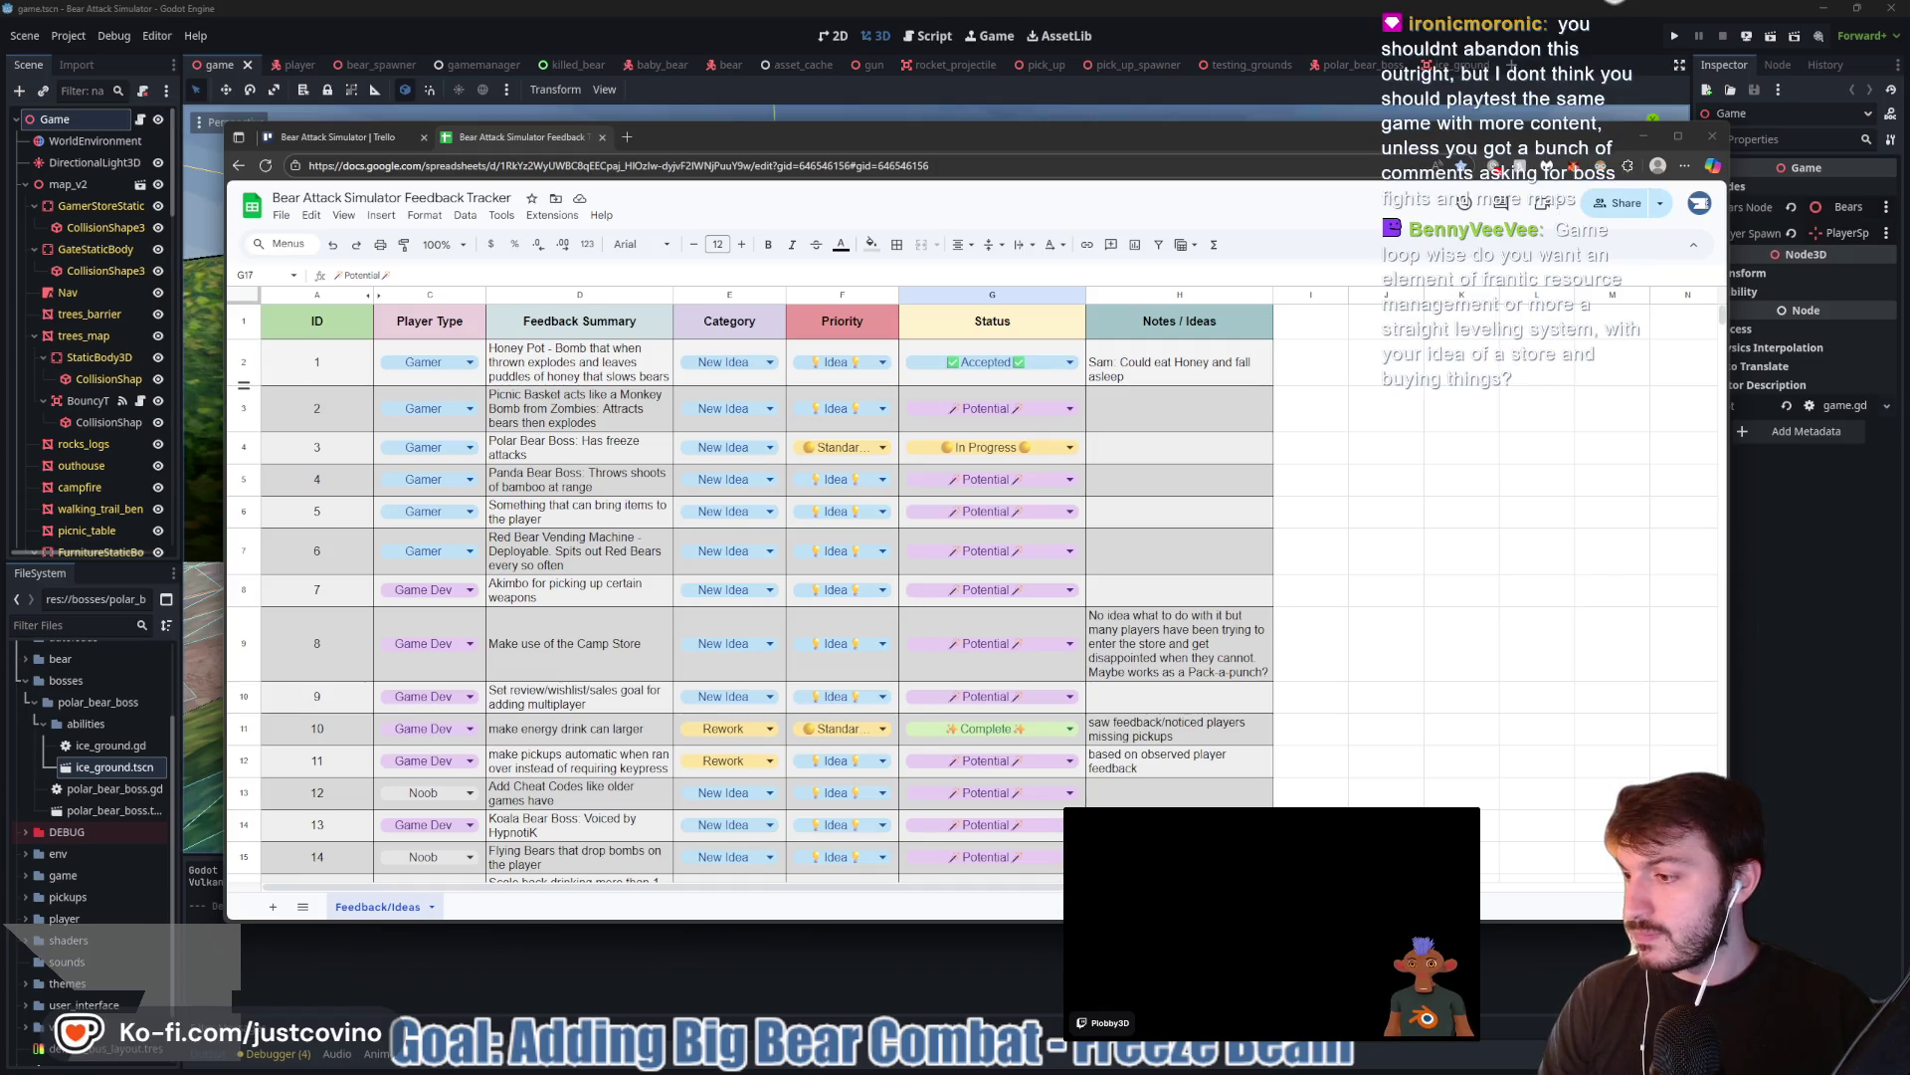
{"action": "left_click_drag", "start_coordinate": [0, 224], "coordinate": [895, 225]}
Enlarge the Talo Dashboard window and go to the Players list
{"action": "left_click_drag", "start_coordinate": [1131, 644], "coordinate": [1637, 920]}
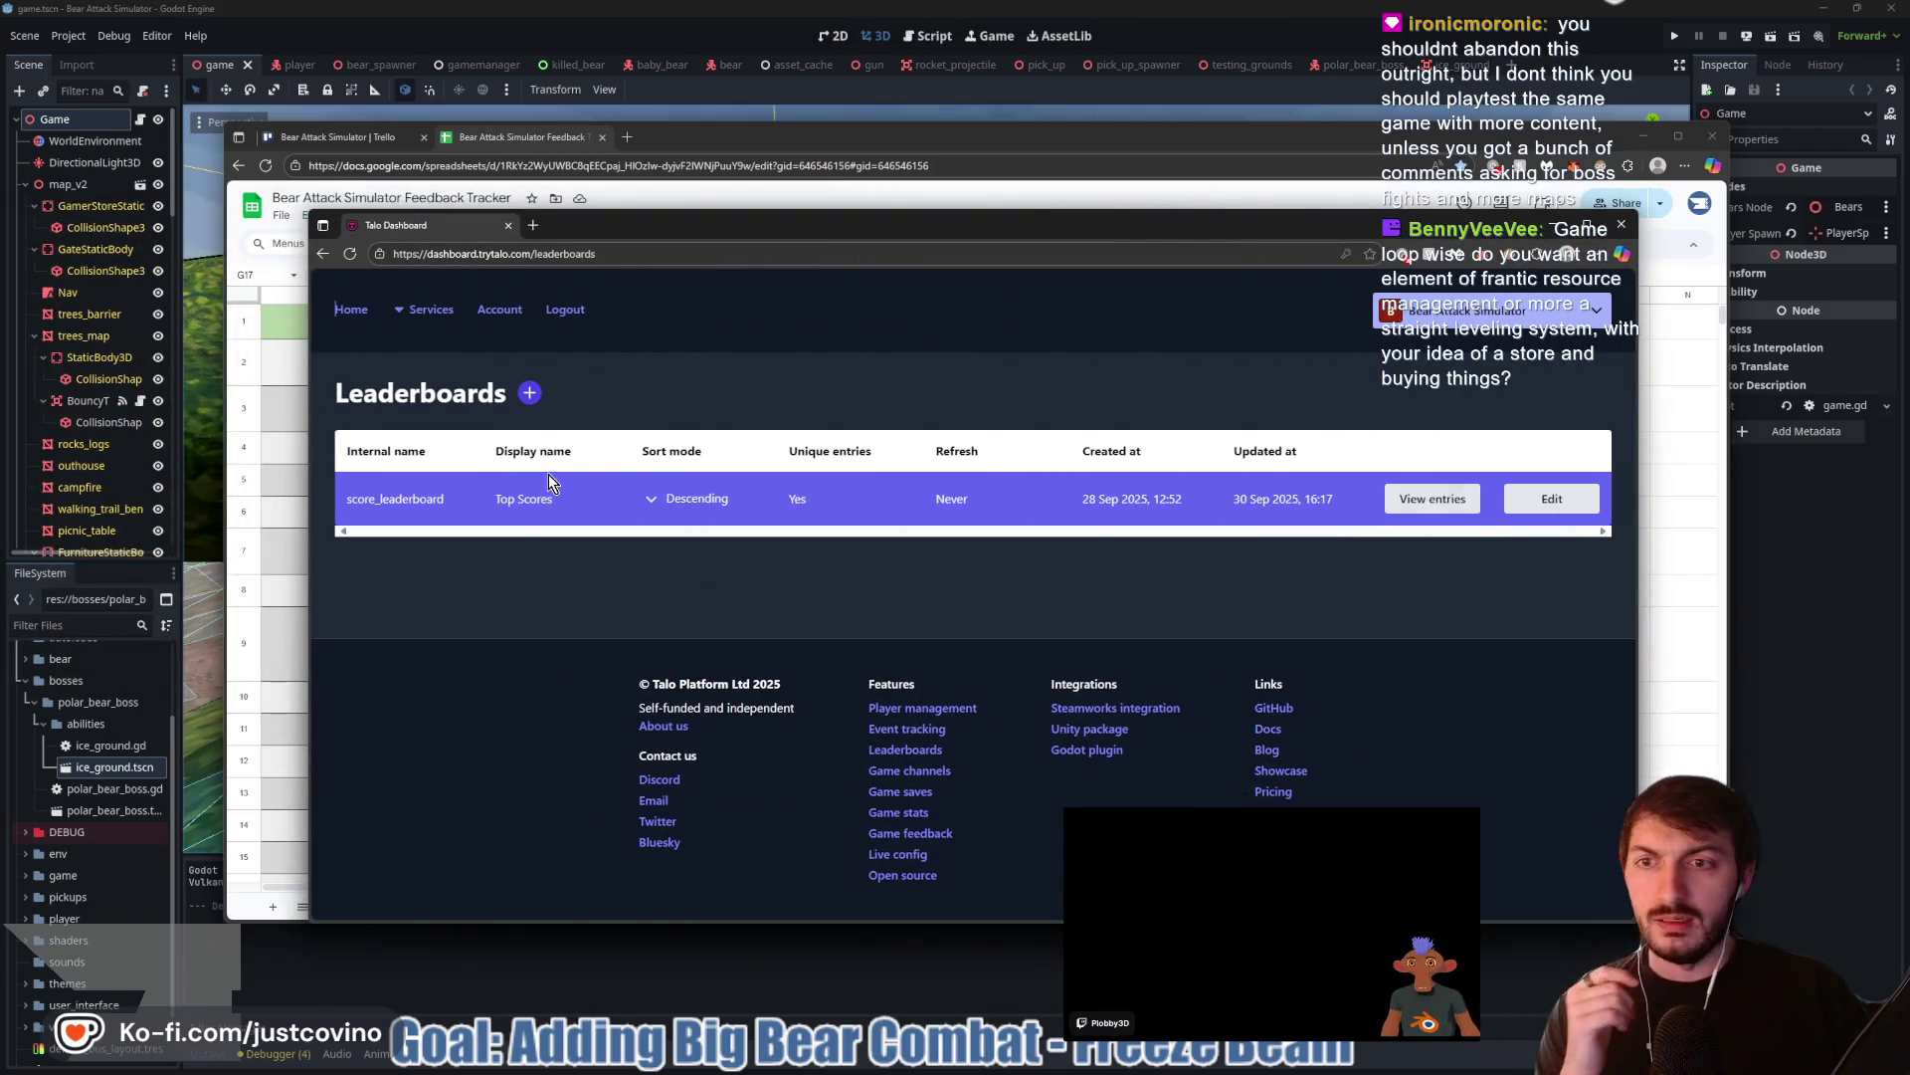
{"action": "left_click", "coordinate": [428, 309]}
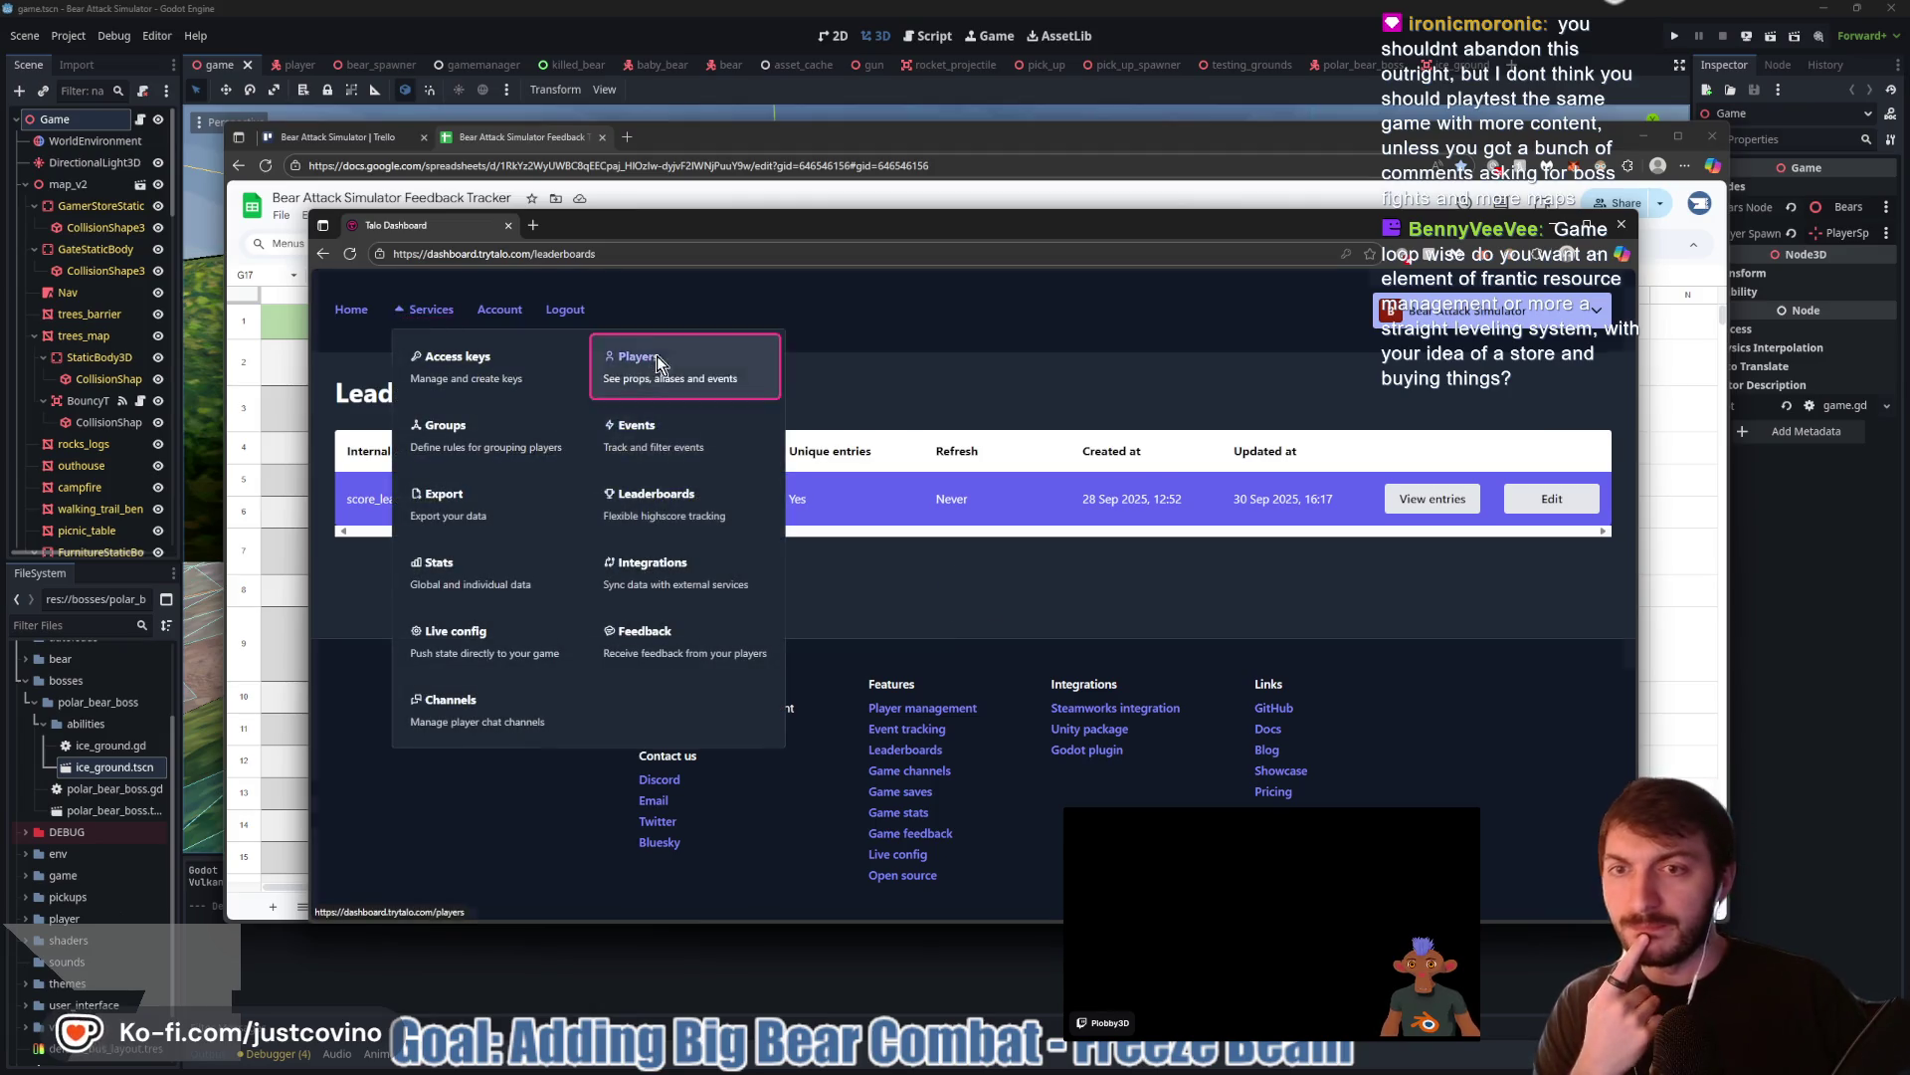
{"action": "left_click", "coordinate": [657, 363]}
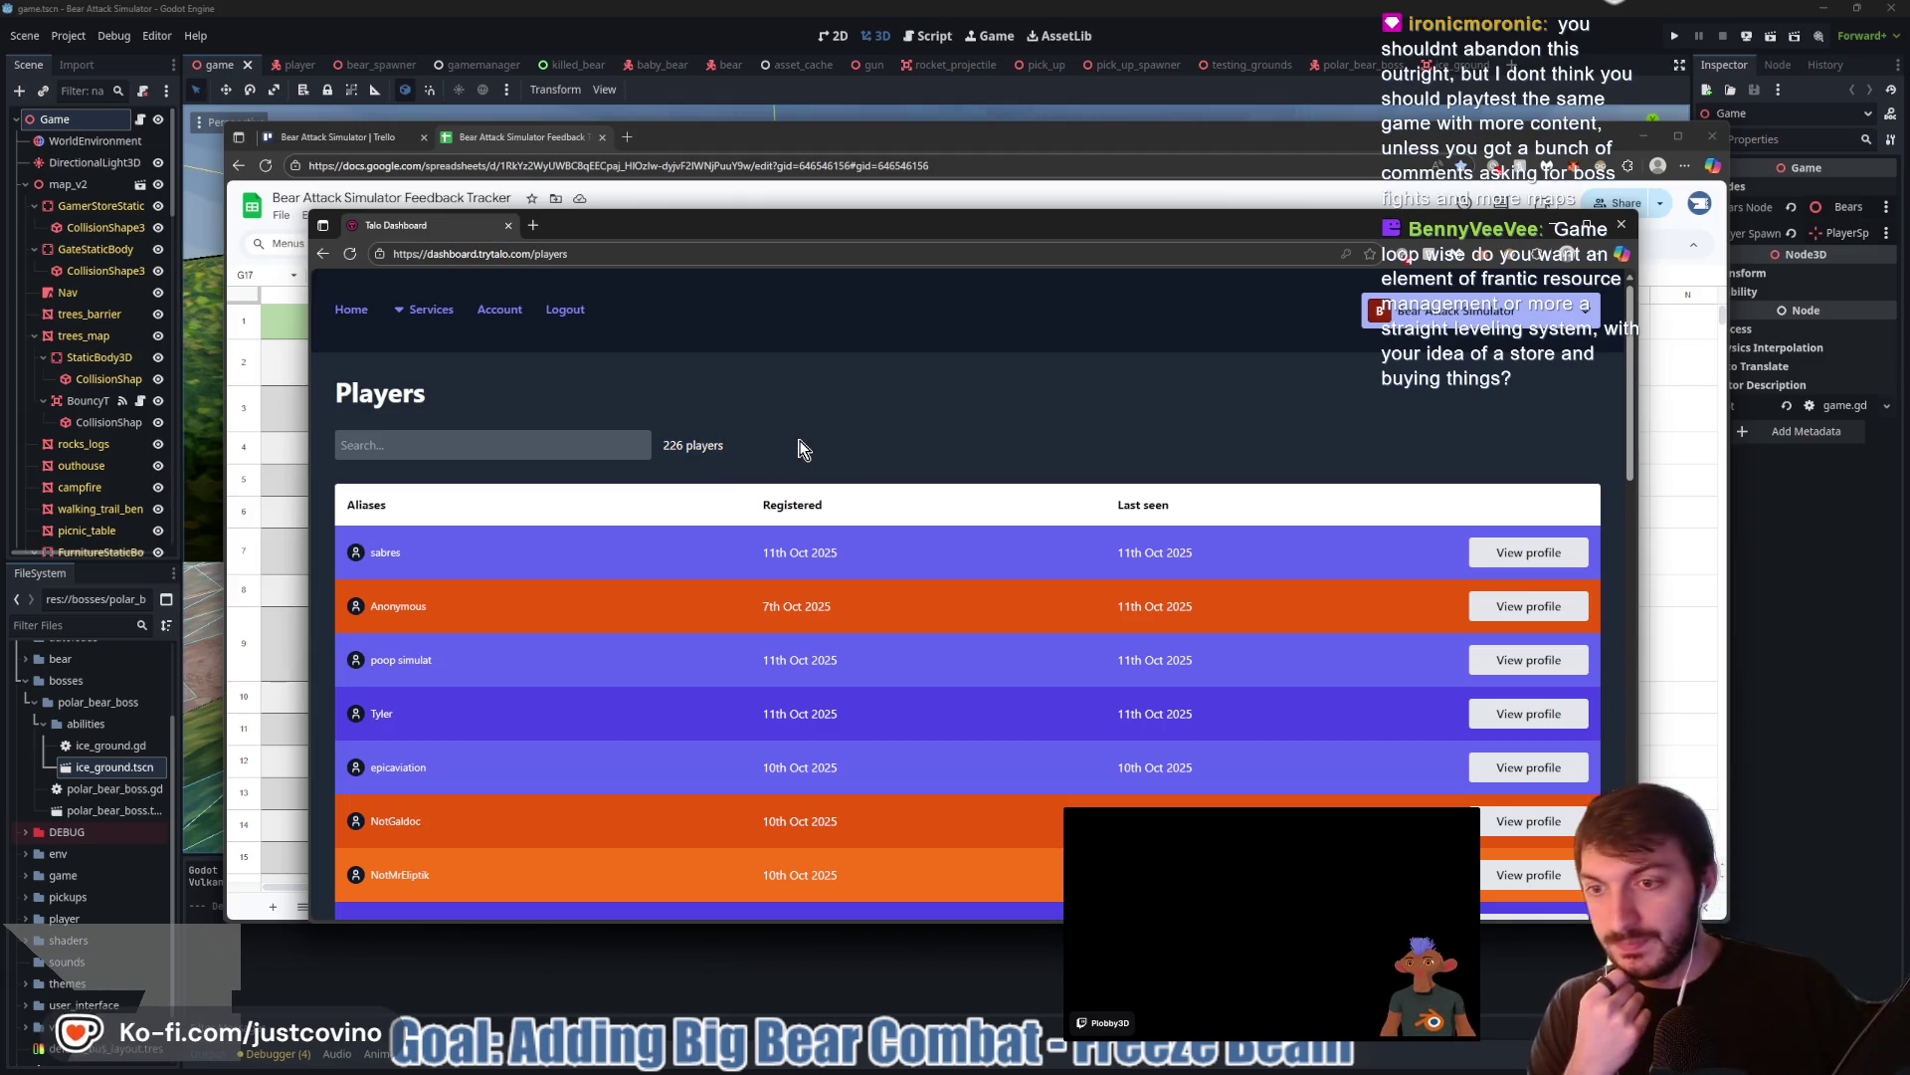
Page through the 226 registered players, from the last page back to the first
{"action": "scroll", "coordinate": [891, 554], "scroll_direction": "down", "scroll_amount": 15}
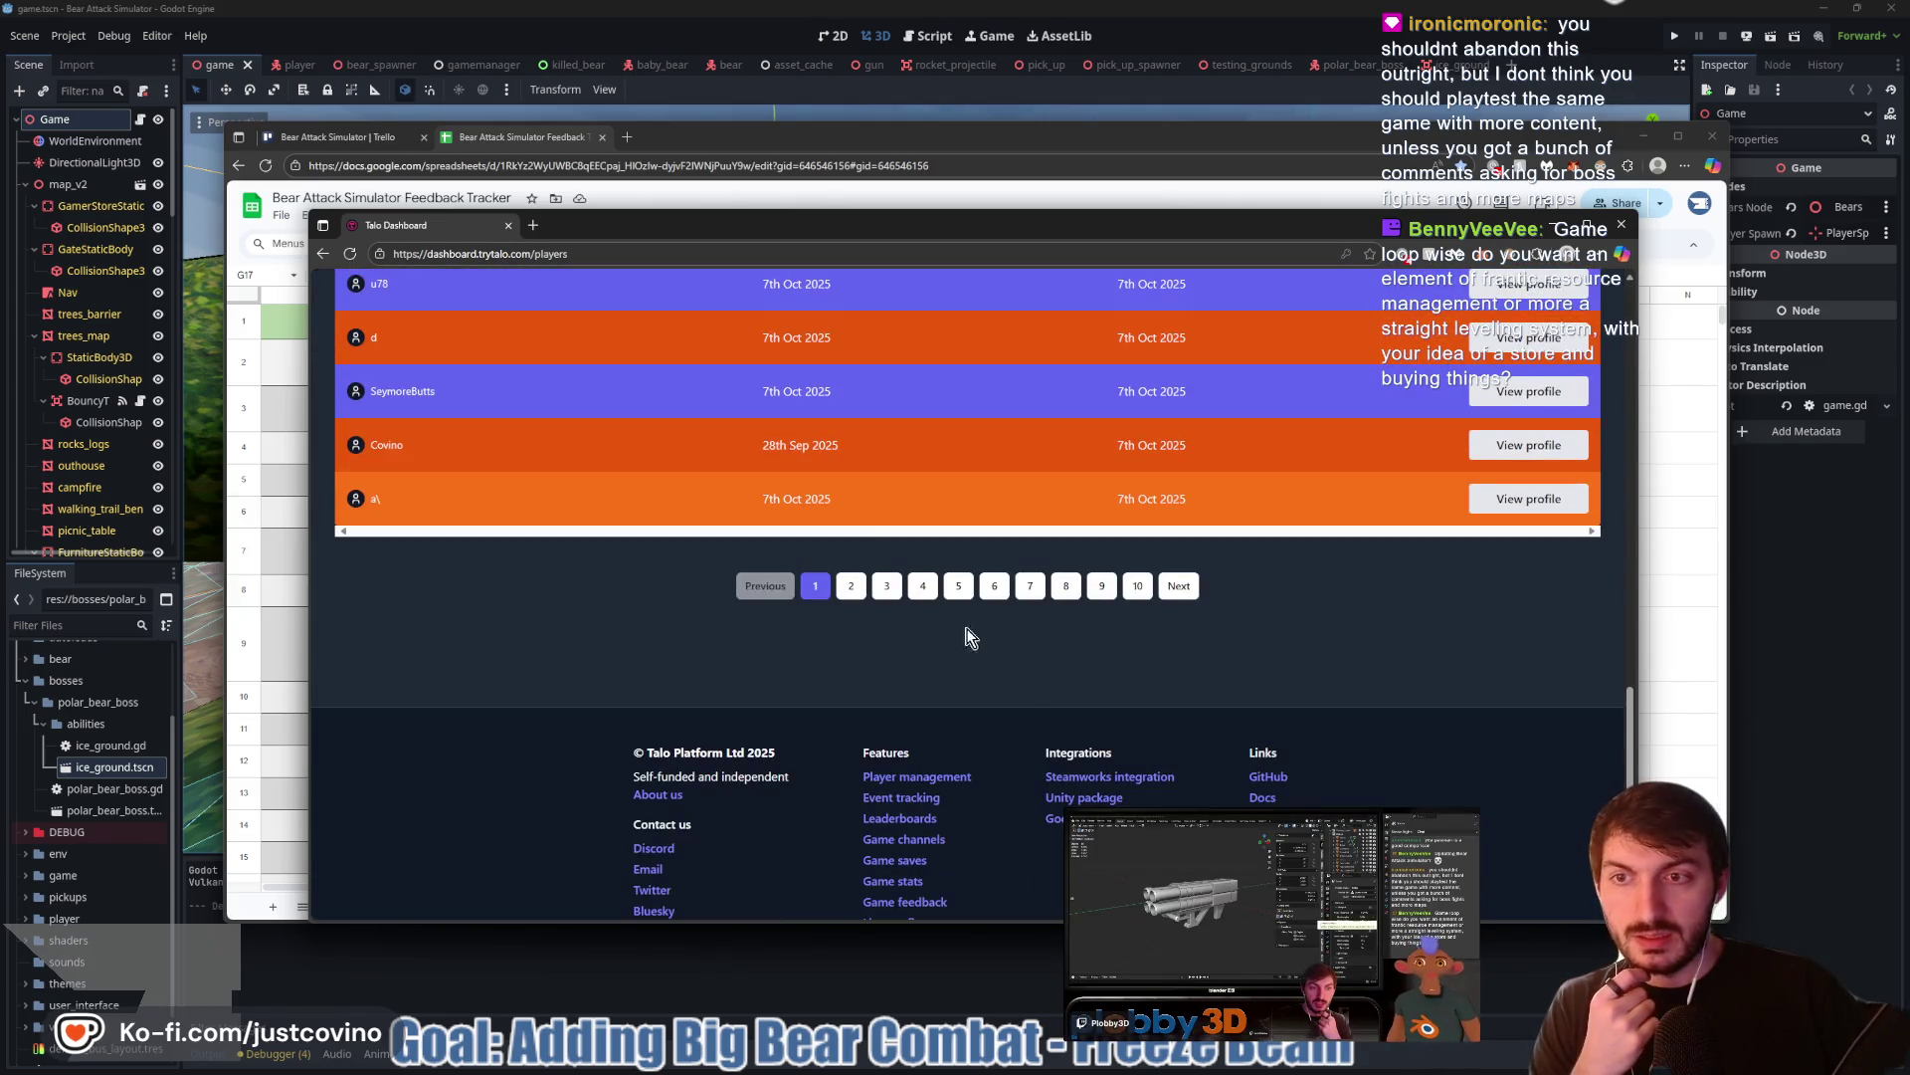
{"action": "left_click", "coordinate": [1137, 585]}
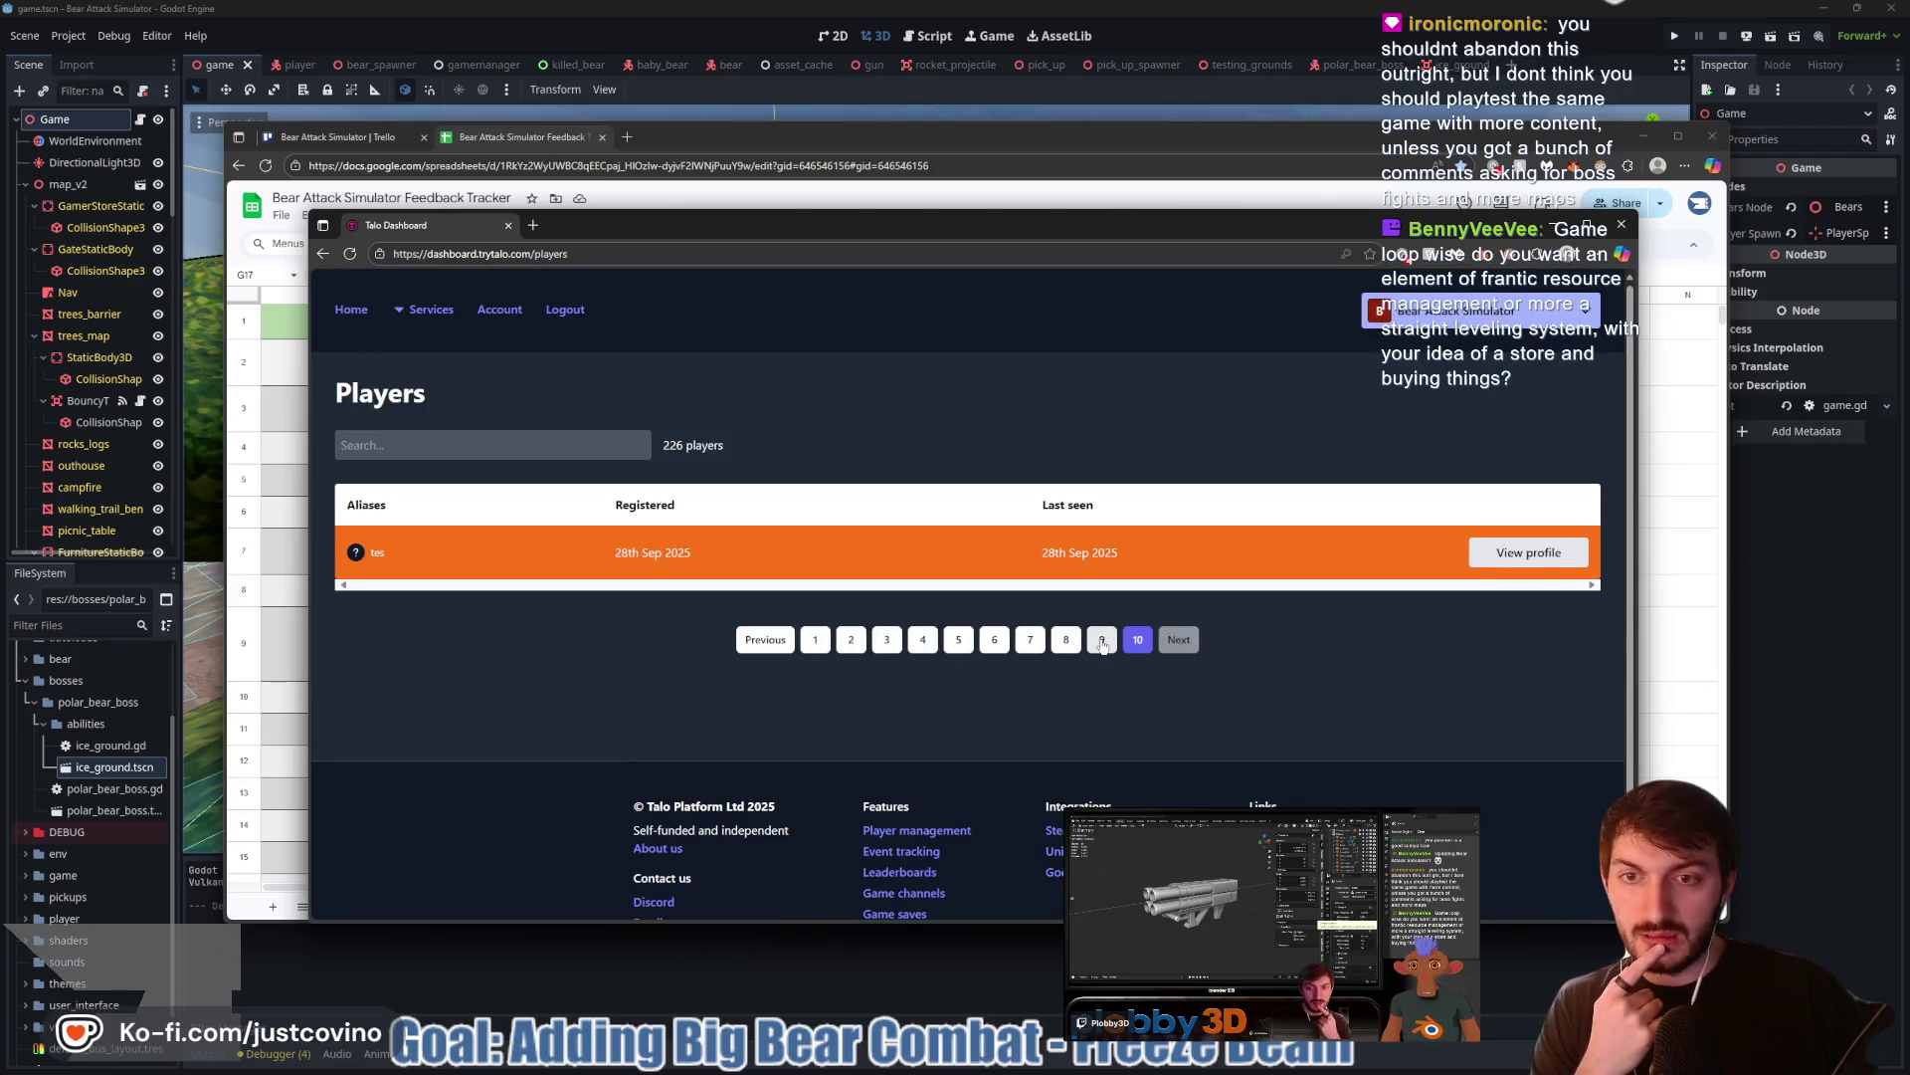
{"action": "left_click", "coordinate": [1104, 640]}
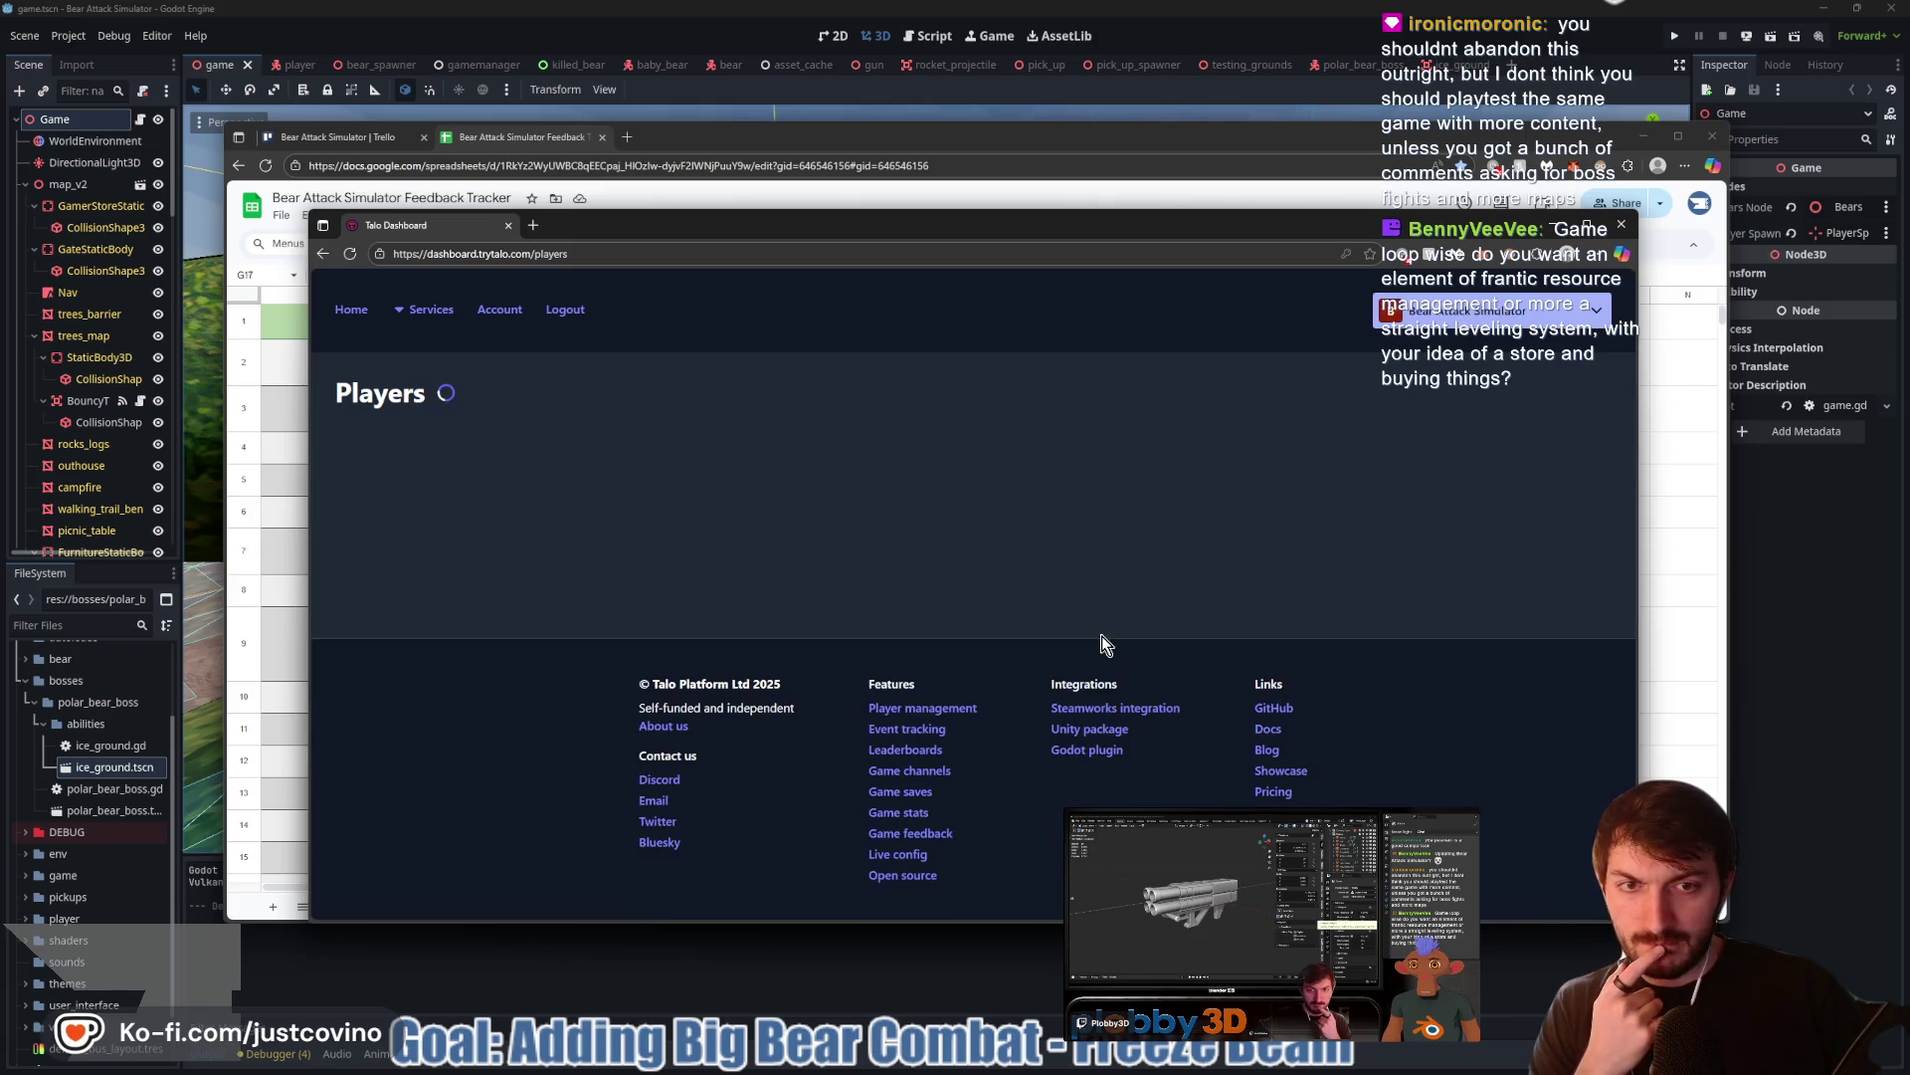
{"action": "scroll", "coordinate": [741, 657], "scroll_direction": "down", "scroll_amount": 15}
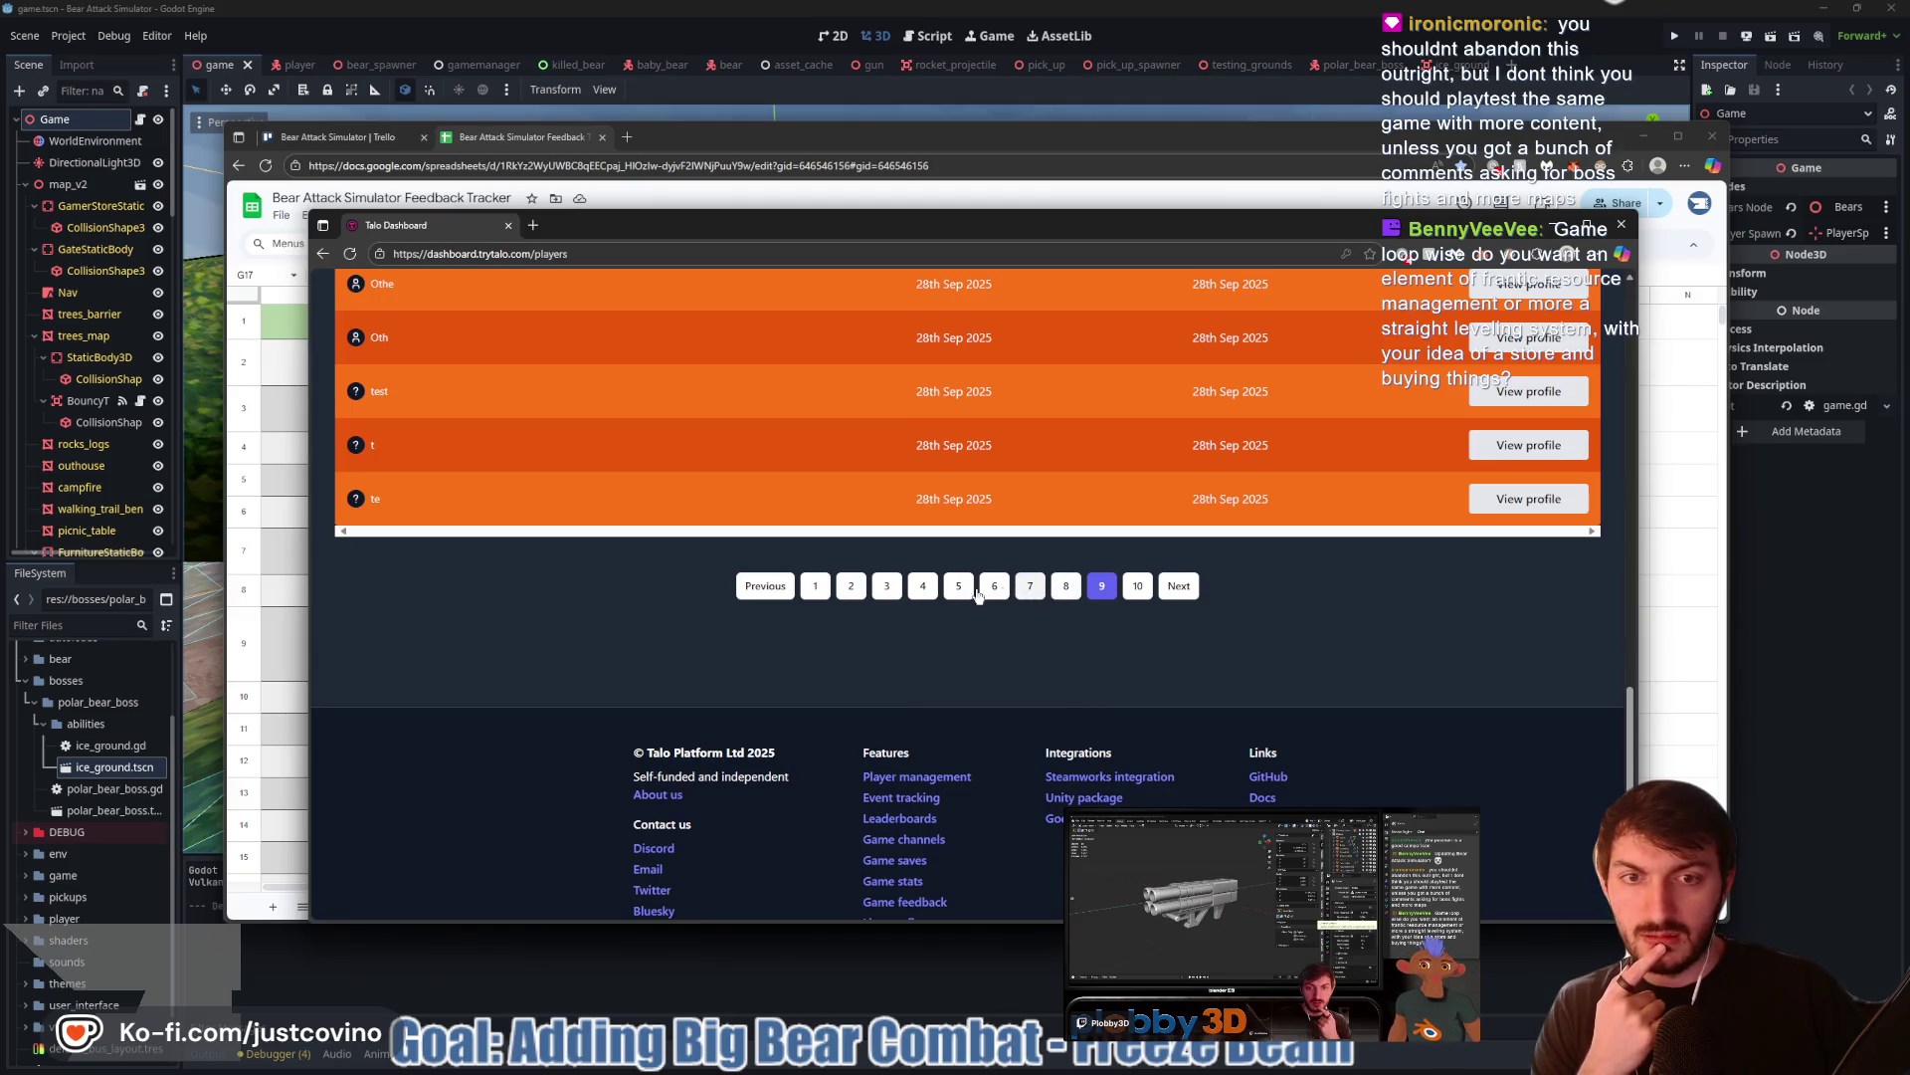
{"action": "left_click", "coordinate": [815, 586]}
{"action": "scroll", "coordinate": [900, 675], "scroll_direction": "up", "scroll_amount": 15}
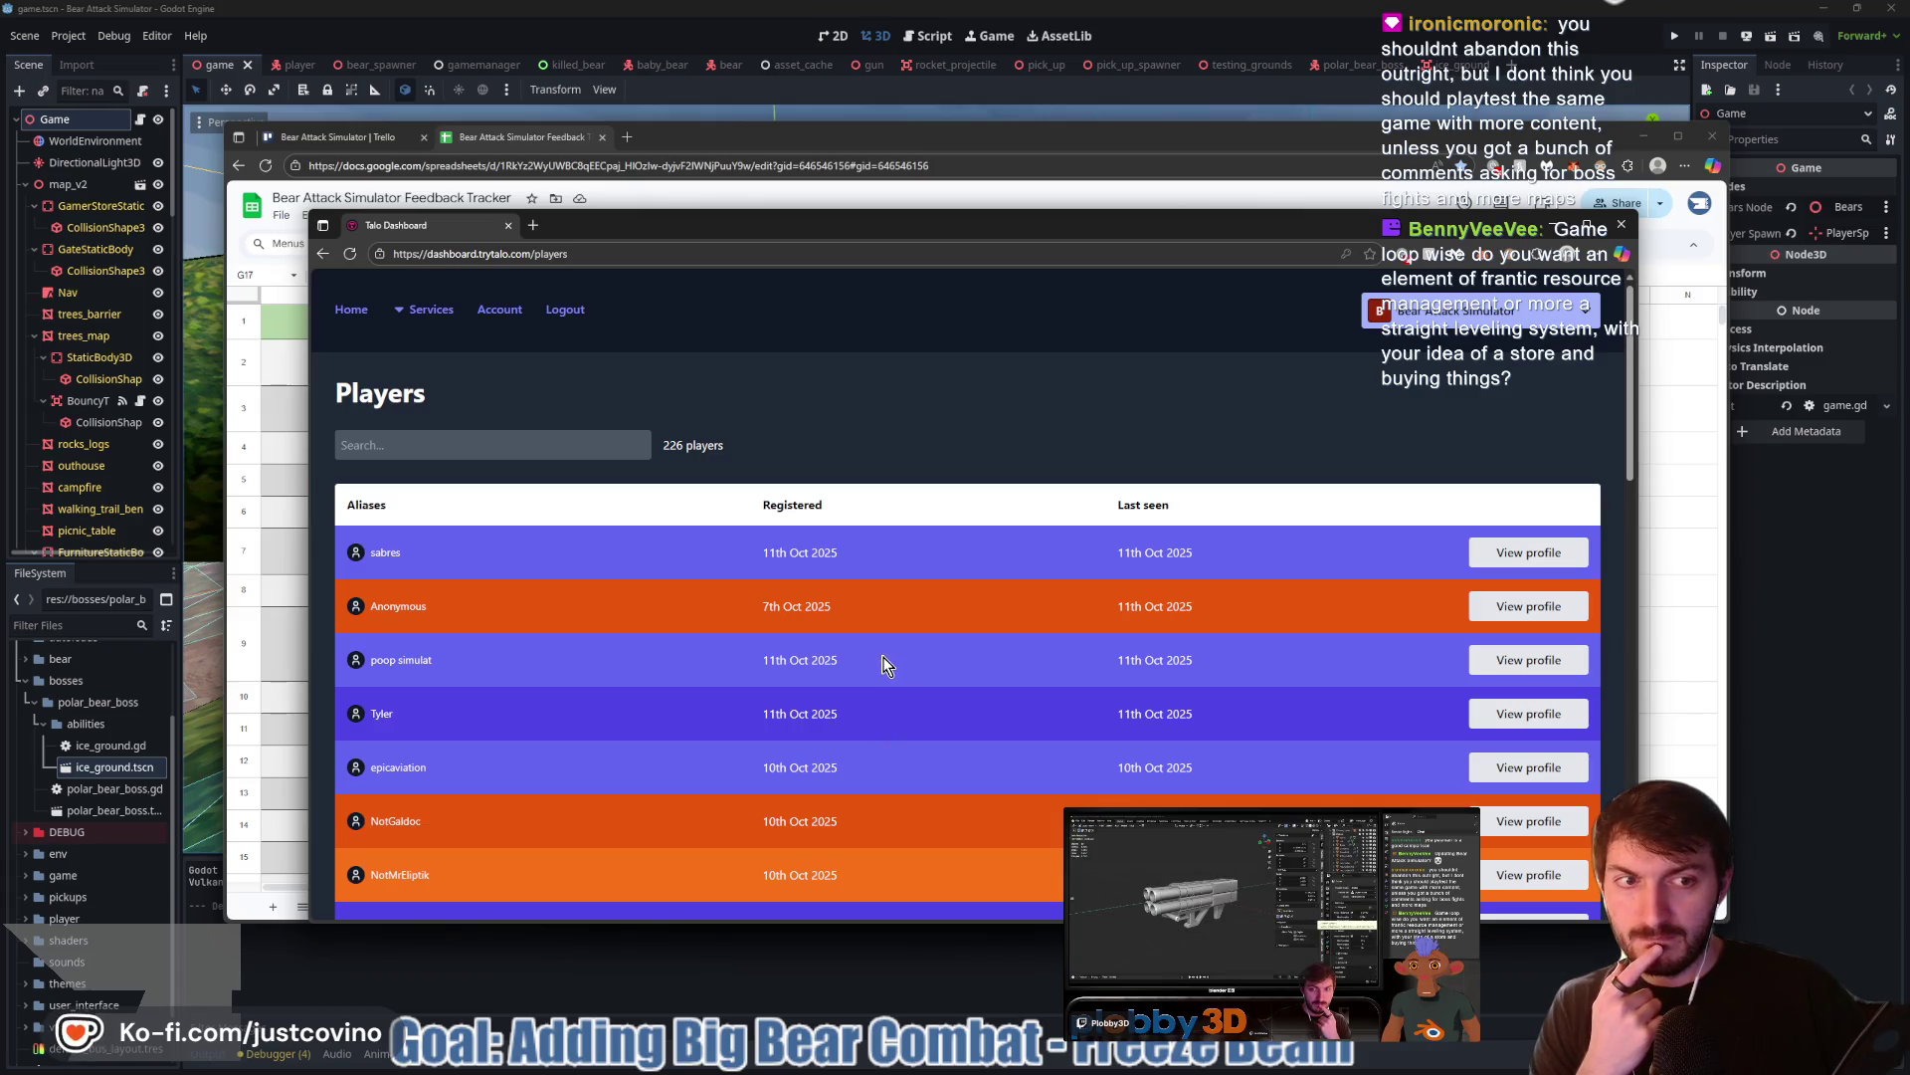
{"action": "scroll", "coordinate": [866, 661], "scroll_direction": "down", "scroll_amount": 3}
{"action": "scroll", "coordinate": [851, 663], "scroll_direction": "up", "scroll_amount": 3}
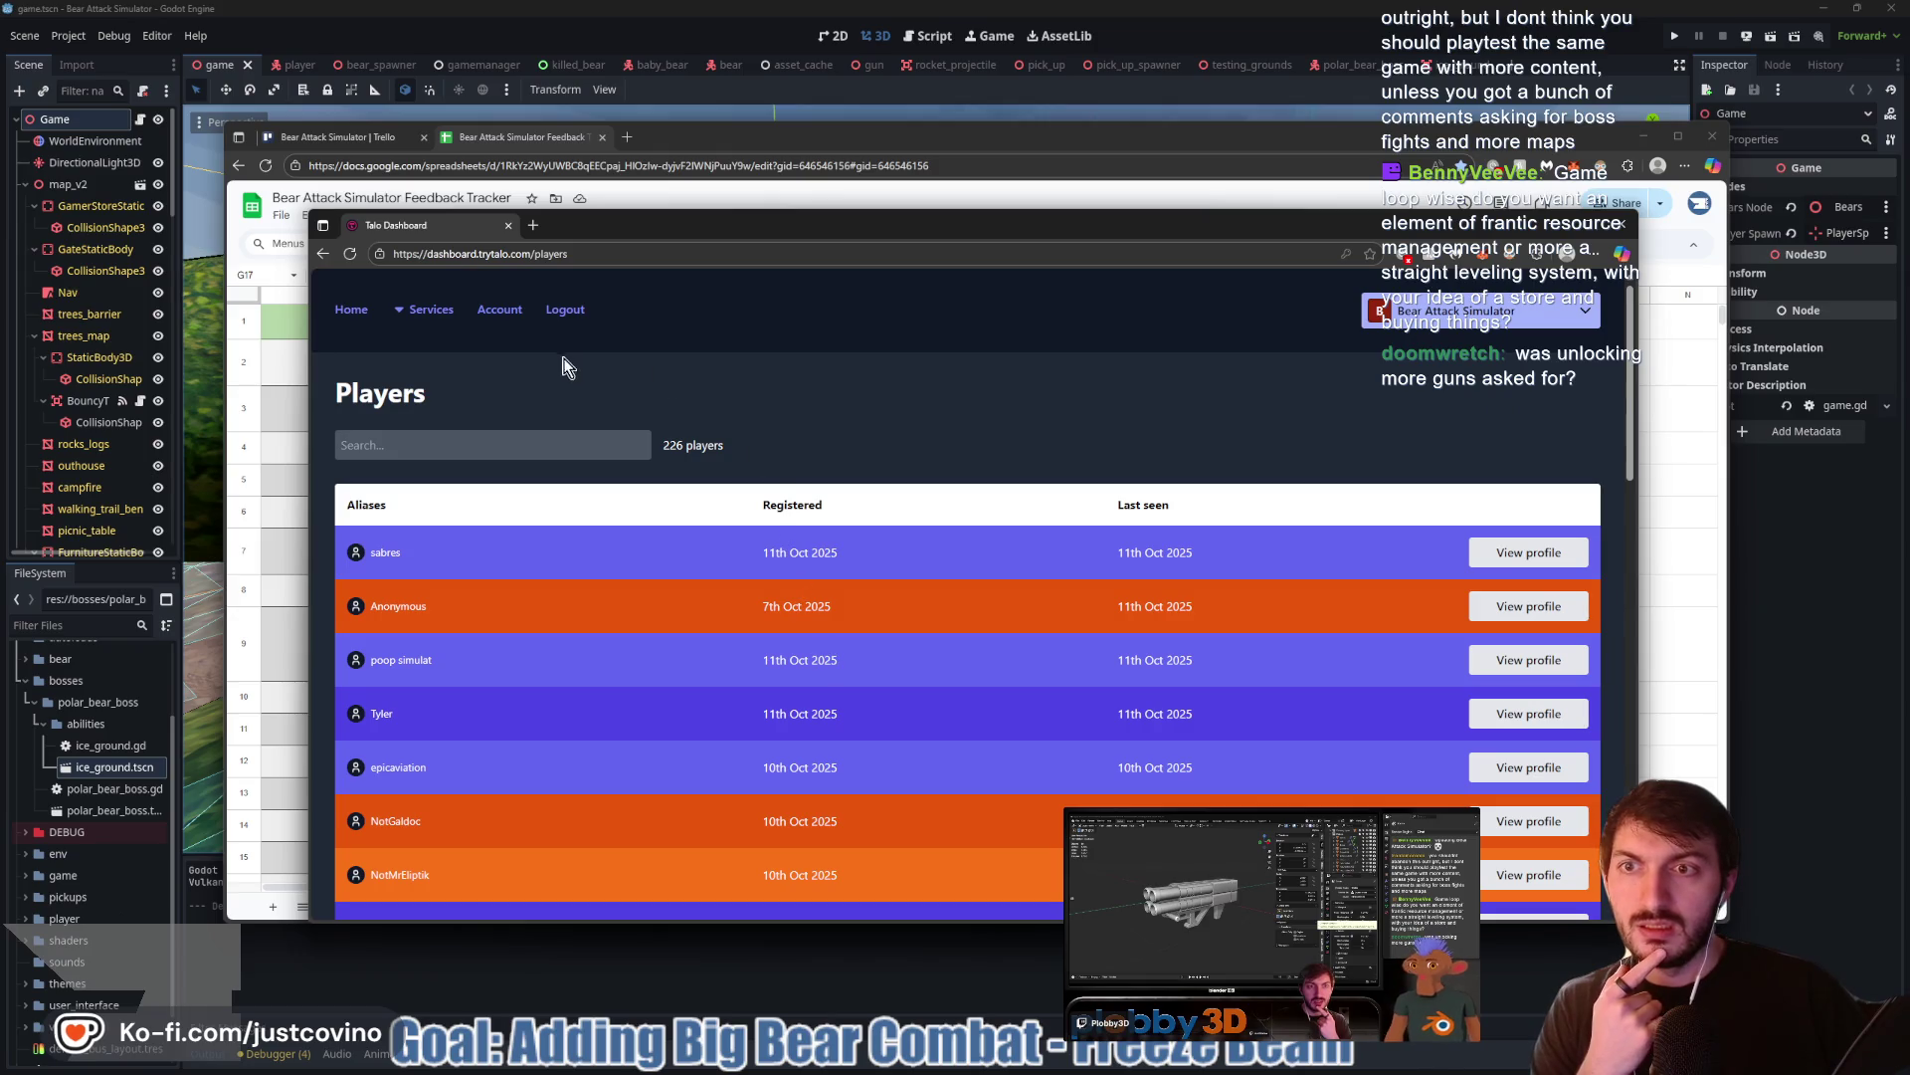
{"action": "left_click_drag", "start_coordinate": [743, 443], "coordinate": [656, 444]}
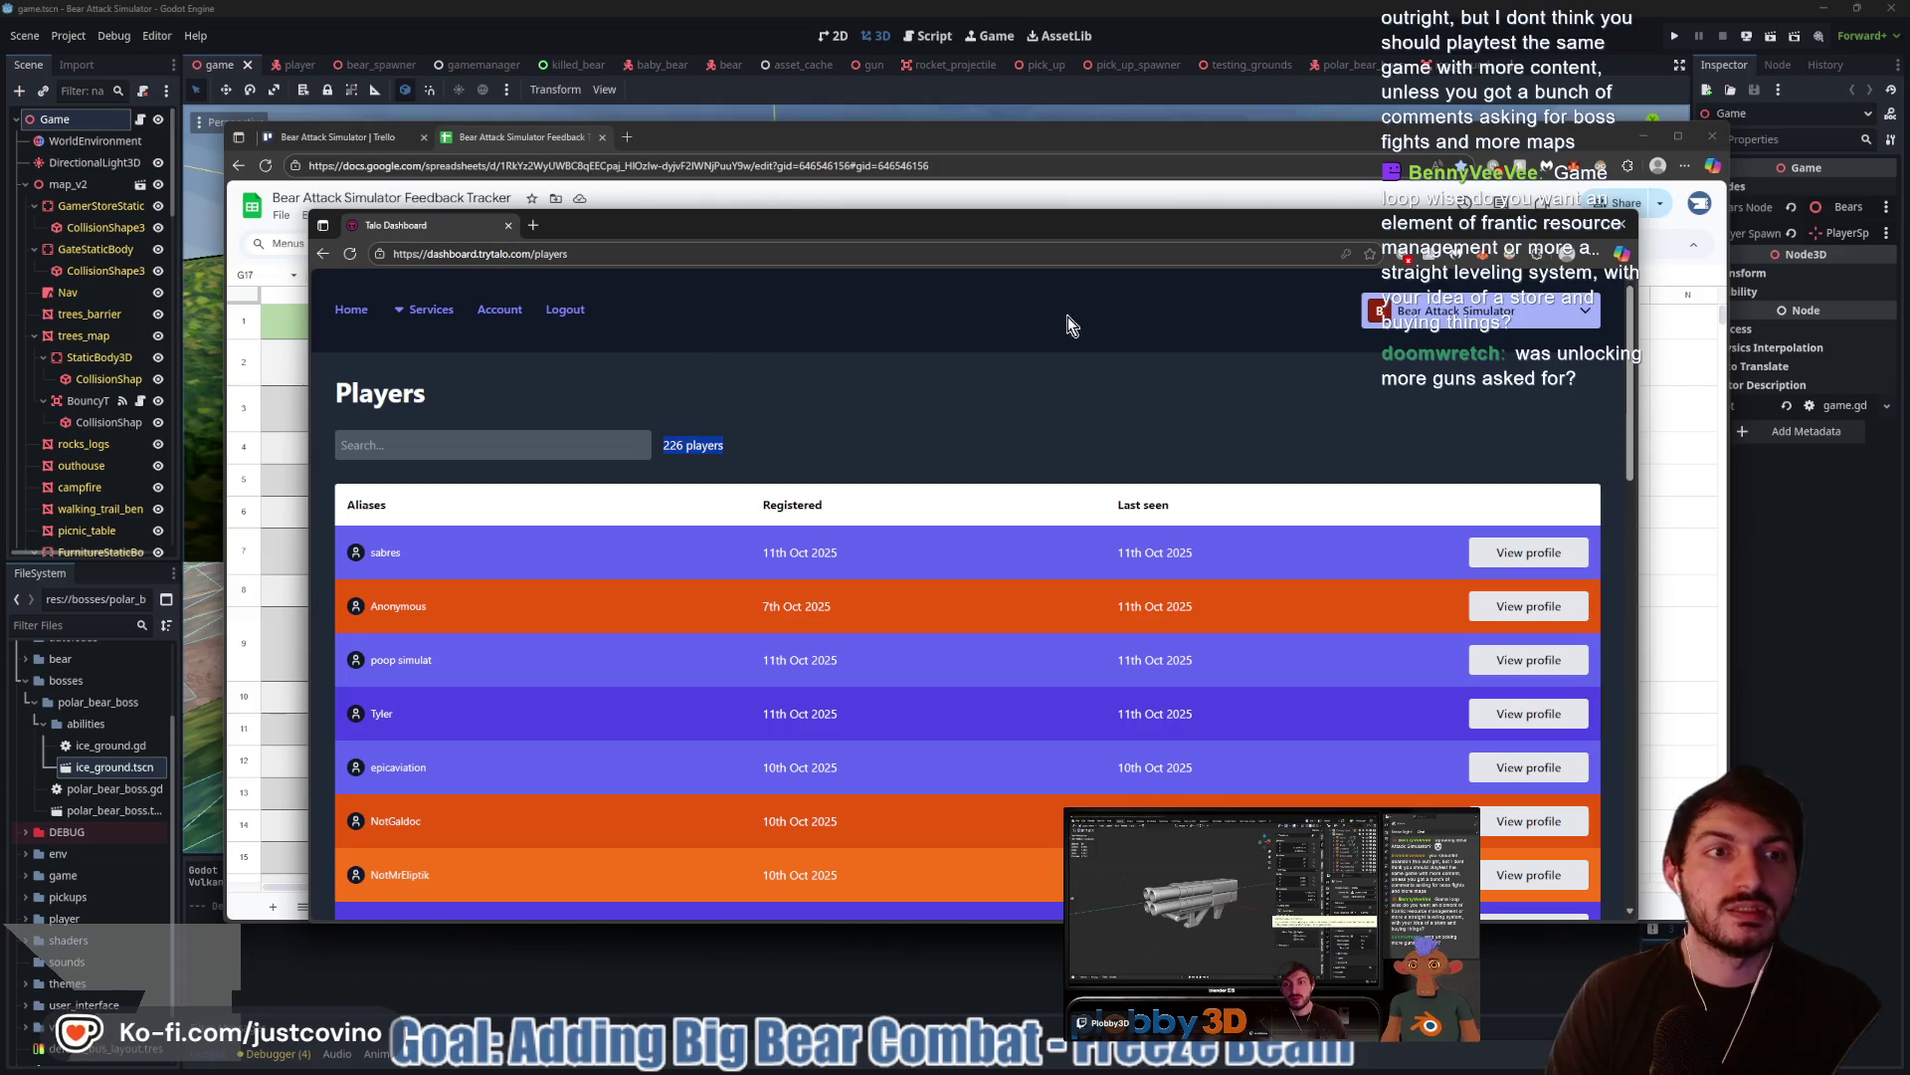
Open the Top Scores (score_leaderboard) entries headed by 54,673, then start a new browser tab
{"action": "left_click", "coordinate": [427, 309]}
{"action": "left_click", "coordinate": [676, 497]}
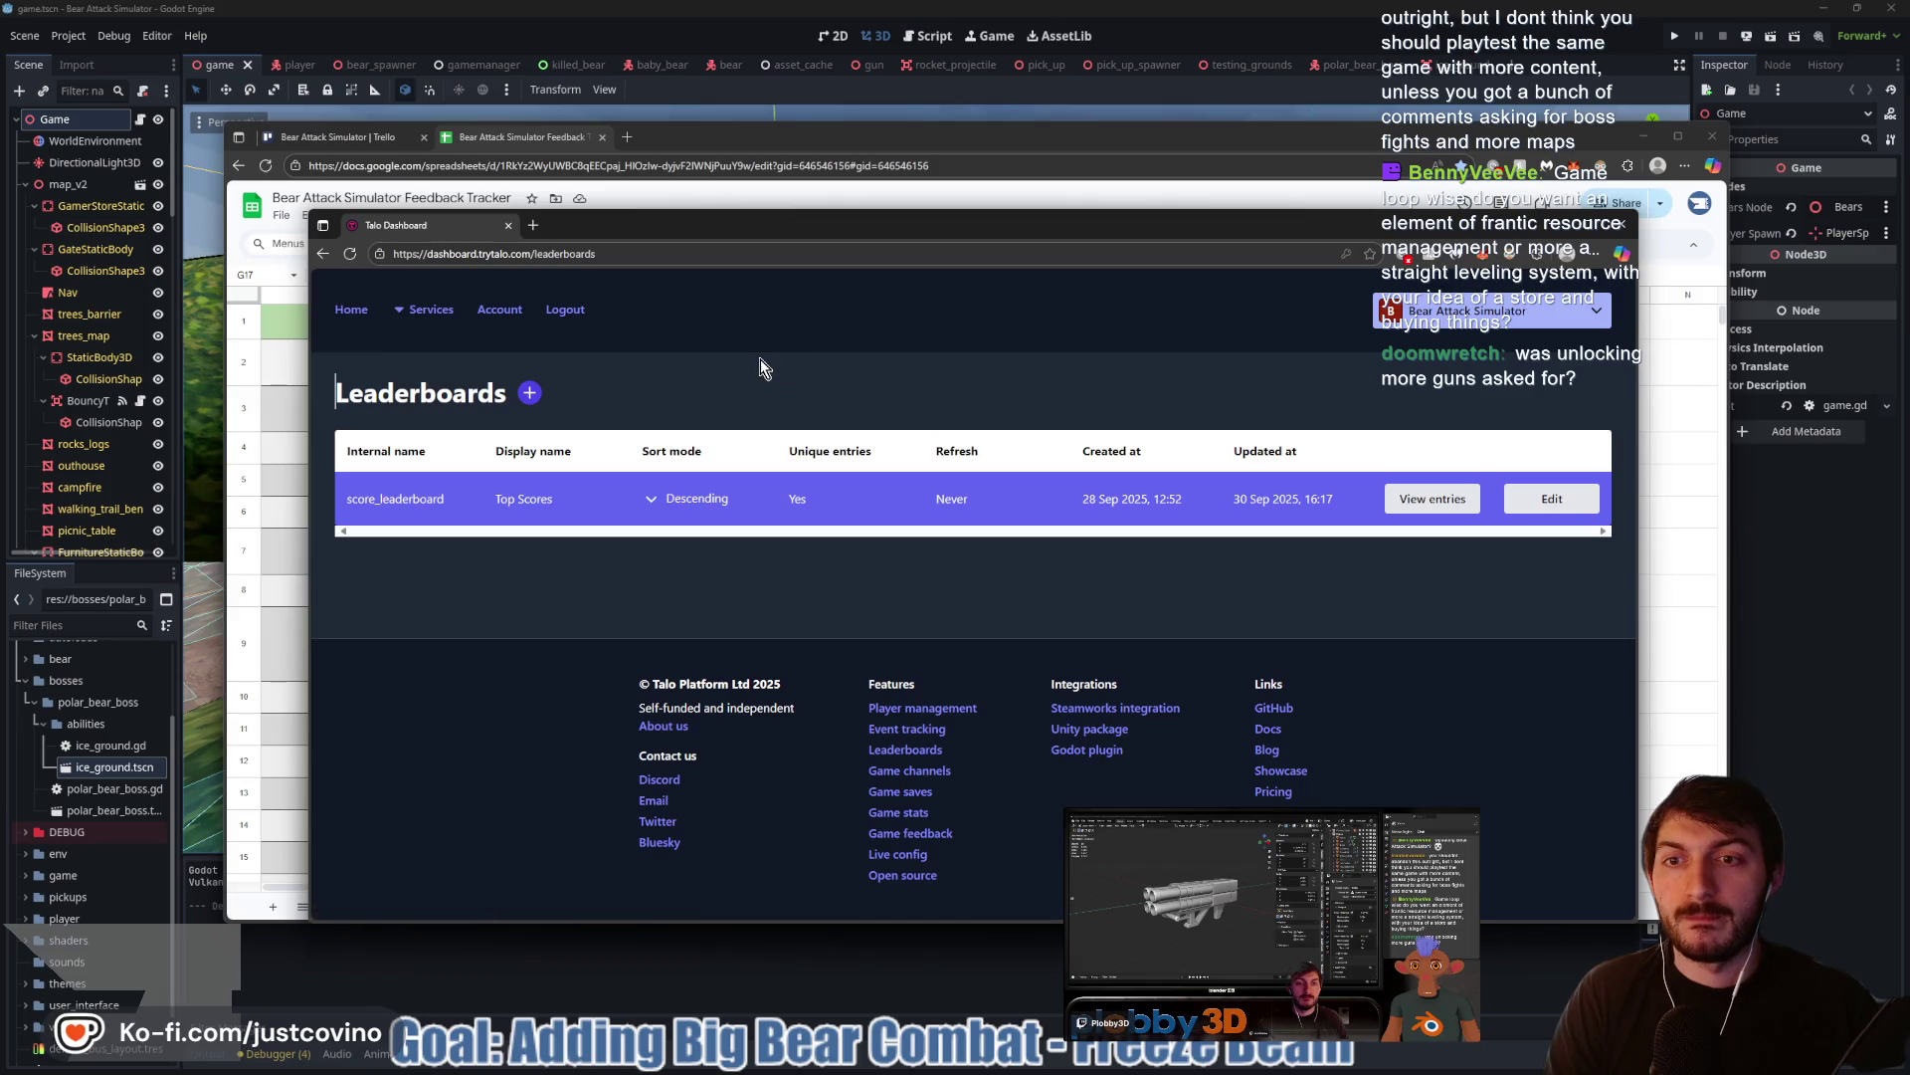
{"action": "left_click", "coordinate": [846, 479]}
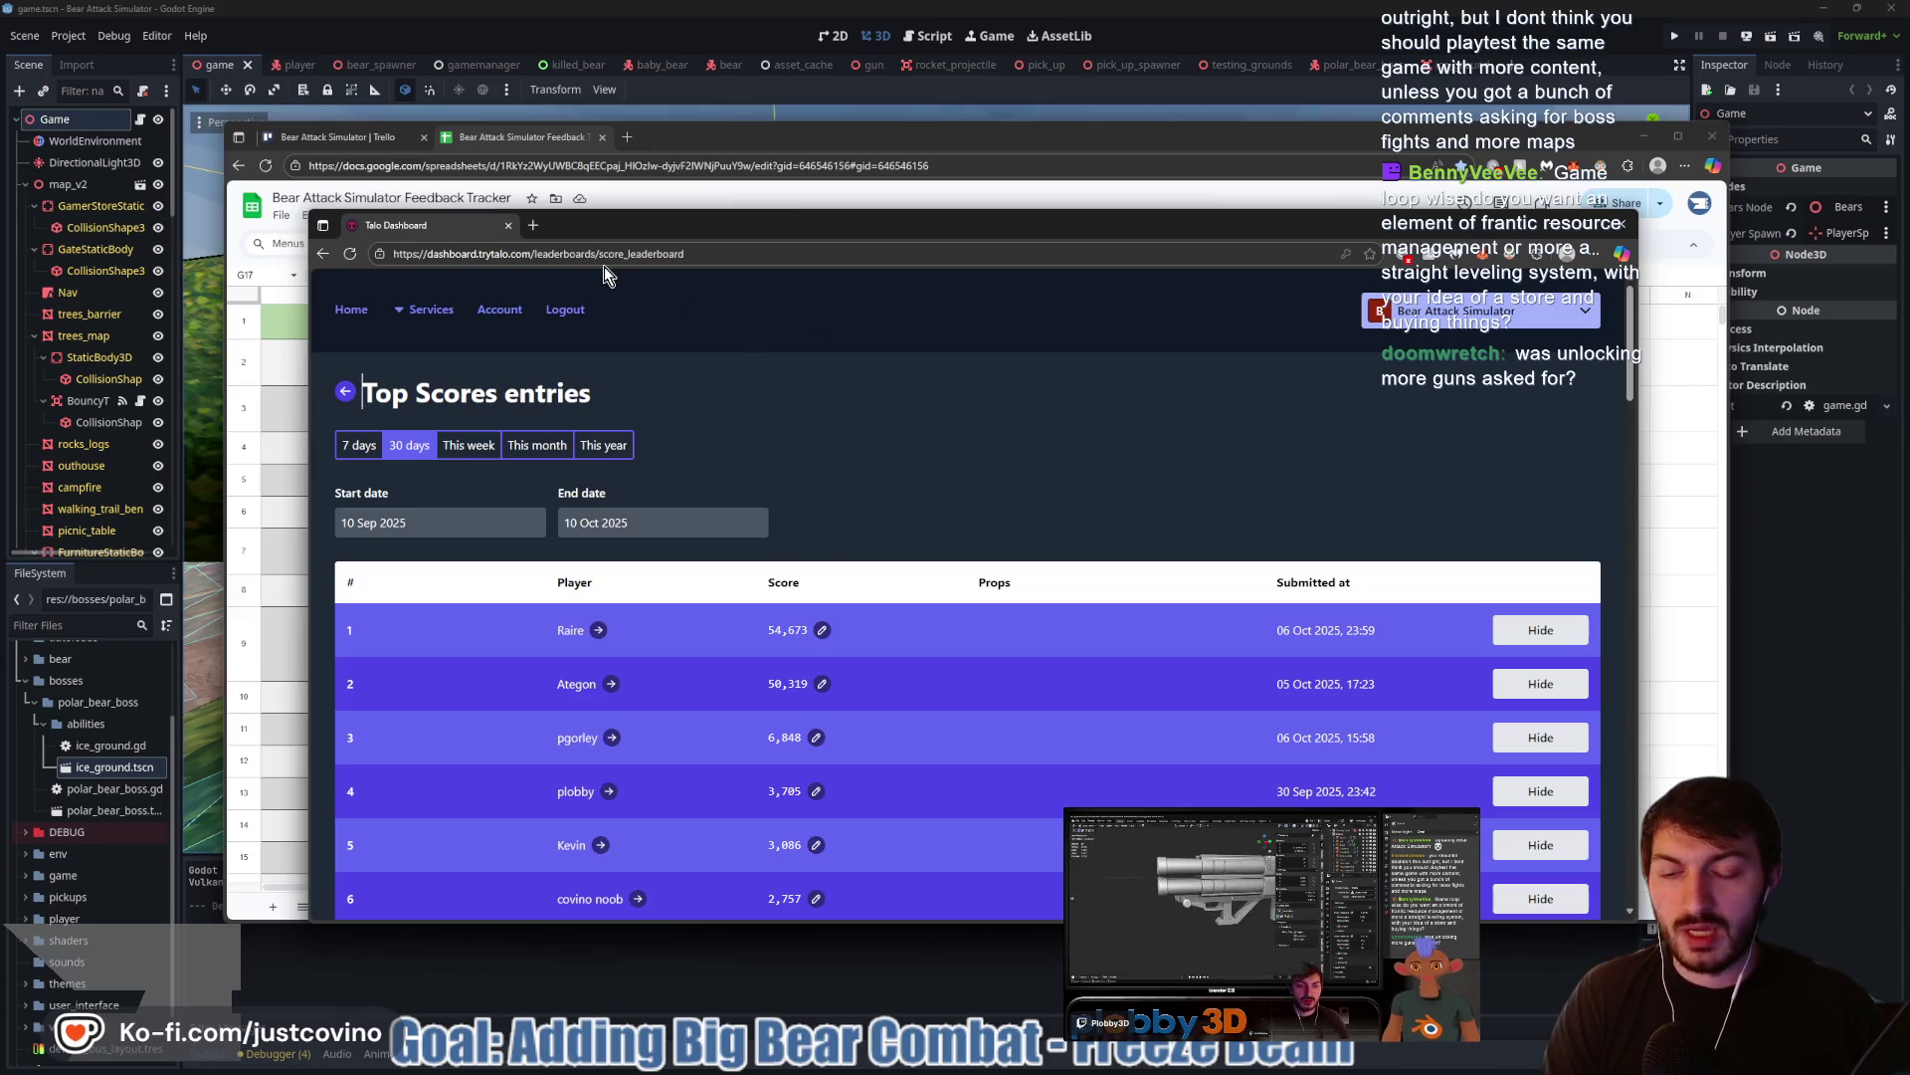
{"action": "left_click", "coordinate": [535, 227]}
Open Bear Attack Simulator's analytics from the itch.io creator dashboard
{"action": "type", "text": "itch.io/game-assets/tag-"}
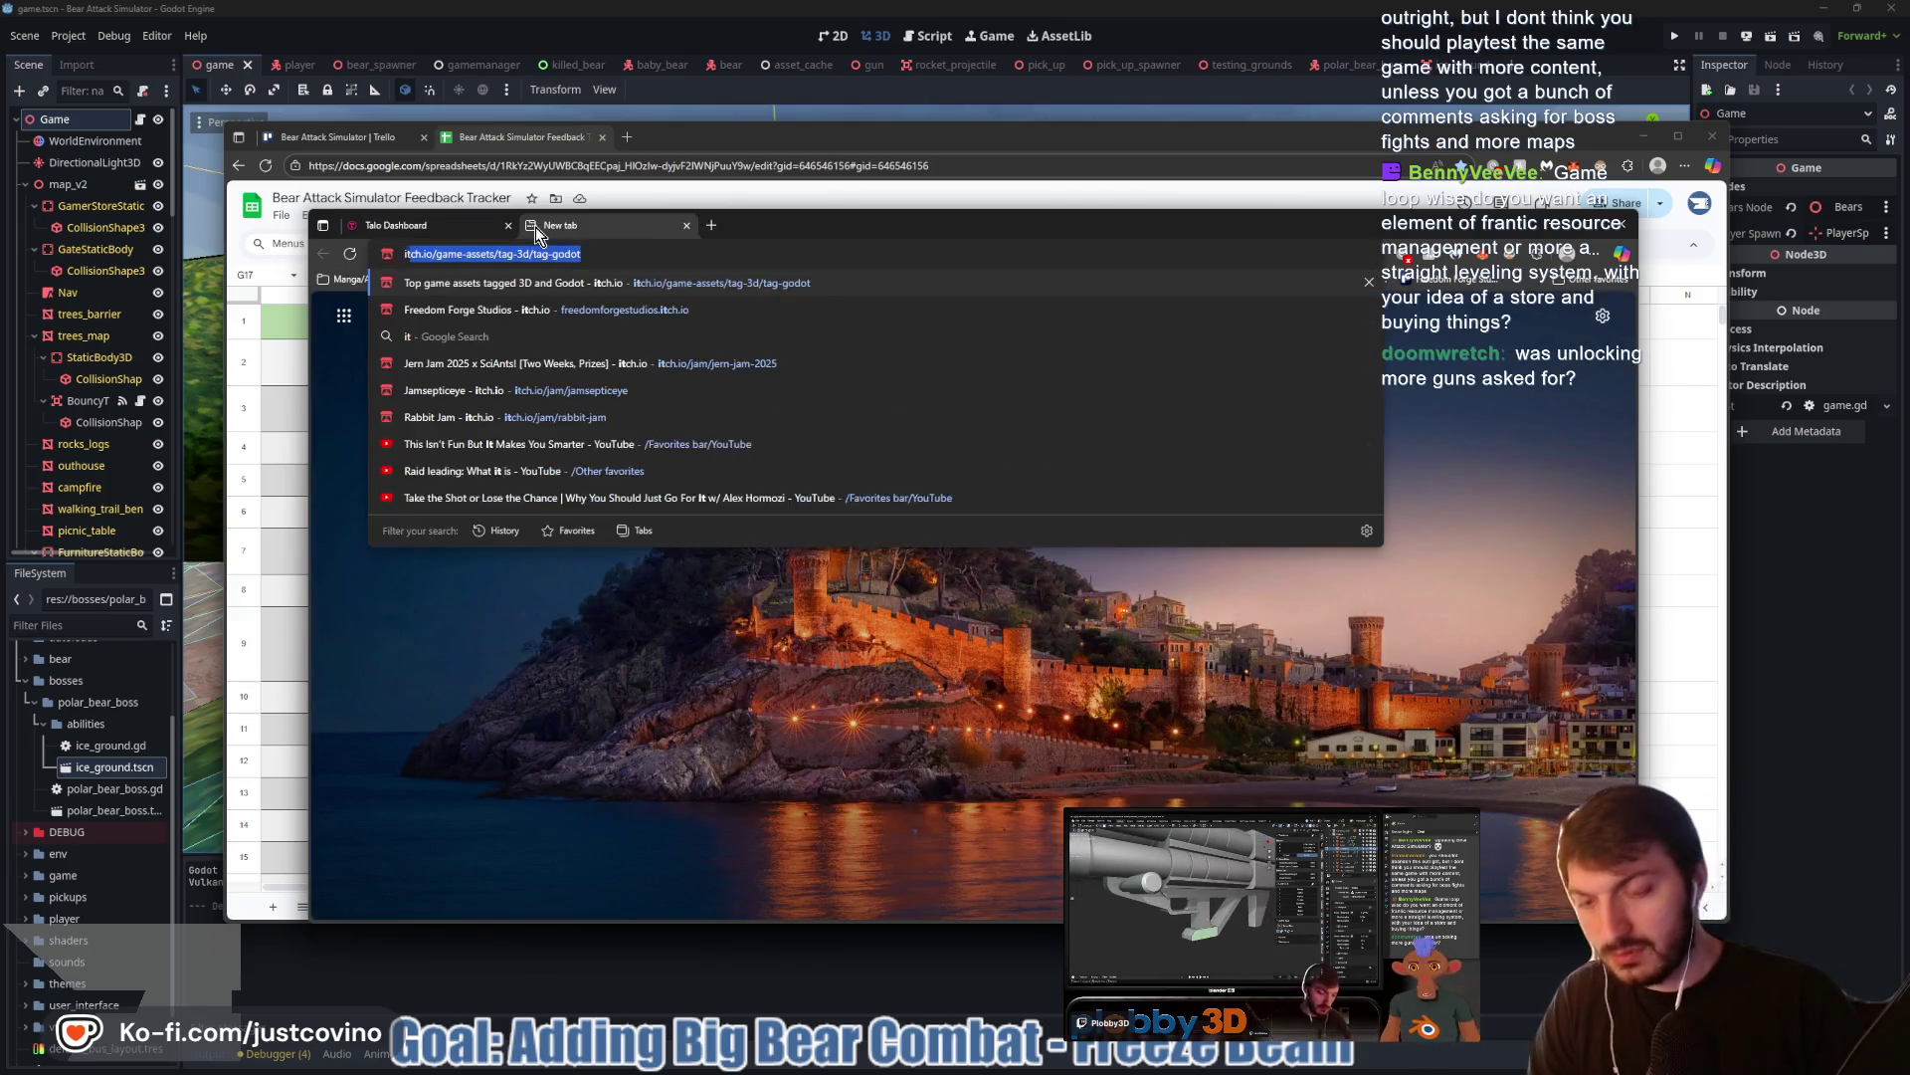
{"action": "key", "text": "Return"}
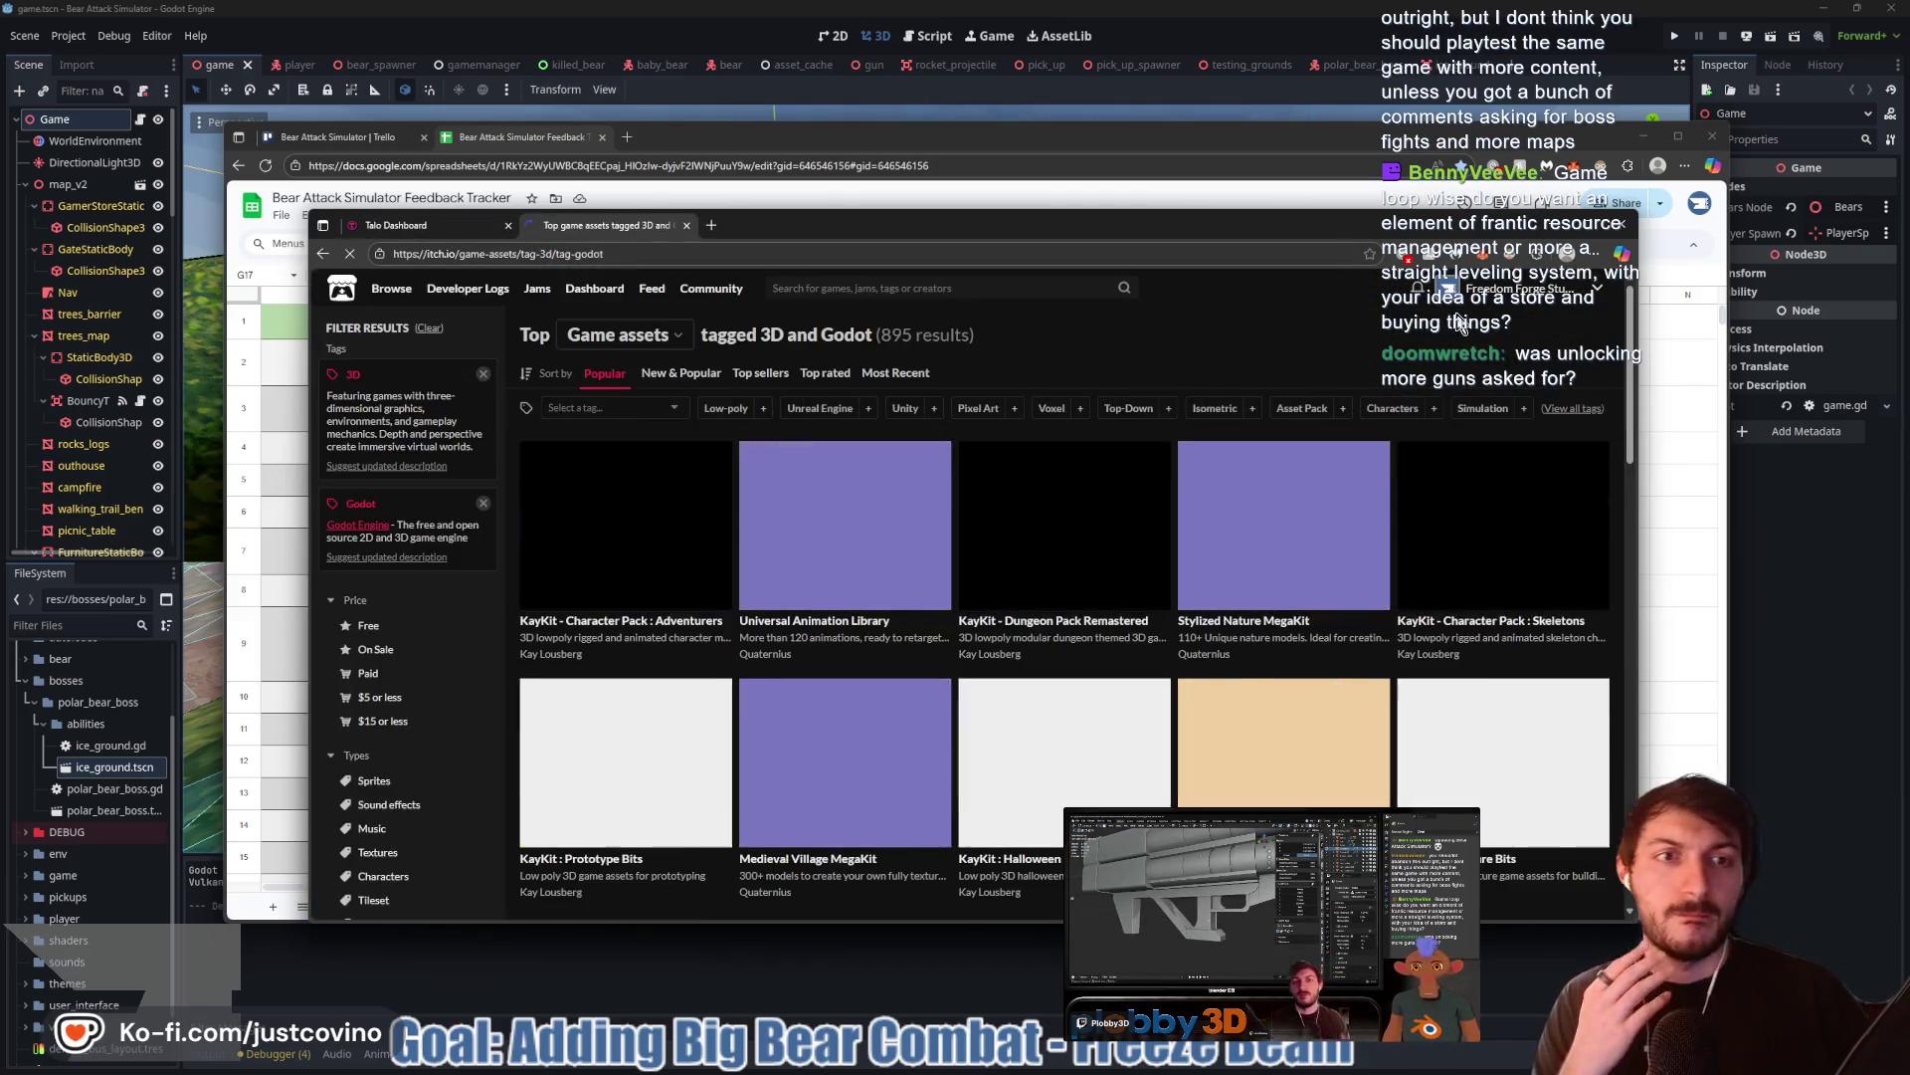
{"action": "left_click", "coordinate": [1532, 287]}
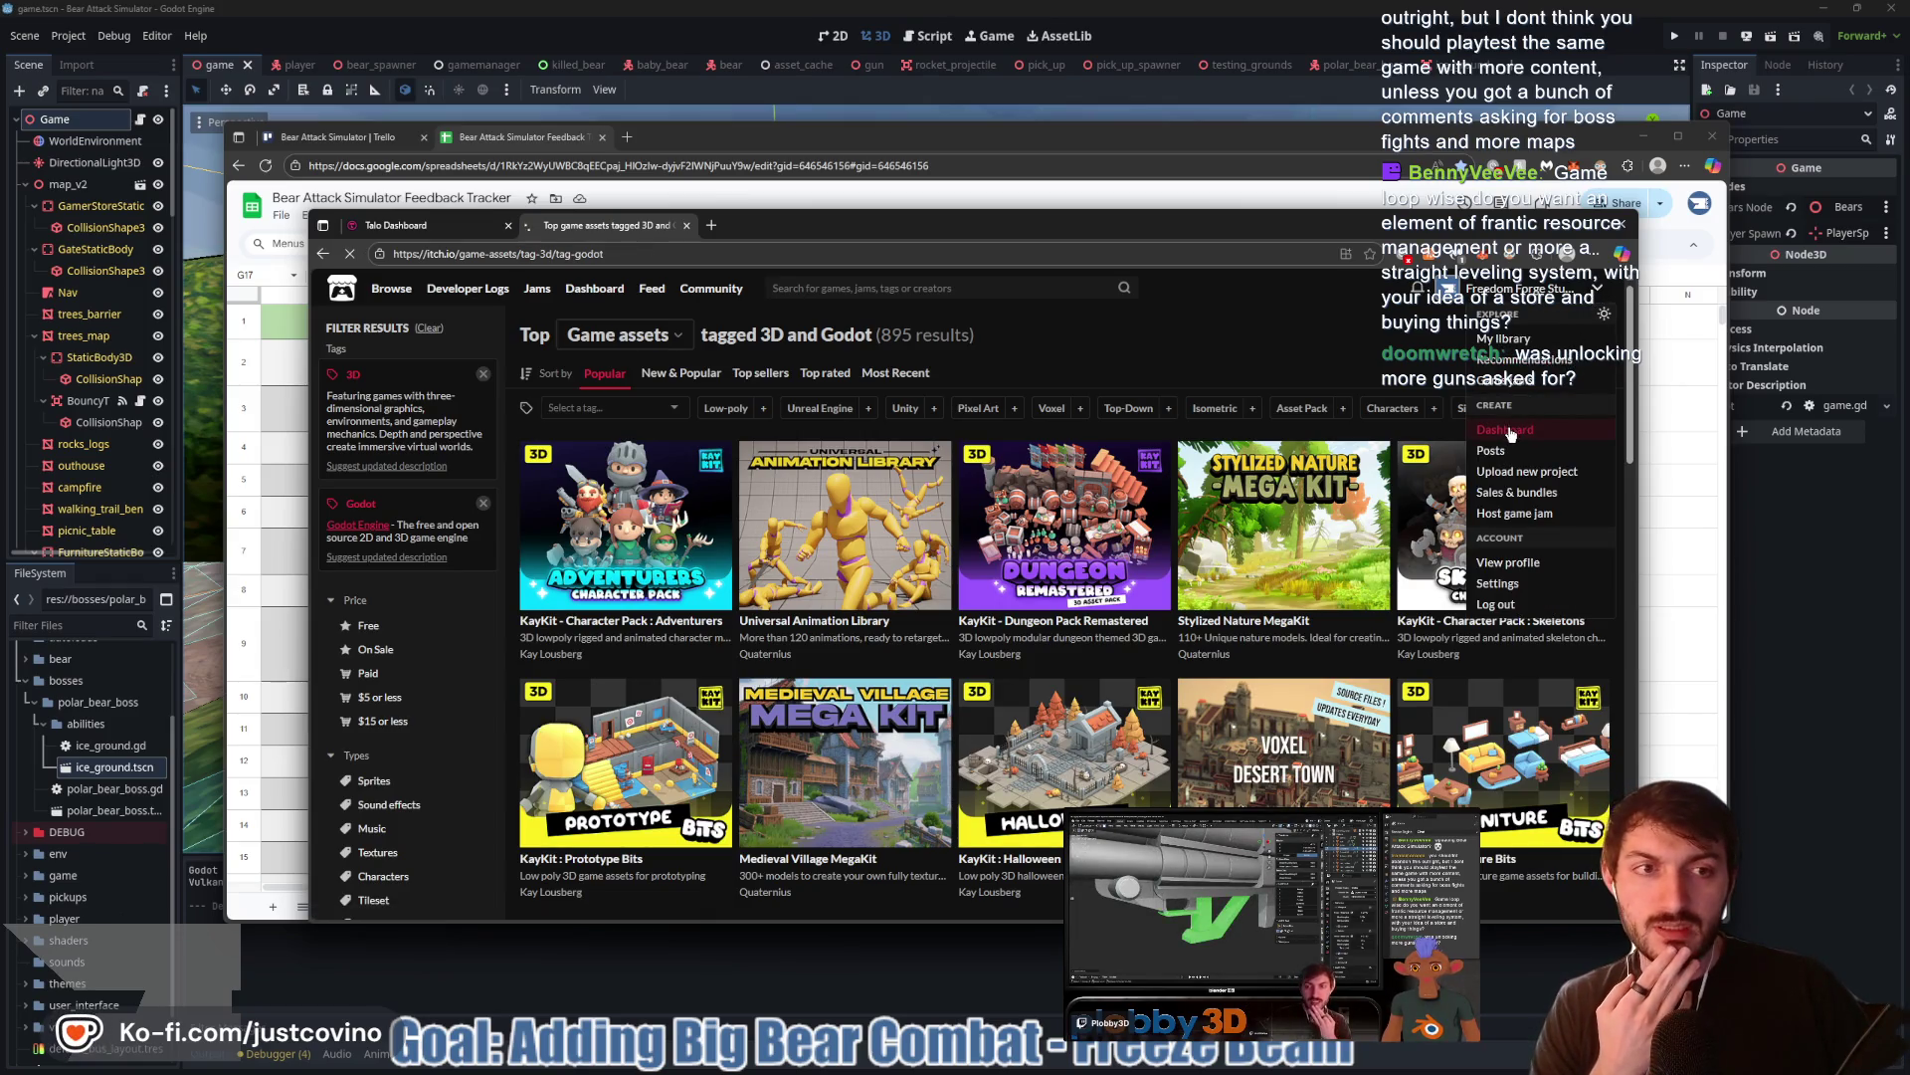
{"action": "left_click", "coordinate": [1508, 430]}
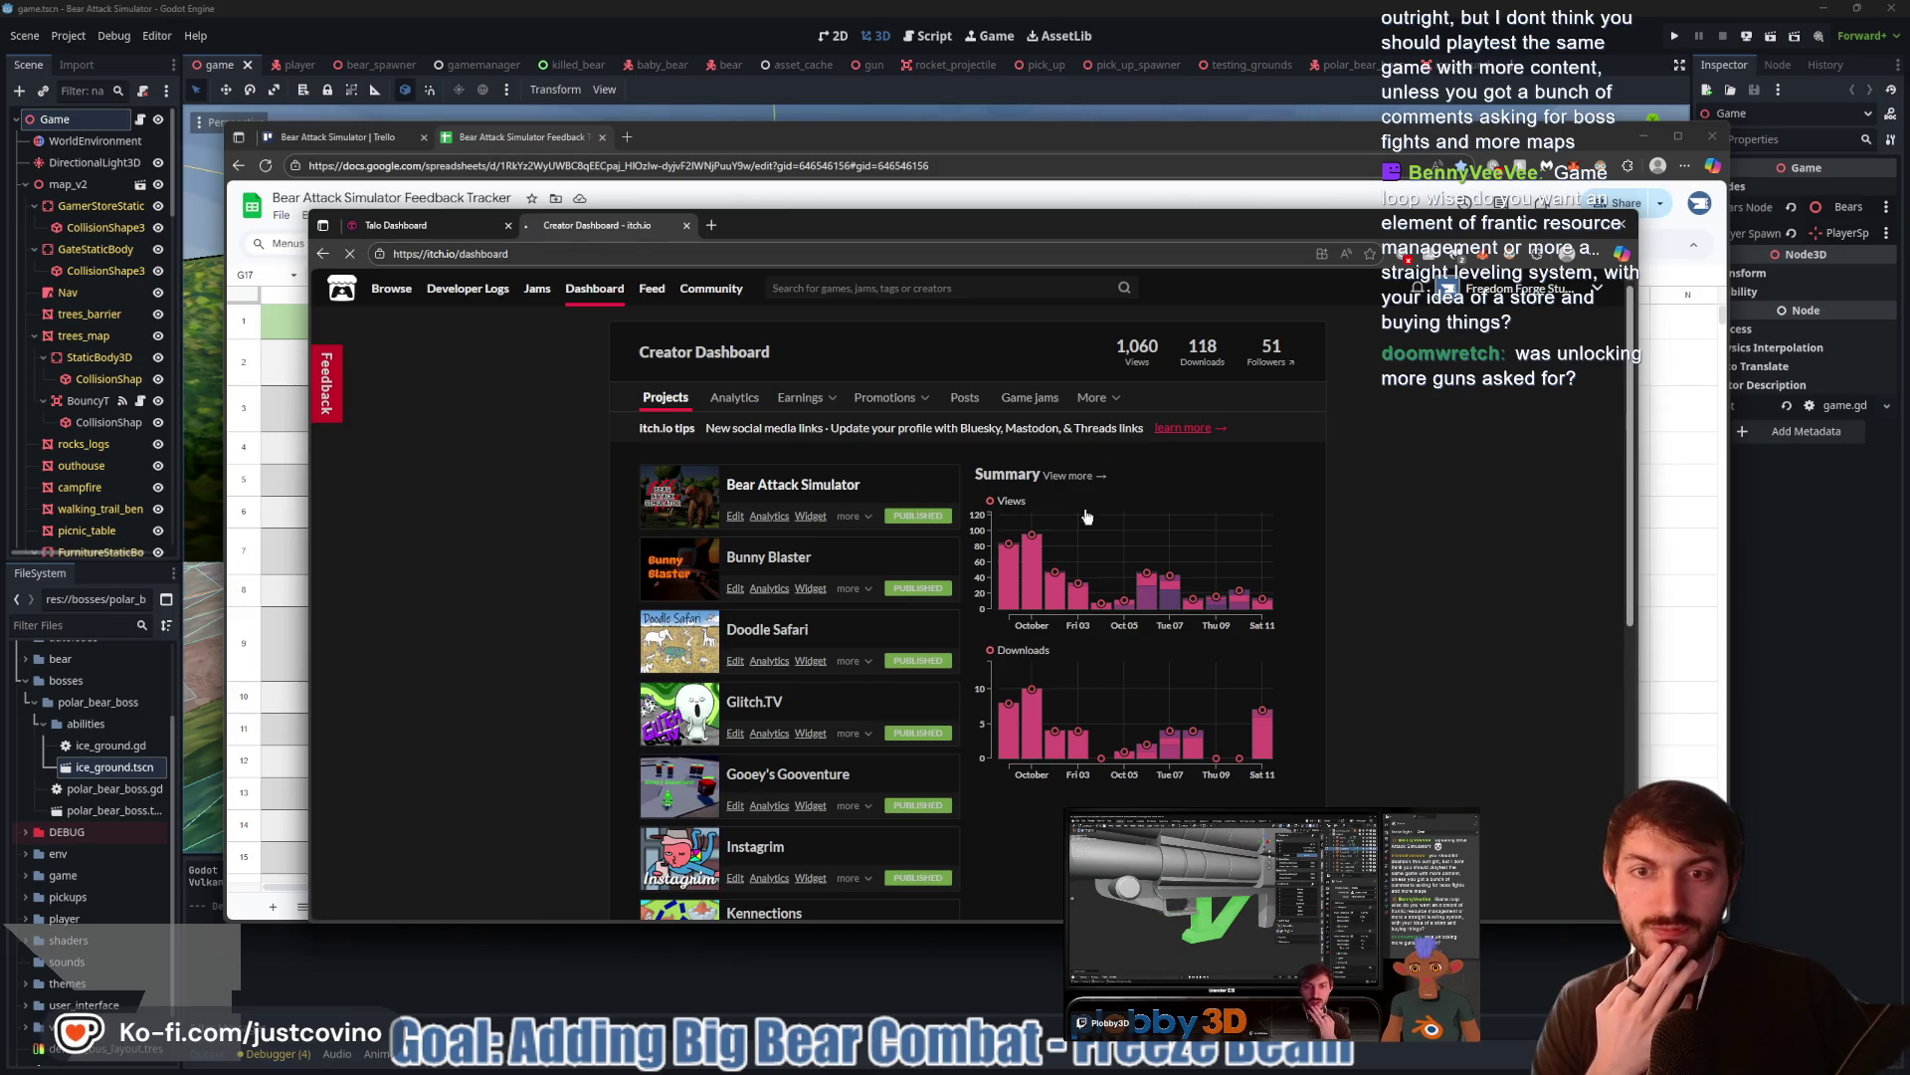
{"action": "left_click", "coordinate": [793, 483]}
{"action": "left_click", "coordinate": [606, 290]}
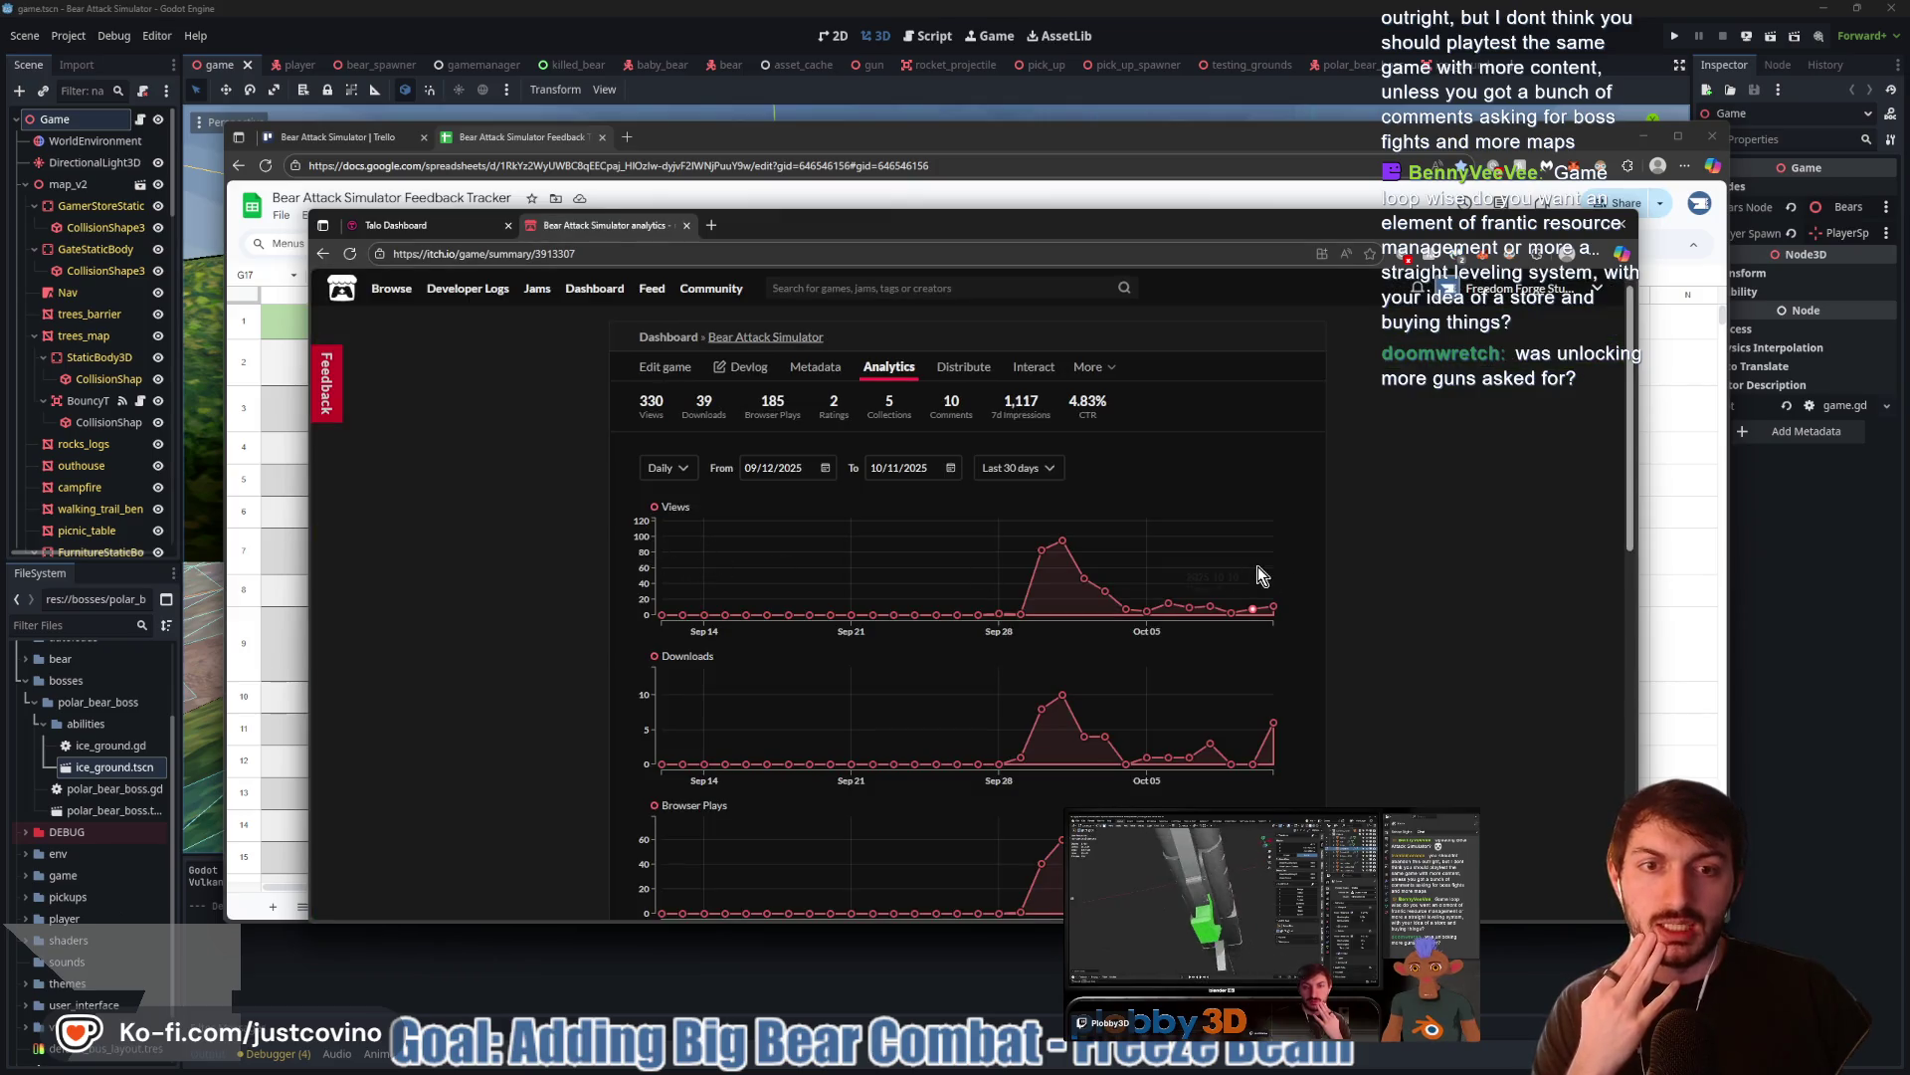
Try the 90-day date range, then return to the last 30 days: 330 views, 39 downloads, 185 plays
{"action": "mouse_move", "coordinate": [1059, 547]}
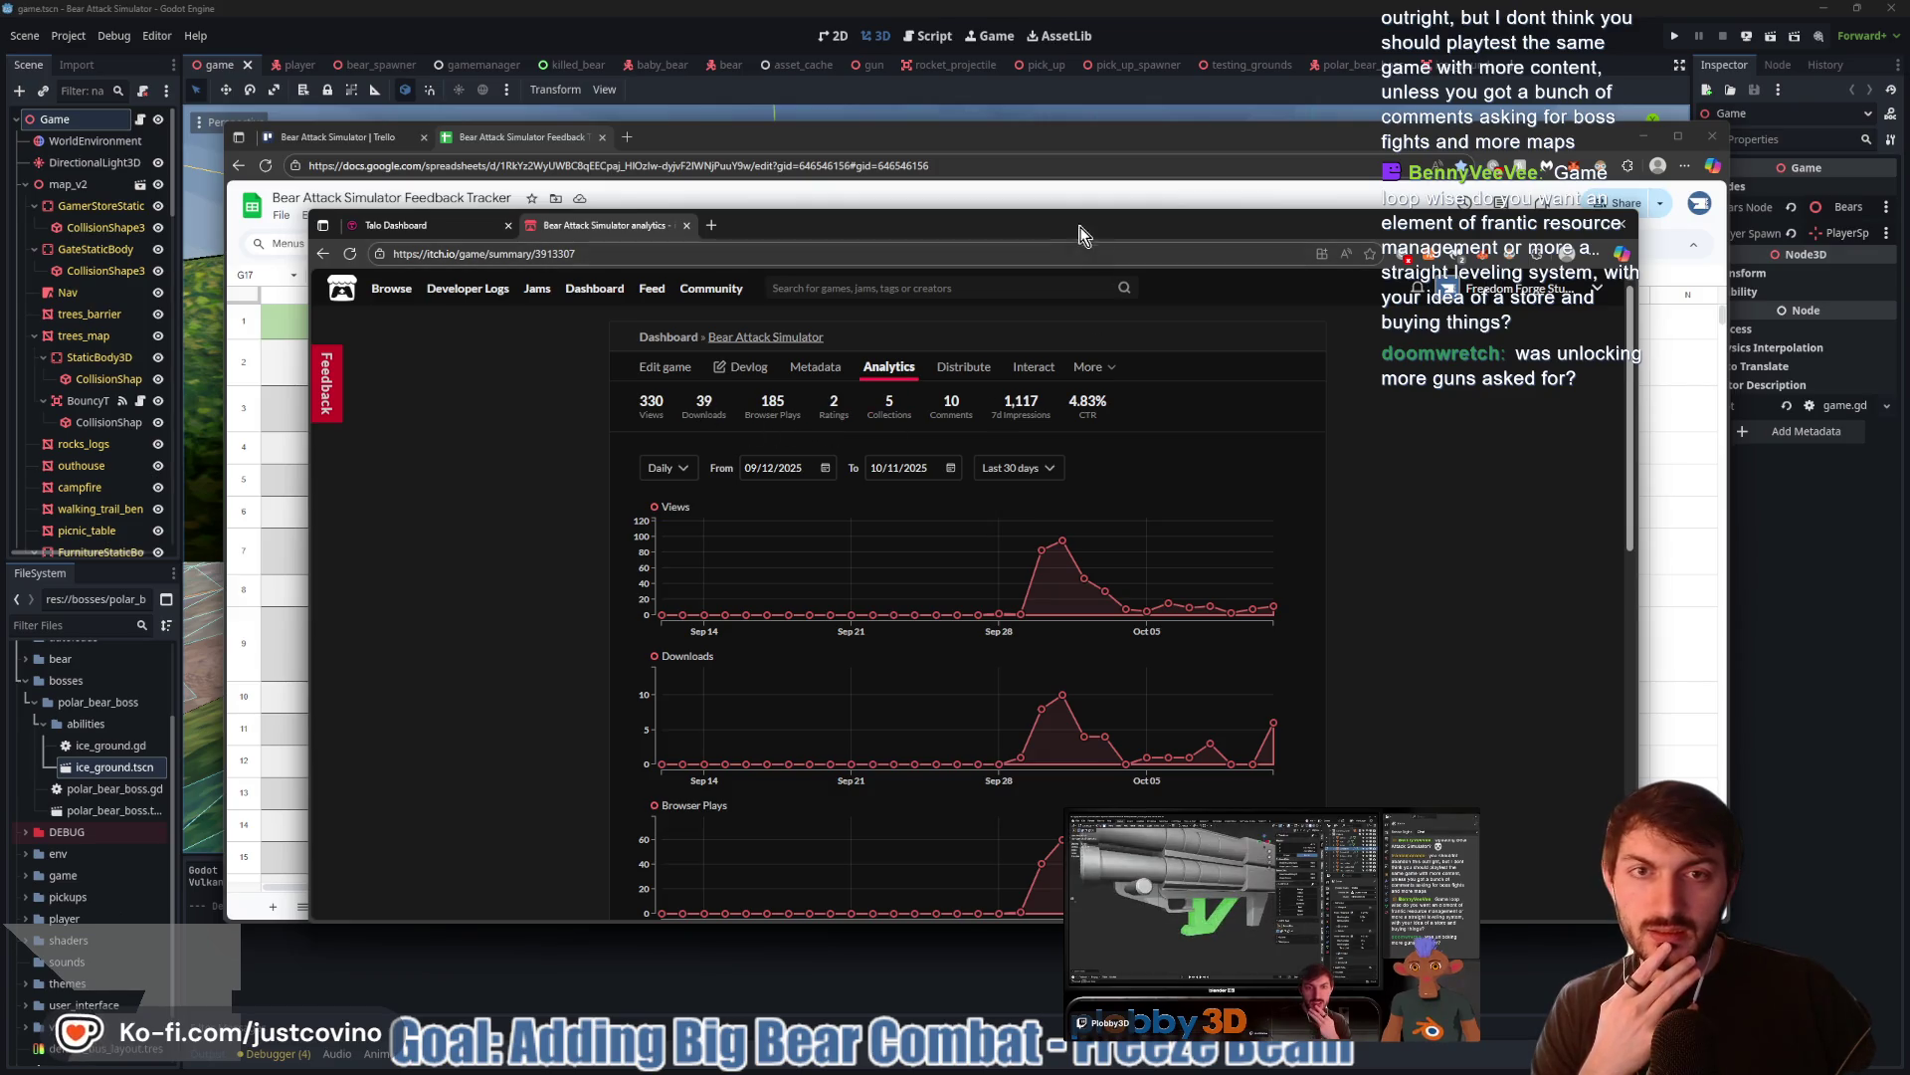
{"action": "left_click_drag", "start_coordinate": [1085, 230], "coordinate": [1033, 187]}
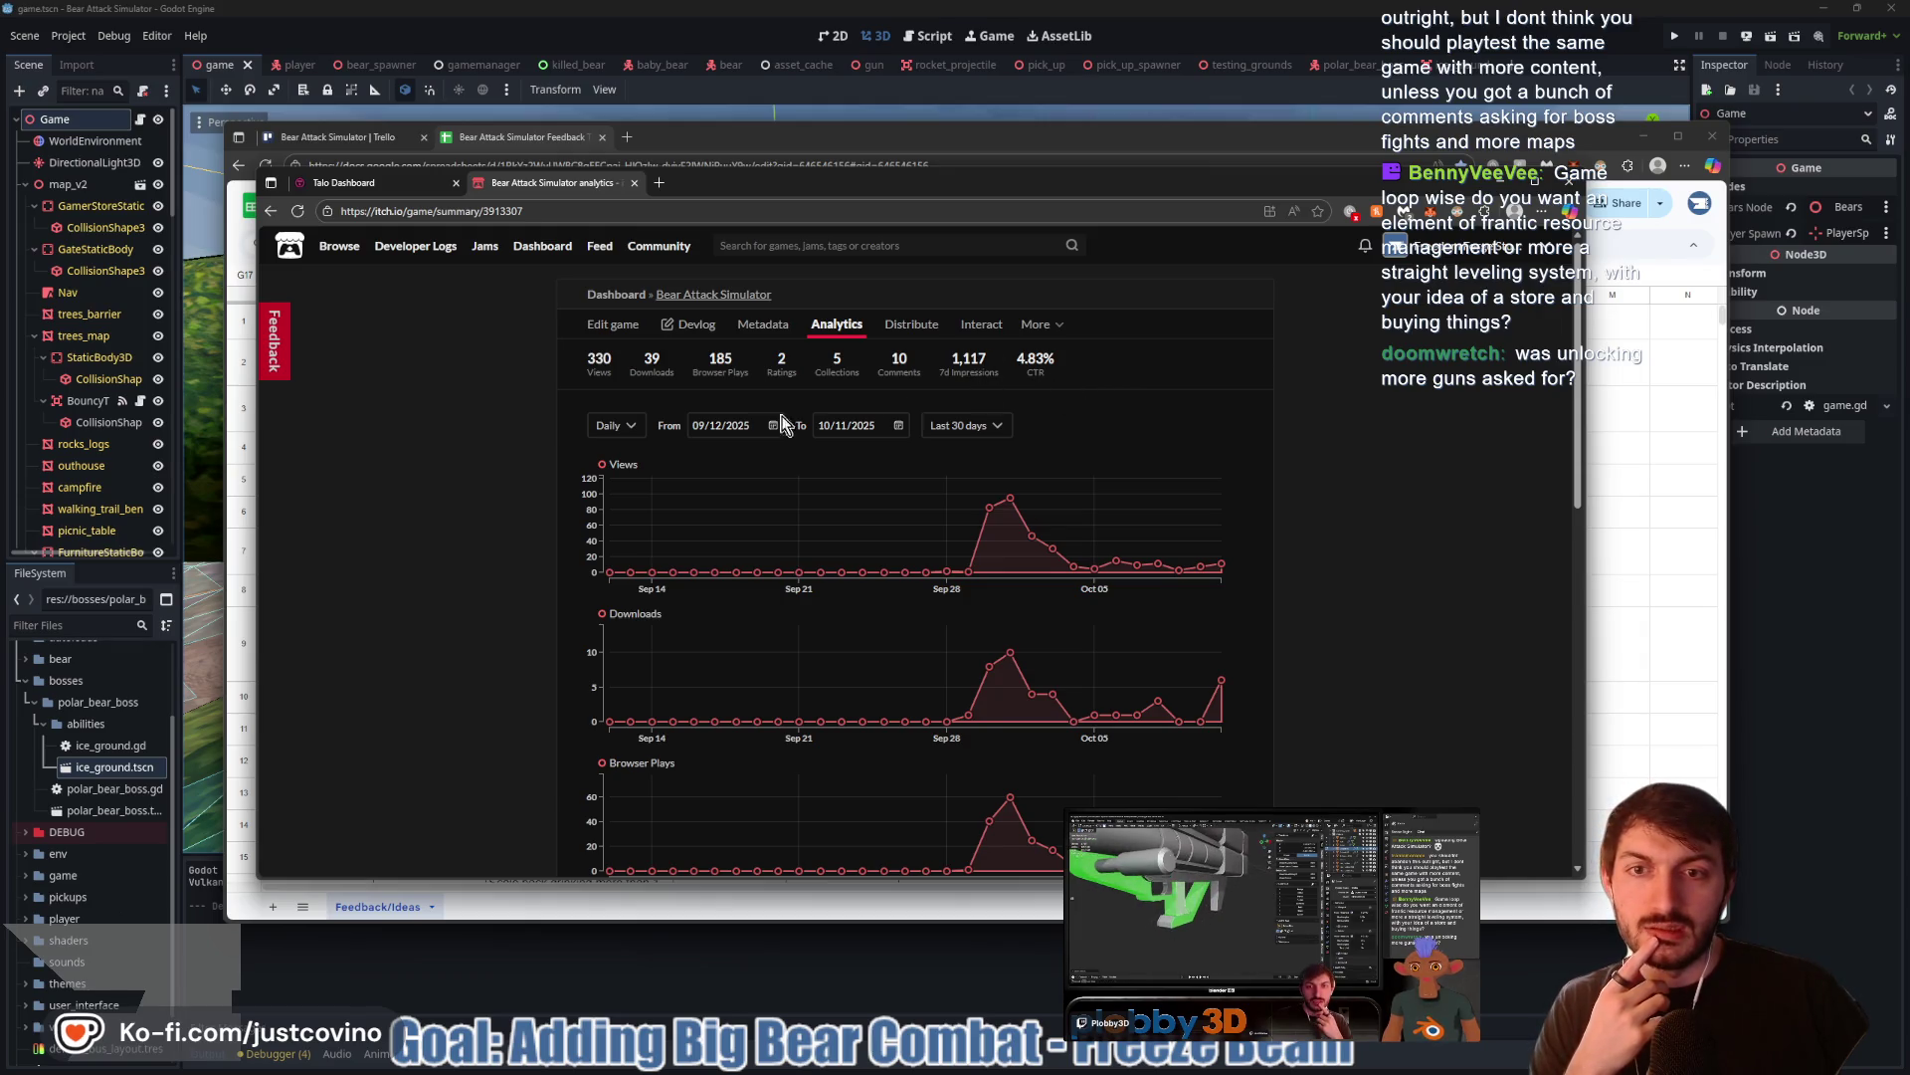
{"action": "left_click", "coordinate": [637, 429]}
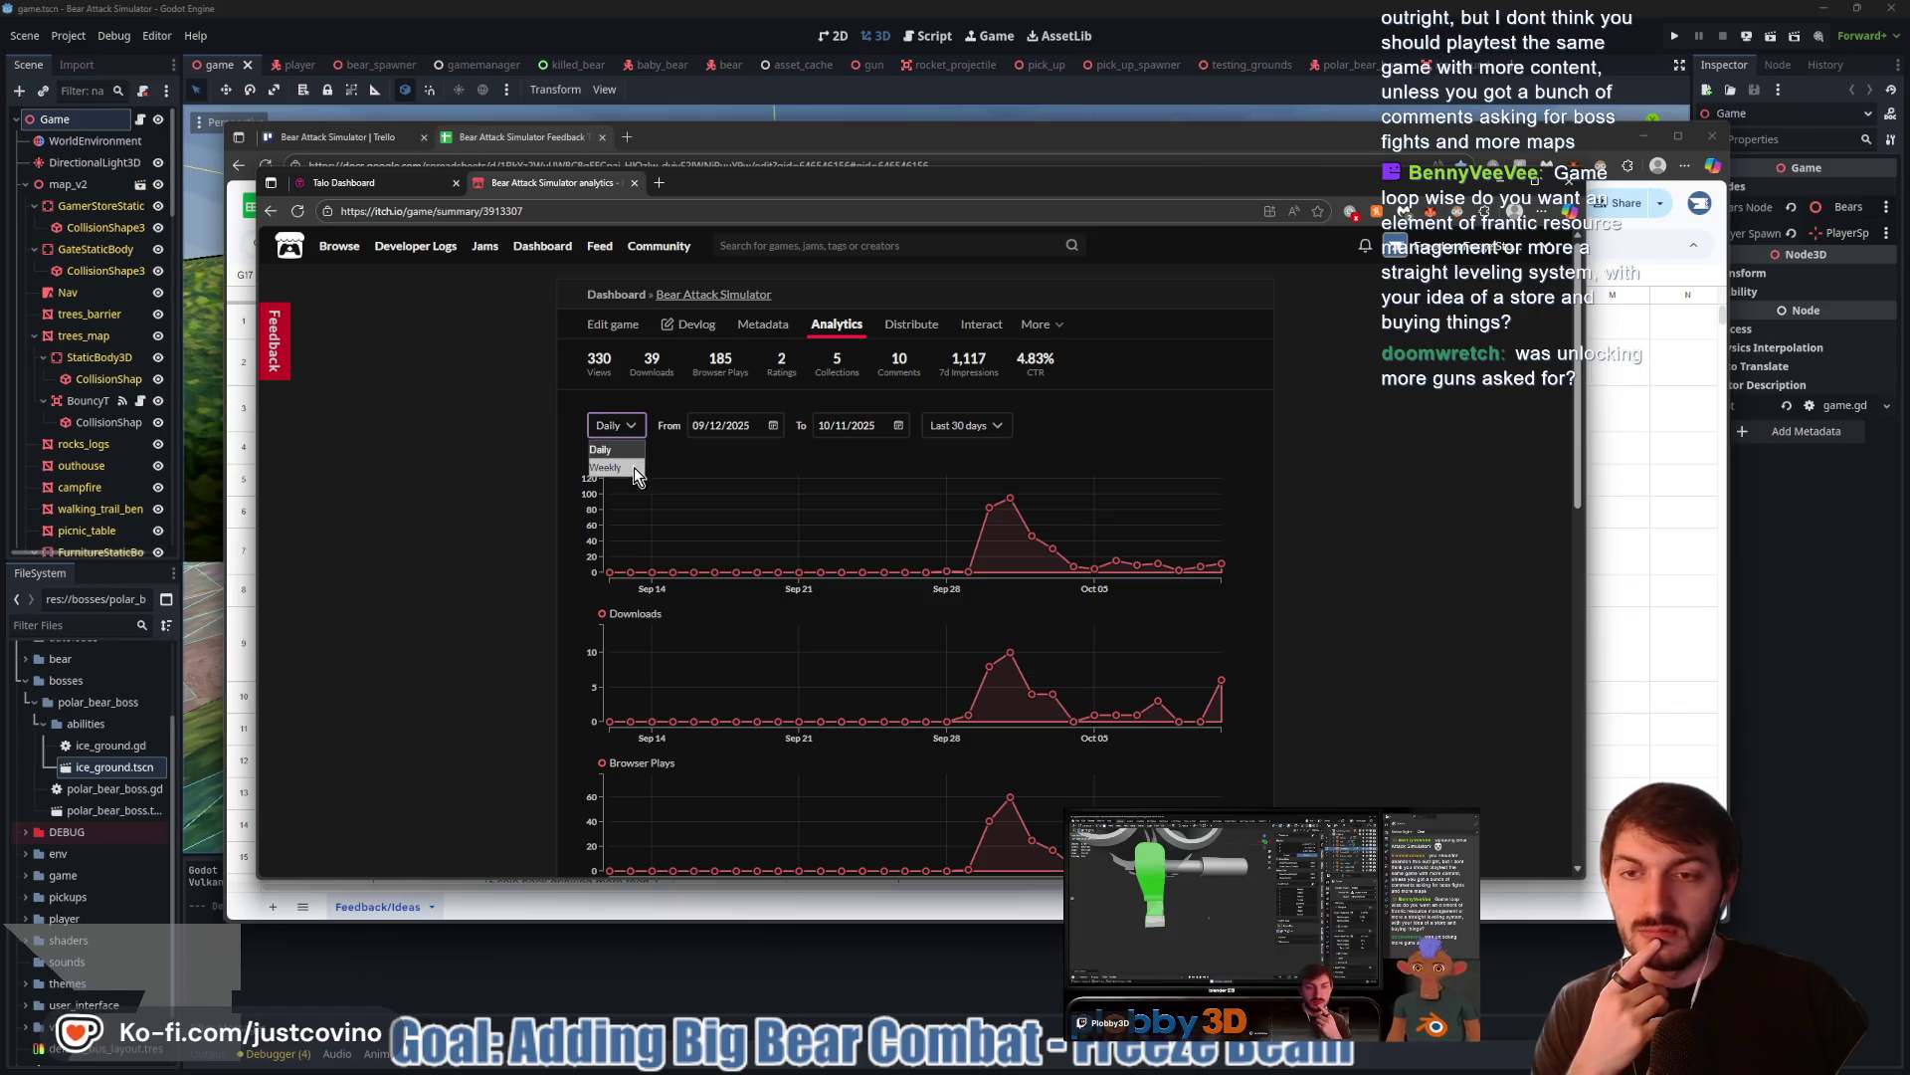
{"action": "left_click", "coordinate": [944, 433]}
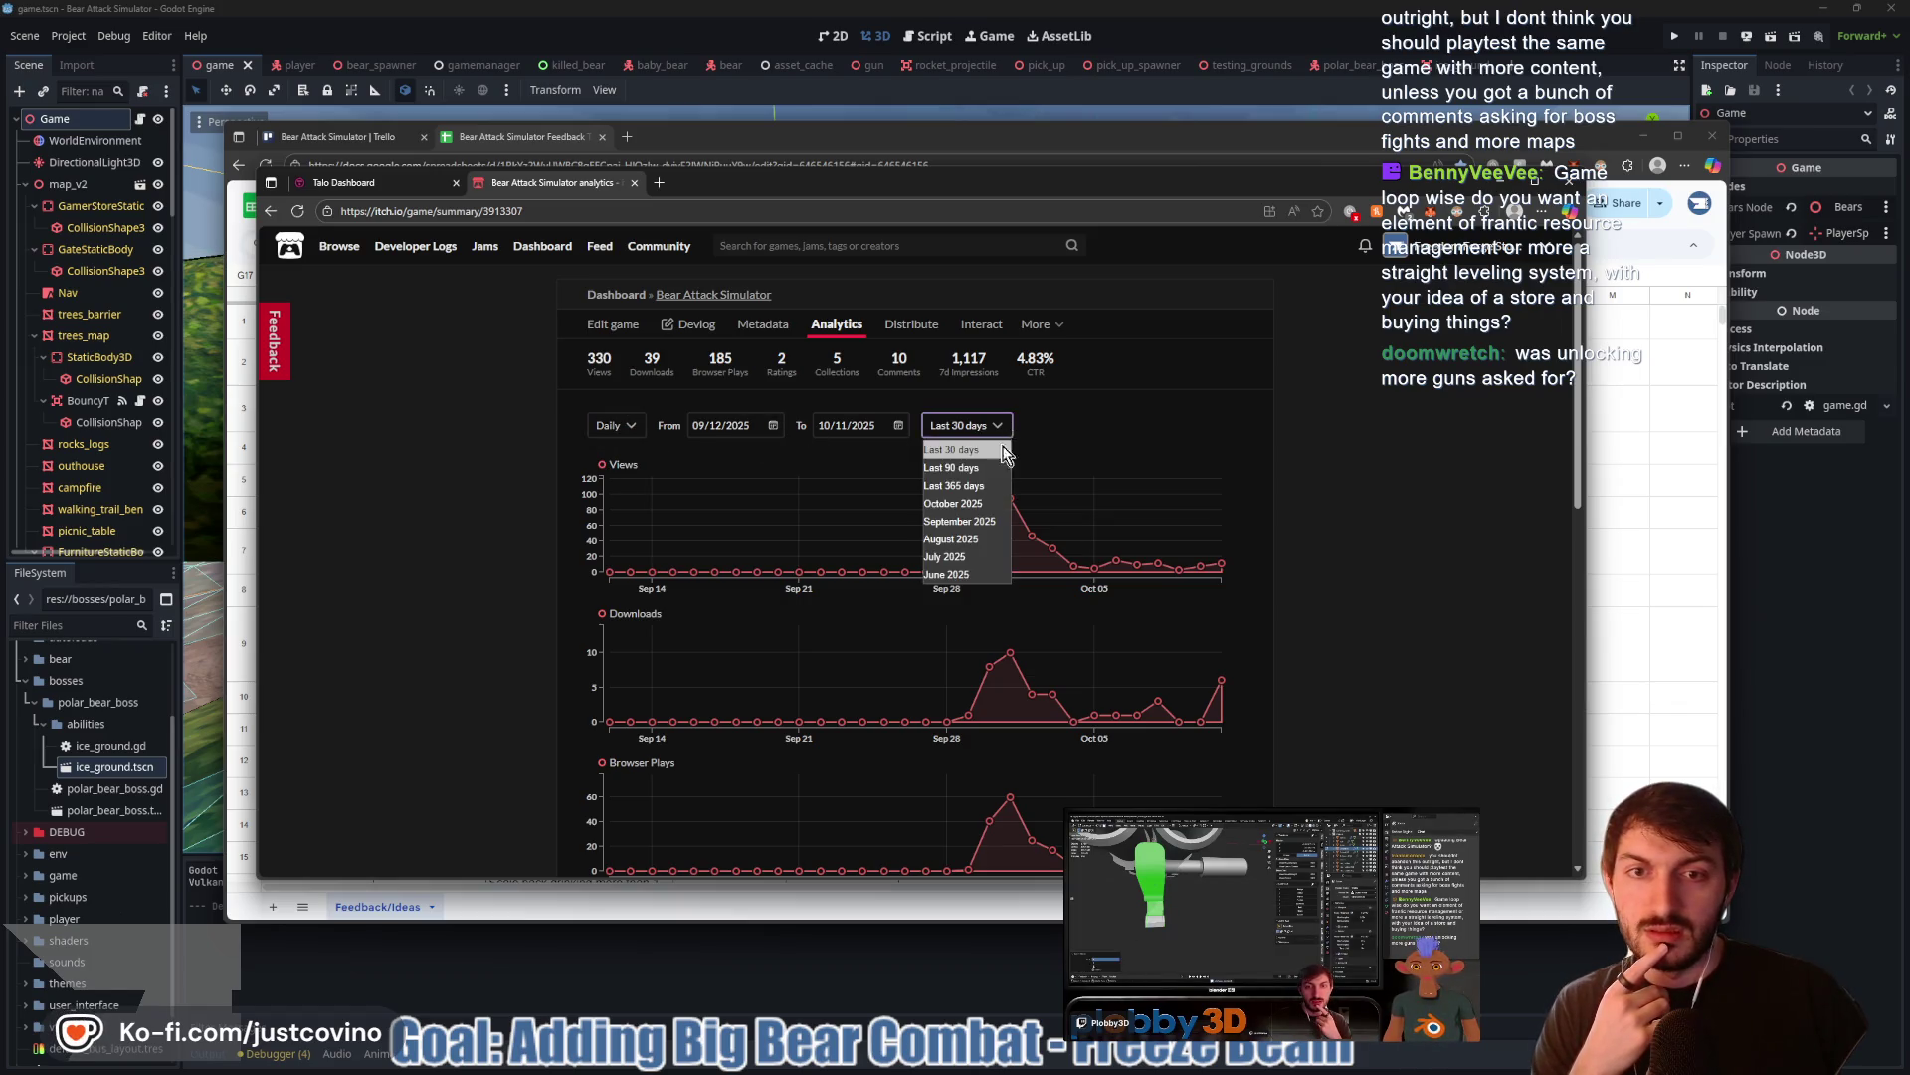
{"action": "left_click", "coordinate": [955, 482]}
{"action": "left_click", "coordinate": [995, 424]}
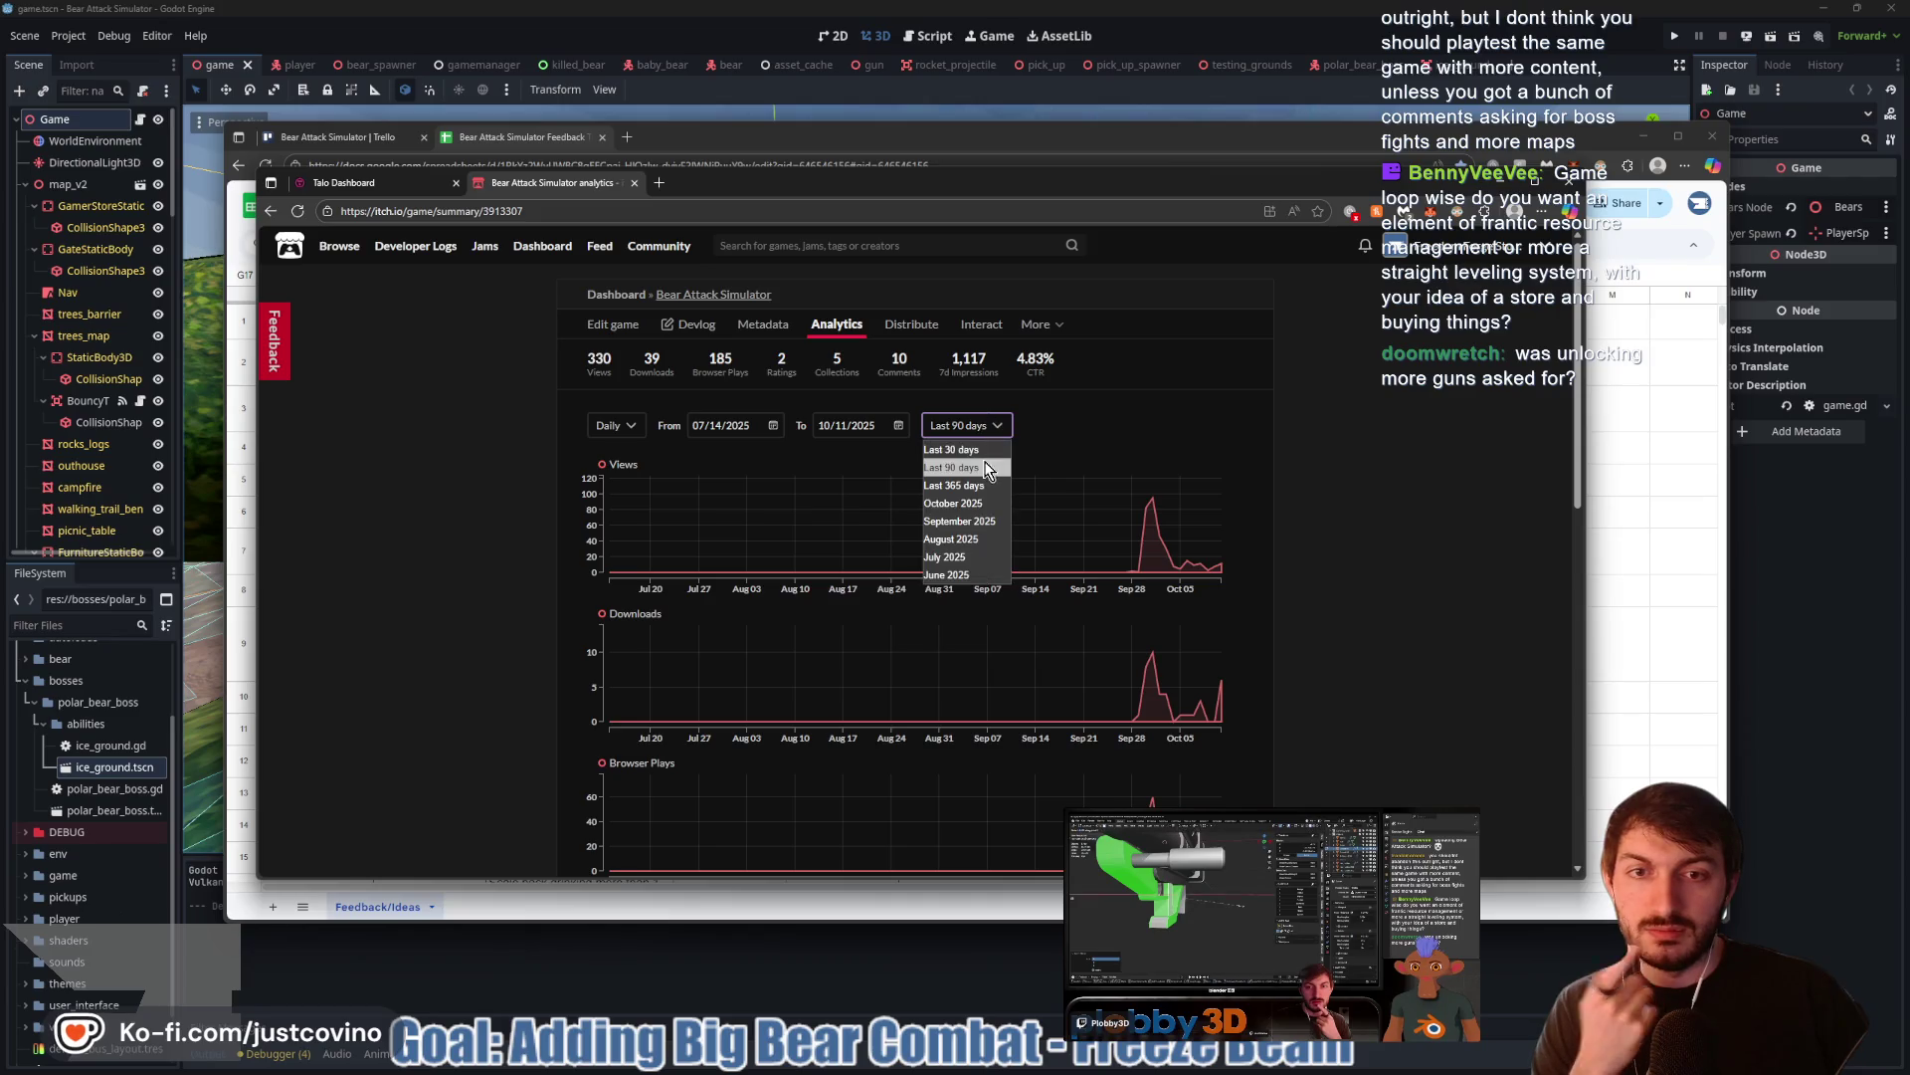
{"action": "left_click", "coordinate": [955, 462]}
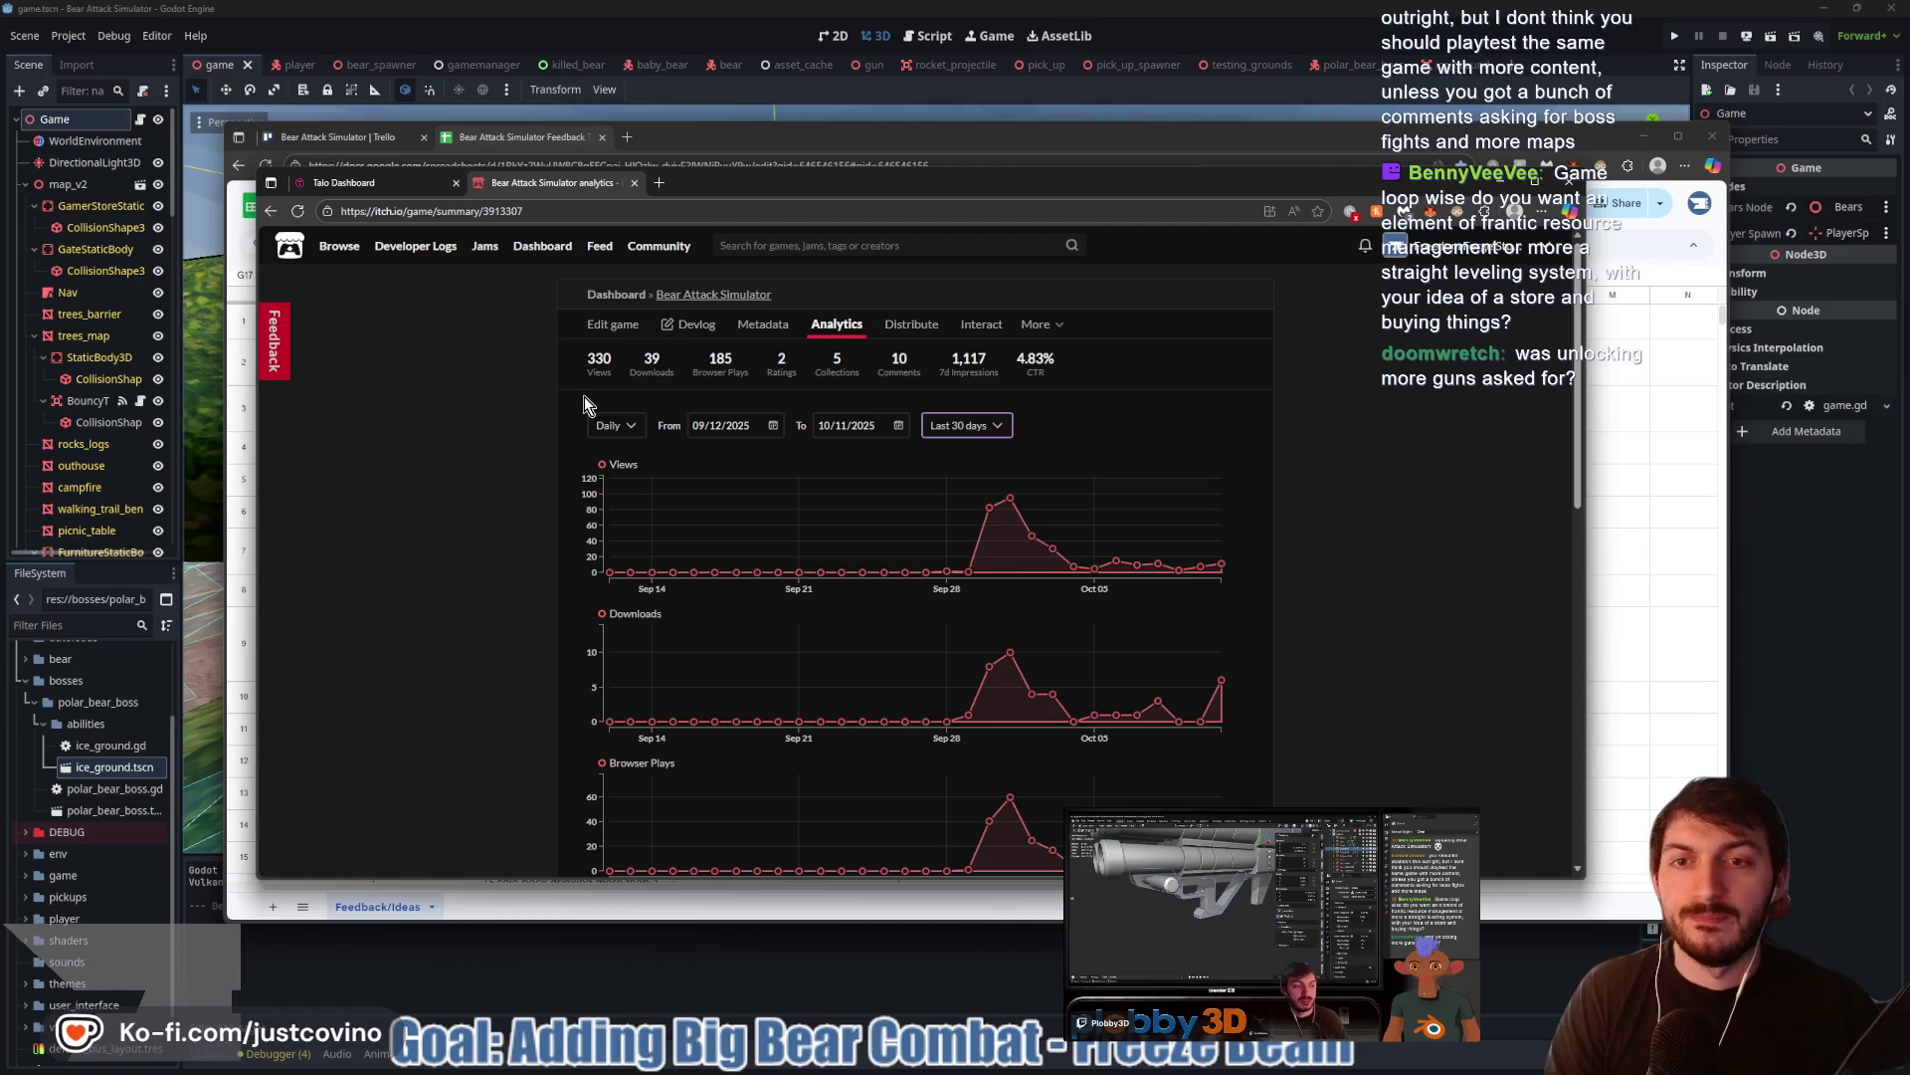
Scroll through the itch.io analytics and highlight the top referrer's 104 visits
{"action": "scroll", "coordinate": [450, 558], "scroll_direction": "down", "scroll_amount": 3}
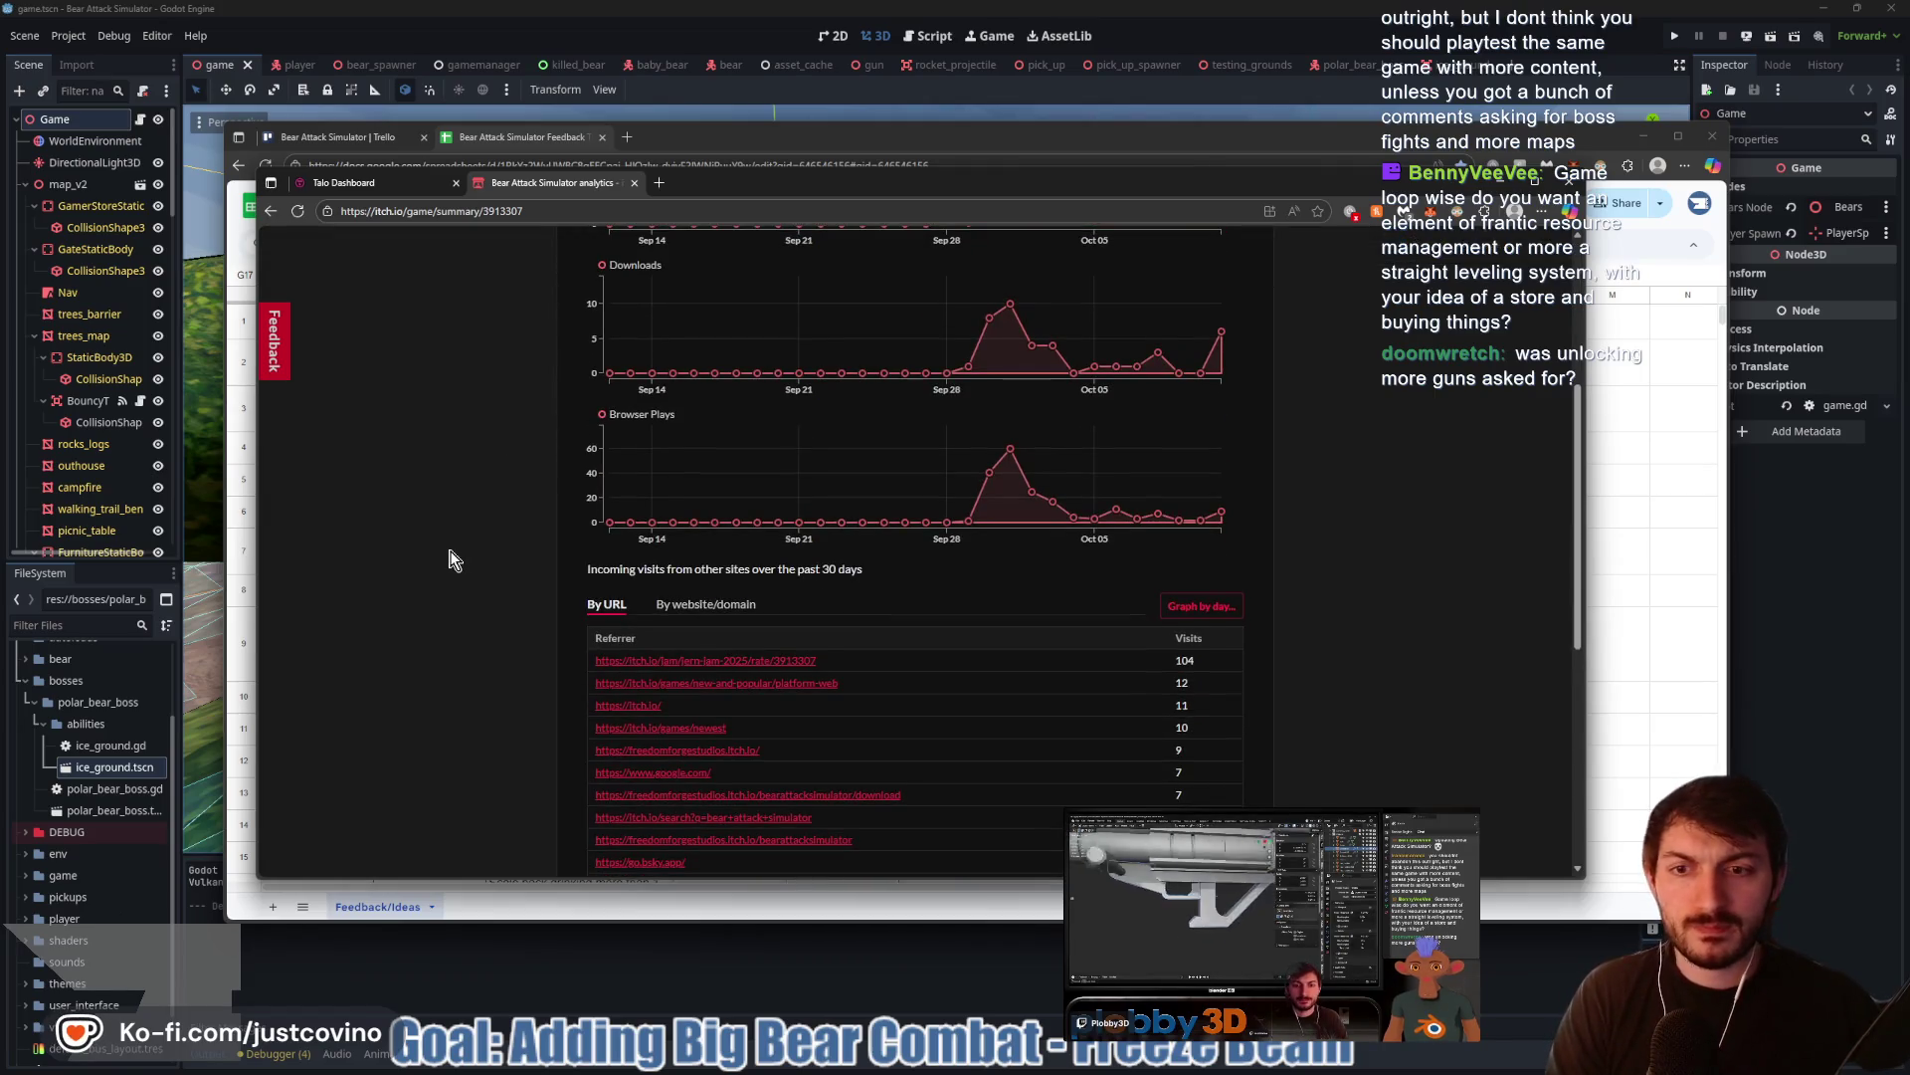
{"action": "scroll", "coordinate": [448, 559], "scroll_direction": "up", "scroll_amount": 3}
{"action": "scroll", "coordinate": [446, 552], "scroll_direction": "down", "scroll_amount": 5}
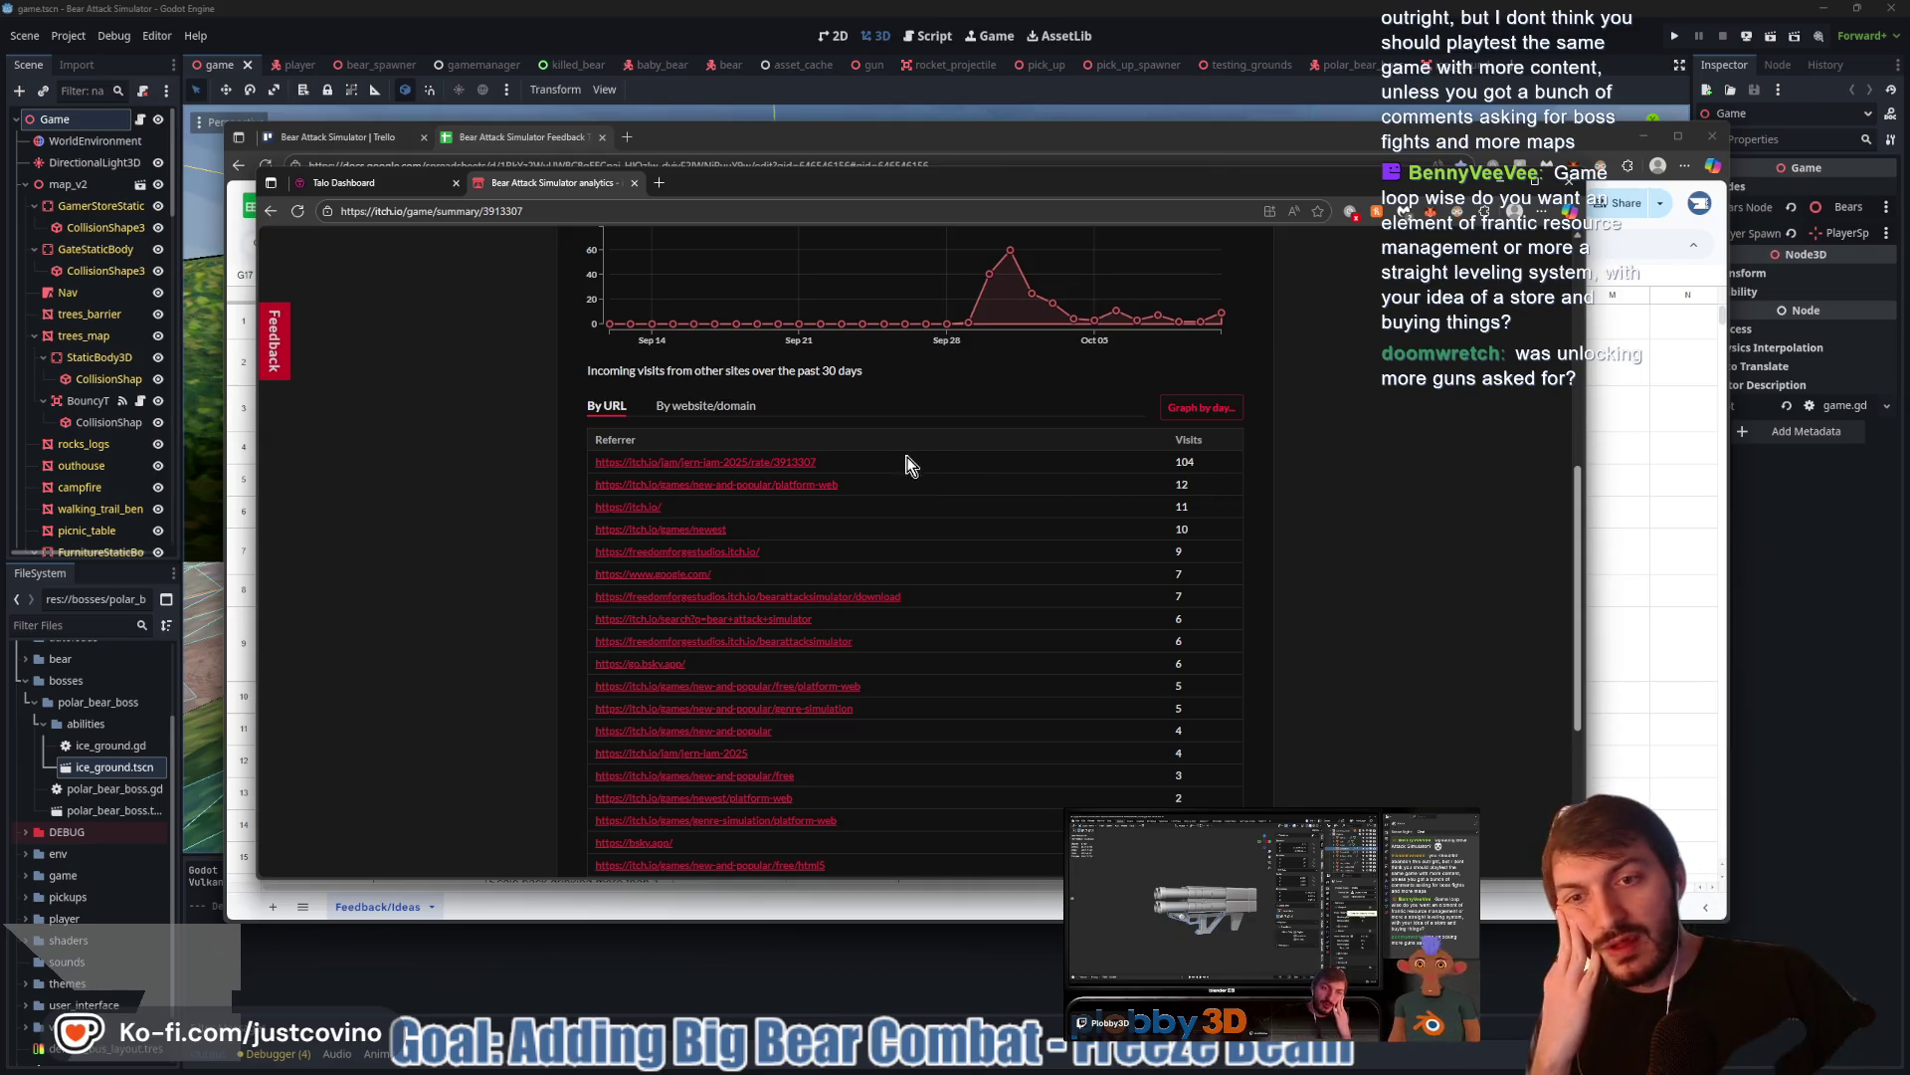
{"action": "left_click_drag", "start_coordinate": [1216, 467], "coordinate": [1127, 465]}
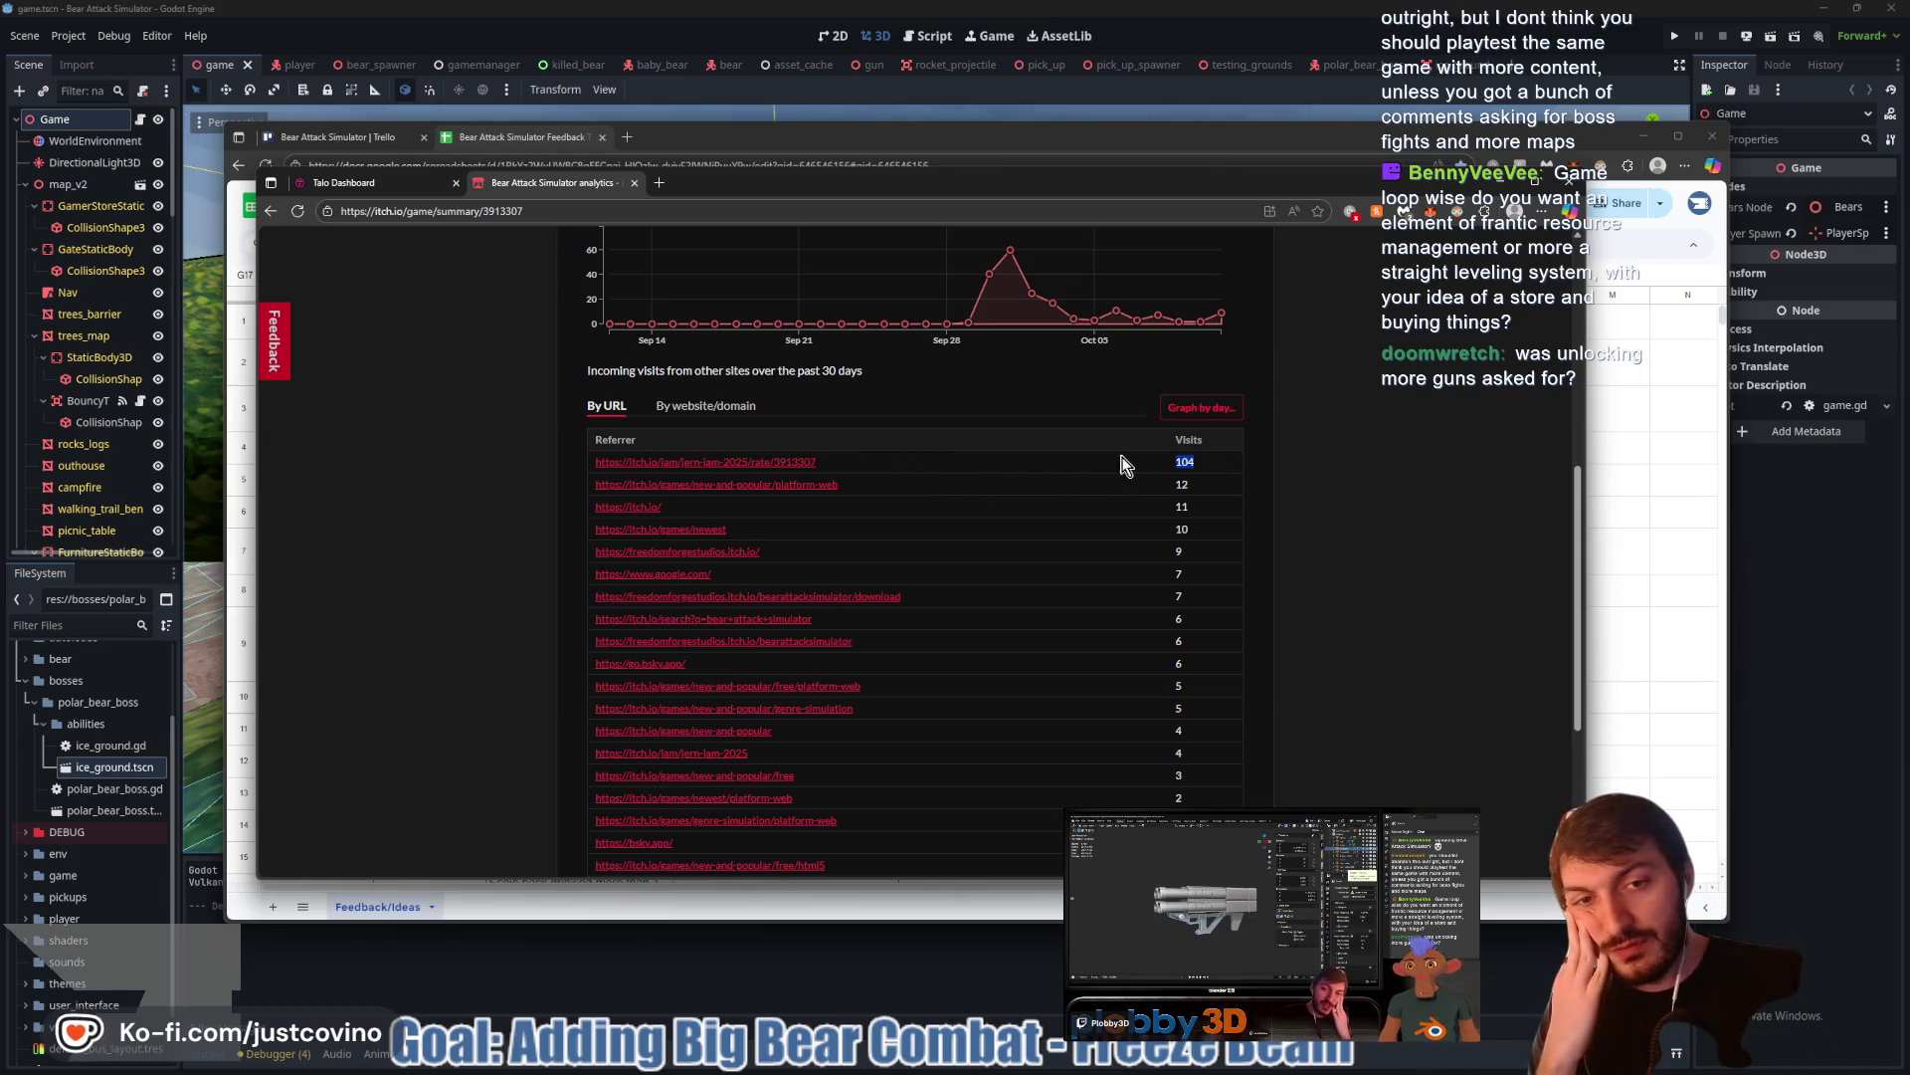
{"action": "left_click", "coordinate": [1092, 471]}
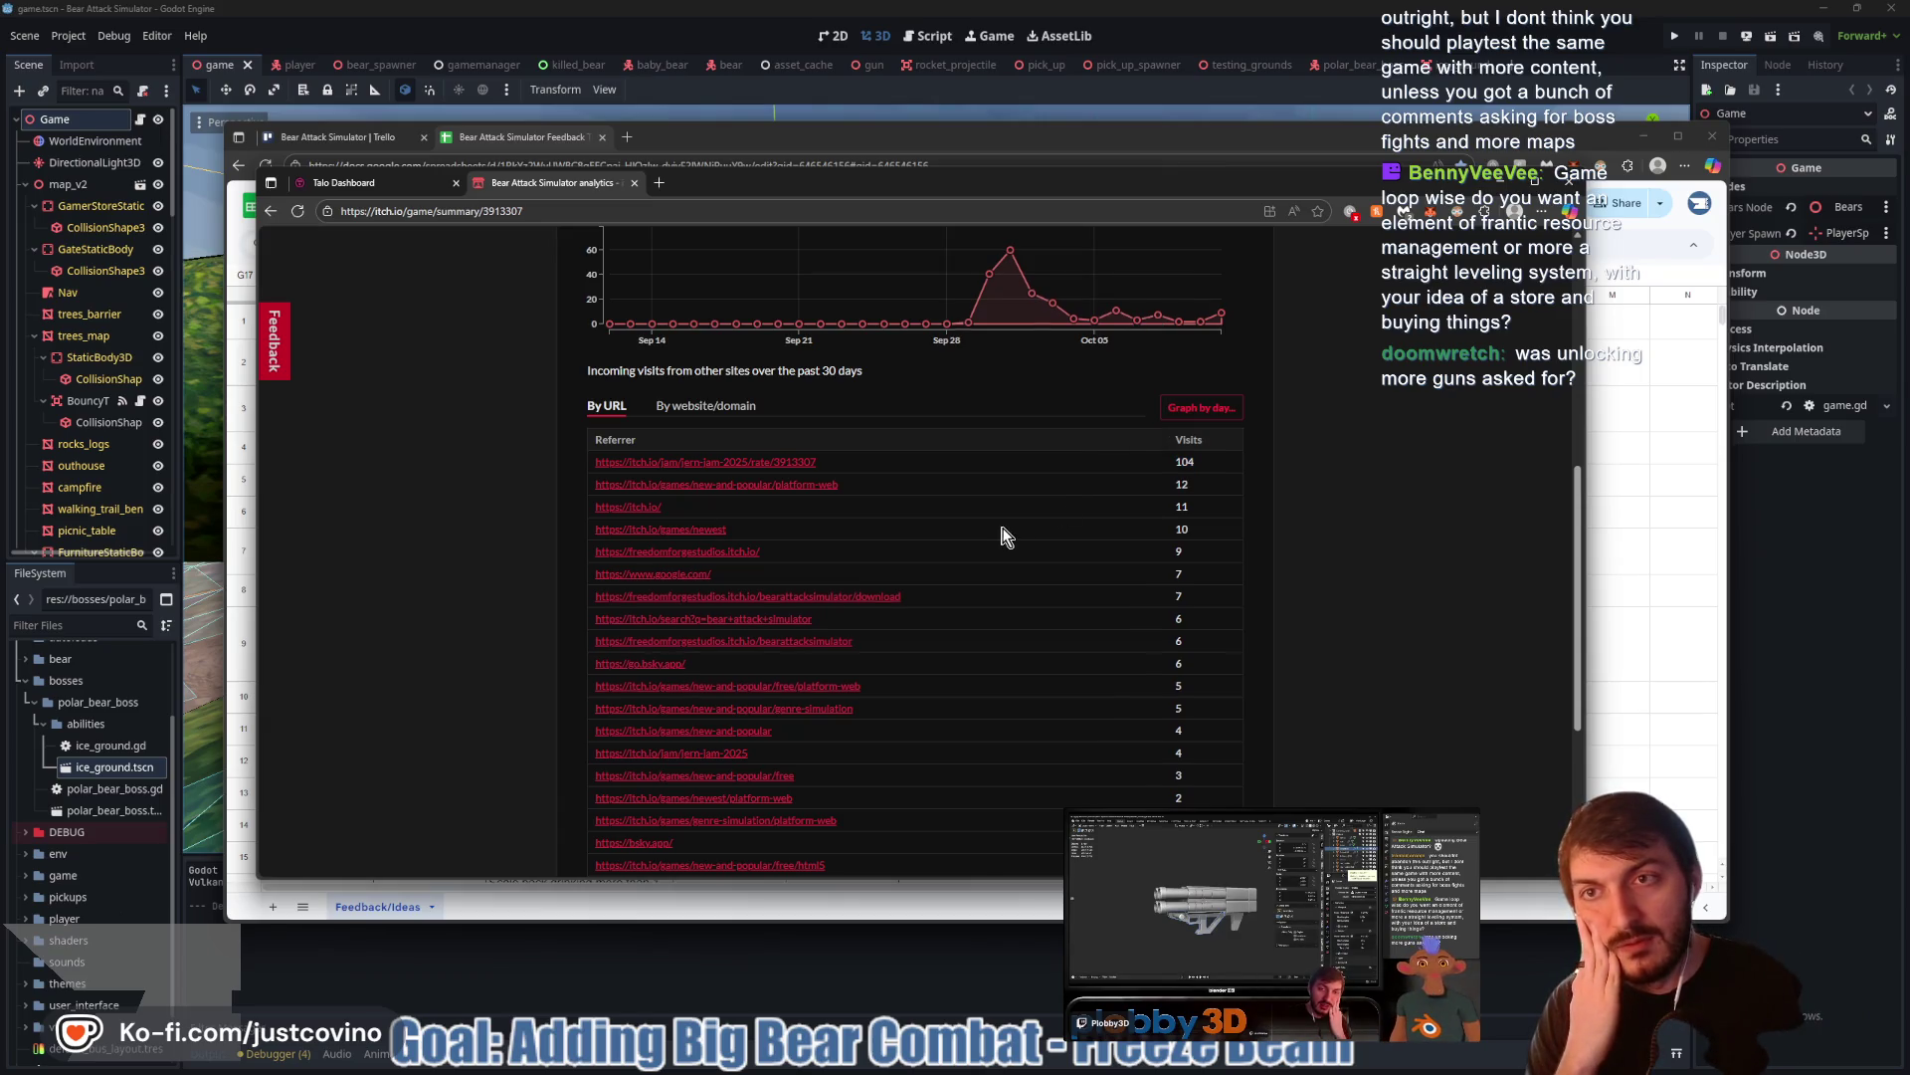
{"action": "scroll", "coordinate": [1003, 529], "scroll_direction": "up", "scroll_amount": 10}
{"action": "mouse_move", "coordinate": [1204, 545]}
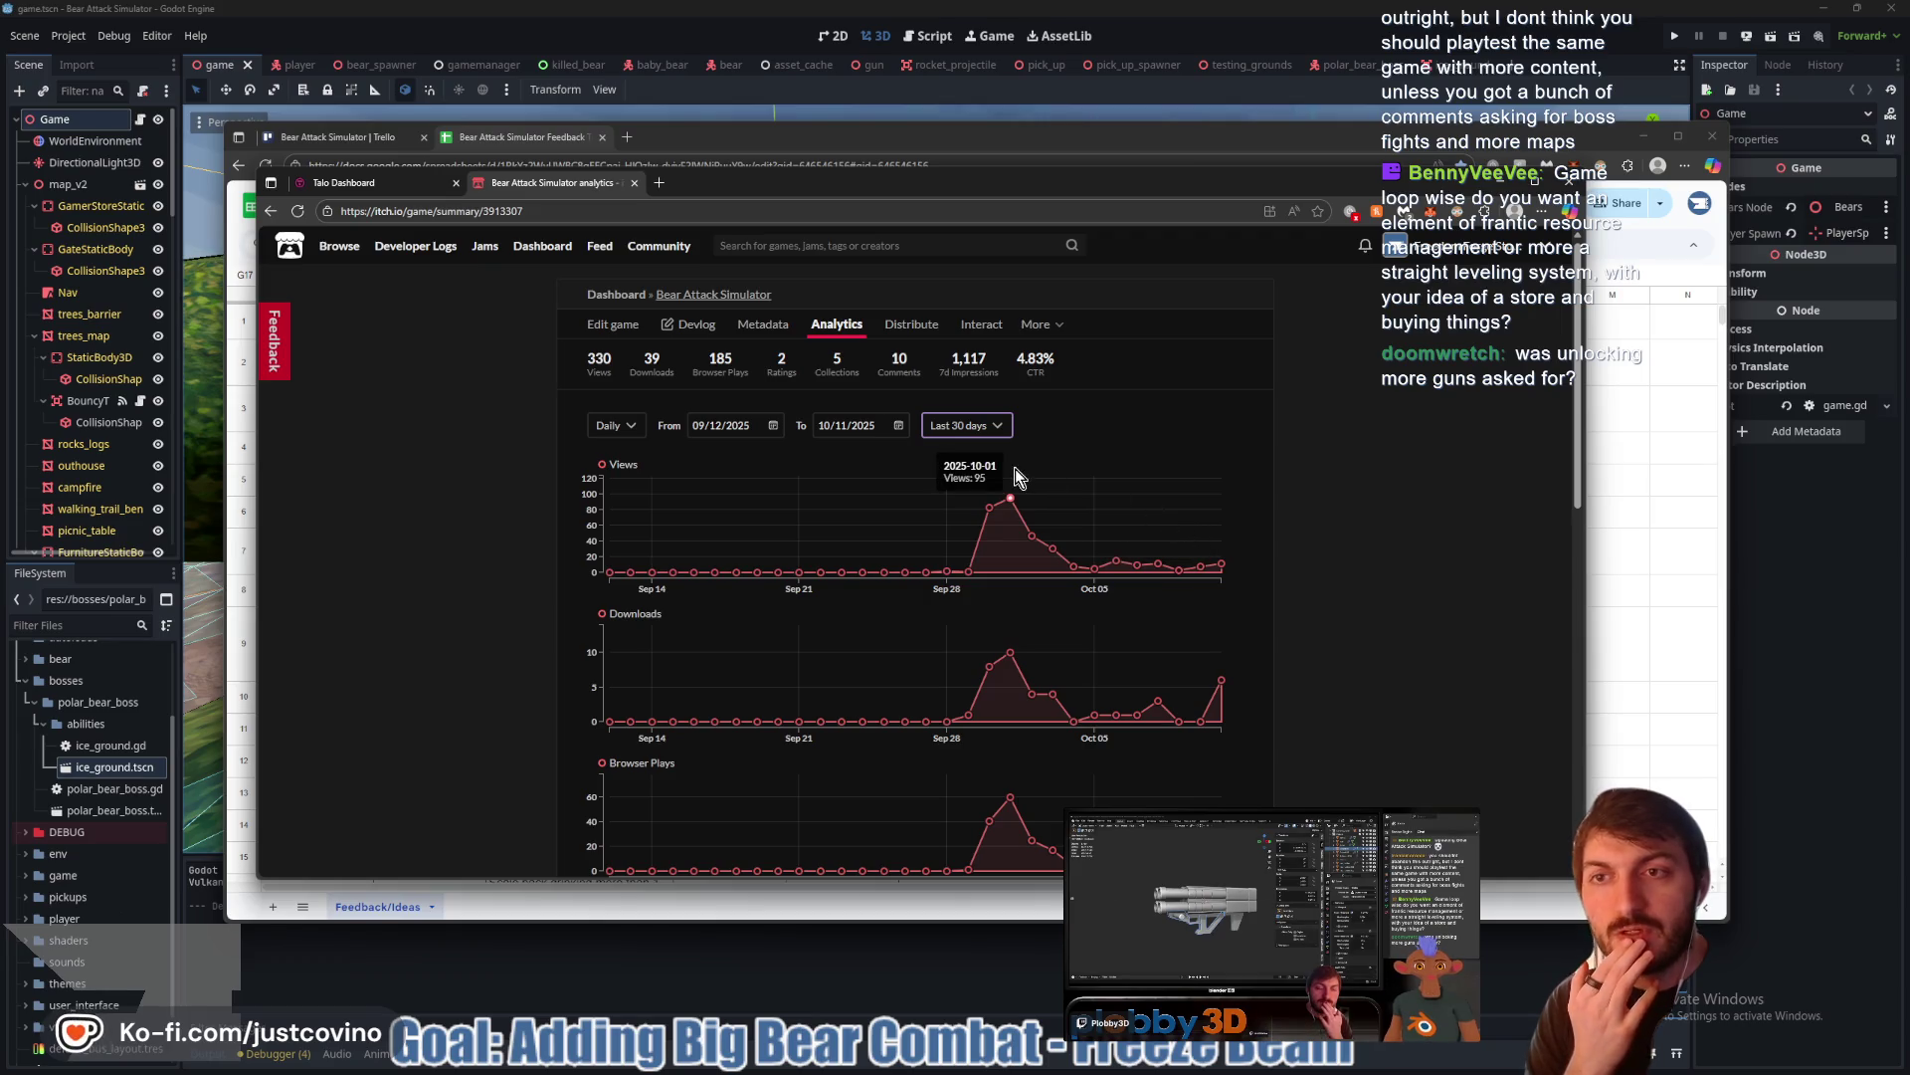
Check the Talo Top Scores leaderboard and its registered players list
{"action": "left_click", "coordinate": [399, 189]}
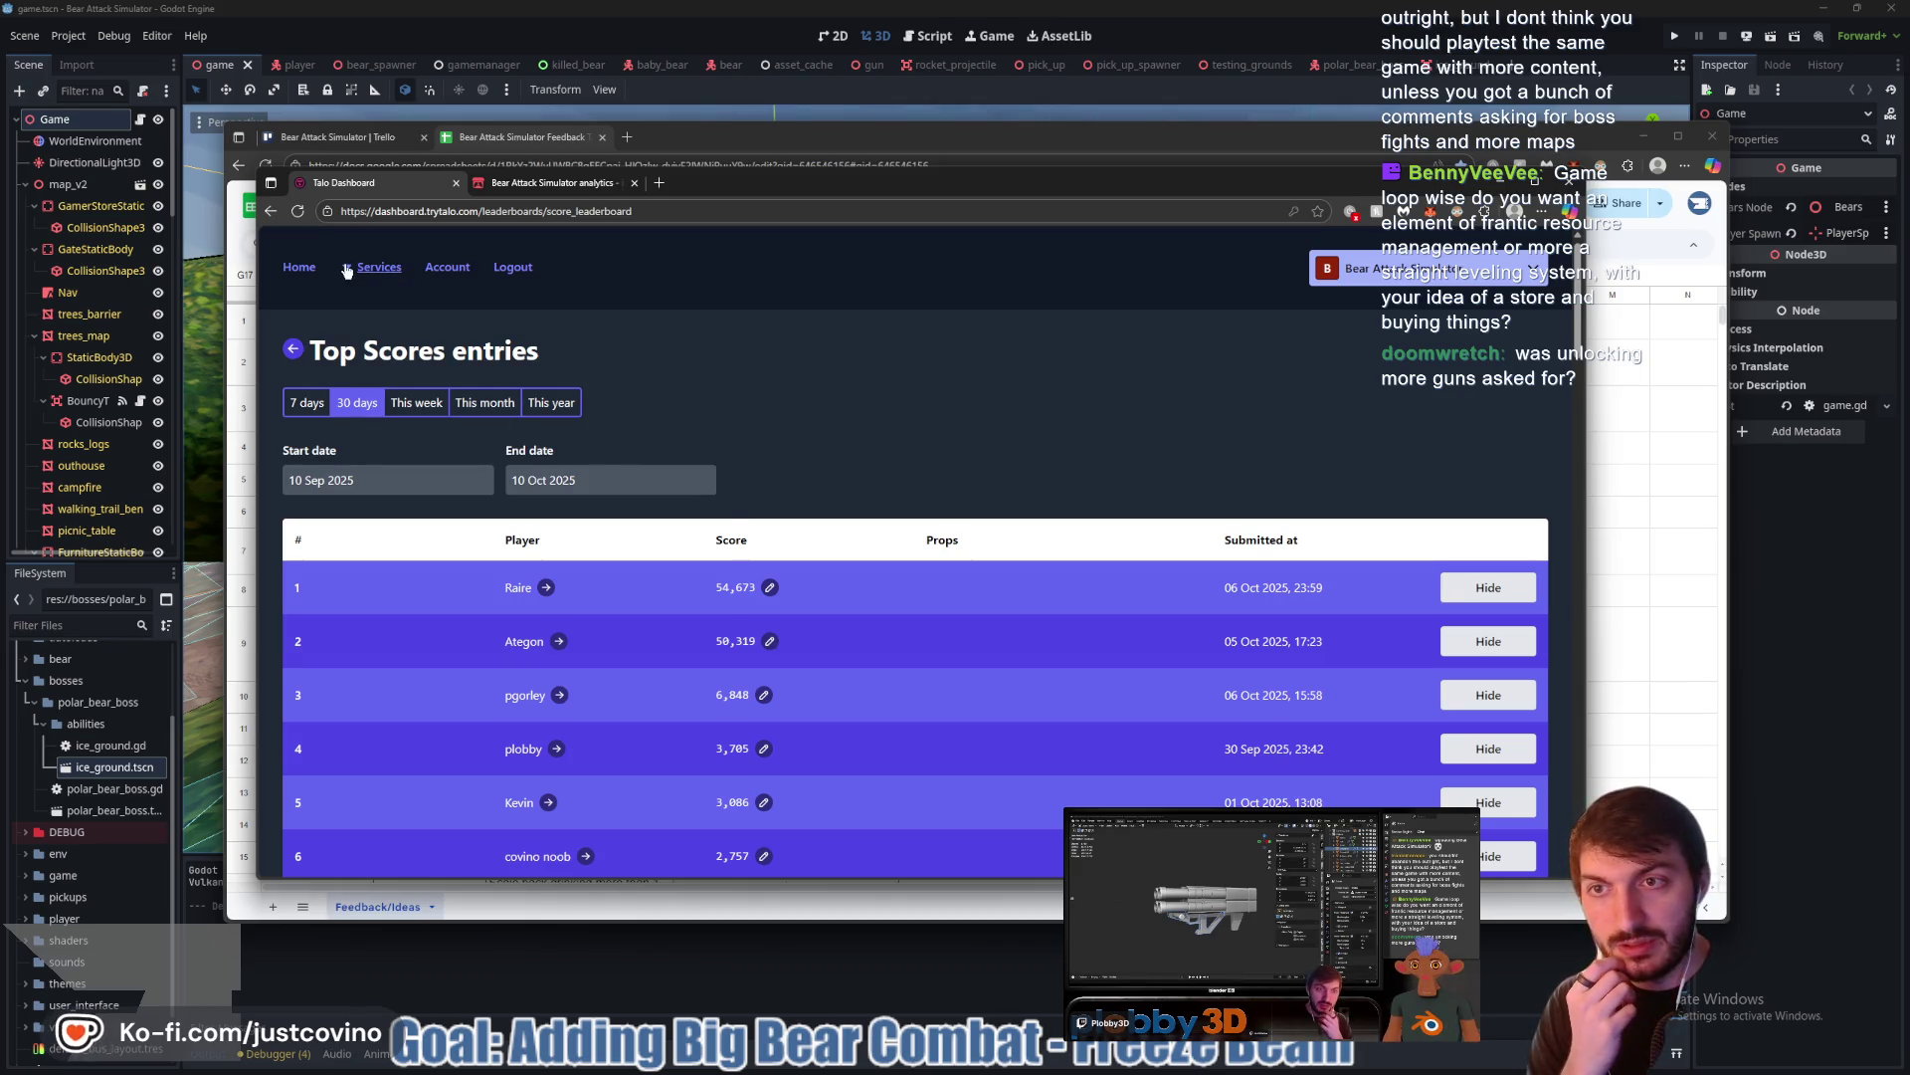
{"action": "left_click", "coordinate": [376, 267]}
{"action": "left_click", "coordinate": [623, 341]}
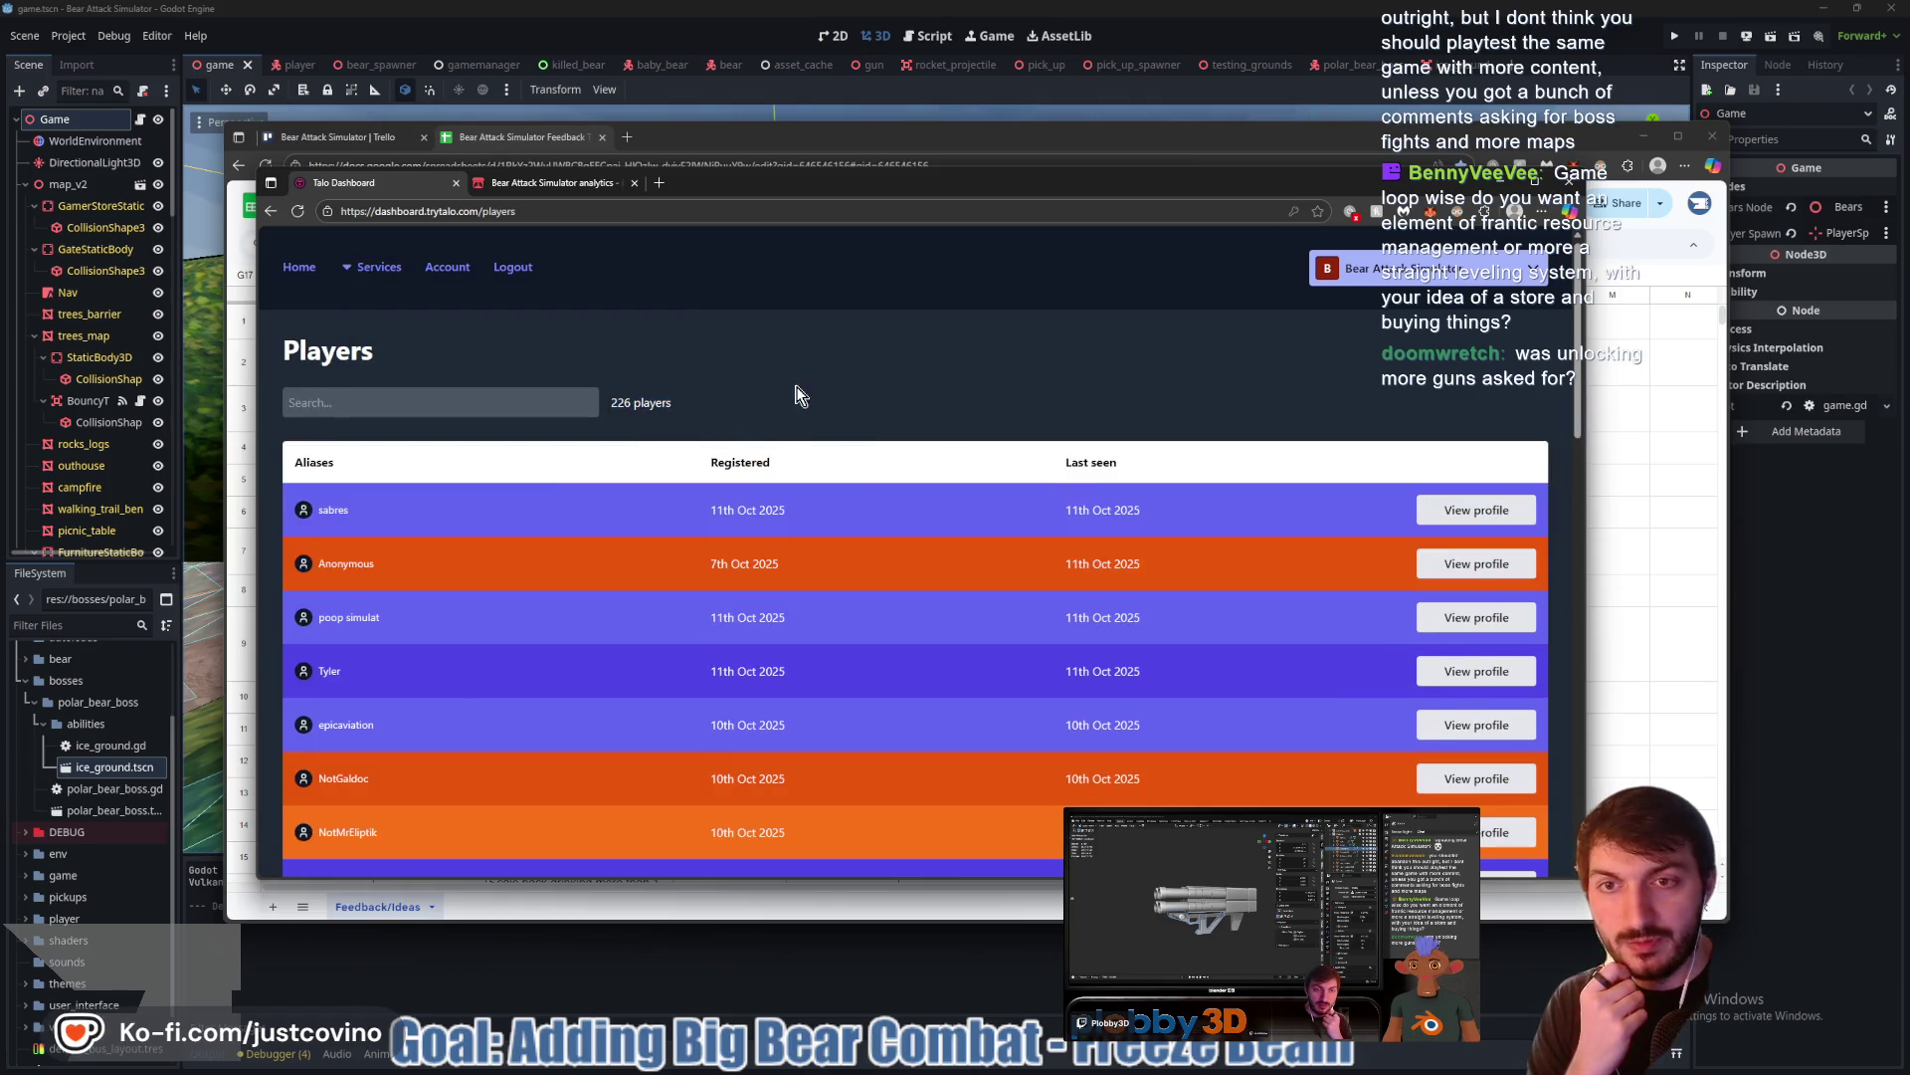
Back in itch.io analytics, open the Collections stat and the 'Games using Talo' collection
{"action": "left_click", "coordinate": [519, 184]}
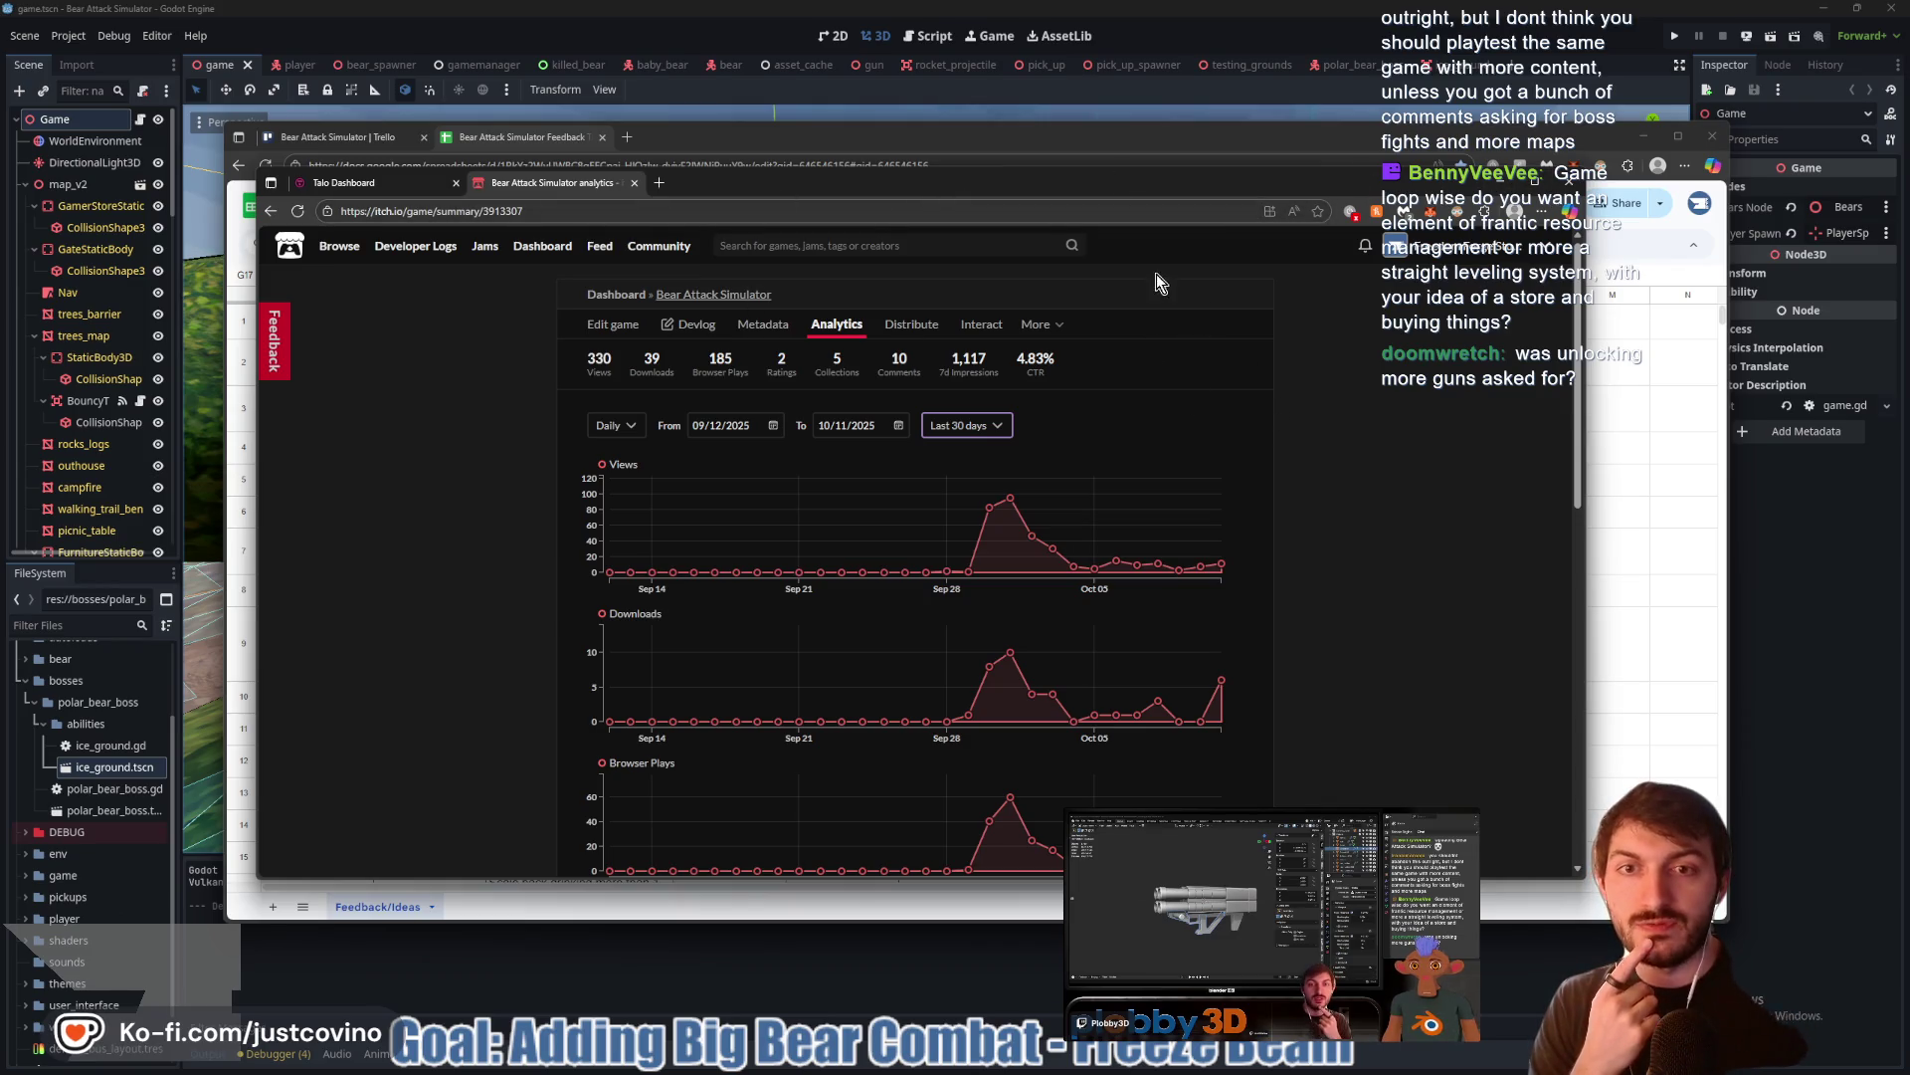
{"action": "left_click", "coordinate": [831, 366]}
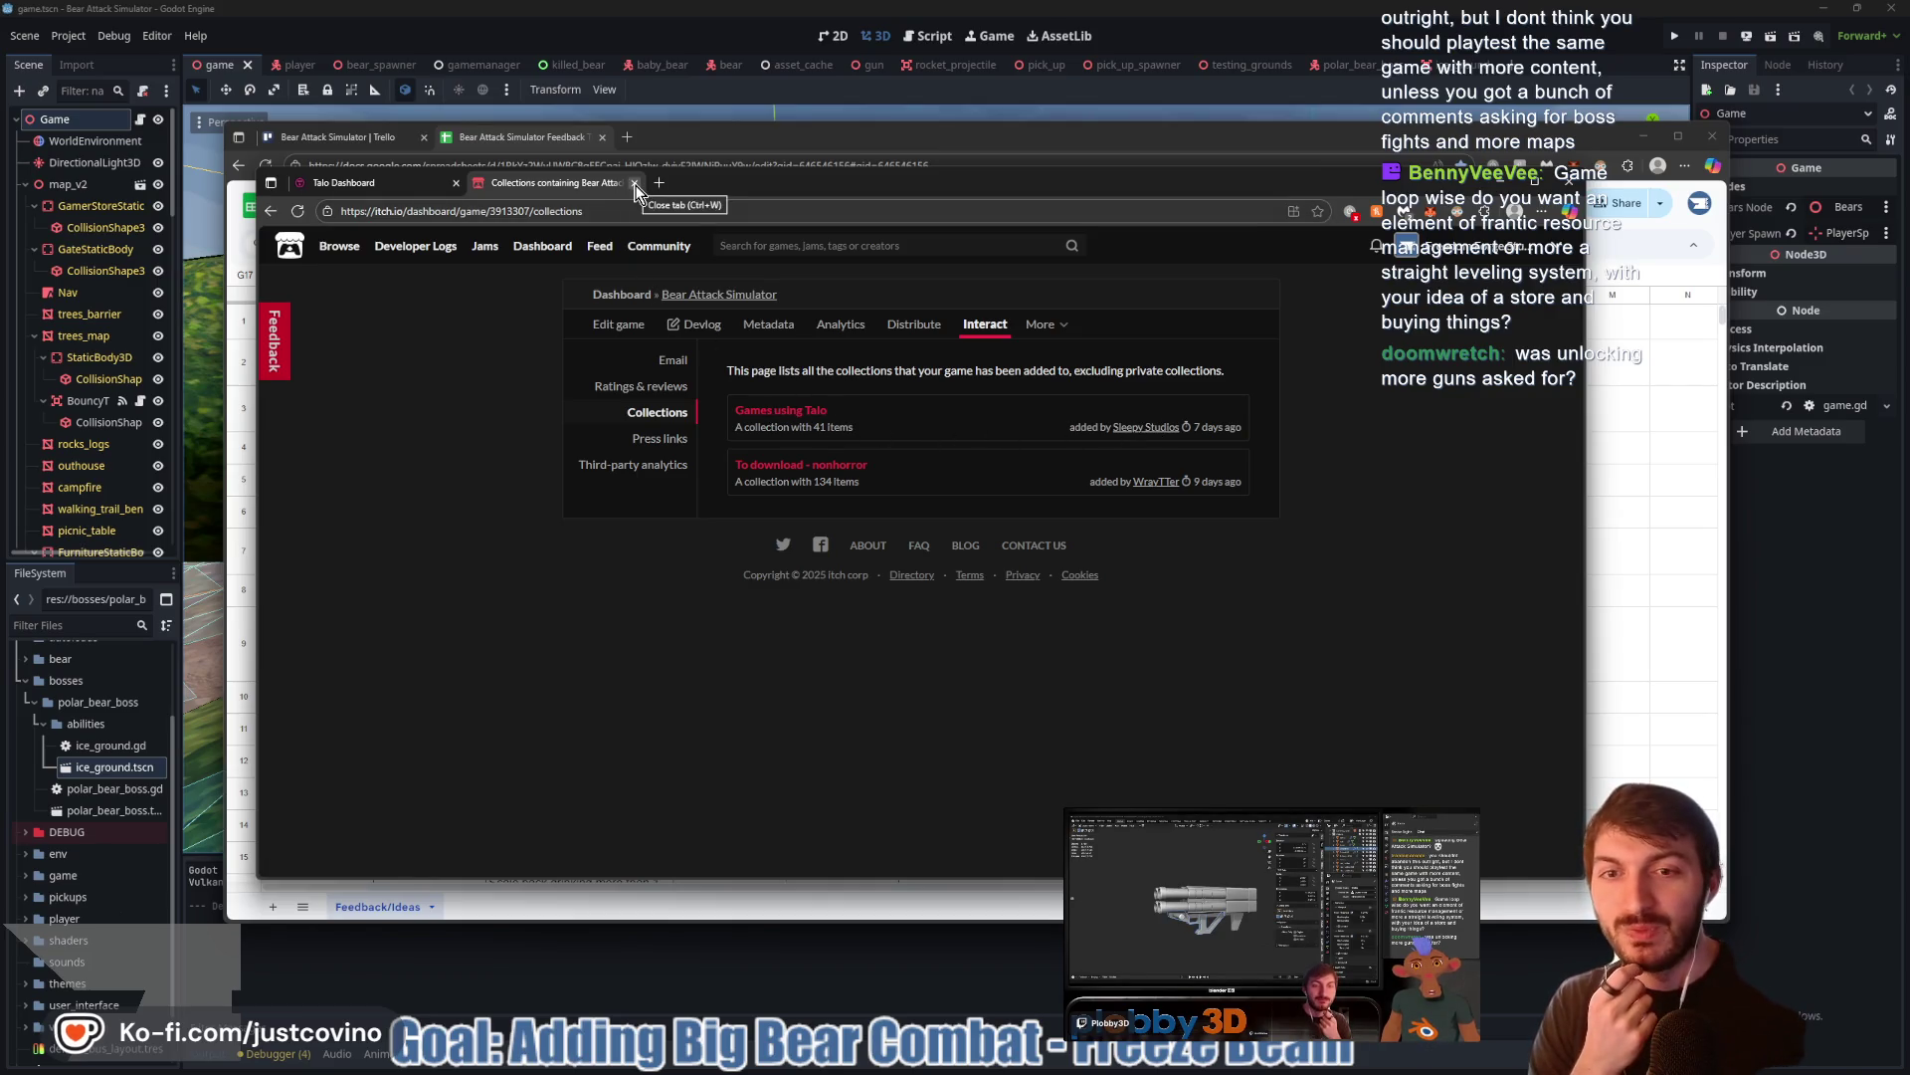
{"action": "left_click", "coordinate": [794, 415]}
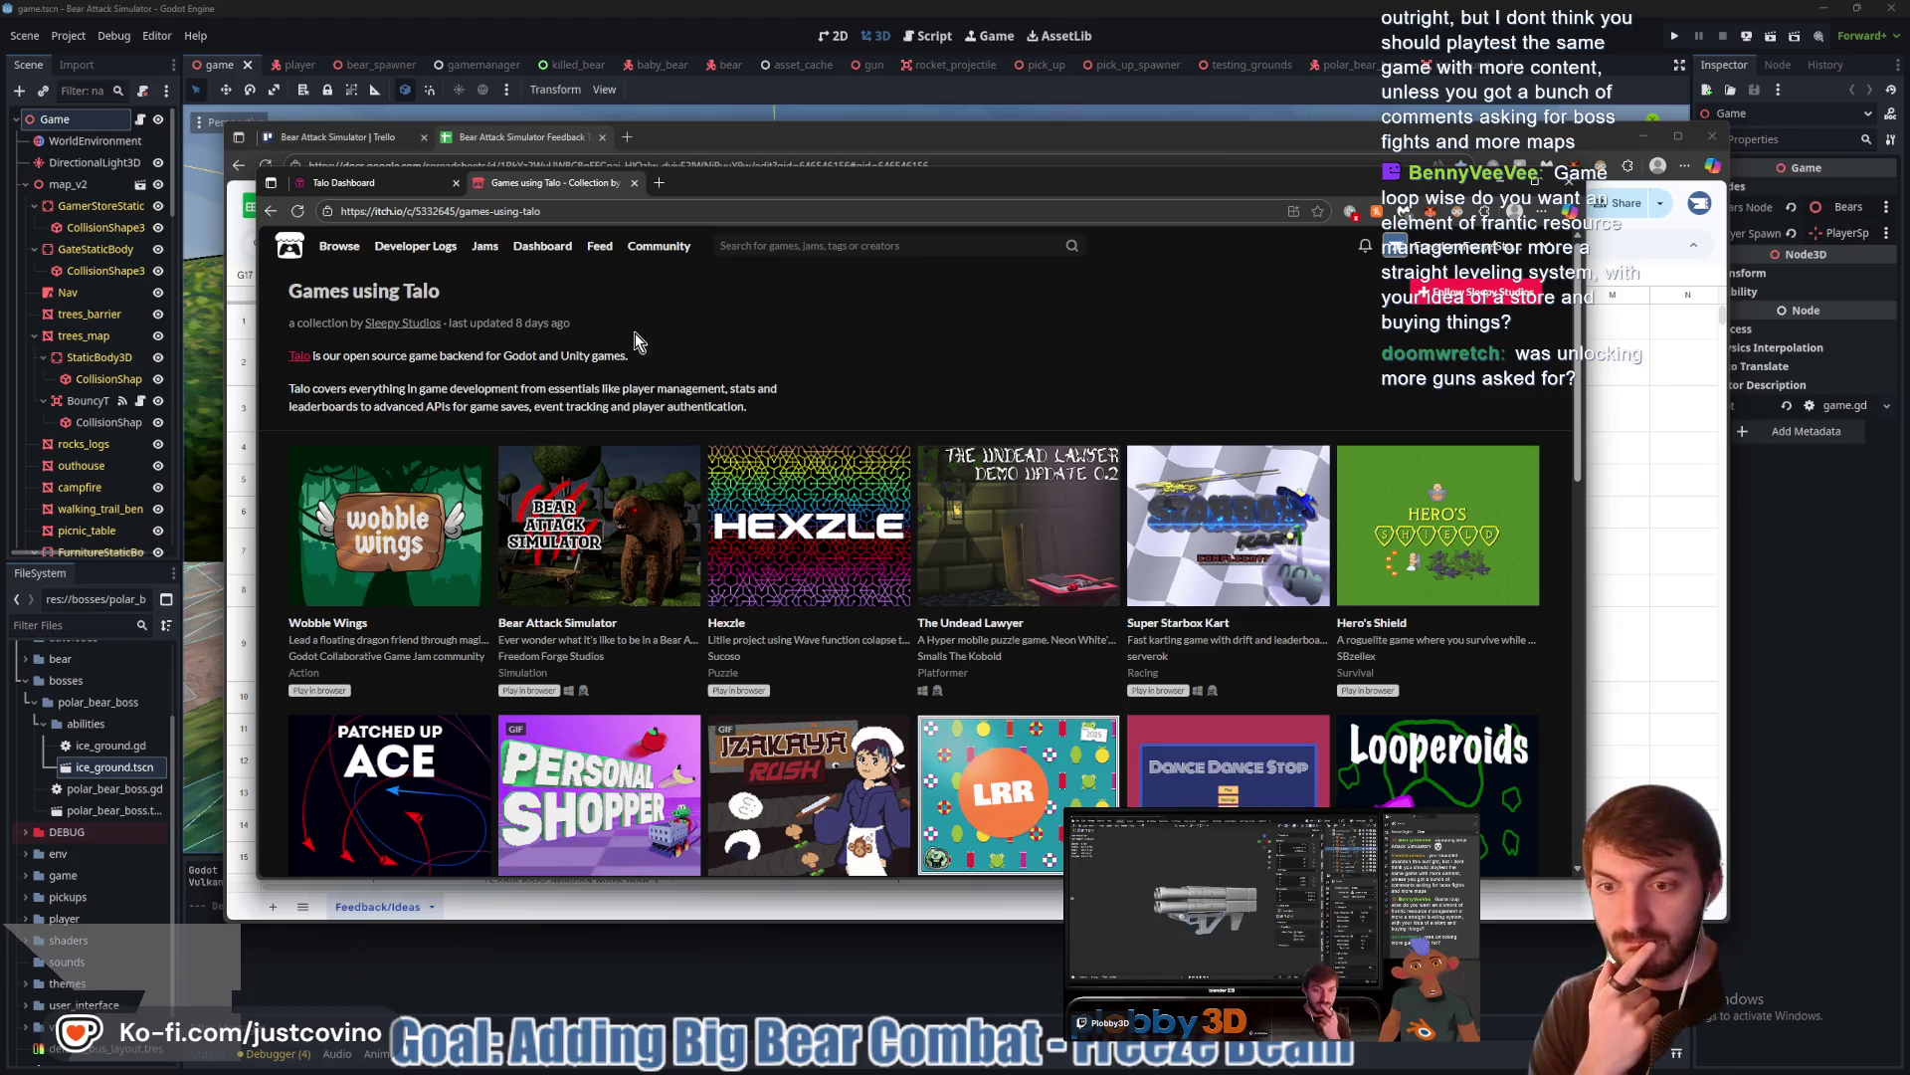
Scroll through the Games using Talo collection, then close it and the Talo dashboard window
{"action": "scroll", "coordinate": [660, 360], "scroll_direction": "down", "scroll_amount": 7}
{"action": "scroll", "coordinate": [665, 370], "scroll_direction": "up", "scroll_amount": 5}
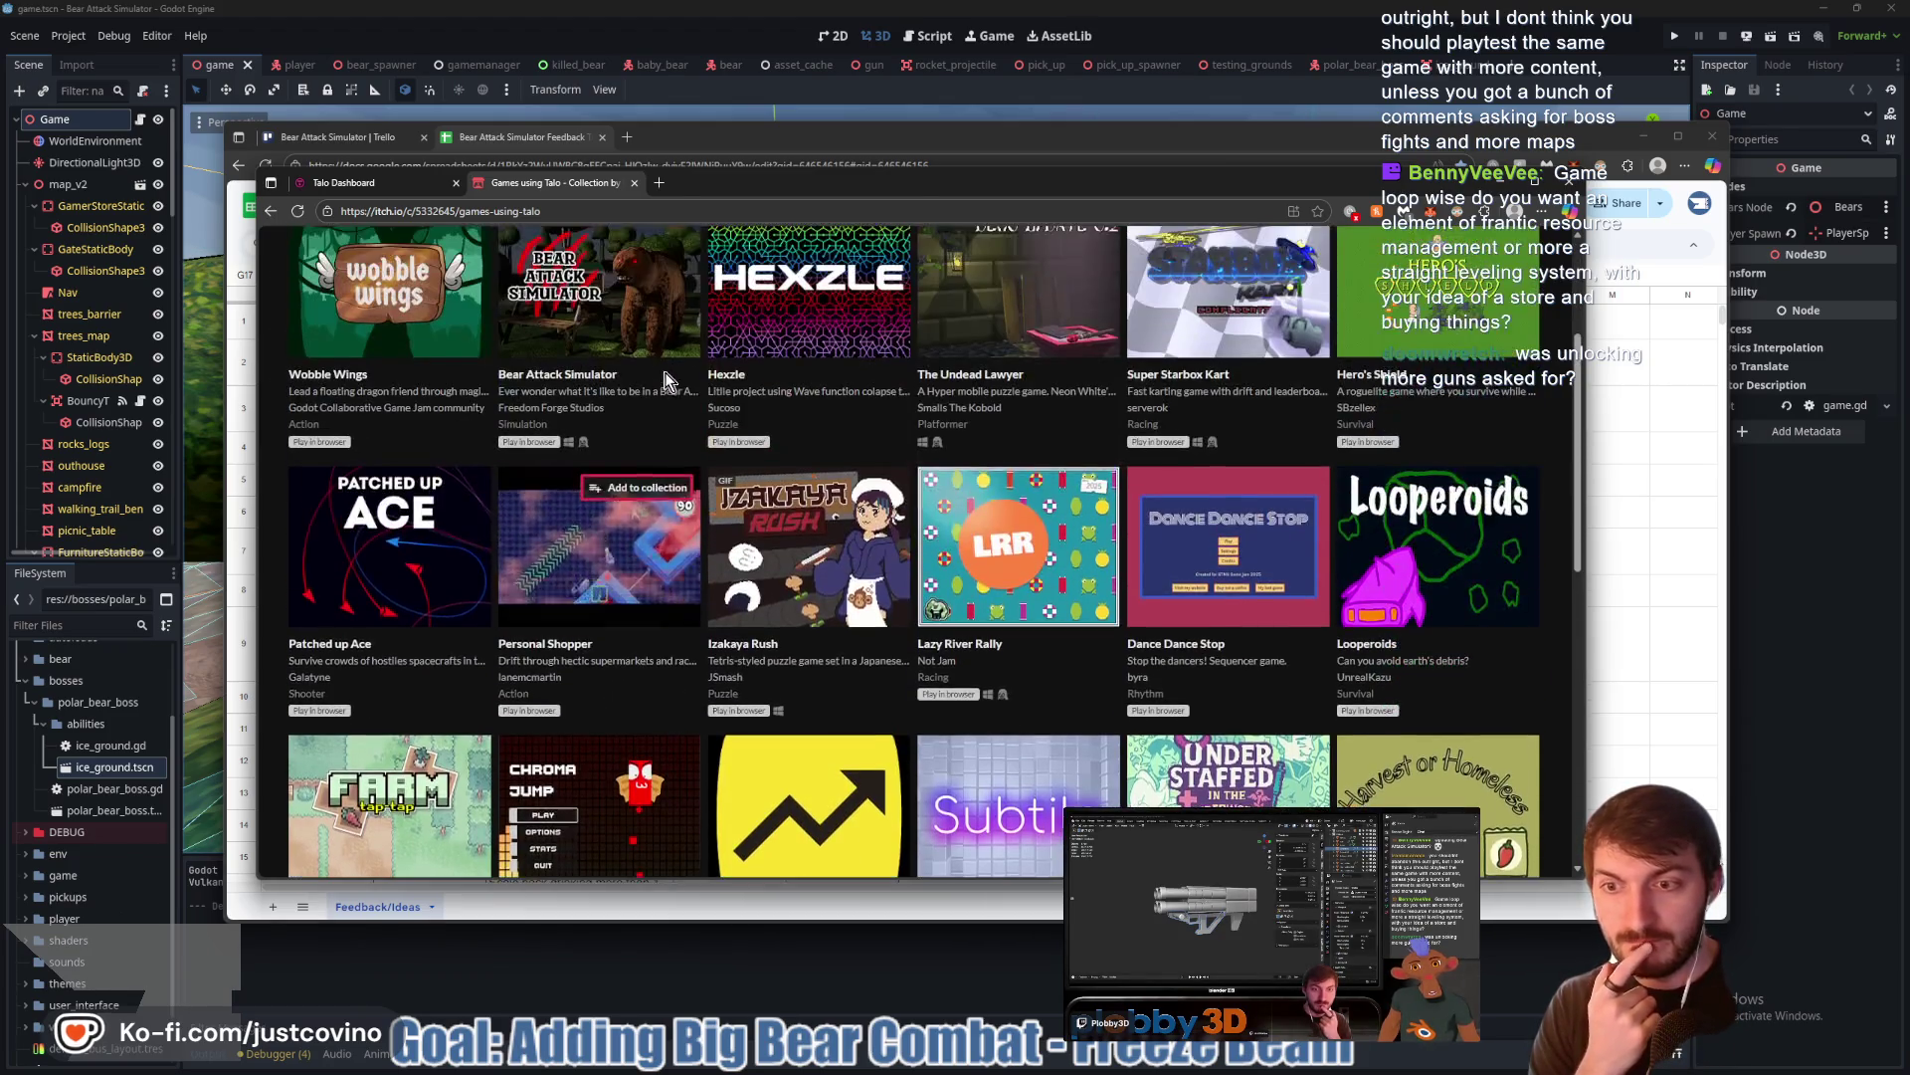
{"action": "left_click", "coordinate": [634, 183]}
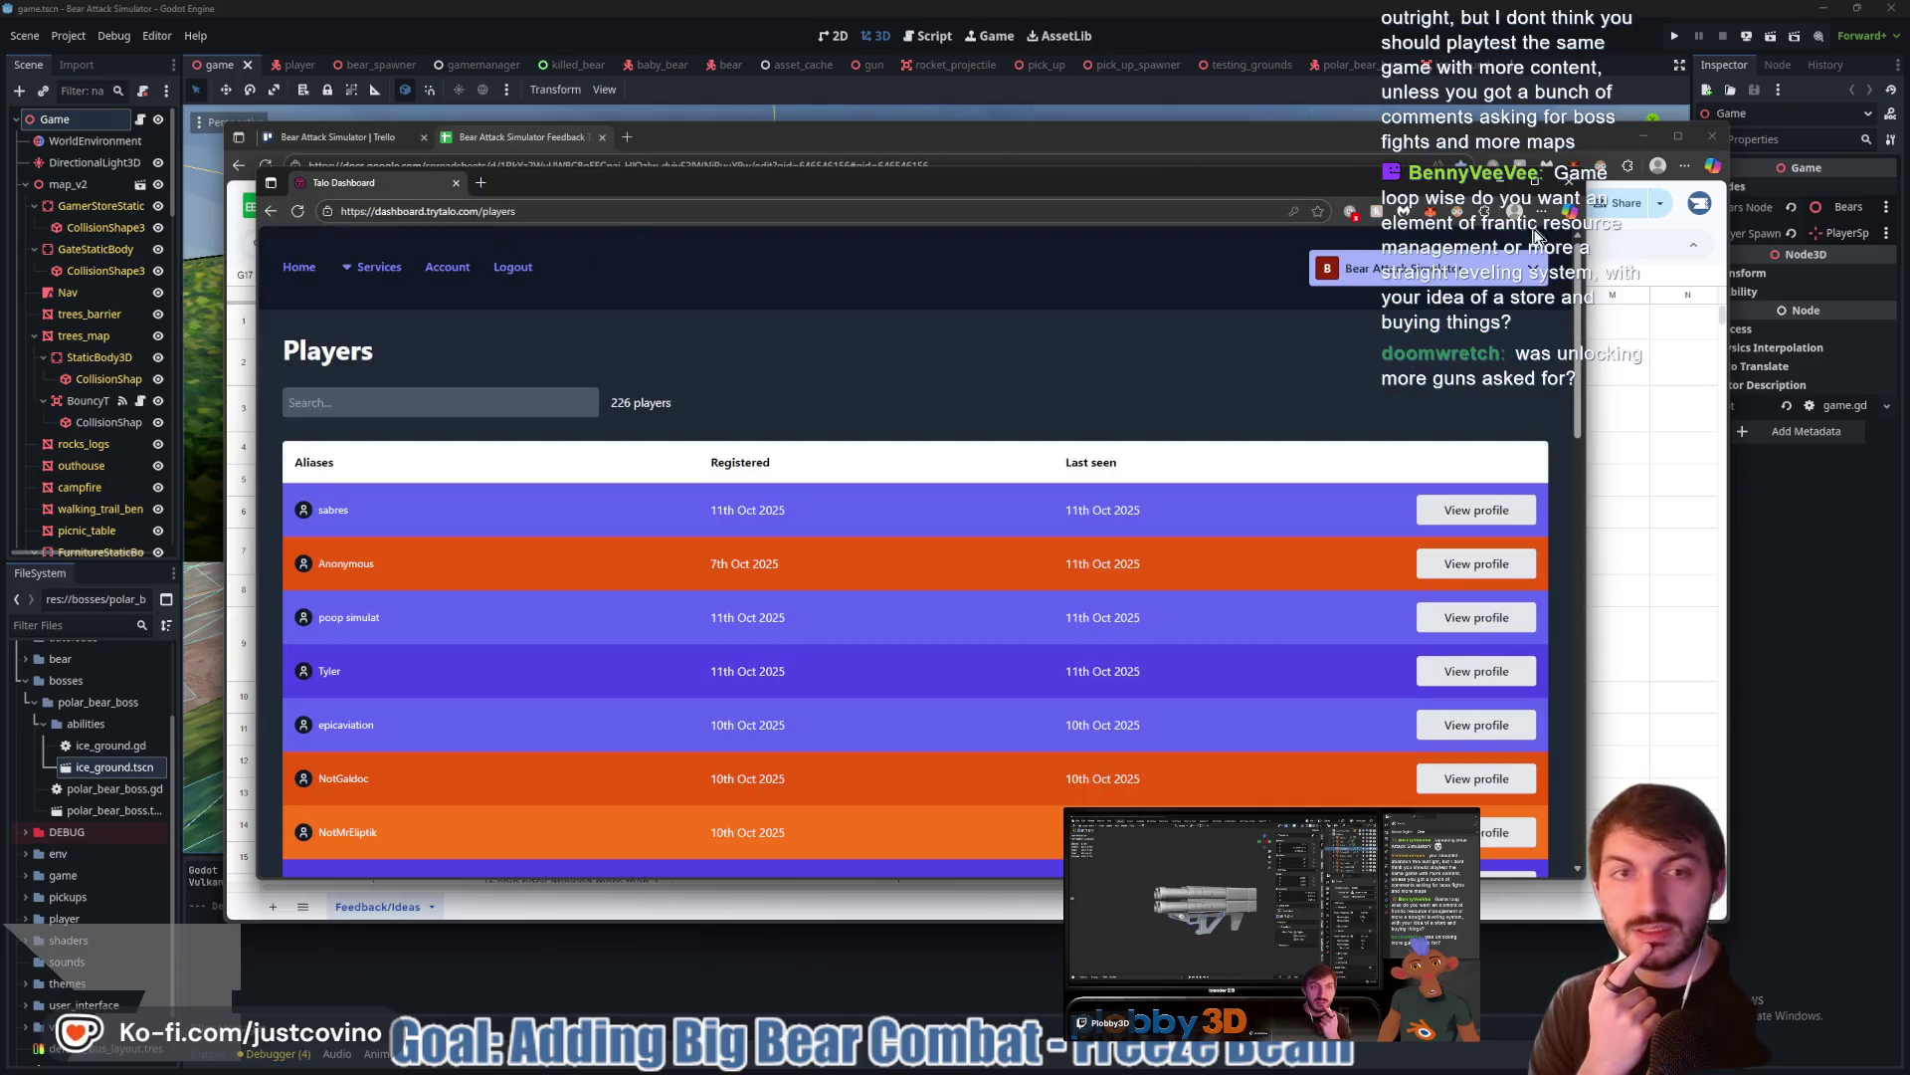
{"action": "left_click", "coordinate": [1570, 182]}
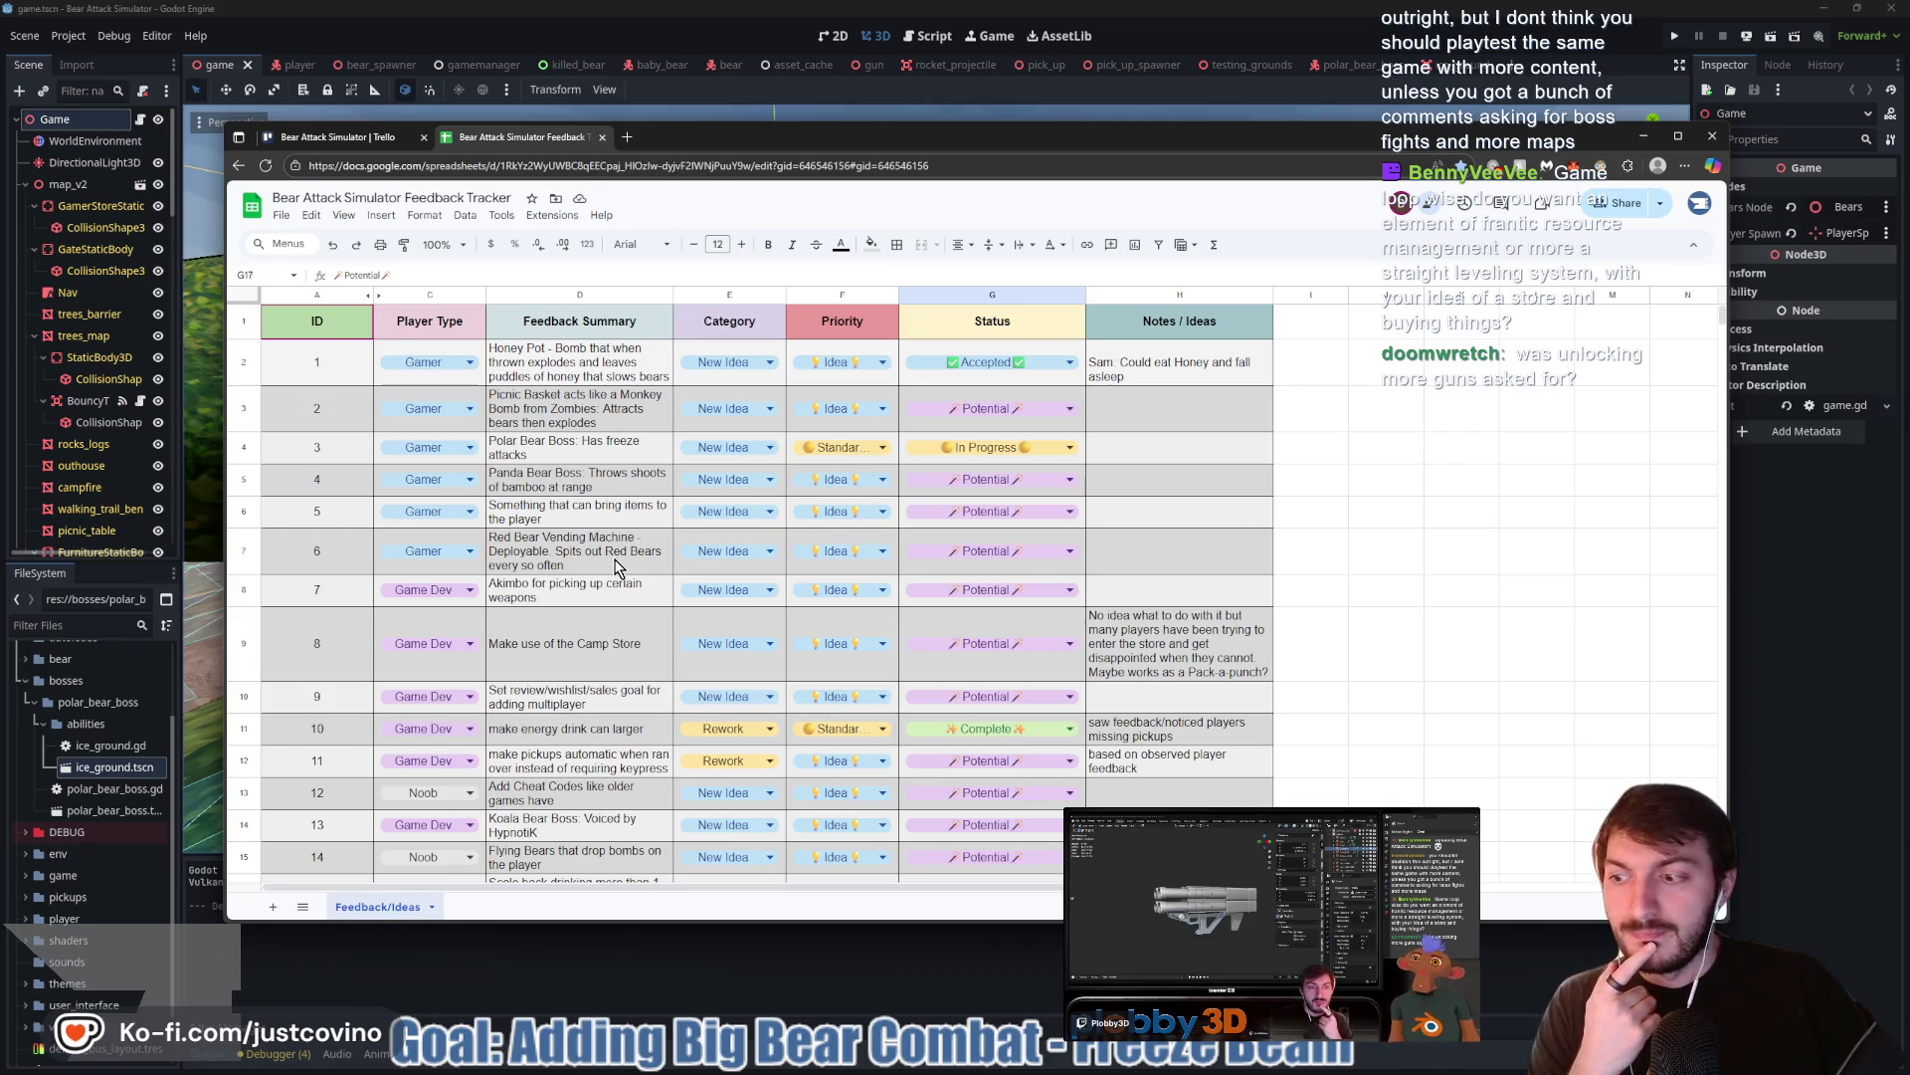
Minimize the Feedback Tracker spreadsheet window to reveal the Godot map
{"action": "left_click", "coordinate": [666, 985]}
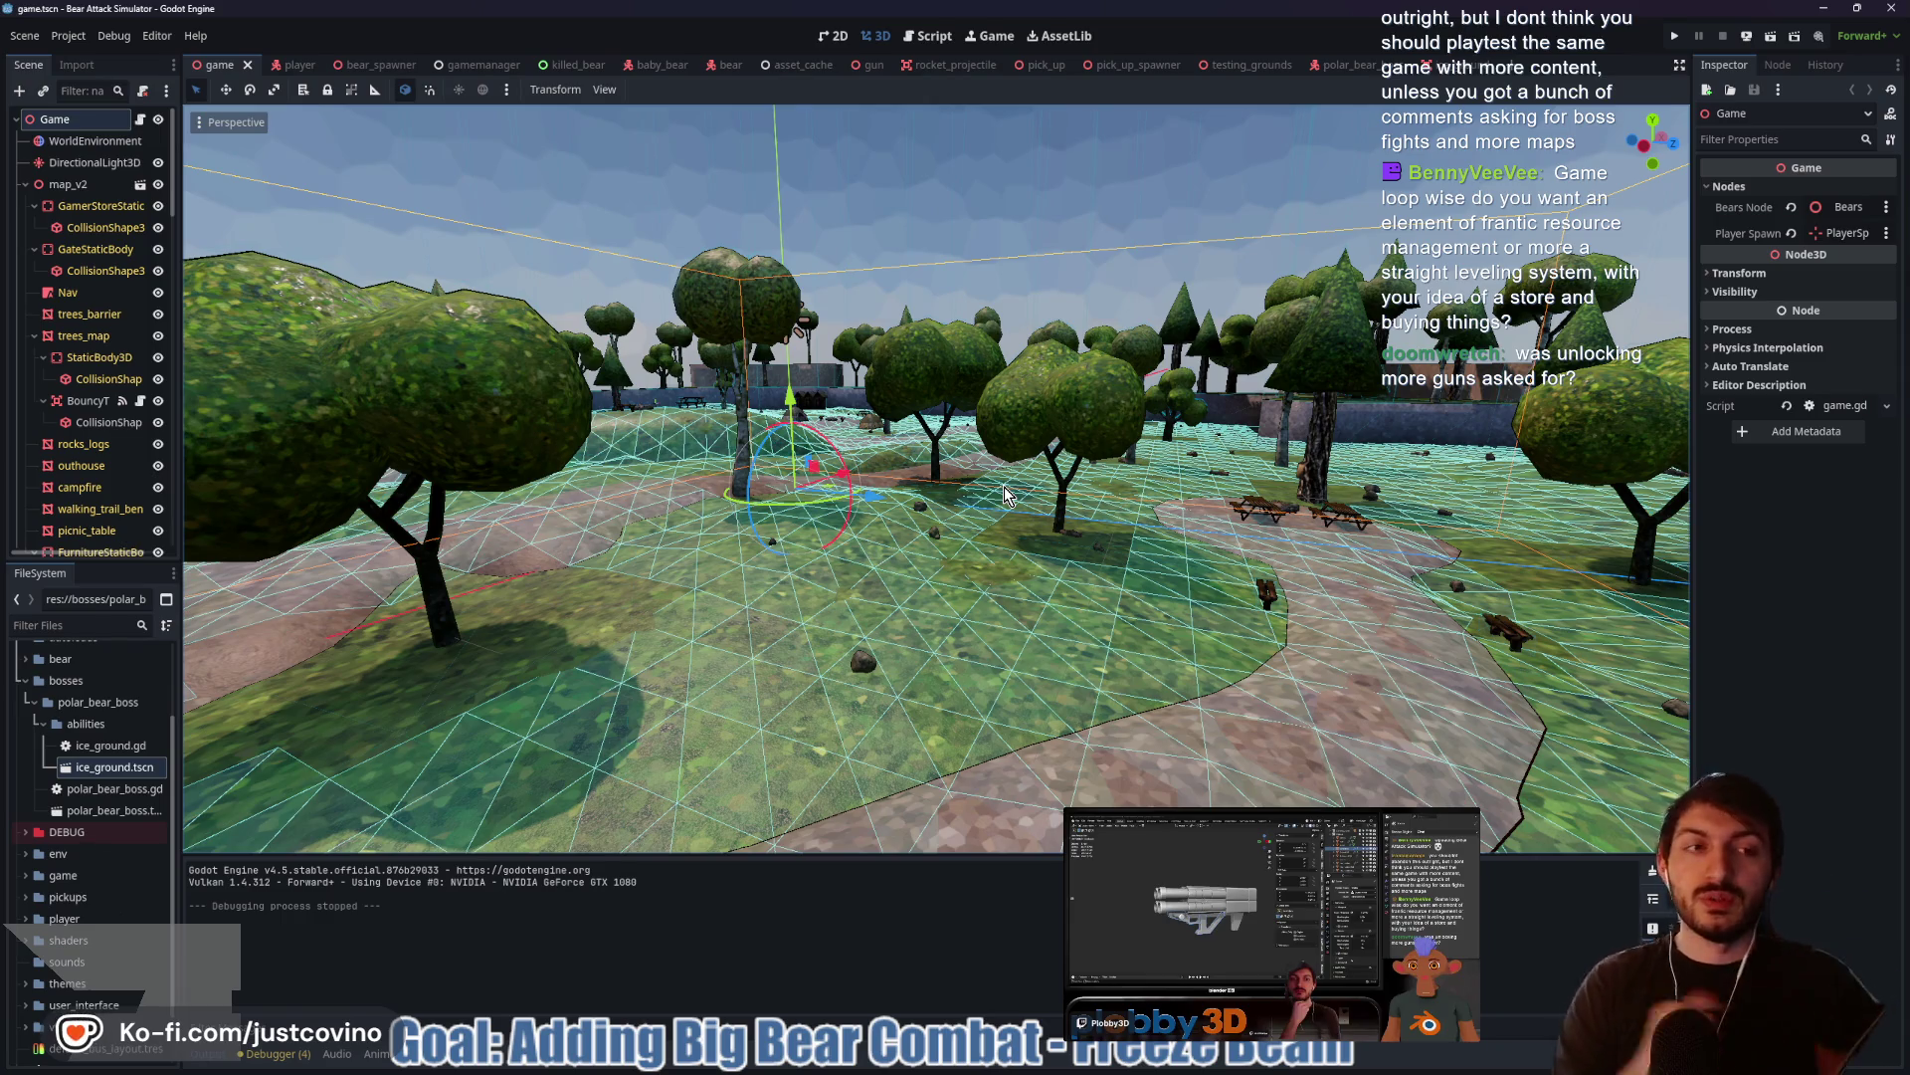
Zoom the 3D viewport out to a high overview of the navmeshed forest map, trails and lakeside cabin
{"action": "scroll", "coordinate": [1068, 507], "scroll_direction": "down", "scroll_amount": 5}
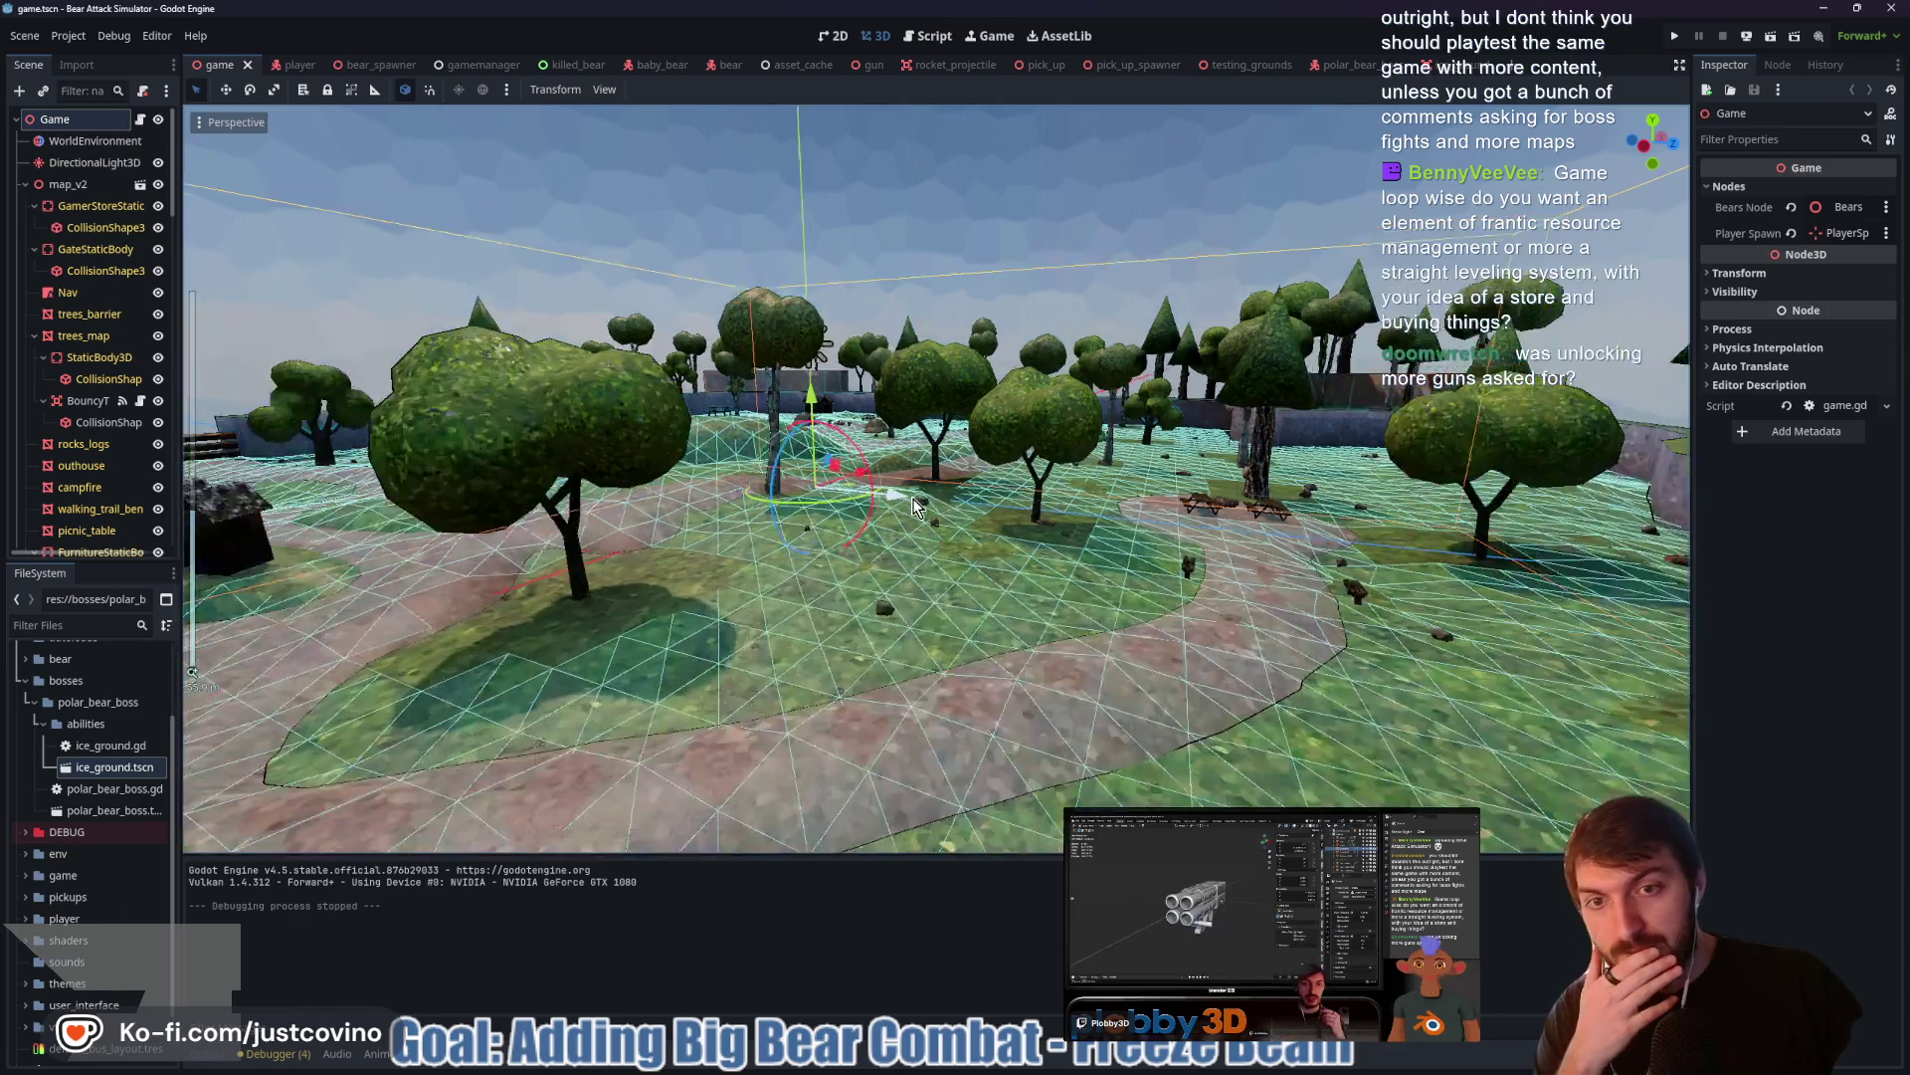
{"action": "scroll", "coordinate": [965, 627], "scroll_direction": "down", "scroll_amount": 5}
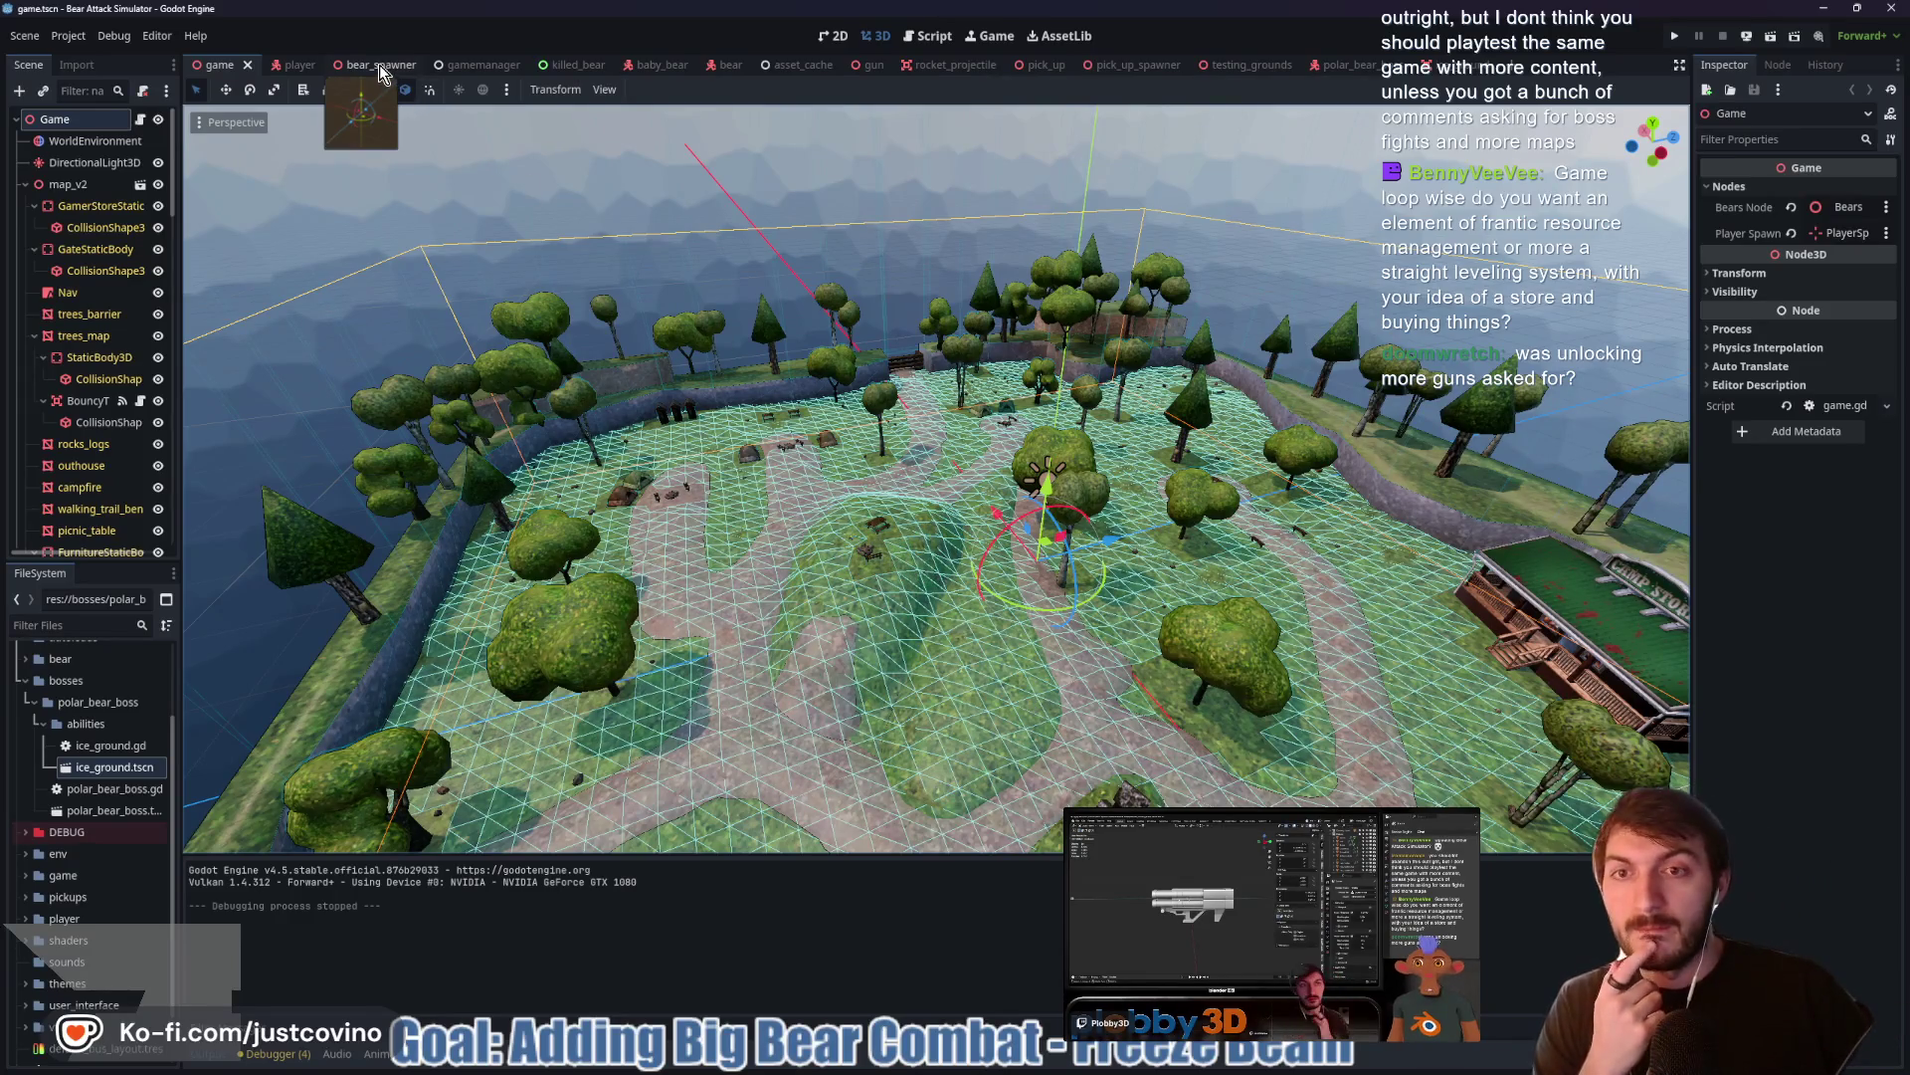
{"action": "mouse_move", "coordinate": [1022, 1057]}
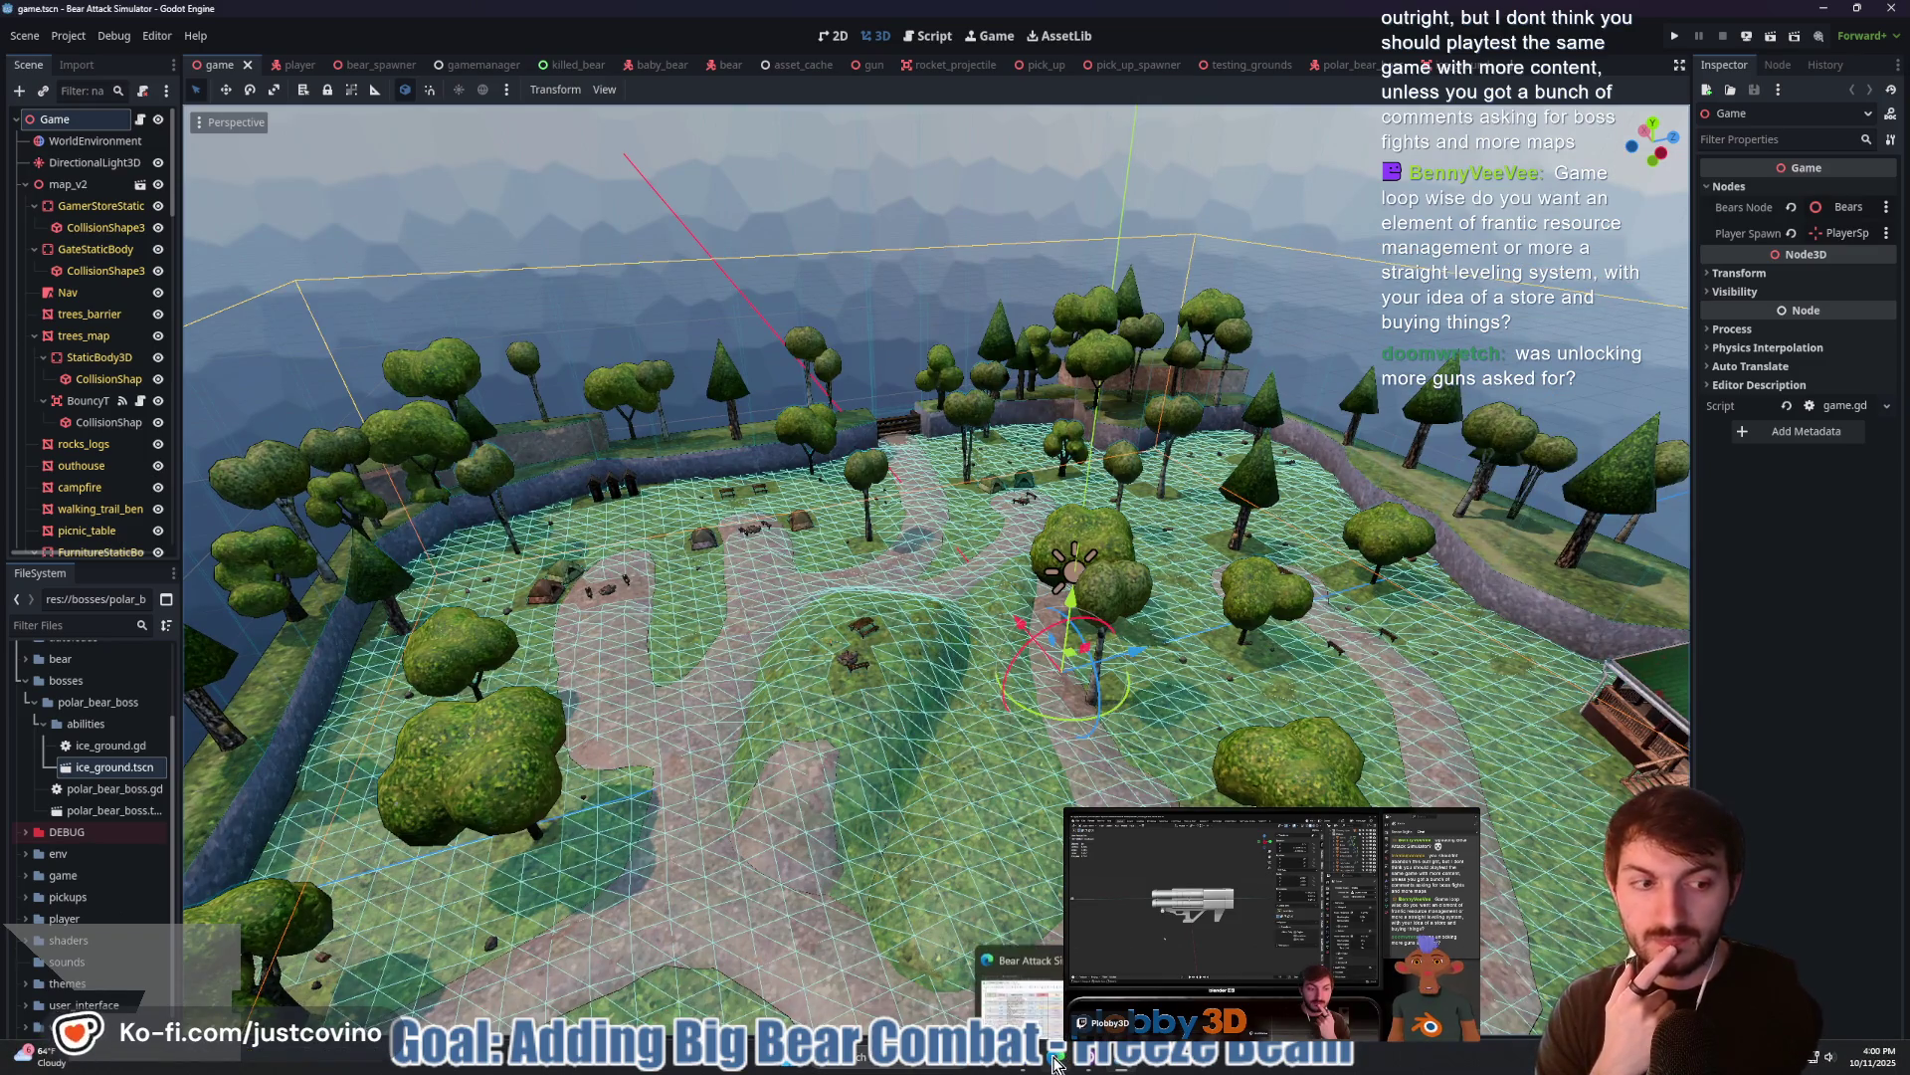
Add the Trello Backlog card 'Add a visible timer between rounds. Rework Spawning Mechanics'
{"action": "left_click", "coordinate": [1019, 970]}
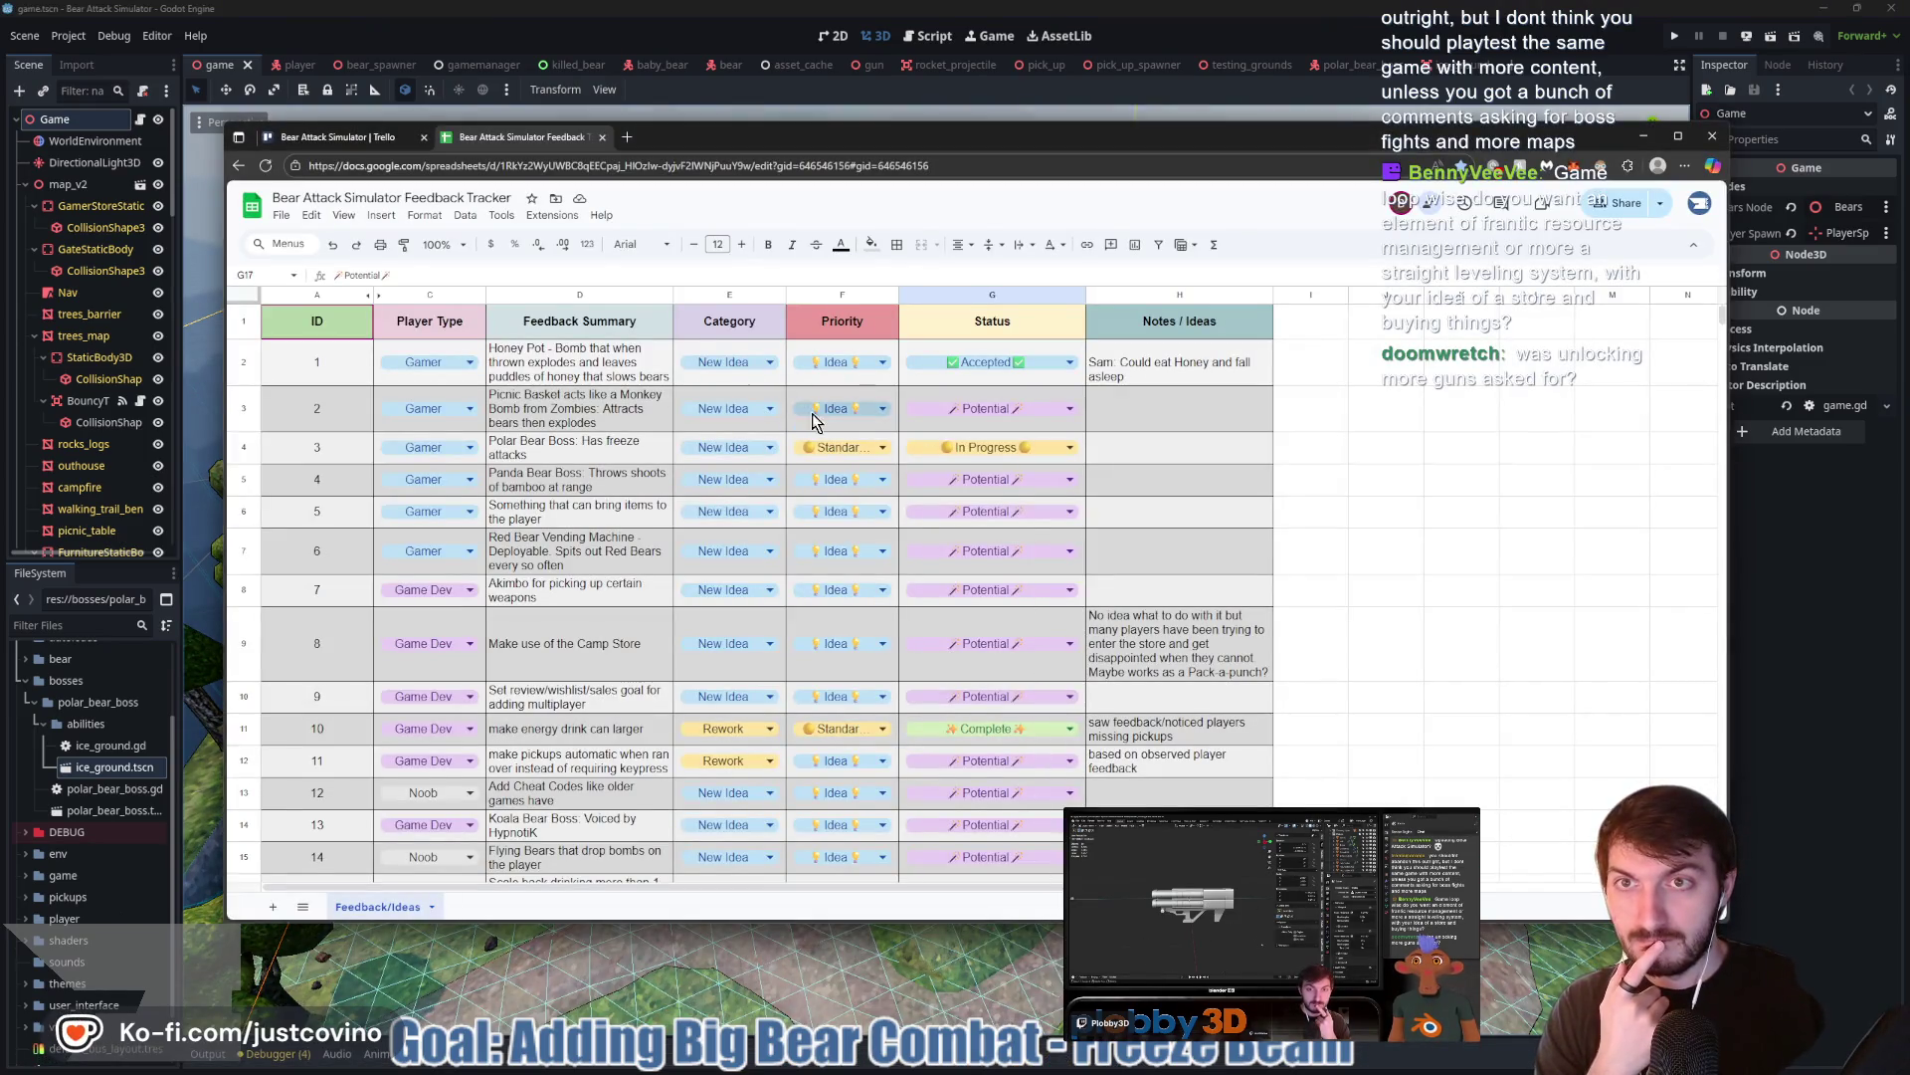
{"action": "left_click", "coordinate": [348, 137]}
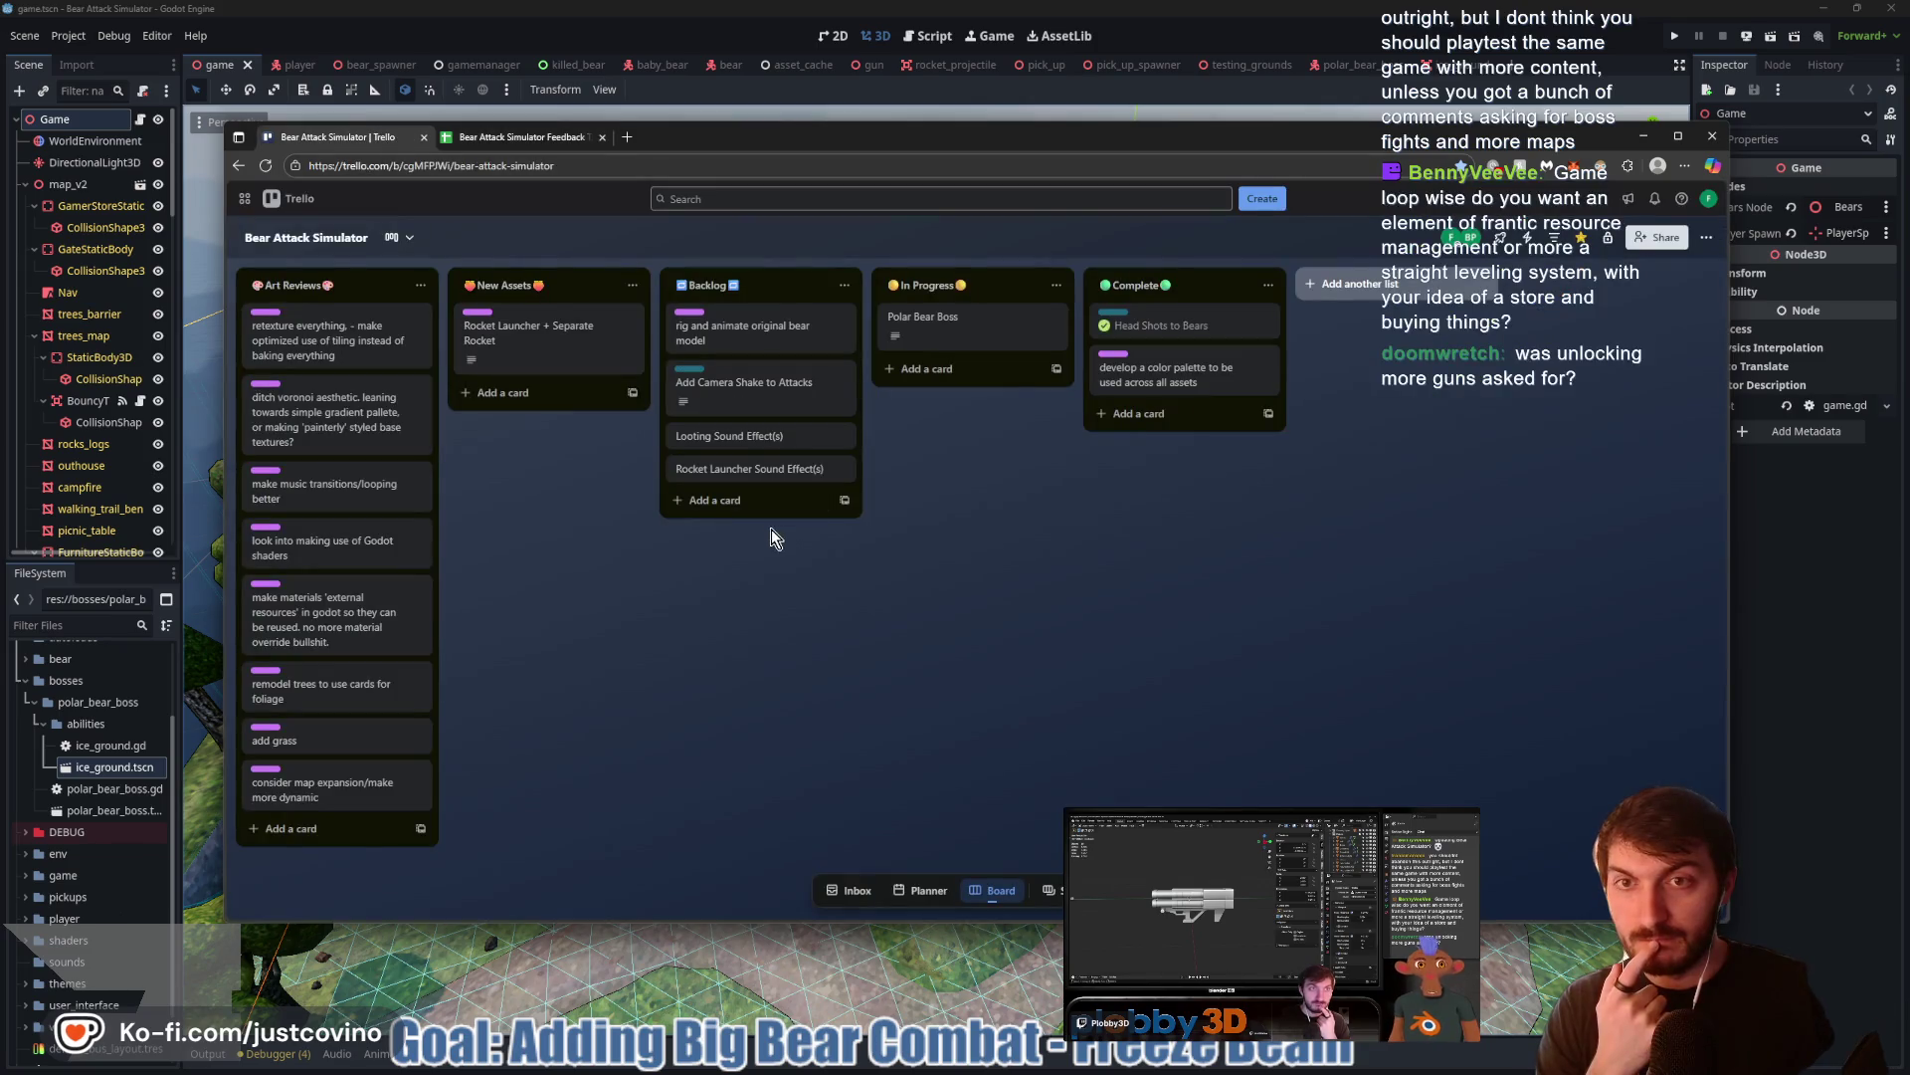
{"action": "left_click", "coordinate": [716, 508]}
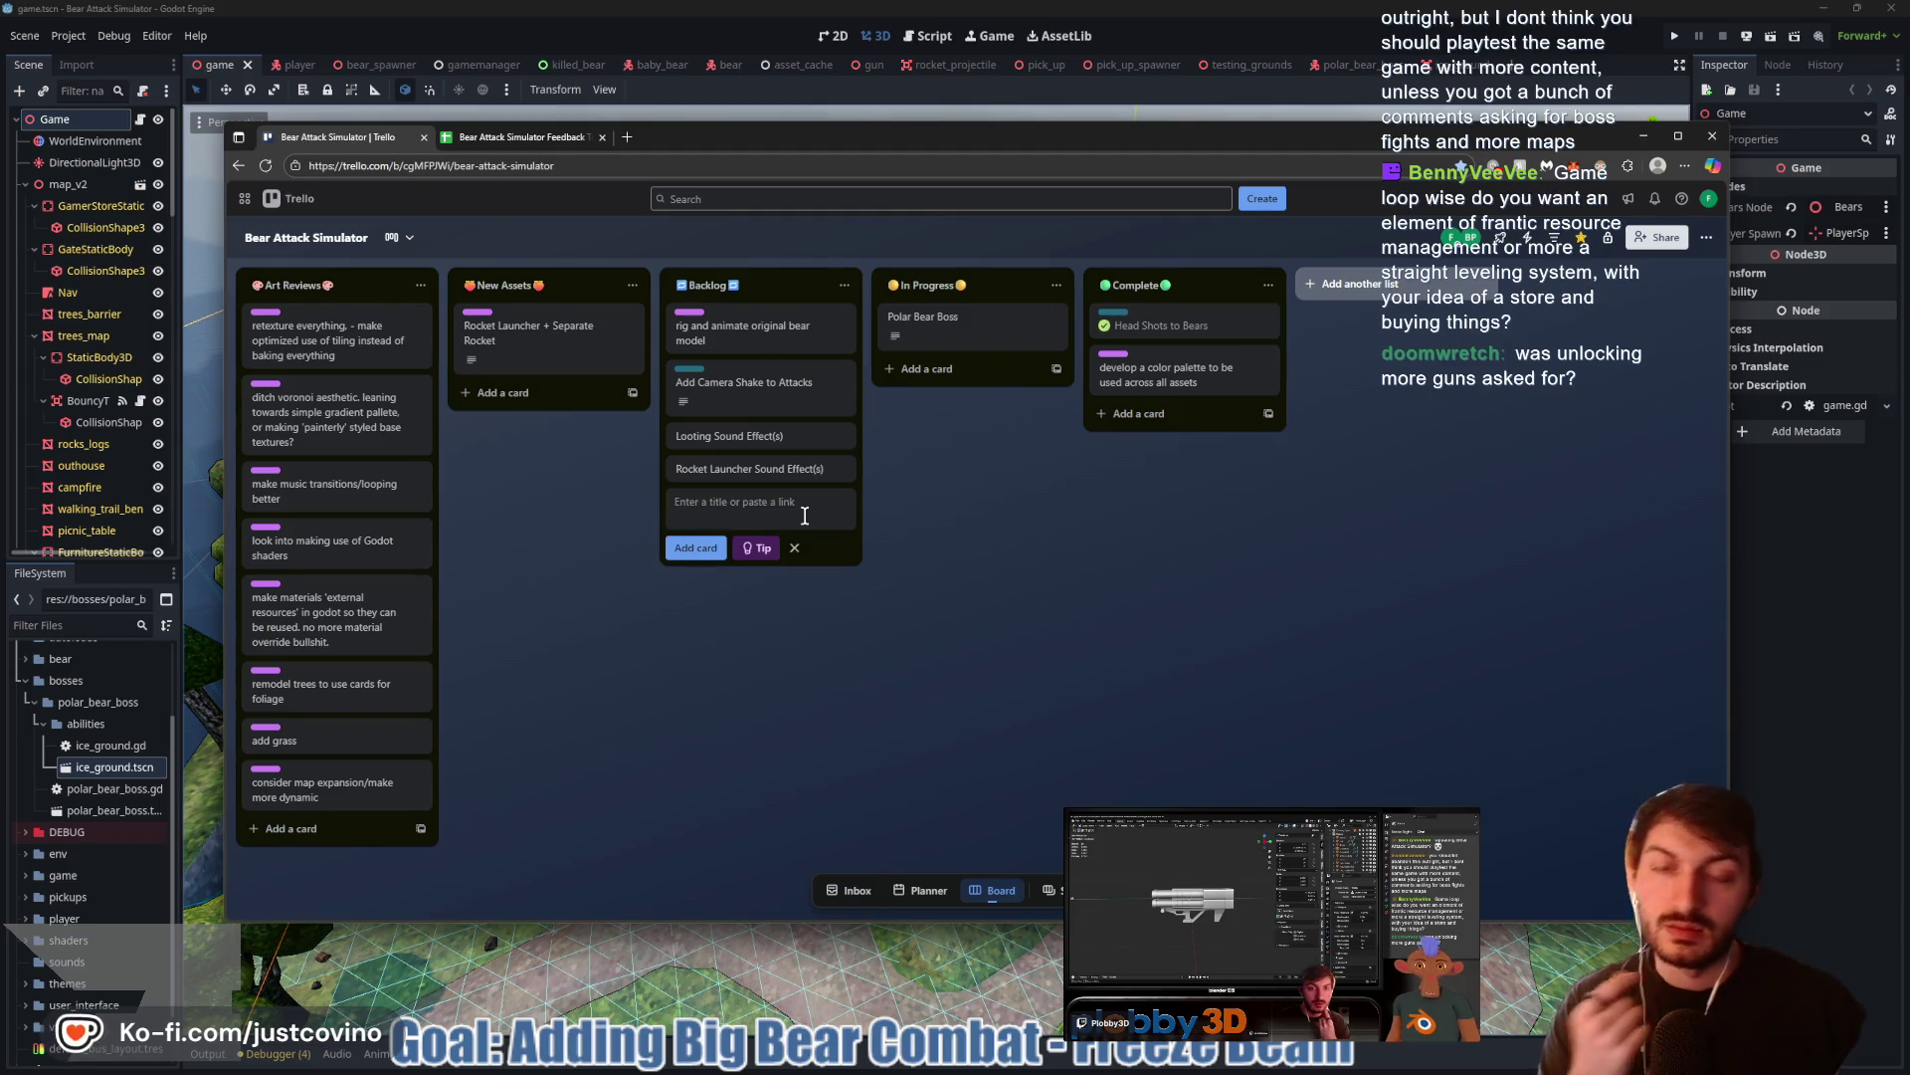
{"action": "type", "text": "Add"}
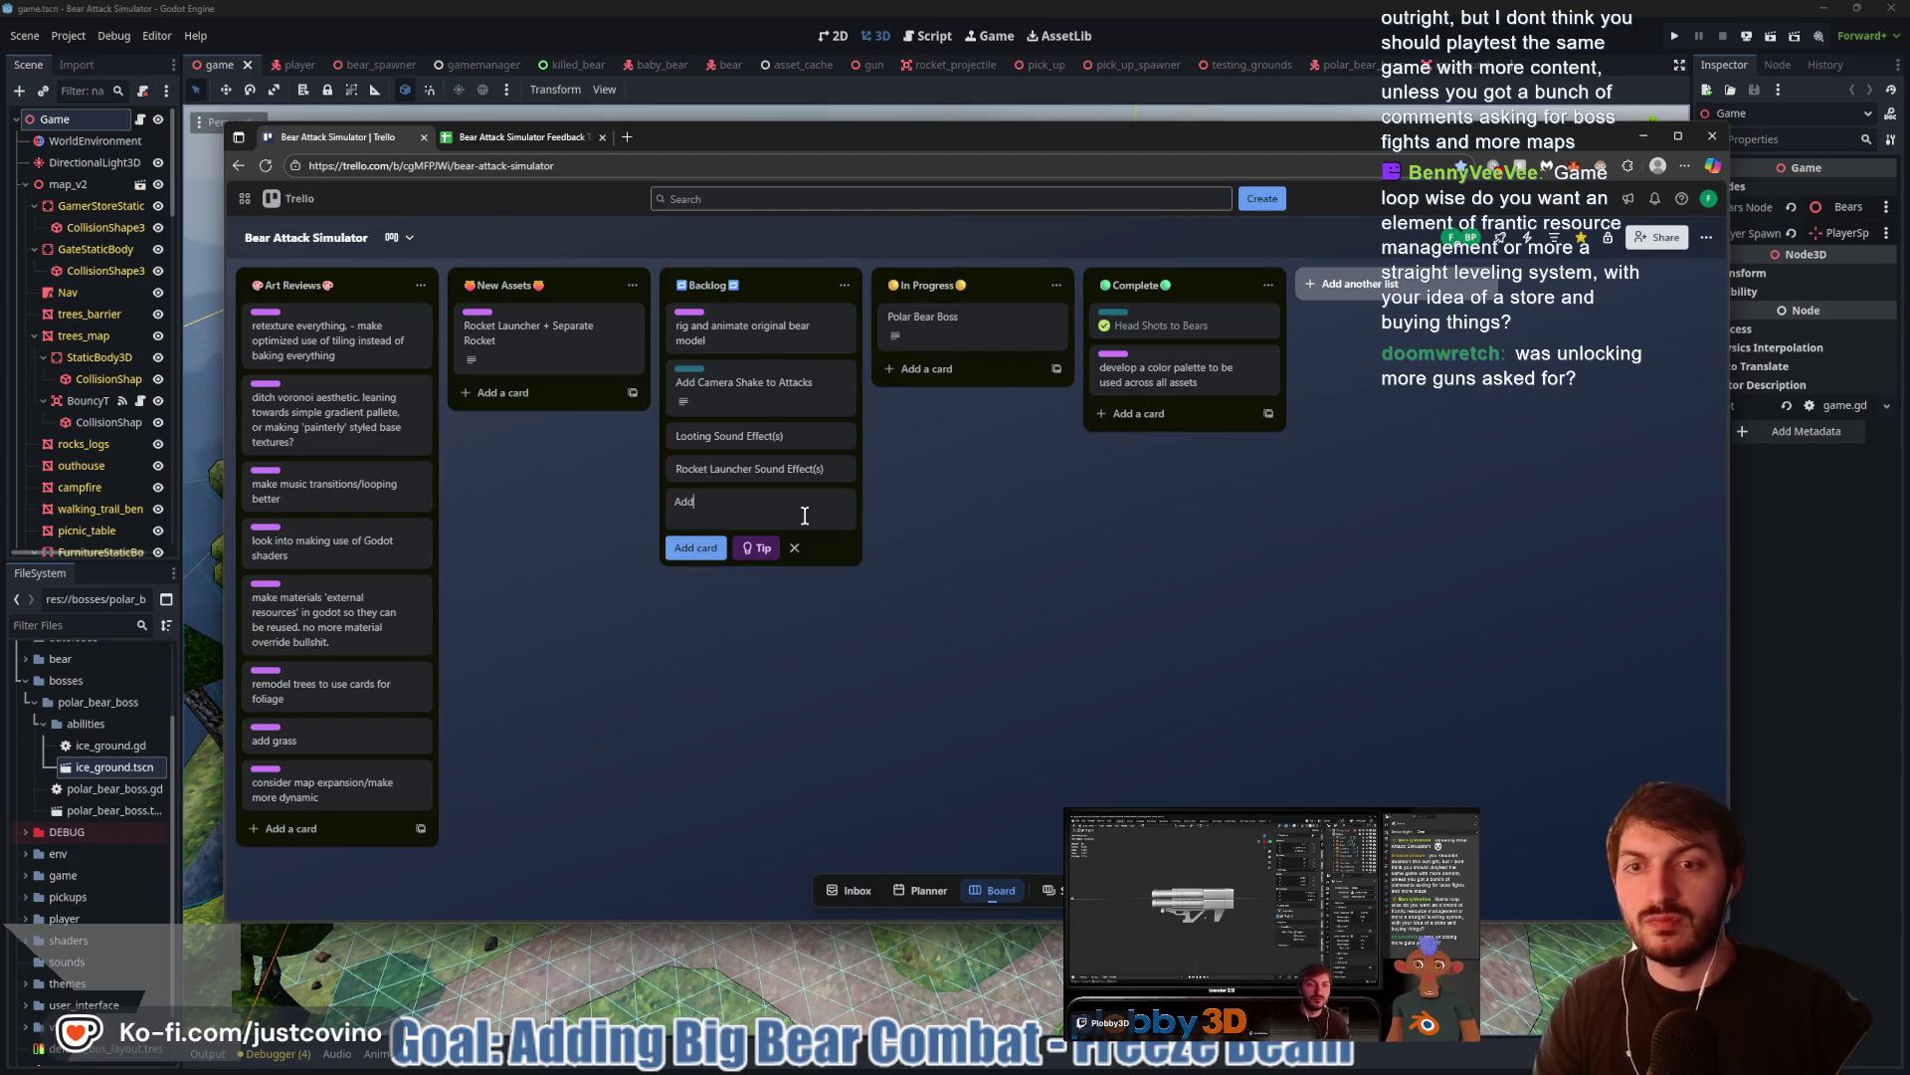
{"action": "type", "text": " a v"}
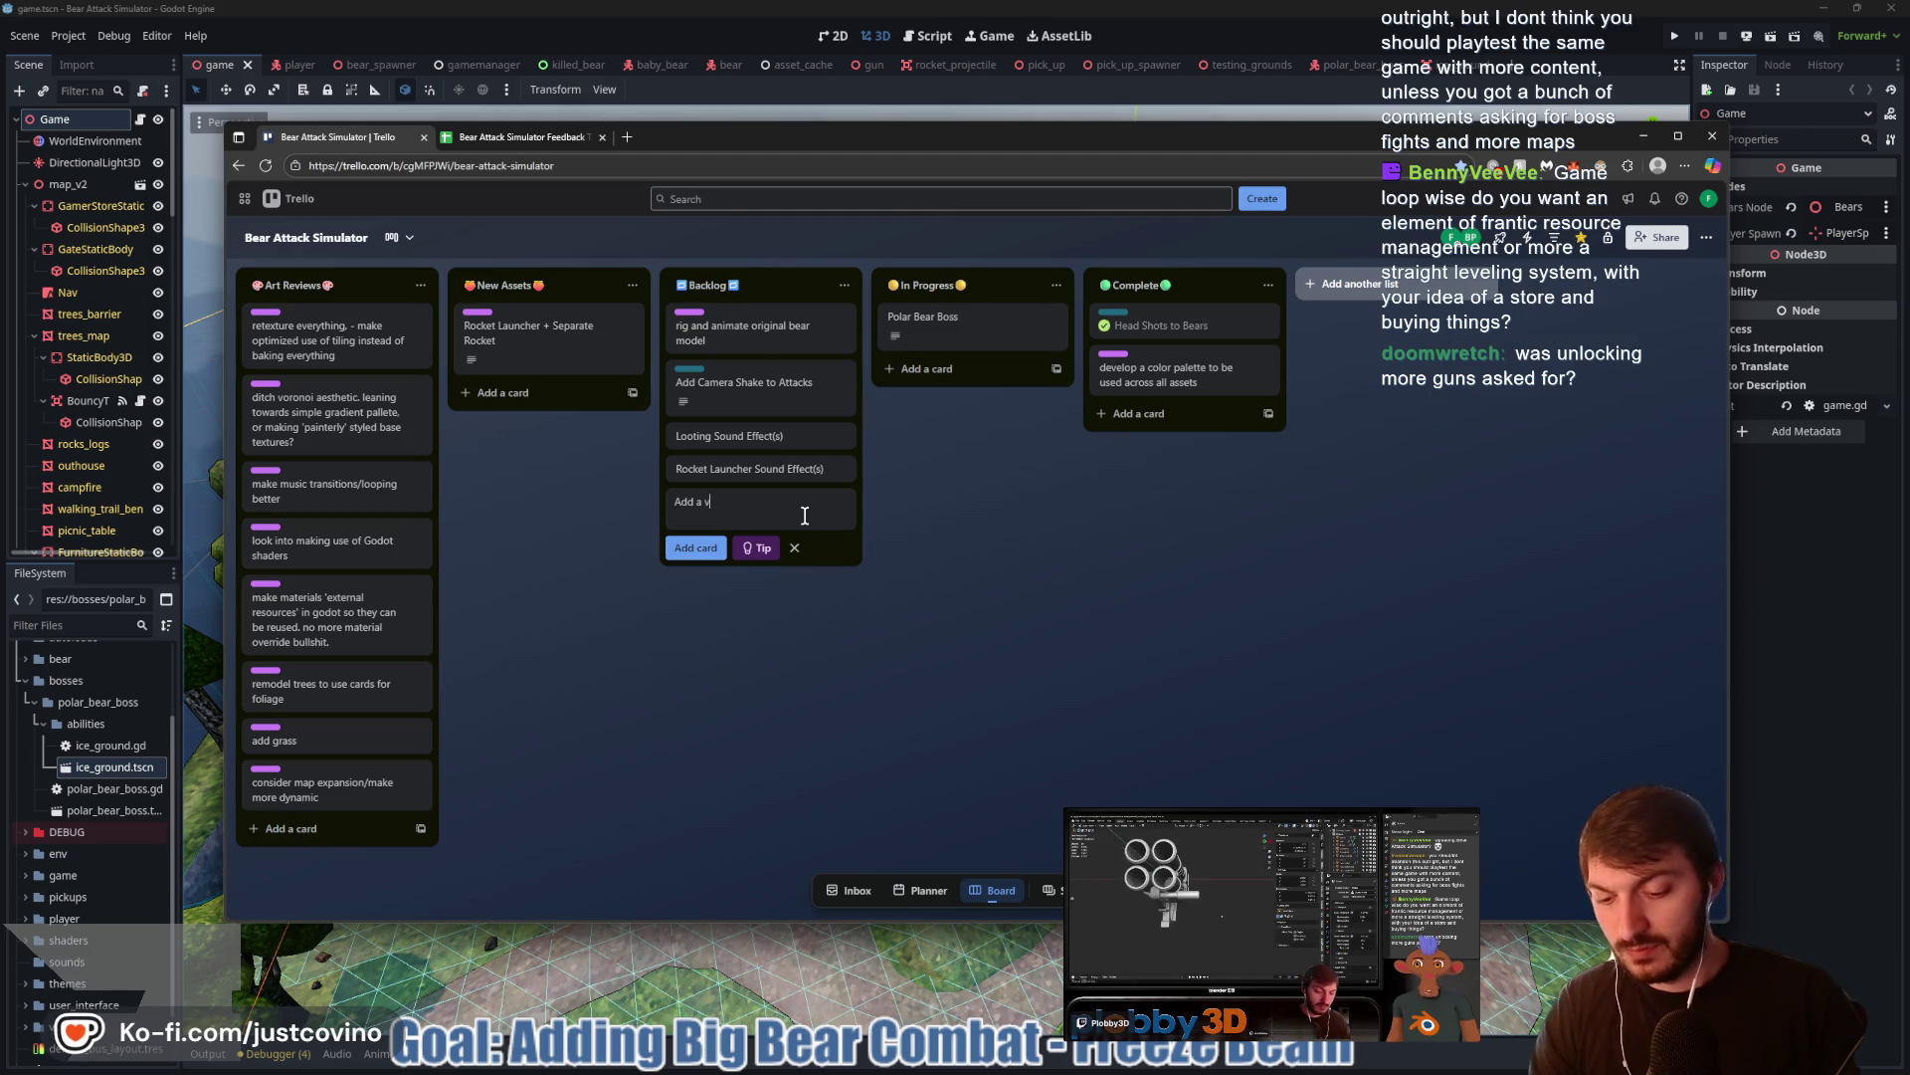
{"action": "type", "text": "isitble timer betwee"}
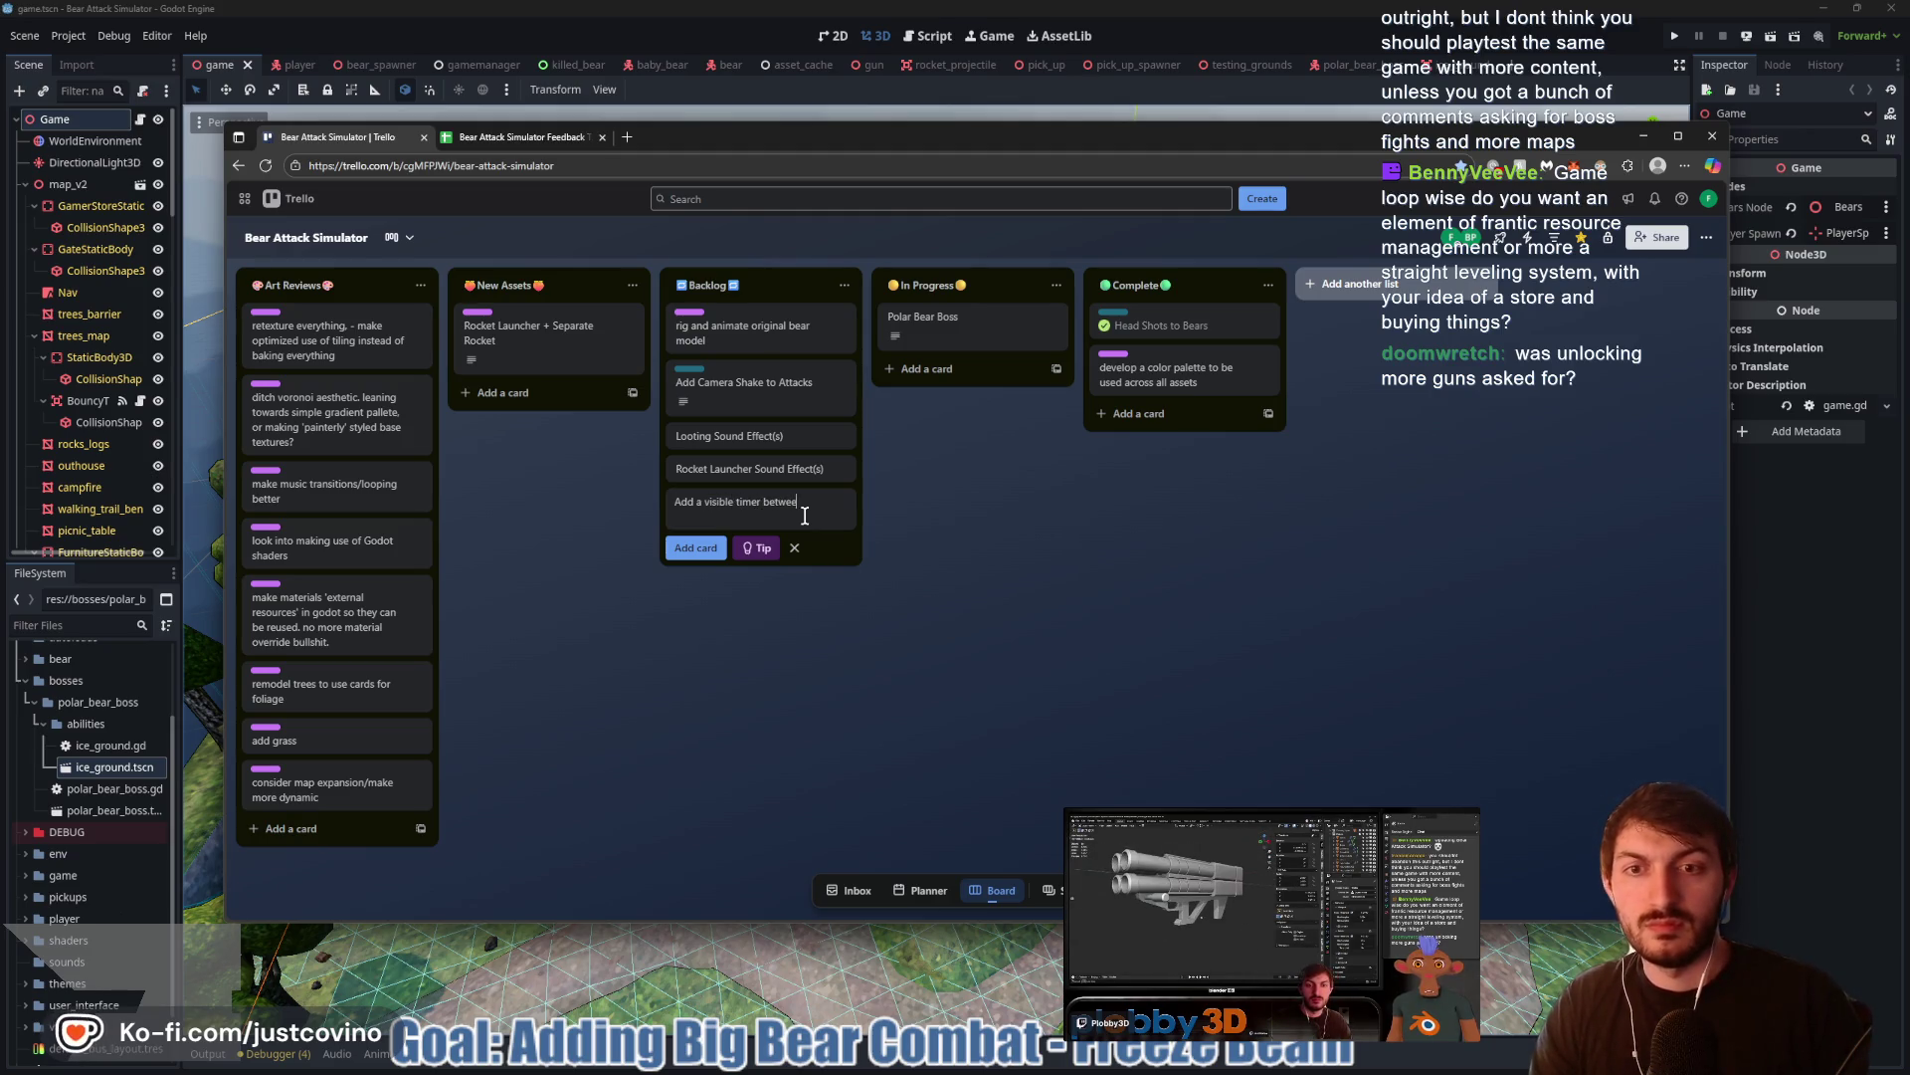
{"action": "type", "text": "n ro Re"}
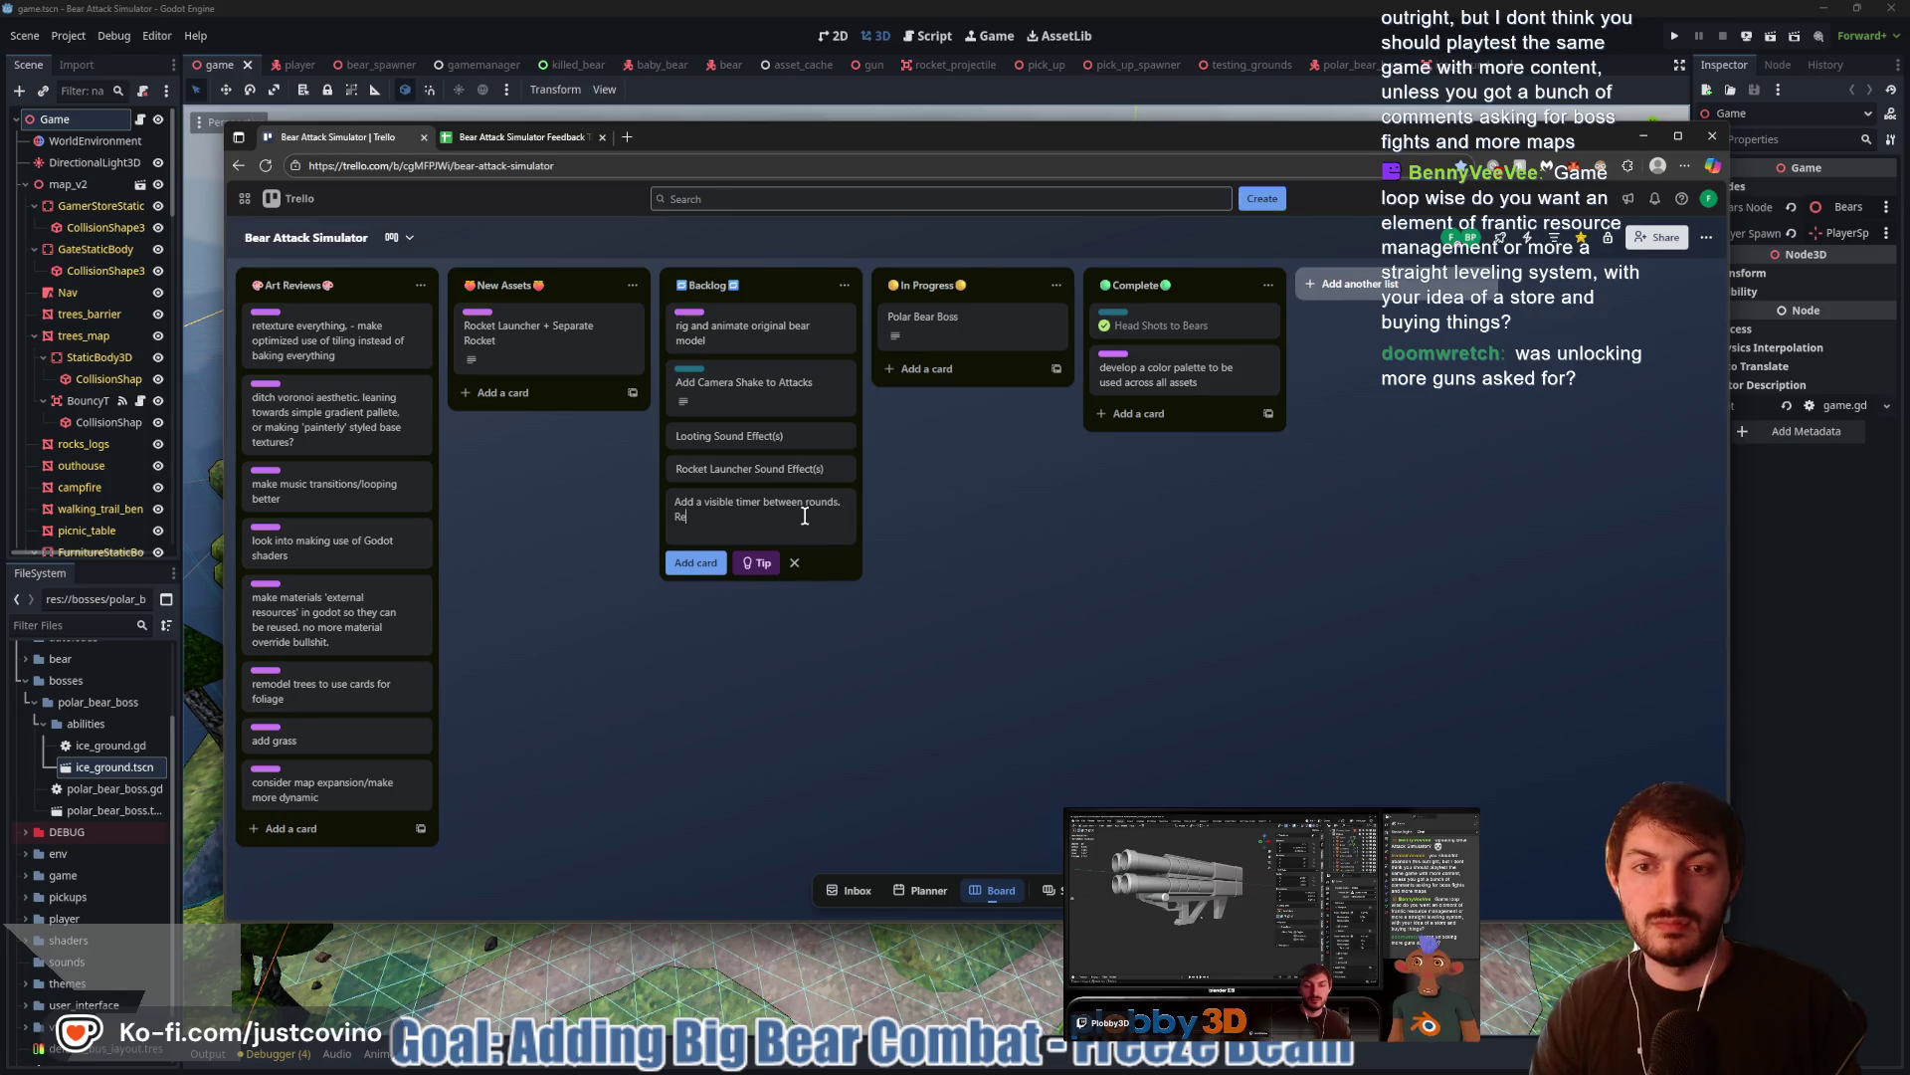
{"action": "key", "text": "BackSpace"}
{"action": "key", "text": "BackSpace"}
{"action": "key", "text": "BackSpace"}
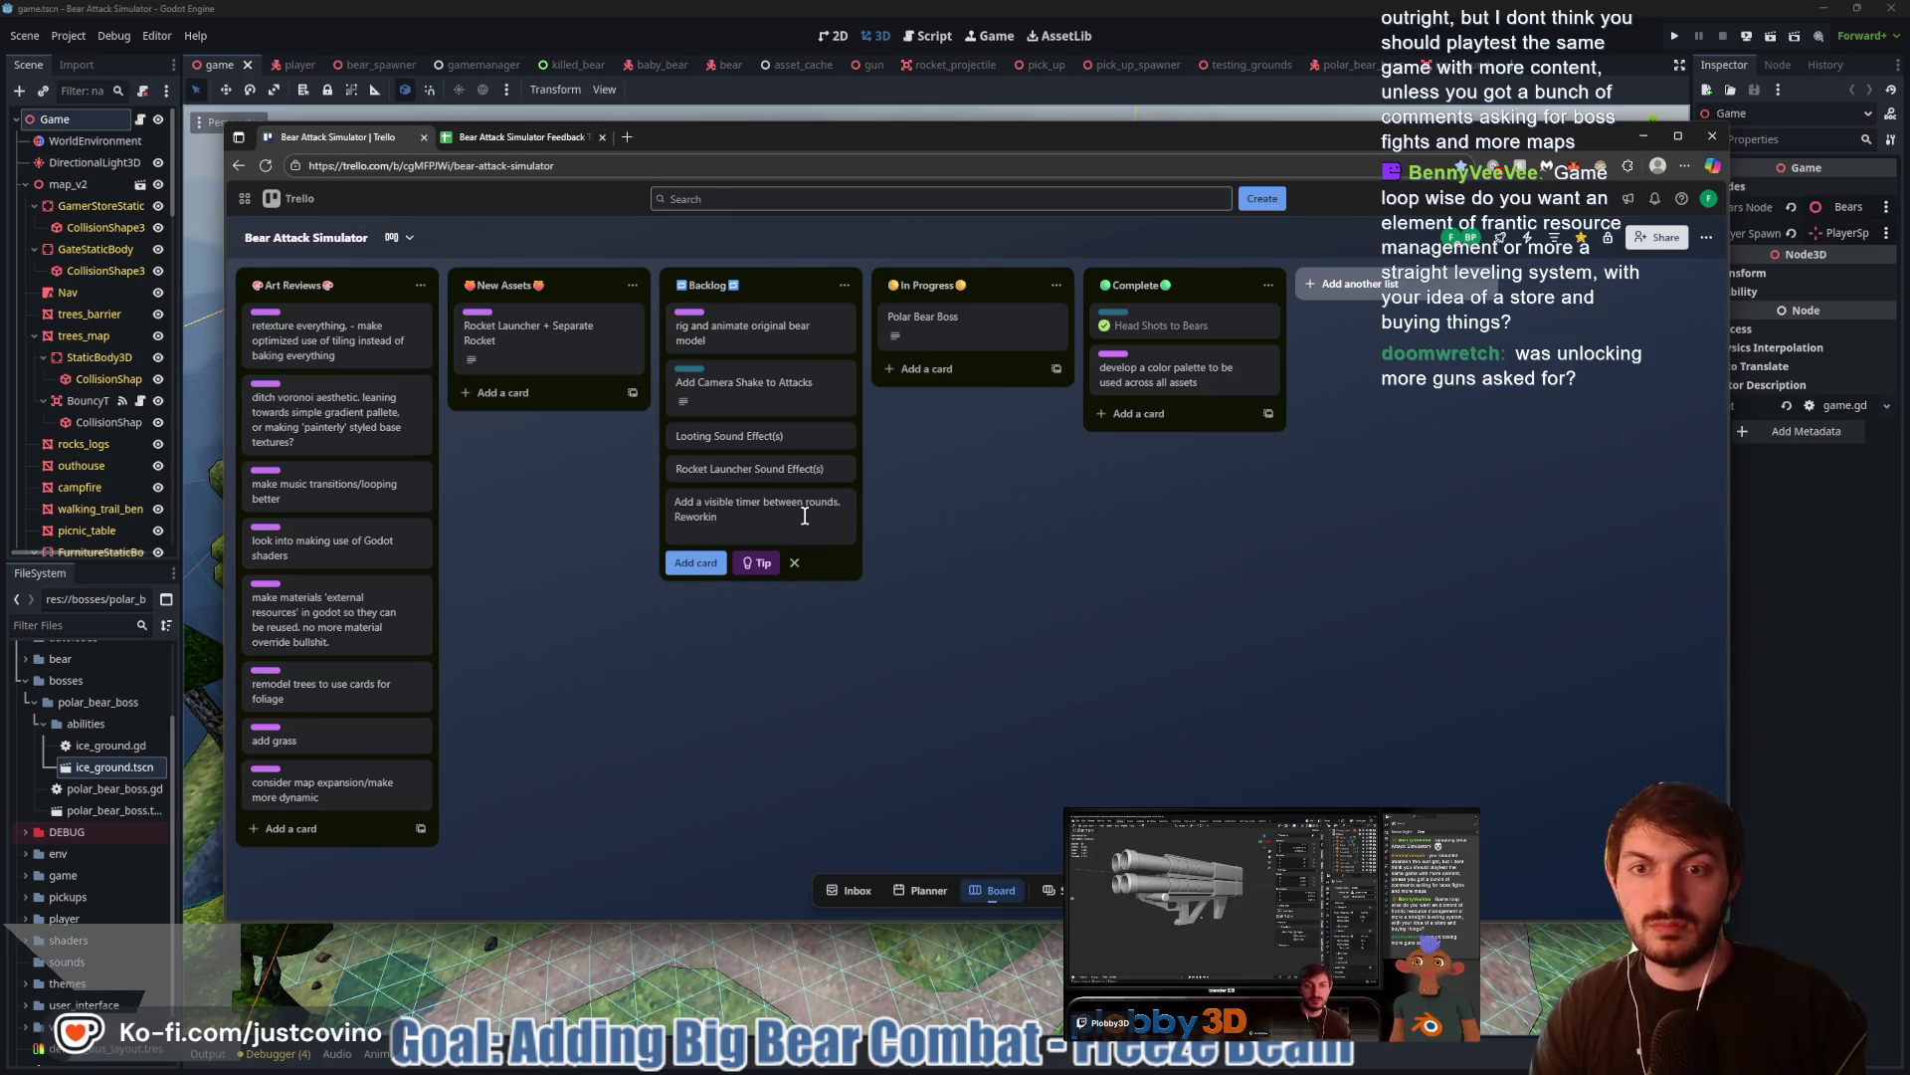
{"action": "type", "text": "Spawning Mechanics"}
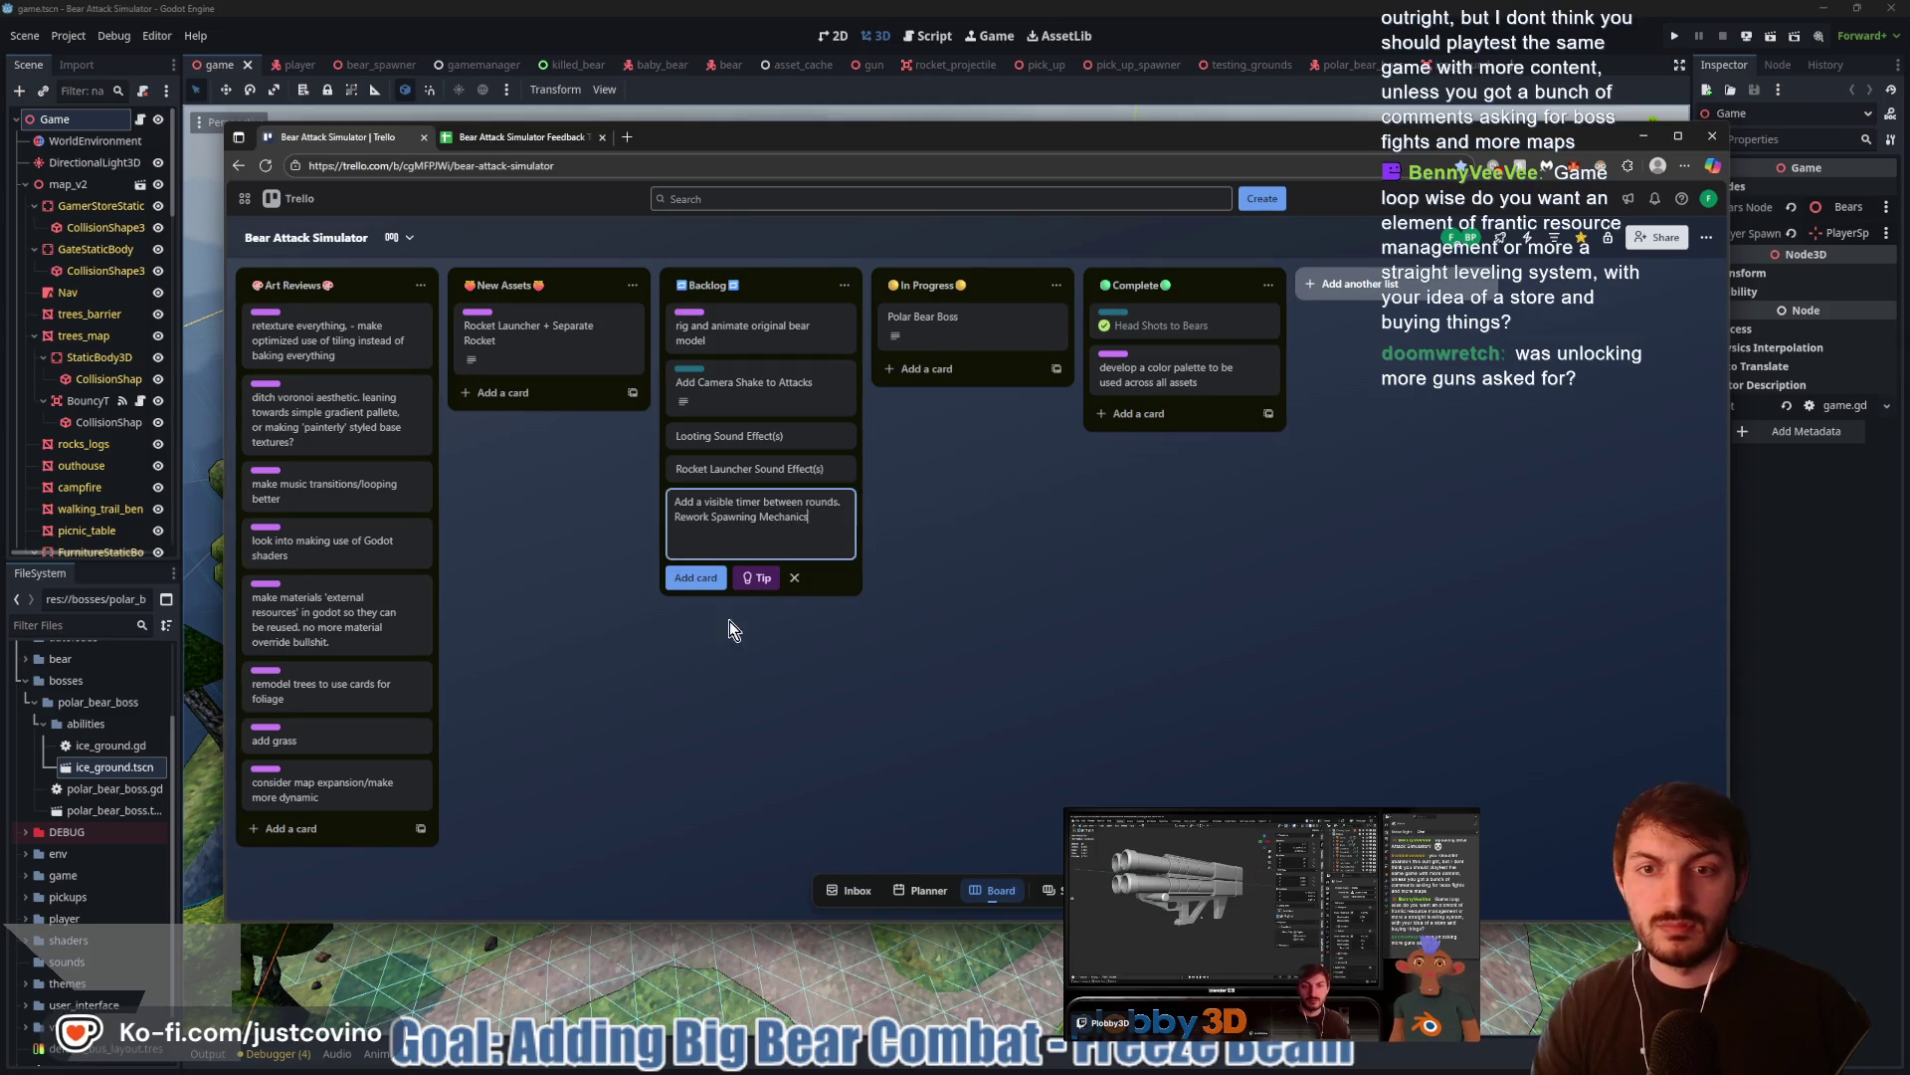
{"action": "left_click", "coordinate": [896, 616]}
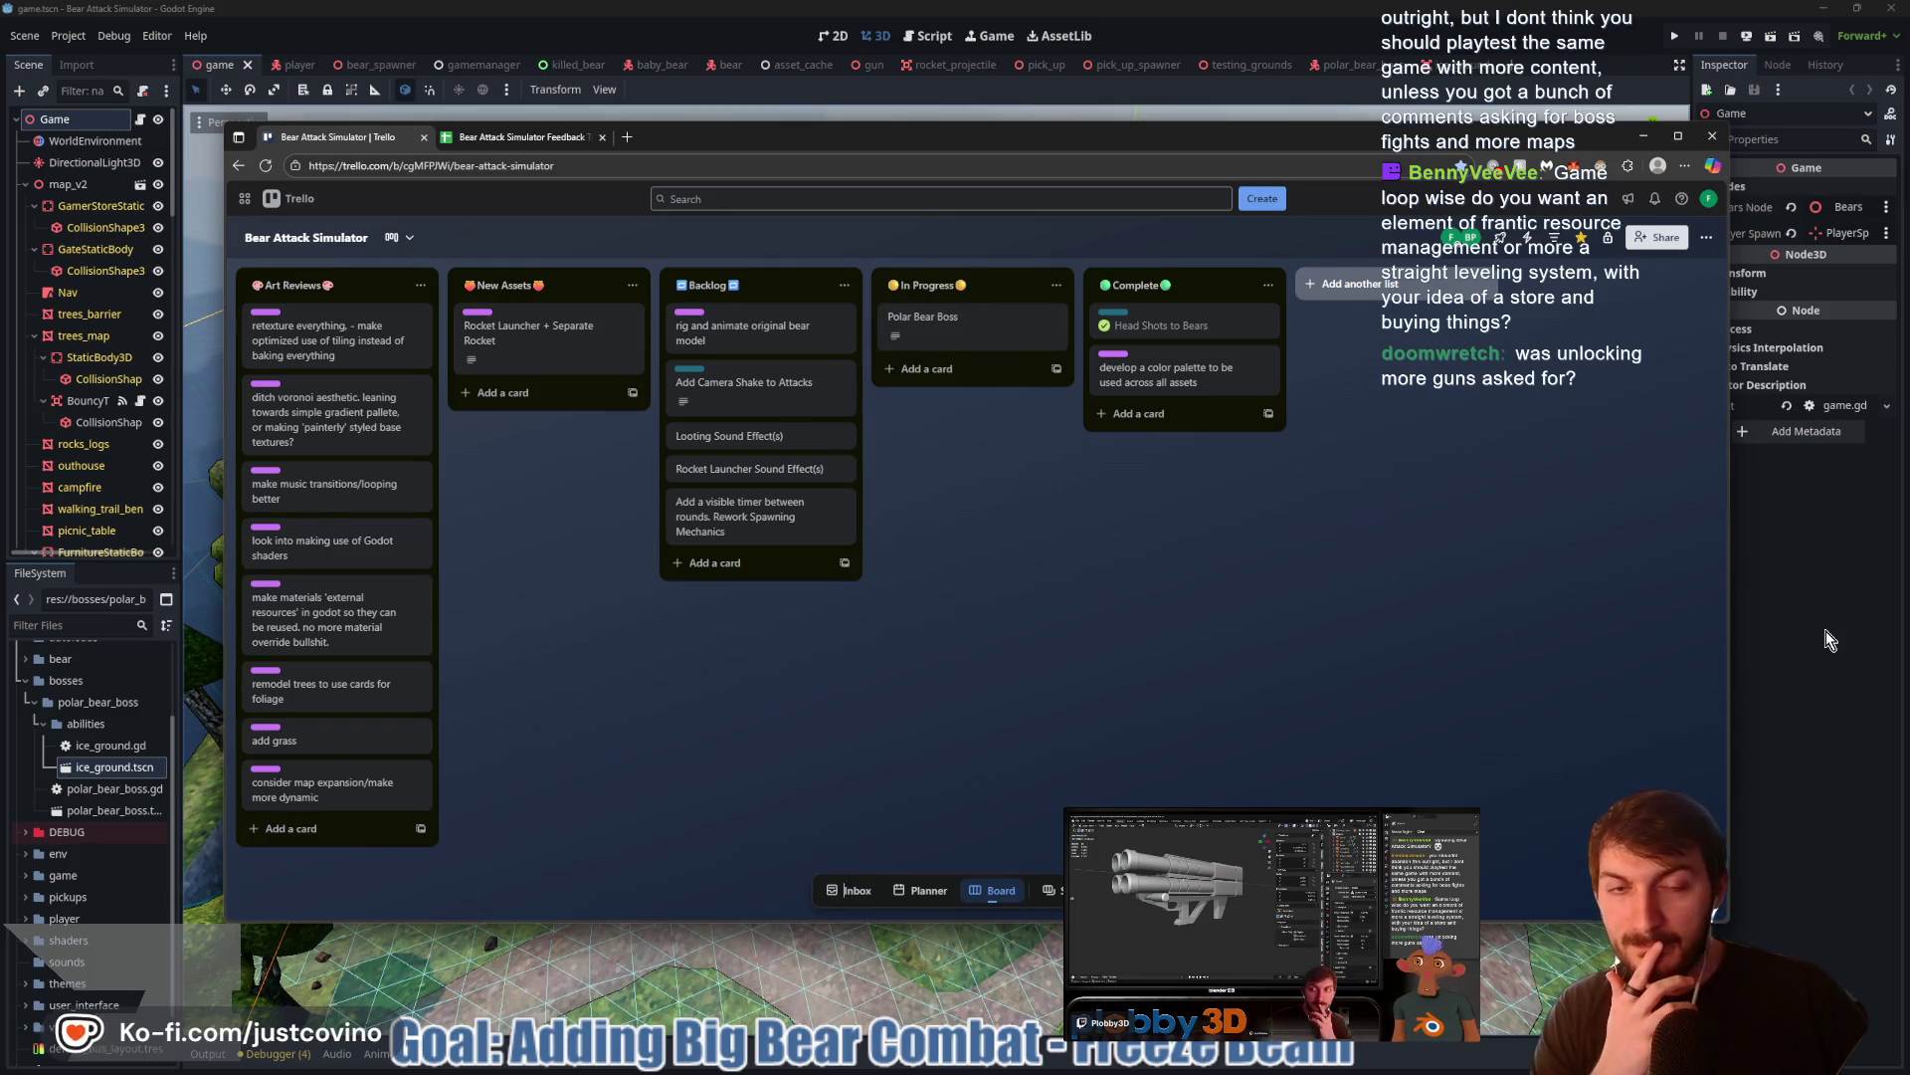
{"action": "key", "text": "alt+Tab"}
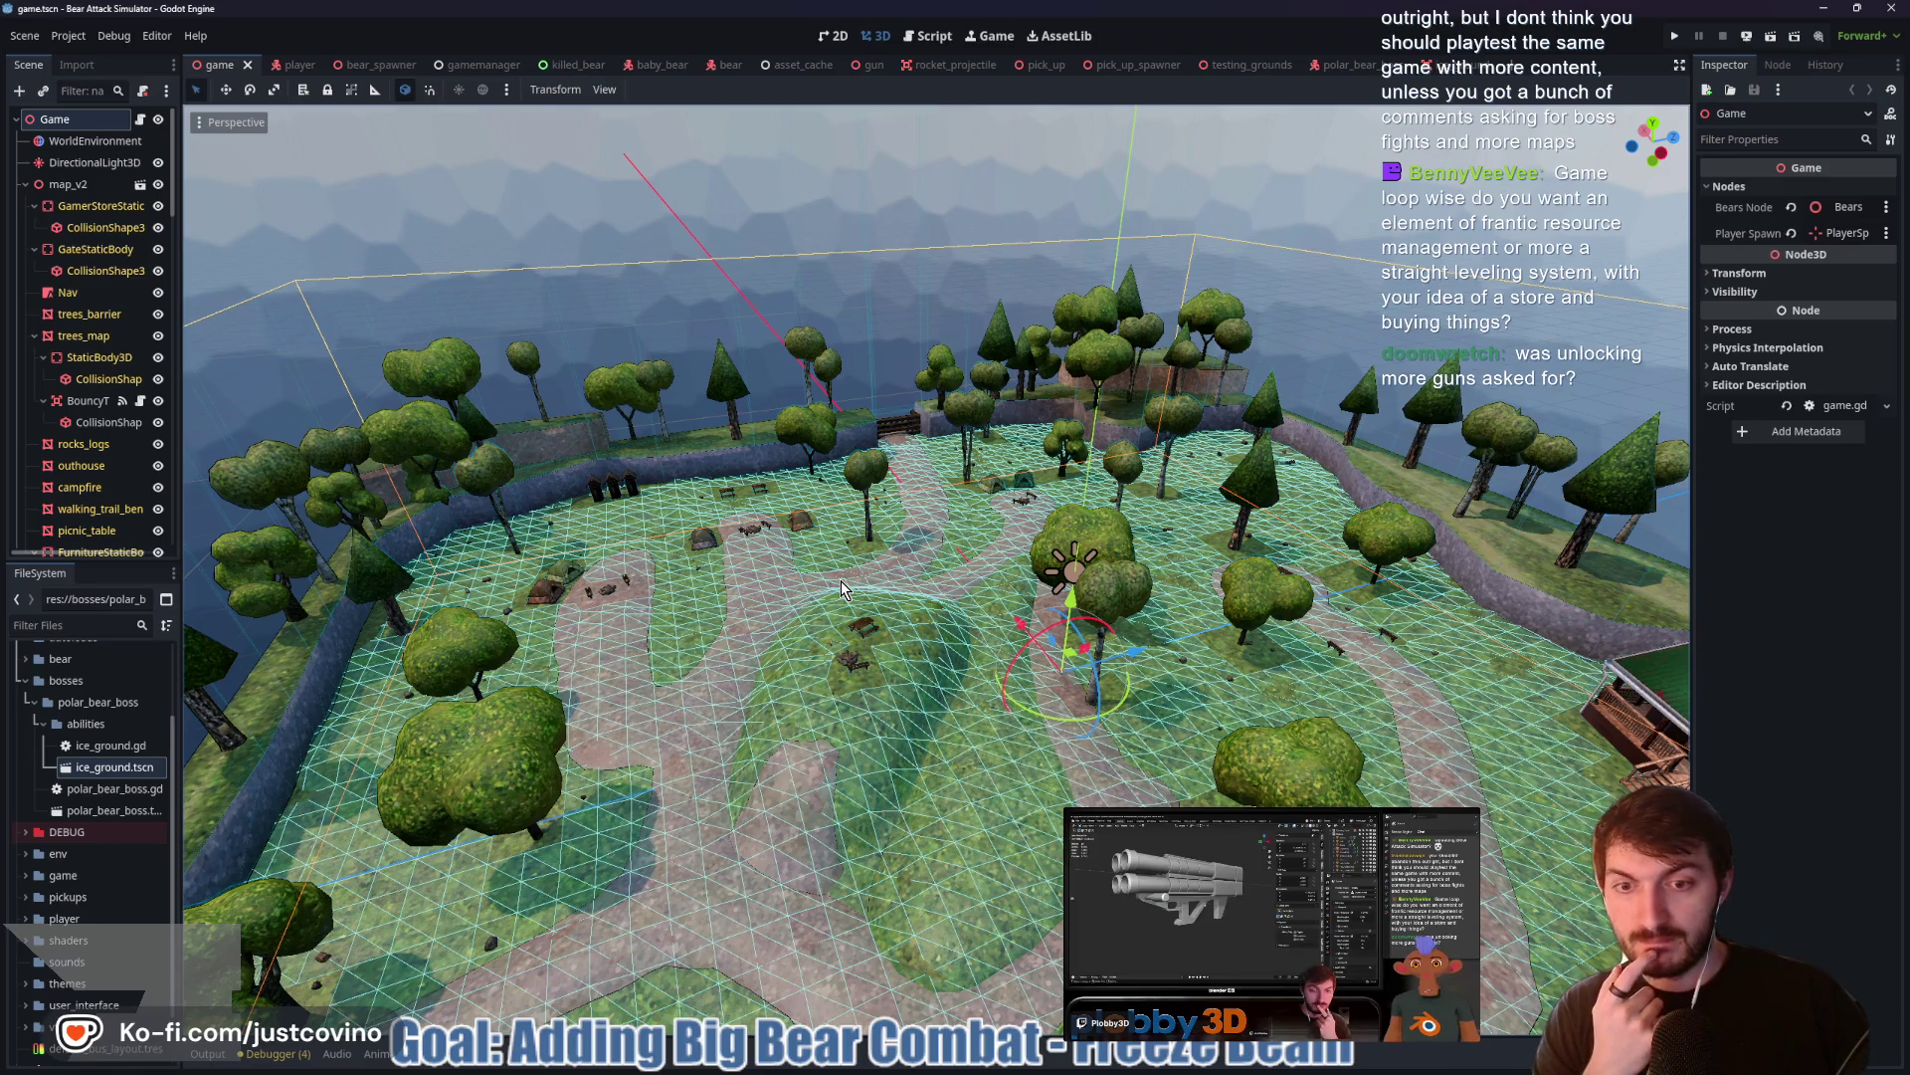
{"action": "scroll", "coordinate": [846, 627], "scroll_direction": "up", "scroll_amount": 2}
{"action": "scroll", "coordinate": [846, 622], "scroll_direction": "down", "scroll_amount": 1}
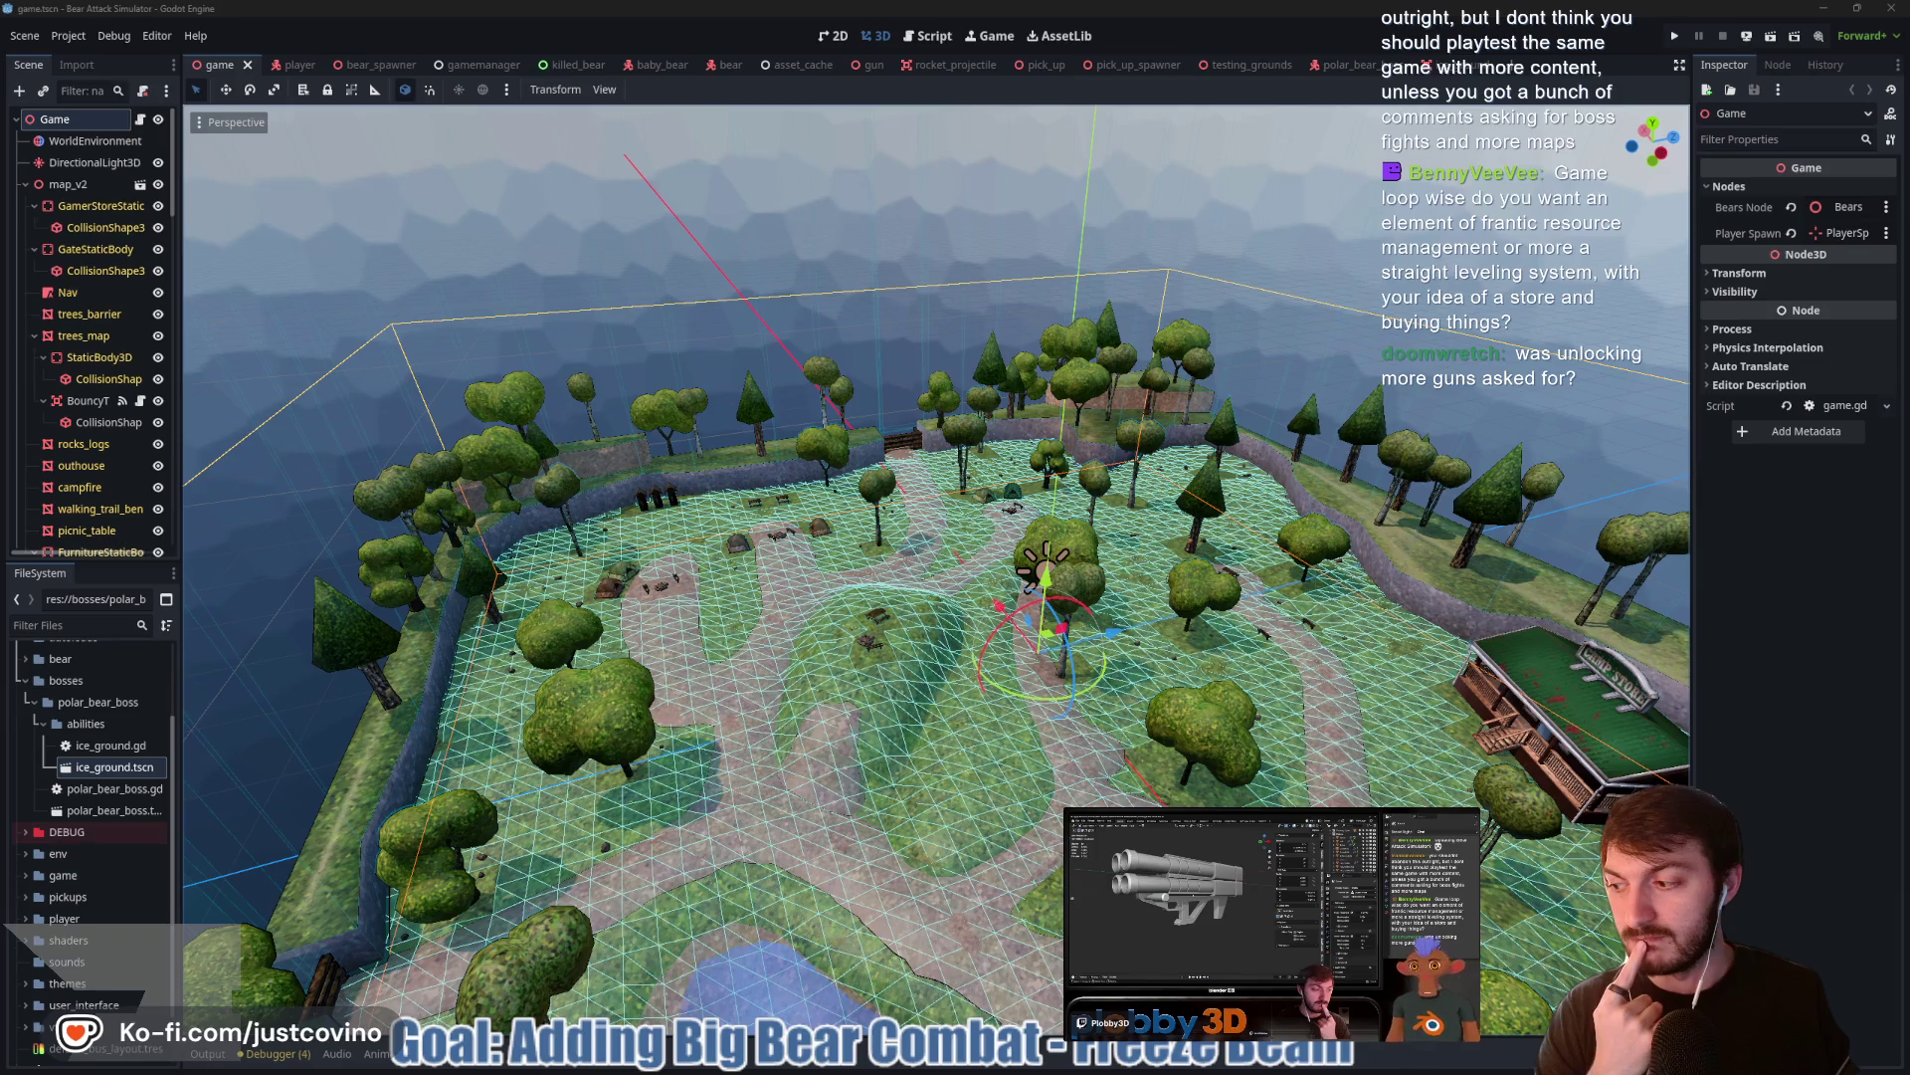
{"action": "scroll", "coordinate": [1060, 609], "scroll_direction": "up", "scroll_amount": 3}
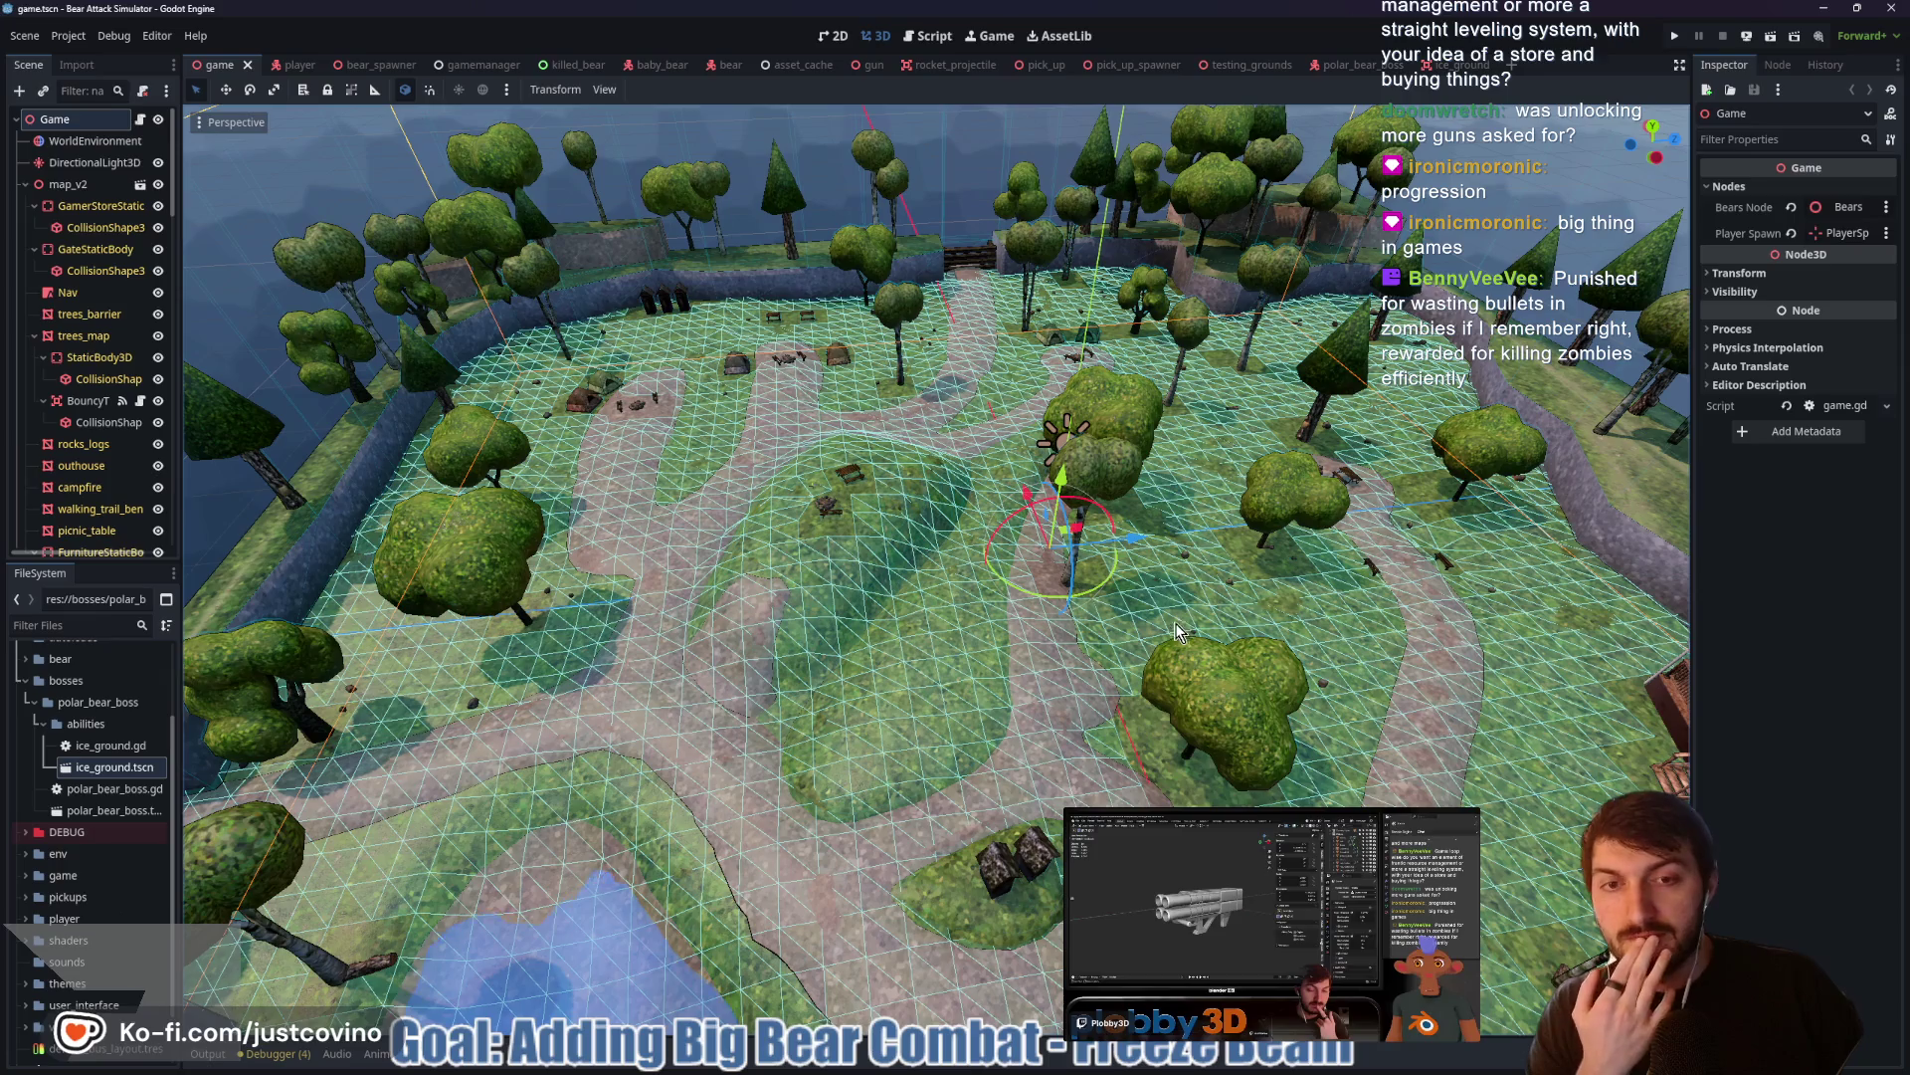
{"action": "scroll", "coordinate": [1081, 641], "scroll_direction": "up", "scroll_amount": 3}
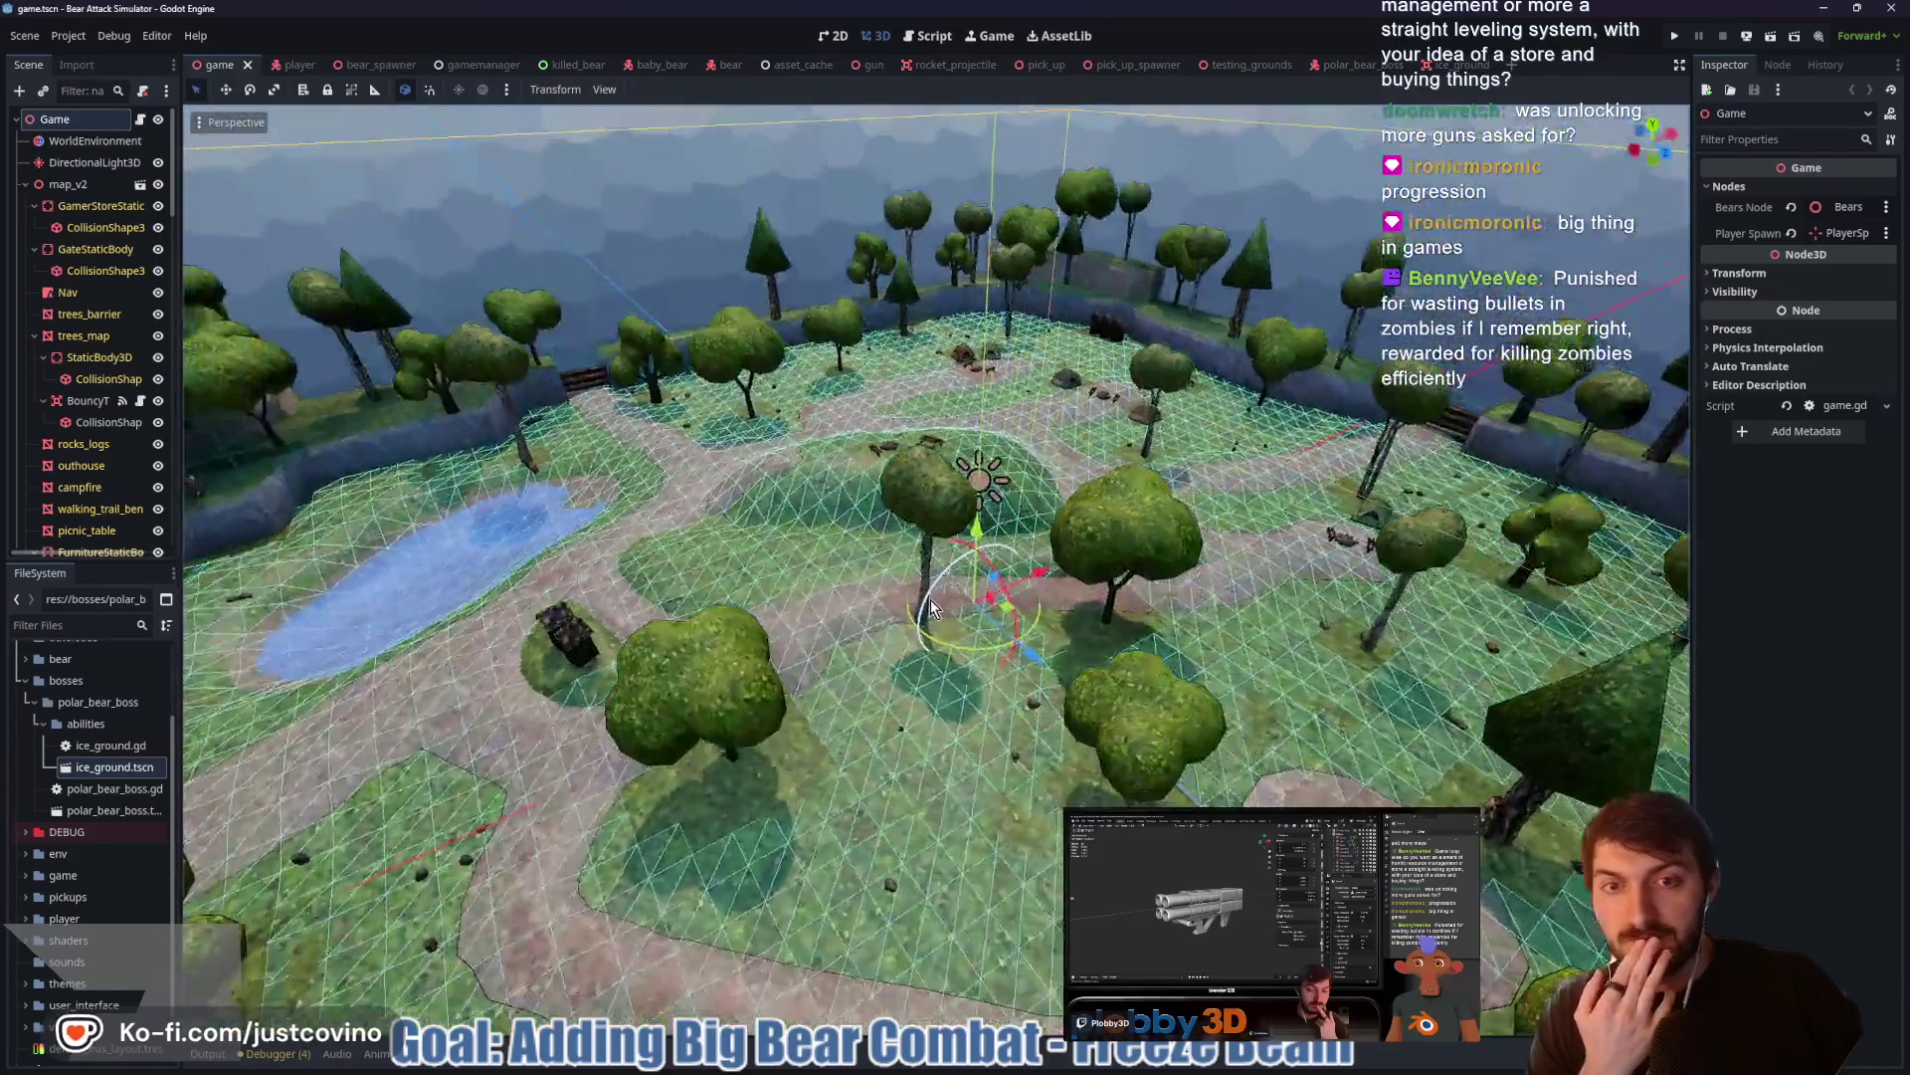
{"action": "left_click_drag", "start_coordinate": [929, 599], "coordinate": [1317, 605]}
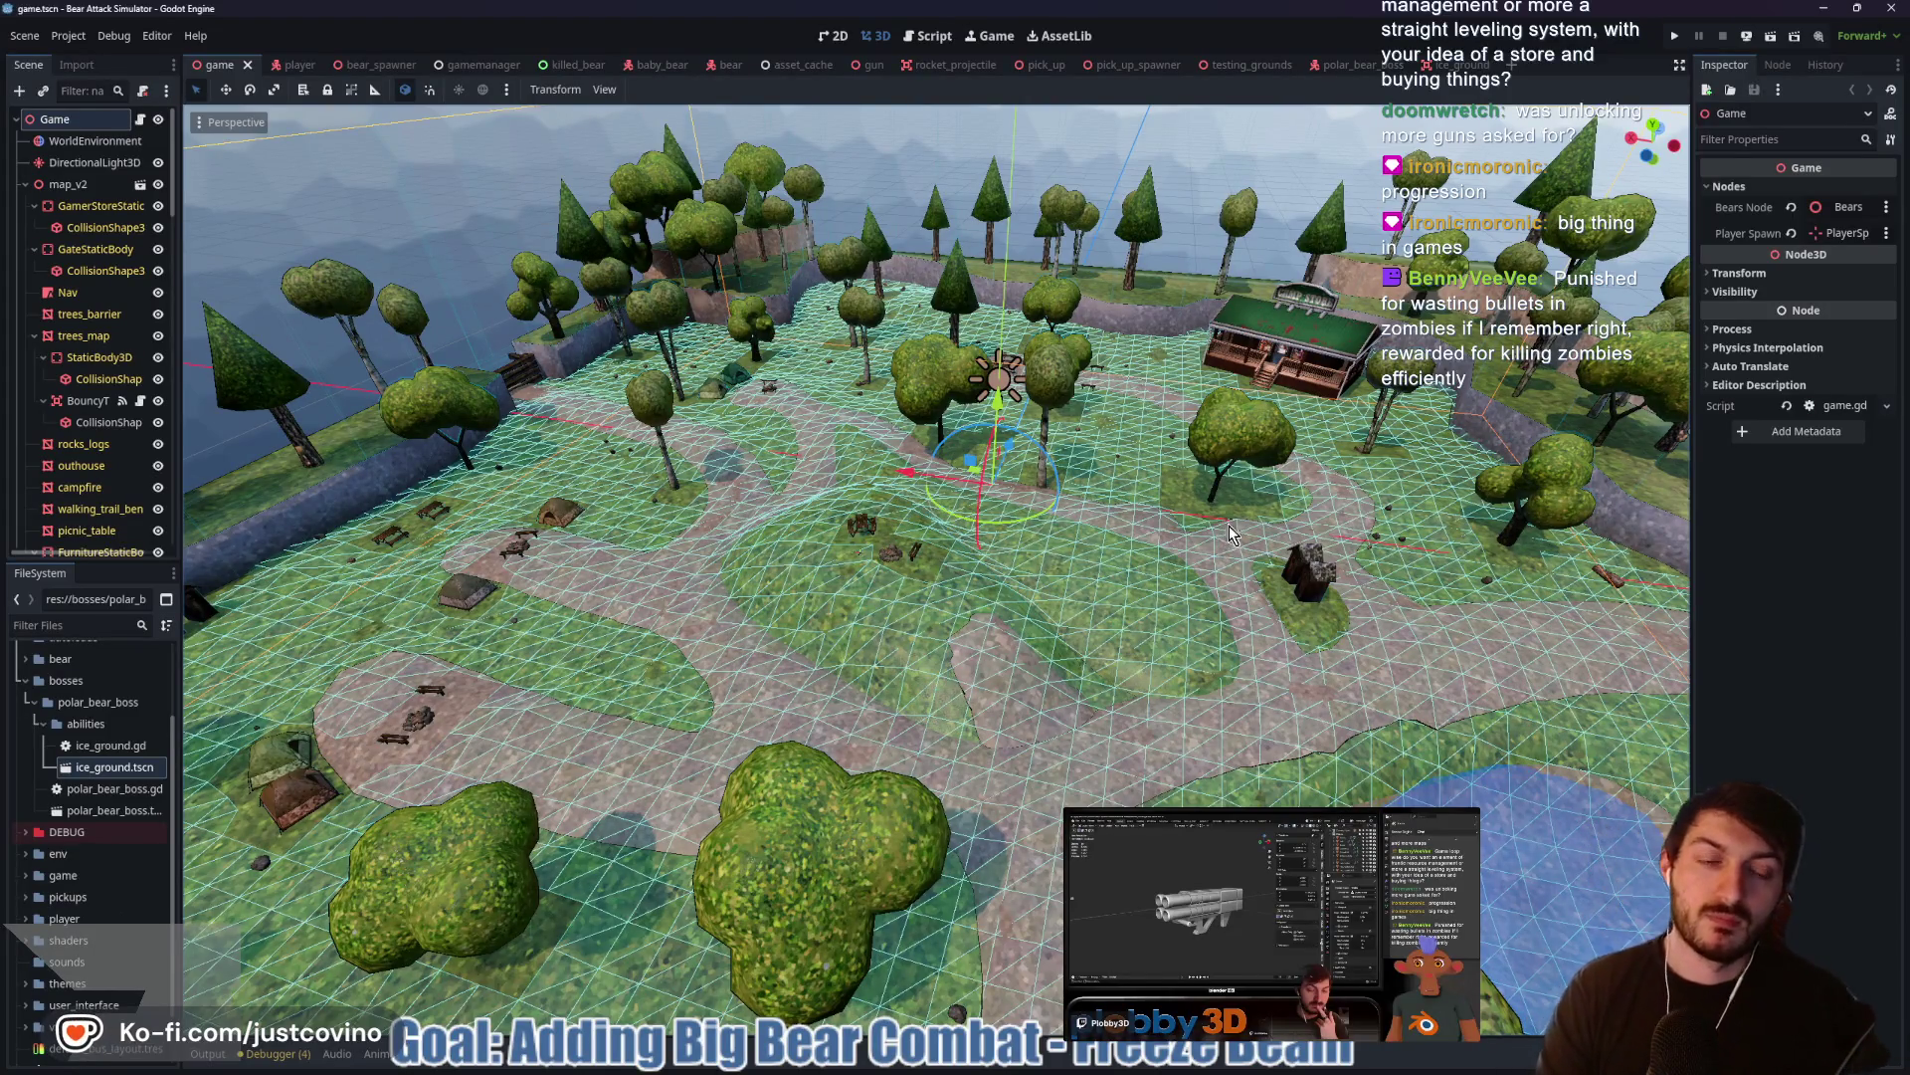
{"action": "scroll", "coordinate": [1268, 525], "scroll_direction": "down", "scroll_amount": 5}
{"action": "scroll", "coordinate": [1136, 629], "scroll_direction": "up", "scroll_amount": 5}
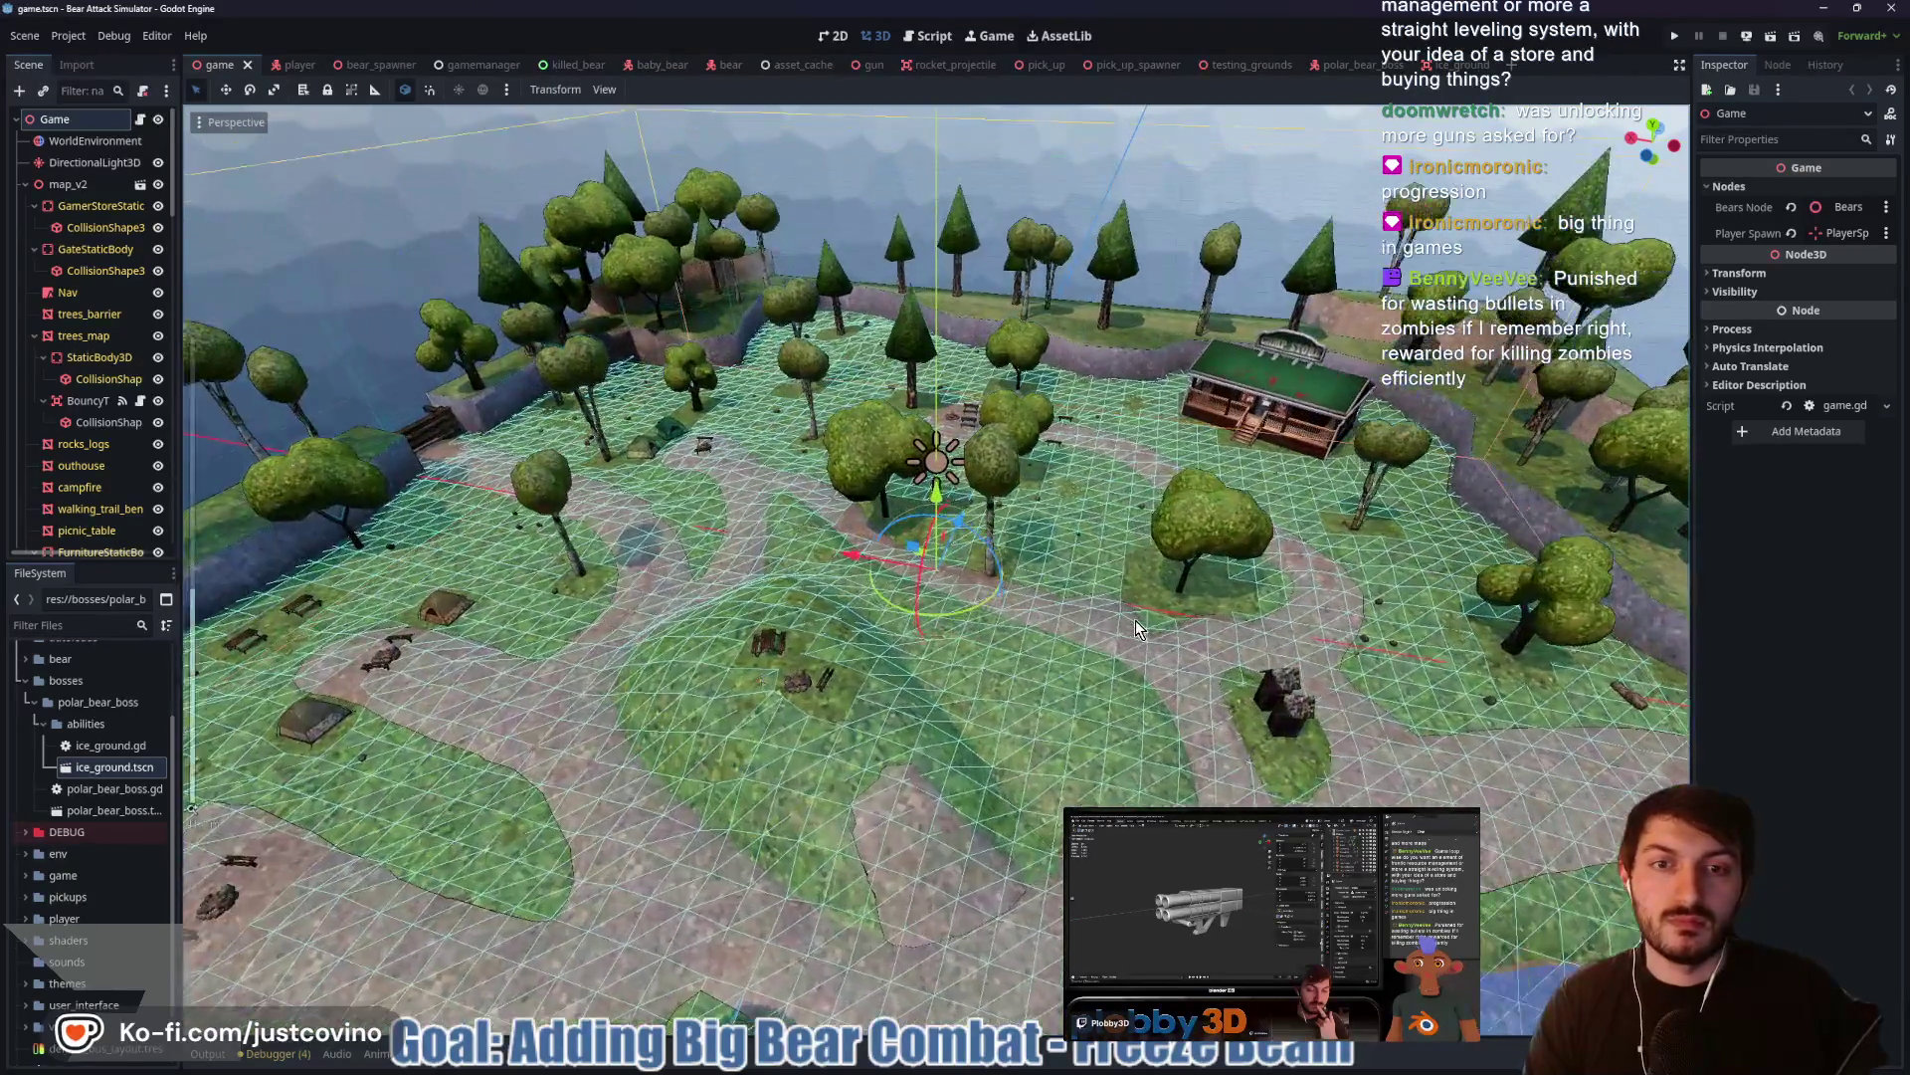
{"action": "scroll", "coordinate": [1136, 619], "scroll_direction": "up", "scroll_amount": 5}
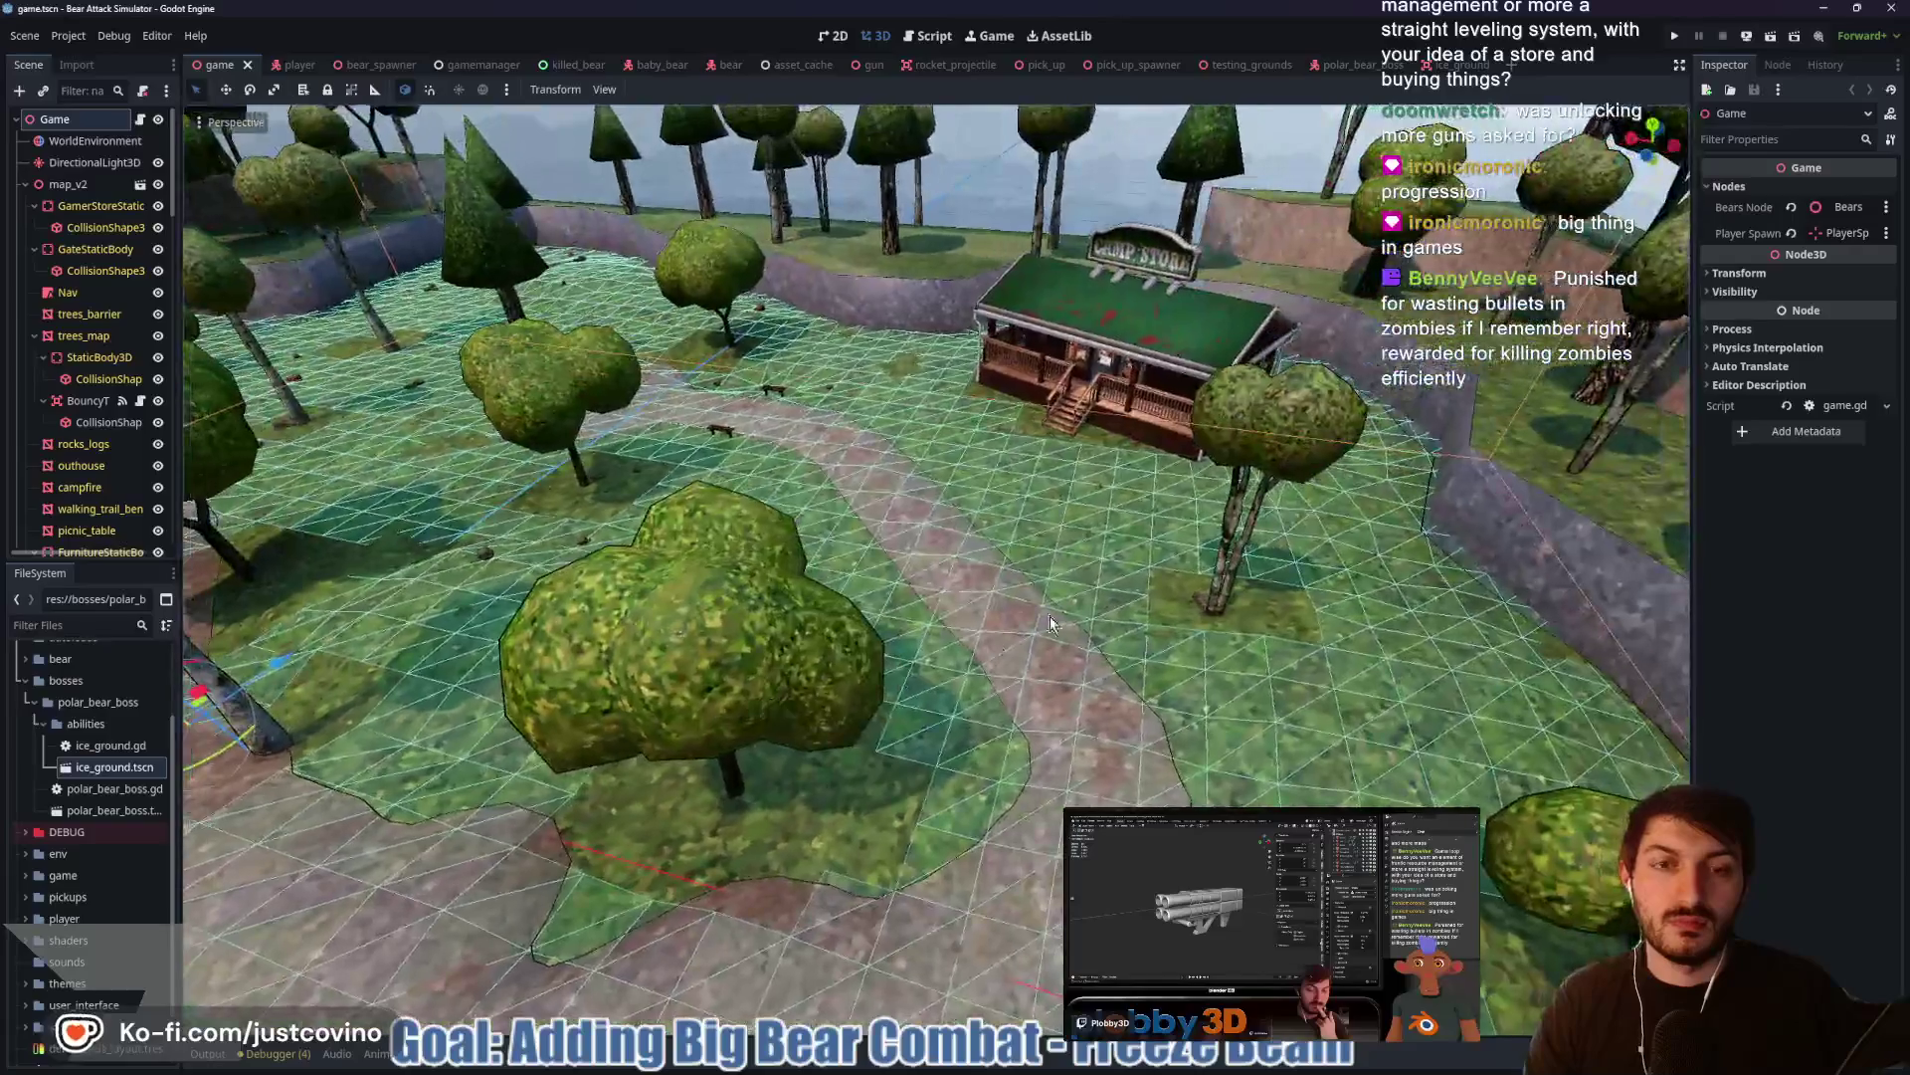
{"action": "scroll", "coordinate": [1050, 623], "scroll_direction": "down", "scroll_amount": 5}
{"action": "left_click_drag", "start_coordinate": [1101, 782], "coordinate": [885, 704]}
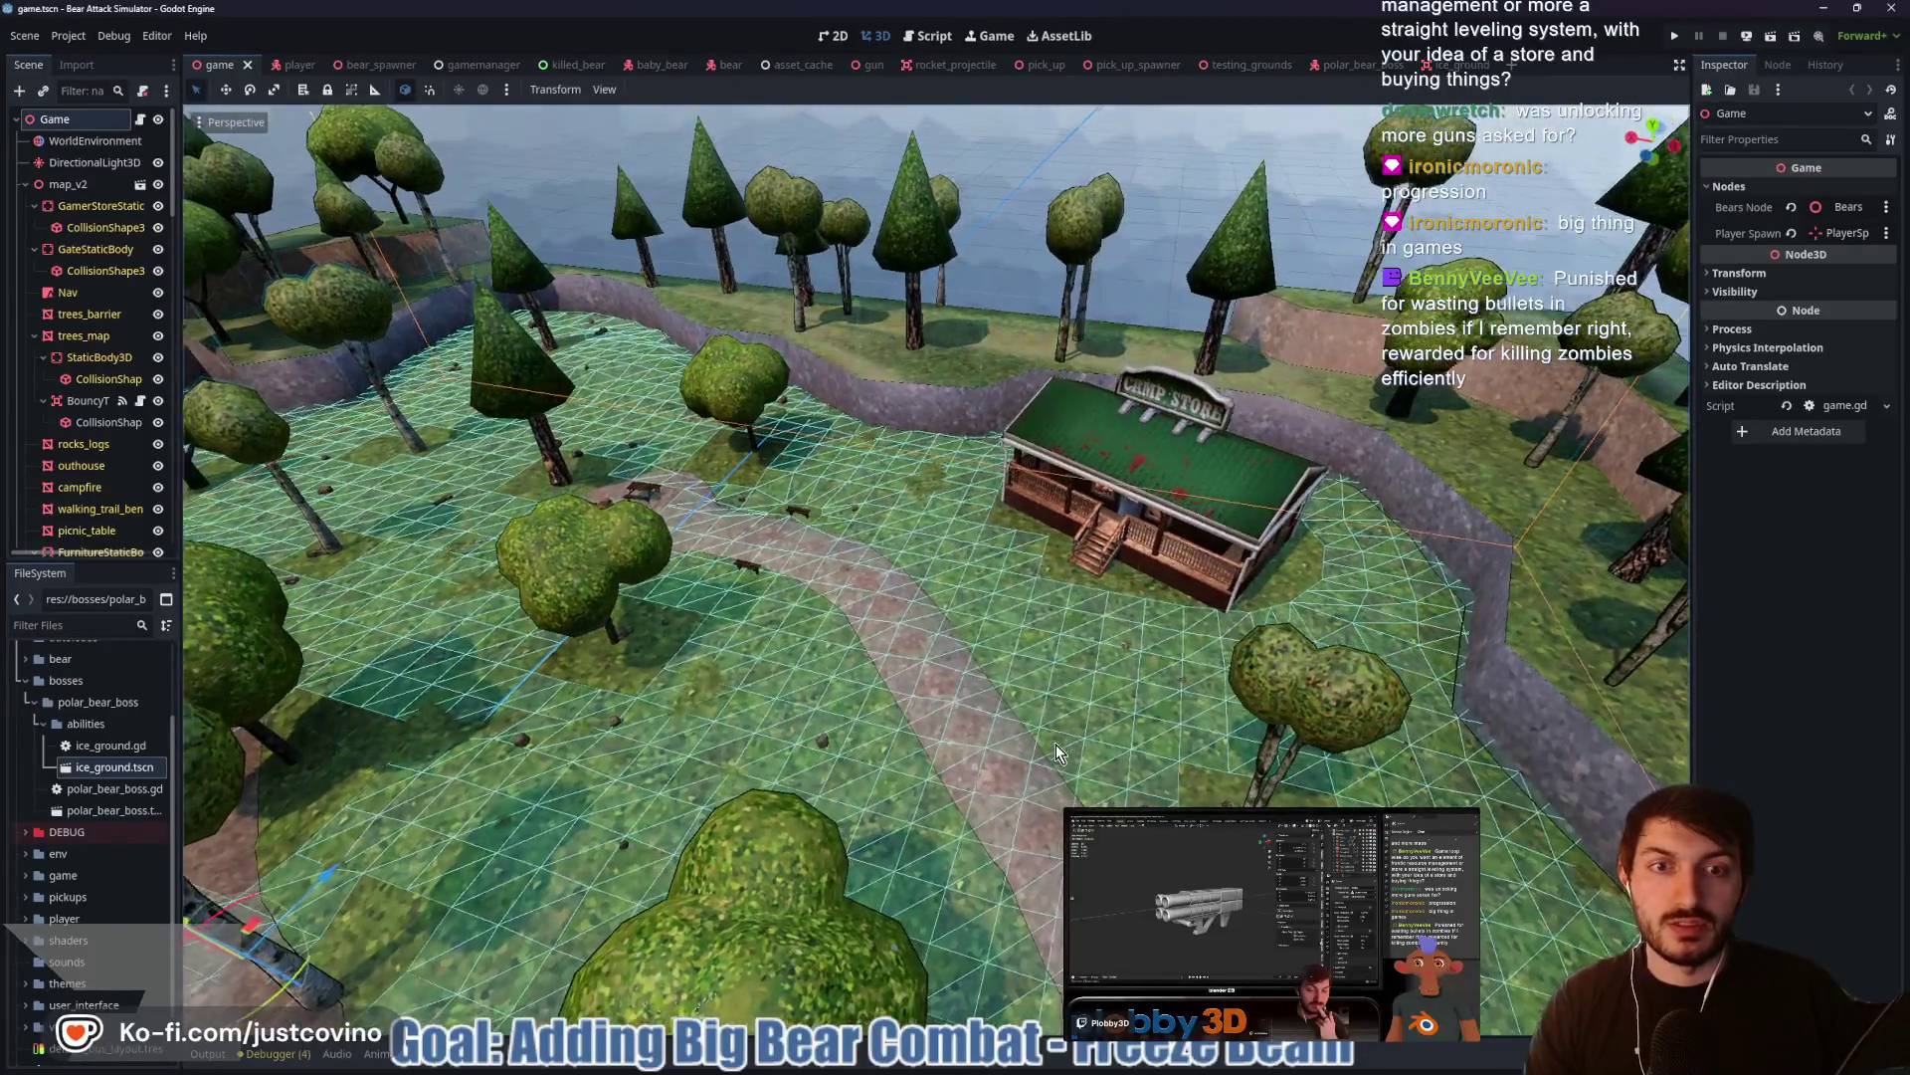
{"action": "key", "text": "f"}
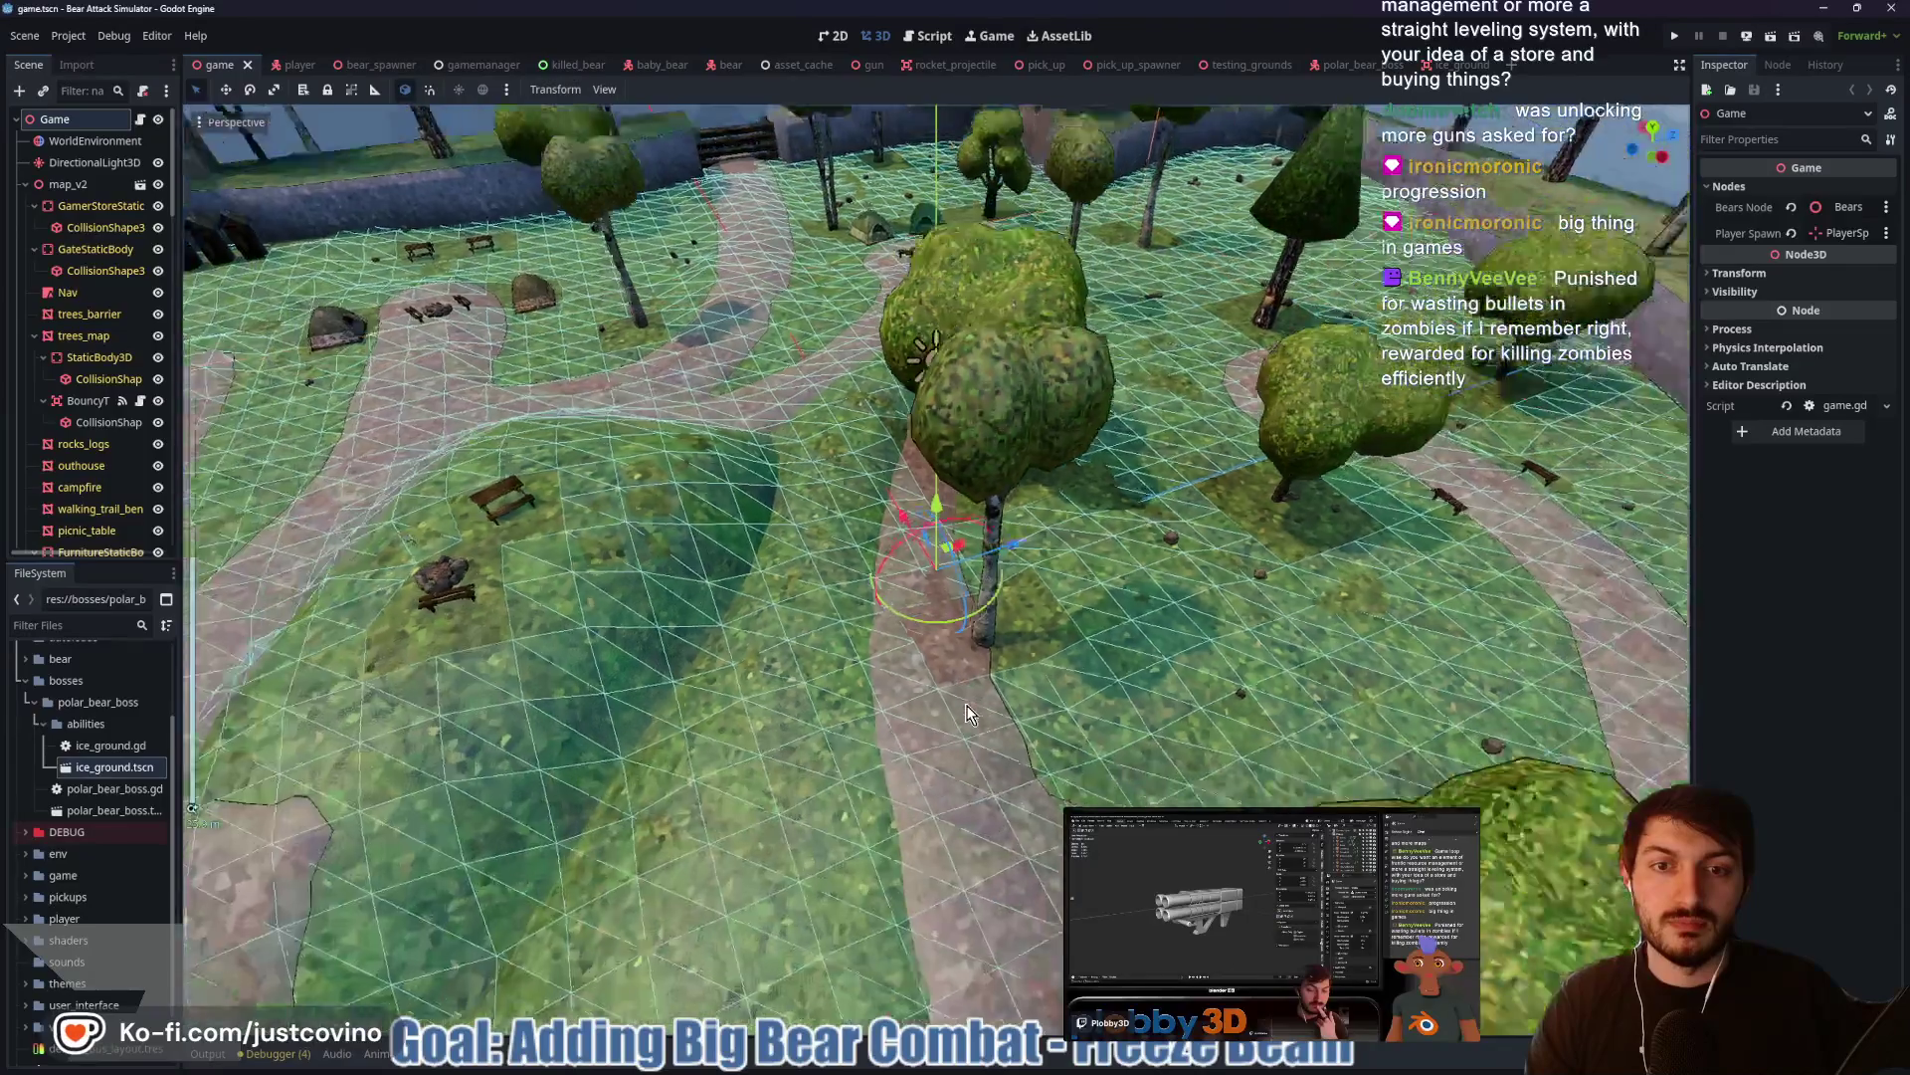
{"action": "scroll", "coordinate": [967, 715], "scroll_direction": "down", "scroll_amount": 3}
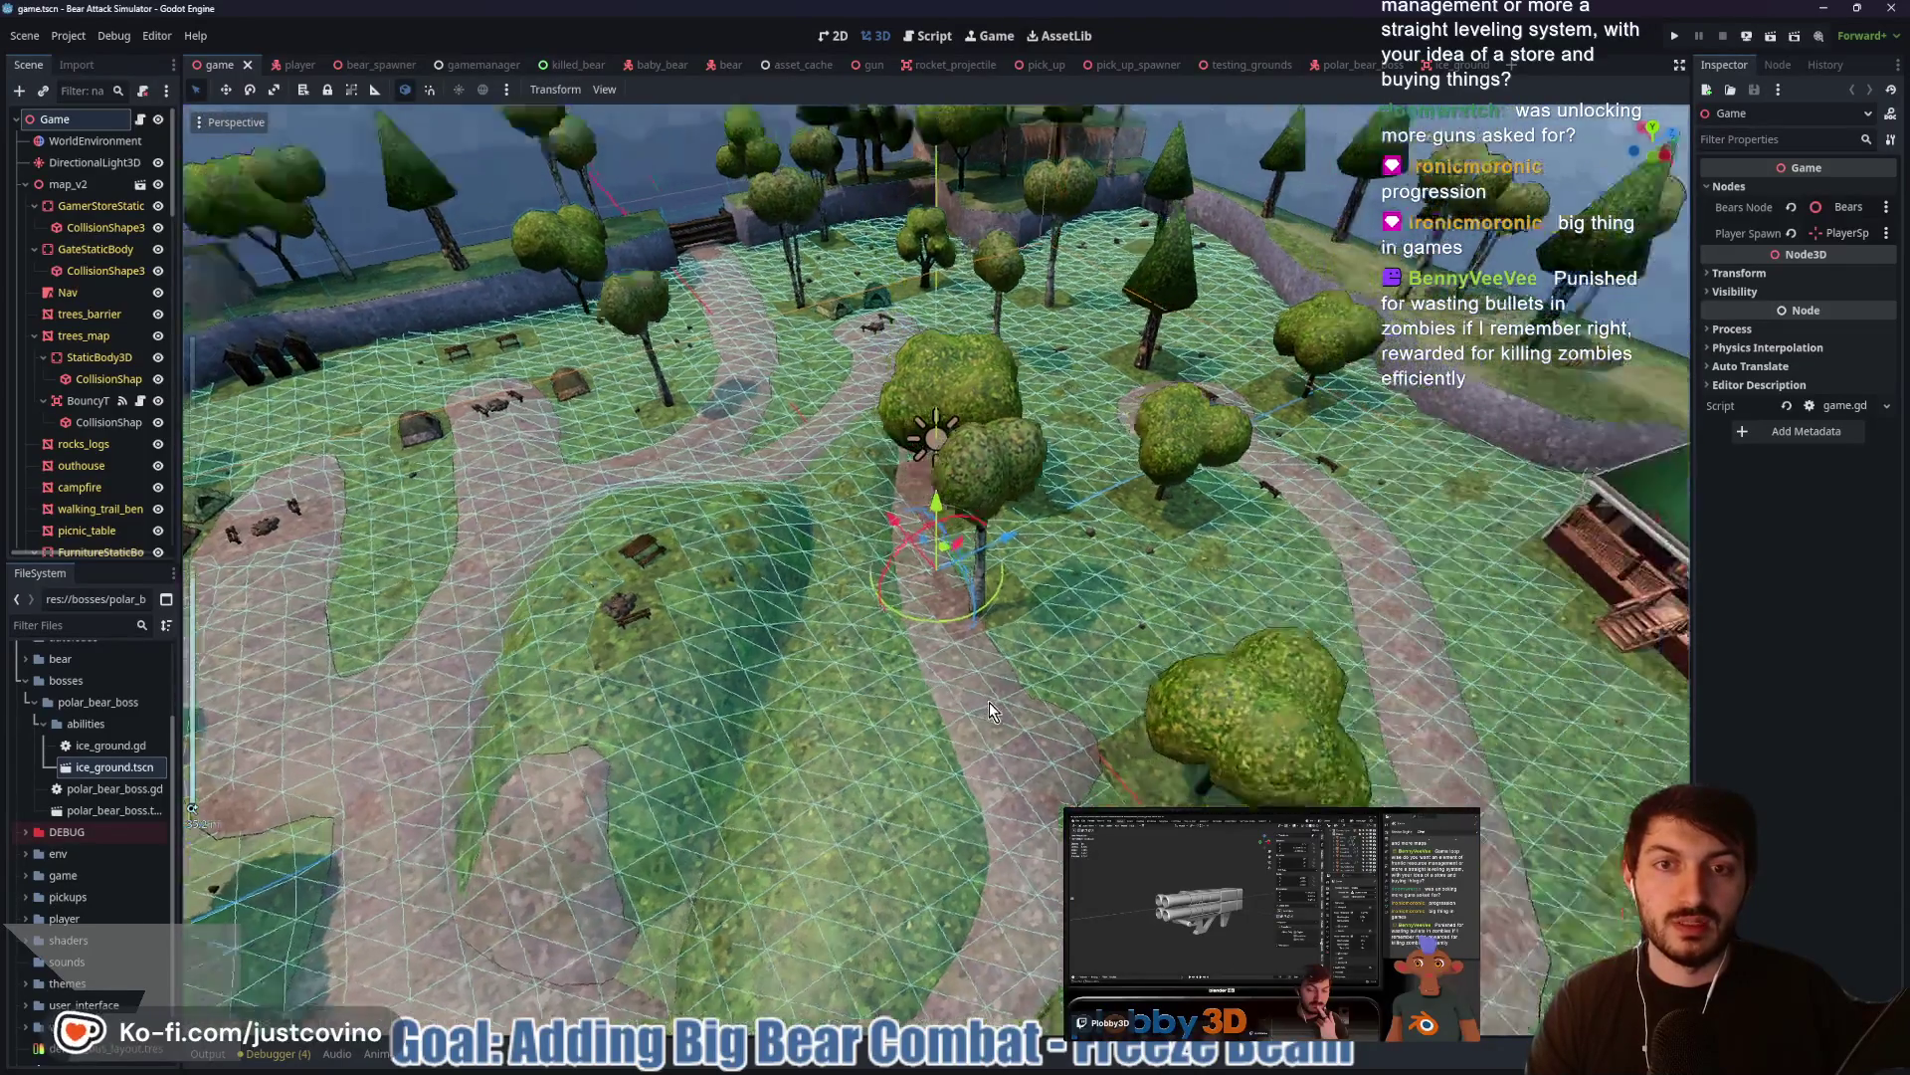
{"action": "scroll", "coordinate": [989, 702], "scroll_direction": "down", "scroll_amount": 5}
{"action": "scroll", "coordinate": [941, 687], "scroll_direction": "up", "scroll_amount": 5}
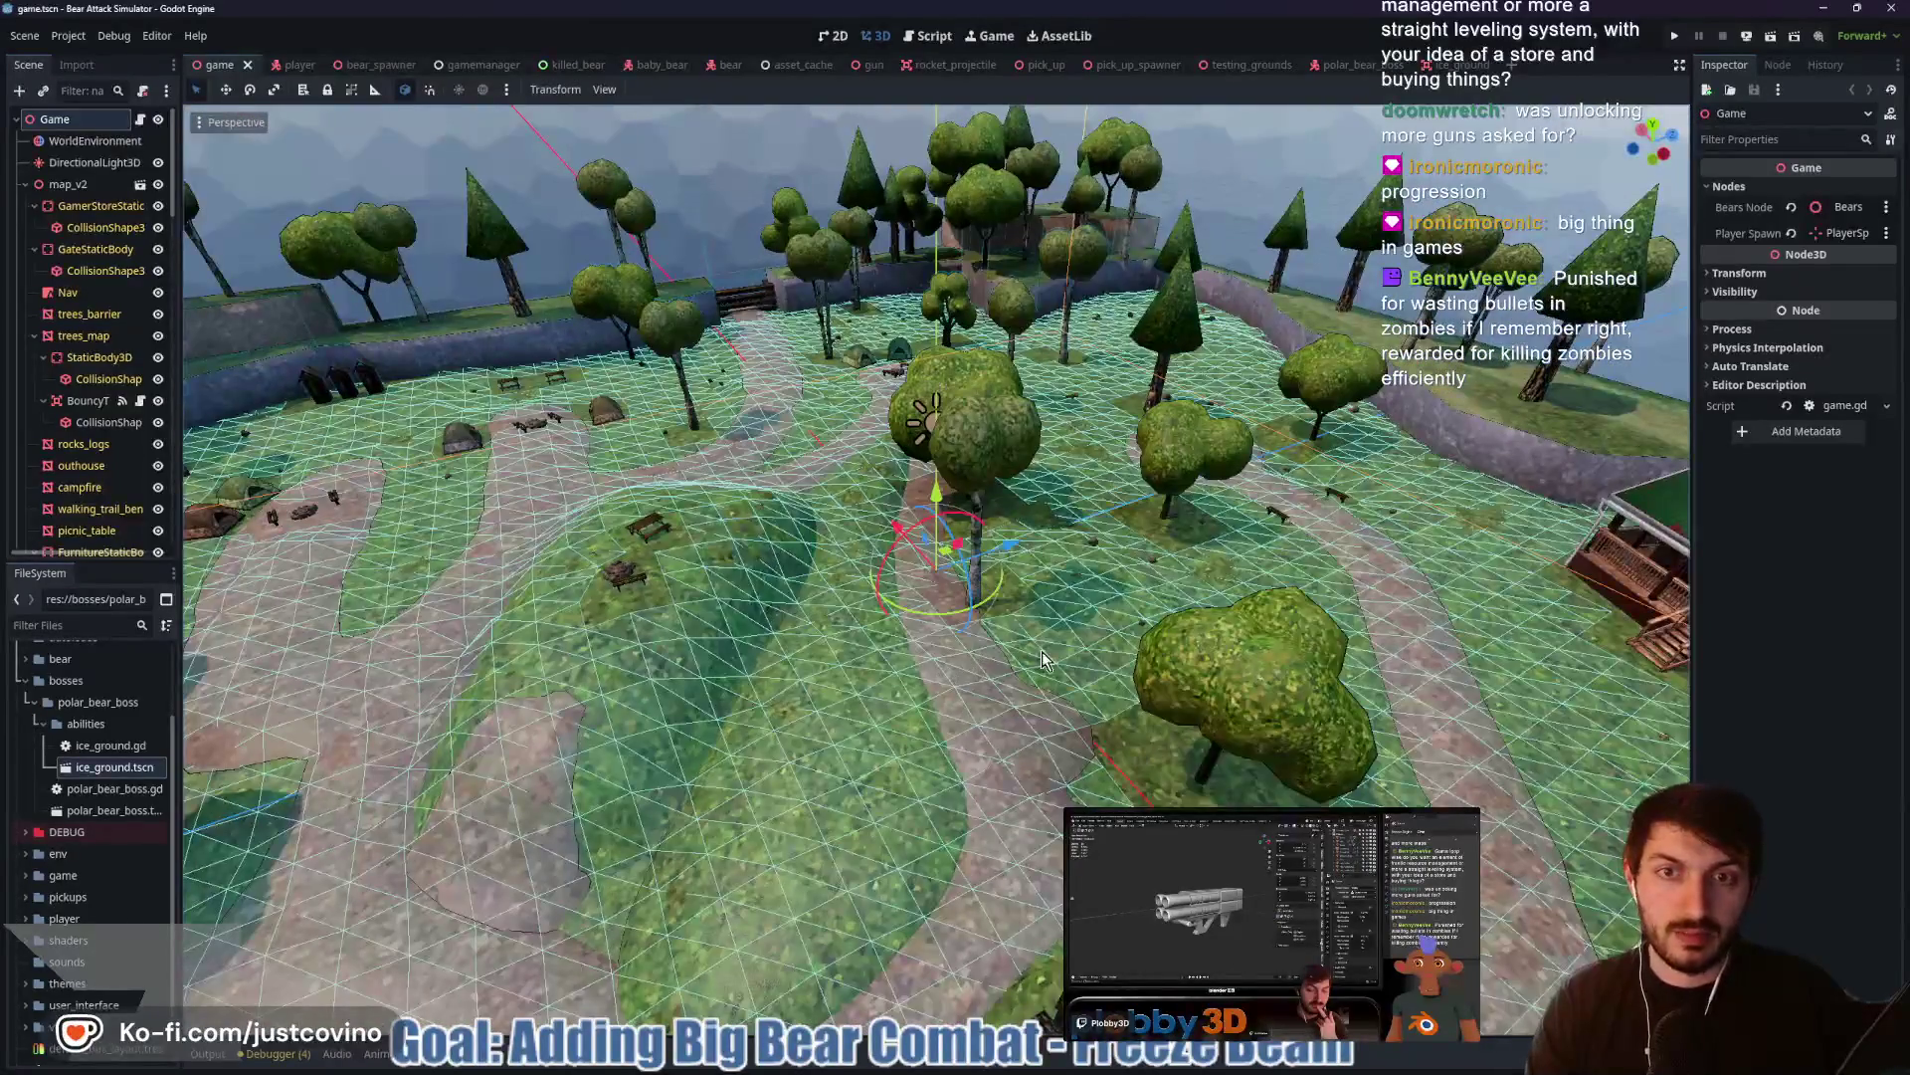
{"action": "key", "text": "w"}
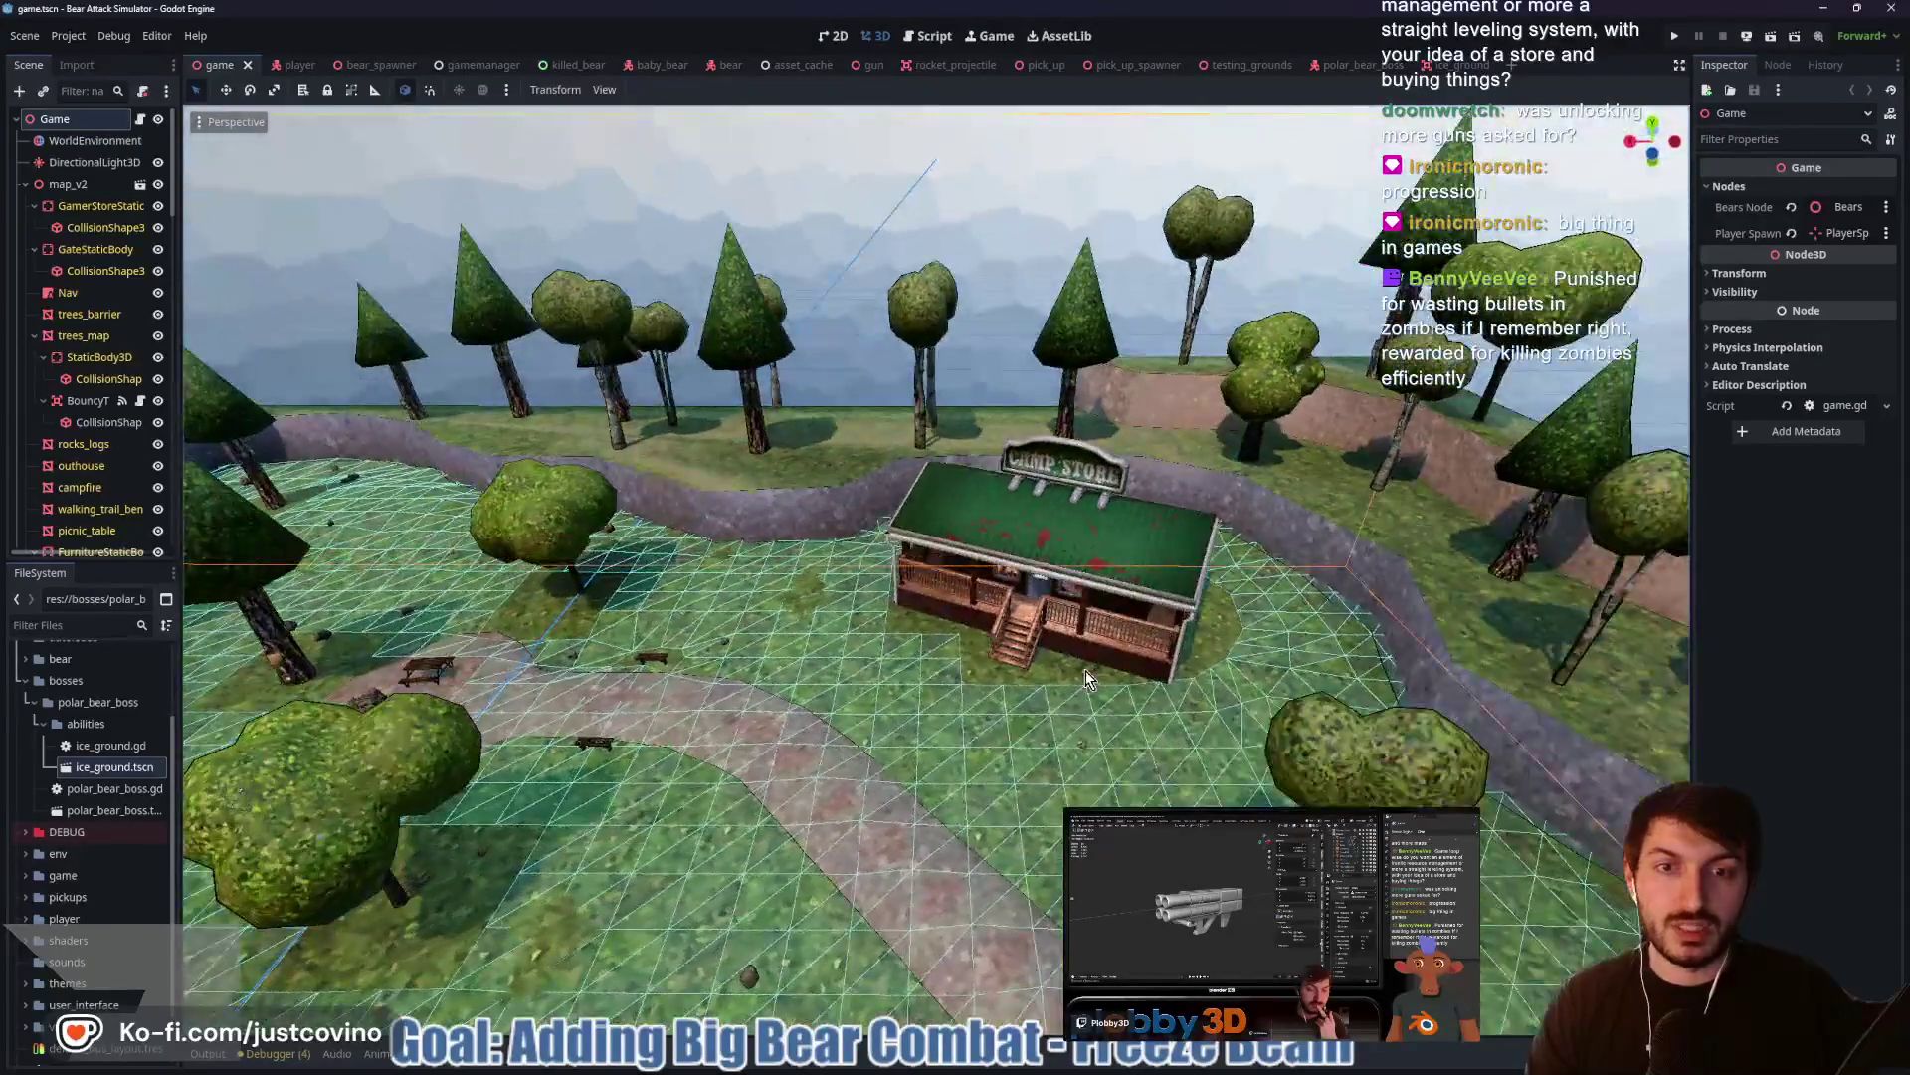
{"action": "scroll", "coordinate": [1044, 689], "scroll_direction": "up", "scroll_amount": 5}
{"action": "scroll", "coordinate": [1184, 639], "scroll_direction": "down", "scroll_amount": 1}
{"action": "left_click_drag", "start_coordinate": [1184, 639], "coordinate": [1150, 660]}
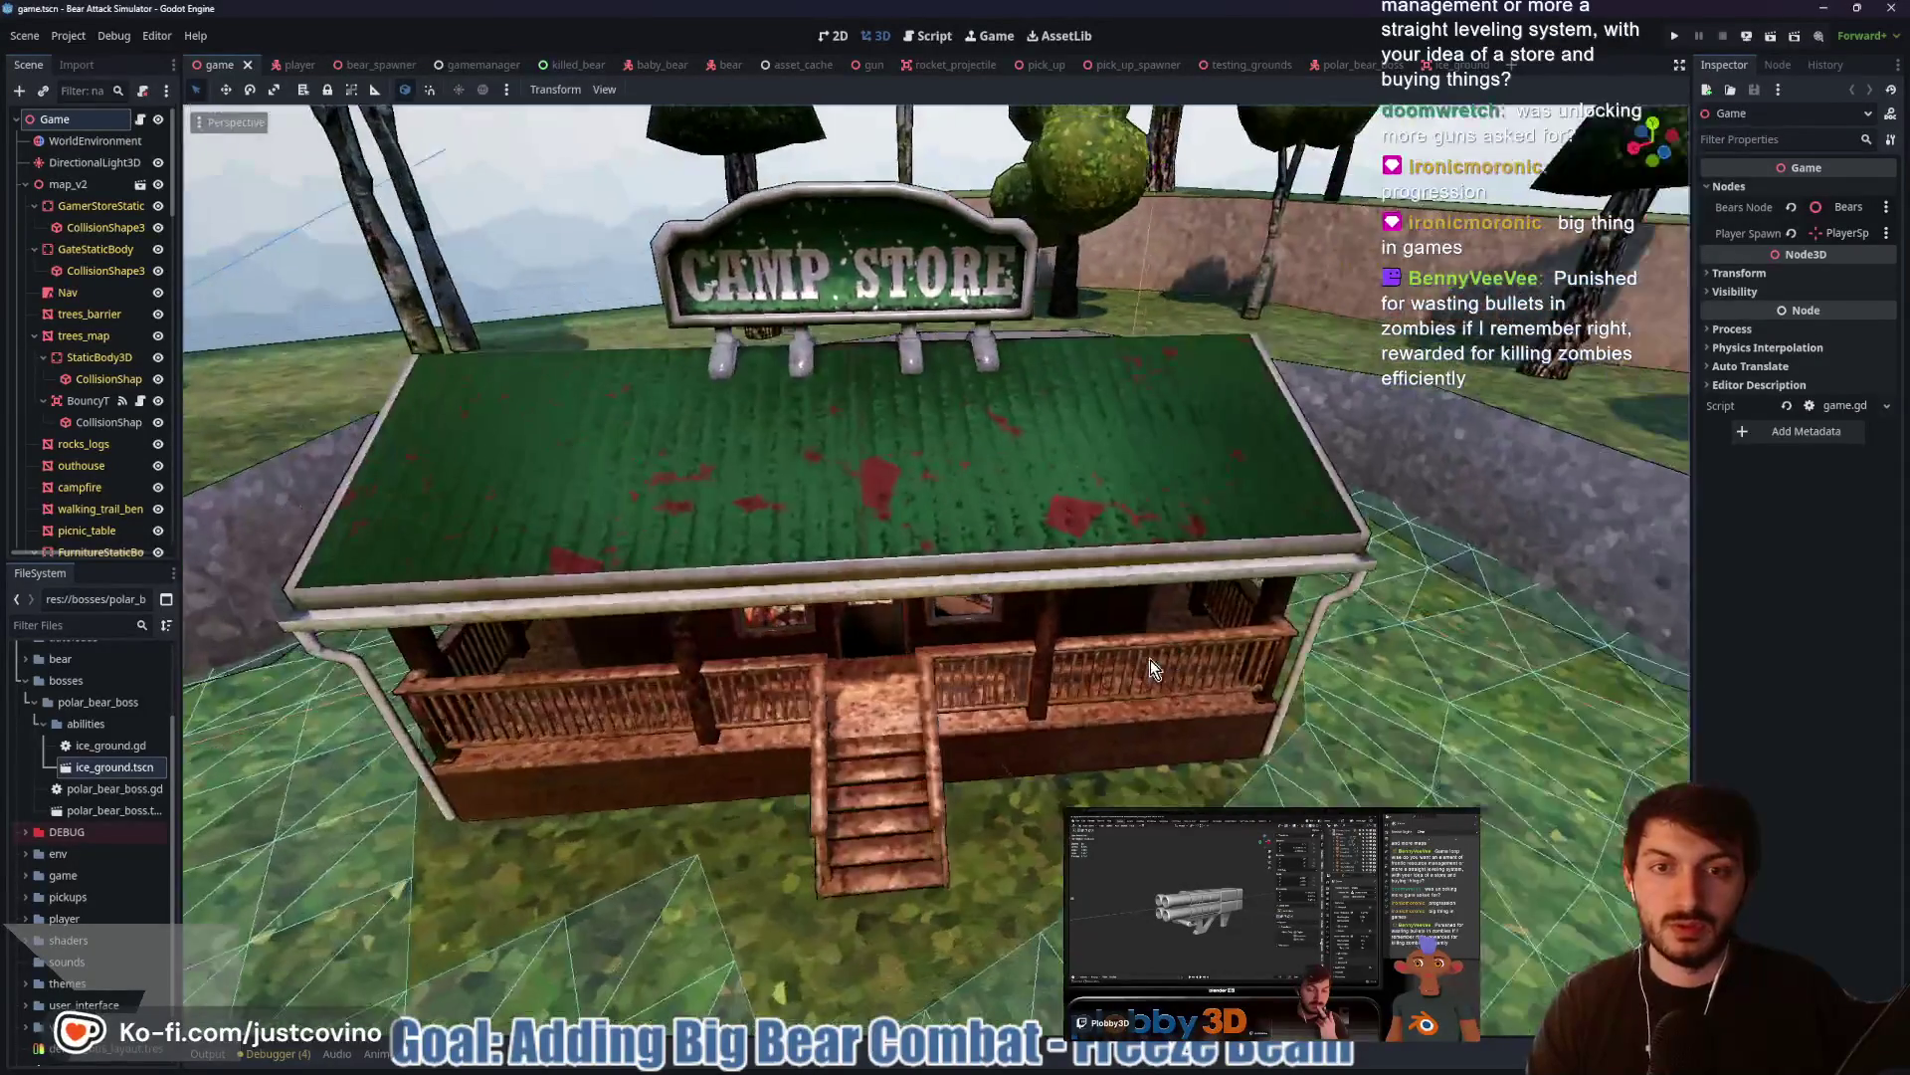
{"action": "scroll", "coordinate": [916, 630], "scroll_direction": "down", "scroll_amount": 2}
{"action": "mouse_move", "coordinate": [915, 630]}
{"action": "left_mouse_down"}
{"action": "mouse_move", "coordinate": [963, 653]}
{"action": "mouse_move", "coordinate": [756, 699]}
{"action": "mouse_move", "coordinate": [641, 649]}
{"action": "mouse_move", "coordinate": [1072, 708]}
{"action": "mouse_move", "coordinate": [1166, 652]}
{"action": "mouse_move", "coordinate": [583, 663]}
{"action": "mouse_move", "coordinate": [887, 770]}
{"action": "mouse_move", "coordinate": [1144, 713]}
{"action": "left_mouse_up"}
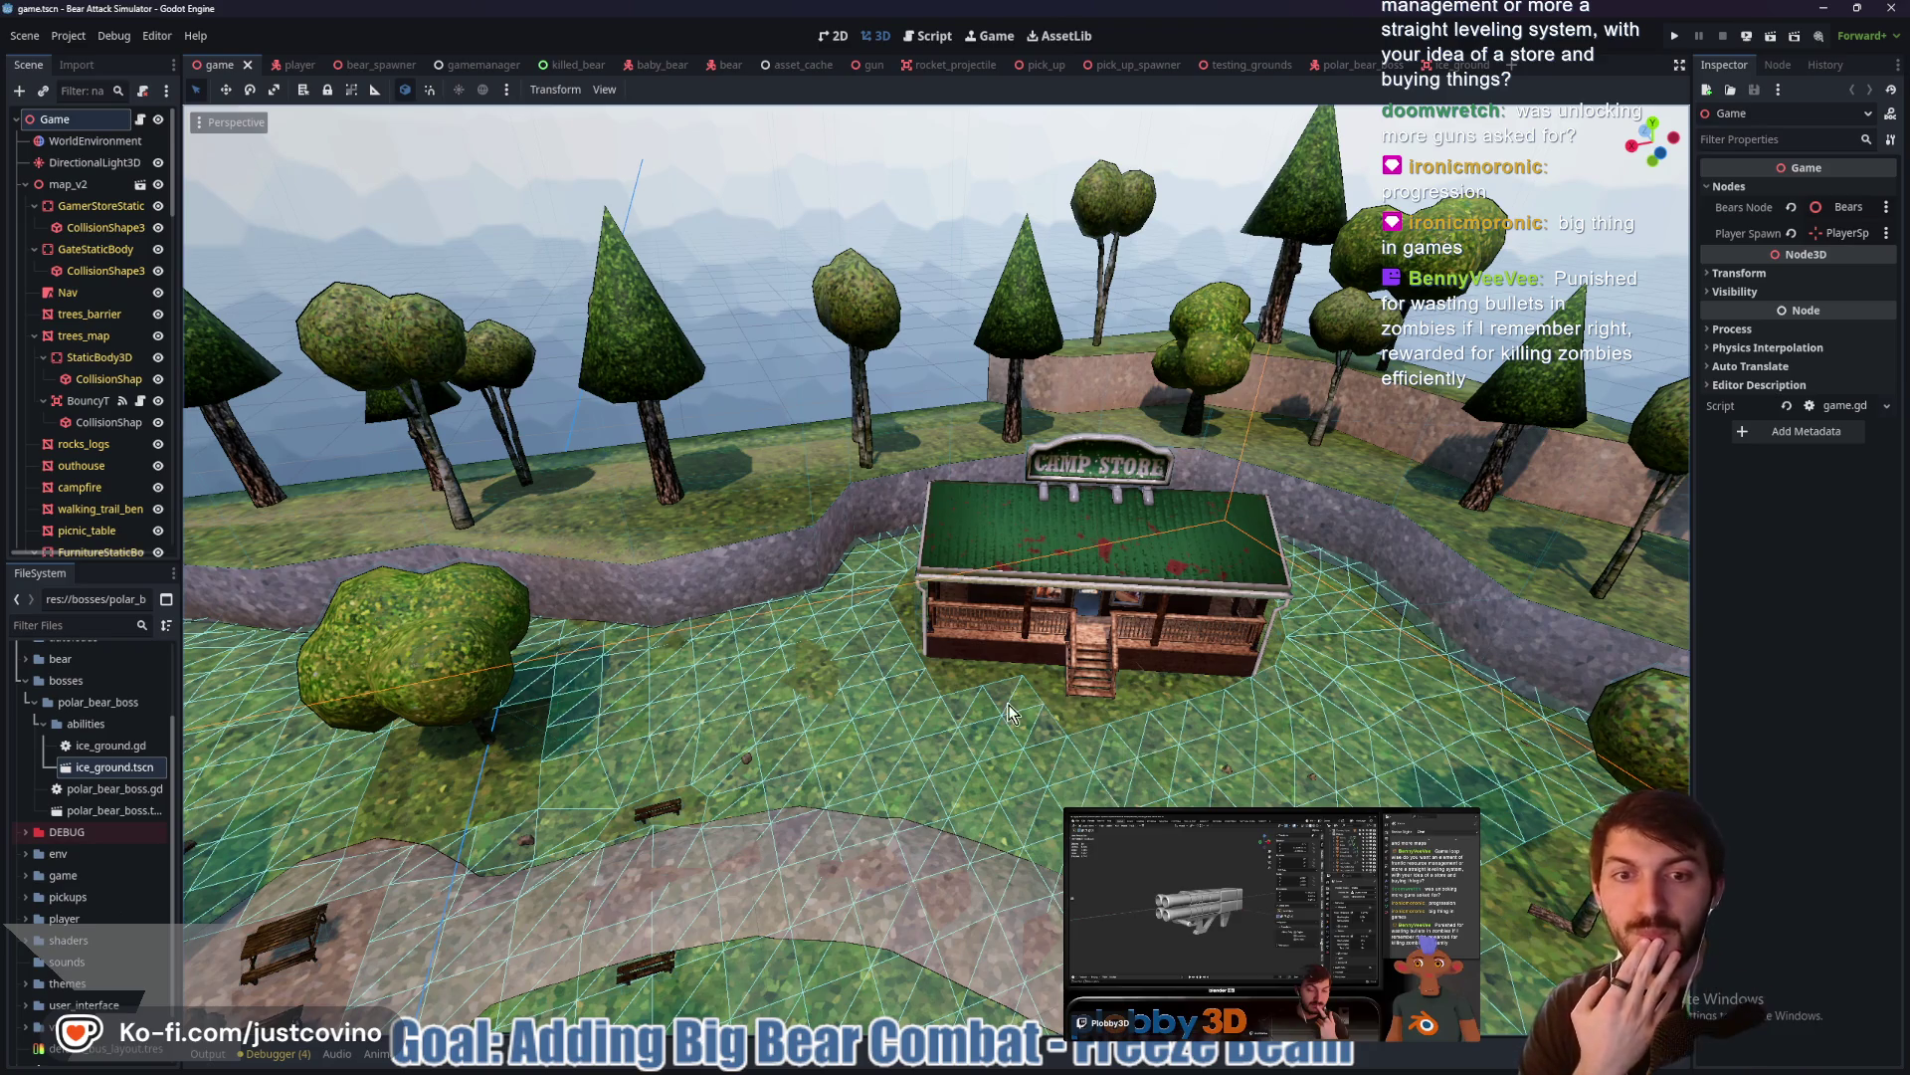
{"action": "mouse_move", "coordinate": [1016, 719]}
{"action": "left_mouse_down"}
{"action": "mouse_move", "coordinate": [1143, 750]}
{"action": "mouse_move", "coordinate": [1144, 667]}
{"action": "left_mouse_up"}
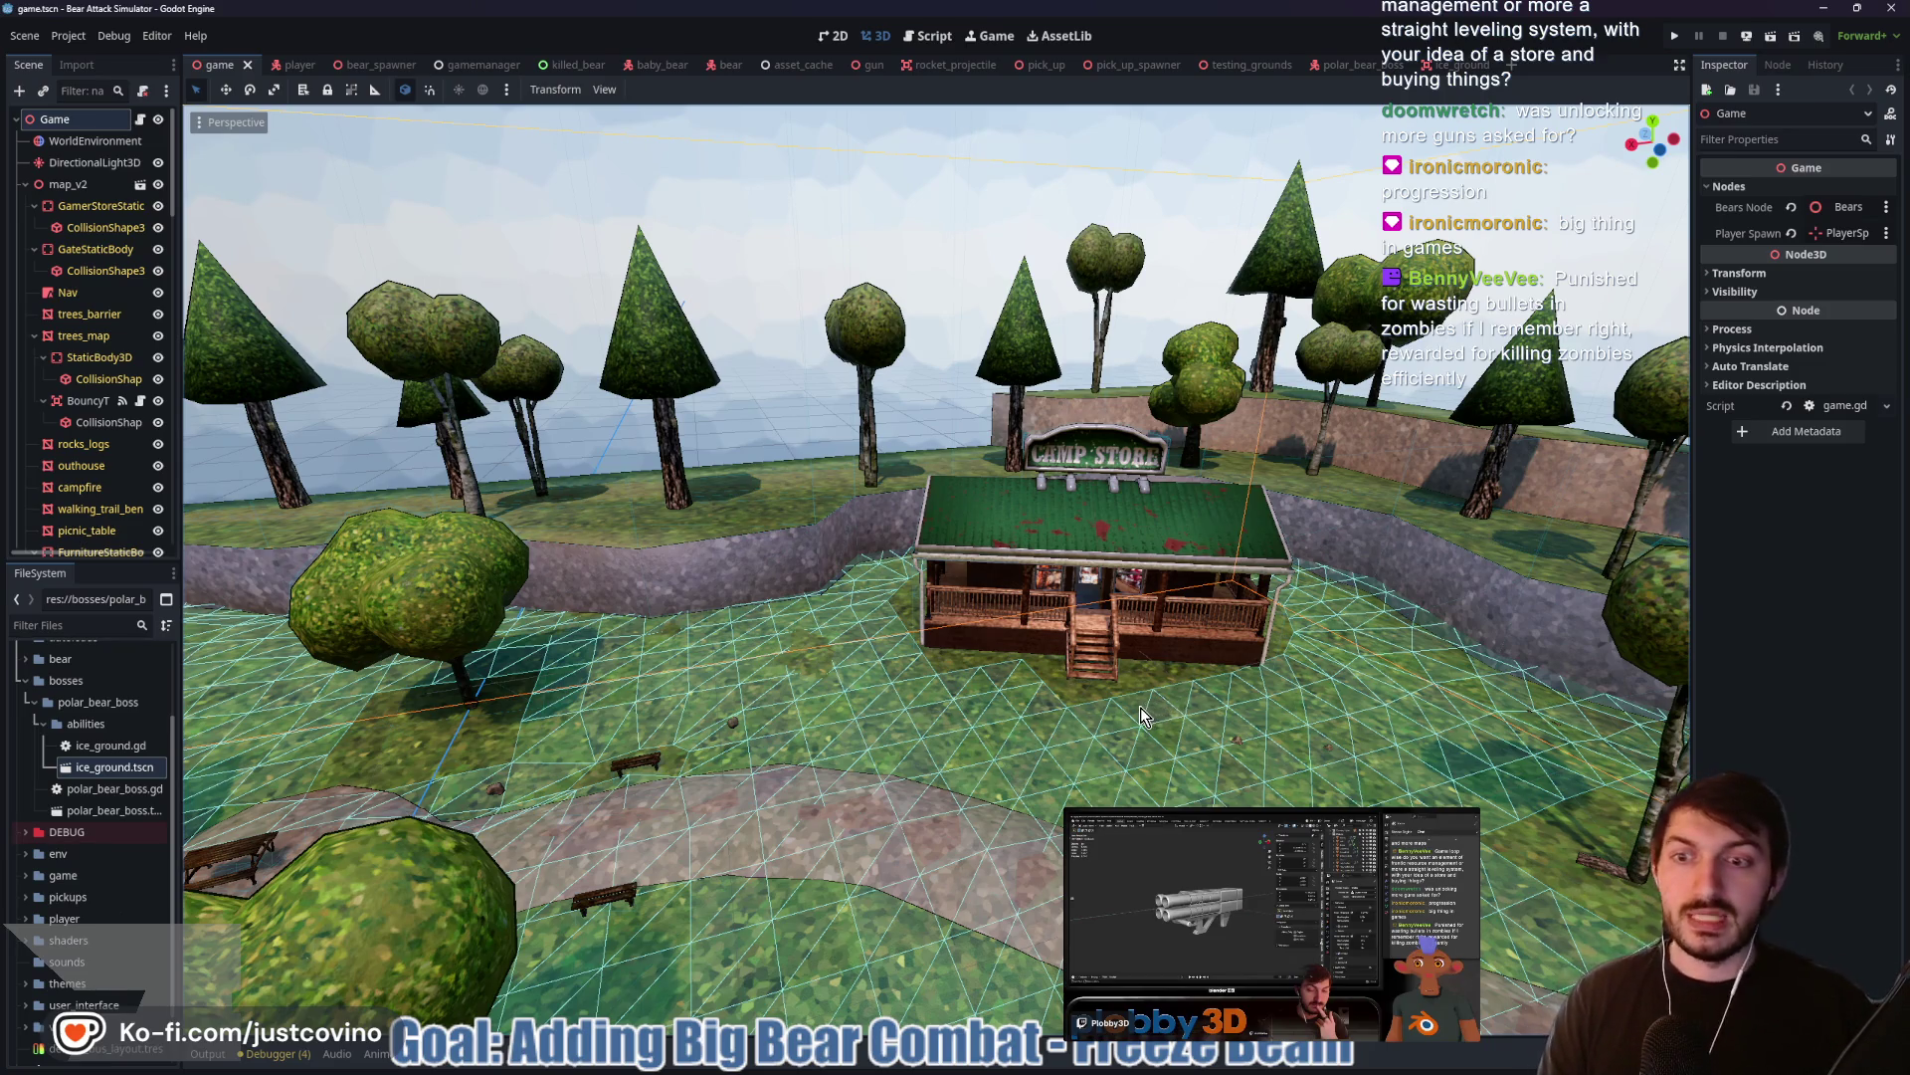
{"action": "left_click_drag", "start_coordinate": [1025, 699], "coordinate": [694, 686]}
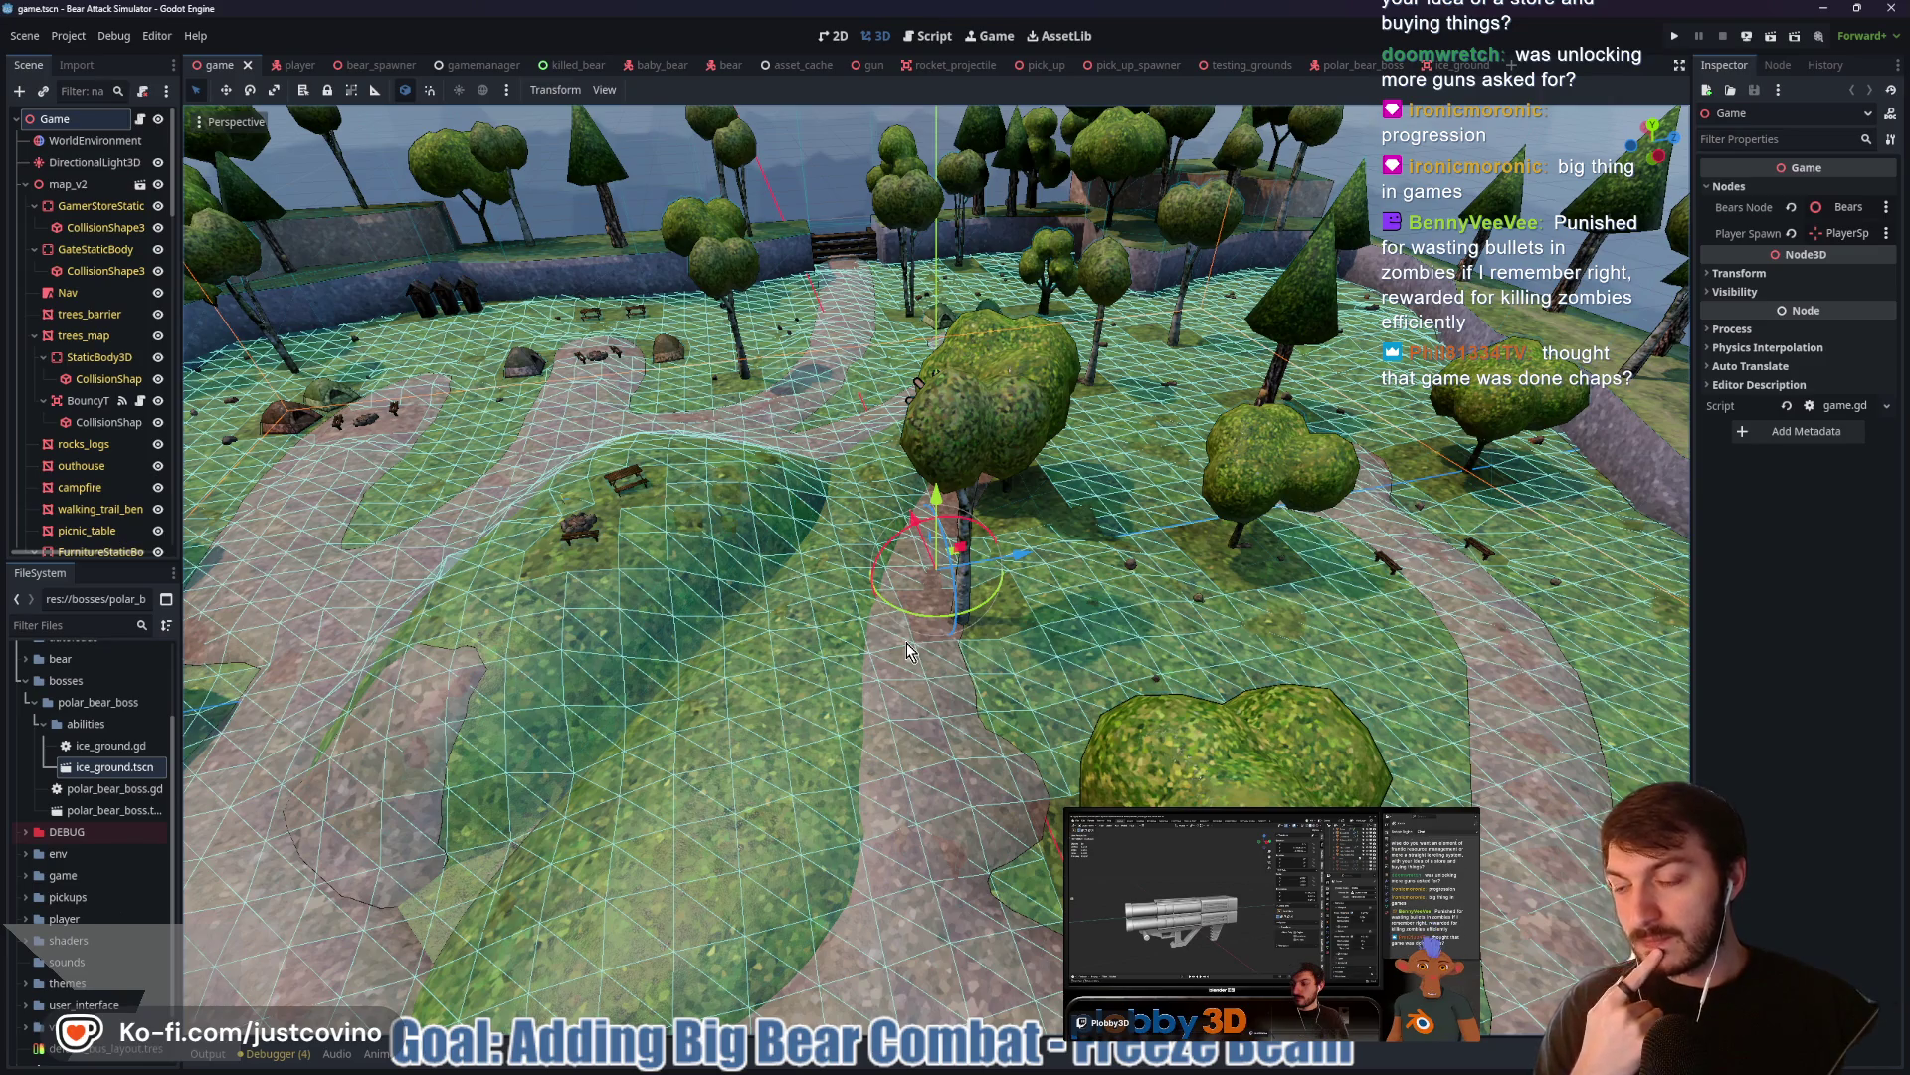
{"action": "mouse_move", "coordinate": [943, 708]}
{"action": "left_mouse_down"}
{"action": "mouse_move", "coordinate": [922, 709]}
{"action": "mouse_move", "coordinate": [1011, 678]}
{"action": "mouse_move", "coordinate": [913, 692]}
{"action": "left_mouse_up"}
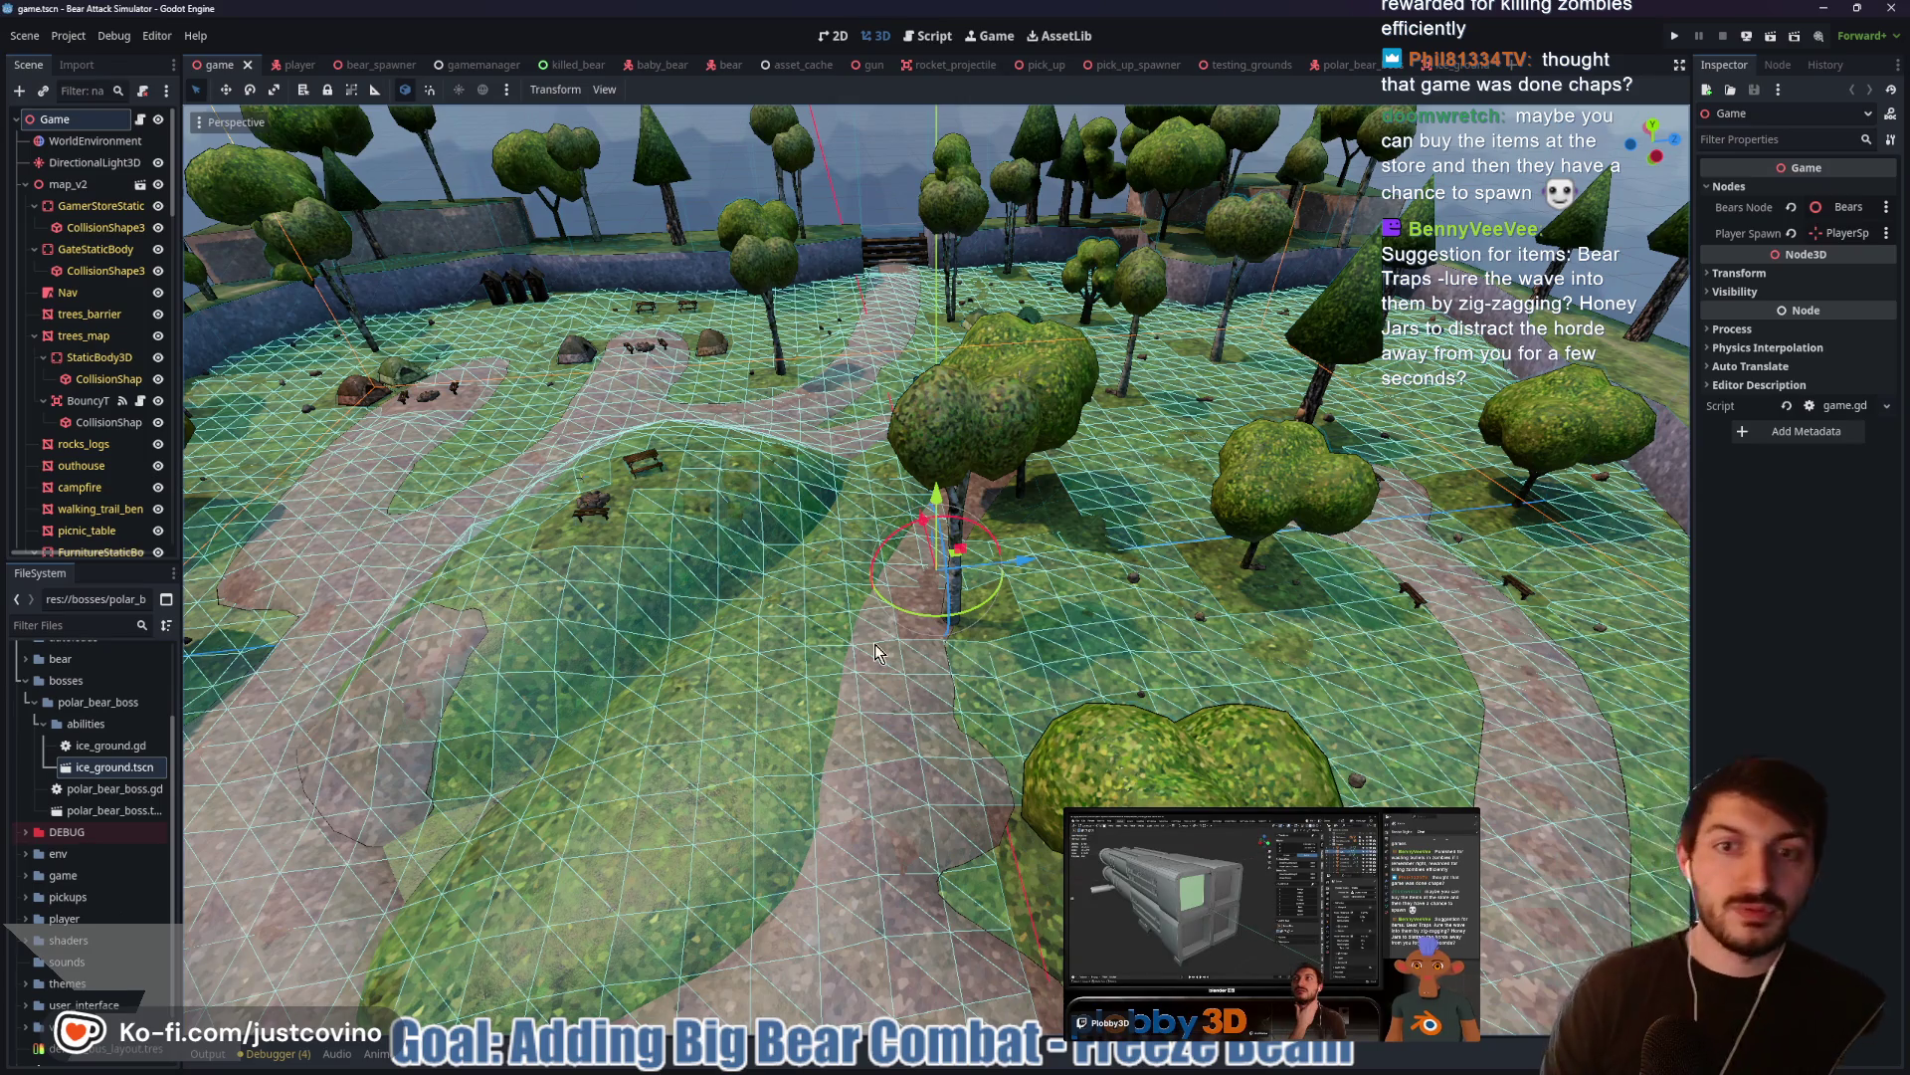
{"action": "scroll", "coordinate": [862, 554], "scroll_direction": "down", "scroll_amount": 2}
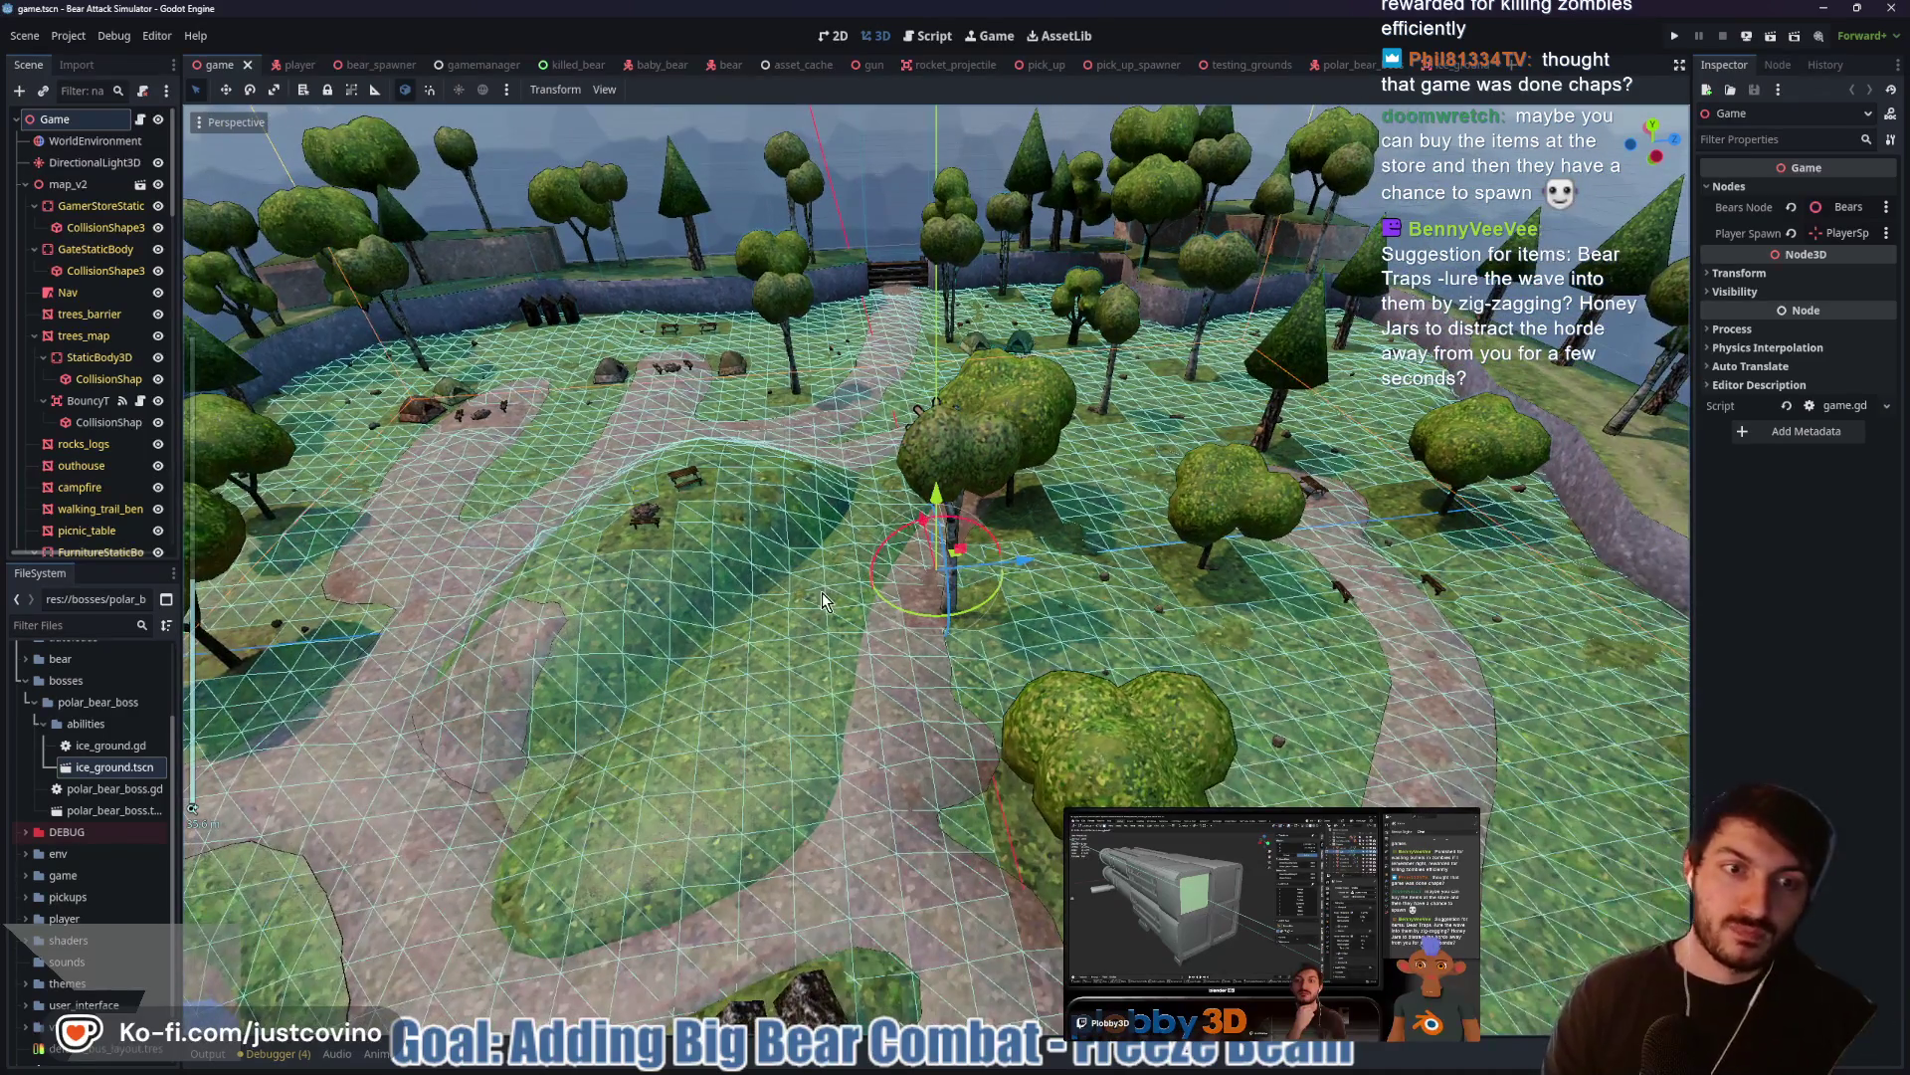
{"action": "scroll", "coordinate": [822, 640], "scroll_direction": "down", "scroll_amount": 3}
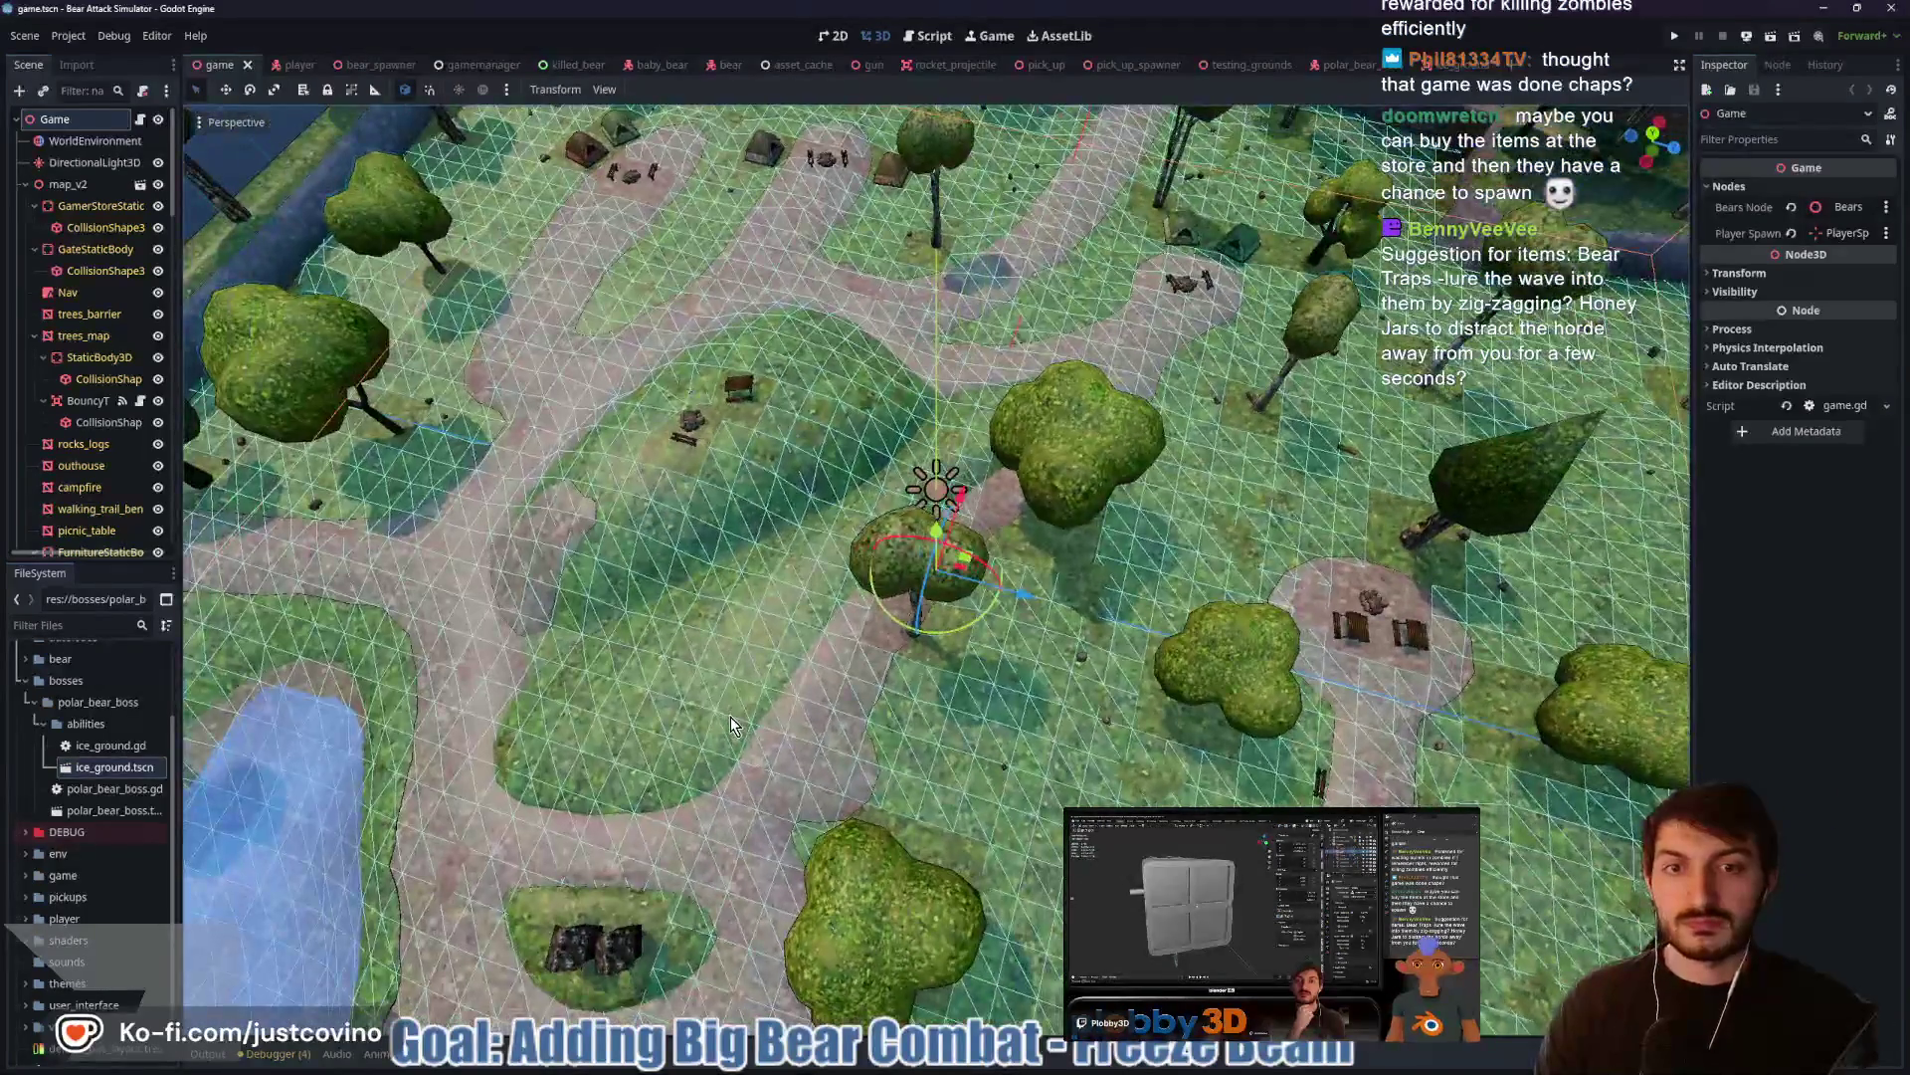
{"action": "scroll", "coordinate": [786, 634], "scroll_direction": "up", "scroll_amount": 2}
{"action": "mouse_move", "coordinate": [786, 634]}
{"action": "left_mouse_down"}
{"action": "mouse_move", "coordinate": [1234, 605]}
{"action": "mouse_move", "coordinate": [1269, 621]}
{"action": "left_mouse_up"}
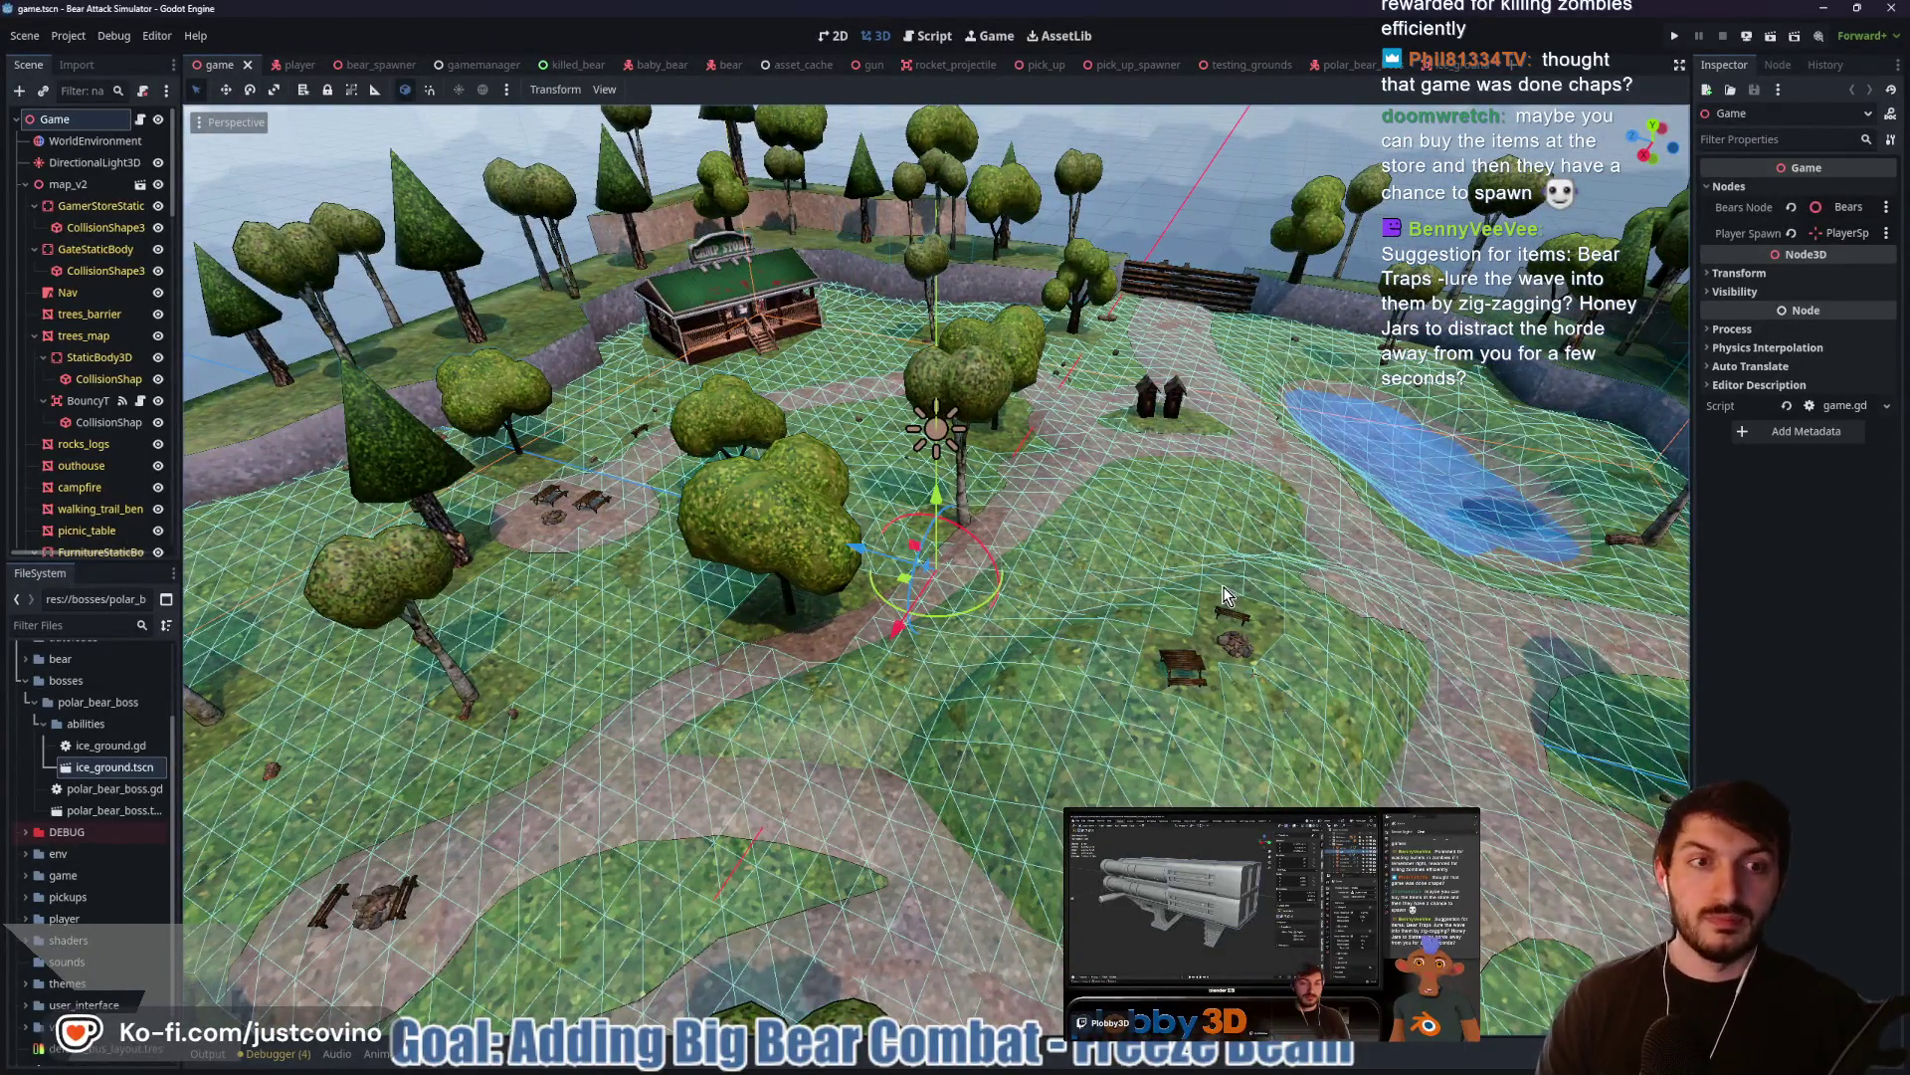
{"action": "mouse_move", "coordinate": [1232, 600]}
{"action": "left_mouse_down"}
{"action": "mouse_move", "coordinate": [993, 606]}
{"action": "mouse_move", "coordinate": [1058, 627]}
{"action": "mouse_move", "coordinate": [756, 653]}
{"action": "mouse_move", "coordinate": [945, 587]}
{"action": "left_mouse_up"}
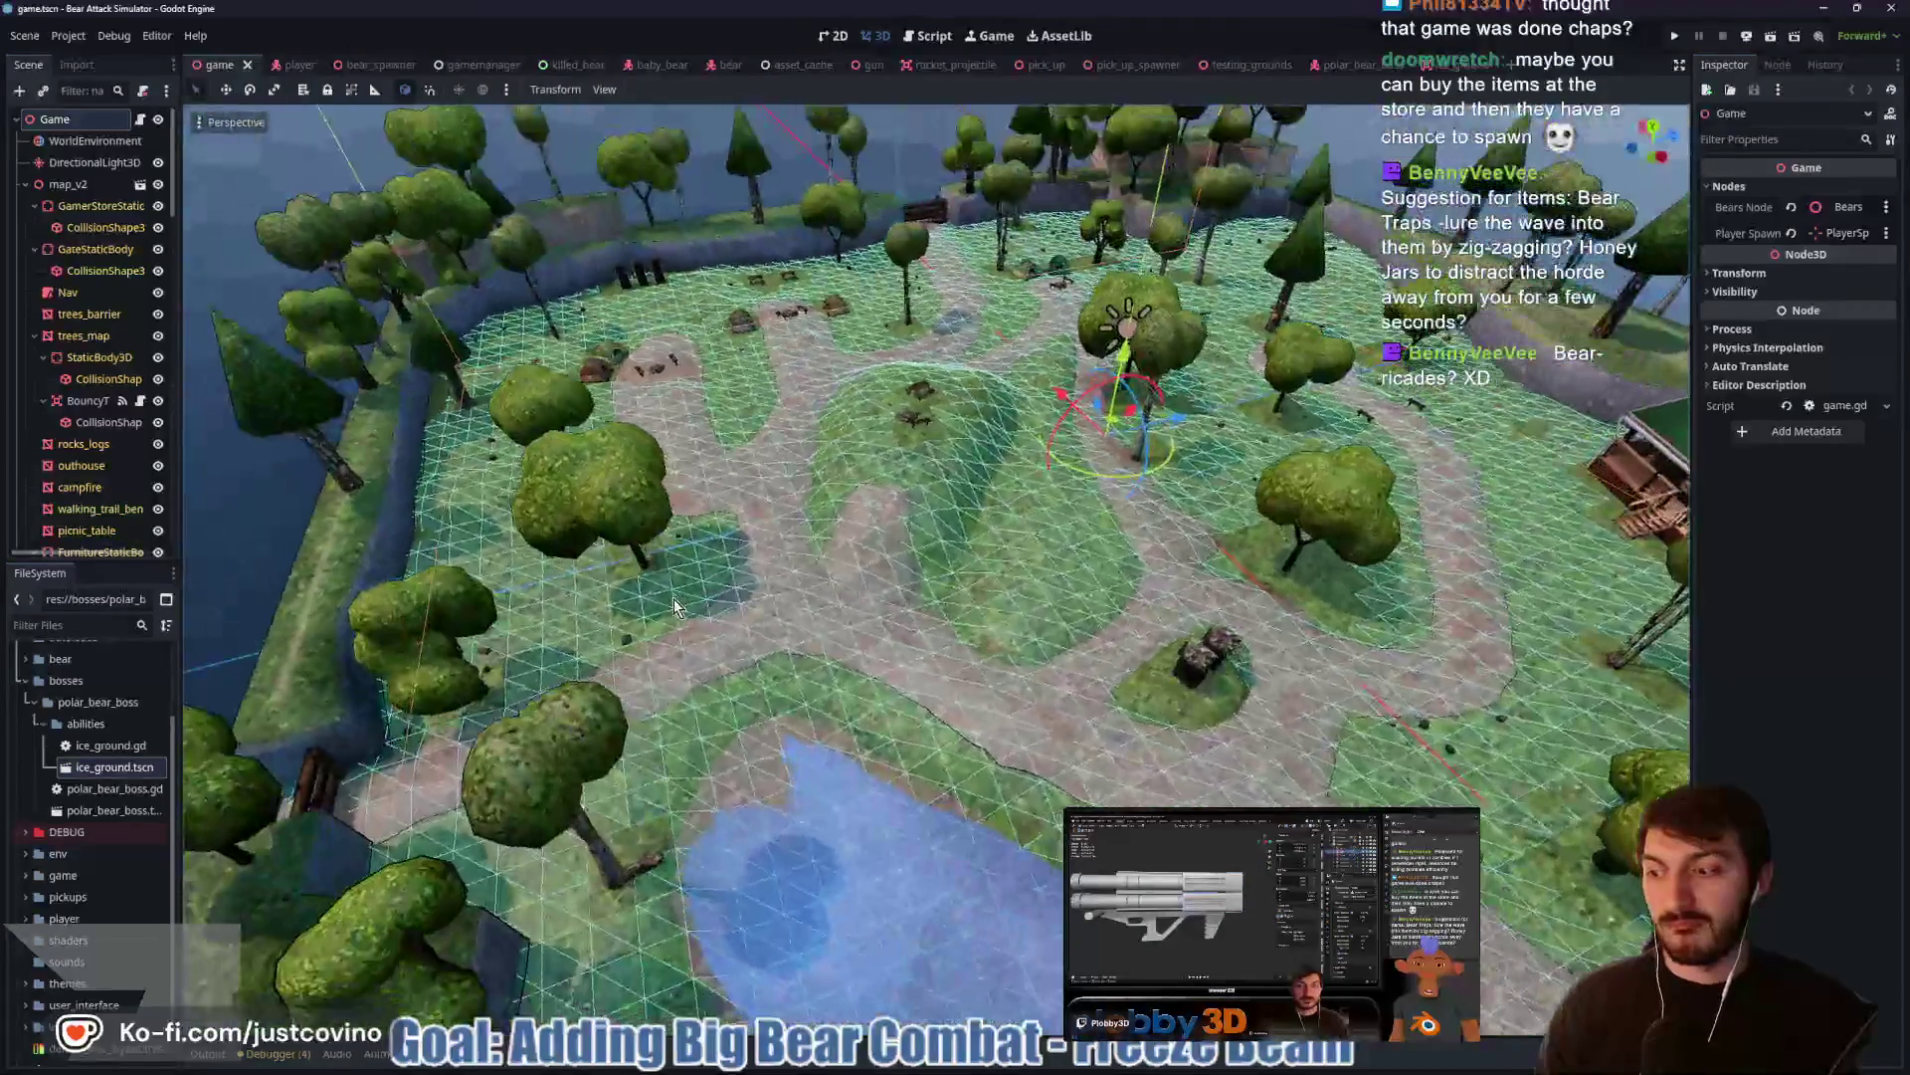
{"action": "mouse_move", "coordinate": [1120, 512]}
{"action": "left_mouse_down"}
{"action": "mouse_move", "coordinate": [1047, 529]}
{"action": "mouse_move", "coordinate": [1035, 575]}
{"action": "left_mouse_up"}
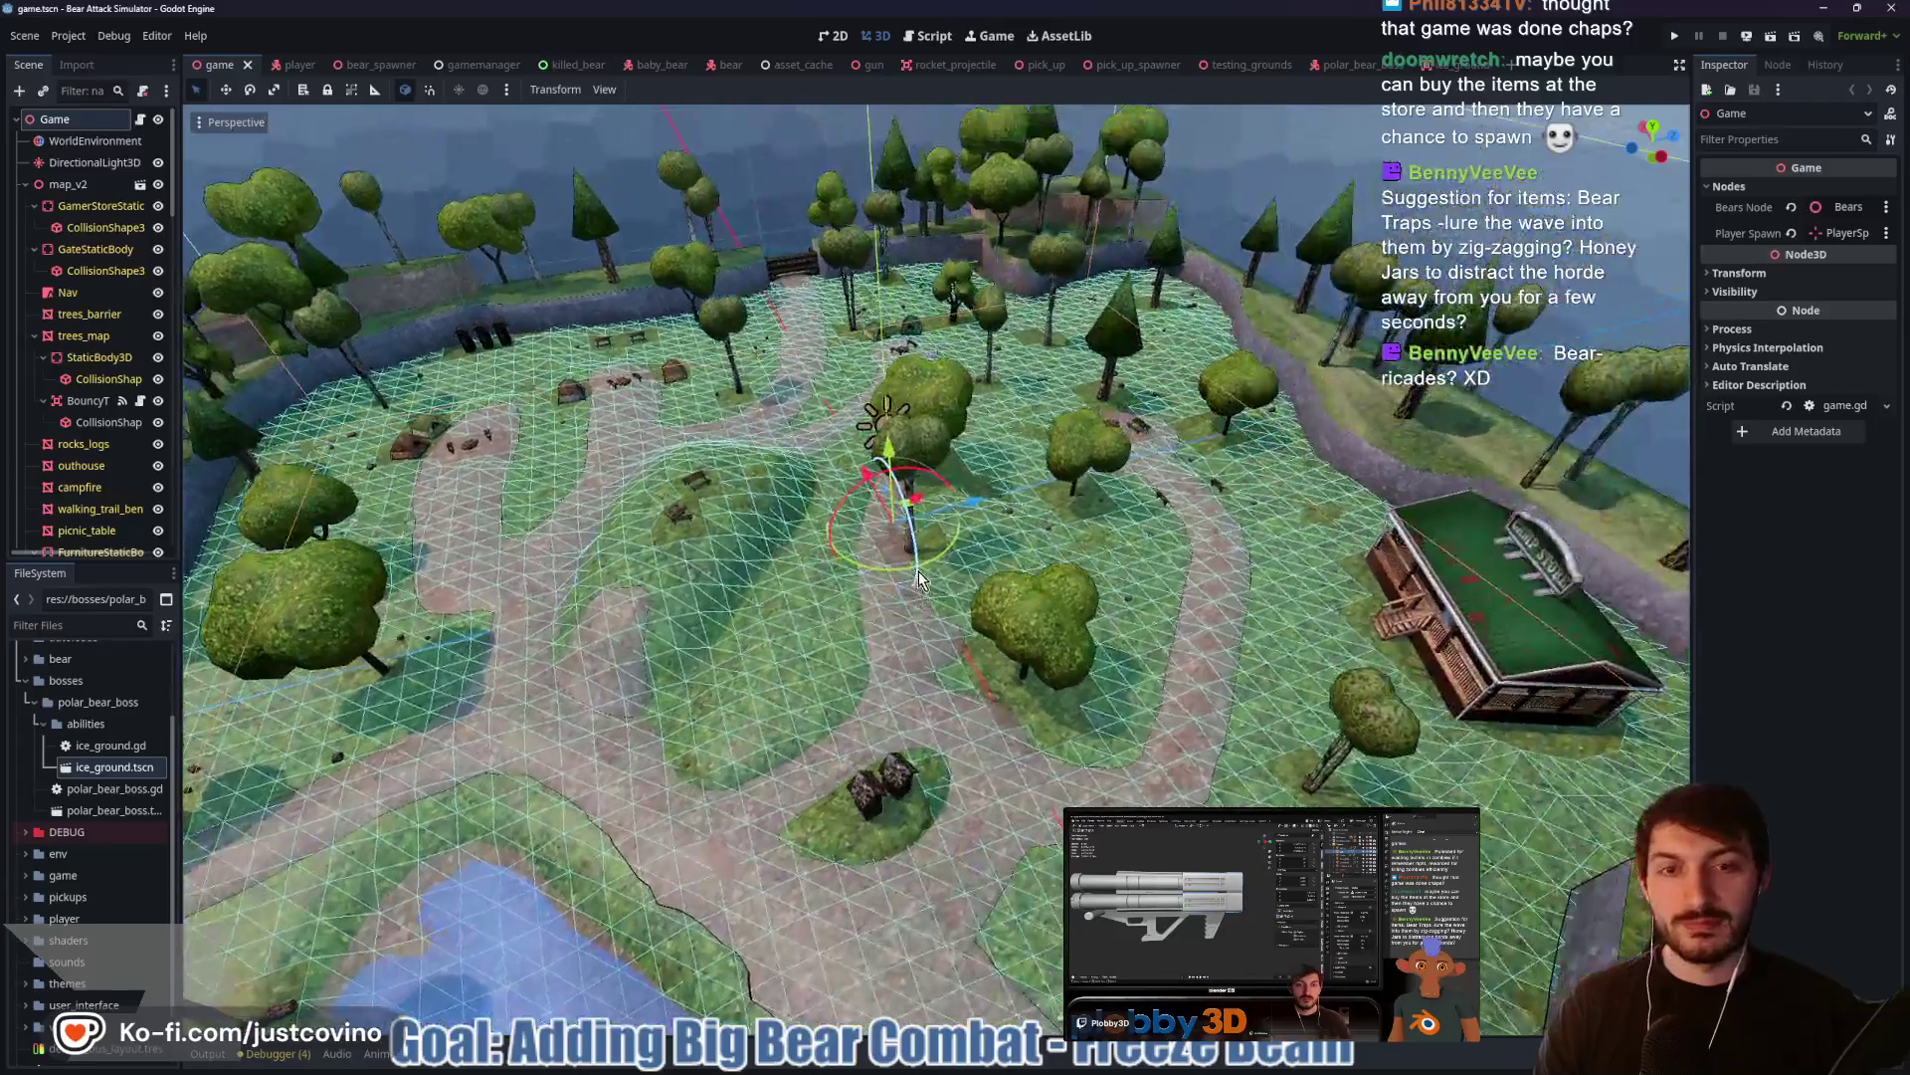
{"action": "scroll", "coordinate": [1024, 577], "scroll_direction": "up", "scroll_amount": 2}
{"action": "scroll", "coordinate": [1030, 583], "scroll_direction": "down", "scroll_amount": 5}
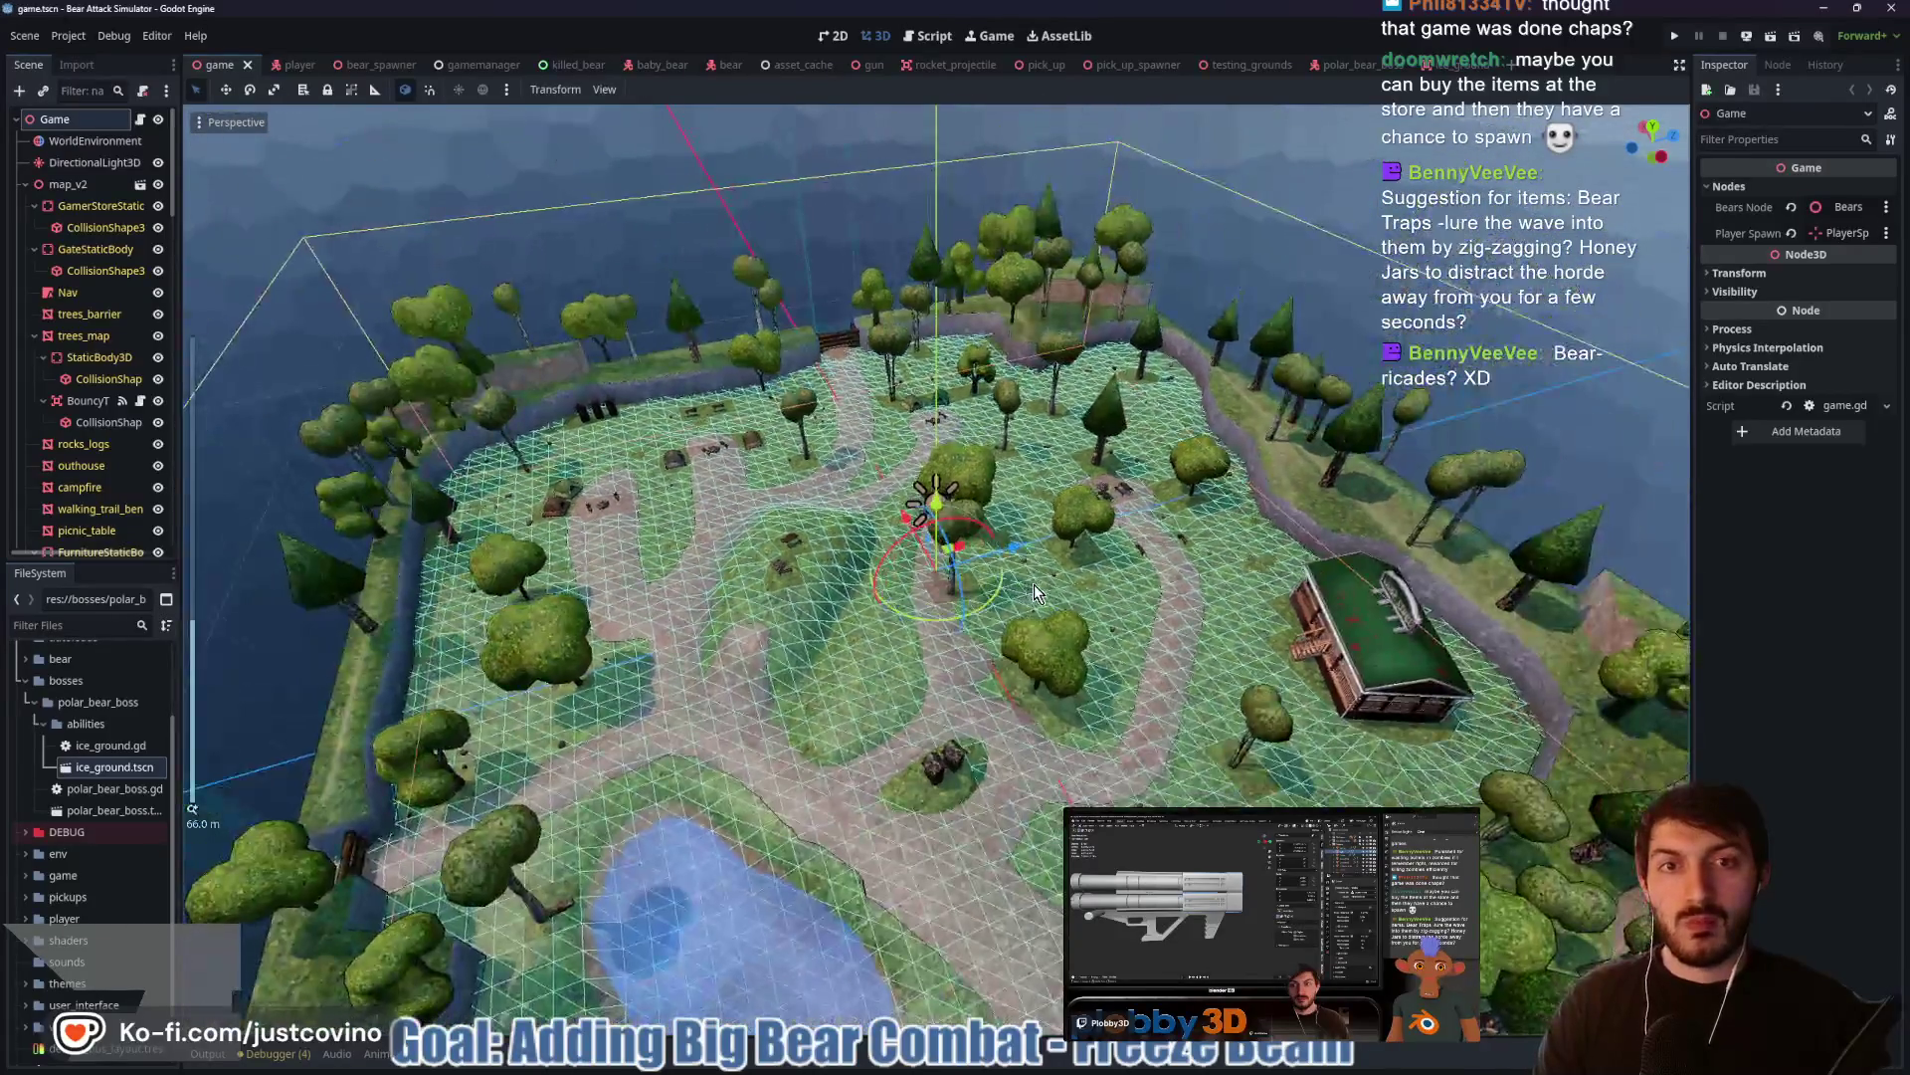
{"action": "scroll", "coordinate": [1046, 588], "scroll_direction": "up", "scroll_amount": 5}
{"action": "scroll", "coordinate": [1047, 589], "scroll_direction": "down", "scroll_amount": 4}
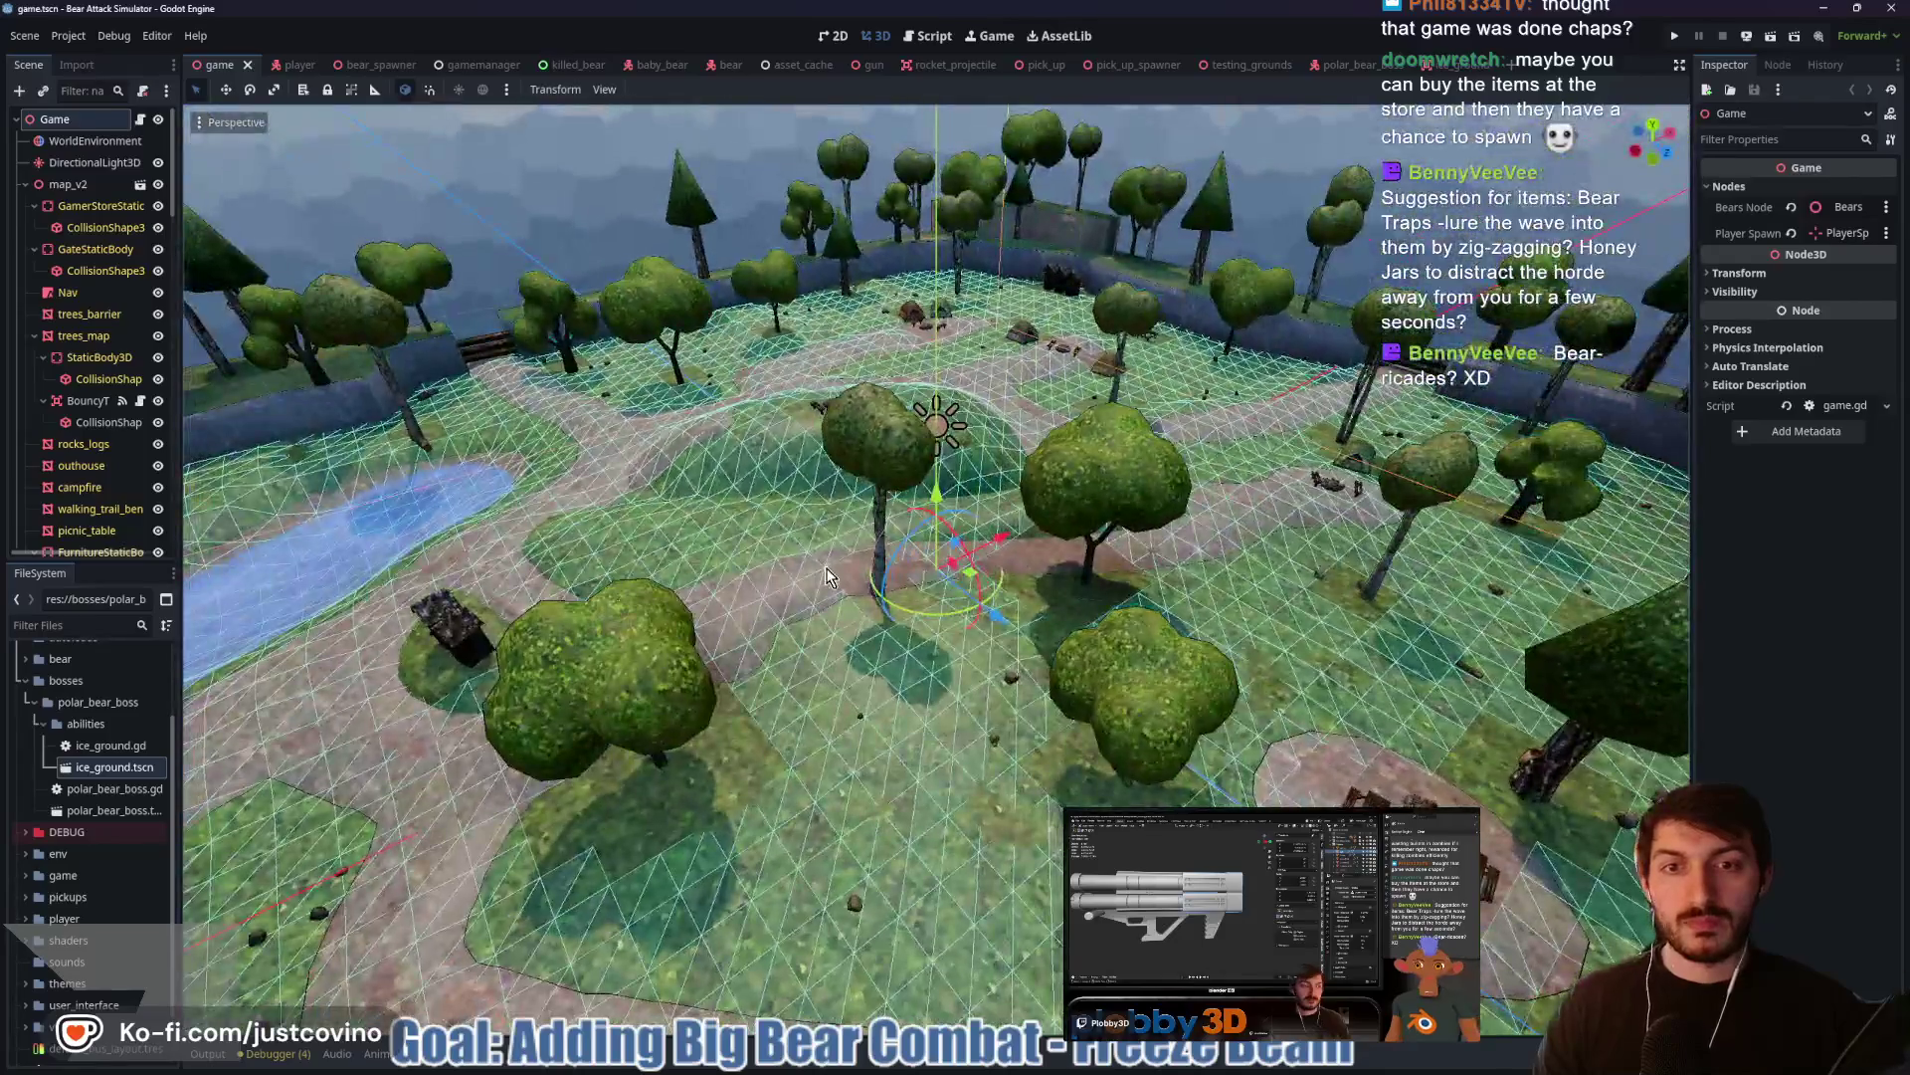
{"action": "scroll", "coordinate": [939, 577], "scroll_direction": "up", "scroll_amount": 4}
{"action": "left_click_drag", "start_coordinate": [1087, 575], "coordinate": [1155, 574]}
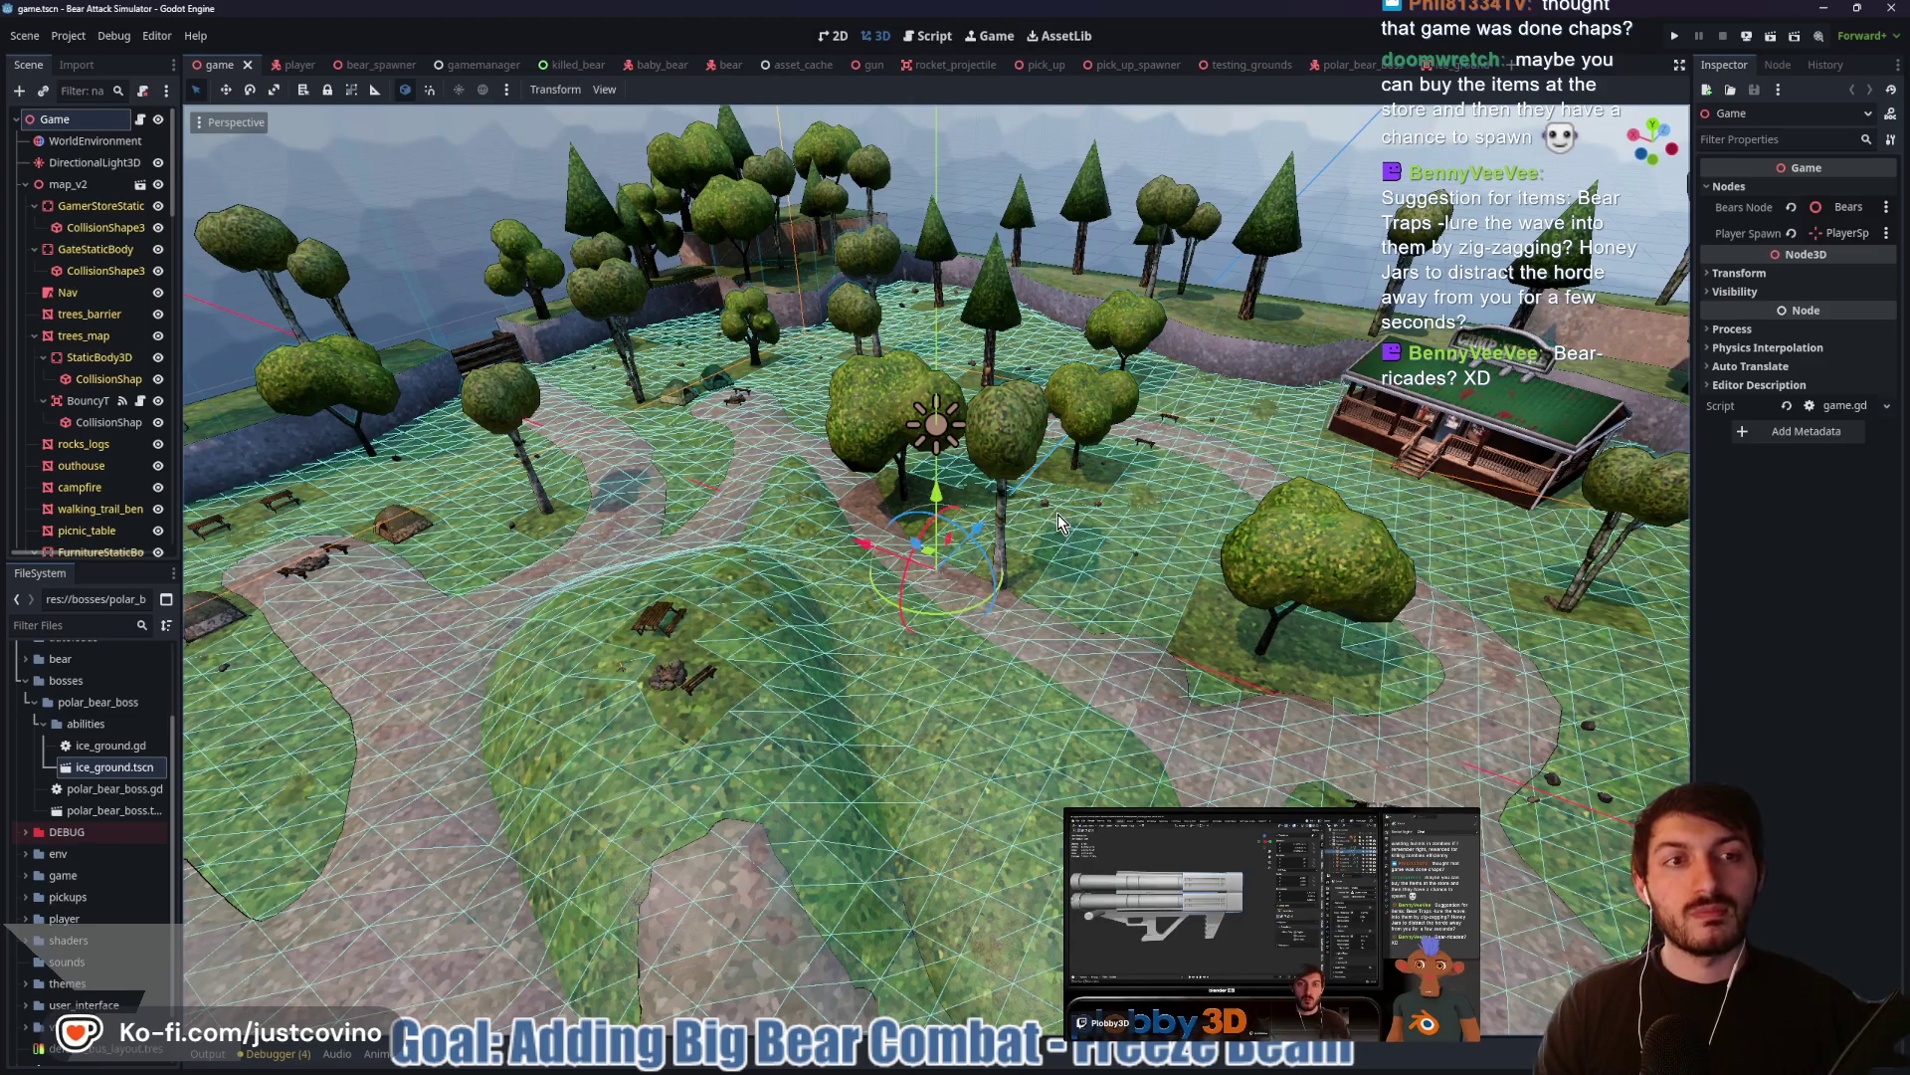
{"action": "scroll", "coordinate": [1057, 541], "scroll_direction": "down", "scroll_amount": 6}
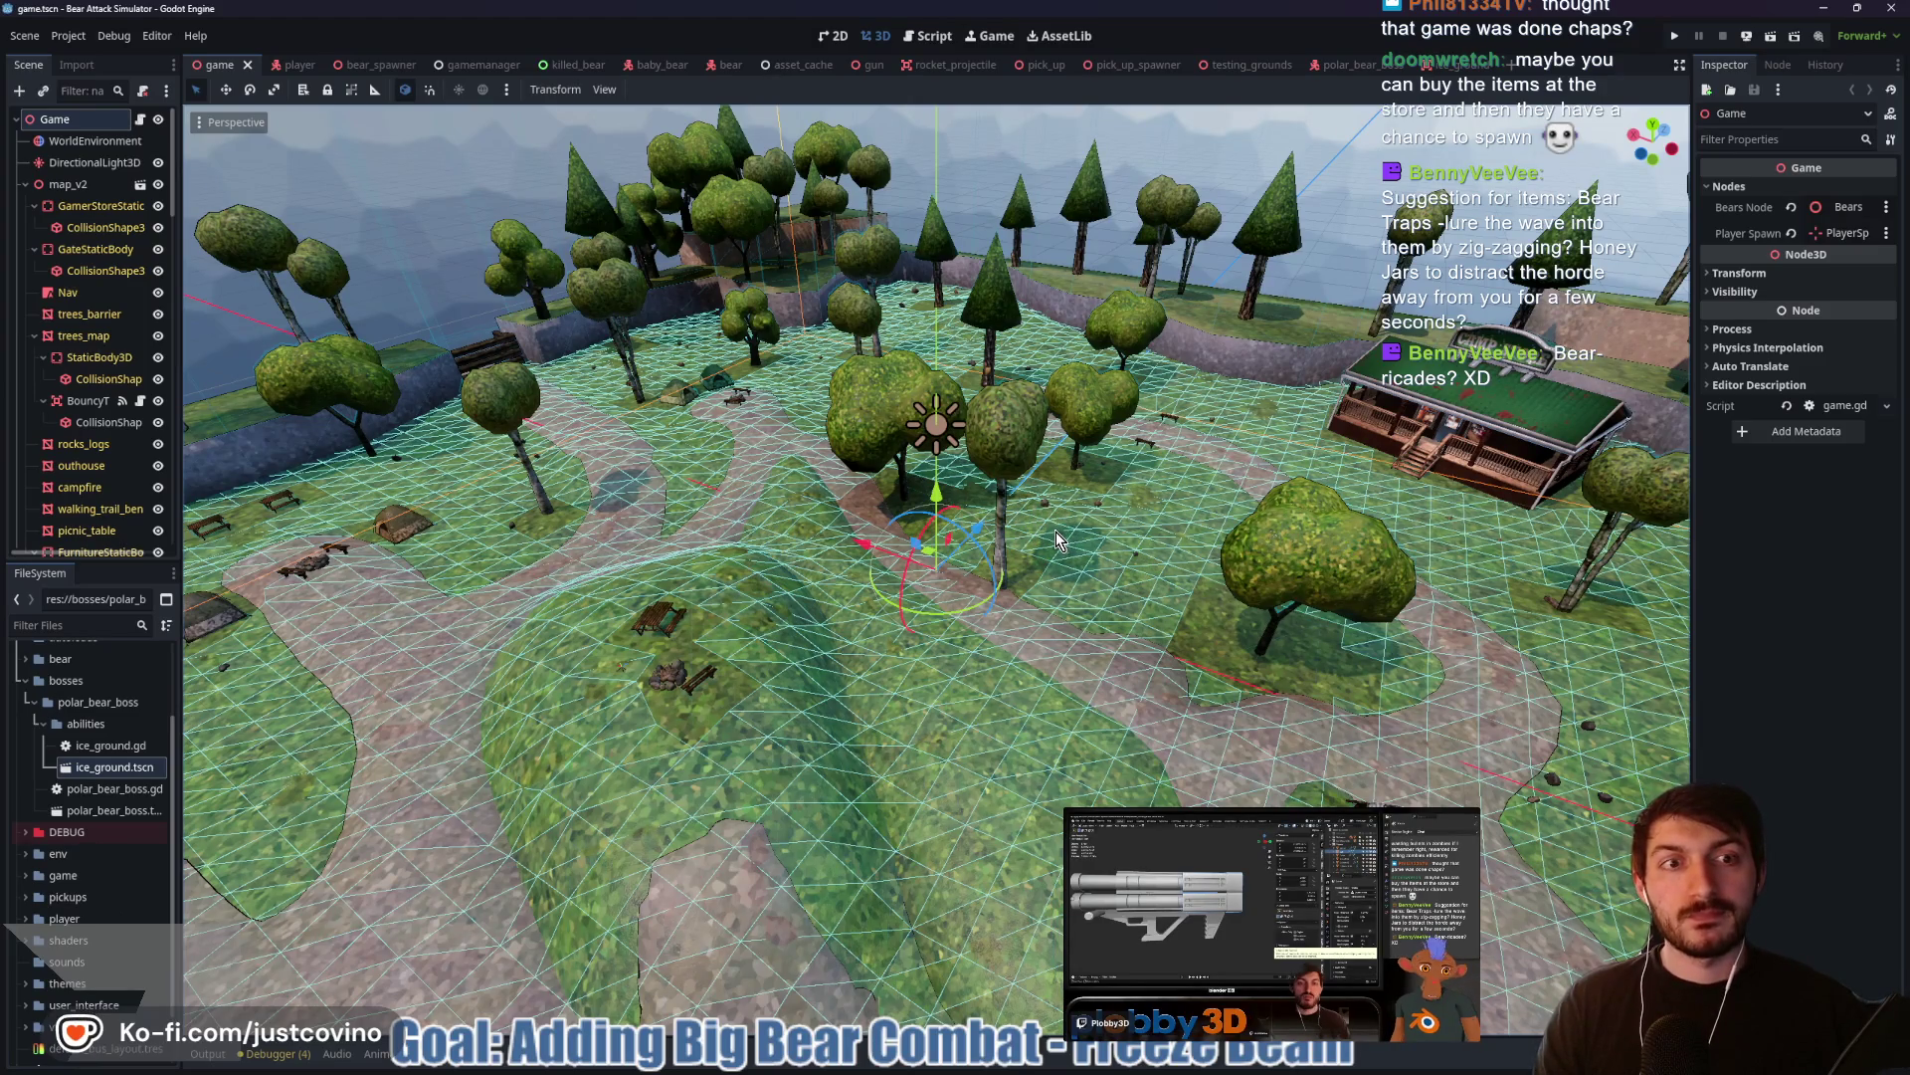
{"action": "scroll", "coordinate": [1056, 542], "scroll_direction": "up", "scroll_amount": 6}
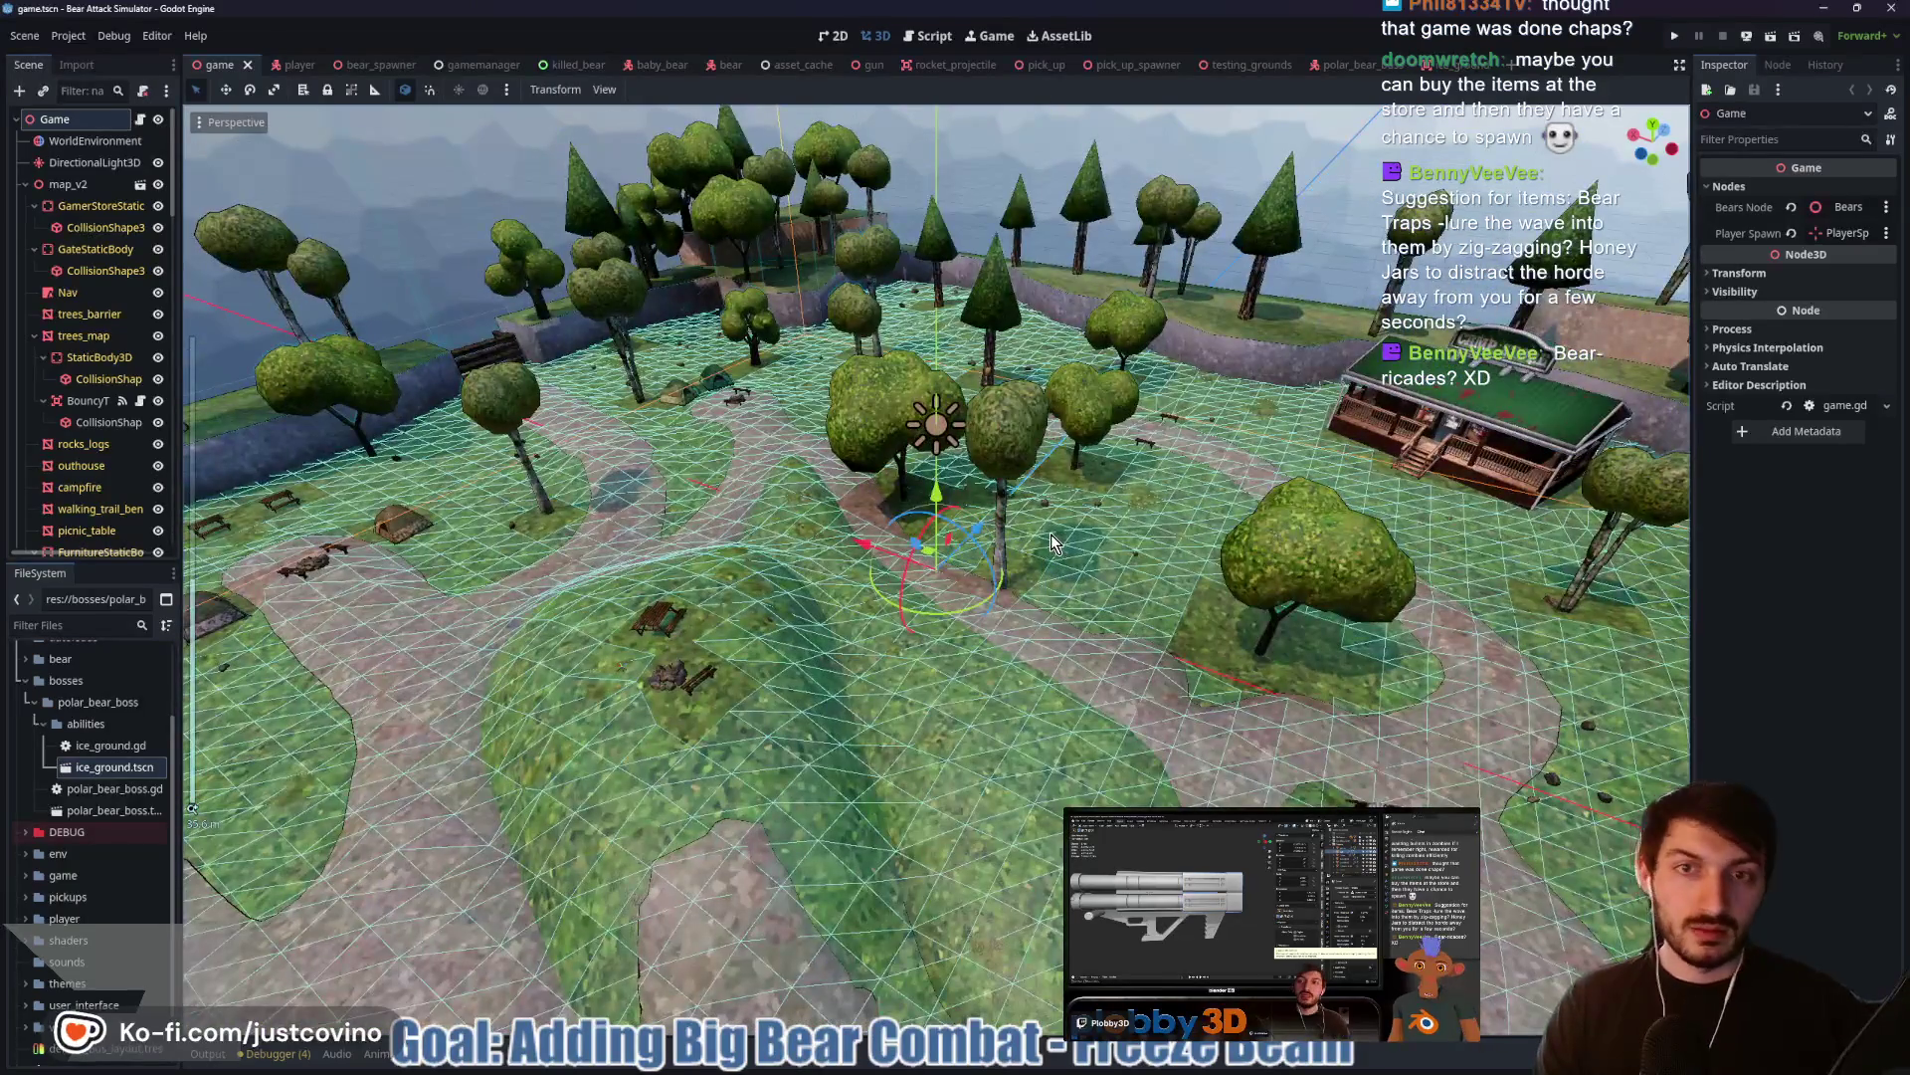
{"action": "mouse_move", "coordinate": [1049, 558]}
{"action": "left_mouse_down"}
{"action": "mouse_move", "coordinate": [1361, 552]}
{"action": "mouse_move", "coordinate": [812, 629]}
{"action": "mouse_move", "coordinate": [782, 594]}
{"action": "mouse_move", "coordinate": [927, 642]}
{"action": "left_mouse_up"}
{"action": "mouse_move", "coordinate": [1091, 654]}
{"action": "left_mouse_down"}
{"action": "mouse_move", "coordinate": [1325, 582]}
{"action": "mouse_move", "coordinate": [906, 588]}
{"action": "mouse_move", "coordinate": [865, 558]}
{"action": "mouse_move", "coordinate": [738, 560]}
{"action": "left_mouse_up"}
{"action": "scroll", "coordinate": [739, 560], "scroll_direction": "down", "scroll_amount": 6}
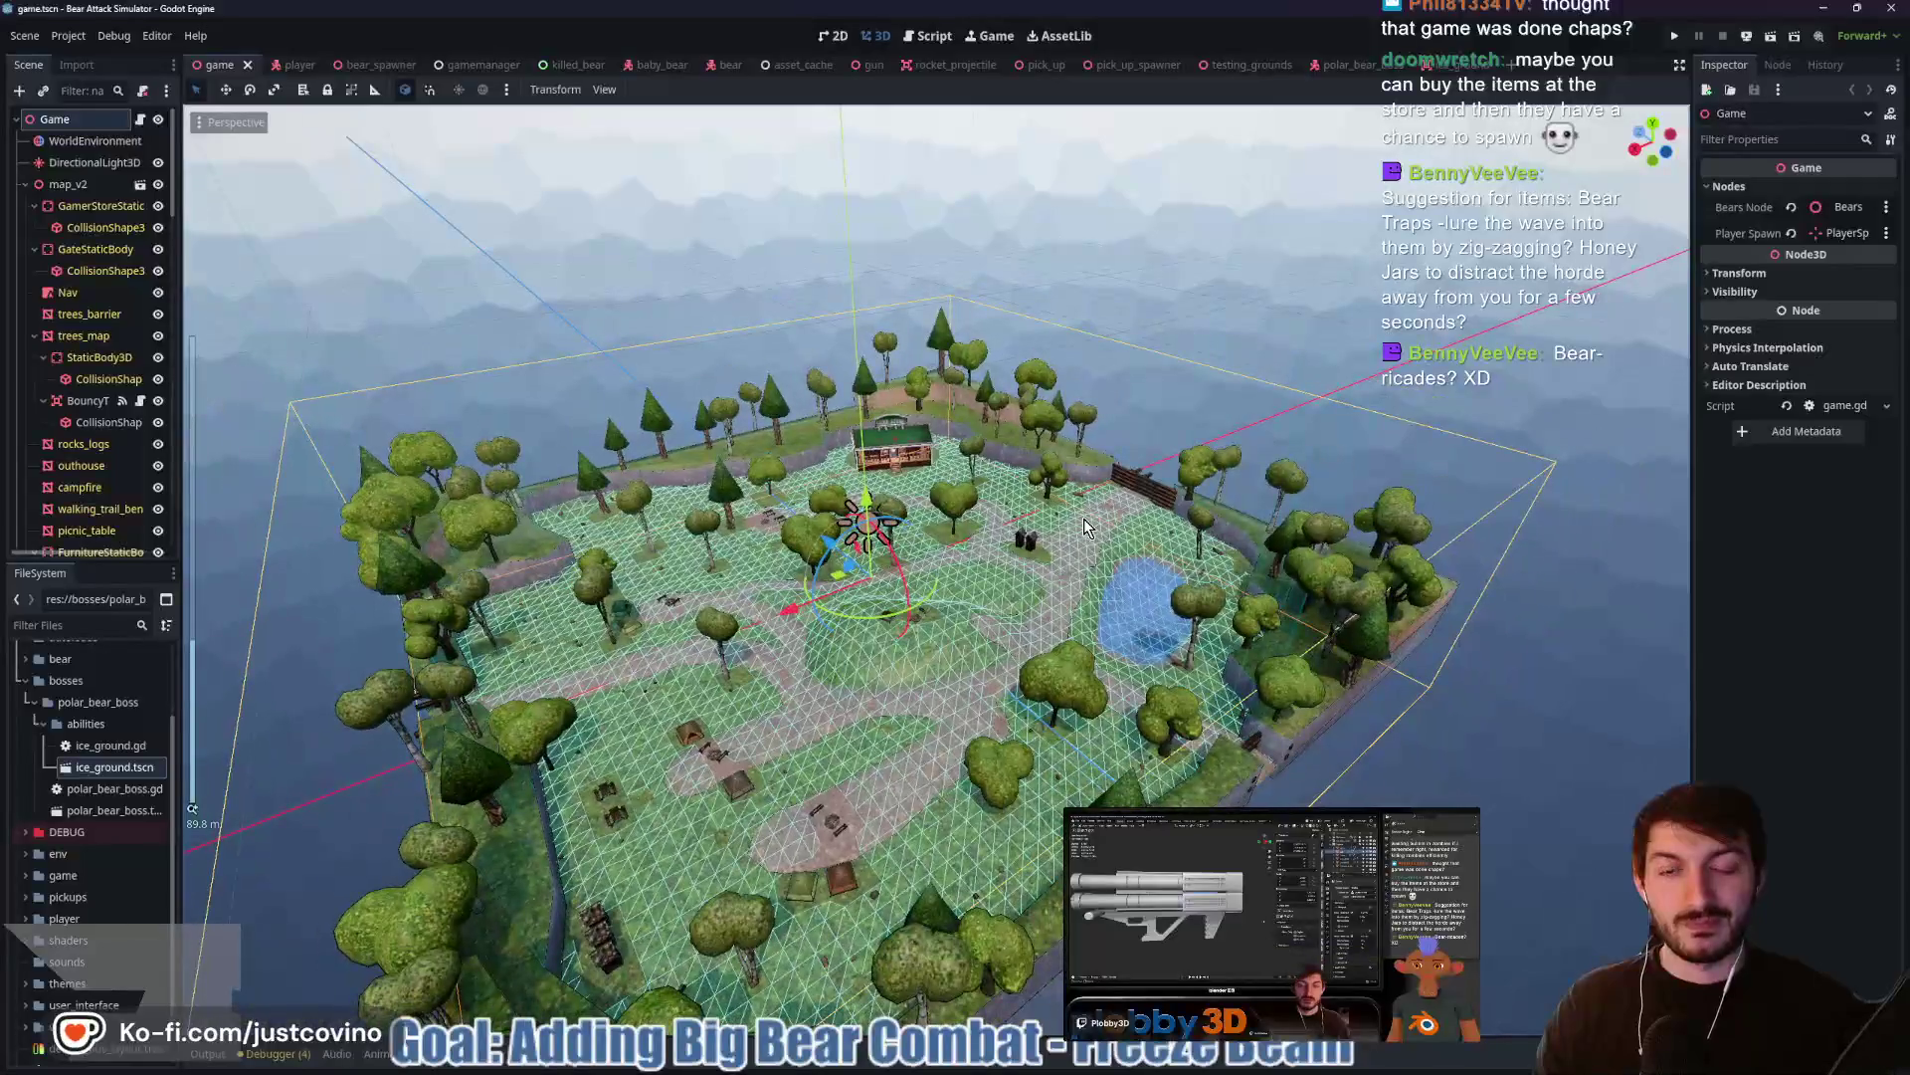
{"action": "scroll", "coordinate": [1063, 560], "scroll_direction": "up", "scroll_amount": 6}
{"action": "scroll", "coordinate": [1061, 560], "scroll_direction": "down", "scroll_amount": 3}
{"action": "left_click_drag", "start_coordinate": [1060, 560], "coordinate": [790, 559]}
{"action": "scroll", "coordinate": [790, 559], "scroll_direction": "up", "scroll_amount": 5}
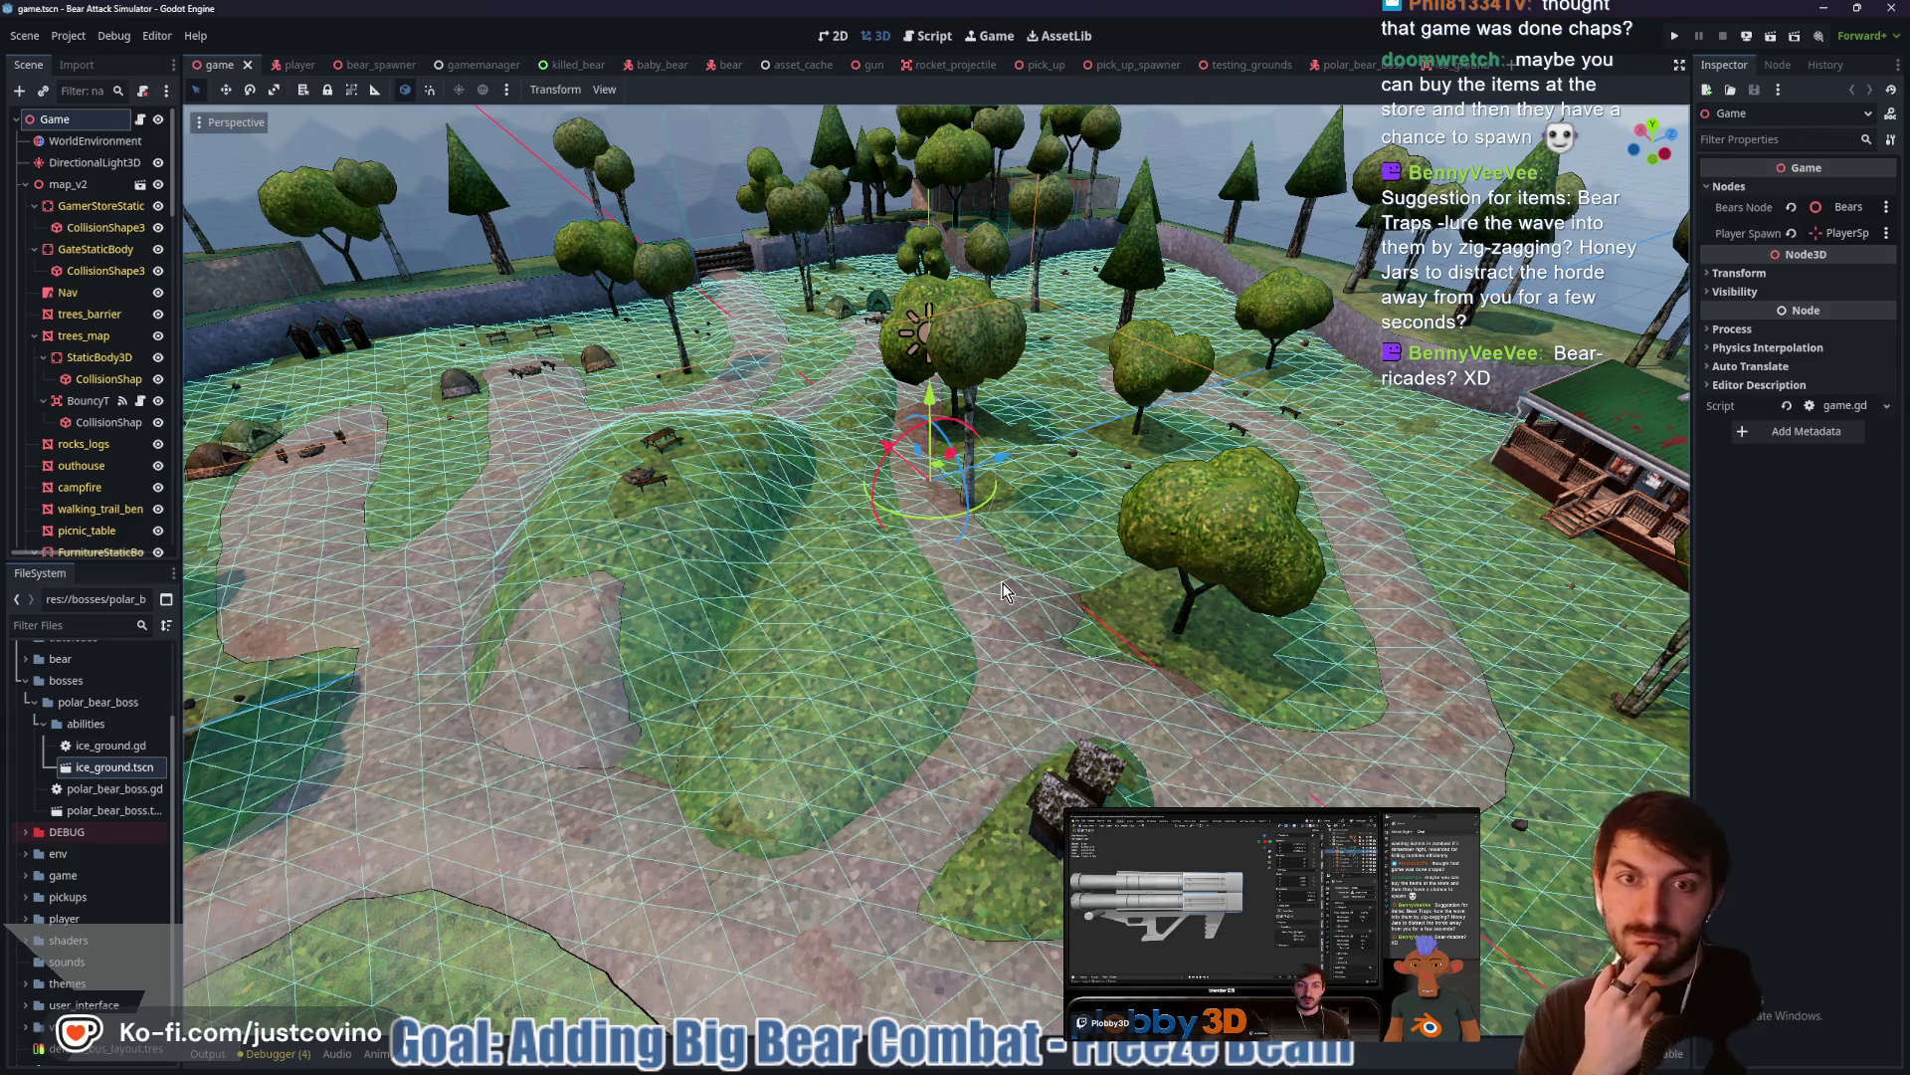
Orbit and zoom low over the meadow so the camp store sits on the right
{"action": "mouse_move", "coordinate": [1003, 584]}
{"action": "left_mouse_down"}
{"action": "mouse_move", "coordinate": [874, 603]}
{"action": "mouse_move", "coordinate": [796, 582]}
{"action": "mouse_move", "coordinate": [1122, 574]}
{"action": "mouse_move", "coordinate": [1082, 573]}
{"action": "left_mouse_up"}
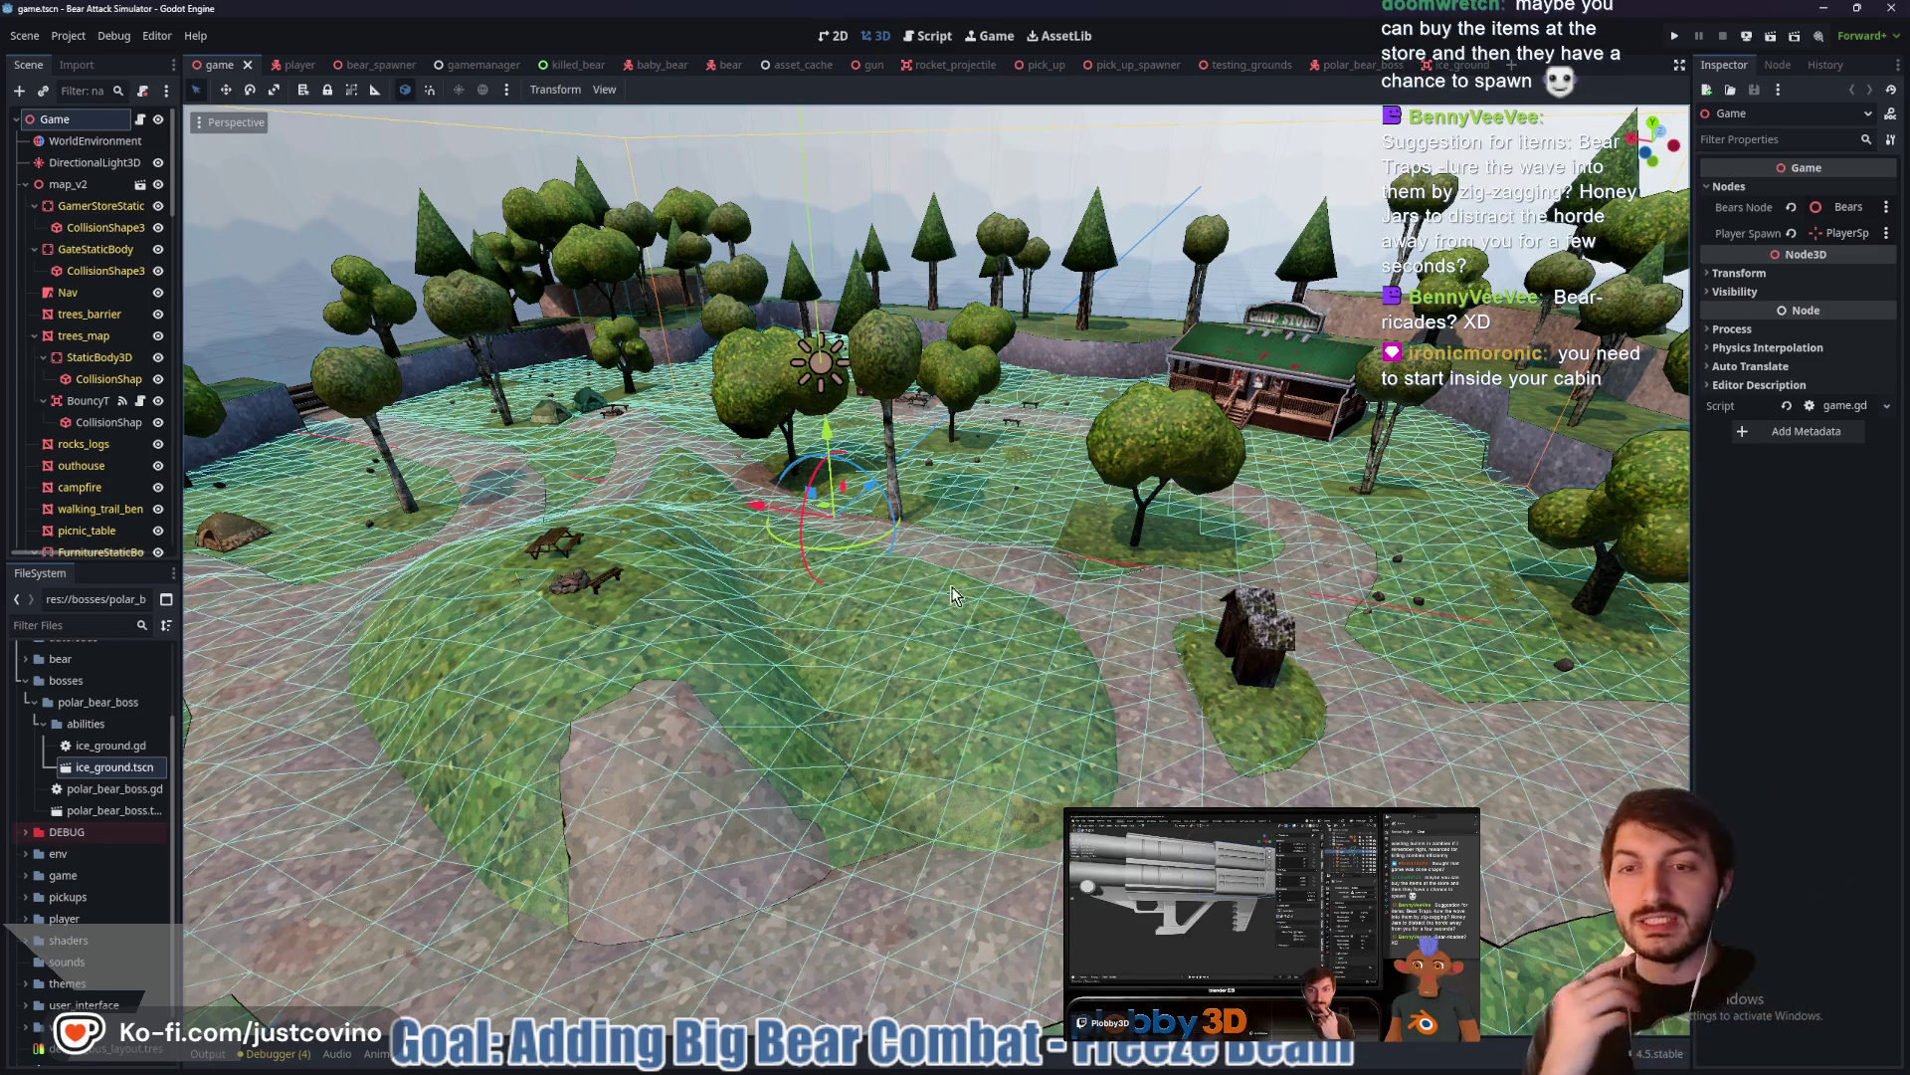
{"action": "left_click_drag", "start_coordinate": [630, 645], "coordinate": [965, 674]}
{"action": "scroll", "coordinate": [995, 657], "scroll_direction": "up", "scroll_amount": 6}
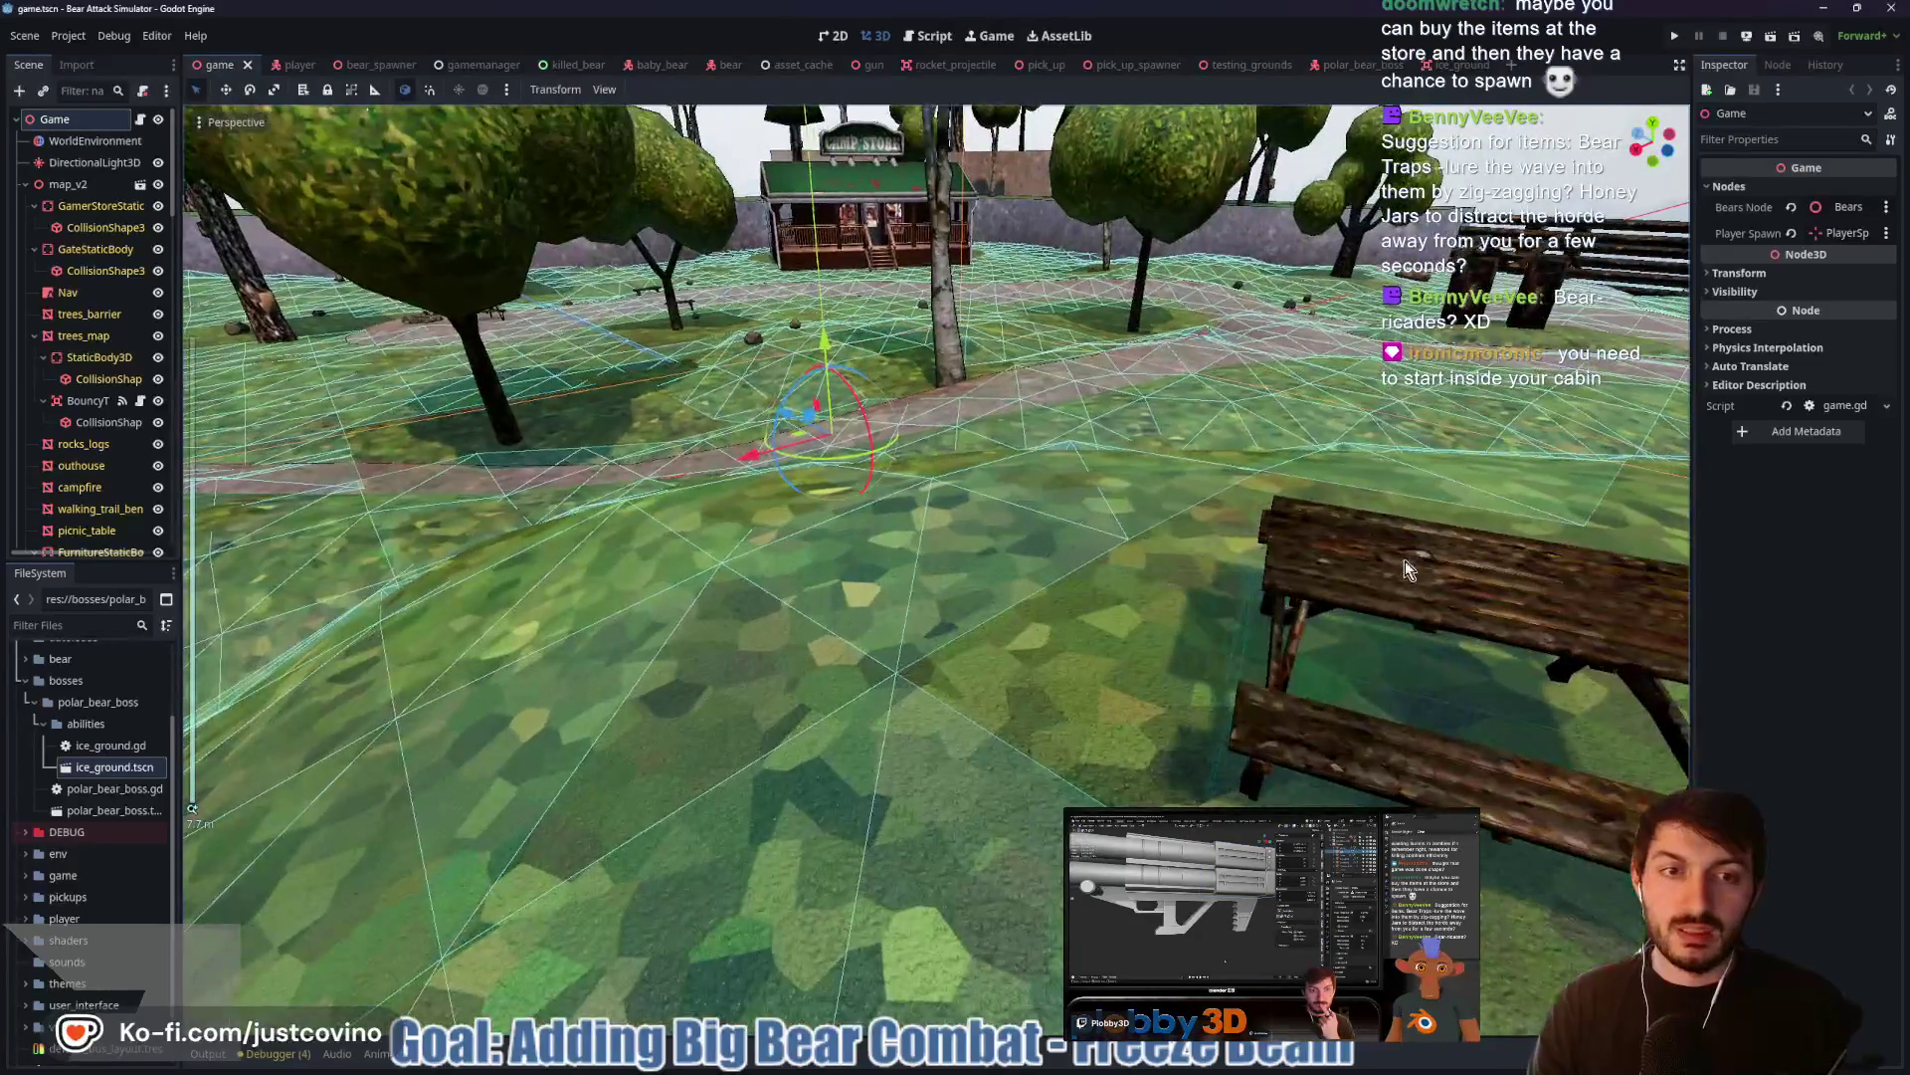
{"action": "scroll", "coordinate": [1250, 577], "scroll_direction": "down", "scroll_amount": 5}
{"action": "left_click_drag", "start_coordinate": [1250, 577], "coordinate": [619, 660]}
{"action": "scroll", "coordinate": [620, 660], "scroll_direction": "down", "scroll_amount": 6}
{"action": "scroll", "coordinate": [974, 589], "scroll_direction": "up", "scroll_amount": 4}
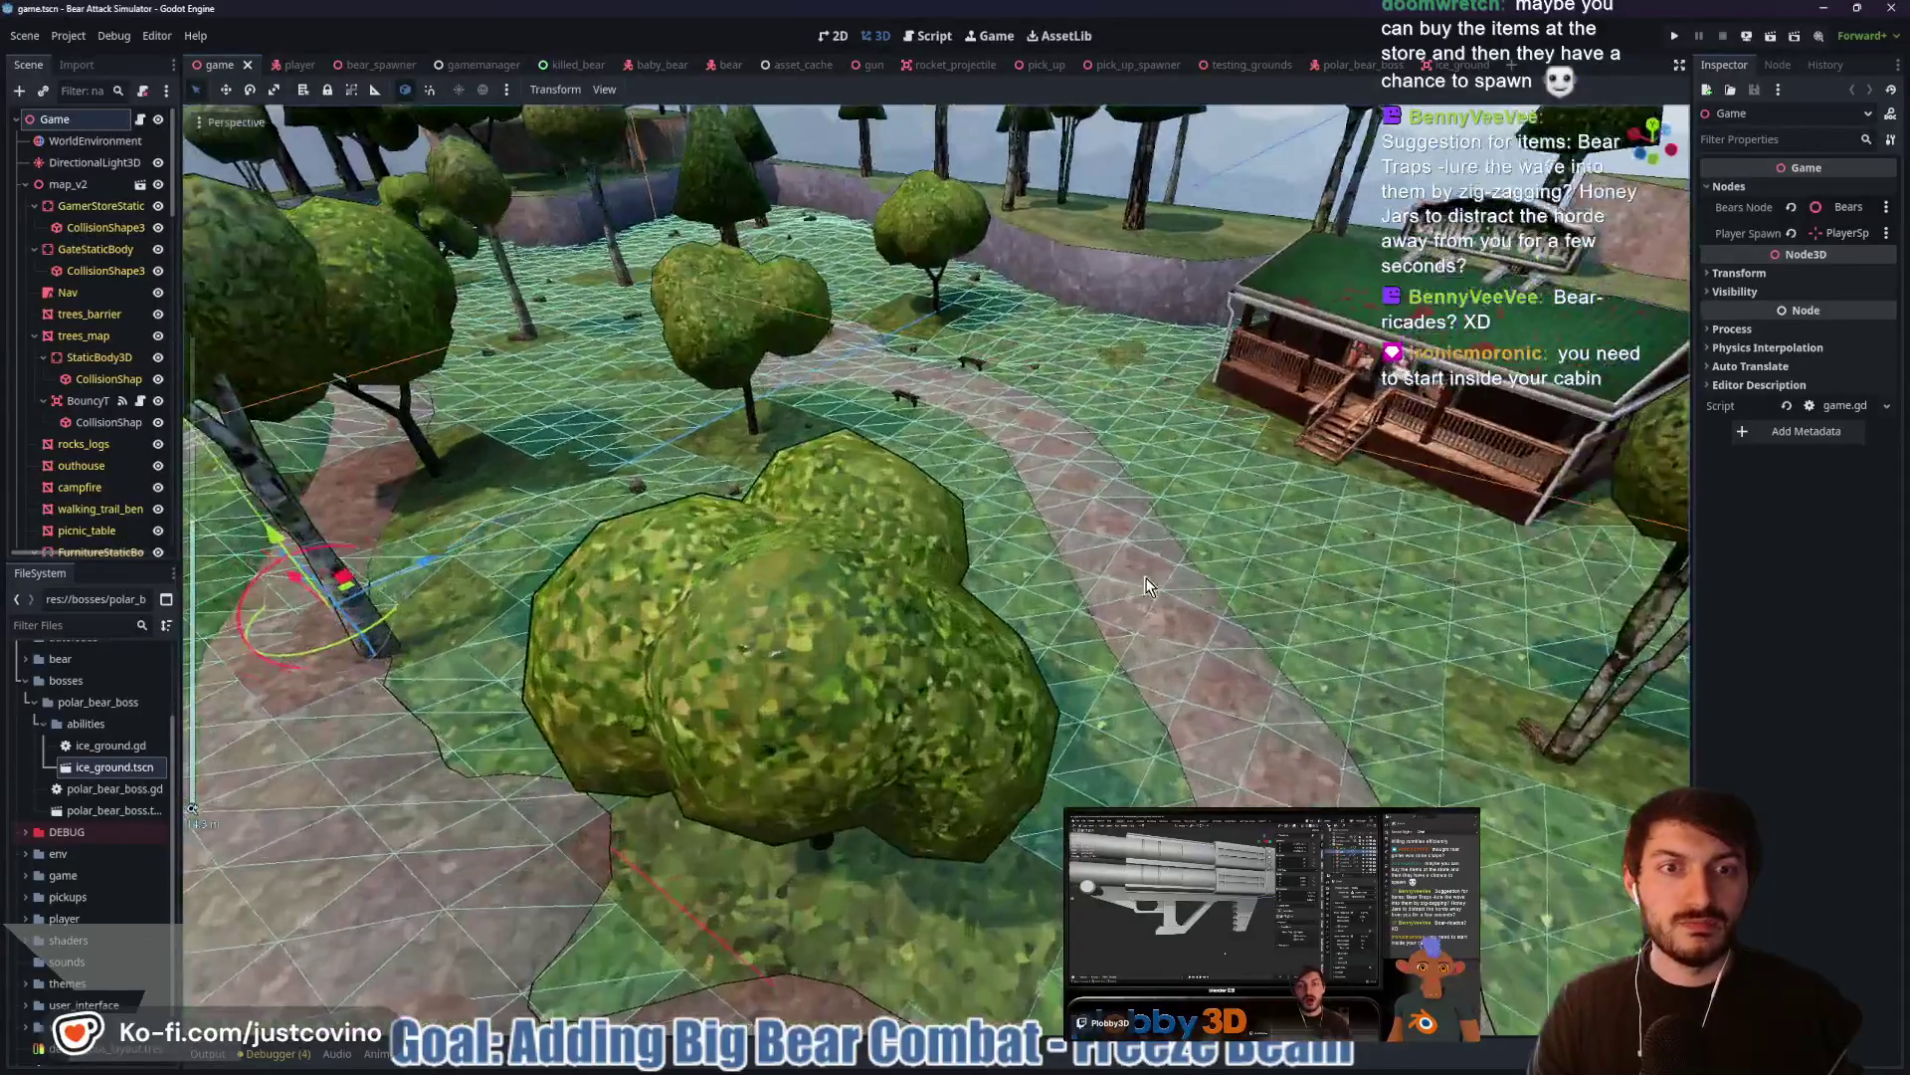
{"action": "scroll", "coordinate": [974, 589], "scroll_direction": "down", "scroll_amount": 2}
{"action": "scroll", "coordinate": [974, 589], "scroll_direction": "up", "scroll_amount": 6}
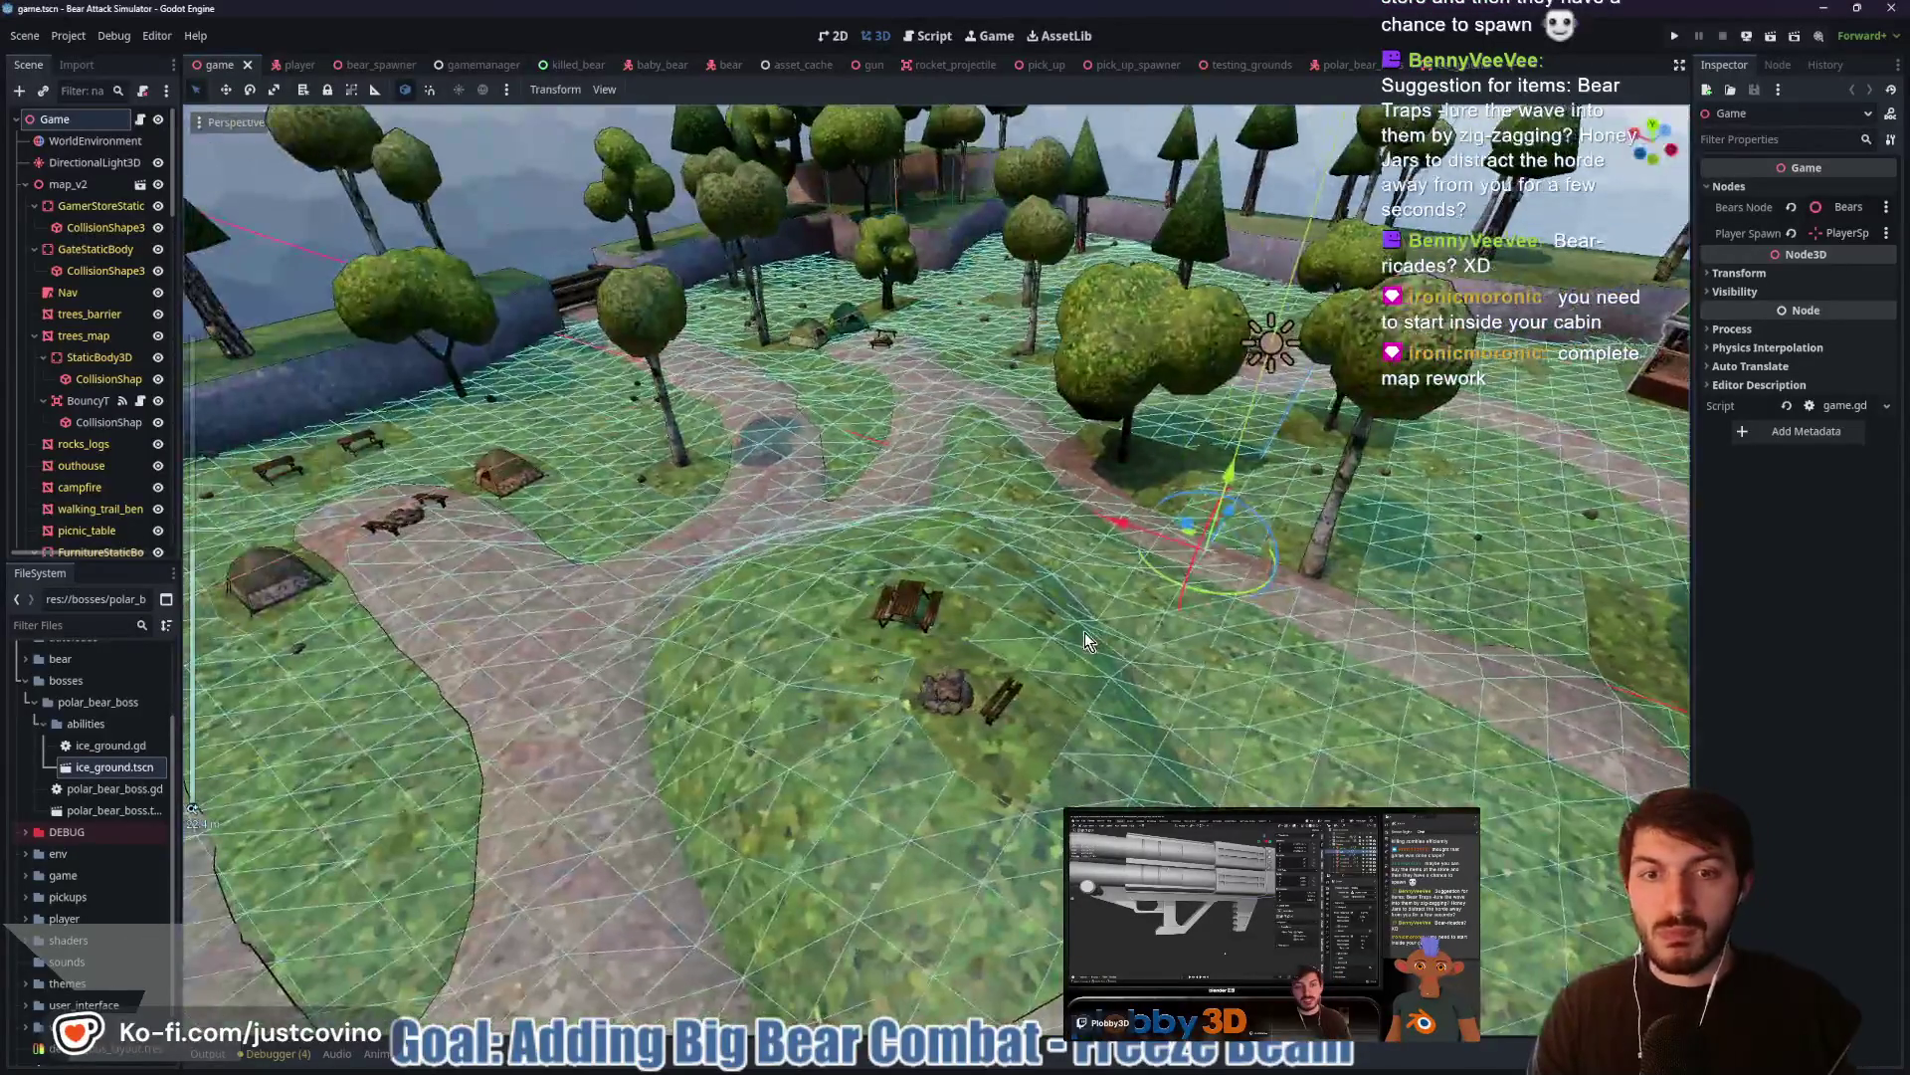
{"action": "scroll", "coordinate": [1000, 662], "scroll_direction": "up", "scroll_amount": 4}
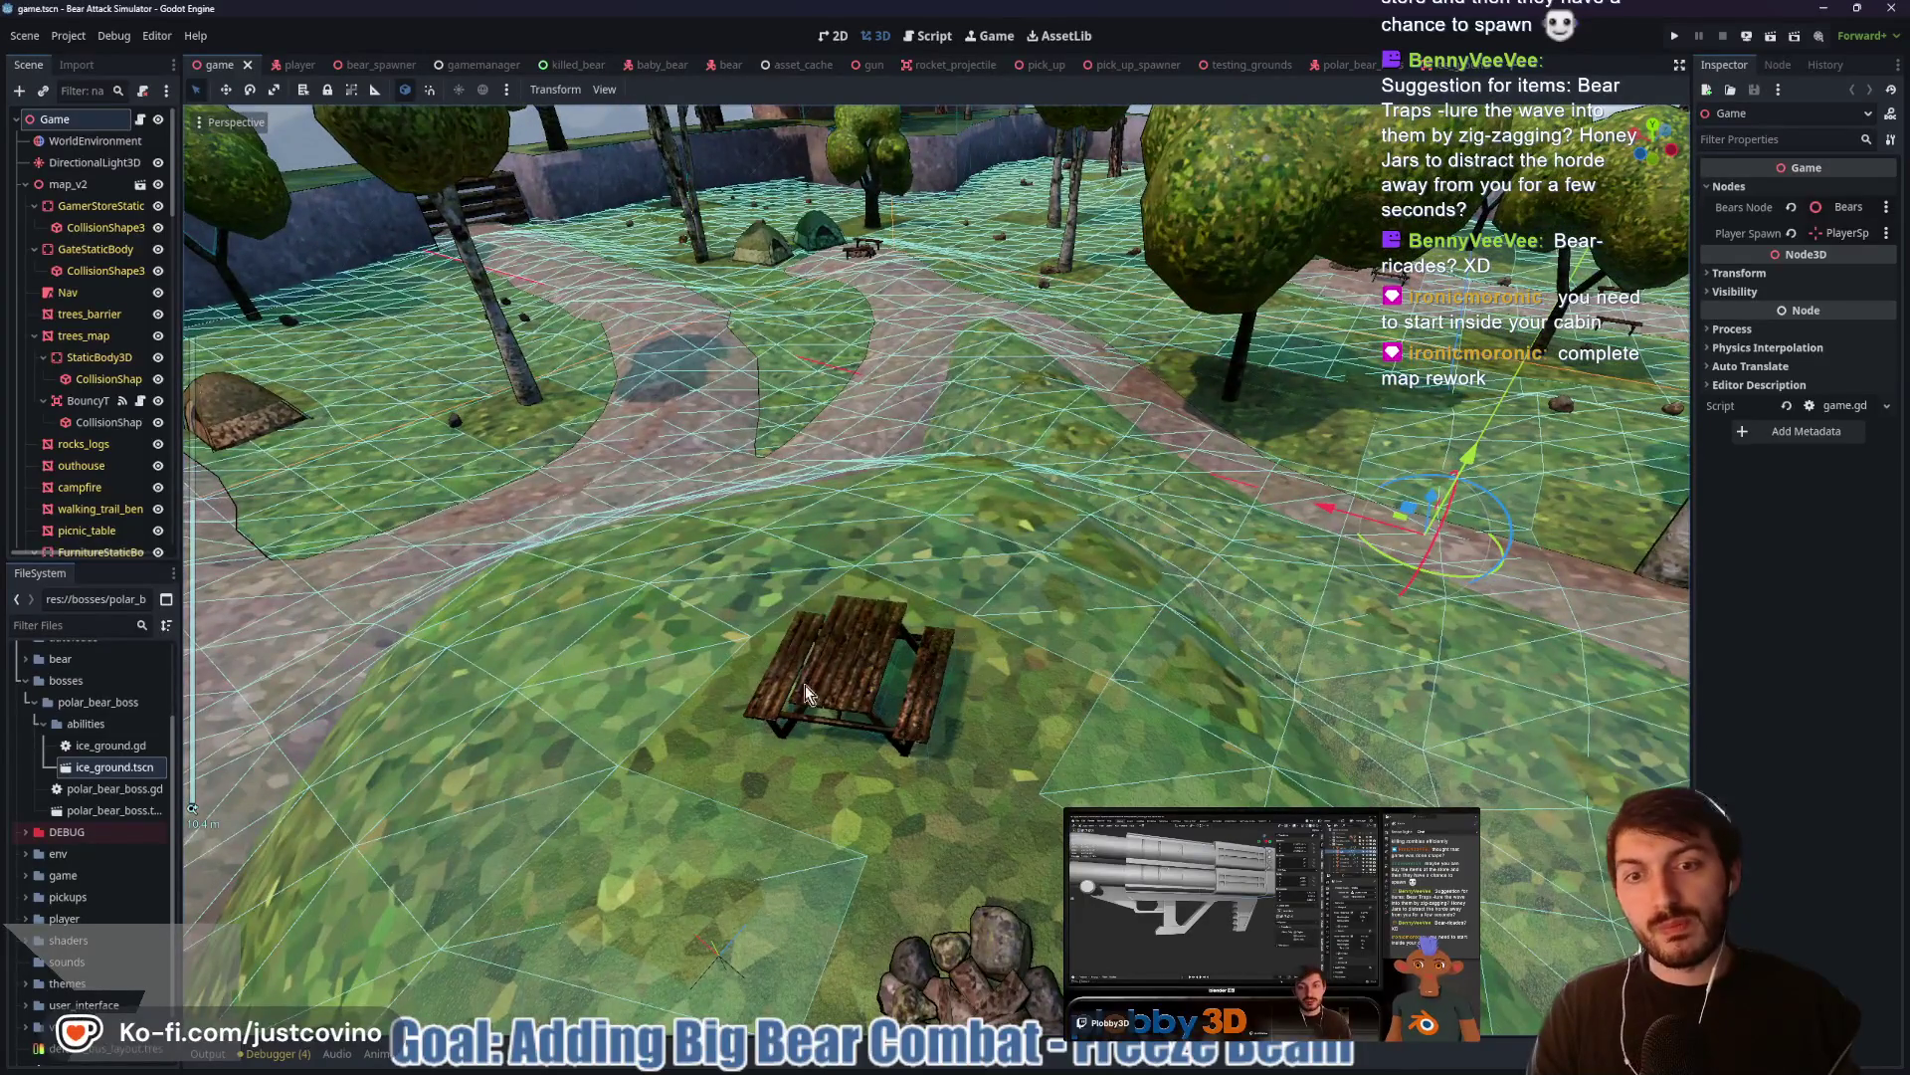
{"action": "scroll", "coordinate": [1001, 748], "scroll_direction": "down", "scroll_amount": 3}
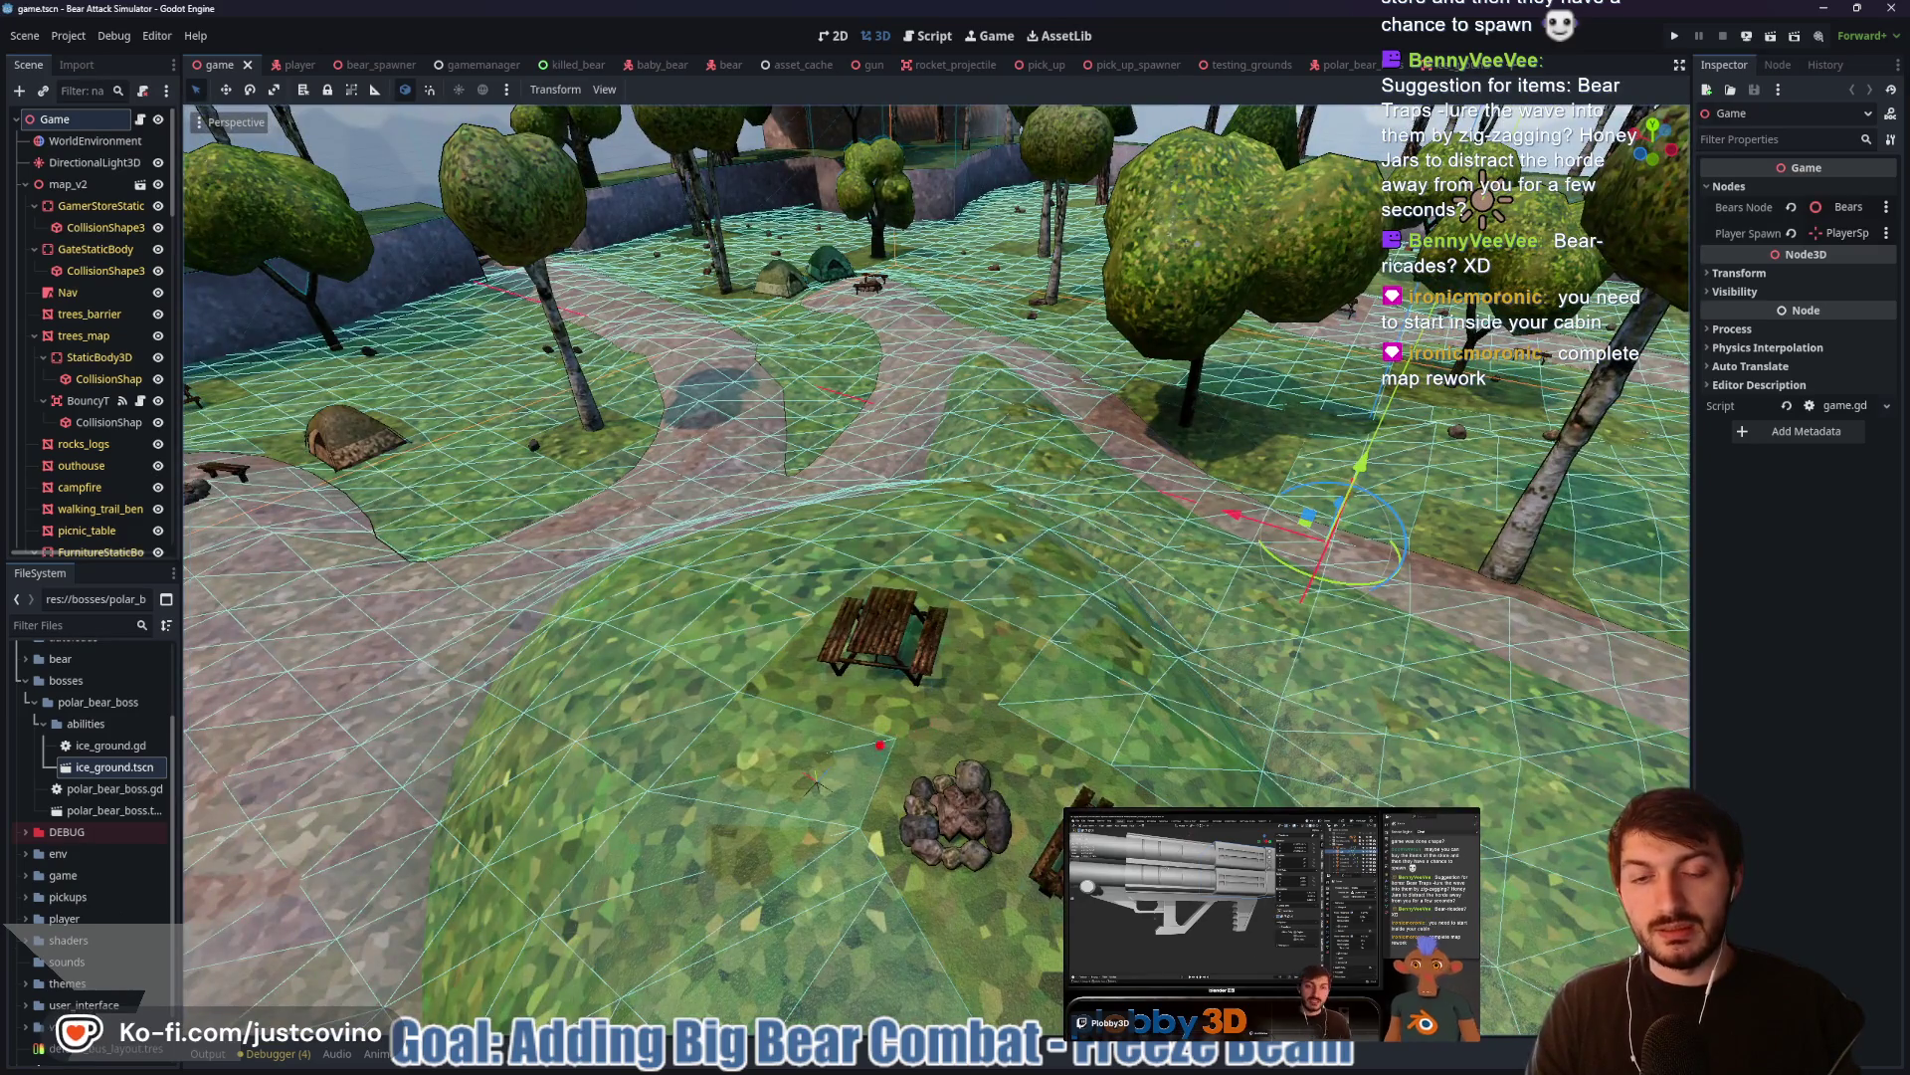
Circle the campfire beside the picnic table, clear the marks, and run the game with F5
{"action": "mouse_move", "coordinate": [874, 718]}
{"action": "left_mouse_down"}
{"action": "mouse_move", "coordinate": [1023, 705]}
{"action": "mouse_move", "coordinate": [1000, 702]}
{"action": "left_mouse_up"}
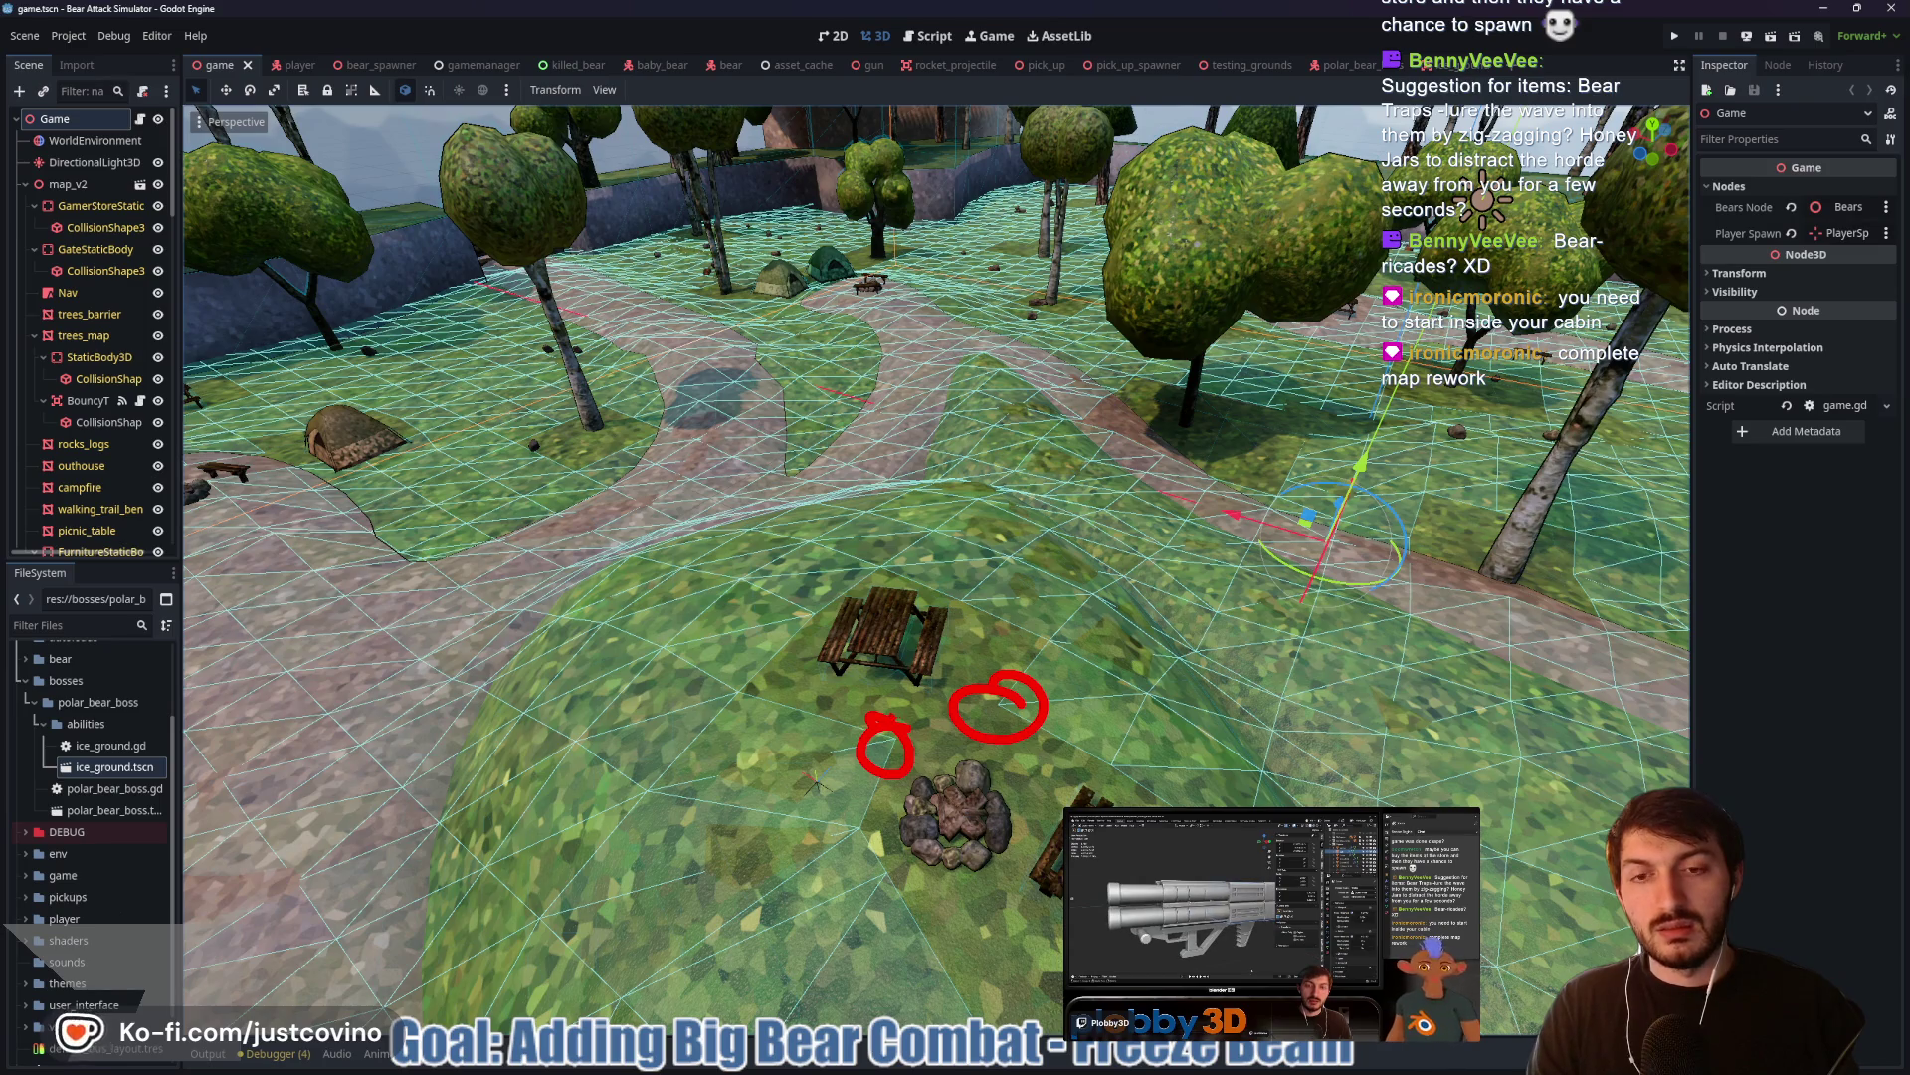
{"action": "key", "text": "Escape"}
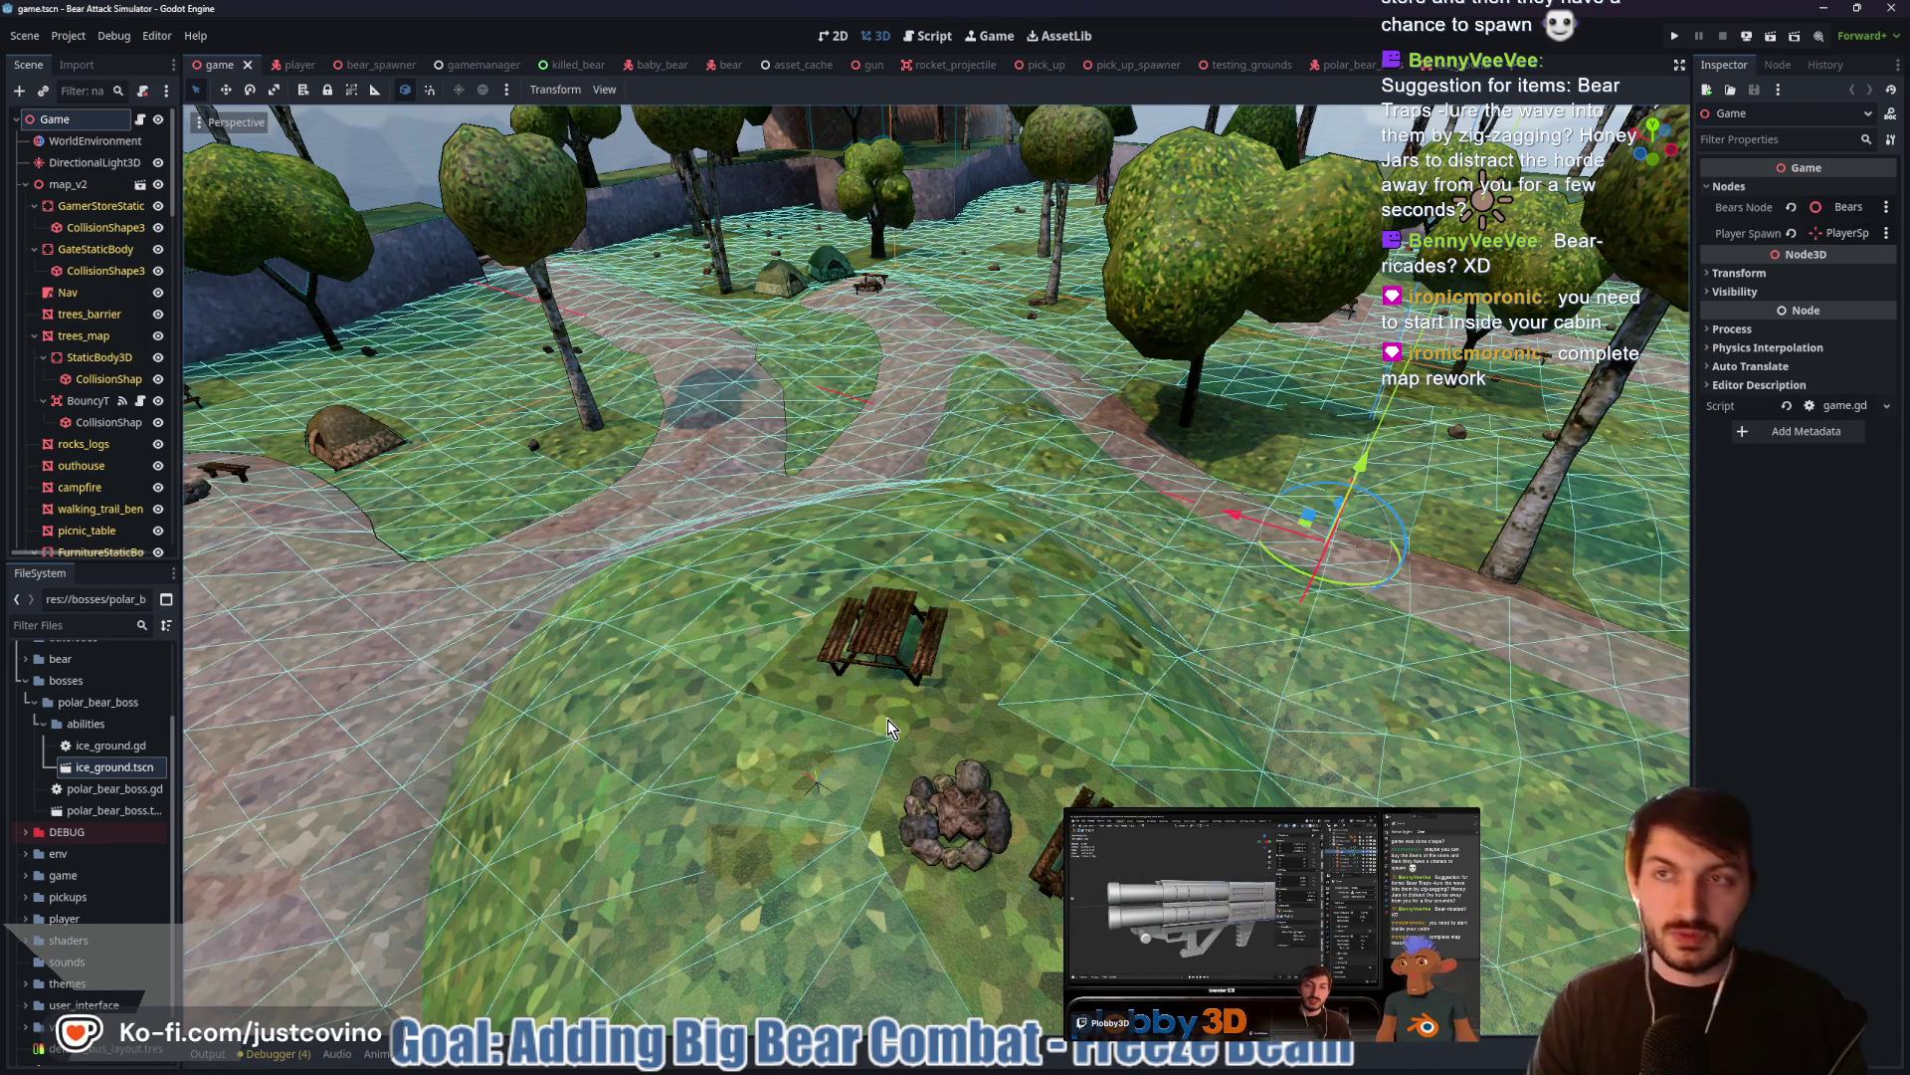
{"action": "key", "text": "F5"}
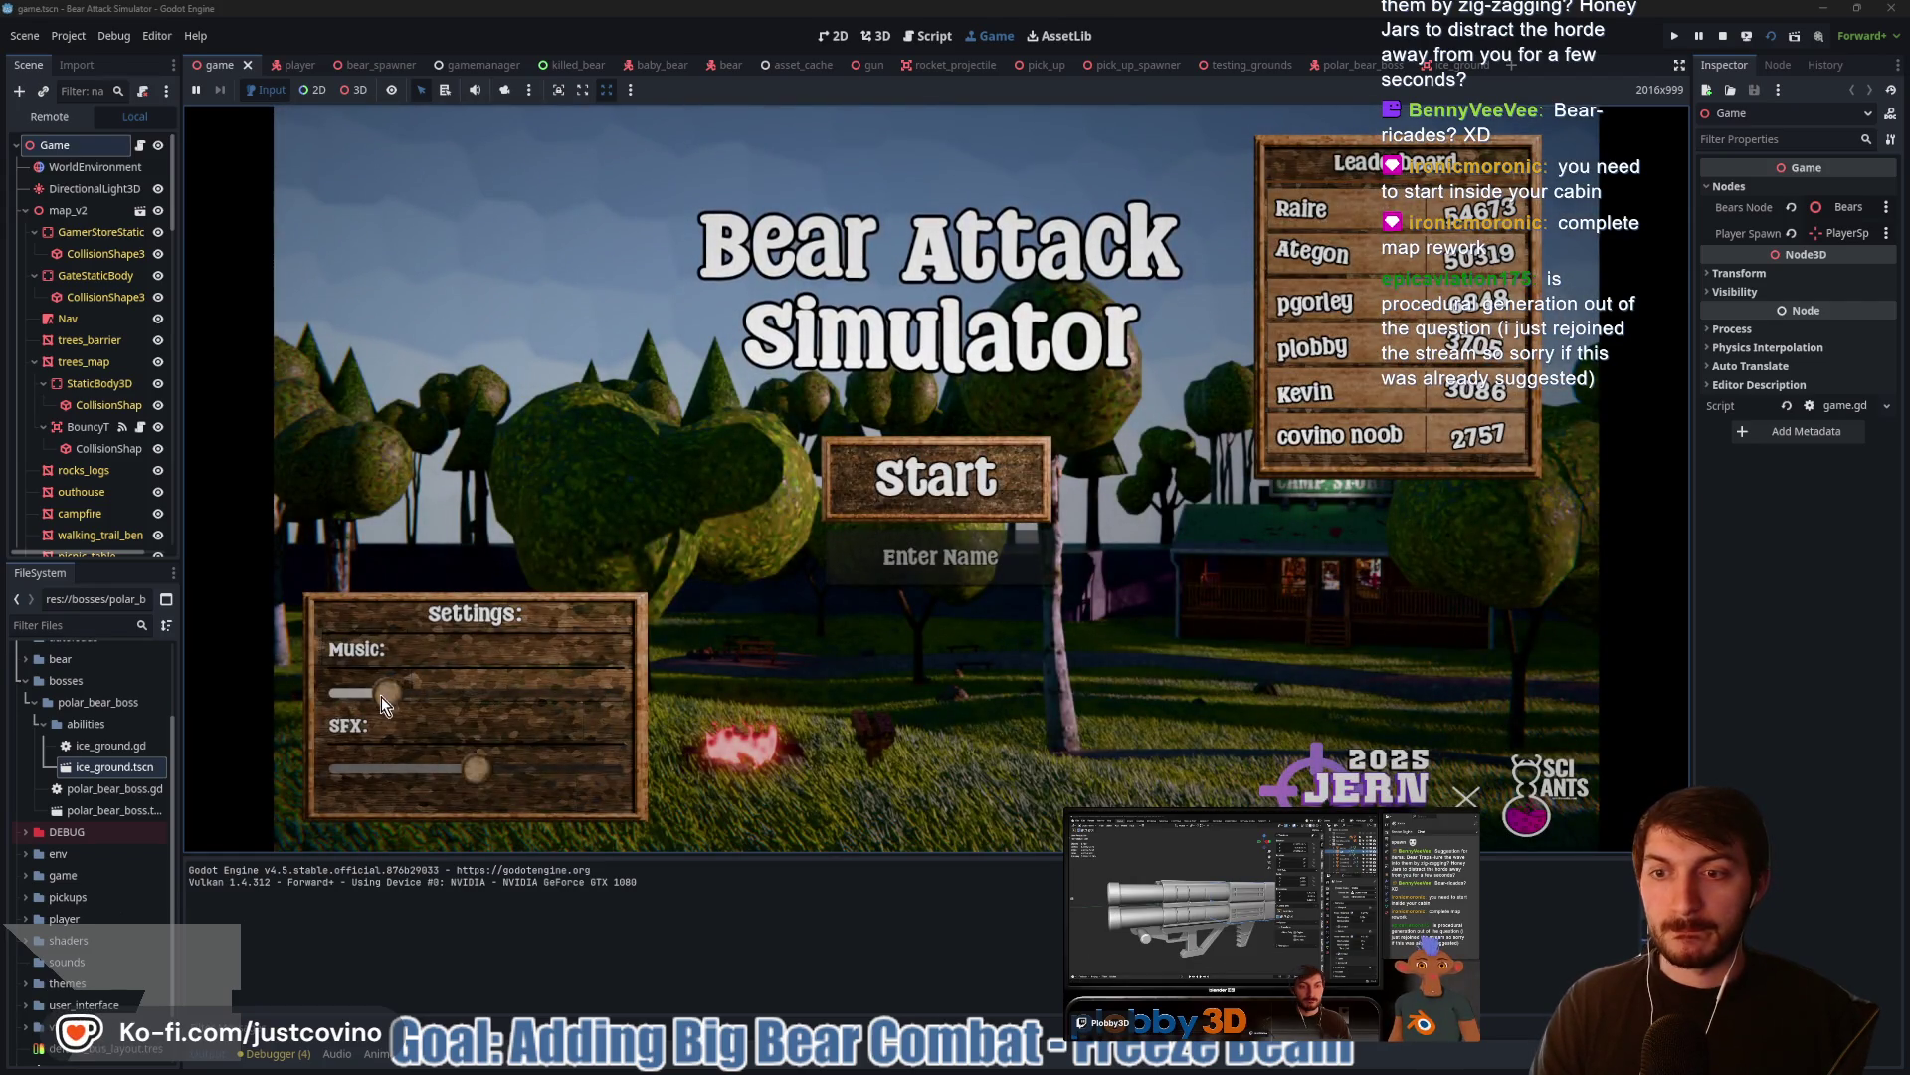
Lower the music volume slightly, walk across the campground, then stop the game with F8
{"action": "left_click_drag", "start_coordinate": [381, 696], "coordinate": [360, 695]}
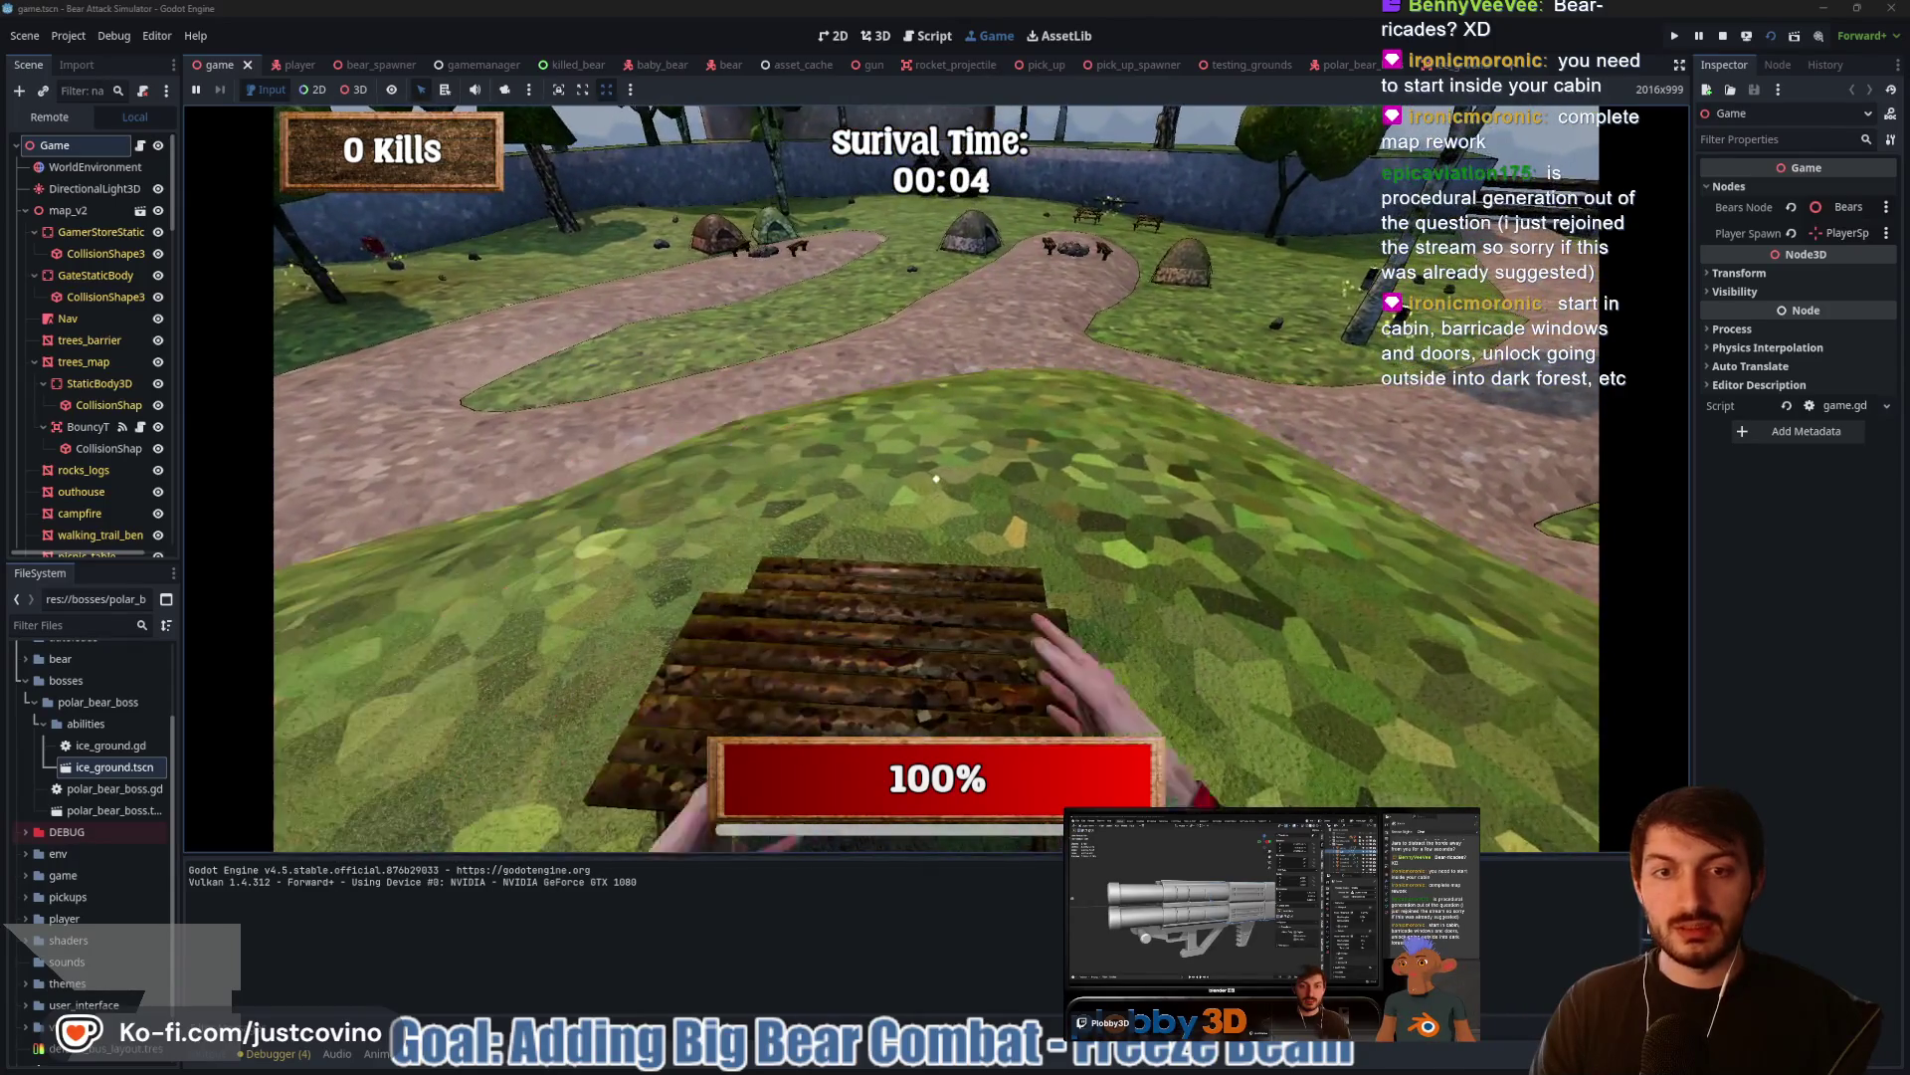
{"action": "key", "text": "w"}
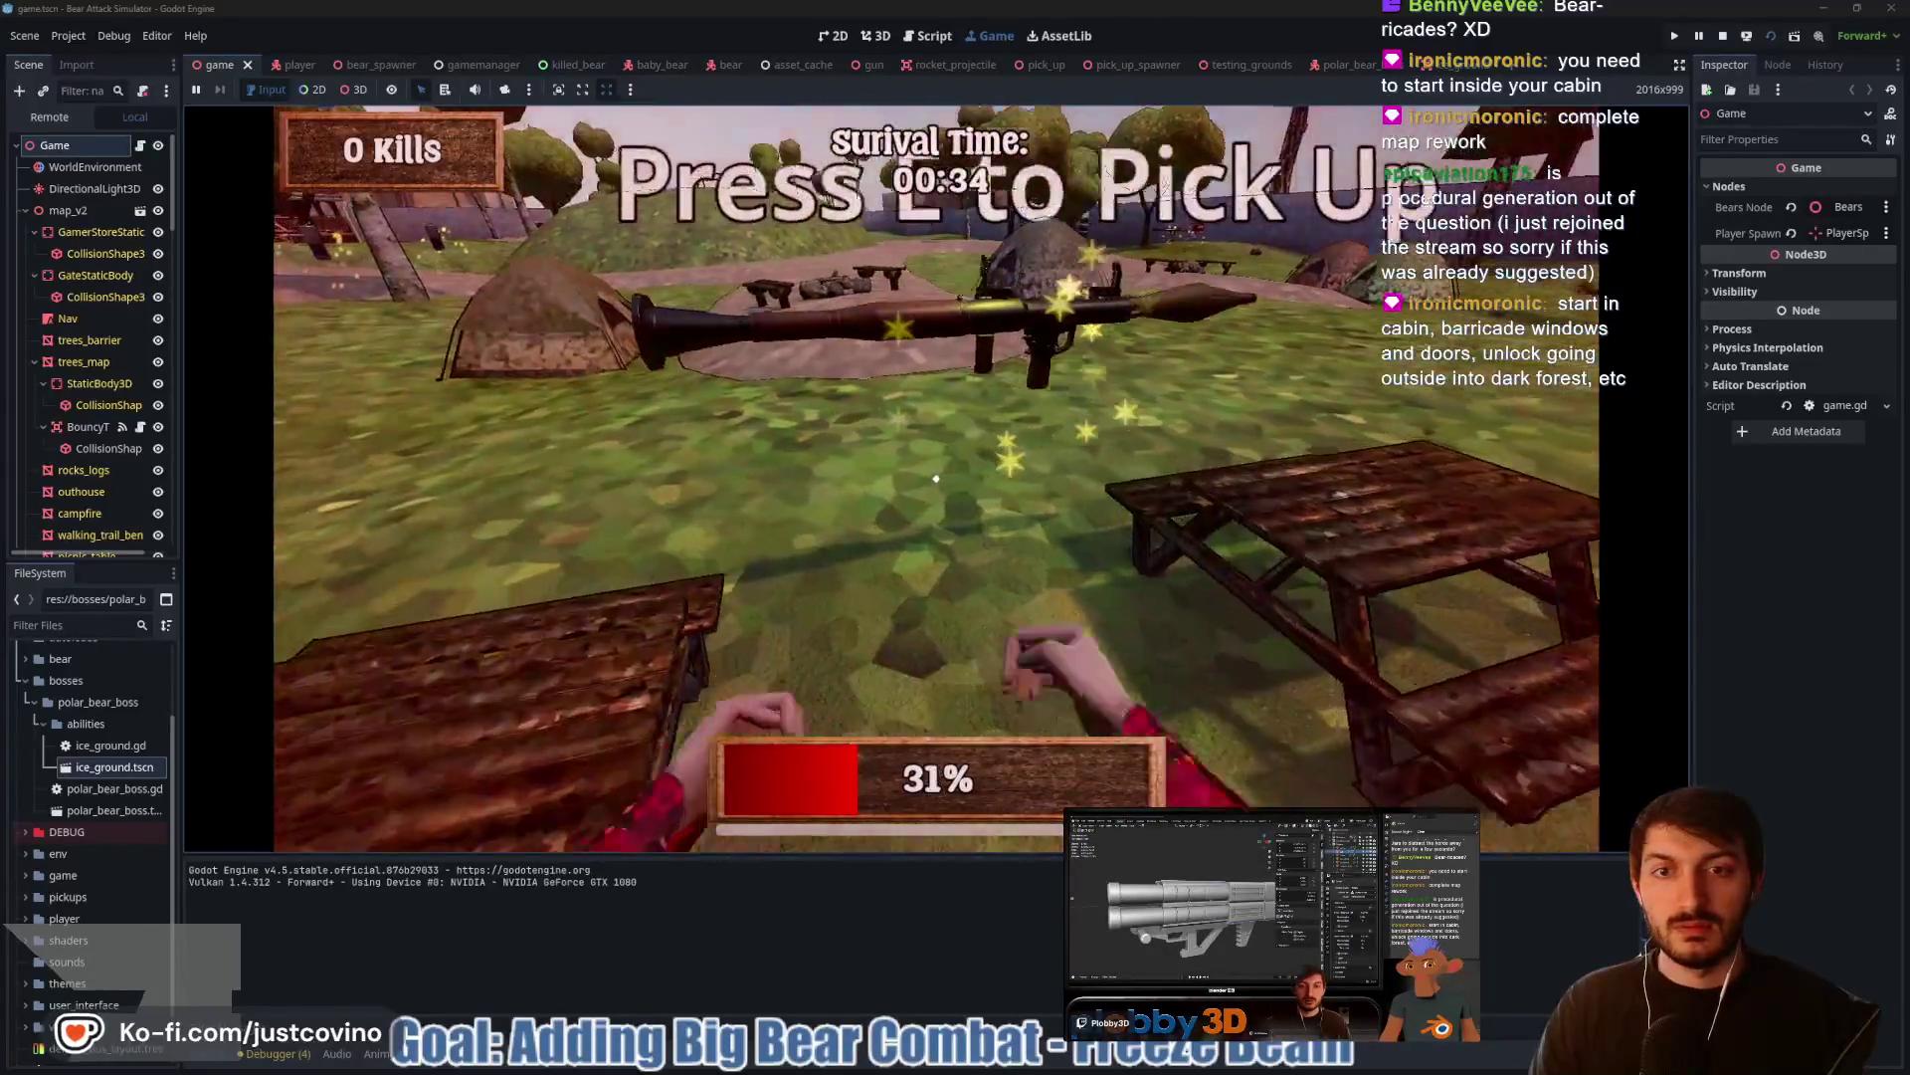
{"action": "key", "text": "F8"}
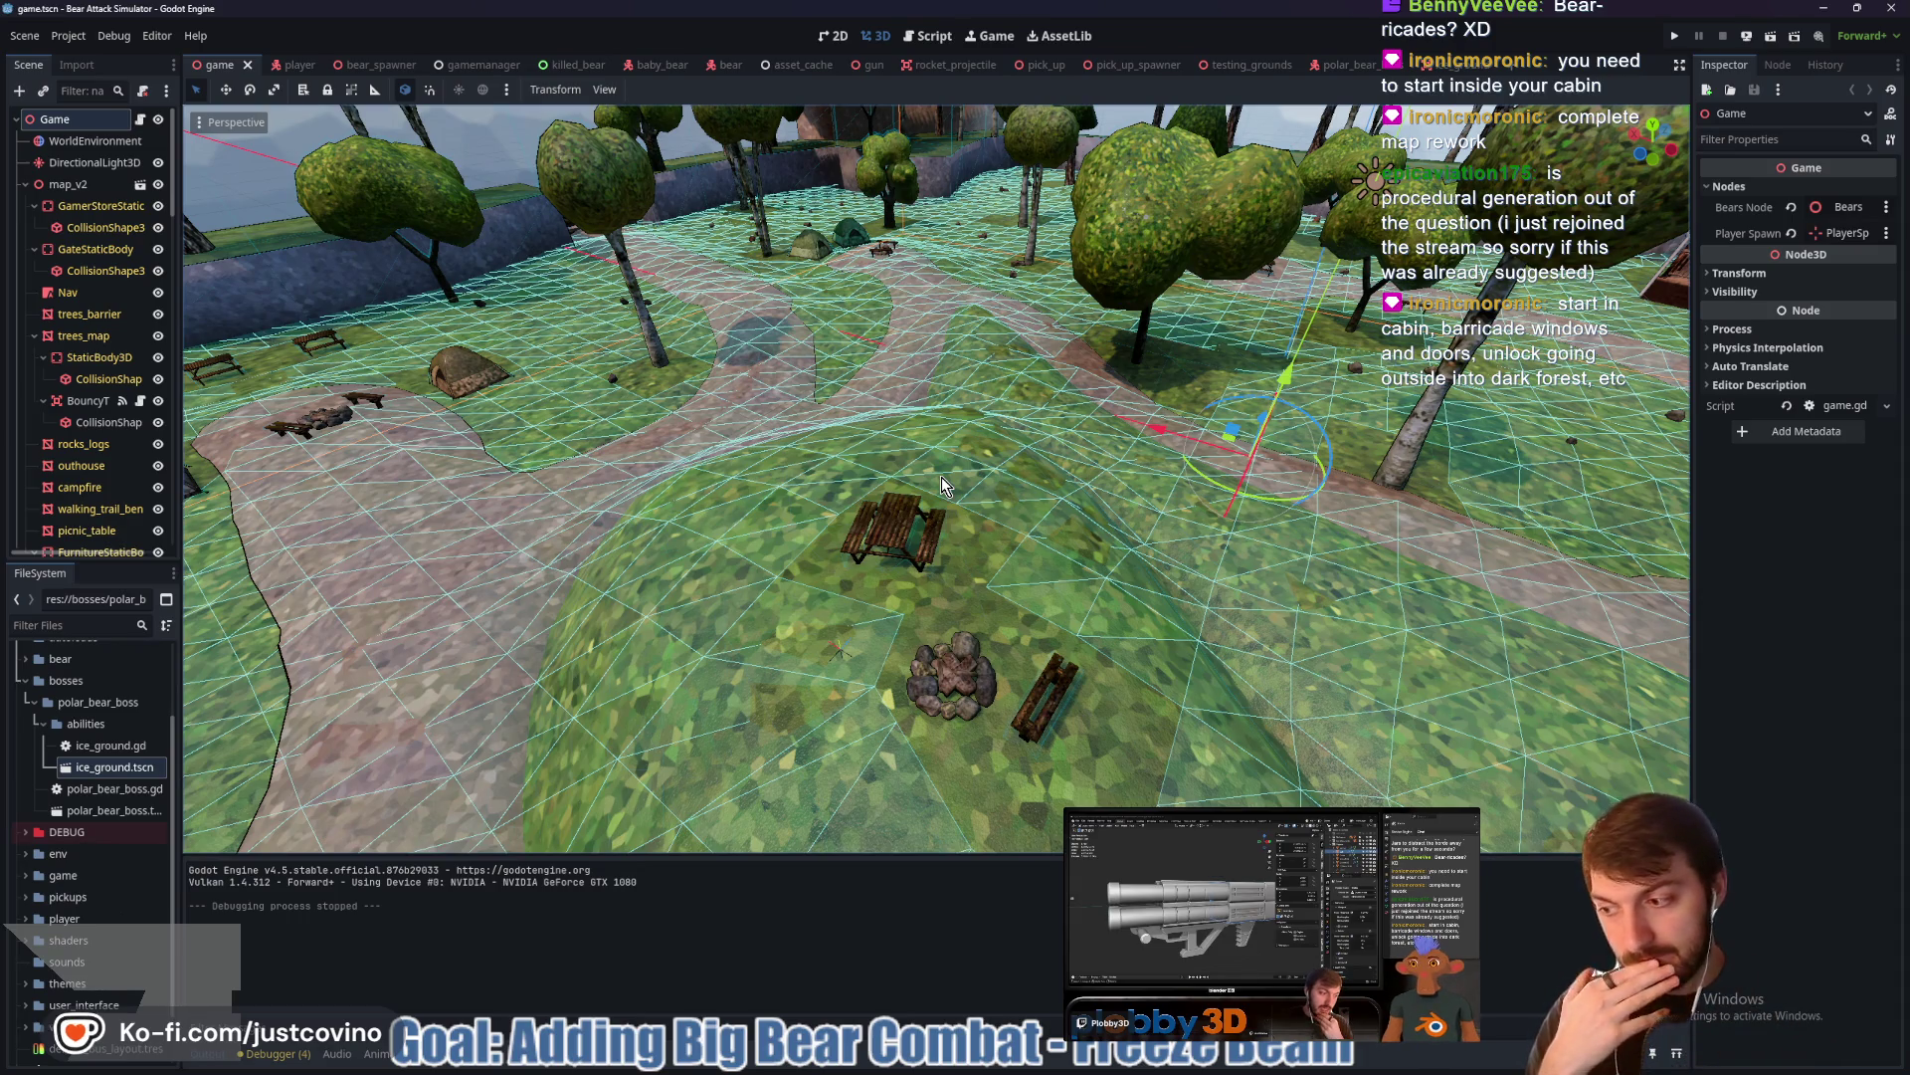
Zoom and orbit low across the campground map, then bring up the Trello board in Chrome
{"action": "scroll", "coordinate": [940, 475], "scroll_direction": "down", "scroll_amount": 5}
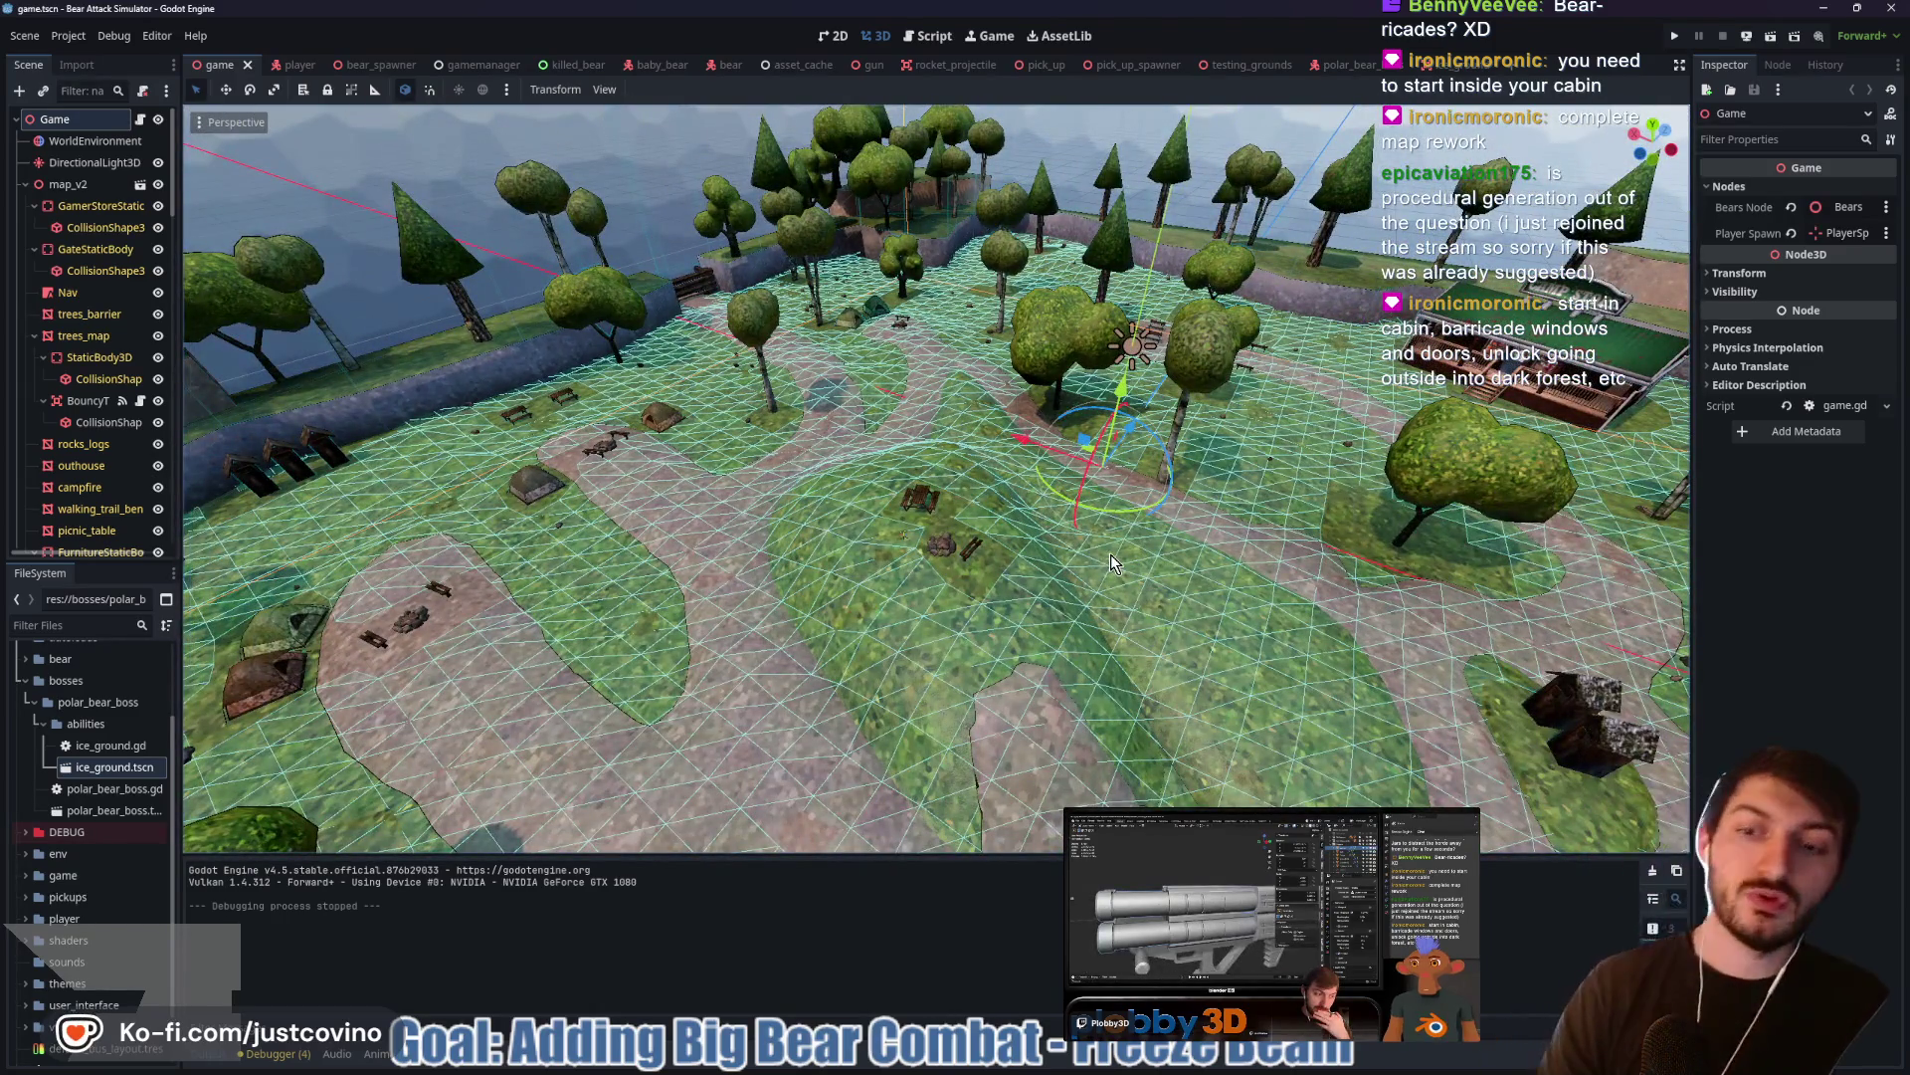
{"action": "scroll", "coordinate": [762, 660], "scroll_direction": "up", "scroll_amount": 2}
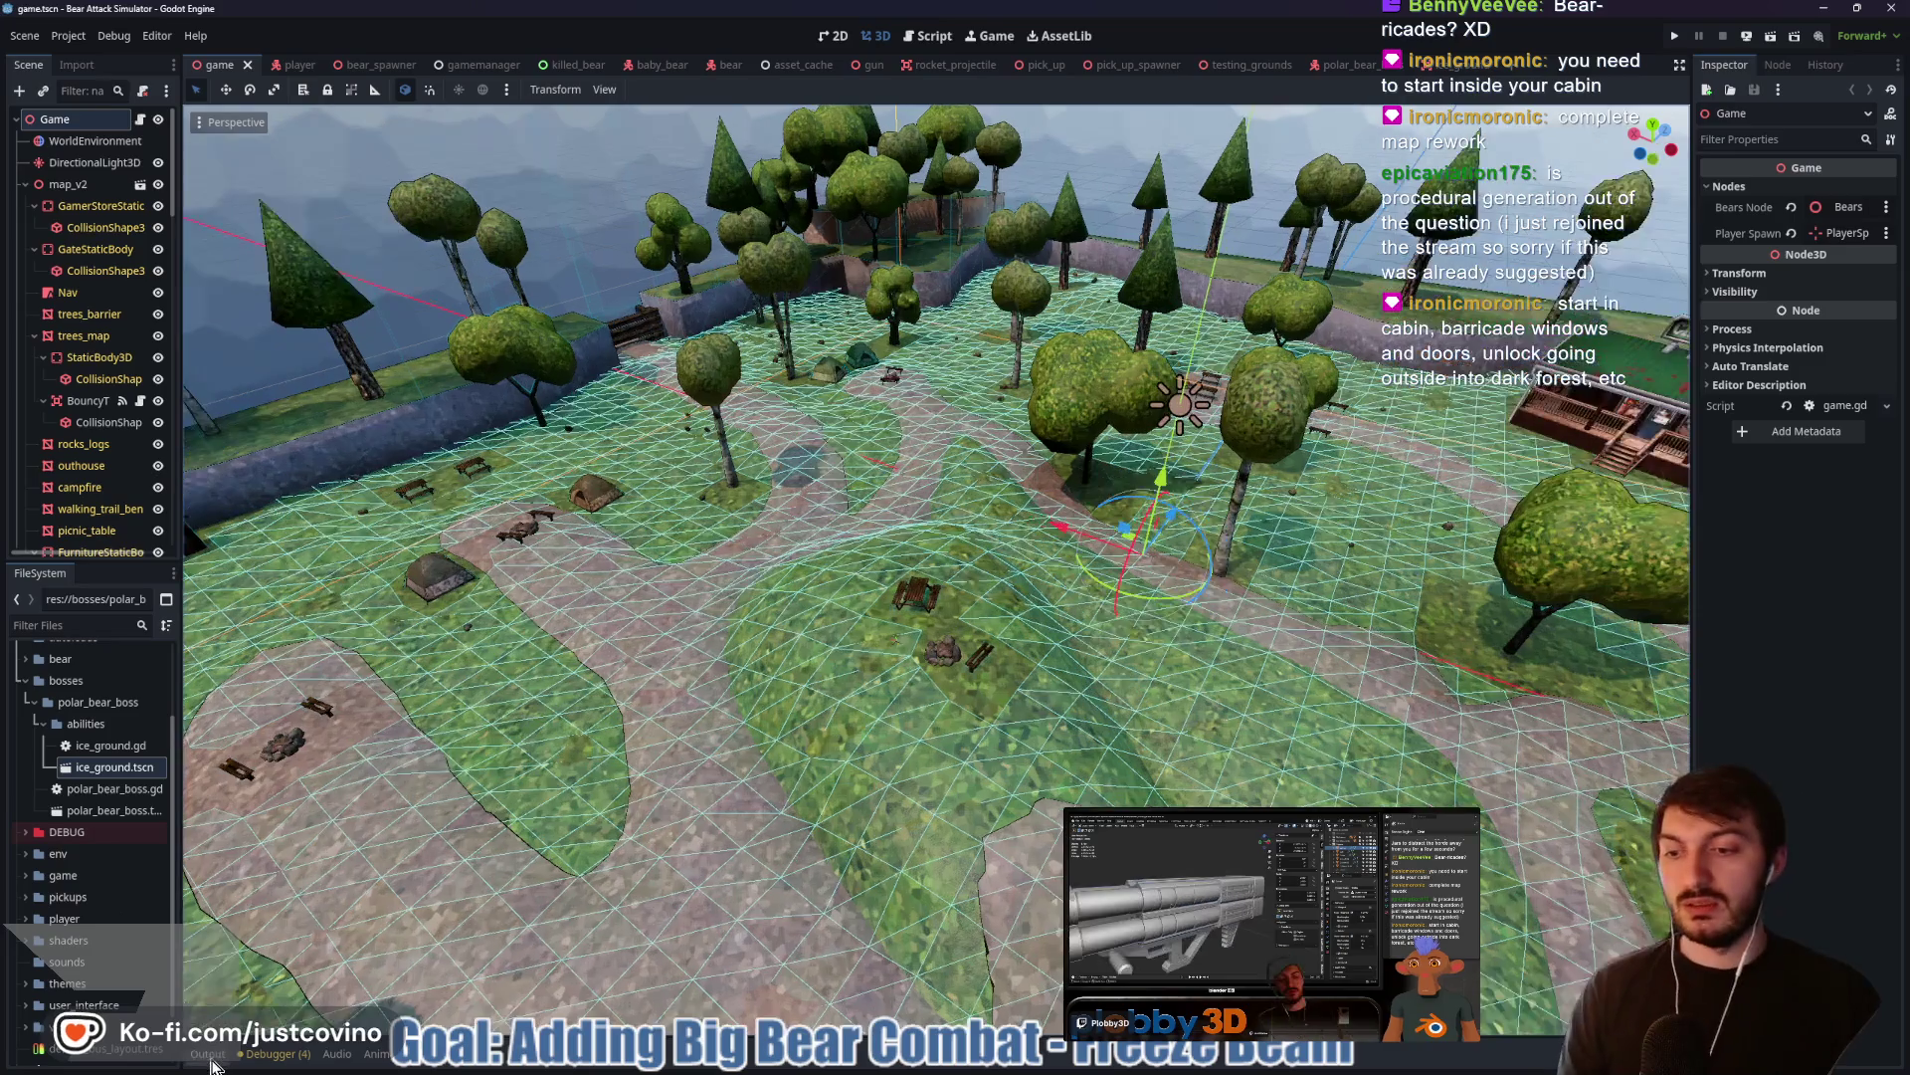
{"action": "mouse_move", "coordinate": [973, 703]}
{"action": "left_mouse_down"}
{"action": "mouse_move", "coordinate": [766, 643]}
{"action": "mouse_move", "coordinate": [1199, 663]}
{"action": "mouse_move", "coordinate": [1192, 529]}
{"action": "mouse_move", "coordinate": [1034, 676]}
{"action": "left_mouse_up"}
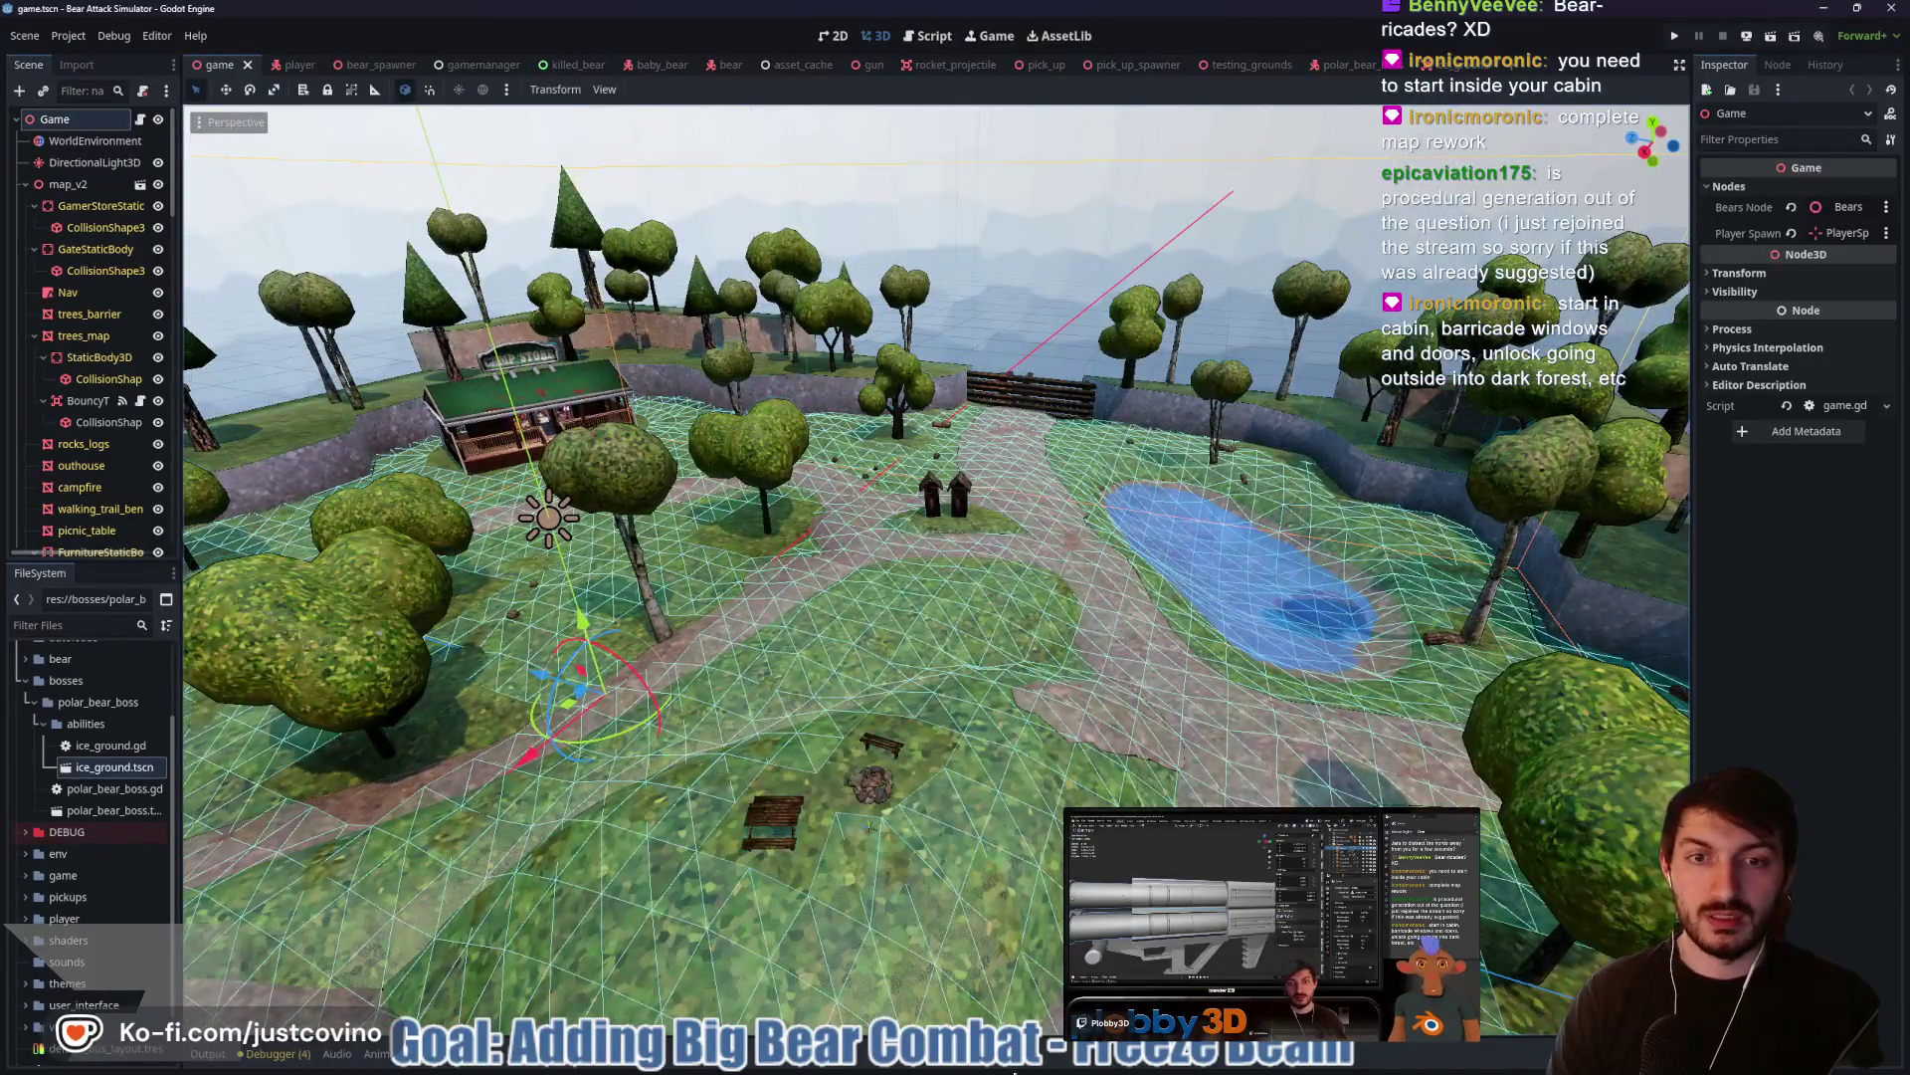
{"action": "left_click", "coordinate": [1045, 1069]}
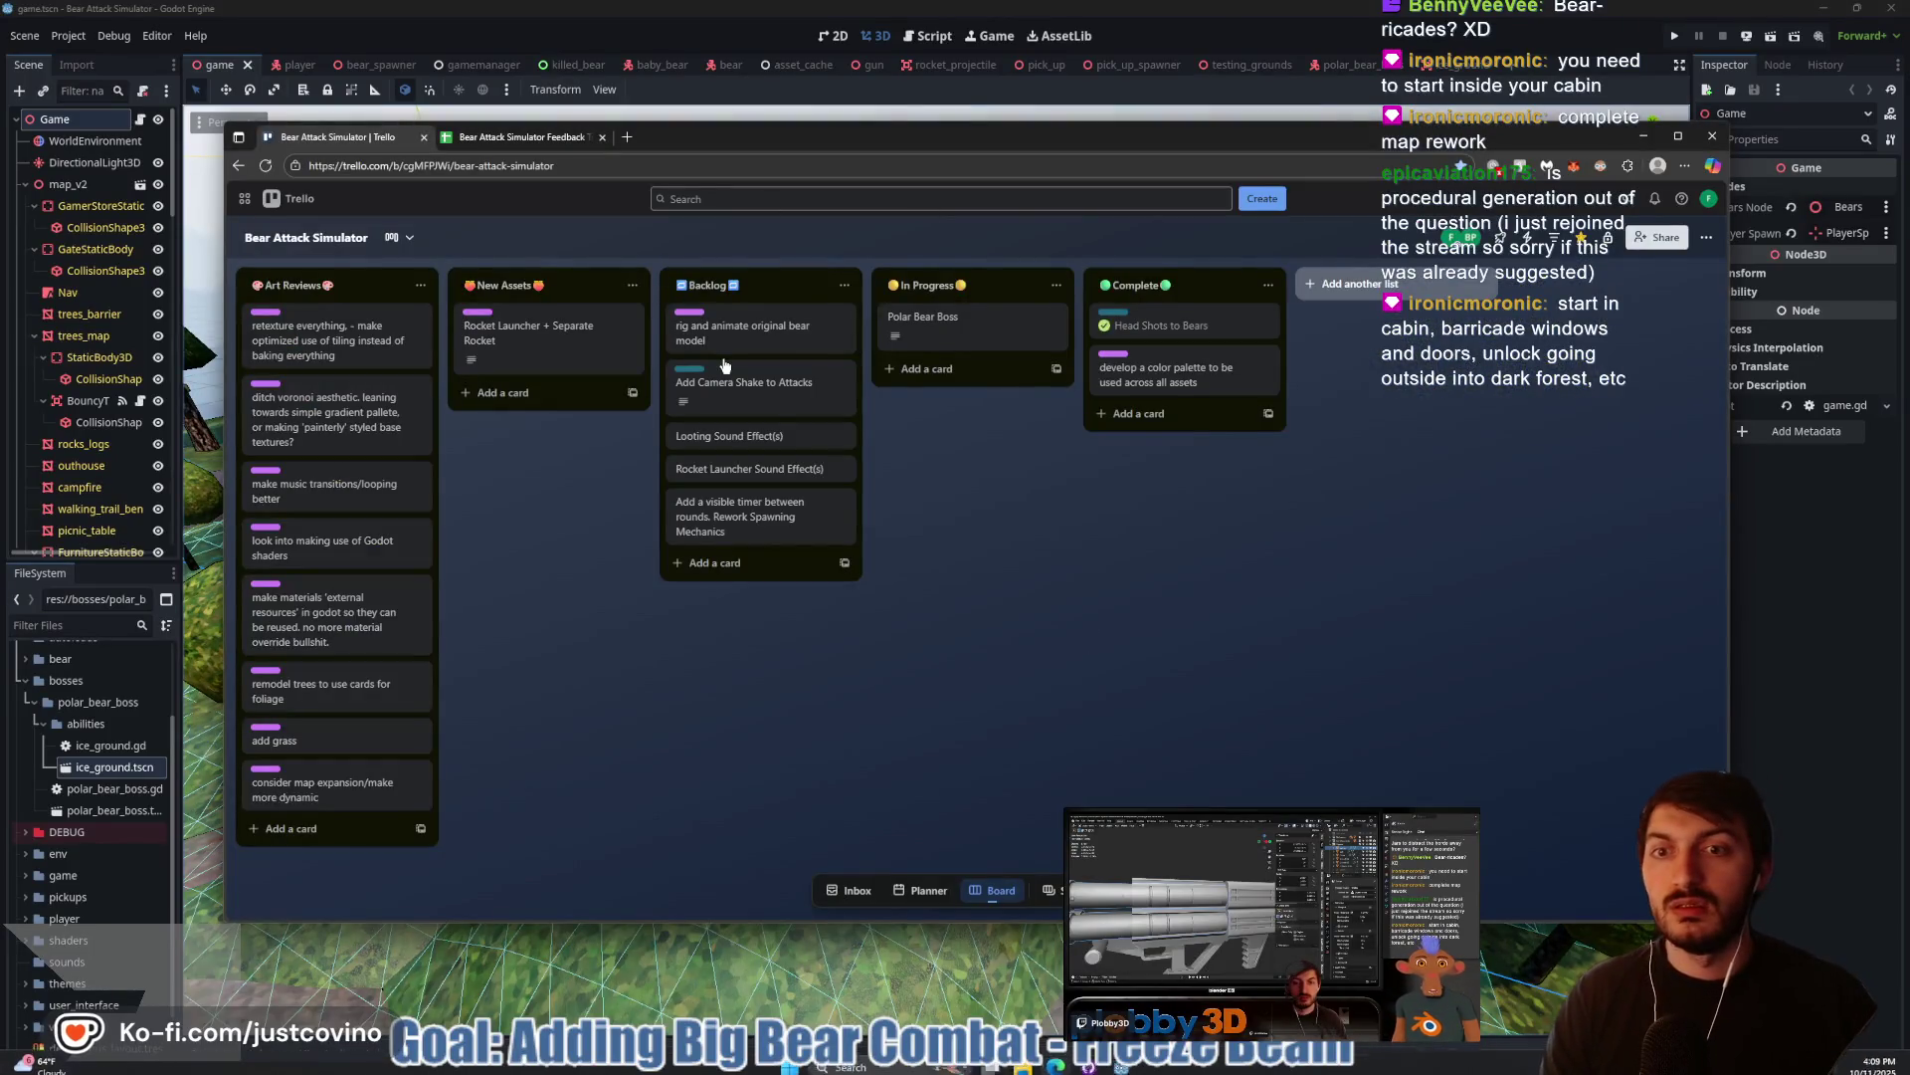
Add a card titled 'Zombies Route:' to the Backlog list and open it
{"action": "left_click", "coordinate": [731, 563]}
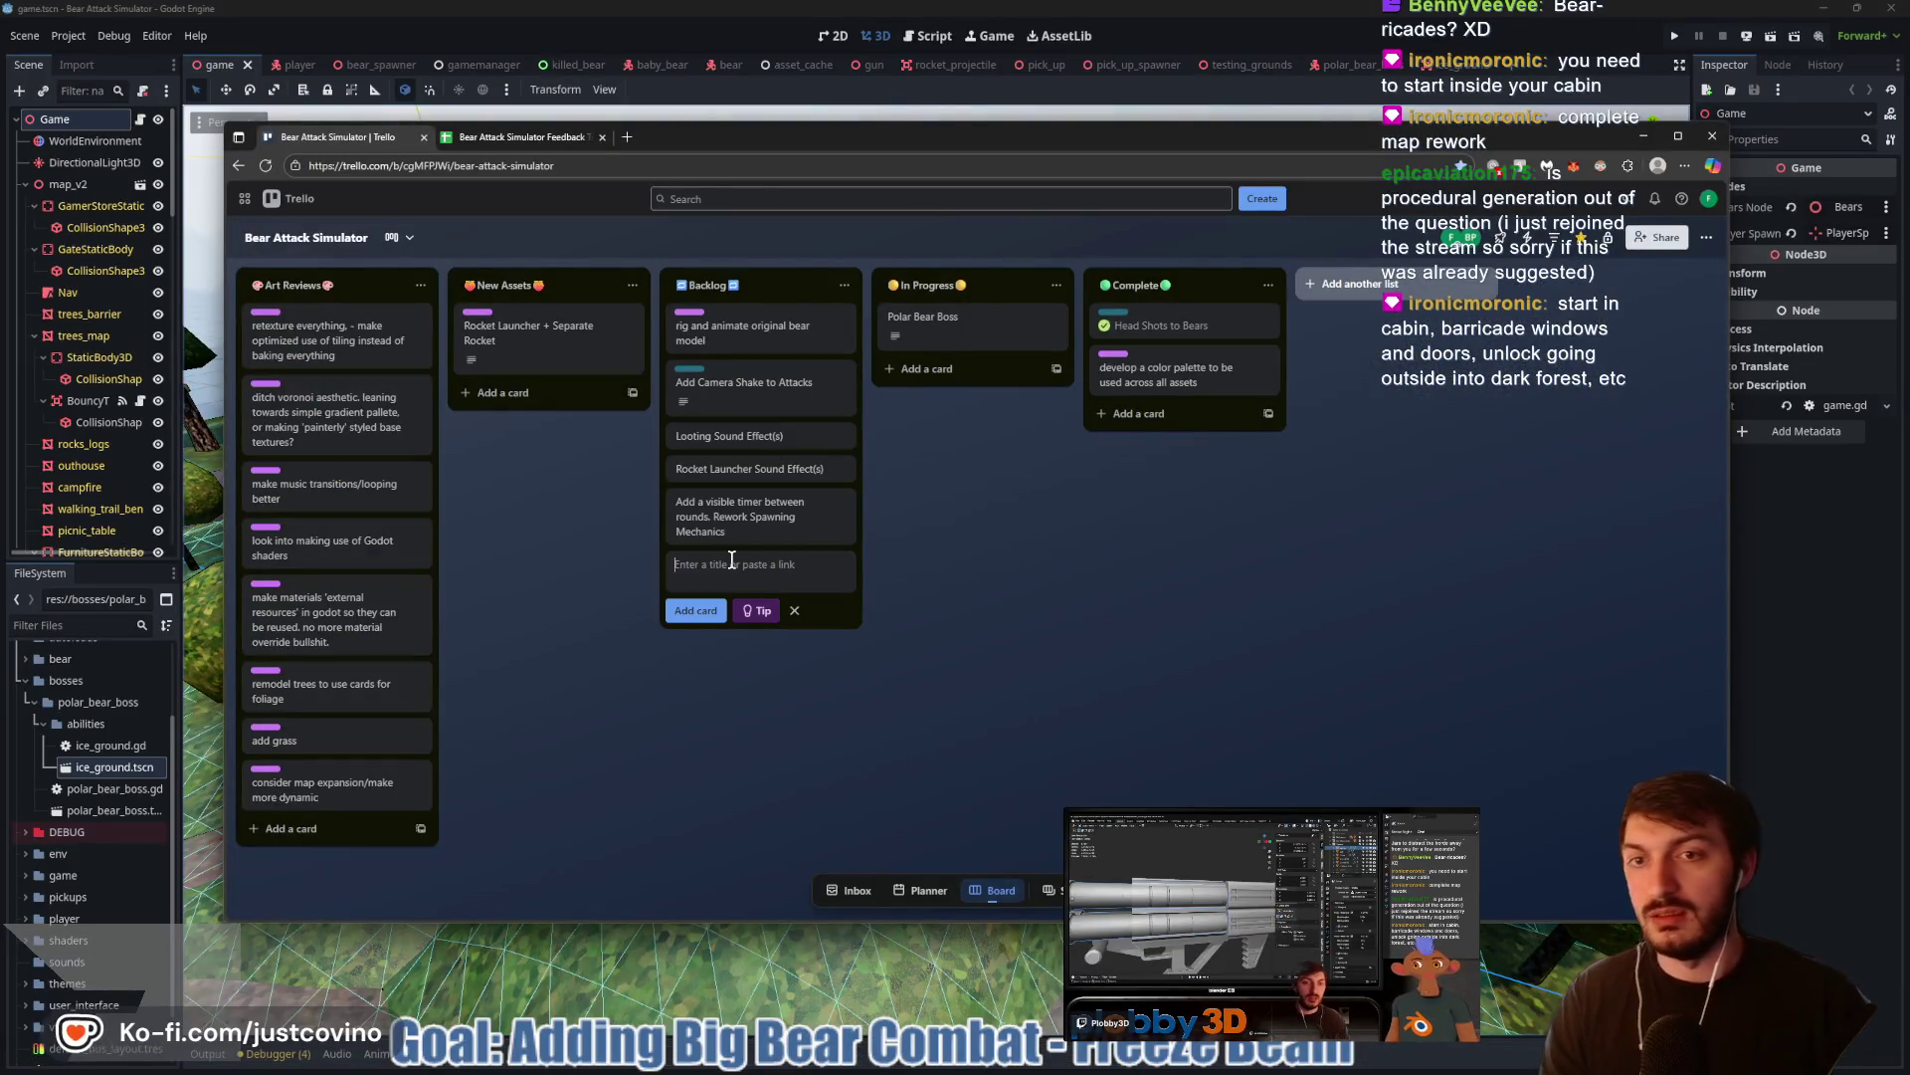
{"action": "type", "text": "Zombies Route:"}
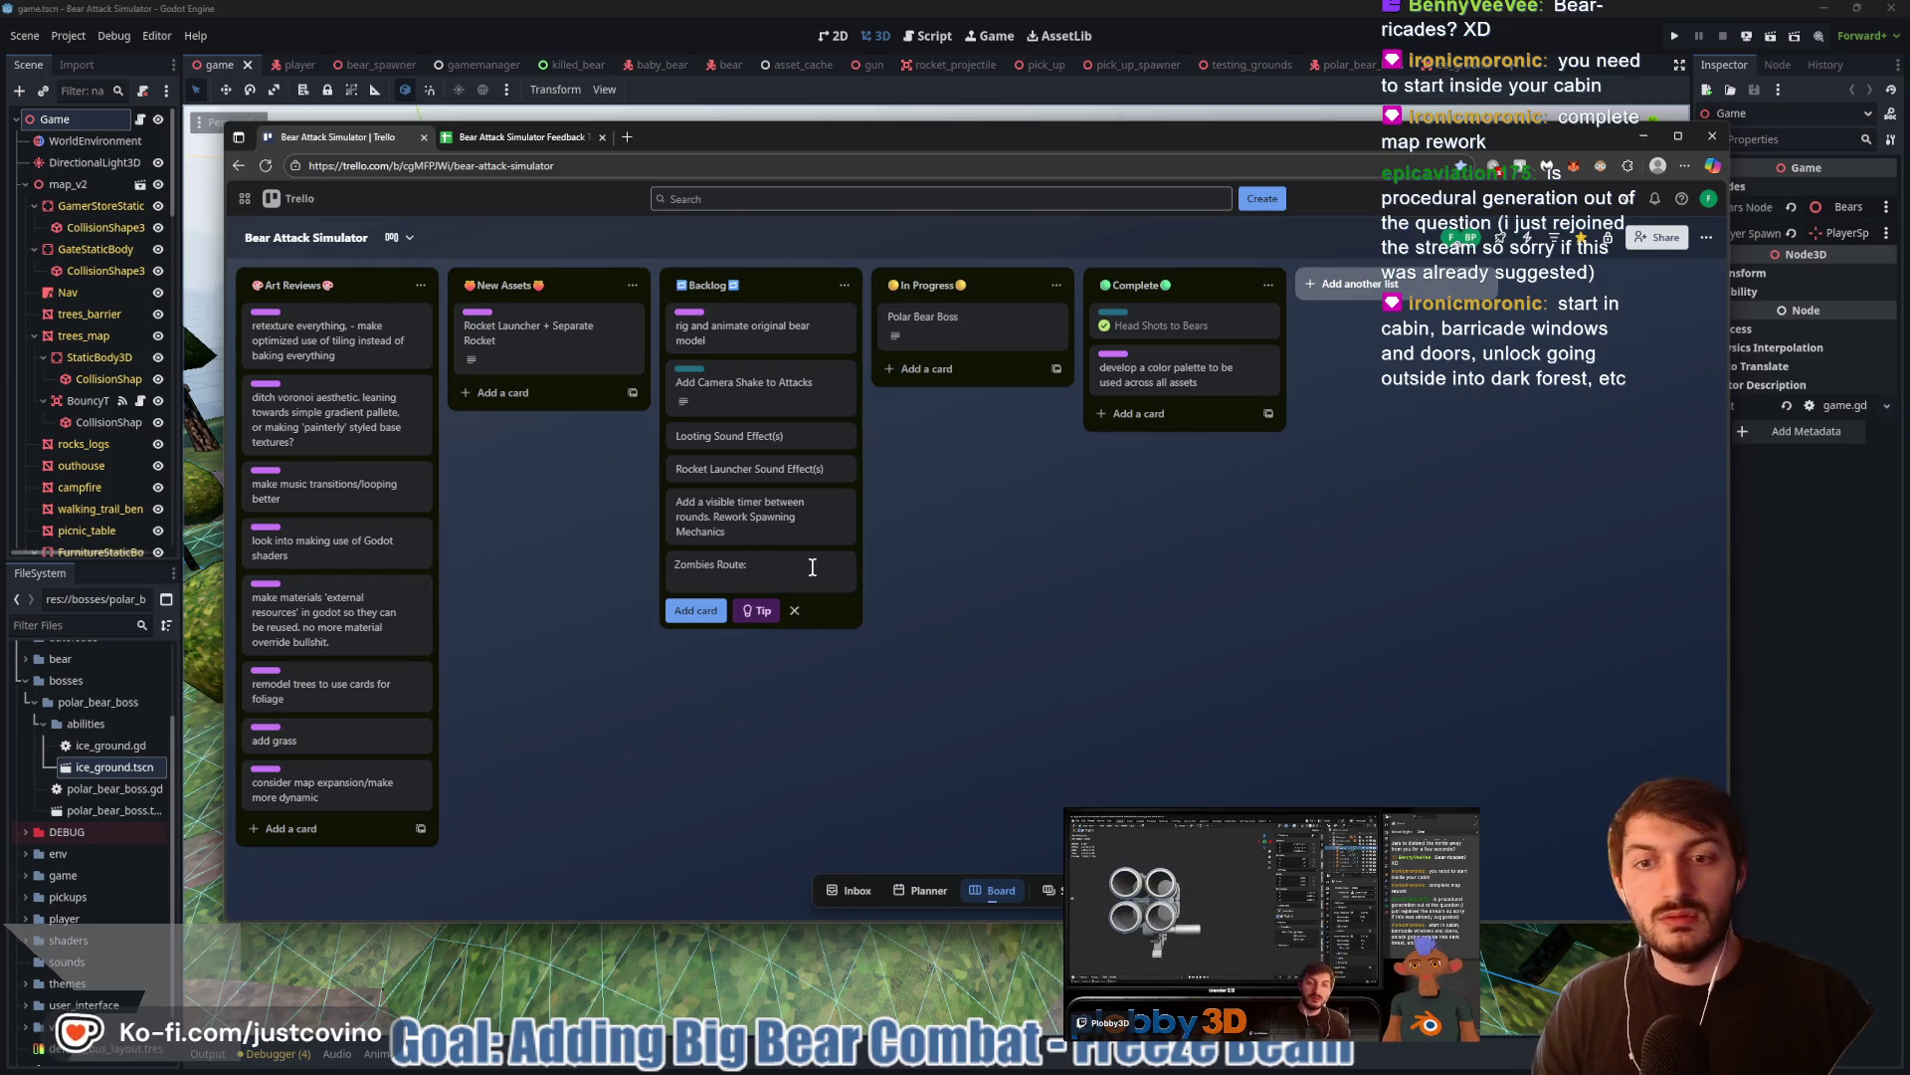
{"action": "key", "text": "Return"}
{"action": "left_click", "coordinate": [779, 573]}
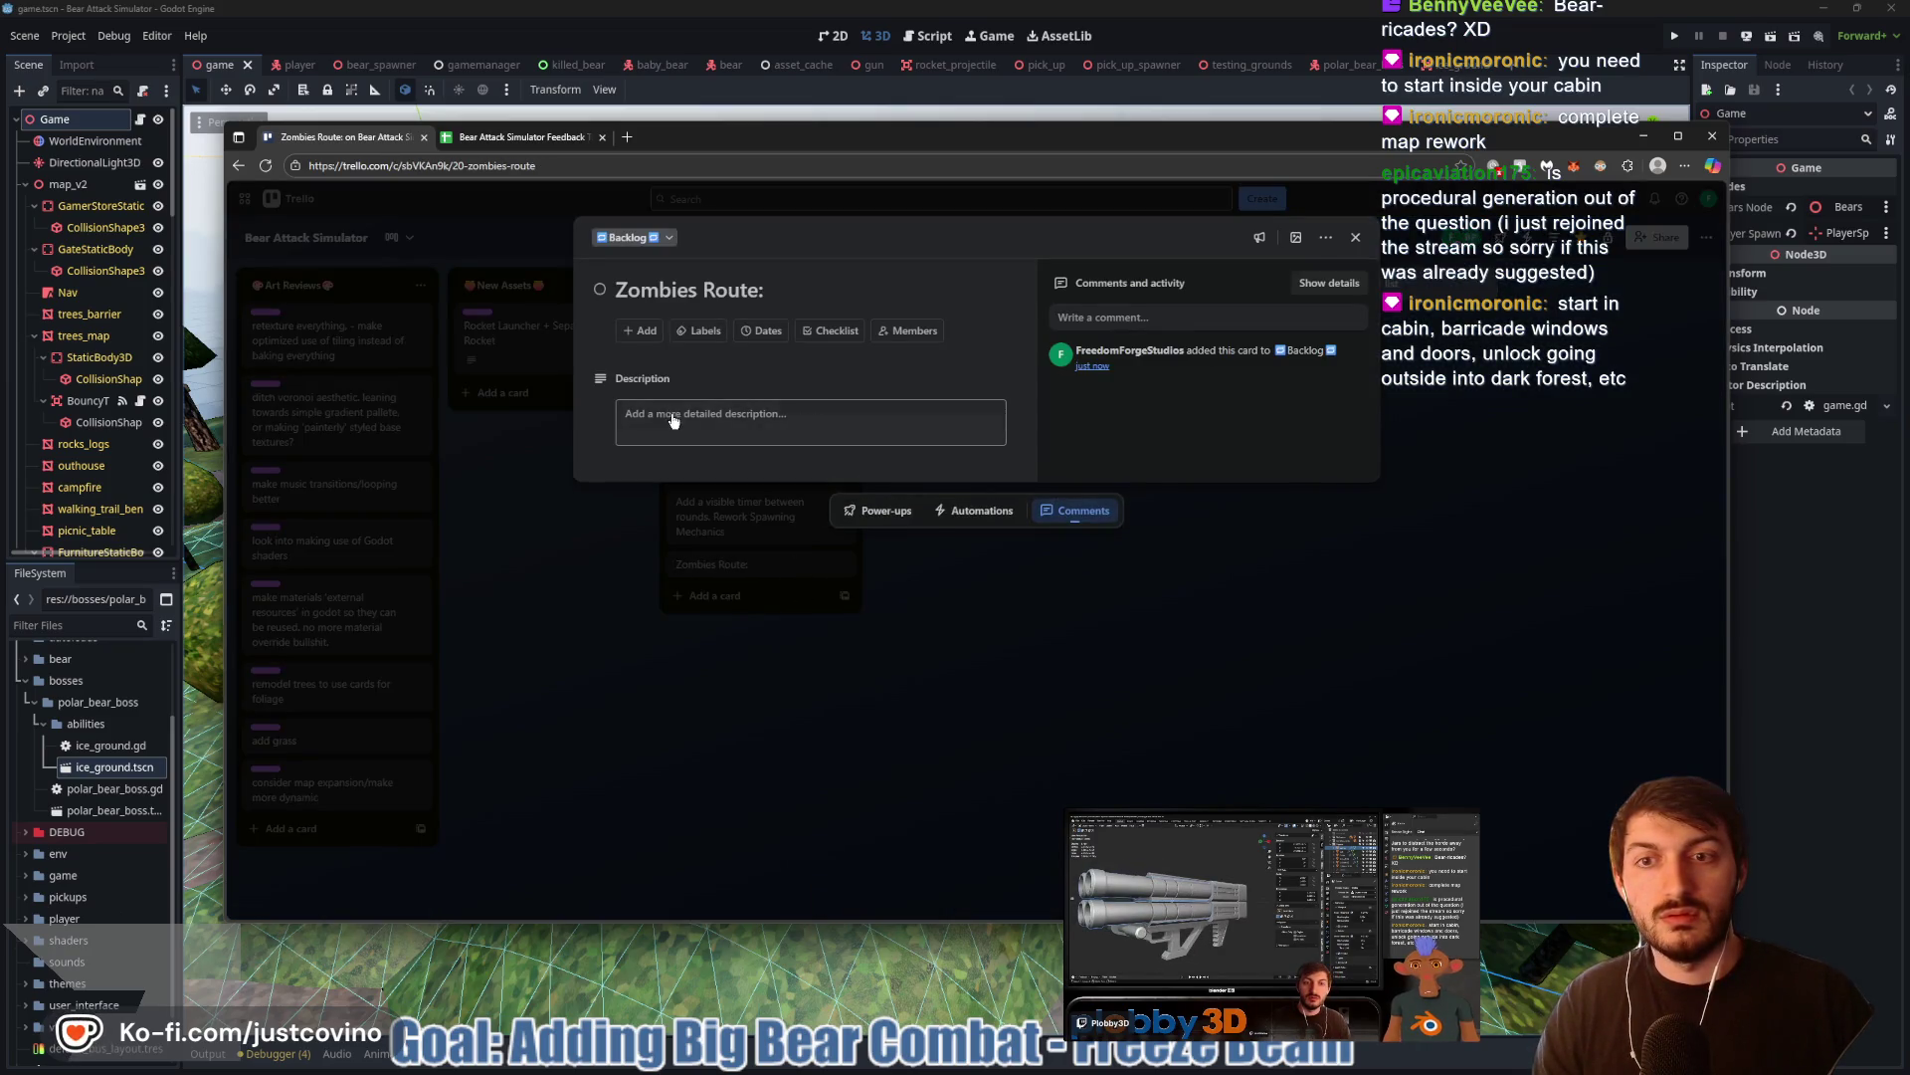
Try a bulleted list in the card description, remove it, and start a checklist
{"action": "left_click", "coordinate": [675, 418]}
{"action": "left_click", "coordinate": [748, 419]}
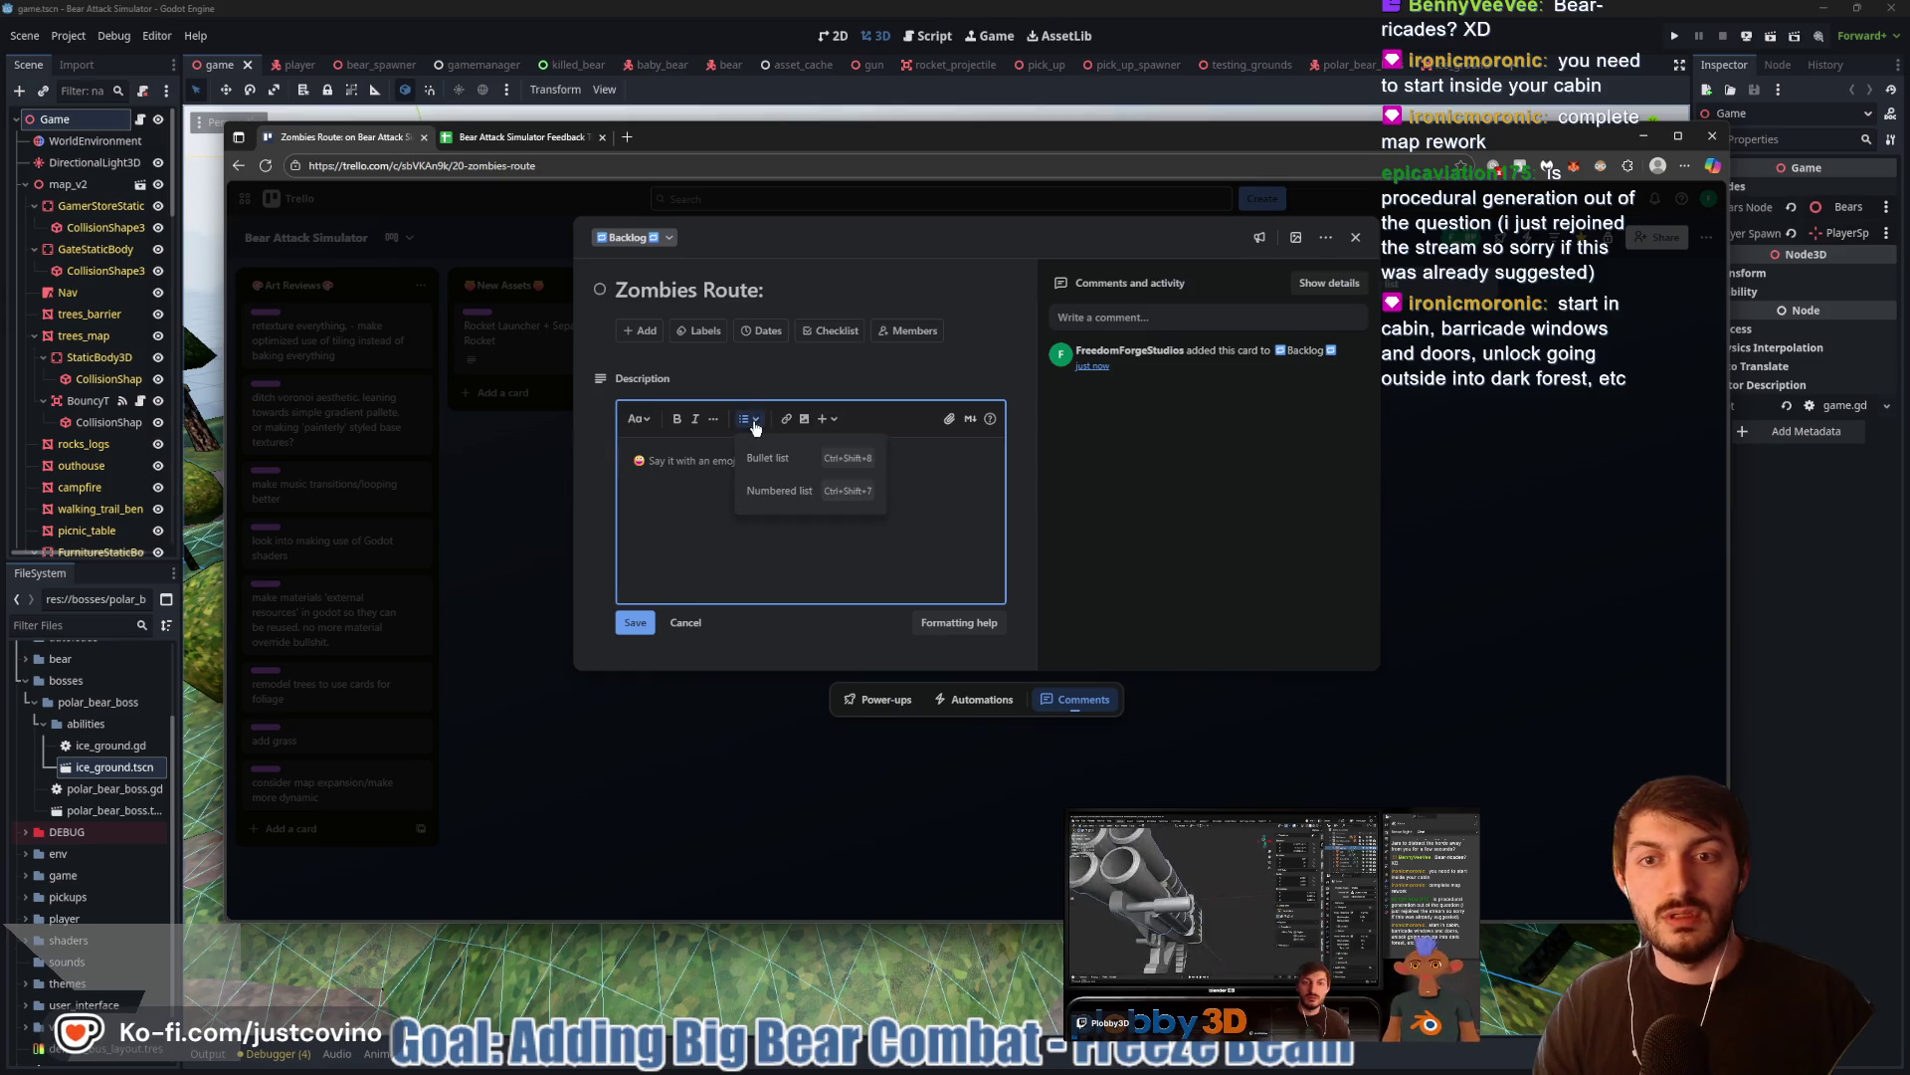
{"action": "left_click", "coordinate": [696, 464]}
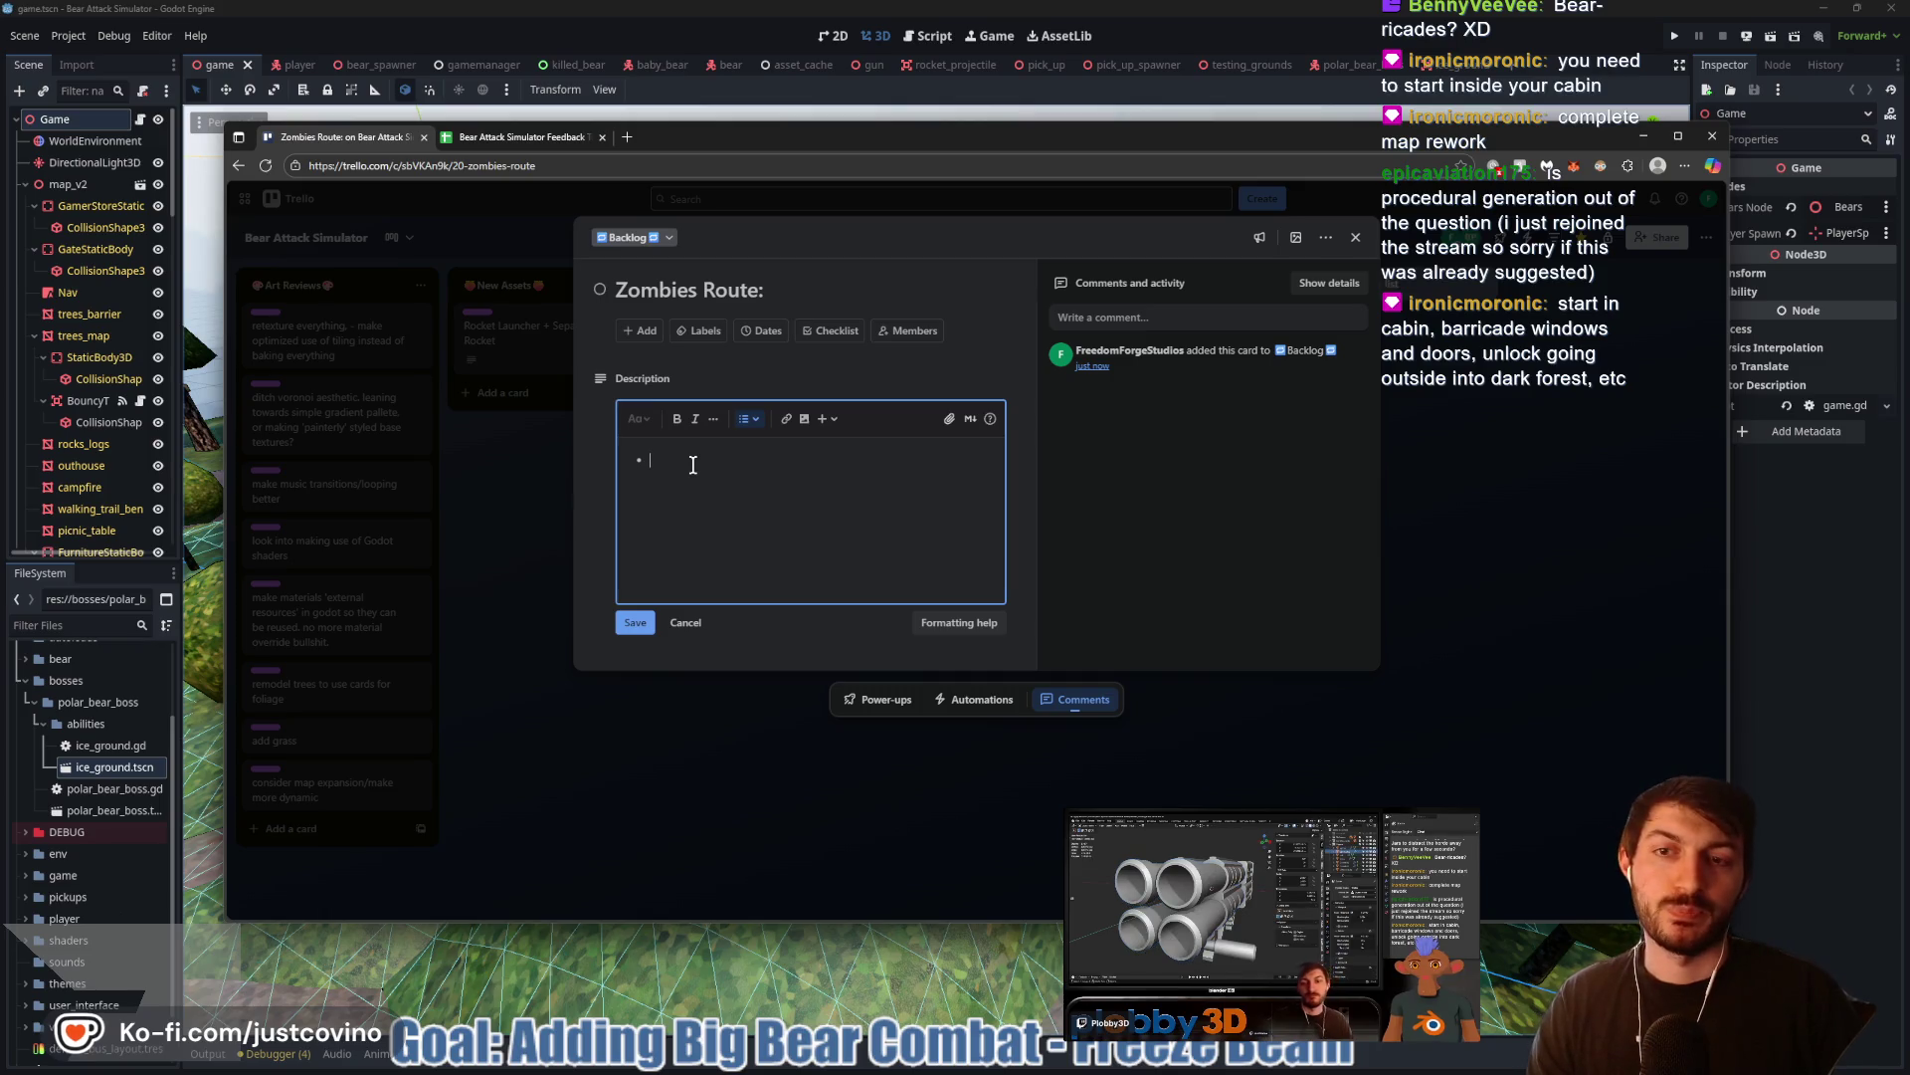
{"action": "key", "text": "BackSpace"}
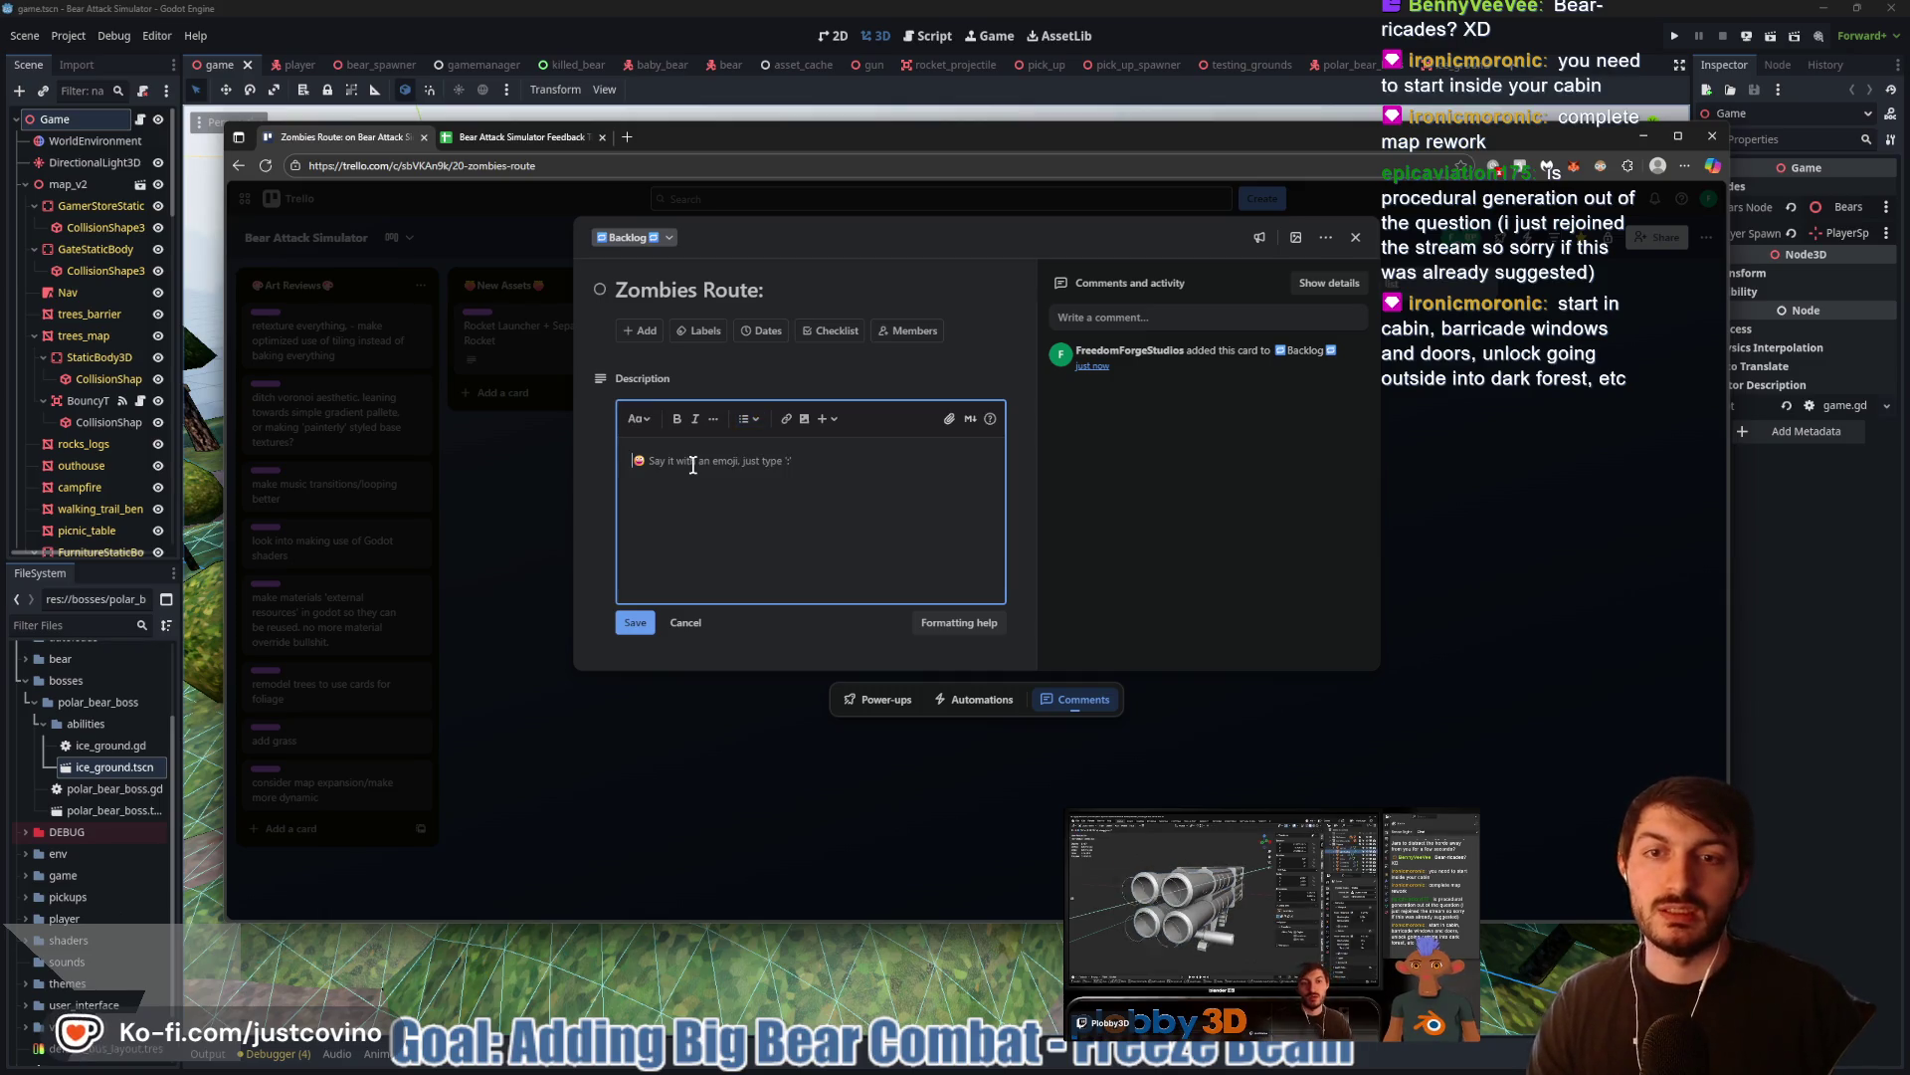
{"action": "left_click", "coordinate": [830, 332]}
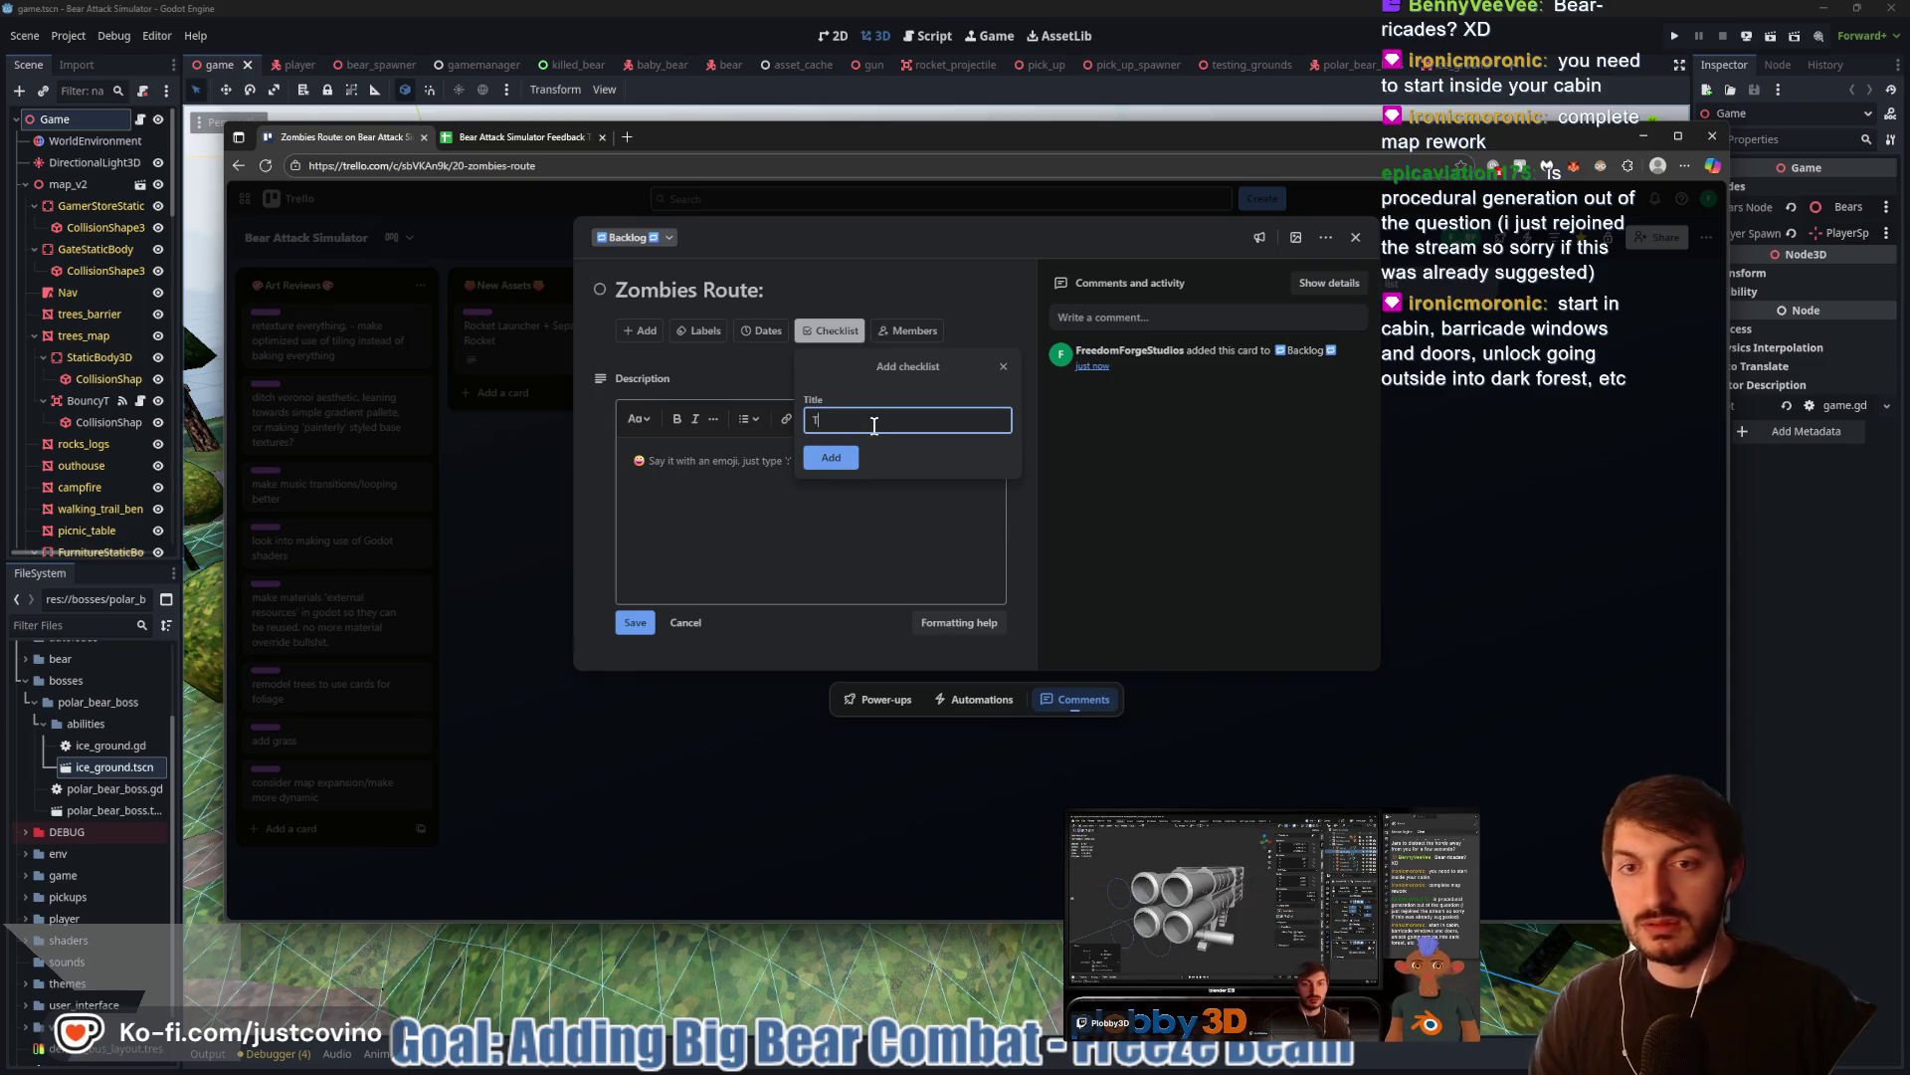
Create a 'ToDo' checklist with the item 'Expand Map: Start in Cabin, unlock, go to forest/rest of campground'
{"action": "type", "text": "oDo"}
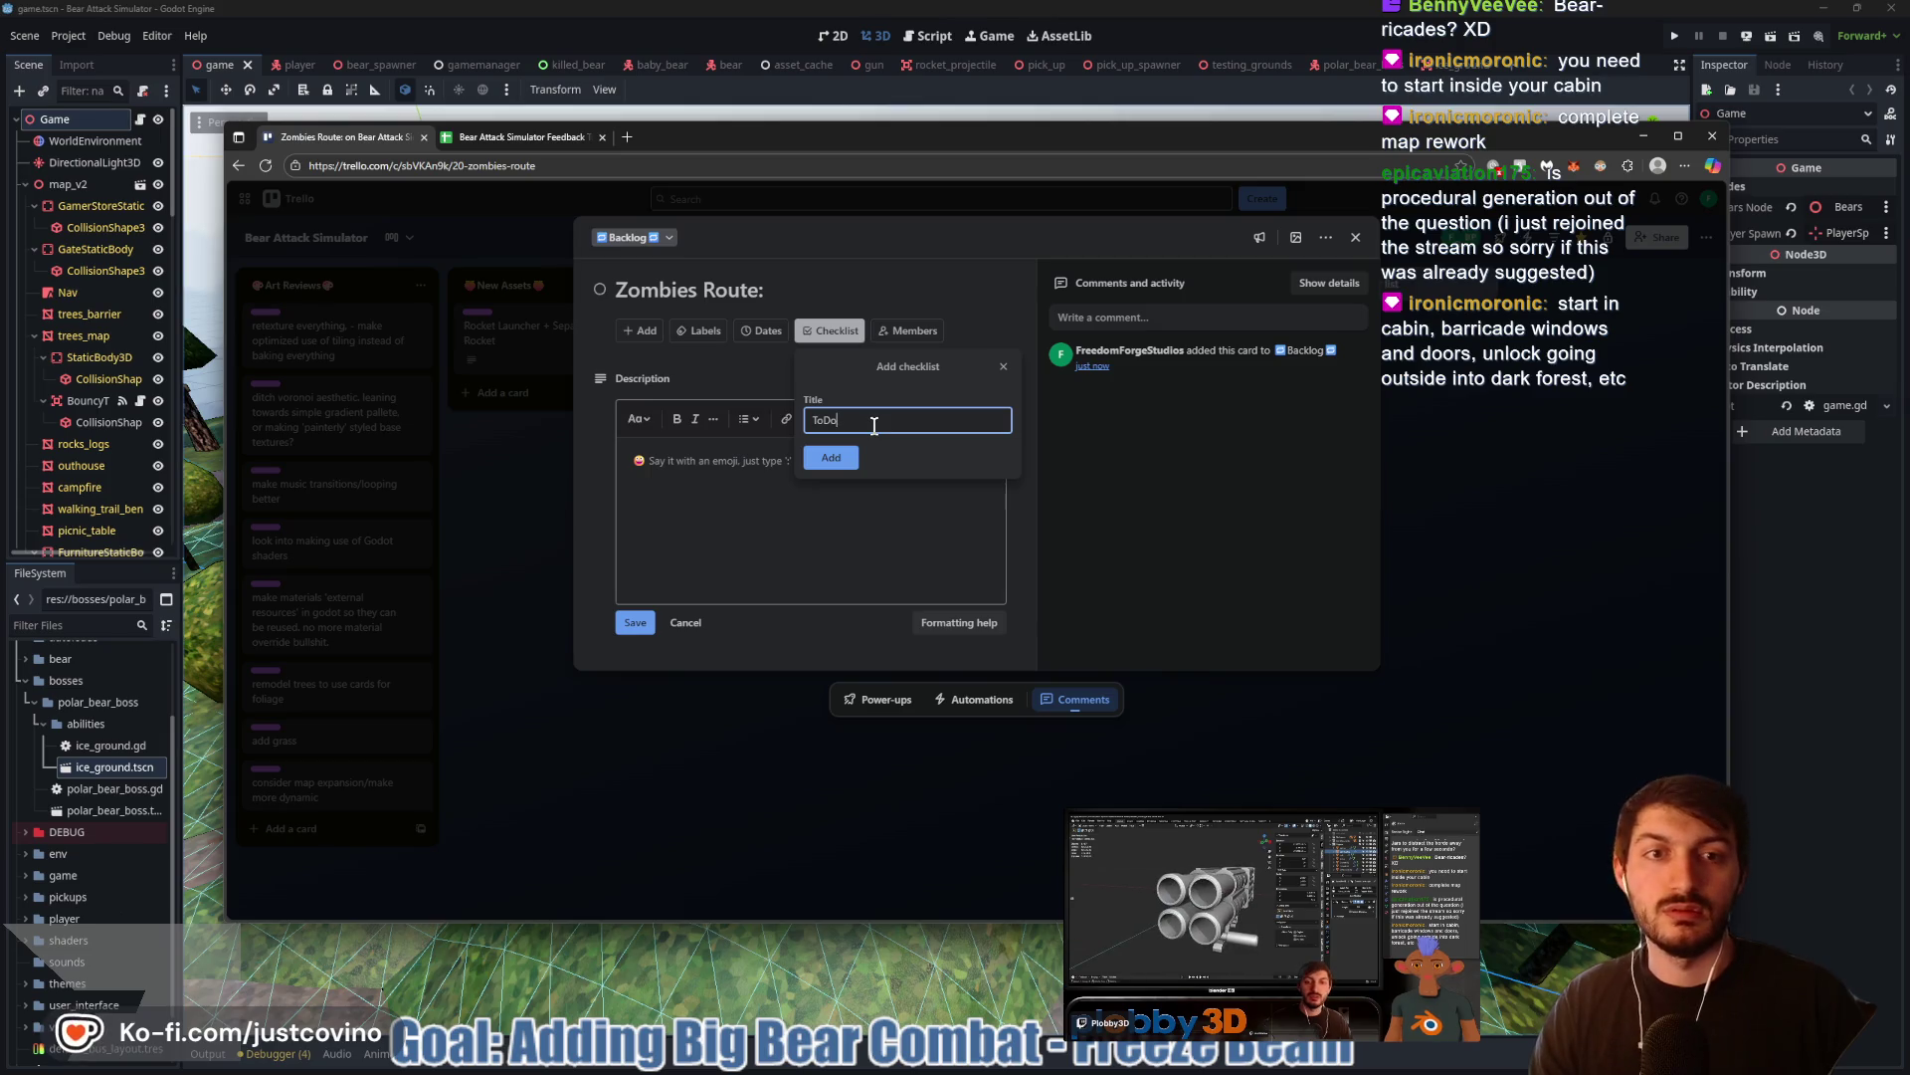
{"action": "left_click", "coordinate": [823, 458]}
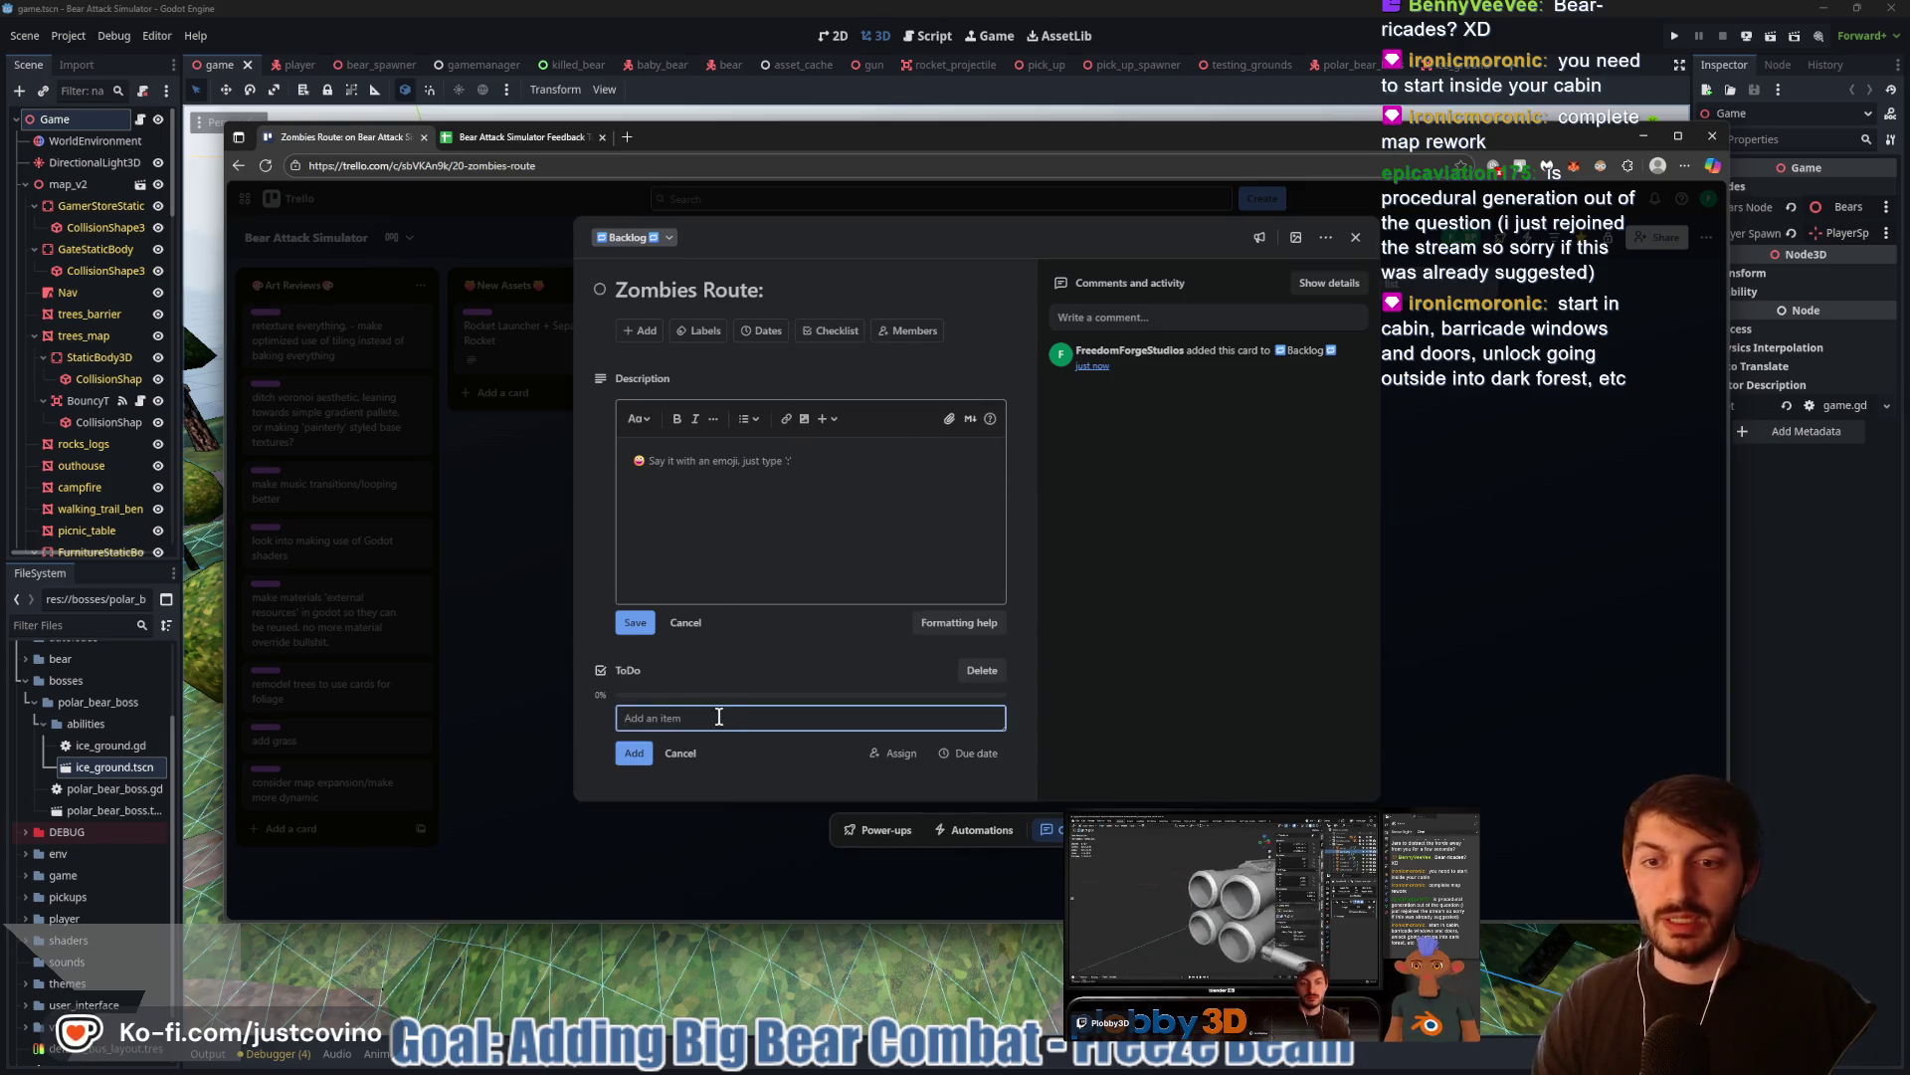
{"action": "type", "text": "E"}
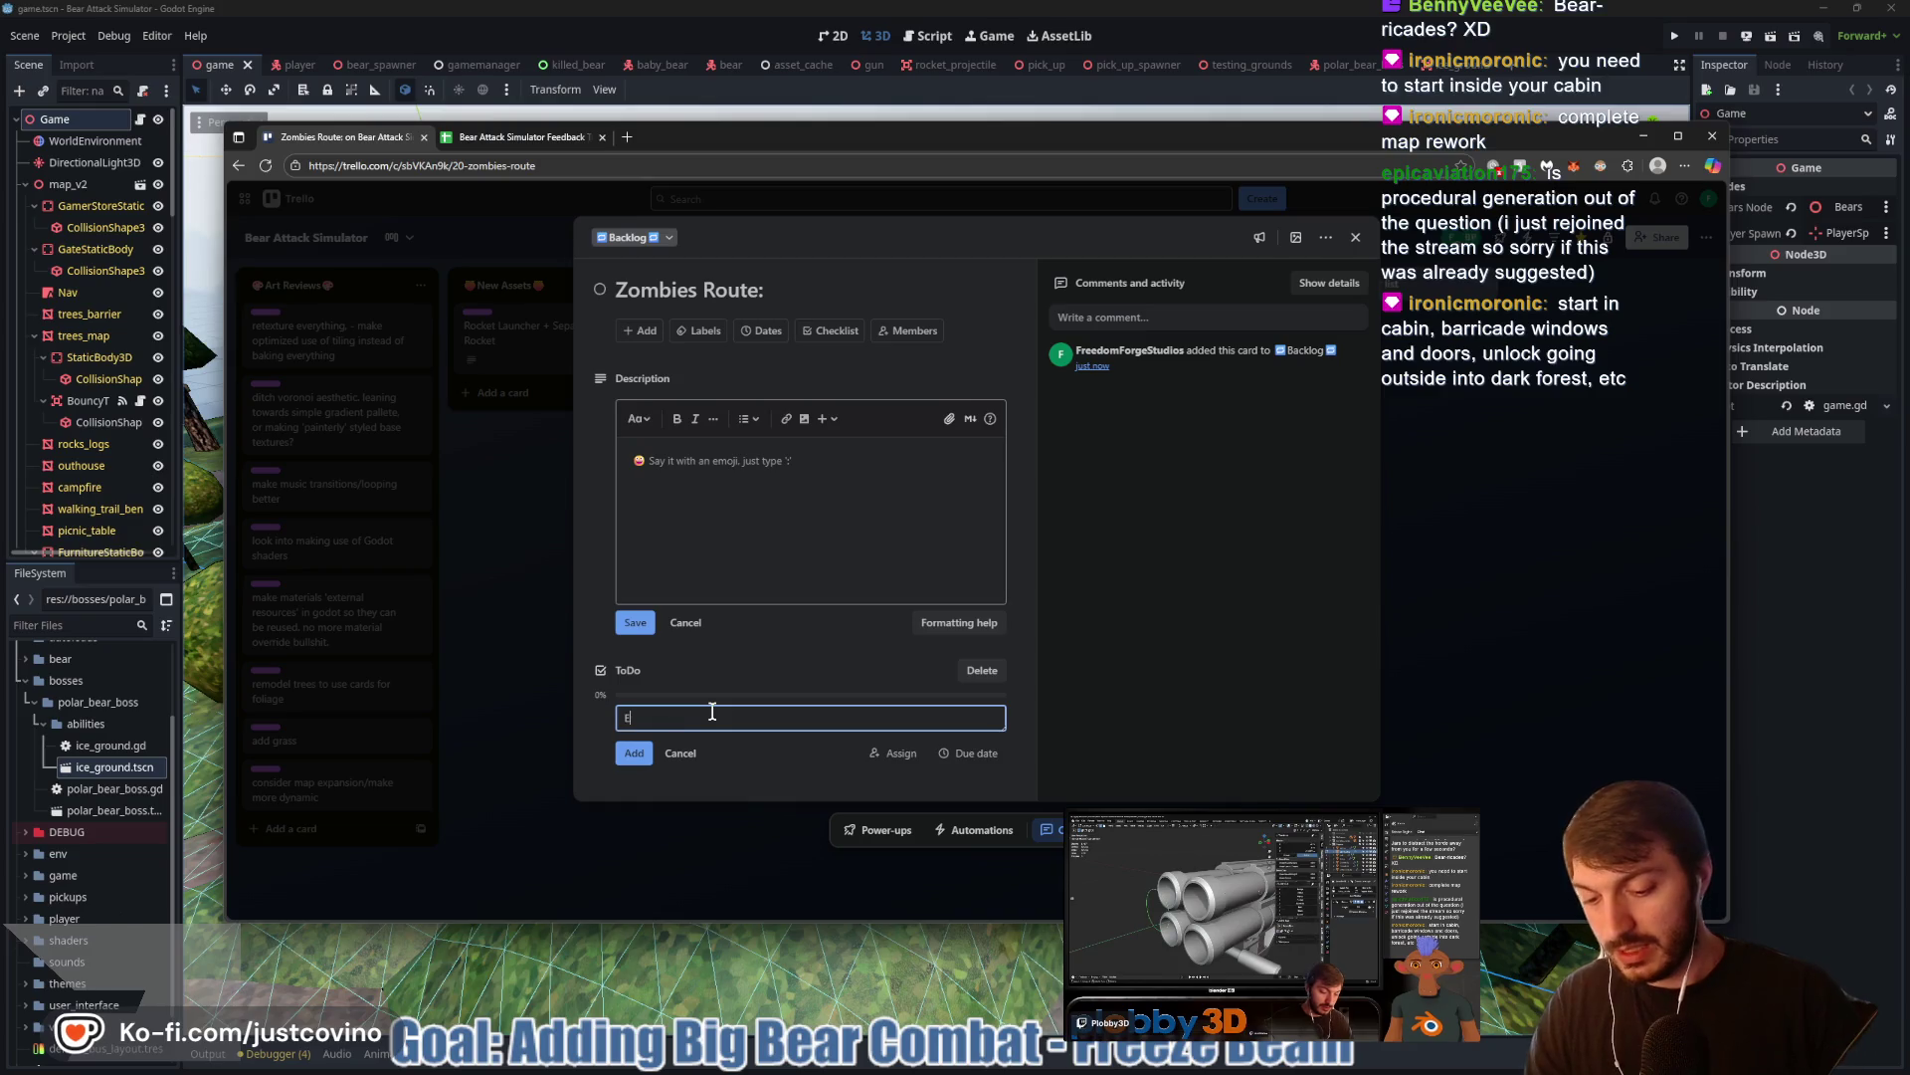
{"action": "type", "text": " Mpa"}
{"action": "type", "text": ": Star"}
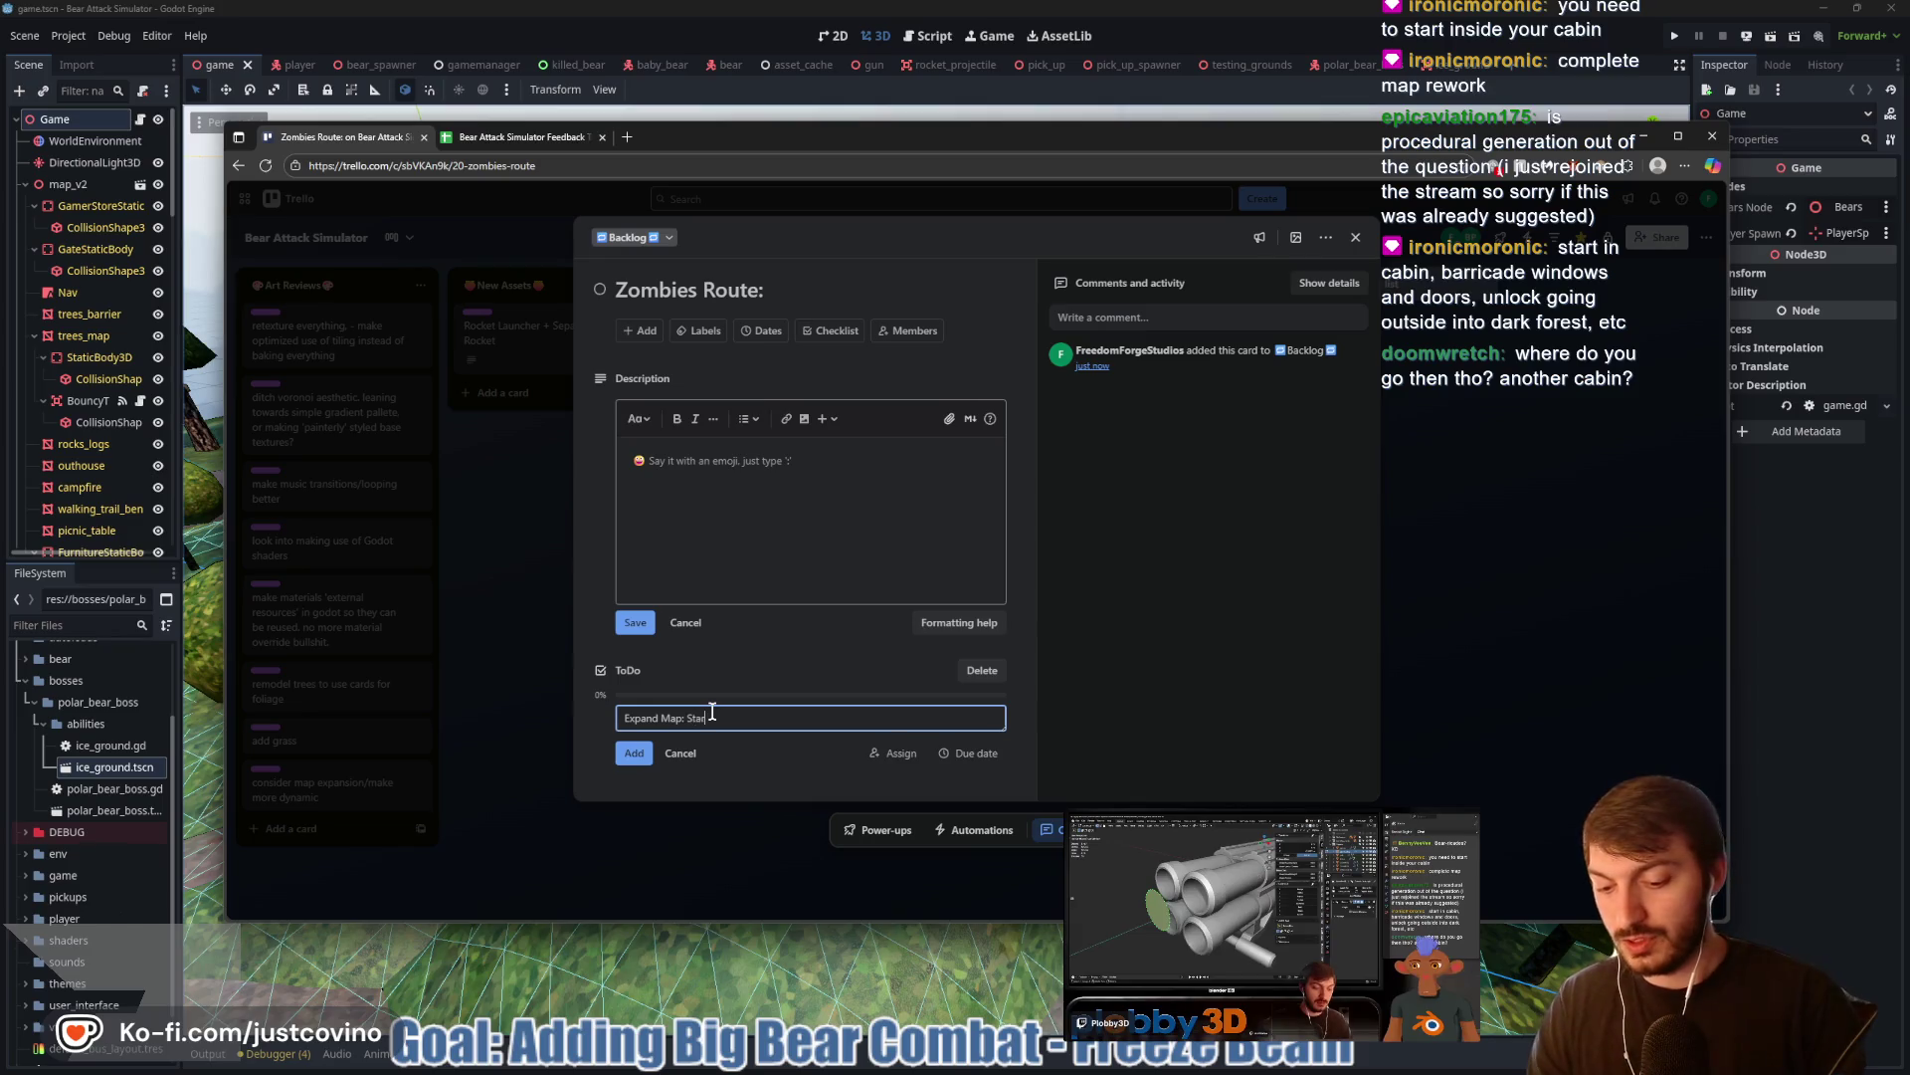
{"action": "type", "text": "t in Cabin"}
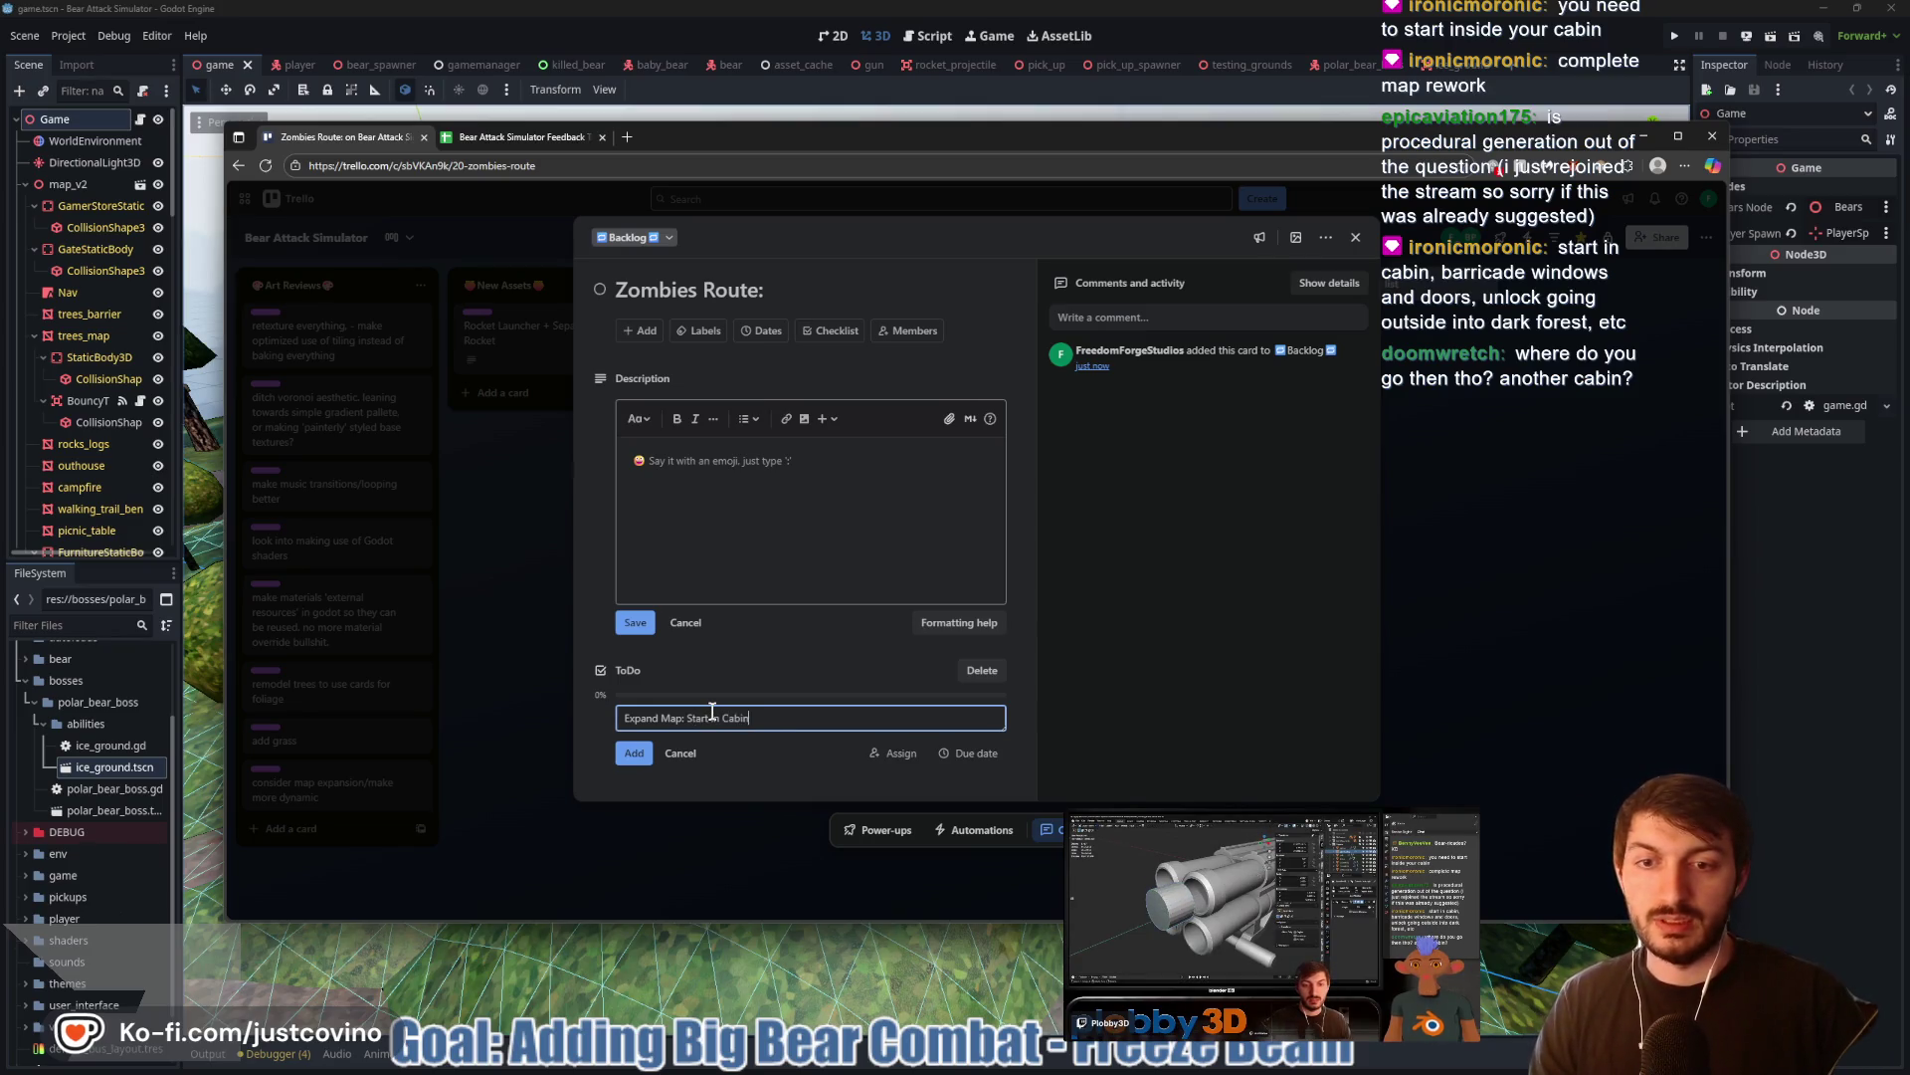
{"action": "type", "text": ", unlock,"}
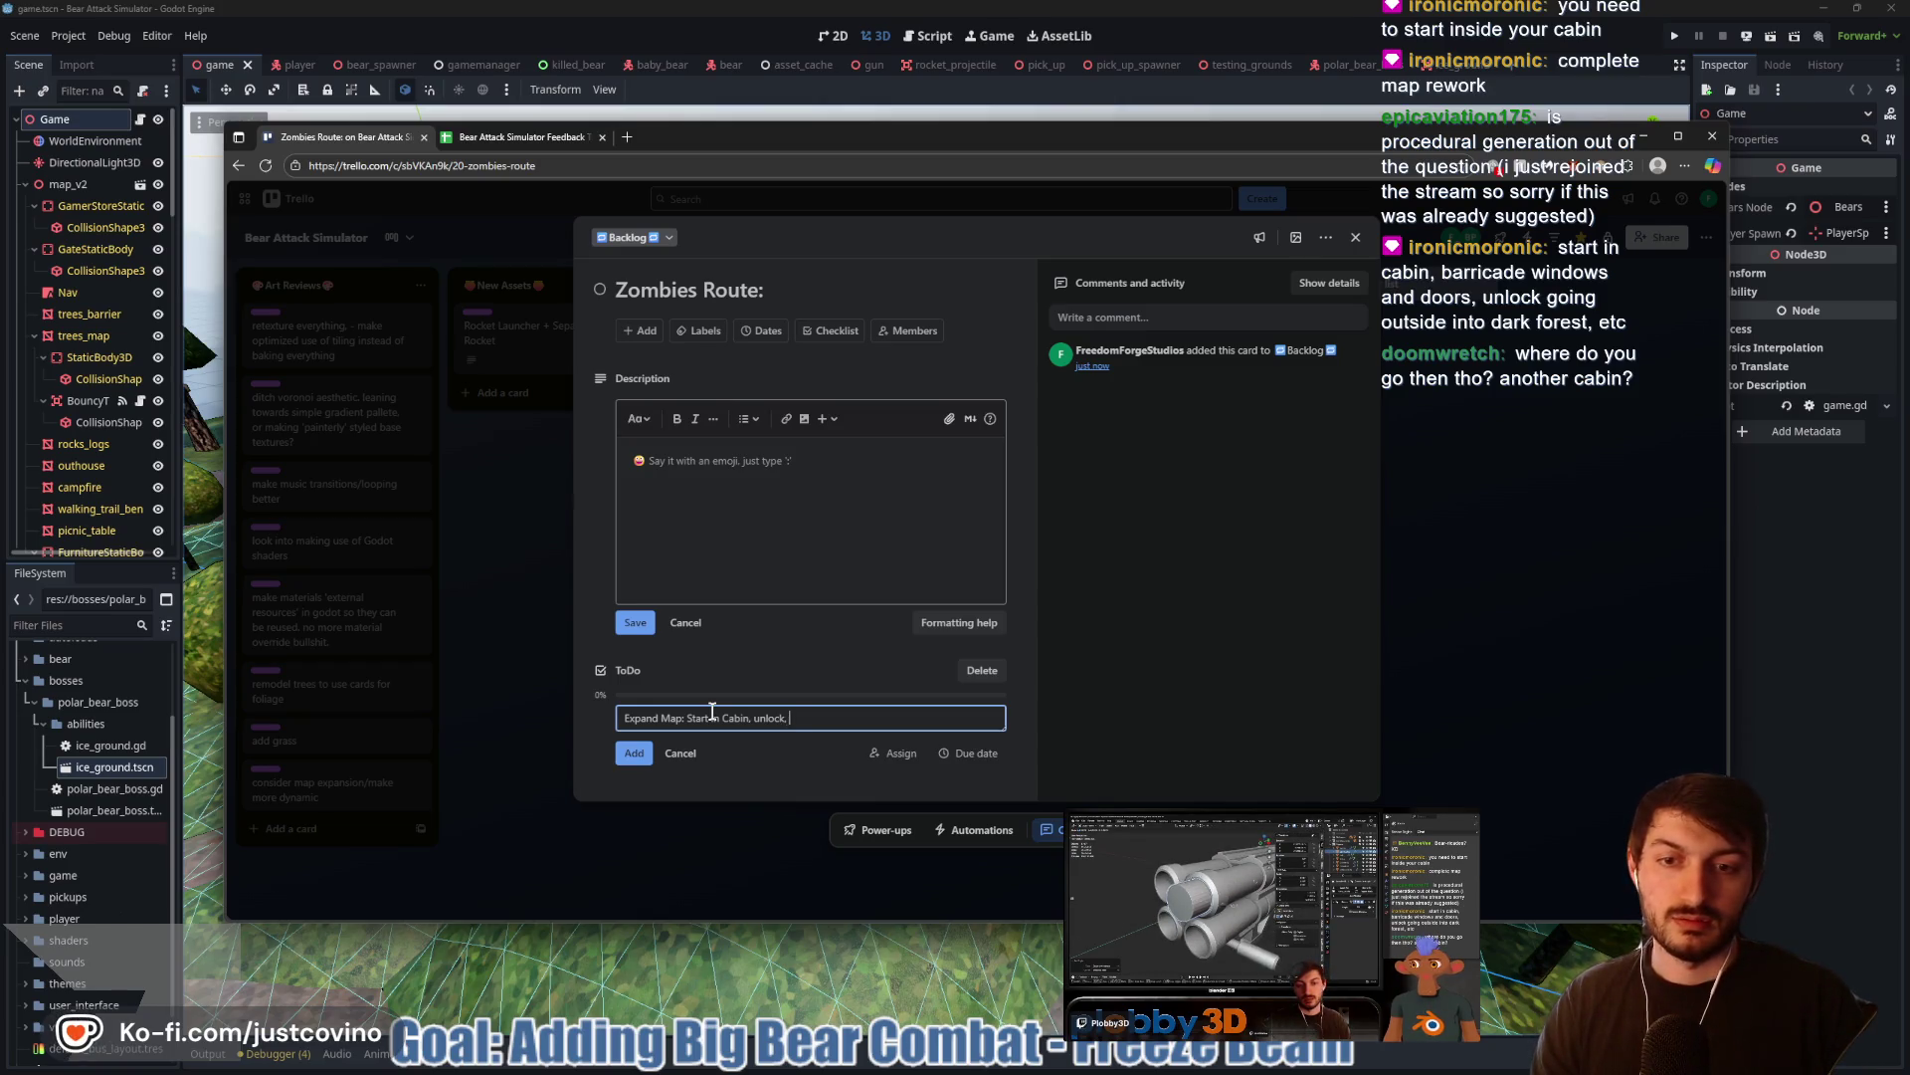
{"action": "key", "text": "BackSpace"}
{"action": "key", "text": "BackSpace"}
{"action": "type", "text": "est/rest of campground"}
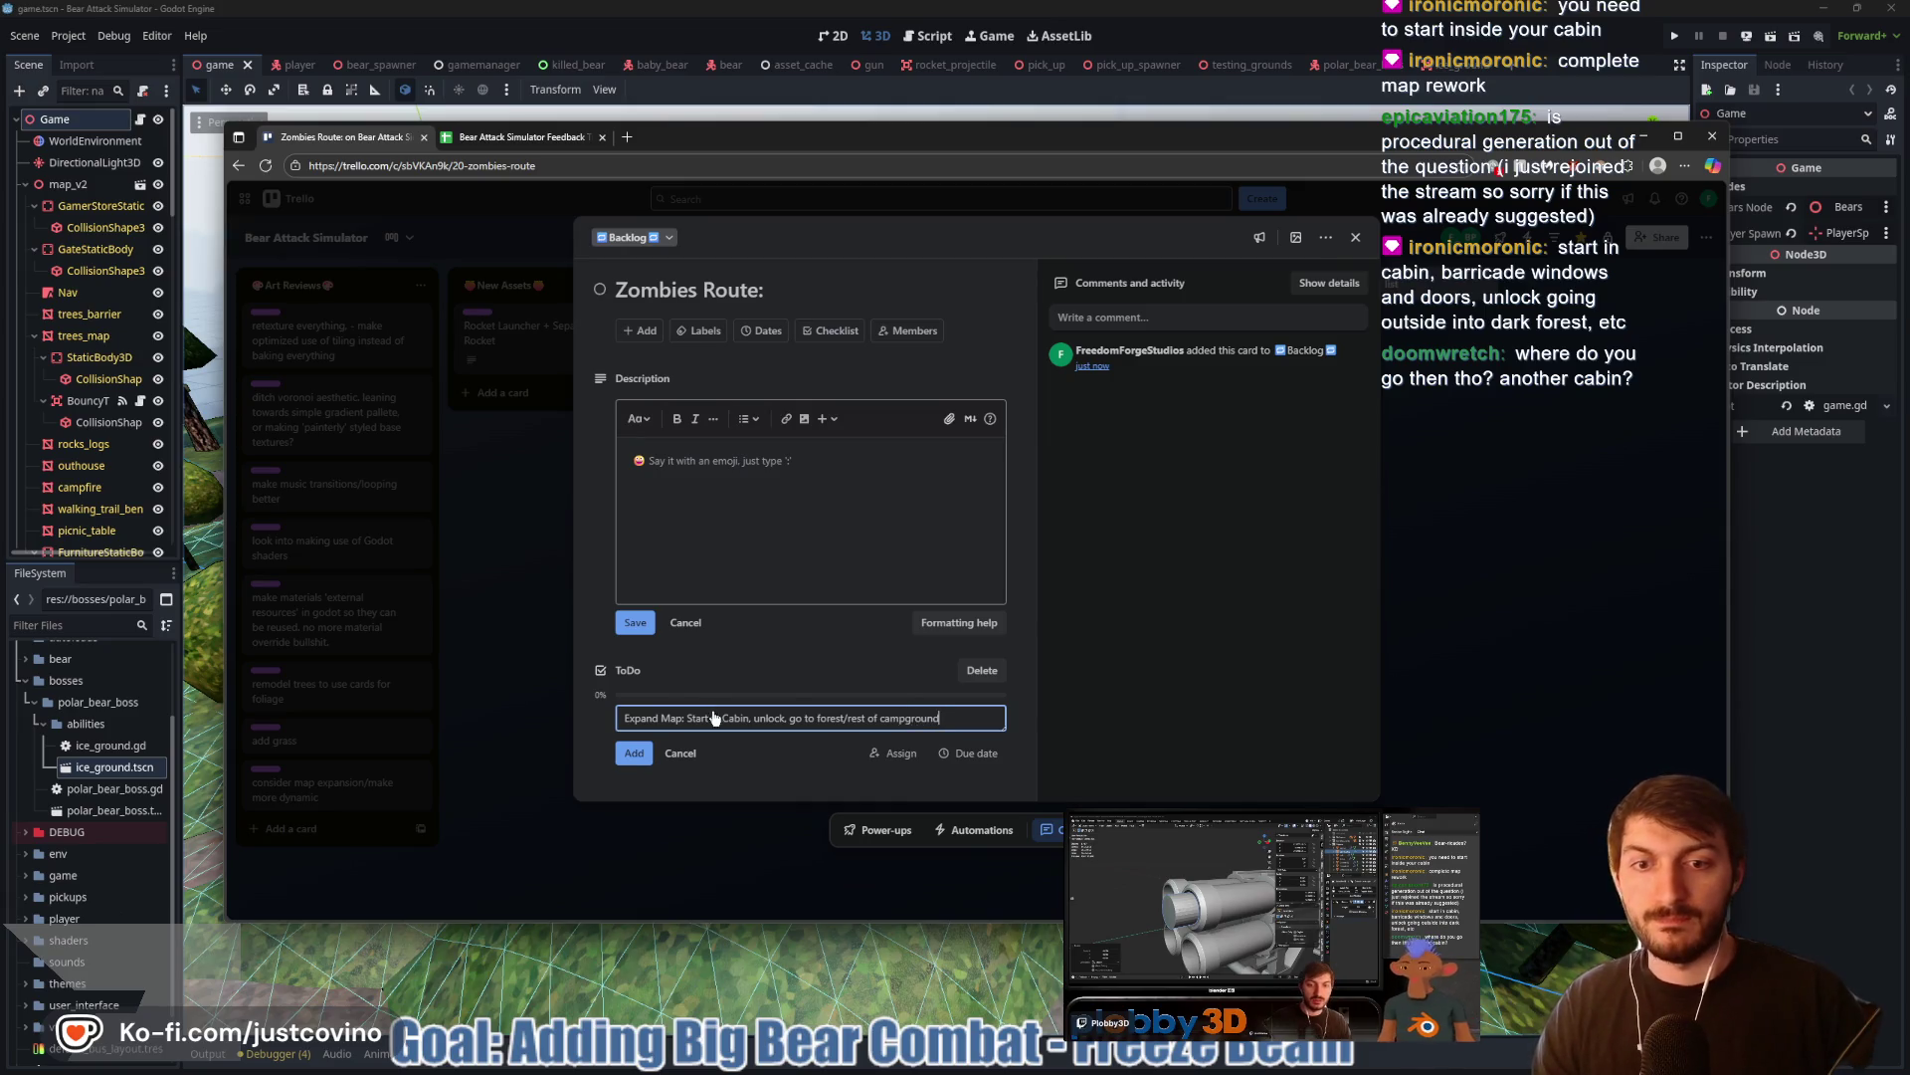
{"action": "key", "text": "Return"}
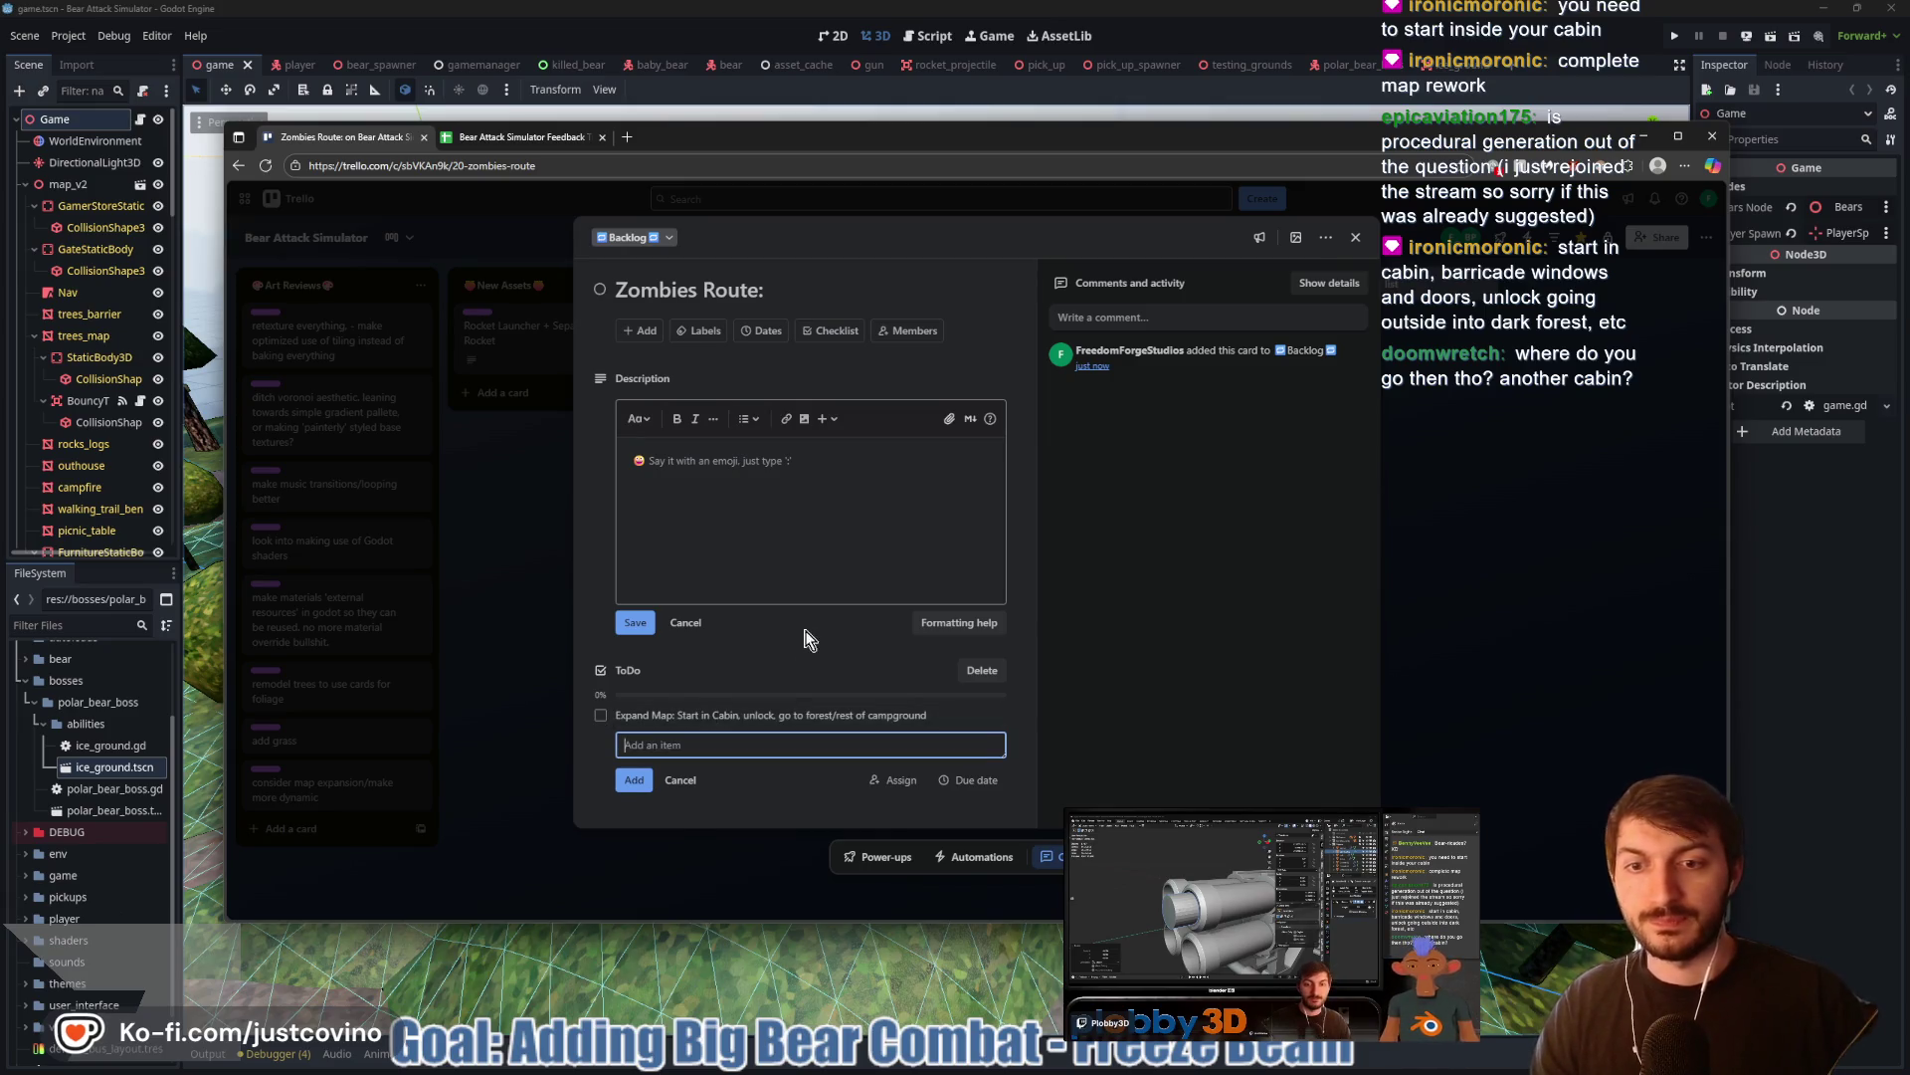
{"action": "left_click", "coordinate": [792, 464]}
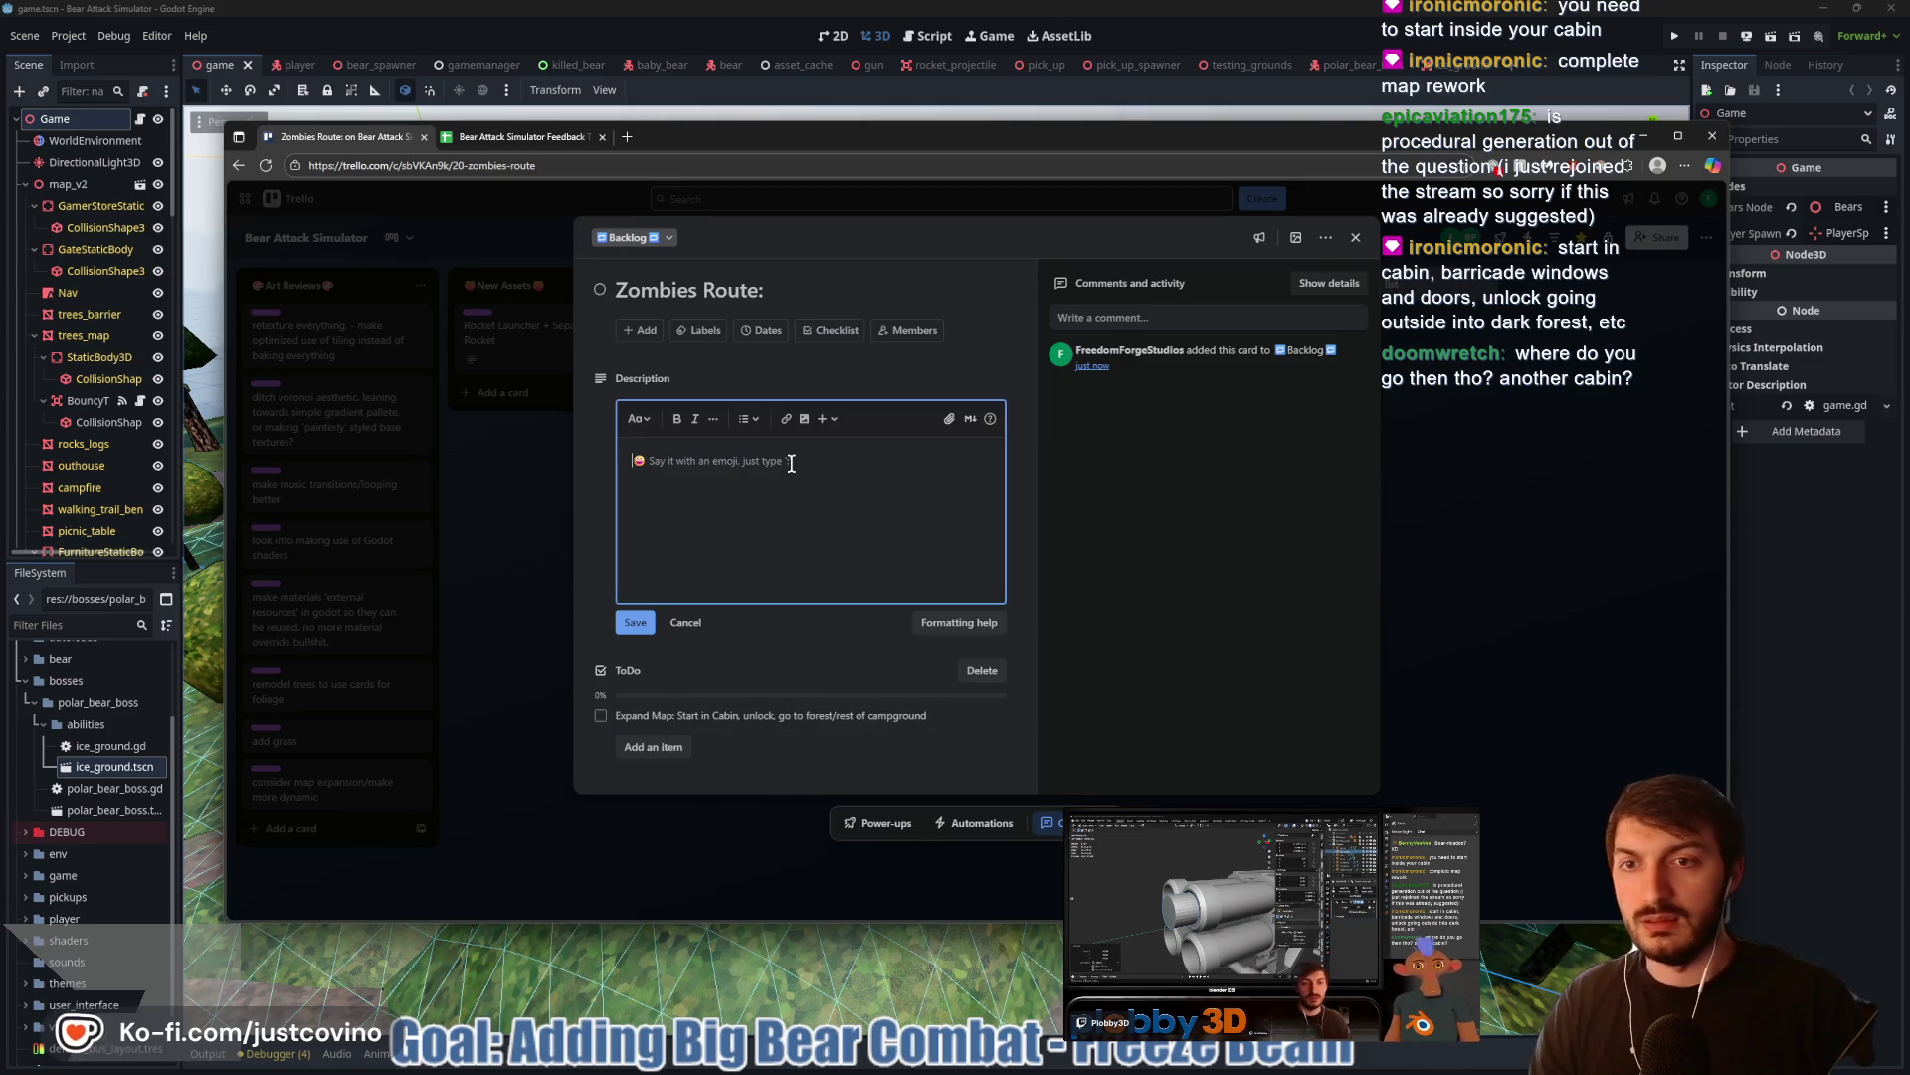
Write the description 'Make the game more like CoD Zombies:' and 'Bears drop bear claws to spend at Camp Store'
{"action": "type", "text": "Make the game more like"}
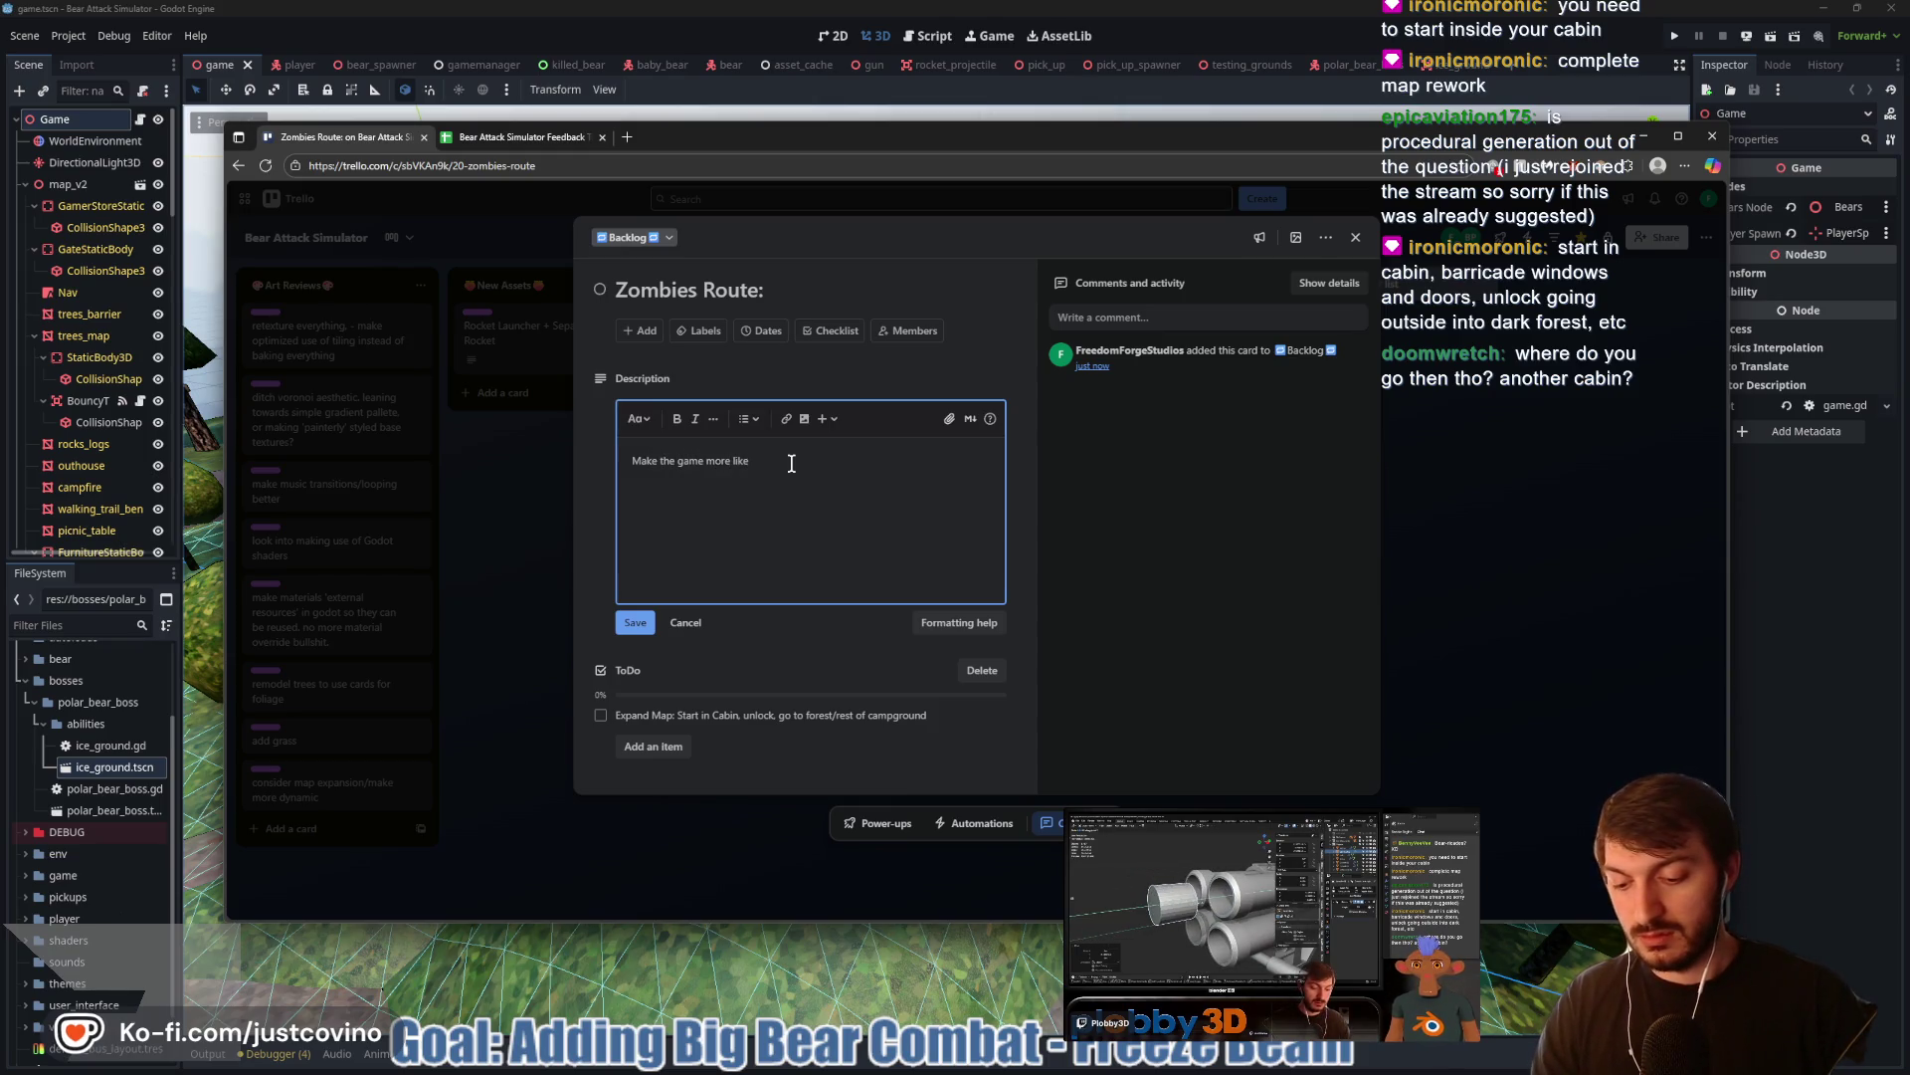
{"action": "type", "text": " CoD Zombies:"}
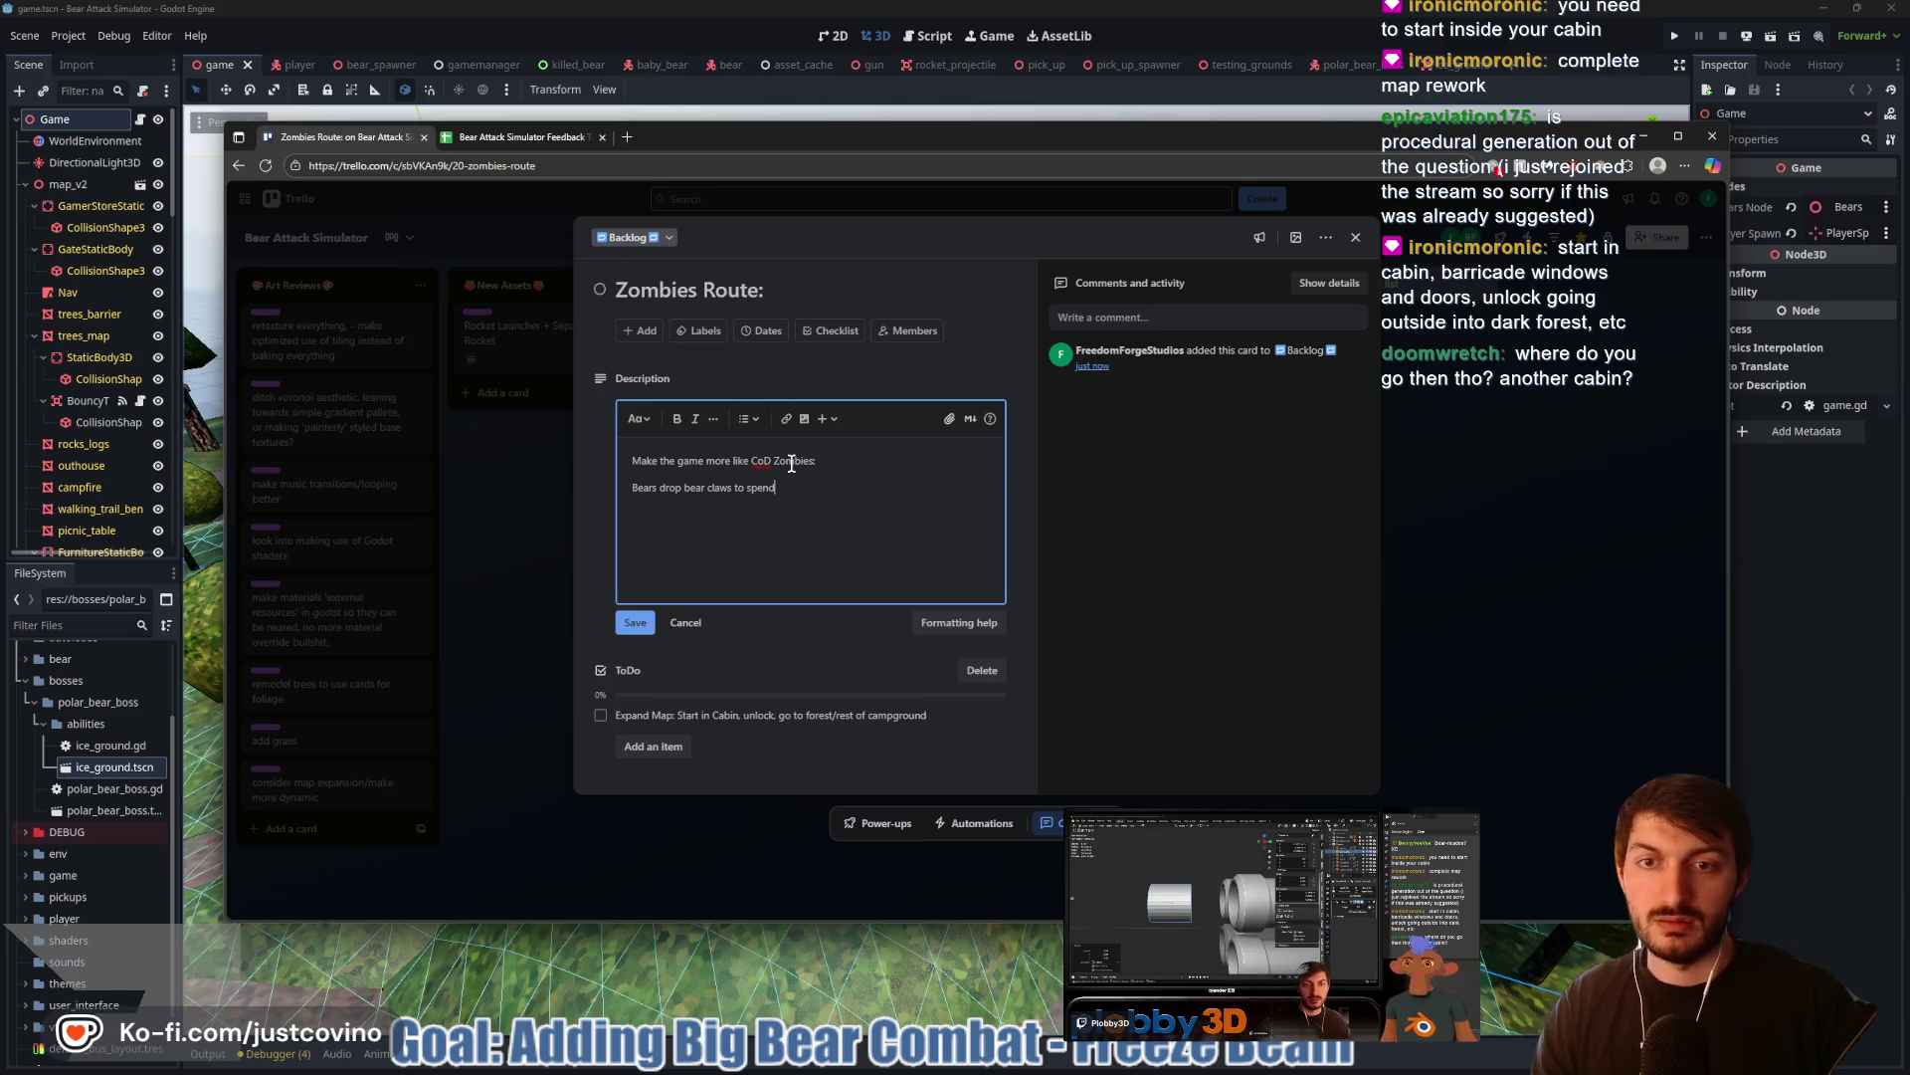
{"action": "type", "text": "at Camp Store"}
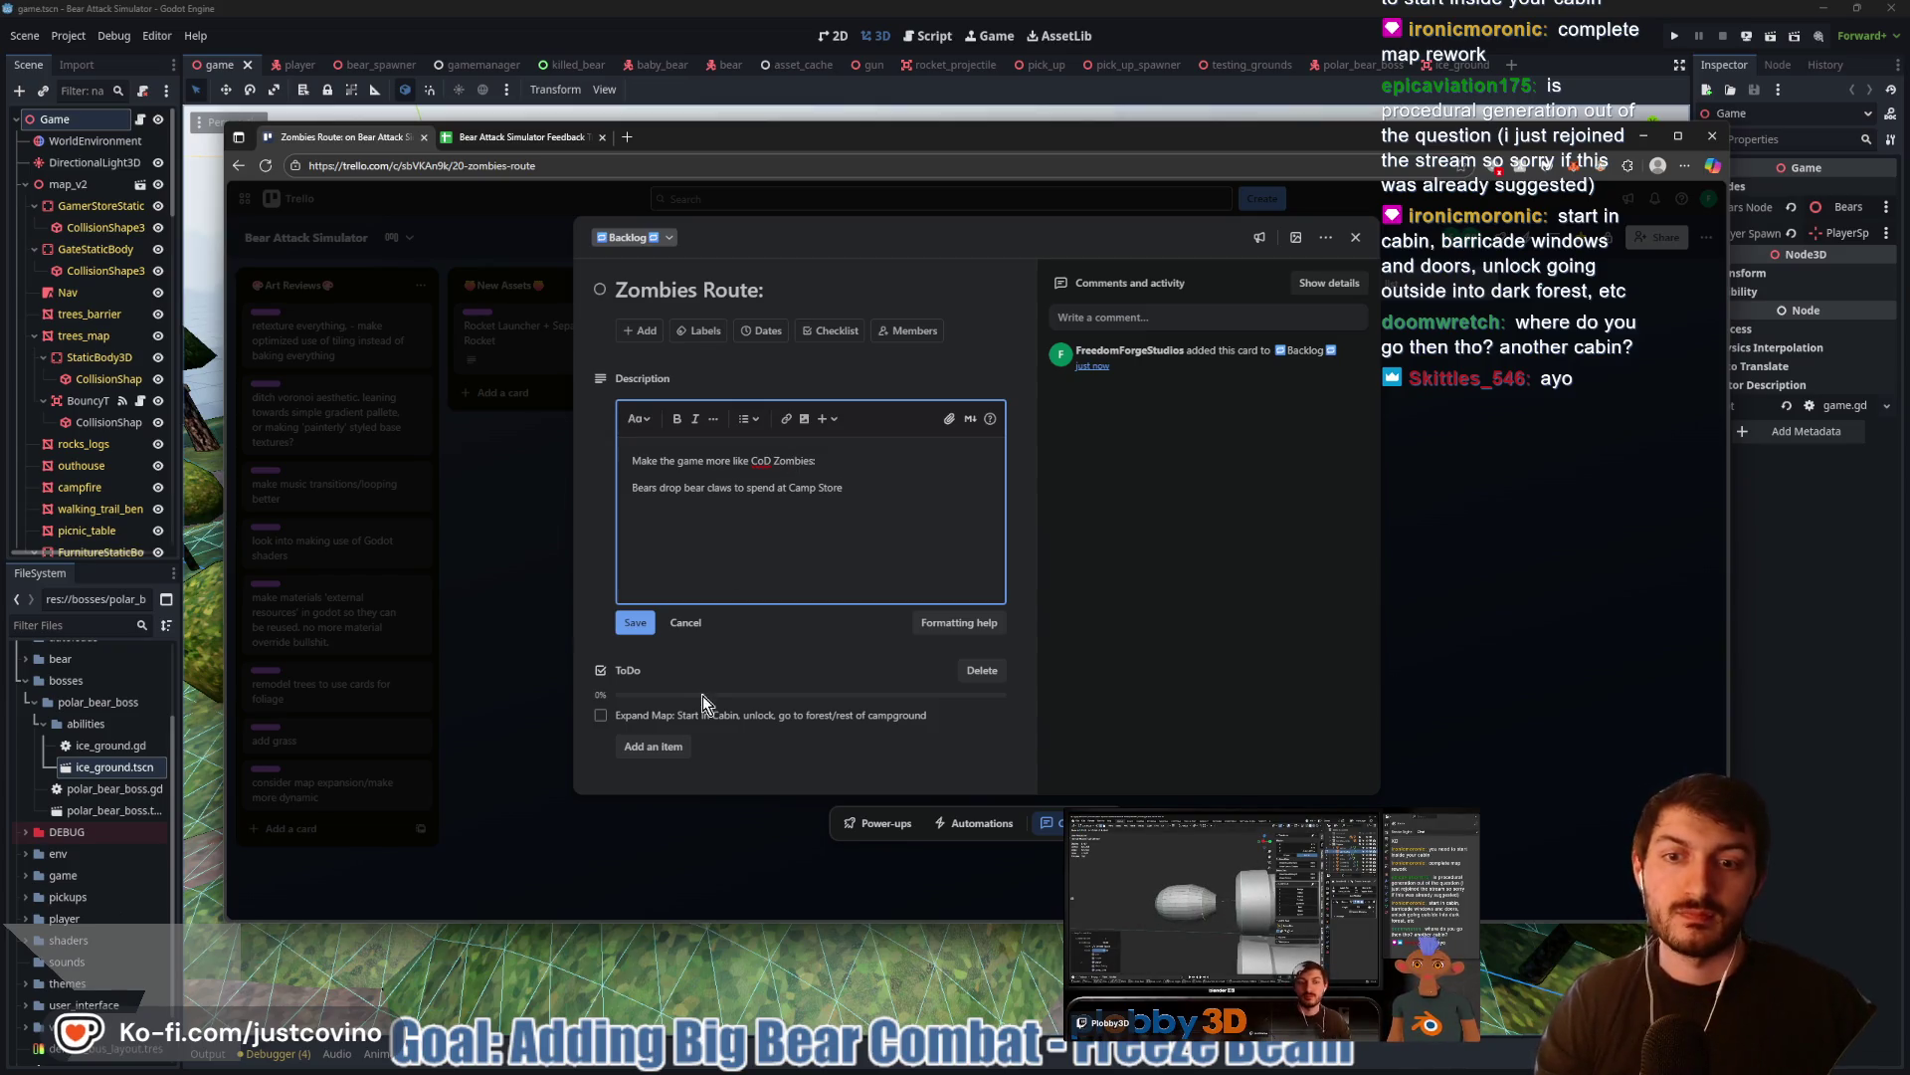
{"action": "left_click", "coordinate": [655, 748]}
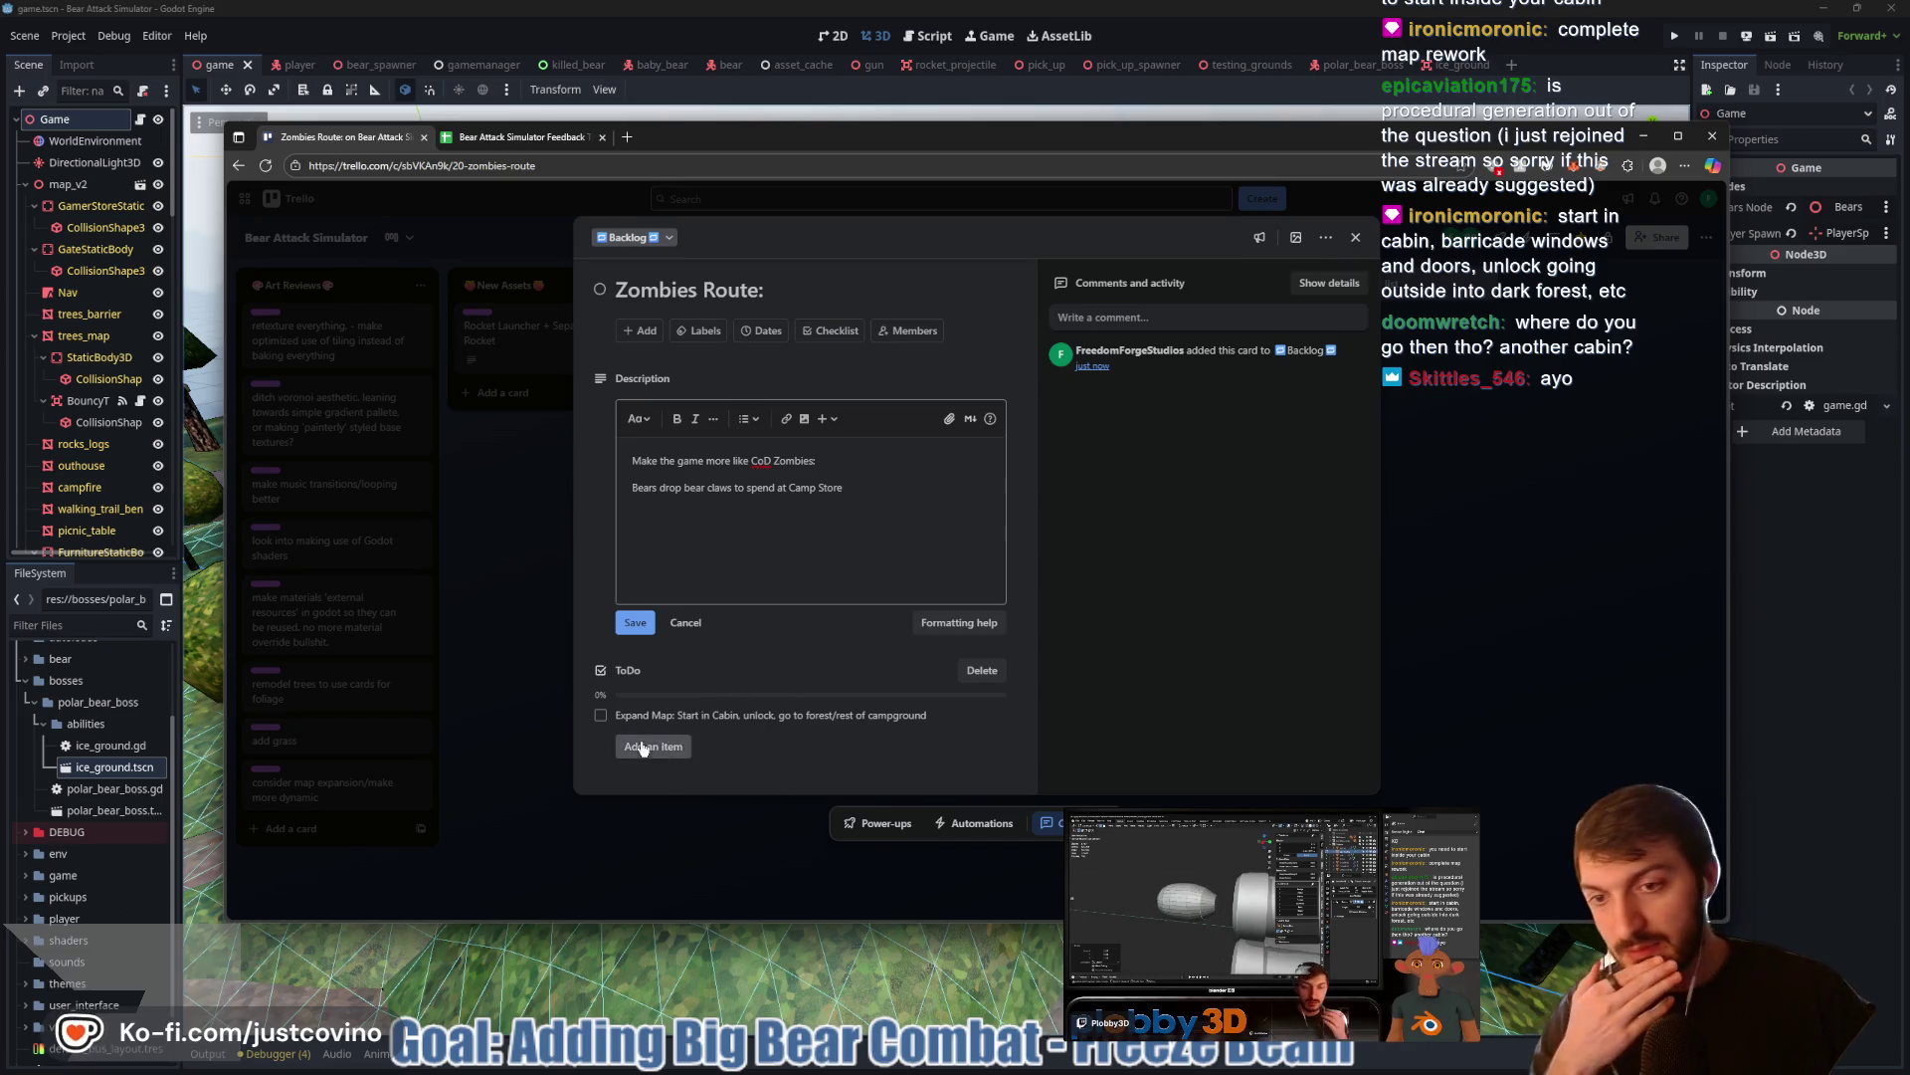
Add 'Fix Spawner to be more Wave Based (Shown in UI as well)' to the checklist, then hide the browser
{"action": "type", "text": "Fix Spawner to be "}
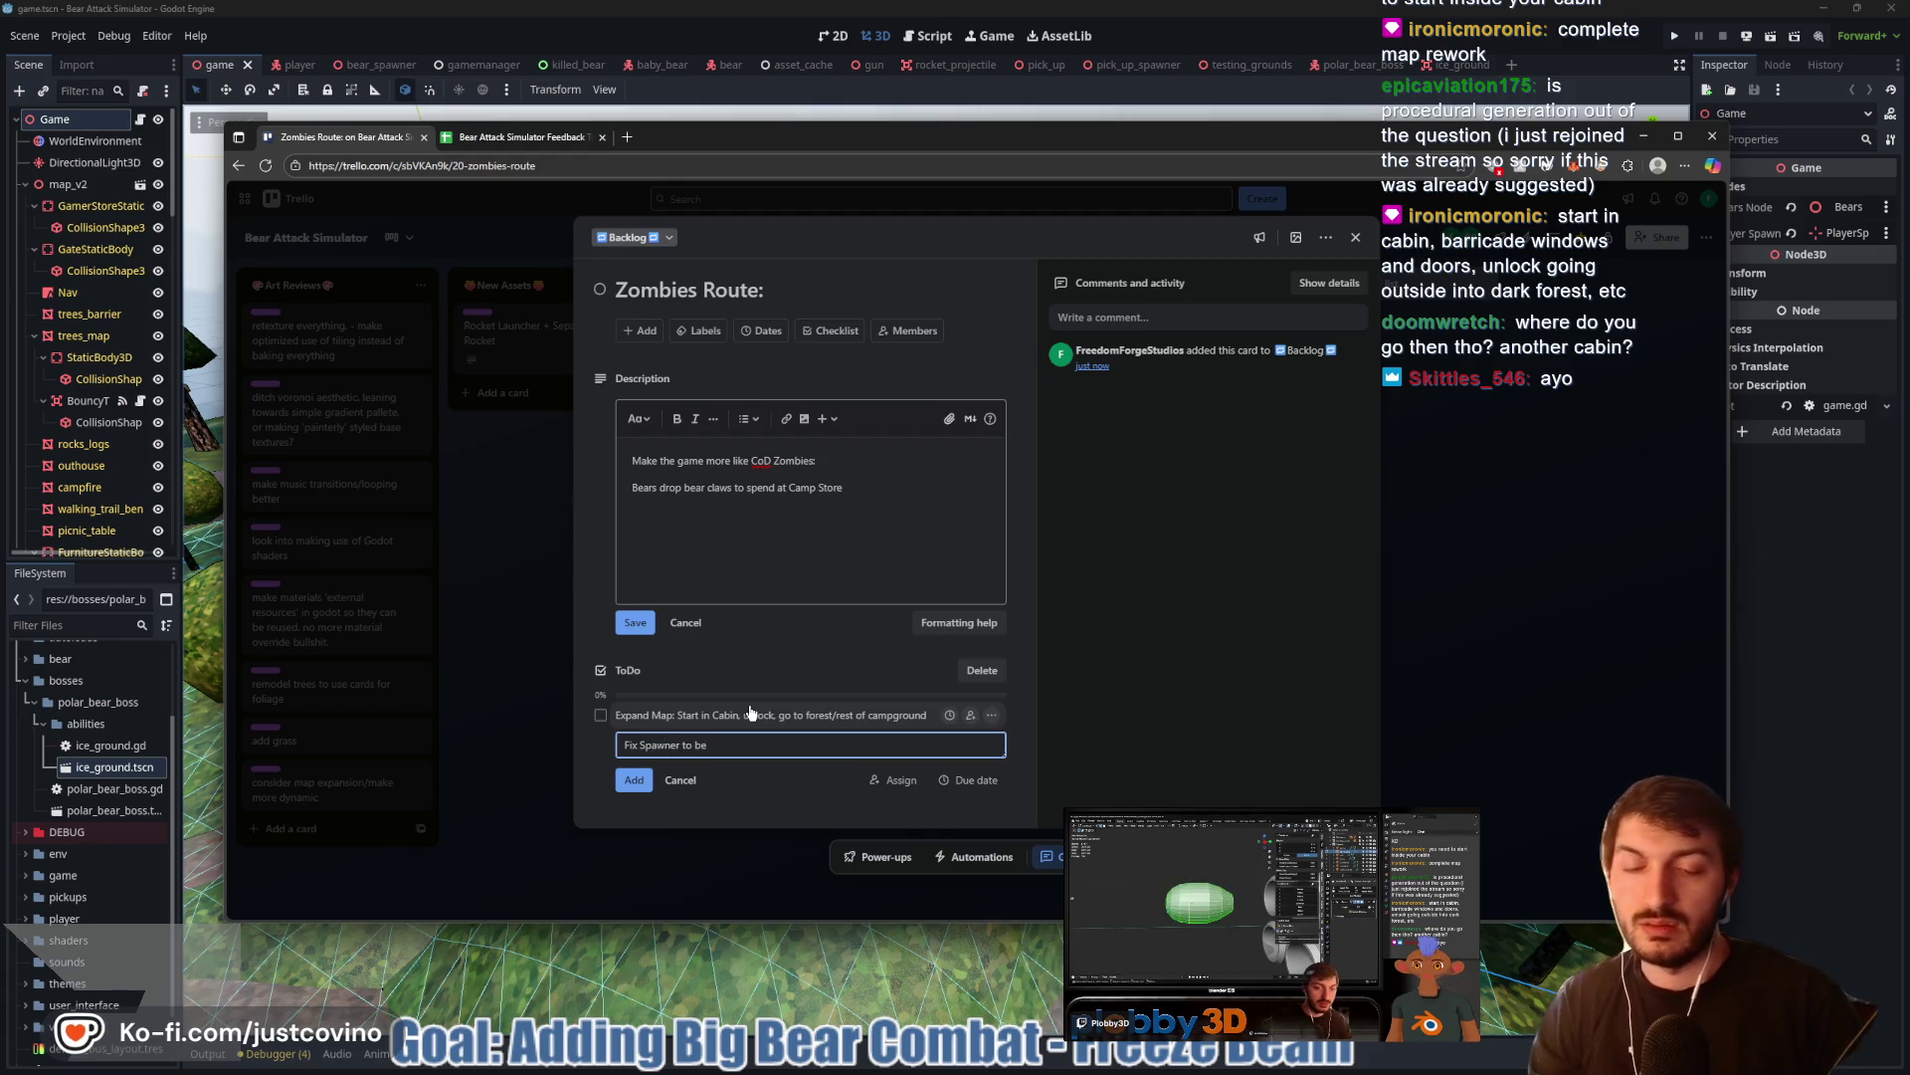
{"action": "type", "text": "more Wave Based "}
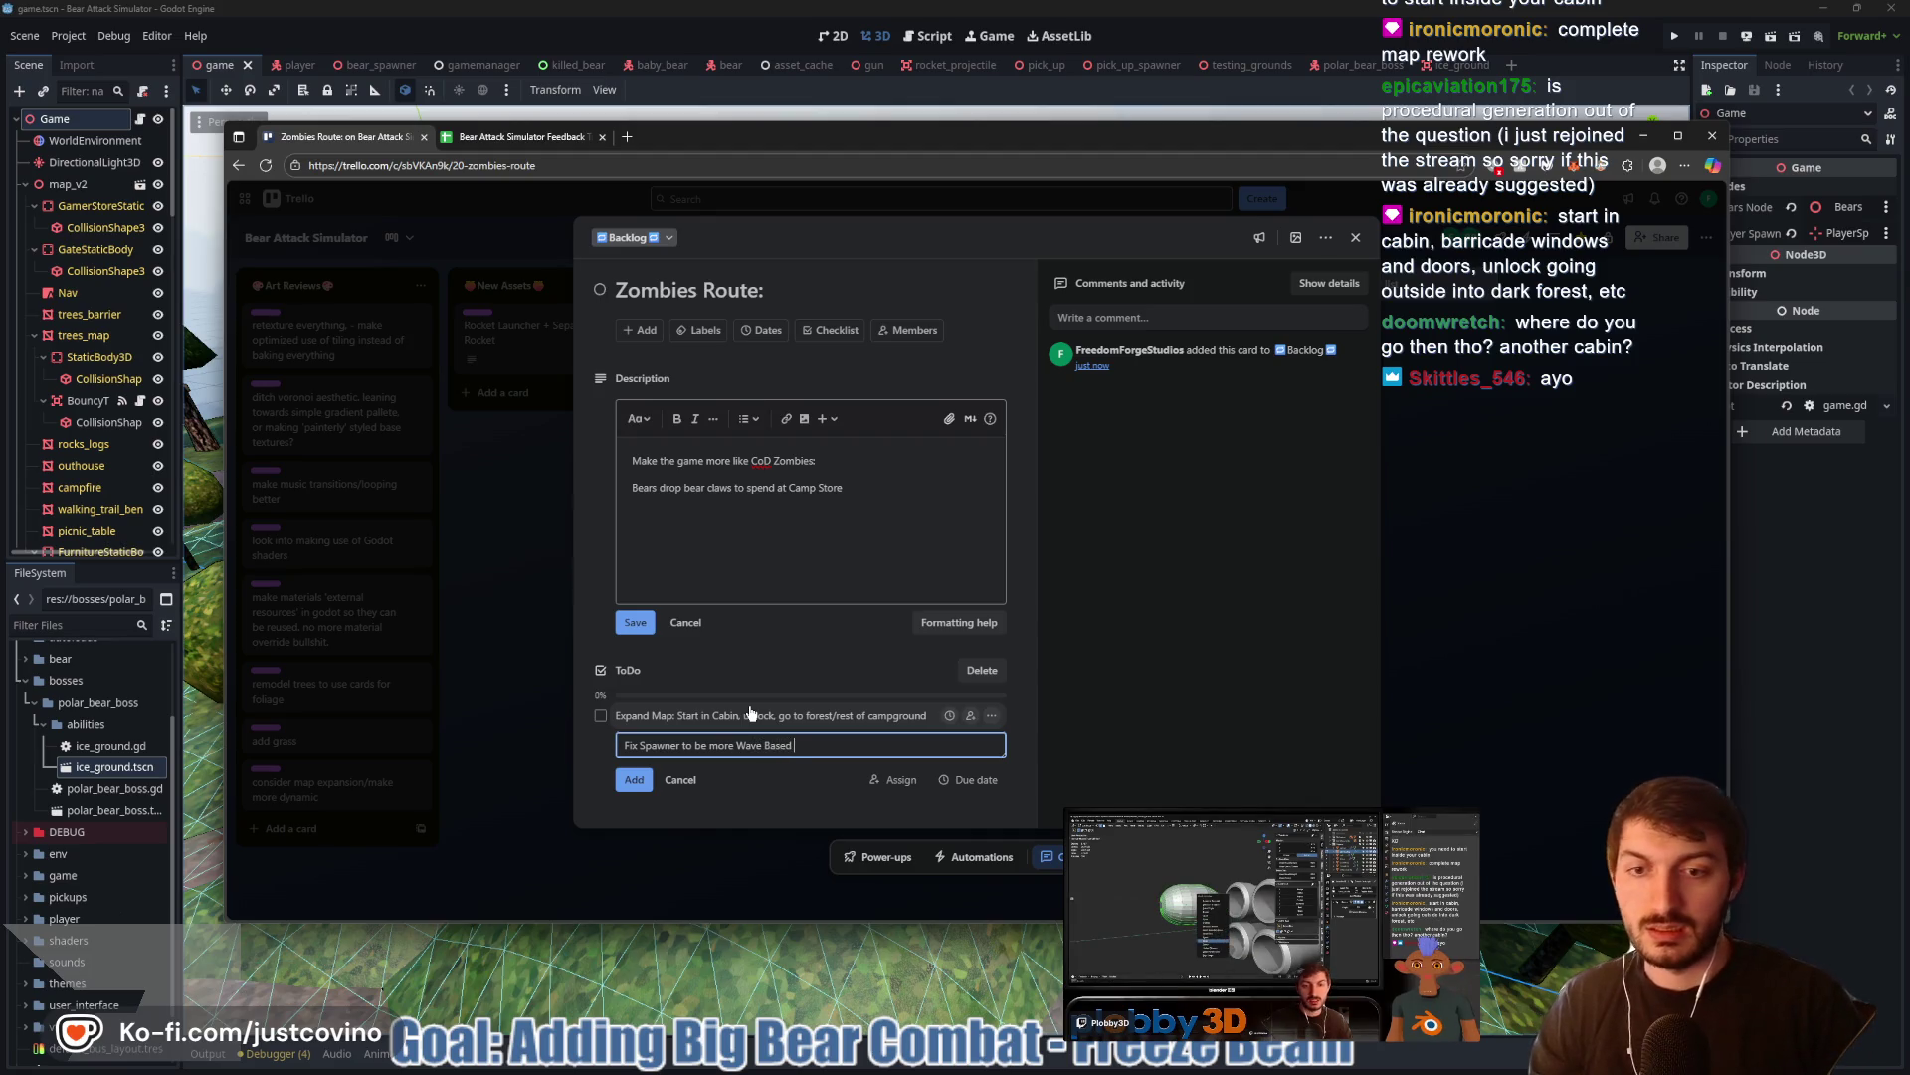
{"action": "type", "text": "(Shown in U"}
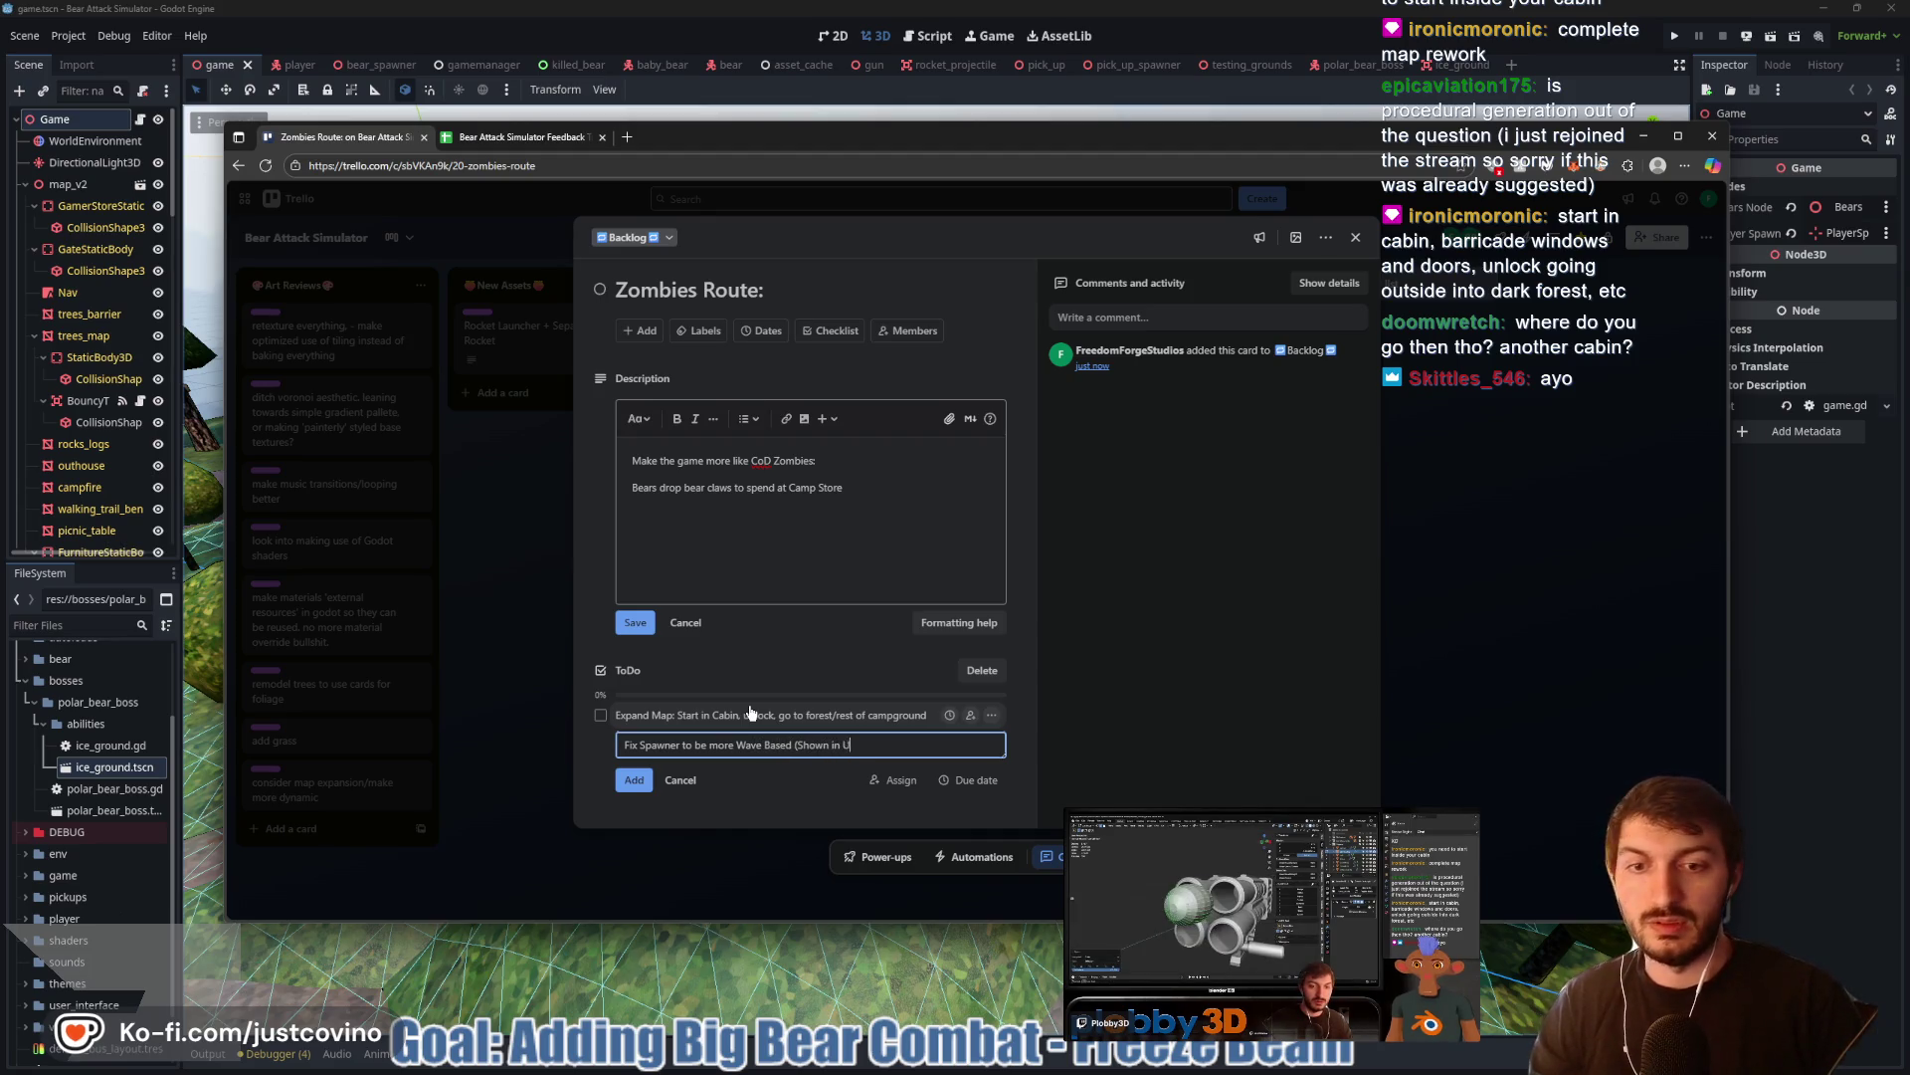
{"action": "type", "text": "I as well)"}
{"action": "key", "text": "Return"}
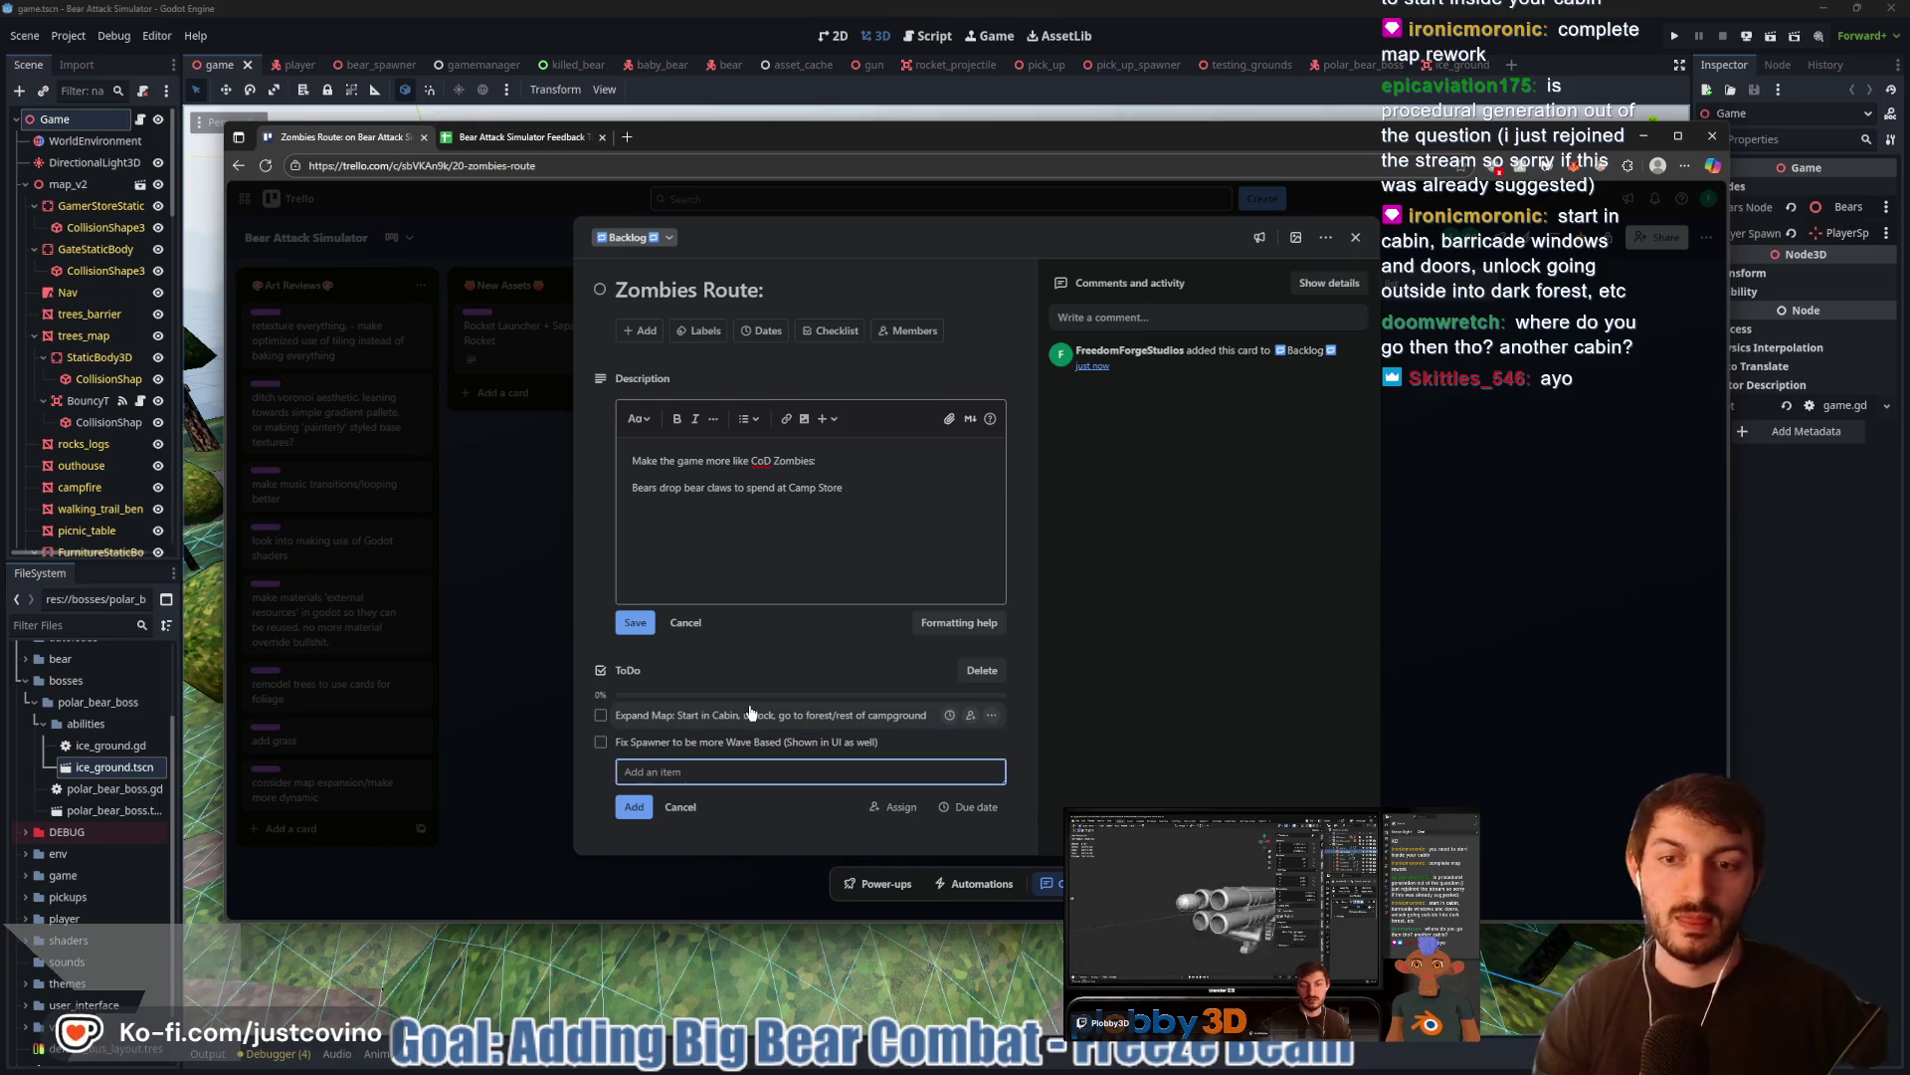
{"action": "left_click", "coordinate": [822, 585]}
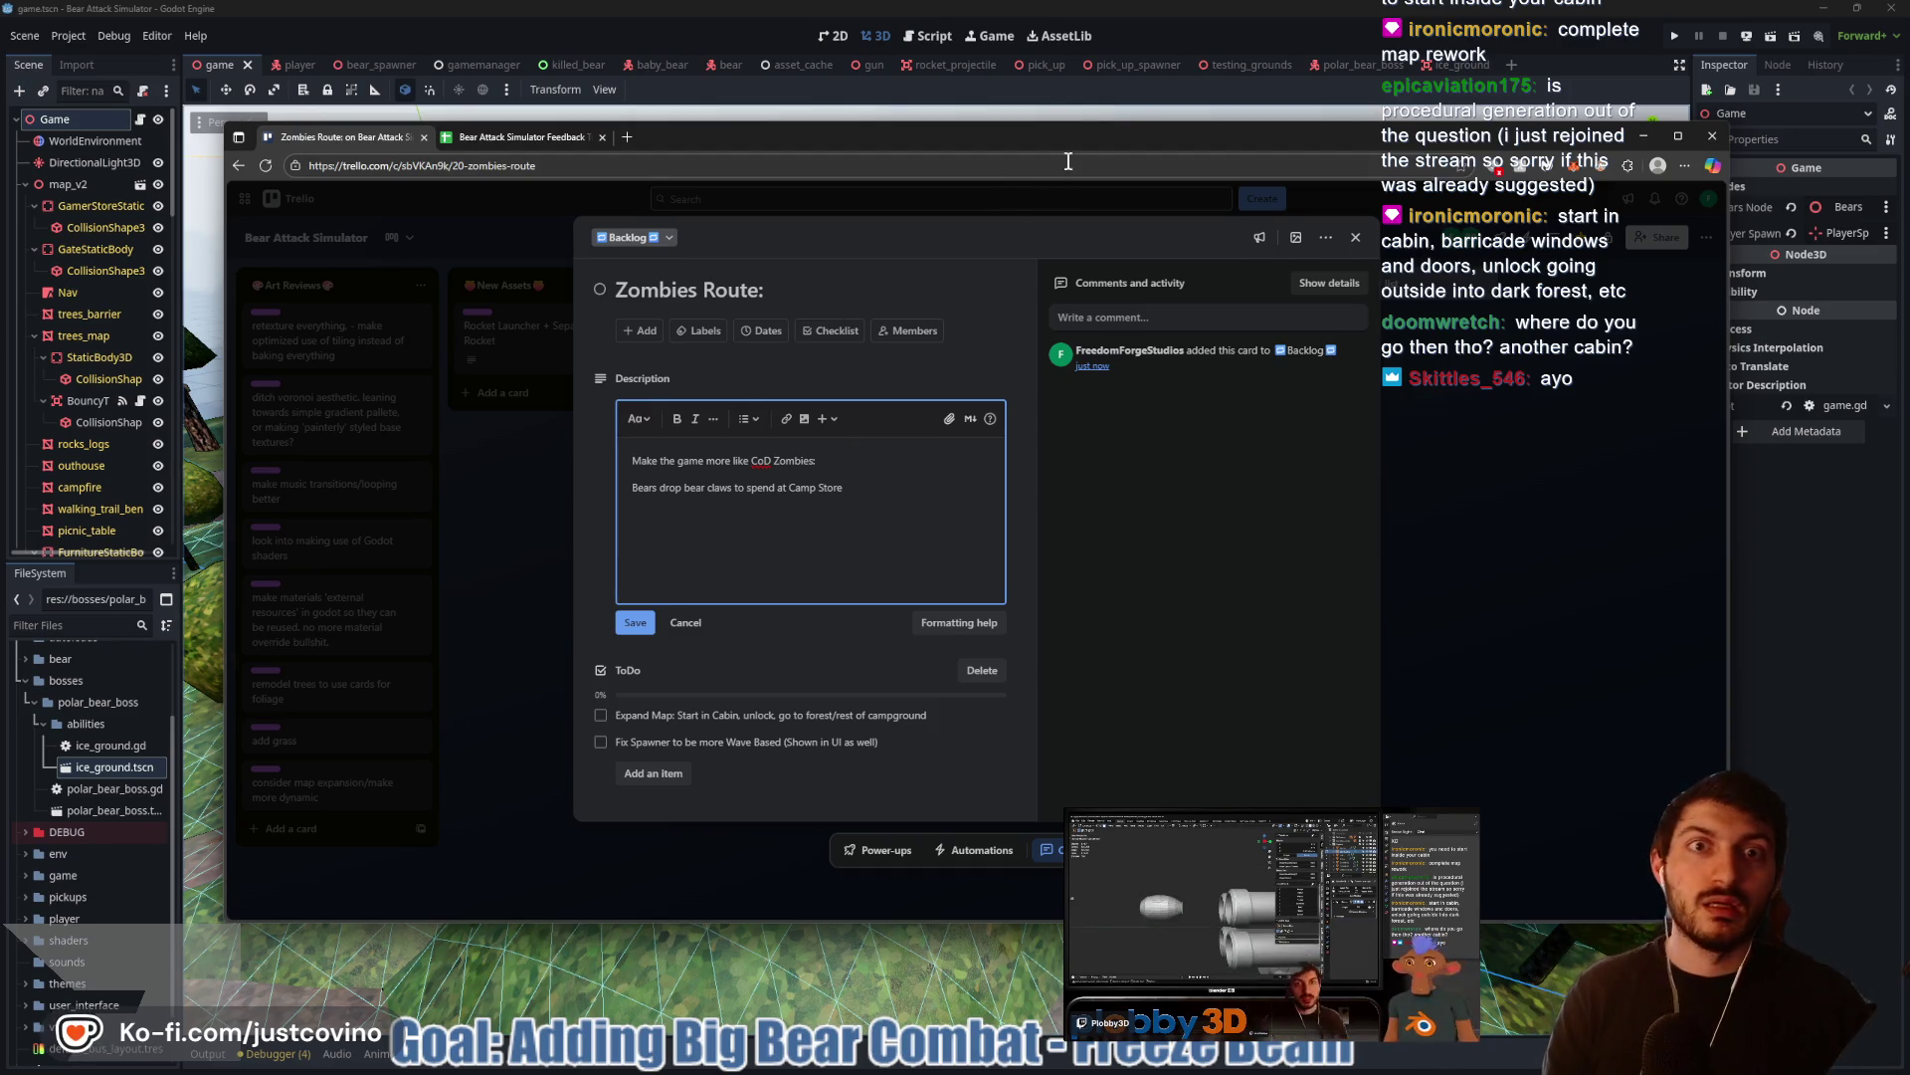
{"action": "left_click", "coordinate": [1054, 100]}
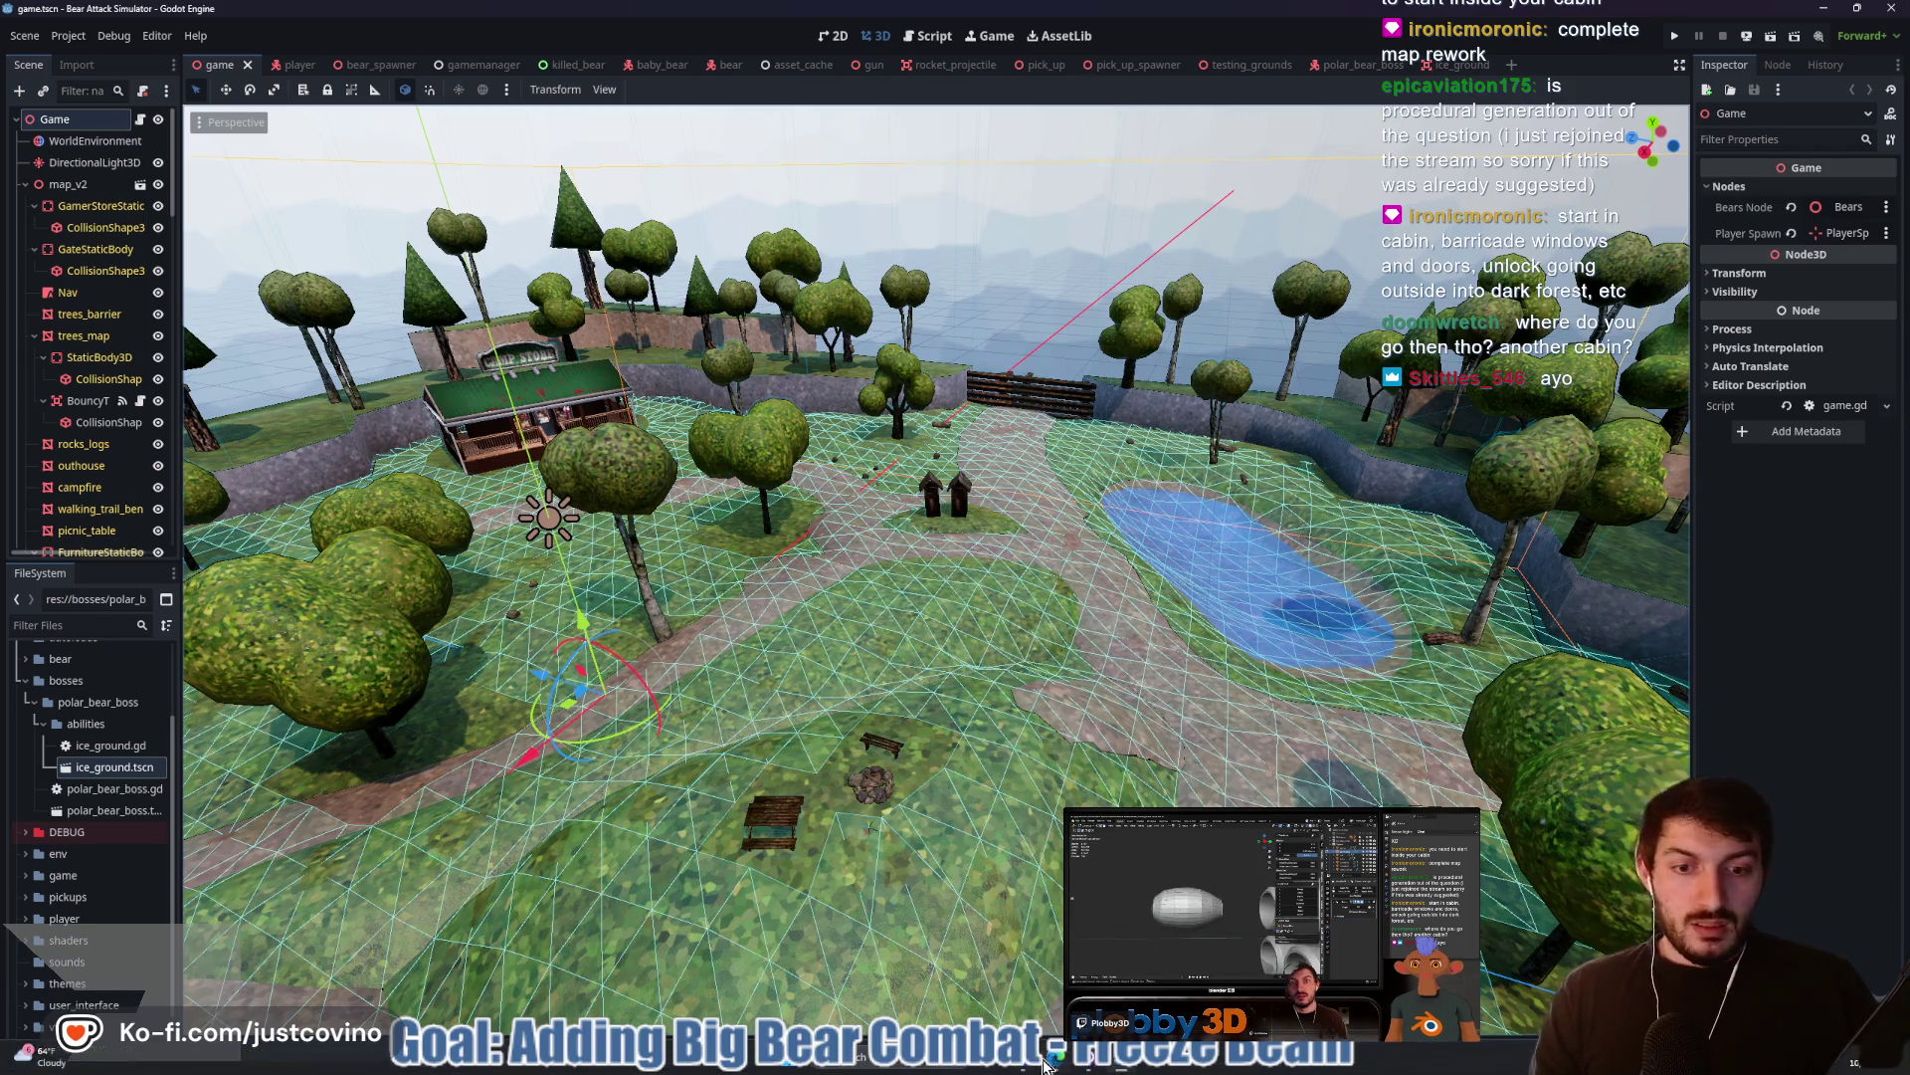
Bring the browser forward and open excalidraw.com in a new tab
{"action": "left_click", "coordinate": [1052, 1064]}
{"action": "left_click", "coordinate": [627, 138]}
{"action": "type", "text": "excalidraw.com"}
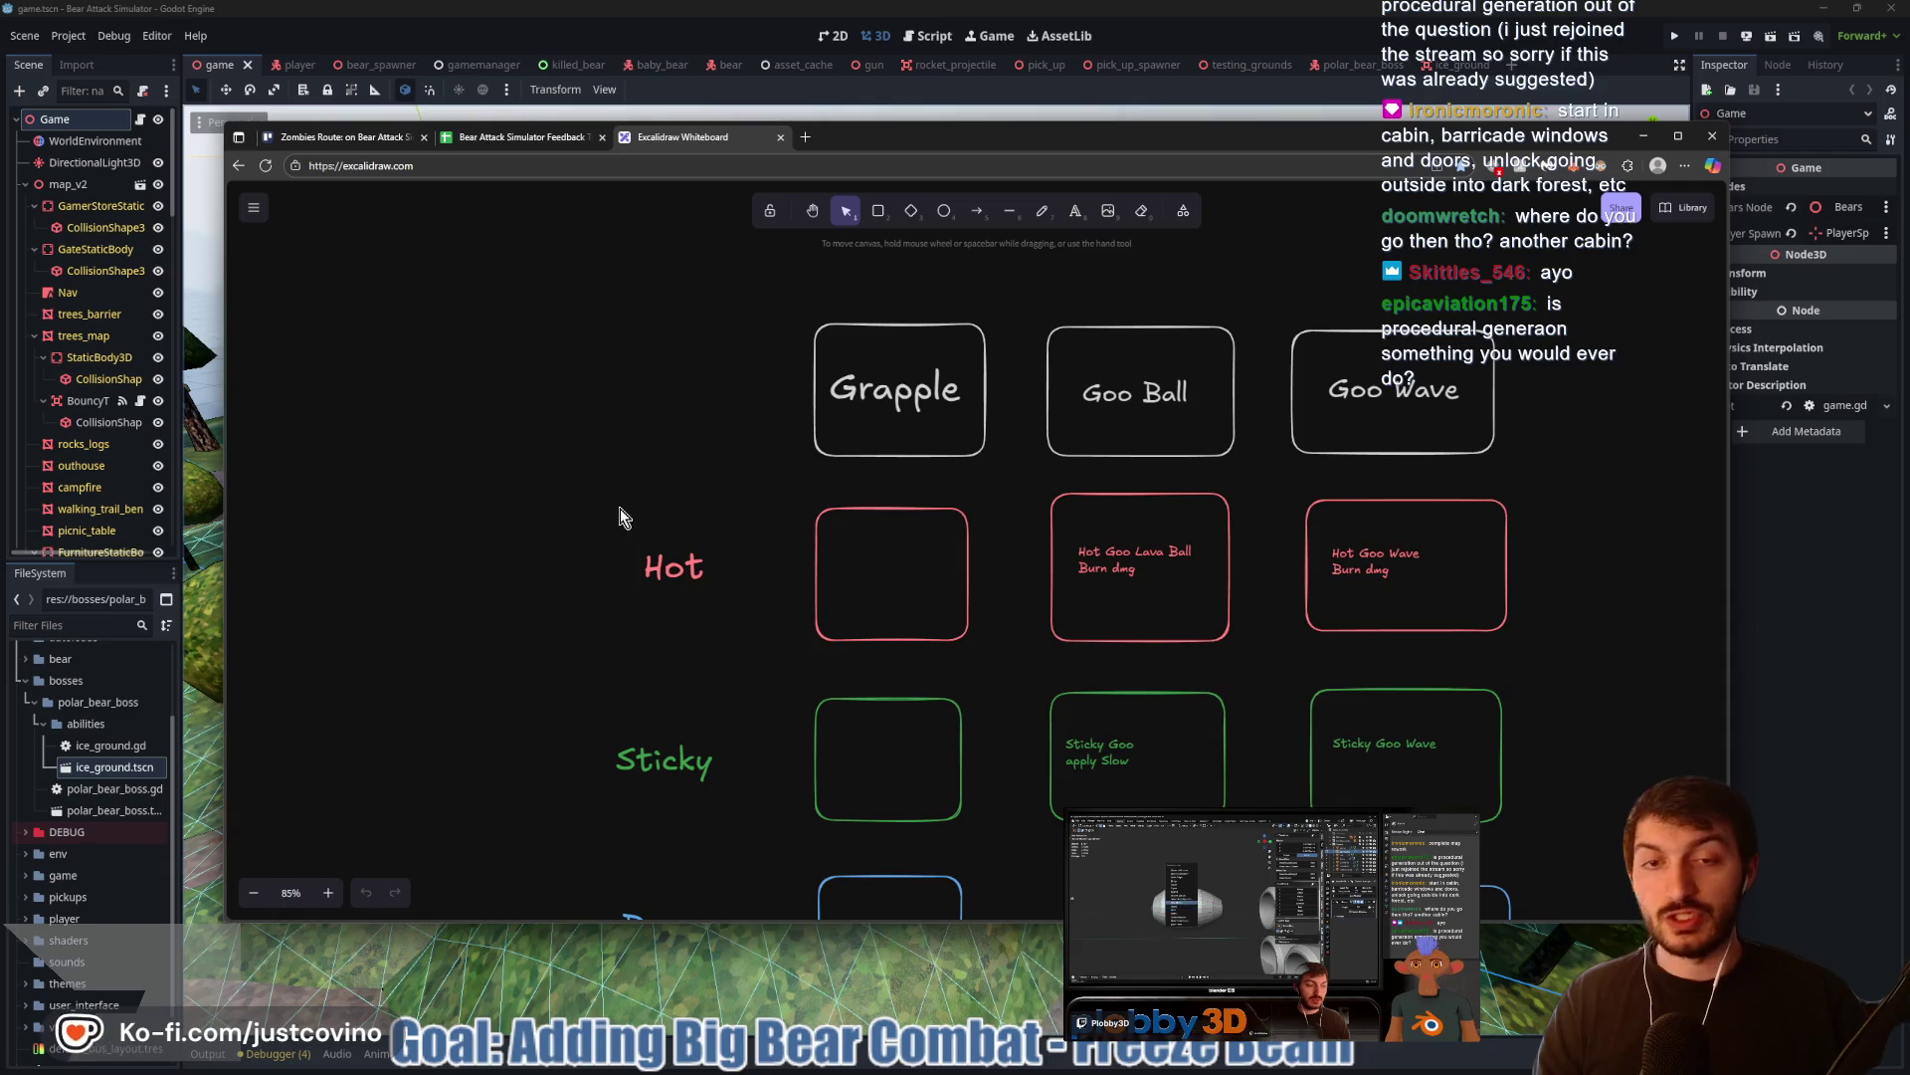
Delete the entire Grapple/Goo Ball/Goo Wave by Hot/Sticky/Bouncy ability grid
{"action": "left_click_drag", "start_coordinate": [736, 537], "coordinate": [719, 535]}
{"action": "scroll", "coordinate": [657, 536], "scroll_direction": "down", "scroll_amount": 5}
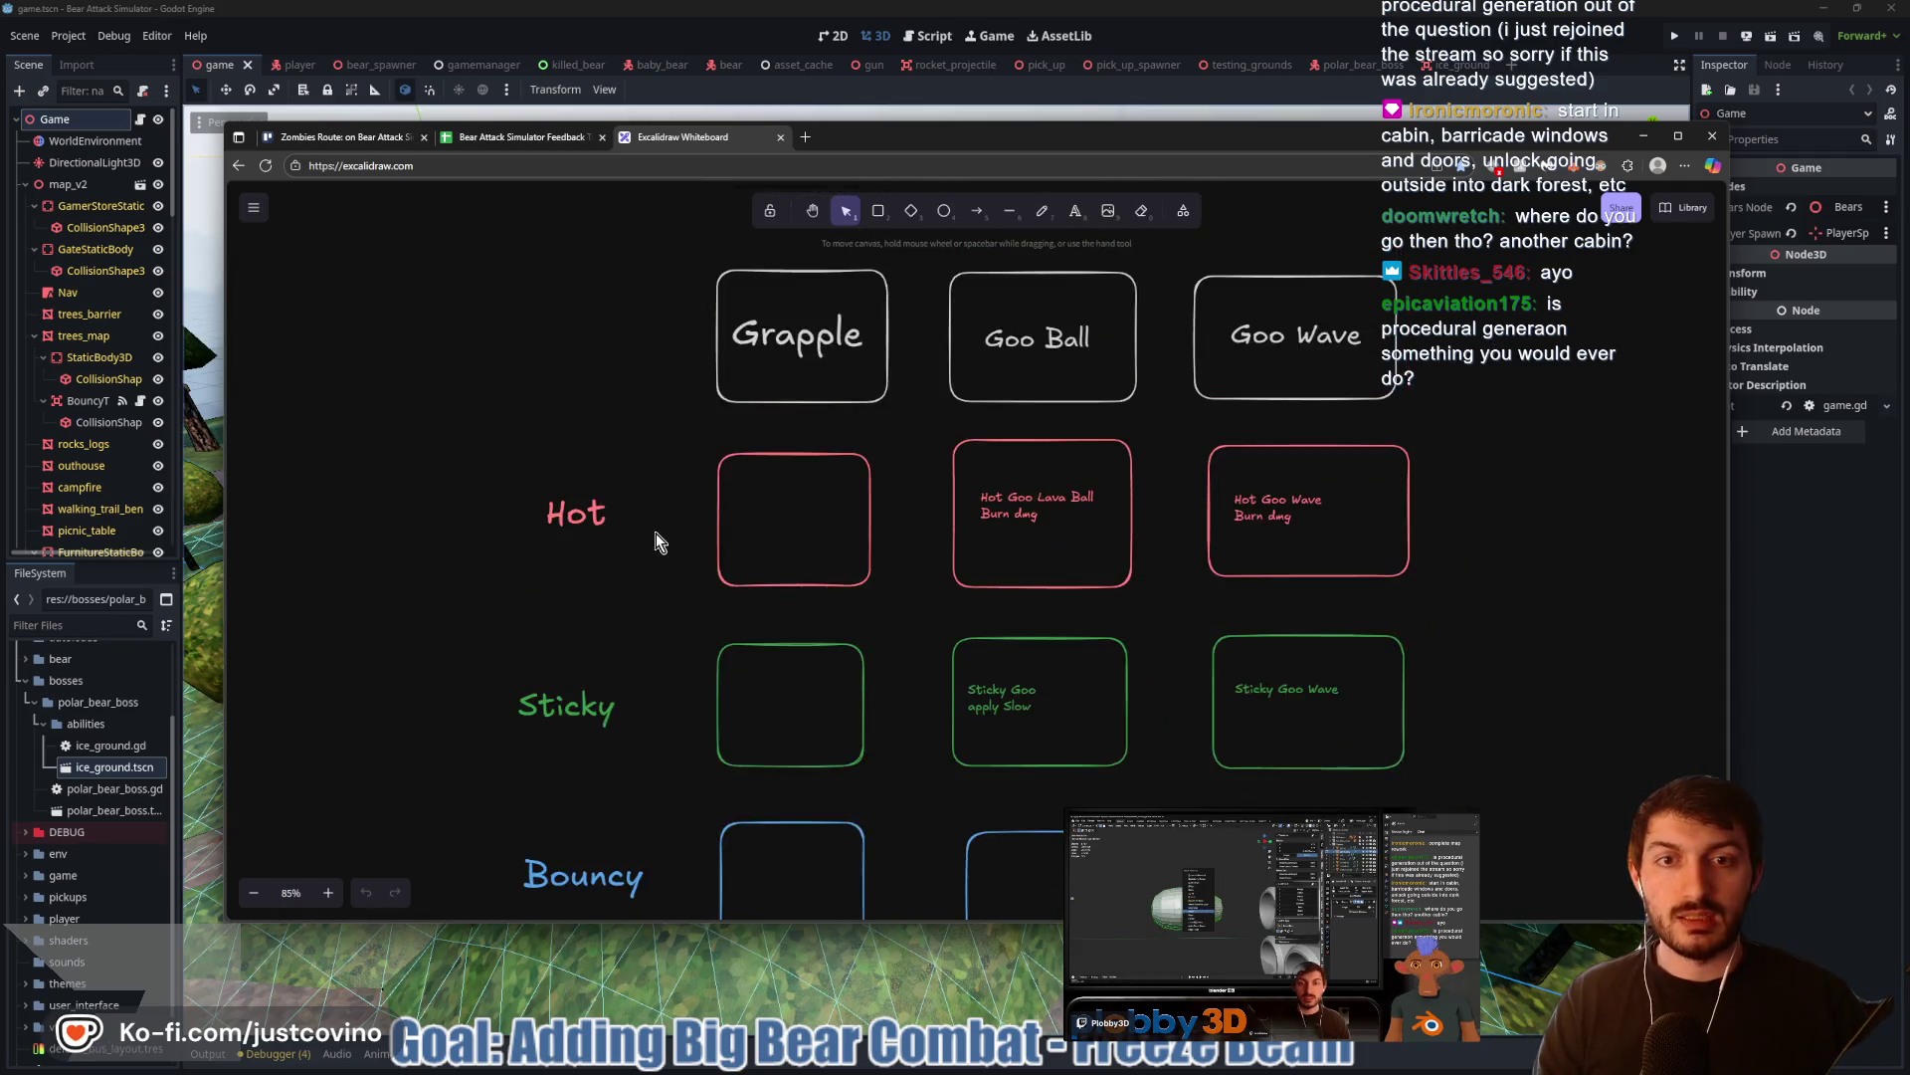
{"action": "mouse_move", "coordinate": [444, 323]}
{"action": "left_mouse_down"}
{"action": "mouse_move", "coordinate": [758, 514]}
{"action": "mouse_move", "coordinate": [1219, 866]}
{"action": "mouse_move", "coordinate": [1160, 793]}
{"action": "left_mouse_up"}
{"action": "key", "text": "Delete"}
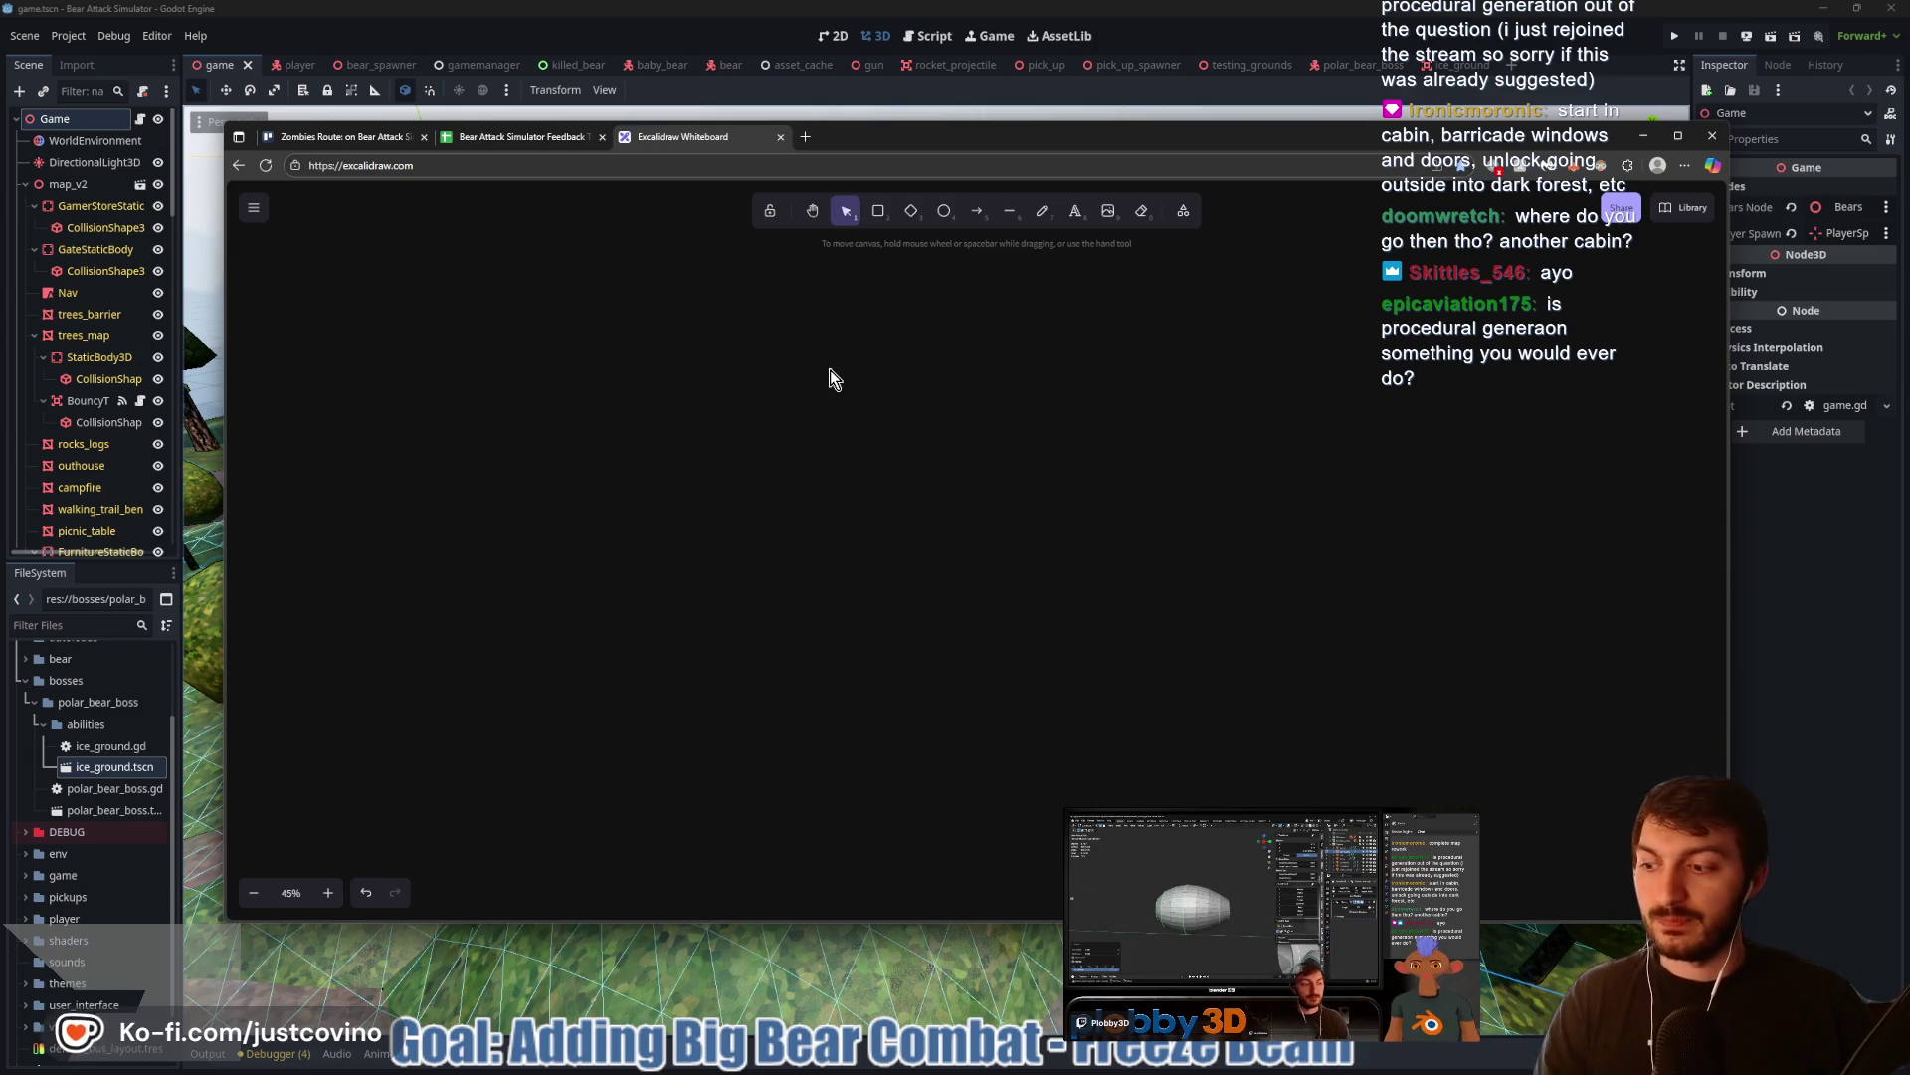
Draw a large rectangle as the map boundary
{"action": "left_click", "coordinate": [876, 215]}
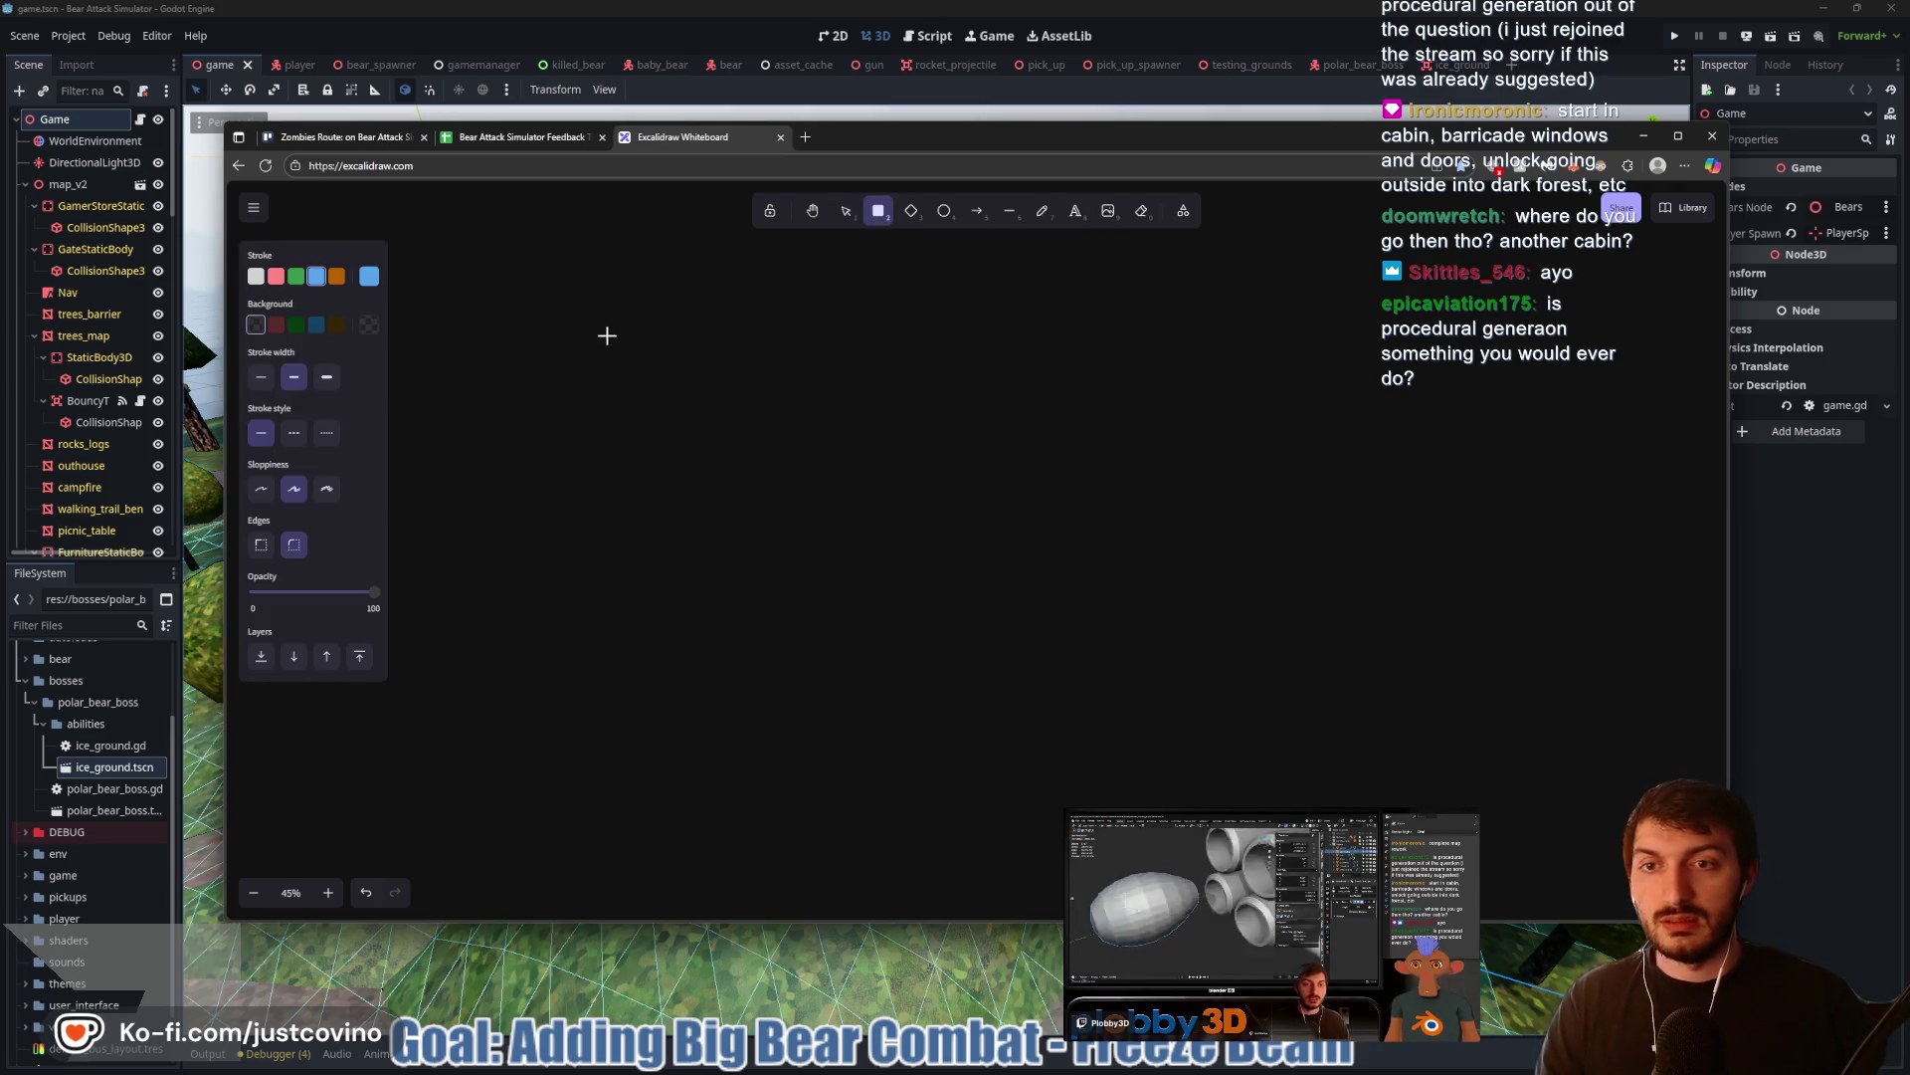
{"action": "mouse_move", "coordinate": [564, 340]}
{"action": "left_mouse_down"}
{"action": "mouse_move", "coordinate": [1323, 832]}
{"action": "mouse_move", "coordinate": [1388, 901]}
{"action": "mouse_move", "coordinate": [1377, 919]}
{"action": "left_mouse_up"}
{"action": "scroll", "coordinate": [1041, 552], "scroll_direction": "down", "scroll_amount": 1}
{"action": "scroll", "coordinate": [1041, 552], "scroll_direction": "down", "scroll_amount": 1}
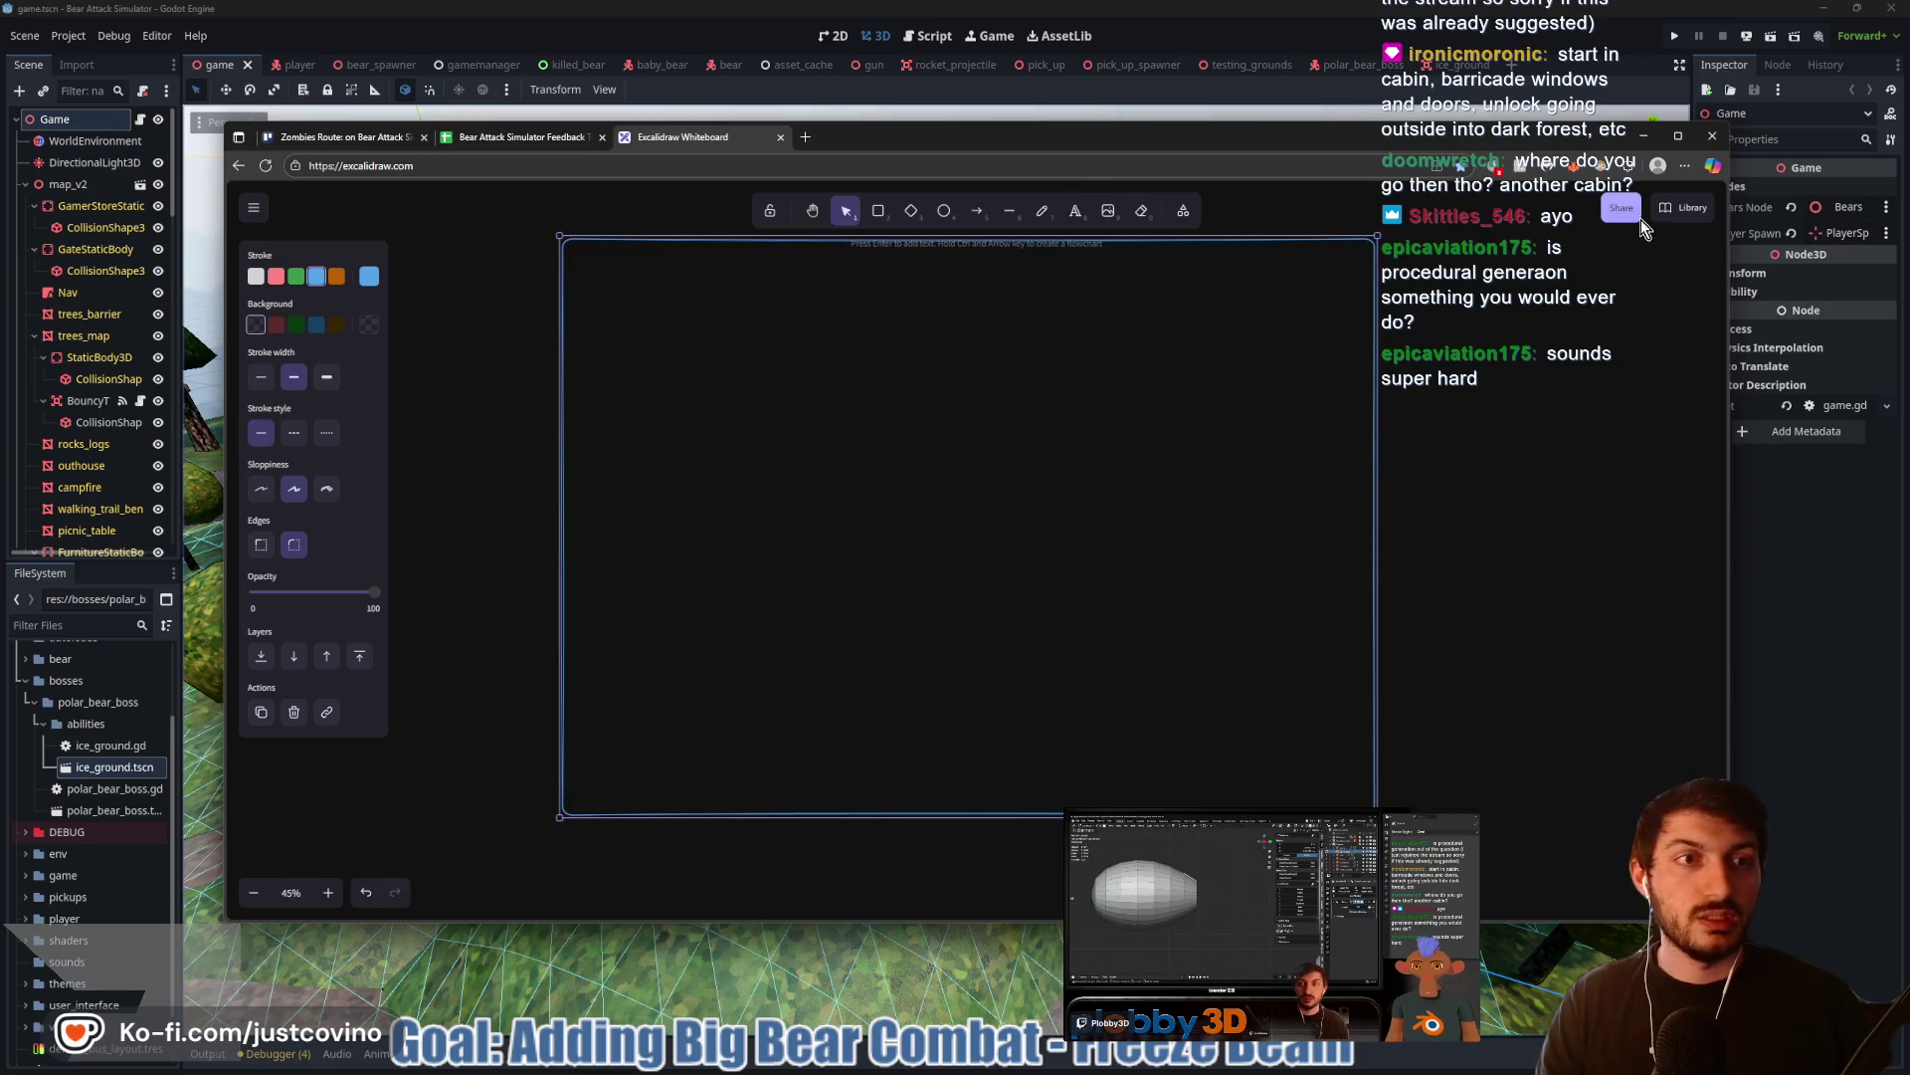
Start a live collaboration session named 'BAS' and copy the room link
{"action": "left_click", "coordinate": [1621, 207]}
{"action": "left_click", "coordinate": [976, 523]}
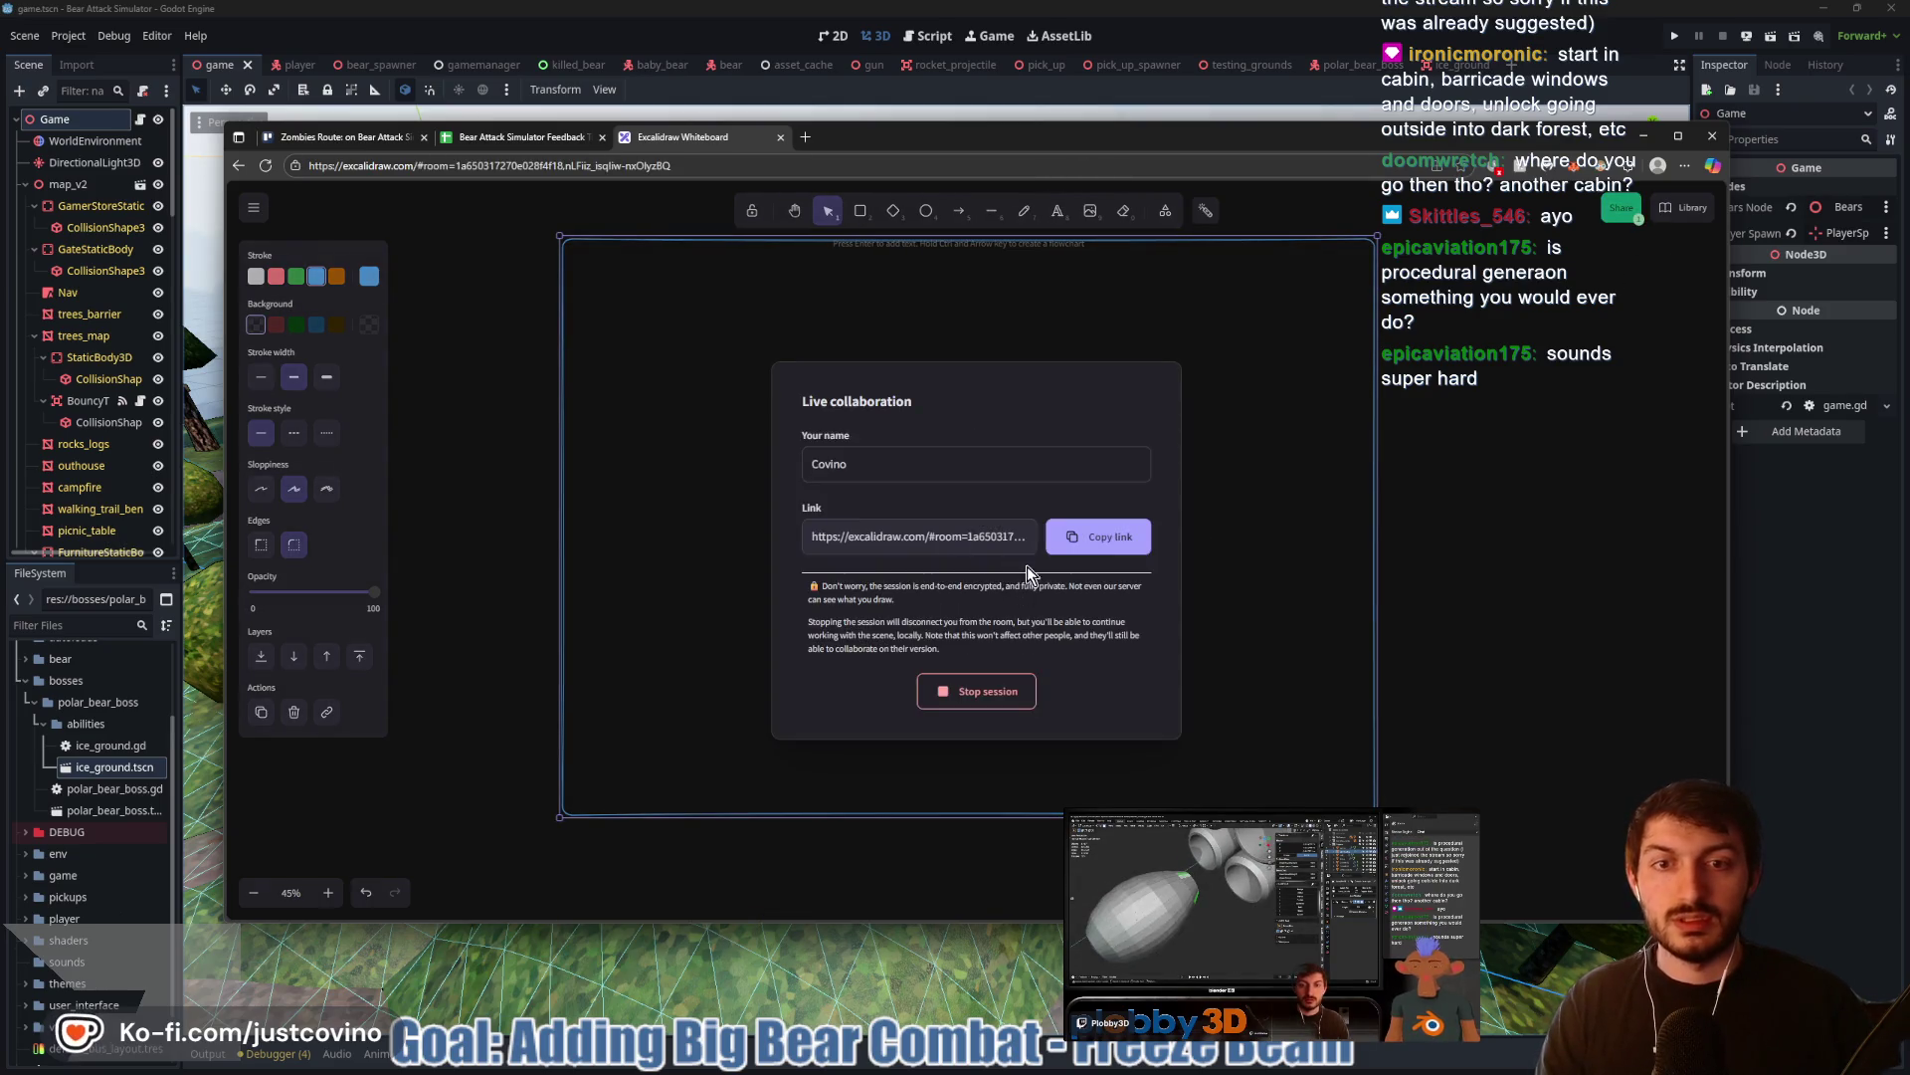
{"action": "type", "text": "BAS"}
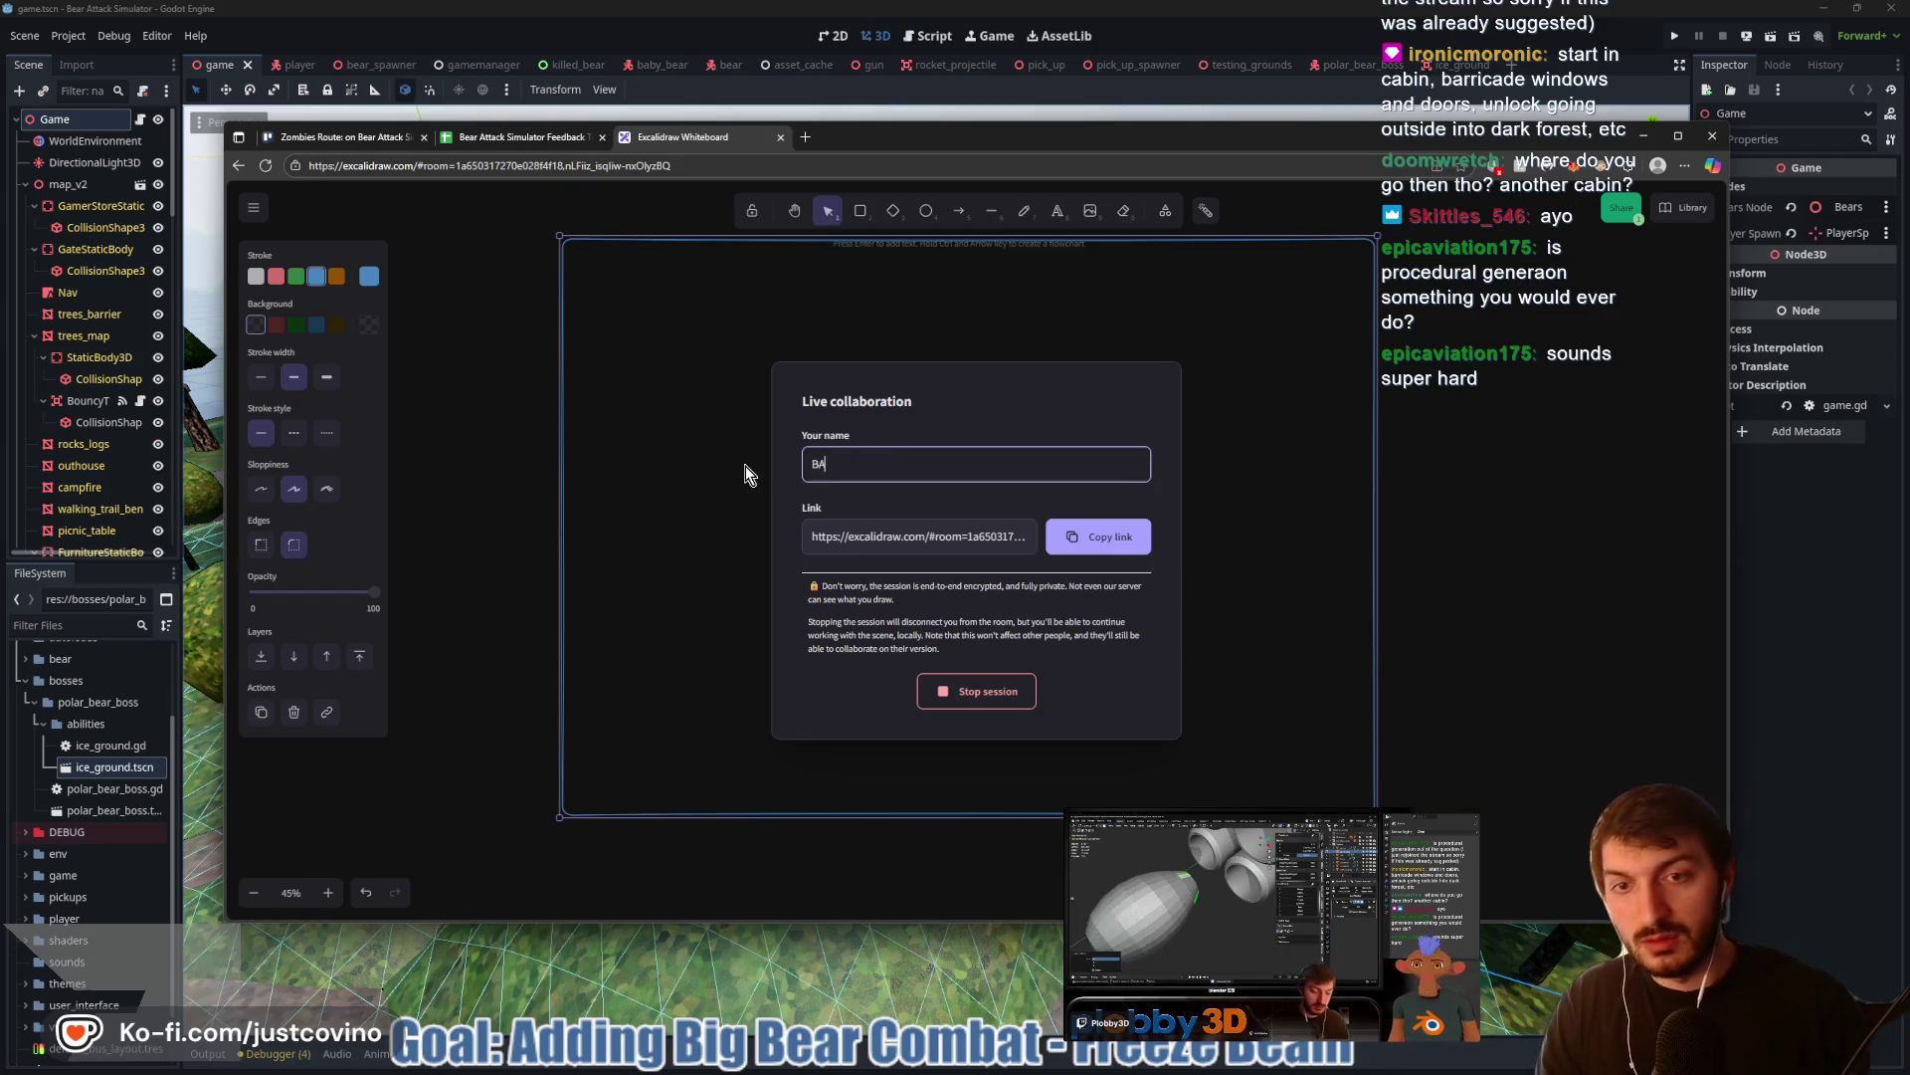
{"action": "left_click", "coordinate": [1085, 535]}
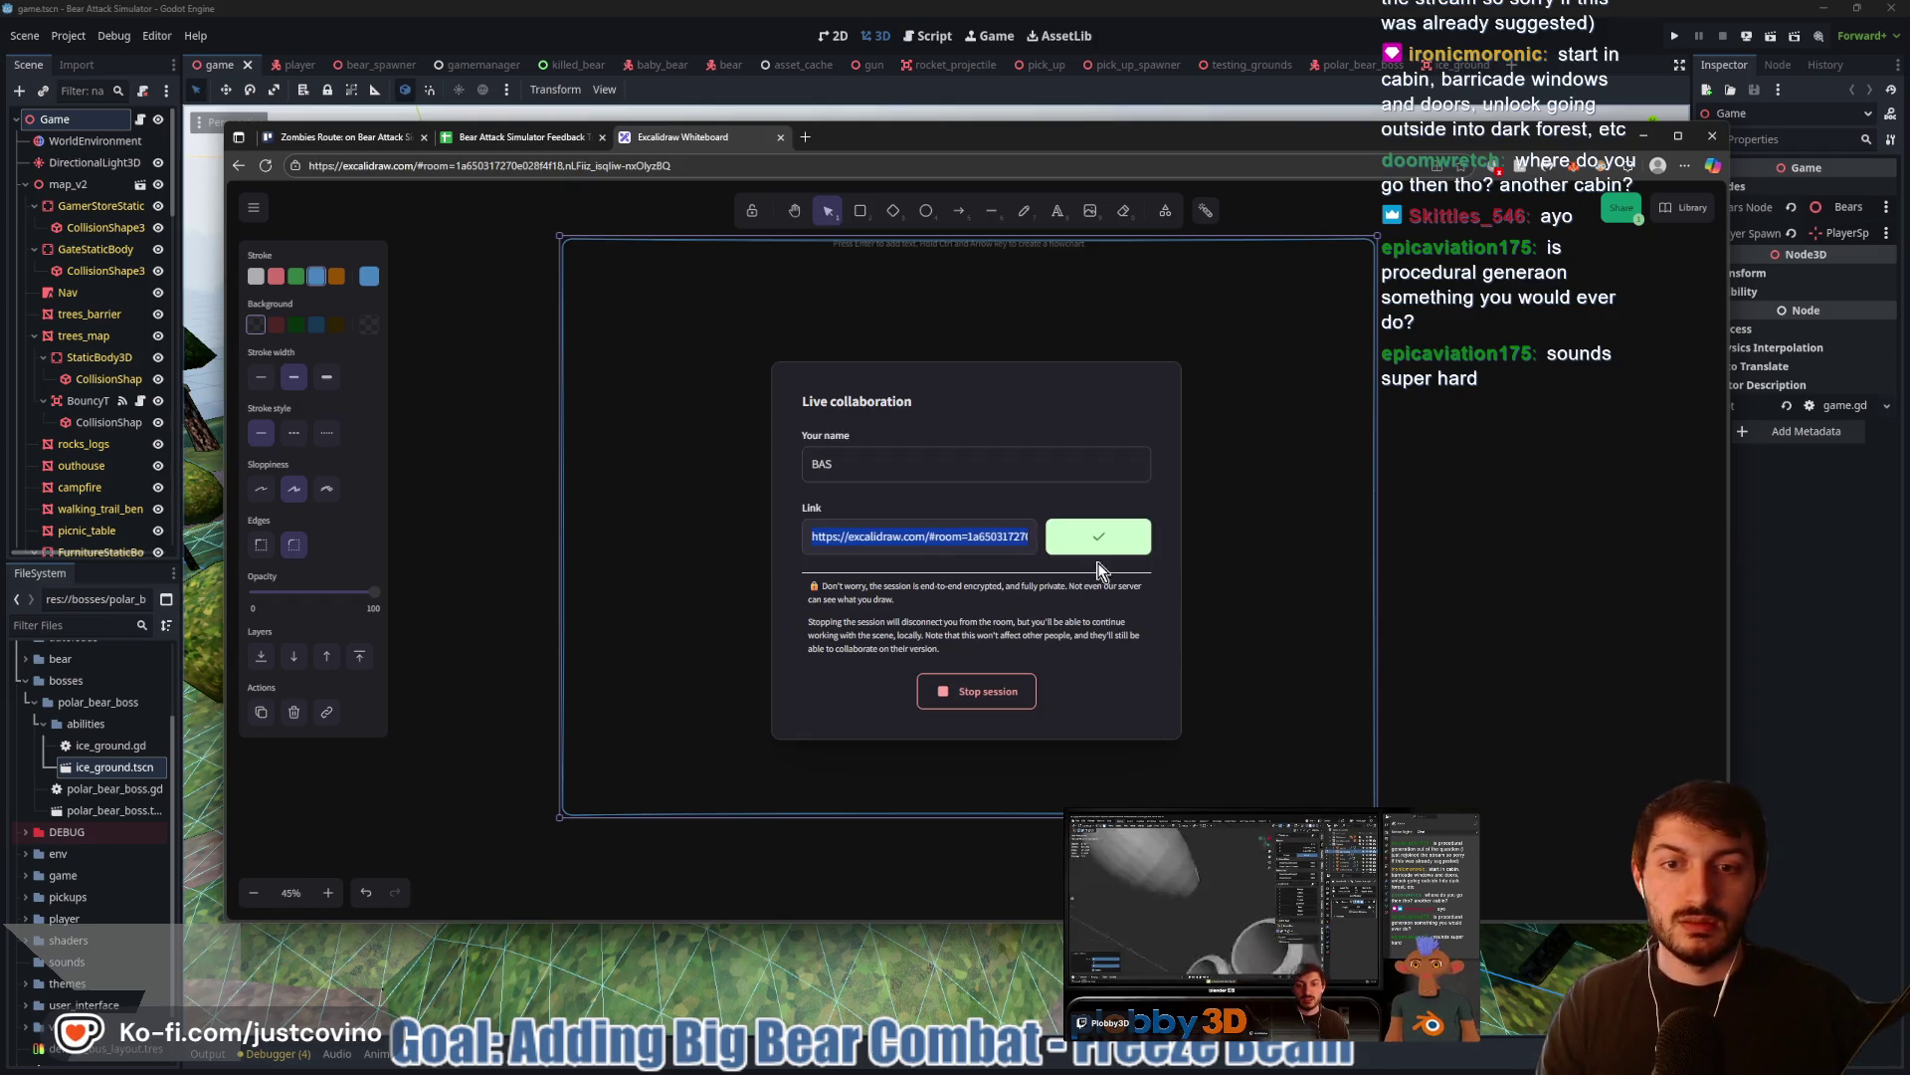
{"action": "left_click", "coordinate": [529, 319]}
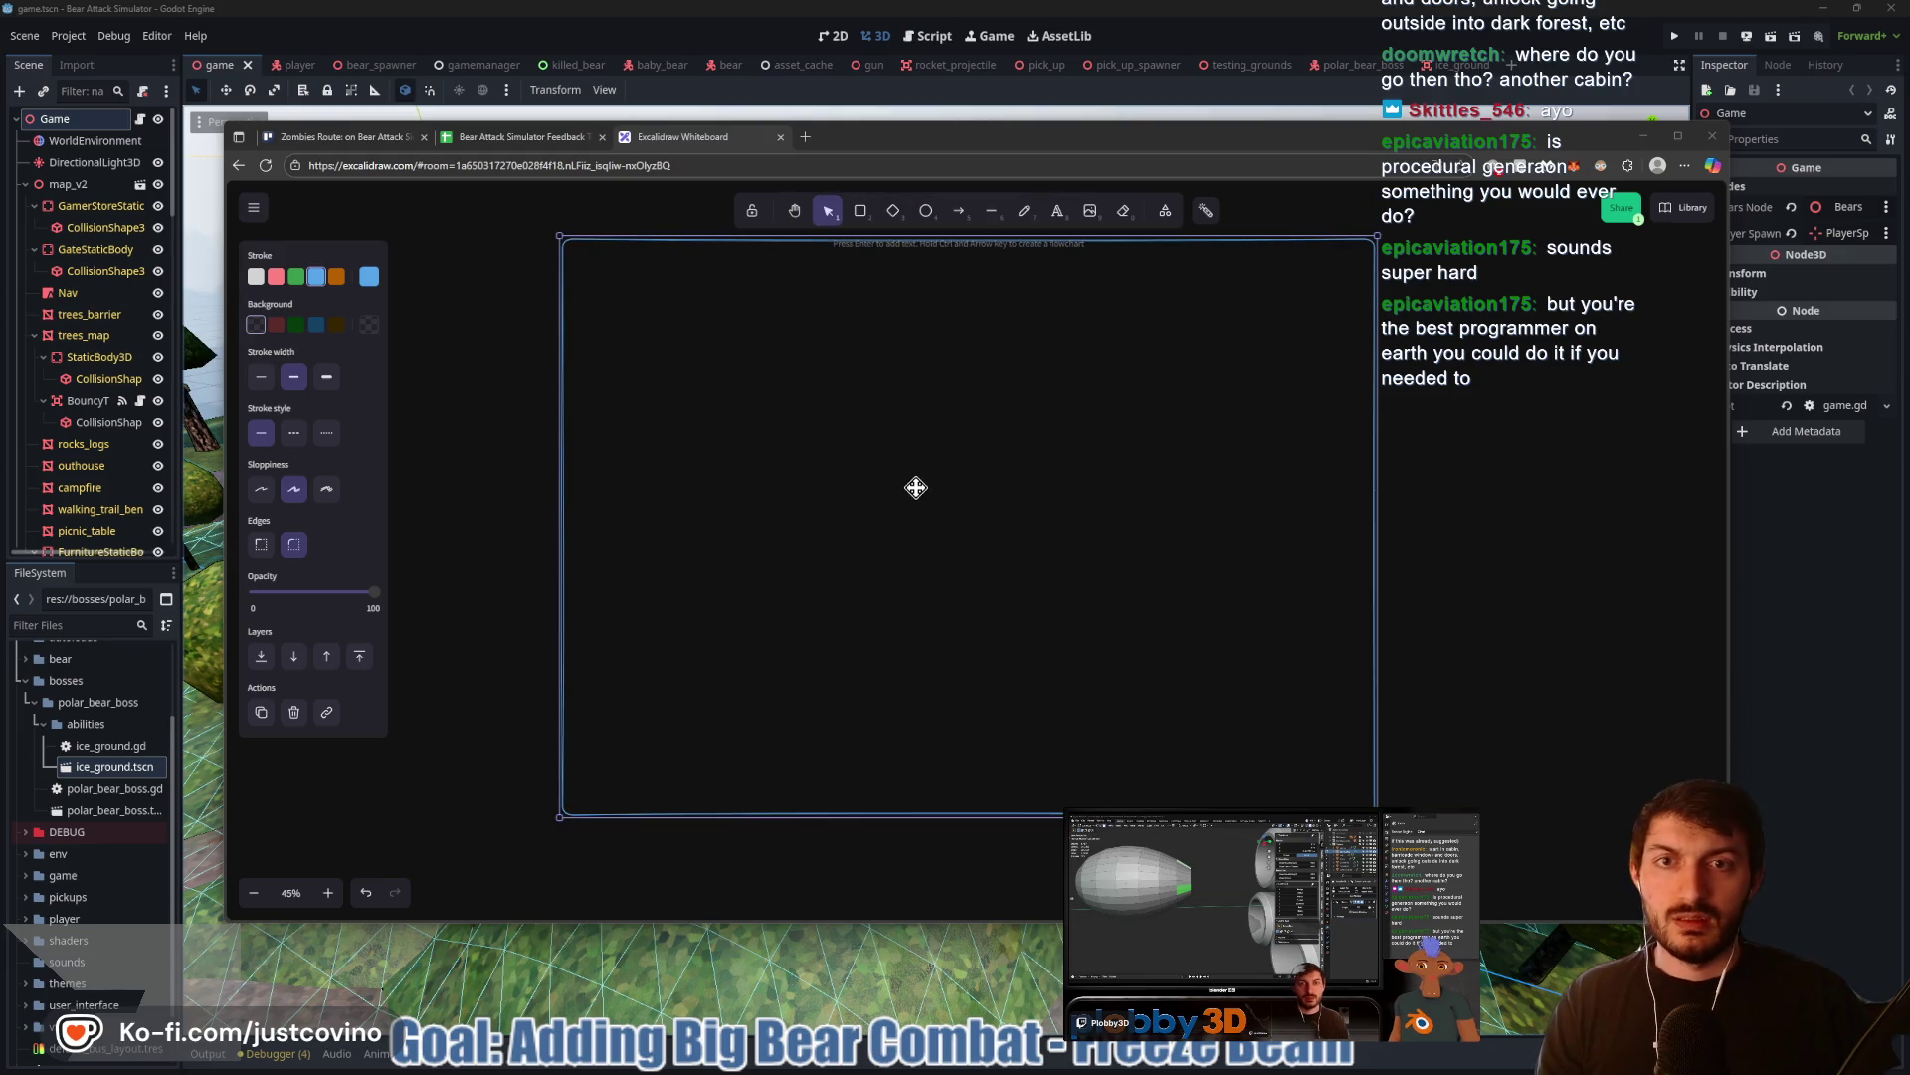
Freehand-sketch a green house outline in the top-left corner of the map rectangle
{"action": "scroll", "coordinate": [916, 509], "scroll_direction": "up", "scroll_amount": 2}
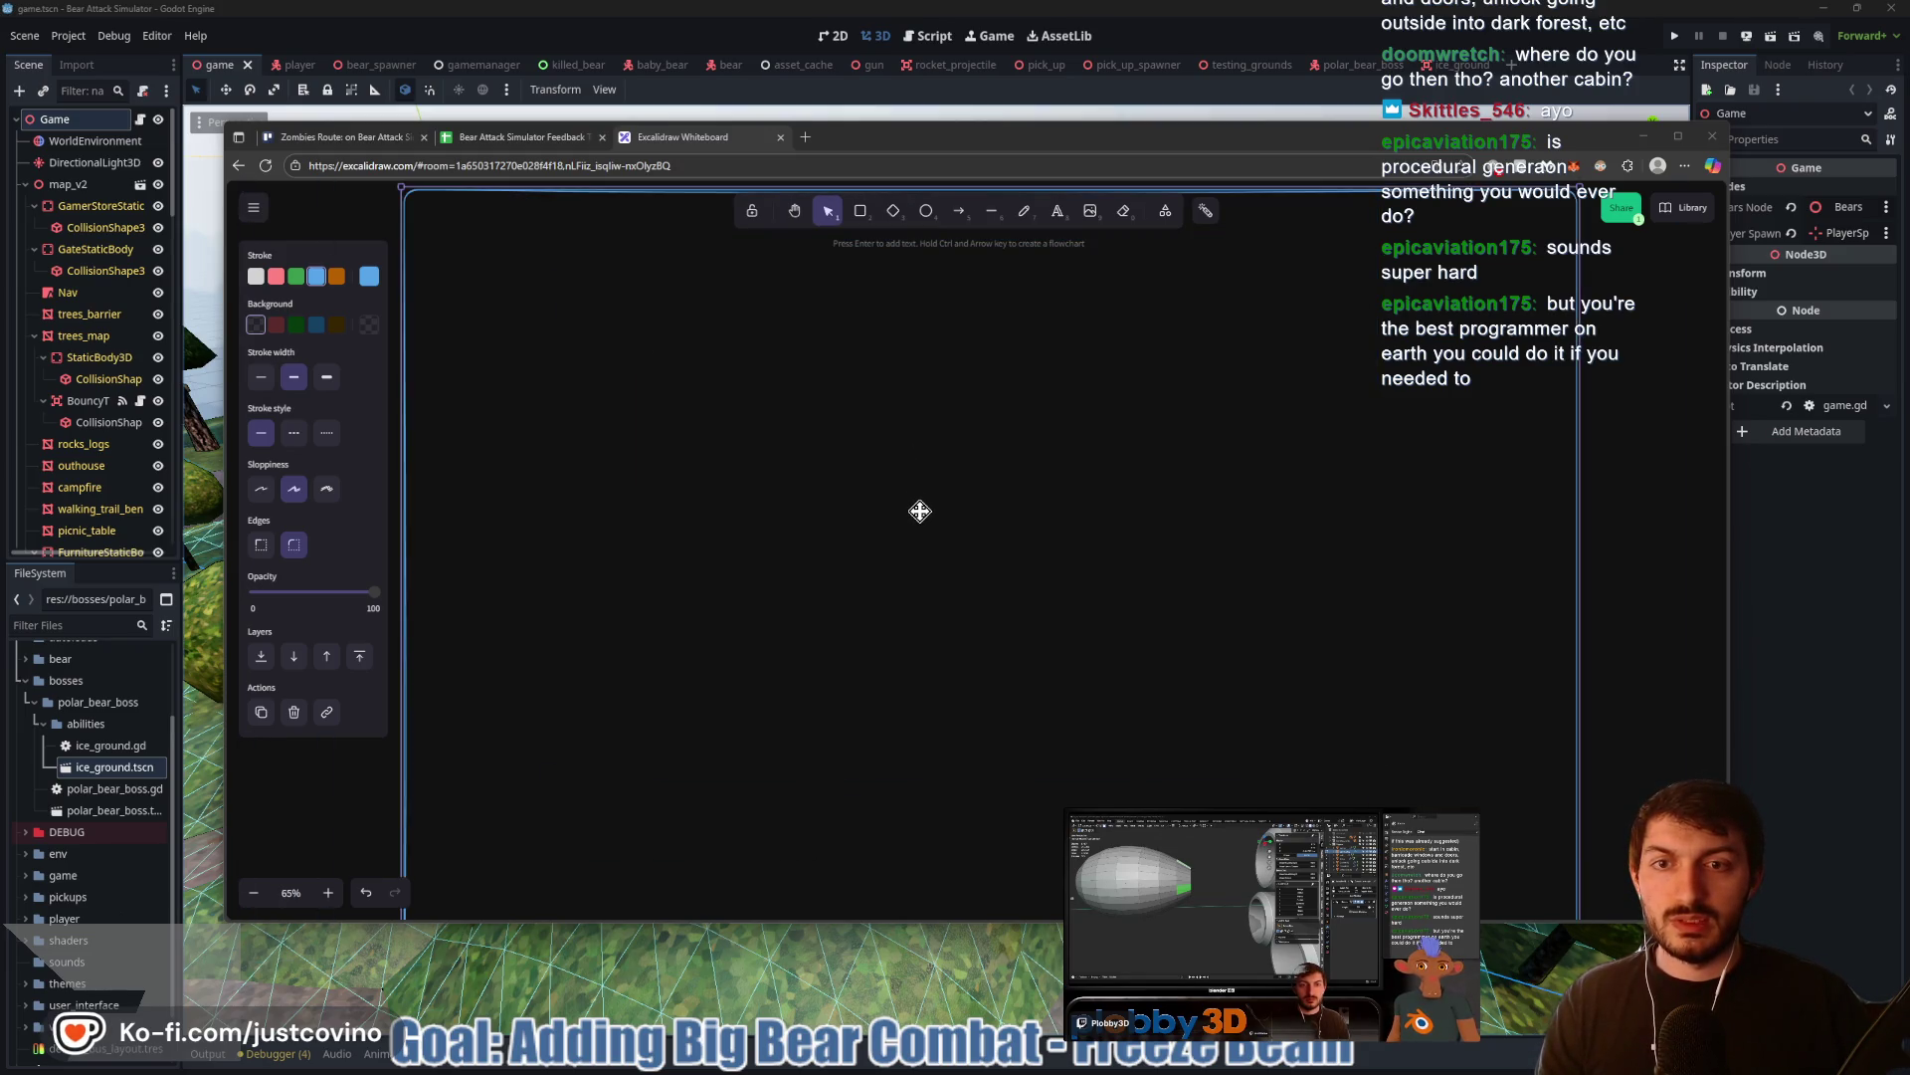
{"action": "left_click", "coordinate": [1024, 210]}
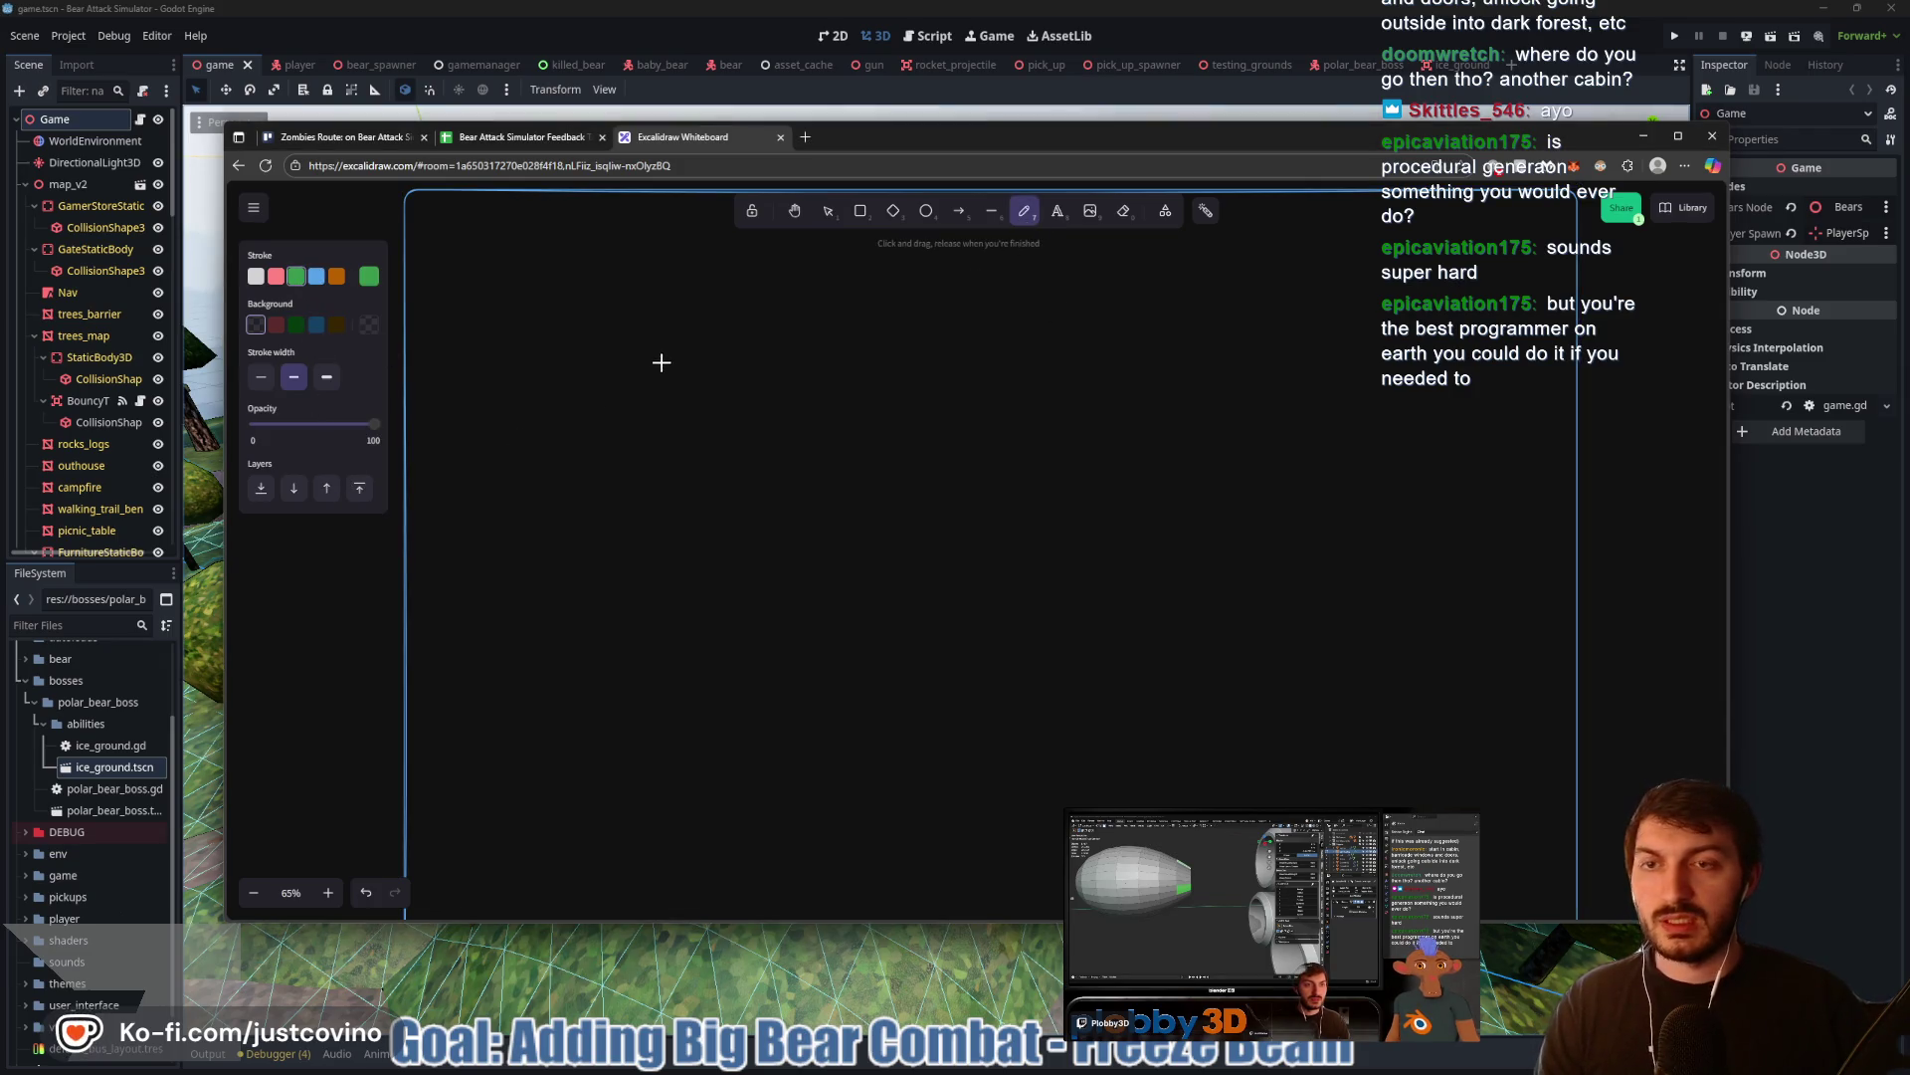
{"action": "mouse_move", "coordinate": [468, 246]}
{"action": "left_mouse_down"}
{"action": "mouse_move", "coordinate": [593, 349]}
{"action": "mouse_move", "coordinate": [461, 249]}
{"action": "mouse_move", "coordinate": [559, 197]}
{"action": "mouse_move", "coordinate": [614, 248]}
{"action": "left_mouse_up"}
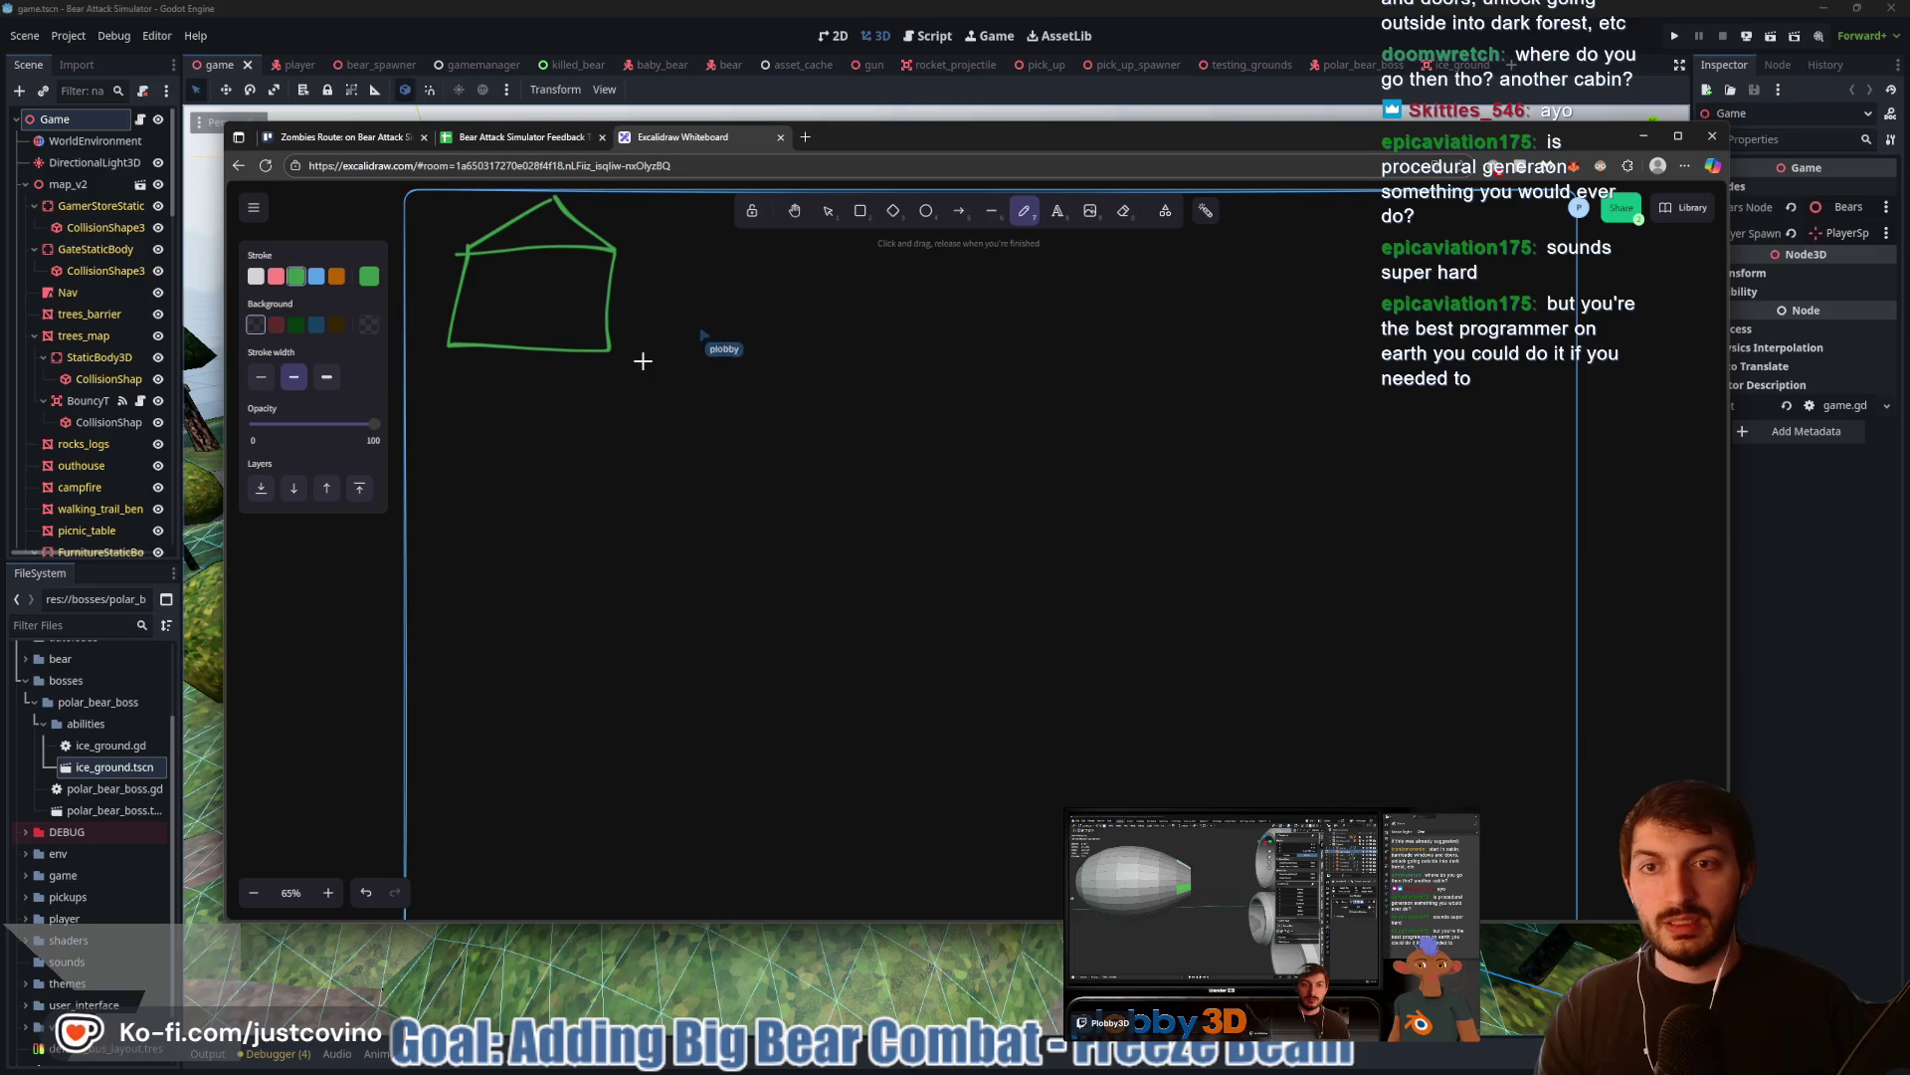
{"action": "scroll", "coordinate": [1014, 553], "scroll_direction": "down", "scroll_amount": 1}
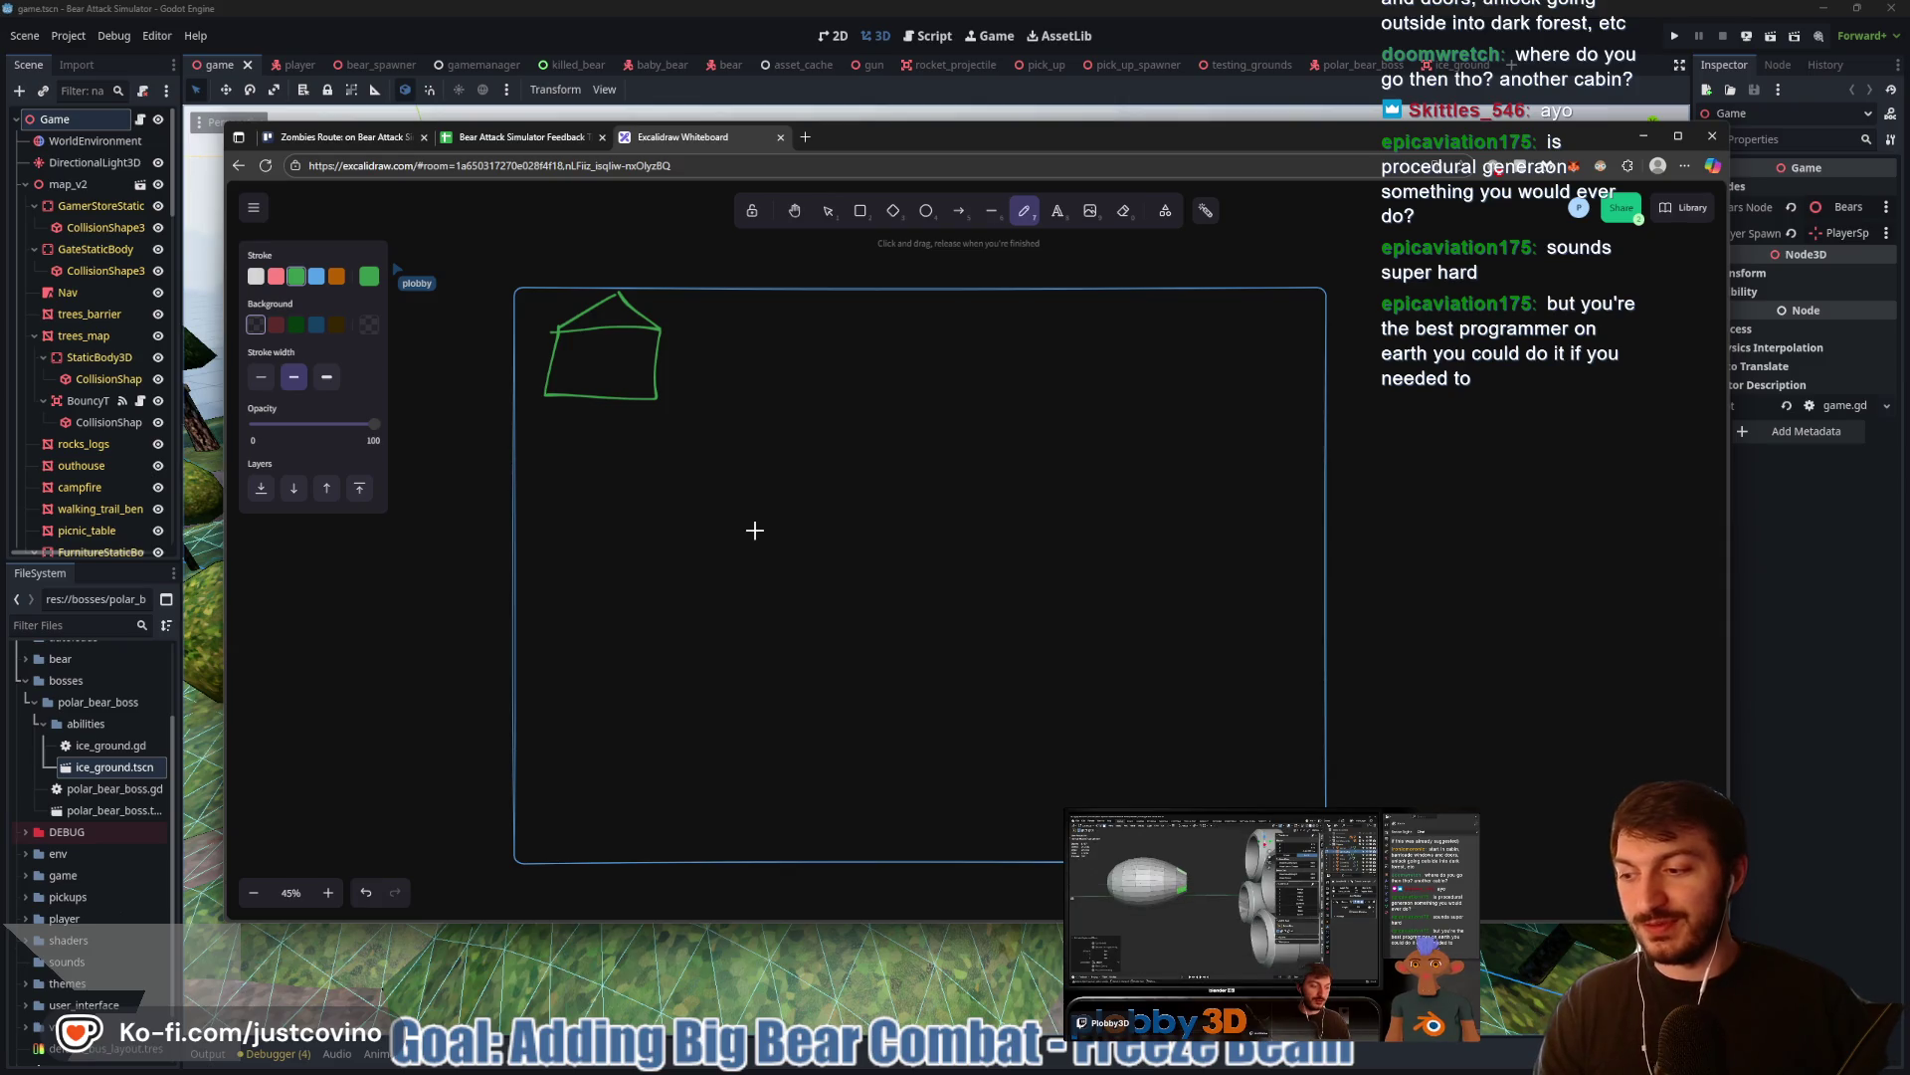
{"action": "scroll", "coordinate": [751, 527], "scroll_direction": "up", "scroll_amount": 1, "text": "ctrl"}
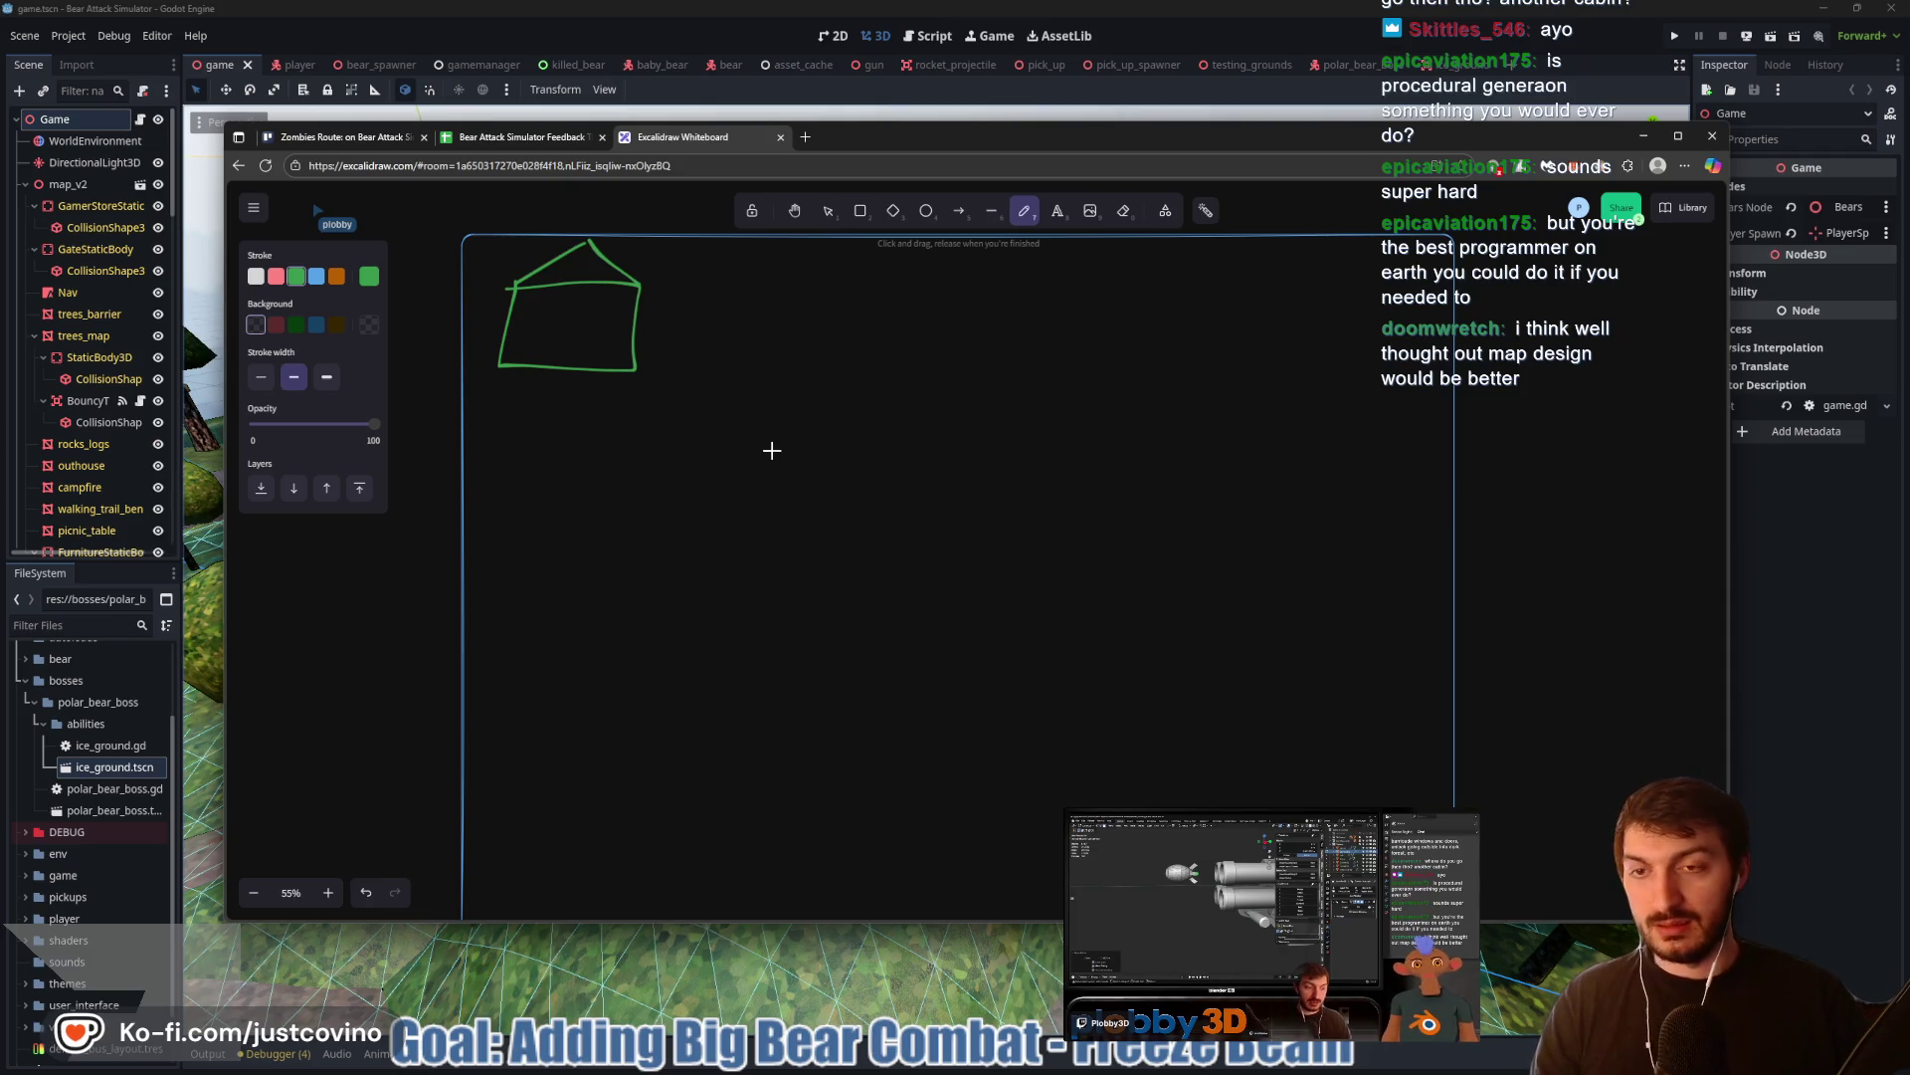
{"action": "scroll", "coordinate": [772, 451], "scroll_direction": "up", "scroll_amount": 1}
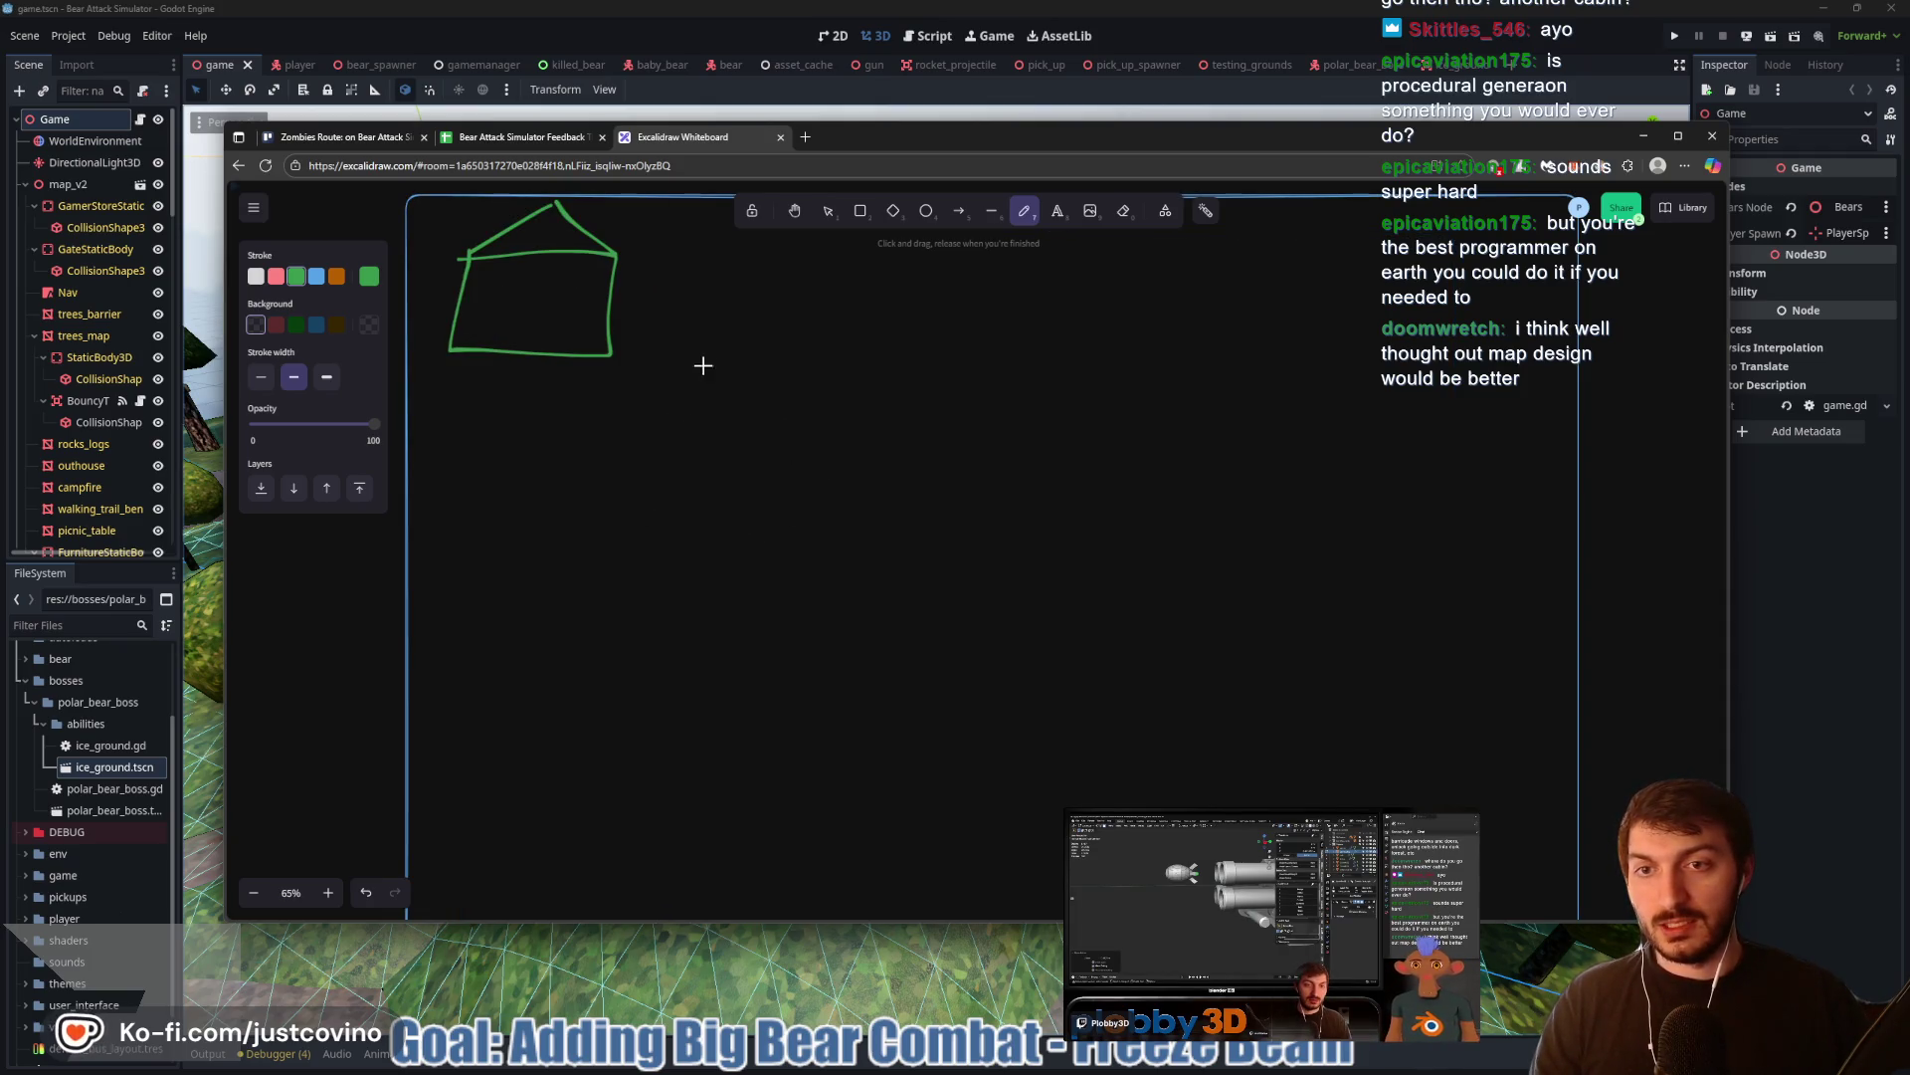
{"action": "scroll", "coordinate": [998, 623], "scroll_direction": "down", "scroll_amount": 2}
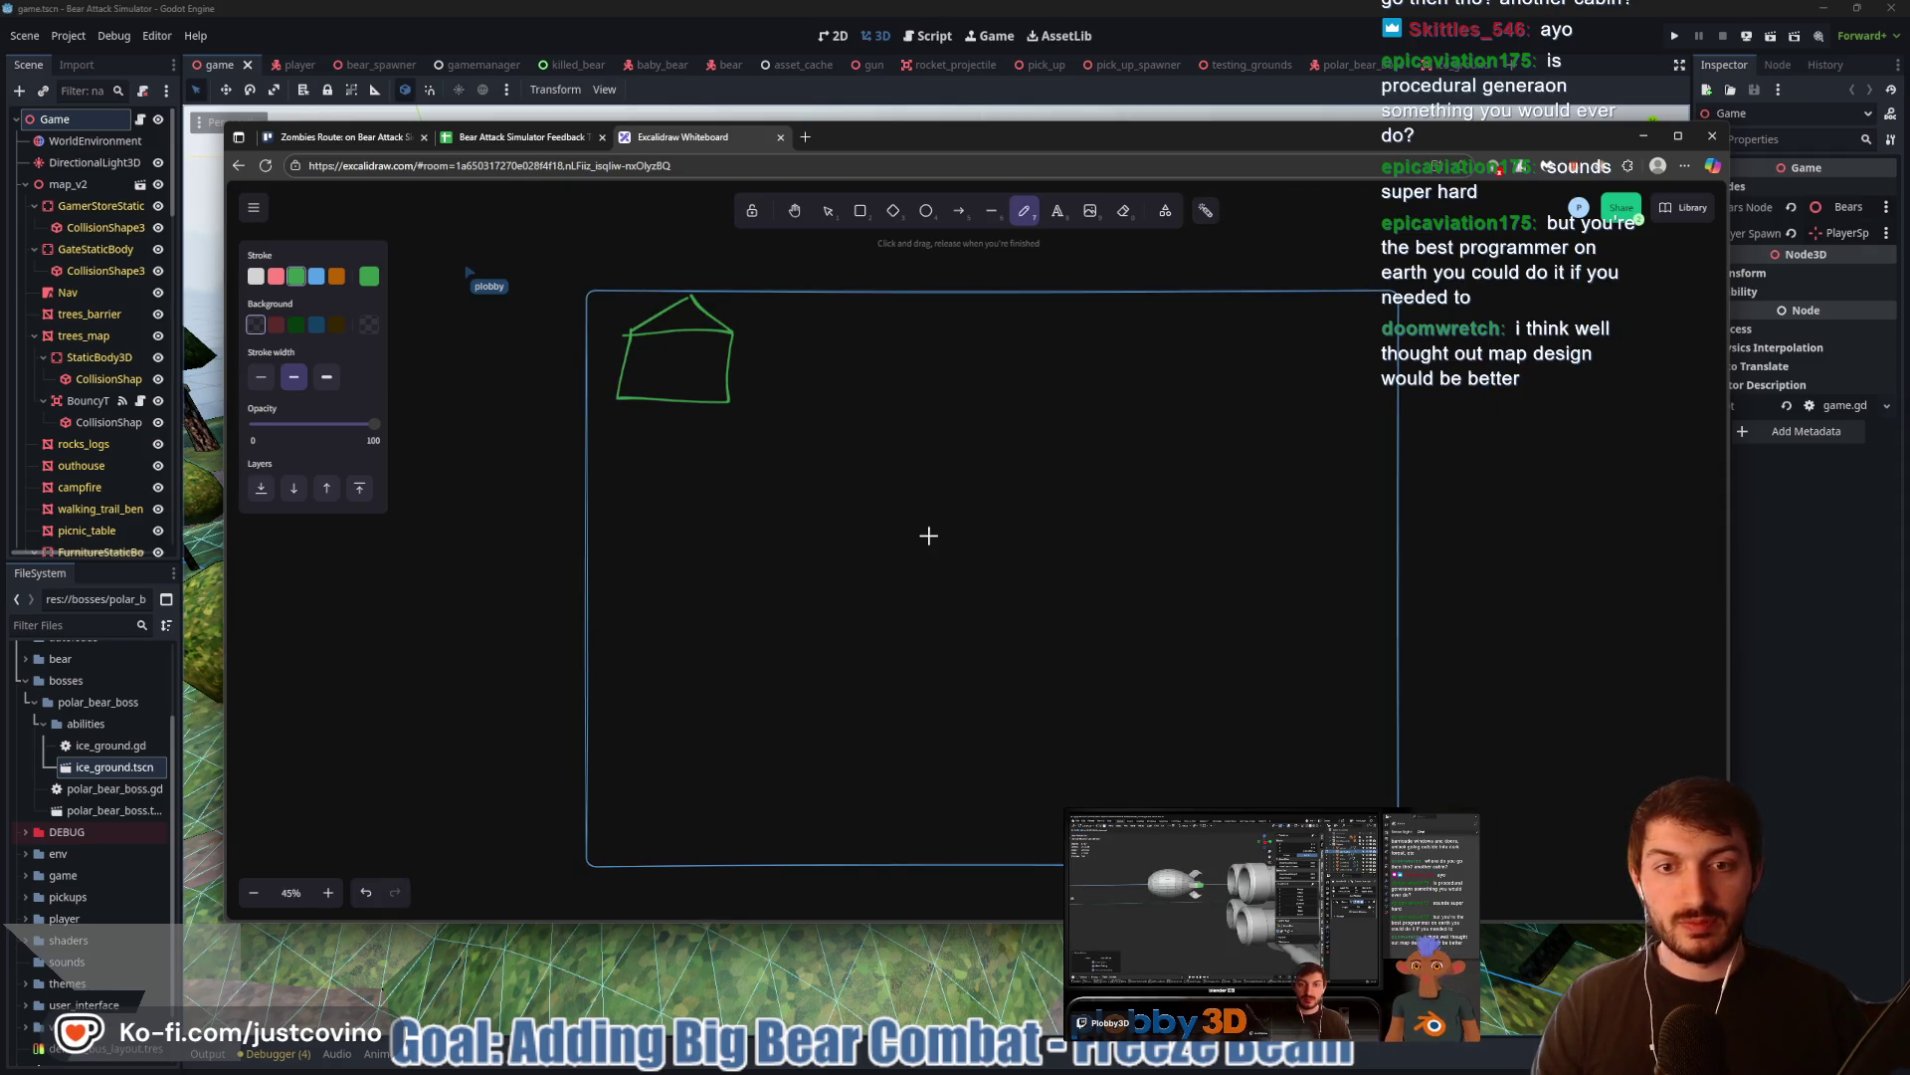
Draw a second roofed building near the middle of the map
{"action": "key", "text": "r"}
{"action": "mouse_move", "coordinate": [911, 540]}
{"action": "left_mouse_down"}
{"action": "mouse_move", "coordinate": [1068, 614]}
{"action": "mouse_move", "coordinate": [1050, 614]}
{"action": "left_mouse_up"}
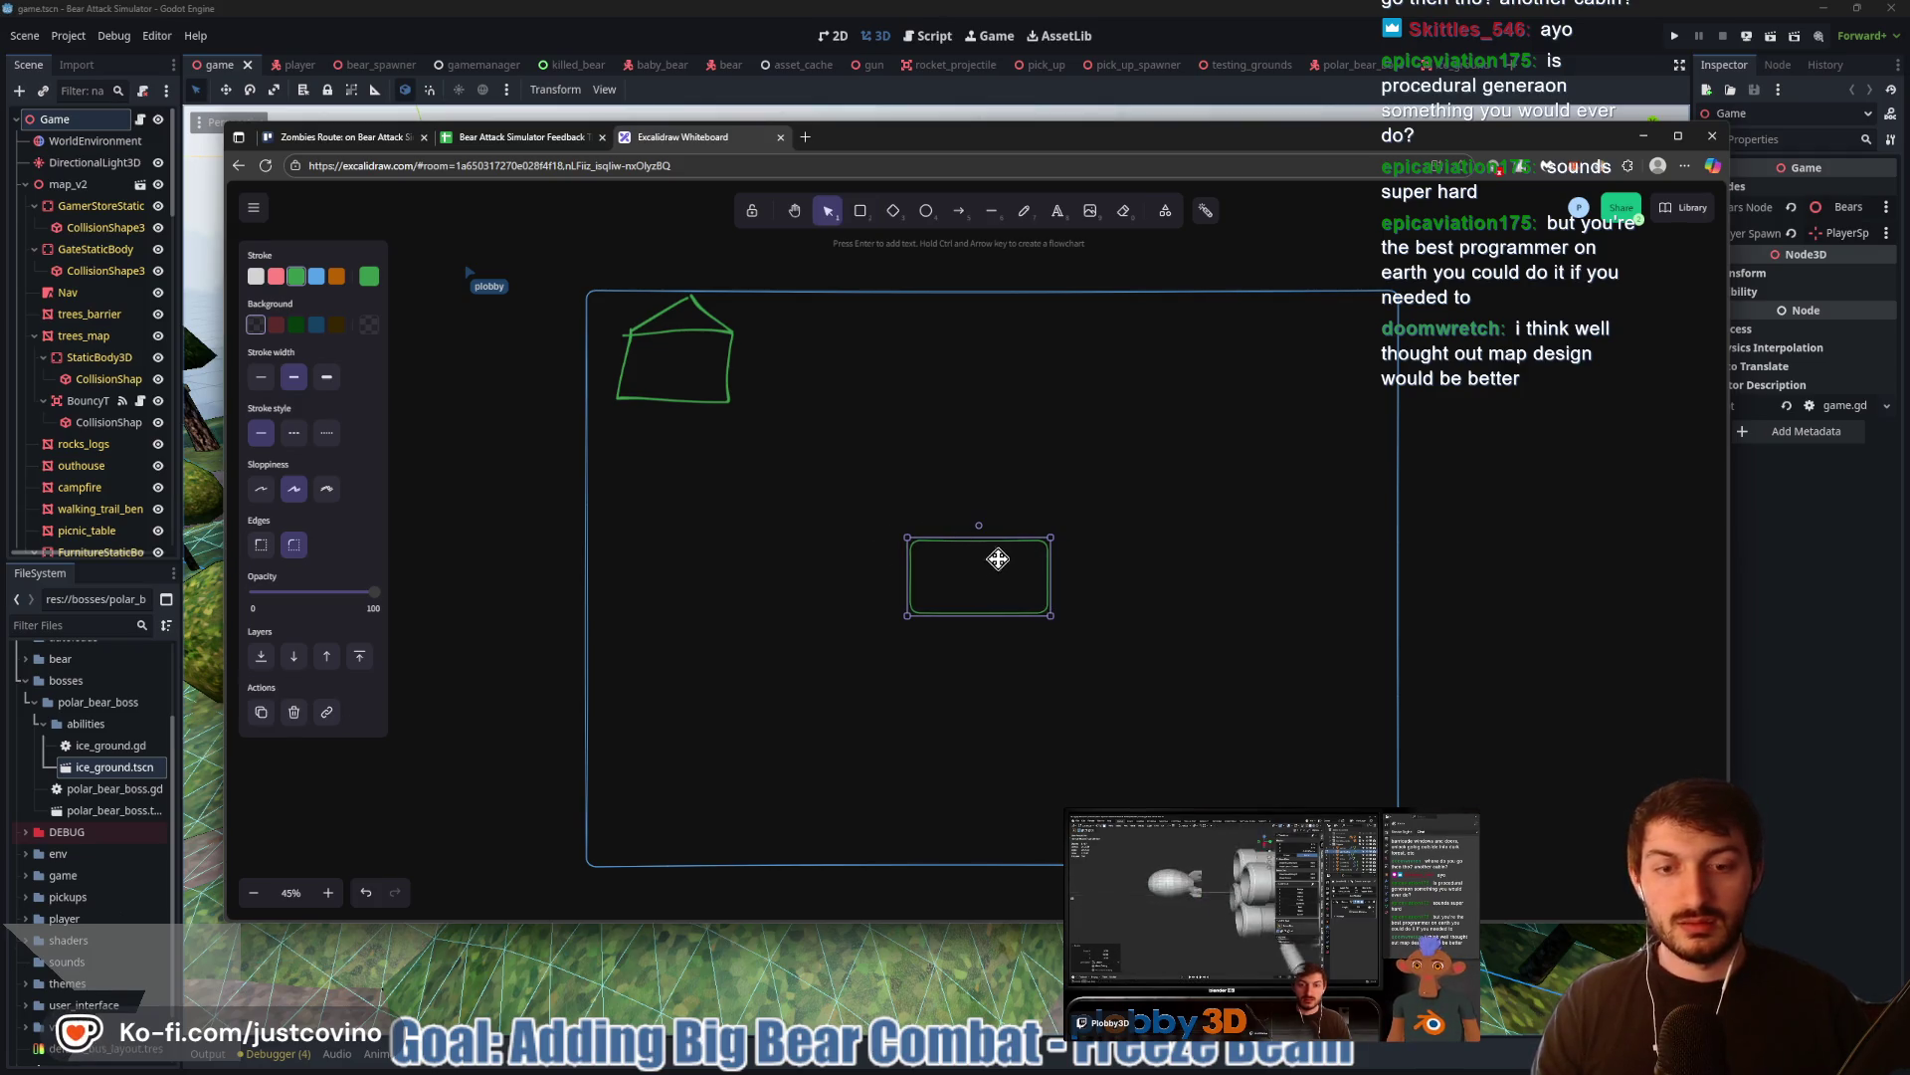
{"action": "key", "text": "p"}
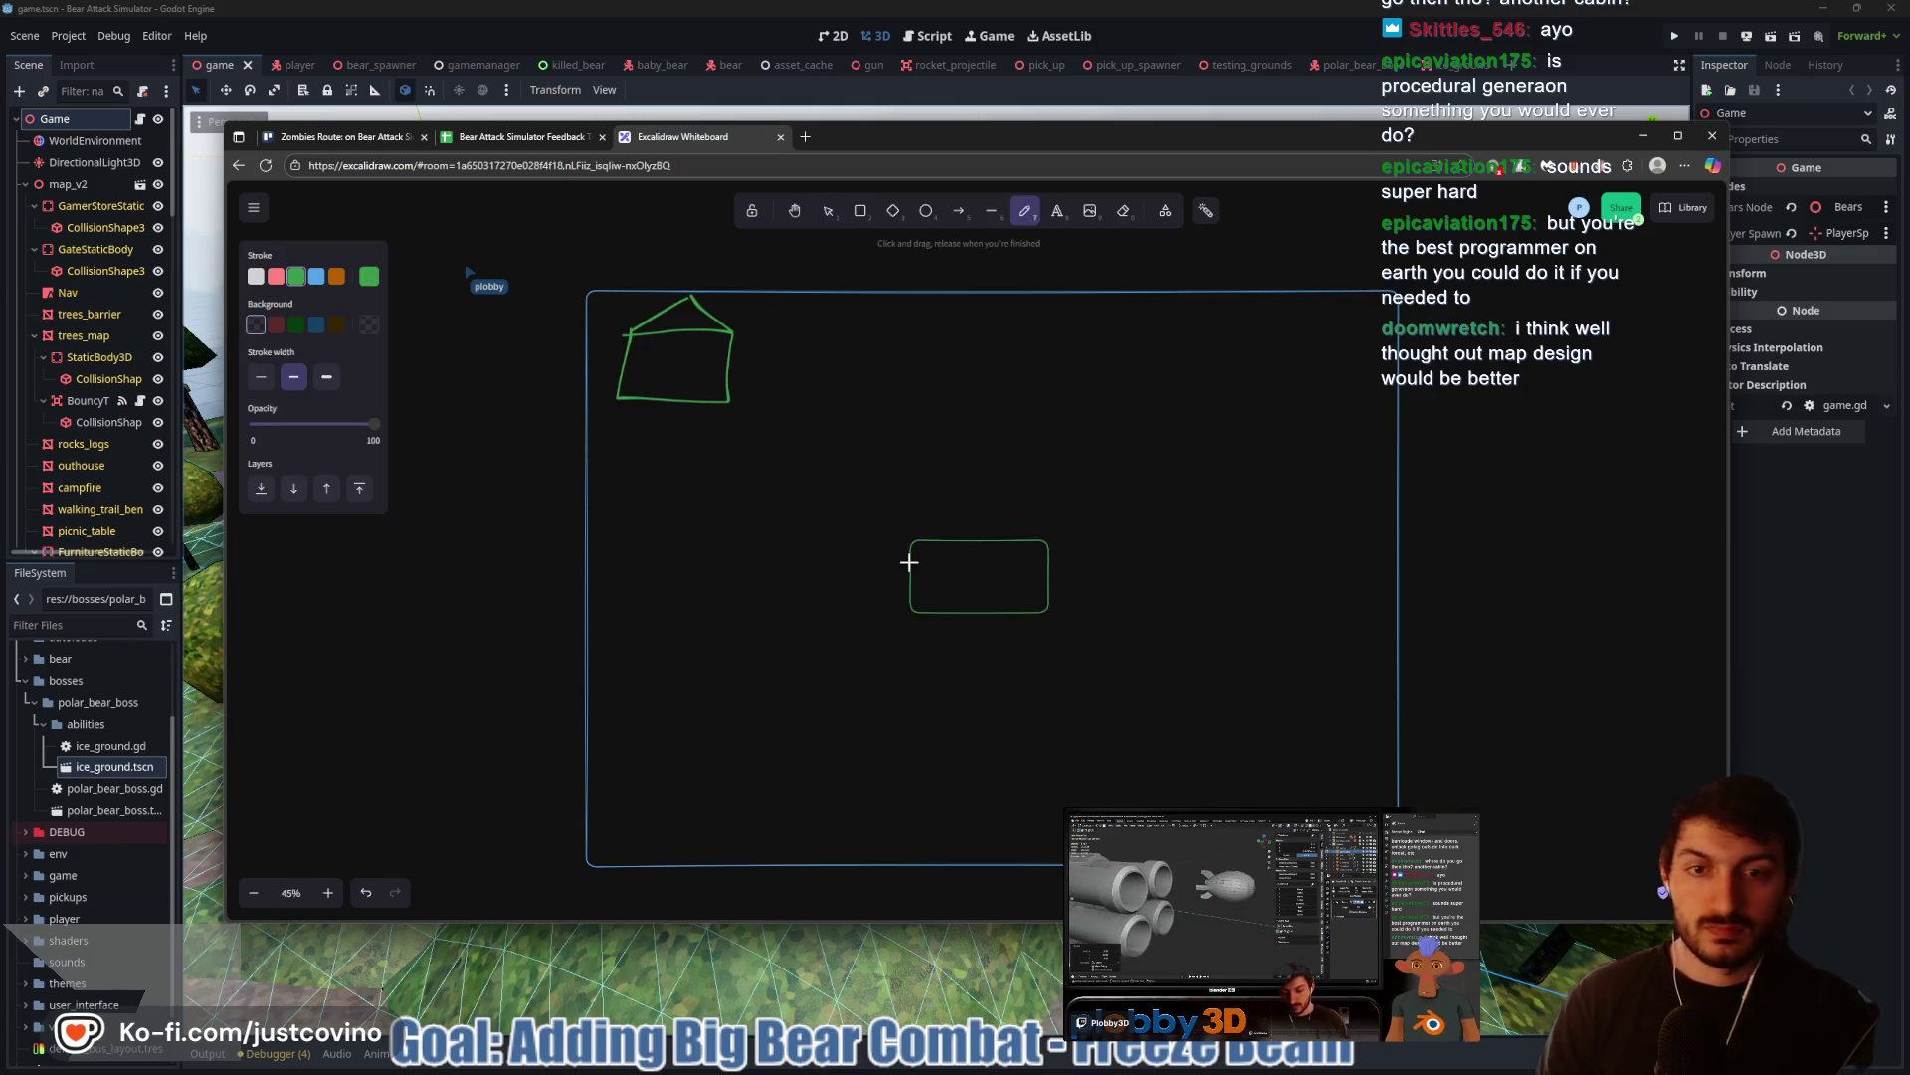
{"action": "mouse_move", "coordinate": [910, 540]}
{"action": "left_mouse_down"}
{"action": "mouse_move", "coordinate": [996, 484]}
{"action": "mouse_move", "coordinate": [1052, 535]}
{"action": "mouse_move", "coordinate": [952, 582]}
{"action": "mouse_move", "coordinate": [975, 567]}
{"action": "mouse_move", "coordinate": [1005, 583]}
{"action": "left_mouse_up"}
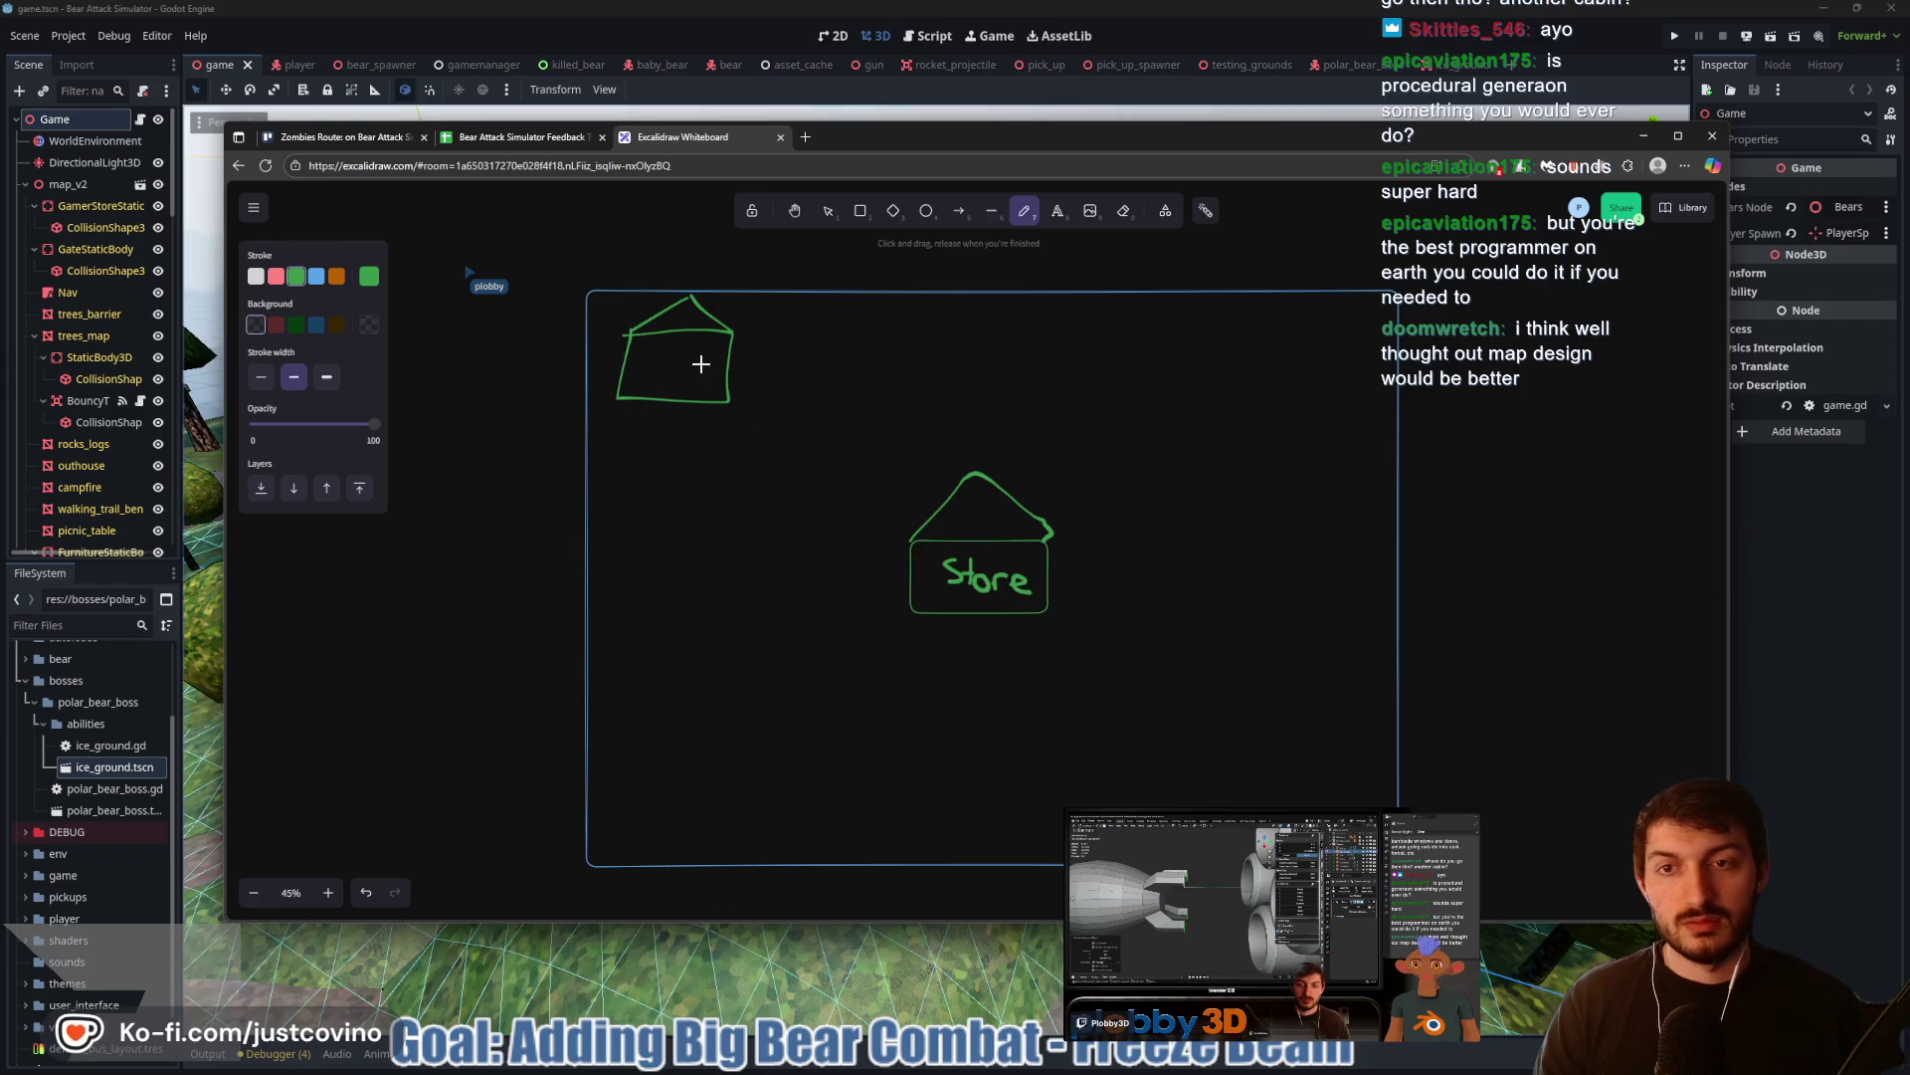
Label the upper house 'Cabin' and begin a tree between Cabin and Store
{"action": "left_click_drag", "start_coordinate": [665, 368], "coordinate": [714, 393]}
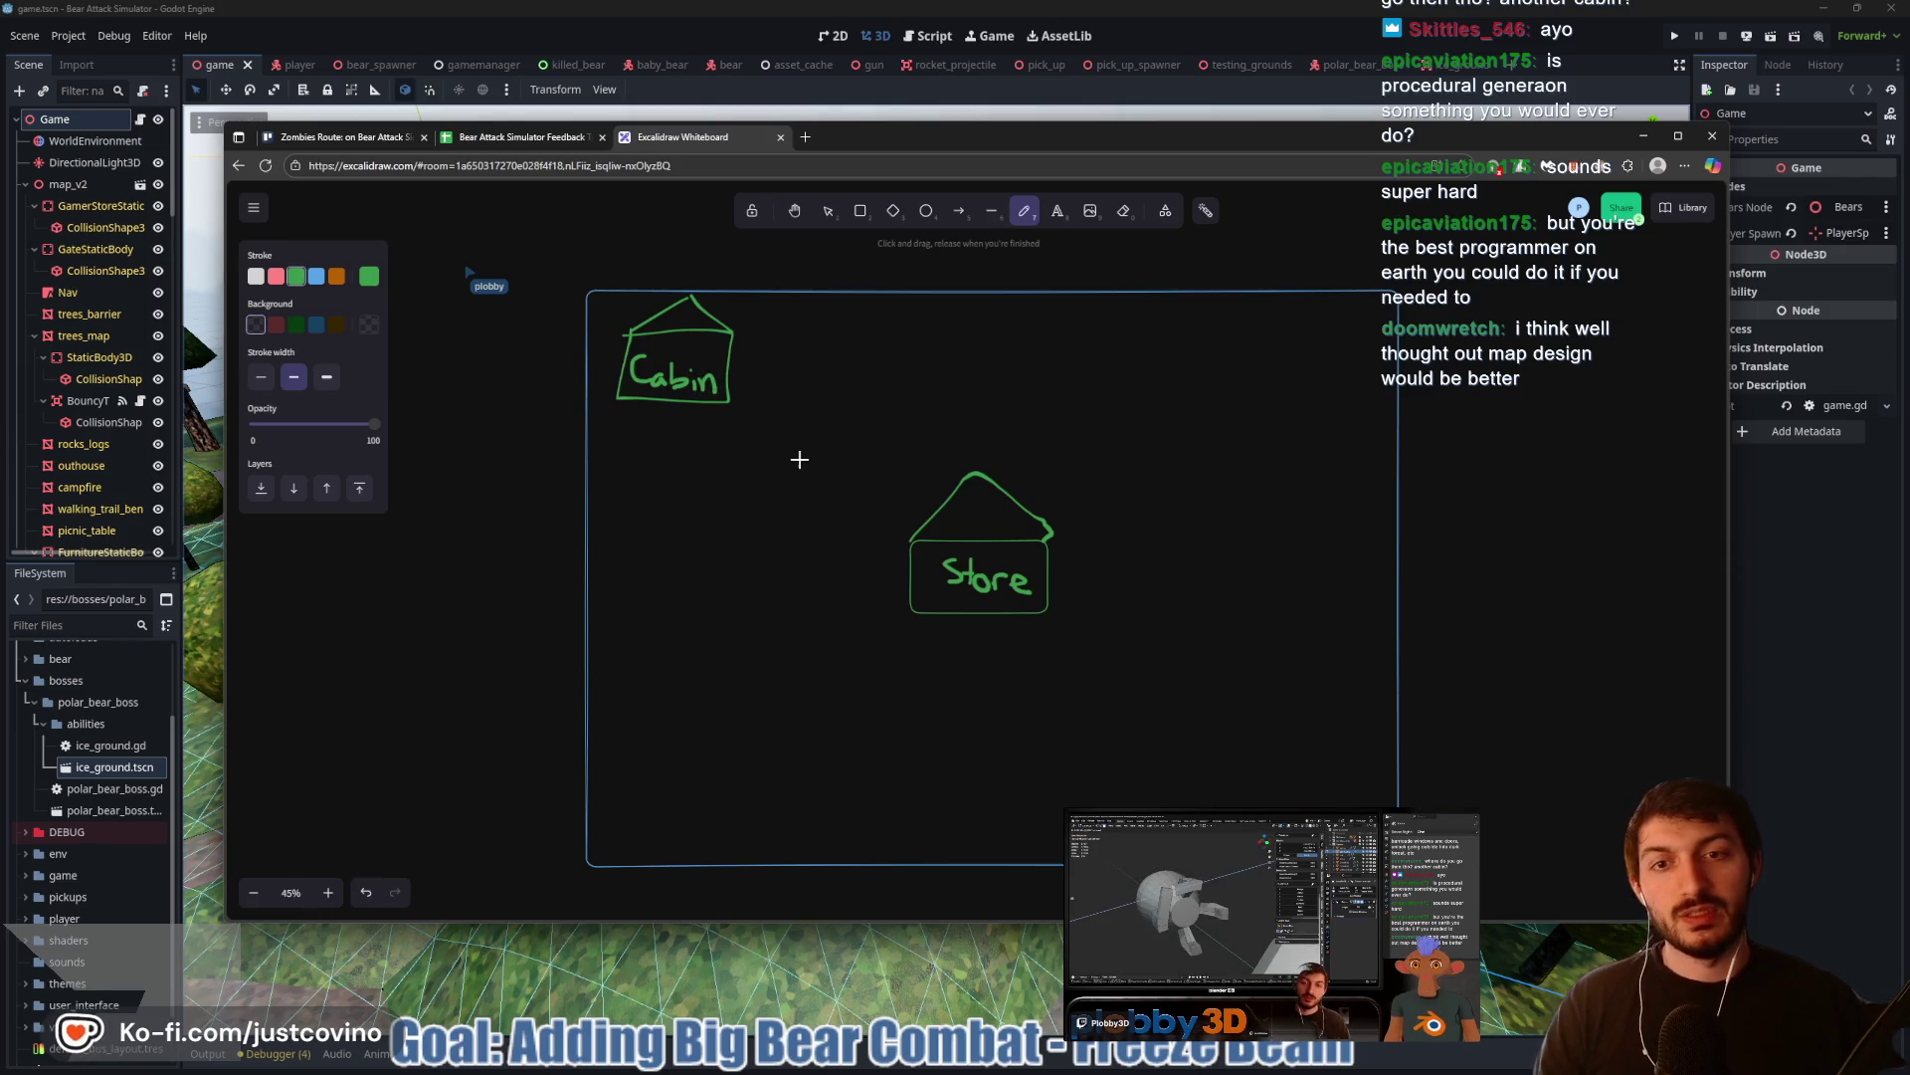
{"action": "scroll", "coordinate": [736, 482], "scroll_direction": "up", "scroll_amount": 5}
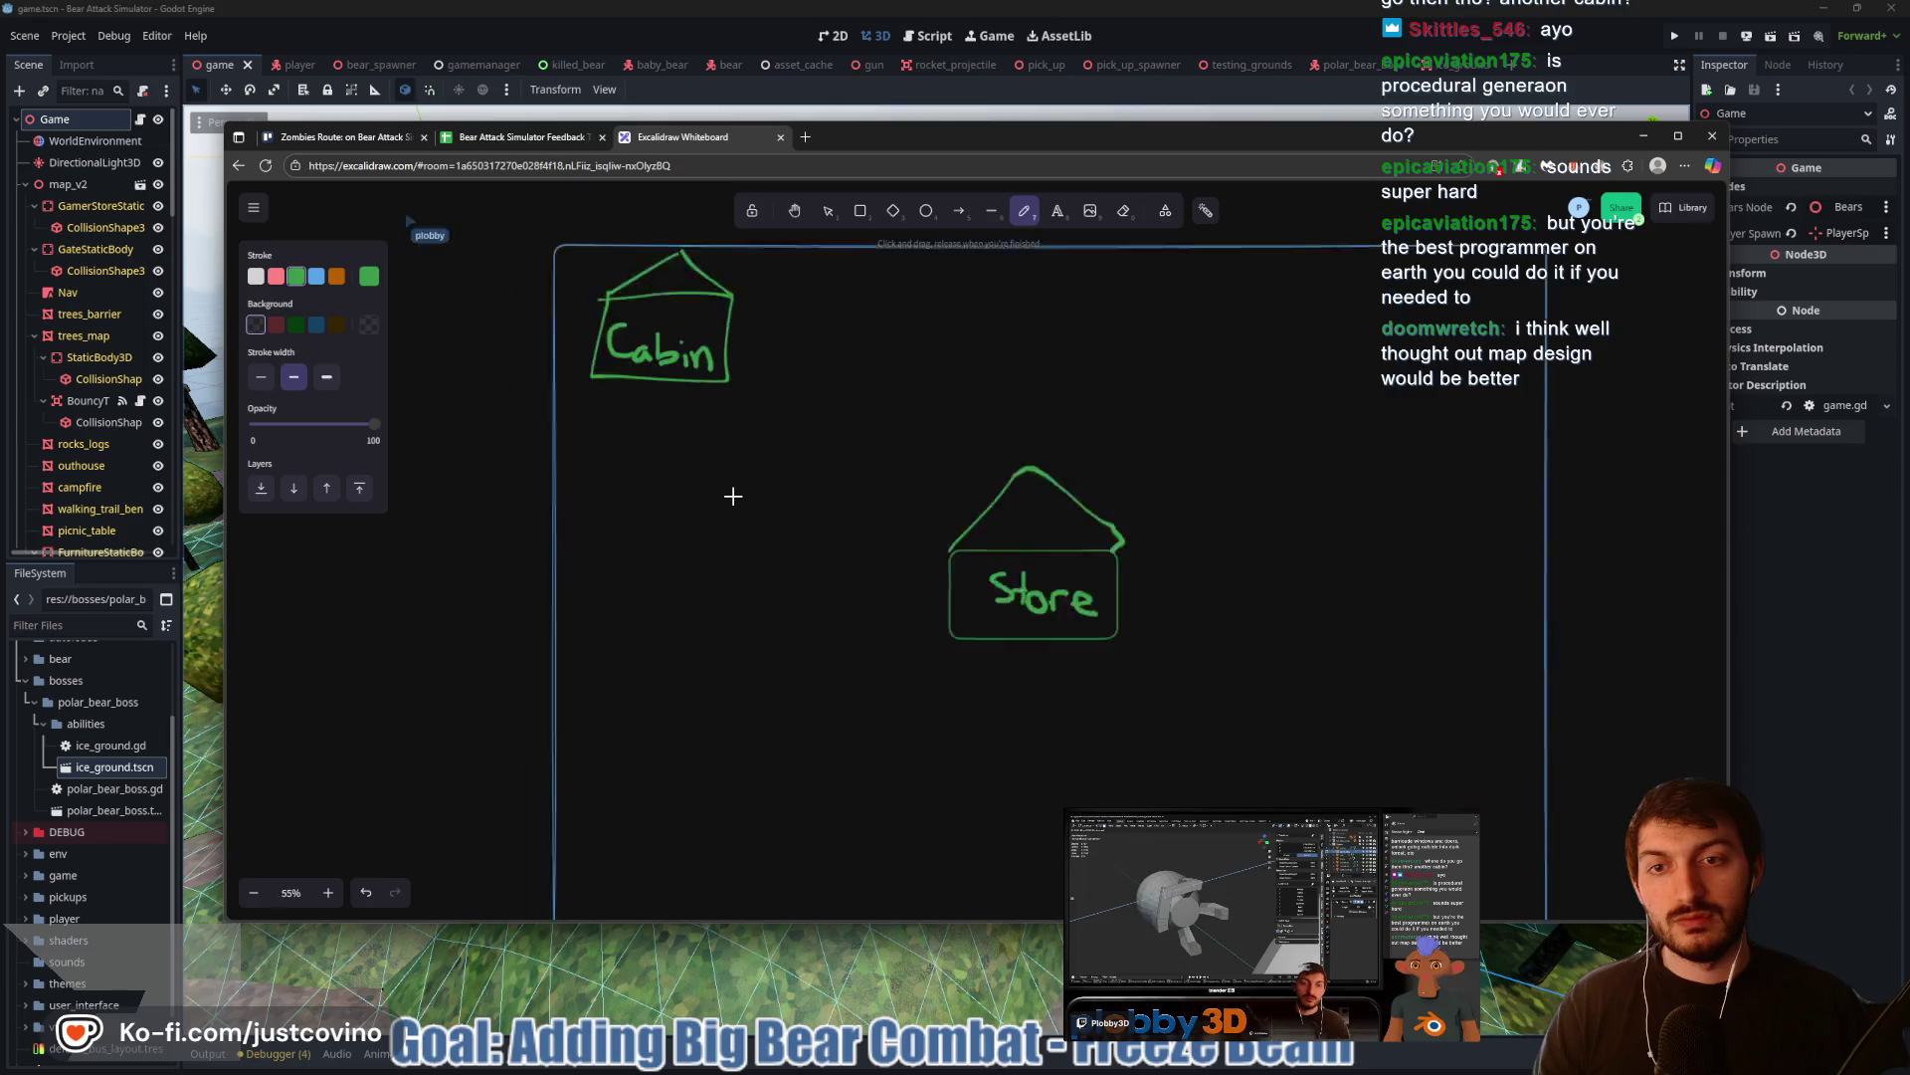
{"action": "mouse_move", "coordinate": [686, 509]}
{"action": "left_mouse_down"}
{"action": "mouse_move", "coordinate": [745, 454]}
{"action": "mouse_move", "coordinate": [730, 454]}
{"action": "left_mouse_up"}
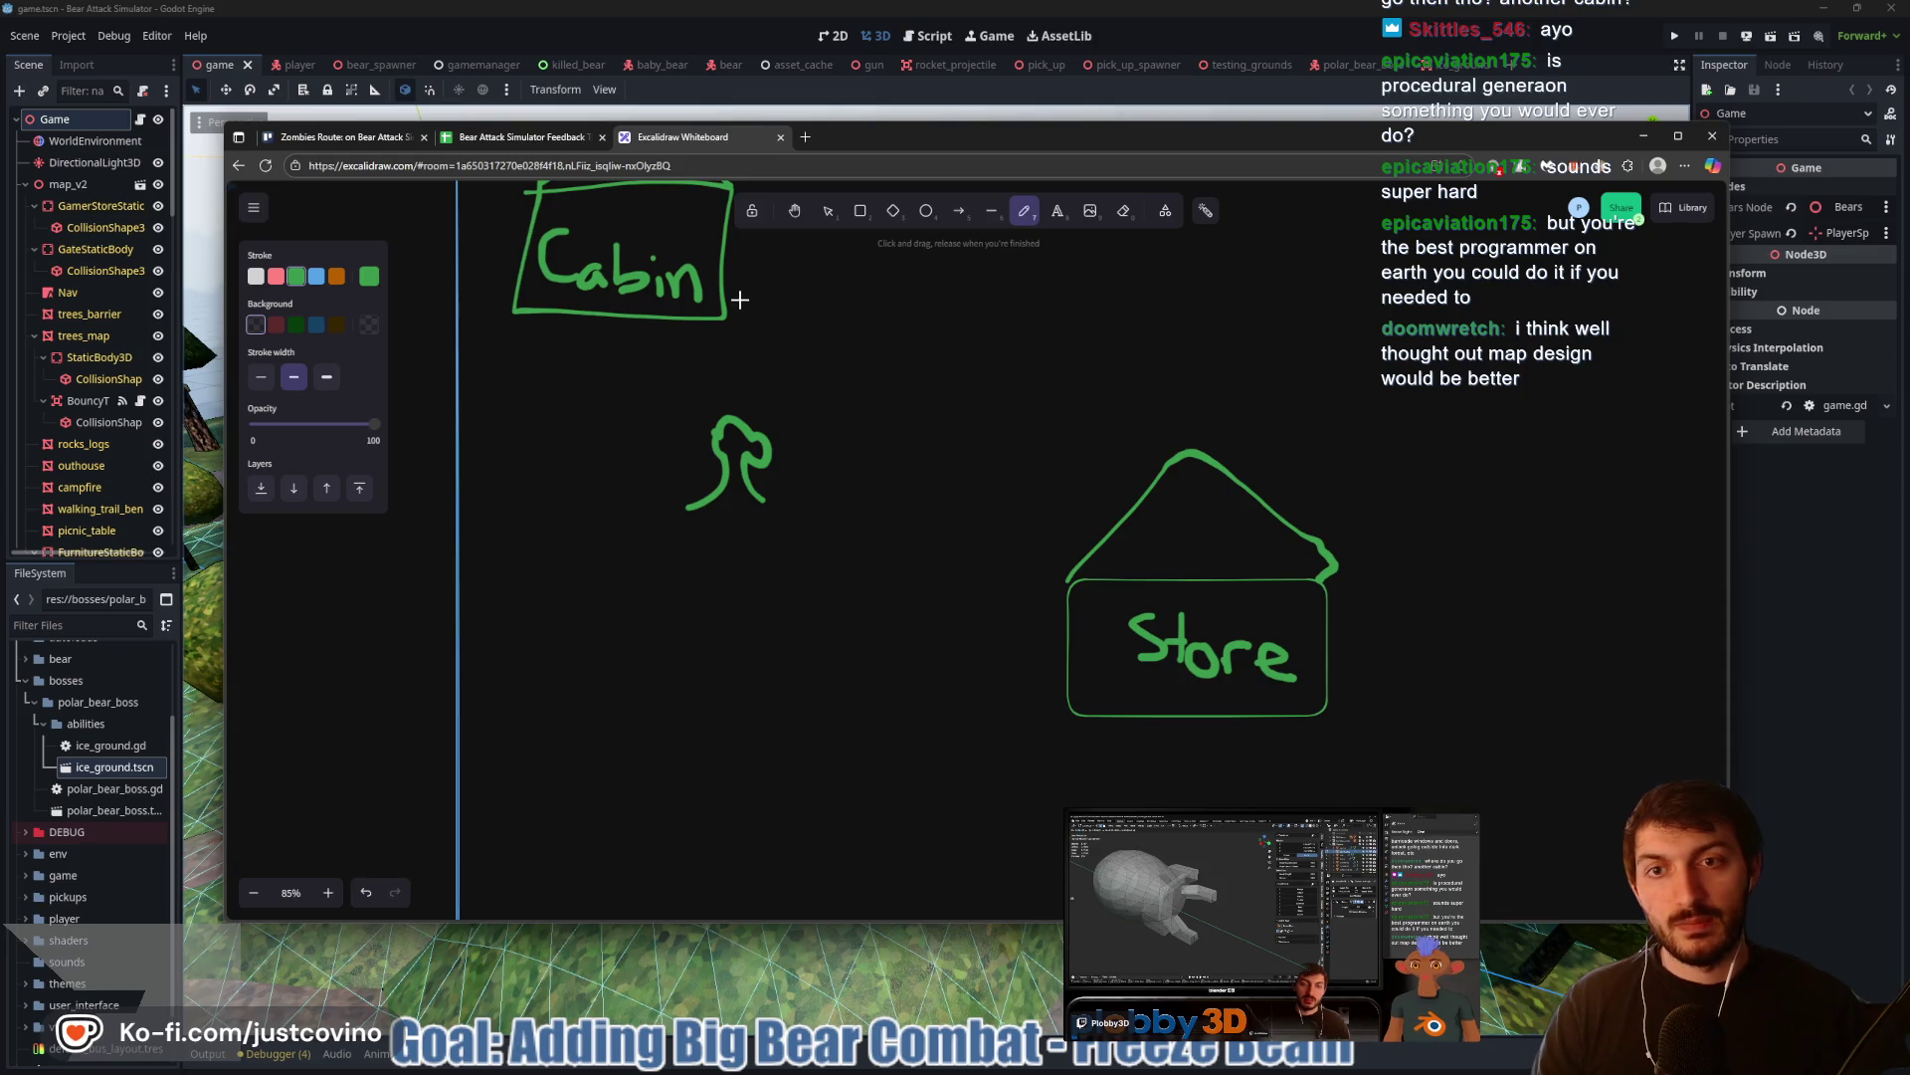
Draw a winding trail from Cabin down to Store, with a tree to its right
{"action": "left_click_drag", "start_coordinate": [941, 438], "coordinate": [1078, 546]}
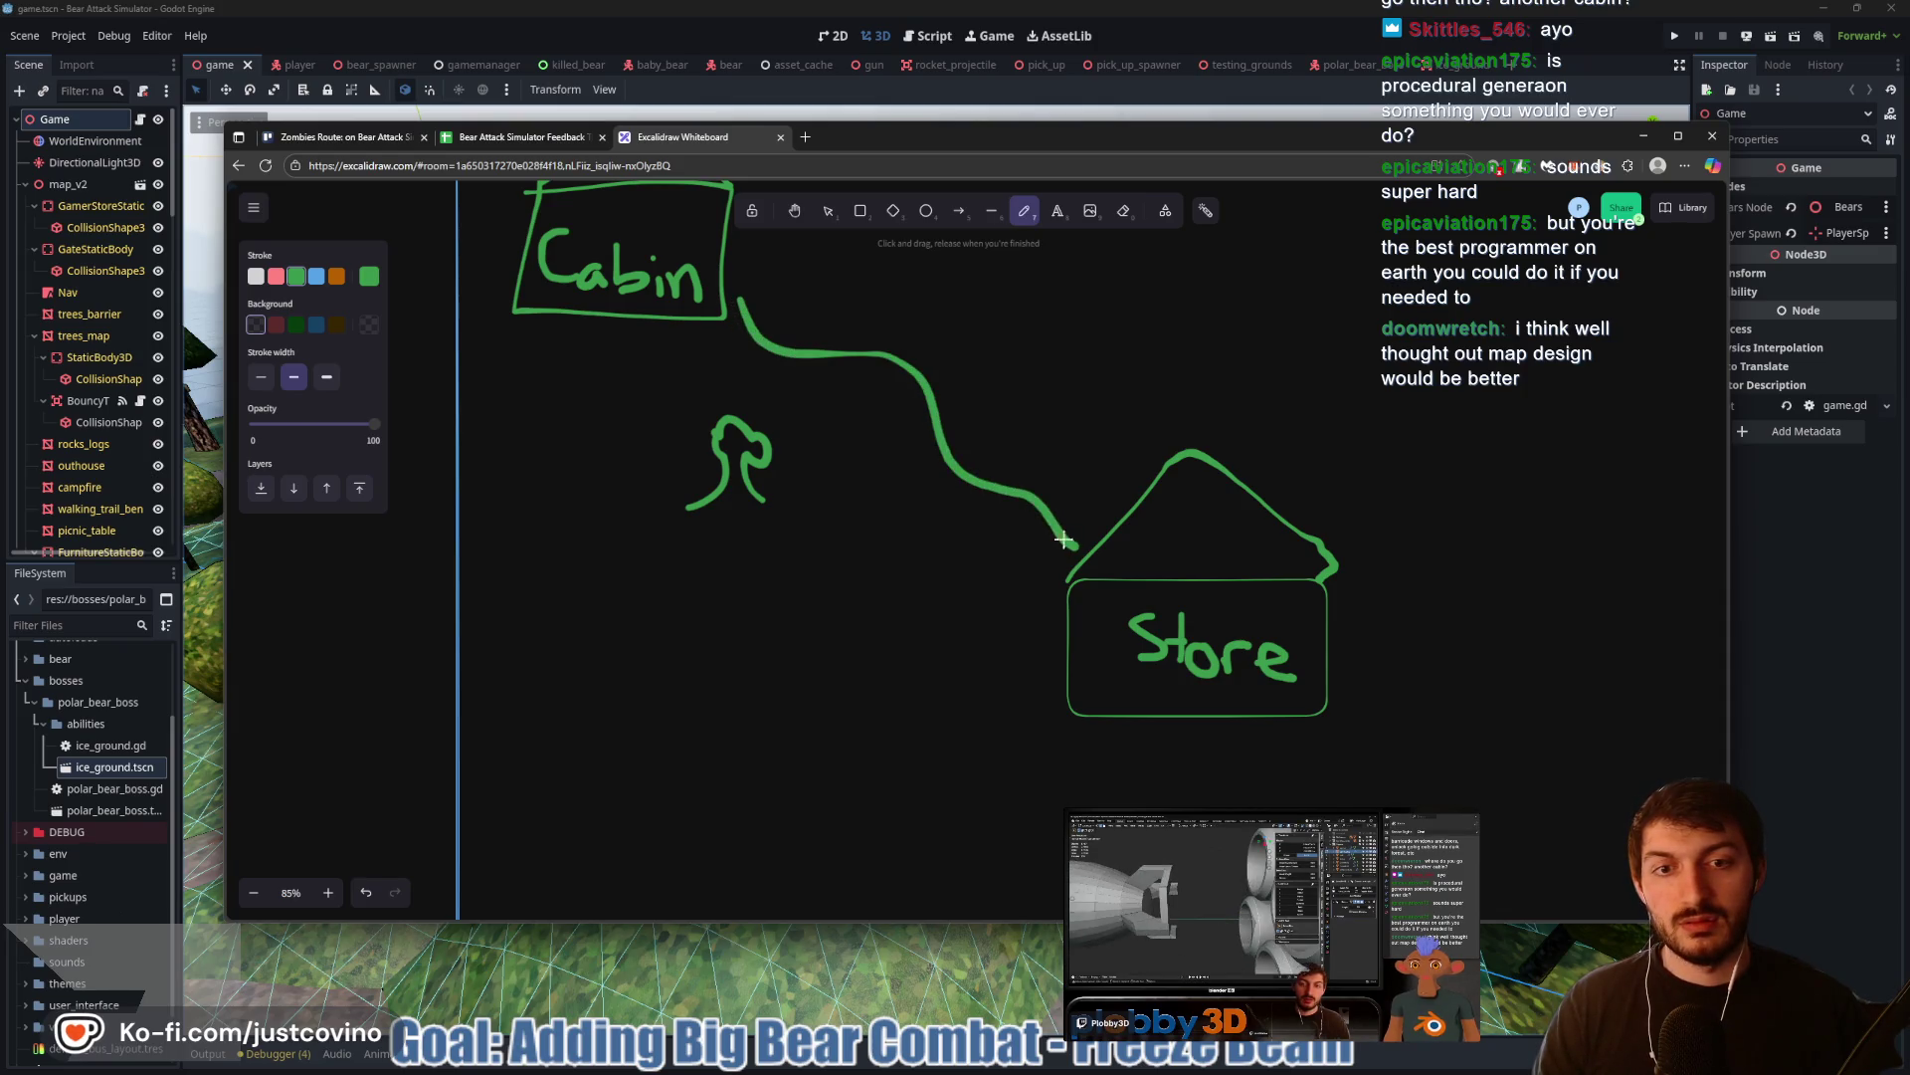
{"action": "mouse_move", "coordinate": [729, 330]}
{"action": "left_mouse_down"}
{"action": "mouse_move", "coordinate": [852, 405]}
{"action": "mouse_move", "coordinate": [934, 509]}
{"action": "mouse_move", "coordinate": [1052, 578]}
{"action": "left_mouse_up"}
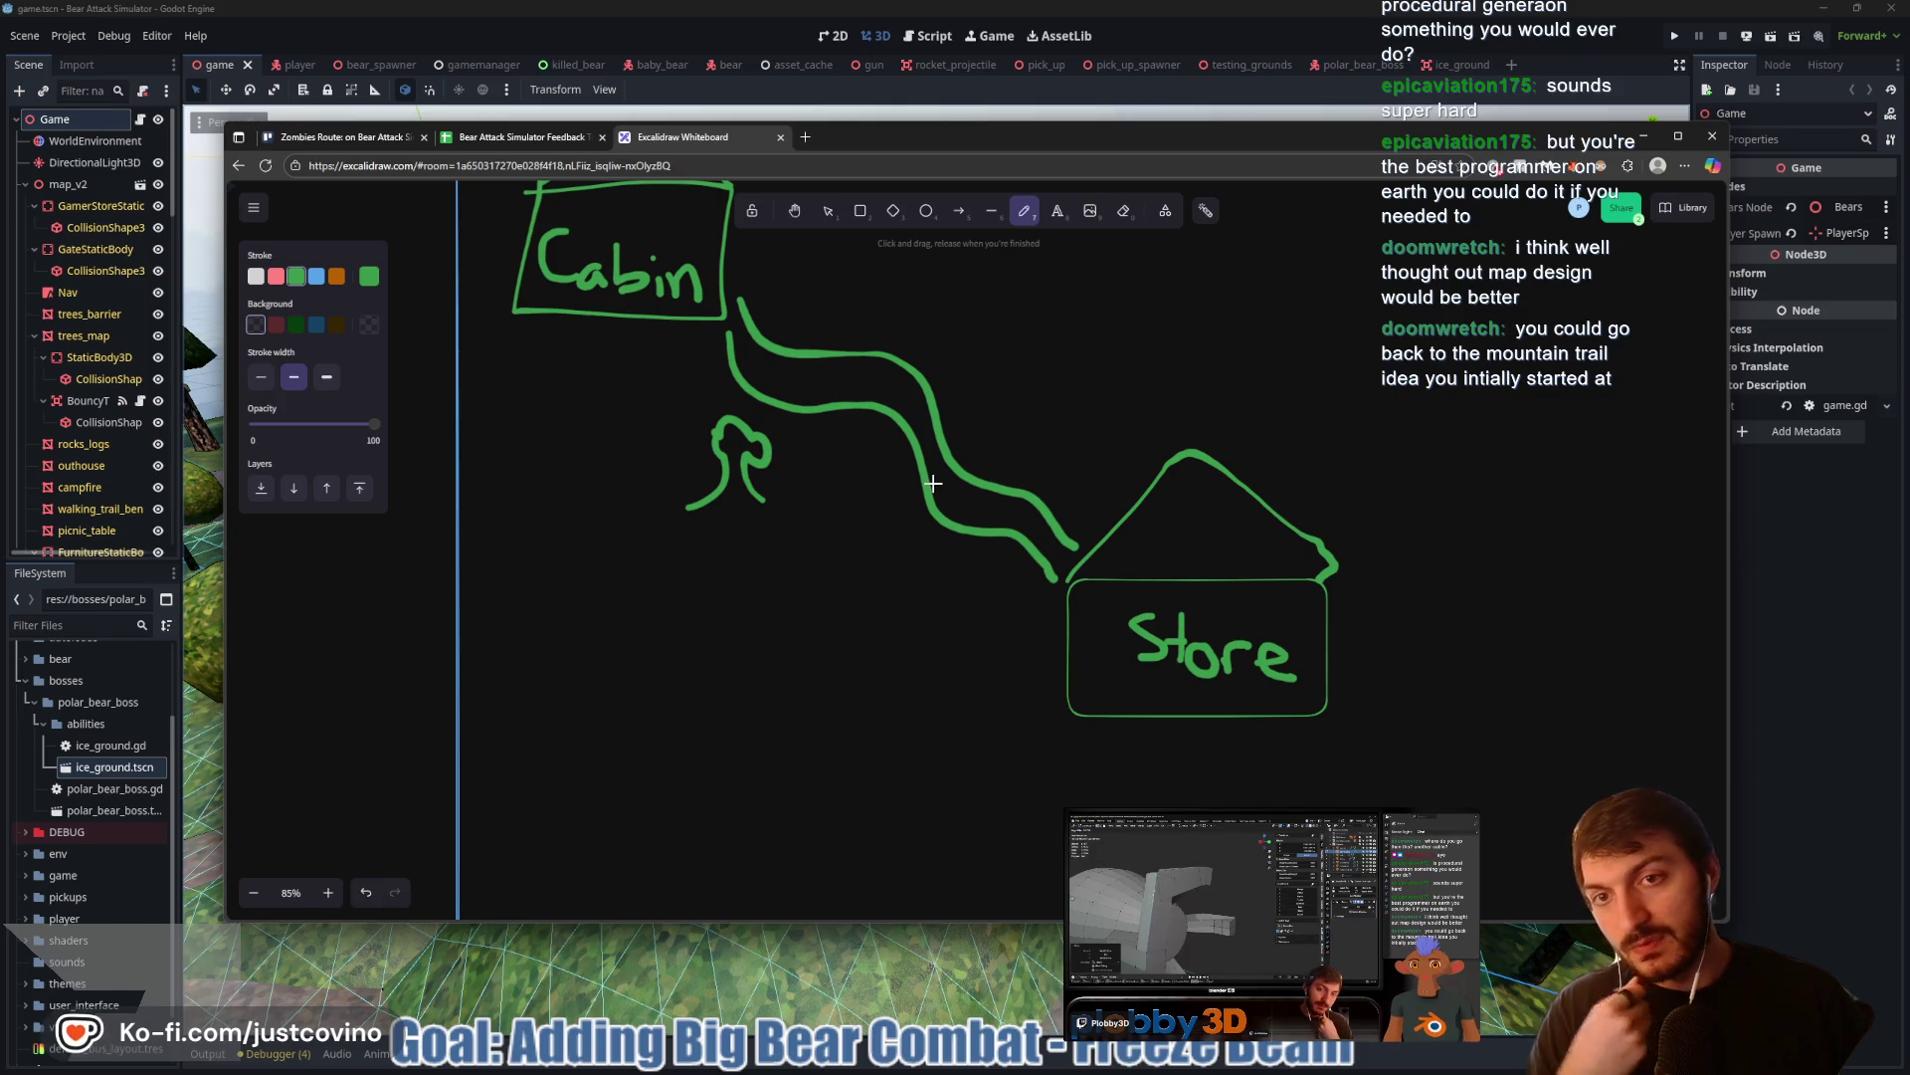
{"action": "scroll", "coordinate": [930, 484], "scroll_direction": "down", "scroll_amount": 2}
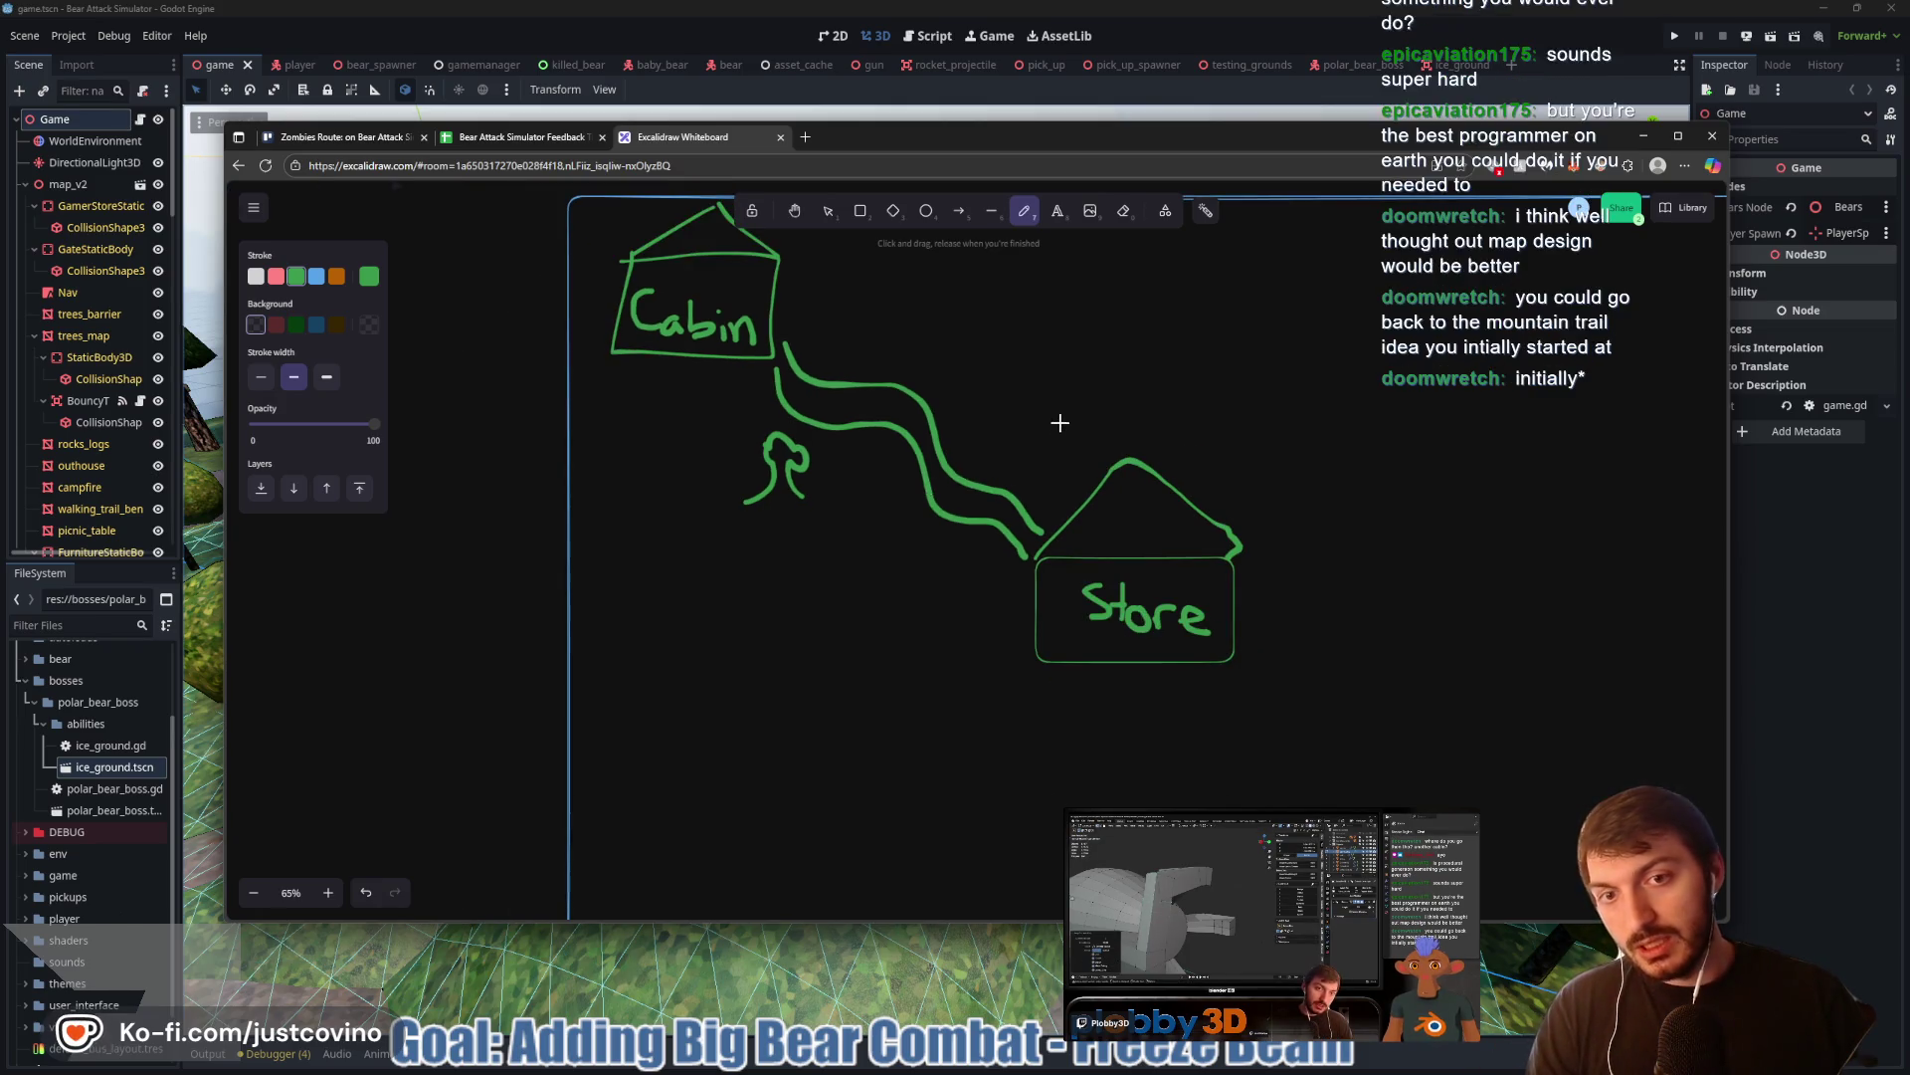
{"action": "mouse_move", "coordinate": [1053, 414]}
{"action": "left_mouse_down"}
{"action": "mouse_move", "coordinate": [839, 453]}
{"action": "mouse_move", "coordinate": [895, 422]}
{"action": "left_mouse_up"}
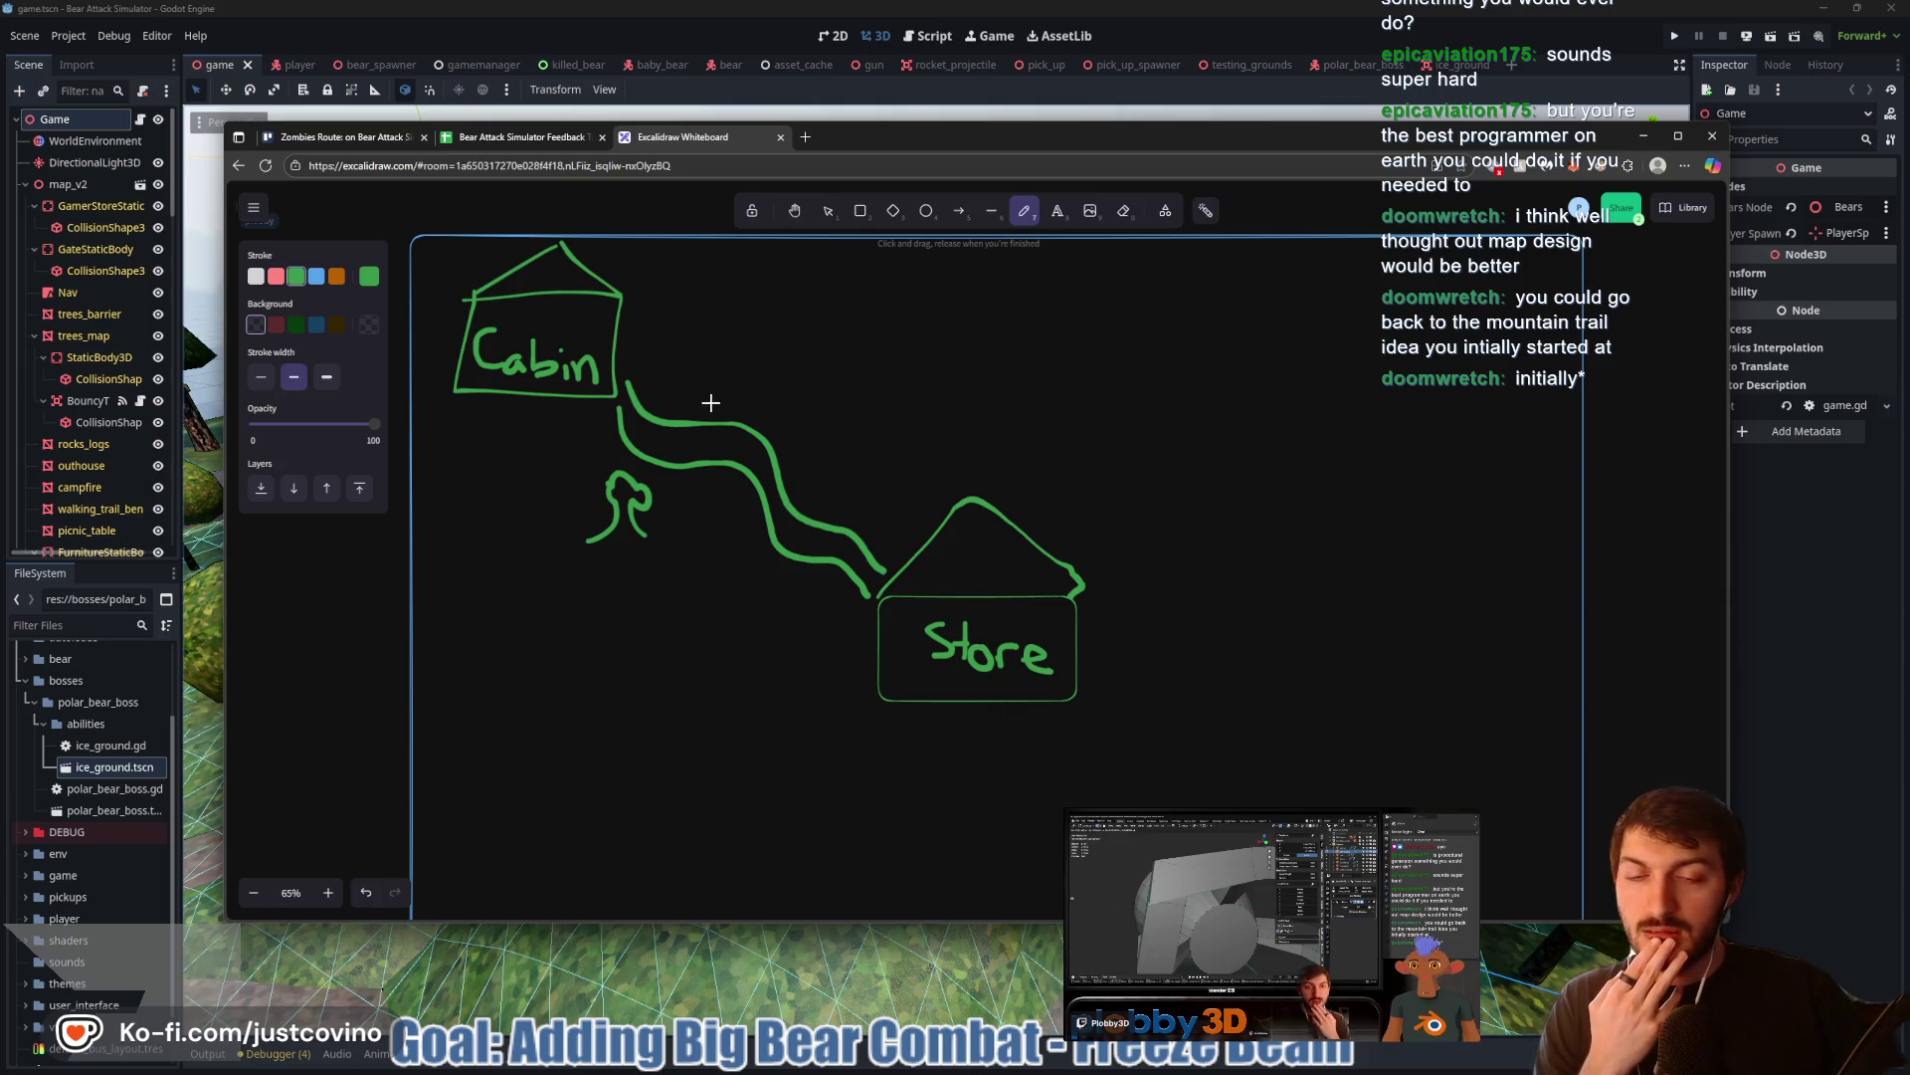
{"action": "mouse_move", "coordinate": [736, 371]}
{"action": "left_mouse_down"}
{"action": "mouse_move", "coordinate": [724, 343]}
{"action": "mouse_move", "coordinate": [774, 373]}
{"action": "mouse_move", "coordinate": [769, 401]}
{"action": "left_mouse_up"}
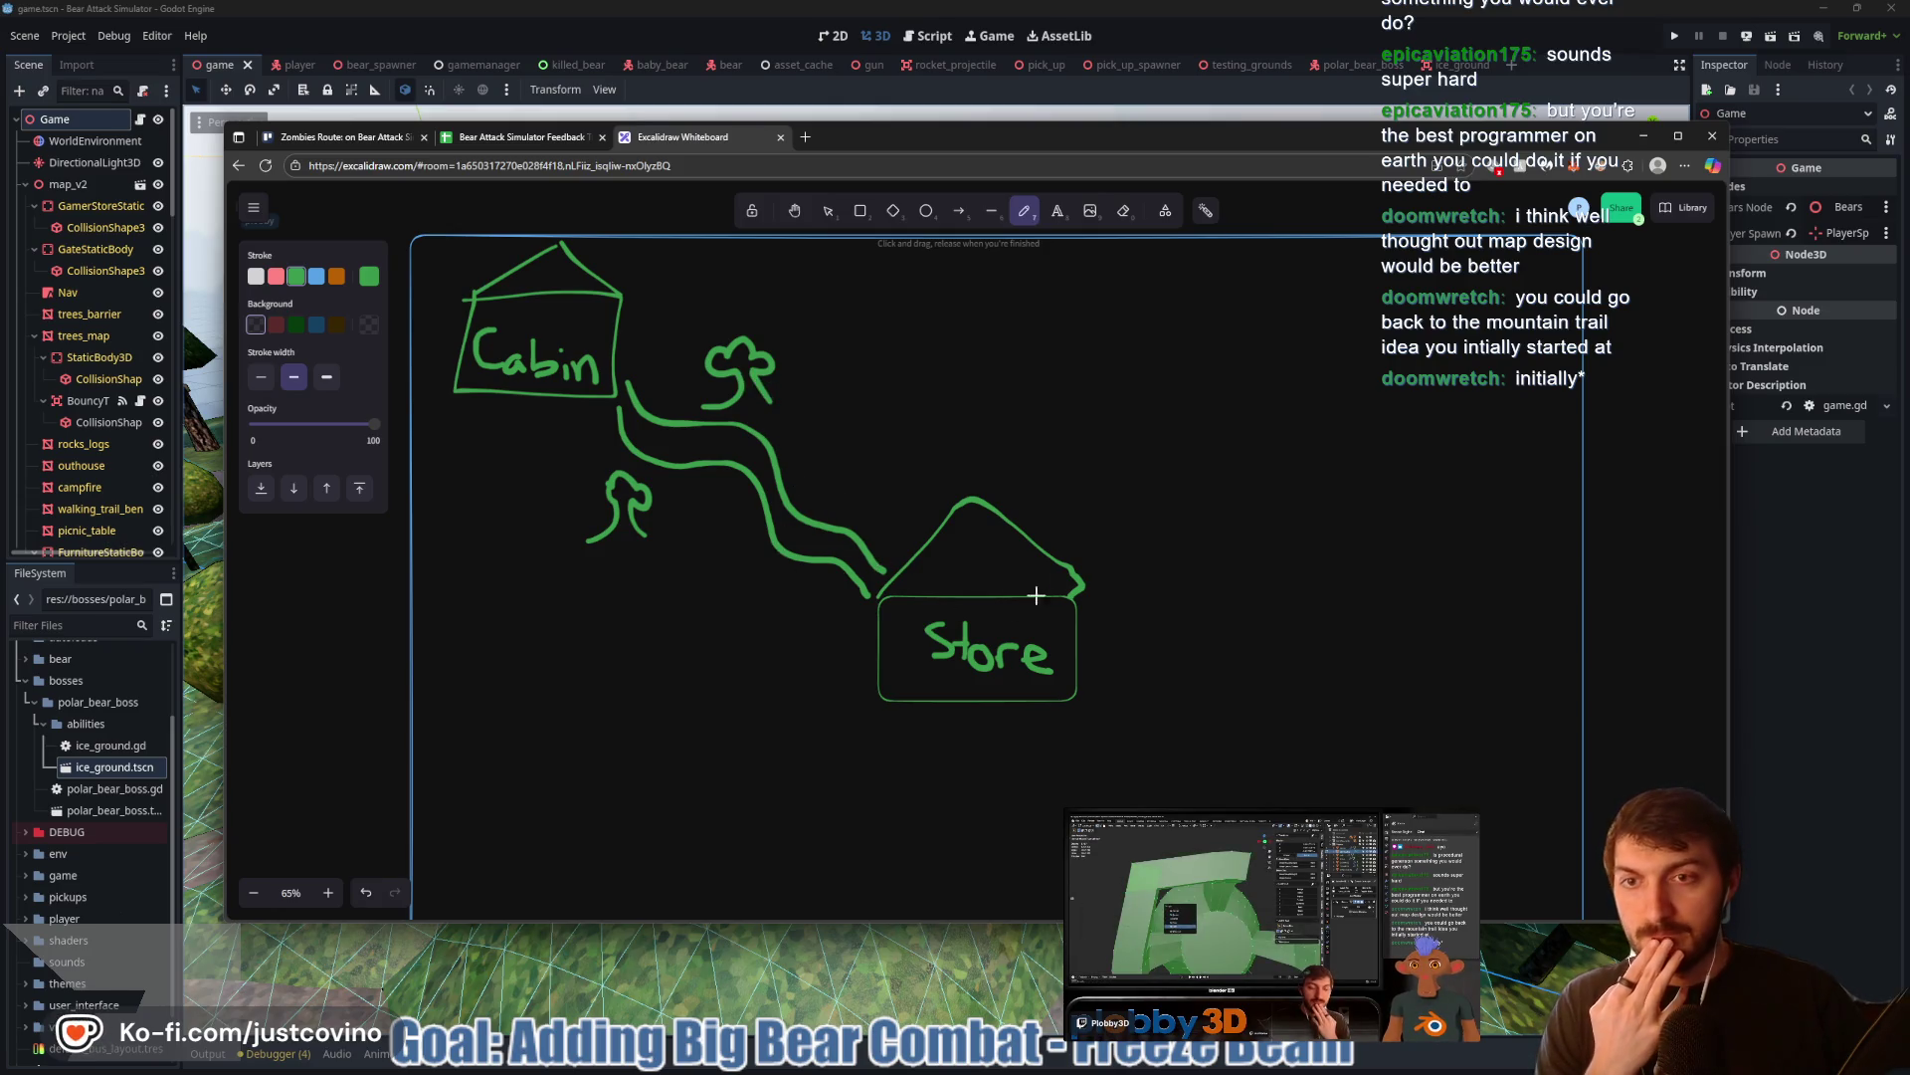
Add another green tree beside the trail
{"action": "left_click_drag", "start_coordinate": [1115, 594], "coordinate": [908, 492]}
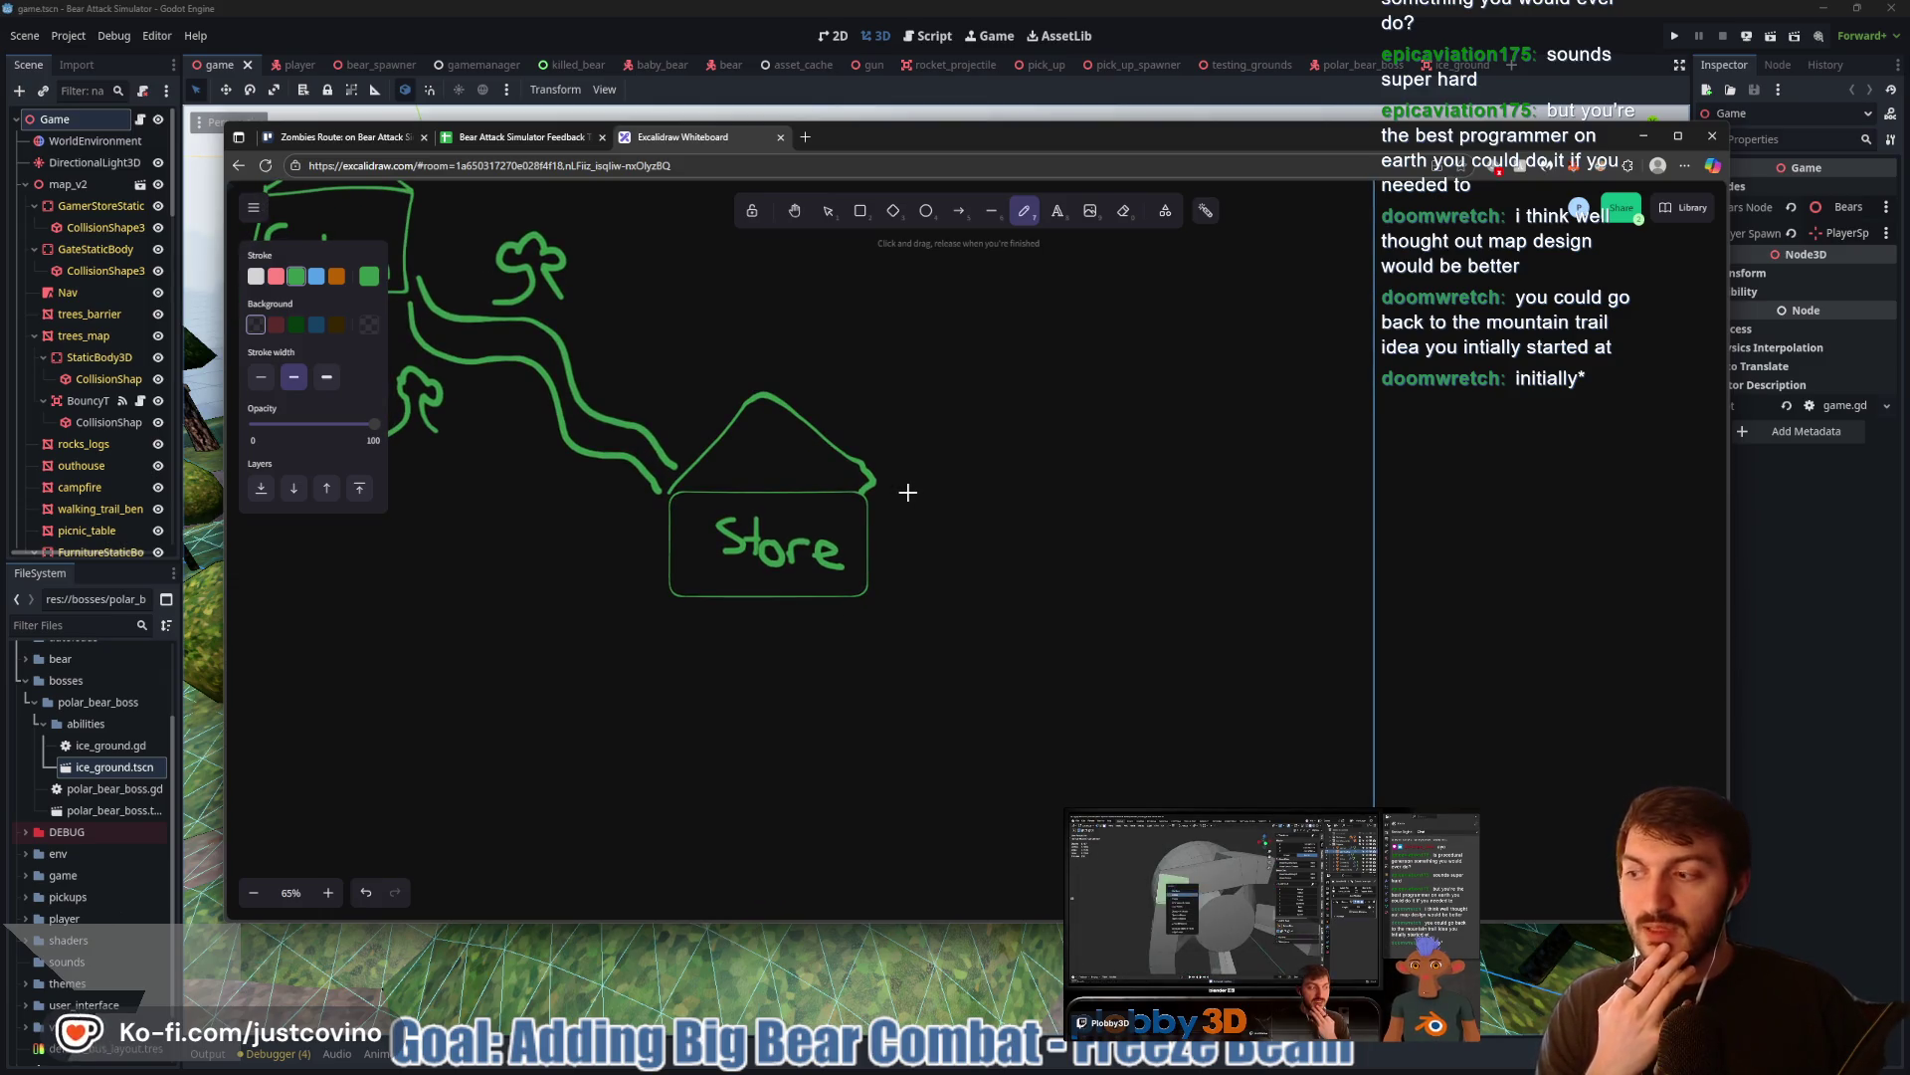
{"action": "scroll", "coordinate": [908, 492], "scroll_direction": "down", "scroll_amount": 1}
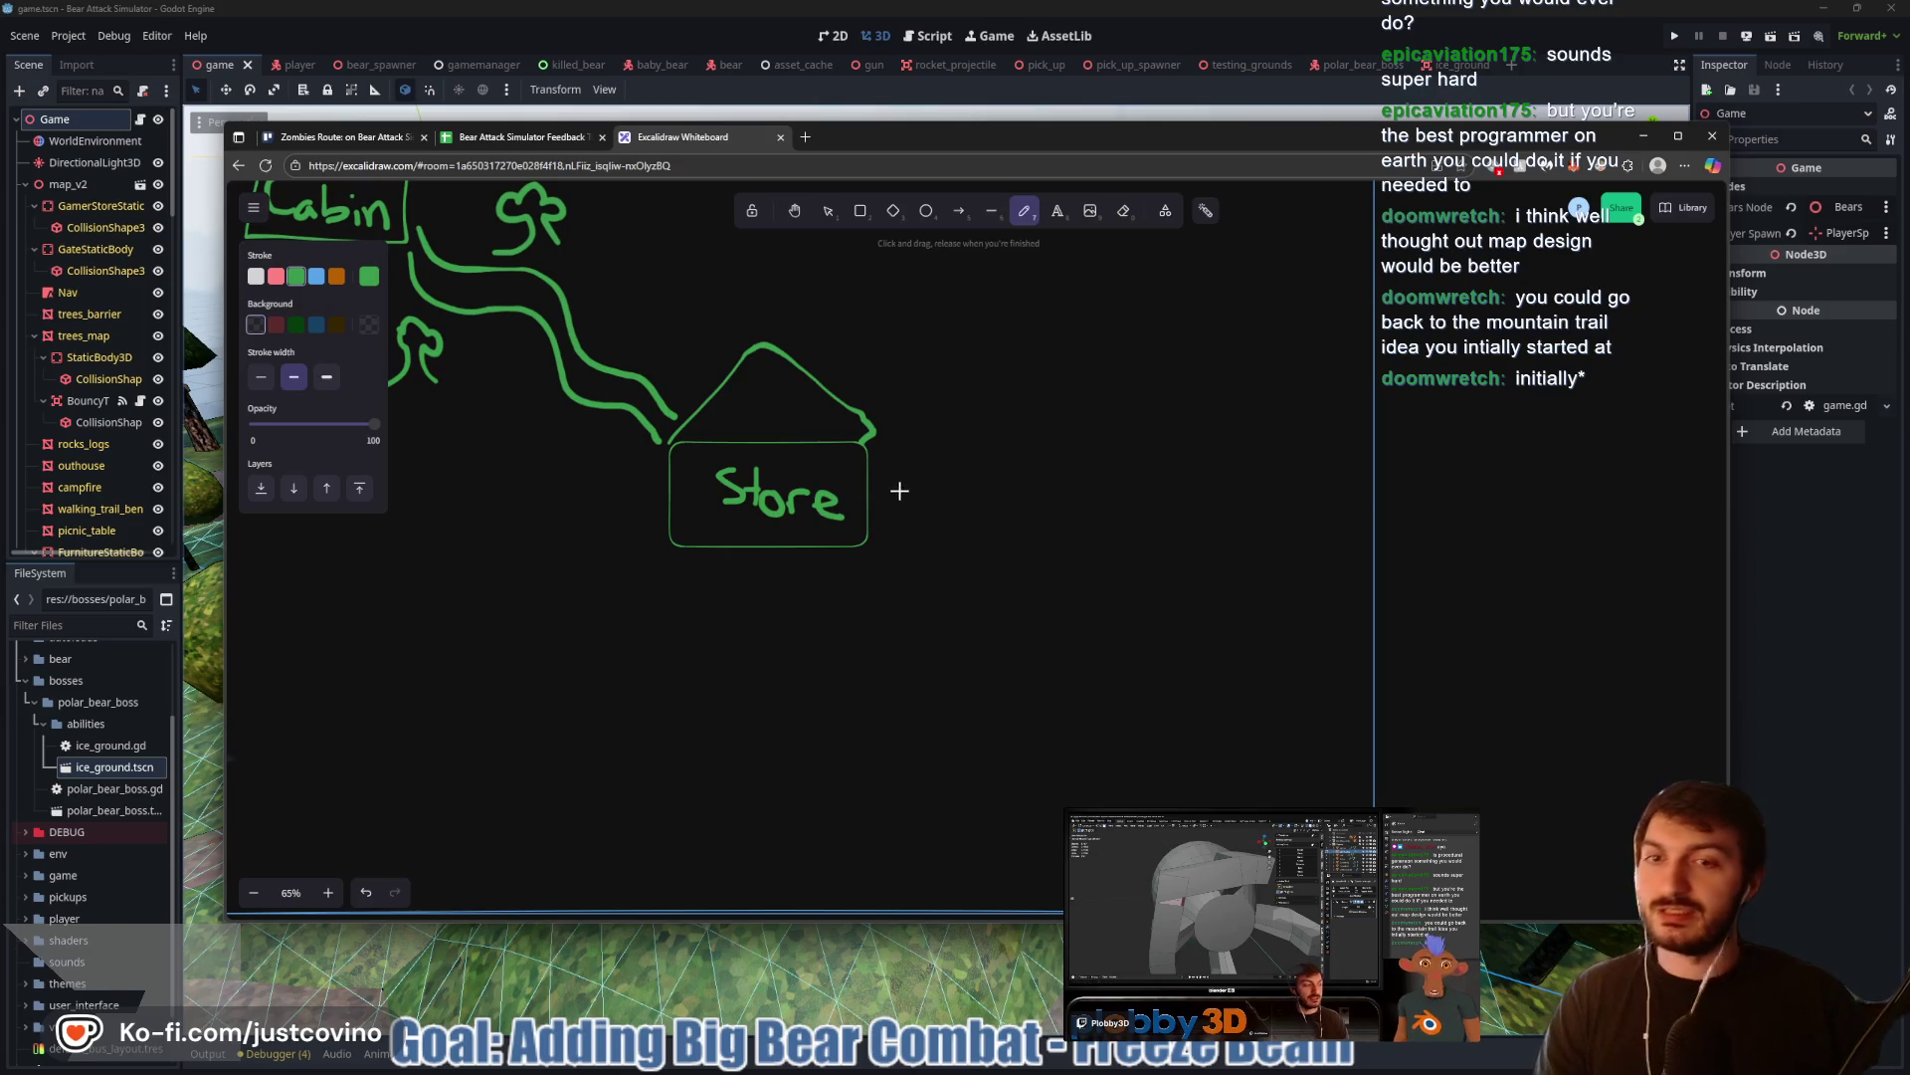
{"action": "mouse_move", "coordinate": [946, 487]}
{"action": "left_mouse_down"}
{"action": "mouse_move", "coordinate": [1040, 640]}
{"action": "mouse_move", "coordinate": [976, 674]}
{"action": "mouse_move", "coordinate": [1194, 567]}
{"action": "mouse_move", "coordinate": [1138, 384]}
{"action": "mouse_move", "coordinate": [1145, 464]}
{"action": "left_mouse_up"}
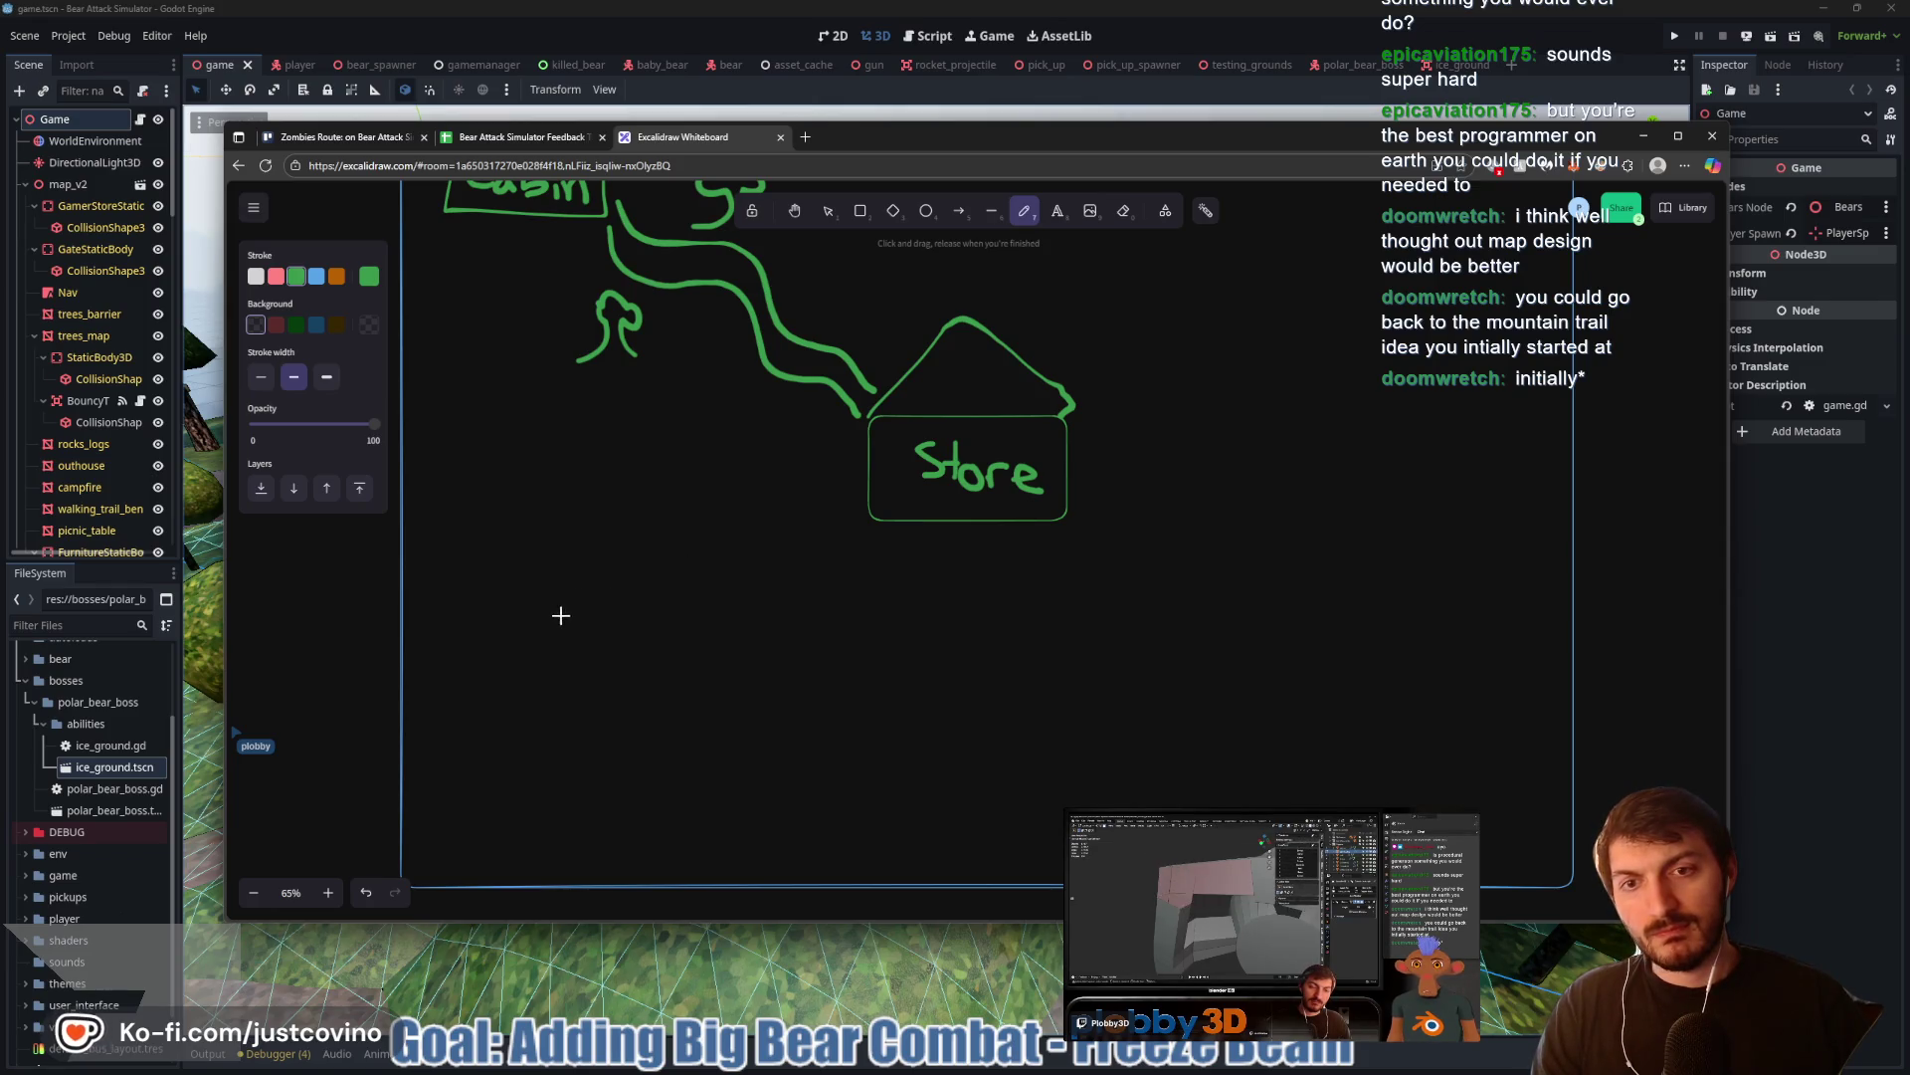
{"action": "scroll", "coordinate": [772, 474], "scroll_direction": "up", "scroll_amount": 2}
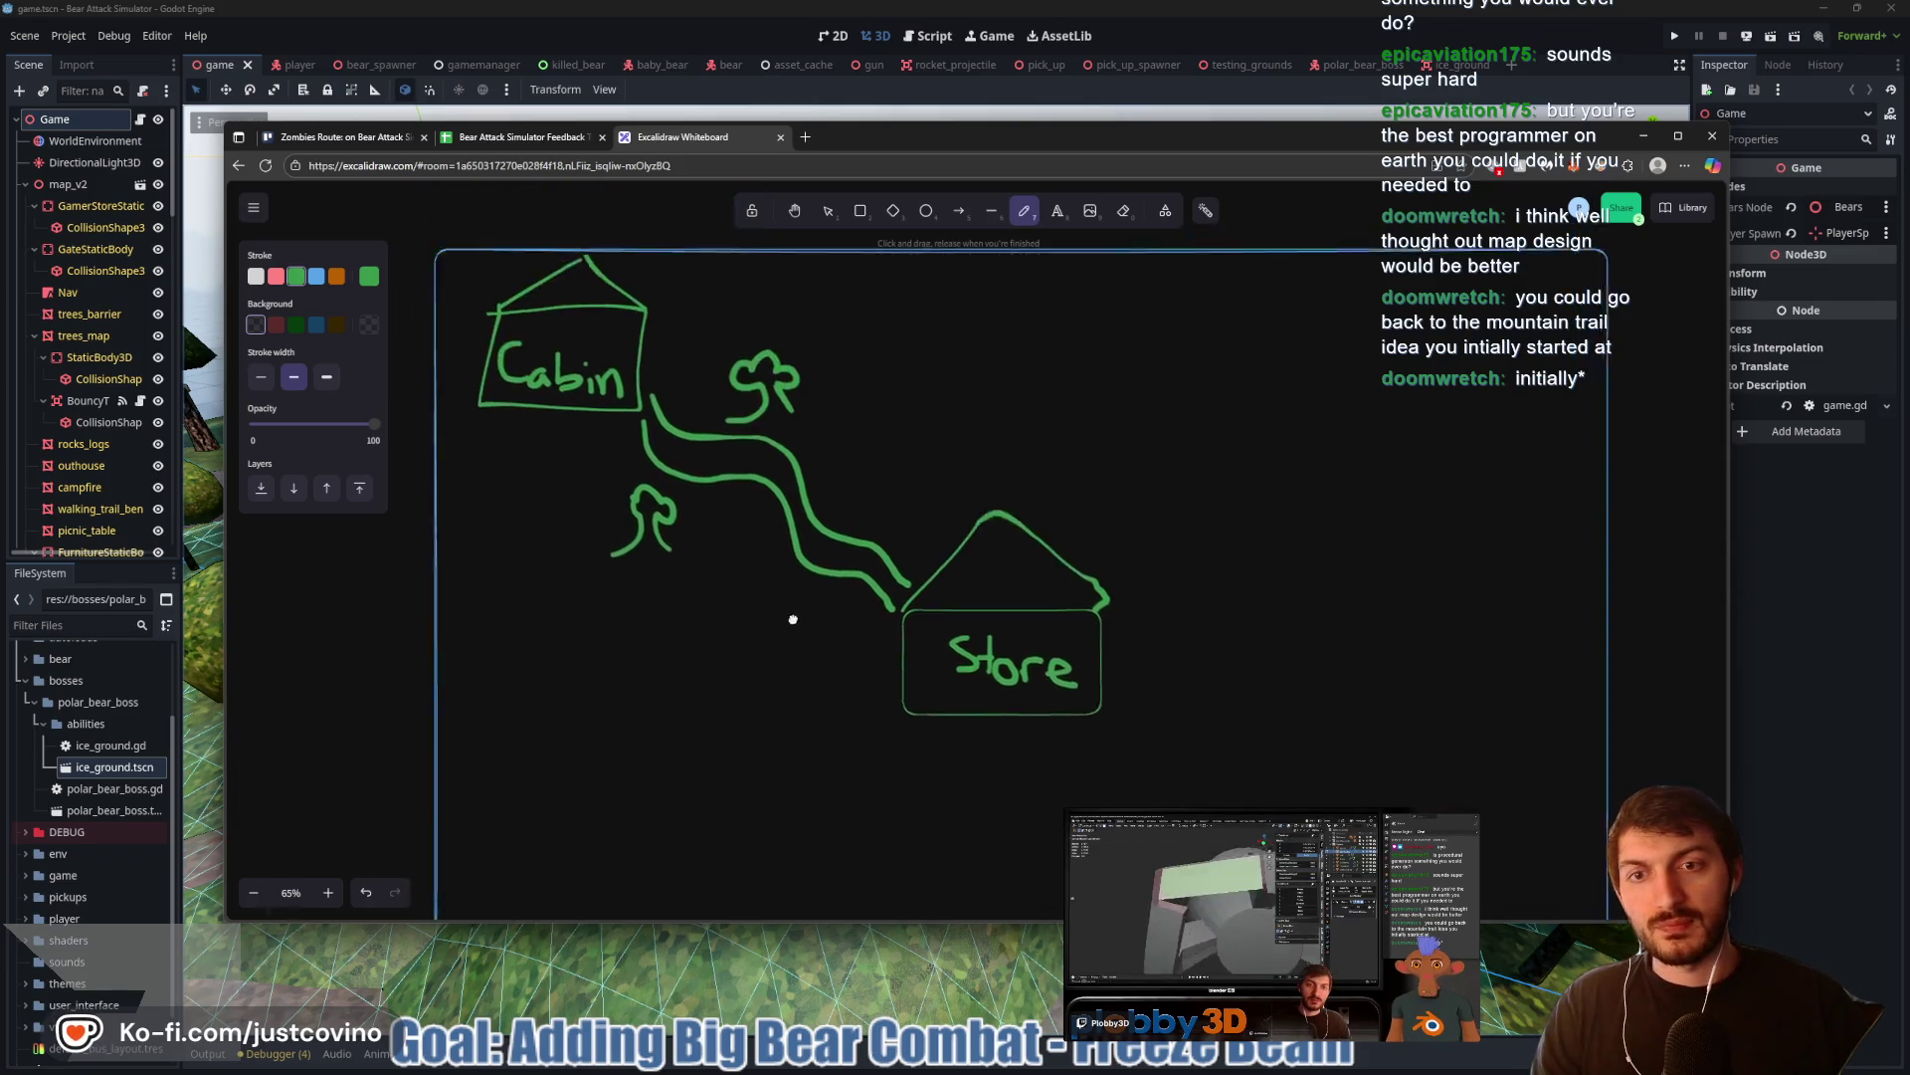
{"action": "scroll", "coordinate": [785, 618], "scroll_direction": "down", "scroll_amount": 2}
{"action": "scroll", "coordinate": [742, 509], "scroll_direction": "down", "scroll_amount": 1}
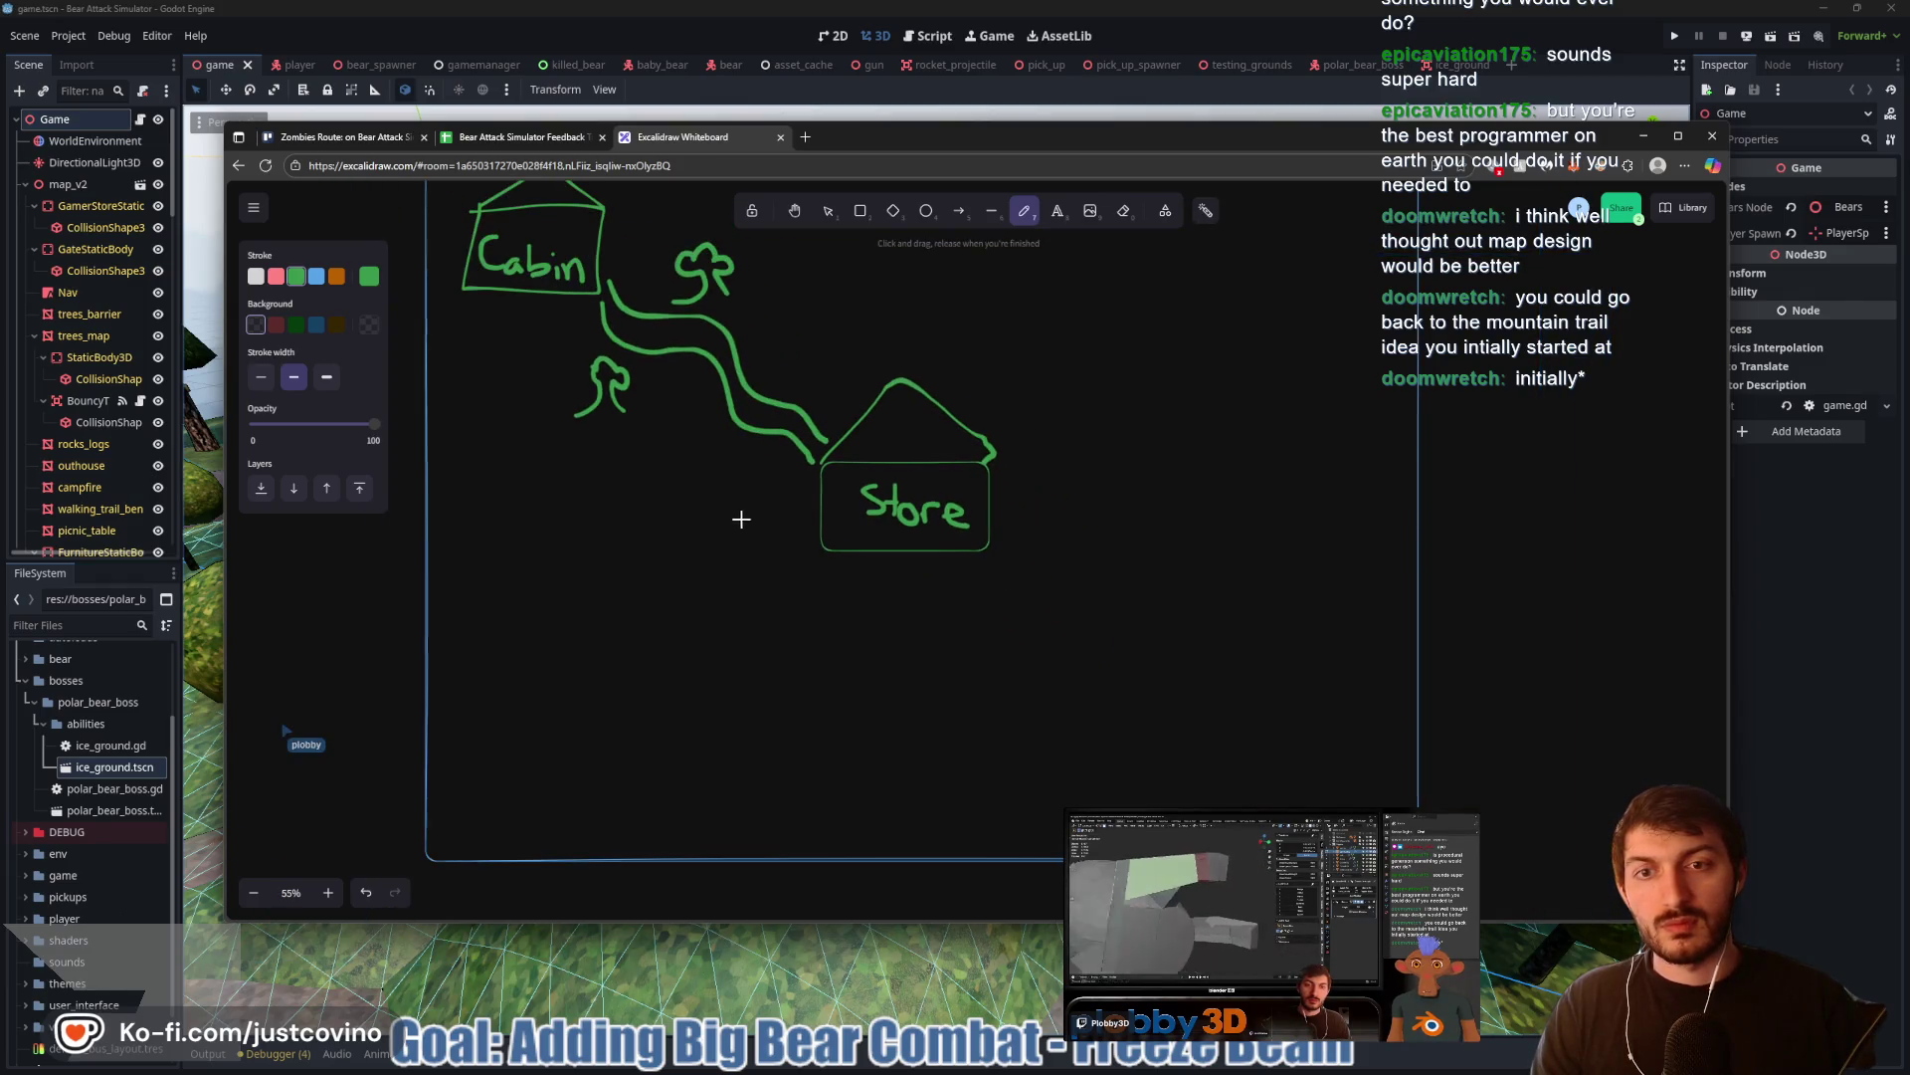
{"action": "scroll", "coordinate": [705, 540], "scroll_direction": "up", "scroll_amount": 2}
{"action": "scroll", "coordinate": [704, 546], "scroll_direction": "down", "scroll_amount": 1}
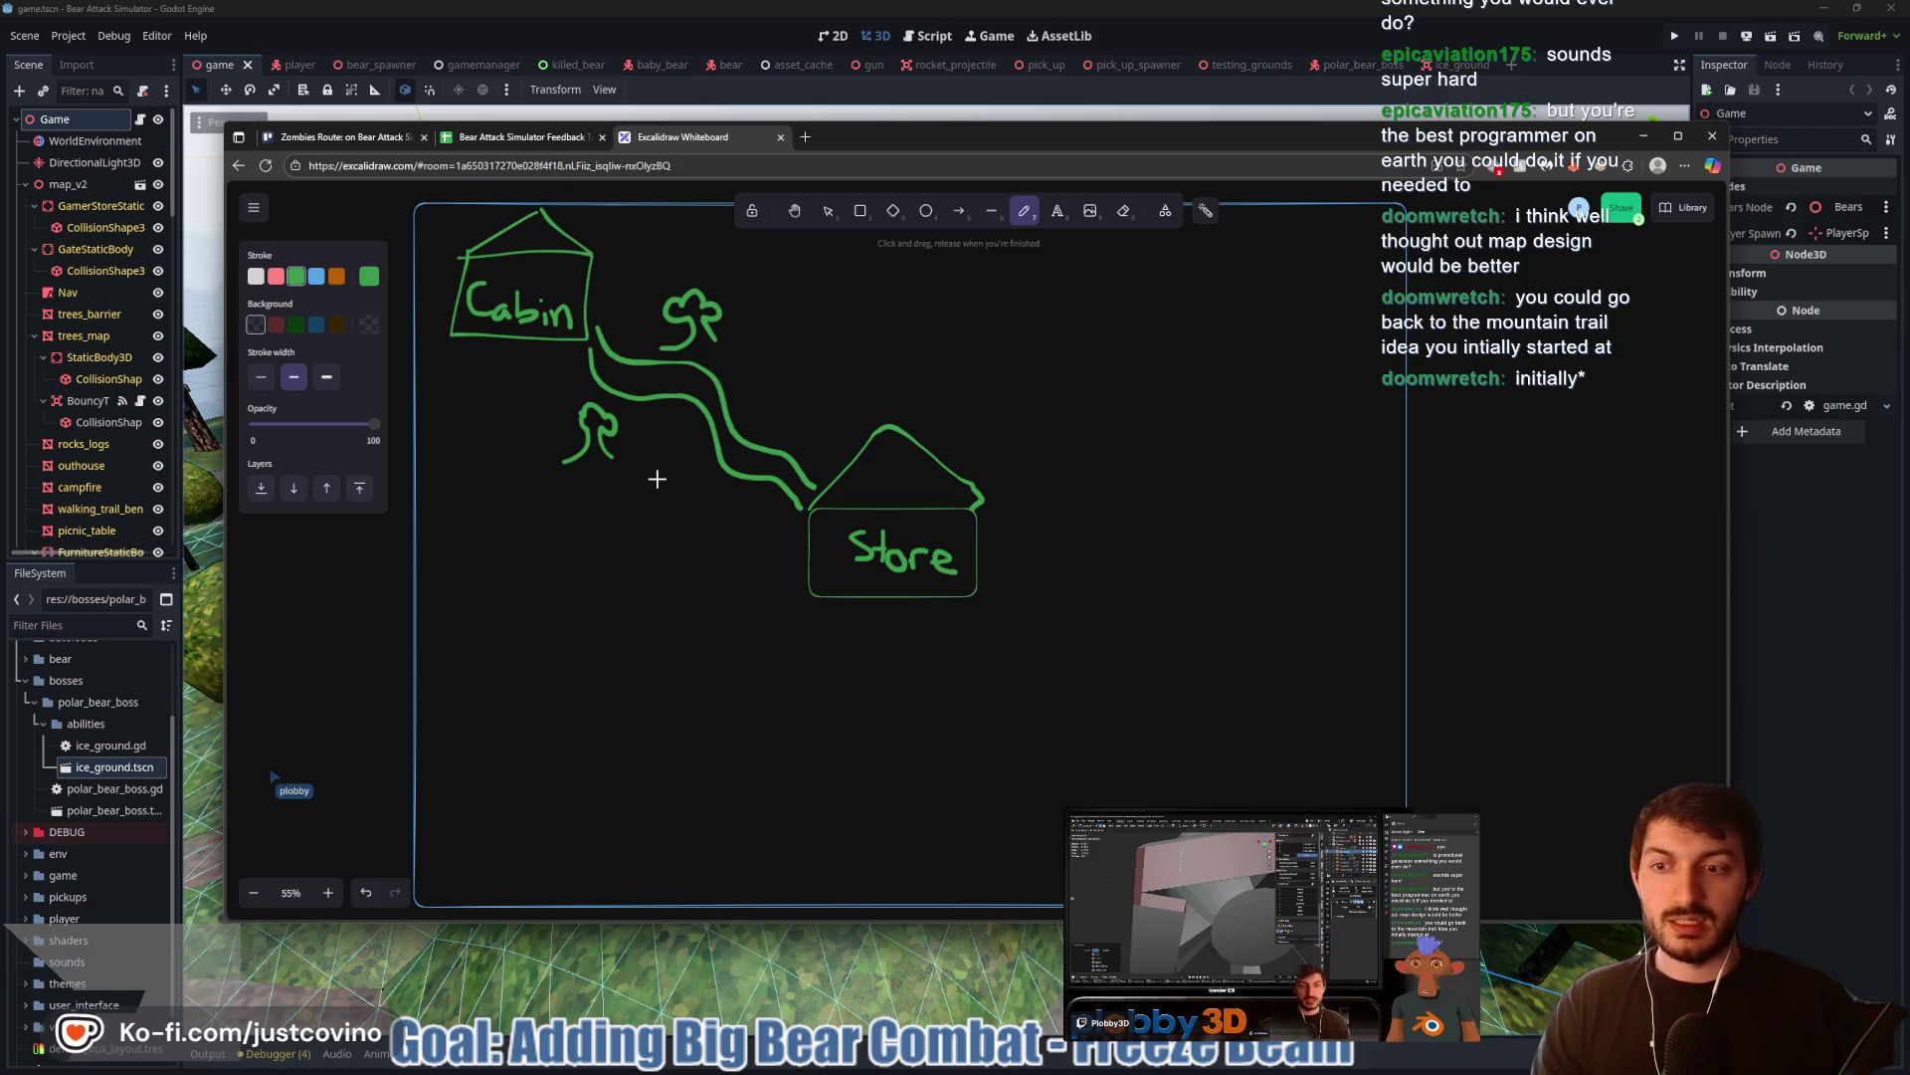
{"action": "scroll", "coordinate": [651, 473], "scroll_direction": "up", "scroll_amount": 2, "text": "ctrl"}
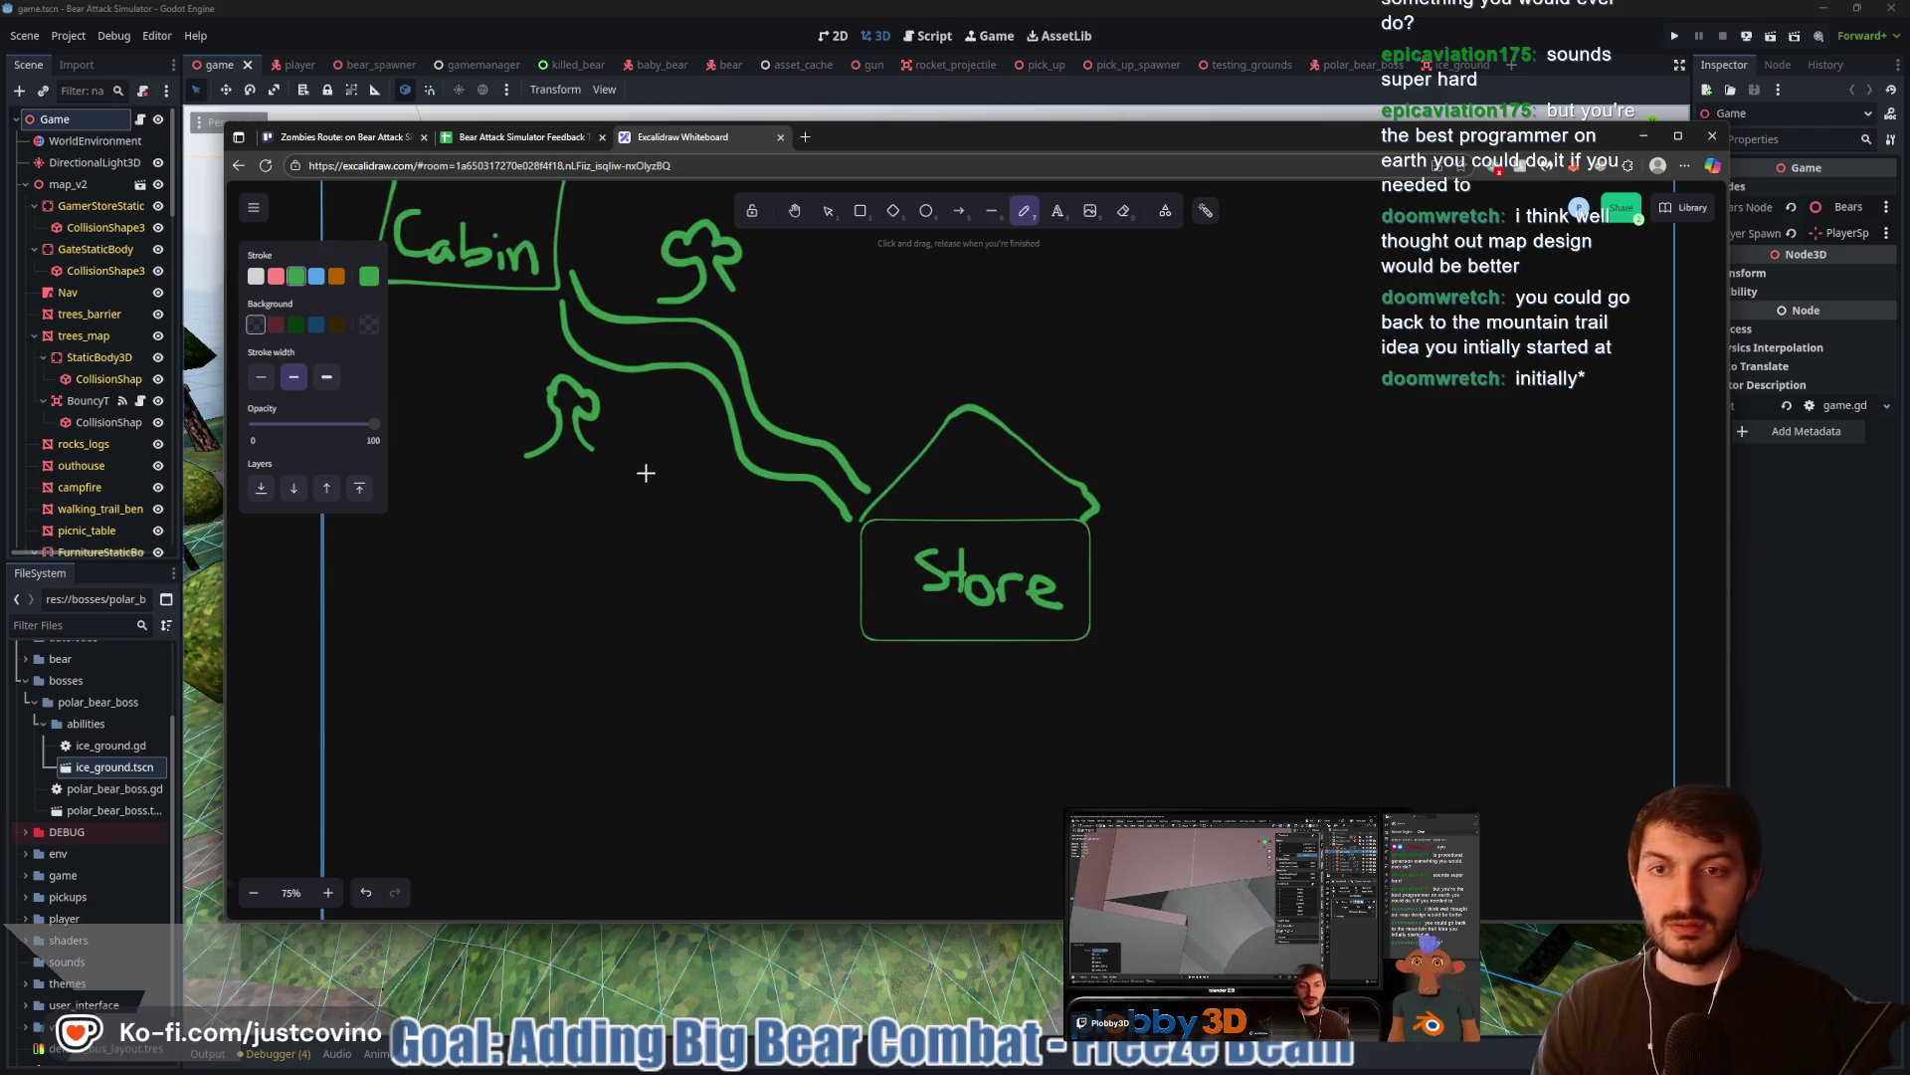
{"action": "mouse_move", "coordinate": [652, 430]}
{"action": "left_mouse_down"}
{"action": "mouse_move", "coordinate": [672, 383]}
{"action": "mouse_move", "coordinate": [686, 438]}
{"action": "left_mouse_up"}
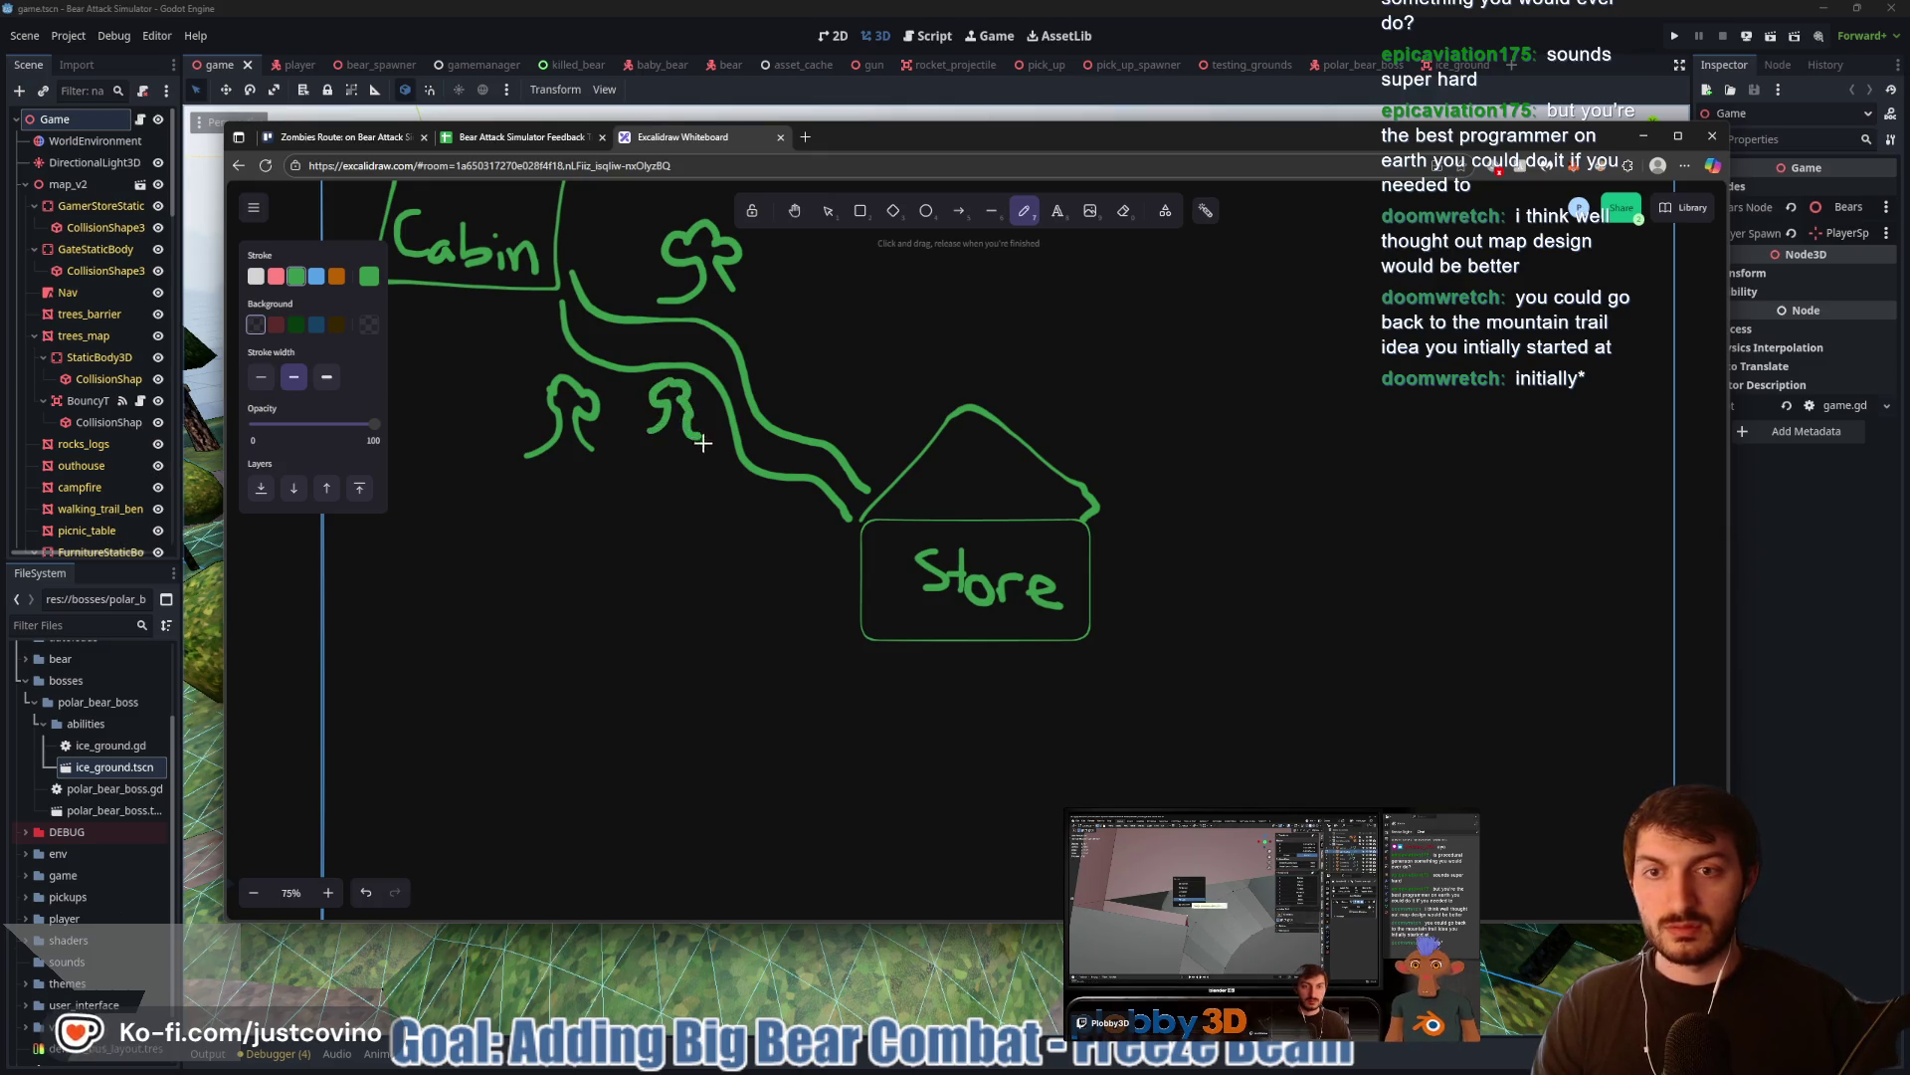
{"action": "left_click", "coordinate": [814, 138]}
Search Google for 'Call of duty world at war zombies maps' and open the Fandom Zombies Maps page
{"action": "type", "text": "C"}
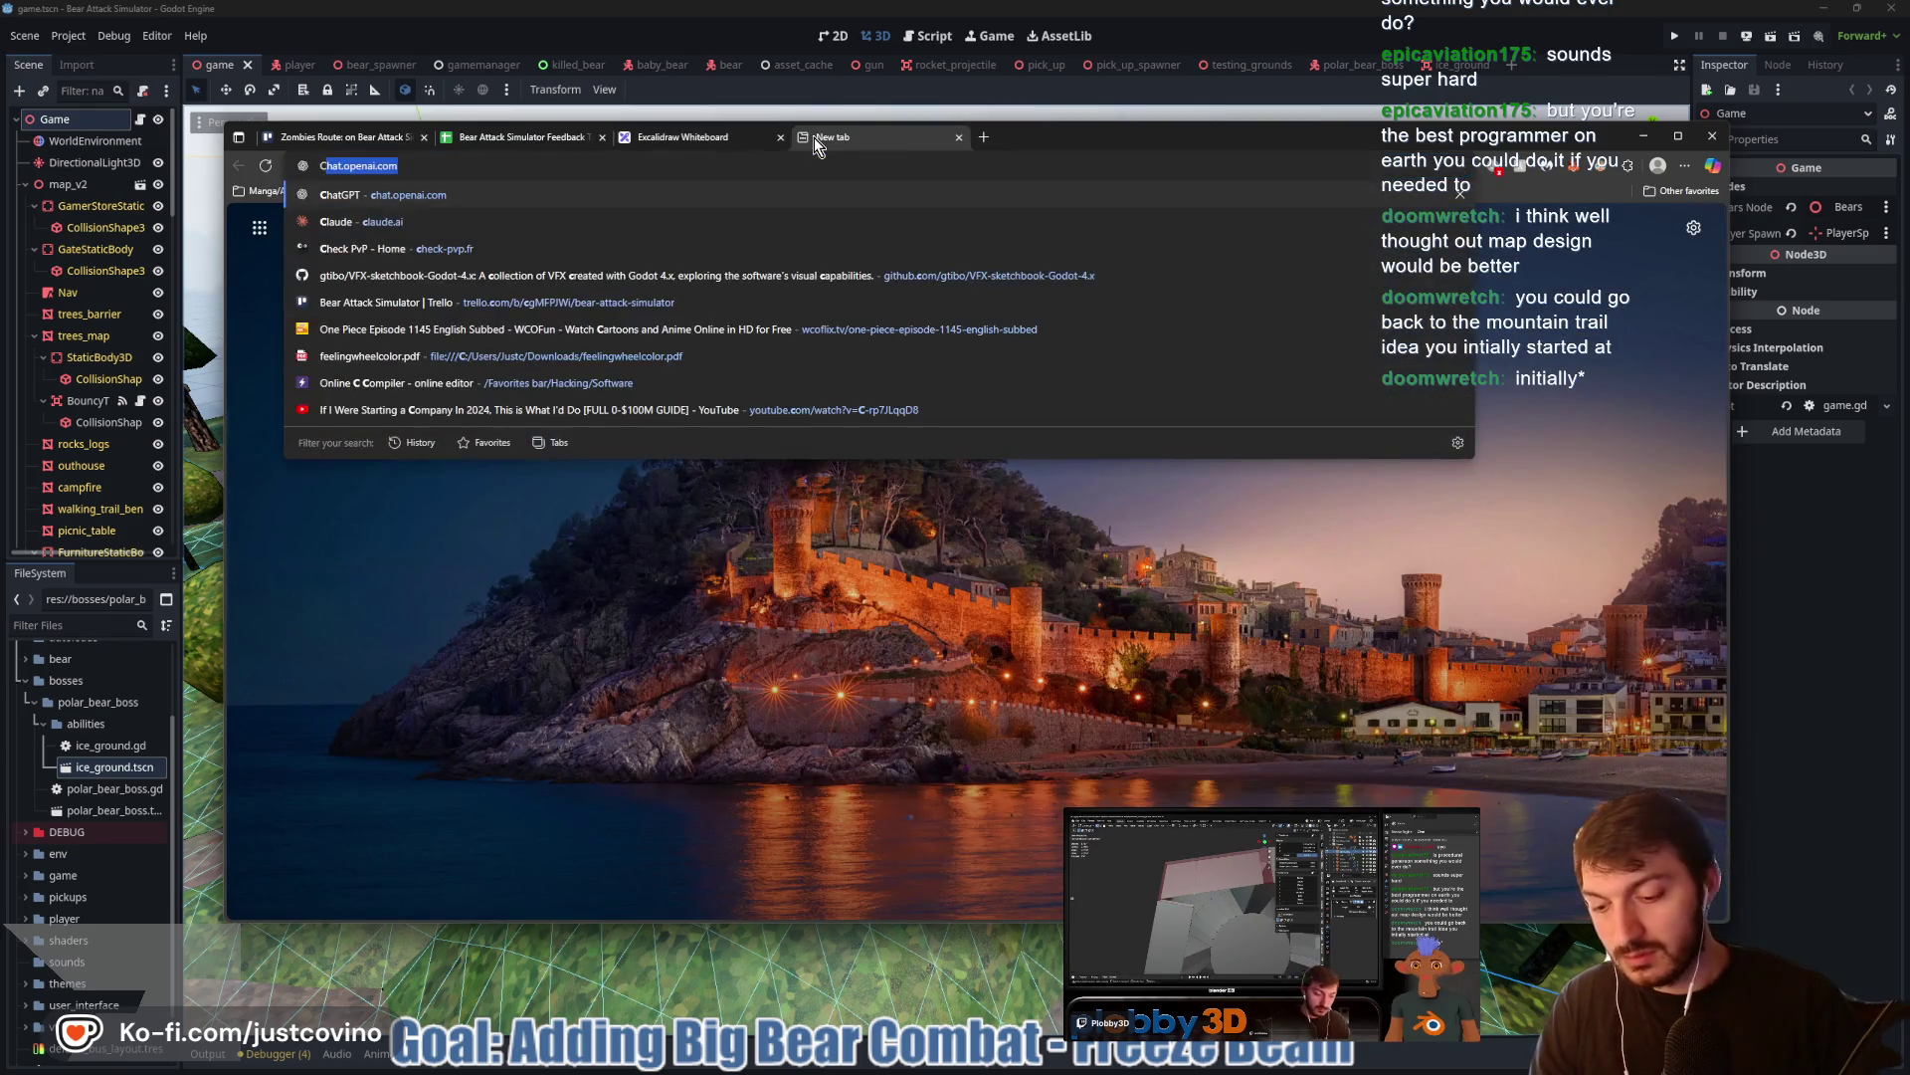
{"action": "type", "text": "all ofduty world"}
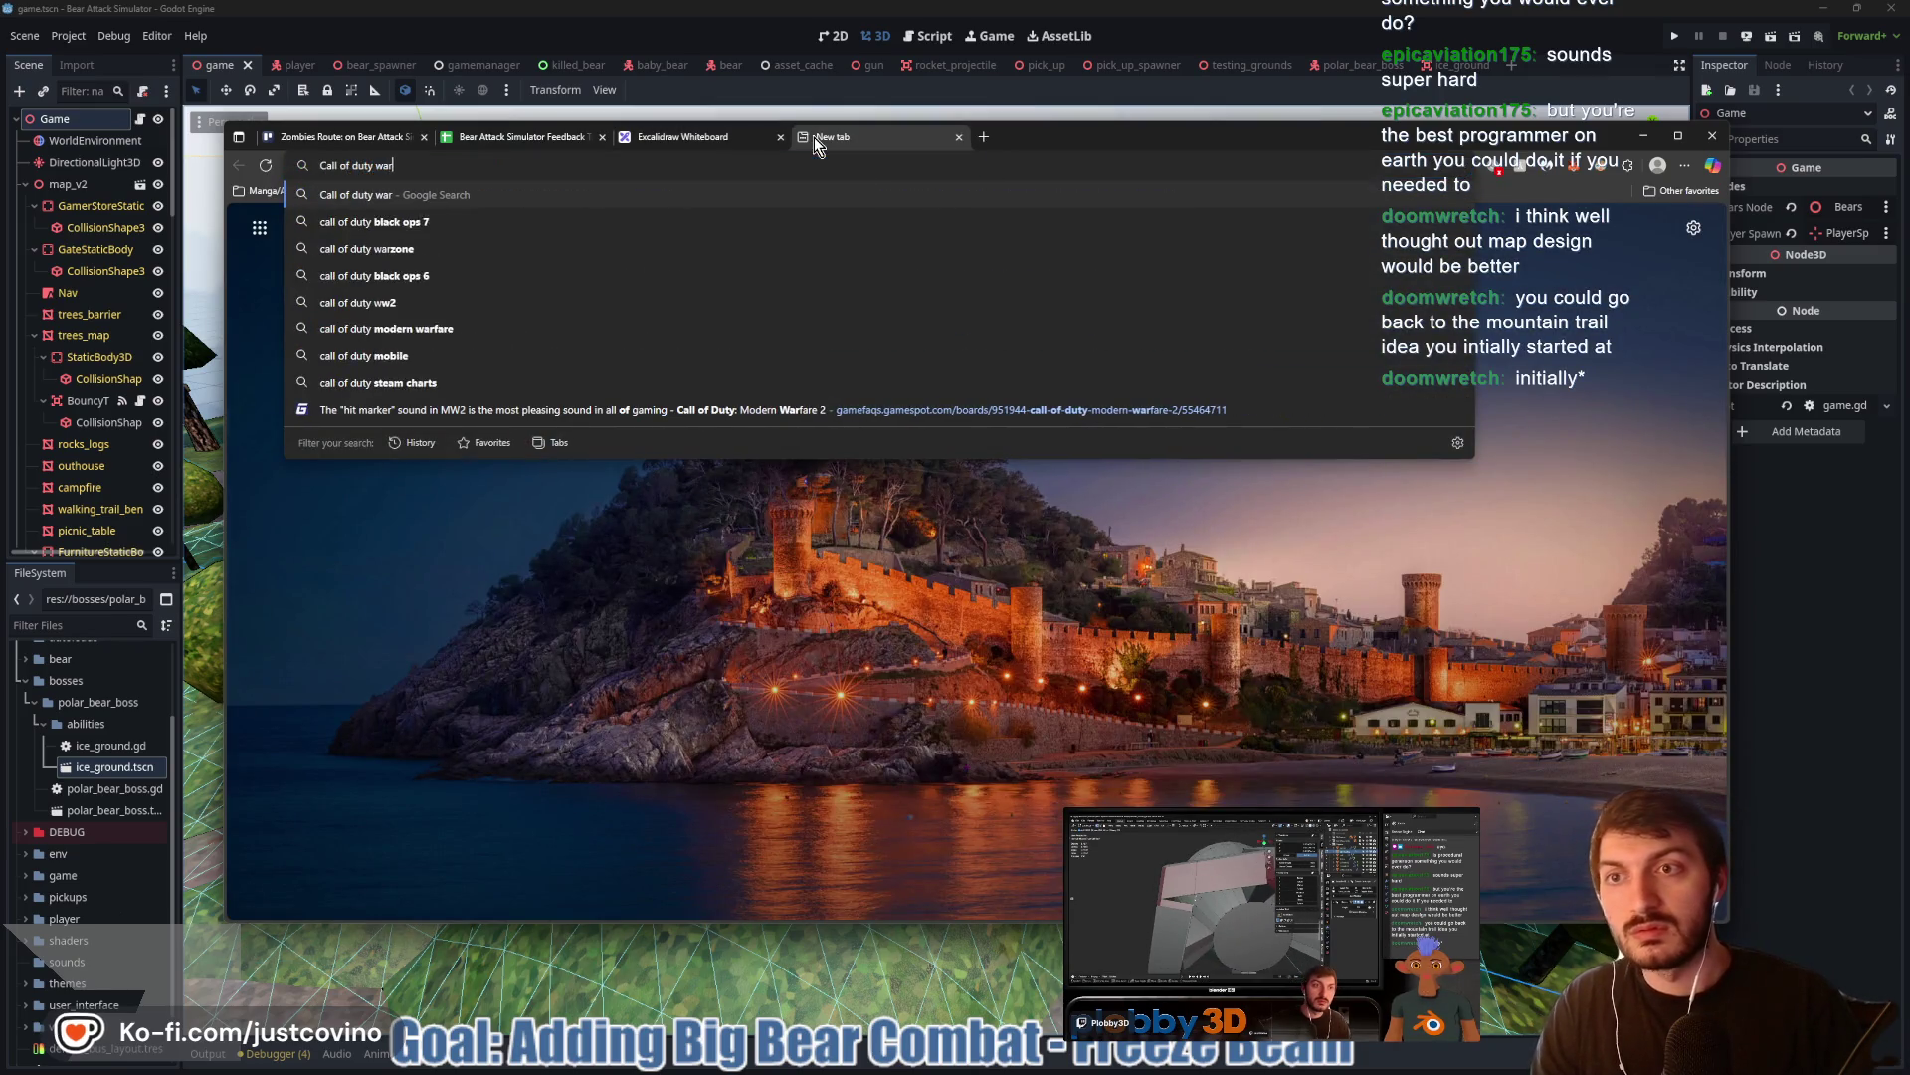
{"action": "type", "text": " at war "}
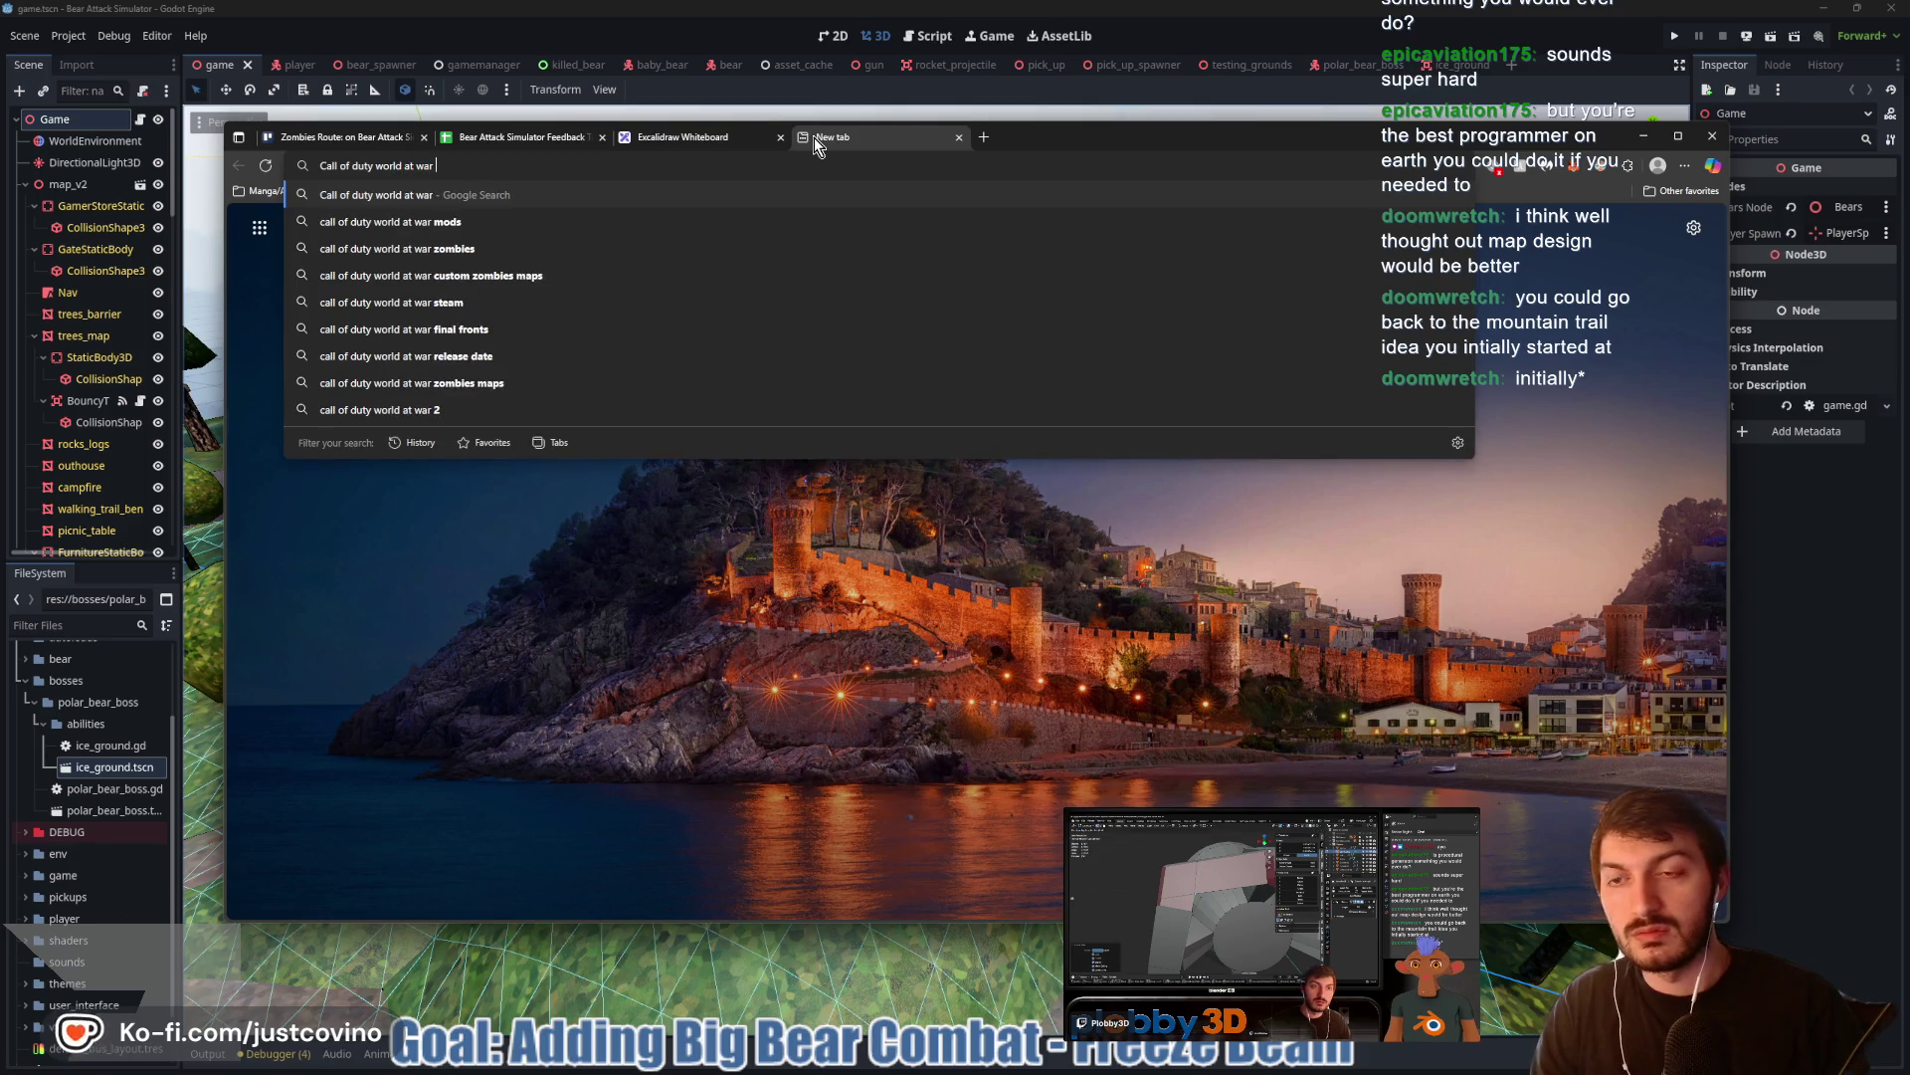
{"action": "type", "text": "zombies maps"}
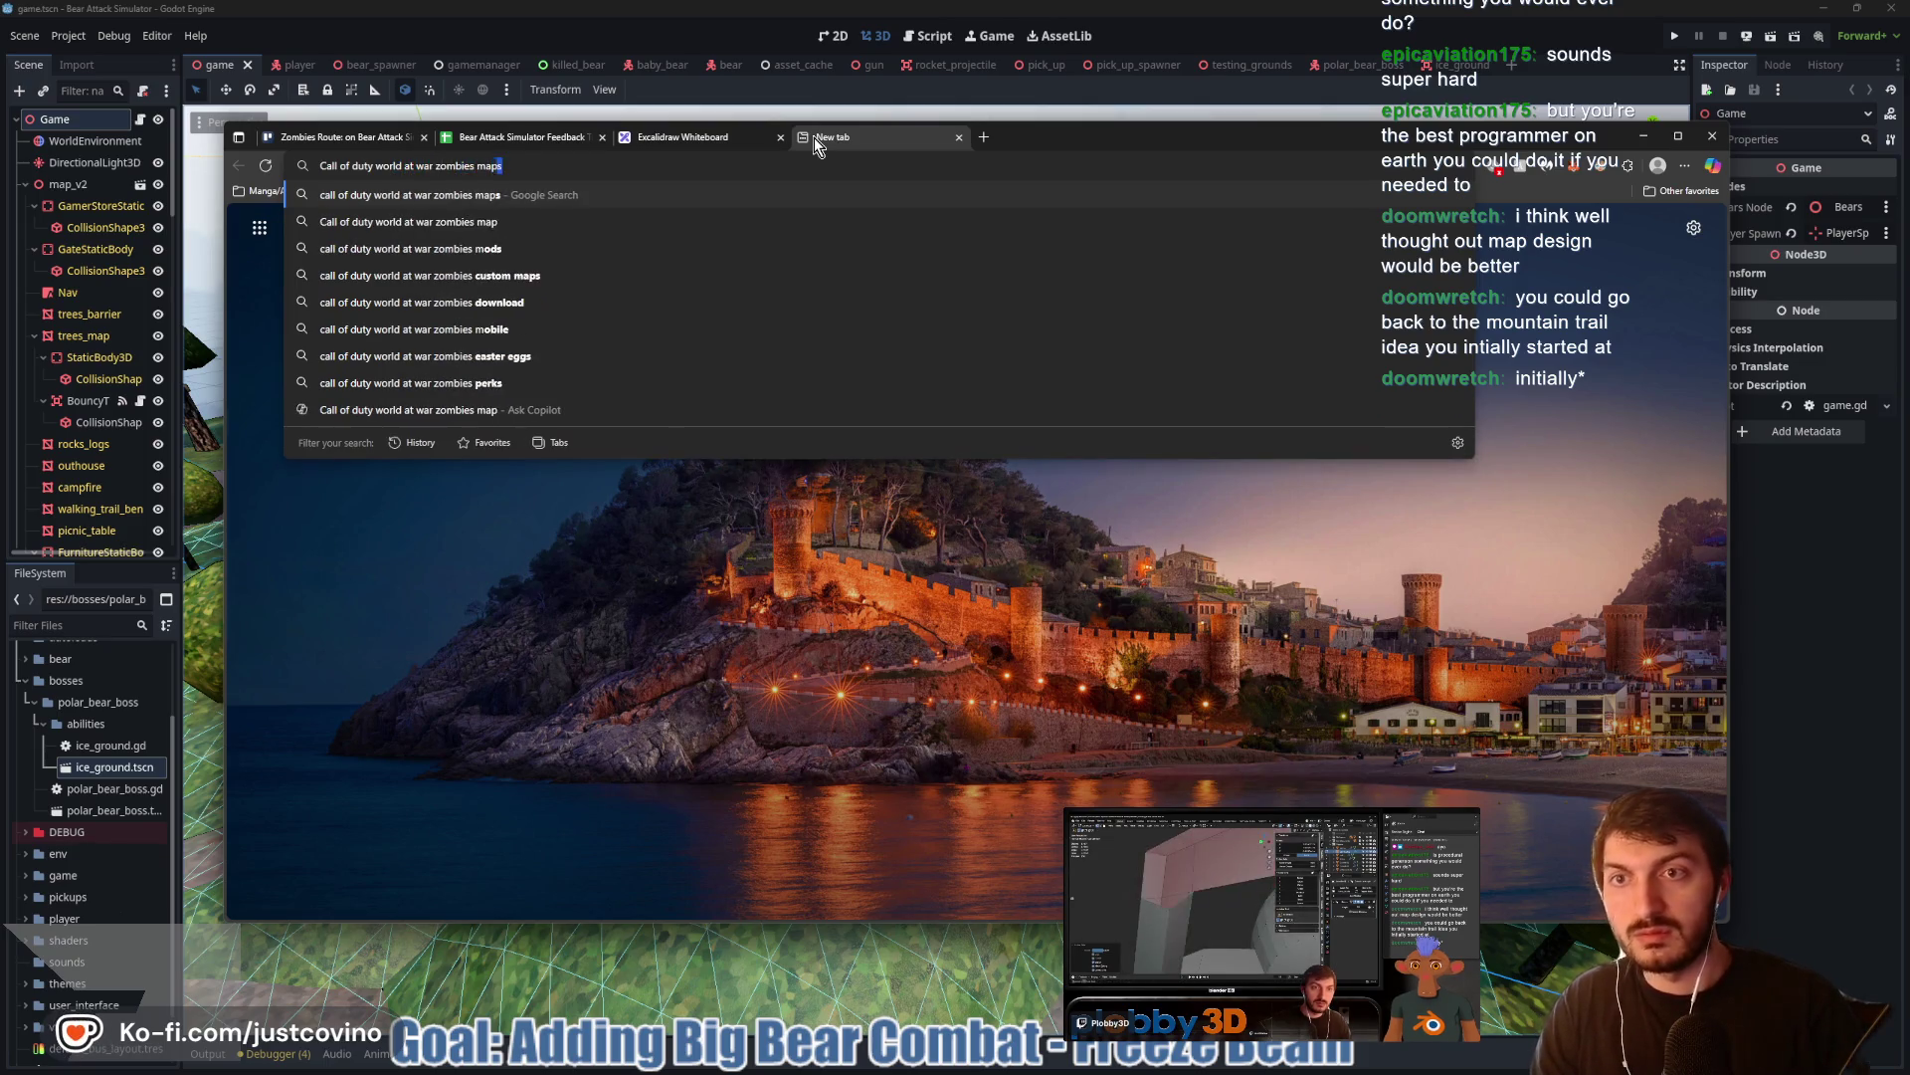
{"action": "key", "text": "Return"}
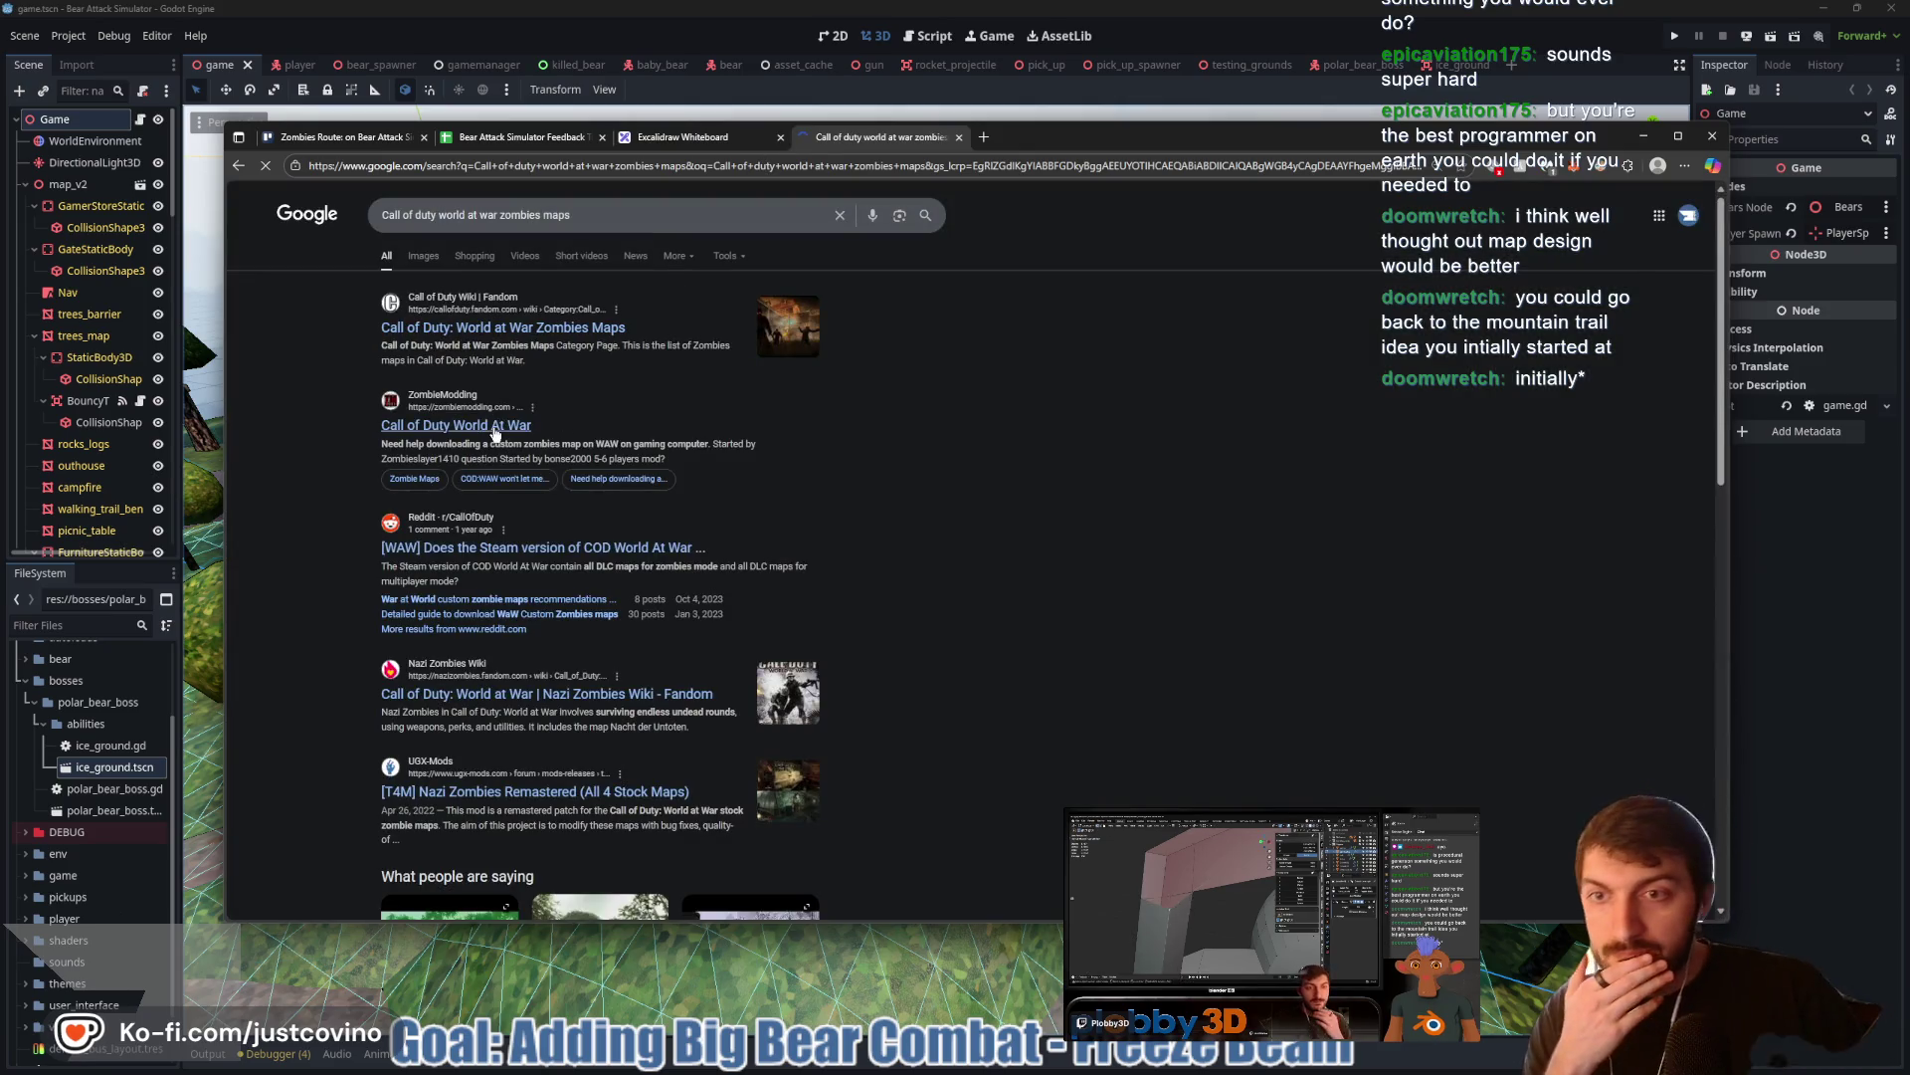
{"action": "left_click", "coordinate": [514, 336]}
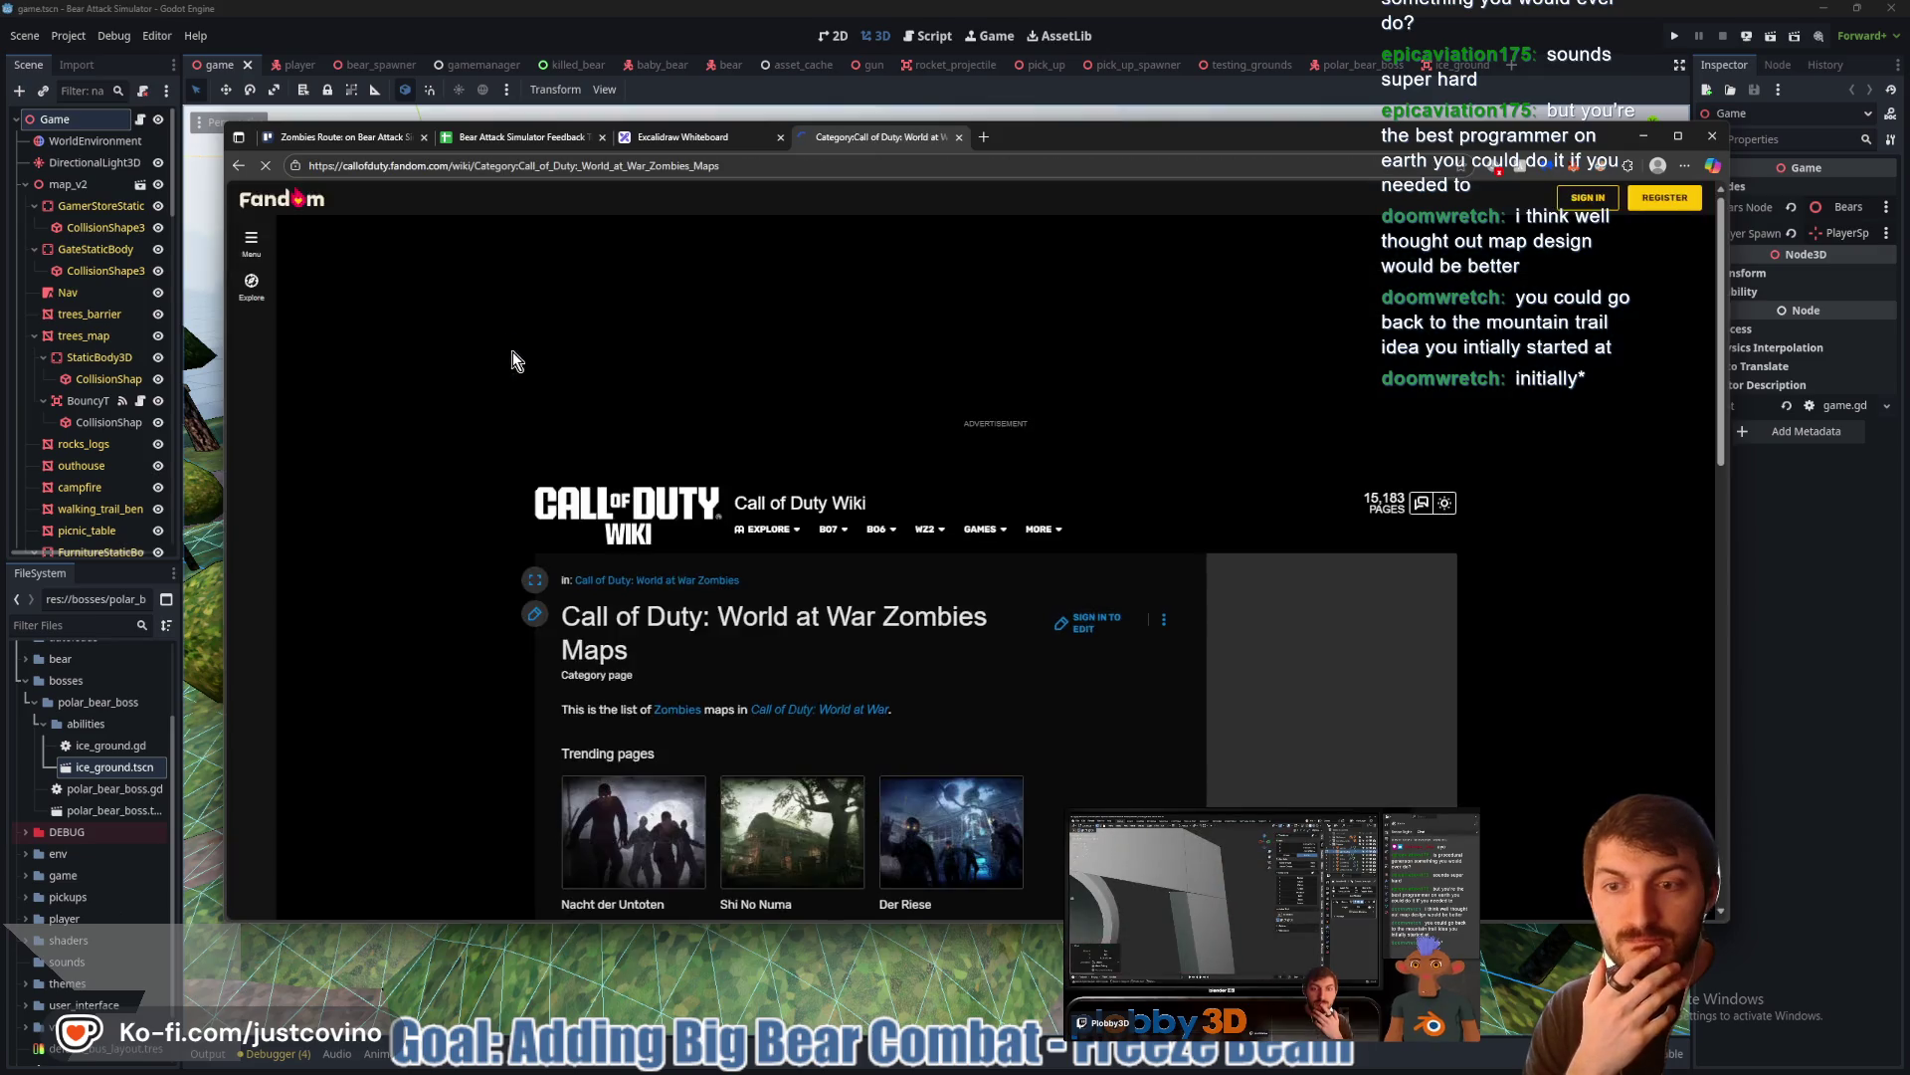
Open the Der Riese article from Trending pages and scroll down its page
{"action": "scroll", "coordinate": [786, 438], "scroll_direction": "down", "scroll_amount": 3}
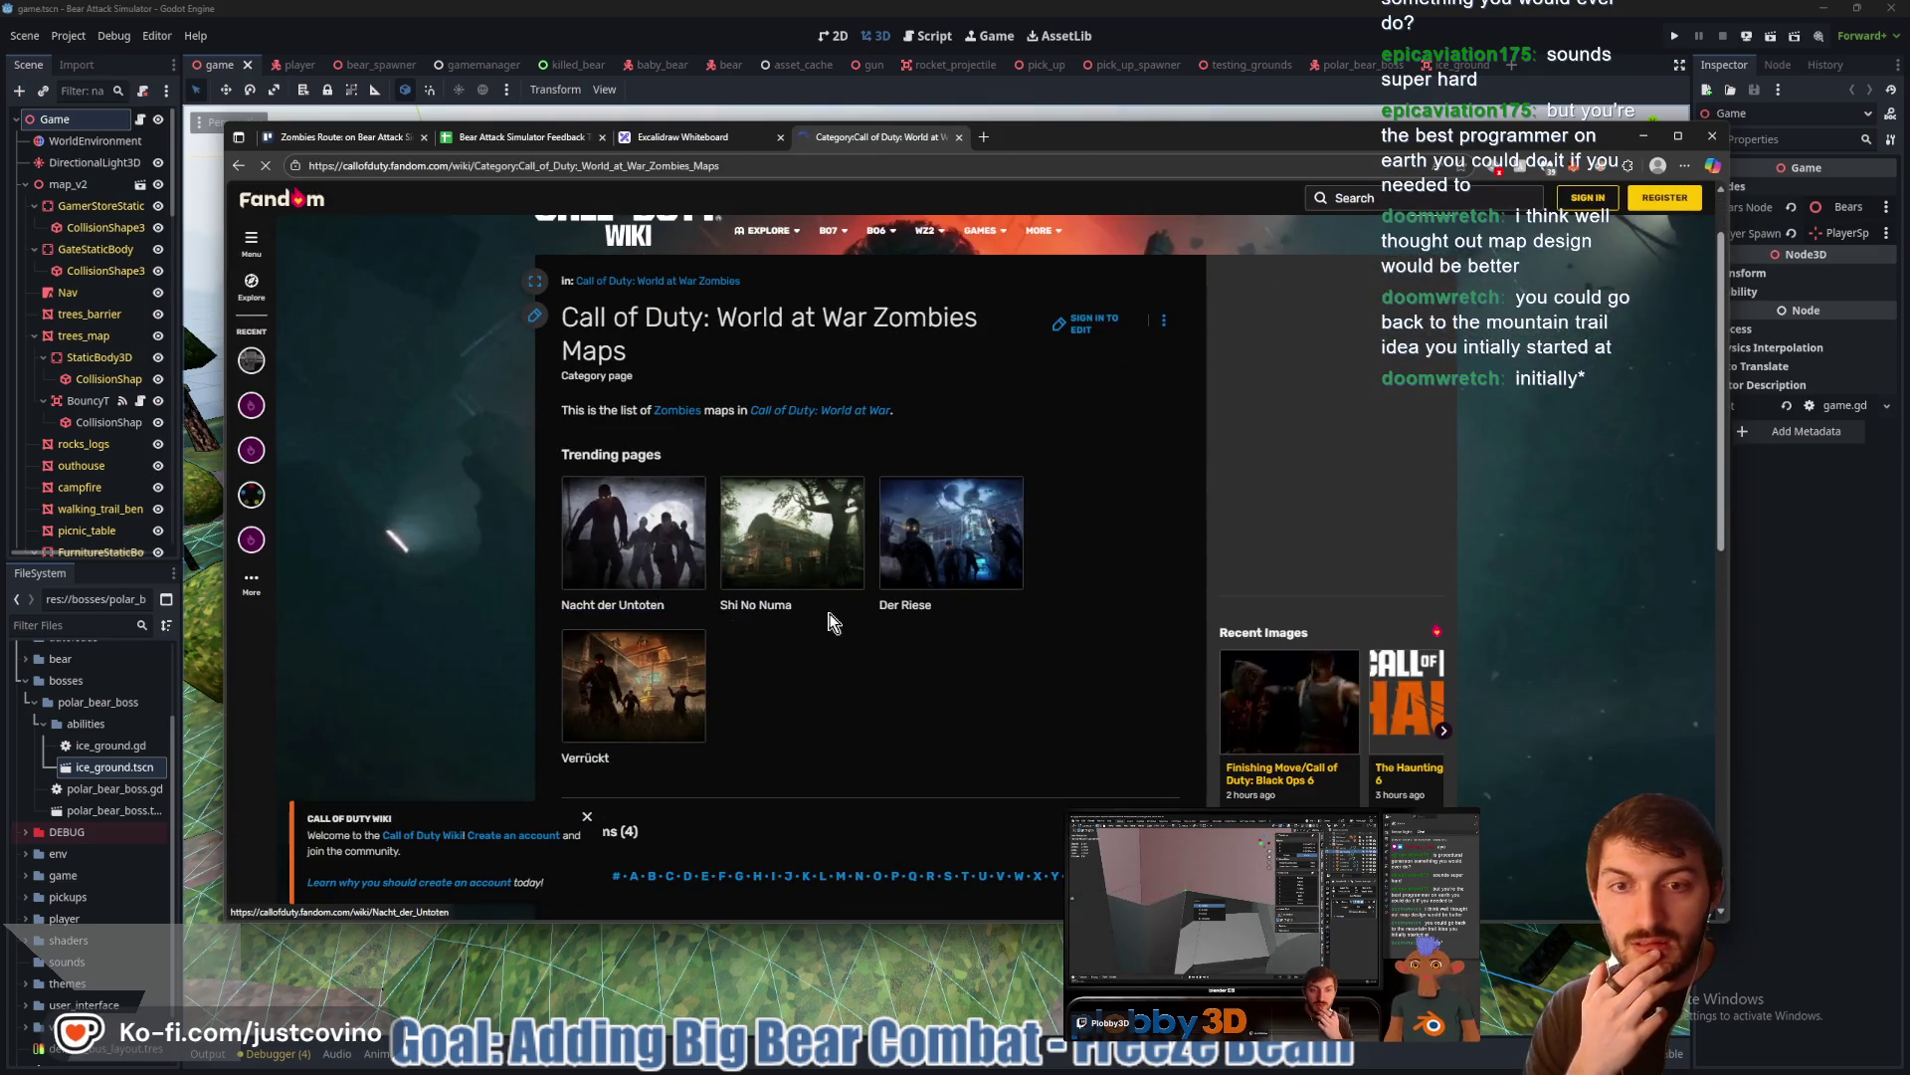
{"action": "left_click", "coordinate": [912, 609]}
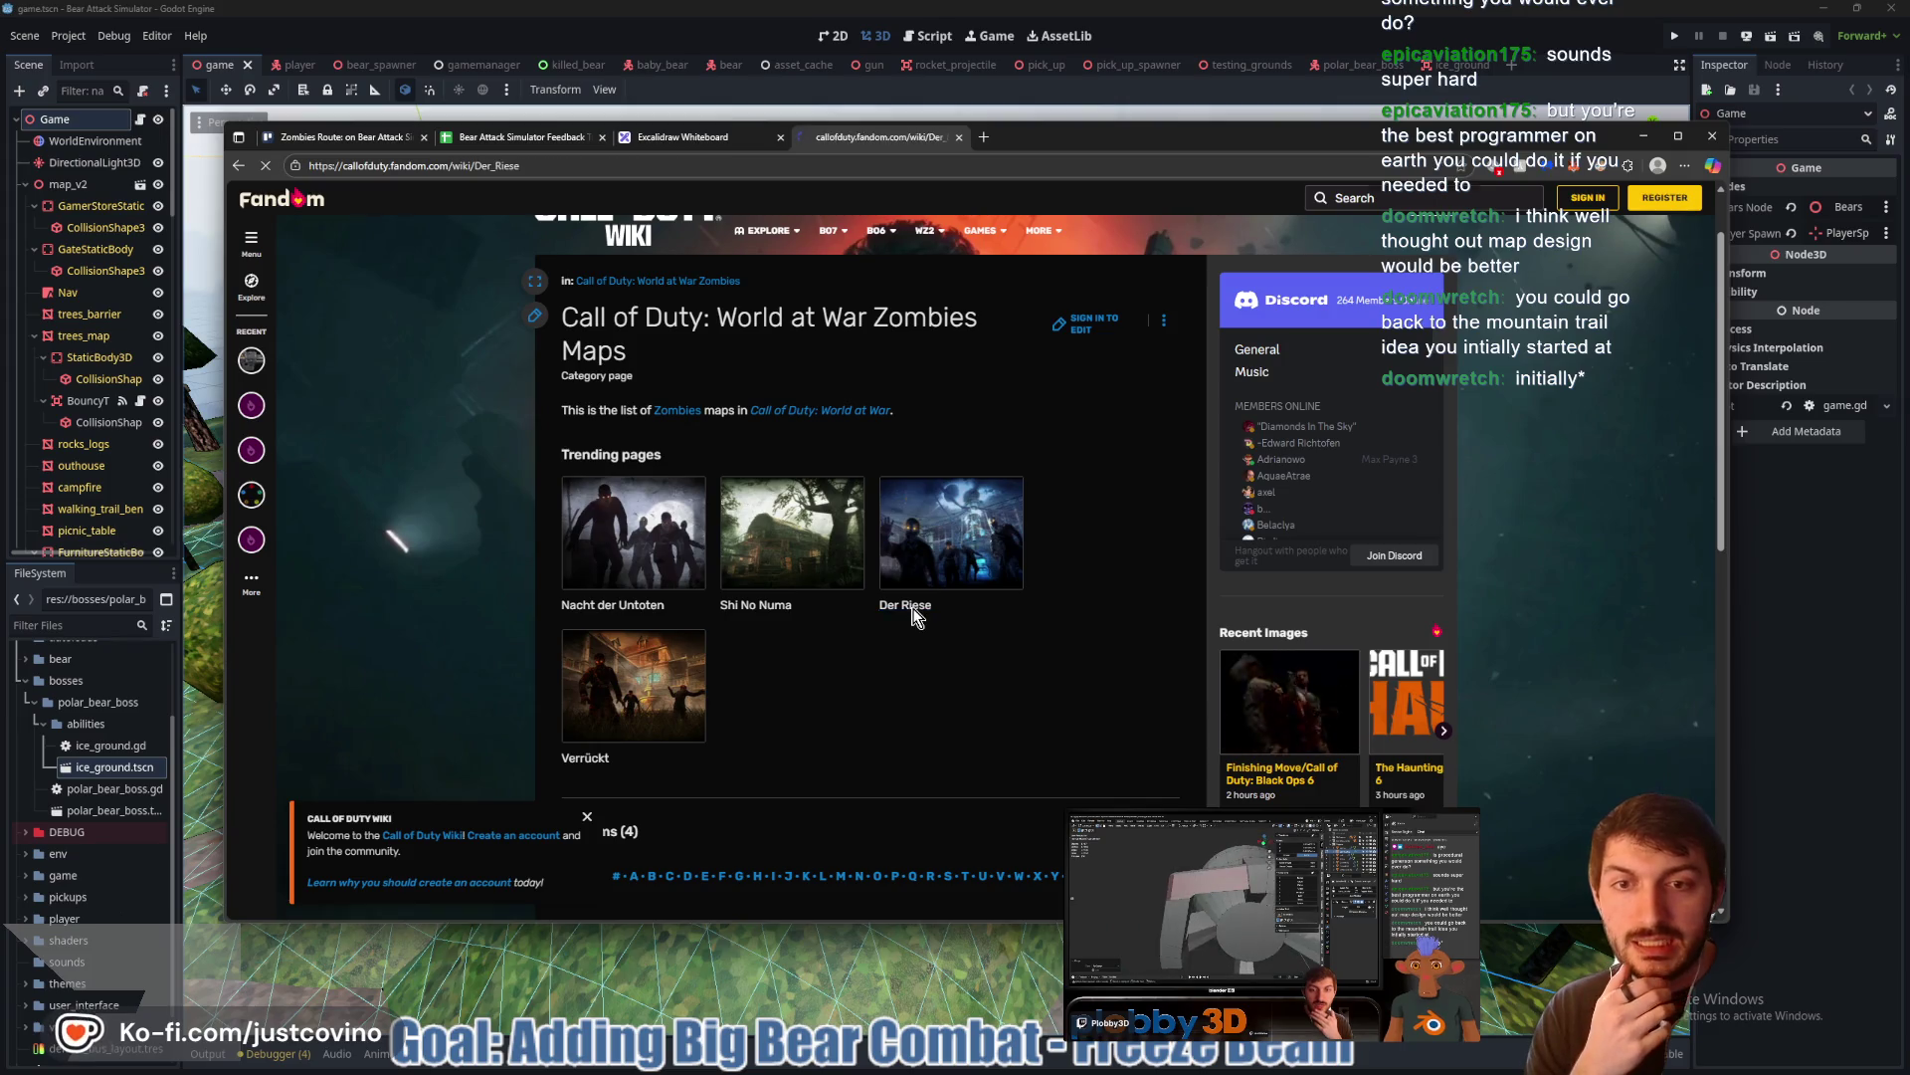
{"action": "scroll", "coordinate": [906, 602], "scroll_direction": "down", "scroll_amount": 4}
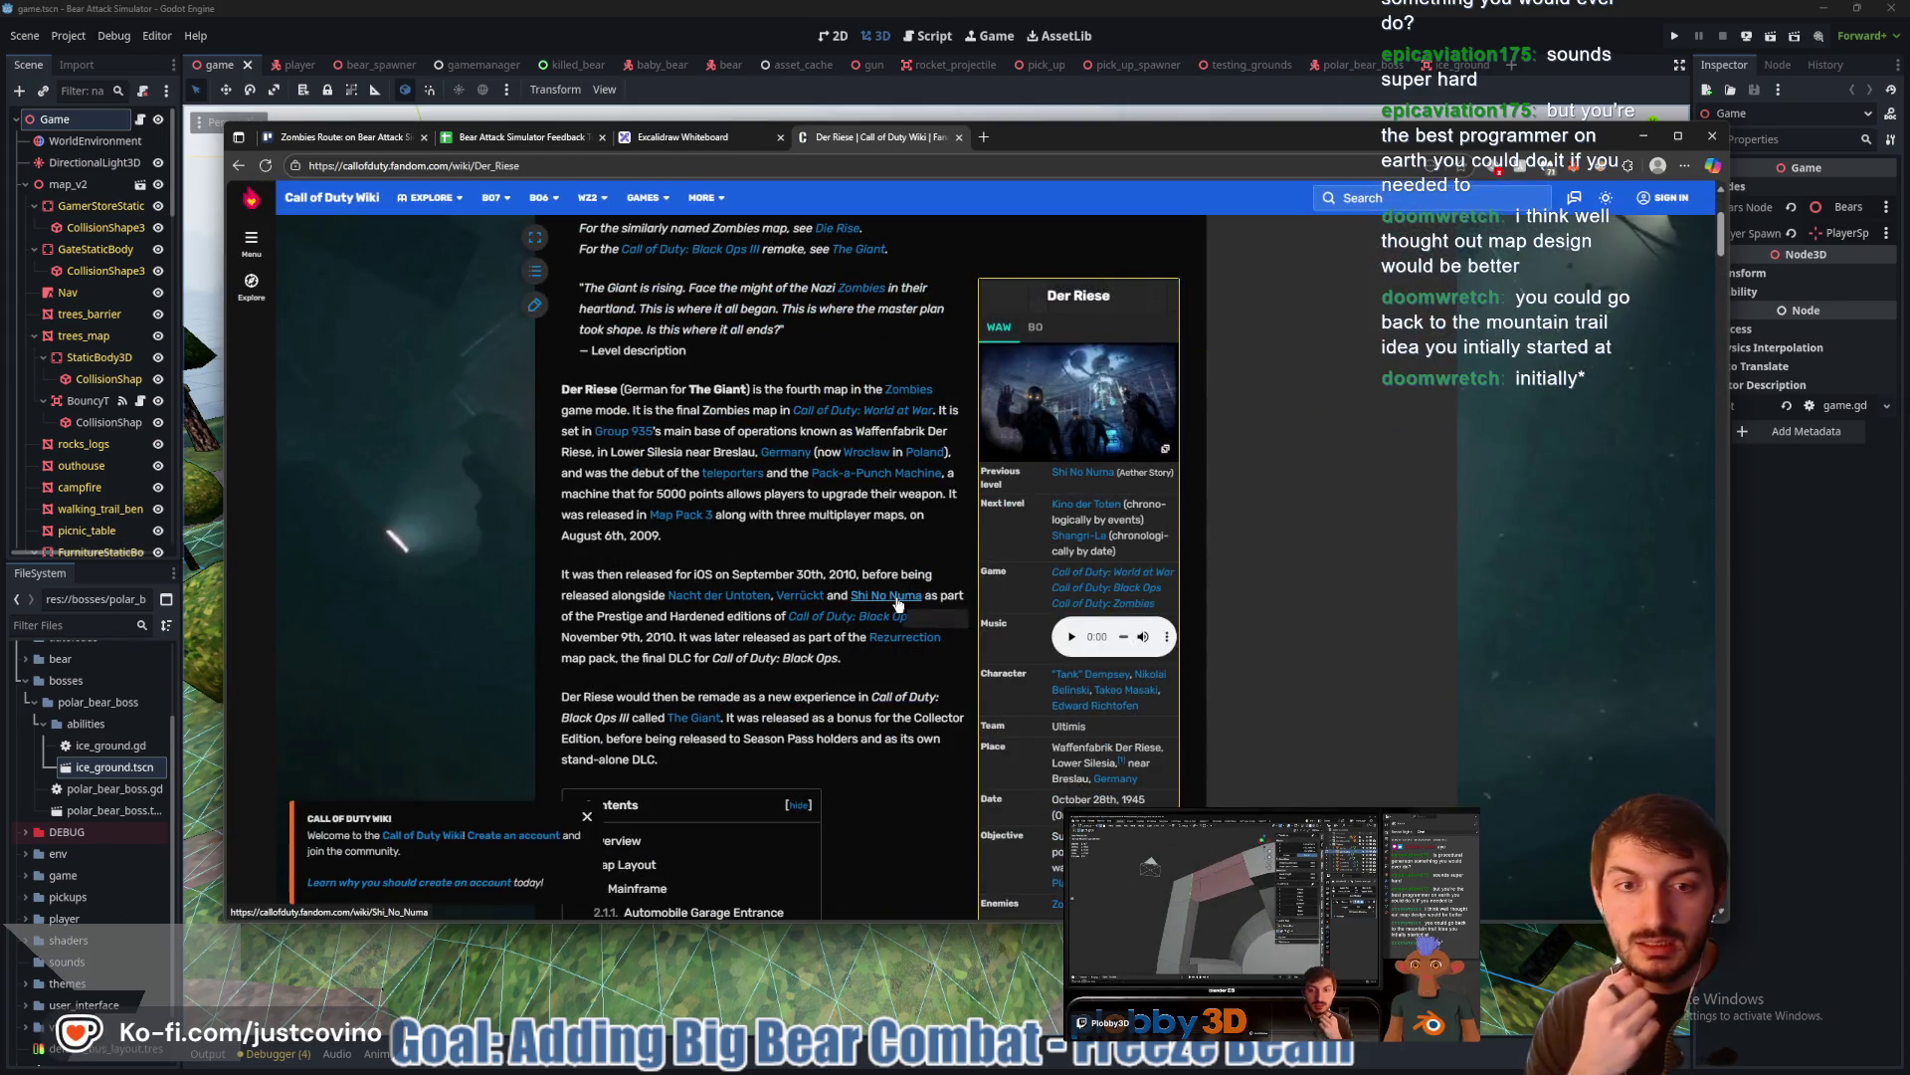
{"action": "scroll", "coordinate": [928, 583], "scroll_direction": "down", "scroll_amount": 5}
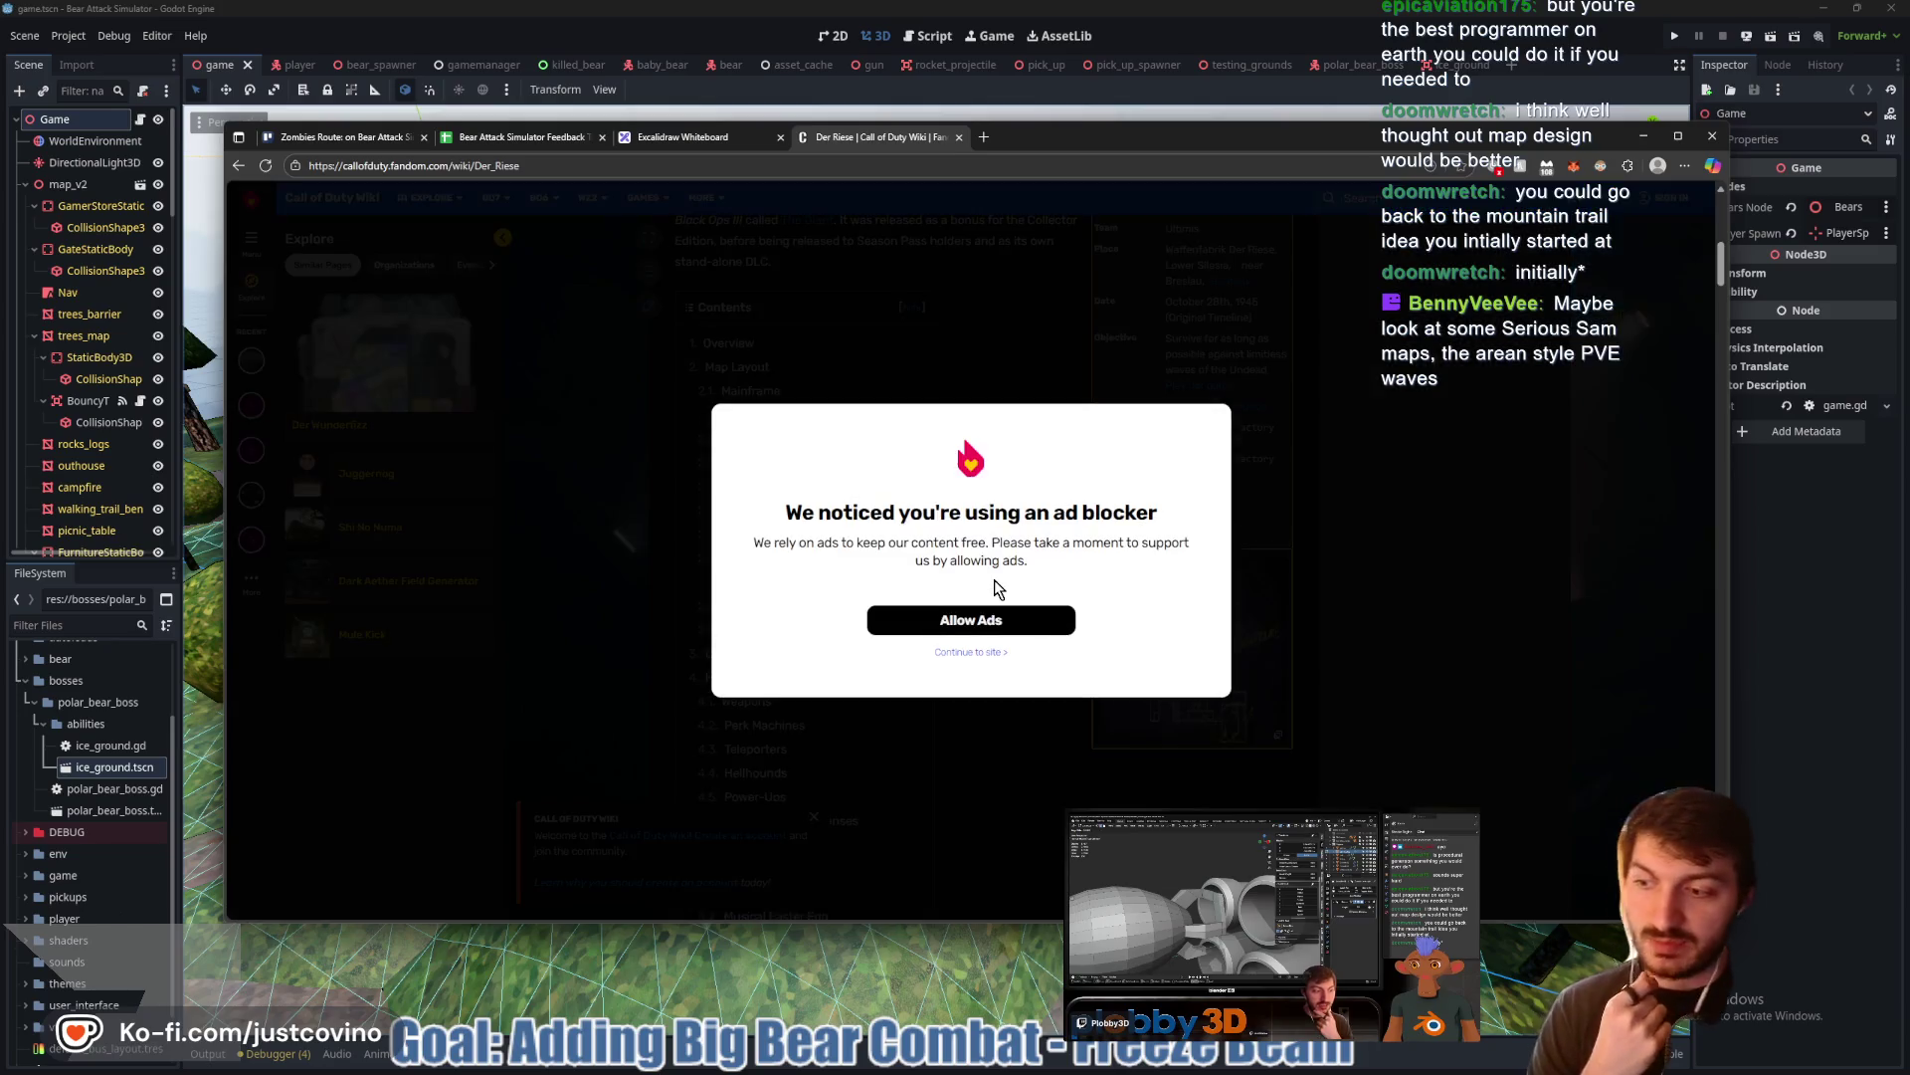
Dismiss the ad-blocker notice and enlarge the Der Riese minimap WaW image with Mainframe routes
{"action": "left_click", "coordinate": [982, 652]}
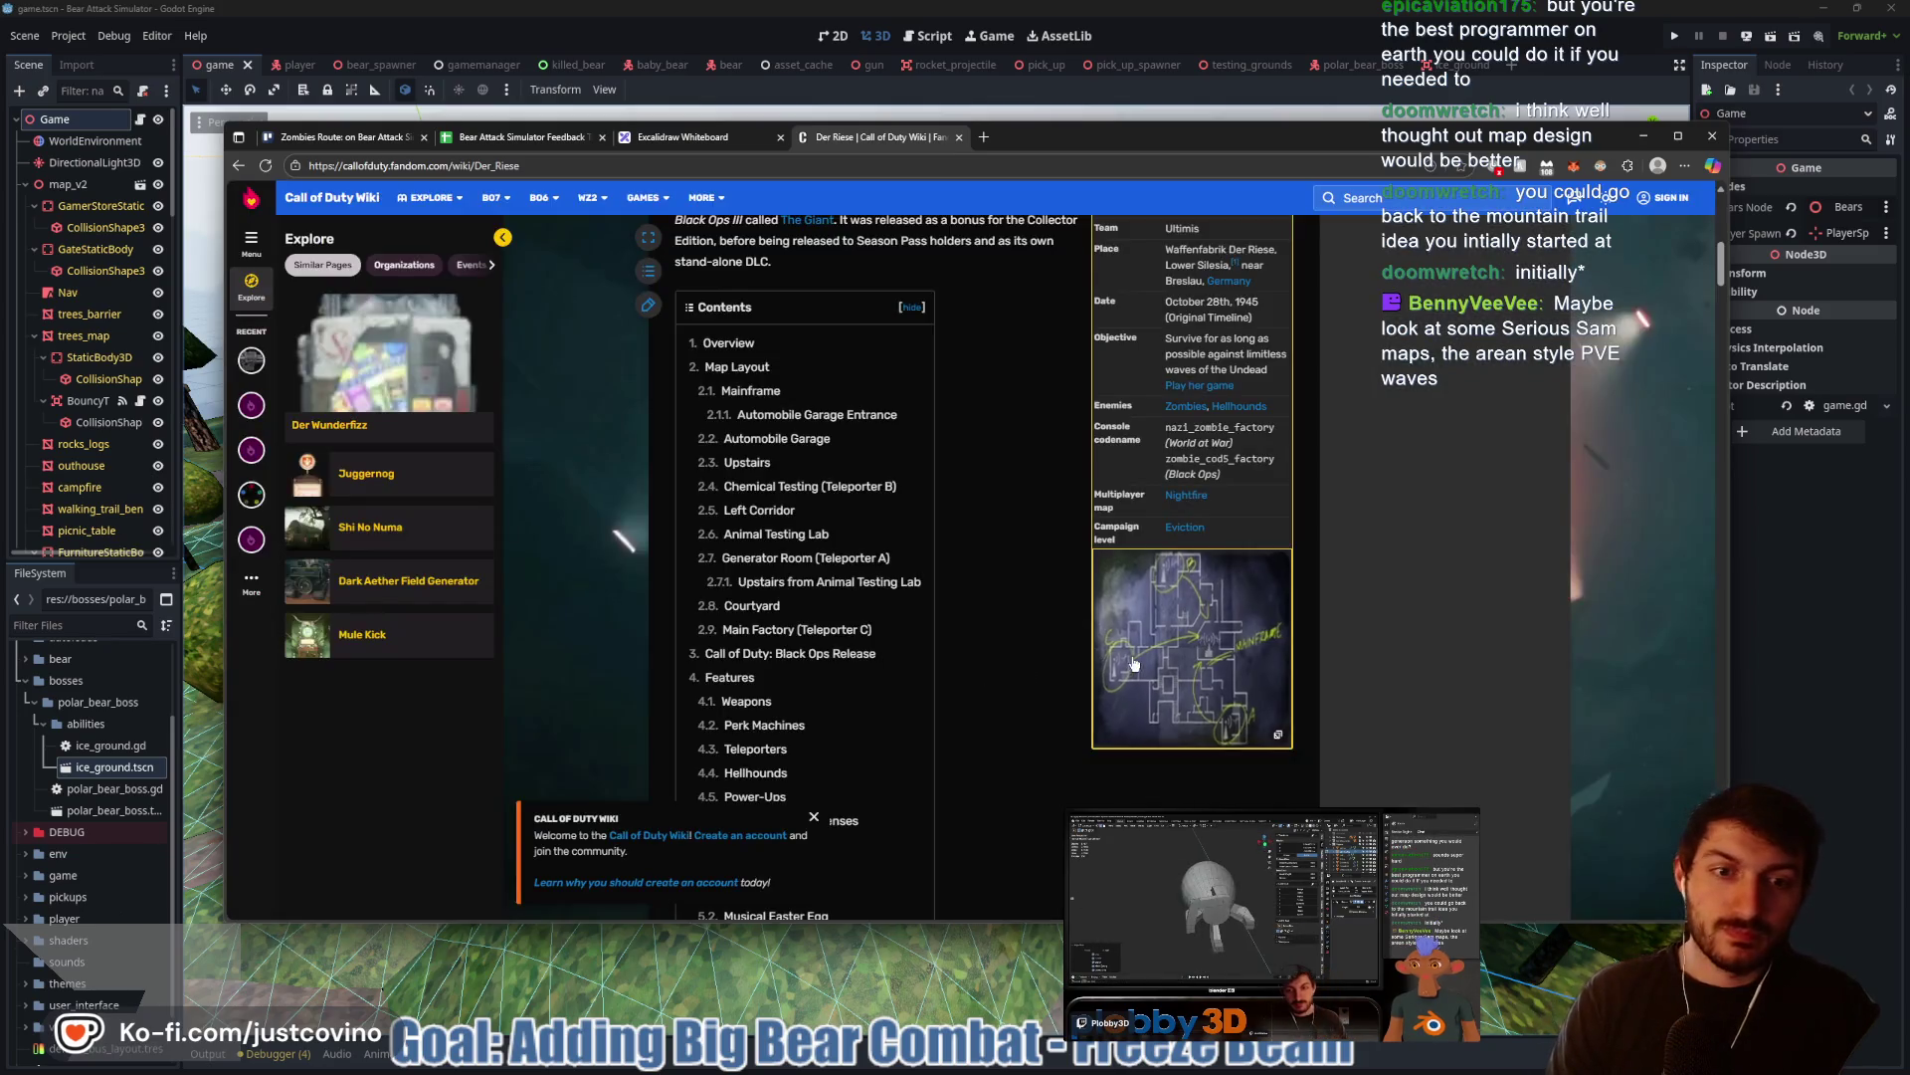
{"action": "left_click", "coordinate": [1192, 652]}
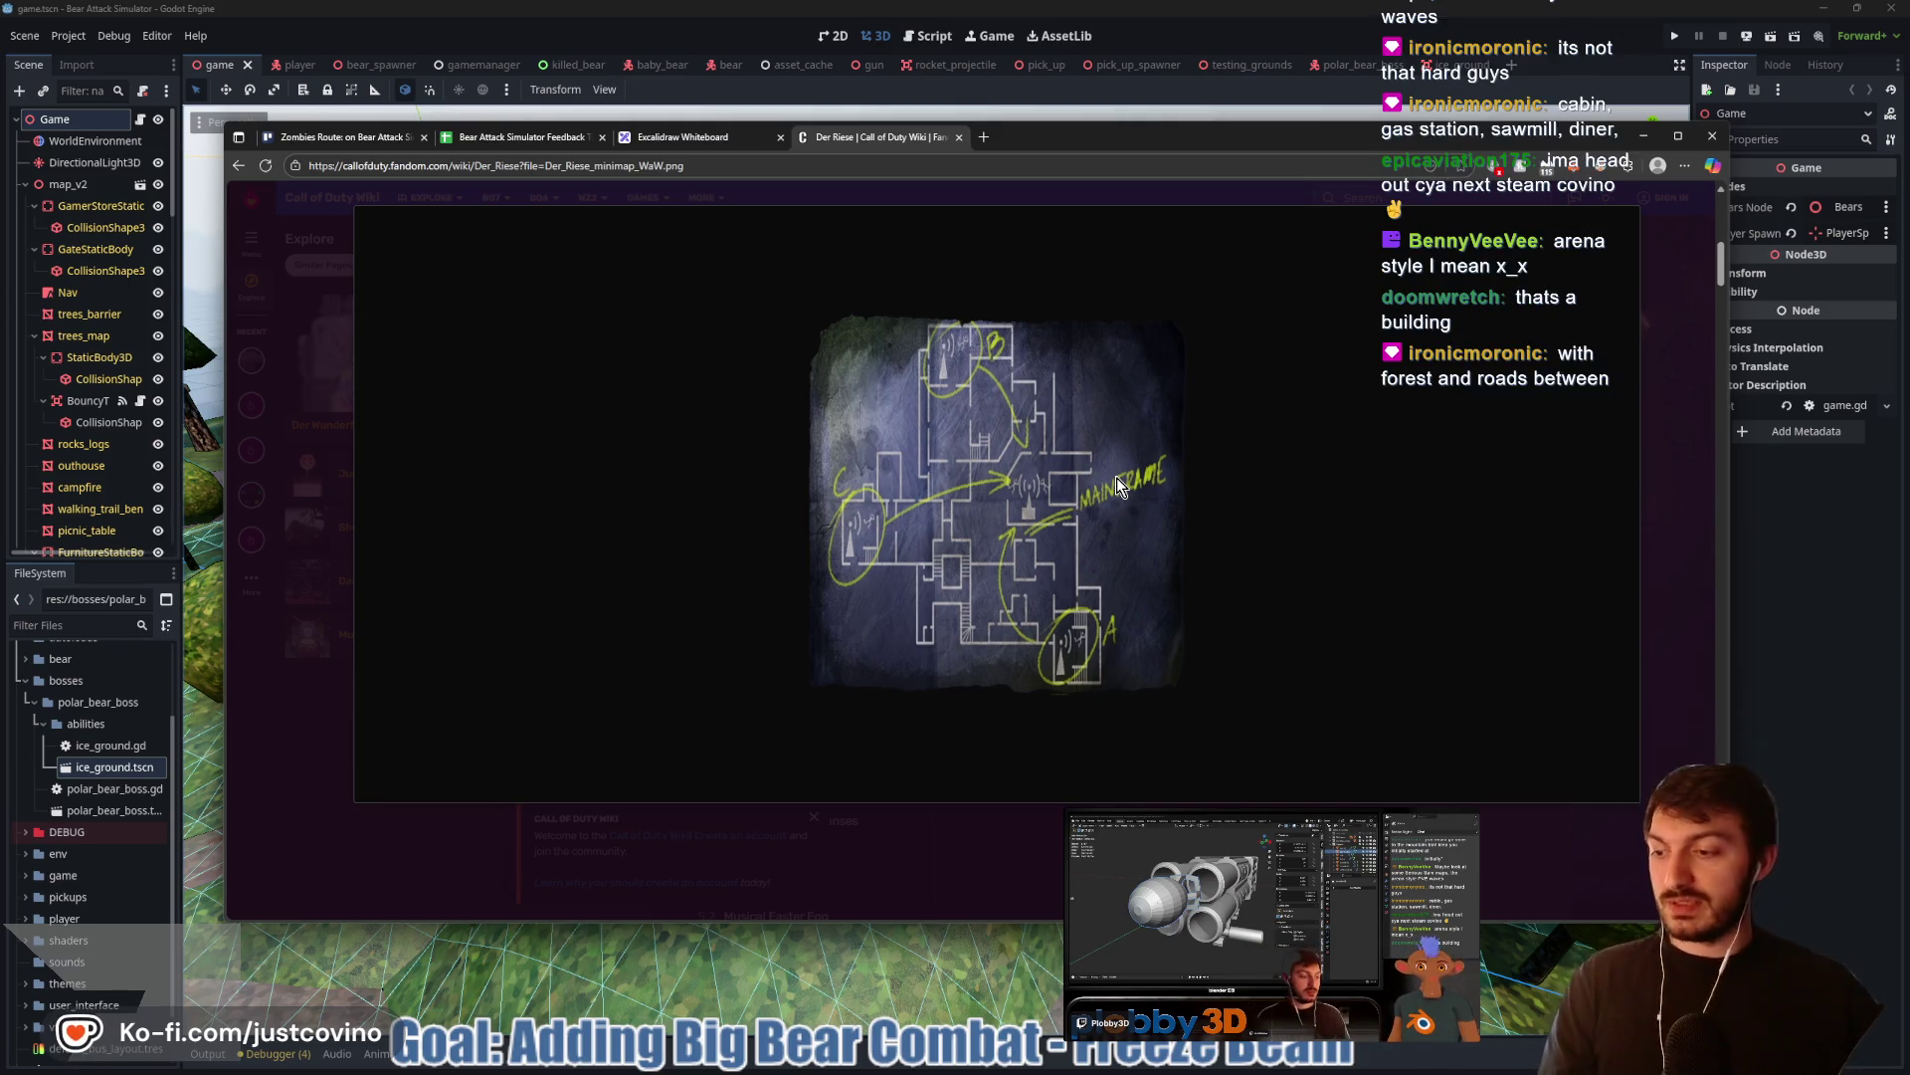
{"action": "mouse_move", "coordinate": [1090, 428]}
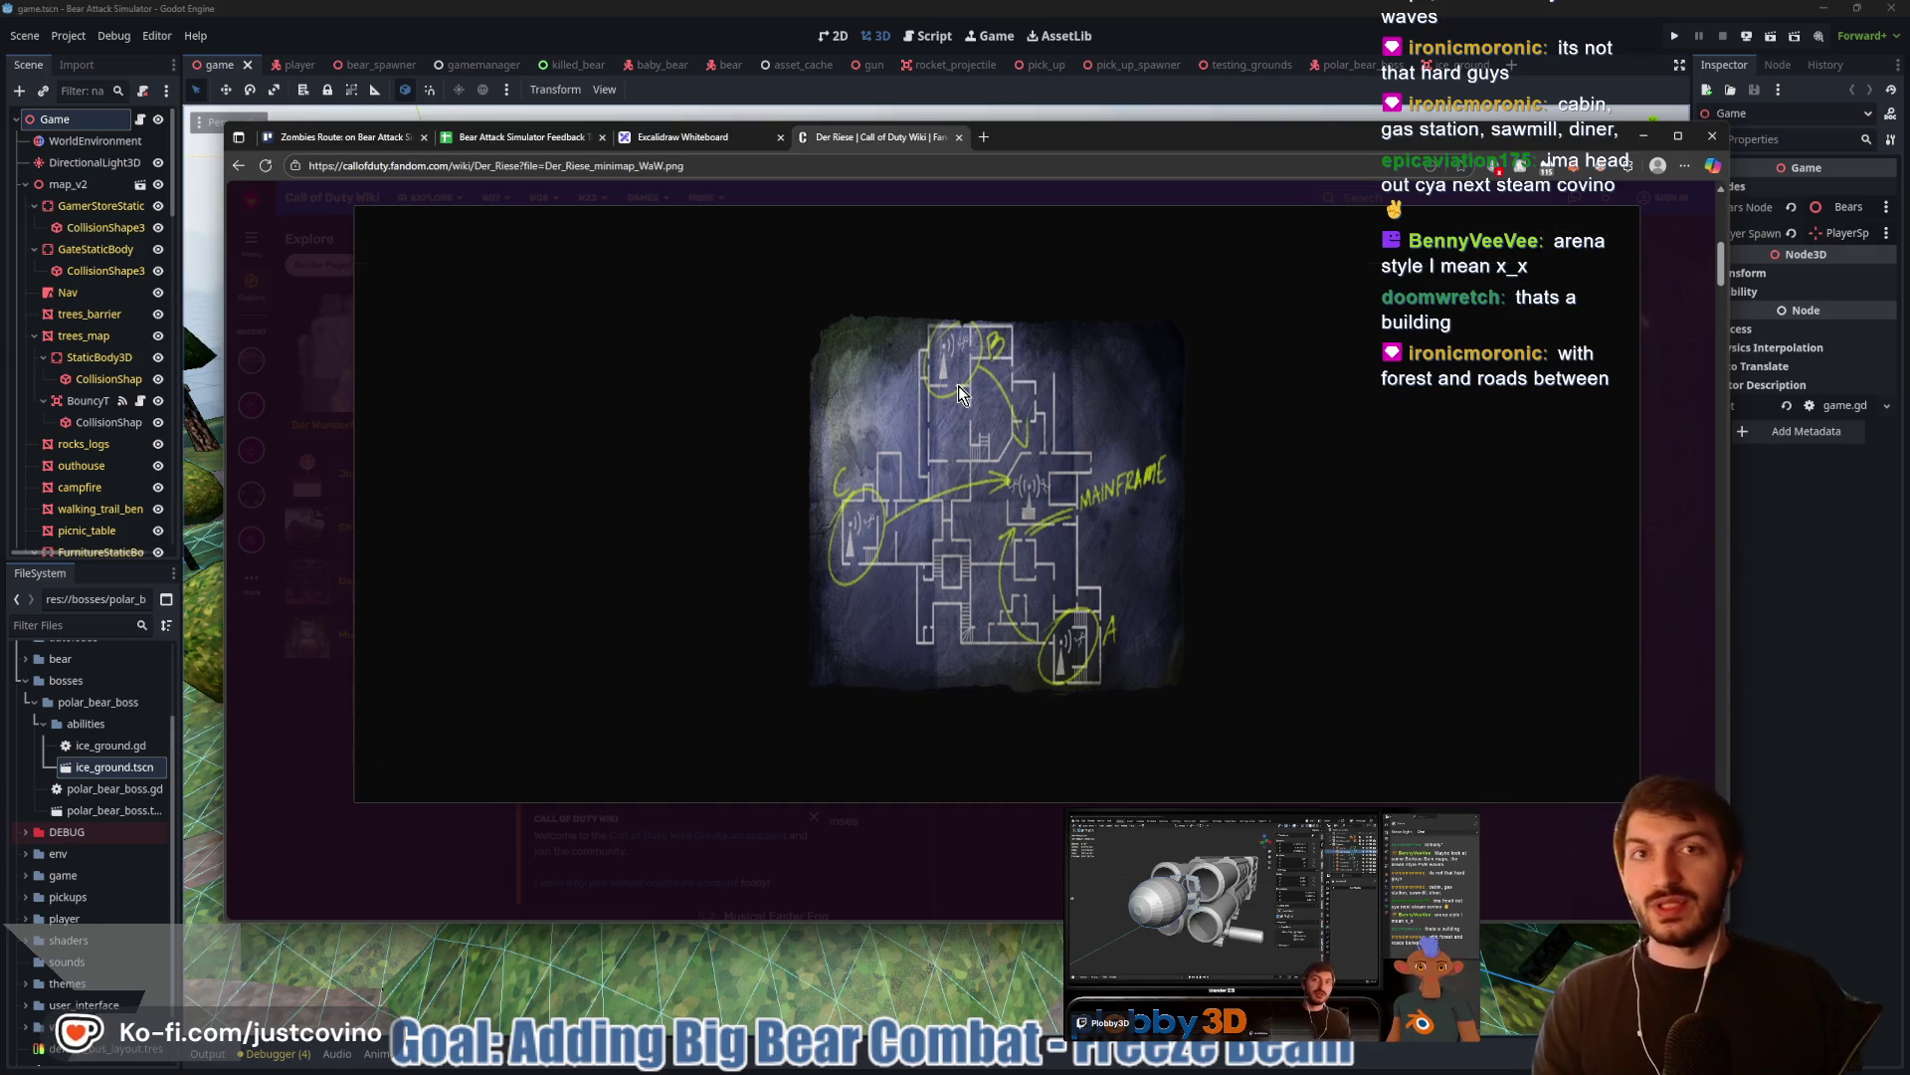
{"action": "mouse_move", "coordinate": [1060, 488]}
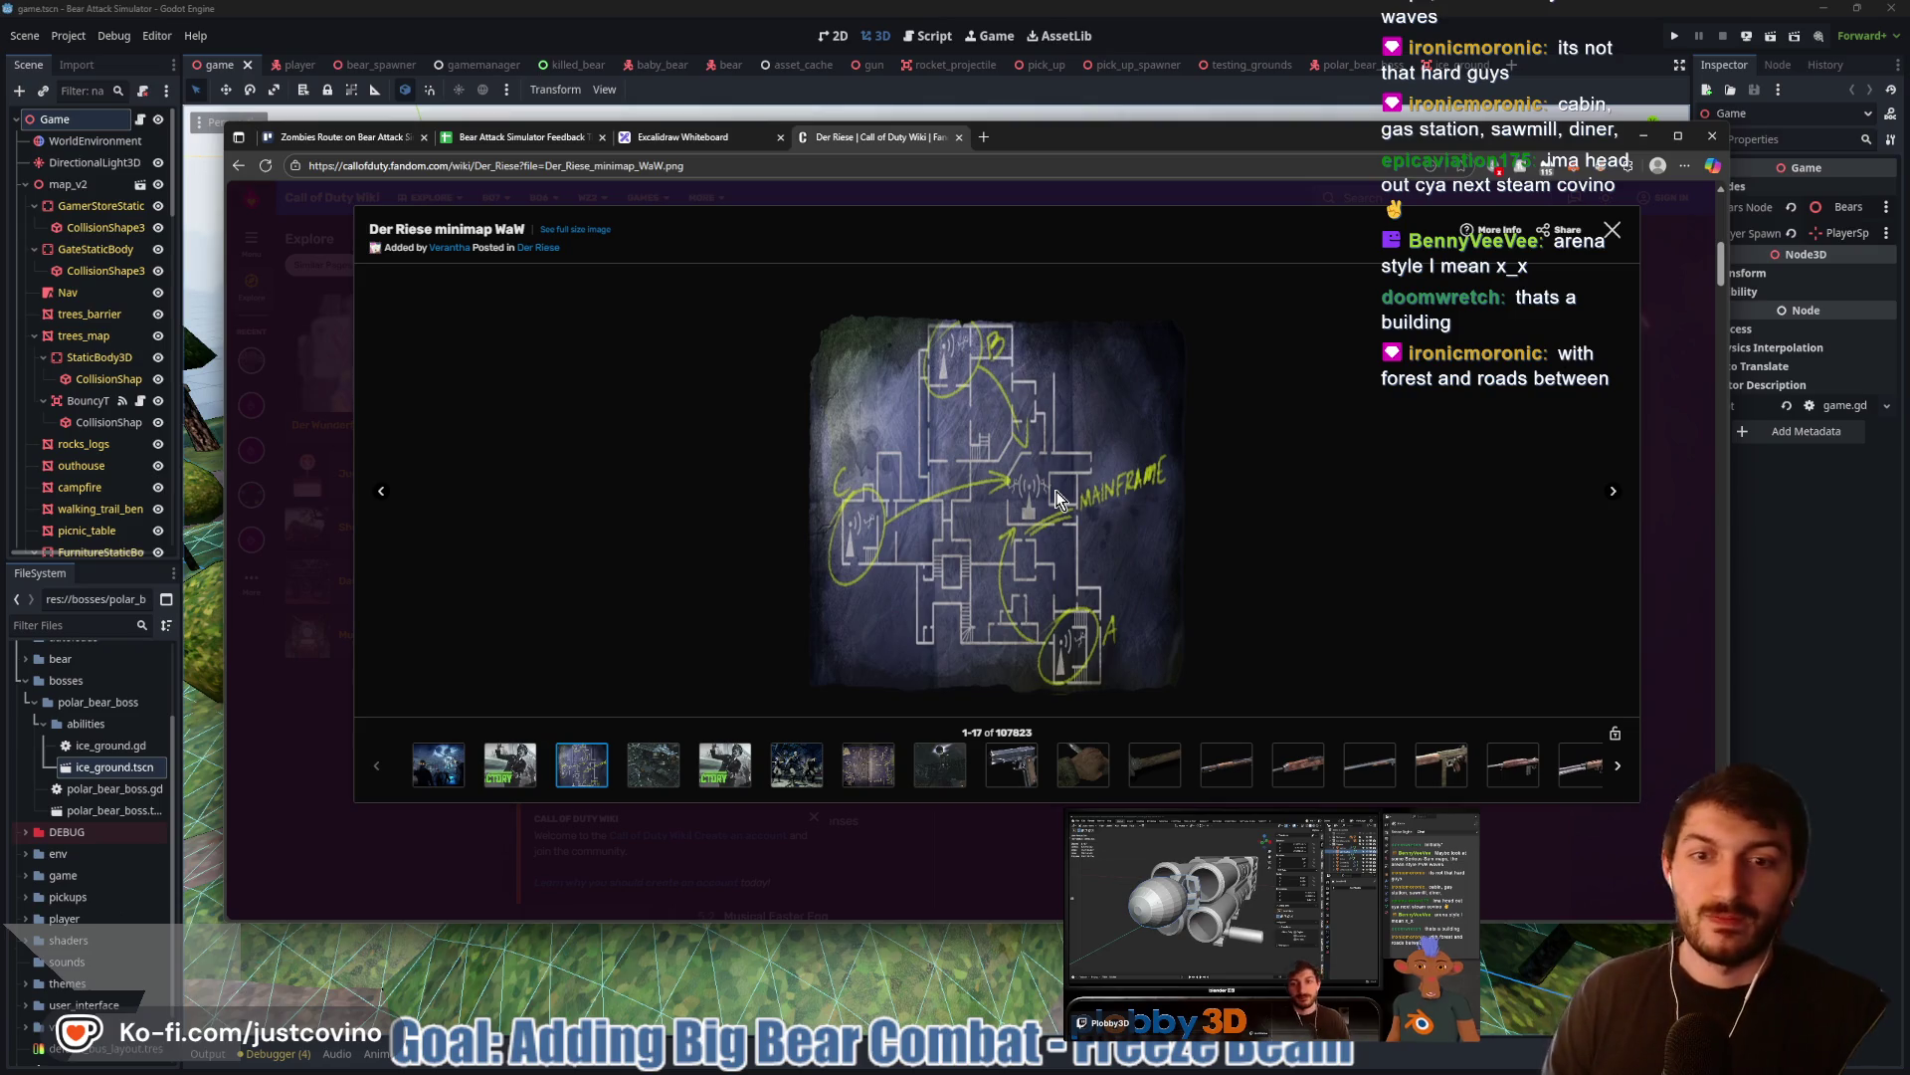
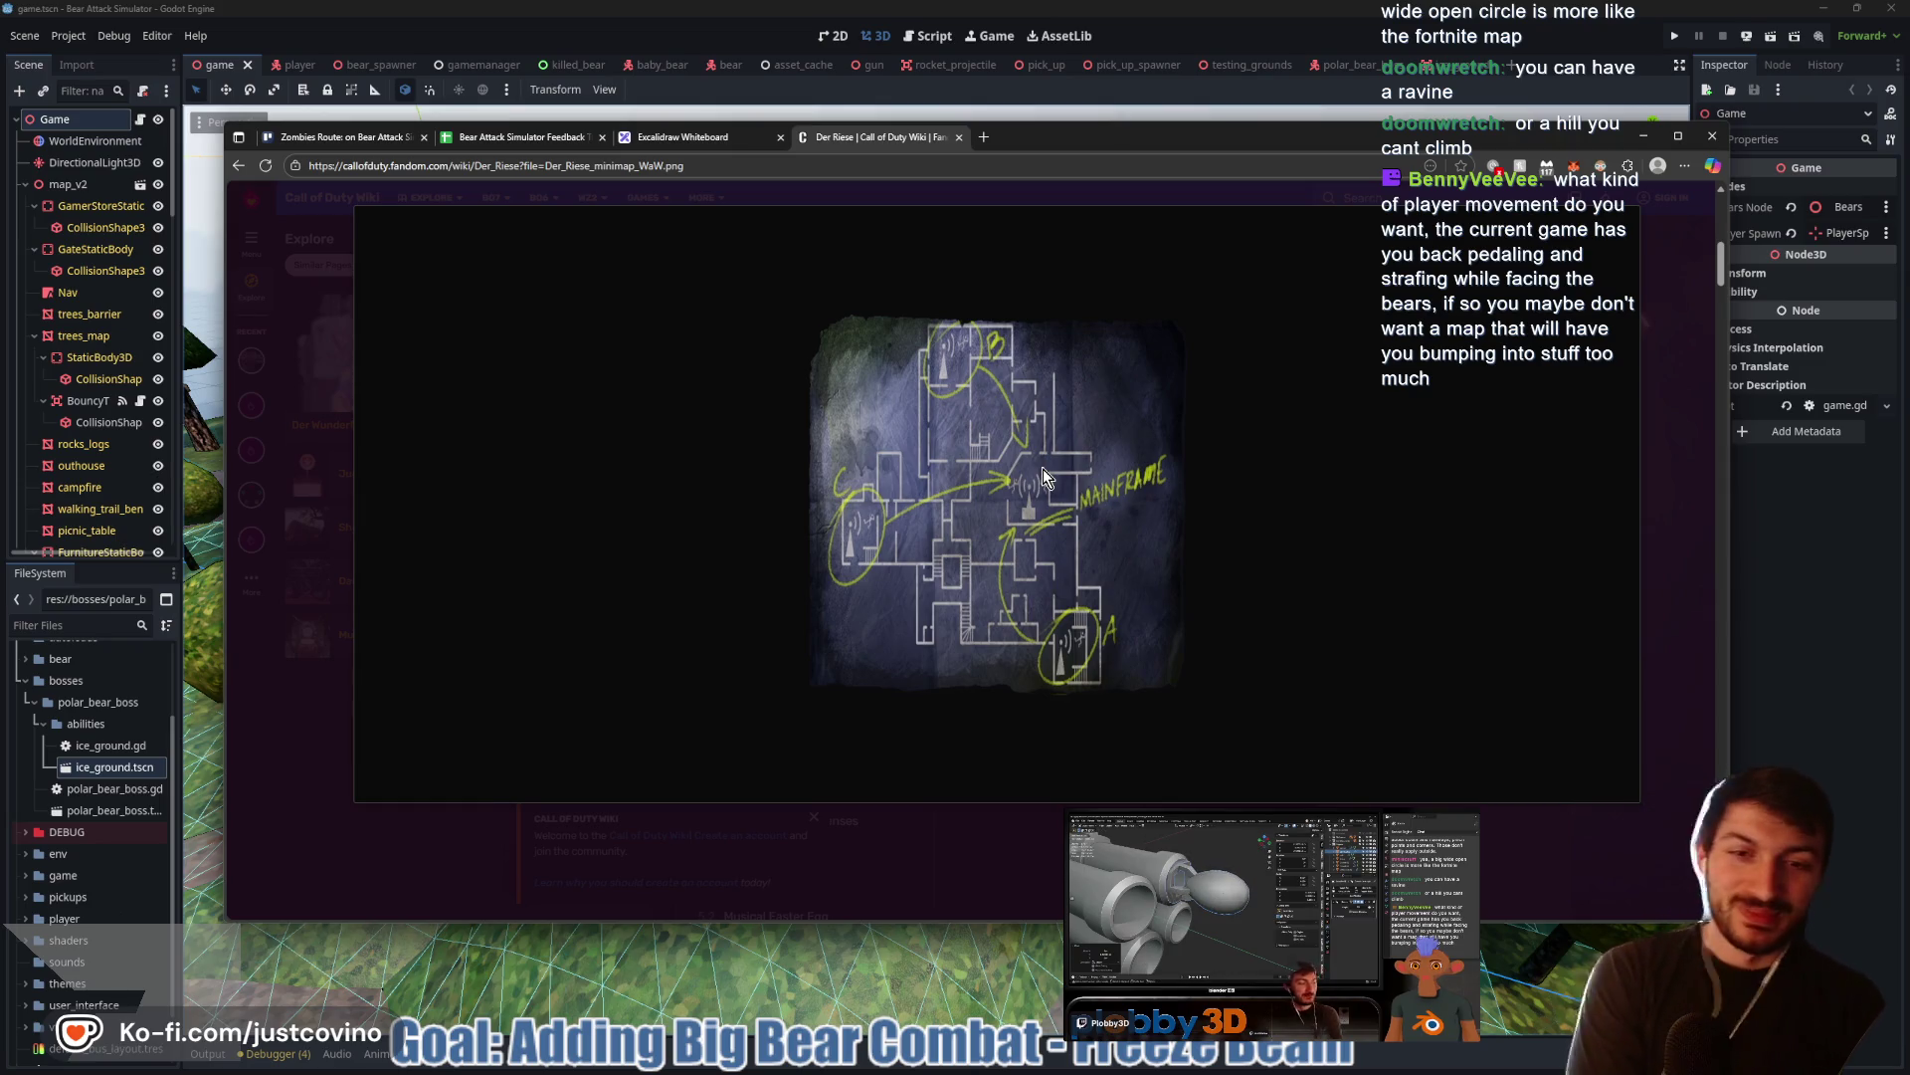
Look over the Der Riese minimap, then bring the Godot game map to the front
{"action": "mouse_move", "coordinate": [1081, 311]}
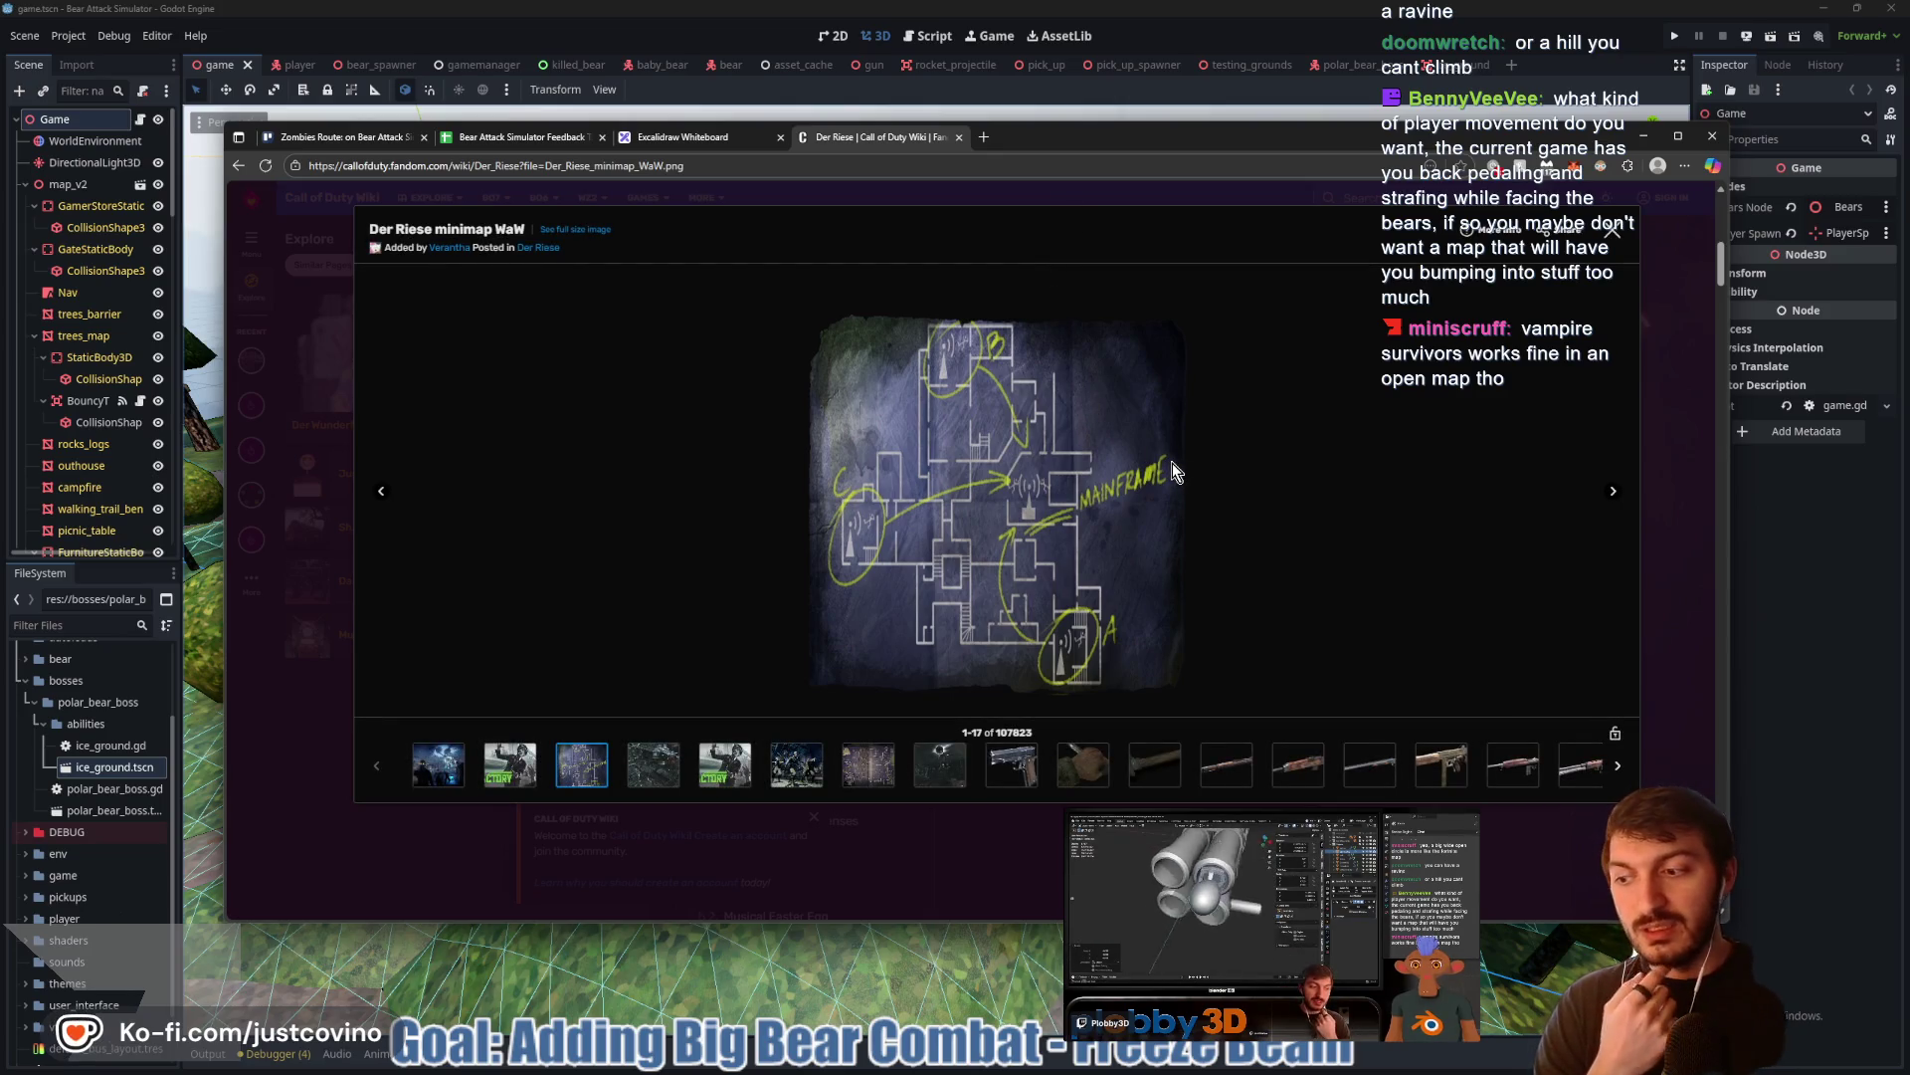
{"action": "left_click", "coordinate": [1847, 611]}
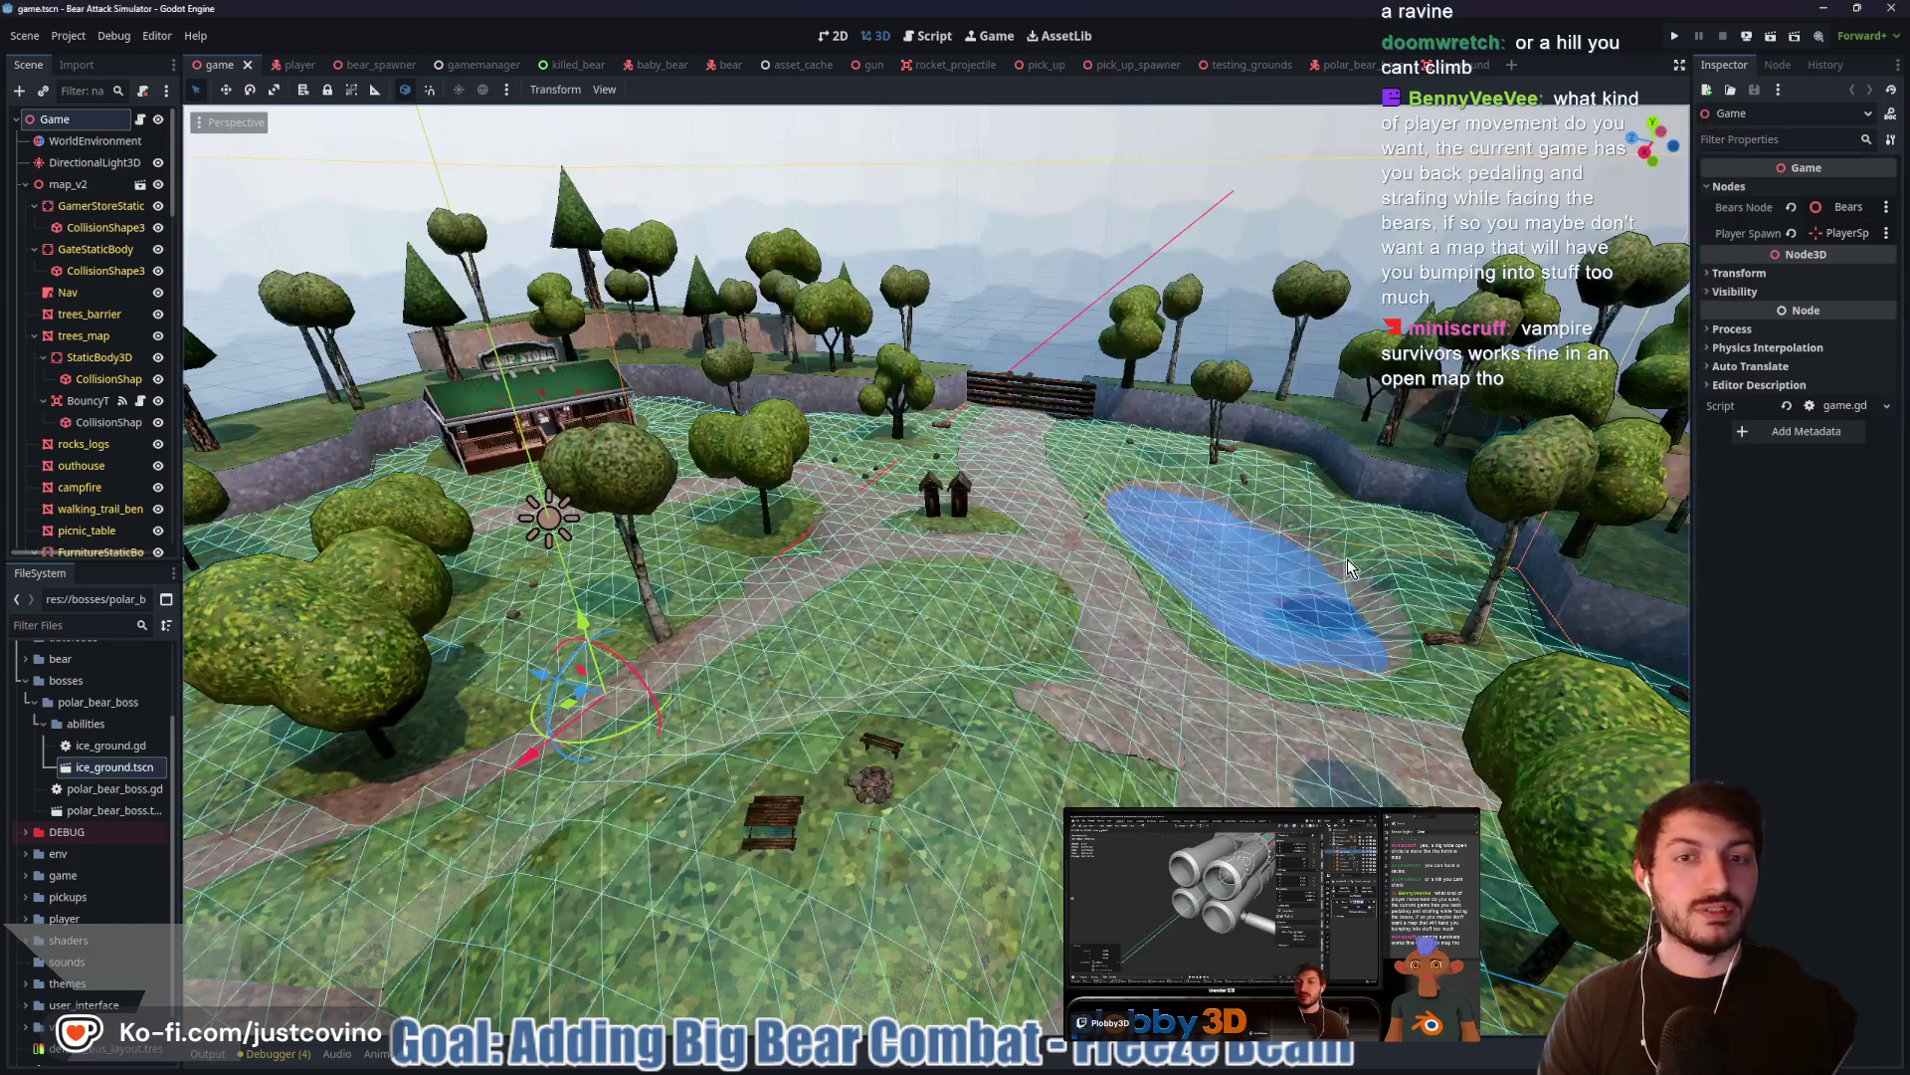
Orbit and zoom around the campsite to a top-down view, then bring back the Der Riese minimap
{"action": "left_click_drag", "start_coordinate": [1015, 538], "coordinate": [774, 597]}
{"action": "scroll", "coordinate": [1023, 565], "scroll_direction": "up", "scroll_amount": 3}
{"action": "scroll", "coordinate": [1078, 573], "scroll_direction": "down", "scroll_amount": 5}
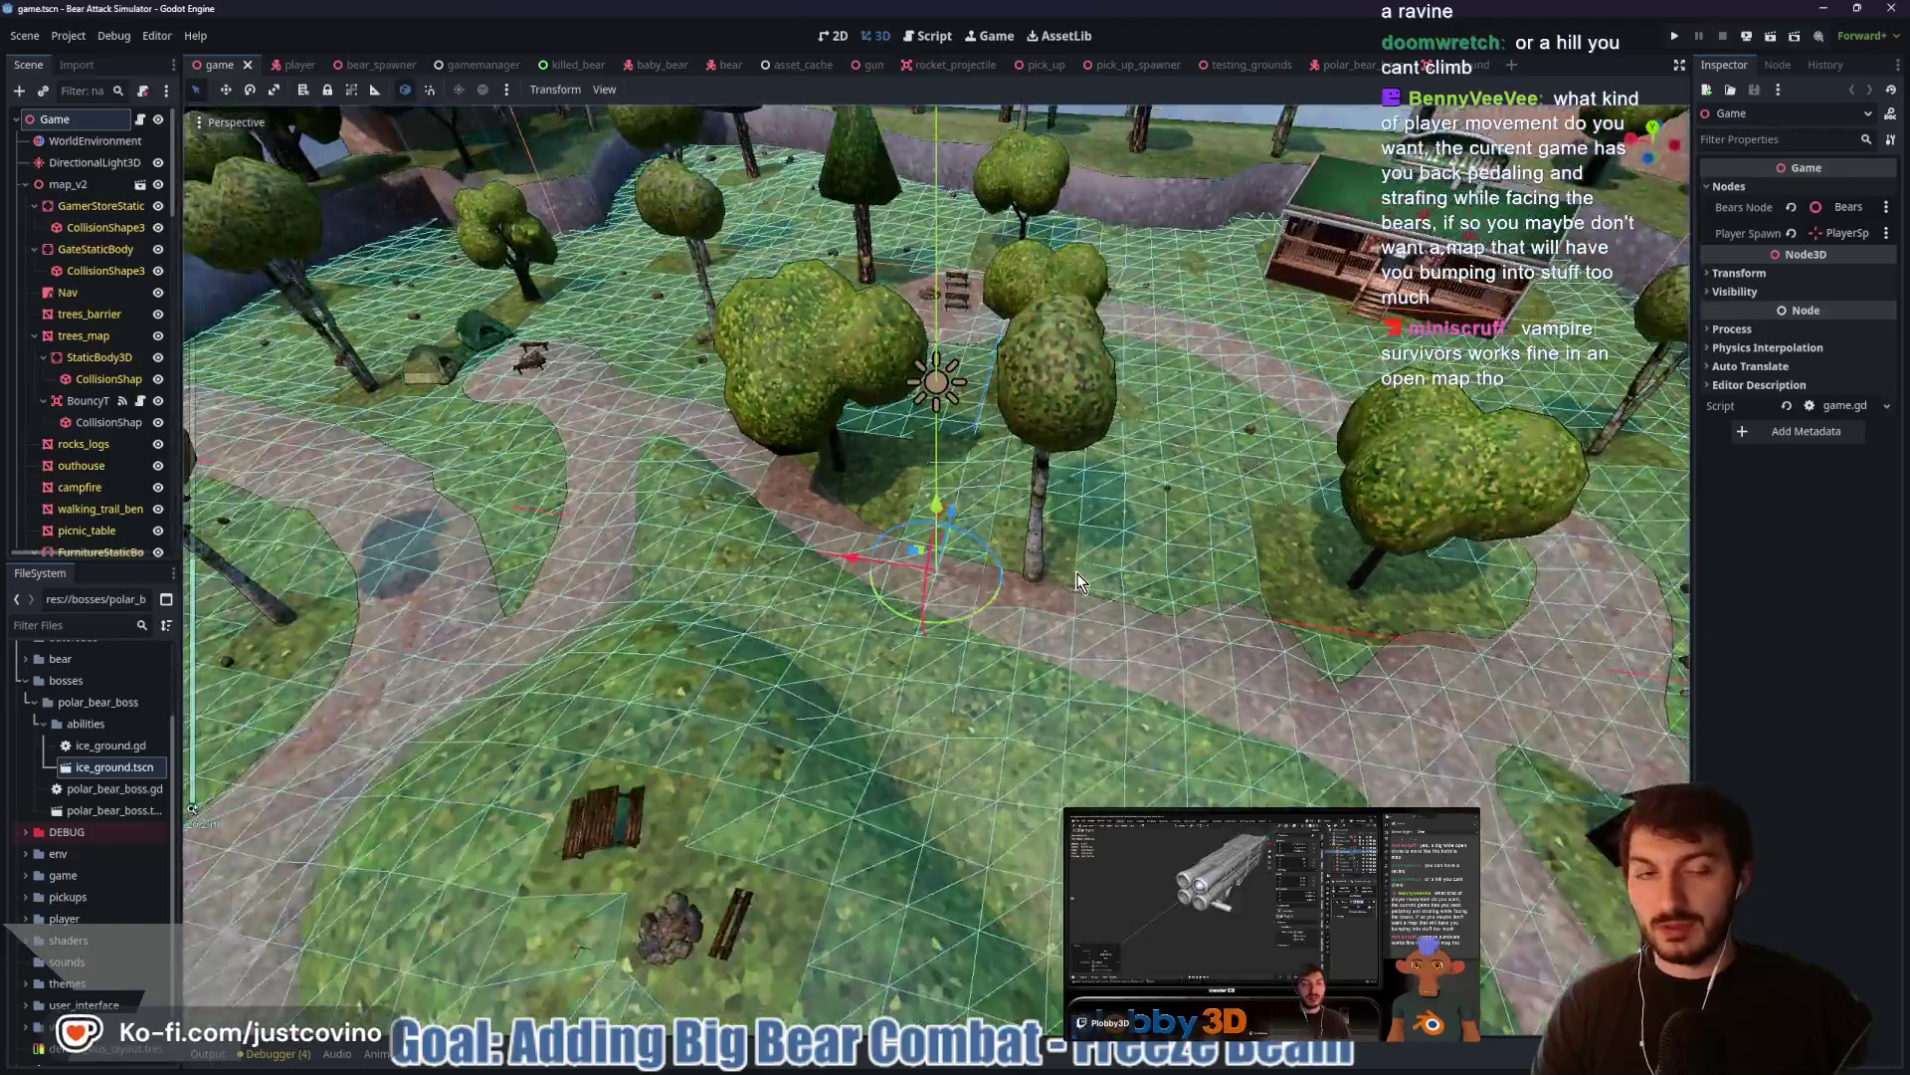
{"action": "left_click_drag", "start_coordinate": [1119, 574], "coordinate": [962, 599]}
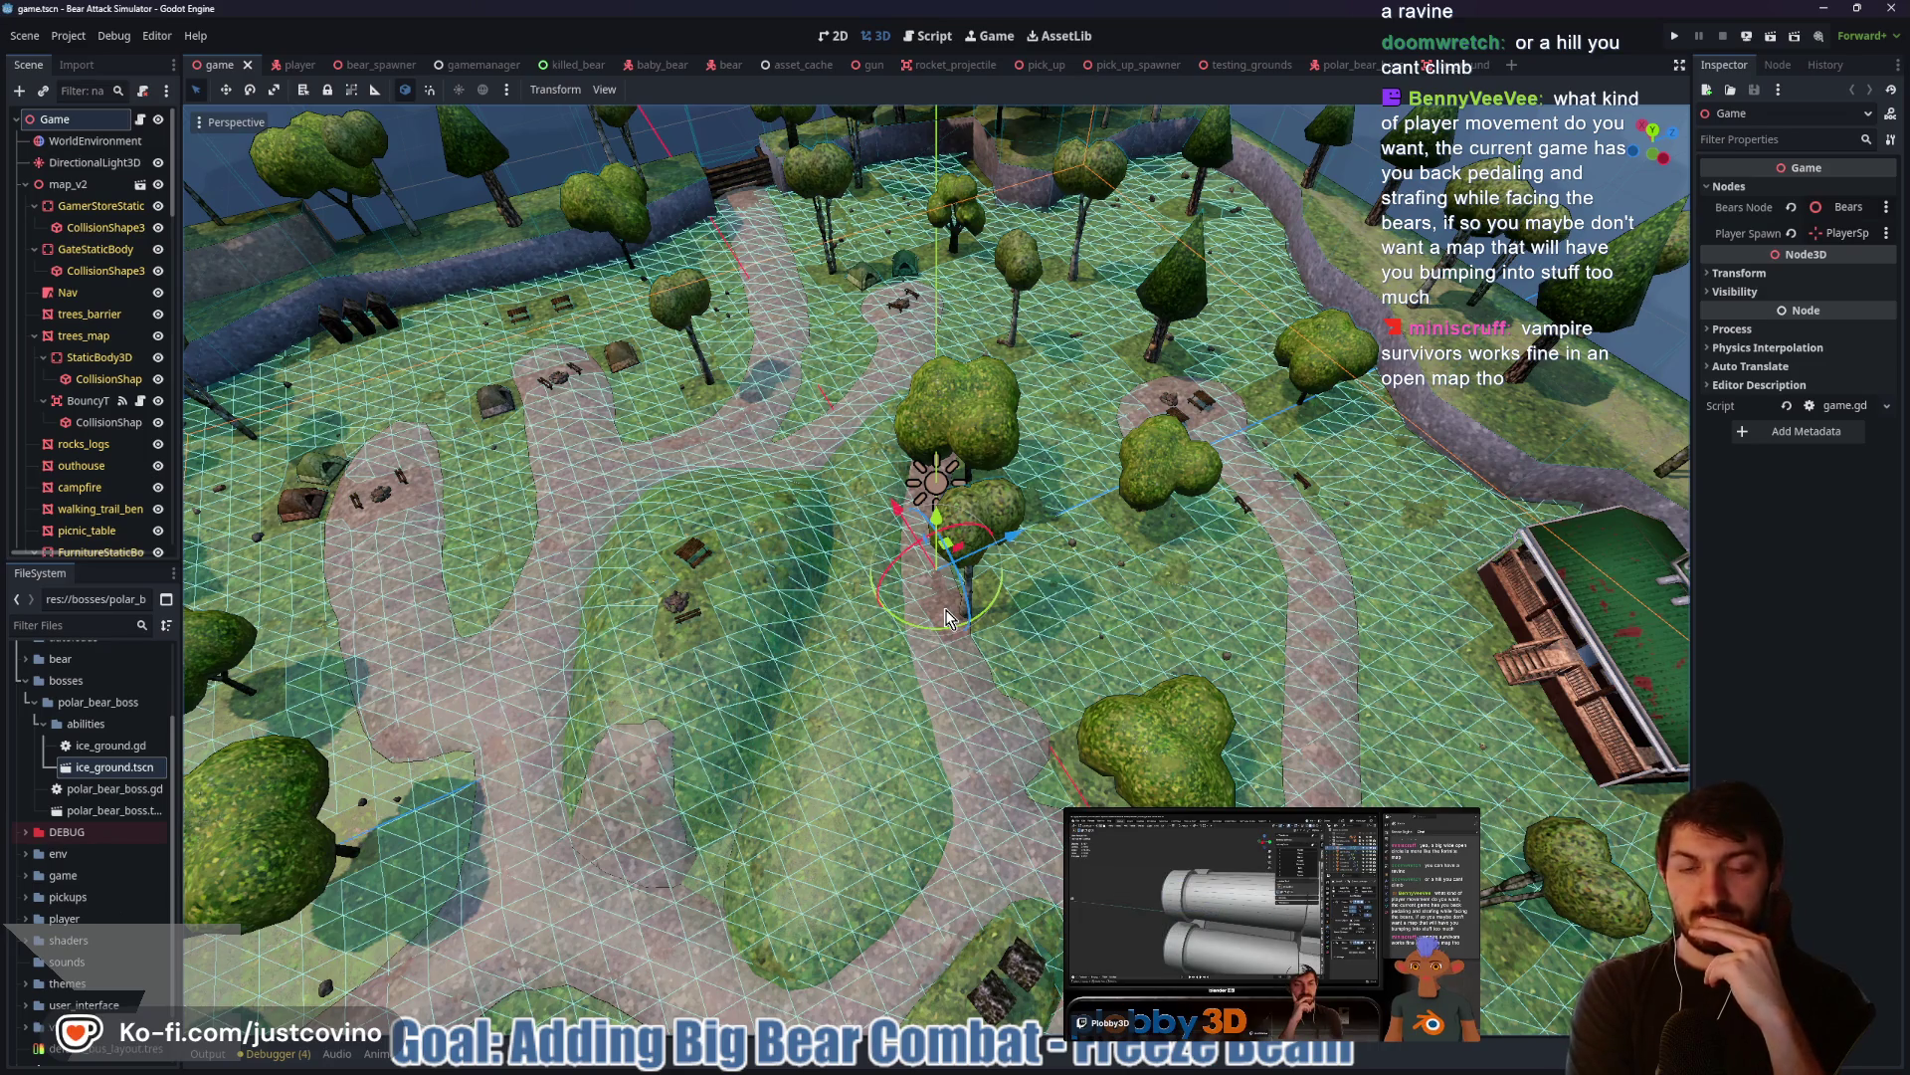
{"action": "scroll", "coordinate": [946, 617], "scroll_direction": "down", "scroll_amount": 5}
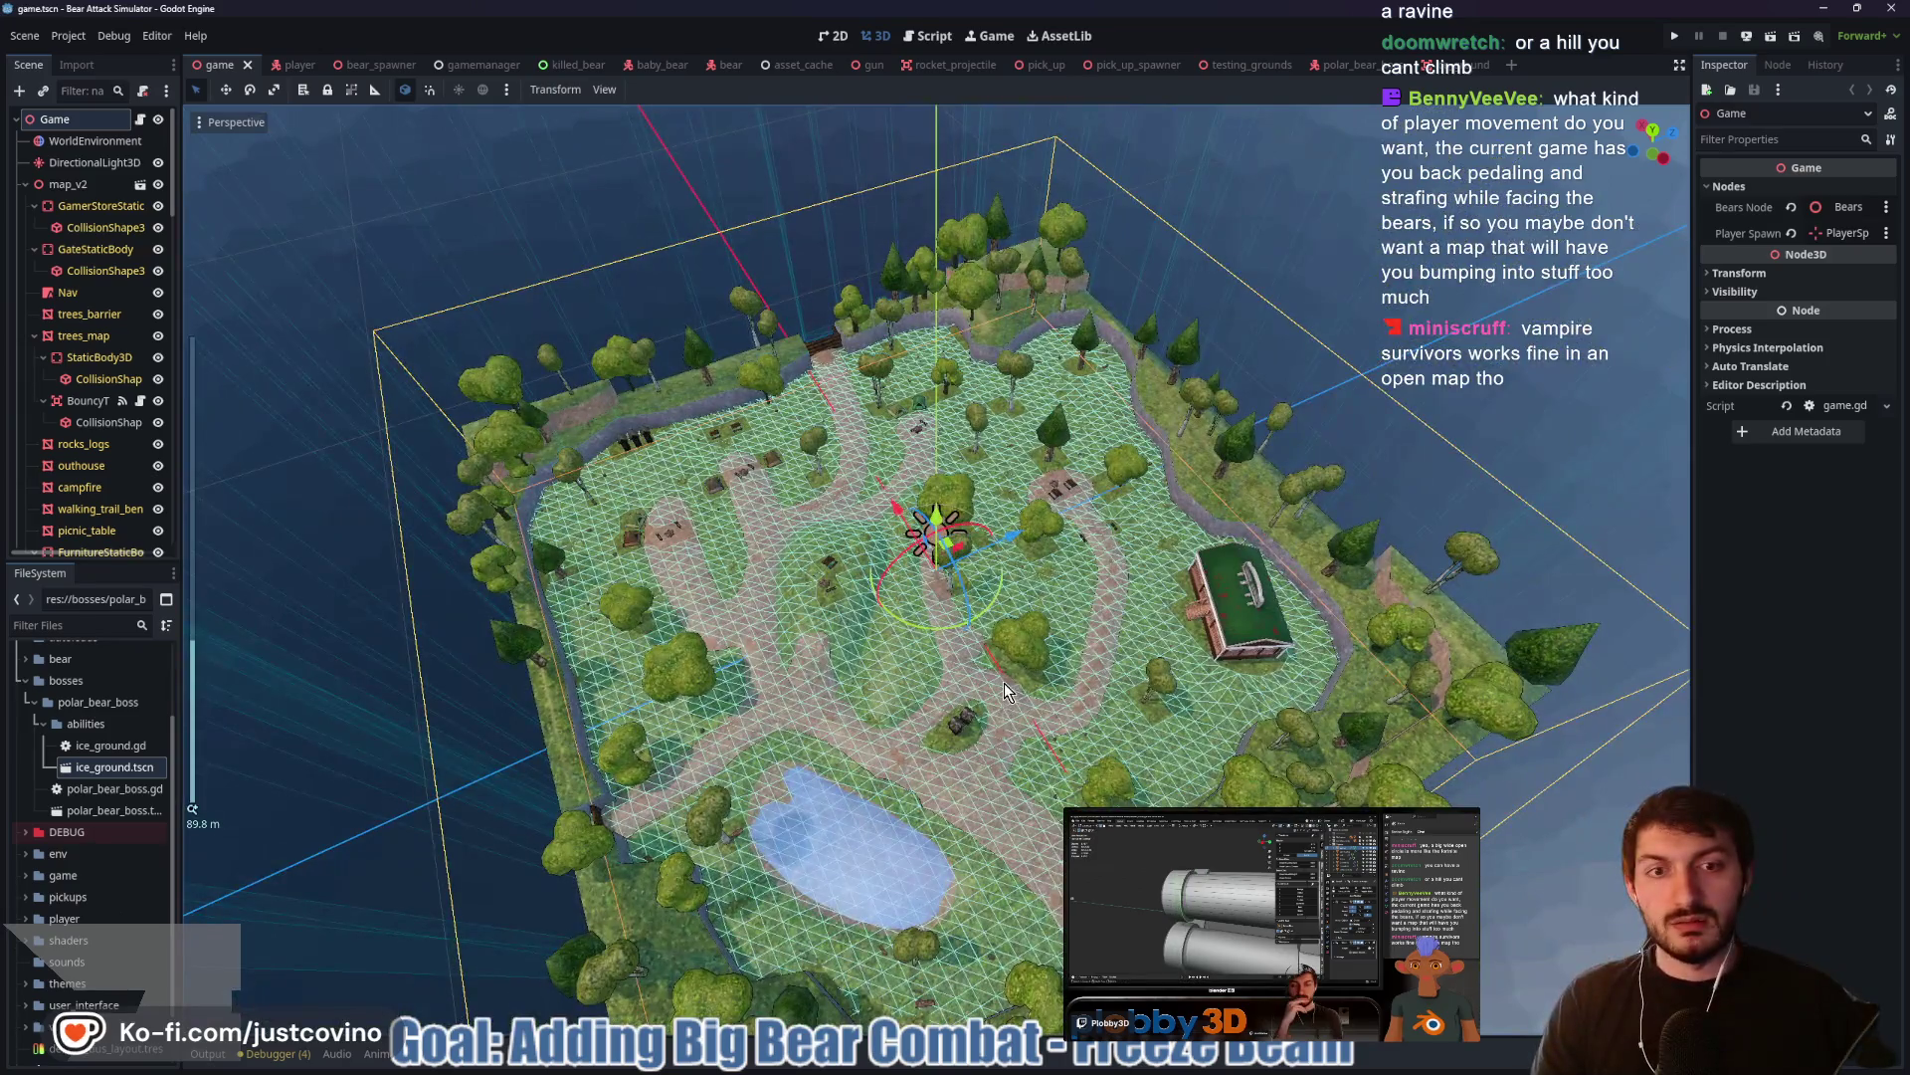
{"action": "mouse_move", "coordinate": [1005, 682]}
{"action": "left_mouse_down"}
{"action": "mouse_move", "coordinate": [976, 712]}
{"action": "mouse_move", "coordinate": [915, 714]}
{"action": "left_mouse_up"}
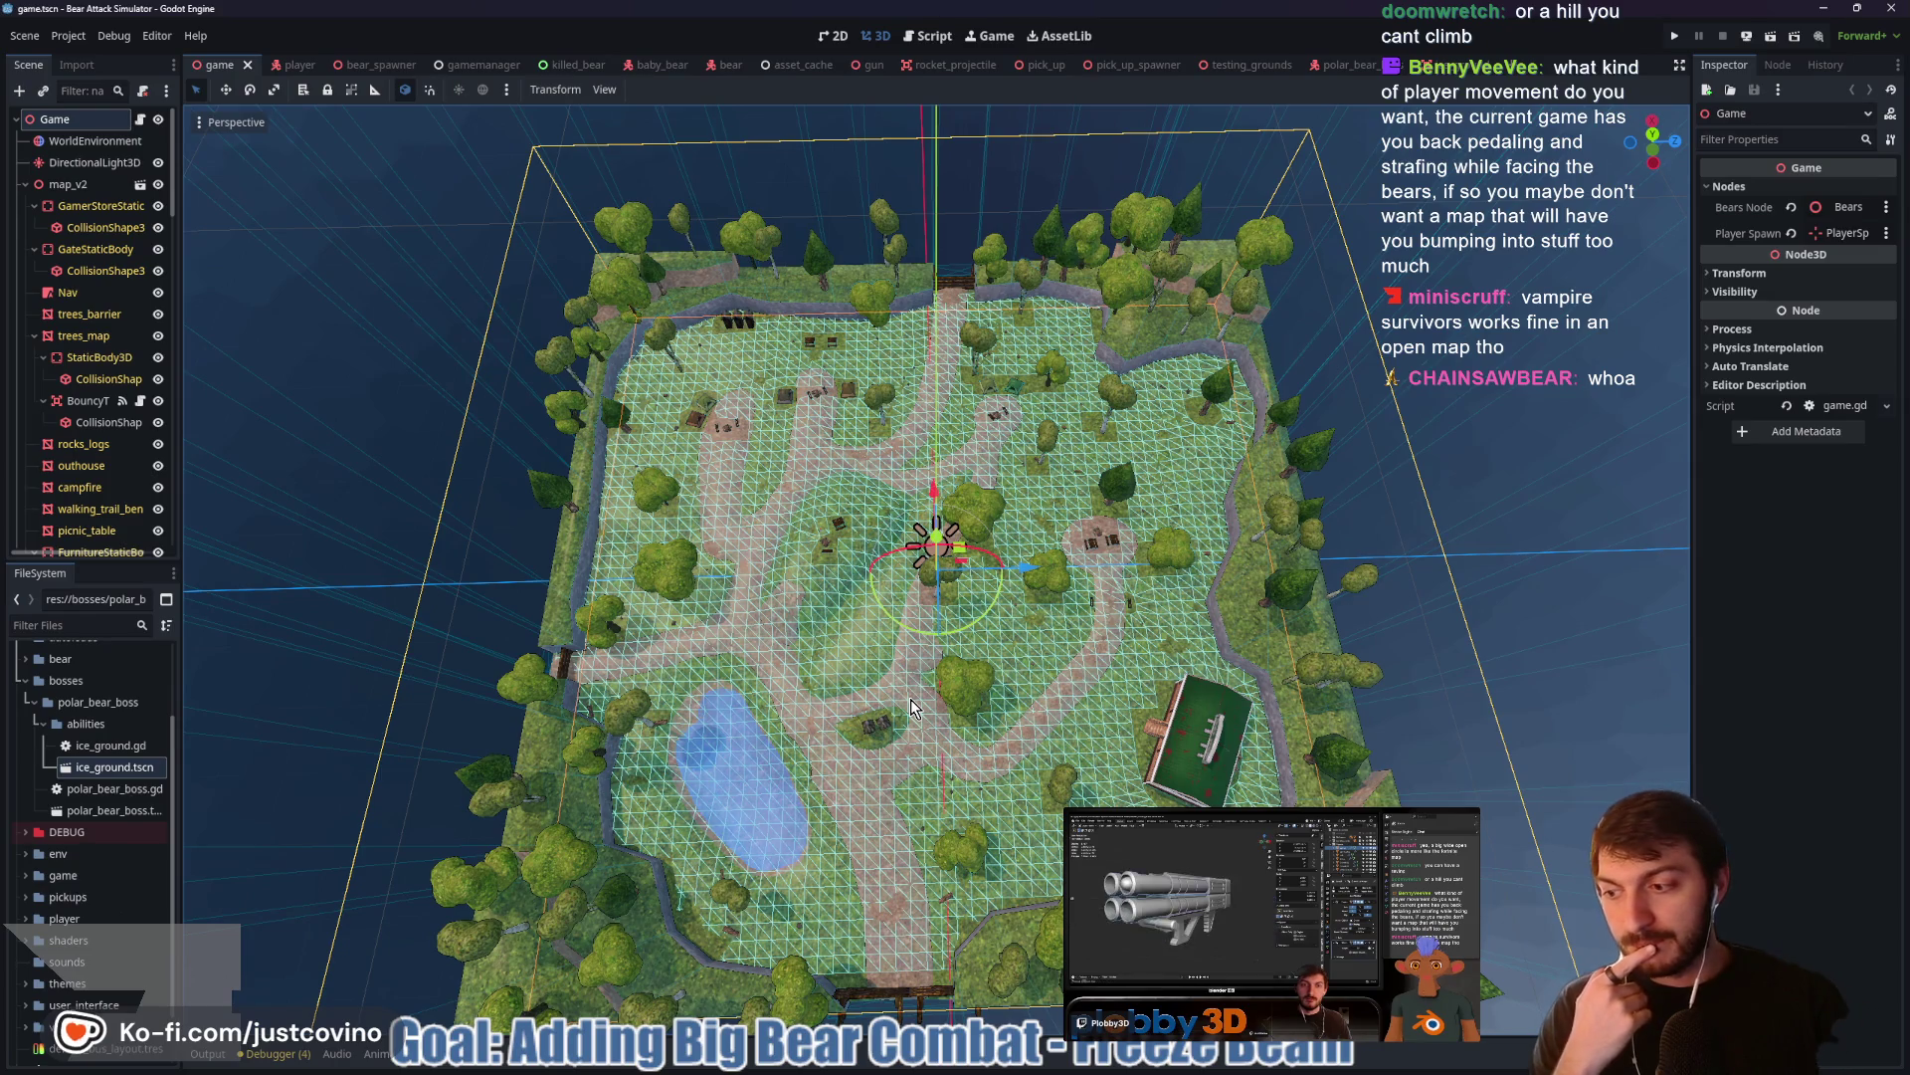
{"action": "left_click", "coordinate": [1062, 1059]}
{"action": "mouse_move", "coordinate": [993, 565]}
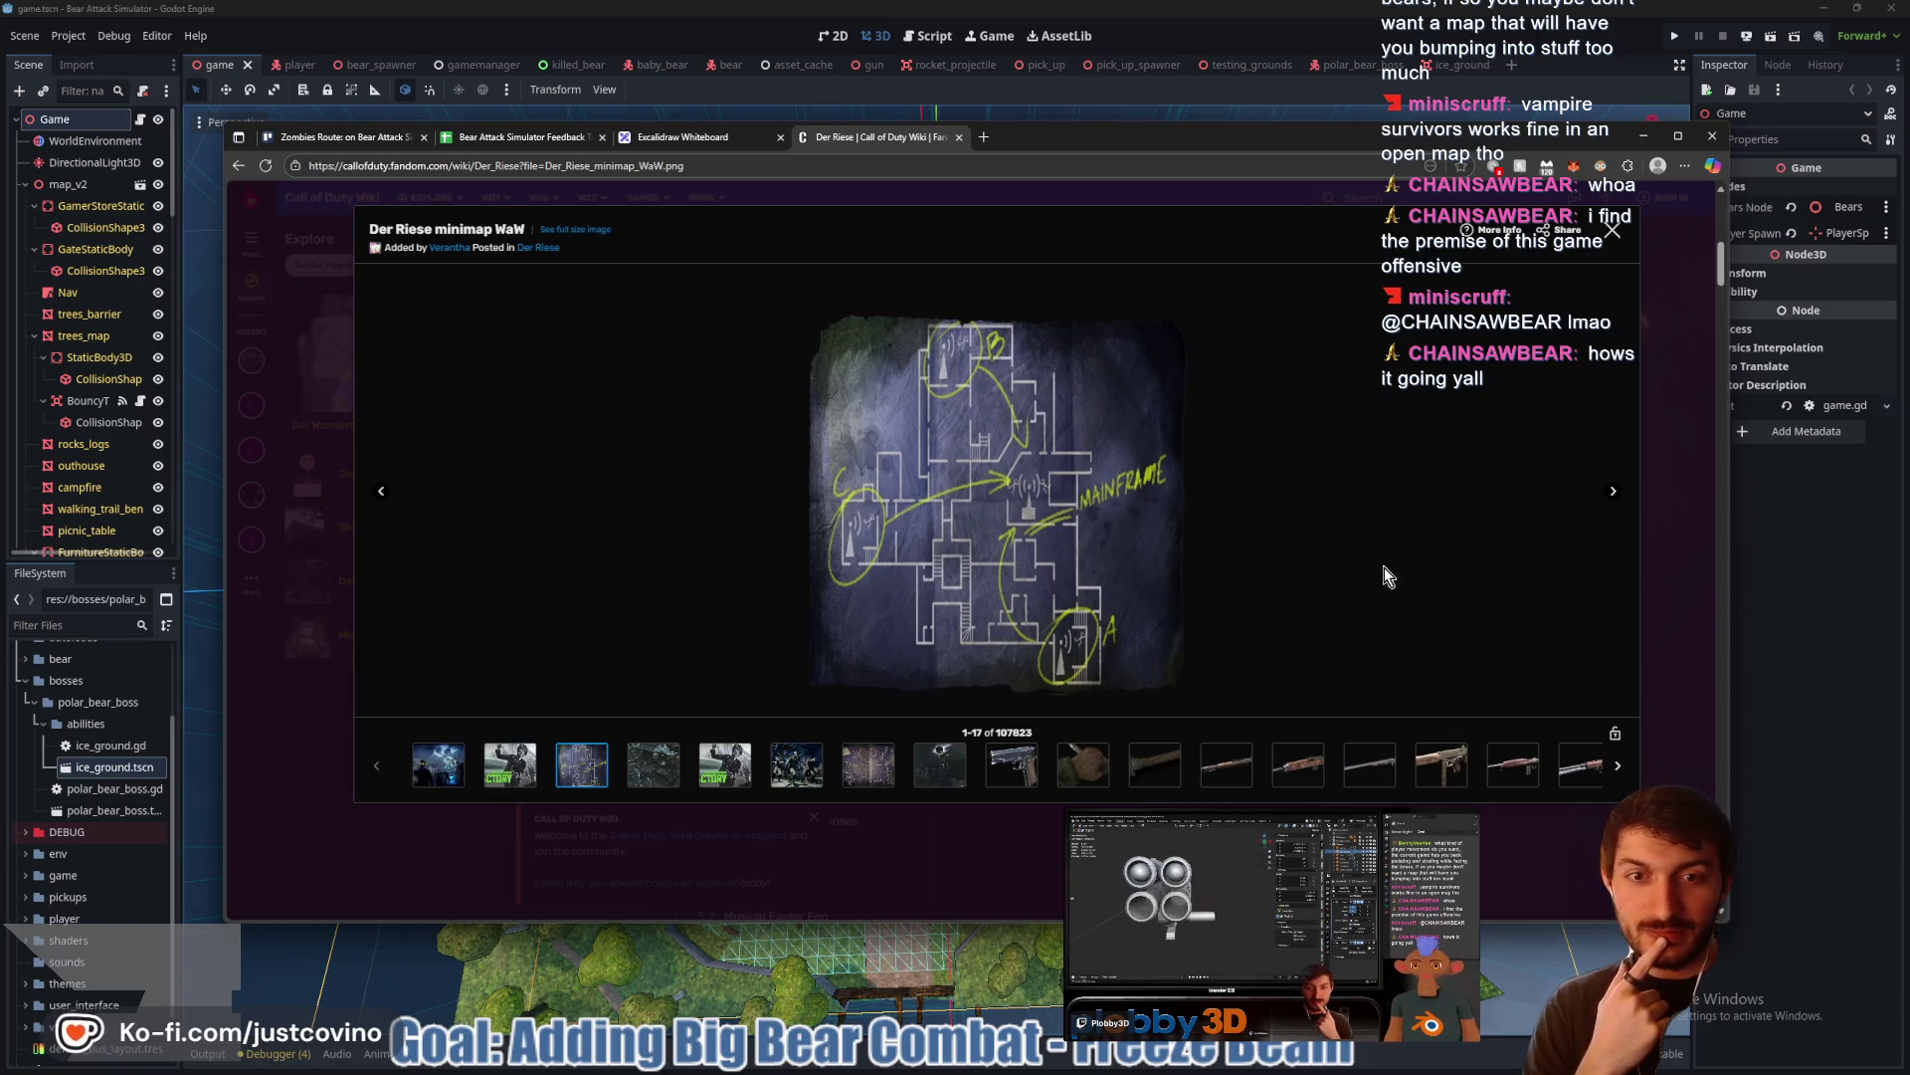
In Excalidraw, erase the path, trees, store and cabin with the Eraser, then return to Godot
{"action": "left_click", "coordinate": [700, 141]}
{"action": "scroll", "coordinate": [994, 495], "scroll_direction": "down", "scroll_amount": 5}
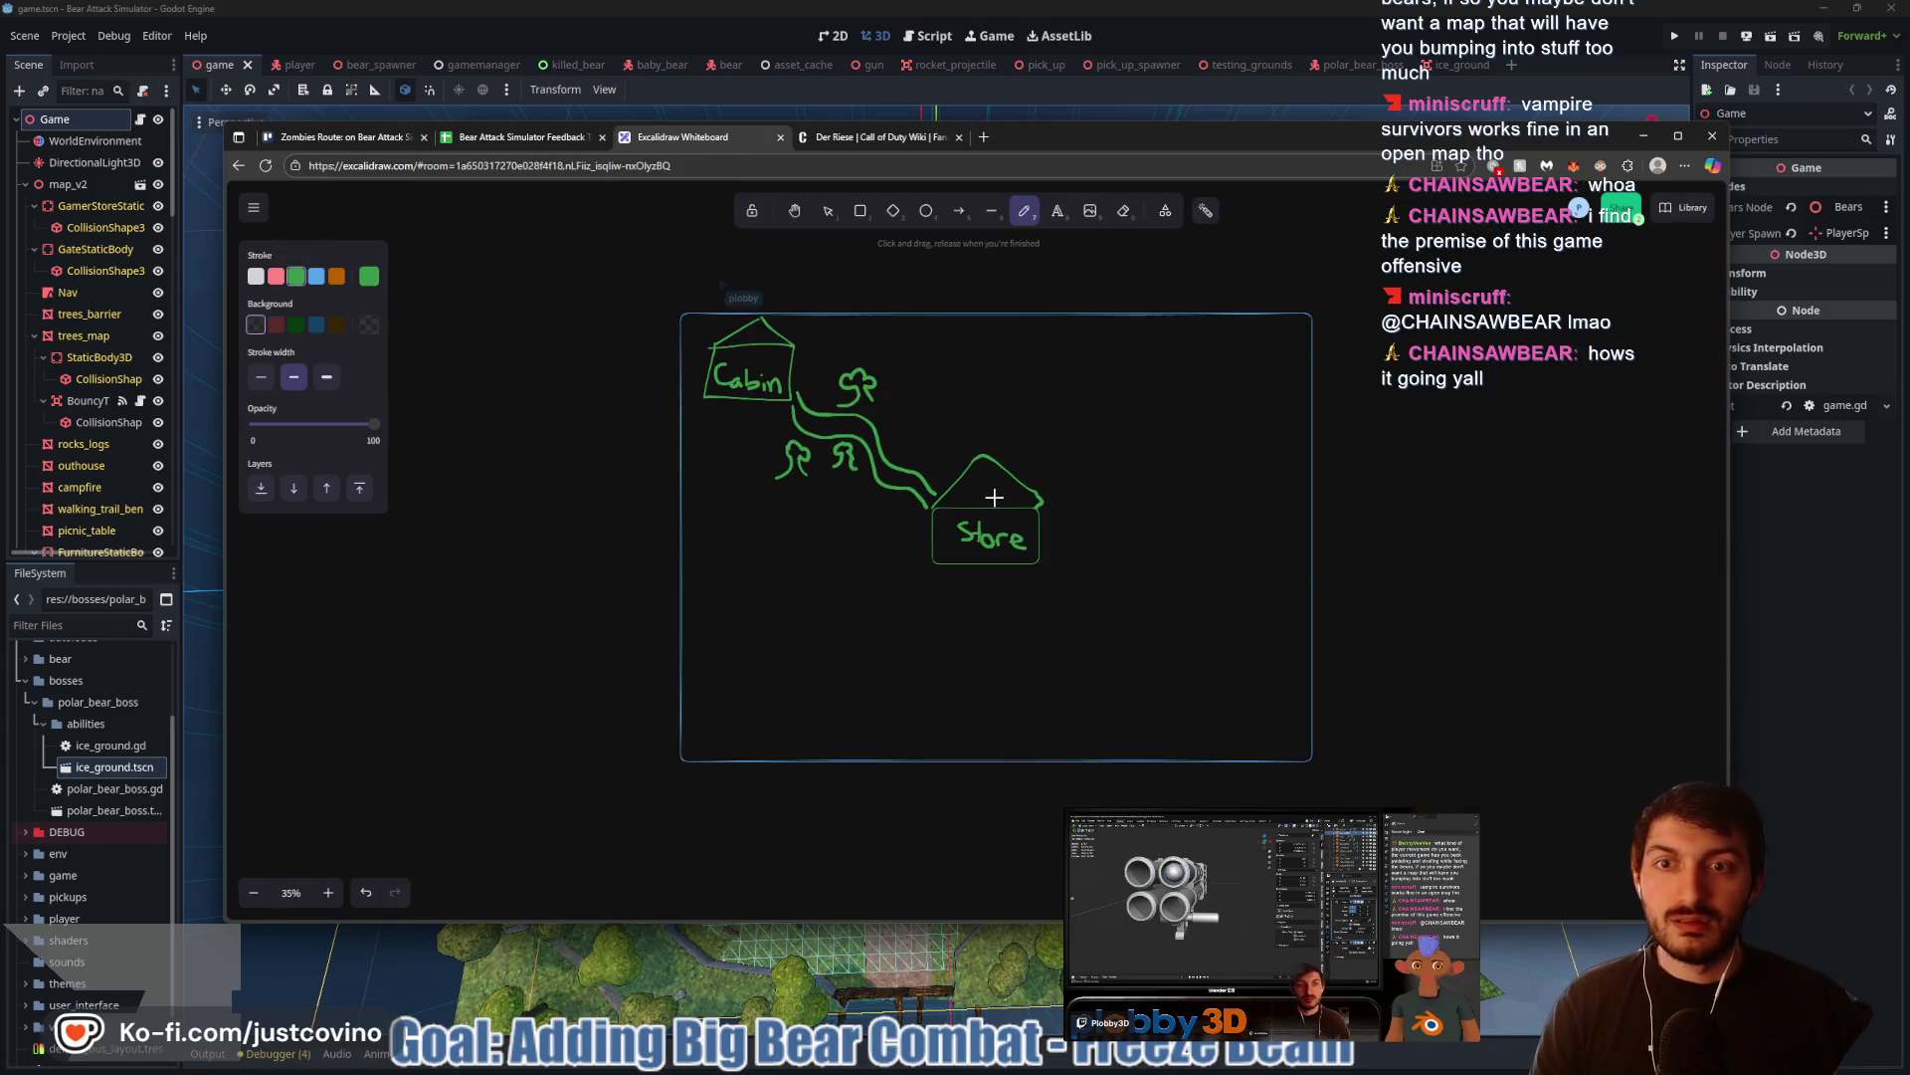
{"action": "left_click", "coordinate": [1124, 221]}
{"action": "mouse_move", "coordinate": [796, 403]}
{"action": "left_mouse_down"}
{"action": "mouse_move", "coordinate": [1030, 545]}
{"action": "mouse_move", "coordinate": [856, 512]}
{"action": "mouse_move", "coordinate": [892, 408]}
{"action": "mouse_move", "coordinate": [863, 422]}
{"action": "left_mouse_up"}
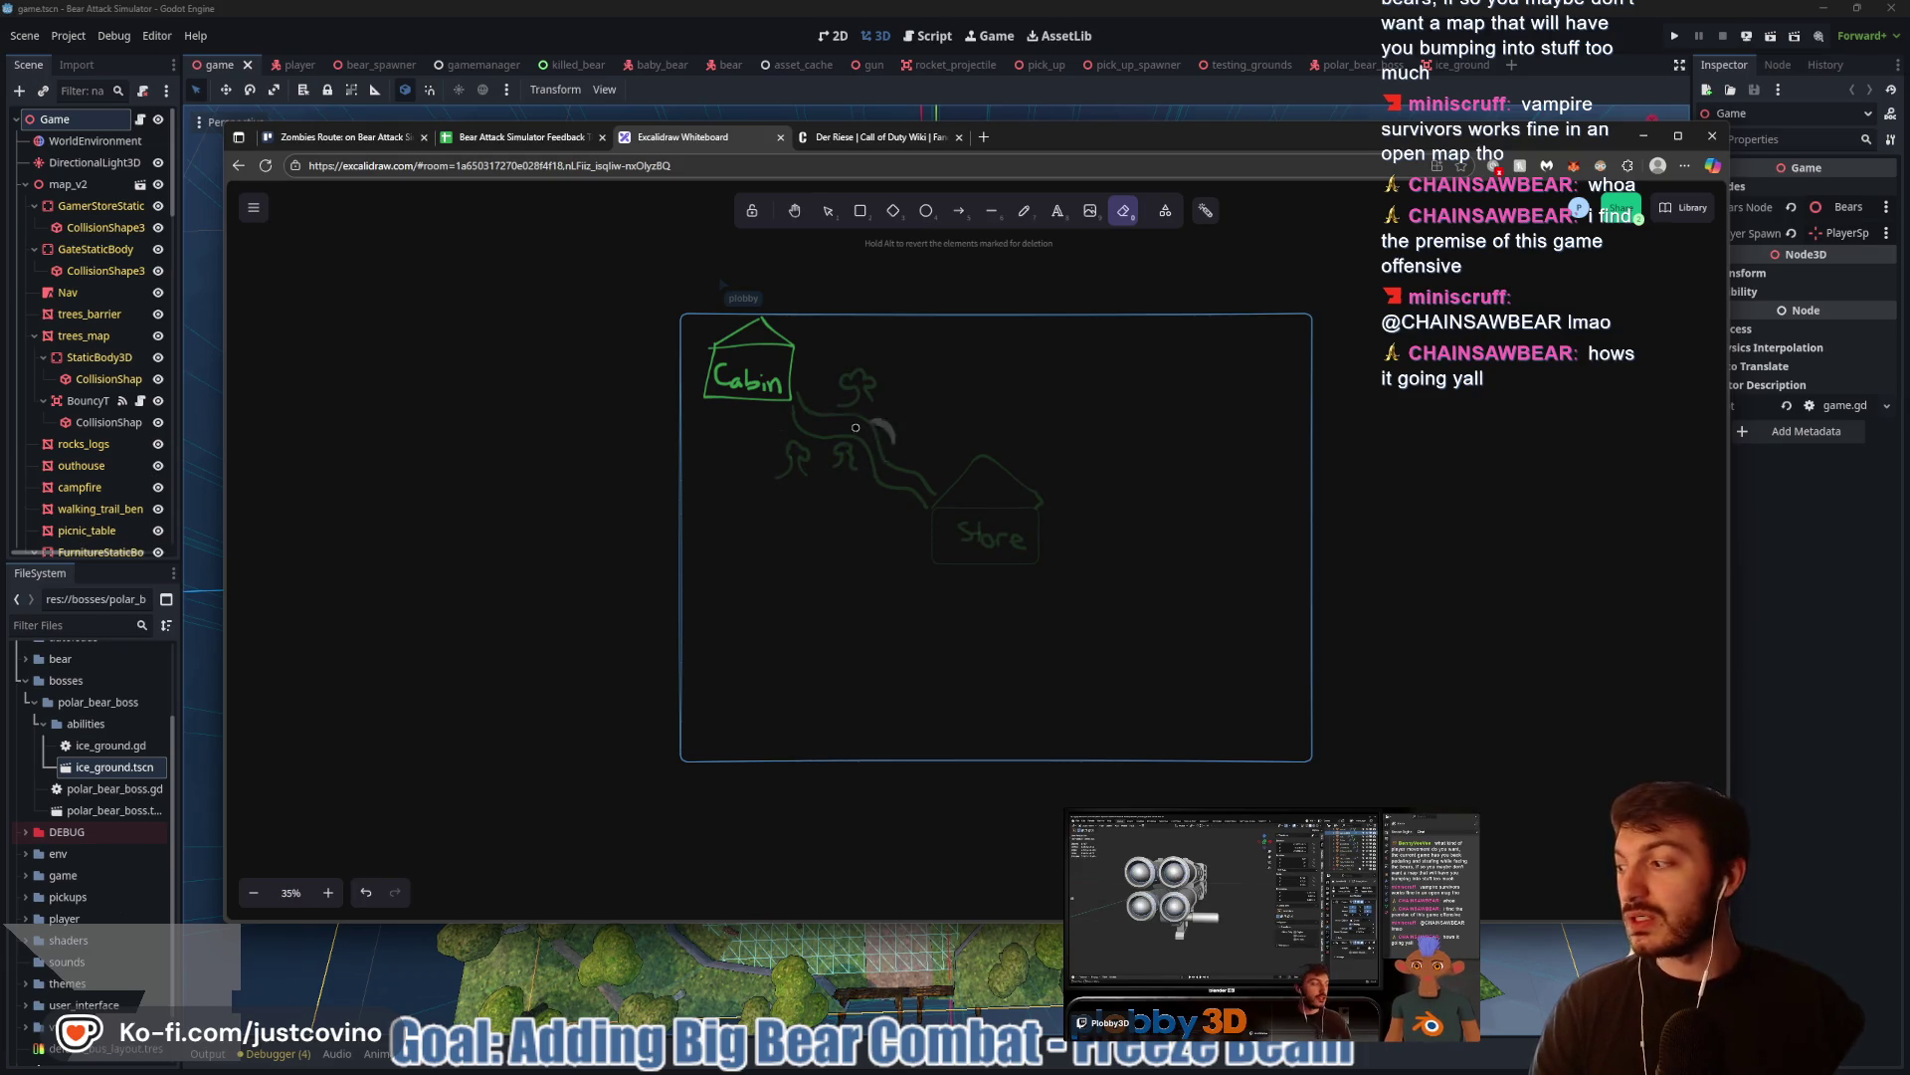
{"action": "mouse_move", "coordinate": [946, 467]}
{"action": "left_mouse_down"}
{"action": "mouse_move", "coordinate": [1039, 537]}
{"action": "mouse_move", "coordinate": [1035, 558]}
{"action": "mouse_move", "coordinate": [952, 587]}
{"action": "mouse_move", "coordinate": [1035, 548]}
{"action": "mouse_move", "coordinate": [981, 558]}
{"action": "mouse_move", "coordinate": [925, 532]}
{"action": "mouse_move", "coordinate": [785, 381]}
{"action": "left_mouse_up"}
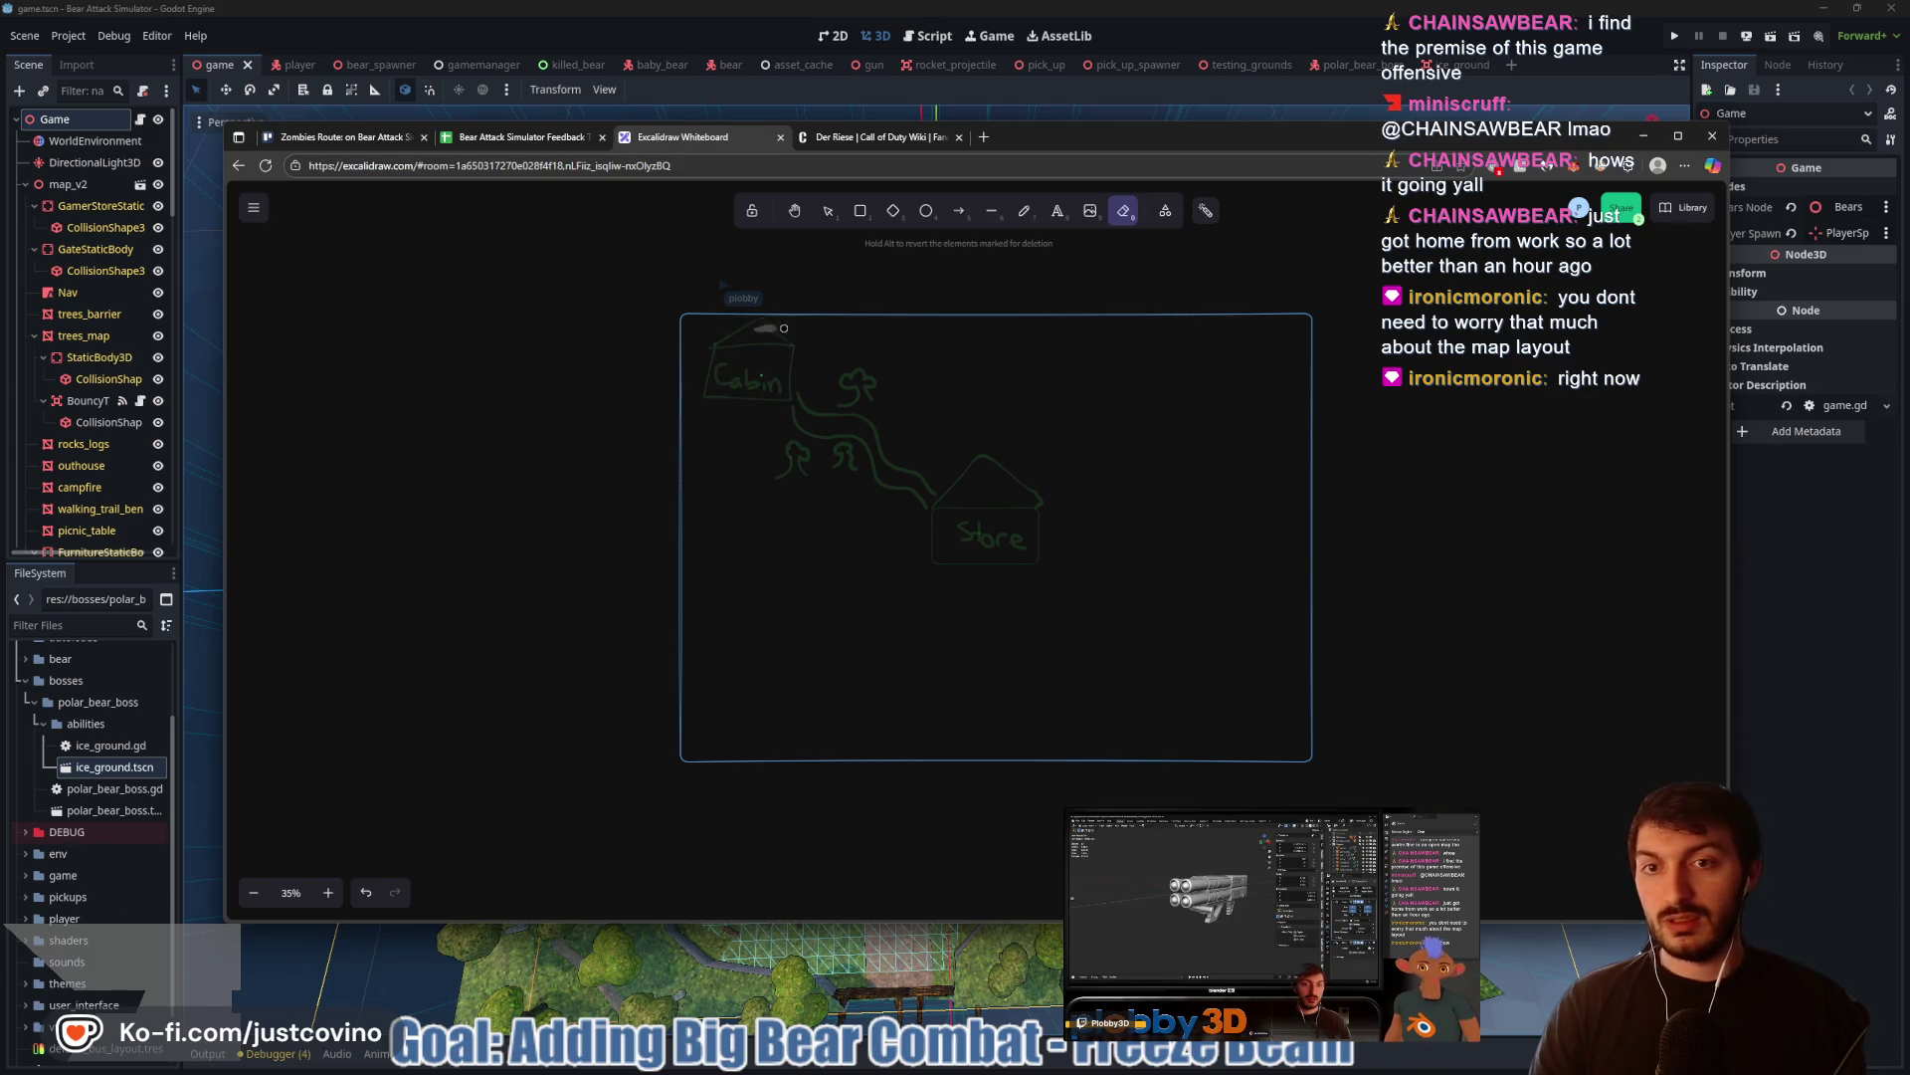
{"action": "left_click_drag", "start_coordinate": [944, 448], "coordinate": [1025, 491]}
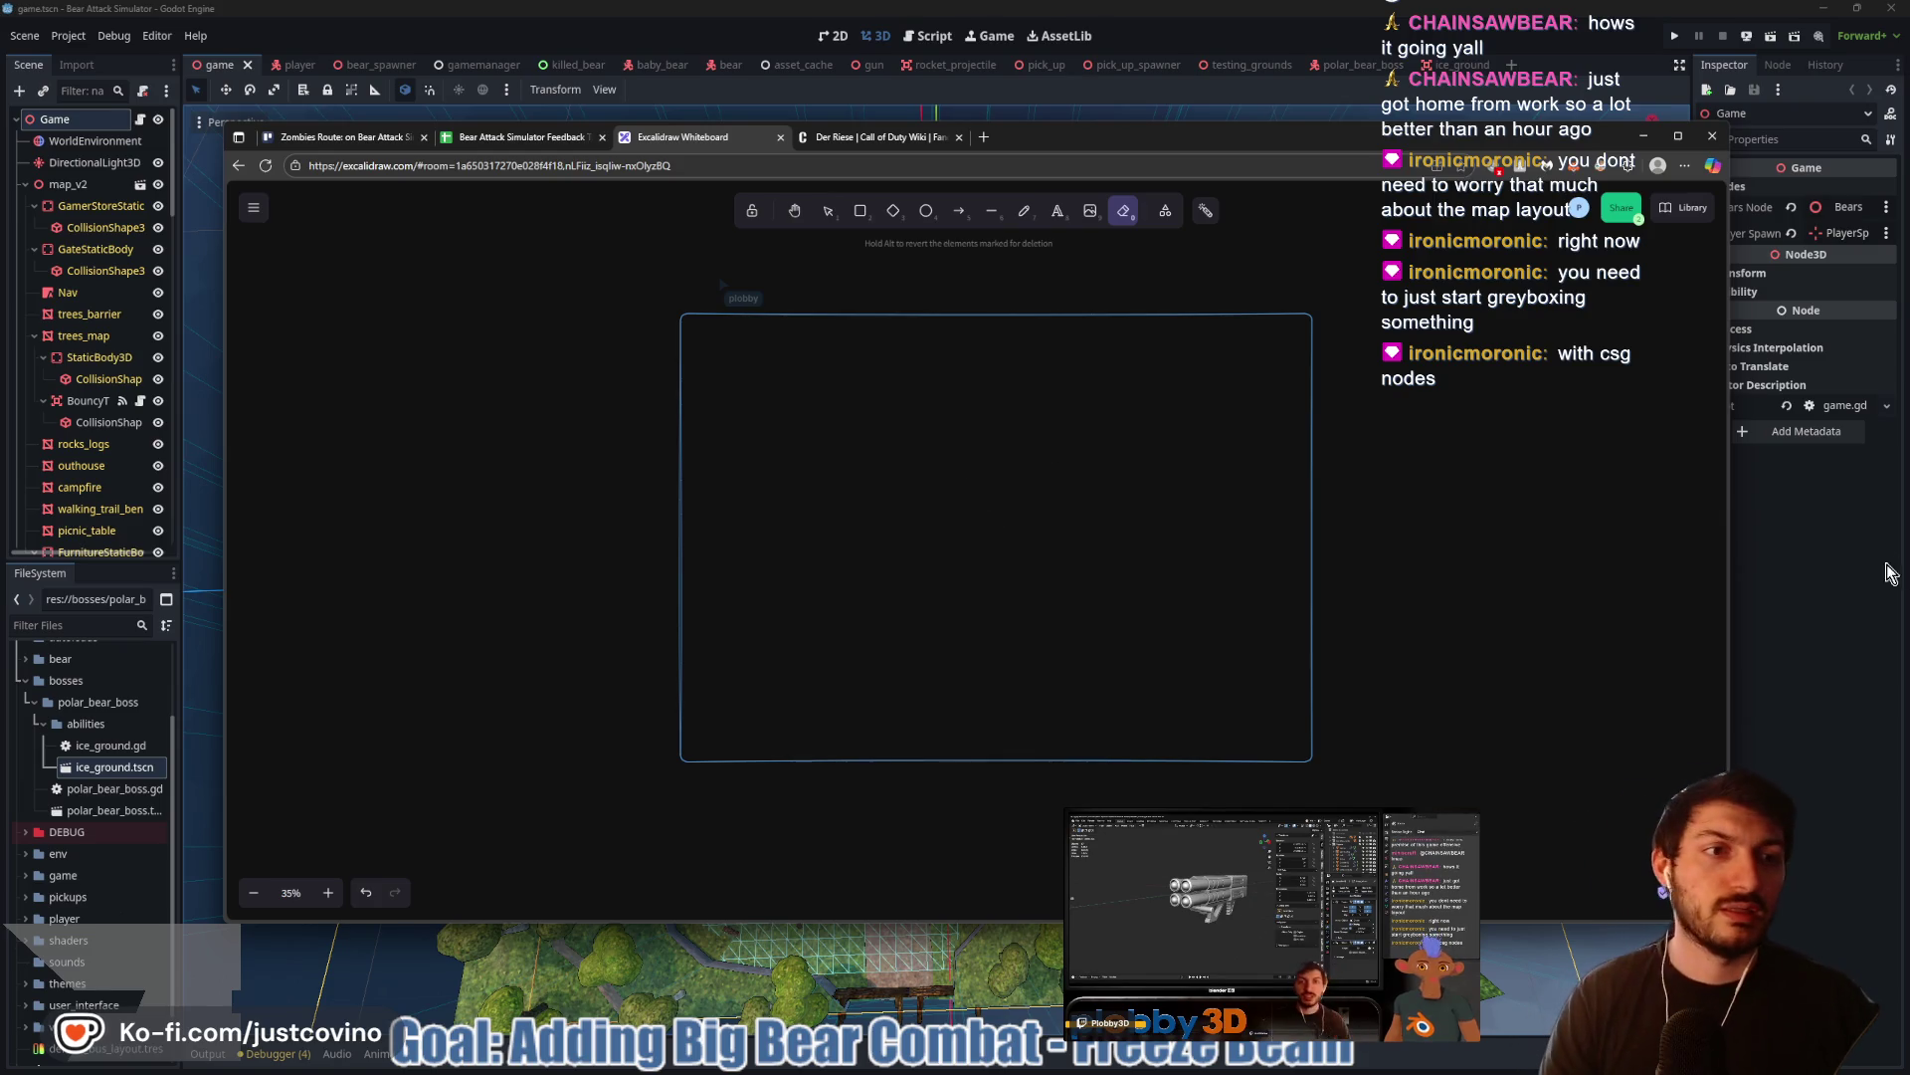
{"action": "left_click", "coordinate": [1463, 8]}
Create a scratch 3D Scene and start renaming its root NewMap, then cancel the rename
{"action": "left_click", "coordinate": [1520, 68]}
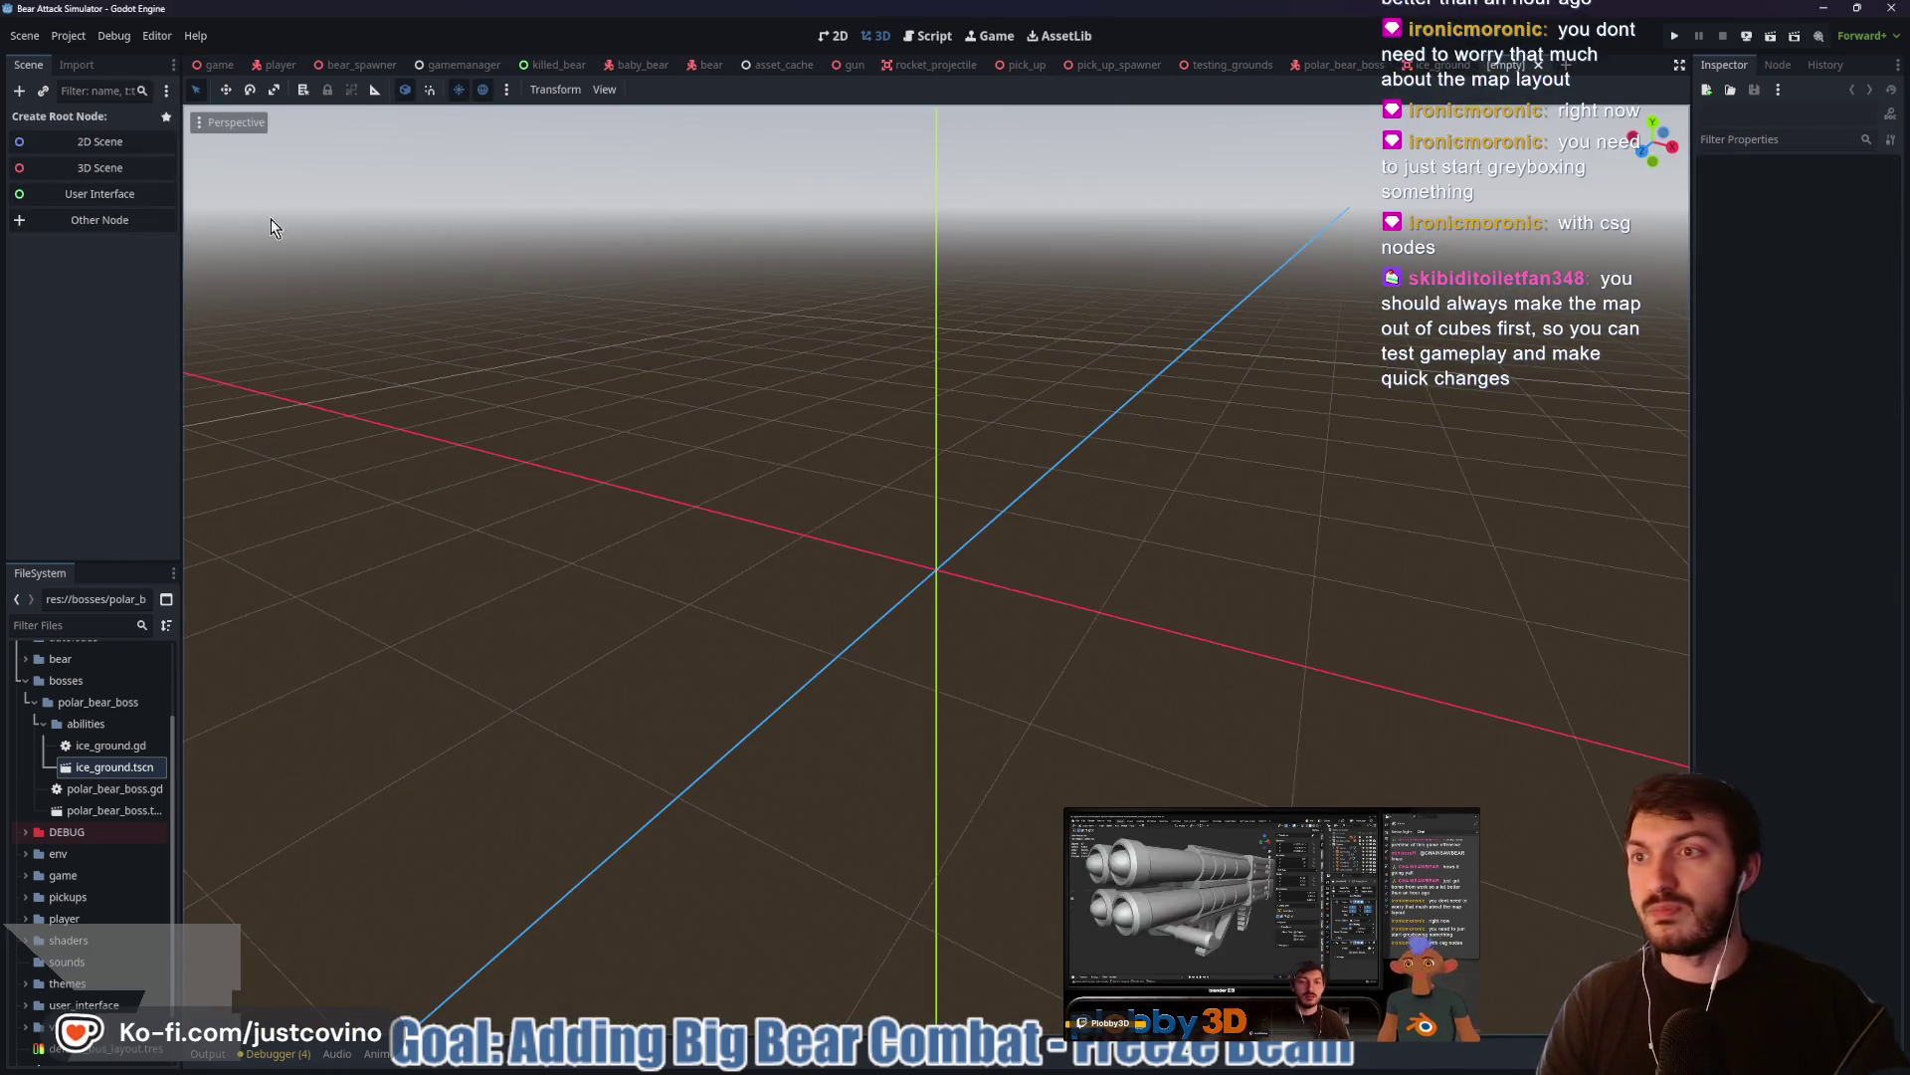
{"action": "left_click", "coordinate": [74, 167]}
{"action": "left_click", "coordinate": [74, 123]}
{"action": "type", "text": "NewMap"}
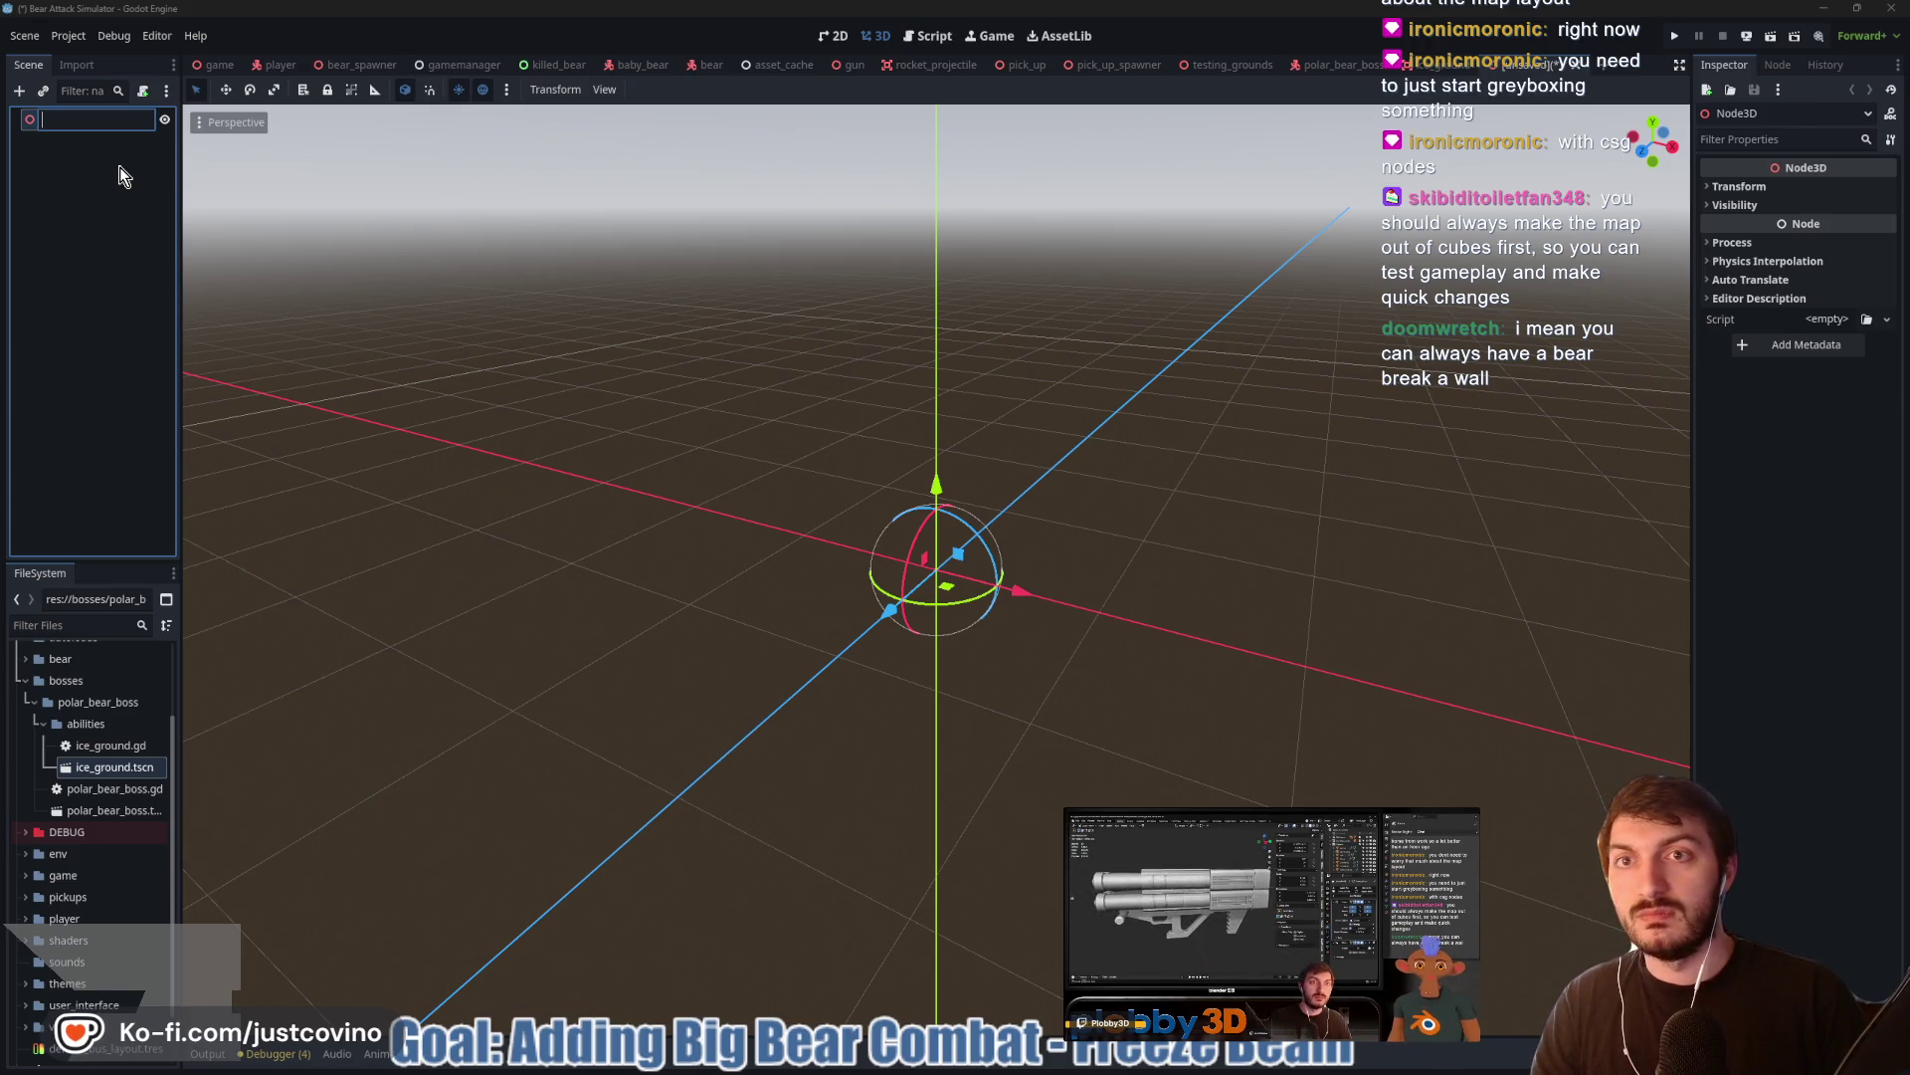
{"action": "type", "text": "NewMap"}
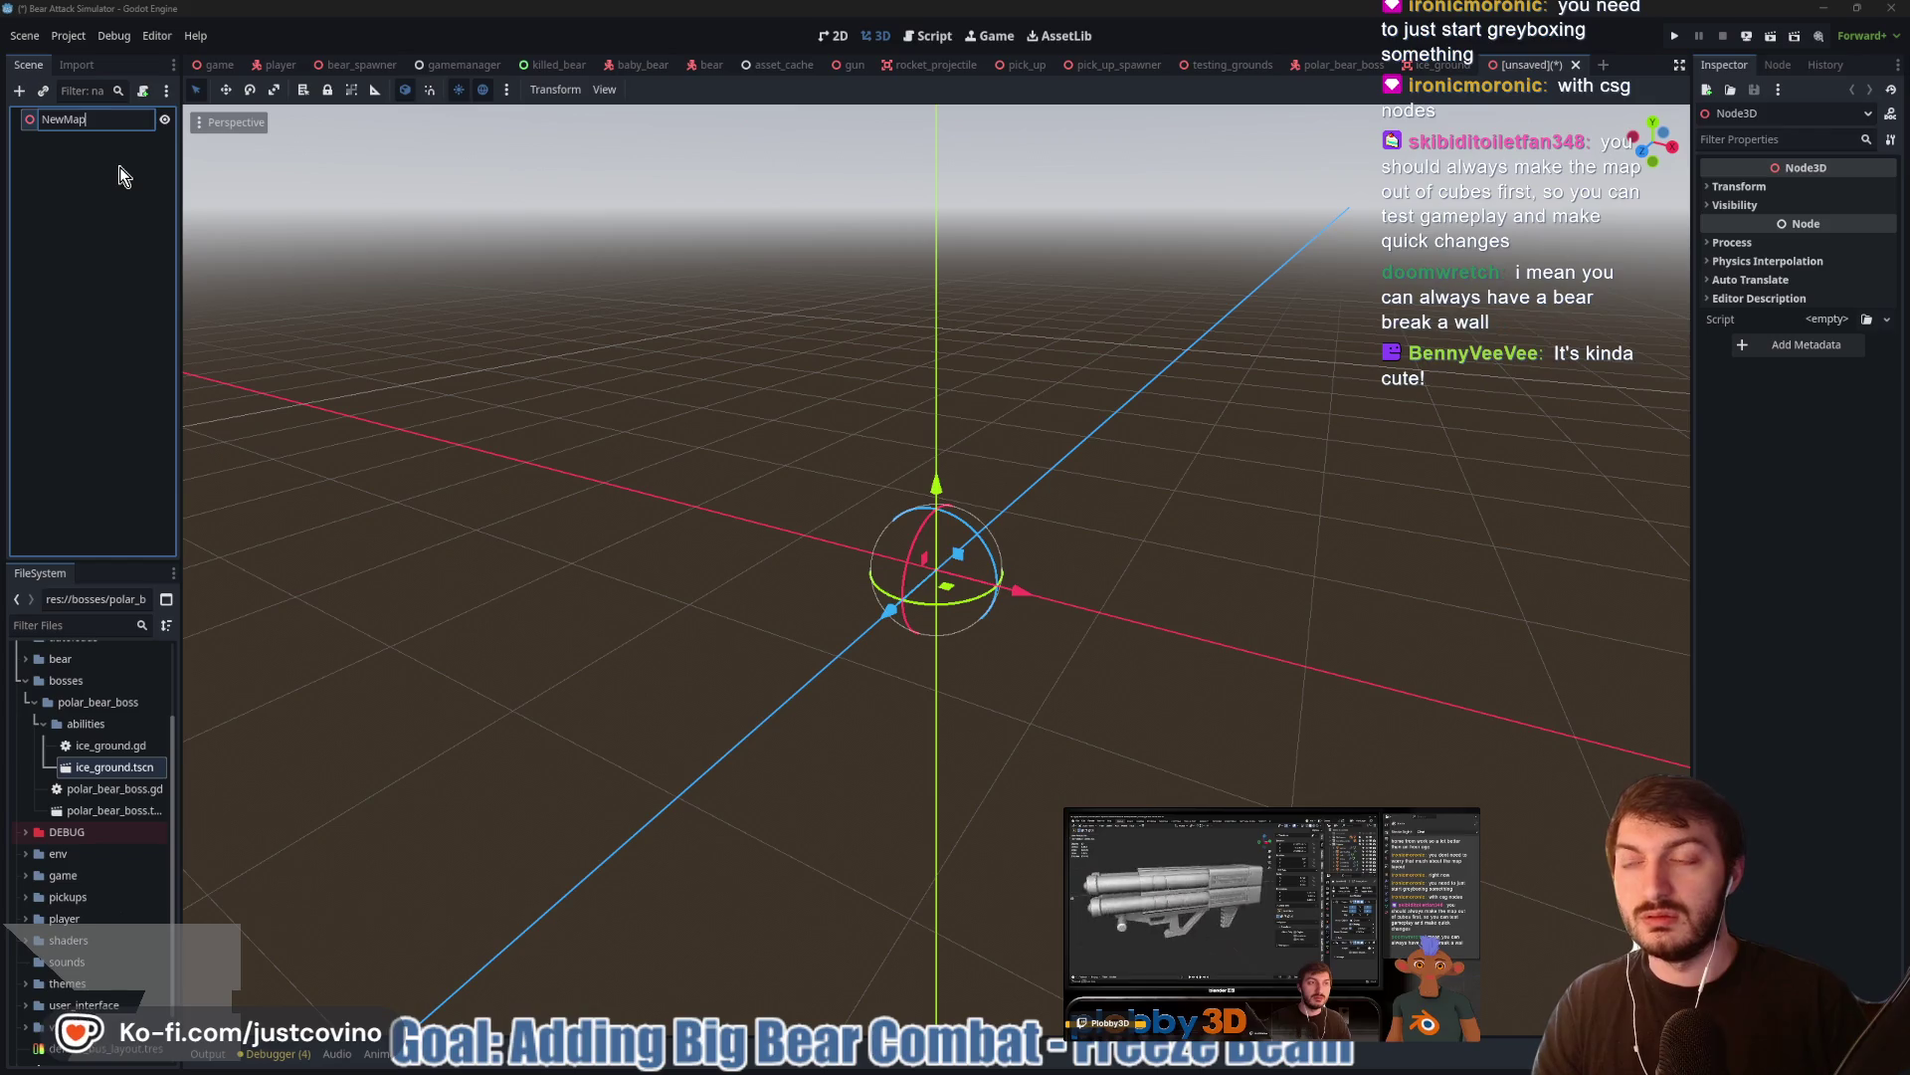
{"action": "key", "text": "ctrl+BackSpace"}
{"action": "key", "text": "Escape"}
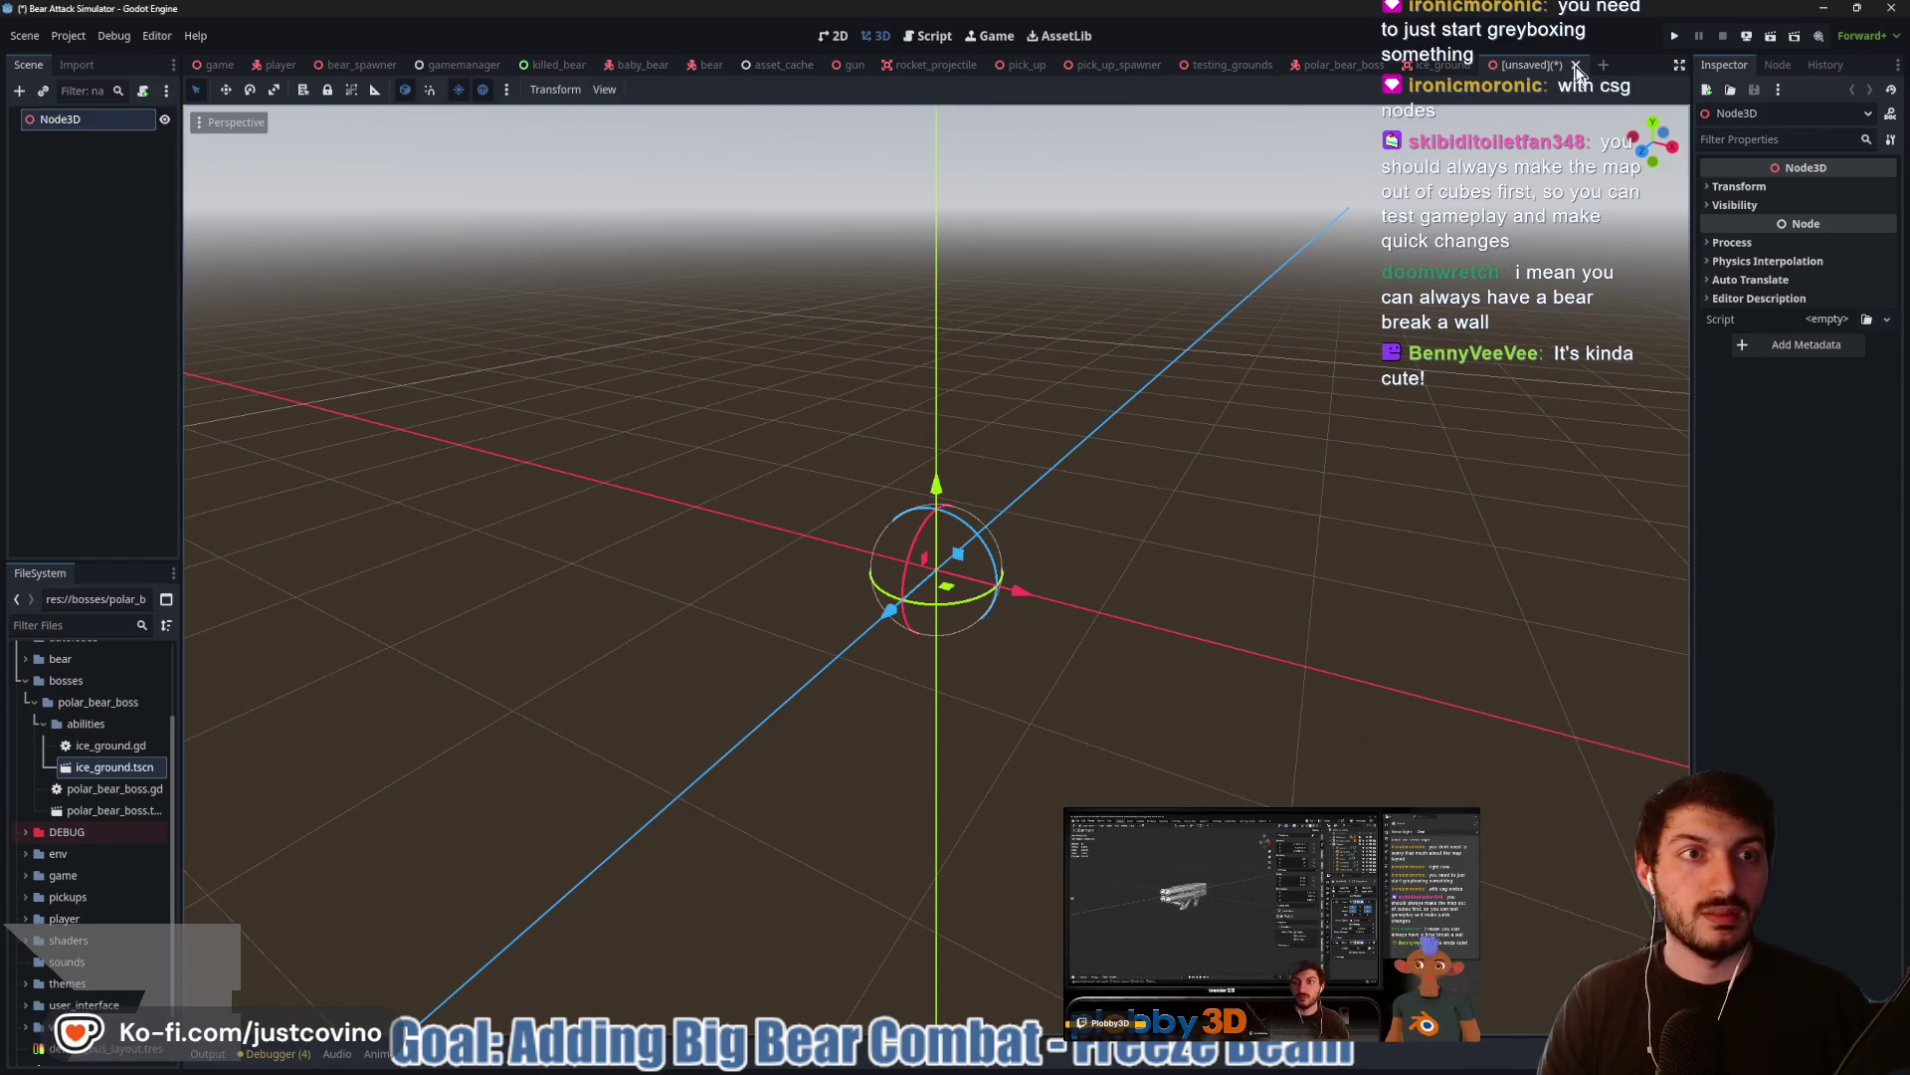
Close the scratch scene with Don't Save, save ice_ground, and switch to GitHub Desktop
{"action": "left_click", "coordinate": [1576, 65]}
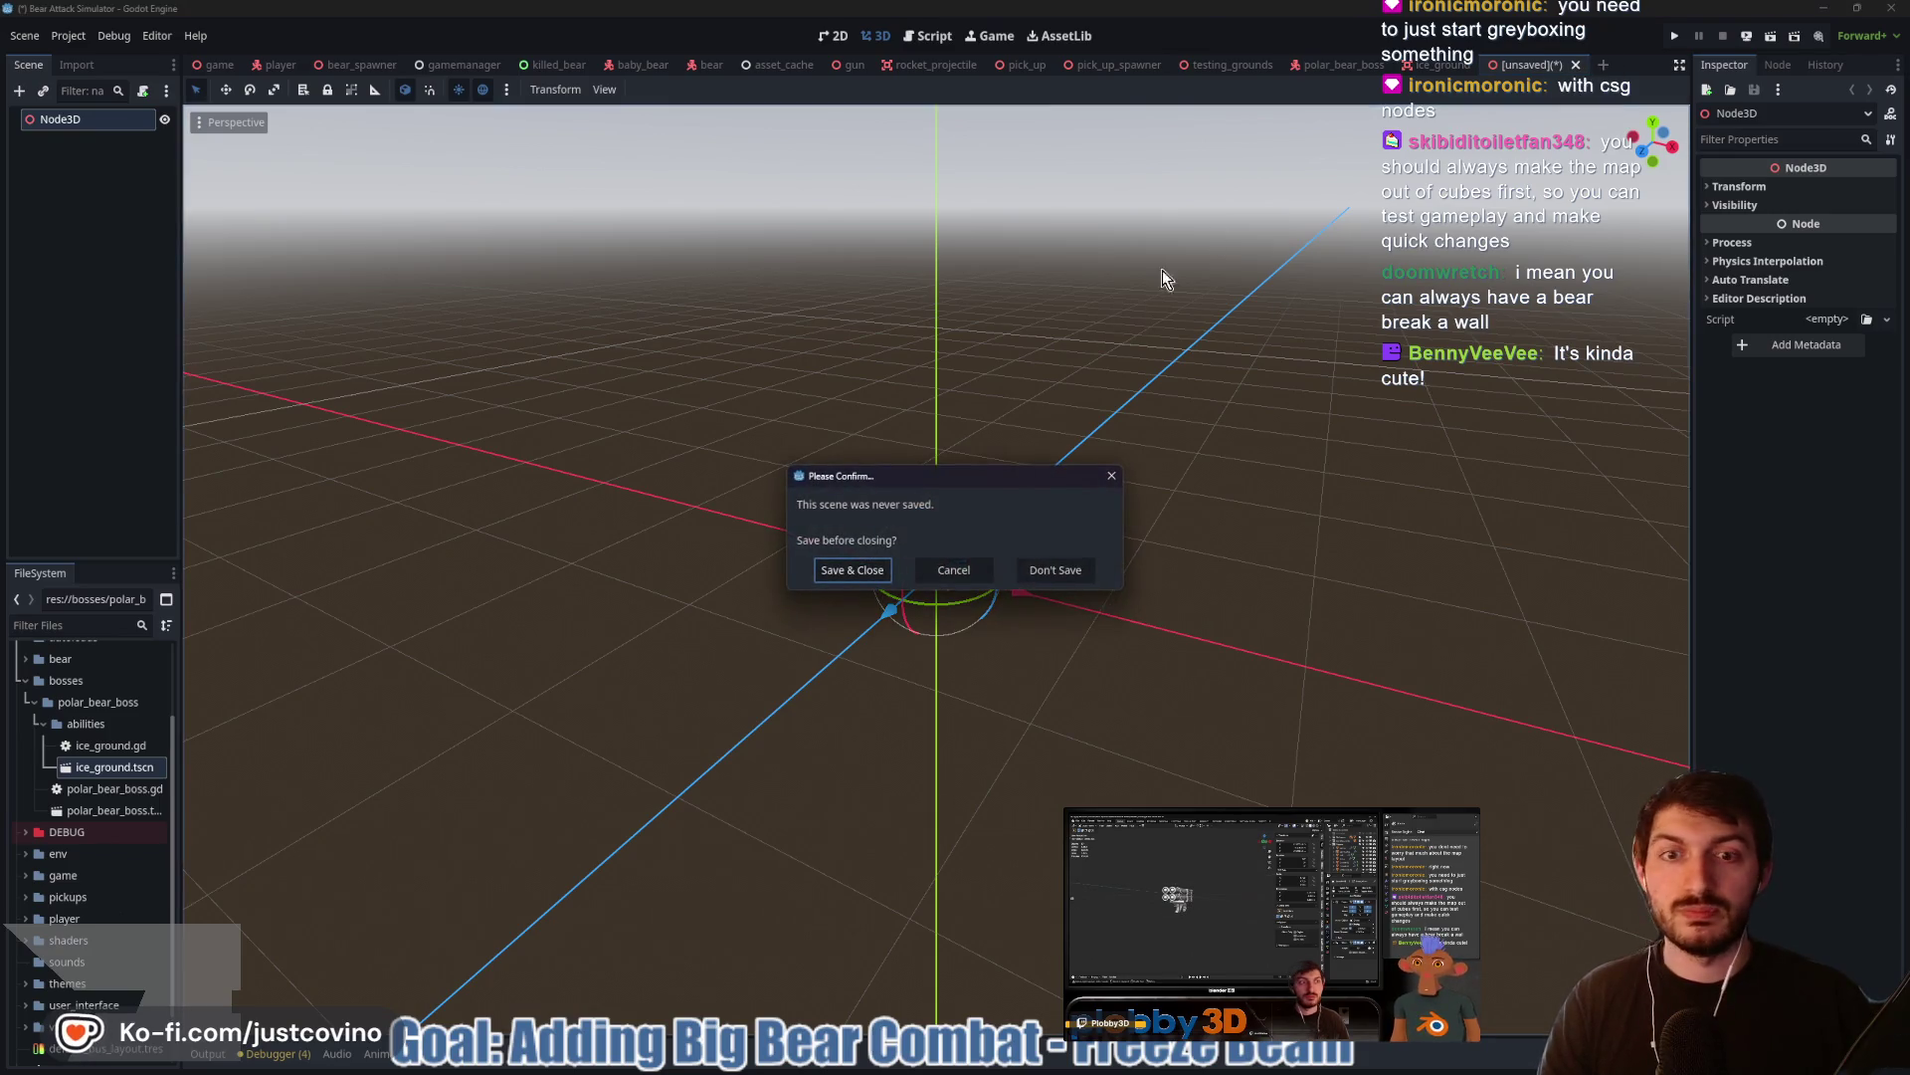
{"action": "left_click", "coordinate": [1060, 571]}
{"action": "key", "text": "ctrl+s"}
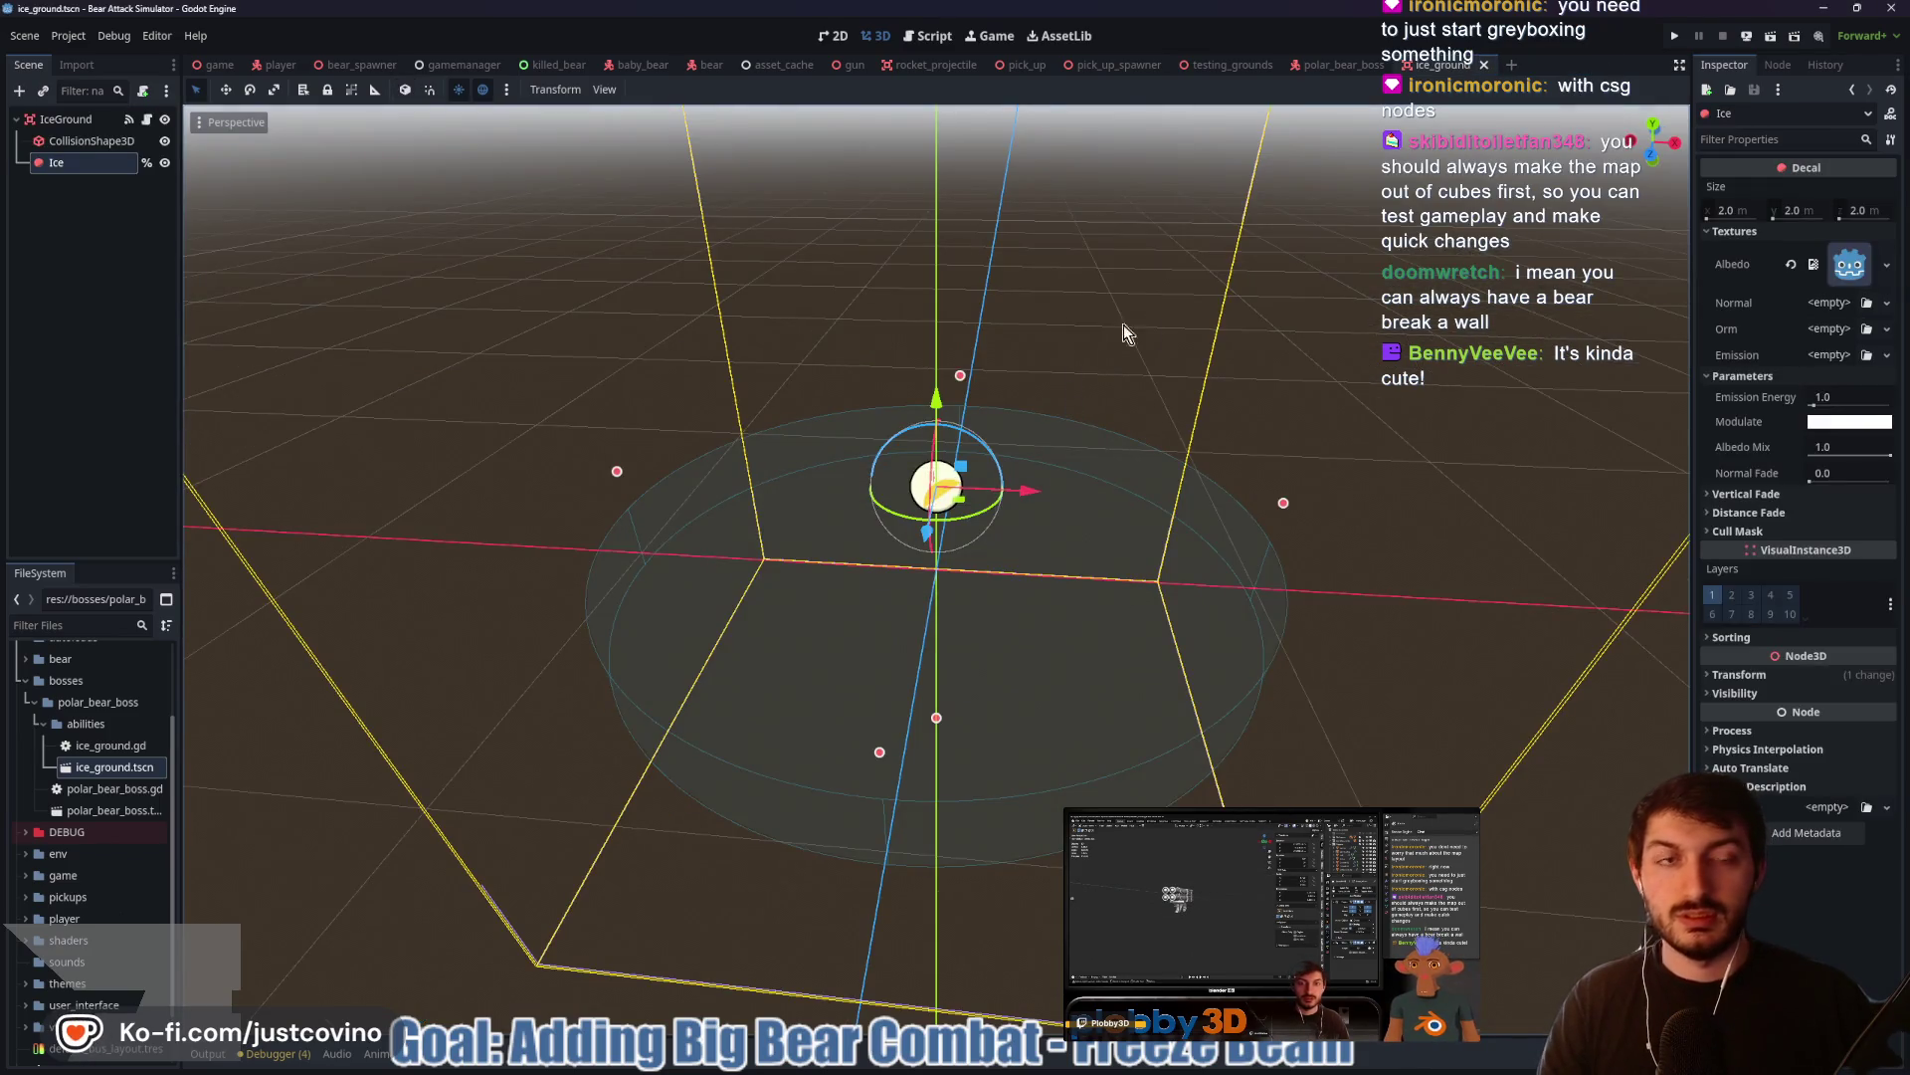
{"action": "key", "text": "alt+Tab"}
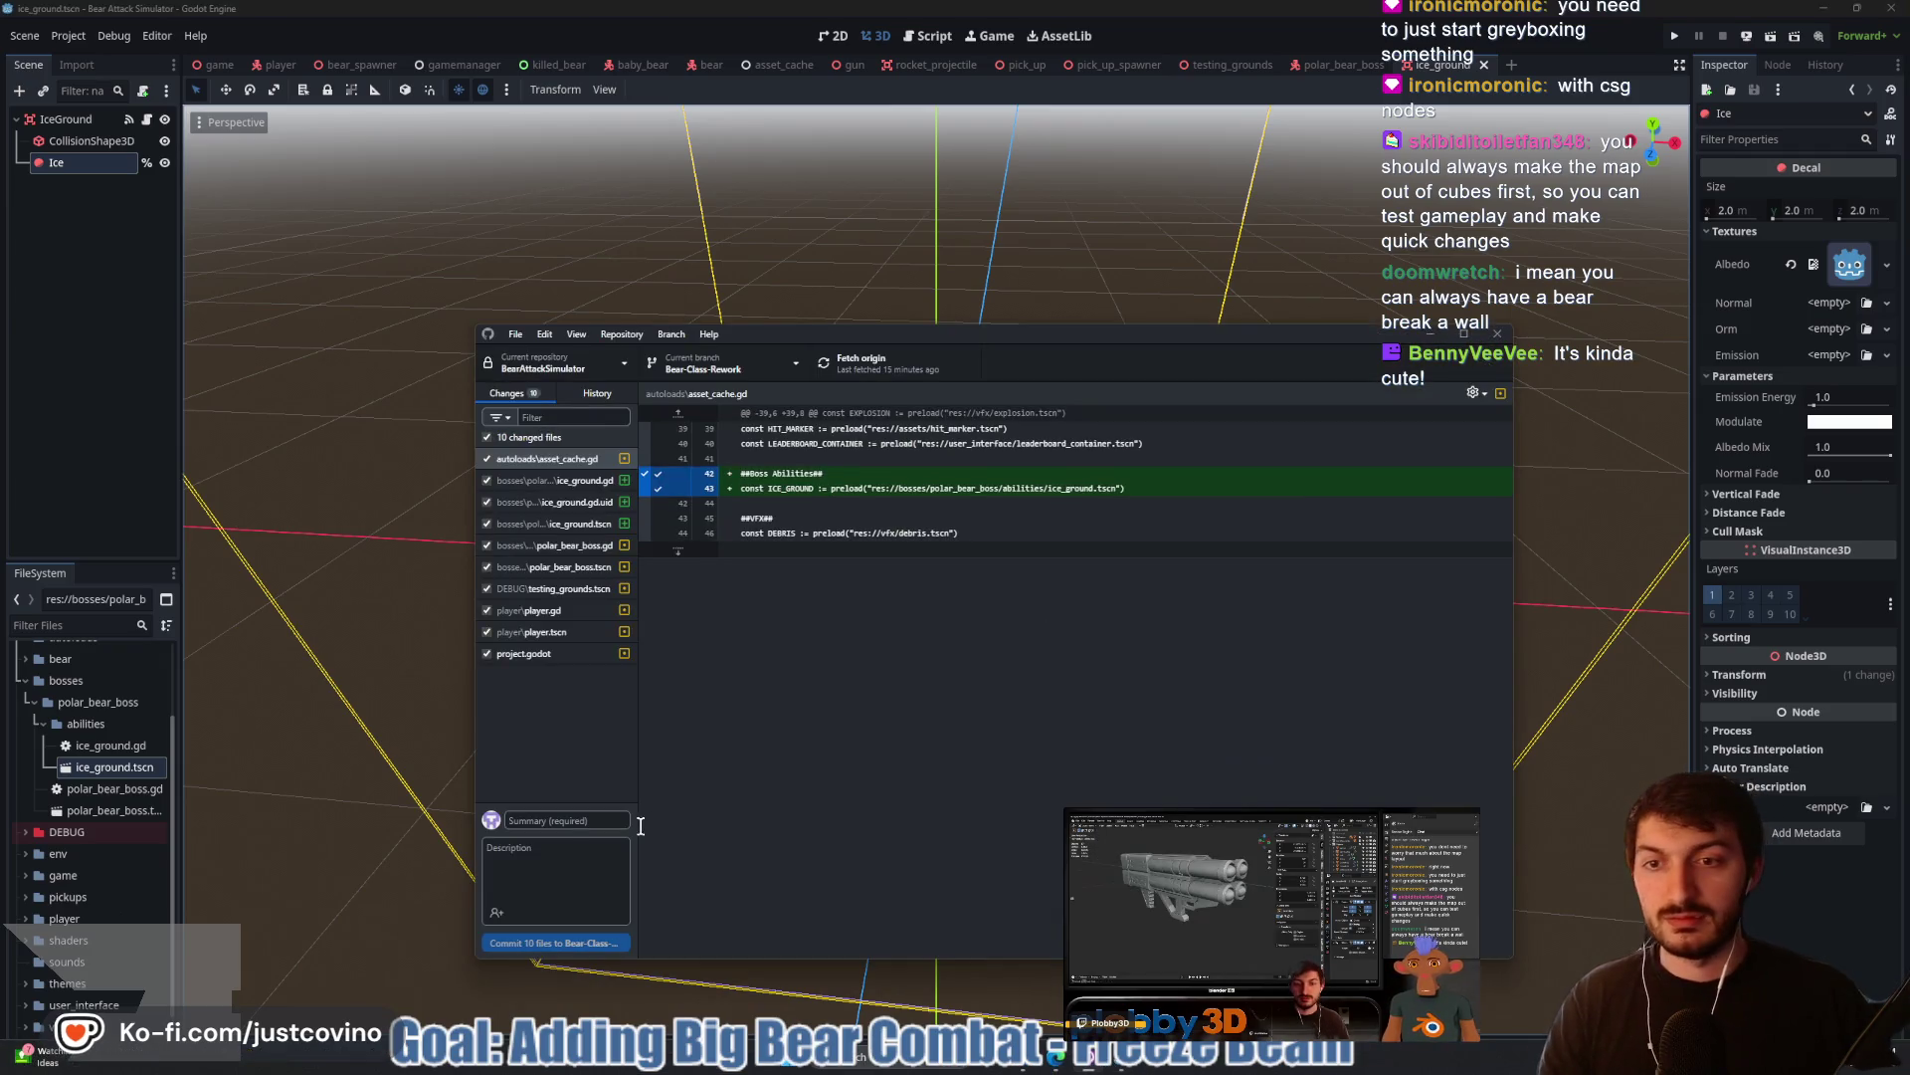
Commit the 10 changes as 'polar bear boss stuff' and push to origin
{"action": "left_click", "coordinate": [571, 821]}
{"action": "type", "text": "polarb"}
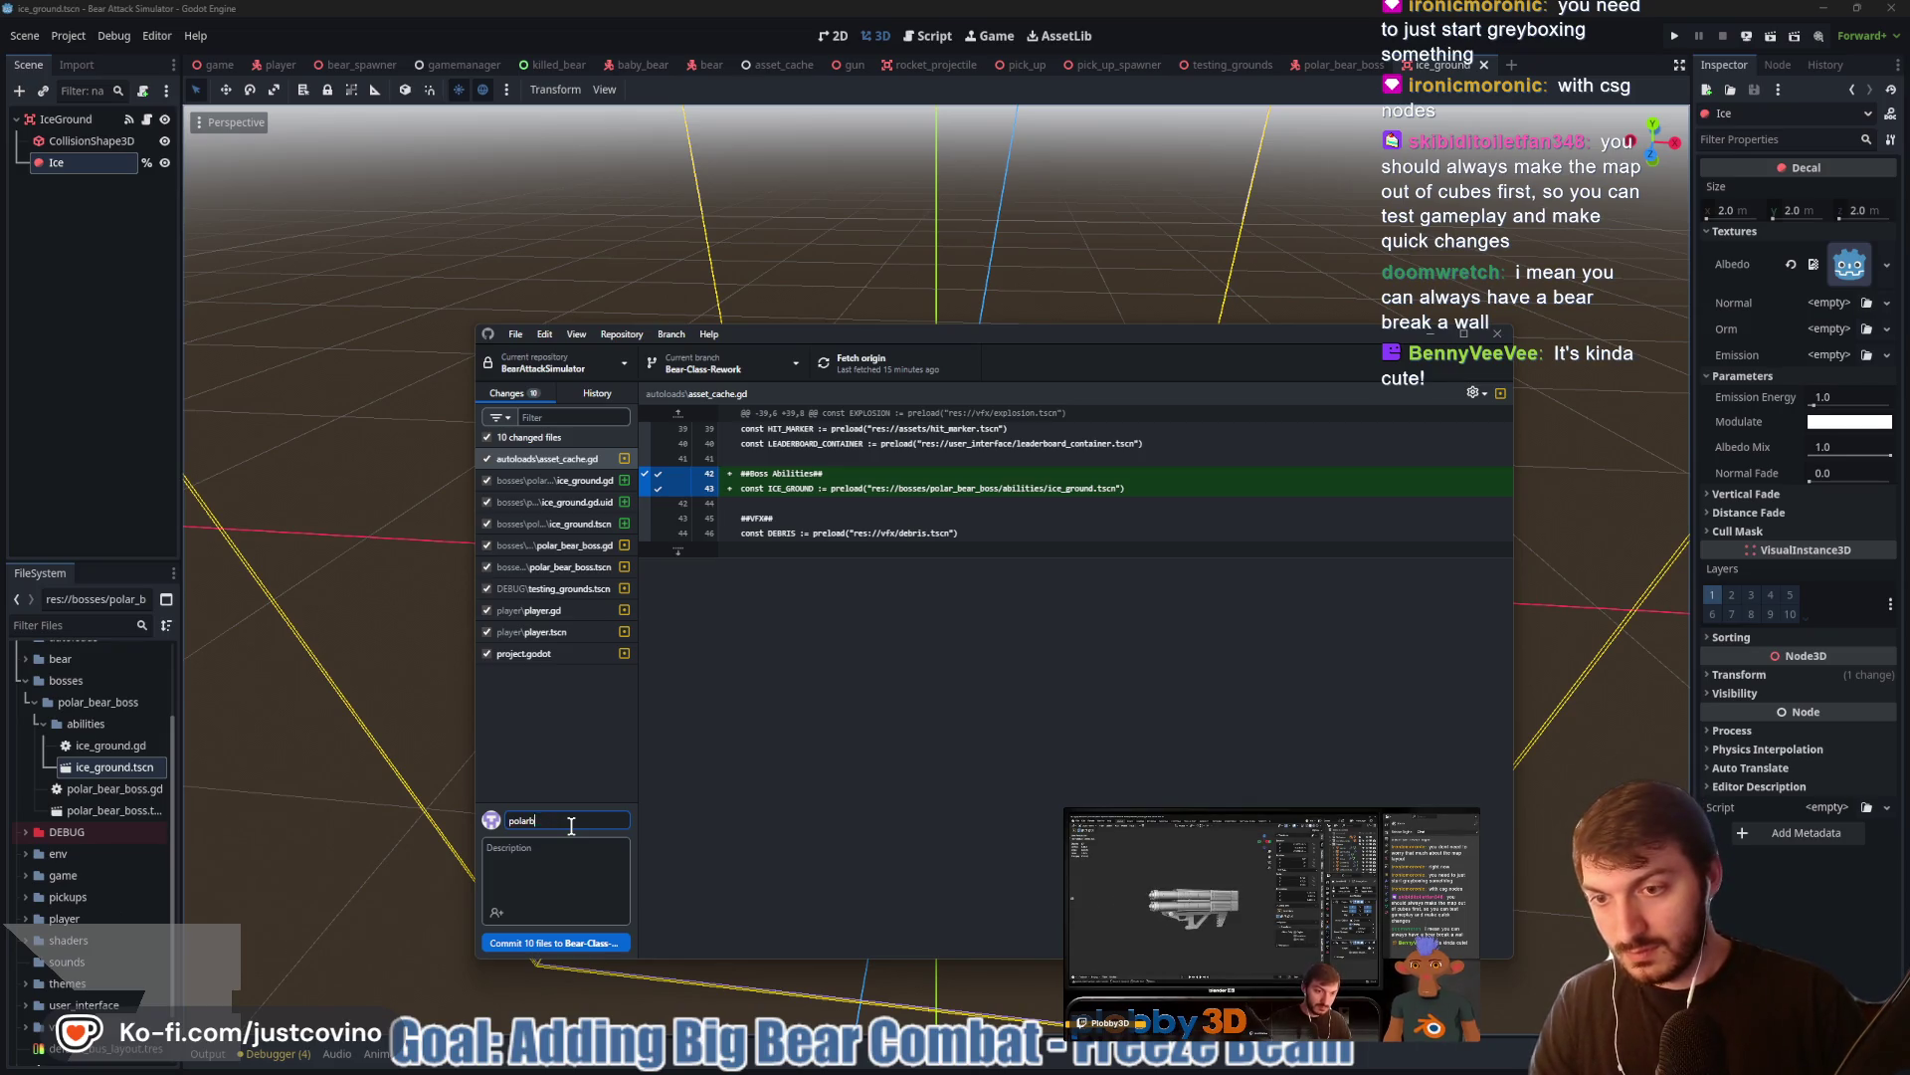
{"action": "key", "text": "BackSpace"}
{"action": "type", "text": " bear boss stuff"}
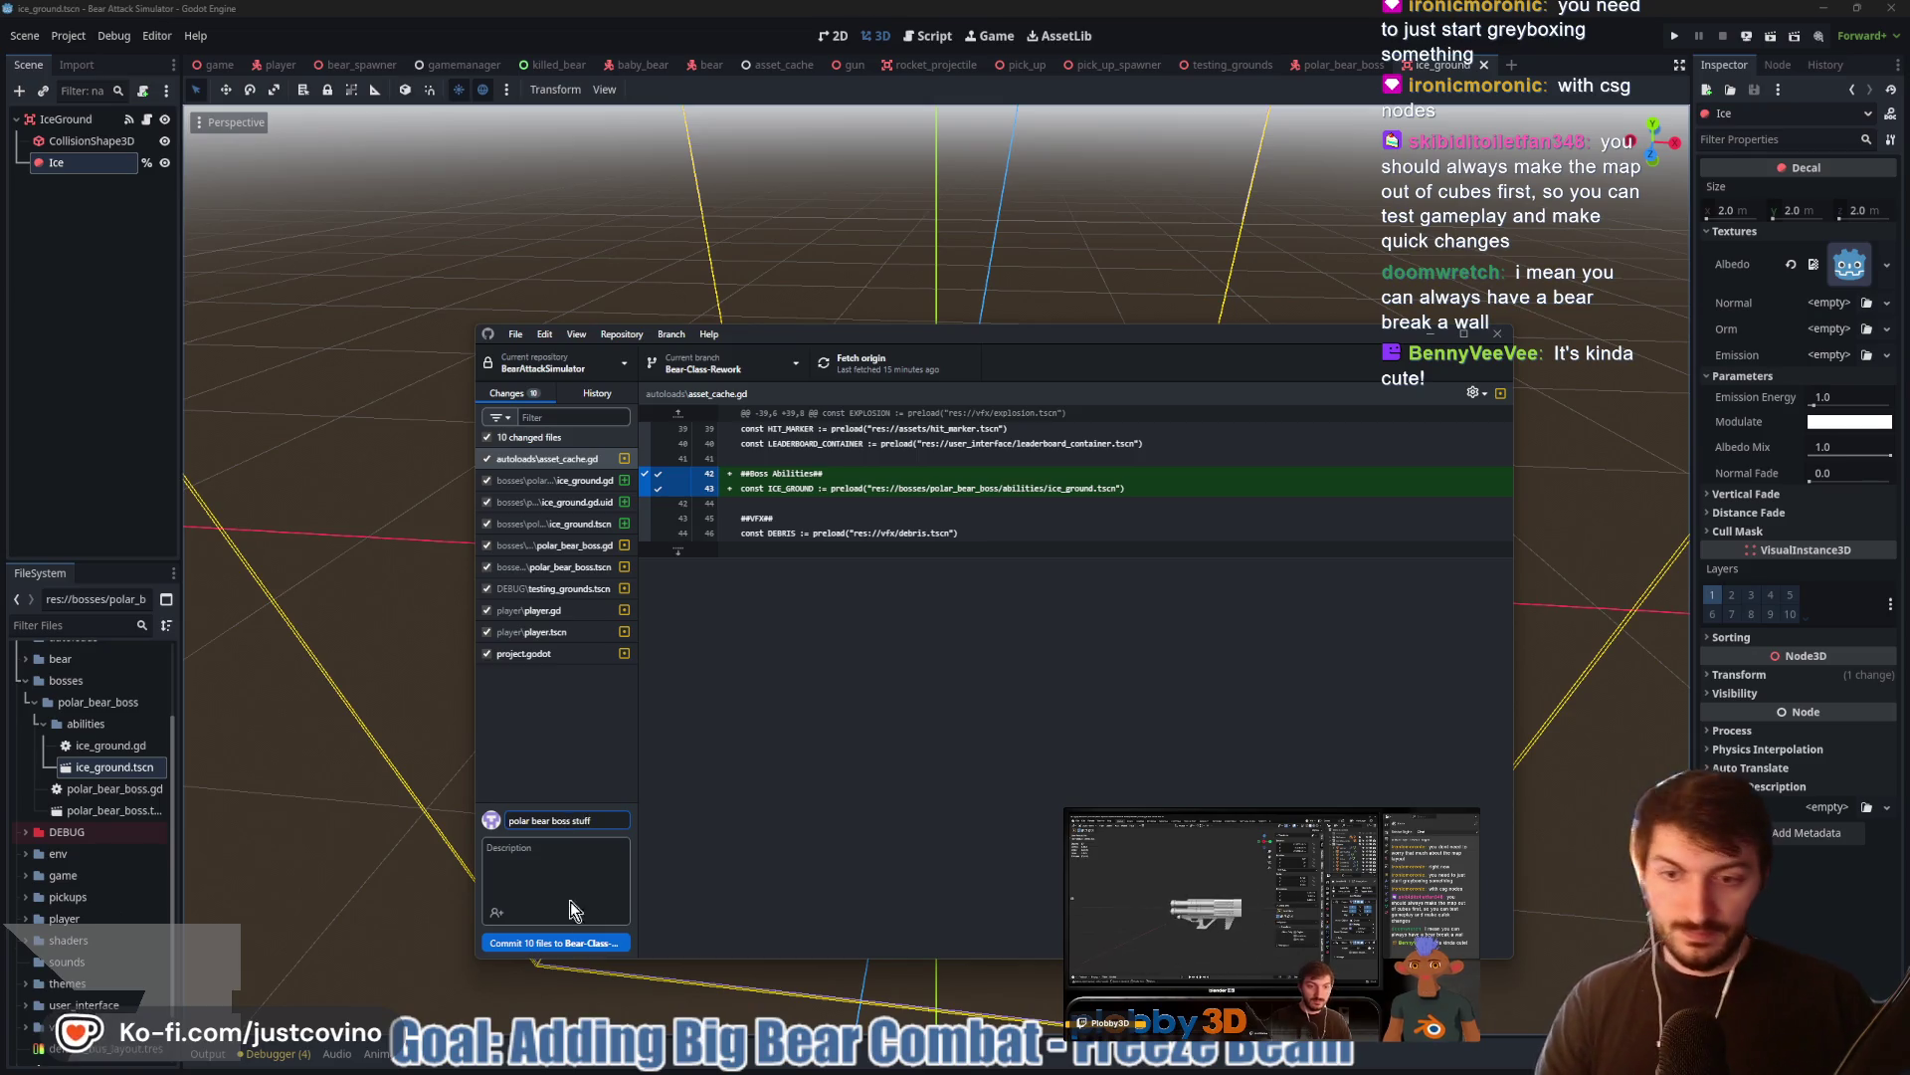
{"action": "left_click", "coordinate": [555, 942]}
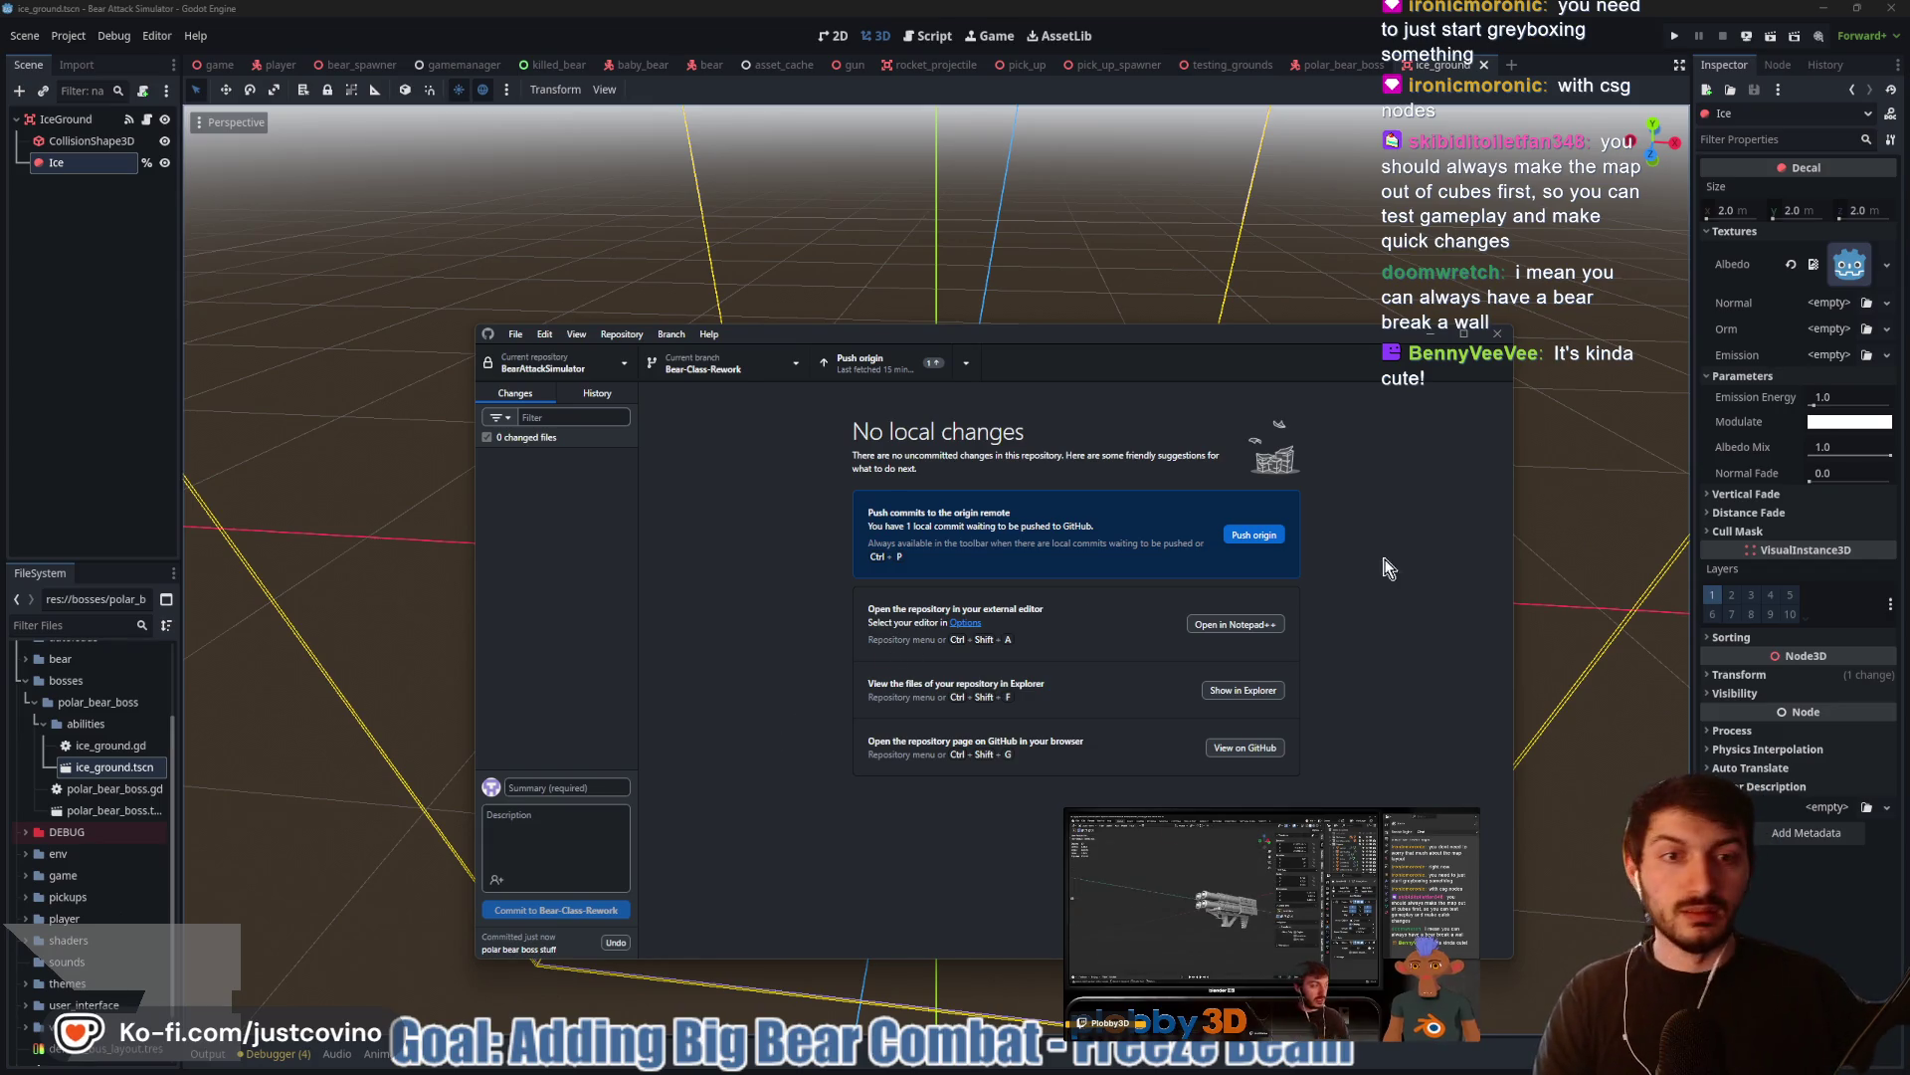
{"action": "left_click", "coordinate": [1250, 535]}
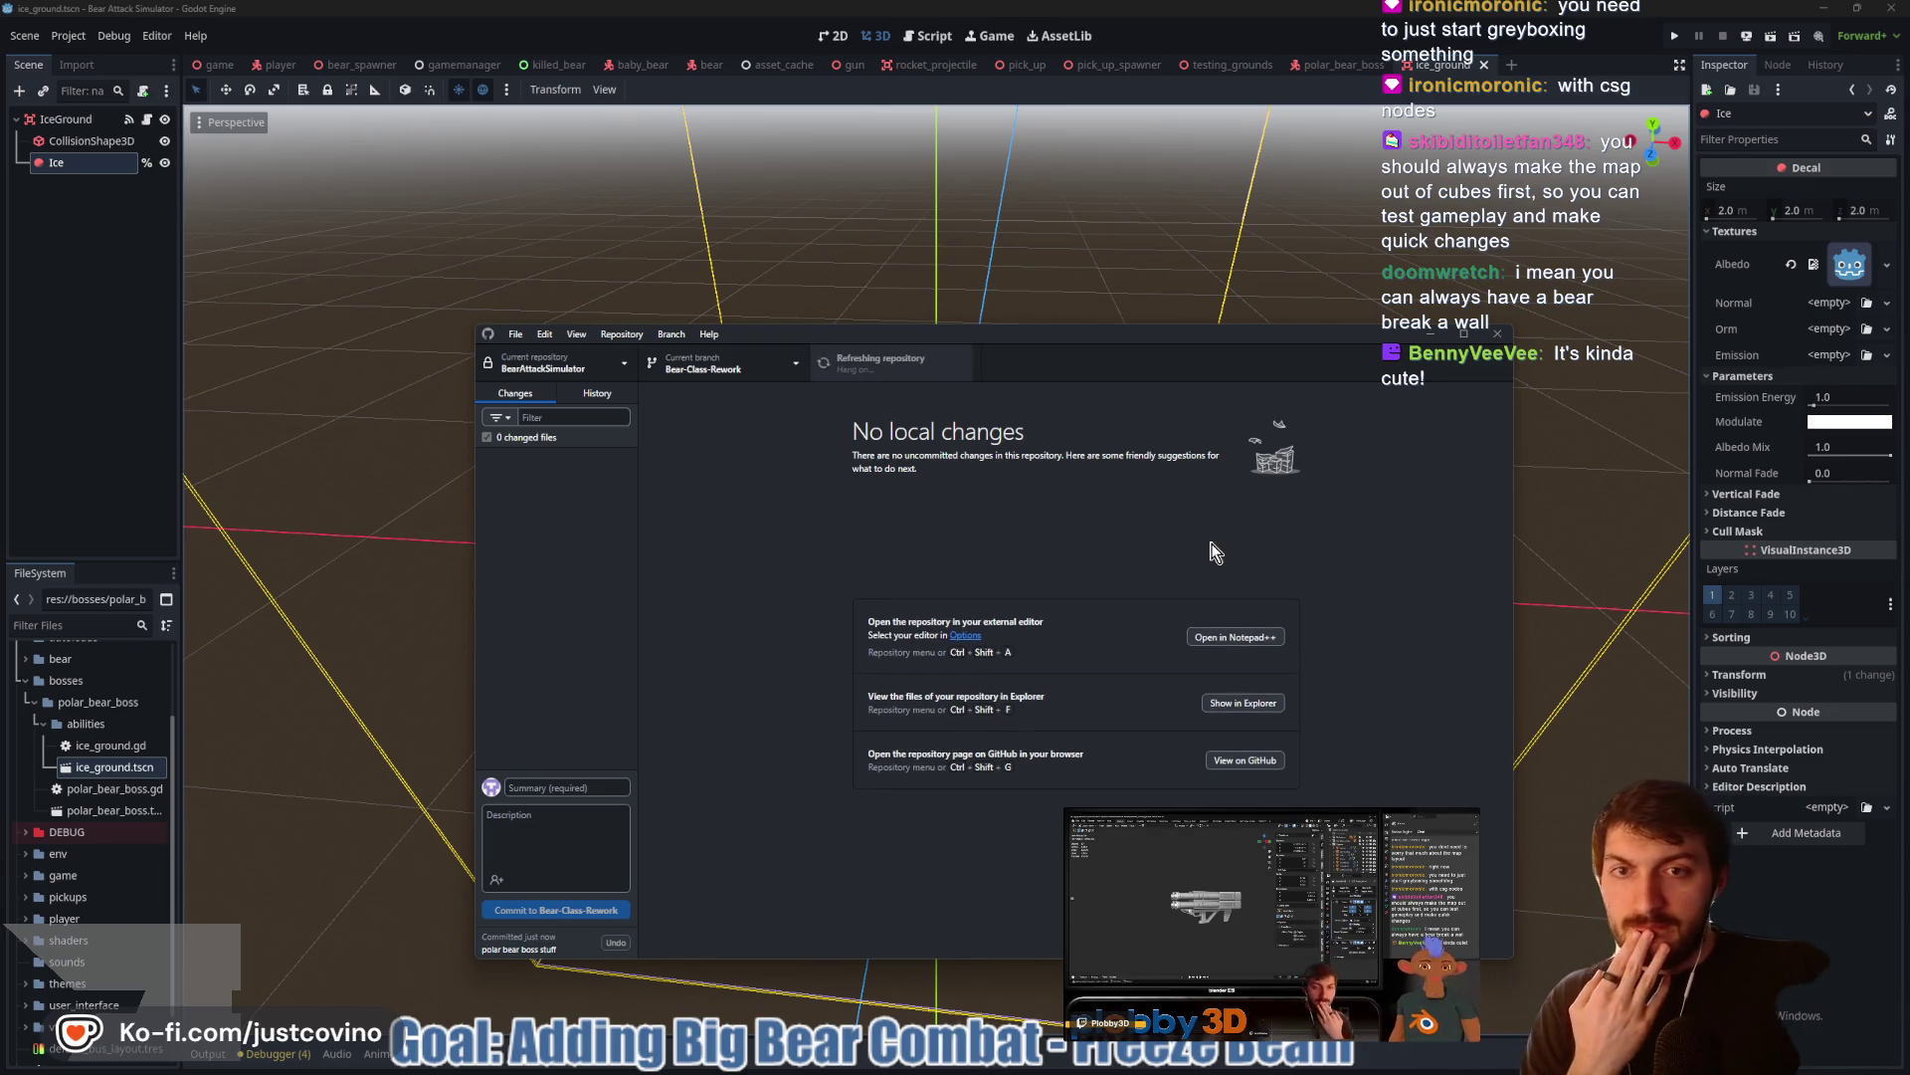
Create a Map Rework branch based on Bear-Class-Rework and publish it
{"action": "left_click", "coordinate": [722, 363]}
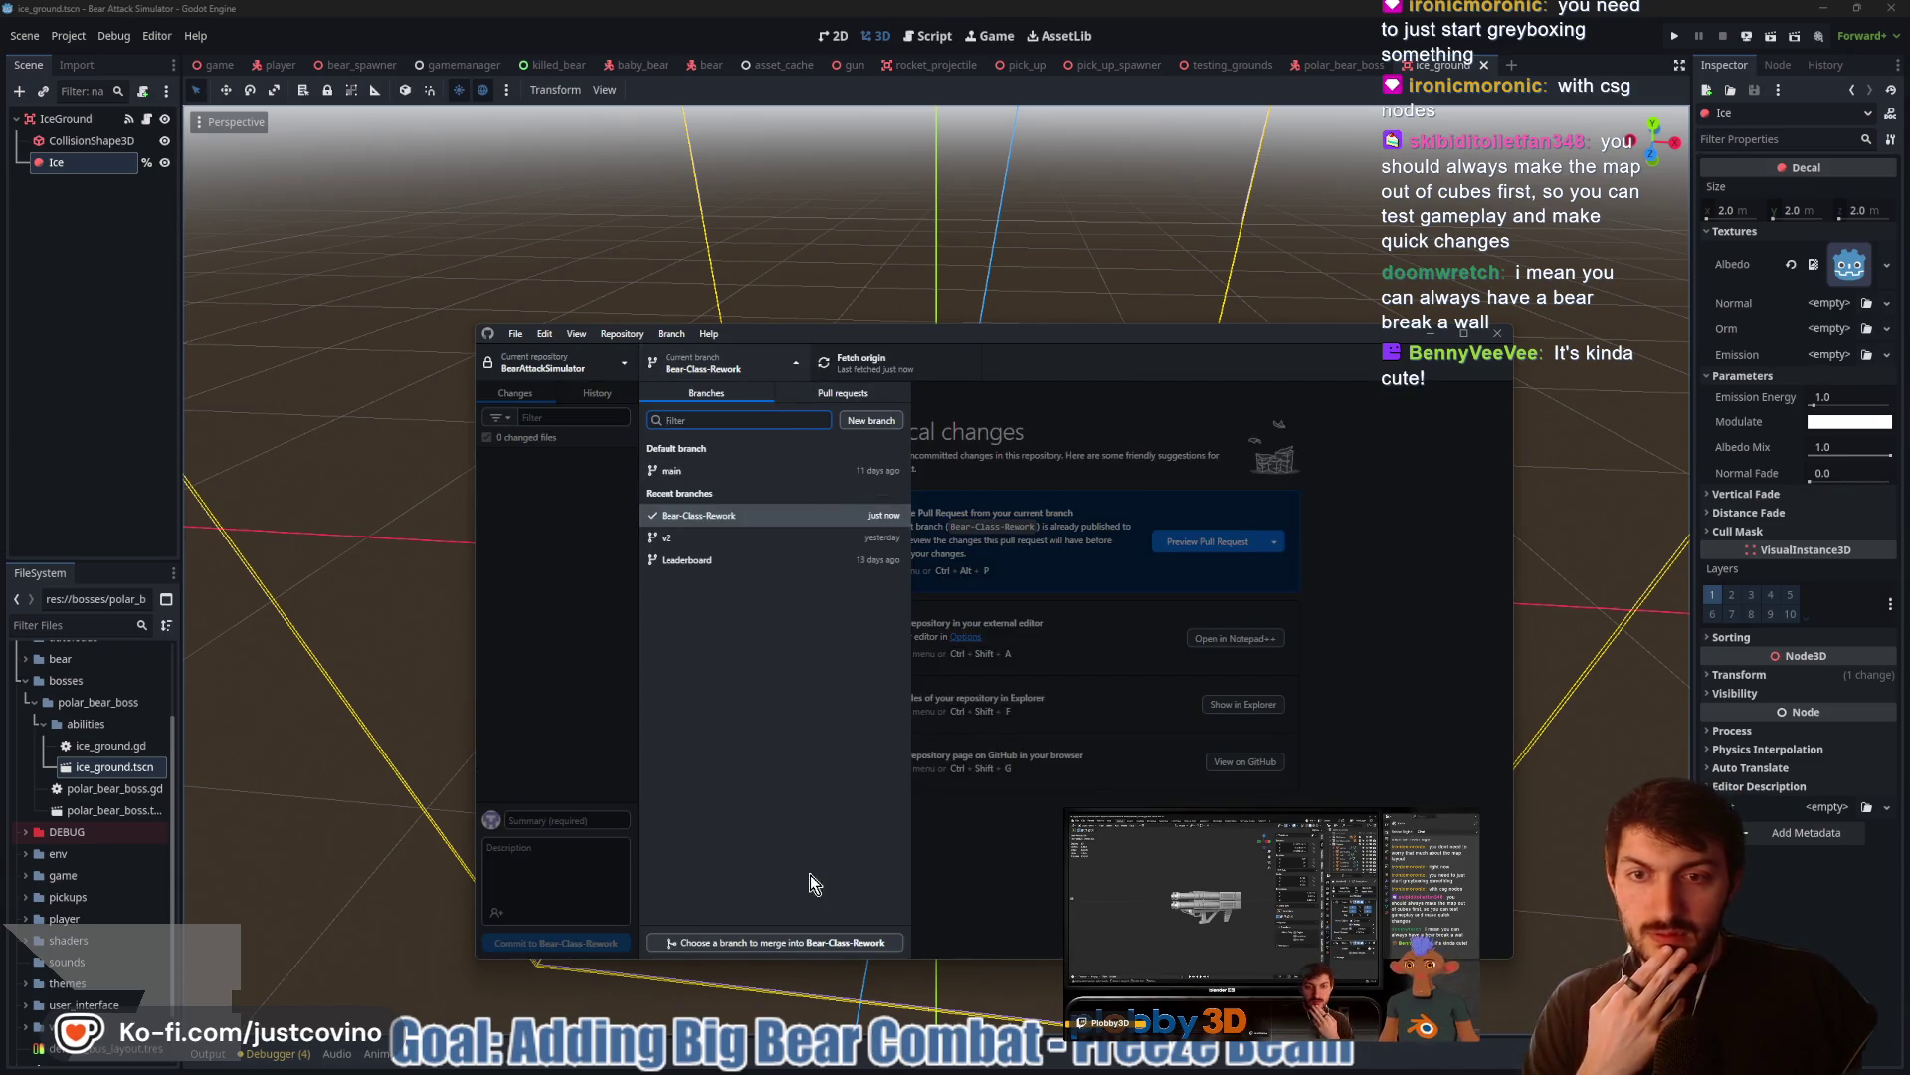
{"action": "left_click", "coordinate": [888, 422]}
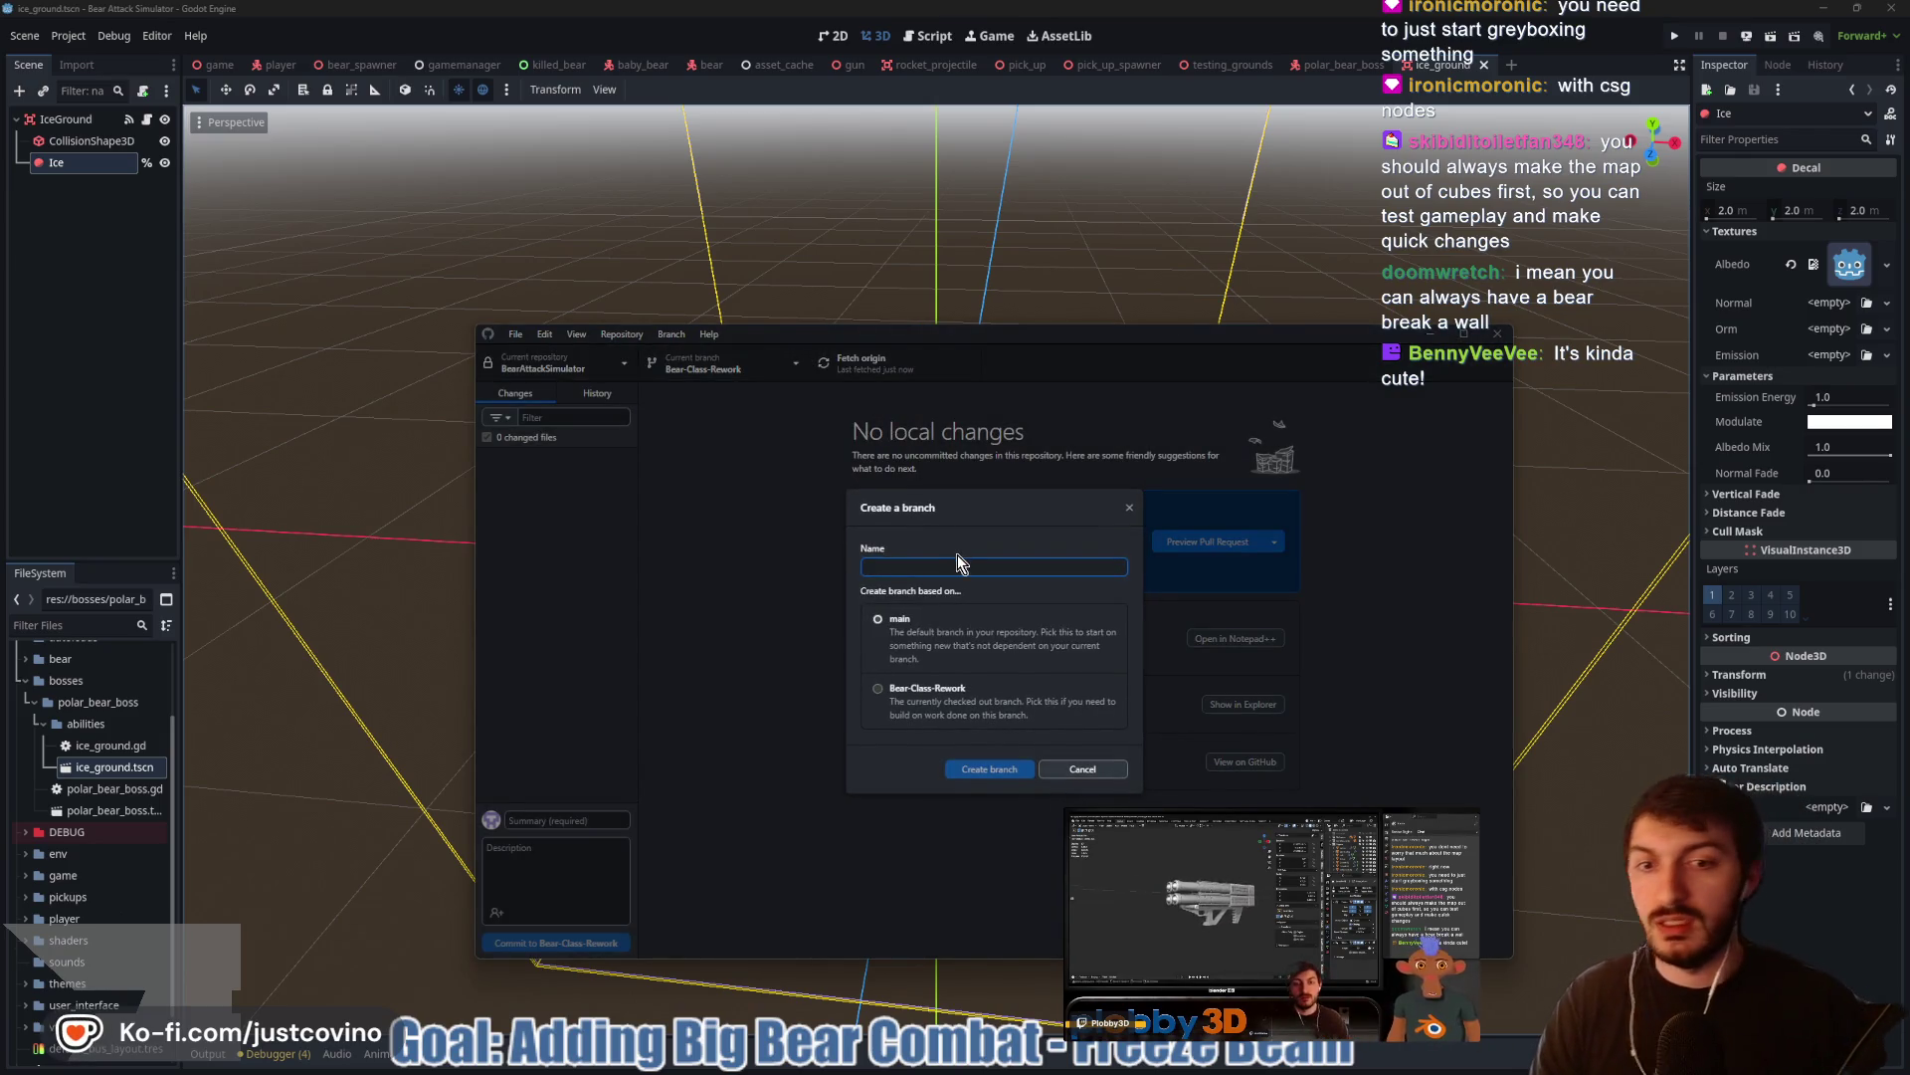
{"action": "left_click", "coordinate": [909, 684]}
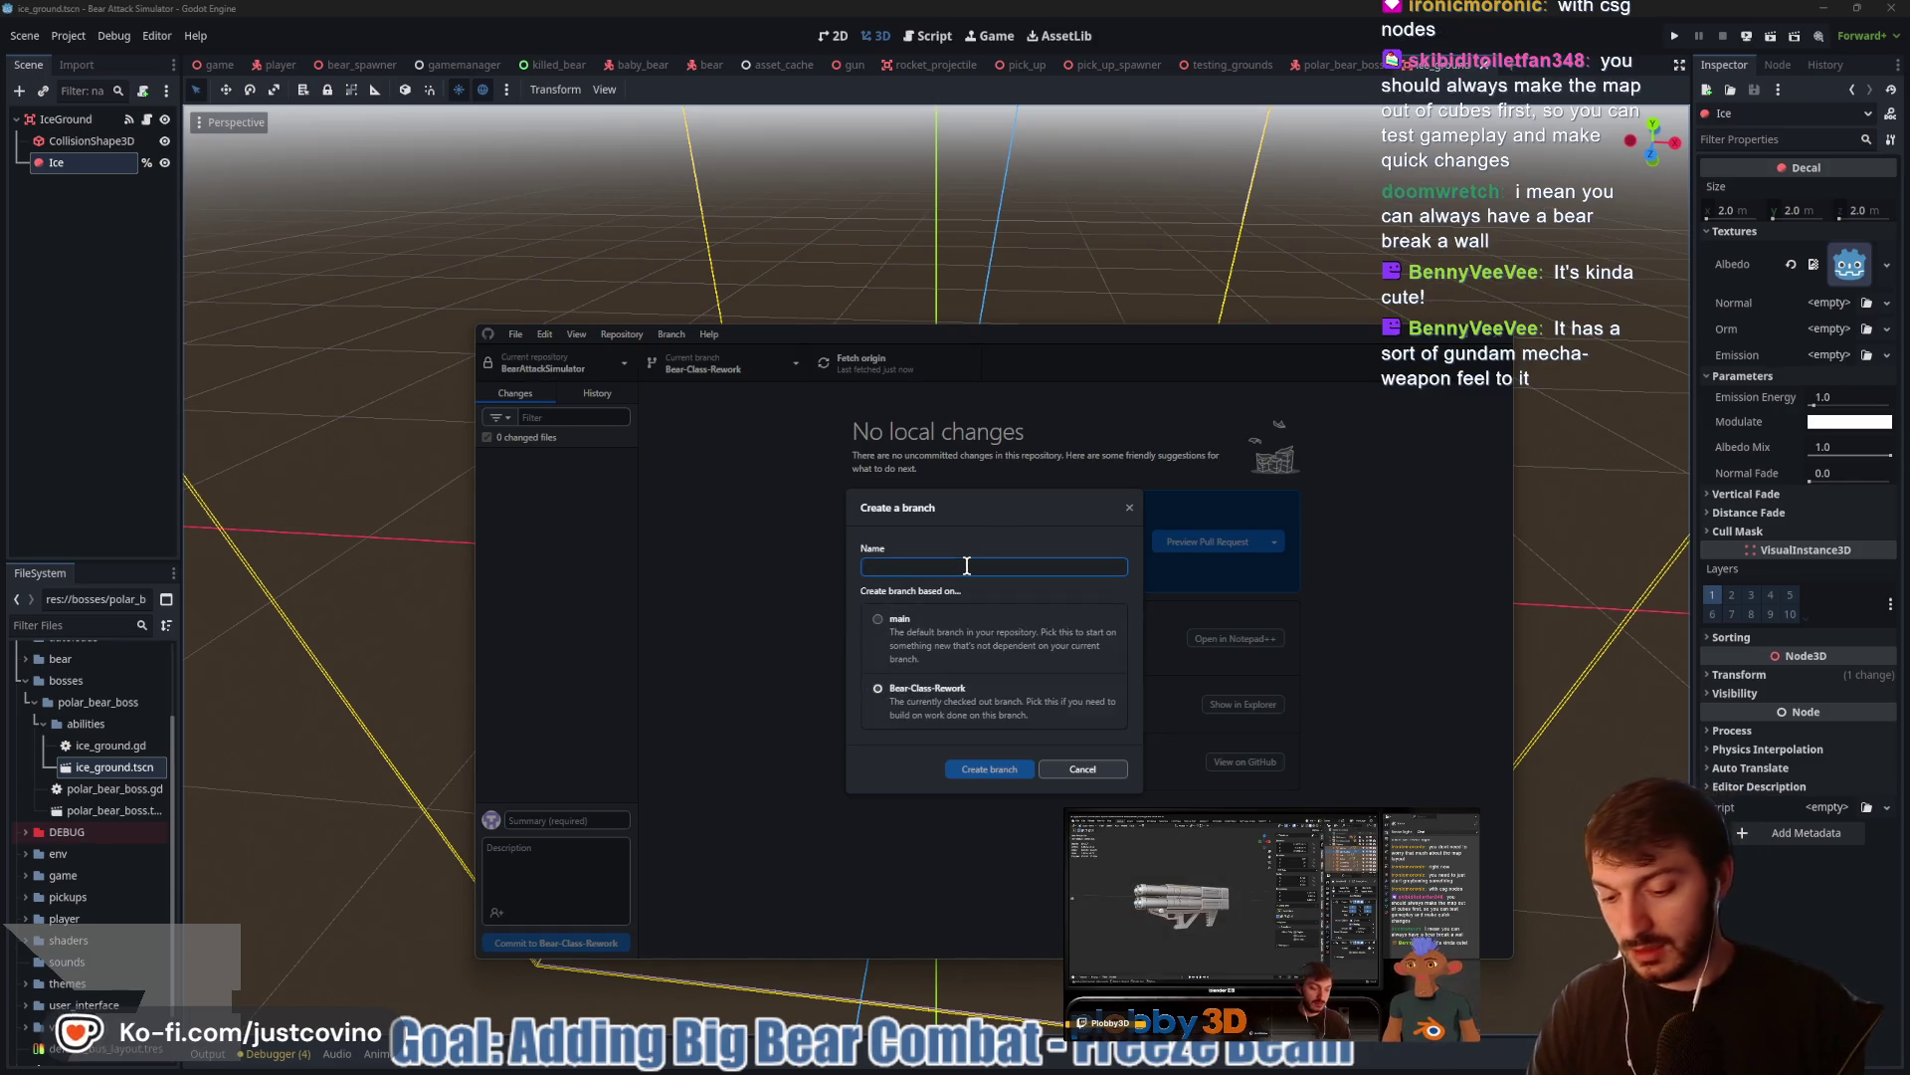
{"action": "type", "text": "B"}
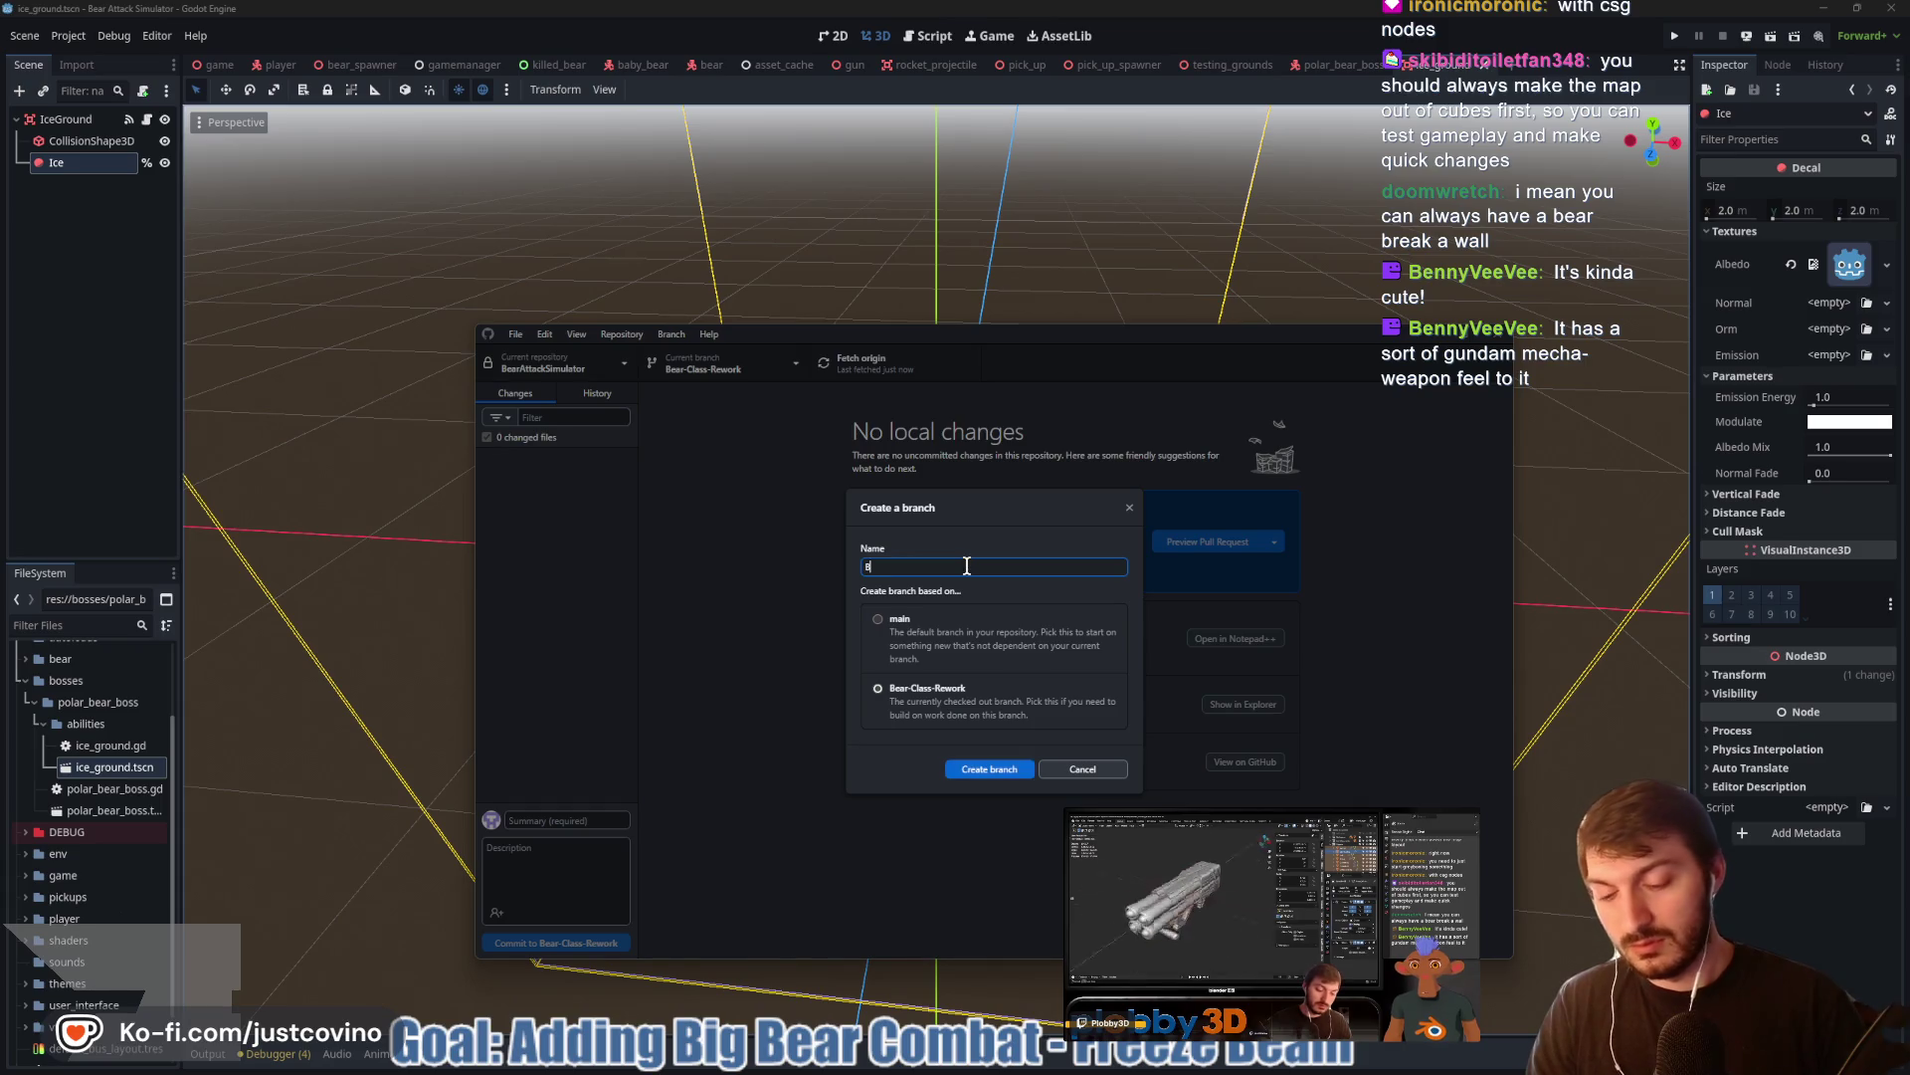
{"action": "key", "text": "BackSpace"}
{"action": "type", "text": "Map Rework"}
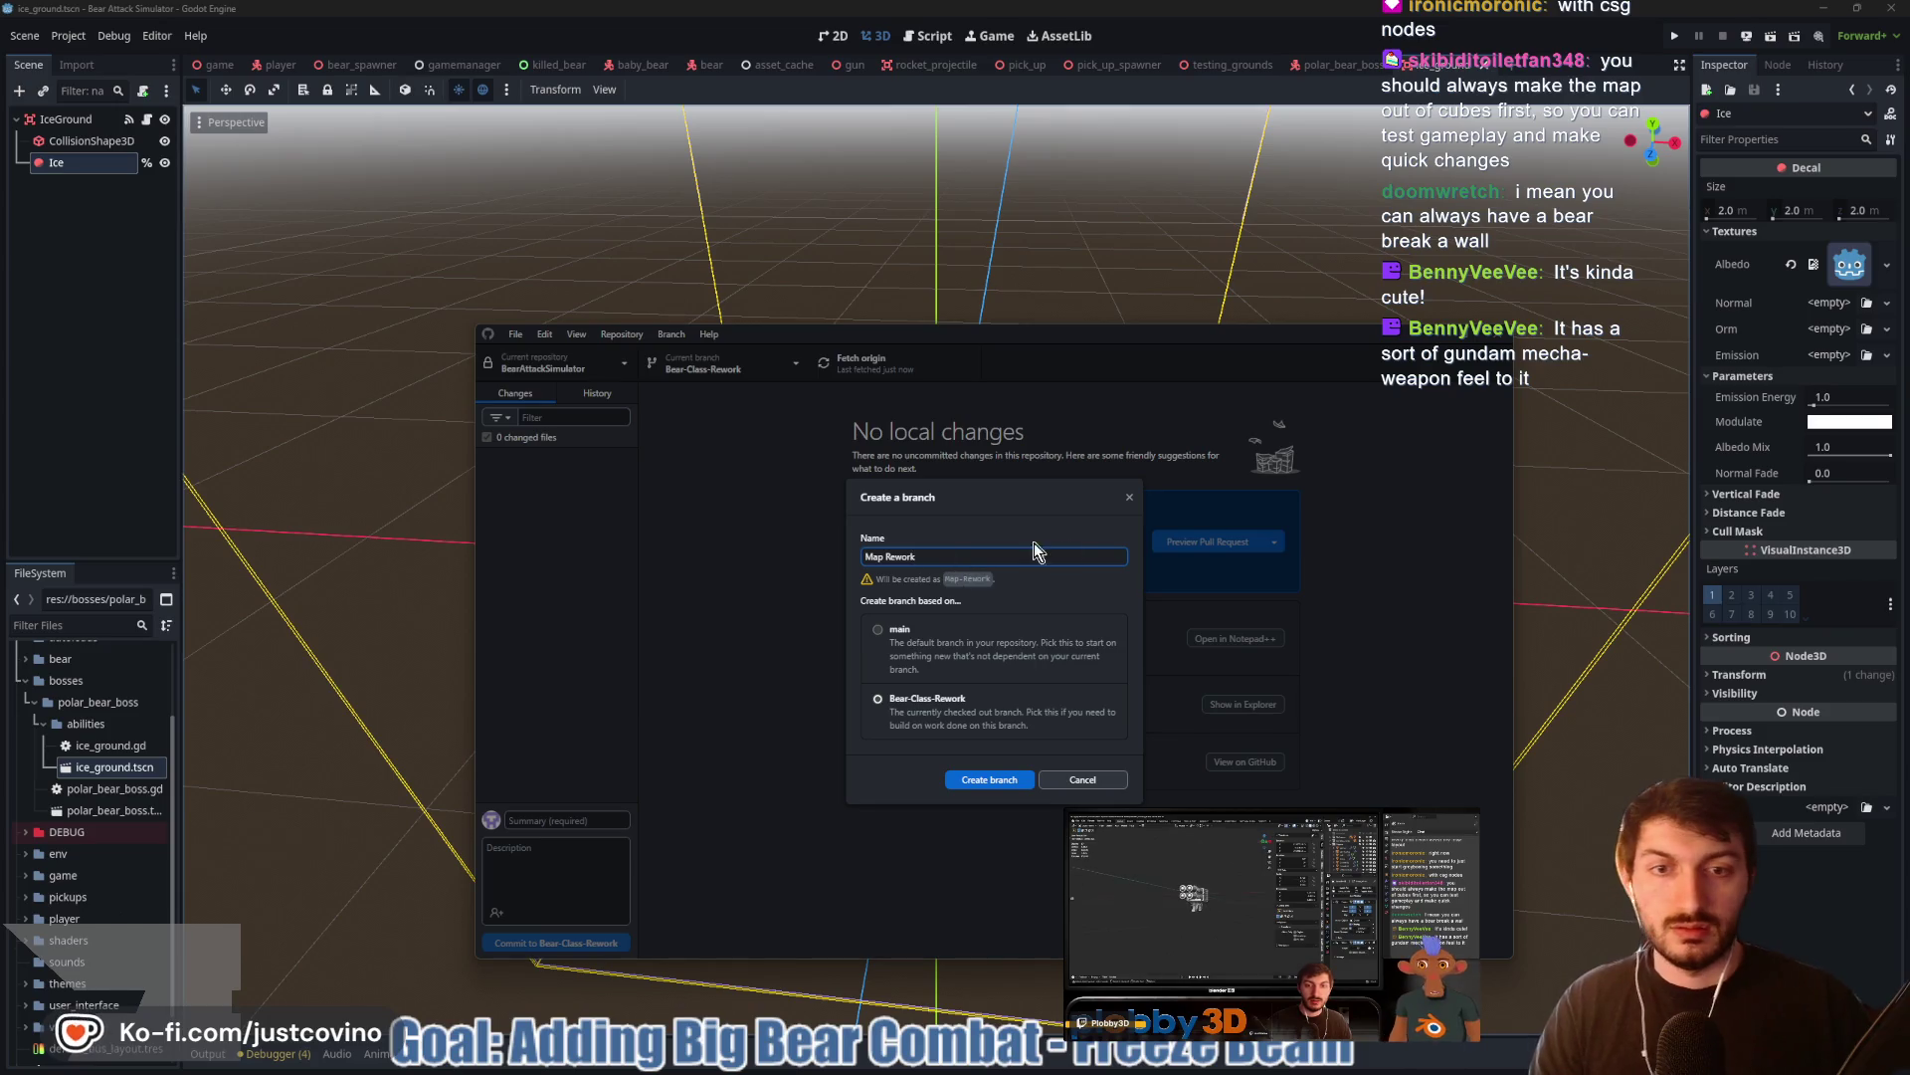
{"action": "left_click", "coordinate": [989, 780]}
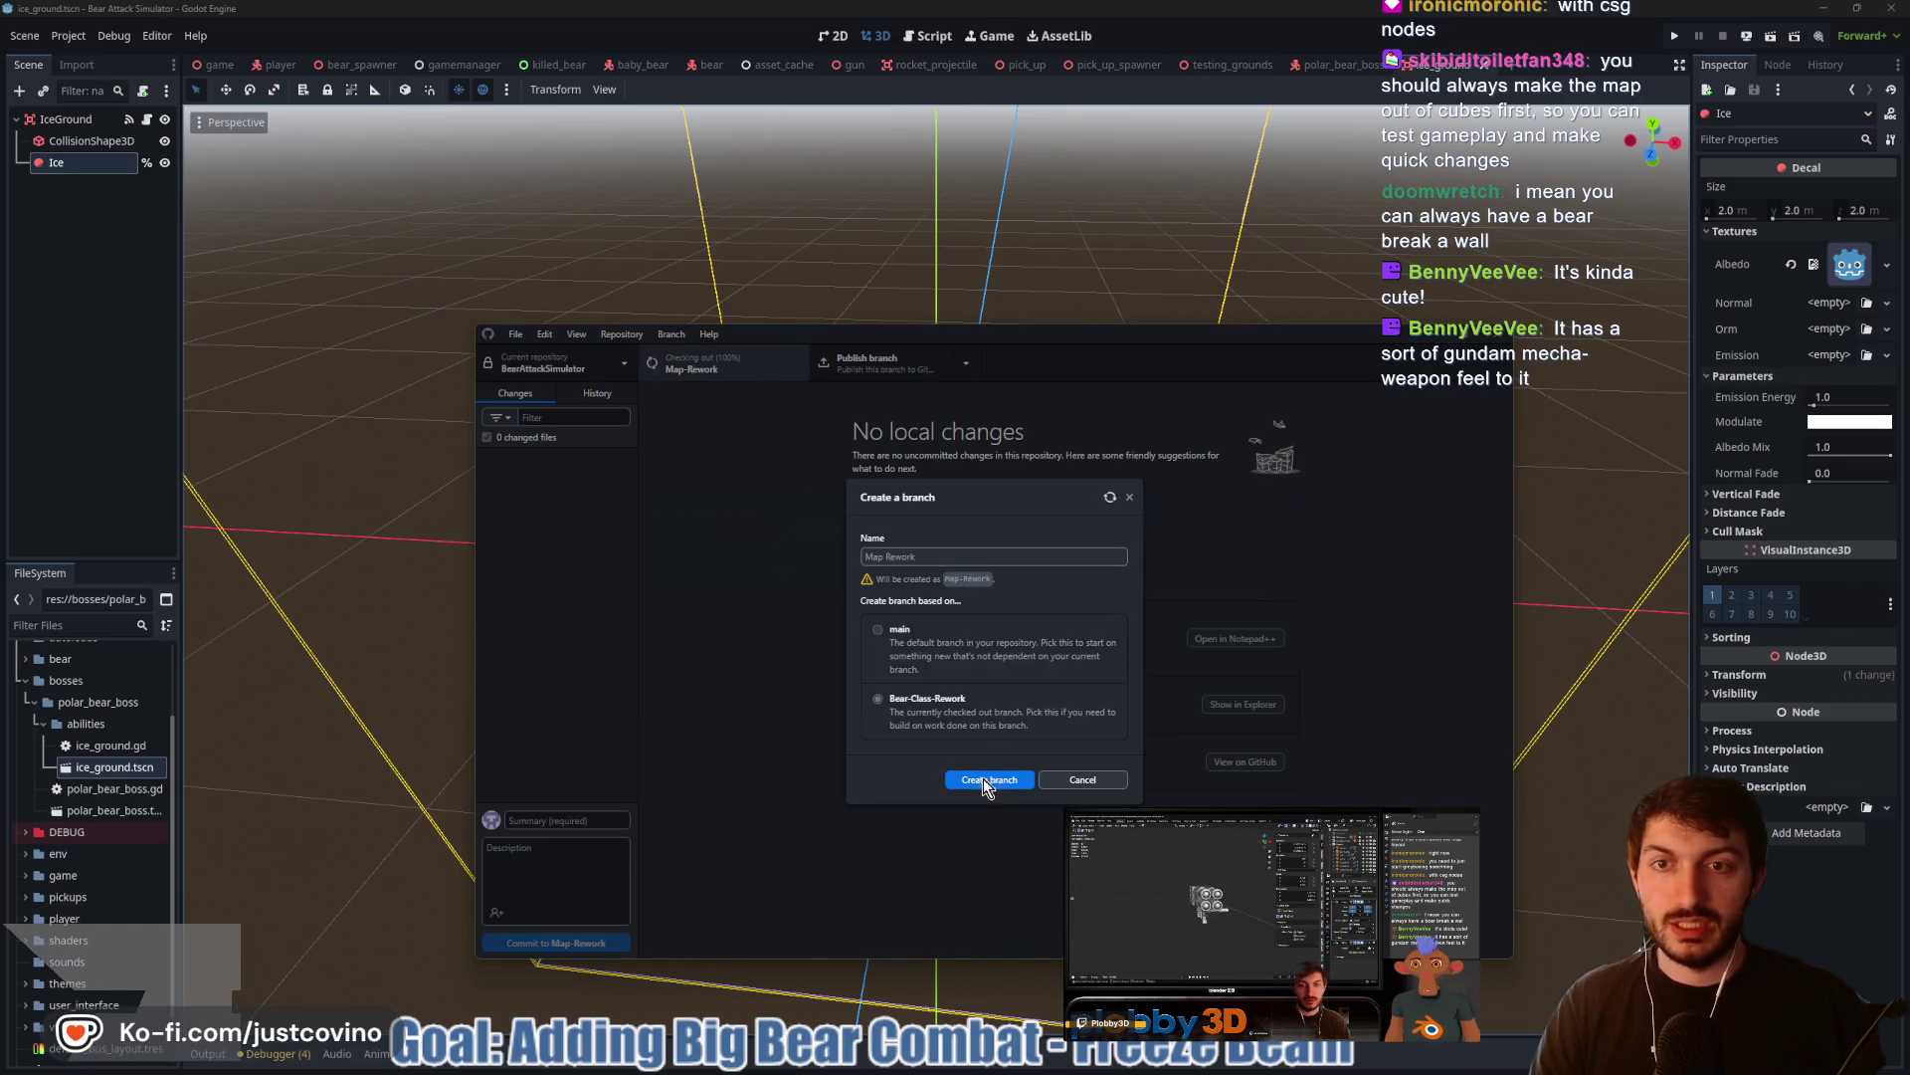
{"action": "left_click", "coordinate": [1267, 538]}
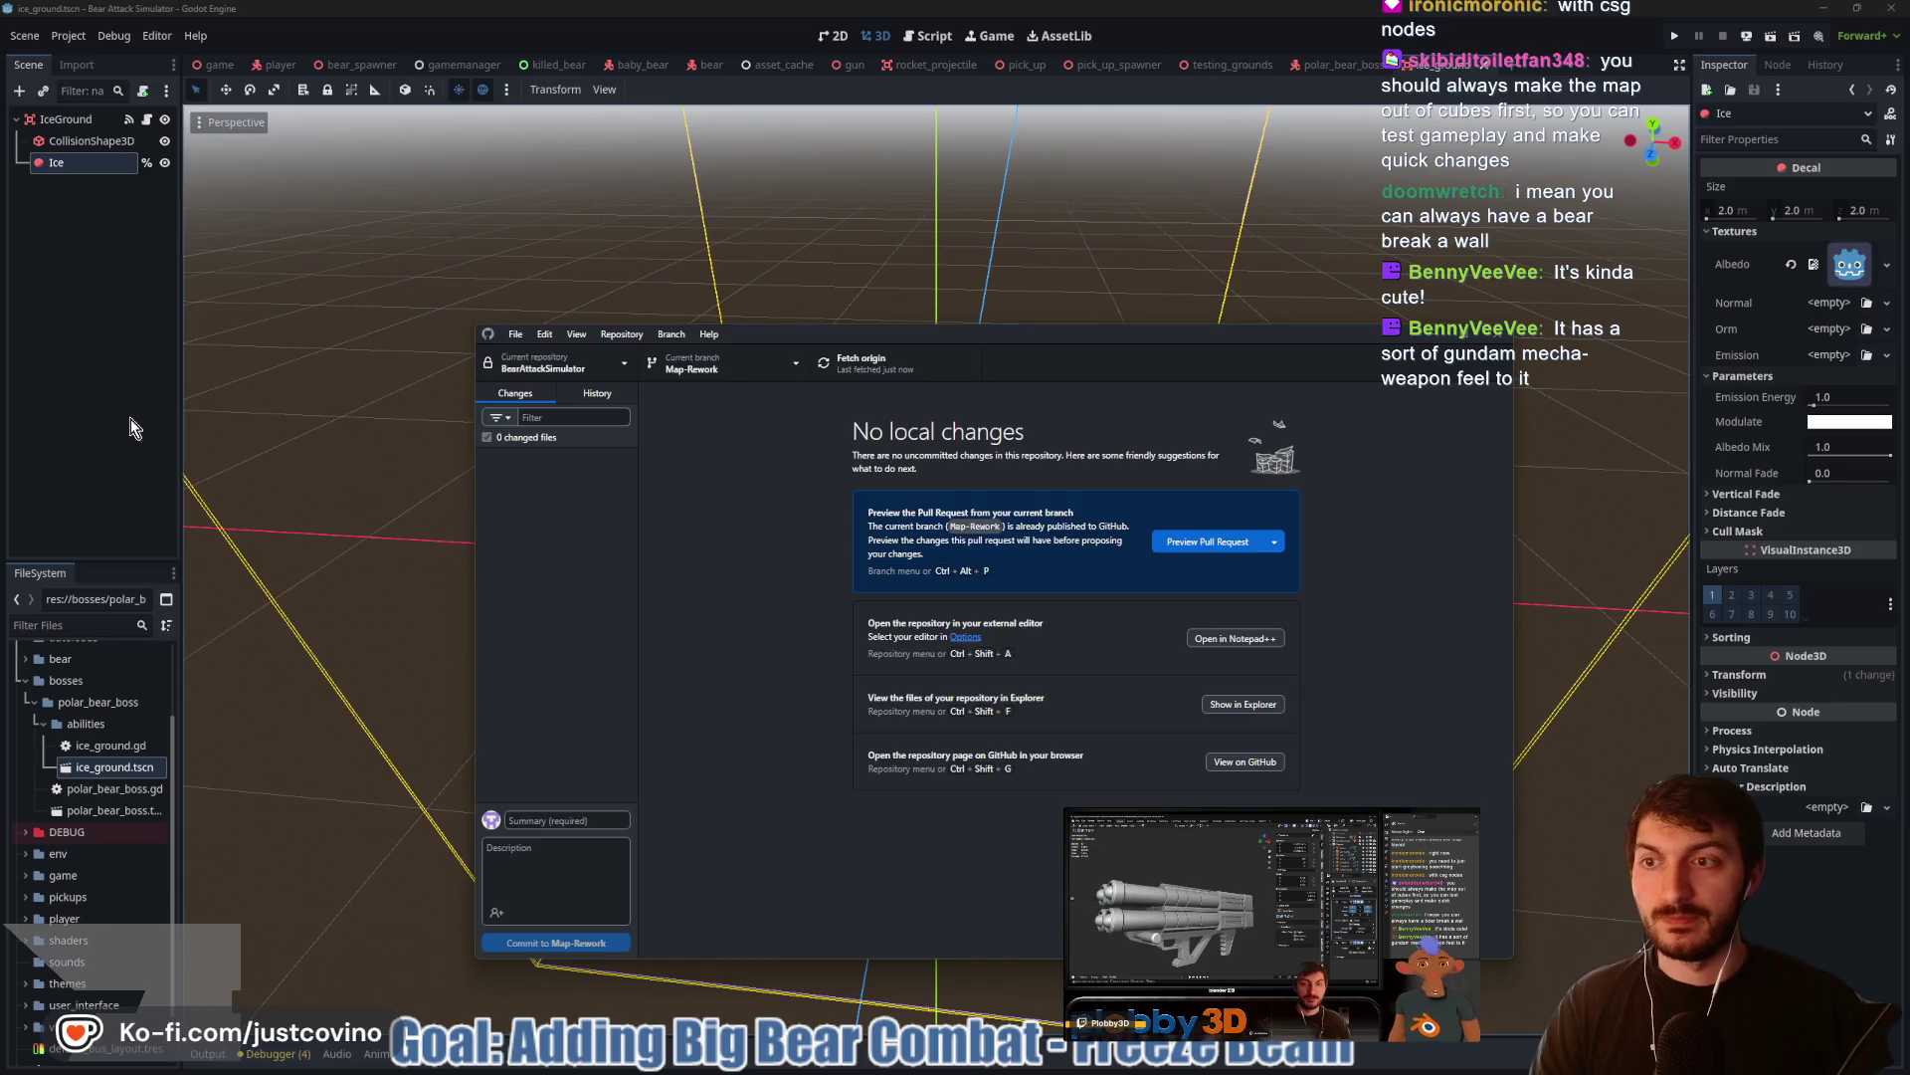
{"action": "left_click", "coordinate": [903, 524]}
Start a new 3D Scene and rename its root node NewMap
{"action": "left_click", "coordinate": [1530, 65]}
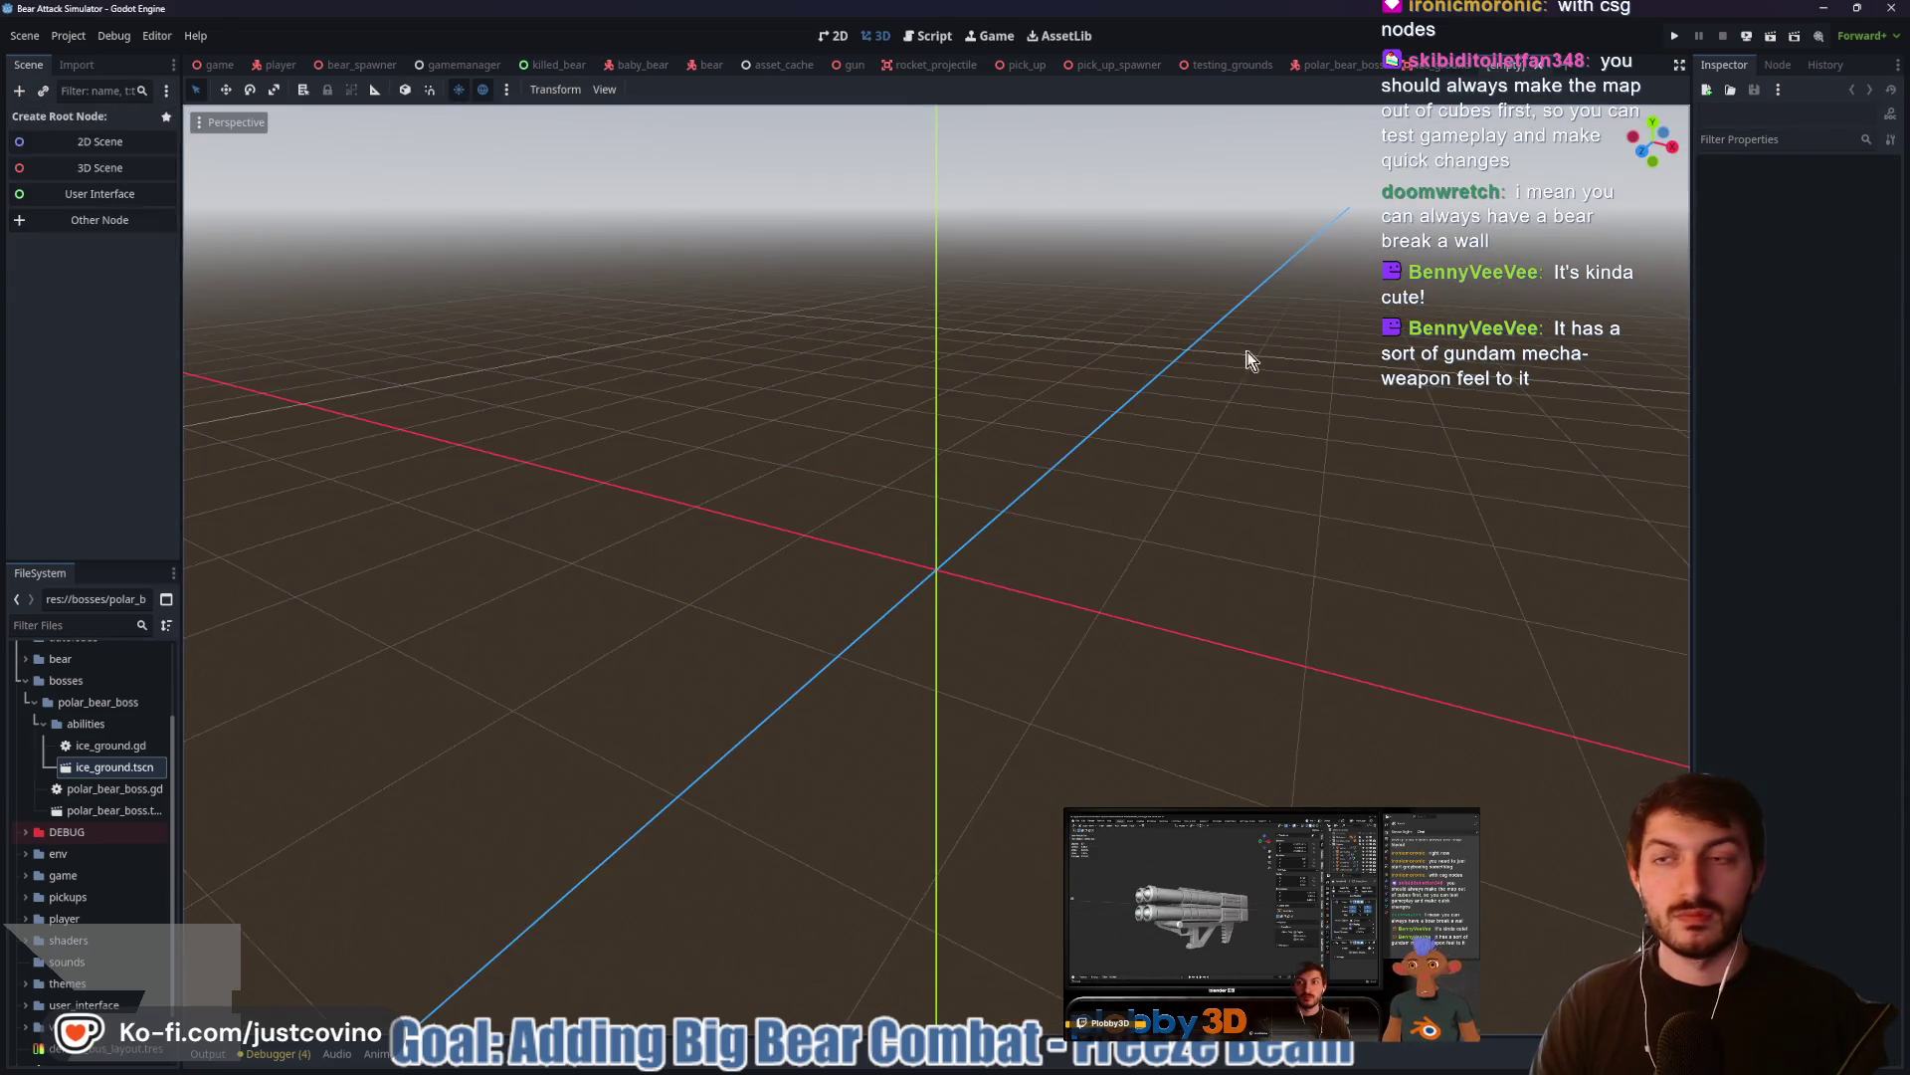
{"action": "left_click", "coordinate": [100, 167]}
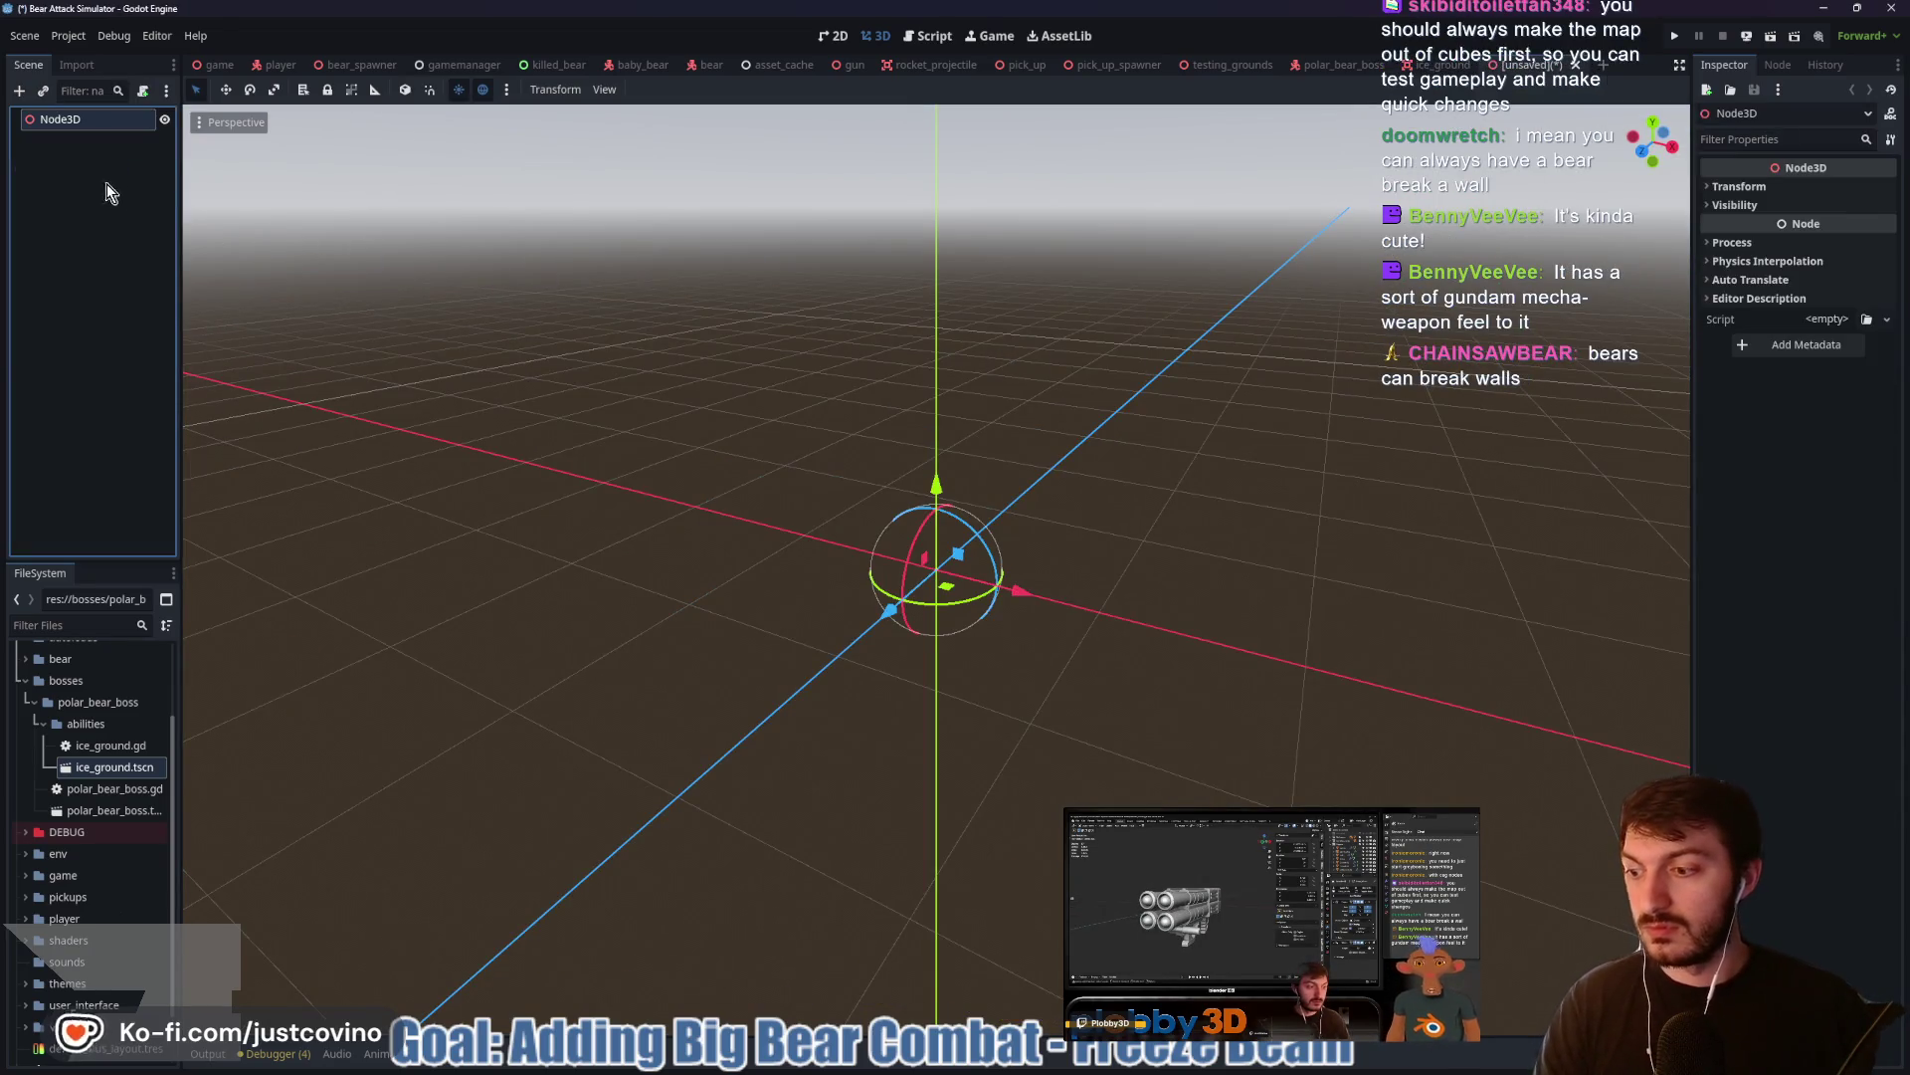
{"action": "double_click", "coordinate": [87, 114]}
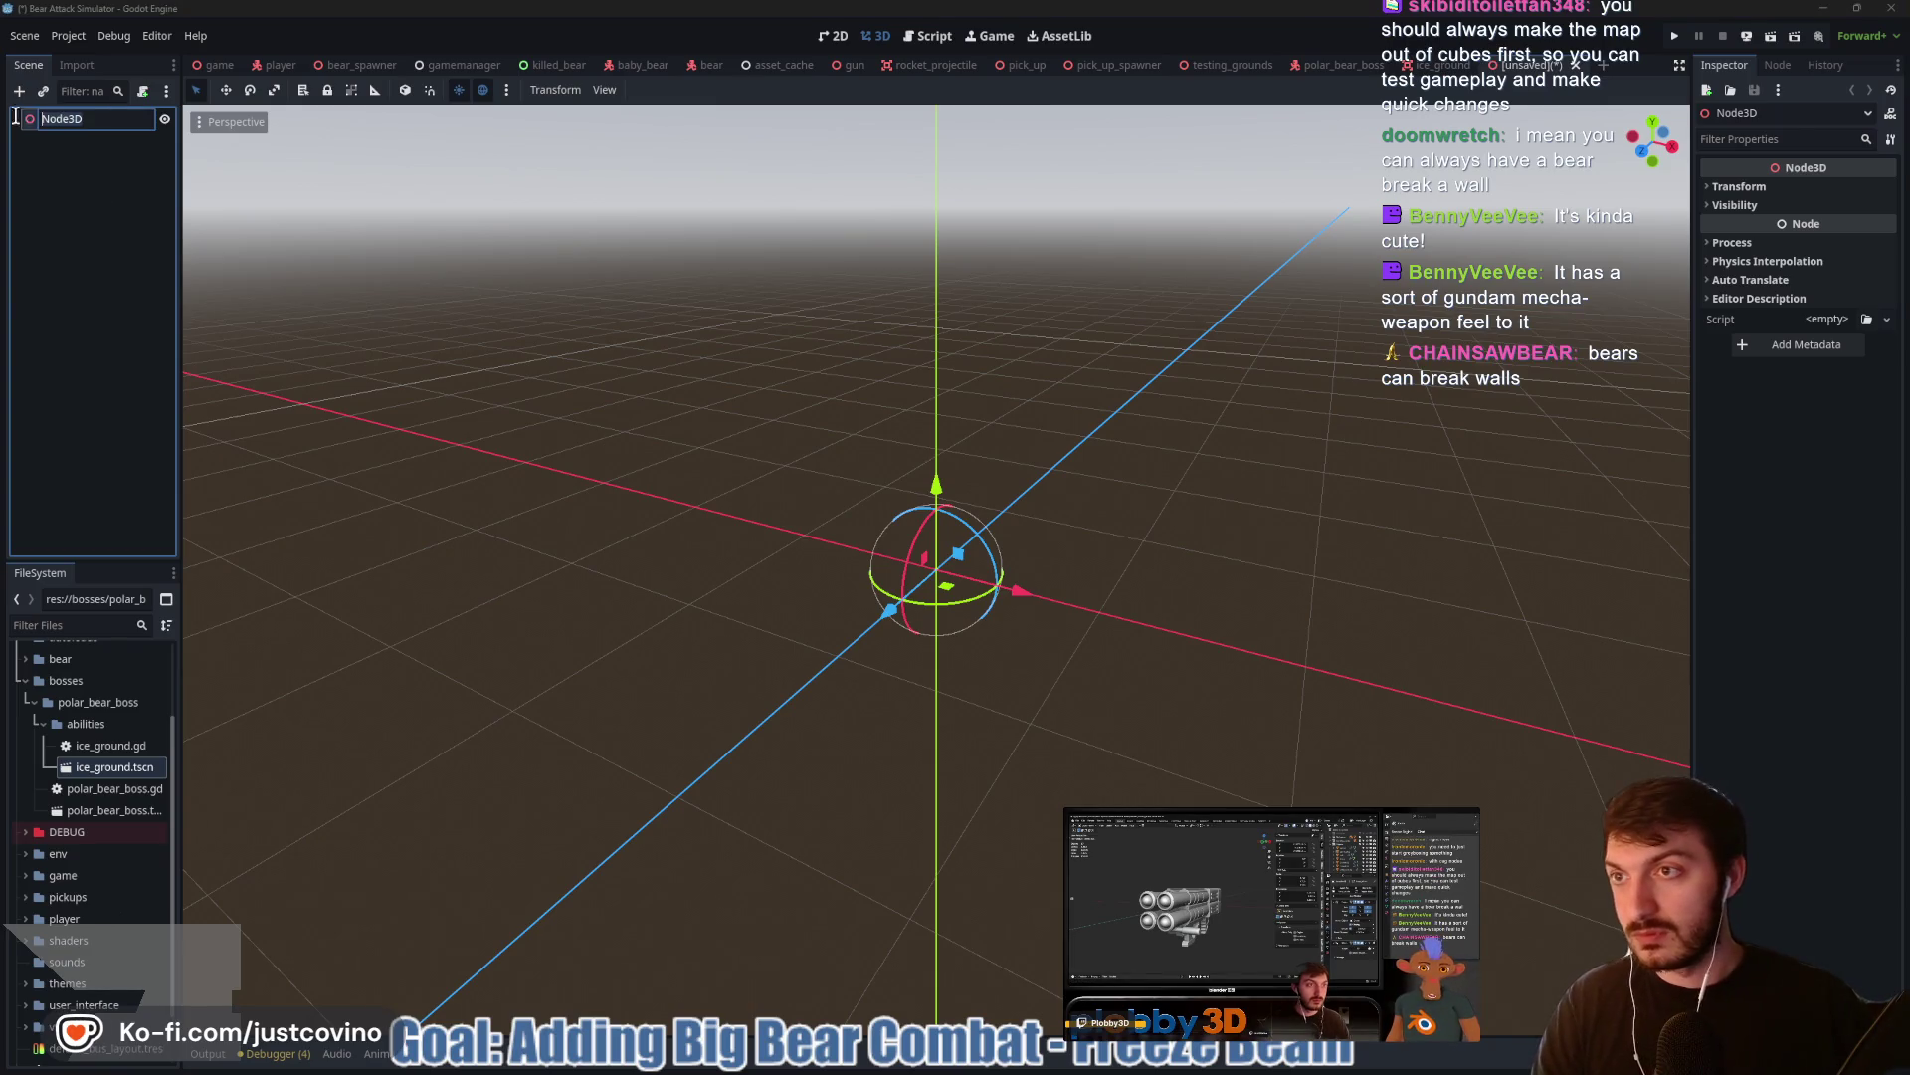
{"action": "type", "text": "roc"}
{"action": "key", "text": "BackSpace"}
{"action": "type", "text": "M"}
{"action": "key", "text": "BackSpace"}
{"action": "key", "text": "BackSpace"}
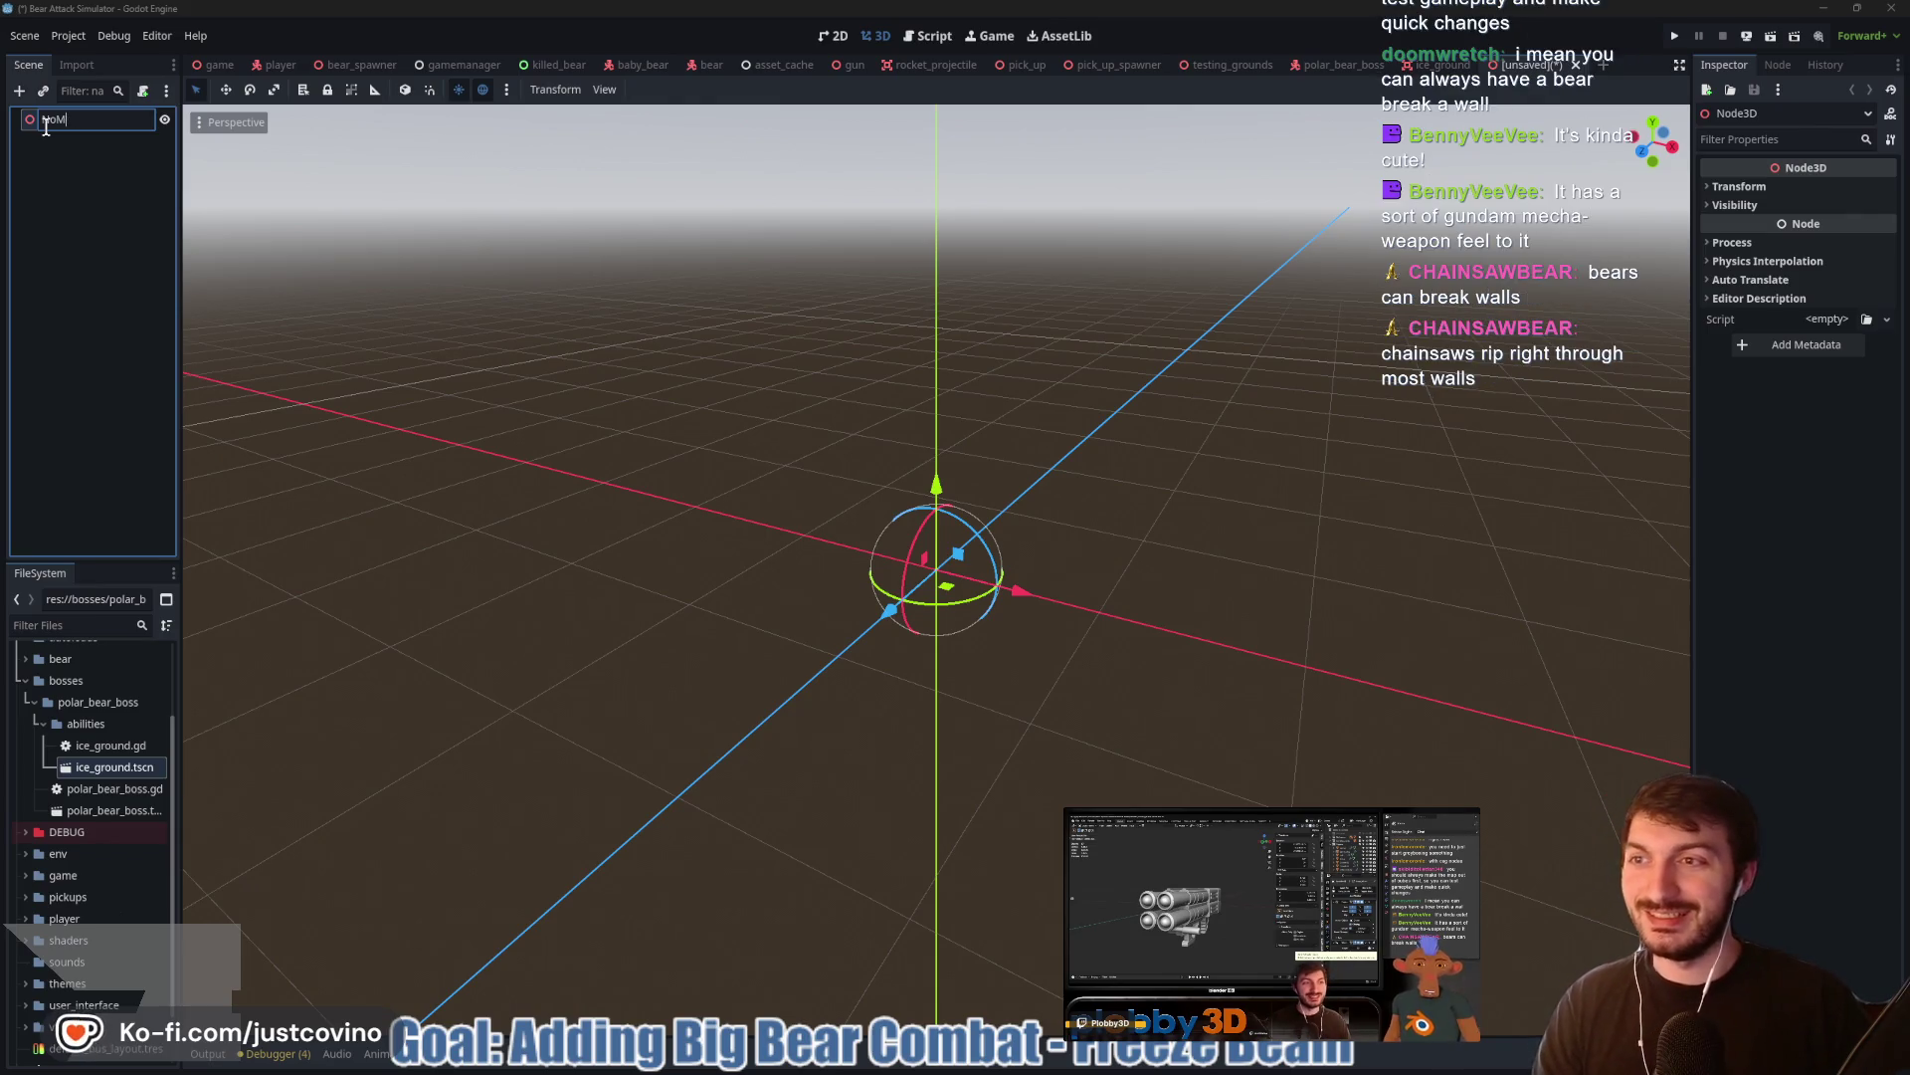
{"action": "type", "text": "NewMap"}
{"action": "key", "text": "Return"}
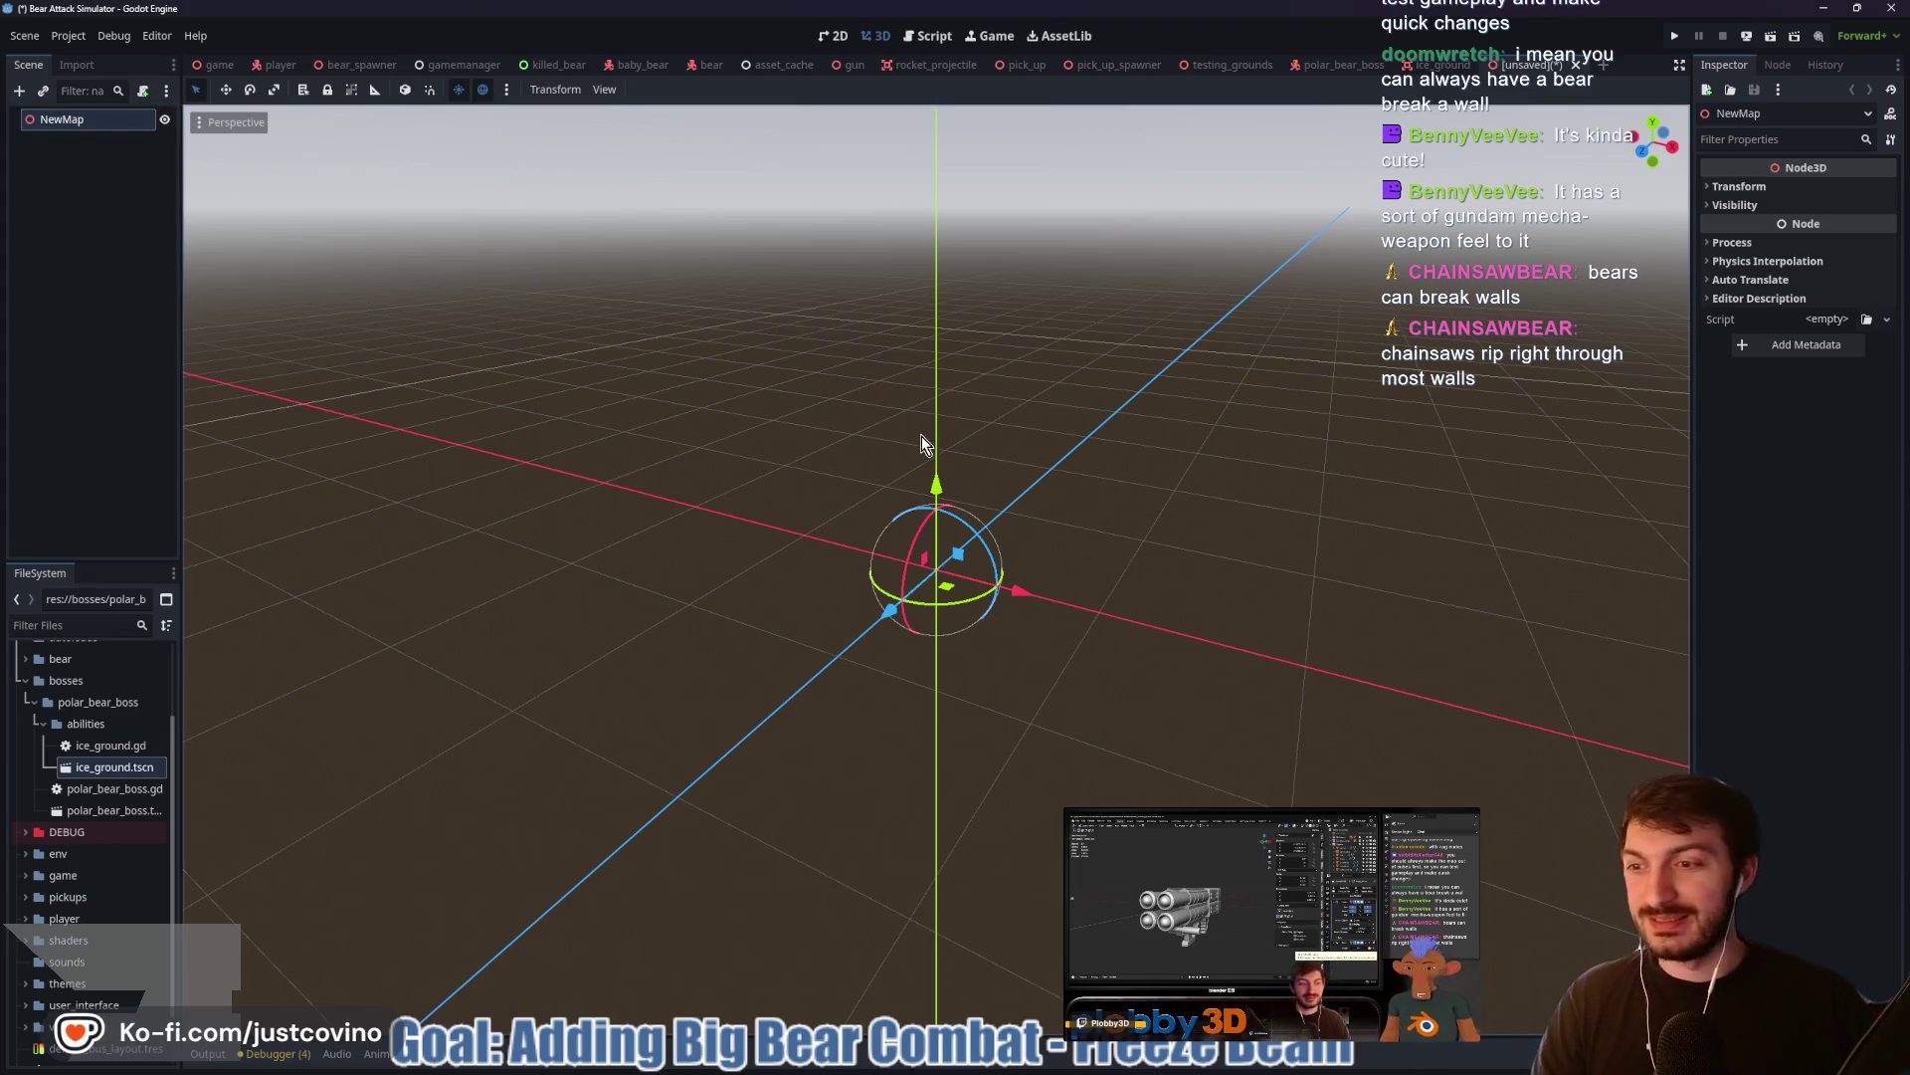
Collapse the bosses folder and open Save Scene As with Ctrl+S
{"action": "left_click", "coordinate": [28, 685]}
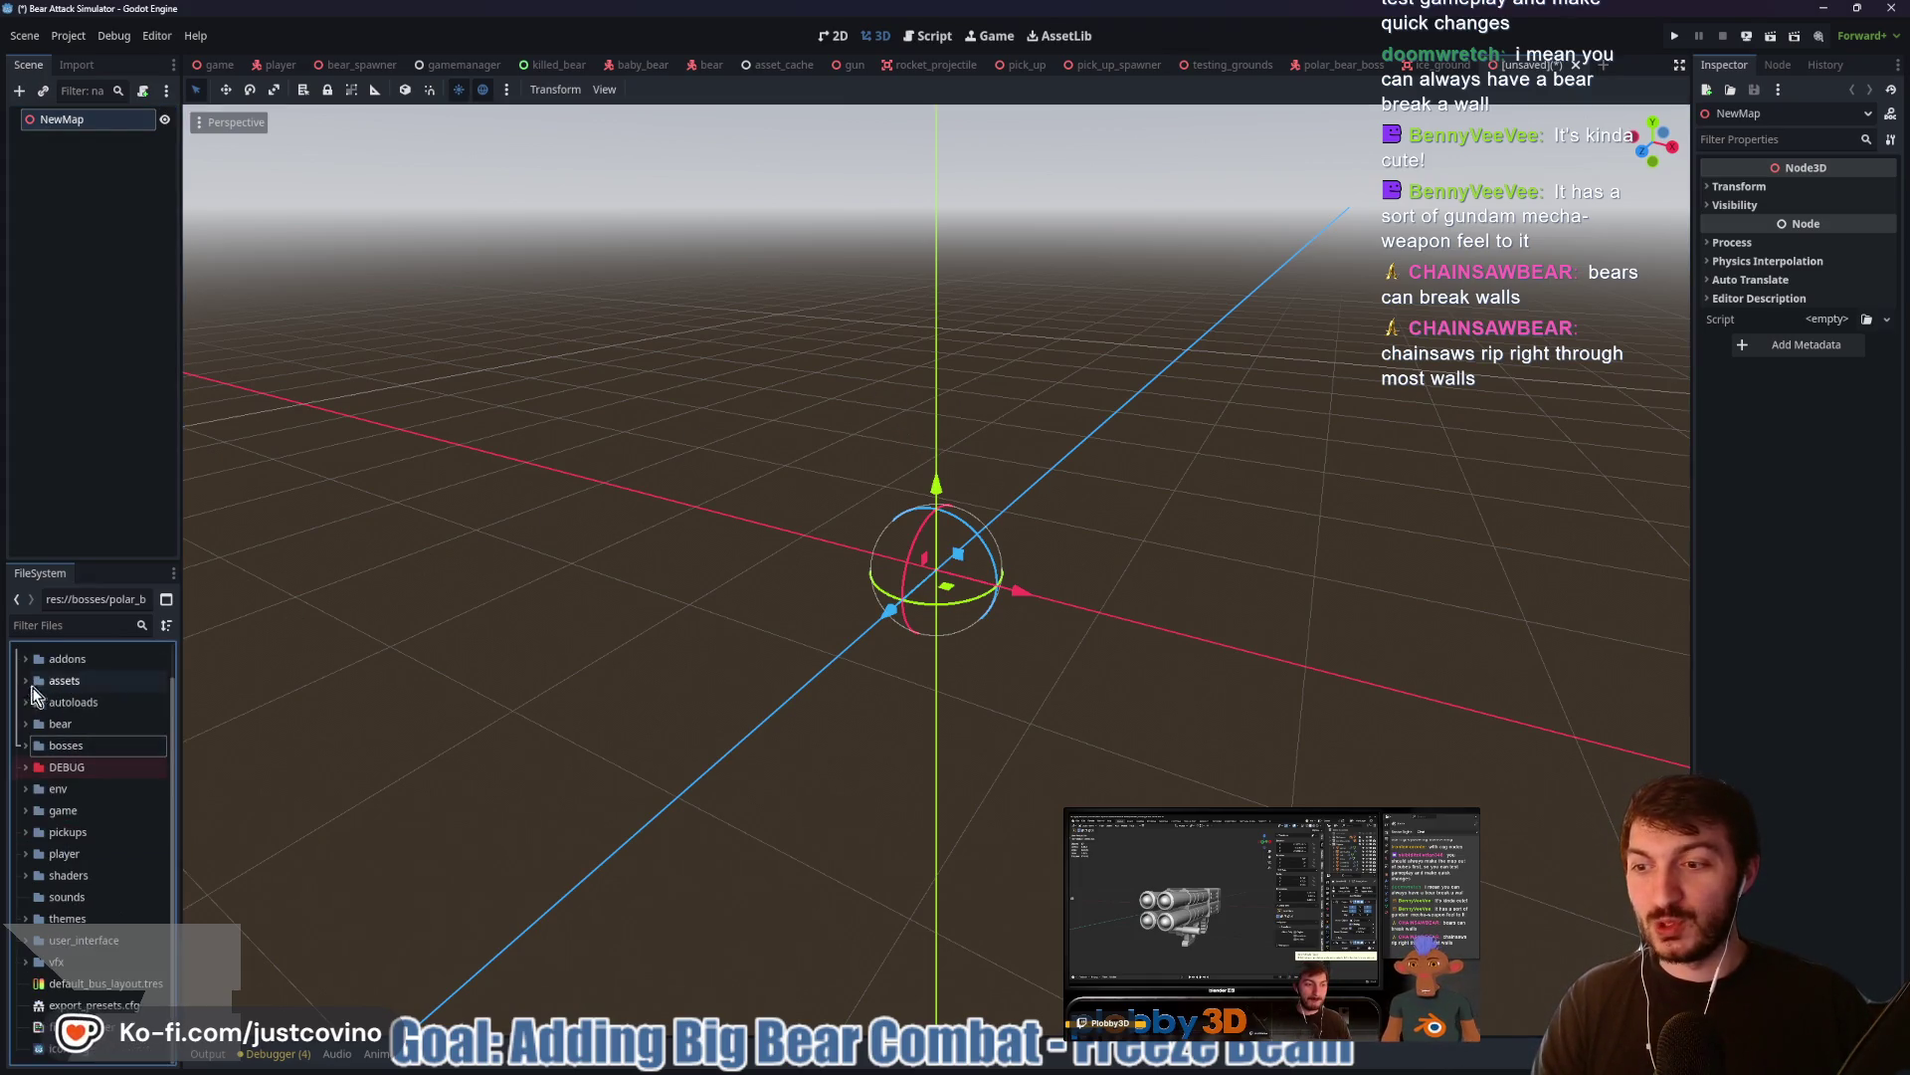
{"action": "key", "text": "ctrl+s"}
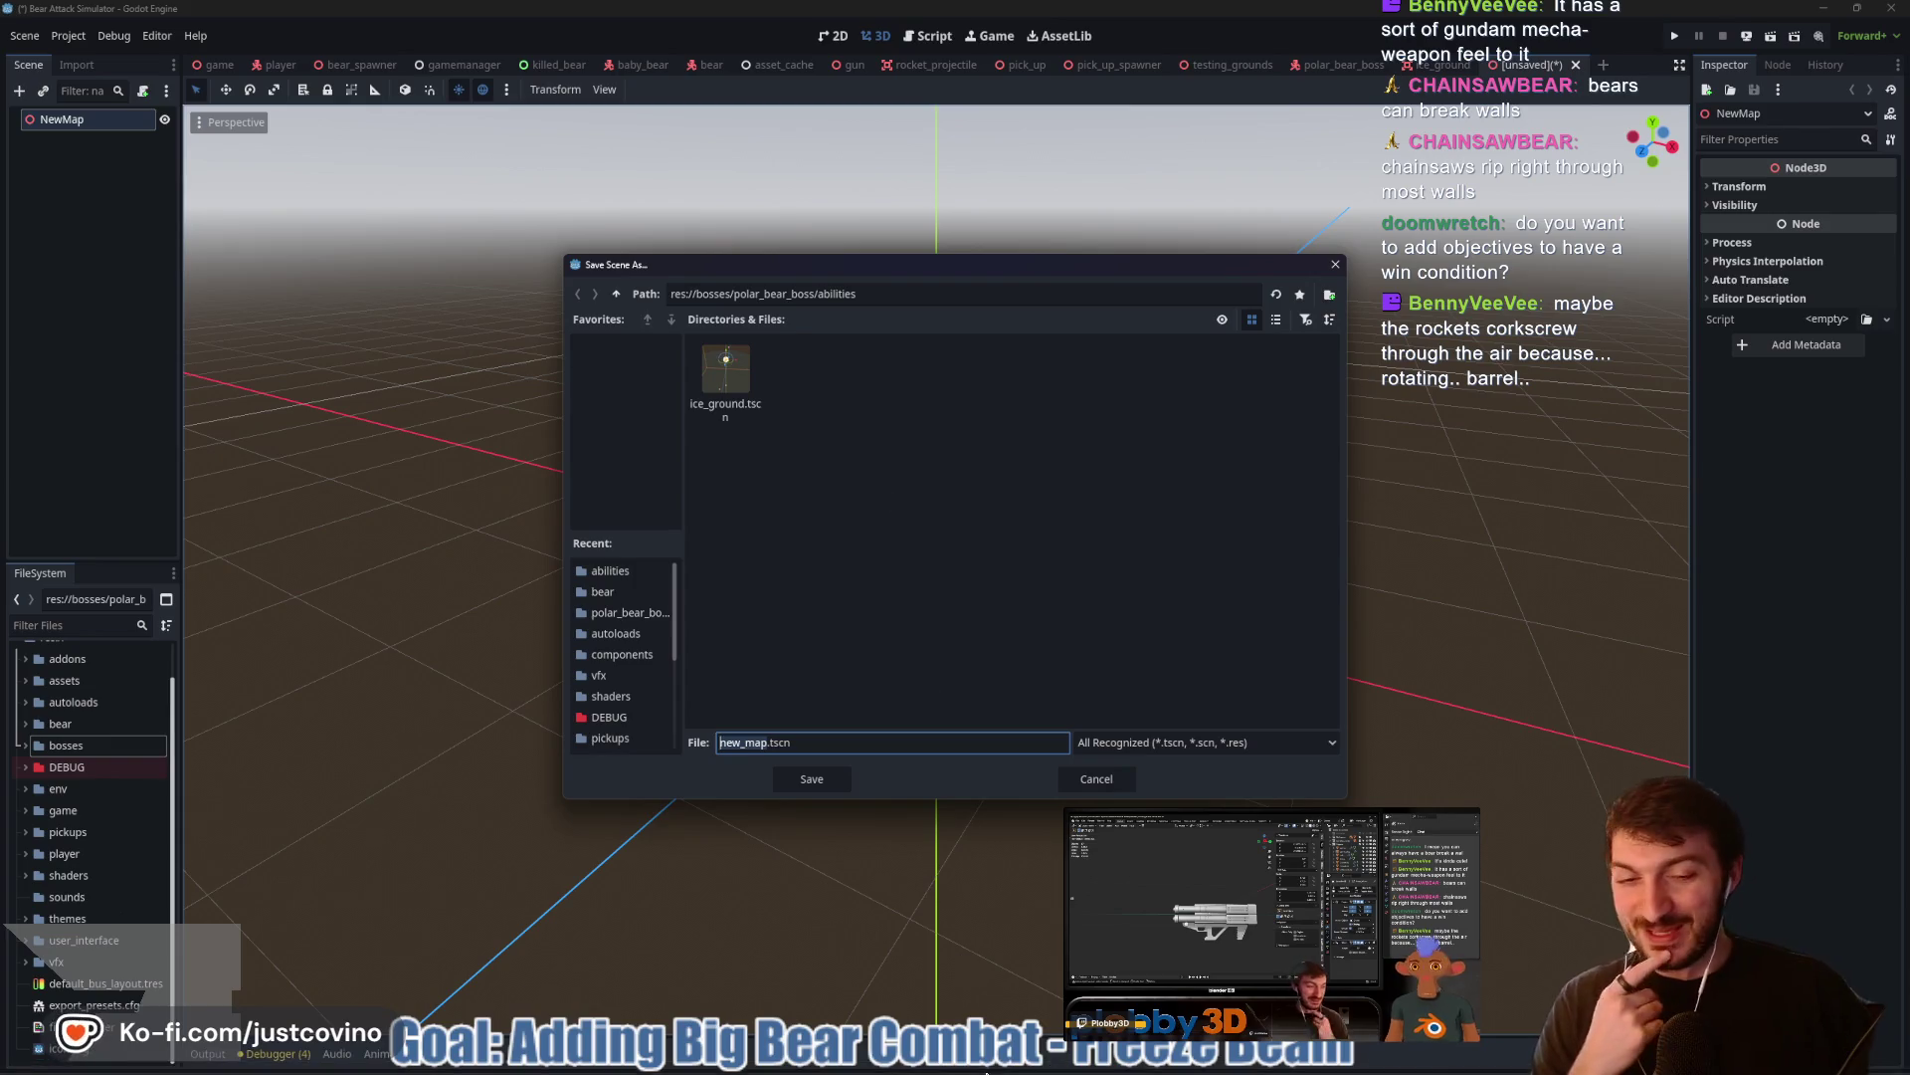
{"action": "left_click", "coordinate": [1055, 1057]}
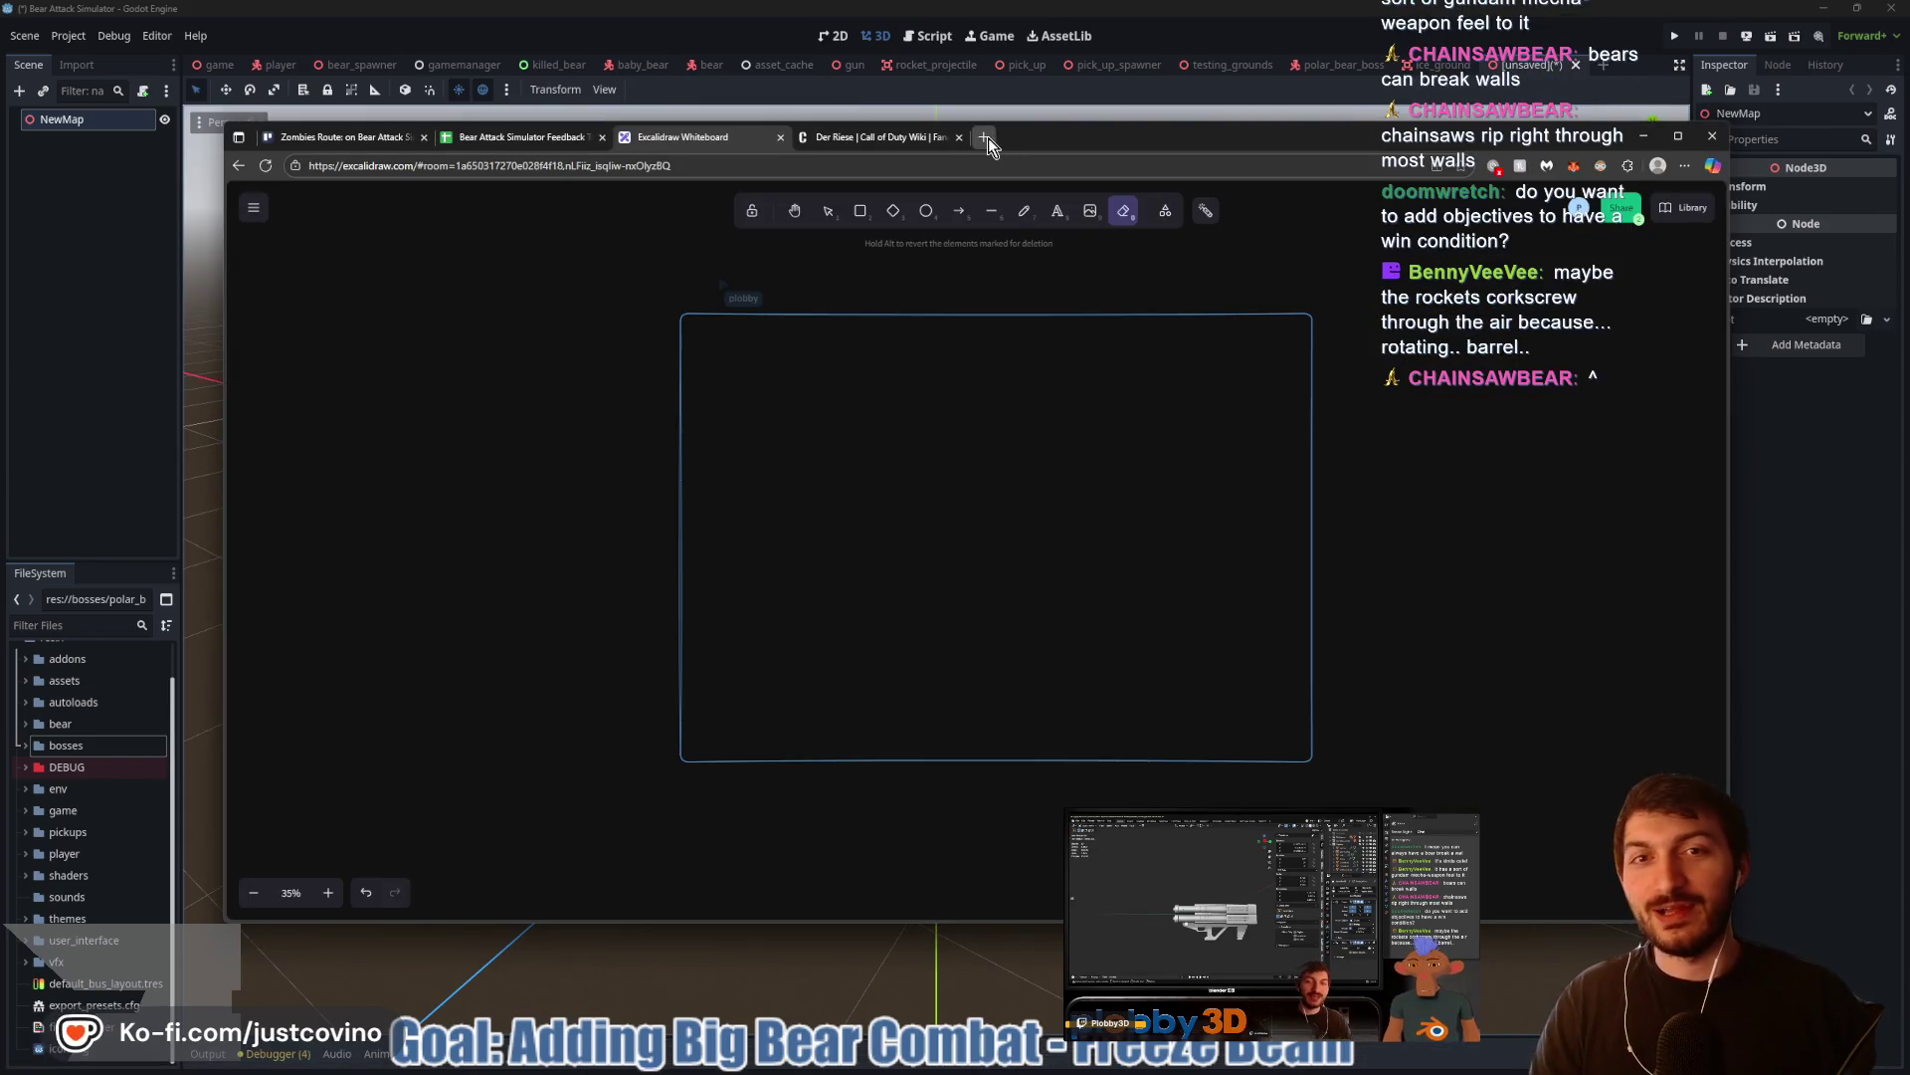
Search 'how do rocket launchers' in a new tab and read the expanded AI Overview
{"action": "left_click", "coordinate": [988, 138]}
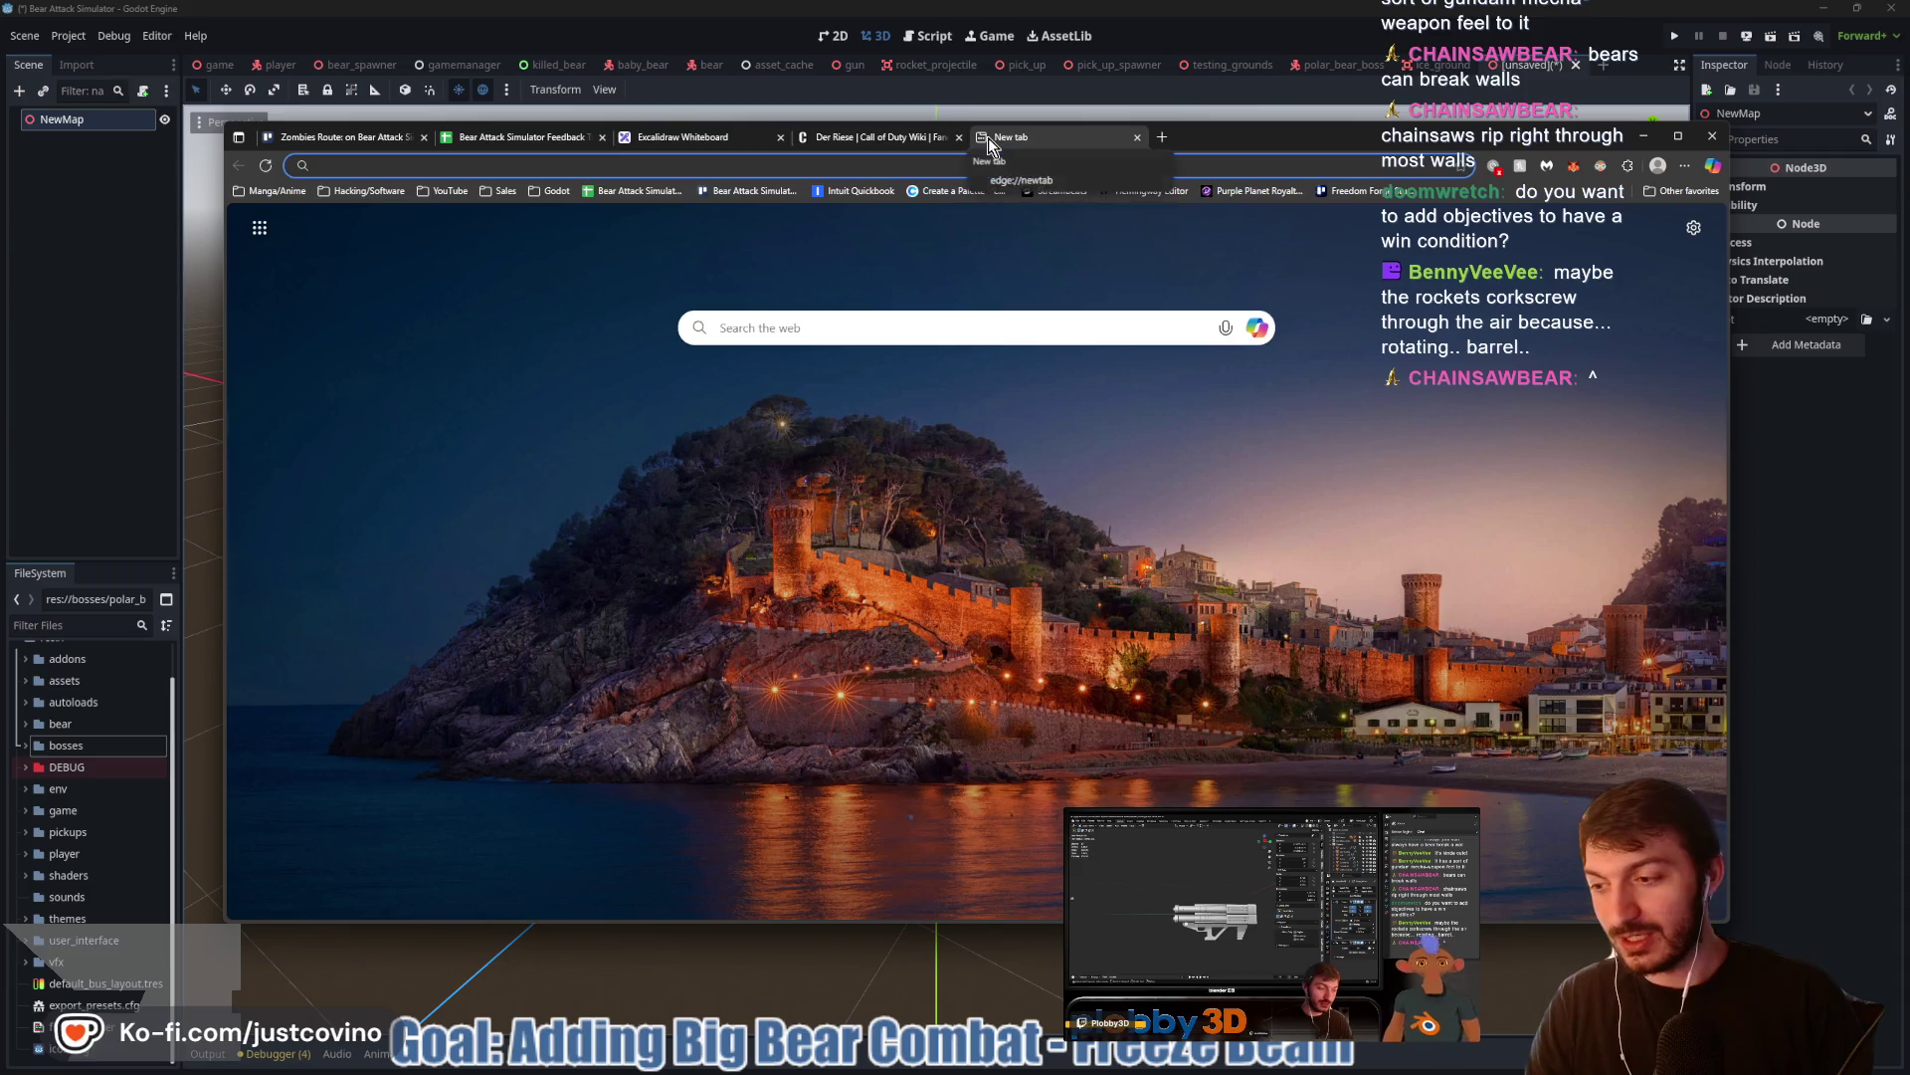
{"action": "type", "text": "how d"}
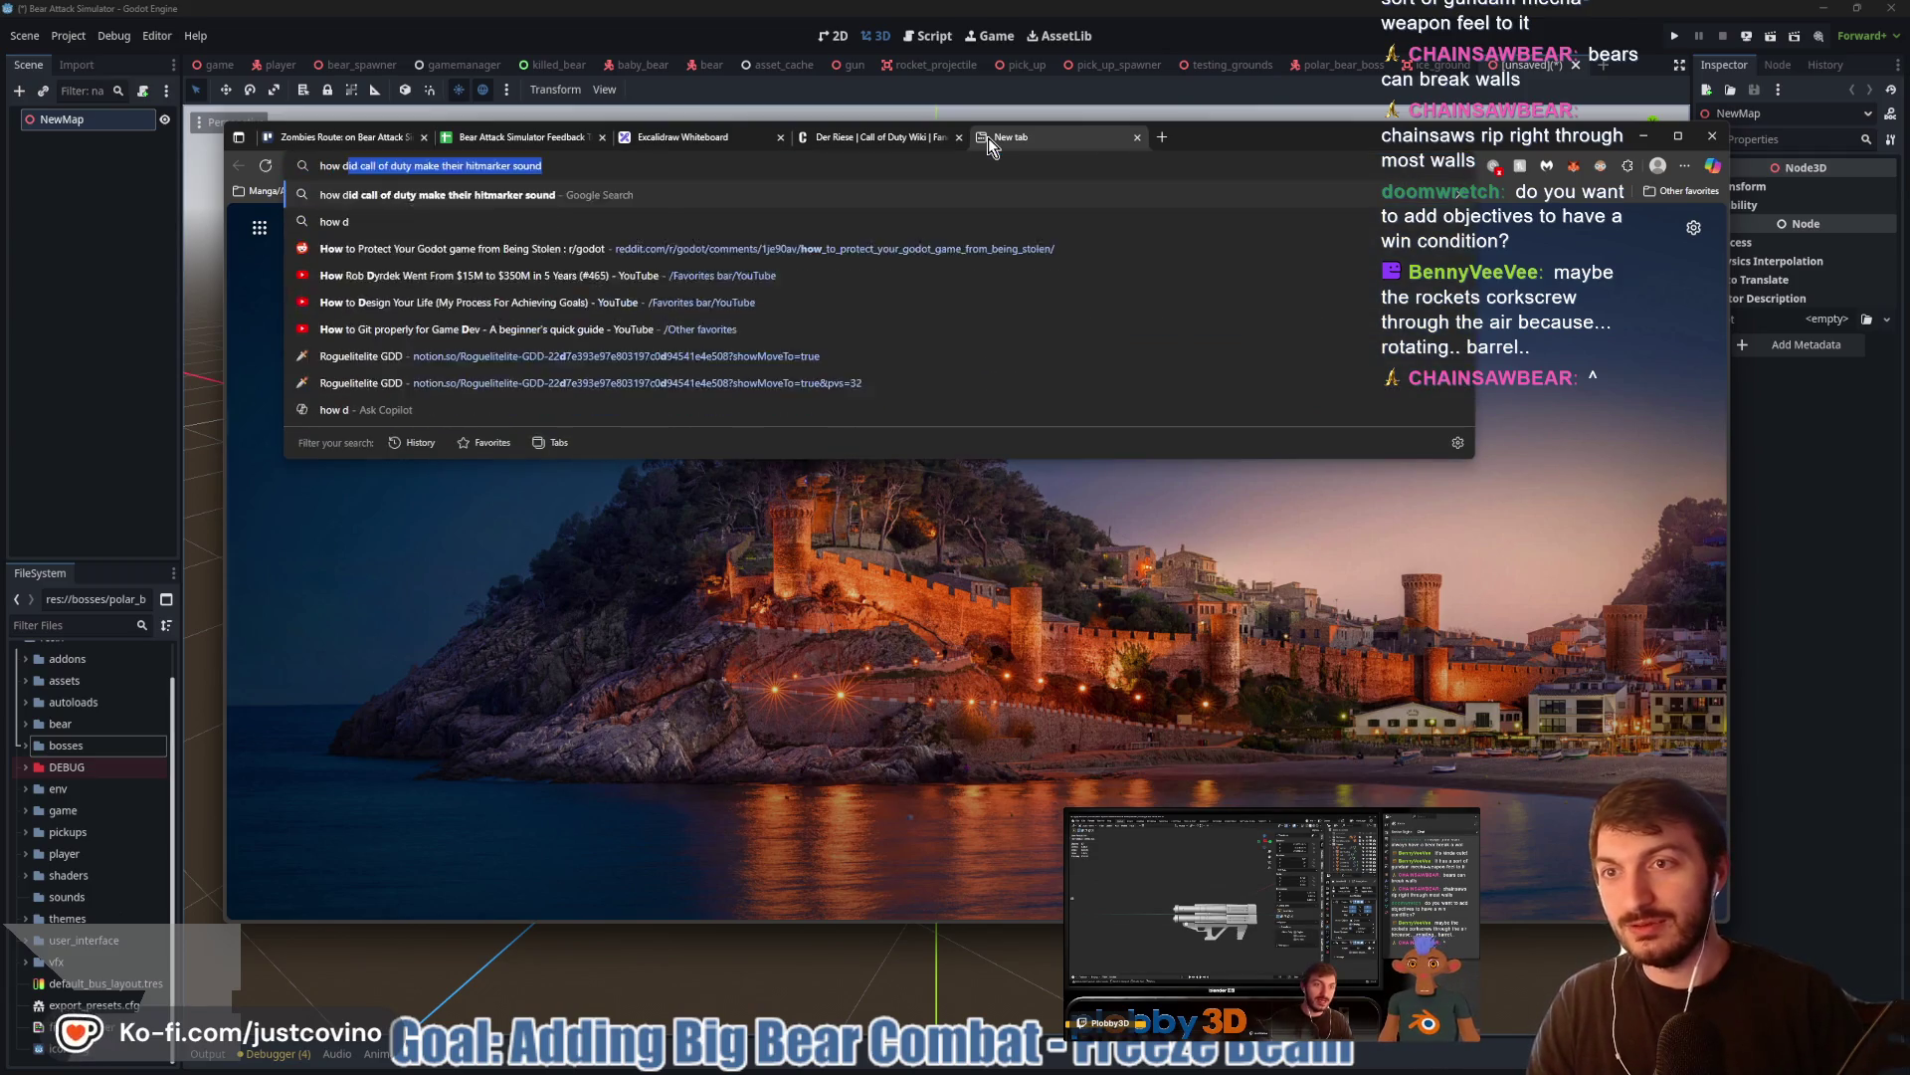
{"action": "type", "text": "o rocket launchers"}
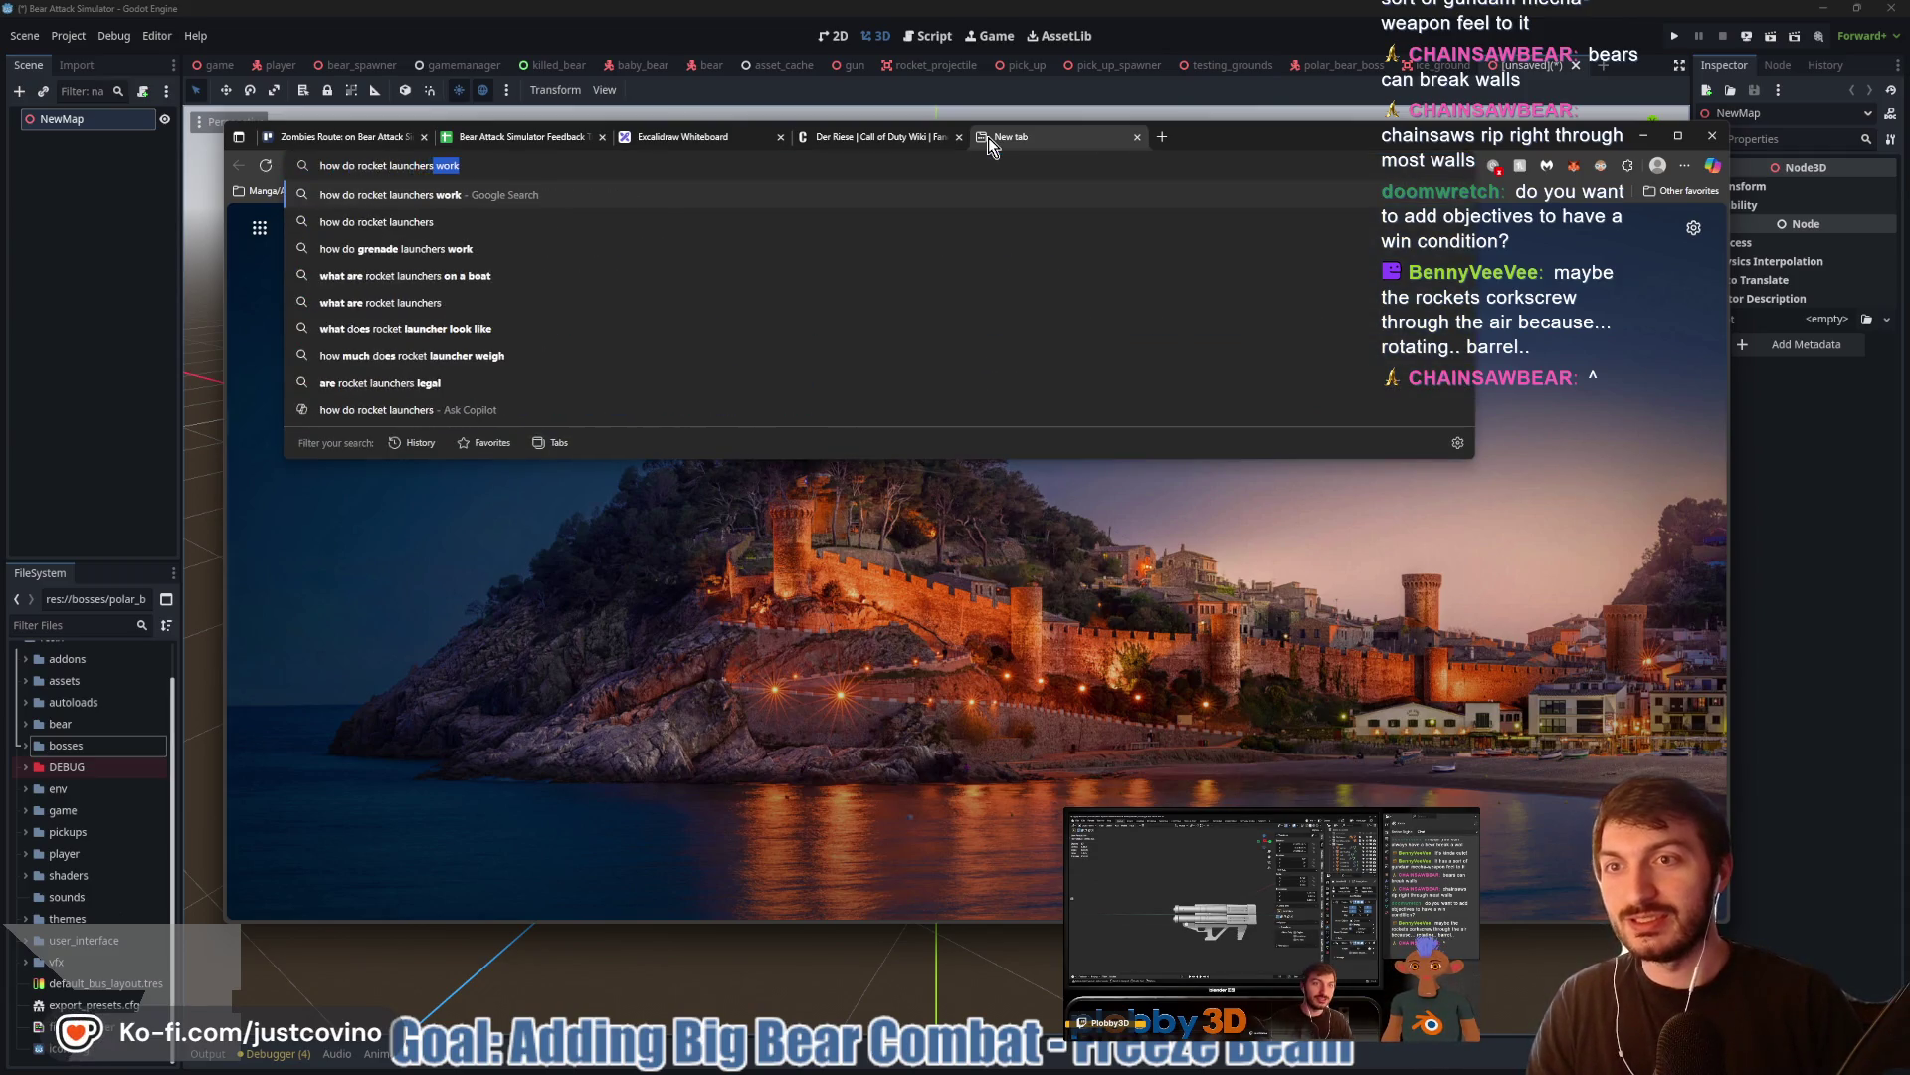
{"action": "key", "text": "Return"}
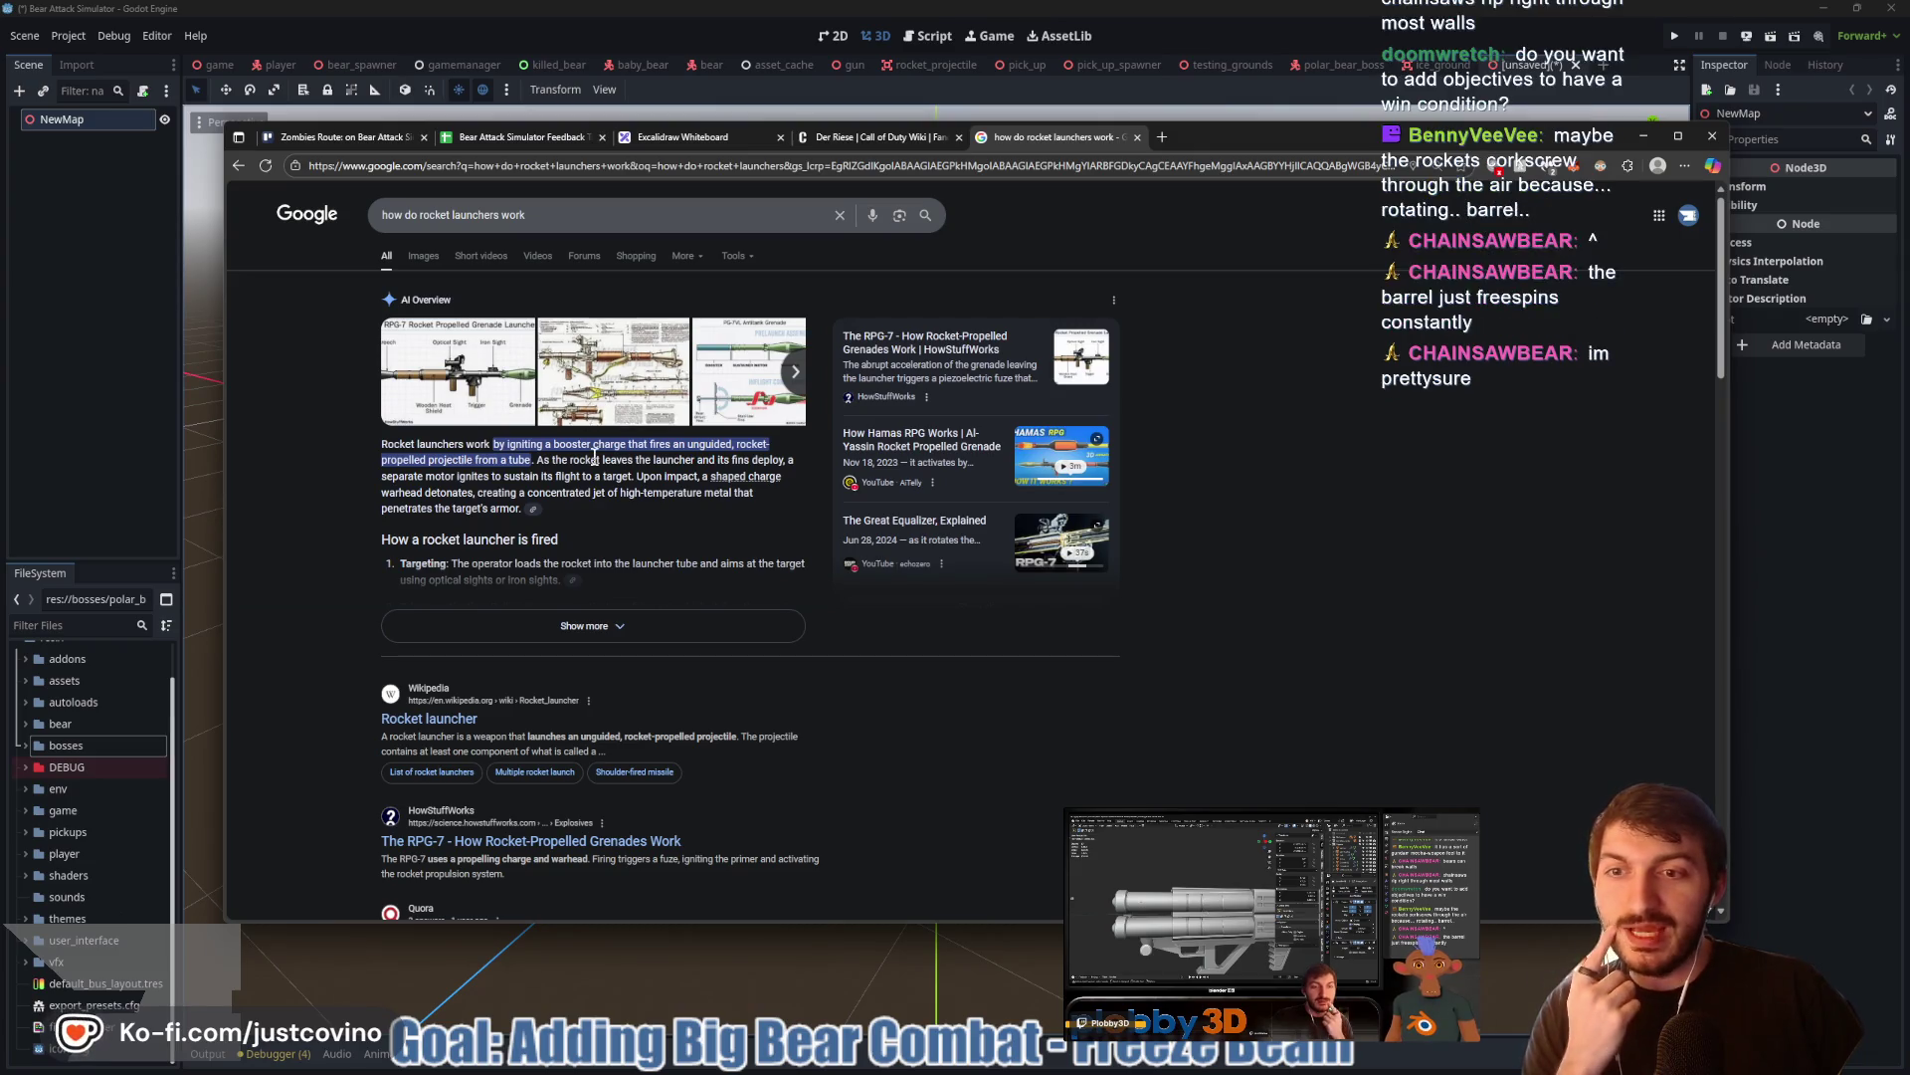
{"action": "scroll", "coordinate": [491, 479], "scroll_direction": "down", "scroll_amount": 3}
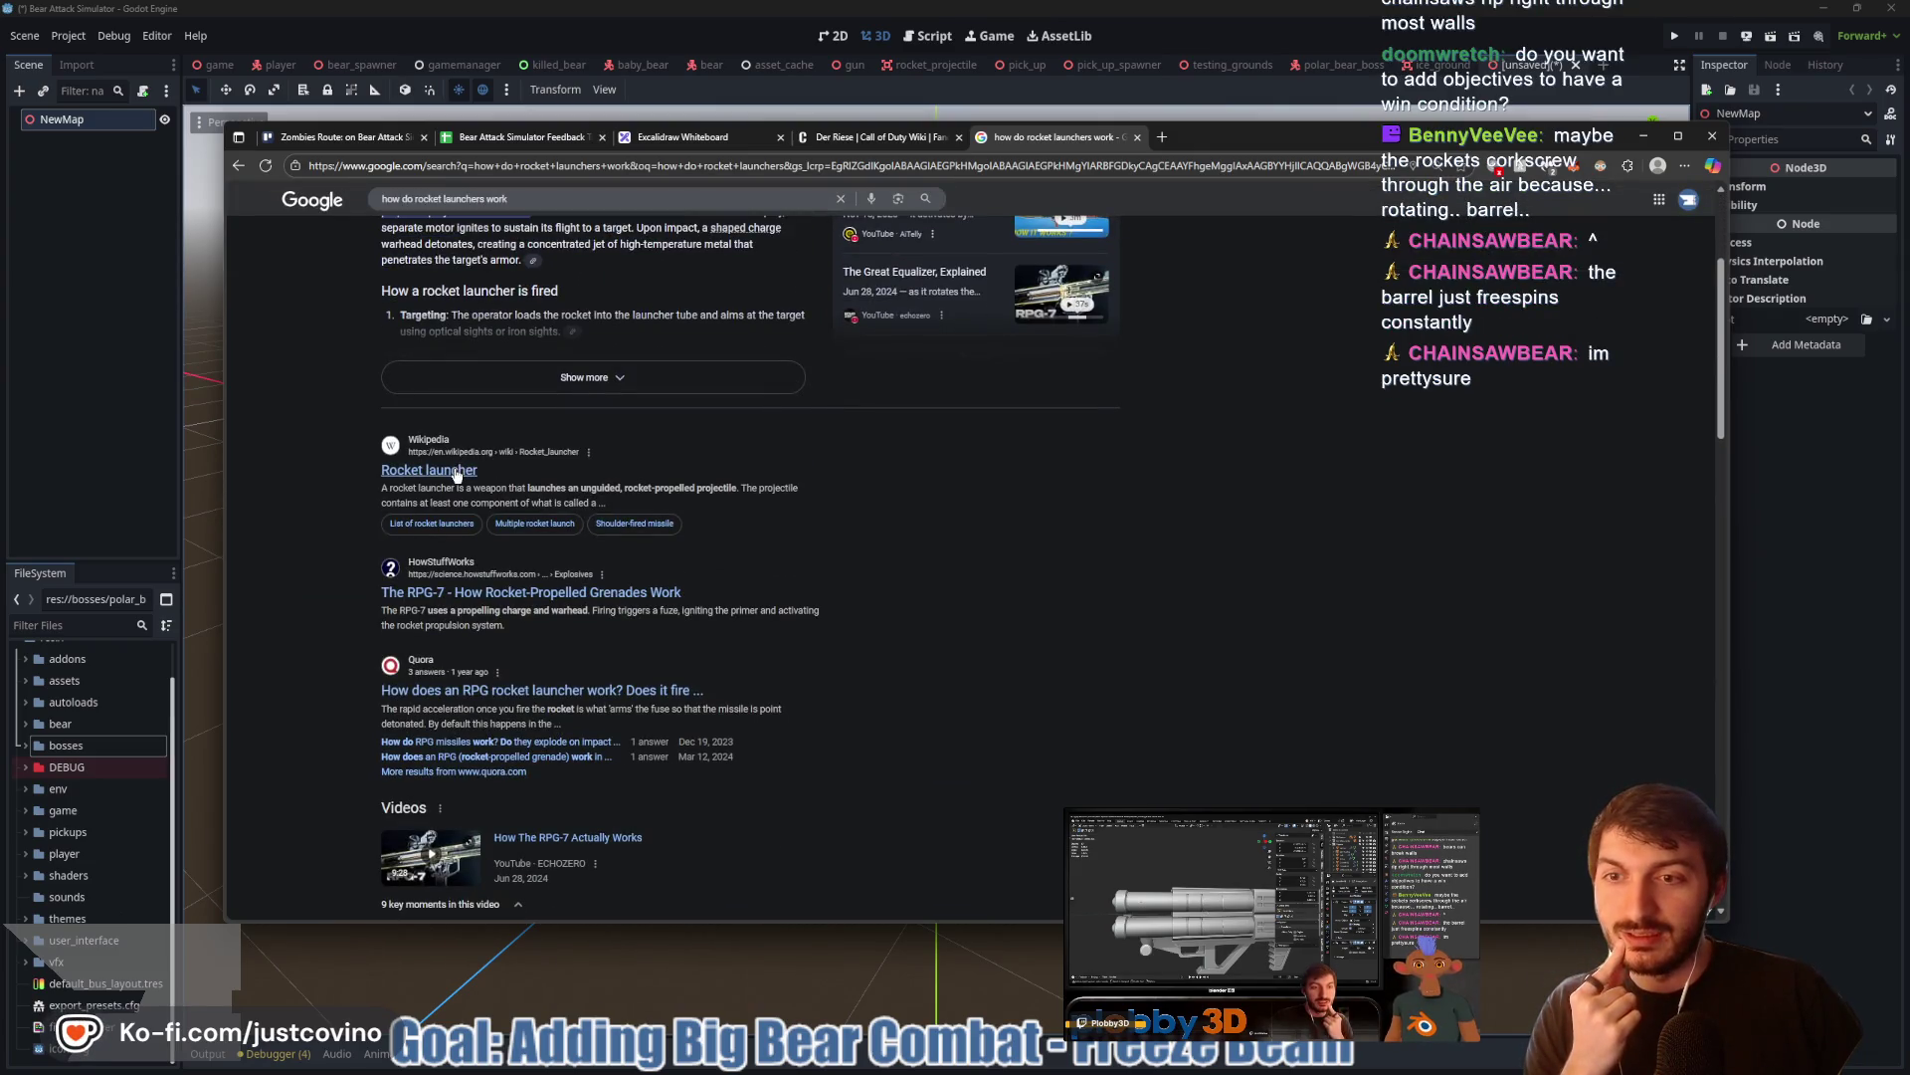
{"action": "scroll", "coordinate": [521, 479], "scroll_direction": "down", "scroll_amount": 1}
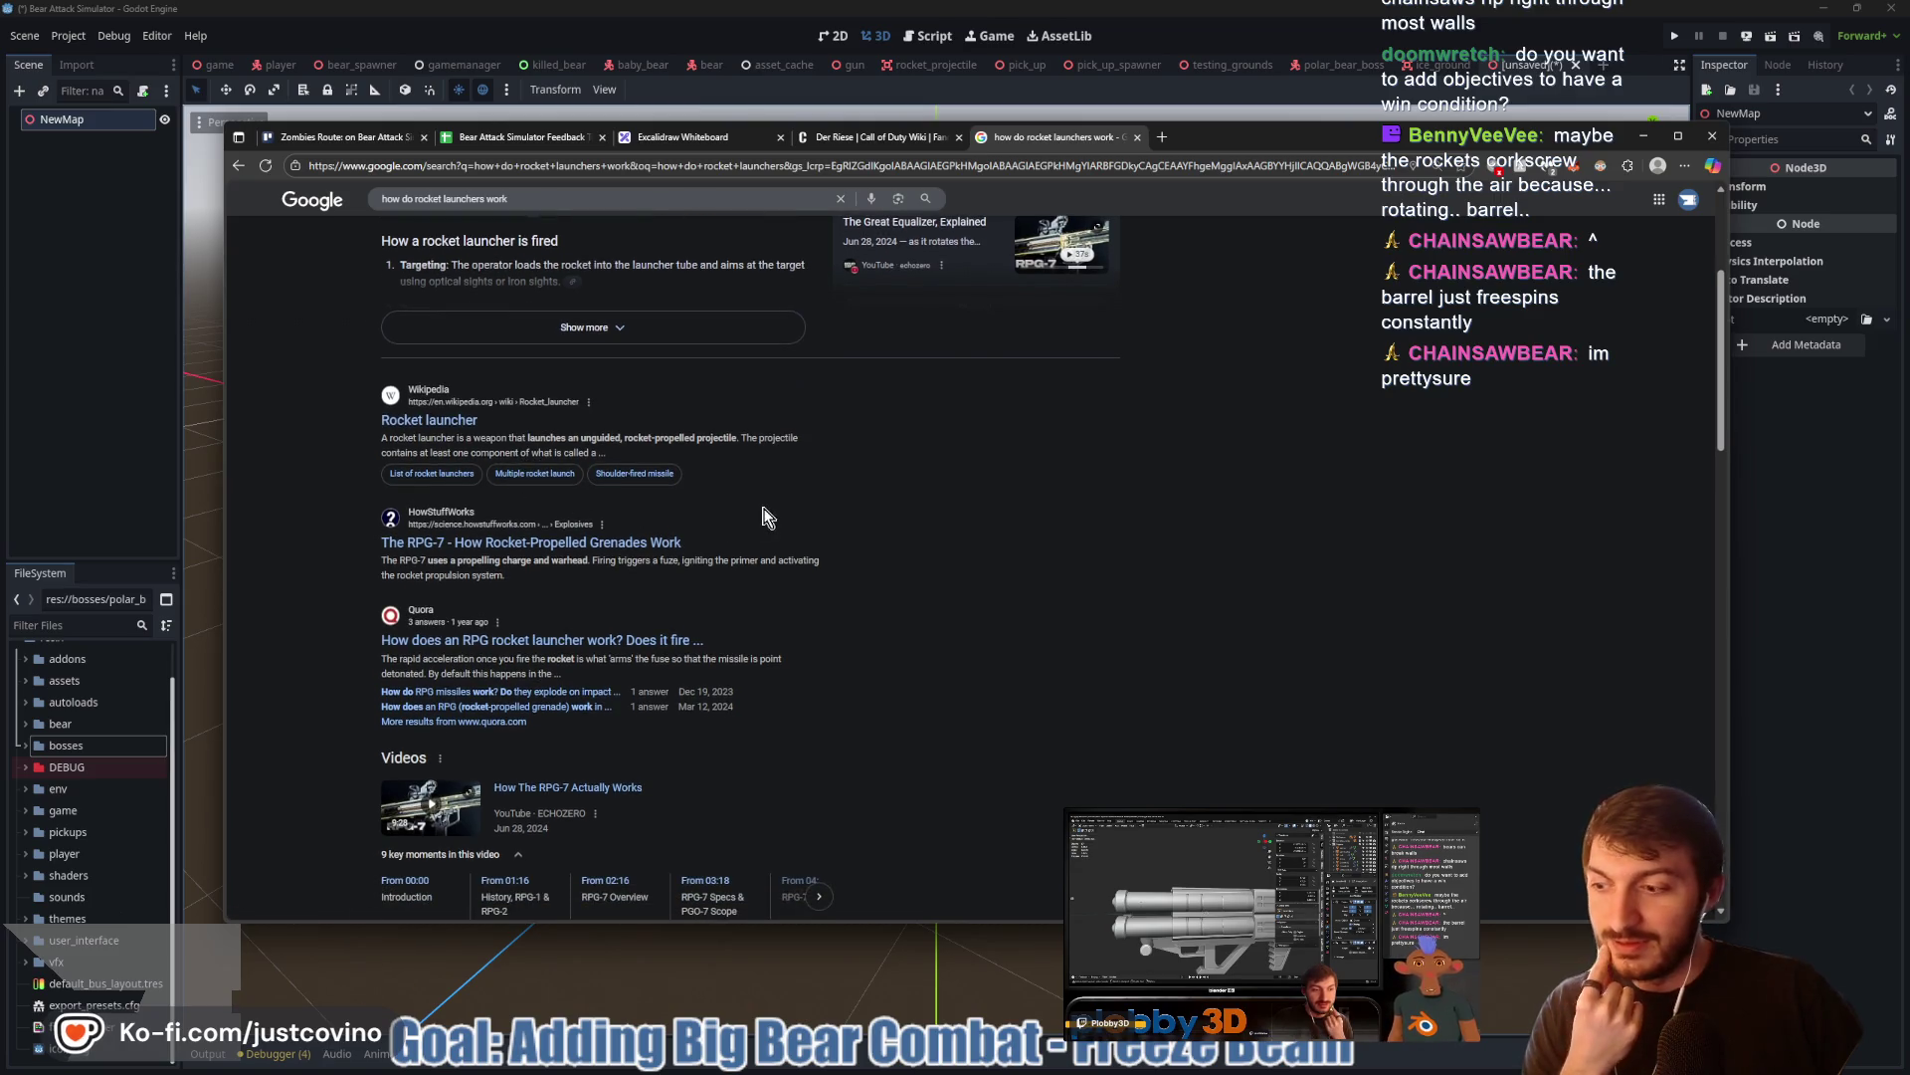
{"action": "scroll", "coordinate": [725, 504], "scroll_direction": "up", "scroll_amount": 3}
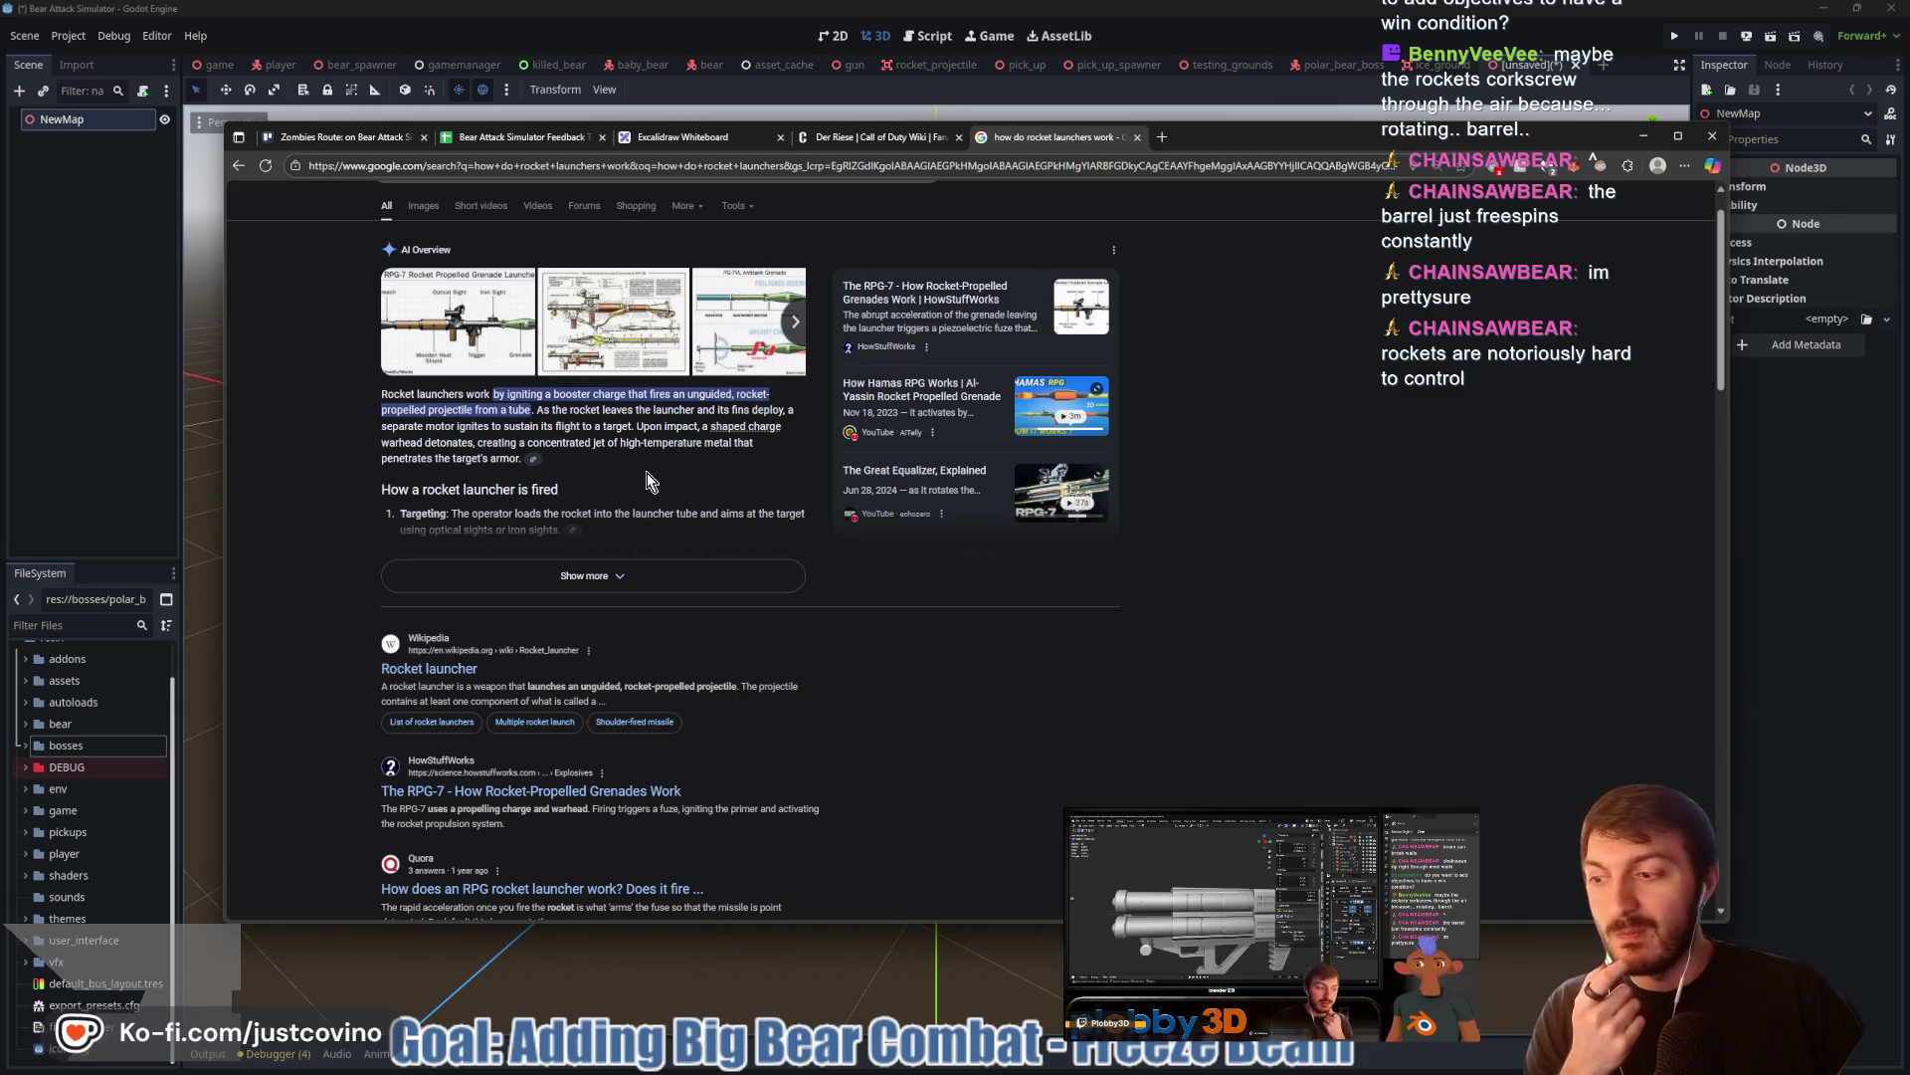
{"action": "scroll", "coordinate": [648, 482], "scroll_direction": "down", "scroll_amount": 1}
{"action": "left_click", "coordinate": [597, 529]}
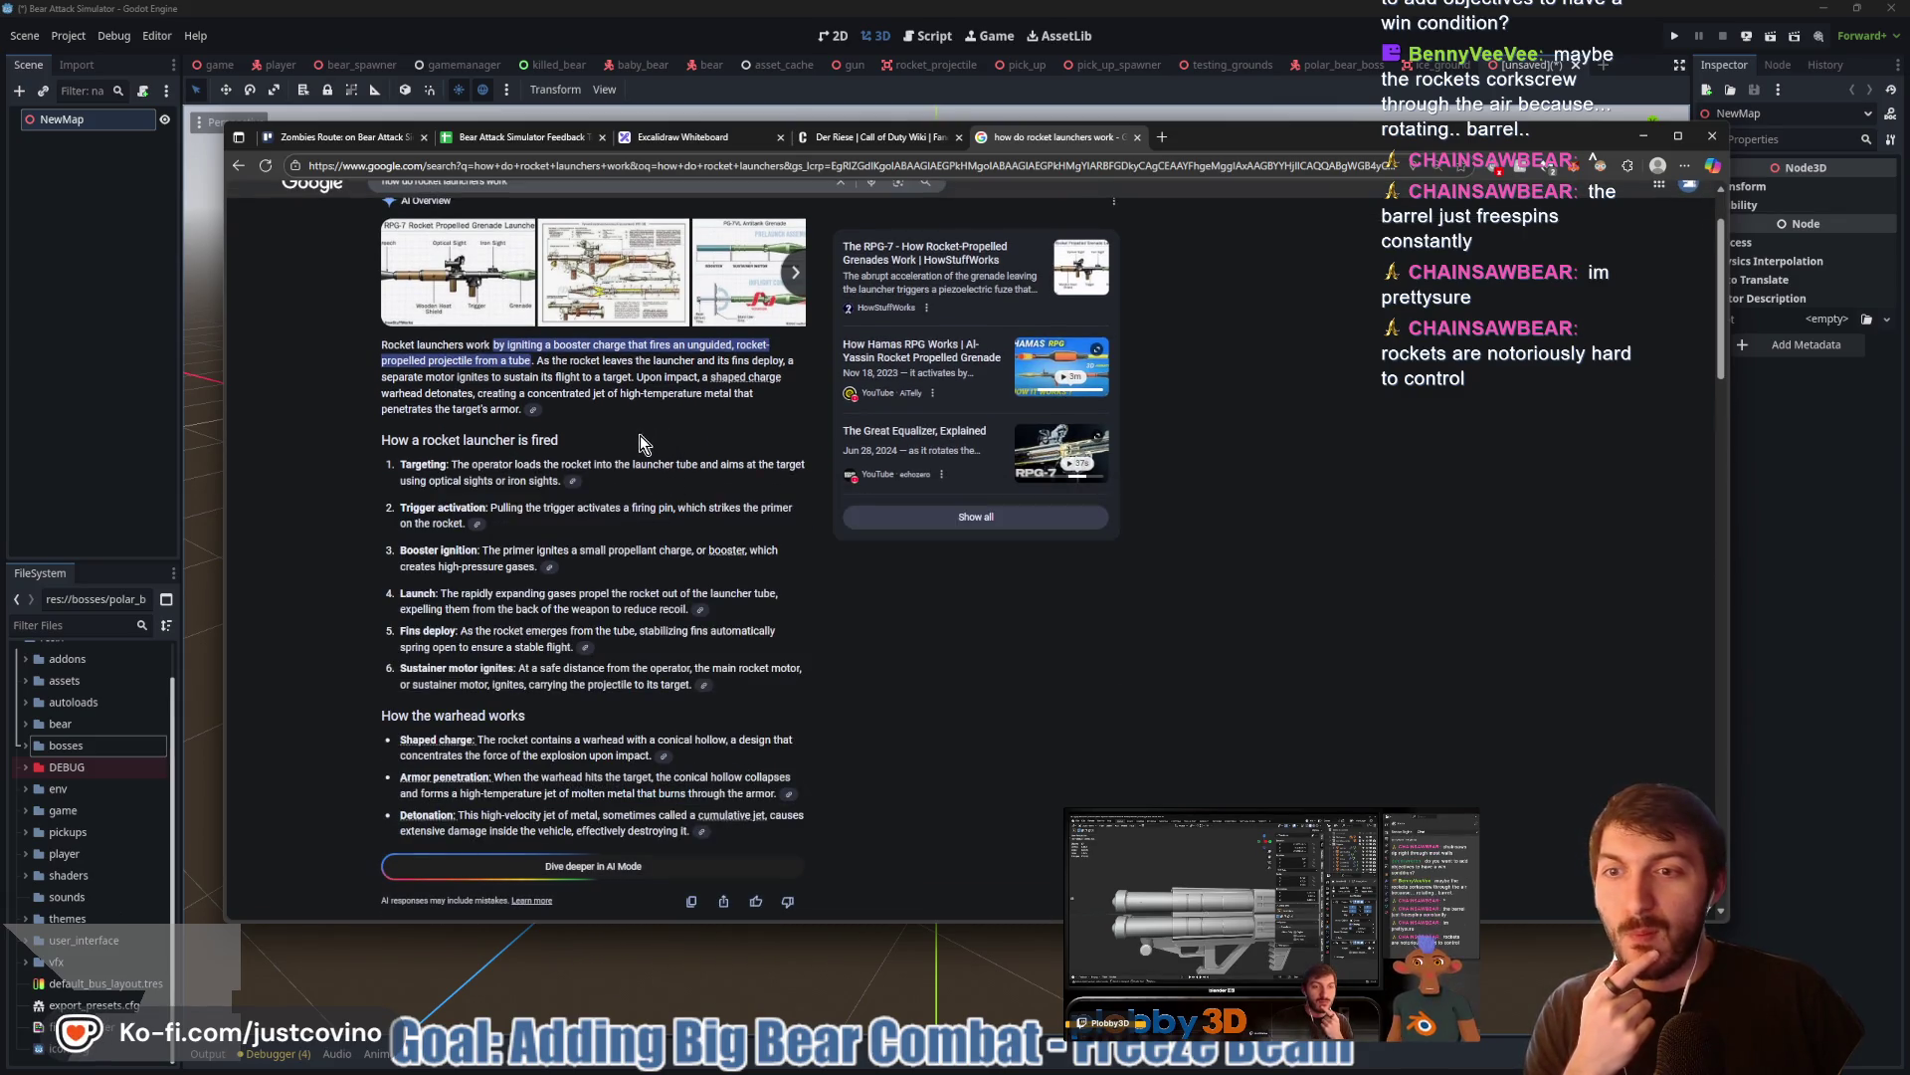
{"action": "scroll", "coordinate": [636, 445], "scroll_direction": "down", "scroll_amount": 2}
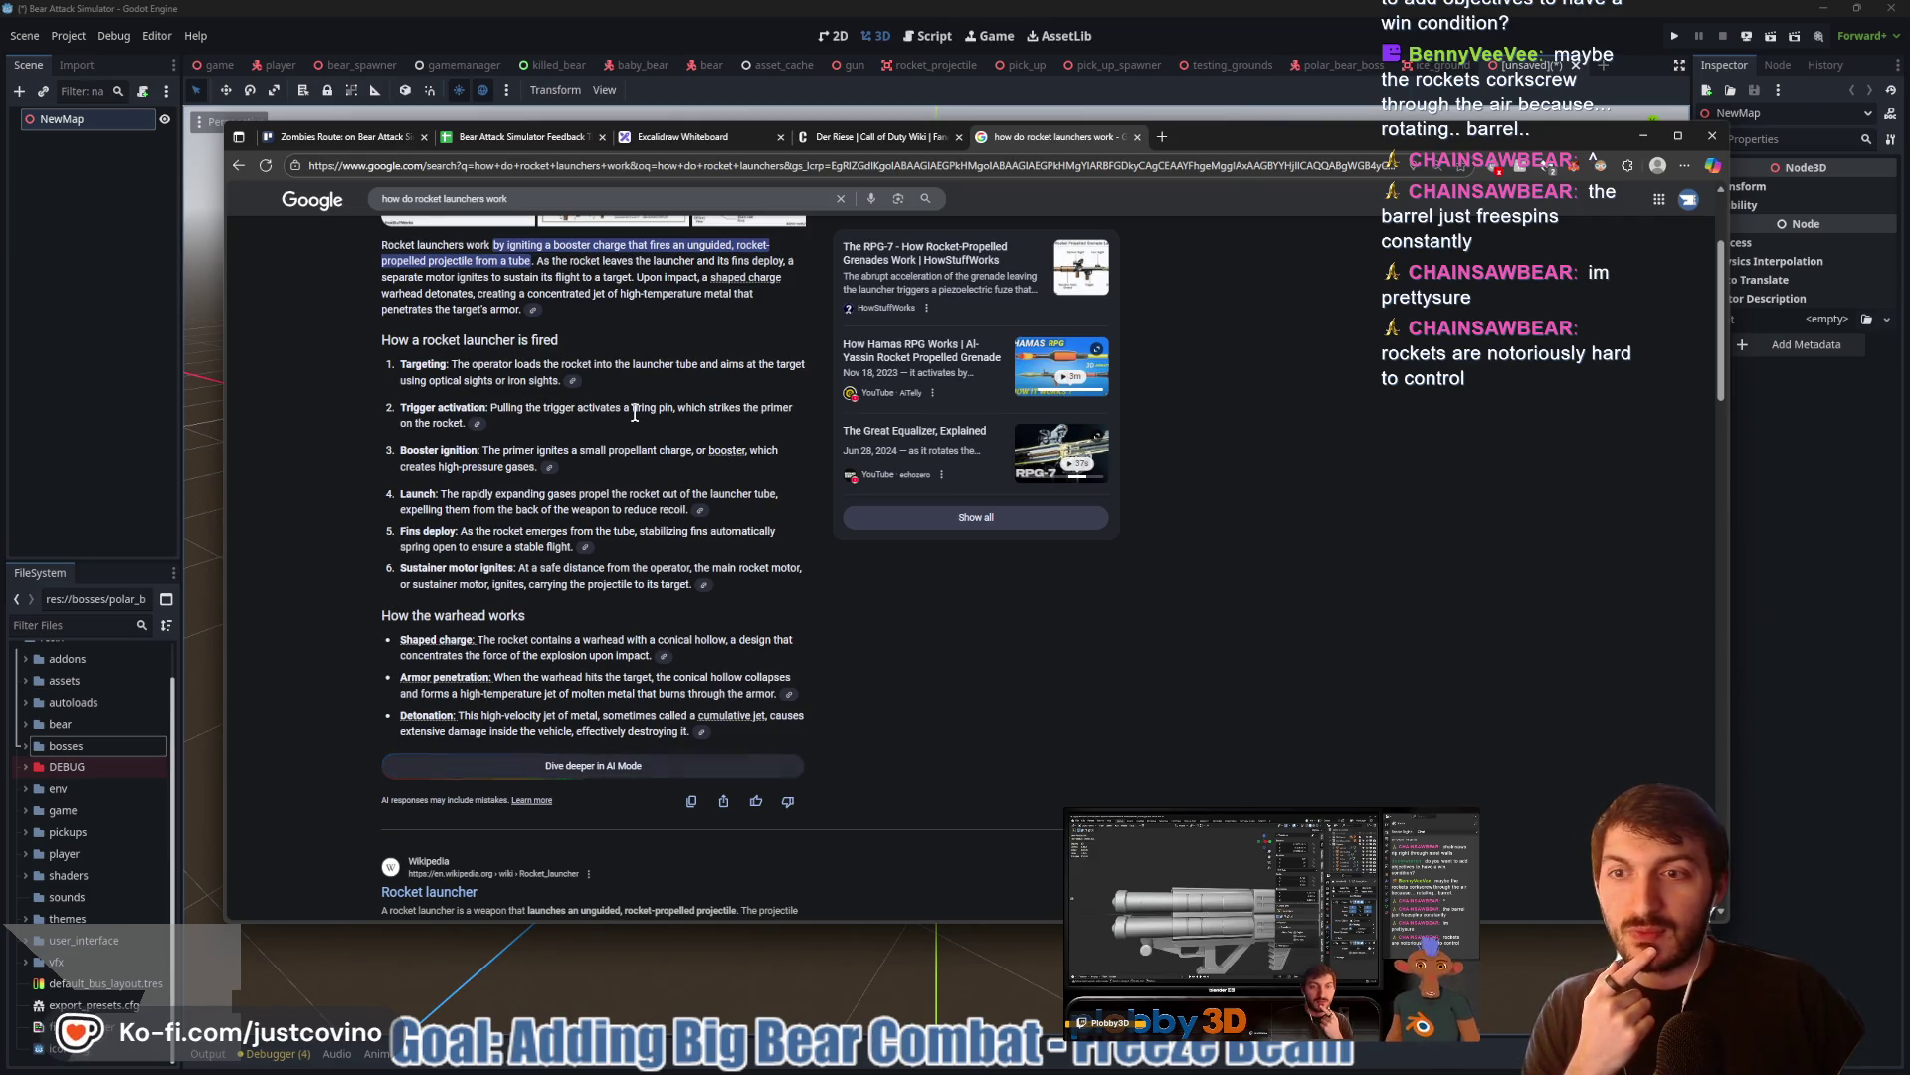
{"action": "scroll", "coordinate": [616, 408], "scroll_direction": "up", "scroll_amount": 3}
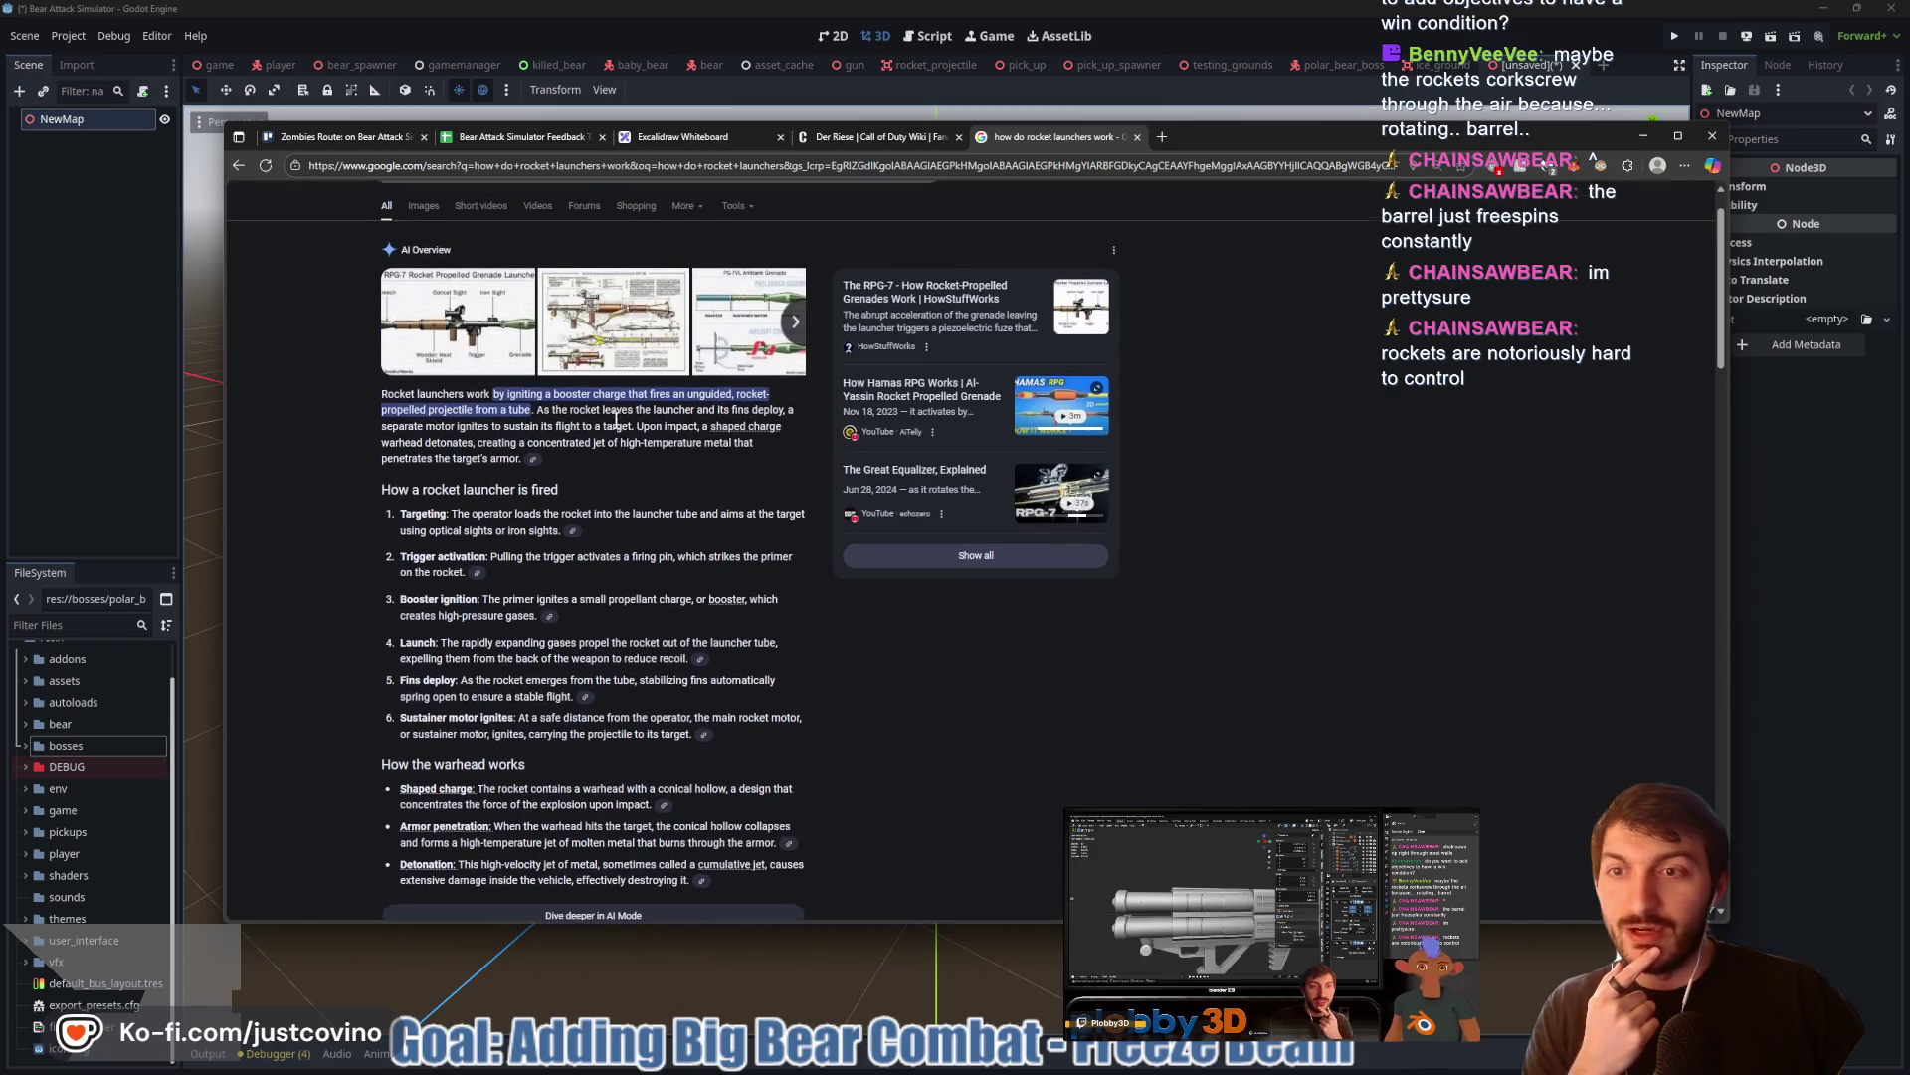
{"action": "scroll", "coordinate": [639, 549], "scroll_direction": "down", "scroll_amount": 1}
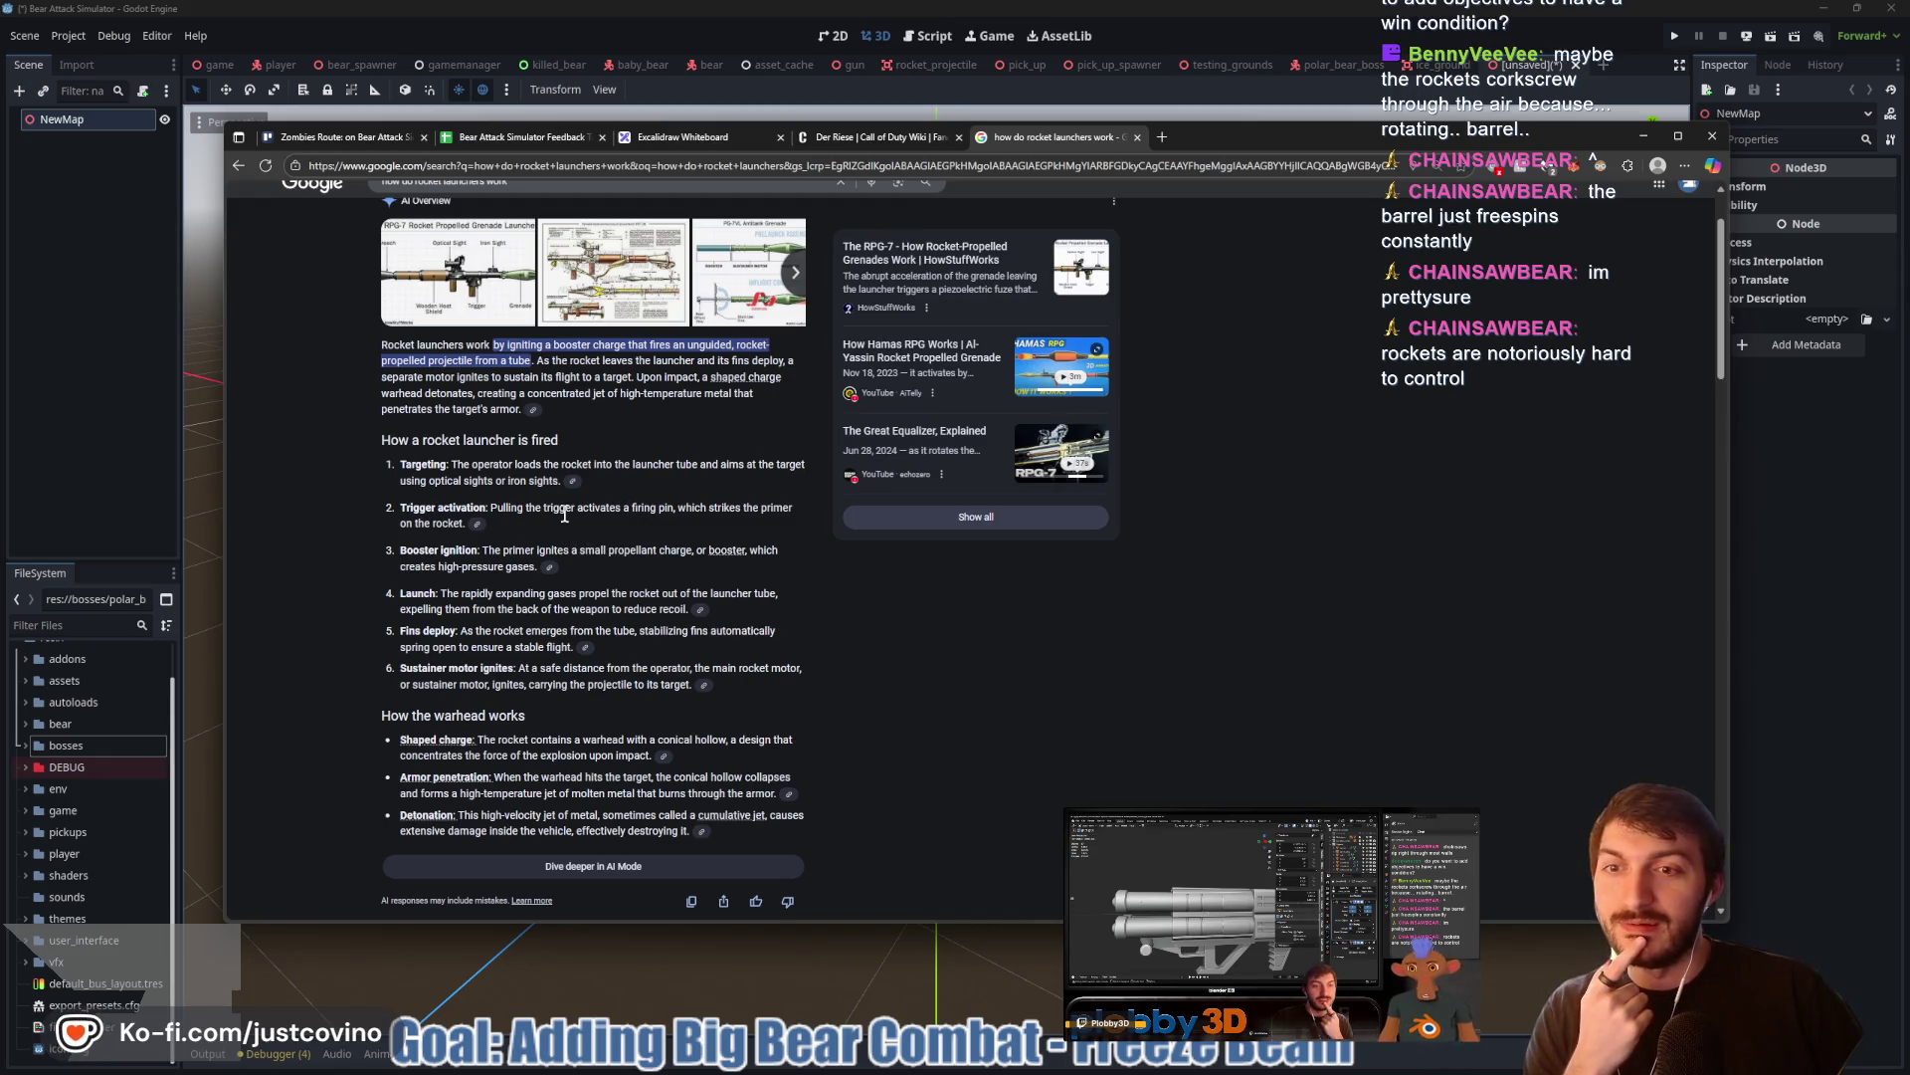
{"action": "scroll", "coordinate": [564, 515], "scroll_direction": "up", "scroll_amount": 2}
Search 'Do rocket launchers have a firing pin'
{"action": "triple_click", "coordinate": [502, 213]}
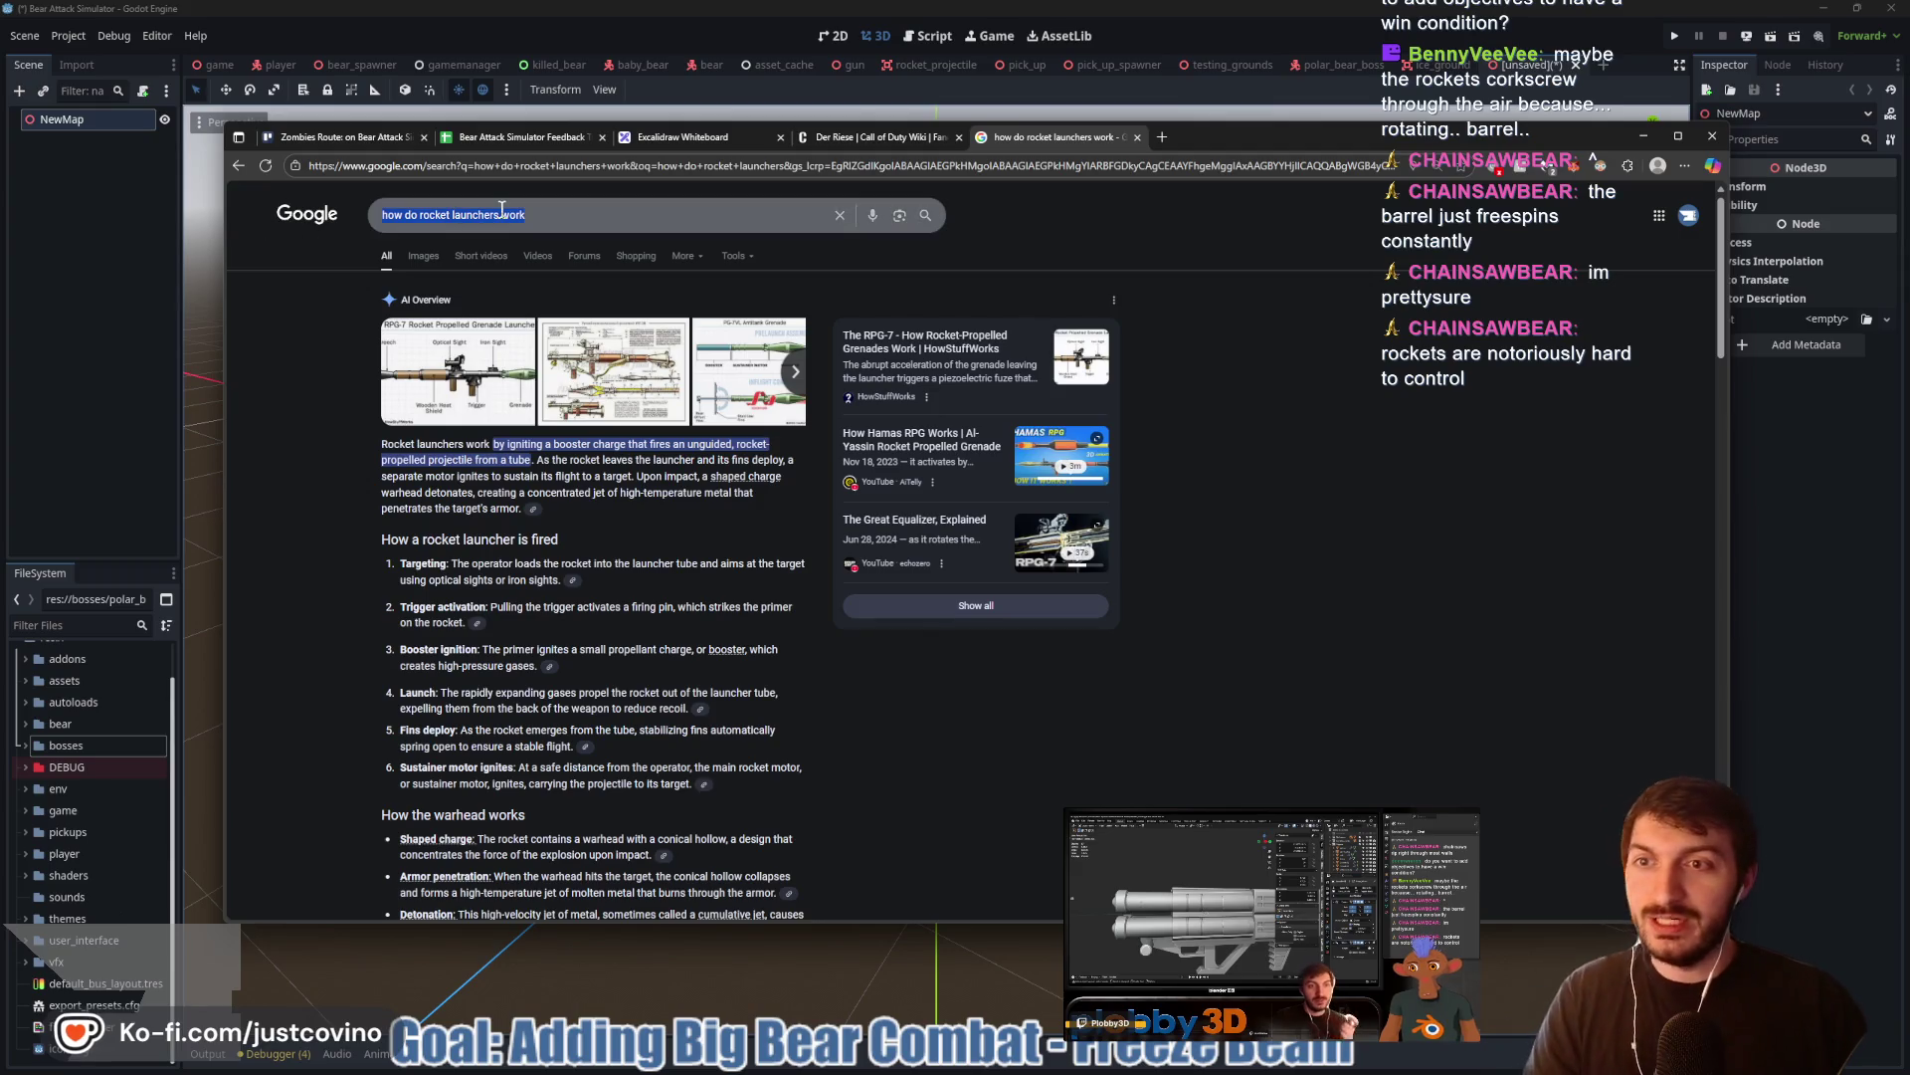
{"action": "type", "text": "Do rocket laun"}
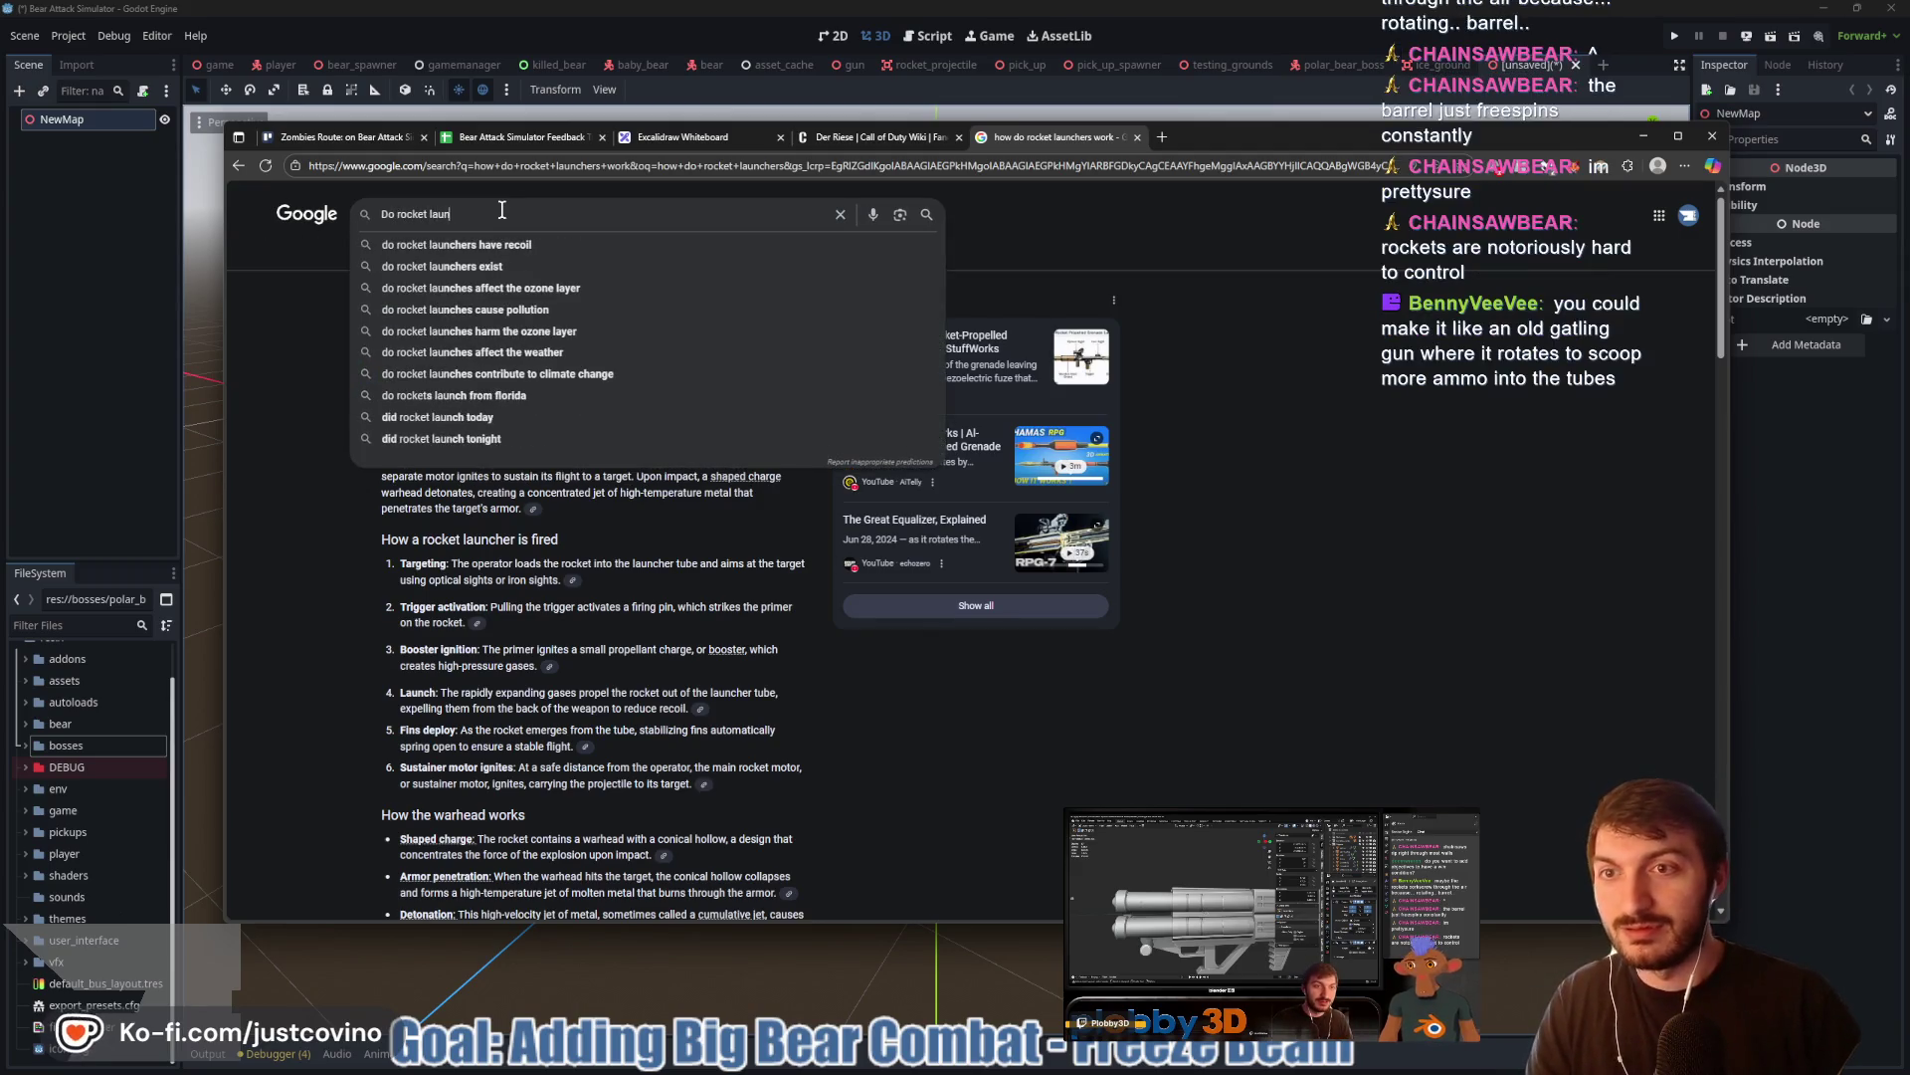
{"action": "type", "text": "chers have a firing pin"}
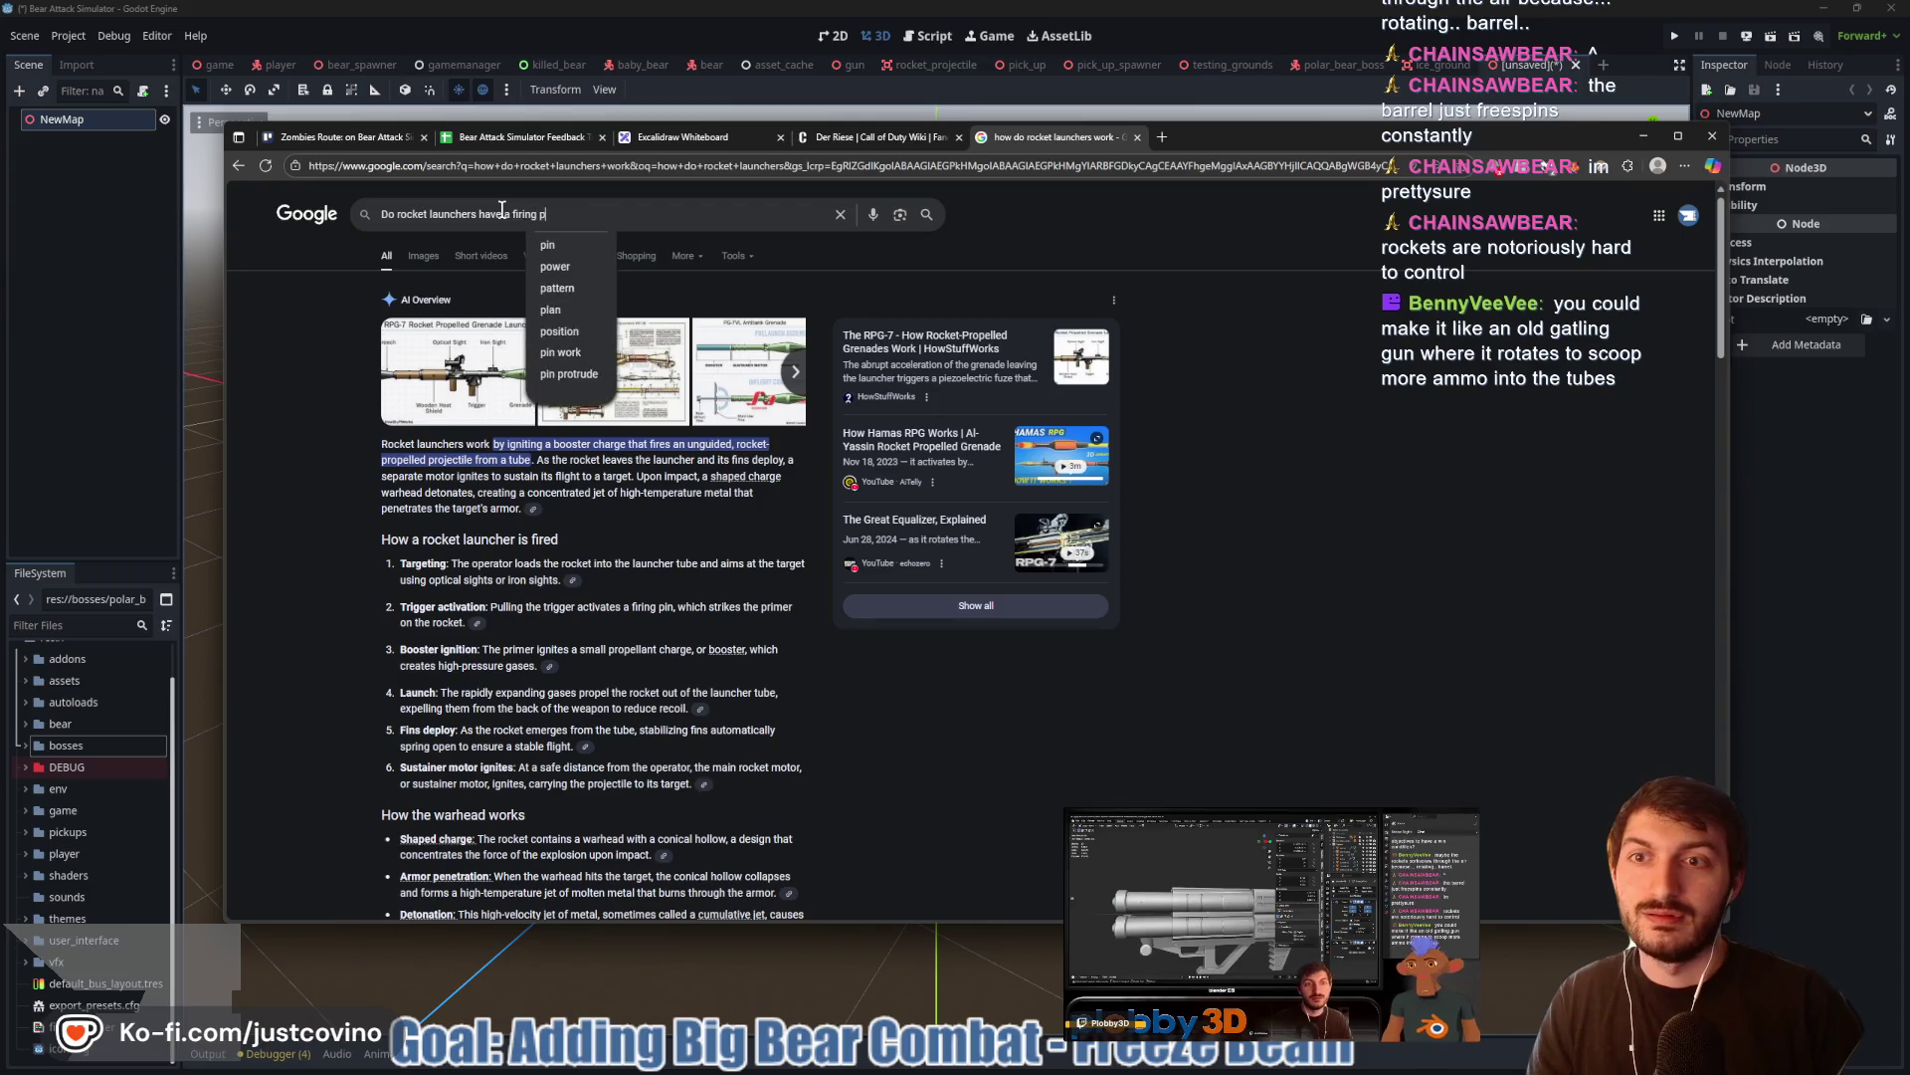
{"action": "key", "text": "Return"}
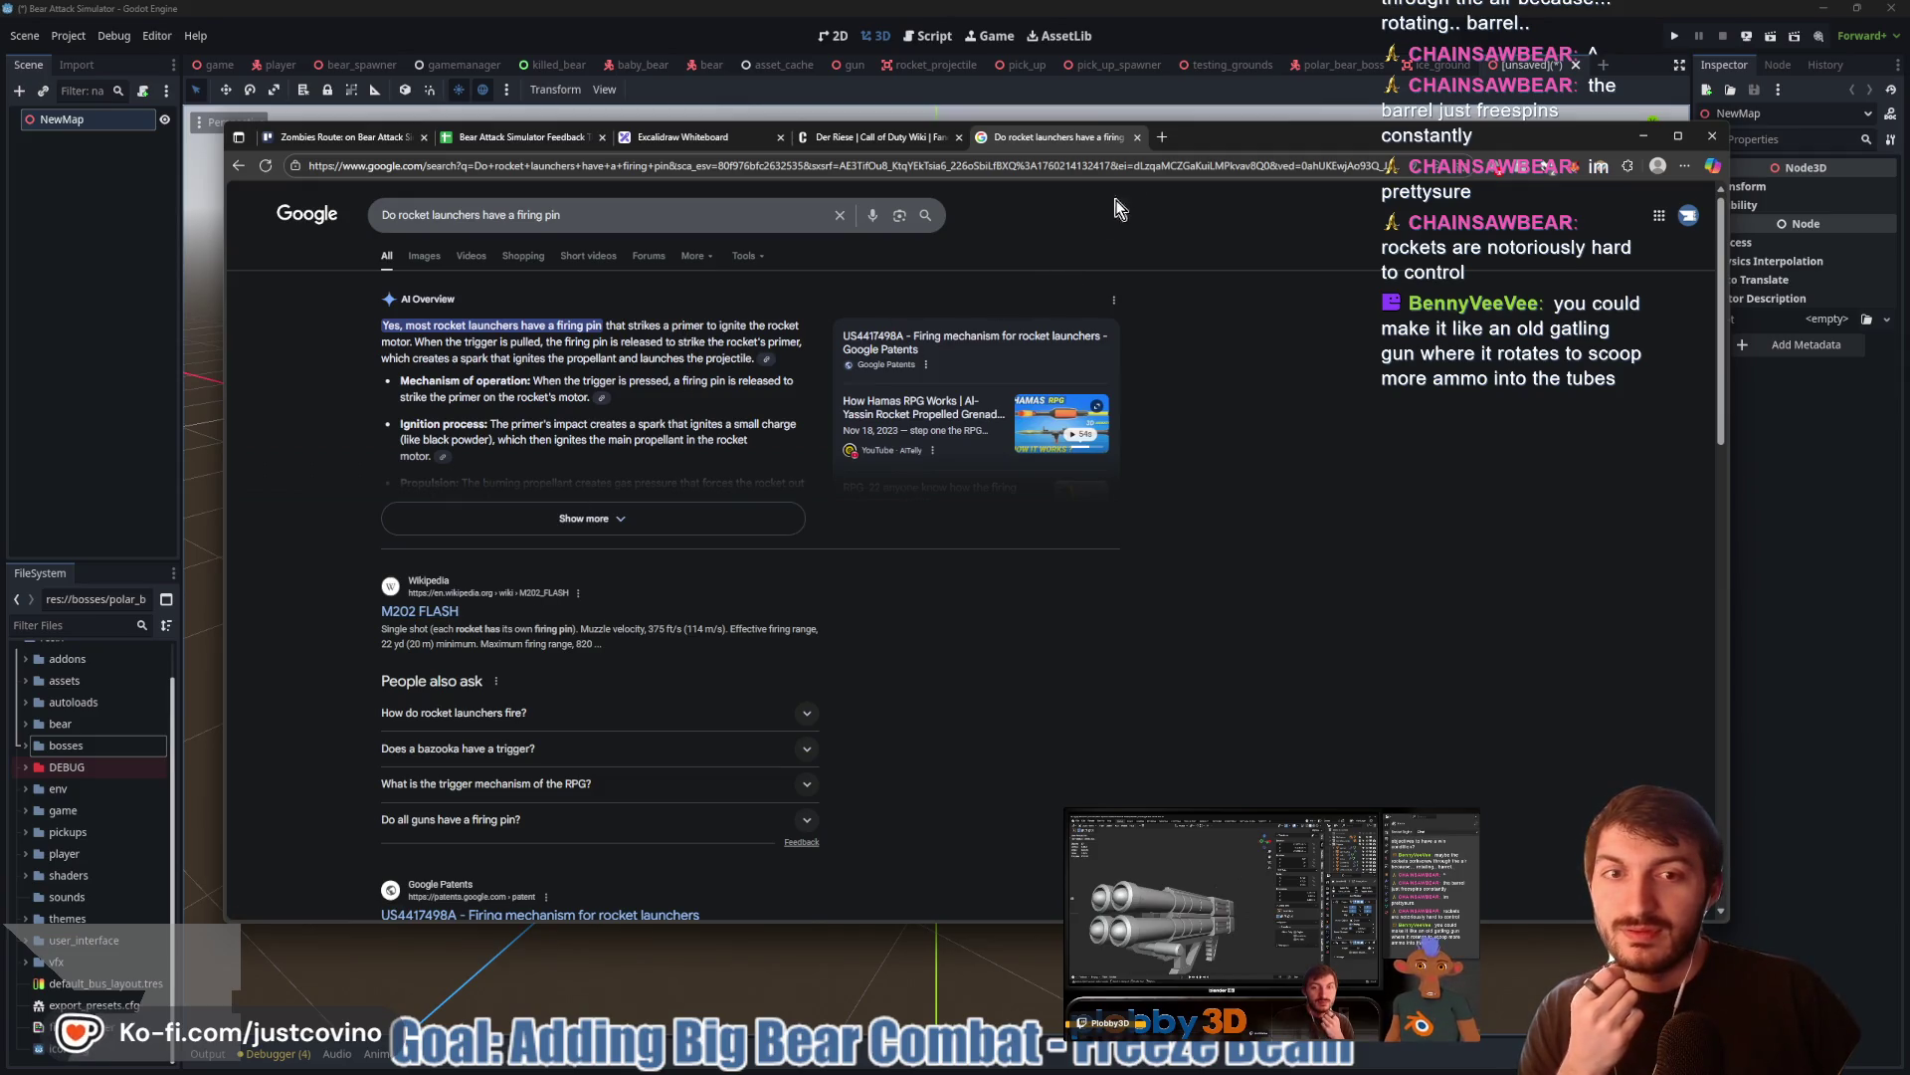
Close the search tab, return to Godot and reopen Save Scene As, moving up a folder
{"action": "left_click", "coordinate": [1140, 139]}
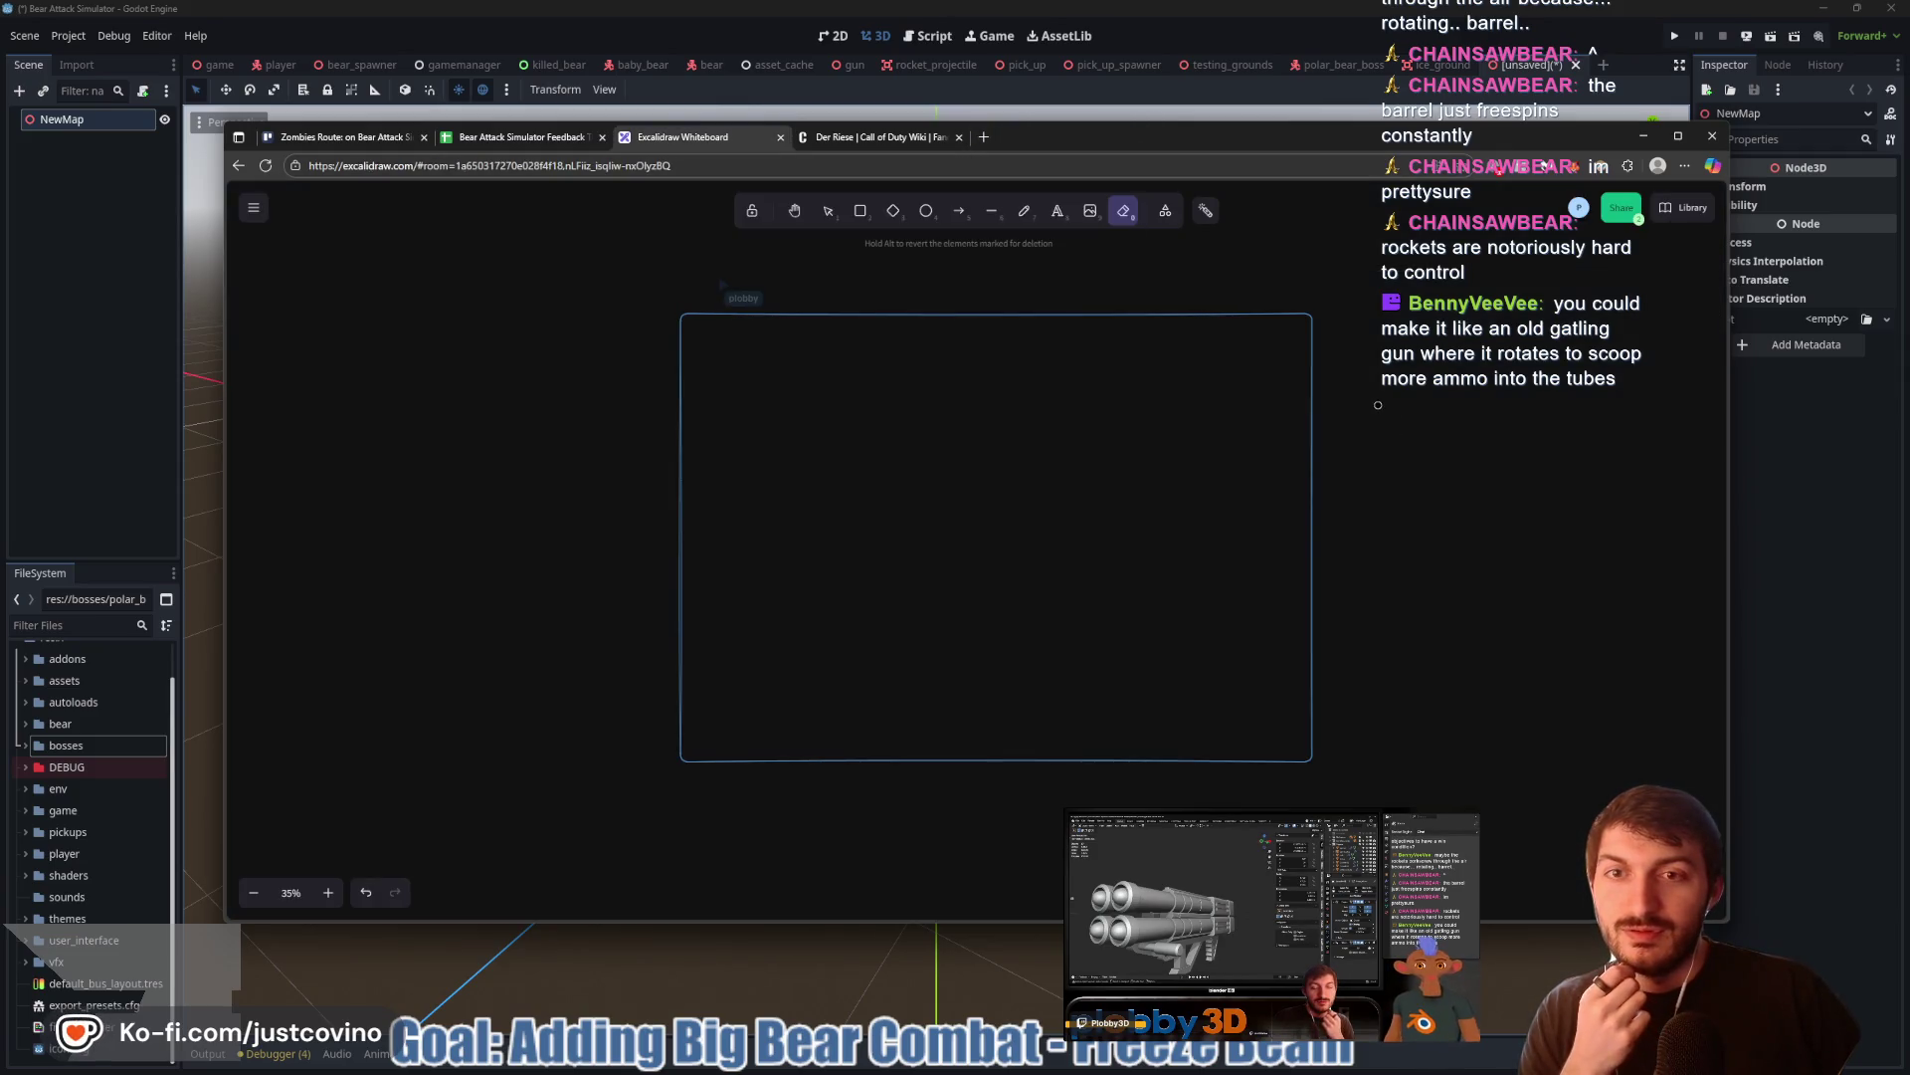
{"action": "left_click", "coordinate": [855, 143]}
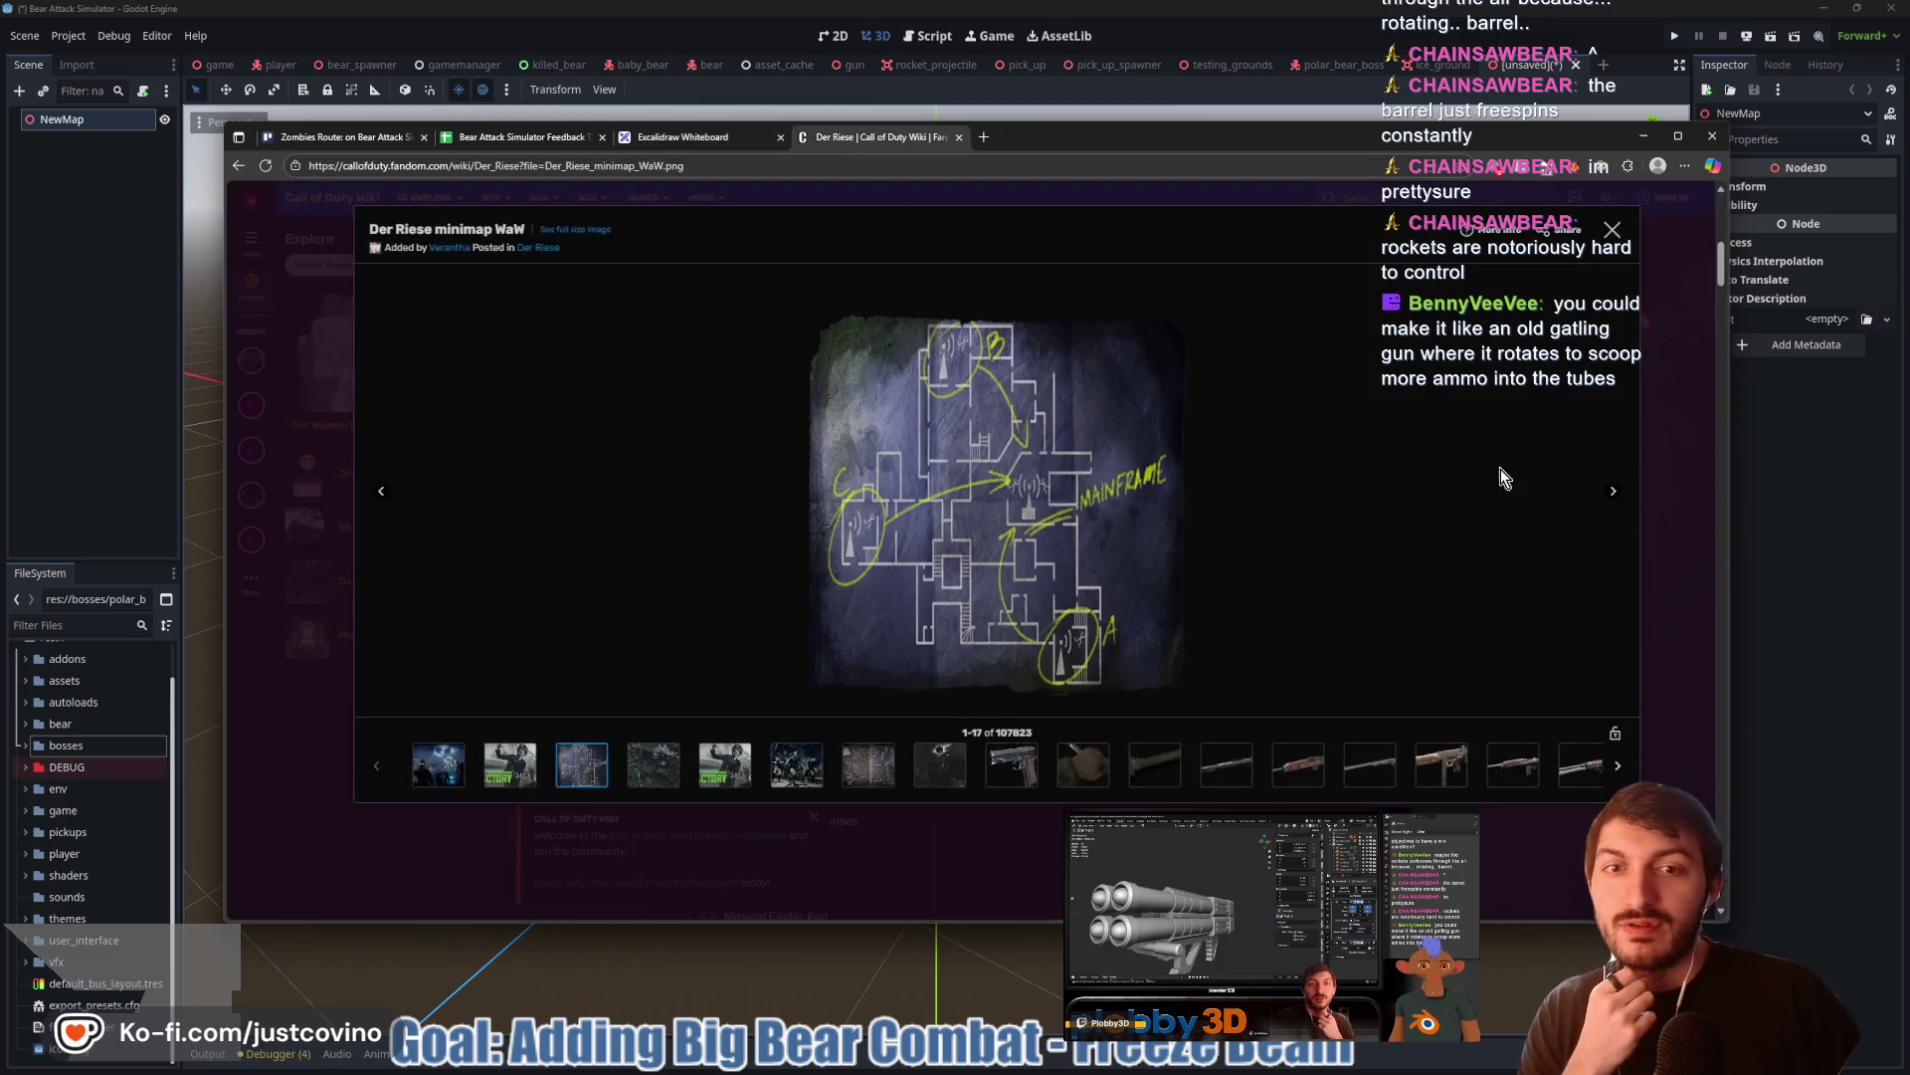
{"action": "left_click", "coordinate": [1835, 570]}
{"action": "key", "text": "ctrl+s"}
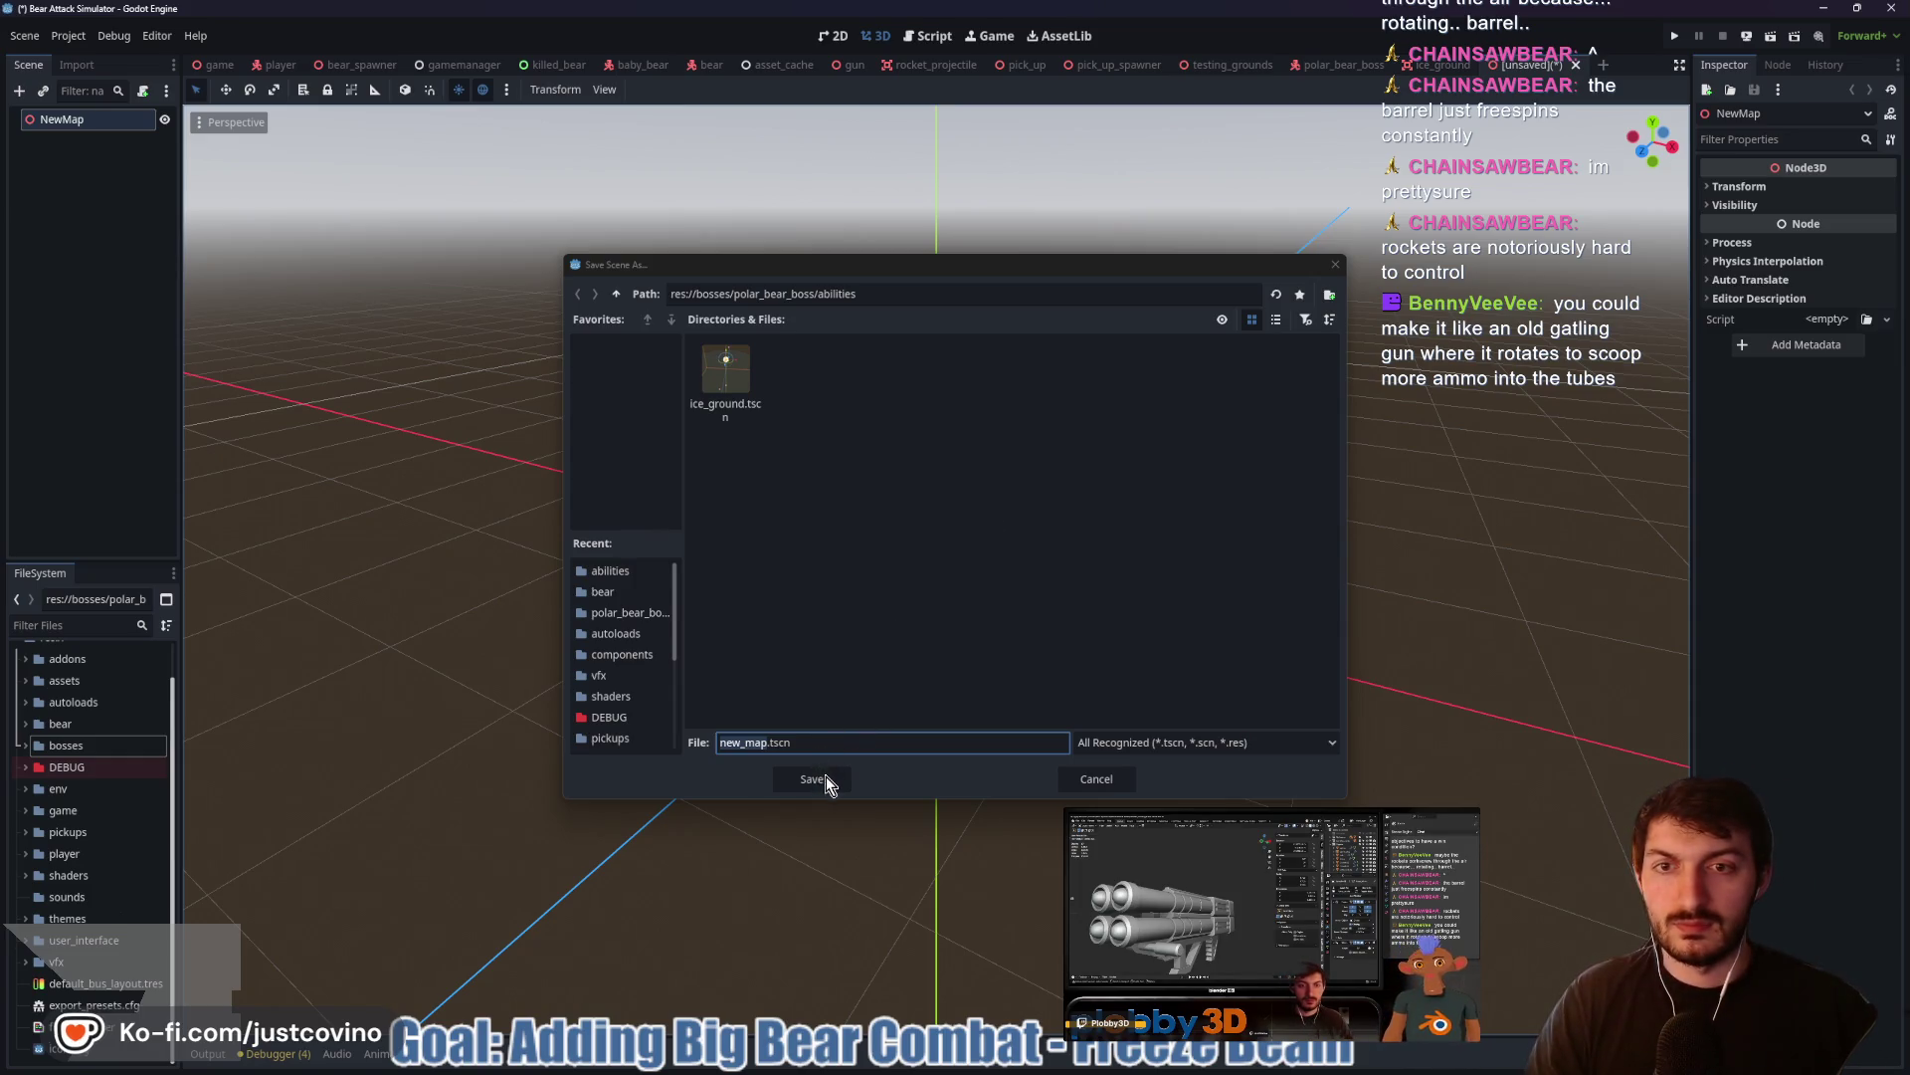
{"action": "left_click", "coordinate": [616, 294]}
Go up to res://, open the env folder and save the scene as new_map.tscn
{"action": "left_click", "coordinate": [615, 294]}
{"action": "left_click", "coordinate": [616, 293]}
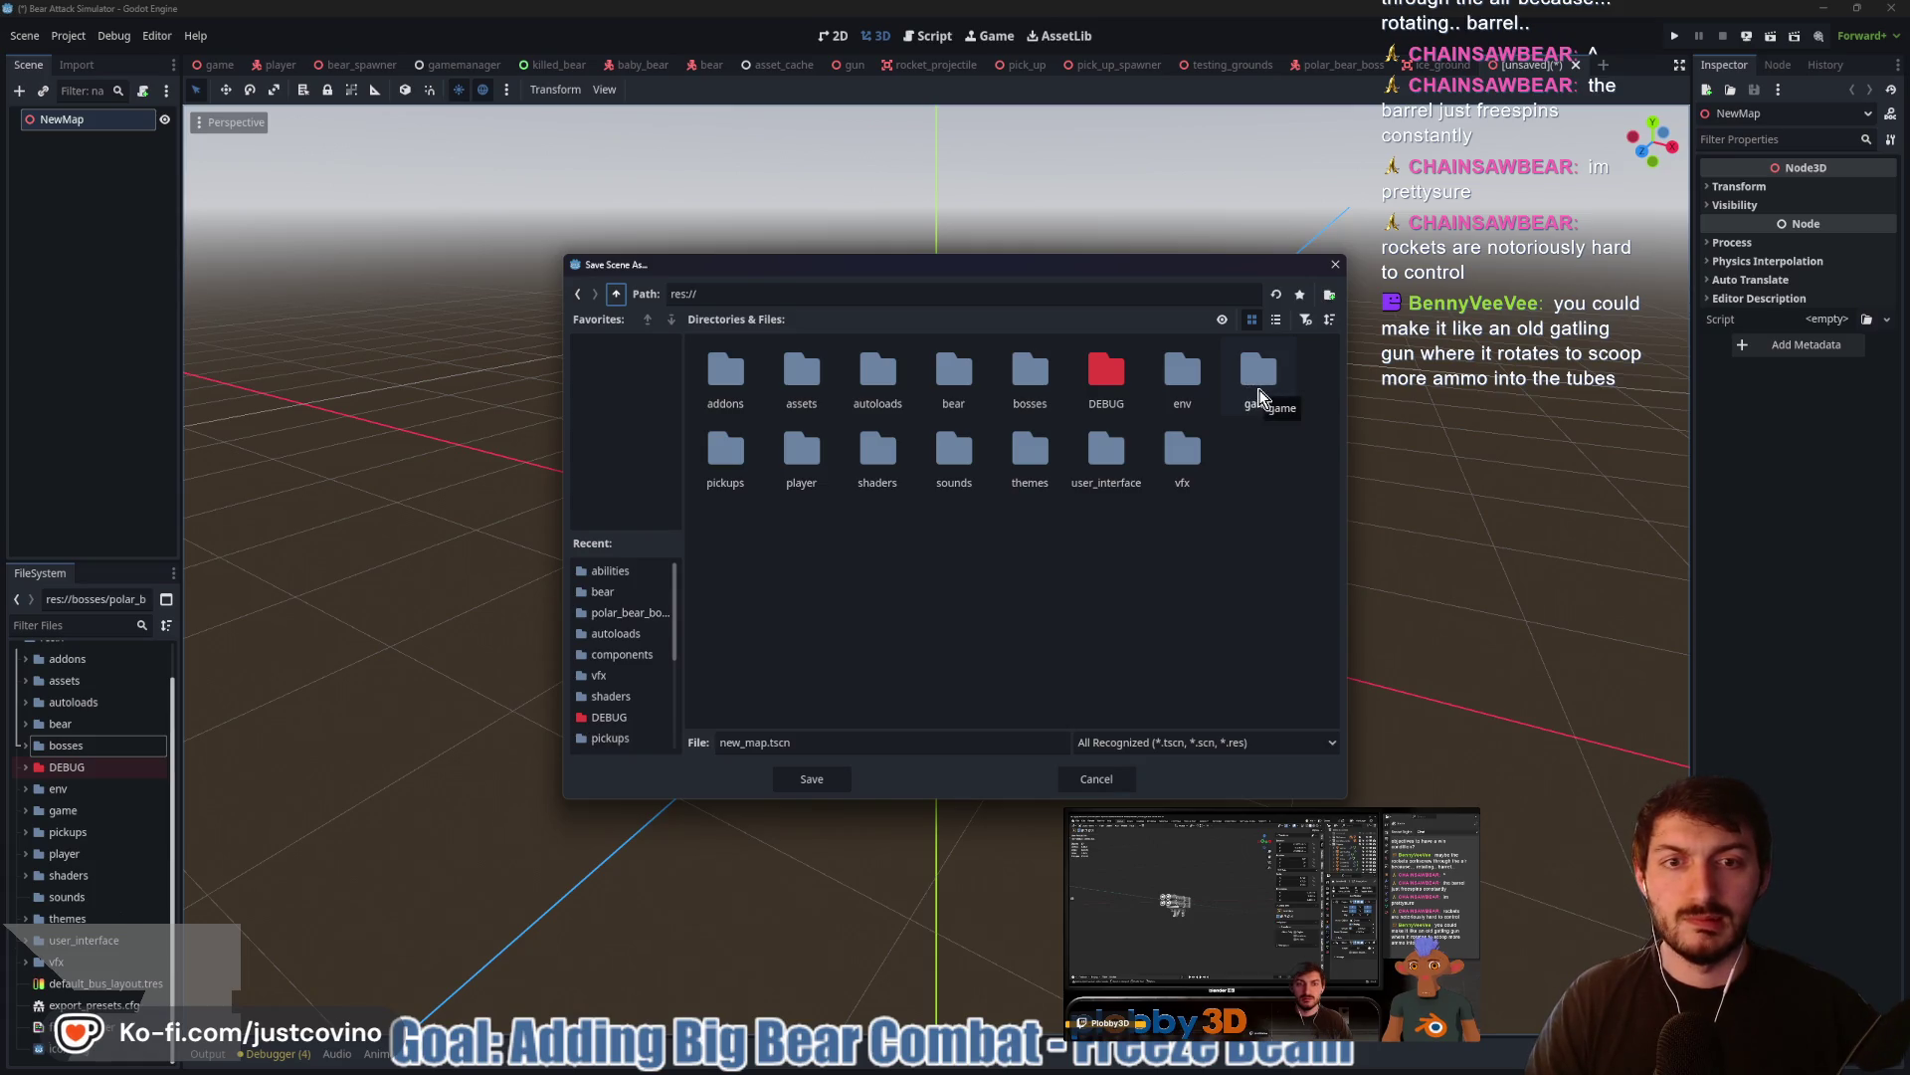
{"action": "double_click", "coordinate": [1259, 379]}
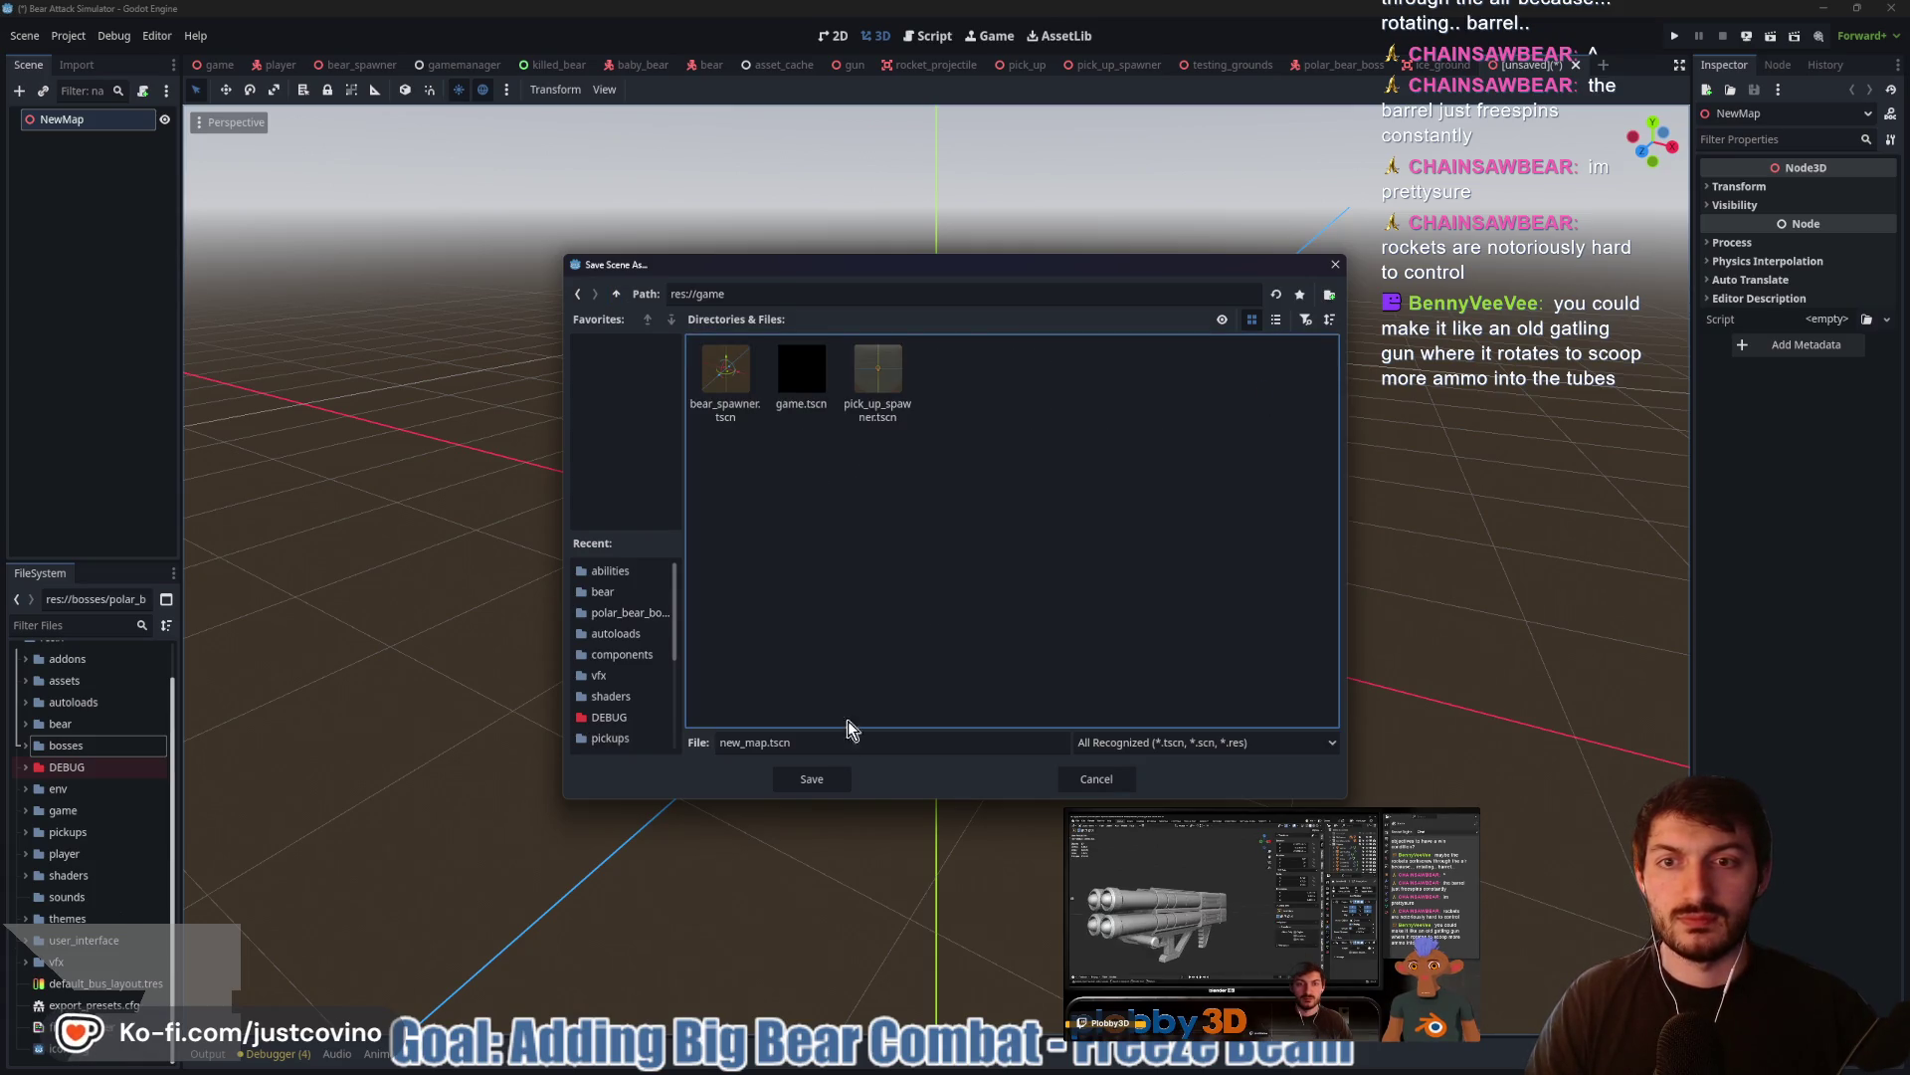
{"action": "left_click", "coordinate": [617, 293]}
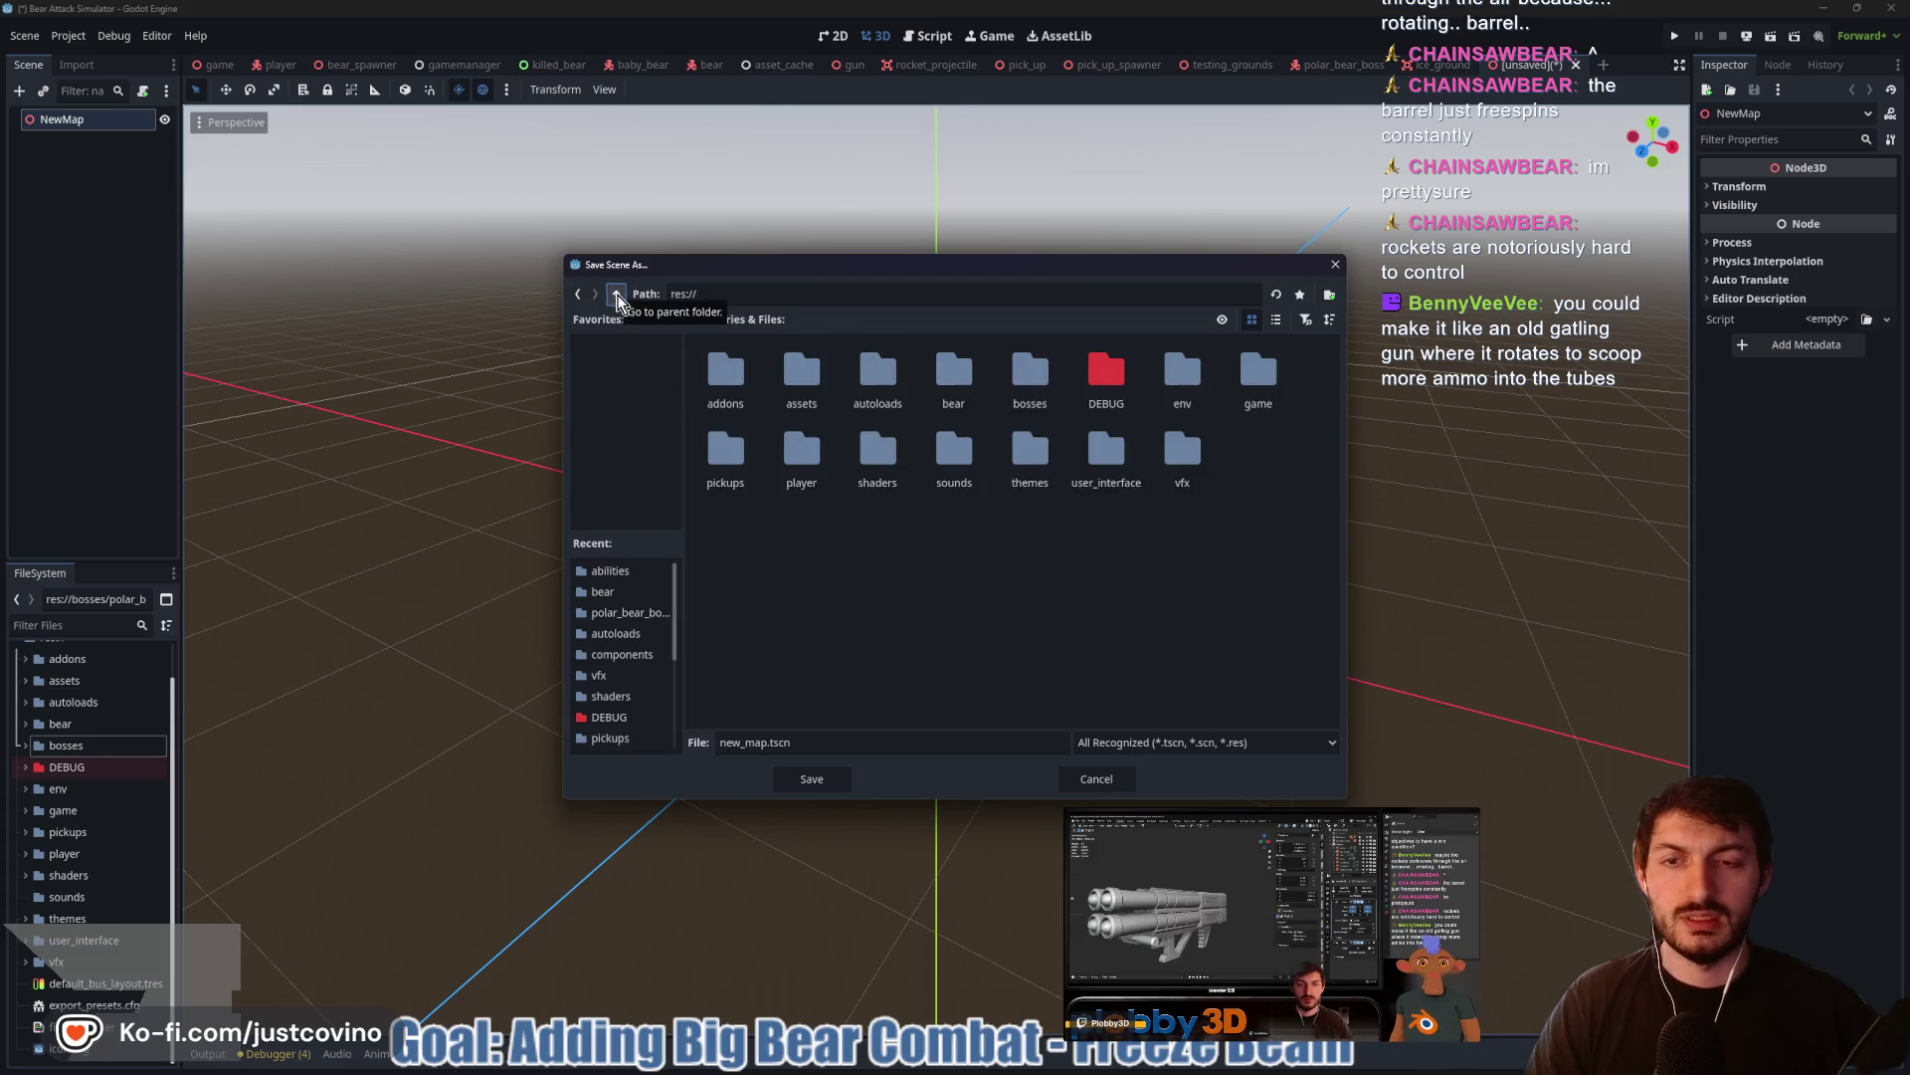
{"action": "double_click", "coordinate": [1254, 380]}
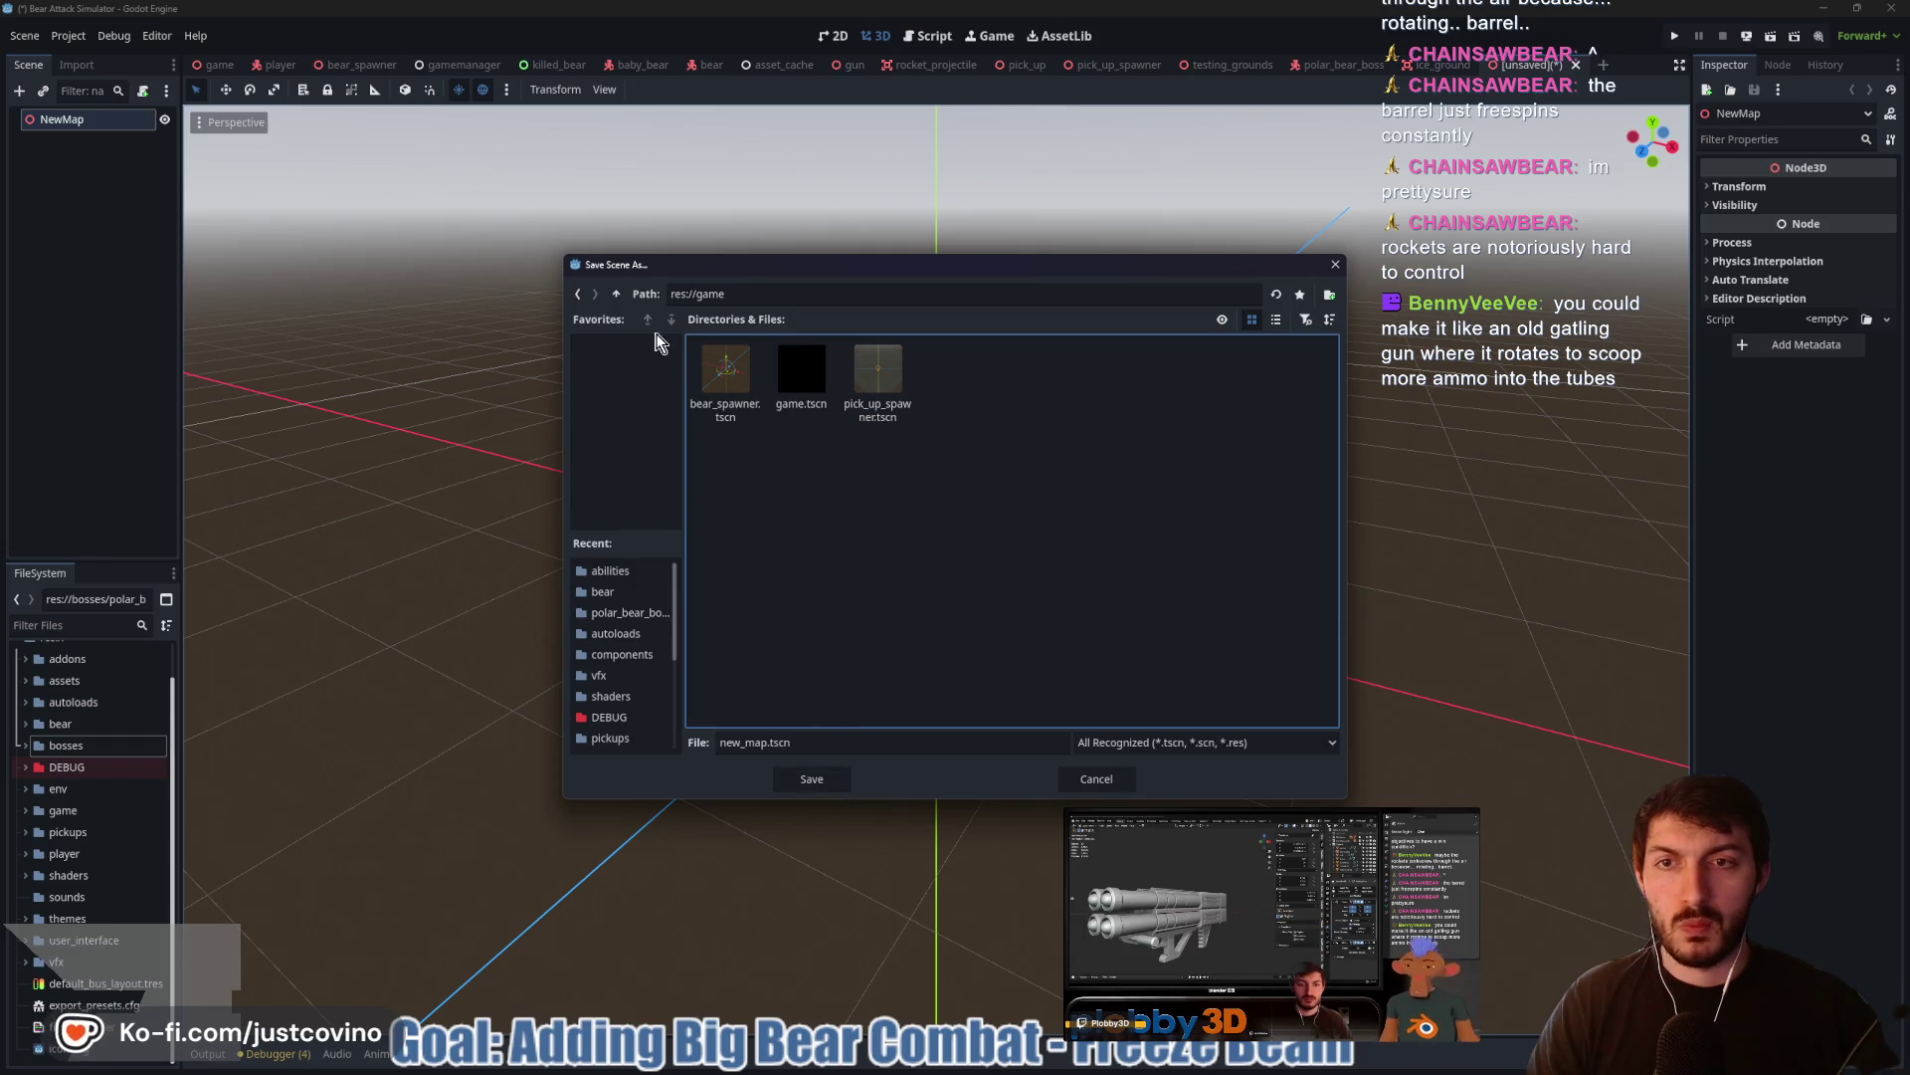
{"action": "left_click", "coordinate": [625, 295]}
{"action": "double_click", "coordinate": [1174, 382]}
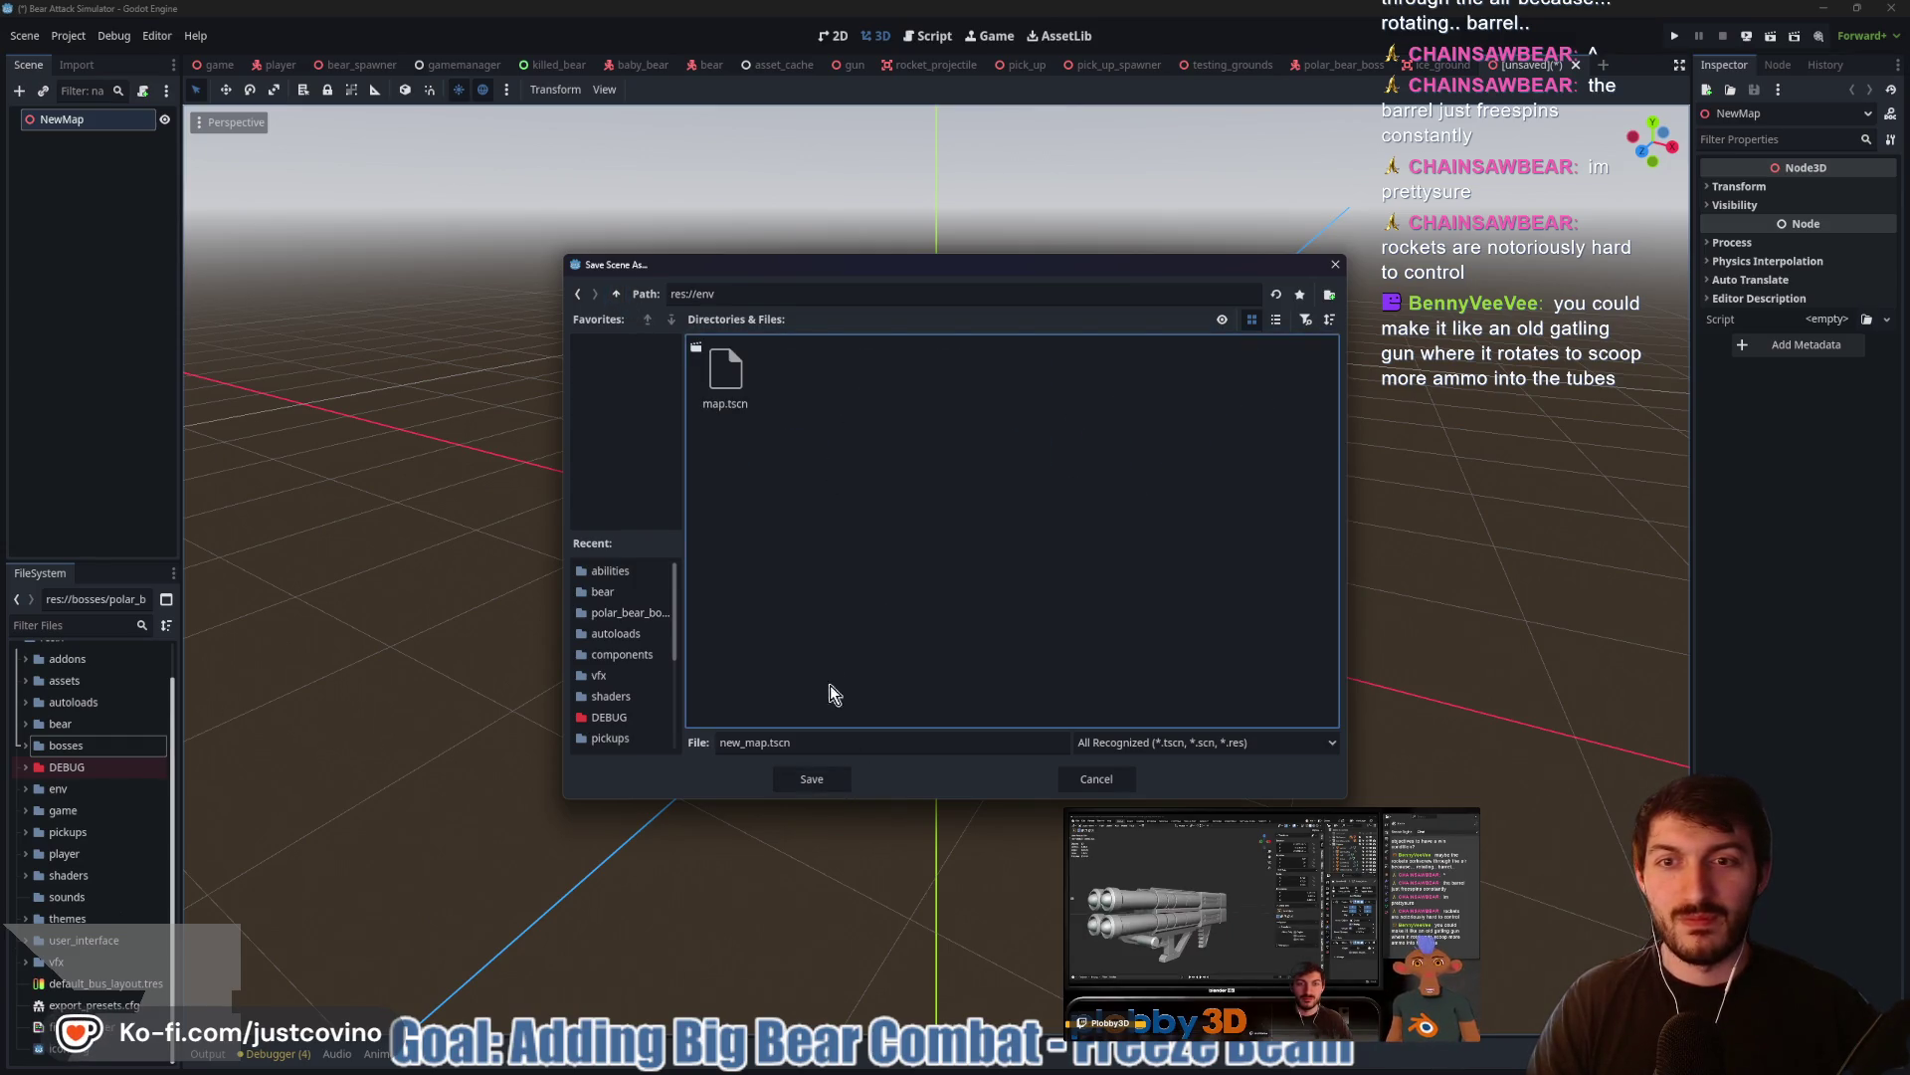
{"action": "left_click", "coordinate": [812, 781]}
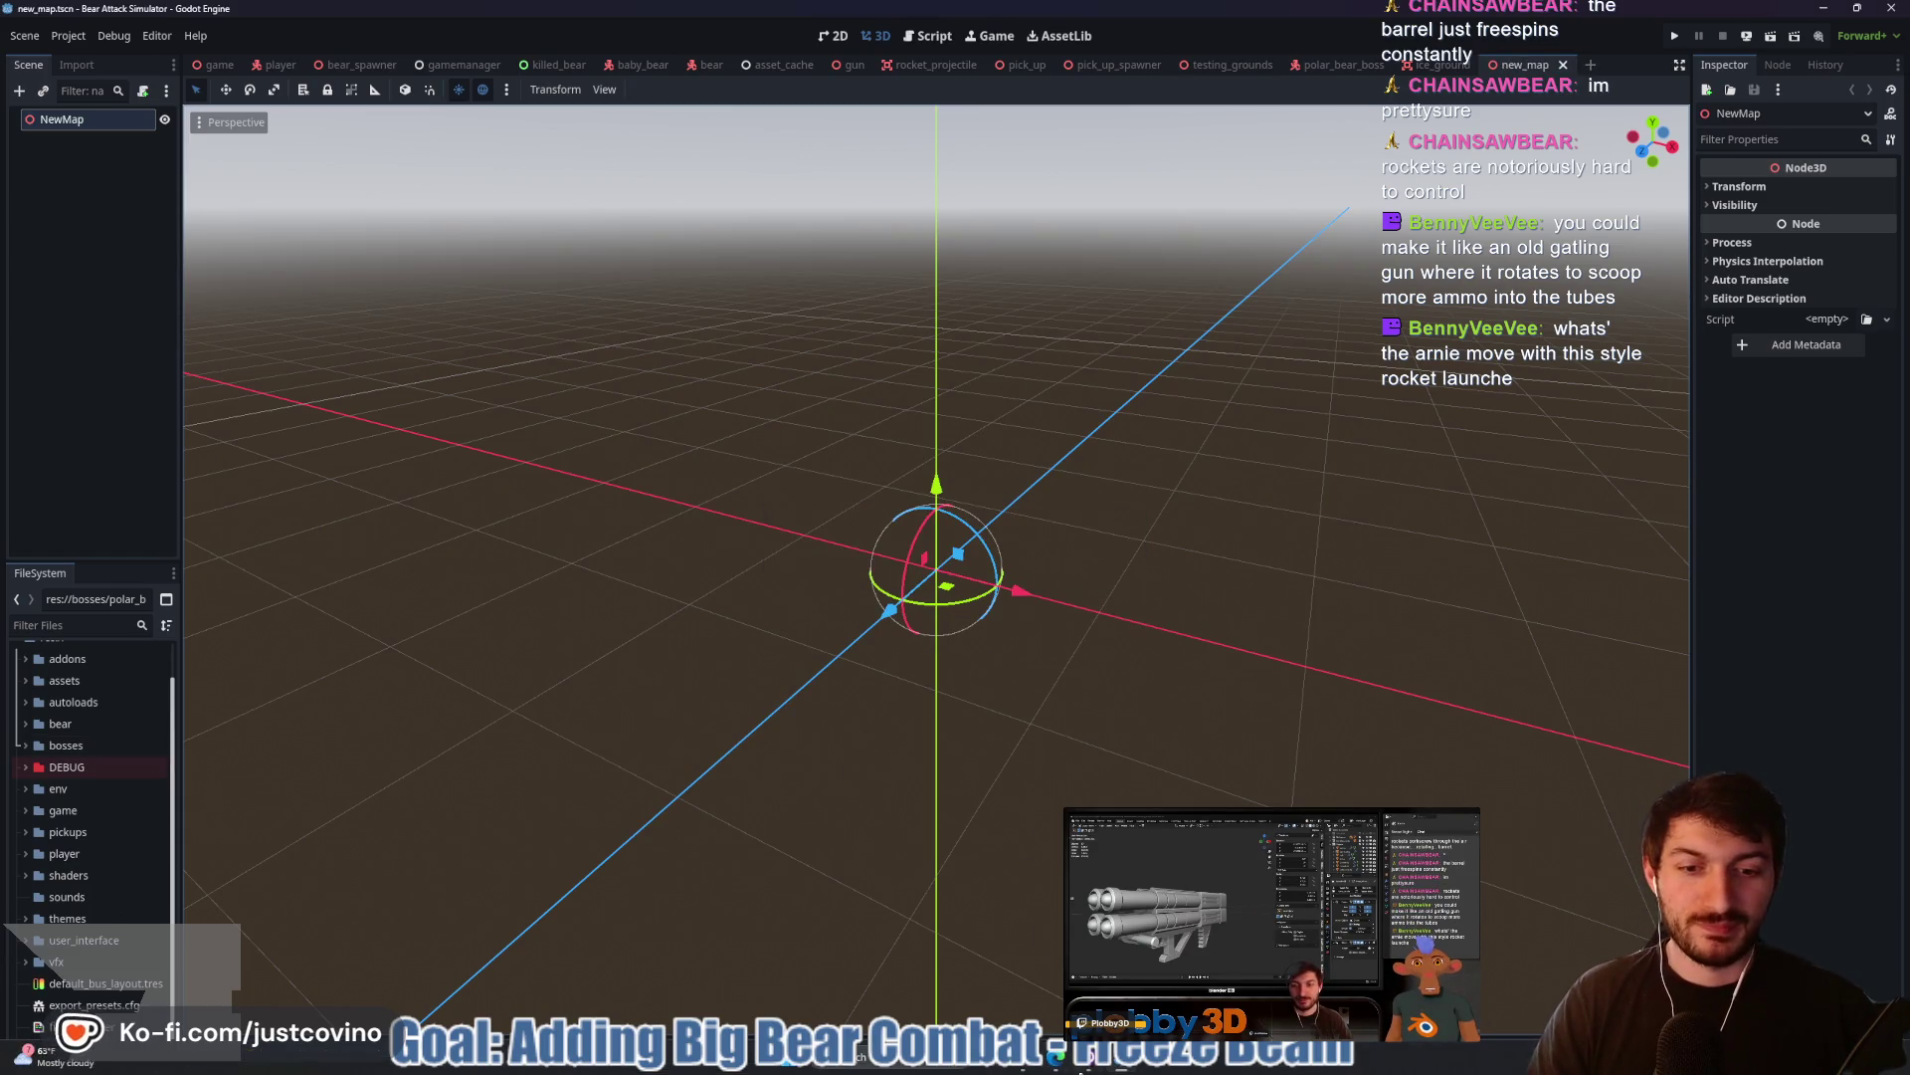
{"action": "left_click", "coordinate": [1083, 1069]}
{"action": "left_click", "coordinate": [153, 434]}
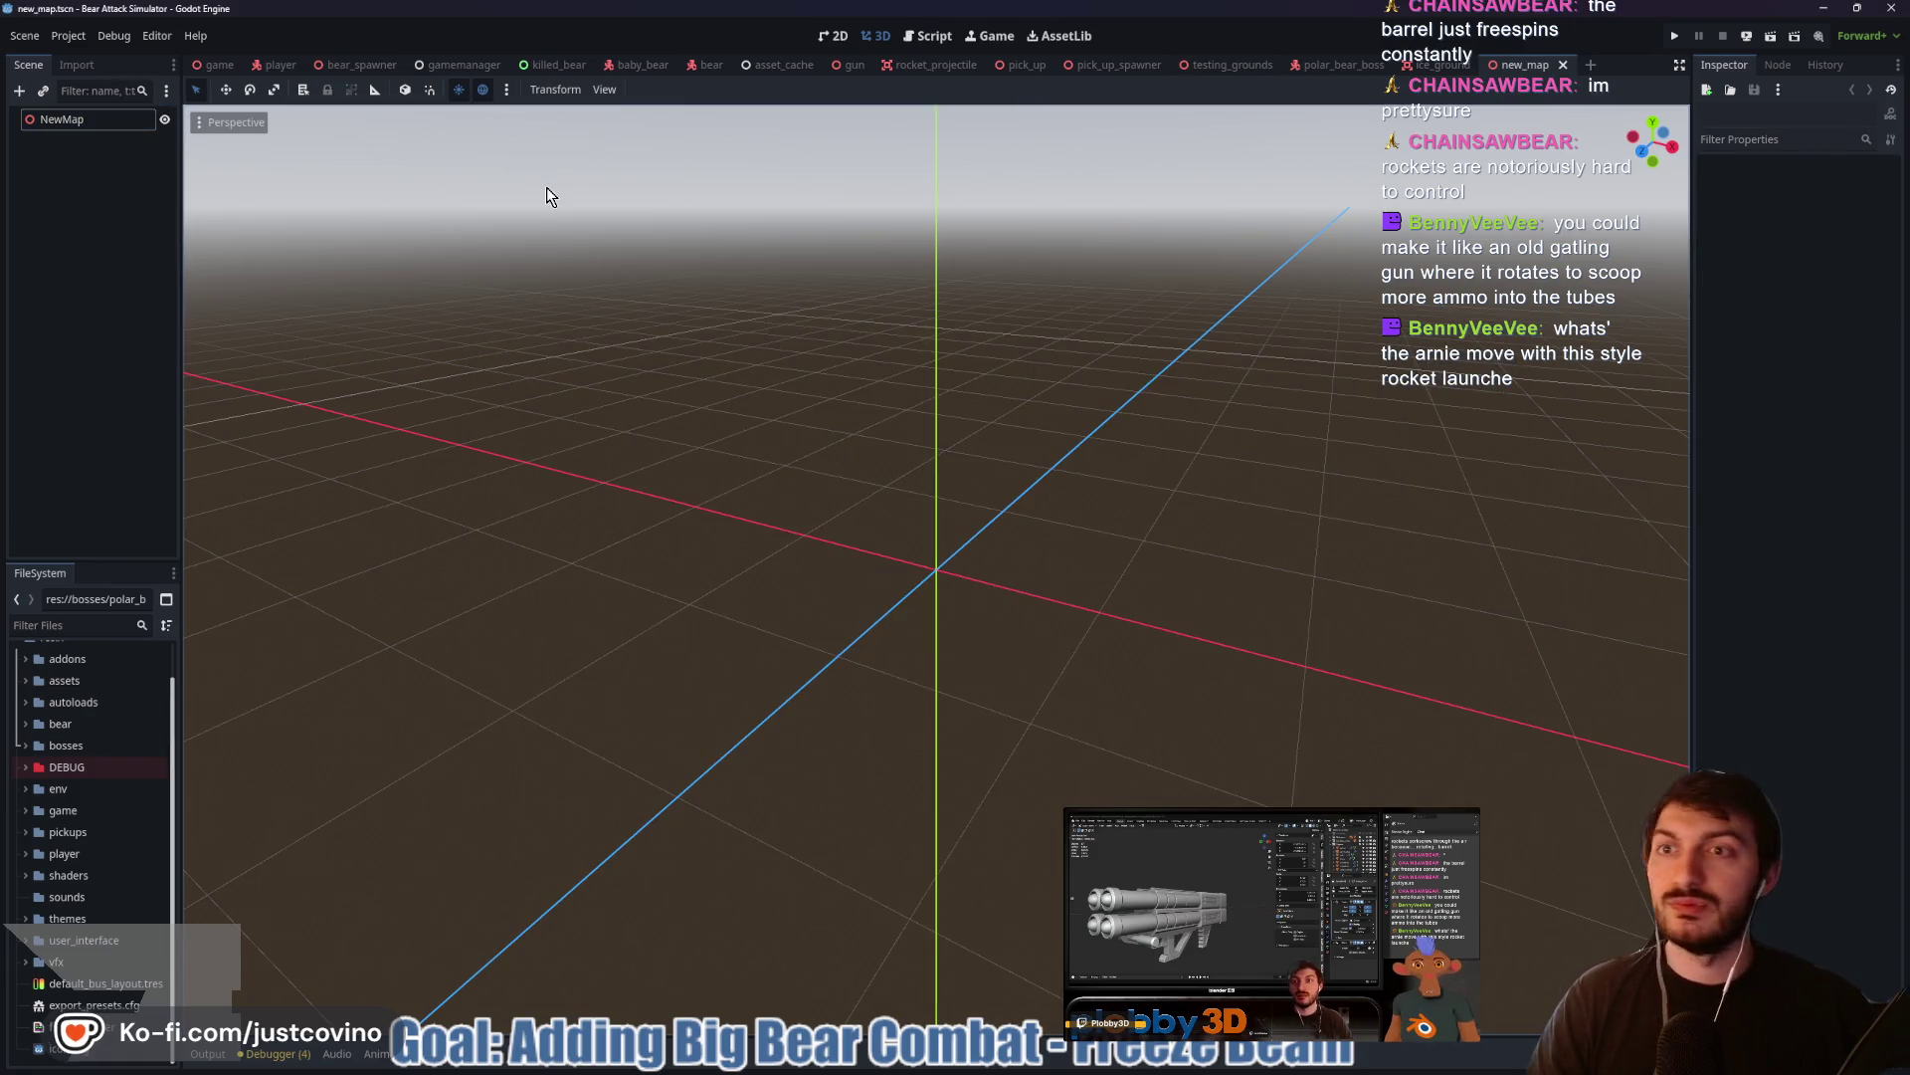
{"action": "left_click", "coordinate": [218, 67]}
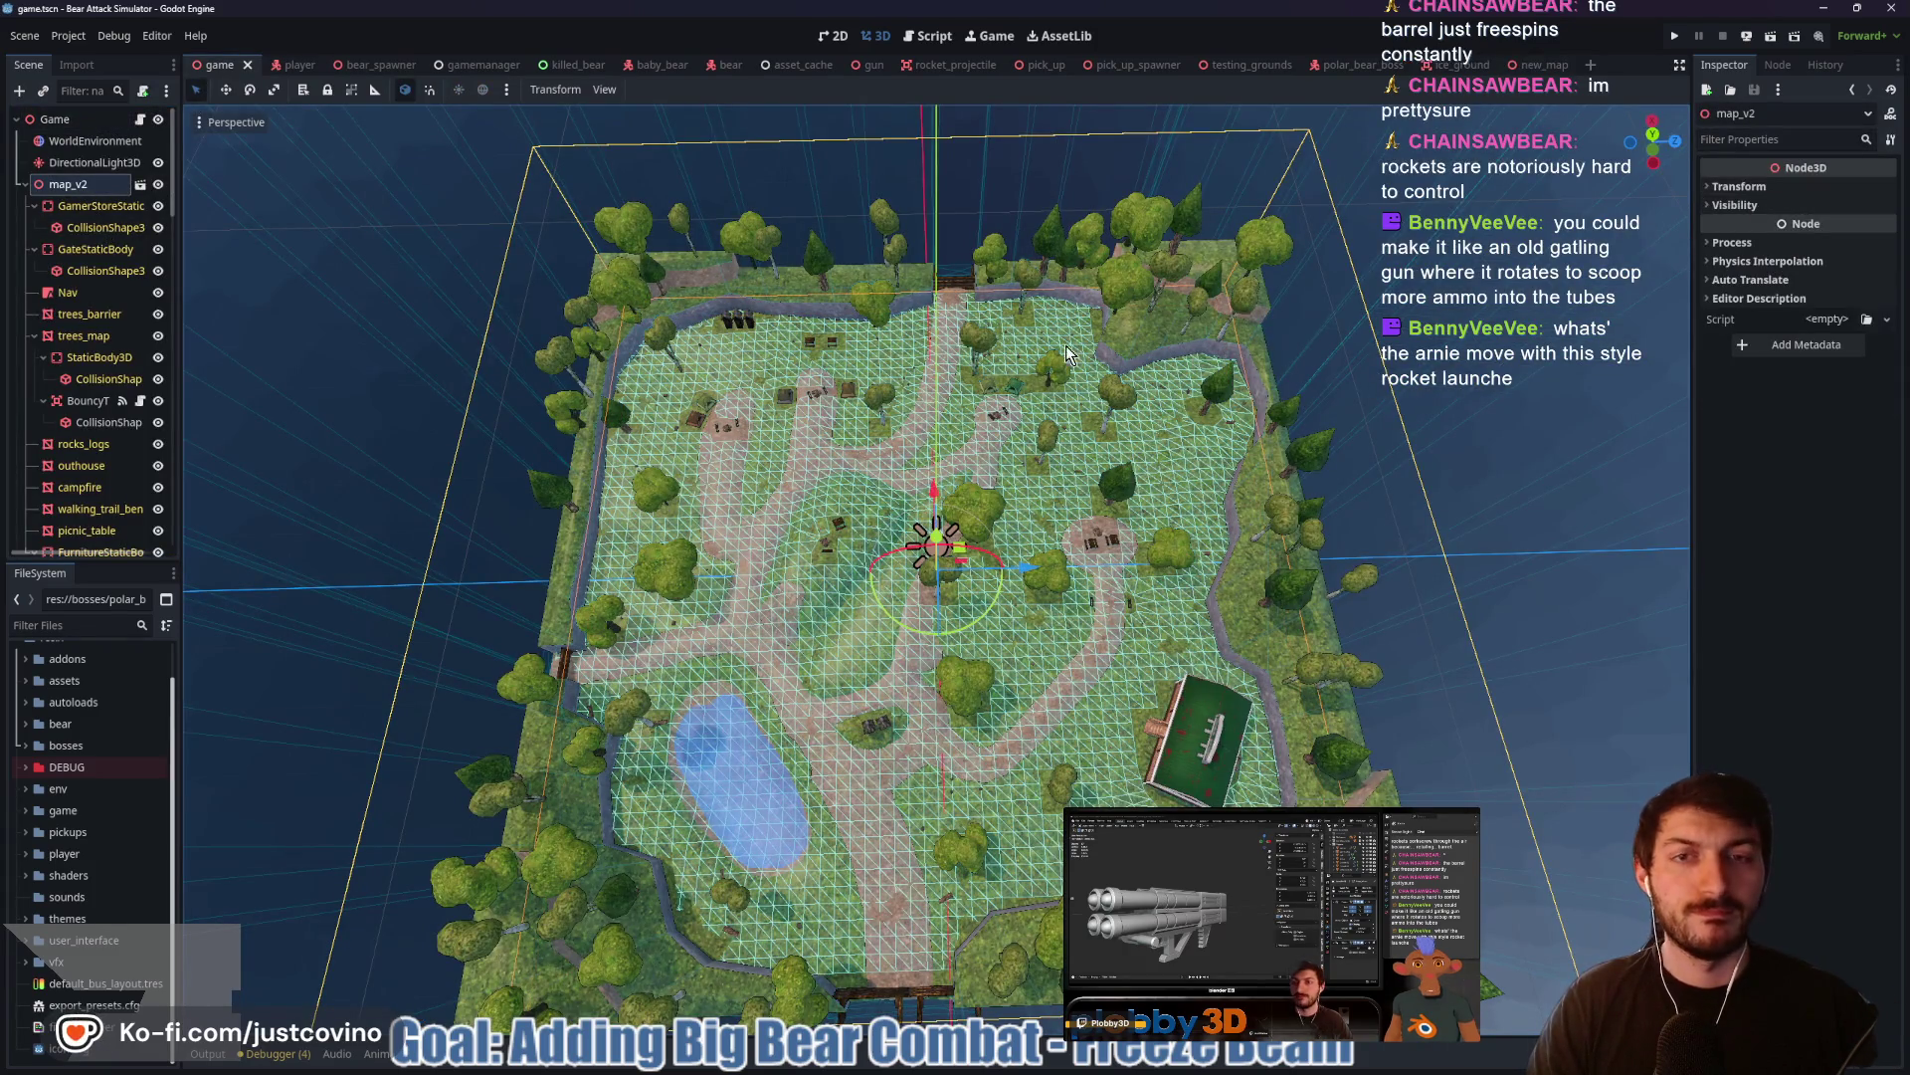
{"action": "left_click", "coordinate": [1653, 142]}
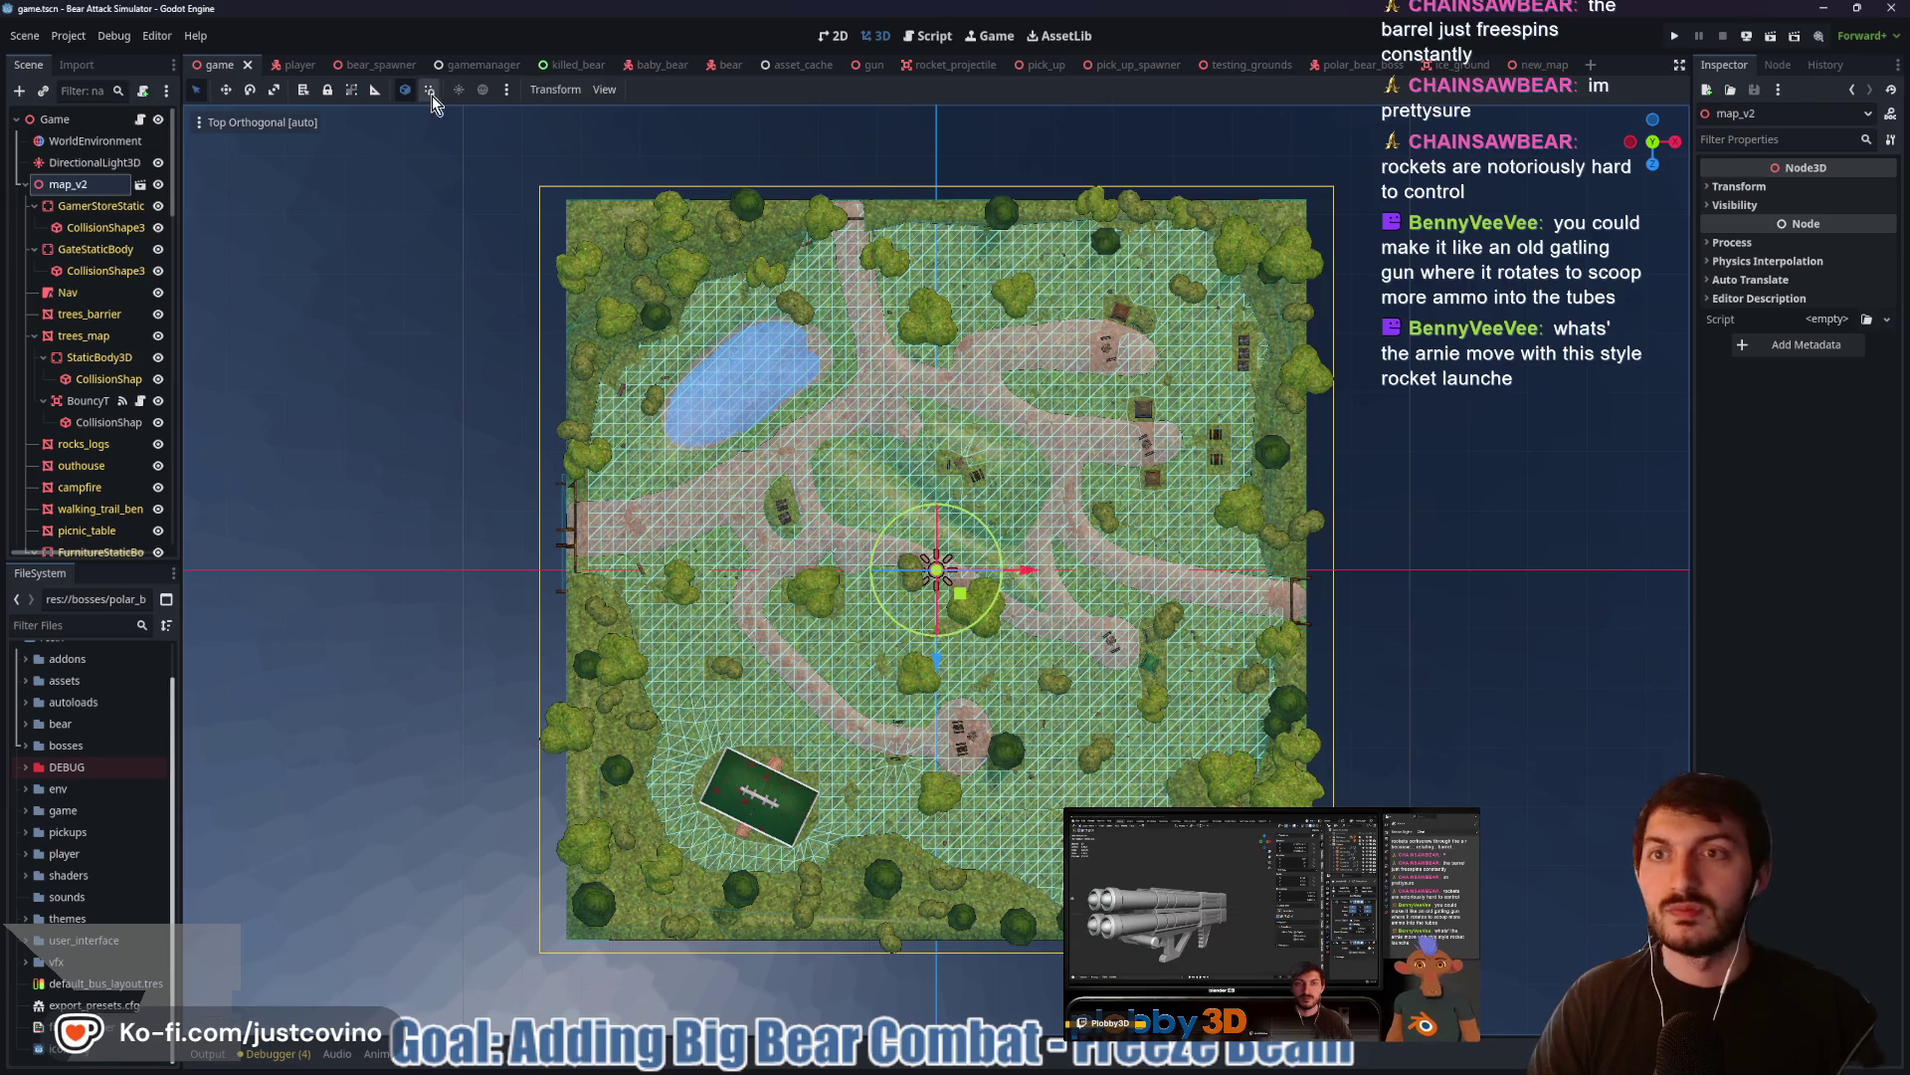
{"action": "left_click", "coordinate": [375, 89]}
{"action": "mouse_move", "coordinate": [945, 204]}
{"action": "left_mouse_down"}
{"action": "mouse_move", "coordinate": [924, 339]}
{"action": "mouse_move", "coordinate": [946, 907]}
{"action": "left_mouse_up"}
{"action": "left_click", "coordinate": [1536, 65]}
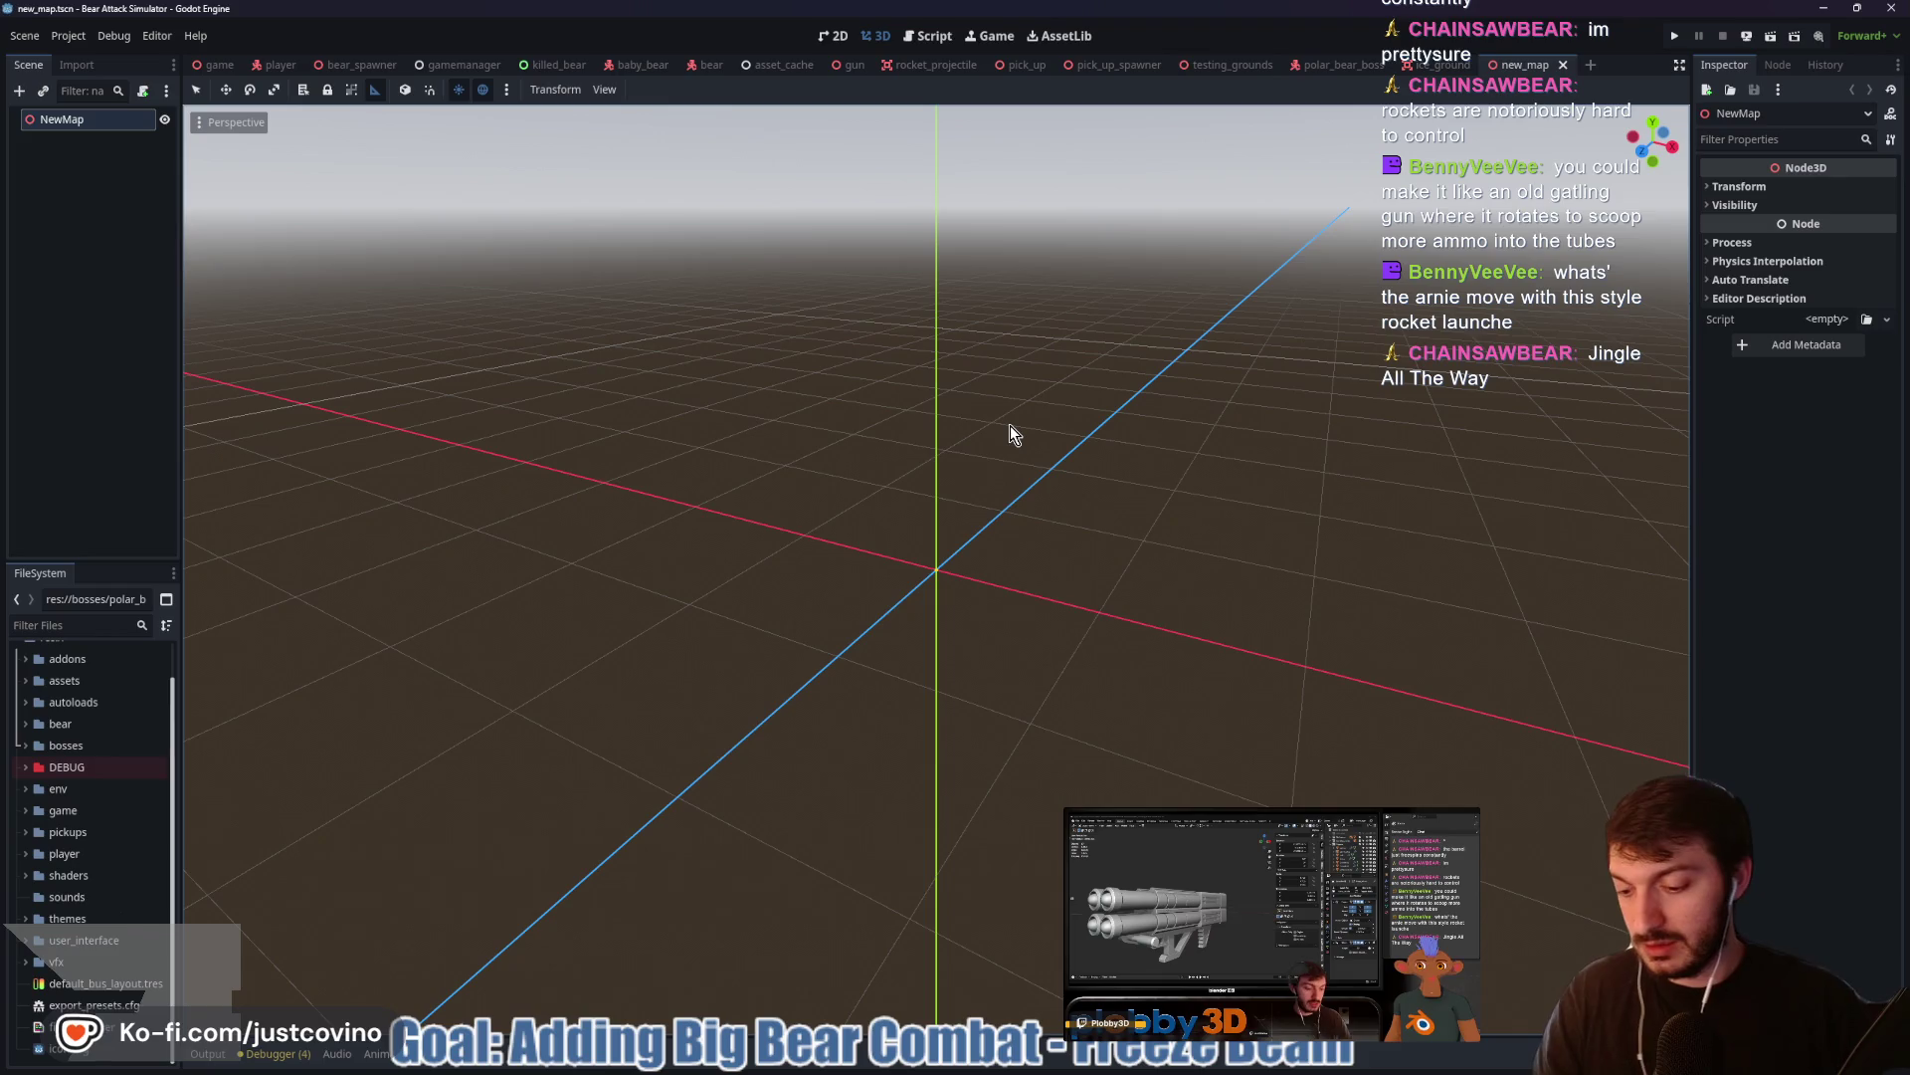
{"action": "key", "text": "ctrl+a"}
Add a CSGBox3D node and lower it below the origin in Front view
{"action": "type", "text": "csg"}
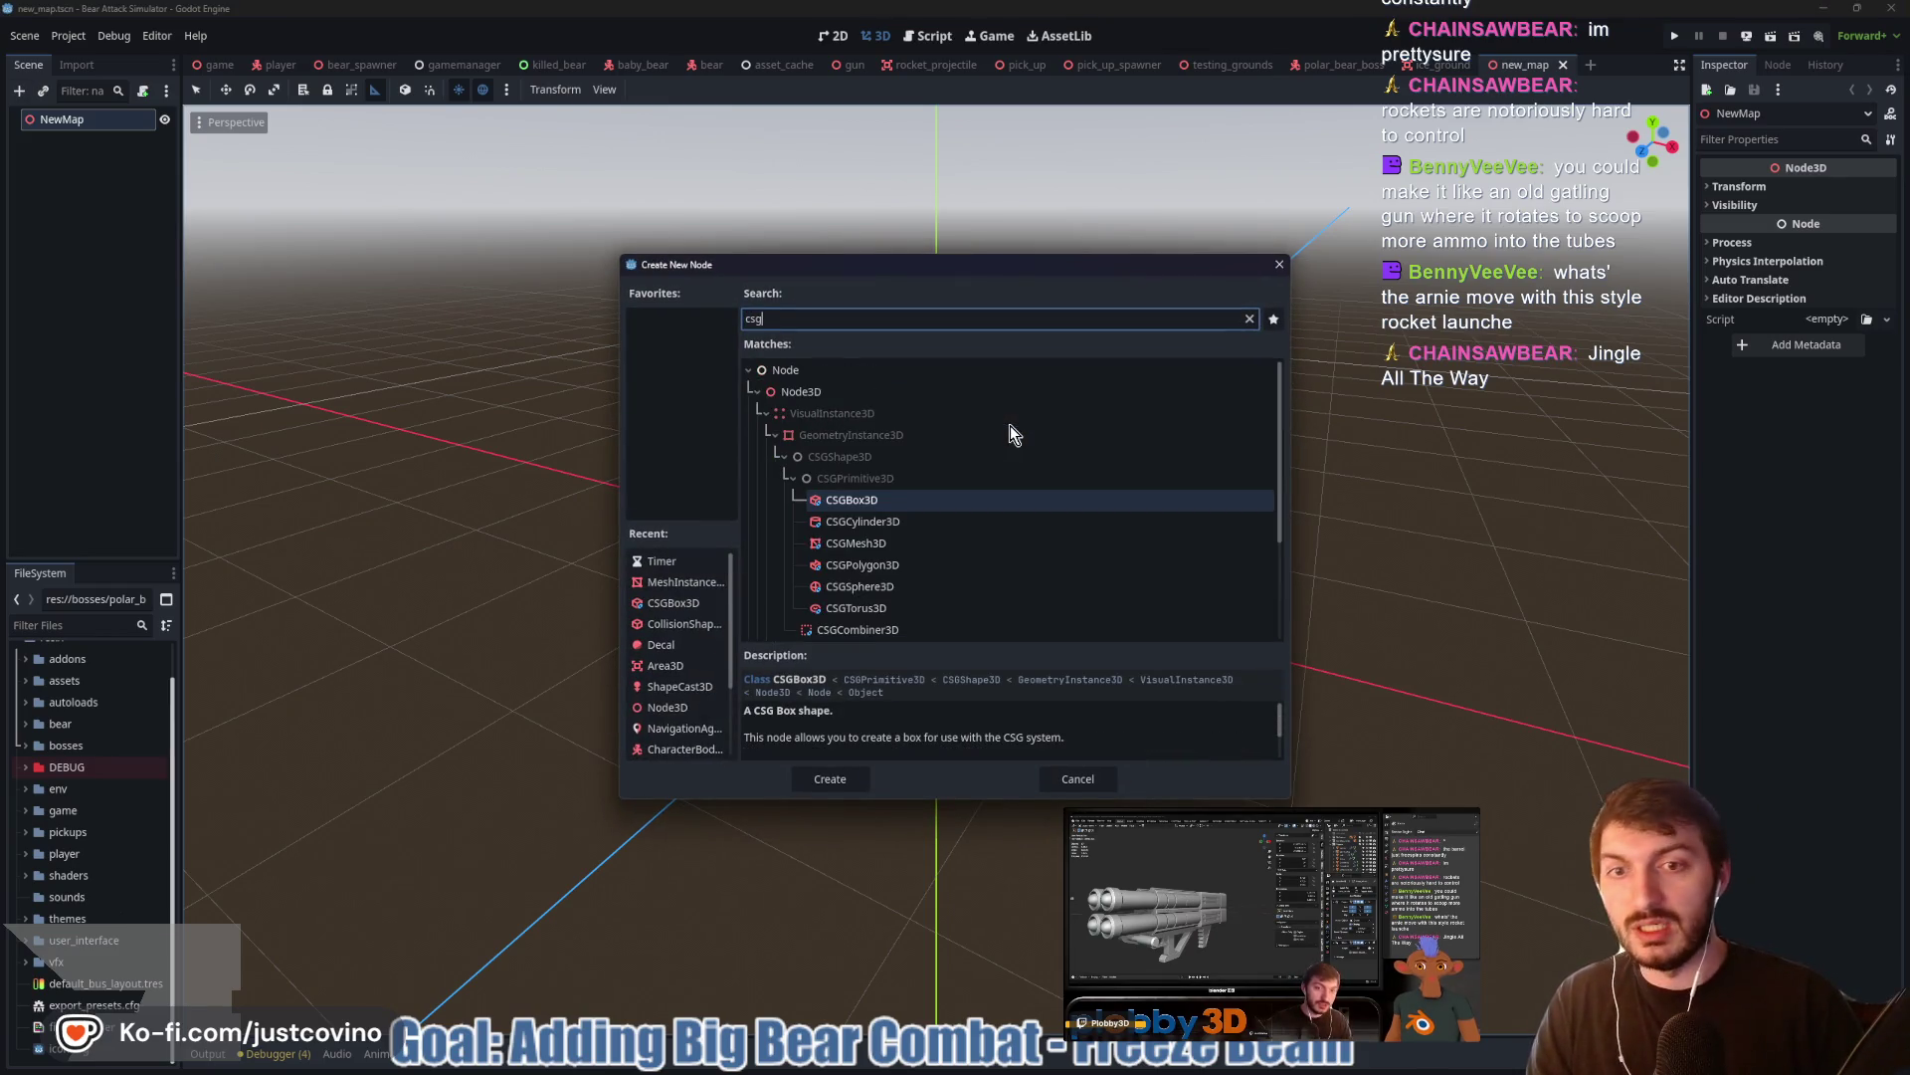
{"action": "key", "text": "Return"}
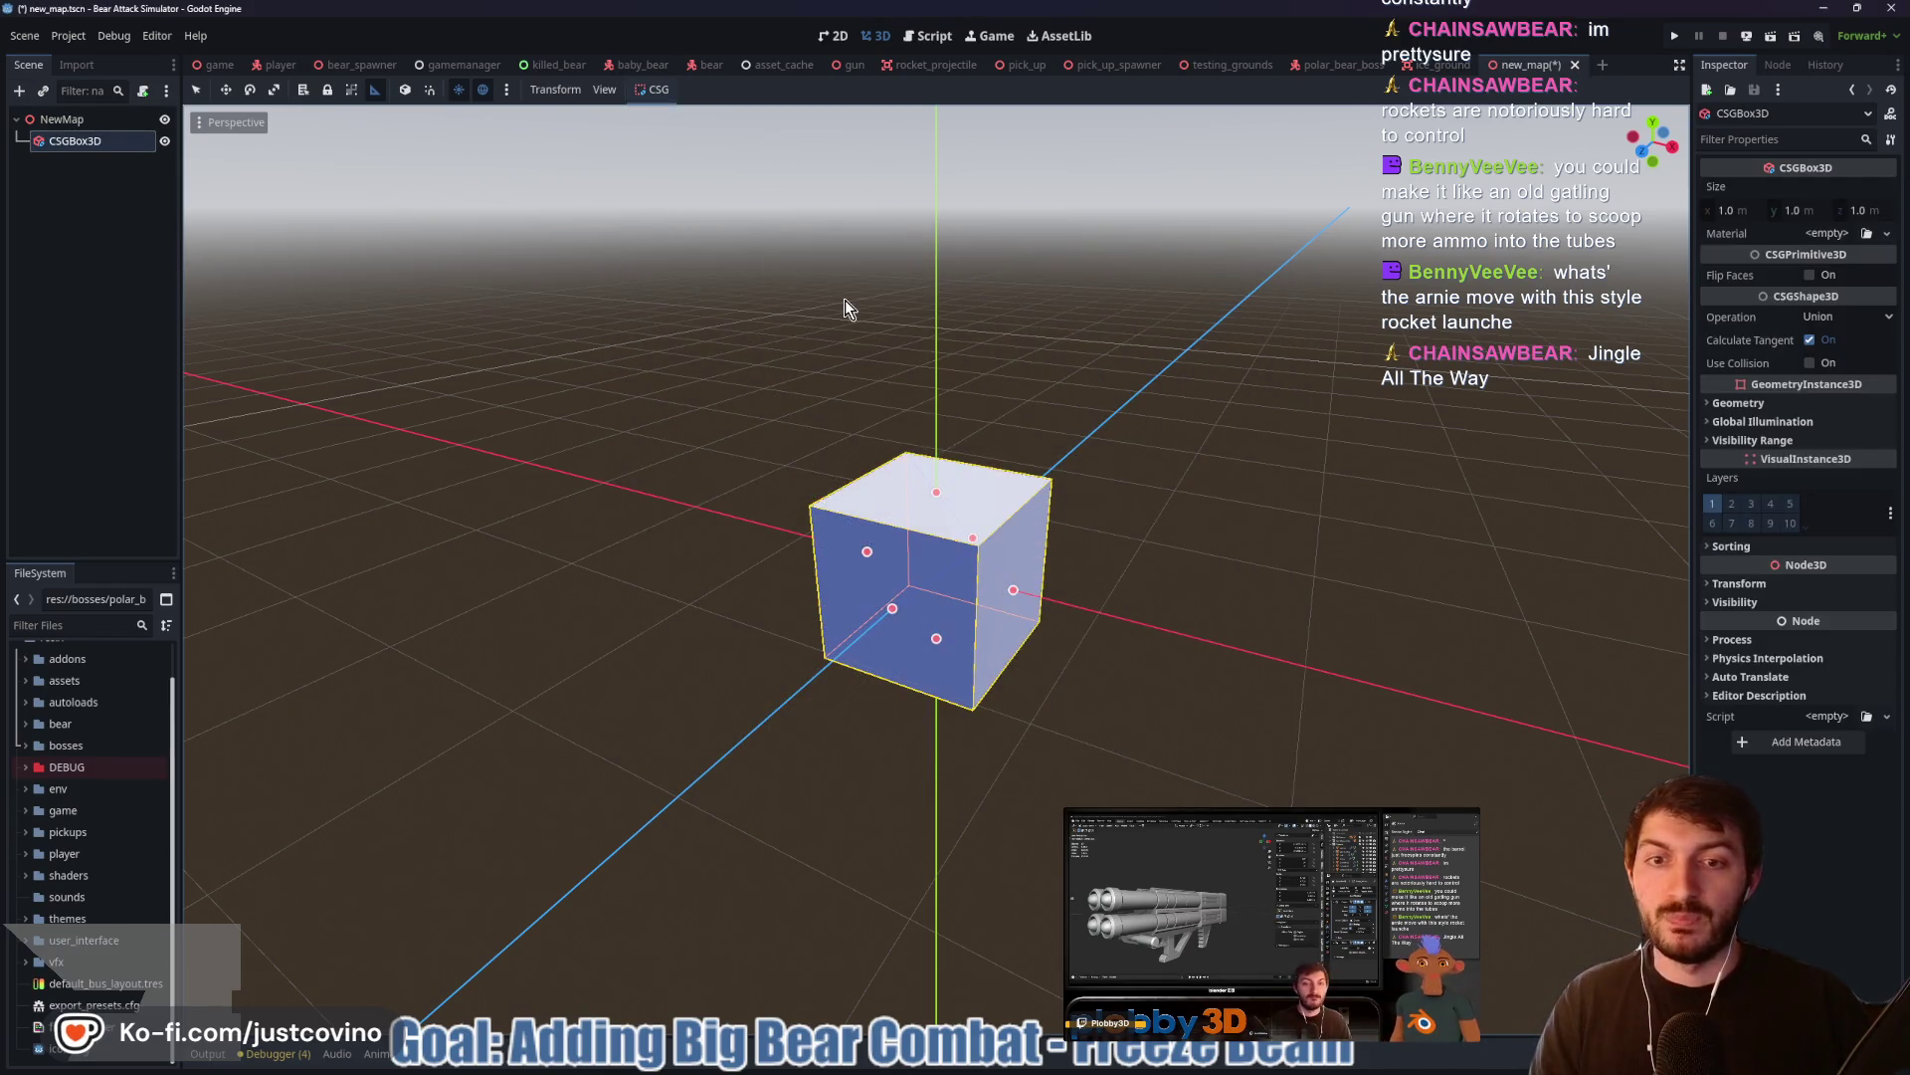
{"action": "left_click", "coordinate": [1643, 152]}
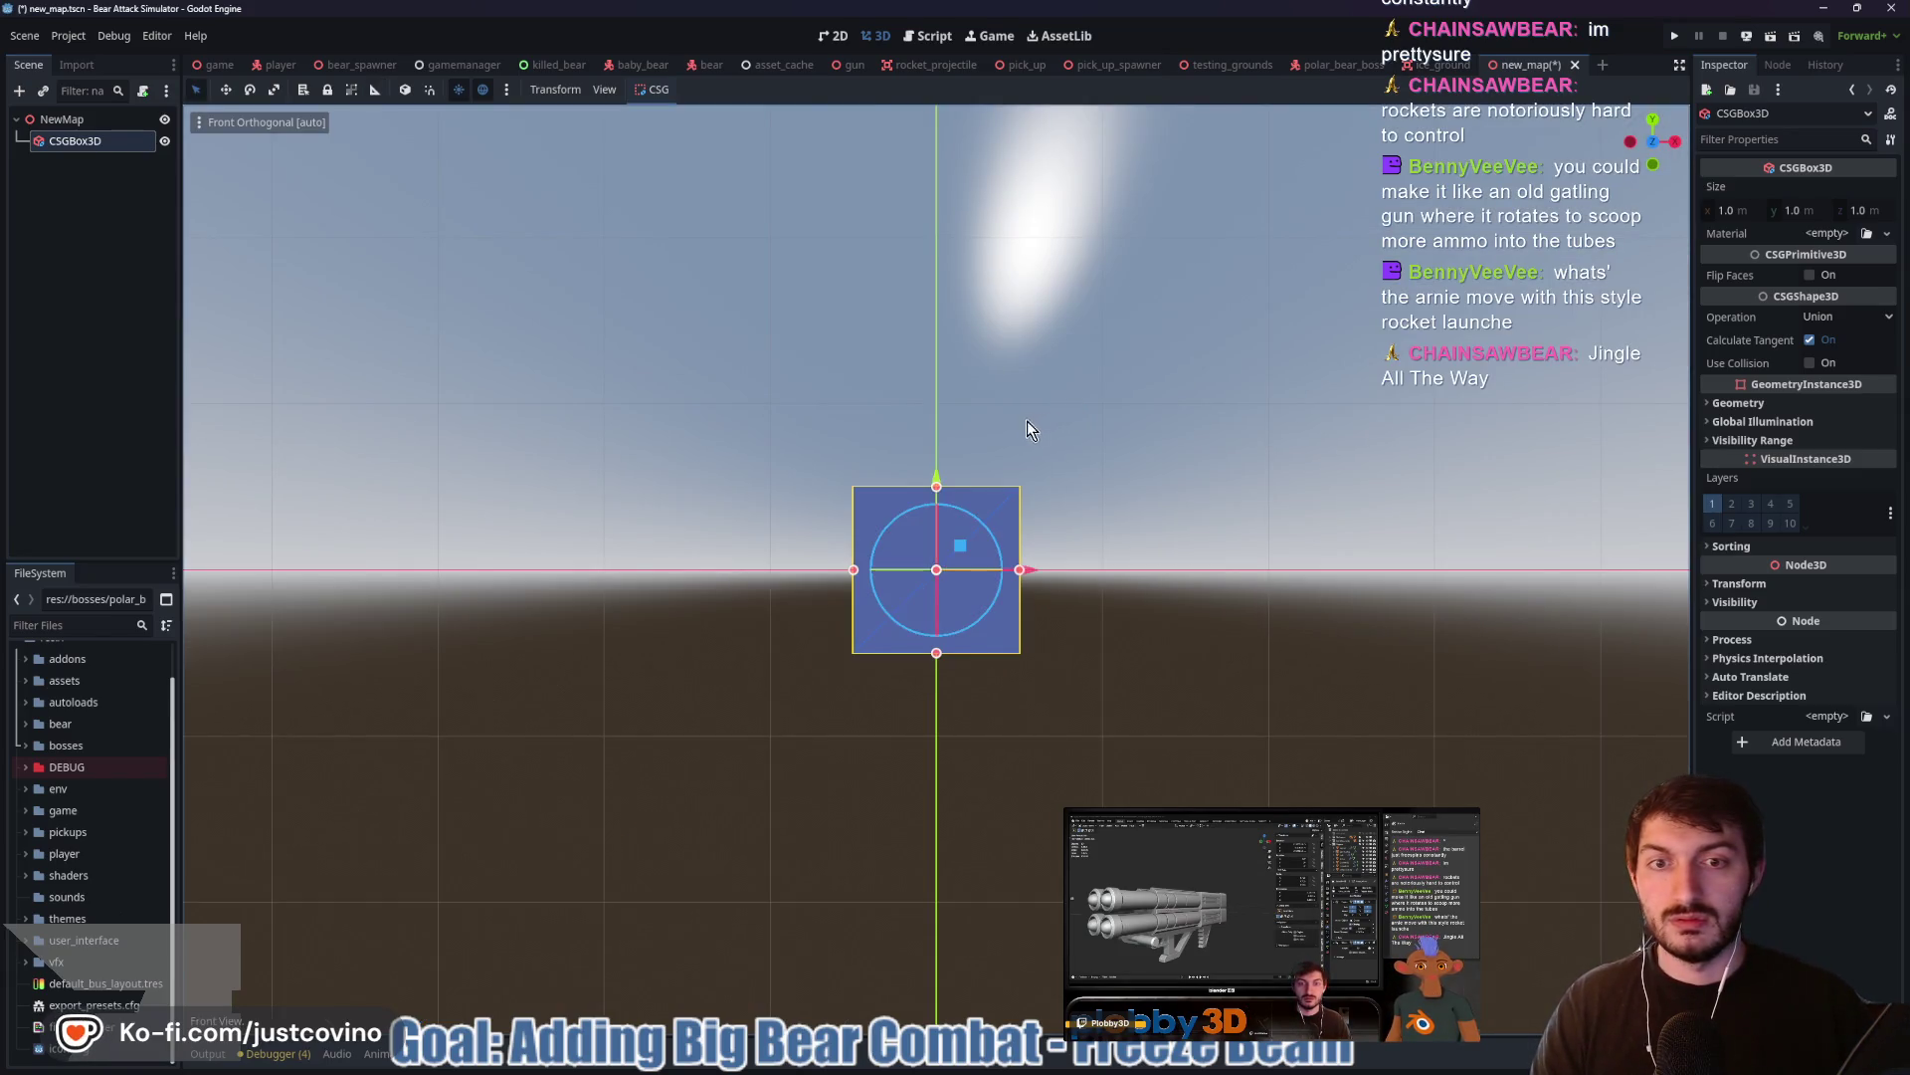
{"action": "left_click_drag", "start_coordinate": [939, 470], "coordinate": [939, 552]}
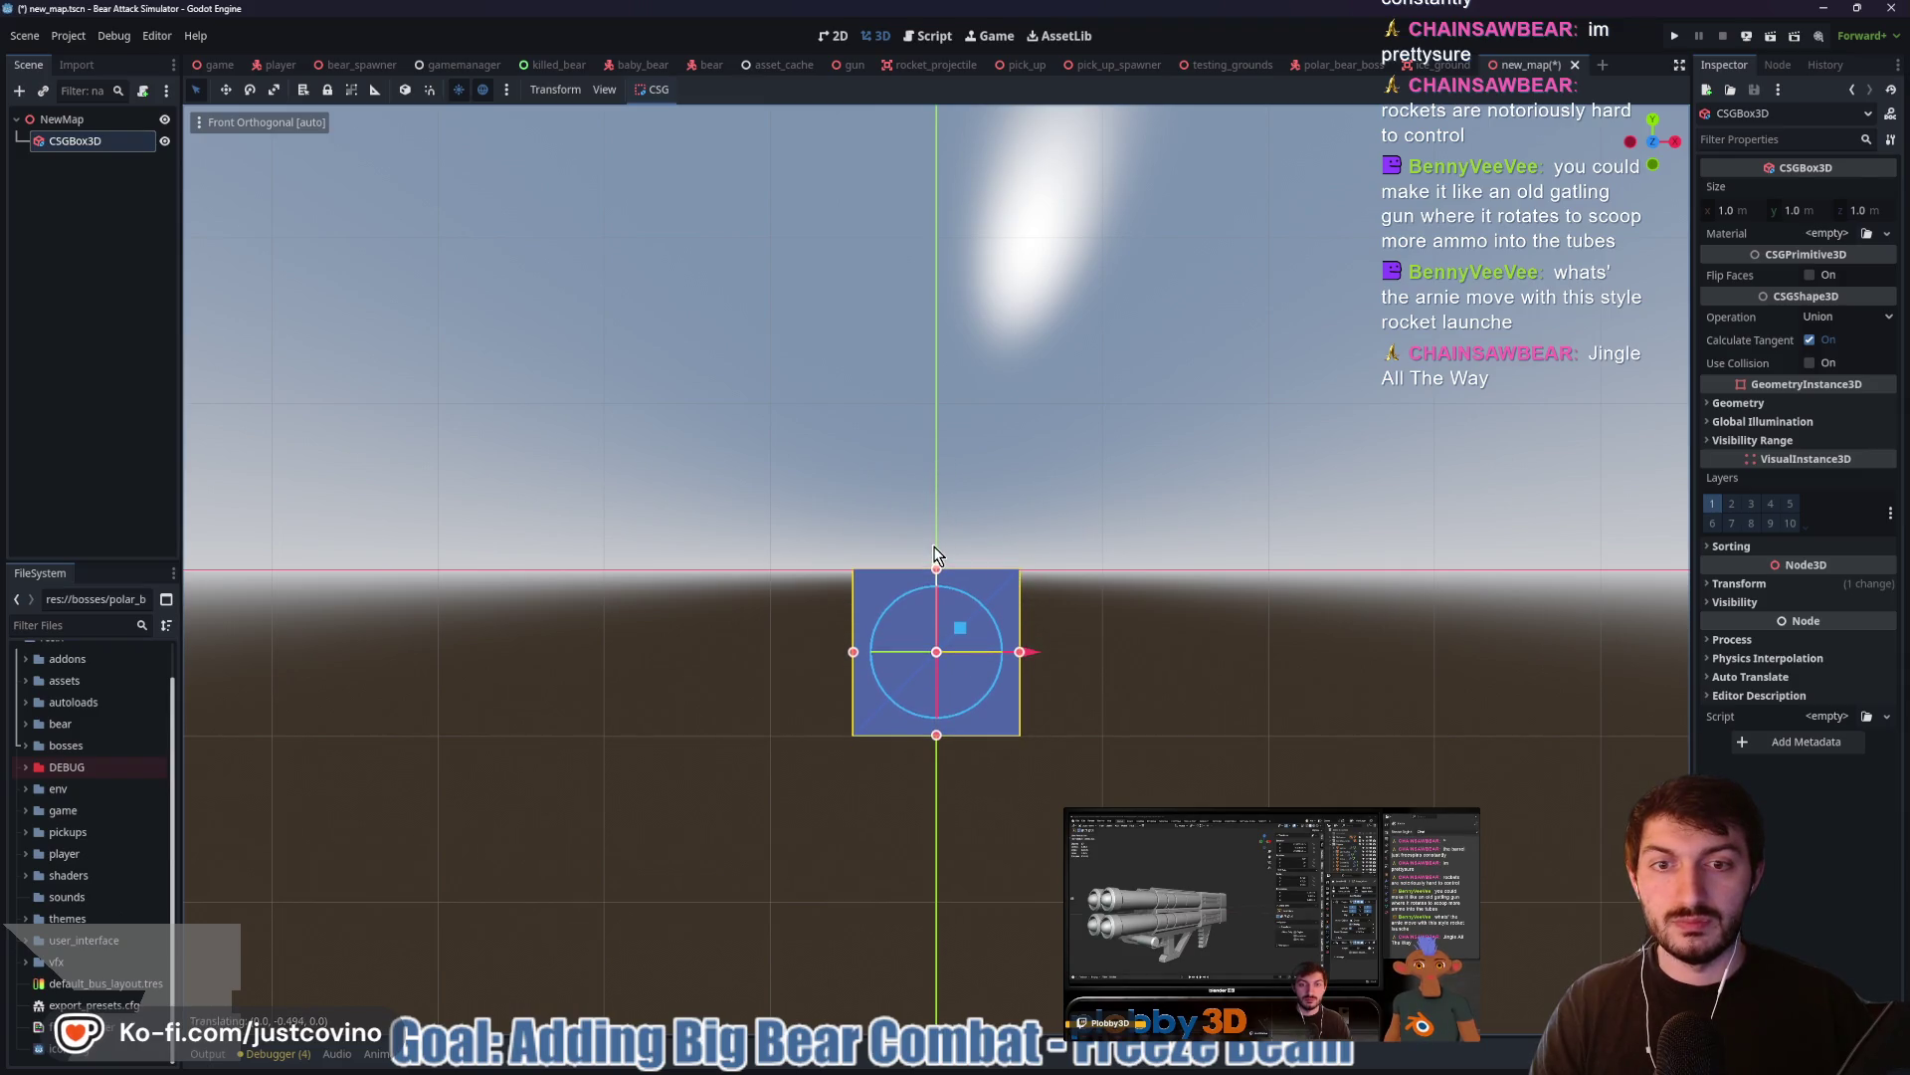
Set the box Size to 200 × 1 × 200 and browse saved materials without picking one
{"action": "left_click", "coordinate": [1737, 210]}
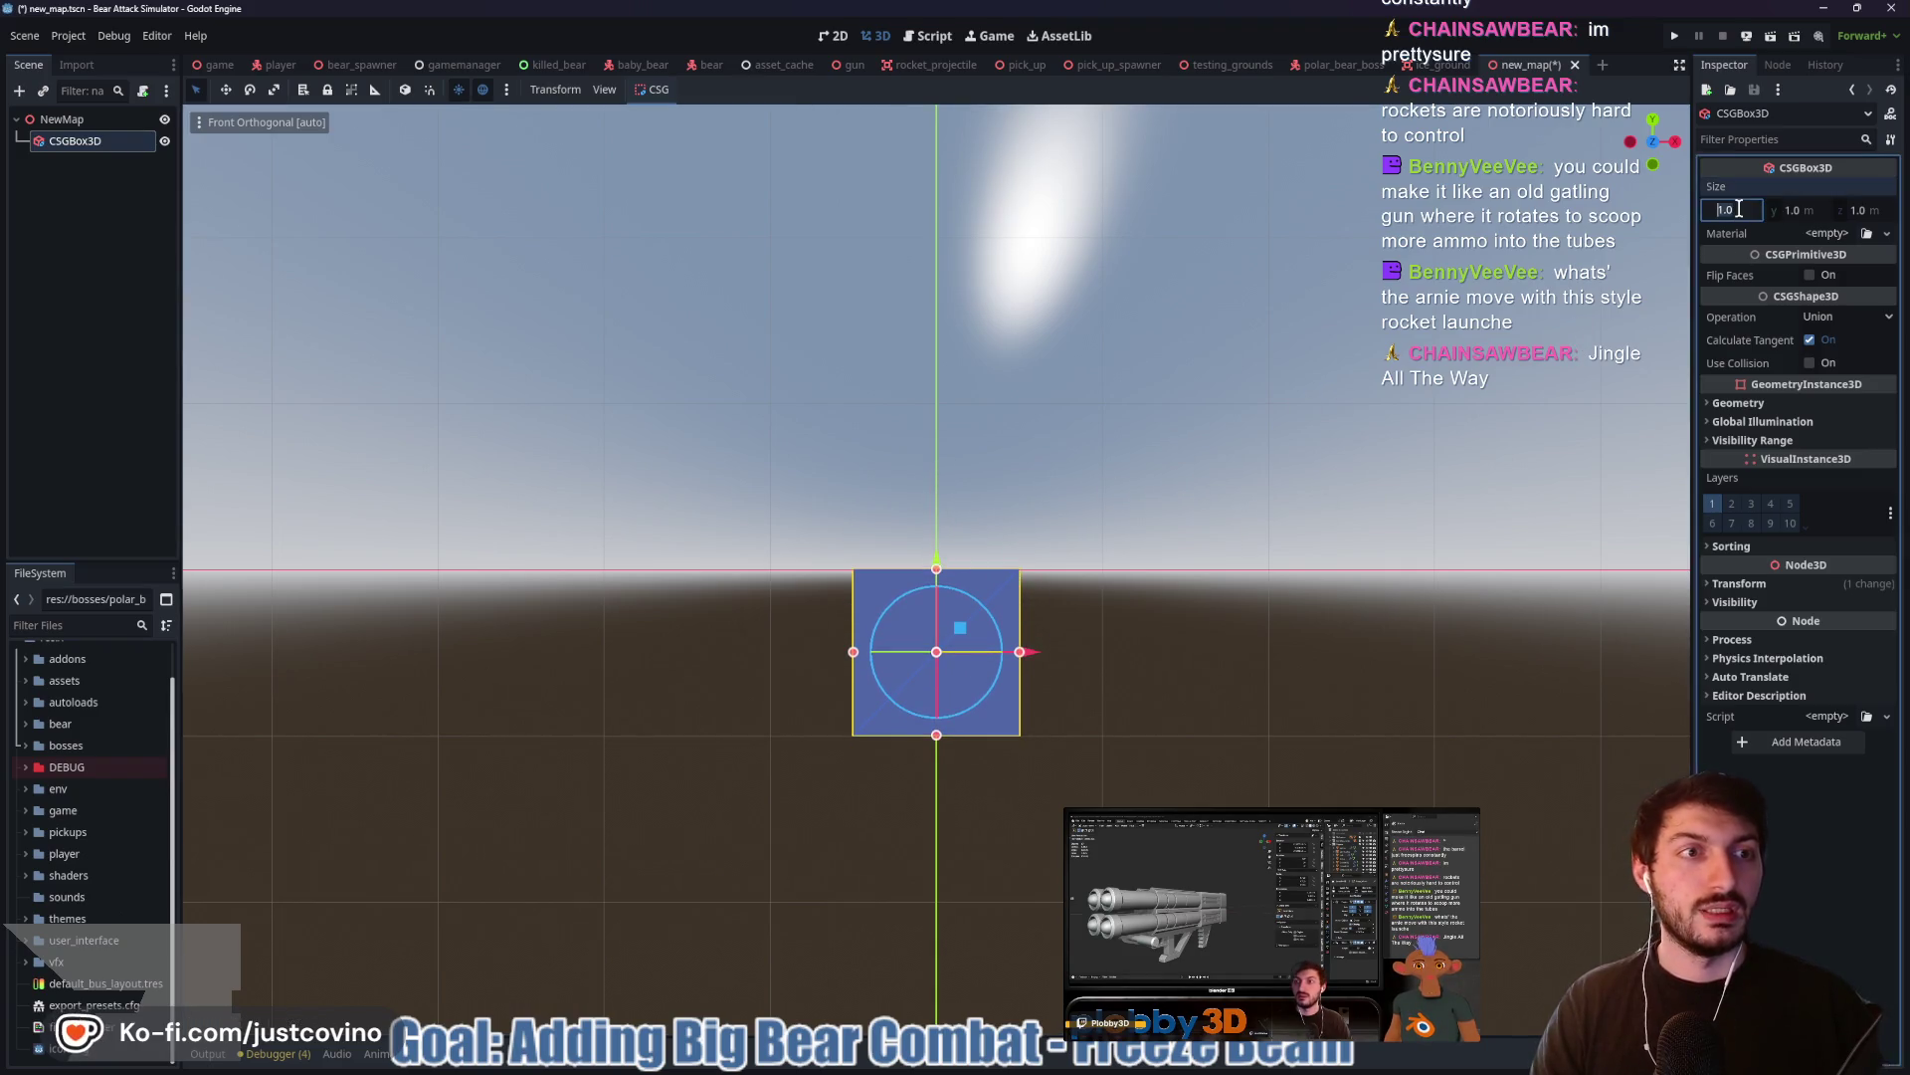
{"action": "type", "text": "200"}
{"action": "key", "text": "Tab"}
{"action": "key", "text": "Tab"}
{"action": "type", "text": "2"}
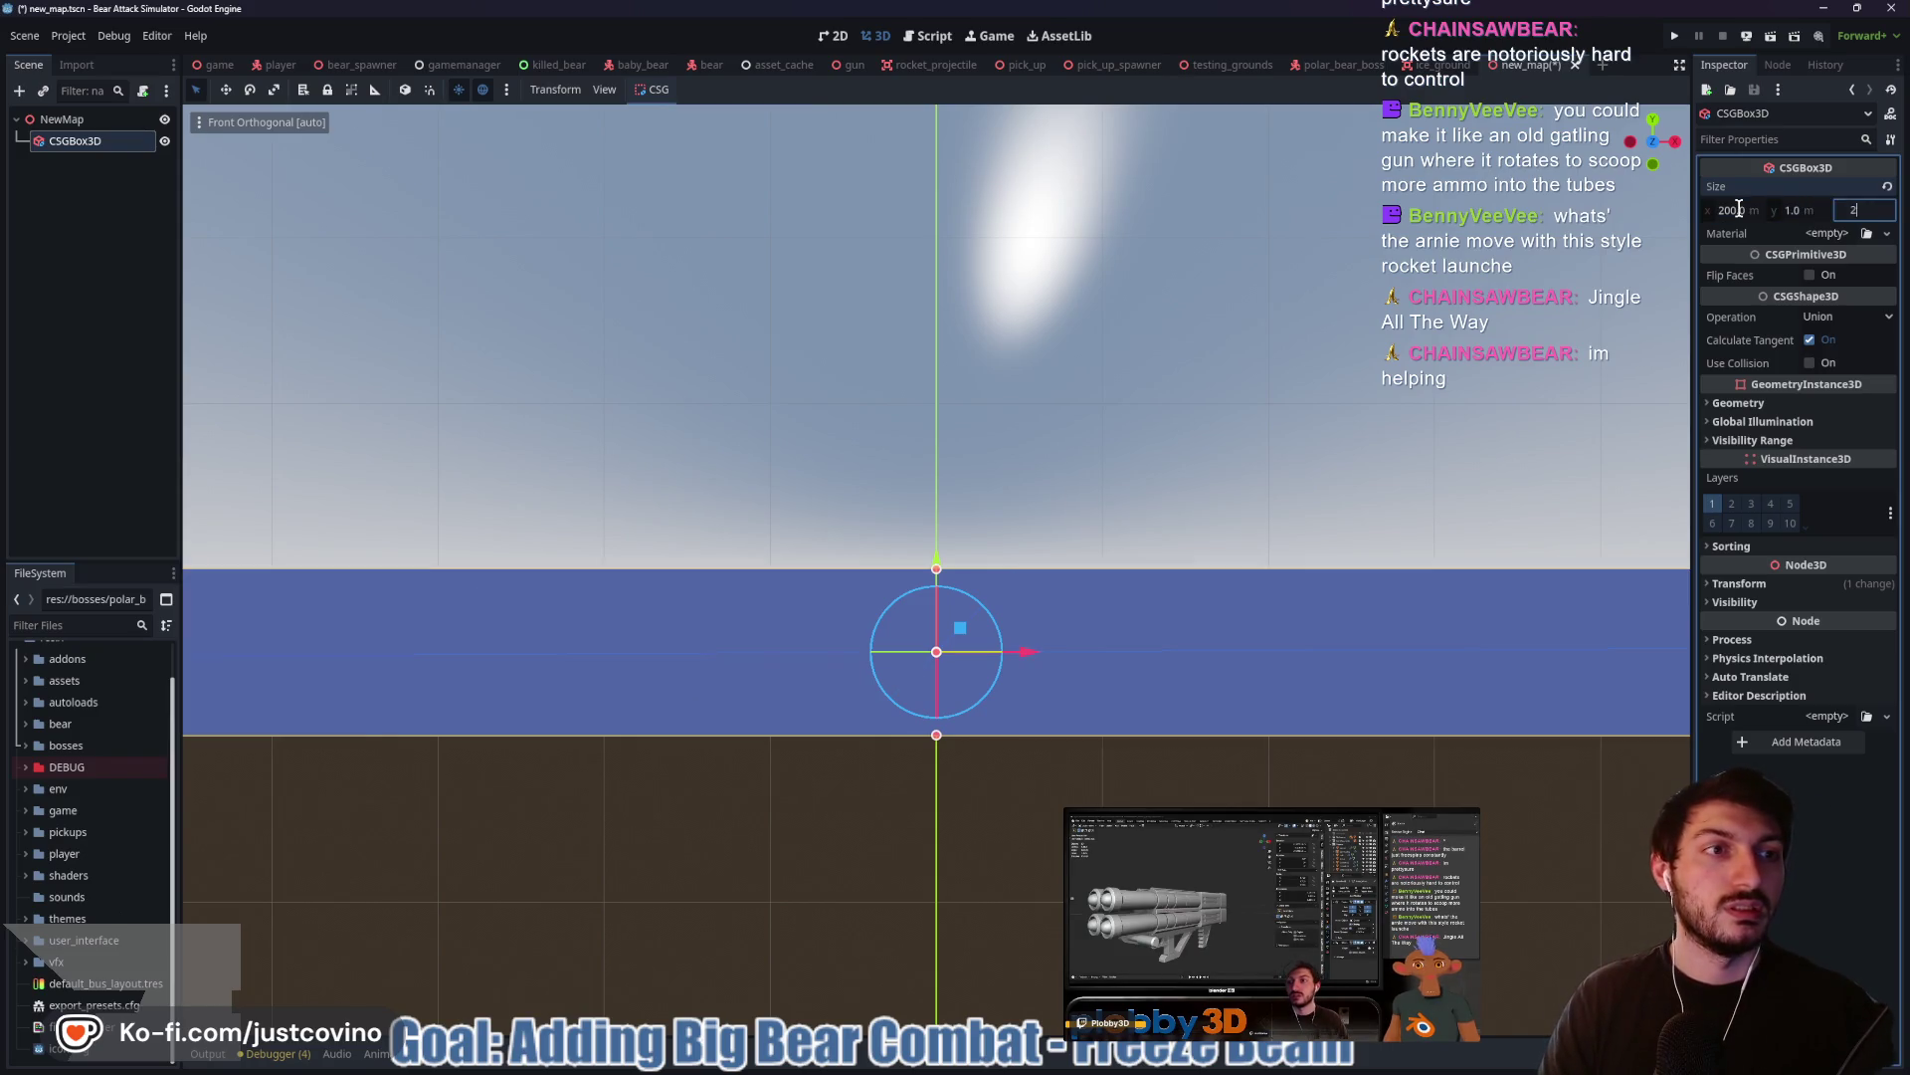
{"action": "left_click", "coordinate": [1830, 239]}
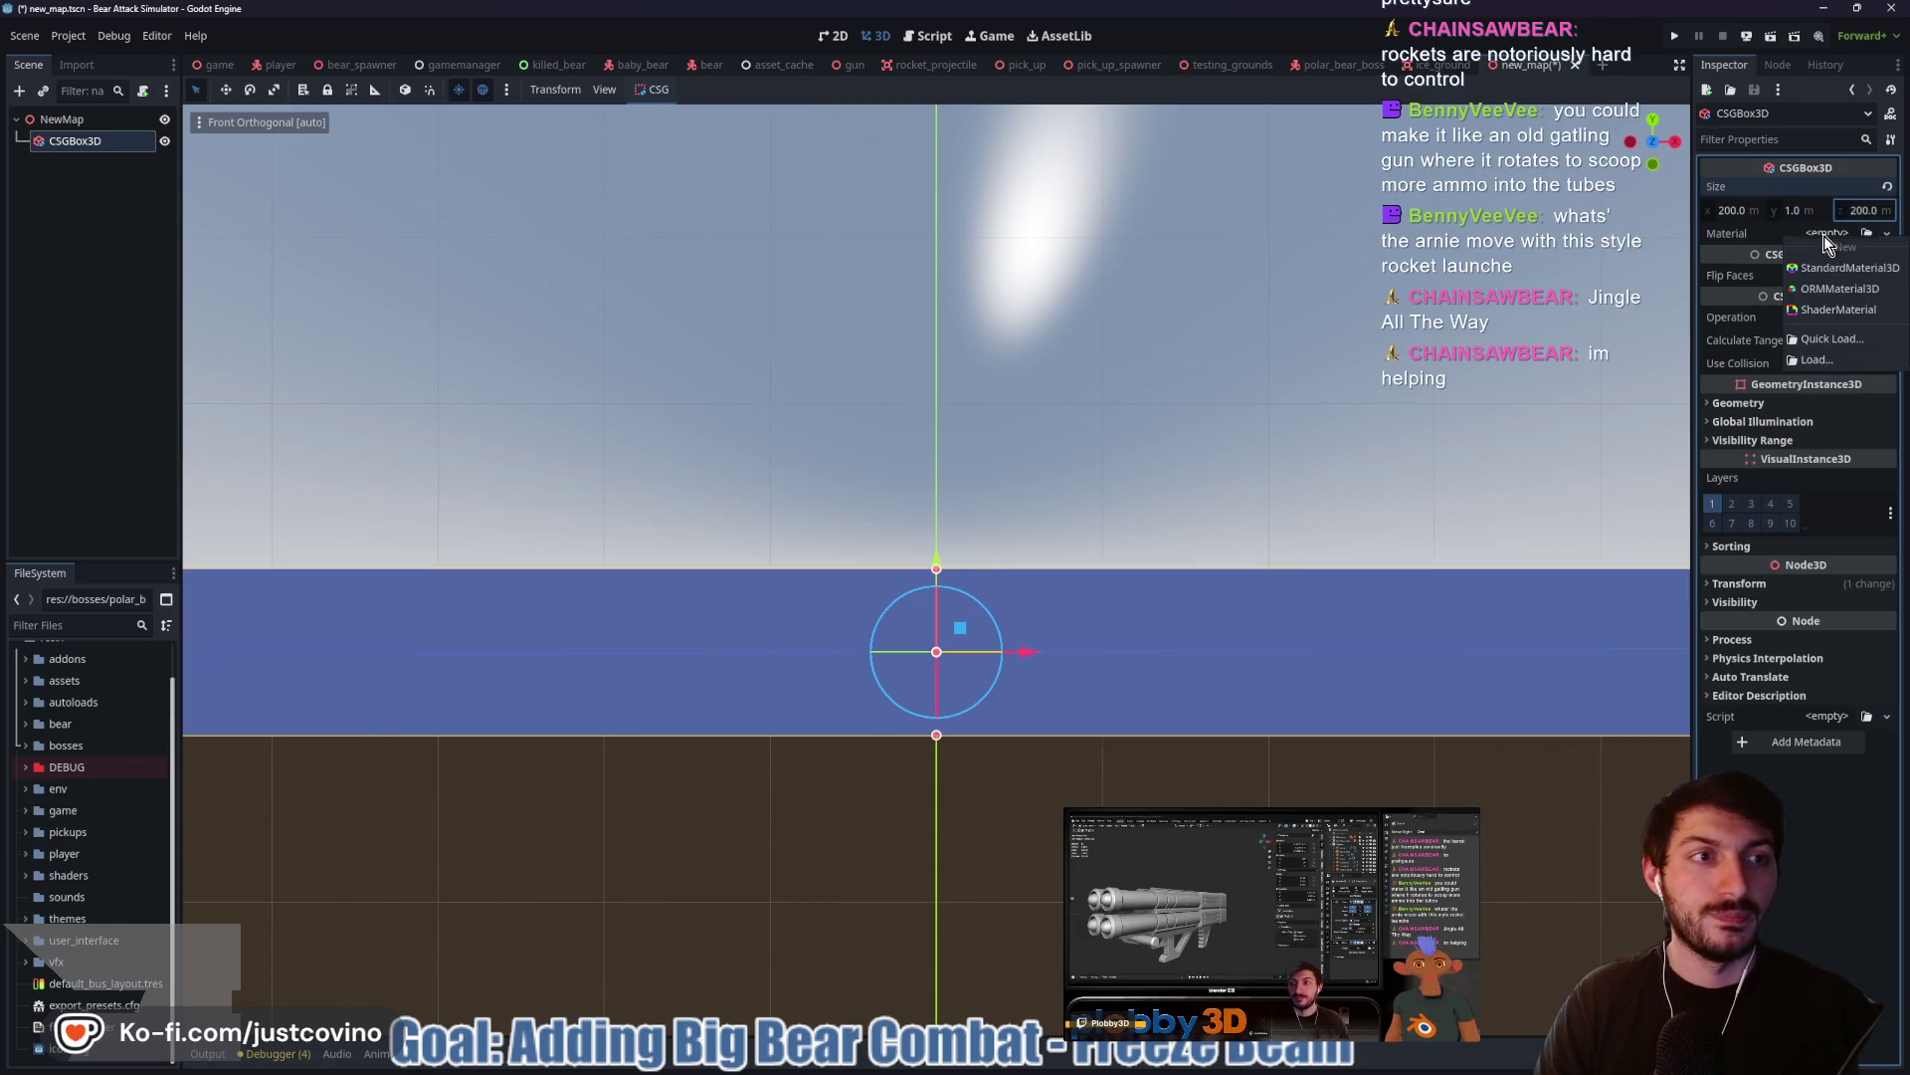
{"action": "left_click", "coordinate": [1842, 330]}
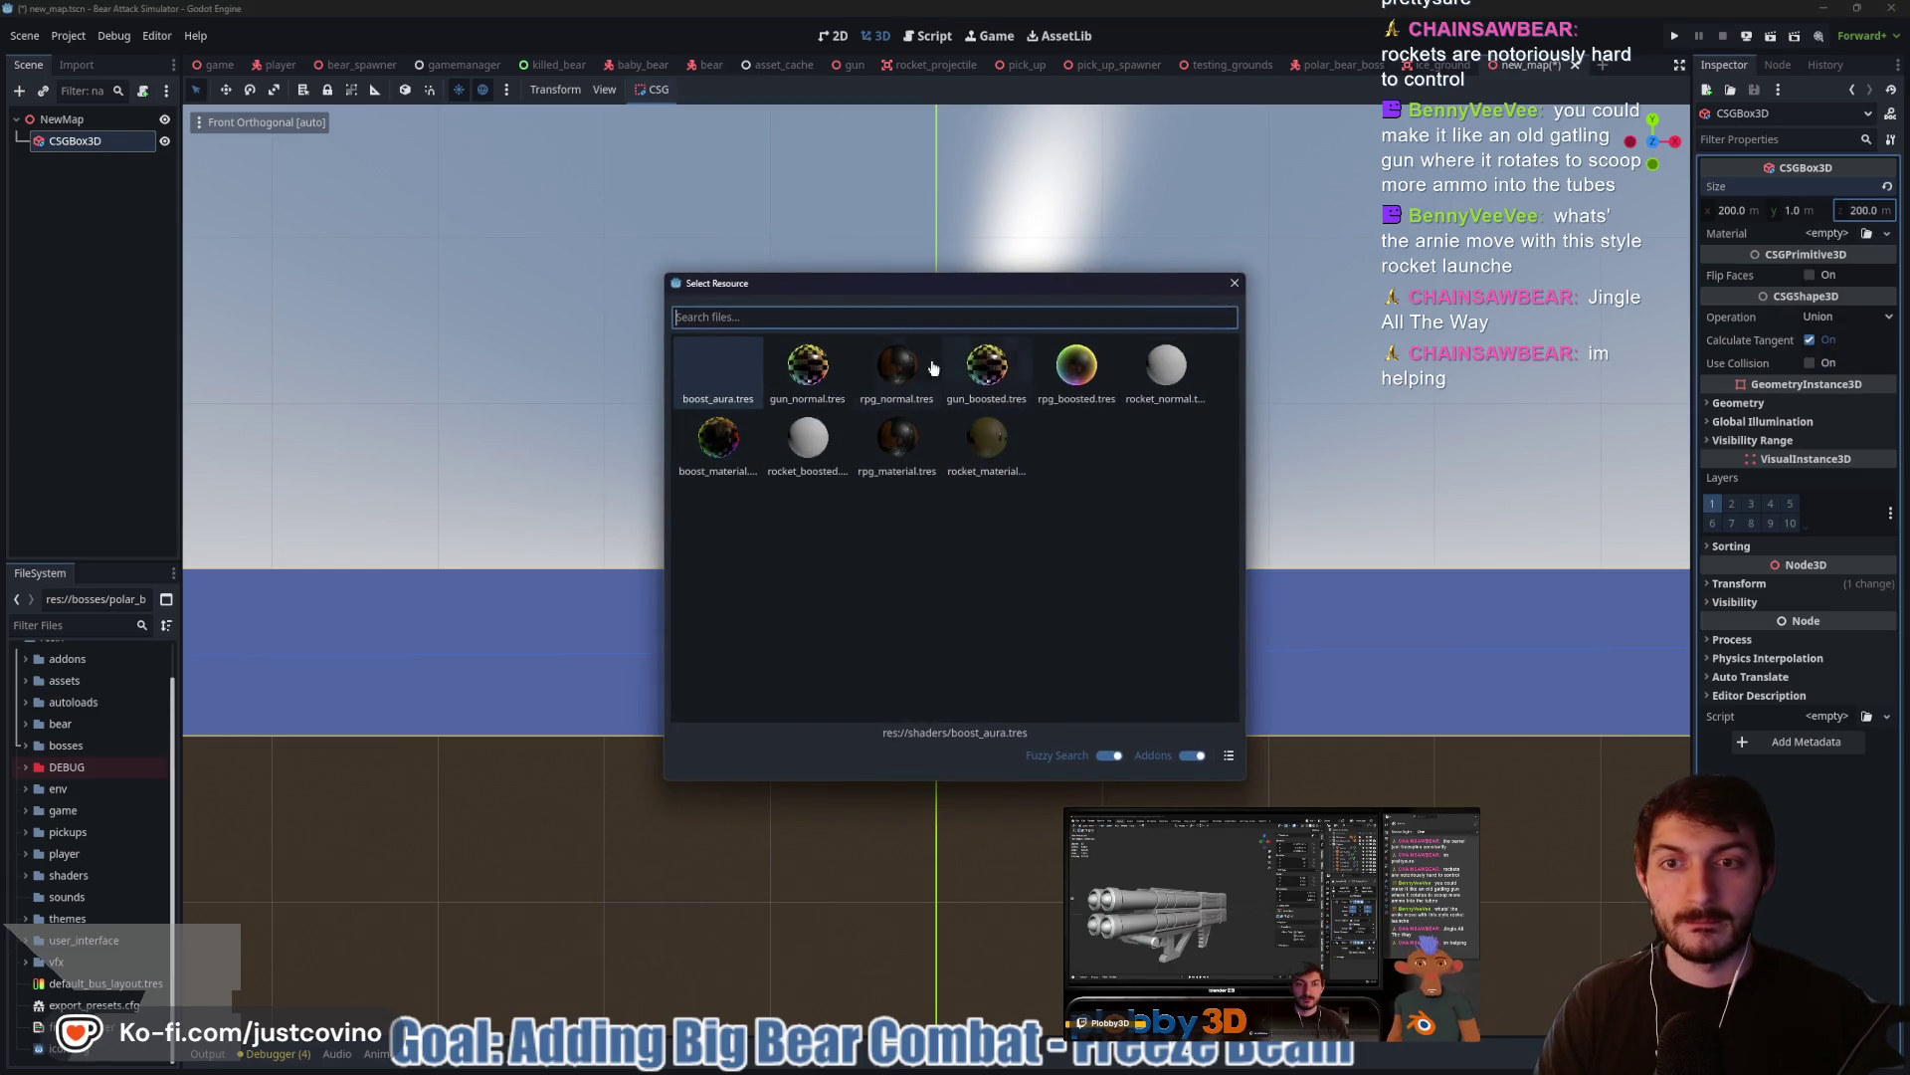
{"action": "left_click", "coordinate": [1234, 284]}
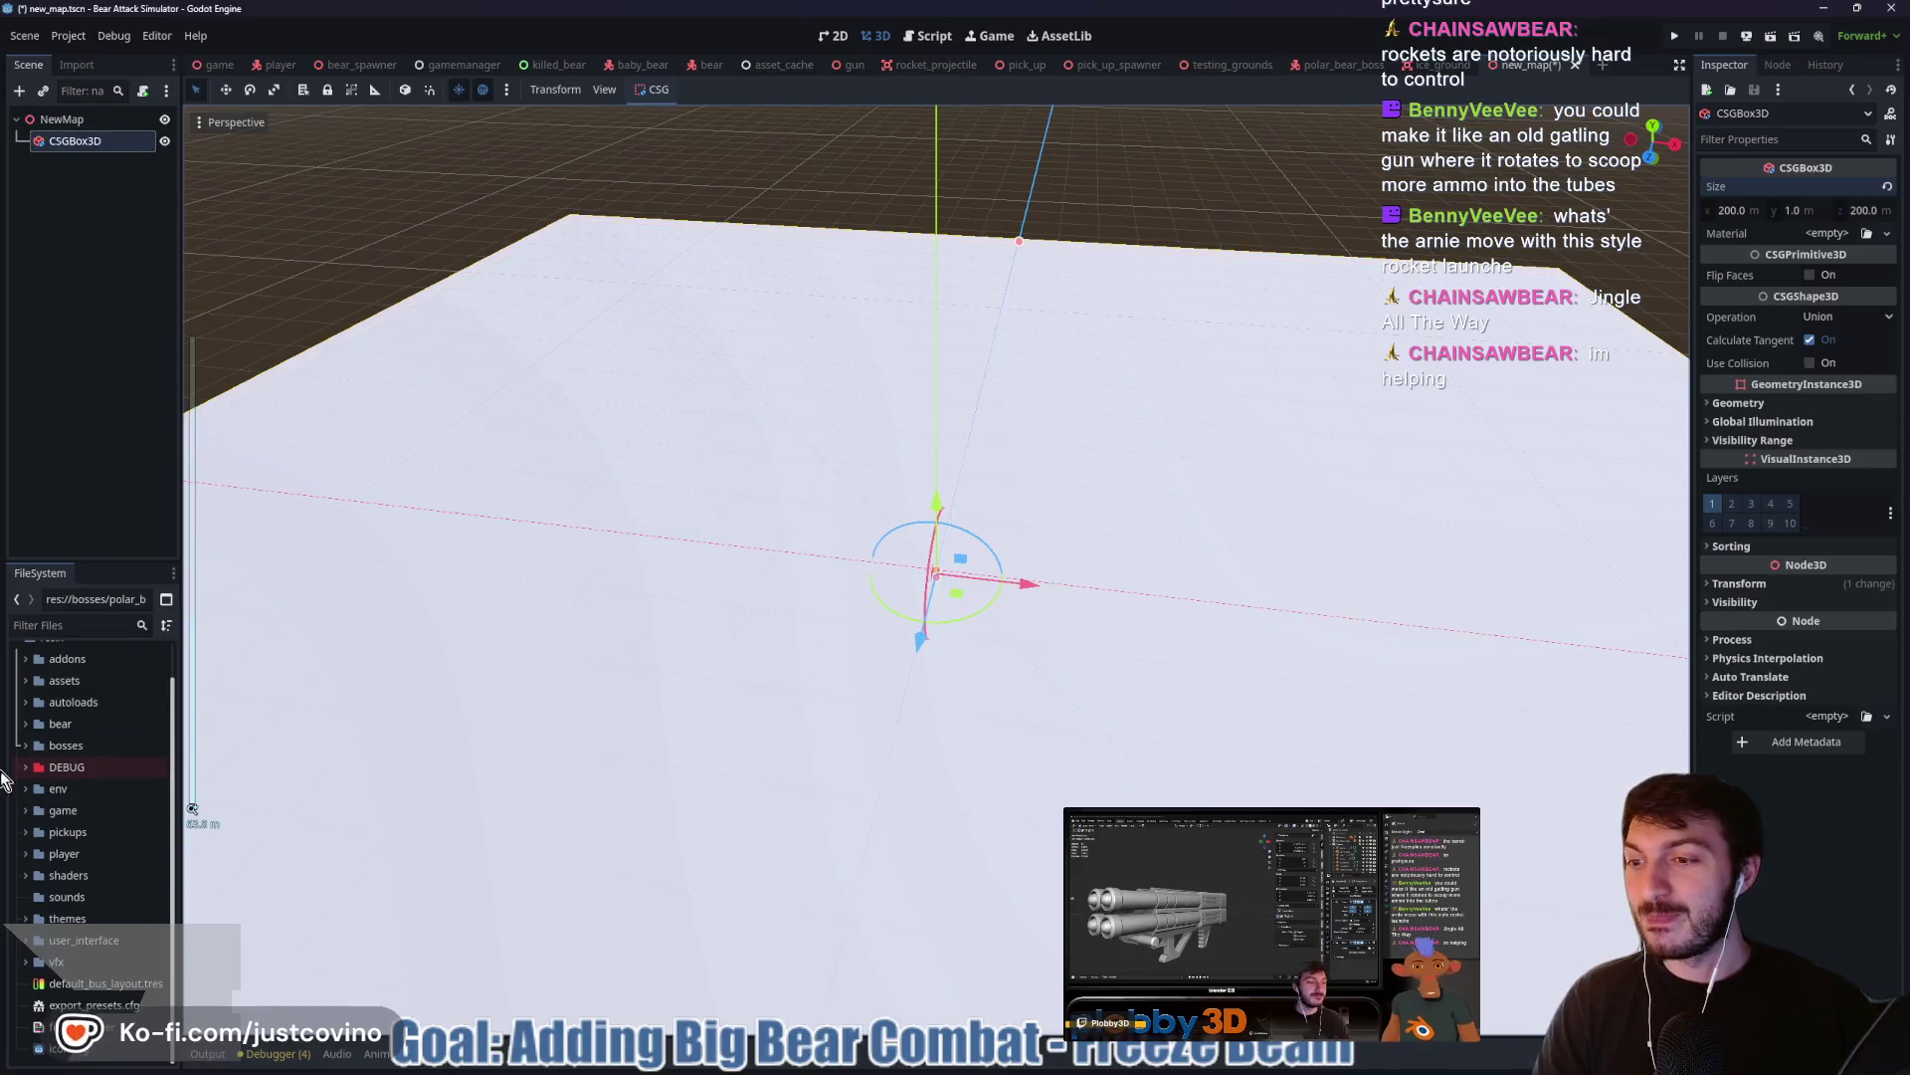
Apply texture_08.png from the DEBUG folder to the floor box
{"action": "left_click", "coordinate": [27, 769]}
{"action": "mouse_move", "coordinate": [110, 808]}
{"action": "left_mouse_down"}
{"action": "mouse_move", "coordinate": [307, 814]}
{"action": "mouse_move", "coordinate": [1670, 346]}
{"action": "mouse_move", "coordinate": [1473, 505]}
{"action": "mouse_move", "coordinate": [1333, 557]}
{"action": "mouse_move", "coordinate": [1297, 510]}
{"action": "left_mouse_up"}
{"action": "scroll", "coordinate": [1313, 527], "scroll_direction": "down", "scroll_amount": 3}
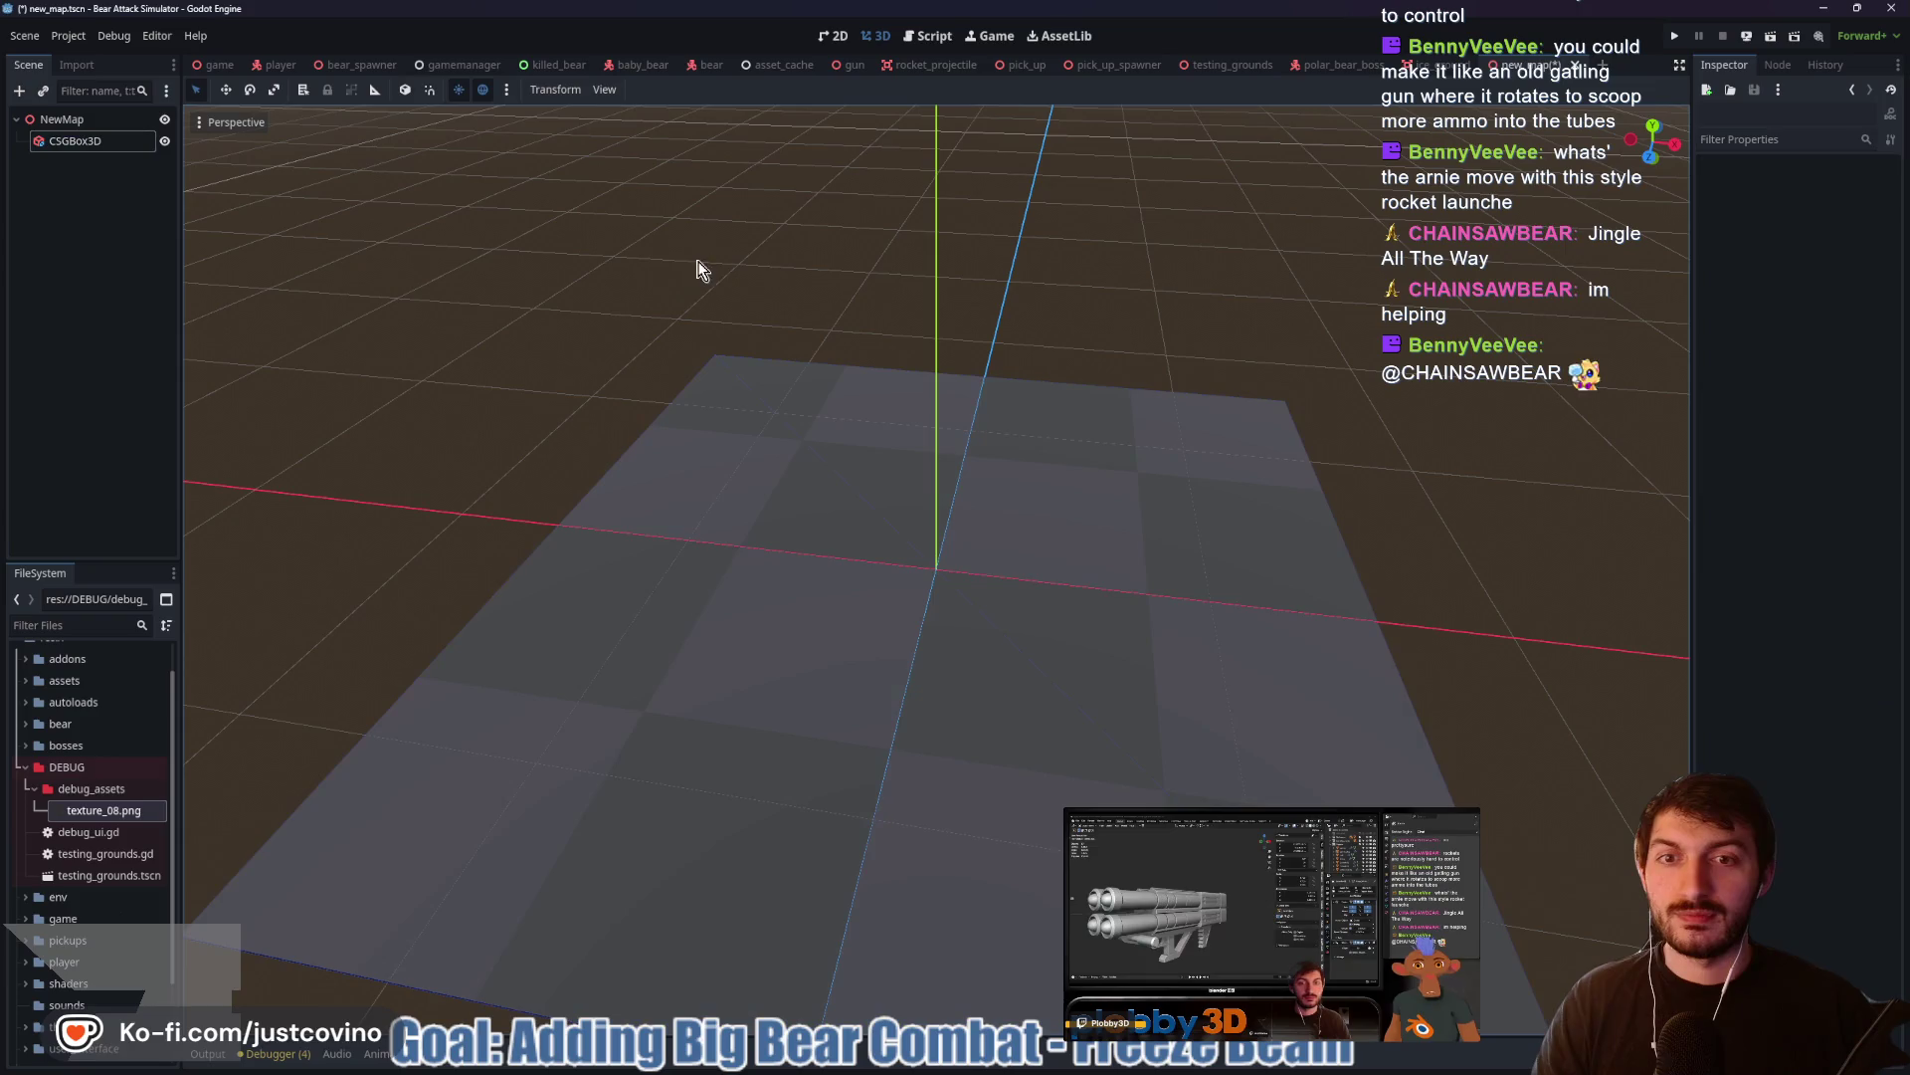
{"action": "scroll", "coordinate": [959, 295], "scroll_direction": "up", "scroll_amount": 10}
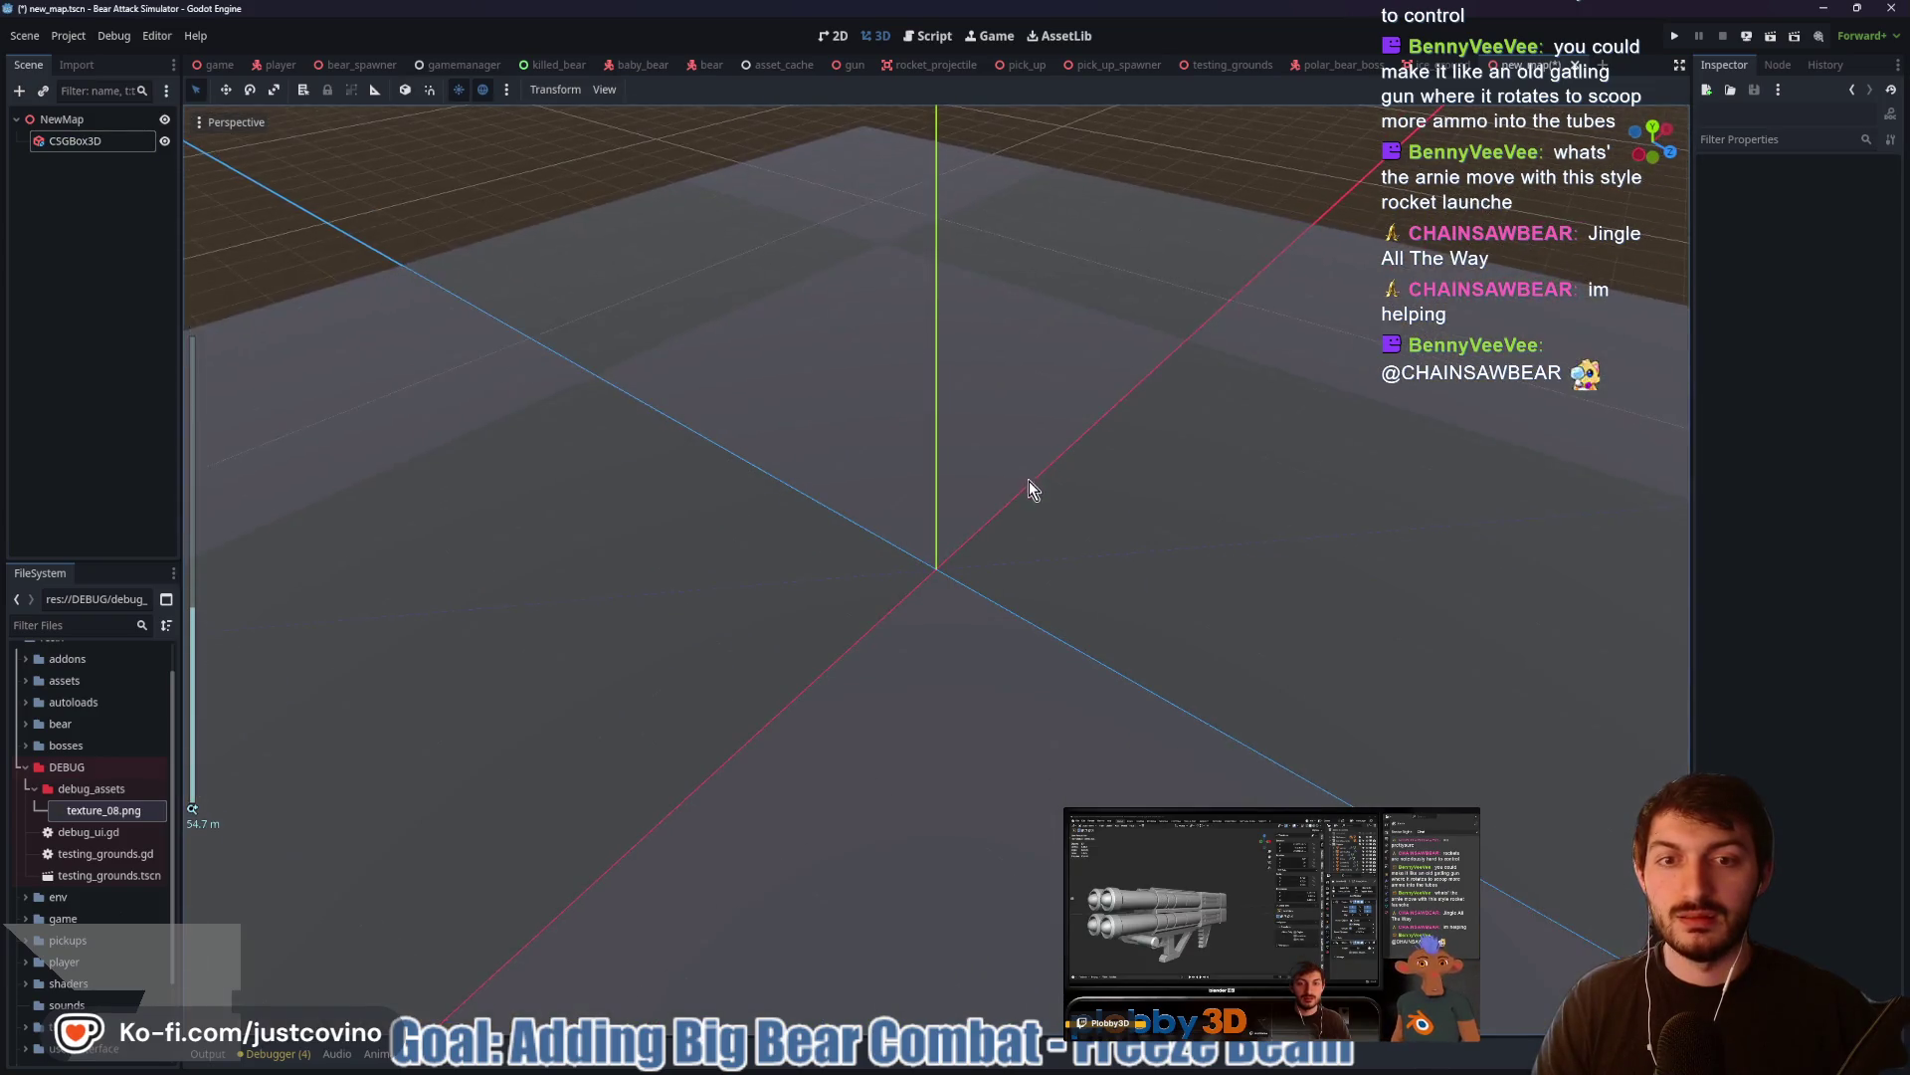
{"action": "scroll", "coordinate": [1025, 478], "scroll_direction": "up", "scroll_amount": 10}
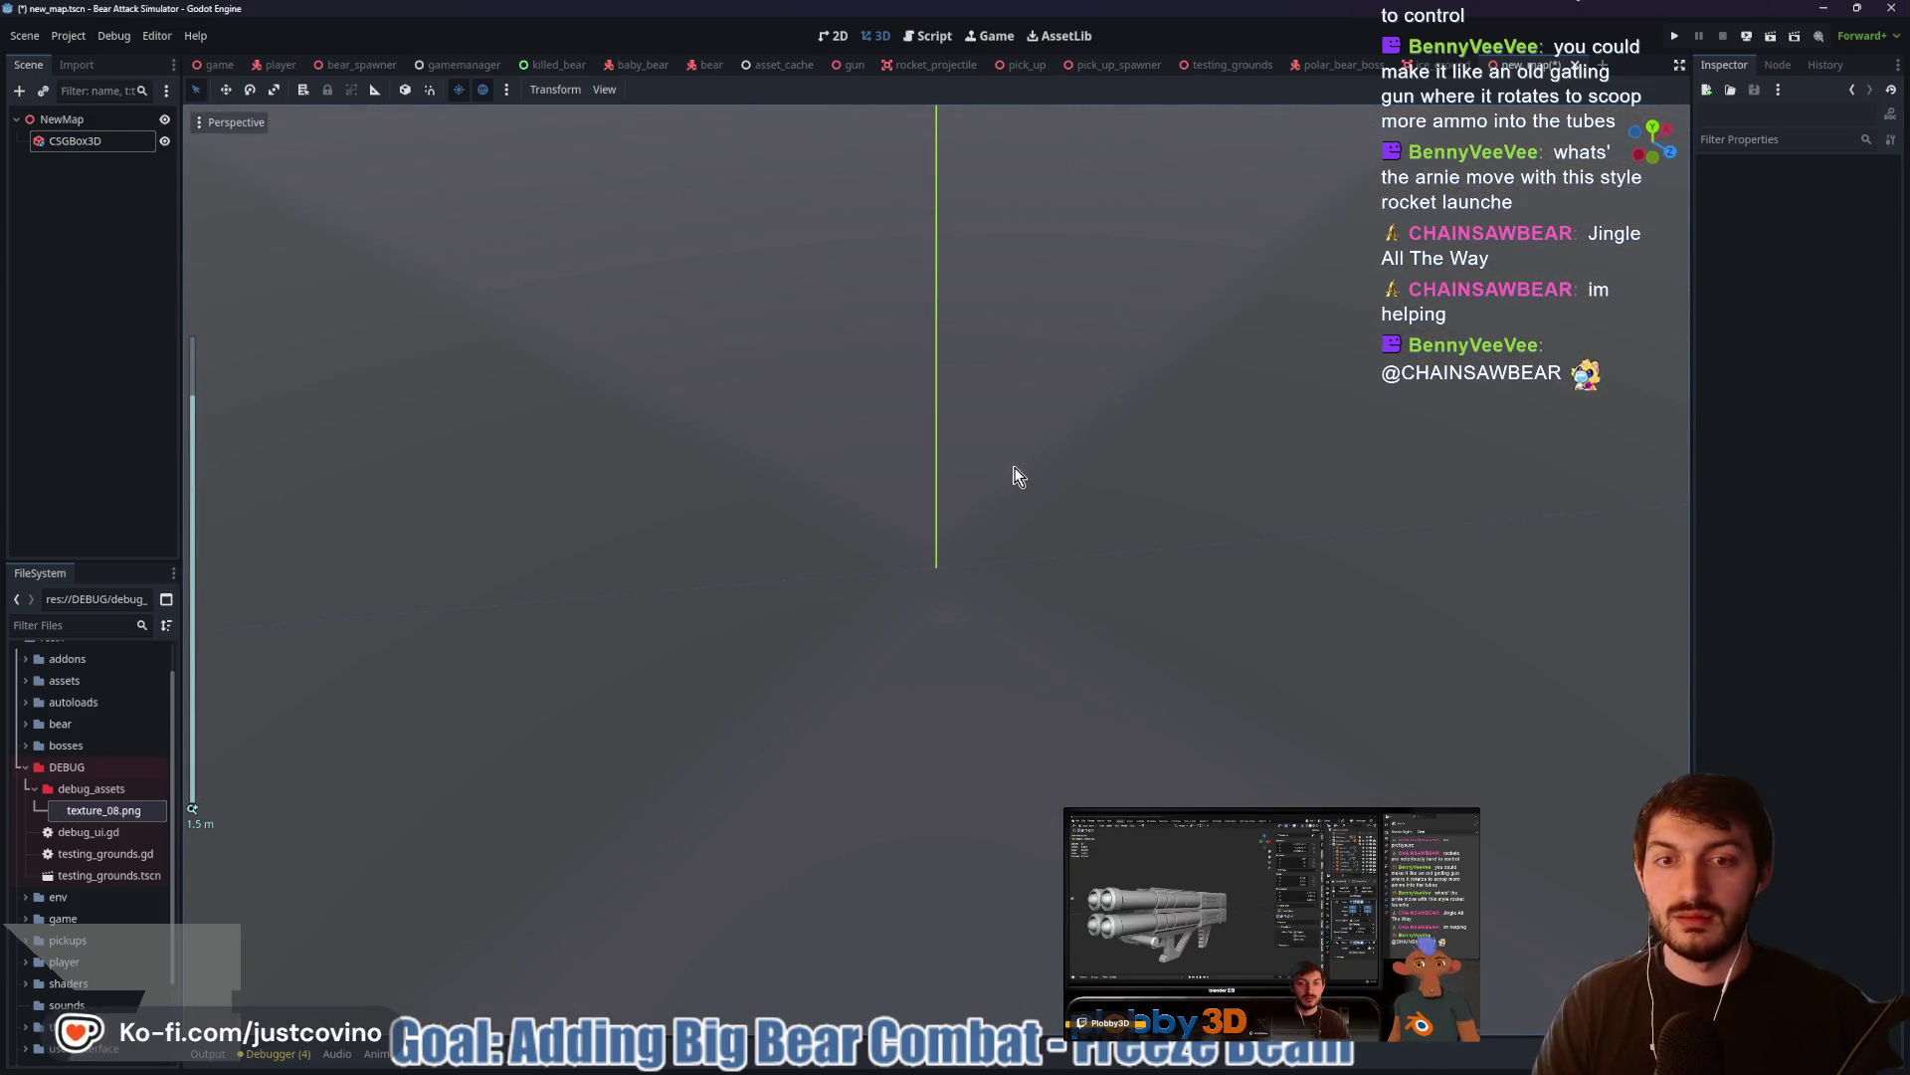
{"action": "left_click", "coordinate": [75, 140]}
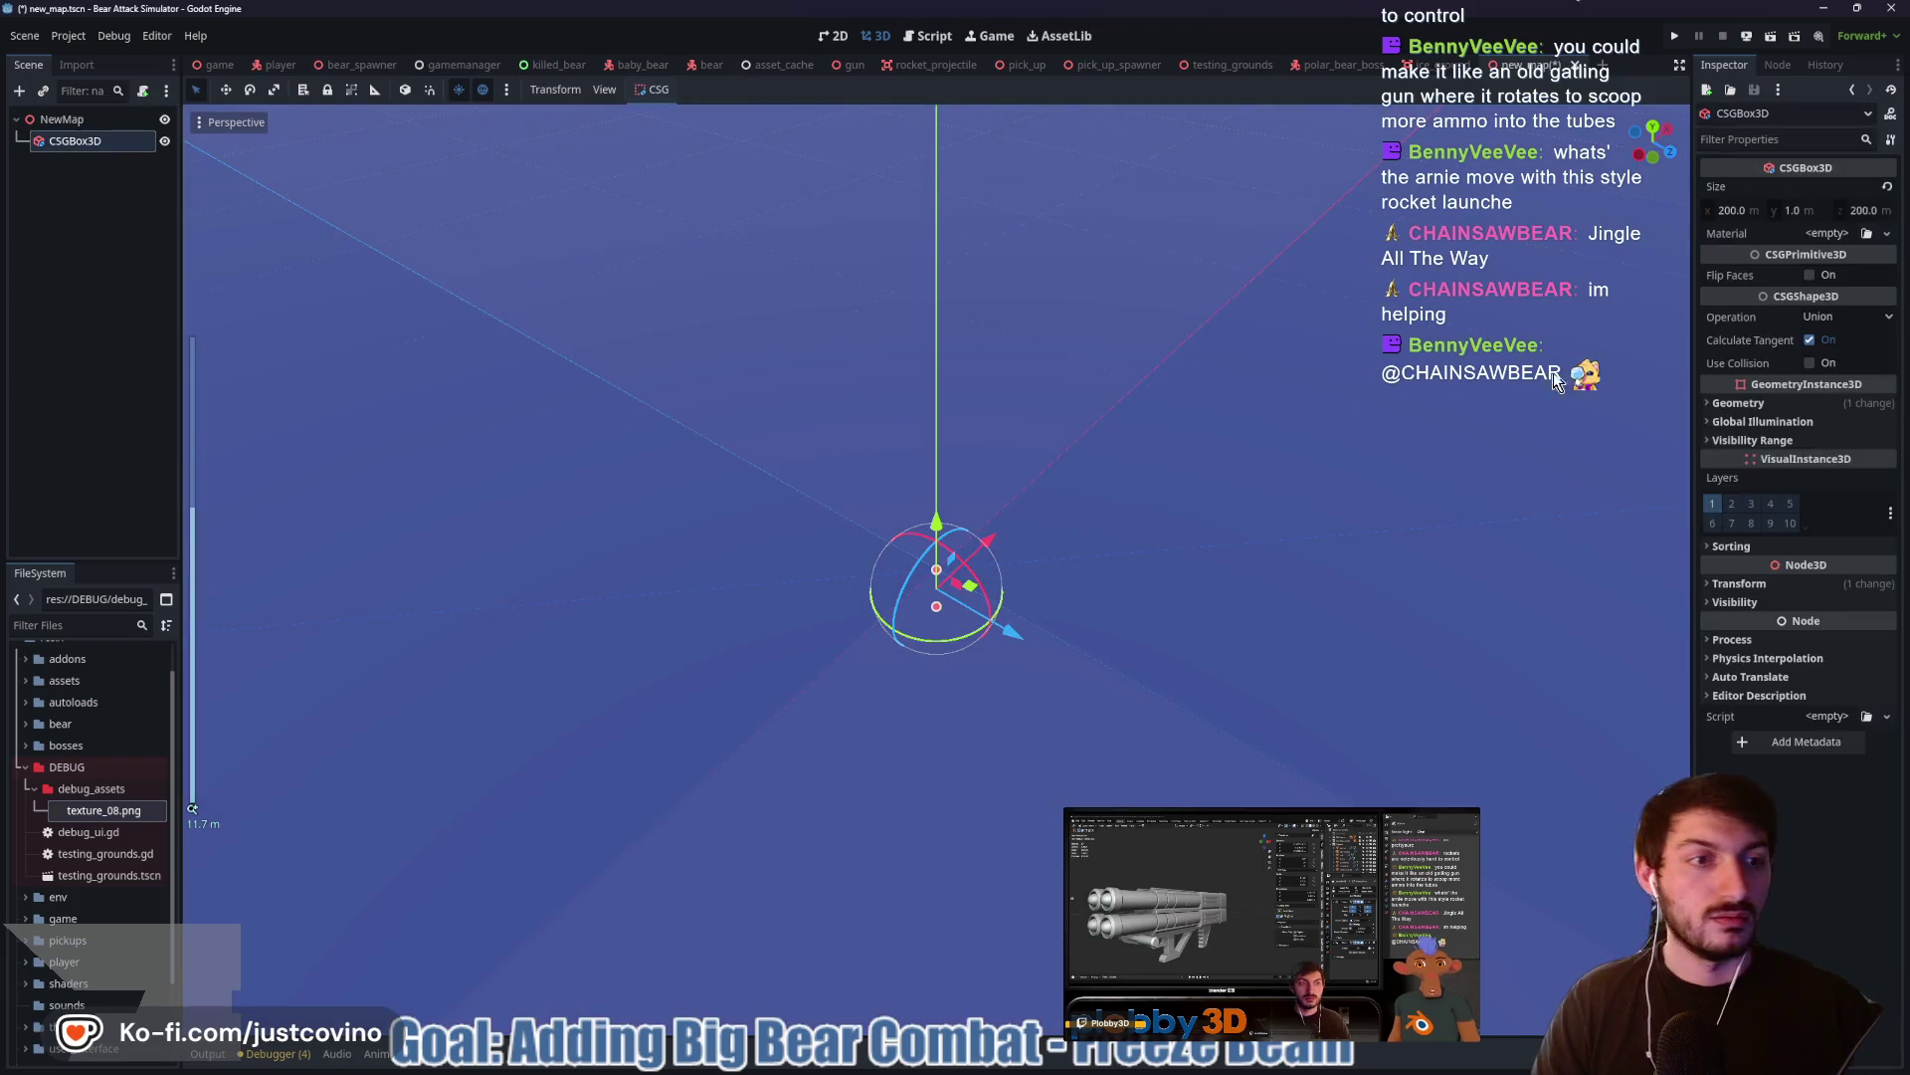
{"action": "scroll", "coordinate": [1383, 498], "scroll_direction": "down", "scroll_amount": 10}
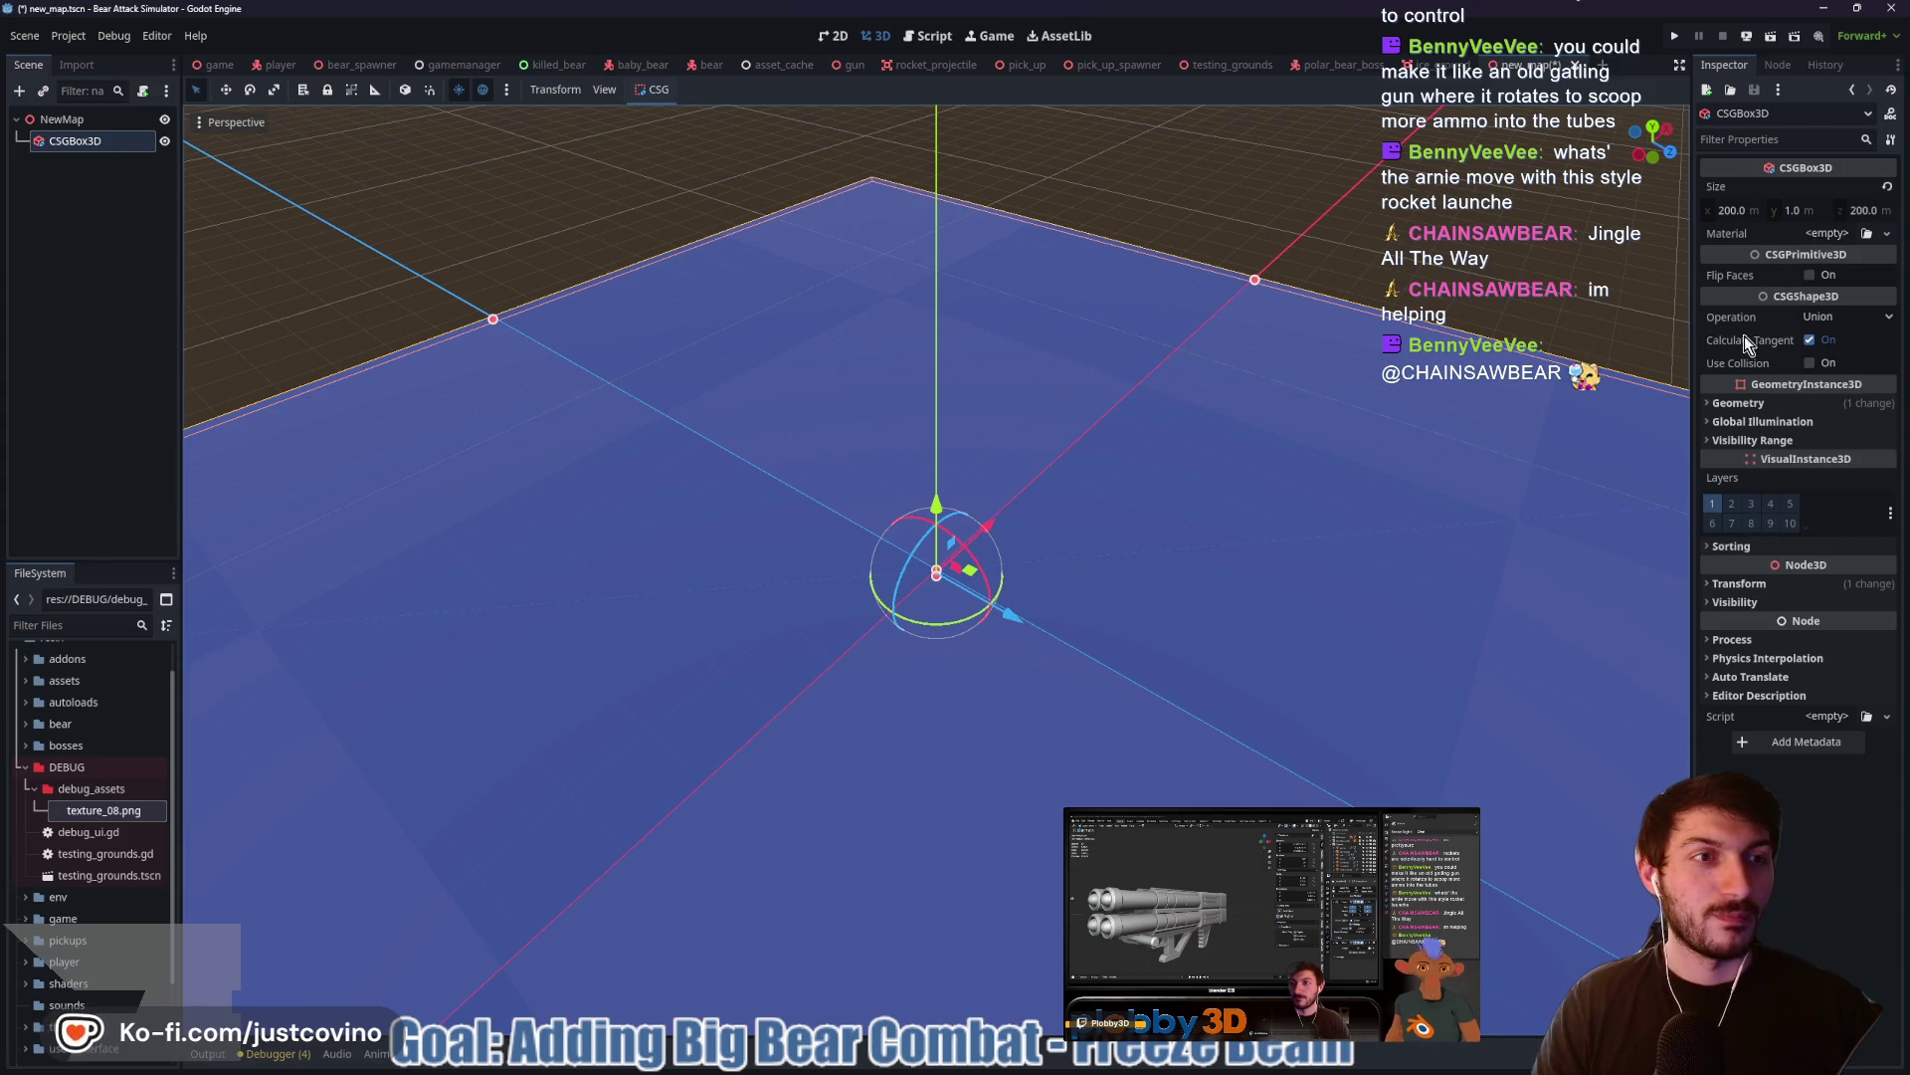
Set the Material Override's UV1 scale to 10 and save the scene
{"action": "left_click", "coordinate": [1738, 403]}
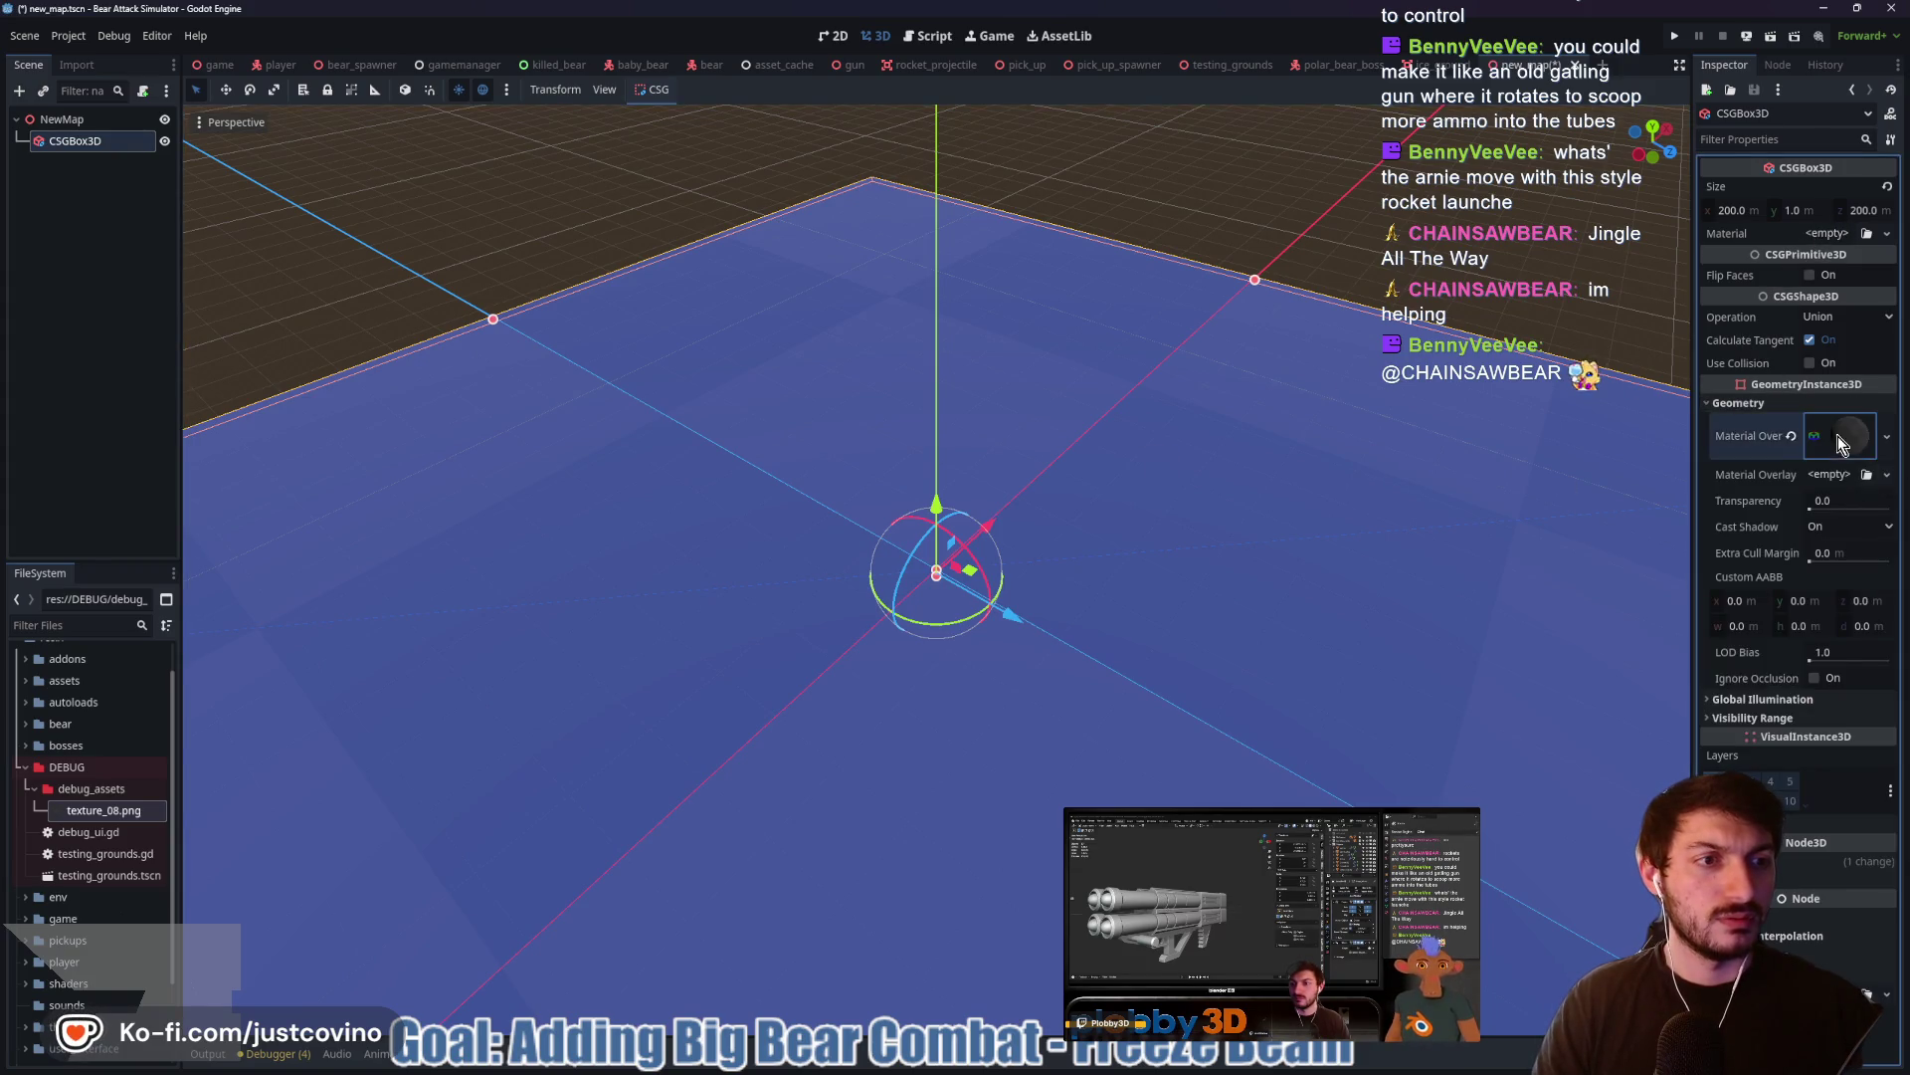
{"action": "left_click", "coordinate": [1837, 435]}
{"action": "scroll", "coordinate": [1776, 610], "scroll_direction": "down", "scroll_amount": 5}
{"action": "left_click", "coordinate": [1737, 402]}
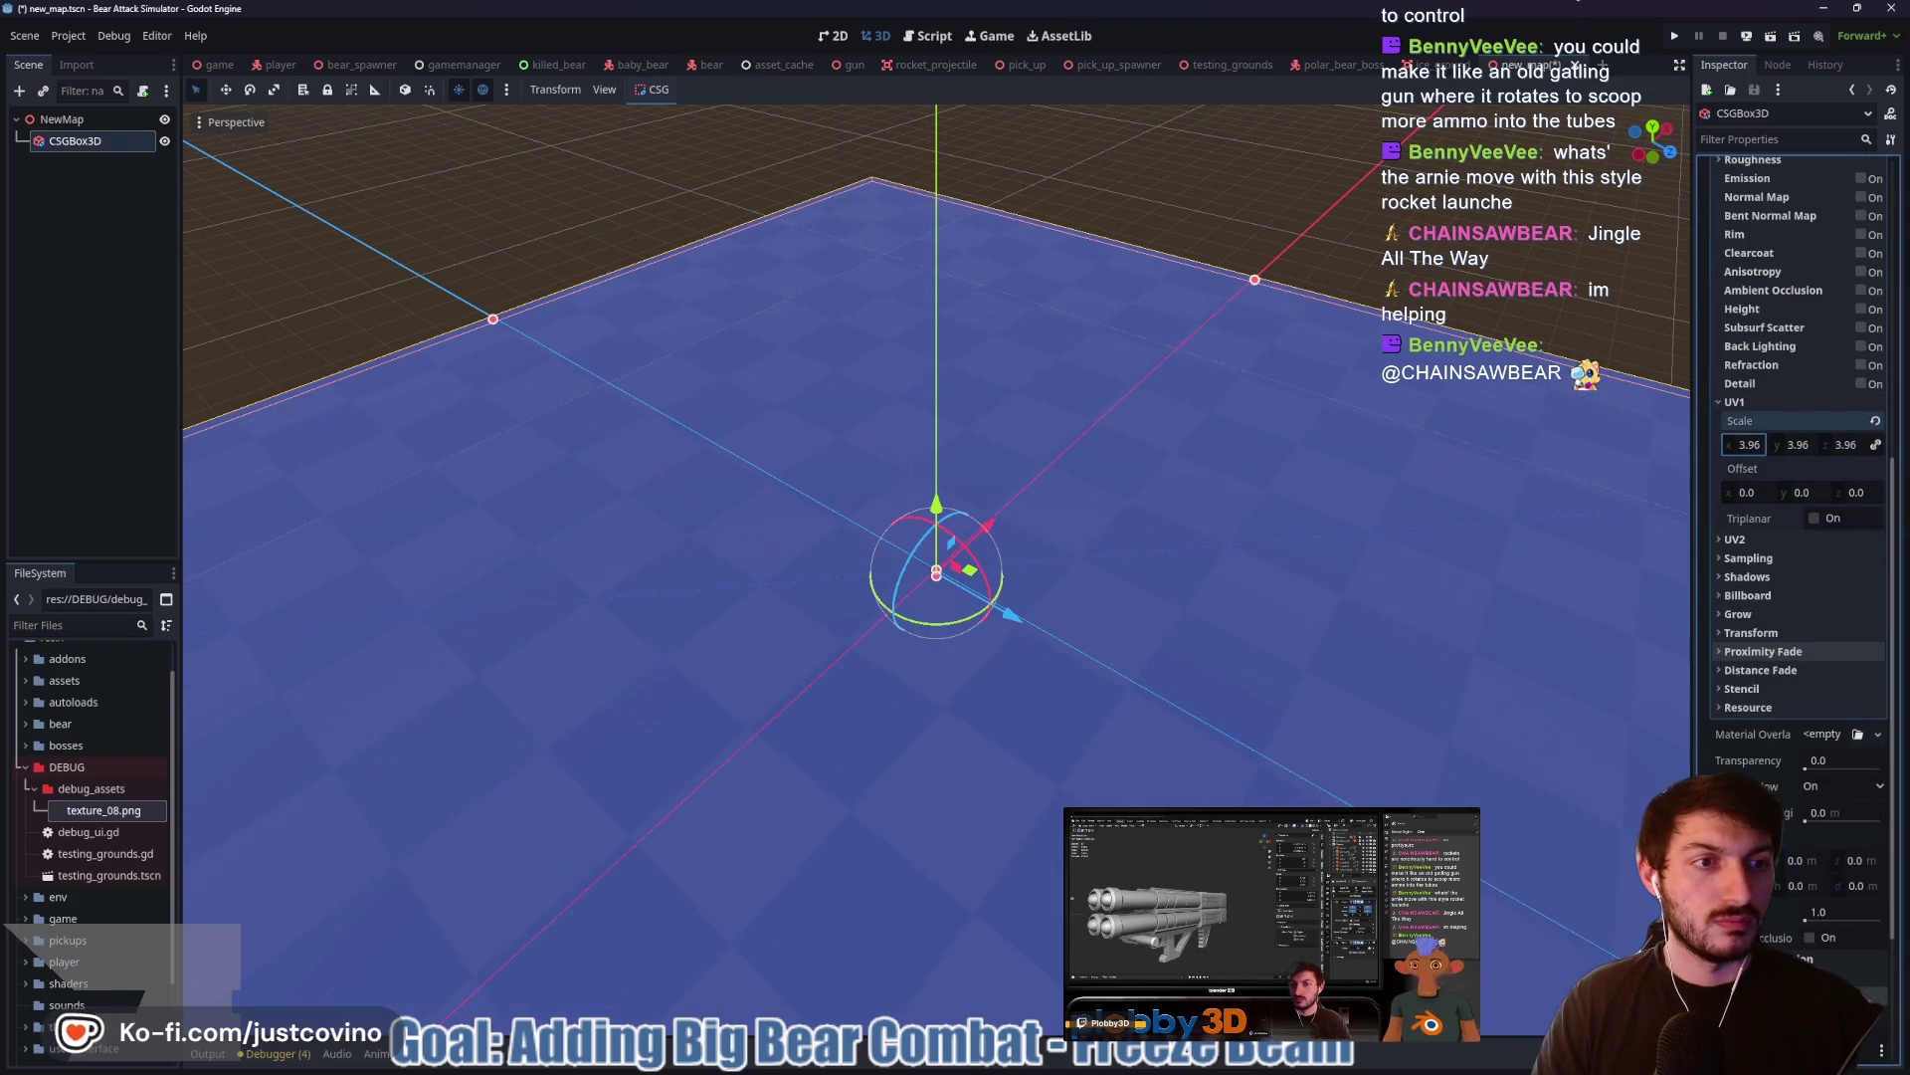
{"action": "left_click", "coordinate": [1750, 445]}
{"action": "key", "text": "Return"}
{"action": "key", "text": "ctrl+s"}
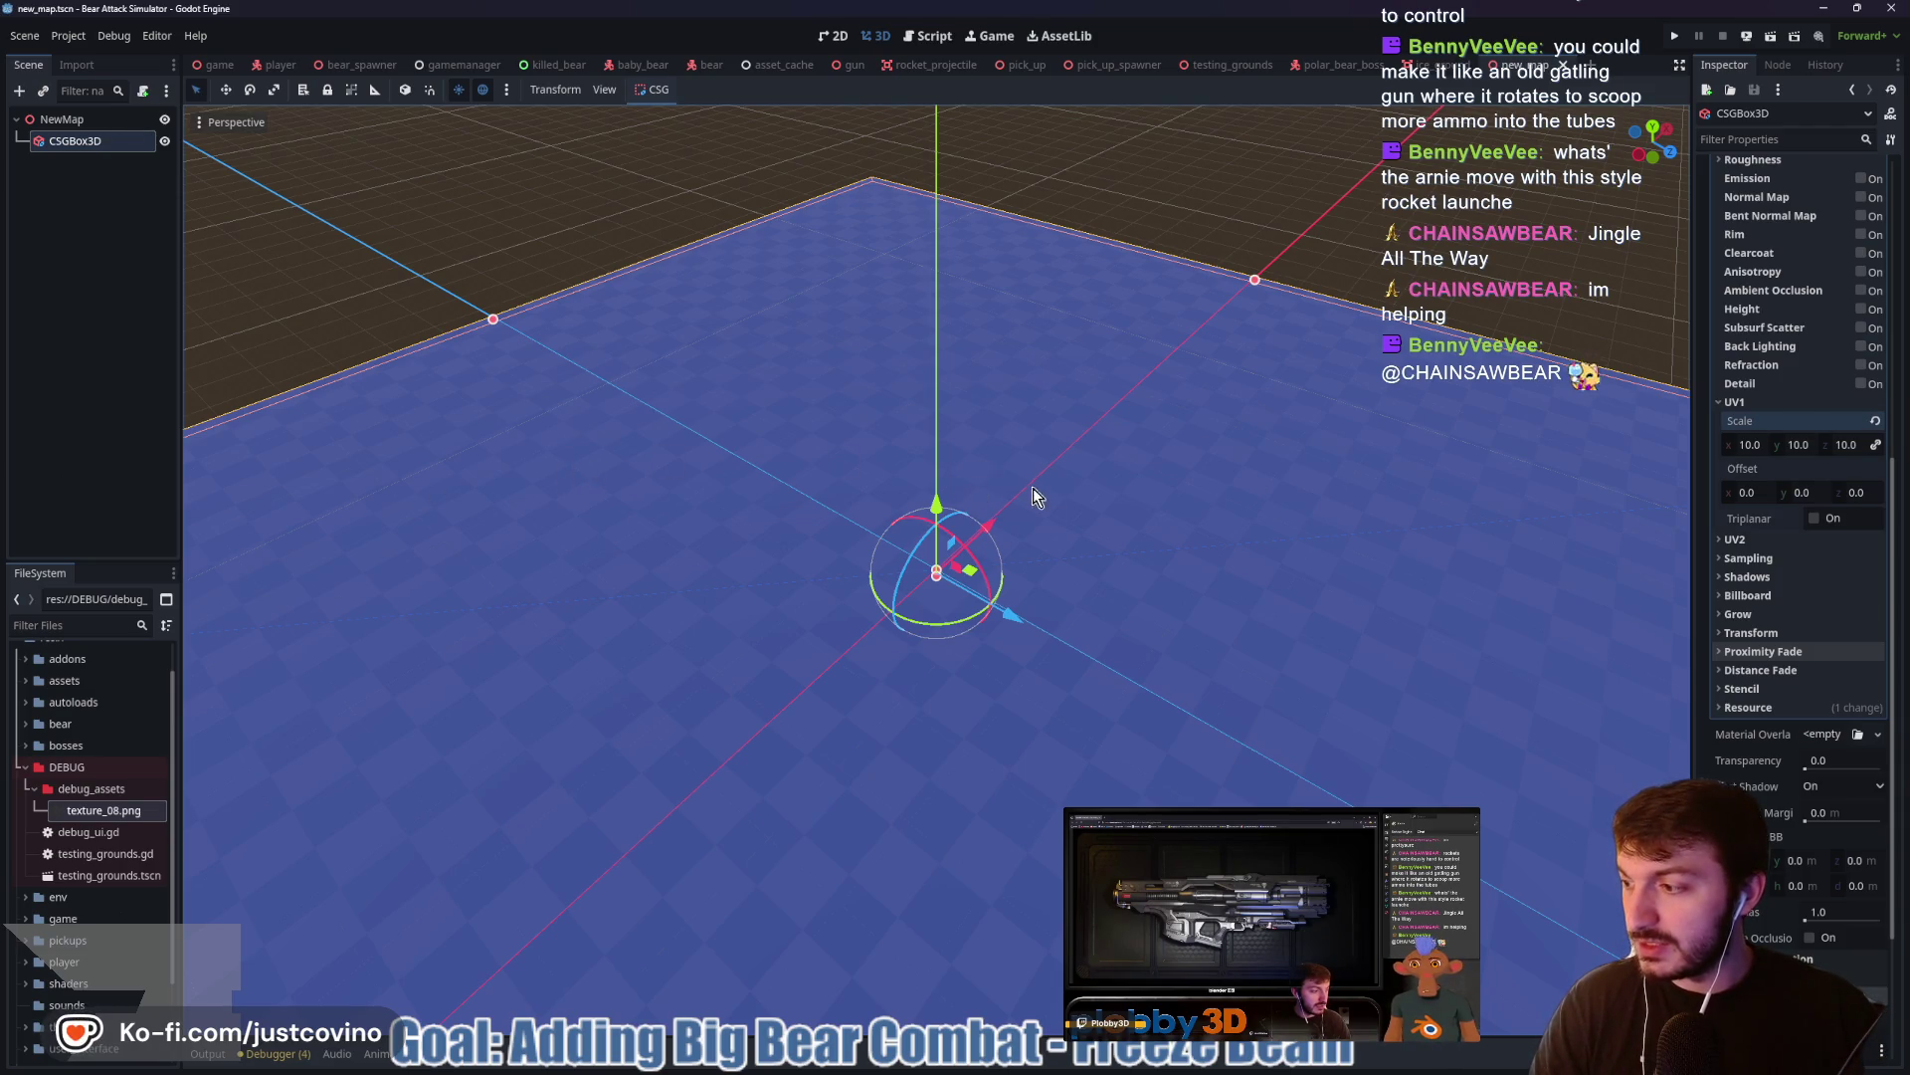
Orbit and zoom the view to inspect the tiled checker floor
{"action": "left_click_drag", "start_coordinate": [1020, 495], "coordinate": [926, 505]}
{"action": "left_click", "coordinate": [1044, 120]}
{"action": "scroll", "coordinate": [1035, 557], "scroll_direction": "up", "scroll_amount": 5}
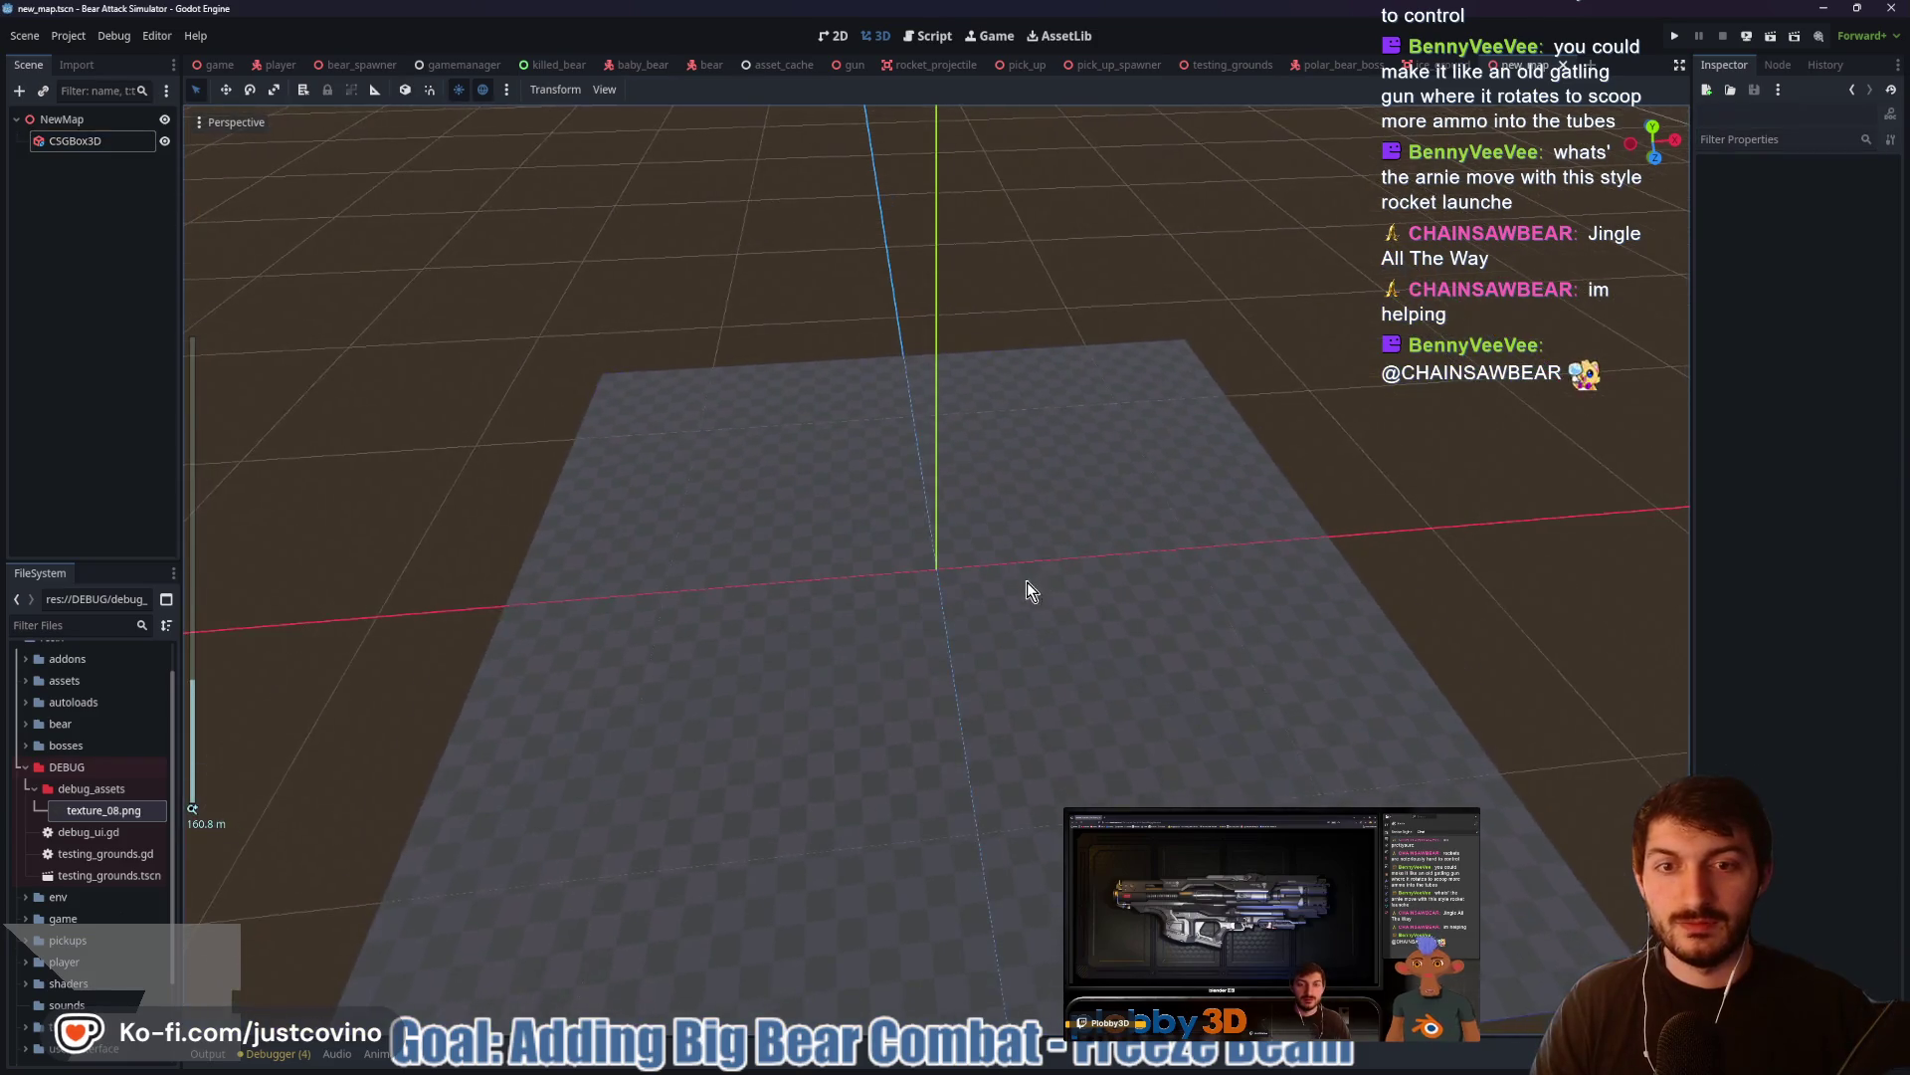
{"action": "scroll", "coordinate": [973, 521], "scroll_direction": "down", "scroll_amount": 8}
{"action": "mouse_move", "coordinate": [972, 520]}
{"action": "left_mouse_down"}
{"action": "mouse_move", "coordinate": [981, 584]}
{"action": "mouse_move", "coordinate": [886, 676]}
{"action": "mouse_move", "coordinate": [695, 555]}
{"action": "mouse_move", "coordinate": [989, 564]}
{"action": "mouse_move", "coordinate": [793, 577]}
{"action": "mouse_move", "coordinate": [840, 653]}
{"action": "mouse_move", "coordinate": [1028, 503]}
{"action": "mouse_move", "coordinate": [891, 468]}
{"action": "mouse_move", "coordinate": [926, 555]}
{"action": "mouse_move", "coordinate": [886, 597]}
{"action": "mouse_move", "coordinate": [844, 589]}
{"action": "mouse_move", "coordinate": [863, 587]}
{"action": "left_mouse_up"}
{"action": "scroll", "coordinate": [985, 577], "scroll_direction": "down", "scroll_amount": 5}
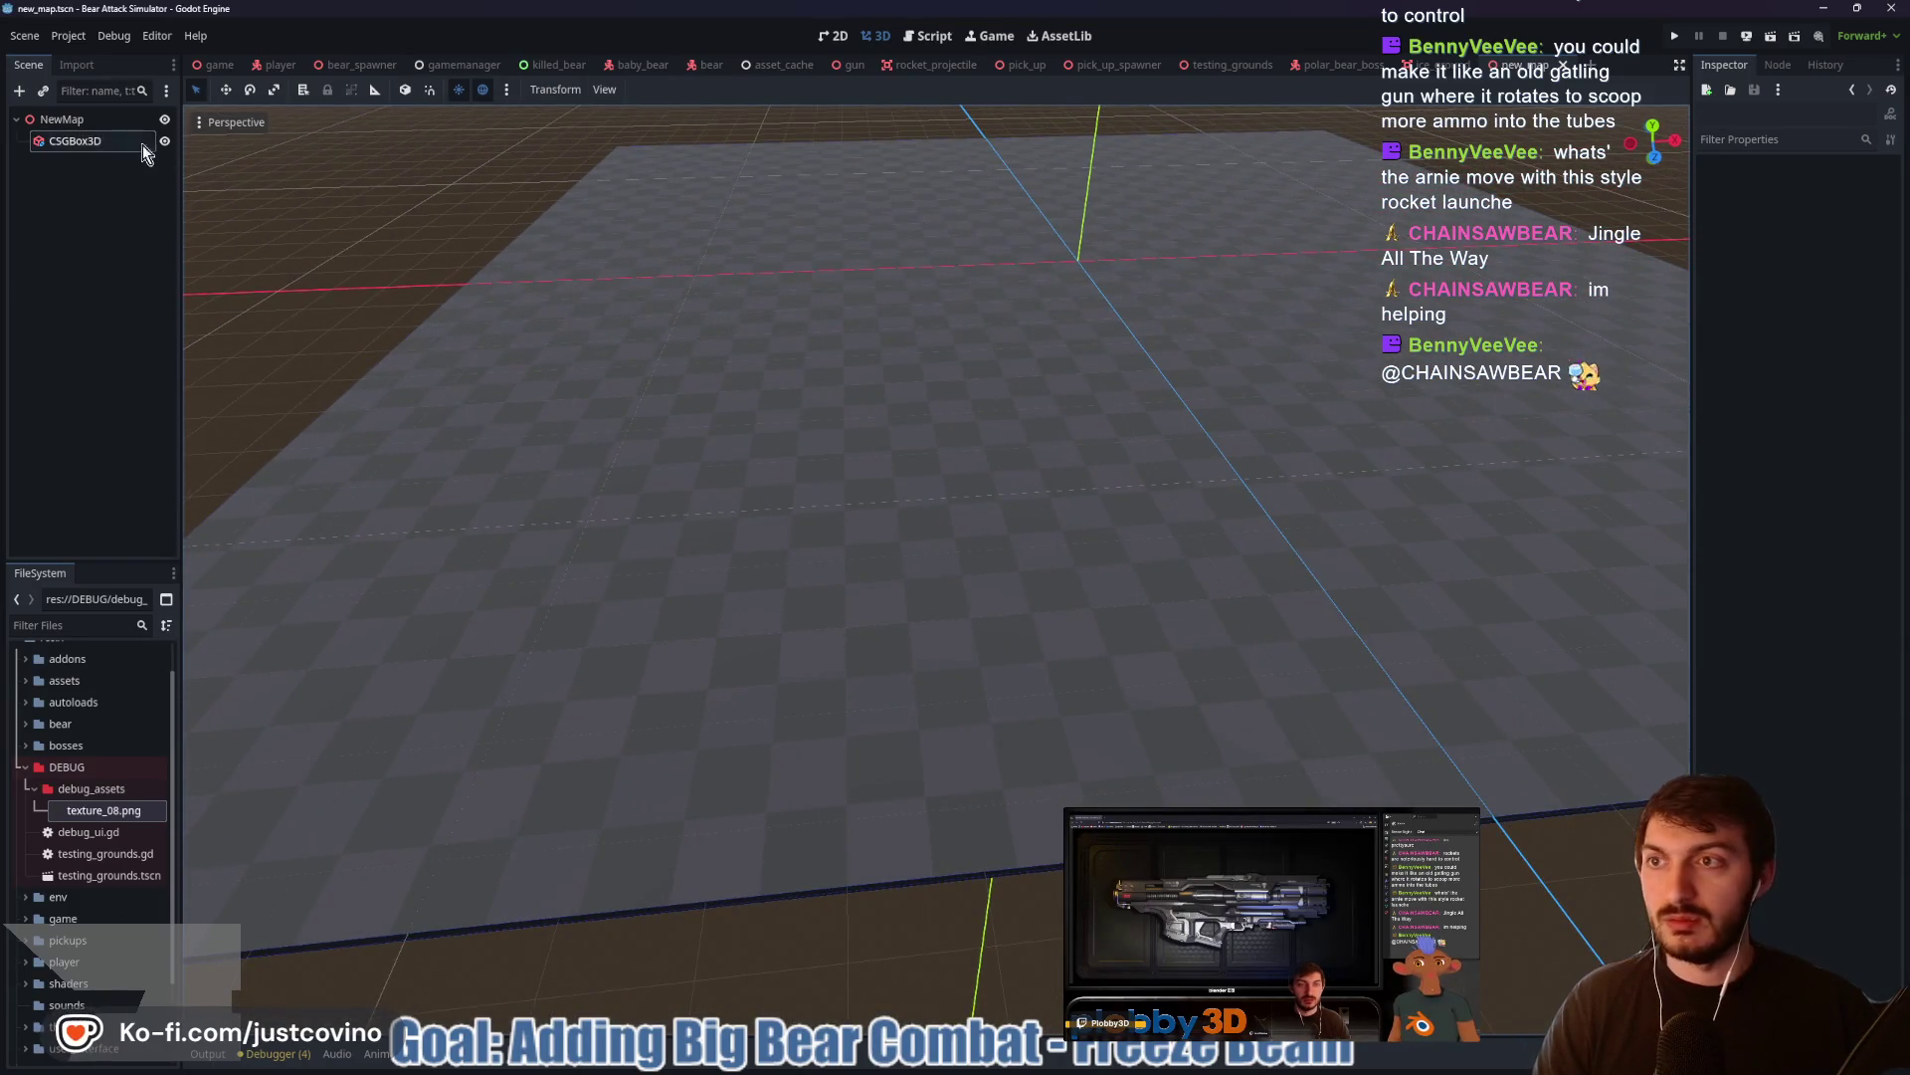
Instance player.tscn into NewMap and drag the Player onto the checkered floor
{"action": "left_click", "coordinate": [100, 119]}
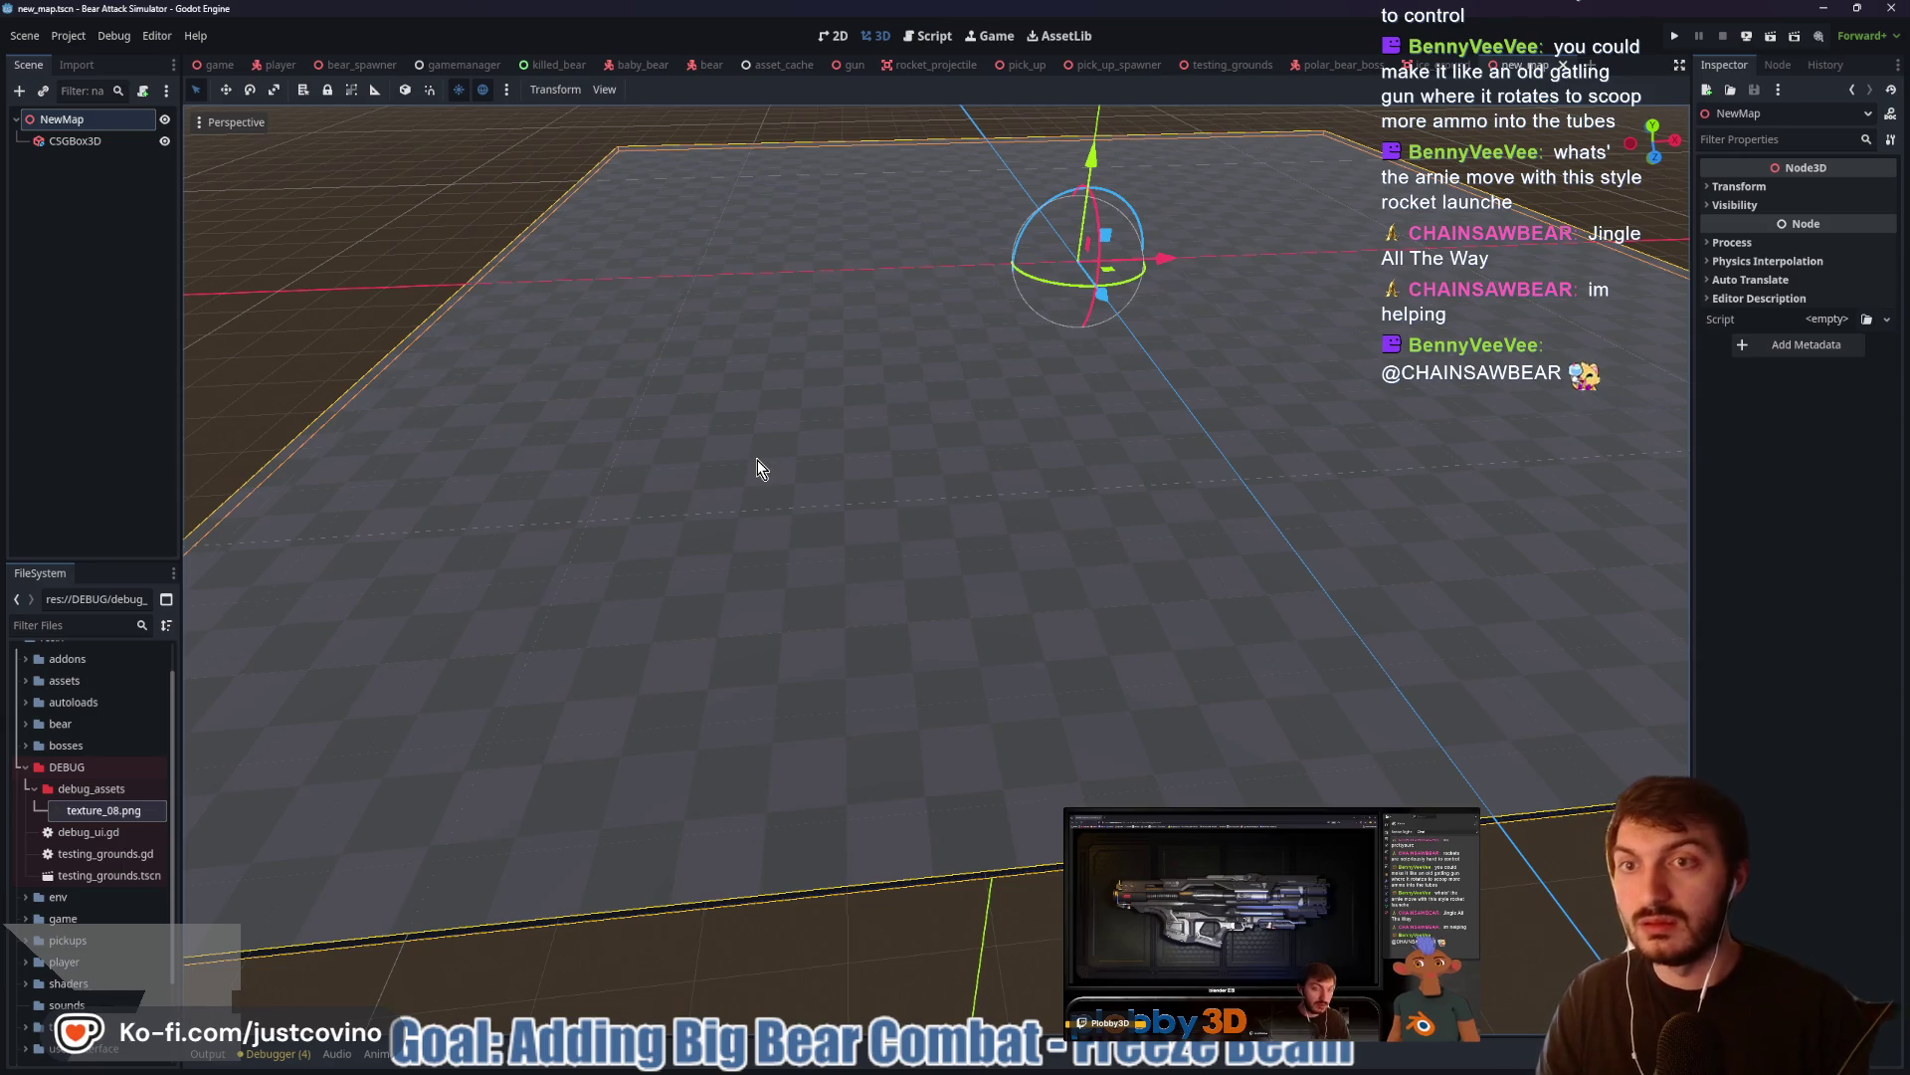
{"action": "key", "text": "ctrl+shift+o"}
{"action": "type", "text": "player"}
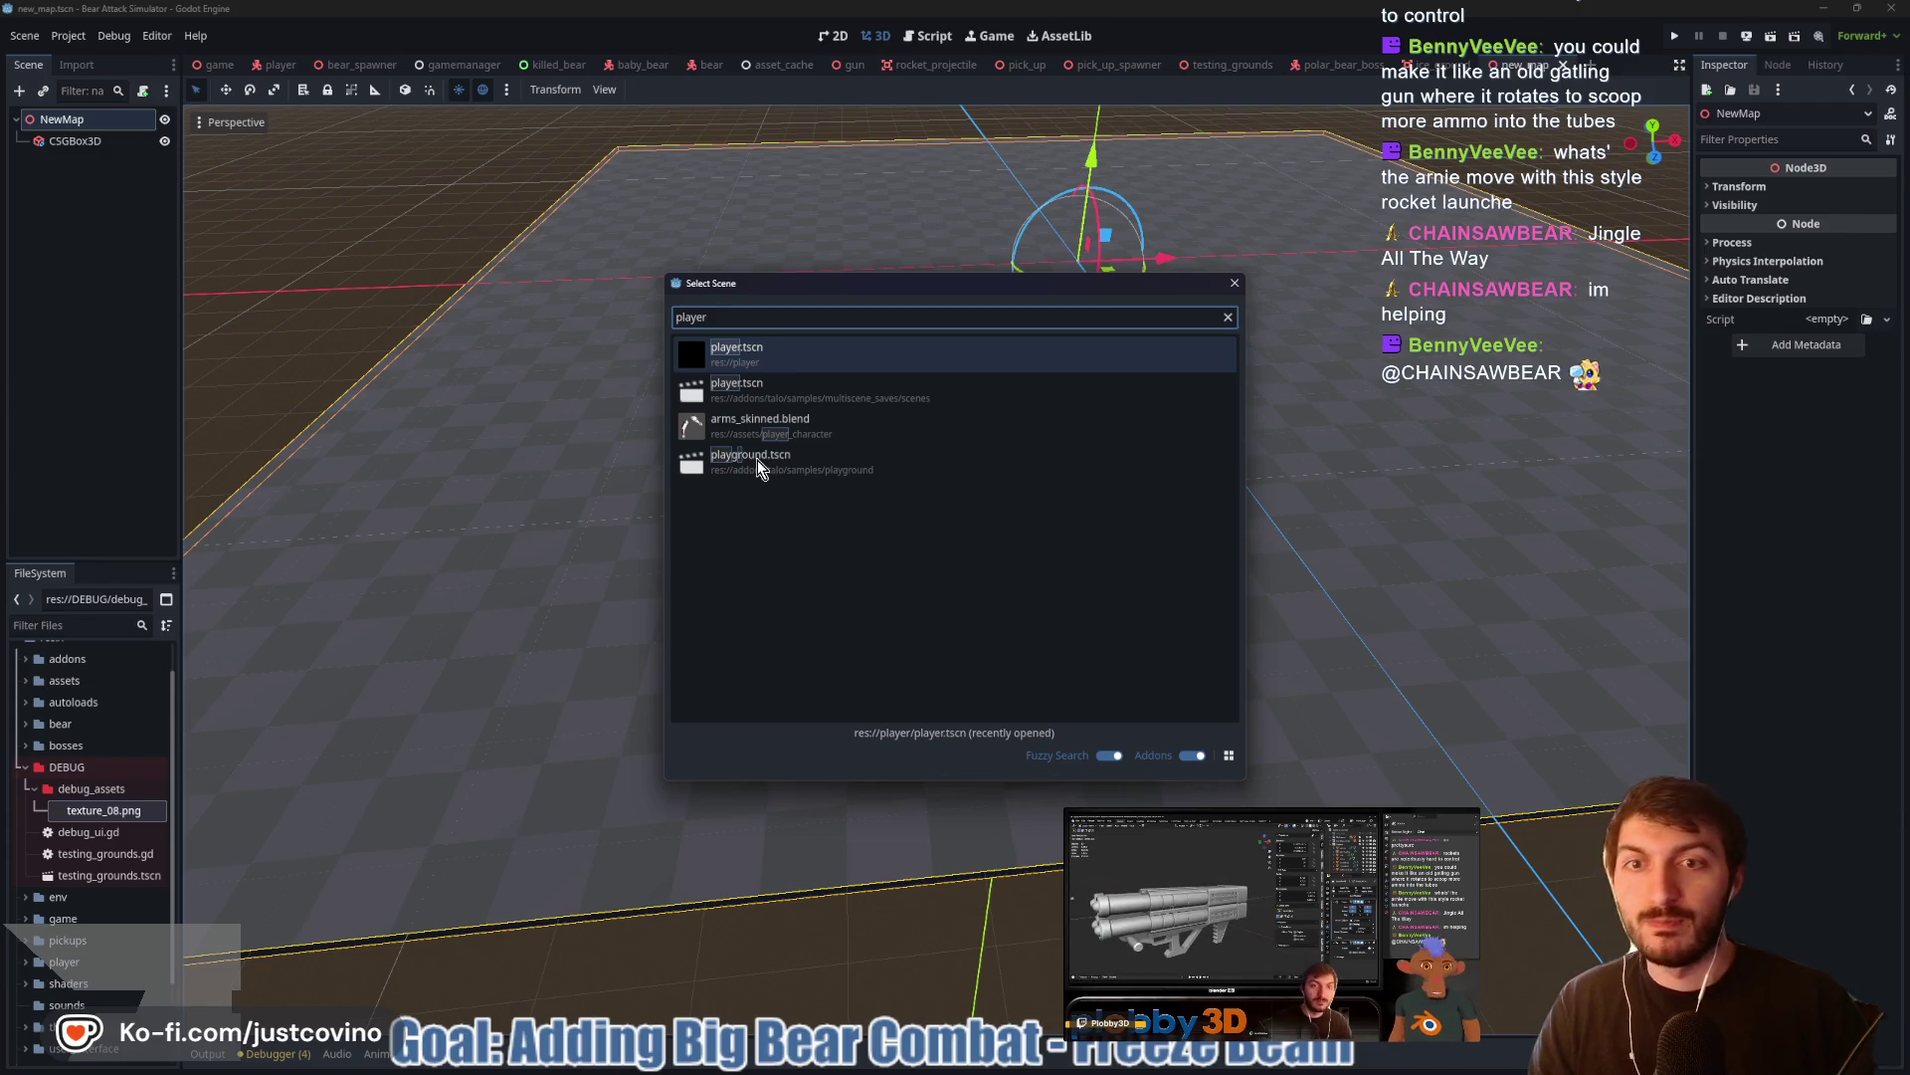
{"action": "key", "text": "Return"}
{"action": "mouse_move", "coordinate": [1099, 295]}
{"action": "left_mouse_down"}
{"action": "mouse_move", "coordinate": [1170, 387]}
{"action": "mouse_move", "coordinate": [1288, 714]}
{"action": "mouse_move", "coordinate": [1405, 715]}
{"action": "mouse_move", "coordinate": [880, 741]}
{"action": "mouse_move", "coordinate": [742, 781]}
{"action": "left_mouse_up"}
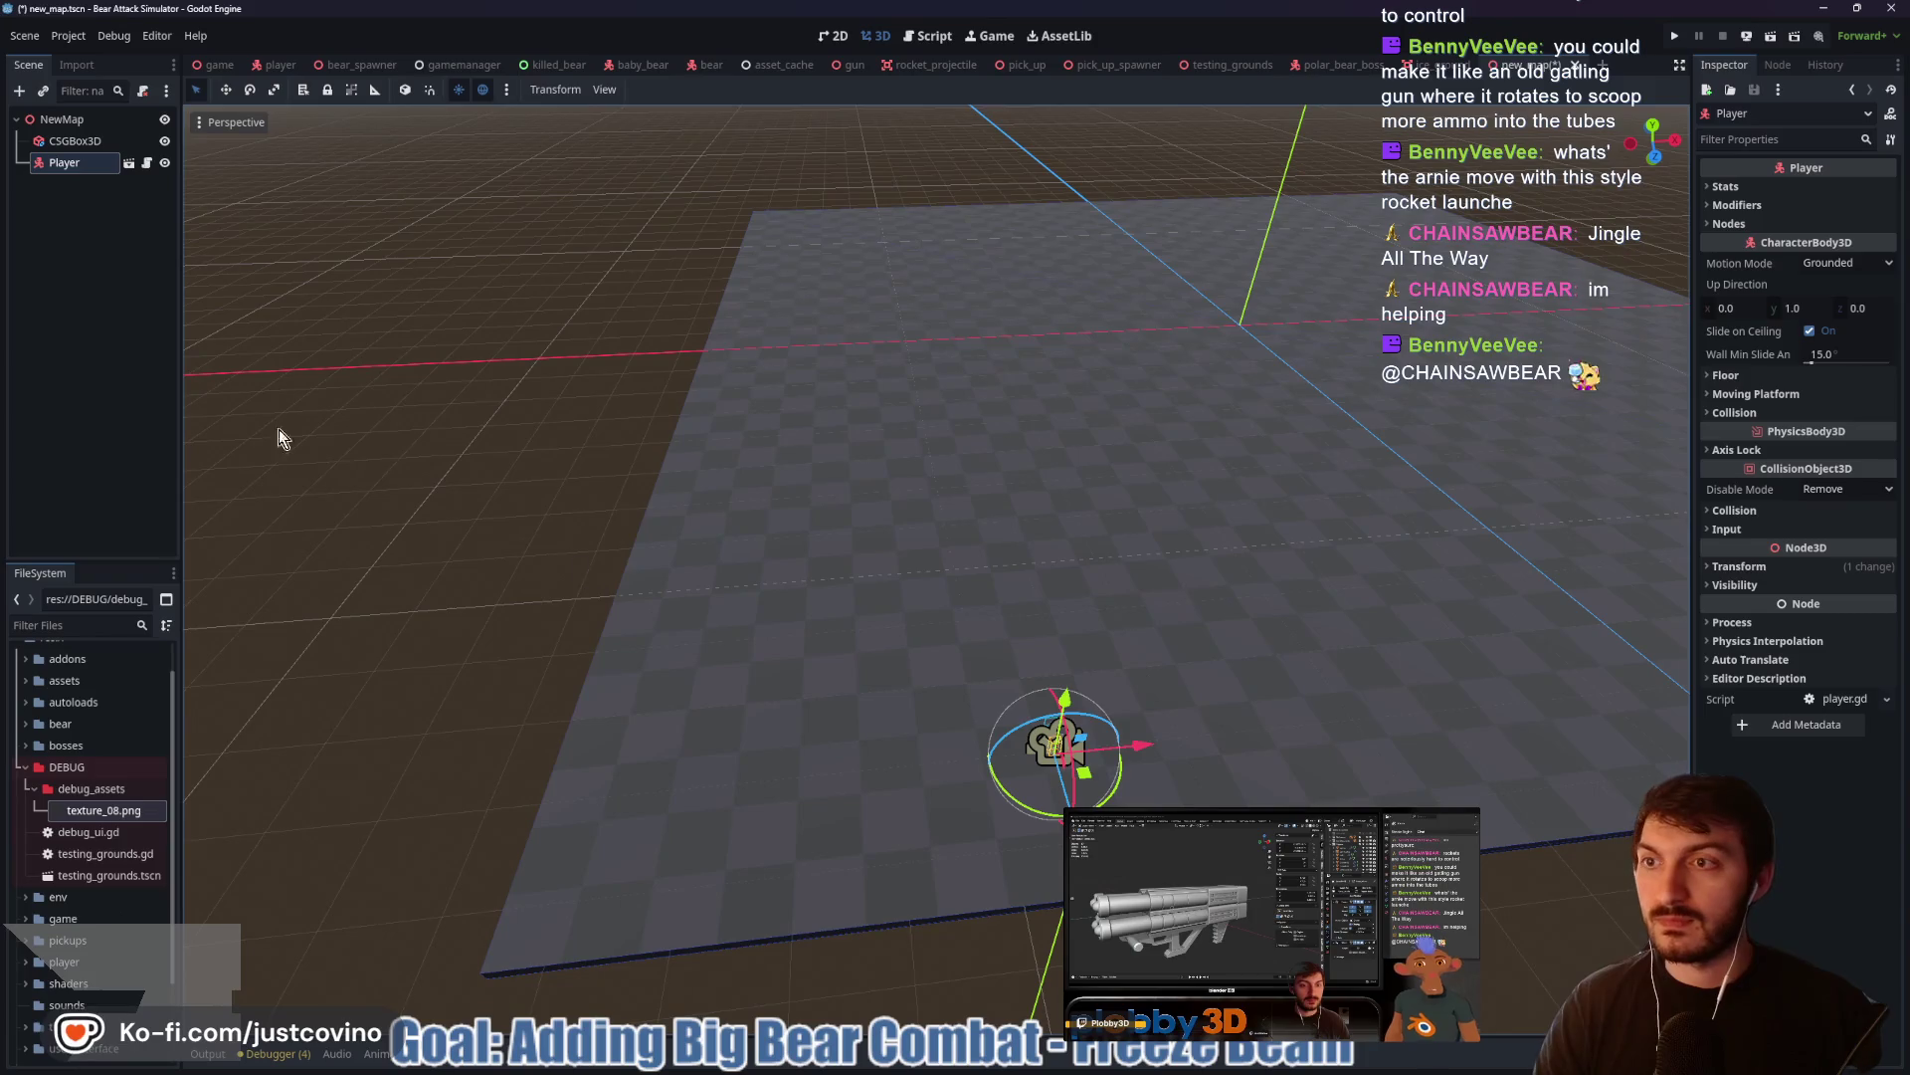
{"action": "left_click", "coordinate": [46, 123]}
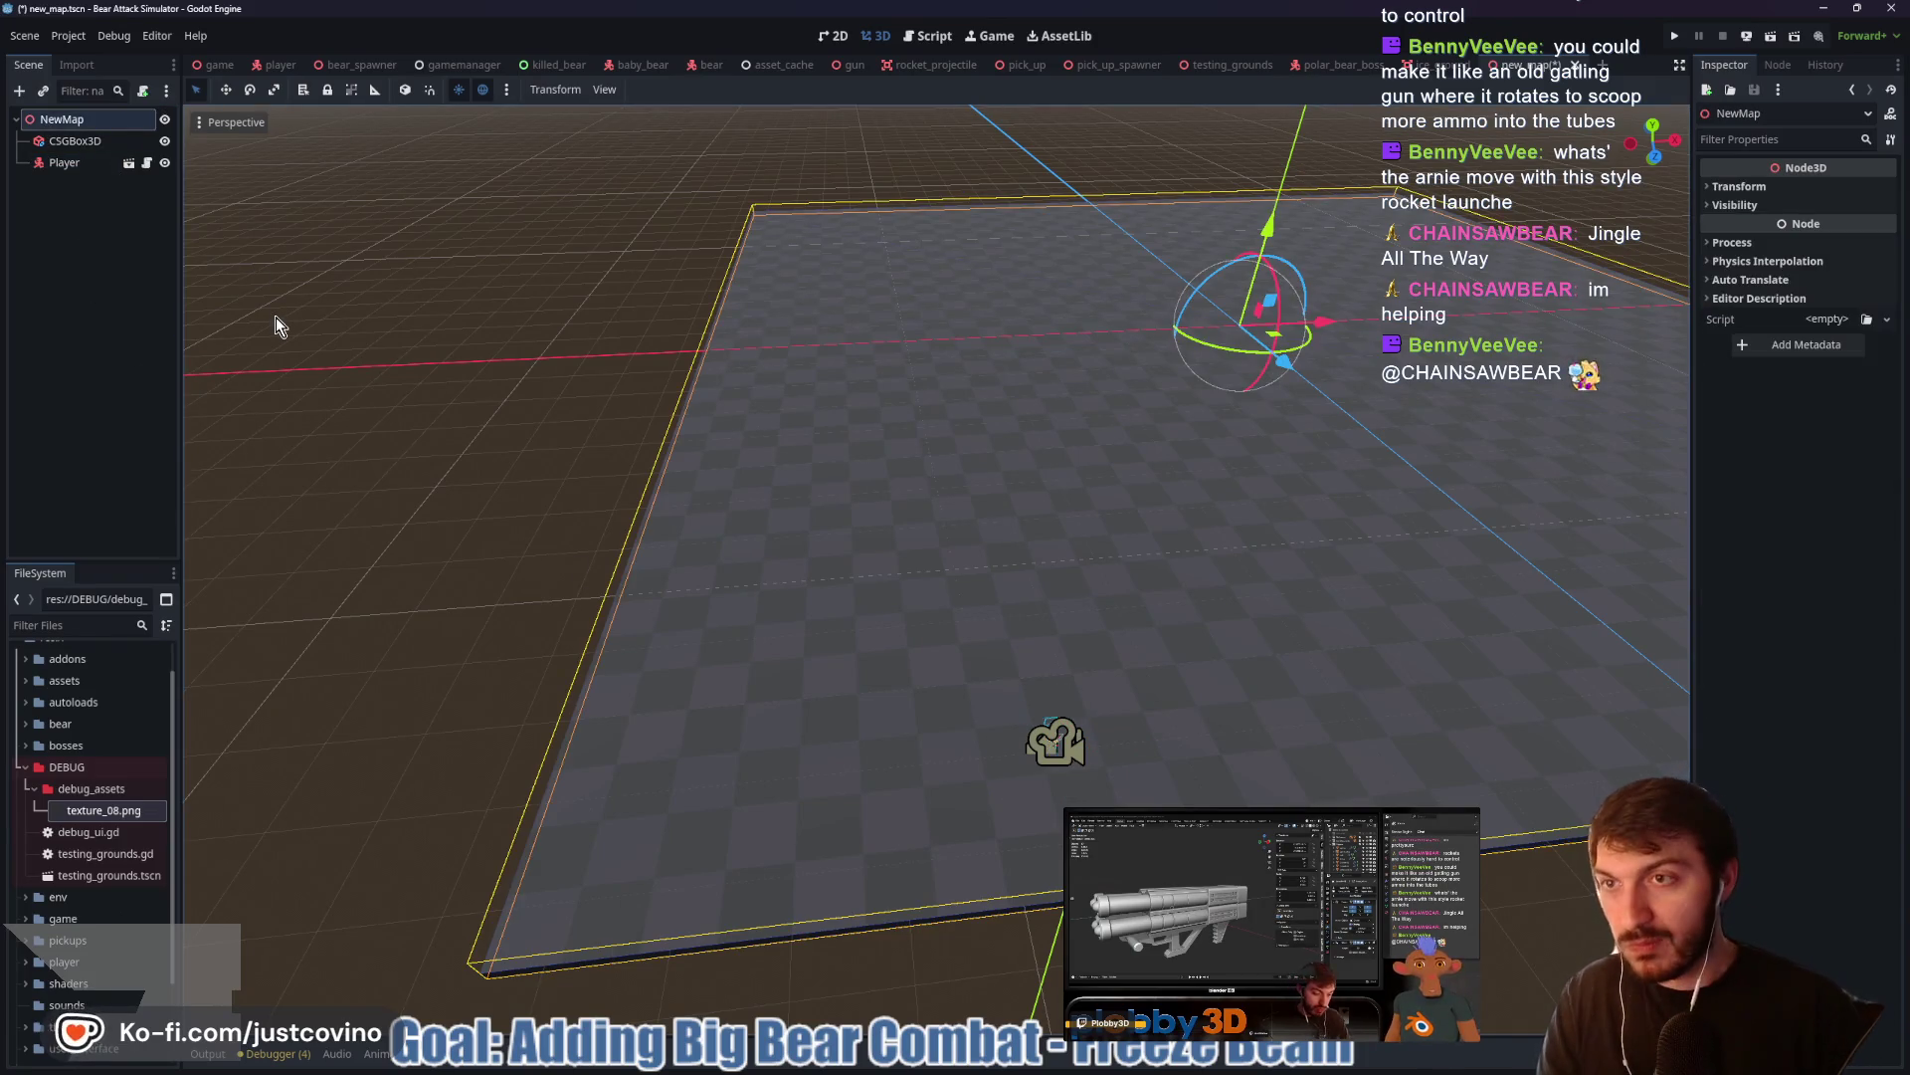
Add a second CSGBox3D to NewMap and set its size to 25 × 25 × 25 m
{"action": "key", "text": "ctrl+a"}
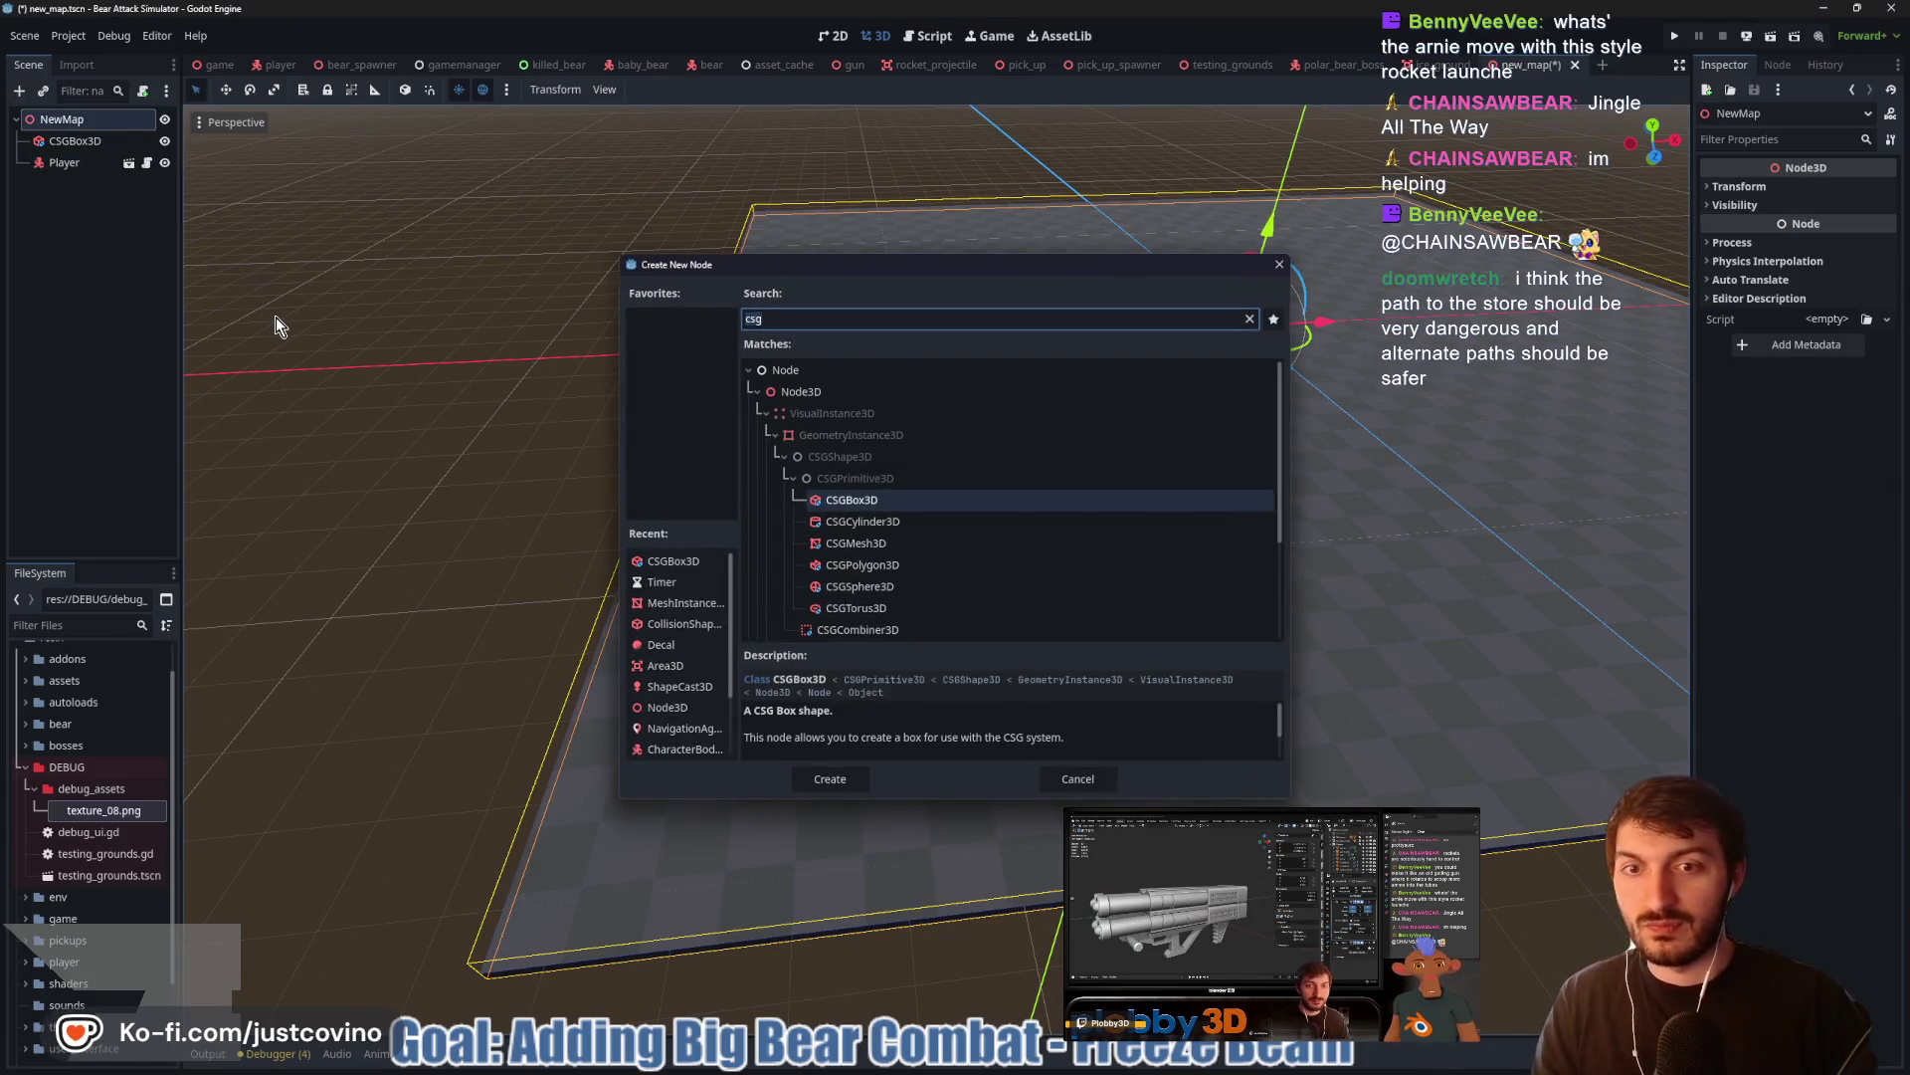
{"action": "key", "text": "Return"}
{"action": "left_click", "coordinate": [1731, 209]}
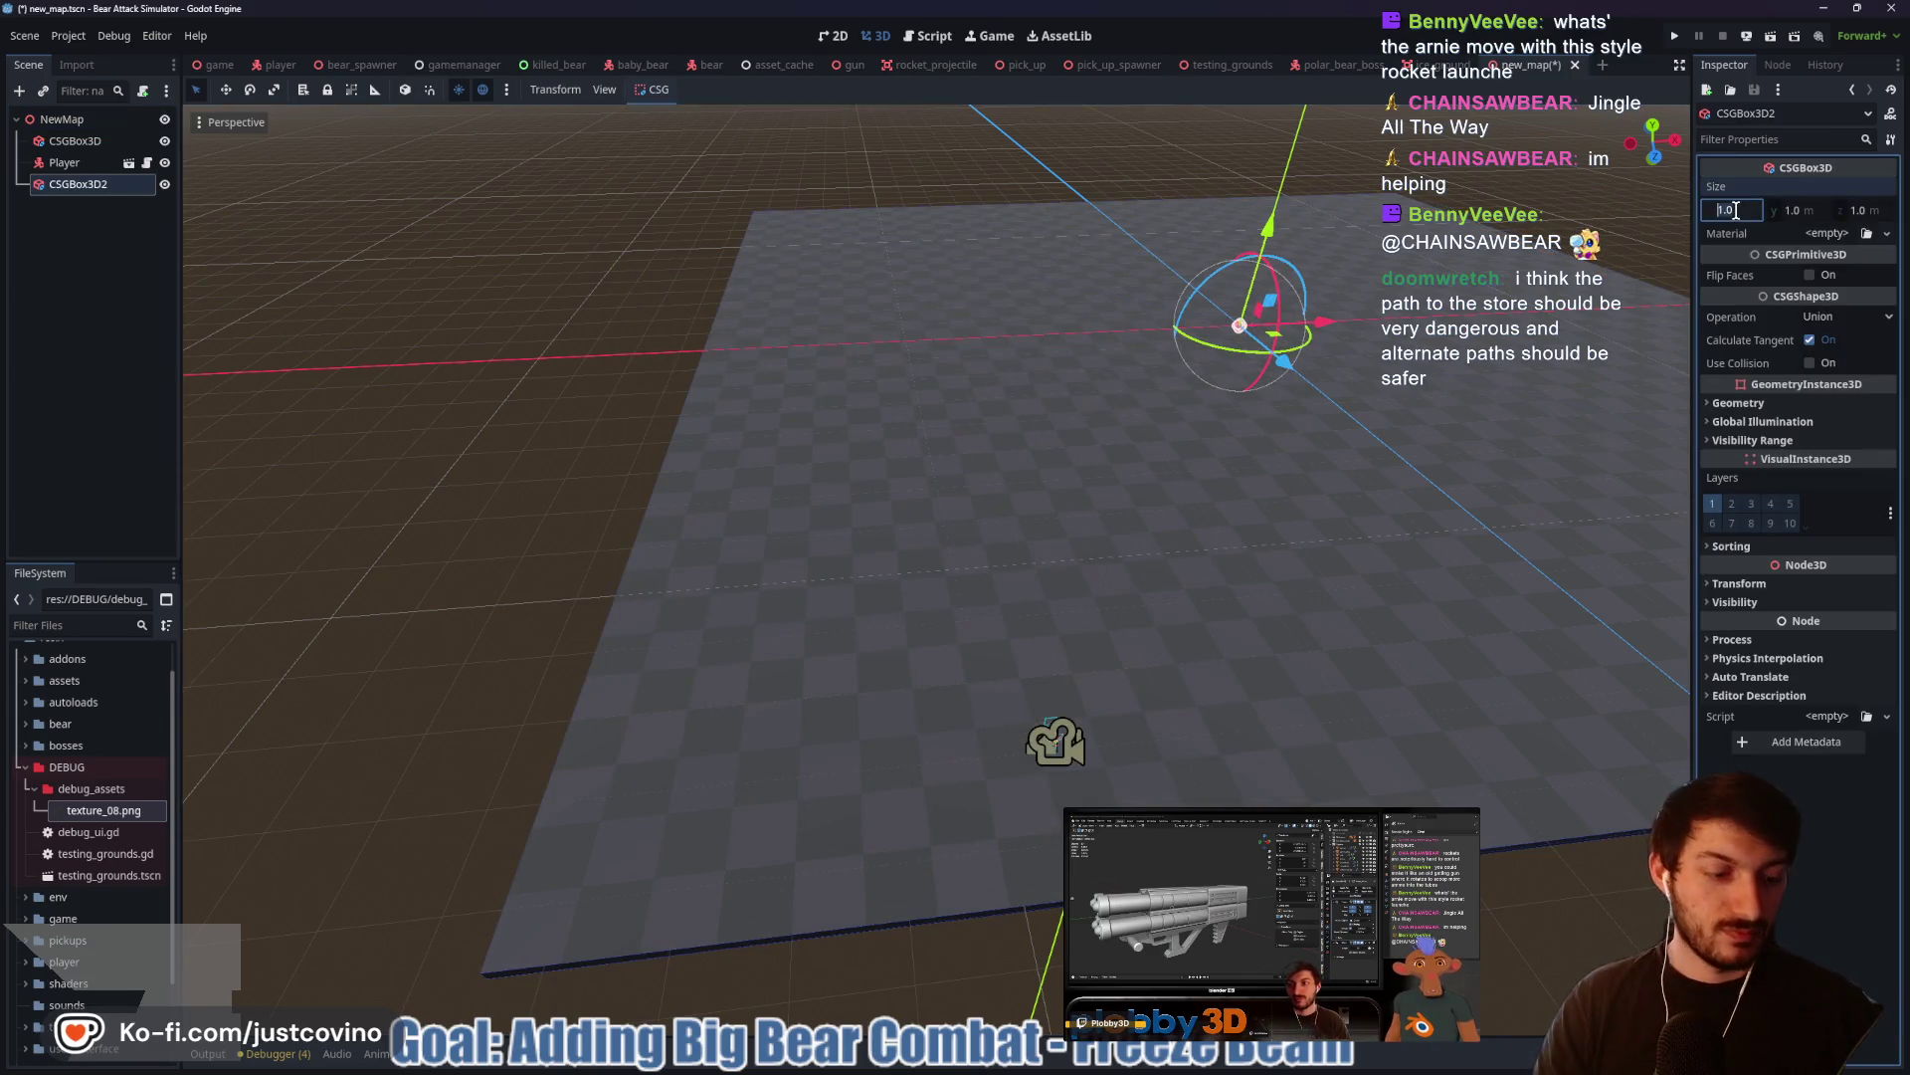
{"action": "type", "text": "25"}
{"action": "key", "text": "Tab"}
{"action": "key", "text": "Tab"}
{"action": "key", "text": "Return"}
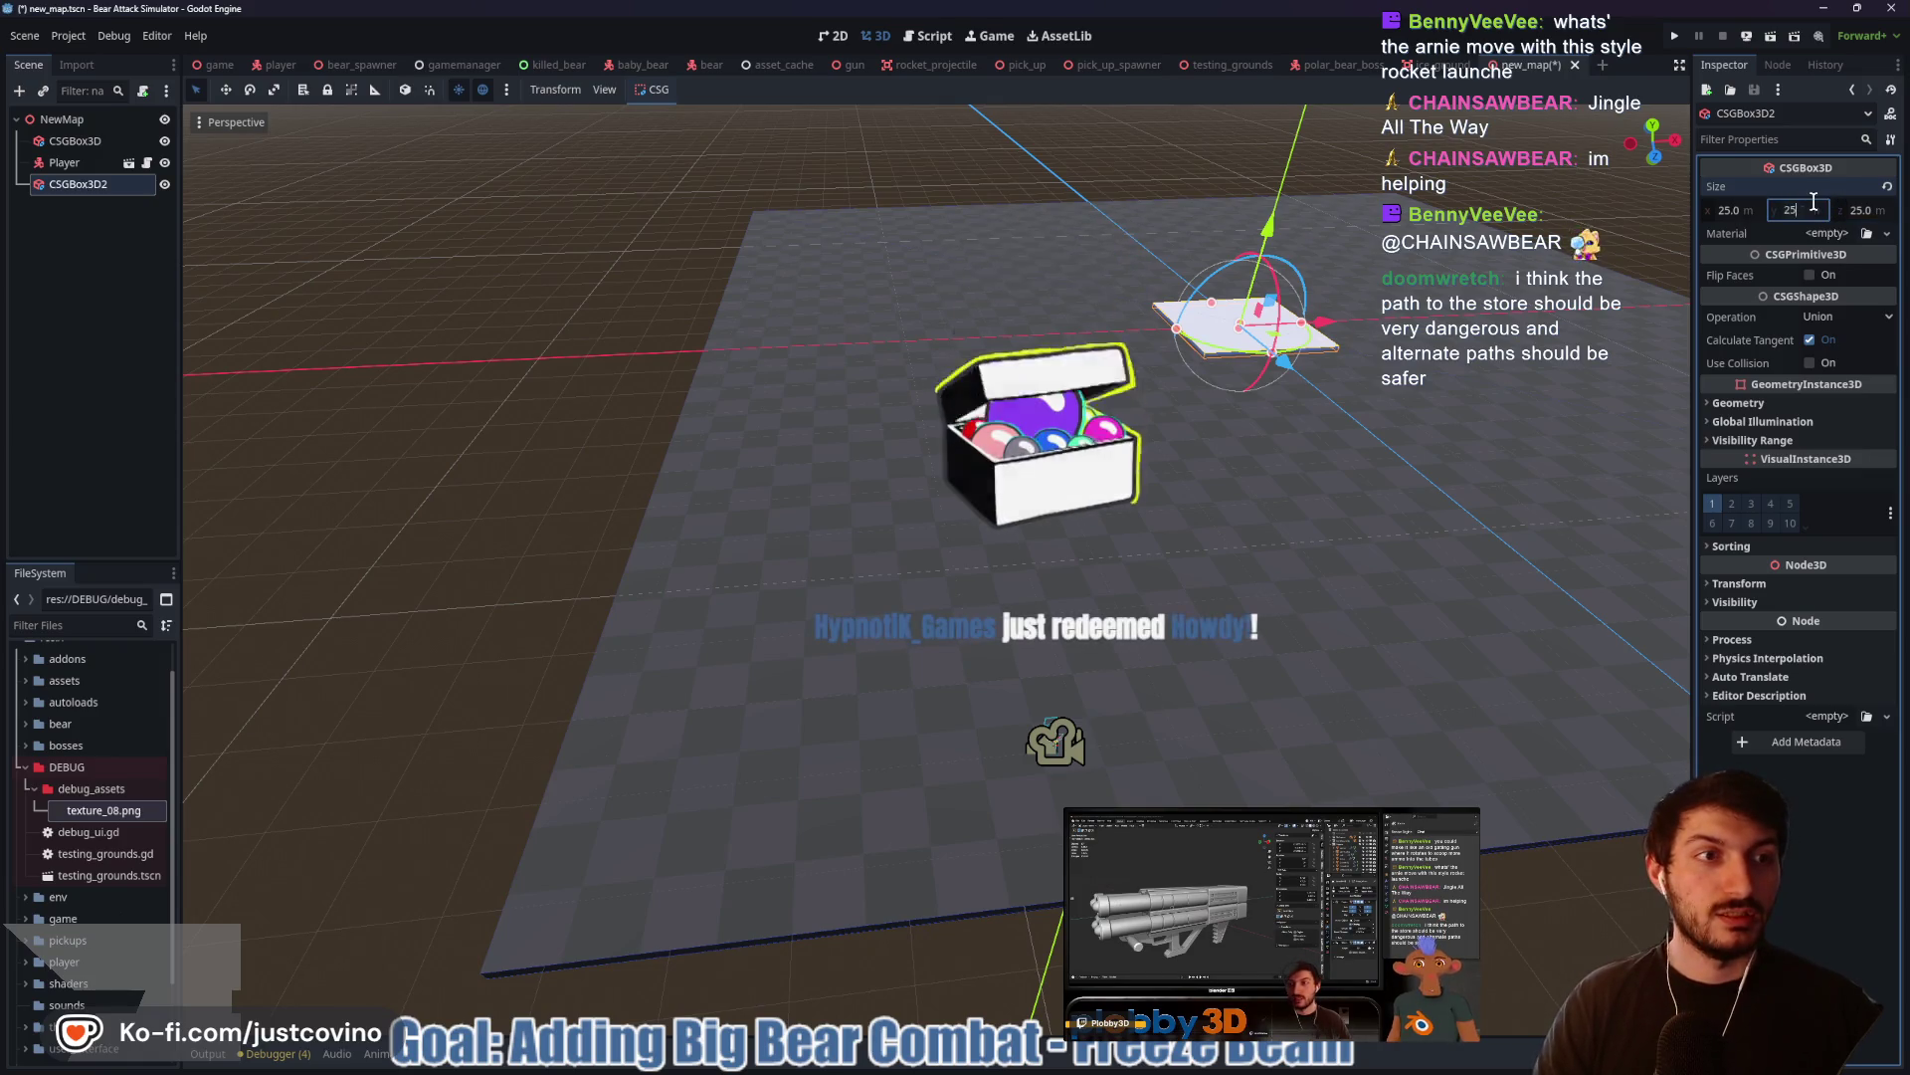
{"action": "type", "text": "25"}
{"action": "key", "text": "Return"}
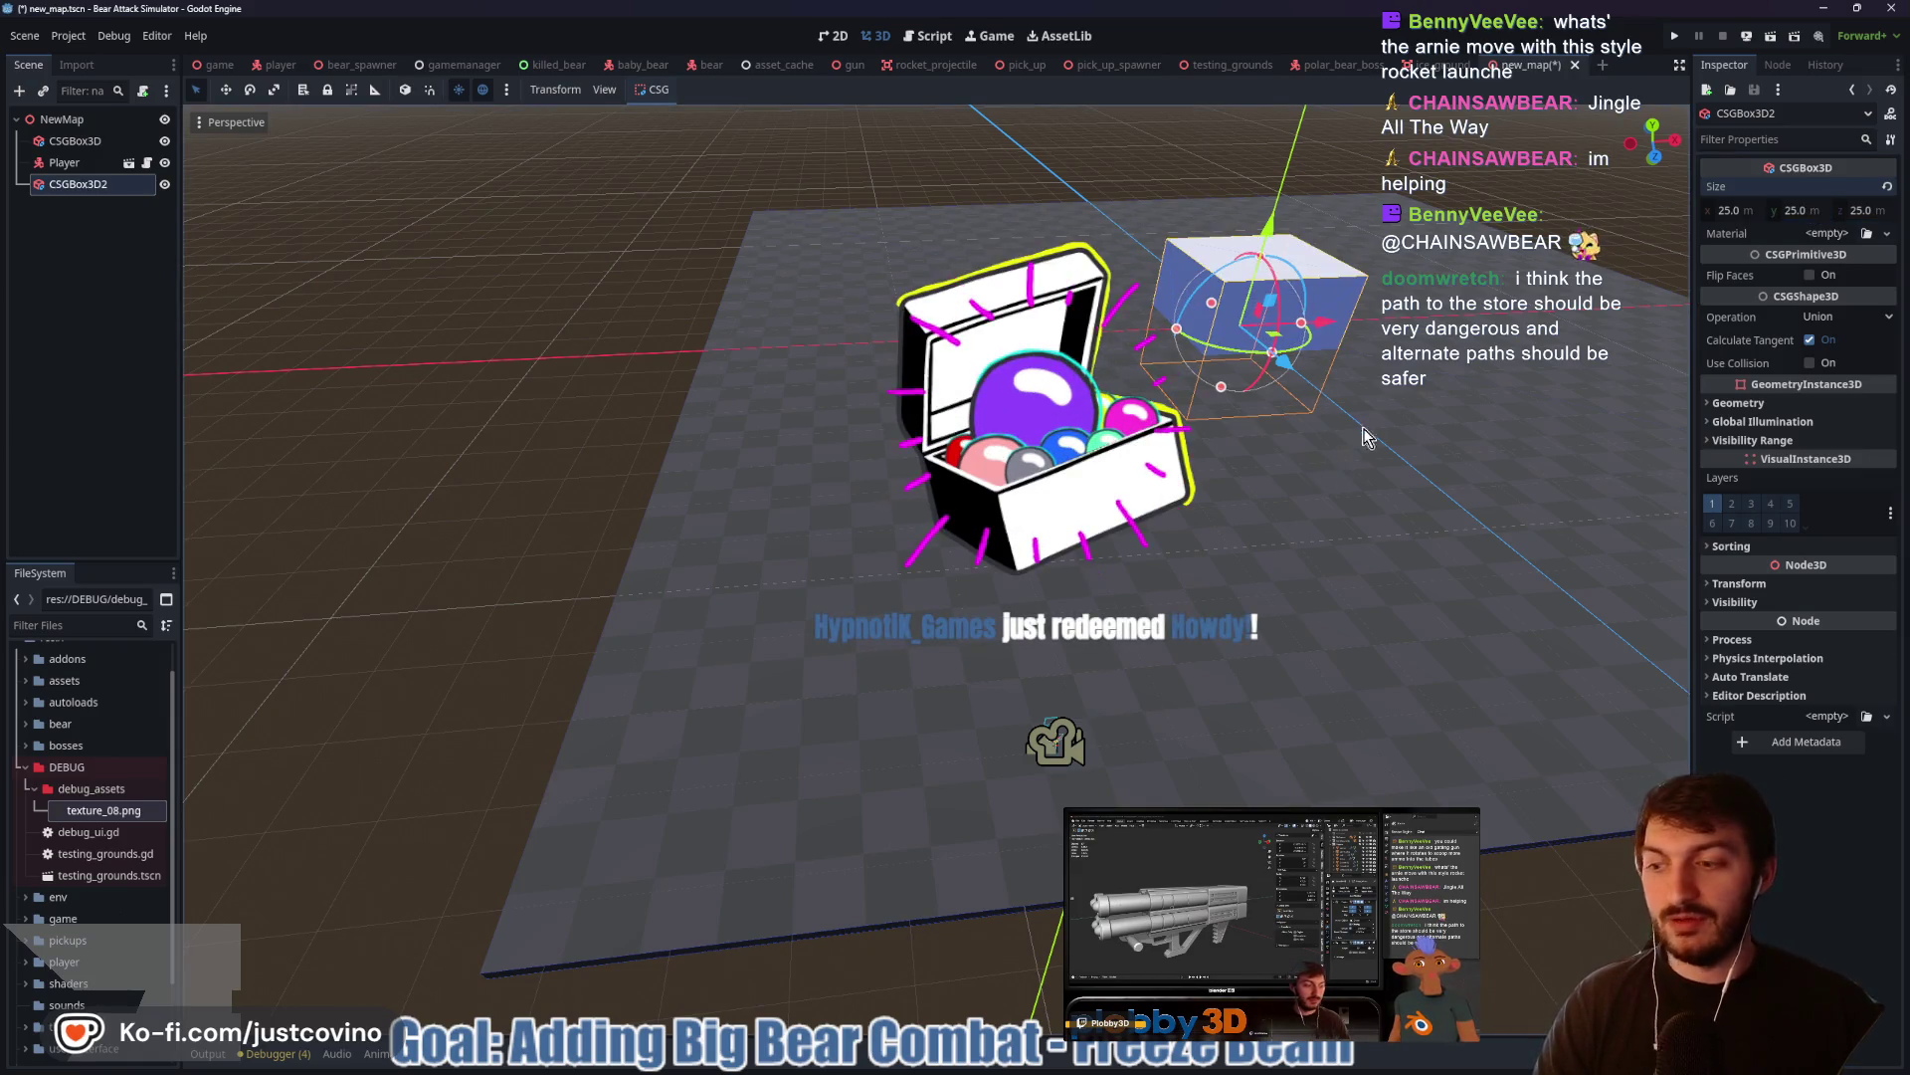
{"action": "left_click", "coordinate": [1656, 158]}
Raise CSGBox3D2 and slide it left along X toward the Player
{"action": "left_click_drag", "start_coordinate": [1285, 304], "coordinate": [1292, 239]}
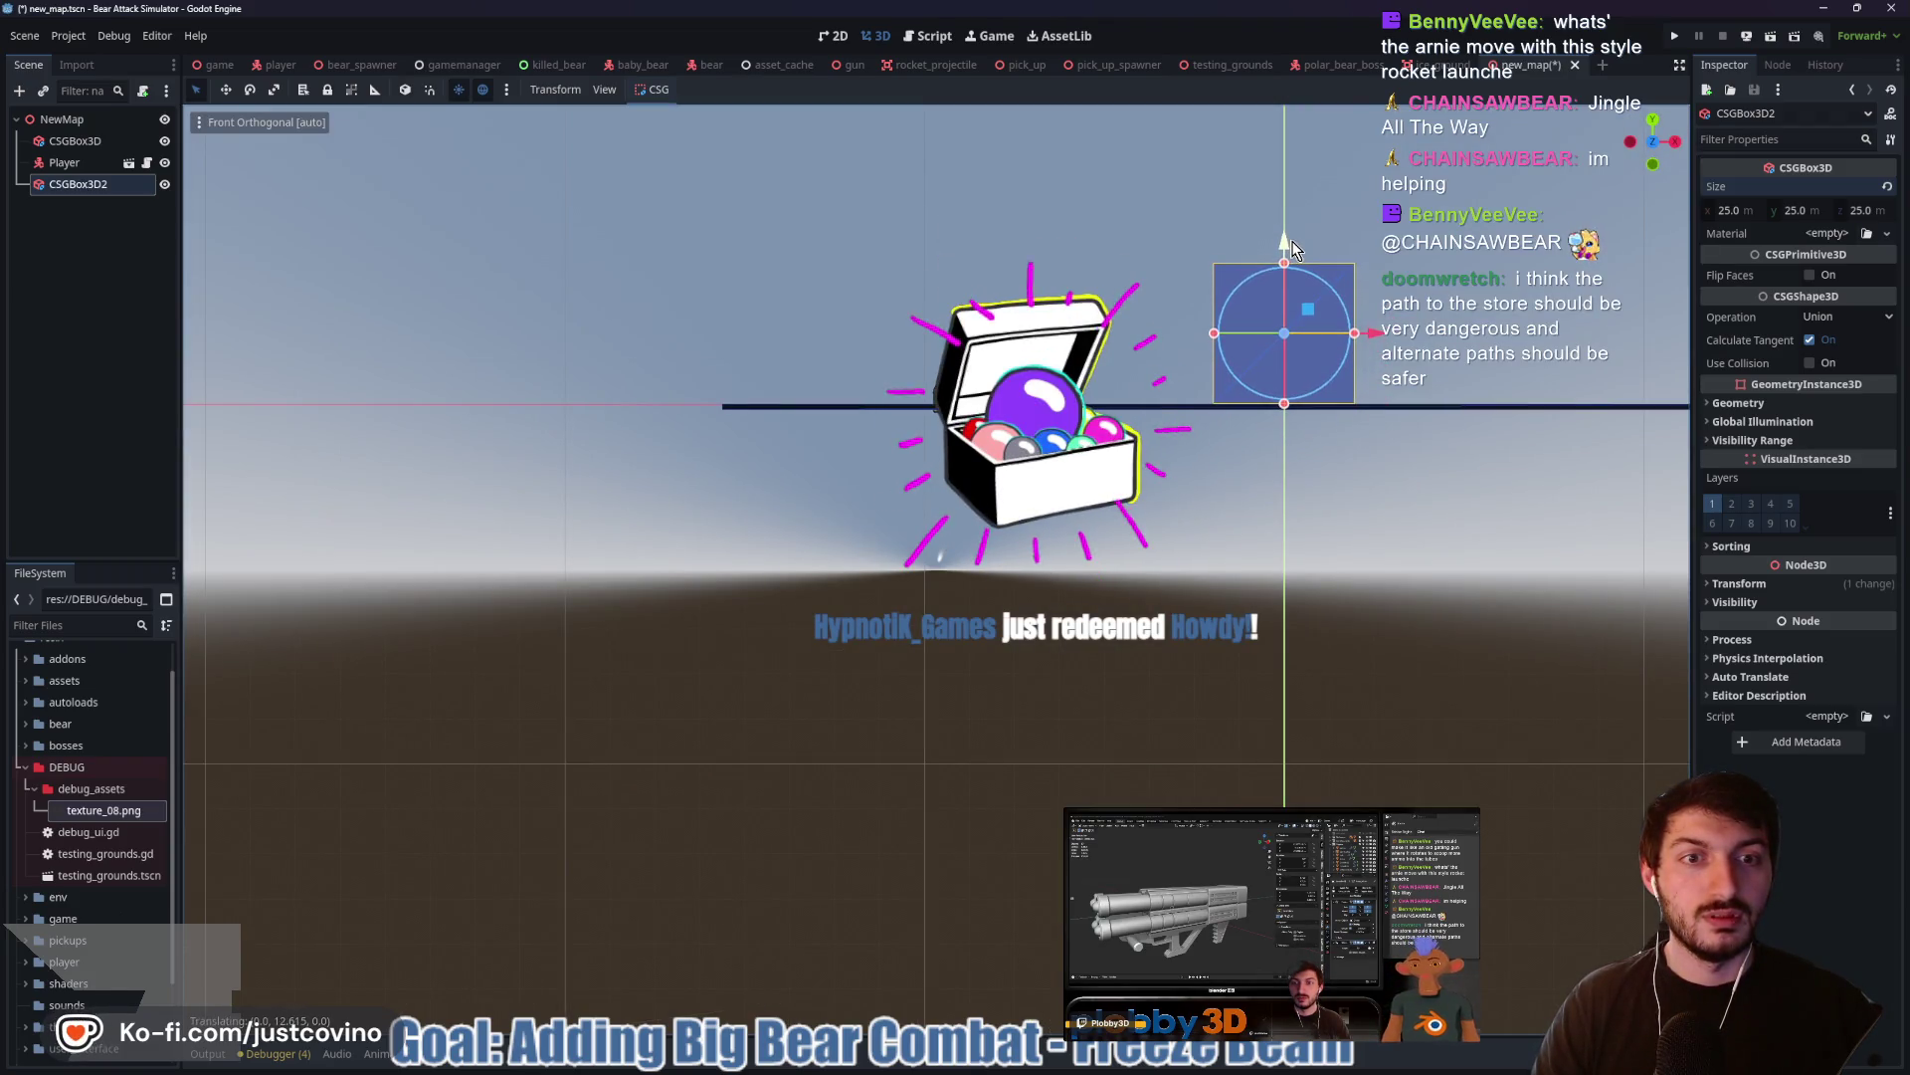
{"action": "left_click_drag", "start_coordinate": [1122, 339], "coordinate": [1175, 298]}
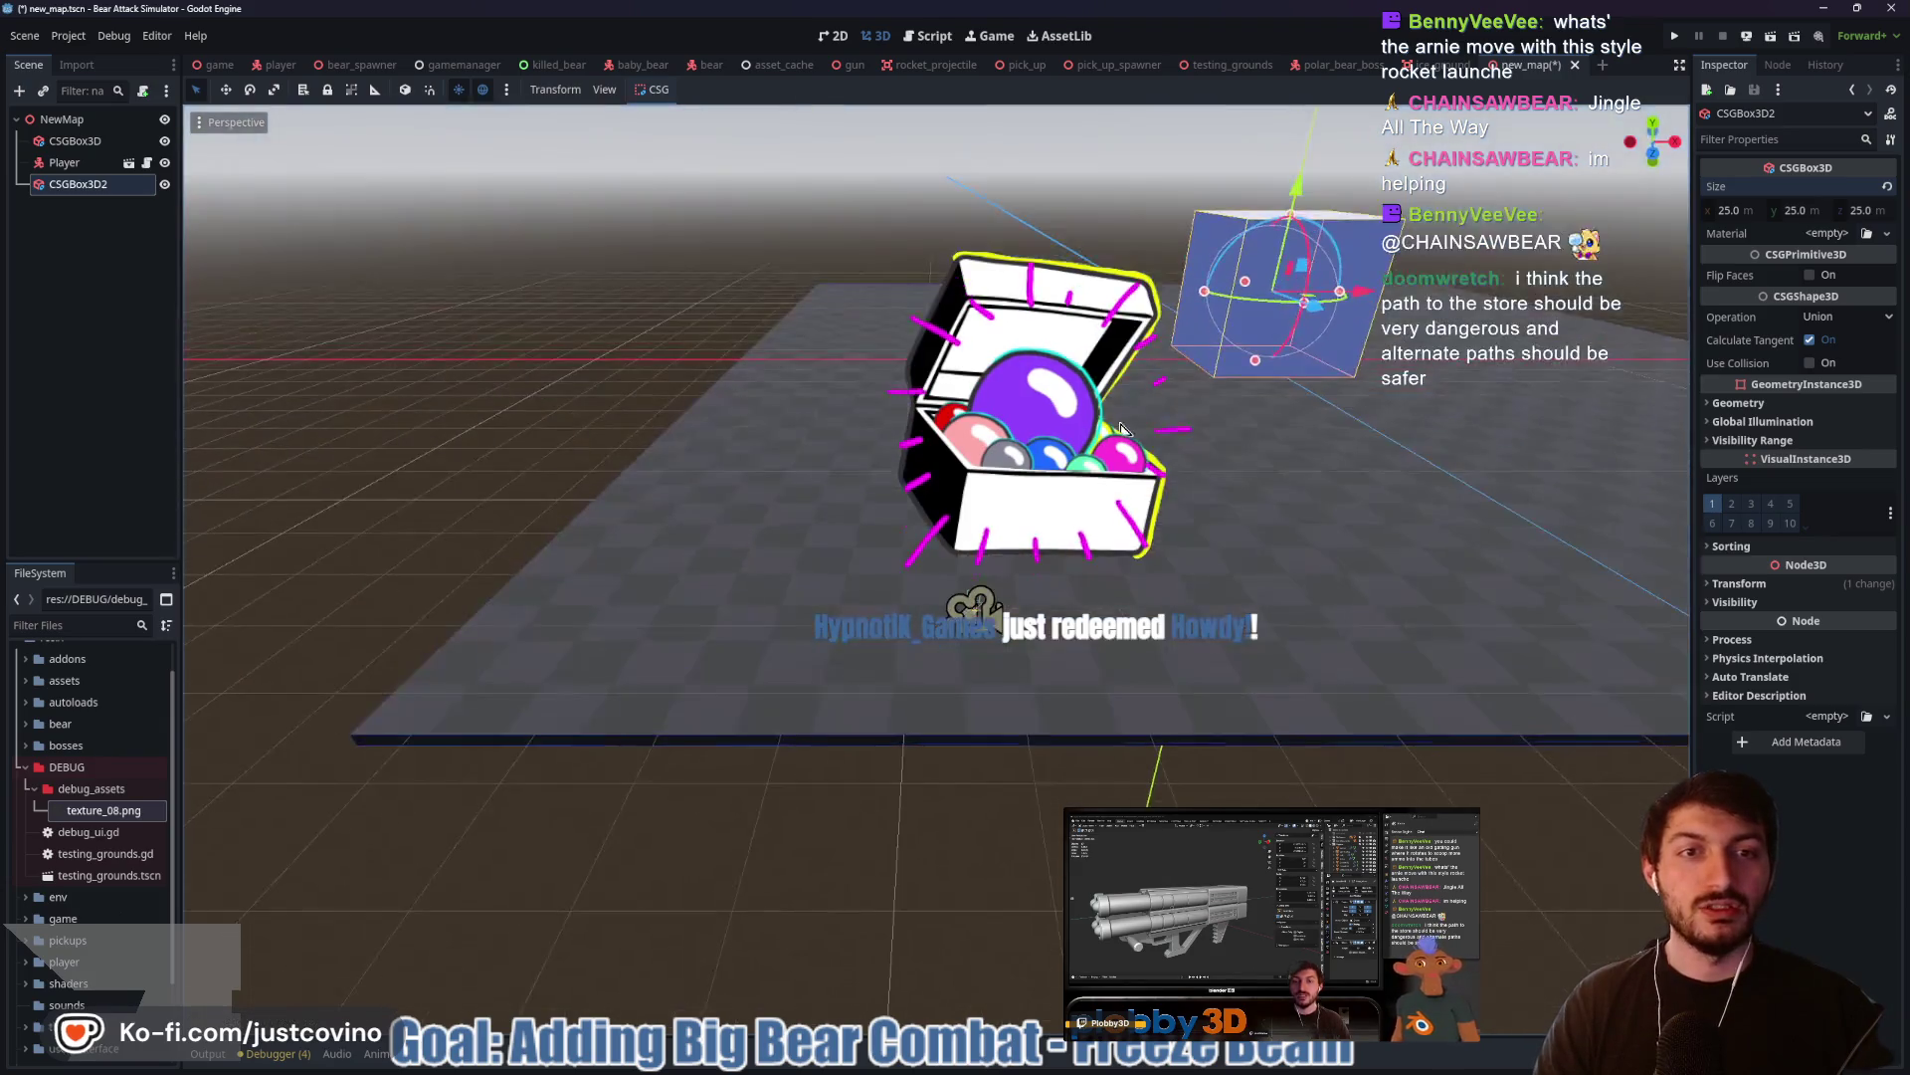
{"action": "mouse_move", "coordinate": [1323, 299]}
{"action": "left_mouse_down"}
{"action": "mouse_move", "coordinate": [1076, 349]}
{"action": "mouse_move", "coordinate": [916, 348]}
{"action": "left_mouse_up"}
{"action": "mouse_move", "coordinate": [1240, 398]}
{"action": "left_mouse_down"}
{"action": "mouse_move", "coordinate": [1041, 412]}
{"action": "mouse_move", "coordinate": [975, 290]}
{"action": "mouse_move", "coordinate": [659, 319]}
{"action": "mouse_move", "coordinate": [470, 308]}
{"action": "left_mouse_up"}
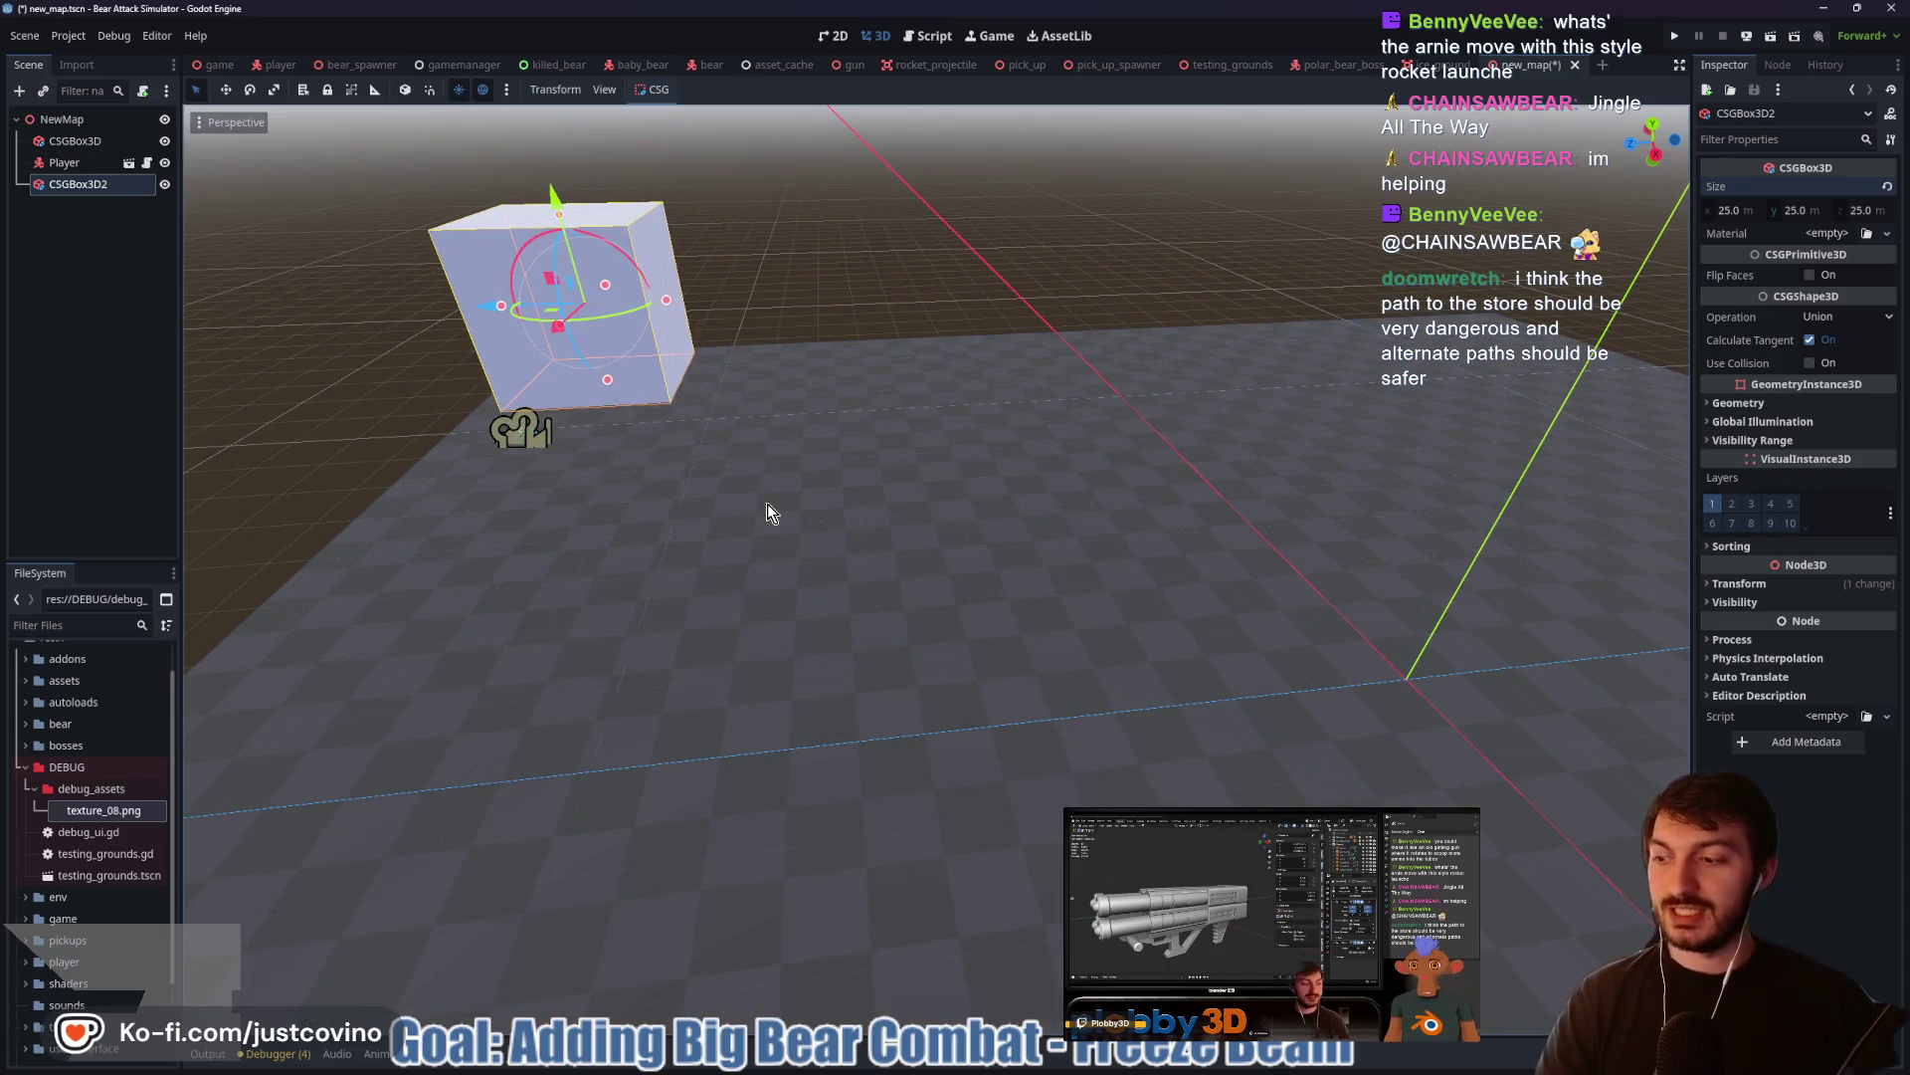
Drop the box onto the floor plane and slide it along X and Z beside the Player
{"action": "left_click_drag", "start_coordinate": [475, 562], "coordinate": [735, 530]}
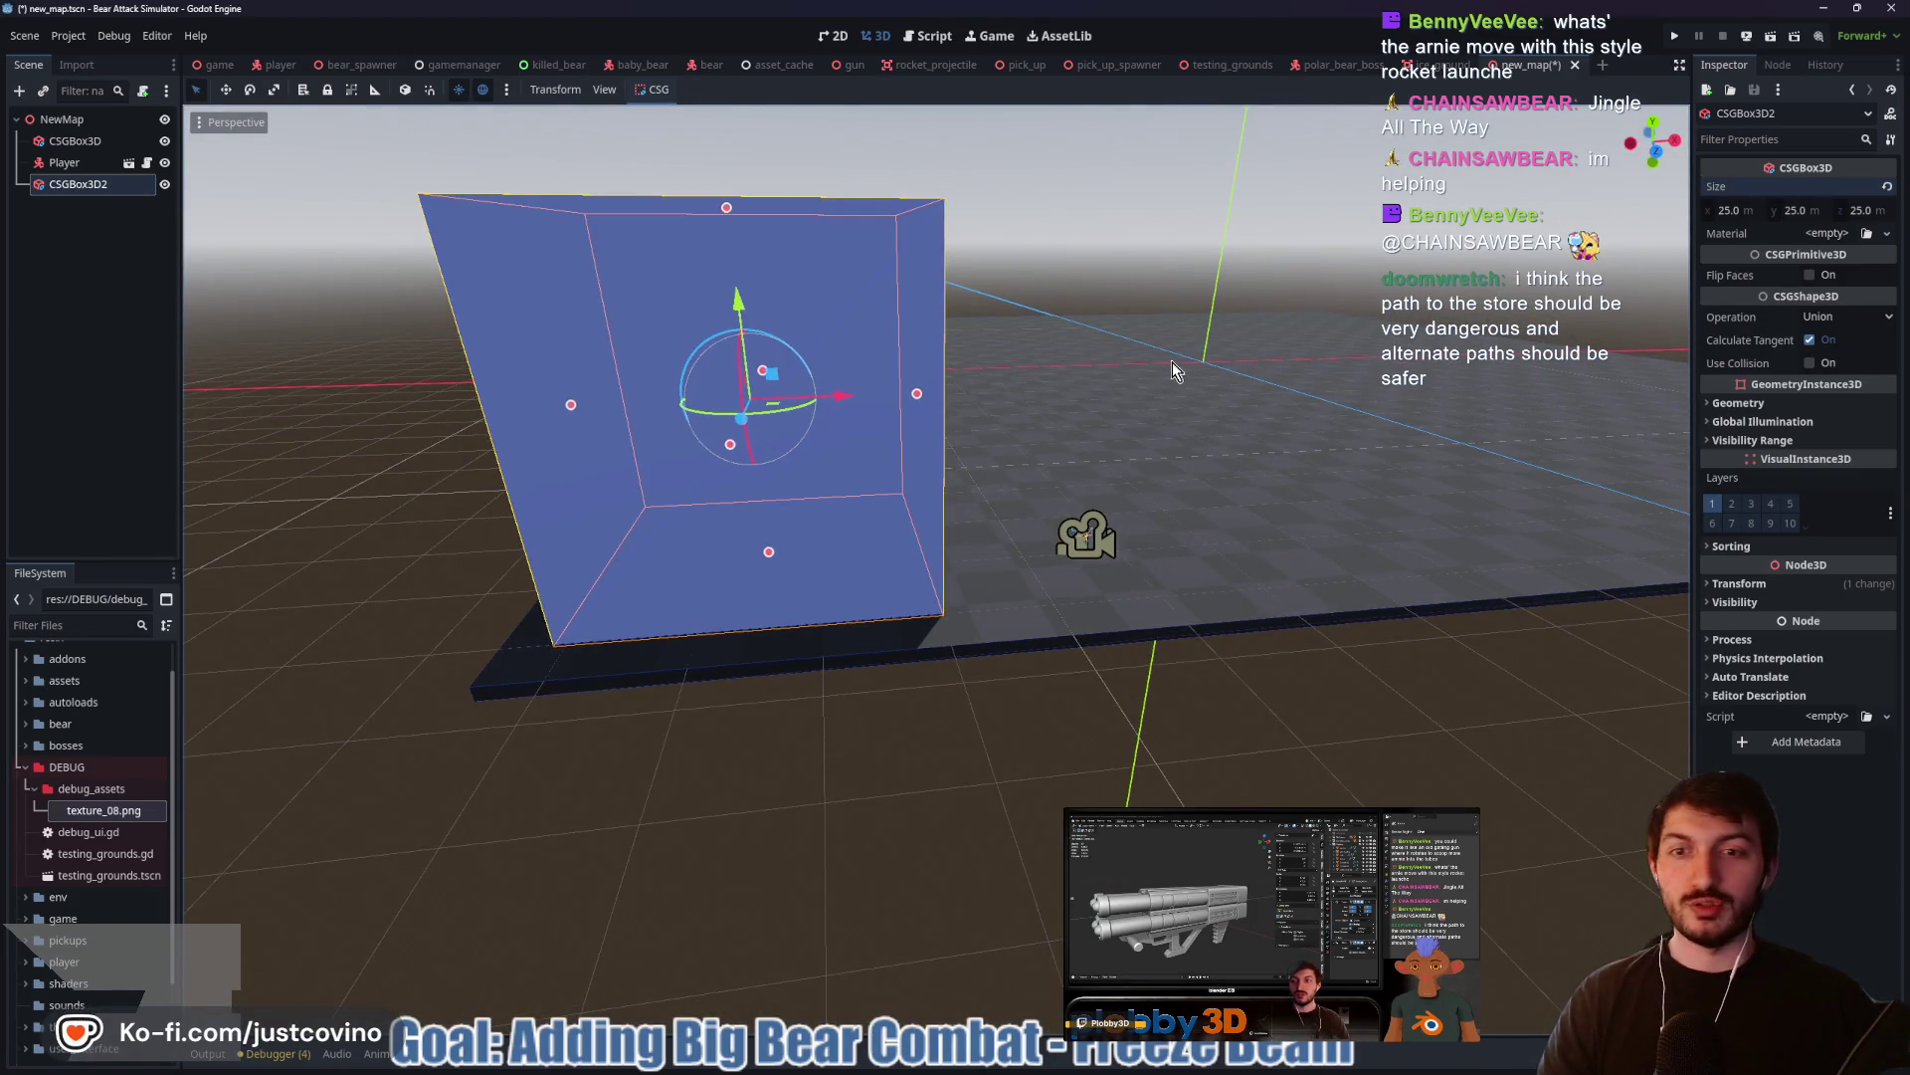
{"action": "left_click_drag", "start_coordinate": [848, 611], "coordinate": [771, 637]}
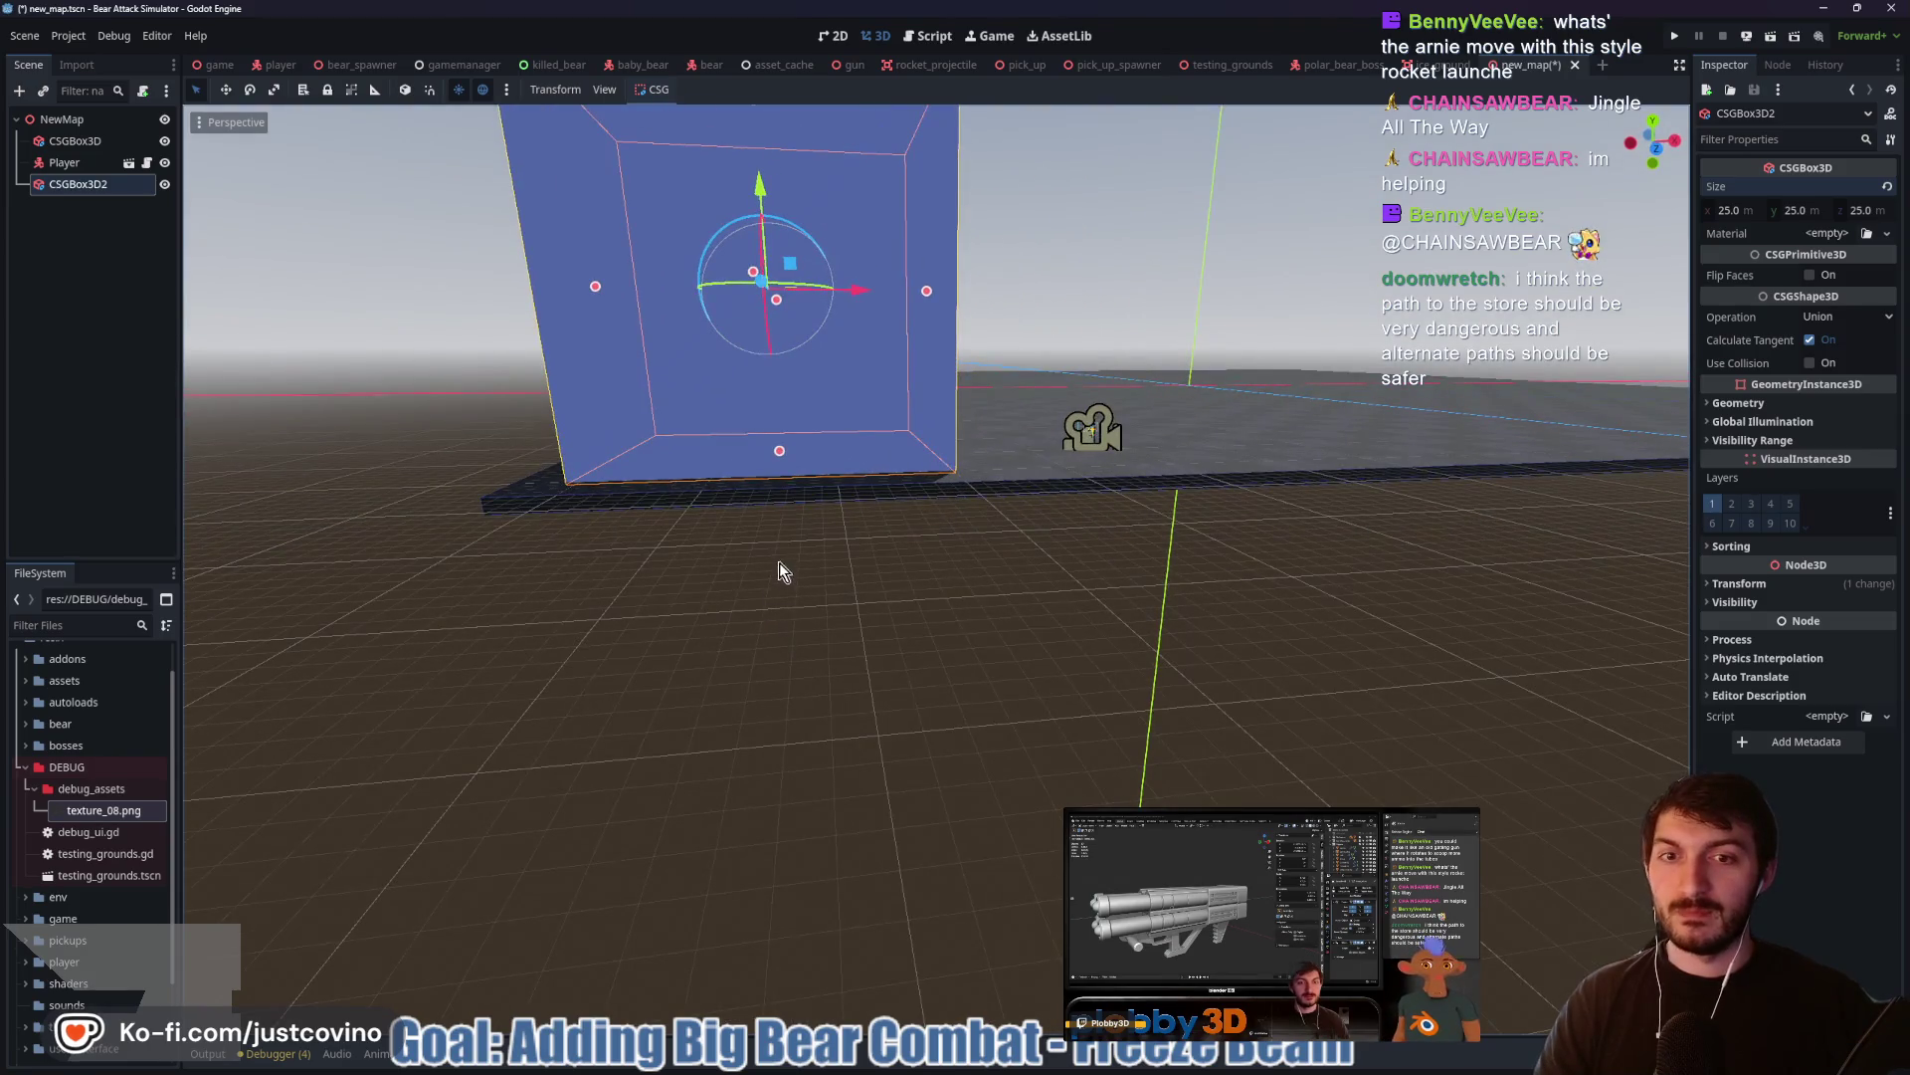
{"action": "left_click_drag", "start_coordinate": [781, 572], "coordinate": [864, 555]}
{"action": "mouse_move", "coordinate": [1077, 615]}
{"action": "left_mouse_down"}
{"action": "mouse_move", "coordinate": [1061, 560]}
{"action": "mouse_move", "coordinate": [1049, 591]}
{"action": "left_mouse_up"}
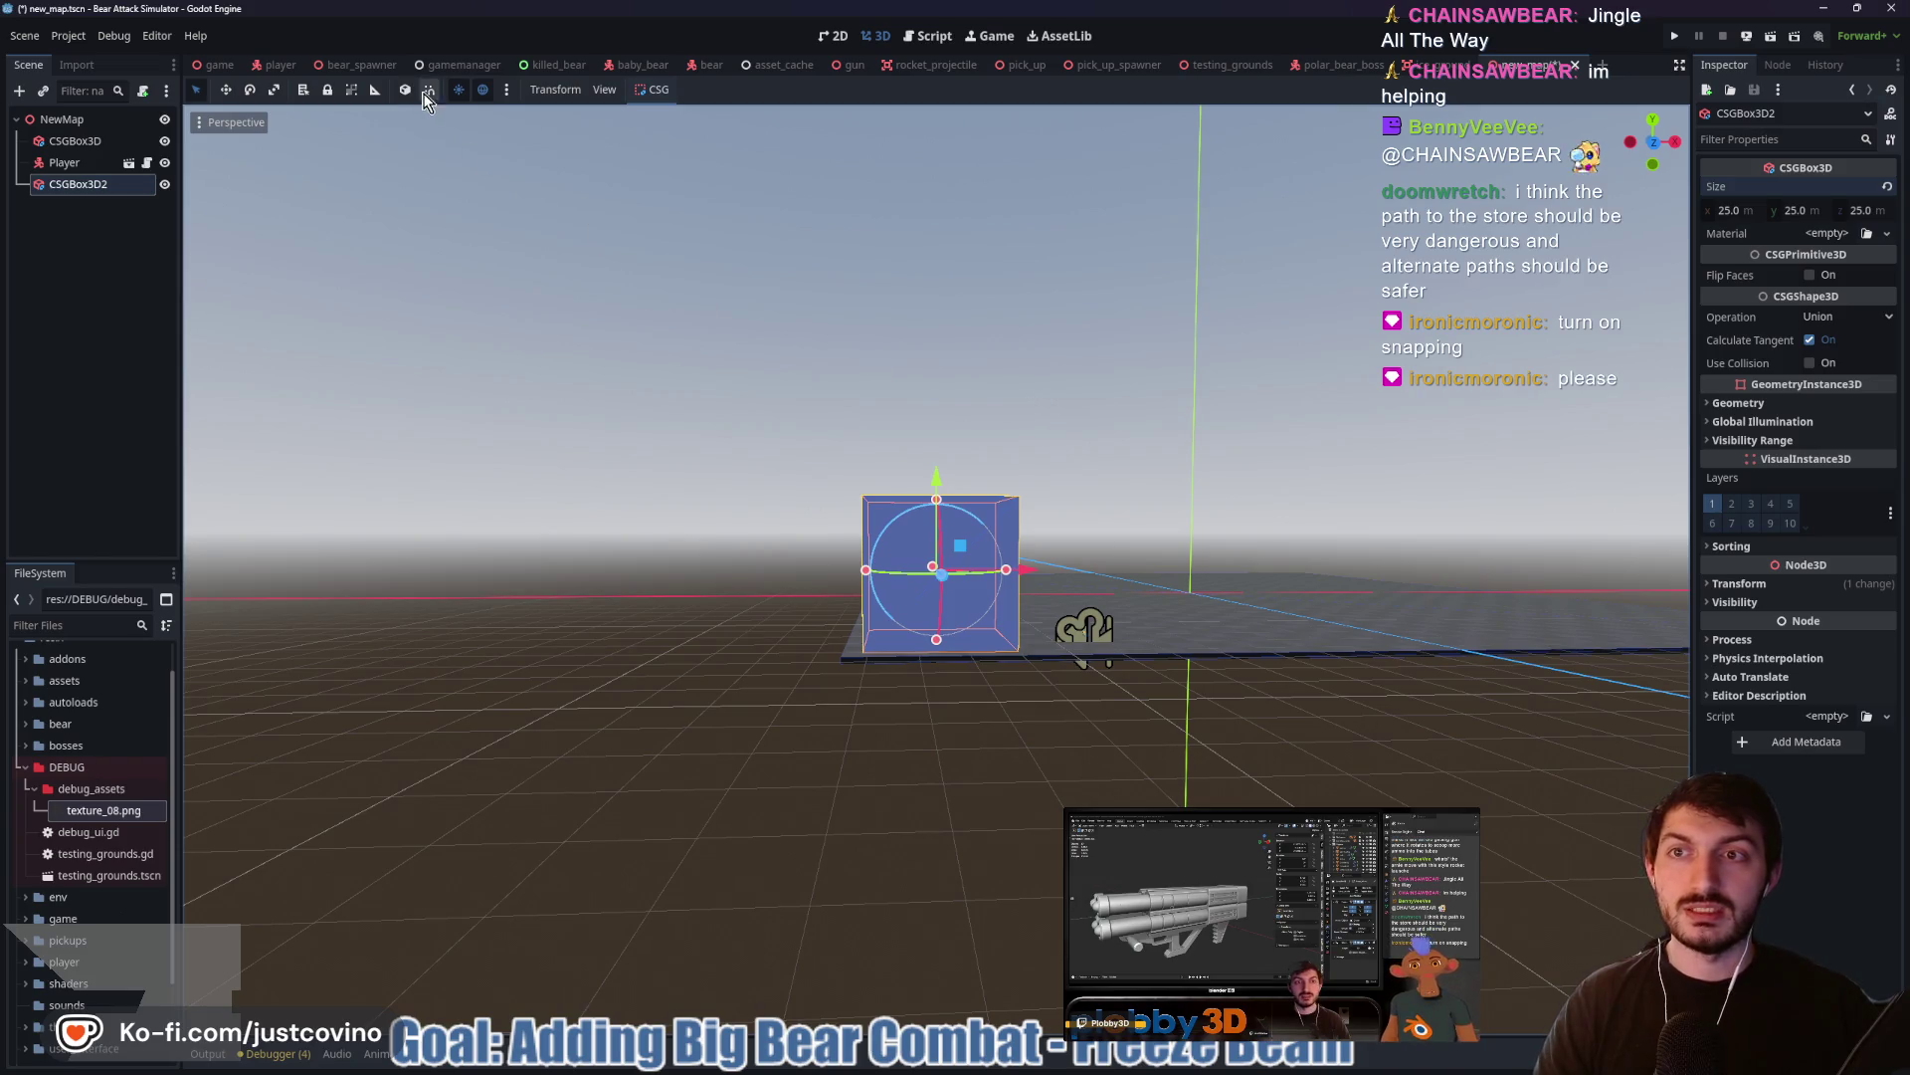
{"action": "left_click_drag", "start_coordinate": [1159, 388], "coordinate": [1137, 451]}
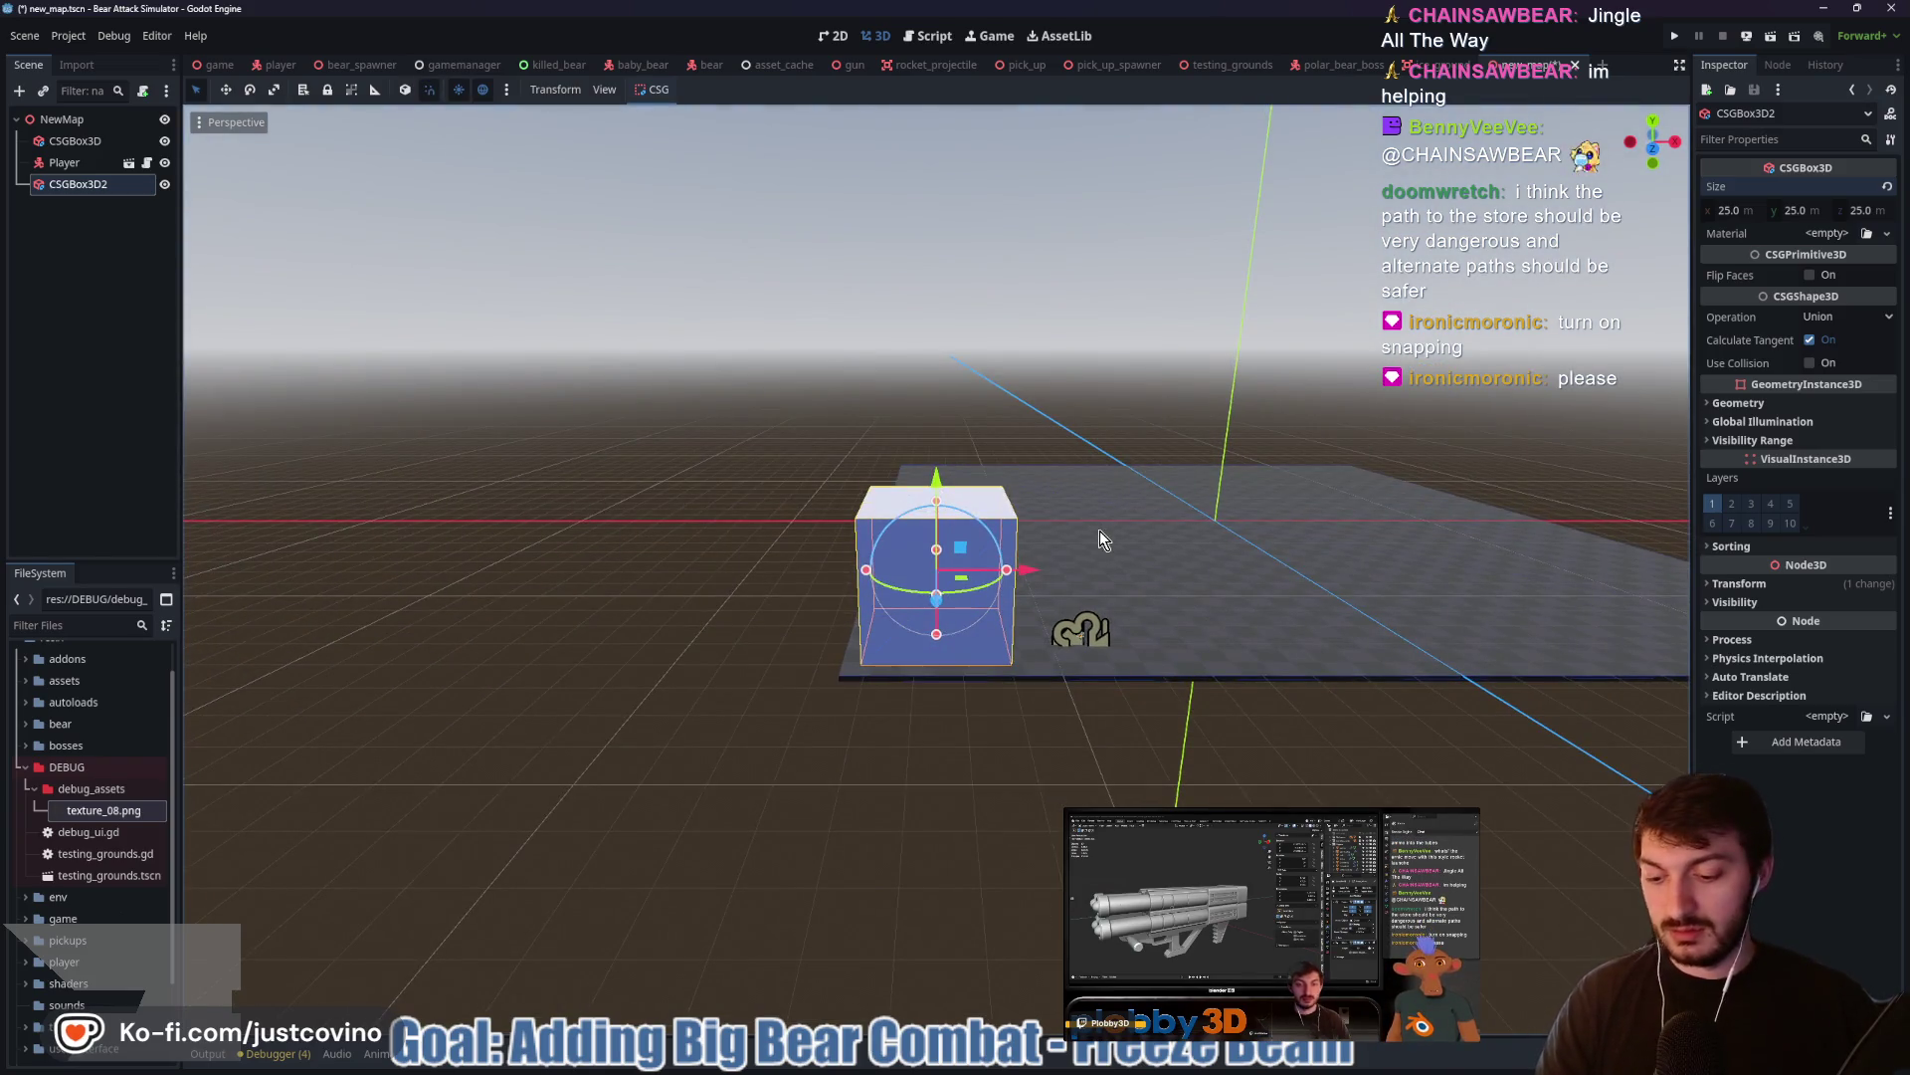
{"action": "key", "text": "g"}
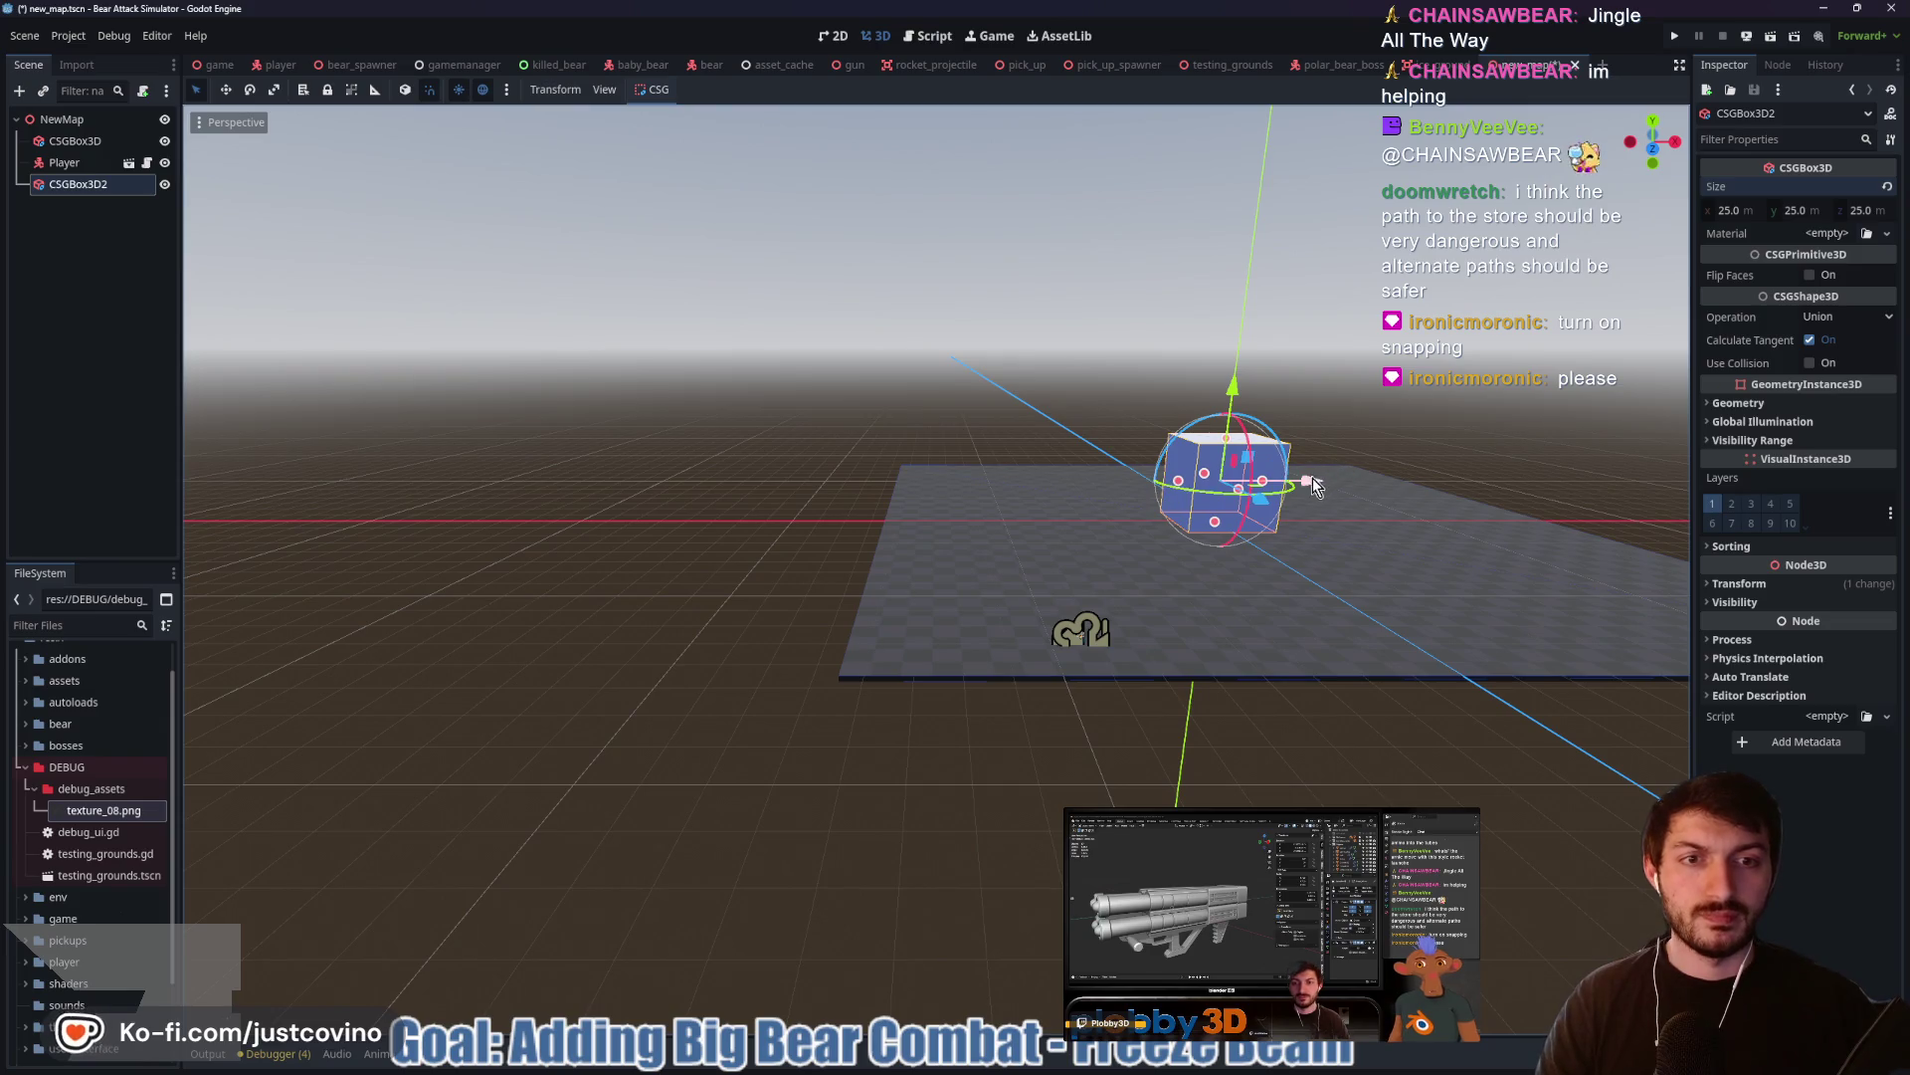
{"action": "left_click_drag", "start_coordinate": [1313, 485], "coordinate": [1088, 507]}
{"action": "key", "text": "z"}
{"action": "left_click_drag", "start_coordinate": [1102, 575], "coordinate": [998, 584]}
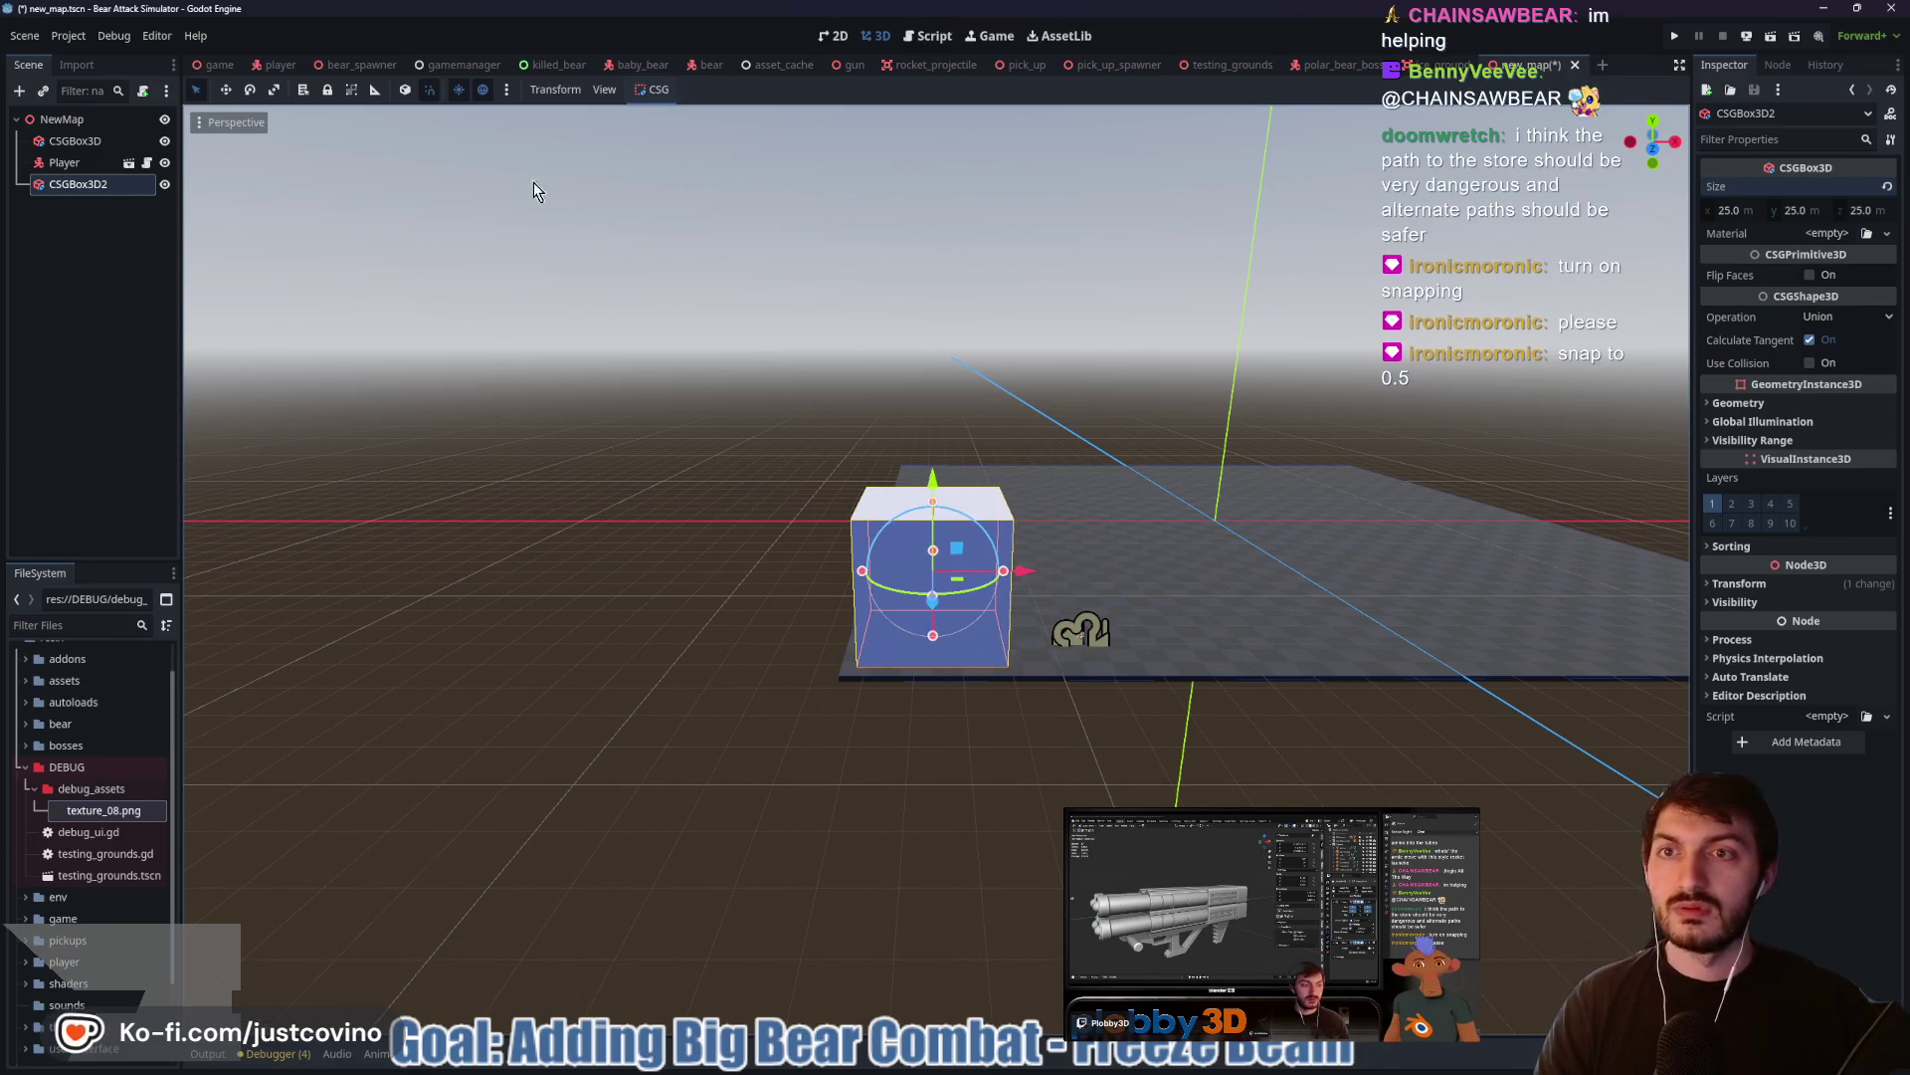
Enable Use Snap and attempt snapping the box to the floor, dismissing the warning
{"action": "left_click", "coordinate": [508, 90]}
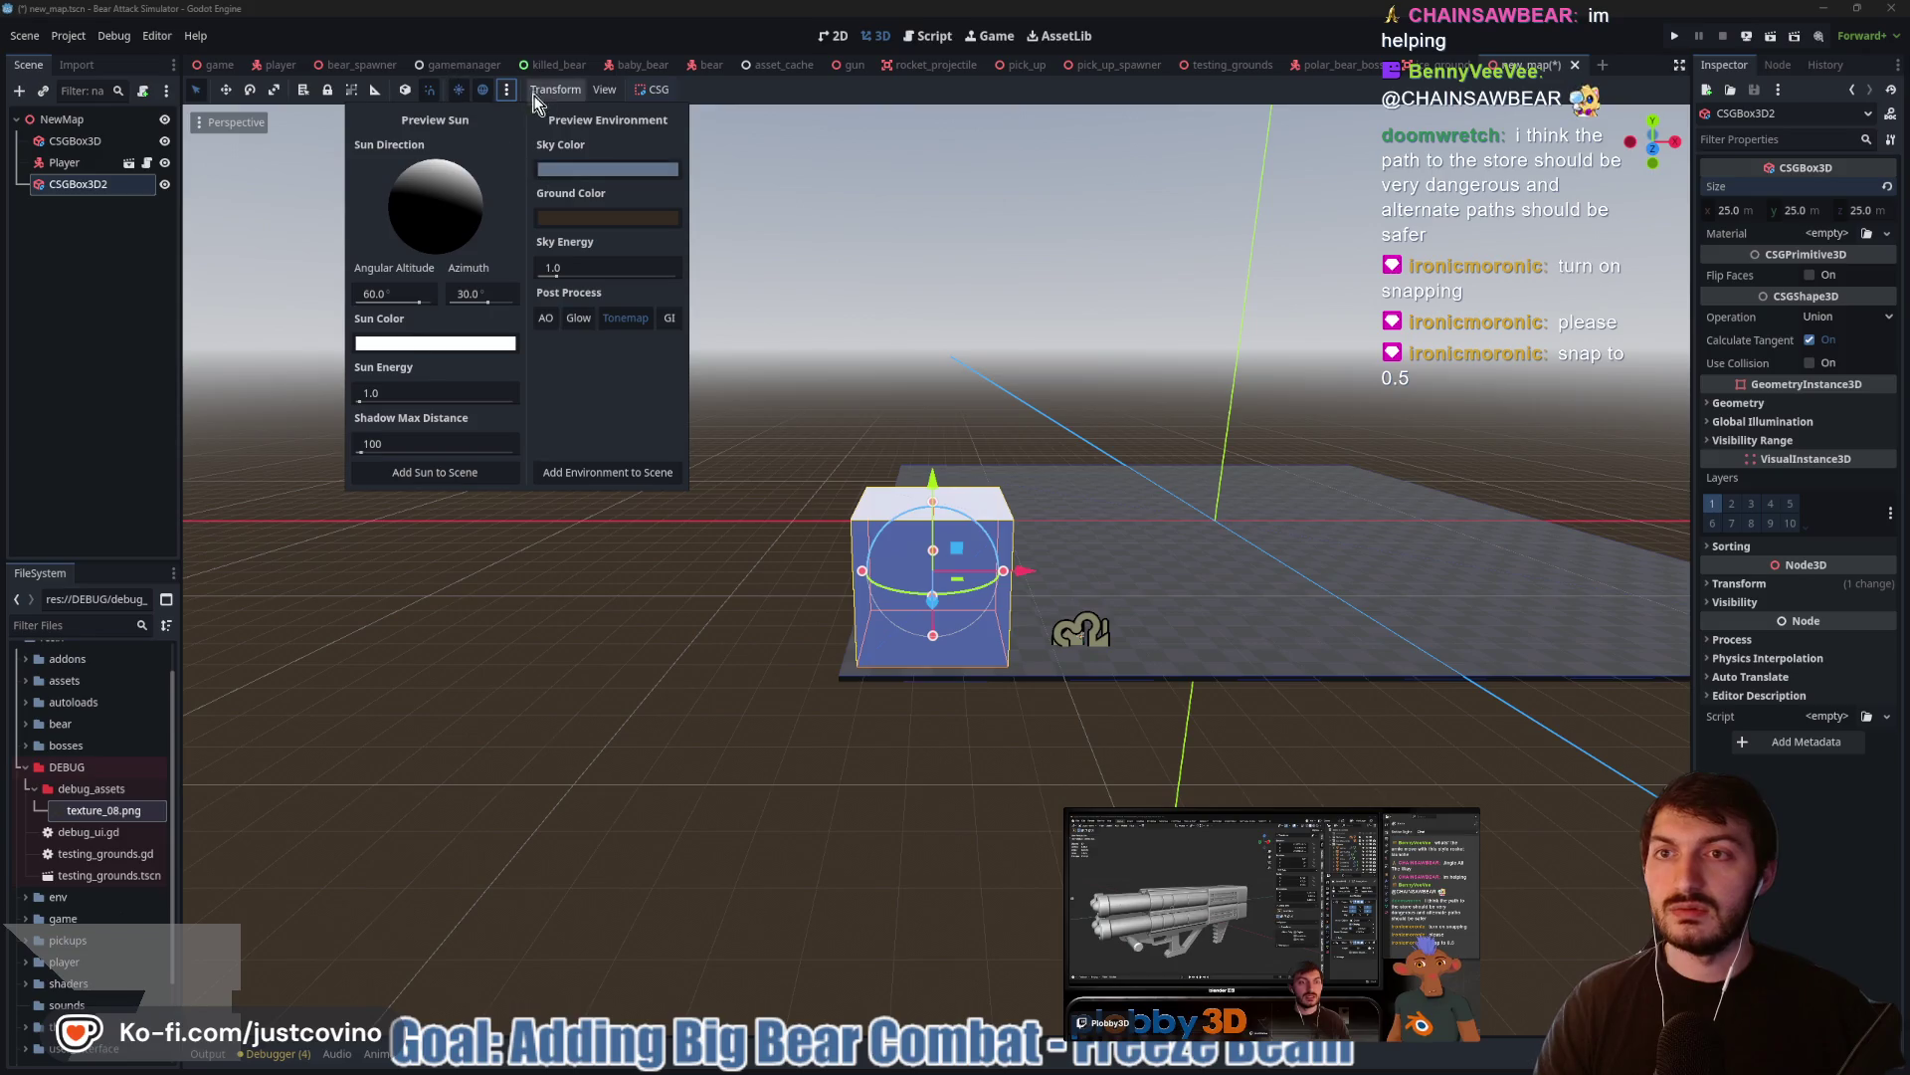
{"action": "left_click", "coordinate": [433, 92]}
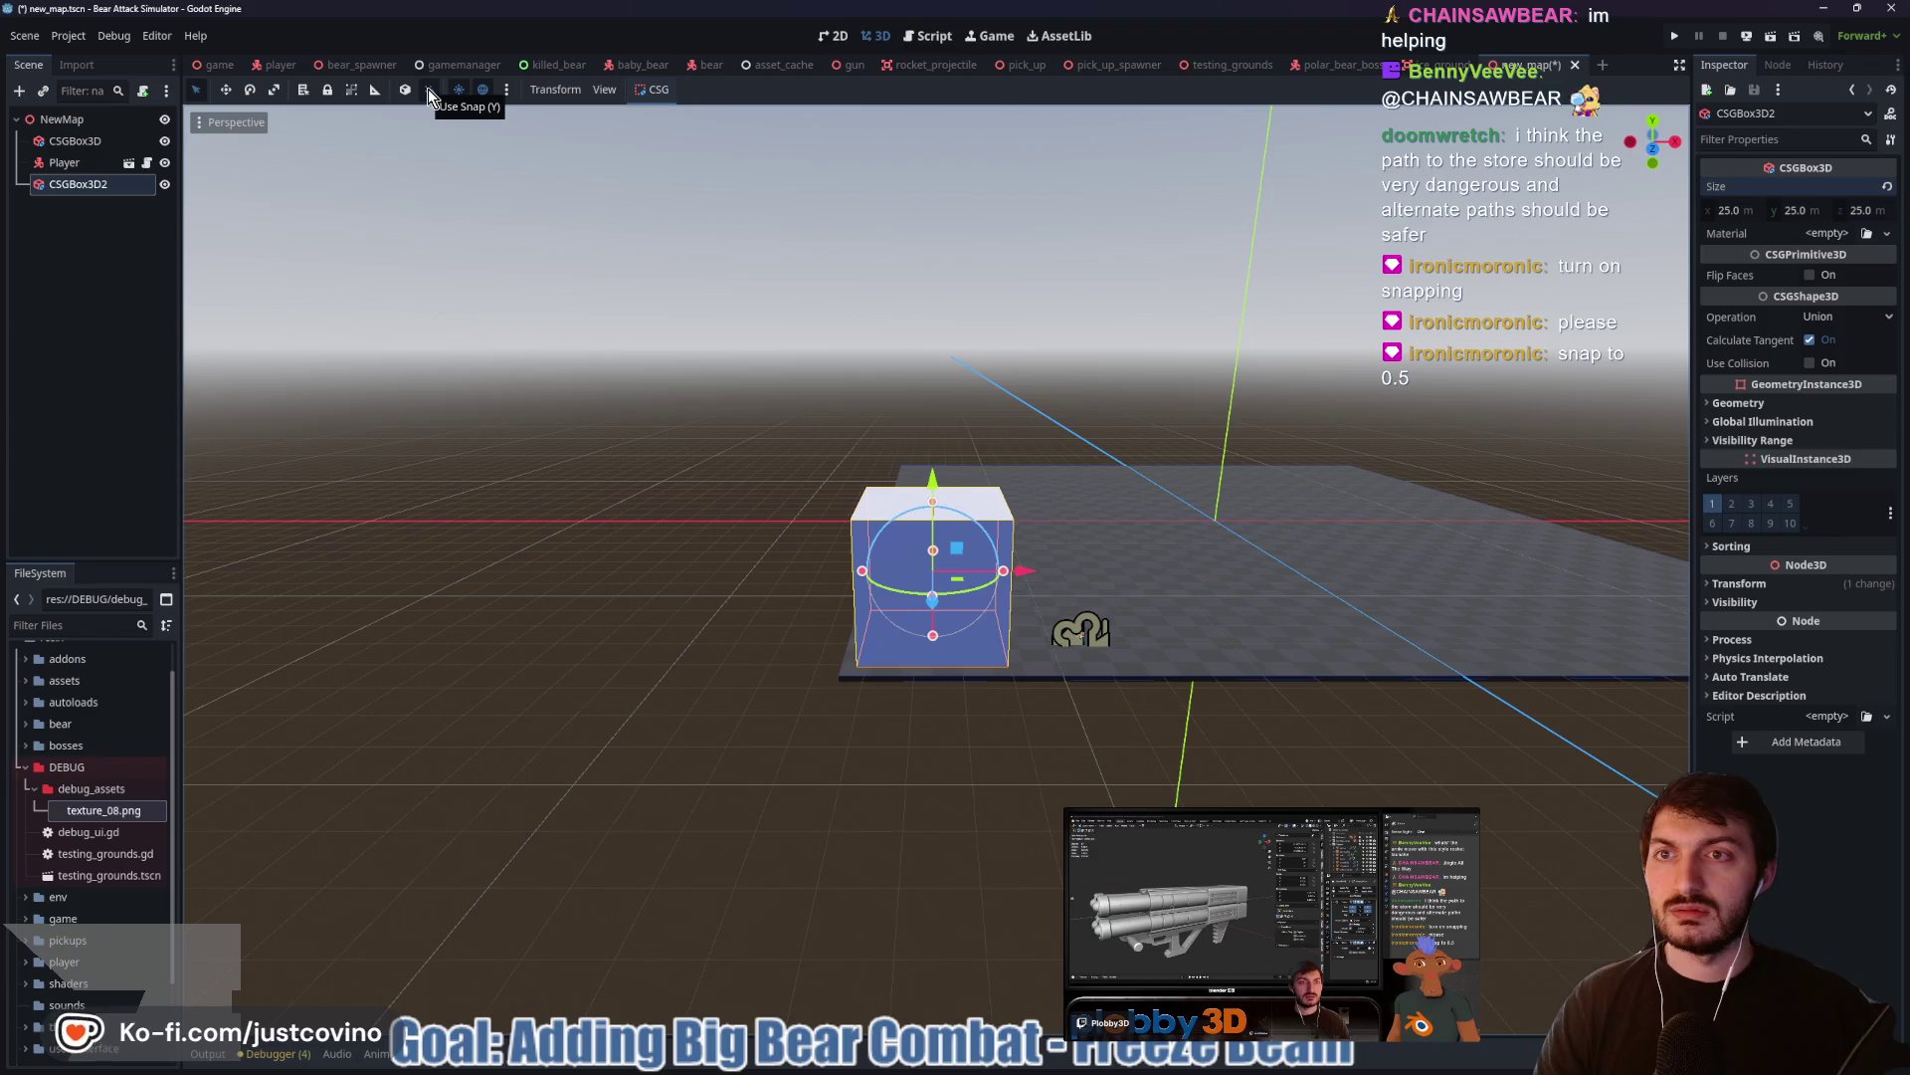
{"action": "left_click", "coordinate": [428, 92]}
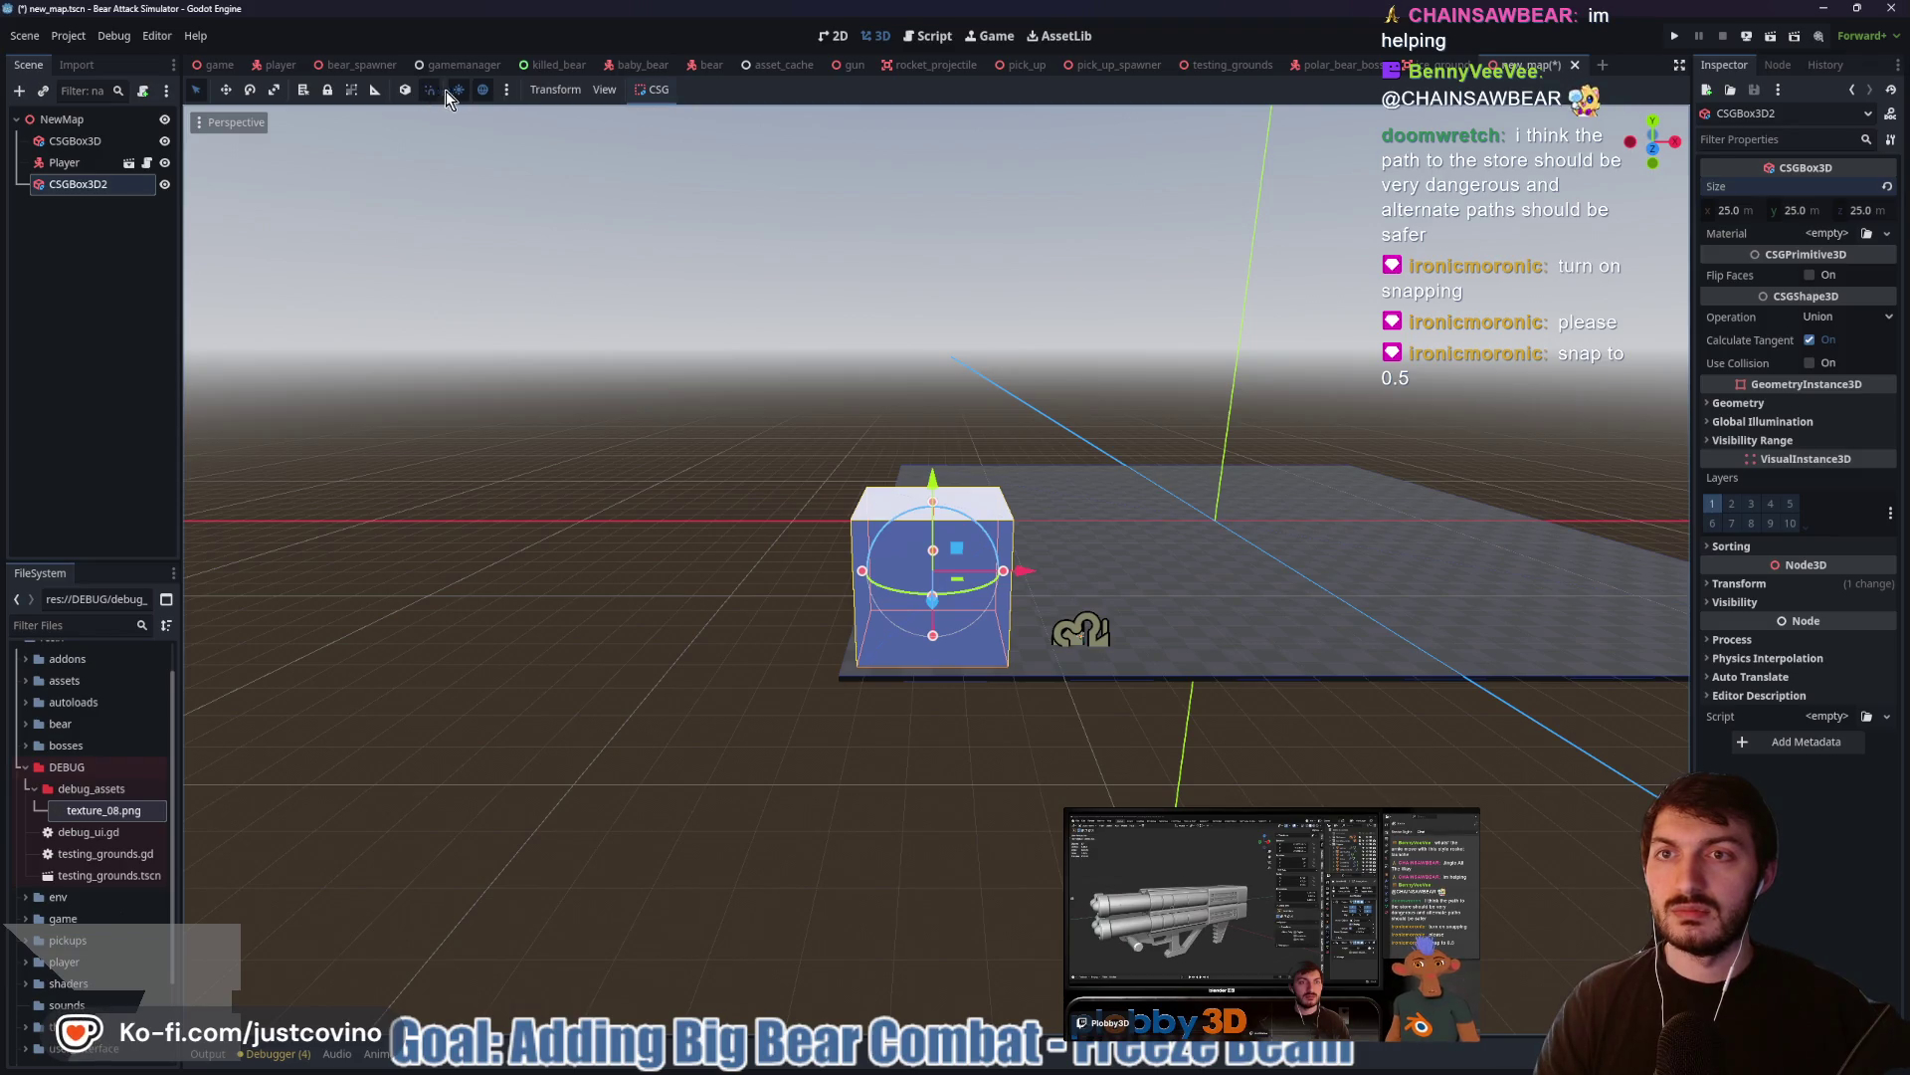
{"action": "left_click", "coordinate": [564, 91]}
{"action": "left_click", "coordinate": [571, 114]}
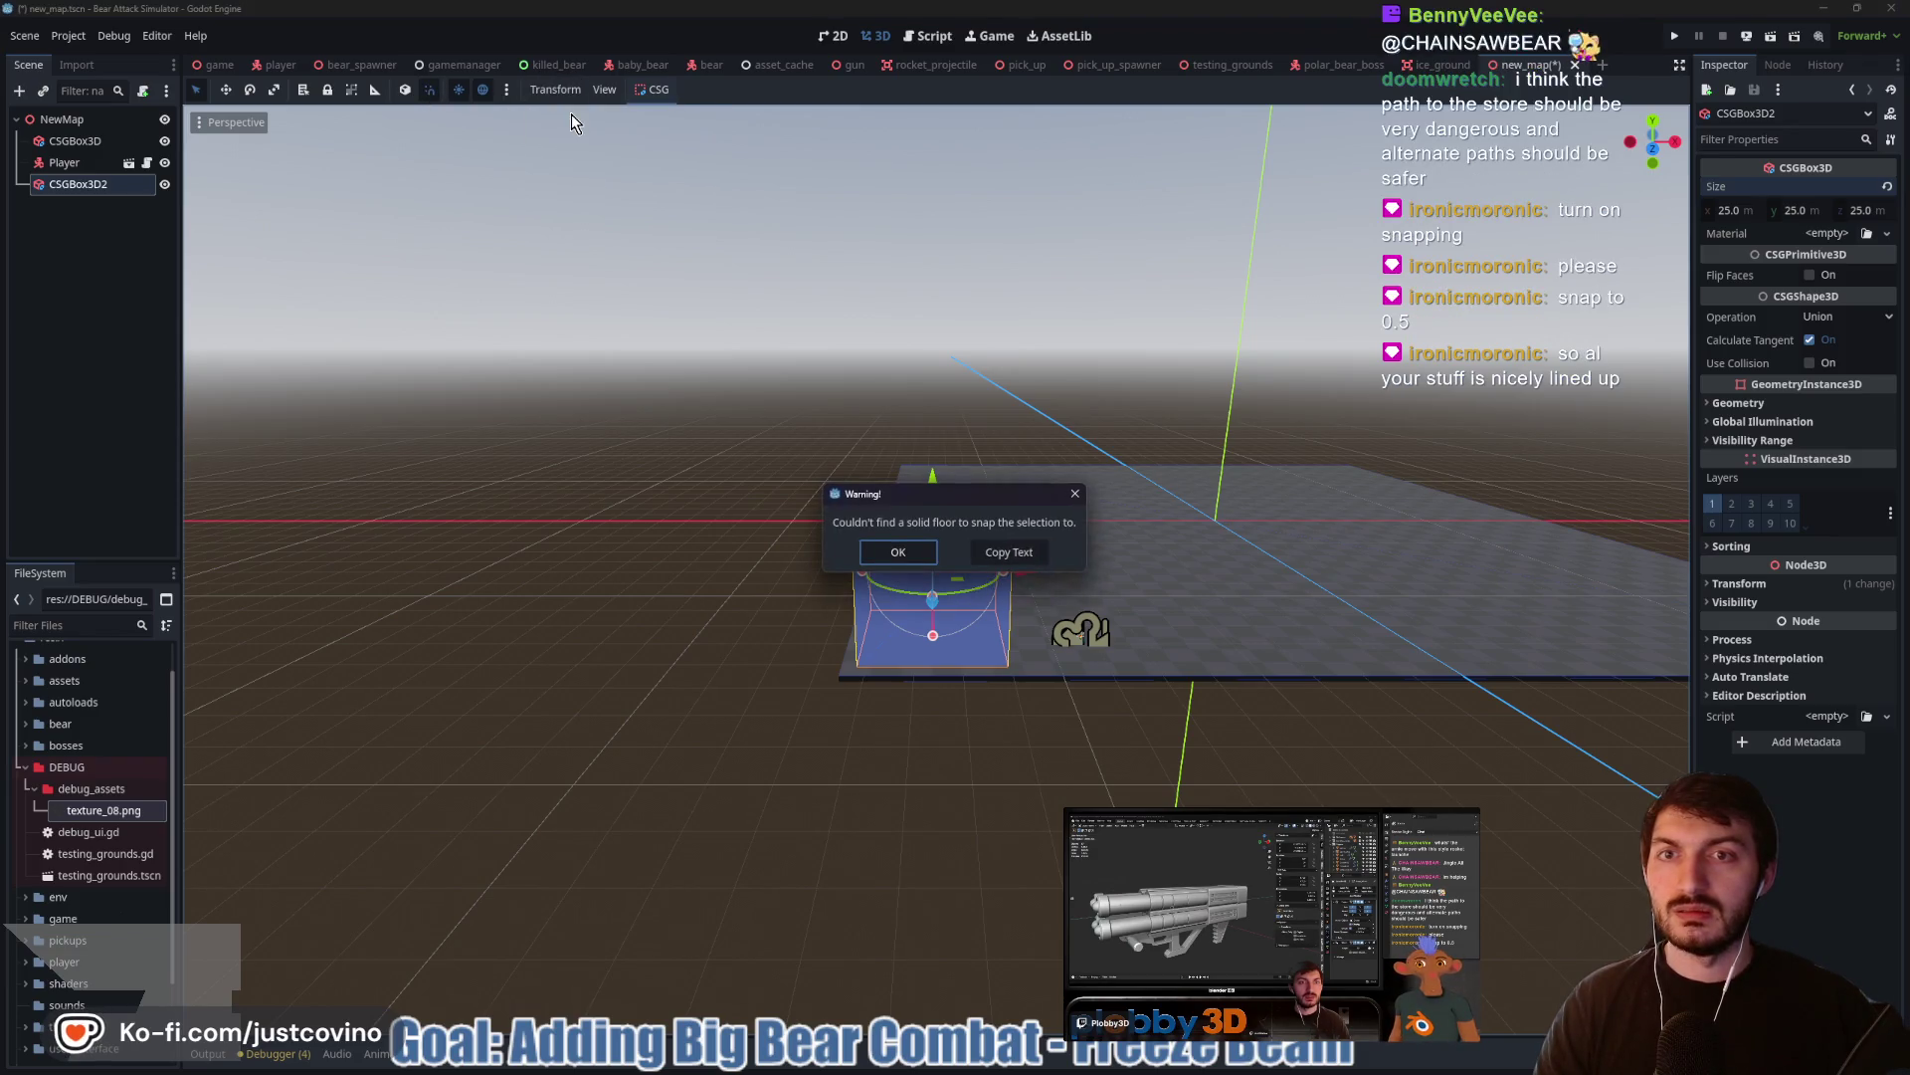
{"action": "left_click", "coordinate": [1075, 494]}
Set the translate snap step to 0.5 m and move the box in snapped steps
{"action": "left_click", "coordinate": [555, 90]}
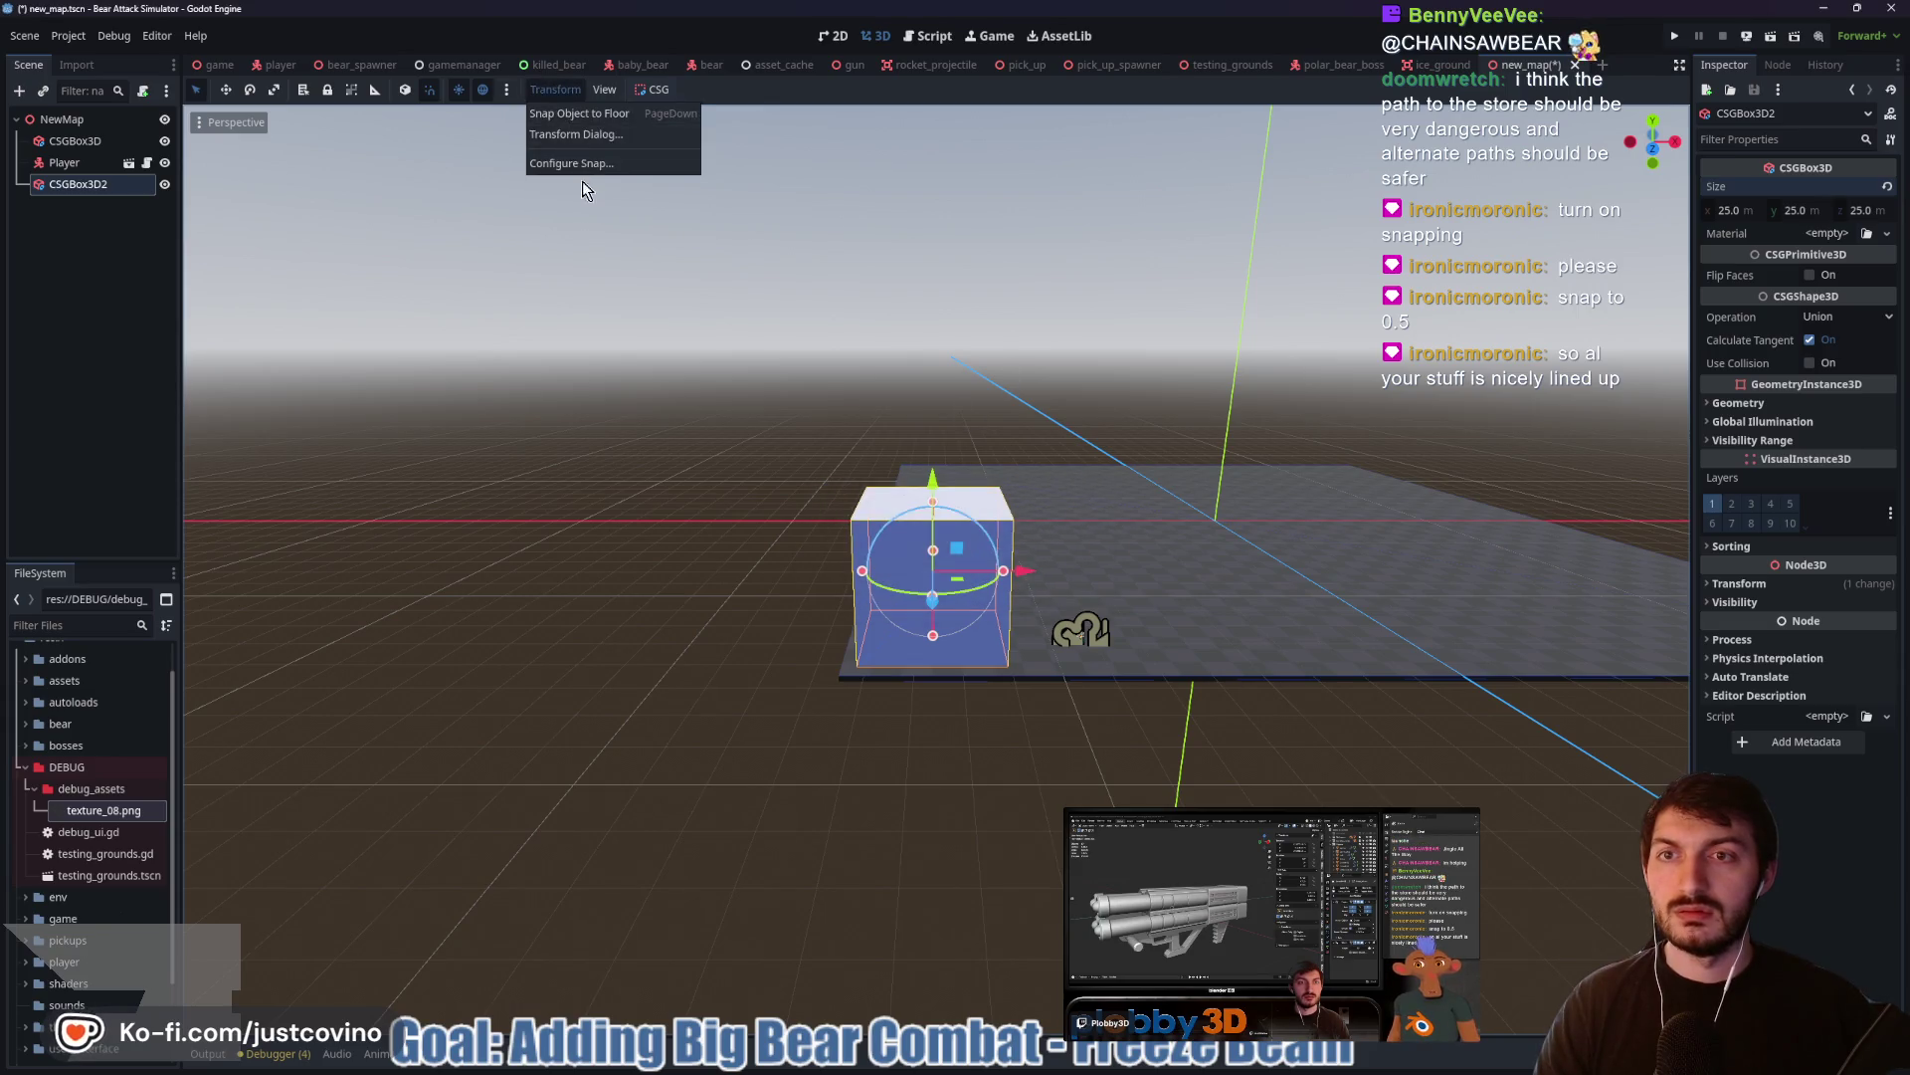
{"action": "left_click", "coordinate": [587, 163]}
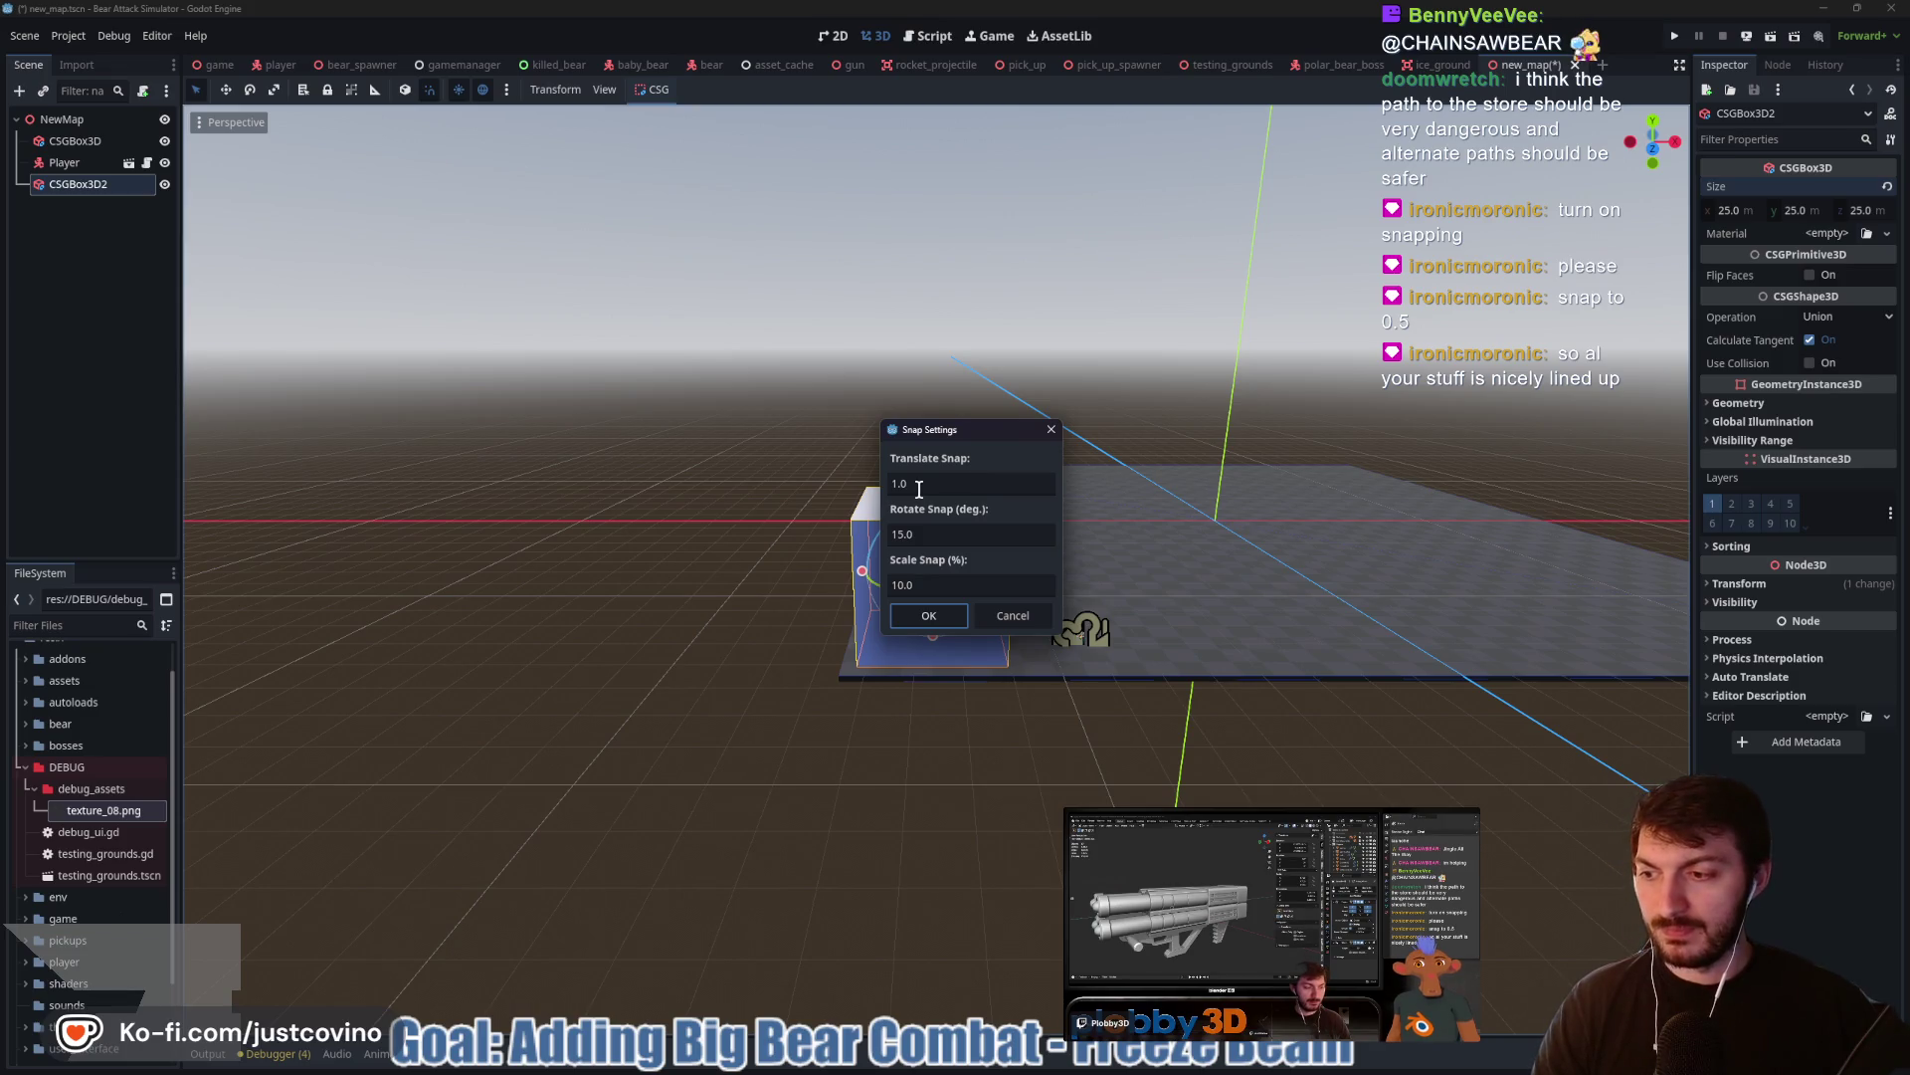
{"action": "left_click", "coordinate": [930, 485]}
{"action": "type", "text": "0.5"}
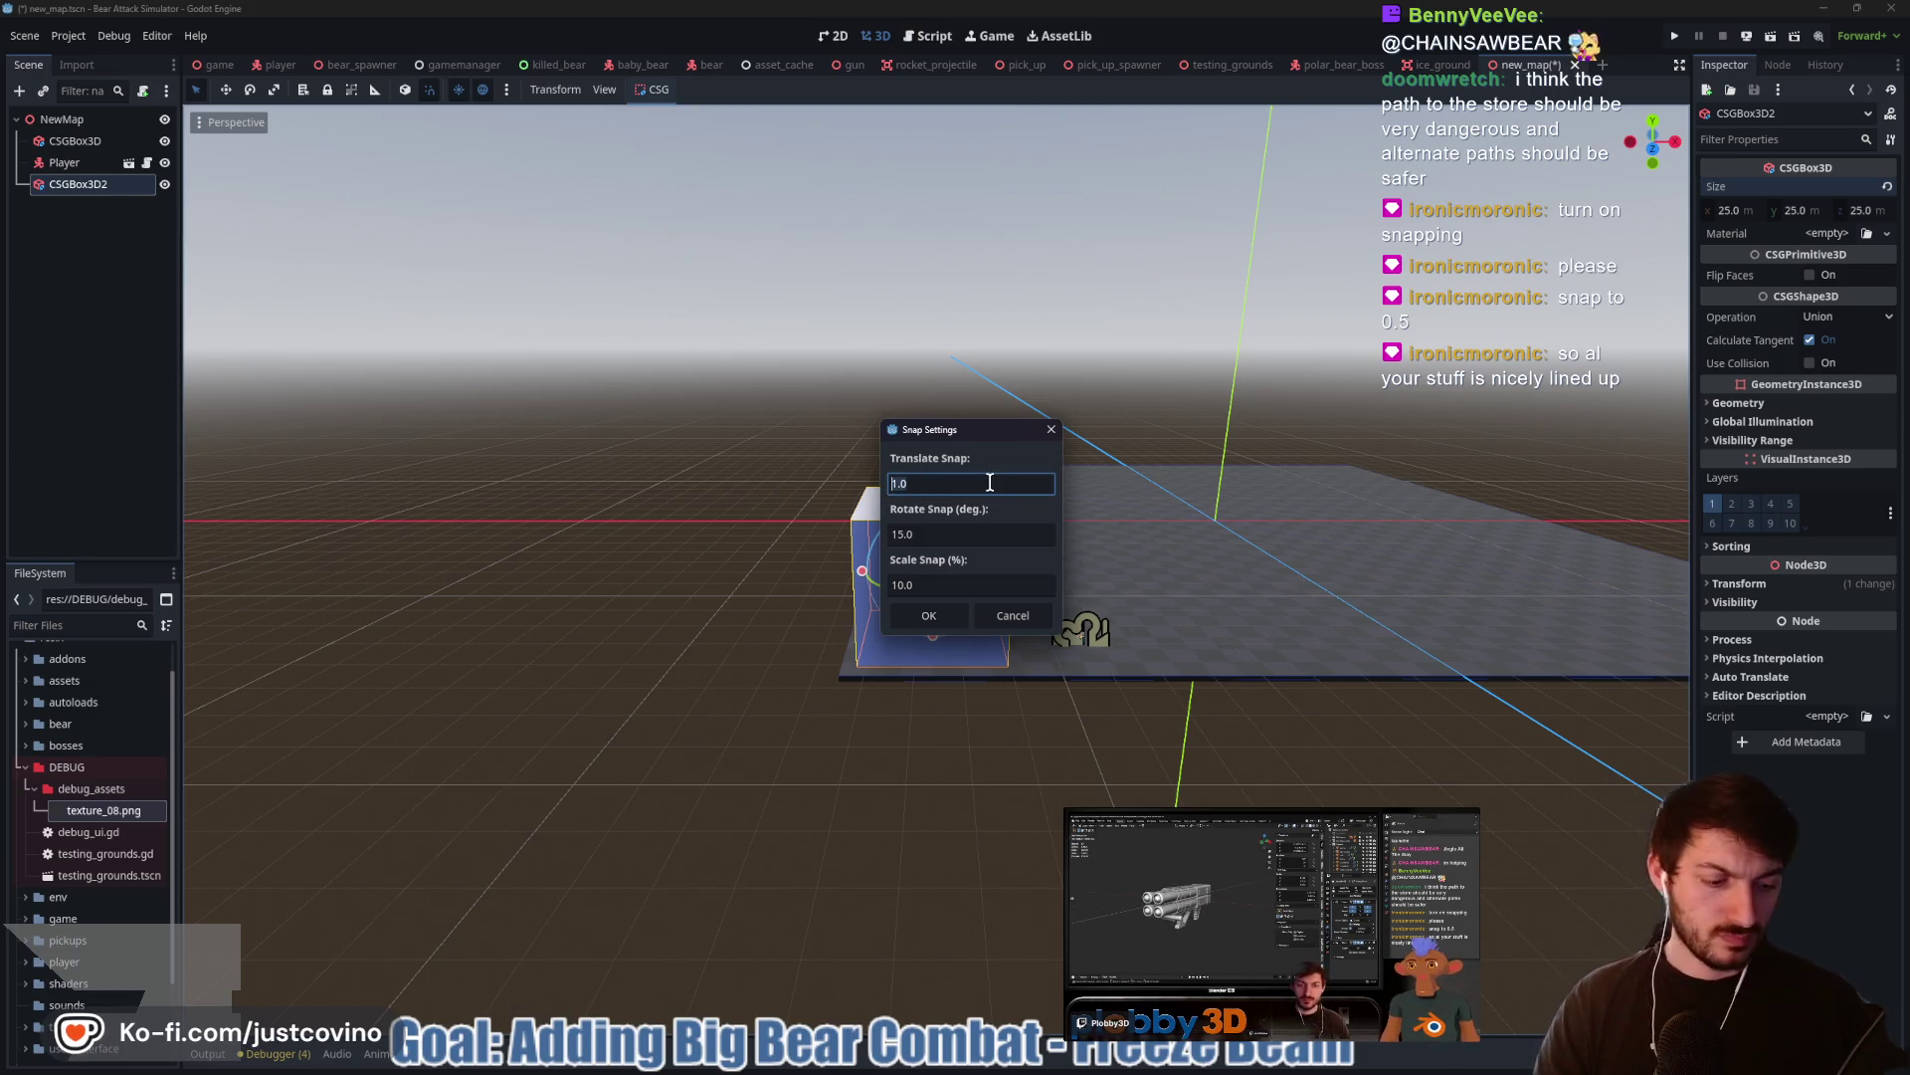
{"action": "left_click", "coordinate": [929, 615]}
{"action": "left_click_drag", "start_coordinate": [1011, 572], "coordinate": [1033, 582]}
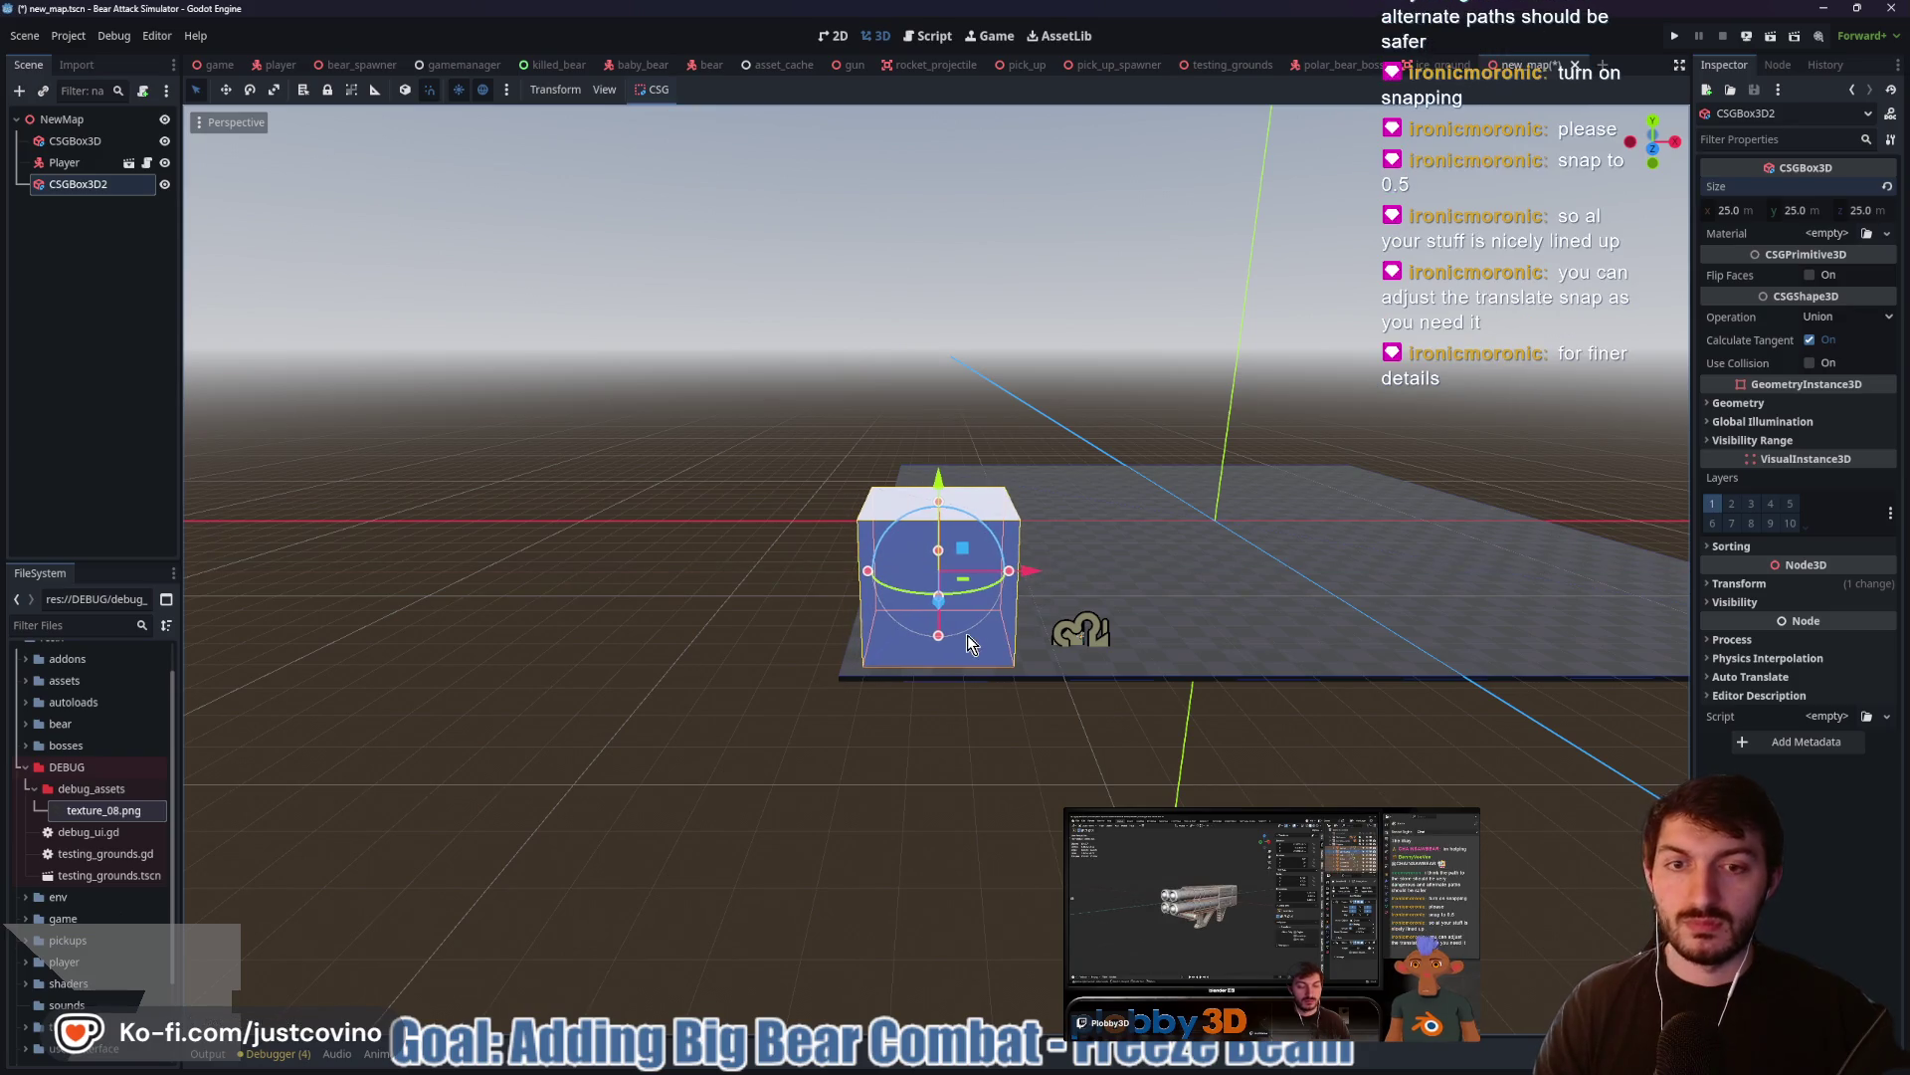
Move CSGBox3D2 3 units left along X and raise it 0.5 m
{"action": "scroll", "coordinate": [967, 637], "scroll_direction": "up", "scroll_amount": 2}
{"action": "scroll", "coordinate": [964, 641], "scroll_direction": "up", "scroll_amount": 10}
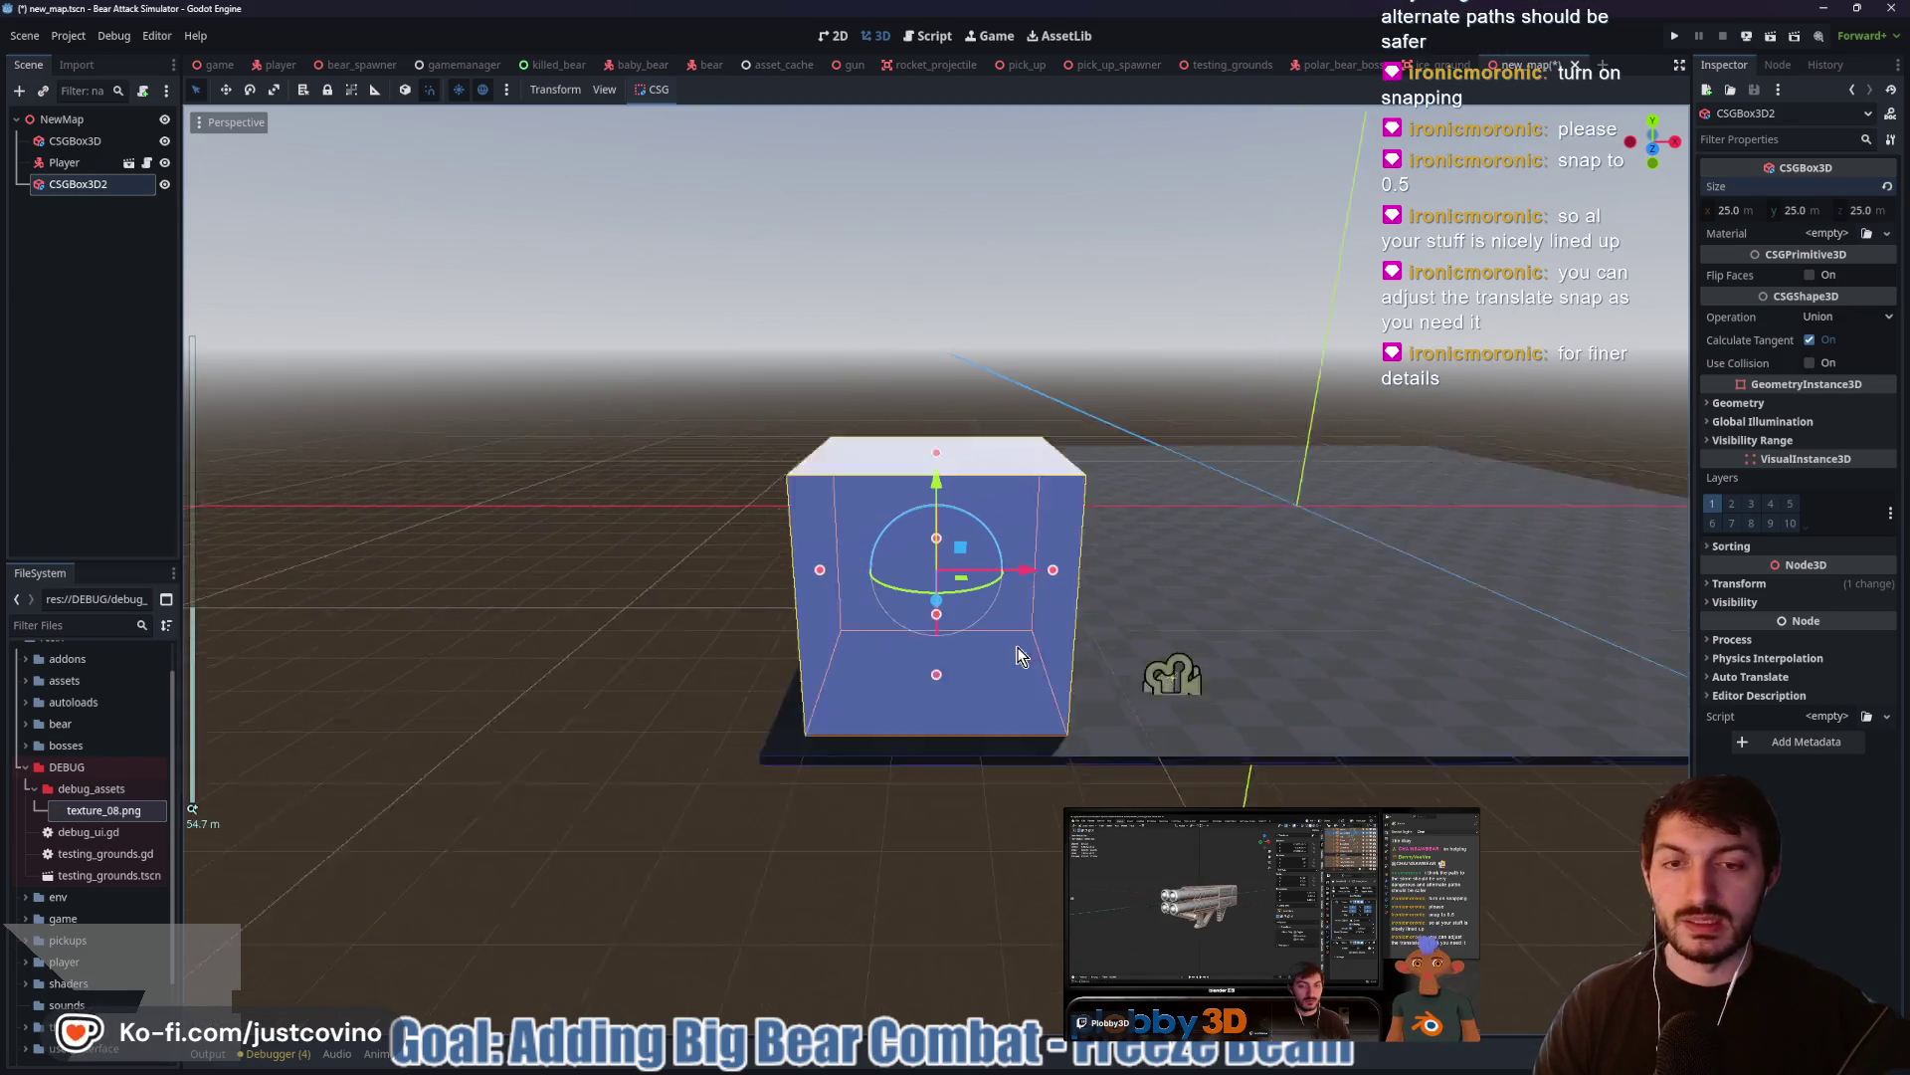
{"action": "scroll", "coordinate": [1065, 685], "scroll_direction": "up", "scroll_amount": 2}
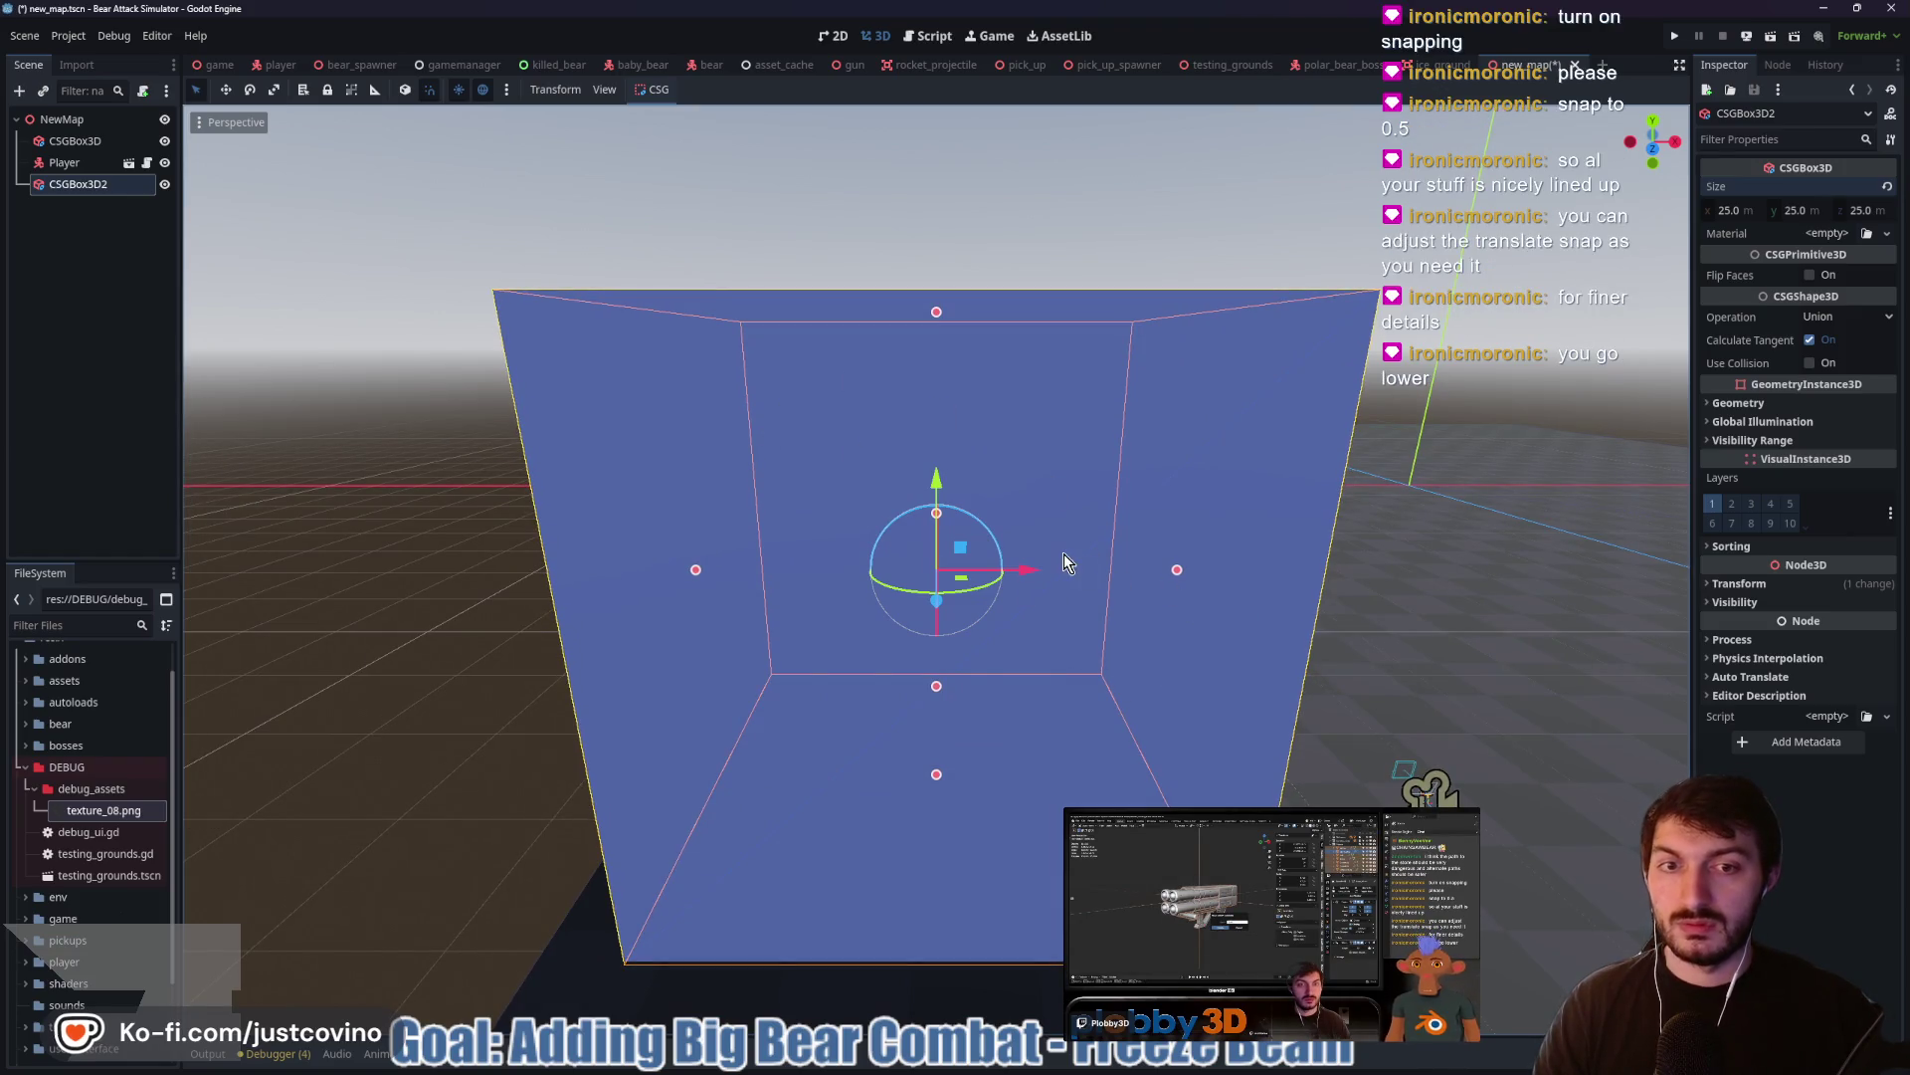
{"action": "mouse_move", "coordinate": [1037, 571]}
{"action": "left_mouse_down"}
{"action": "mouse_move", "coordinate": [980, 570]}
{"action": "mouse_move", "coordinate": [1058, 578]}
{"action": "left_mouse_up"}
{"action": "mouse_move", "coordinate": [1174, 547]}
{"action": "left_mouse_down"}
{"action": "mouse_move", "coordinate": [948, 563]}
{"action": "mouse_move", "coordinate": [794, 606]}
{"action": "left_mouse_up"}
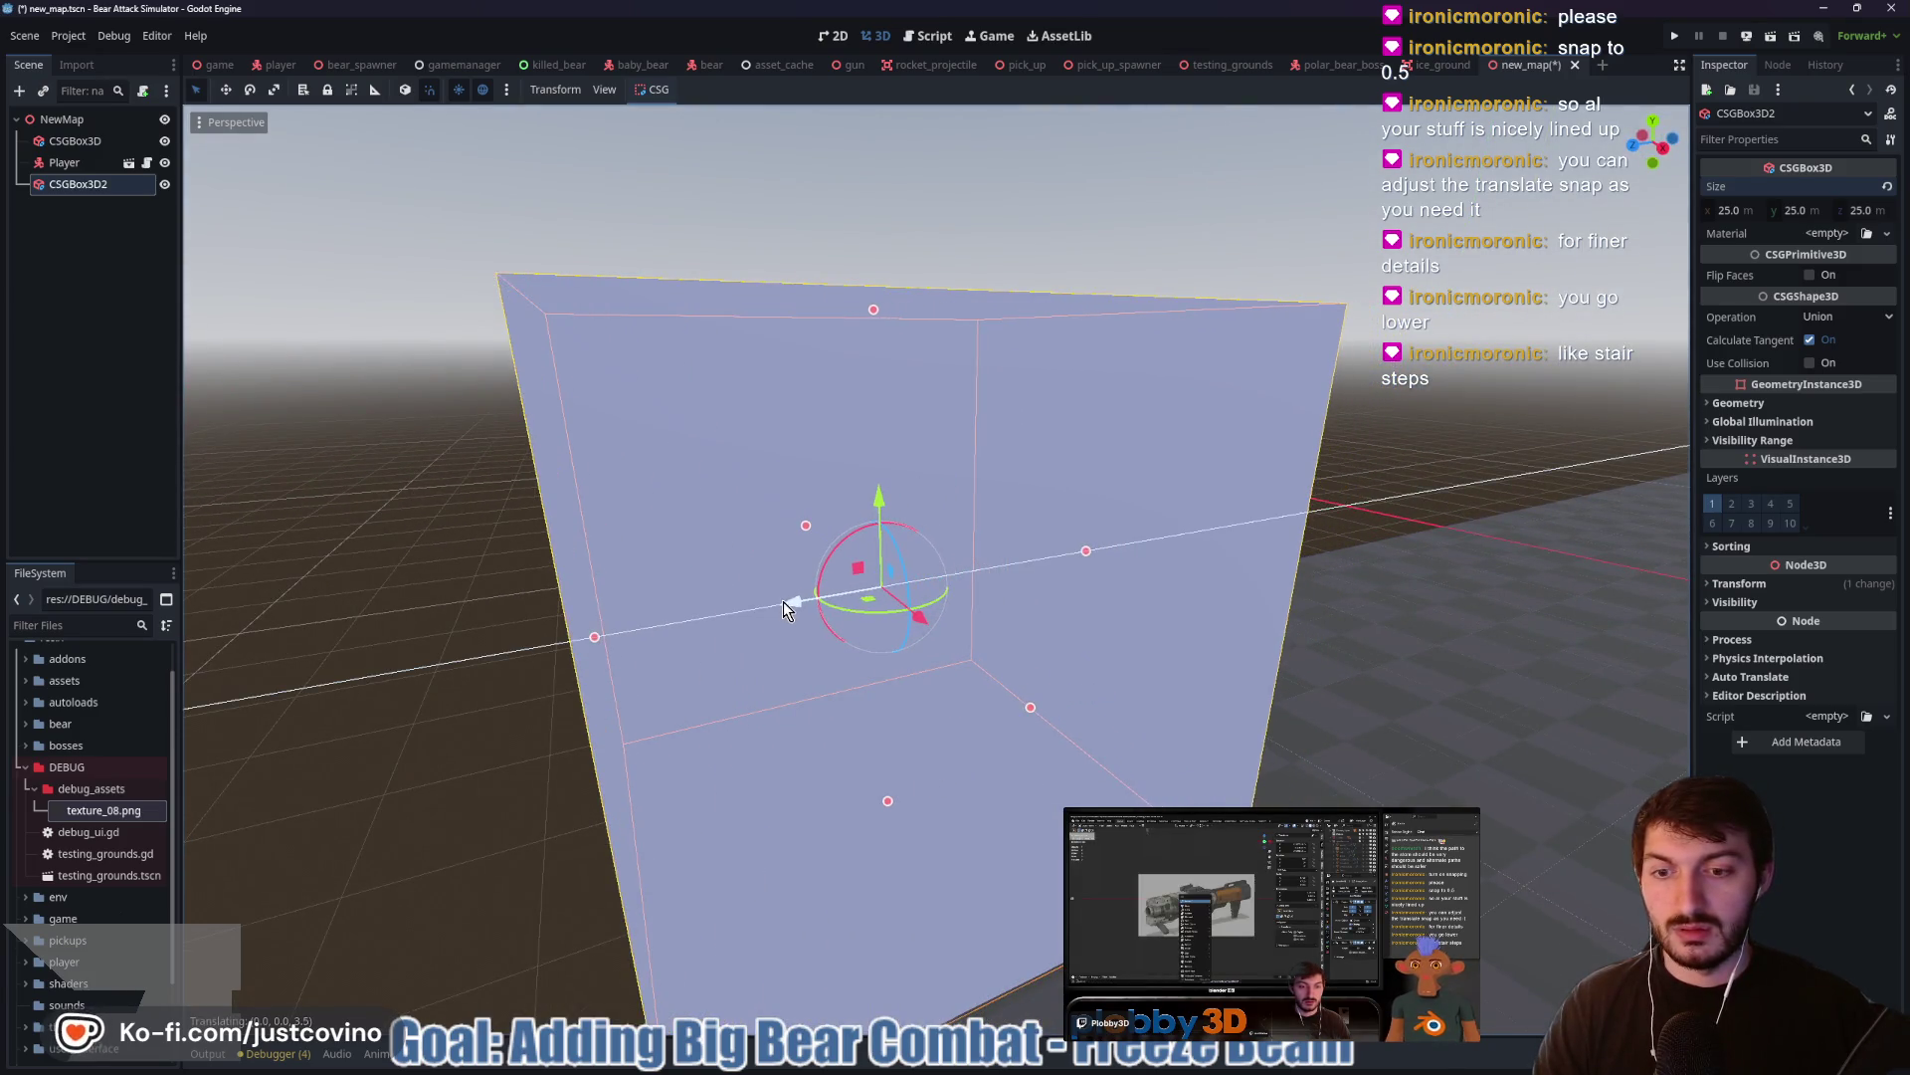
{"action": "scroll", "coordinate": [786, 637], "scroll_direction": "down", "scroll_amount": 3}
{"action": "mouse_move", "coordinate": [779, 673]}
{"action": "left_mouse_down"}
{"action": "mouse_move", "coordinate": [802, 593]}
{"action": "mouse_move", "coordinate": [948, 551]}
{"action": "mouse_move", "coordinate": [1198, 569]}
{"action": "mouse_move", "coordinate": [1198, 597]}
{"action": "mouse_move", "coordinate": [1275, 642]}
{"action": "mouse_move", "coordinate": [1142, 478]}
{"action": "mouse_move", "coordinate": [1156, 521]}
{"action": "left_mouse_up"}
{"action": "scroll", "coordinate": [1267, 640], "scroll_direction": "up", "scroll_amount": 8}
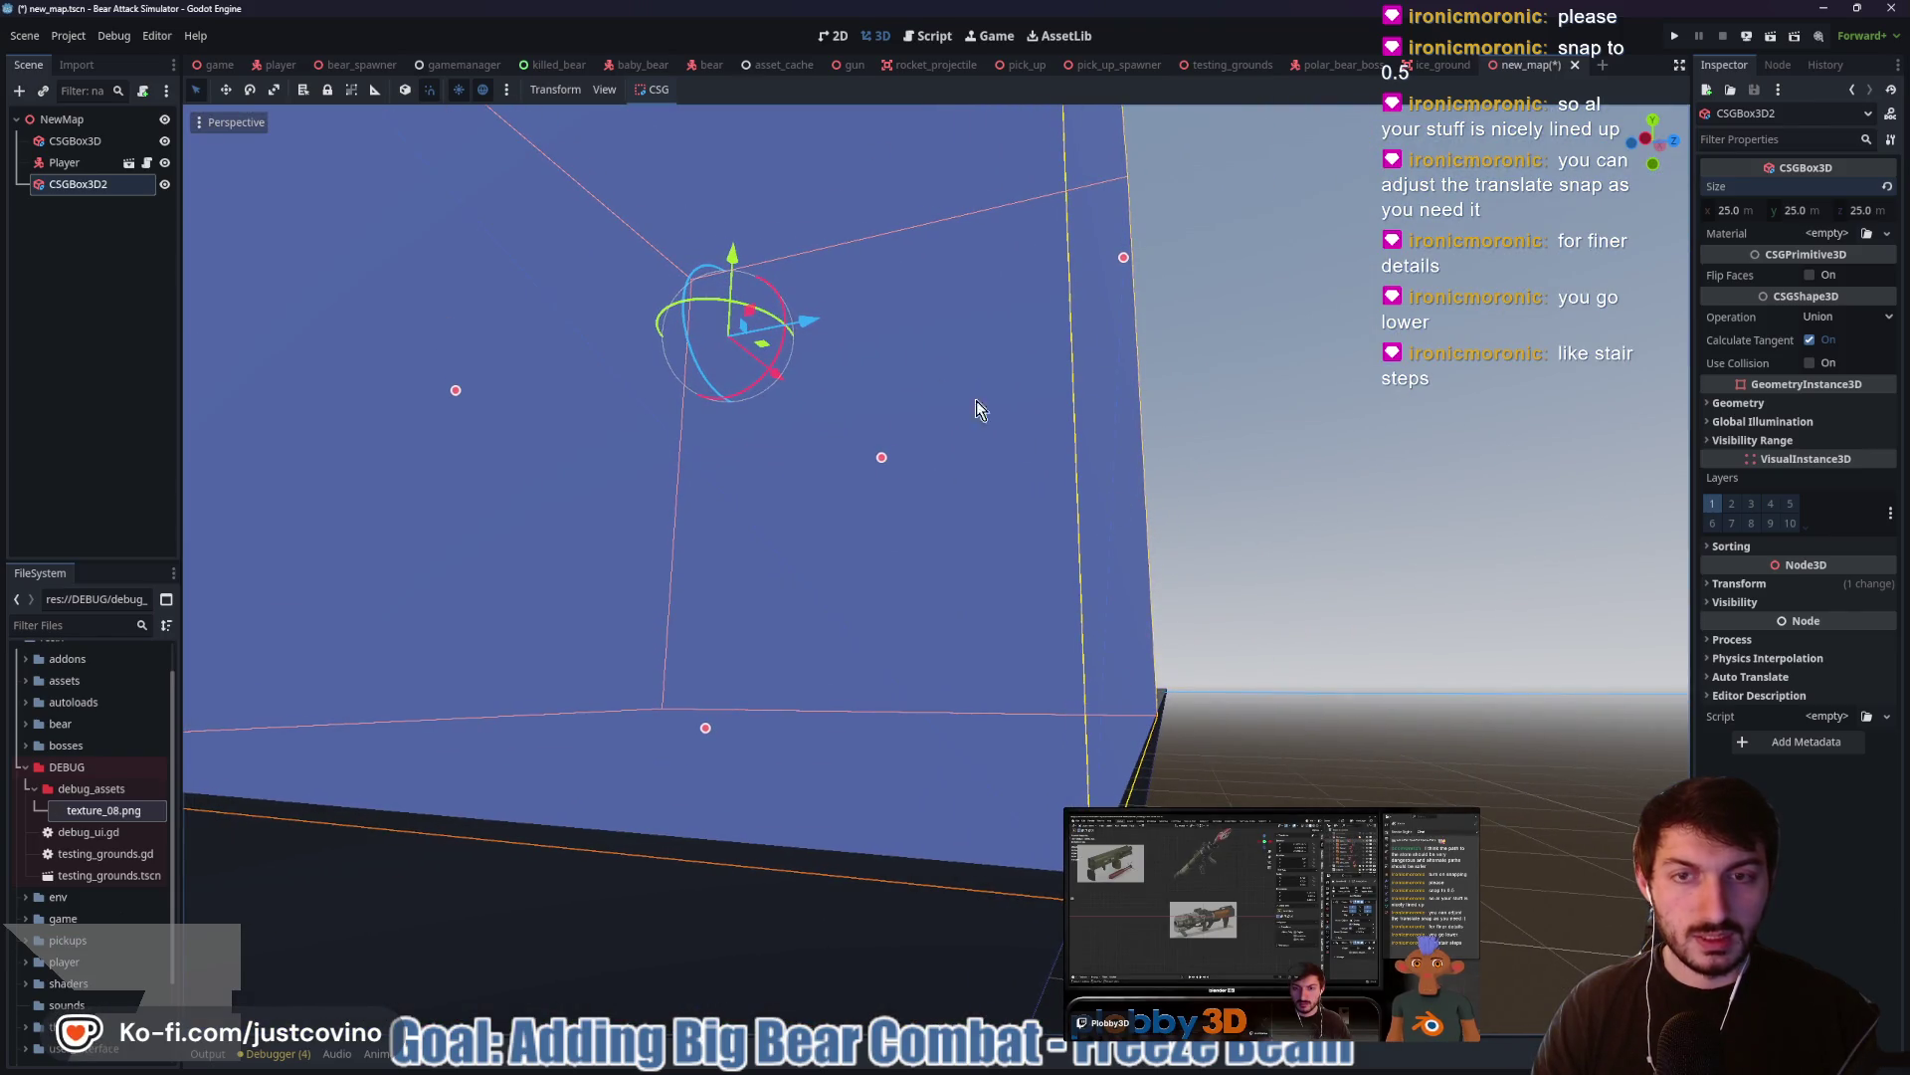
{"action": "left_click_drag", "start_coordinate": [736, 242], "coordinate": [733, 237]}
Undo the move, then raise the box along Y, shift it left, and keep 25 m depth
{"action": "left_click_drag", "start_coordinate": [1220, 561], "coordinate": [1006, 577]}
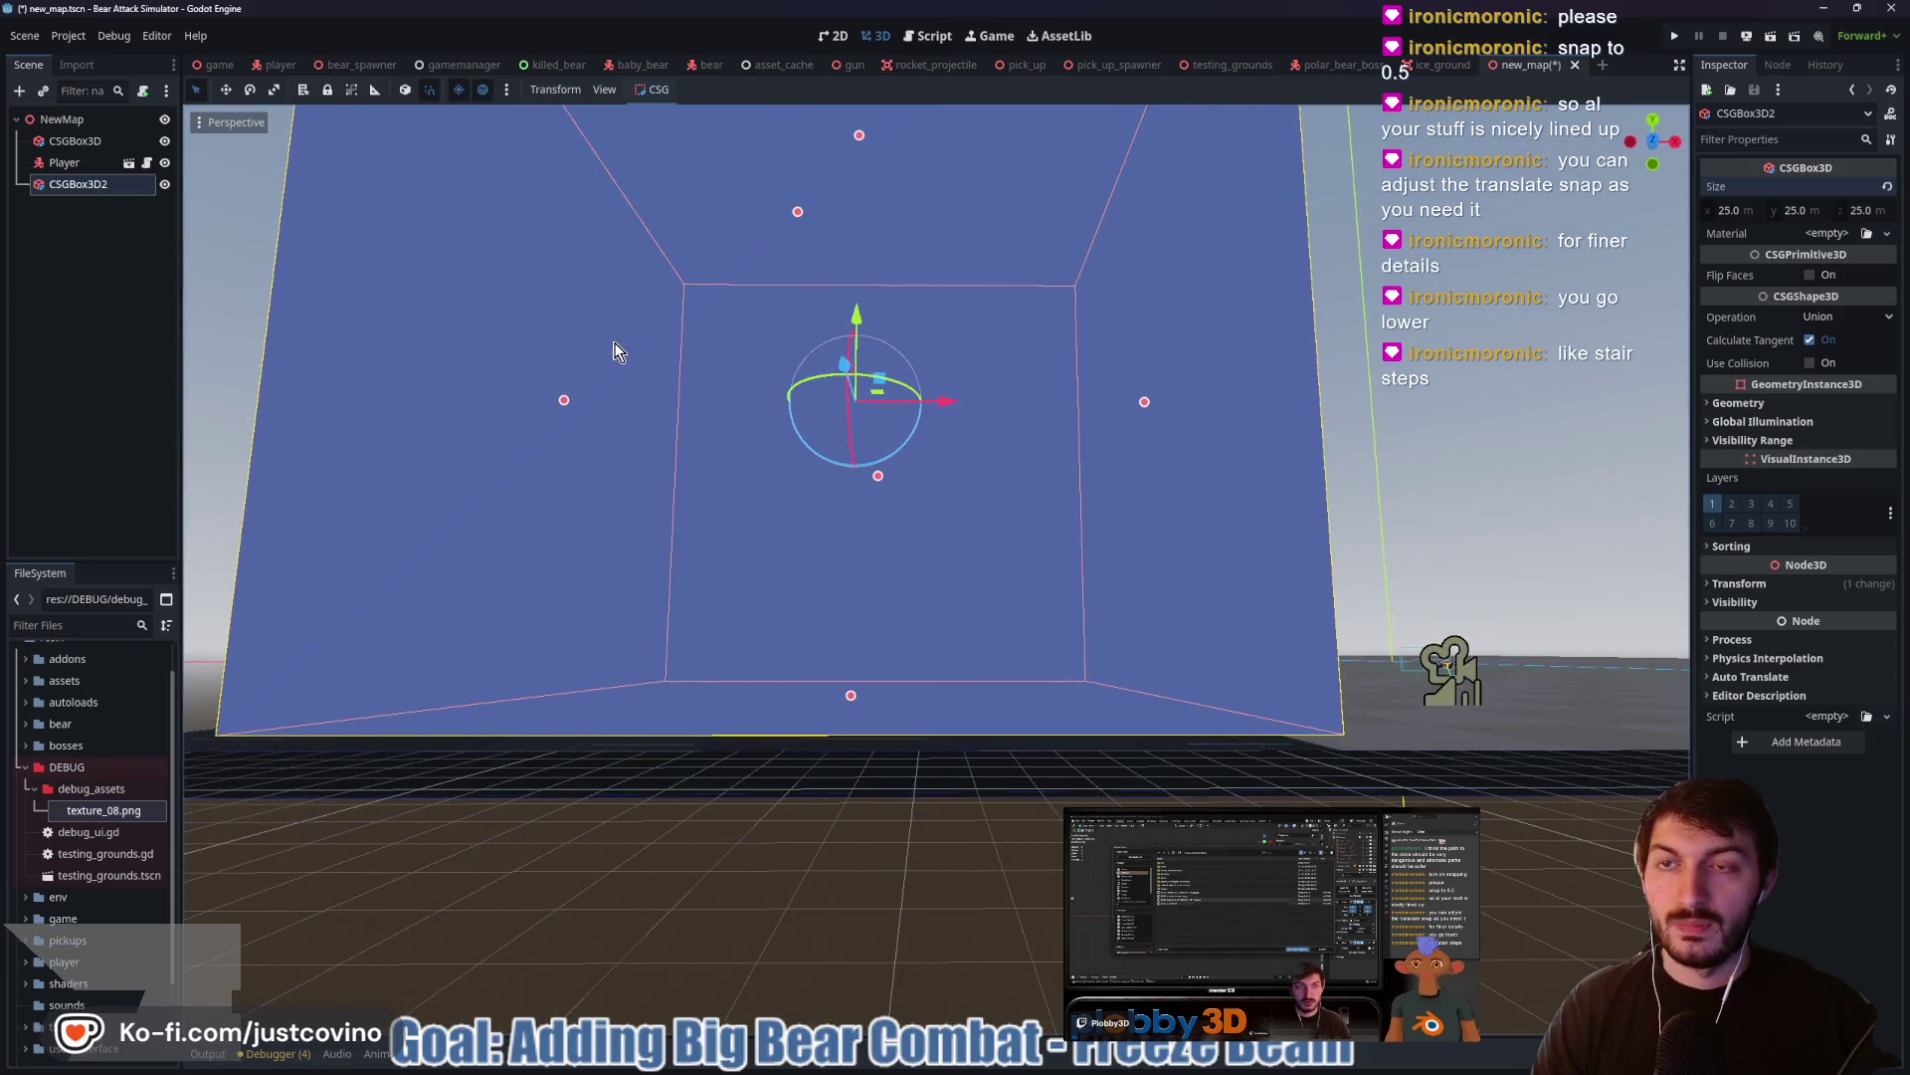
{"action": "scroll", "coordinate": [1031, 439], "scroll_direction": "down", "scroll_amount": 8}
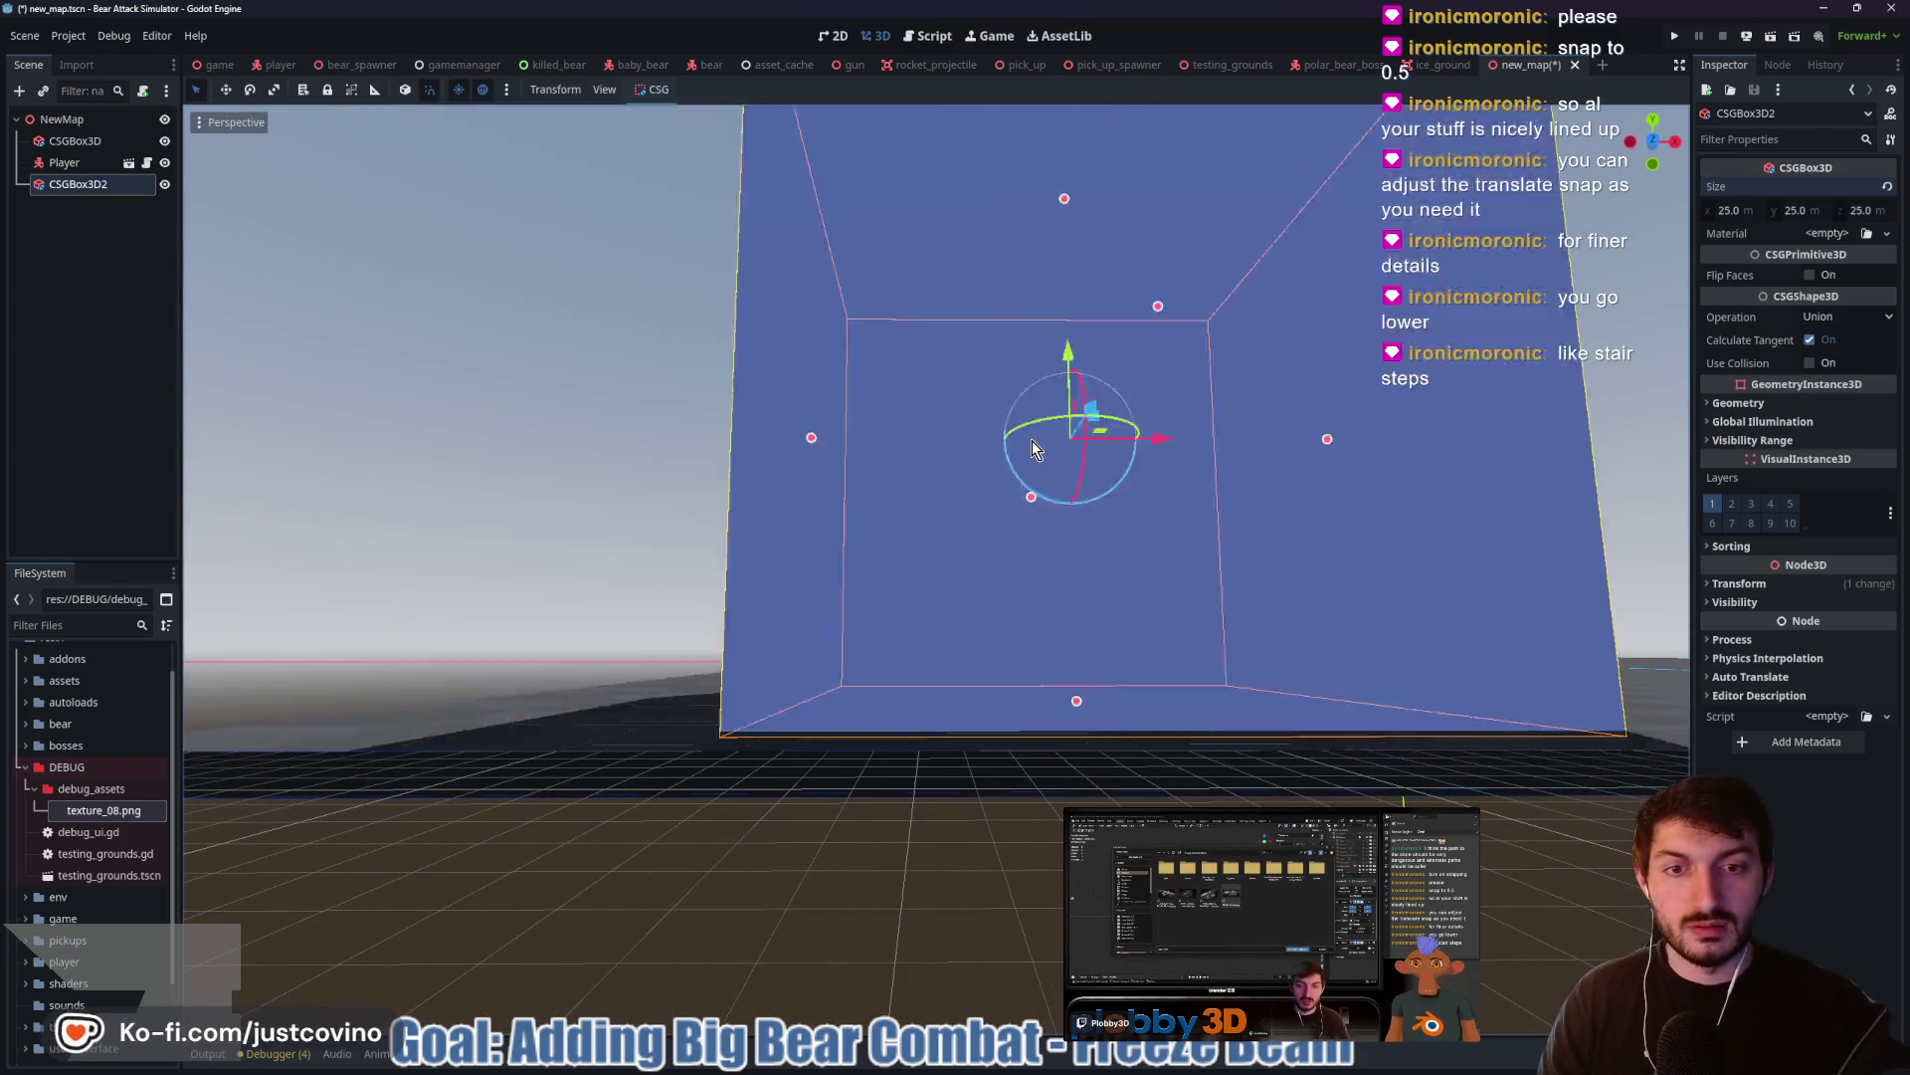
{"action": "key", "text": "ctrl+z"}
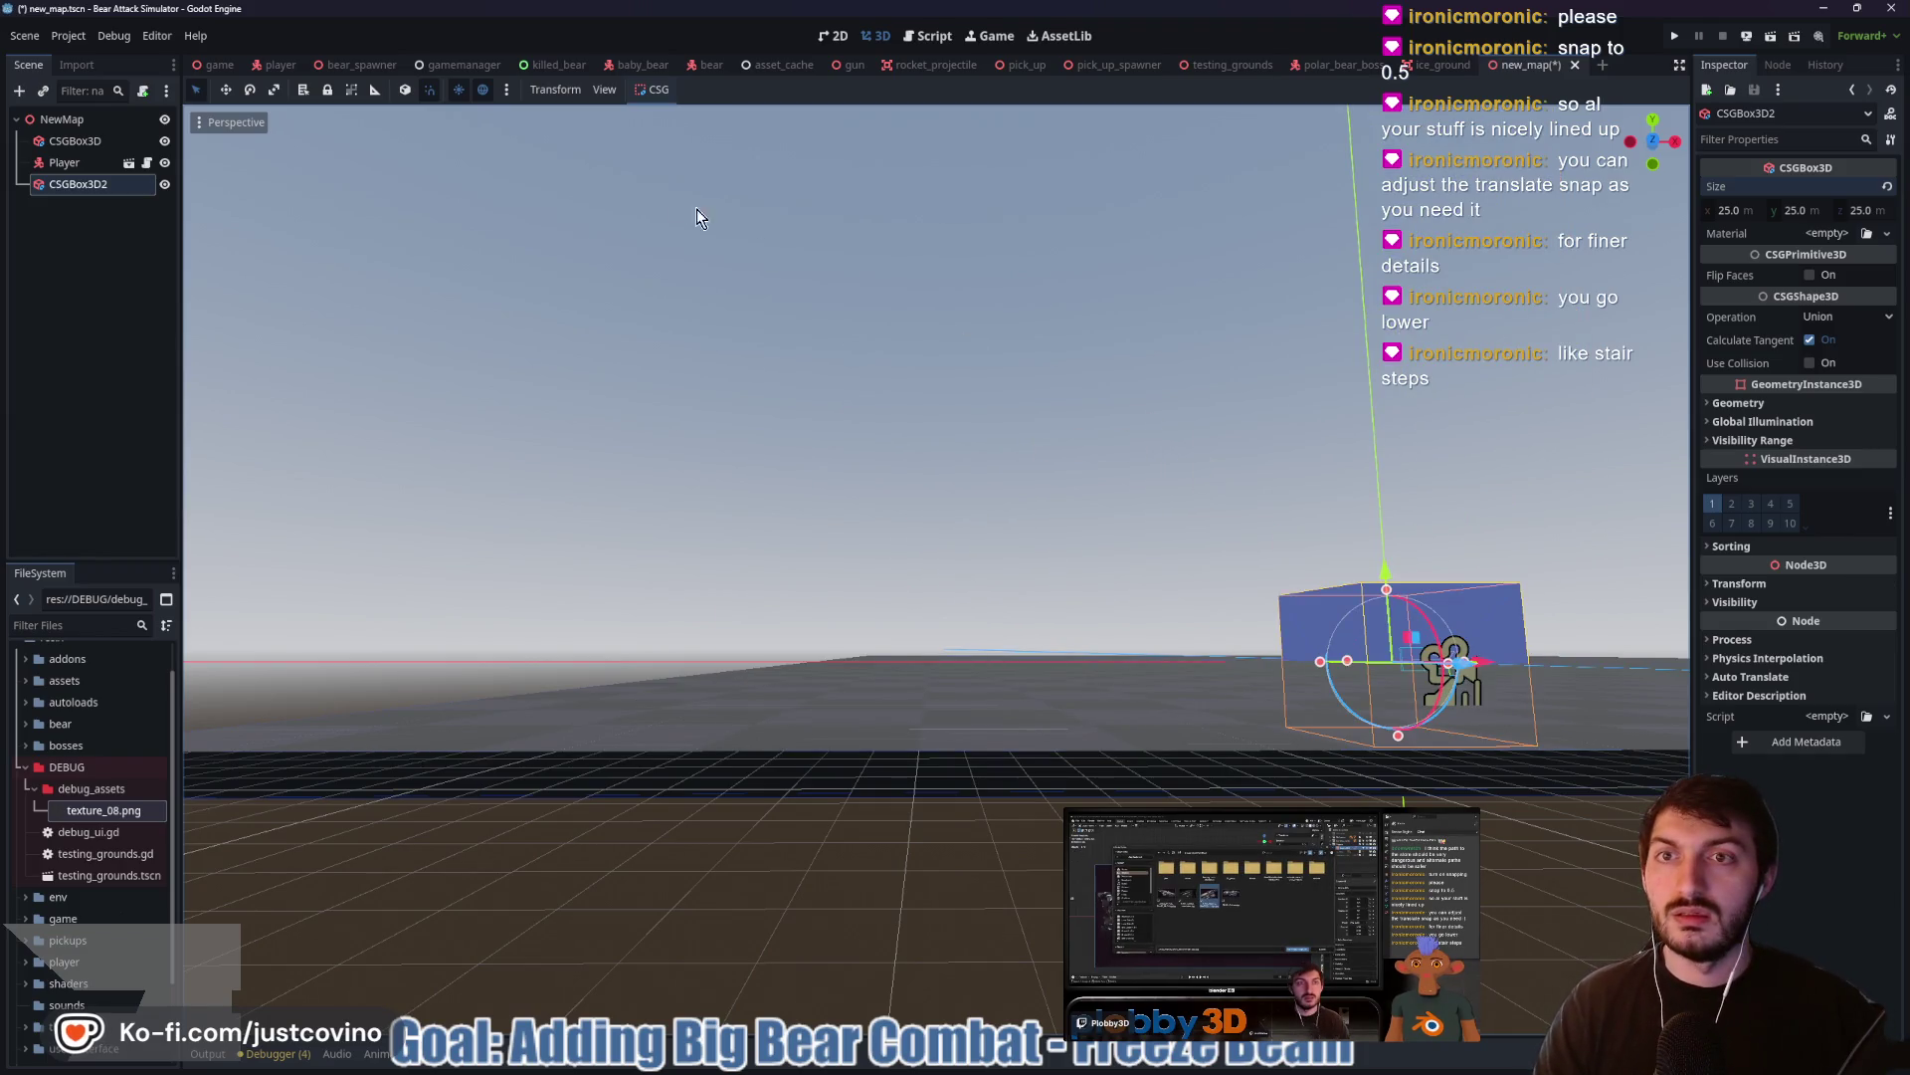
{"action": "left_click_drag", "start_coordinate": [1386, 590], "coordinate": [1403, 527]}
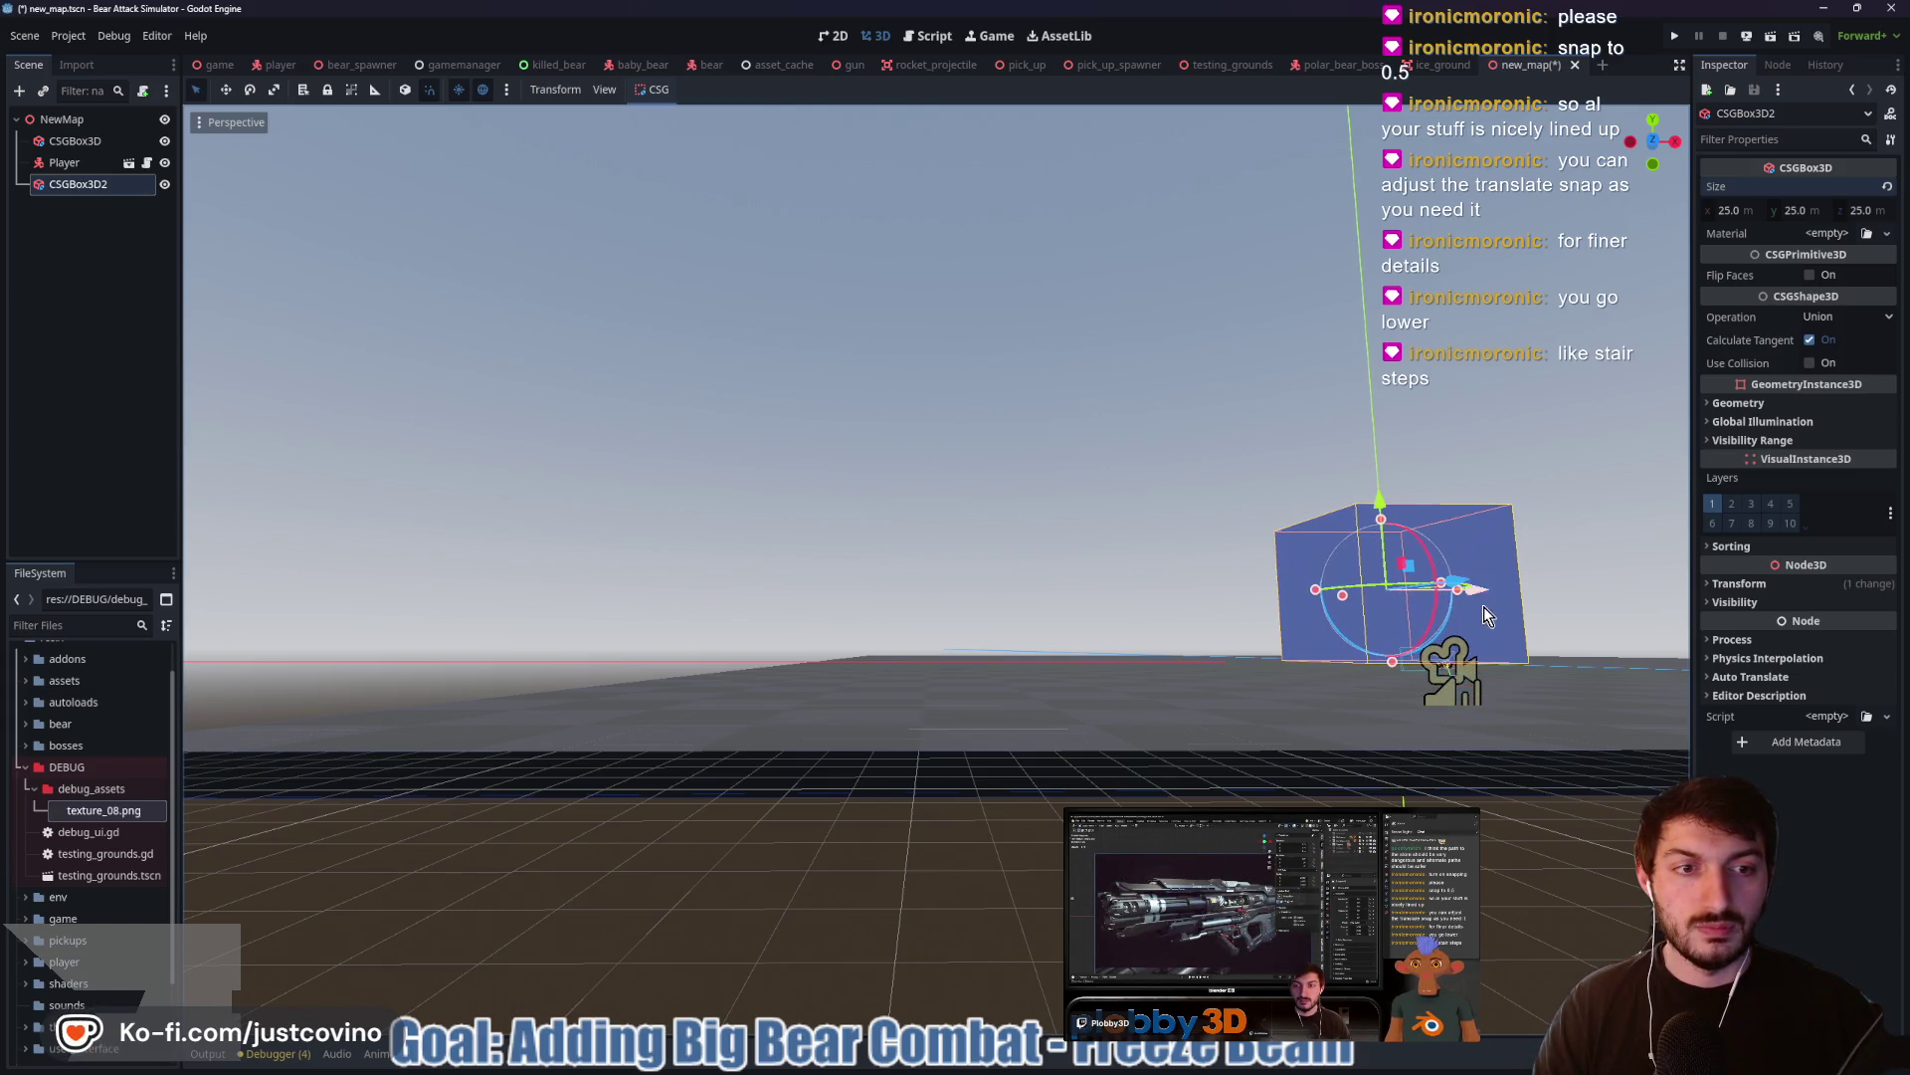
{"action": "mouse_move", "coordinate": [1484, 604]}
{"action": "left_mouse_down"}
{"action": "mouse_move", "coordinate": [947, 599]}
{"action": "mouse_move", "coordinate": [1214, 567]}
{"action": "mouse_move", "coordinate": [1240, 540]}
{"action": "left_mouse_up"}
{"action": "mouse_move", "coordinate": [1416, 460]}
{"action": "left_mouse_down"}
{"action": "mouse_move", "coordinate": [971, 550]}
{"action": "mouse_move", "coordinate": [1297, 463]}
{"action": "left_mouse_up"}
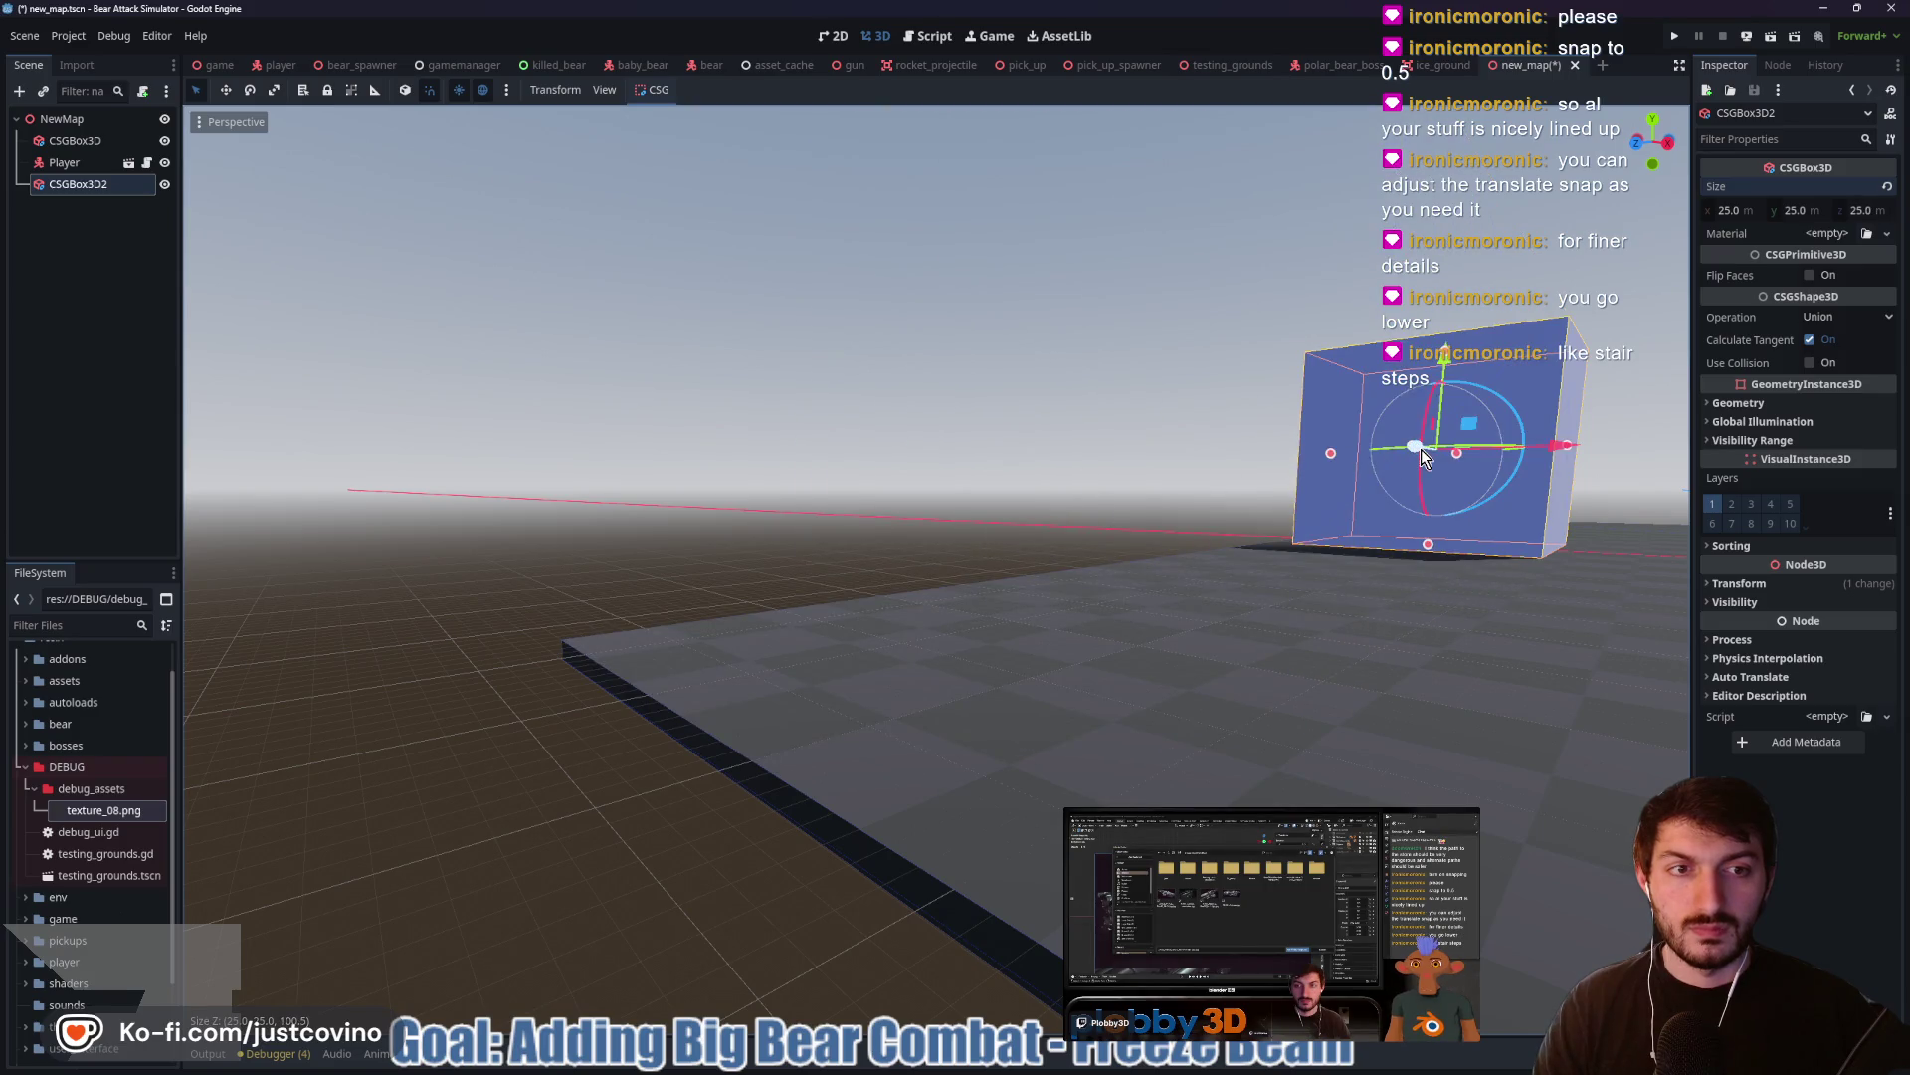
Frame the box and lower its height to 10 m
{"action": "key", "text": "f"}
{"action": "mouse_move", "coordinate": [1218, 577]}
{"action": "left_mouse_down"}
{"action": "mouse_move", "coordinate": [1292, 555]}
{"action": "mouse_move", "coordinate": [1025, 574]}
{"action": "left_mouse_up"}
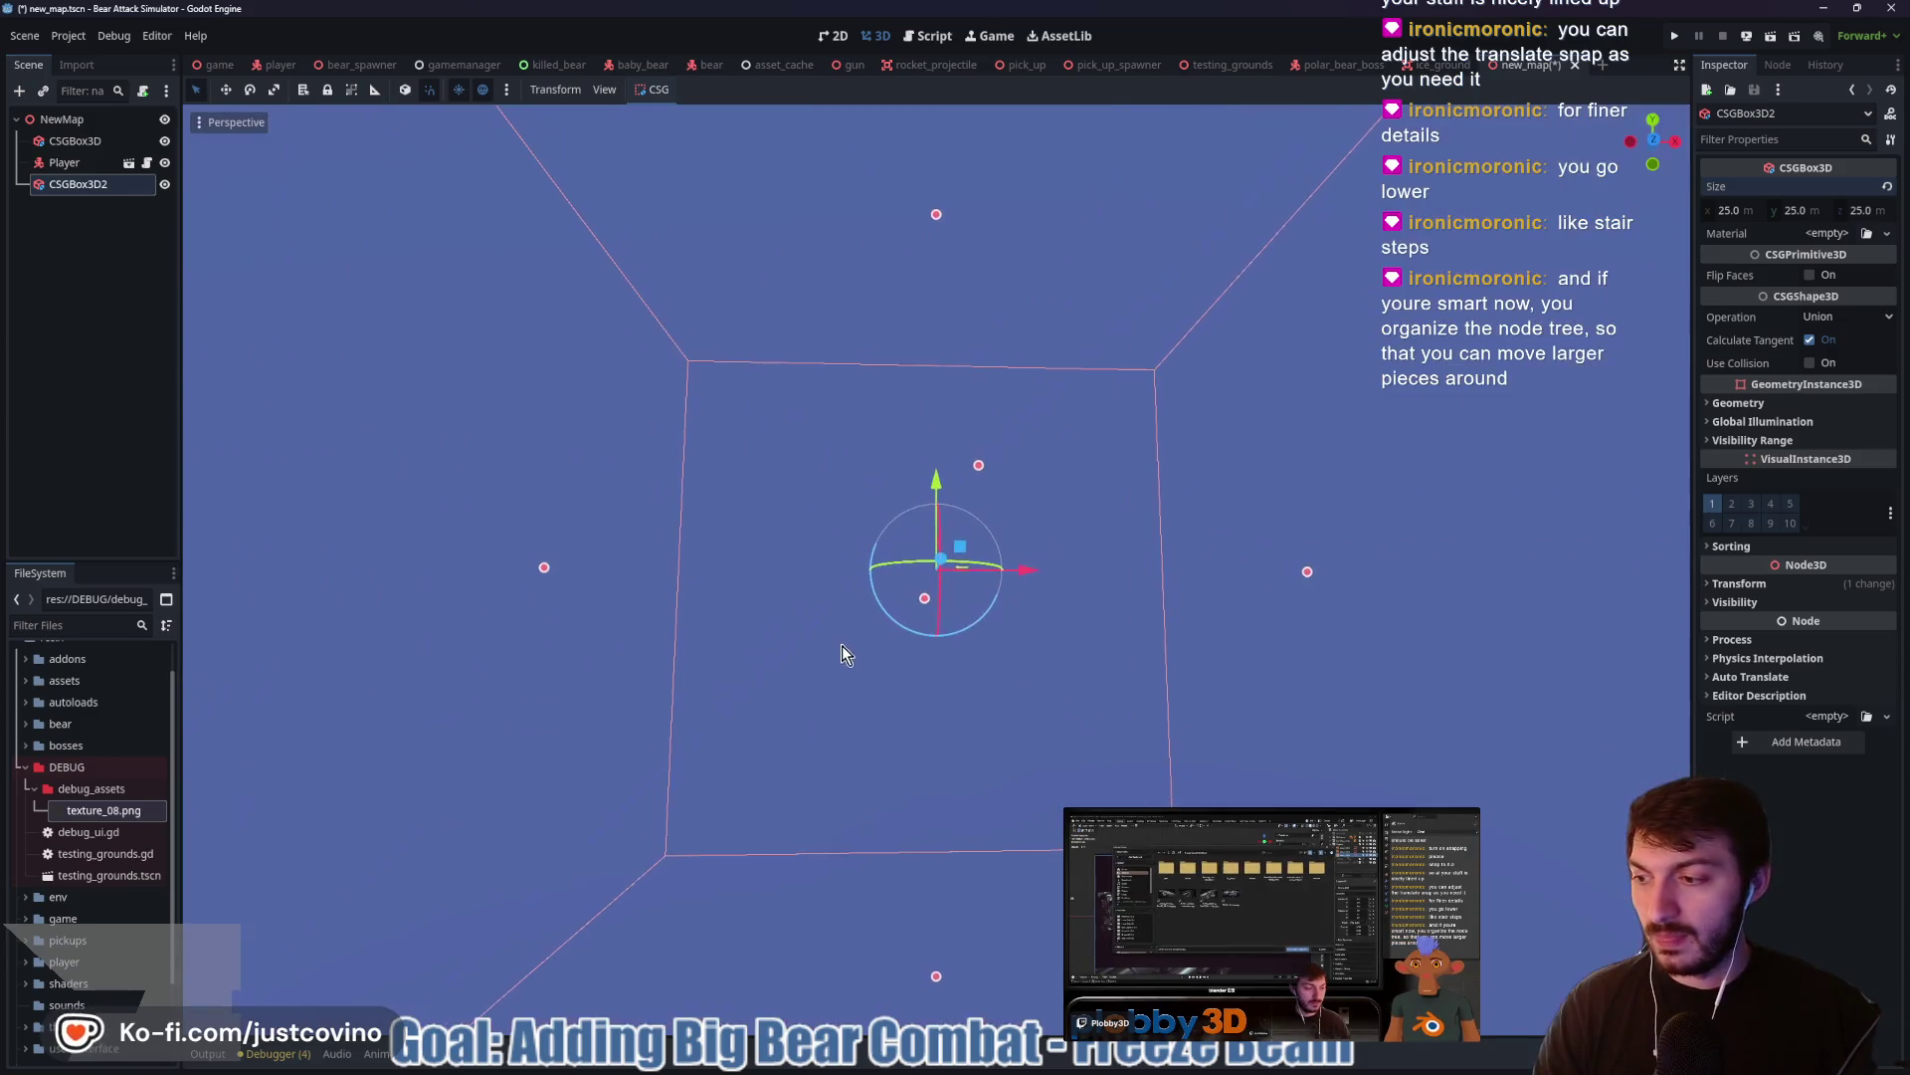
{"action": "scroll", "coordinate": [845, 641], "scroll_direction": "down", "scroll_amount": 2}
{"action": "left_click_drag", "start_coordinate": [838, 647], "coordinate": [983, 672]}
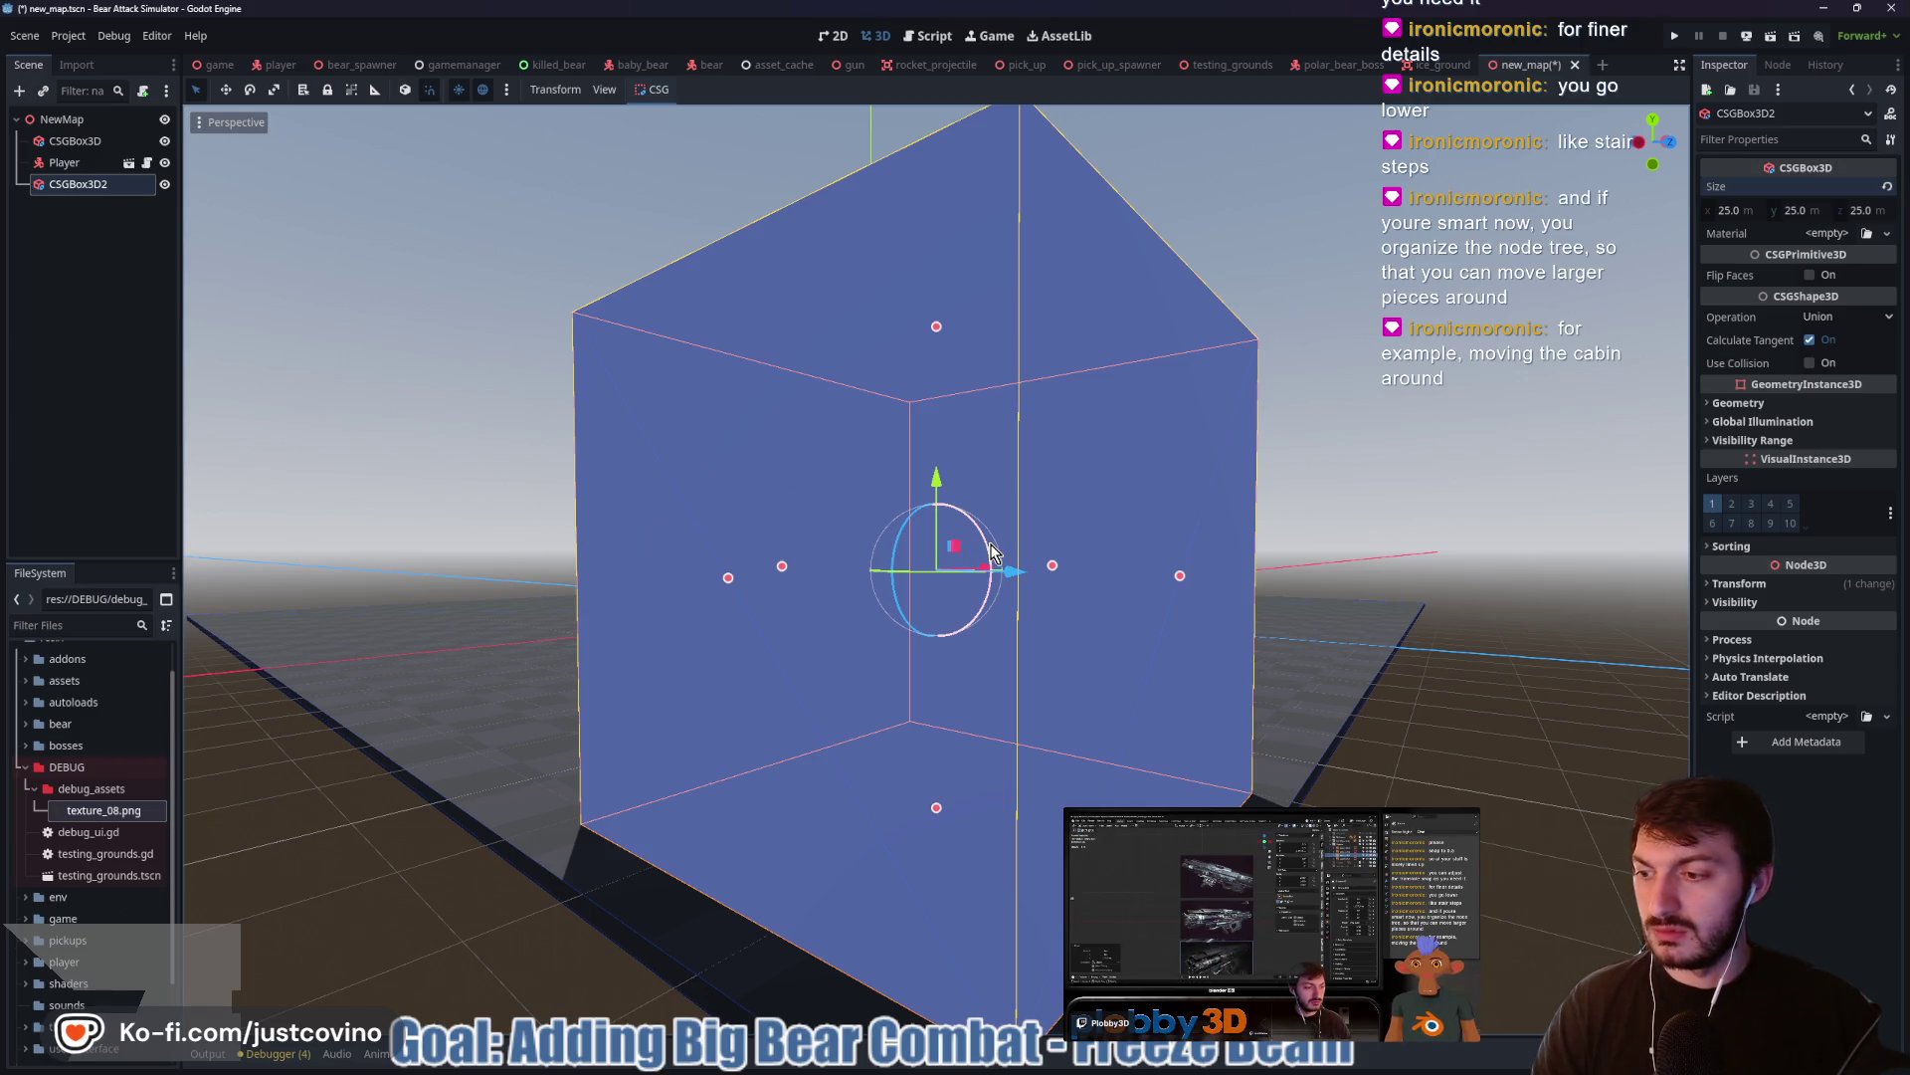
{"action": "mouse_move", "coordinate": [991, 552]}
{"action": "left_mouse_down"}
{"action": "mouse_move", "coordinate": [1181, 585]}
{"action": "mouse_move", "coordinate": [974, 591]}
{"action": "mouse_move", "coordinate": [1091, 610]}
{"action": "left_mouse_up"}
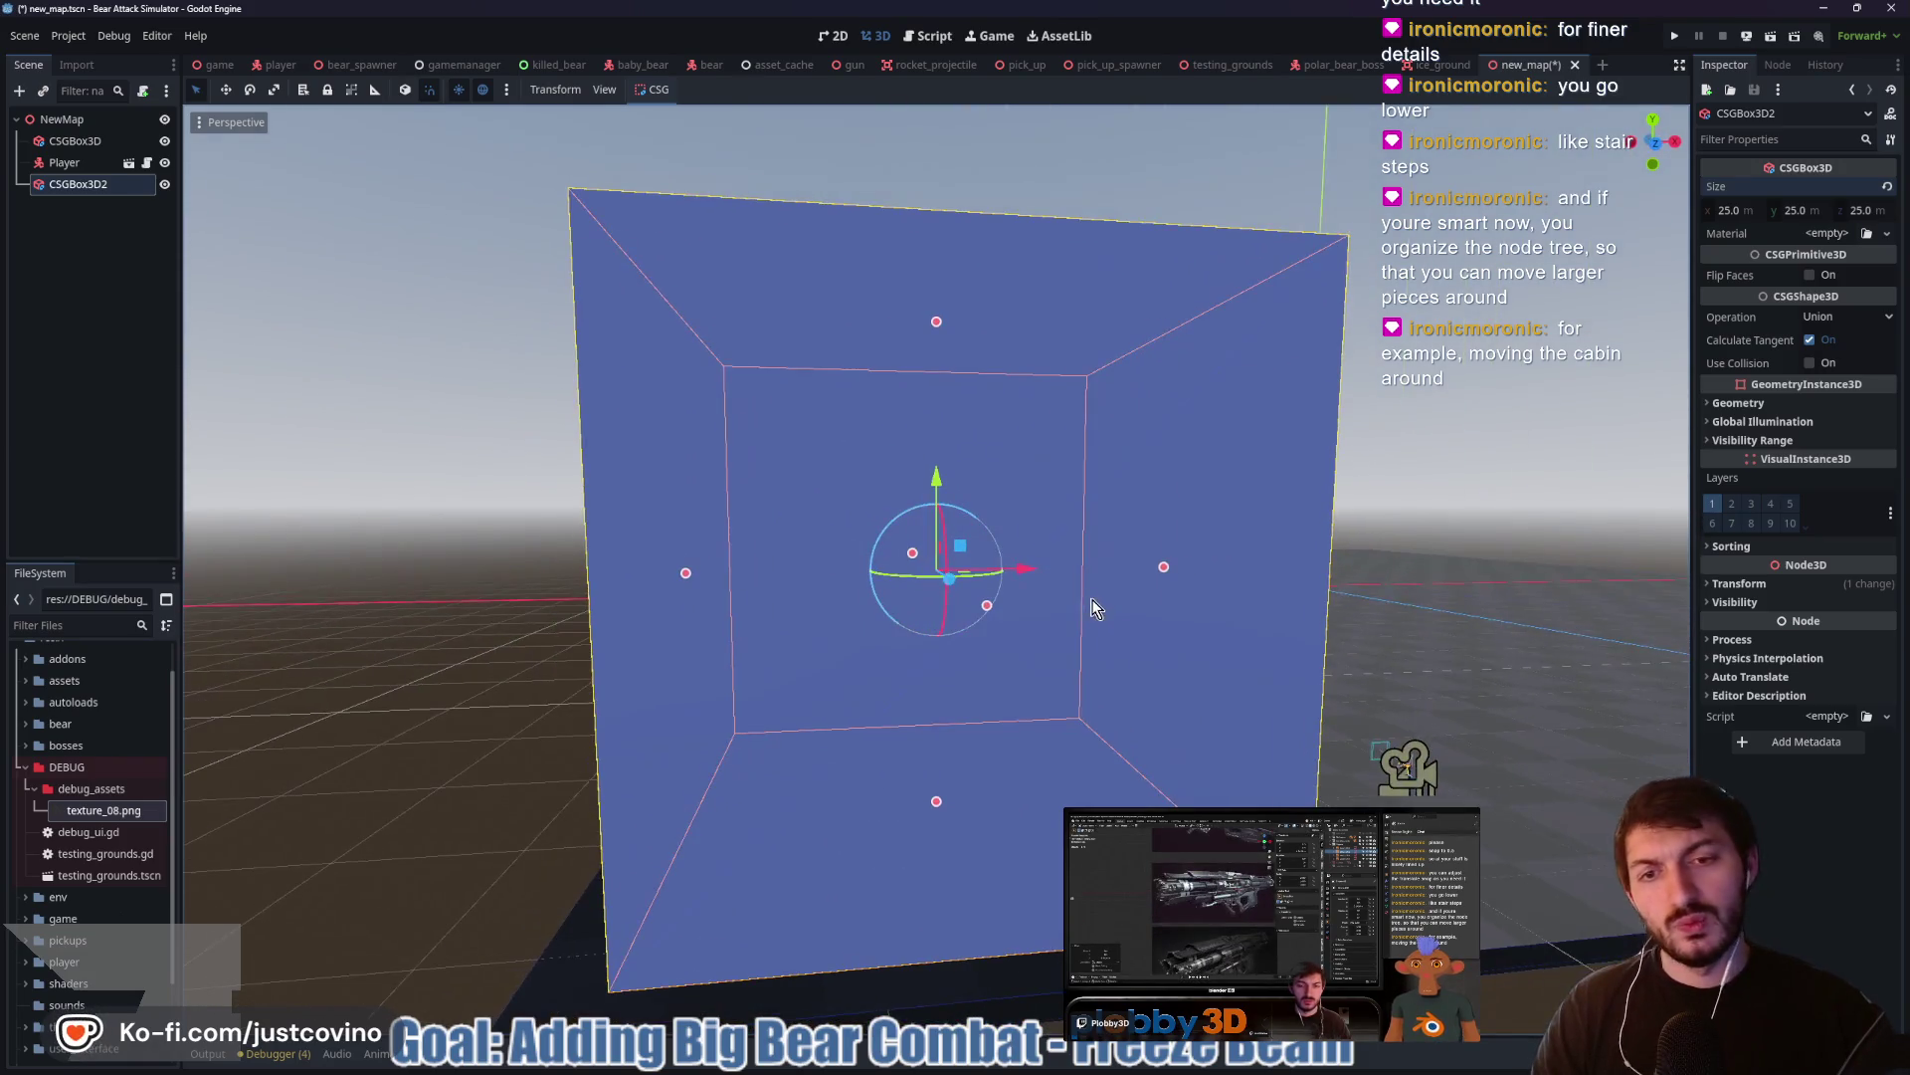
{"action": "left_click_drag", "start_coordinate": [935, 338], "coordinate": [945, 637]}
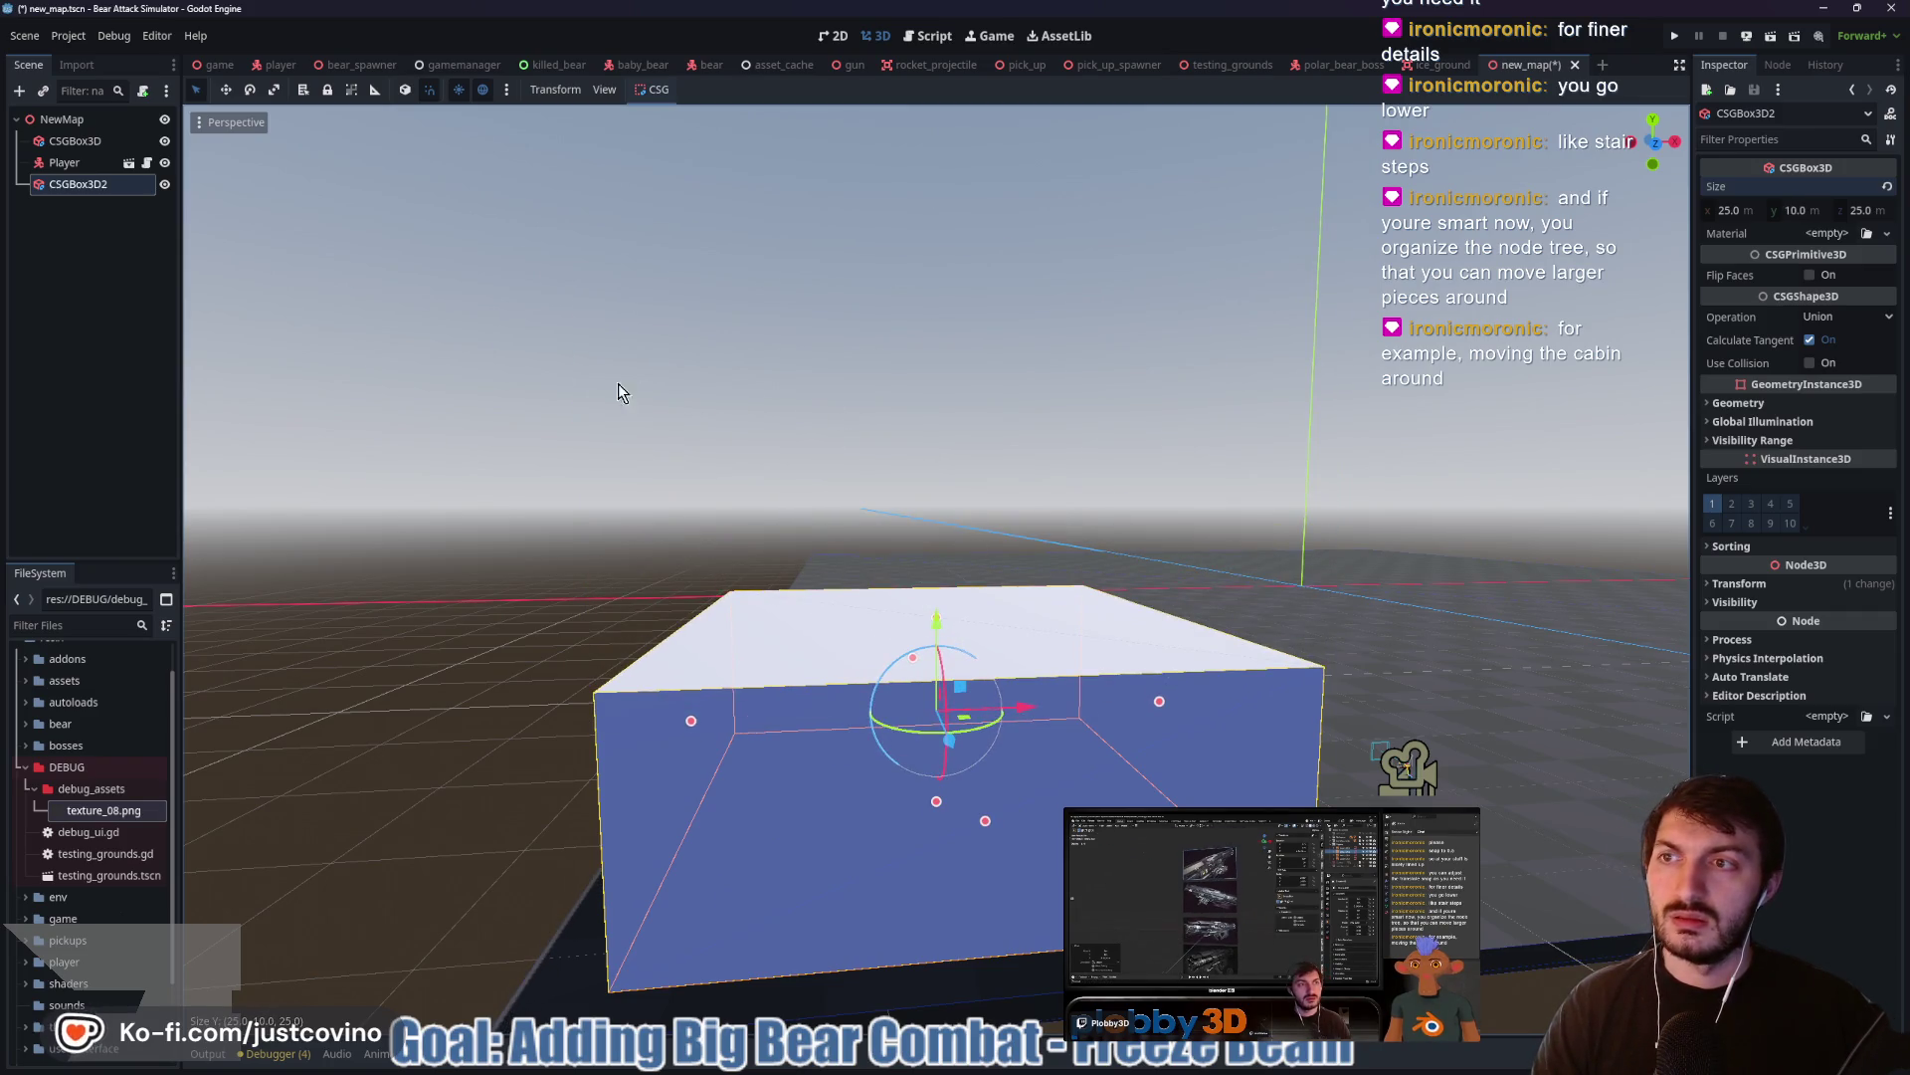
Resize CSGBox3D2 with its size handles to 12.5 × 7 × 11 m
{"action": "left_click_drag", "start_coordinate": [1107, 448], "coordinate": [808, 442]}
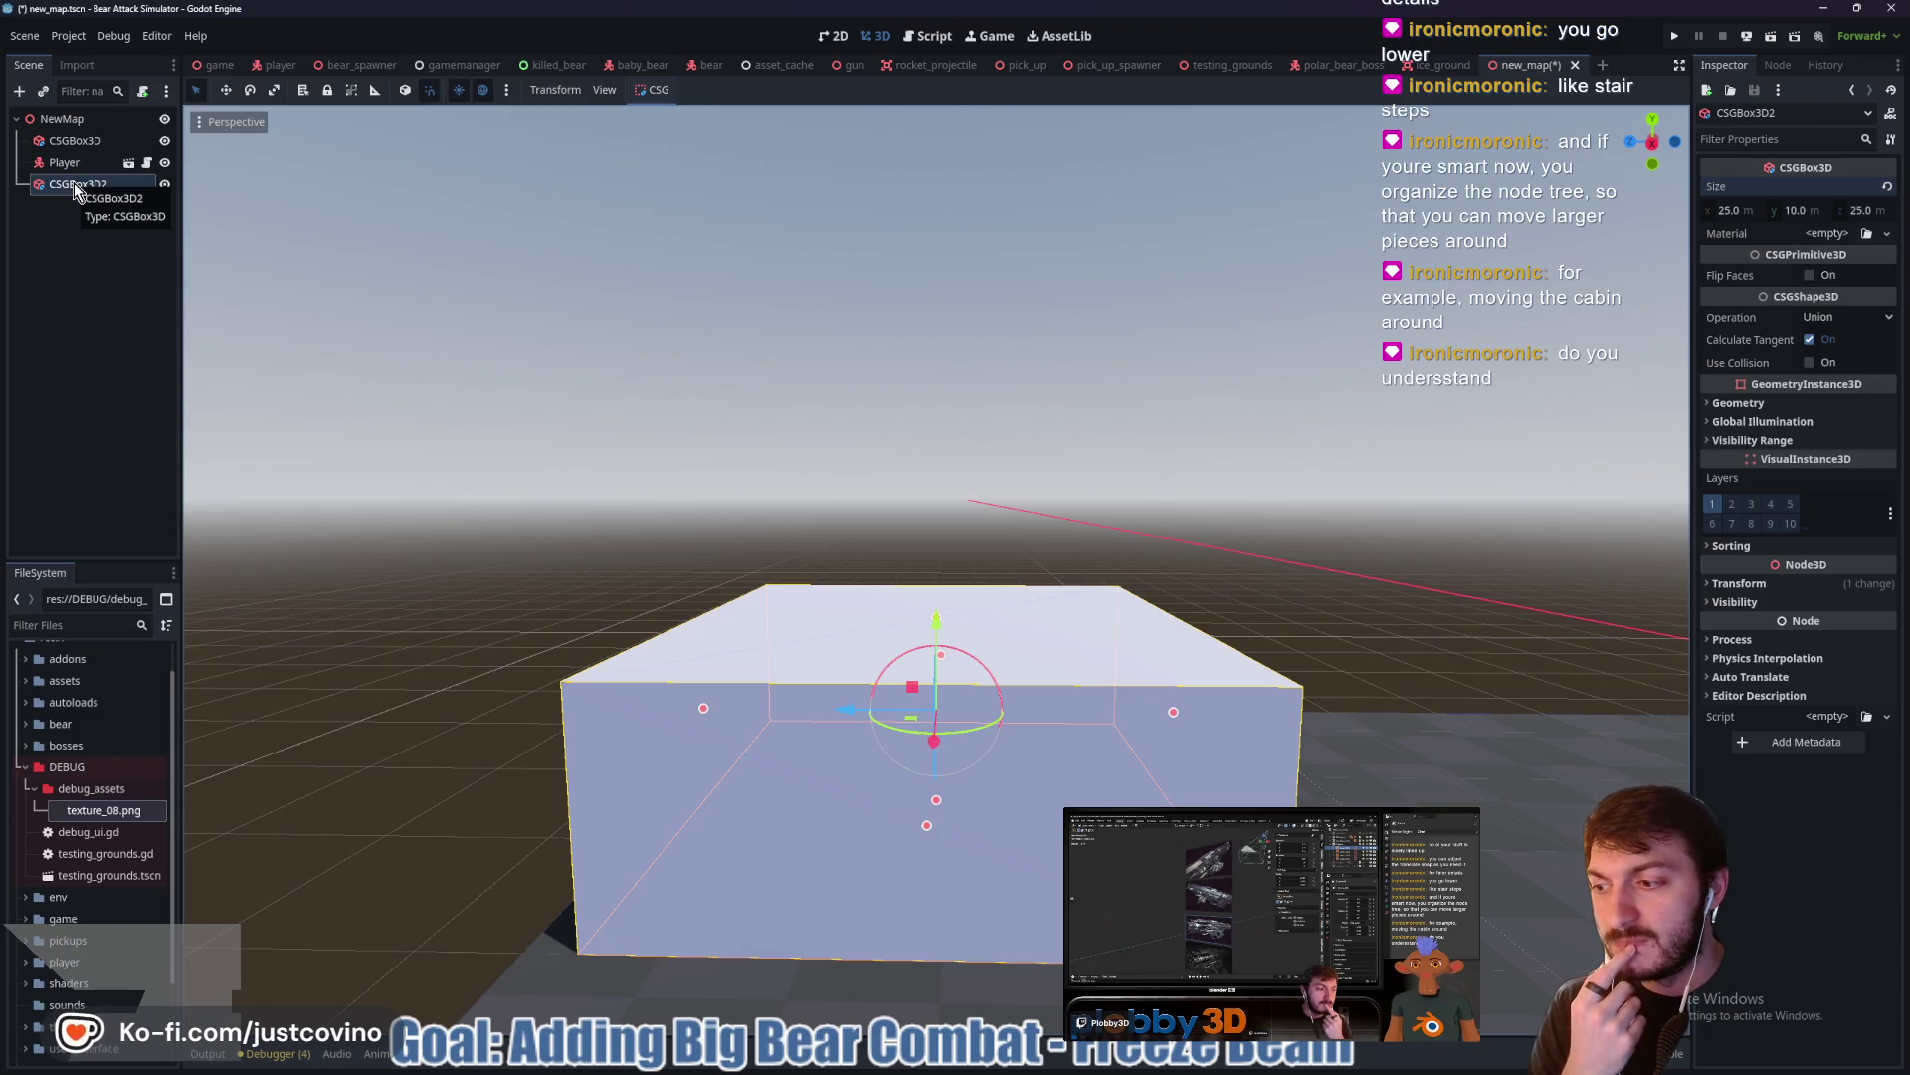
{"action": "mouse_move", "coordinate": [750, 439]}
{"action": "left_mouse_down"}
{"action": "mouse_move", "coordinate": [953, 532]}
{"action": "mouse_move", "coordinate": [1288, 585]}
{"action": "mouse_move", "coordinate": [913, 608]}
{"action": "left_mouse_up"}
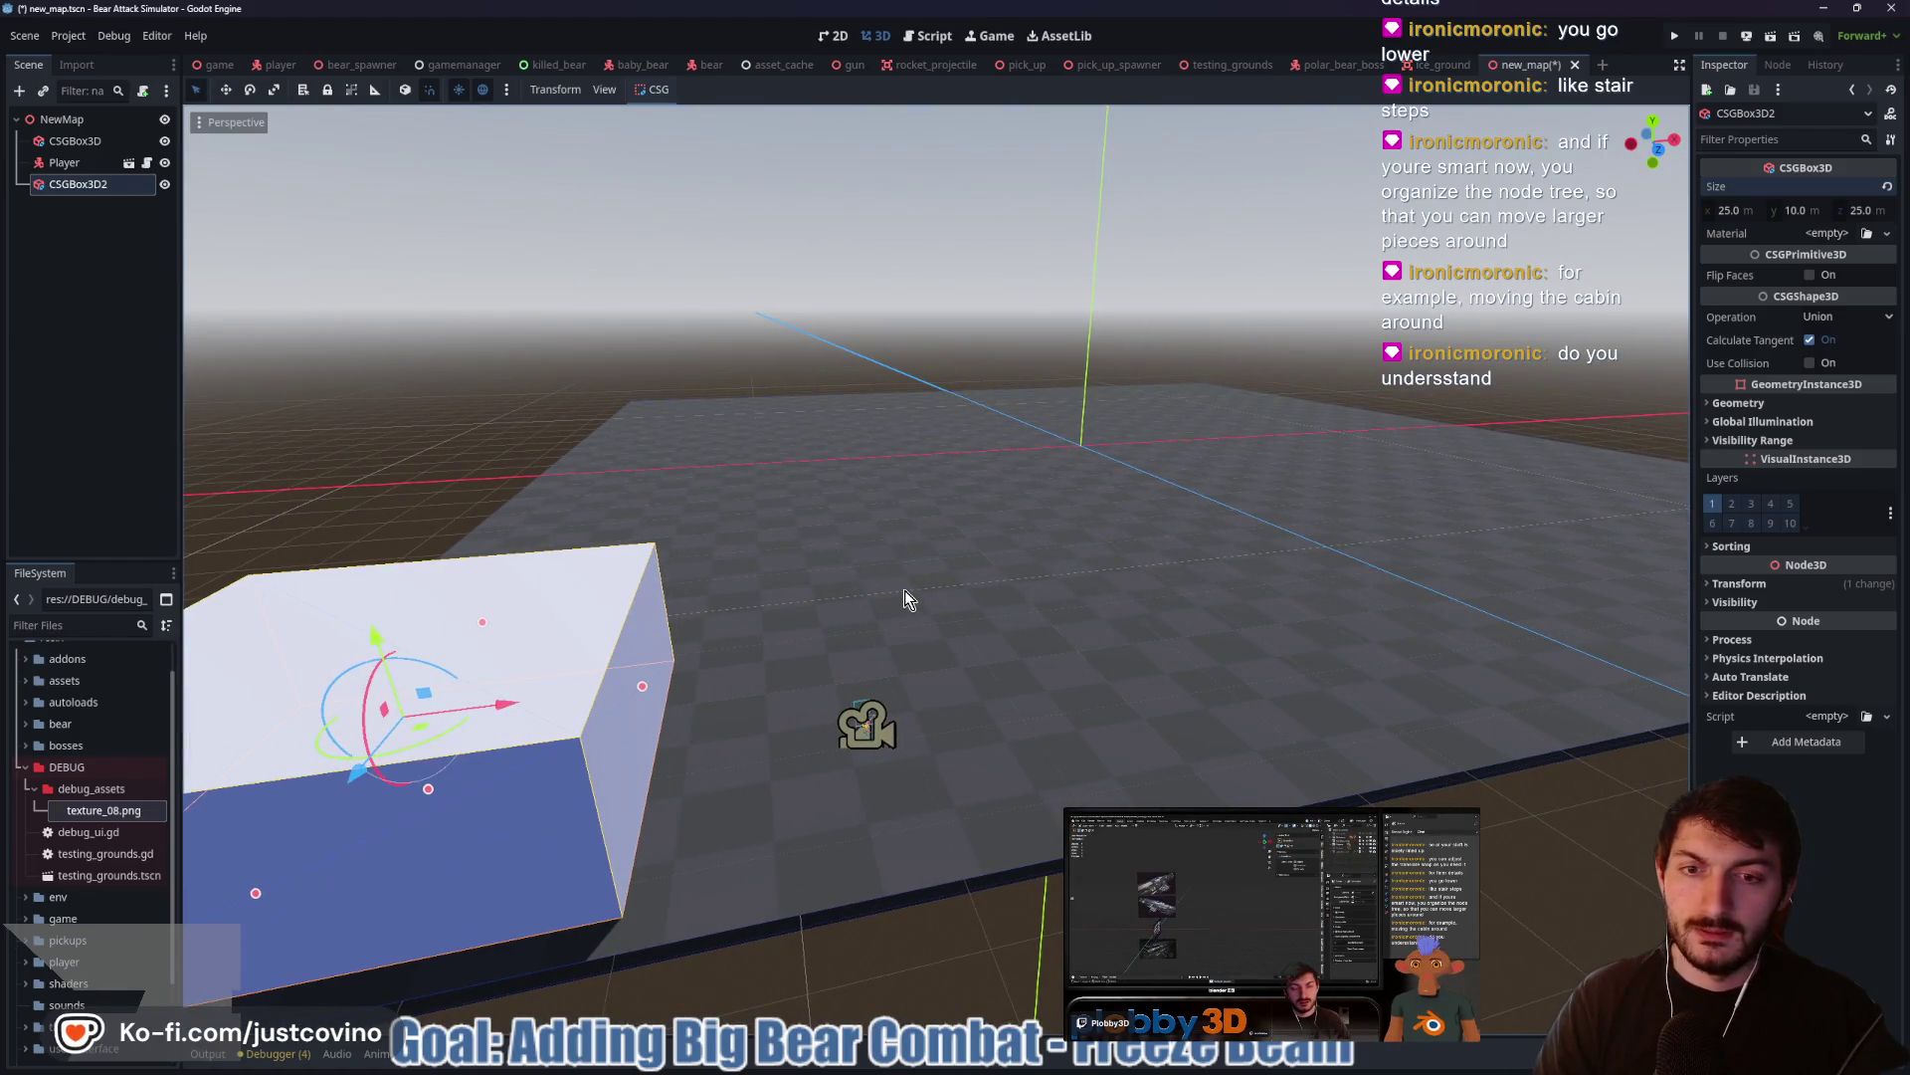
{"action": "key", "text": "f"}
{"action": "mouse_move", "coordinate": [1066, 713]}
{"action": "left_mouse_down"}
{"action": "mouse_move", "coordinate": [972, 630]}
{"action": "mouse_move", "coordinate": [726, 533]}
{"action": "mouse_move", "coordinate": [694, 487]}
{"action": "mouse_move", "coordinate": [870, 661]}
{"action": "mouse_move", "coordinate": [838, 746]}
{"action": "mouse_move", "coordinate": [773, 691]}
{"action": "left_mouse_up"}
{"action": "scroll", "coordinate": [813, 582], "scroll_direction": "up", "scroll_amount": 2}
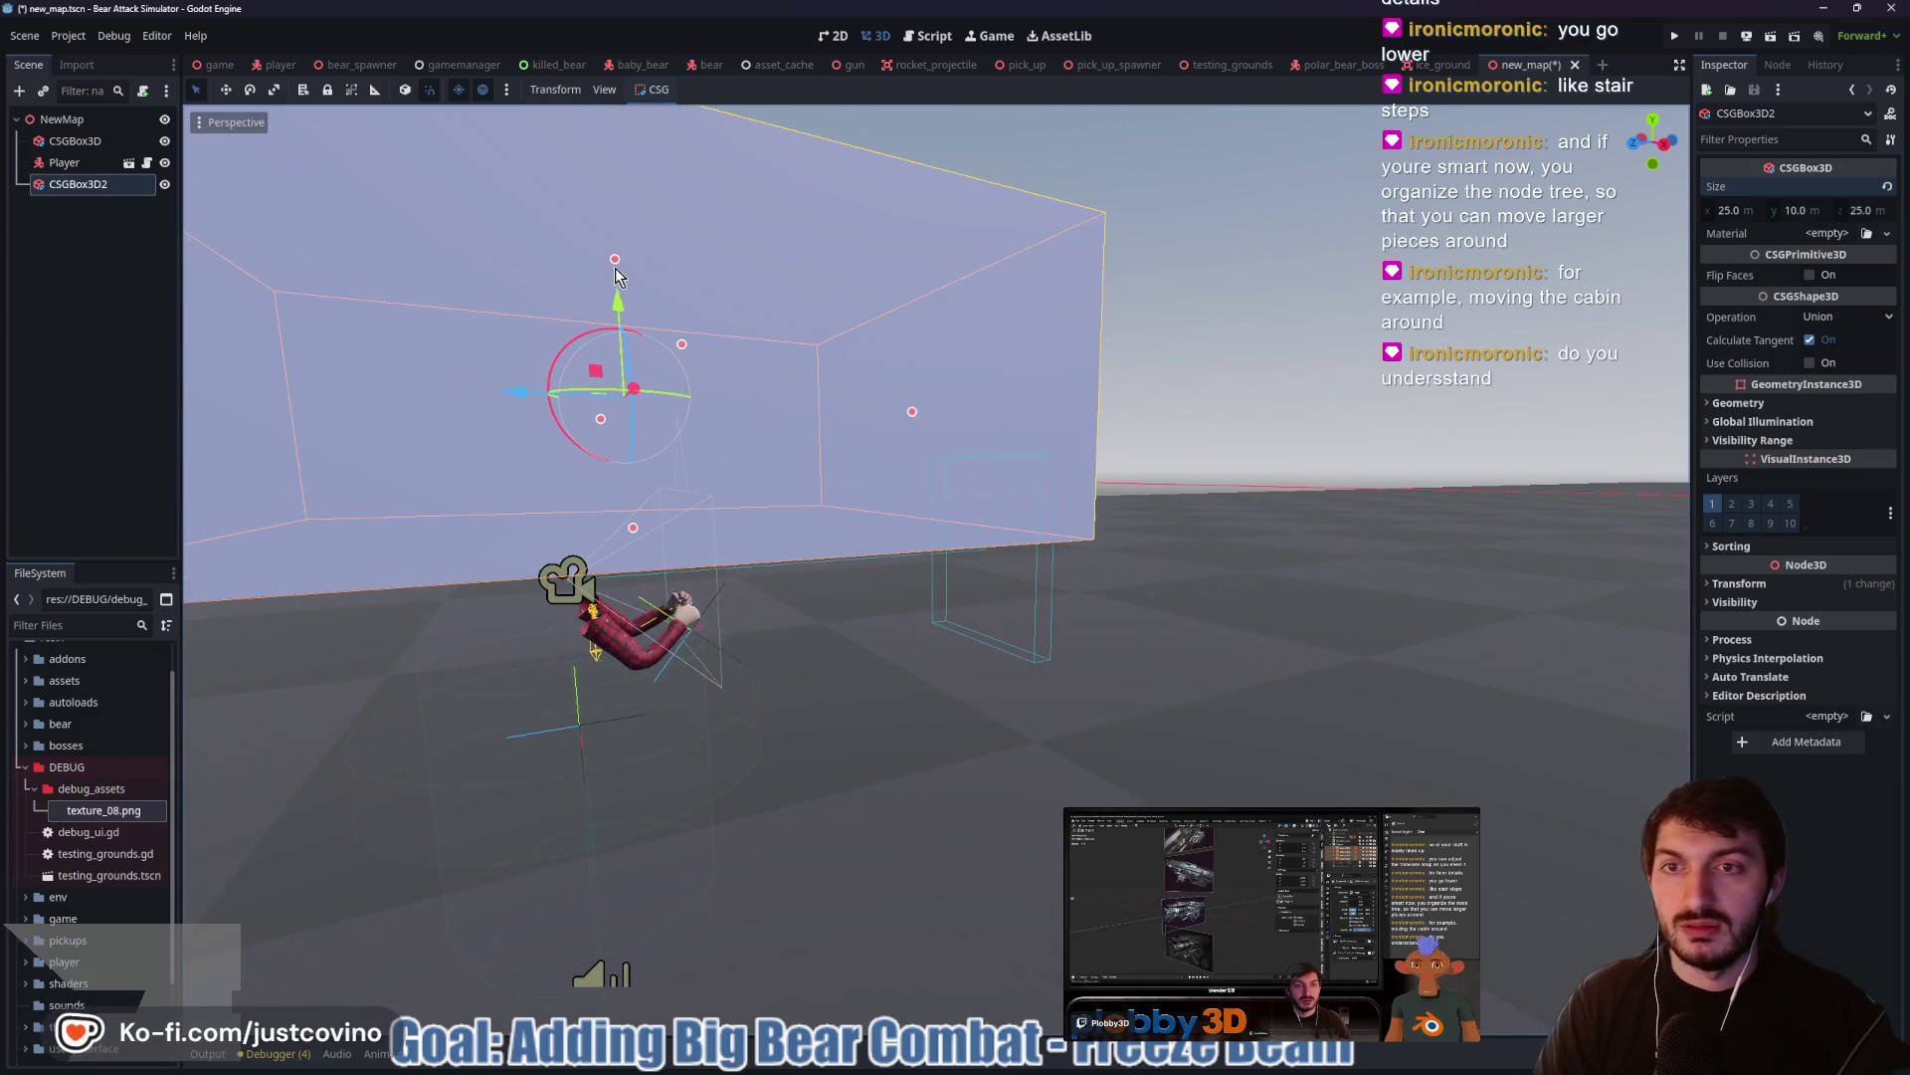
{"action": "mouse_move", "coordinate": [615, 259]}
{"action": "left_mouse_down"}
{"action": "mouse_move", "coordinate": [635, 461]}
{"action": "mouse_move", "coordinate": [602, 325]}
{"action": "mouse_move", "coordinate": [619, 343]}
{"action": "left_mouse_up"}
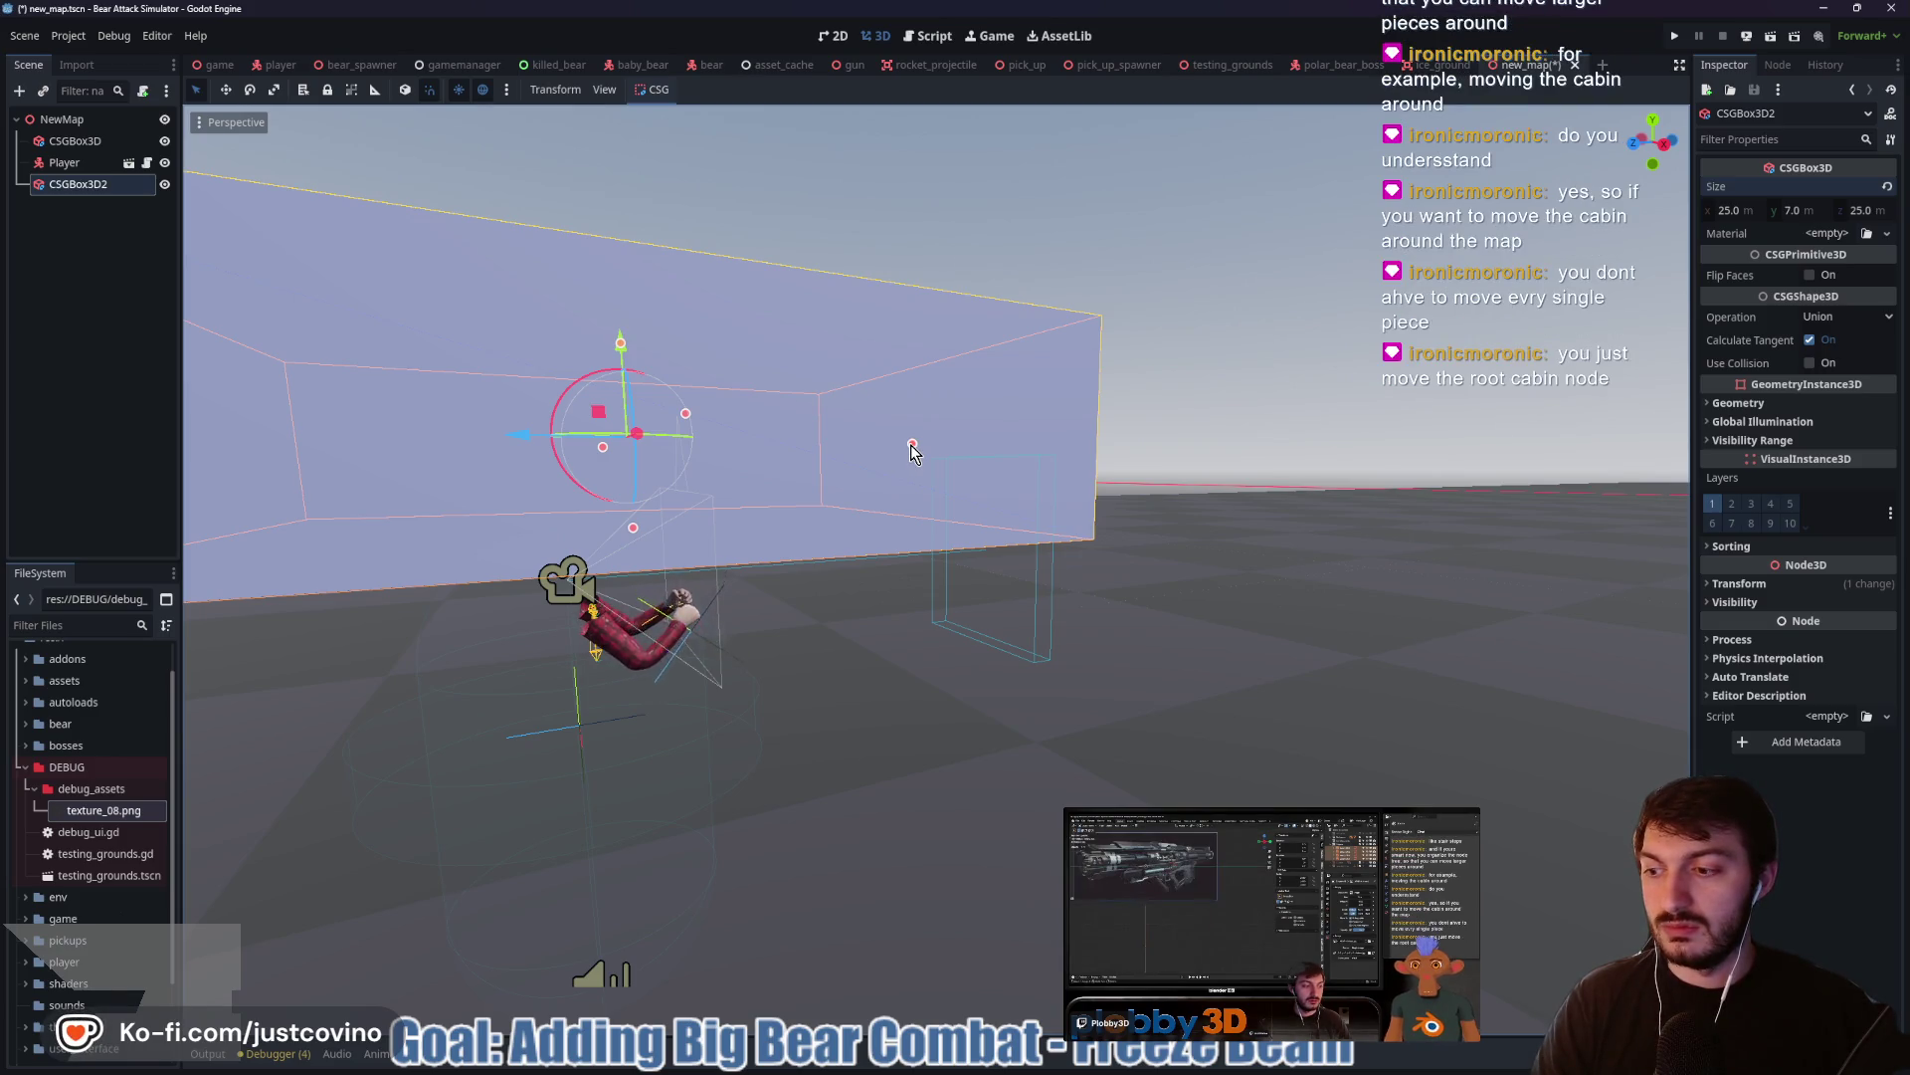
{"action": "mouse_move", "coordinate": [912, 445]}
{"action": "left_mouse_down"}
{"action": "mouse_move", "coordinate": [638, 479]}
{"action": "mouse_move", "coordinate": [633, 530]}
{"action": "mouse_move", "coordinate": [504, 404]}
{"action": "mouse_move", "coordinate": [582, 428]}
{"action": "left_mouse_up"}
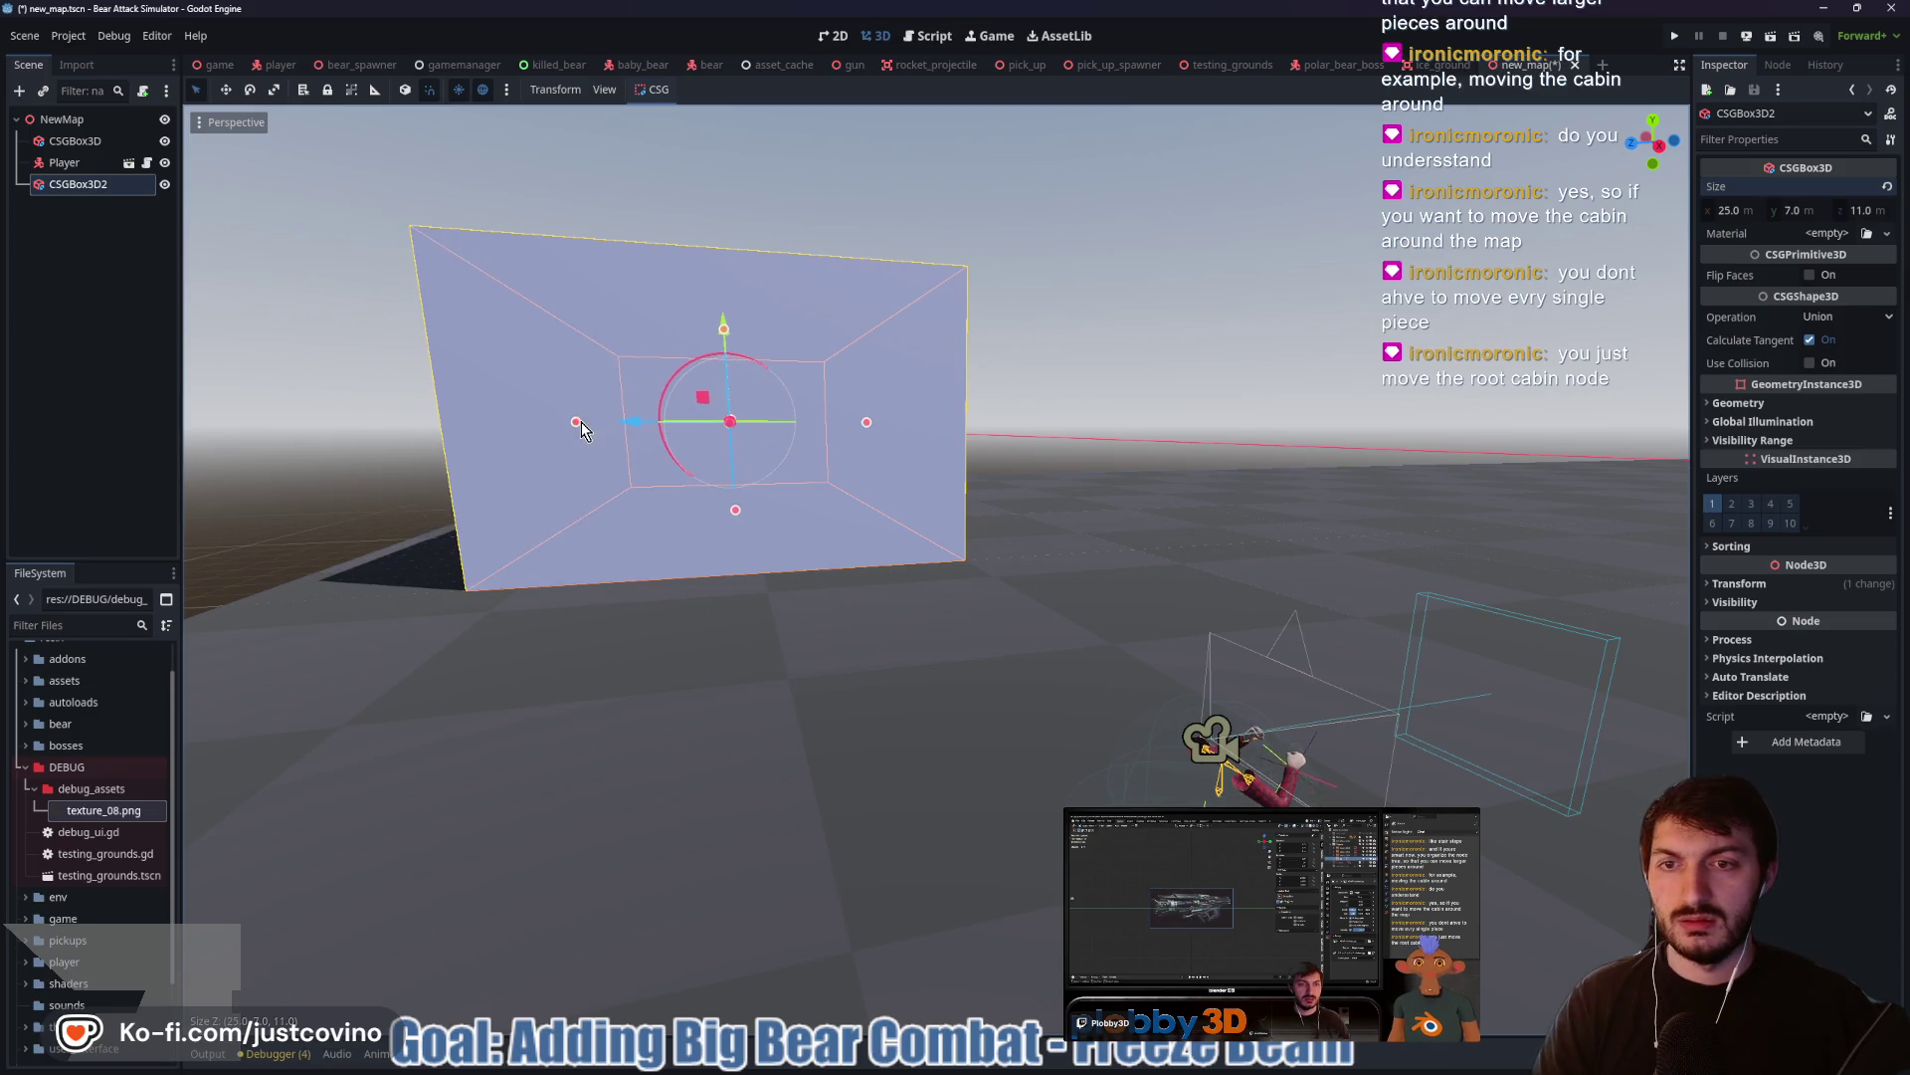
{"action": "key", "text": "f"}
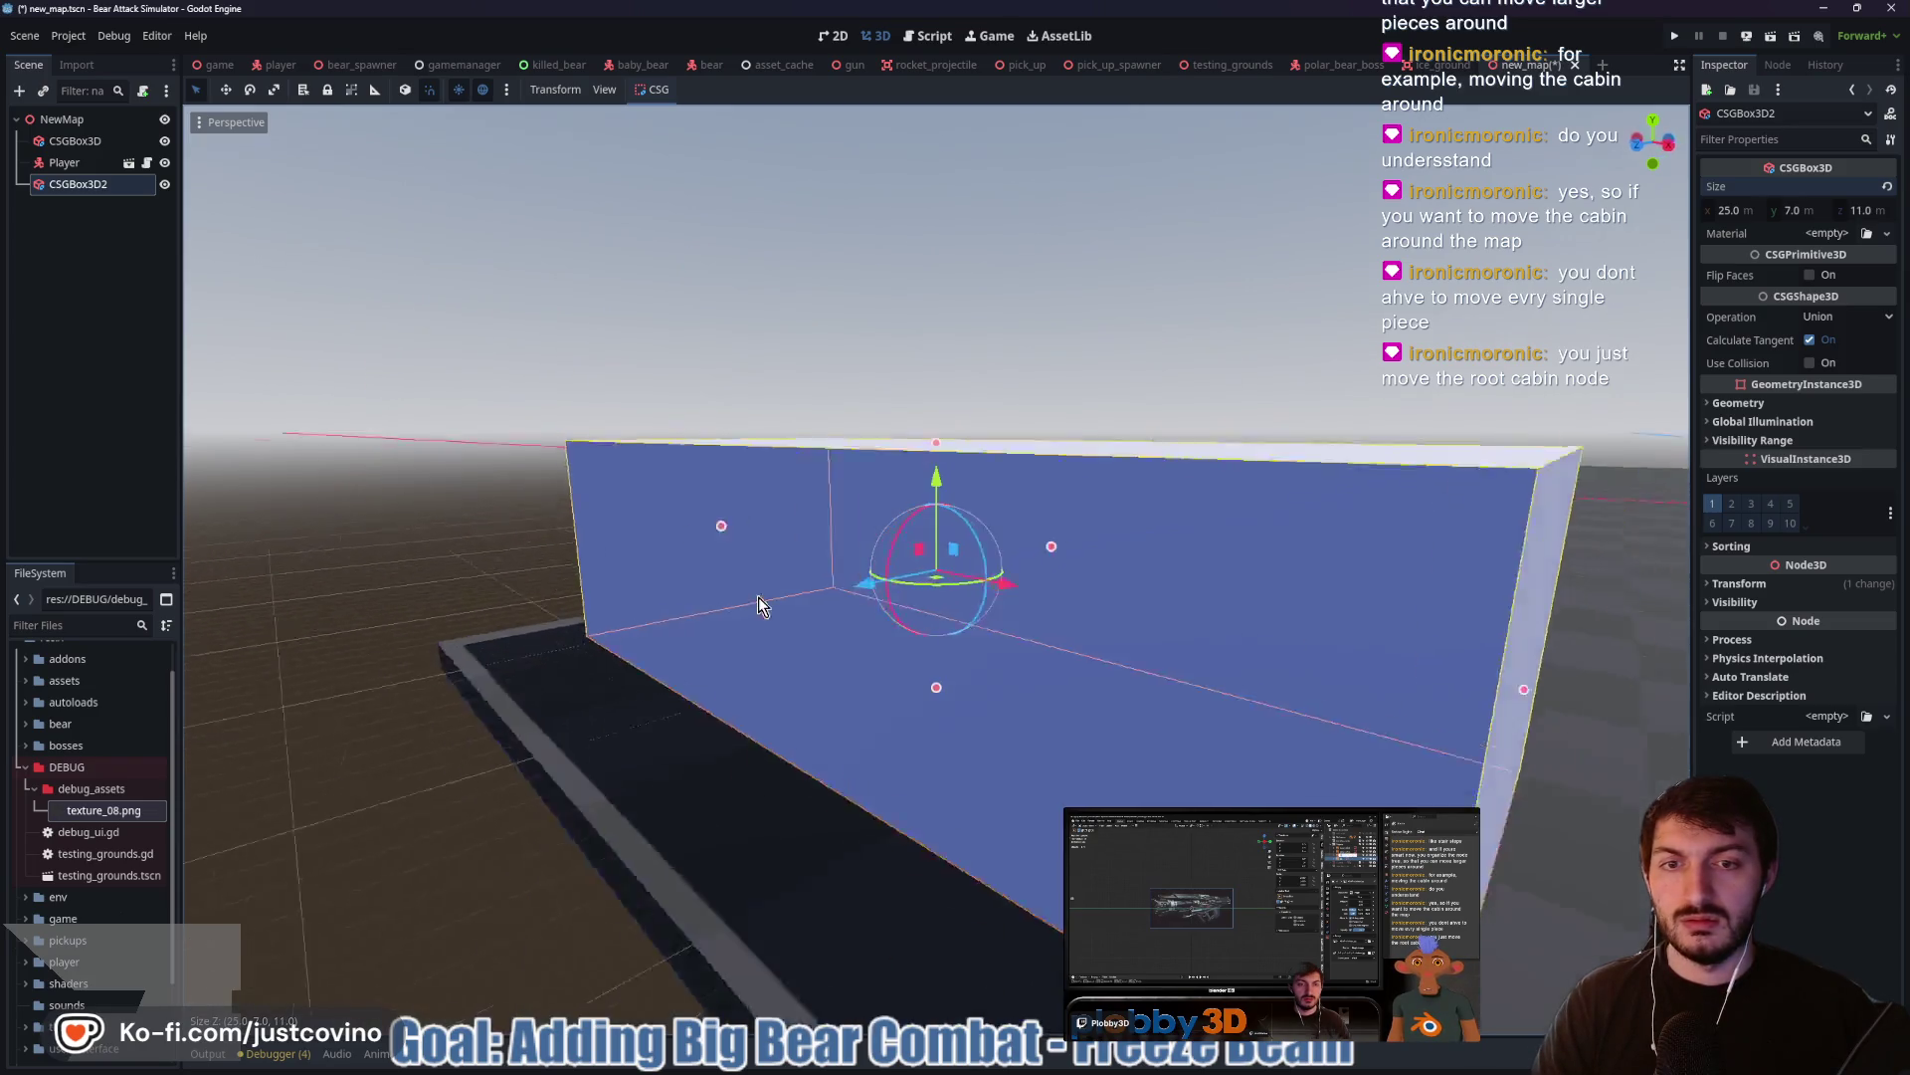
{"action": "left_click_drag", "start_coordinate": [1394, 575], "coordinate": [1094, 575]}
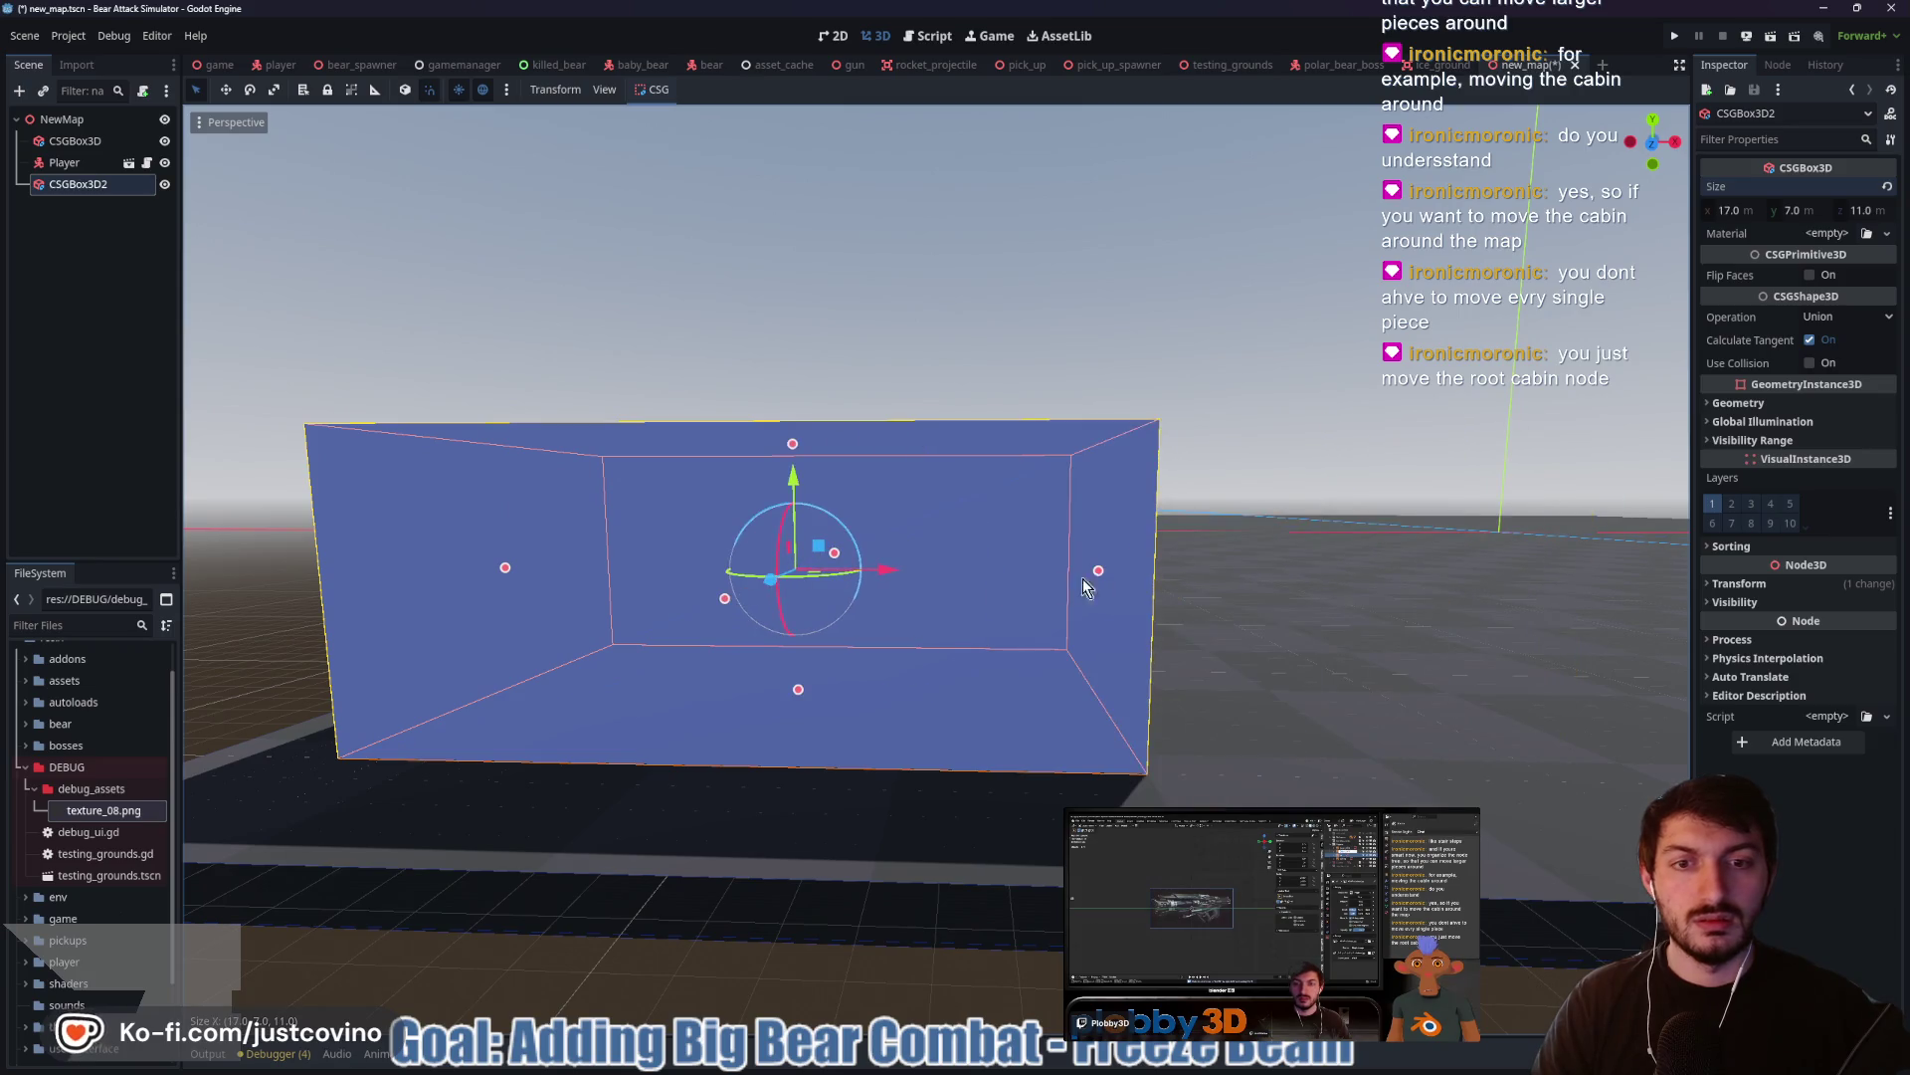
{"action": "left_click_drag", "start_coordinate": [505, 568], "coordinate": [655, 615]}
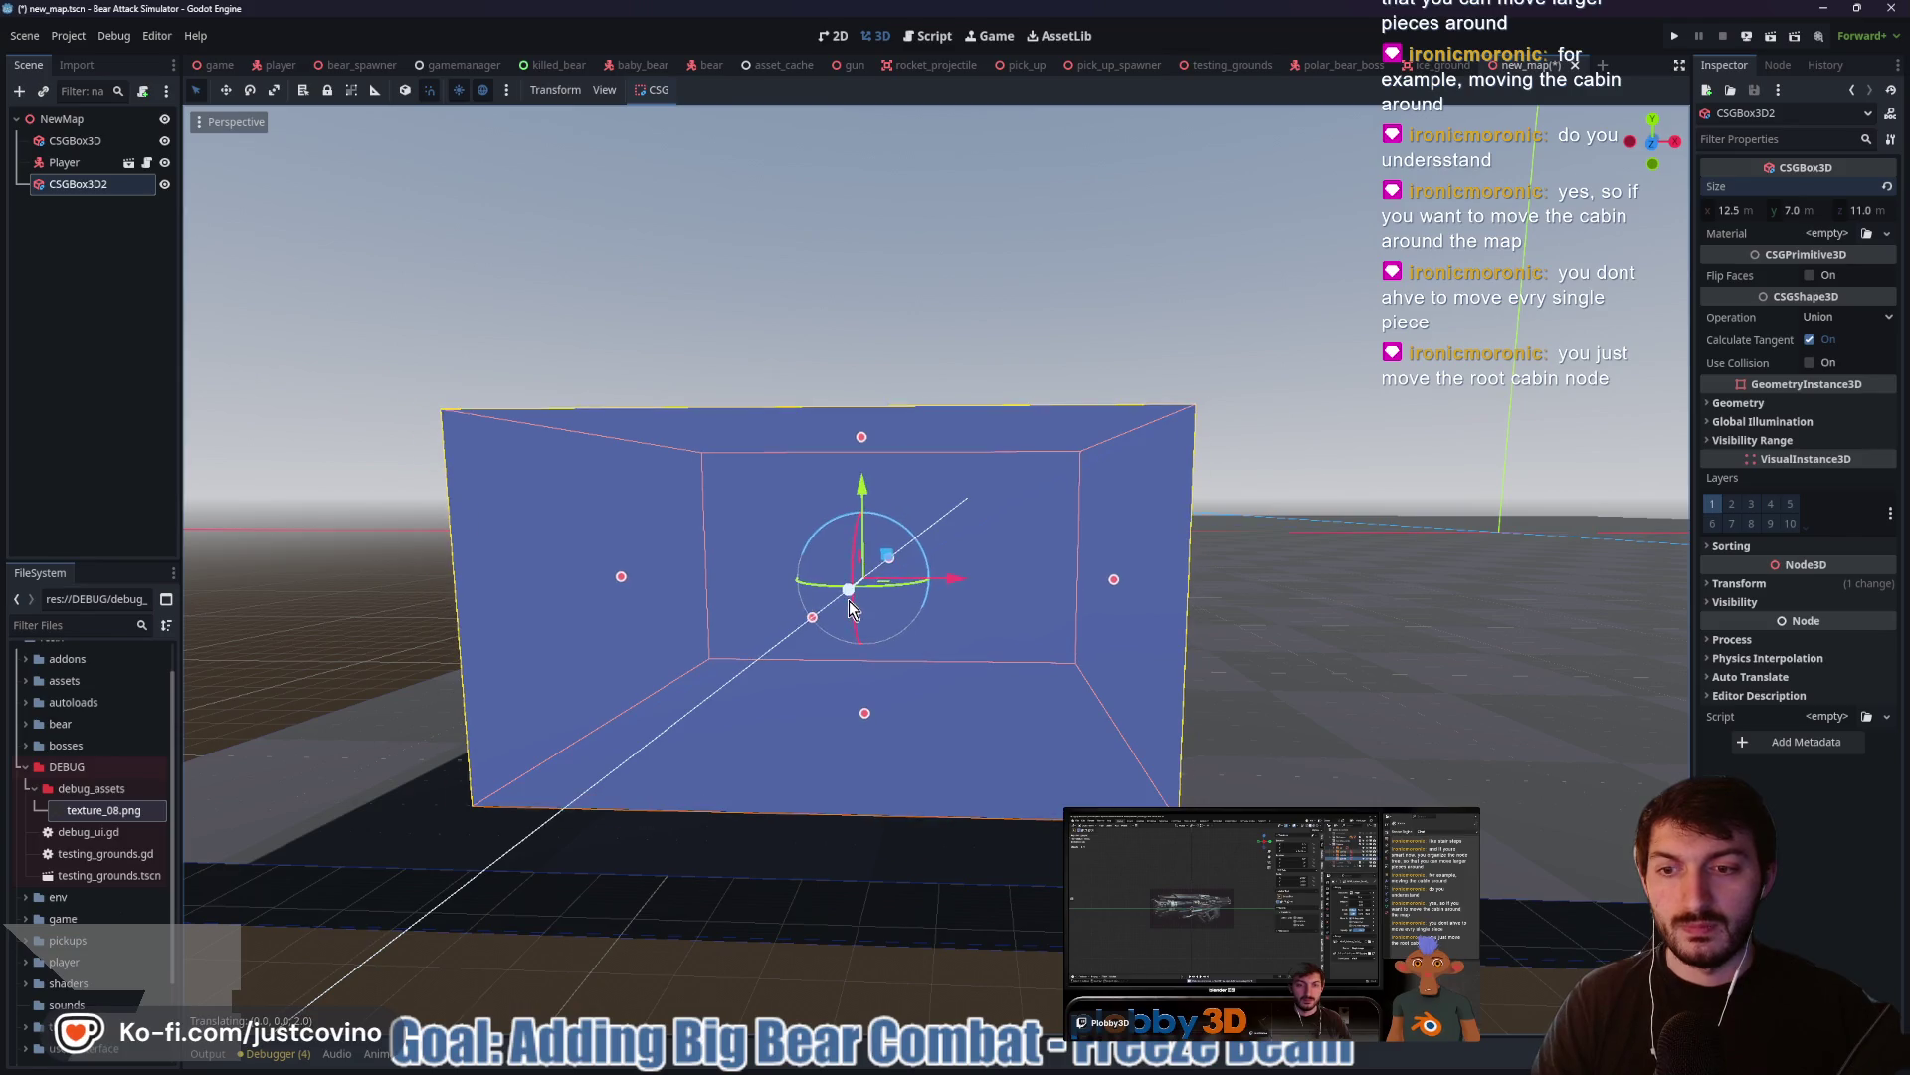
Shift the resized box 3 m along X
{"action": "left_click_drag", "start_coordinate": [957, 571], "coordinate": [846, 579]}
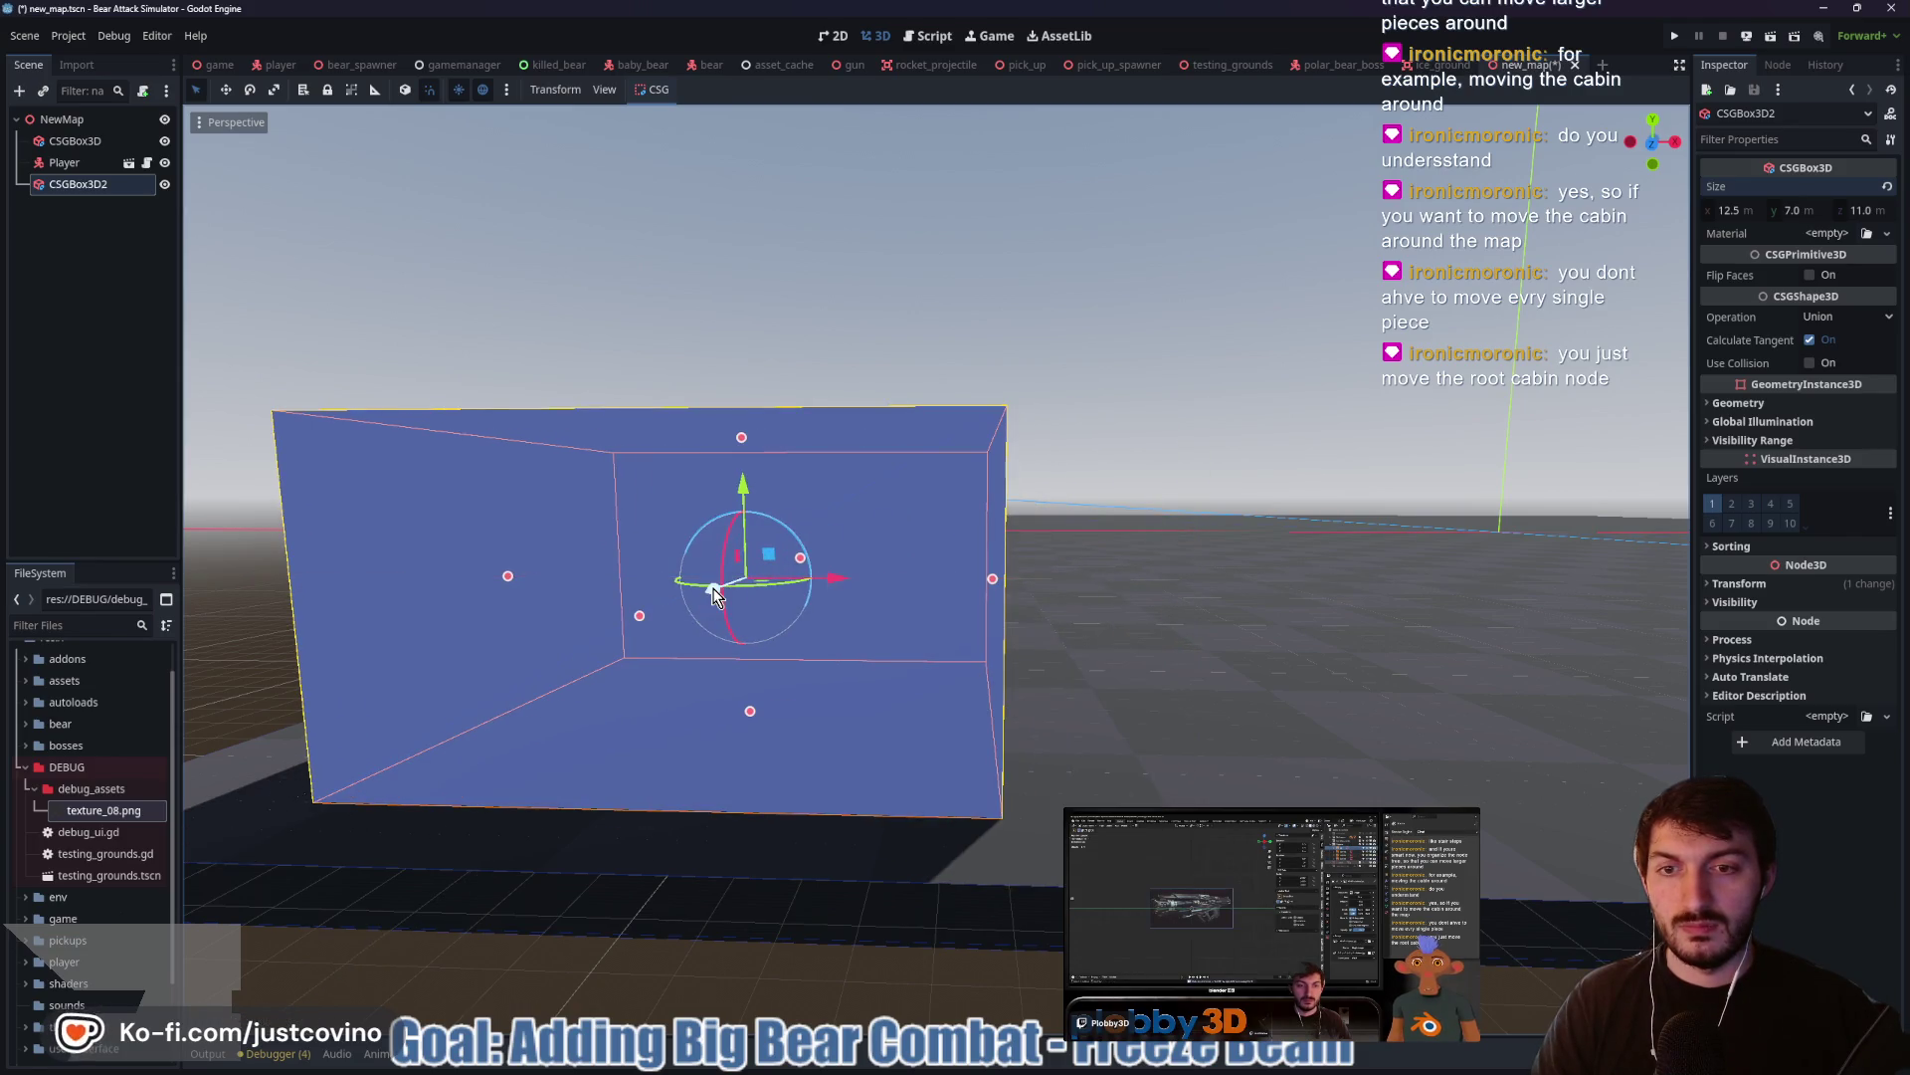
{"action": "left_click_drag", "start_coordinate": [714, 595], "coordinate": [909, 578]}
{"action": "scroll", "coordinate": [1288, 597], "scroll_direction": "down", "scroll_amount": 5}
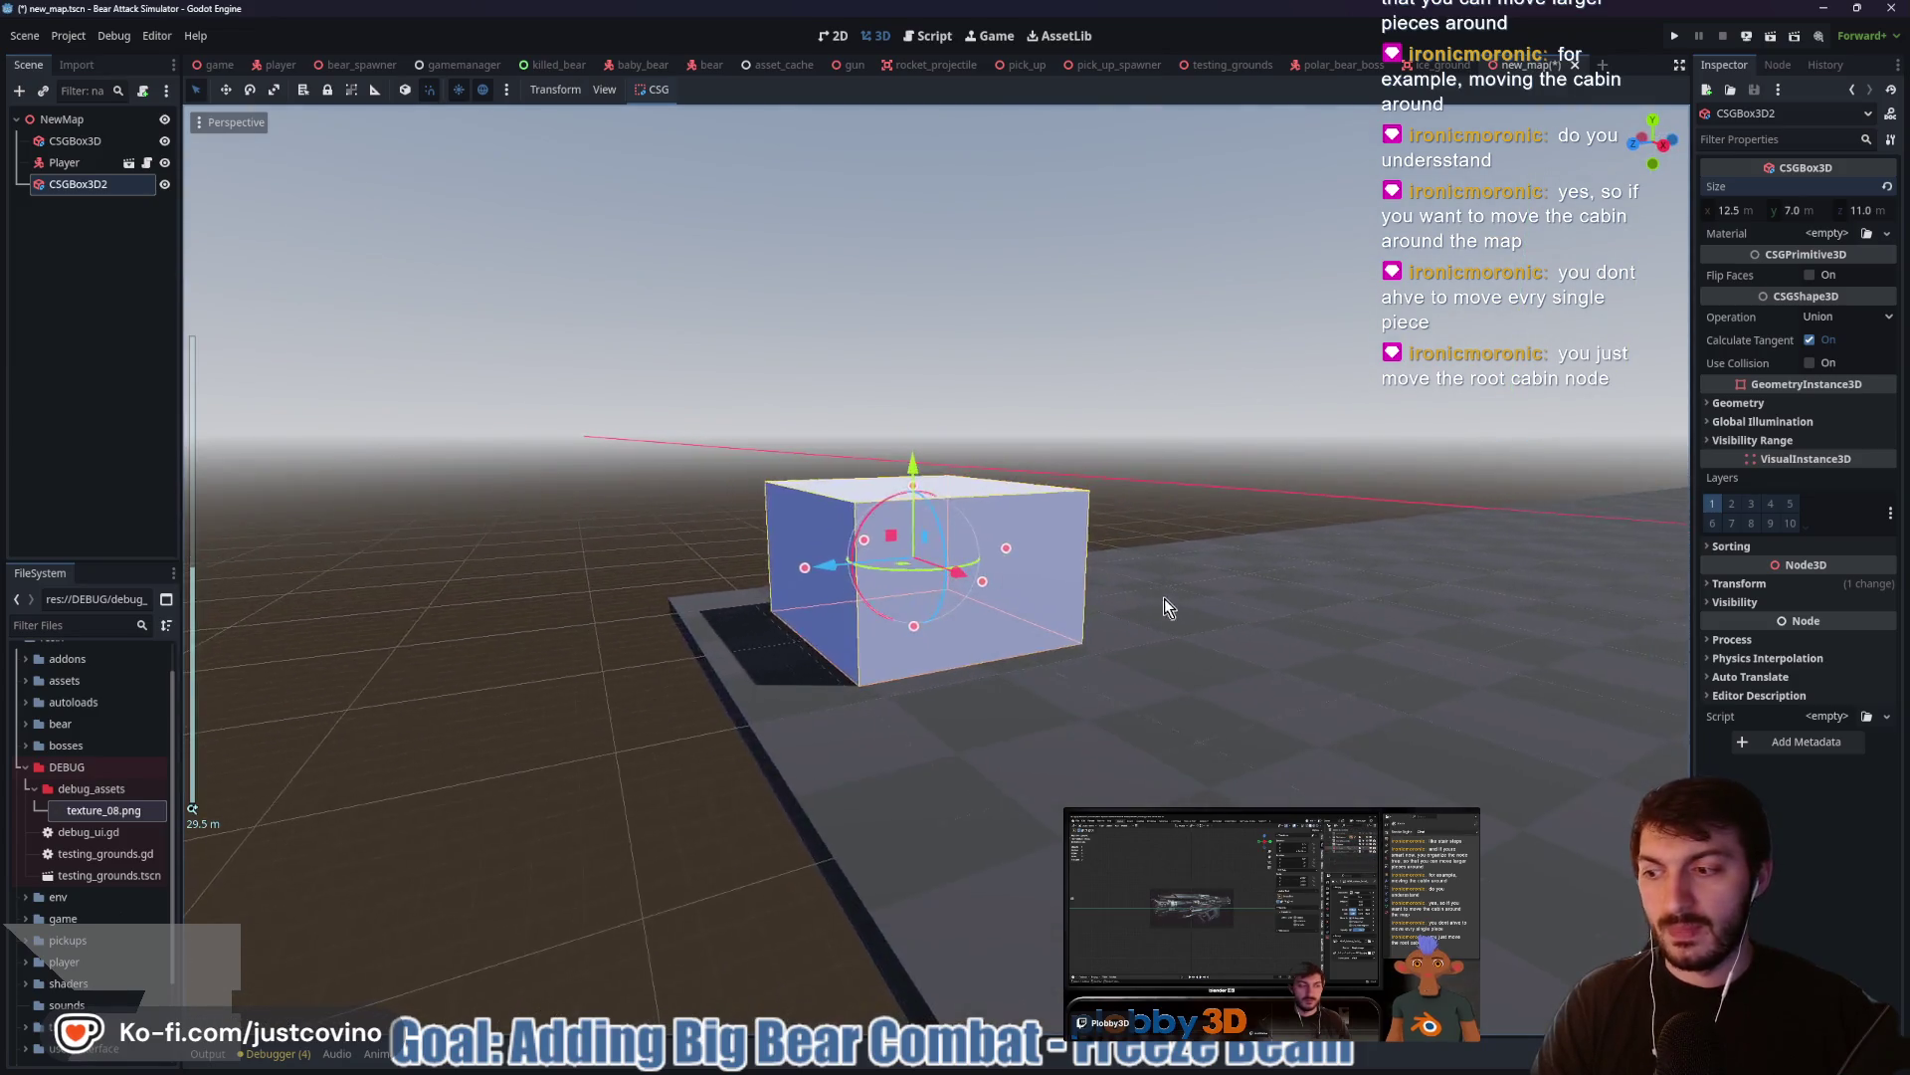
{"action": "scroll", "coordinate": [1134, 609], "scroll_direction": "up", "scroll_amount": 2}
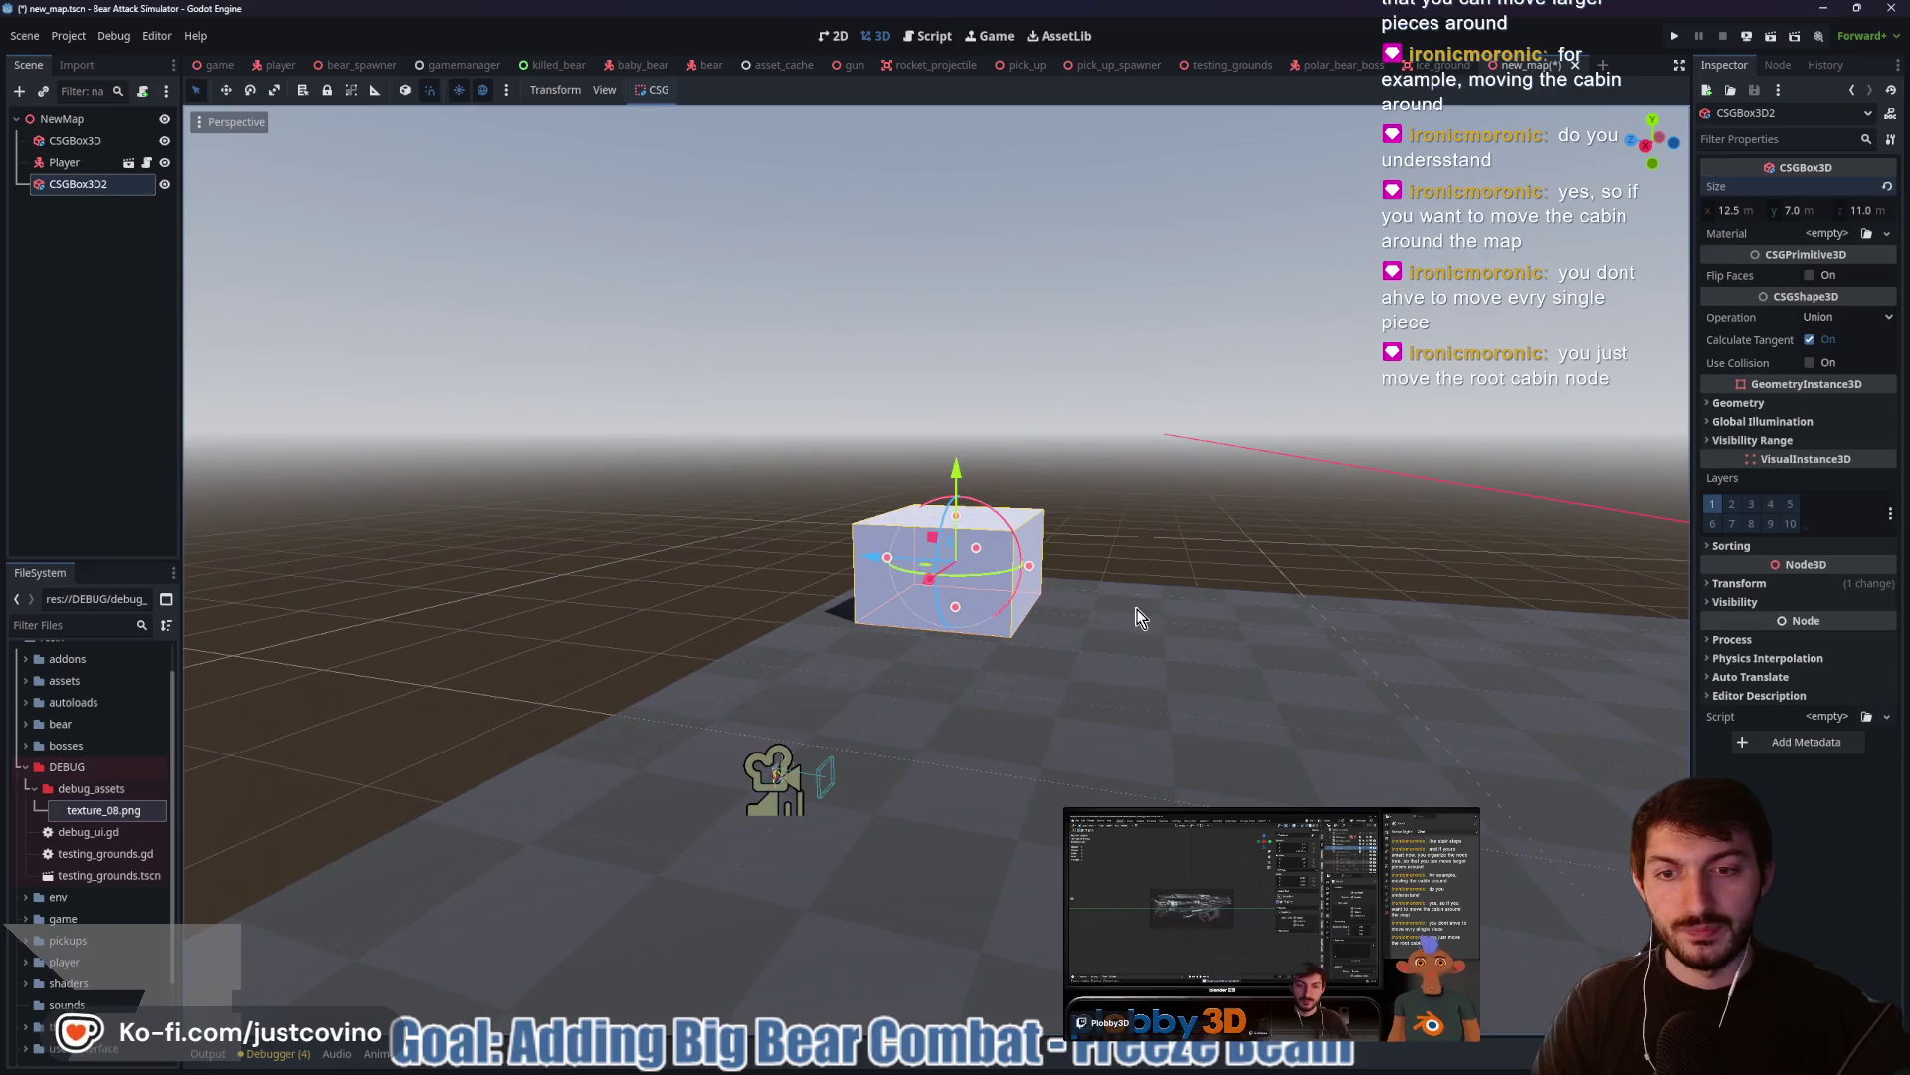
Enable Use Collision on the large floor CSGBox3D
{"action": "left_click", "coordinate": [85, 146]}
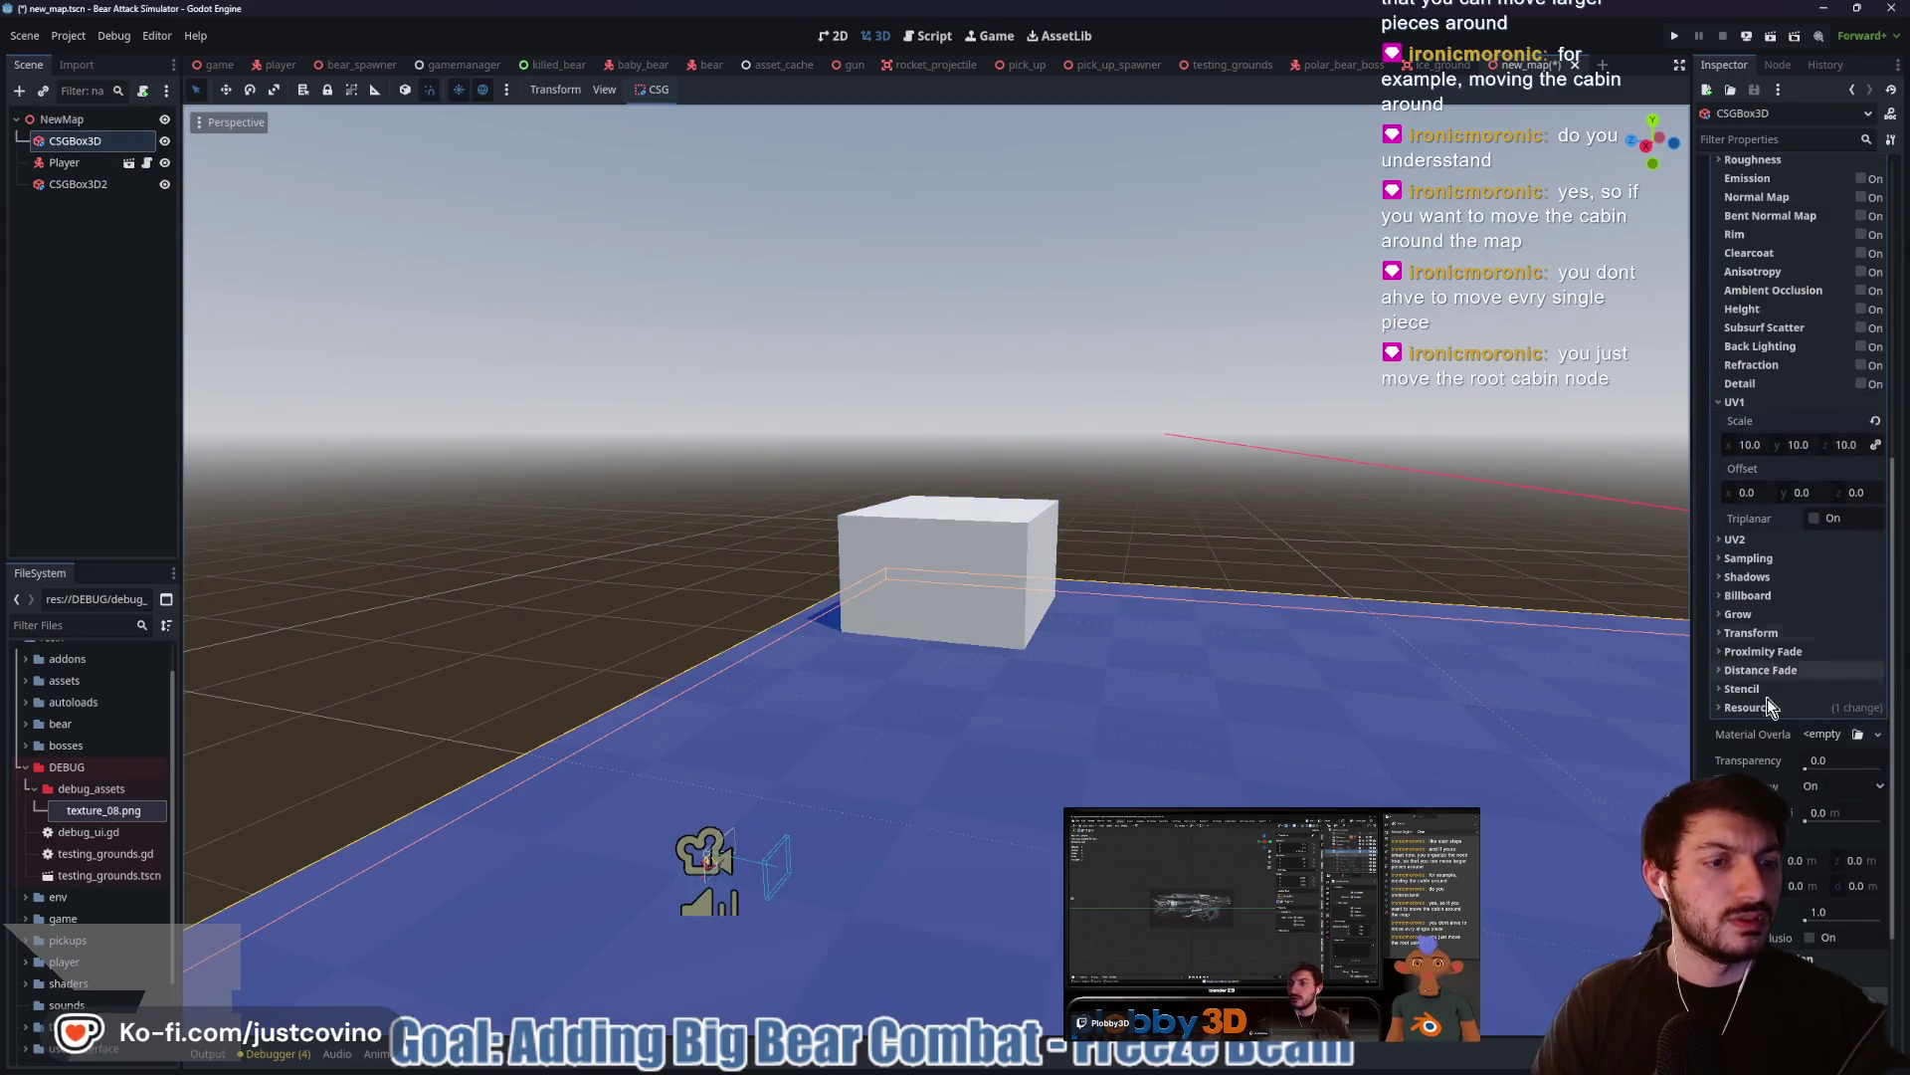
{"action": "scroll", "coordinate": [1776, 764], "scroll_direction": "down", "scroll_amount": 3}
{"action": "scroll", "coordinate": [1777, 664], "scroll_direction": "up", "scroll_amount": 5}
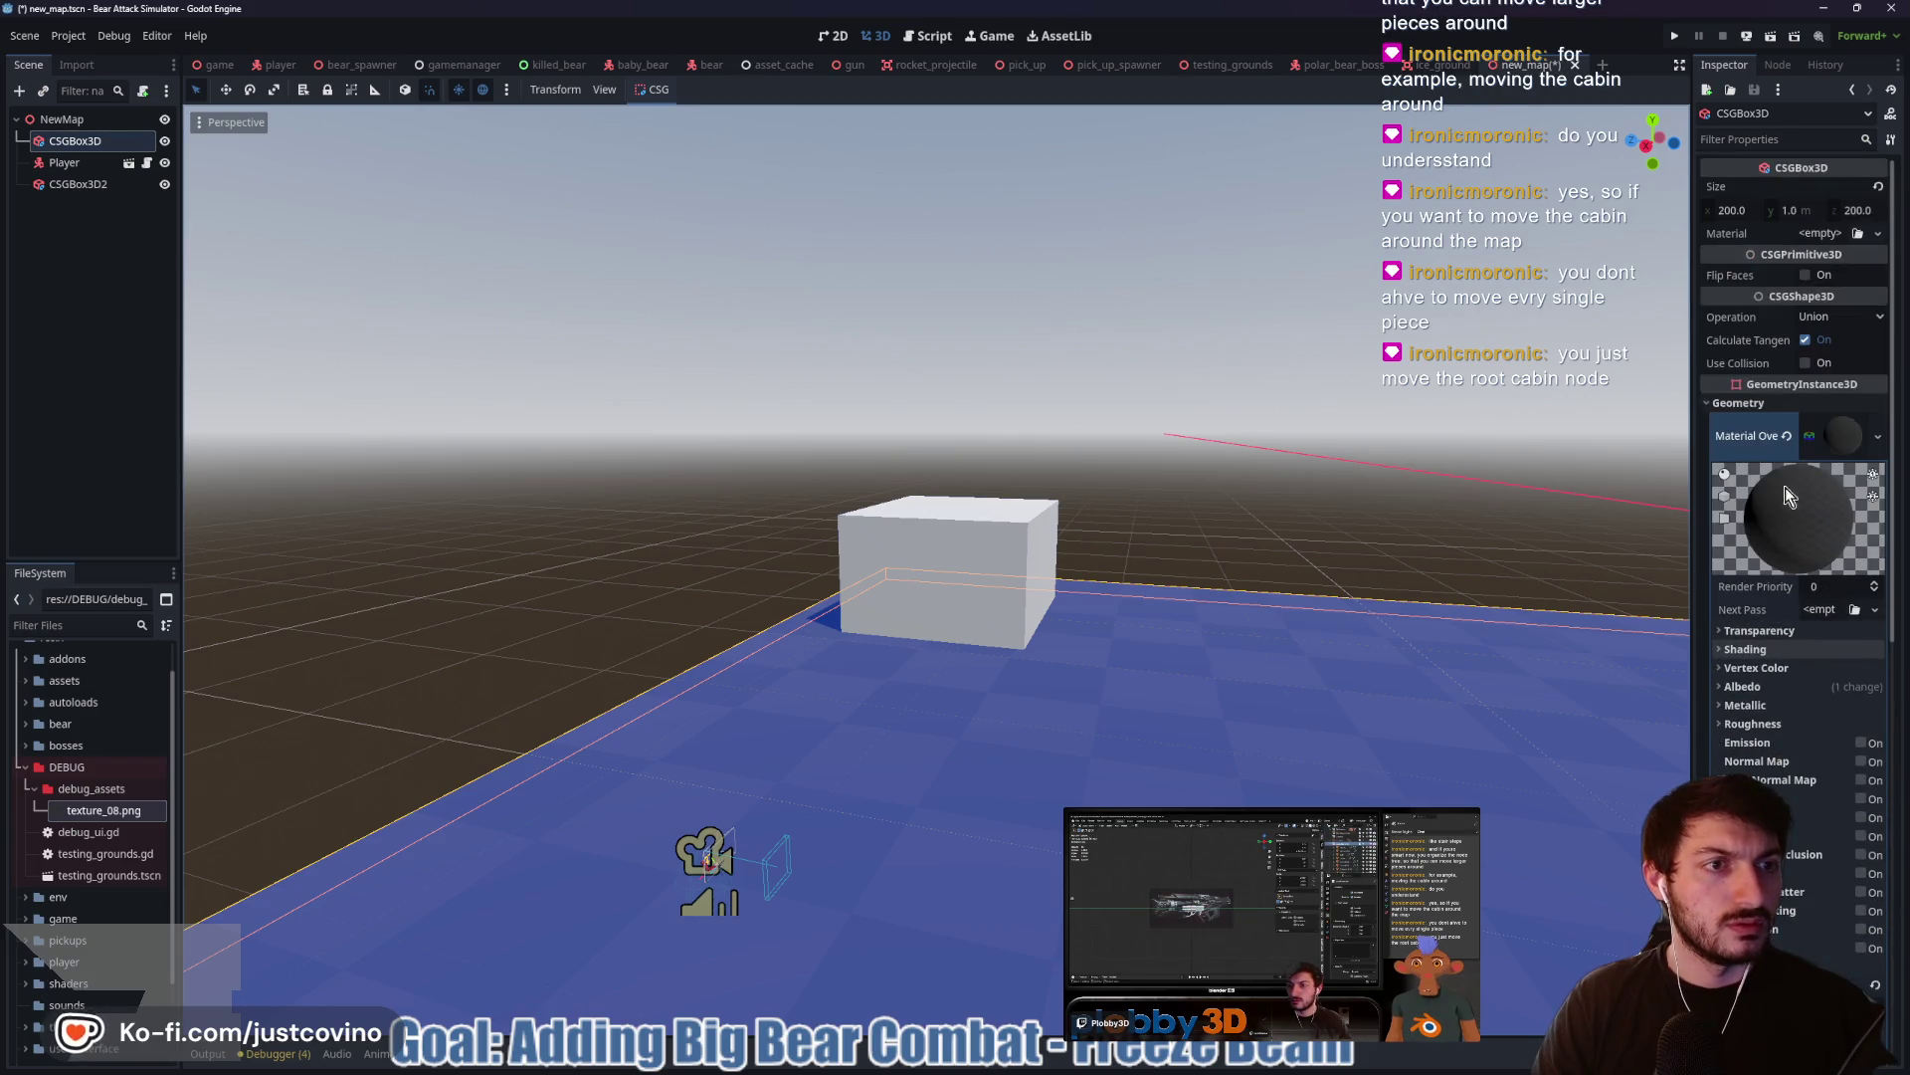
{"action": "left_click", "coordinate": [1831, 435]}
{"action": "left_click", "coordinate": [1809, 363]}
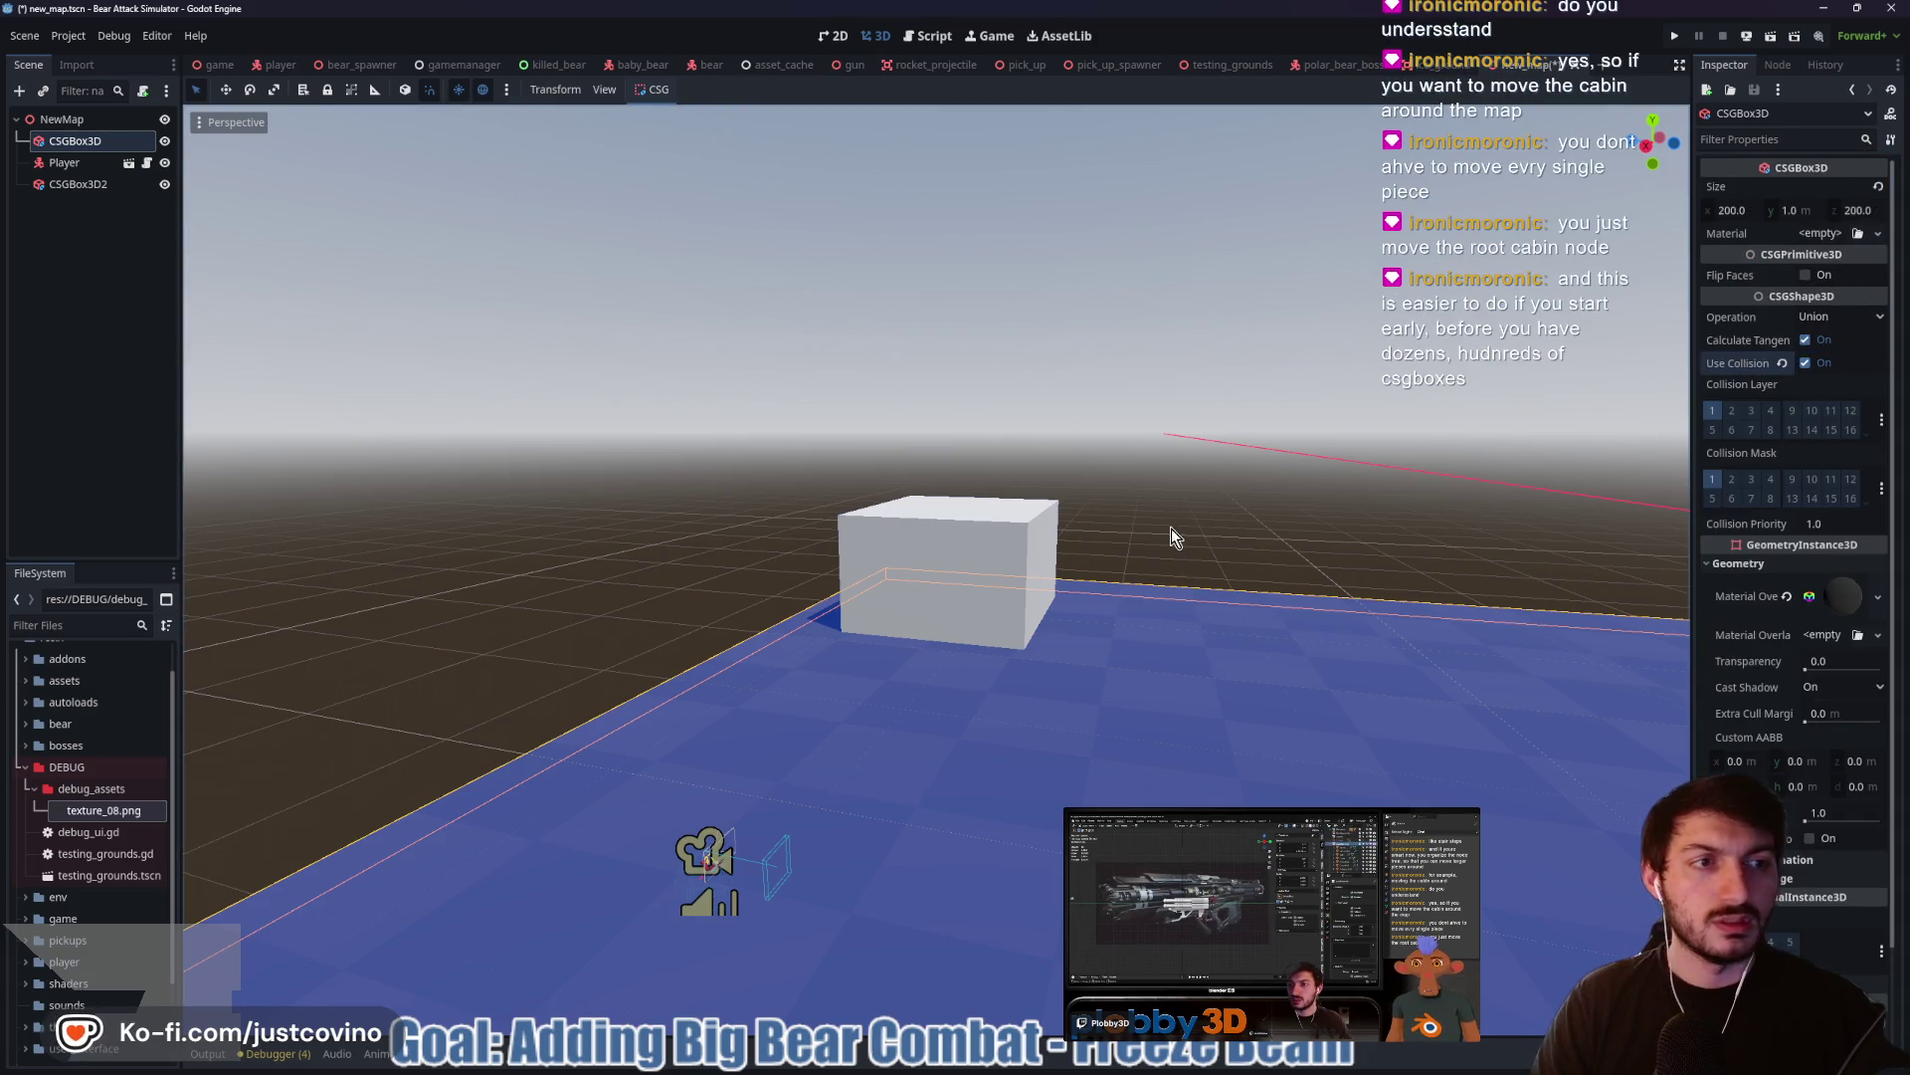
Select the smaller box and rename it to Cabin in the scene tree
{"action": "left_click_drag", "start_coordinate": [665, 523], "coordinate": [935, 549]}
{"action": "left_click", "coordinate": [934, 548]}
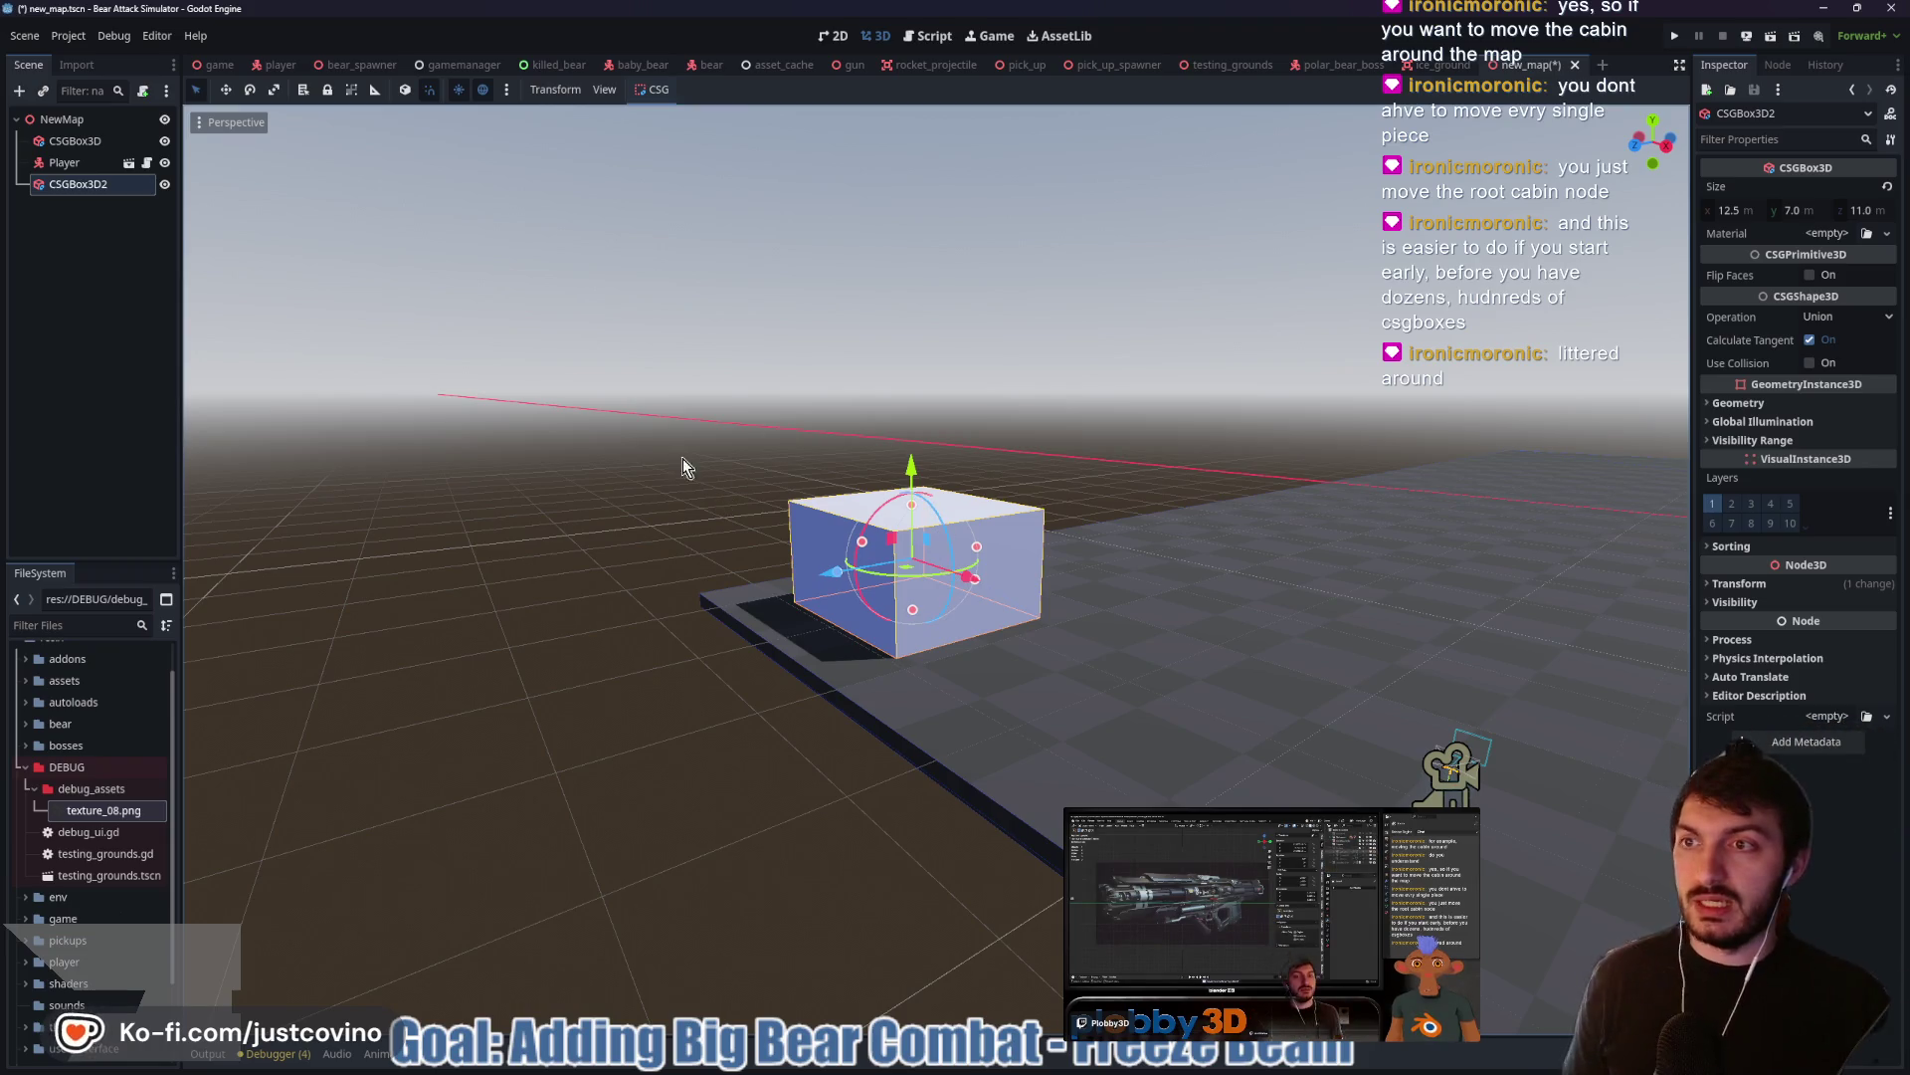
{"action": "left_click", "coordinate": [100, 188]}
{"action": "left_click", "coordinate": [99, 188]}
{"action": "type", "text": "Cabin"}
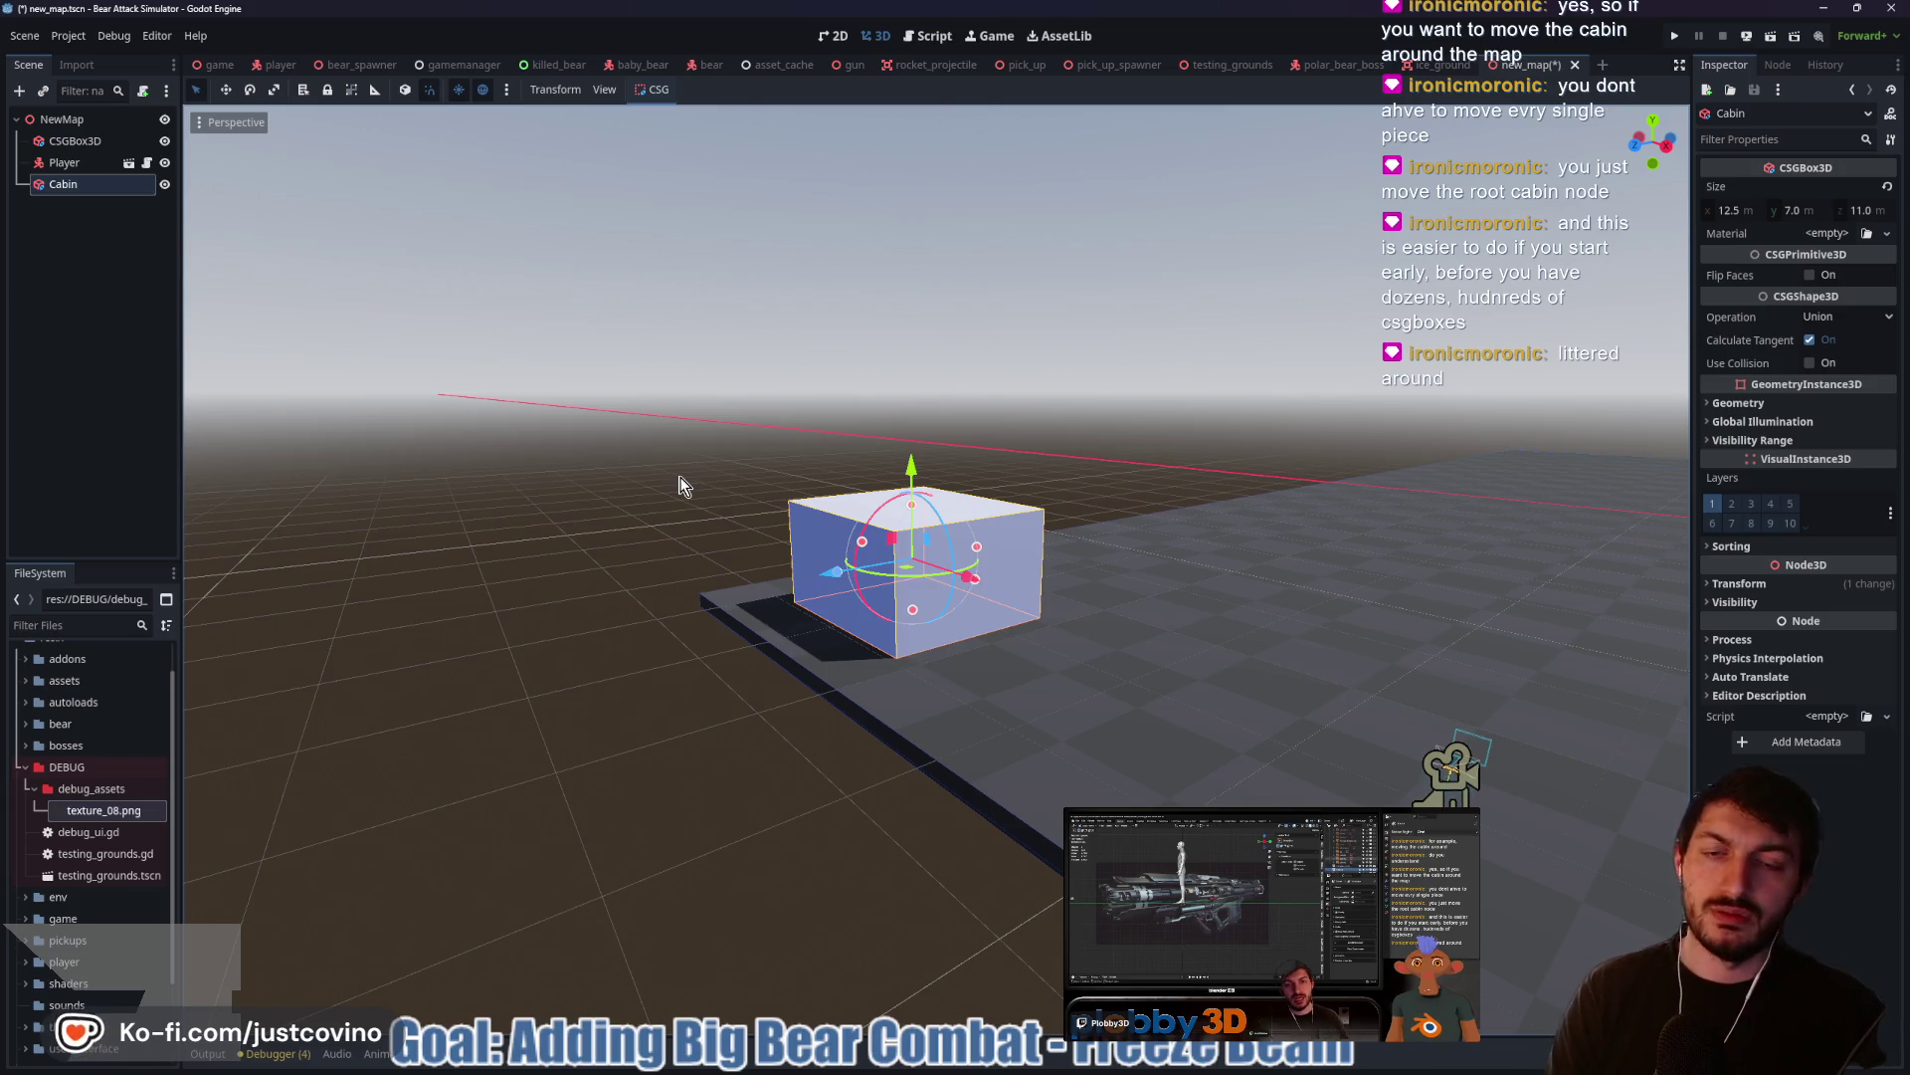
Add a CSGBox3D child under Cabin, raise it to the top, and stretch it to 11 × 1 × 10 m
{"action": "key", "text": "f"}
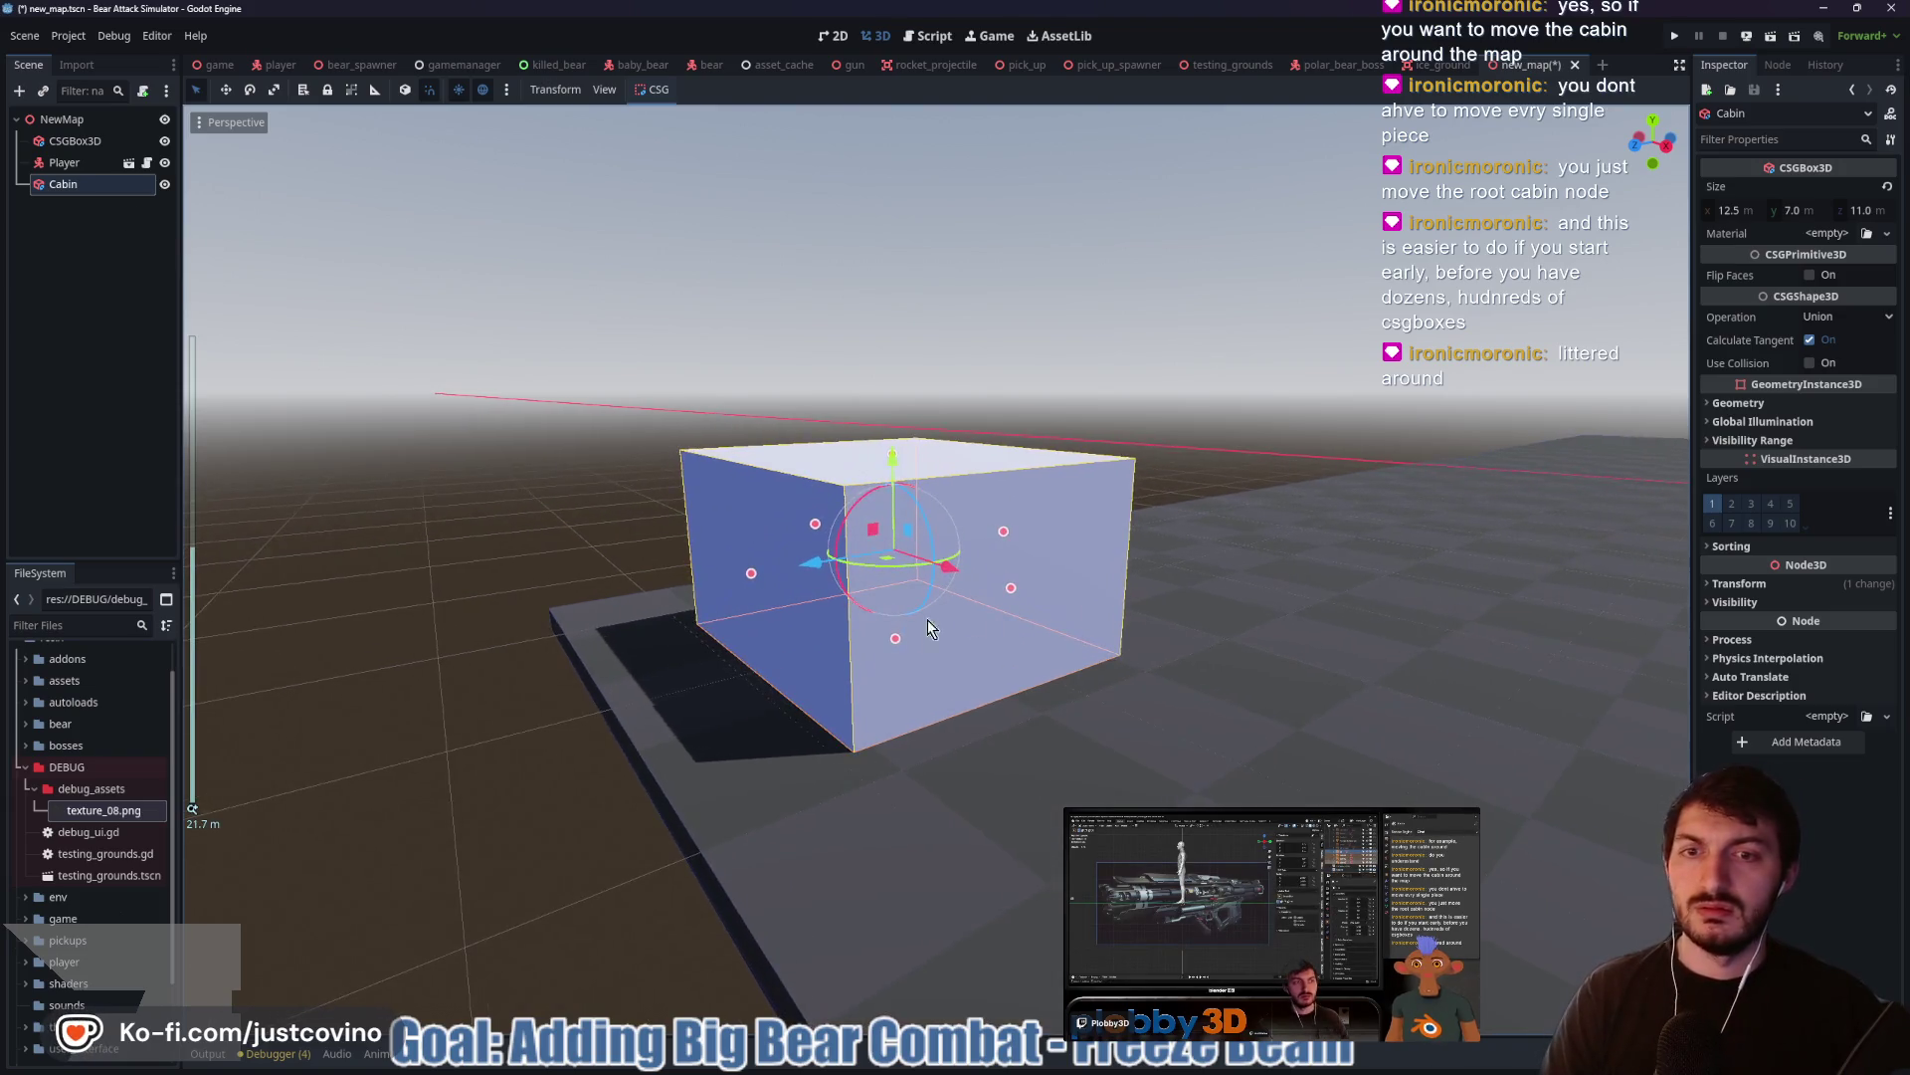
{"action": "scroll", "coordinate": [947, 615], "scroll_direction": "up", "scroll_amount": 3}
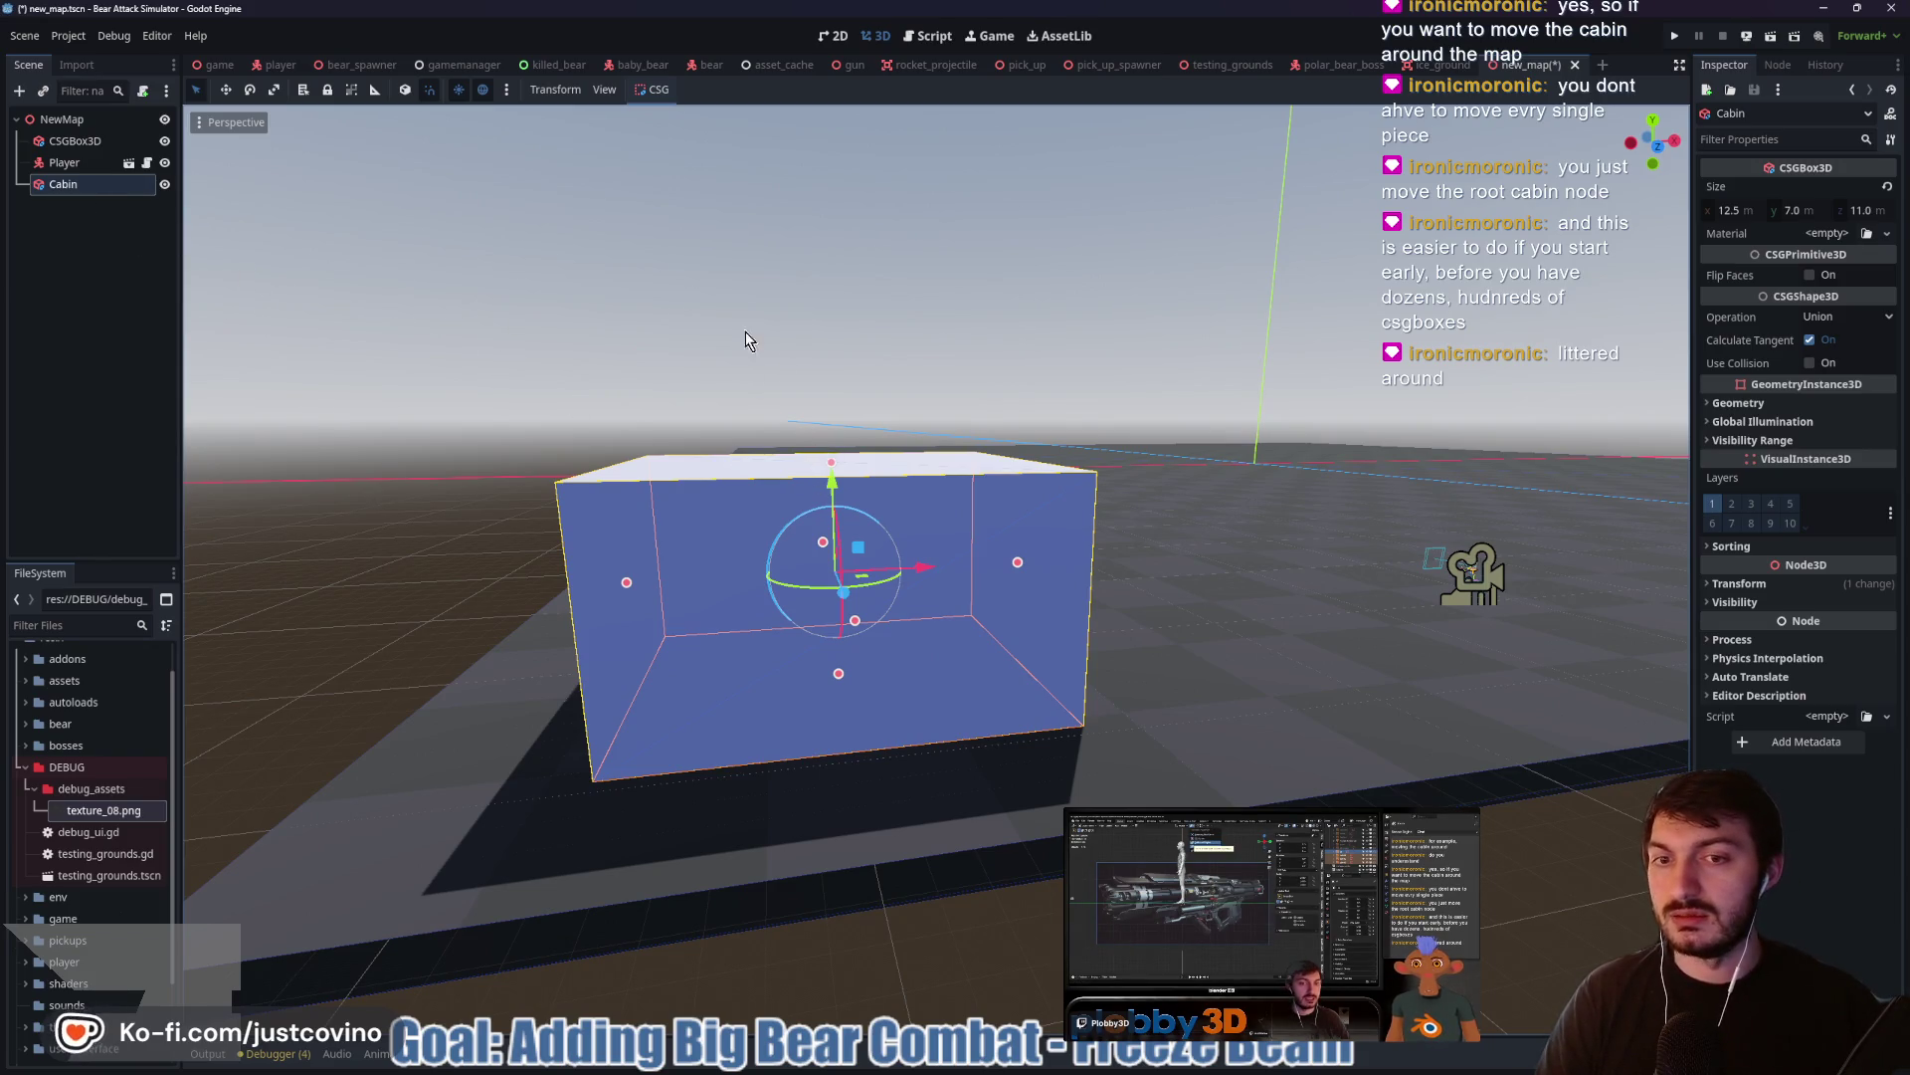
{"action": "key", "text": "ctrl+a"}
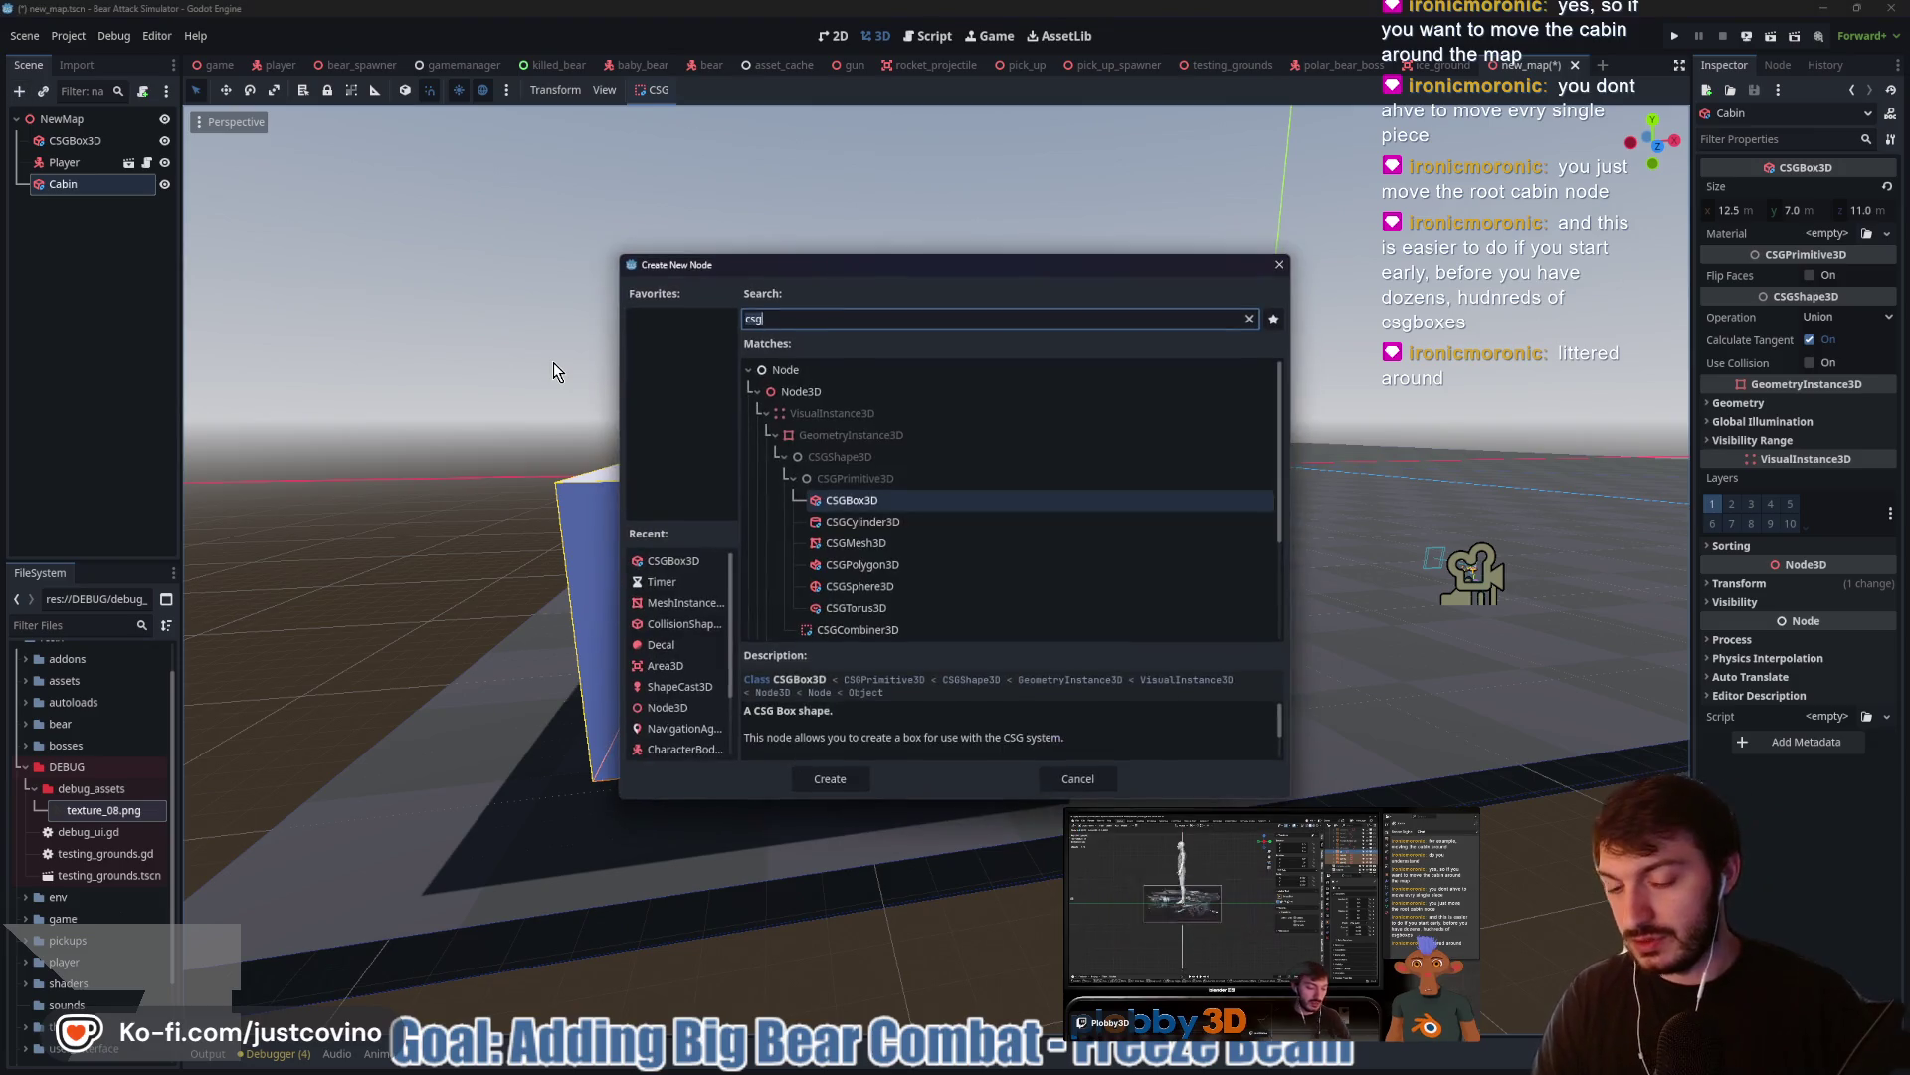
{"action": "key", "text": "Return"}
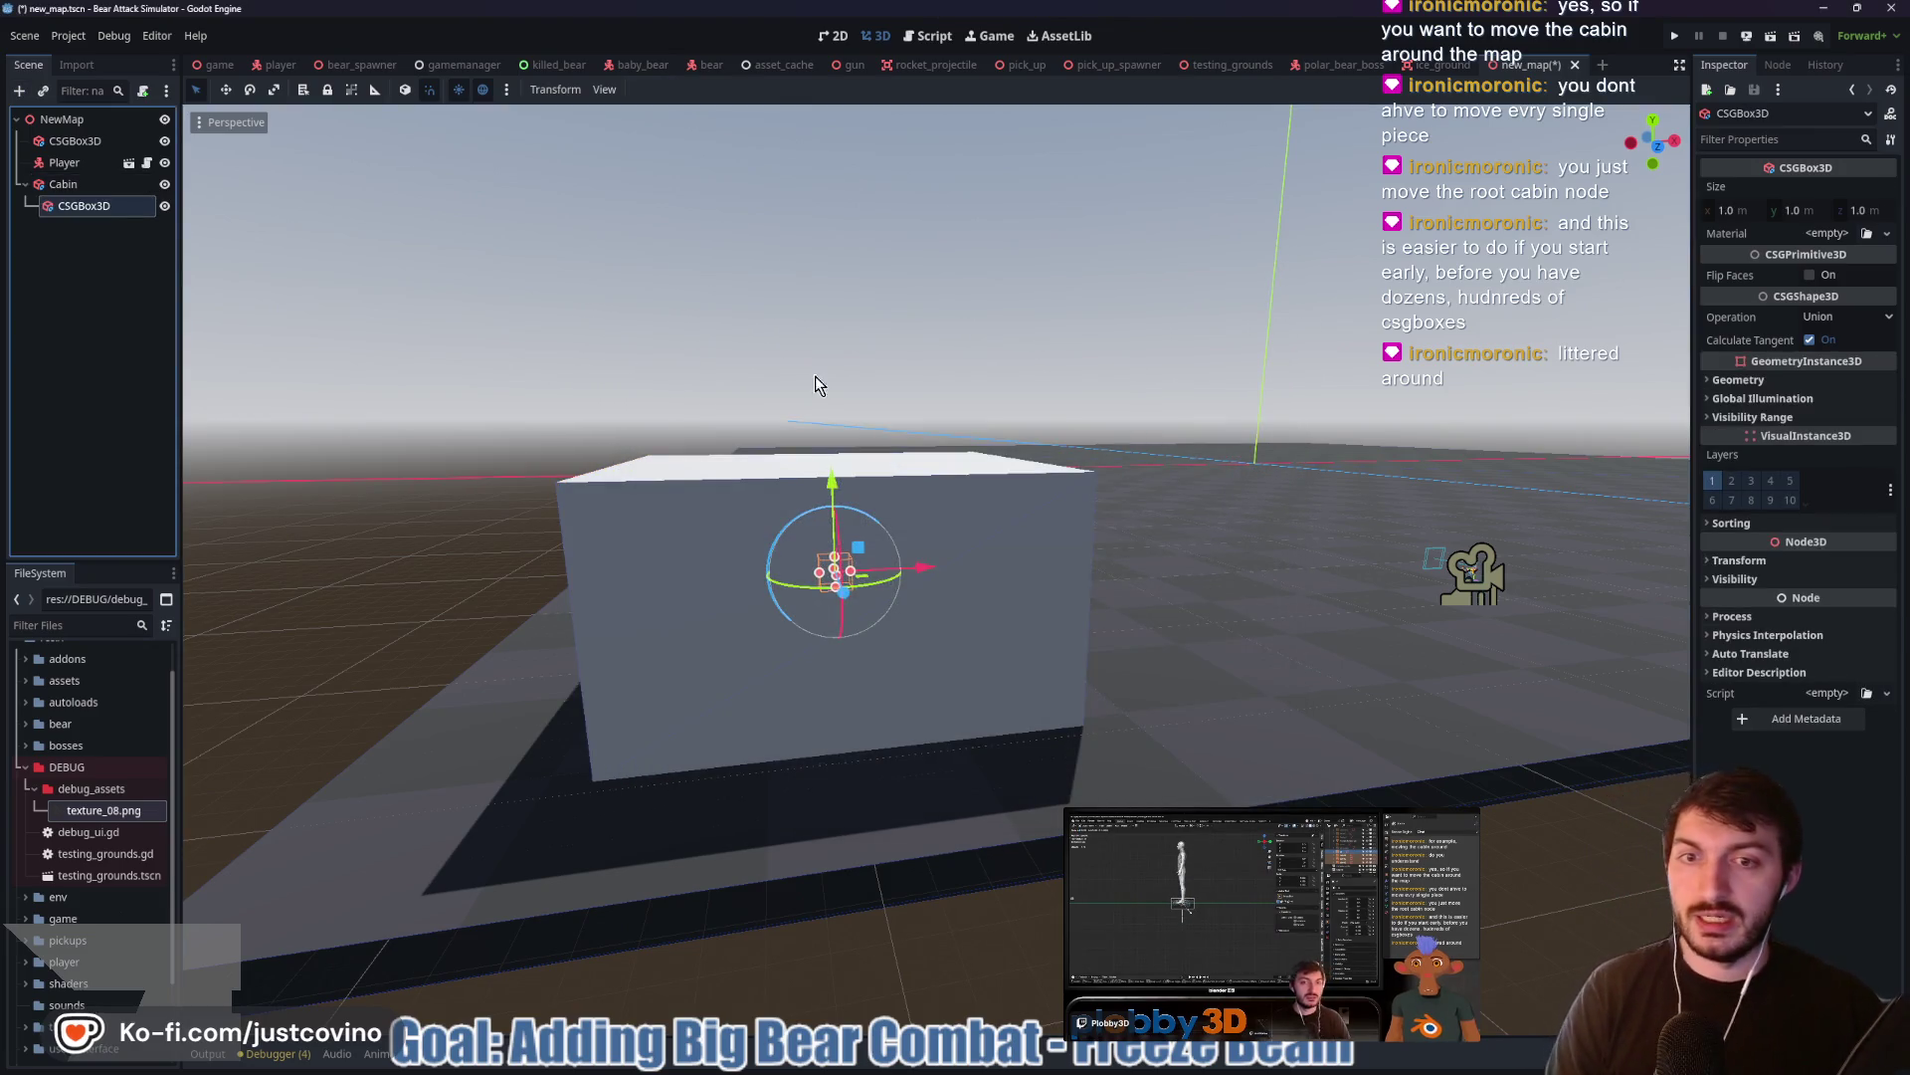
{"action": "left_click_drag", "start_coordinate": [833, 487], "coordinate": [832, 362]}
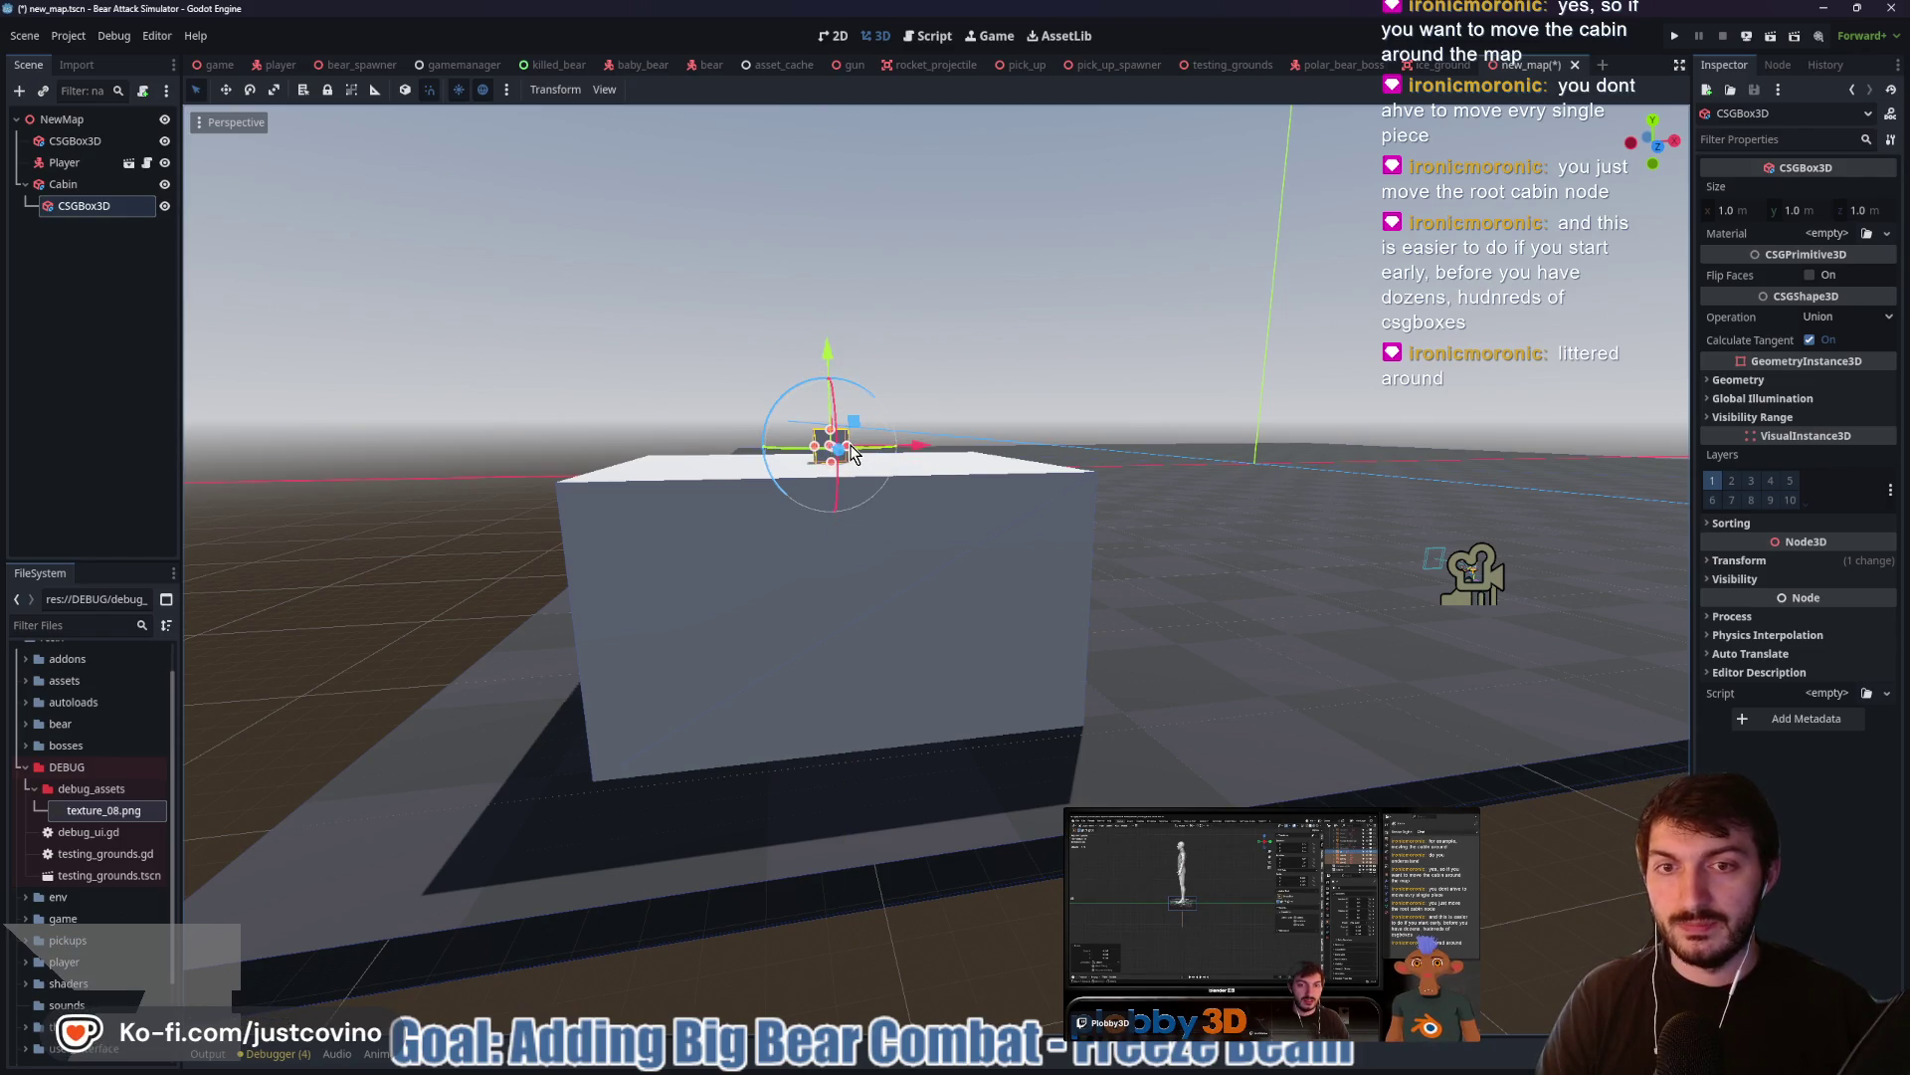
{"action": "left_click_drag", "start_coordinate": [851, 453], "coordinate": [985, 446]}
{"action": "left_click_drag", "start_coordinate": [791, 447], "coordinate": [609, 461]}
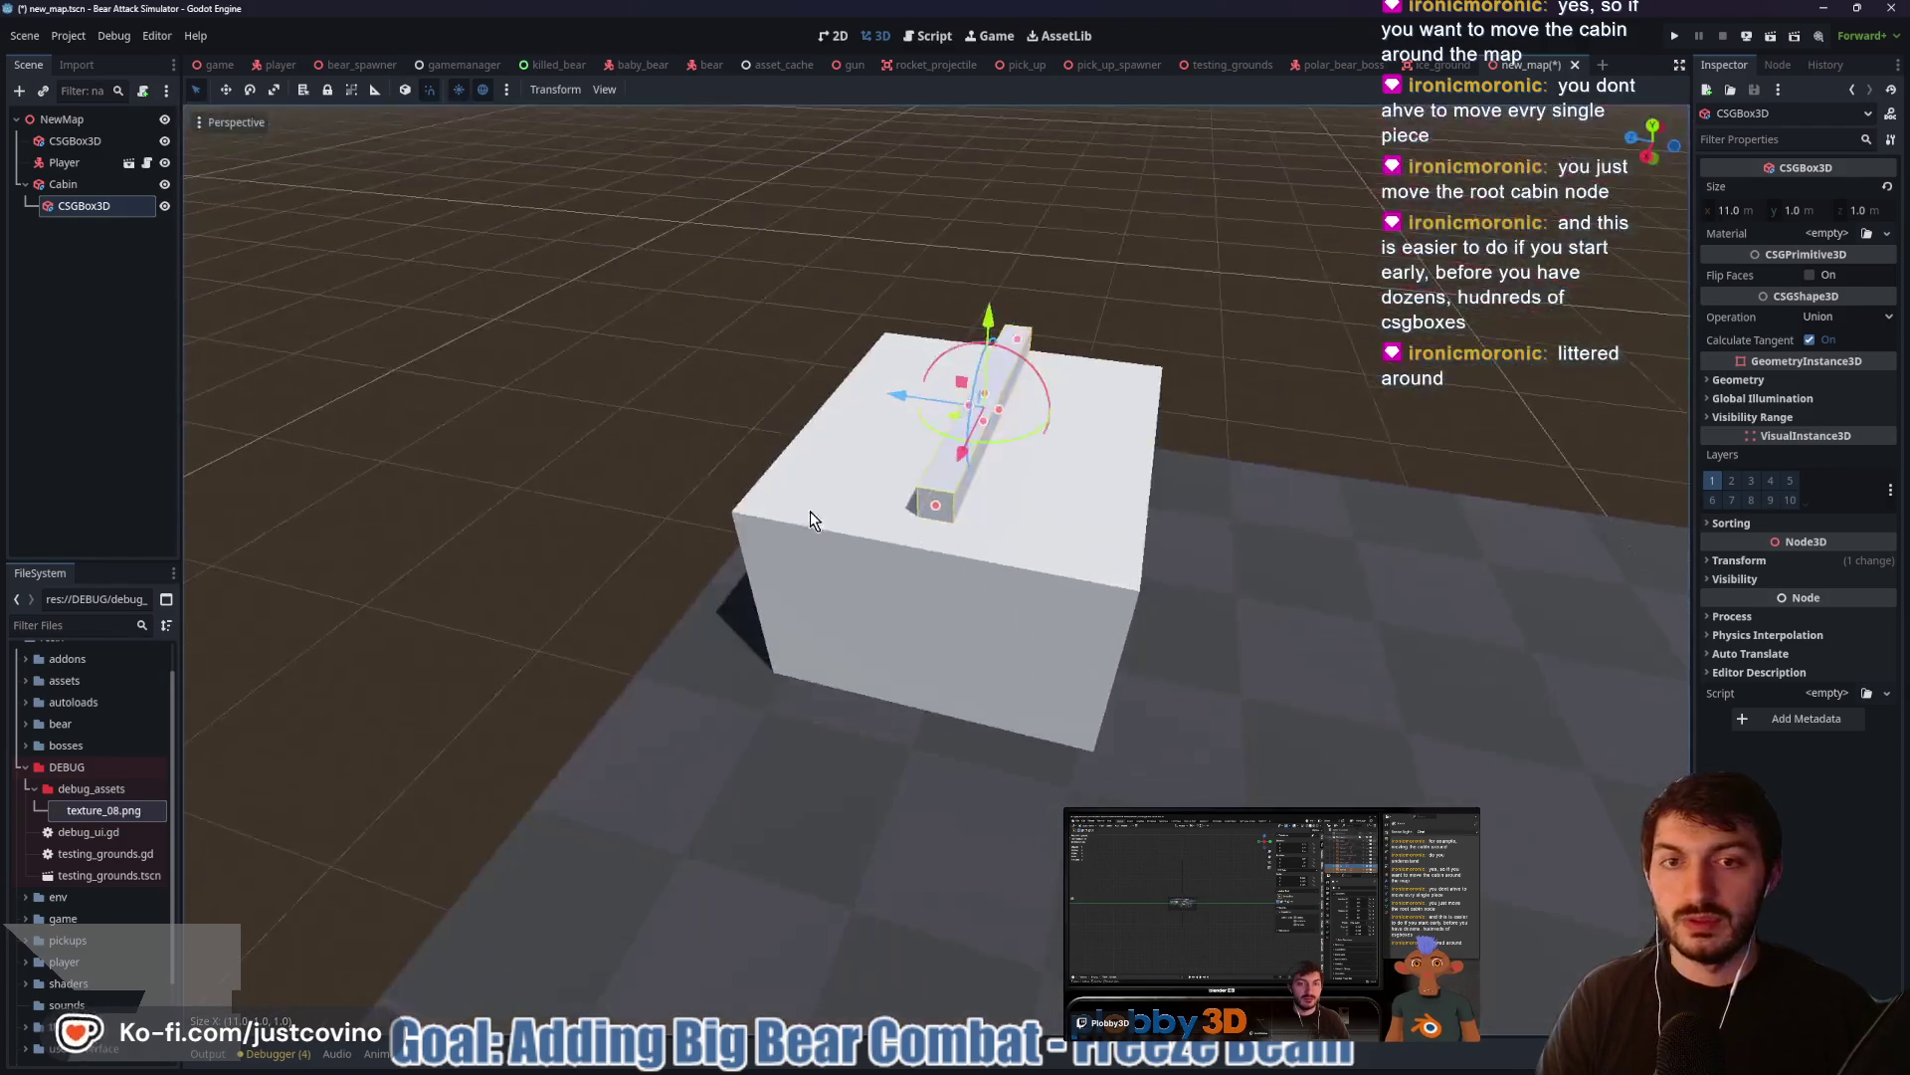
{"action": "left_click_drag", "start_coordinate": [1003, 416], "coordinate": [1142, 436]}
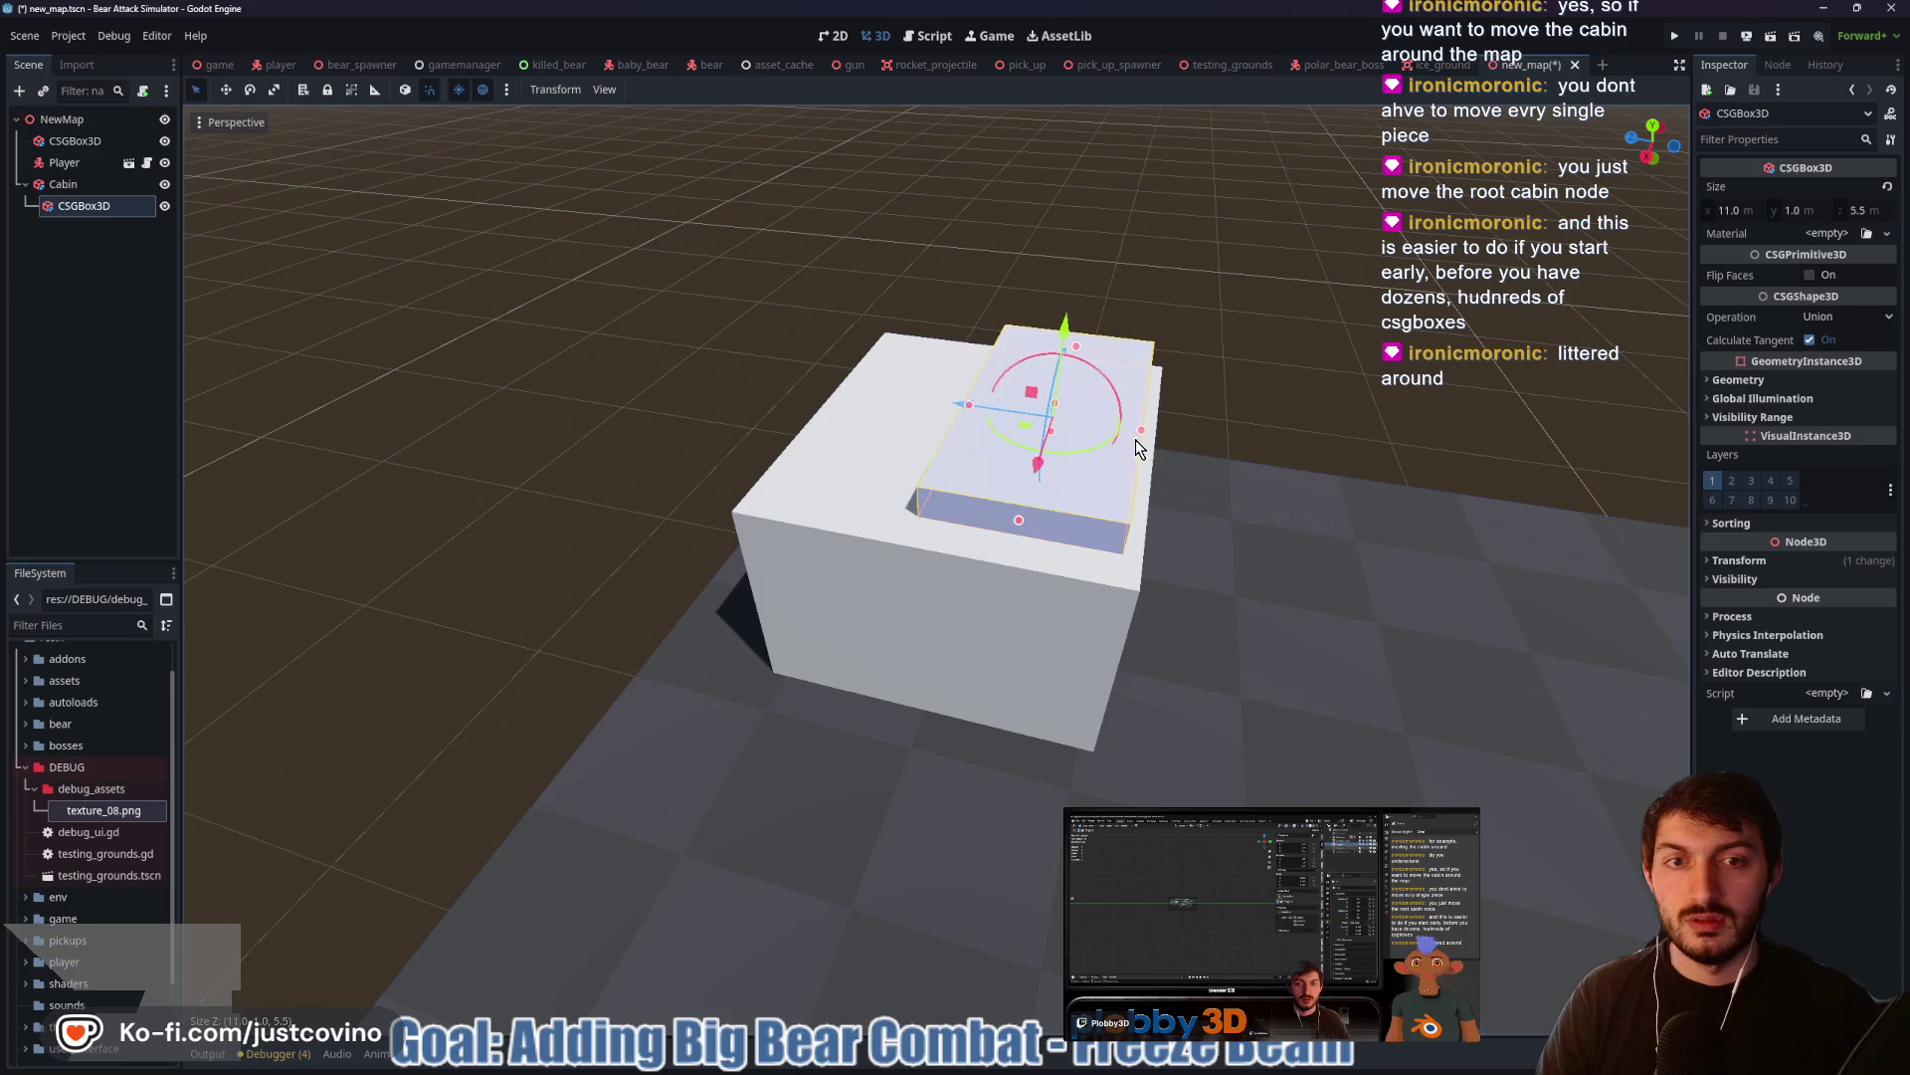
{"action": "left_click_drag", "start_coordinate": [971, 423], "coordinate": [840, 399]}
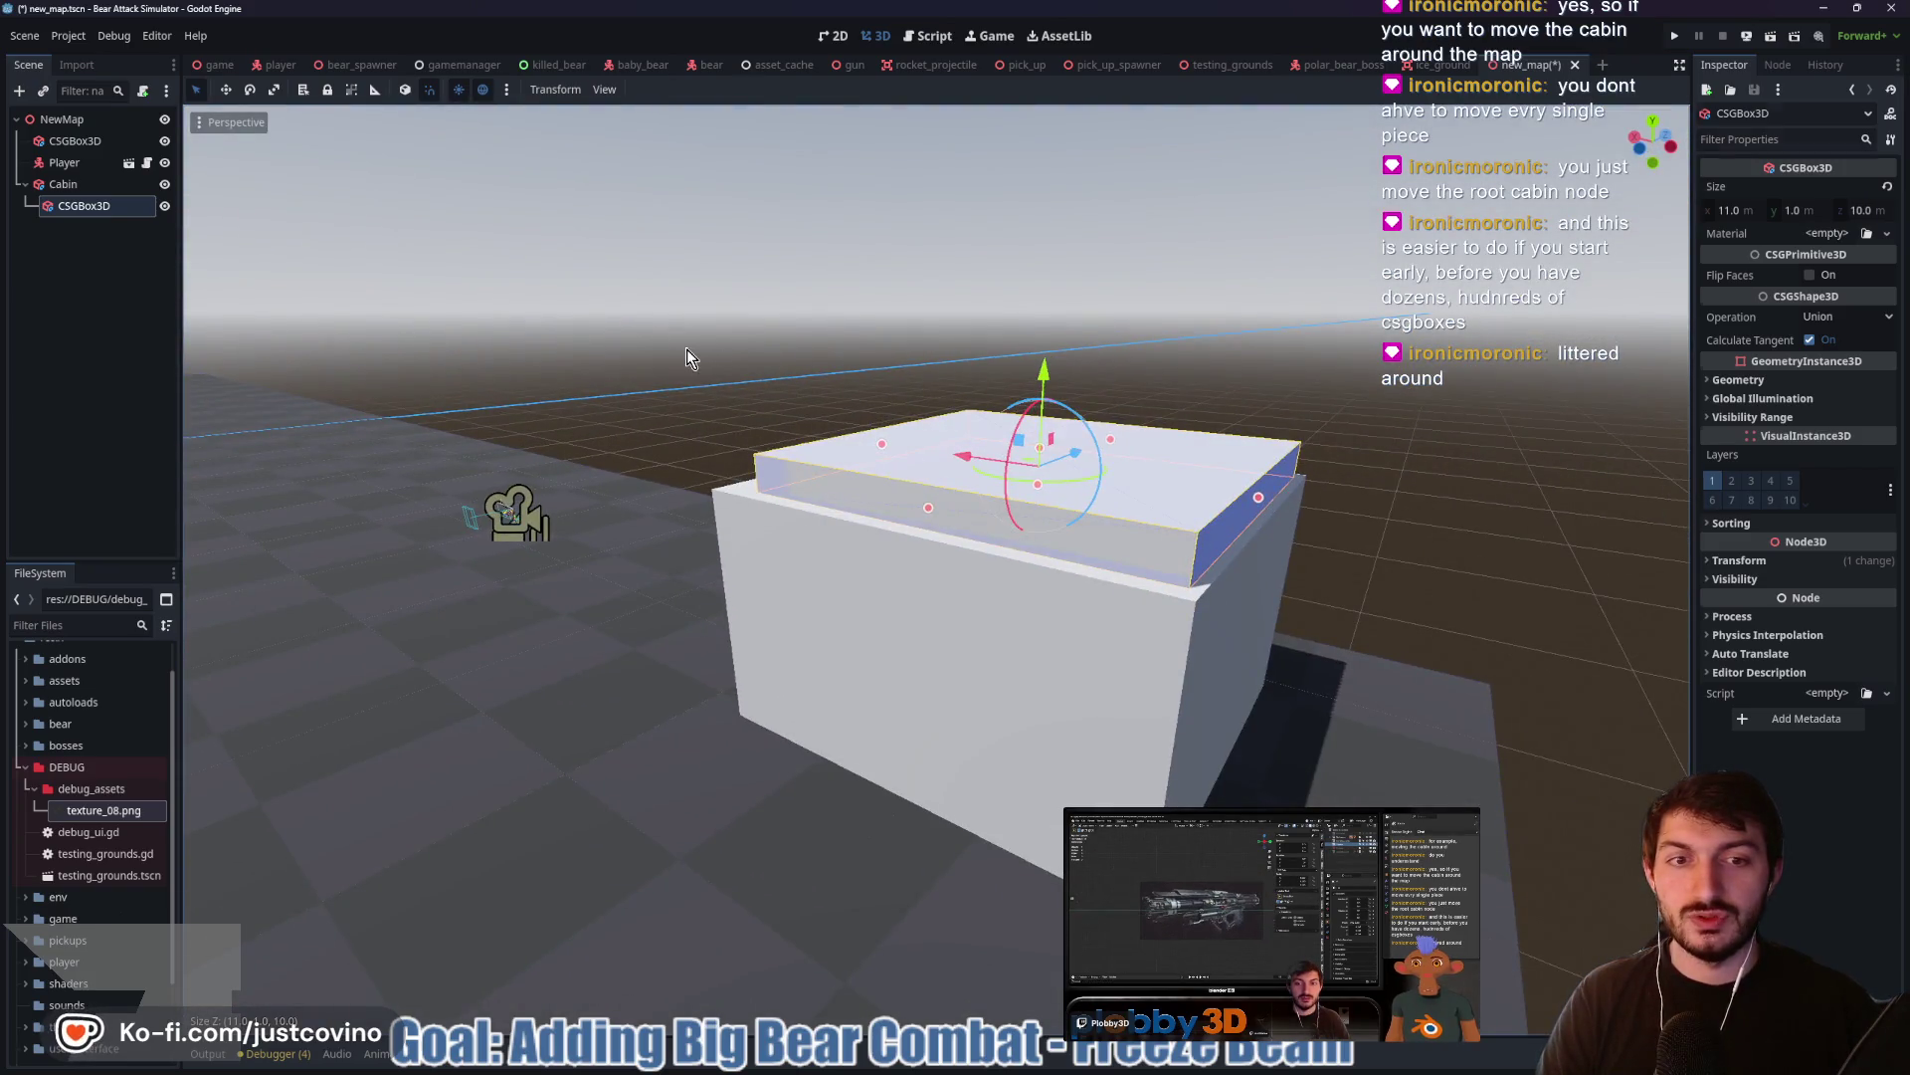
Inspect the roof slab from a top orthographic view, cancelling an accidental Cabin move
{"action": "left_click", "coordinate": [1179, 332]}
{"action": "mouse_move", "coordinate": [1180, 331]}
{"action": "left_mouse_down"}
{"action": "mouse_move", "coordinate": [1011, 318]}
{"action": "mouse_move", "coordinate": [700, 354]}
{"action": "left_mouse_up"}
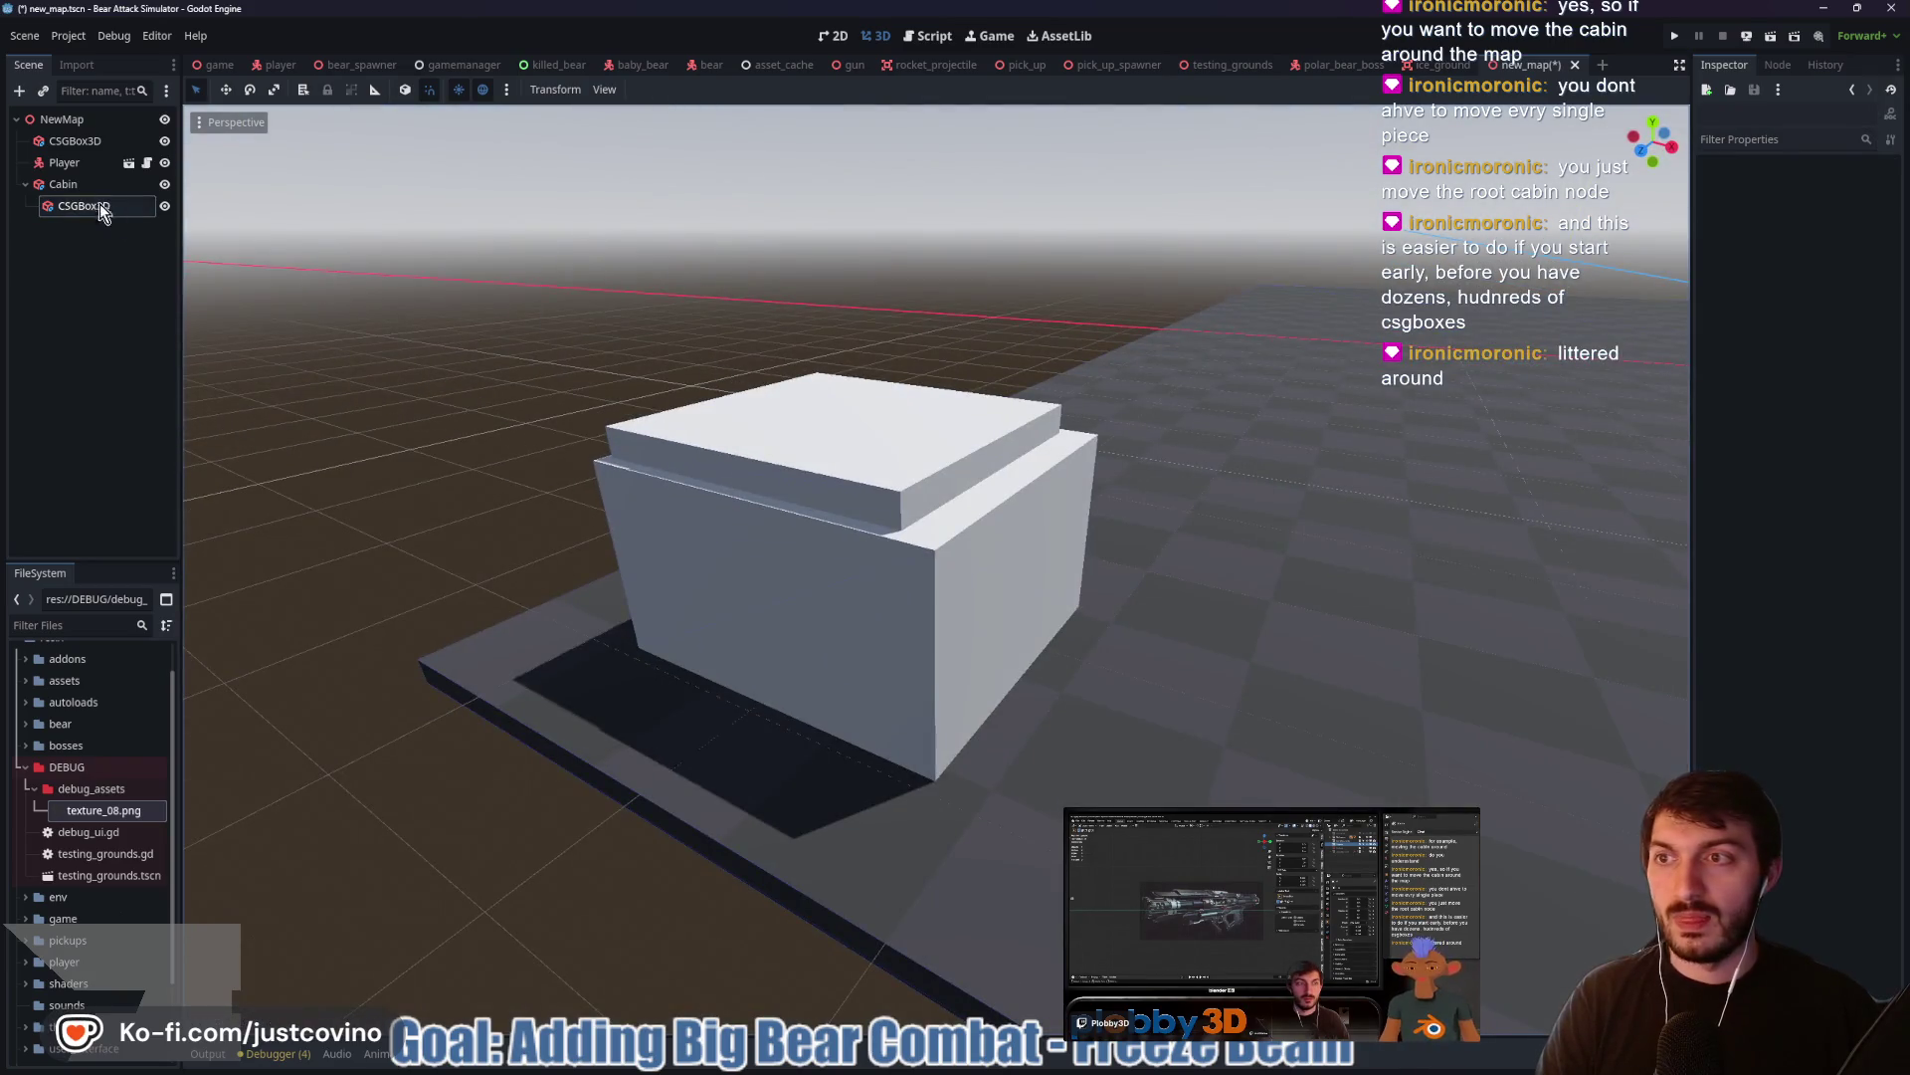
{"action": "mouse_move", "coordinate": [809, 356]}
{"action": "left_mouse_down"}
{"action": "mouse_move", "coordinate": [942, 409]}
{"action": "mouse_move", "coordinate": [992, 528]}
{"action": "left_mouse_up"}
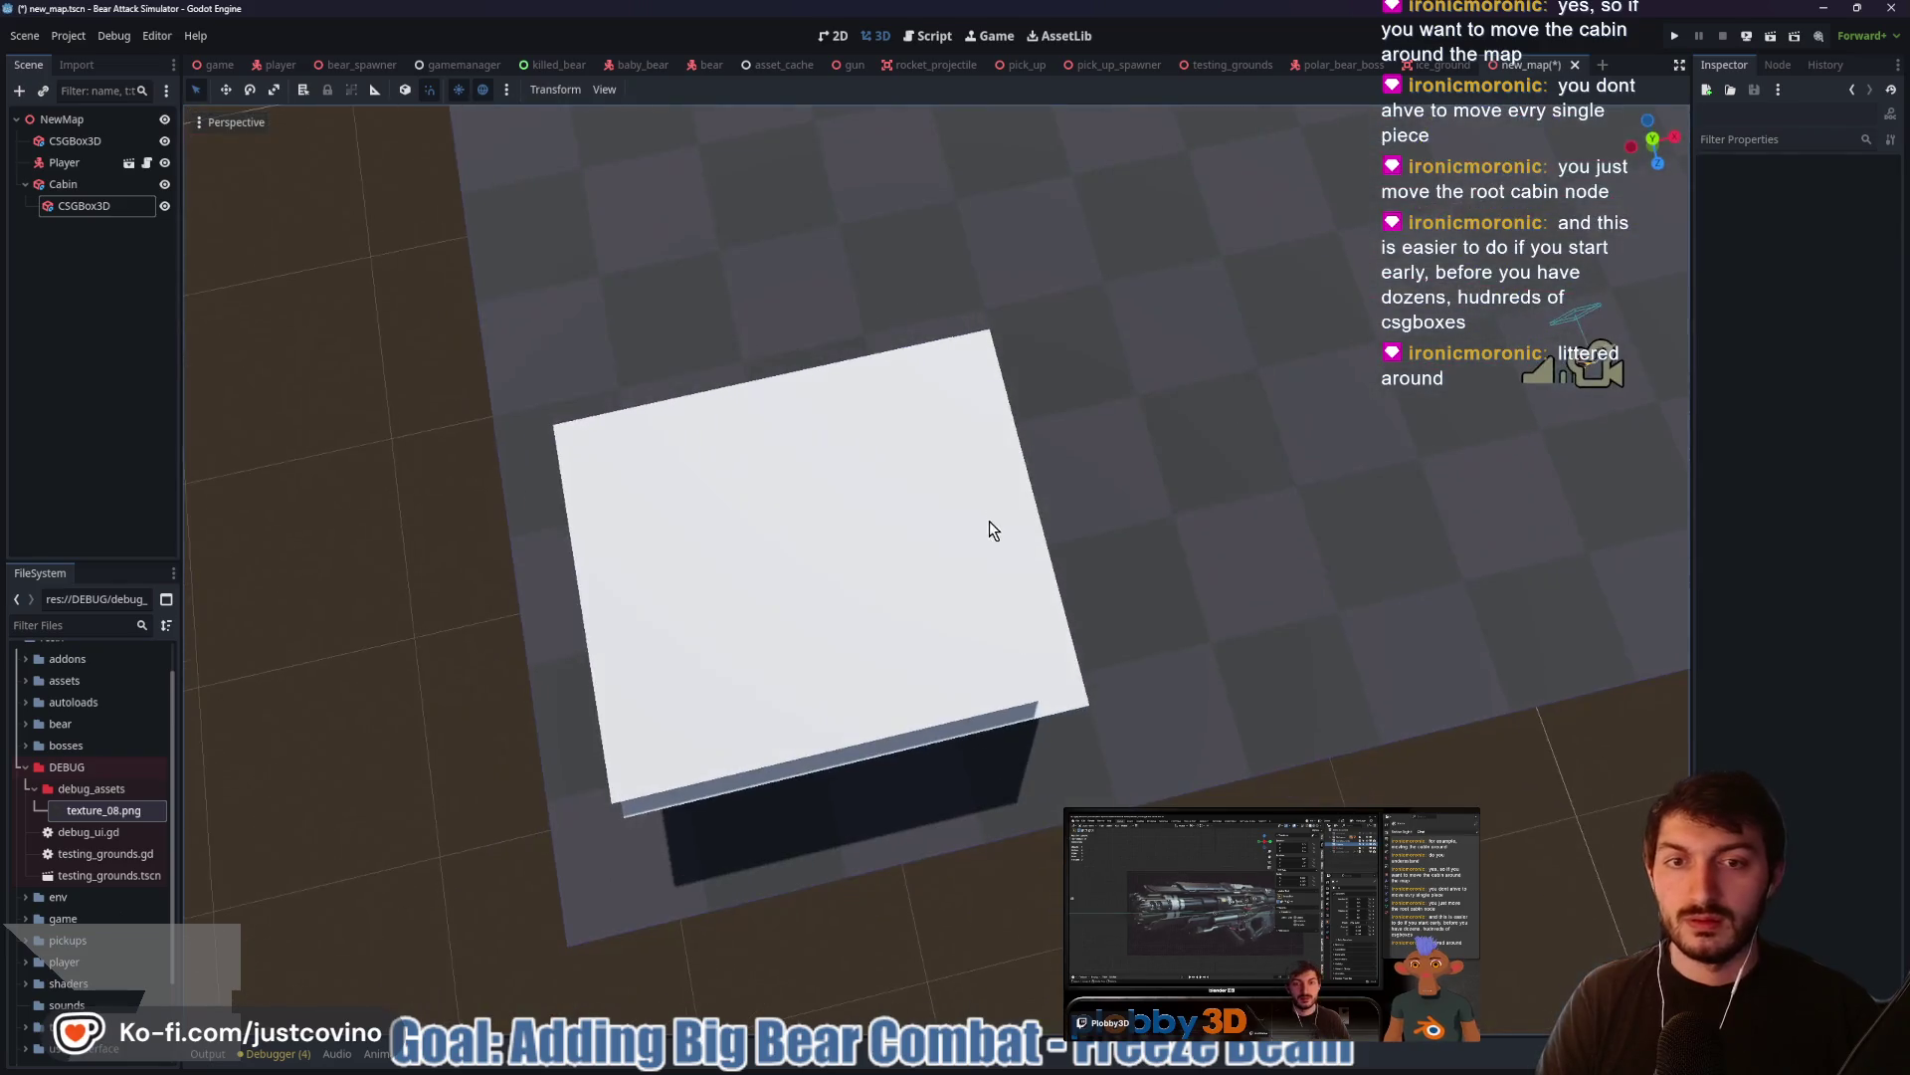
{"action": "left_click", "coordinate": [1651, 141]}
{"action": "left_click", "coordinate": [852, 549]}
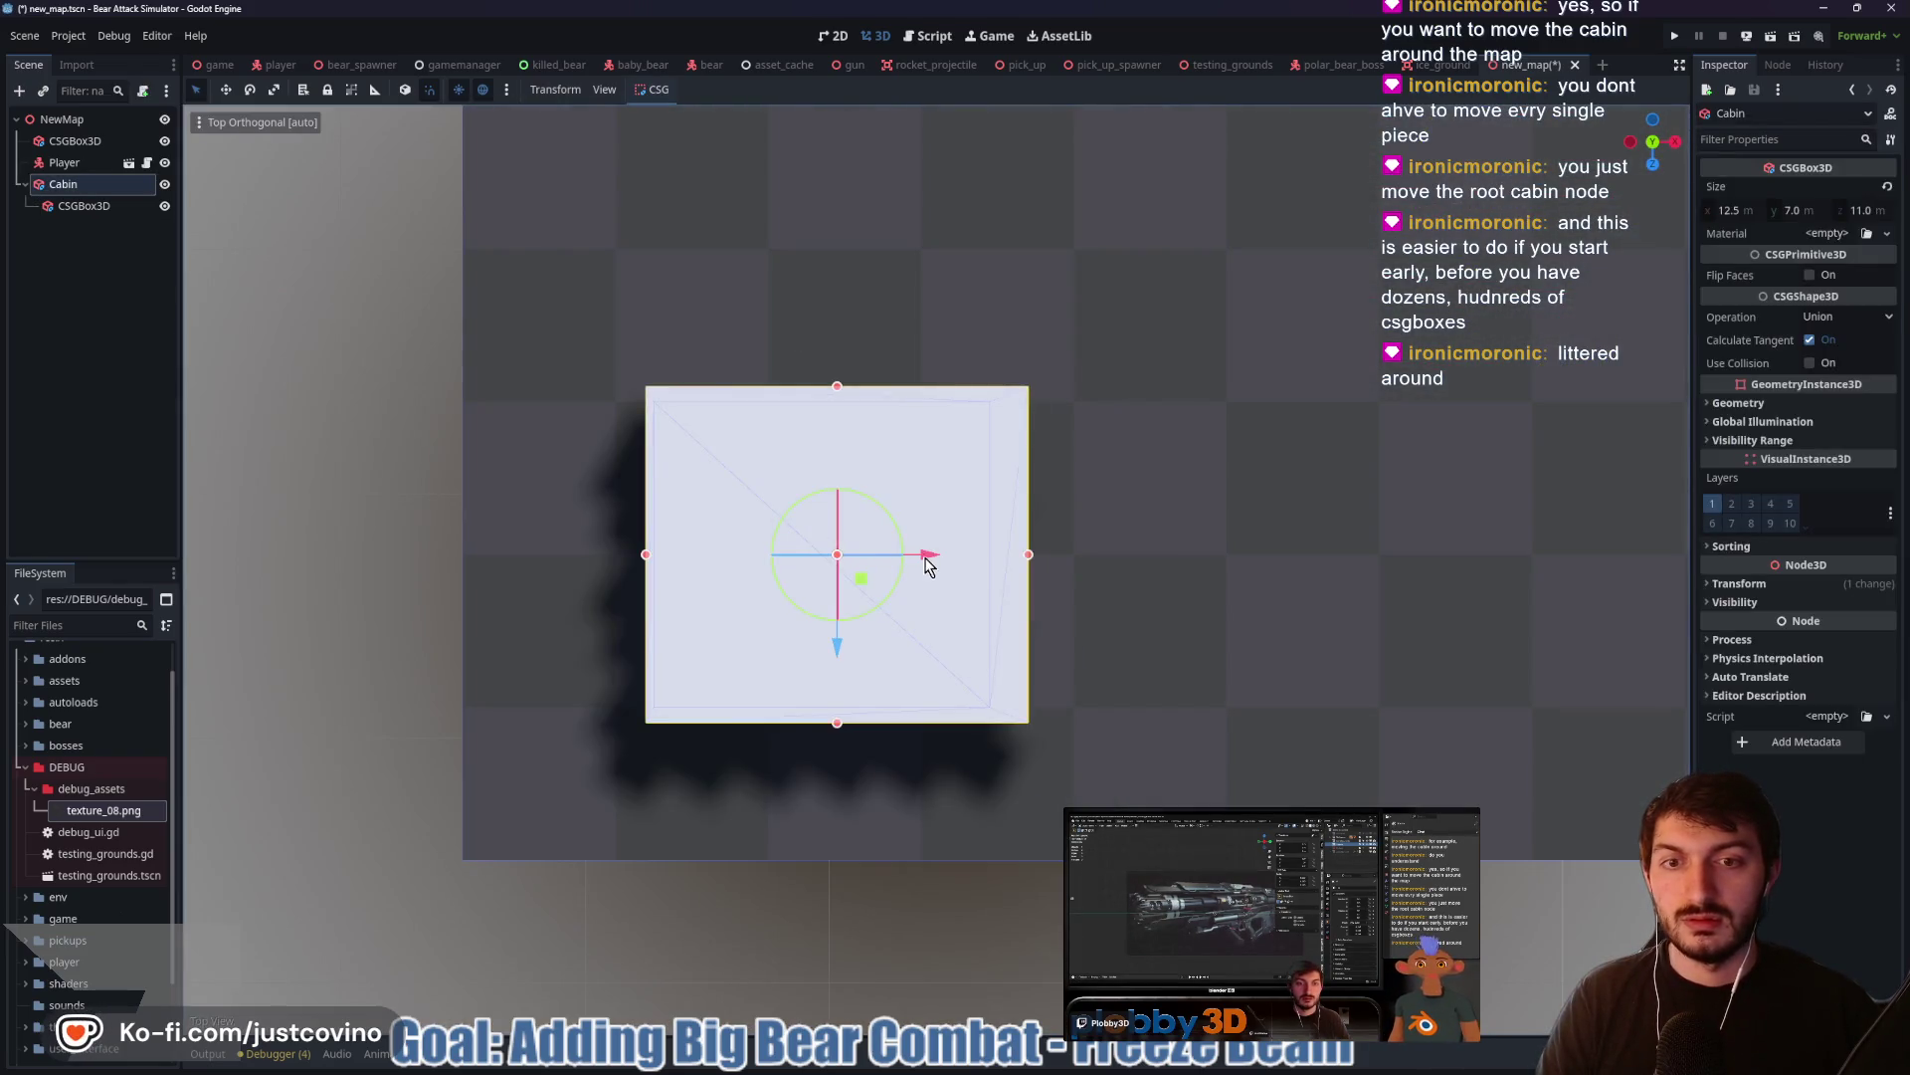
{"action": "left_click_drag", "start_coordinate": [922, 556], "coordinate": [965, 556]}
{"action": "right_click", "coordinate": [972, 558]}
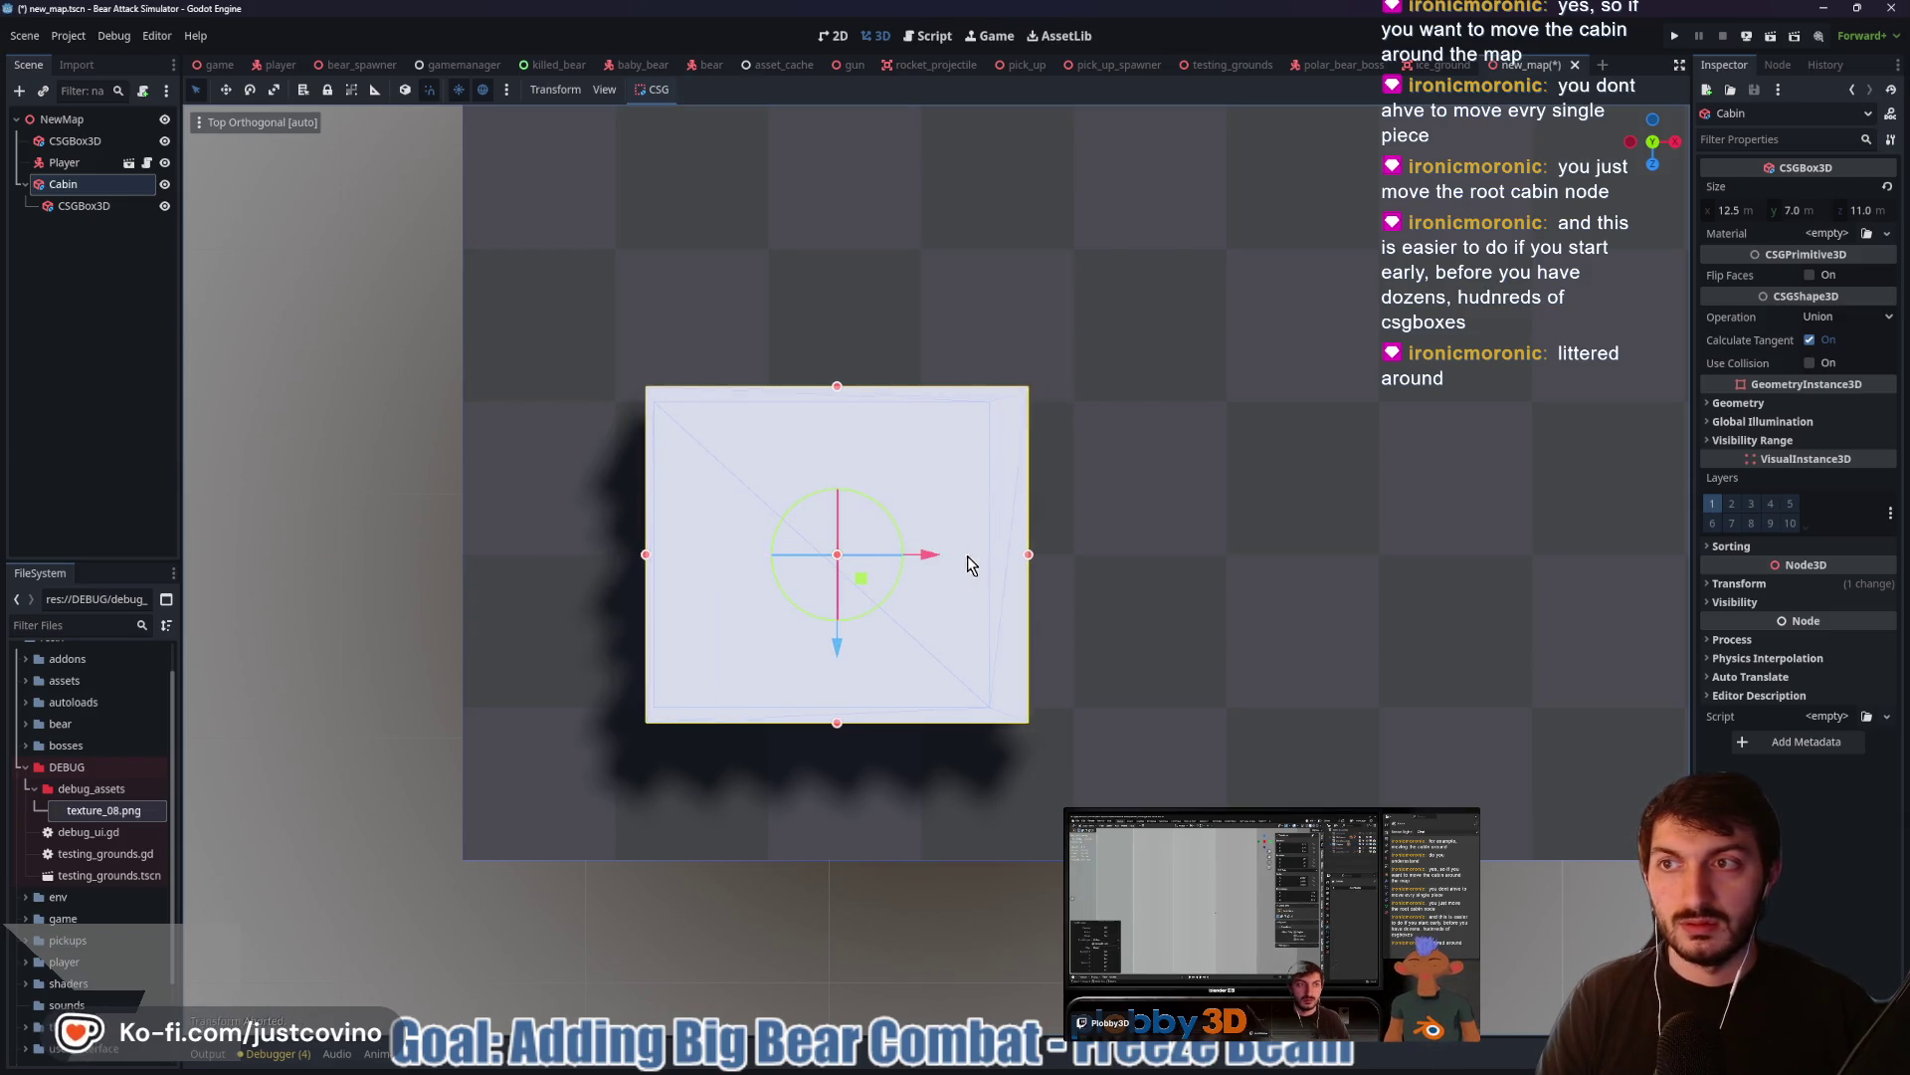
{"action": "left_click", "coordinate": [68, 209]}
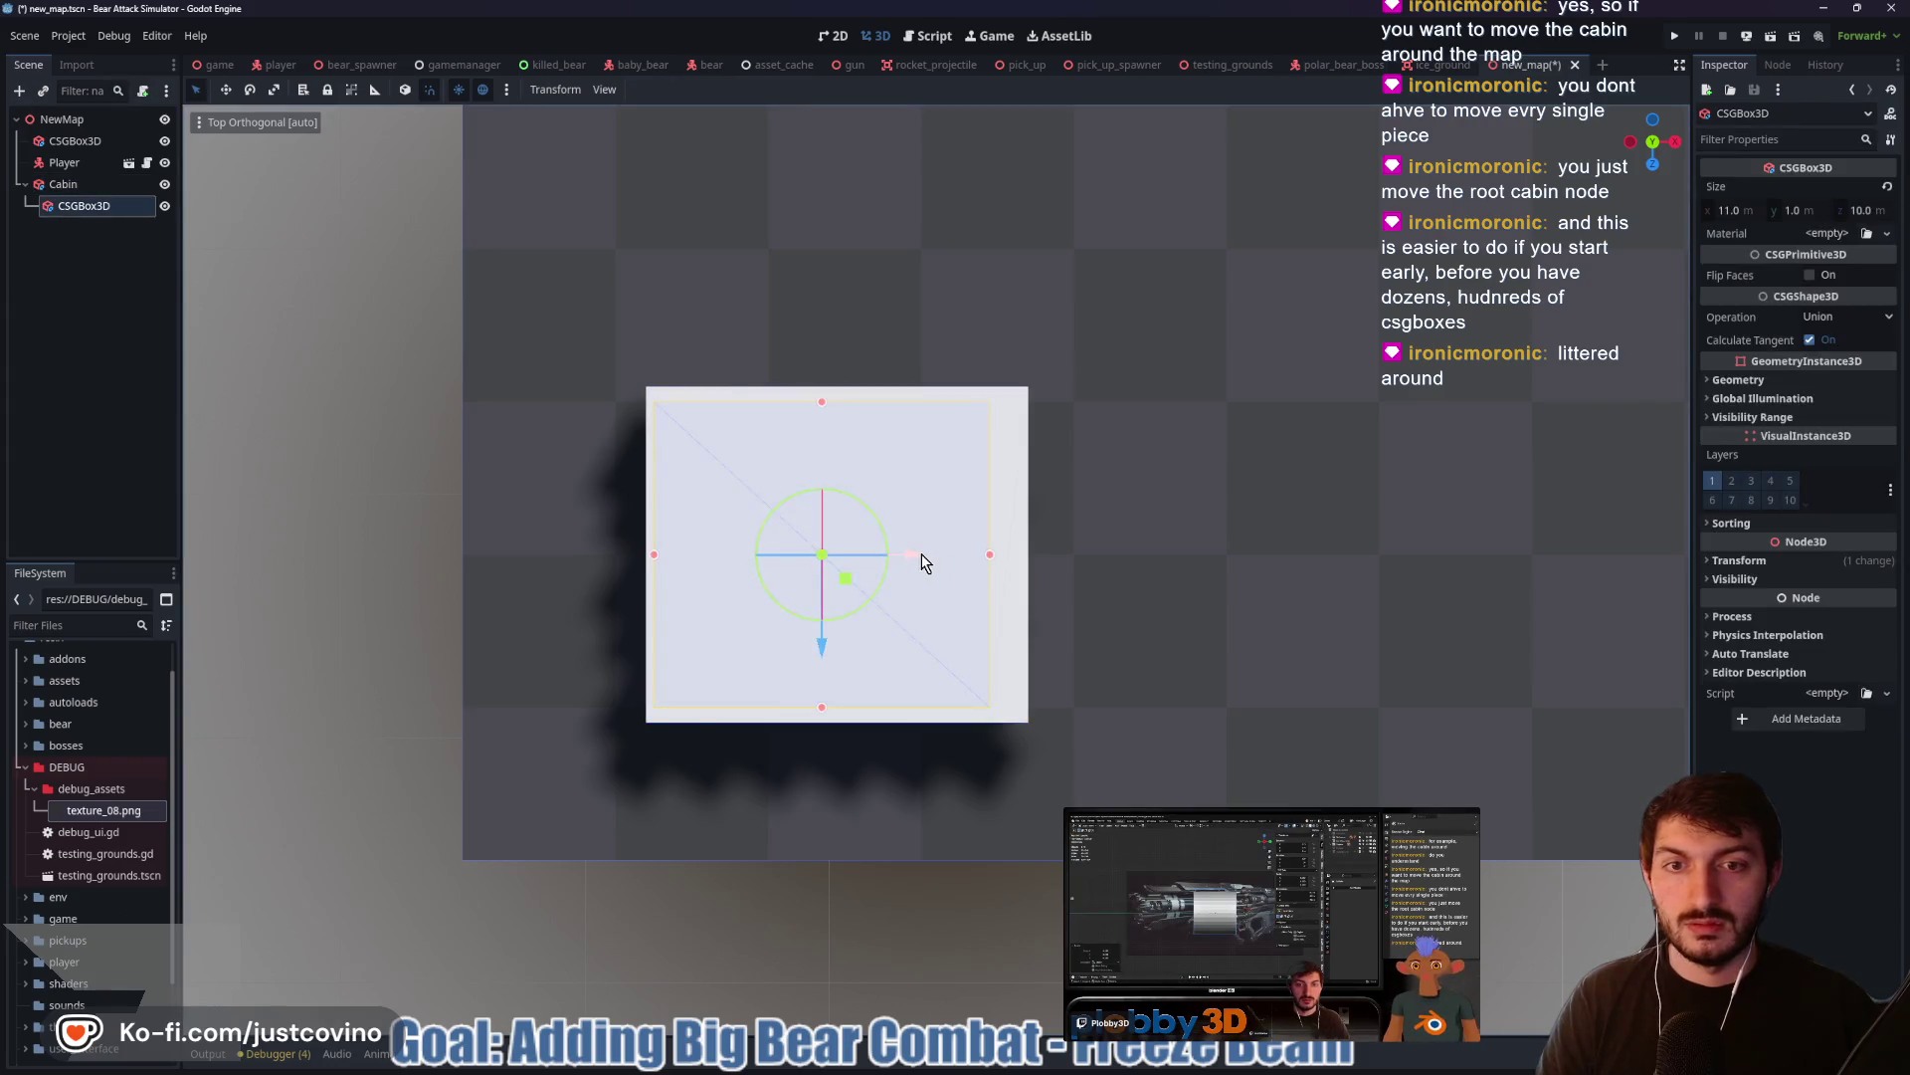
{"action": "mouse_move", "coordinate": [1220, 464]}
{"action": "left_mouse_down"}
{"action": "mouse_move", "coordinate": [1112, 444]}
{"action": "mouse_move", "coordinate": [896, 248]}
{"action": "mouse_move", "coordinate": [704, 230]}
{"action": "left_mouse_up"}
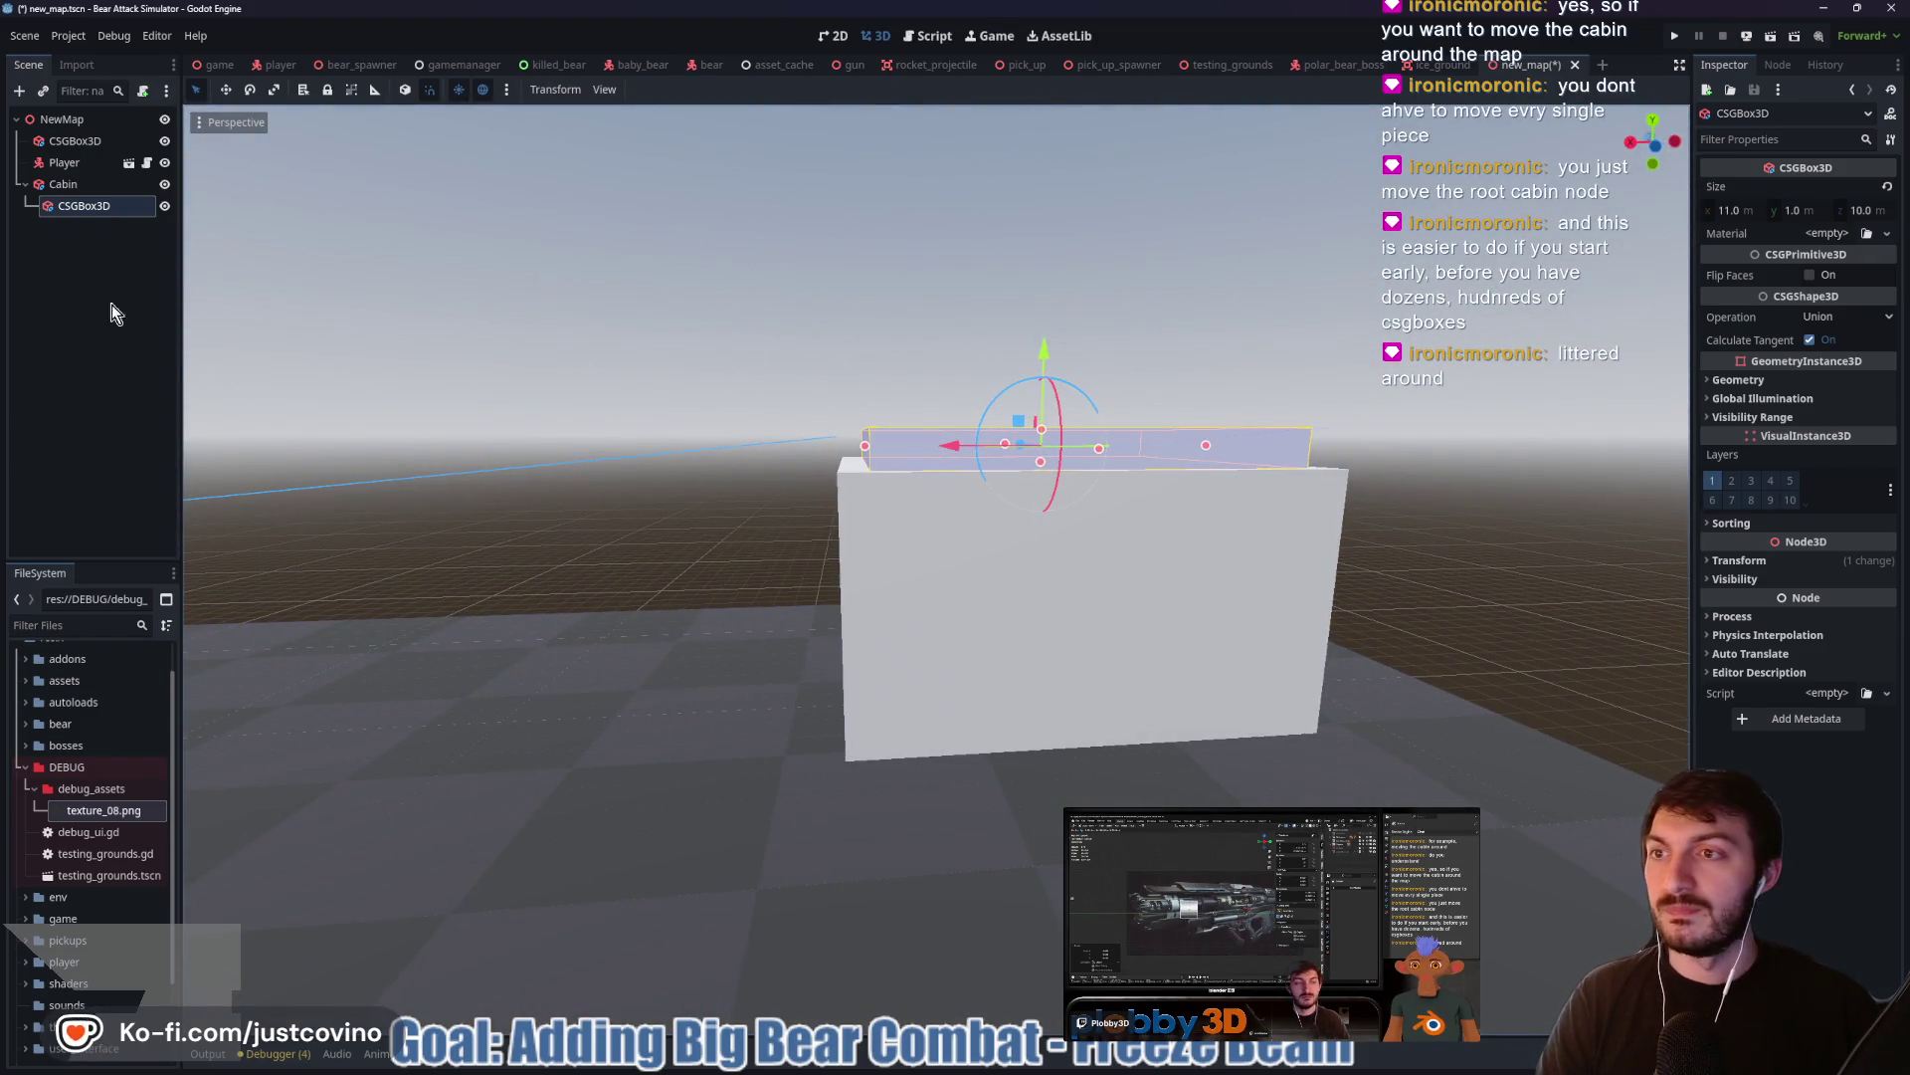
{"action": "left_click", "coordinate": [62, 184]}
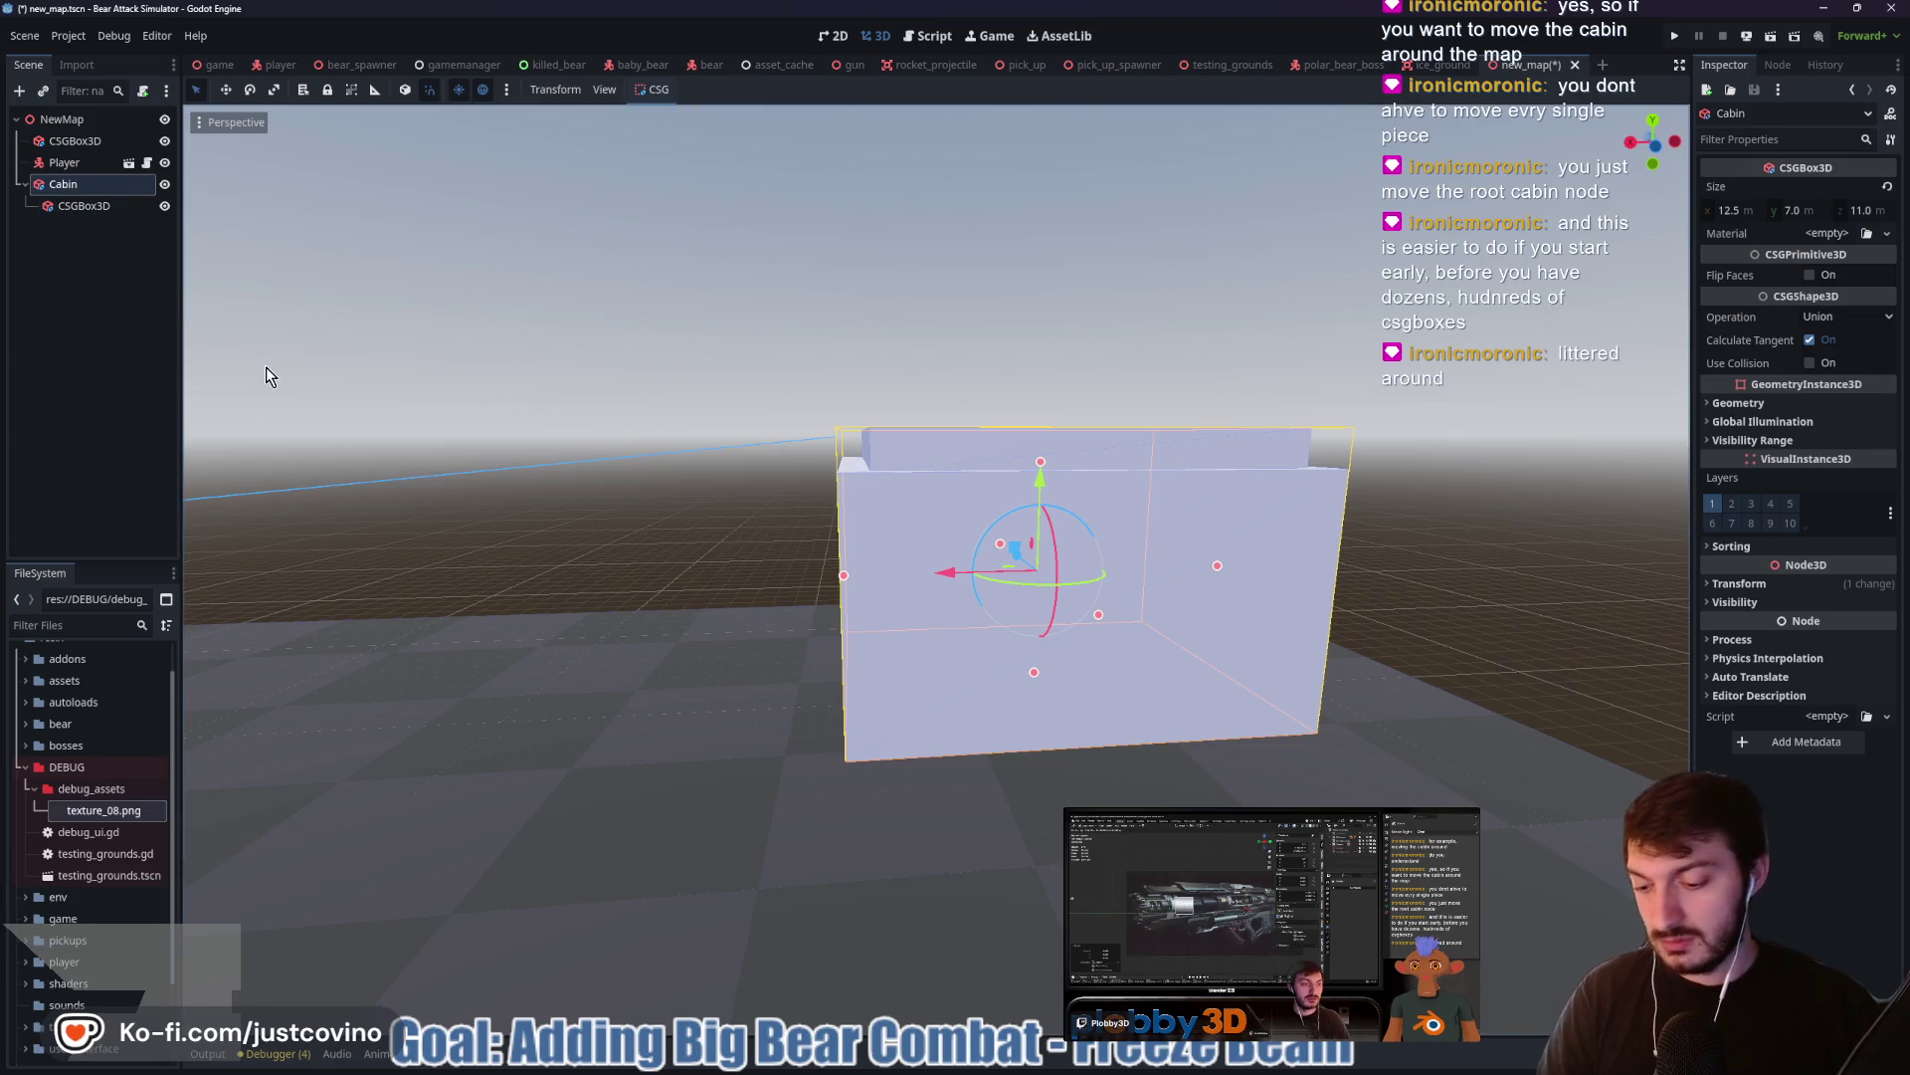
Add a second CSG box under Cabin, moving it toward the front and down 1.5 m
{"action": "key", "text": "ctrl+a"}
{"action": "key", "text": "Return"}
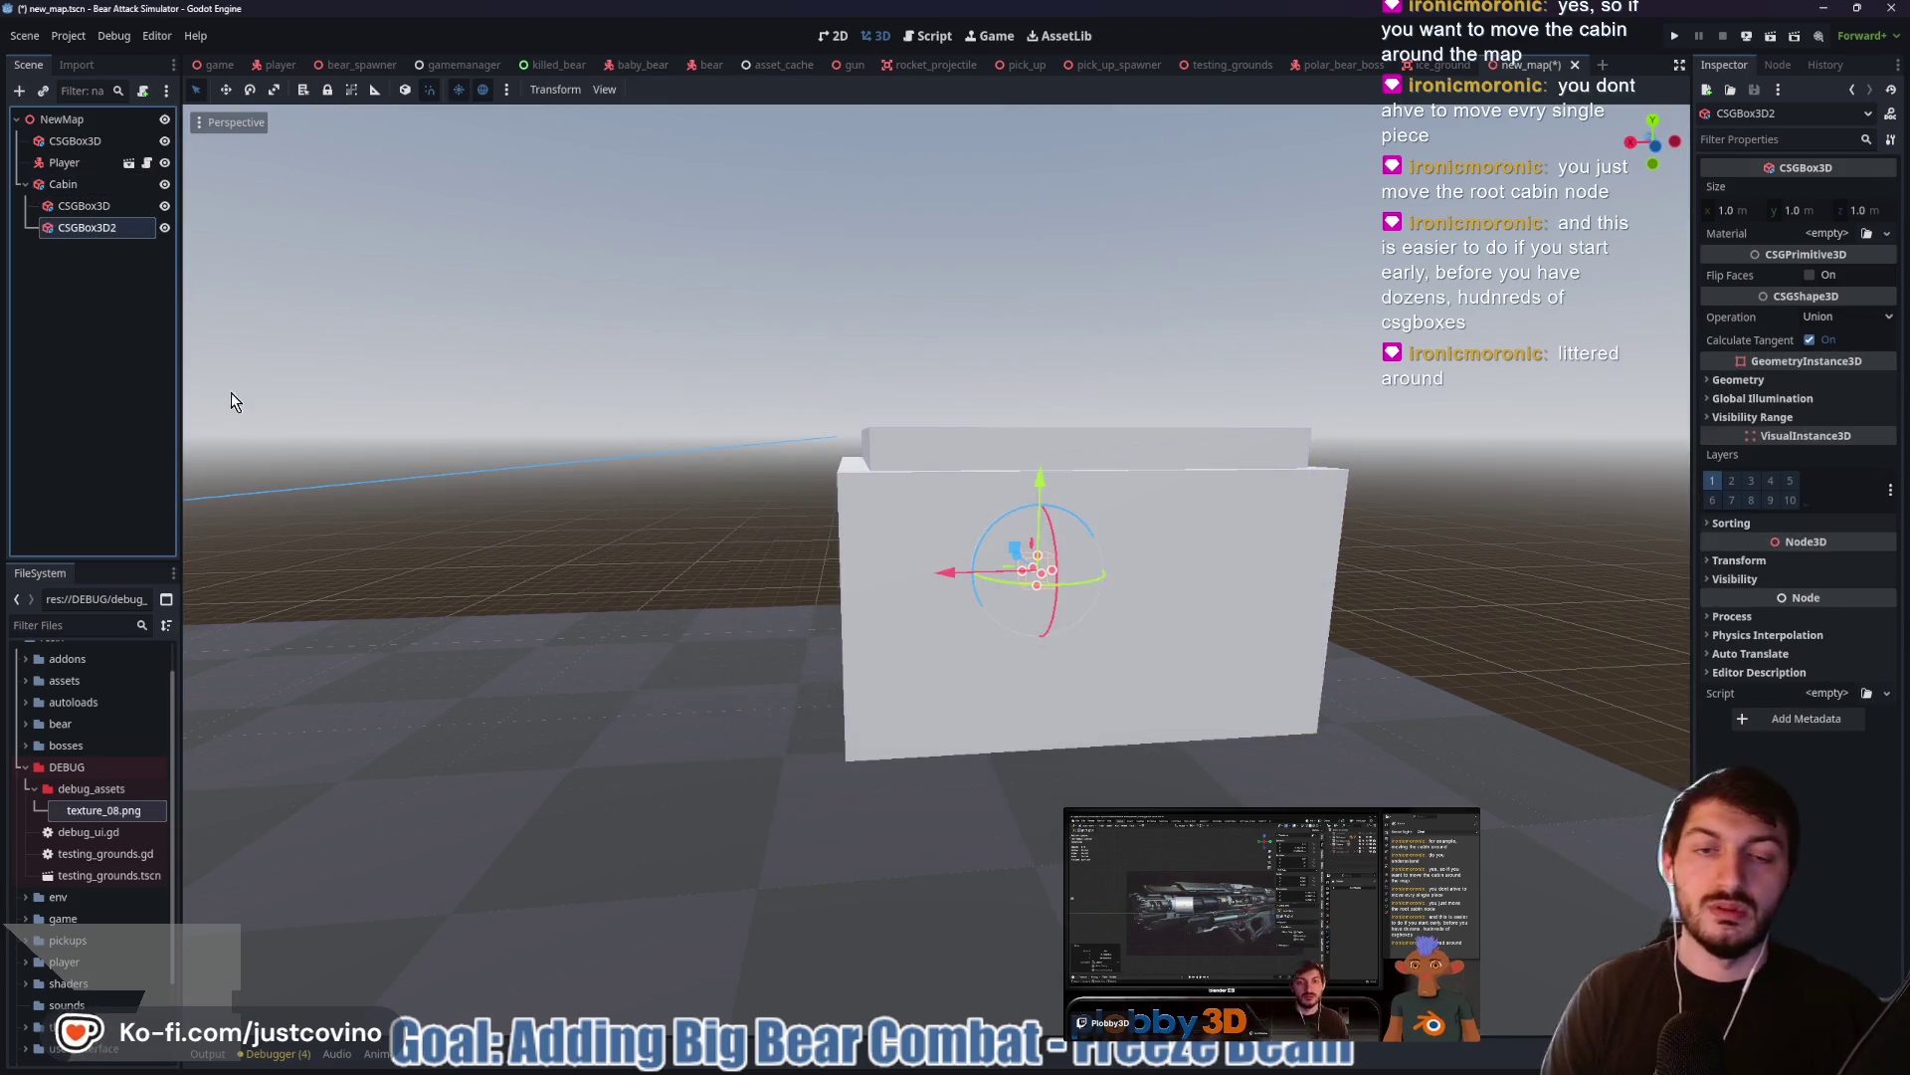
{"action": "mouse_move", "coordinate": [1017, 567]}
{"action": "left_mouse_down"}
{"action": "mouse_move", "coordinate": [1065, 627]}
{"action": "mouse_move", "coordinate": [1048, 620]}
{"action": "left_mouse_up"}
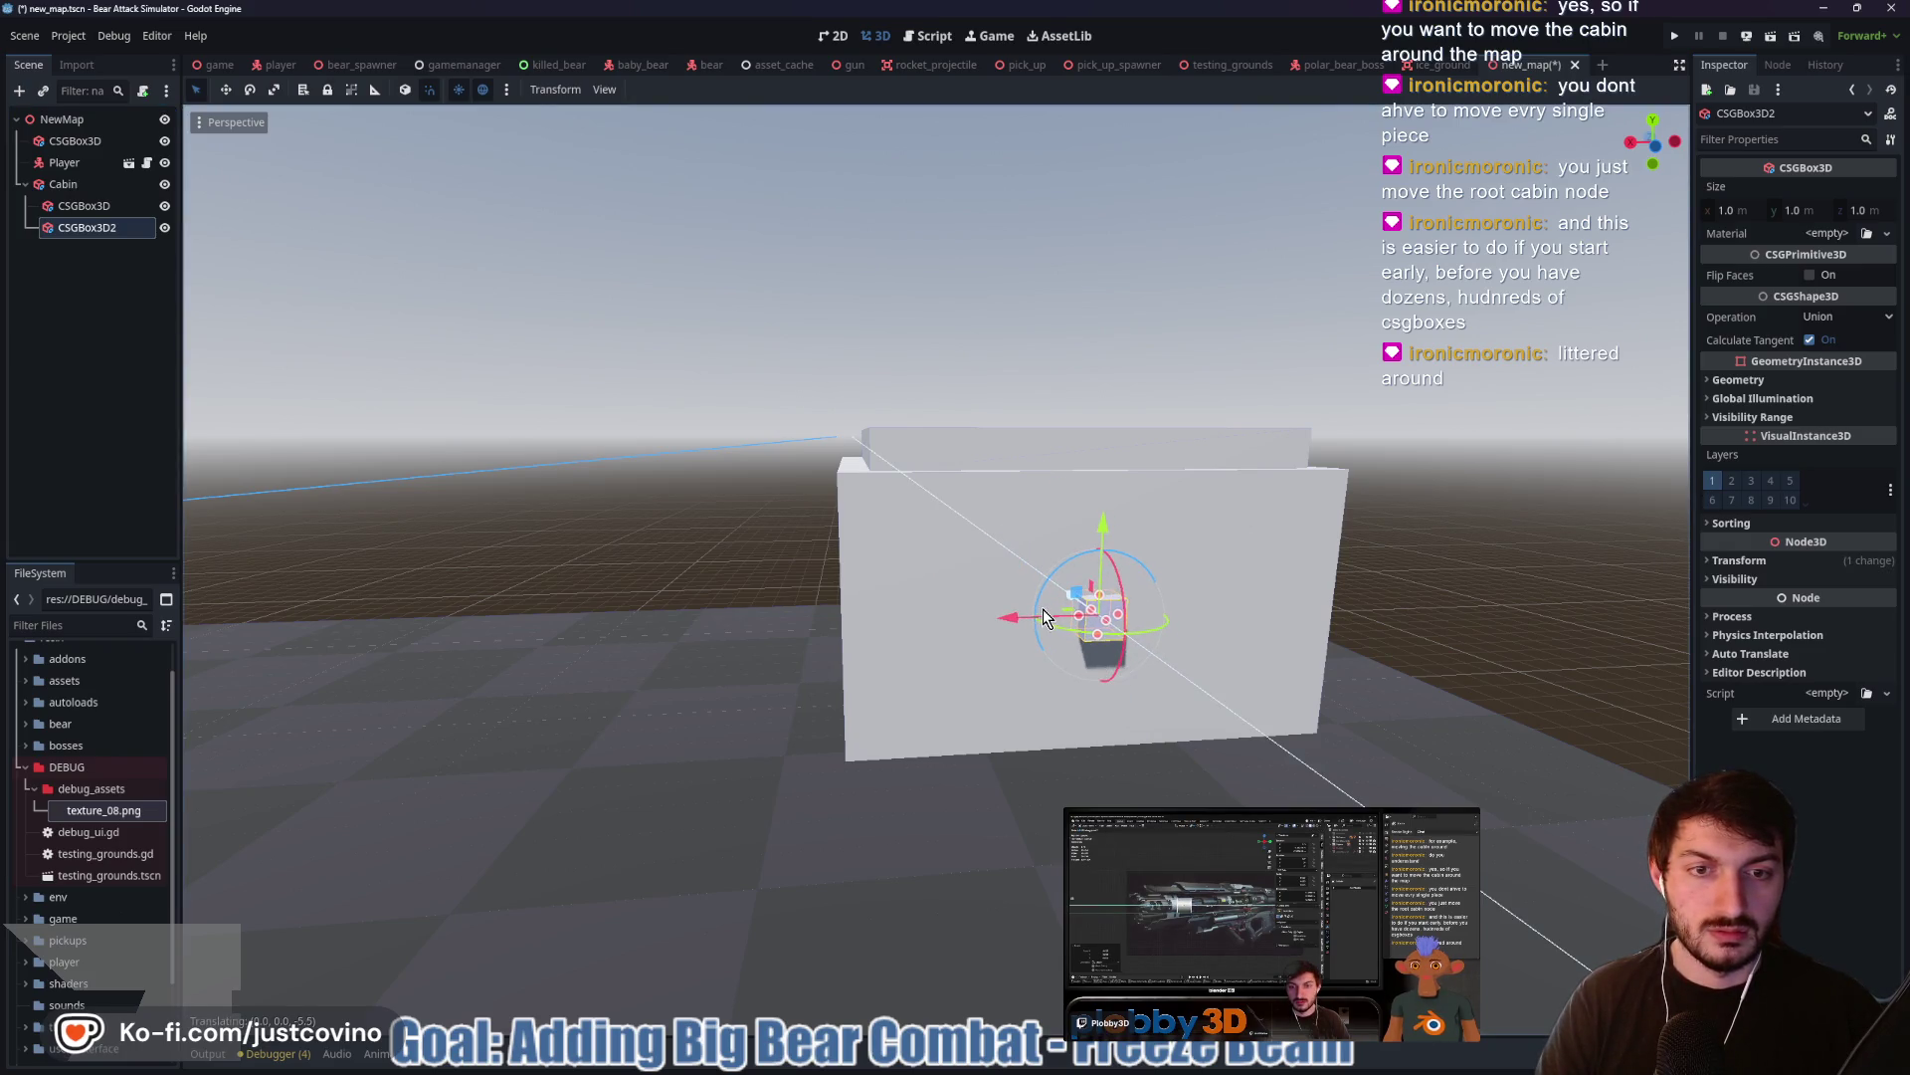
{"action": "left_click_drag", "start_coordinate": [1108, 540], "coordinate": [1110, 597]}
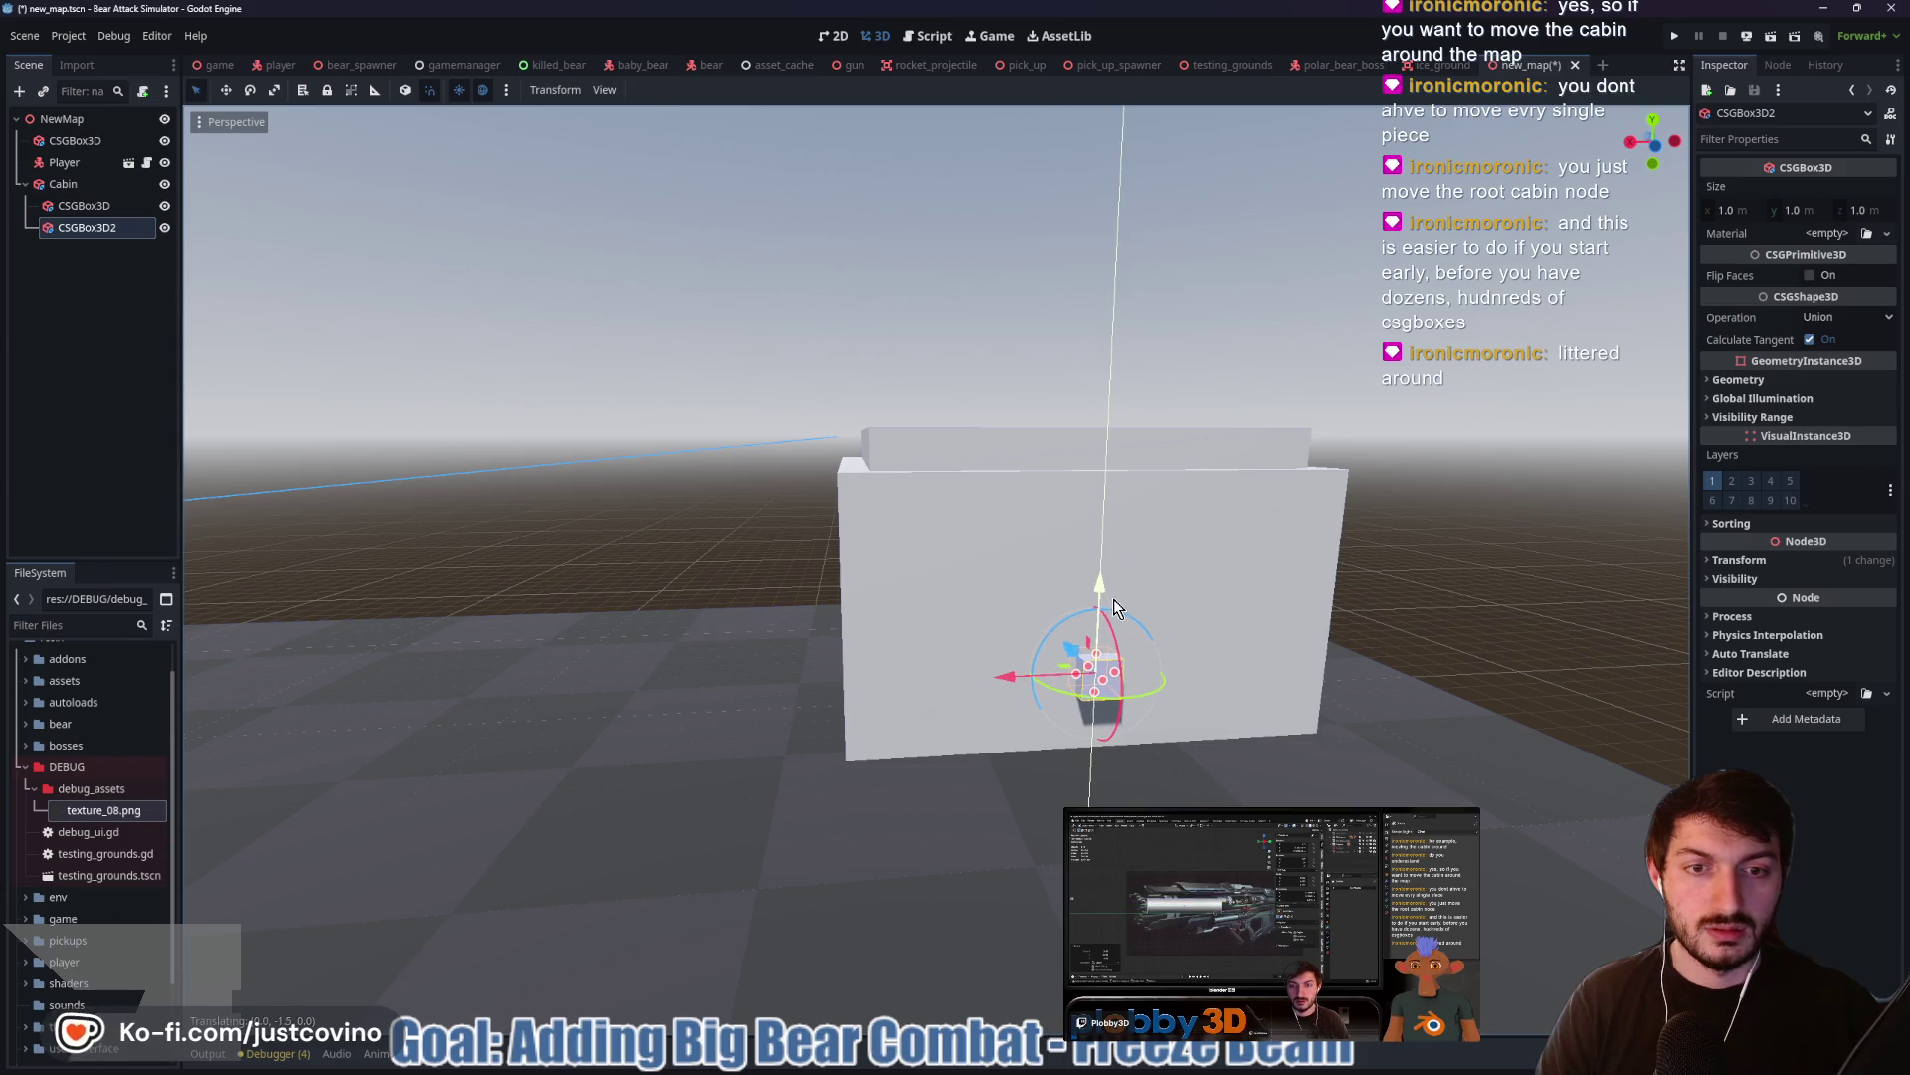
Move the Player 29 m into the cabin and 6.5 m along Z
{"action": "key", "text": "ctrl+z"}
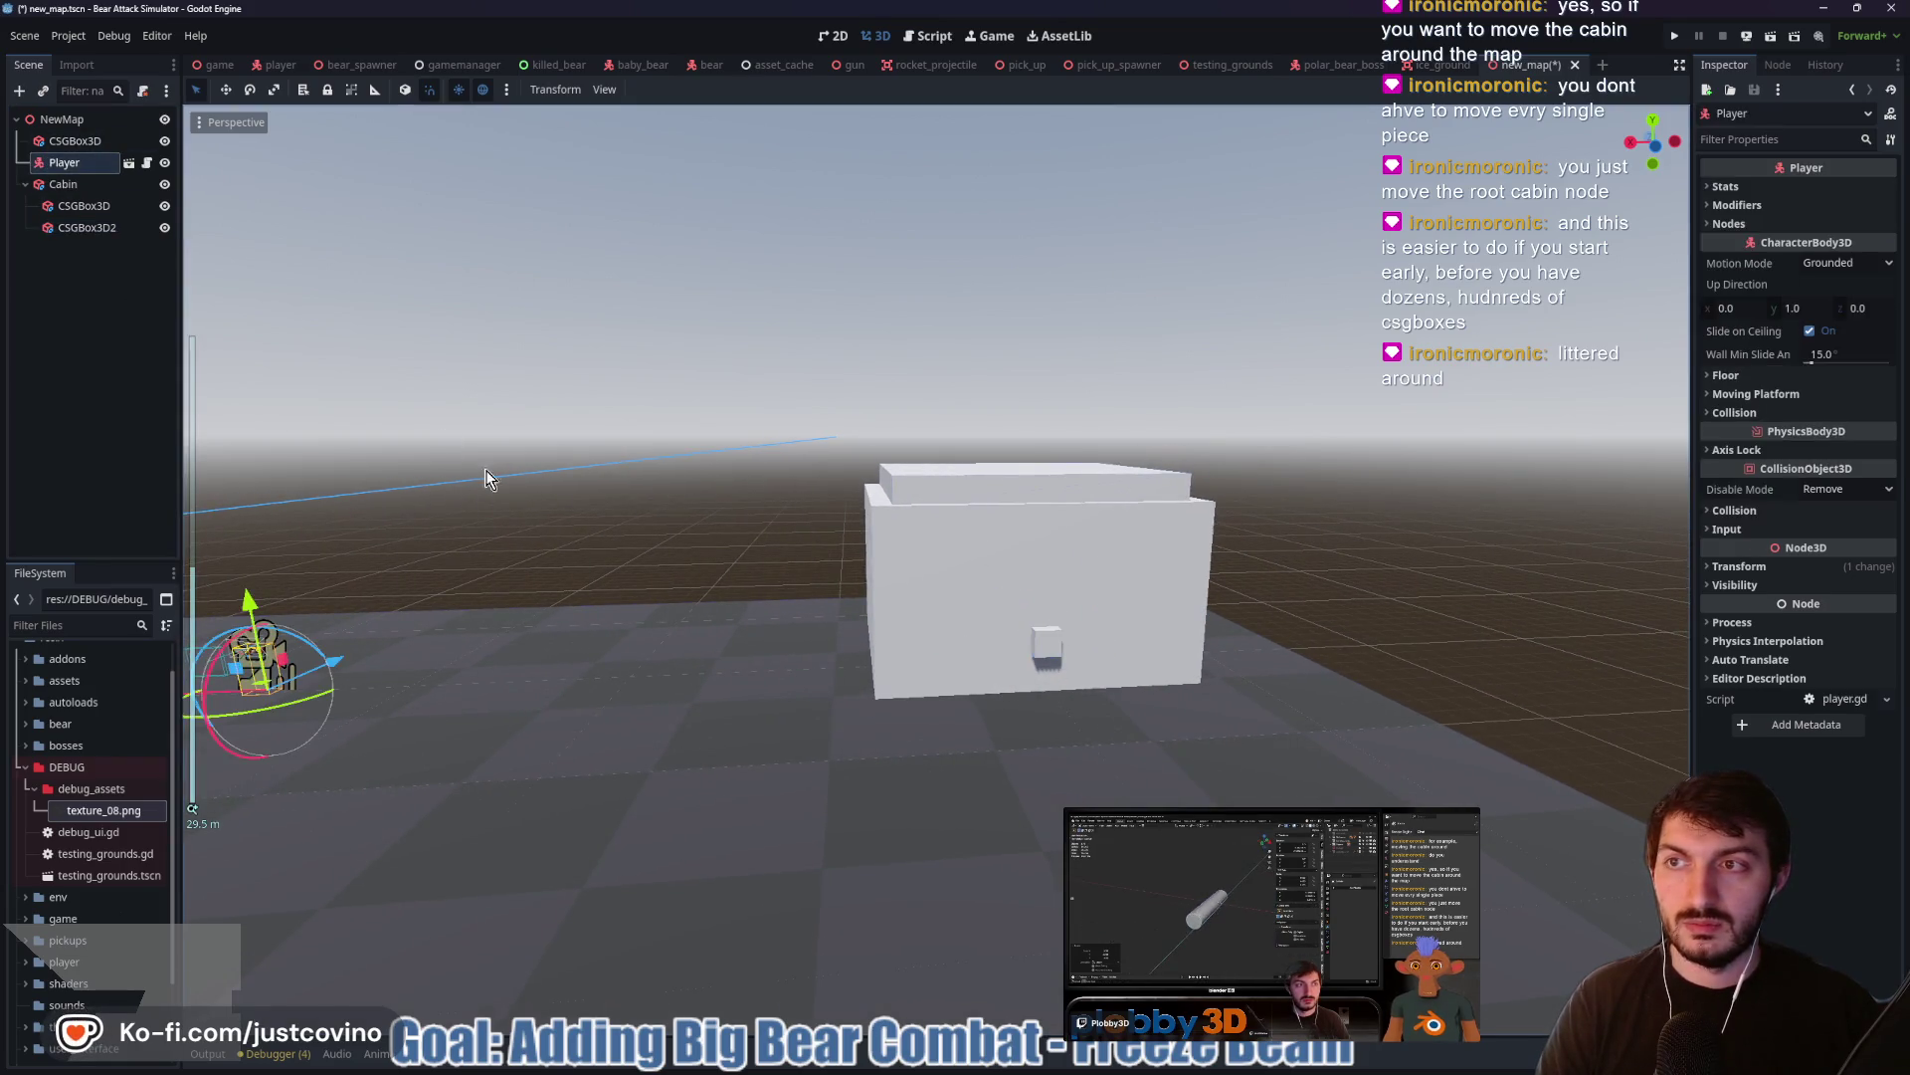
{"action": "scroll", "coordinate": [612, 676], "scroll_direction": "down", "scroll_amount": 2}
{"action": "mouse_move", "coordinate": [328, 736]}
{"action": "left_mouse_down"}
{"action": "mouse_move", "coordinate": [682, 703]}
{"action": "mouse_move", "coordinate": [923, 724]}
{"action": "mouse_move", "coordinate": [939, 707]}
{"action": "left_mouse_up"}
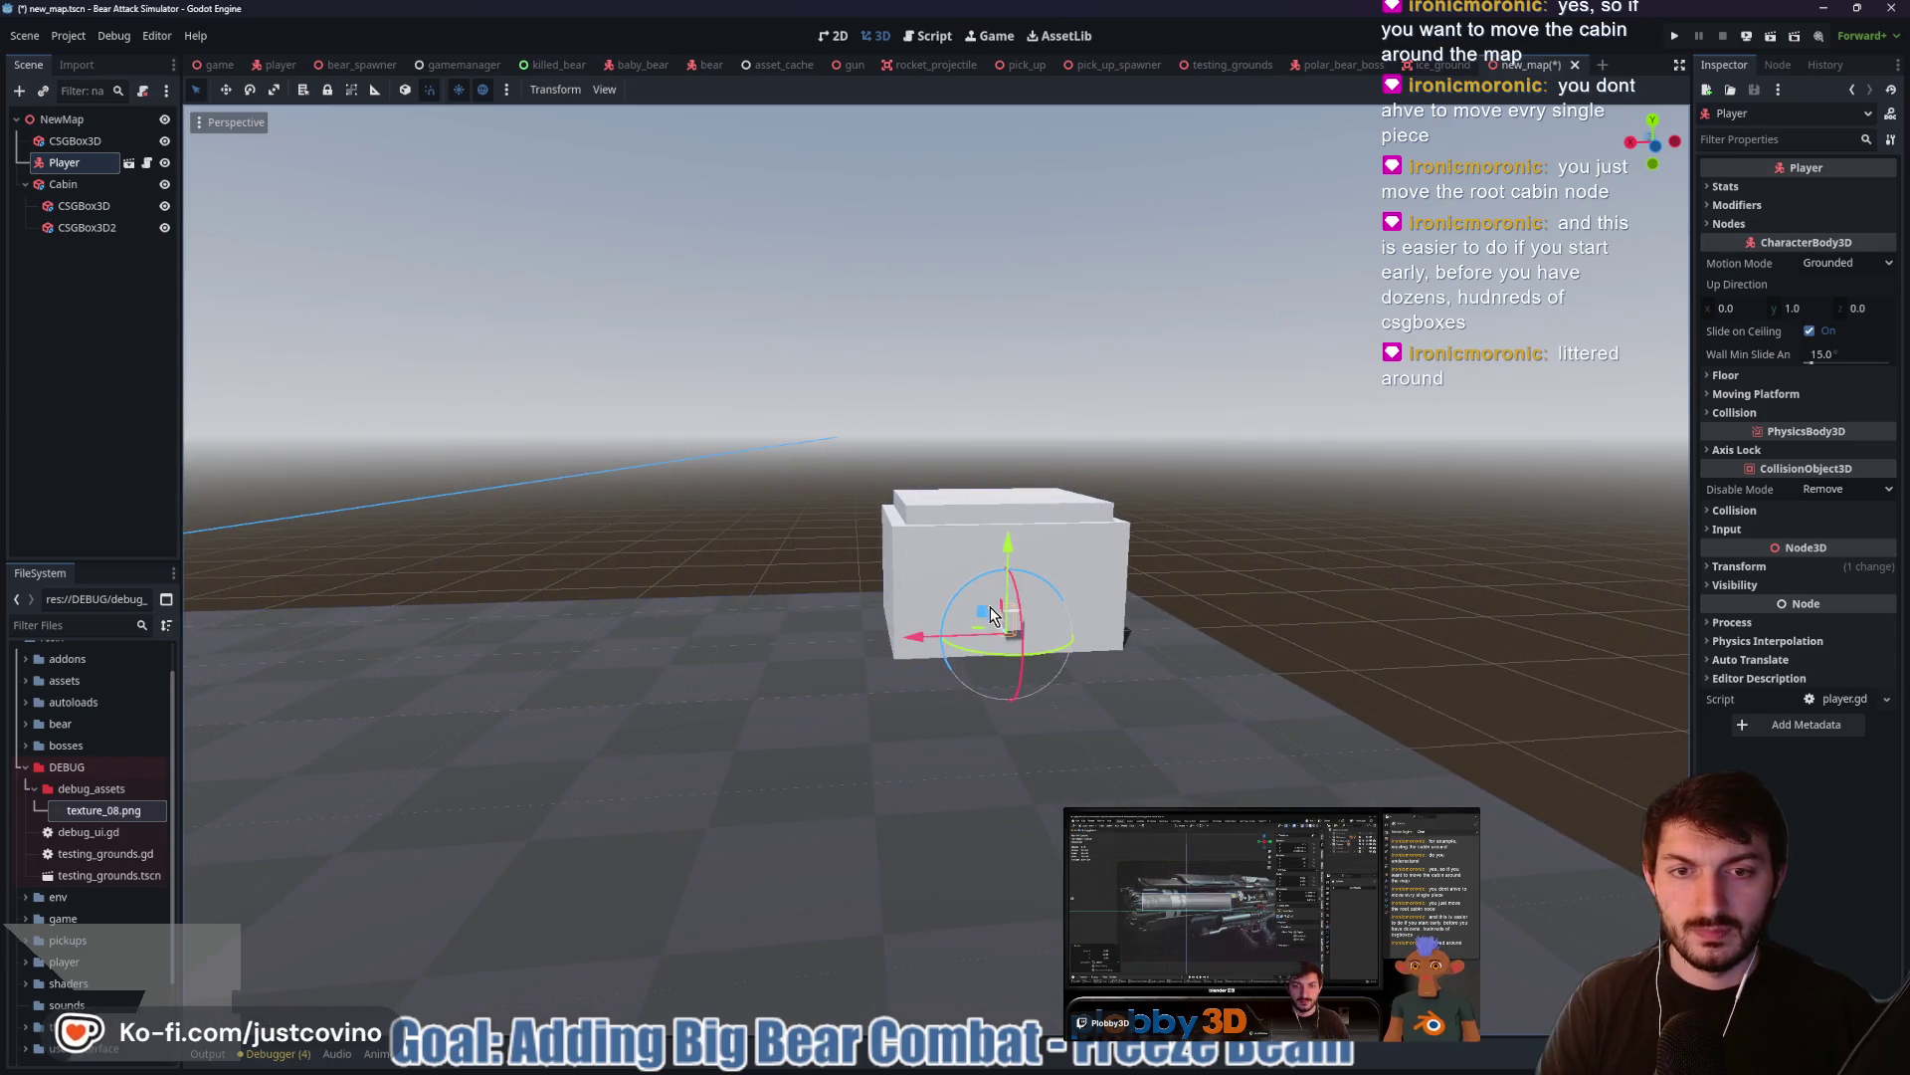
{"action": "left_click_drag", "start_coordinate": [990, 614], "coordinate": [1011, 648]}
{"action": "scroll", "coordinate": [1167, 655], "scroll_direction": "up", "scroll_amount": 6}
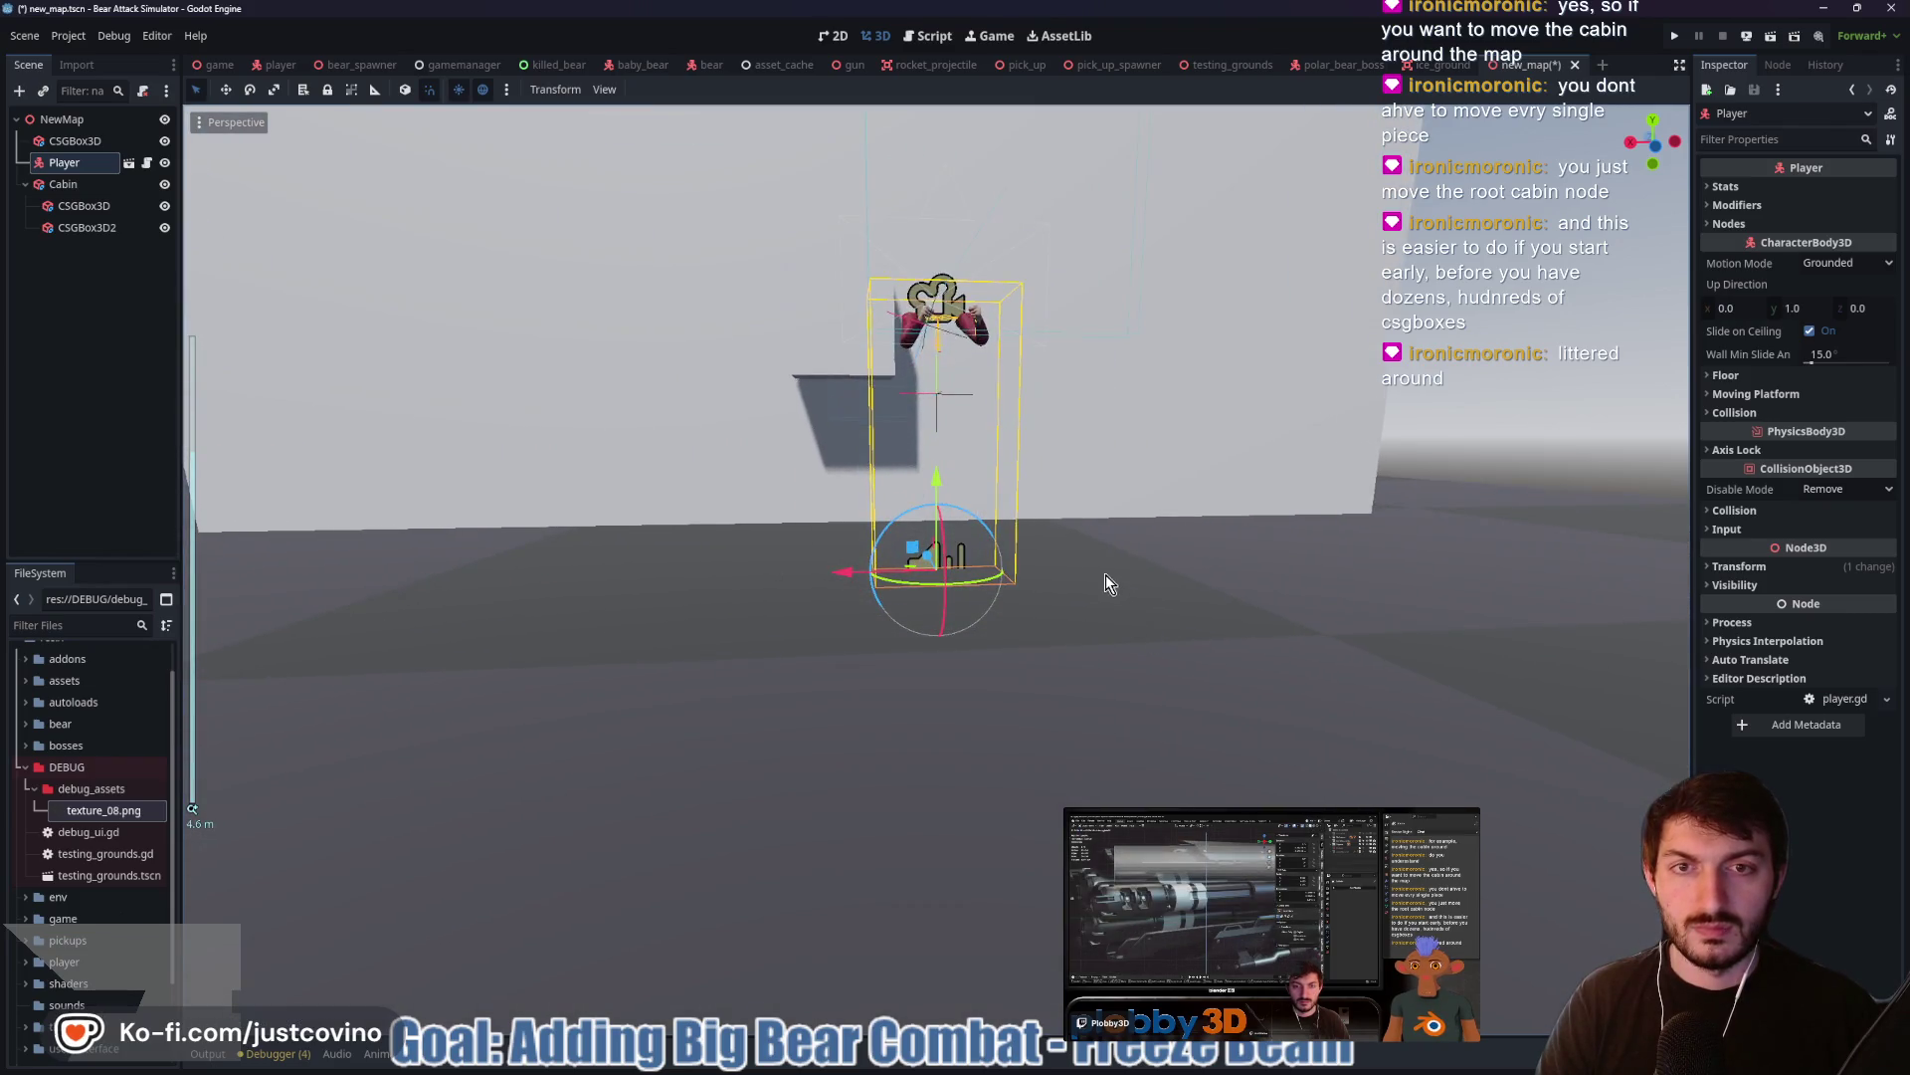
{"action": "mouse_move", "coordinate": [1096, 547]}
{"action": "left_mouse_down"}
{"action": "mouse_move", "coordinate": [1103, 633]}
{"action": "mouse_move", "coordinate": [1130, 673]}
{"action": "mouse_move", "coordinate": [1216, 703]}
{"action": "mouse_move", "coordinate": [1143, 683]}
{"action": "mouse_move", "coordinate": [926, 368]}
{"action": "left_mouse_up"}
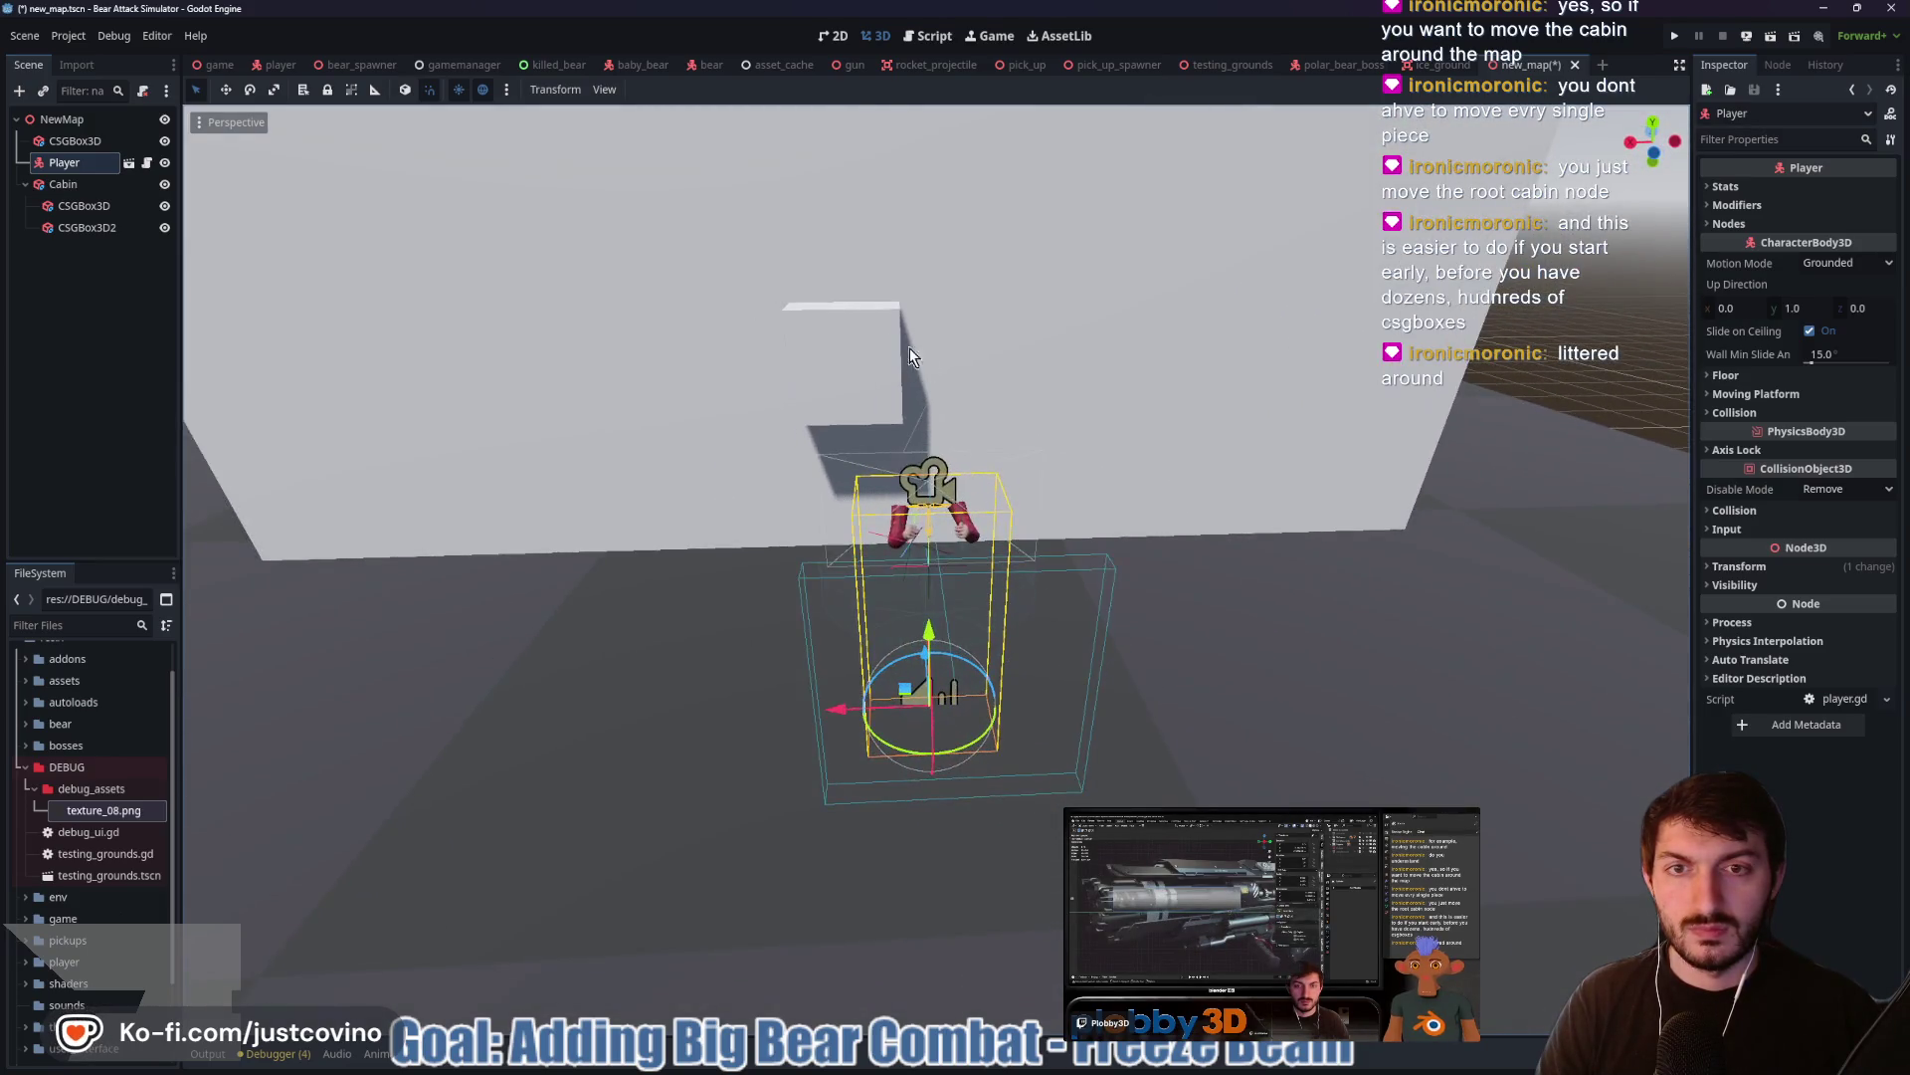
Stretch CSGBox3D2 into a 2 × 3 × 1 m door-sized block
{"action": "left_click", "coordinate": [865, 375]}
{"action": "left_click", "coordinate": [86, 227]}
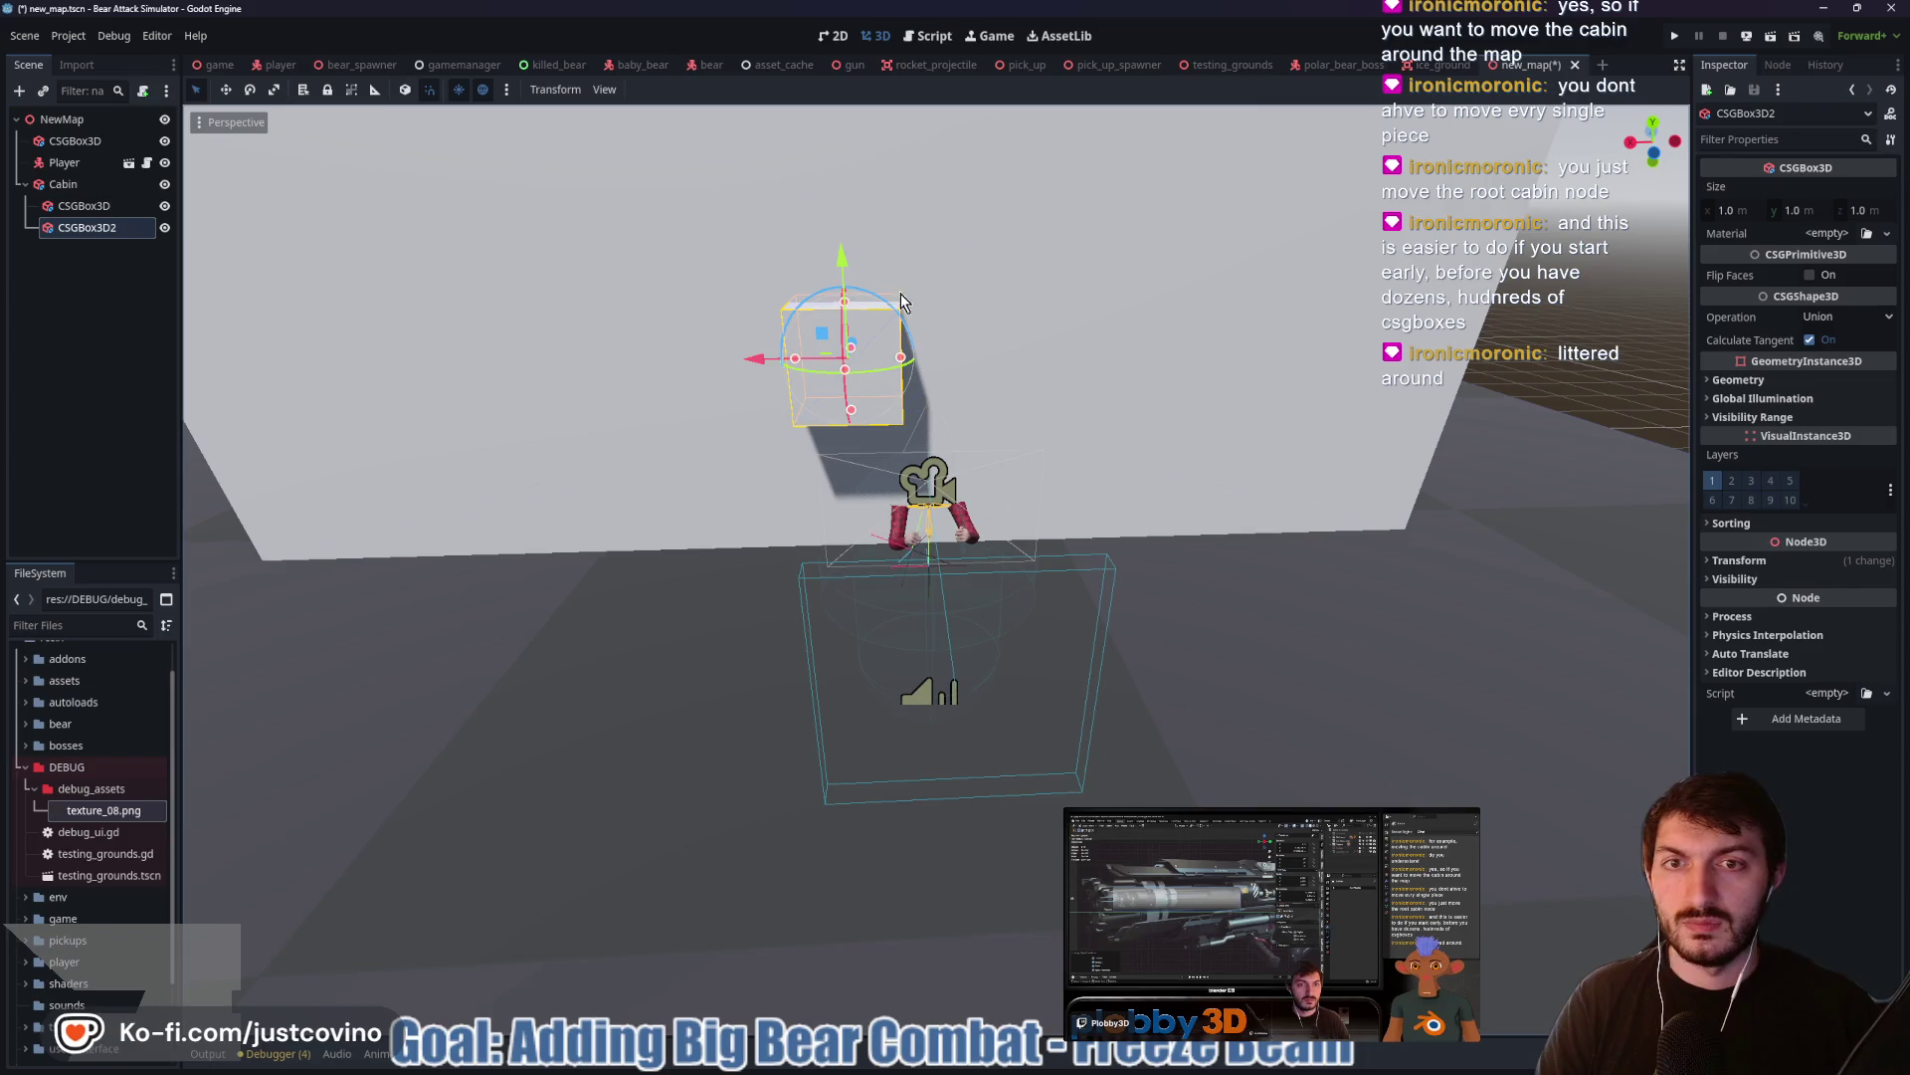
{"action": "left_click_drag", "start_coordinate": [851, 410], "coordinate": [857, 557]}
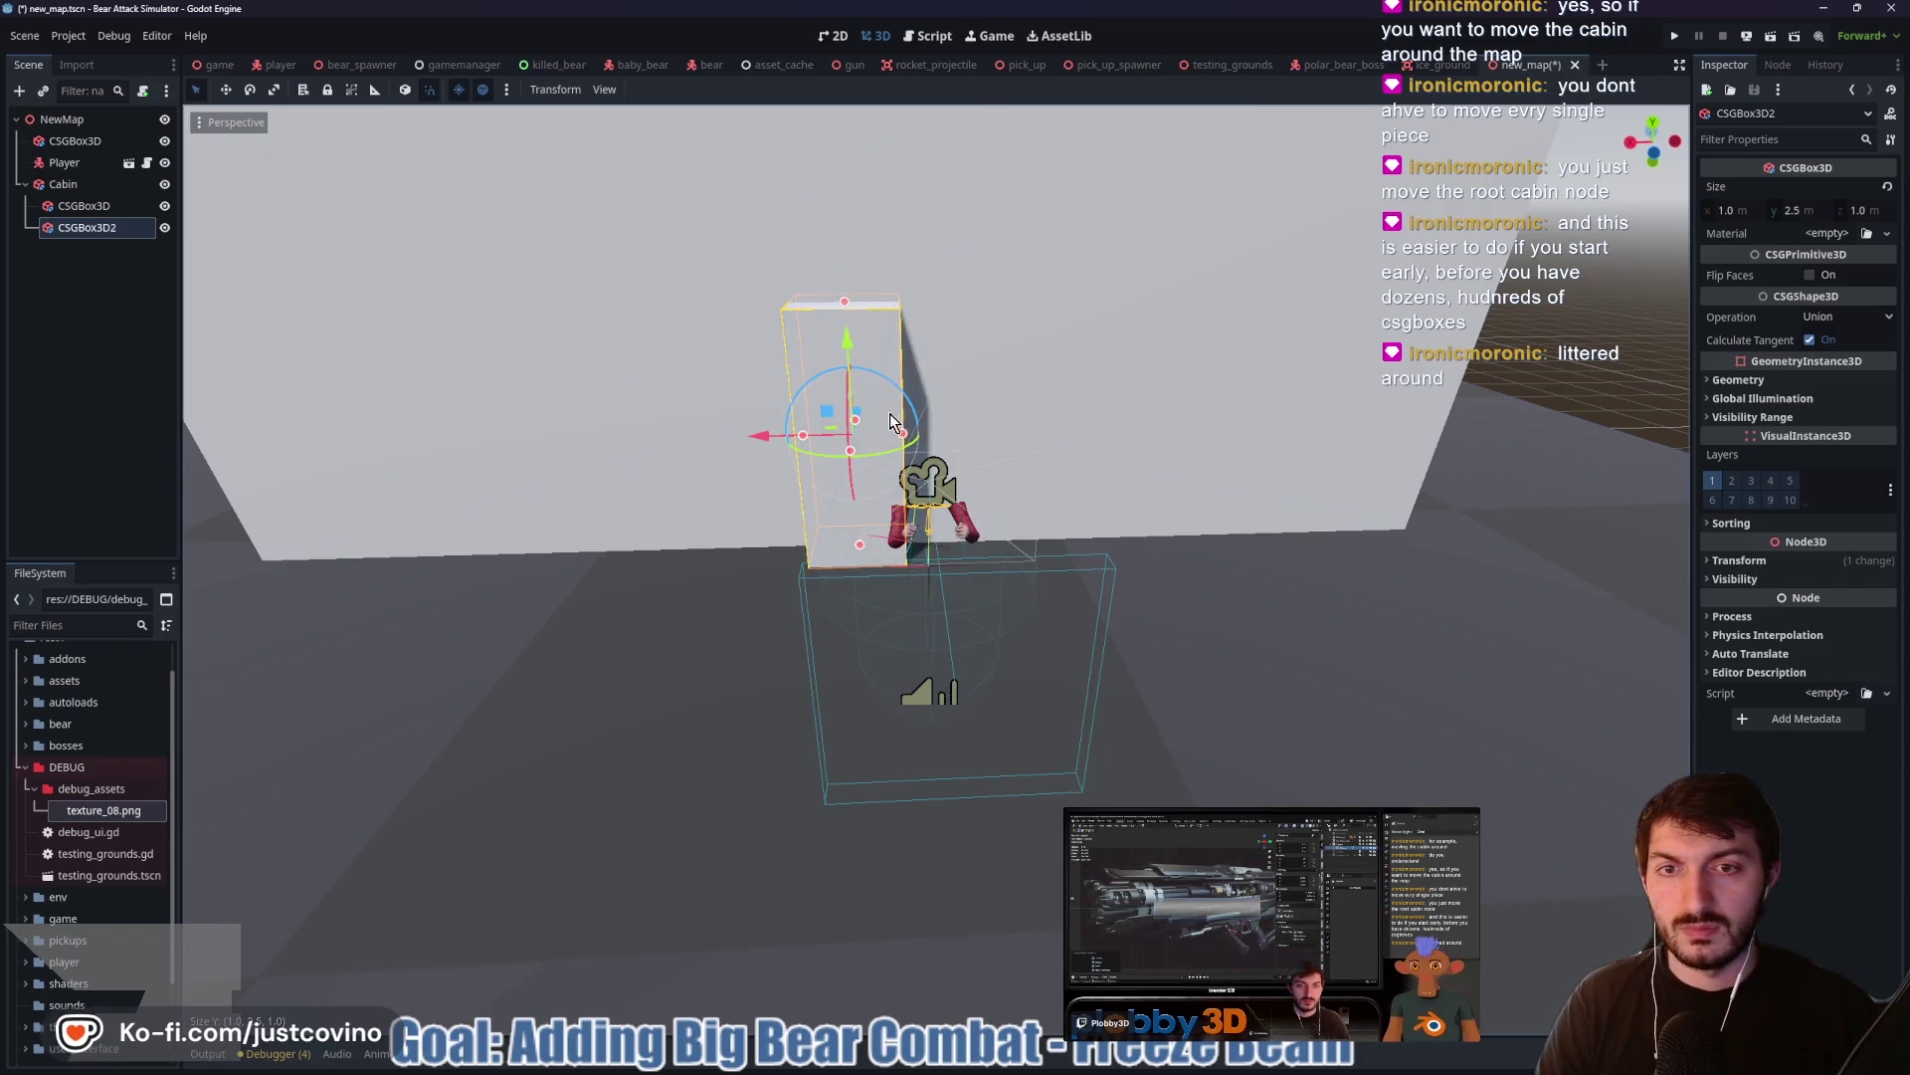
{"action": "mouse_move", "coordinate": [1034, 435]}
{"action": "left_mouse_down"}
{"action": "mouse_move", "coordinate": [1061, 430]}
{"action": "mouse_move", "coordinate": [963, 434]}
{"action": "mouse_move", "coordinate": [1155, 485]}
{"action": "left_mouse_up"}
{"action": "left_click_drag", "start_coordinate": [1073, 428], "coordinate": [1143, 470]}
{"action": "mouse_move", "coordinate": [910, 340]}
{"action": "left_mouse_down"}
{"action": "mouse_move", "coordinate": [905, 301]}
{"action": "mouse_move", "coordinate": [1106, 415]}
{"action": "mouse_move", "coordinate": [1266, 412]}
{"action": "left_mouse_up"}
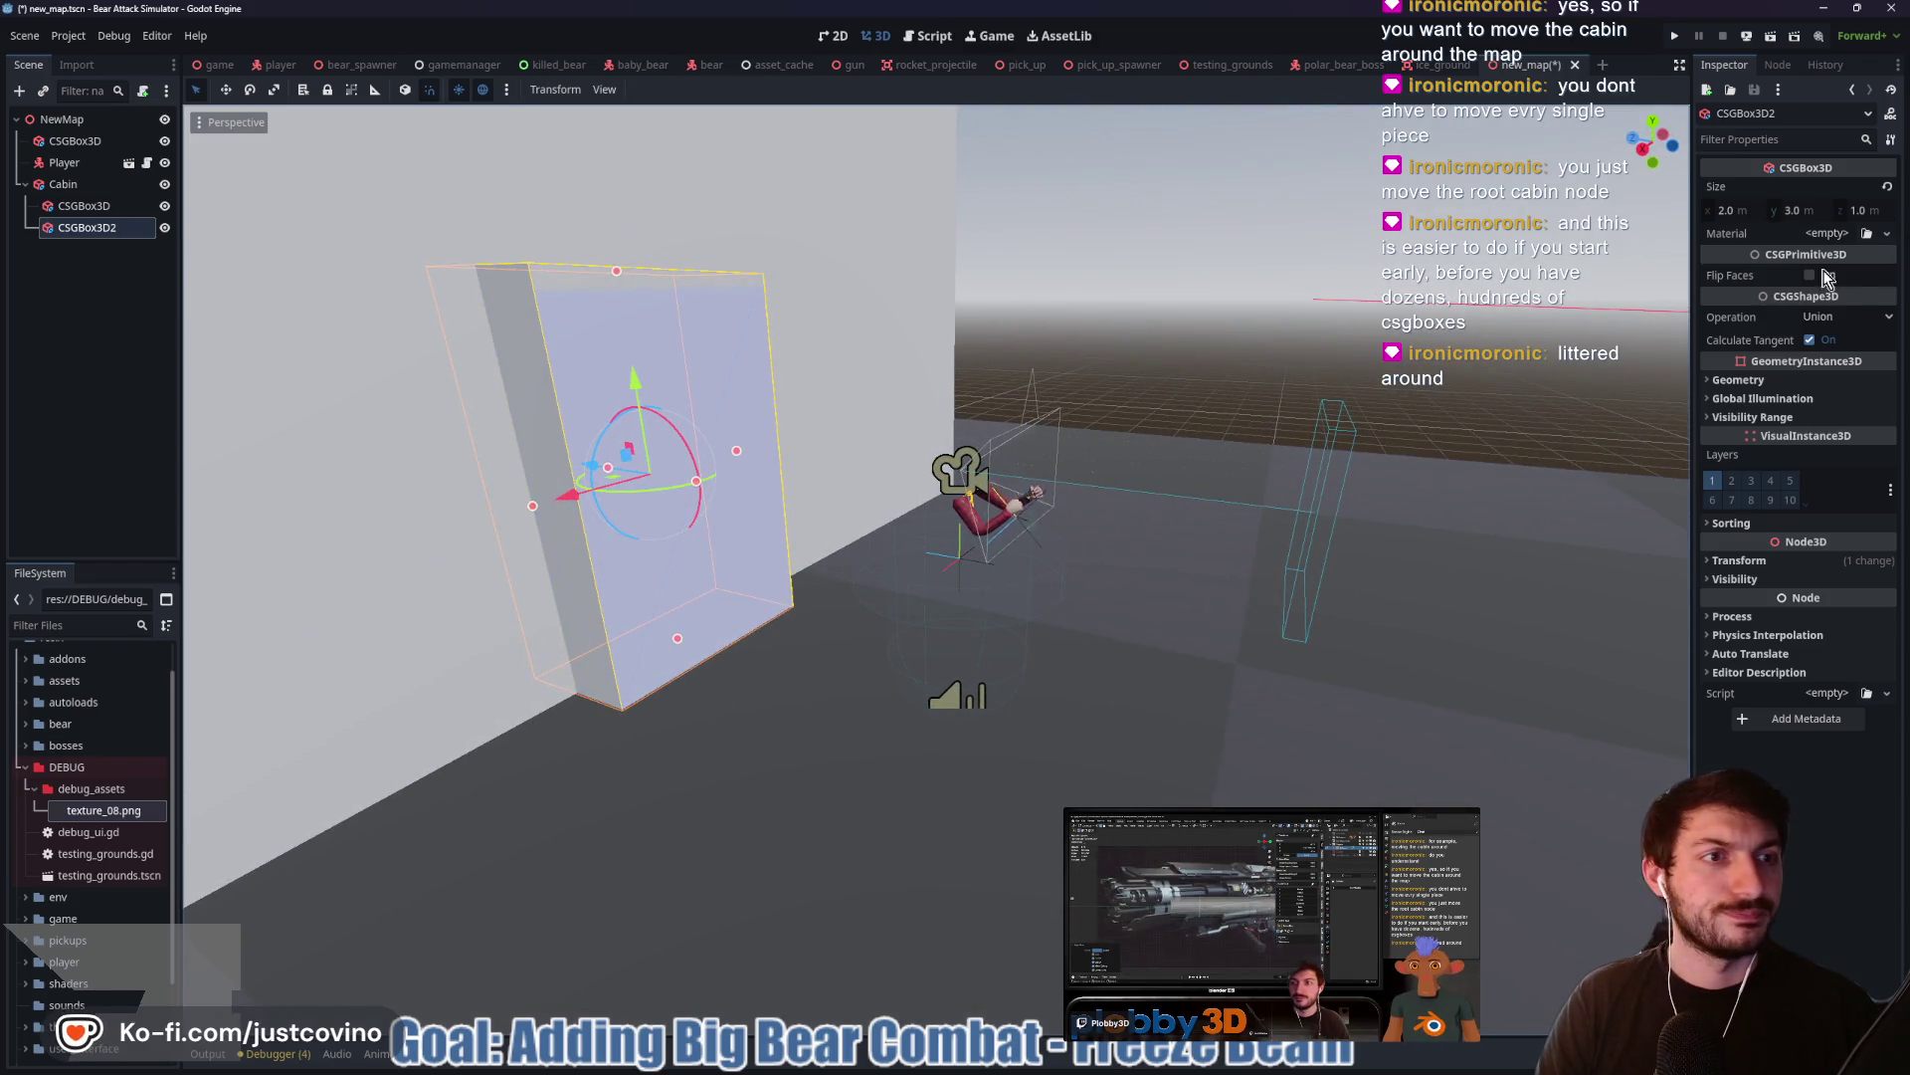
{"action": "left_click", "coordinate": [1841, 316]}
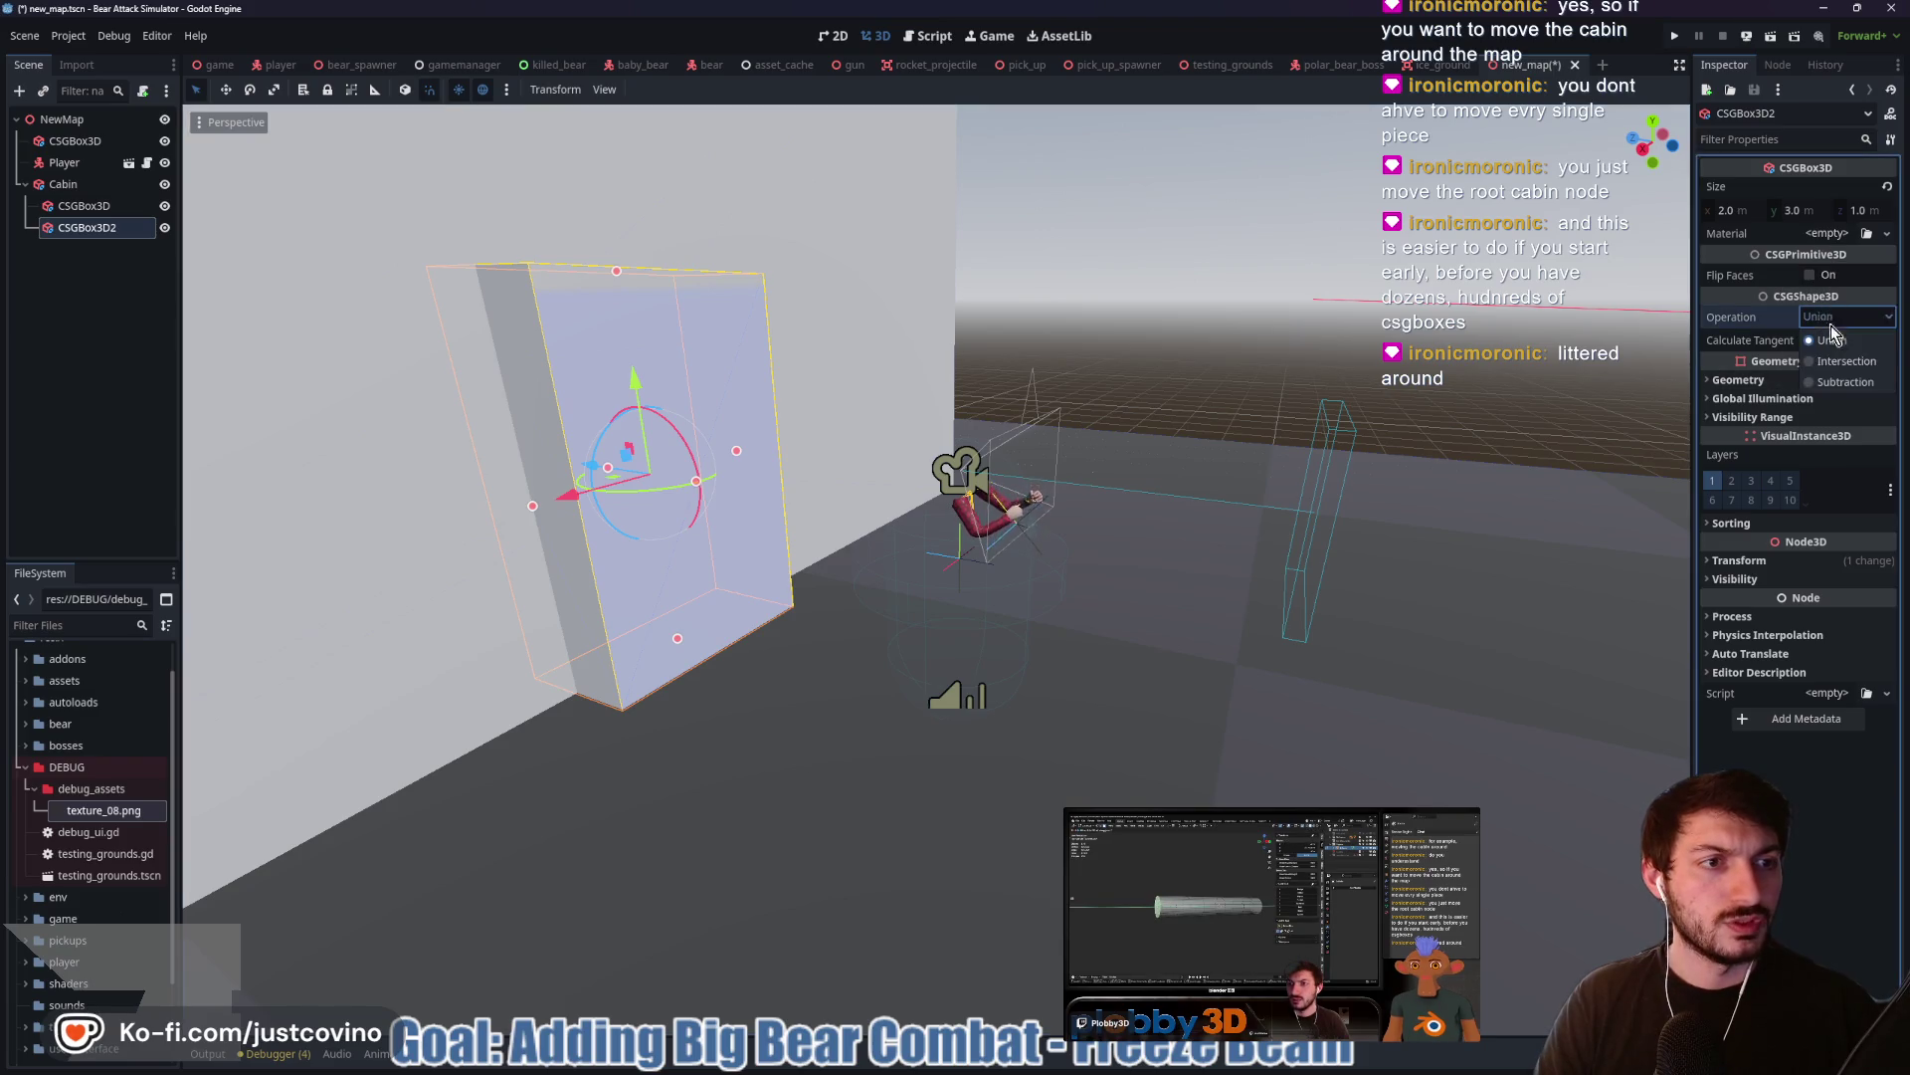
Set CSGBox3D2's Operation to Subtraction and push it along Z into the front wall
{"action": "left_click", "coordinate": [1849, 375]}
{"action": "mouse_move", "coordinate": [1145, 418]}
{"action": "left_mouse_down"}
{"action": "mouse_move", "coordinate": [881, 444]}
{"action": "mouse_move", "coordinate": [669, 422]}
{"action": "left_mouse_up"}
{"action": "mouse_move", "coordinate": [972, 418]}
{"action": "left_mouse_down"}
{"action": "mouse_move", "coordinate": [772, 416]}
{"action": "mouse_move", "coordinate": [975, 418]}
{"action": "left_mouse_up"}
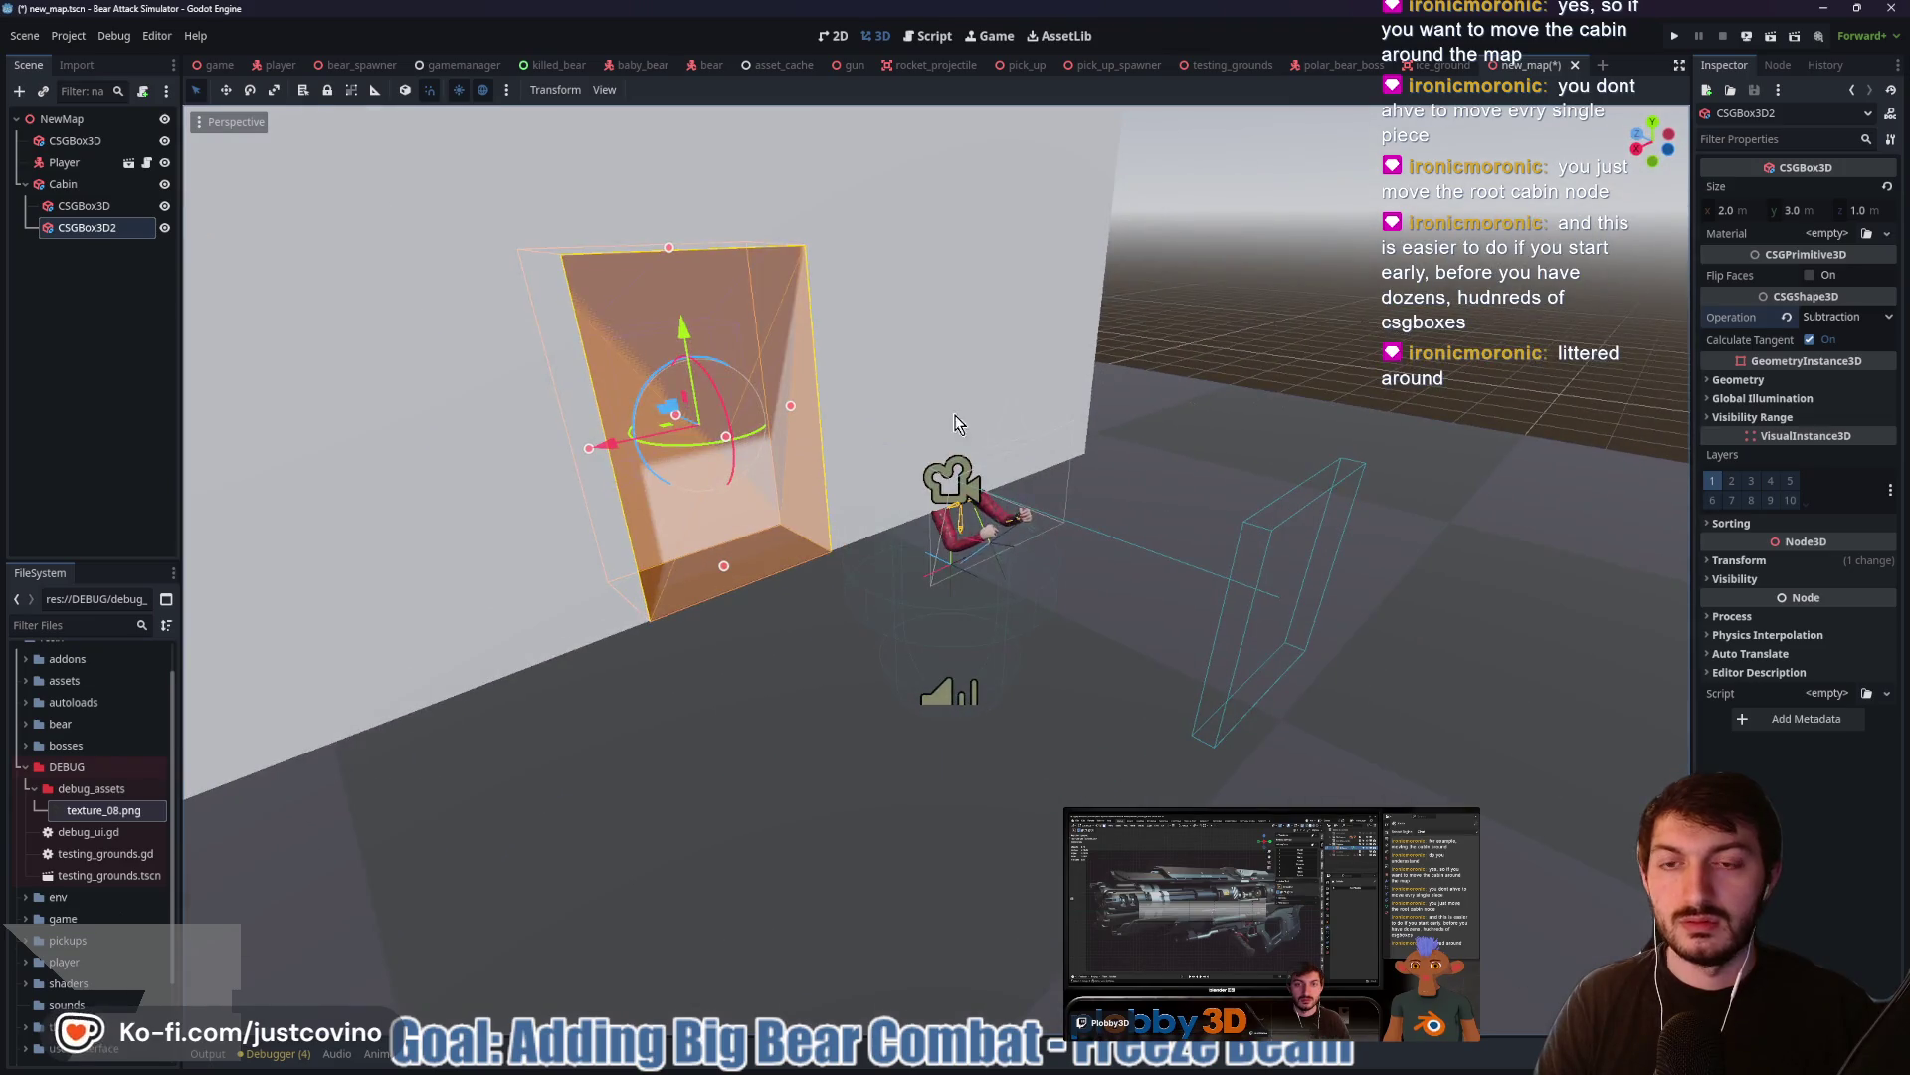
{"action": "scroll", "coordinate": [863, 410], "scroll_direction": "down", "scroll_amount": 4}
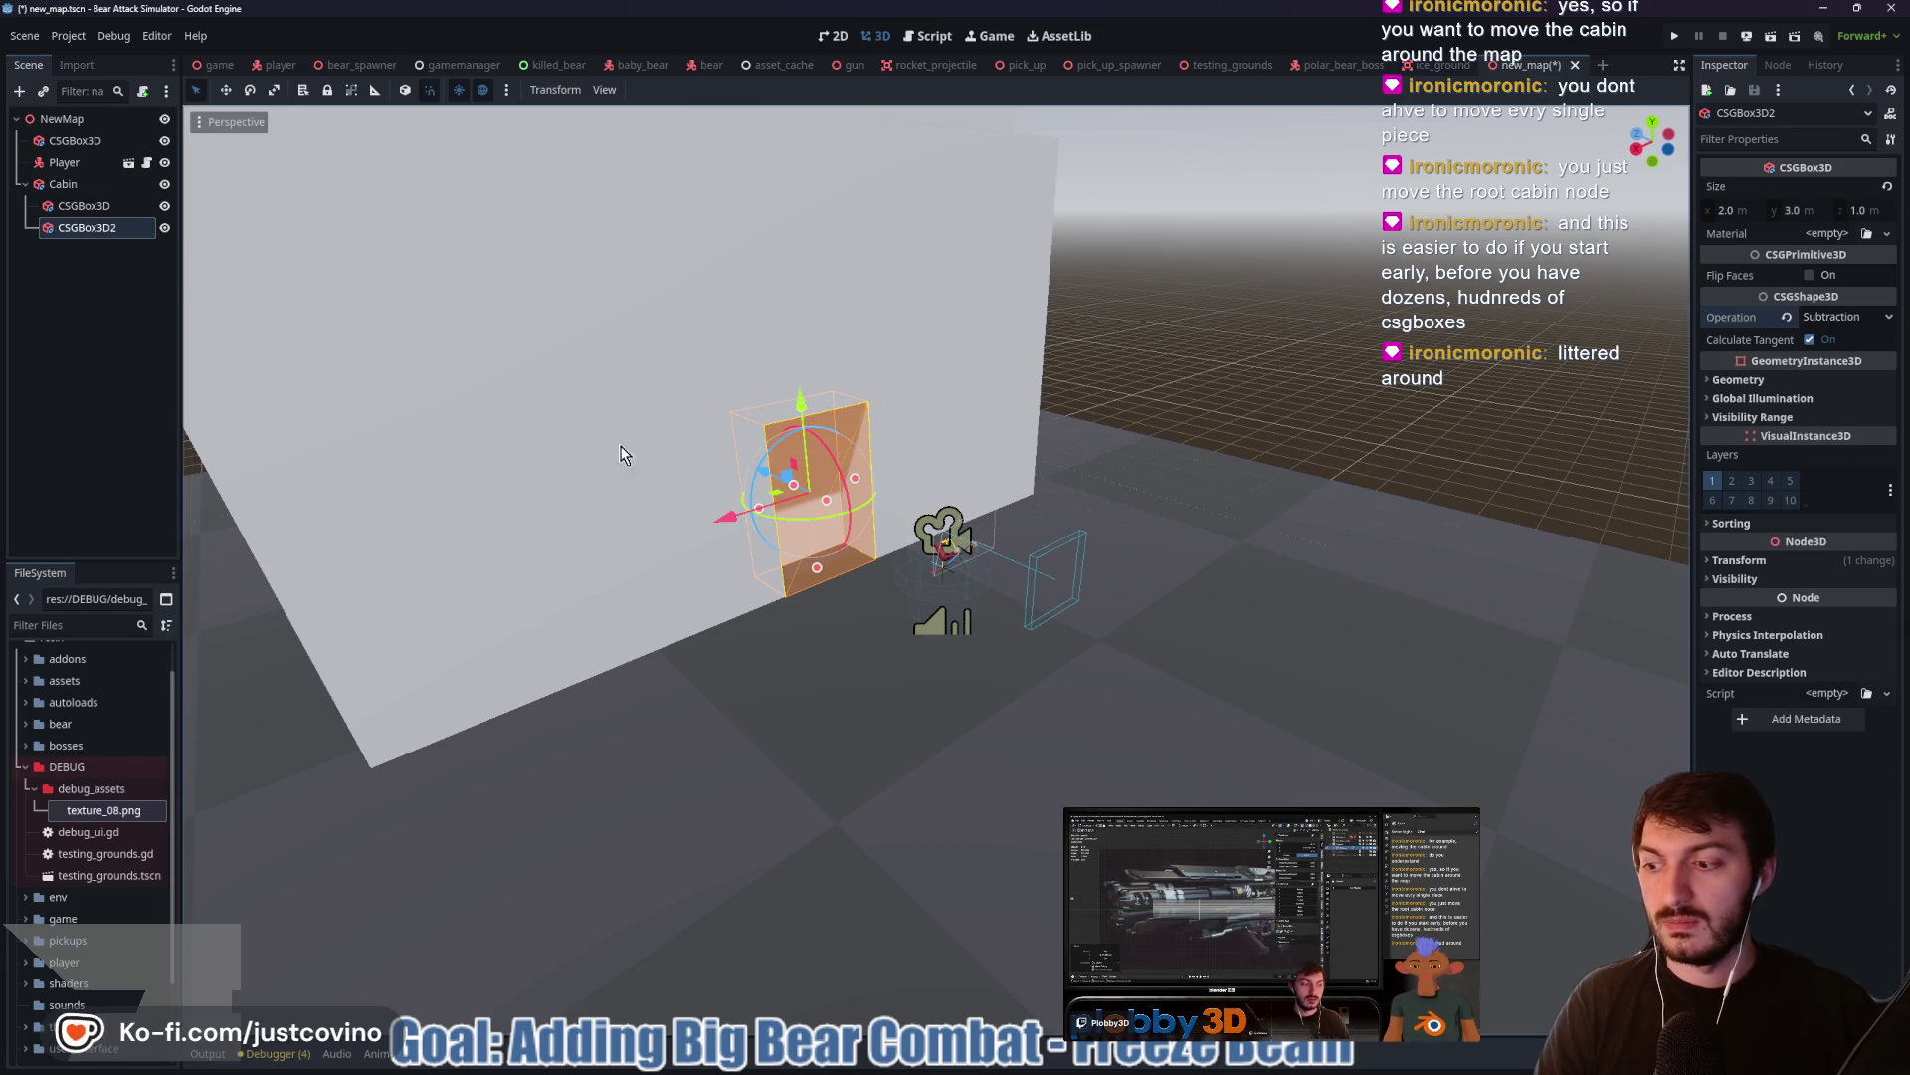
{"action": "left_click_drag", "start_coordinate": [916, 438], "coordinate": [670, 434]}
{"action": "scroll", "coordinate": [1144, 472], "scroll_direction": "up", "scroll_amount": 5}
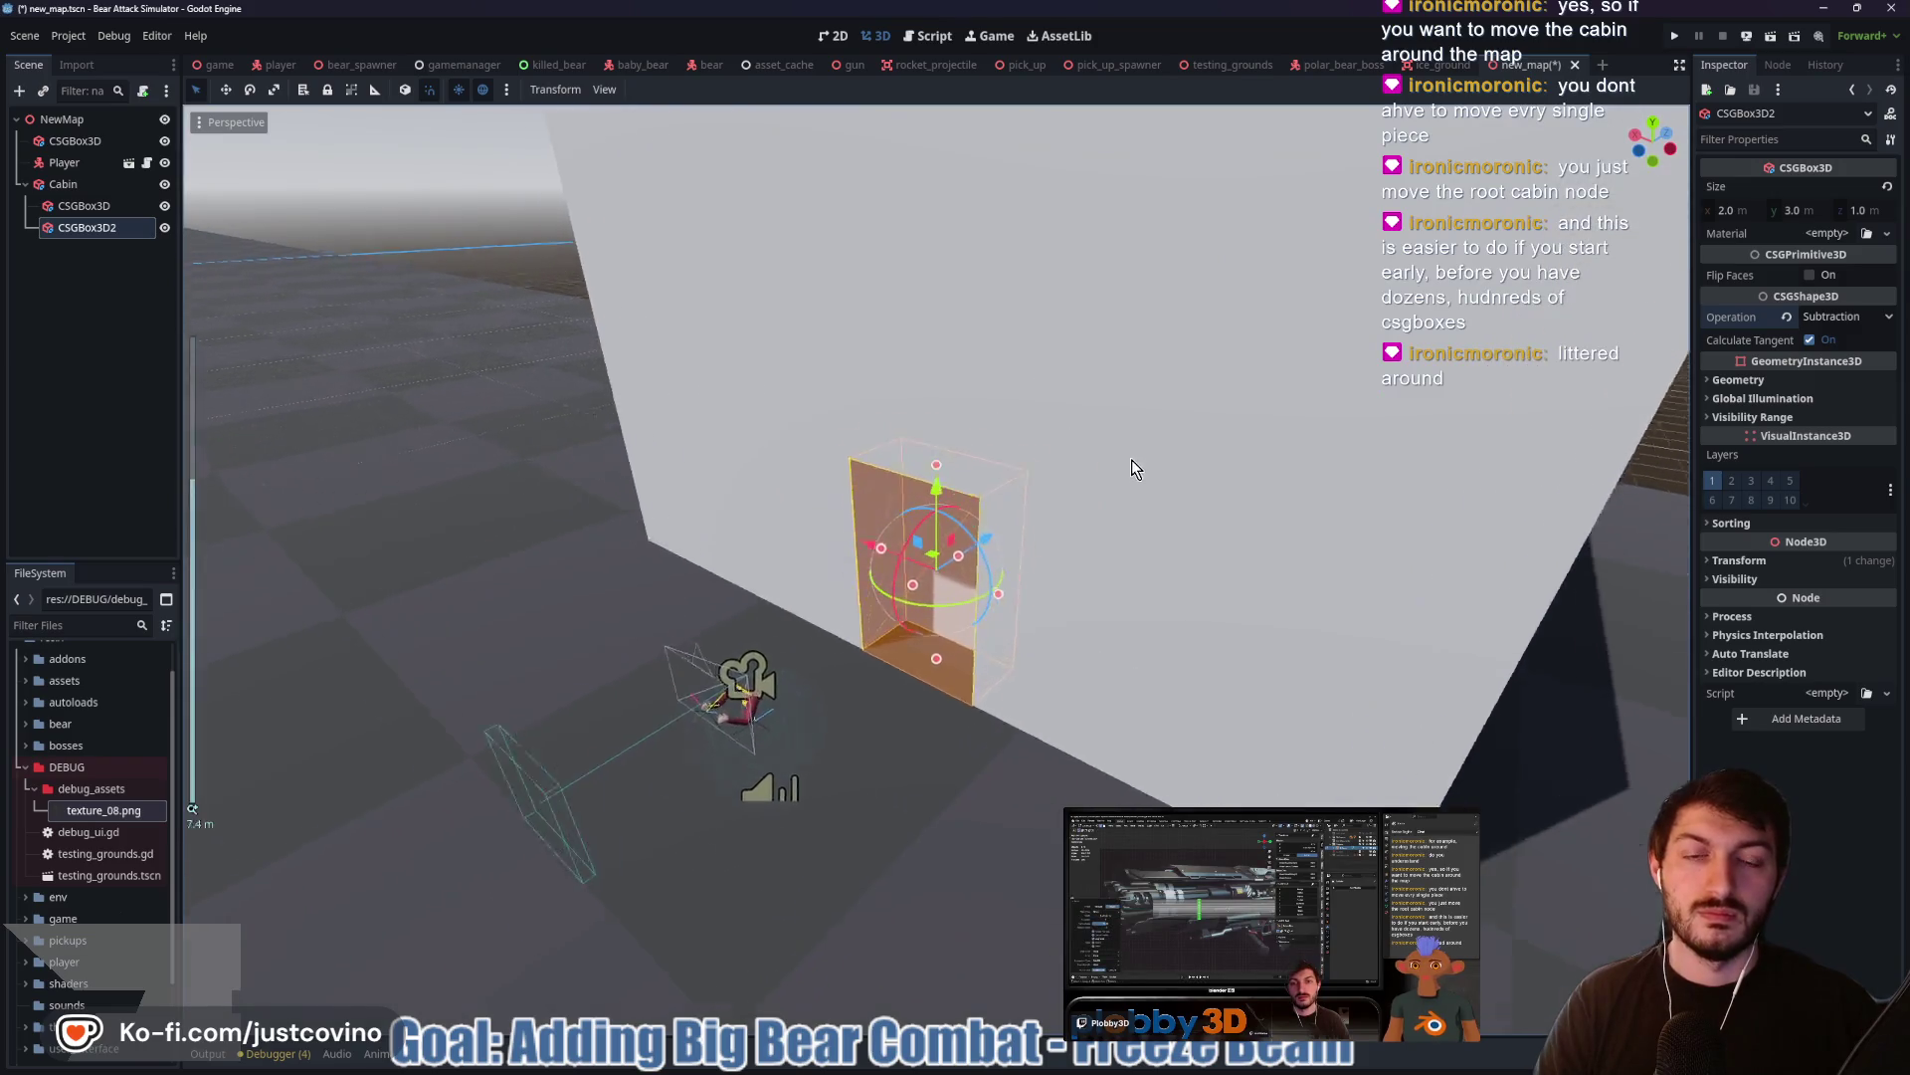
{"action": "left_click_drag", "start_coordinate": [1177, 480], "coordinate": [1297, 430]}
{"action": "scroll", "coordinate": [1345, 440], "scroll_direction": "down", "scroll_amount": 2}
{"action": "scroll", "coordinate": [906, 348], "scroll_direction": "down", "scroll_amount": 3}
{"action": "left_click_drag", "start_coordinate": [907, 342], "coordinate": [999, 414]}
{"action": "left_click_drag", "start_coordinate": [766, 415], "coordinate": [736, 406]}
{"action": "left_click", "coordinate": [62, 211]}
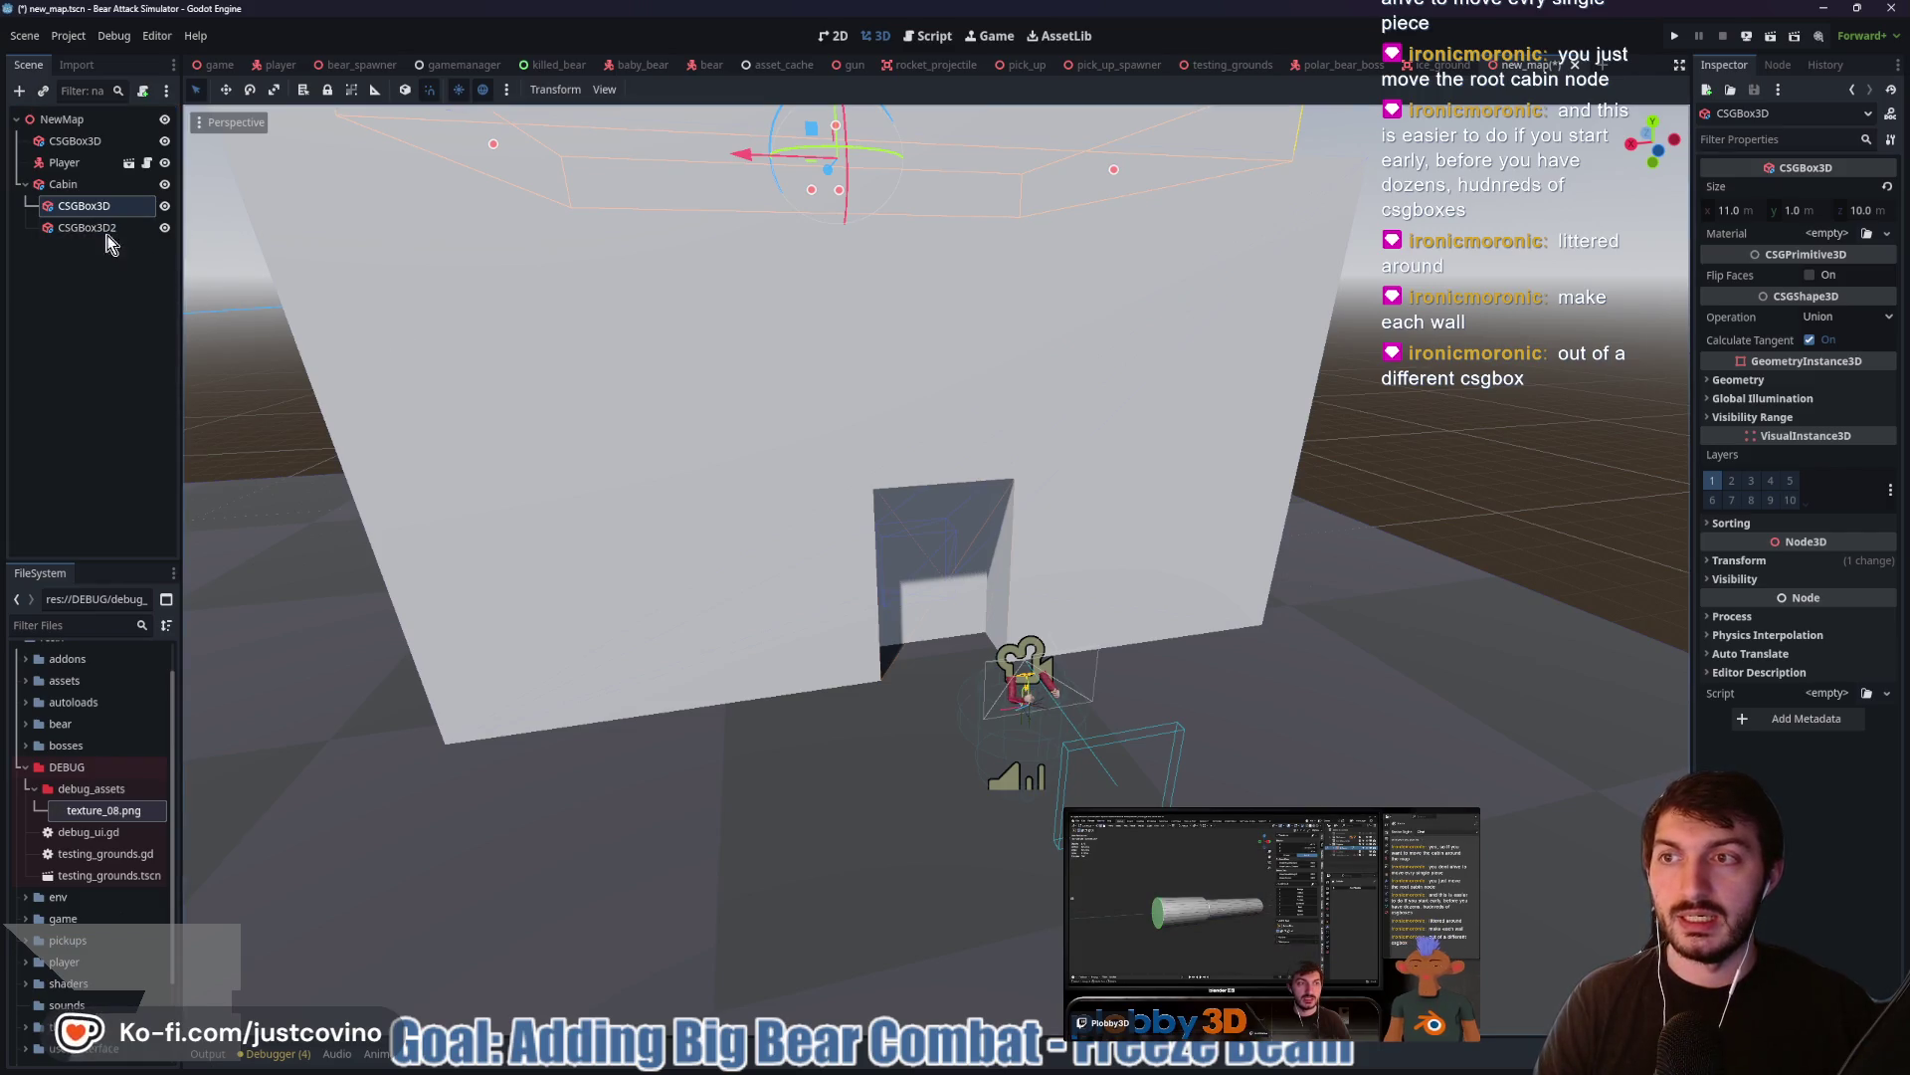
Delete the CSGBox3D and CSGBox3D2 children of Cabin, leaving a plain 12.5 × 7 × 11 m block
{"action": "left_click", "coordinate": [63, 186]}
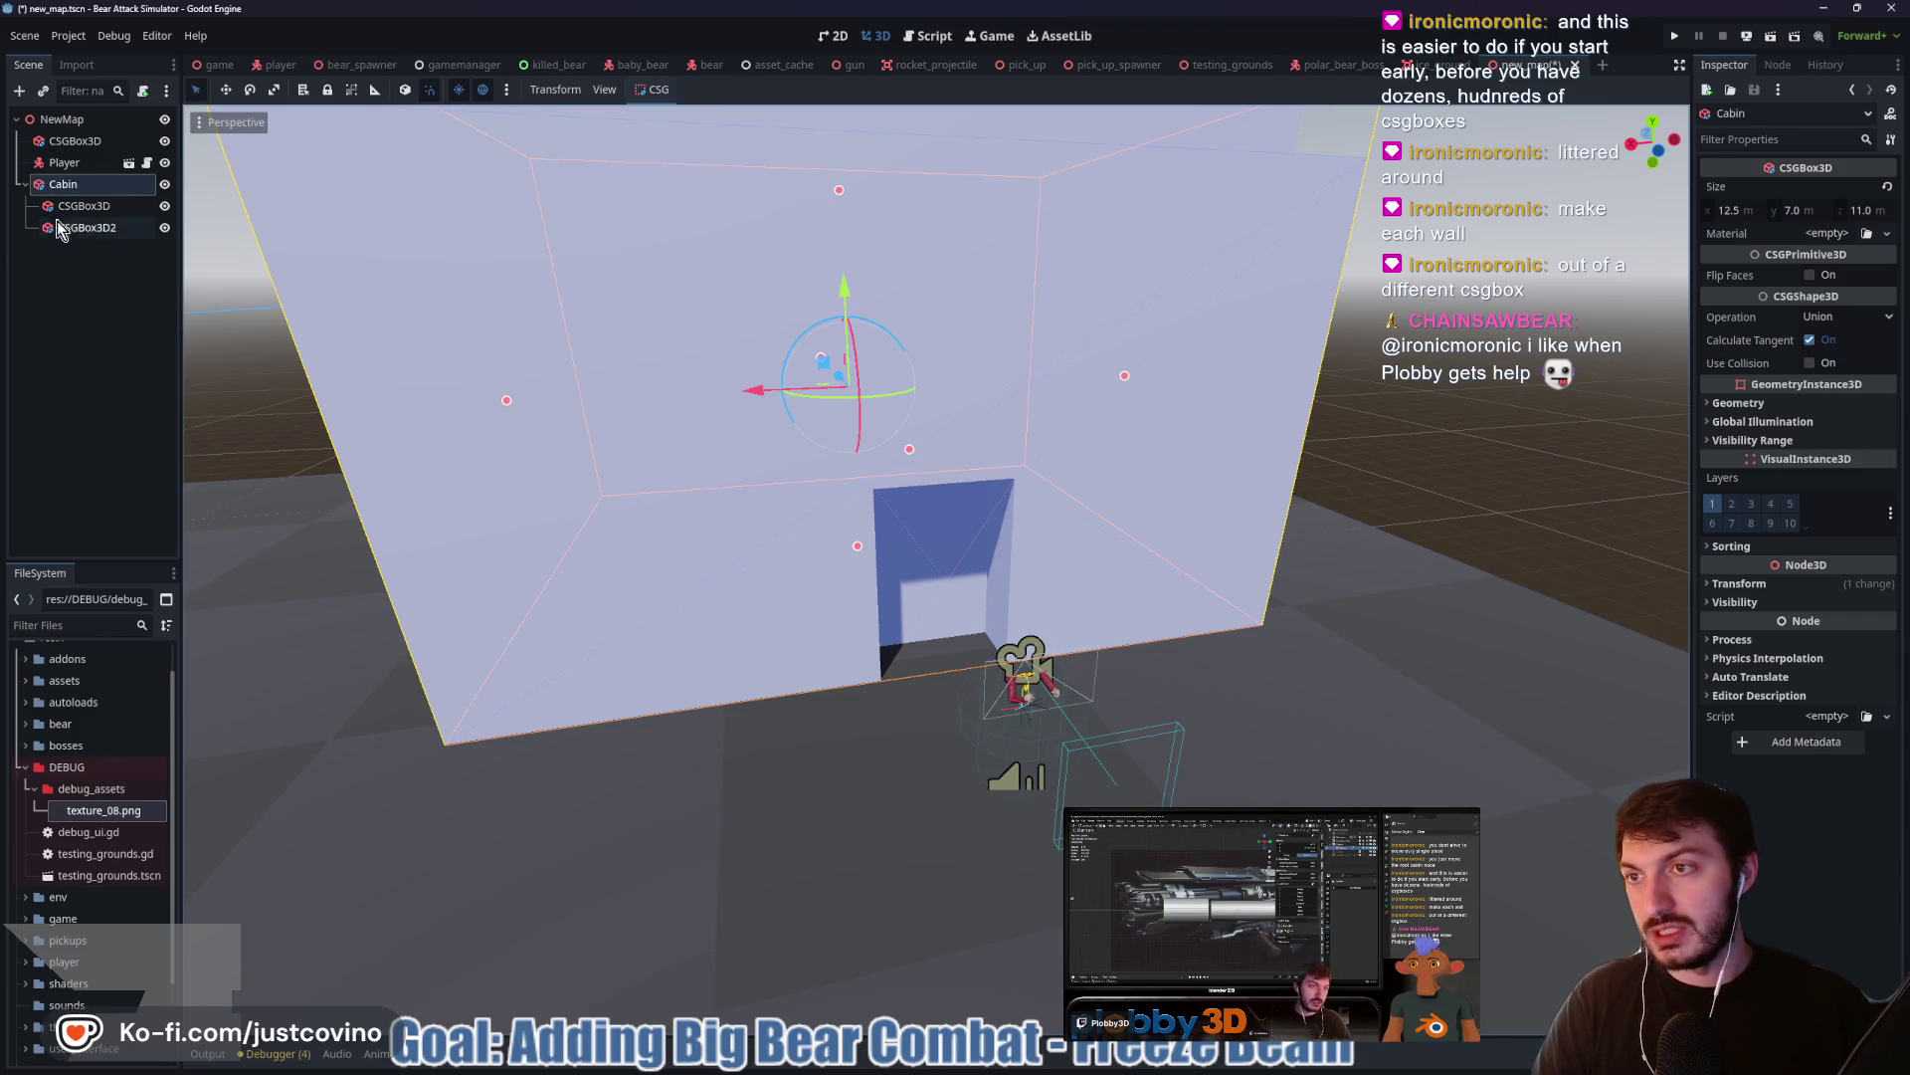
{"action": "left_click", "coordinate": [84, 207]}
{"action": "left_click", "coordinate": [85, 227], "text": "shift"}
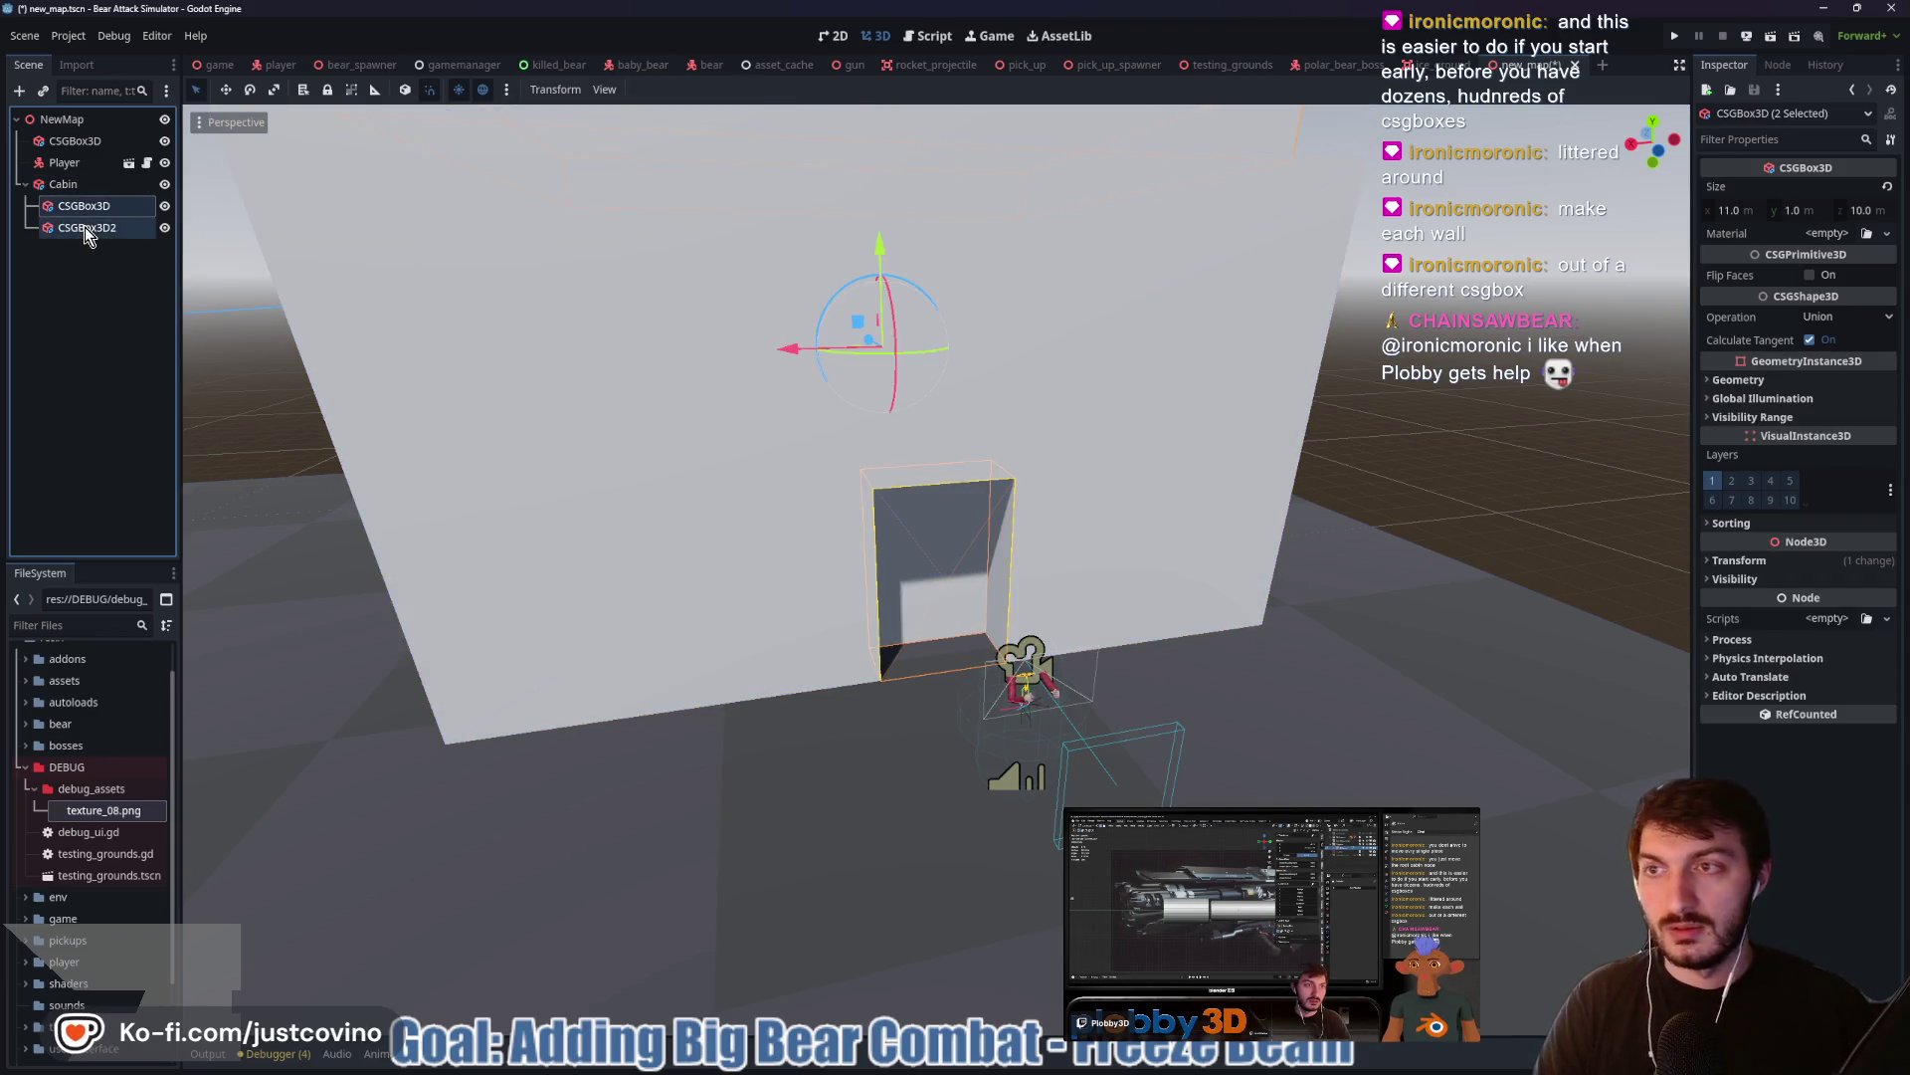
{"action": "key", "text": "Delete"}
{"action": "key", "text": "Return"}
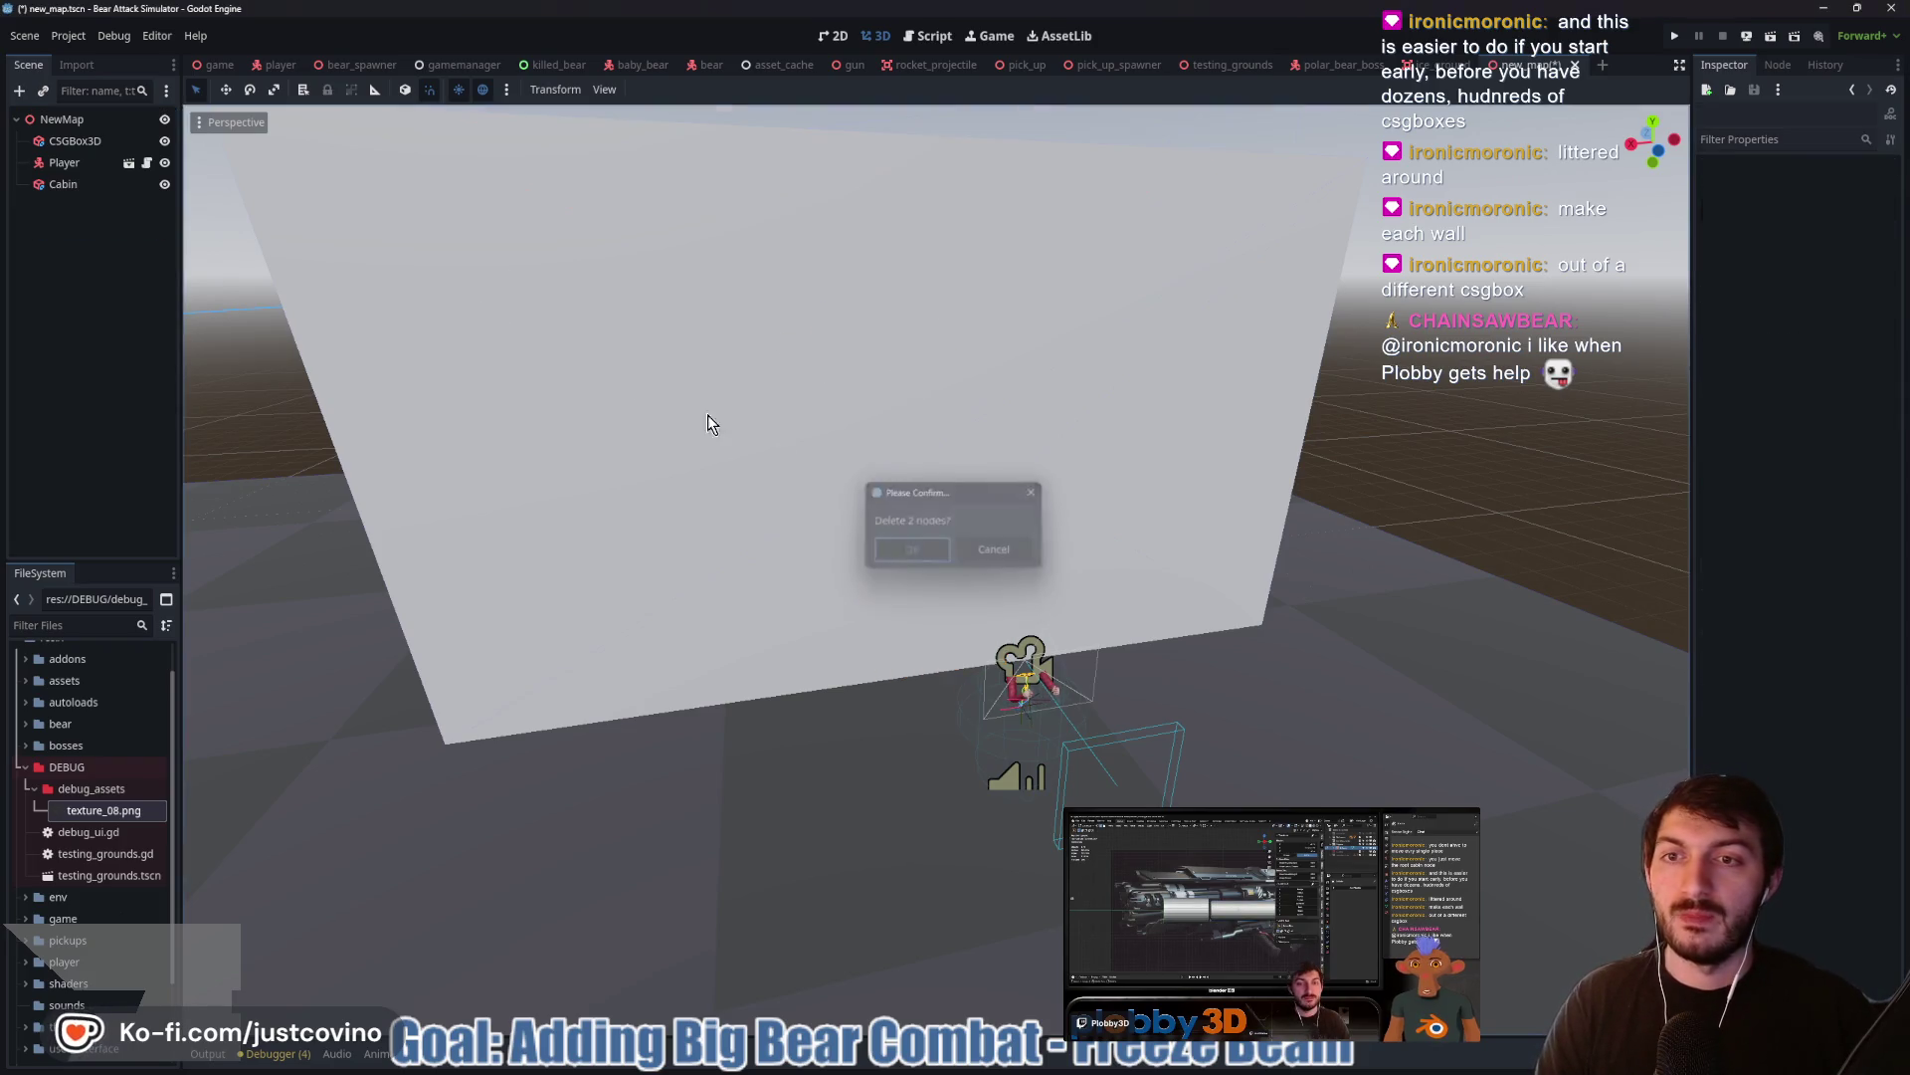
{"action": "left_click", "coordinate": [63, 184]}
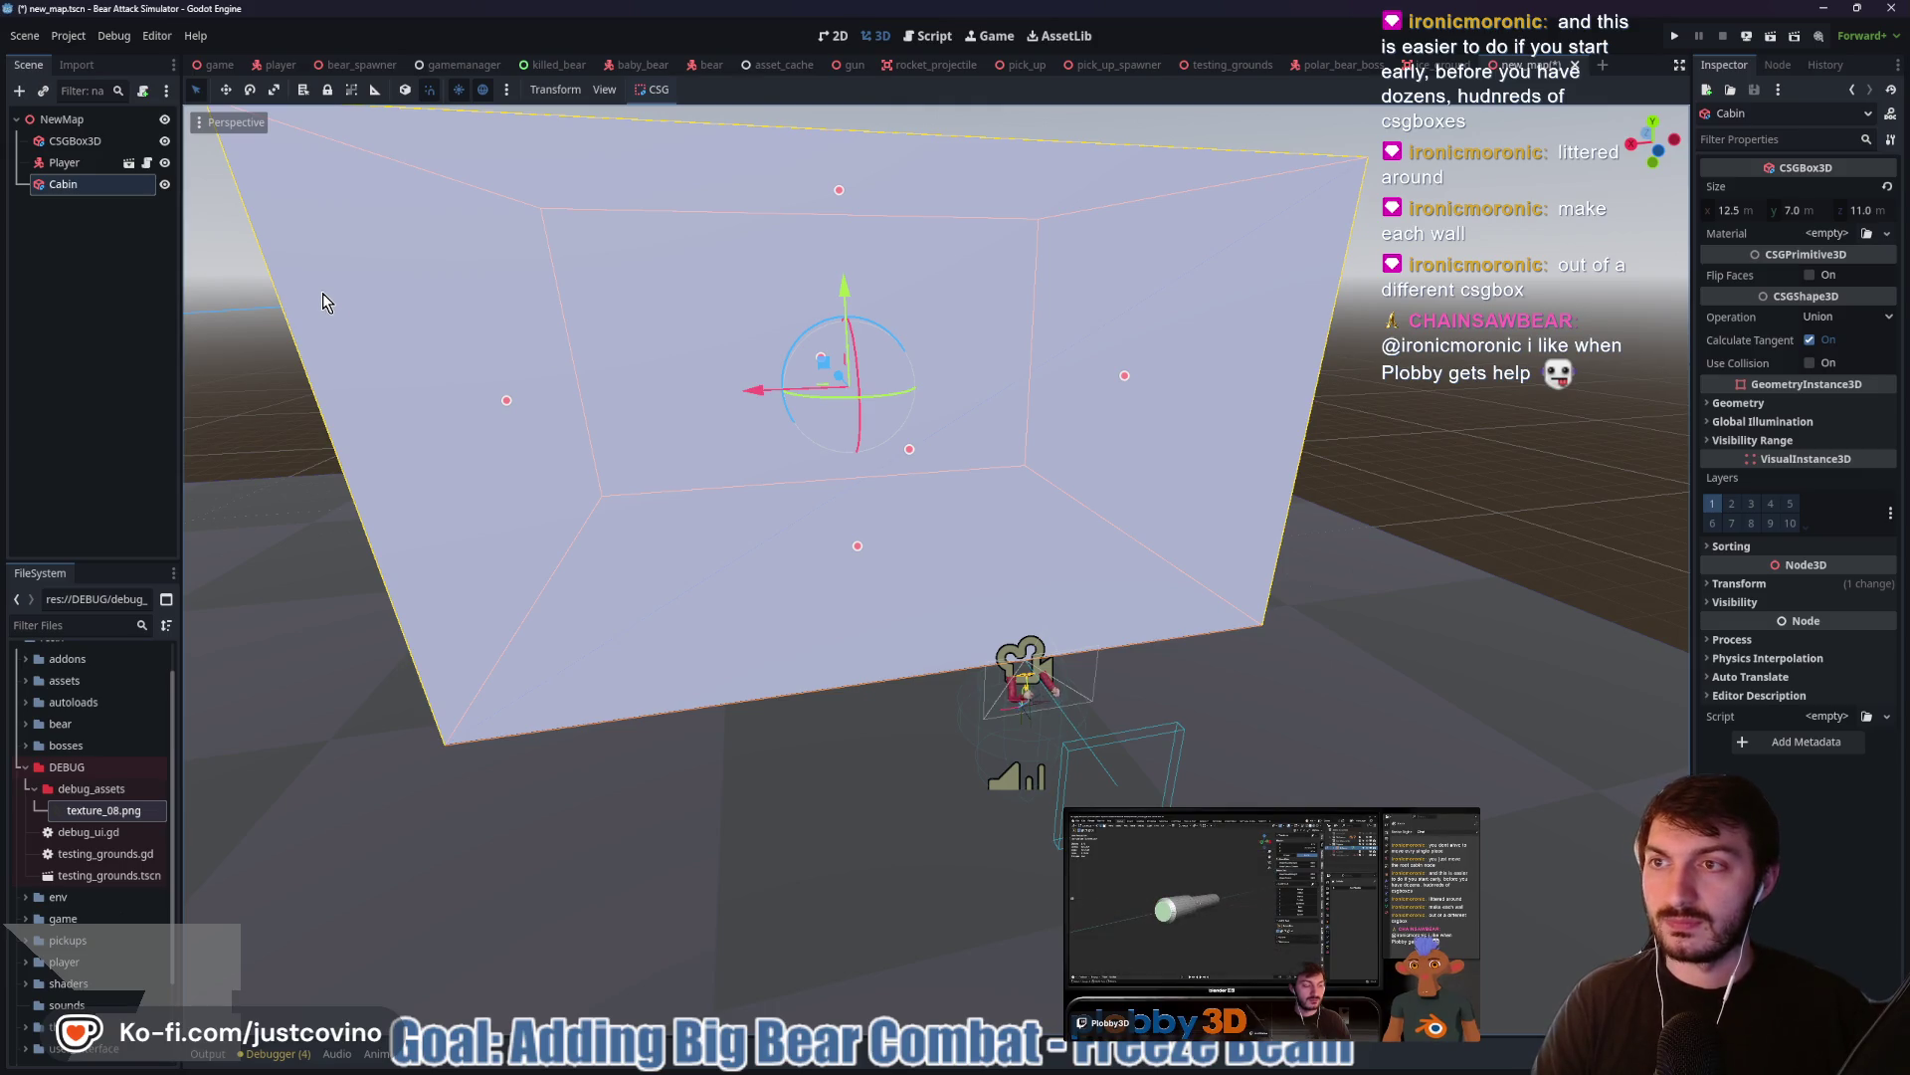
Duplicate Cabin as Cabin2 and set its size to 11.5 × 6 × 10 m
{"action": "key", "text": "ctrl+d"}
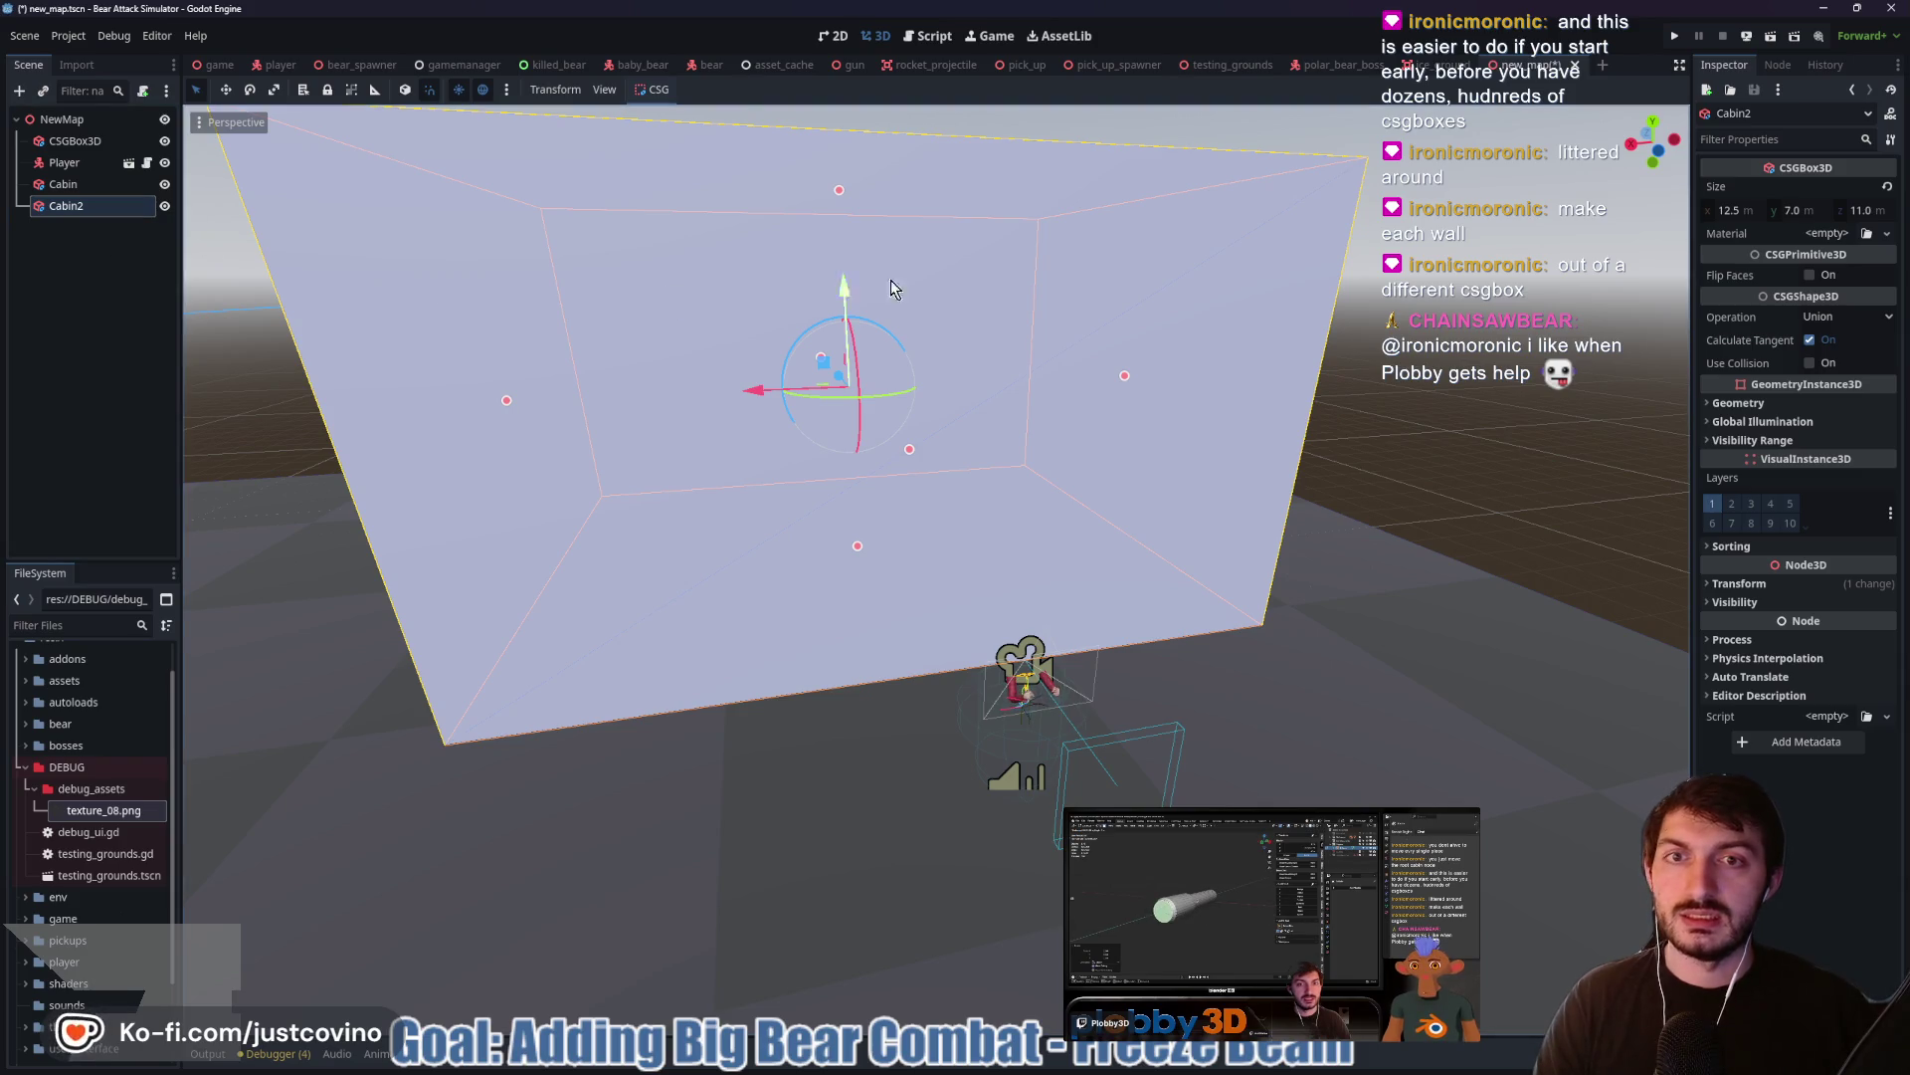
{"action": "left_click", "coordinate": [1745, 209]}
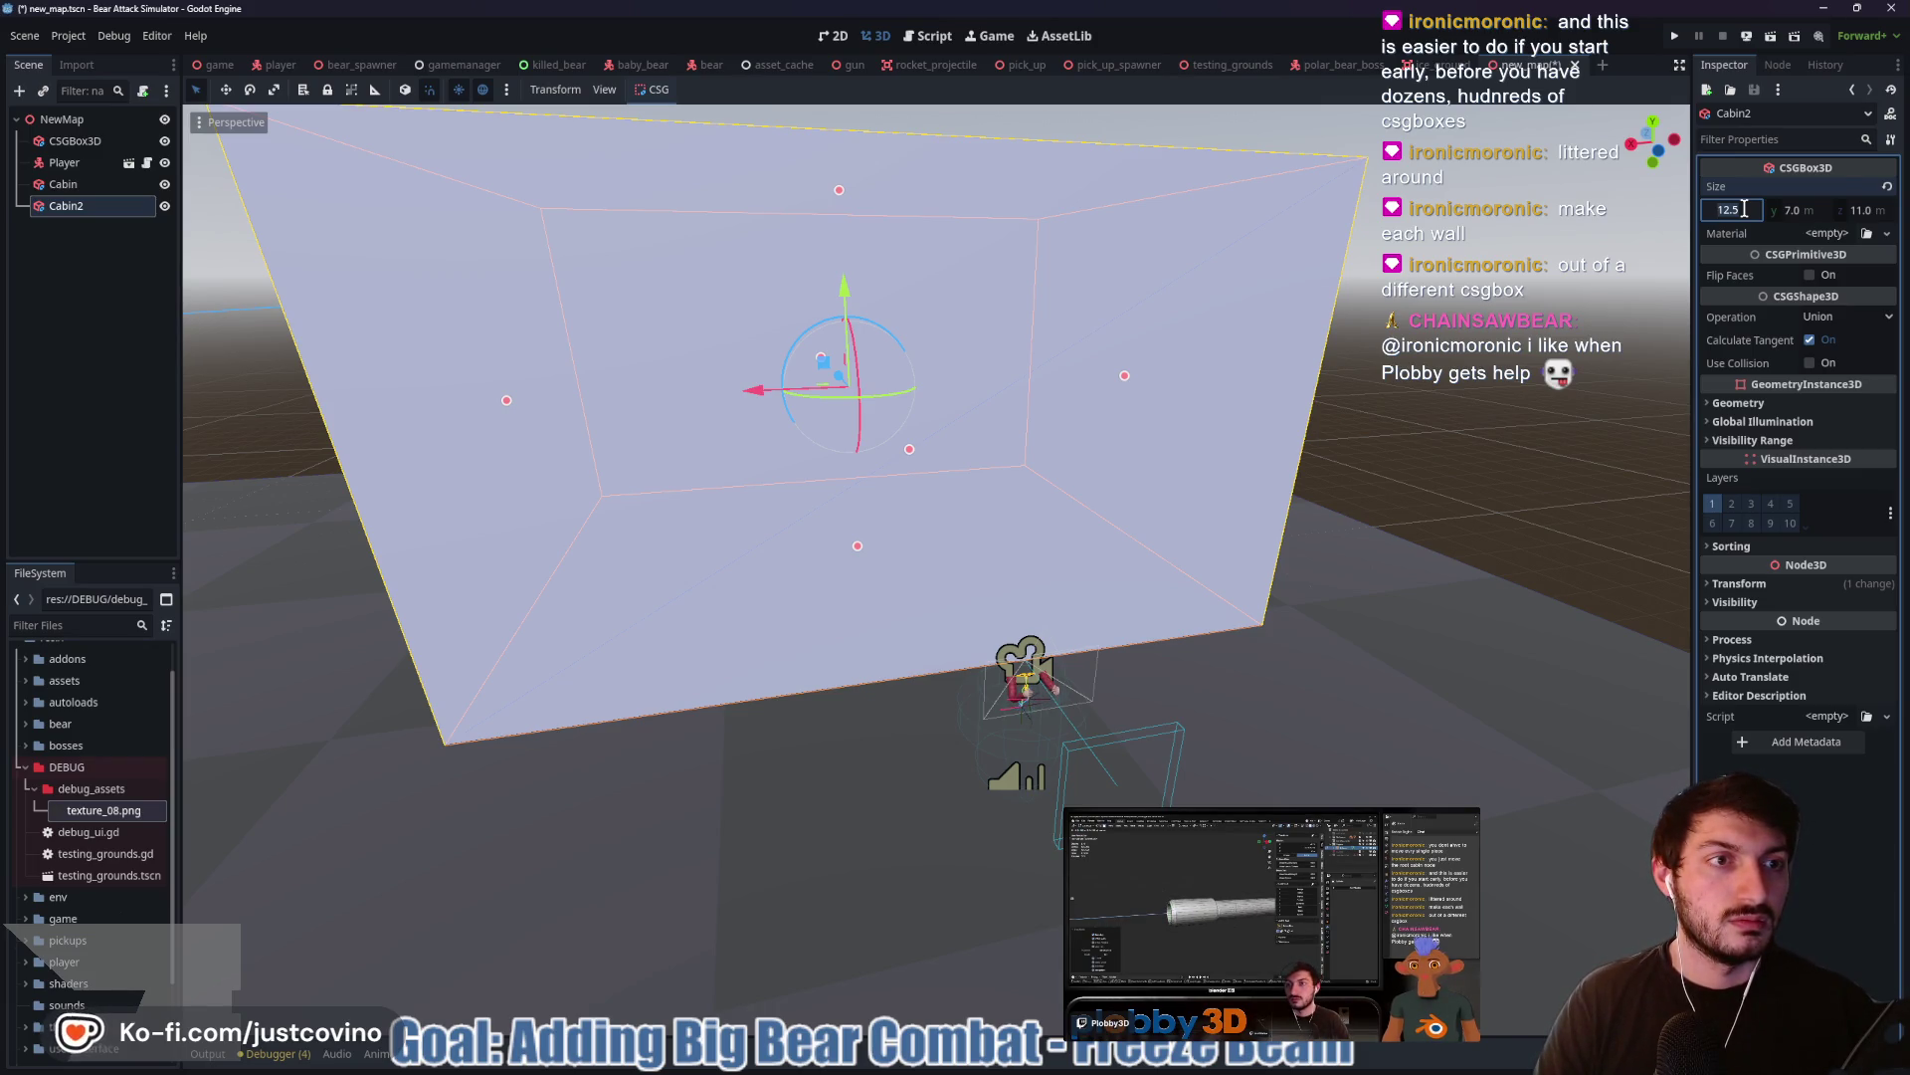
{"action": "type", "text": "11."}
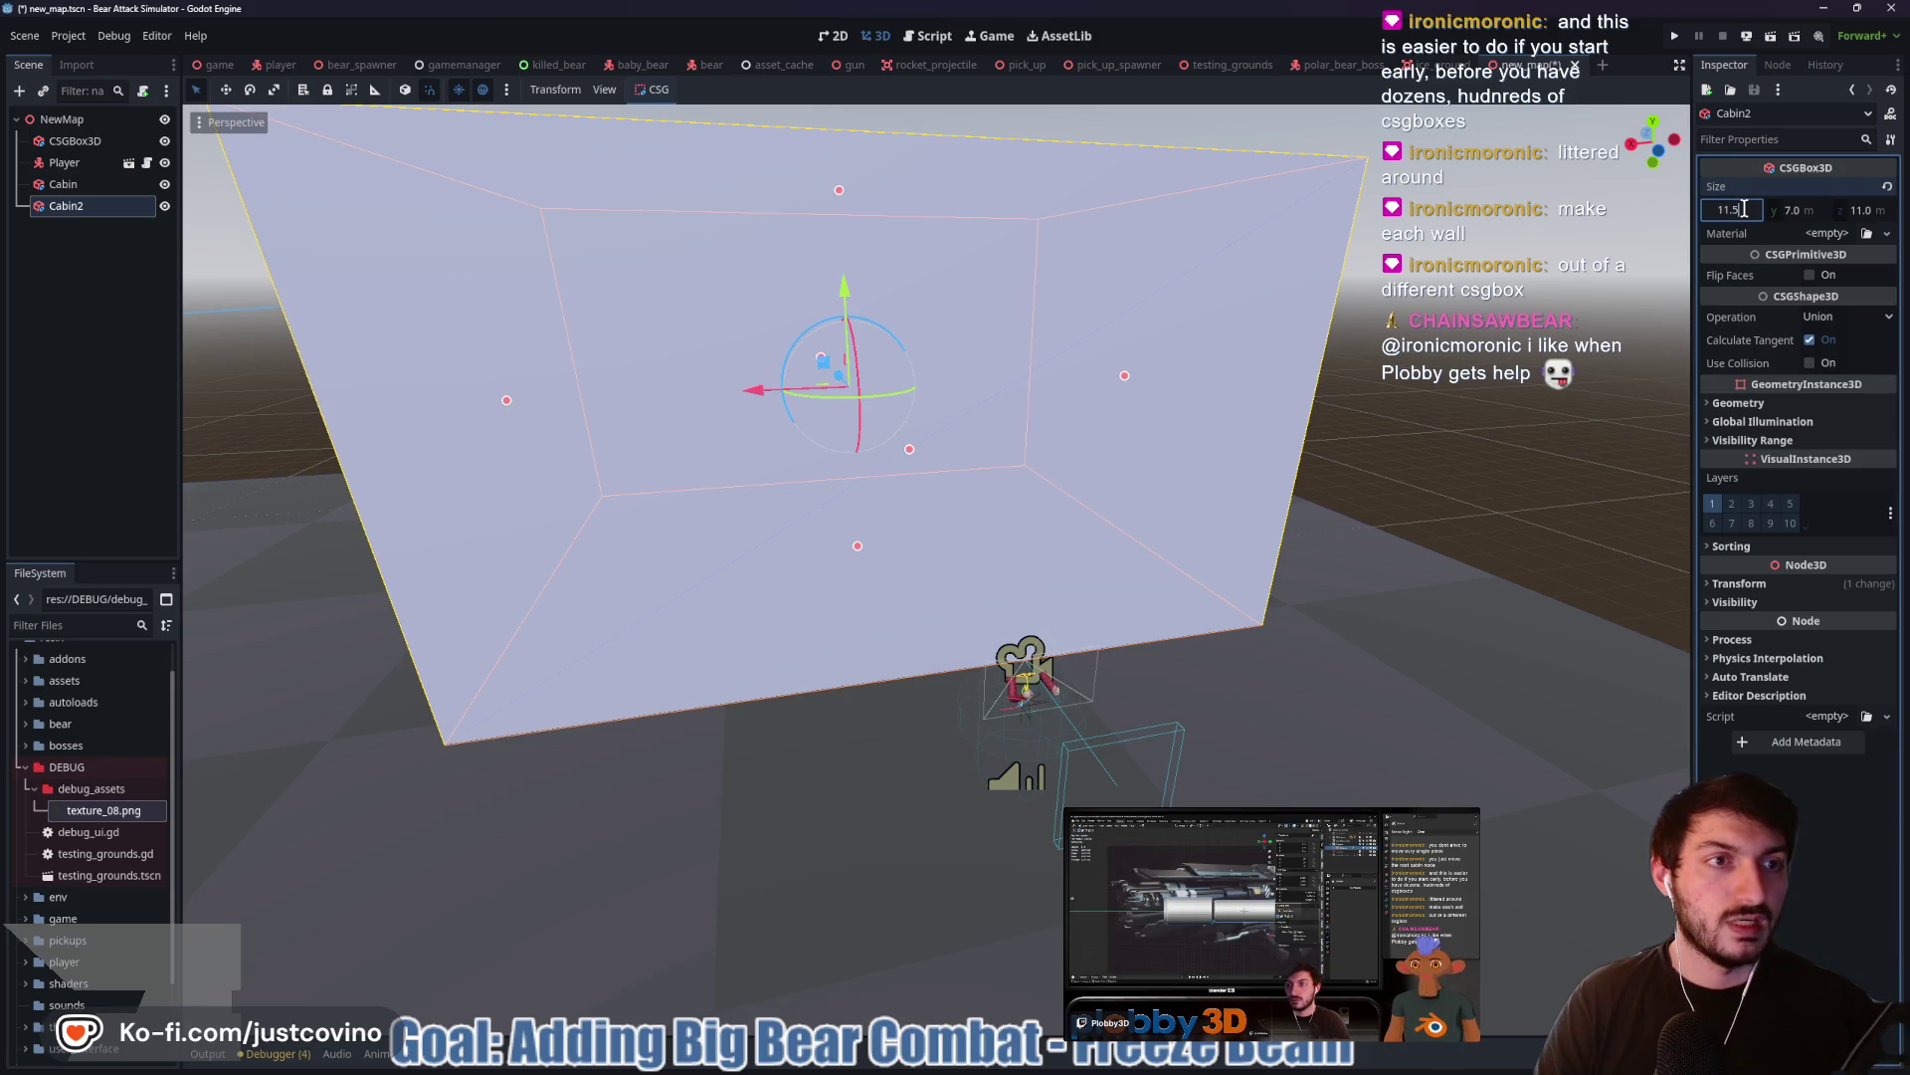
{"action": "left_click", "coordinate": [1809, 211]}
{"action": "type", "text": "6"}
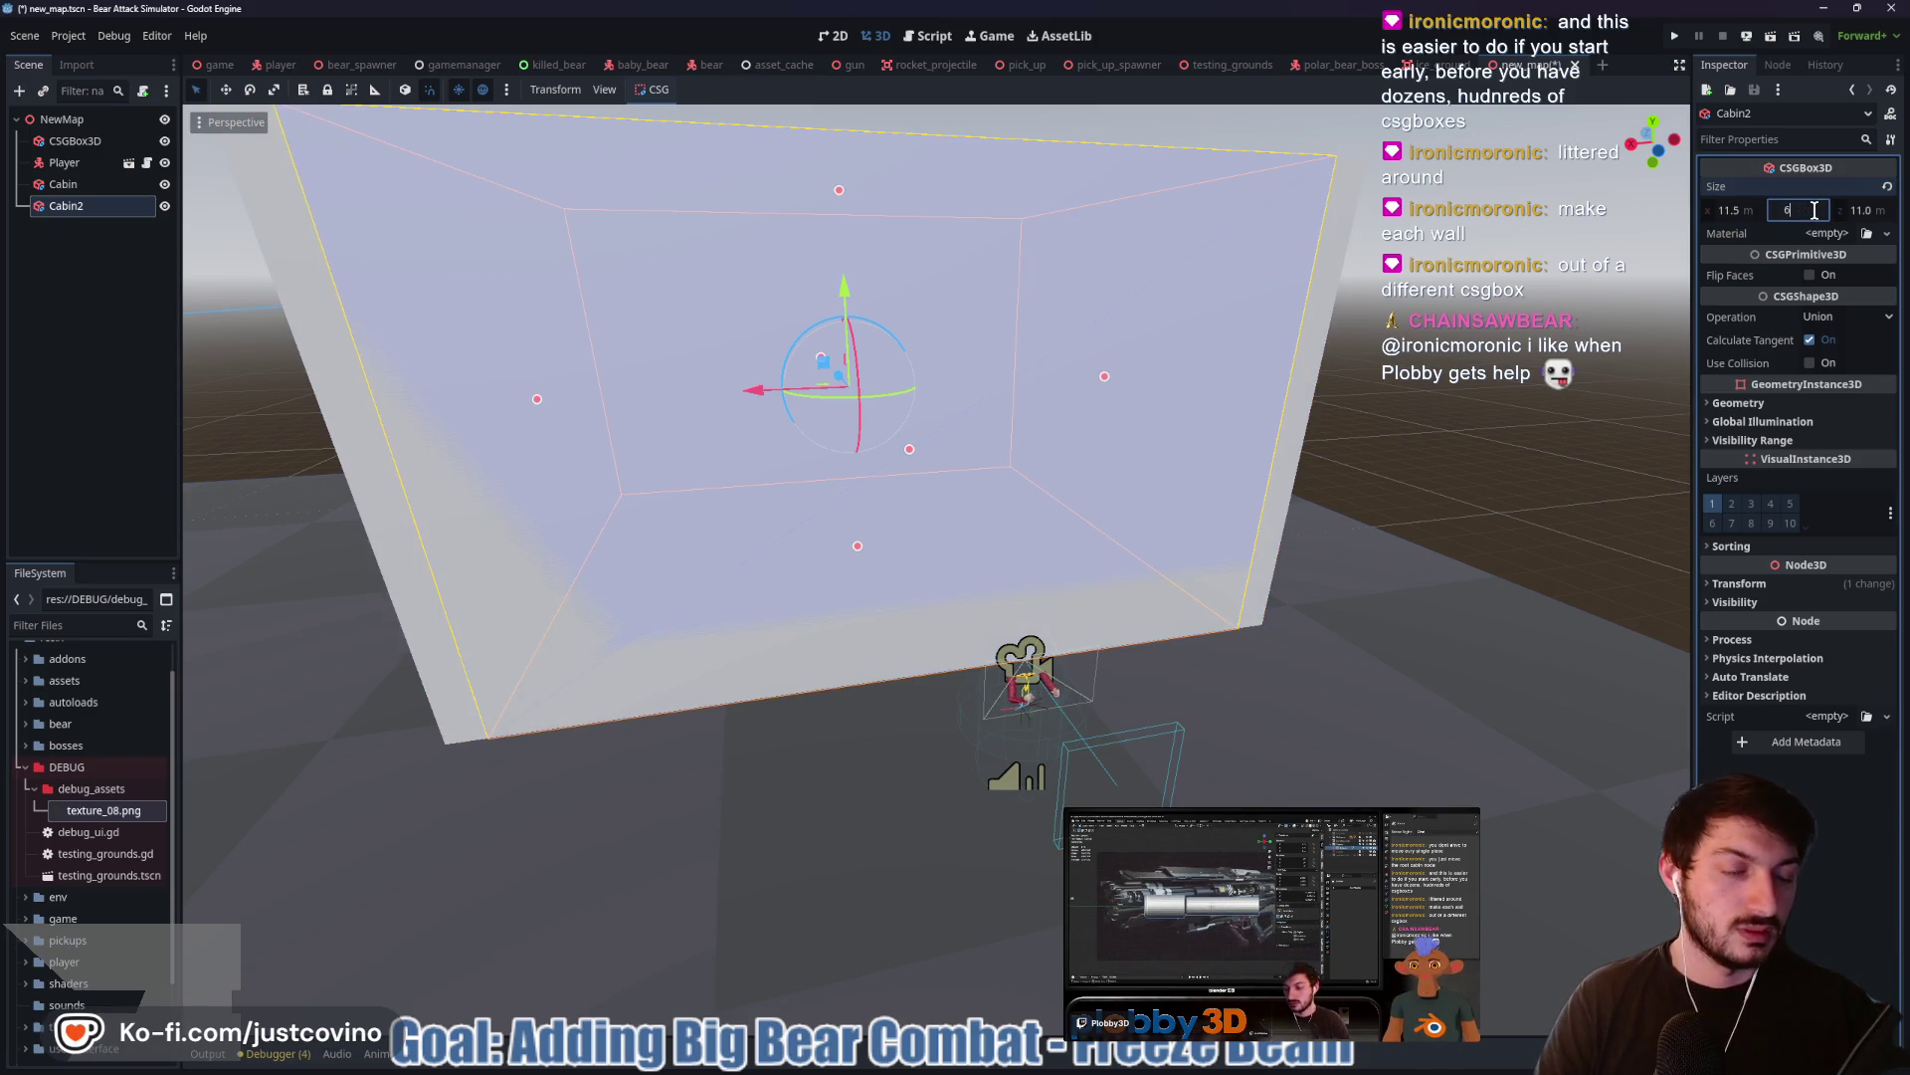
{"action": "left_click", "coordinate": [1878, 210]}
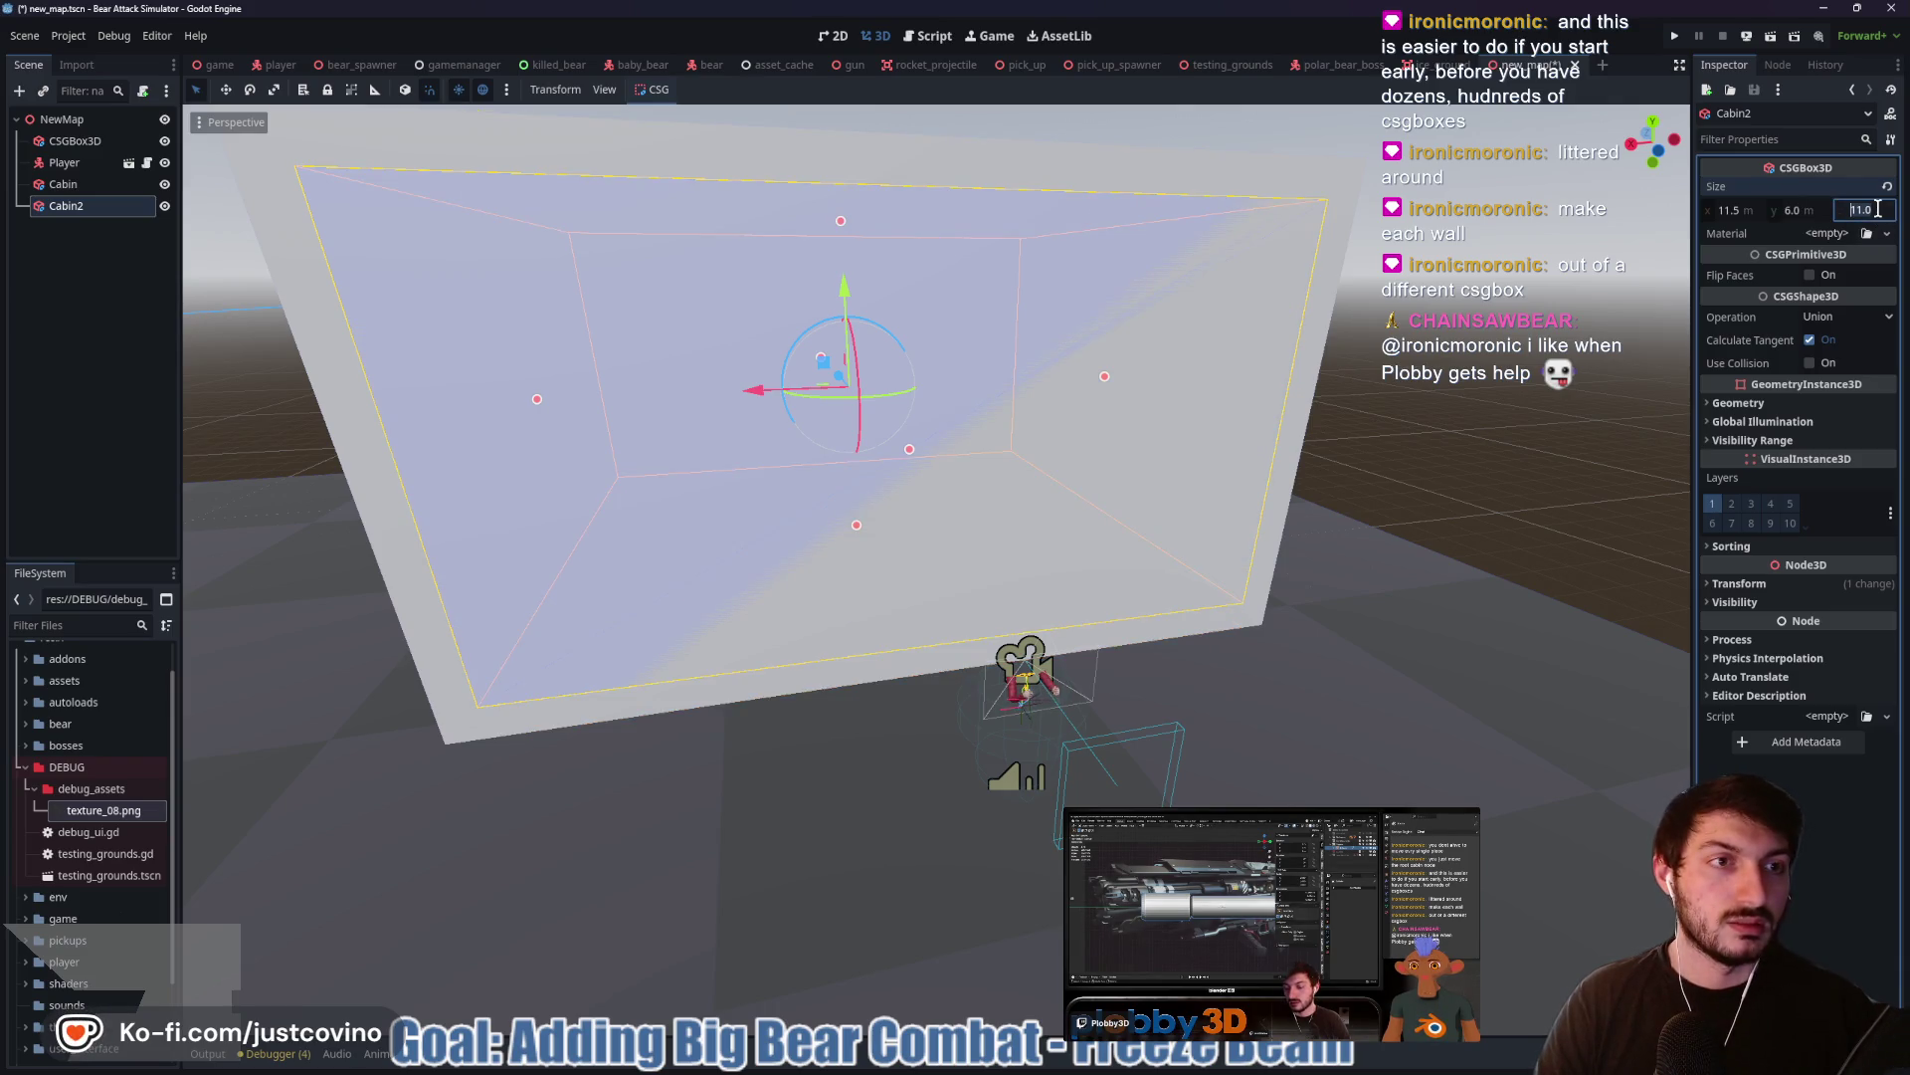
{"action": "type", "text": "10"}
{"action": "key", "text": "Return"}
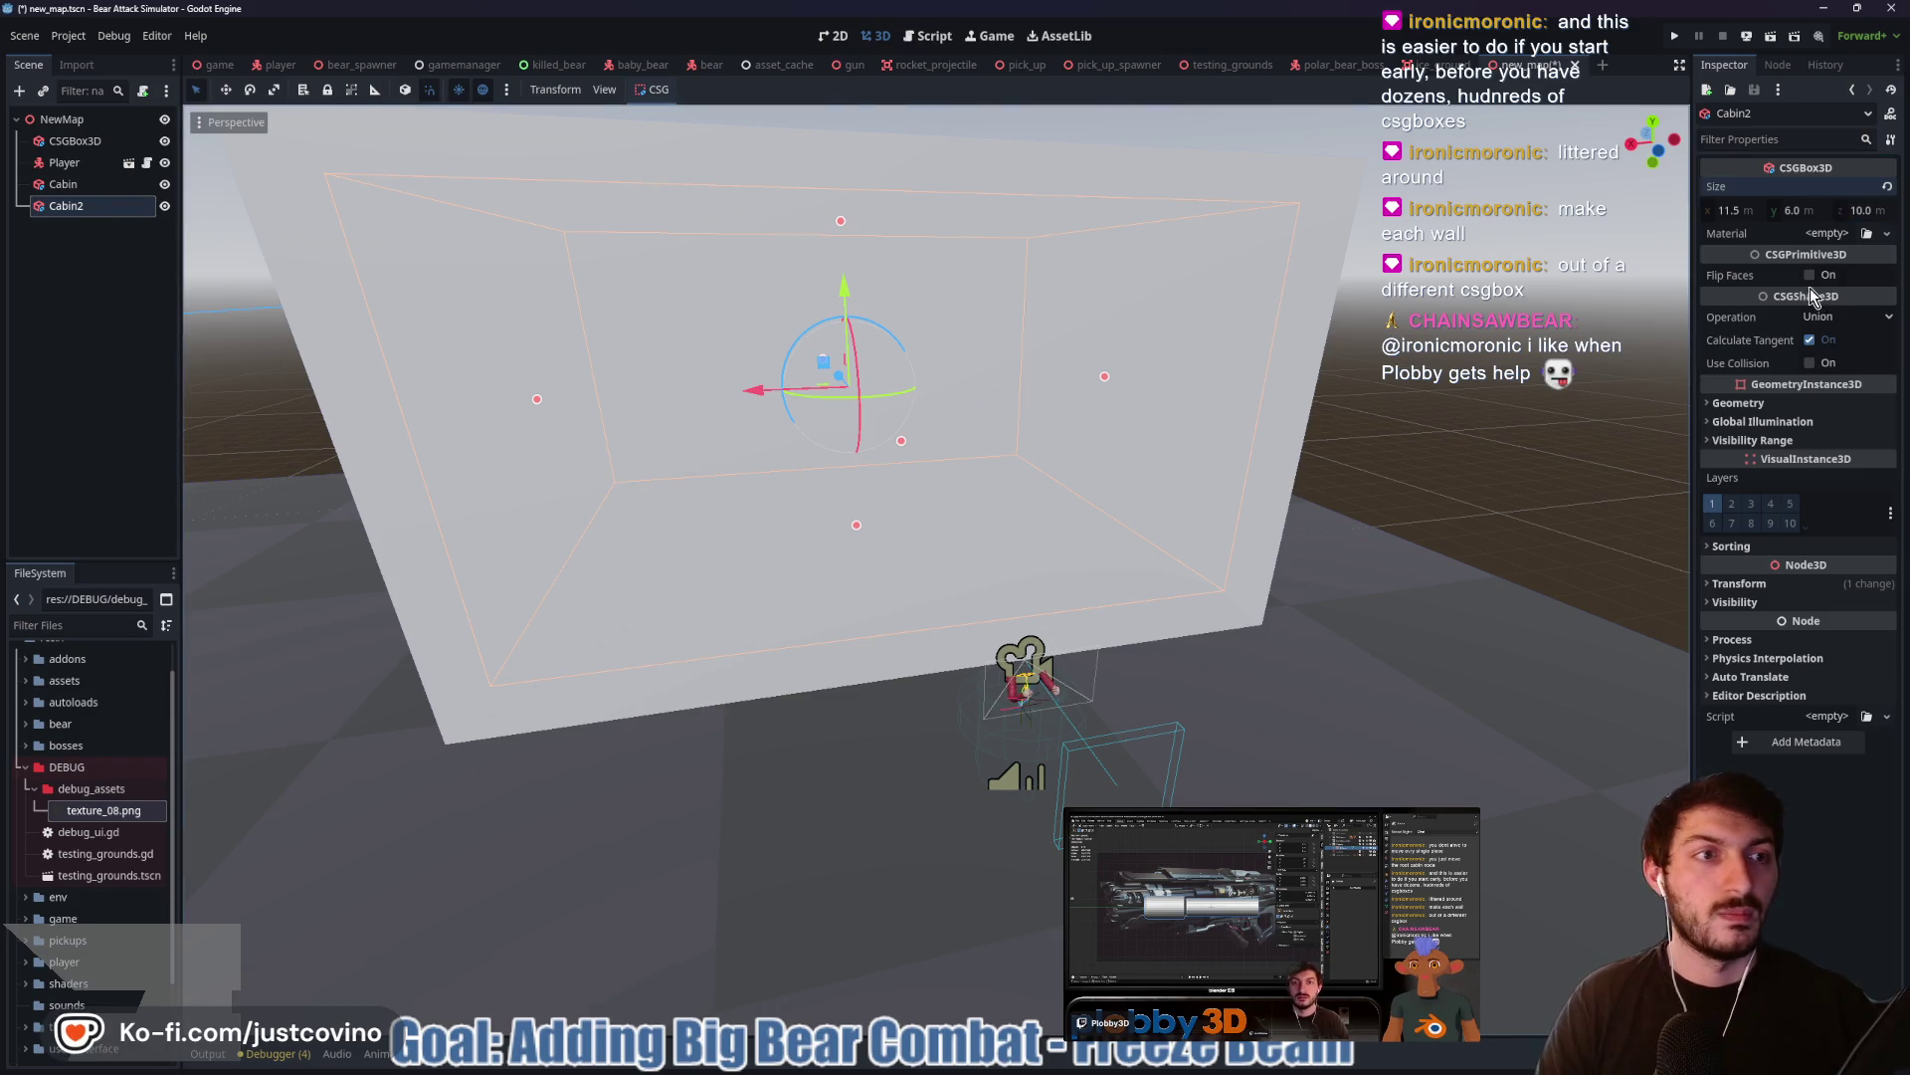
Set Cabin2 to Subtraction and parent it under Cabin, then orbit to check the hollow
{"action": "left_click", "coordinate": [1811, 319]}
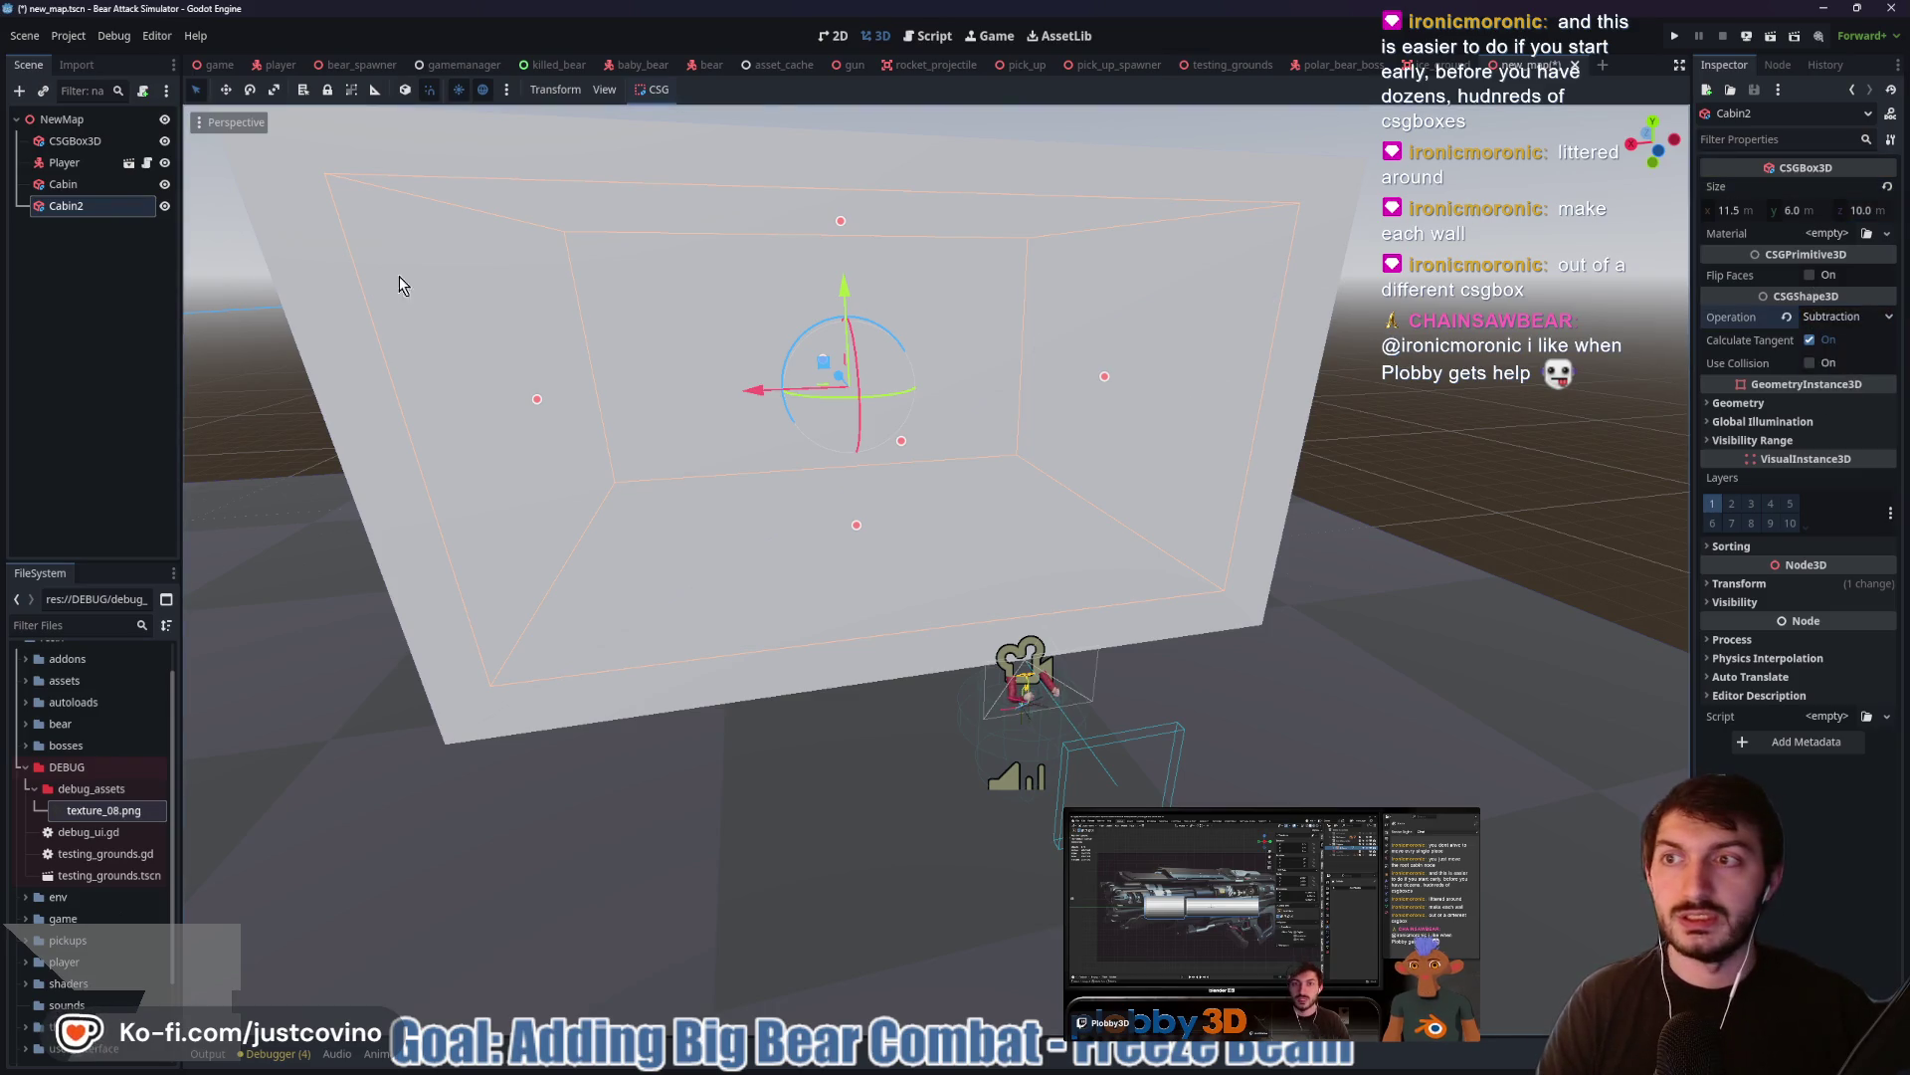
{"action": "left_click_drag", "start_coordinate": [55, 209], "coordinate": [63, 184]}
{"action": "mouse_move", "coordinate": [1005, 449]}
{"action": "left_mouse_down"}
{"action": "mouse_move", "coordinate": [1130, 452]}
{"action": "mouse_move", "coordinate": [1029, 428]}
{"action": "left_mouse_up"}
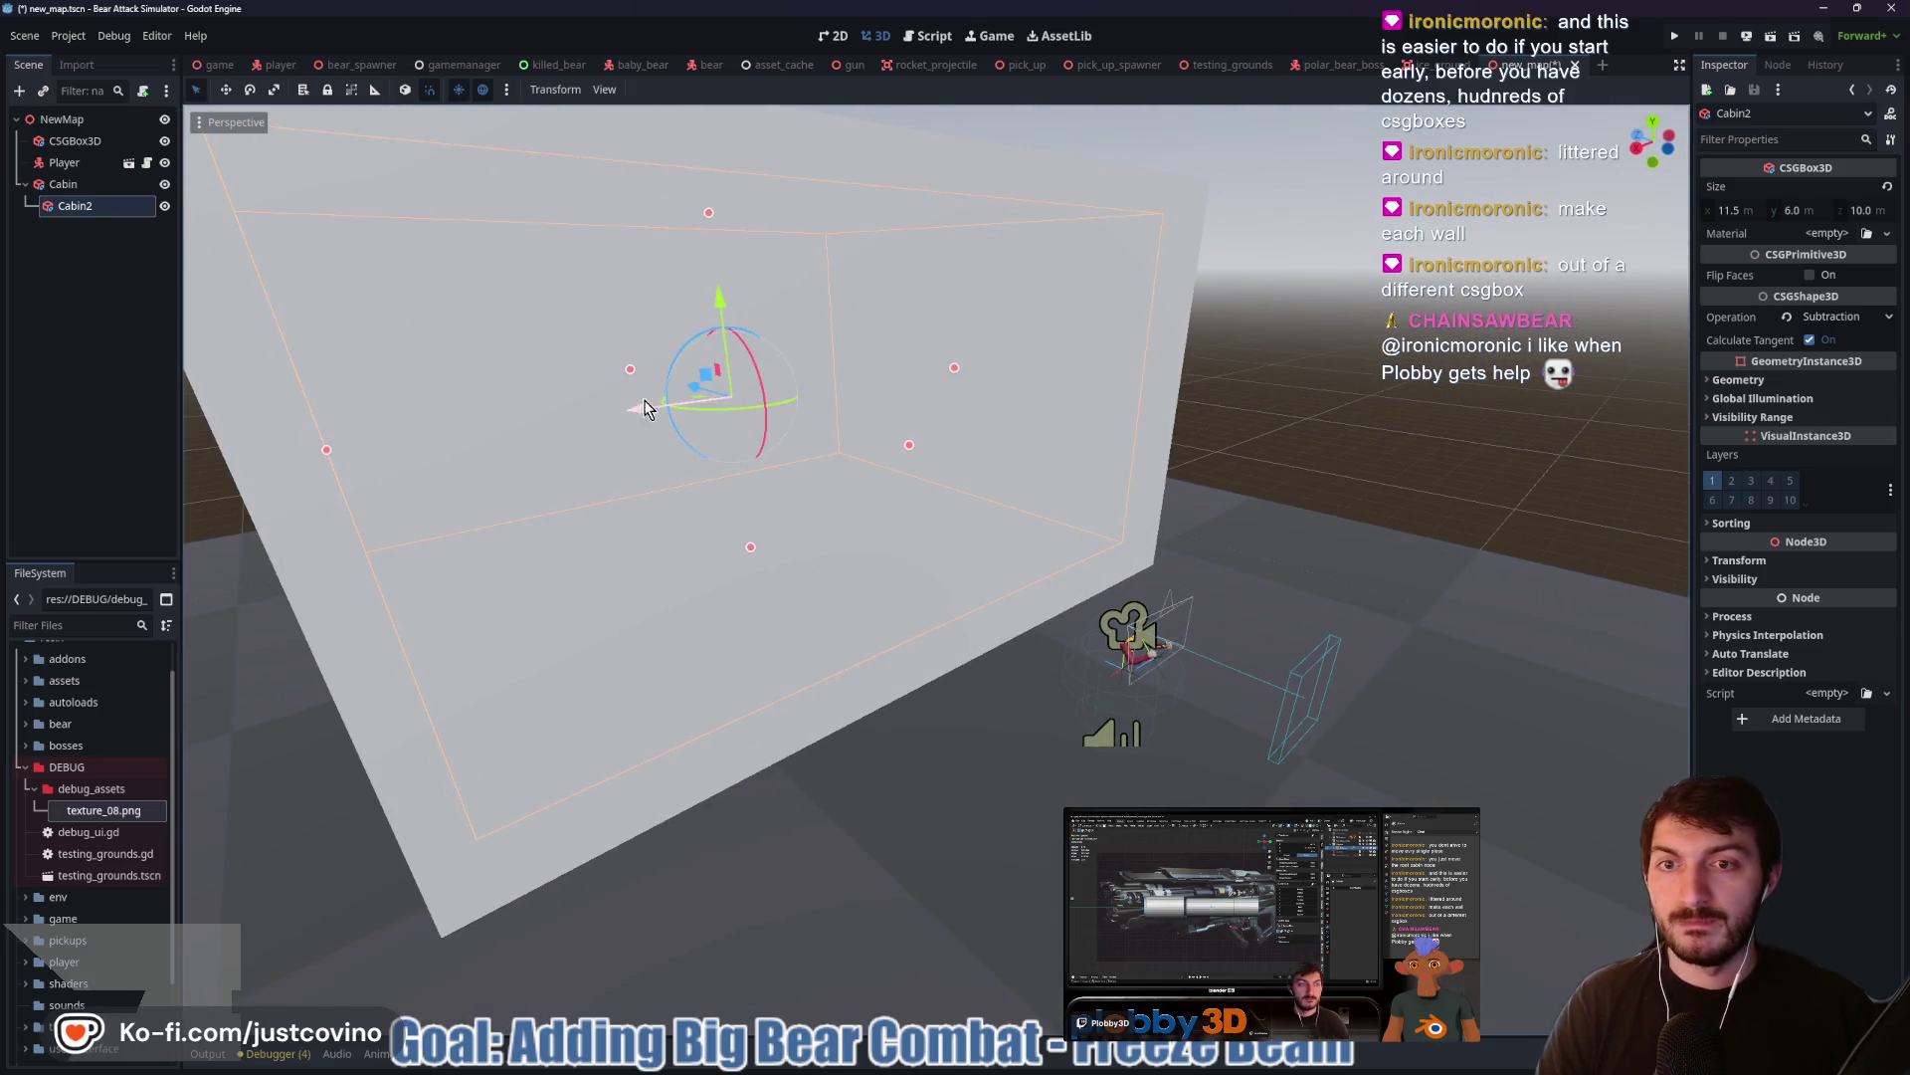
{"action": "scroll", "coordinate": [643, 398], "scroll_direction": "down", "scroll_amount": 5}
{"action": "scroll", "coordinate": [822, 489], "scroll_direction": "up", "scroll_amount": 4}
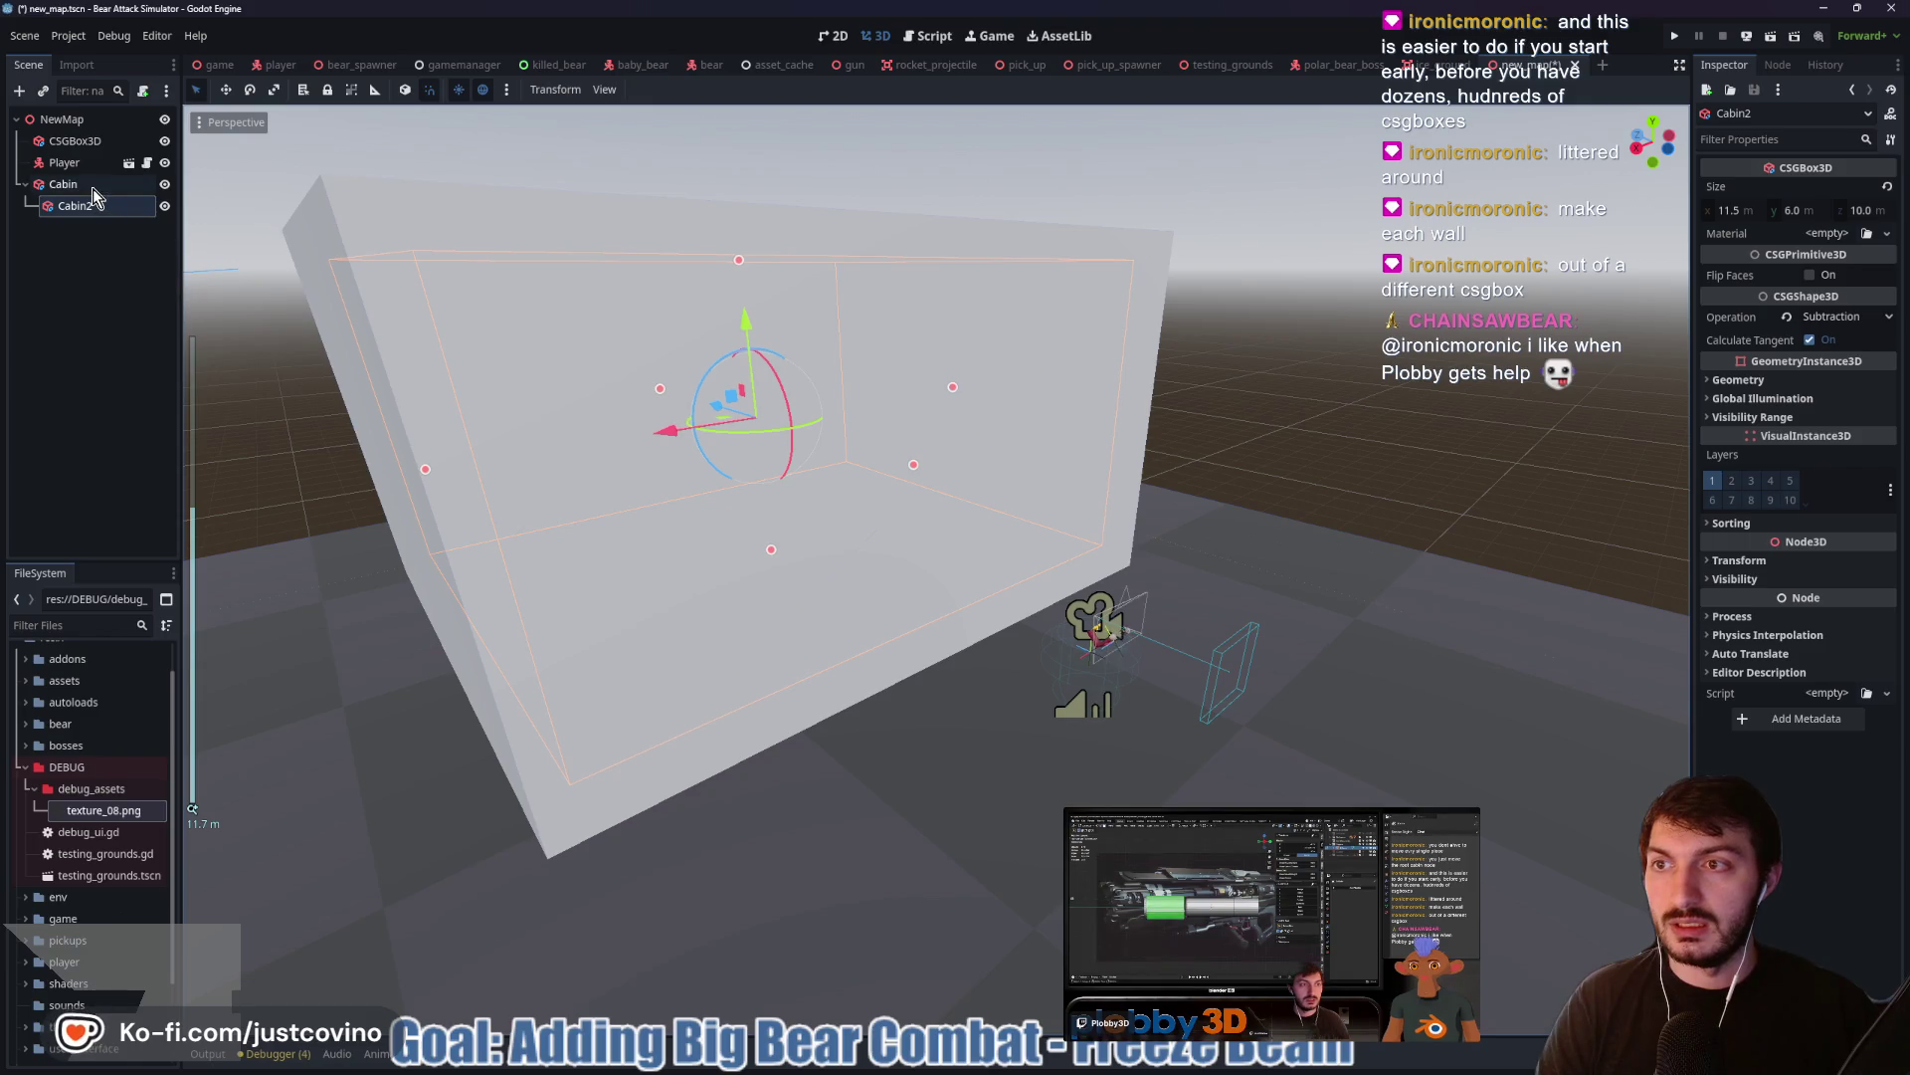
{"action": "scroll", "coordinate": [780, 520], "scroll_direction": "up", "scroll_amount": 3}
{"action": "mouse_move", "coordinate": [834, 516]}
{"action": "left_mouse_down"}
{"action": "mouse_move", "coordinate": [1048, 494]}
{"action": "mouse_move", "coordinate": [881, 512]}
{"action": "left_mouse_up"}
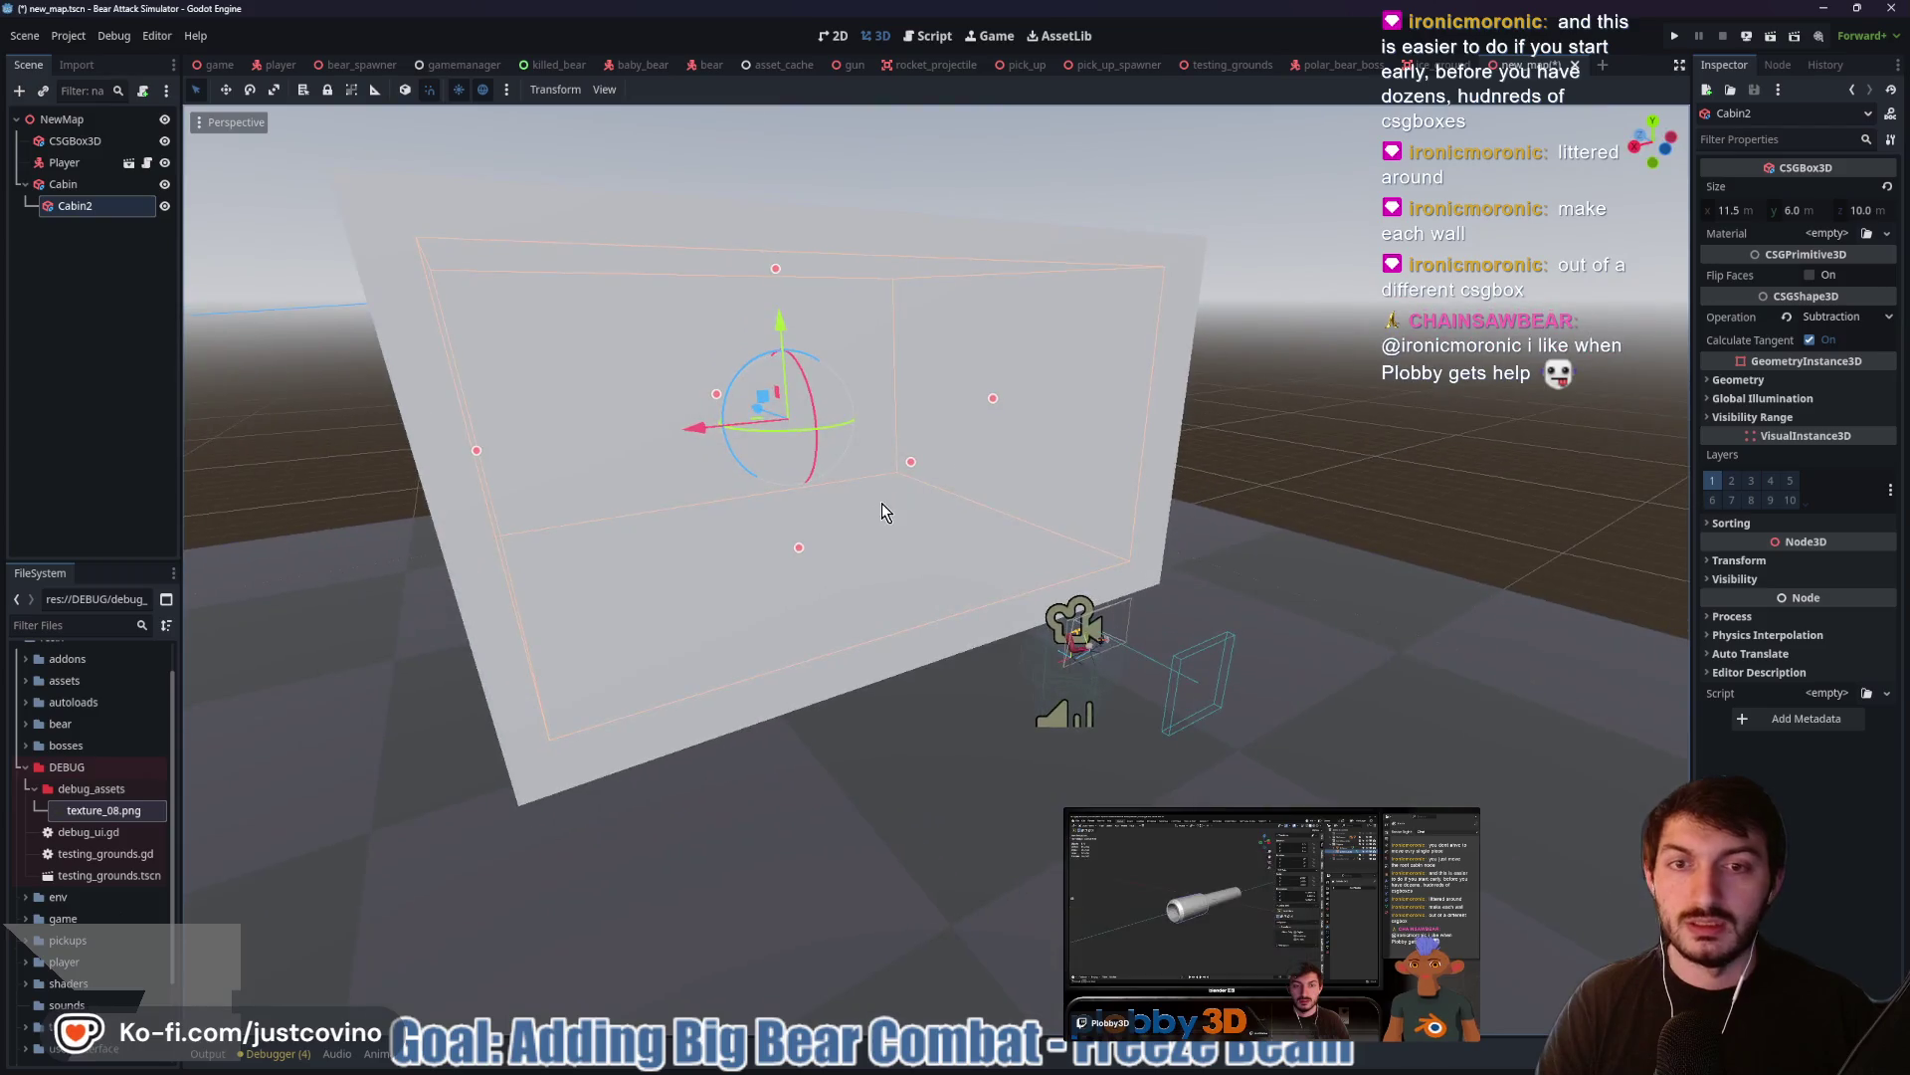
{"action": "left_click", "coordinate": [63, 184]}
Add a 1 × 1 × 1 m CSGBox3D child under Cabin and run the scene with F6
{"action": "key", "text": "ctrl+a"}
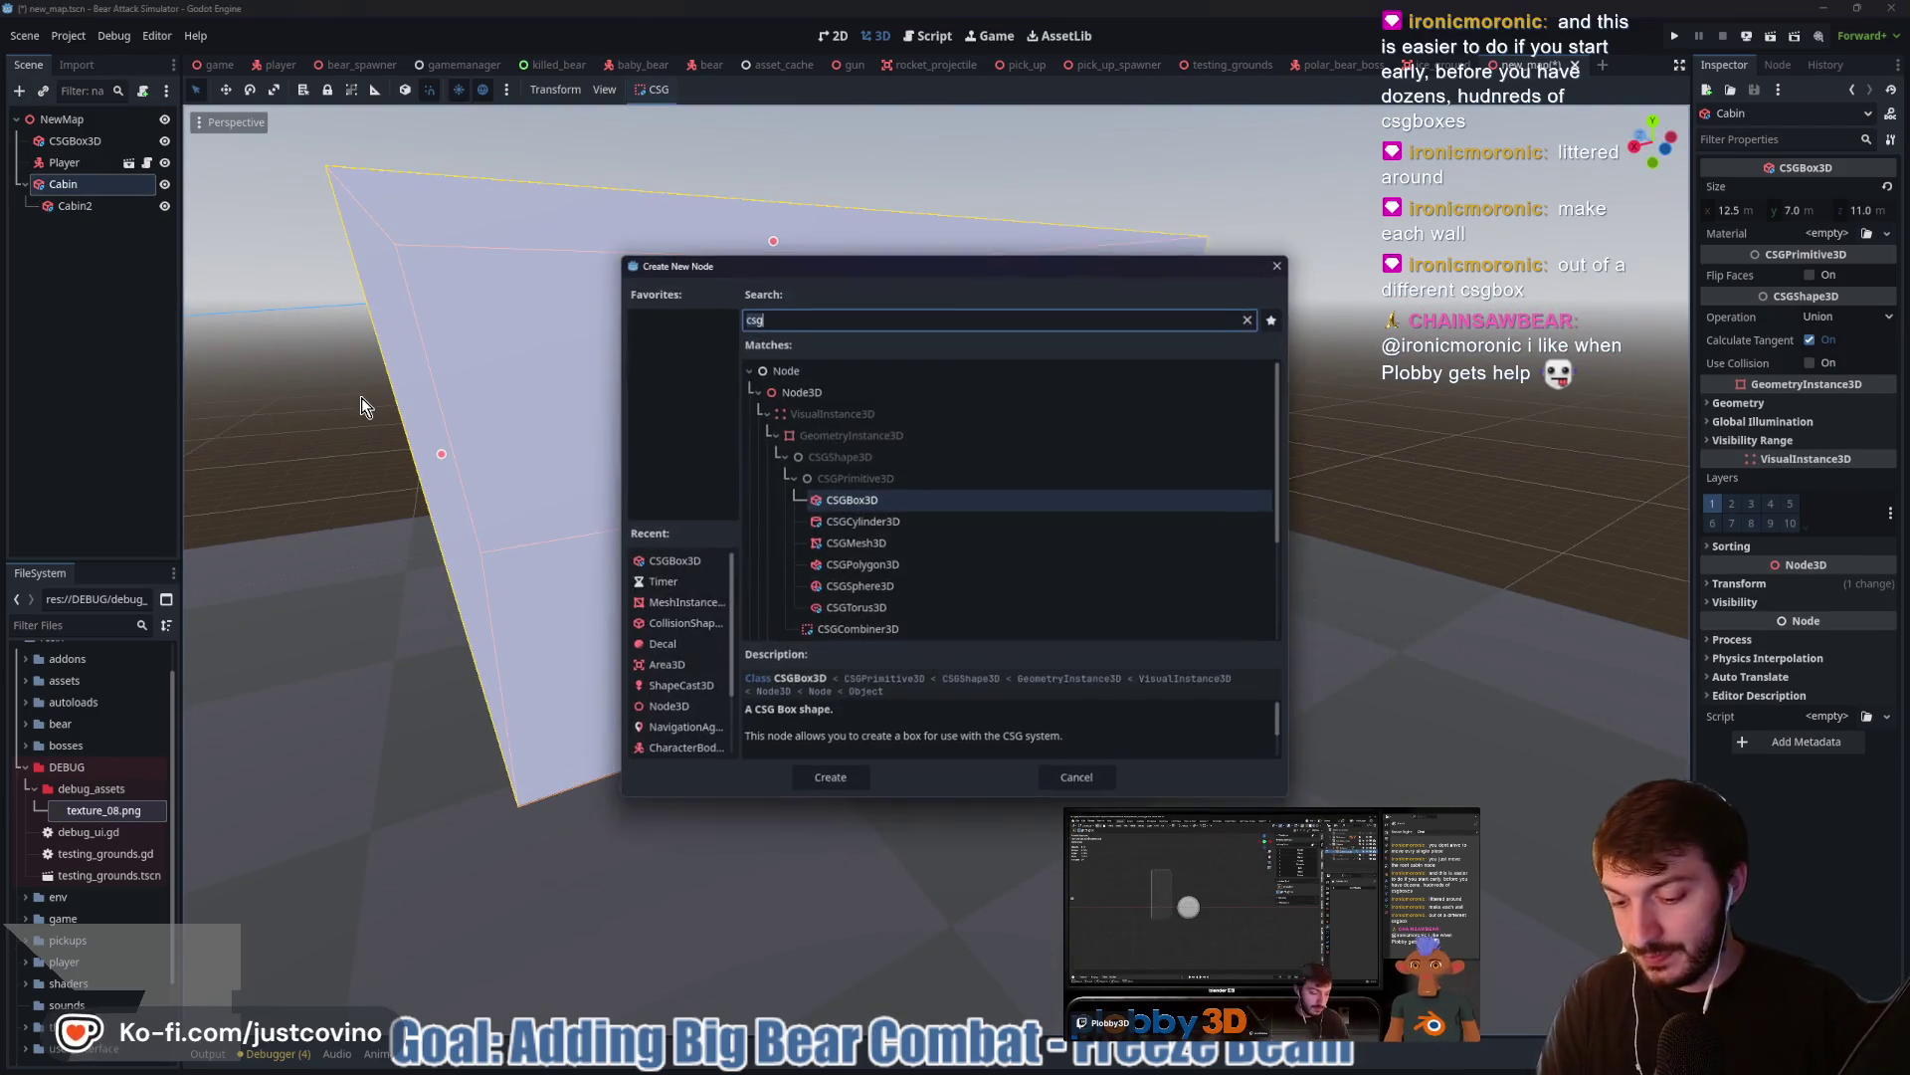
{"action": "key", "text": "Return"}
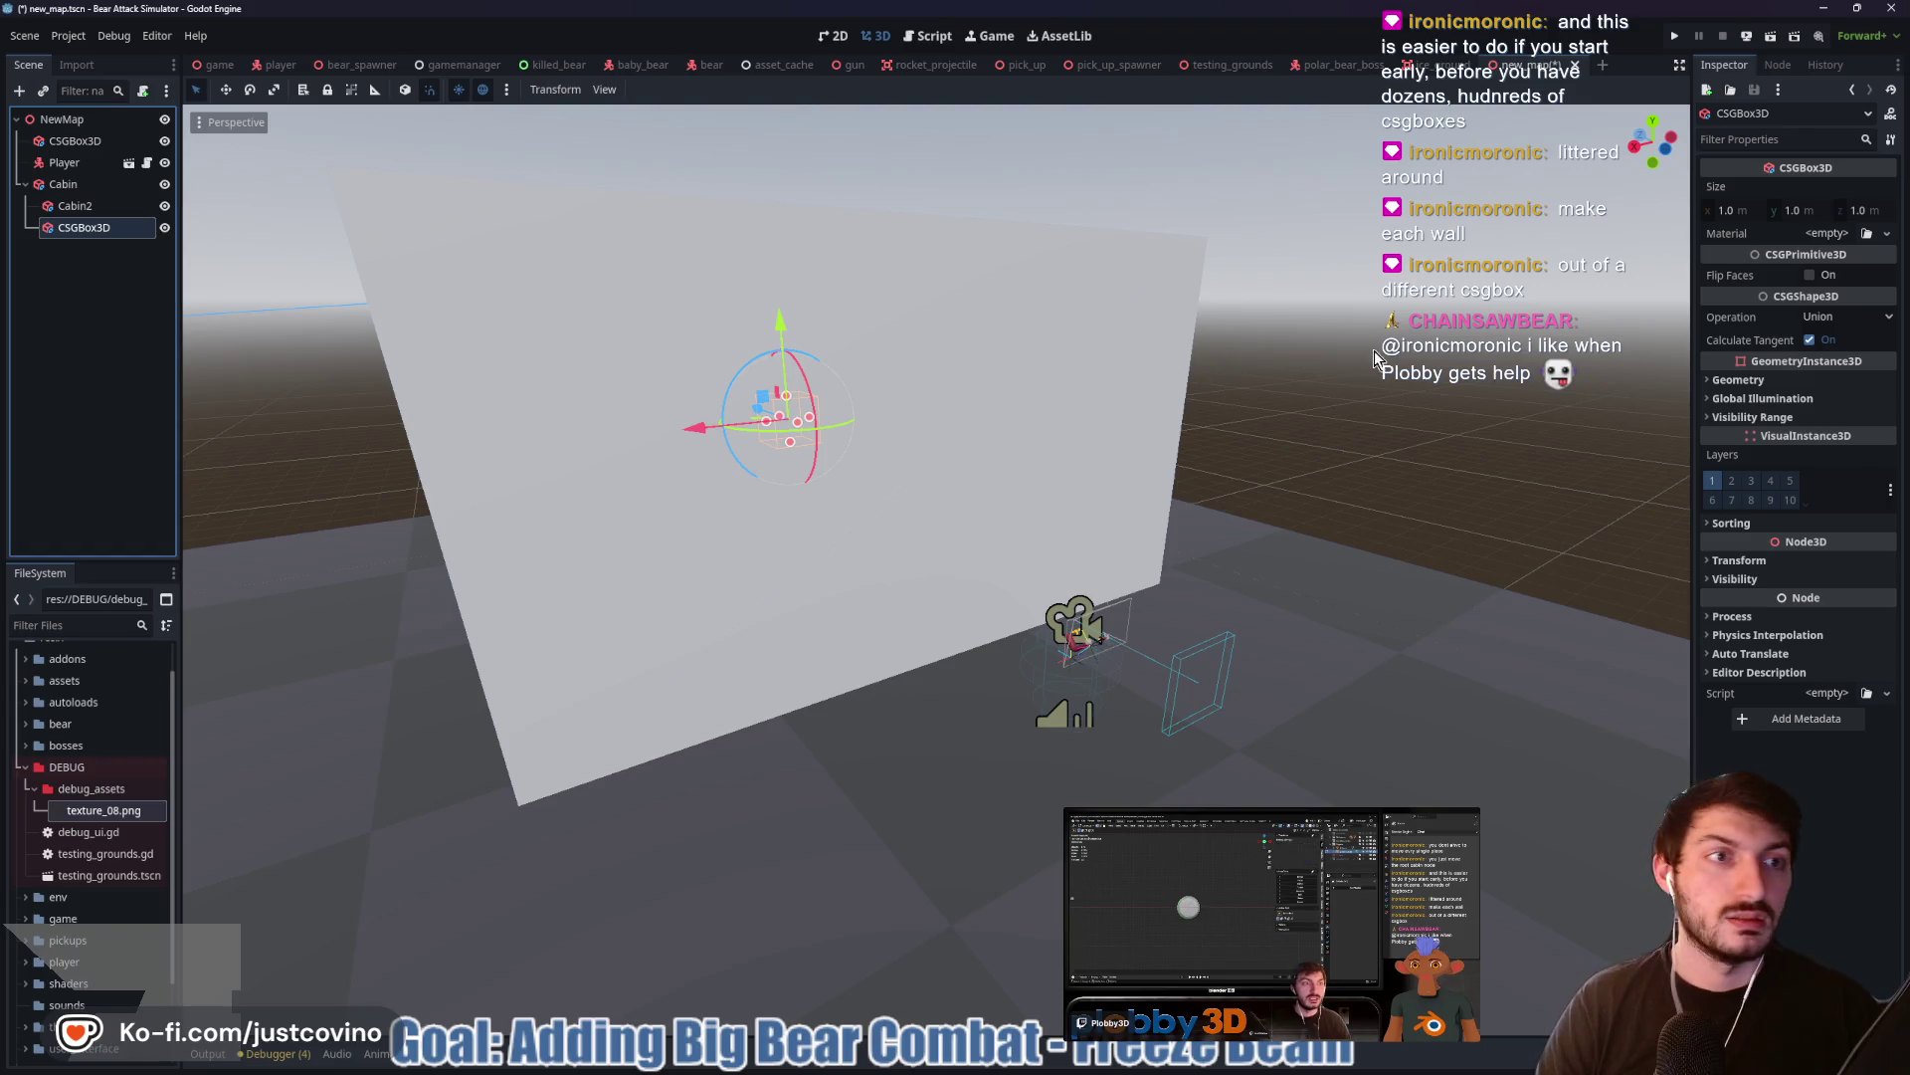
{"action": "key", "text": "F6"}
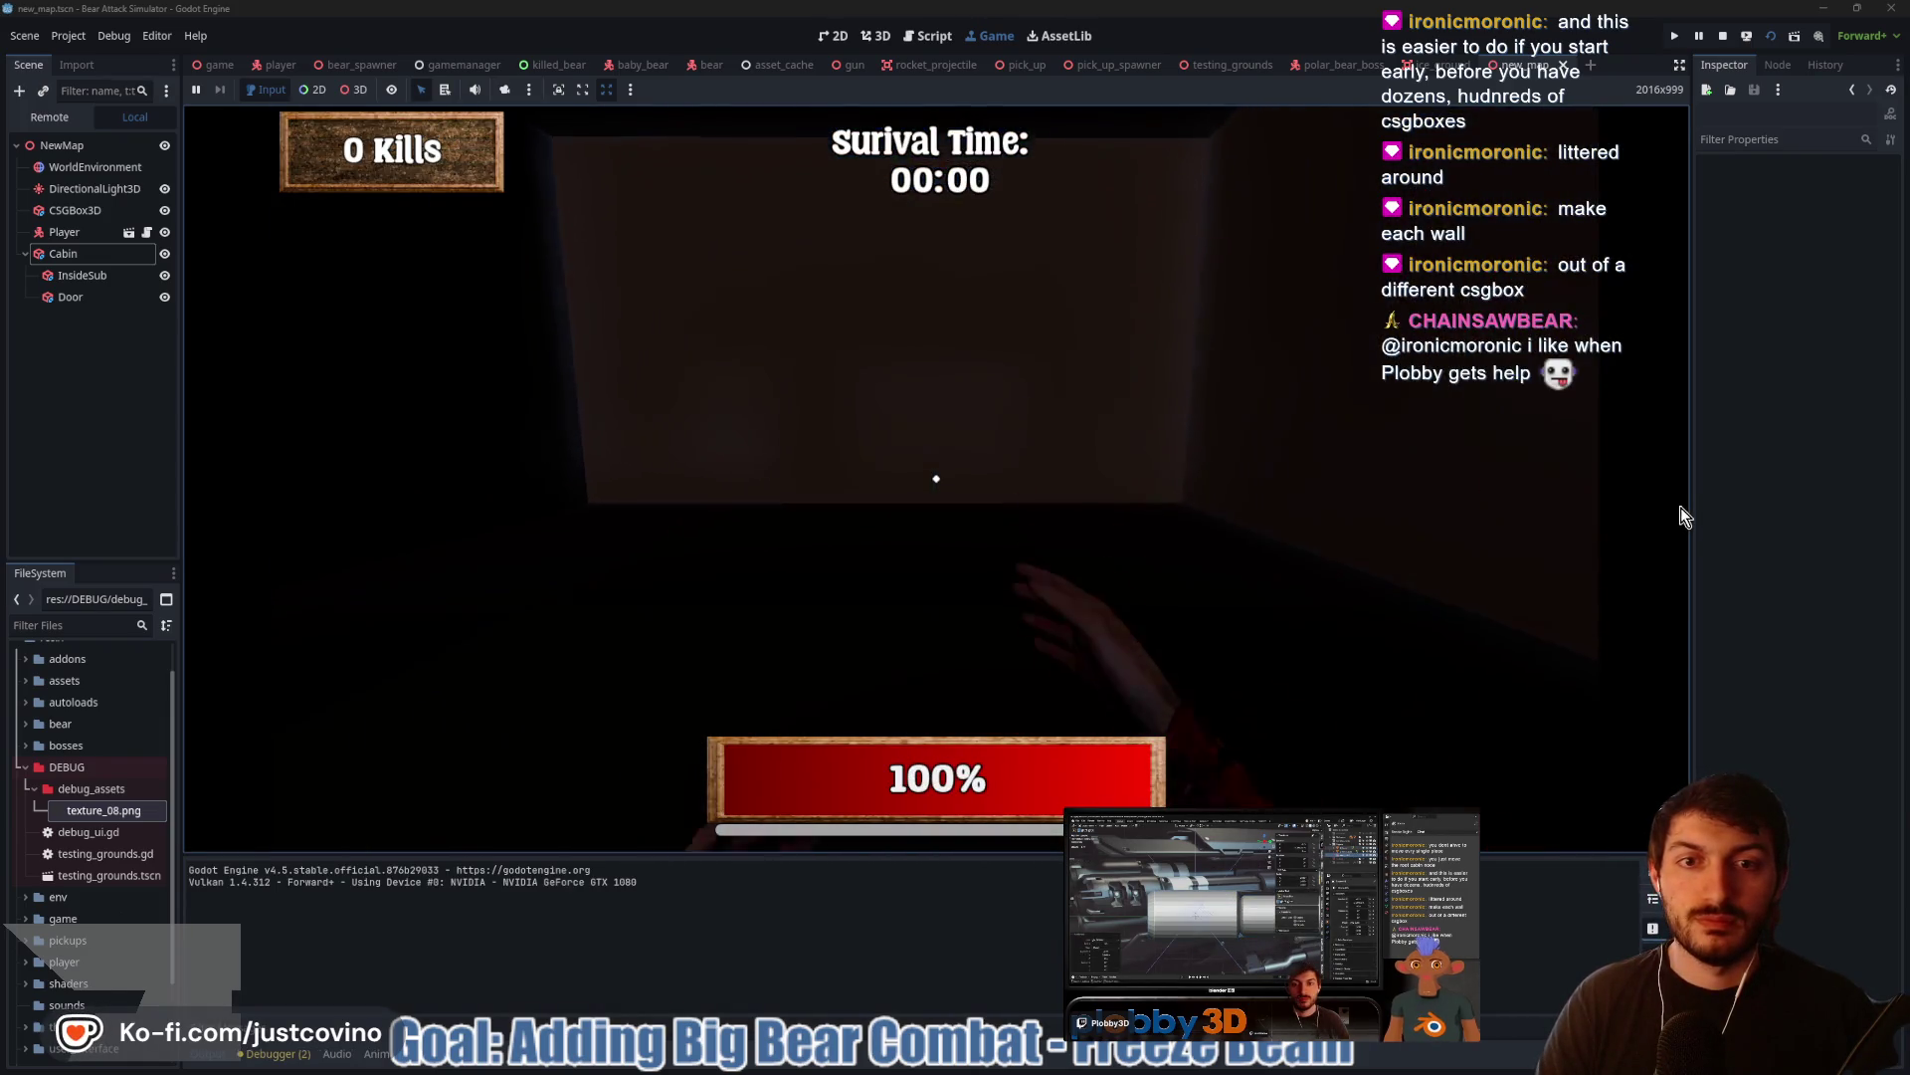
Walk out of the cabin, back in through the door and up to the window, then stop the game
{"action": "key", "text": "w"}
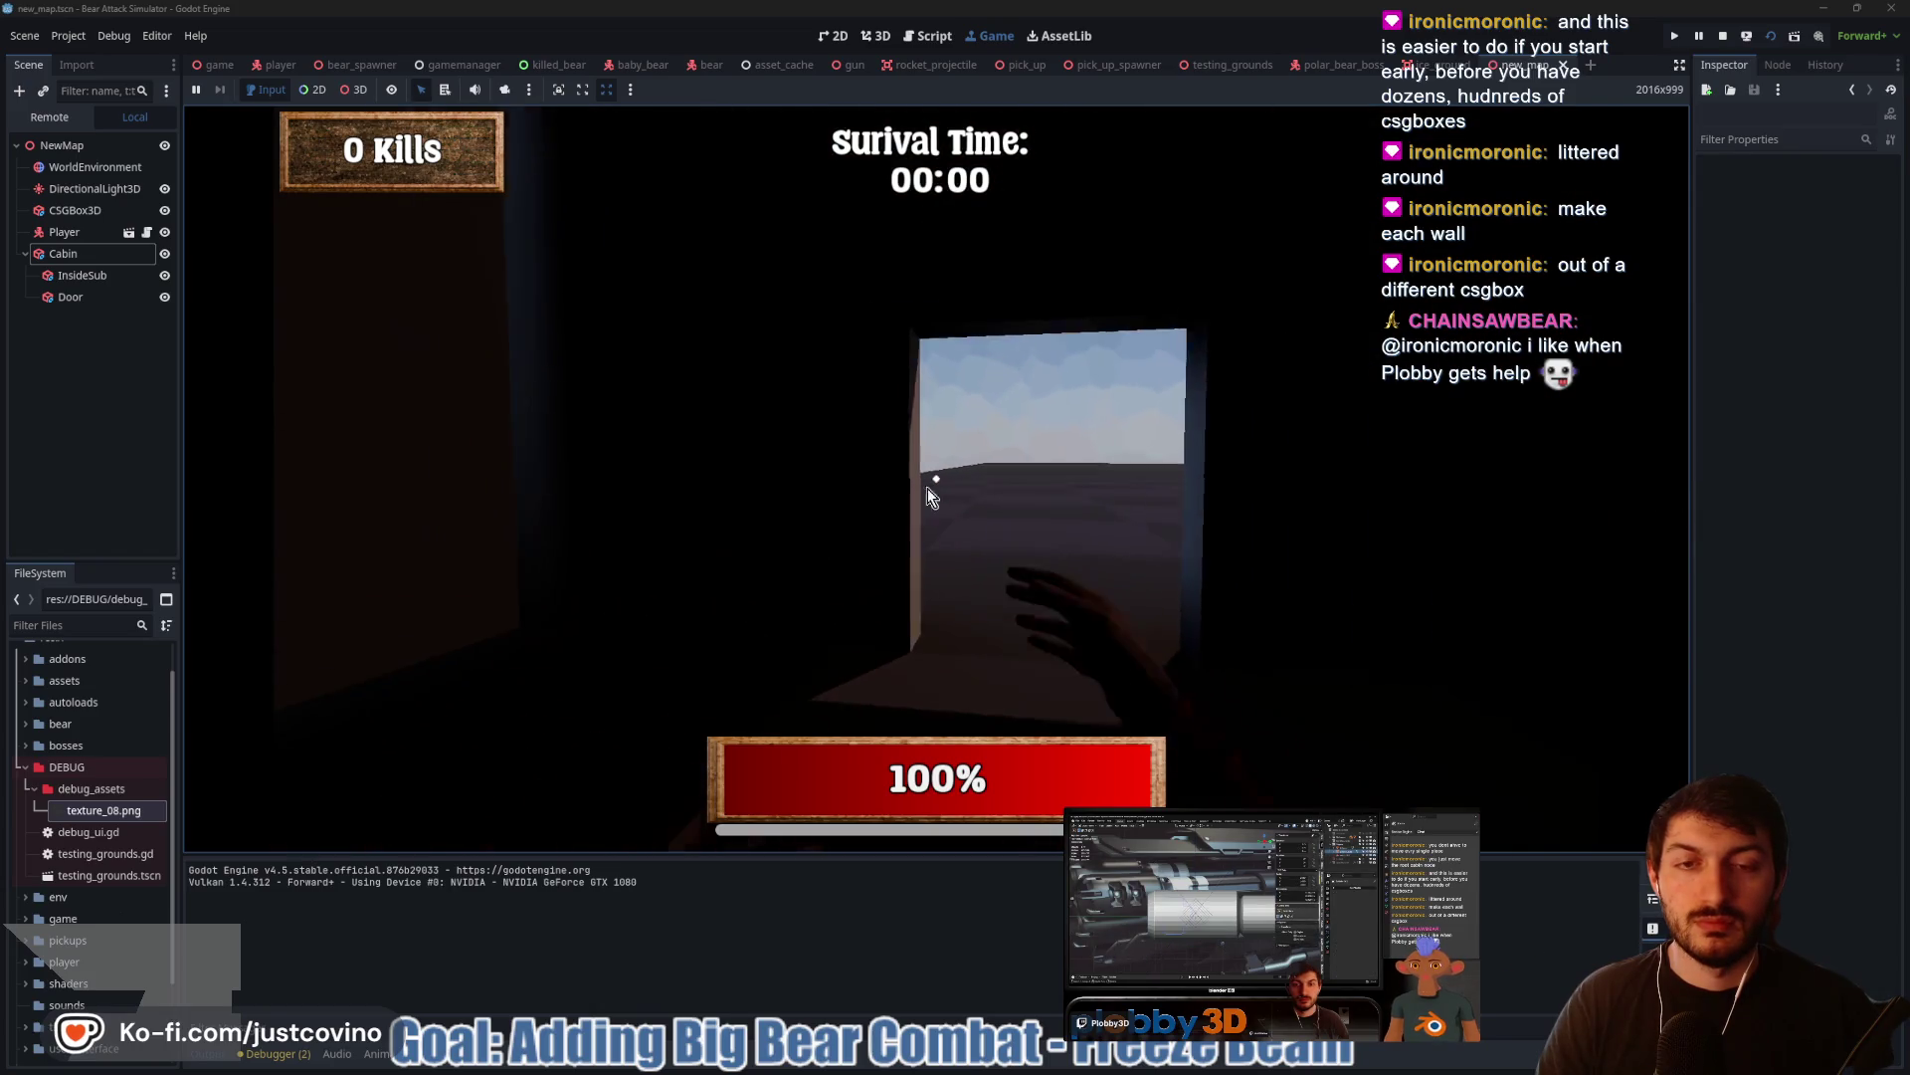
{"action": "key", "text": "w"}
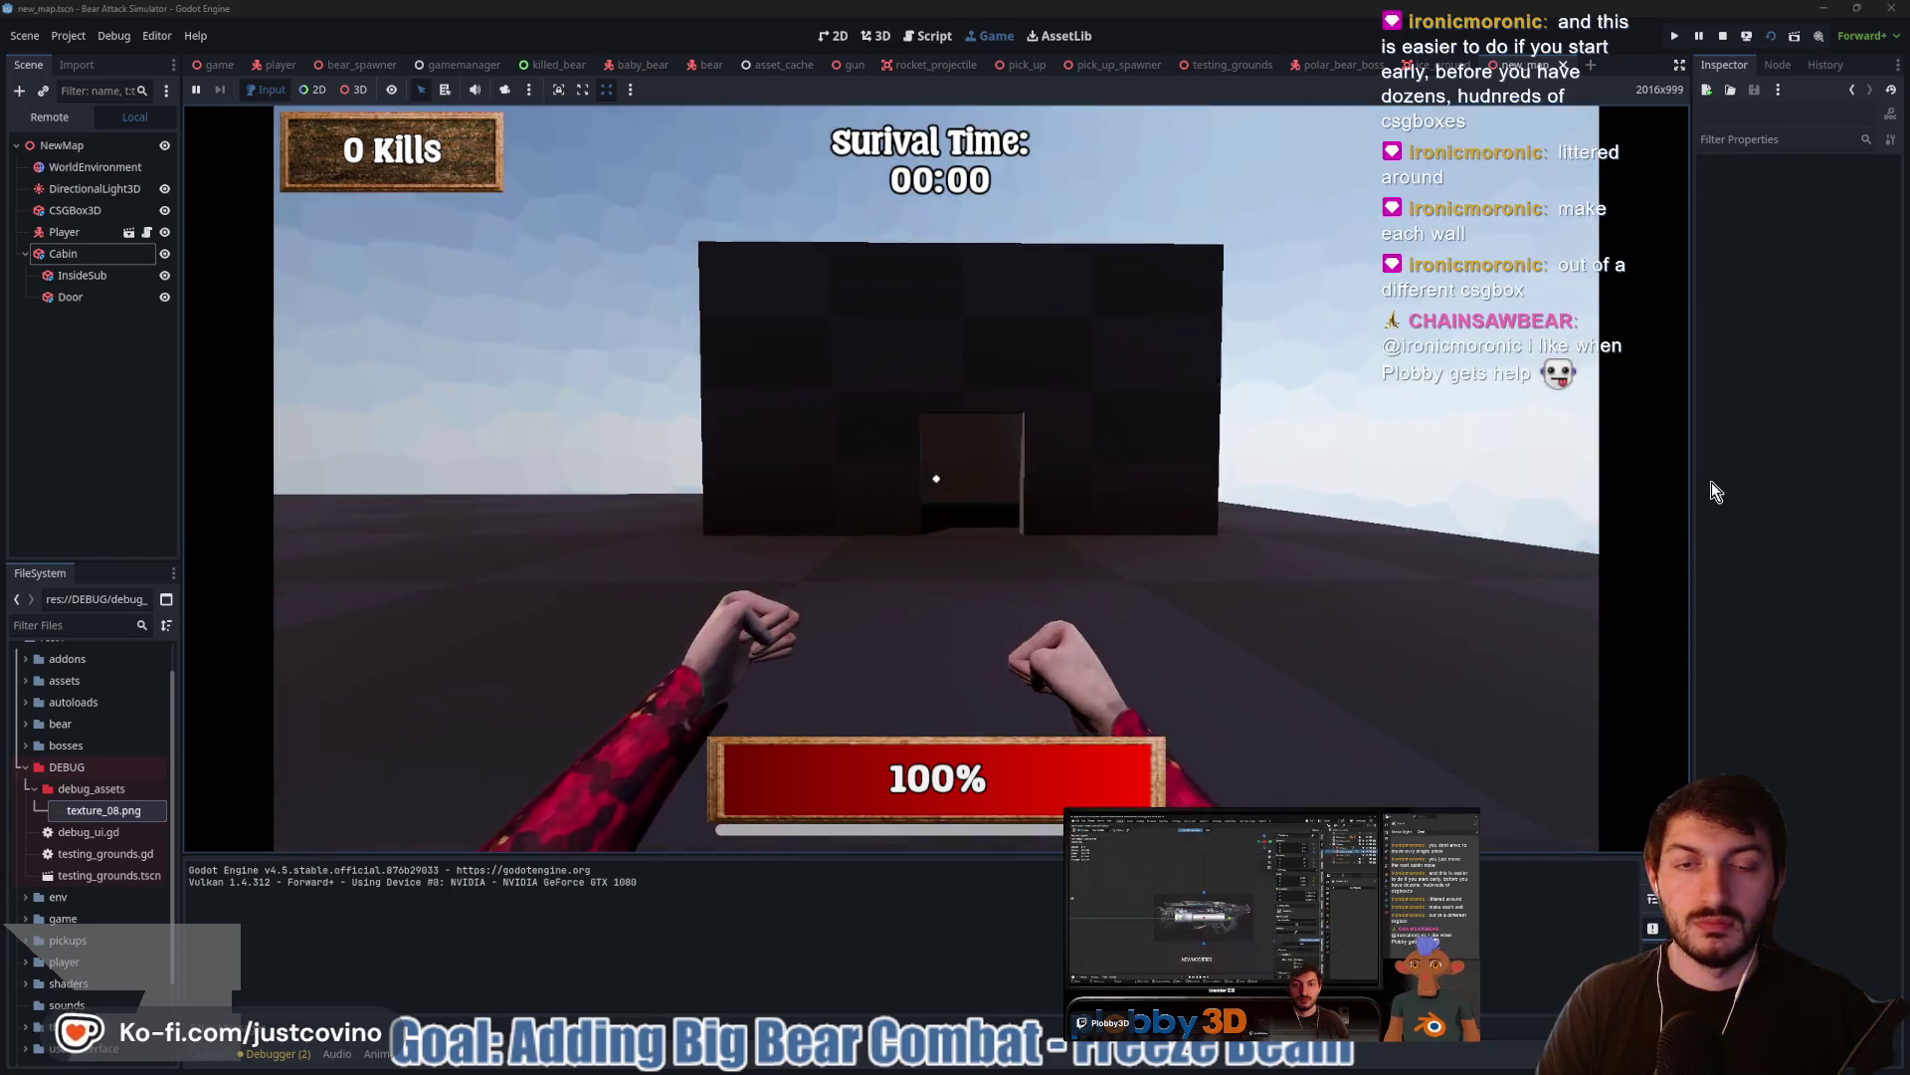
{"action": "key", "text": "w"}
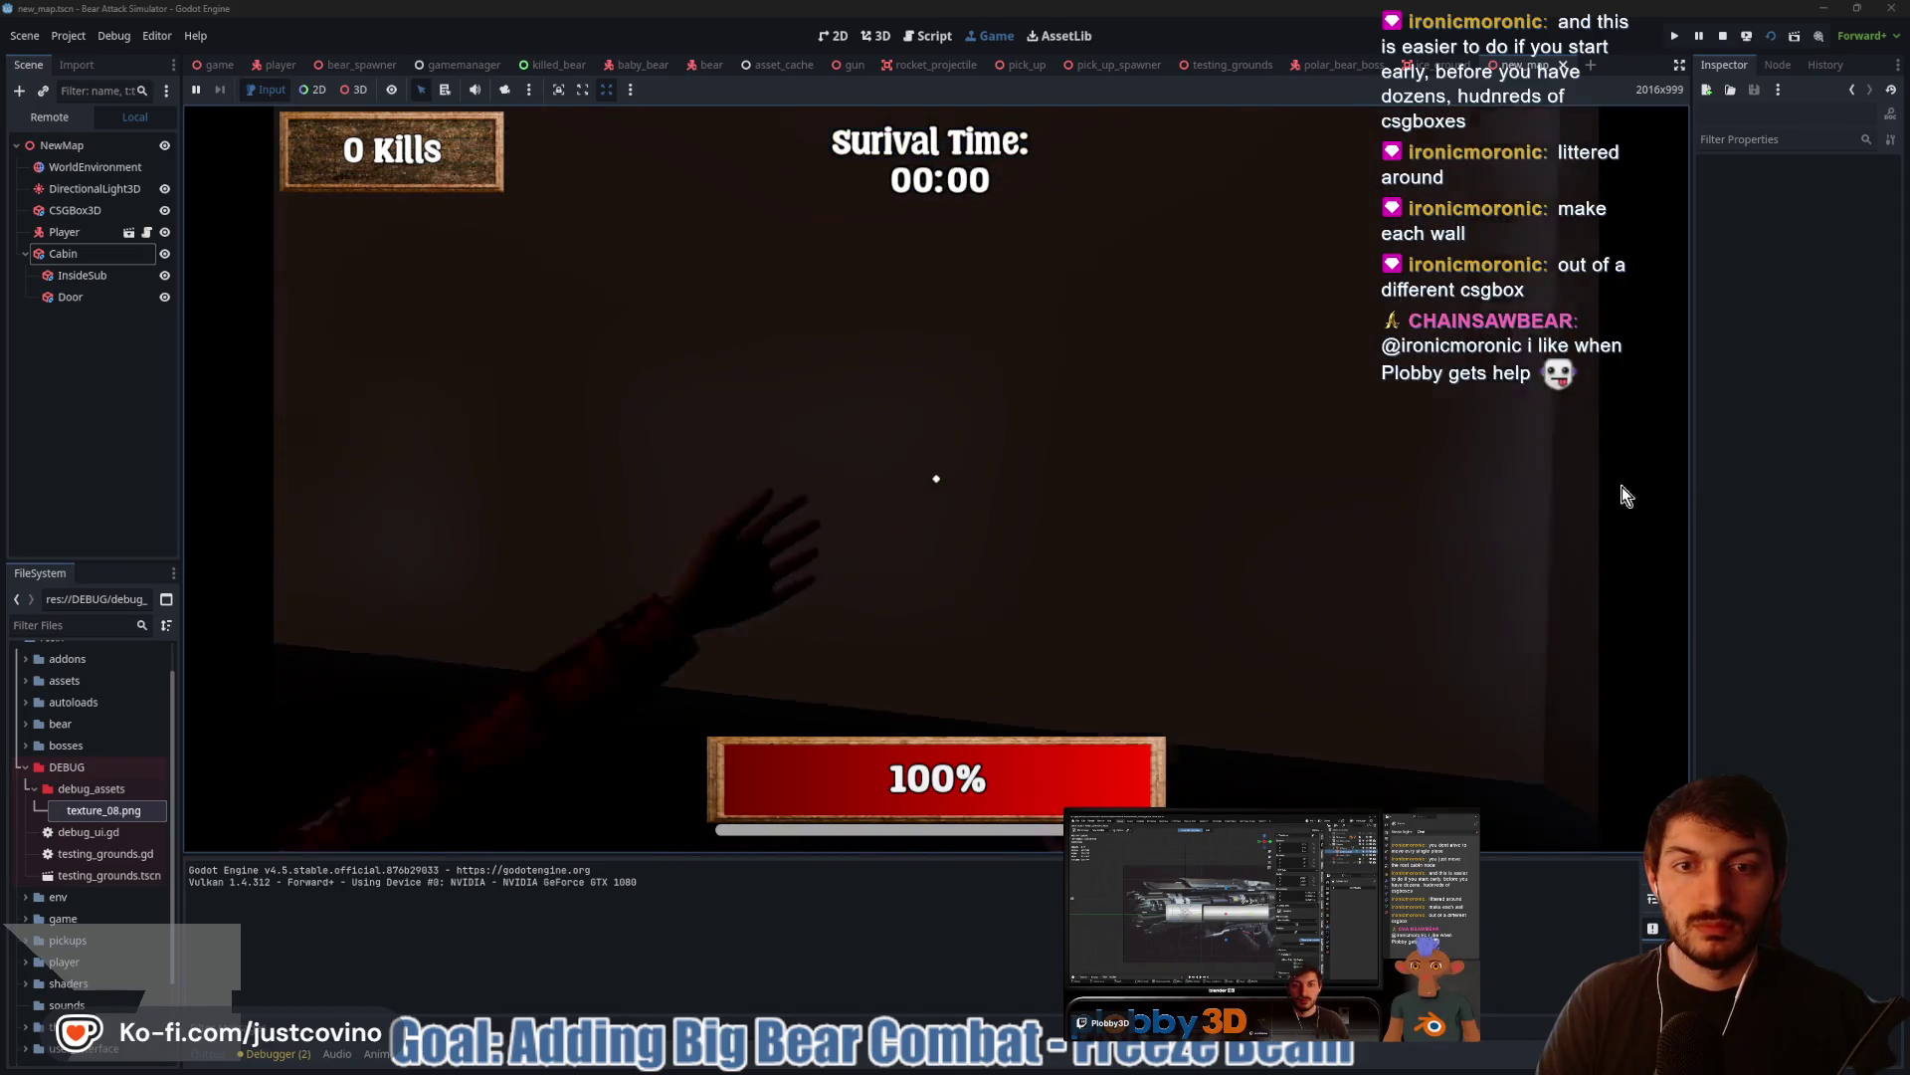
{"action": "key", "text": "w"}
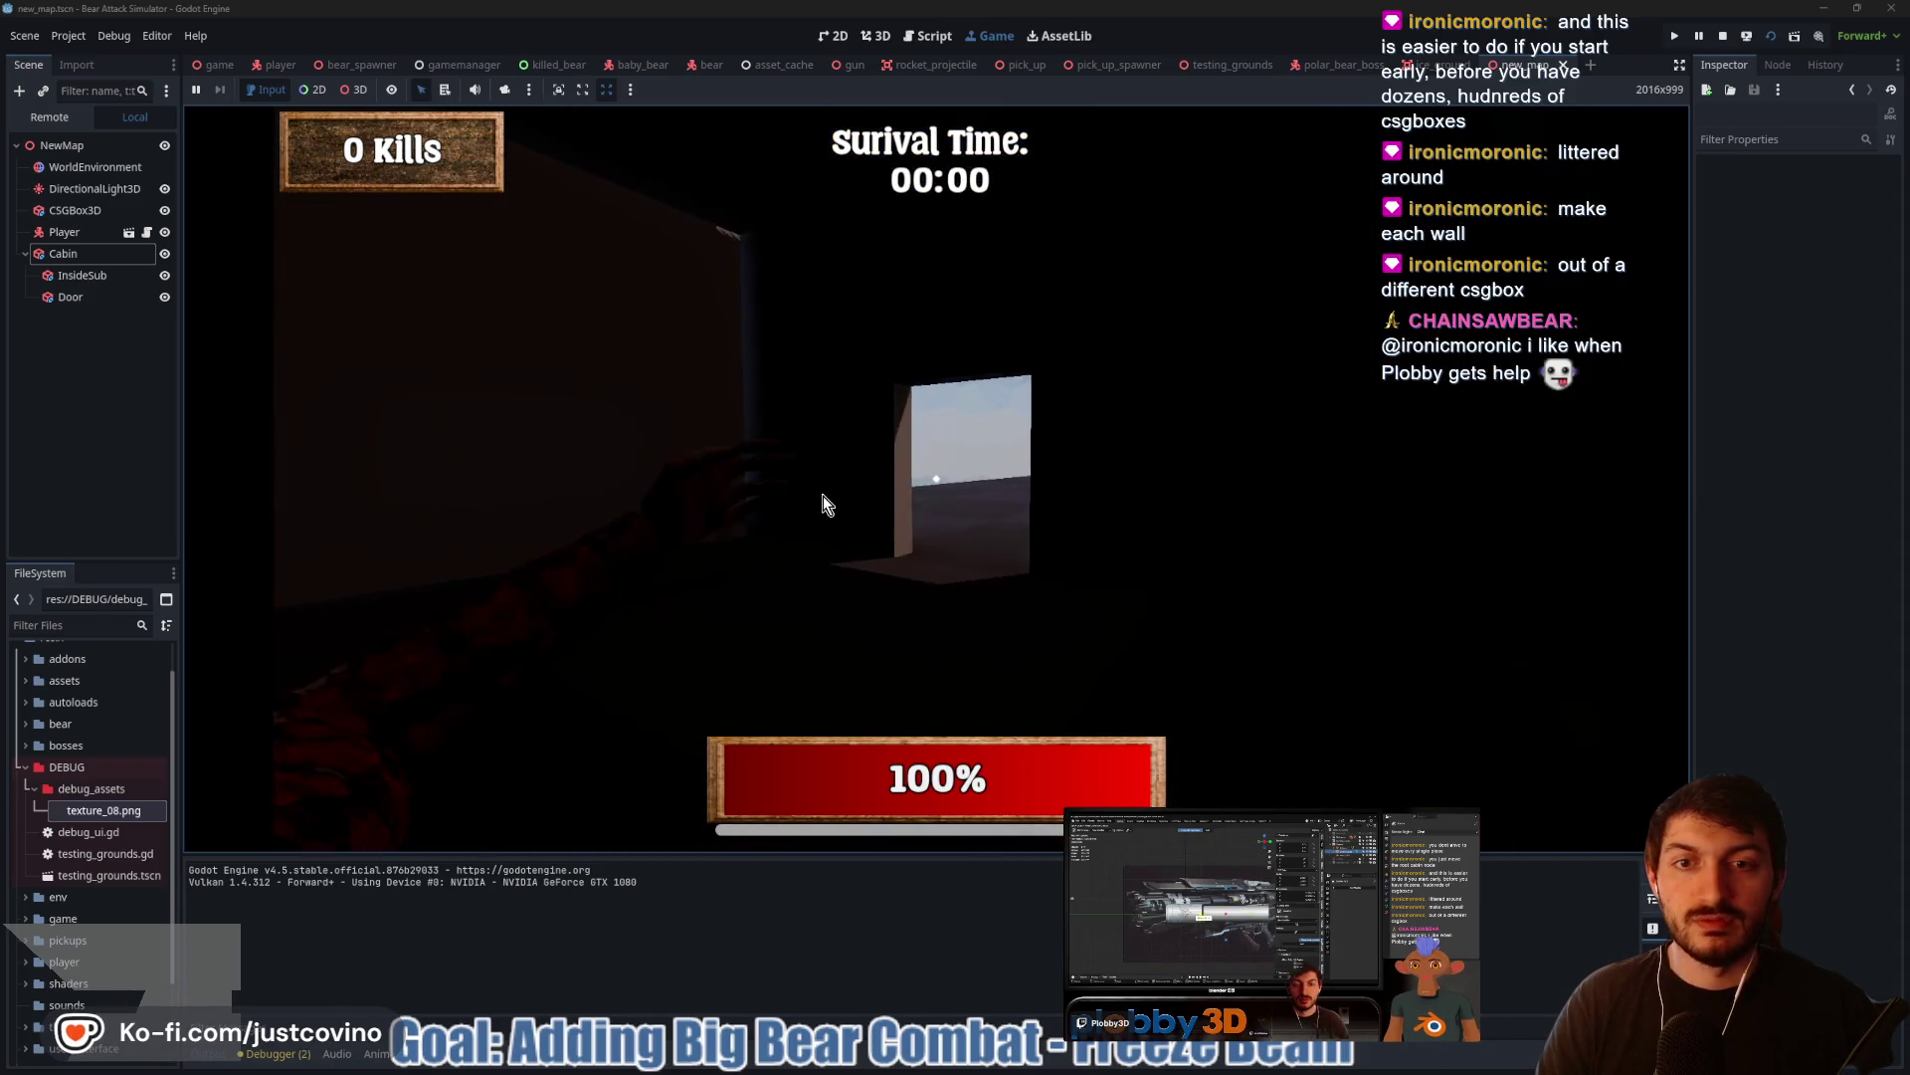
{"action": "key", "text": "w"}
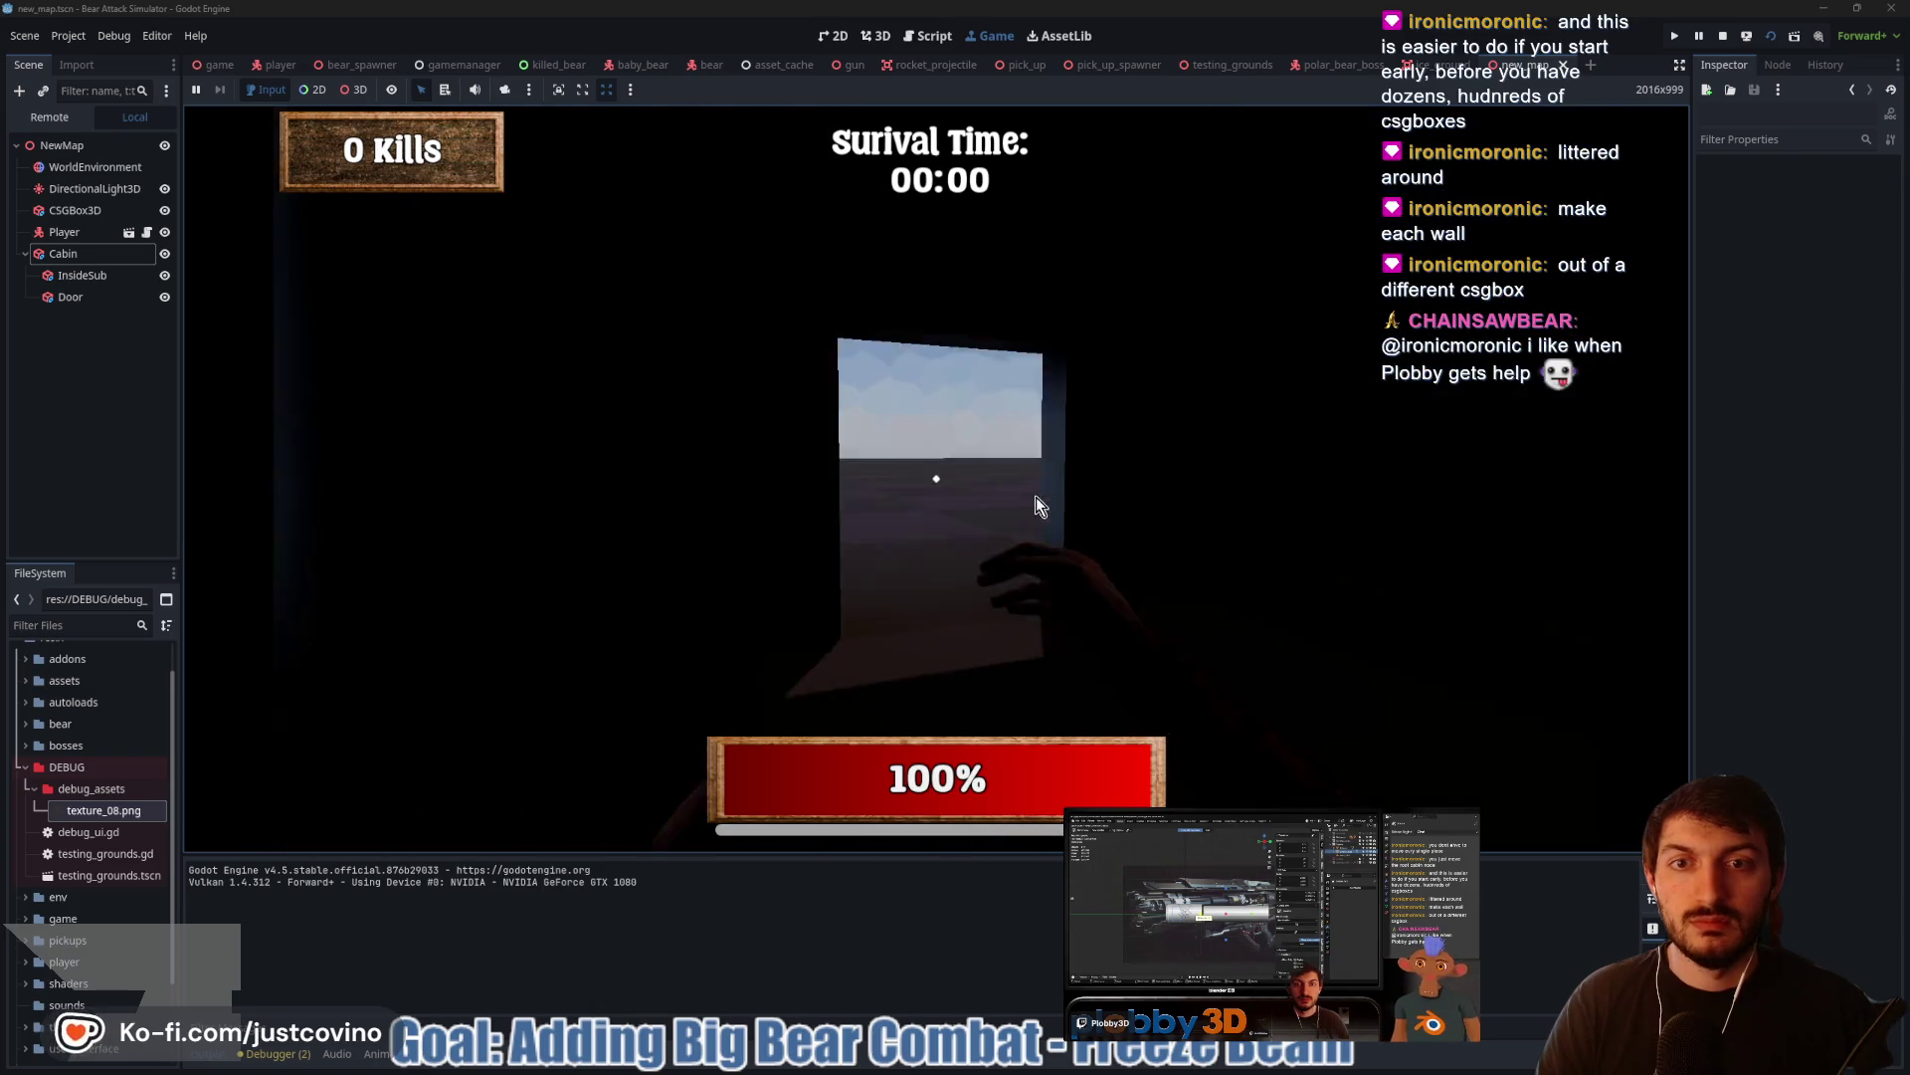
{"action": "key", "text": "w"}
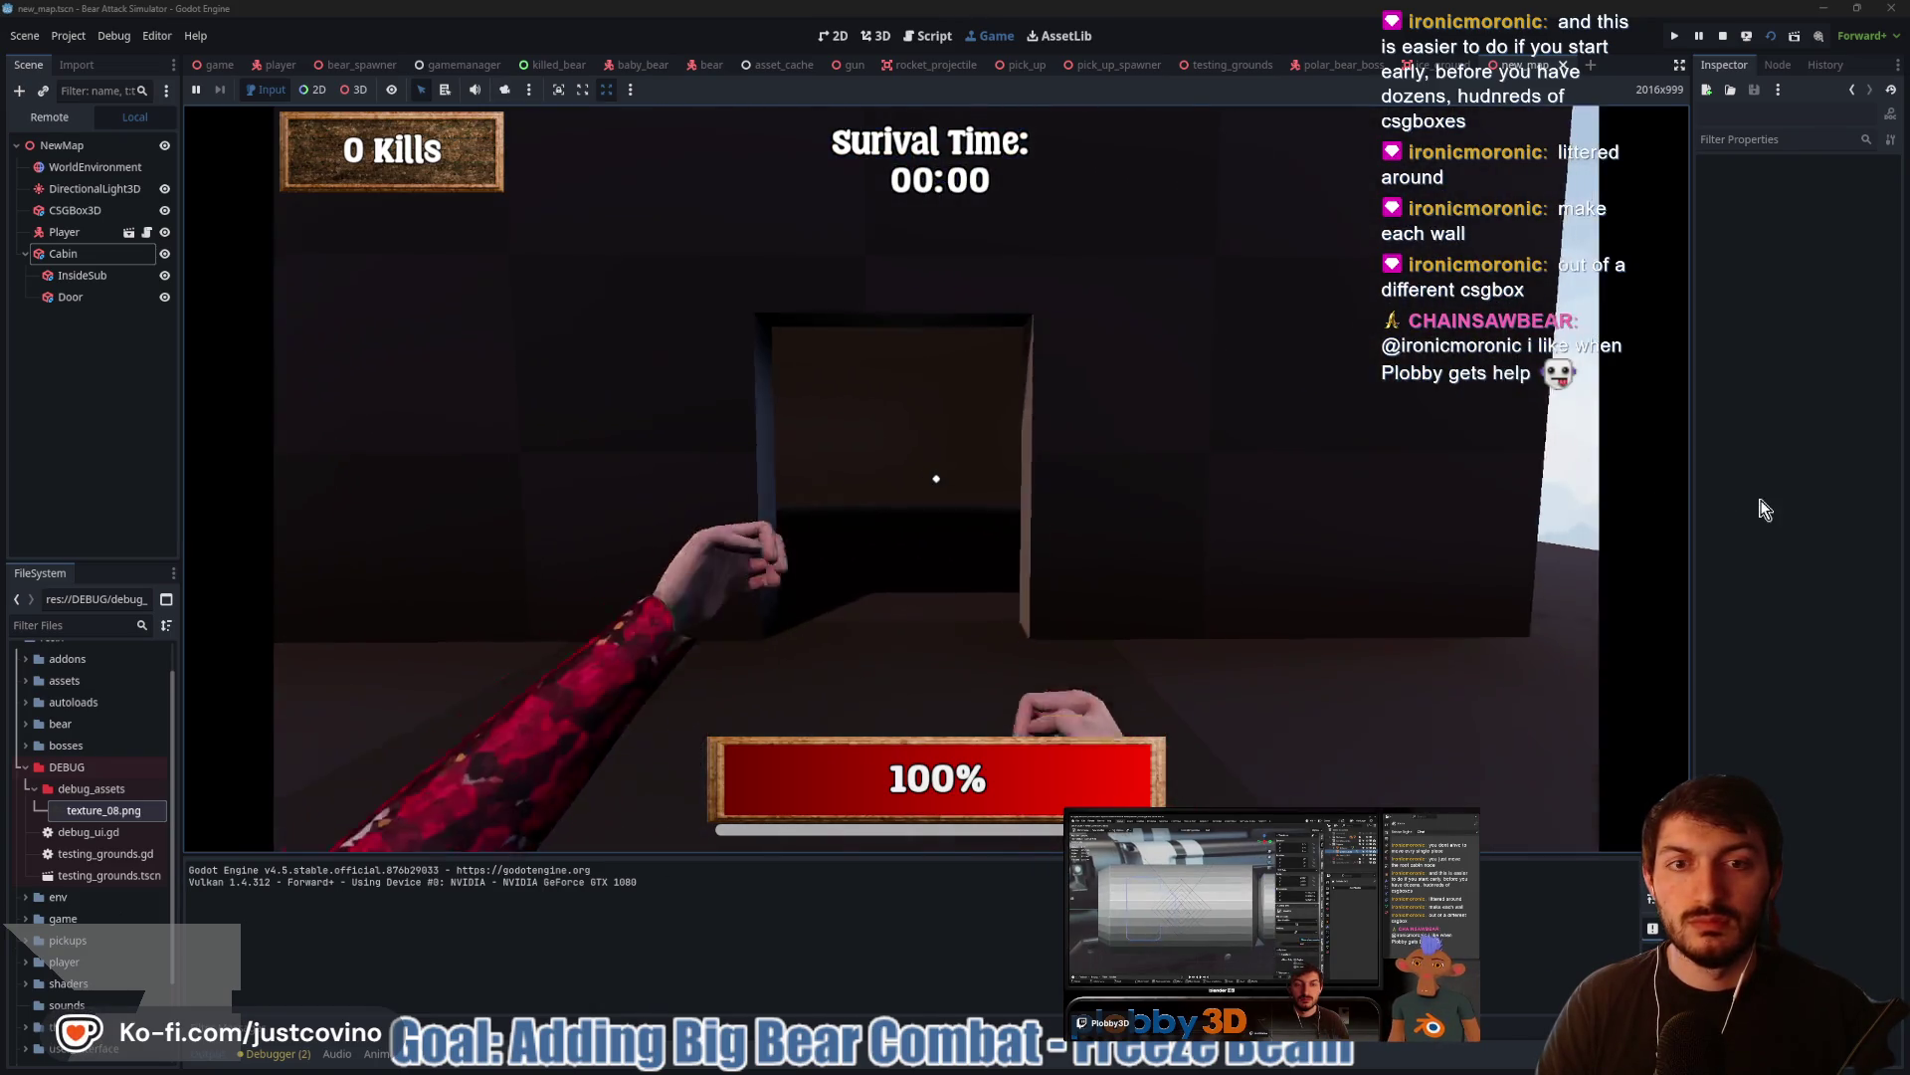
{"action": "key", "text": "F8"}
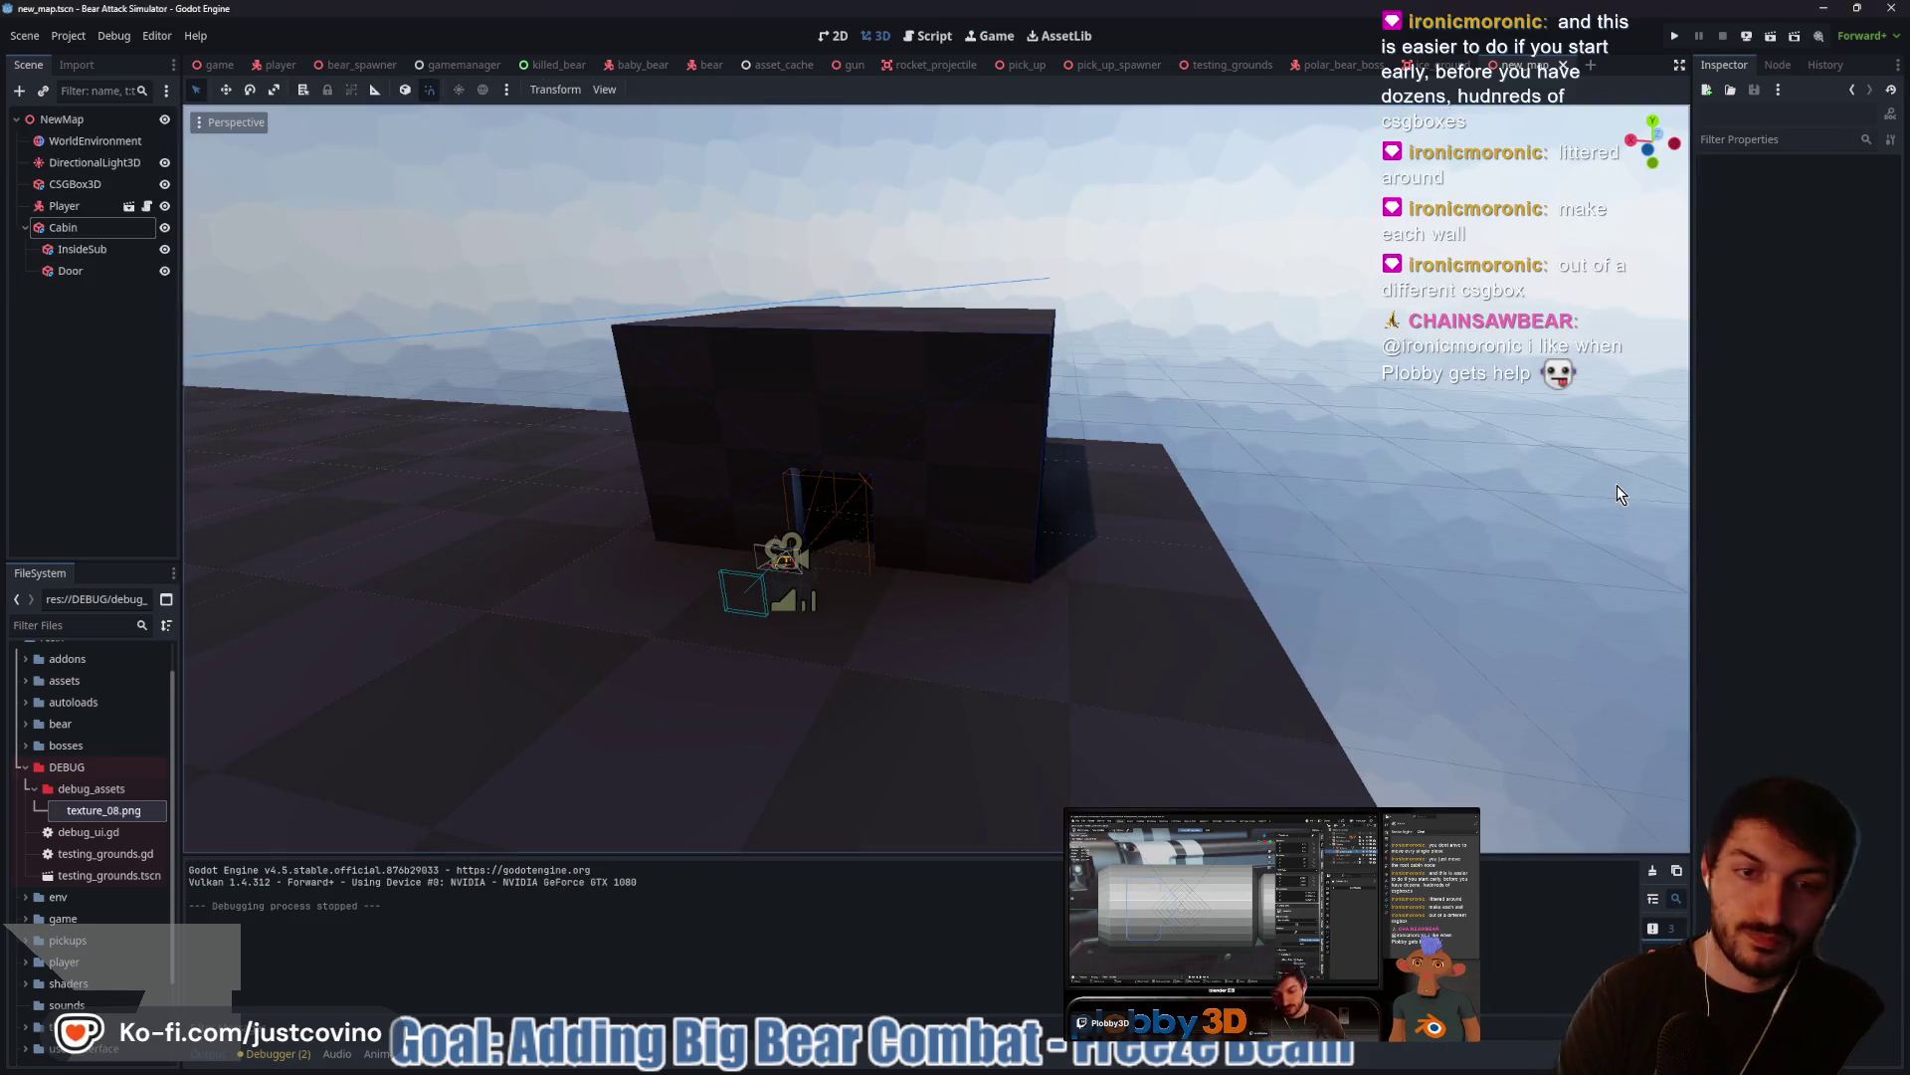
Widen the Cabin box to 19.5 m and deepen it to 16 m using its size handles
{"action": "left_click", "coordinate": [60, 229]}
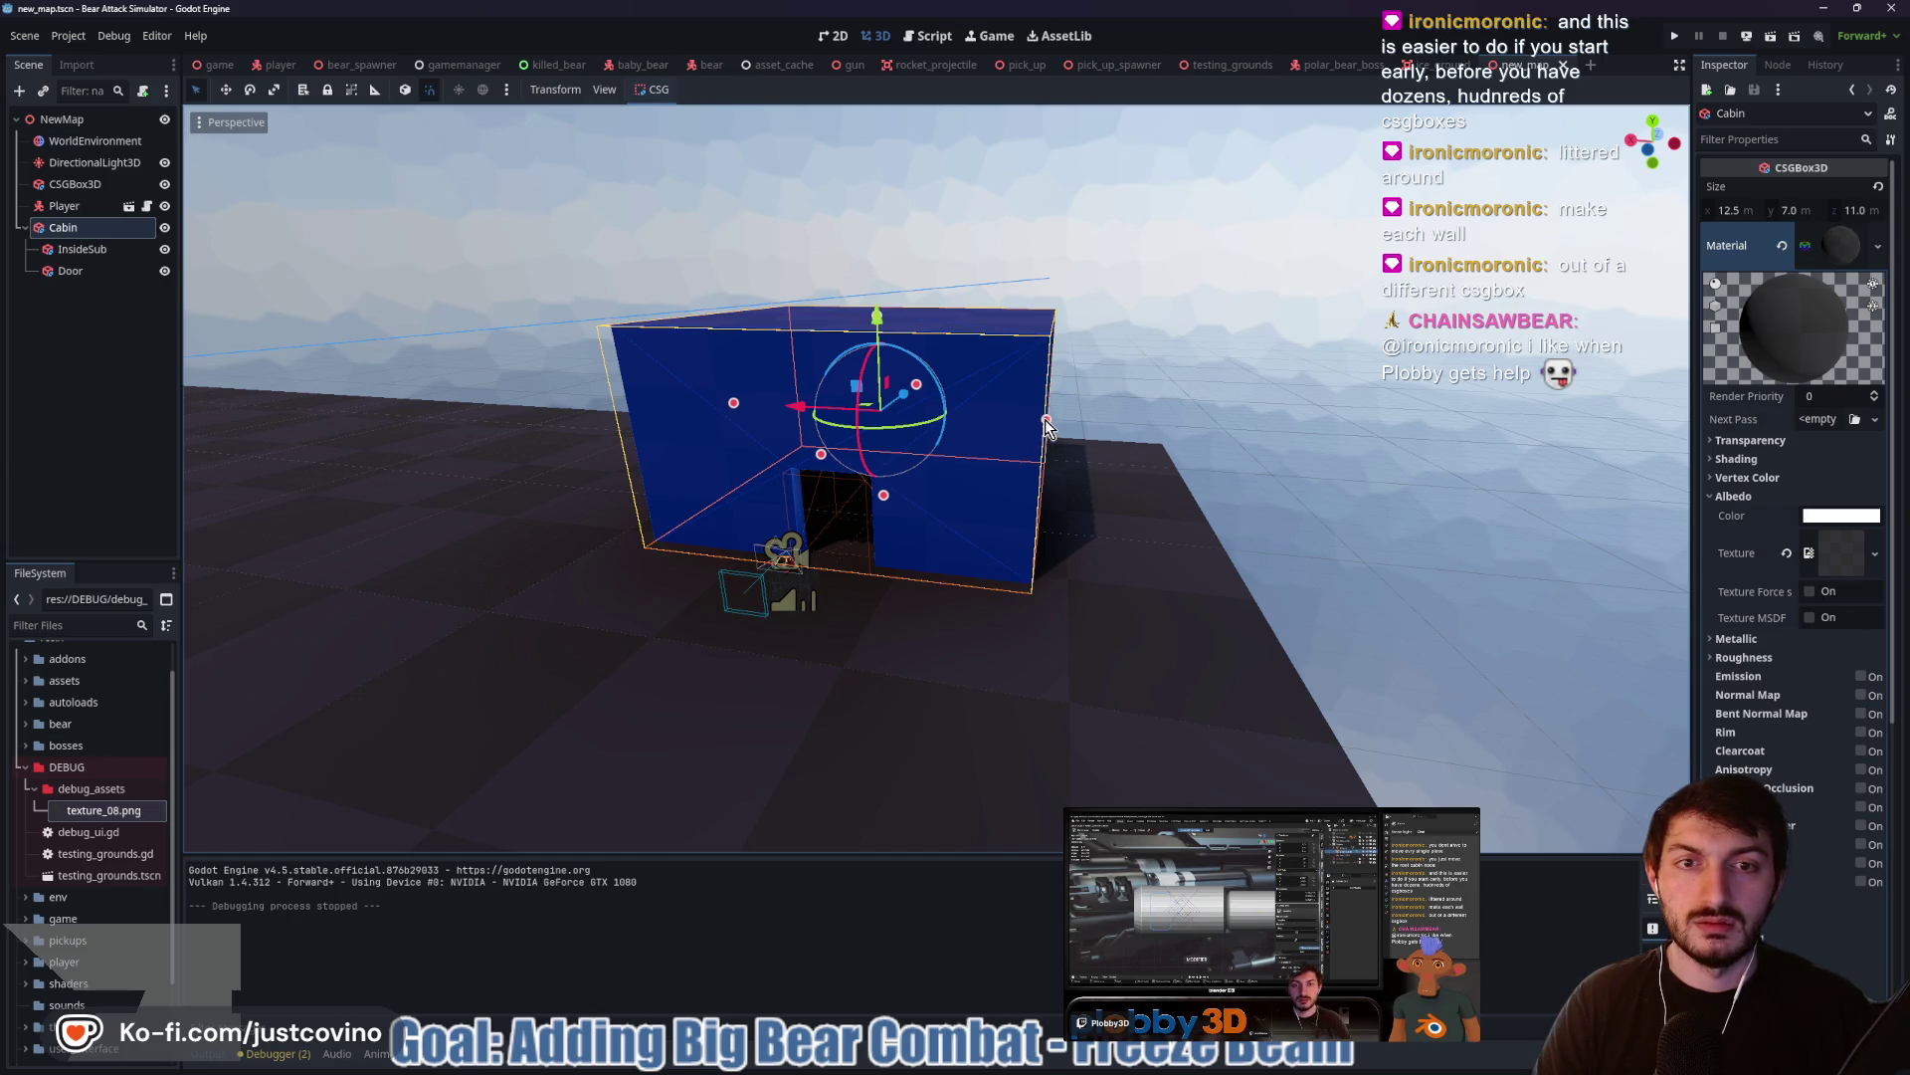
{"action": "left_click_drag", "start_coordinate": [1047, 420], "coordinate": [1180, 453]}
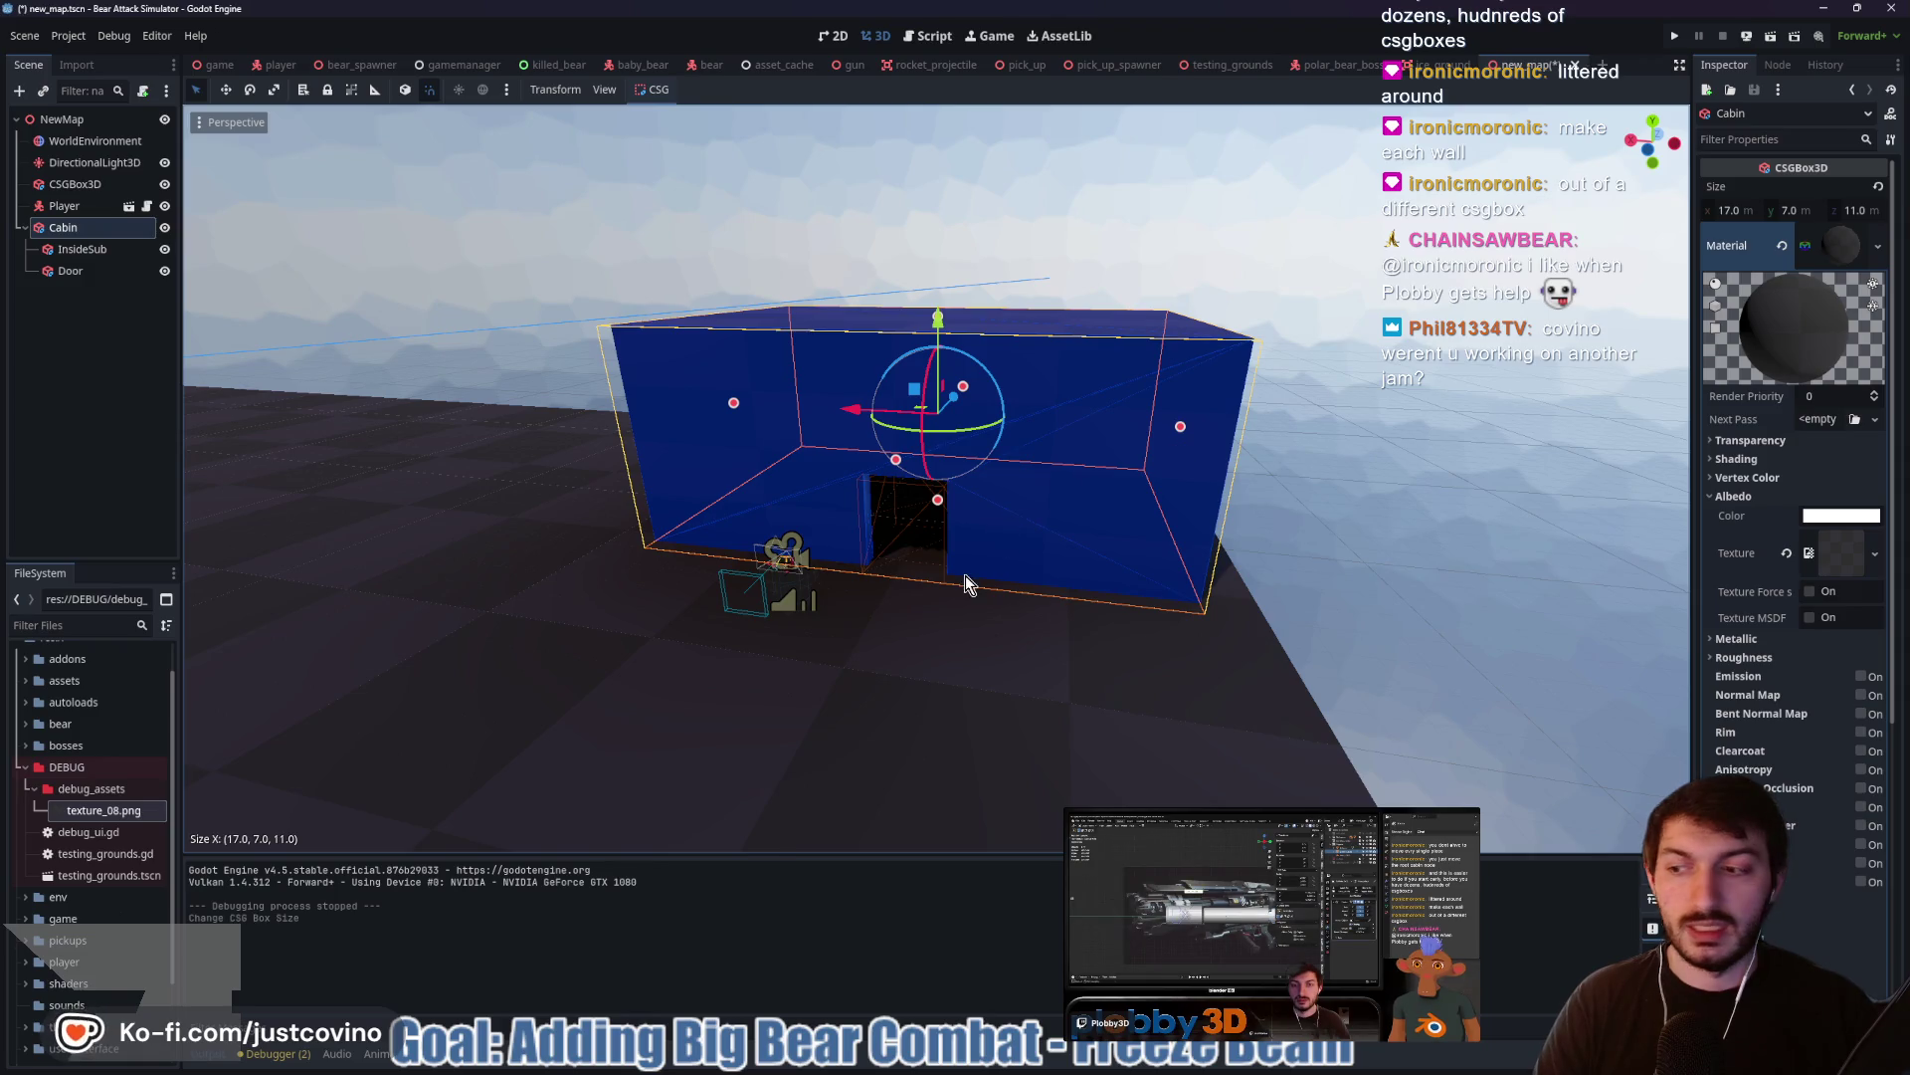
{"action": "scroll", "coordinate": [966, 576], "scroll_direction": "up", "scroll_amount": 5}
{"action": "scroll", "coordinate": [1043, 625], "scroll_direction": "up", "scroll_amount": 2}
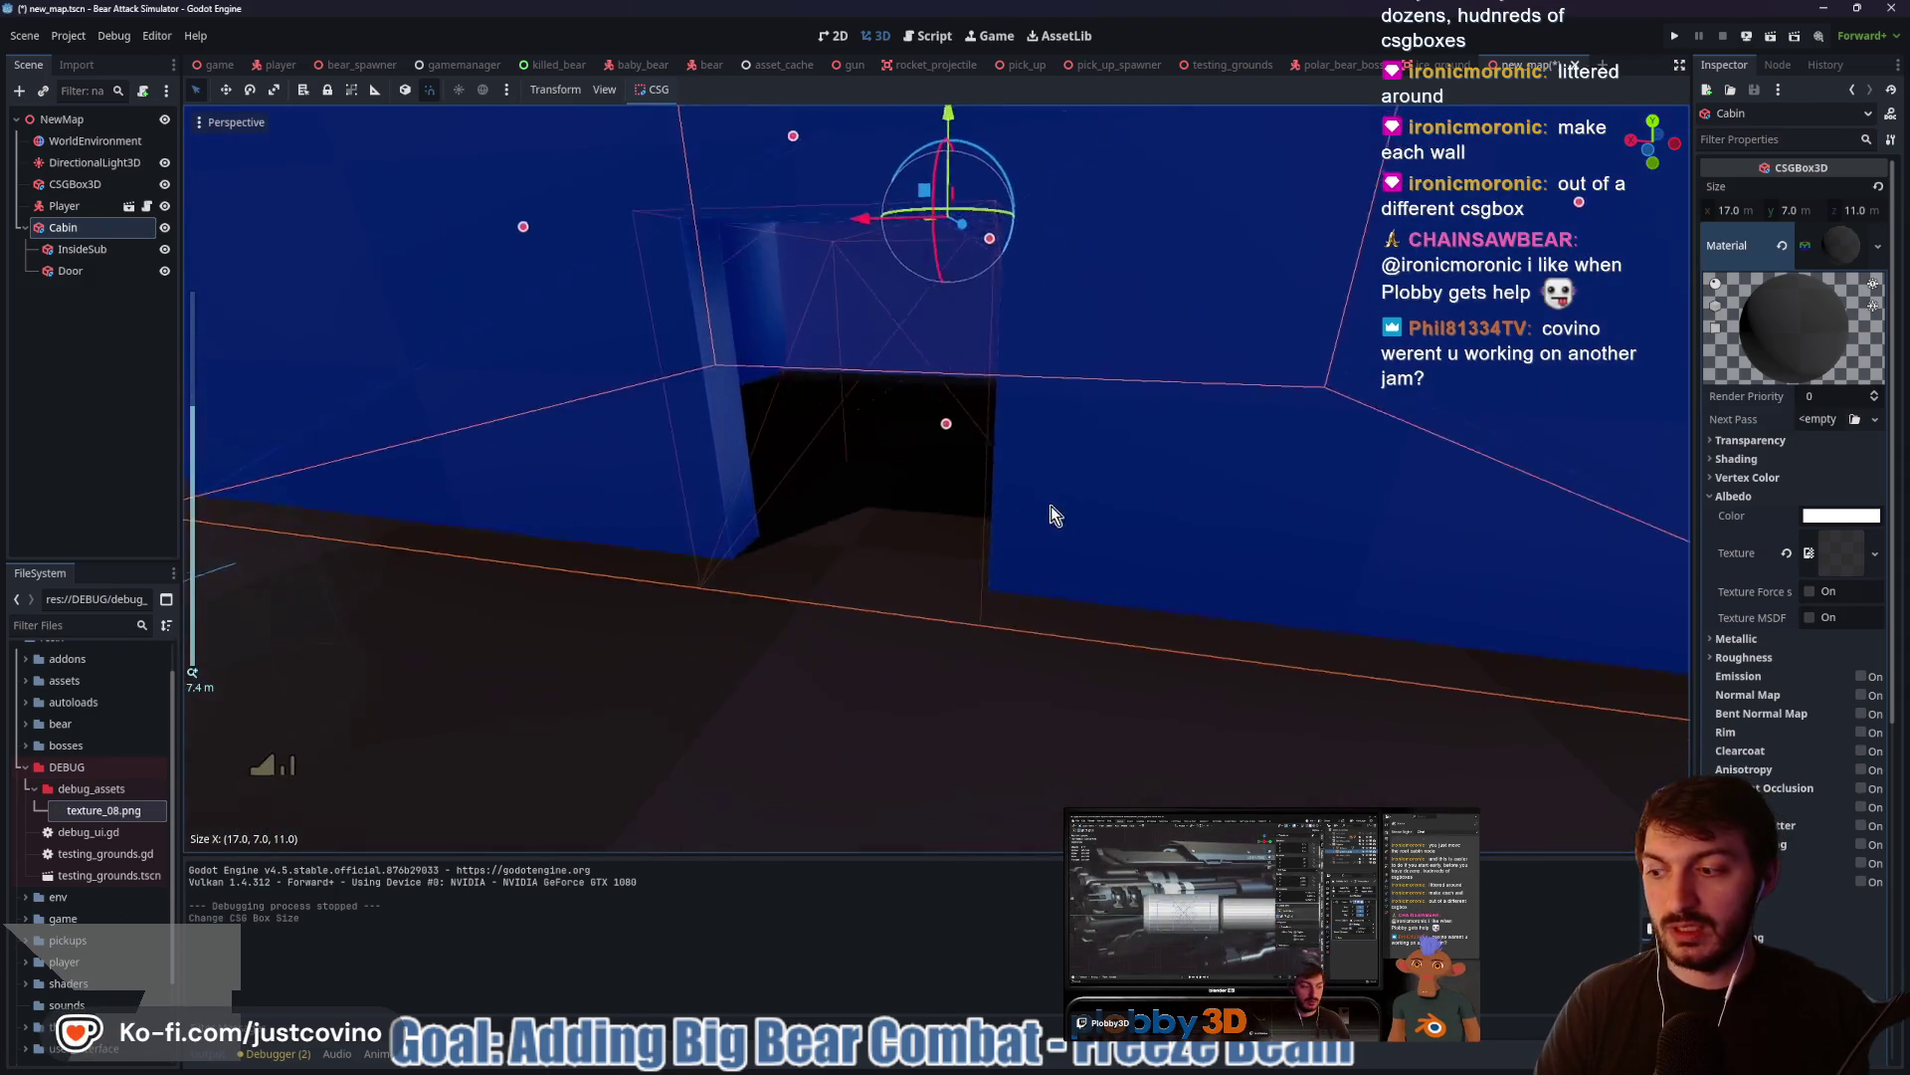
{"action": "scroll", "coordinate": [1051, 507], "scroll_direction": "up", "scroll_amount": 6}
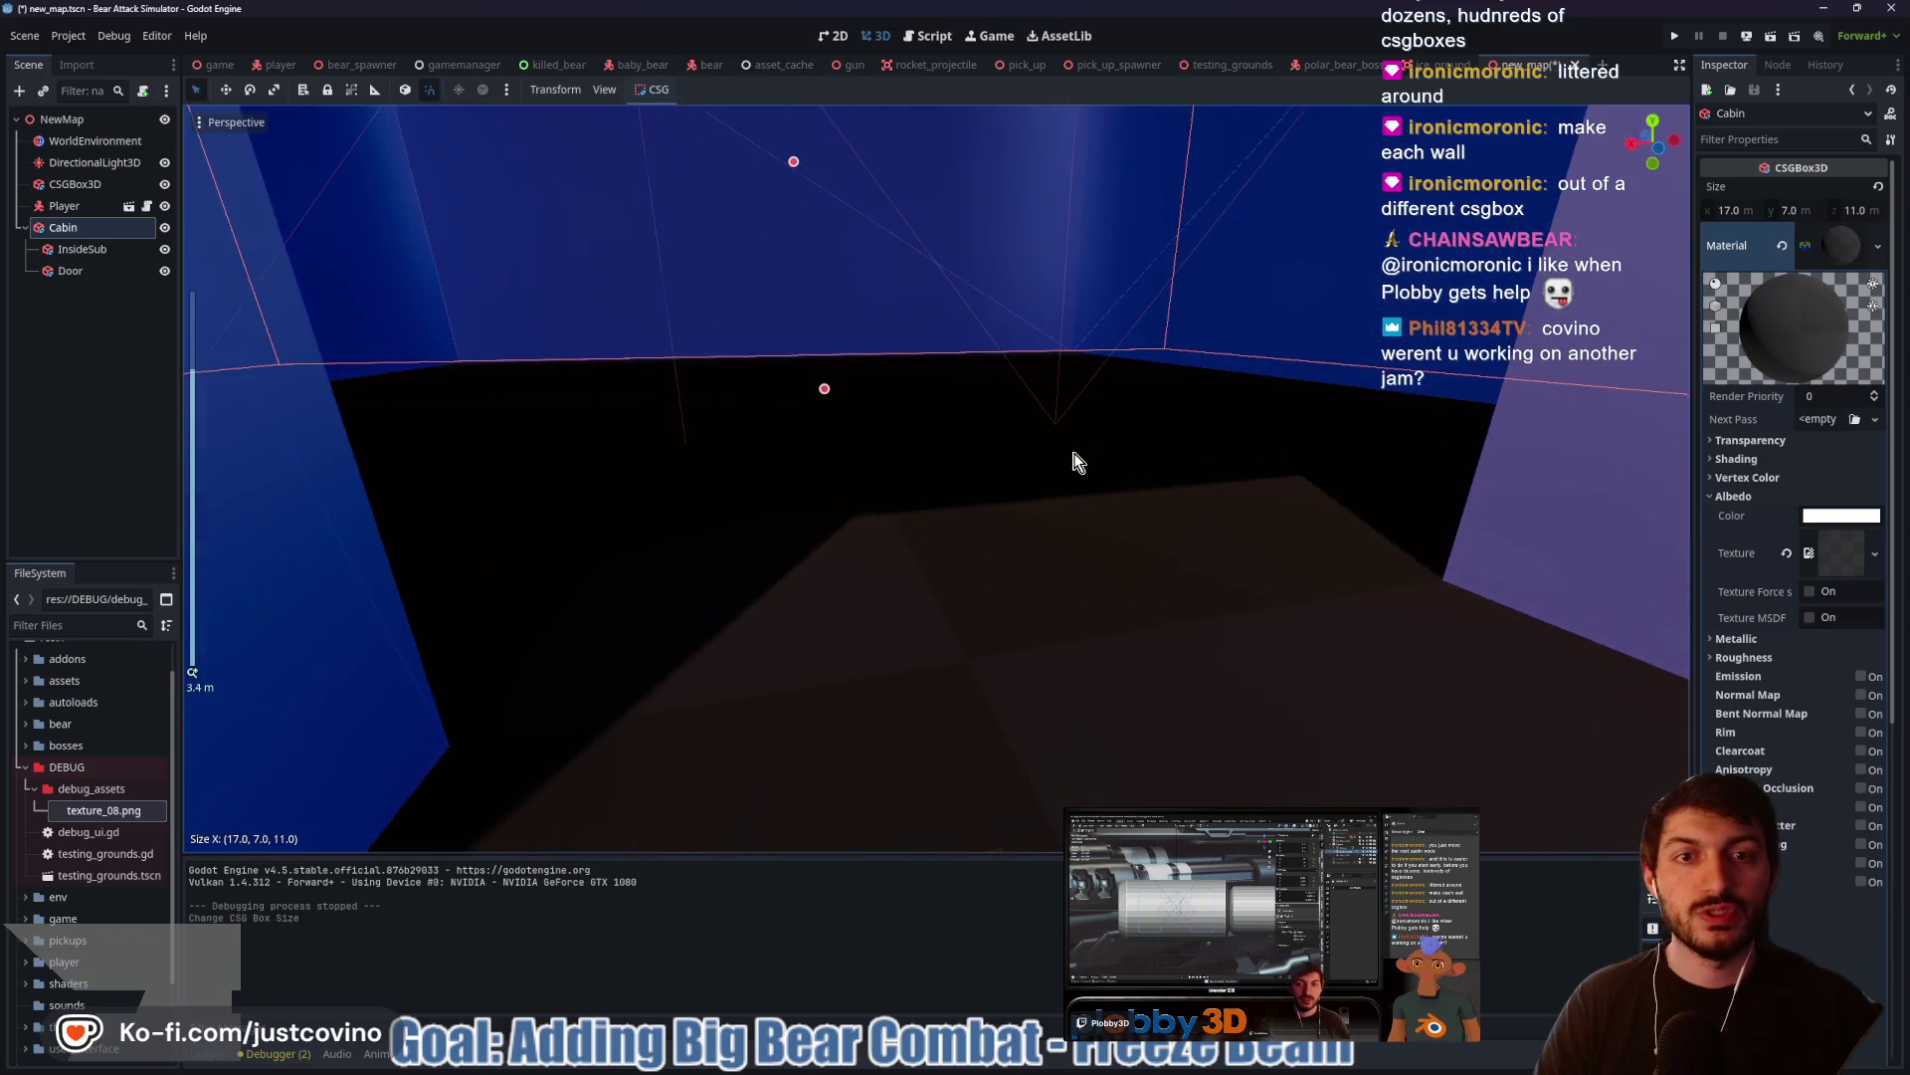
{"action": "scroll", "coordinate": [1072, 453], "scroll_direction": "down", "scroll_amount": 8}
{"action": "left_click_drag", "start_coordinate": [548, 328], "coordinate": [427, 338]}
{"action": "left_click_drag", "start_coordinate": [807, 324], "coordinate": [567, 341]}
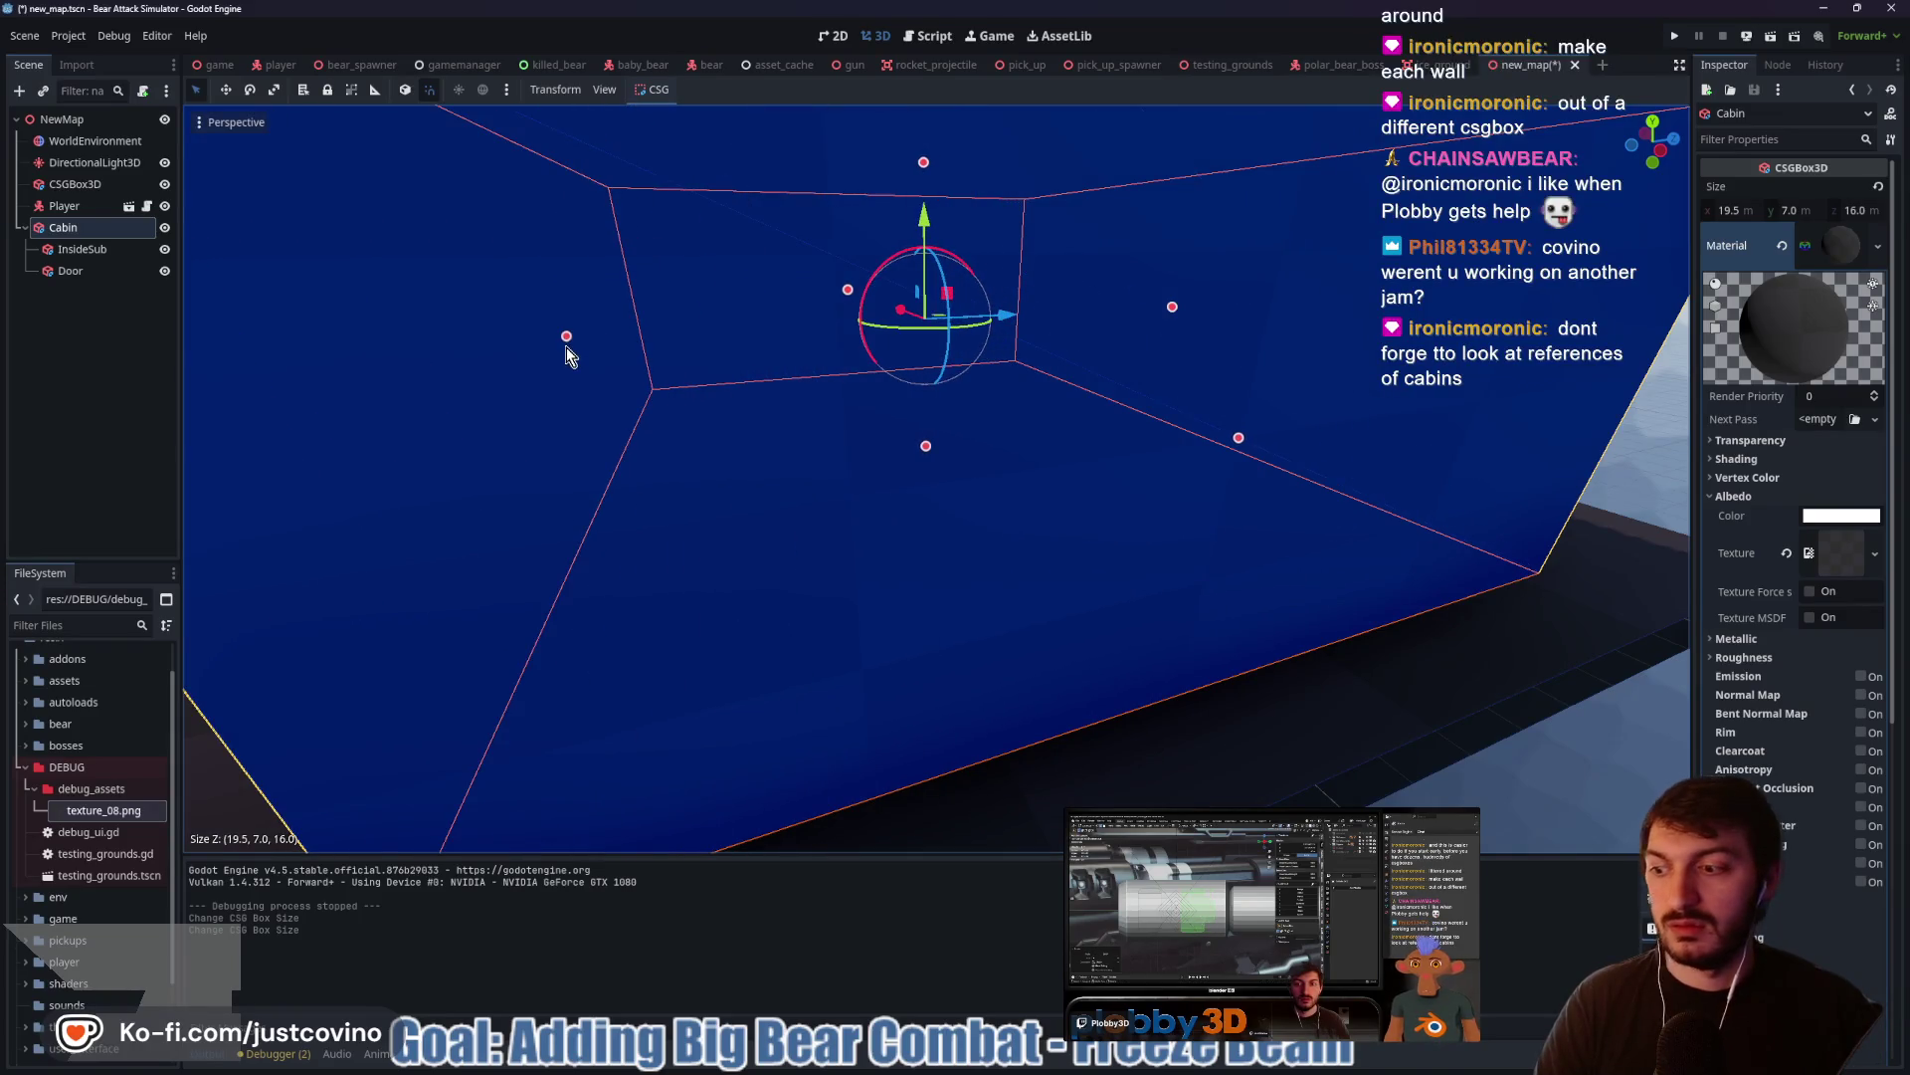
{"action": "scroll", "coordinate": [726, 414], "scroll_direction": "down", "scroll_amount": 5}
{"action": "mouse_move", "coordinate": [773, 436]}
{"action": "left_mouse_down"}
{"action": "mouse_move", "coordinate": [1025, 396]}
{"action": "mouse_move", "coordinate": [951, 434]}
{"action": "left_mouse_up"}
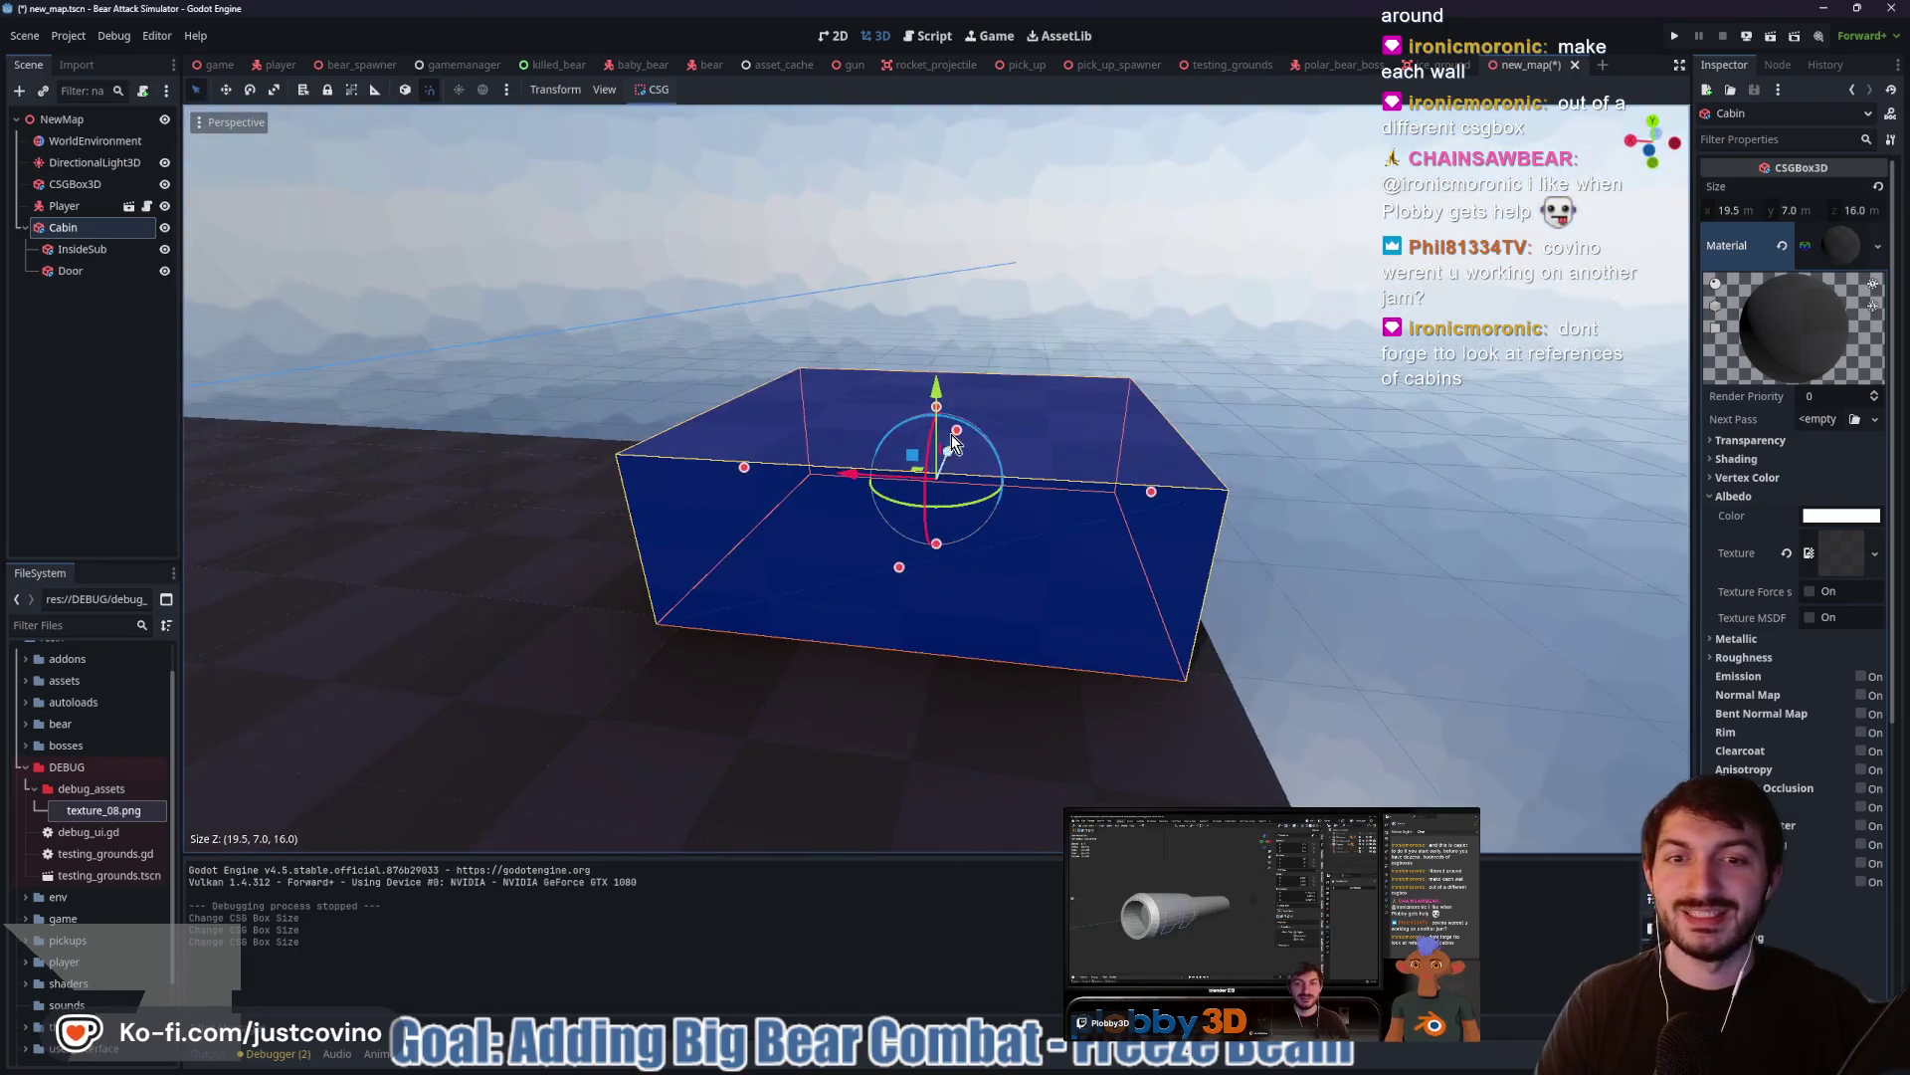
{"action": "left_click", "coordinate": [81, 267]}
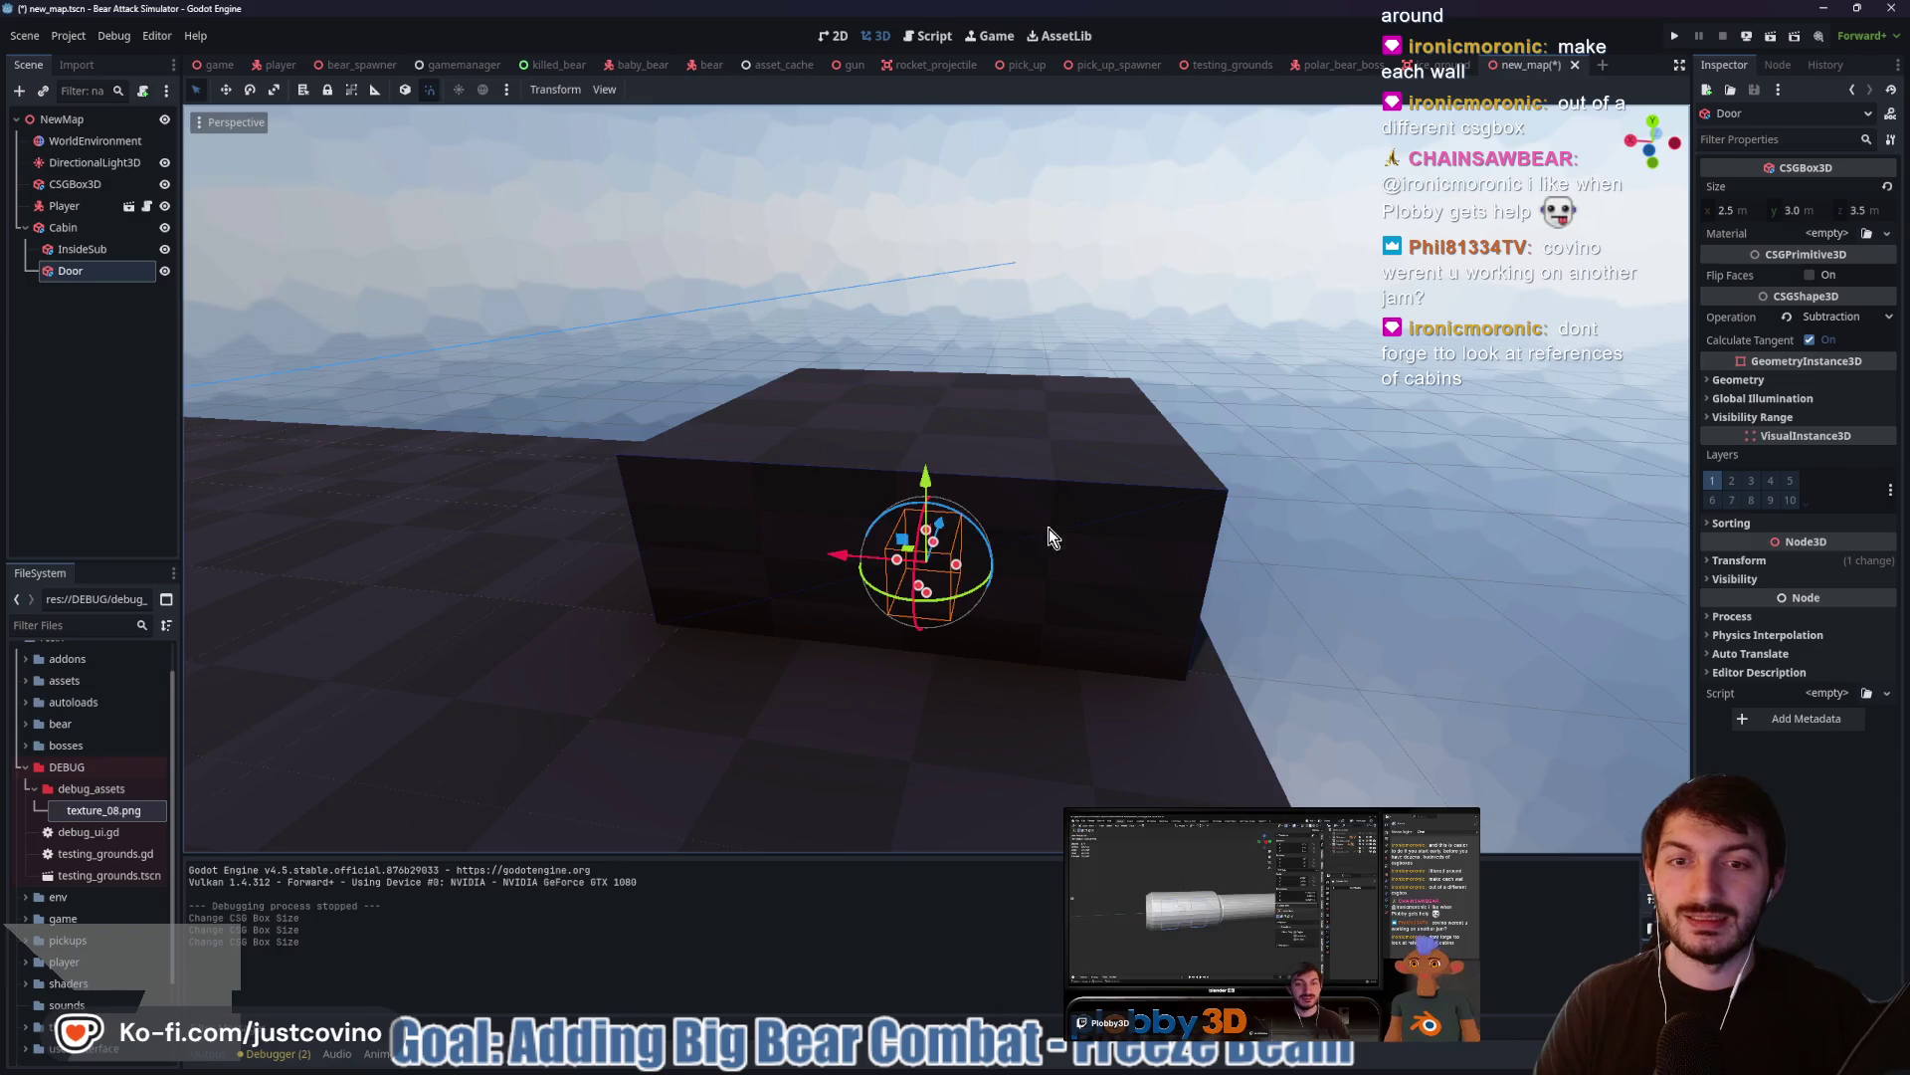
Lower the Door opening and widen InsideSub to 18.5 m in a rear orthogonal view
{"action": "left_click_drag", "start_coordinate": [926, 503], "coordinate": [928, 547]}
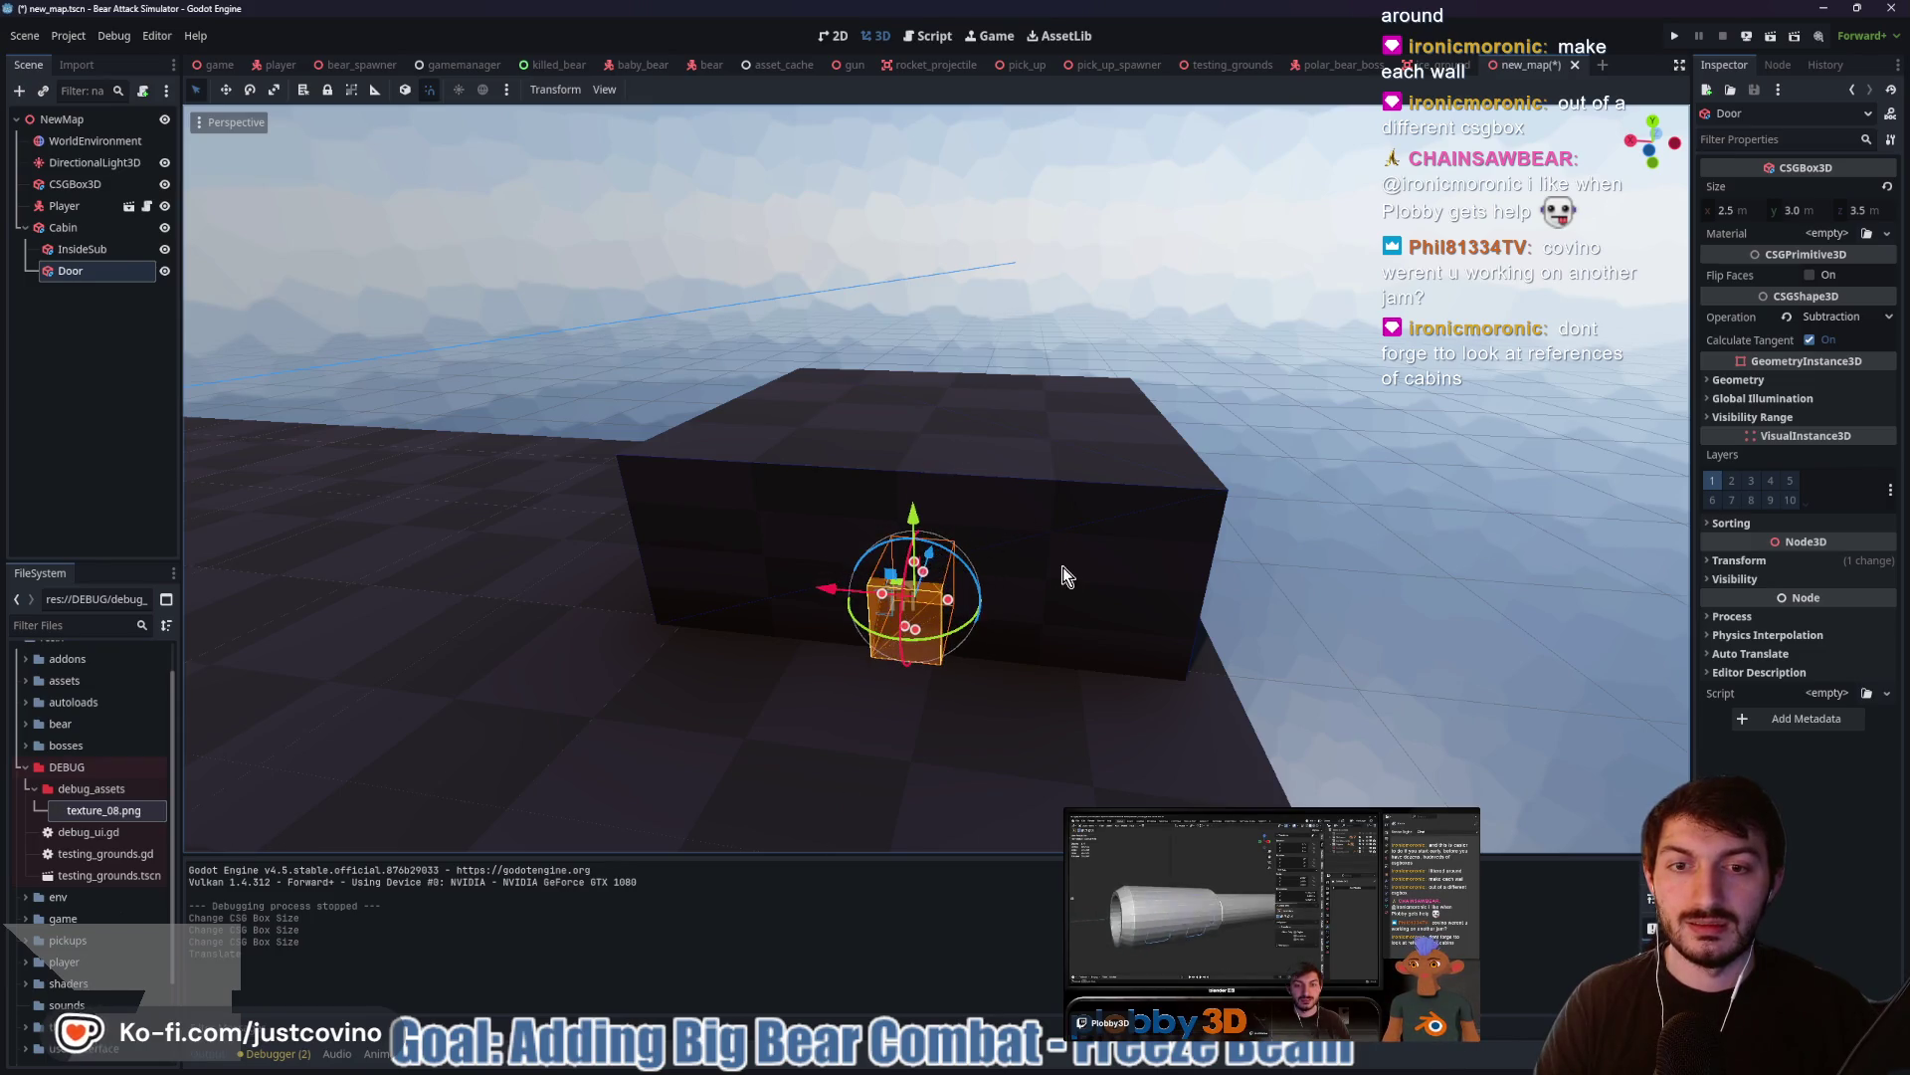
{"action": "left_click", "coordinate": [140, 249]}
{"action": "scroll", "coordinate": [1116, 547], "scroll_direction": "up", "scroll_amount": 5}
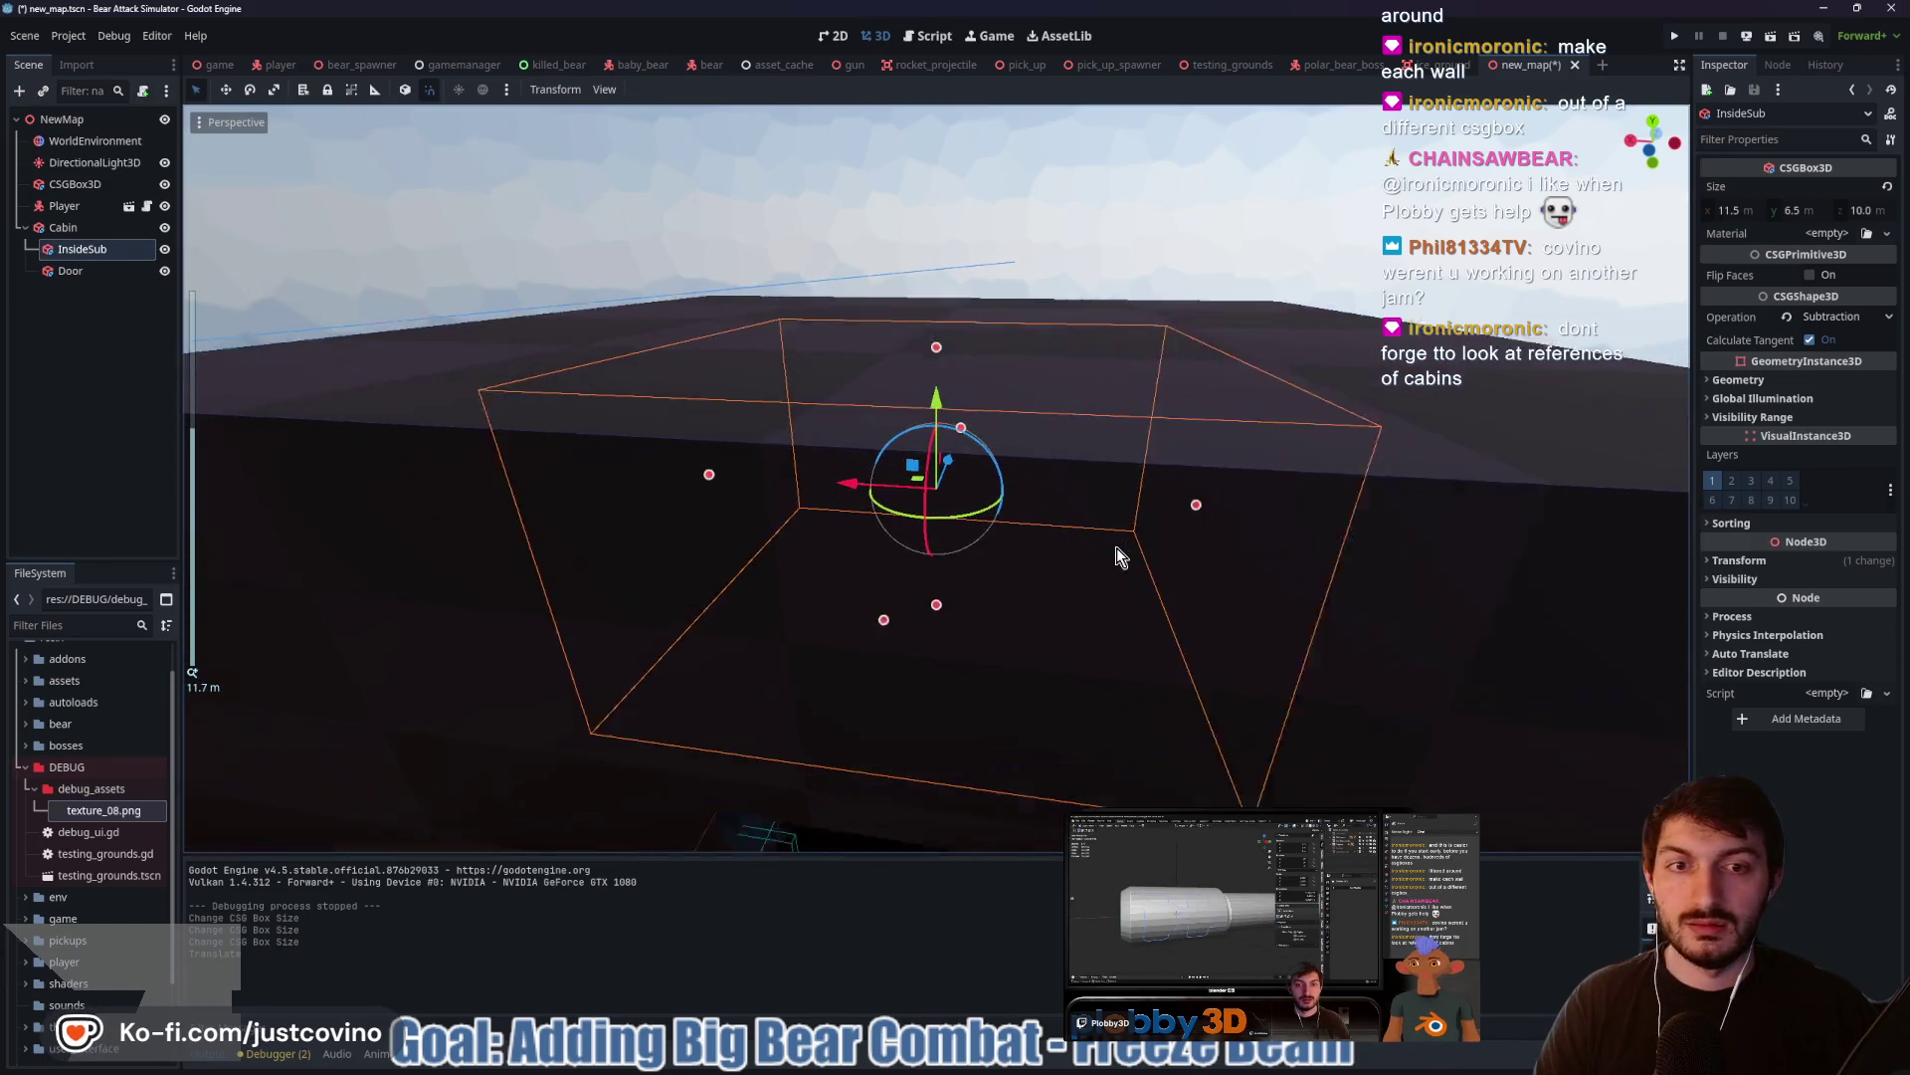
{"action": "scroll", "coordinate": [1114, 548], "scroll_direction": "up", "scroll_amount": 3}
{"action": "scroll", "coordinate": [1116, 548], "scroll_direction": "down", "scroll_amount": 6}
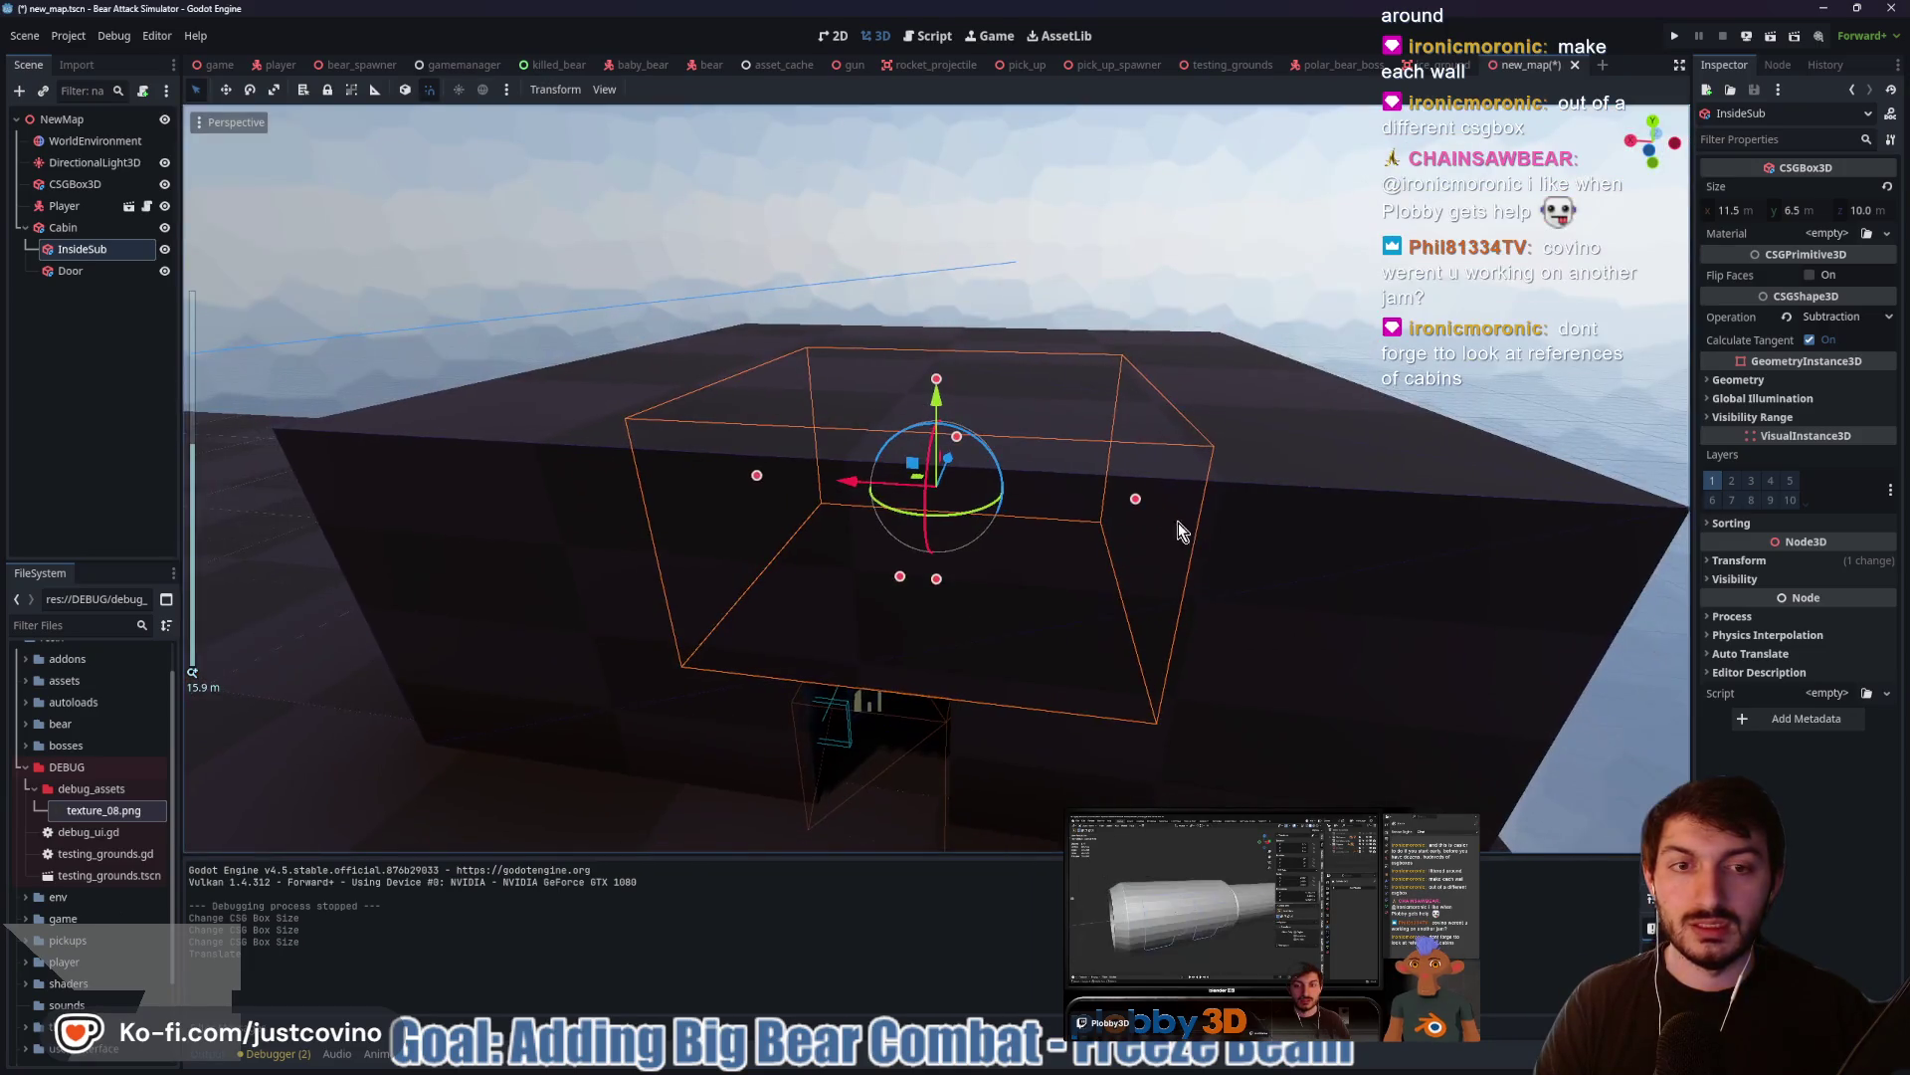
{"action": "mouse_move", "coordinate": [1143, 504]}
{"action": "left_mouse_down"}
{"action": "mouse_move", "coordinate": [1245, 460]}
{"action": "mouse_move", "coordinate": [1309, 498]}
{"action": "mouse_move", "coordinate": [1273, 474]}
{"action": "left_mouse_up"}
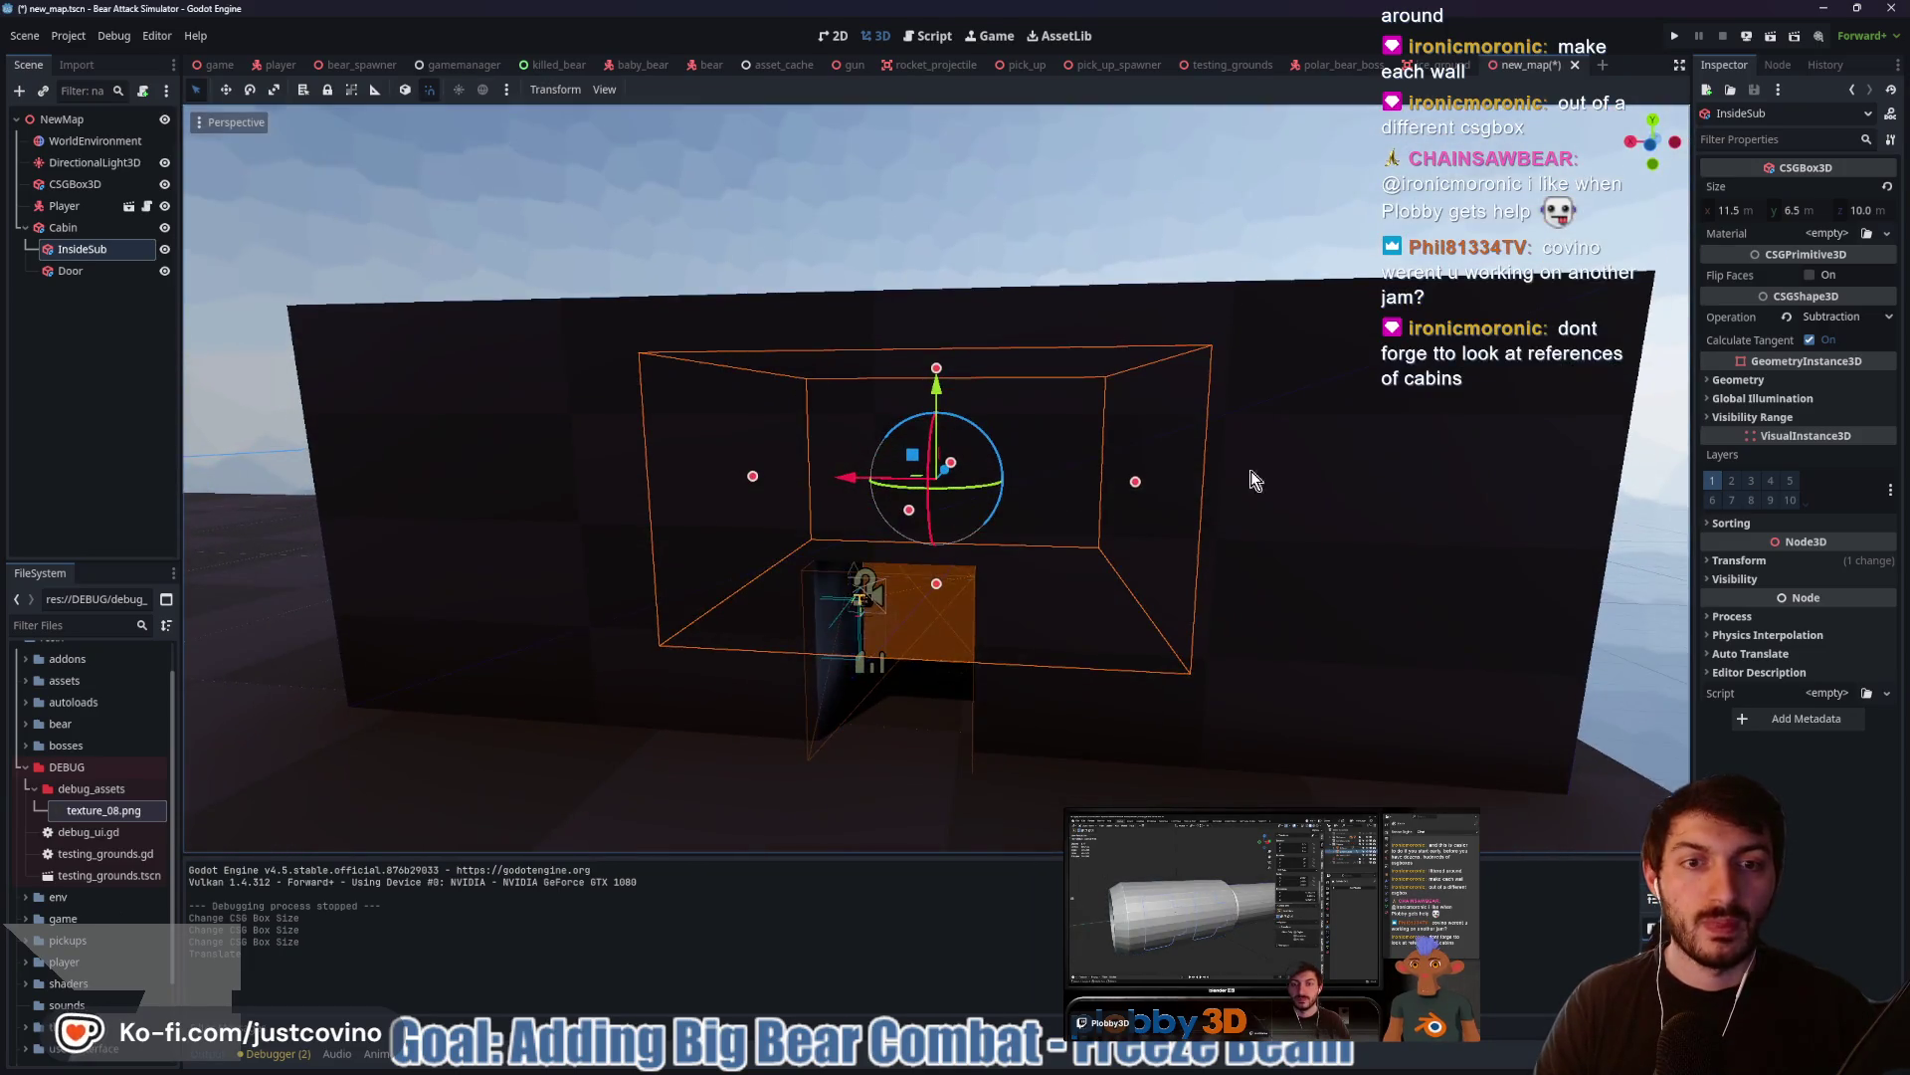
{"action": "left_click", "coordinate": [1648, 149]}
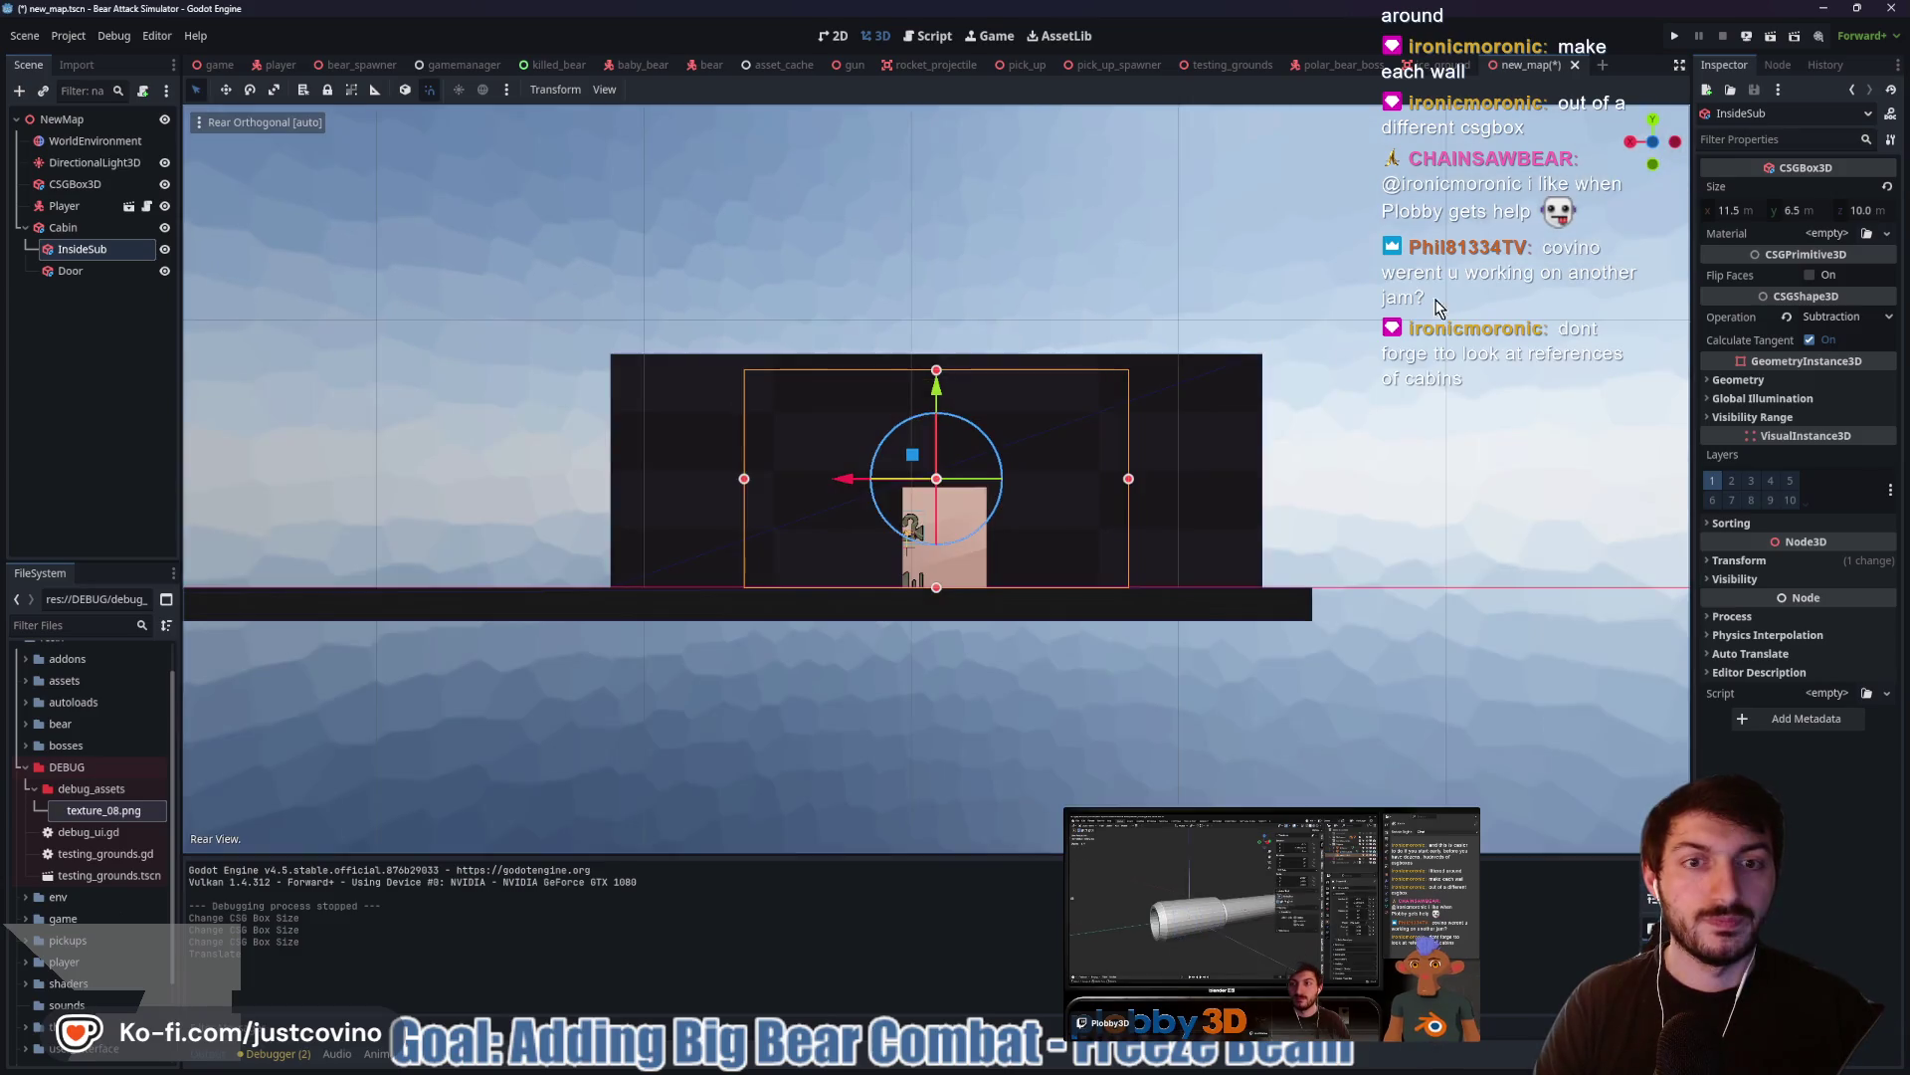
{"action": "left_click_drag", "start_coordinate": [1130, 478], "coordinate": [1247, 481]}
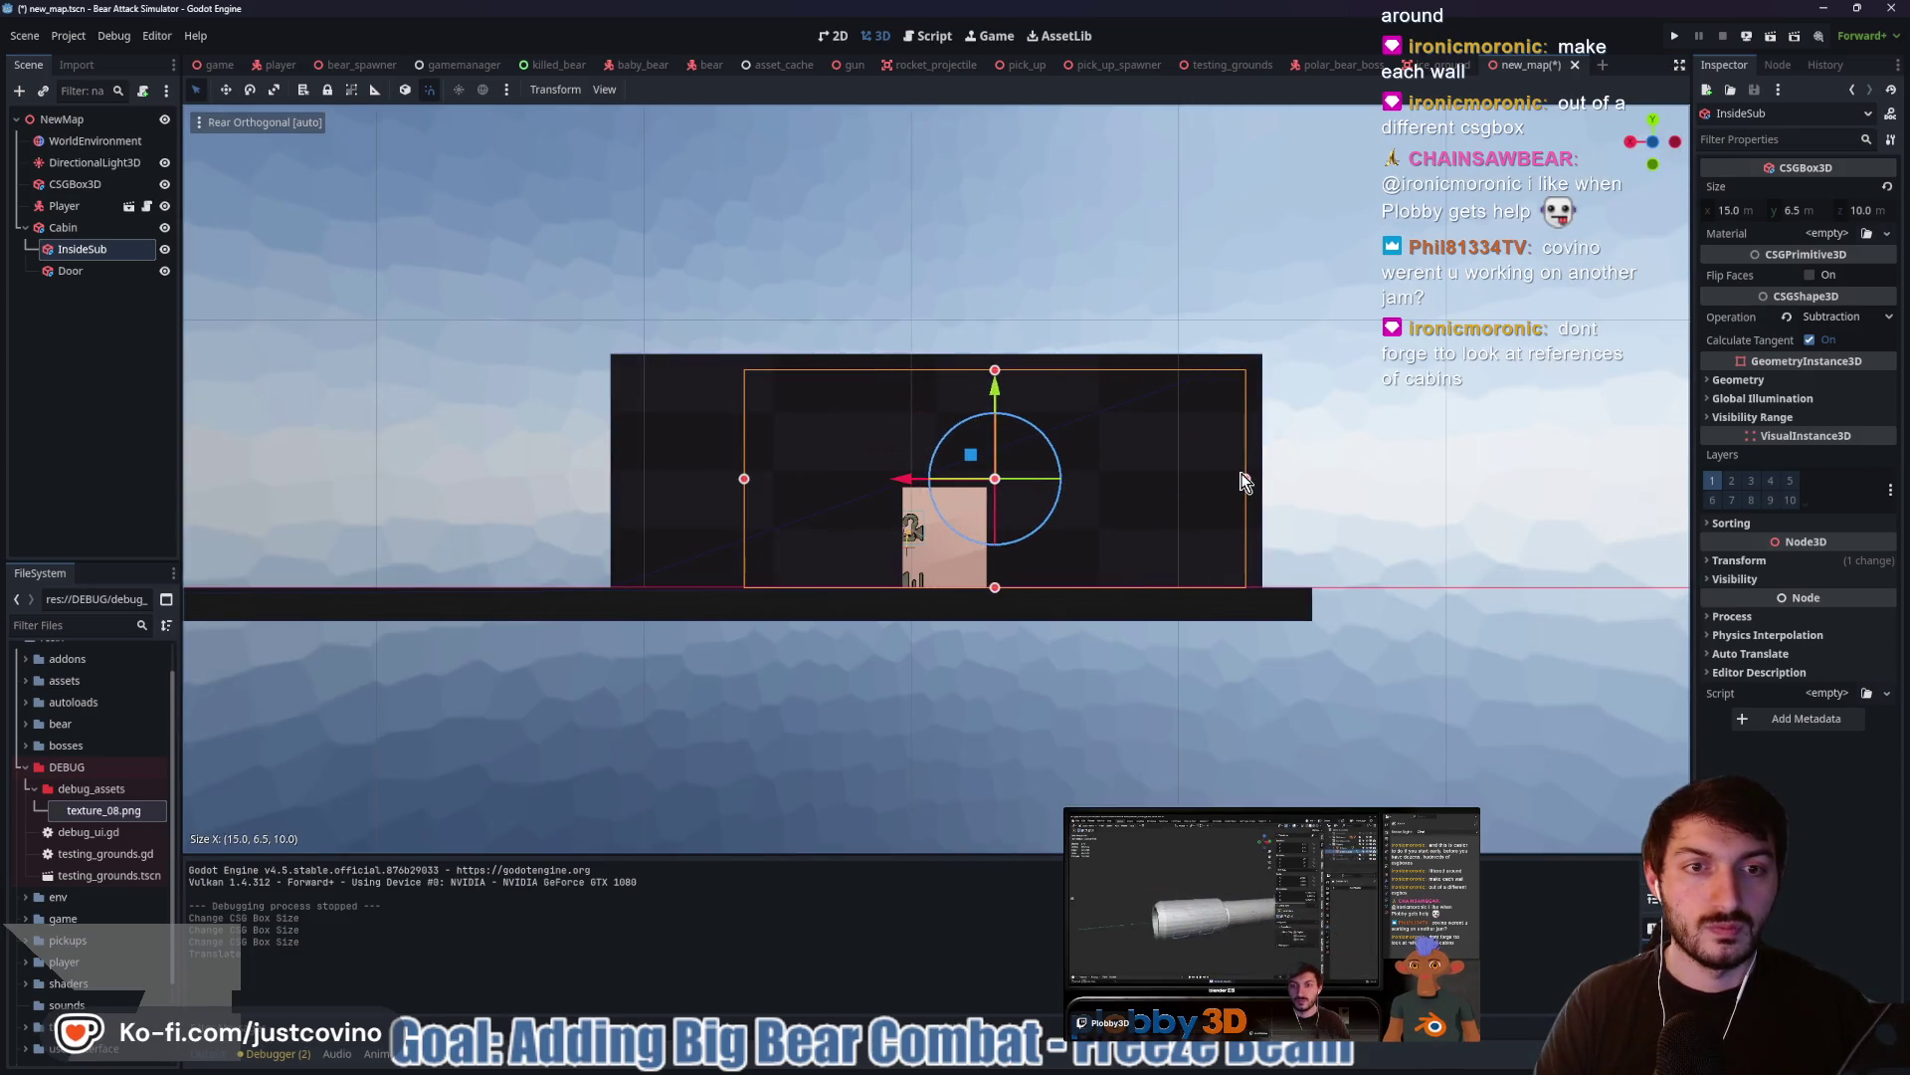
{"action": "left_click_drag", "start_coordinate": [740, 478], "coordinate": [631, 478]}
Deepen the InsideSub hollow to 15.0 m in a side orthogonal view
{"action": "left_click_drag", "start_coordinate": [1369, 364], "coordinate": [1344, 405]}
{"action": "scroll", "coordinate": [1152, 521], "scroll_direction": "up", "scroll_amount": 6}
{"action": "scroll", "coordinate": [1182, 491], "scroll_direction": "down", "scroll_amount": 3}
{"action": "scroll", "coordinate": [1182, 491], "scroll_direction": "up", "scroll_amount": 2}
{"action": "mouse_move", "coordinate": [1182, 492]}
{"action": "left_mouse_down"}
{"action": "mouse_move", "coordinate": [972, 481]}
{"action": "mouse_move", "coordinate": [951, 512]}
{"action": "left_mouse_up"}
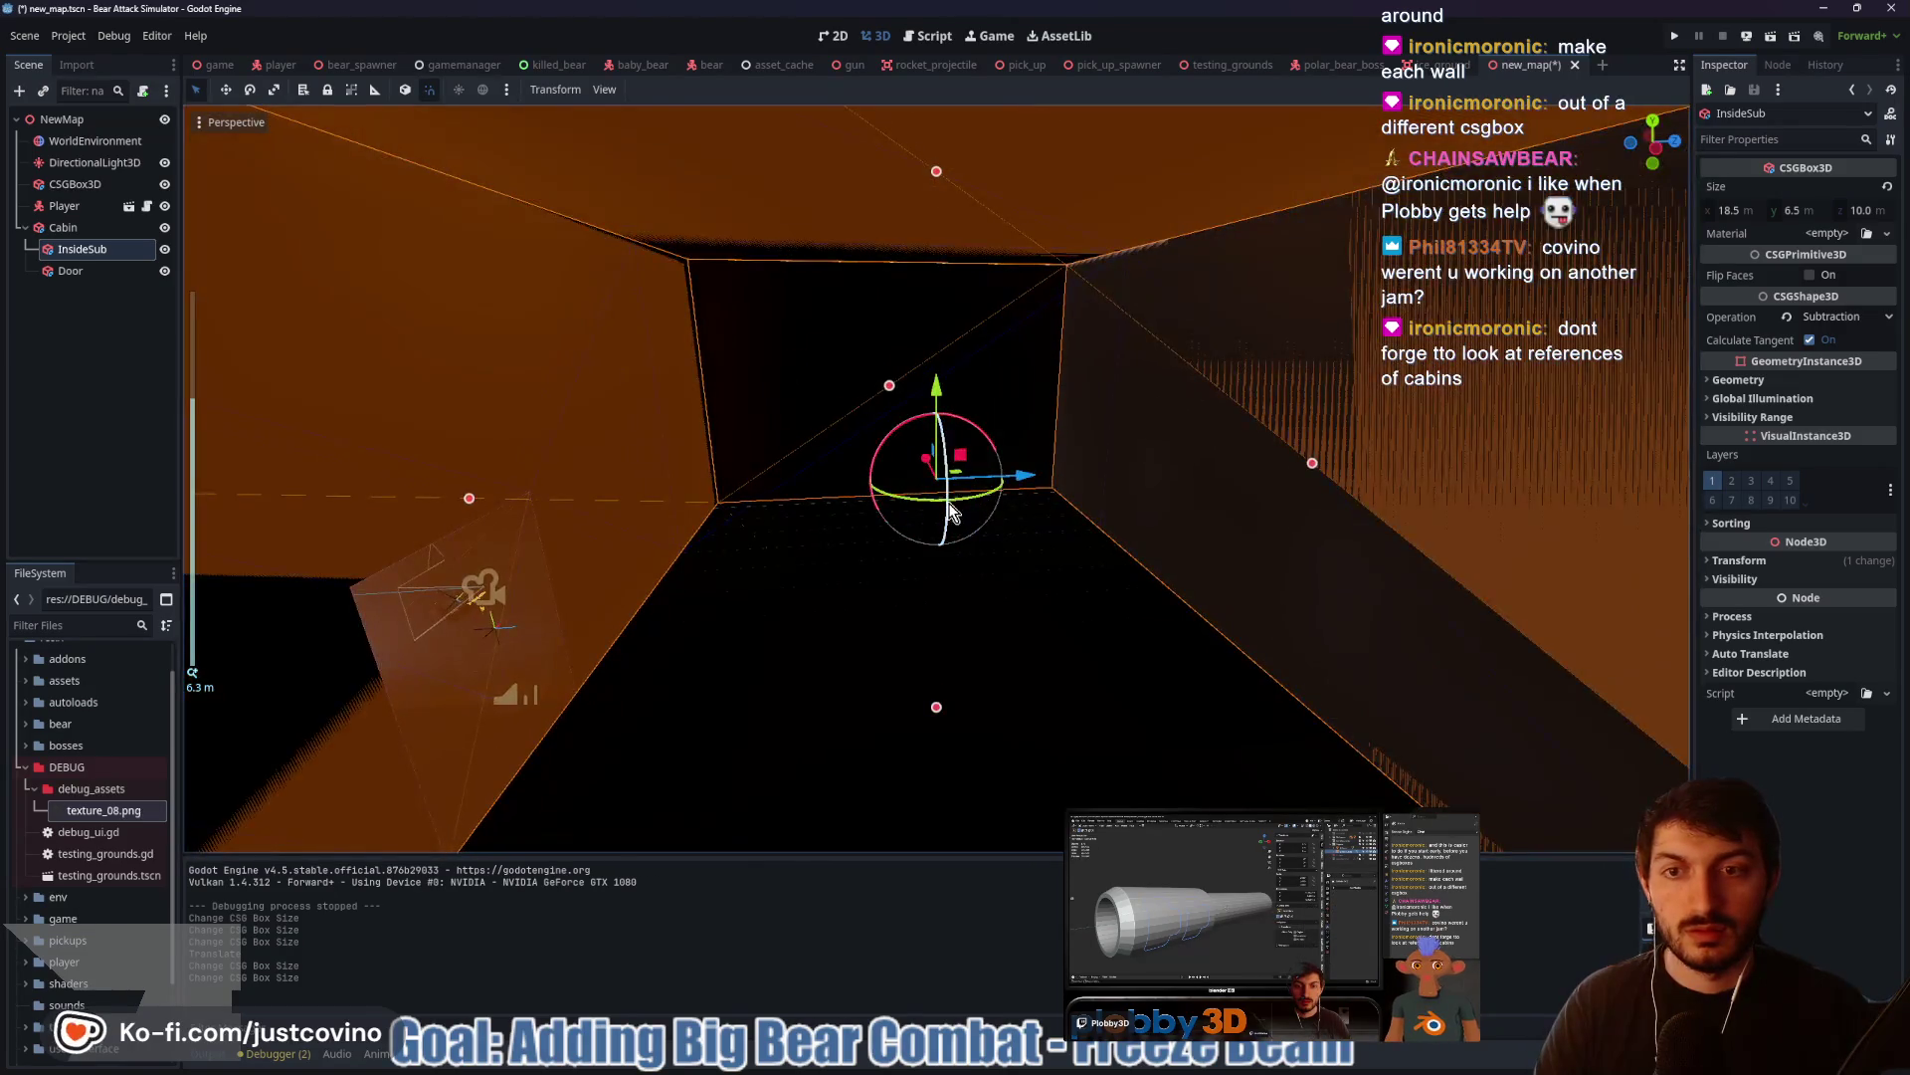
{"action": "left_click", "coordinate": [1656, 148]}
{"action": "left_click_drag", "start_coordinate": [1359, 478], "coordinate": [1567, 468]}
{"action": "left_click_drag", "start_coordinate": [517, 485], "coordinate": [311, 469]}
Return the viewport to perspective and open a blank new browser tab
{"action": "key", "text": "KP_5"}
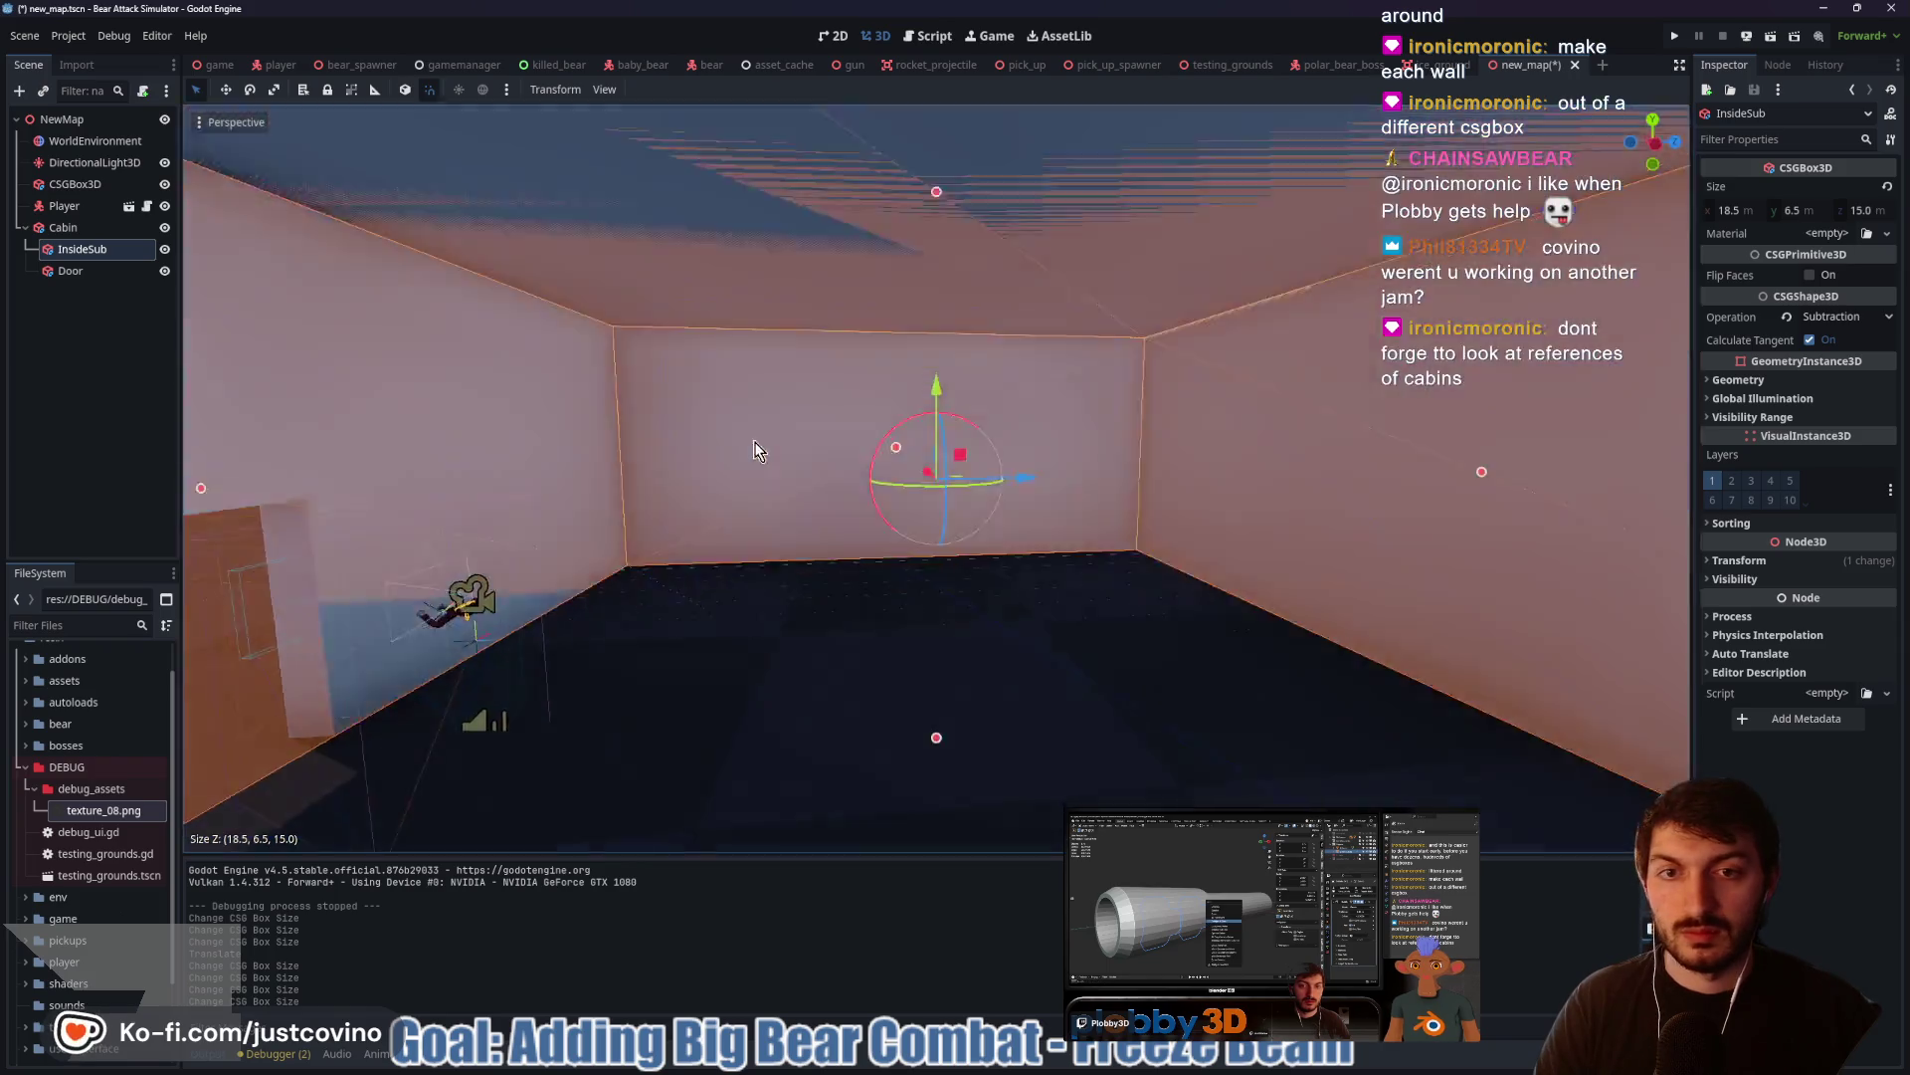
{"action": "scroll", "coordinate": [970, 462], "scroll_direction": "down", "scroll_amount": 5}
{"action": "scroll", "coordinate": [1035, 487], "scroll_direction": "down", "scroll_amount": 4}
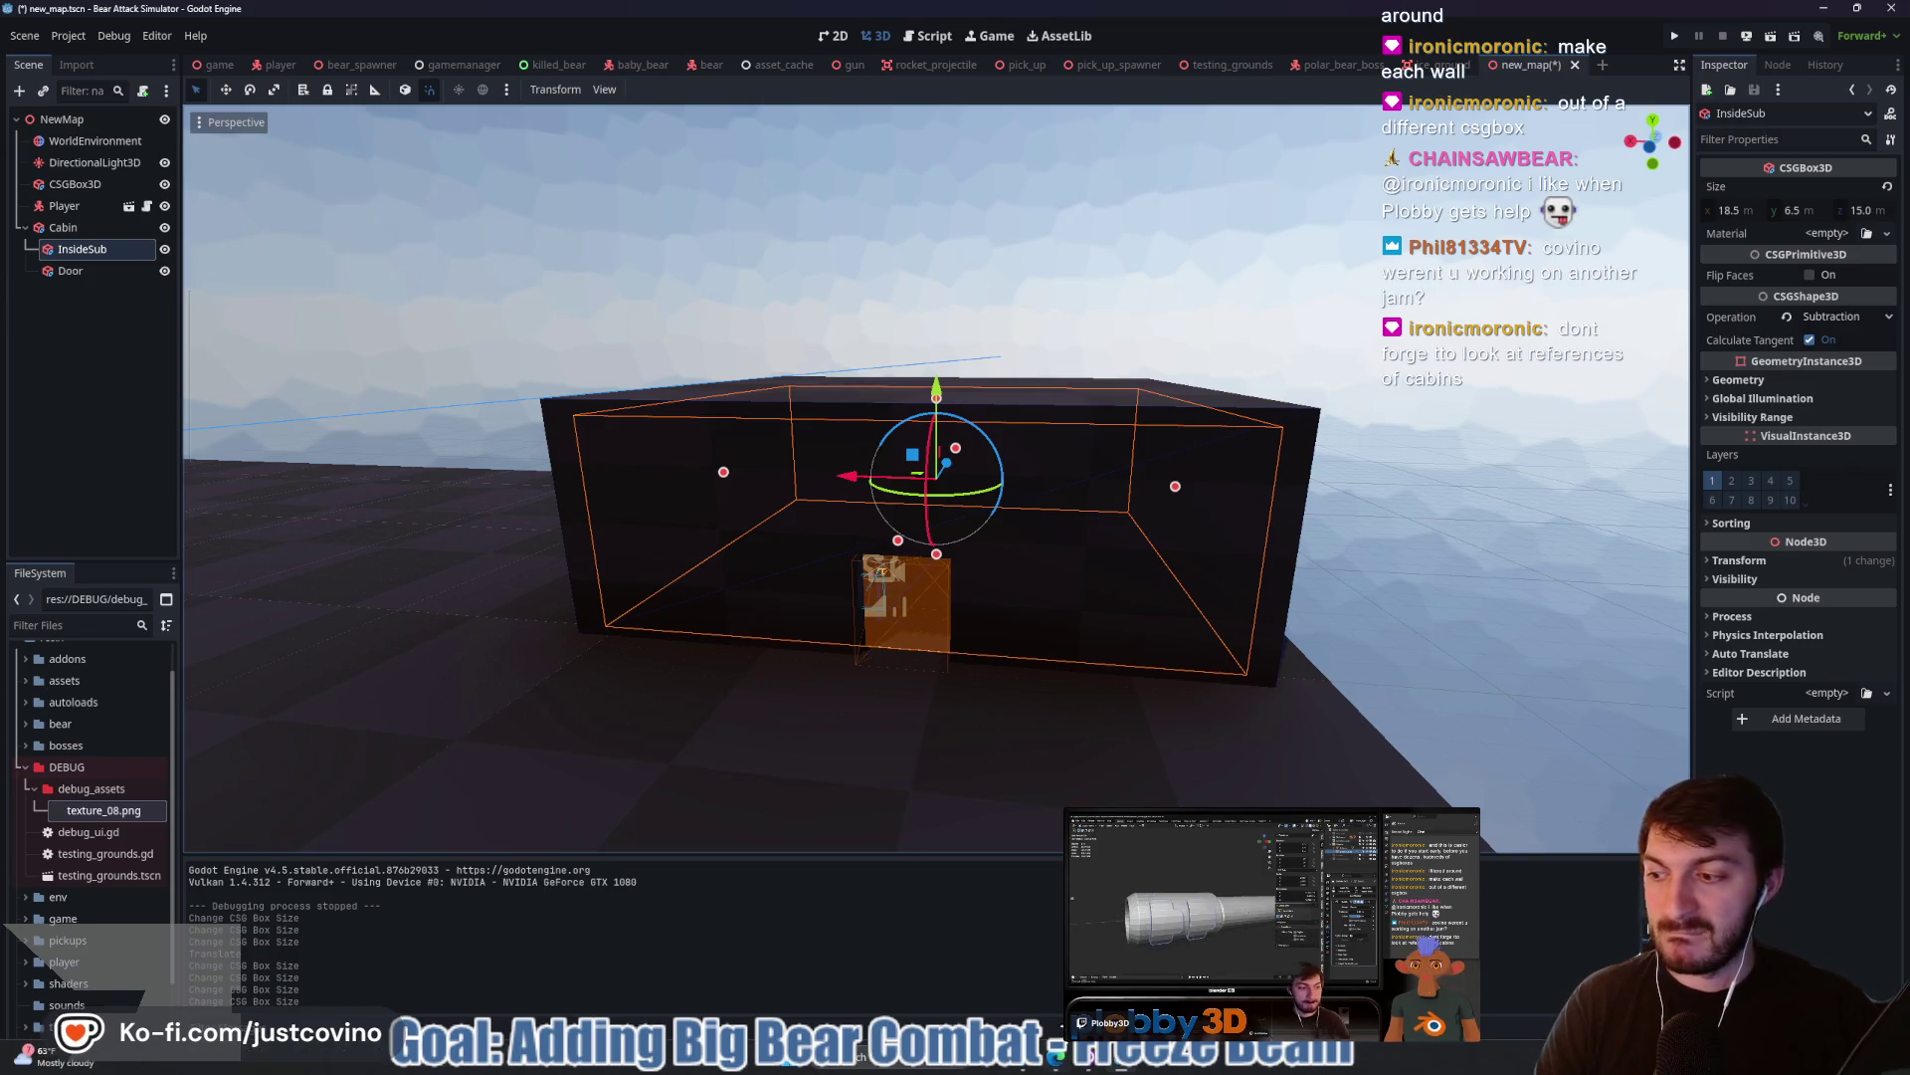
{"action": "key", "text": "alt+Tab"}
{"action": "left_click", "coordinate": [983, 136]}
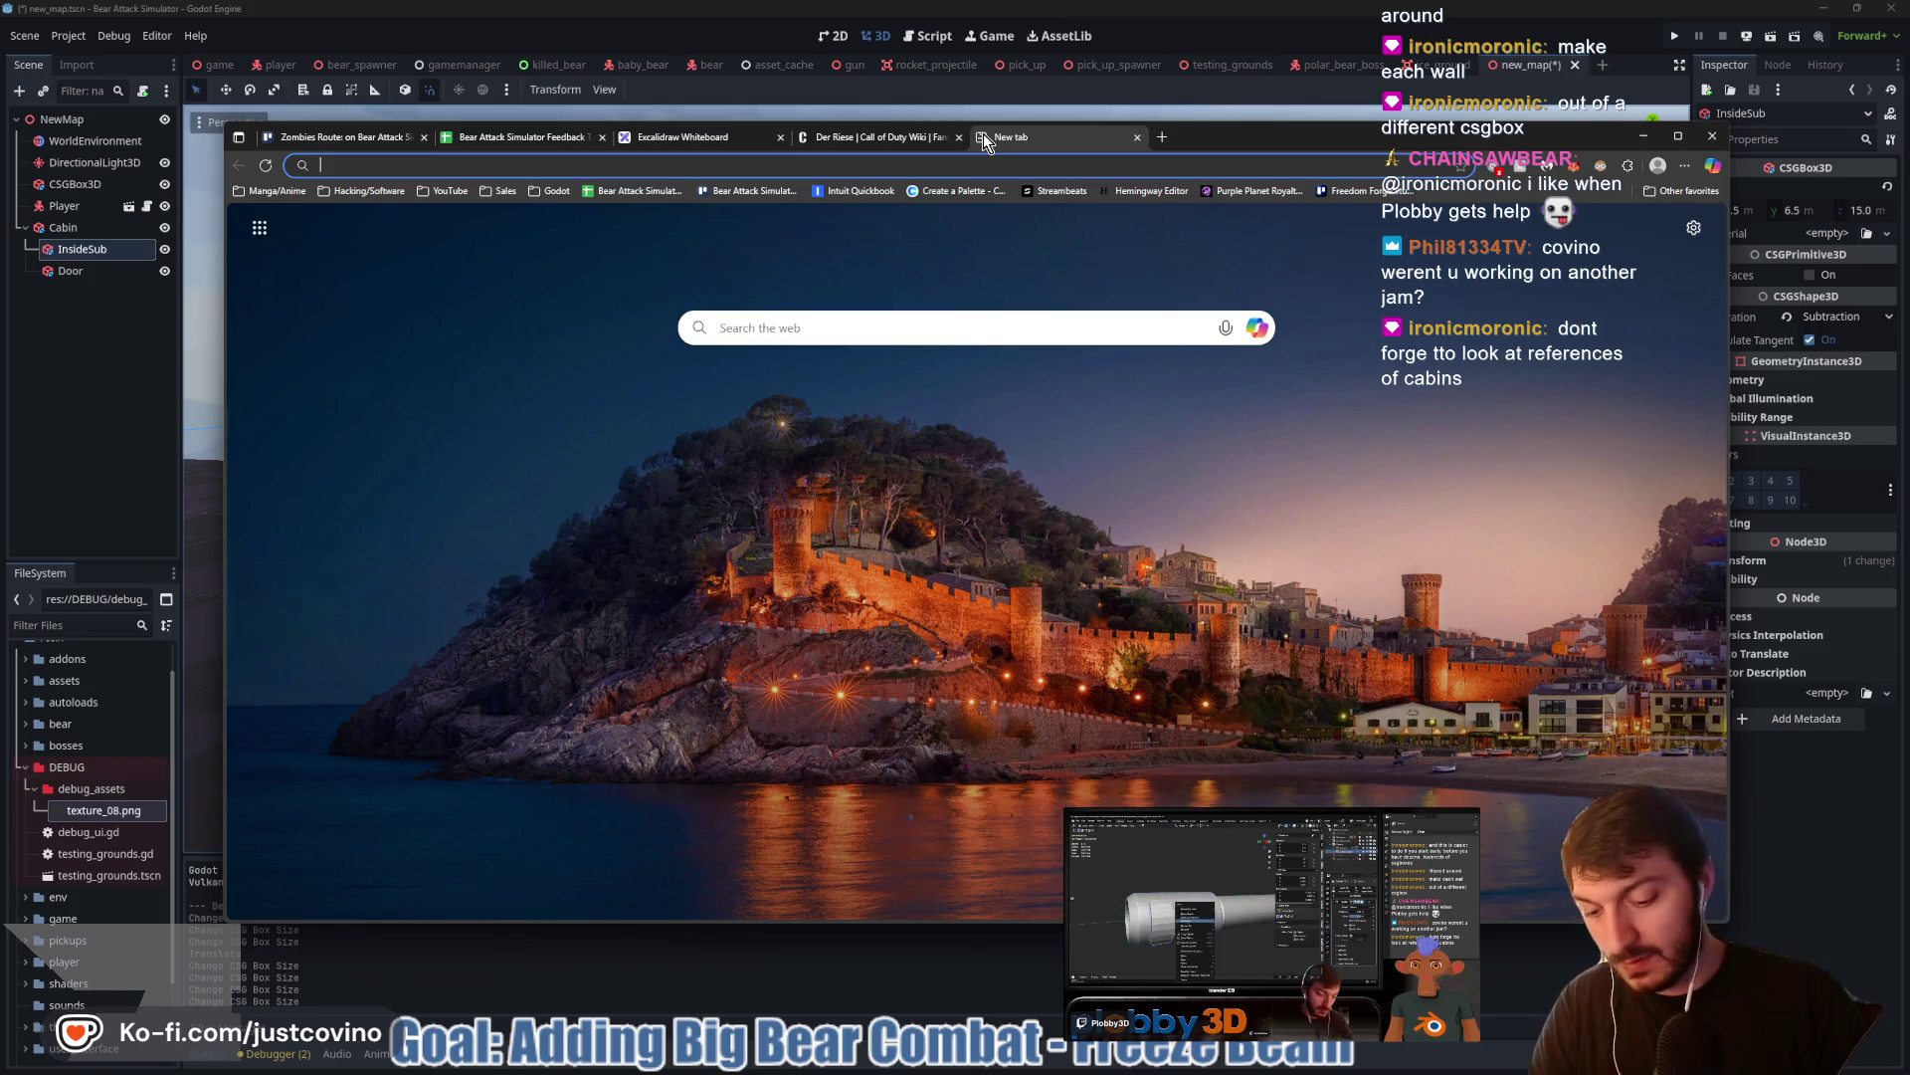
Search Google Images for 'large cabins'
{"action": "type", "text": "cabins"}
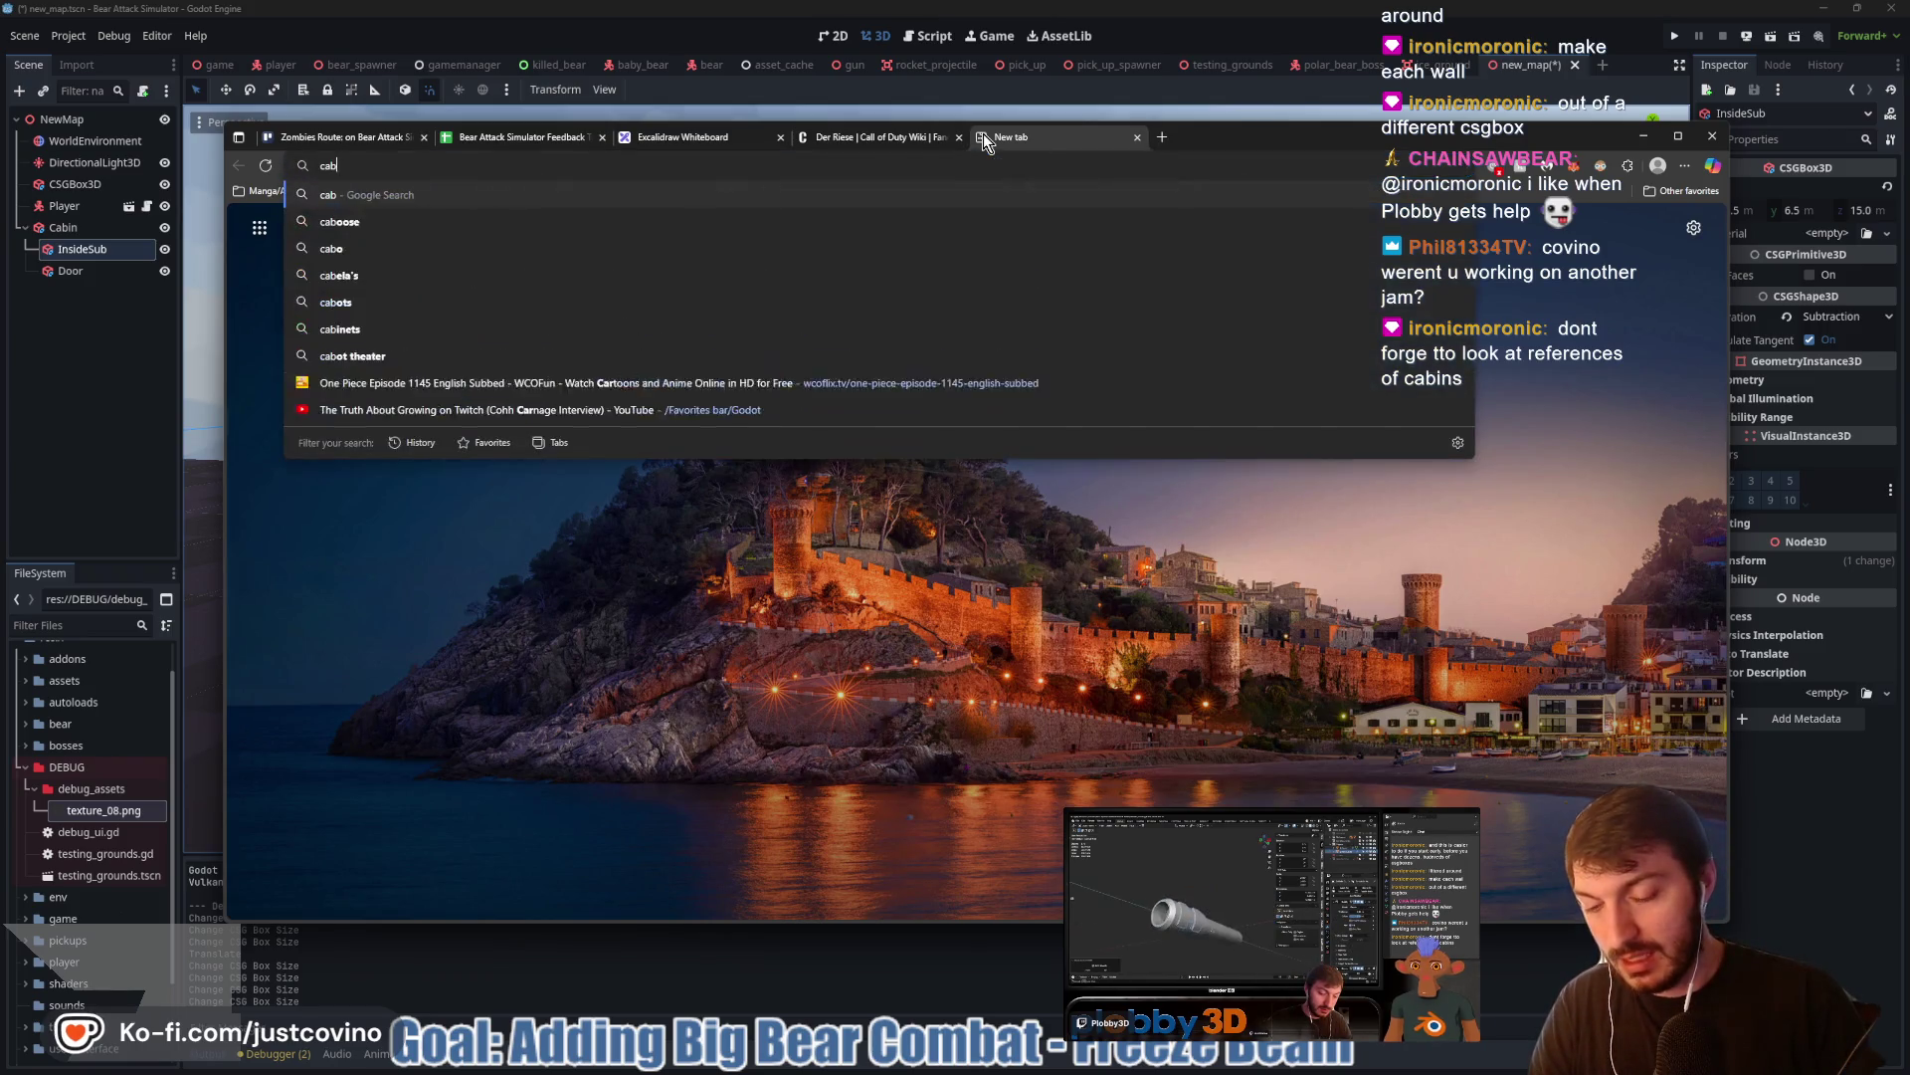
{"action": "key", "text": "BackSpace"}
{"action": "key", "text": "BackSpace"}
{"action": "key", "text": "BackSpace"}
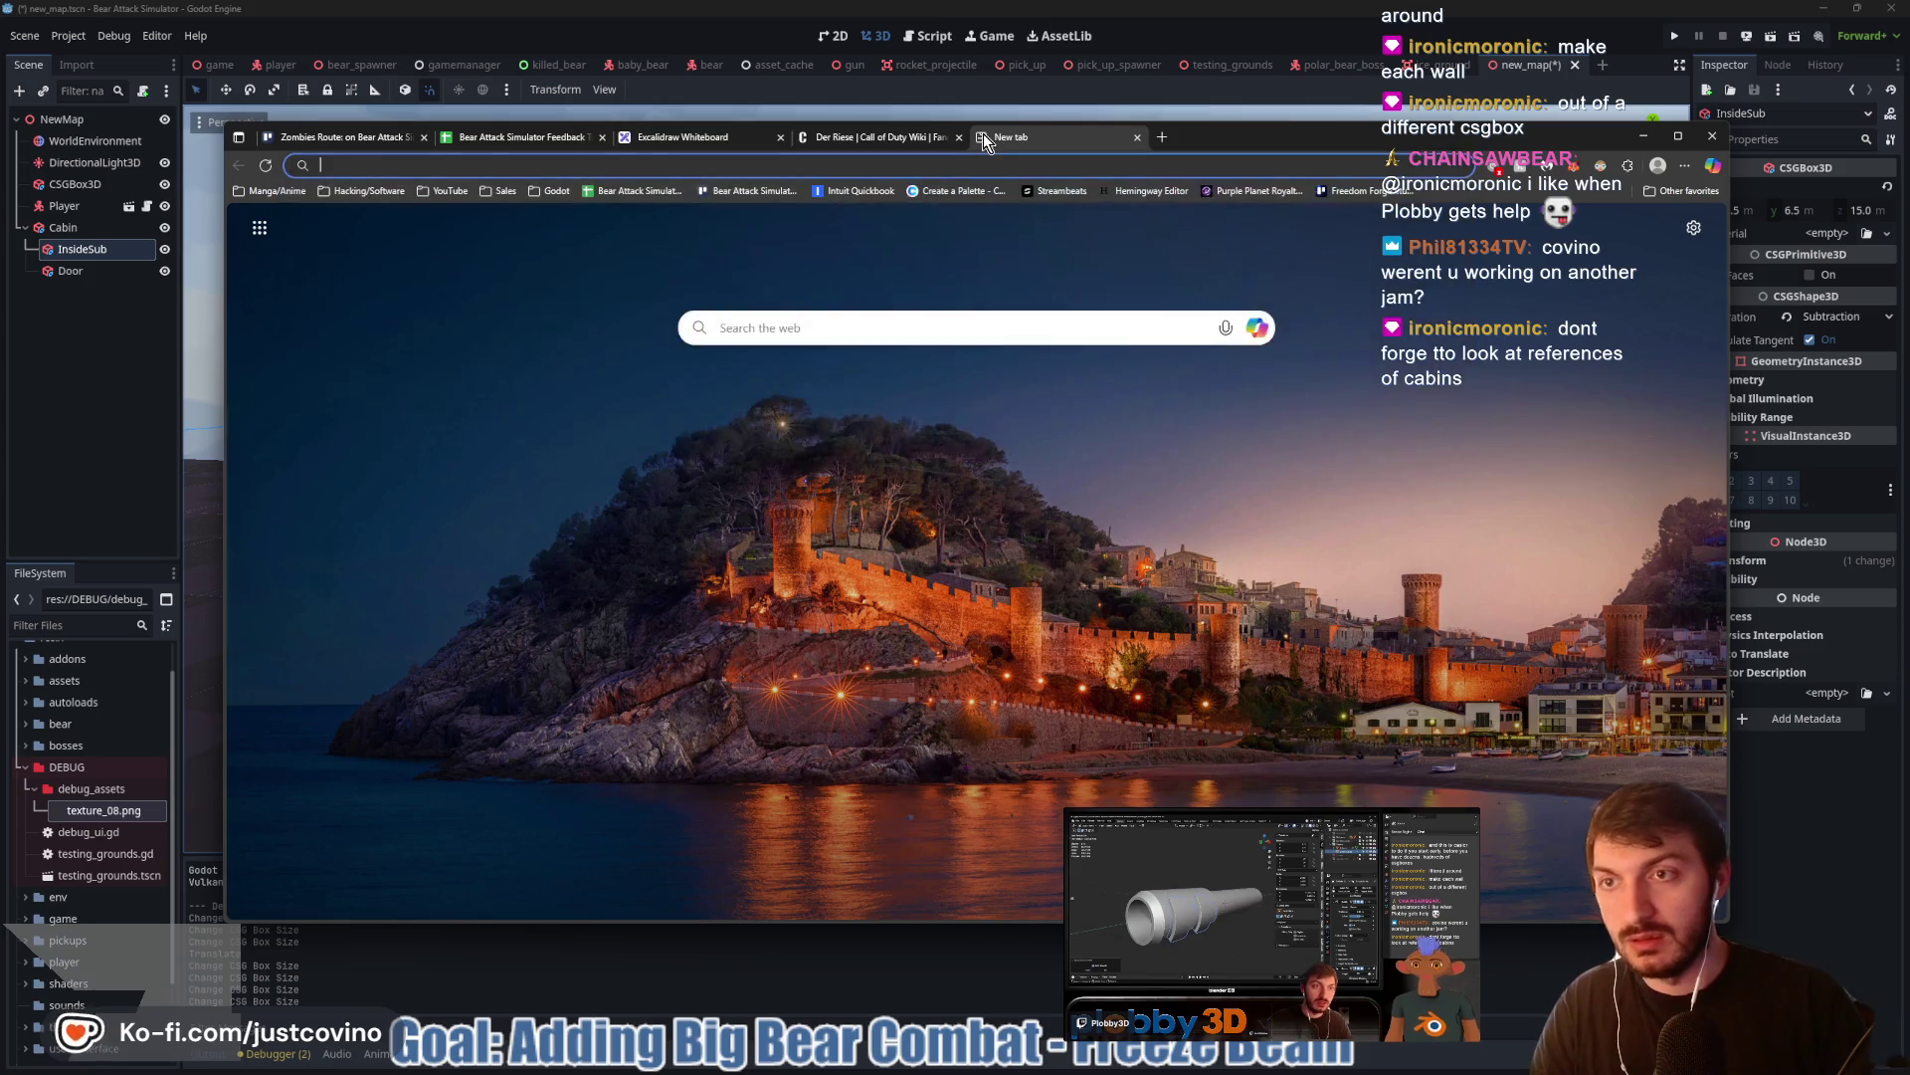
{"action": "type", "text": "large cabins"}
{"action": "key", "text": "Return"}
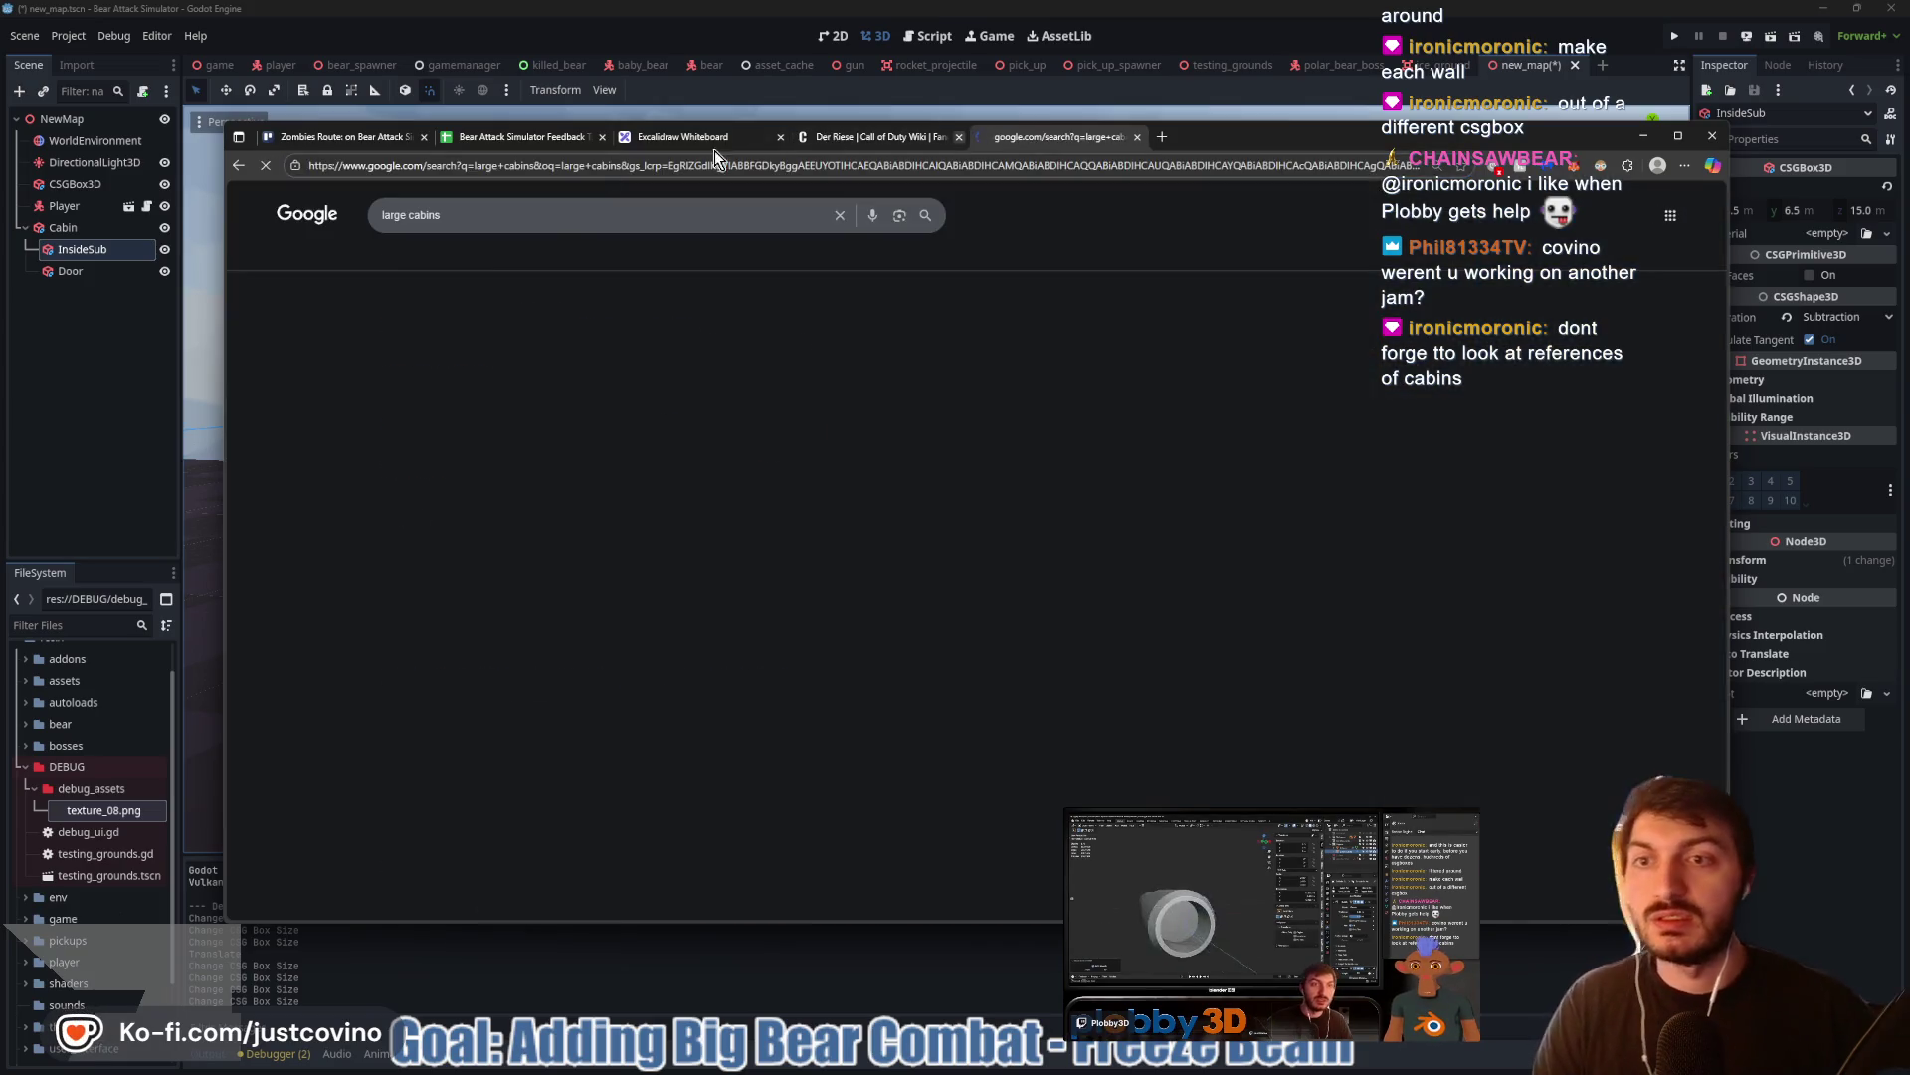
{"action": "left_click", "coordinate": [422, 257]}
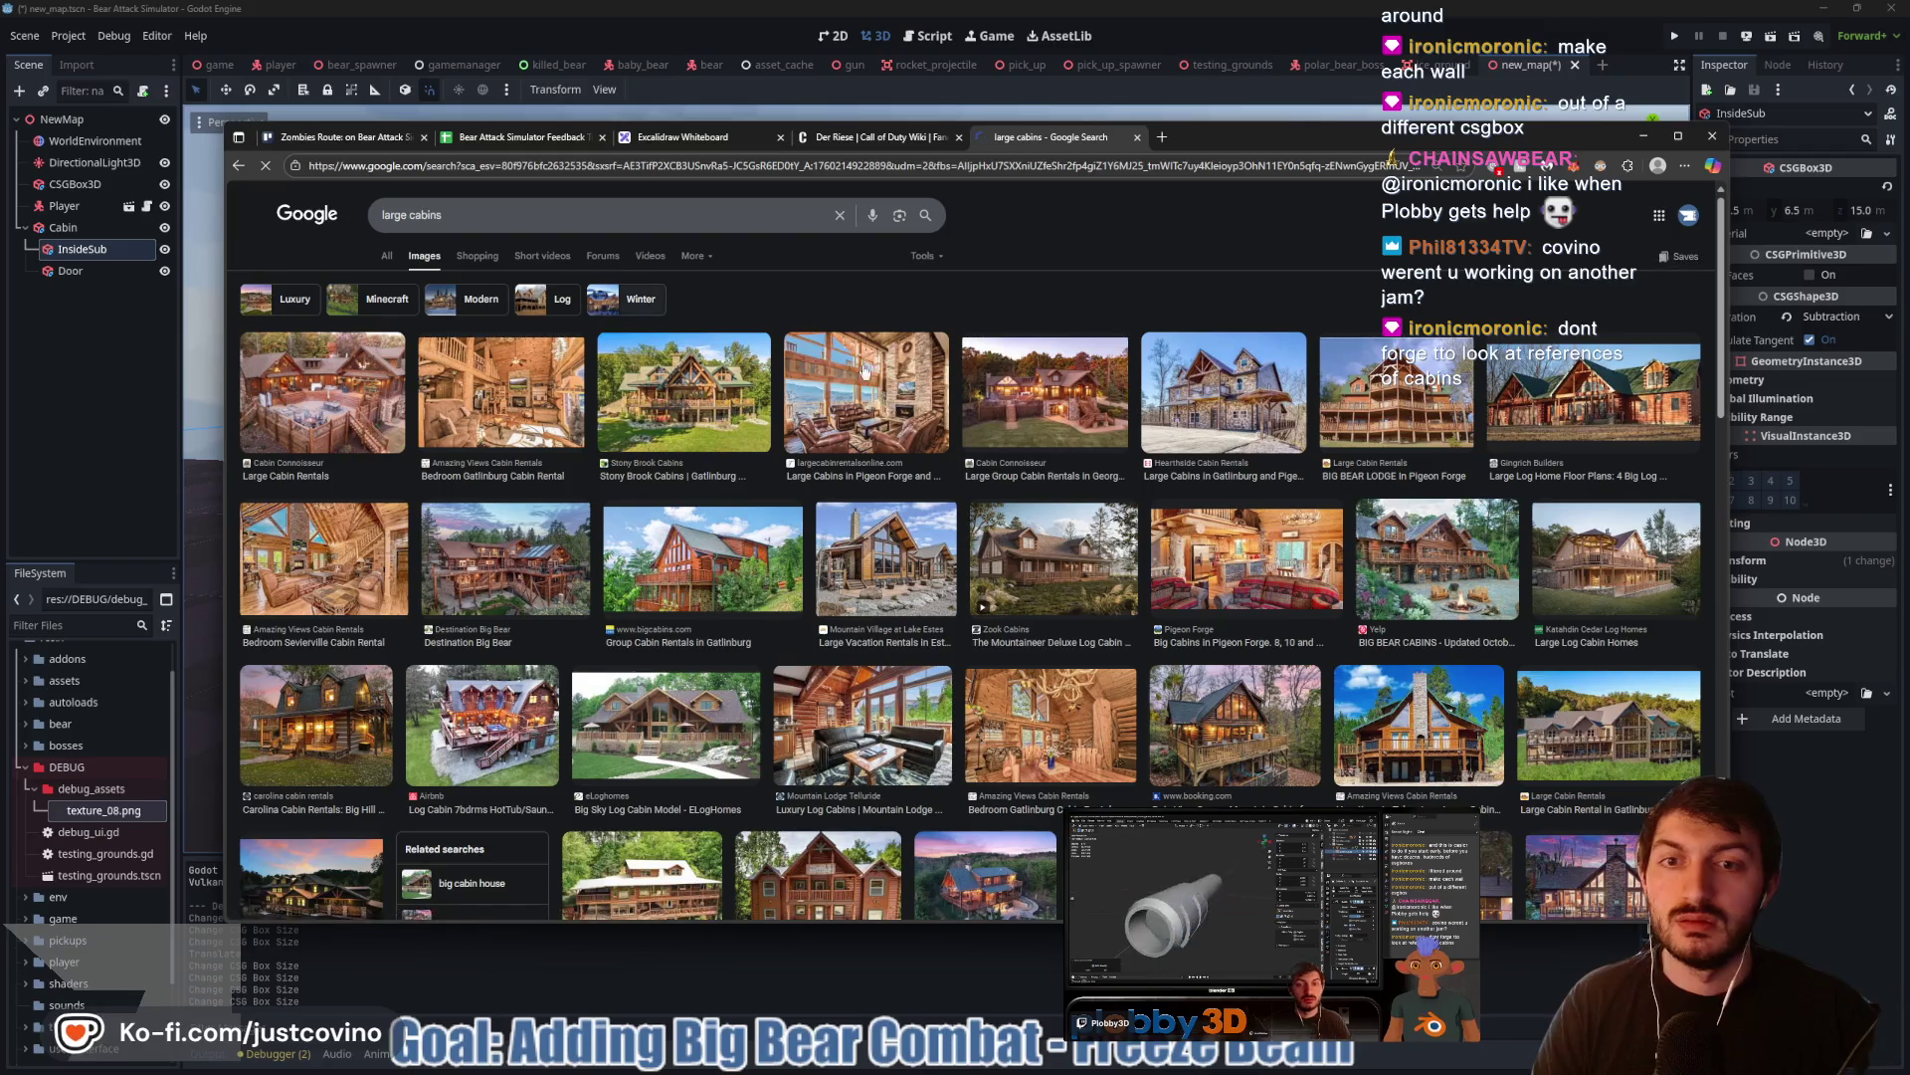
Scroll through the large cabin photos for reference ideas, then return to Godot
{"action": "scroll", "coordinate": [713, 403], "scroll_direction": "down", "scroll_amount": 2}
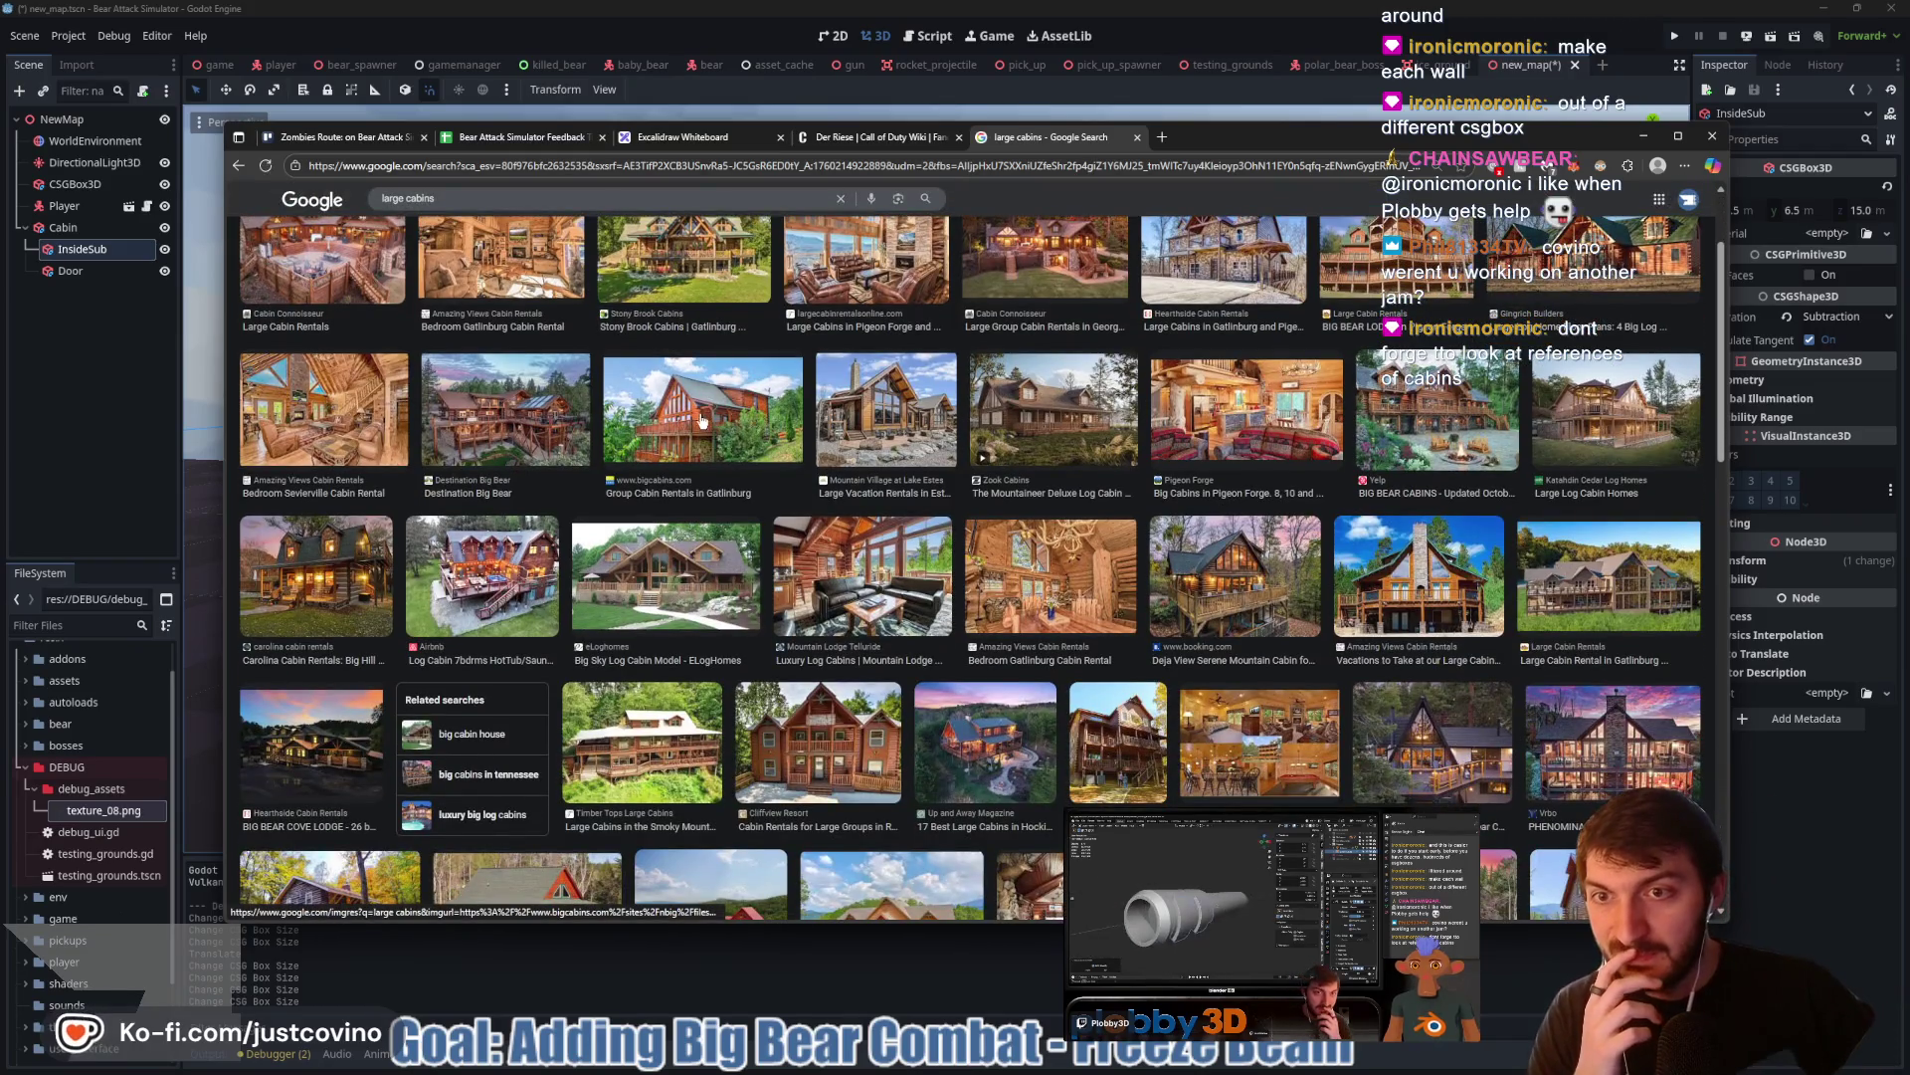
{"action": "scroll", "coordinate": [704, 413], "scroll_direction": "down", "scroll_amount": 3}
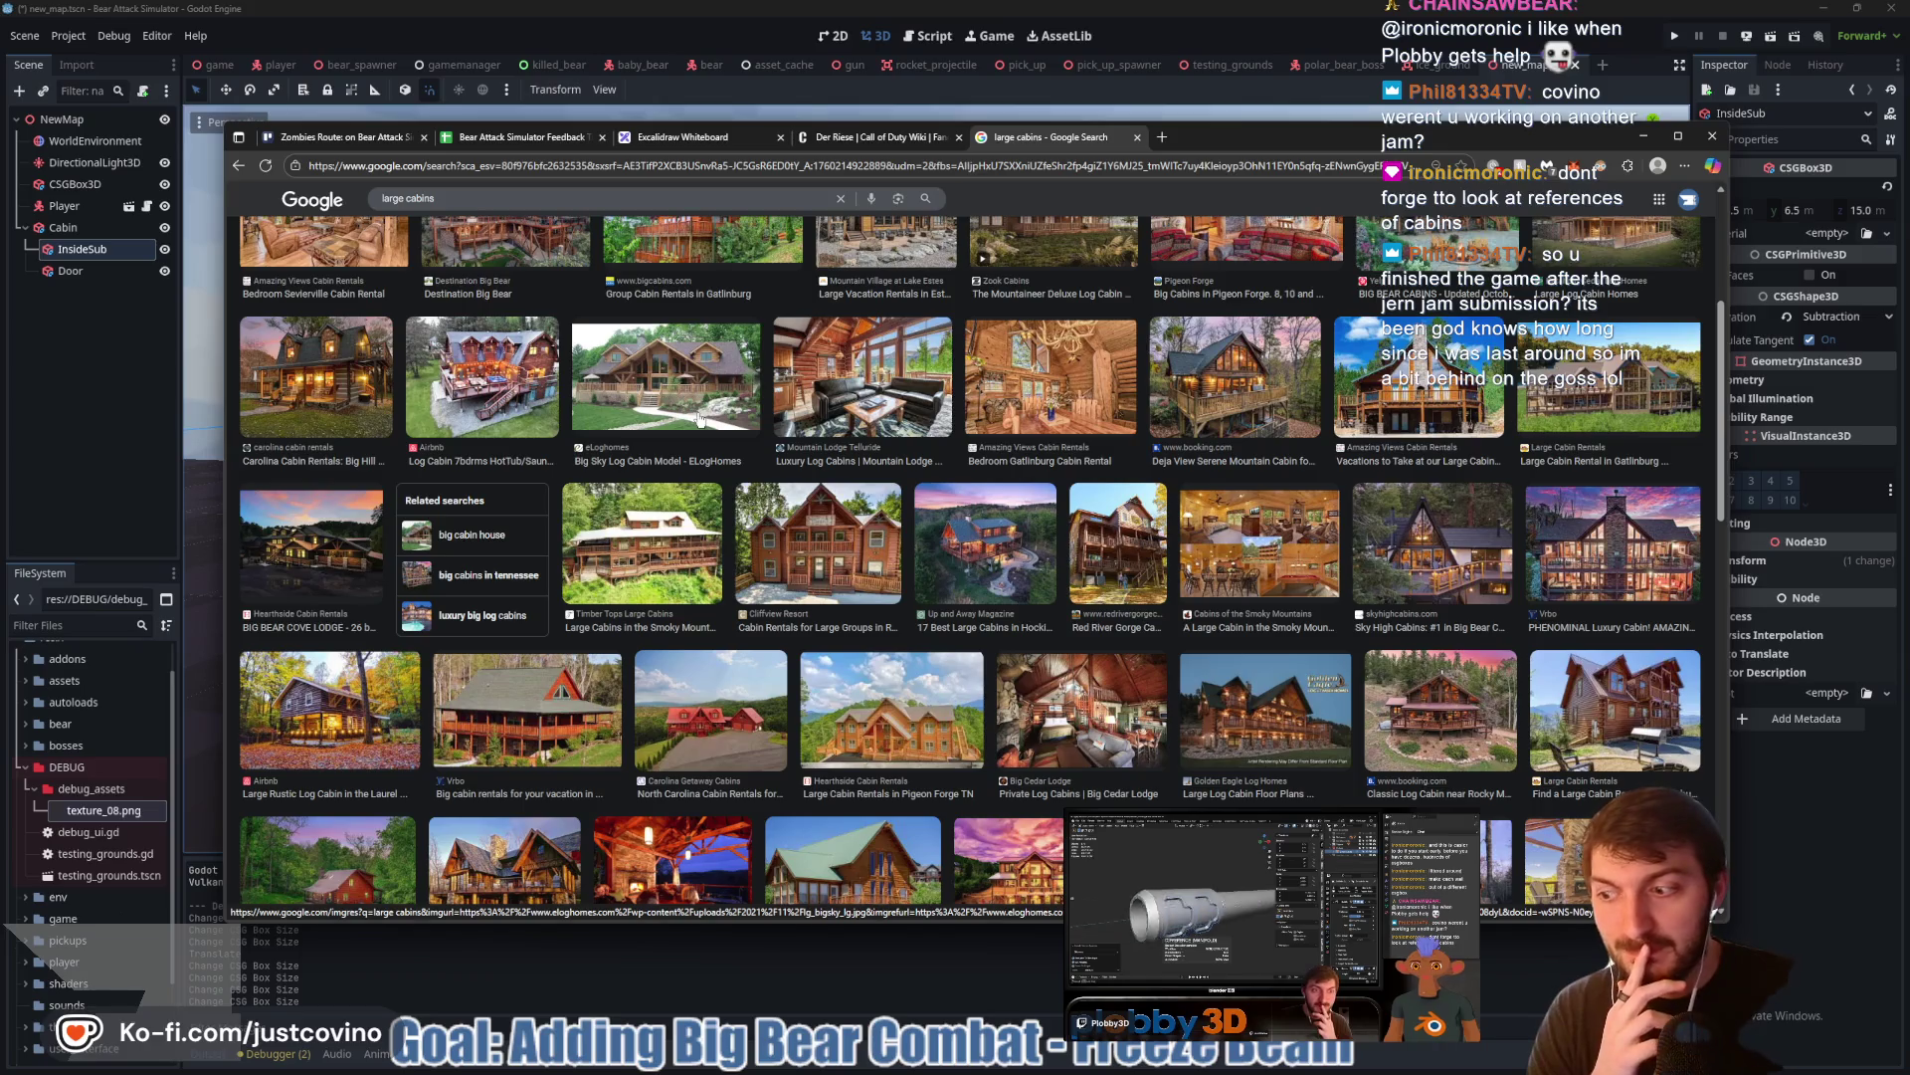
{"action": "scroll", "coordinate": [699, 418], "scroll_direction": "down", "scroll_amount": 3}
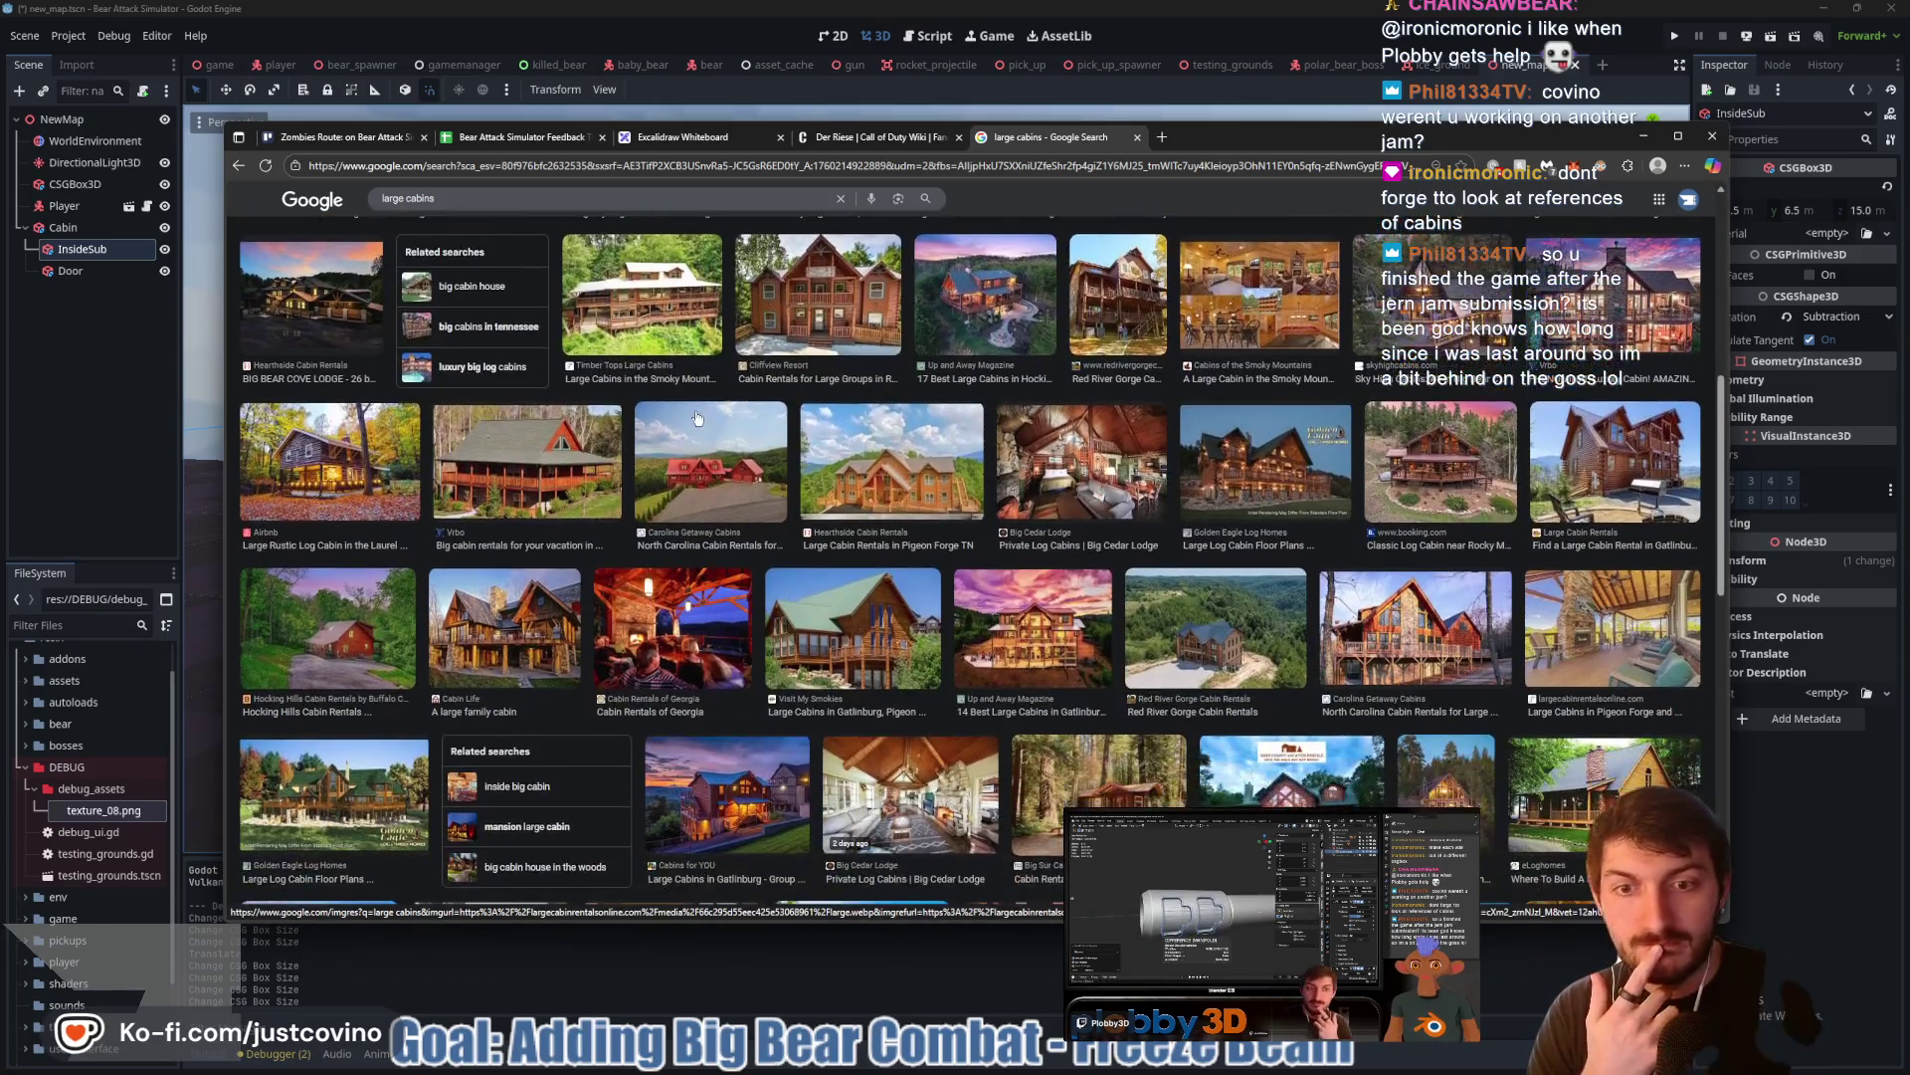
{"action": "scroll", "coordinate": [698, 418], "scroll_direction": "down", "scroll_amount": 2}
{"action": "scroll", "coordinate": [697, 418], "scroll_direction": "down", "scroll_amount": 3}
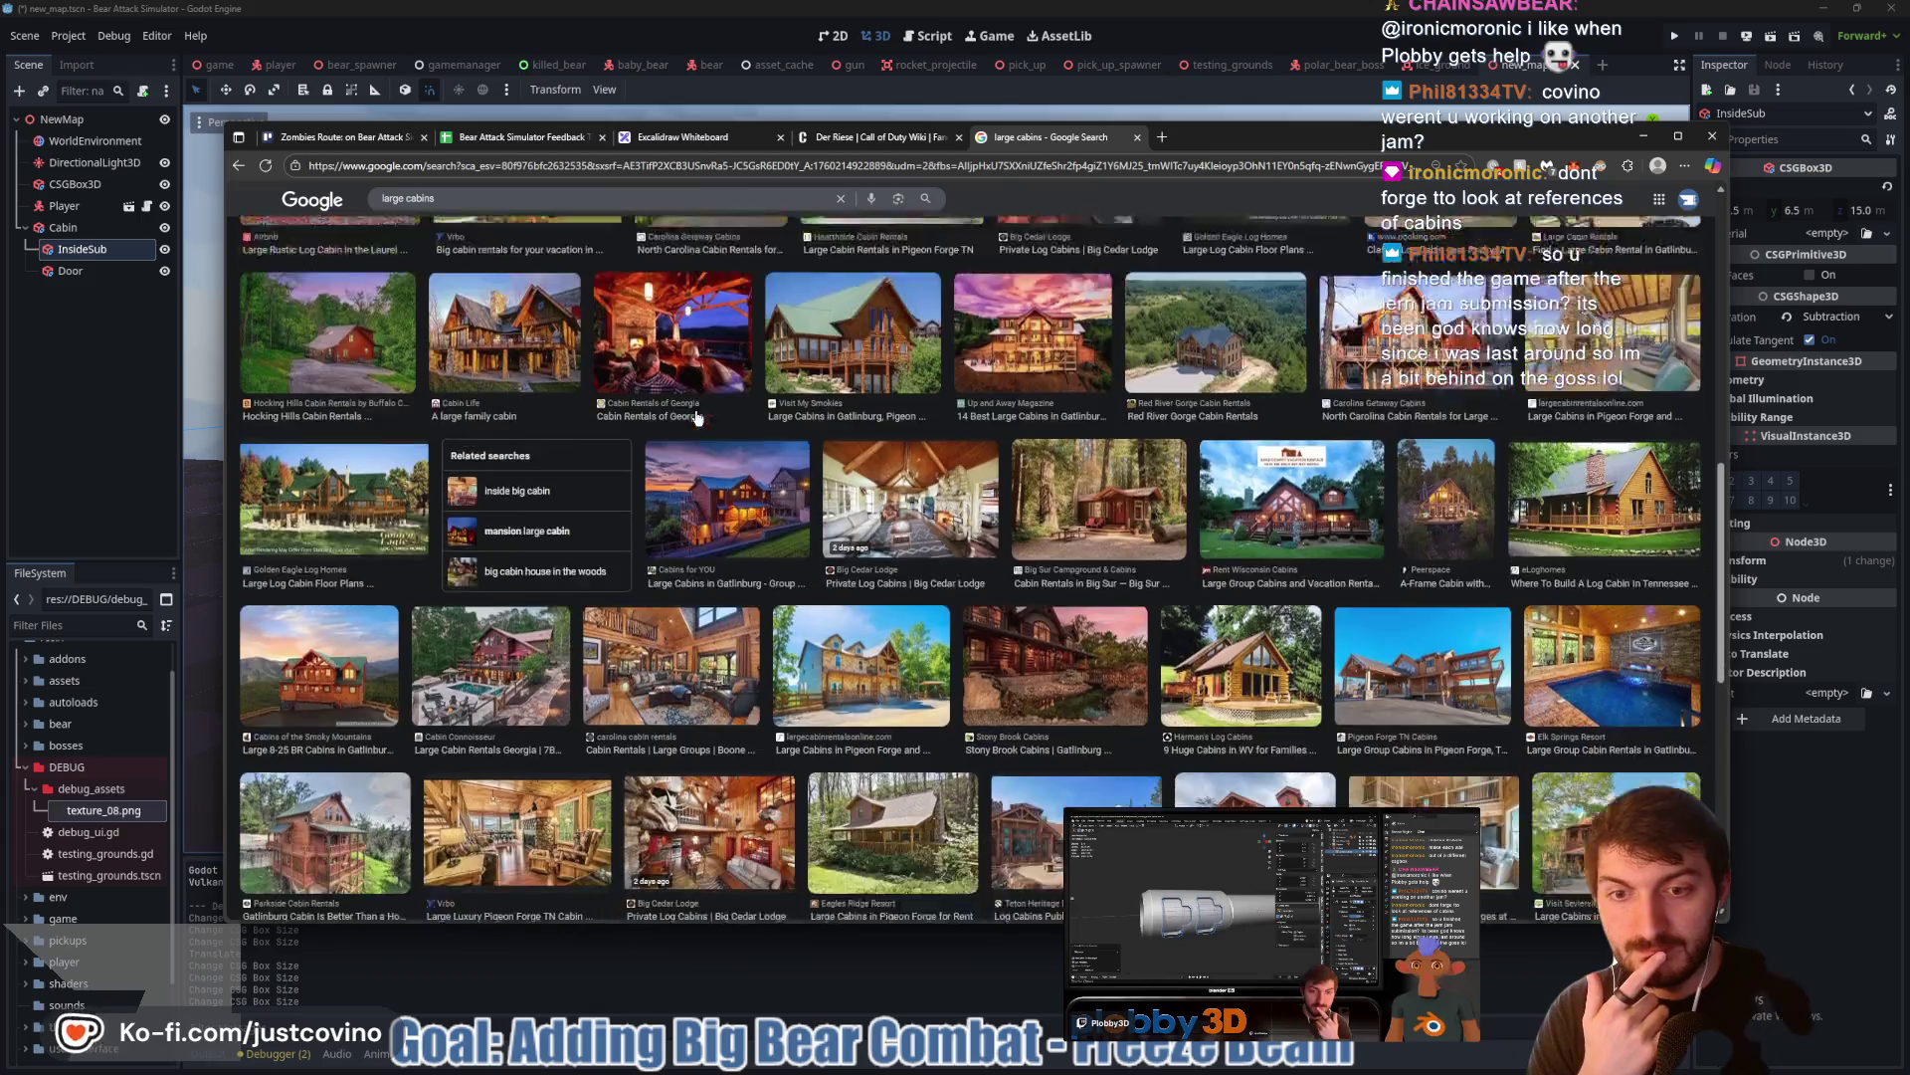
{"action": "scroll", "coordinate": [697, 418], "scroll_direction": "down", "scroll_amount": 3}
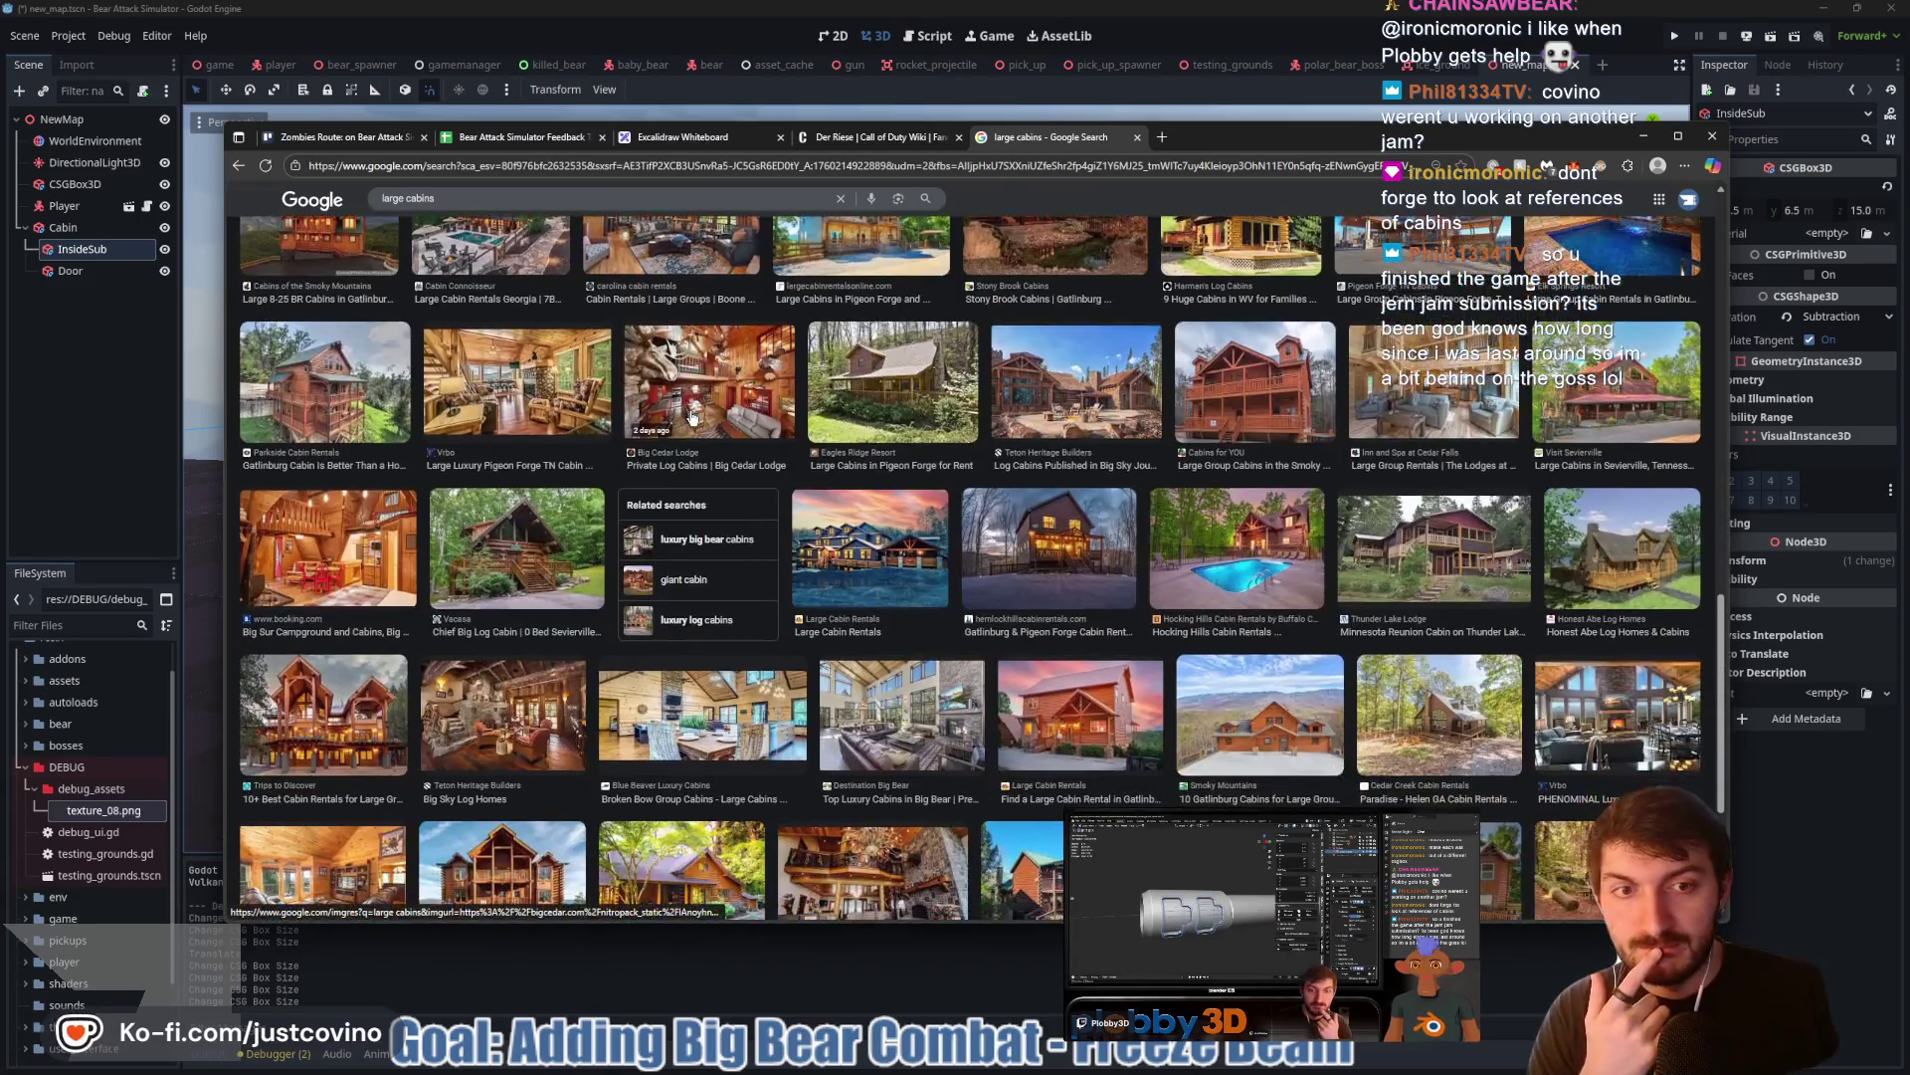
{"action": "scroll", "coordinate": [691, 417], "scroll_direction": "down", "scroll_amount": 1}
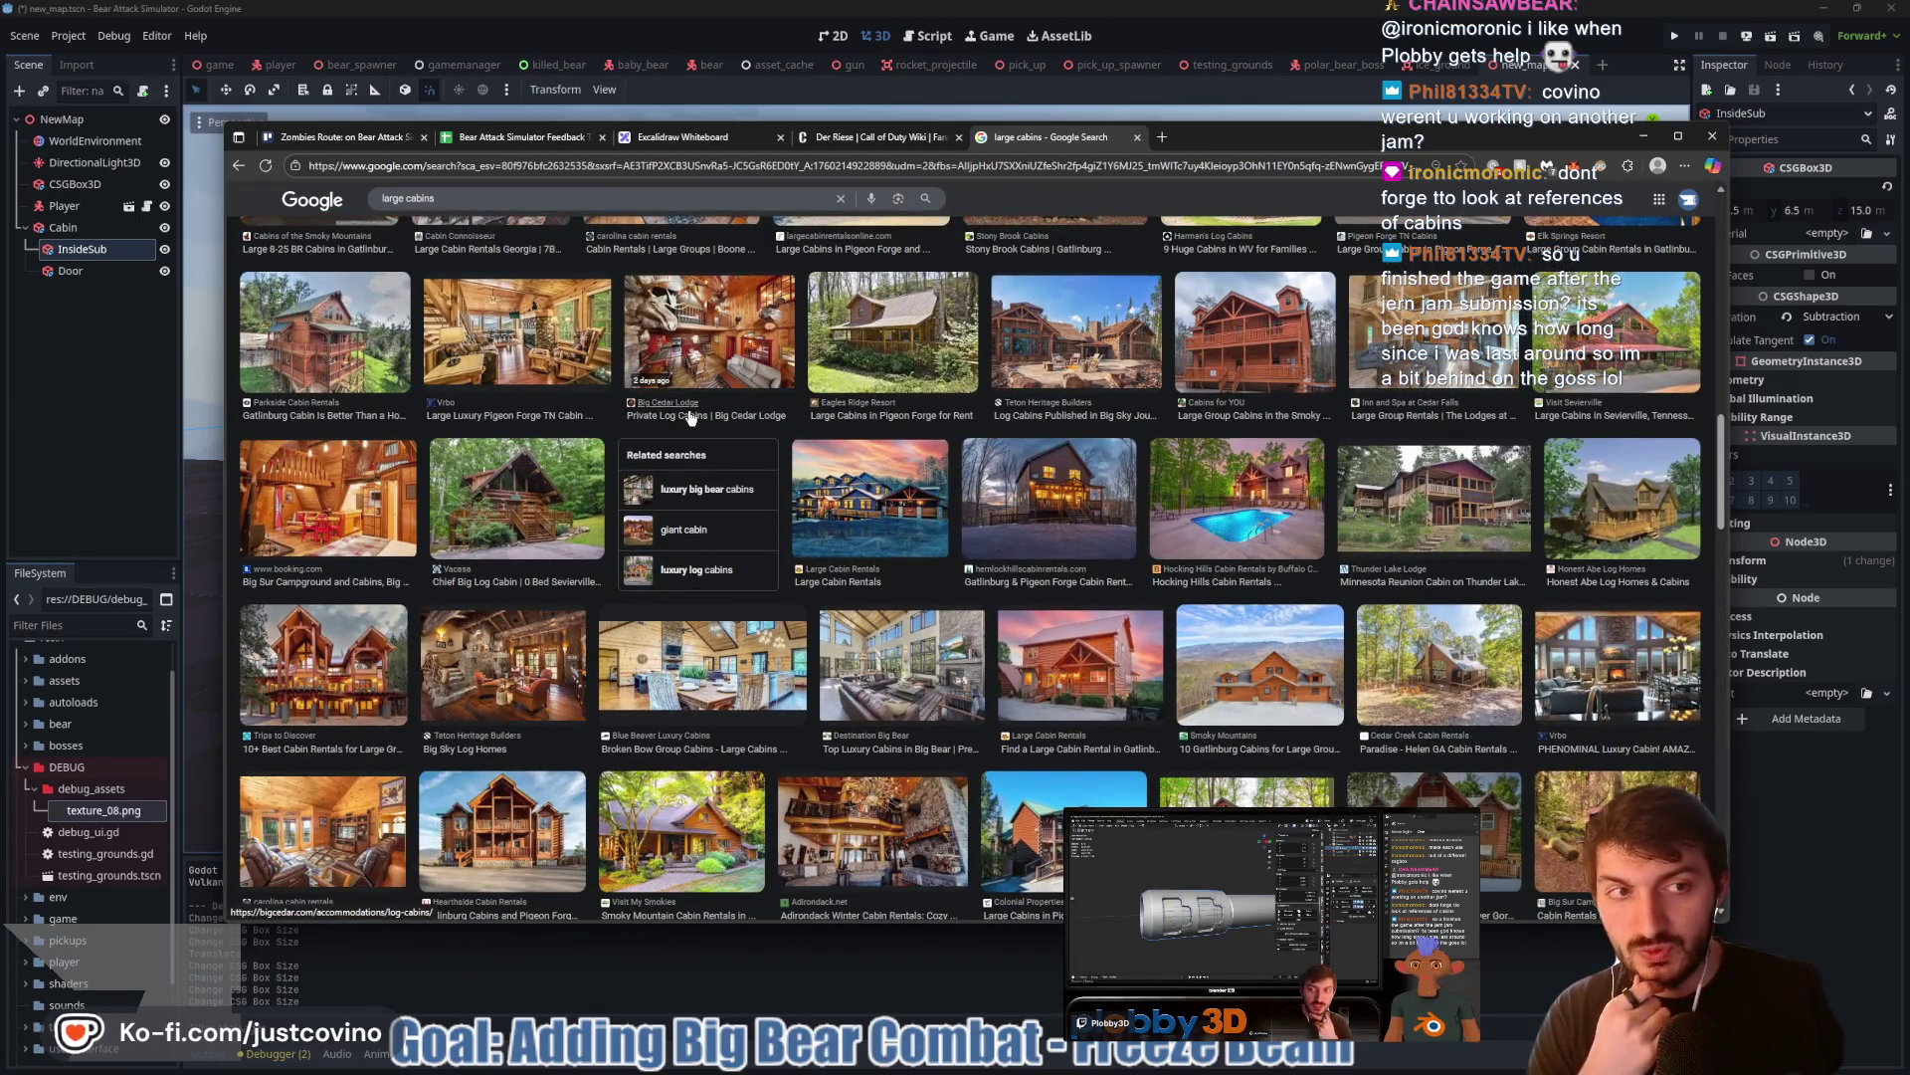
{"action": "scroll", "coordinate": [689, 418], "scroll_direction": "down", "scroll_amount": 2}
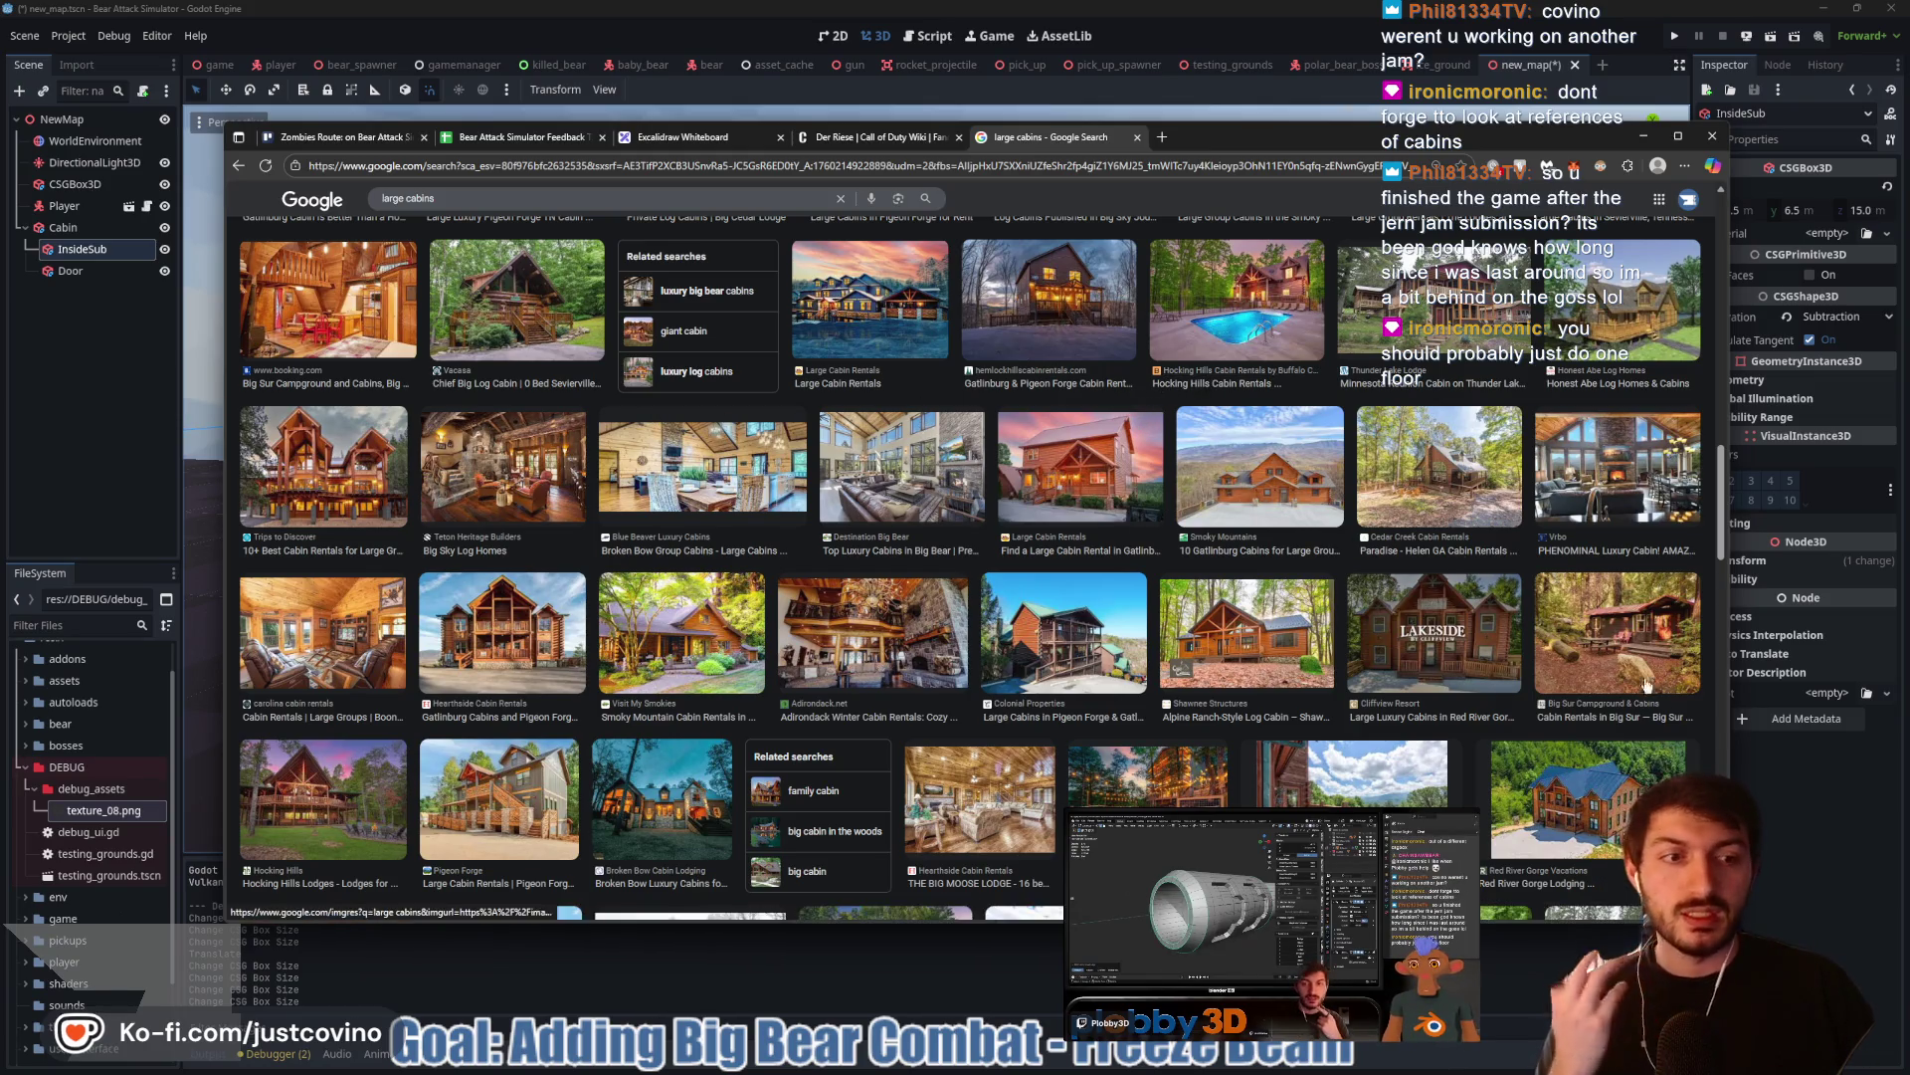
{"action": "key", "text": "alt+Tab"}
Orbit and zoom around the hollow cabin to inspect its interior walls from above
{"action": "scroll", "coordinate": [1102, 575], "scroll_direction": "up", "scroll_amount": 5}
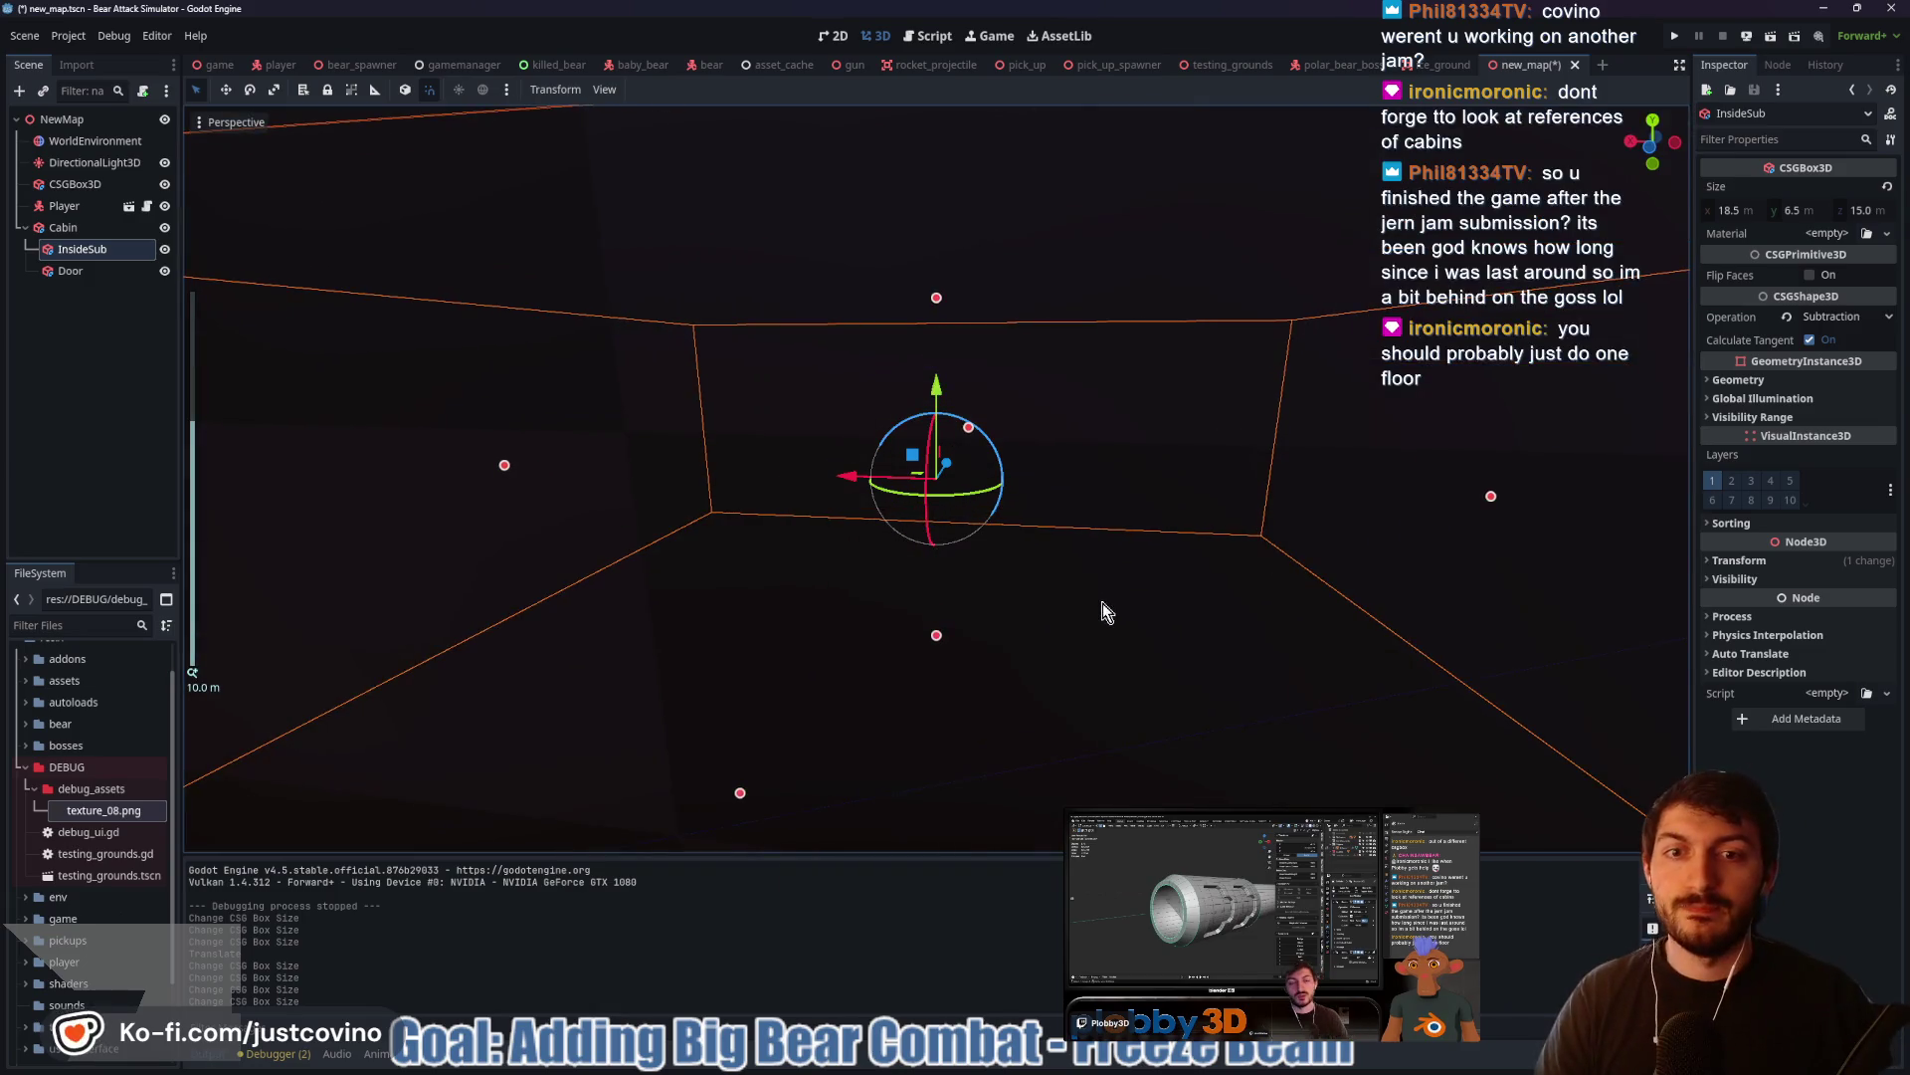
{"action": "scroll", "coordinate": [1103, 603], "scroll_direction": "up", "scroll_amount": 5}
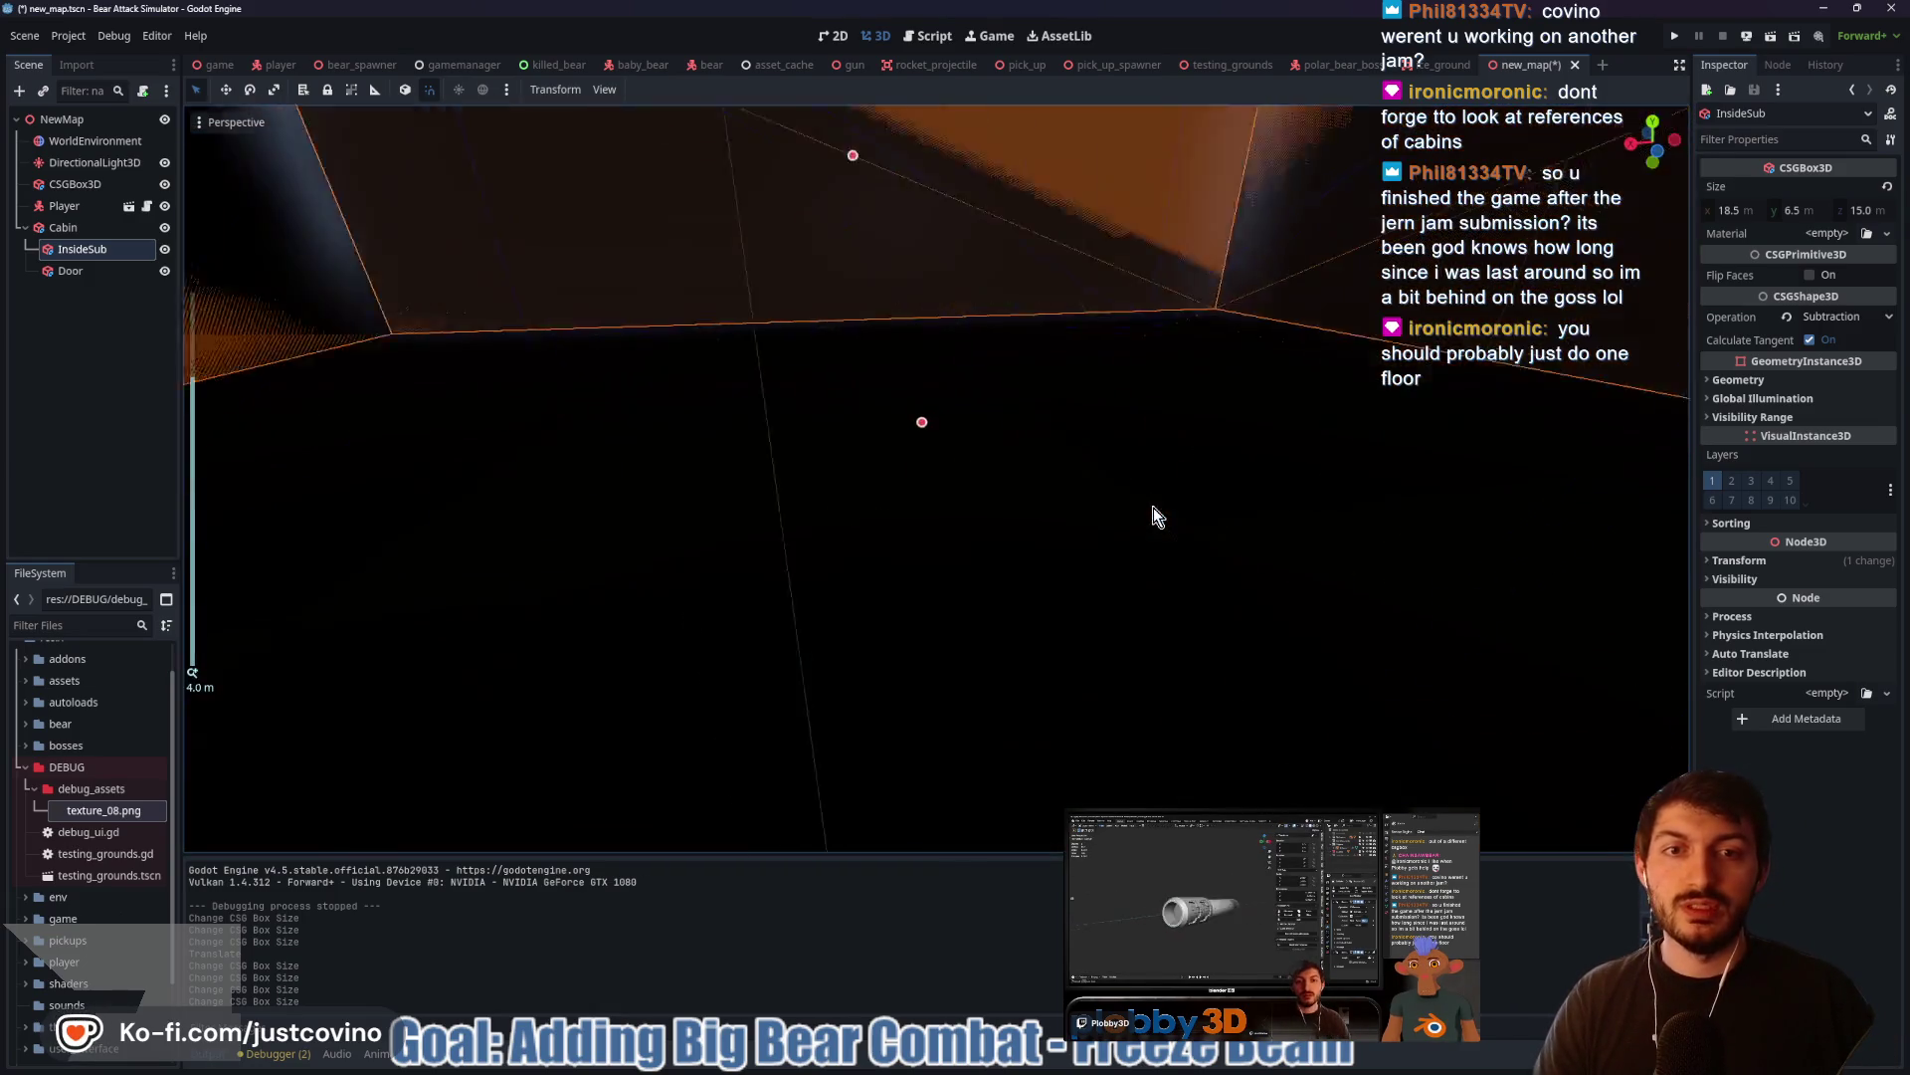
{"action": "scroll", "coordinate": [1146, 480], "scroll_direction": "down", "scroll_amount": 5}
{"action": "scroll", "coordinate": [1131, 571], "scroll_direction": "up", "scroll_amount": 4}
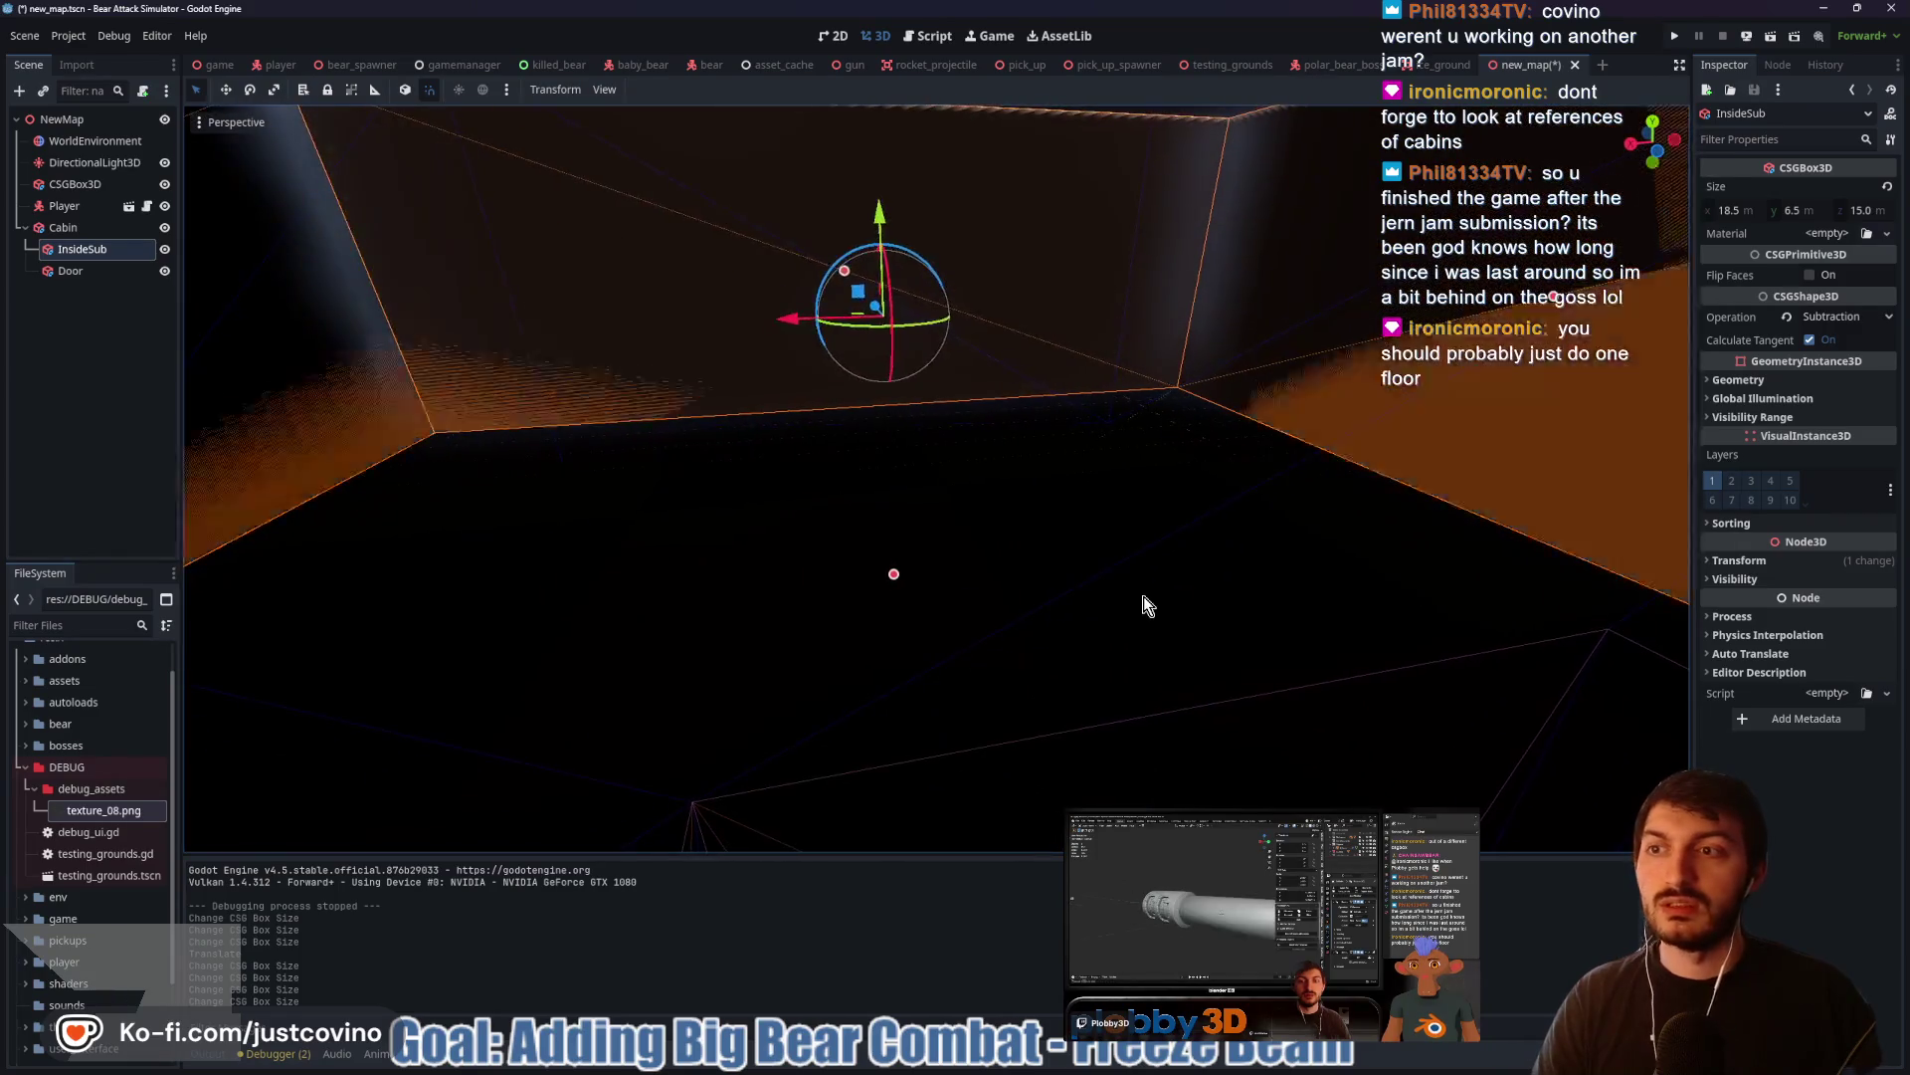
{"action": "mouse_move", "coordinate": [802, 426]}
{"action": "left_mouse_down"}
{"action": "mouse_move", "coordinate": [981, 431]}
{"action": "mouse_move", "coordinate": [453, 406]}
{"action": "left_mouse_up"}
{"action": "left_click_drag", "start_coordinate": [287, 418], "coordinate": [1640, 456]}
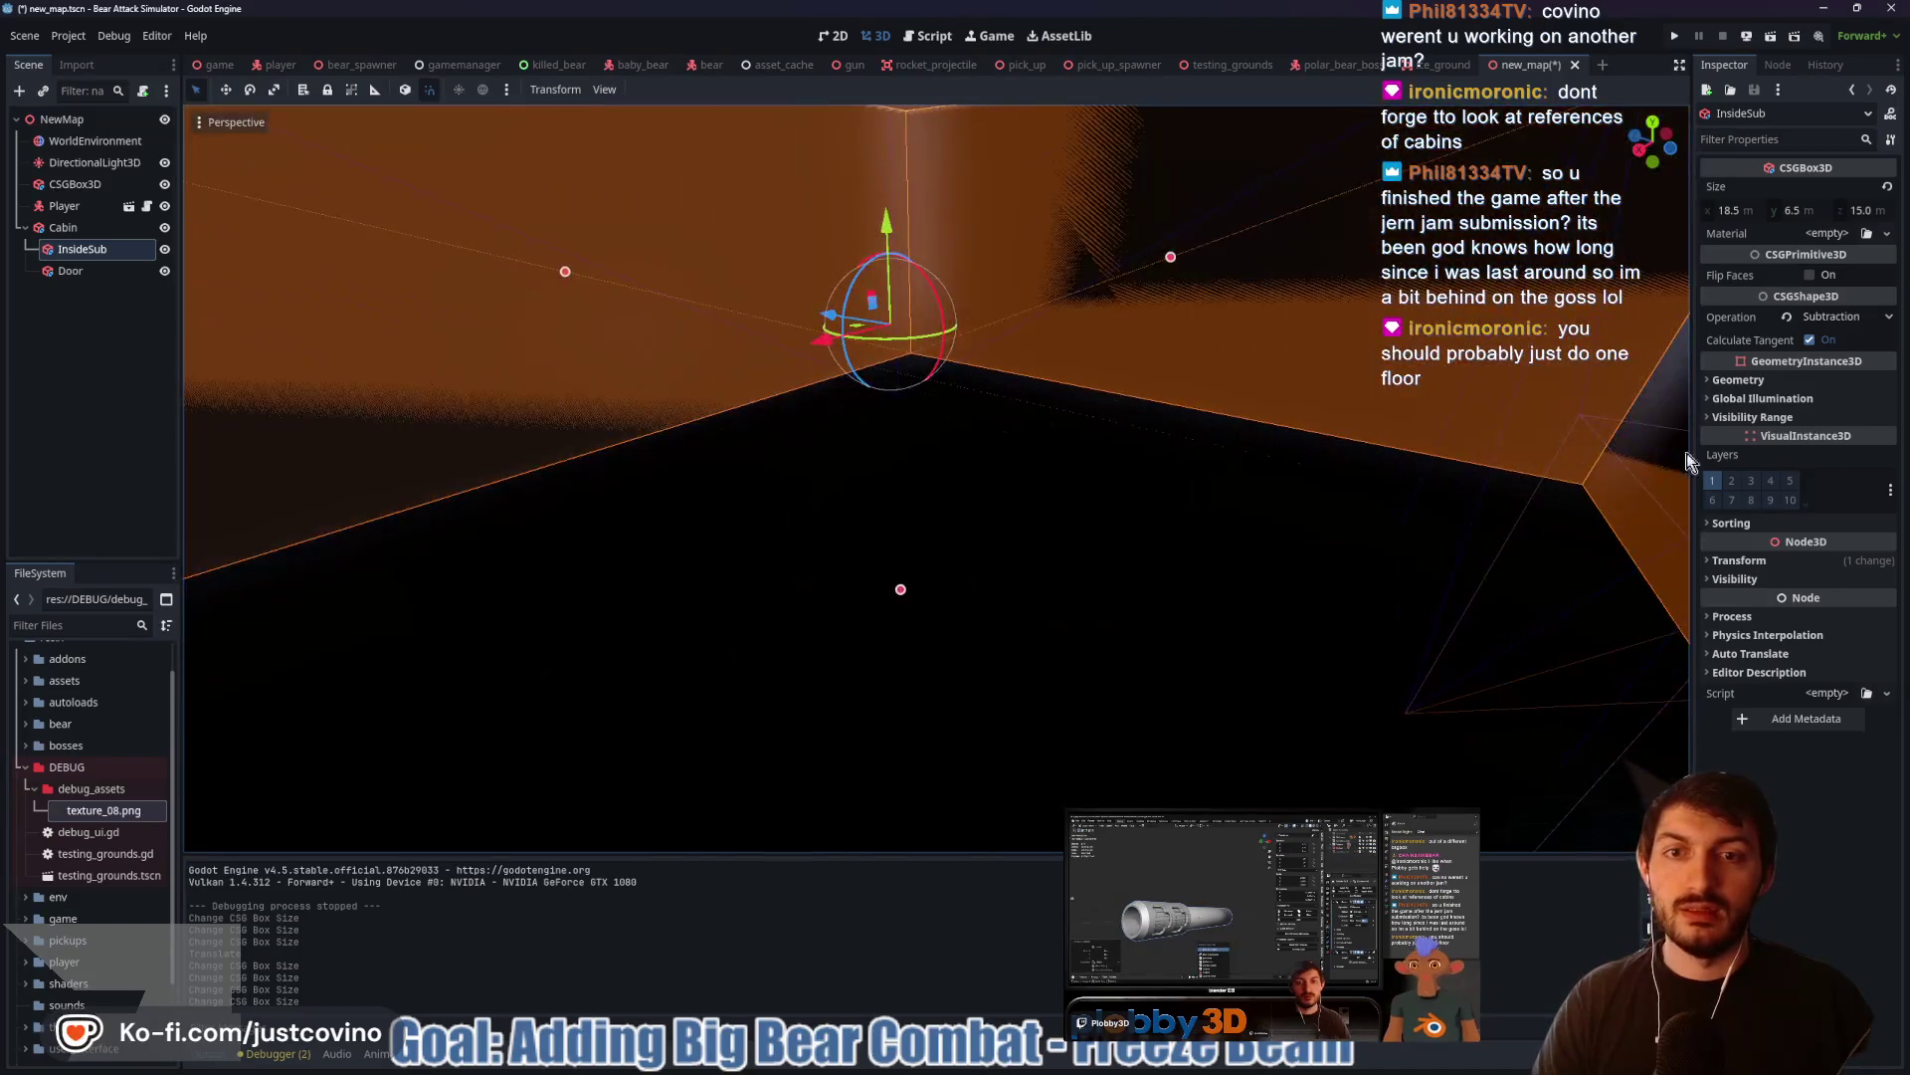
{"action": "left_click_drag", "start_coordinate": [1328, 515], "coordinate": [763, 529]}
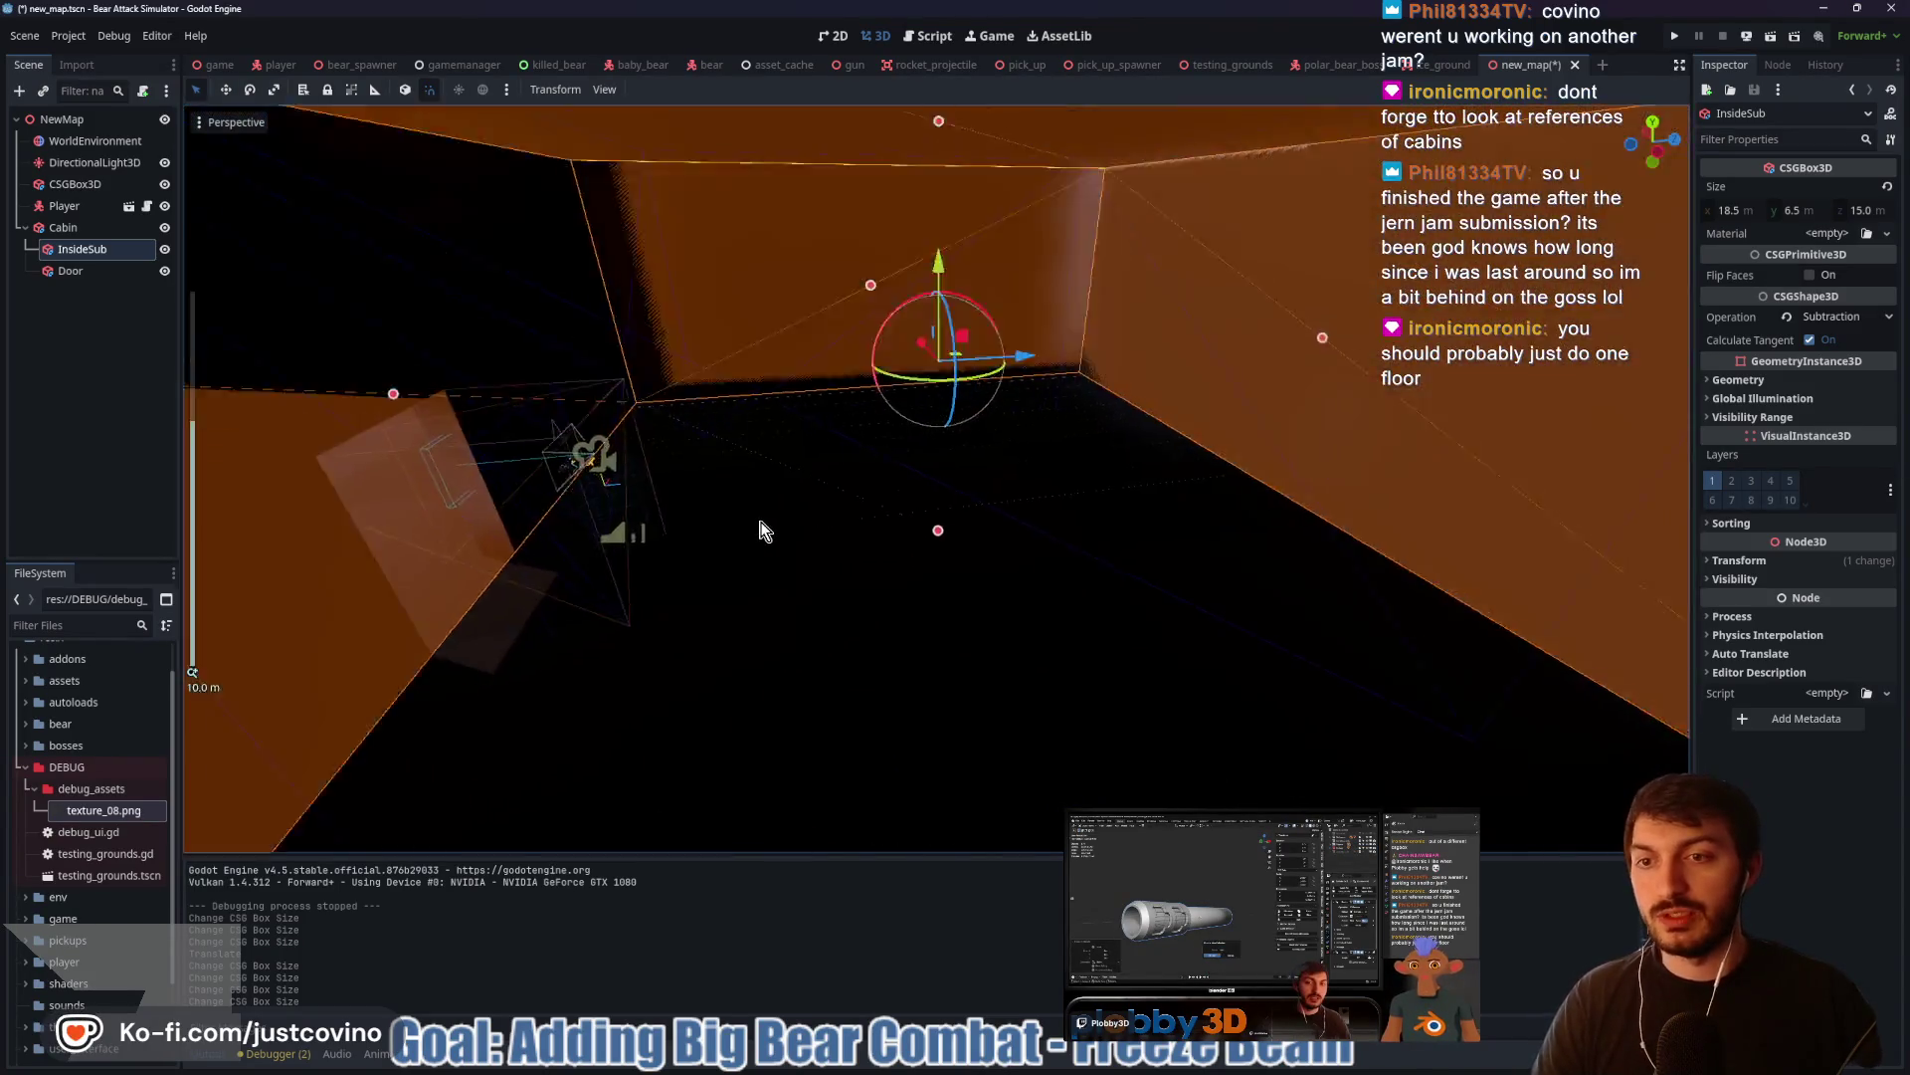
{"action": "scroll", "coordinate": [763, 529], "scroll_direction": "down", "scroll_amount": 5}
{"action": "scroll", "coordinate": [764, 528], "scroll_direction": "up", "scroll_amount": 10}
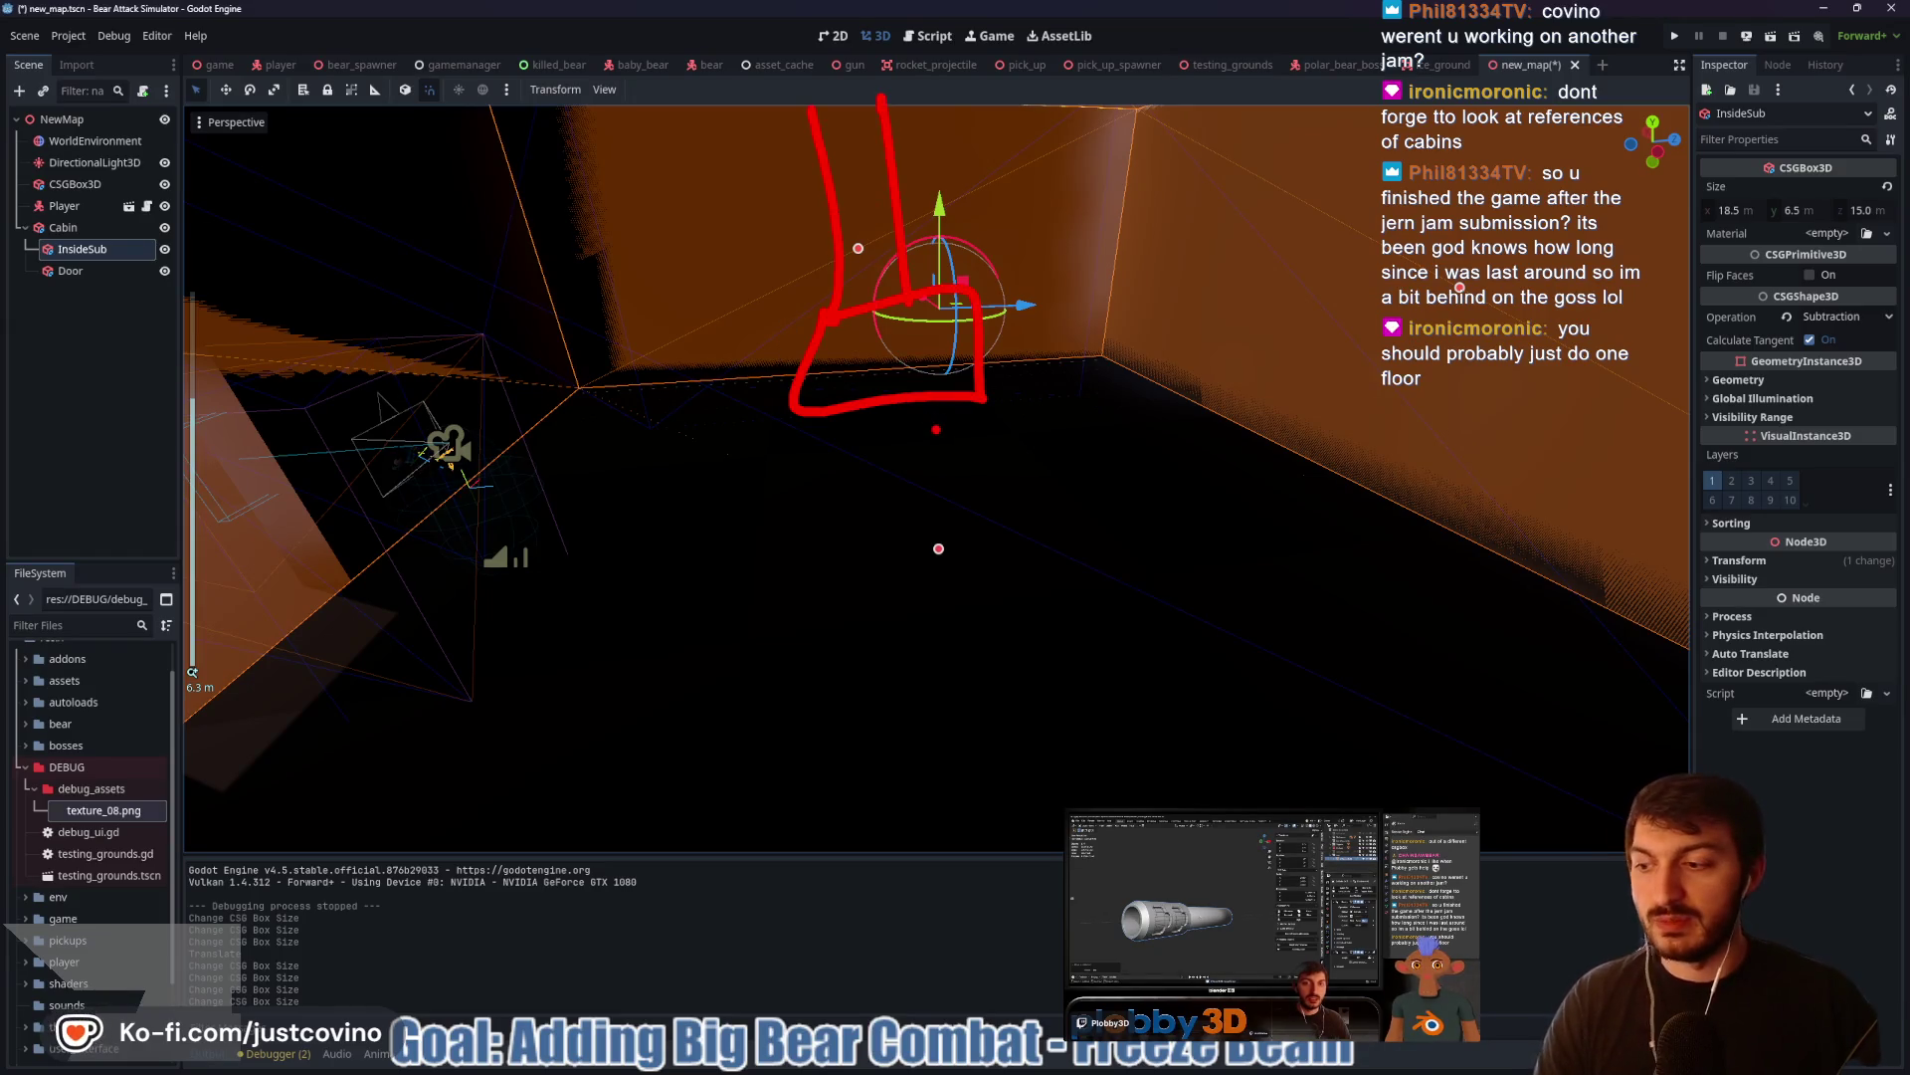
{"action": "scroll", "coordinate": [938, 448], "scroll_direction": "down", "scroll_amount": 5}
Check the box from straight-on and angled views, then save and run the scene with F6
{"action": "mouse_move", "coordinate": [938, 448]}
{"action": "left_mouse_down"}
{"action": "mouse_move", "coordinate": [905, 448]}
{"action": "mouse_move", "coordinate": [1101, 450]}
{"action": "mouse_move", "coordinate": [1137, 386]}
{"action": "left_mouse_up"}
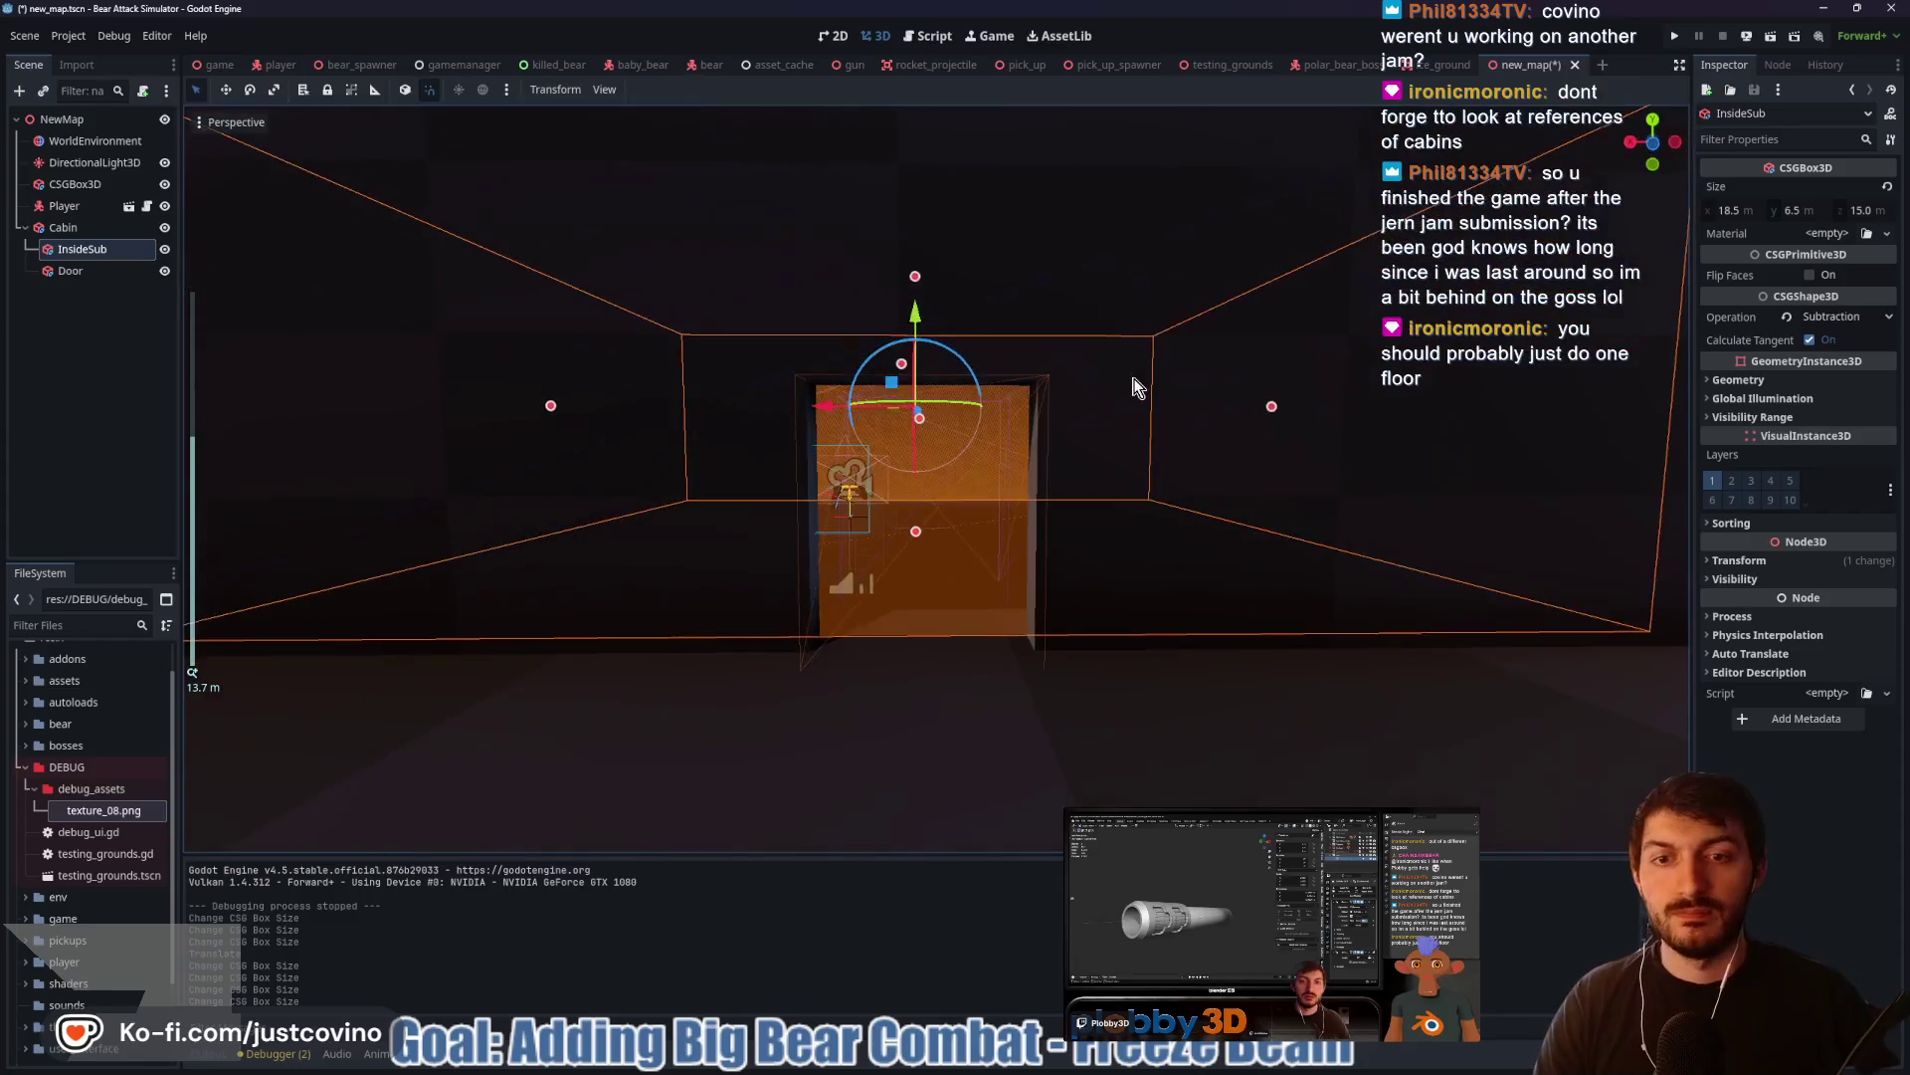
{"action": "scroll", "coordinate": [1039, 460], "scroll_direction": "up", "scroll_amount": 8}
{"action": "scroll", "coordinate": [1036, 457], "scroll_direction": "down", "scroll_amount": 8}
{"action": "scroll", "coordinate": [1037, 457], "scroll_direction": "up", "scroll_amount": 8}
{"action": "scroll", "coordinate": [1041, 463], "scroll_direction": "down", "scroll_amount": 5}
{"action": "mouse_move", "coordinate": [1083, 478]}
{"action": "left_mouse_down"}
{"action": "mouse_move", "coordinate": [780, 516]}
{"action": "mouse_move", "coordinate": [894, 512]}
{"action": "left_mouse_up"}
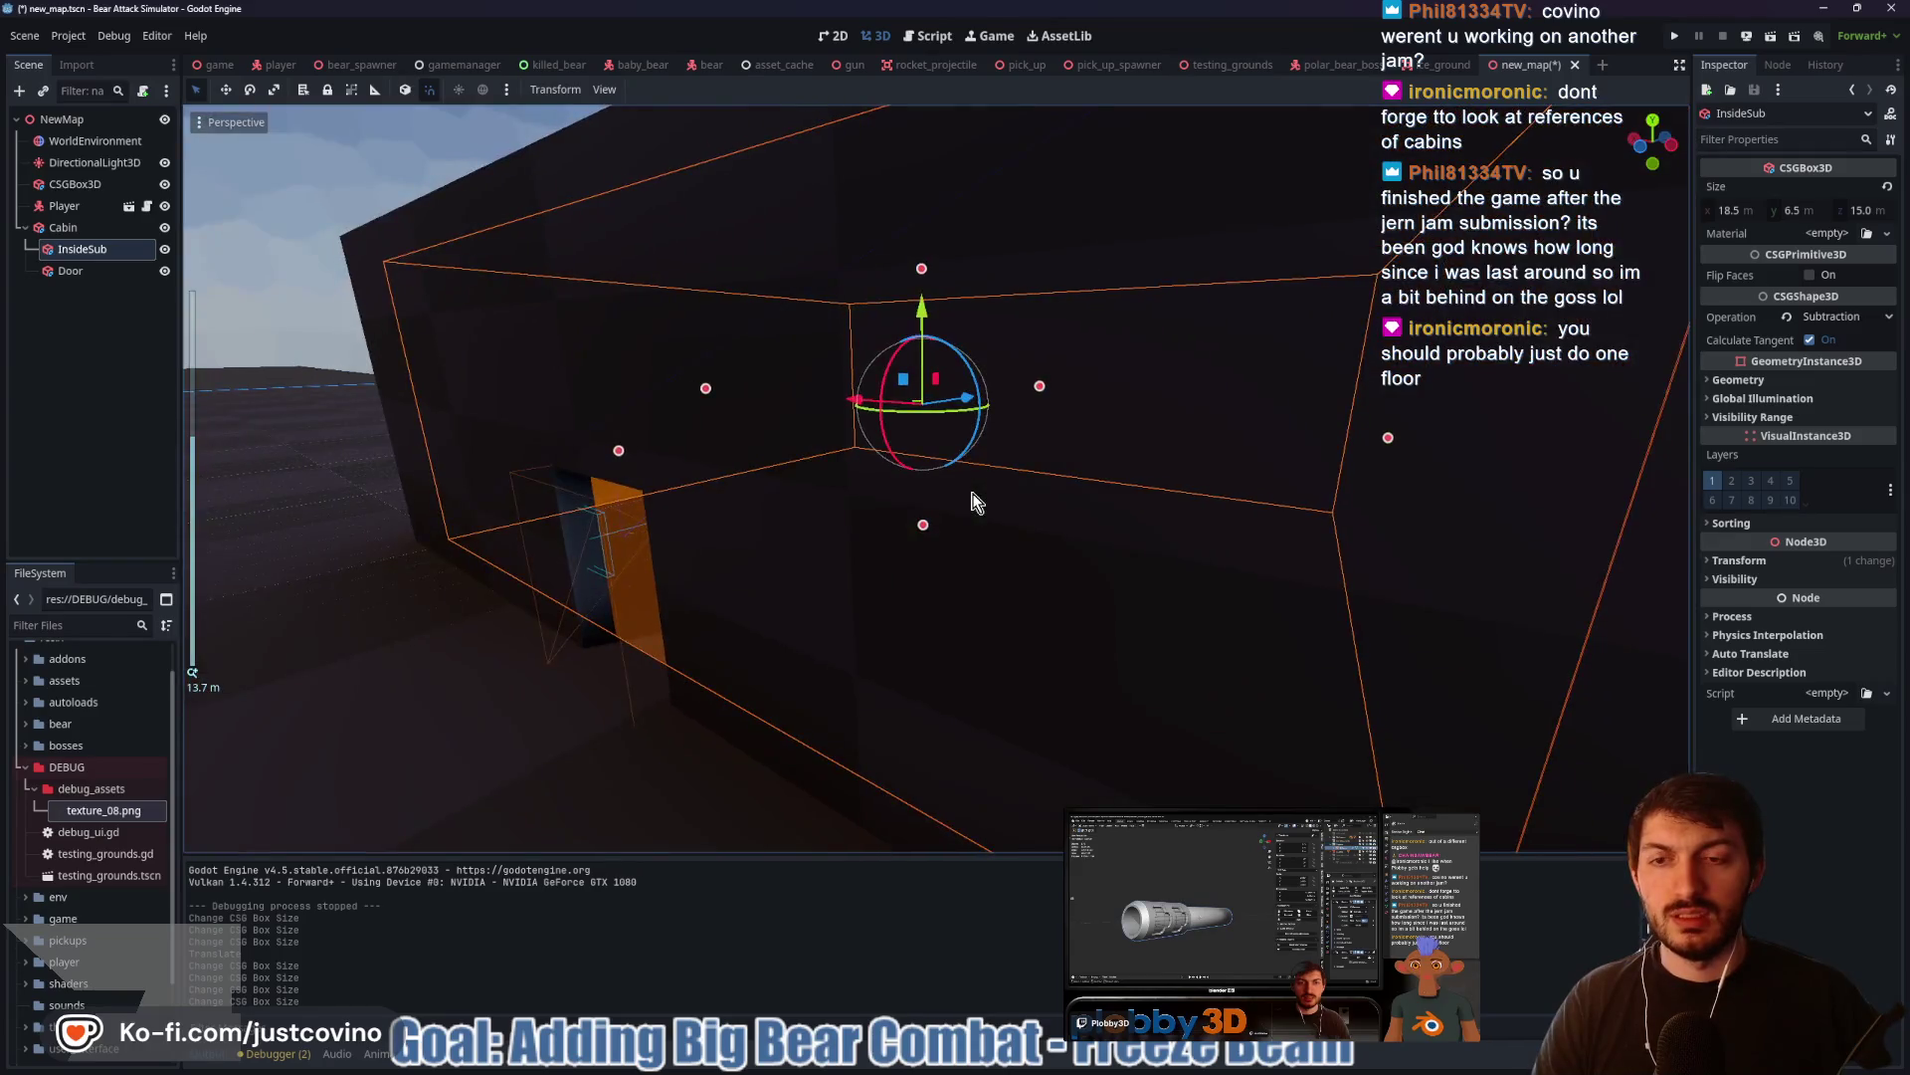
{"action": "scroll", "coordinate": [780, 517], "scroll_direction": "up", "scroll_amount": 6}
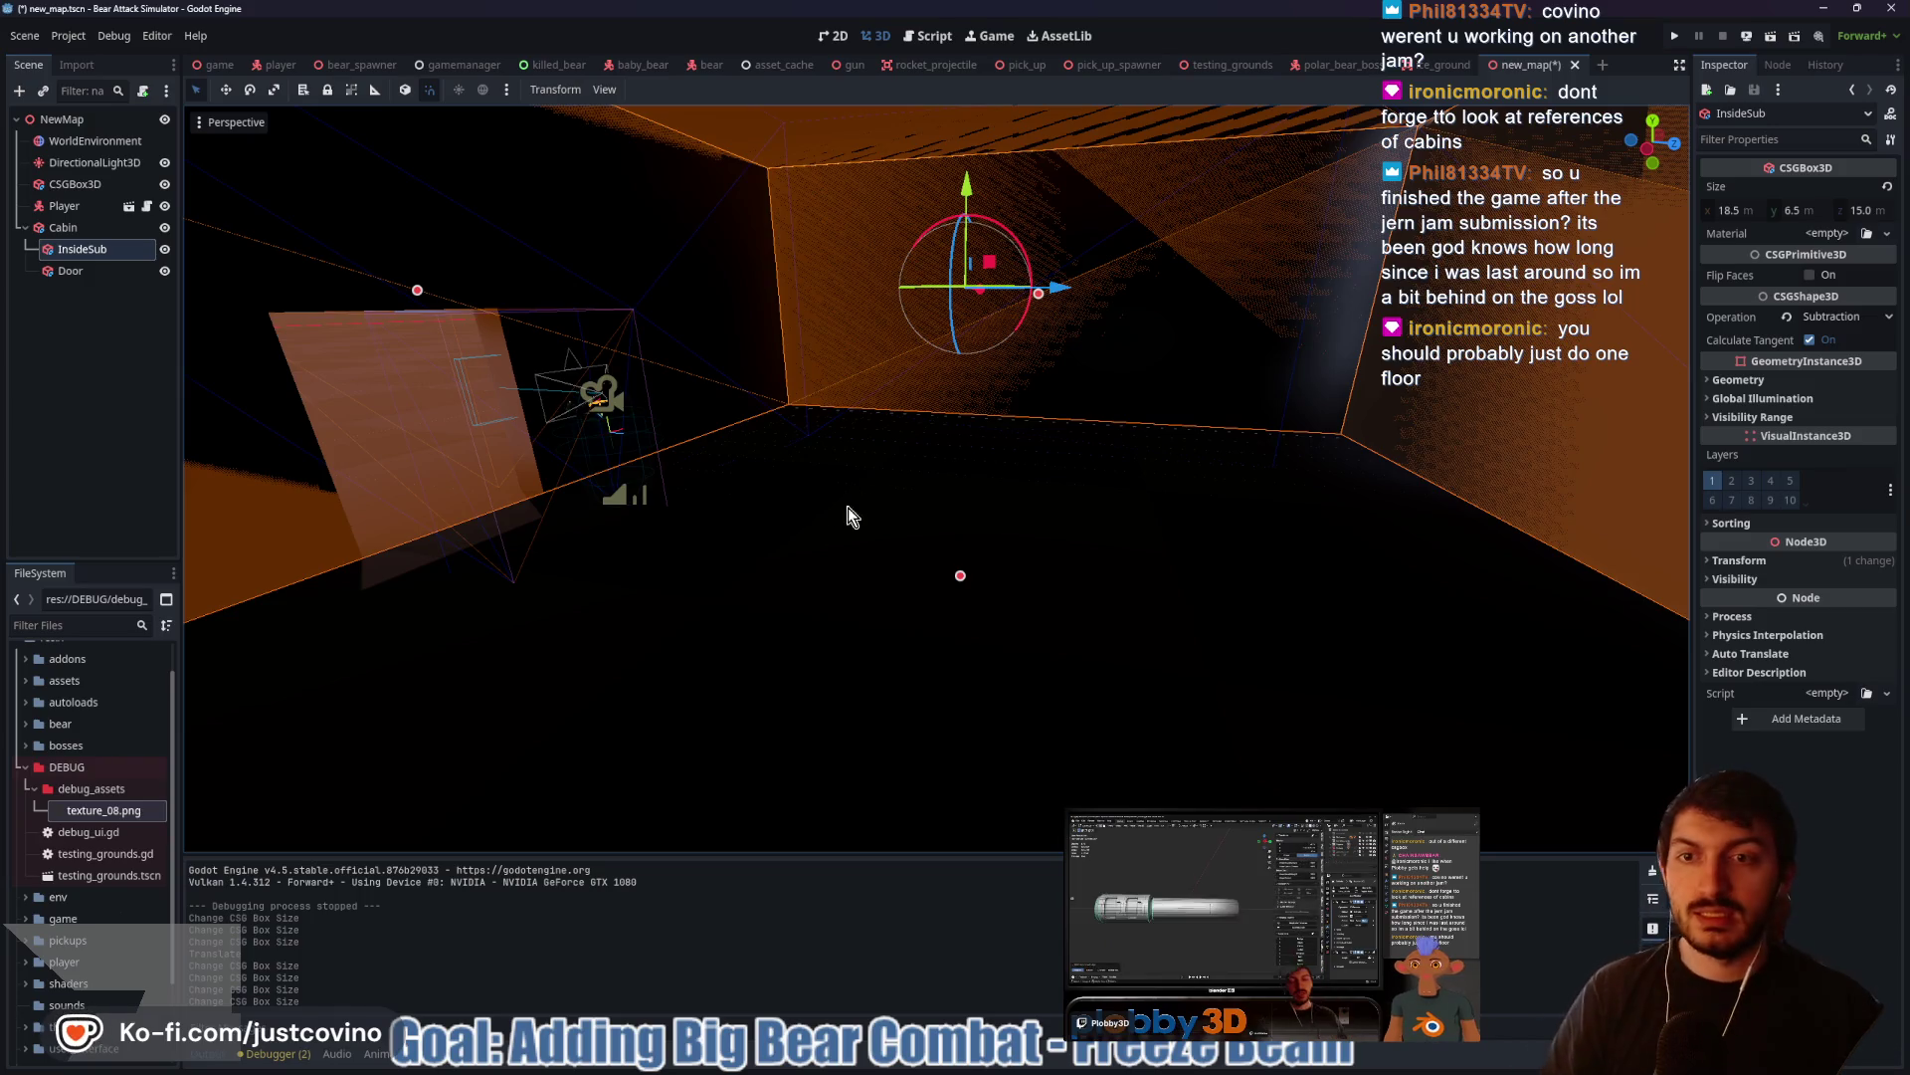
{"action": "left_click_drag", "start_coordinate": [819, 534], "coordinate": [1085, 499]}
{"action": "scroll", "coordinate": [971, 510], "scroll_direction": "down", "scroll_amount": 5}
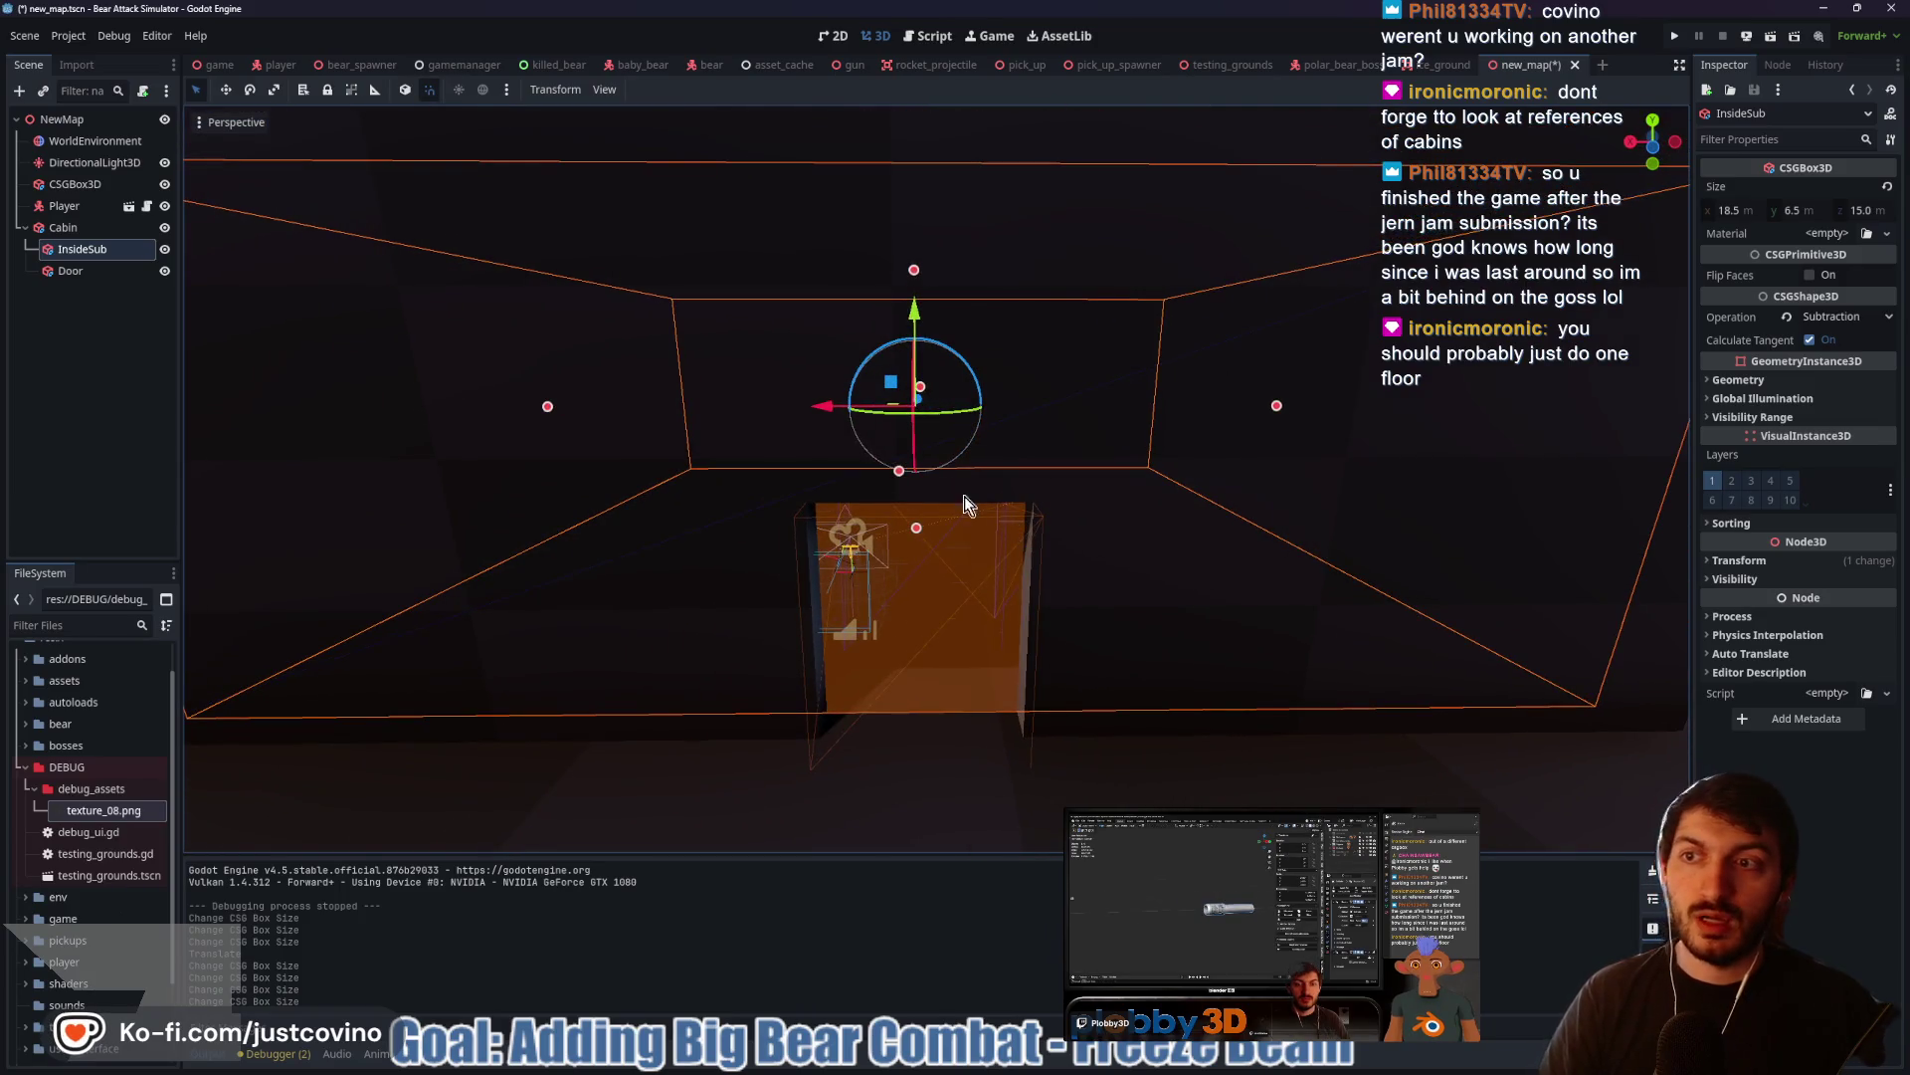
{"action": "key", "text": "F6"}
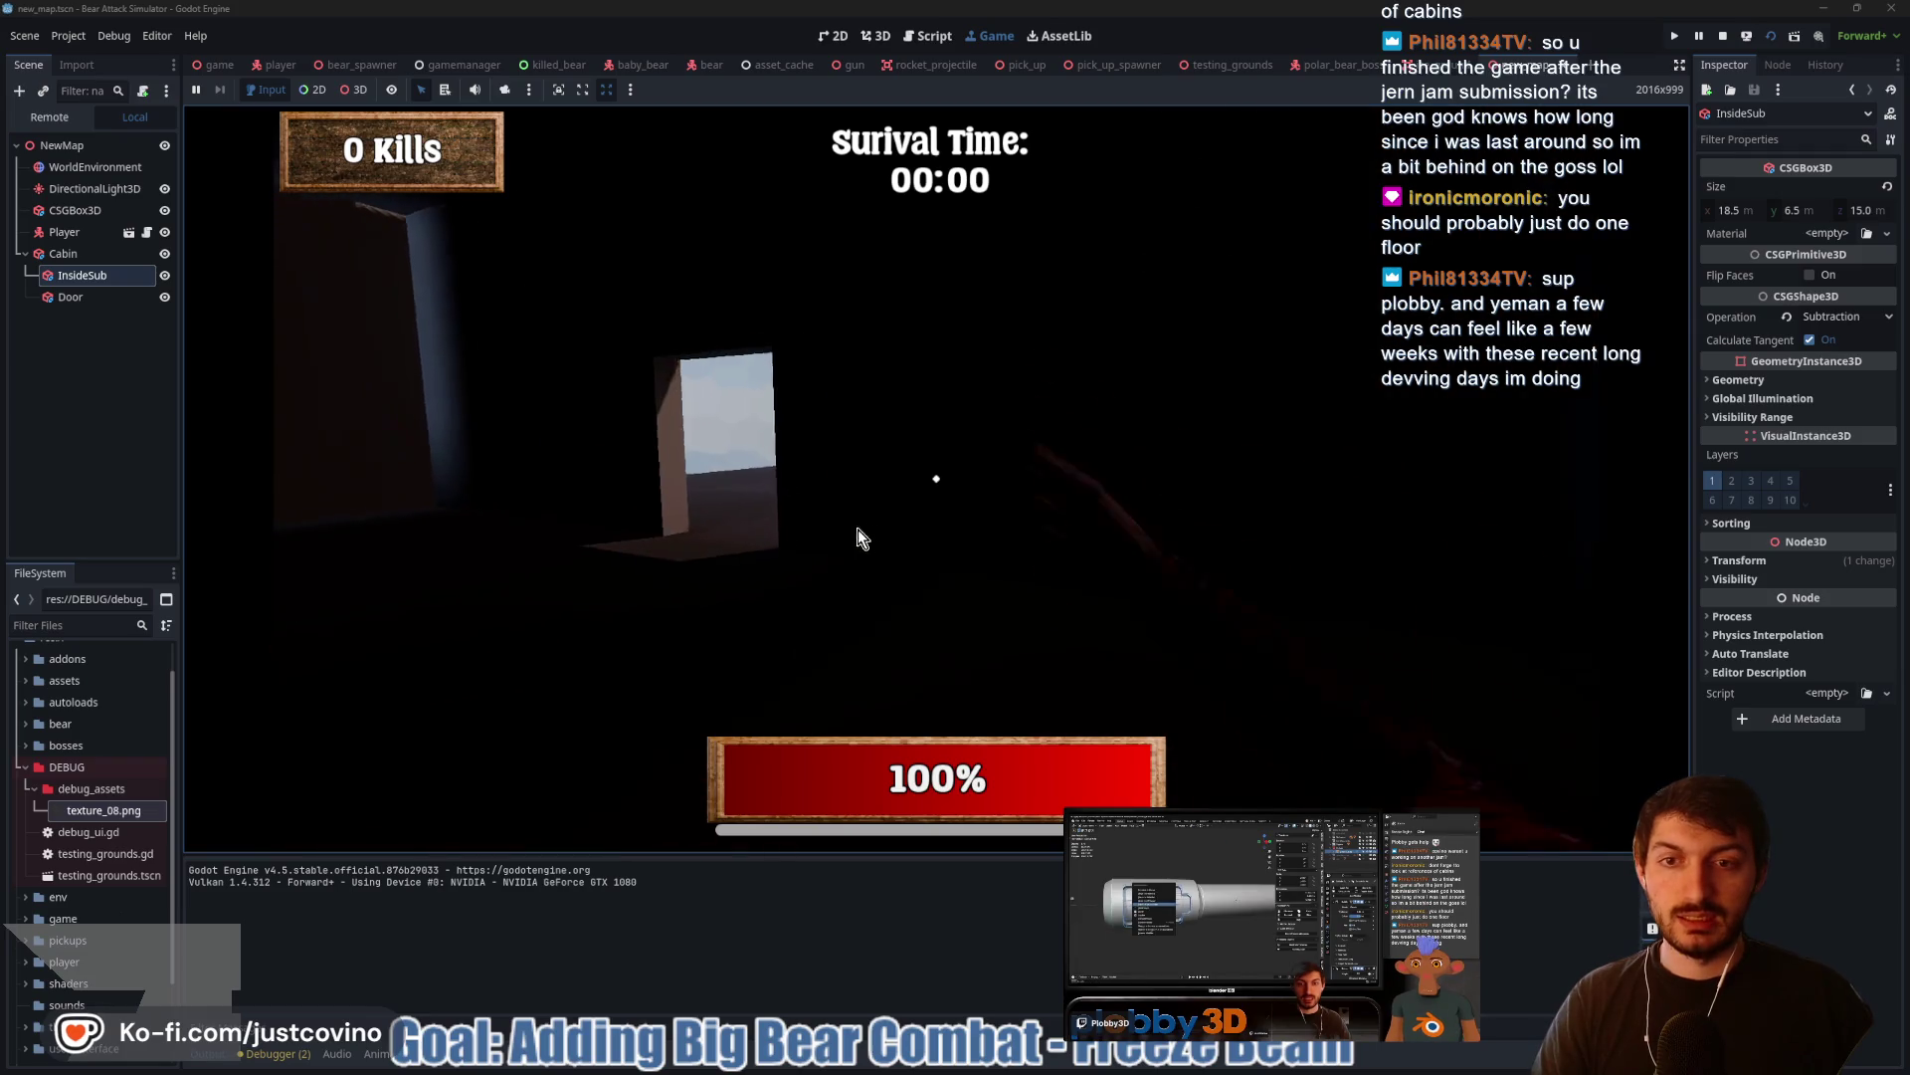
Walk the player to the window, out and back into the cabin, punching once, then stop the game
{"action": "key", "text": "w"}
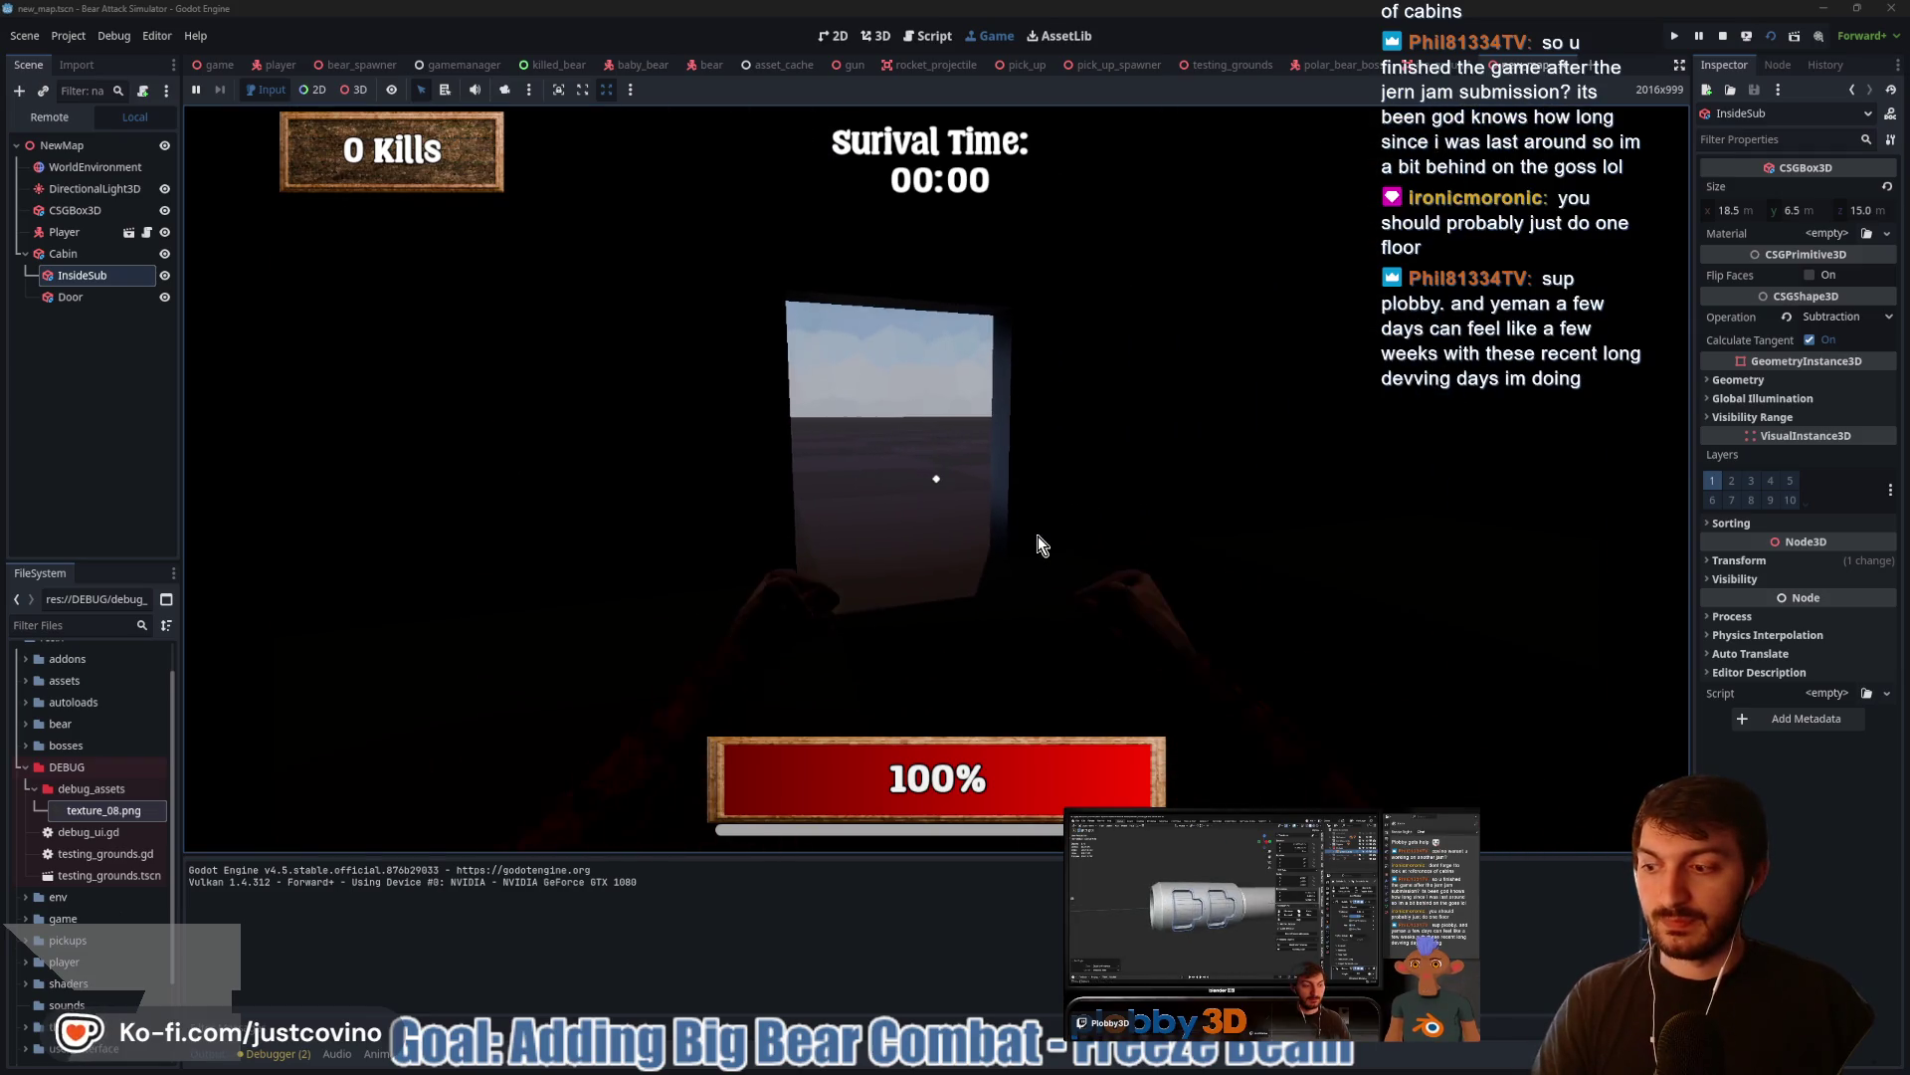
{"action": "left_click", "coordinate": [961, 555]}
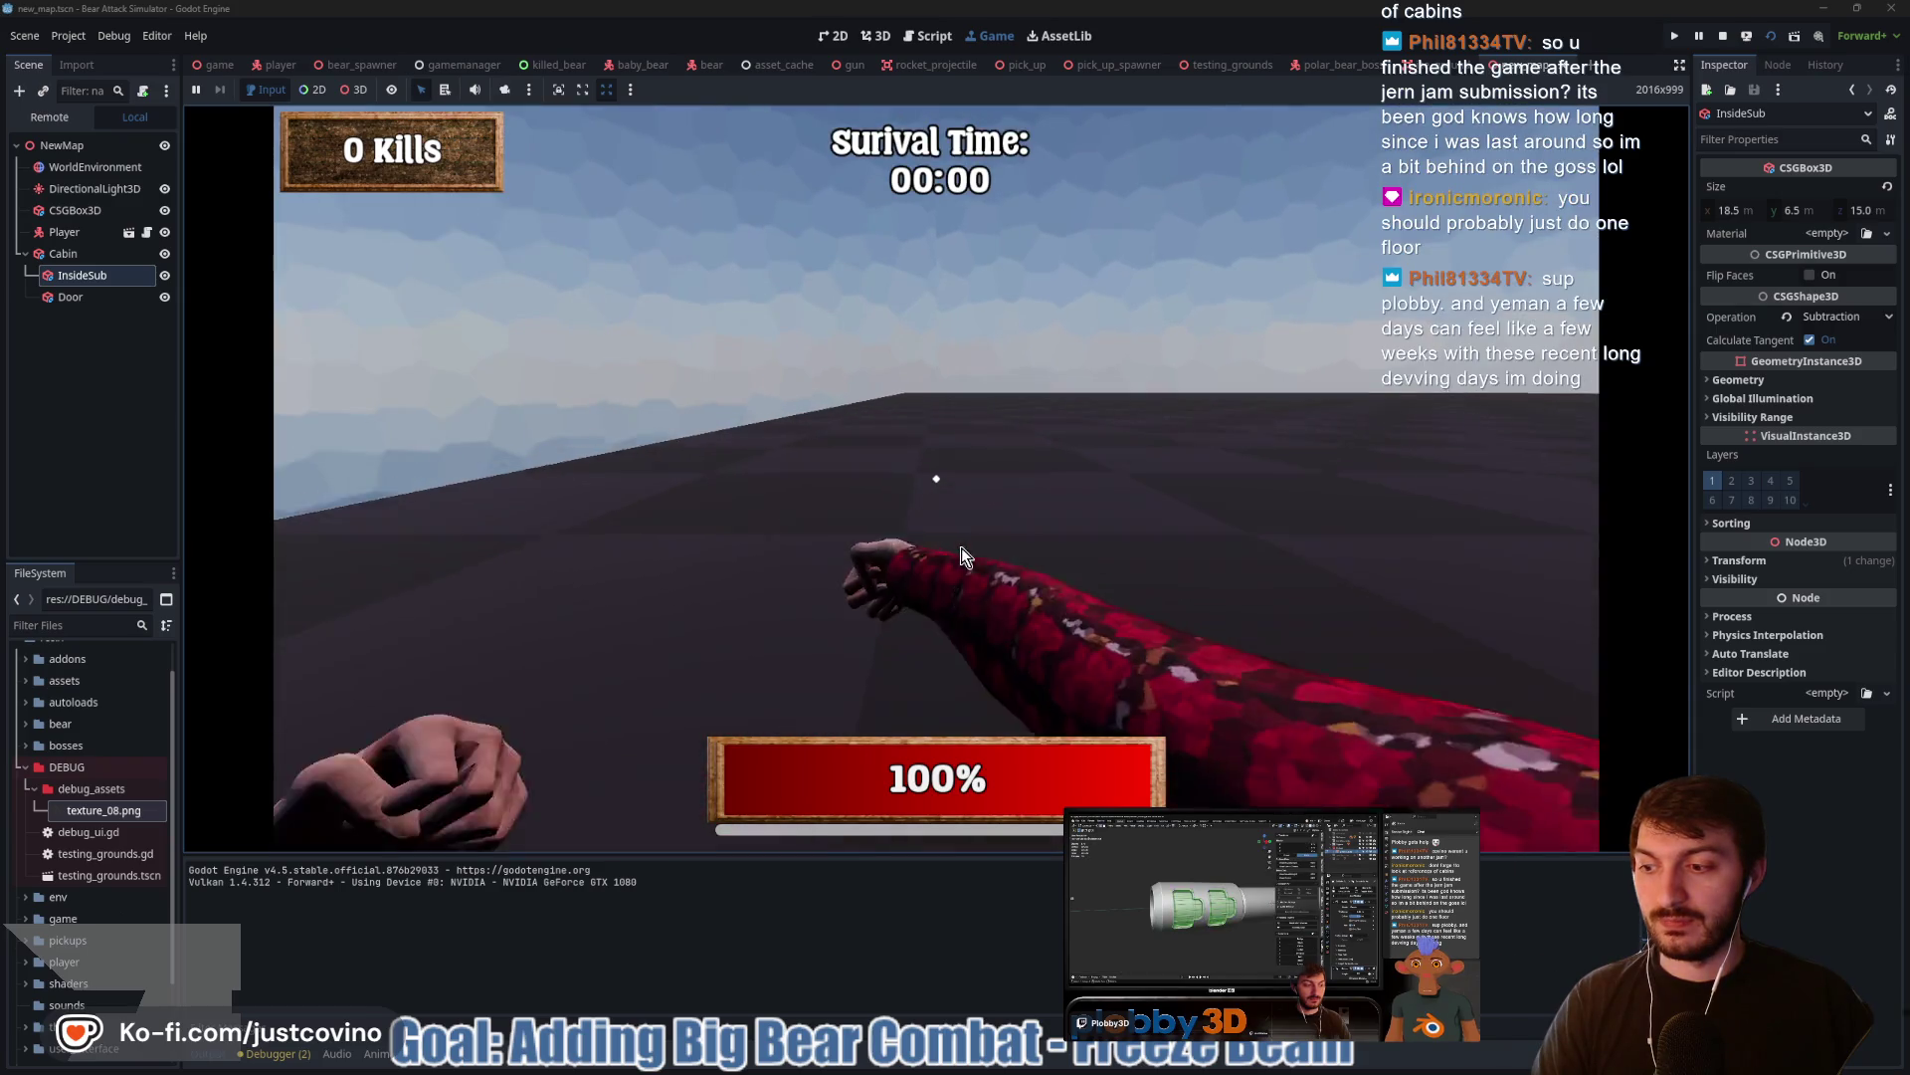
{"action": "key", "text": "w"}
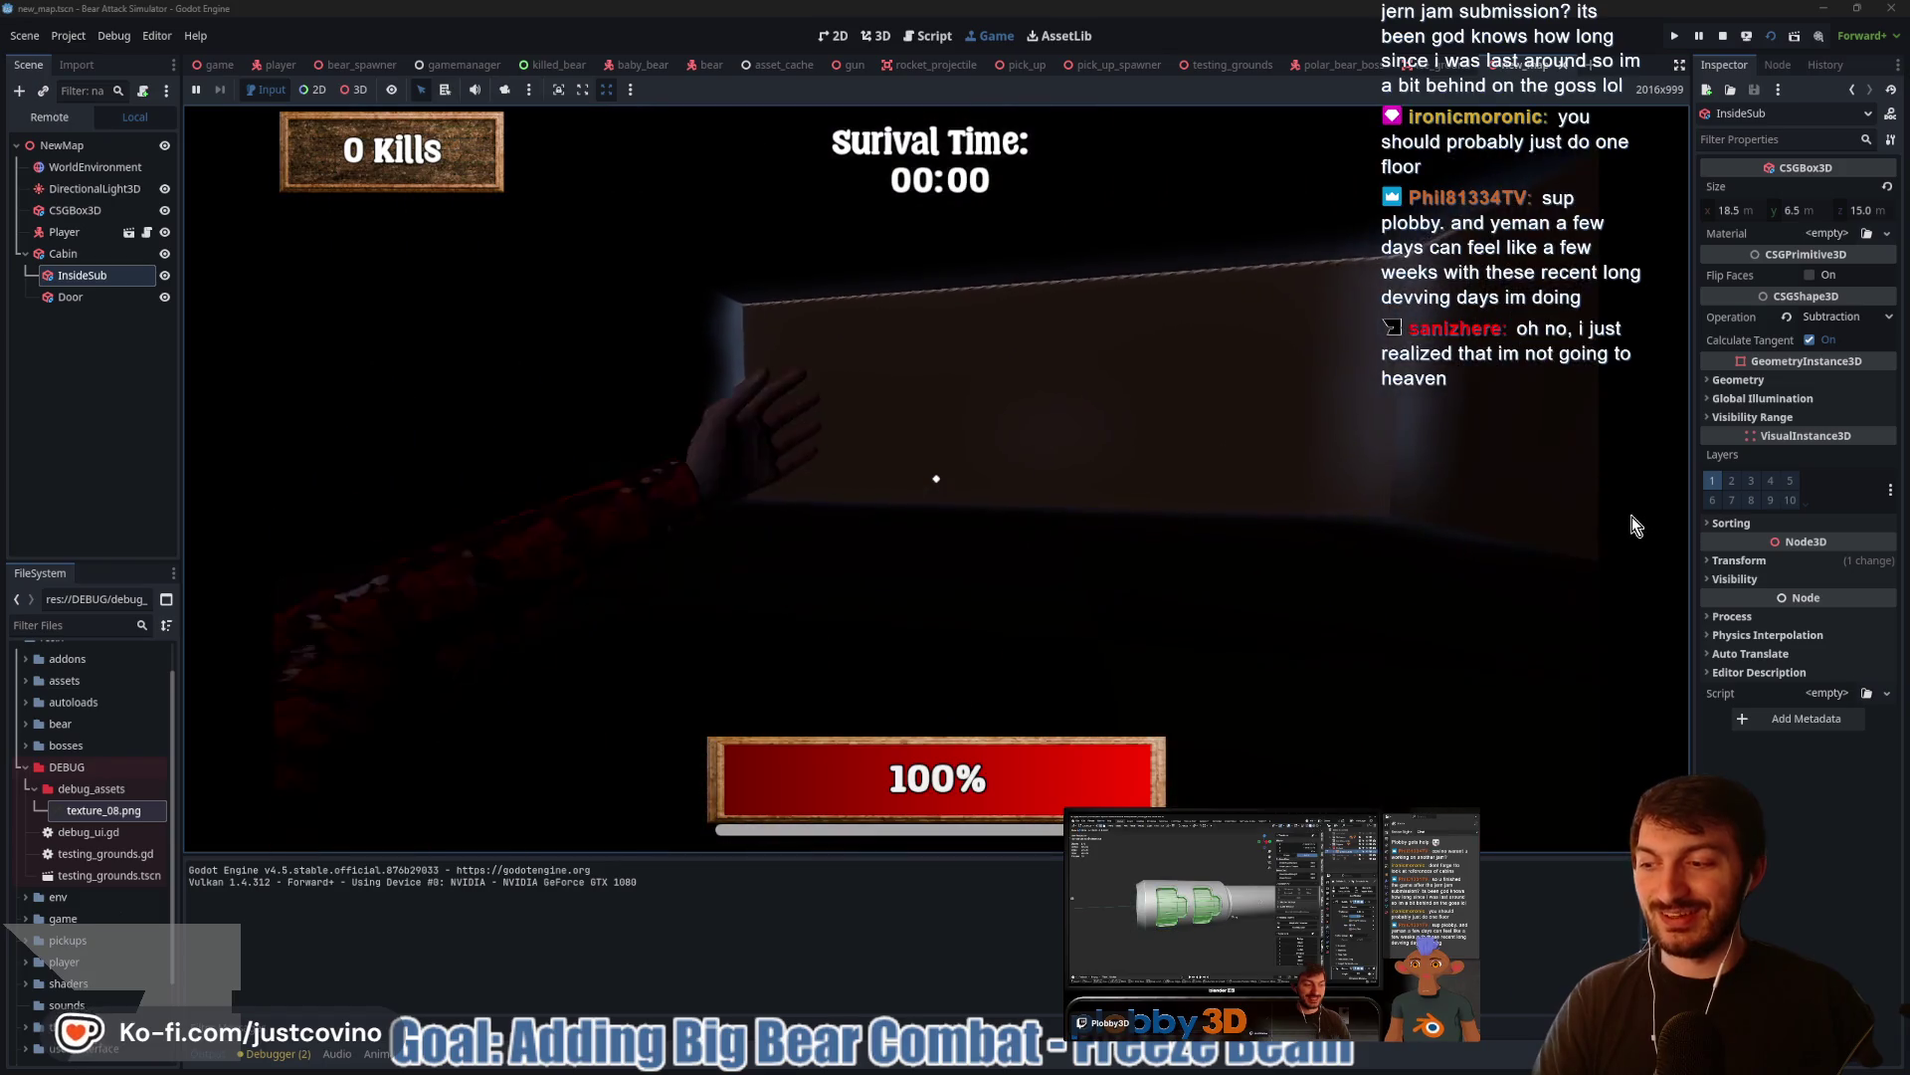
{"action": "key", "text": "w"}
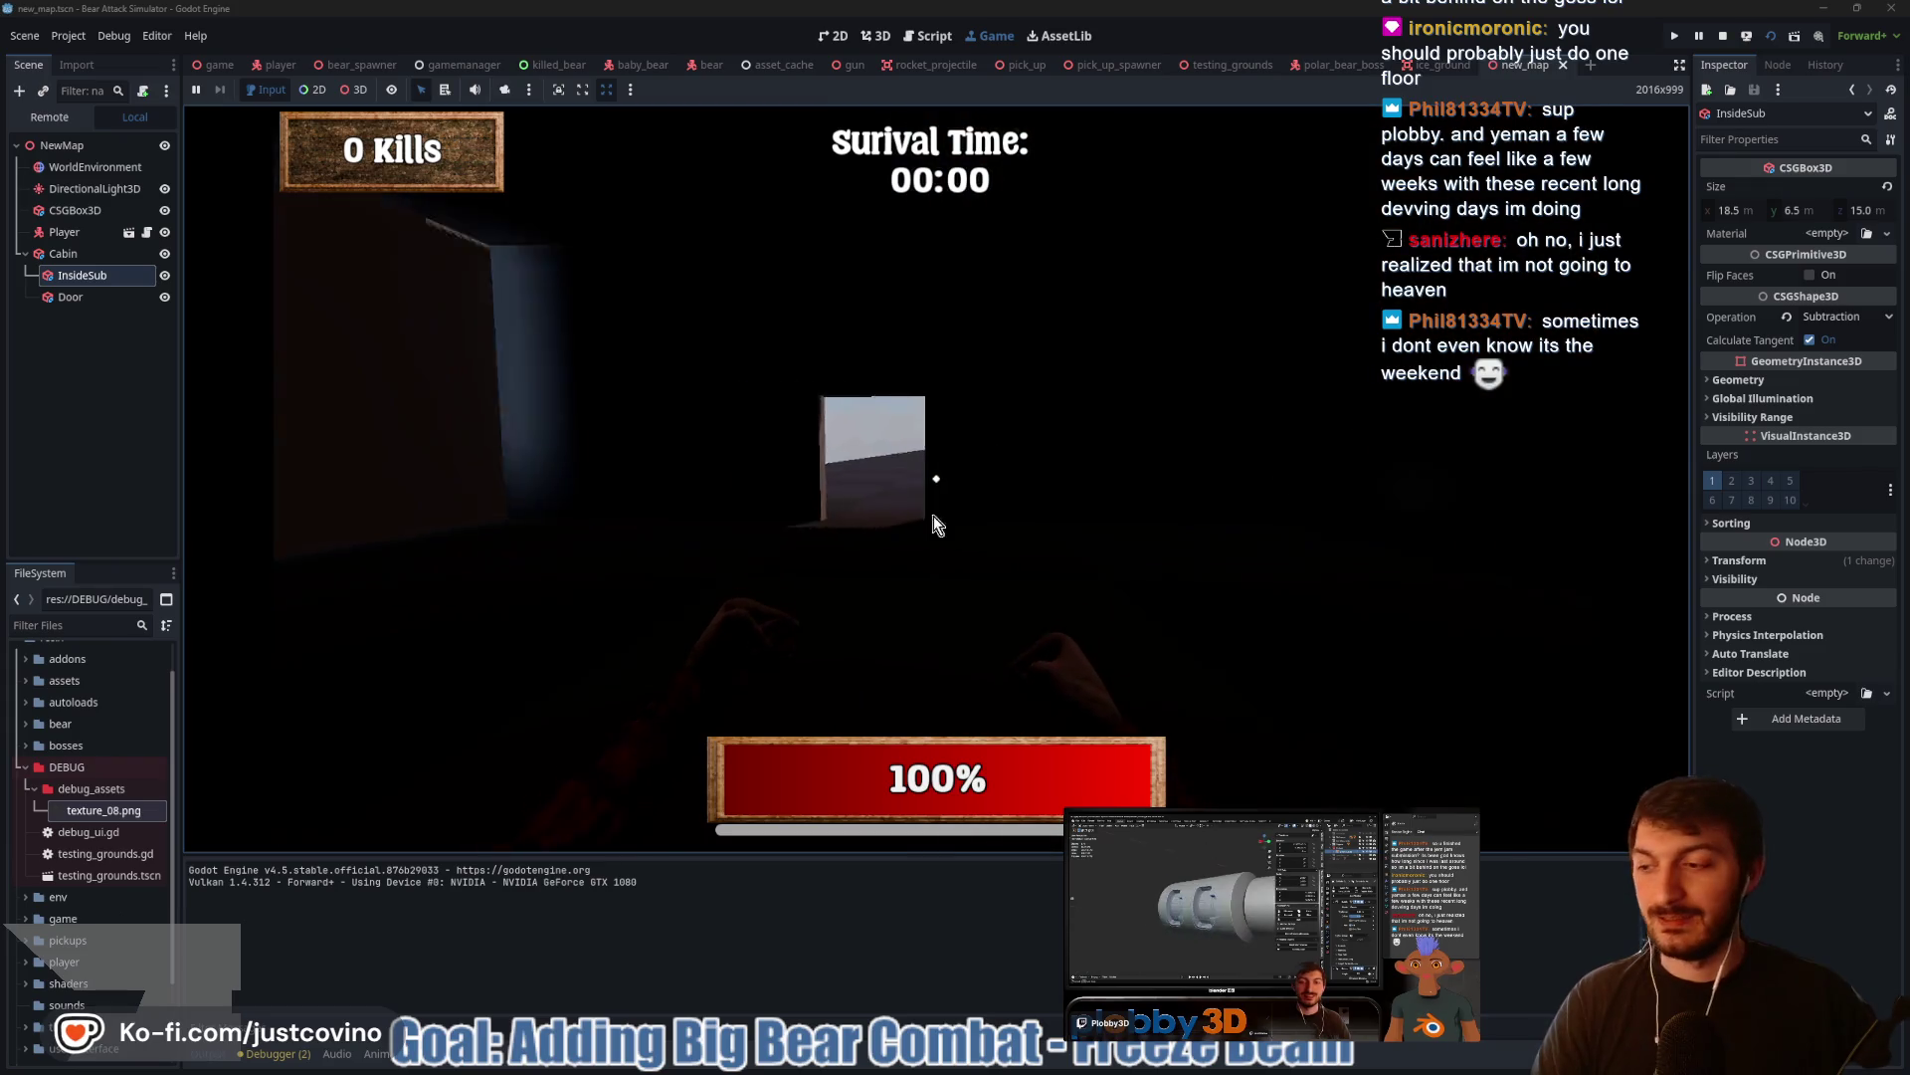
{"action": "key", "text": "w"}
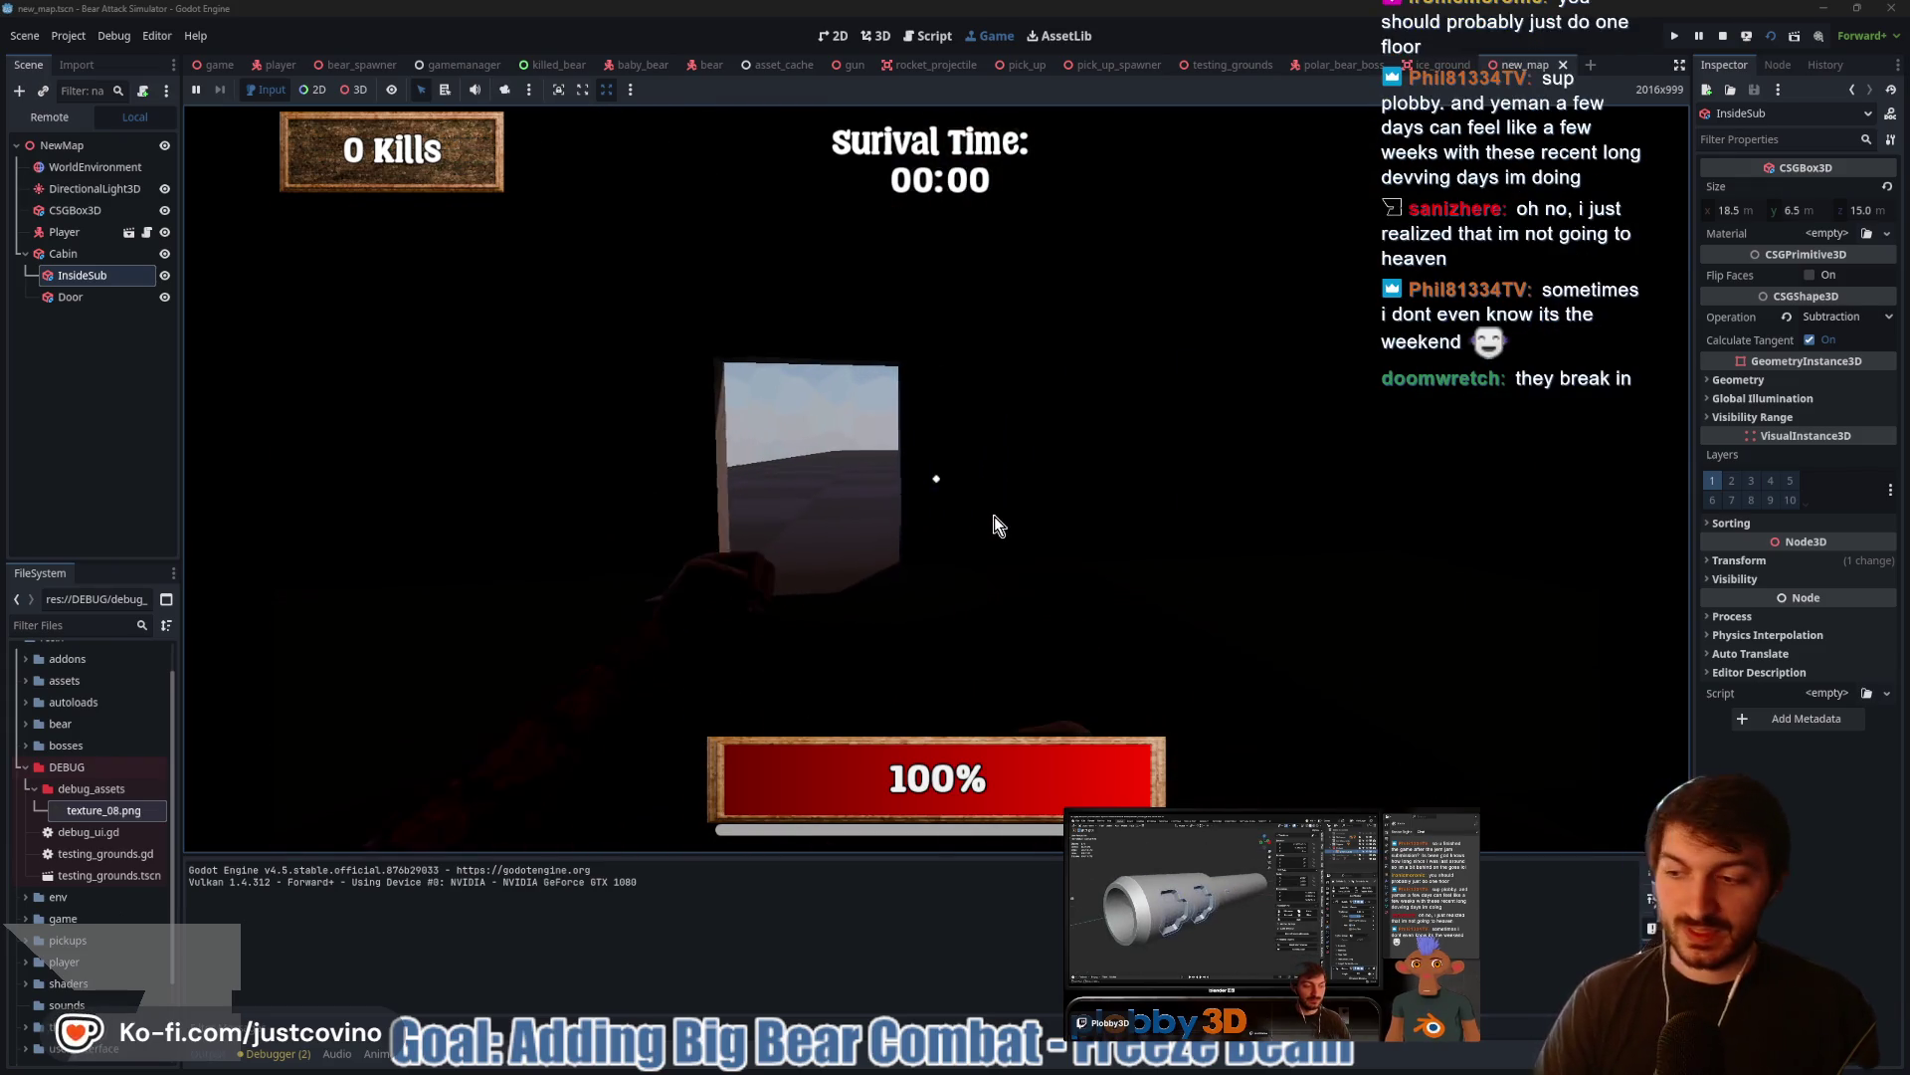
{"action": "key", "text": "F8"}
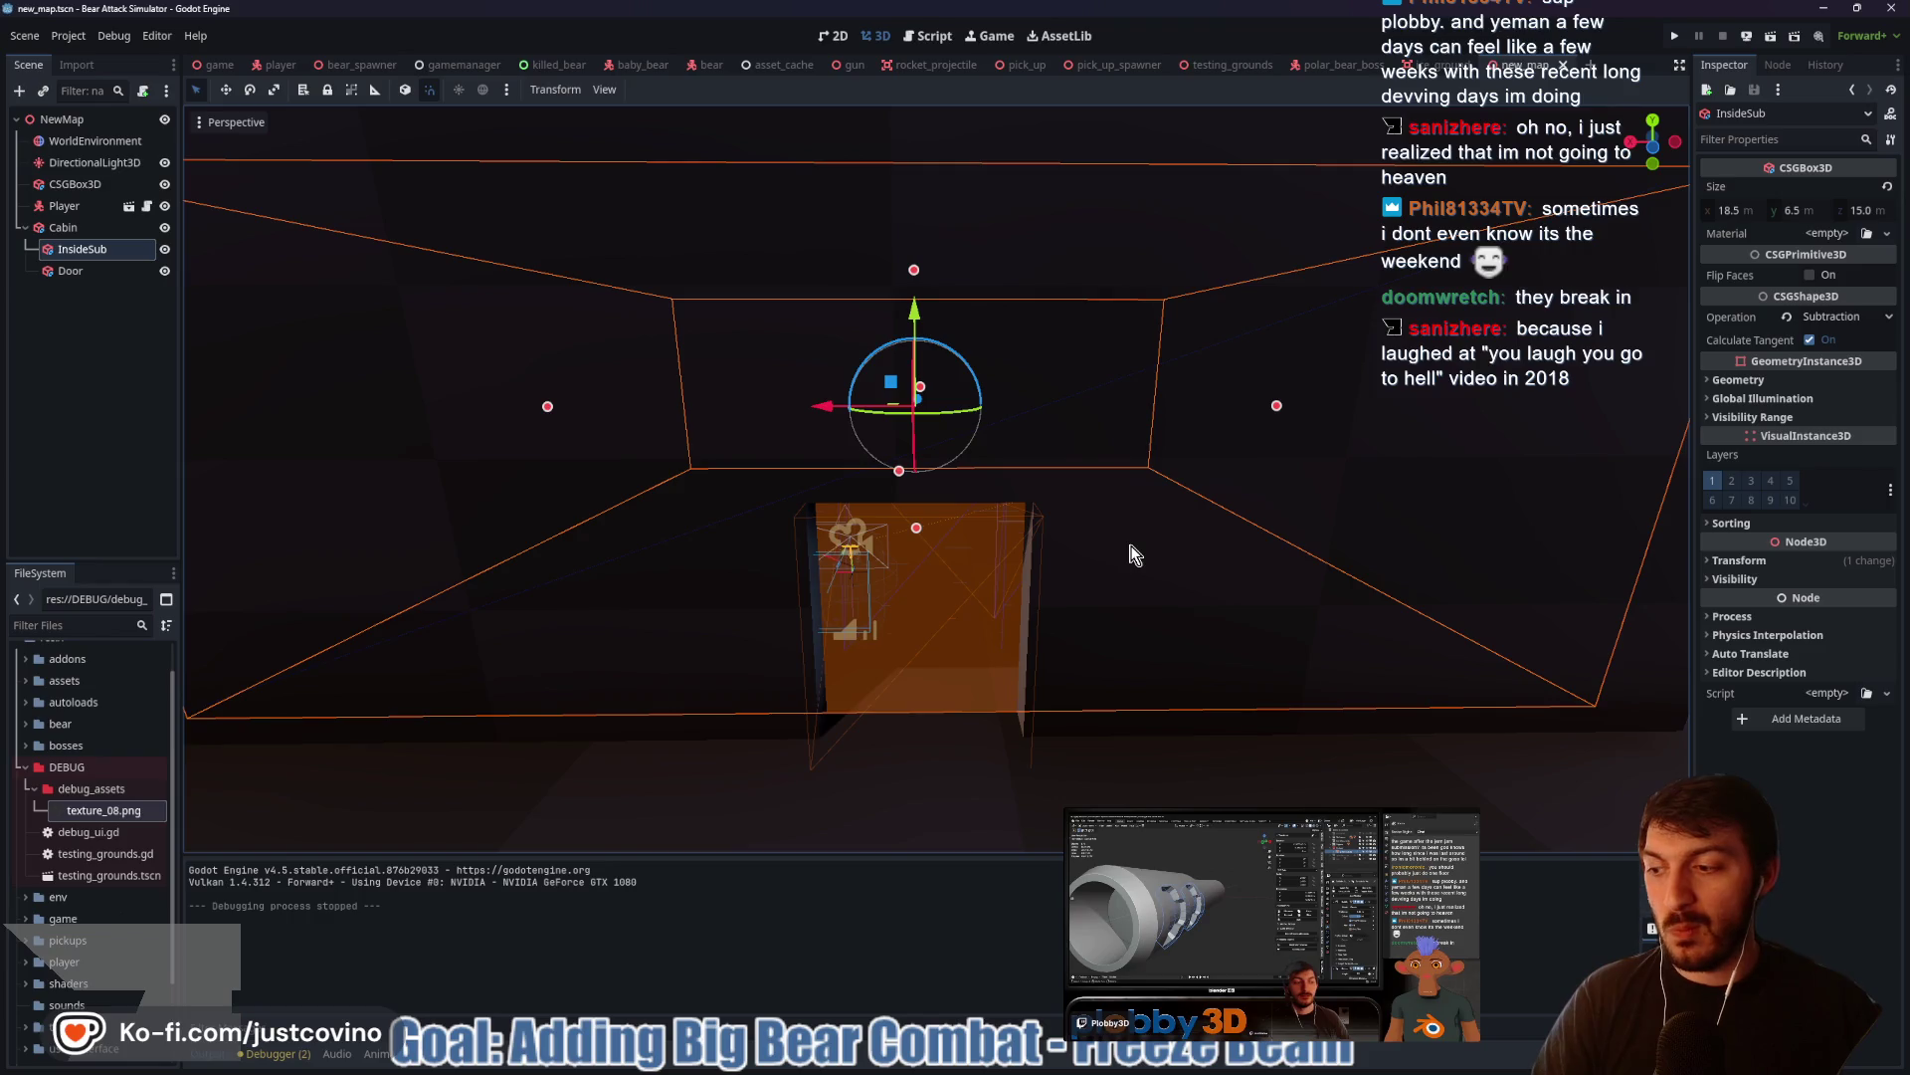
Lengthen the Cabin box along Z from 16 to 26 m
{"action": "left_click_drag", "start_coordinate": [1129, 545], "coordinate": [902, 476]}
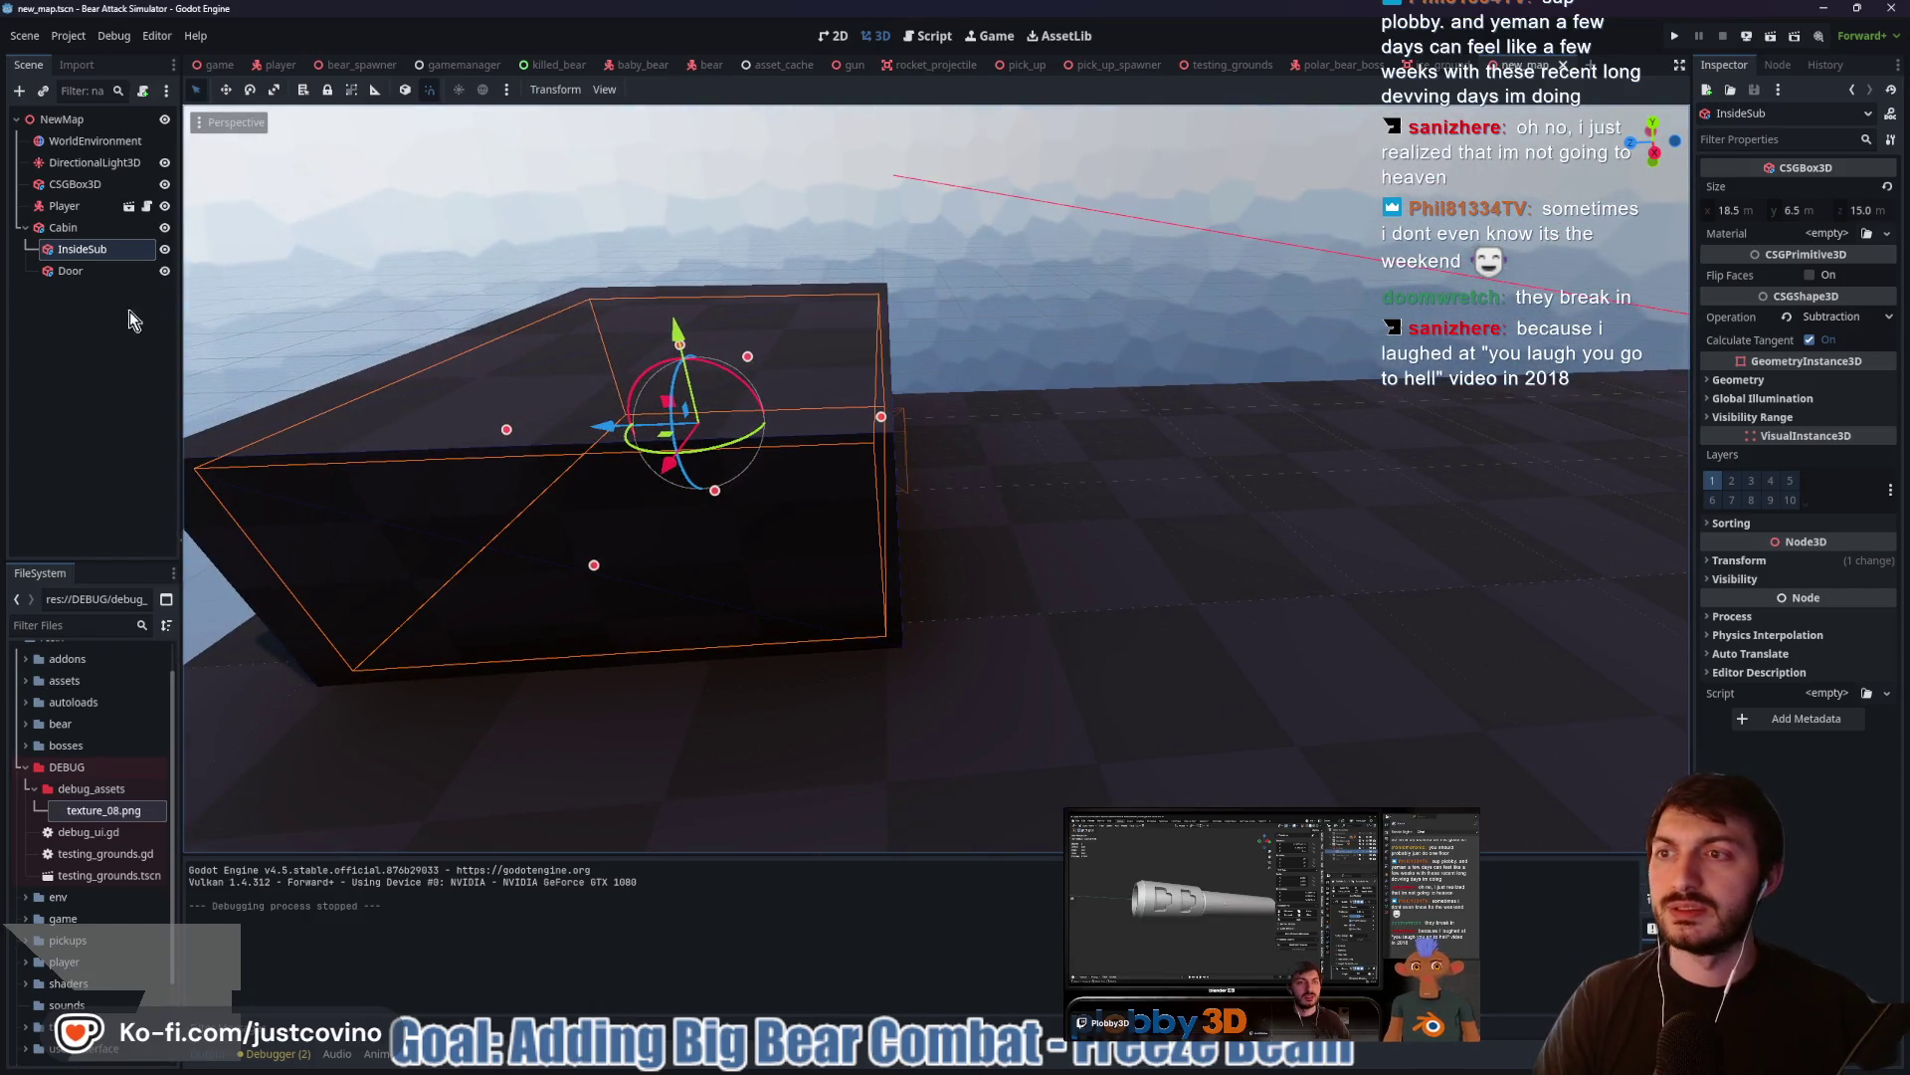
{"action": "left_click", "coordinate": [74, 230]}
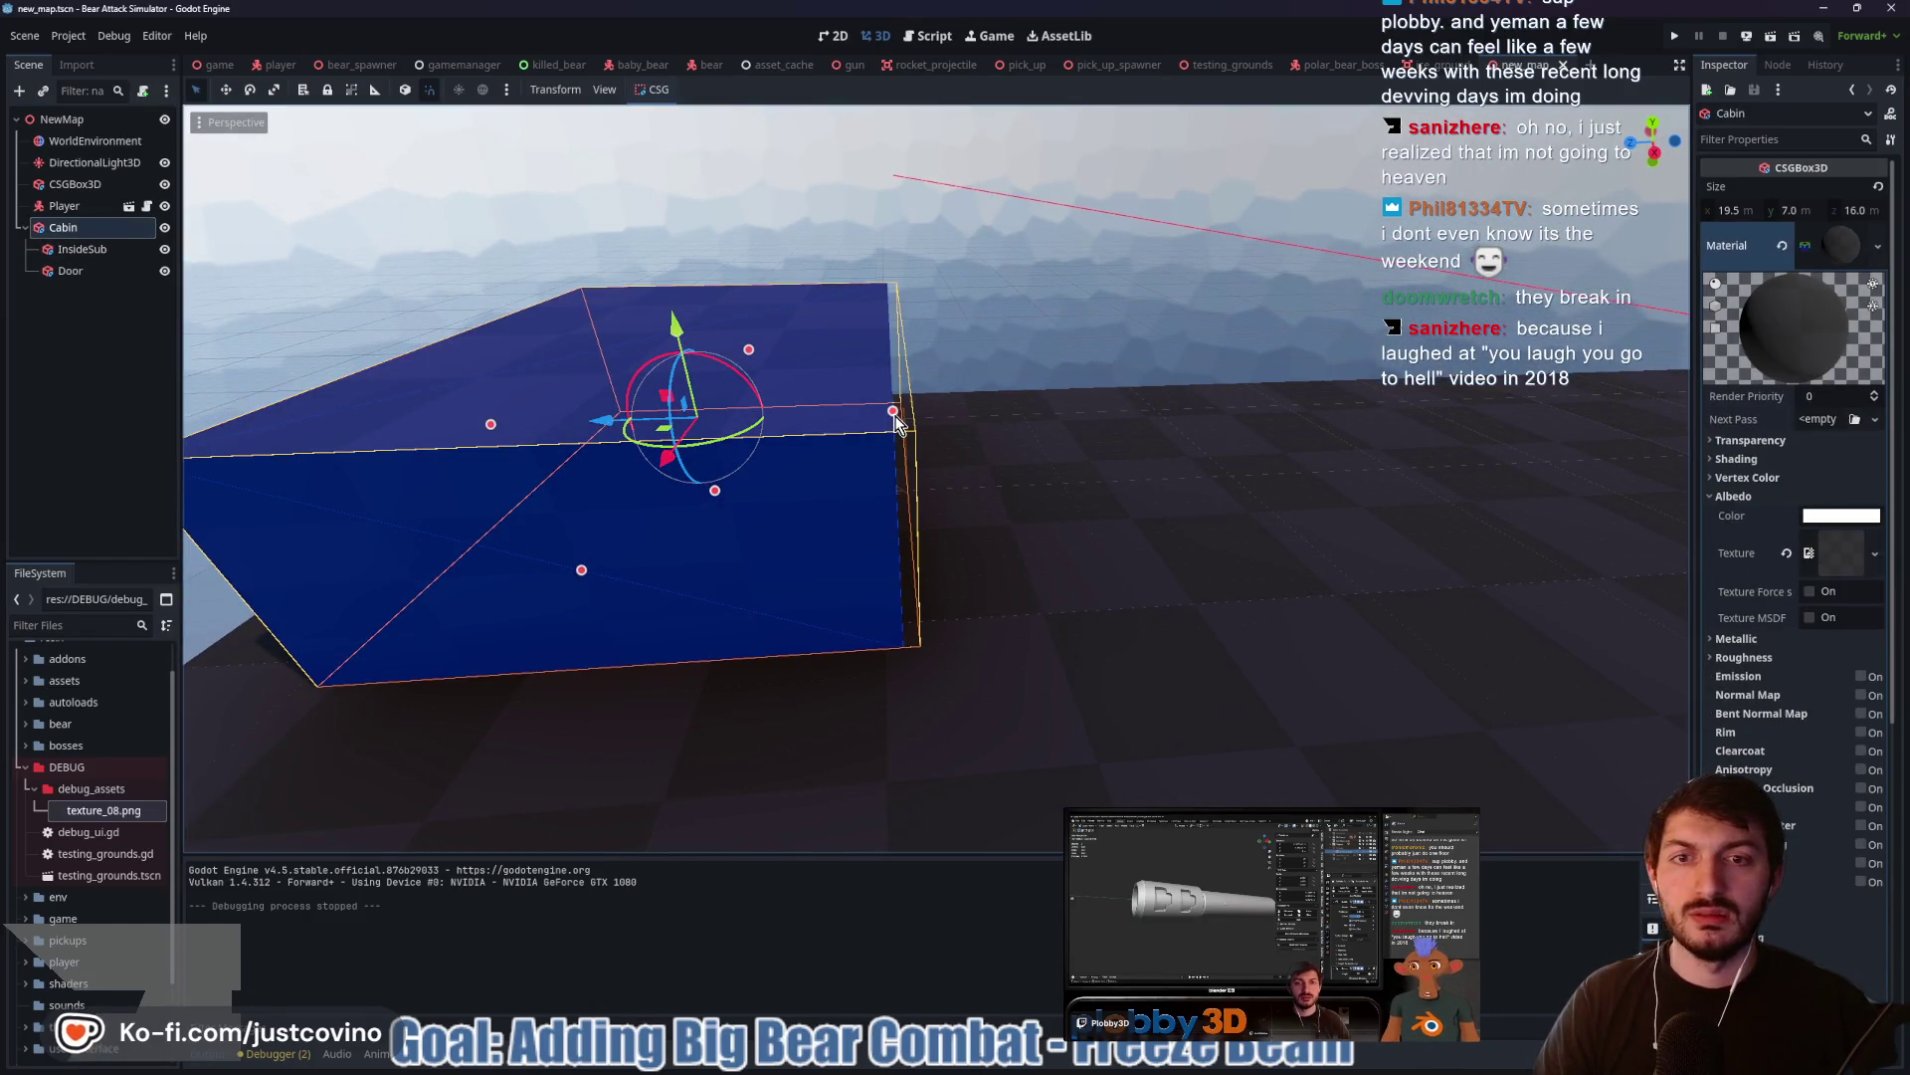
{"action": "left_click_drag", "start_coordinate": [896, 414], "coordinate": [1121, 409]}
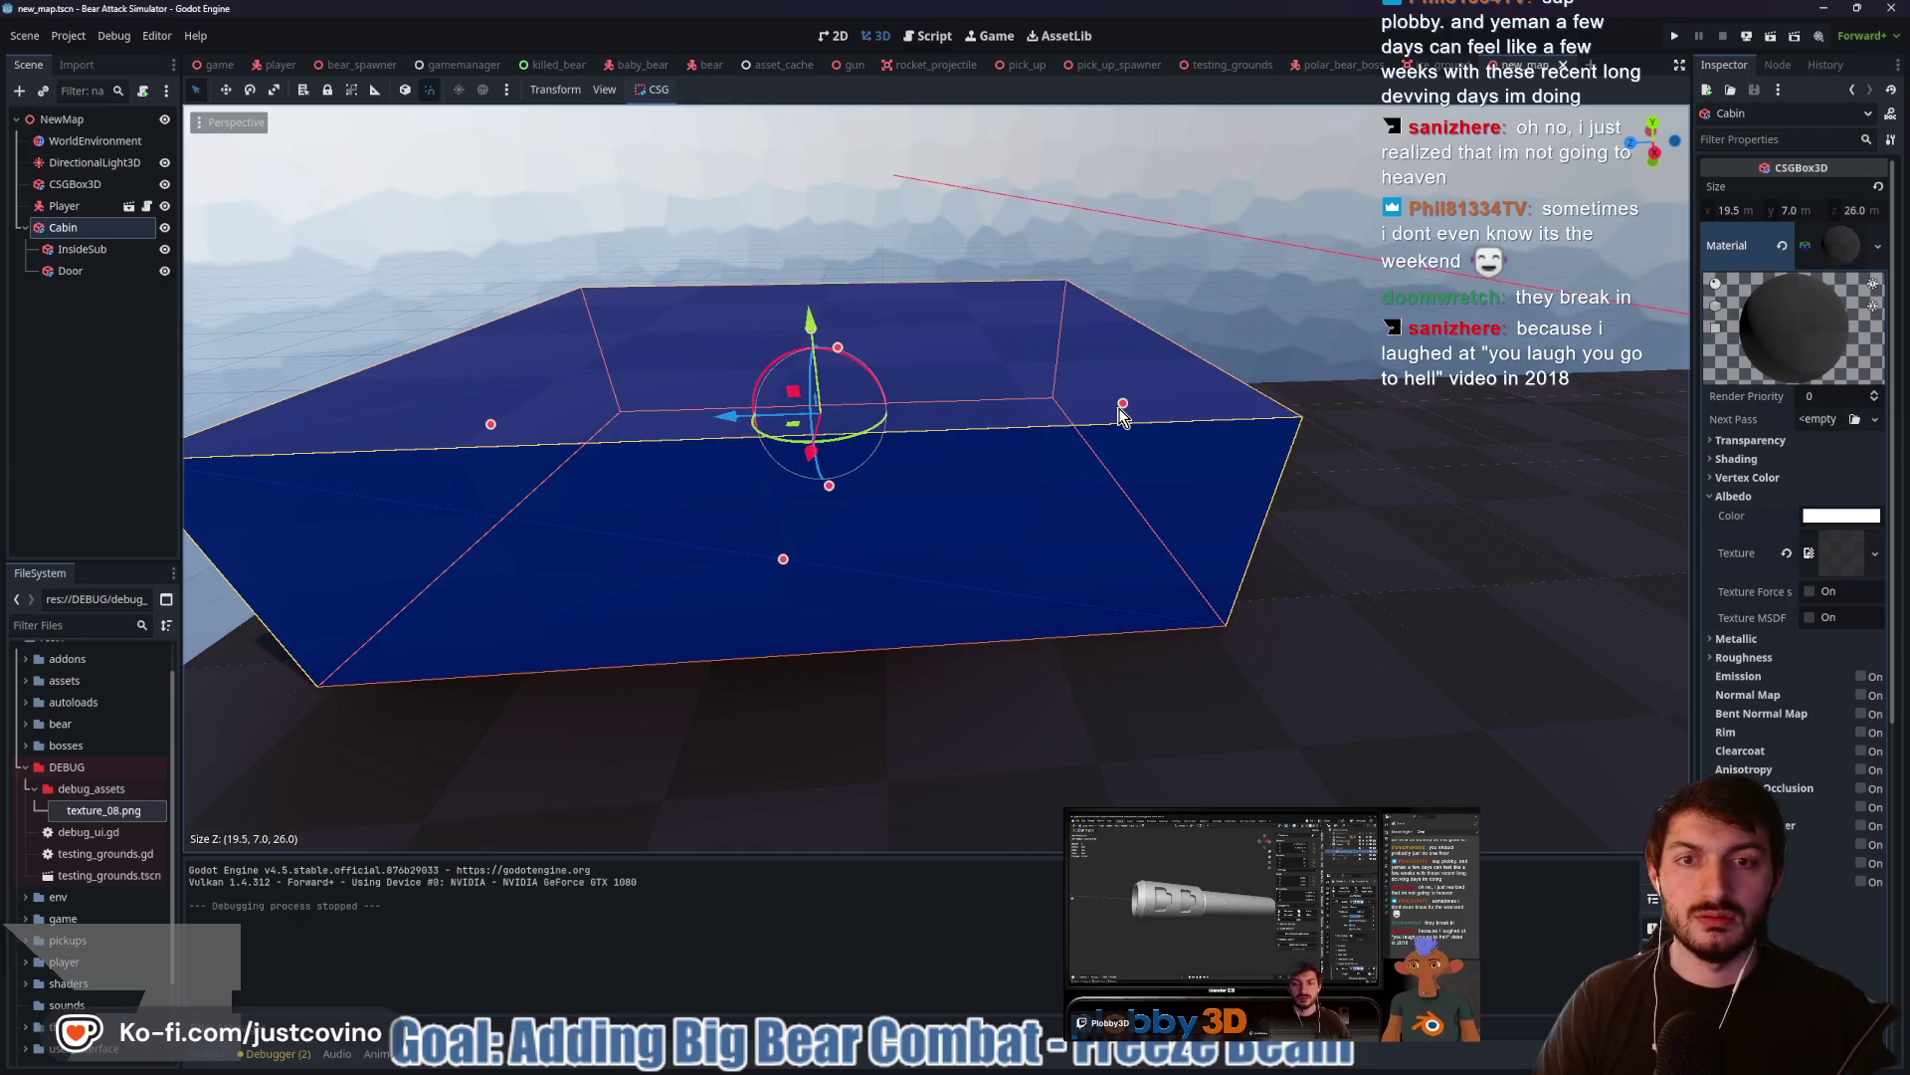
Stretch the InsideSub hollow to 25 m along Z in a side orthographic view
{"action": "left_click", "coordinate": [100, 250]}
{"action": "key", "text": "f"}
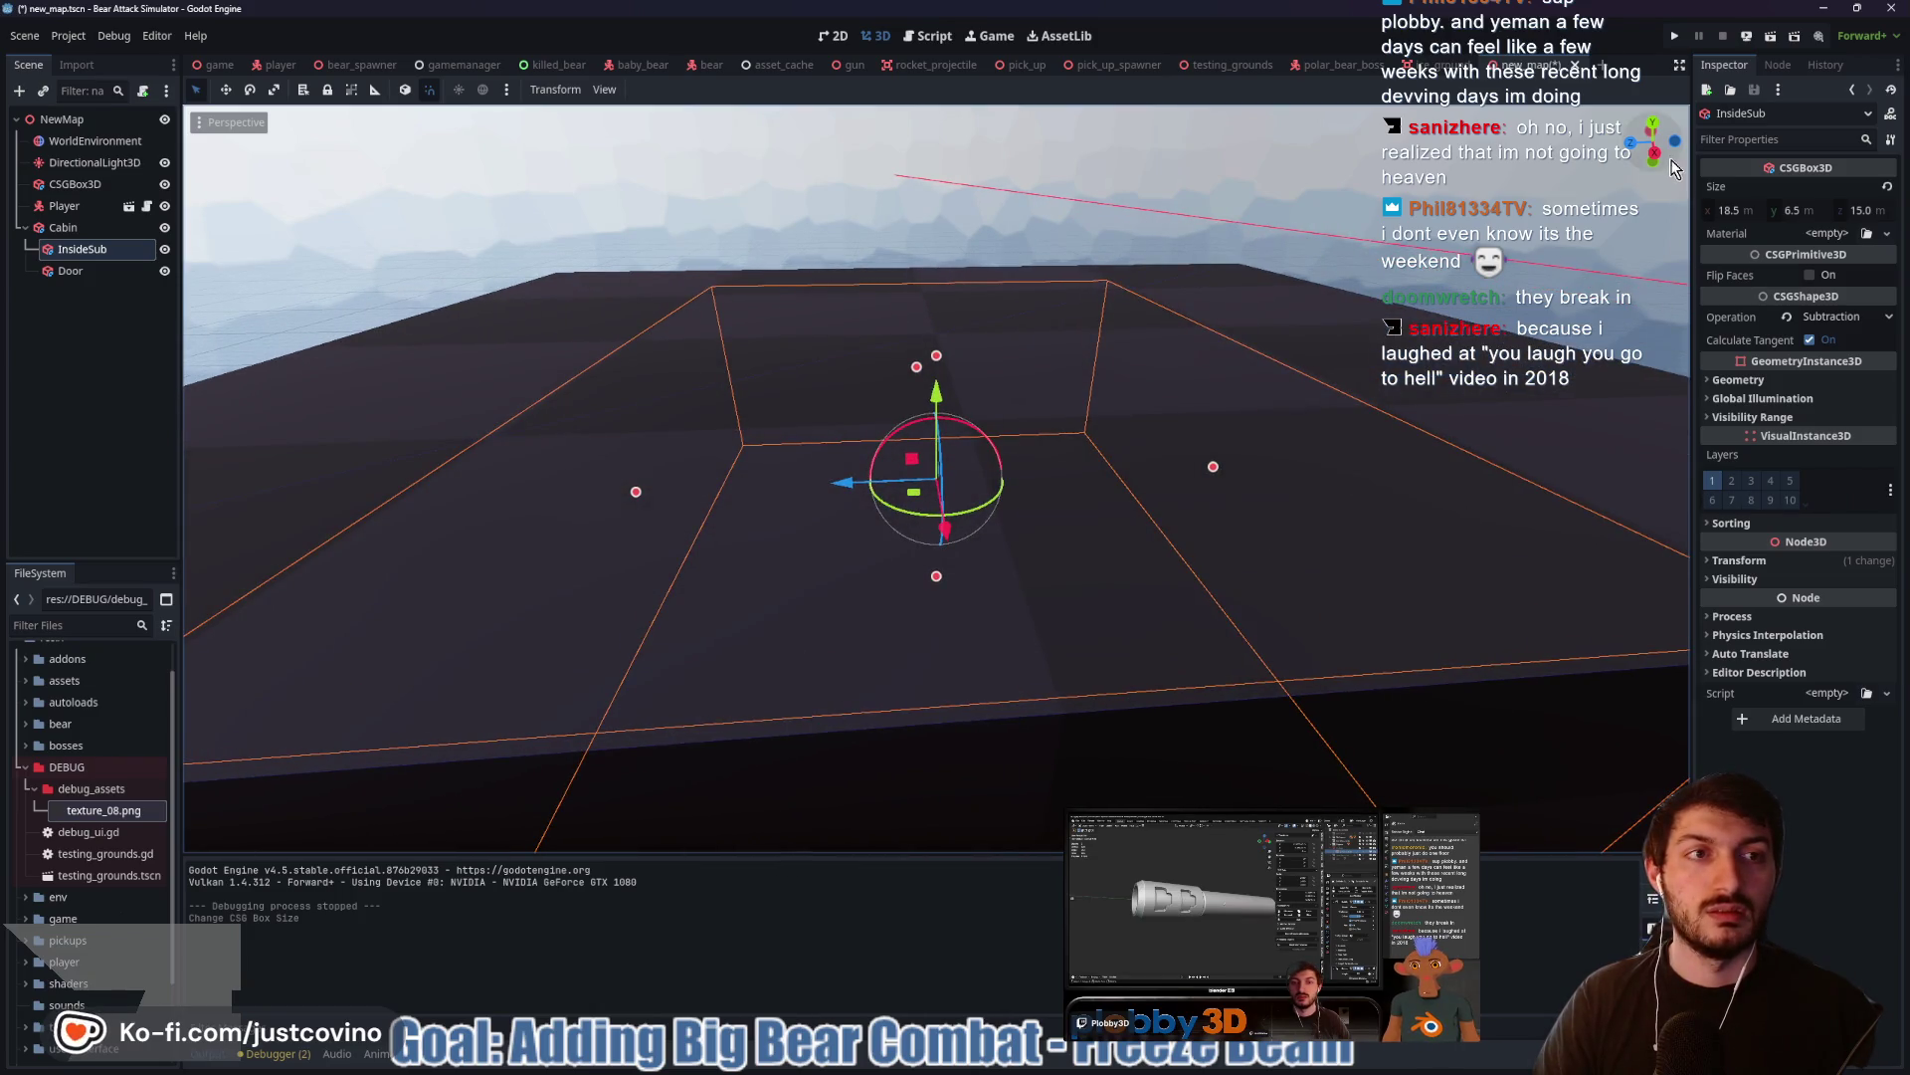
{"action": "left_click", "coordinate": [1656, 154]}
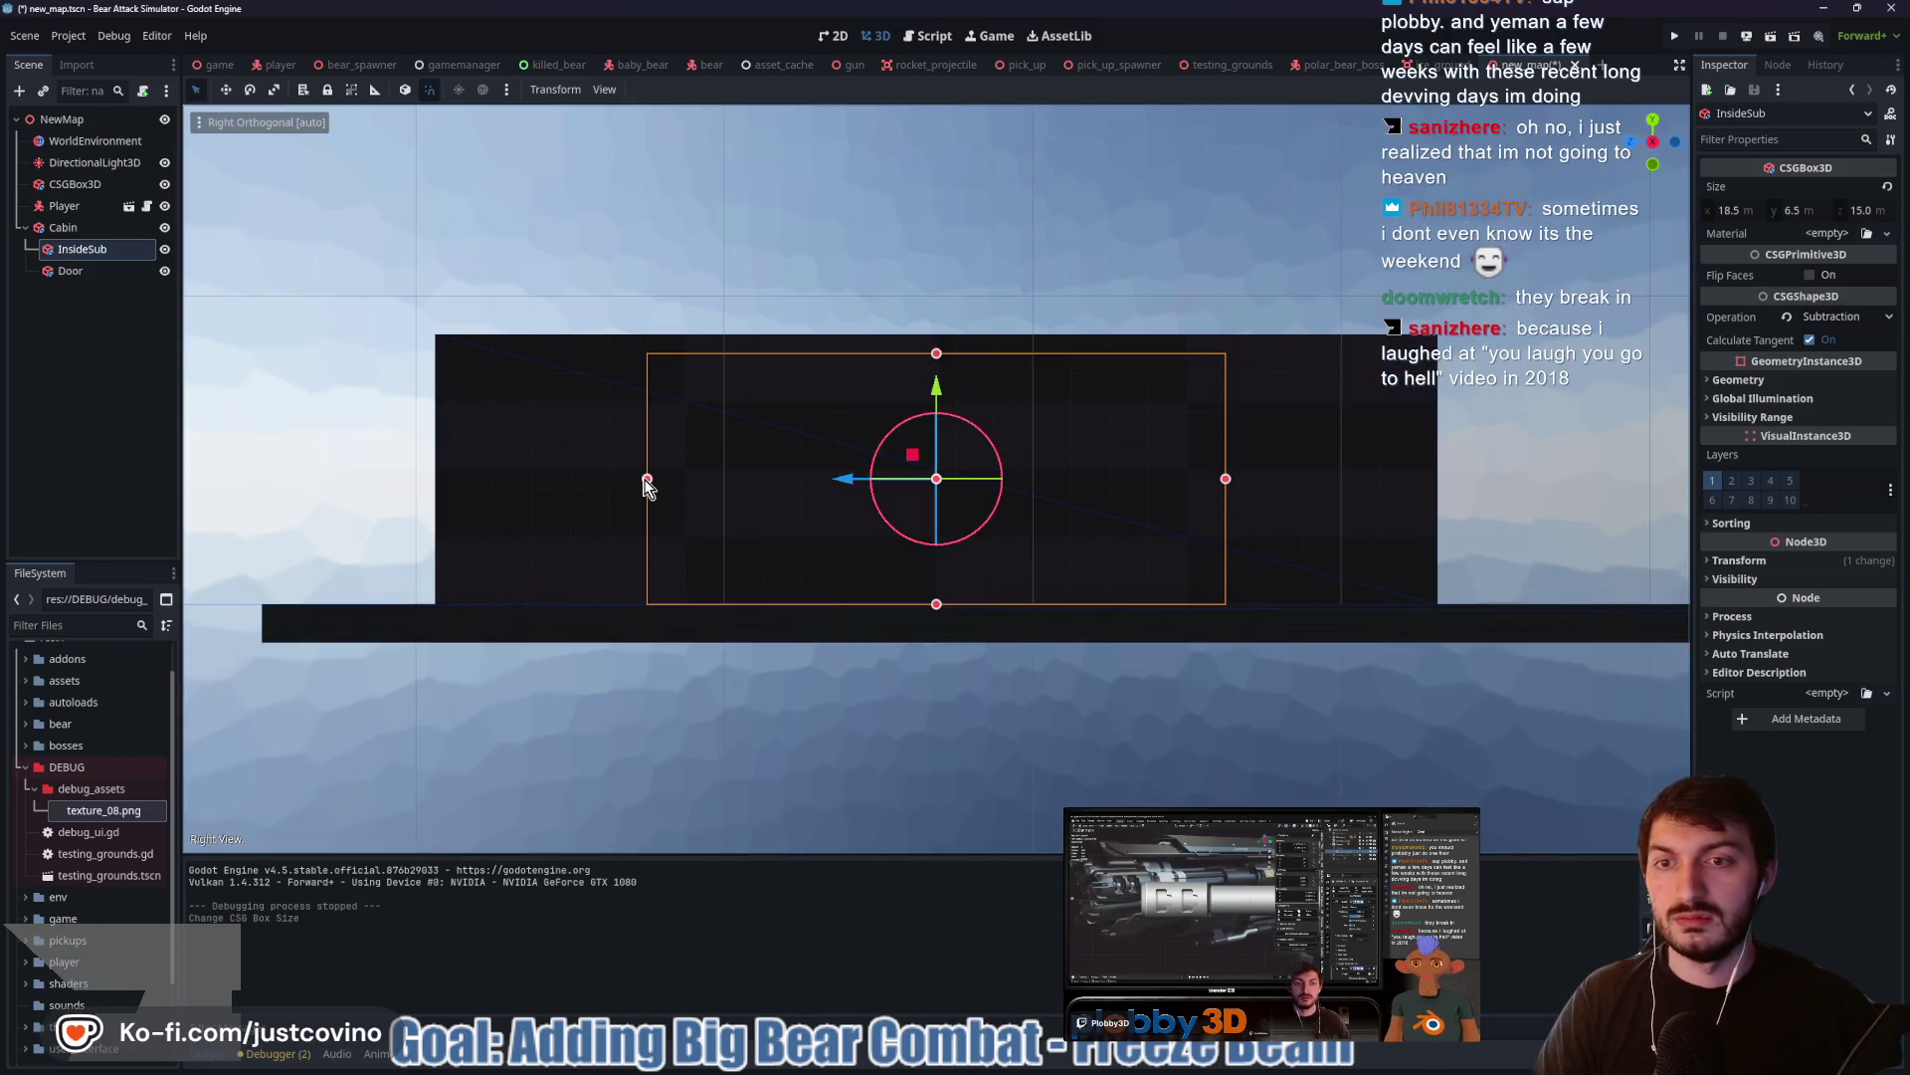
{"action": "left_click_drag", "start_coordinate": [647, 479], "coordinate": [465, 467]}
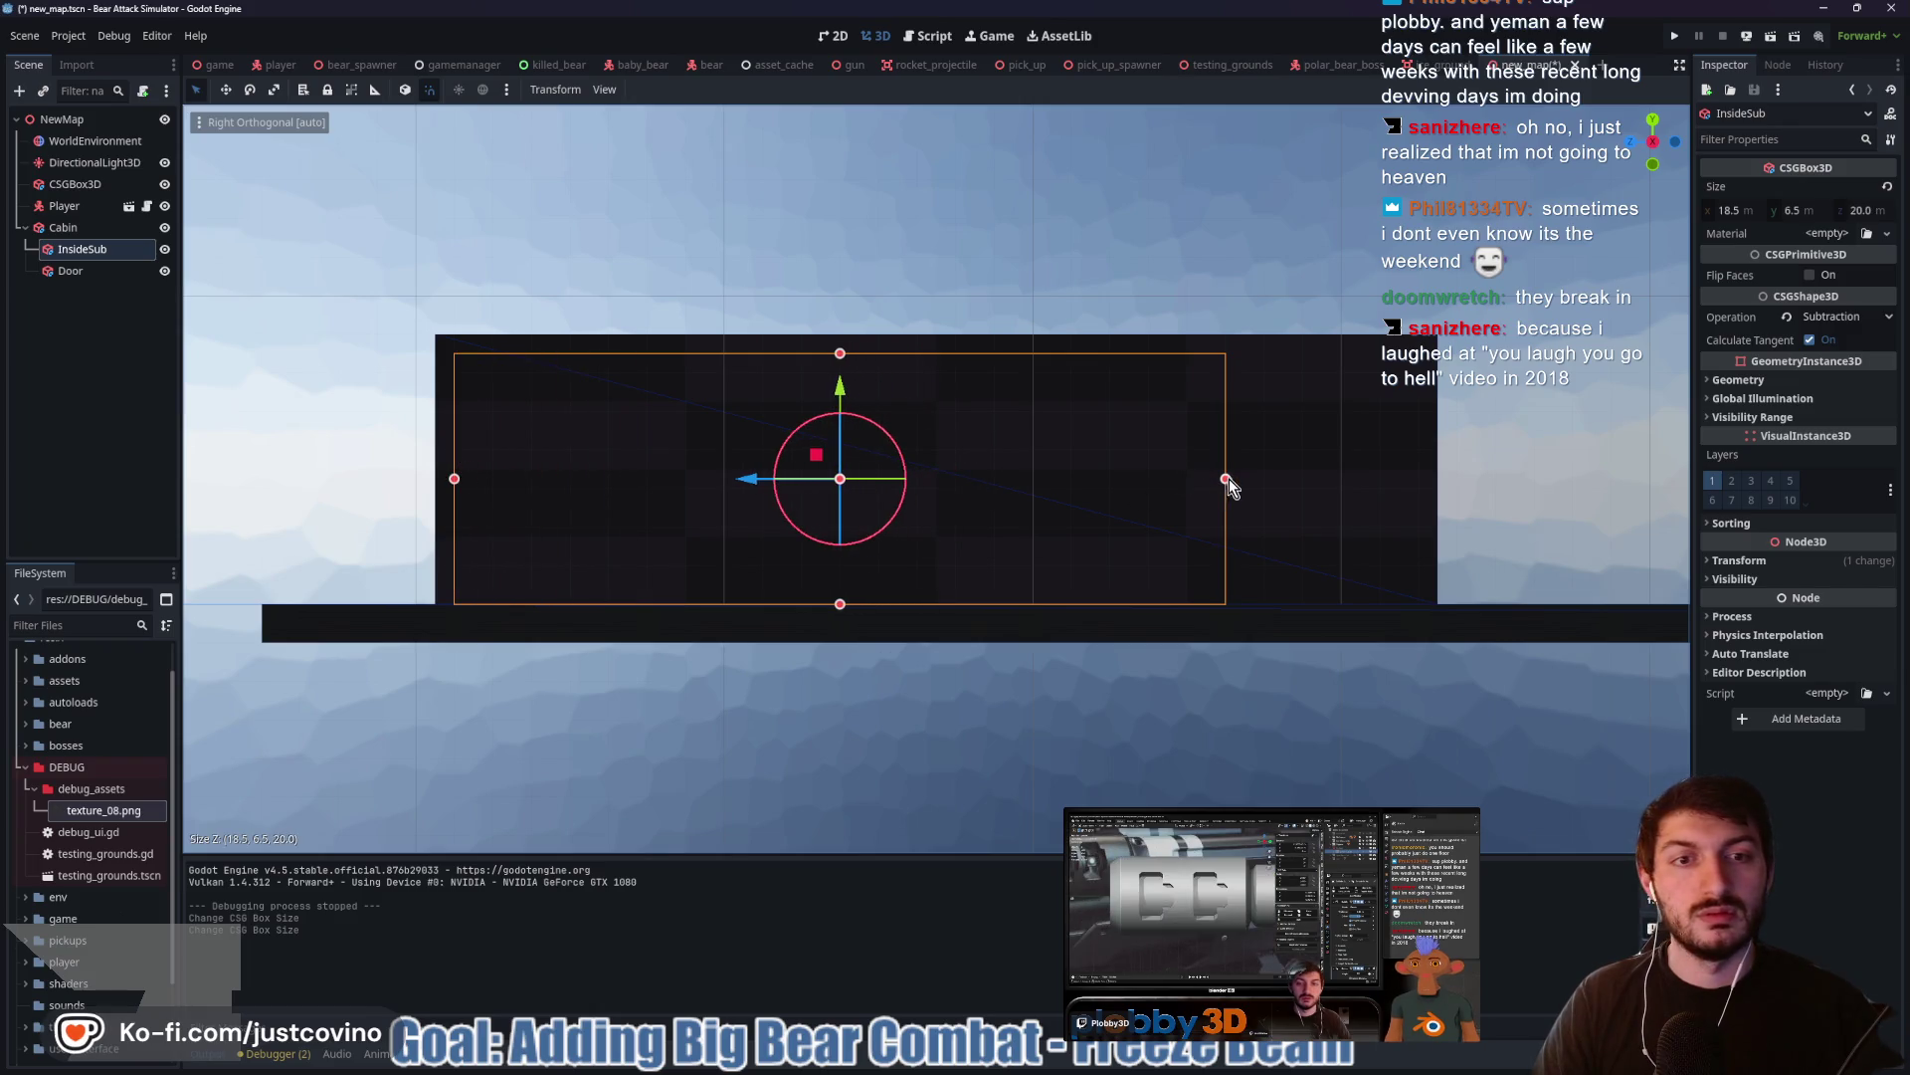
{"action": "left_click_drag", "start_coordinate": [1226, 481], "coordinate": [1421, 492]}
{"action": "left_click_drag", "start_coordinate": [1552, 480], "coordinate": [1346, 500]}
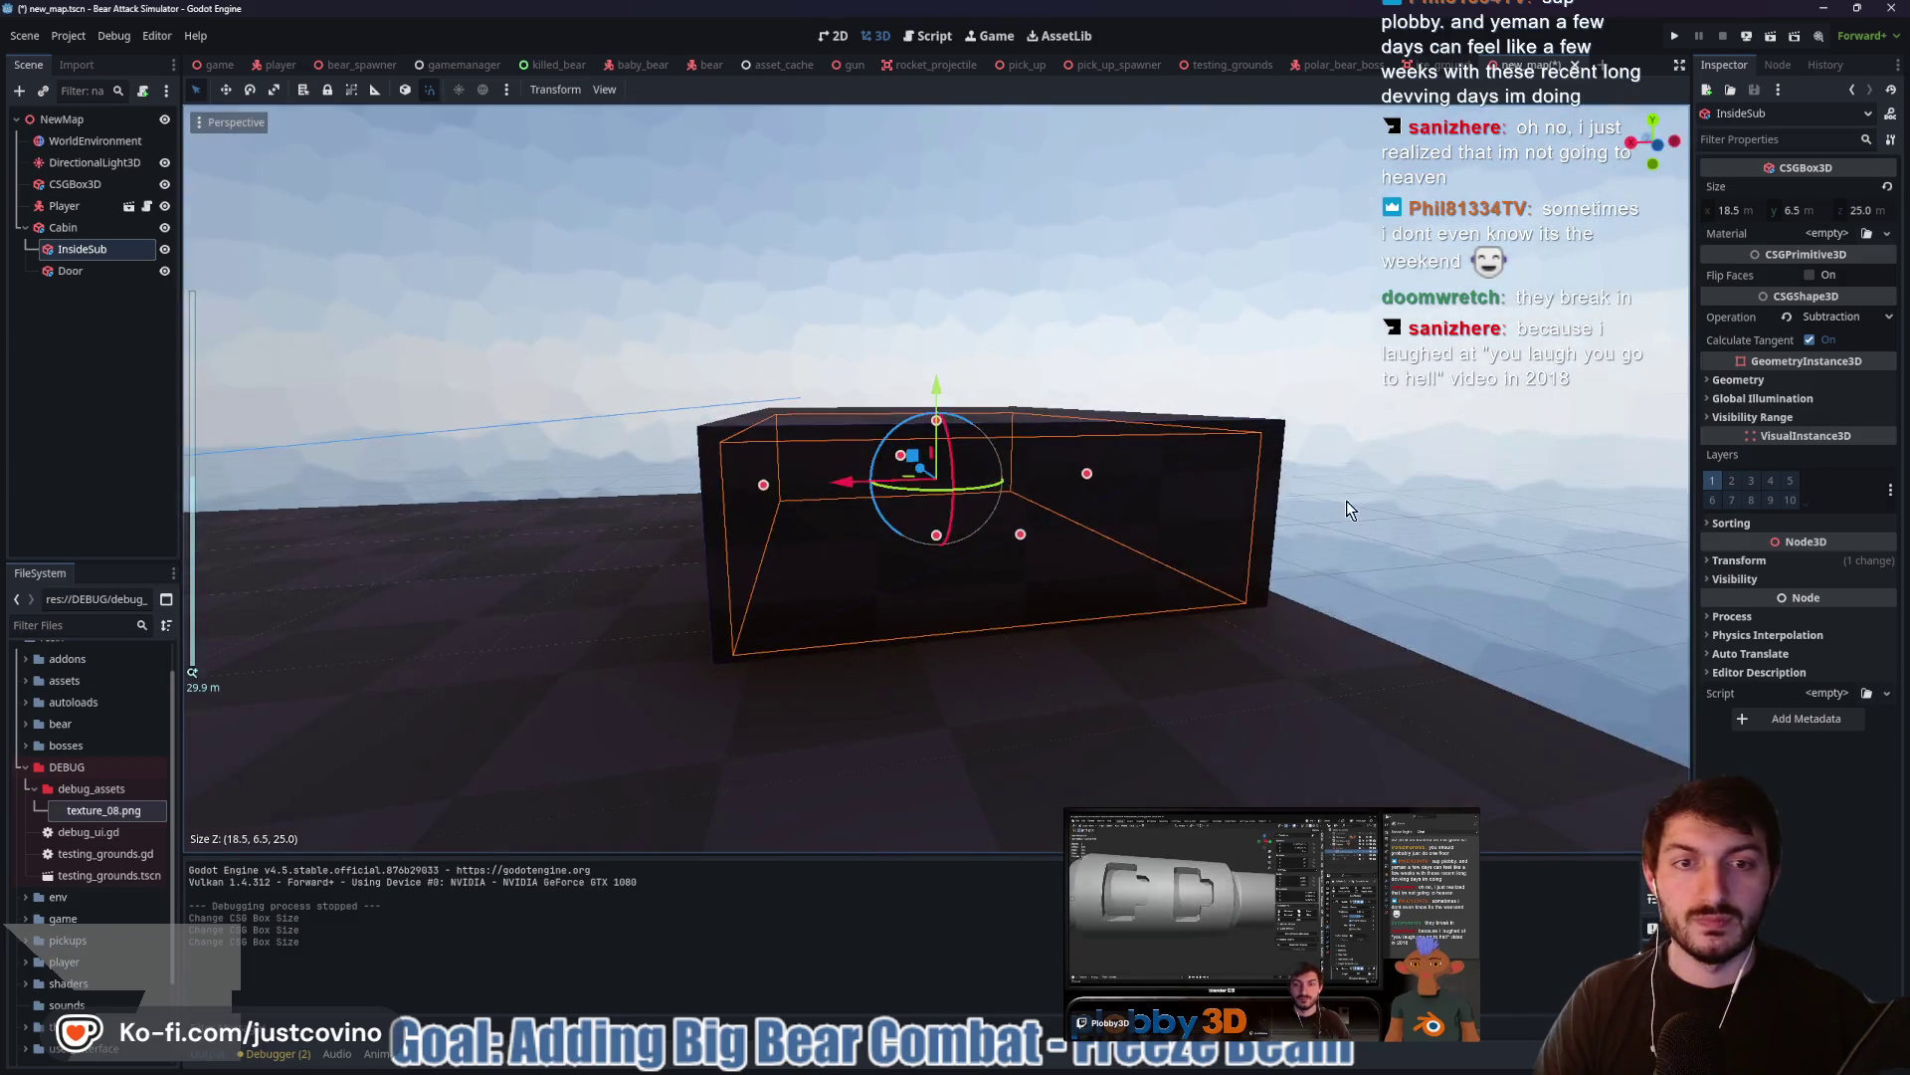
{"action": "left_click", "coordinate": [978, 577]}
{"action": "mouse_move", "coordinate": [903, 636]}
{"action": "left_mouse_down"}
{"action": "mouse_move", "coordinate": [1117, 670]}
{"action": "mouse_move", "coordinate": [1001, 623]}
{"action": "left_mouse_up"}
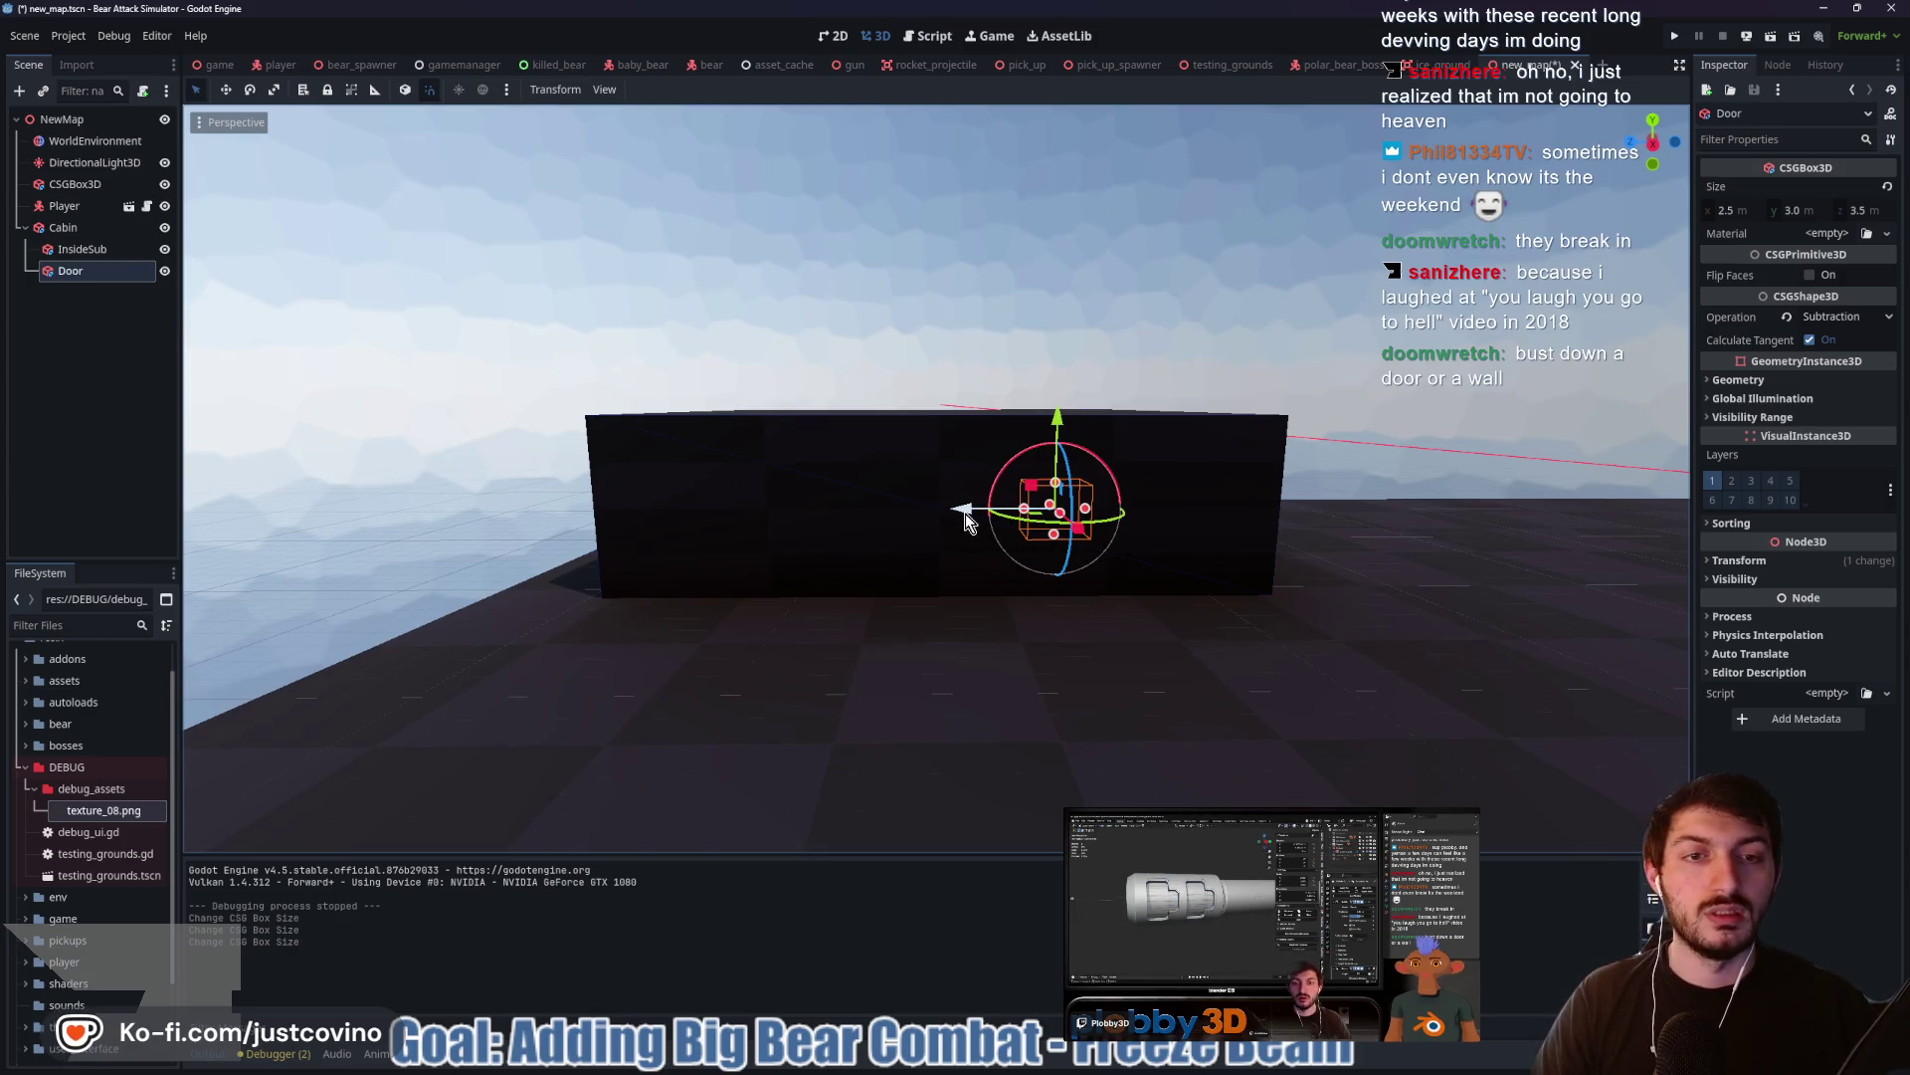
Slide the Door cutout along the cabin's length to its new spot in the wall
{"action": "key", "text": "f"}
{"action": "left_click_drag", "start_coordinate": [839, 487], "coordinate": [989, 490]}
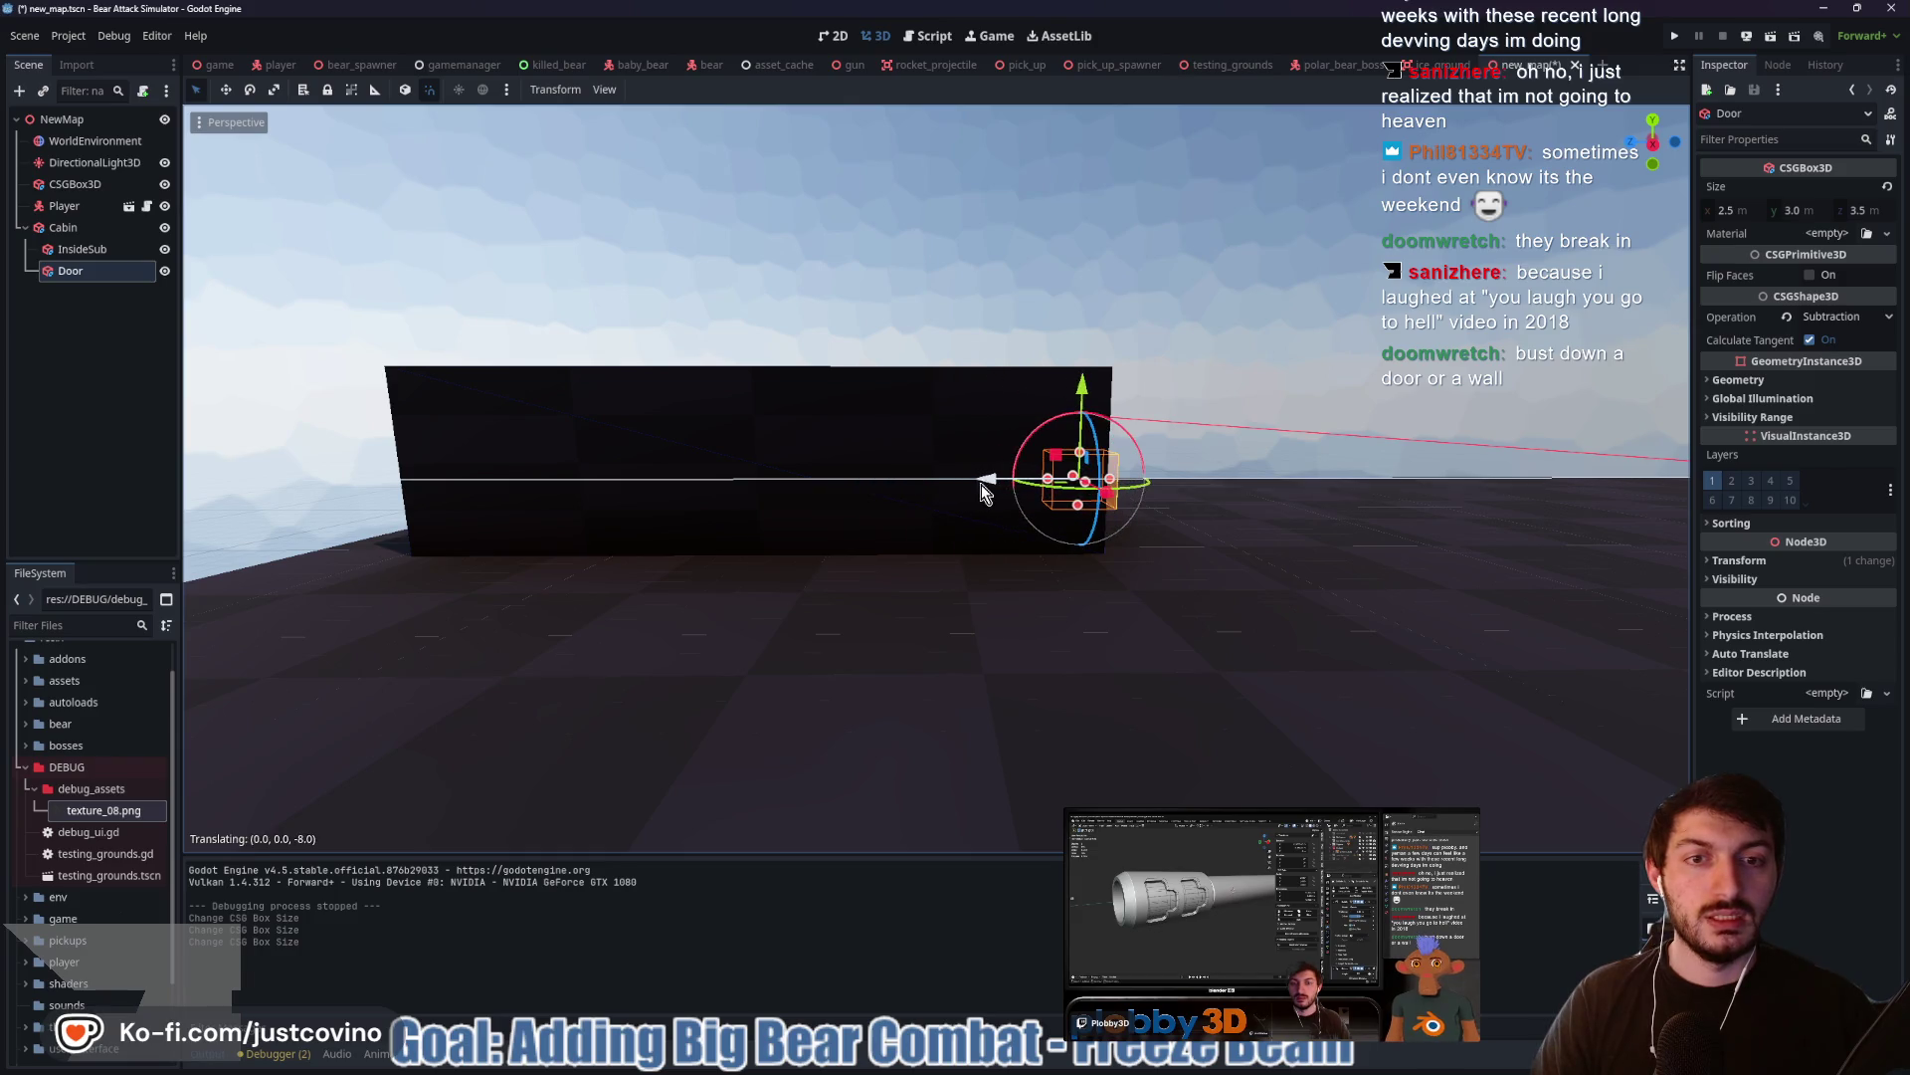
{"action": "mouse_move", "coordinate": [1331, 542]}
{"action": "left_mouse_down"}
{"action": "mouse_move", "coordinate": [1181, 576]}
{"action": "mouse_move", "coordinate": [985, 527]}
{"action": "mouse_move", "coordinate": [954, 493]}
{"action": "left_mouse_up"}
{"action": "scroll", "coordinate": [1005, 566], "scroll_direction": "up", "scroll_amount": 6}
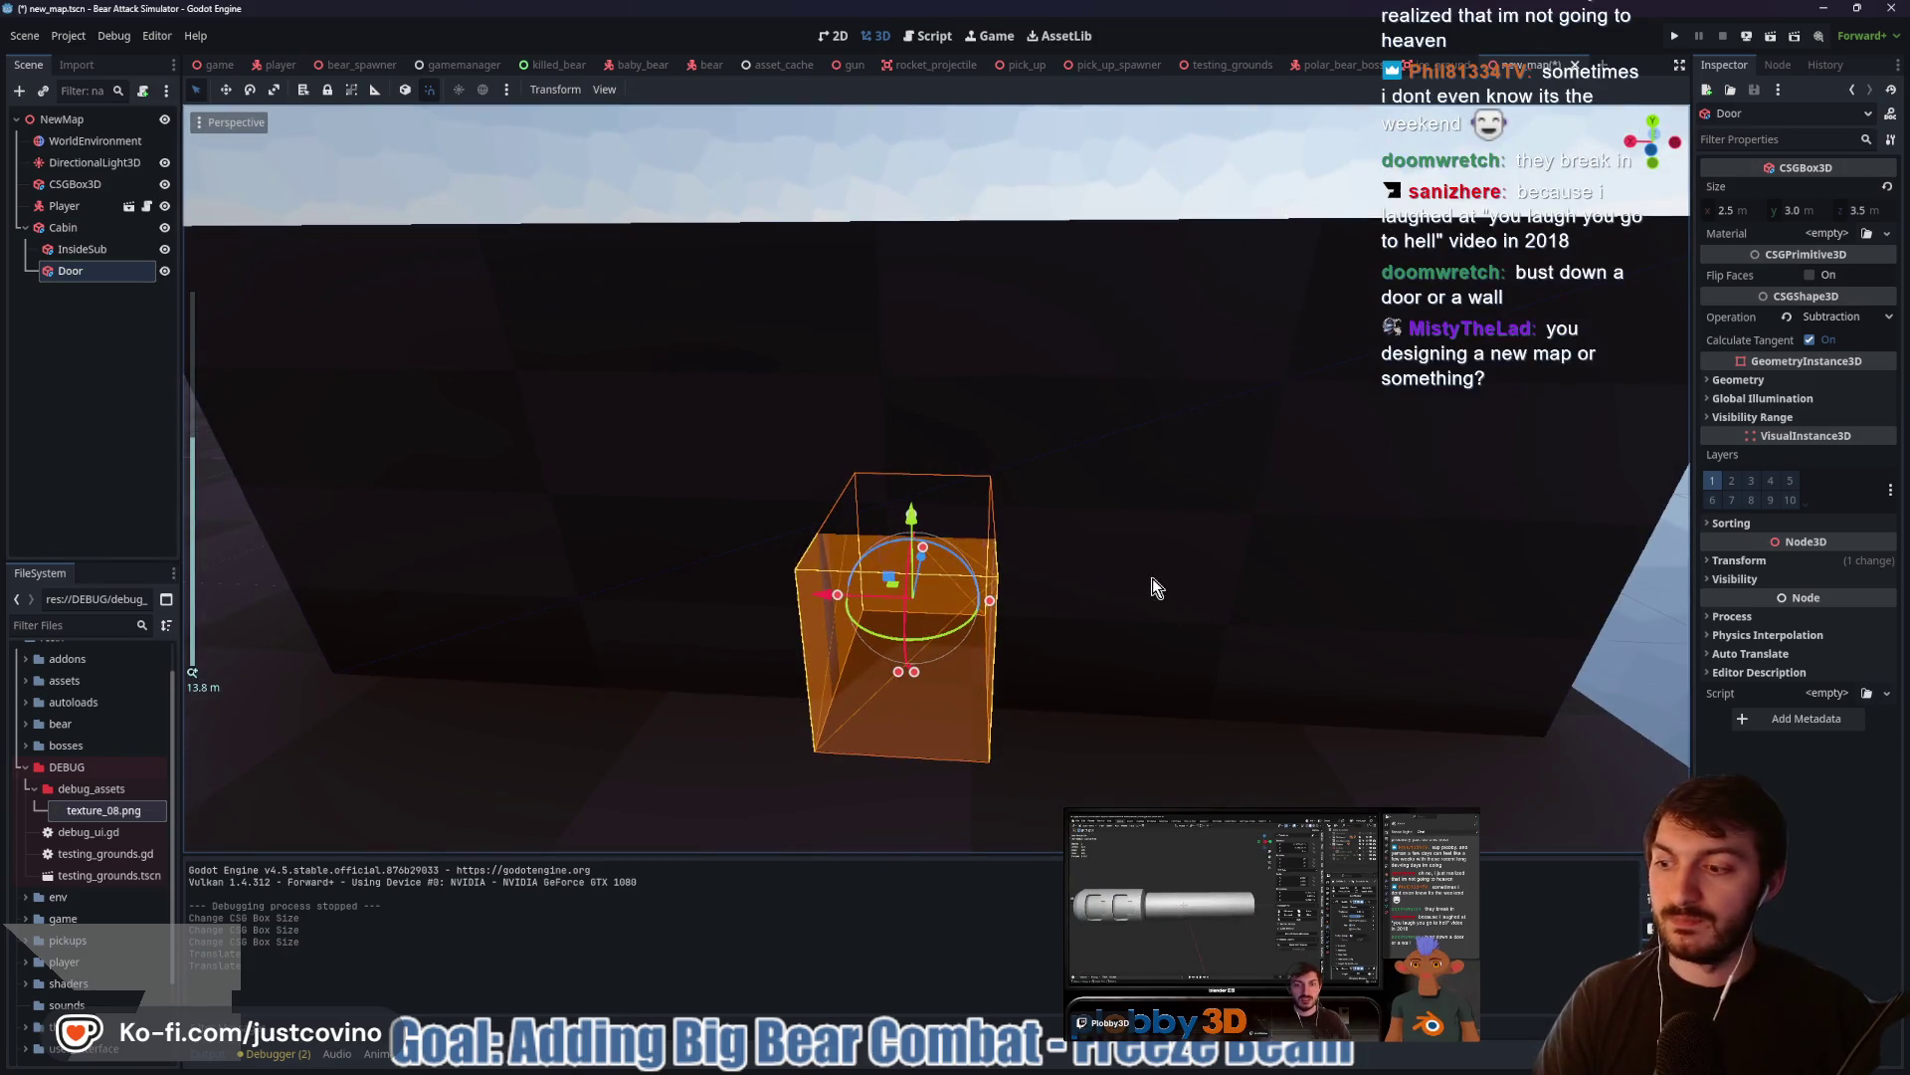
Inspect the relocated door opening from a front view and from inside the cabin
{"action": "key", "text": "f"}
{"action": "key", "text": "KP_1"}
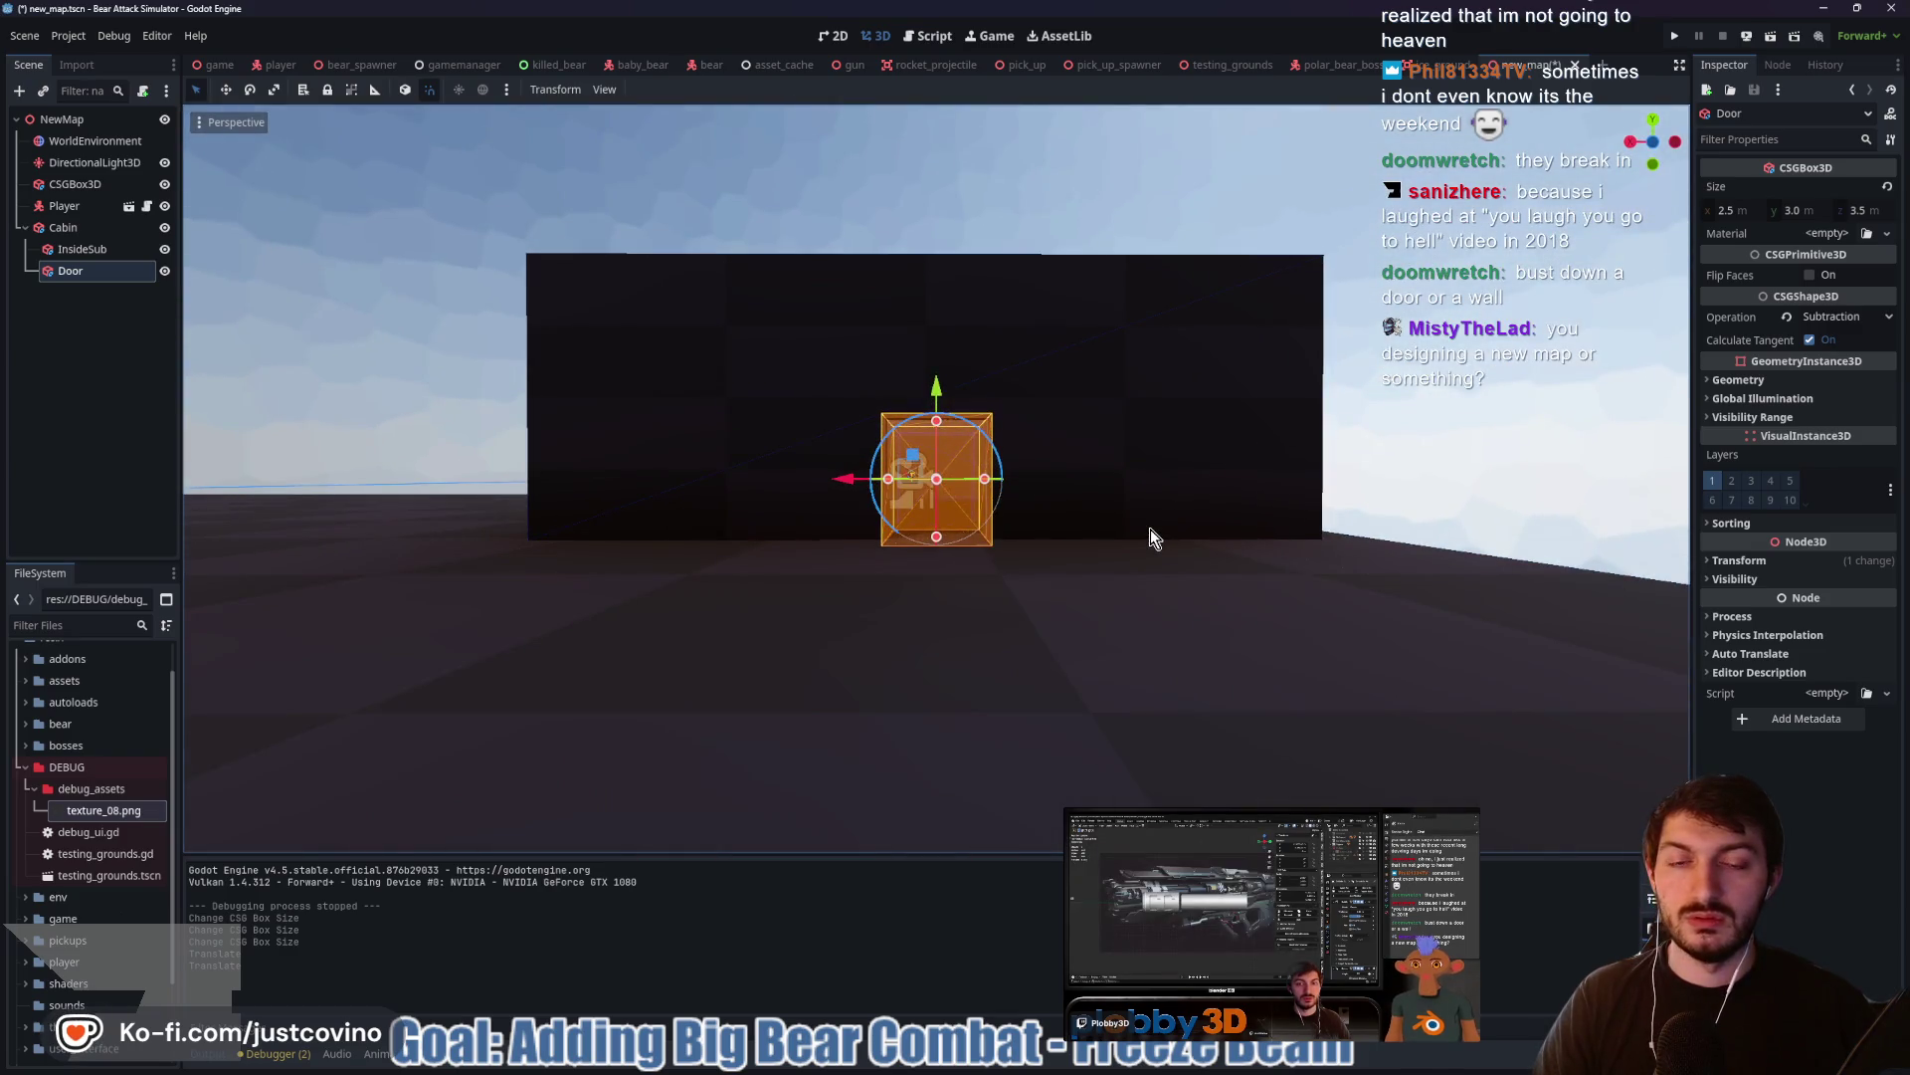
{"action": "scroll", "coordinate": [1150, 528], "scroll_direction": "up", "scroll_amount": 5}
{"action": "scroll", "coordinate": [1214, 532], "scroll_direction": "up", "scroll_amount": 3}
{"action": "left_click_drag", "start_coordinate": [1279, 541], "coordinate": [956, 579]}
{"action": "scroll", "coordinate": [955, 579], "scroll_direction": "down", "scroll_amount": 5}
{"action": "left_click_drag", "start_coordinate": [1335, 567], "coordinate": [719, 563]}
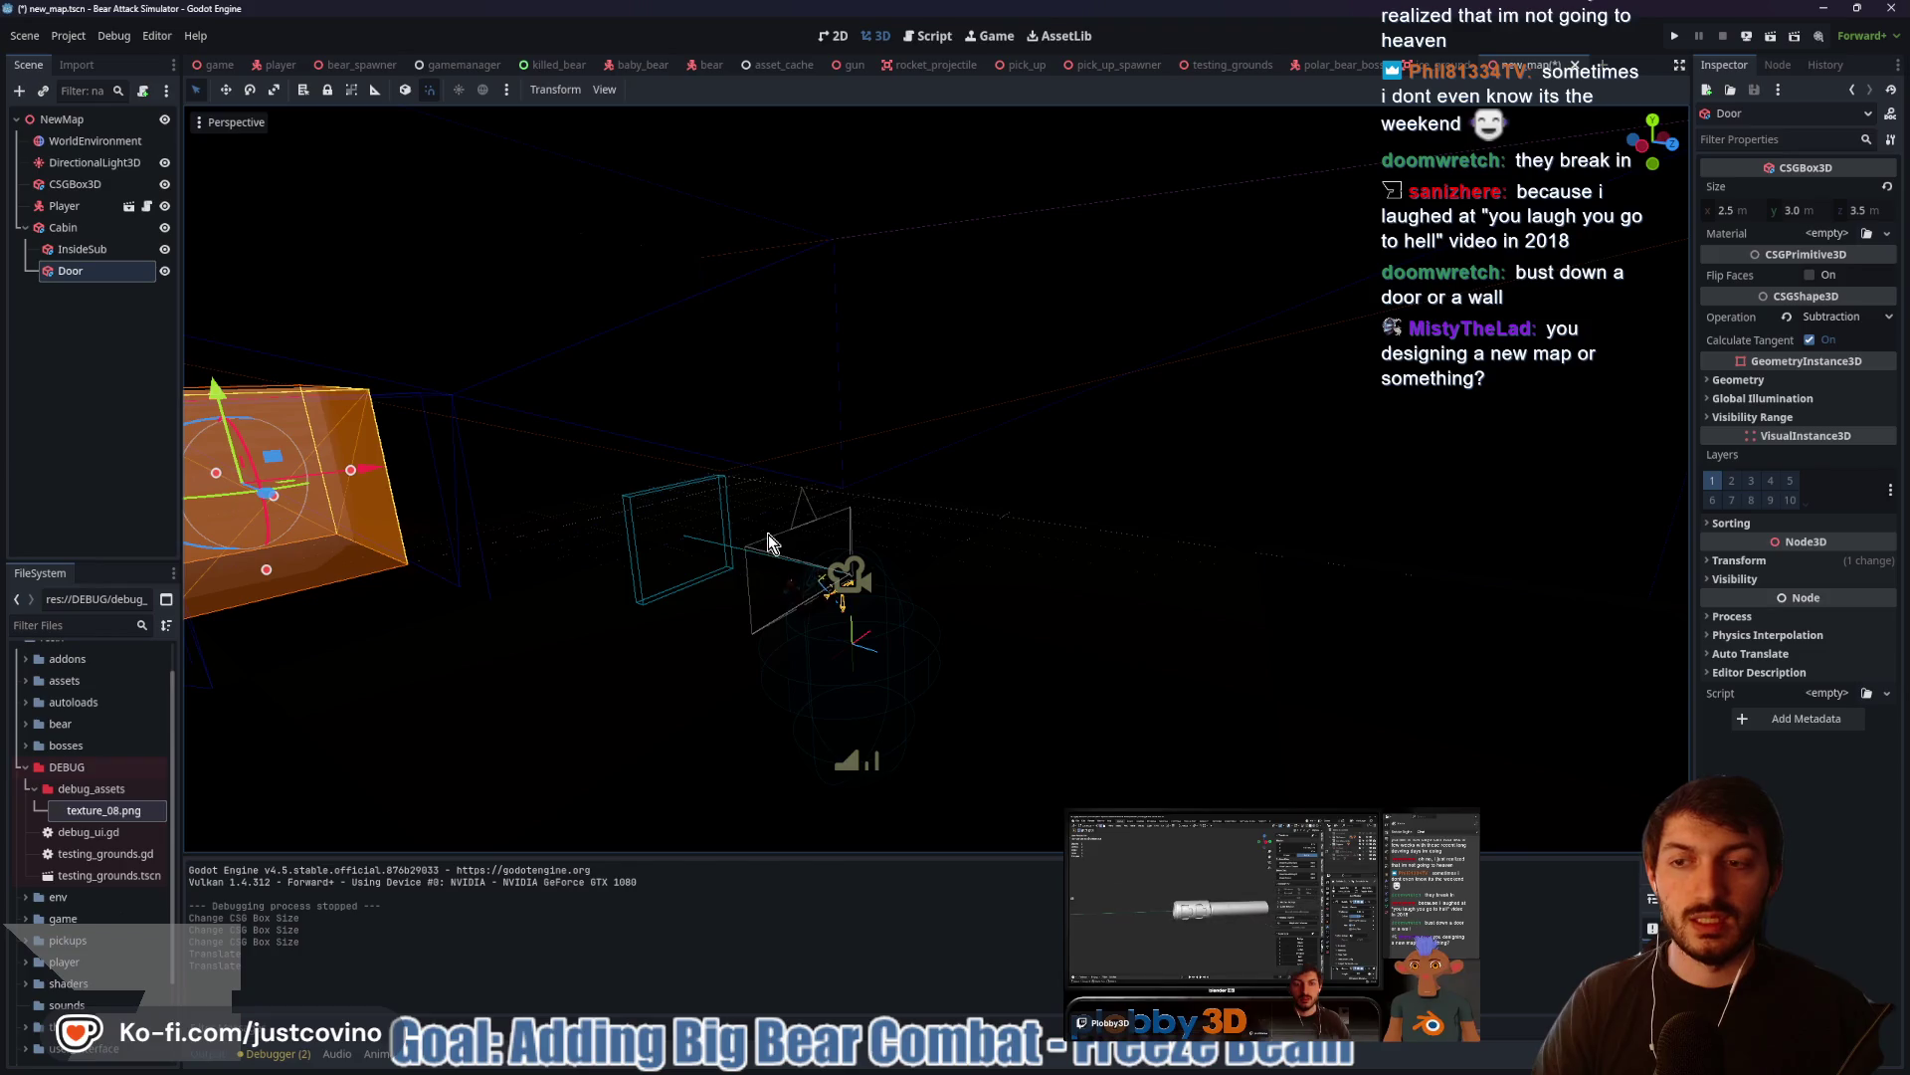
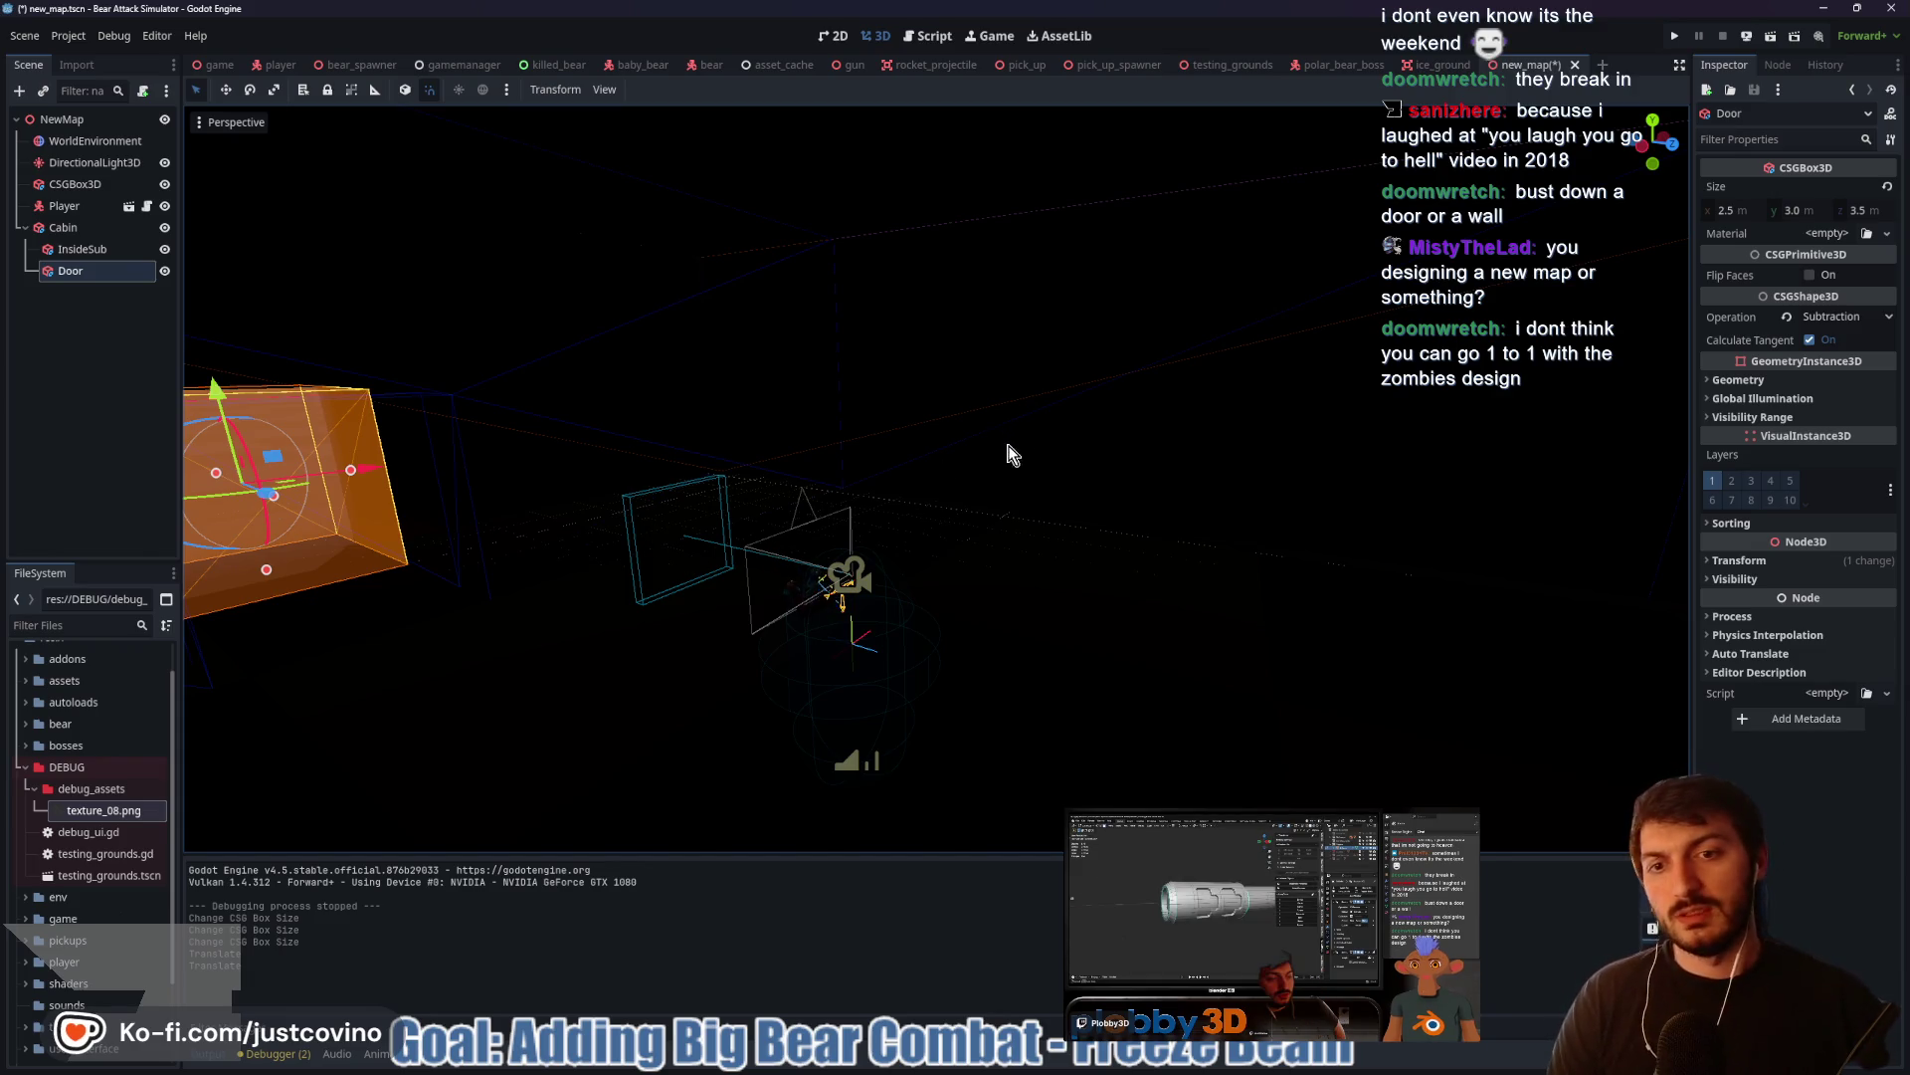
Add an OmniLight3D as a child of the Cabin box
{"action": "key", "text": "f"}
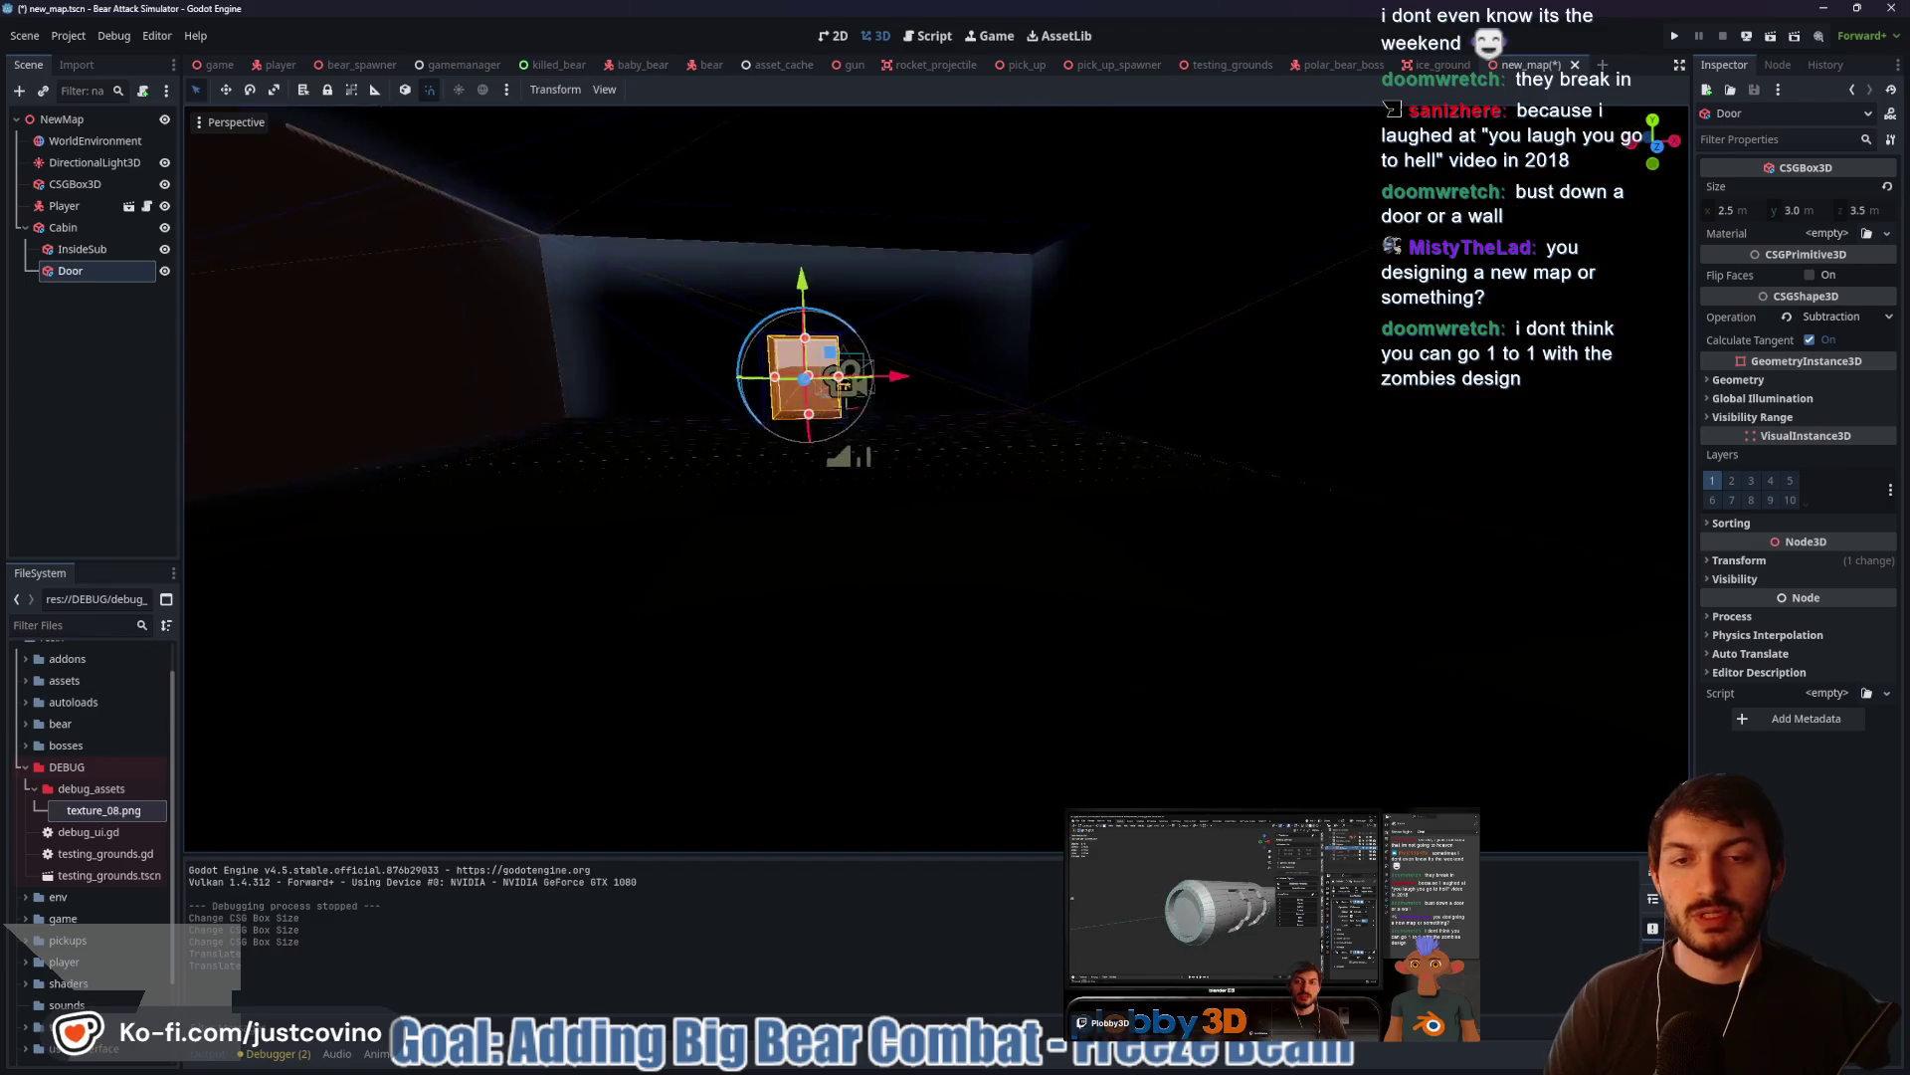
{"action": "left_click", "coordinate": [62, 227]}
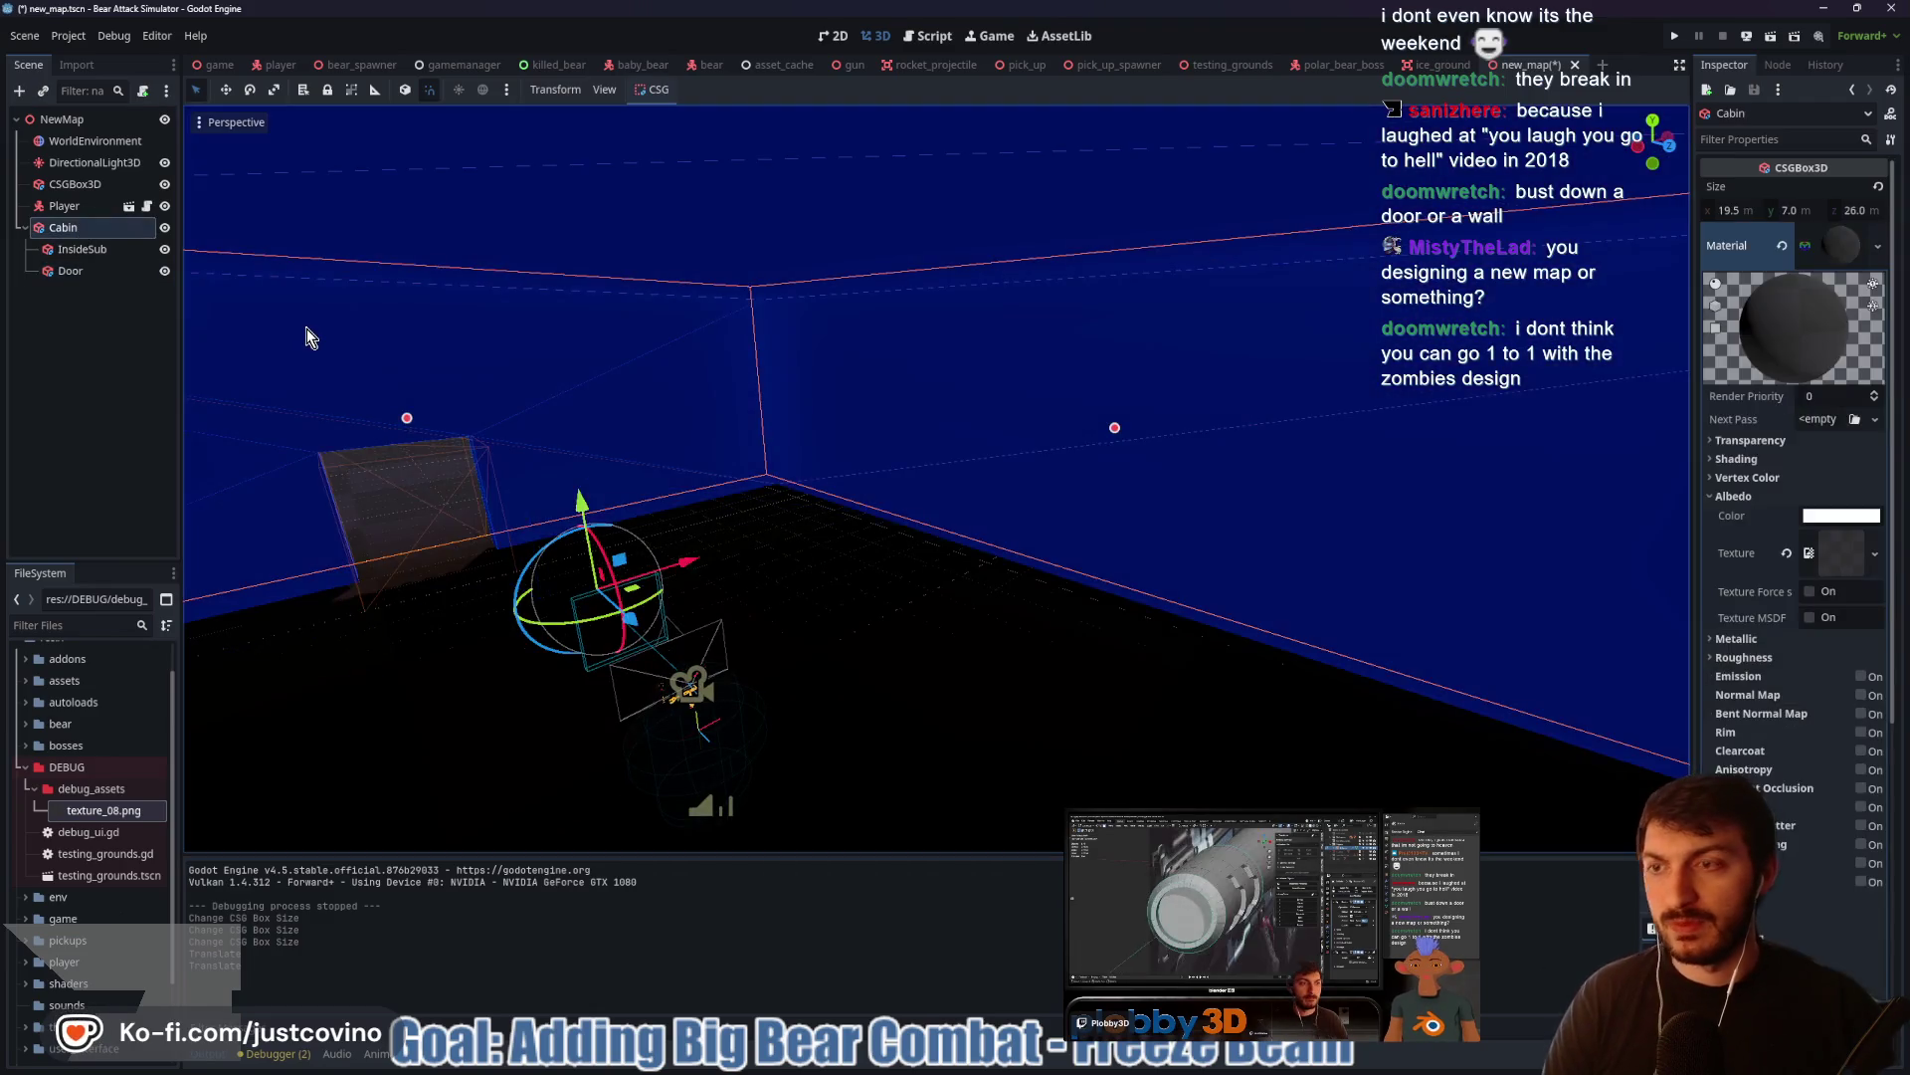
{"action": "key", "text": "ctrl+a"}
{"action": "type", "text": "omni"}
{"action": "key", "text": "Return"}
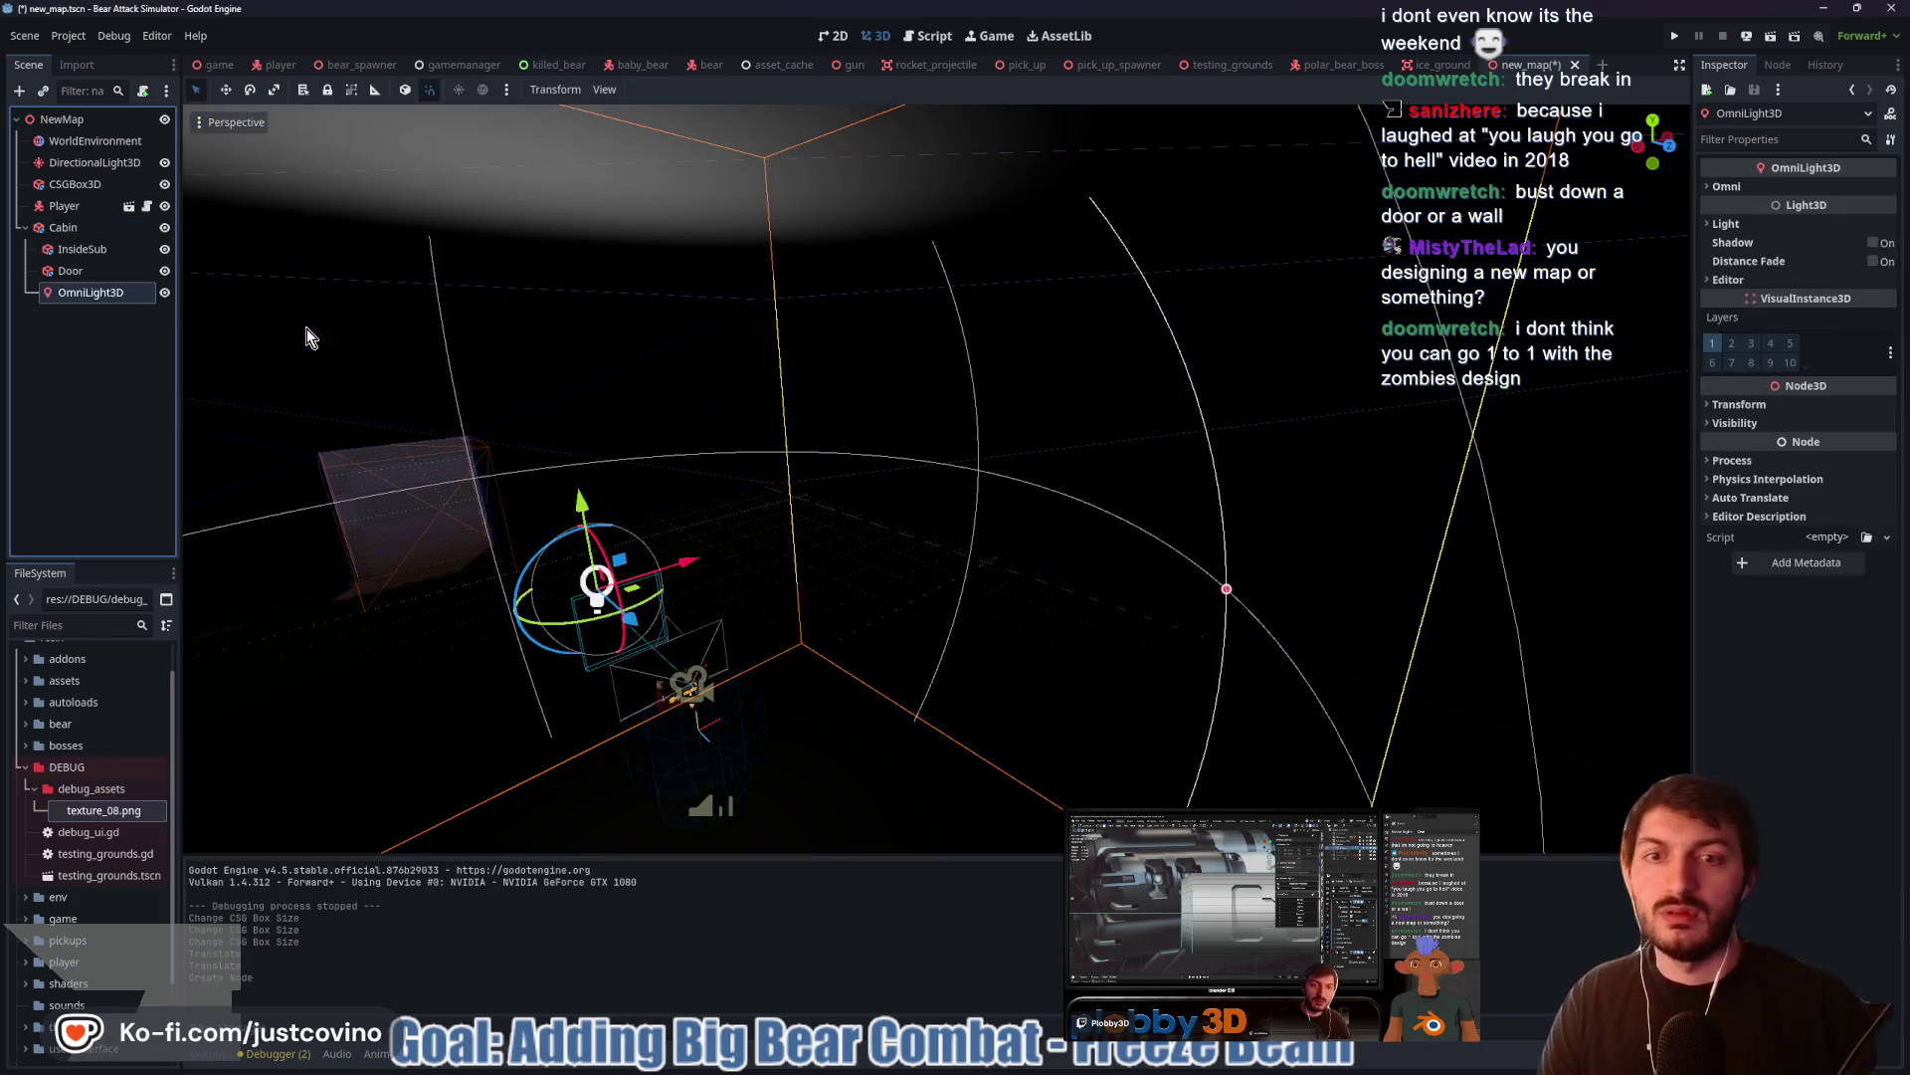
Shrink the omni light's radius to 3.0 and lower it slightly inside the cabin
{"action": "key", "text": "f"}
{"action": "left_click_drag", "start_coordinate": [1025, 517], "coordinate": [1207, 584]}
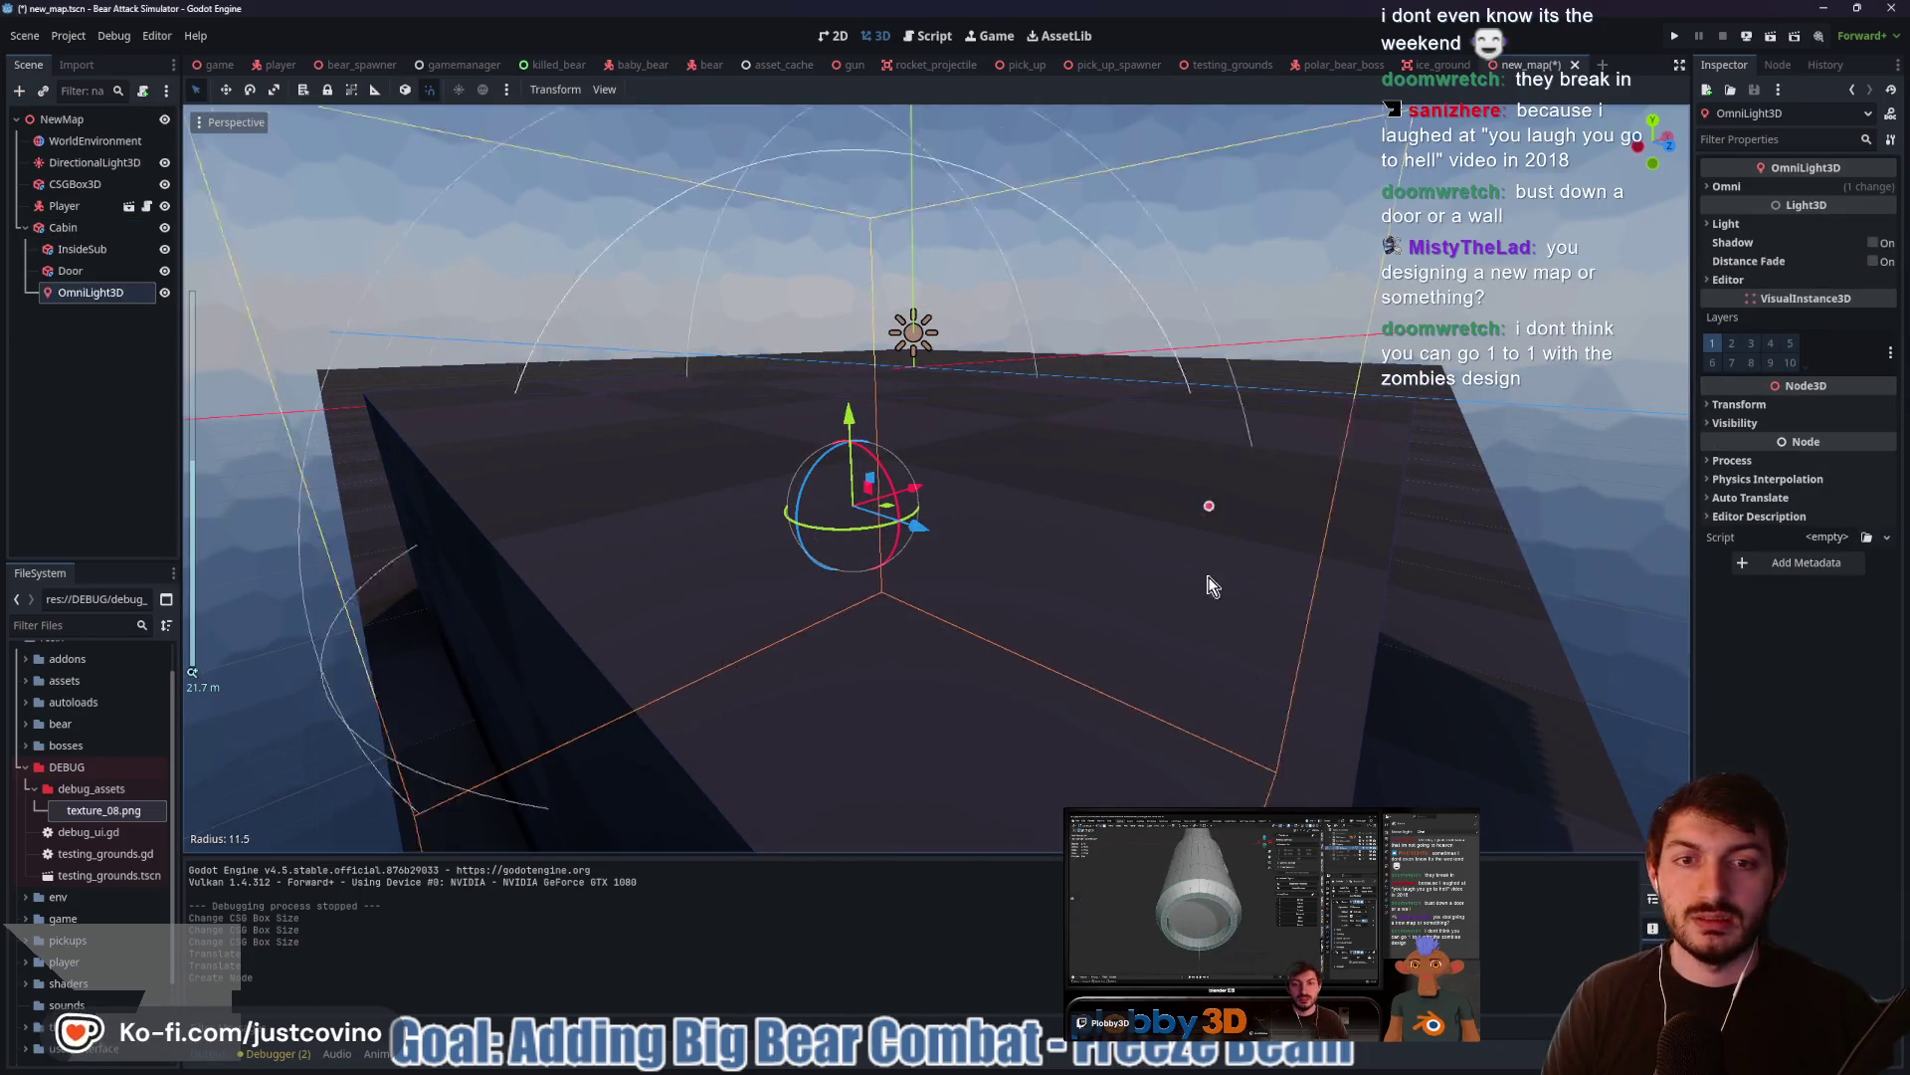
{"action": "mouse_move", "coordinate": [1194, 507]}
{"action": "left_mouse_down"}
{"action": "mouse_move", "coordinate": [970, 486]}
{"action": "mouse_move", "coordinate": [976, 534]}
{"action": "left_mouse_up"}
{"action": "scroll", "coordinate": [976, 546], "scroll_direction": "up", "scroll_amount": 3}
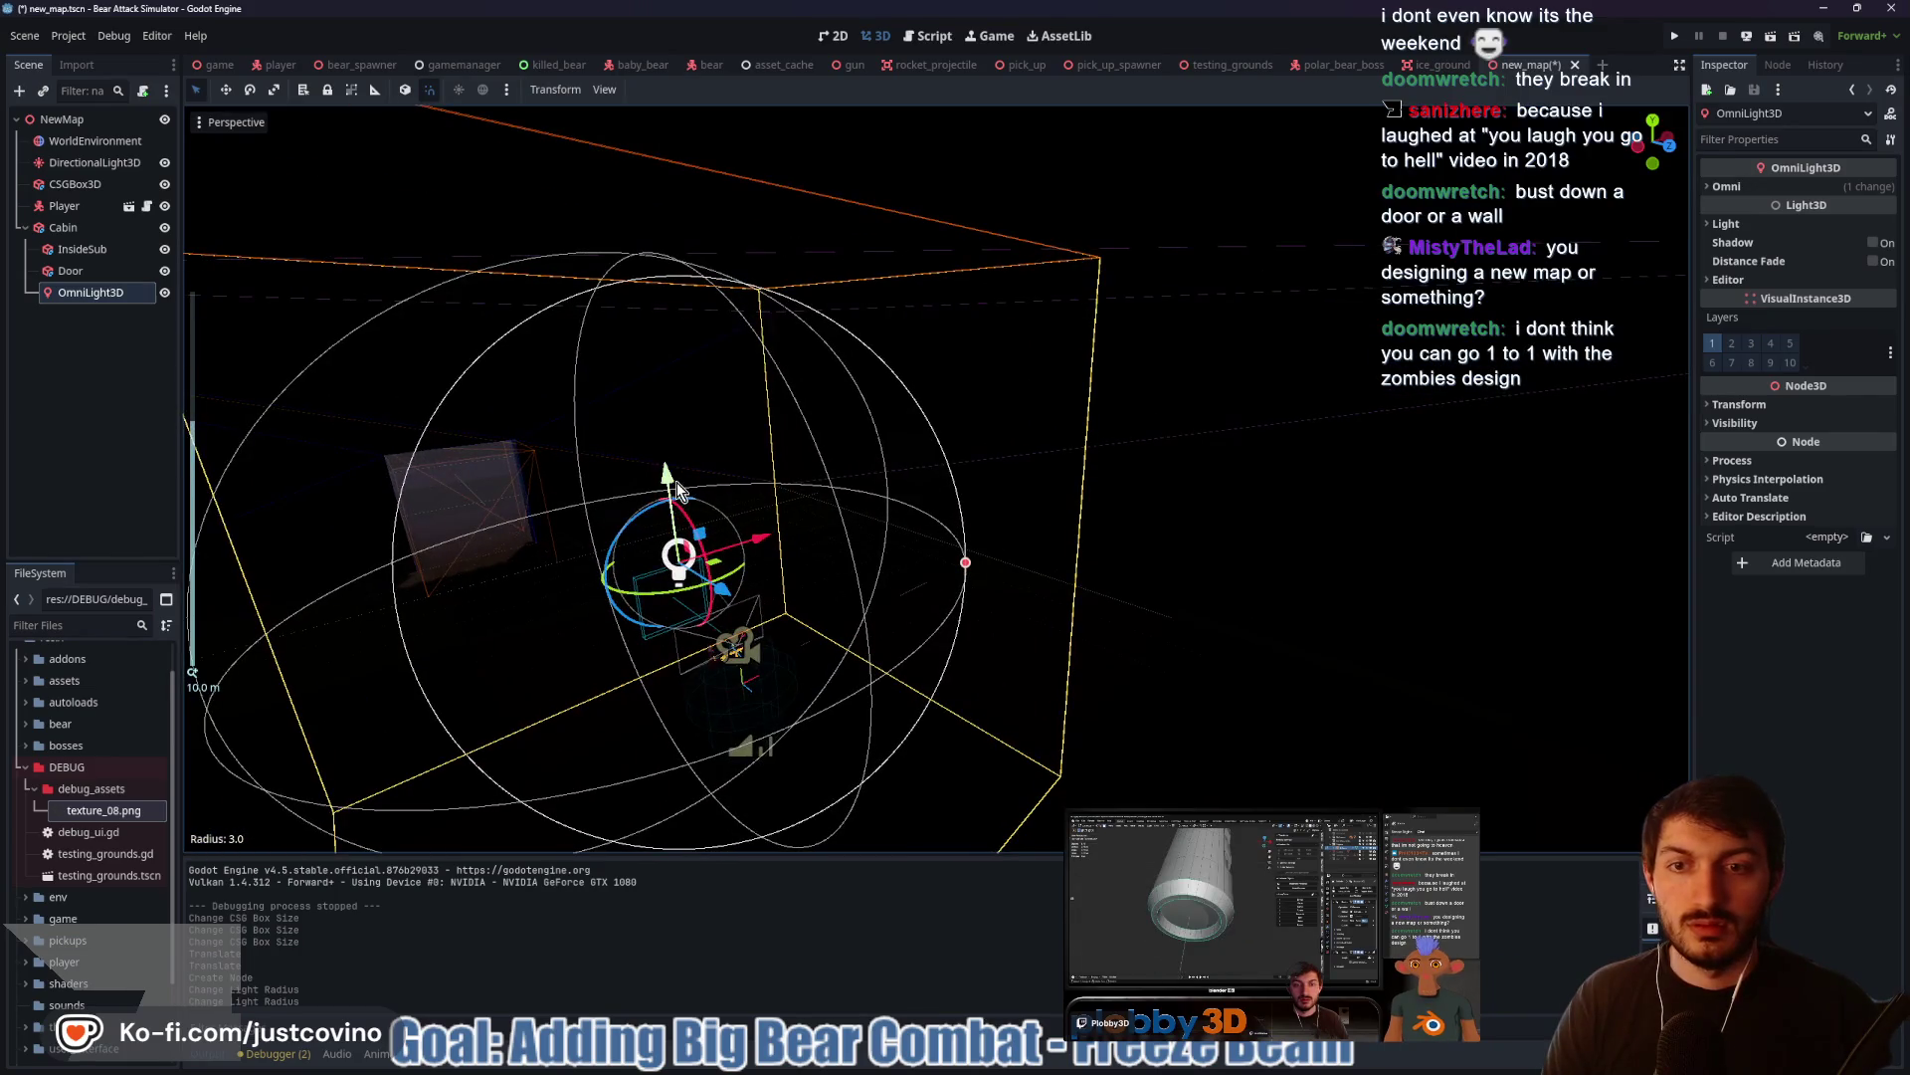
{"action": "mouse_move", "coordinate": [670, 480]}
{"action": "left_mouse_down"}
{"action": "mouse_move", "coordinate": [671, 522]}
{"action": "mouse_move", "coordinate": [772, 667]}
{"action": "mouse_move", "coordinate": [970, 796]}
{"action": "left_mouse_up"}
{"action": "left_click", "coordinate": [1751, 186]}
Set the light's range to 58.832 and its colour to a warm yellow-orange
{"action": "mouse_move", "coordinate": [1836, 207]}
{"action": "left_mouse_down"}
{"action": "mouse_move", "coordinate": [1861, 209]}
{"action": "mouse_move", "coordinate": [1831, 236]}
{"action": "left_mouse_up"}
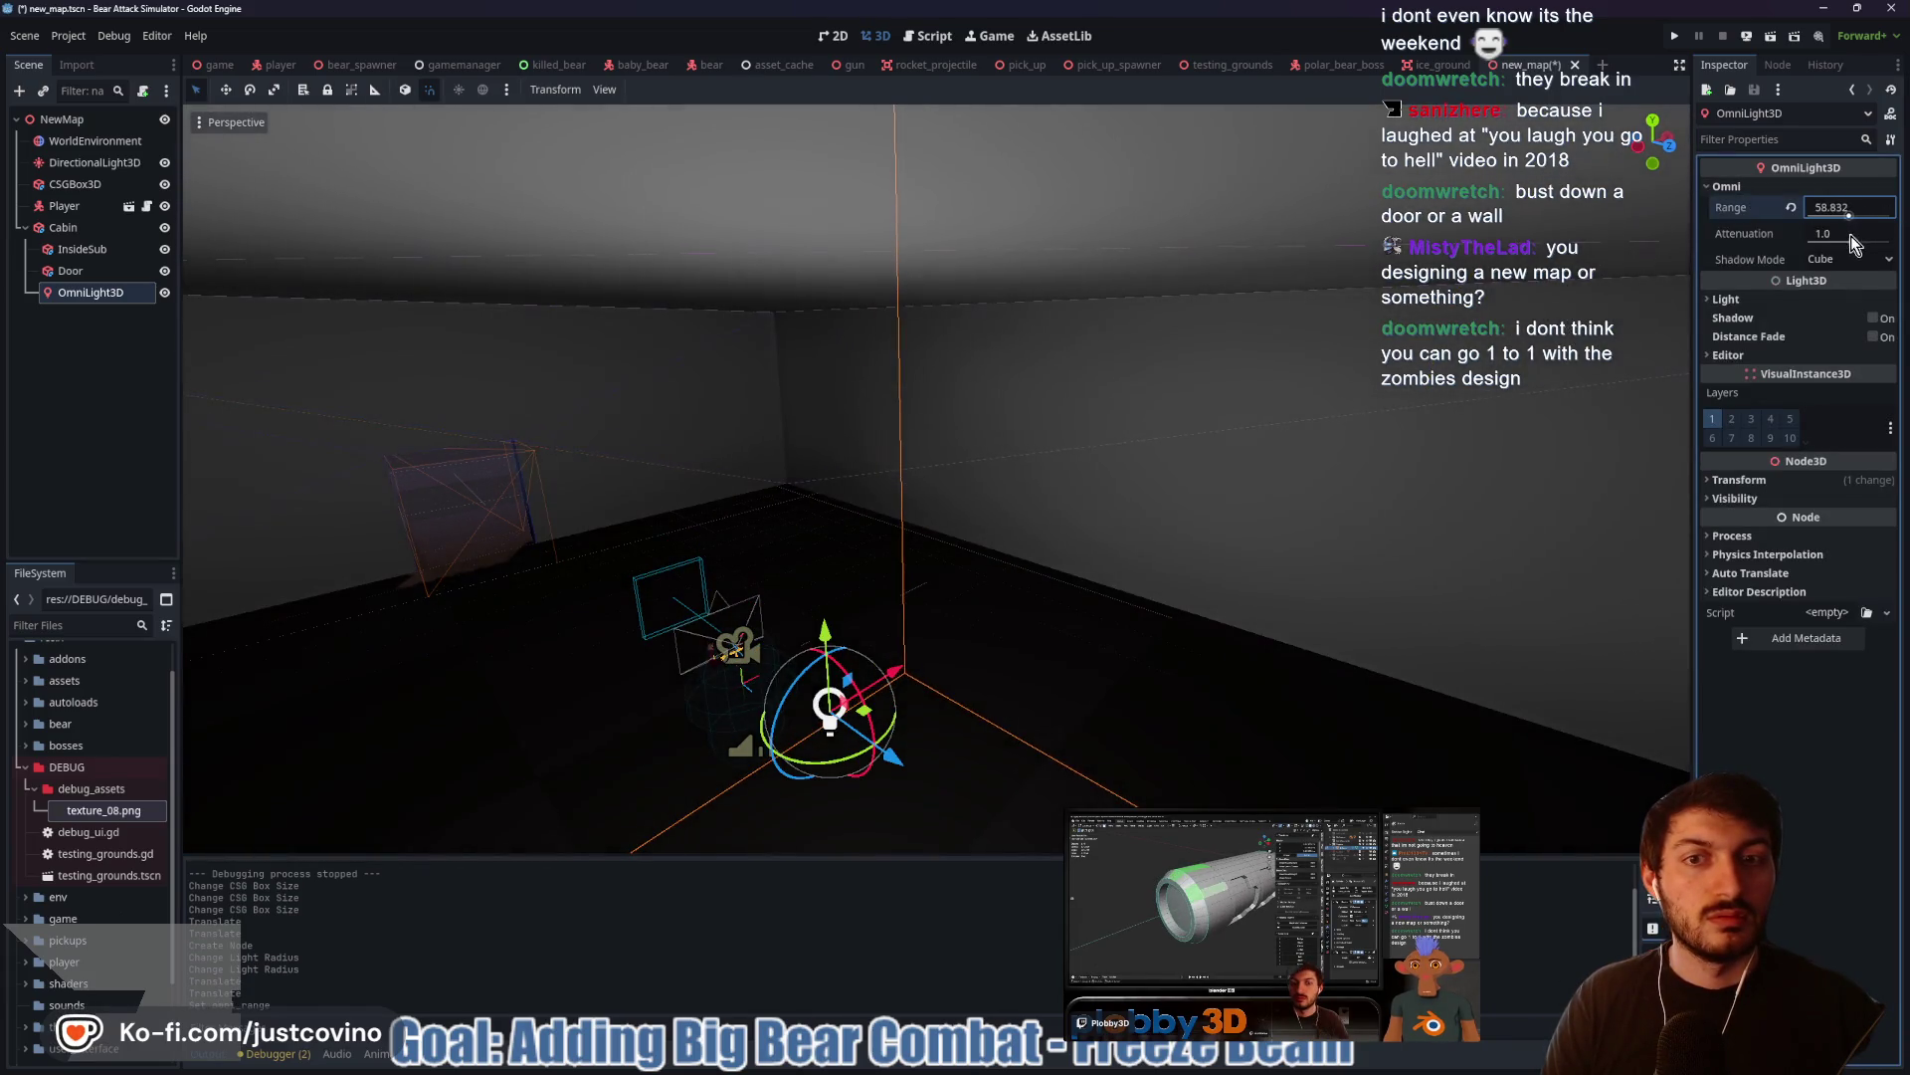
{"action": "scroll", "coordinate": [1151, 414], "scroll_direction": "up", "scroll_amount": 3}
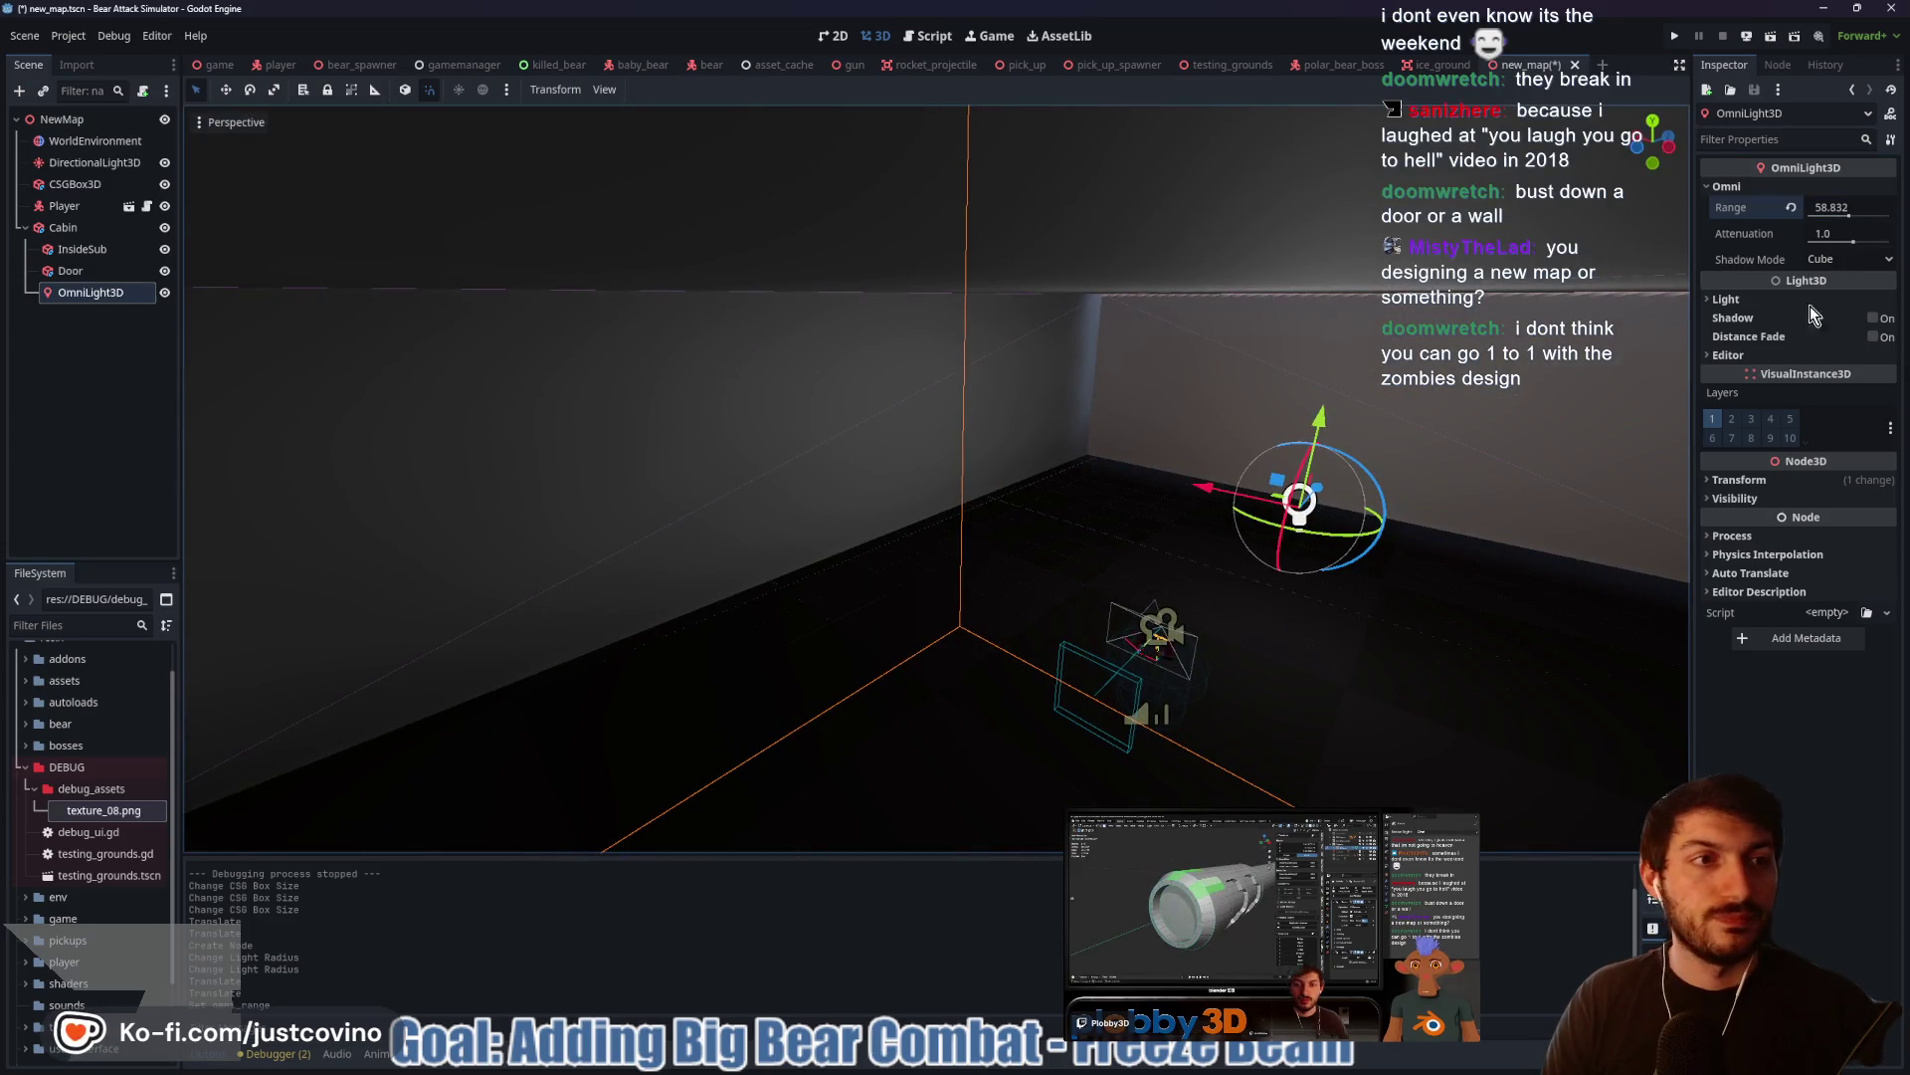
{"action": "left_click", "coordinate": [1726, 299]}
{"action": "left_click", "coordinate": [1849, 318]}
{"action": "left_click", "coordinate": [1888, 360]}
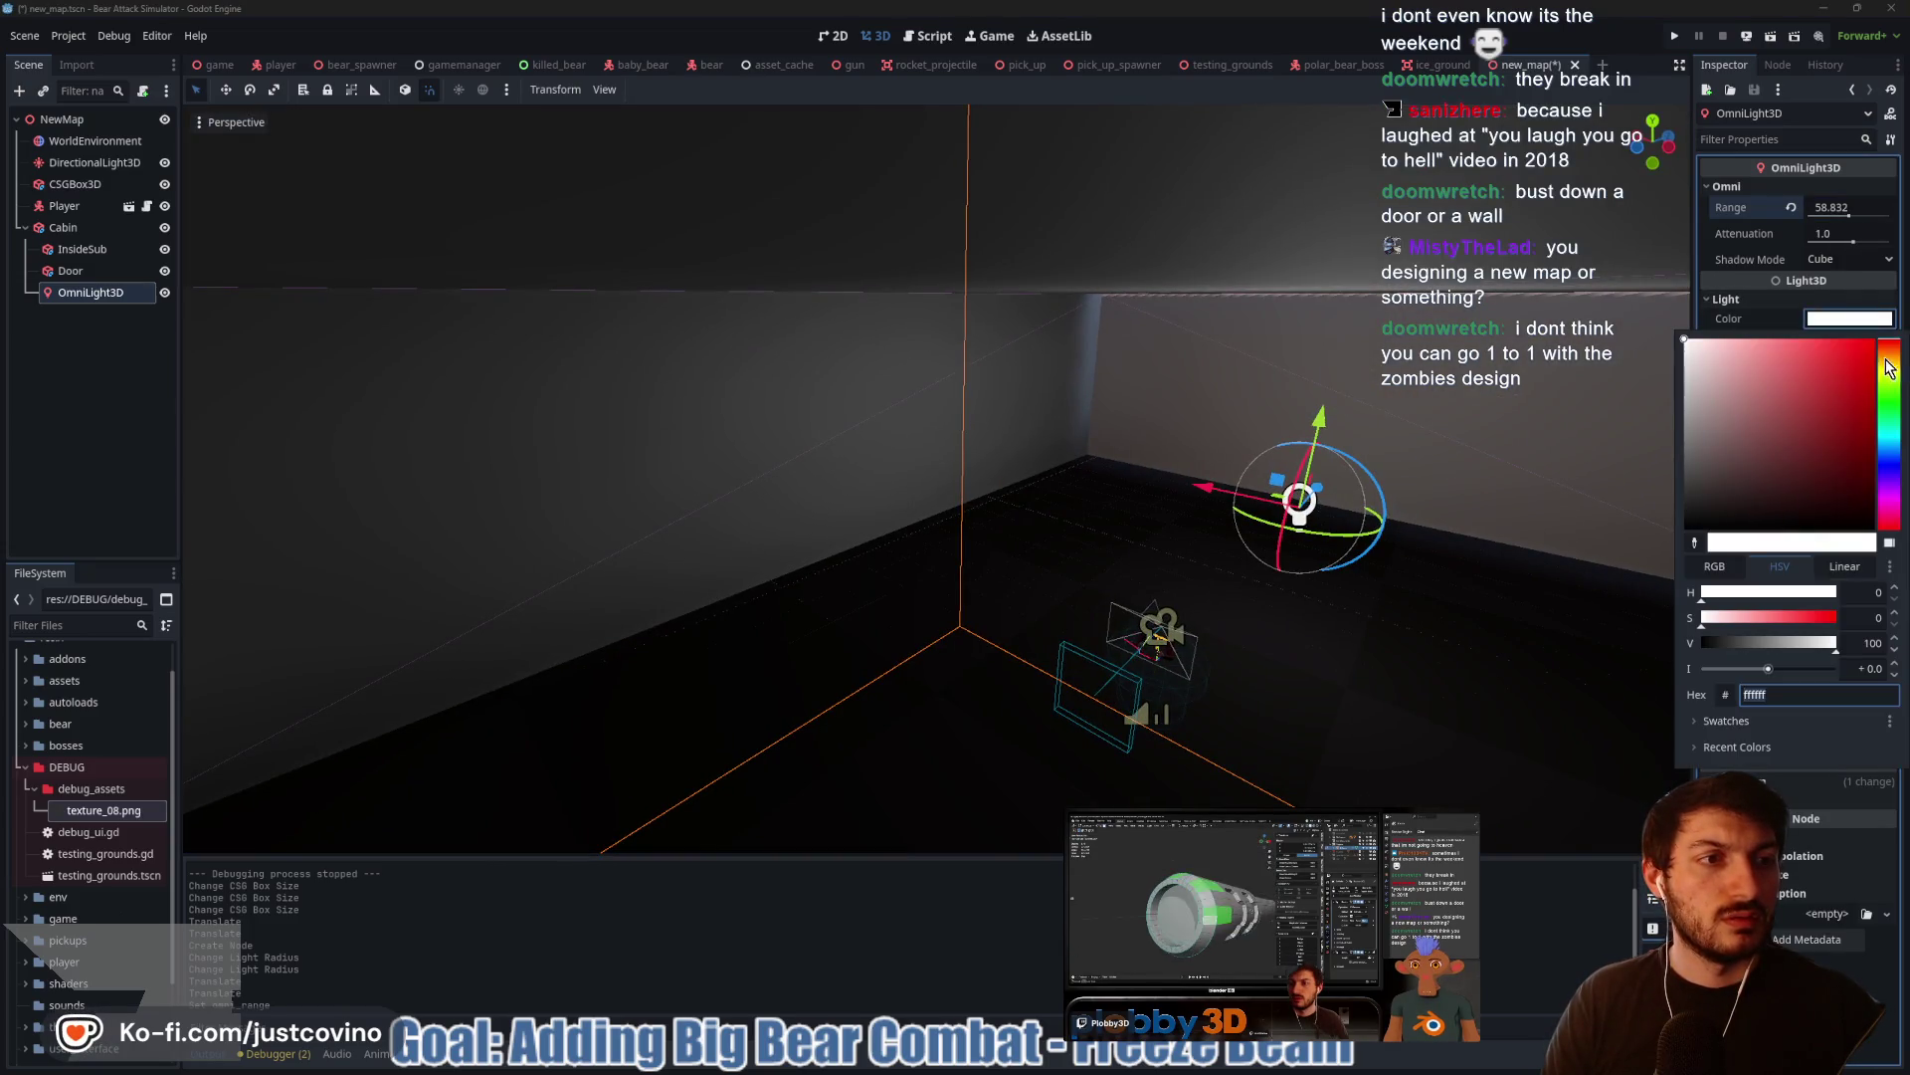
{"action": "left_click", "coordinate": [1856, 378]}
{"action": "left_click_drag", "start_coordinate": [1861, 373], "coordinate": [1863, 358]}
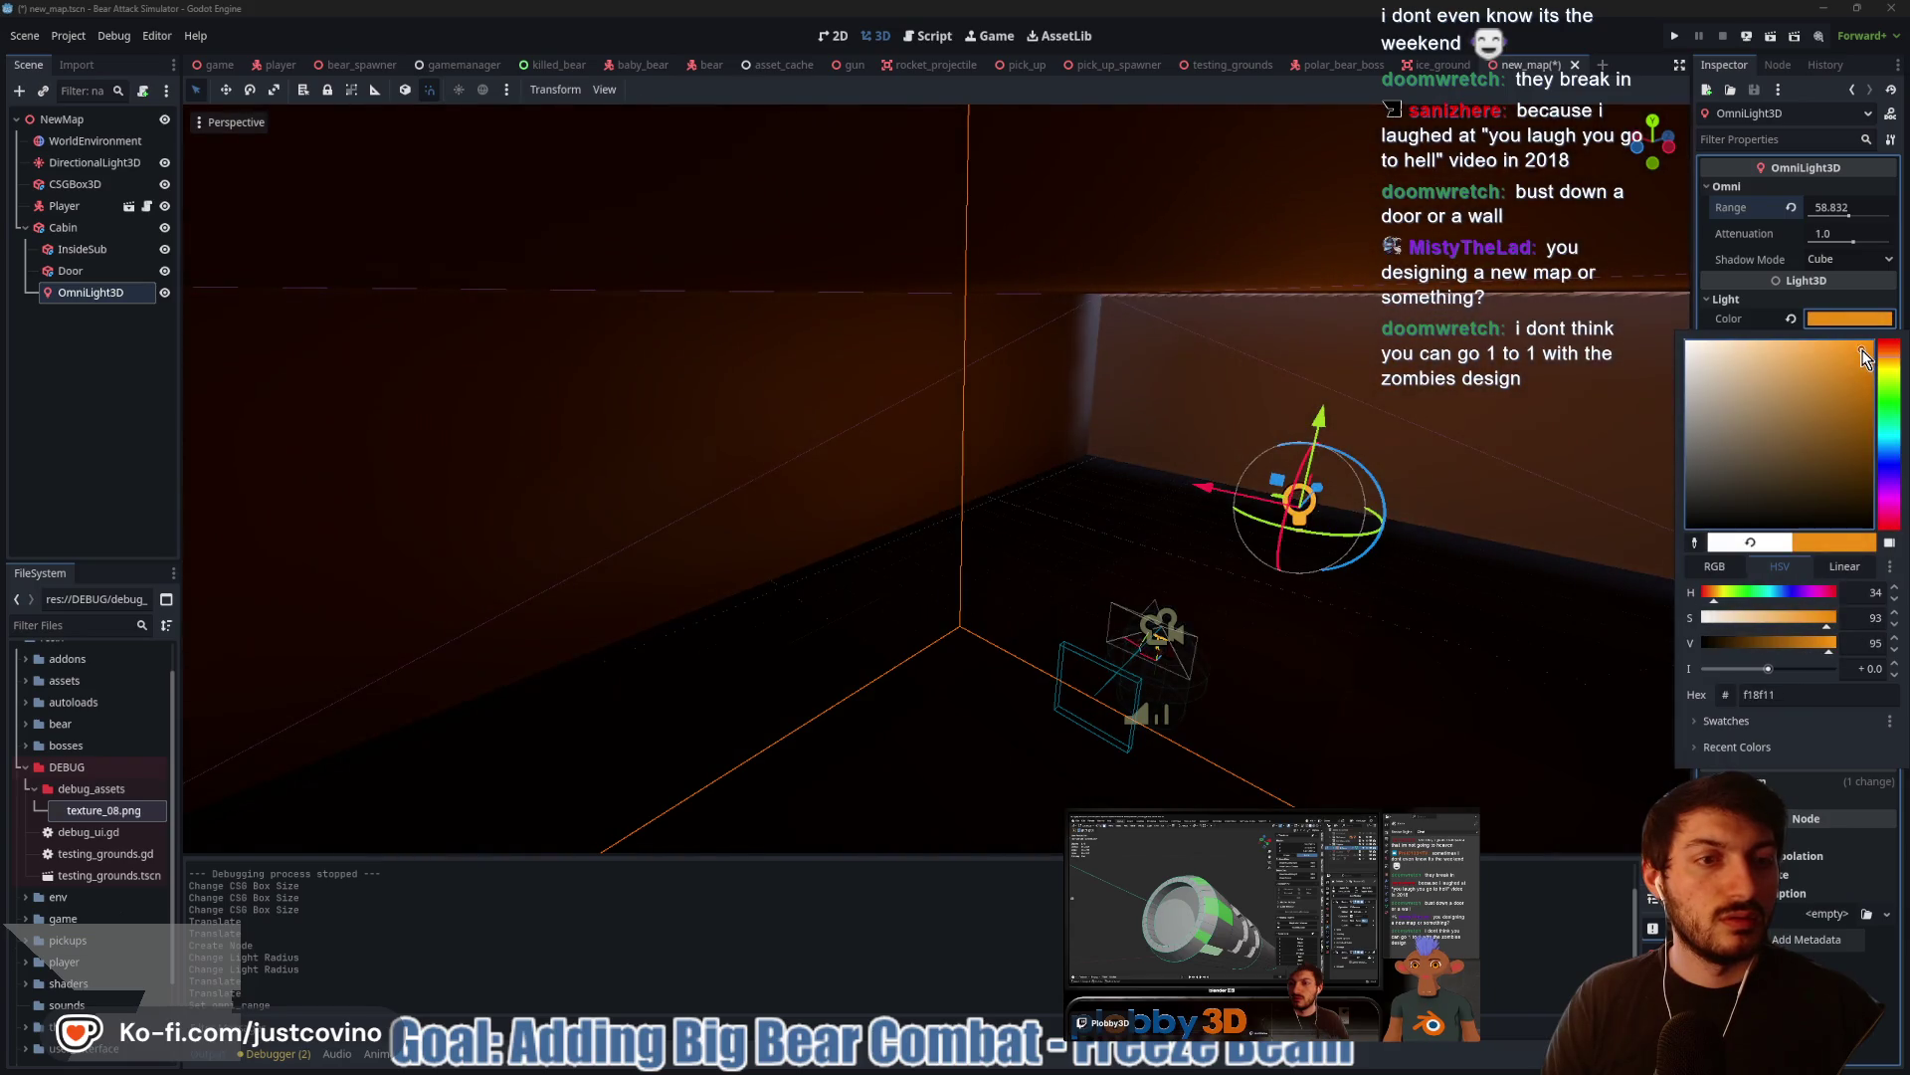
{"action": "left_click", "coordinate": [1889, 356]}
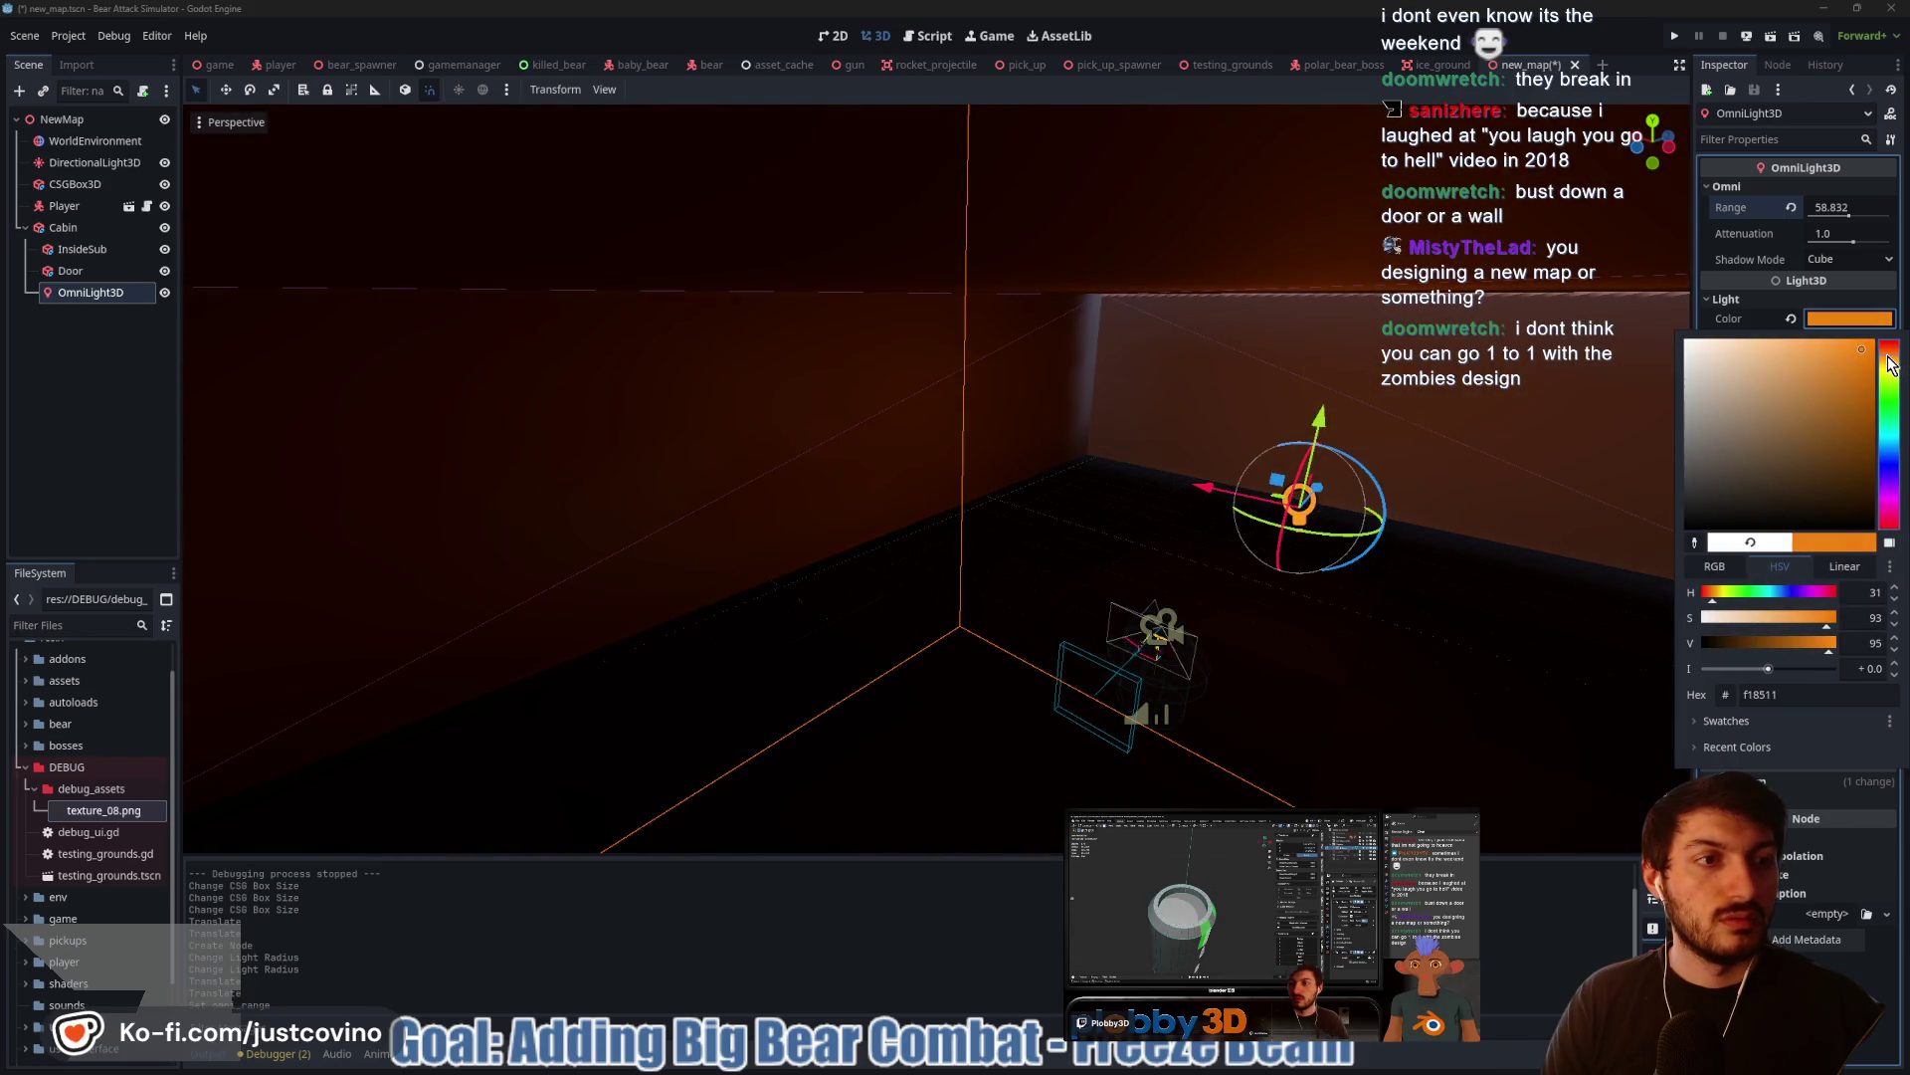
{"action": "left_click_drag", "start_coordinate": [1887, 356], "coordinate": [1889, 362]}
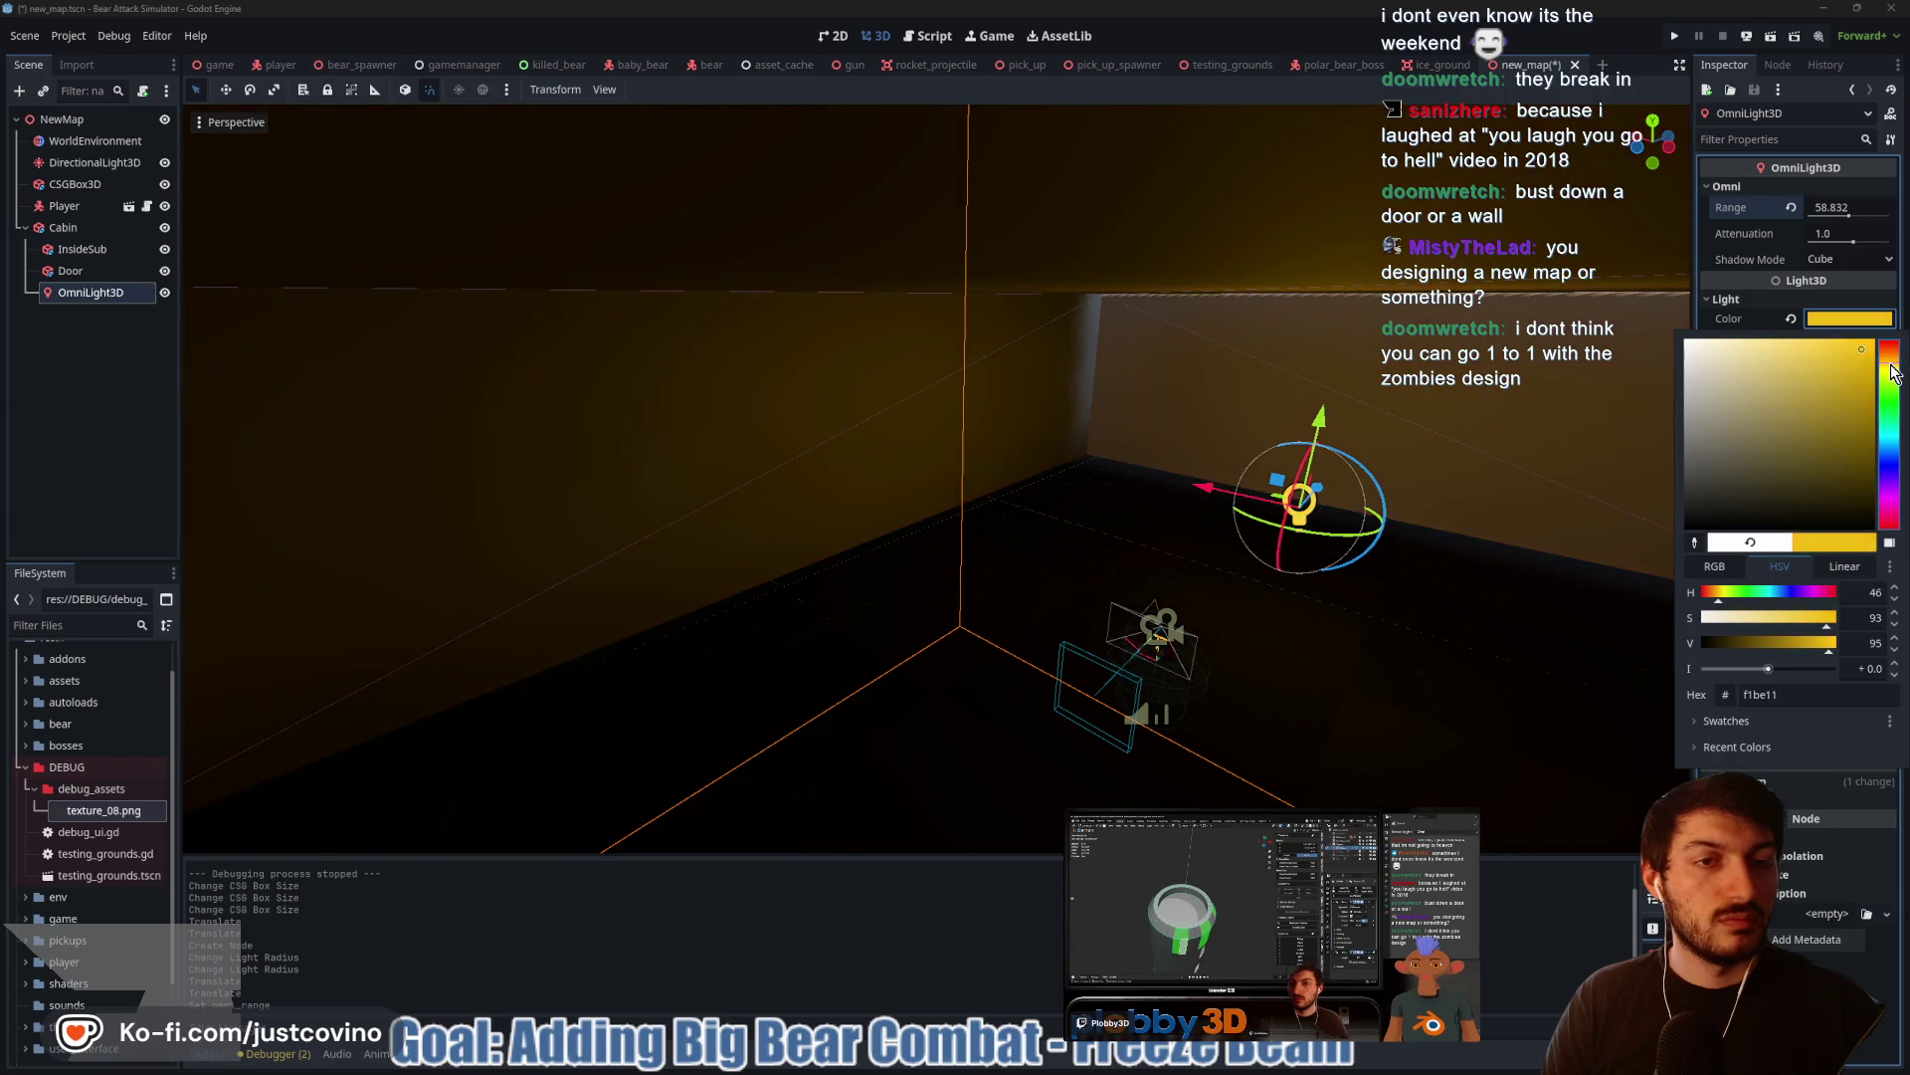
{"action": "left_click", "coordinate": [1850, 323]}
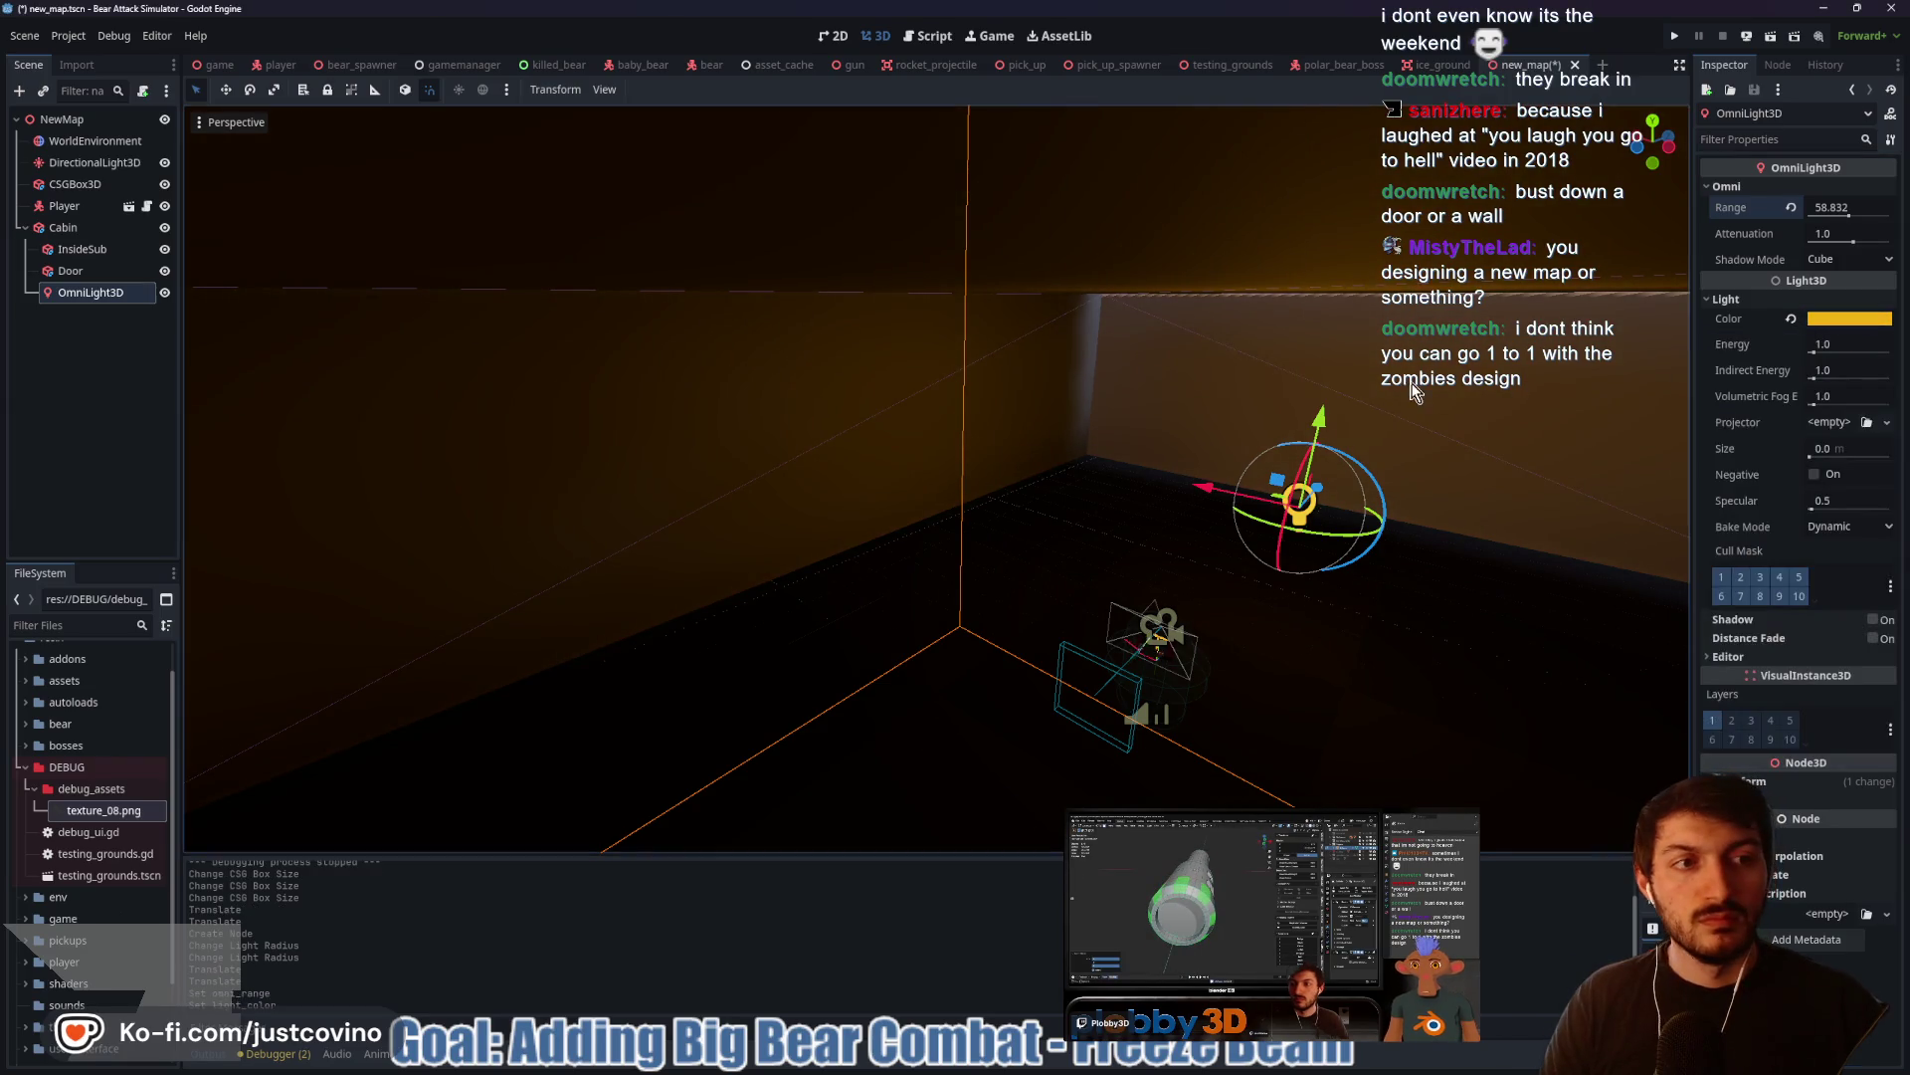
Raise the light energy to 2.321 and move the light a little lower
{"action": "left_click_drag", "start_coordinate": [1819, 352], "coordinate": [1827, 356]}
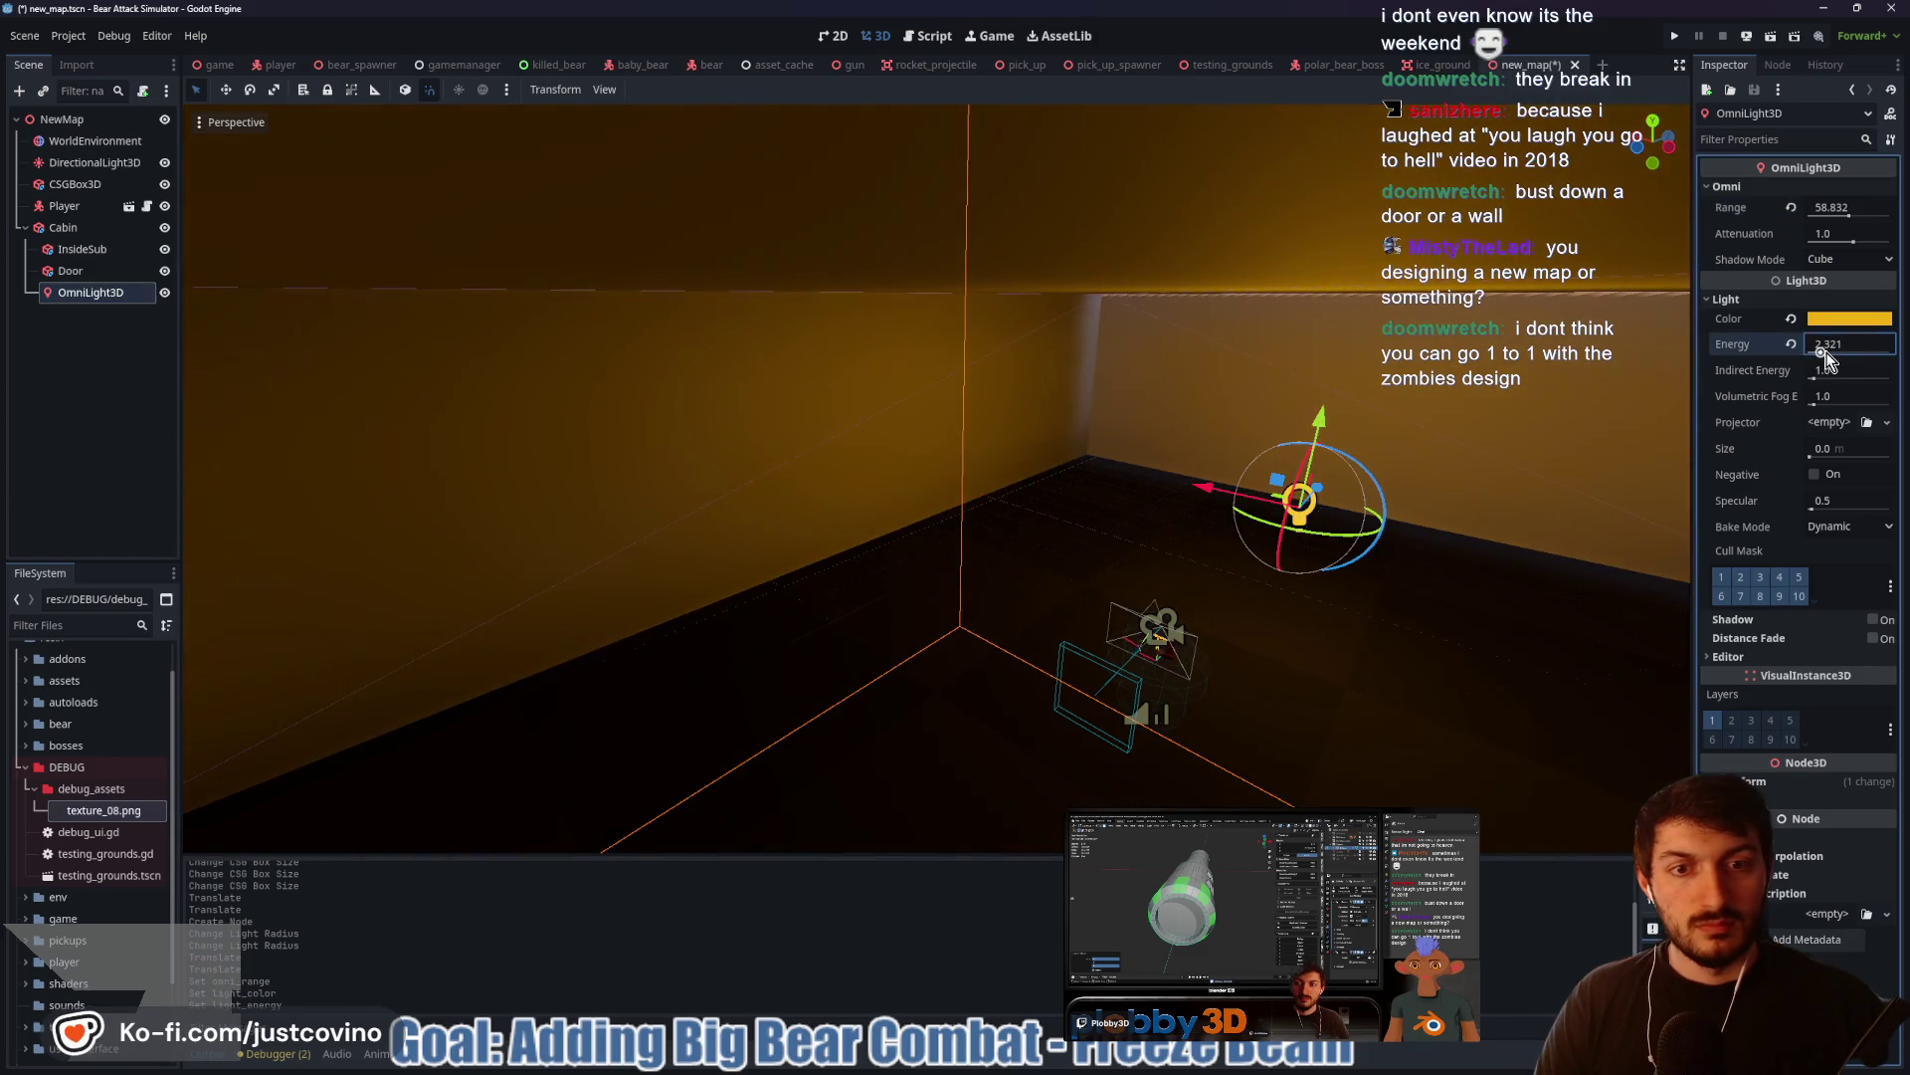
{"action": "scroll", "coordinate": [1180, 433], "scroll_direction": "down", "scroll_amount": 5}
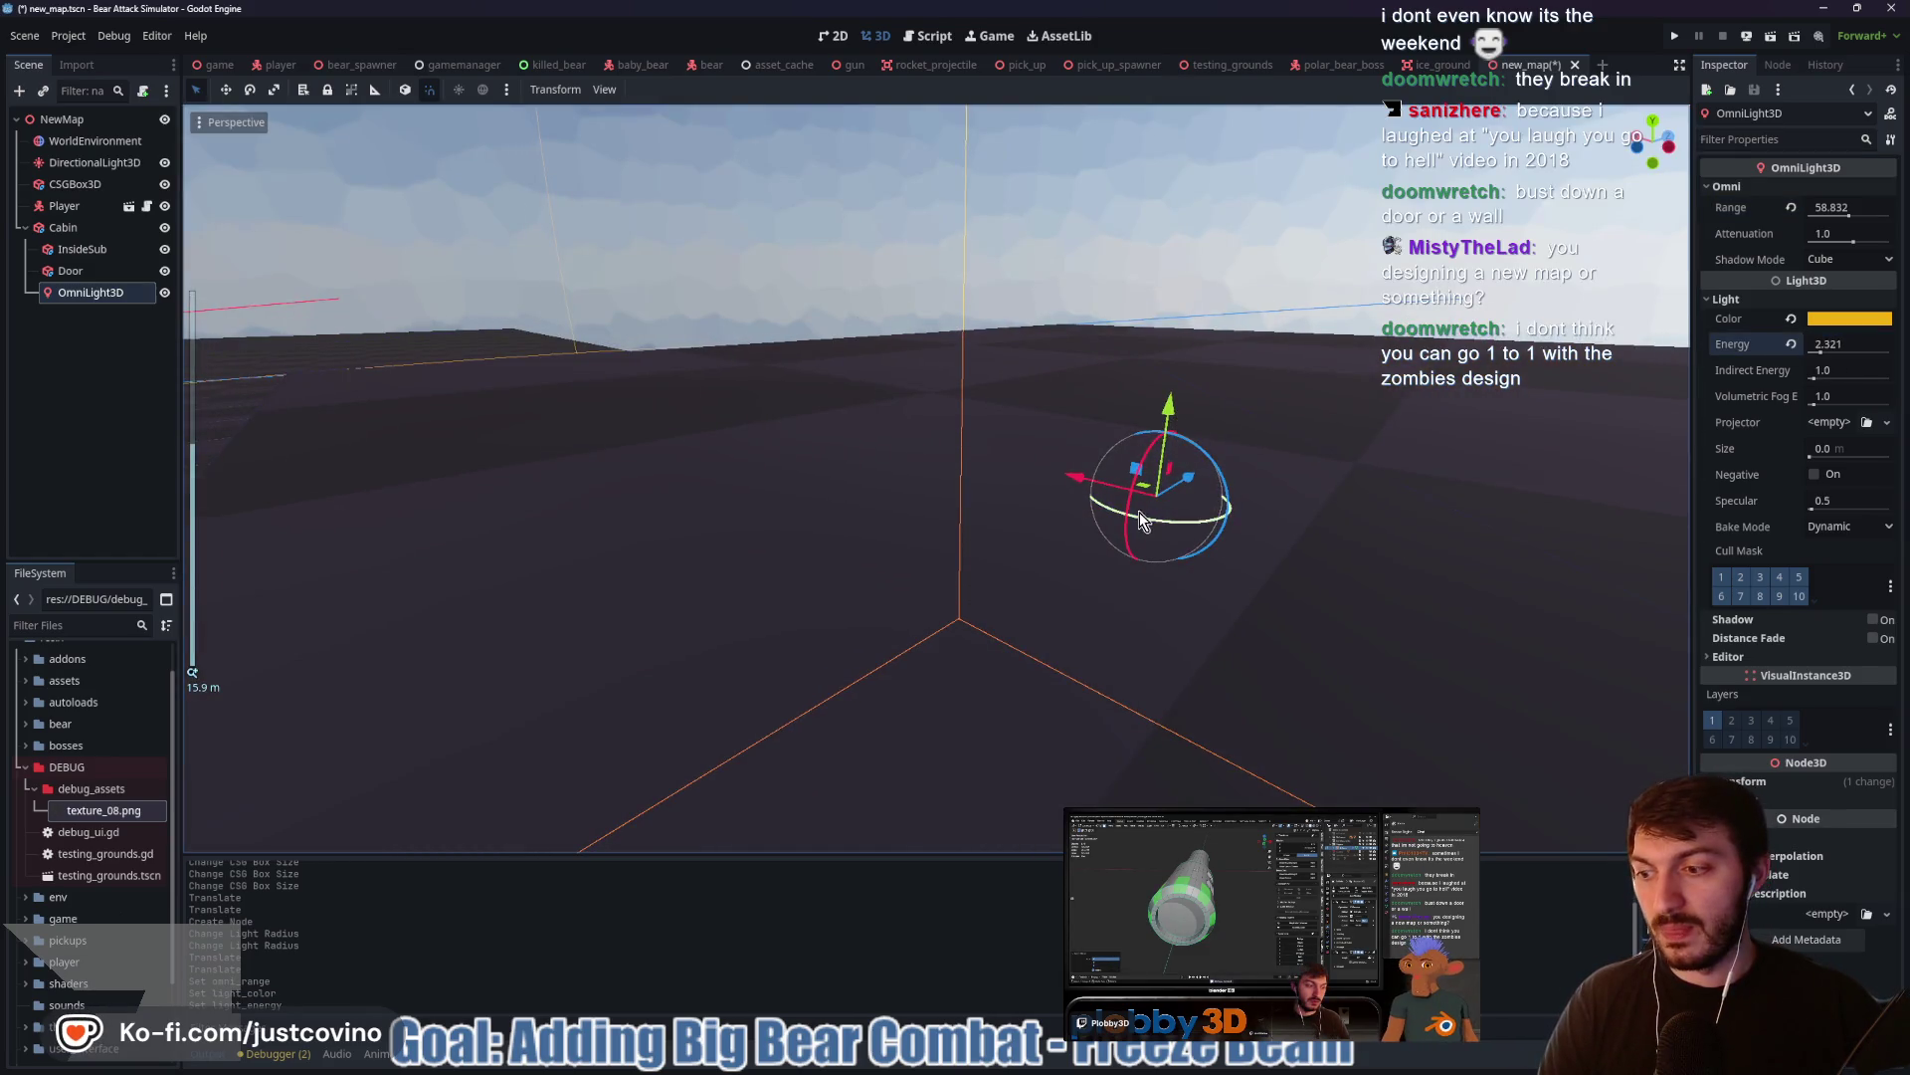
{"action": "scroll", "coordinate": [1141, 519], "scroll_direction": "up", "scroll_amount": 5}
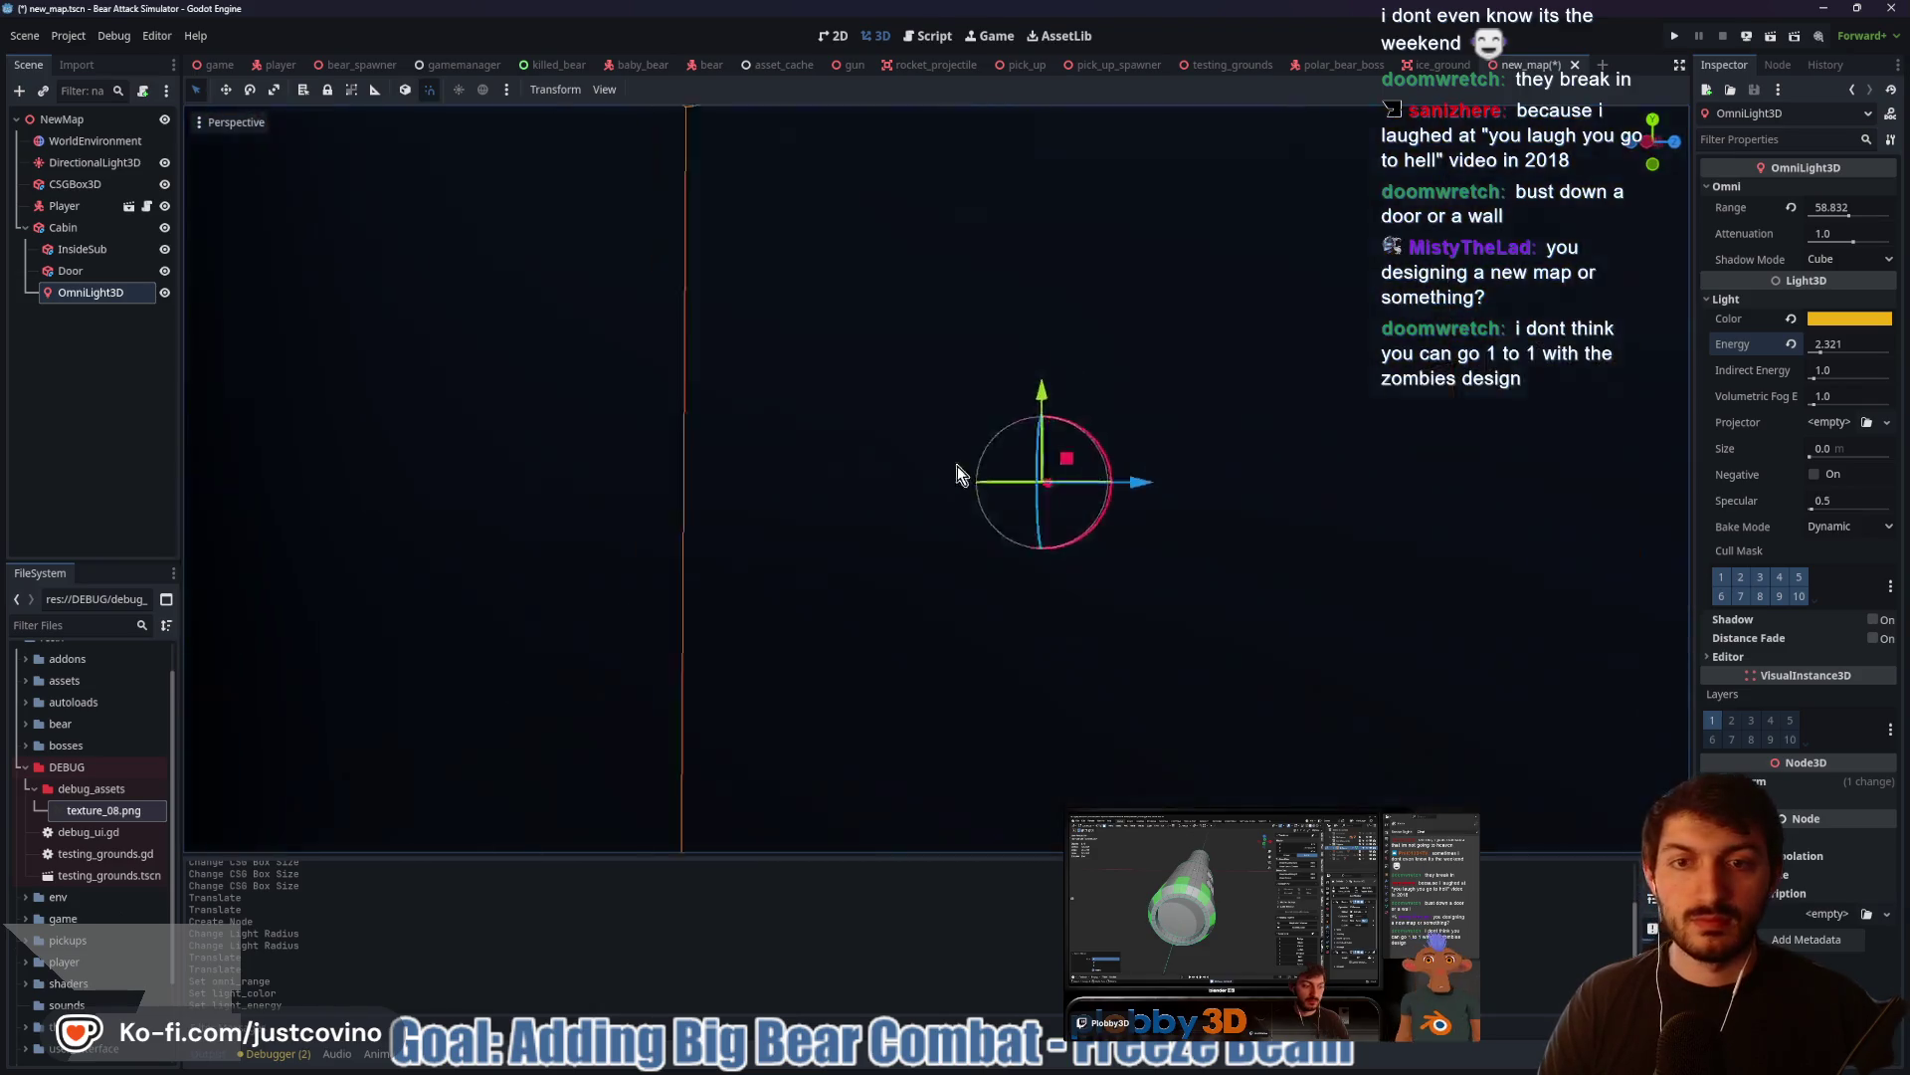
{"action": "scroll", "coordinate": [965, 472], "scroll_direction": "down", "scroll_amount": 6}
{"action": "scroll", "coordinate": [851, 495], "scroll_direction": "up", "scroll_amount": 4}
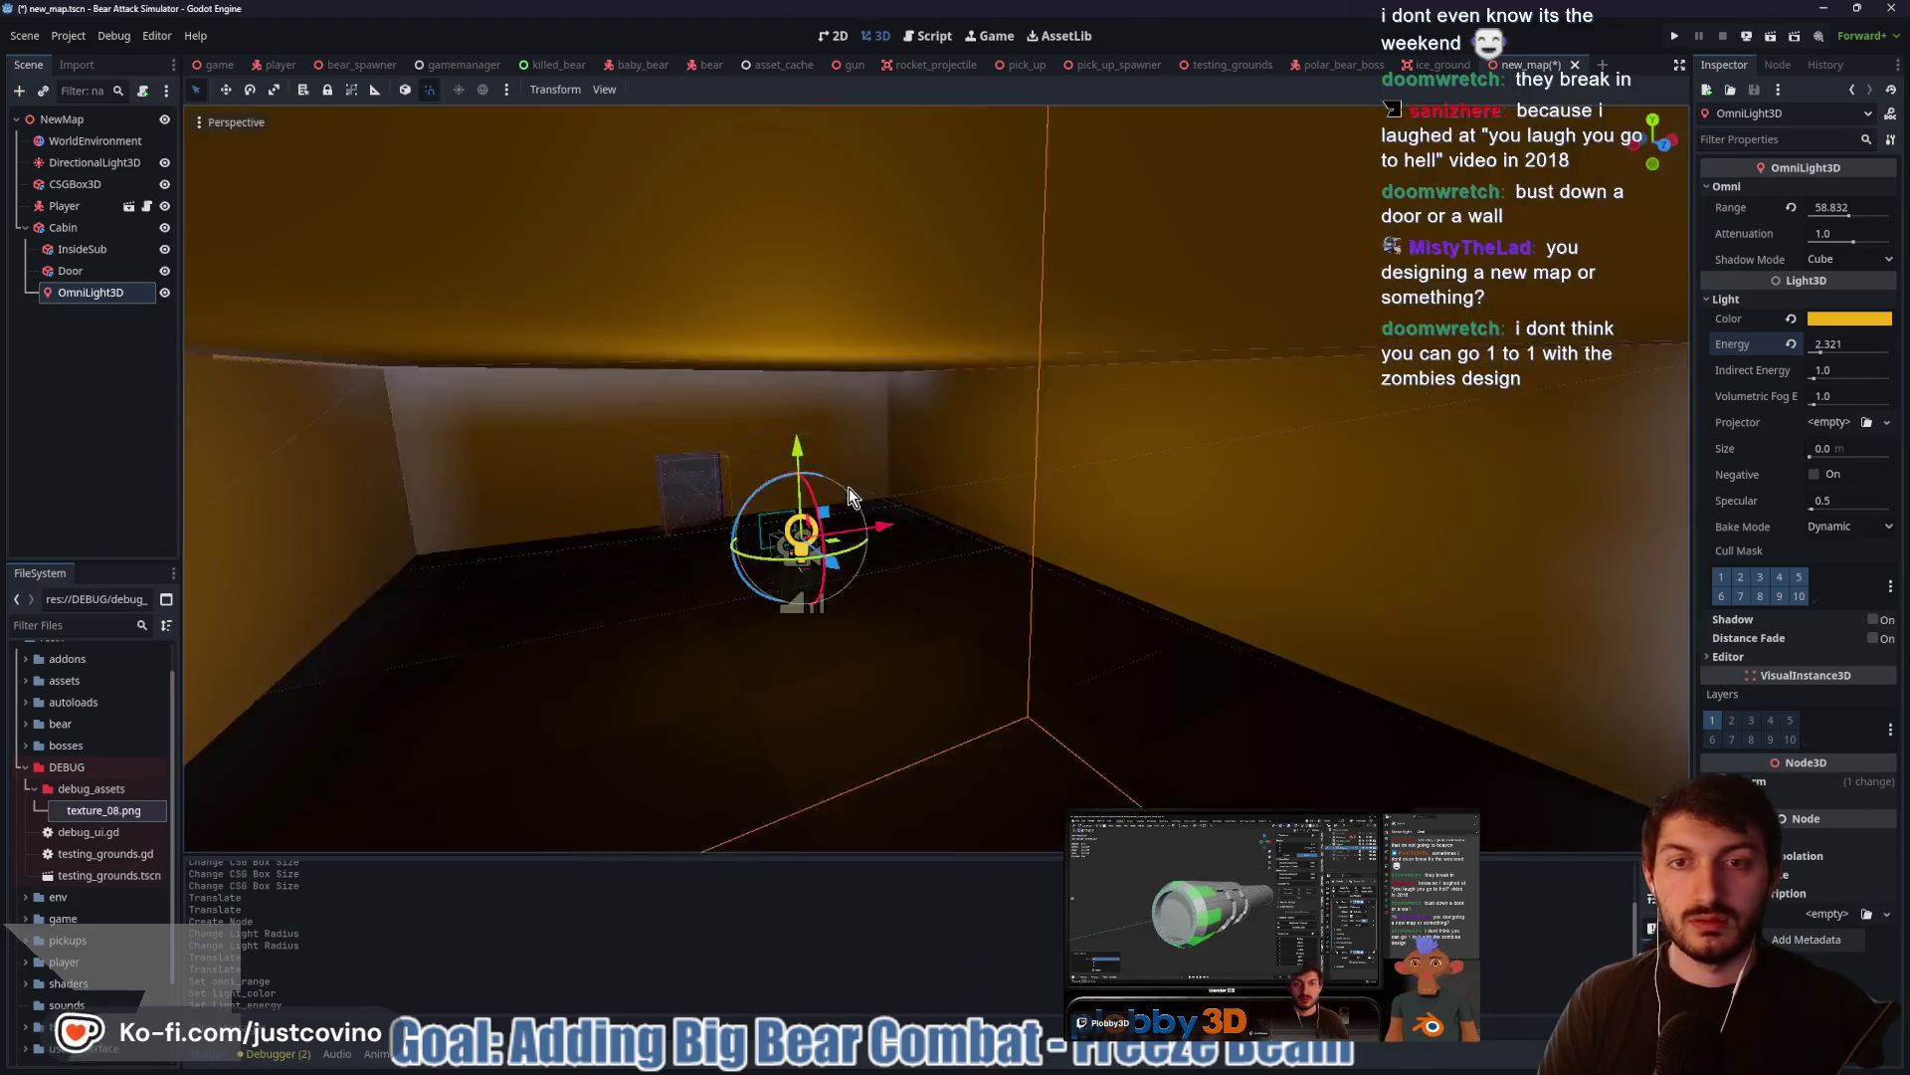
{"action": "scroll", "coordinate": [851, 495], "scroll_direction": "down", "scroll_amount": 1}
{"action": "left_click_drag", "start_coordinate": [790, 398], "coordinate": [788, 423]}
{"action": "mouse_move", "coordinate": [952, 396]}
{"action": "left_mouse_down"}
{"action": "mouse_move", "coordinate": [1053, 421]}
{"action": "mouse_move", "coordinate": [1251, 398]}
{"action": "mouse_move", "coordinate": [971, 451]}
{"action": "left_mouse_up"}
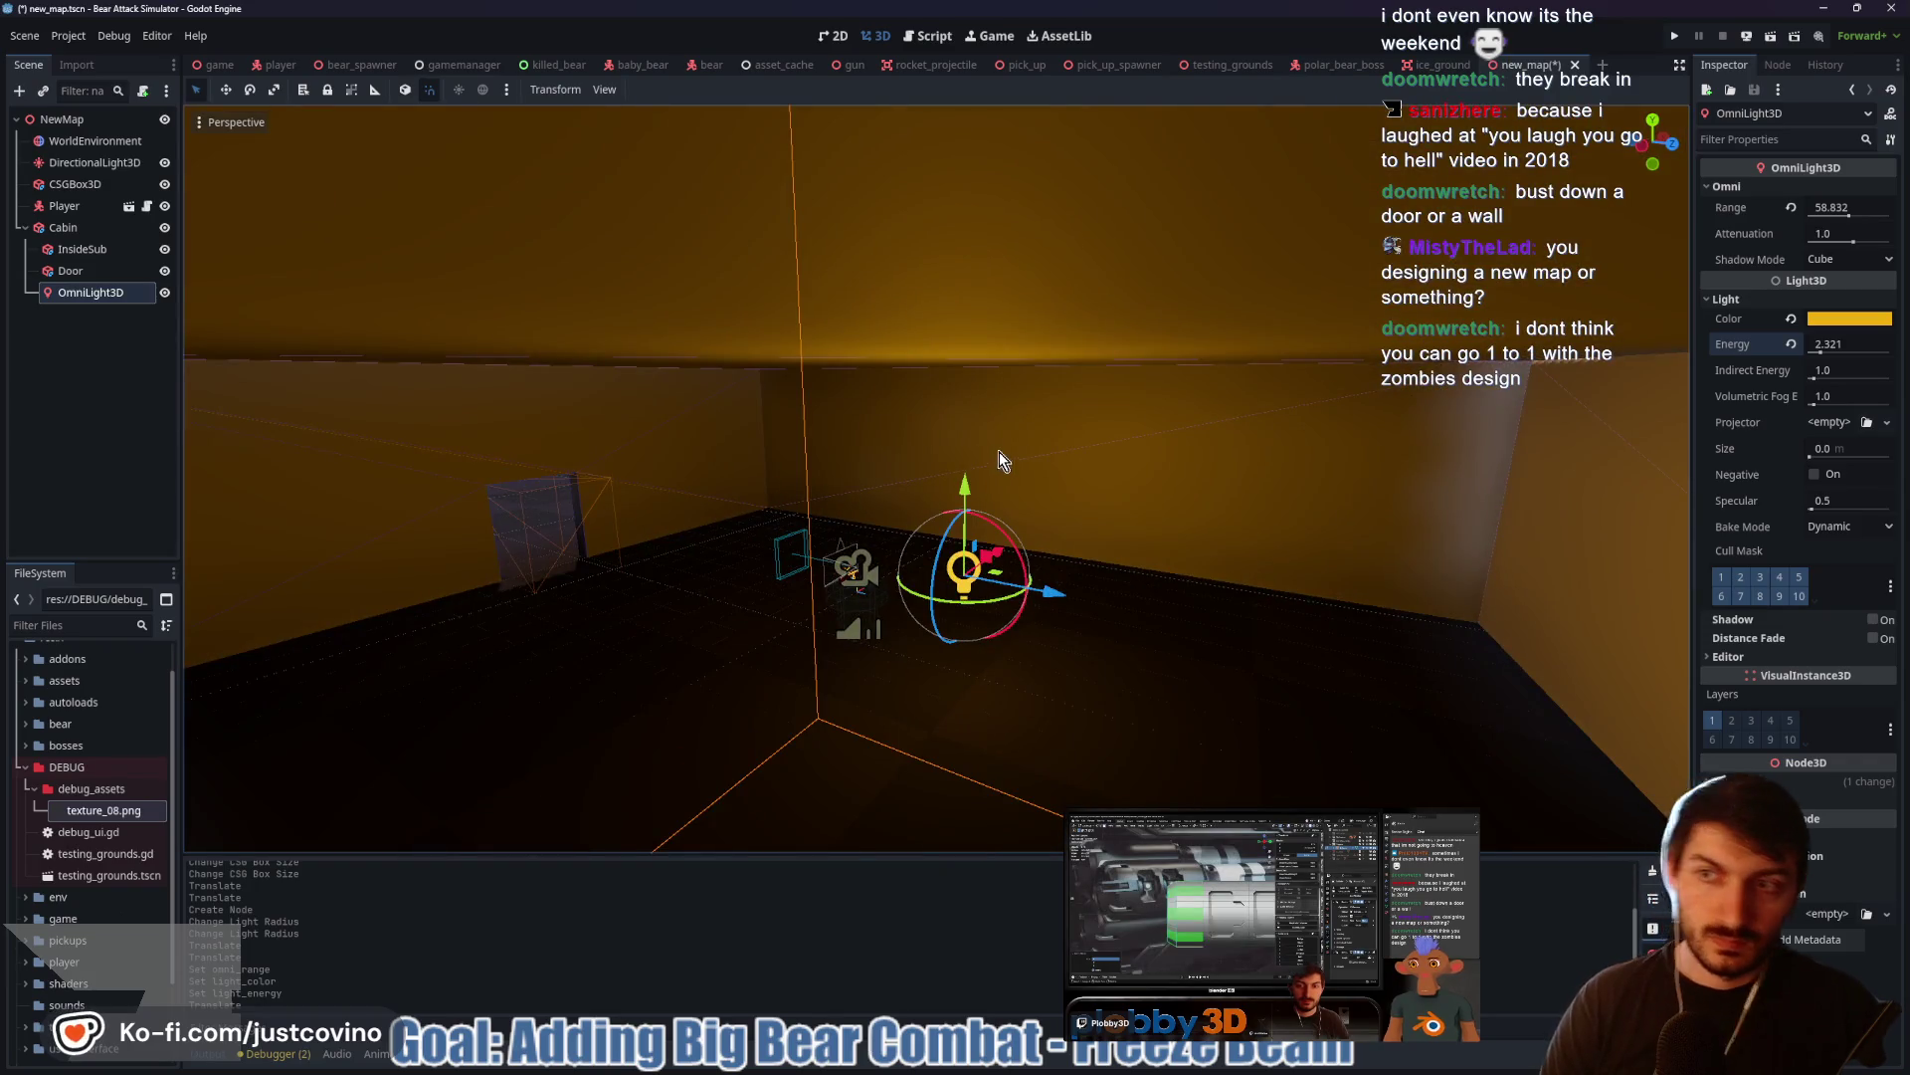
{"action": "key", "text": "F6"}
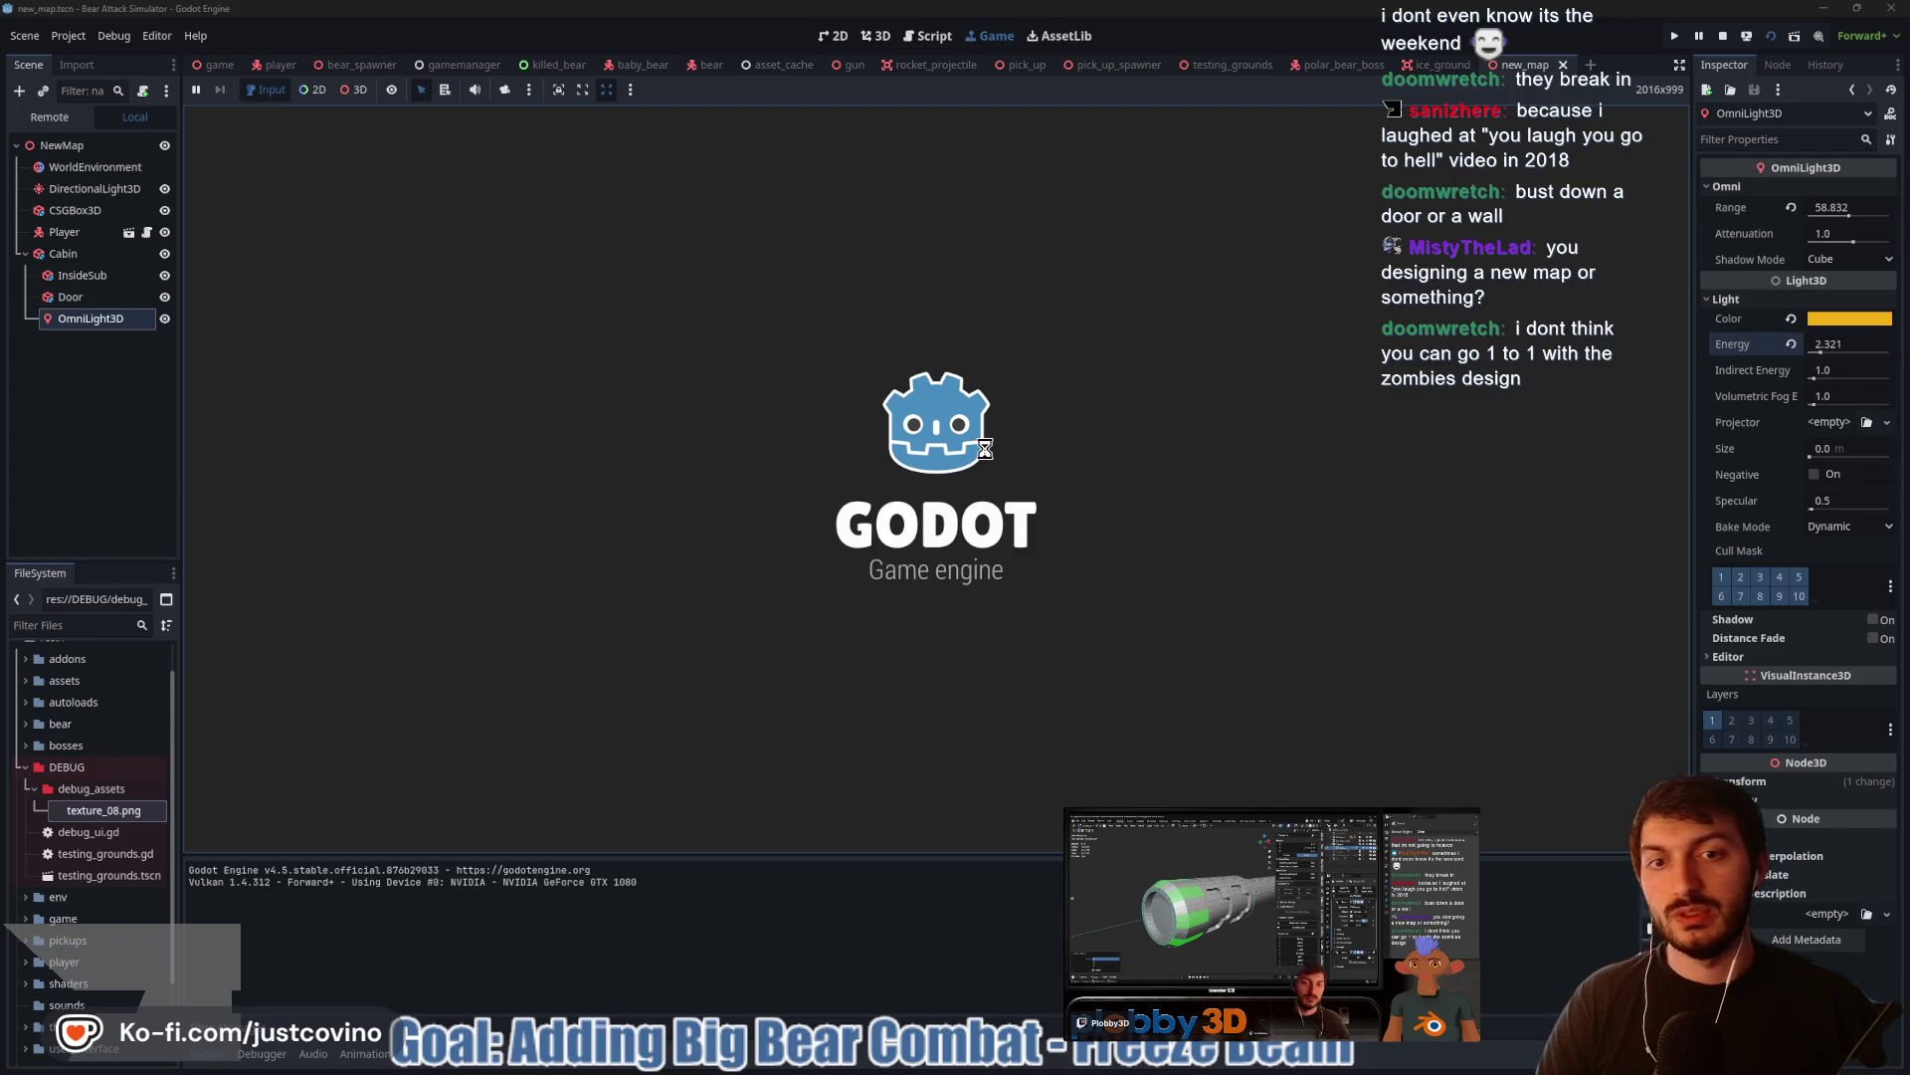
Walk into the yellow-lit cabin, out the small doorway and back, then stop the game
{"action": "key", "text": "w"}
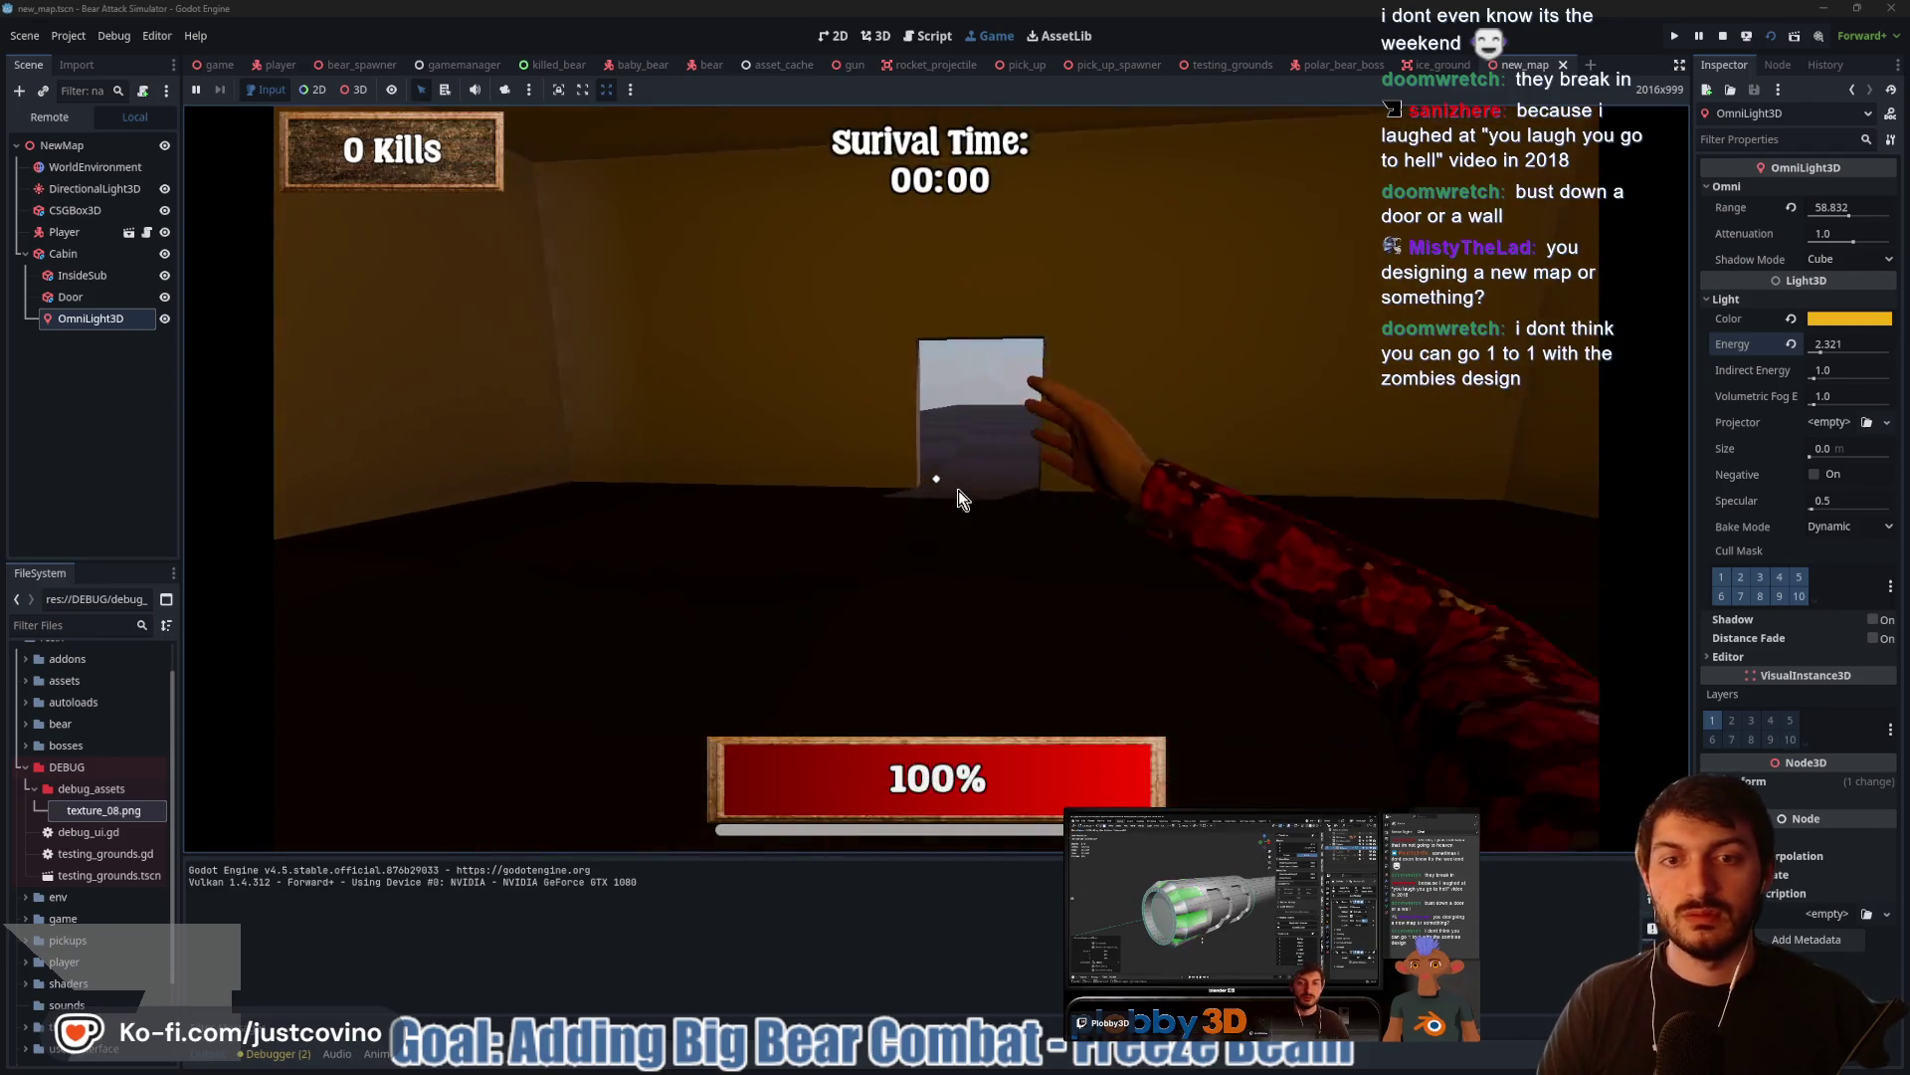
{"action": "key", "text": "w"}
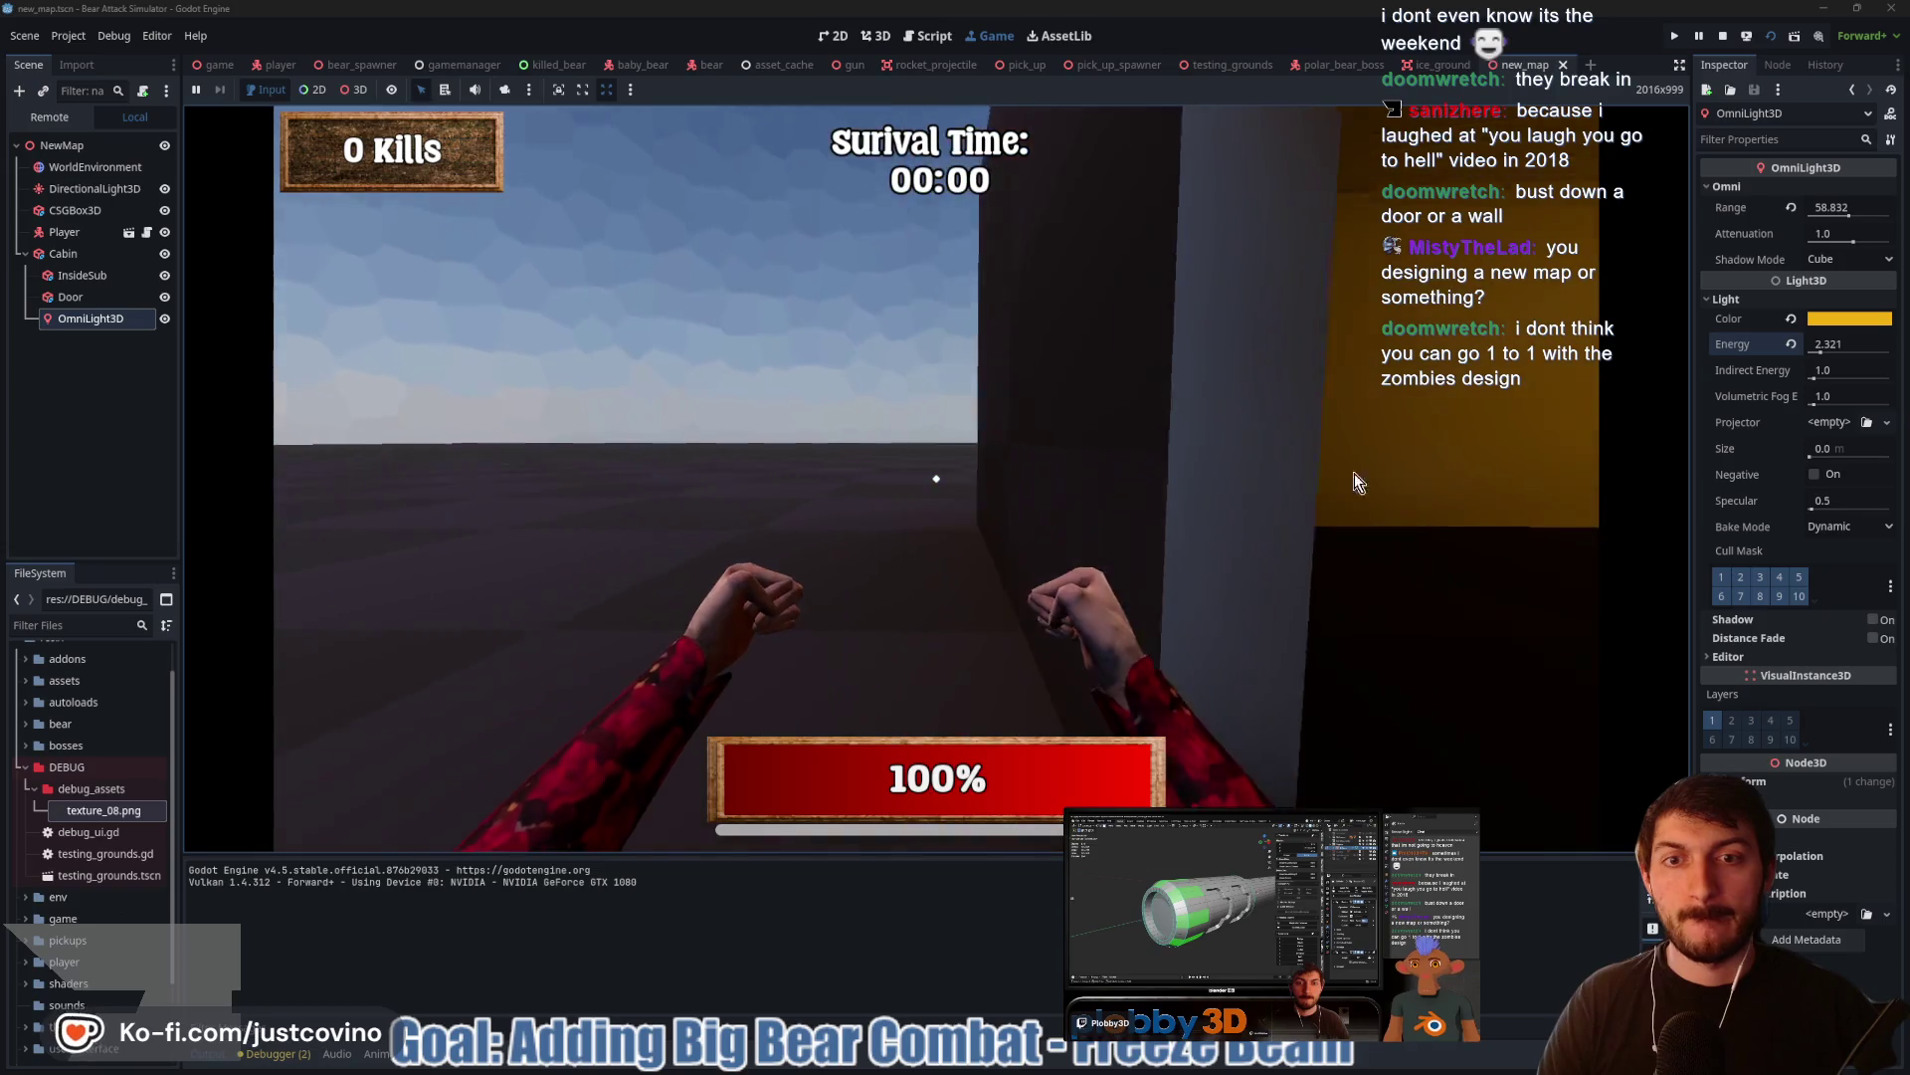
{"action": "key", "text": "w"}
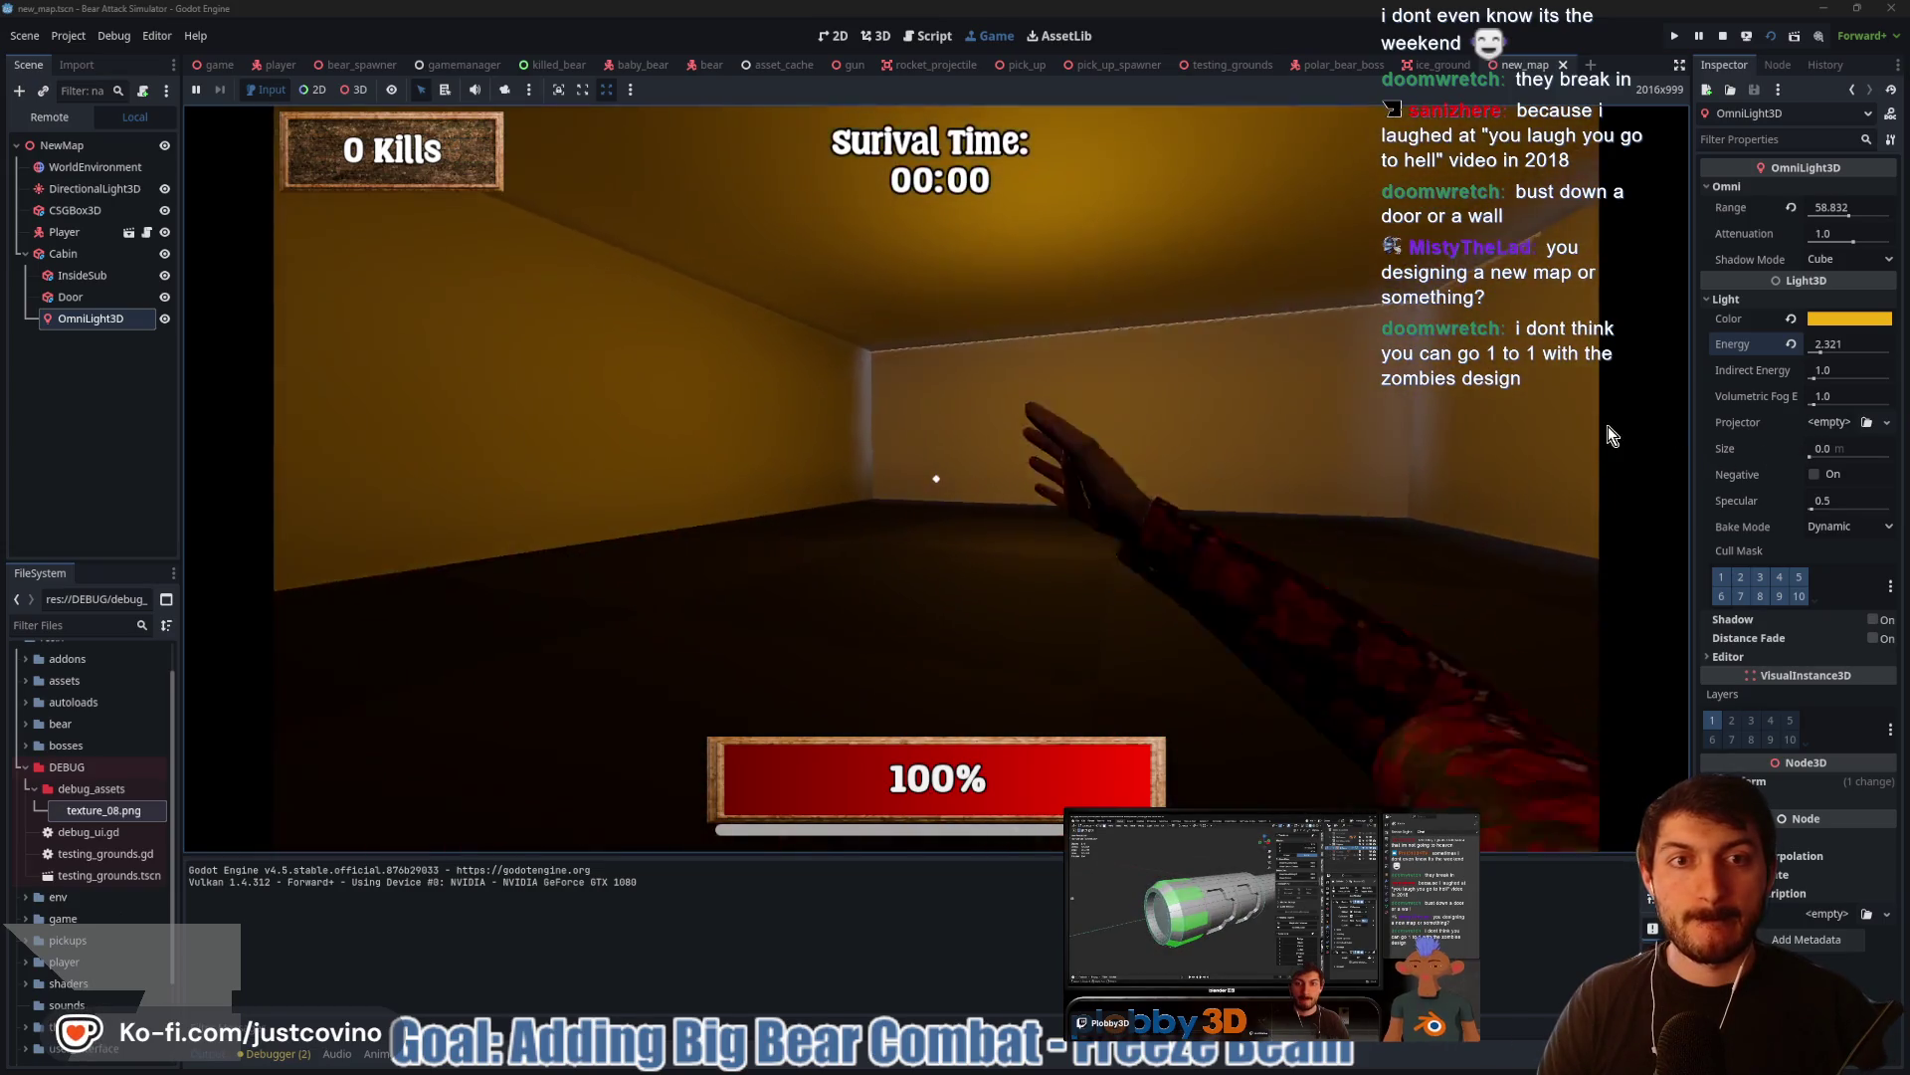
{"action": "key", "text": "w"}
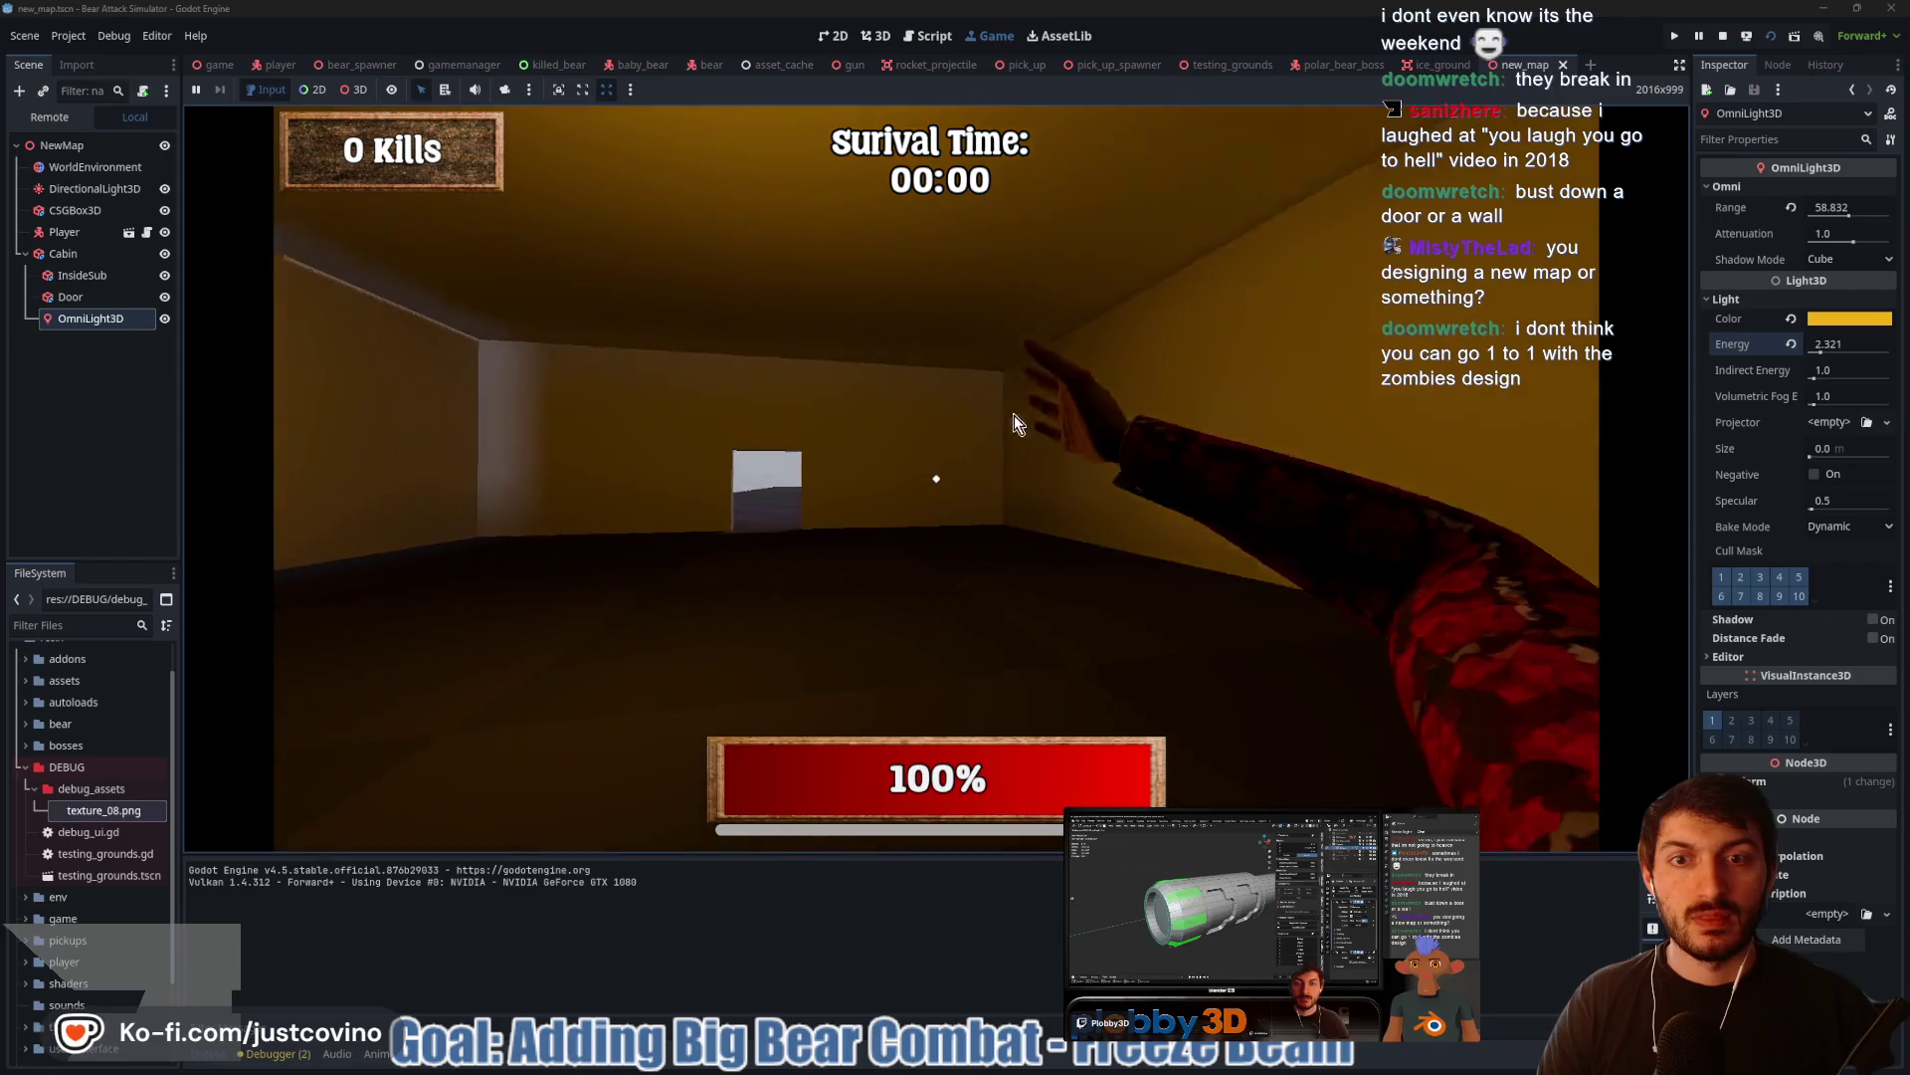
{"action": "key", "text": "w"}
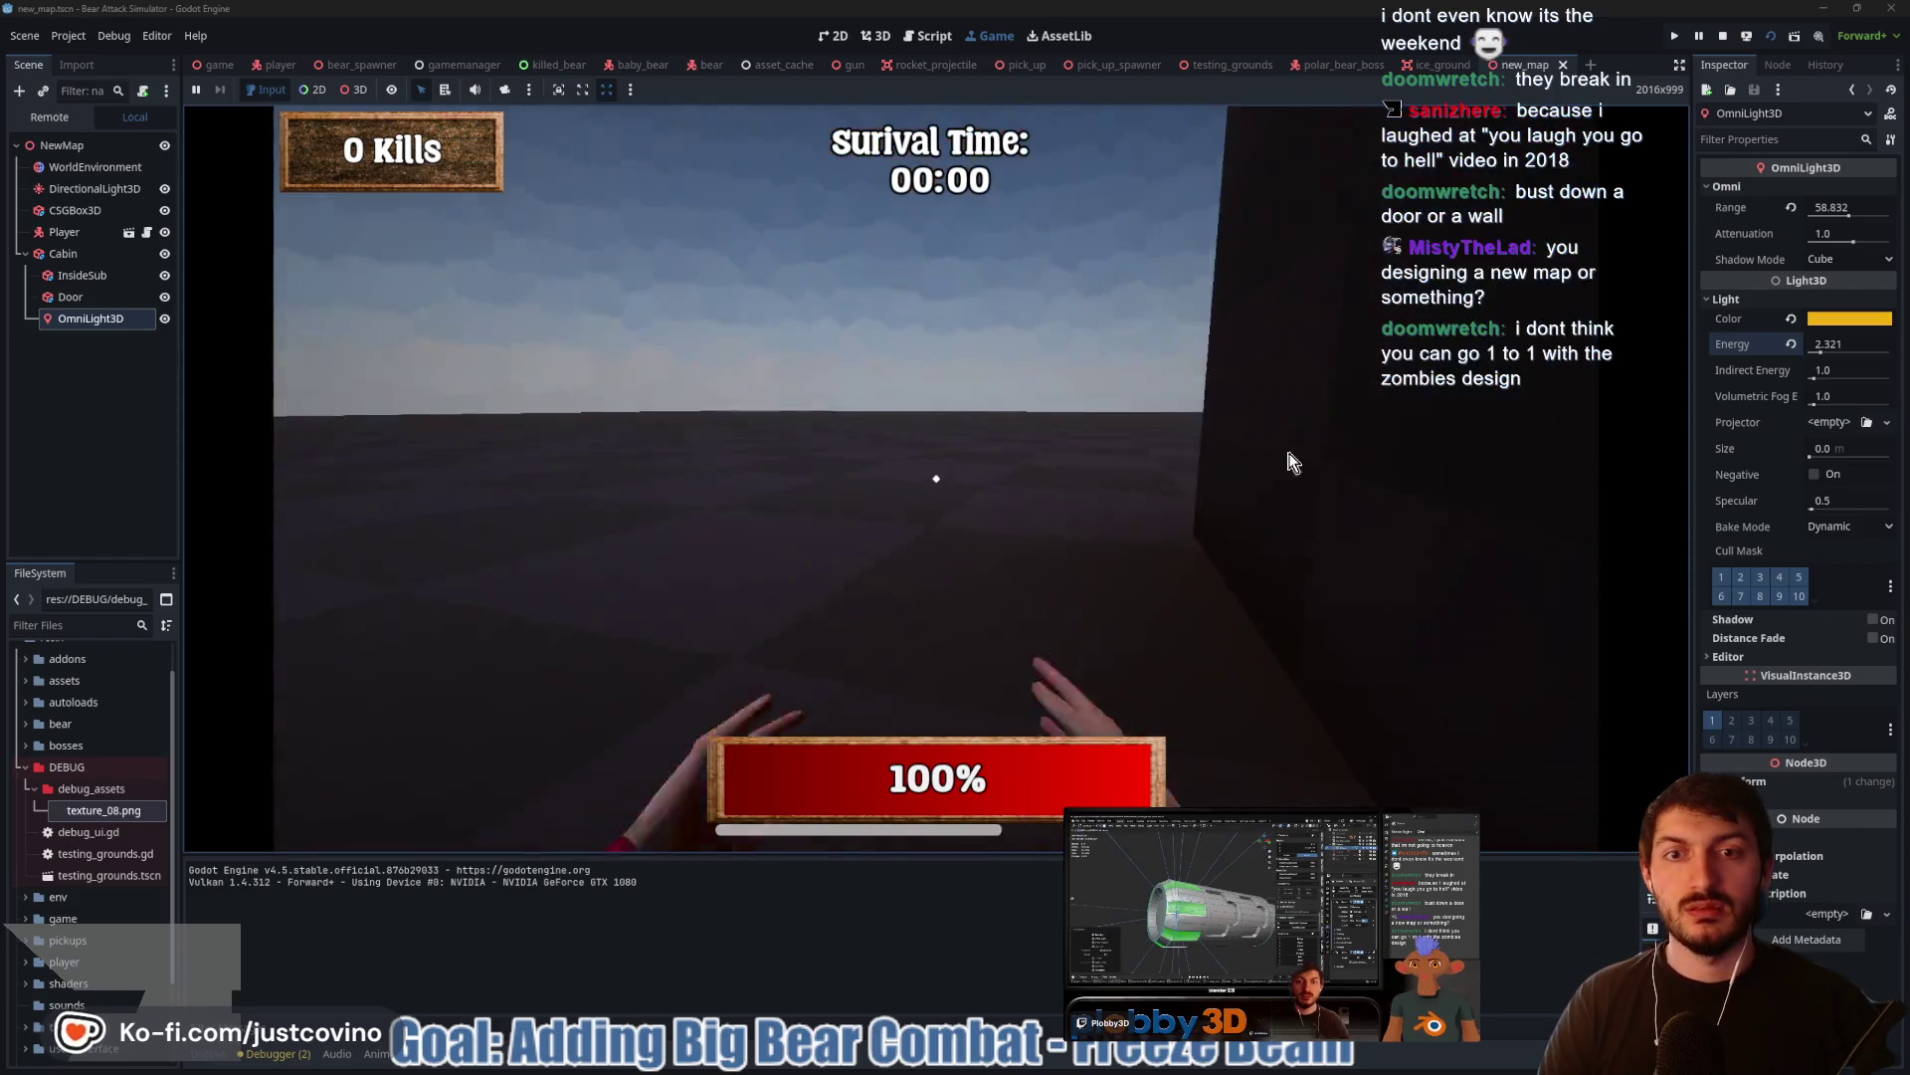
{"action": "key", "text": "w"}
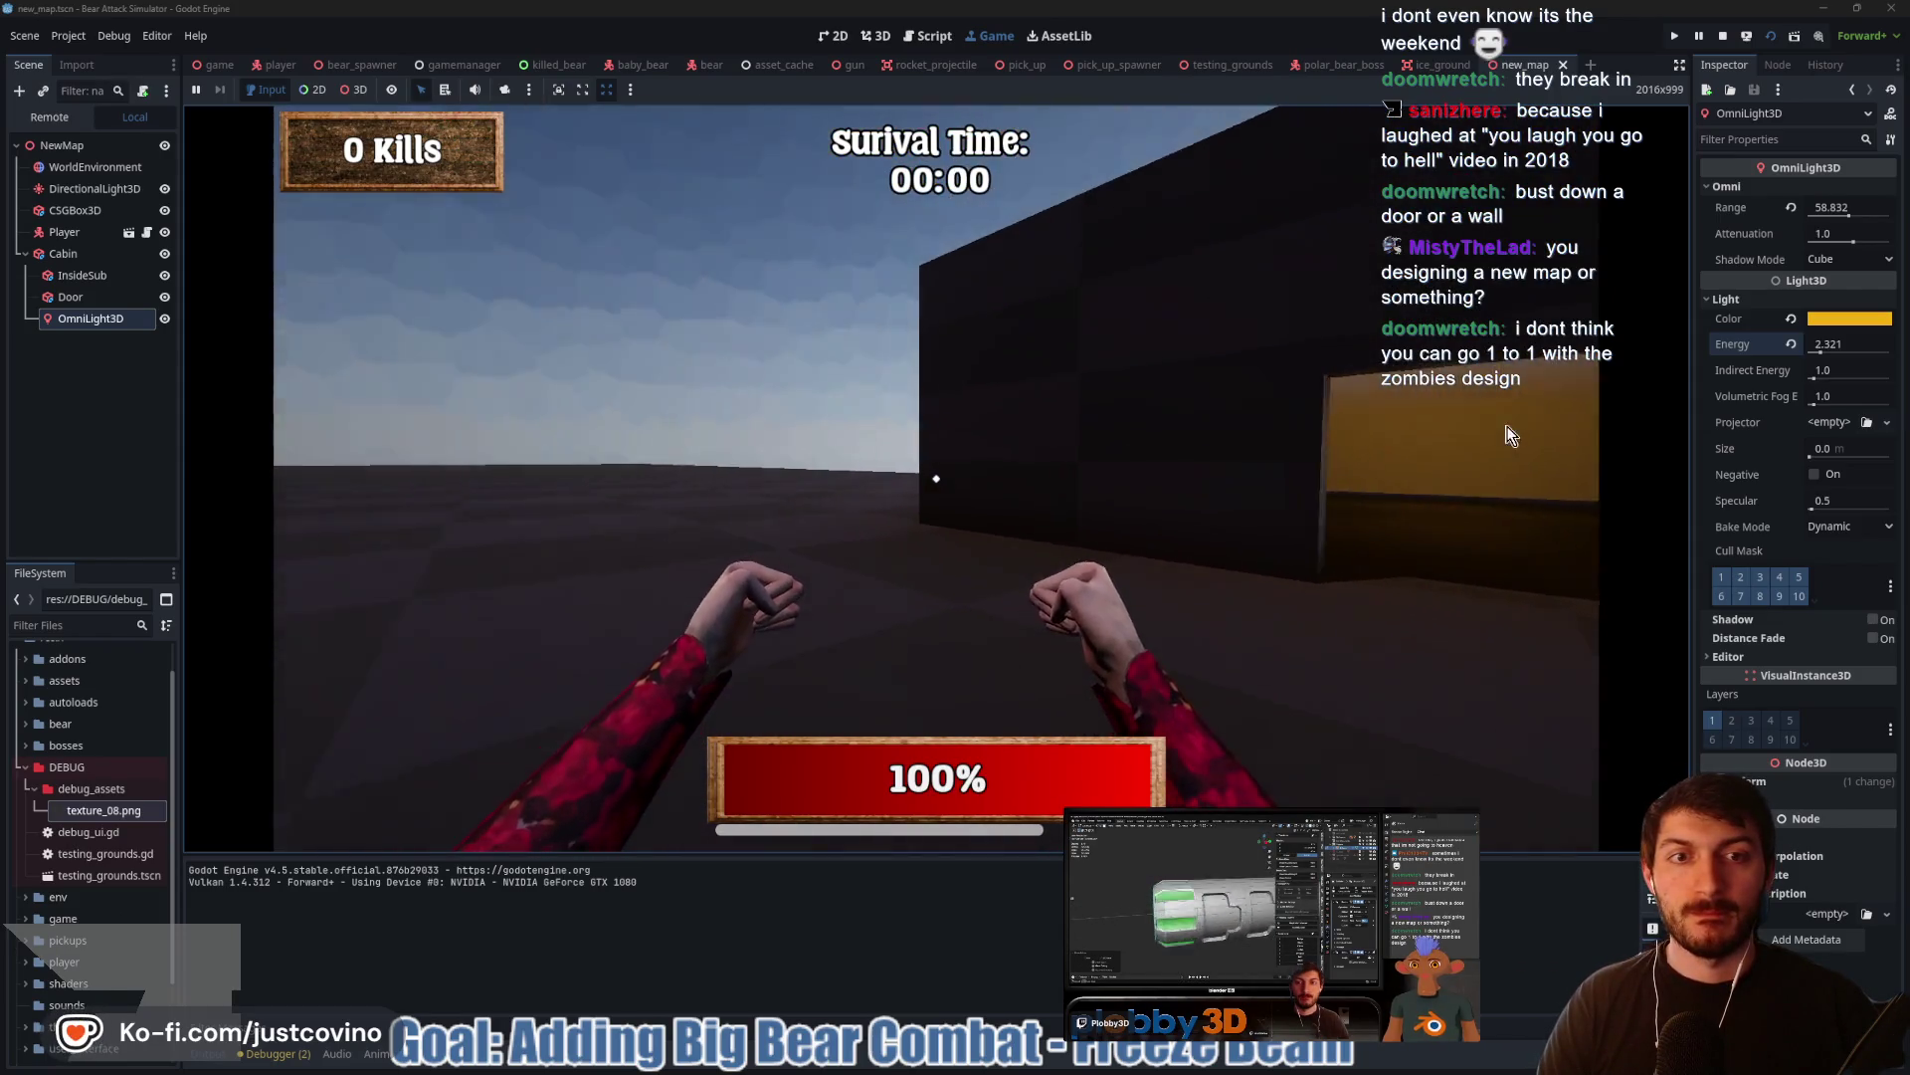
{"action": "key", "text": "w"}
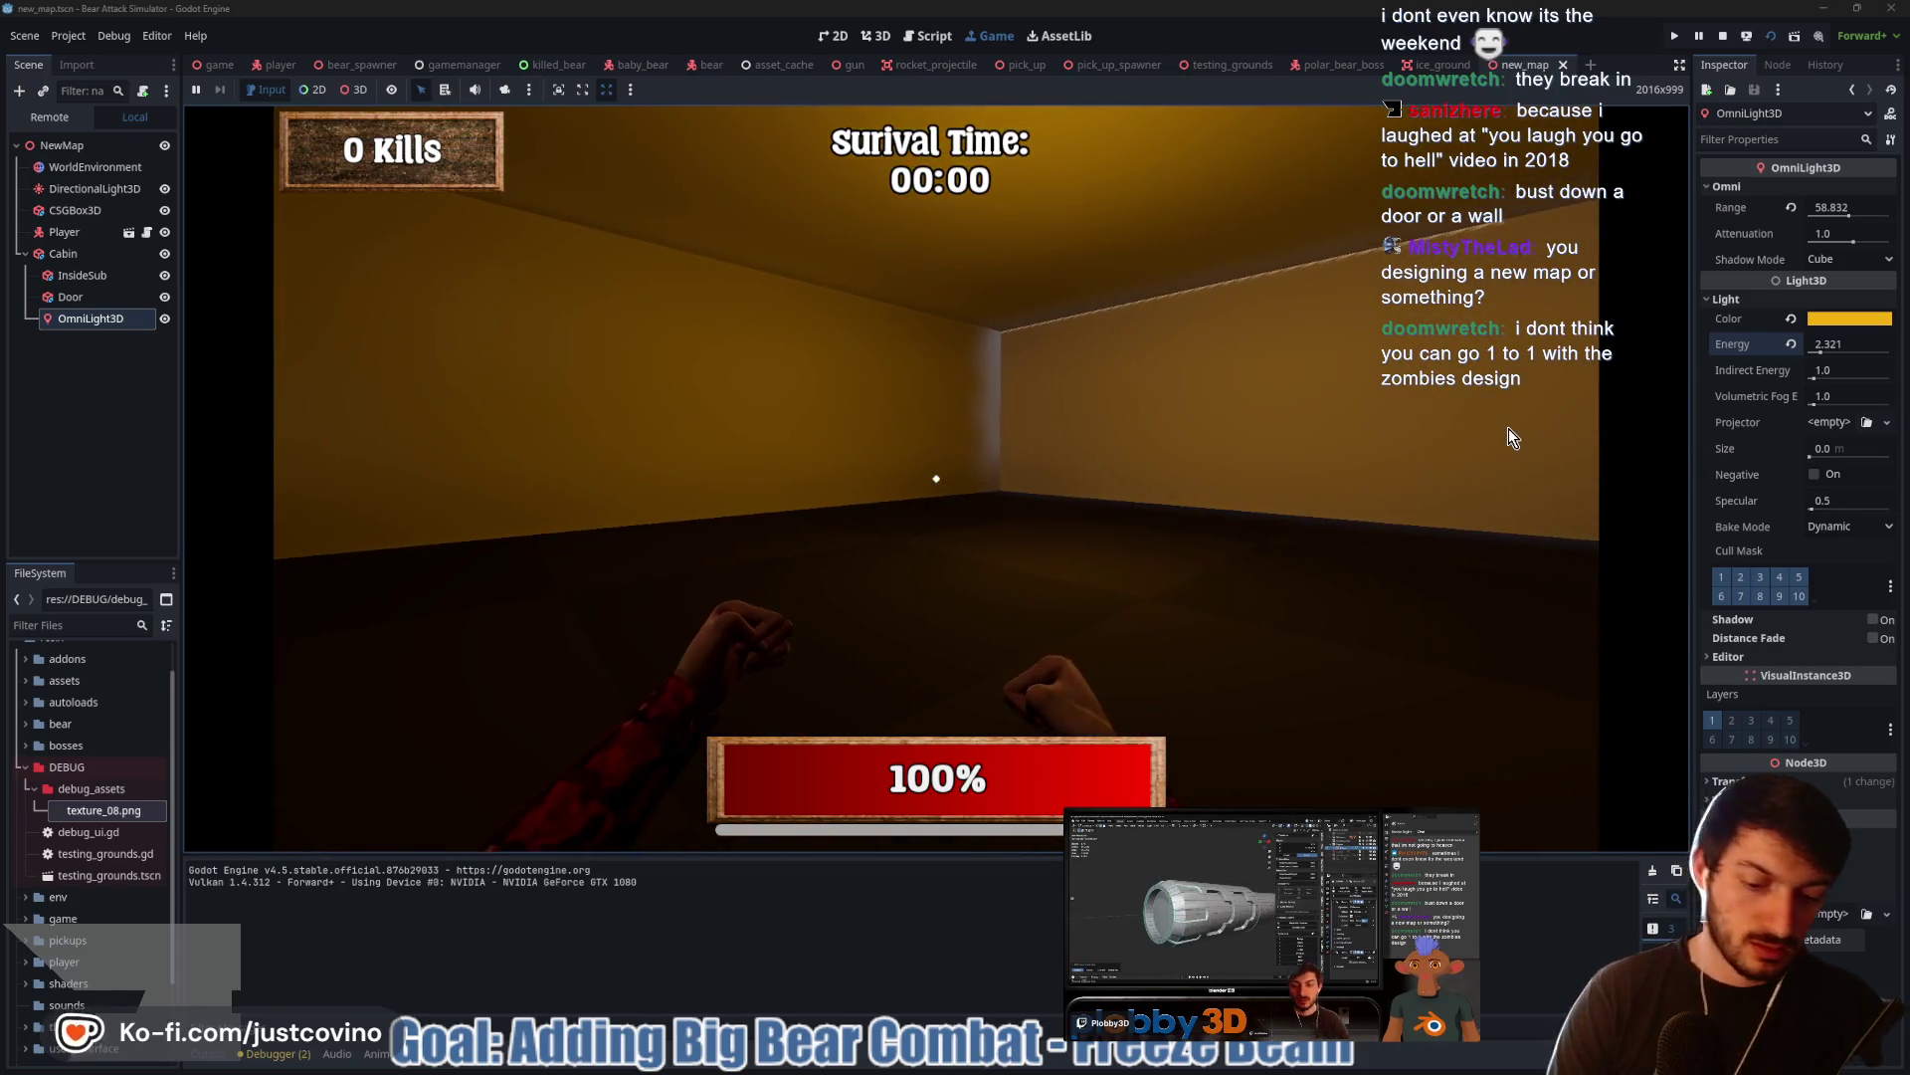
{"action": "key", "text": "F8"}
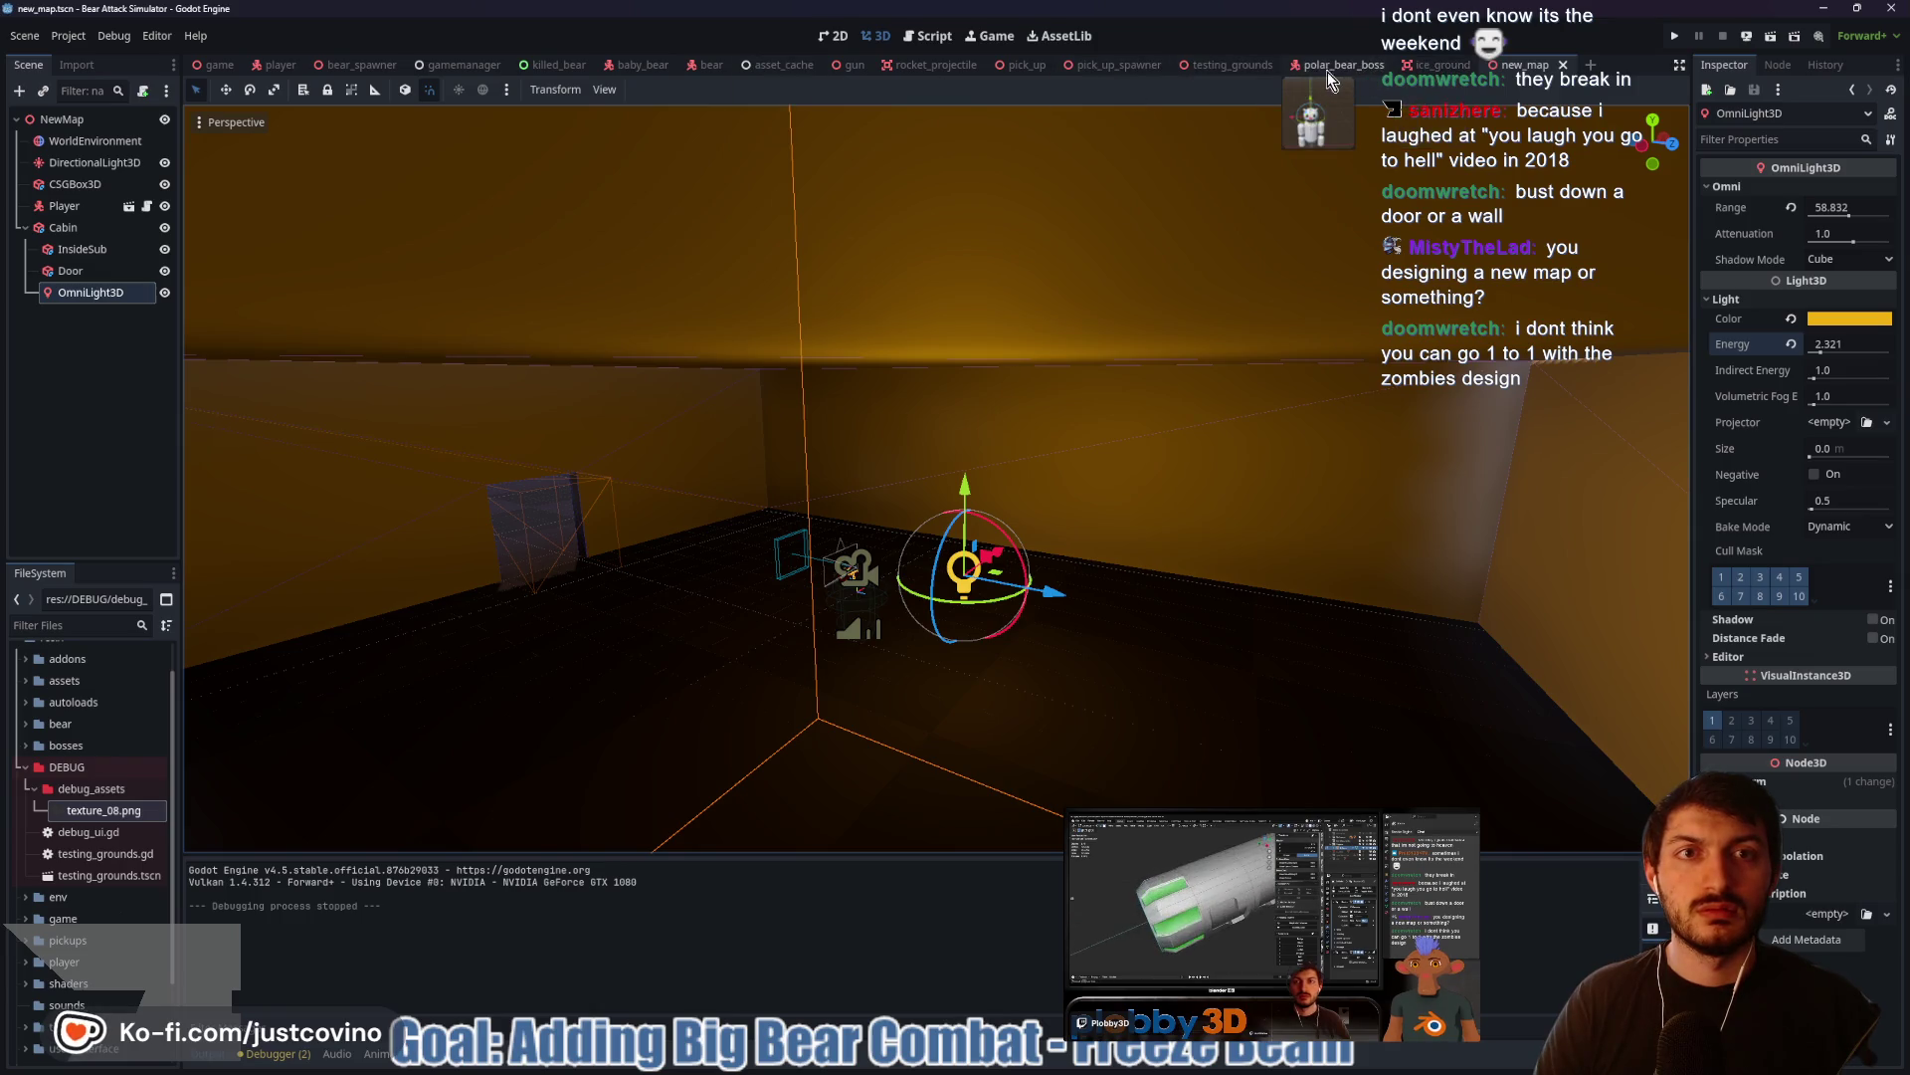
{"action": "left_click", "coordinate": [1230, 64]}
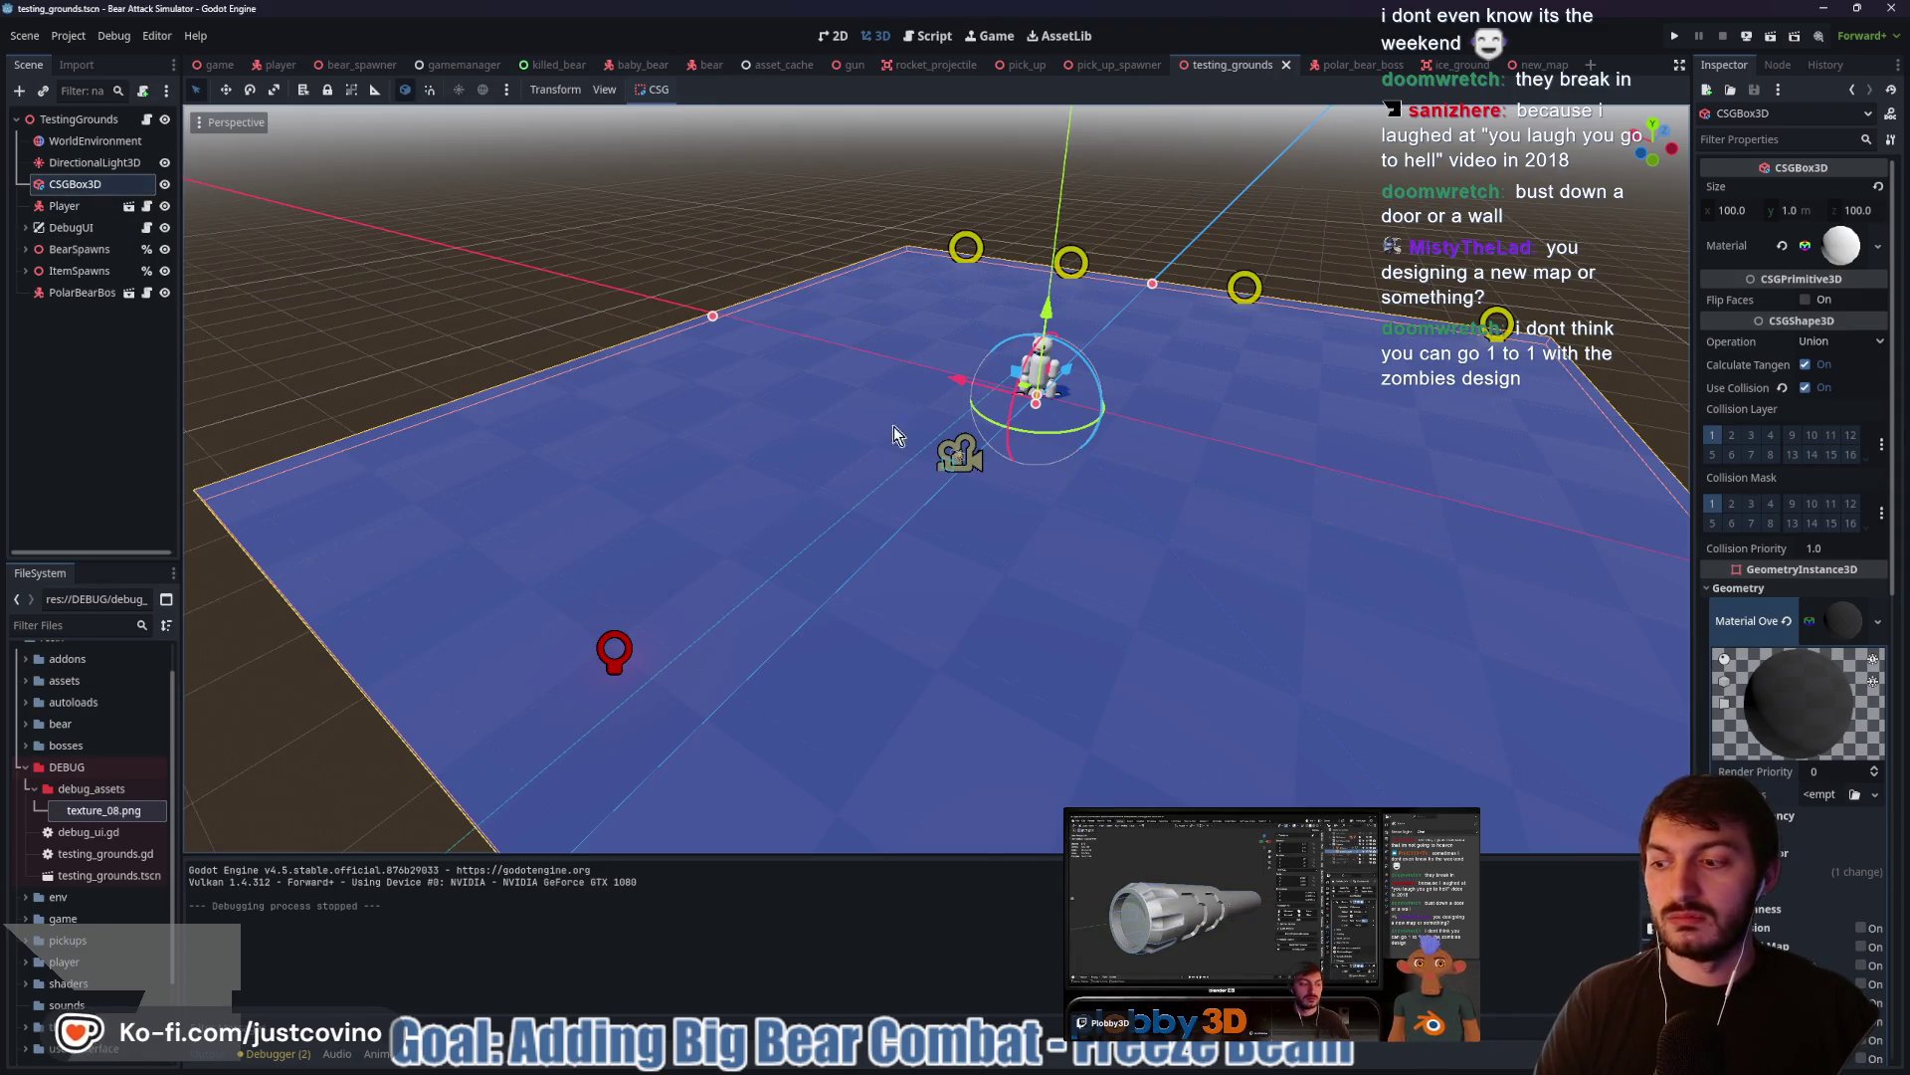
Delete the PolarBearBoss node and expand DebugUI to show its child nodes
{"action": "left_click", "coordinate": [80, 294]}
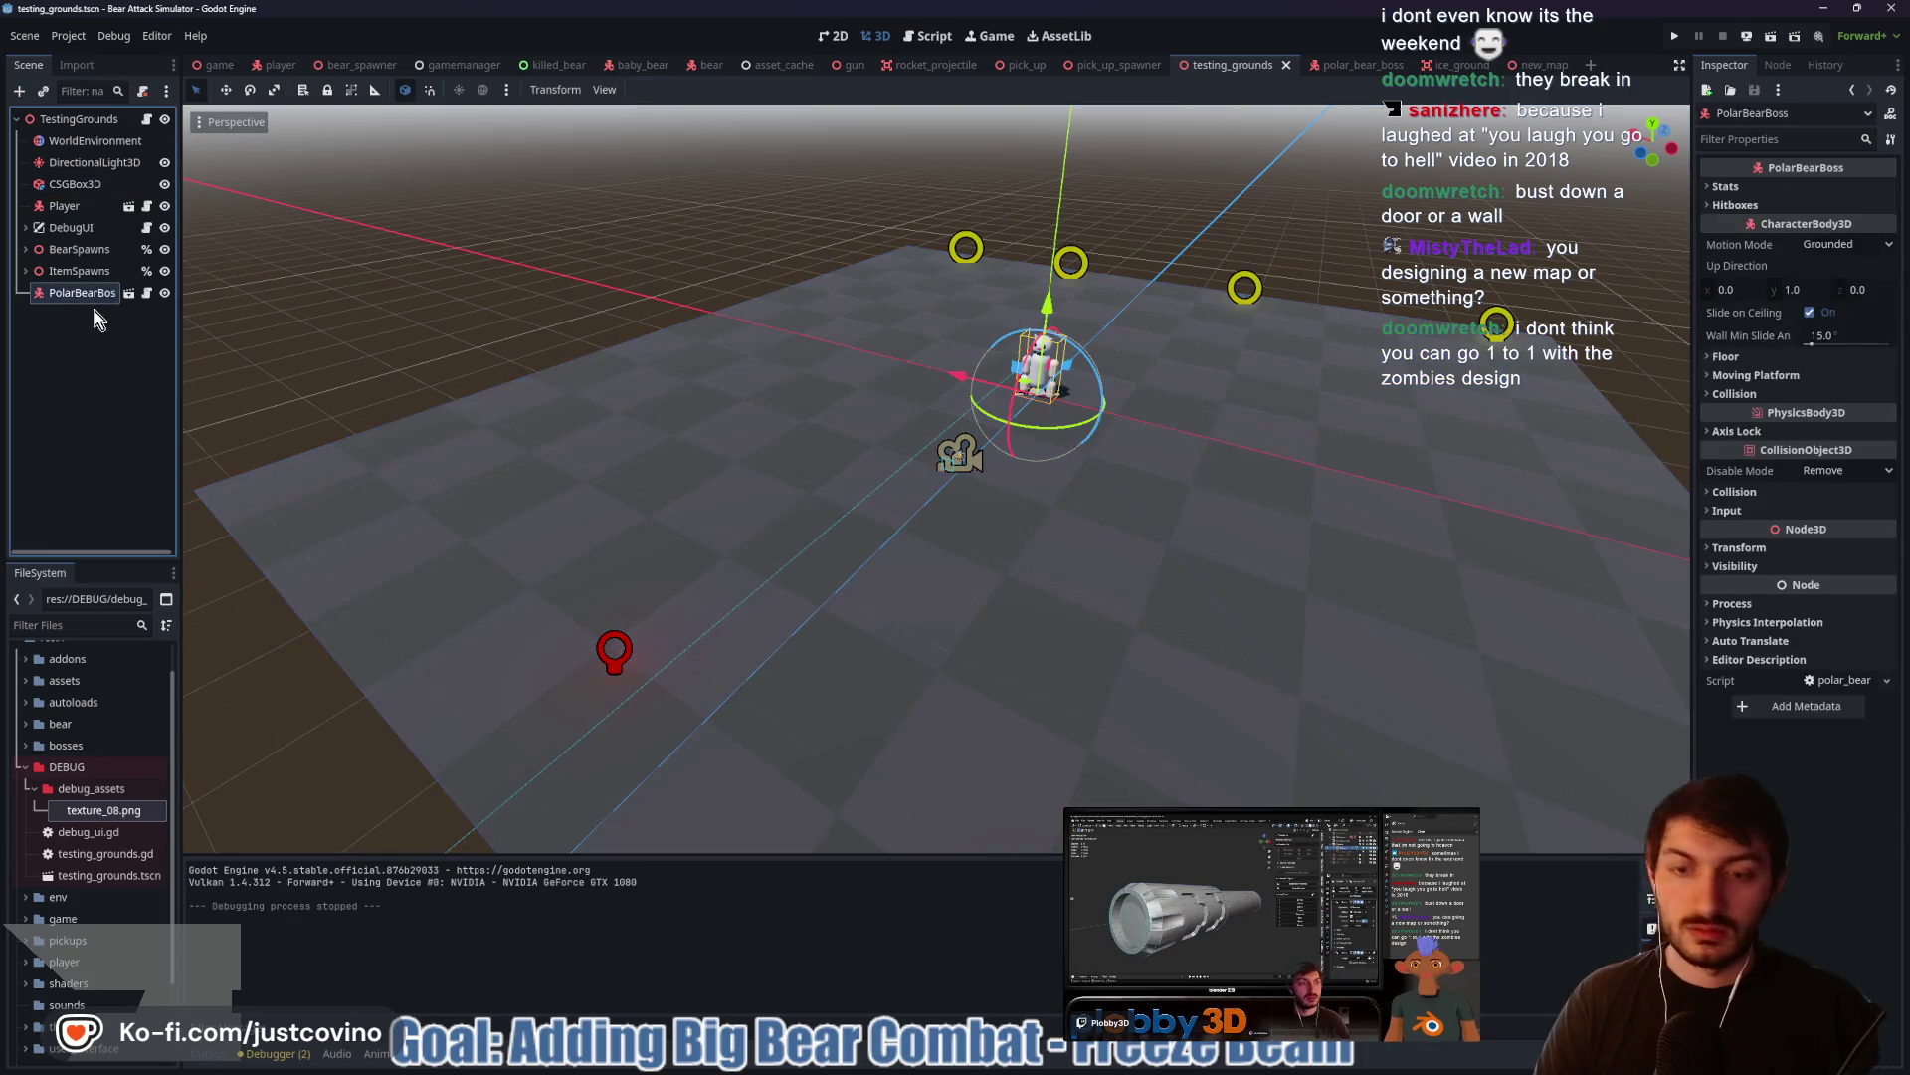
{"action": "key", "text": "Delete"}
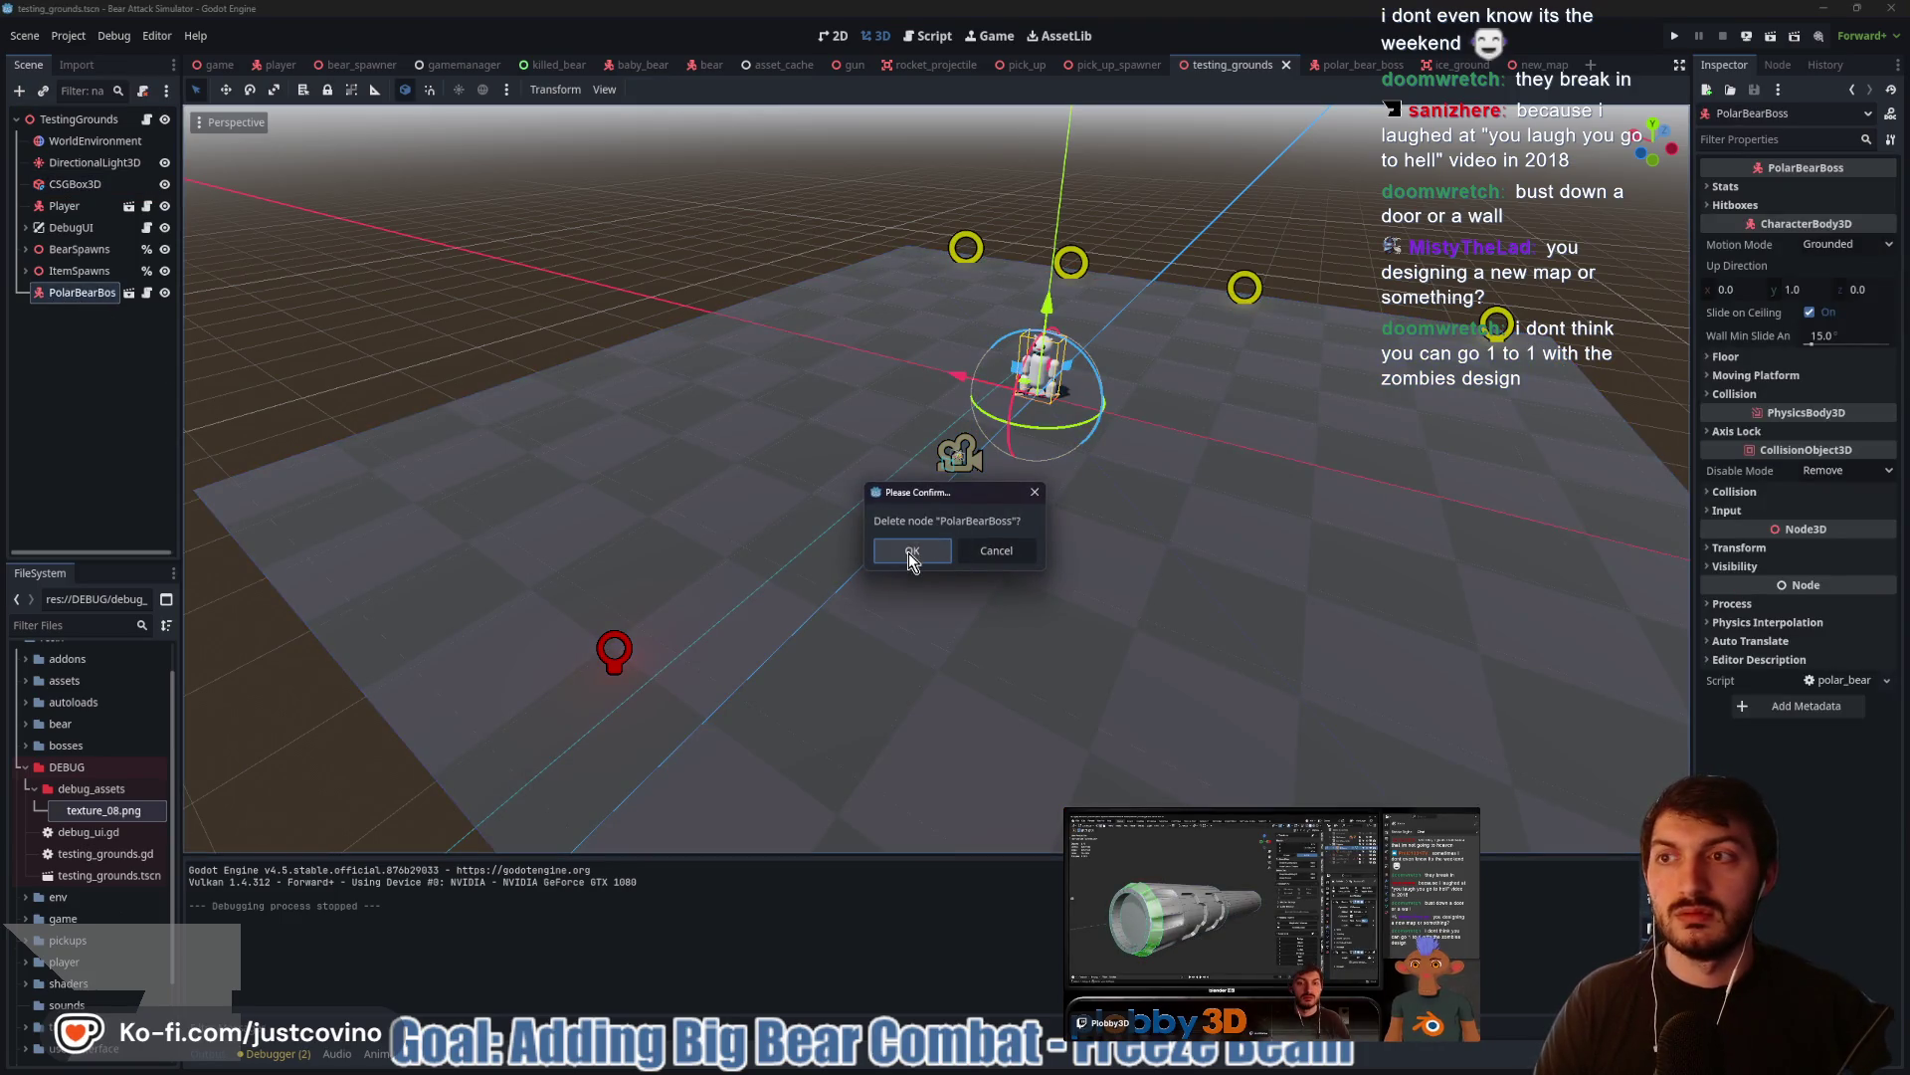
{"action": "left_click", "coordinate": [910, 555]}
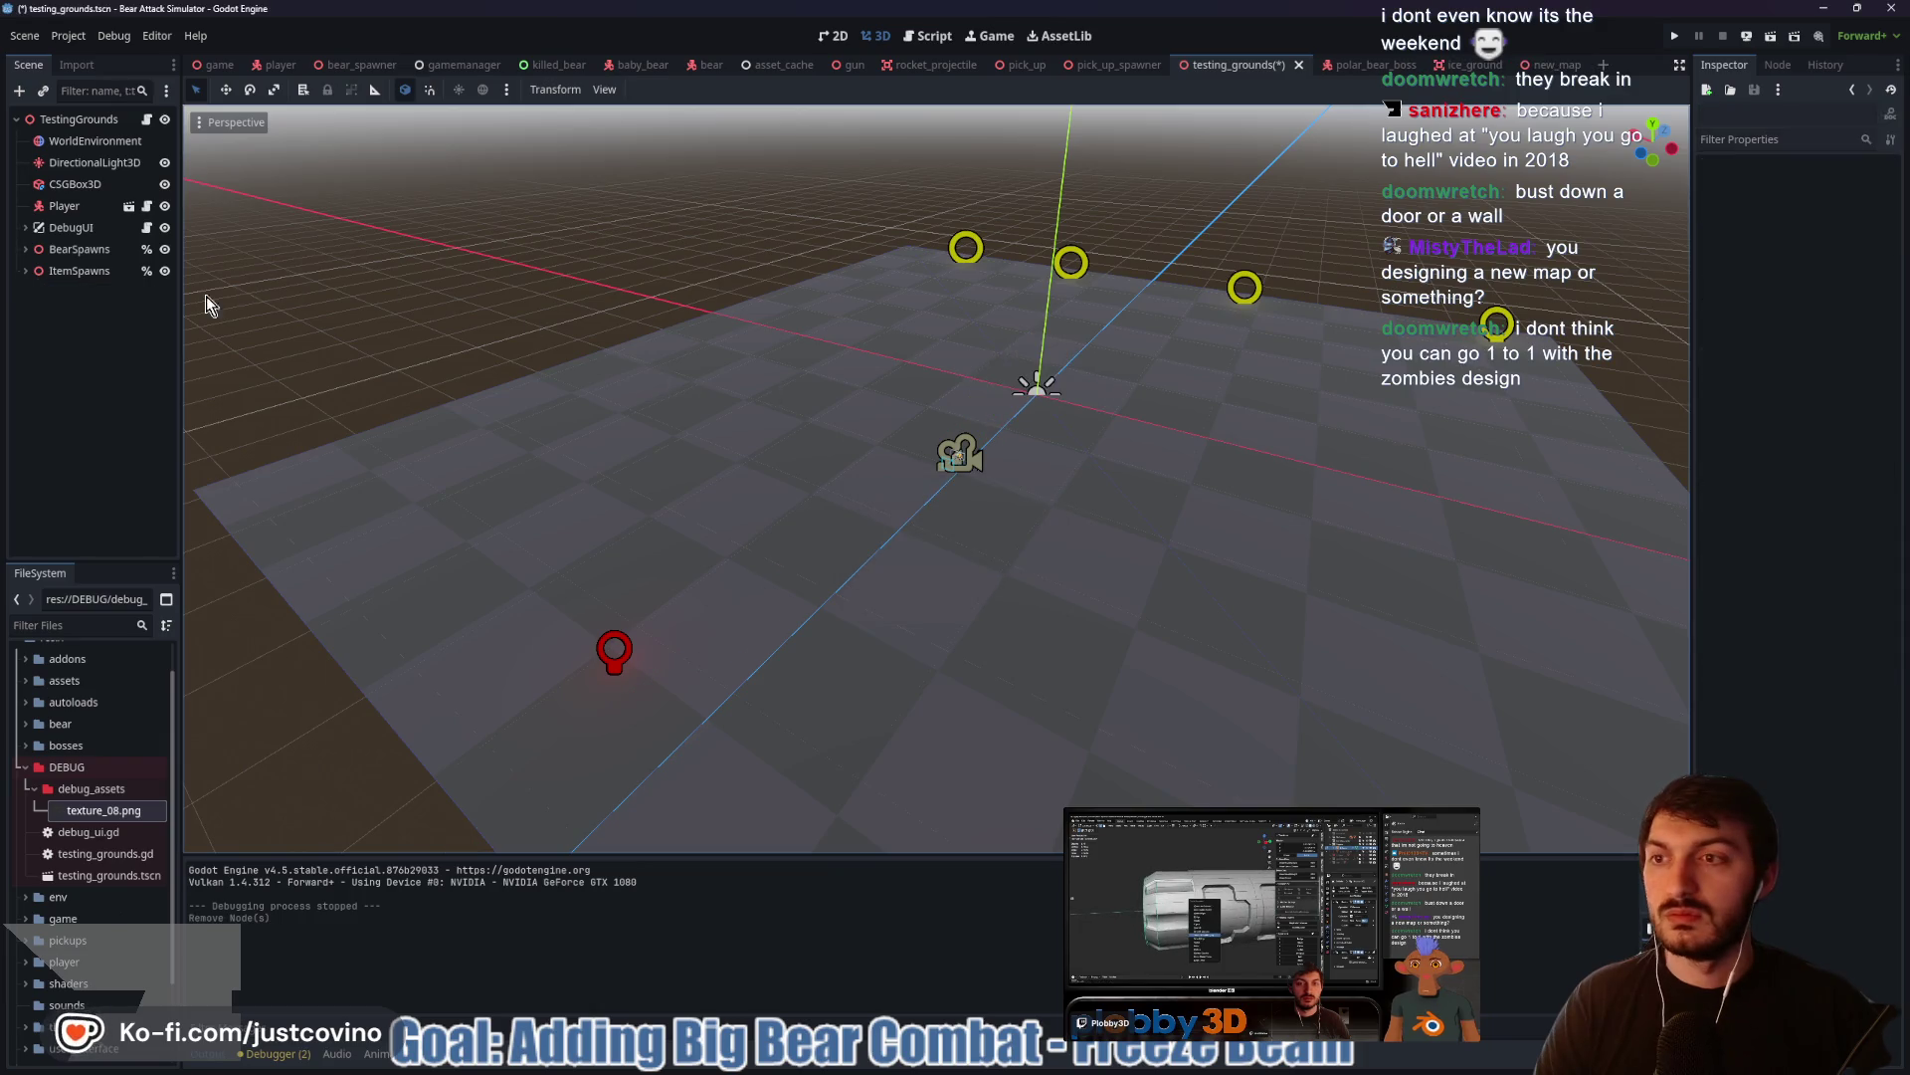
{"action": "left_click", "coordinate": [89, 229]}
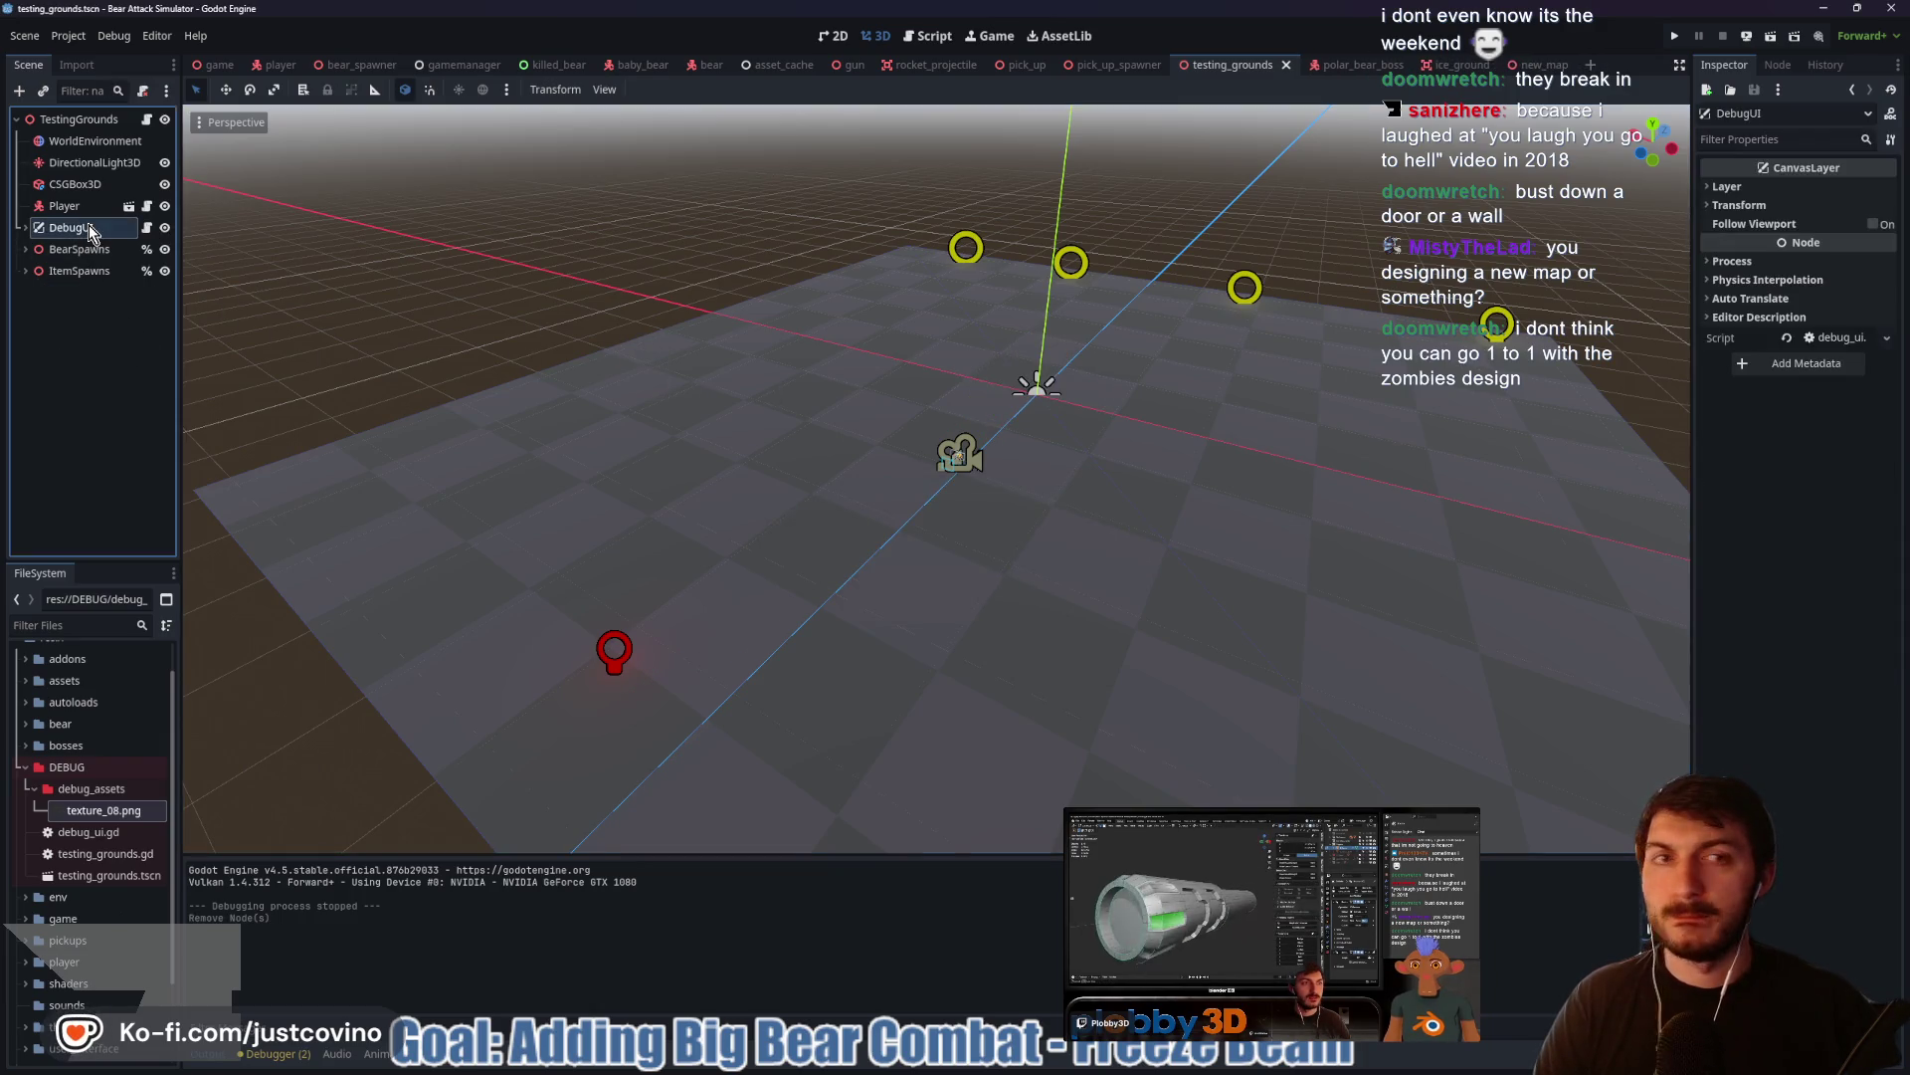
{"action": "left_click", "coordinate": [23, 229]}
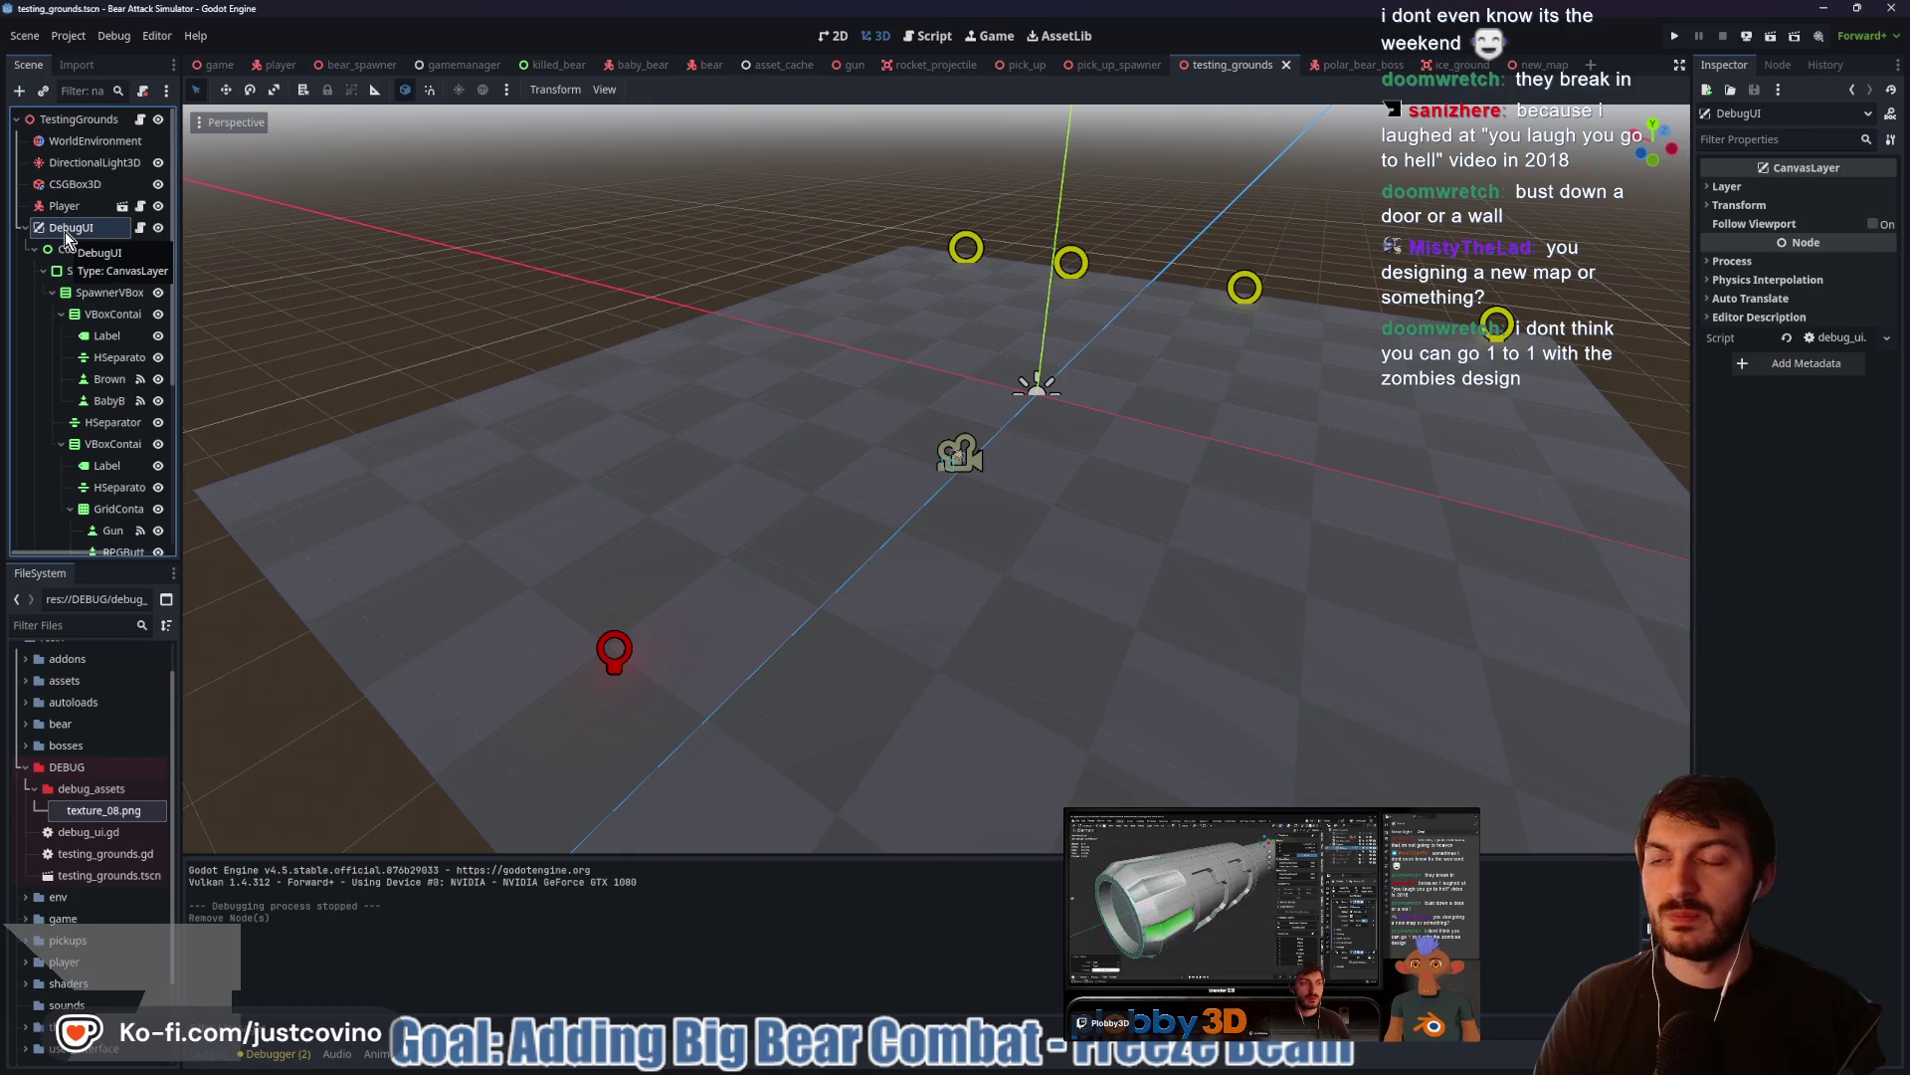
Open debug_ui.gd and look through its bear-spawning code and BearSpawns reference
{"action": "left_click", "coordinate": [140, 119]}
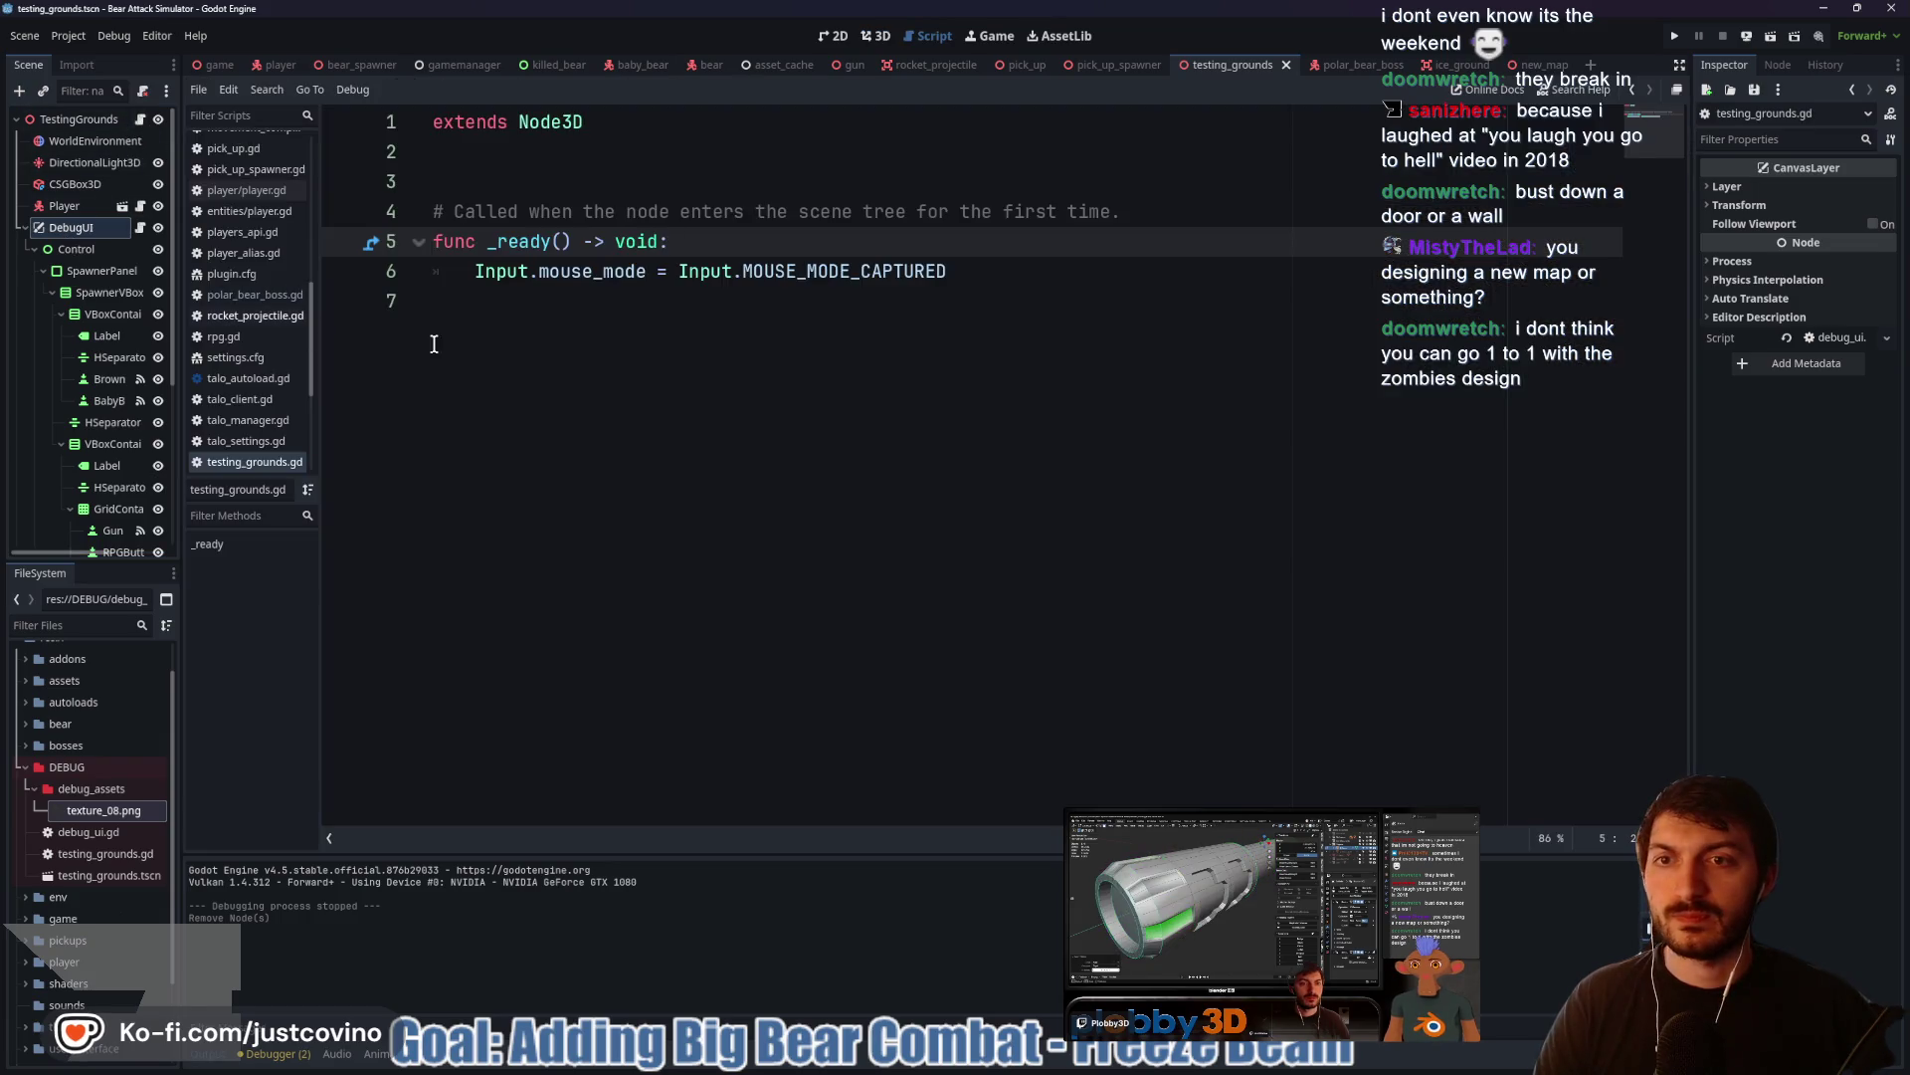
{"action": "left_click", "coordinate": [111, 230]}
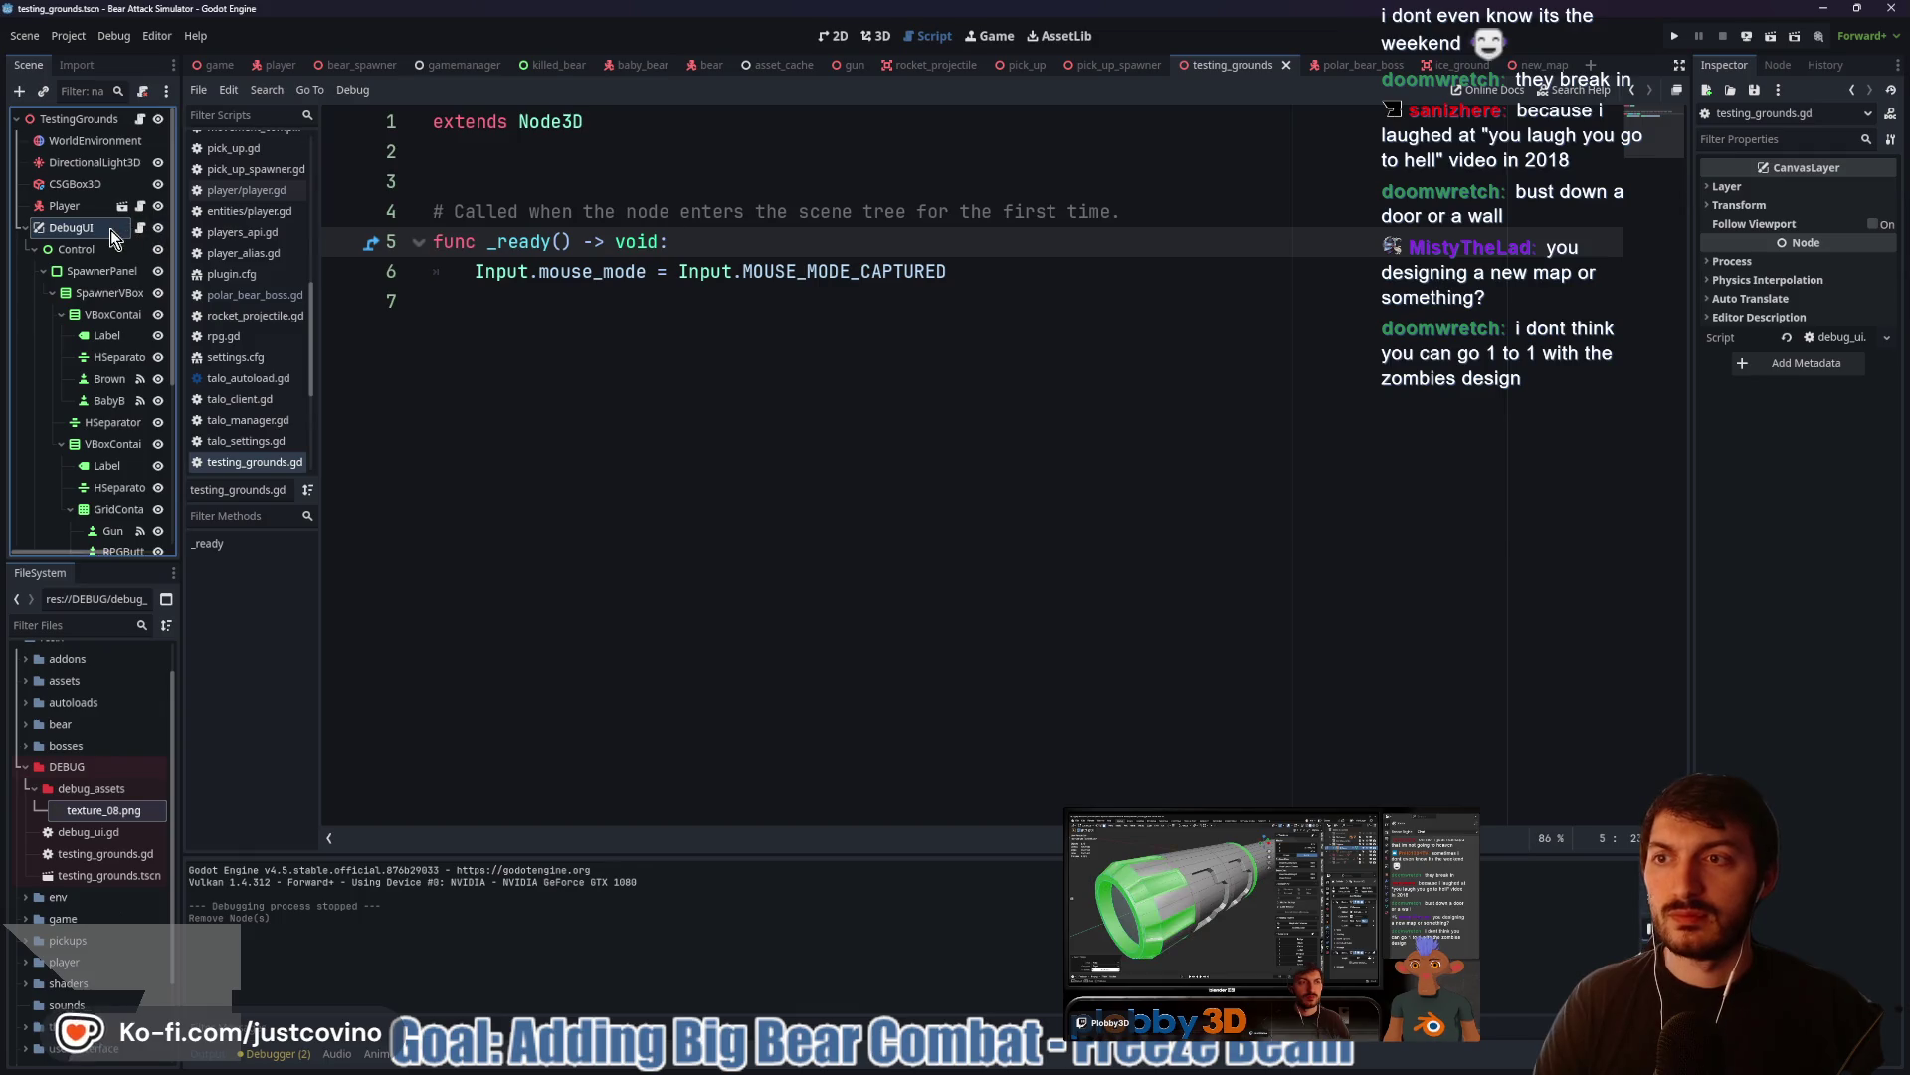
{"action": "left_click", "coordinate": [24, 227]}
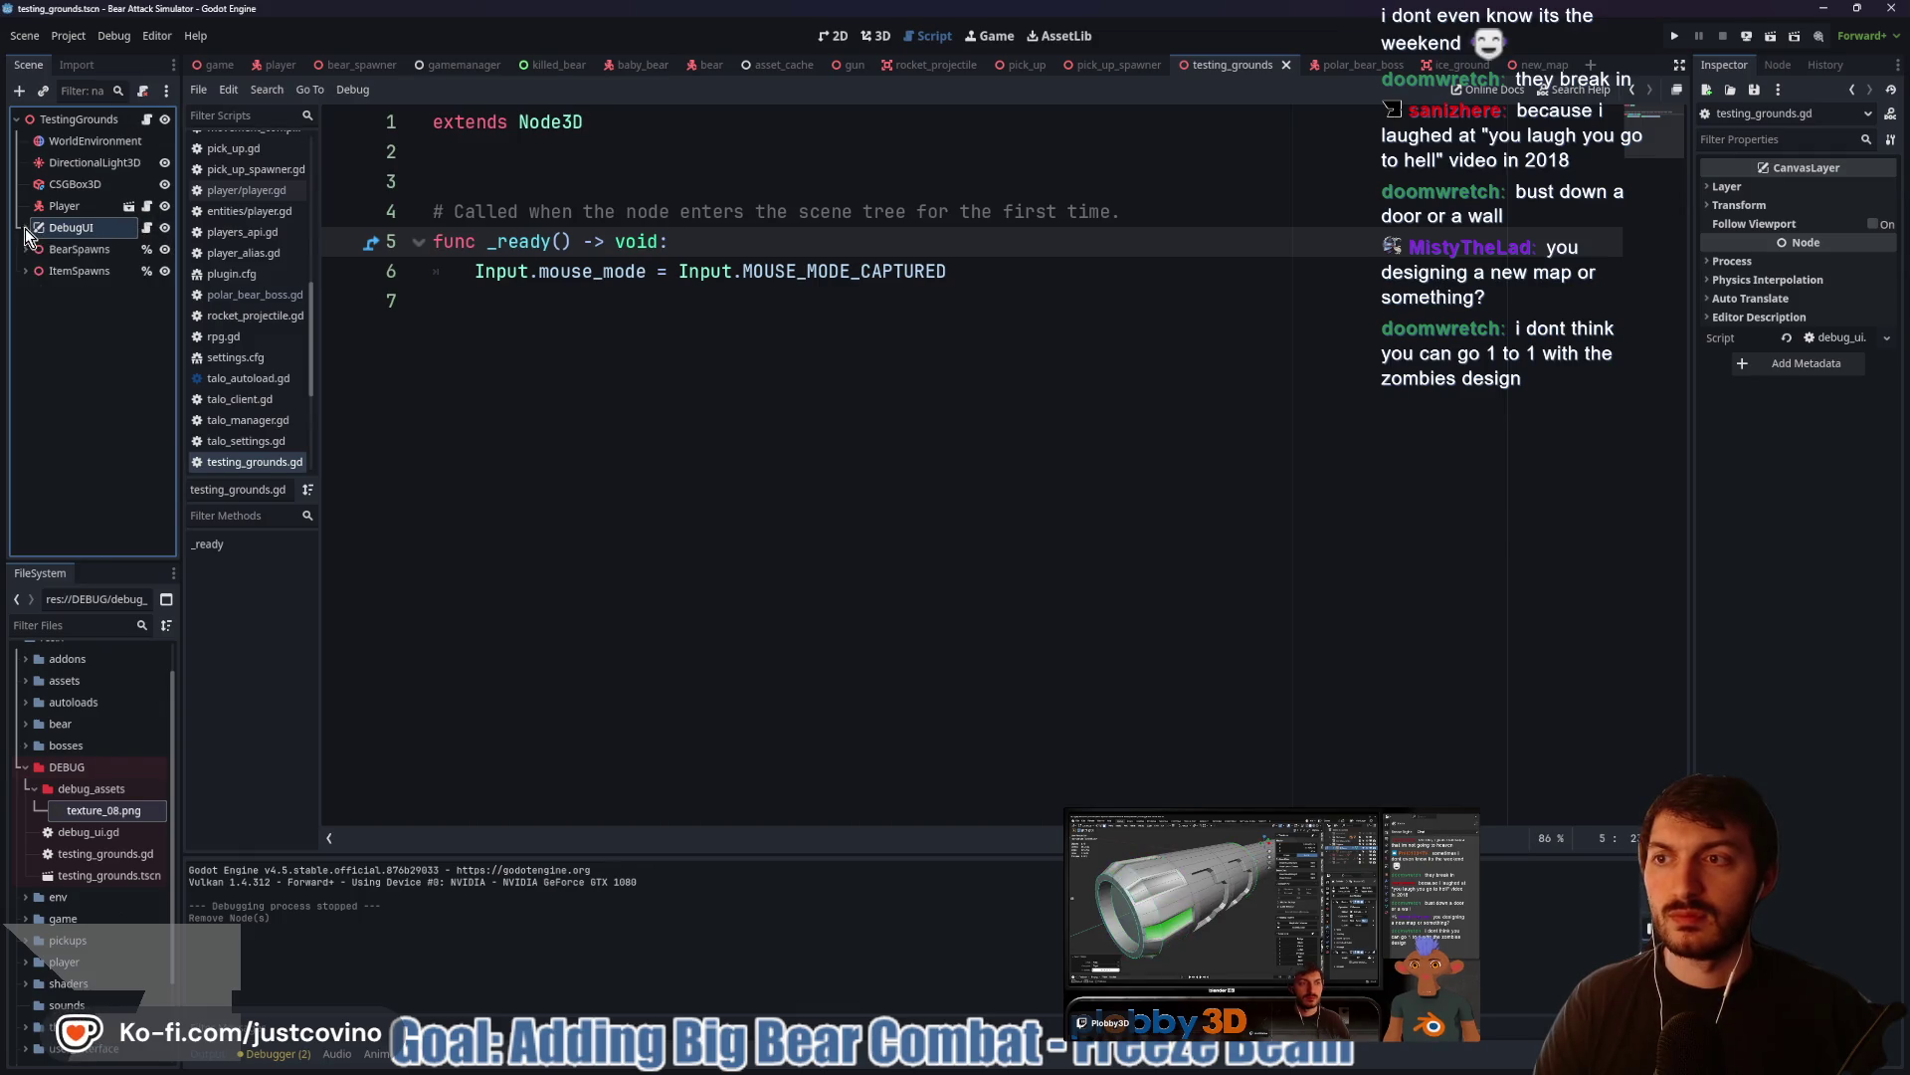
{"action": "left_click", "coordinate": [147, 227]}
{"action": "scroll", "coordinate": [771, 329], "scroll_direction": "up", "scroll_amount": 5}
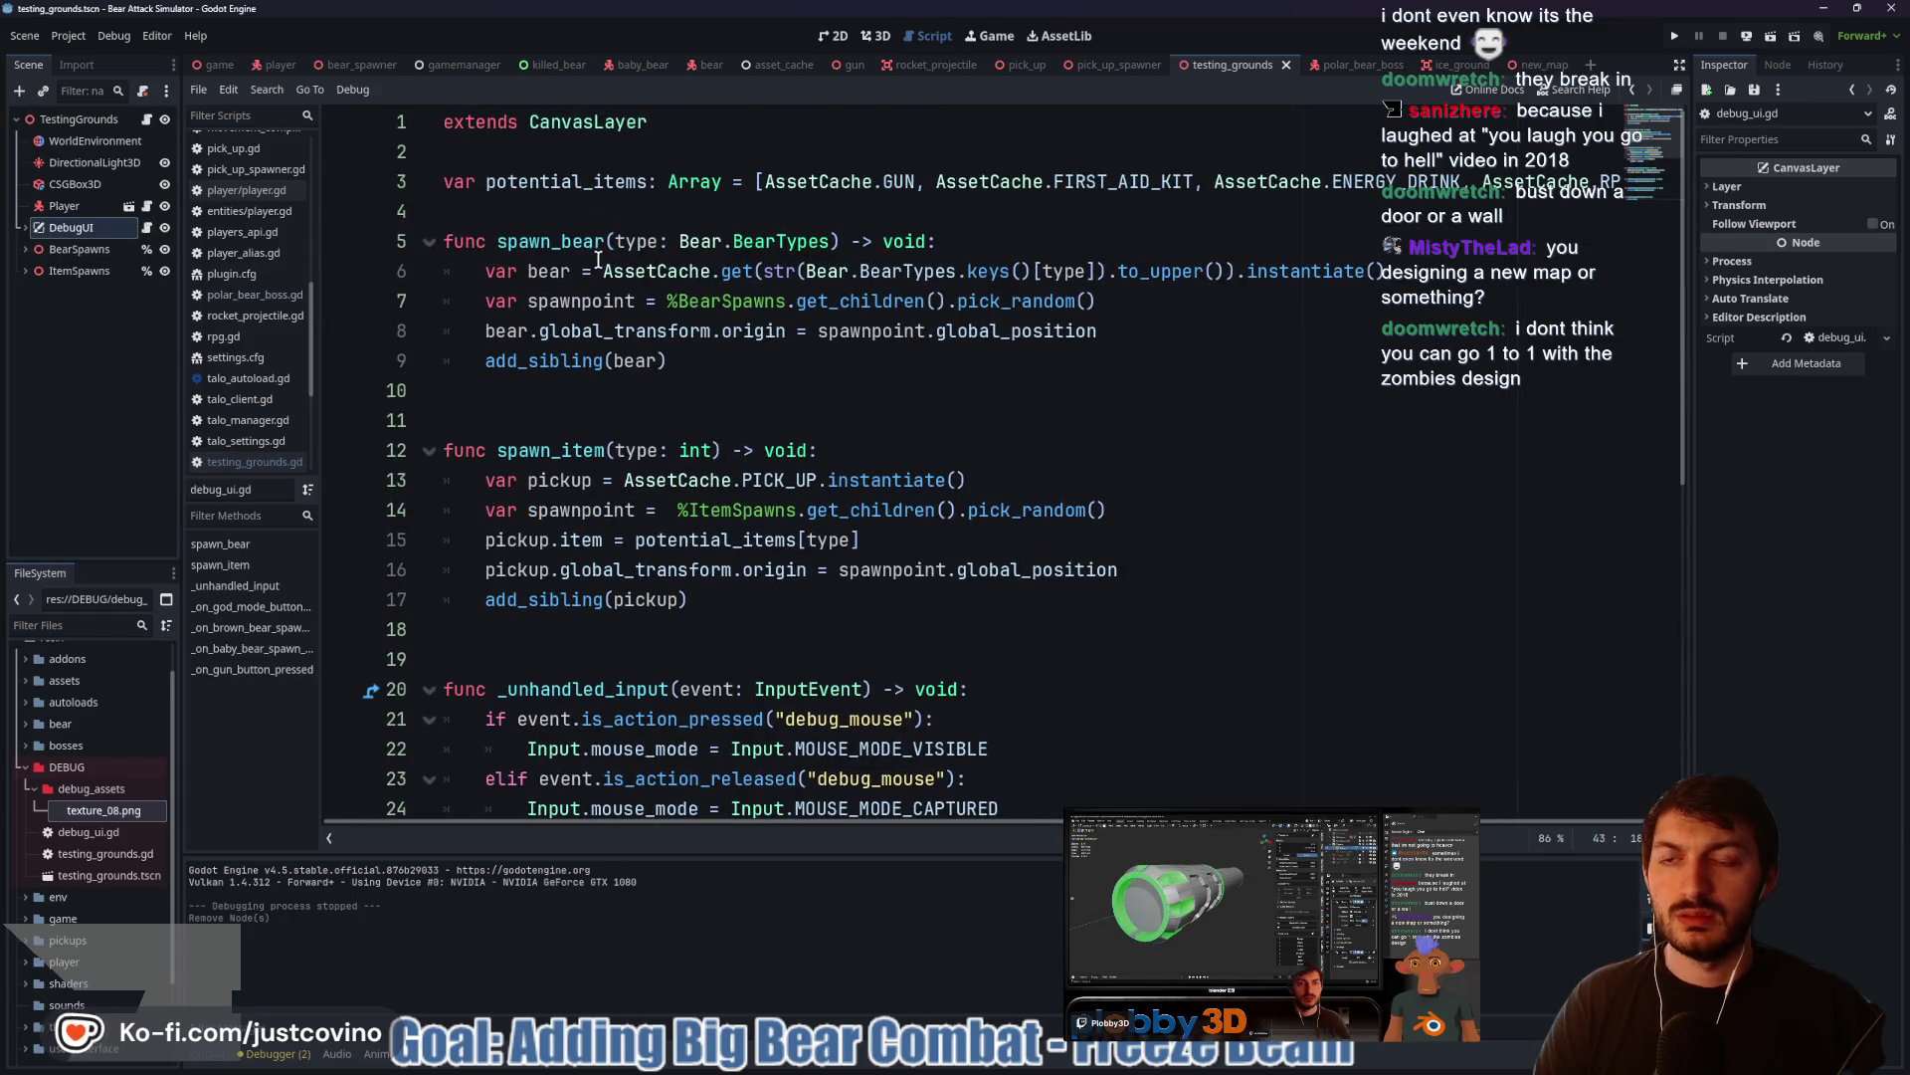
{"action": "scroll", "coordinate": [589, 262], "scroll_direction": "down", "scroll_amount": 7}
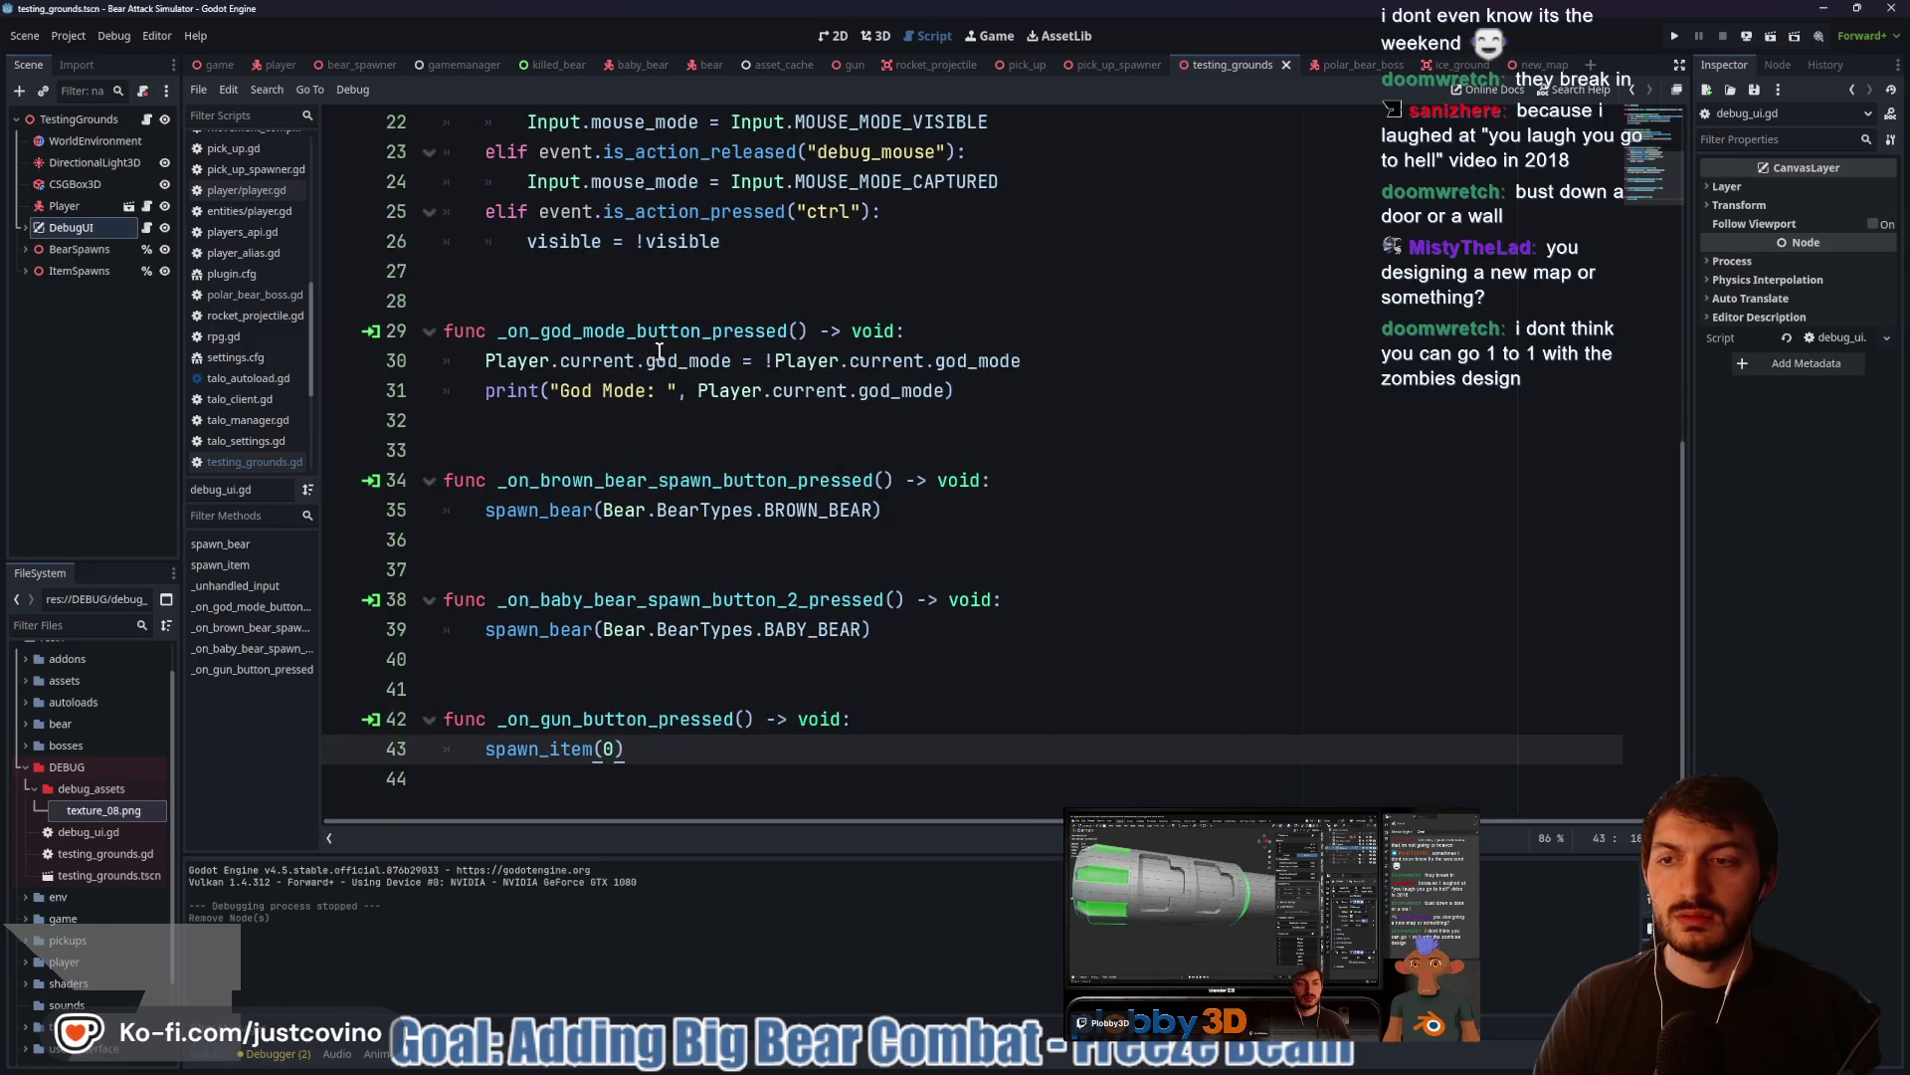
{"action": "scroll", "coordinate": [709, 370], "scroll_direction": "up", "scroll_amount": 6}
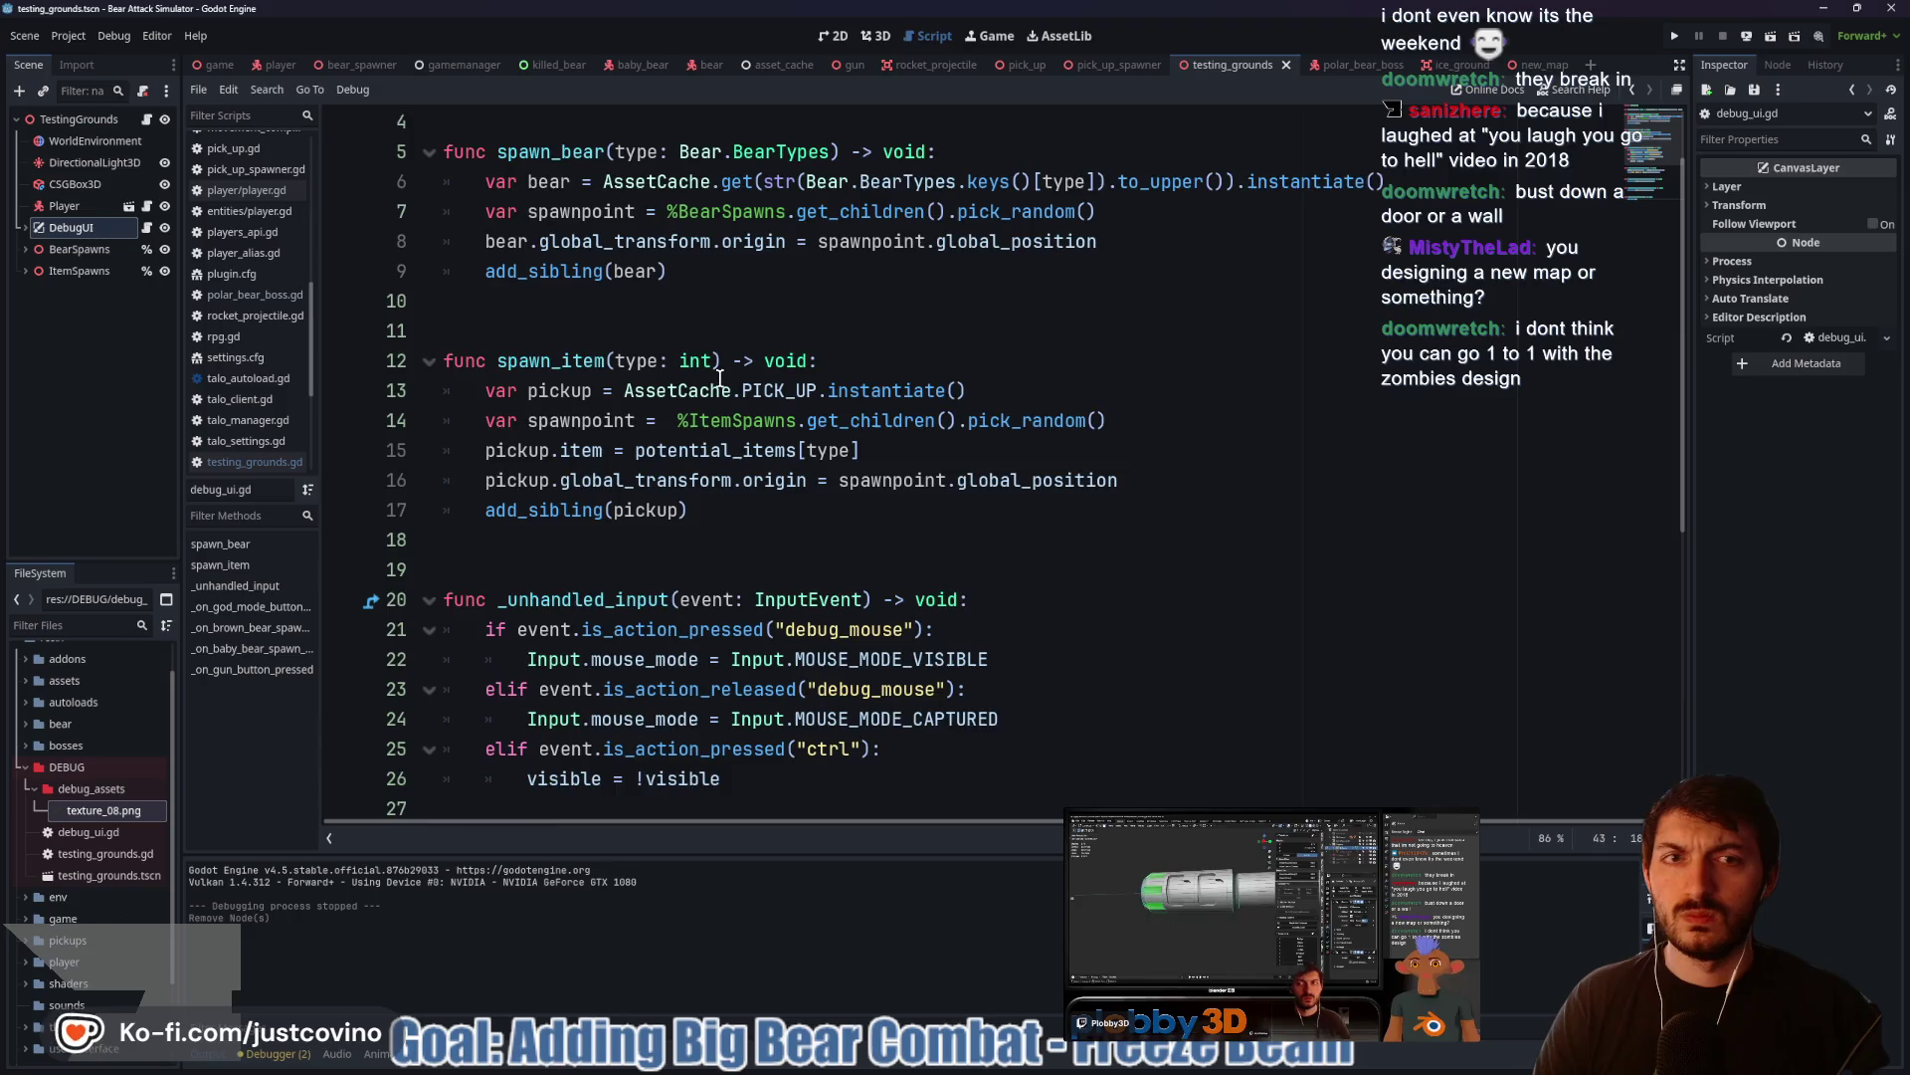
{"action": "scroll", "coordinate": [718, 378], "scroll_direction": "up", "scroll_amount": 1}
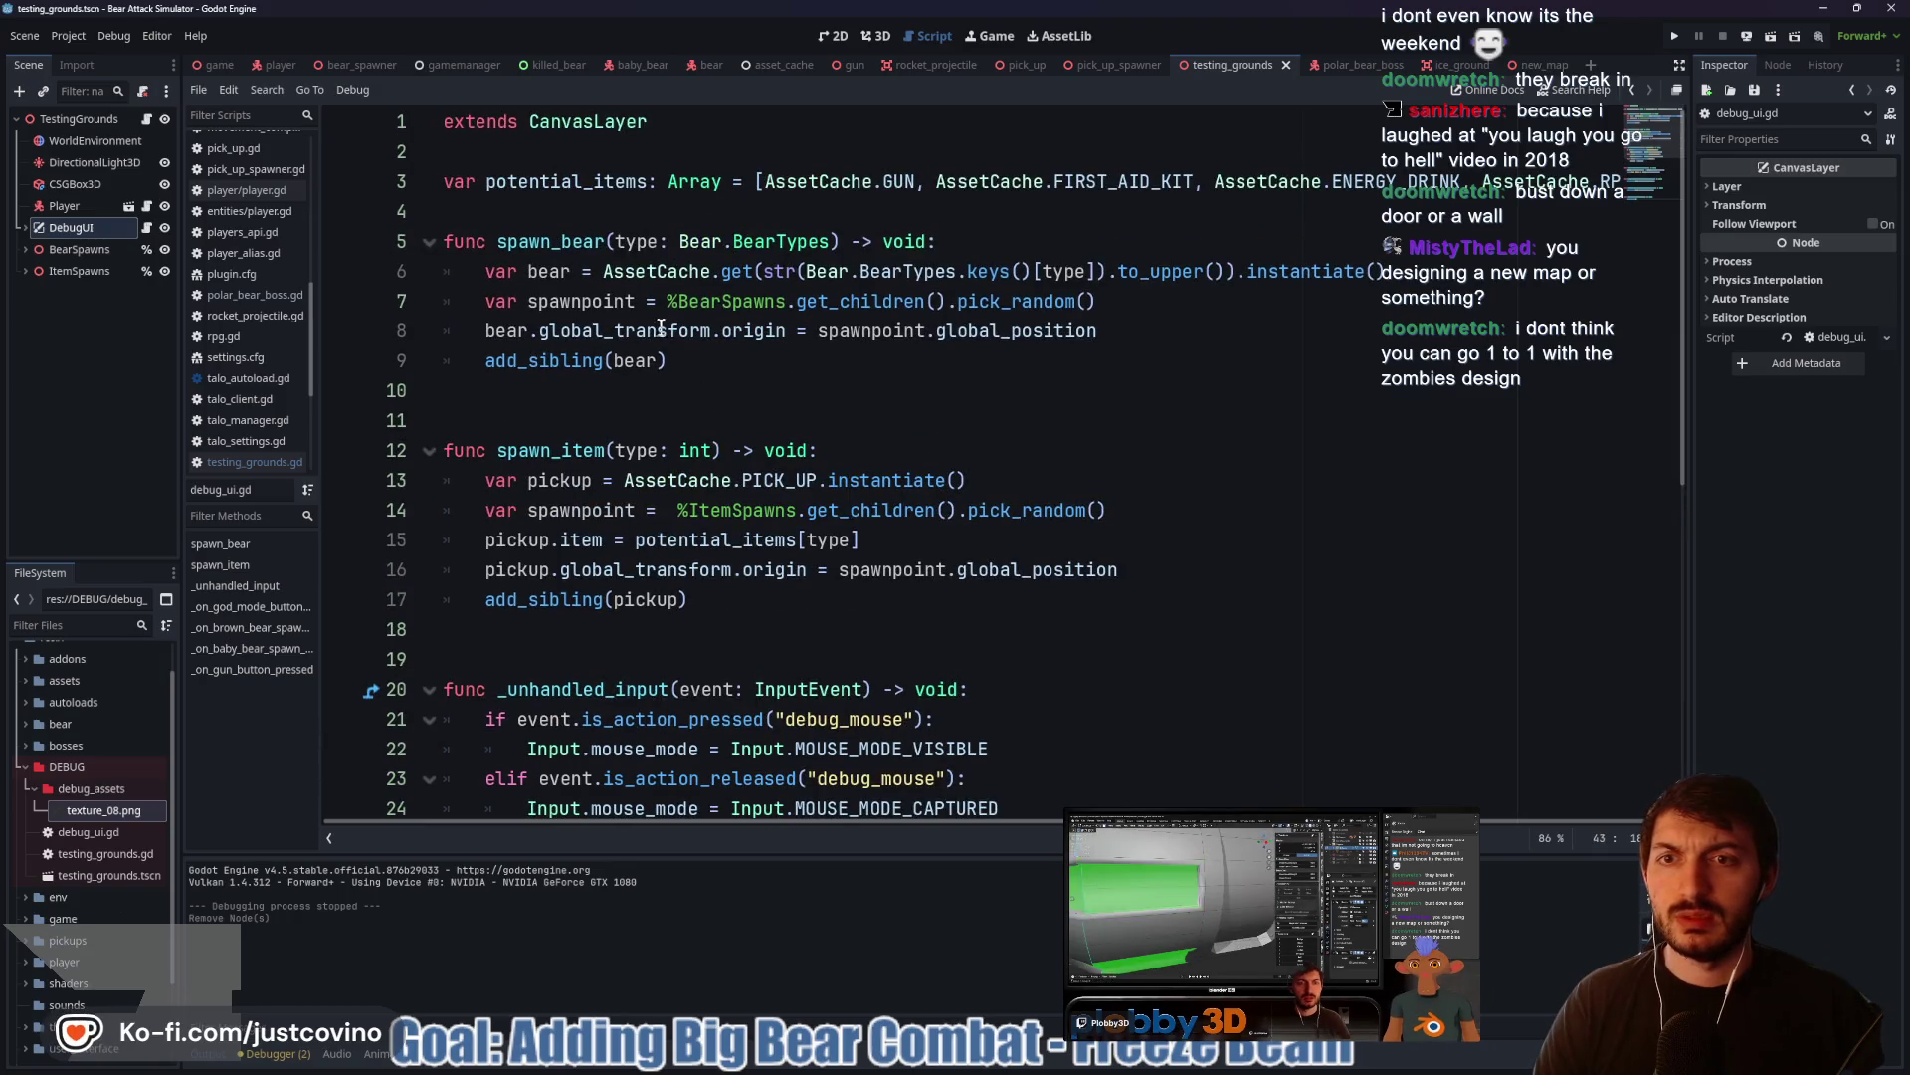
{"action": "double_click", "coordinate": [688, 308]}
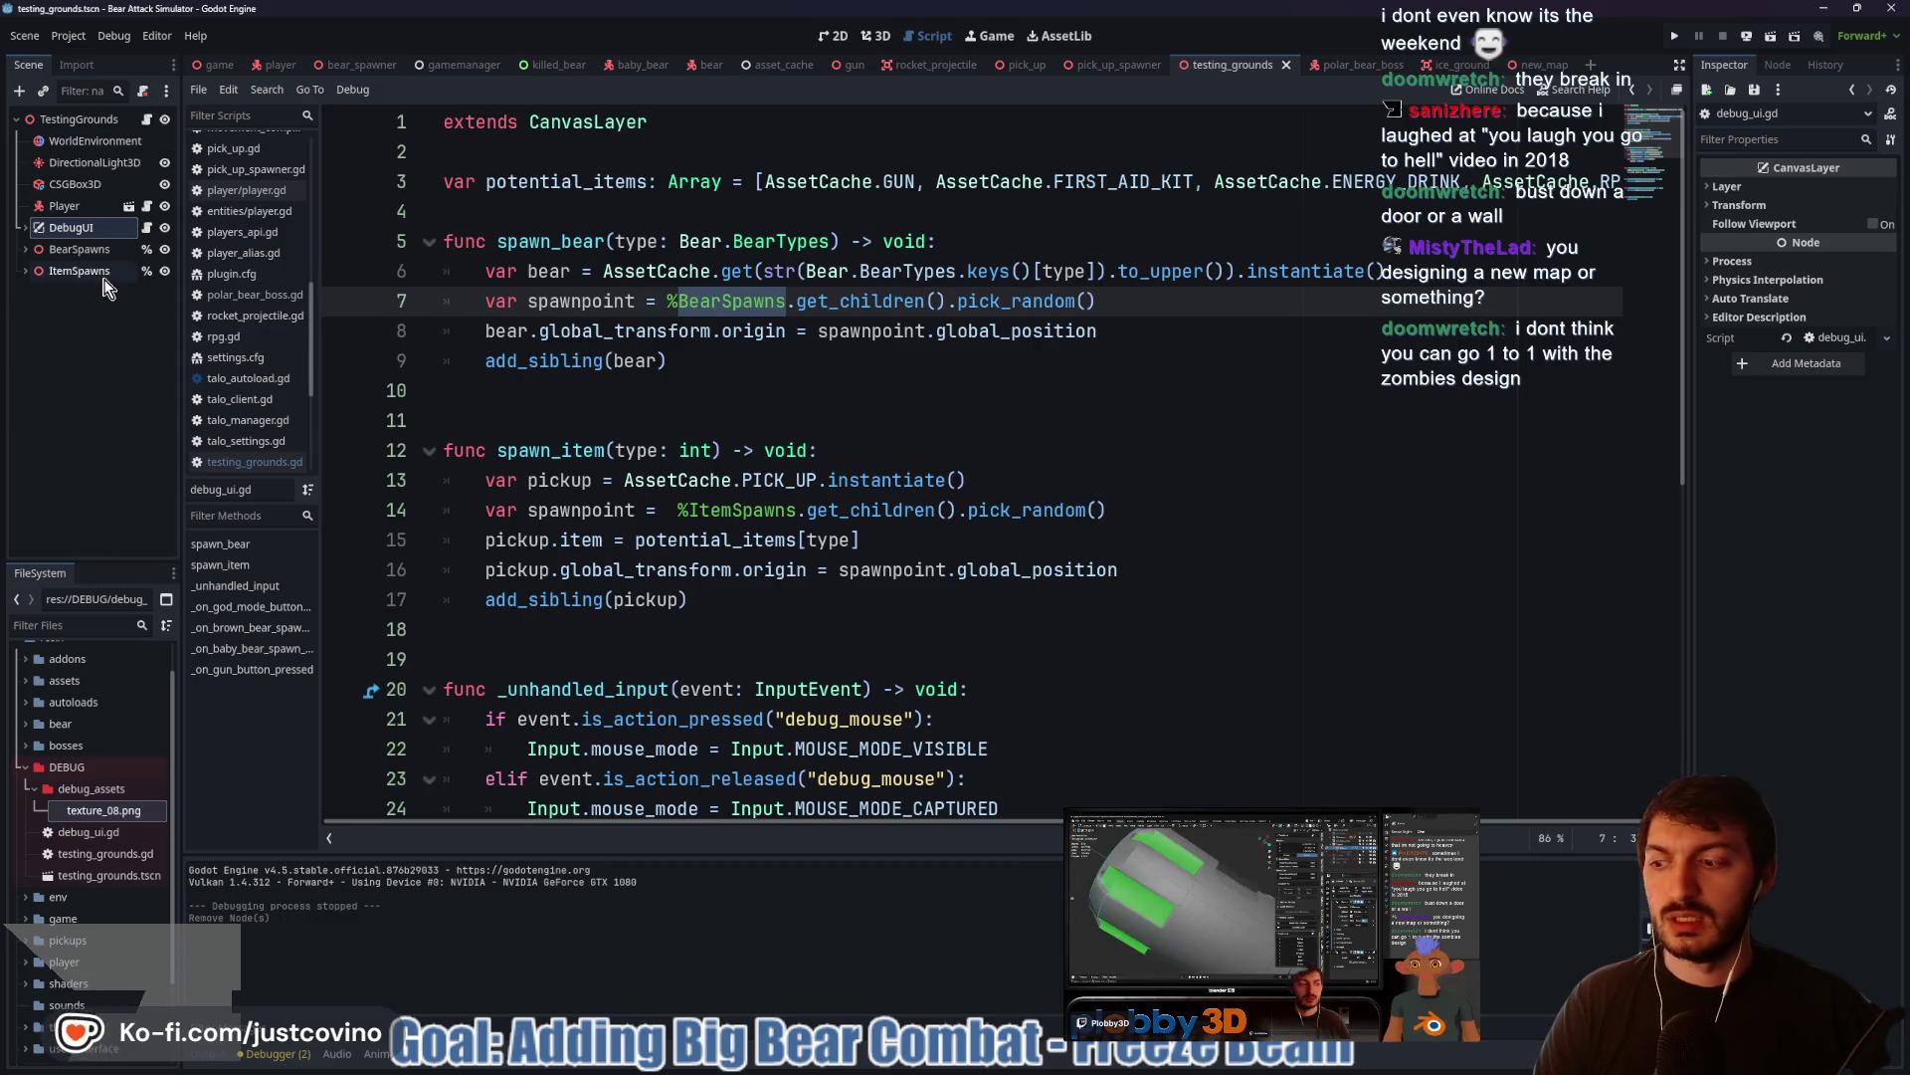
{"action": "left_click", "coordinate": [1122, 325]}
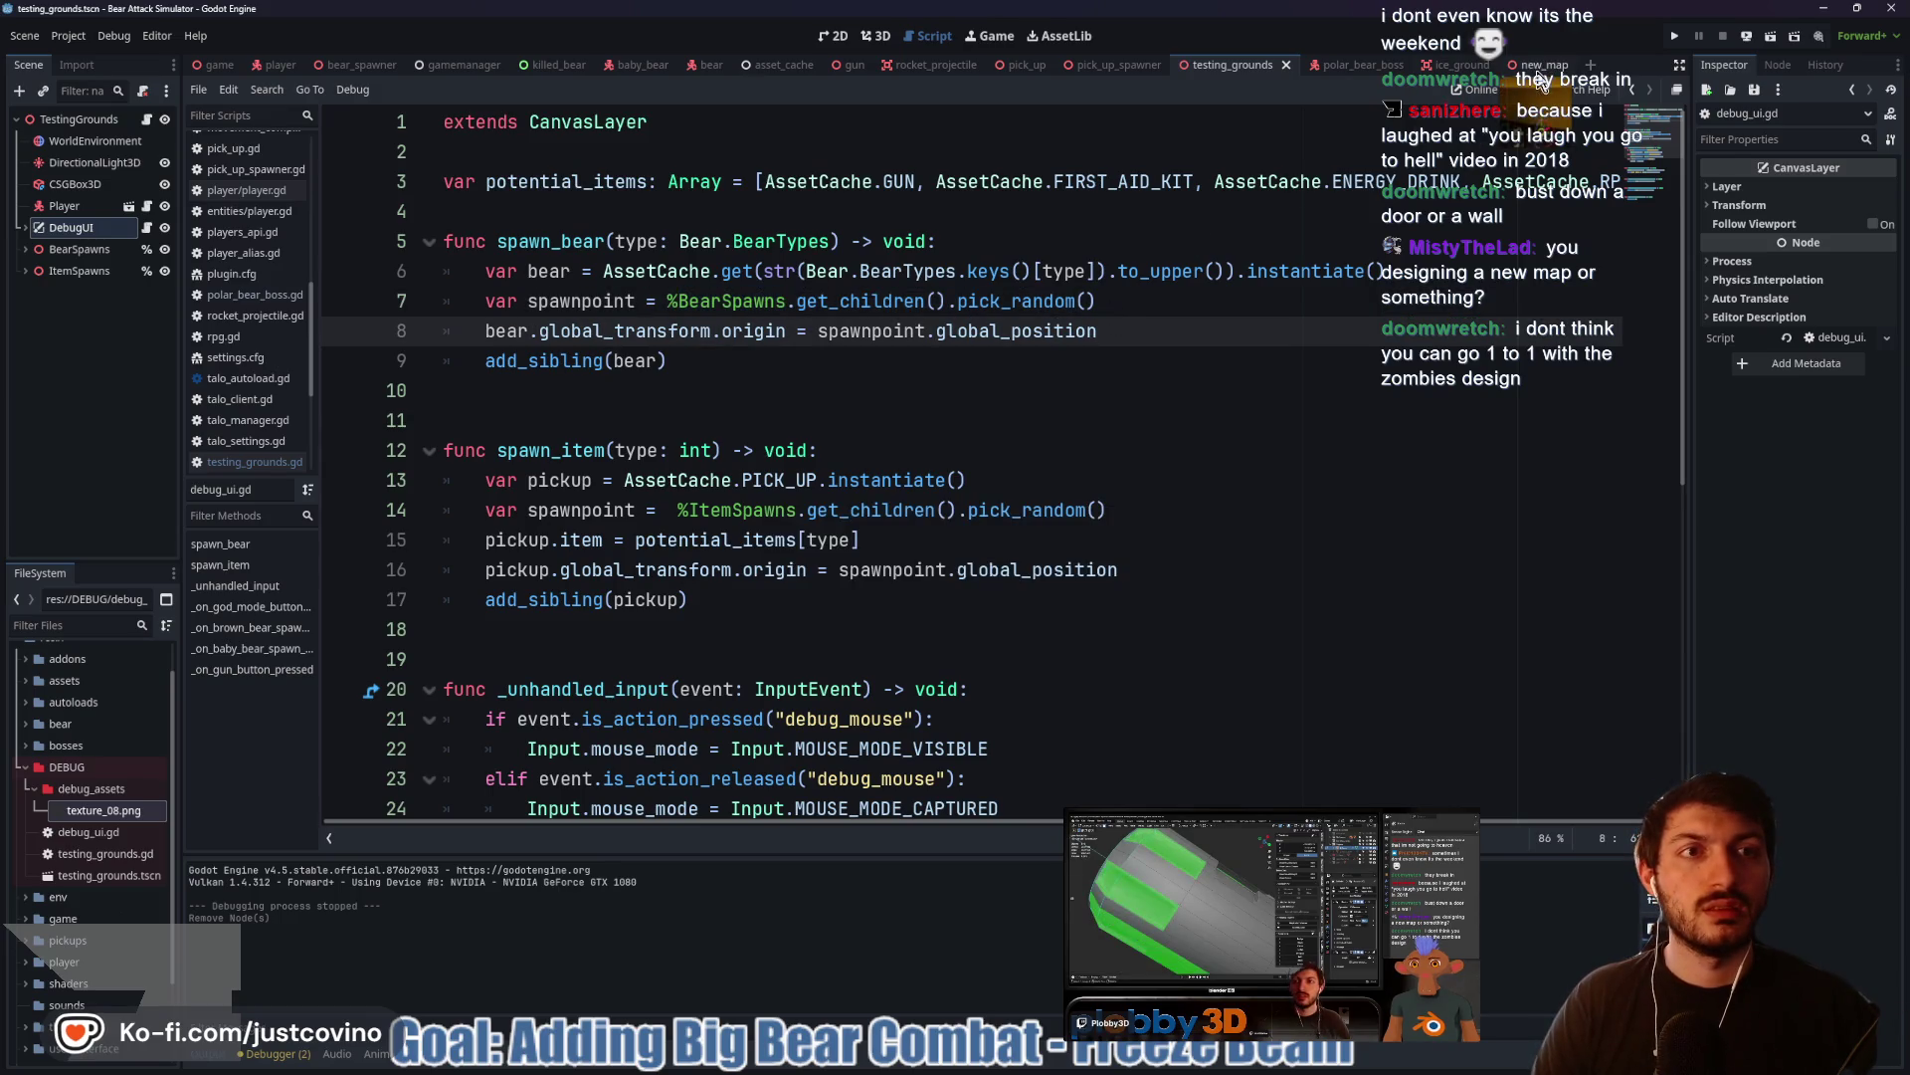
Switch to the new_map scene in the 3D view and select the NewMap root node
{"action": "left_click", "coordinate": [1539, 66]}
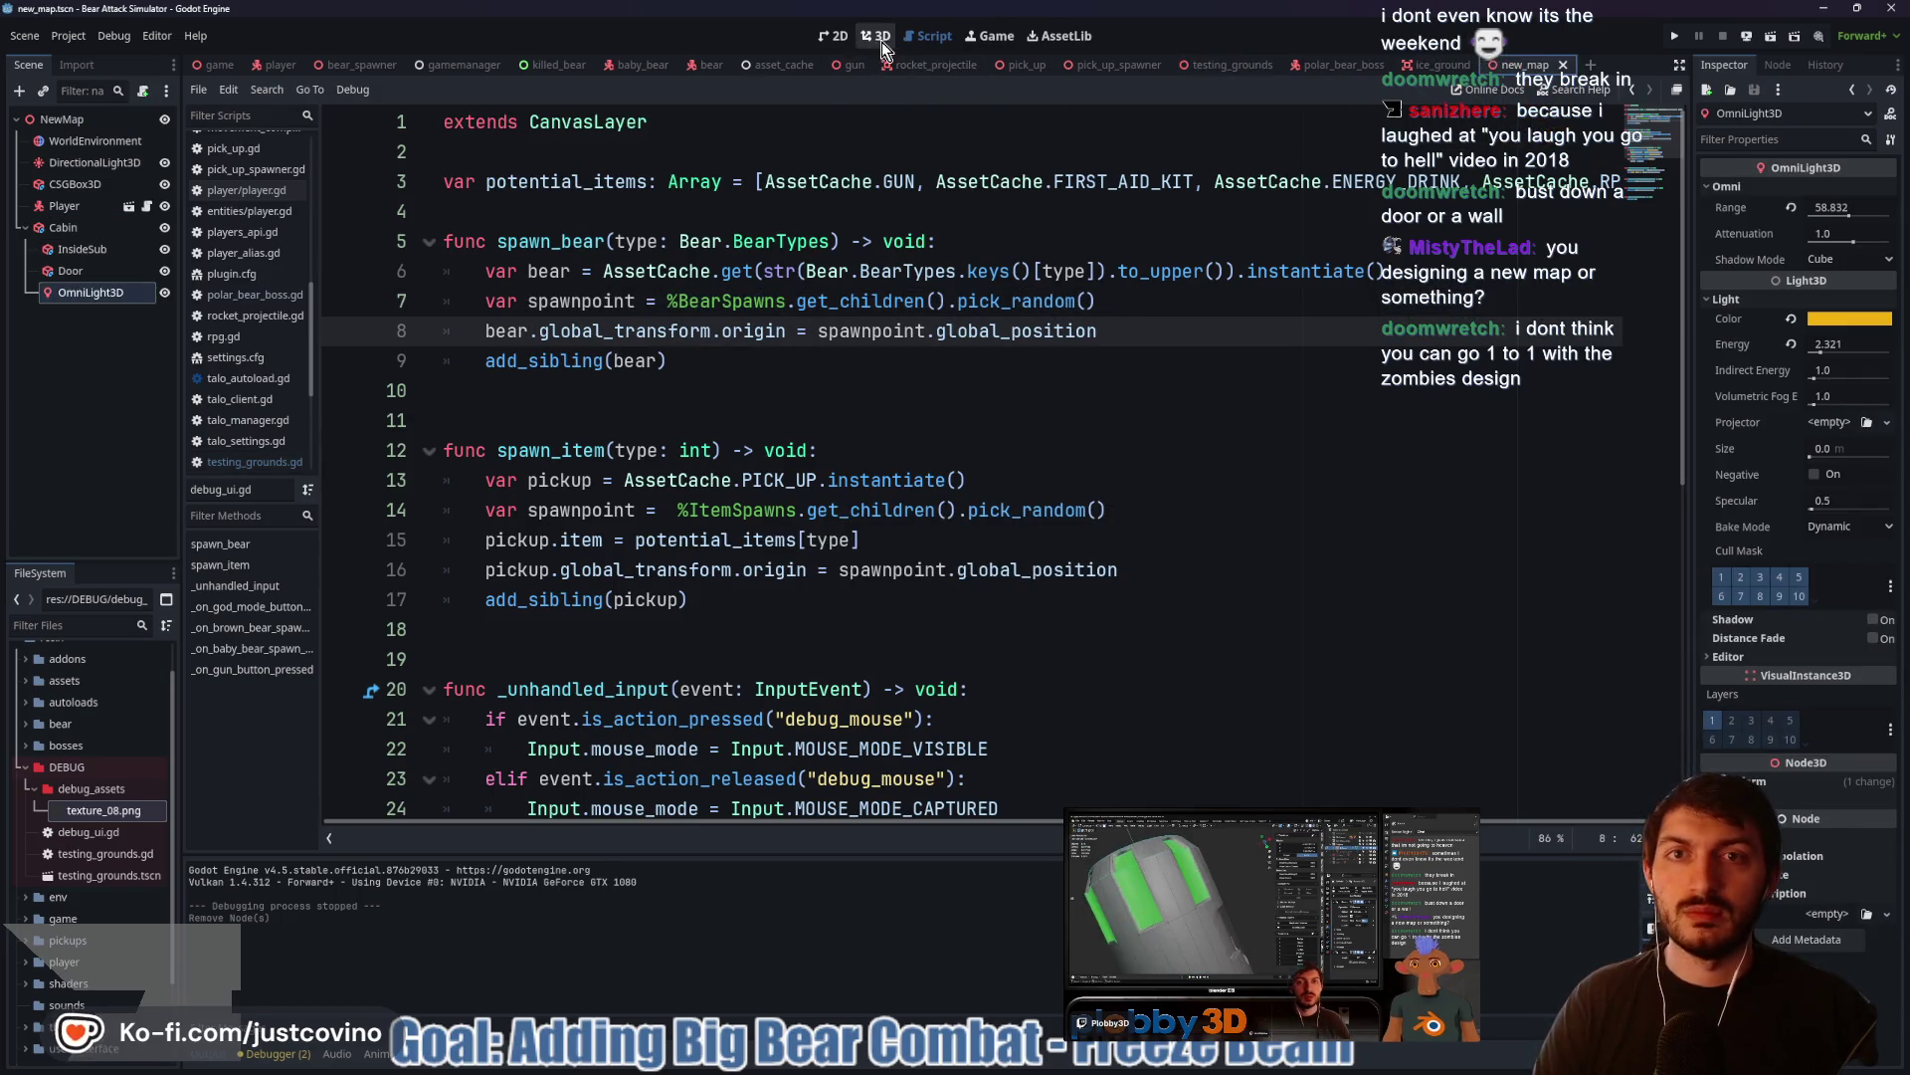
{"action": "left_click", "coordinate": [877, 36]}
{"action": "left_click", "coordinate": [62, 119]}
{"action": "left_click", "coordinate": [142, 91]}
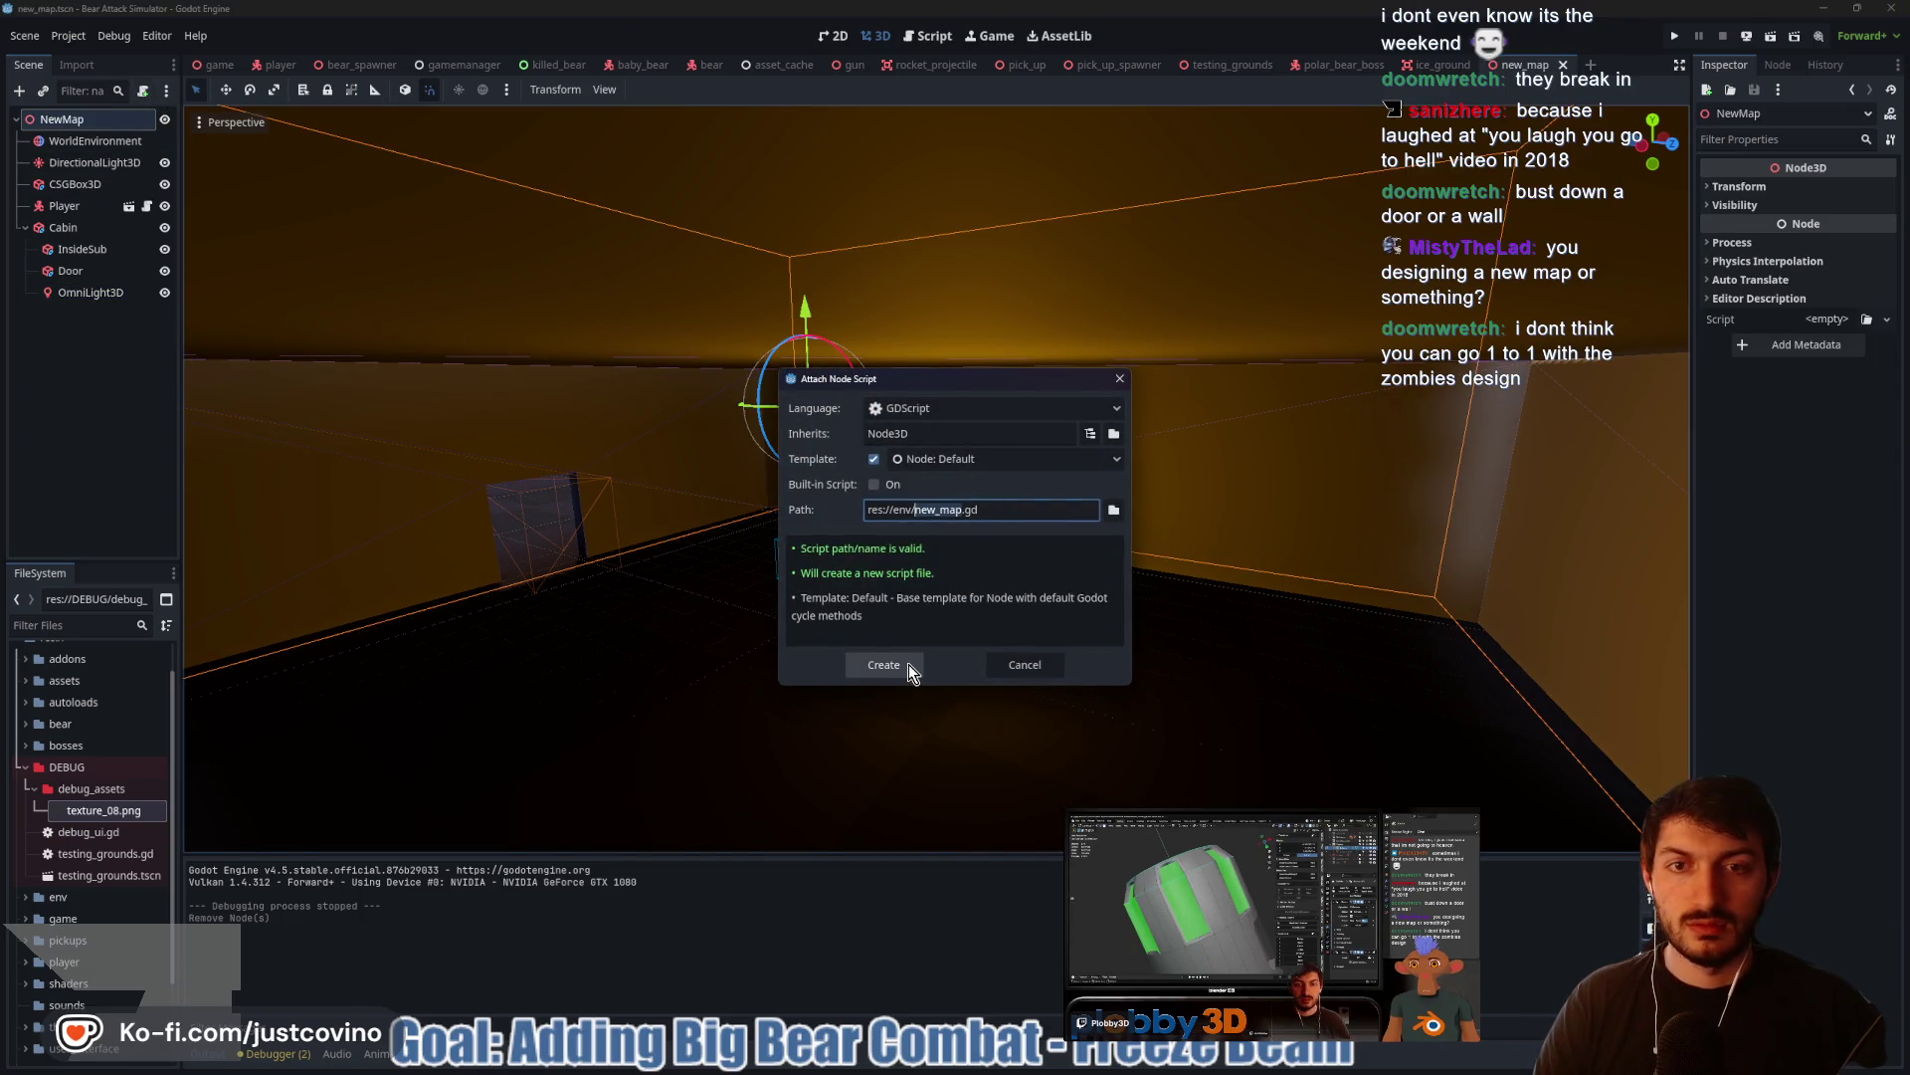
Create new_map.gd, replacing _process with Input.mouse_mode = Input.MOUSE_MODE_CAPTURED in _ready, and save
{"action": "left_click", "coordinate": [909, 664]}
{"action": "left_click_drag", "start_coordinate": [891, 418], "coordinate": [444, 323]}
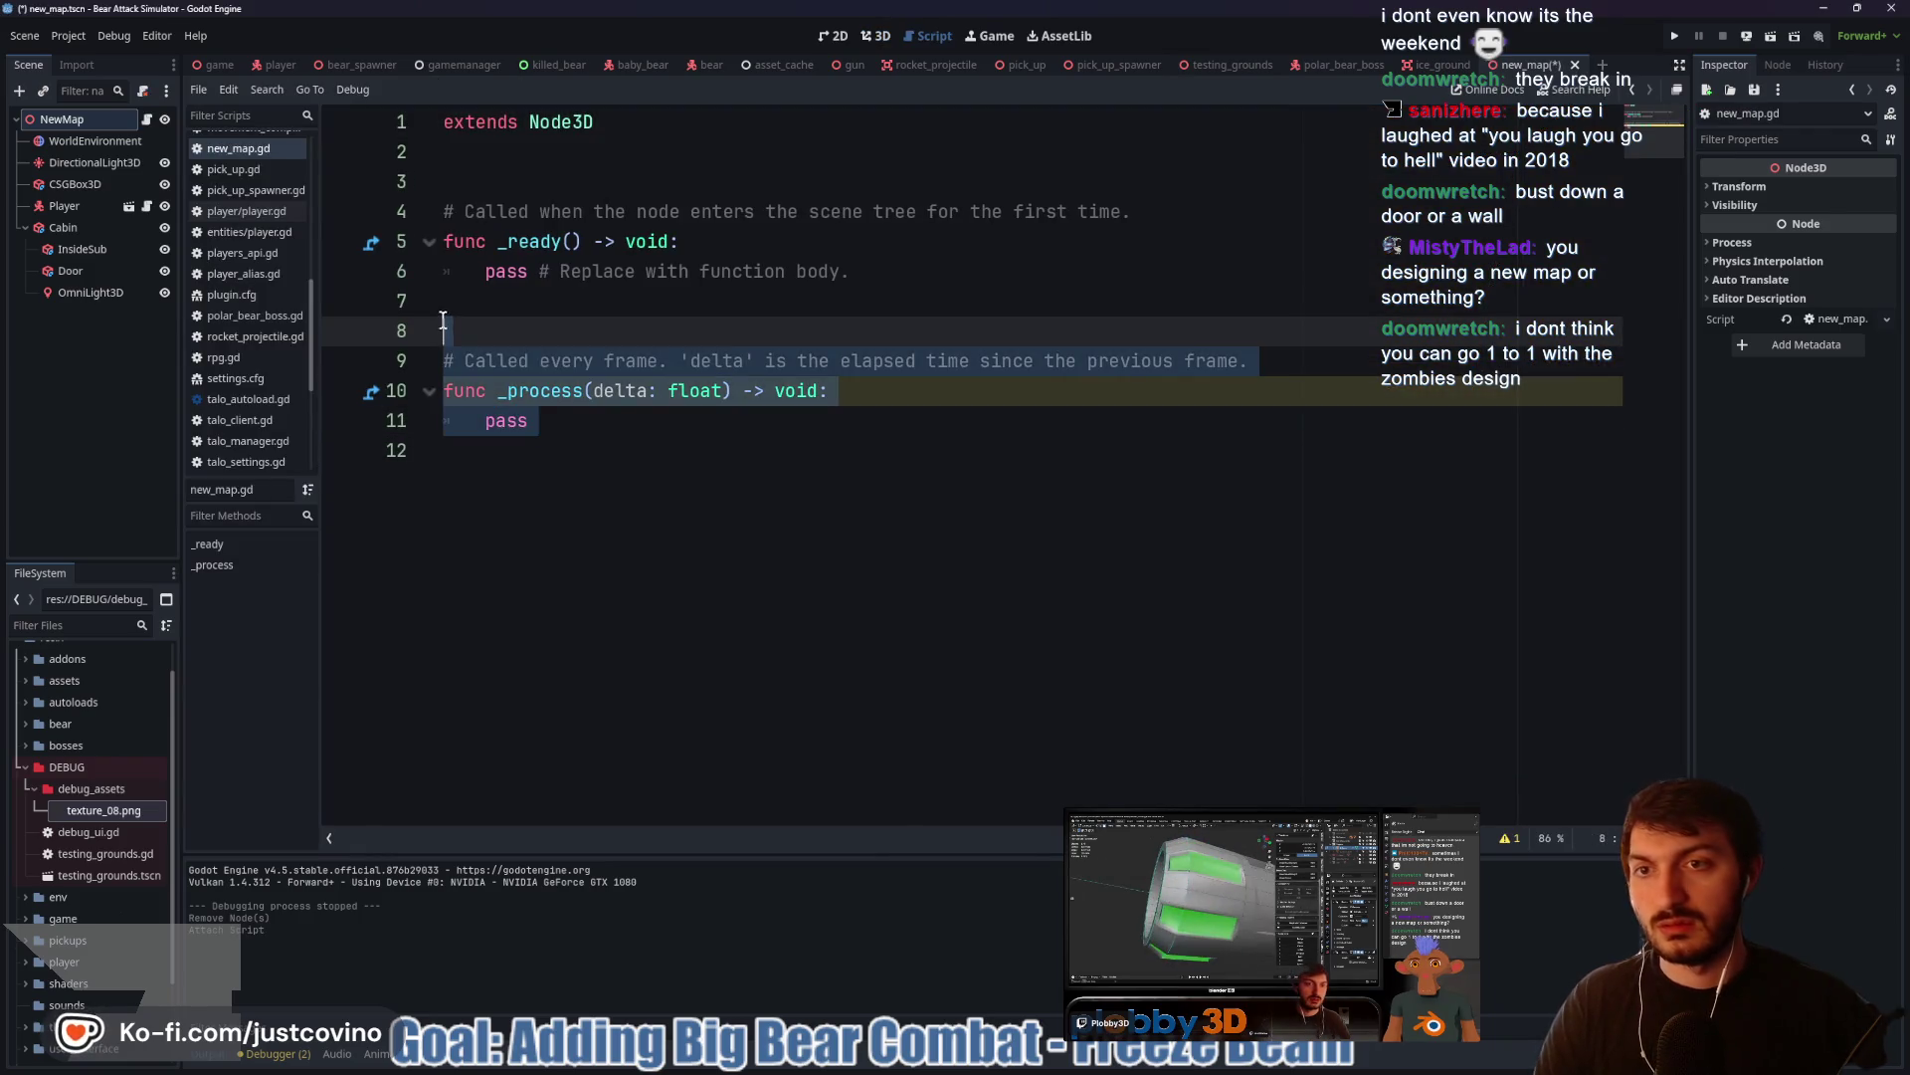
{"action": "key", "text": "BackSpace"}
{"action": "key", "text": "BackSpace"}
{"action": "key", "text": "BackSpace"}
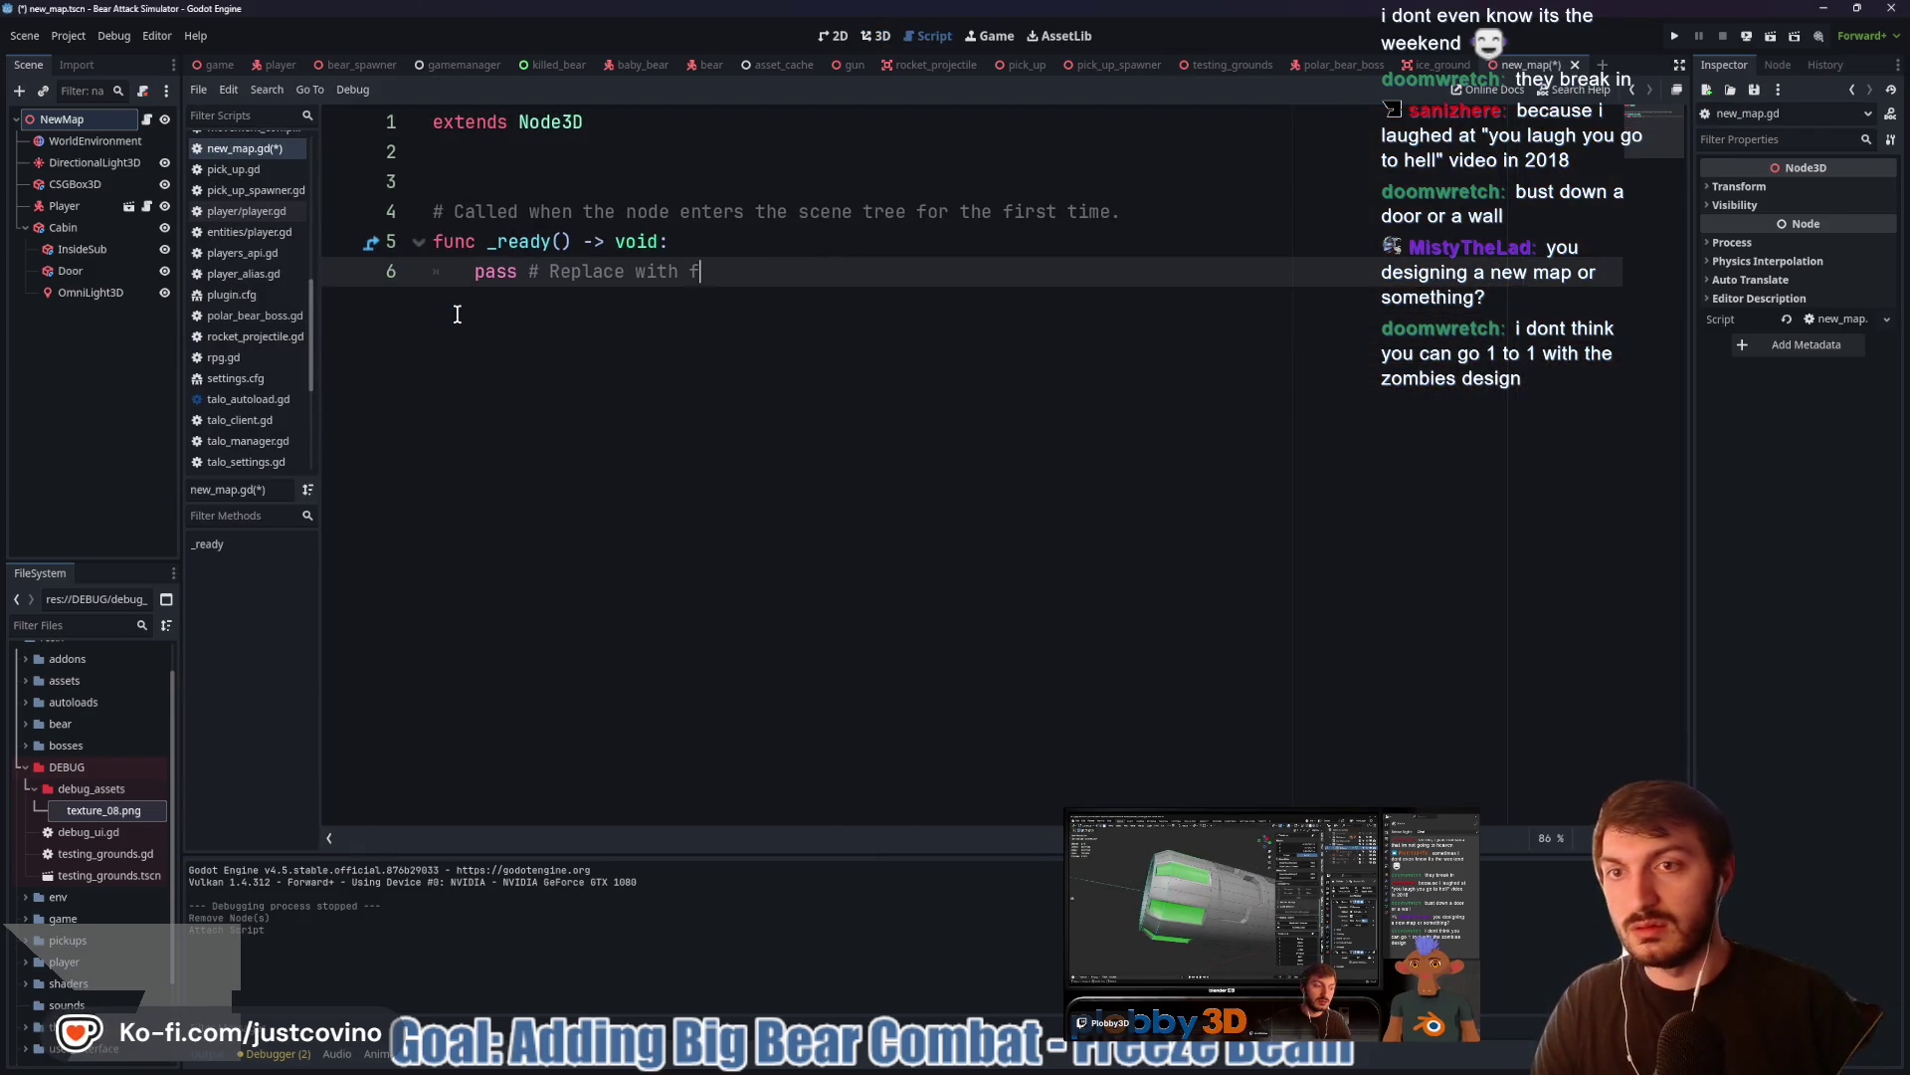
{"action": "key", "text": "BackSpace"}
{"action": "key", "text": "BackSpace"}
{"action": "key", "text": "BackSpace"}
{"action": "type", "text": "Input."}
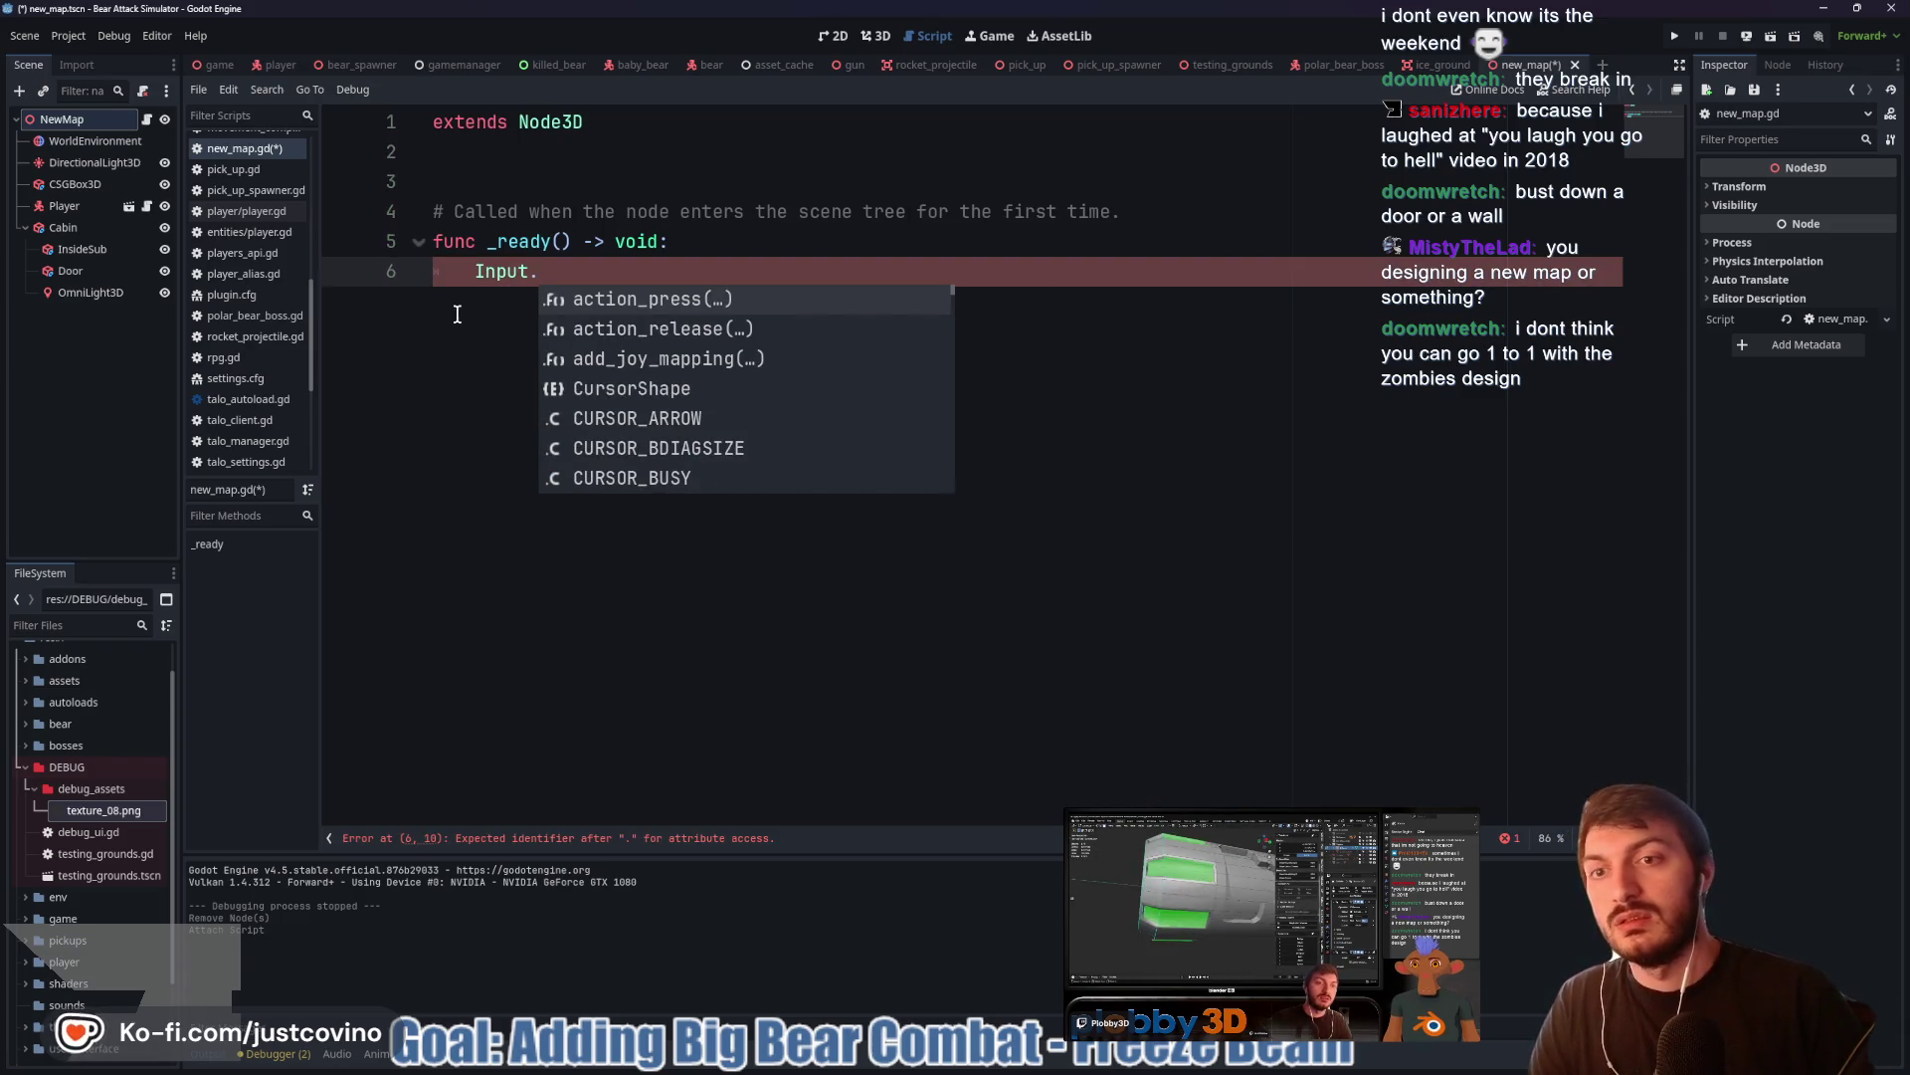
{"action": "type", "text": "mouse_mode = inp"}
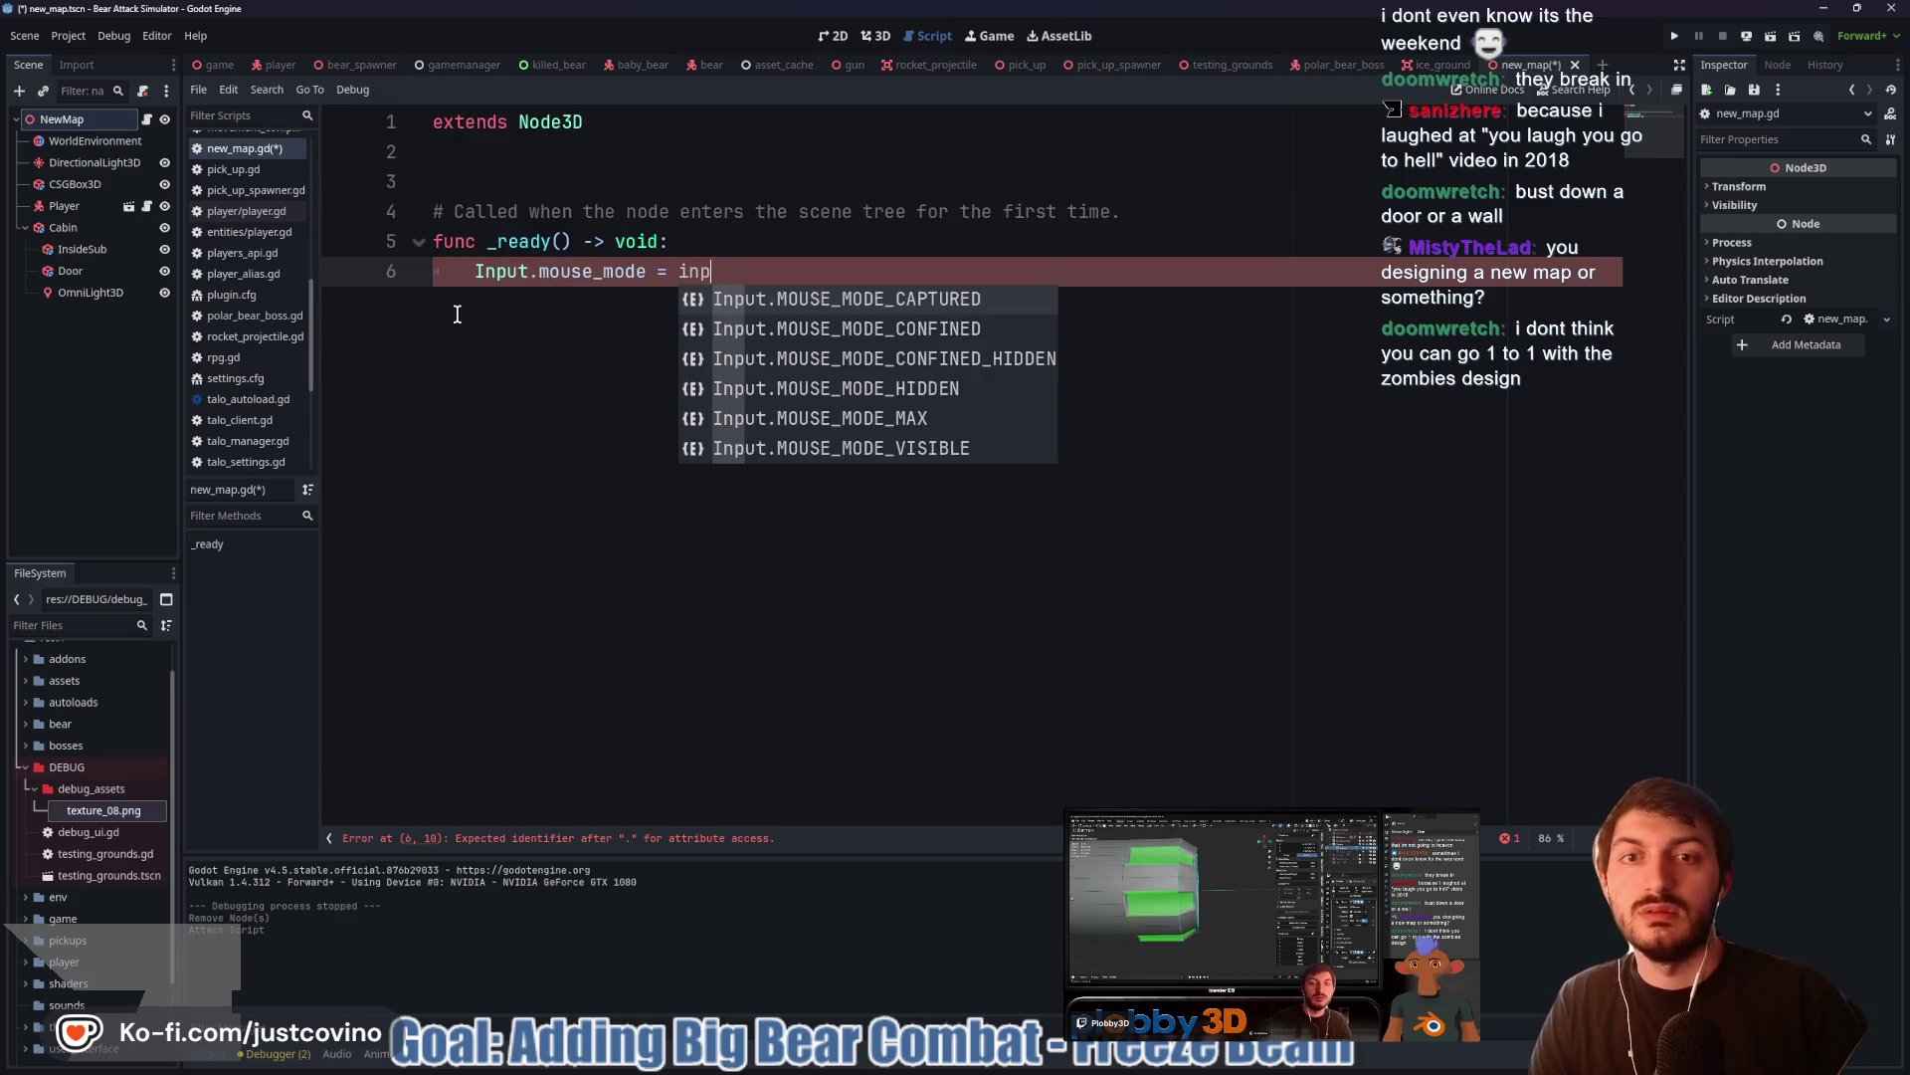
{"action": "key", "text": "Return"}
{"action": "key", "text": "ctrl+s"}
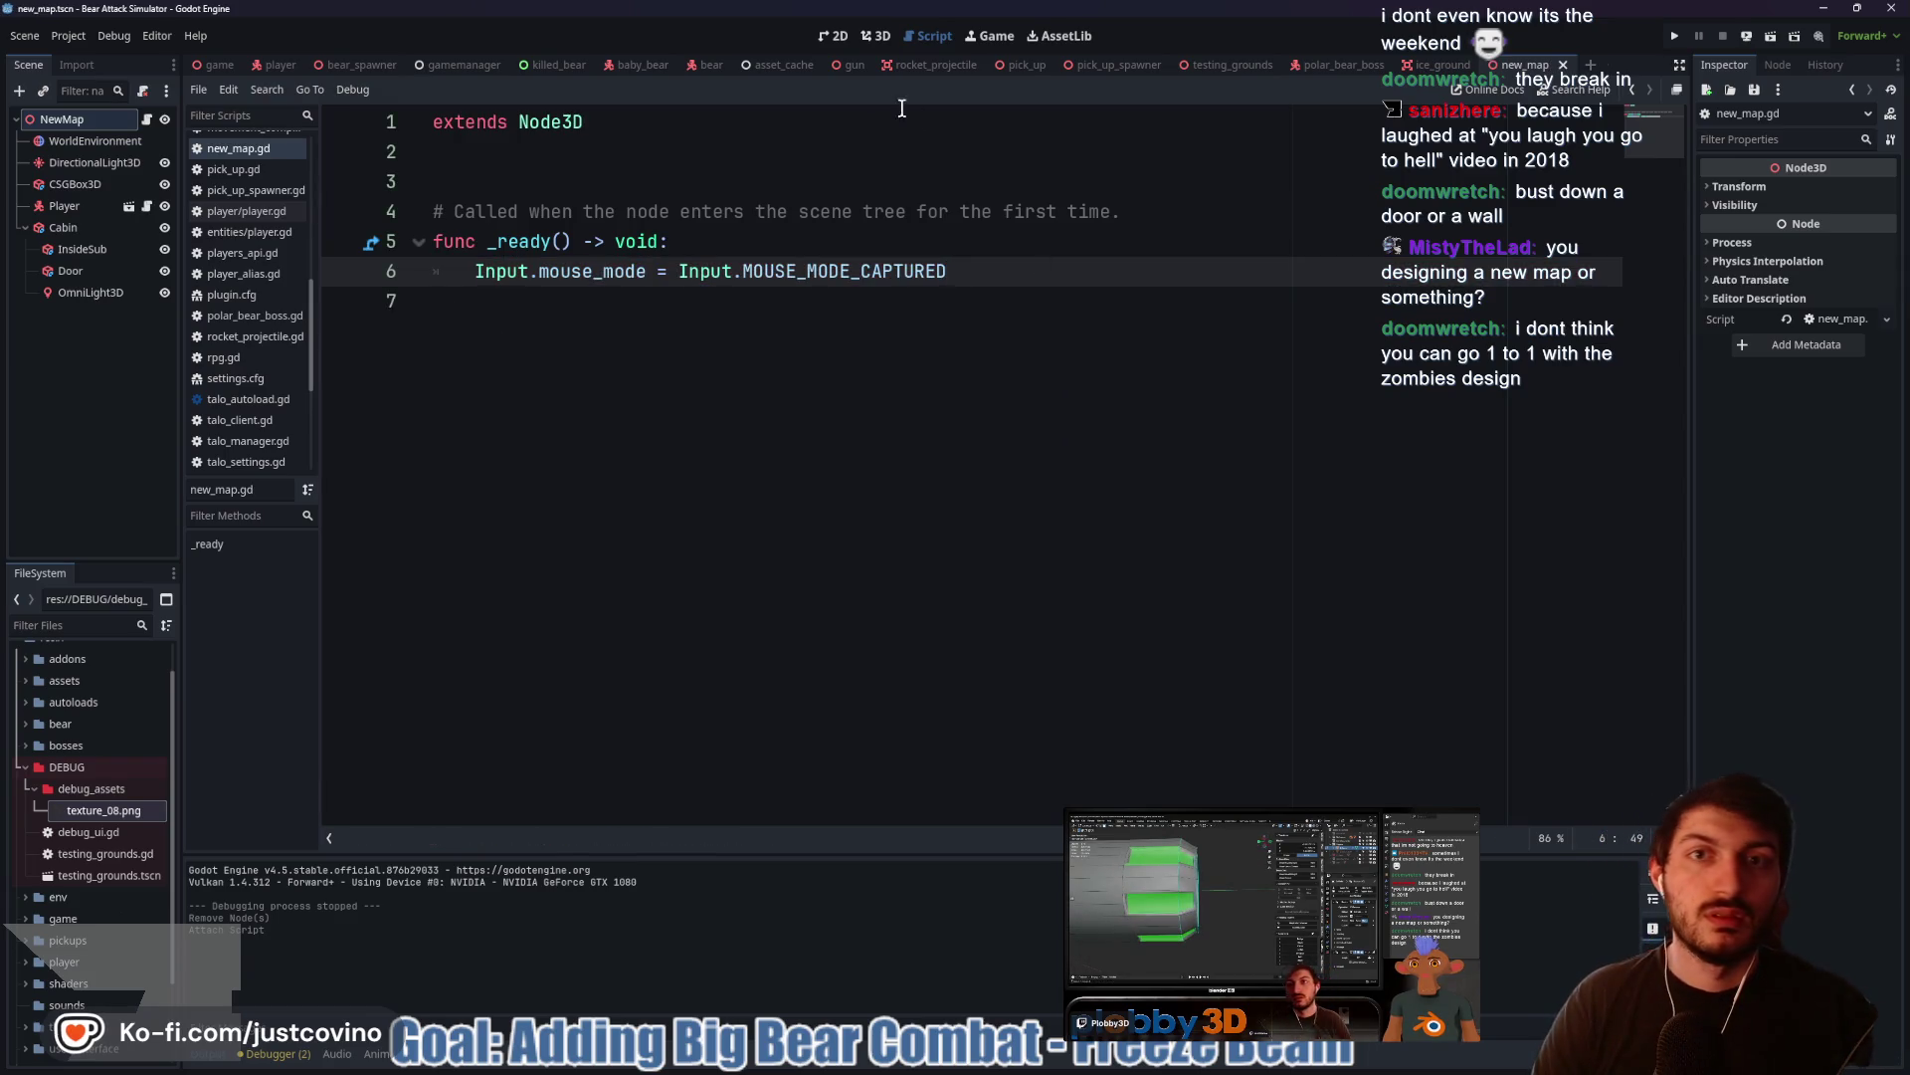
{"action": "left_click", "coordinate": [876, 35]}
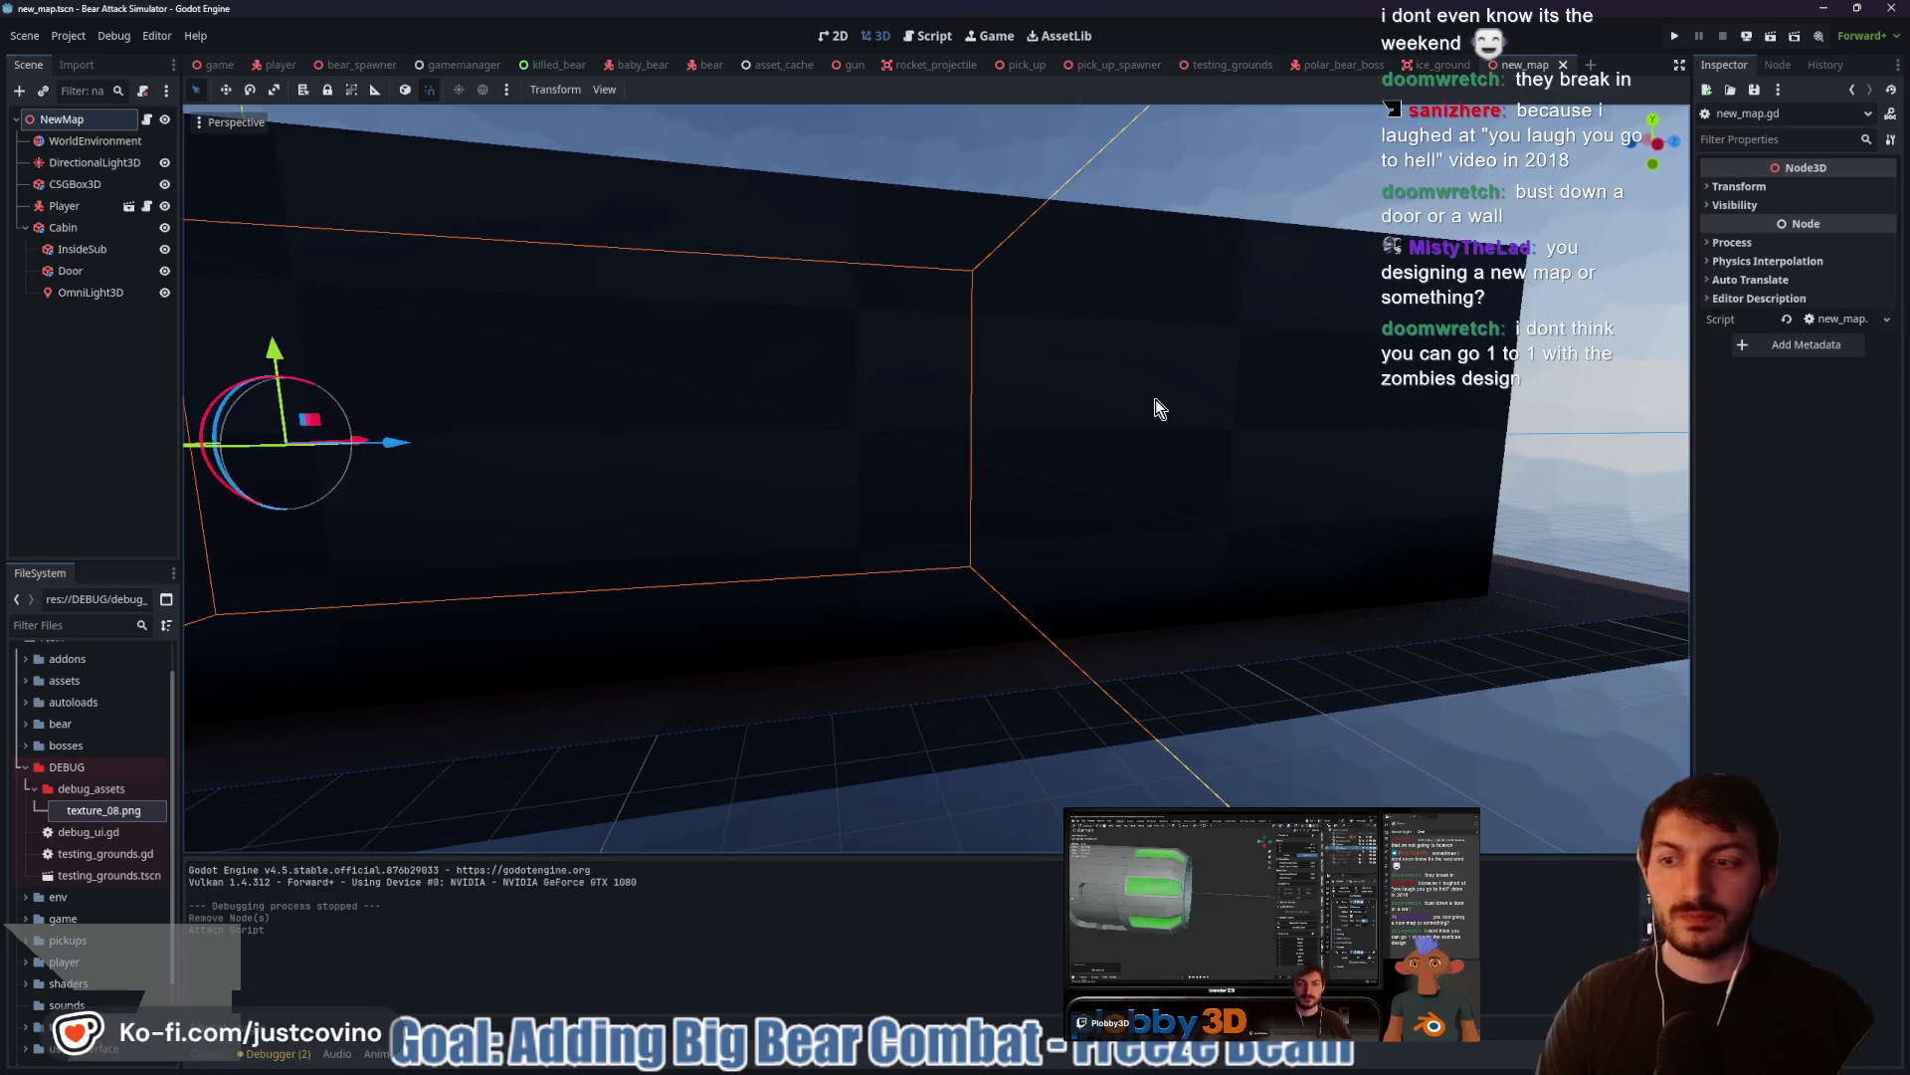
{"action": "left_click", "coordinate": [35, 791]}
{"action": "left_click_drag", "start_coordinate": [34, 796], "coordinate": [694, 478]}
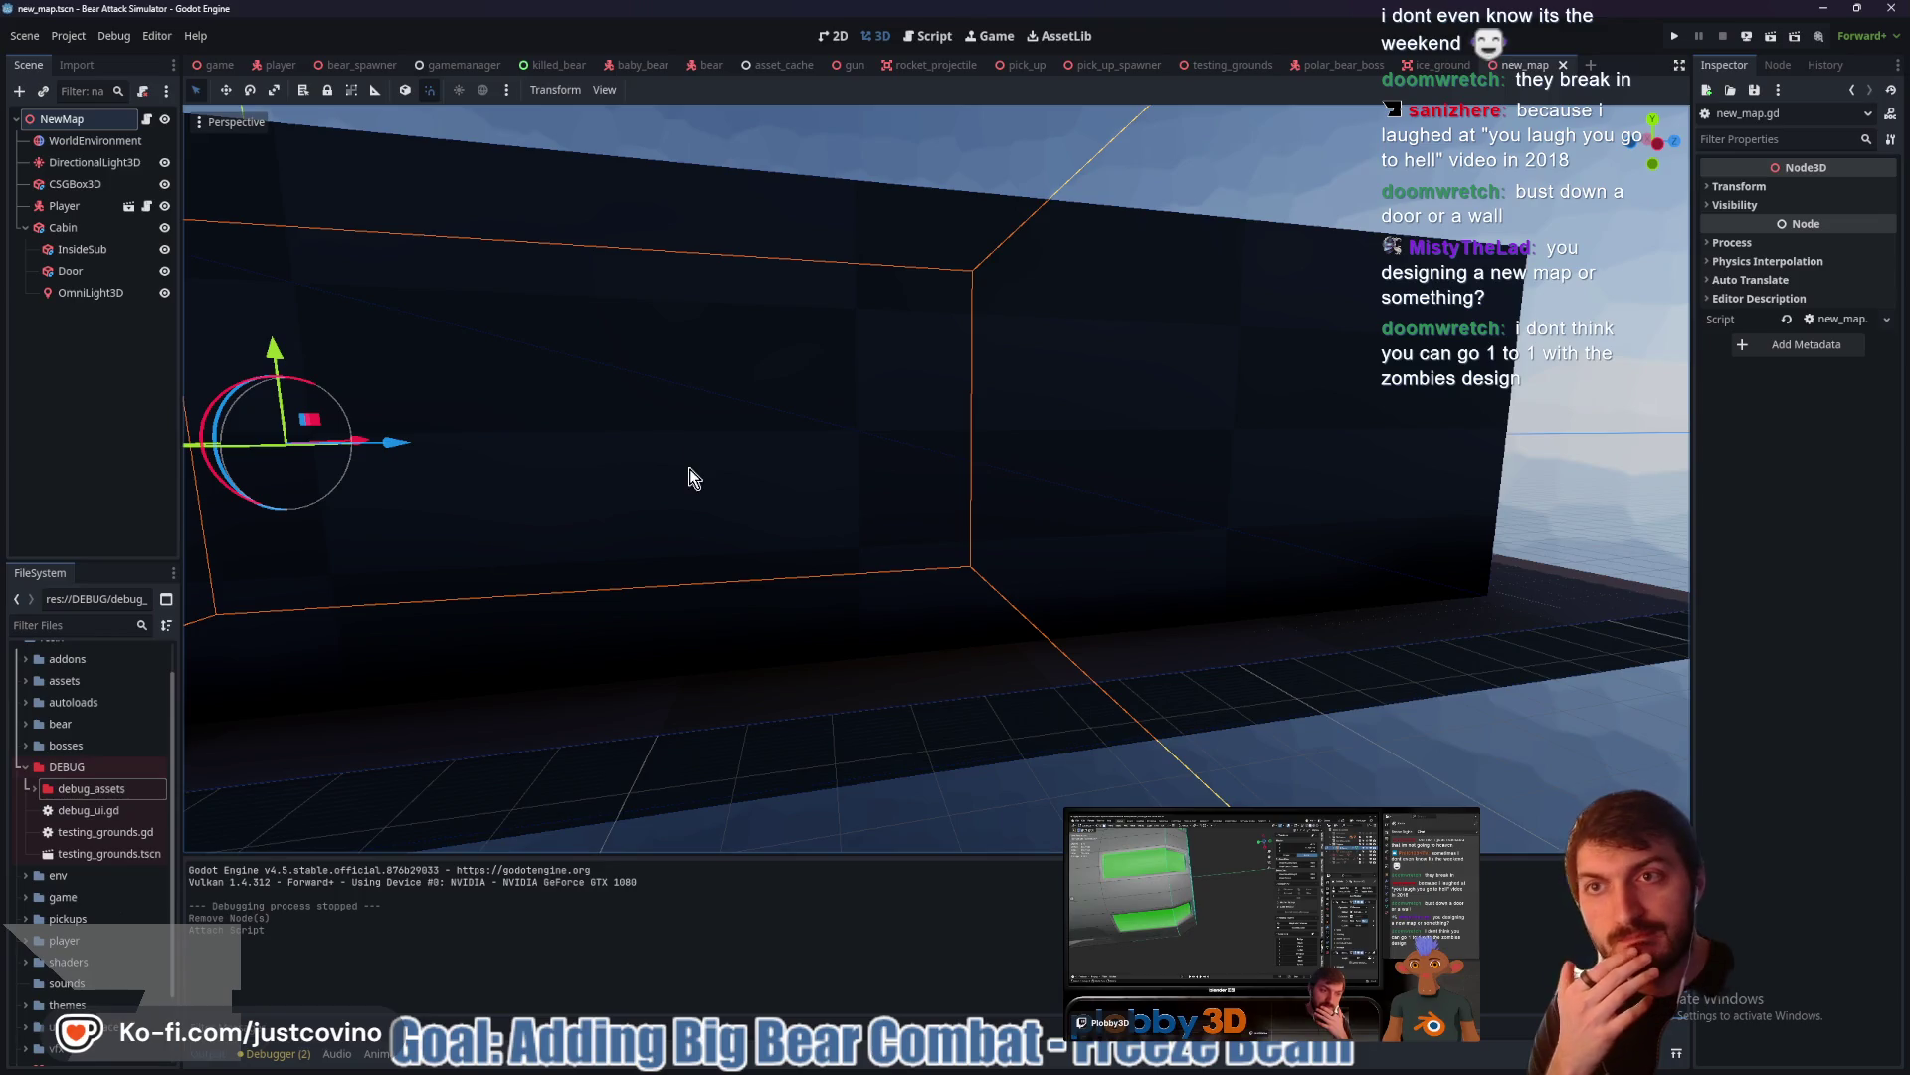
{"action": "left_click", "coordinate": [213, 65]}
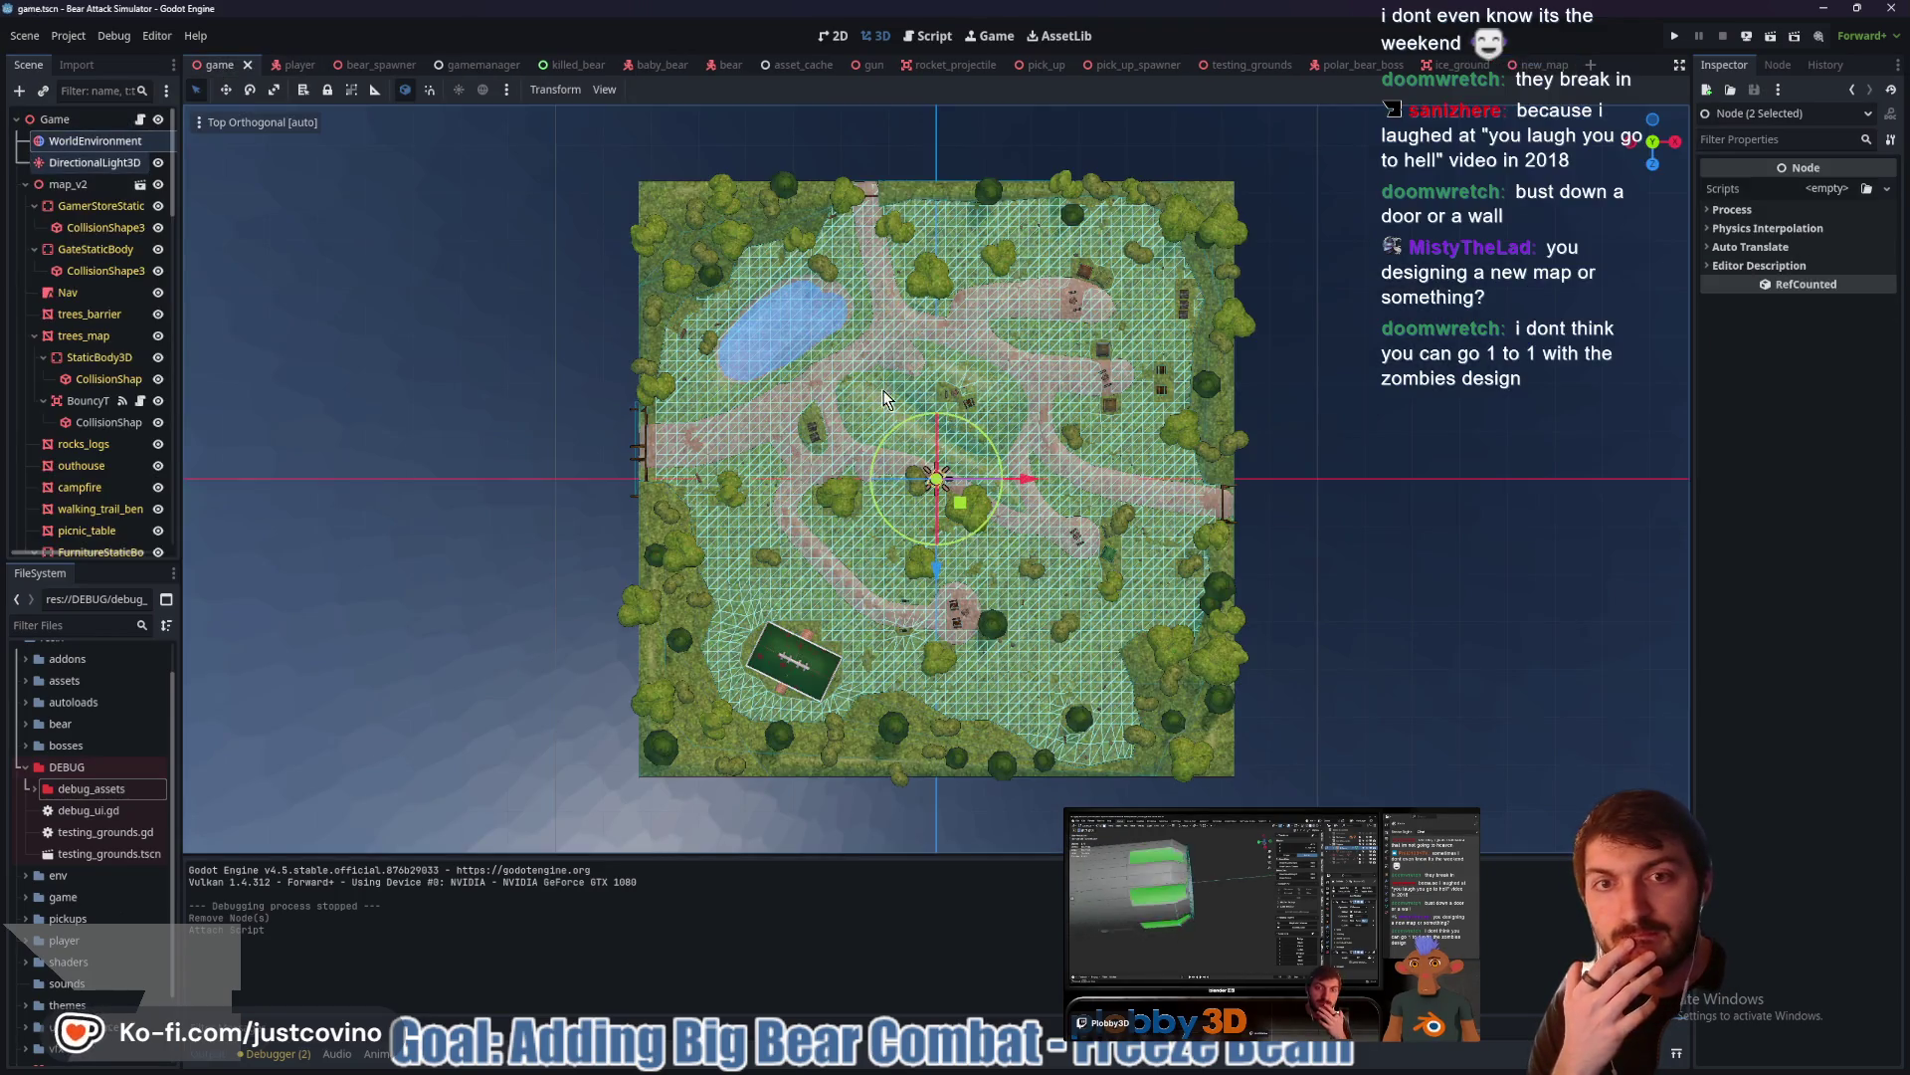
{"action": "left_click", "coordinate": [933, 308]}
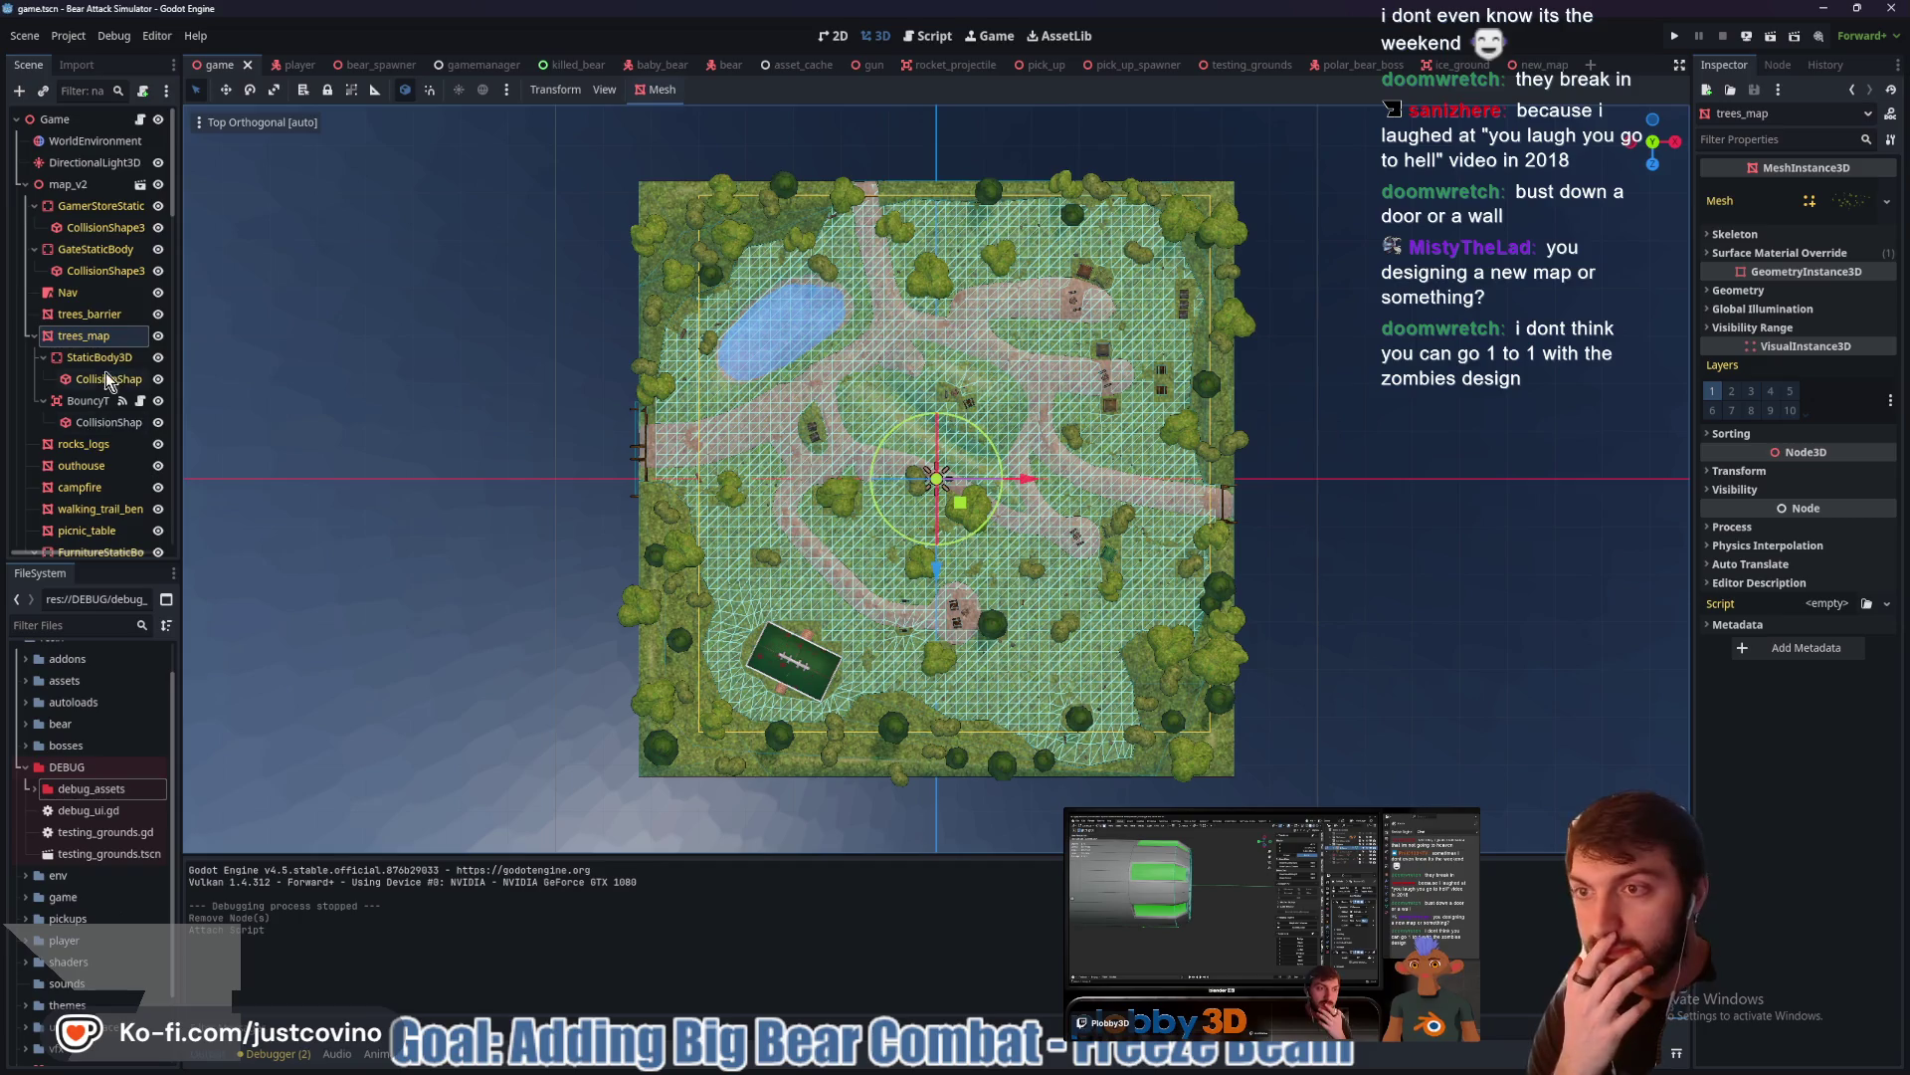
{"action": "left_click_drag", "start_coordinate": [917, 503], "coordinate": [687, 404]}
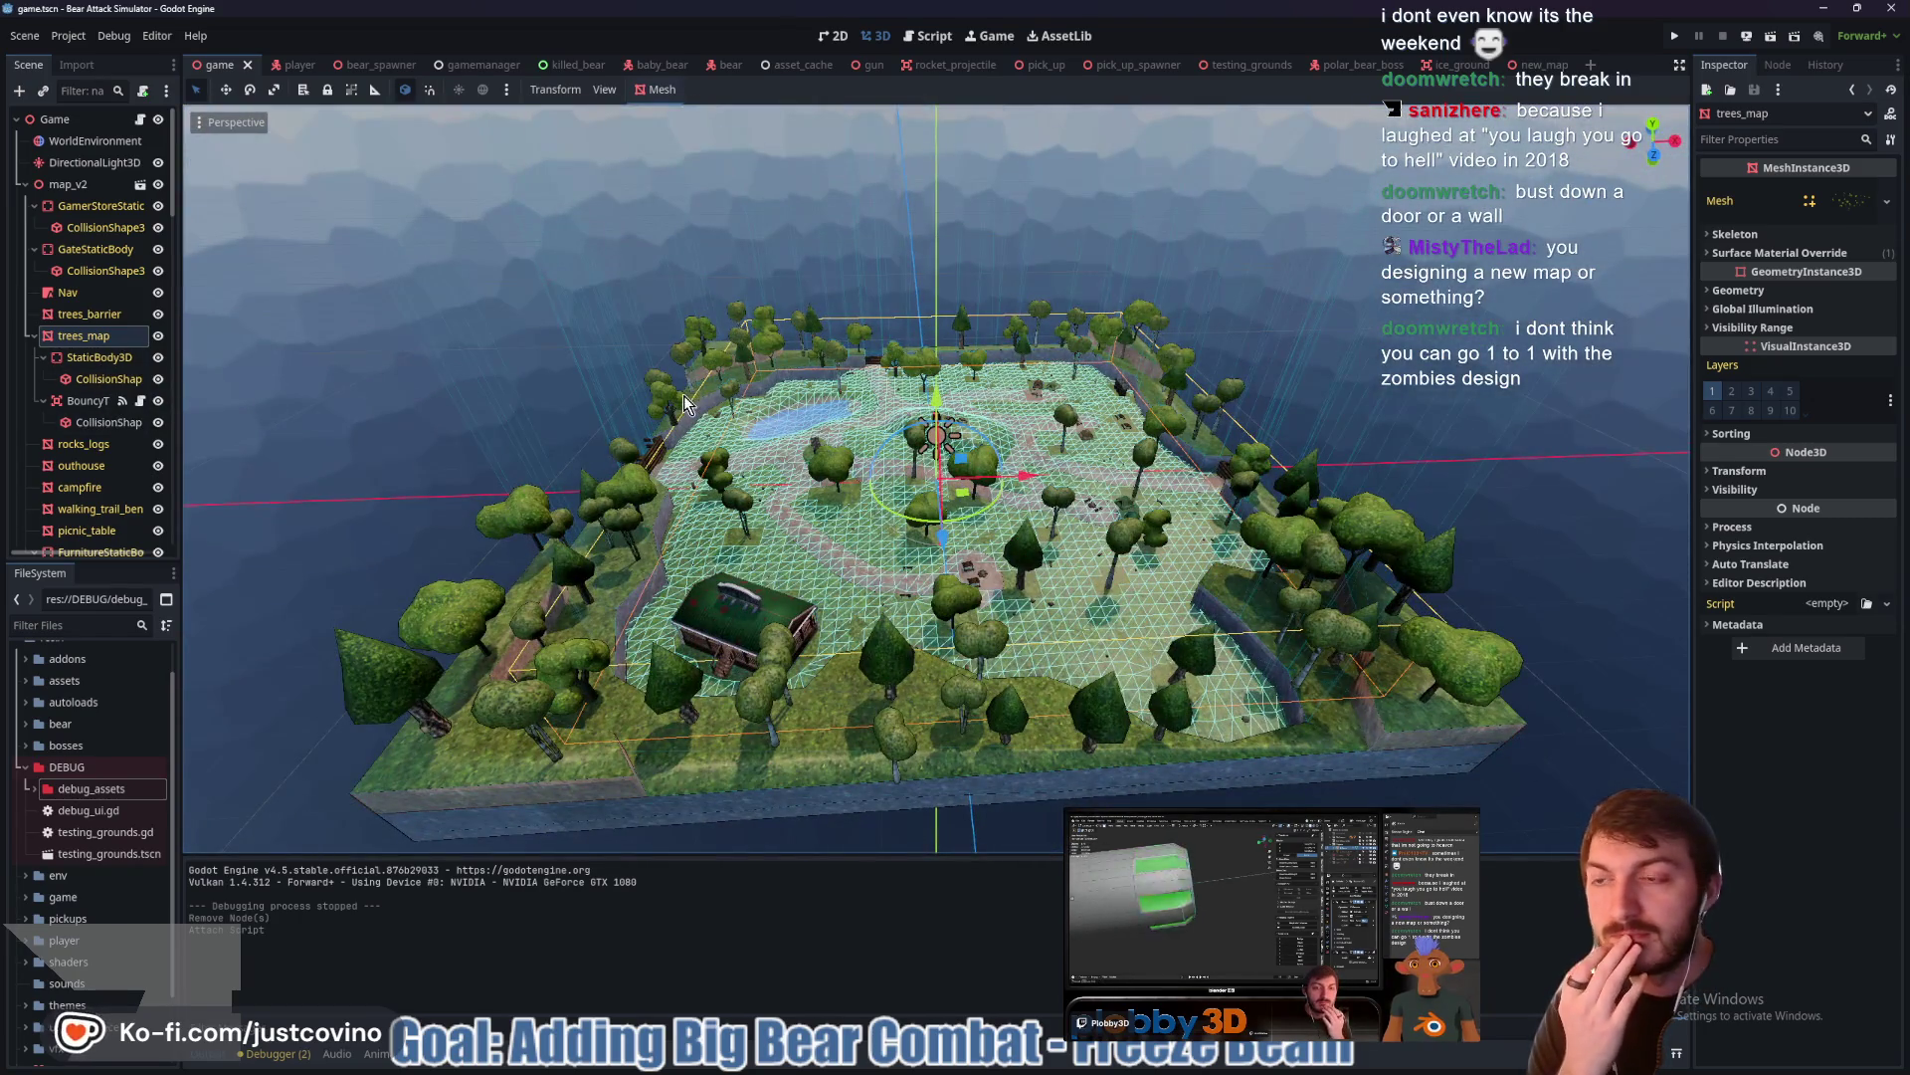
{"action": "scroll", "coordinate": [98, 348], "scroll_direction": "down", "scroll_amount": 6}
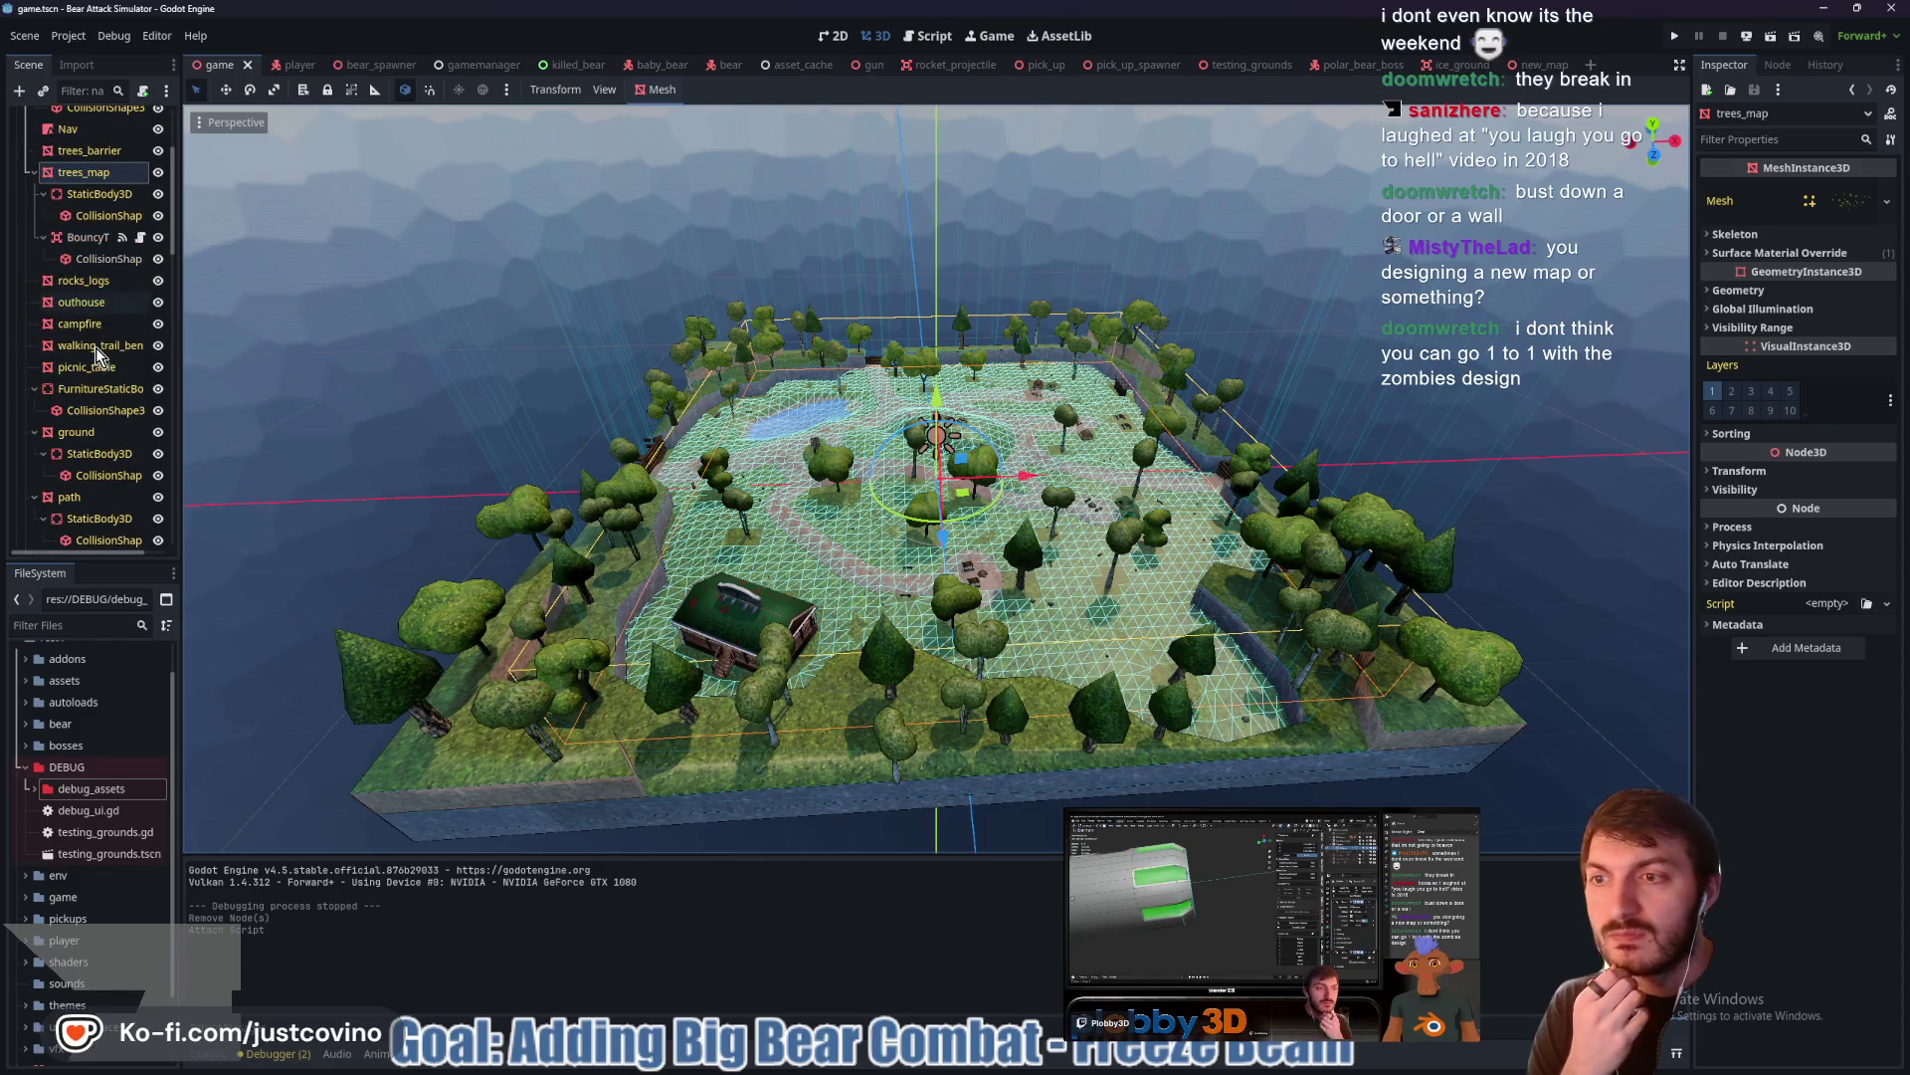
{"action": "scroll", "coordinate": [106, 389], "scroll_direction": "down", "scroll_amount": 1}
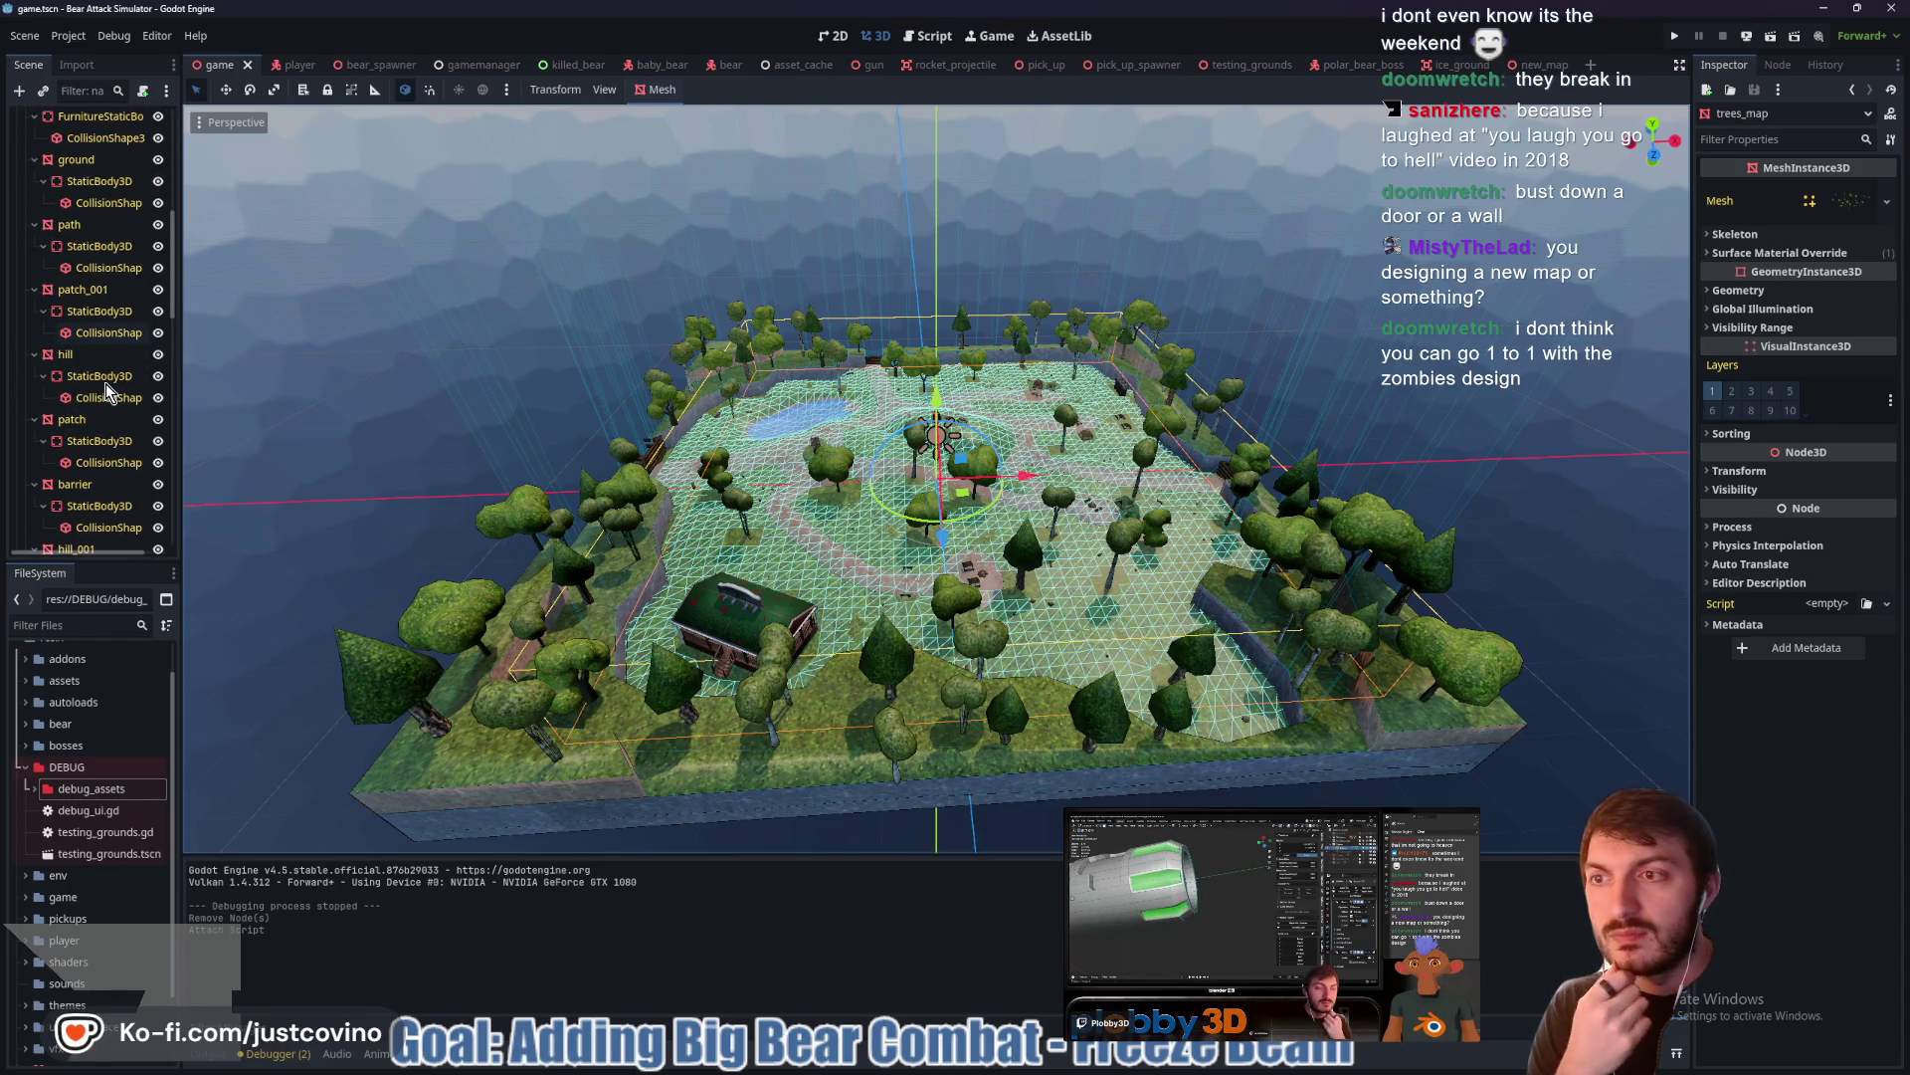
{"action": "scroll", "coordinate": [104, 398], "scroll_direction": "down", "scroll_amount": 5}
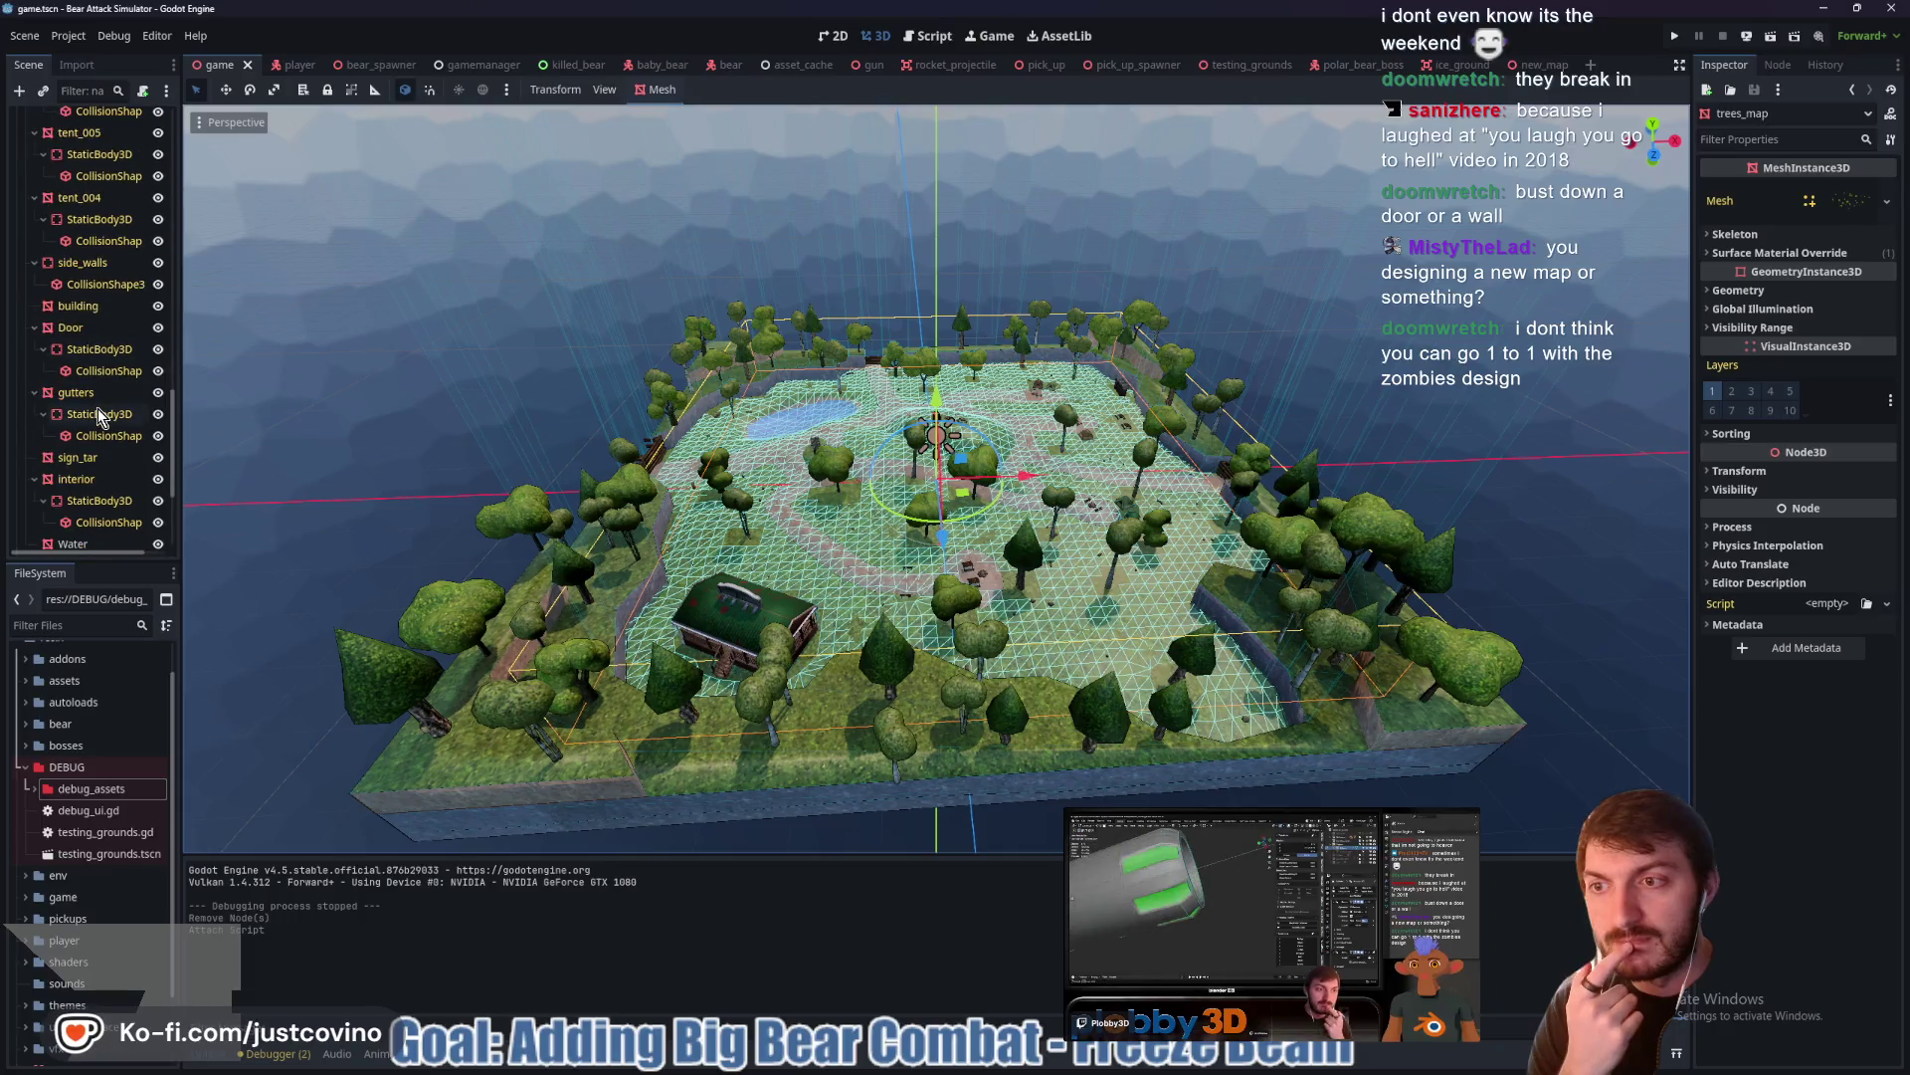
{"action": "scroll", "coordinate": [110, 416], "scroll_direction": "down", "scroll_amount": 4}
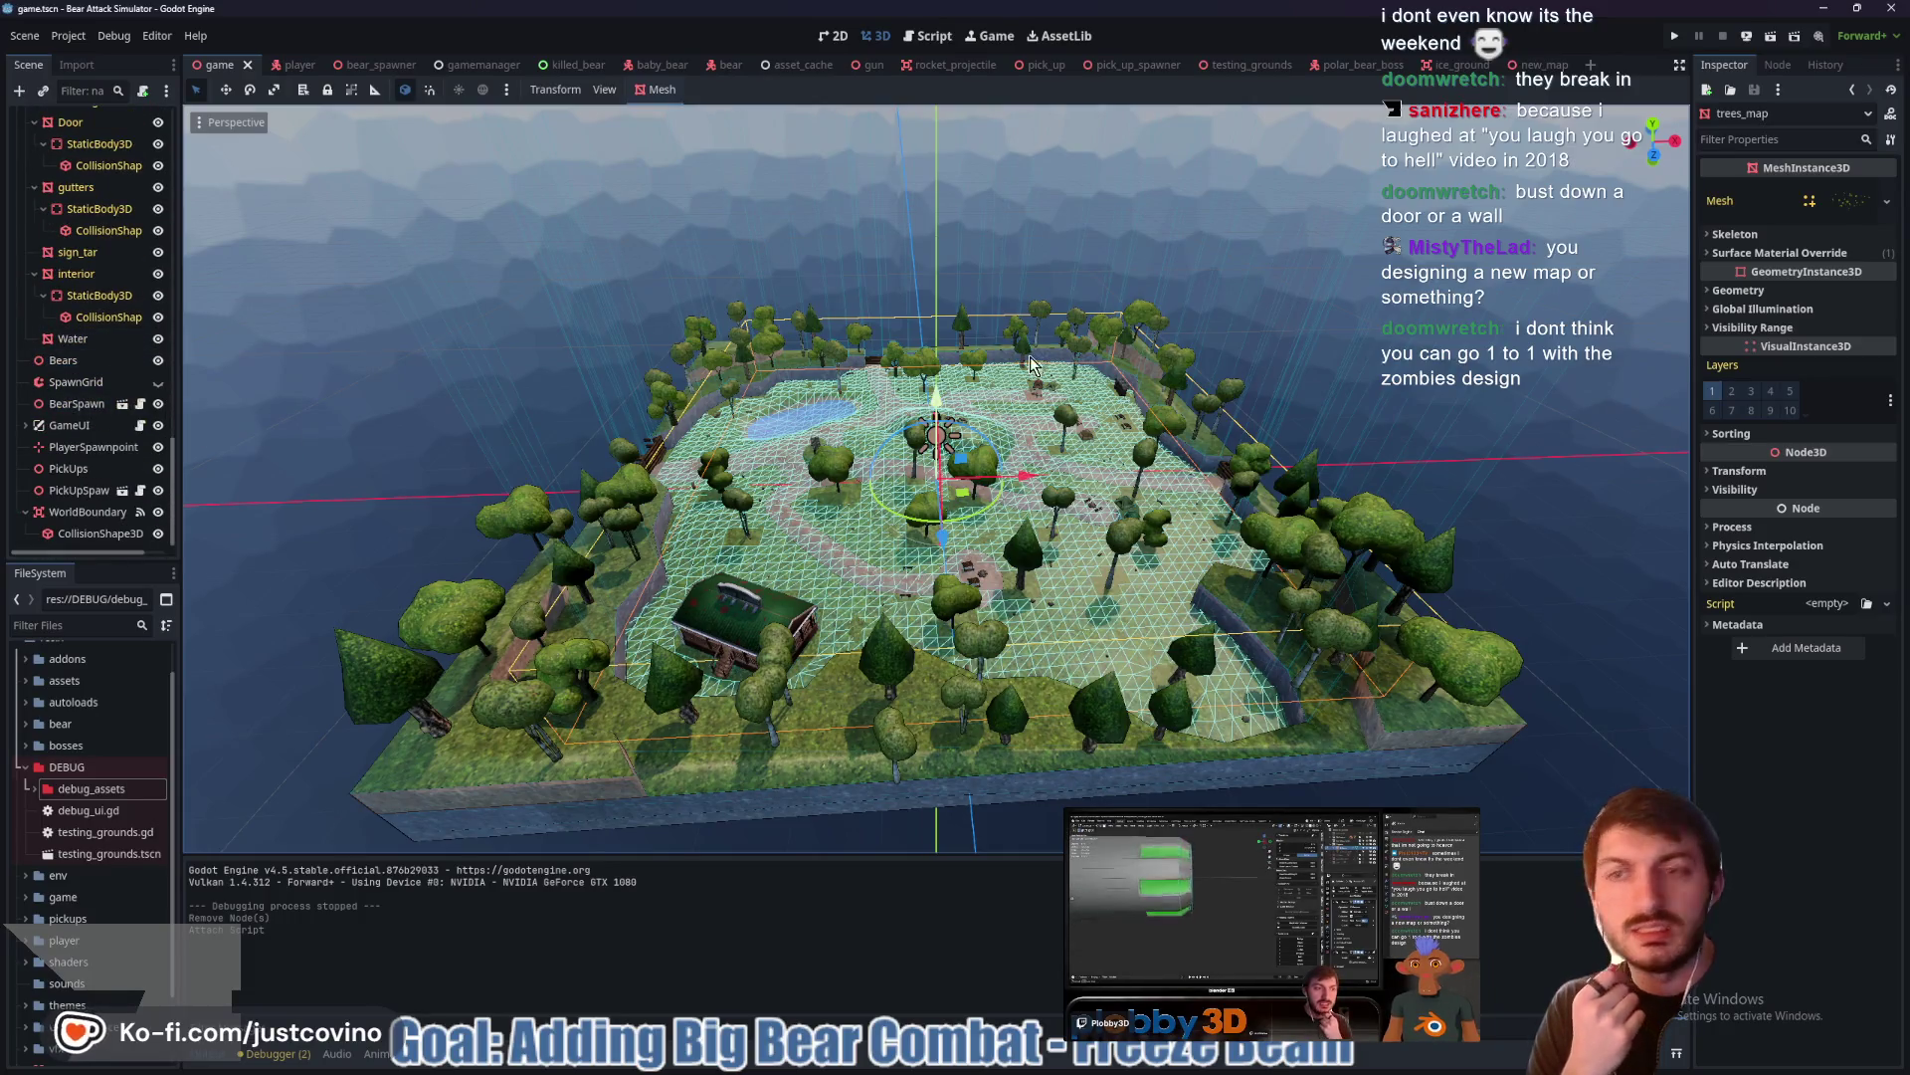
{"action": "left_click", "coordinate": [1525, 64]}
{"action": "left_click_drag", "start_coordinate": [985, 414], "coordinate": [985, 414]}
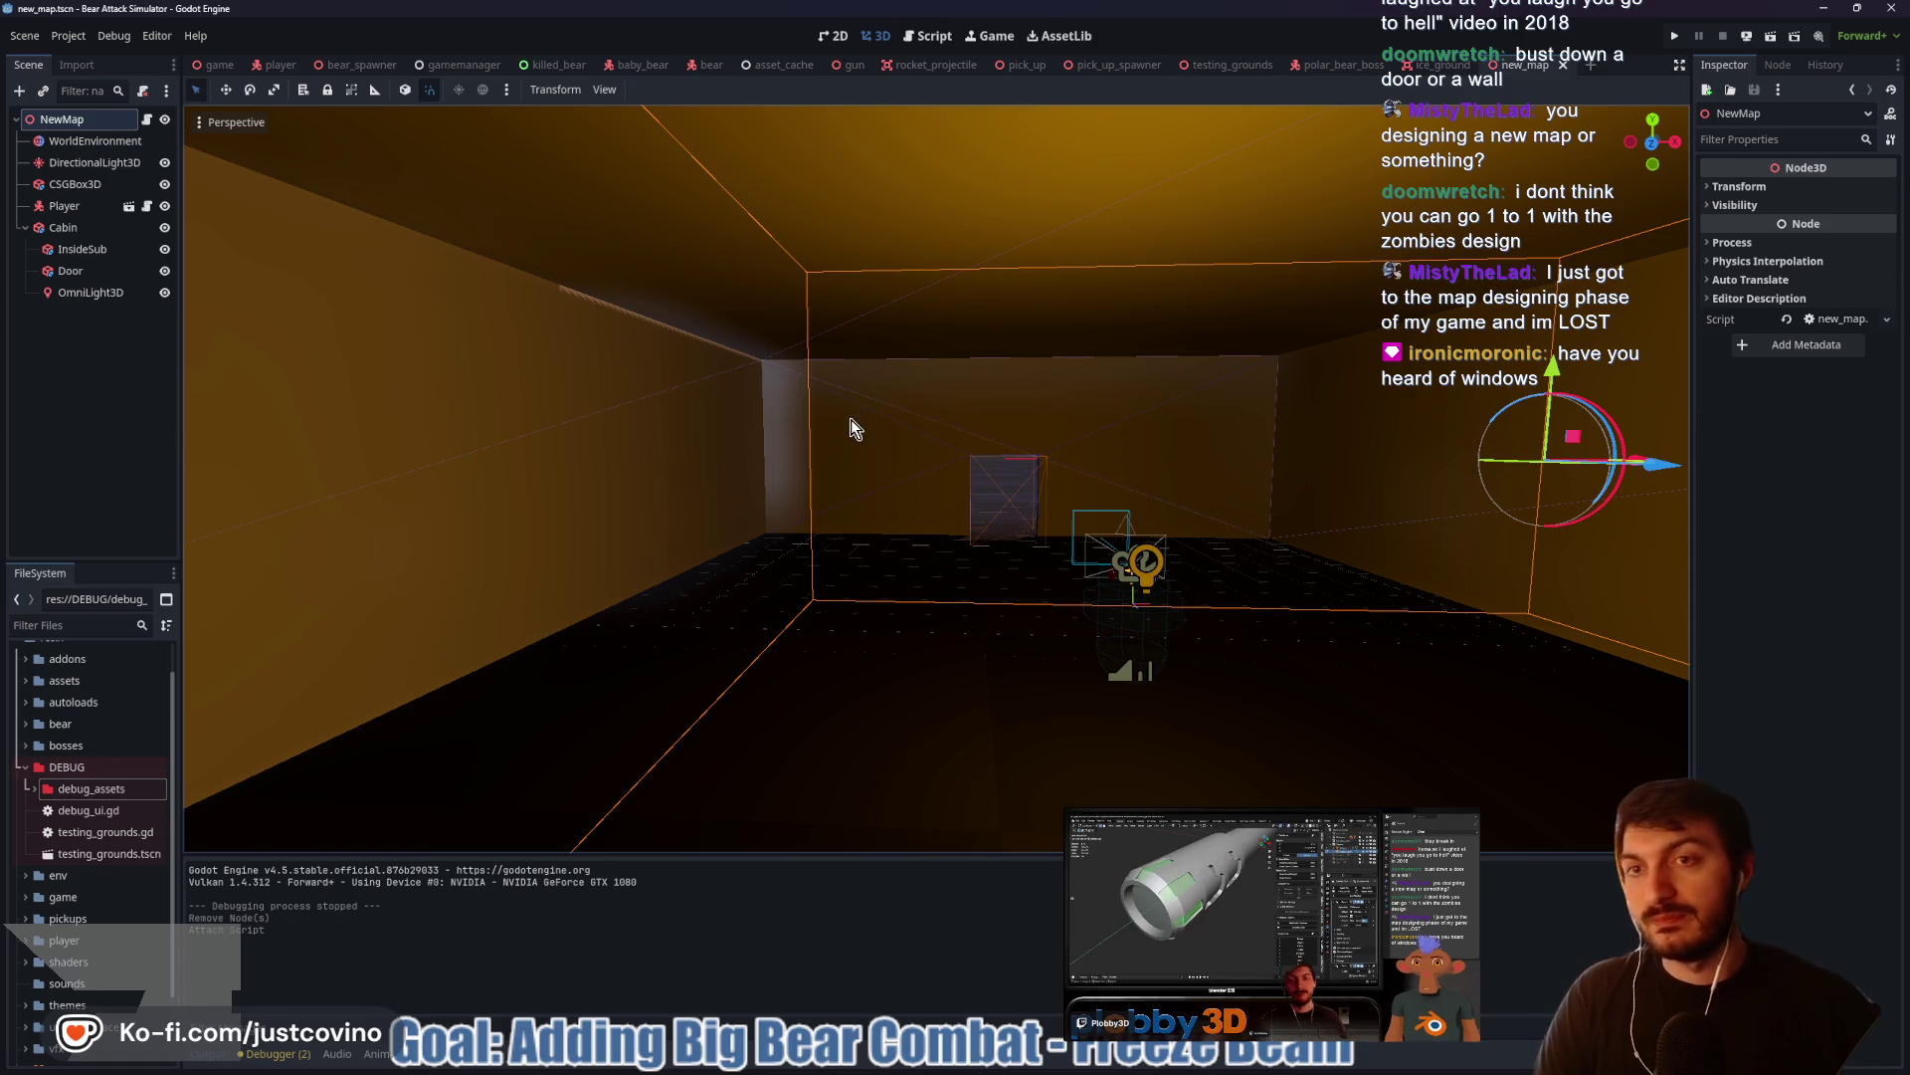
{"action": "left_click_drag", "start_coordinate": [851, 420], "coordinate": [850, 420]}
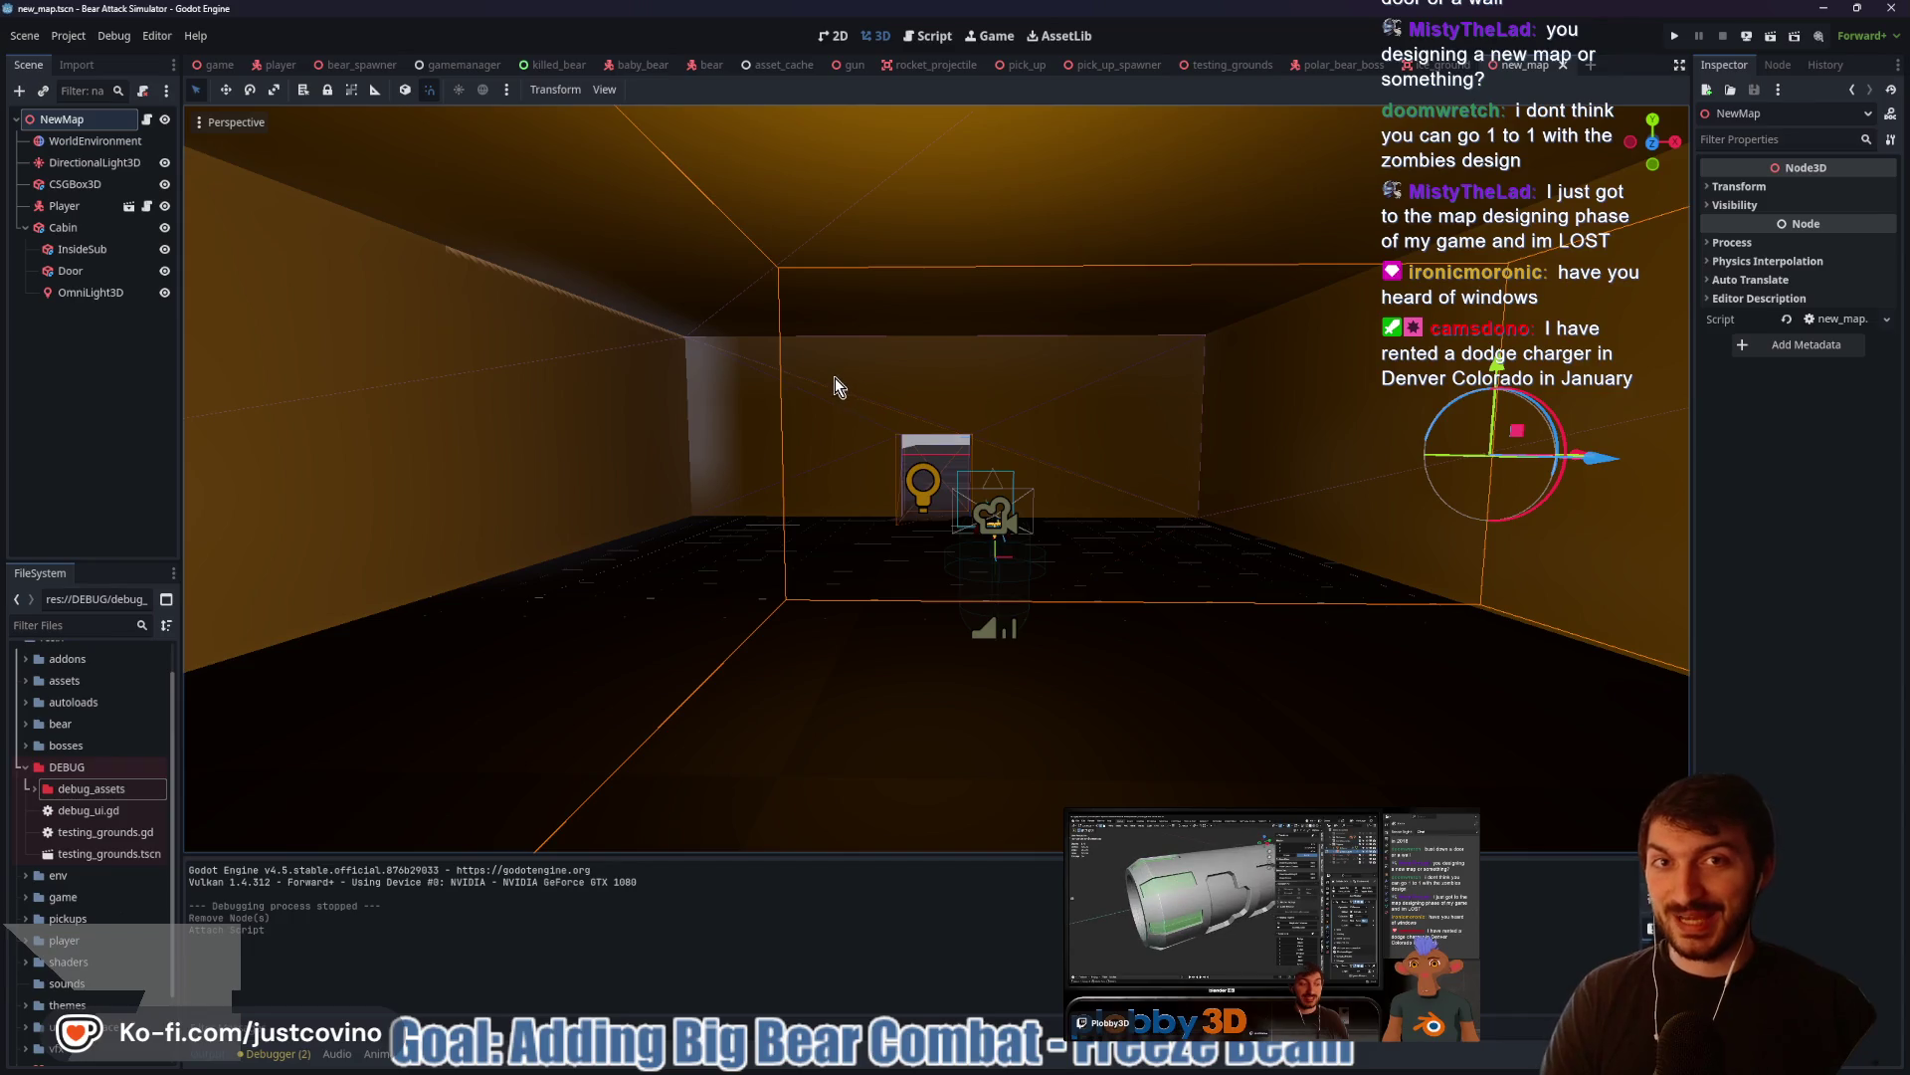
{"action": "left_click_drag", "start_coordinate": [841, 394], "coordinate": [854, 398]}
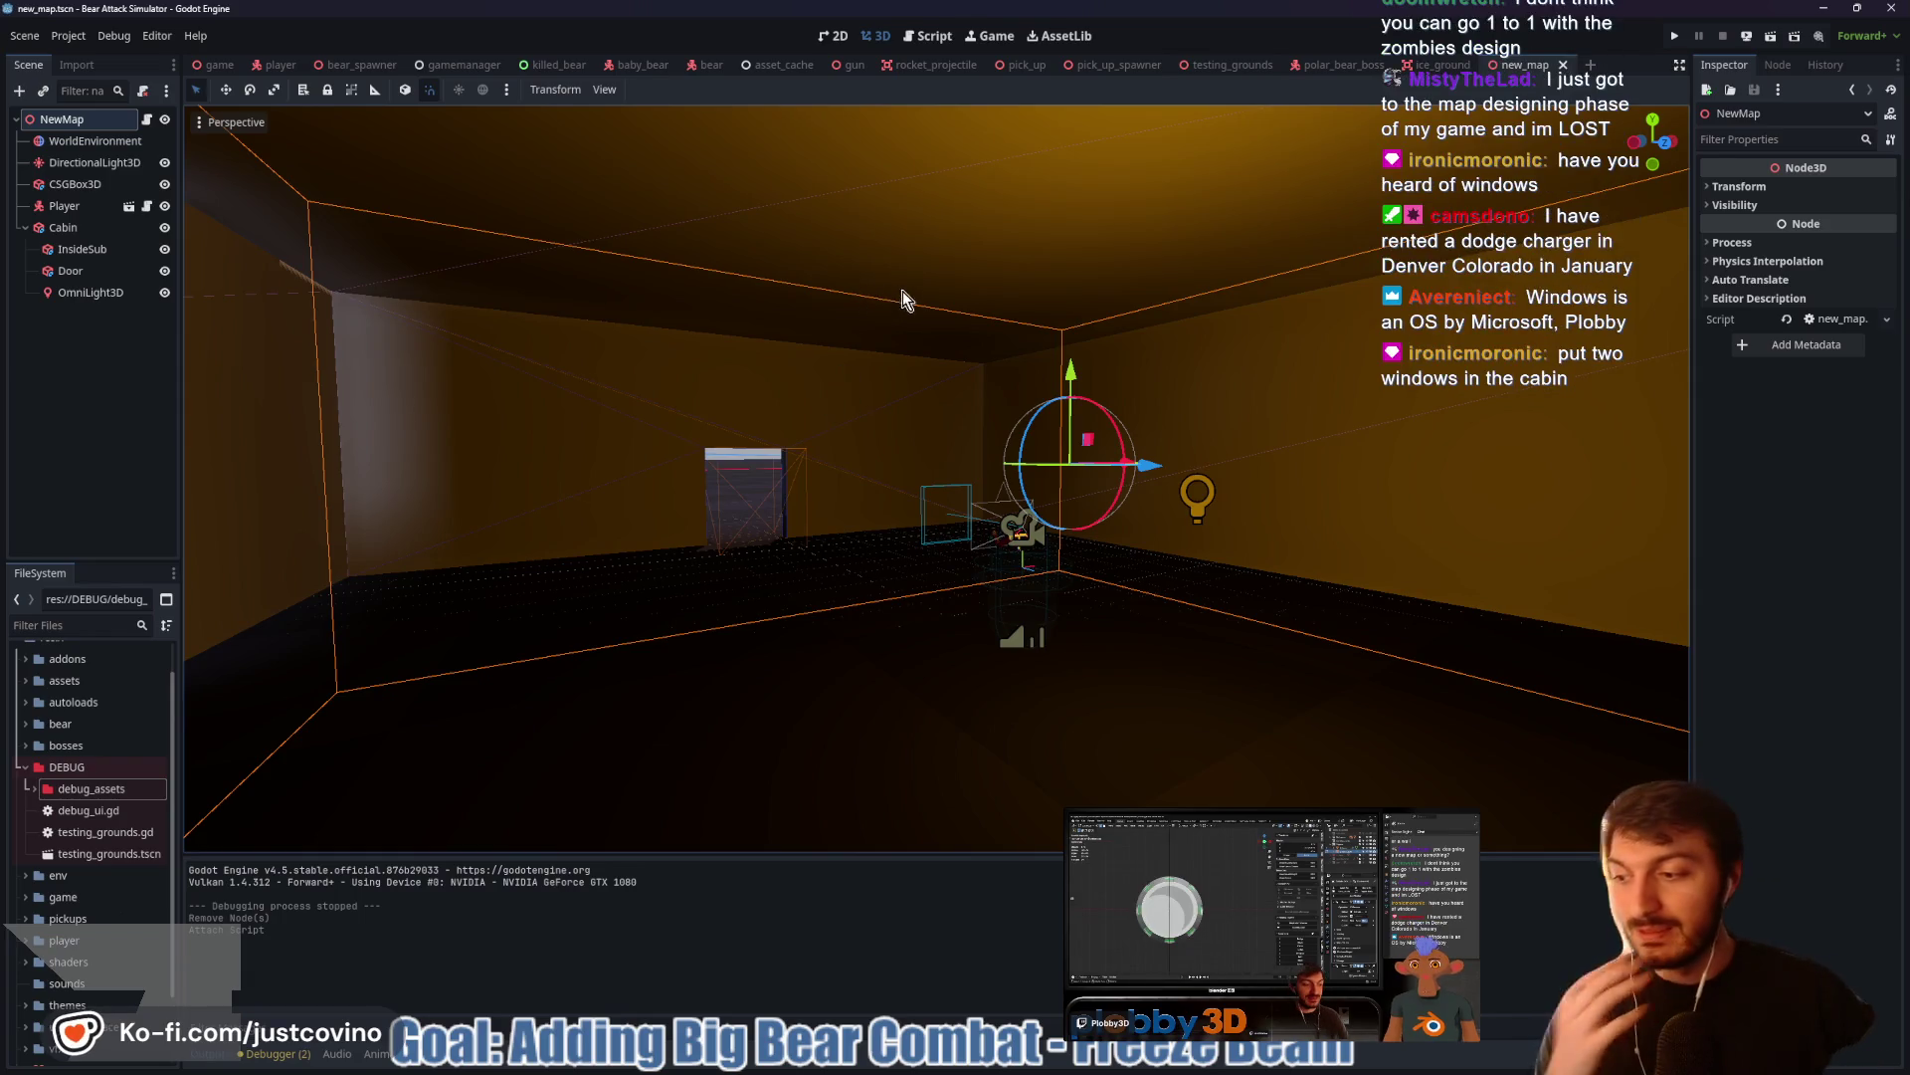
Add a CSGBox3D child under Cabin and frame it in the view
{"action": "left_click", "coordinate": [63, 229]}
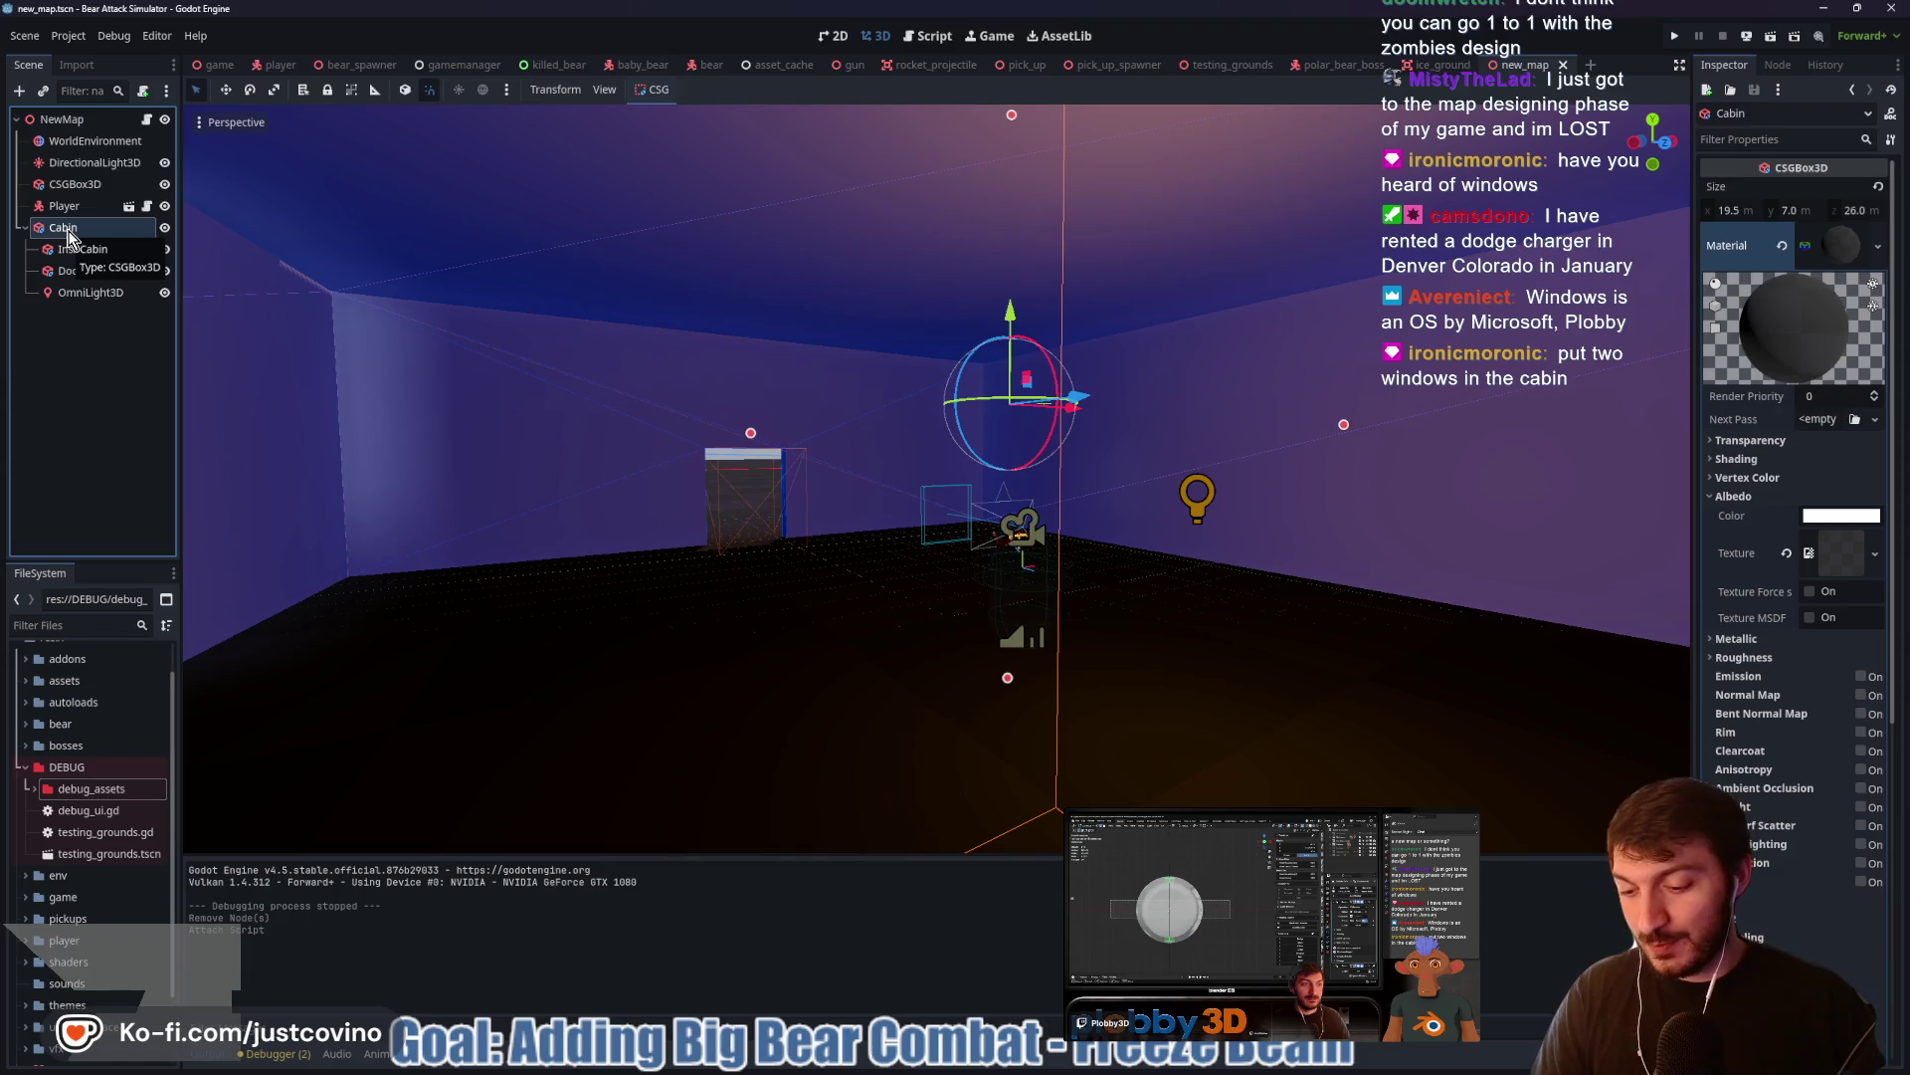
{"action": "key", "text": "ctrl+a"}
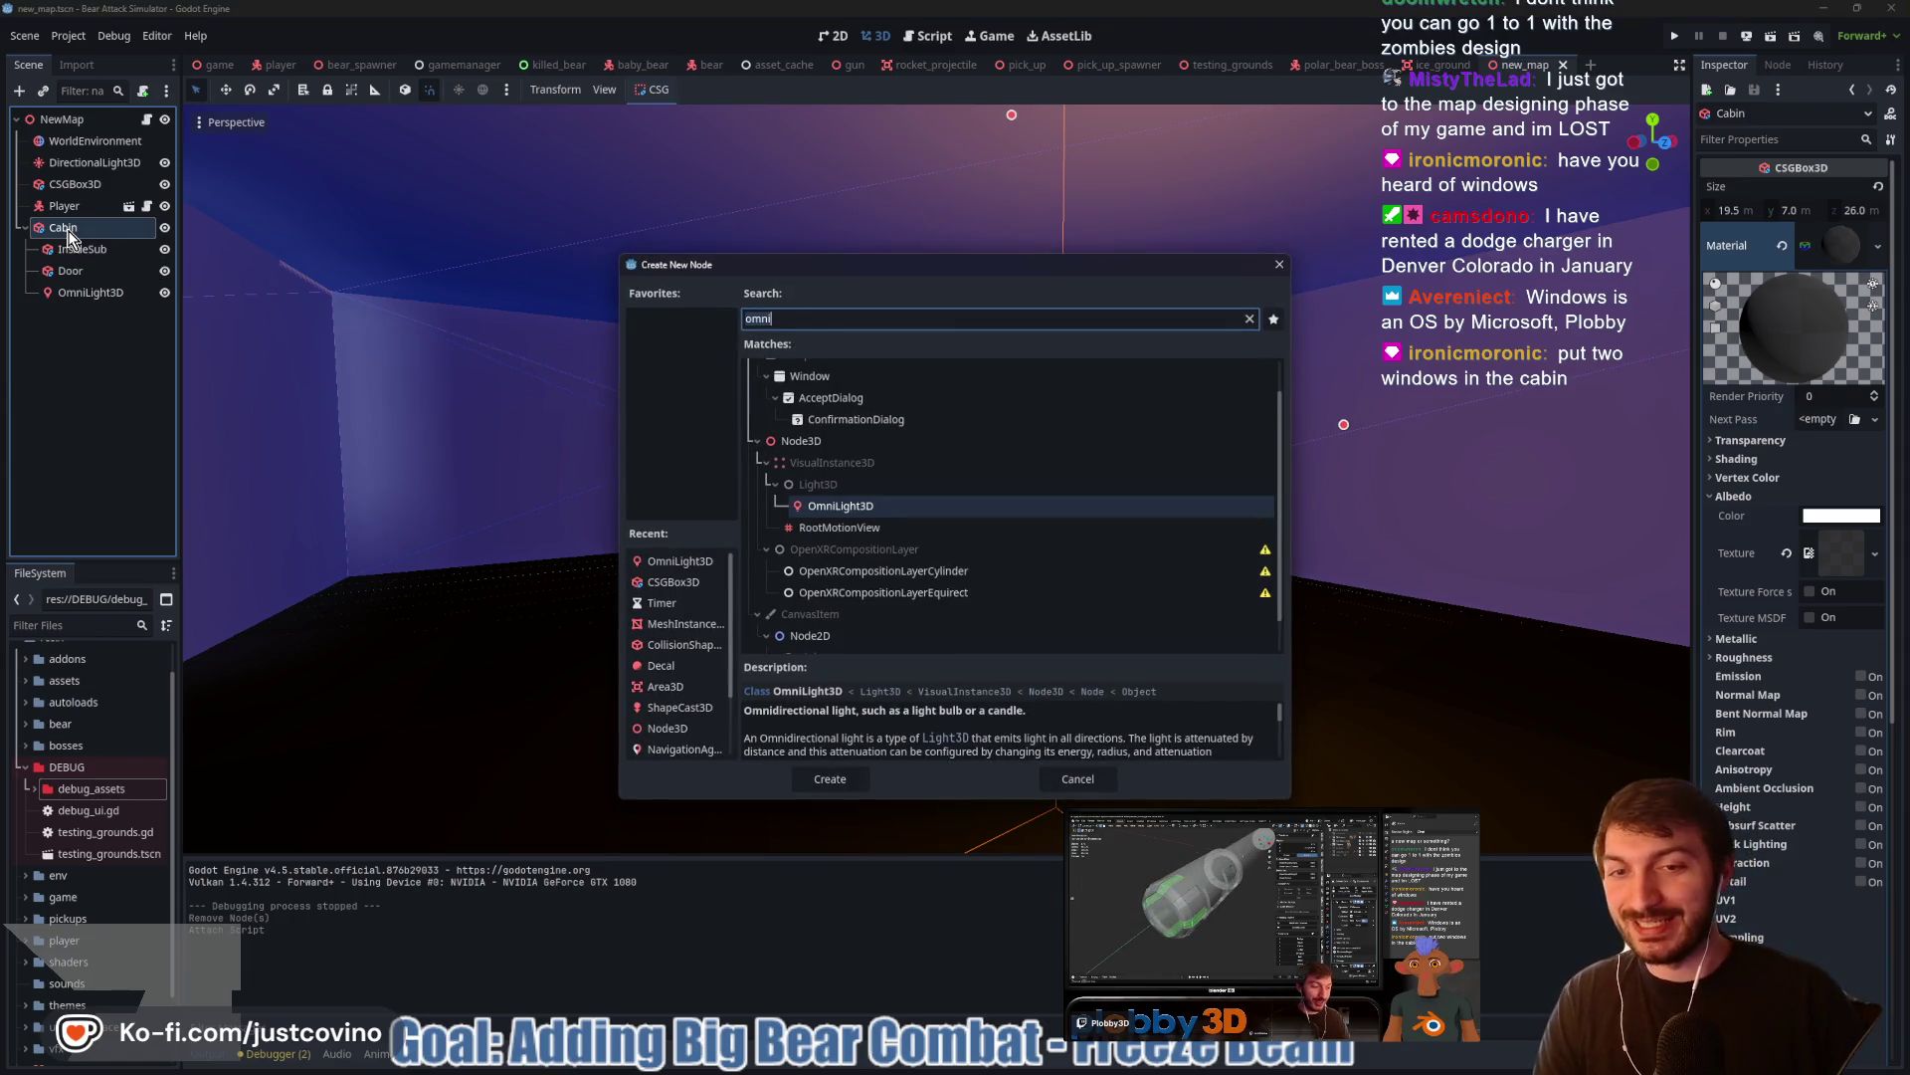
{"action": "type", "text": "csg"}
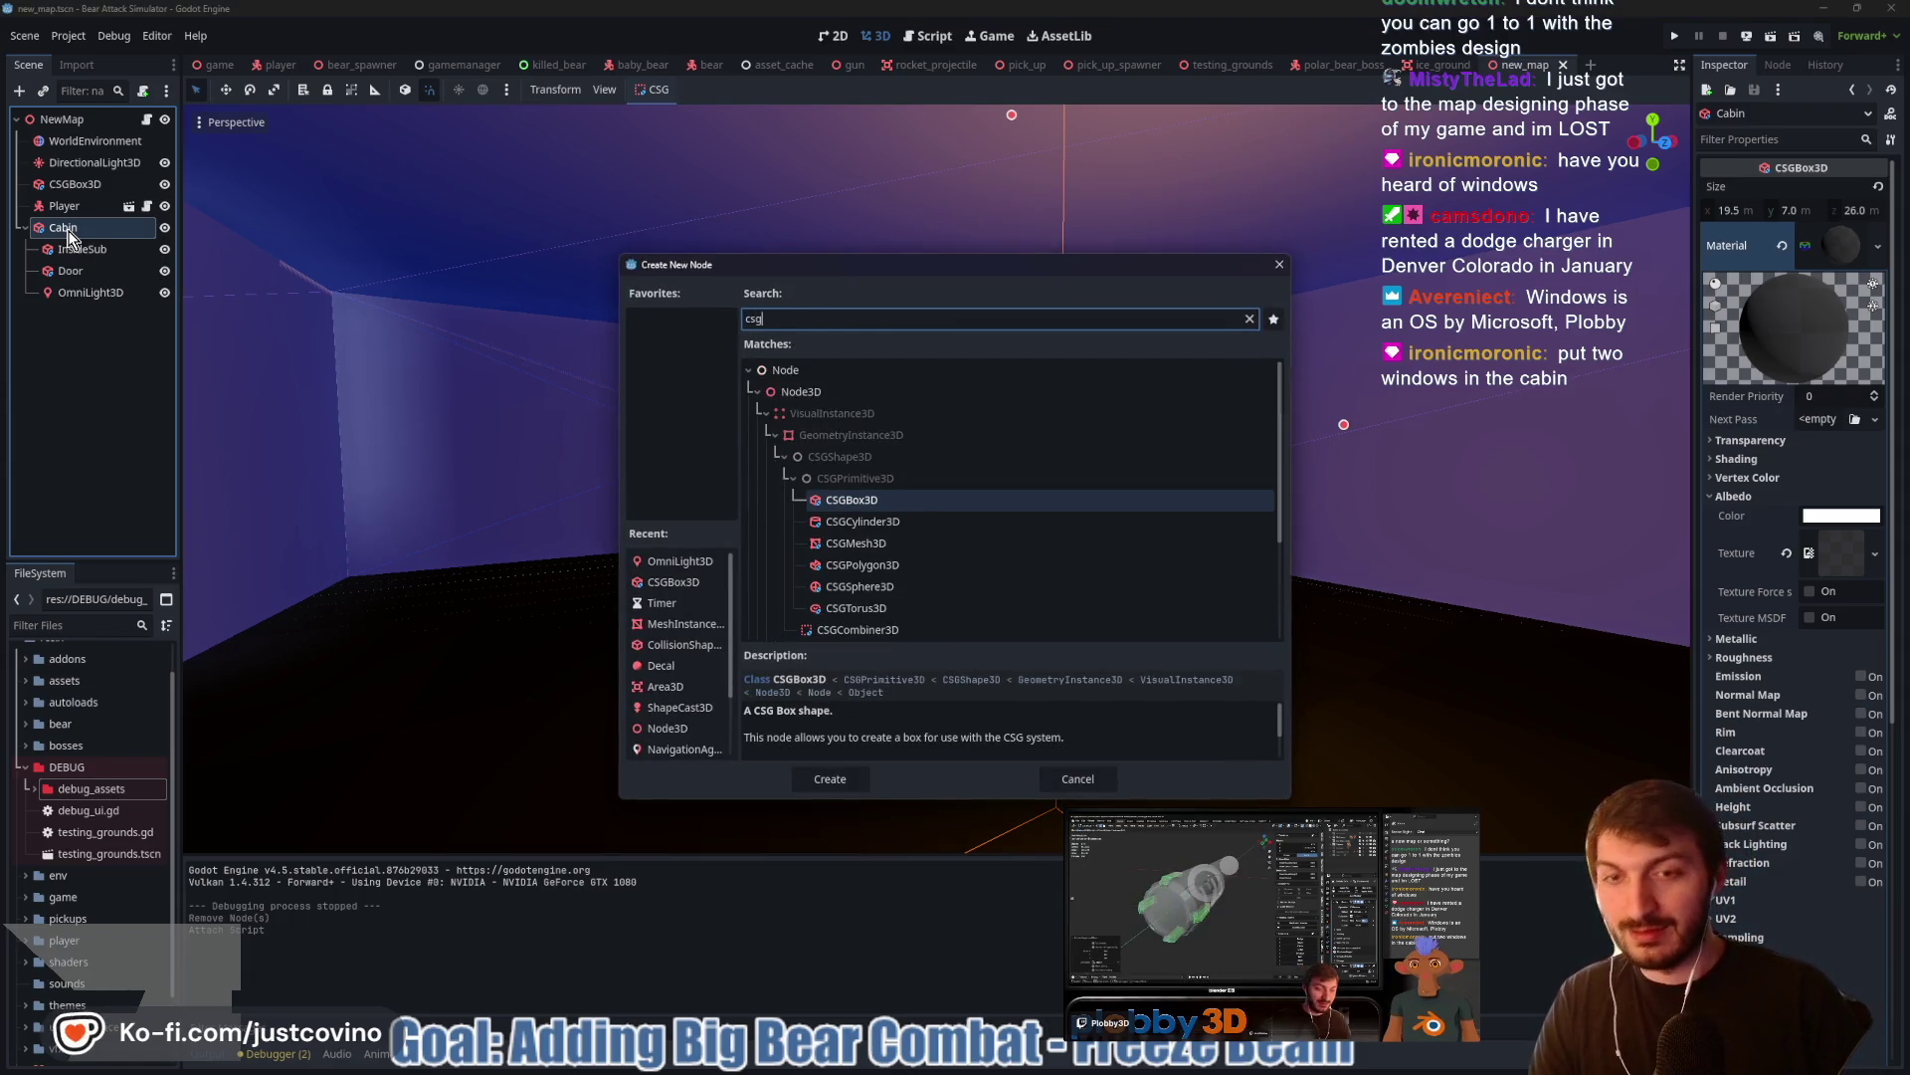
{"action": "key", "text": "Return"}
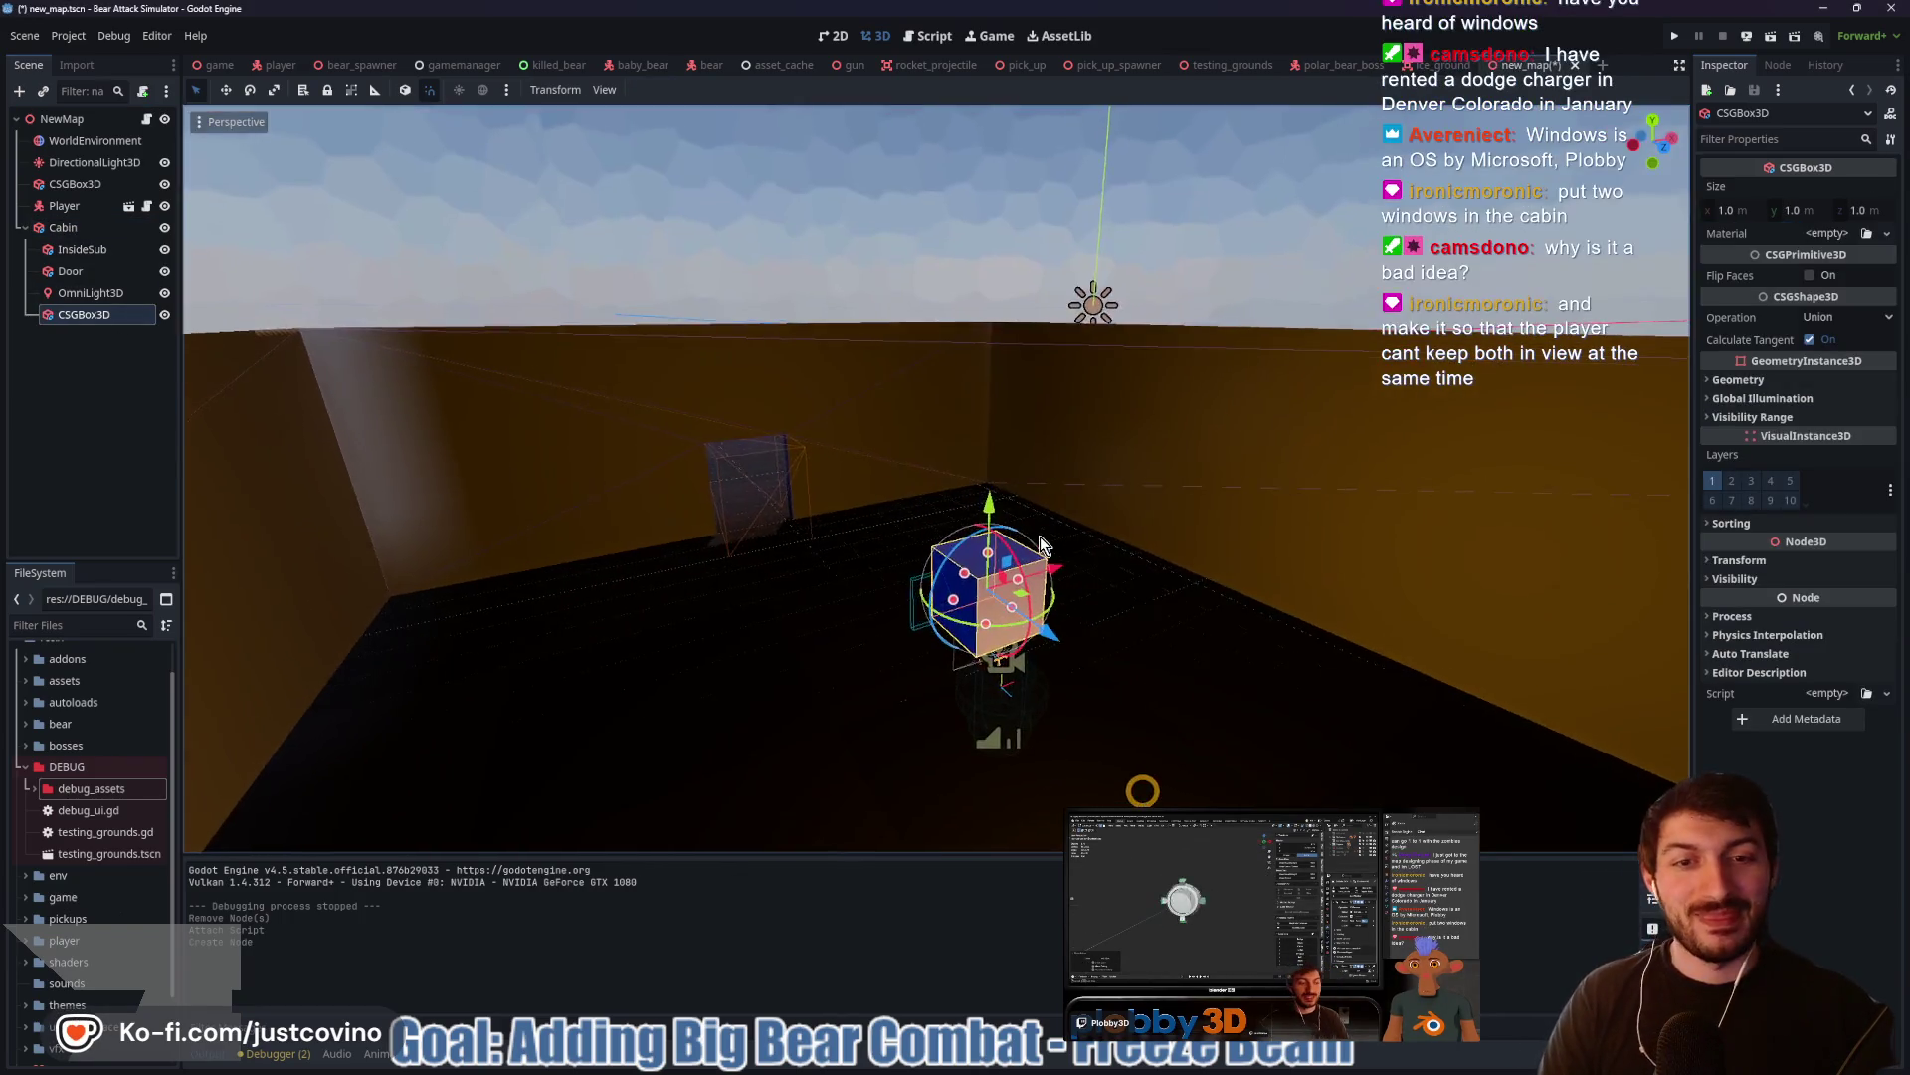
{"action": "left_click_drag", "start_coordinate": [1019, 537], "coordinate": [1353, 517]}
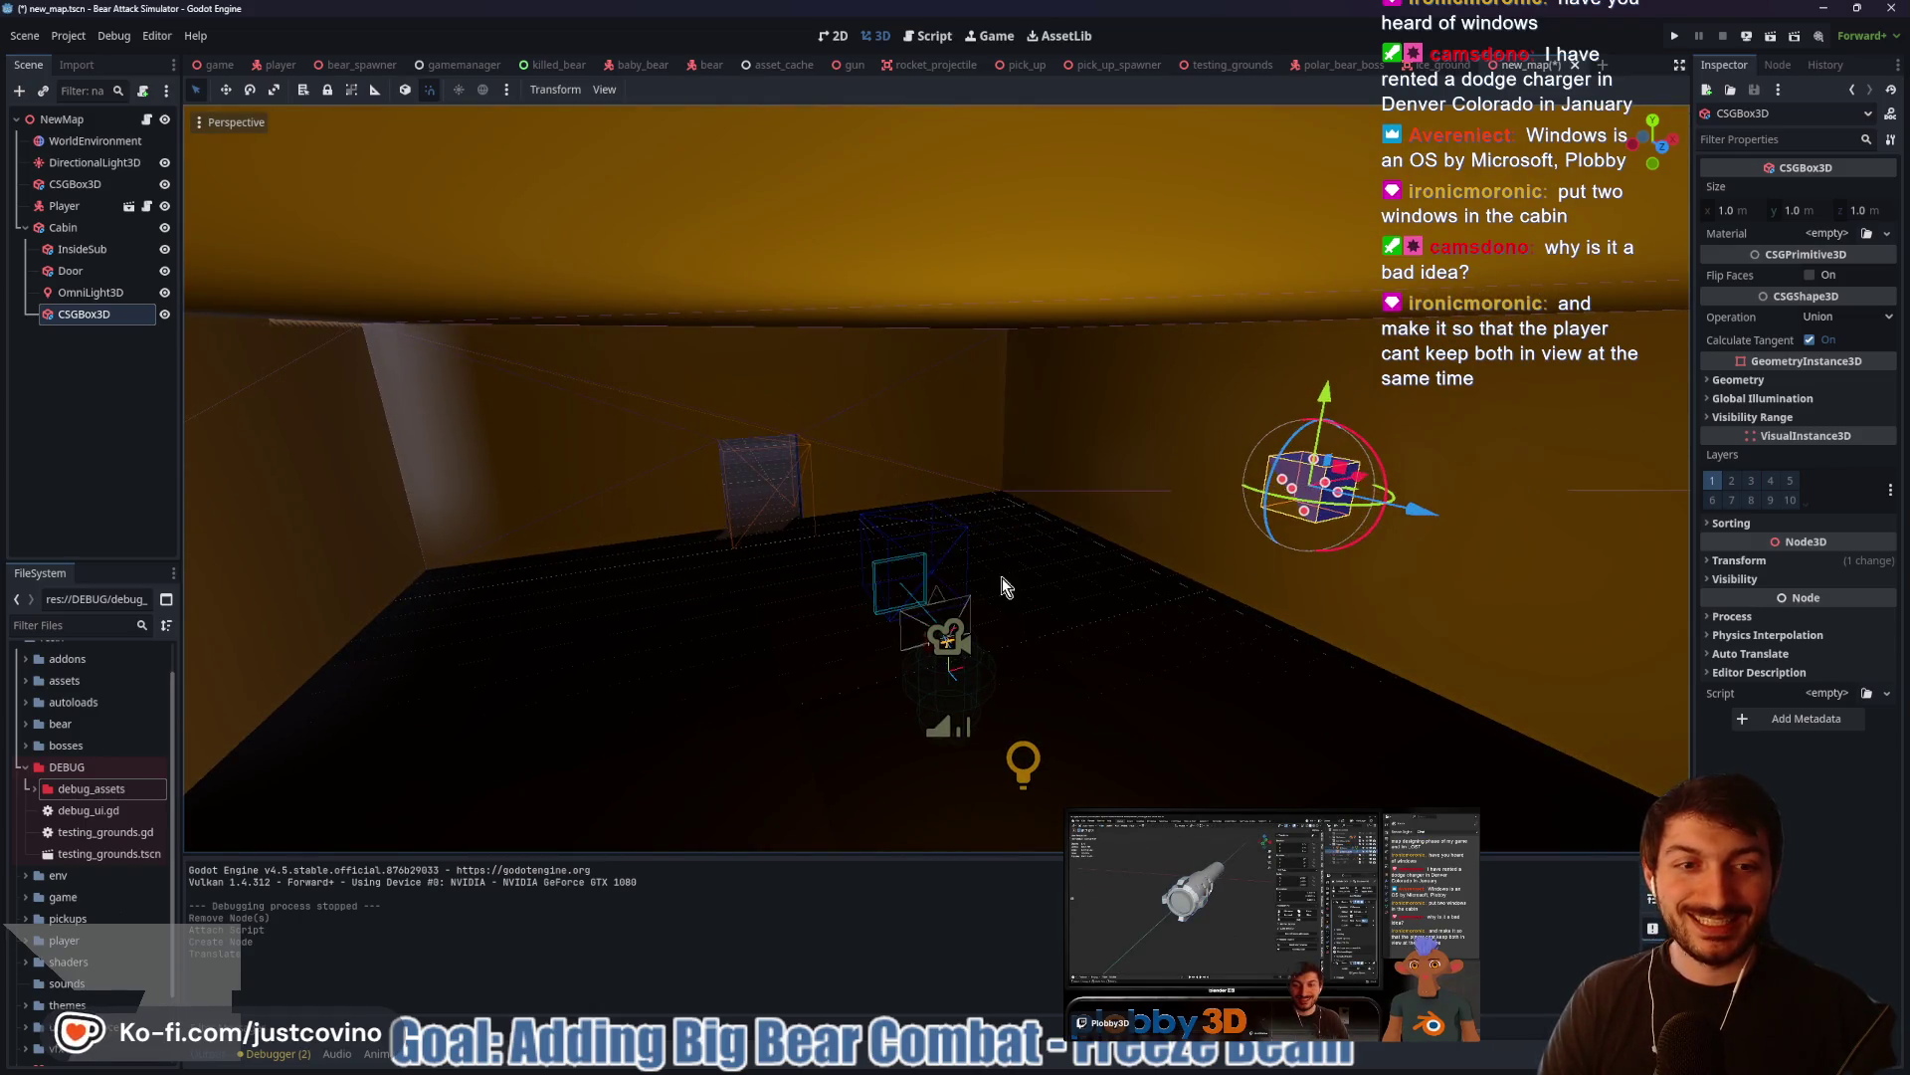
{"action": "scroll", "coordinate": [1222, 567], "scroll_direction": "down", "scroll_amount": 3}
{"action": "key", "text": "f"}
{"action": "scroll", "coordinate": [1124, 529], "scroll_direction": "up", "scroll_amount": 4}
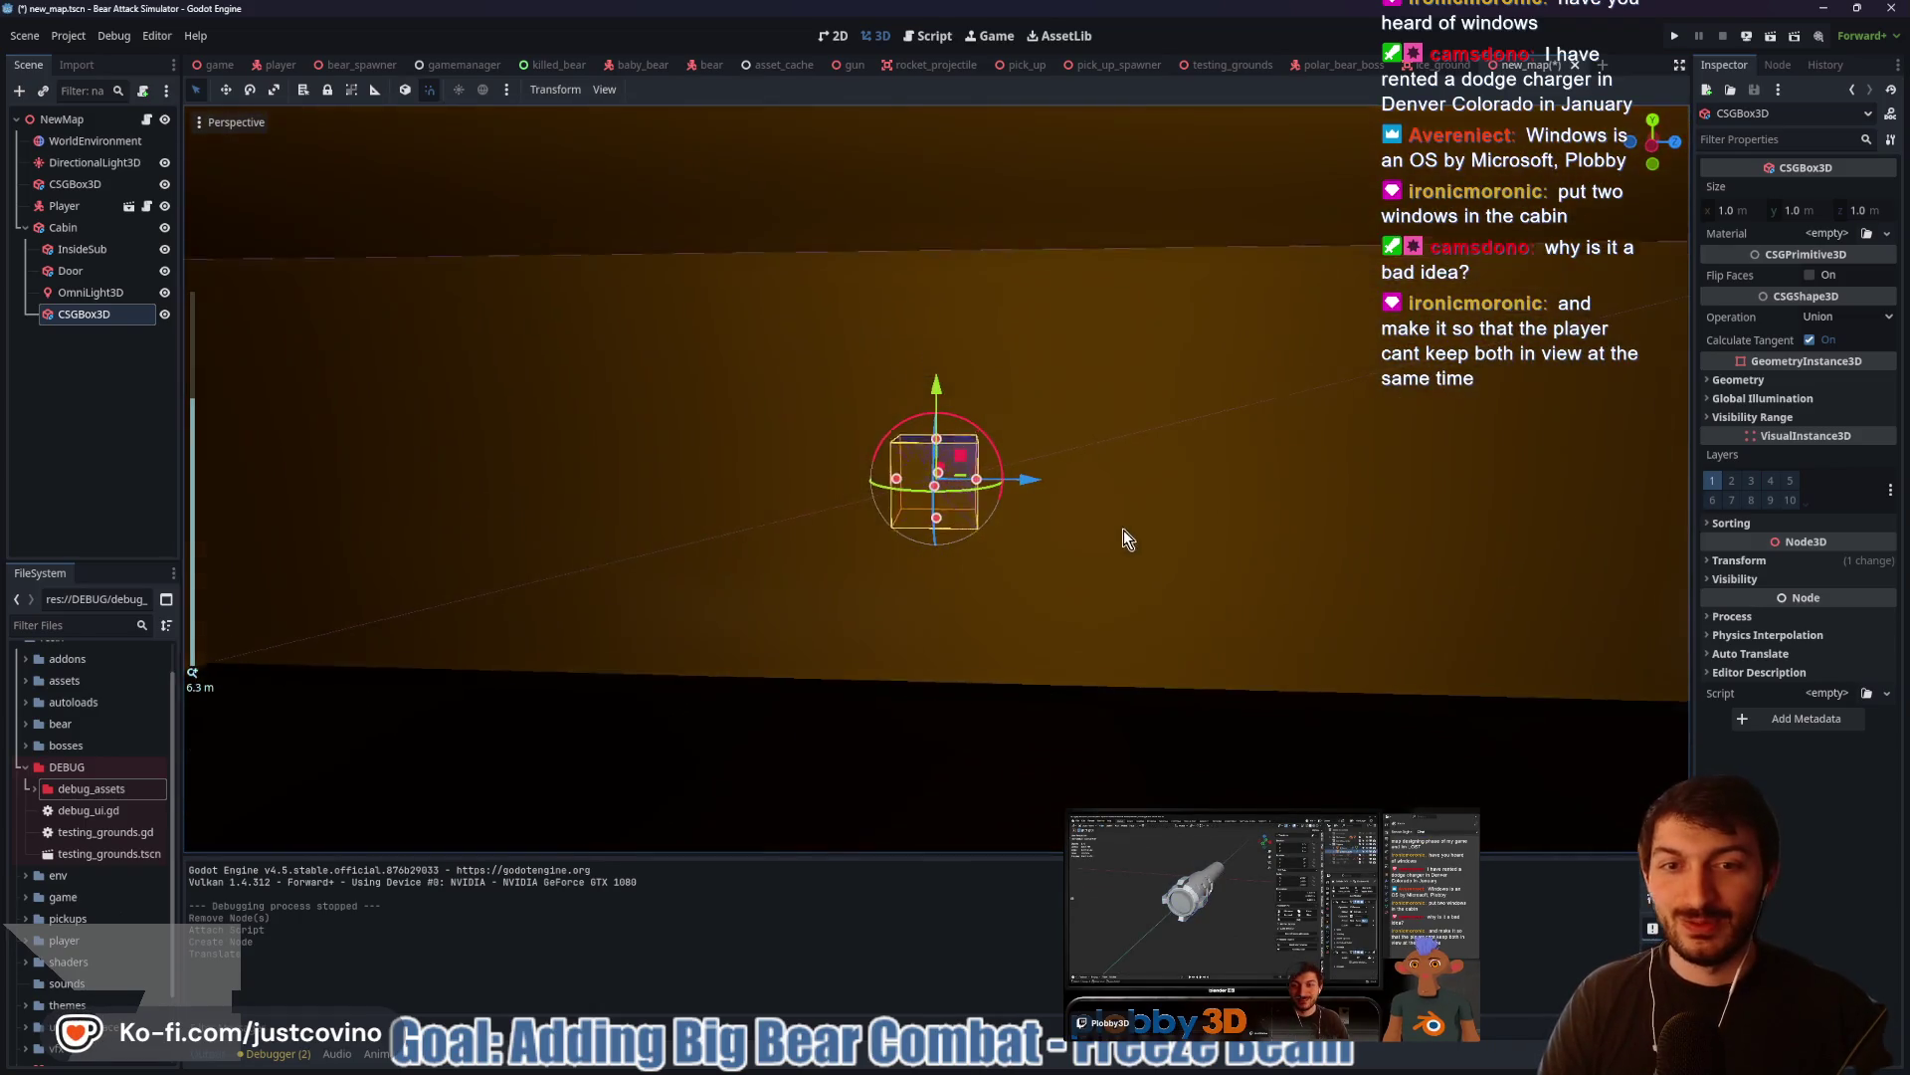
{"action": "mouse_move", "coordinate": [1005, 479]}
{"action": "left_mouse_down"}
{"action": "mouse_move", "coordinate": [1176, 518]}
{"action": "mouse_move", "coordinate": [1039, 474]}
{"action": "left_mouse_up"}
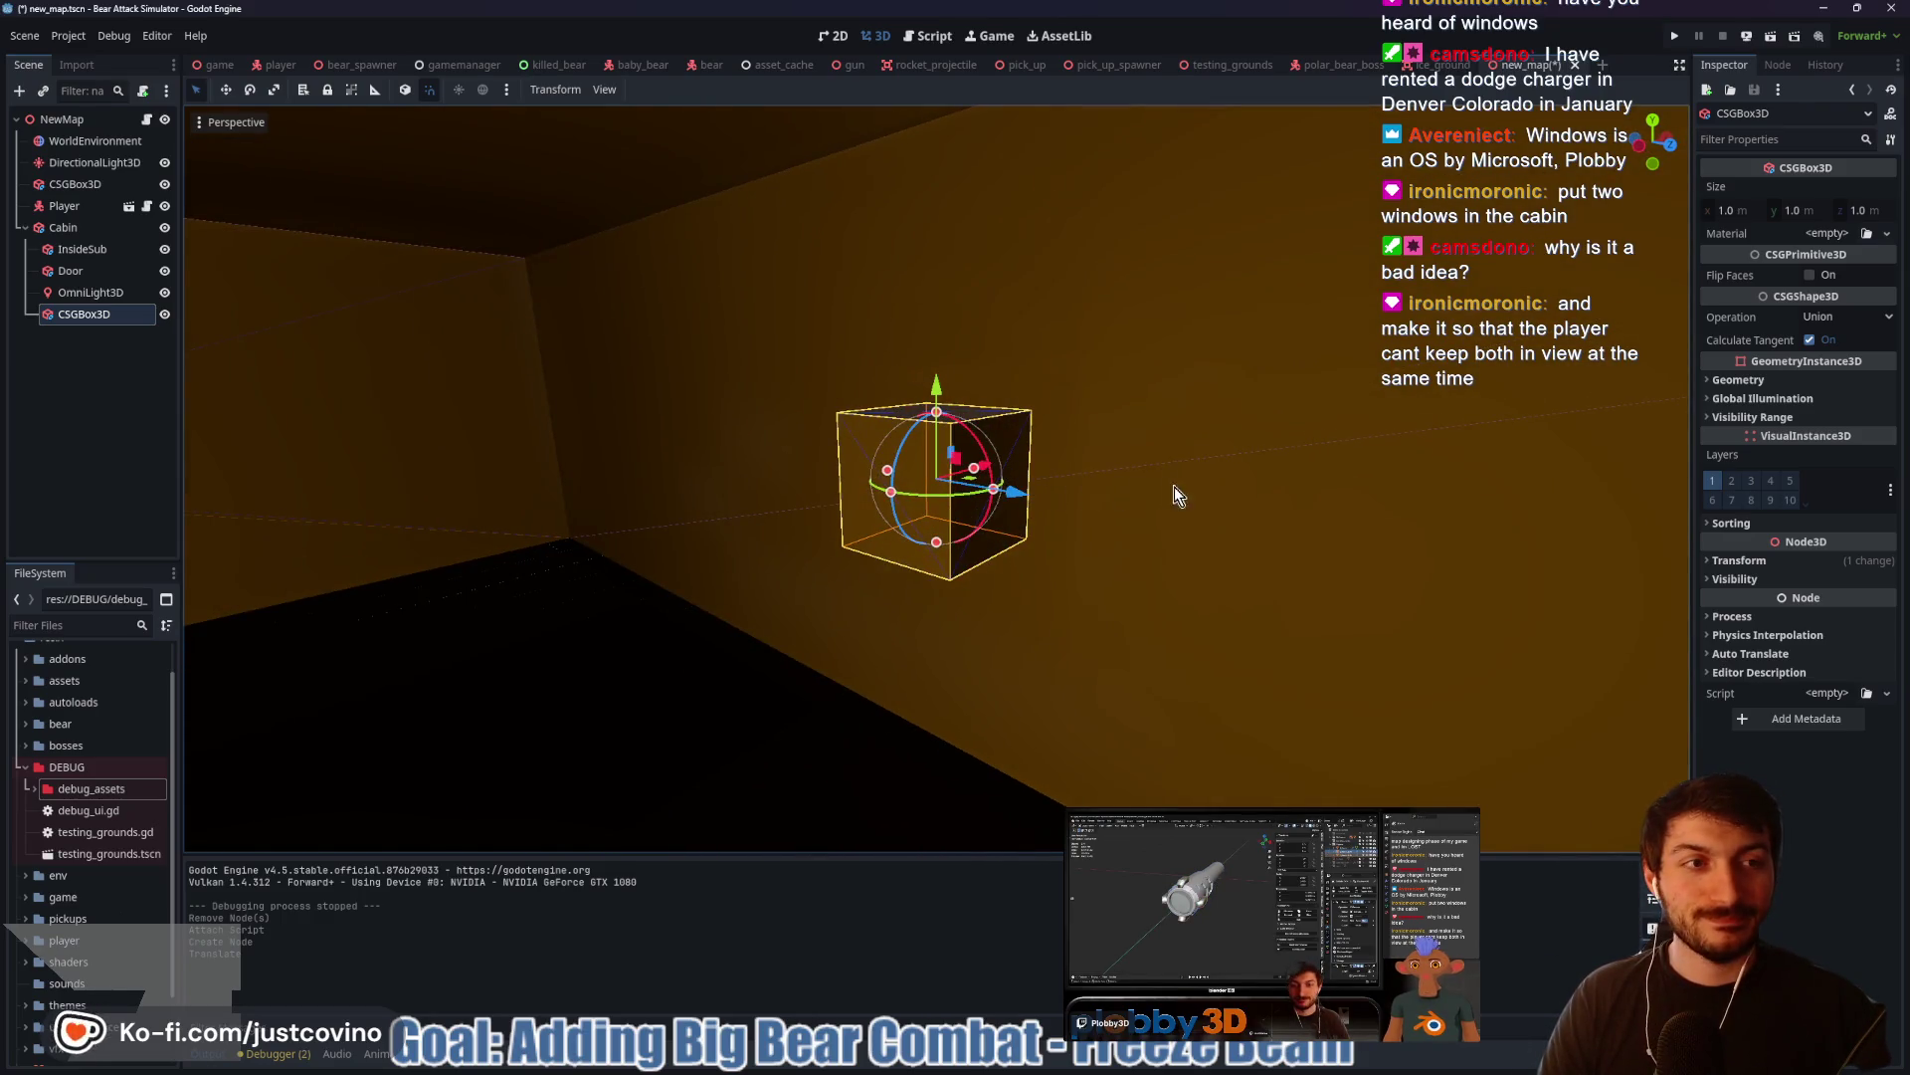
{"action": "left_click_drag", "start_coordinate": [1166, 486], "coordinate": [1115, 468]}
Set the box size to 1 × 2 × 2 m
{"action": "left_click", "coordinate": [1731, 210]}
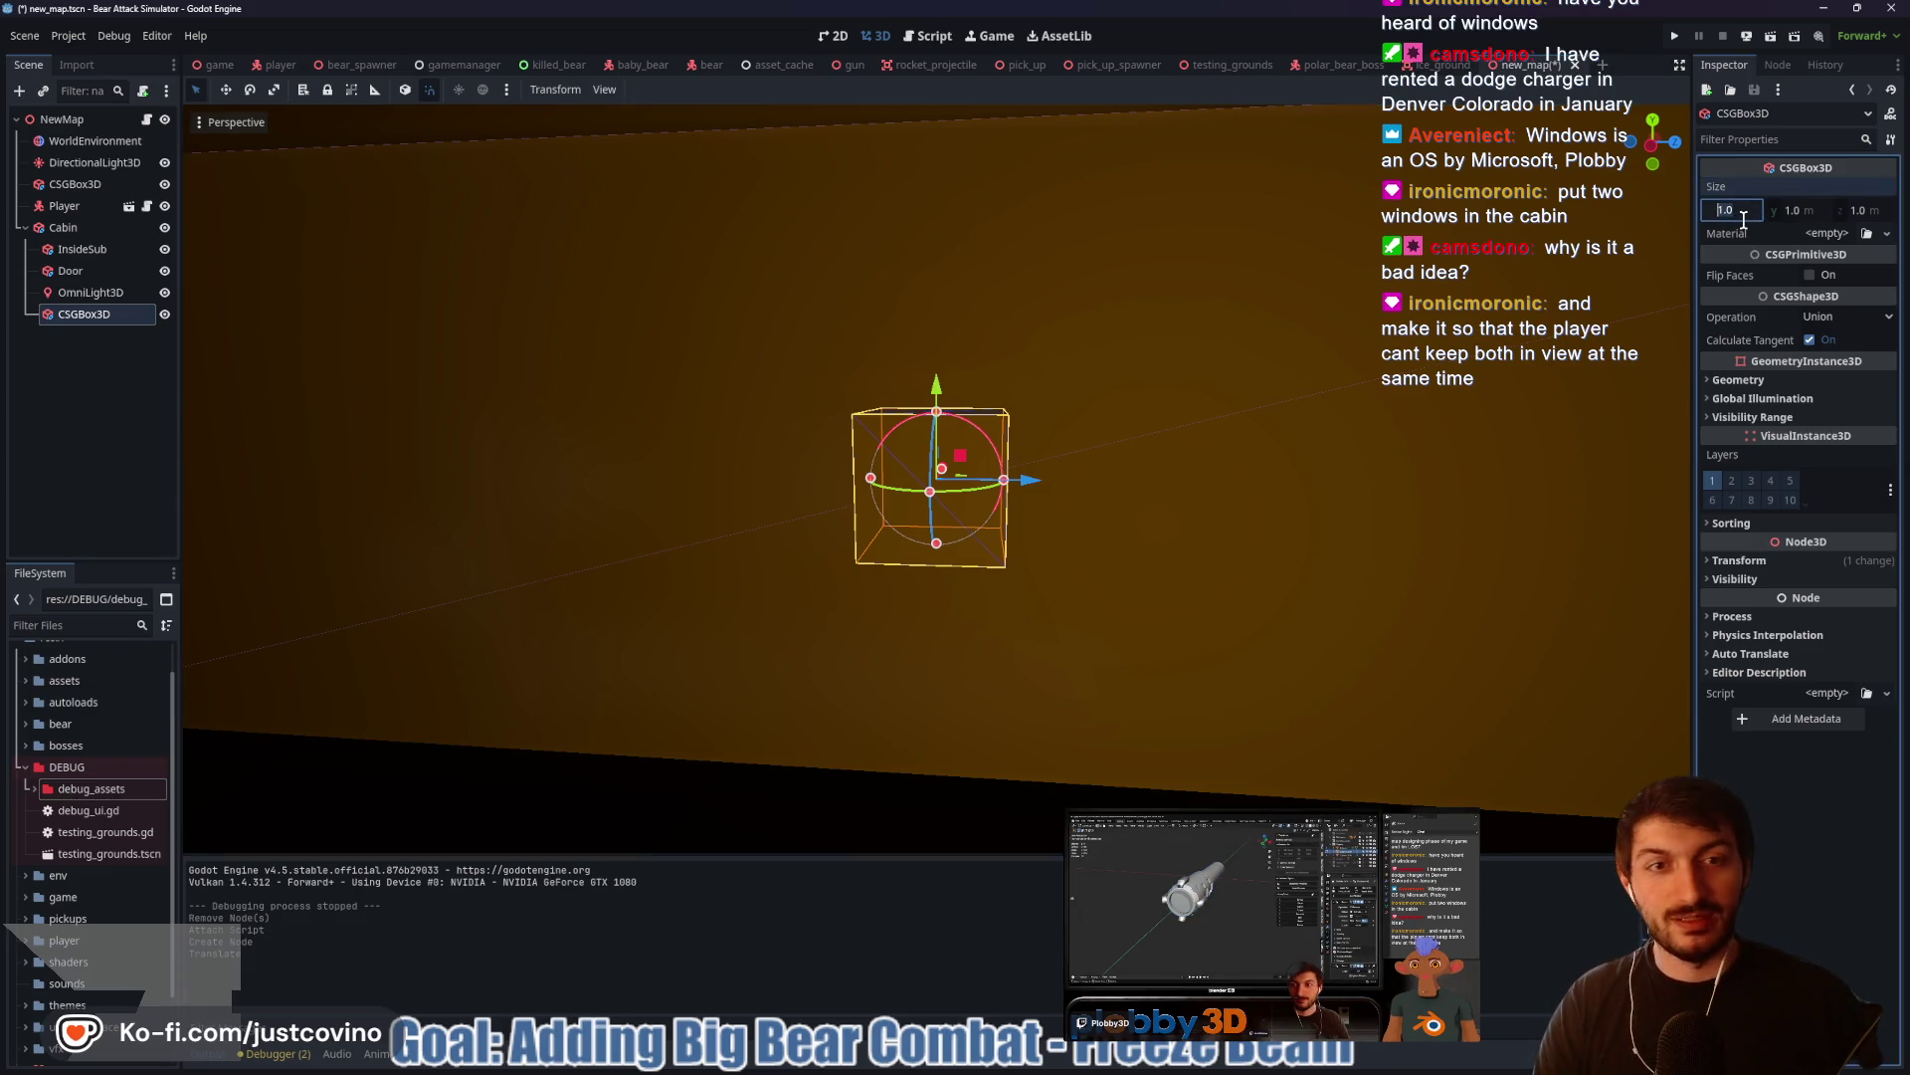
{"action": "type", "text": "2"}
{"action": "key", "text": "Tab"}
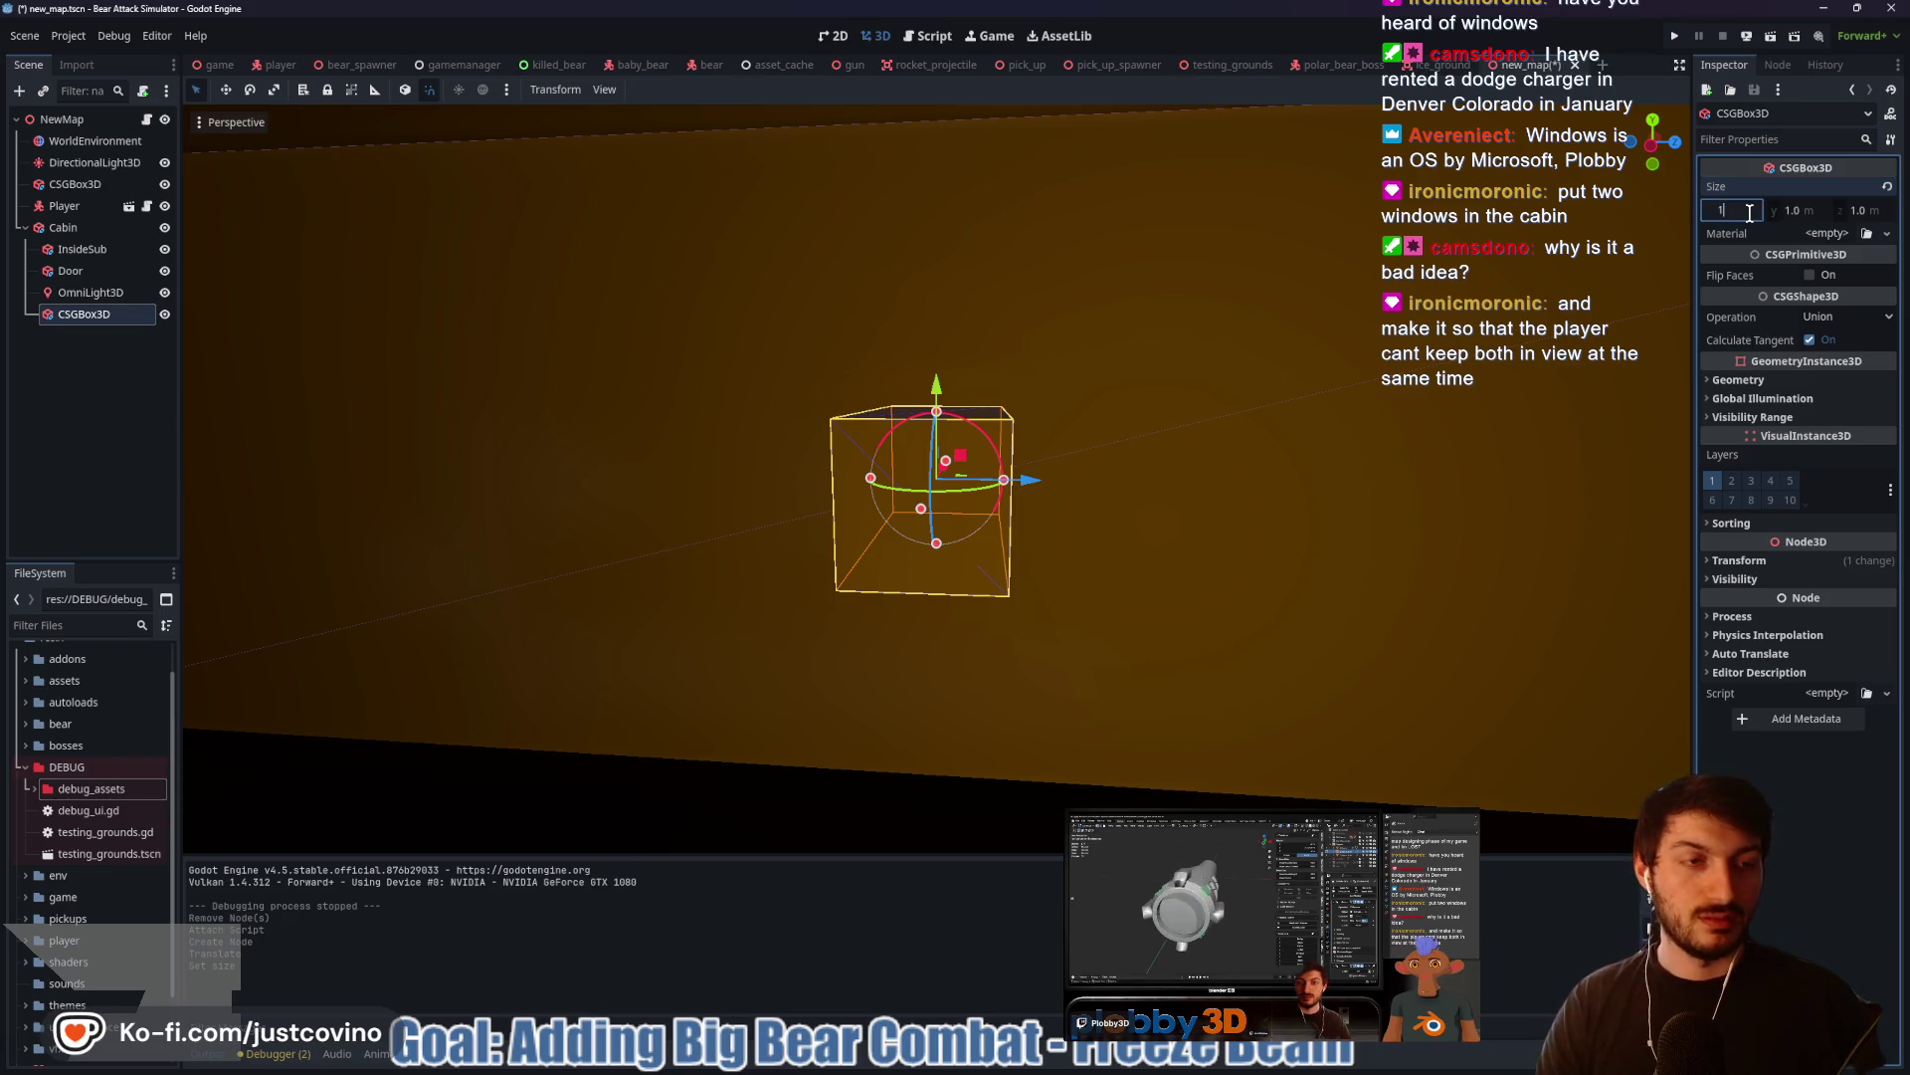
{"action": "key", "text": "Tab"}
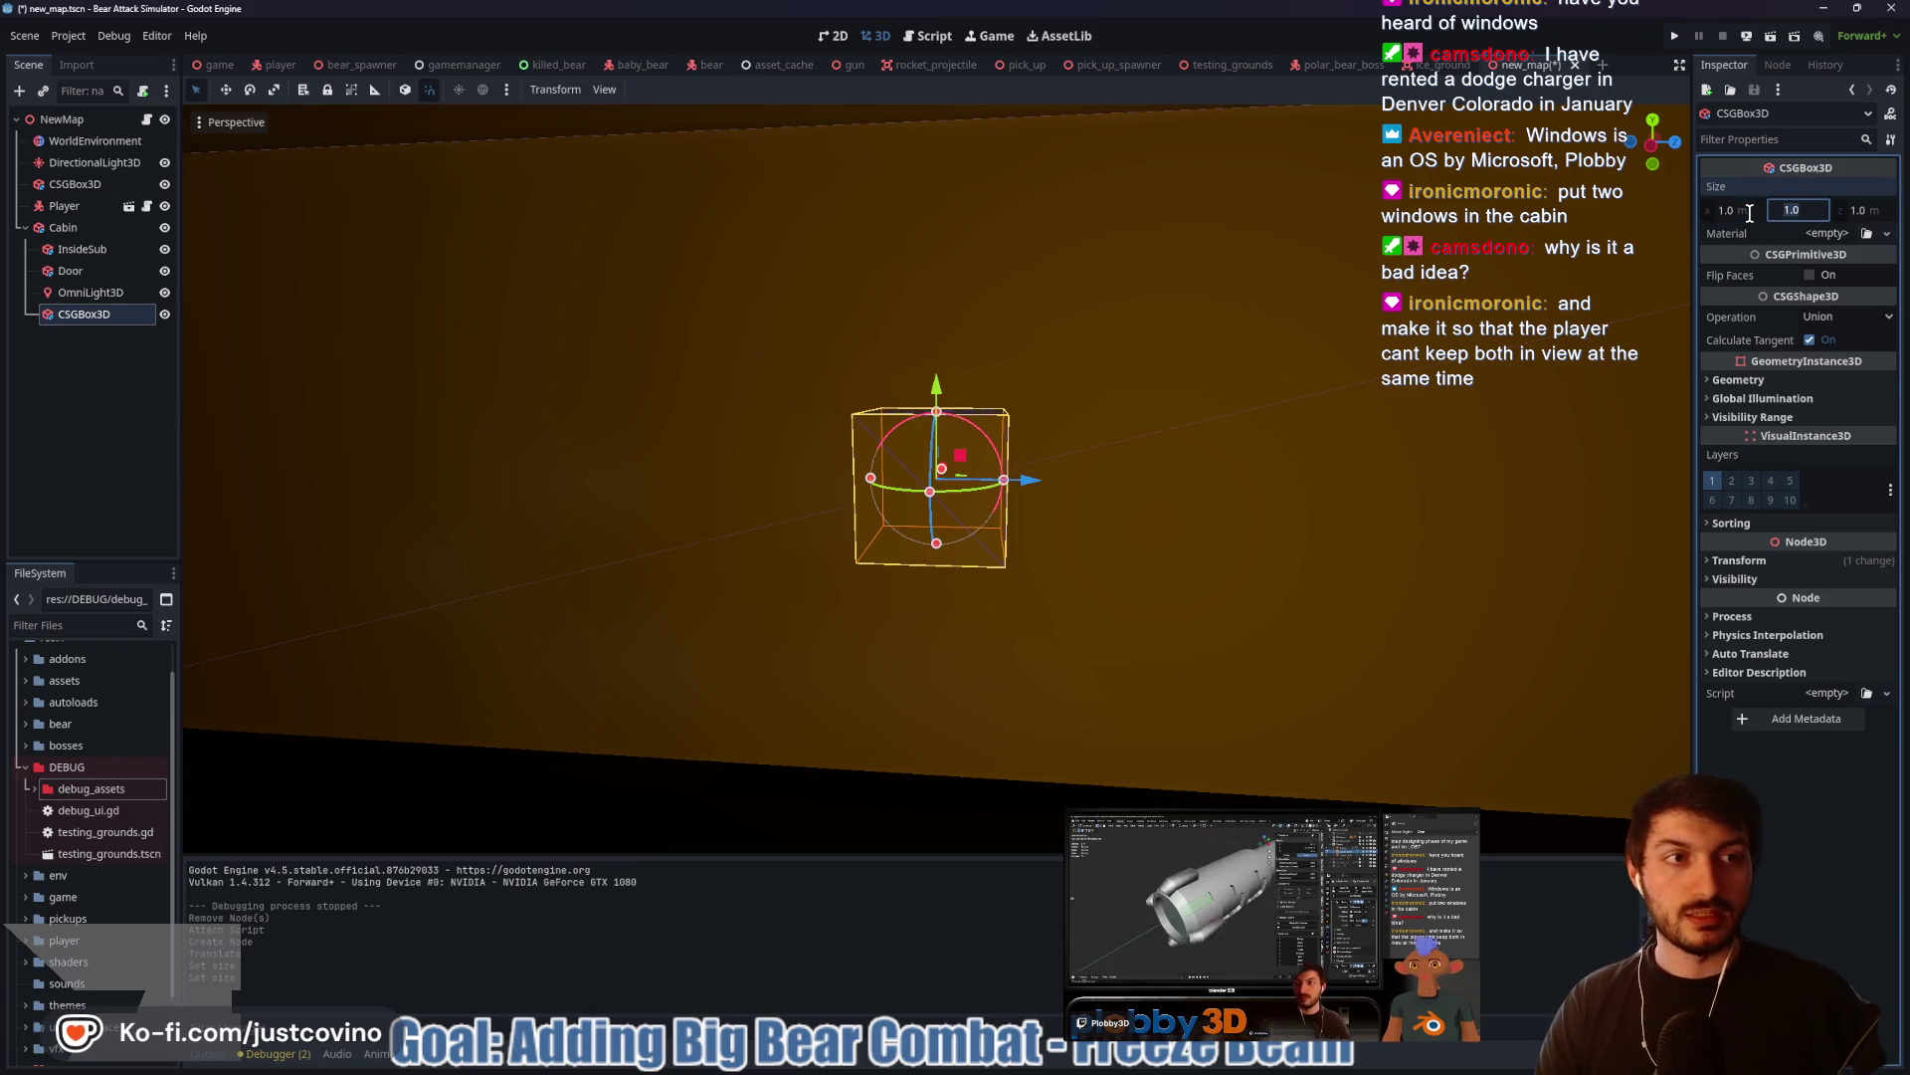
{"action": "type", "text": "2"}
{"action": "key", "text": "Tab"}
{"action": "type", "text": "2"}
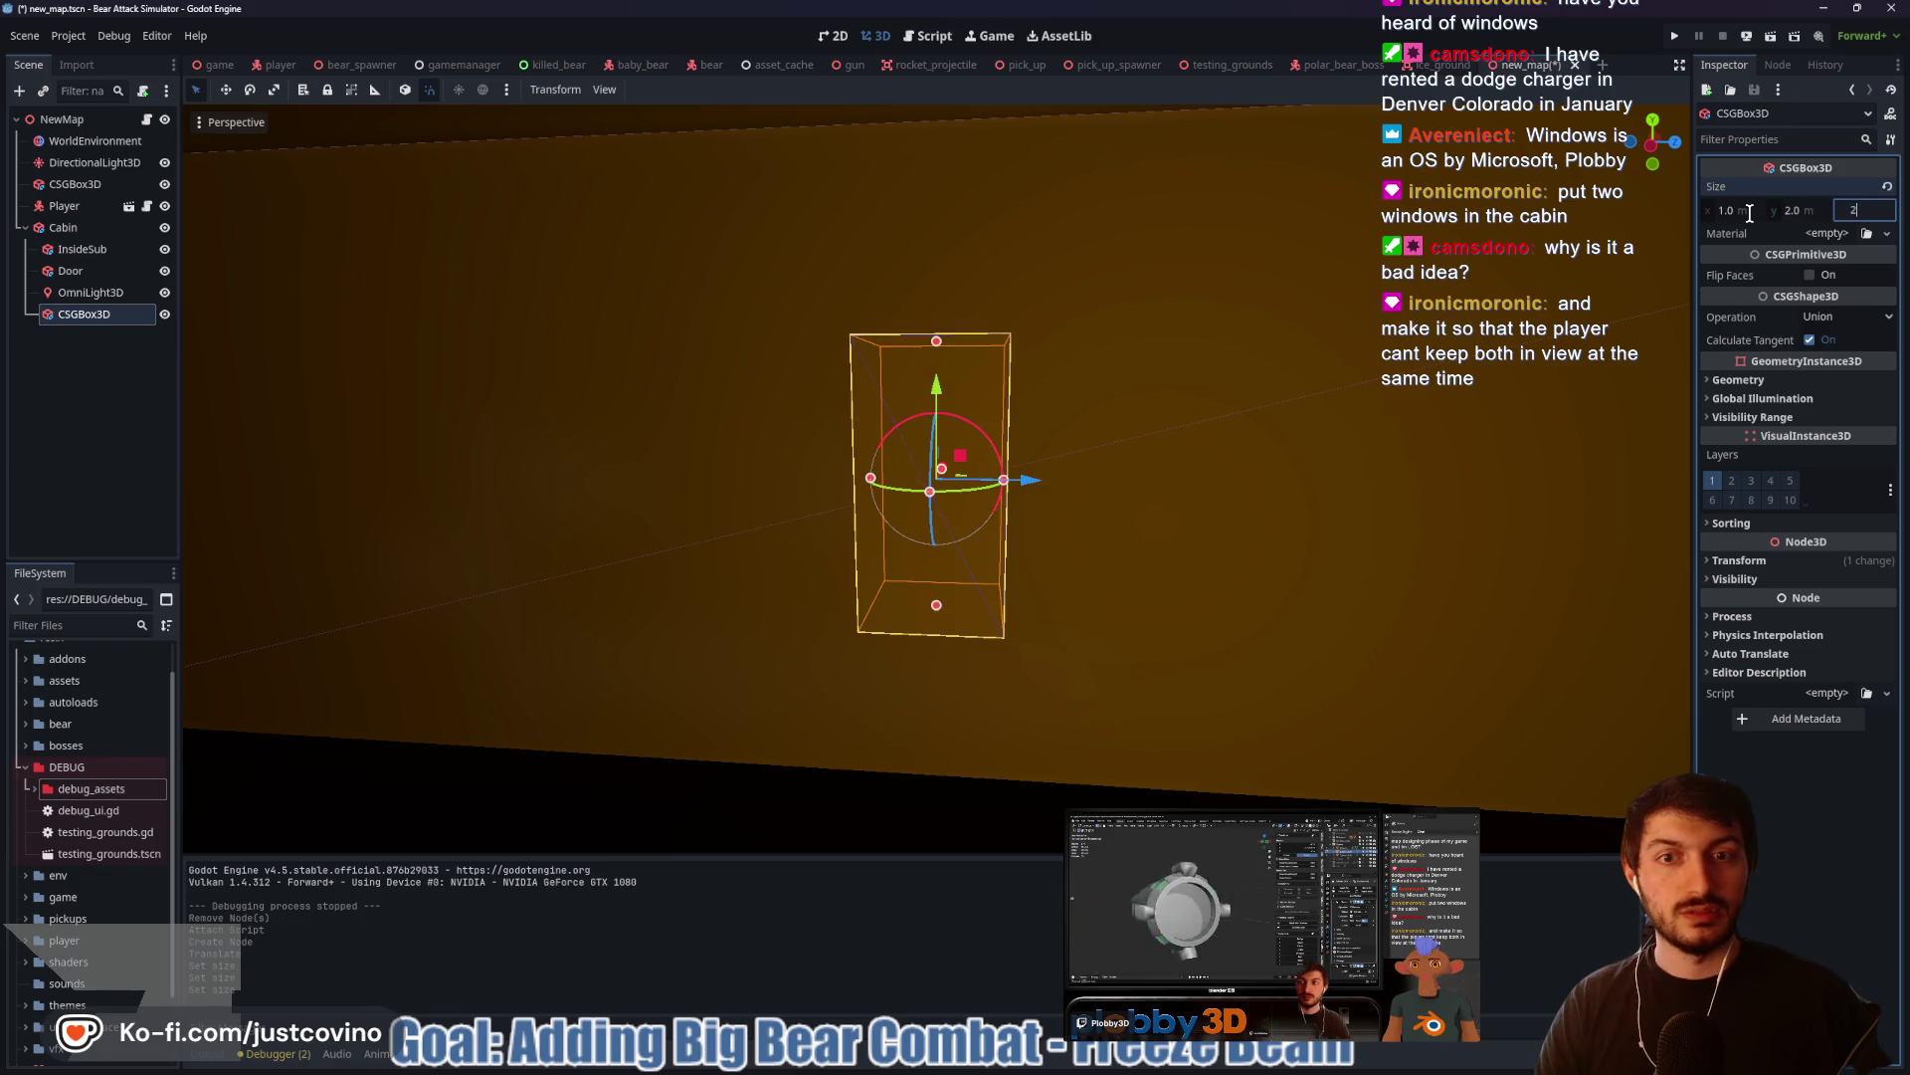
{"action": "key", "text": "Return"}
Move the box along the X axis so it sits in the cabin's side wall
{"action": "left_click_drag", "start_coordinate": [1358, 435], "coordinate": [1130, 456]}
{"action": "key", "text": "g"}
{"action": "key", "text": "x"}
{"action": "left_click", "coordinate": [1228, 476]}
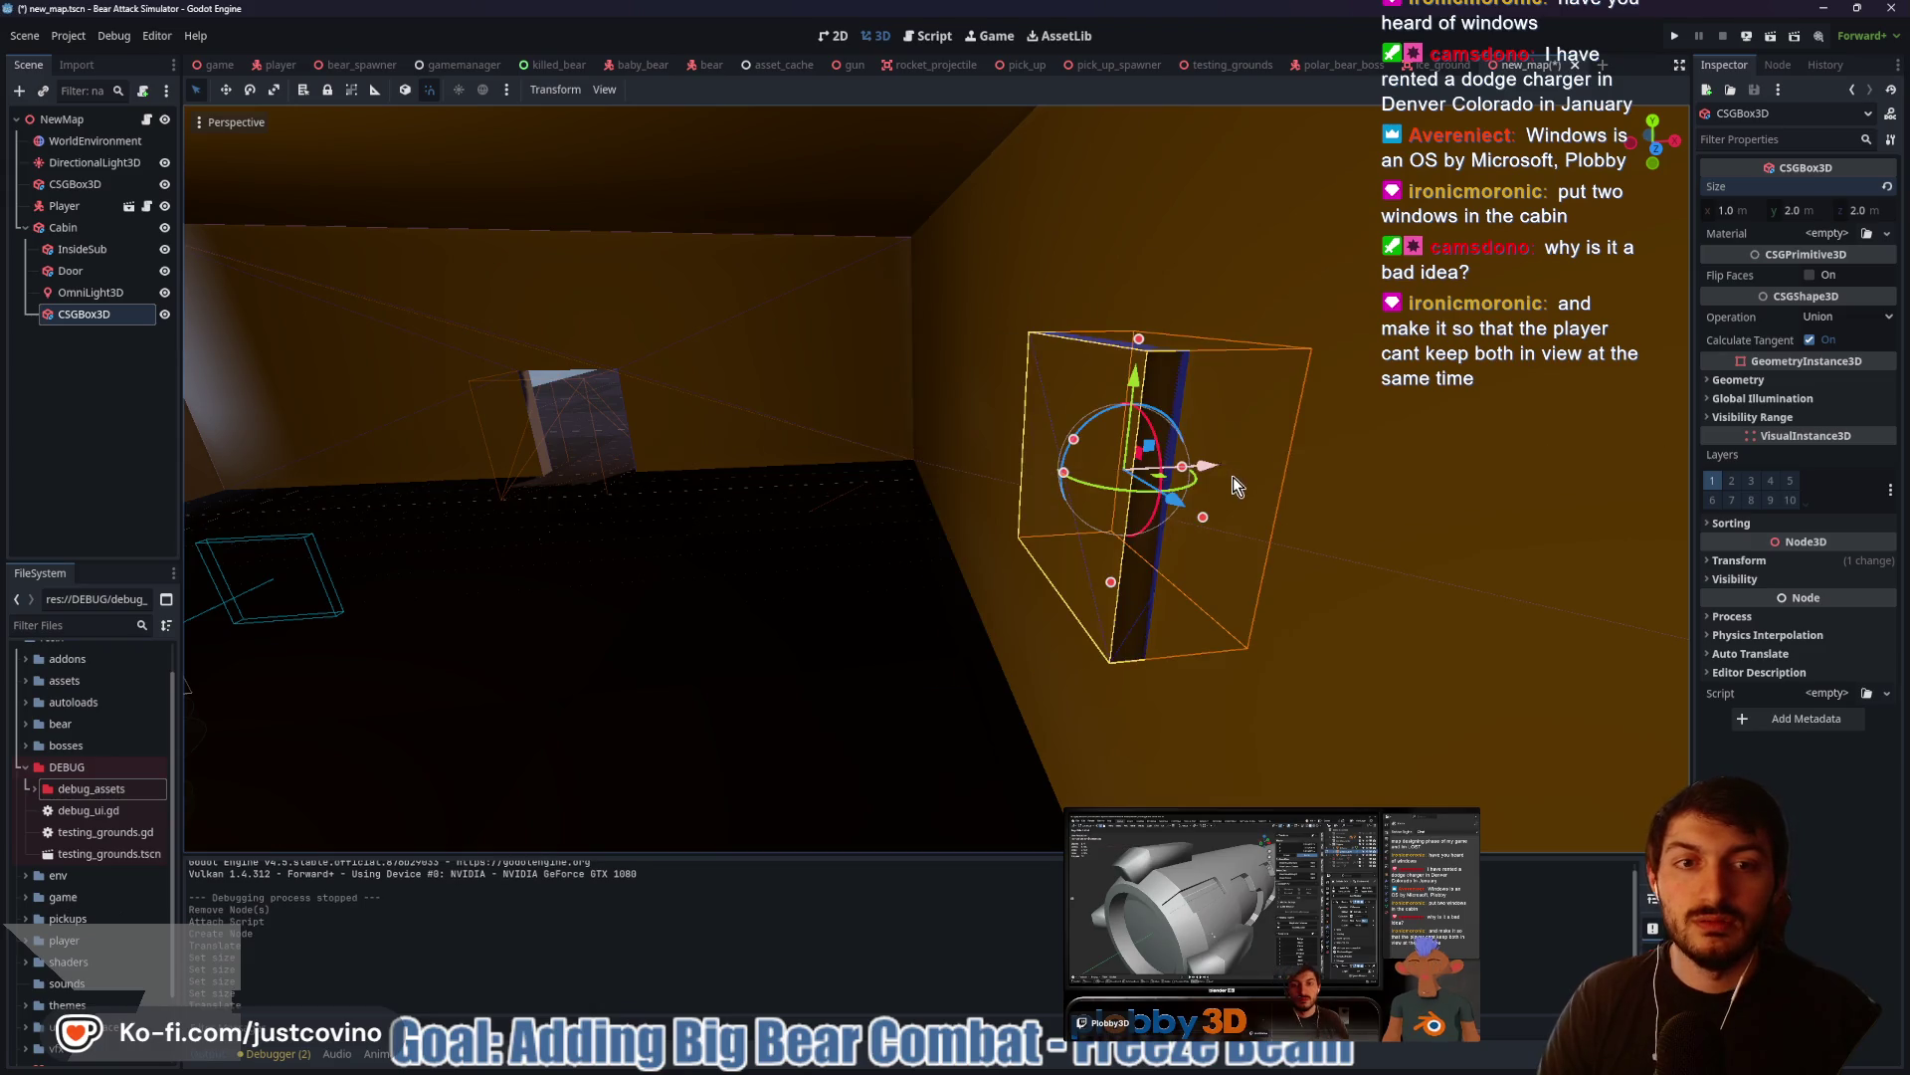
{"action": "left_click", "coordinate": [1821, 317]}
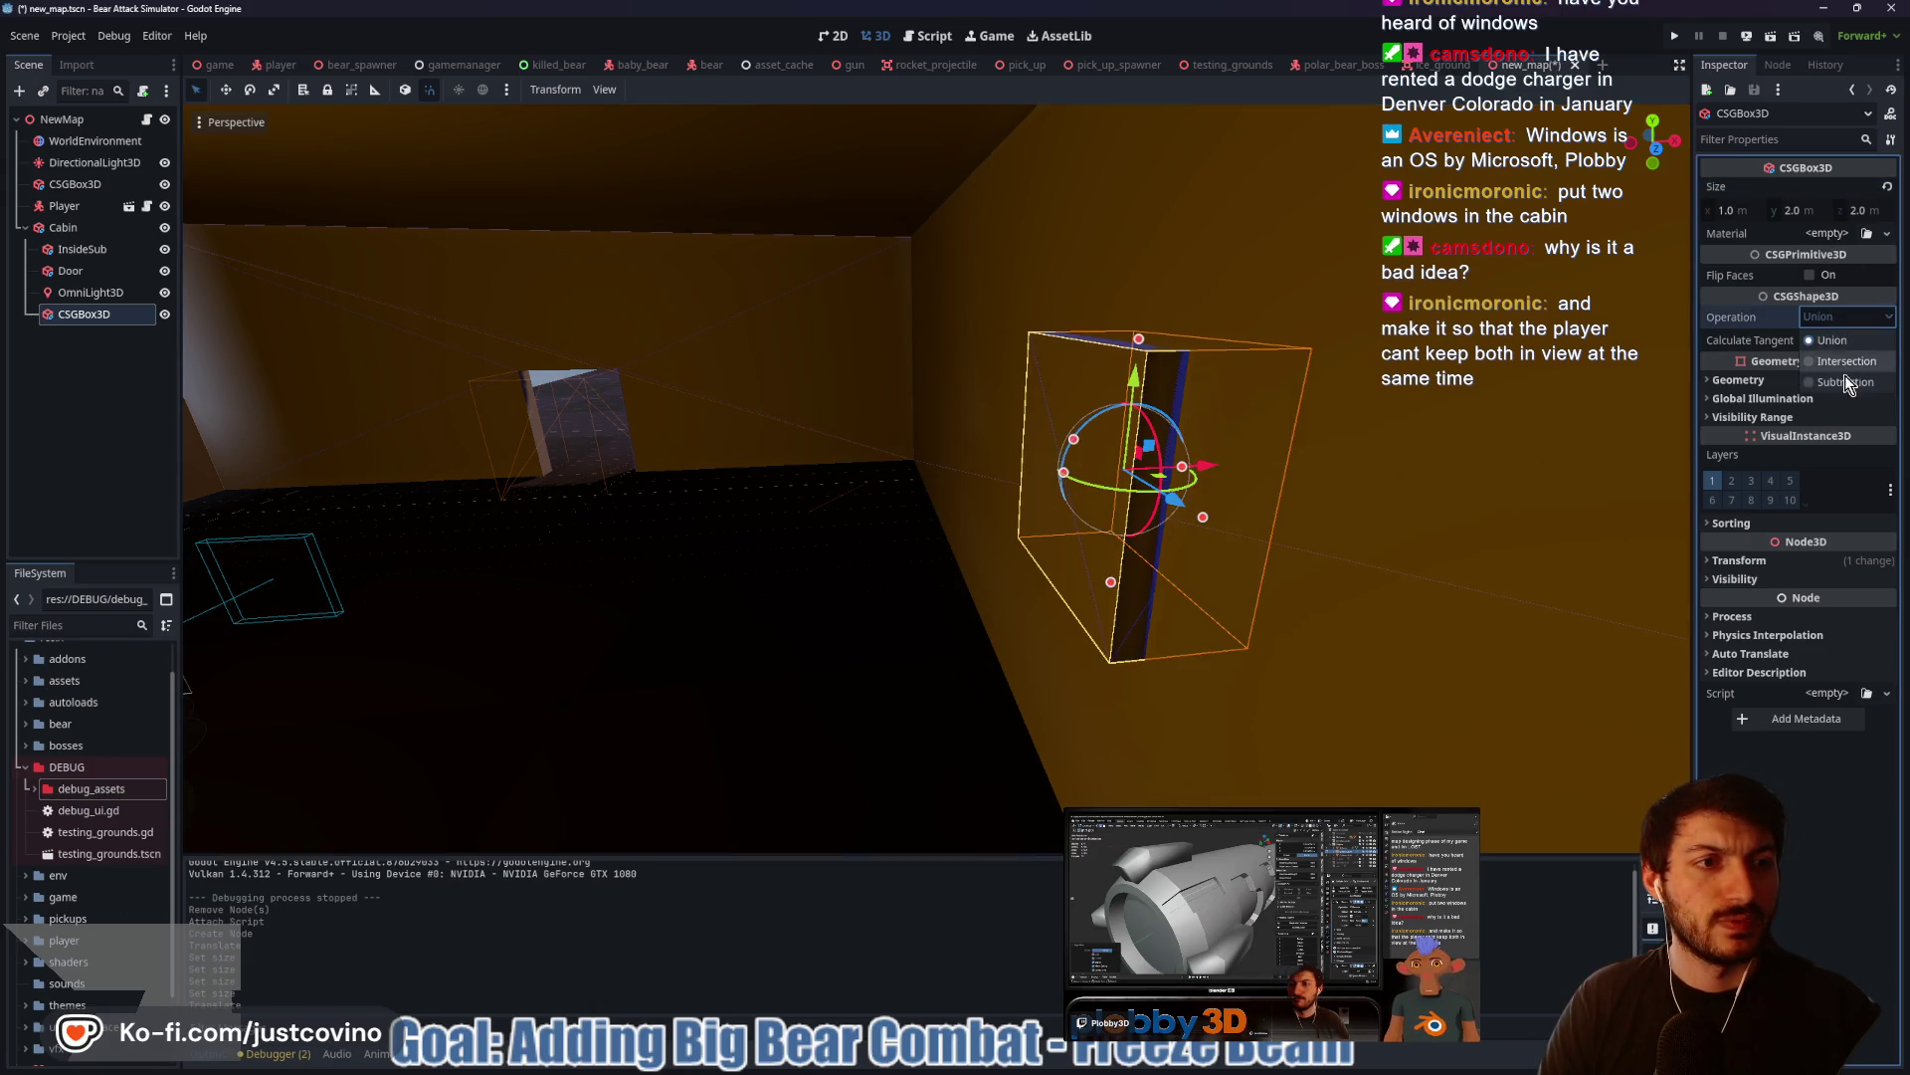
Switch the box's CSG operation to Subtraction
{"action": "left_click", "coordinate": [1845, 374]}
{"action": "key", "text": "f"}
{"action": "scroll", "coordinate": [1637, 388], "scroll_direction": "down", "scroll_amount": 2}
{"action": "mouse_move", "coordinate": [1527, 418]}
{"action": "left_mouse_down"}
{"action": "mouse_move", "coordinate": [1300, 432]}
{"action": "mouse_move", "coordinate": [1173, 506]}
{"action": "mouse_move", "coordinate": [1157, 464]}
{"action": "mouse_move", "coordinate": [1220, 478]}
{"action": "mouse_move", "coordinate": [1199, 482]}
{"action": "left_mouse_up"}
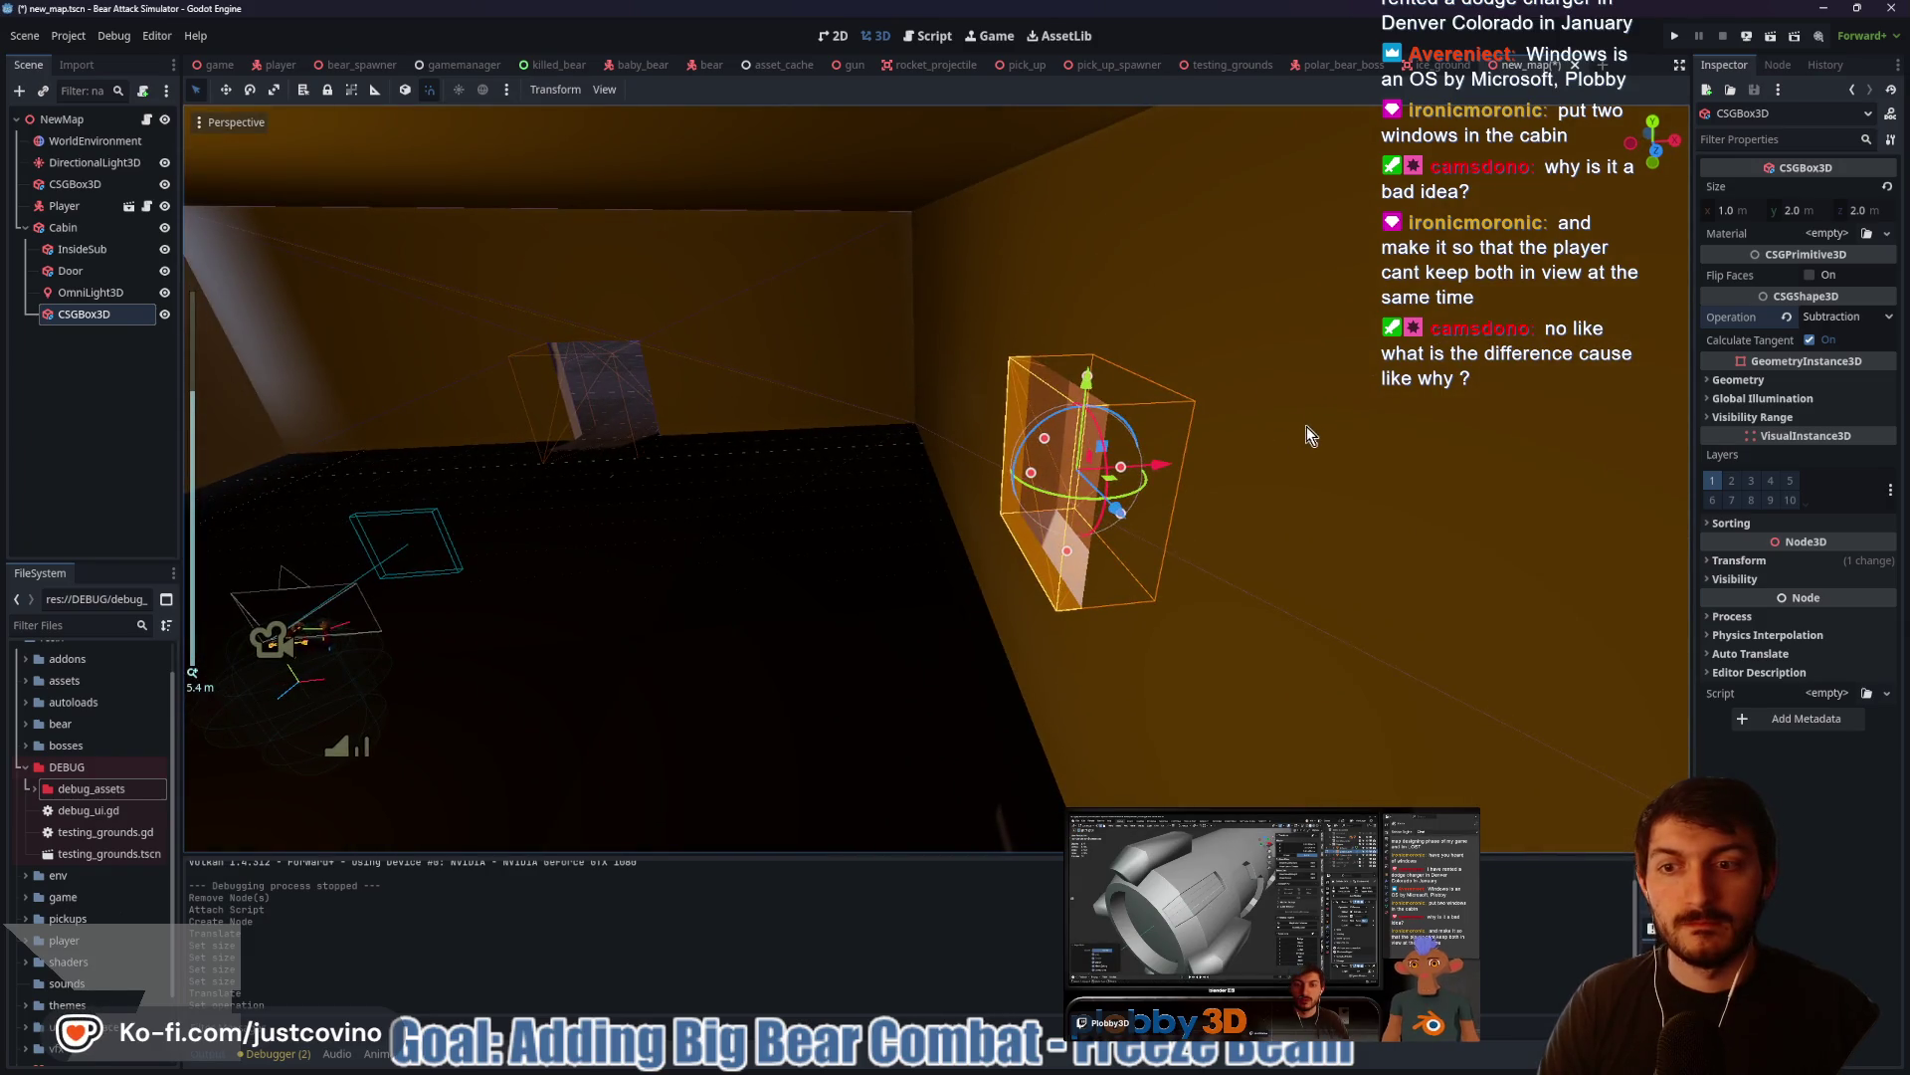
{"action": "key", "text": "f"}
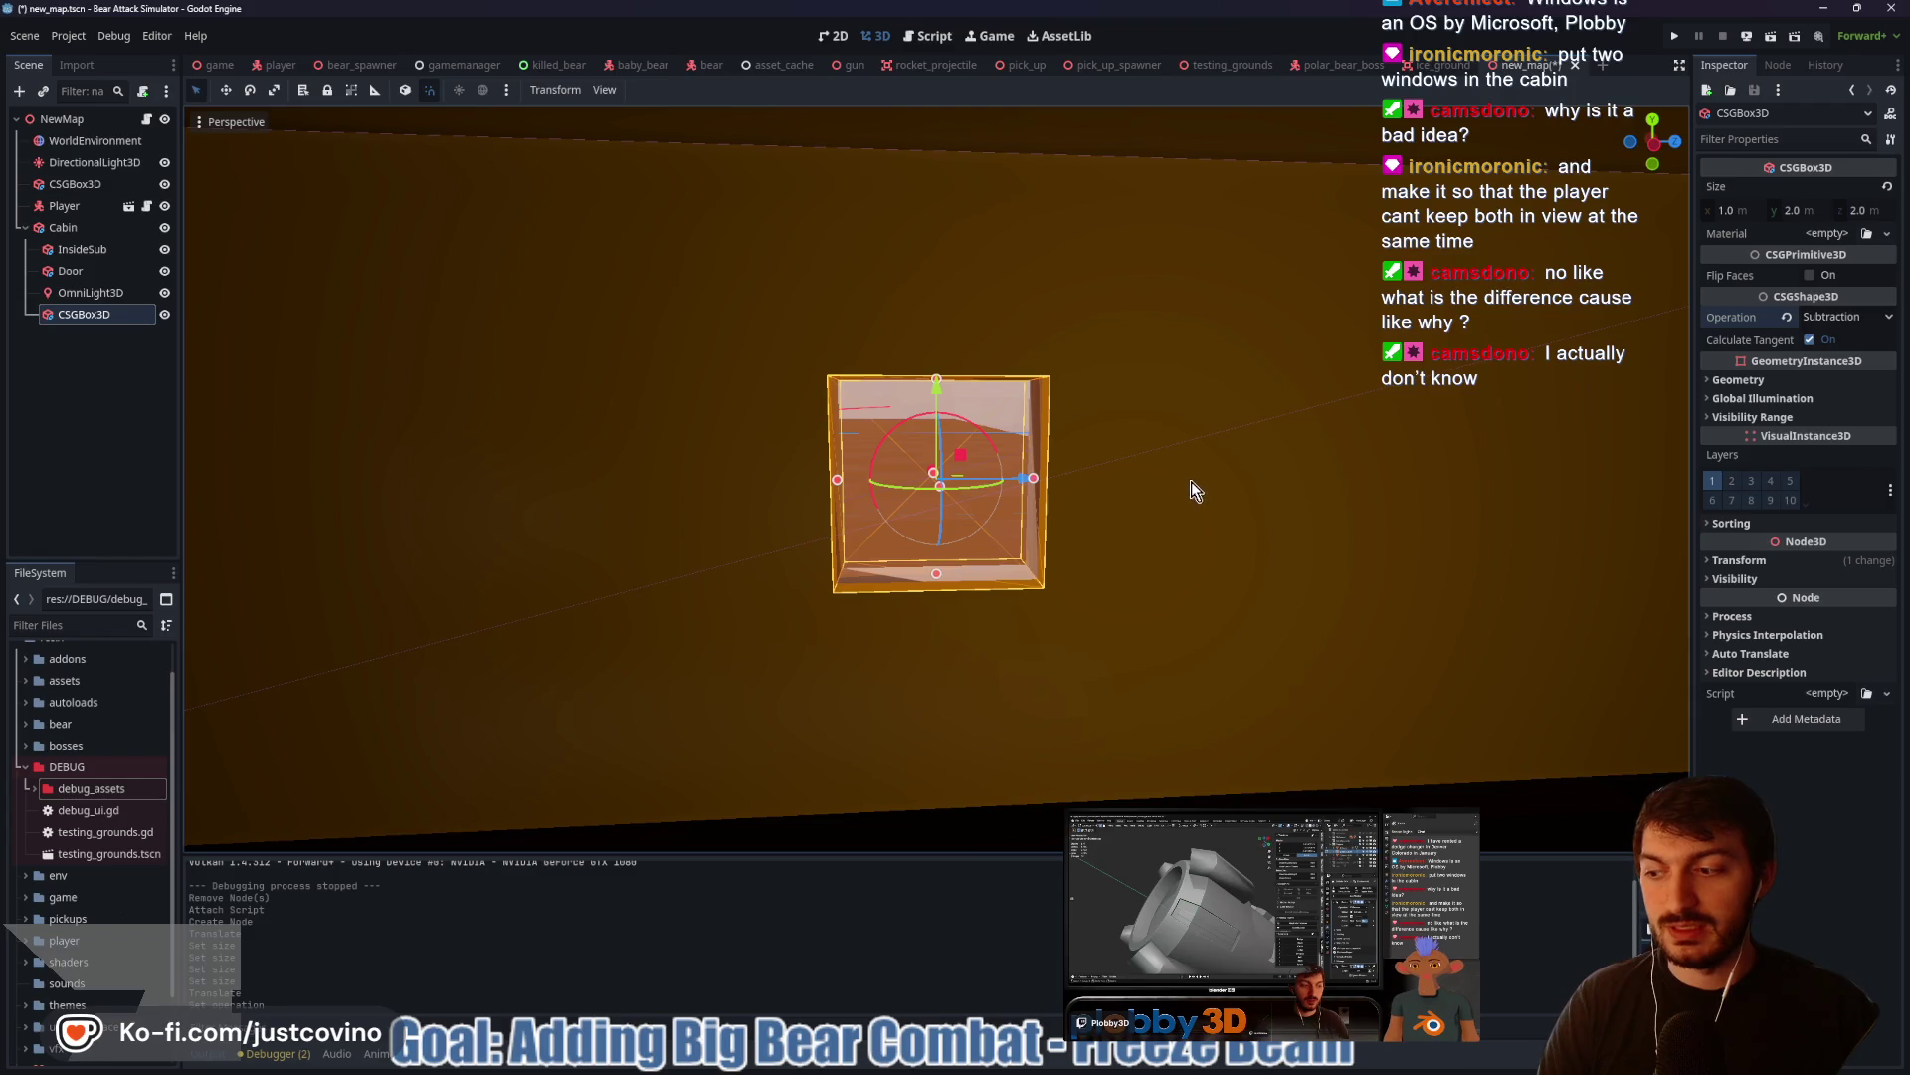
{"action": "scroll", "coordinate": [1184, 481], "scroll_direction": "down", "scroll_amount": 2}
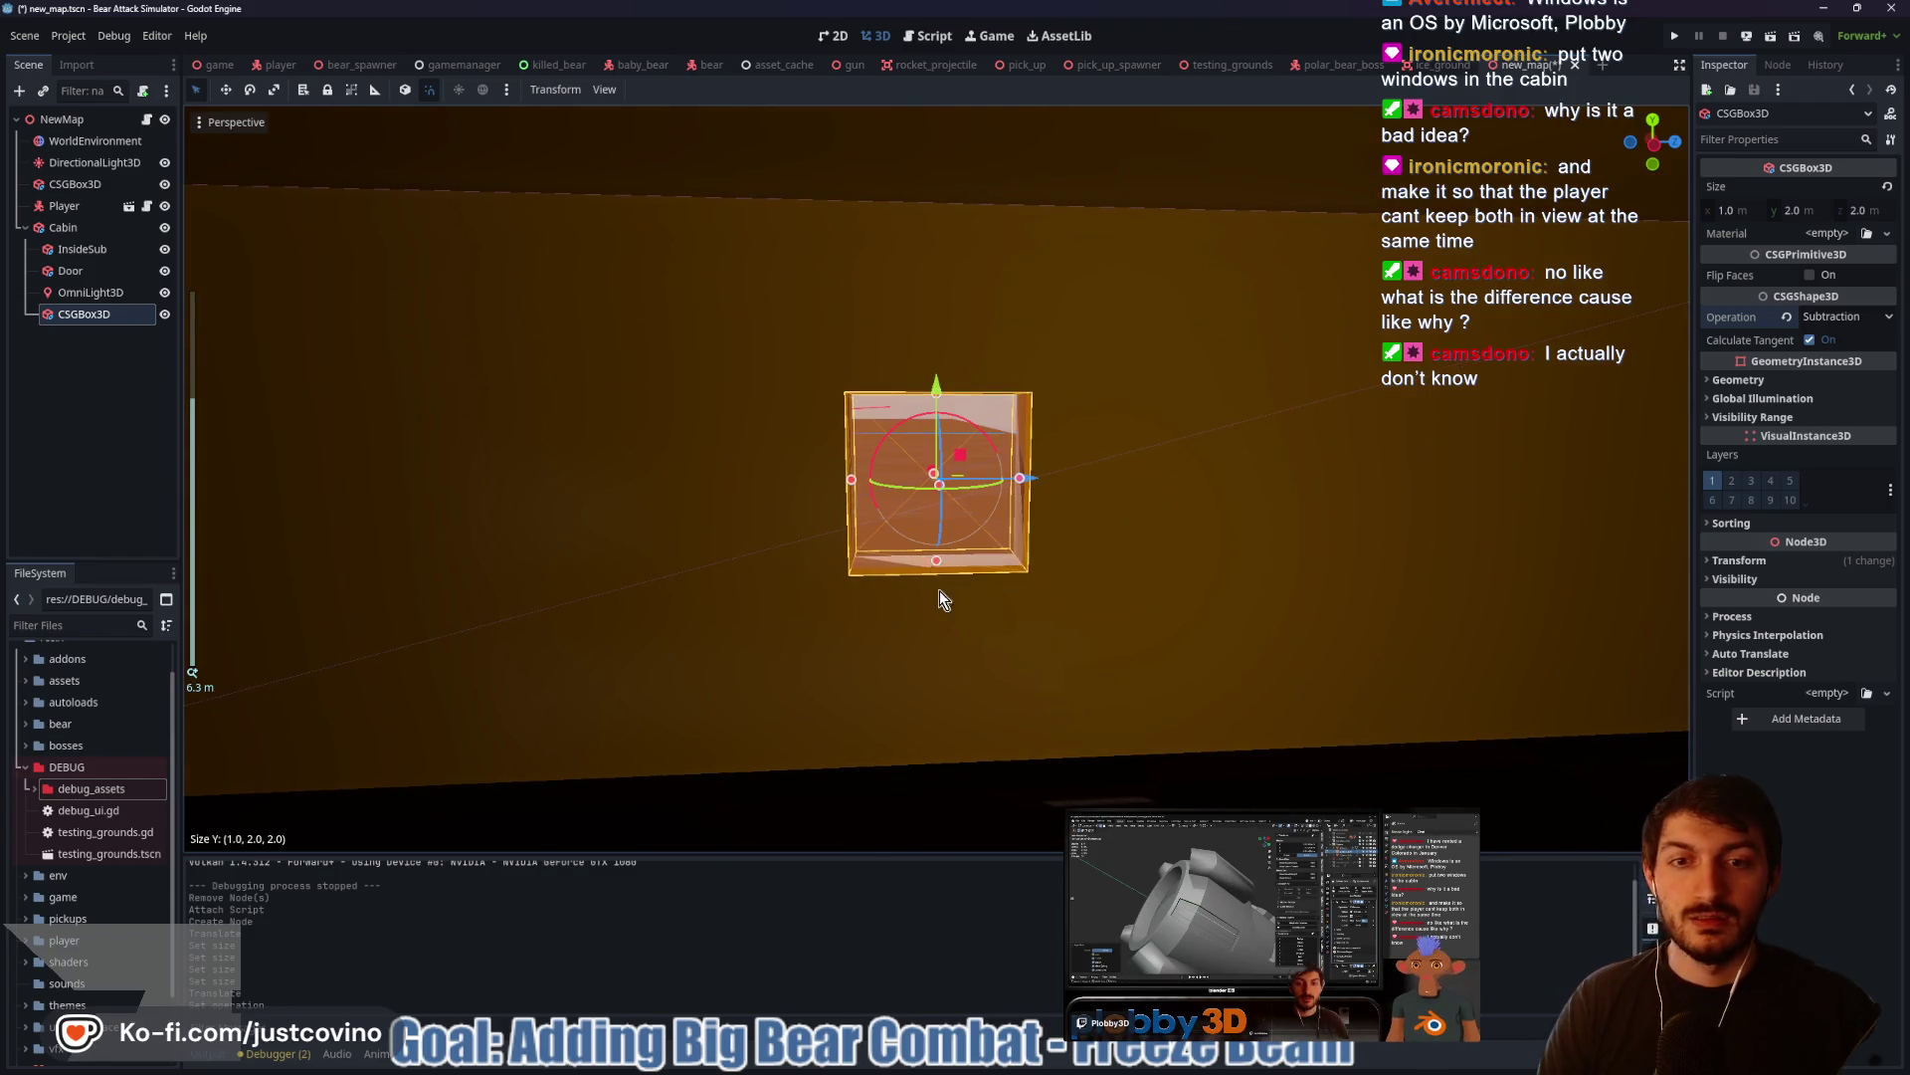
Stretch the subtraction box to 3 m tall to cut the wall opening
{"action": "left_click_drag", "start_coordinate": [939, 589], "coordinate": [939, 665]}
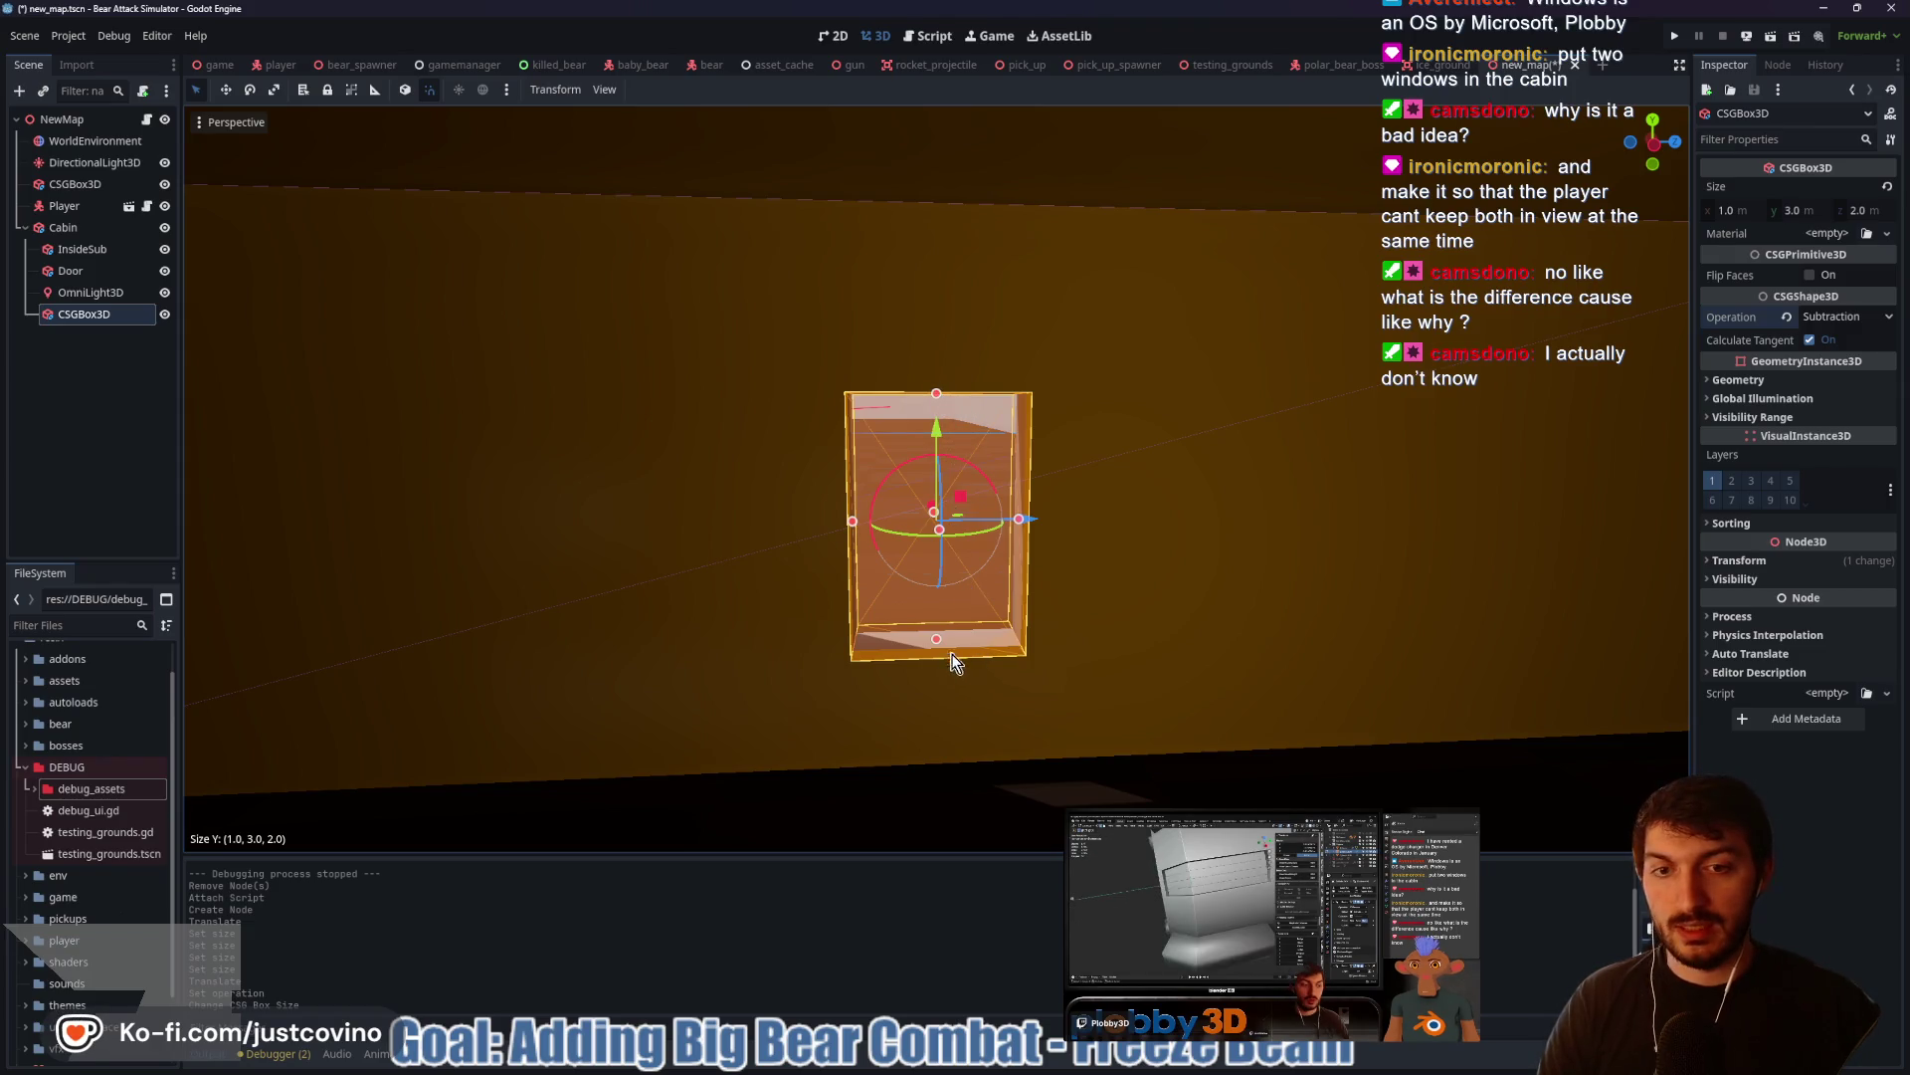
{"action": "left_click_drag", "start_coordinate": [939, 645], "coordinate": [936, 605]}
{"action": "mouse_move", "coordinate": [939, 390]}
{"action": "left_mouse_down"}
{"action": "mouse_move", "coordinate": [941, 319]}
{"action": "mouse_move", "coordinate": [942, 432]}
{"action": "mouse_move", "coordinate": [957, 374]}
{"action": "left_mouse_up"}
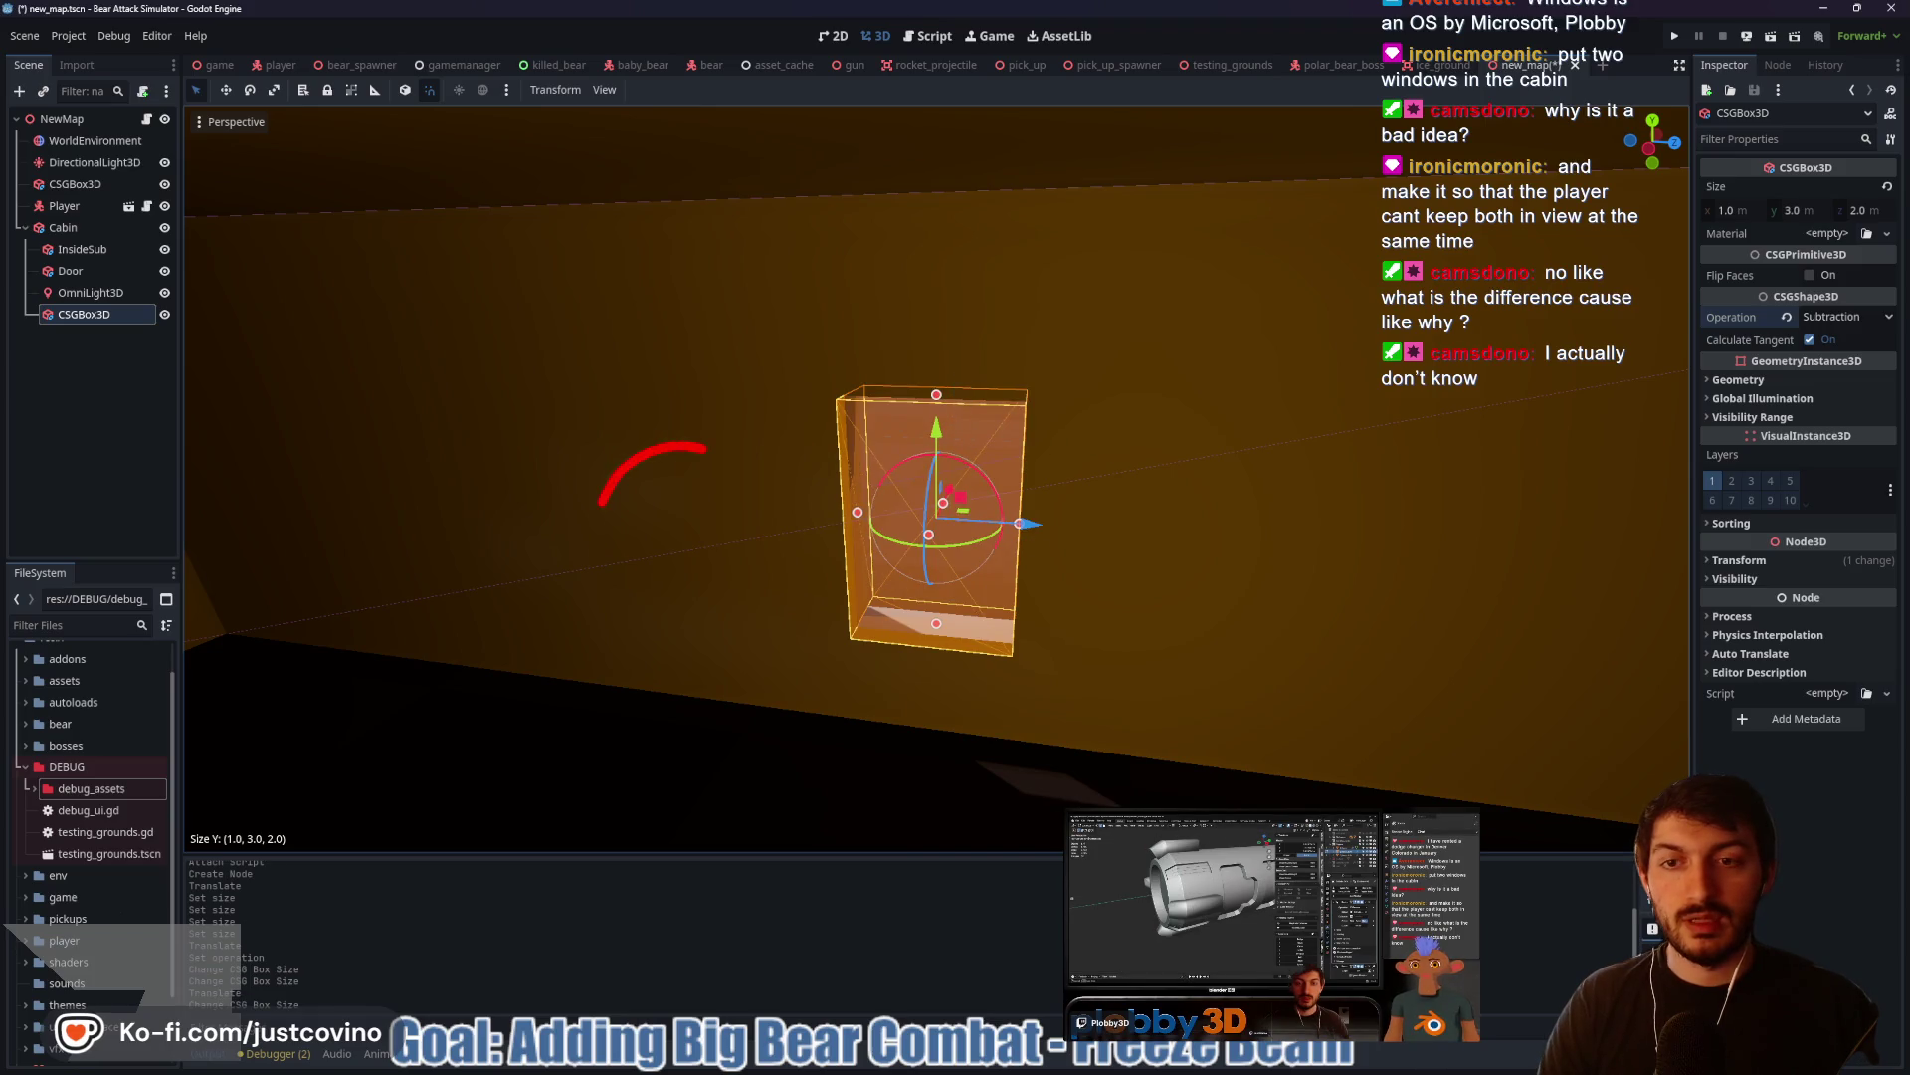
{"action": "left_click_drag", "start_coordinate": [600, 505], "coordinate": [709, 452]}
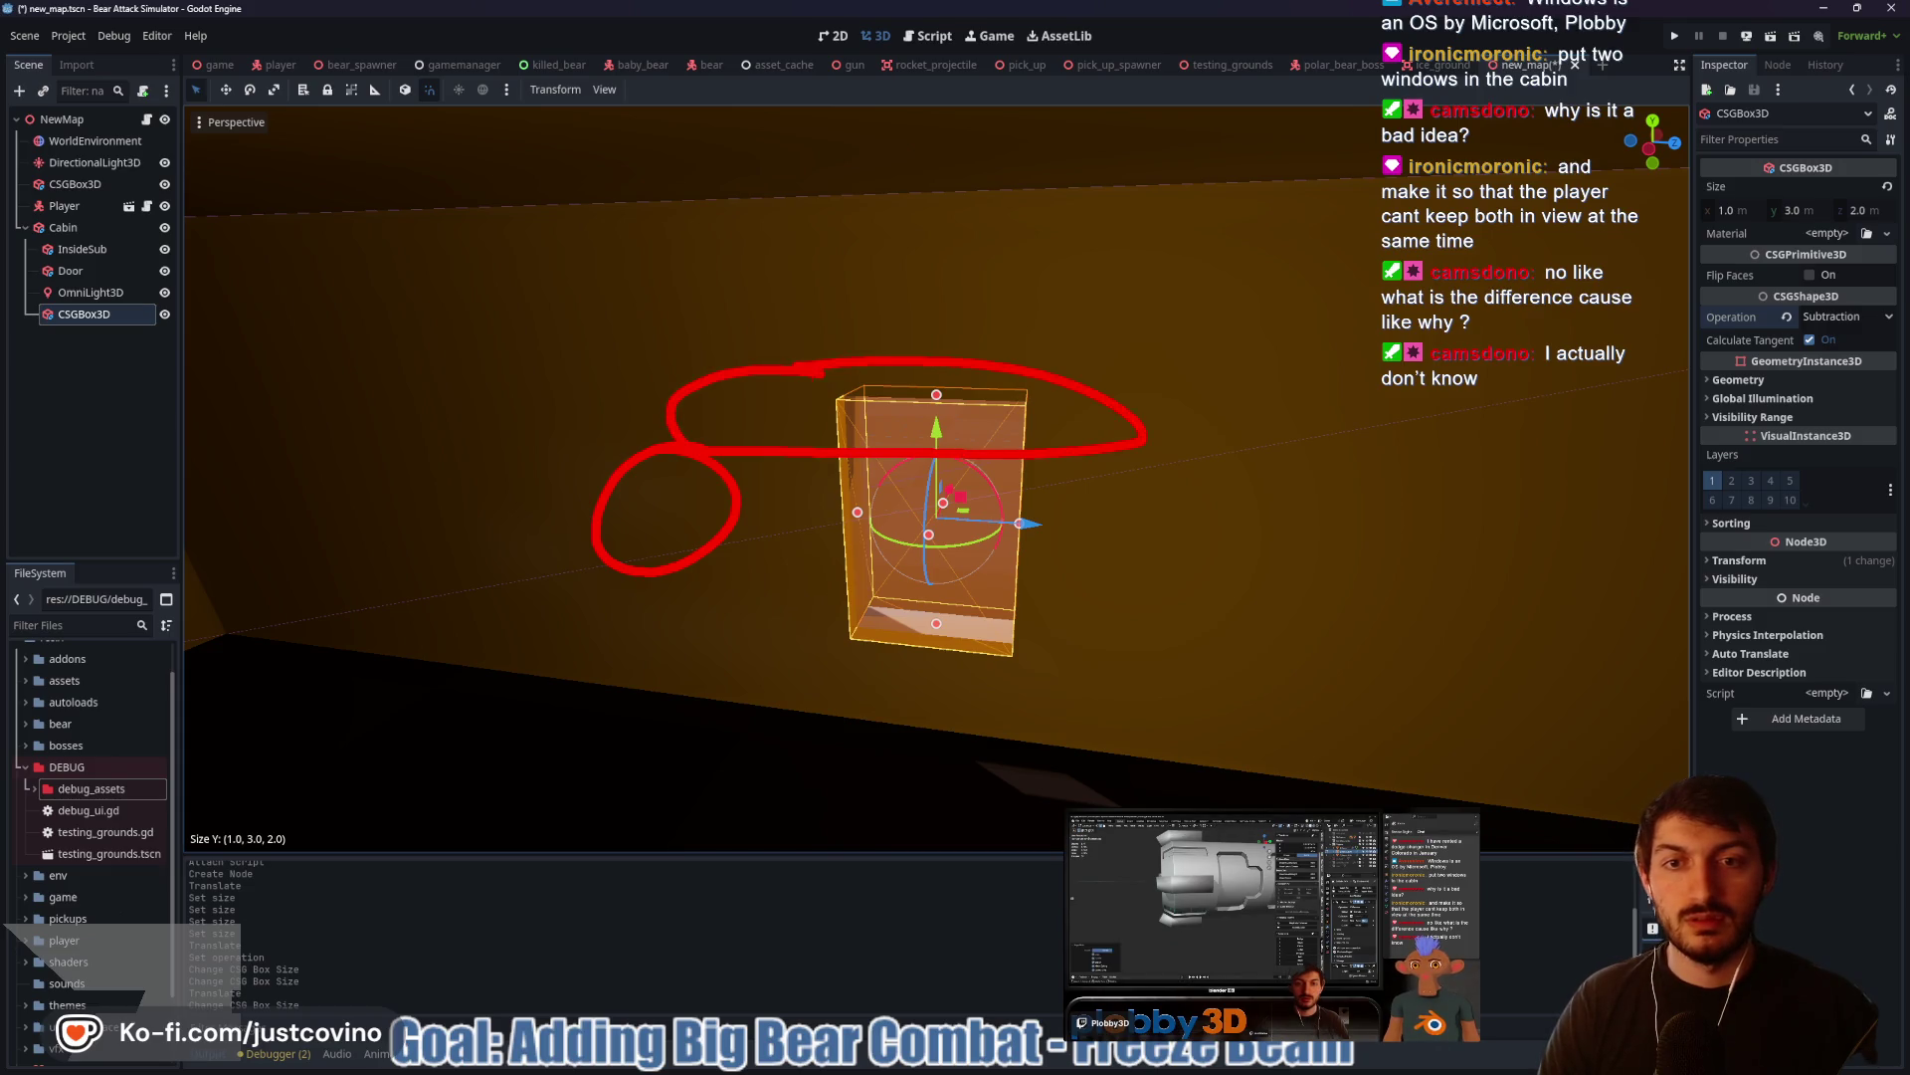
{"action": "left_click_drag", "start_coordinate": [673, 485], "coordinate": [659, 506]}
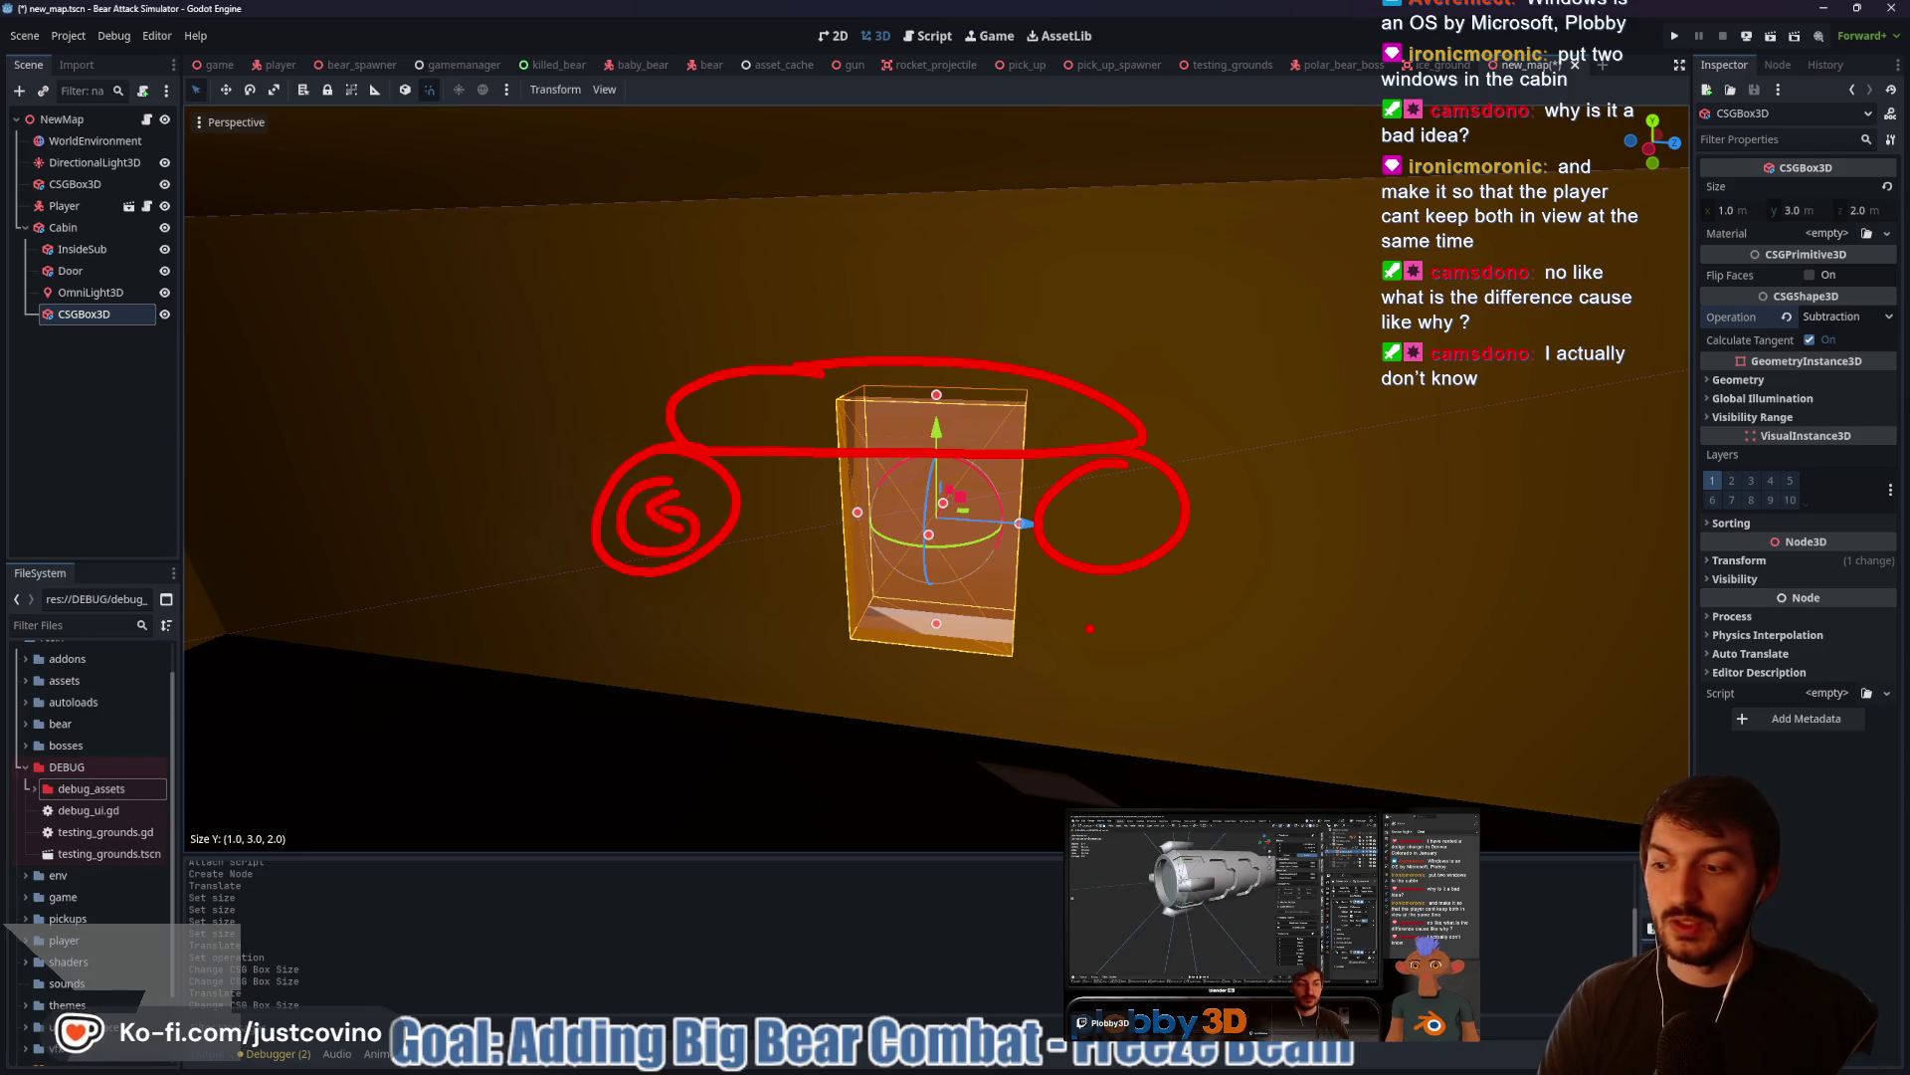
{"action": "left_click_drag", "start_coordinate": [1169, 519], "coordinate": [1129, 512]}
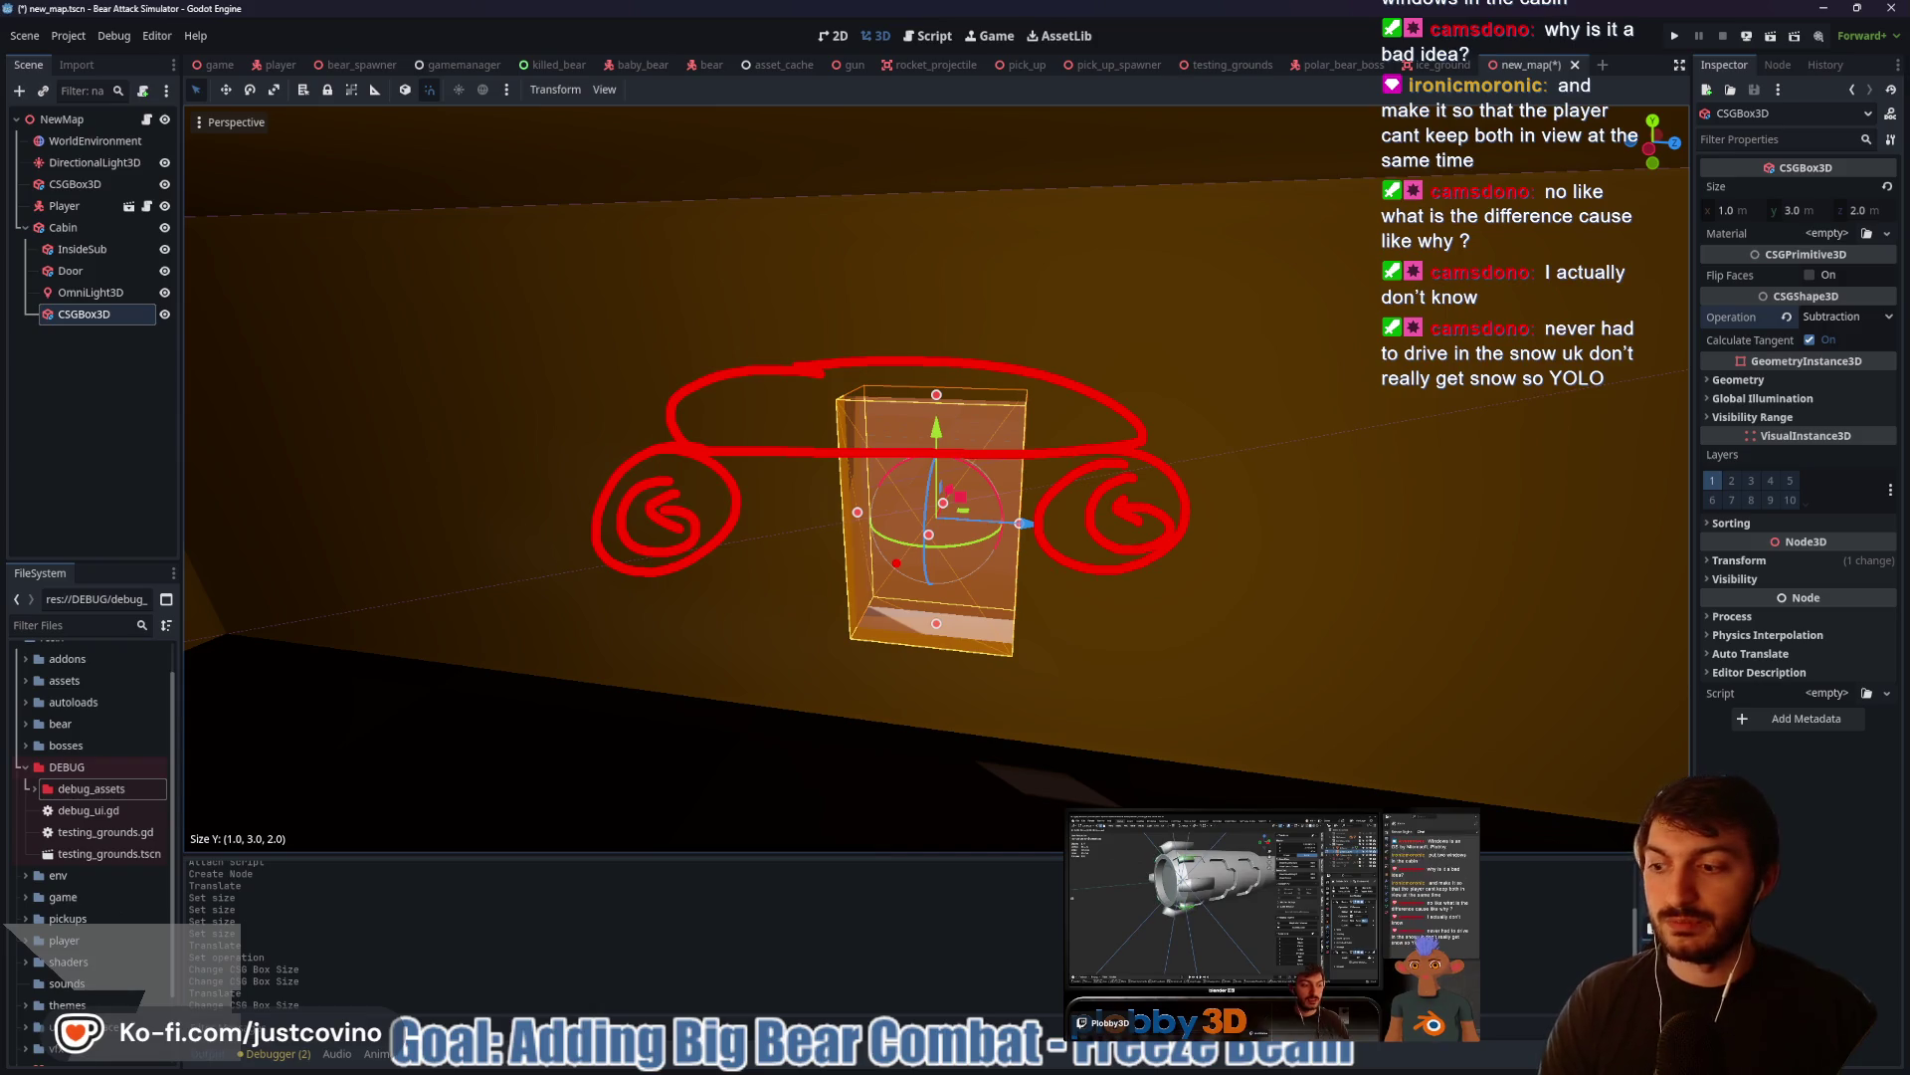
{"action": "key", "text": "Escape"}
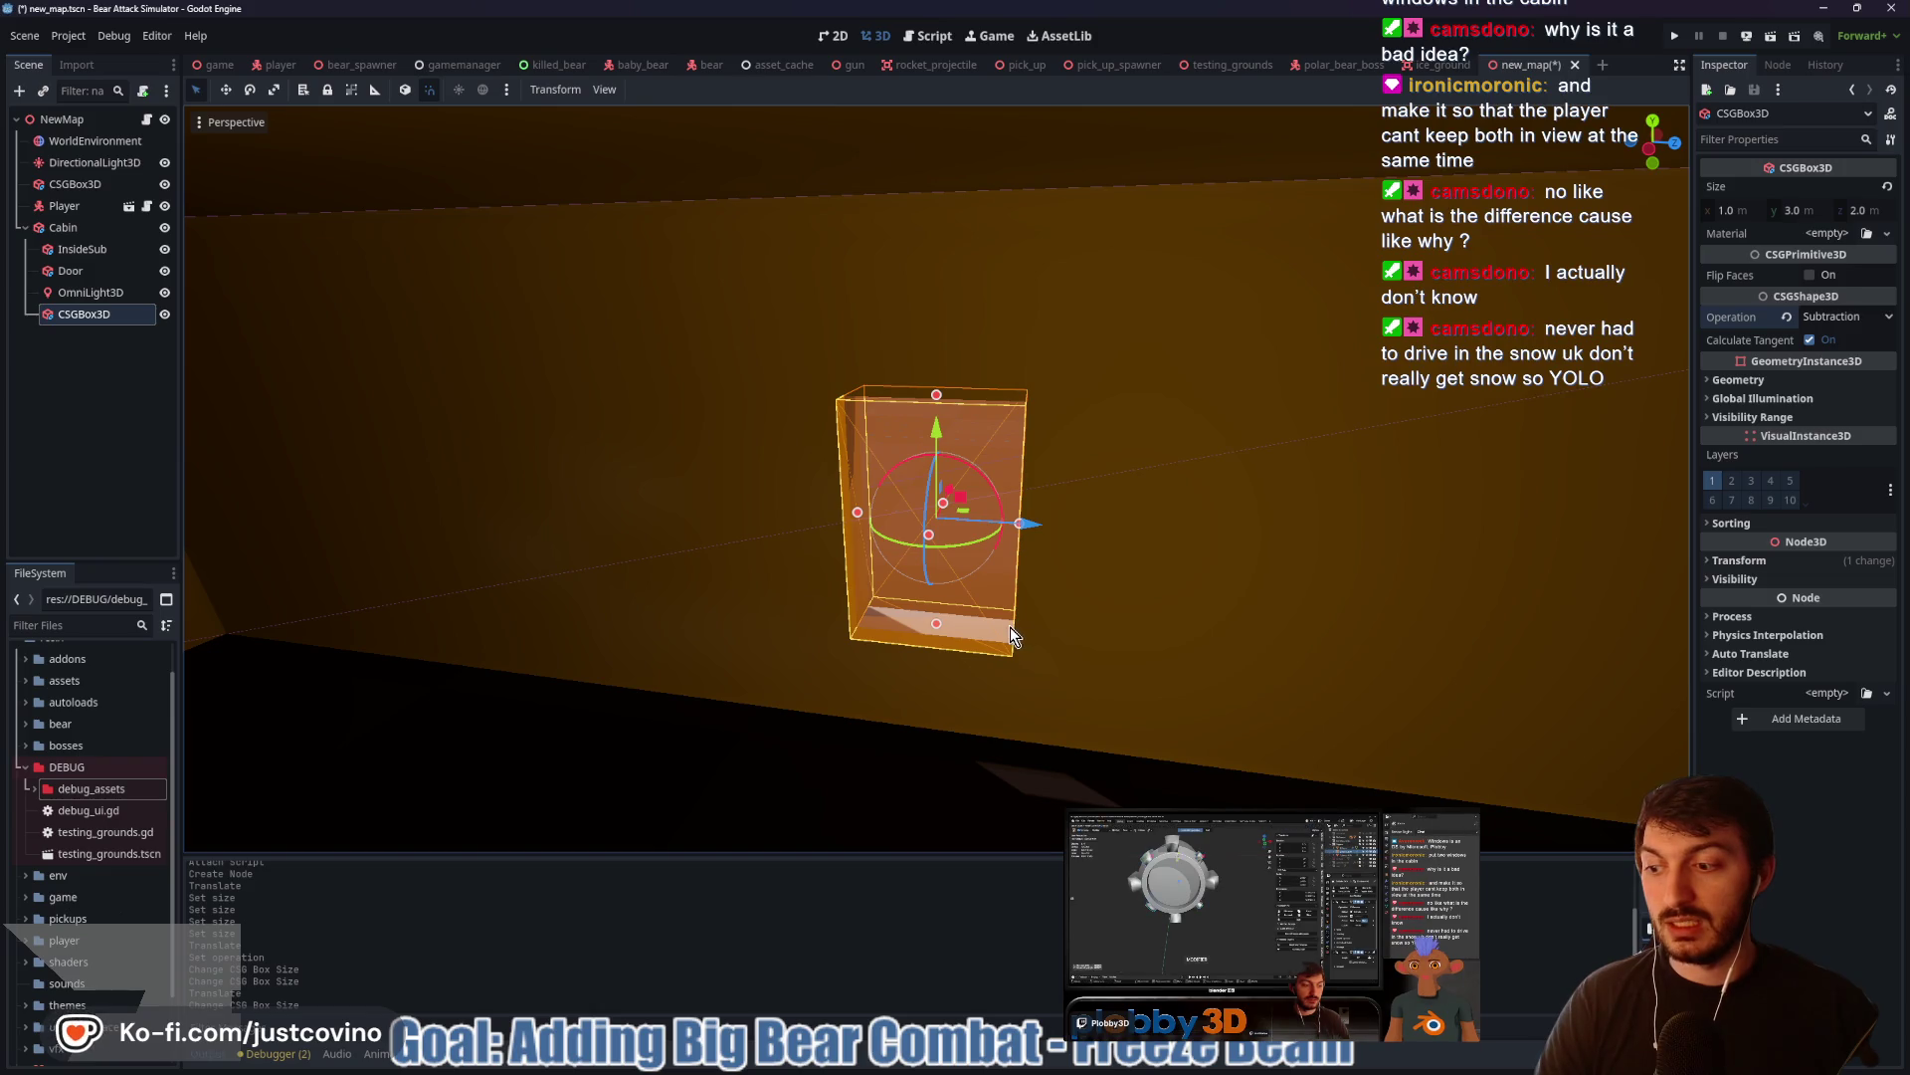
Trim the subtraction box back to 3 m tall
{"action": "mouse_move", "coordinate": [989, 647]}
{"action": "left_mouse_down"}
{"action": "mouse_move", "coordinate": [1070, 665]}
{"action": "mouse_move", "coordinate": [1041, 577]}
{"action": "left_mouse_up"}
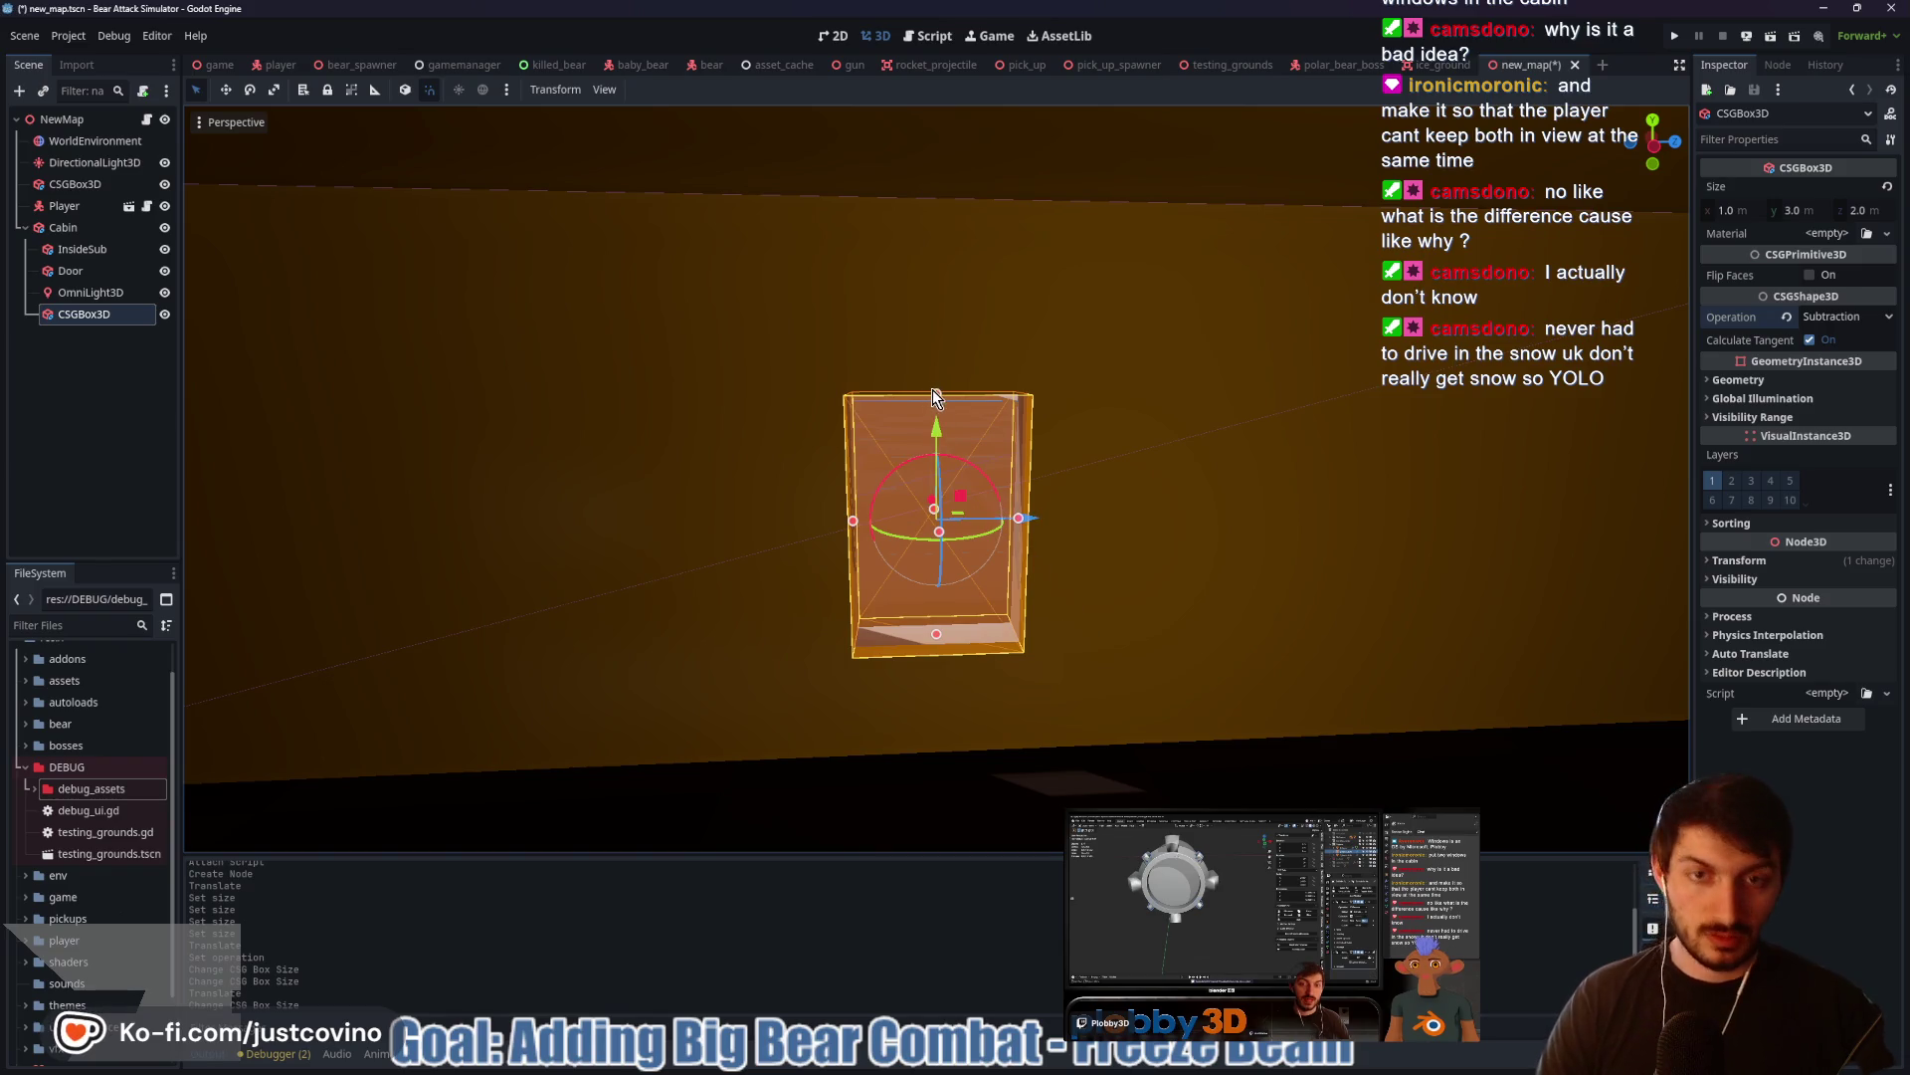
{"action": "left_click_drag", "start_coordinate": [934, 370], "coordinate": [934, 365]}
{"action": "mouse_move", "coordinate": [939, 637]}
{"action": "left_mouse_down"}
{"action": "mouse_move", "coordinate": [936, 612]}
{"action": "mouse_move", "coordinate": [895, 606]}
{"action": "mouse_move", "coordinate": [595, 605]}
{"action": "mouse_move", "coordinate": [822, 515]}
{"action": "mouse_move", "coordinate": [760, 673]}
{"action": "mouse_move", "coordinate": [685, 642]}
{"action": "mouse_move", "coordinate": [733, 597]}
{"action": "left_mouse_up"}
{"action": "scroll", "coordinate": [844, 569], "scroll_direction": "down", "scroll_amount": 3}
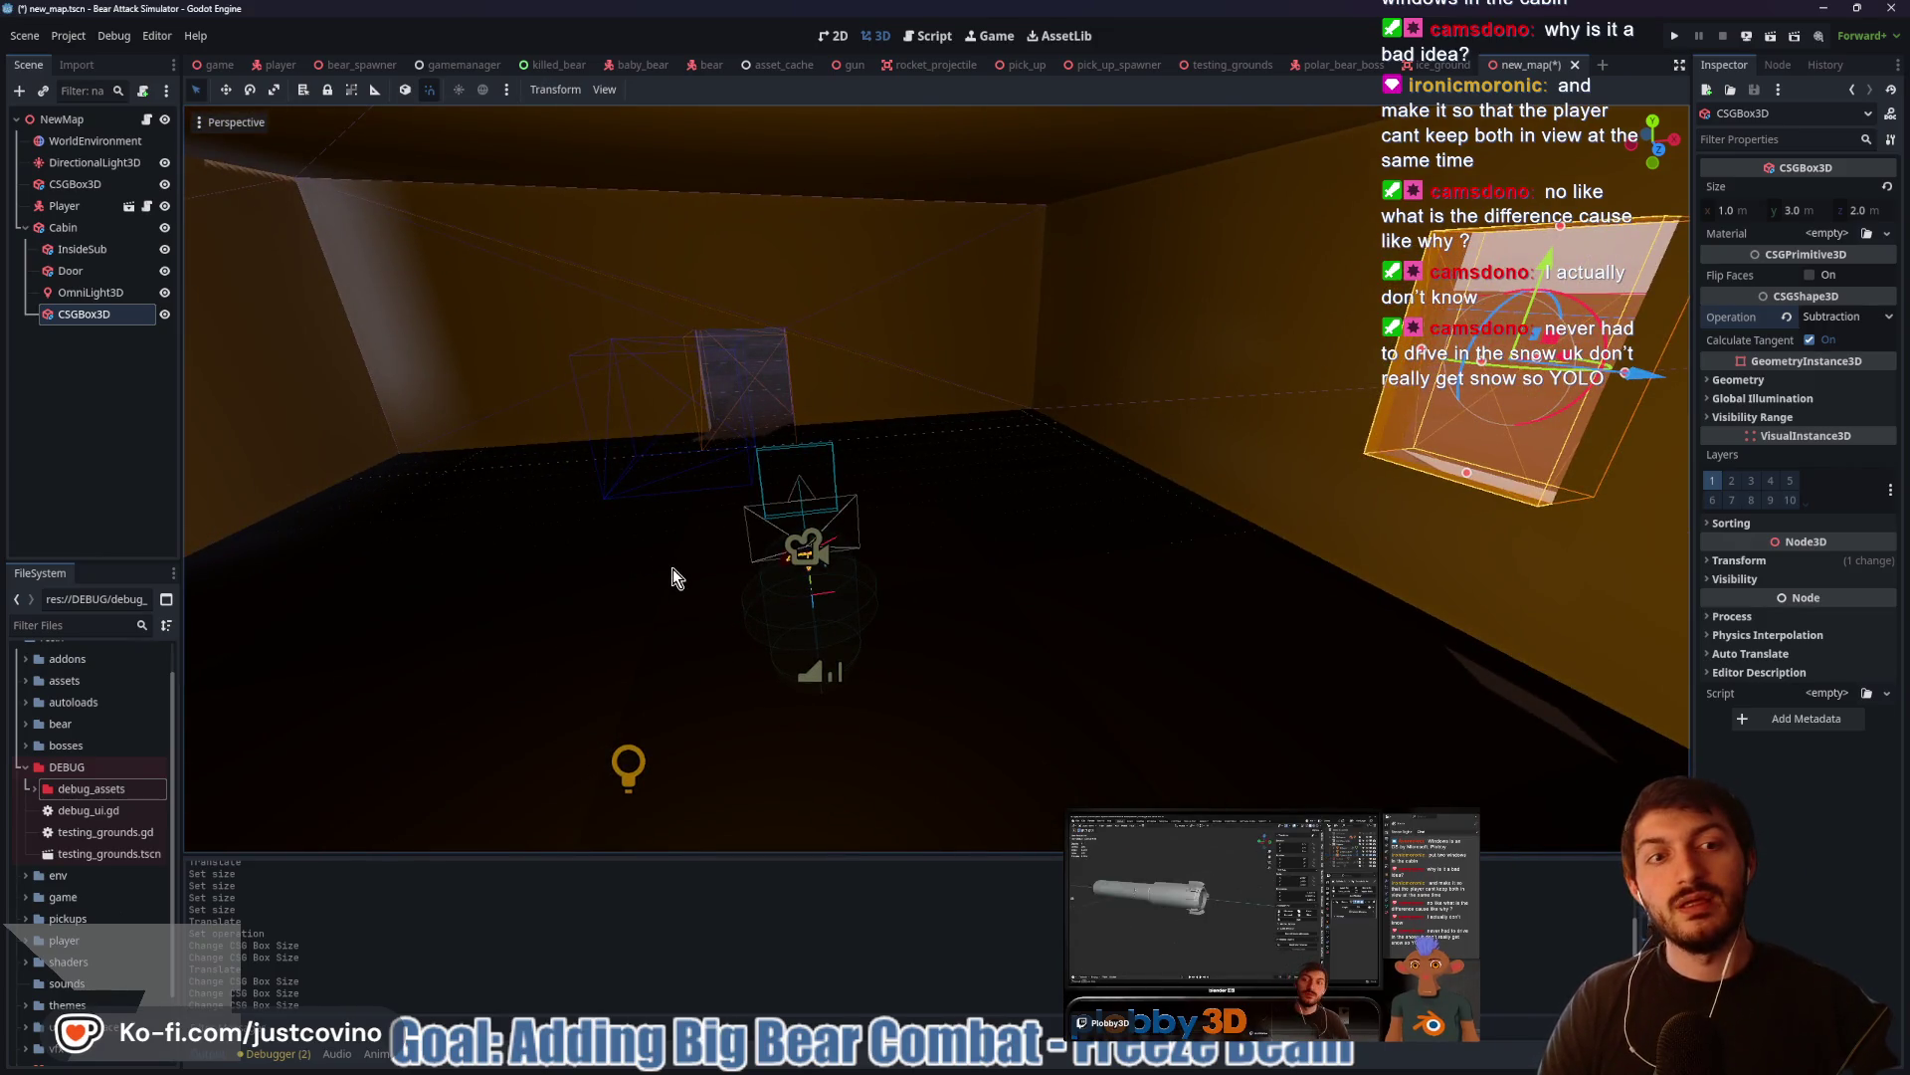
{"action": "scroll", "coordinate": [675, 570], "scroll_direction": "down", "scroll_amount": 2}
{"action": "left_click_drag", "start_coordinate": [676, 571], "coordinate": [895, 577]}
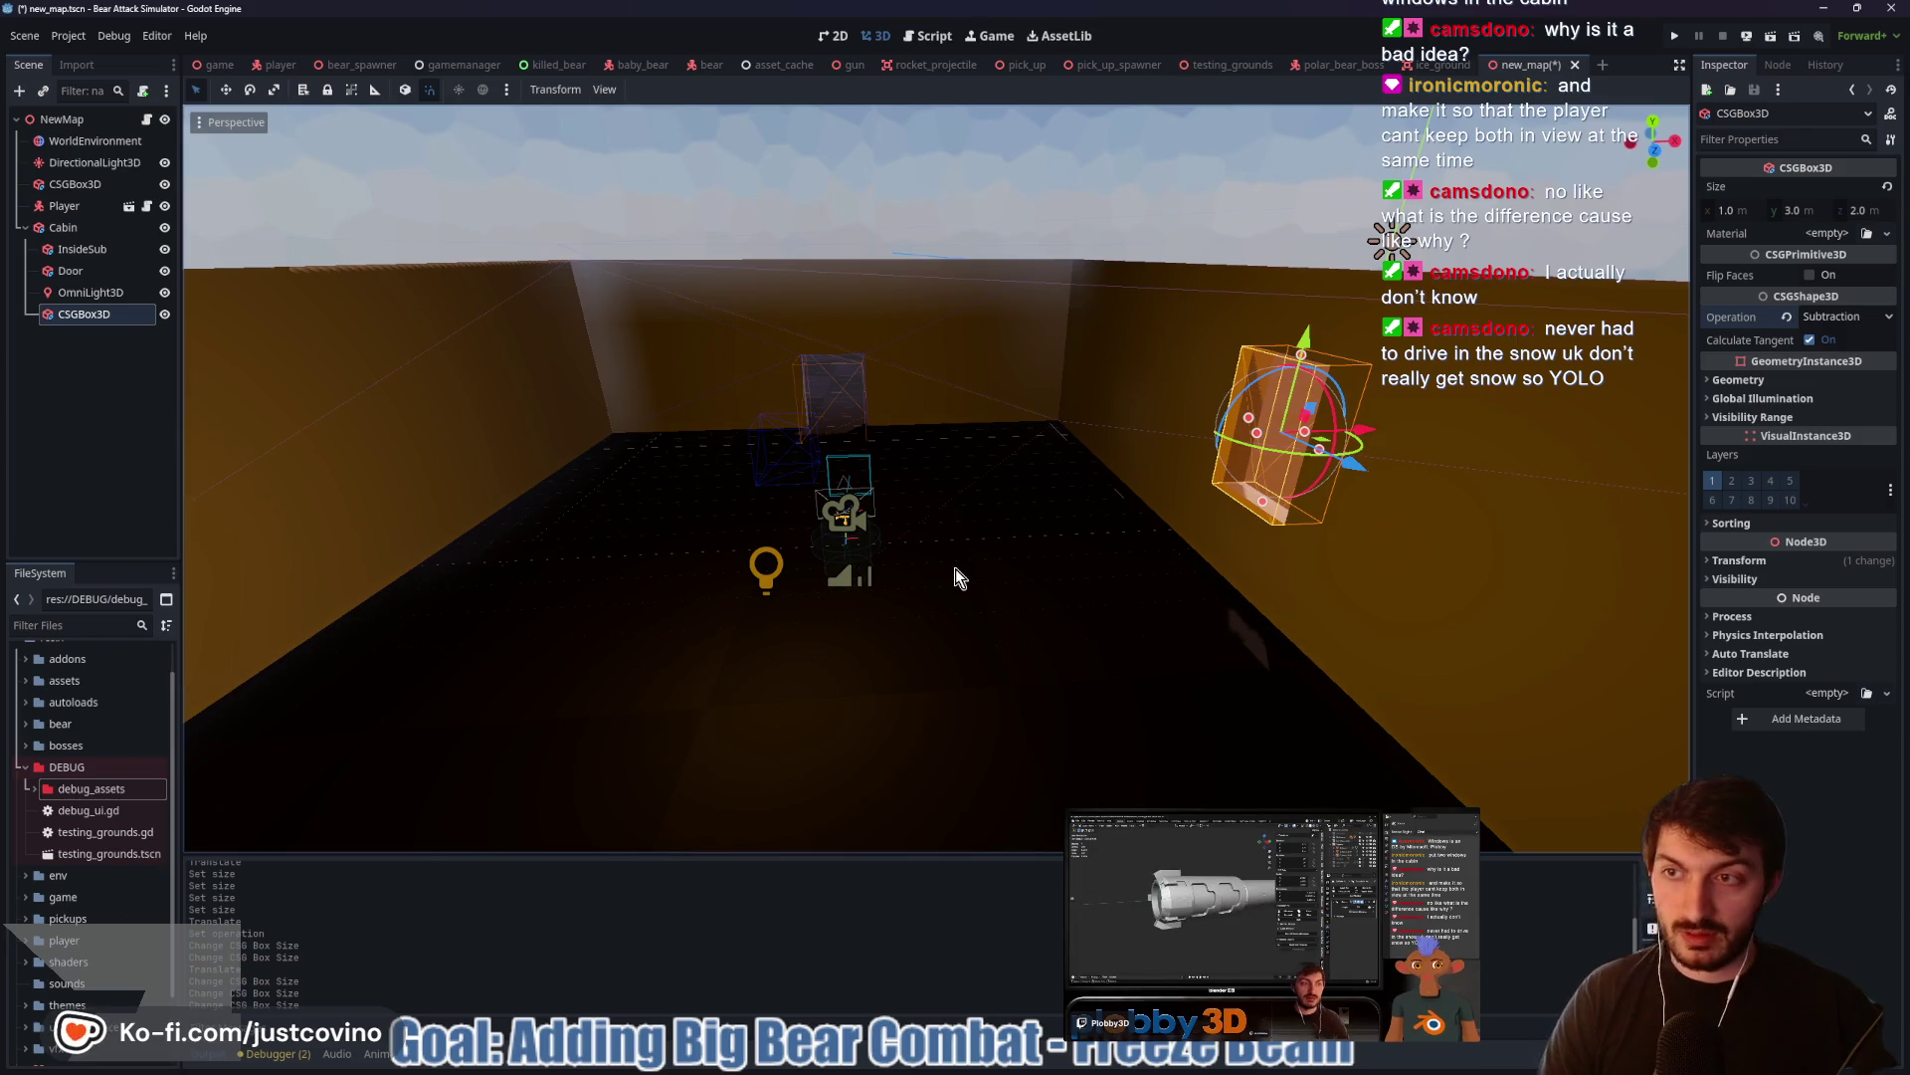
Duplicate the subtraction box as CSGBox3D2 and move it 17 m to the opposite wall
{"action": "key", "text": "ctrl+d"}
{"action": "mouse_move", "coordinate": [1367, 428]}
{"action": "left_mouse_down"}
{"action": "mouse_move", "coordinate": [810, 528]}
{"action": "mouse_move", "coordinate": [328, 535]}
{"action": "left_mouse_up"}
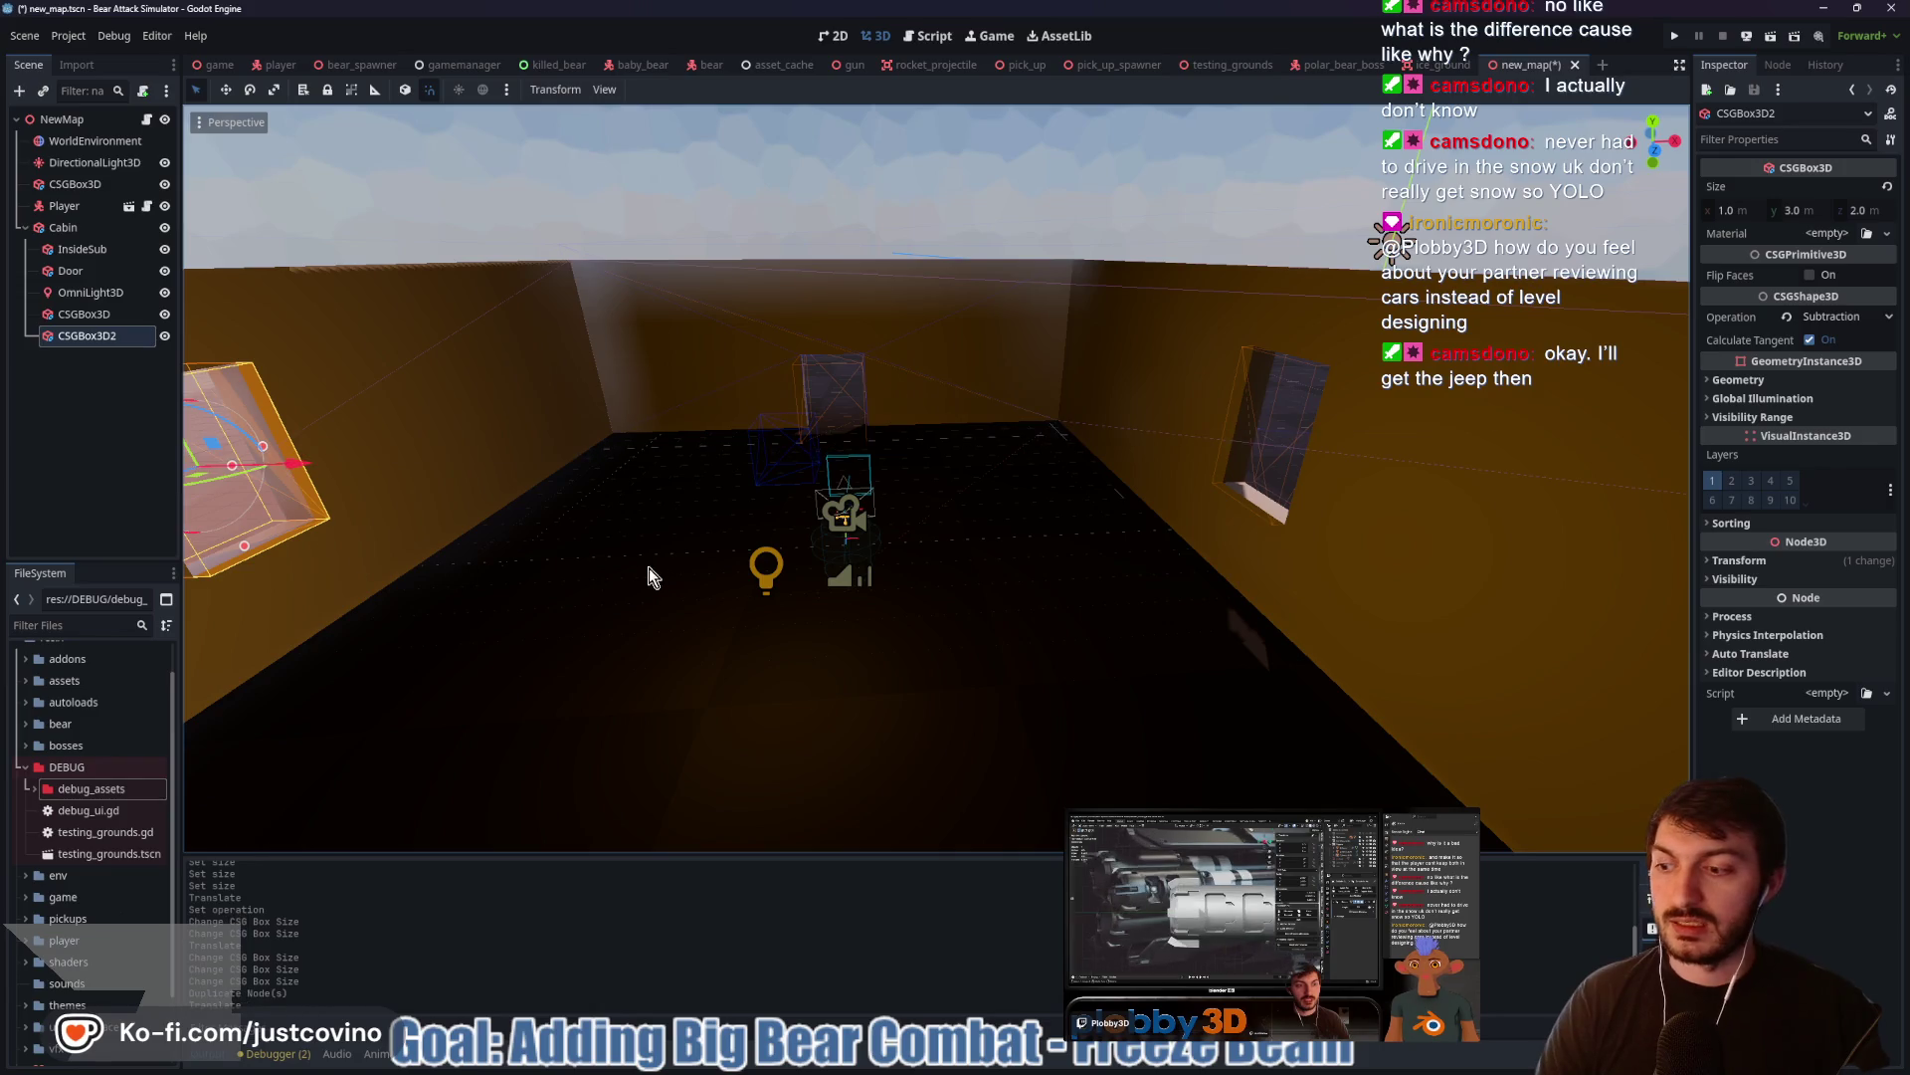
{"action": "left_click_drag", "start_coordinate": [518, 590], "coordinate": [714, 569]}
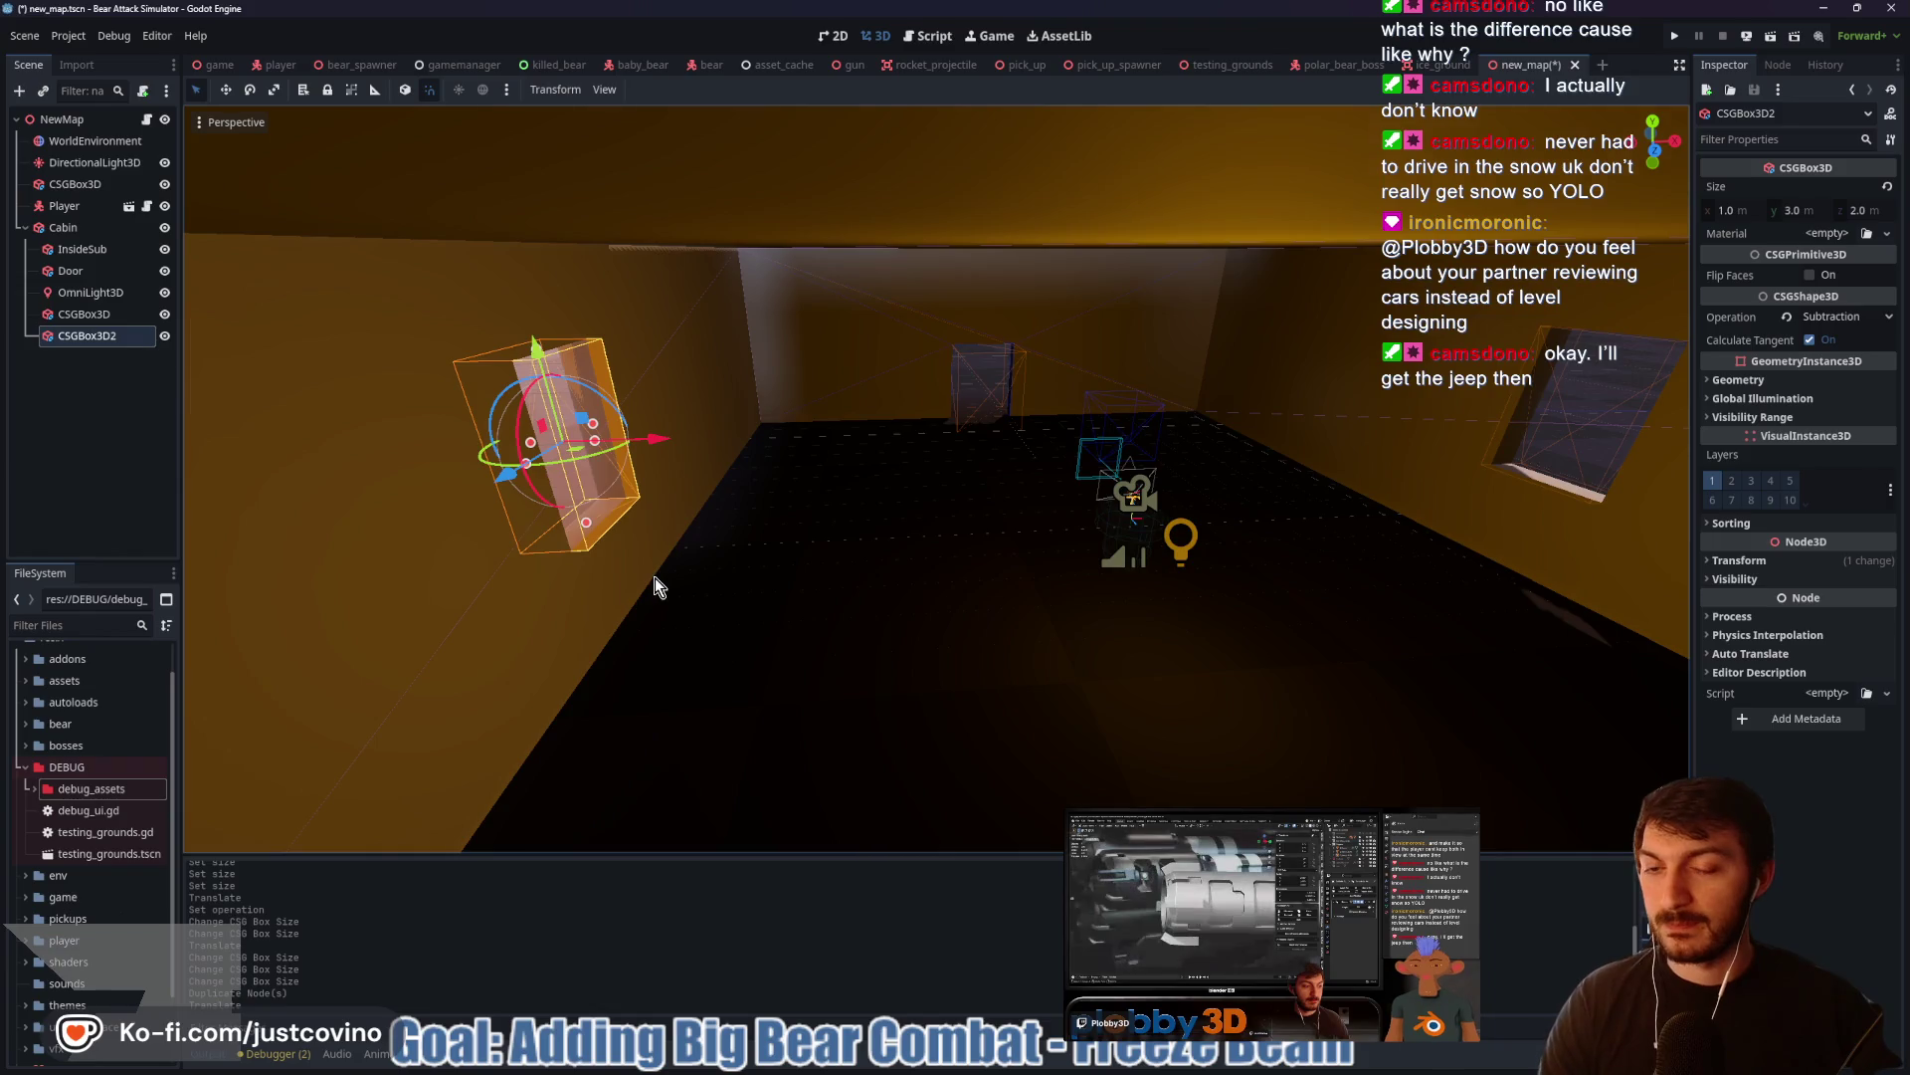
{"action": "scroll", "coordinate": [654, 585], "scroll_direction": "up", "scroll_amount": 3}
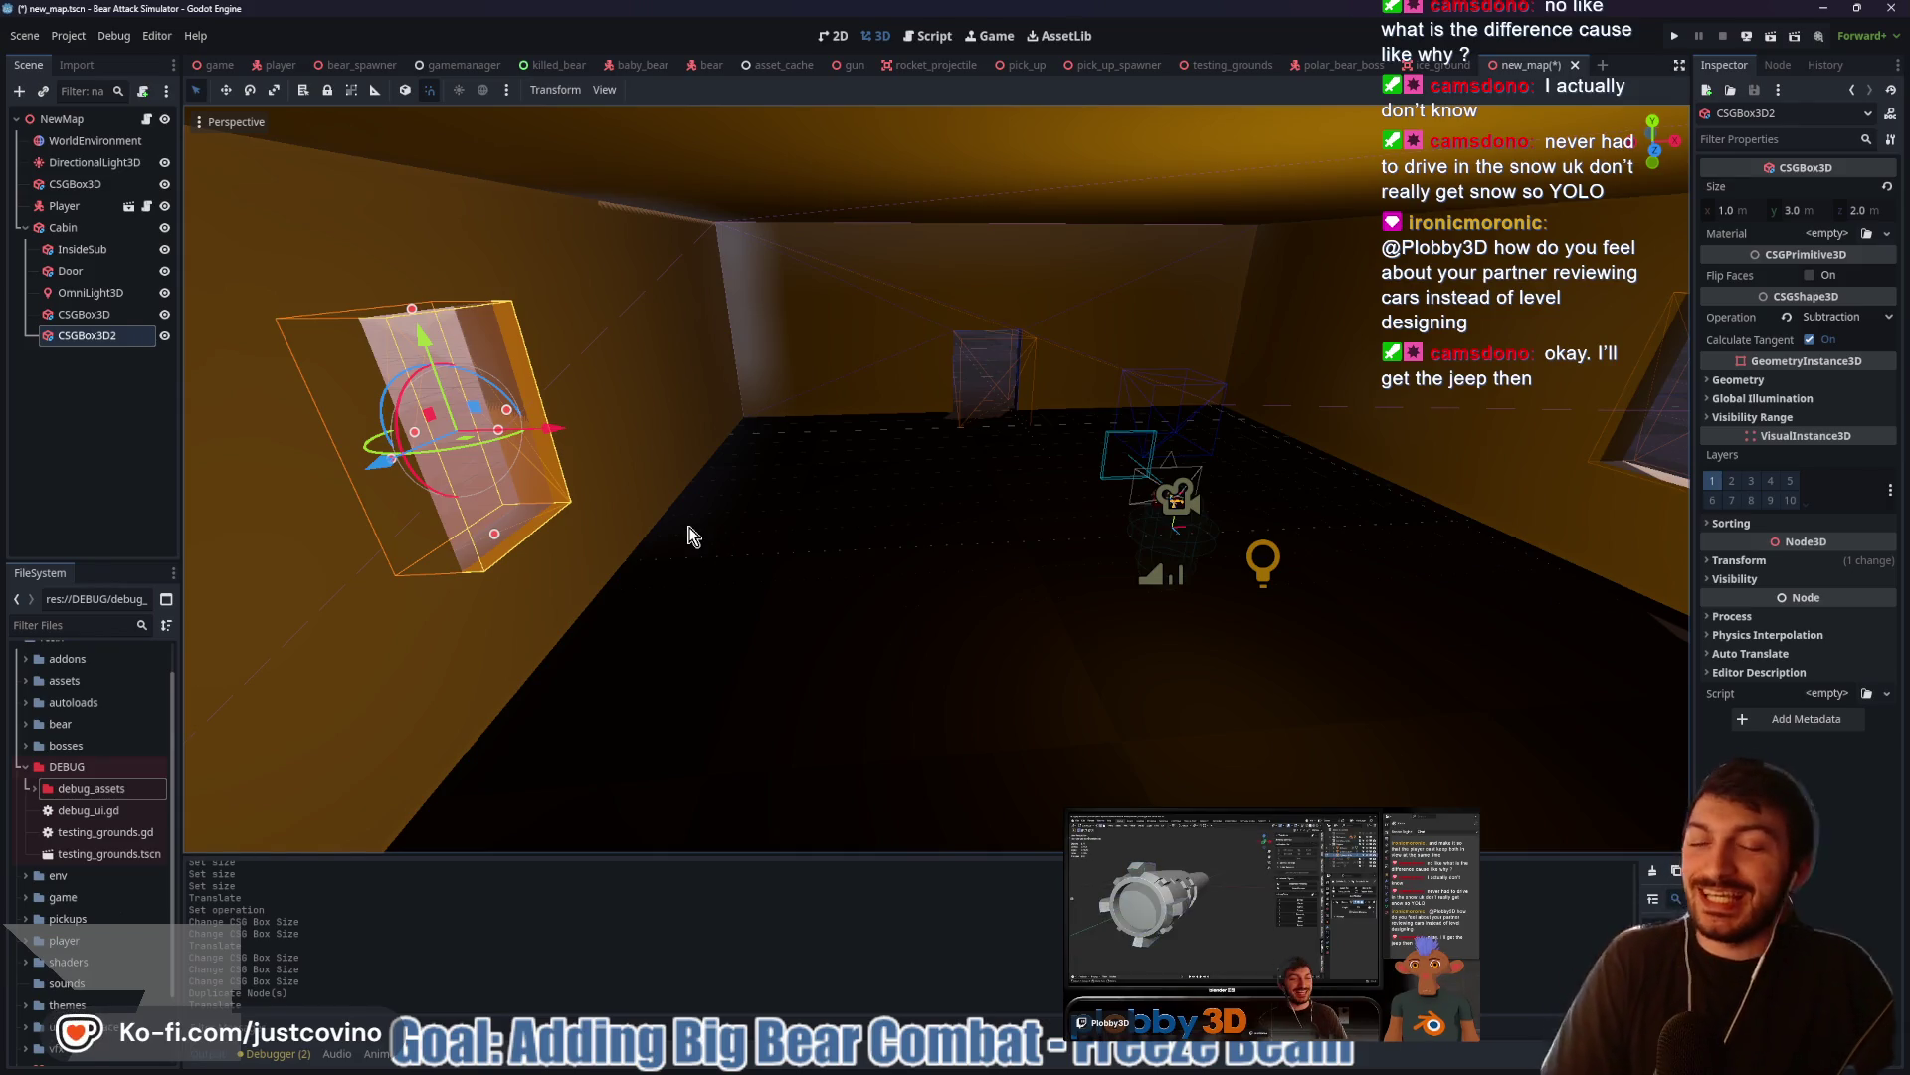
{"action": "mouse_move", "coordinate": [590, 558]}
{"action": "left_mouse_down"}
{"action": "mouse_move", "coordinate": [1001, 541]}
{"action": "mouse_move", "coordinate": [590, 553]}
{"action": "mouse_move", "coordinate": [840, 482]}
{"action": "mouse_move", "coordinate": [687, 555]}
{"action": "mouse_move", "coordinate": [553, 576]}
{"action": "mouse_move", "coordinate": [767, 533]}
{"action": "mouse_move", "coordinate": [1279, 516]}
{"action": "mouse_move", "coordinate": [1258, 491]}
{"action": "mouse_move", "coordinate": [1139, 498]}
{"action": "mouse_move", "coordinate": [1228, 542]}
{"action": "mouse_move", "coordinate": [1263, 520]}
{"action": "mouse_move", "coordinate": [1271, 541]}
{"action": "mouse_move", "coordinate": [1237, 517]}
{"action": "left_mouse_up"}
{"action": "scroll", "coordinate": [554, 575], "scroll_direction": "up", "scroll_amount": 3}
{"action": "scroll", "coordinate": [1274, 529], "scroll_direction": "down", "scroll_amount": 5}
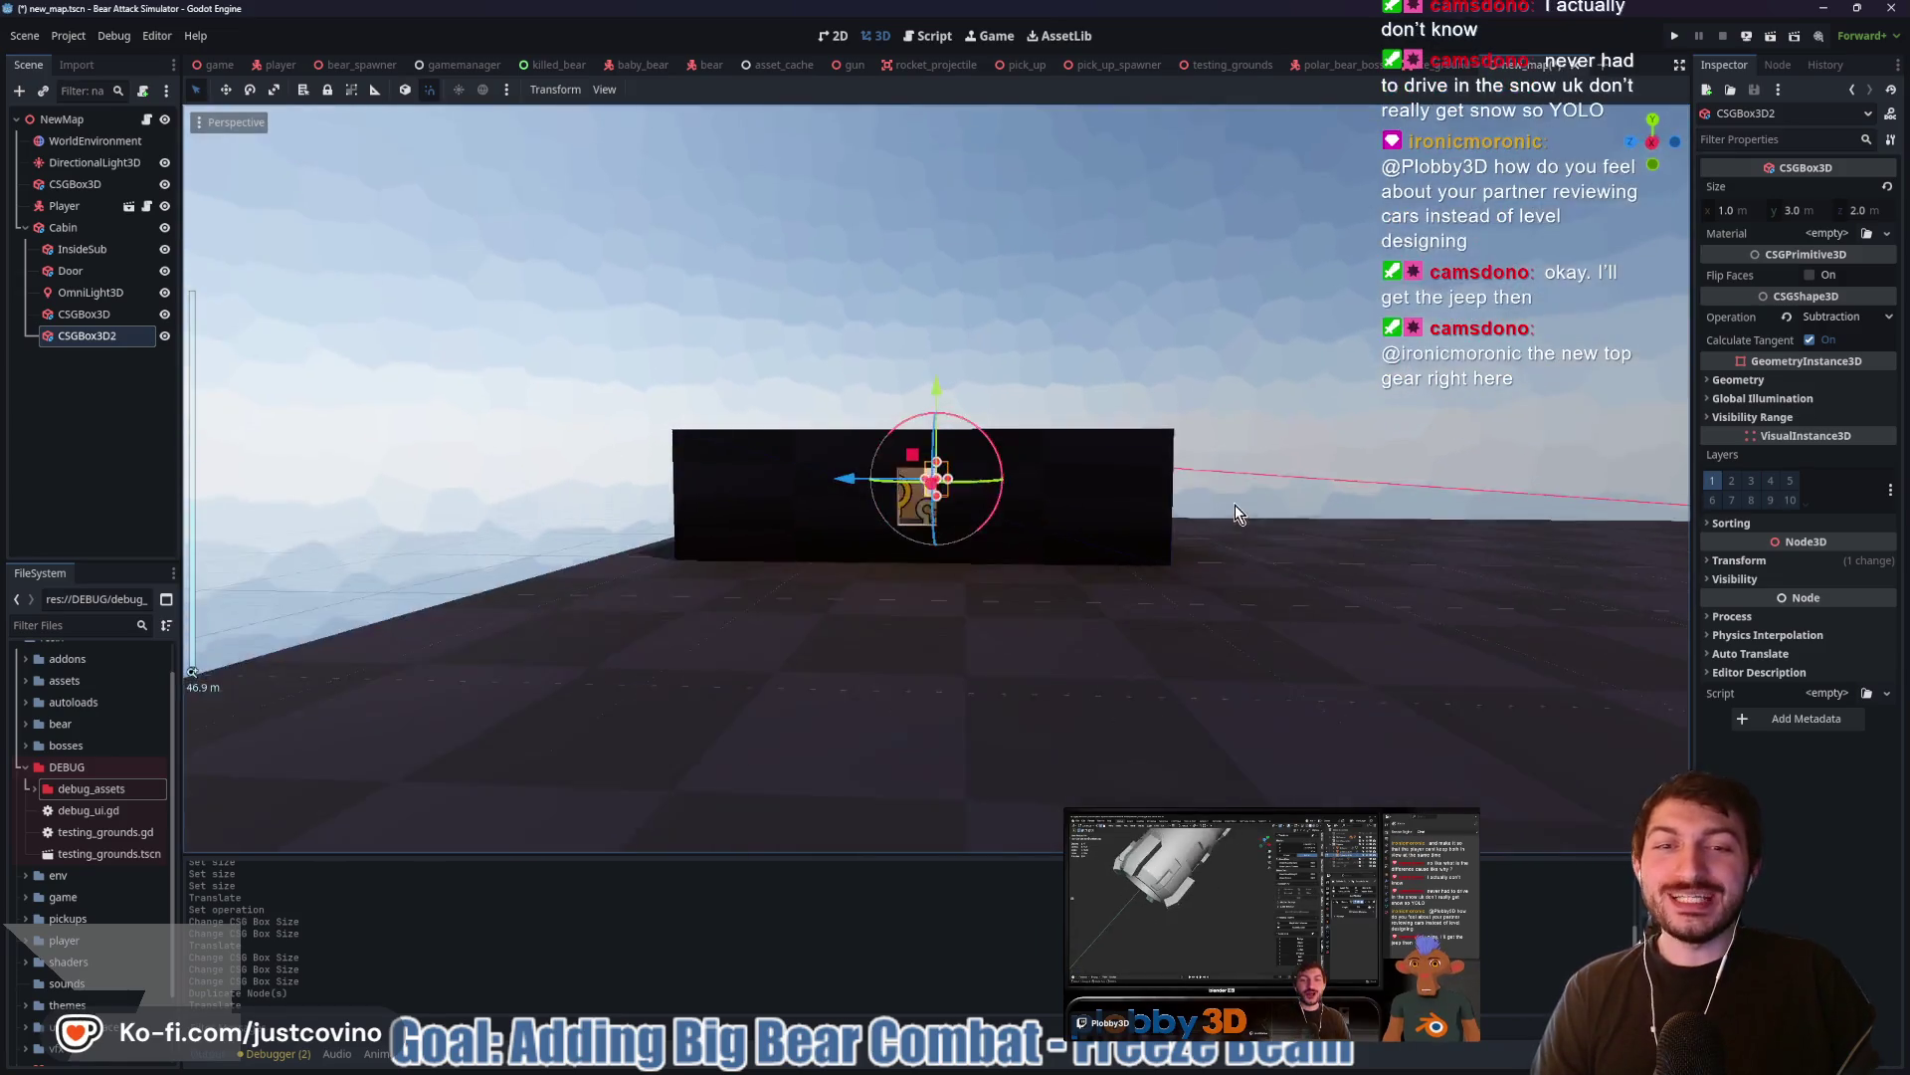
{"action": "scroll", "coordinate": [1160, 503], "scroll_direction": "up", "scroll_amount": 2}
{"action": "scroll", "coordinate": [1169, 491], "scroll_direction": "up", "scroll_amount": 1}
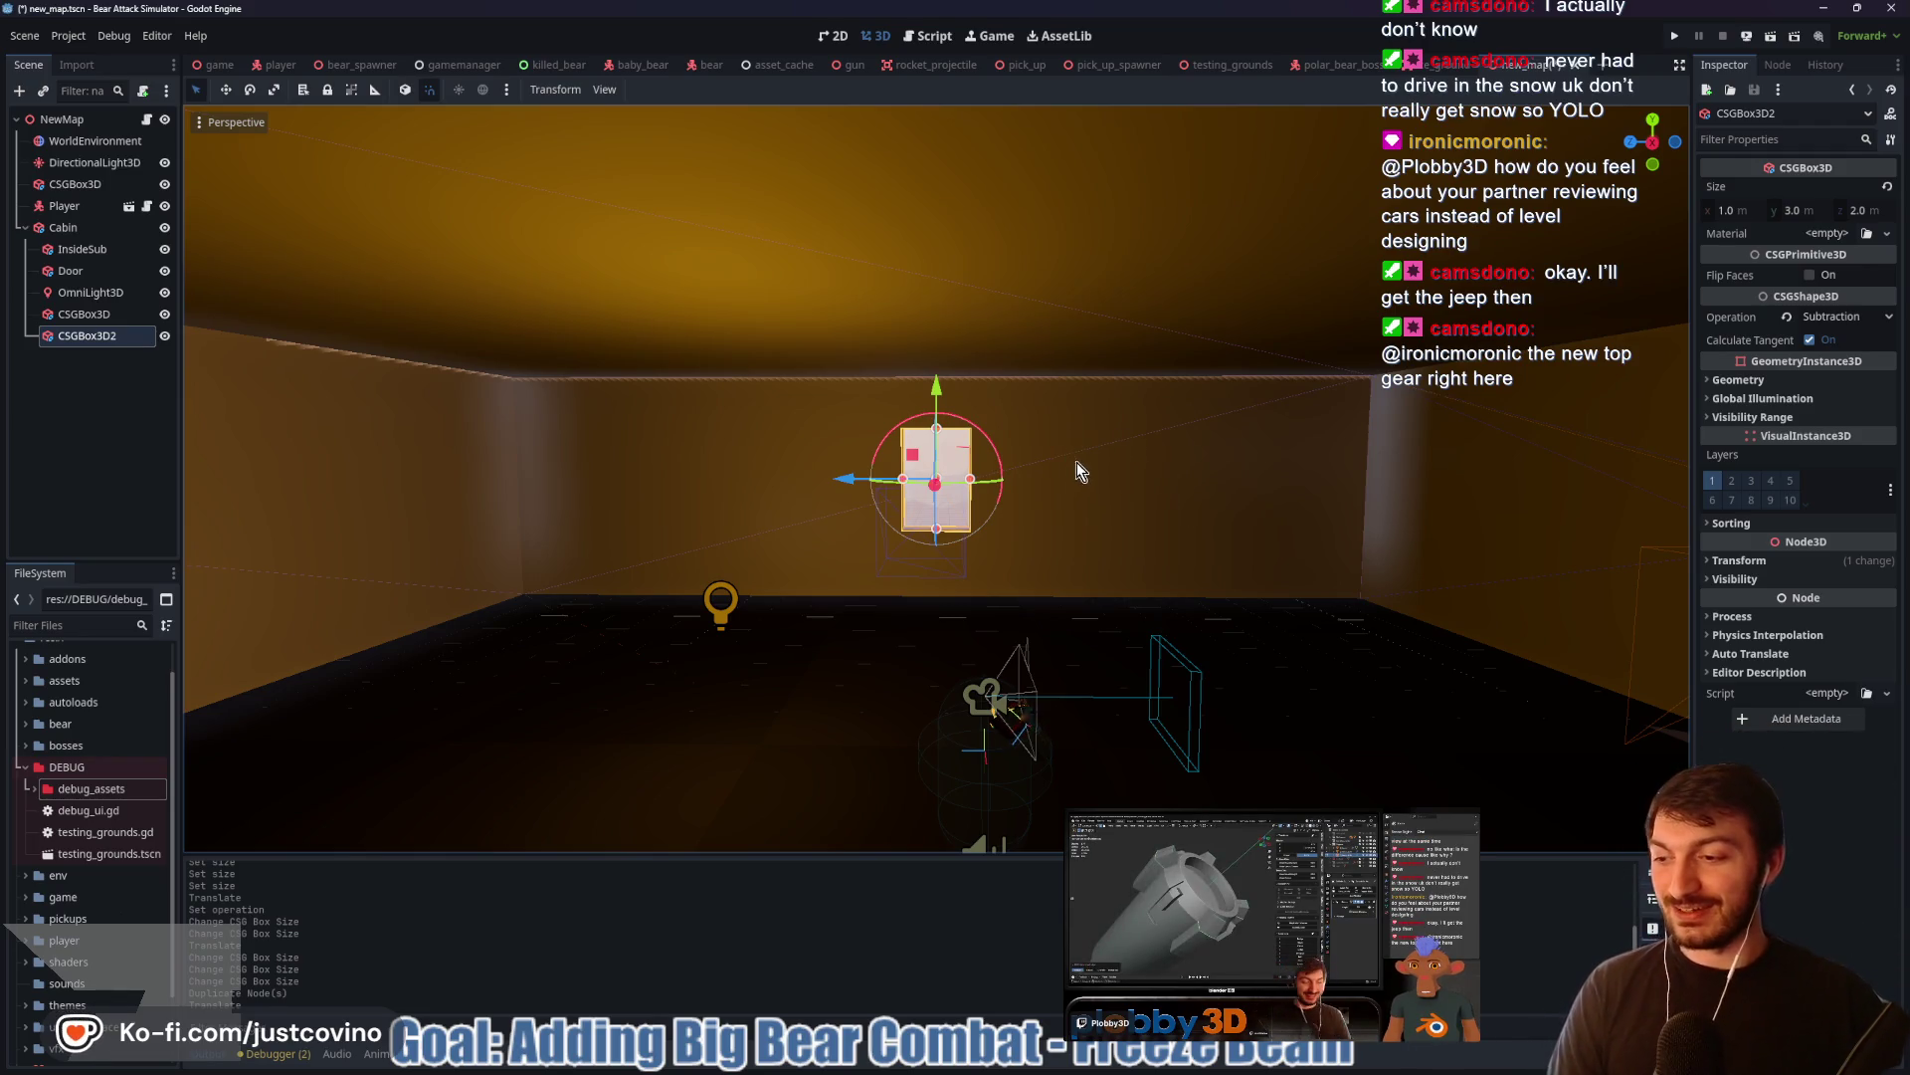
{"action": "mouse_move", "coordinate": [1011, 498]}
{"action": "left_mouse_down"}
{"action": "mouse_move", "coordinate": [1088, 535]}
{"action": "mouse_move", "coordinate": [891, 567]}
{"action": "mouse_move", "coordinate": [687, 554]}
{"action": "mouse_move", "coordinate": [1016, 531]}
{"action": "left_mouse_up"}
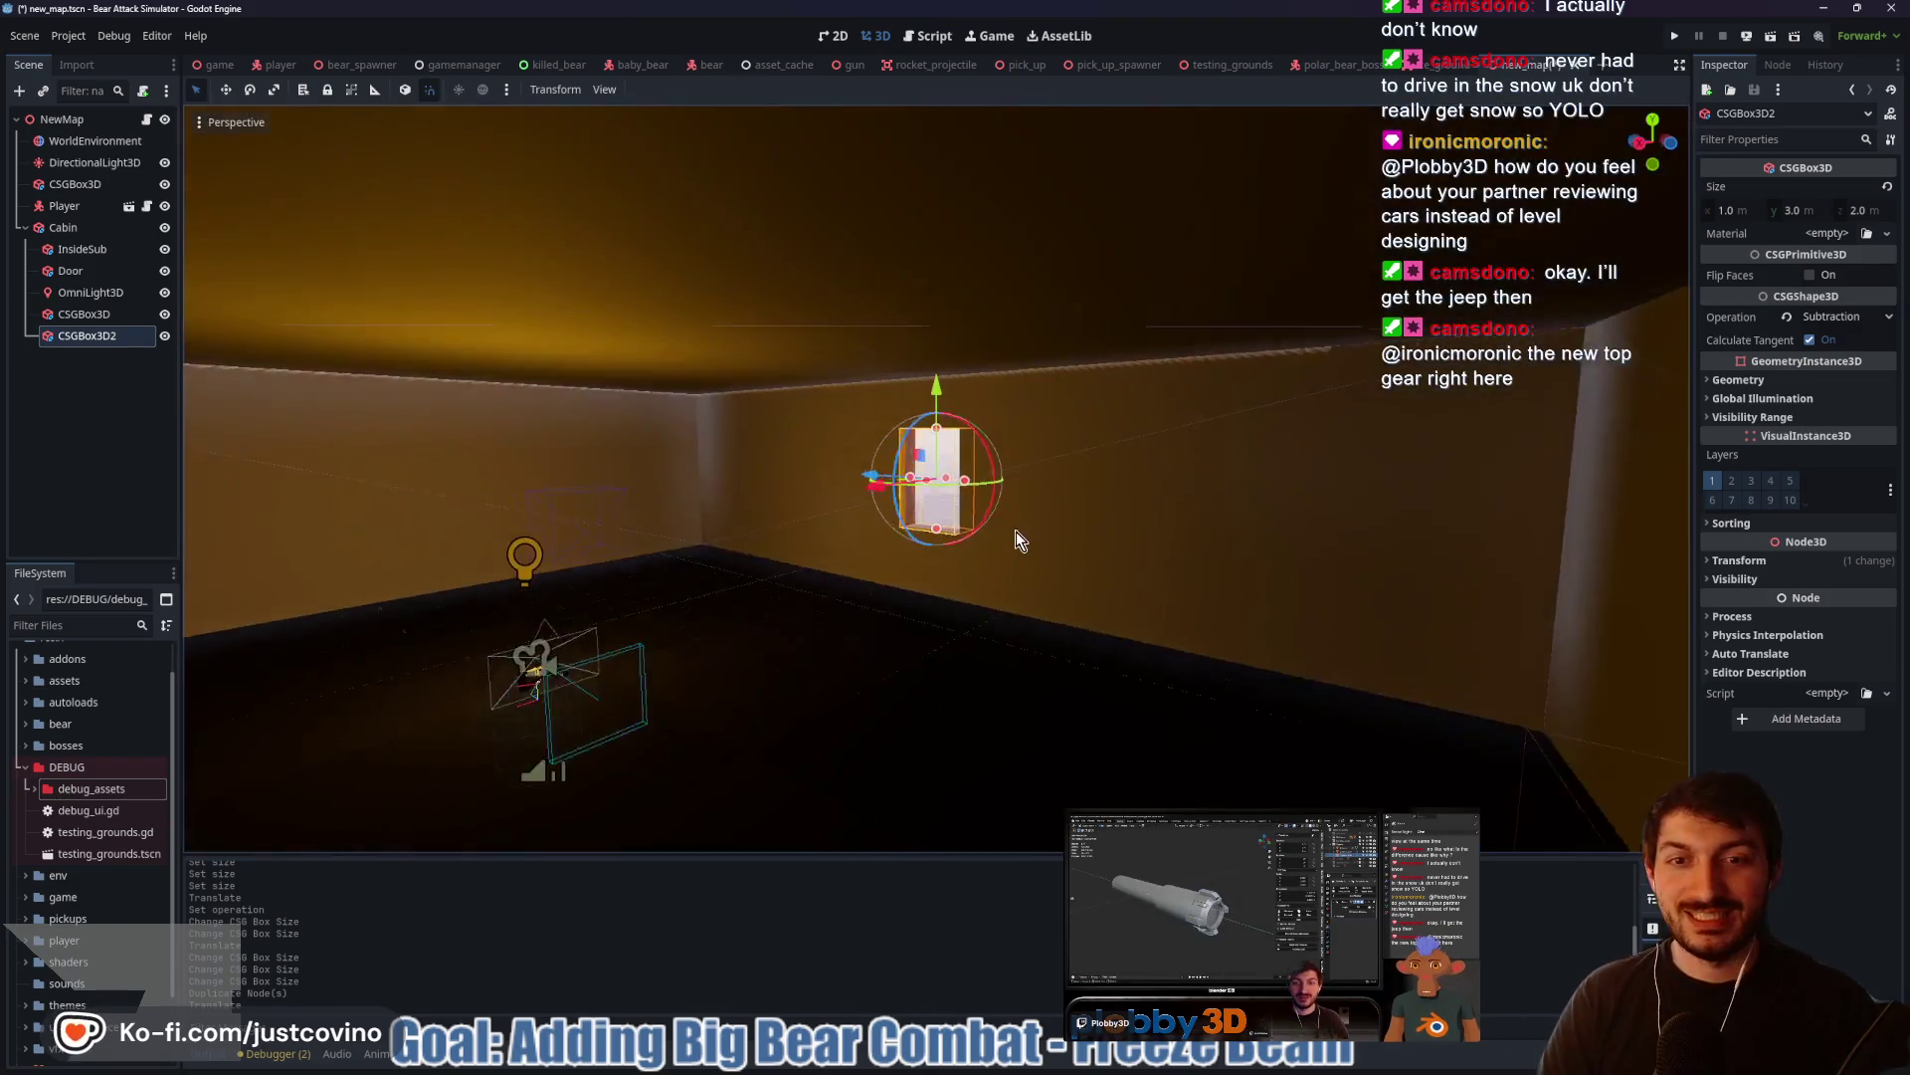
{"action": "mouse_move", "coordinate": [792, 565]}
{"action": "left_mouse_down"}
{"action": "mouse_move", "coordinate": [742, 566]}
{"action": "mouse_move", "coordinate": [975, 486]}
{"action": "mouse_move", "coordinate": [1015, 537]}
{"action": "mouse_move", "coordinate": [444, 588]}
{"action": "mouse_move", "coordinate": [768, 564]}
{"action": "mouse_move", "coordinate": [958, 589]}
{"action": "mouse_move", "coordinate": [1305, 569]}
{"action": "left_mouse_up"}
{"action": "scroll", "coordinate": [716, 575], "scroll_direction": "down", "scroll_amount": 2}
{"action": "scroll", "coordinate": [716, 575], "scroll_direction": "up", "scroll_amount": 2}
{"action": "scroll", "coordinate": [975, 540], "scroll_direction": "up", "scroll_amount": 2}
Shift the cabin along the X axis and frame it in the view
{"action": "left_click", "coordinate": [858, 677]}
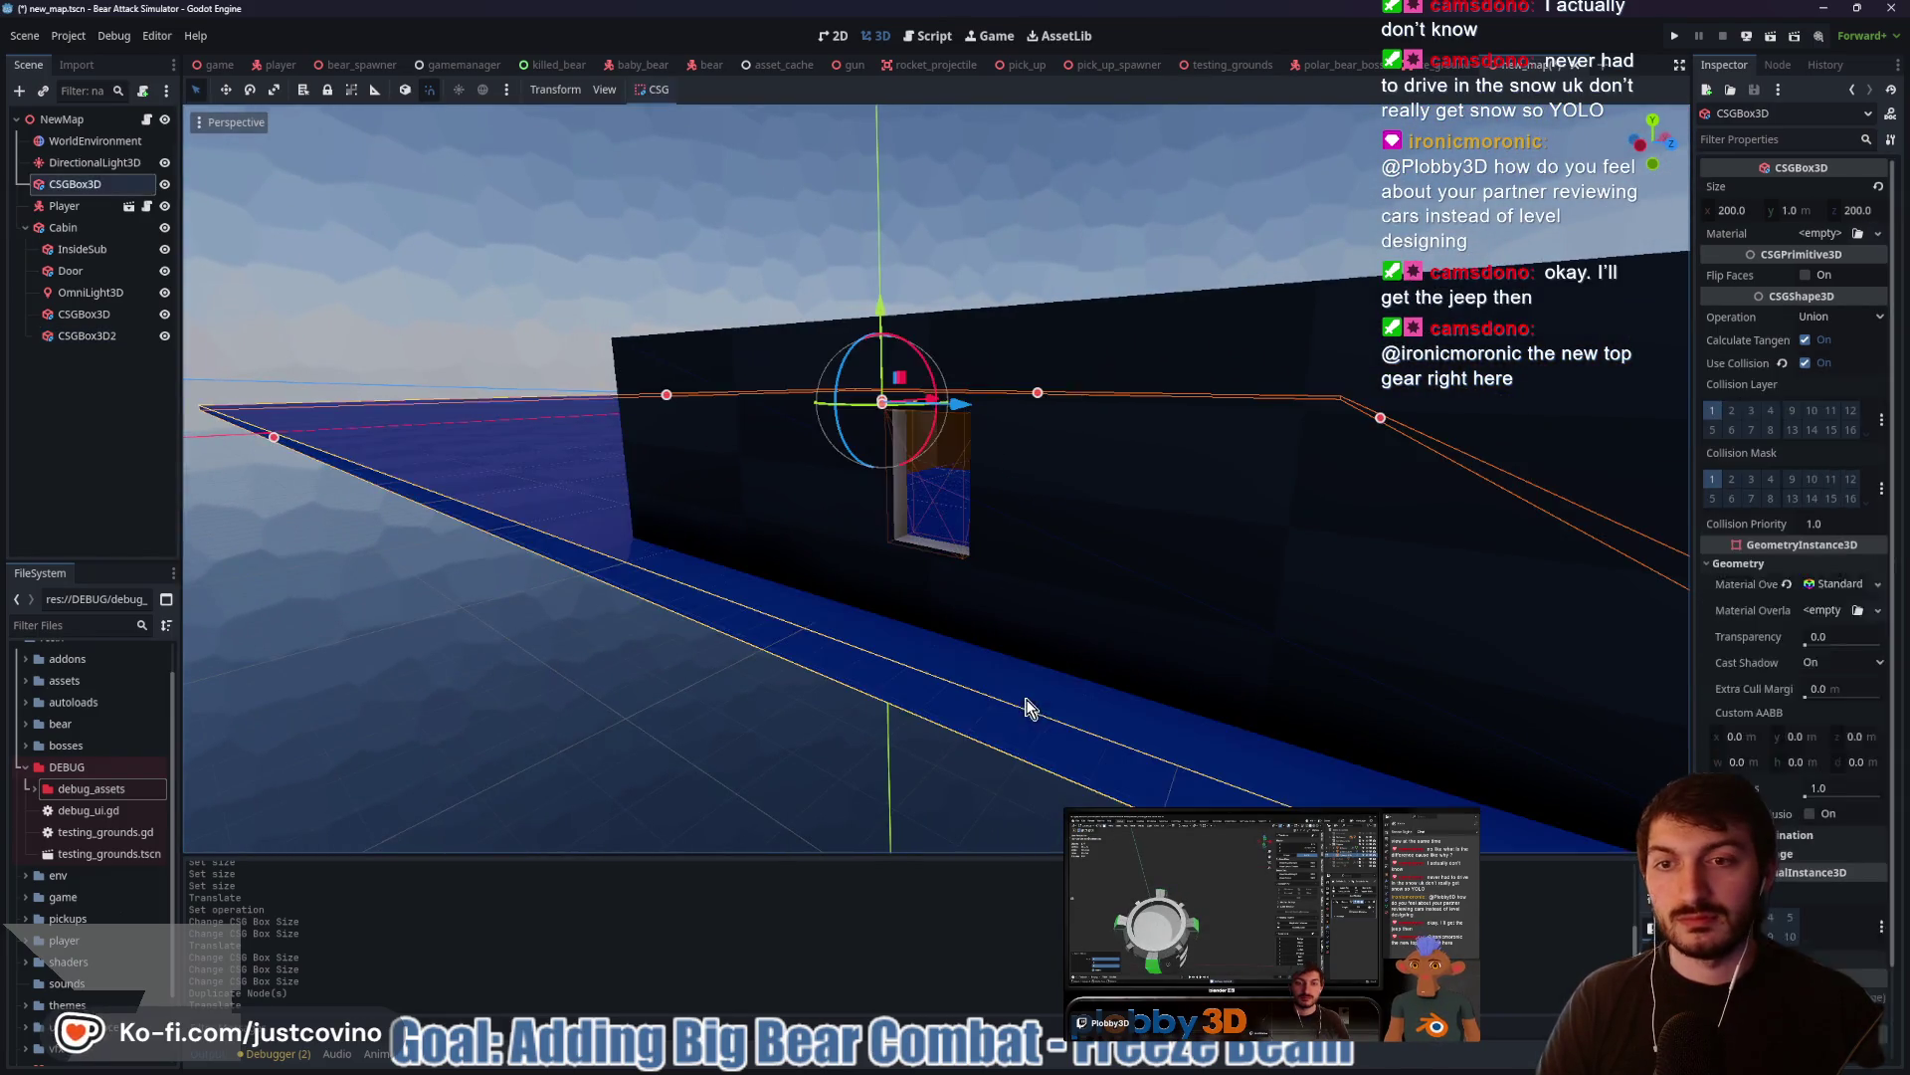
{"action": "scroll", "coordinate": [656, 644], "scroll_direction": "down", "scroll_amount": 3}
{"action": "mouse_move", "coordinate": [682, 640]}
{"action": "left_mouse_down"}
{"action": "mouse_move", "coordinate": [712, 647]}
{"action": "mouse_move", "coordinate": [605, 673]}
{"action": "mouse_move", "coordinate": [769, 642]}
{"action": "left_mouse_up"}
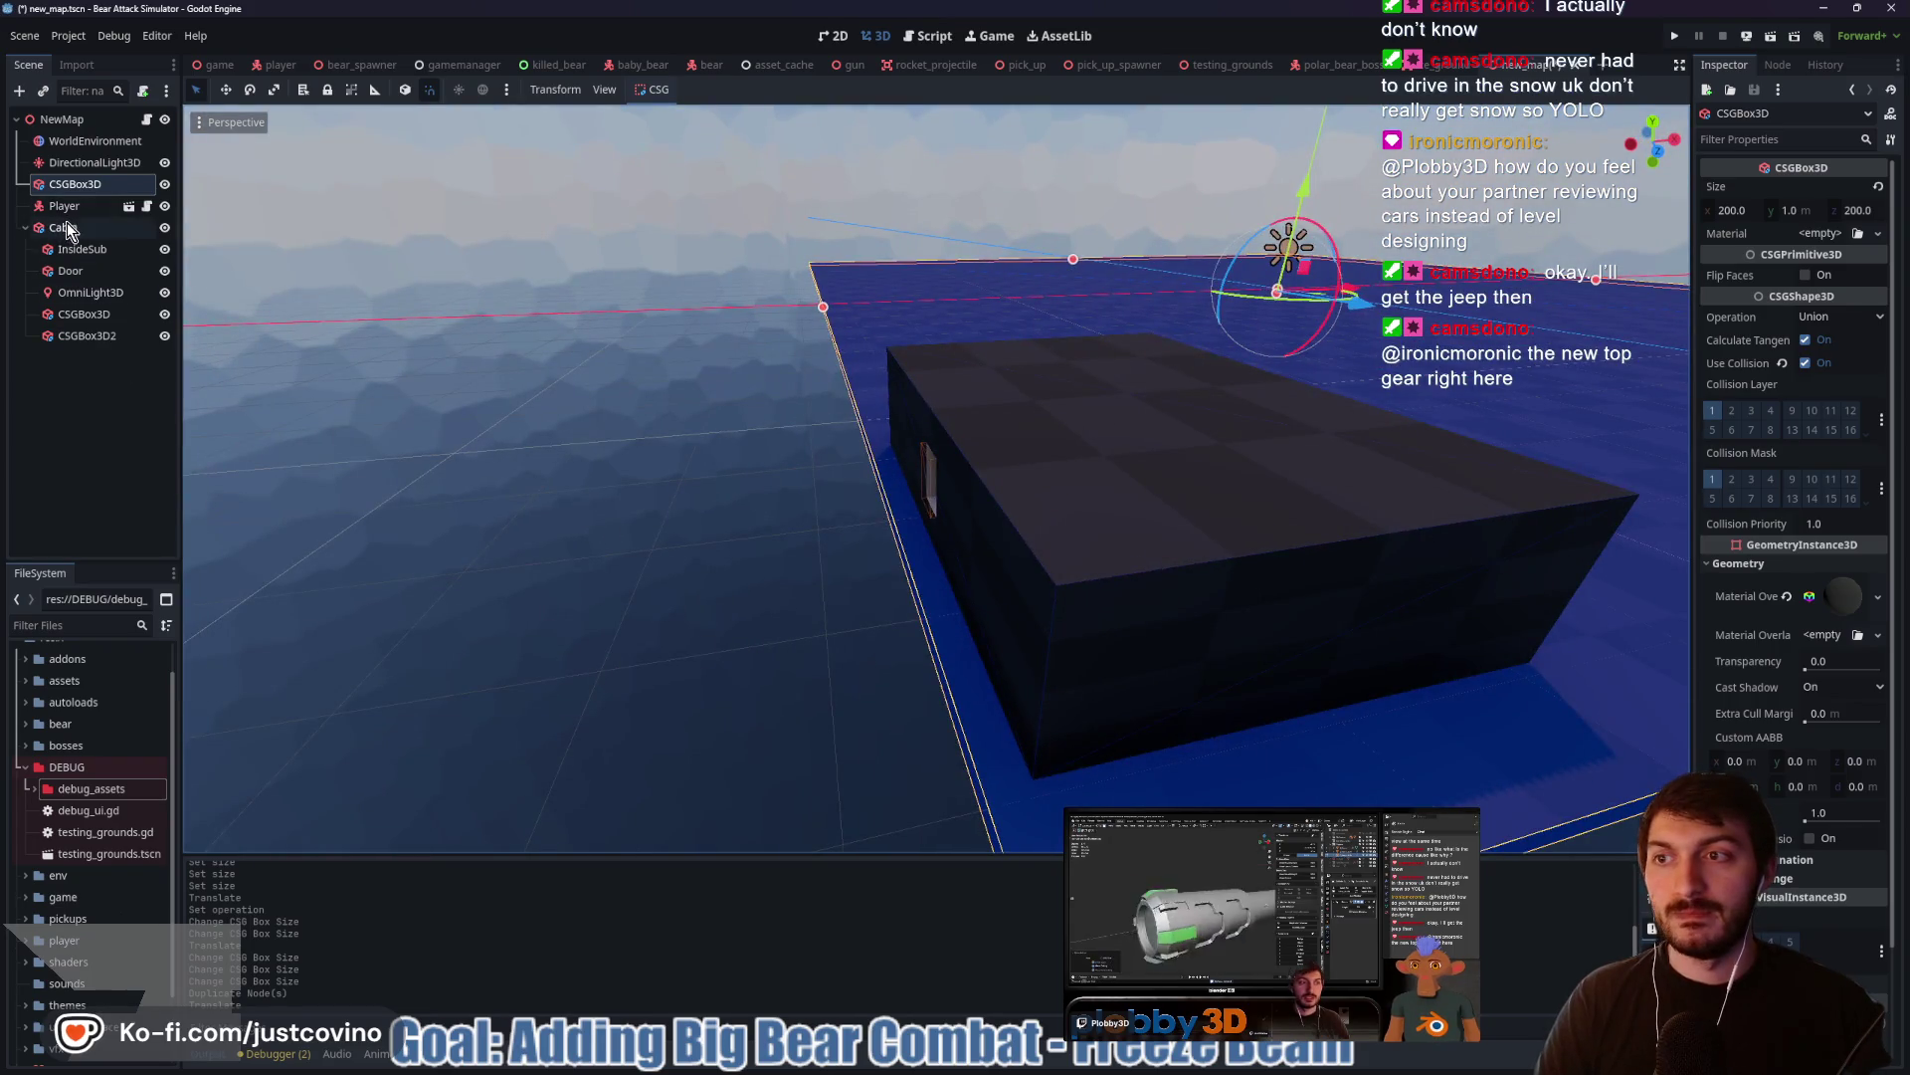
{"action": "left_click", "coordinate": [1078, 507]}
{"action": "left_click_drag", "start_coordinate": [1201, 456], "coordinate": [1303, 439]}
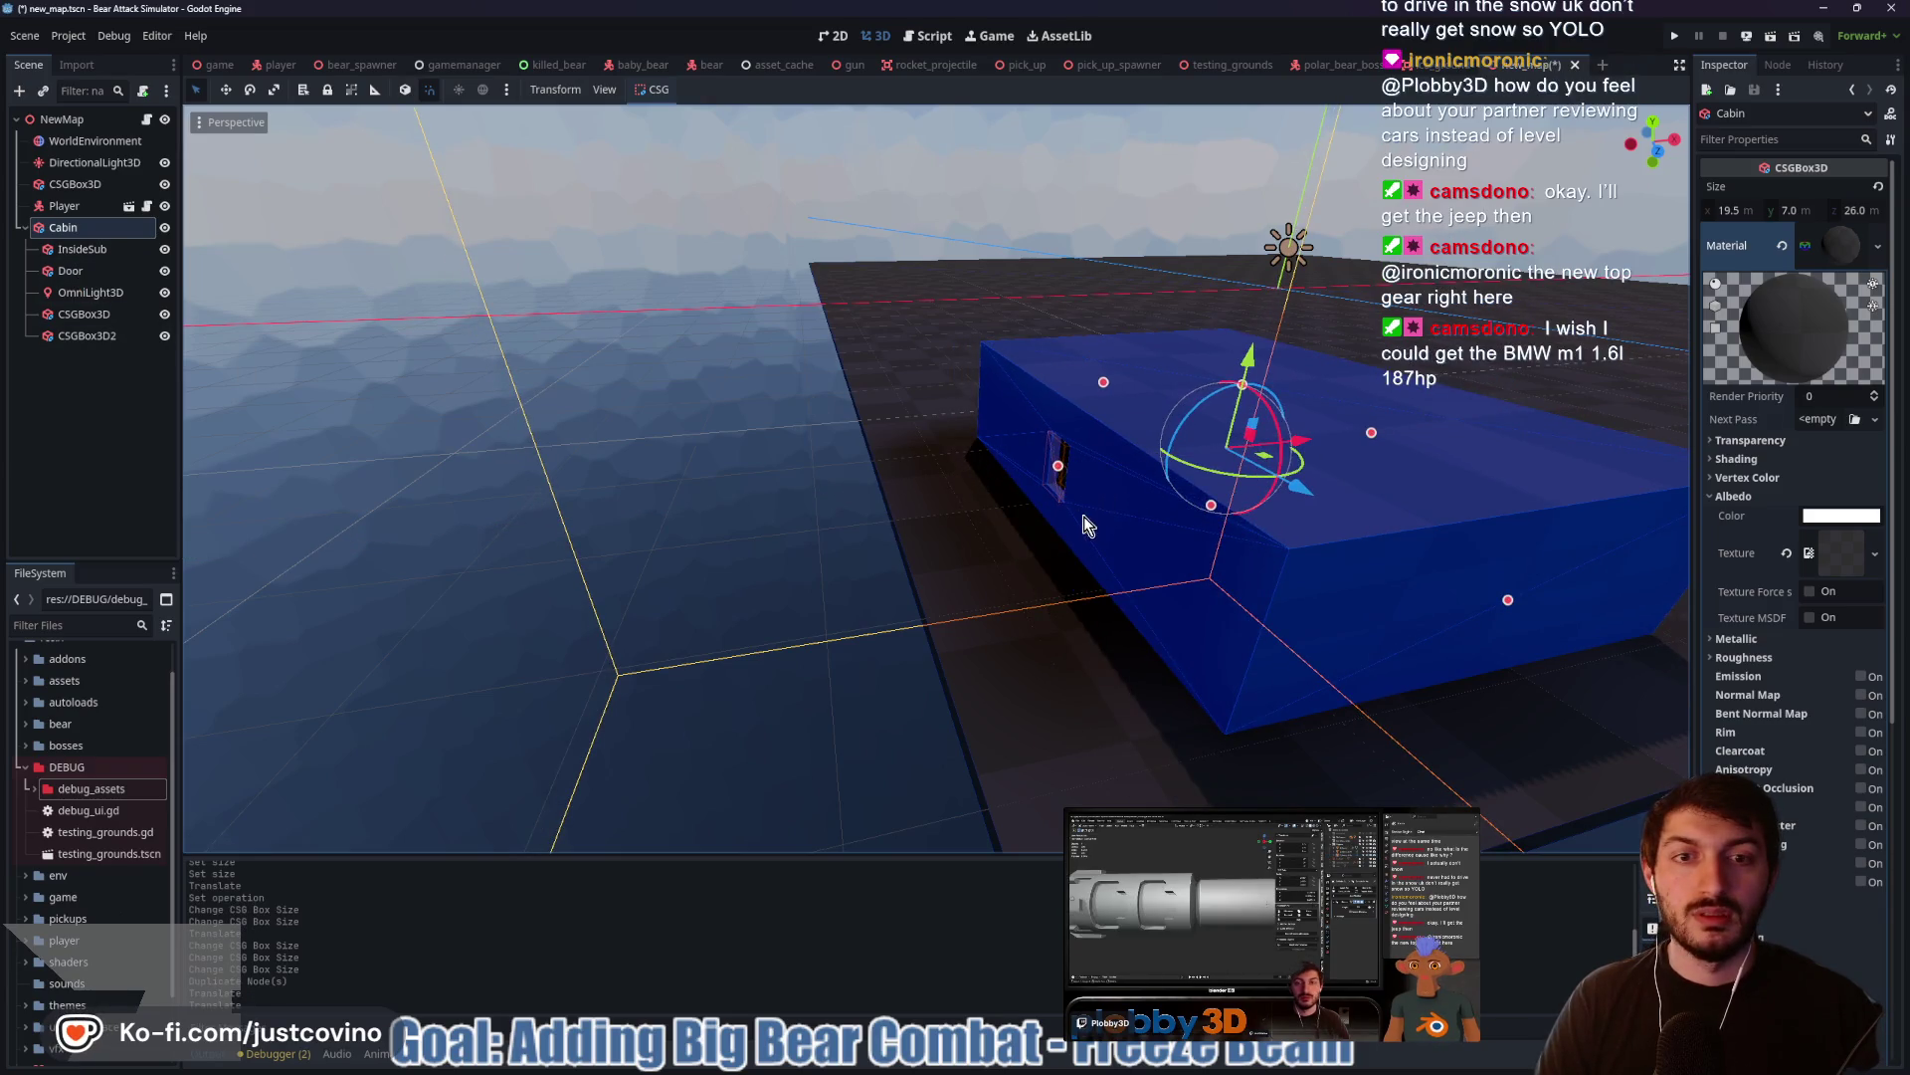
{"action": "key", "text": "f"}
{"action": "scroll", "coordinate": [1145, 530], "scroll_direction": "up", "scroll_amount": 4}
{"action": "scroll", "coordinate": [1141, 535], "scroll_direction": "up", "scroll_amount": 2}
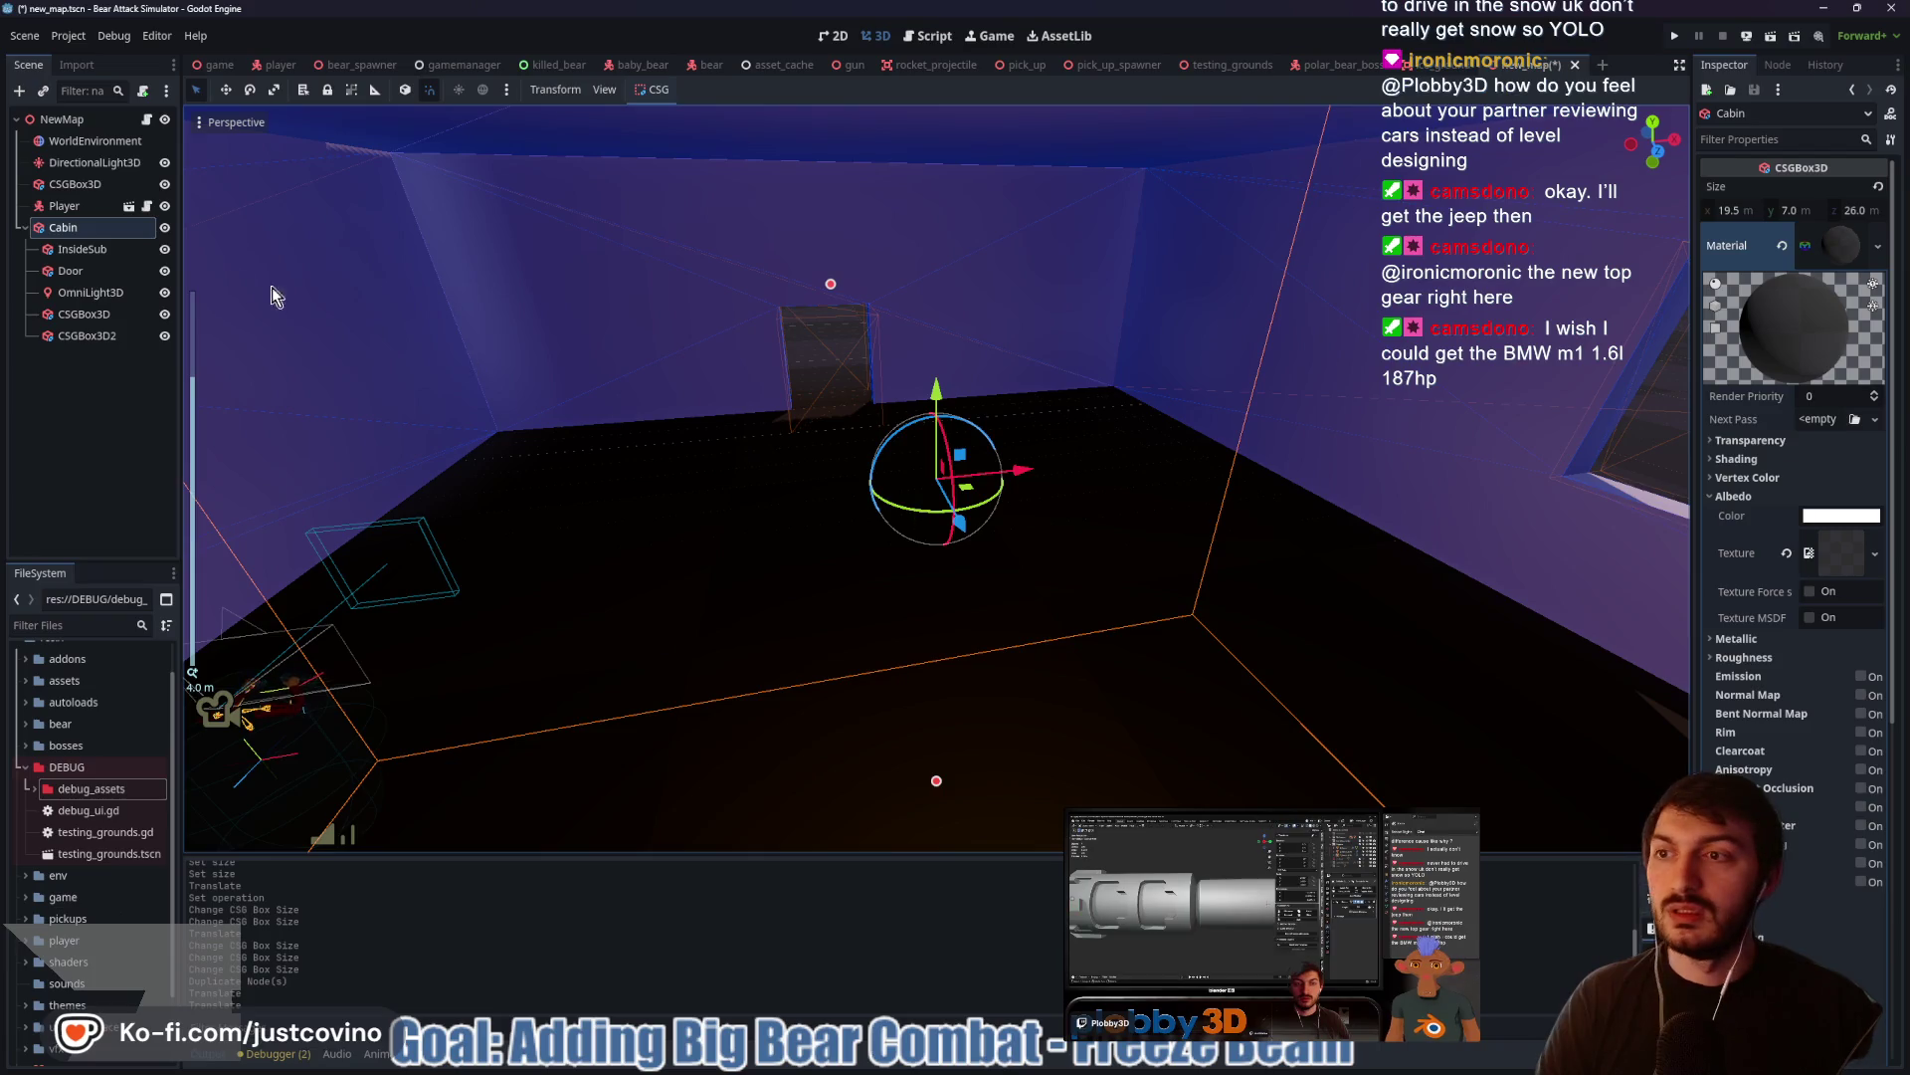
Move the player 6.5 m along X
{"action": "left_click", "coordinate": [64, 206]}
{"action": "mouse_move", "coordinate": [468, 836]}
{"action": "left_mouse_down"}
{"action": "mouse_move", "coordinate": [1073, 799]}
{"action": "mouse_move", "coordinate": [1018, 760]}
{"action": "left_mouse_up"}
{"action": "mouse_move", "coordinate": [740, 480]}
{"action": "left_mouse_down"}
{"action": "mouse_move", "coordinate": [719, 482]}
{"action": "mouse_move", "coordinate": [983, 467]}
{"action": "mouse_move", "coordinate": [1257, 408]}
{"action": "left_mouse_up"}
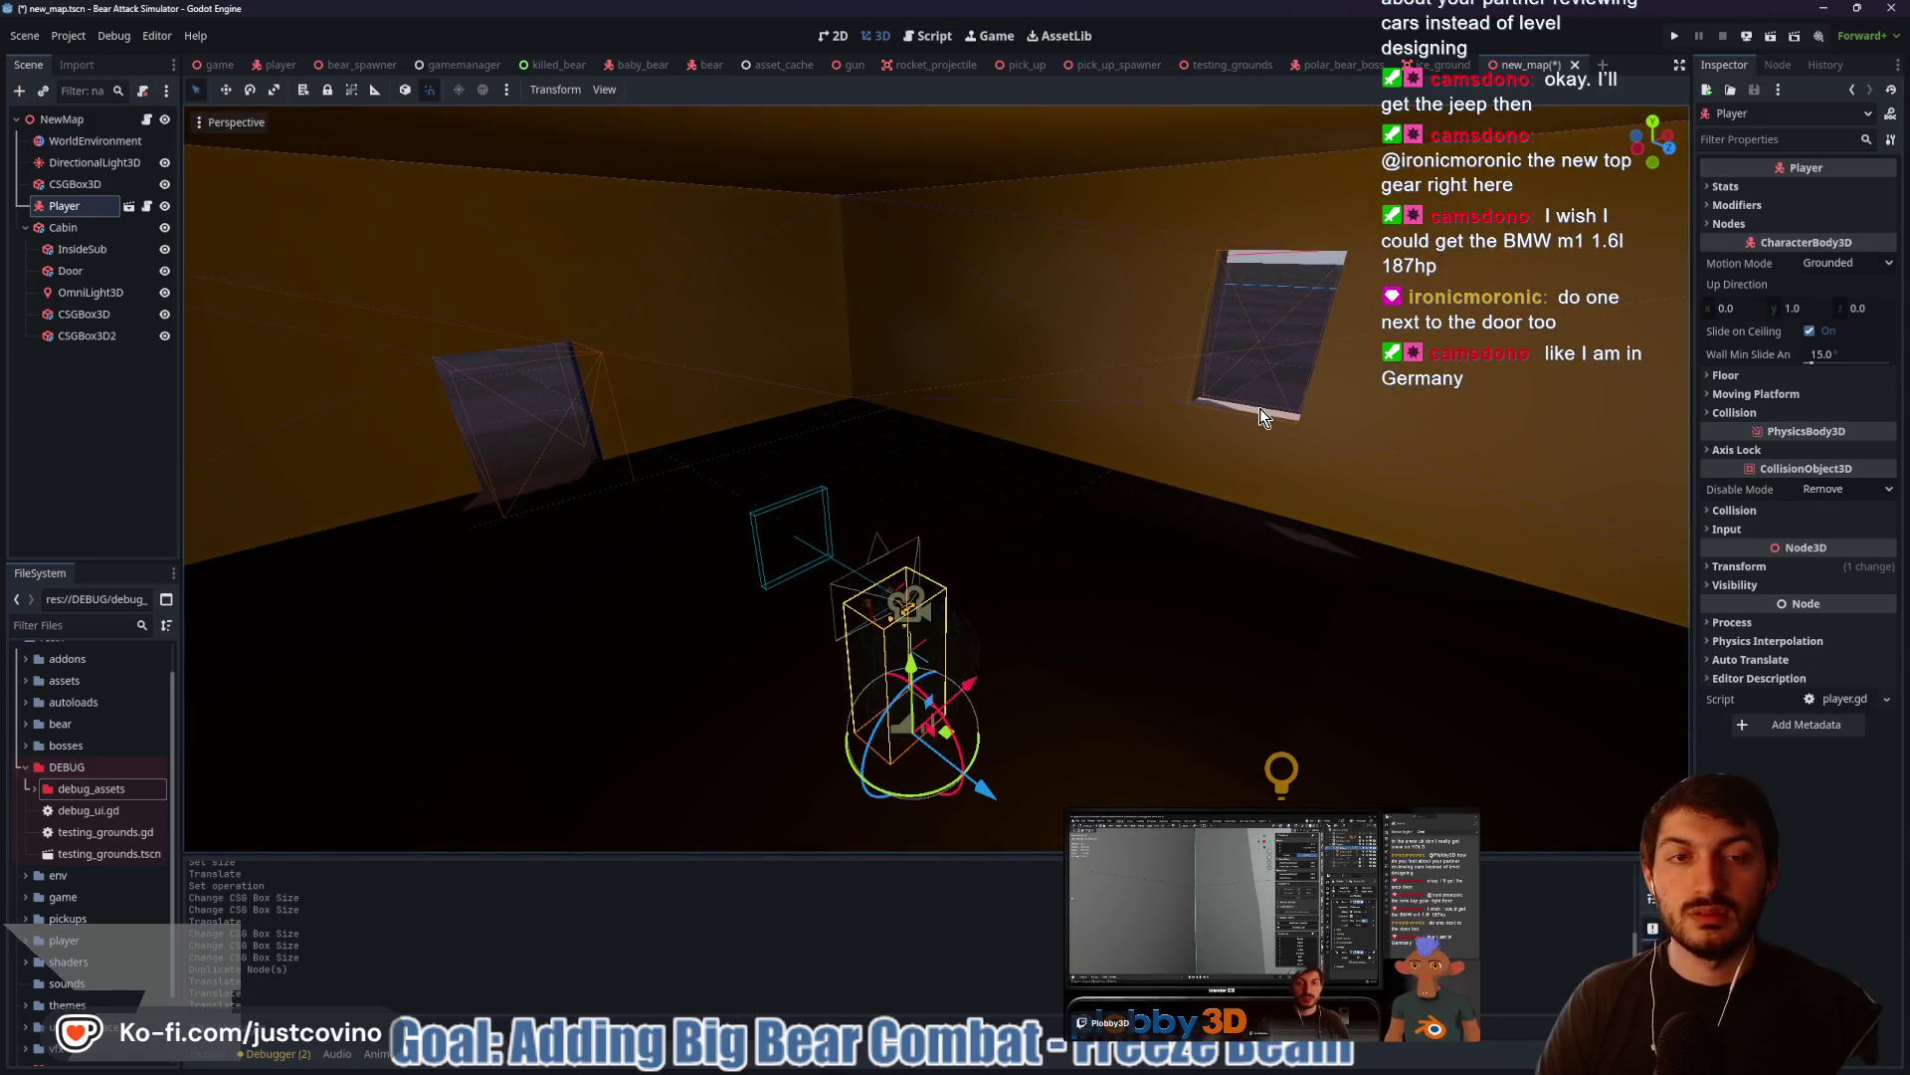
Duplicate the CSGBox3D2 window cut-out and move the copy 2.5 m along X
{"action": "left_click", "coordinate": [71, 335]}
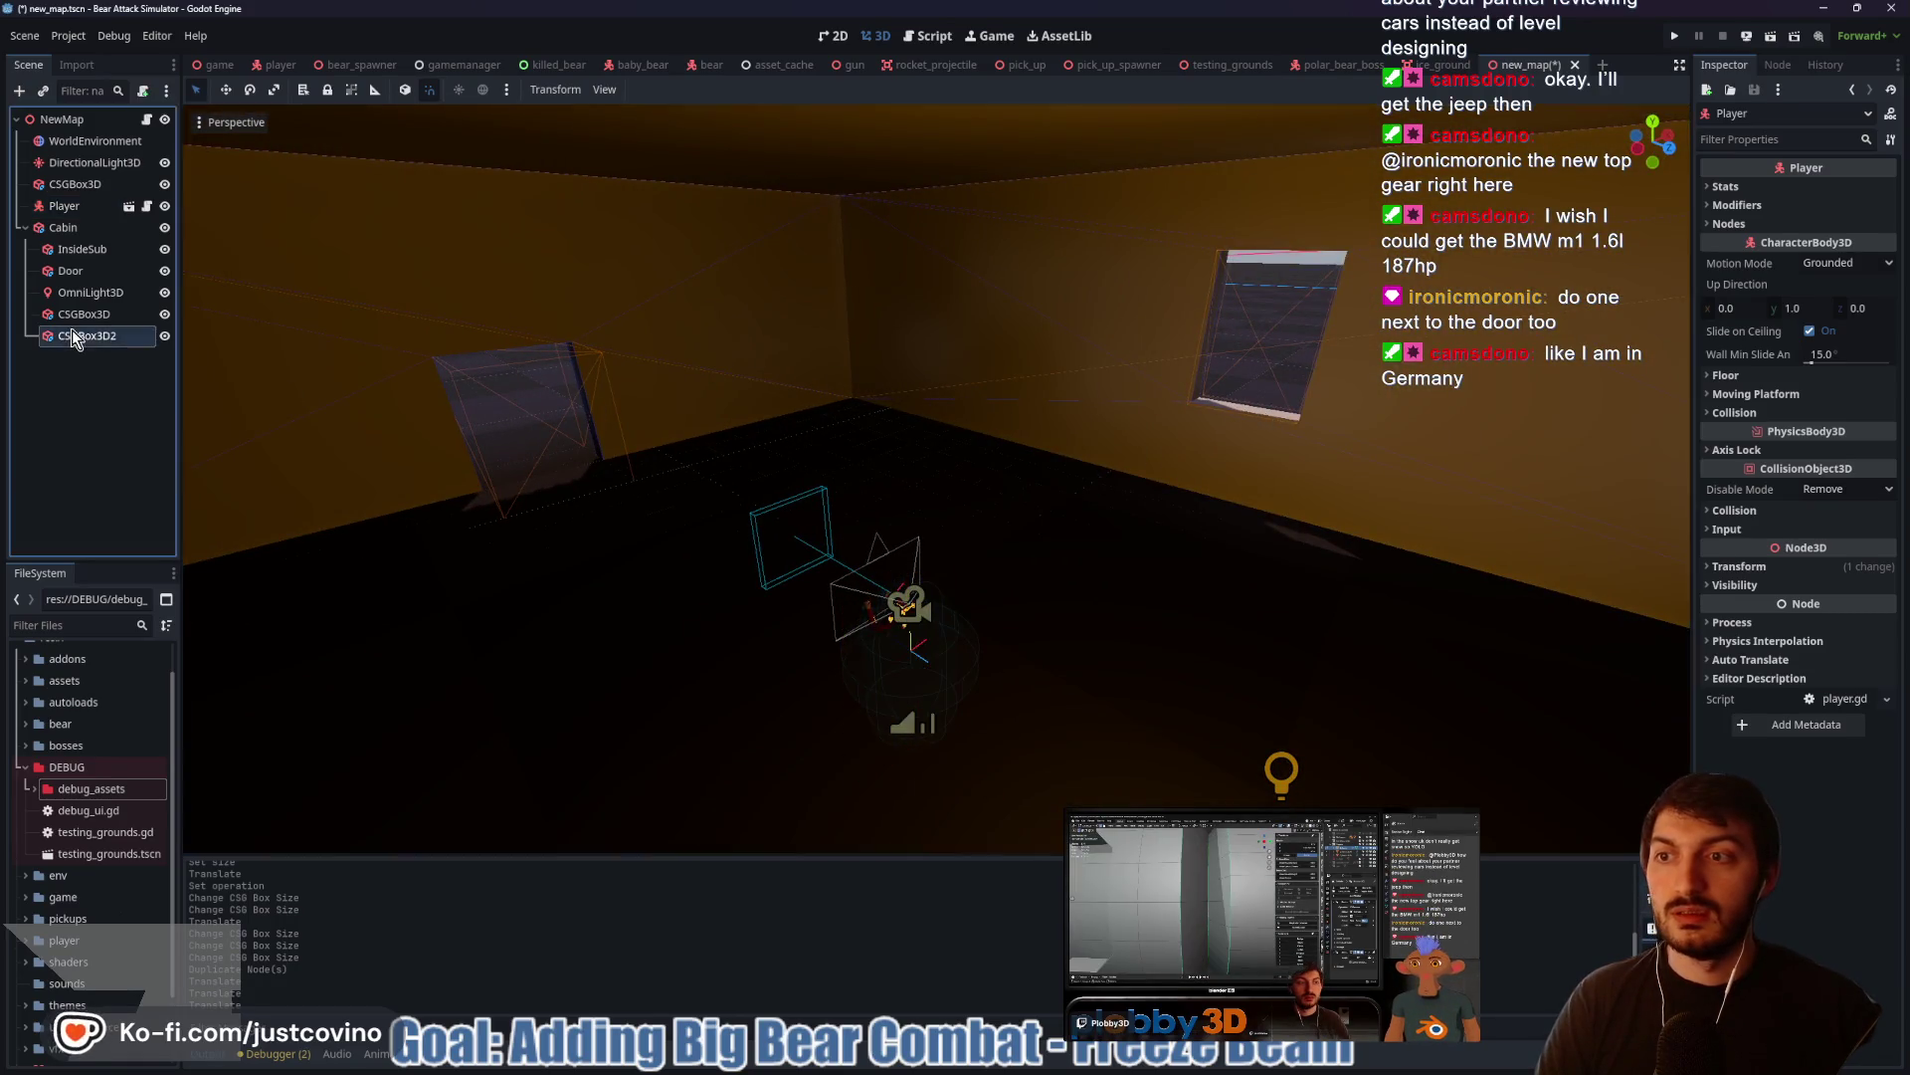
{"action": "key", "text": "ctrl+d"}
{"action": "mouse_move", "coordinate": [1152, 414]}
{"action": "left_mouse_down"}
{"action": "mouse_move", "coordinate": [921, 414]}
{"action": "mouse_move", "coordinate": [777, 358]}
{"action": "left_mouse_up"}
{"action": "mouse_move", "coordinate": [648, 341]}
{"action": "left_mouse_down"}
{"action": "mouse_move", "coordinate": [1401, 341]}
{"action": "mouse_move", "coordinate": [1371, 339]}
{"action": "left_mouse_up"}
{"action": "left_click_drag", "start_coordinate": [1095, 482], "coordinate": [1322, 463]}
Resize the new cut-out to 2.5 m wide and 0.5 m deep, then duplicate it as CSGBox3D4
{"action": "key", "text": "f"}
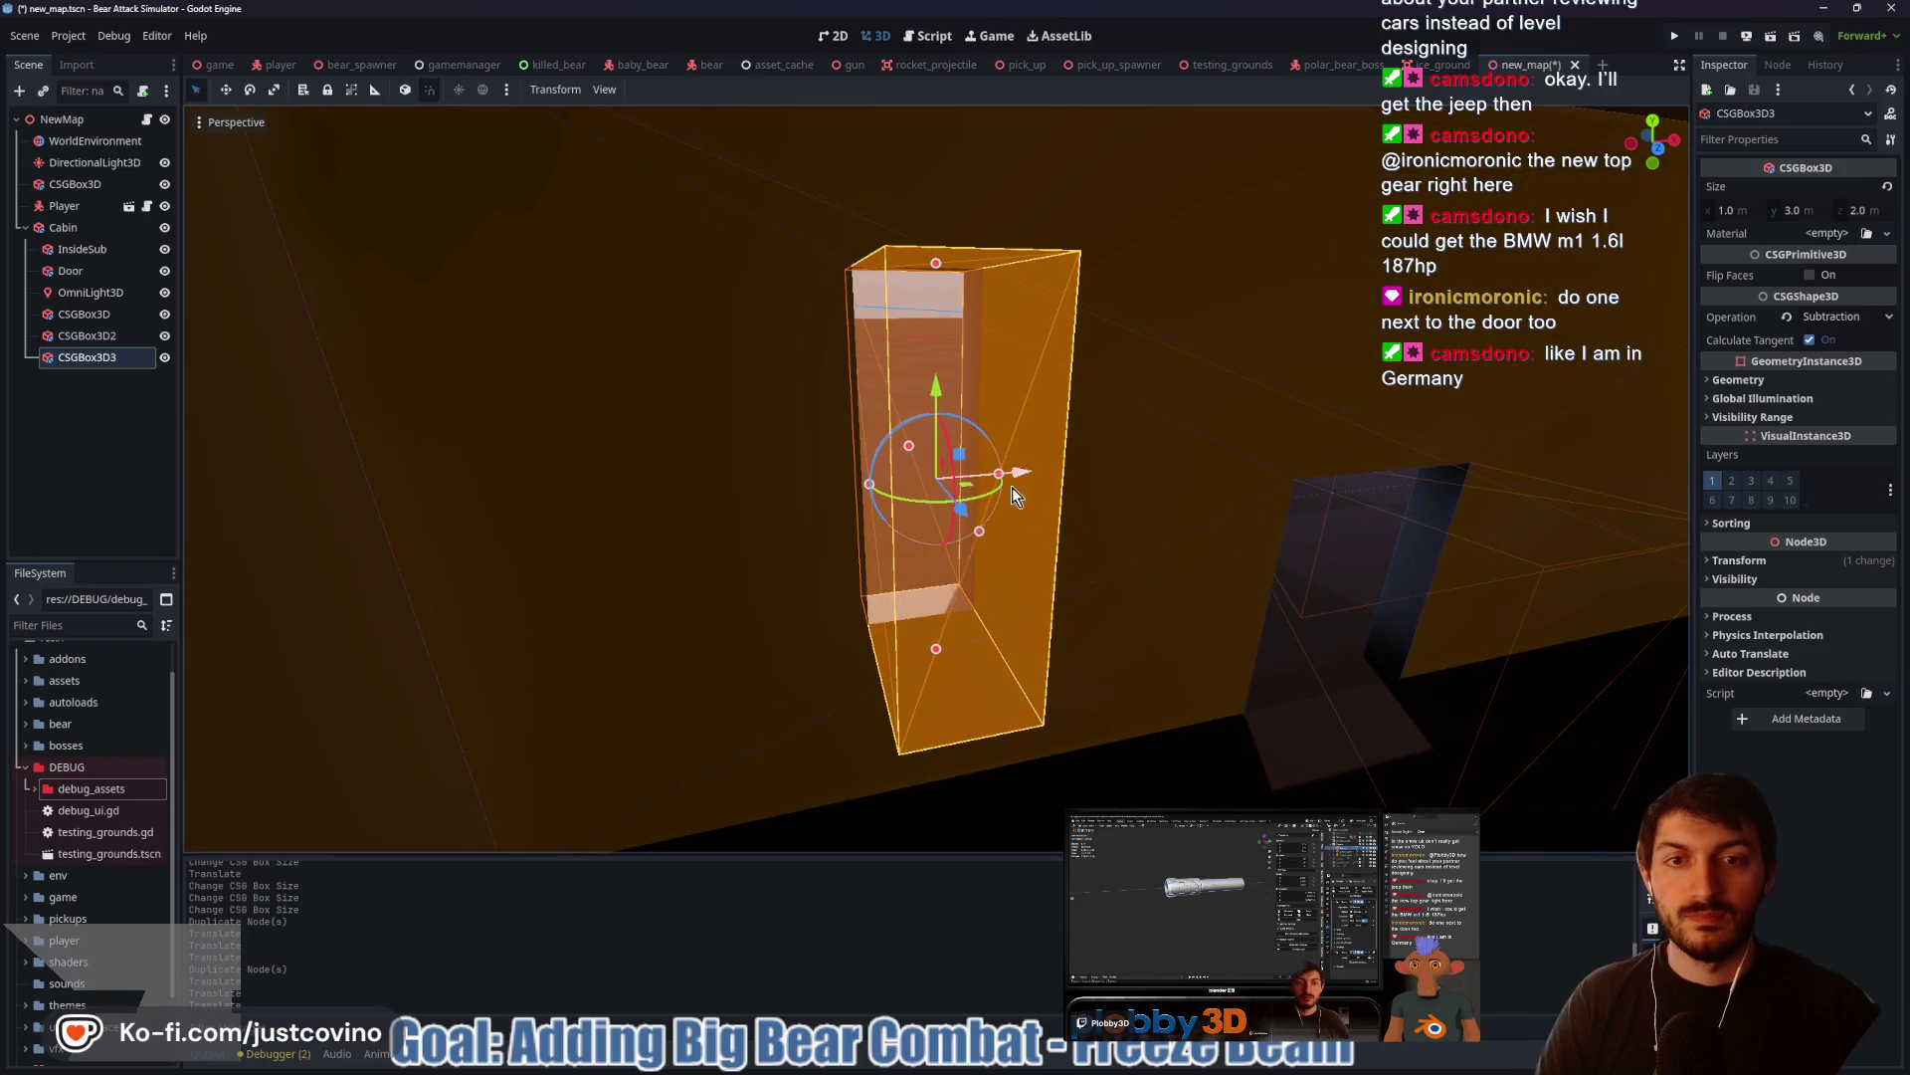
{"action": "mouse_move", "coordinate": [1192, 493]}
{"action": "left_mouse_down"}
{"action": "mouse_move", "coordinate": [1152, 468]}
{"action": "mouse_move", "coordinate": [803, 498]}
{"action": "mouse_move", "coordinate": [995, 494]}
{"action": "left_mouse_up"}
{"action": "mouse_move", "coordinate": [874, 498]}
{"action": "left_mouse_down"}
{"action": "mouse_move", "coordinate": [983, 497]}
{"action": "mouse_move", "coordinate": [876, 454]}
{"action": "mouse_move", "coordinate": [780, 452]}
{"action": "left_mouse_up"}
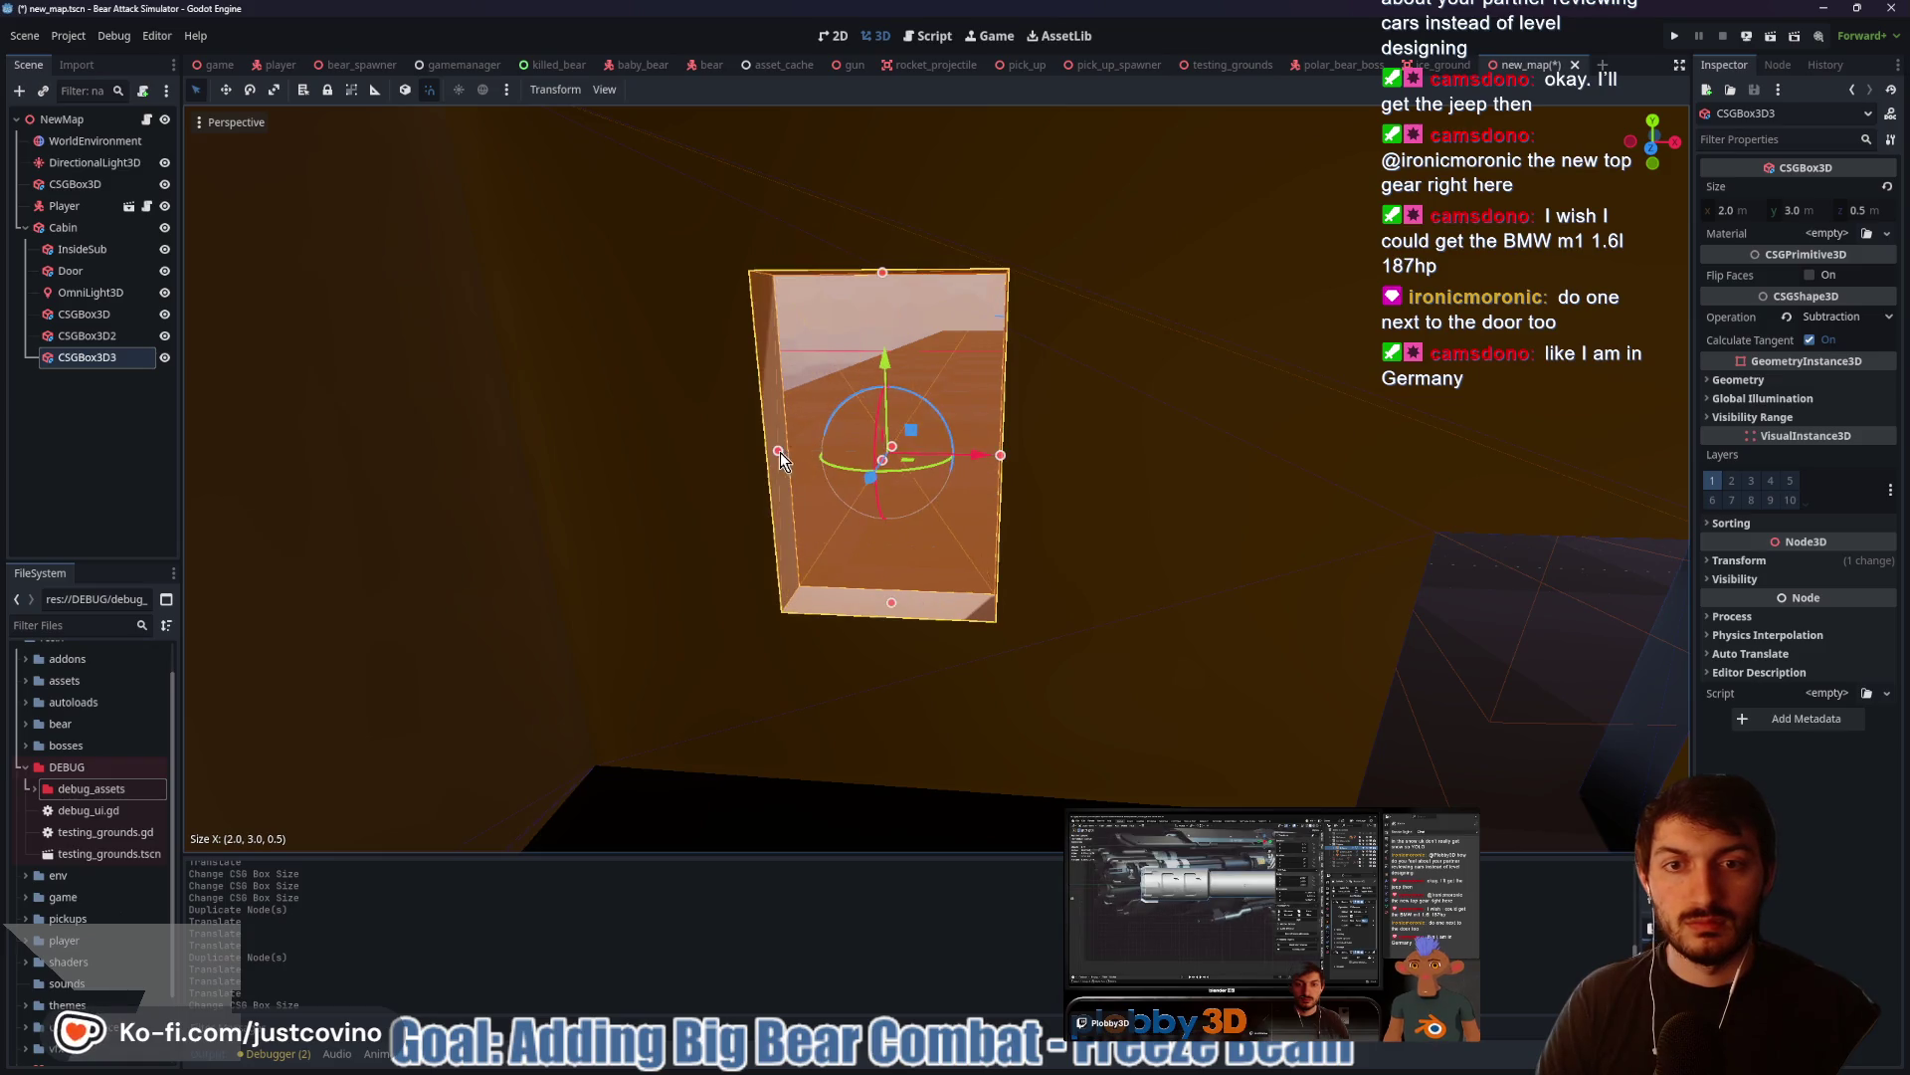
{"action": "left_click_drag", "start_coordinate": [1002, 458], "coordinate": [1055, 461]}
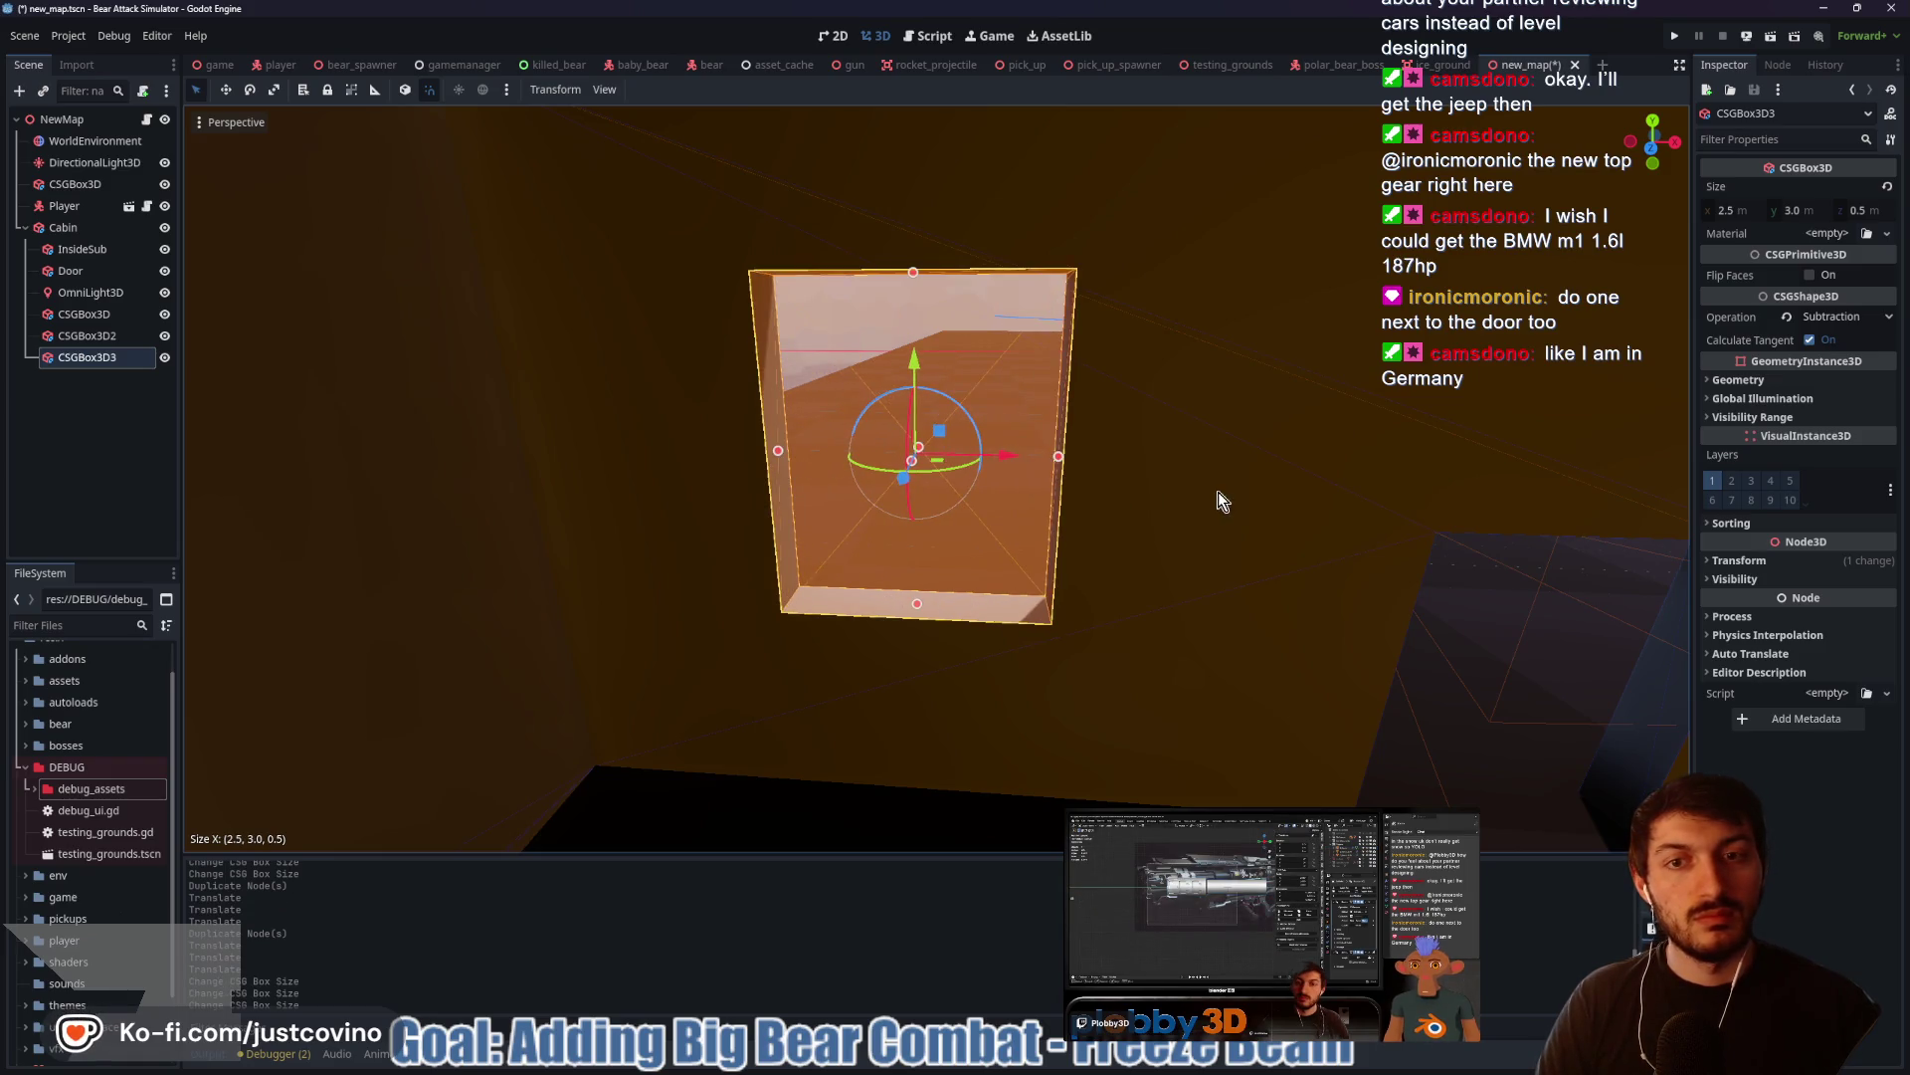
{"action": "scroll", "coordinate": [1208, 493], "scroll_direction": "down", "scroll_amount": 8}
{"action": "scroll", "coordinate": [1161, 518], "scroll_direction": "up", "scroll_amount": 4}
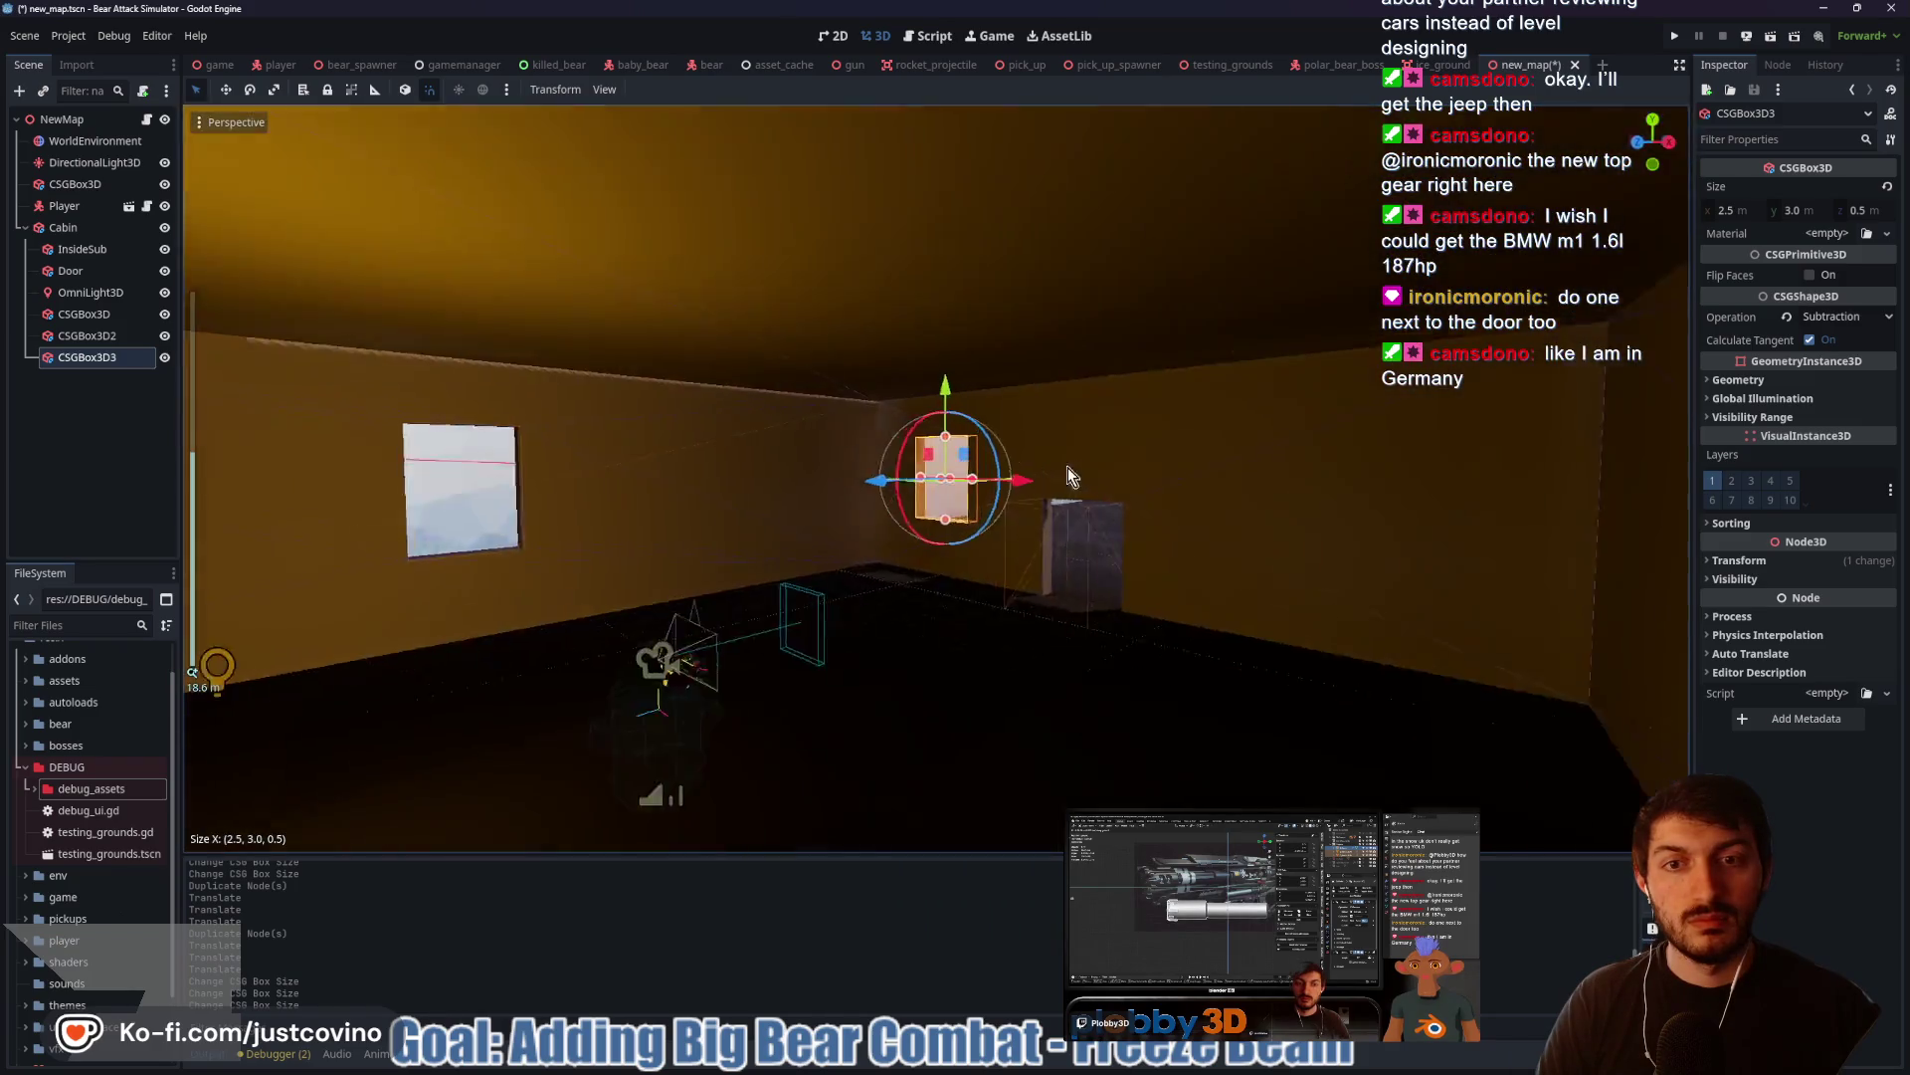
{"action": "mouse_move", "coordinate": [1066, 468]}
{"action": "left_mouse_down"}
{"action": "mouse_move", "coordinate": [1284, 518]}
{"action": "mouse_move", "coordinate": [1142, 503]}
{"action": "left_mouse_up"}
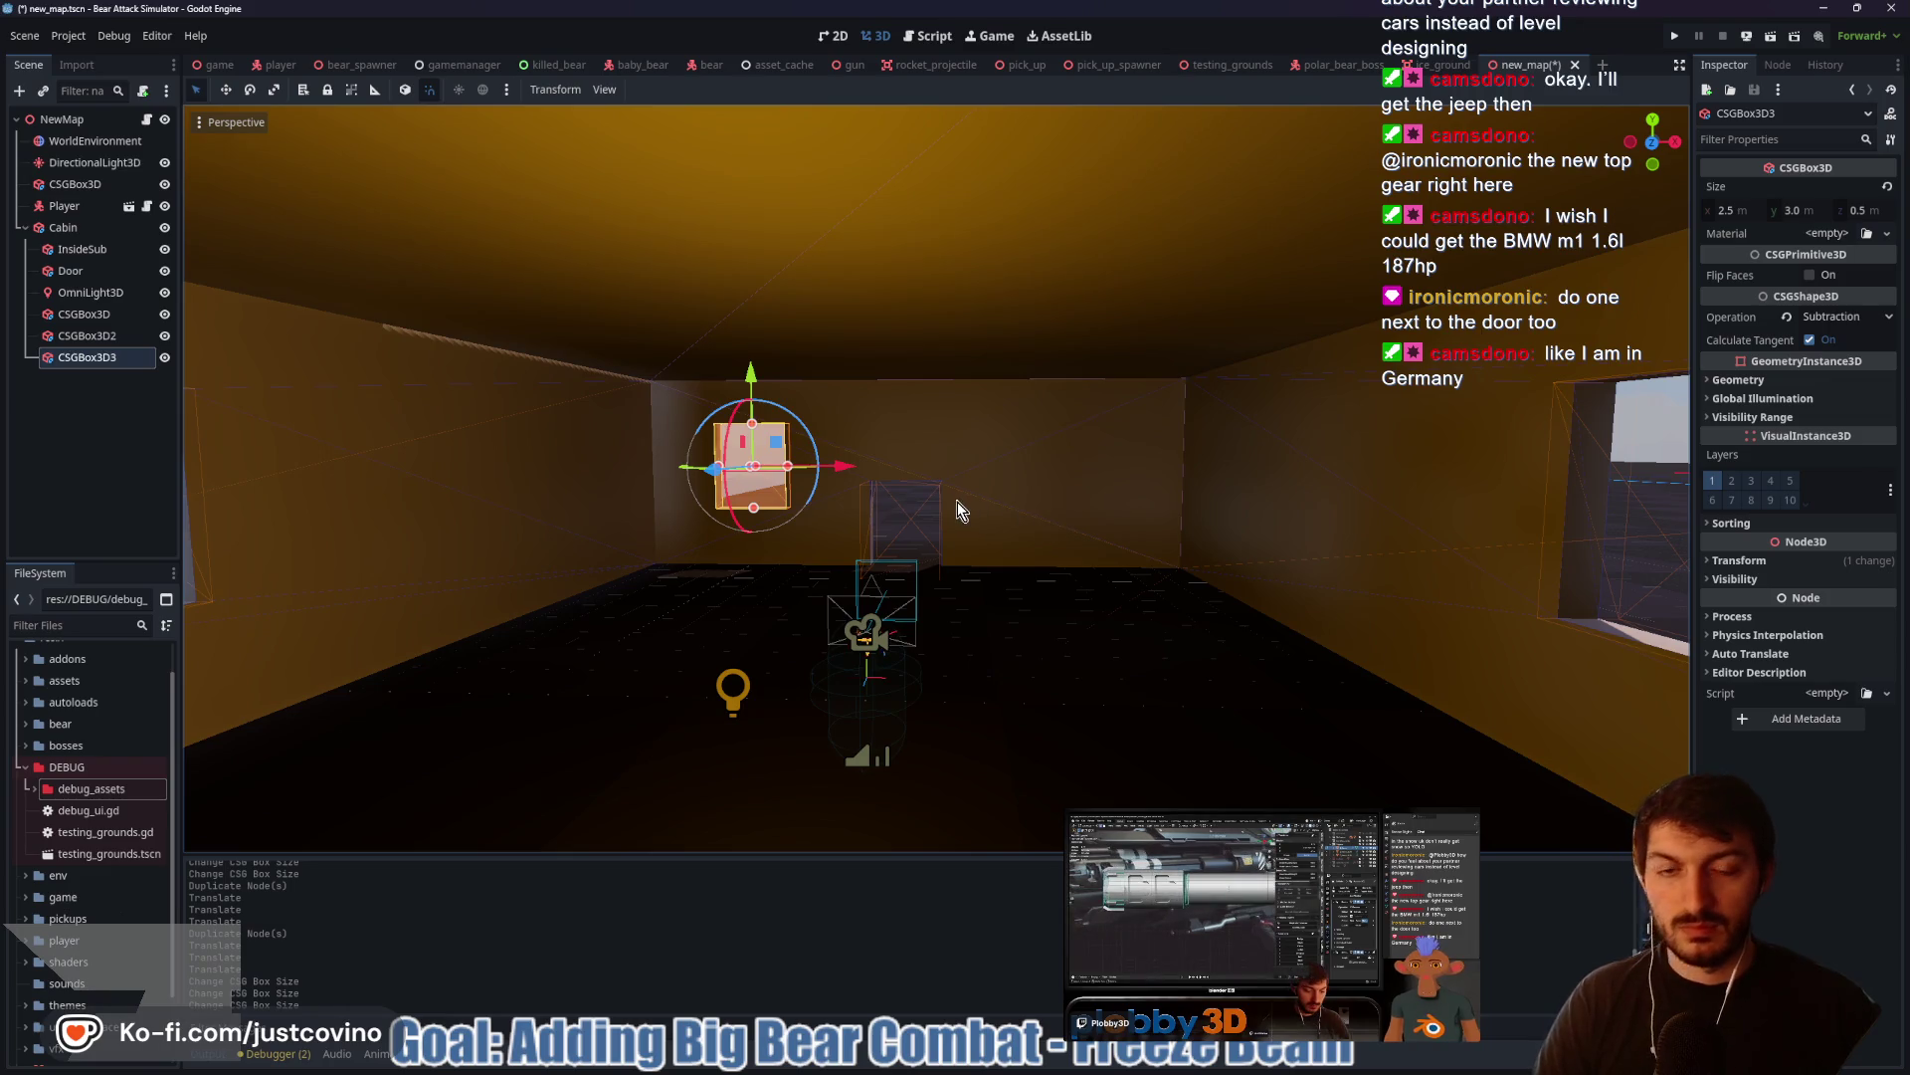
{"action": "key", "text": "ctrl+d"}
Move CSGBox3D4 11.5 m along X so windows flank the door, then deselect
{"action": "left_click_drag", "start_coordinate": [844, 466], "coordinate": [1177, 493]}
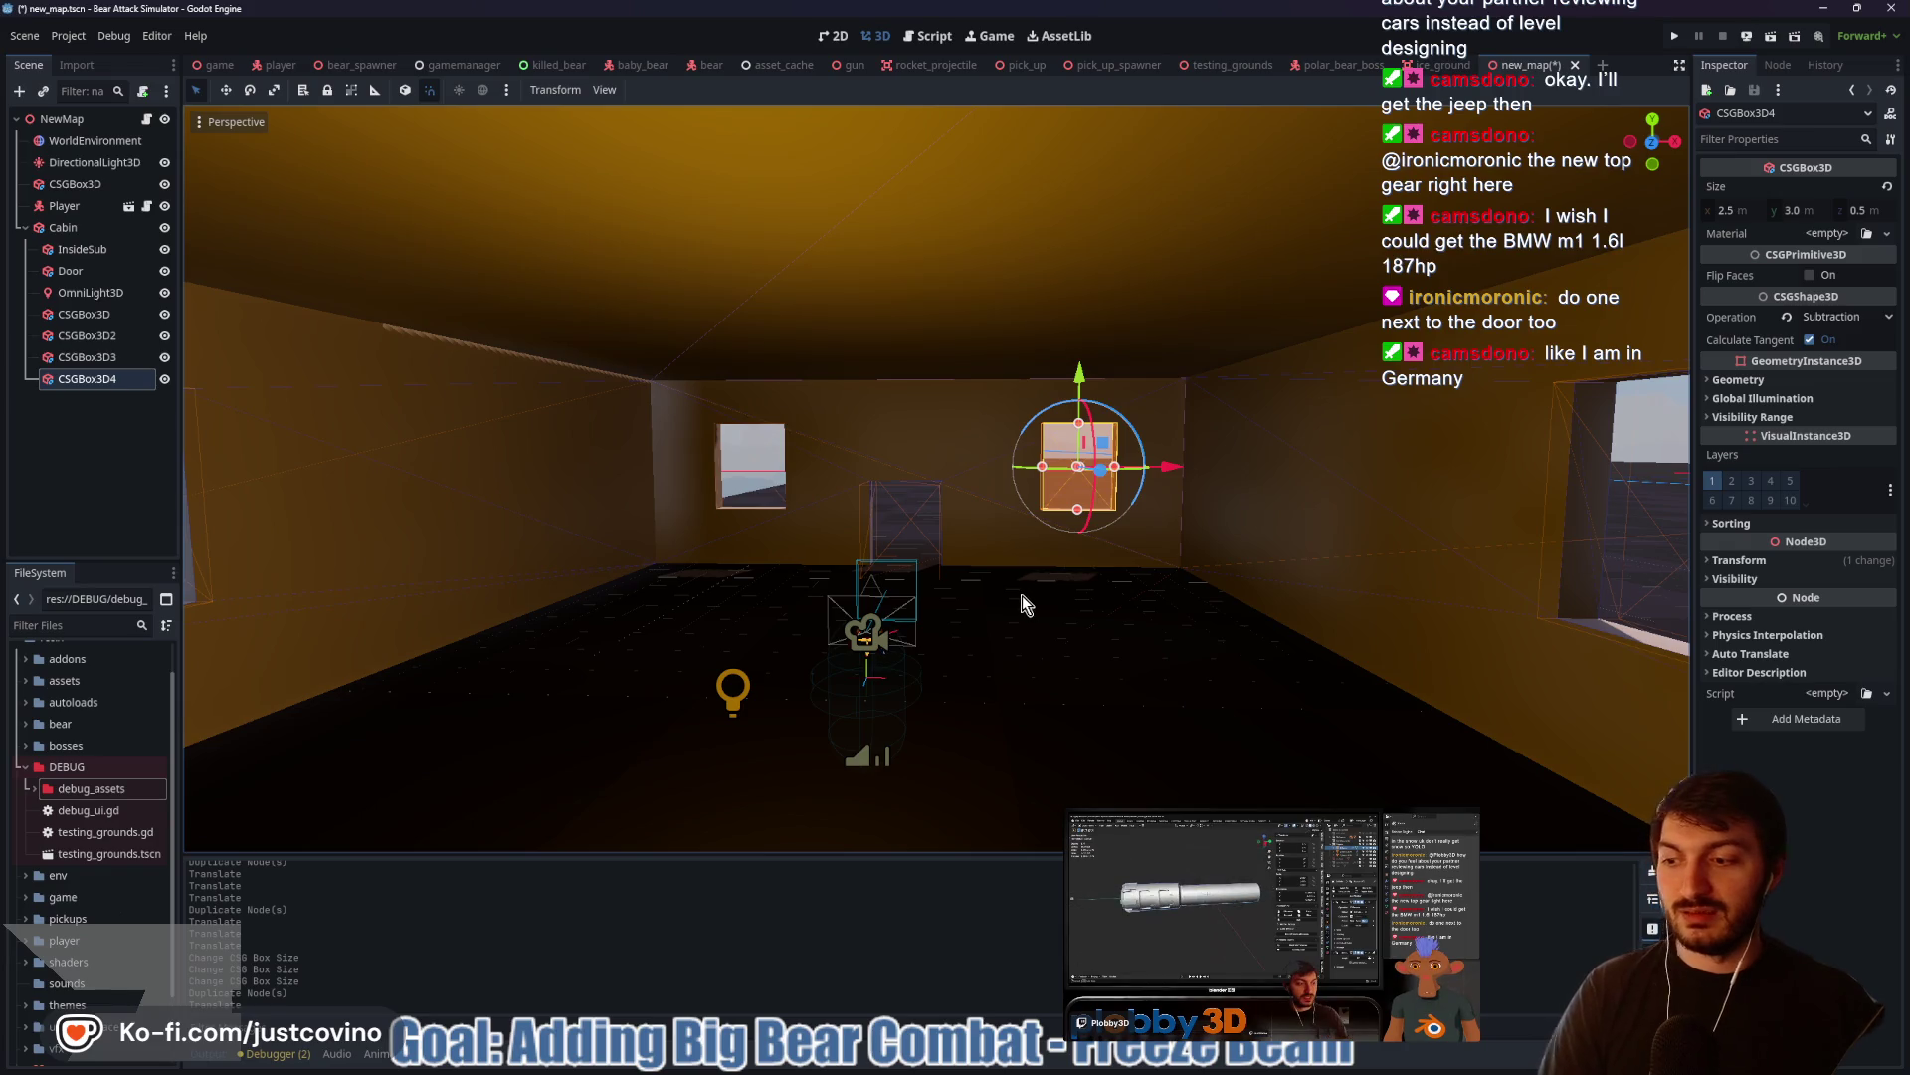
{"action": "mouse_move", "coordinate": [1023, 524]}
{"action": "left_mouse_down"}
{"action": "mouse_move", "coordinate": [975, 480]}
{"action": "mouse_move", "coordinate": [980, 500]}
{"action": "left_mouse_up"}
{"action": "scroll", "coordinate": [975, 503], "scroll_direction": "up", "scroll_amount": 5}
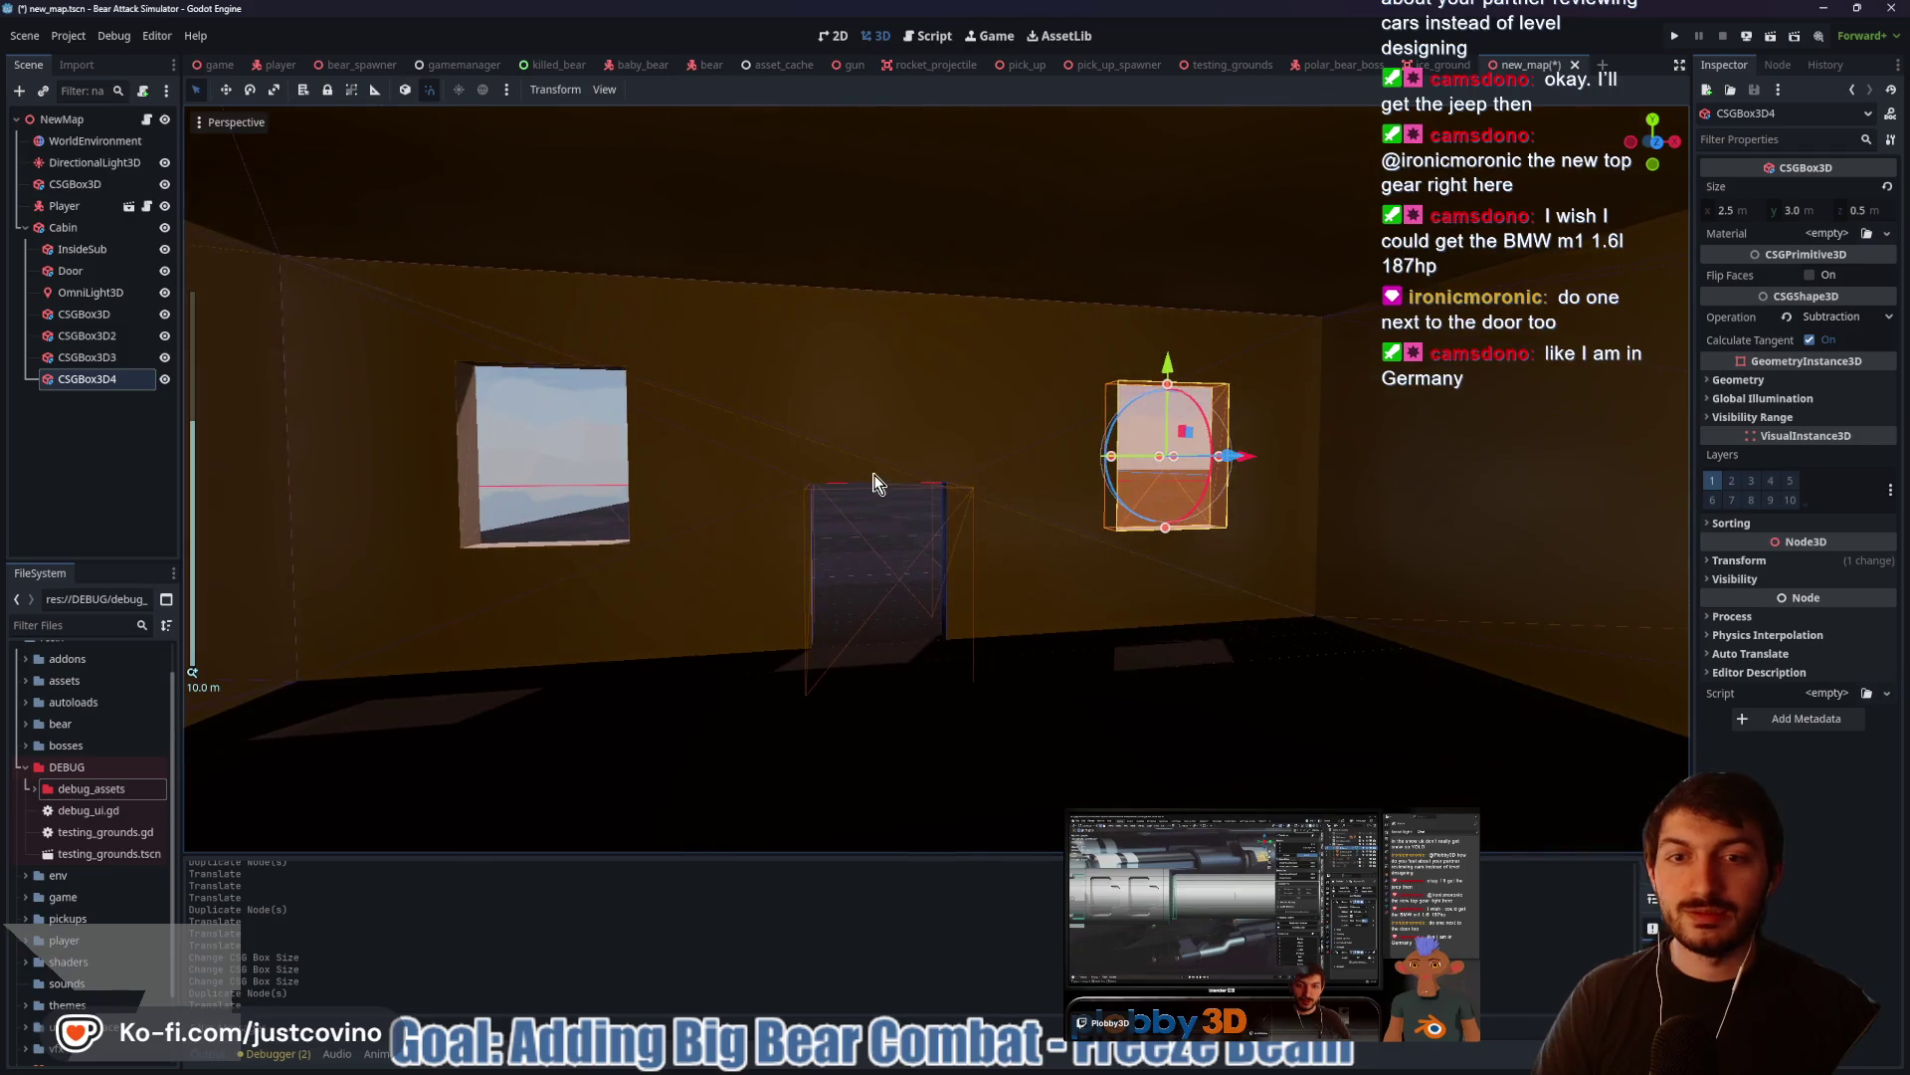
{"action": "mouse_move", "coordinate": [1337, 508]}
{"action": "left_mouse_down"}
{"action": "mouse_move", "coordinate": [1190, 512]}
{"action": "mouse_move", "coordinate": [1036, 555]}
{"action": "mouse_move", "coordinate": [1085, 546]}
{"action": "left_mouse_up"}
{"action": "scroll", "coordinate": [1065, 543], "scroll_direction": "down", "scroll_amount": 5}
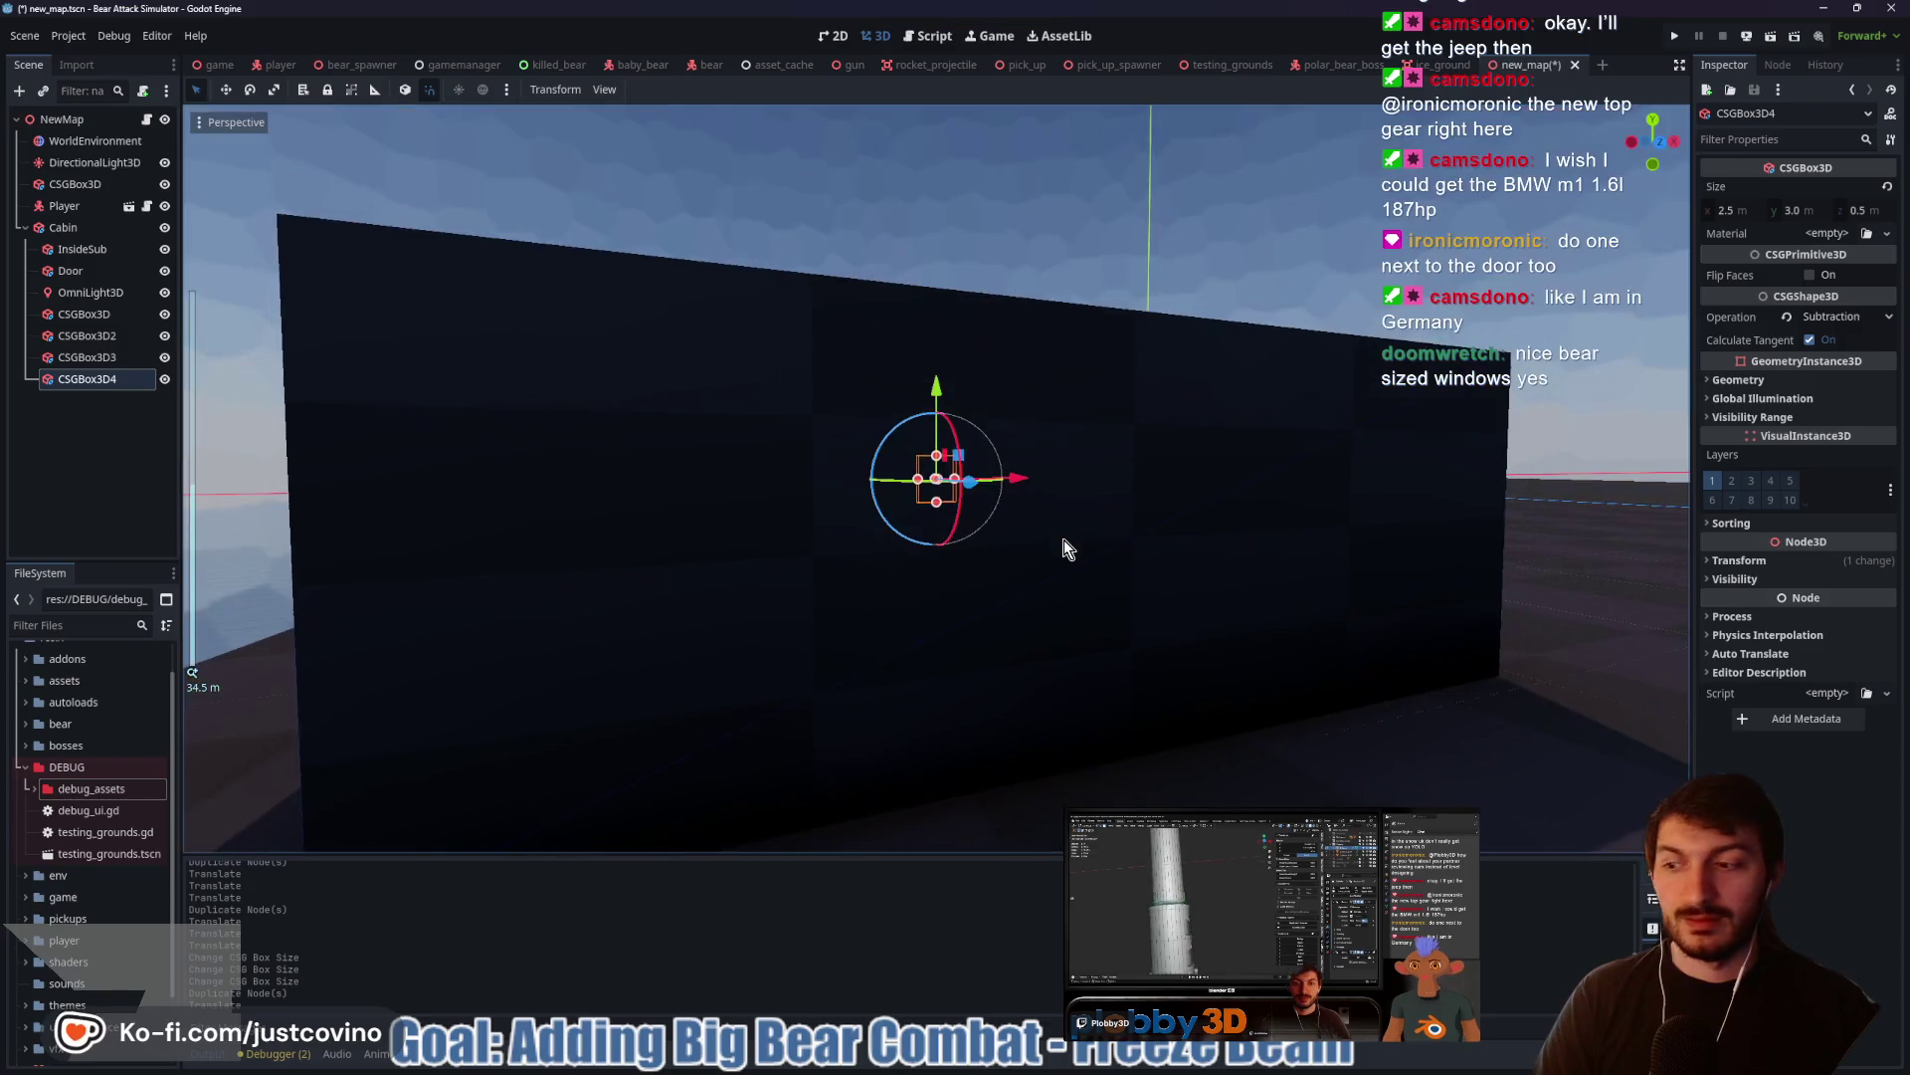
{"action": "scroll", "coordinate": [1064, 542], "scroll_direction": "up", "scroll_amount": 2}
{"action": "mouse_move", "coordinate": [1065, 547]}
{"action": "left_mouse_down"}
{"action": "mouse_move", "coordinate": [704, 584]}
{"action": "mouse_move", "coordinate": [694, 569]}
{"action": "left_mouse_up"}
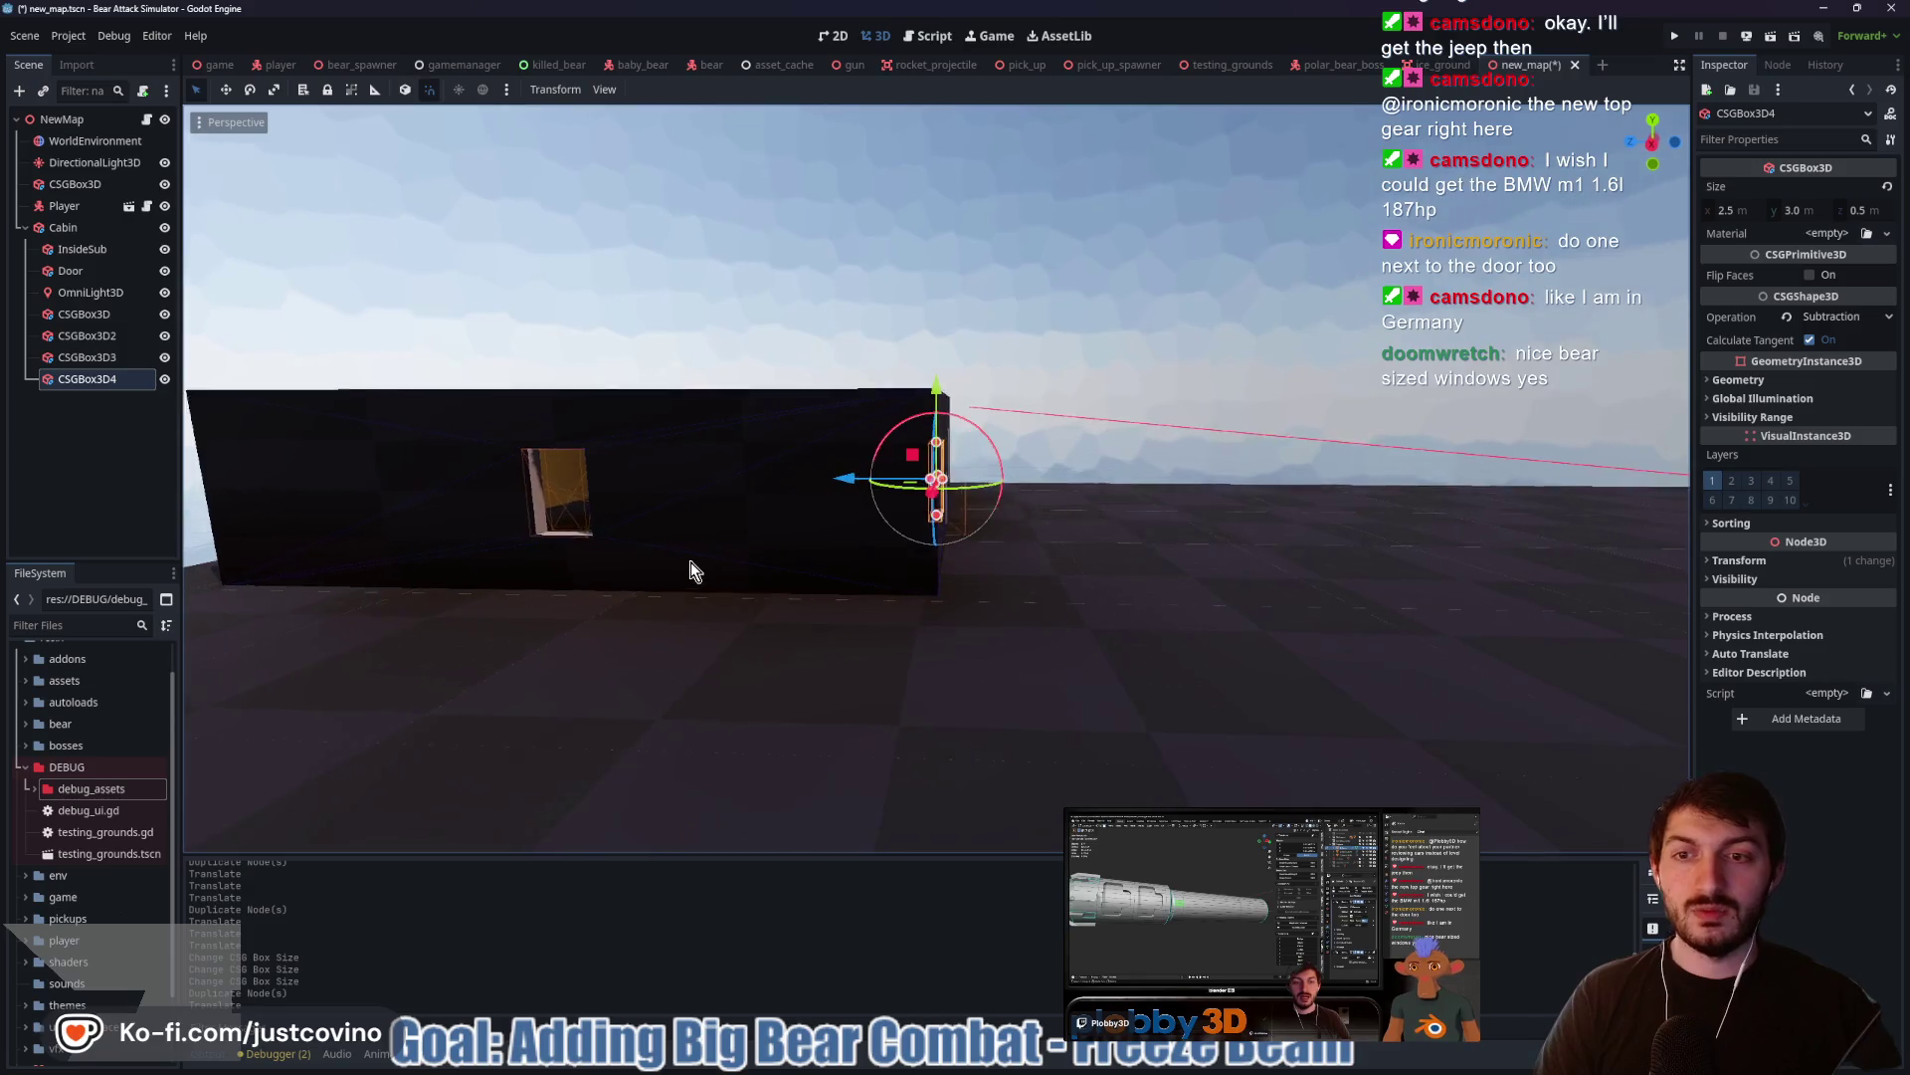
{"action": "scroll", "coordinate": [597, 575], "scroll_direction": "down", "scroll_amount": 4}
{"action": "left_click", "coordinate": [1121, 595]}
{"action": "left_click", "coordinate": [1341, 396]}
{"action": "left_click_drag", "start_coordinate": [1341, 396], "coordinate": [1198, 428]}
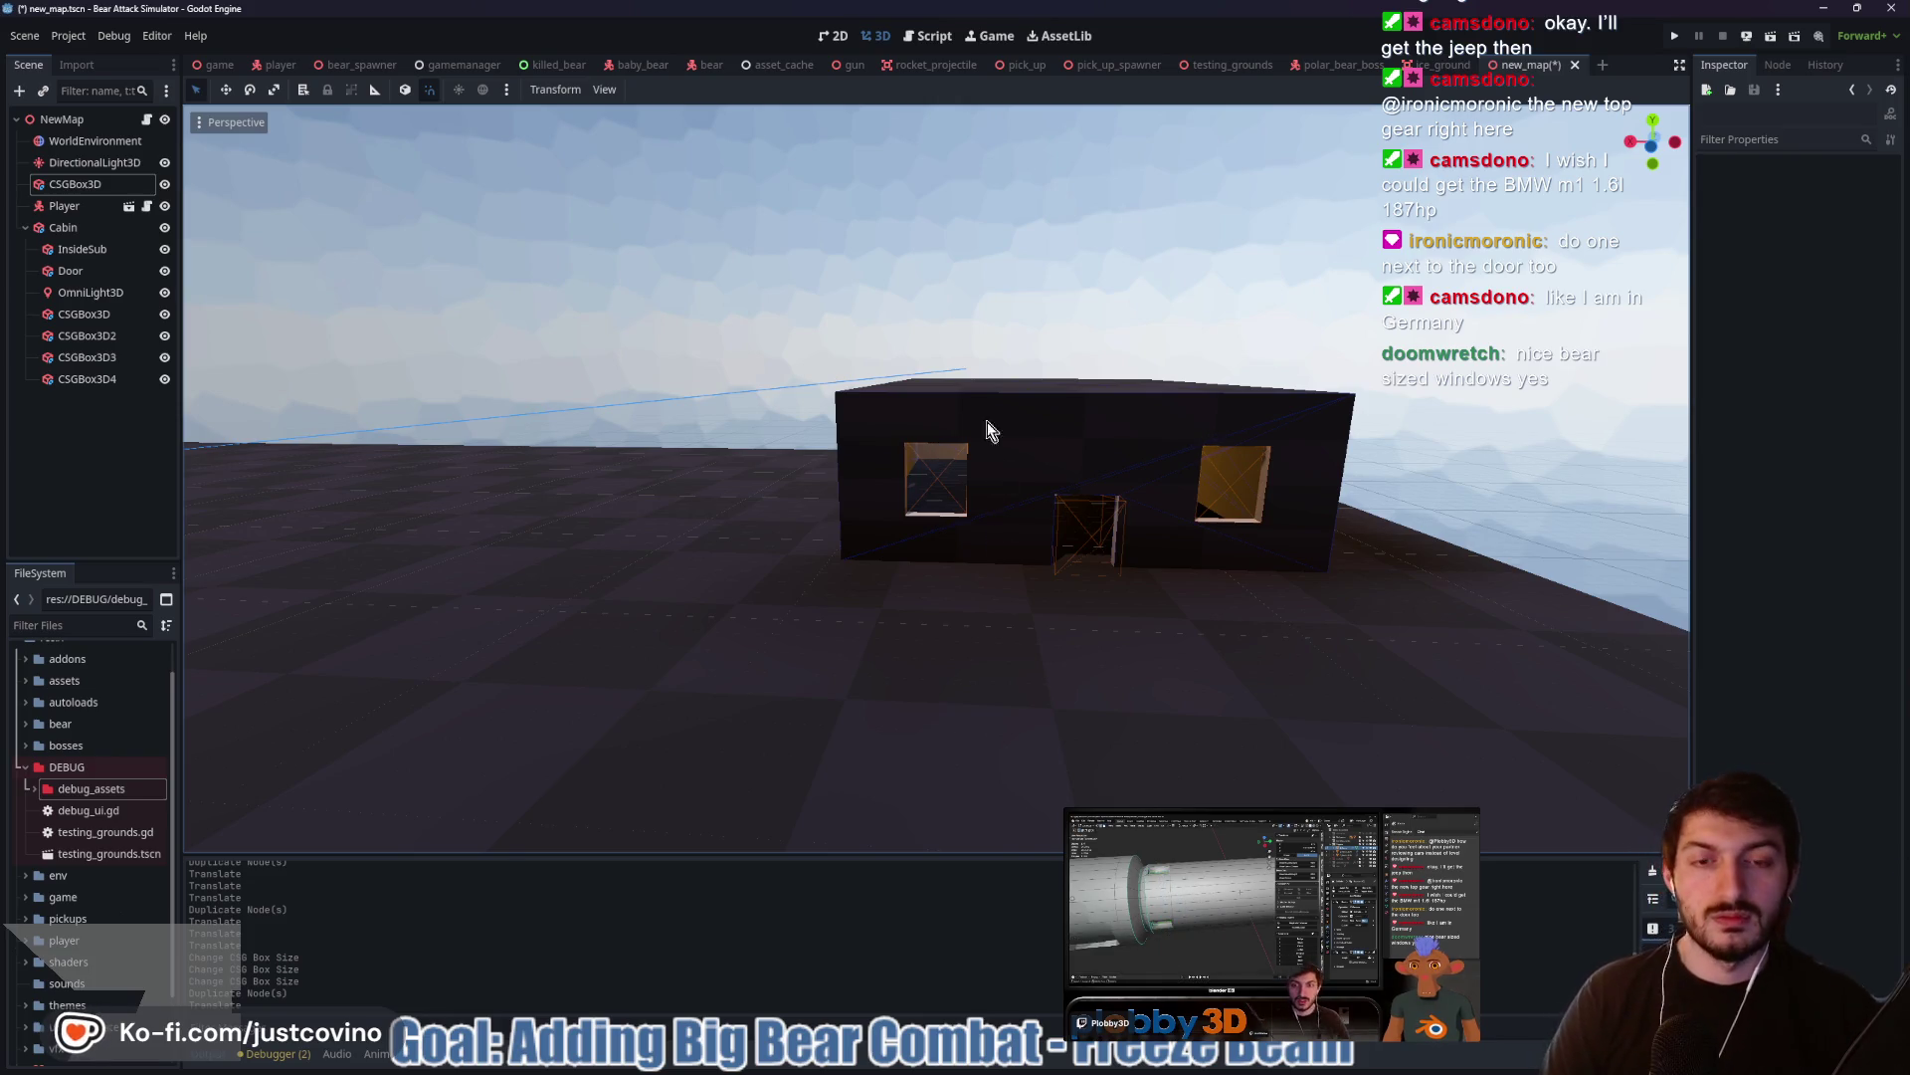
{"action": "scroll", "coordinate": [940, 551], "scroll_direction": "up", "scroll_amount": 5}
{"action": "mouse_move", "coordinate": [940, 551]}
{"action": "left_mouse_down"}
{"action": "mouse_move", "coordinate": [918, 615]}
{"action": "mouse_move", "coordinate": [1363, 567]}
{"action": "left_mouse_up"}
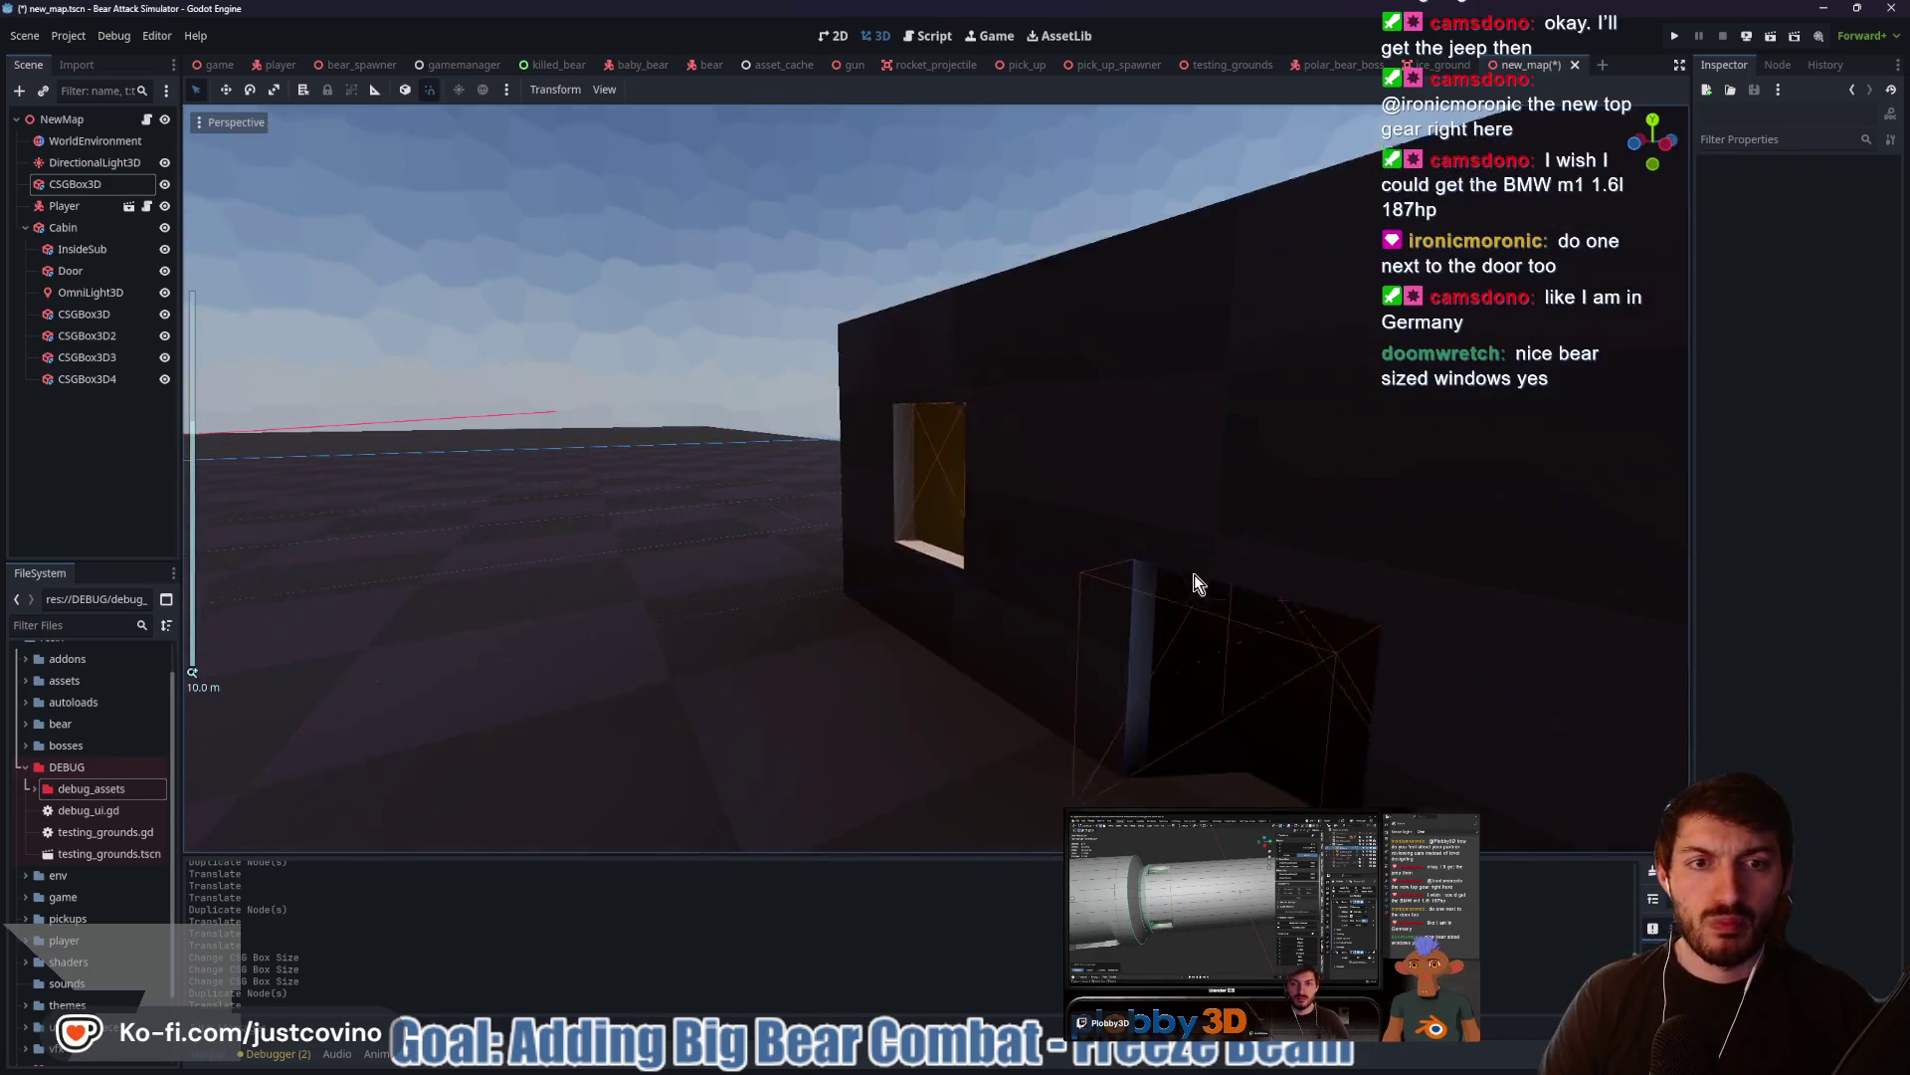
{"action": "scroll", "coordinate": [1364, 567], "scroll_direction": "up", "scroll_amount": 4}
{"action": "mouse_move", "coordinate": [972, 588]}
{"action": "left_mouse_down"}
{"action": "mouse_move", "coordinate": [1096, 623]}
{"action": "mouse_move", "coordinate": [1036, 660]}
{"action": "mouse_move", "coordinate": [776, 648]}
{"action": "mouse_move", "coordinate": [981, 646]}
{"action": "left_mouse_up"}
{"action": "mouse_move", "coordinate": [806, 594]}
{"action": "left_mouse_down"}
{"action": "mouse_move", "coordinate": [1017, 636]}
{"action": "mouse_move", "coordinate": [1137, 703]}
{"action": "mouse_move", "coordinate": [1208, 700]}
{"action": "mouse_move", "coordinate": [1267, 647]}
{"action": "mouse_move", "coordinate": [1011, 660]}
{"action": "mouse_move", "coordinate": [1160, 661]}
{"action": "mouse_move", "coordinate": [1211, 716]}
{"action": "left_mouse_up"}
{"action": "scroll", "coordinate": [1136, 703], "scroll_direction": "up", "scroll_amount": 2}
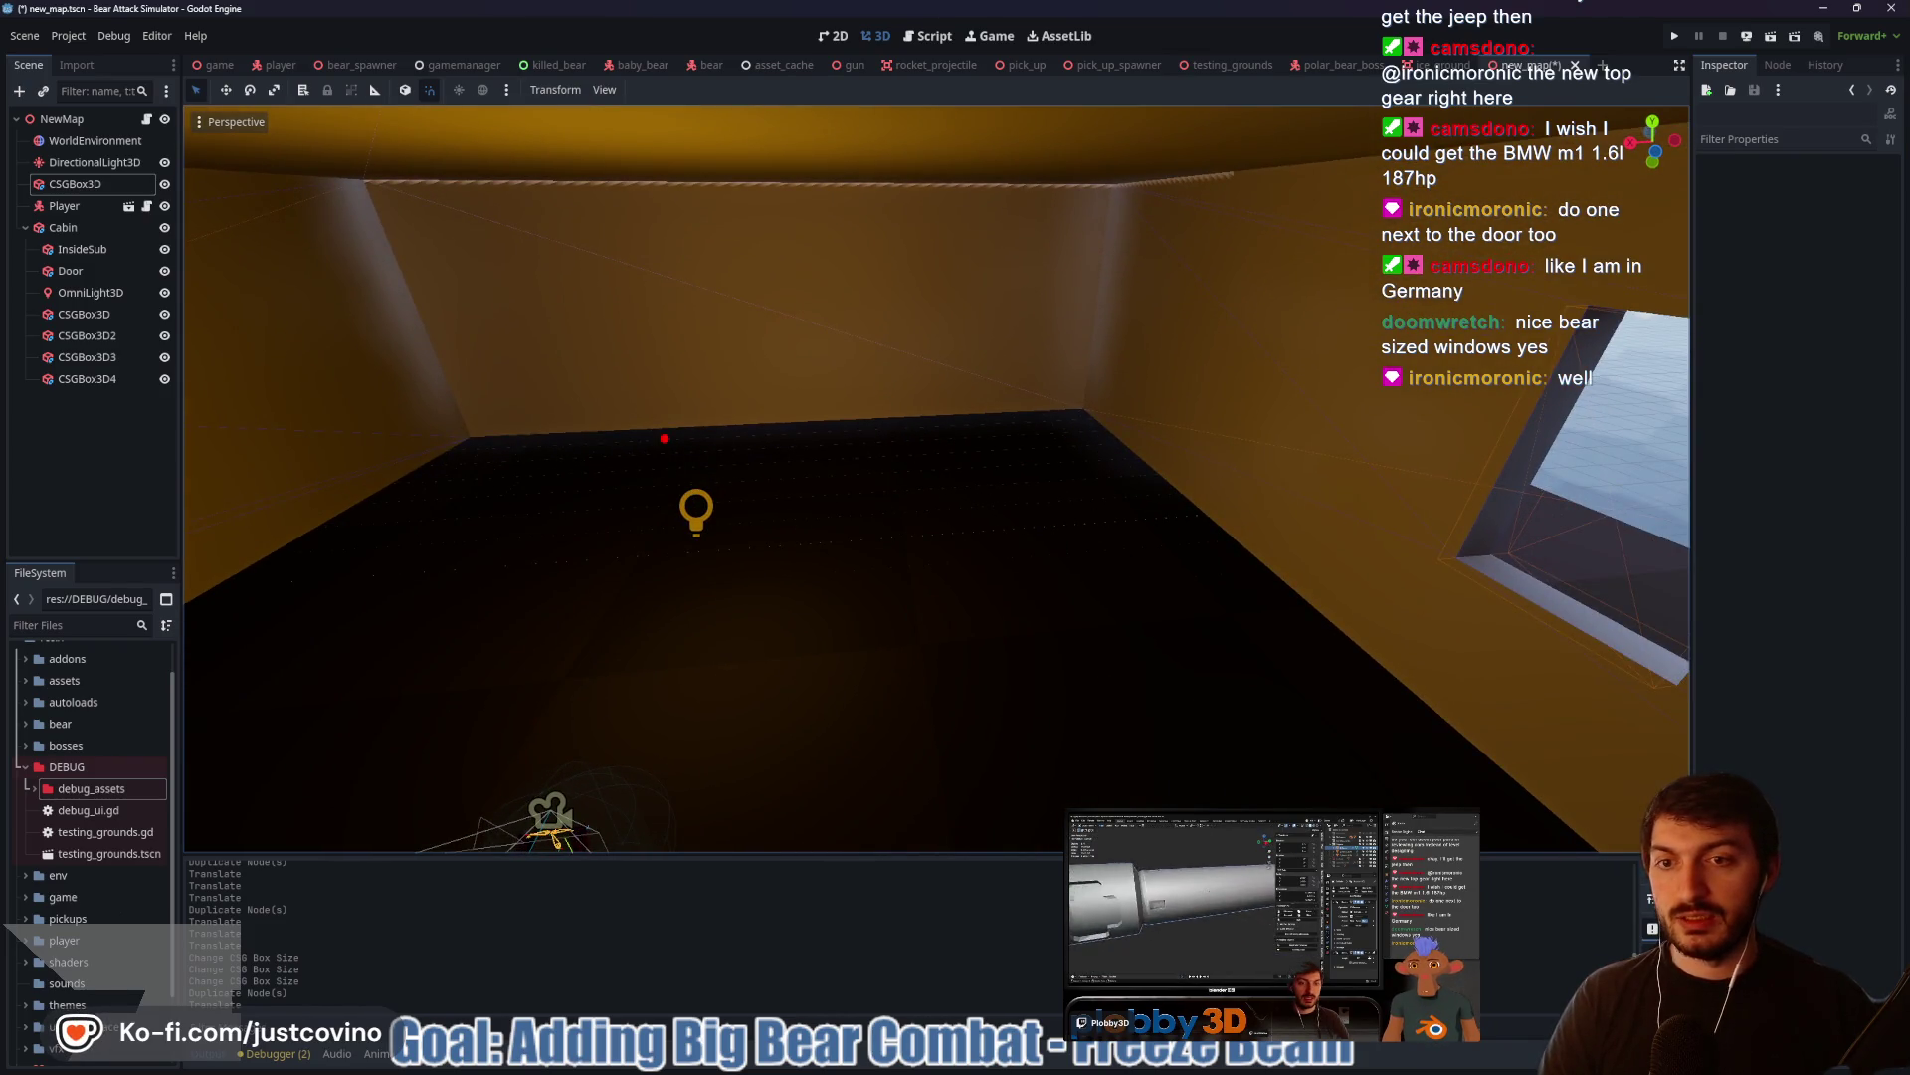
{"action": "left_click_drag", "start_coordinate": [661, 439], "coordinate": [635, 448]}
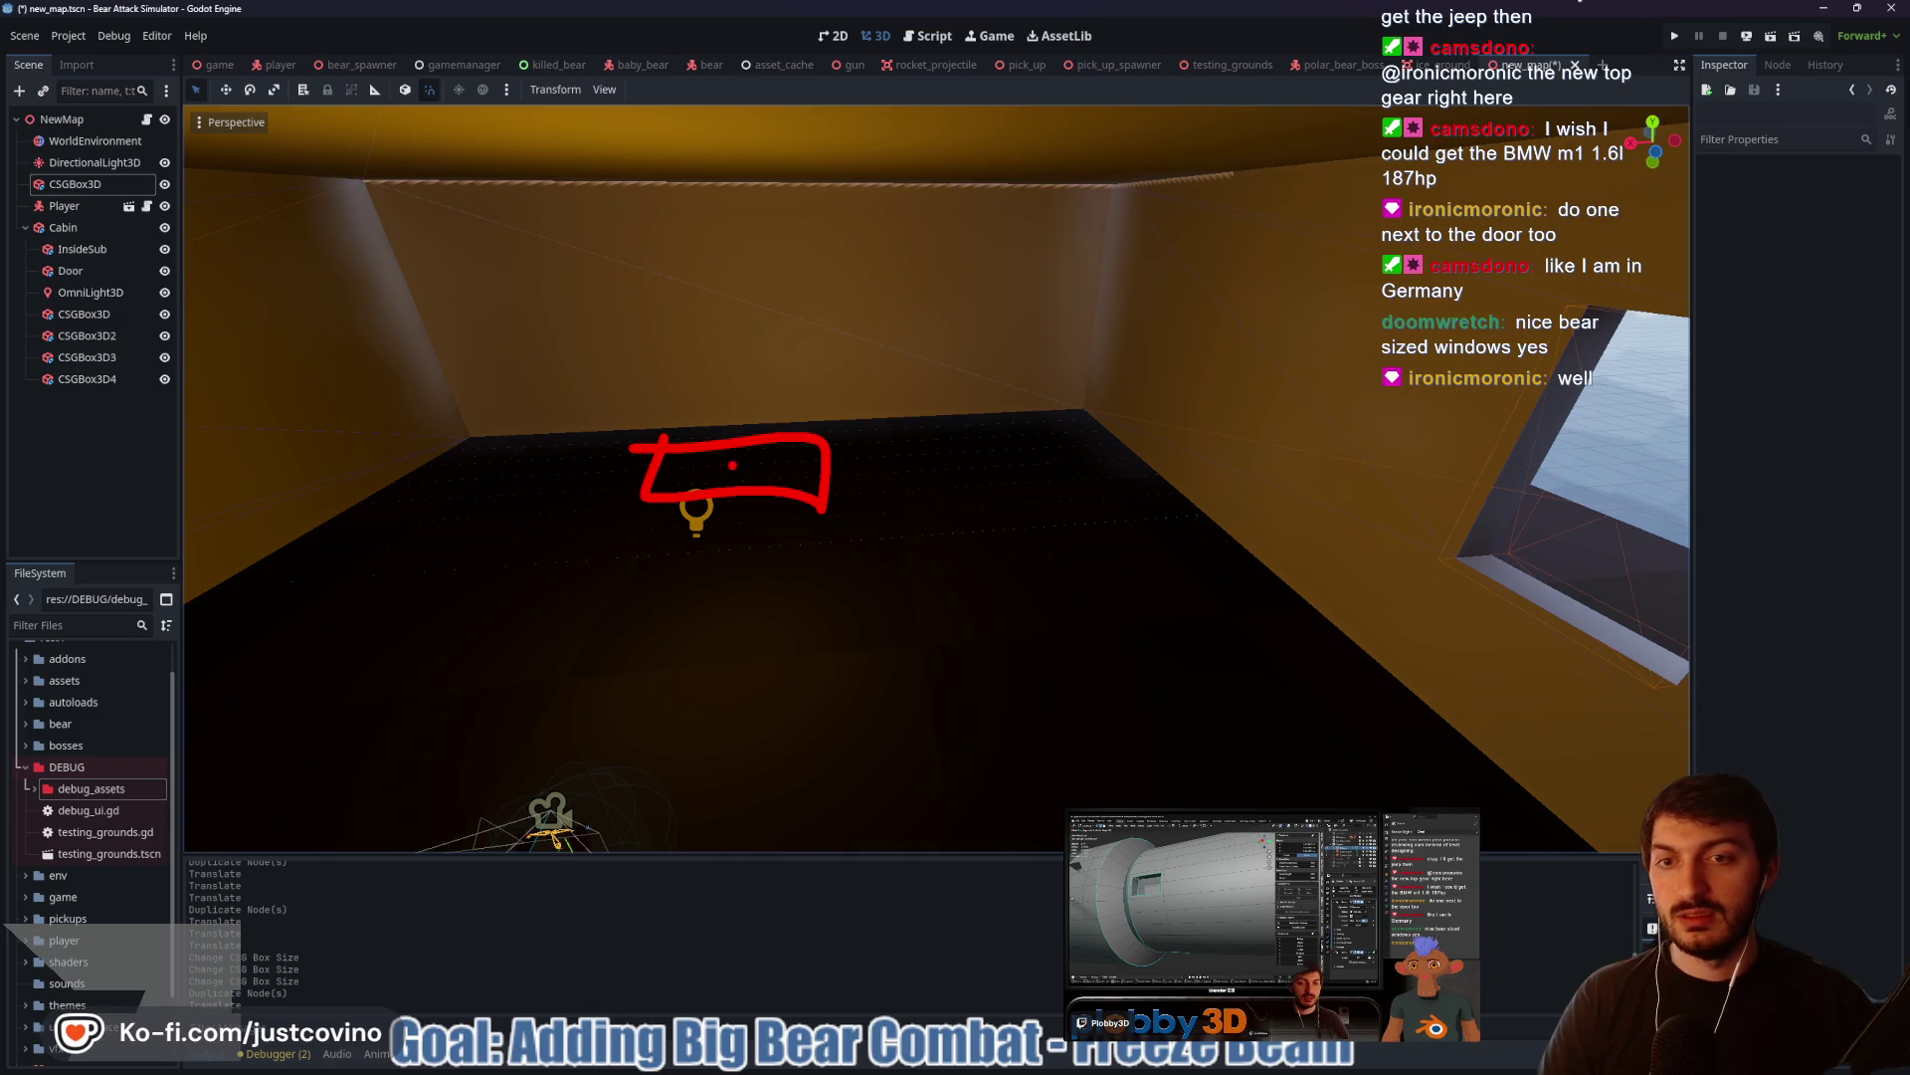
{"action": "mouse_move", "coordinate": [727, 336]}
{"action": "left_mouse_down"}
{"action": "mouse_move", "coordinate": [786, 376]}
{"action": "mouse_move", "coordinate": [731, 332]}
{"action": "left_mouse_up"}
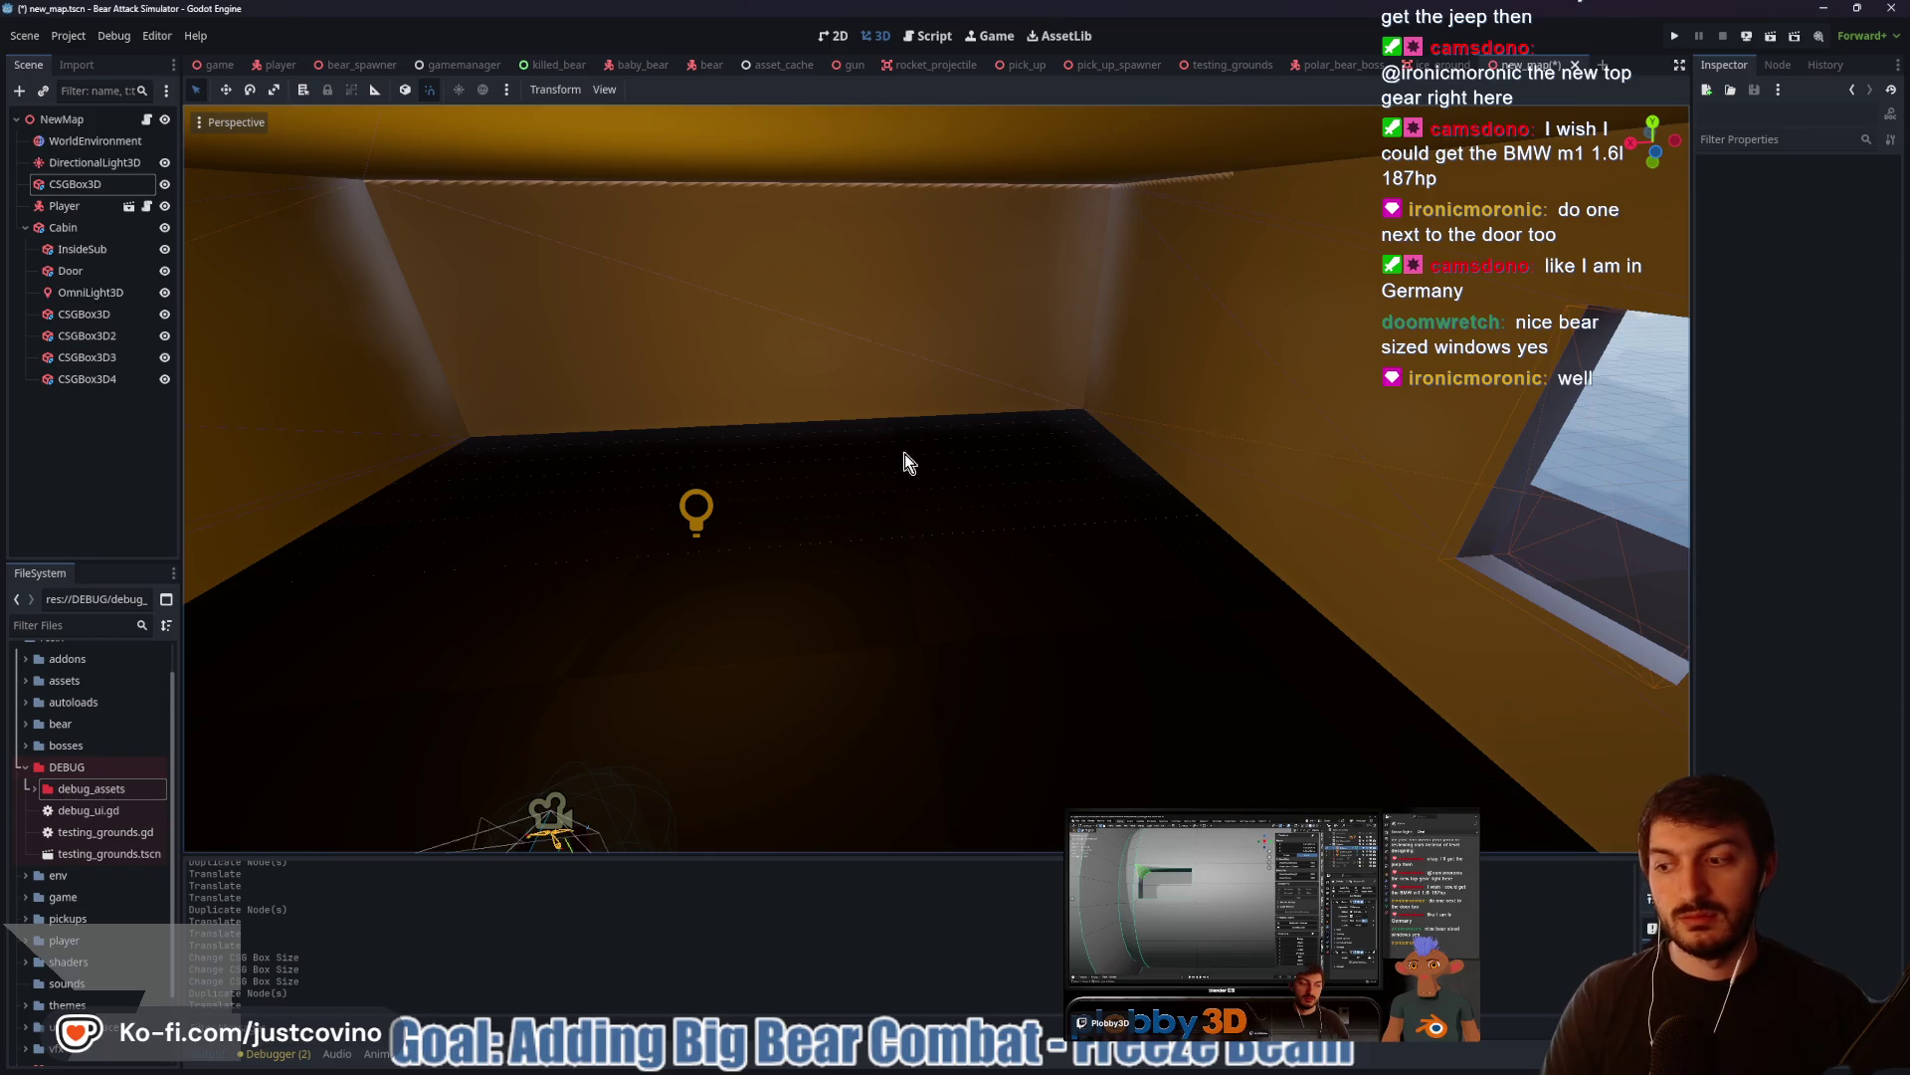
{"action": "mouse_move", "coordinate": [985, 481]}
{"action": "left_mouse_down"}
{"action": "mouse_move", "coordinate": [609, 468]}
{"action": "mouse_move", "coordinate": [844, 506]}
{"action": "left_mouse_up"}
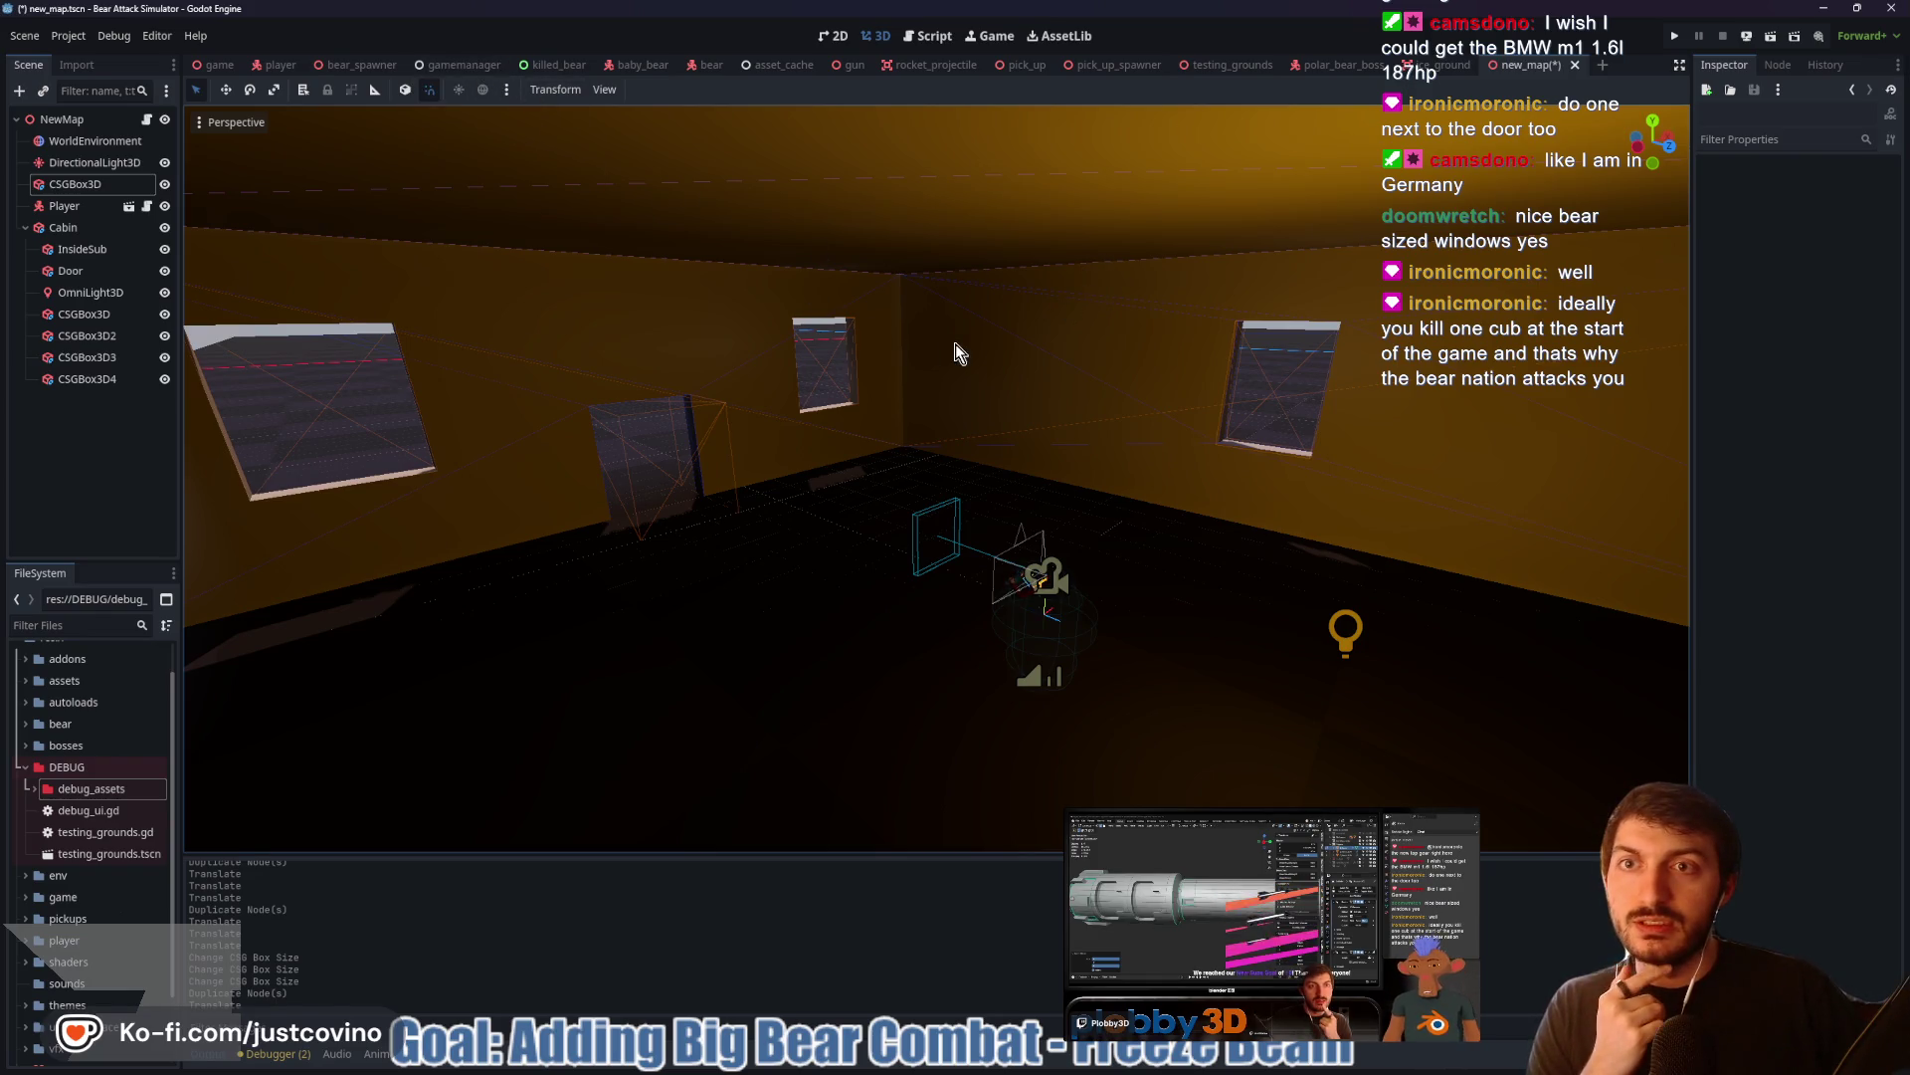
{"action": "left_click_drag", "start_coordinate": [963, 358], "coordinate": [885, 344]}
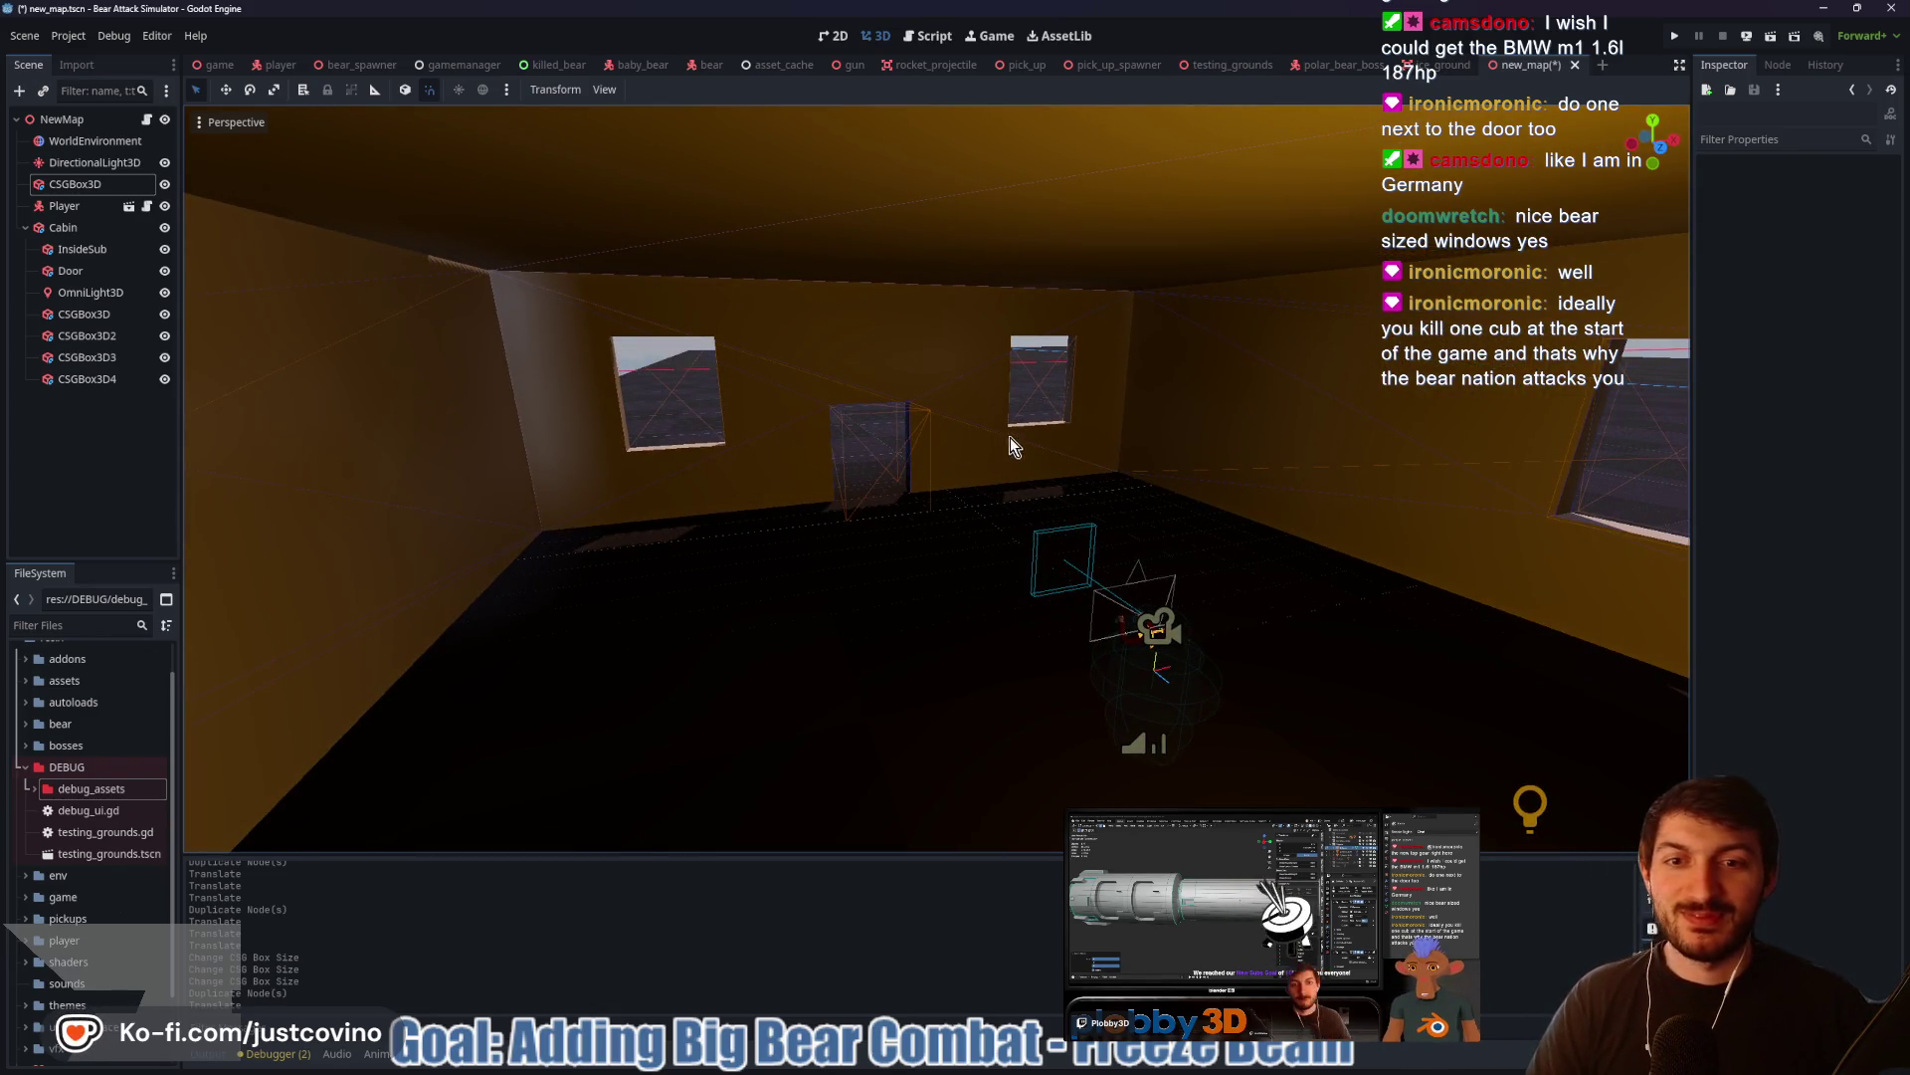
{"action": "mouse_move", "coordinate": [1129, 475]}
{"action": "left_mouse_down"}
{"action": "mouse_move", "coordinate": [989, 461]}
{"action": "mouse_move", "coordinate": [852, 498]}
{"action": "left_mouse_up"}
{"action": "scroll", "coordinate": [852, 498], "scroll_direction": "down", "scroll_amount": 5}
{"action": "mouse_move", "coordinate": [1142, 495]}
{"action": "left_mouse_down"}
{"action": "mouse_move", "coordinate": [1254, 508]}
{"action": "mouse_move", "coordinate": [806, 478]}
{"action": "mouse_move", "coordinate": [834, 508]}
{"action": "mouse_move", "coordinate": [742, 524]}
{"action": "mouse_move", "coordinate": [889, 519]}
{"action": "left_mouse_up"}
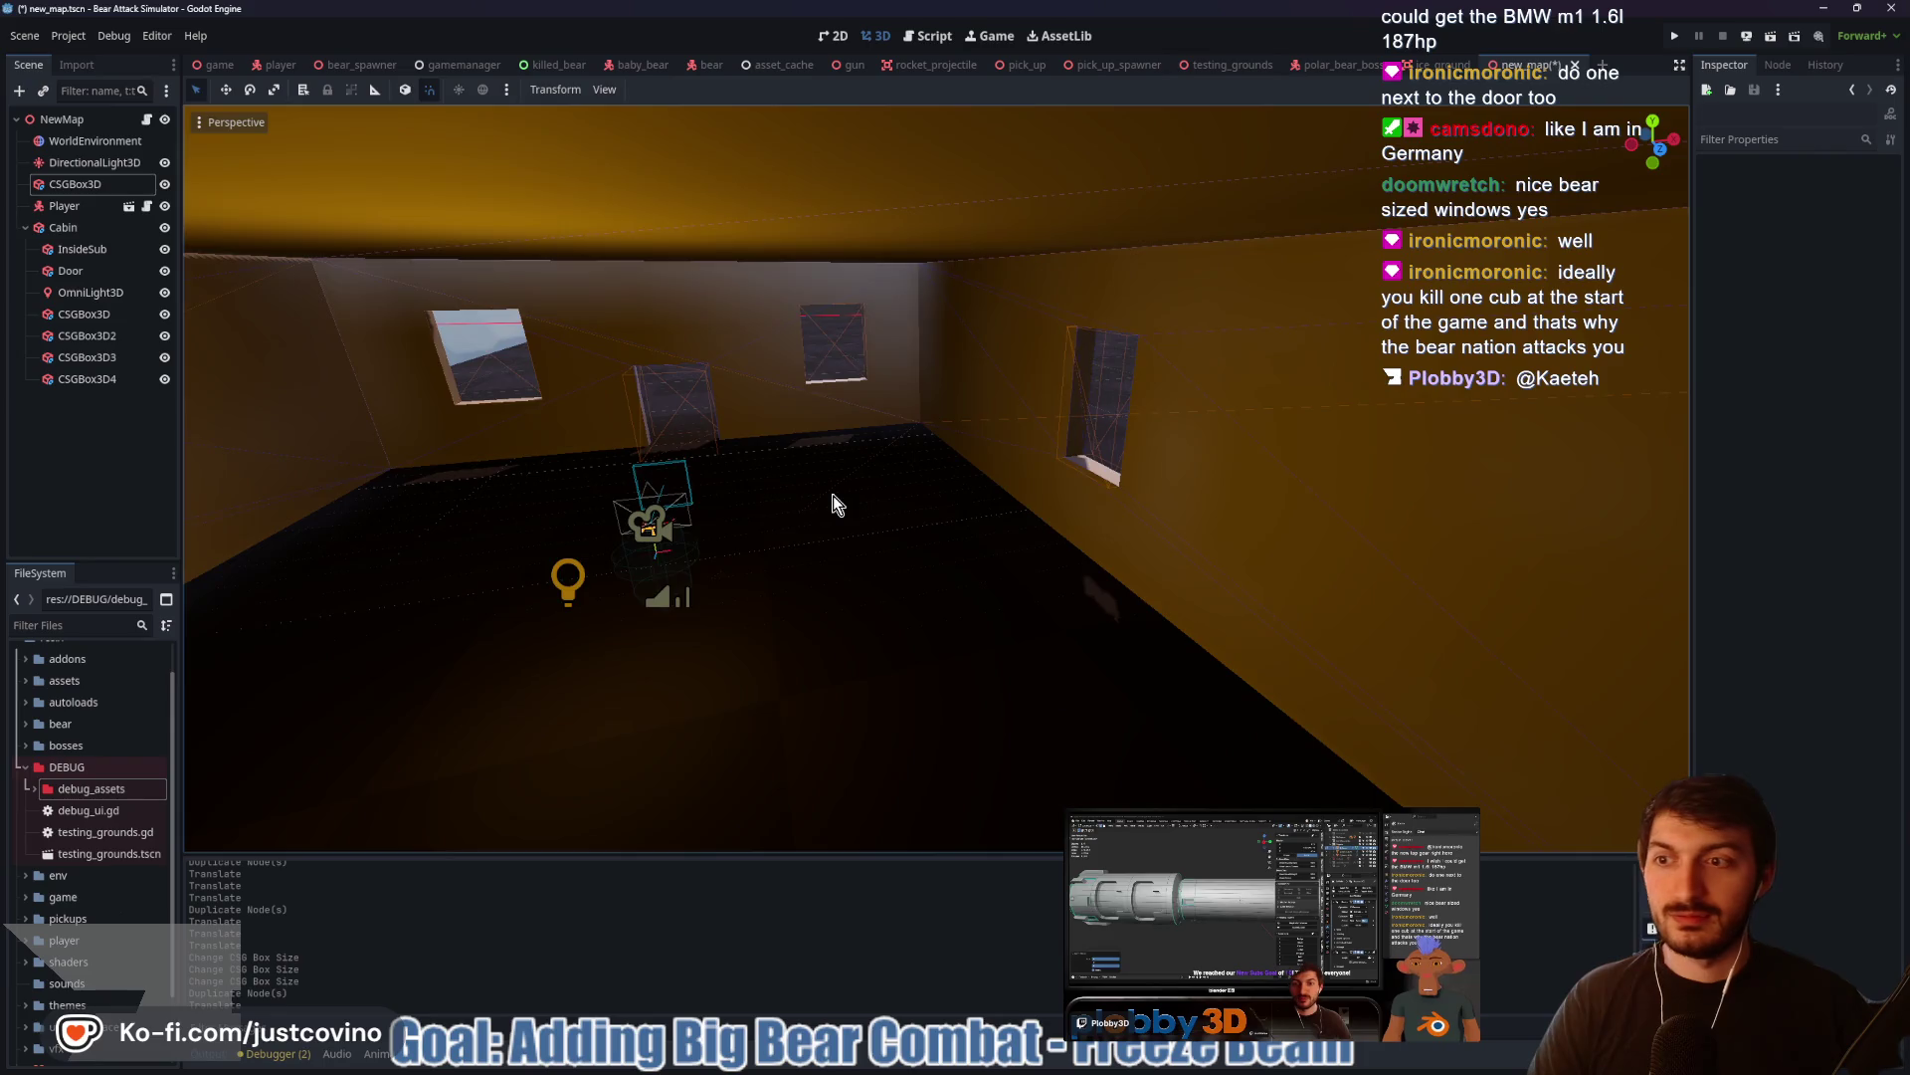
{"action": "scroll", "coordinate": [836, 503], "scroll_direction": "up", "scroll_amount": 3}
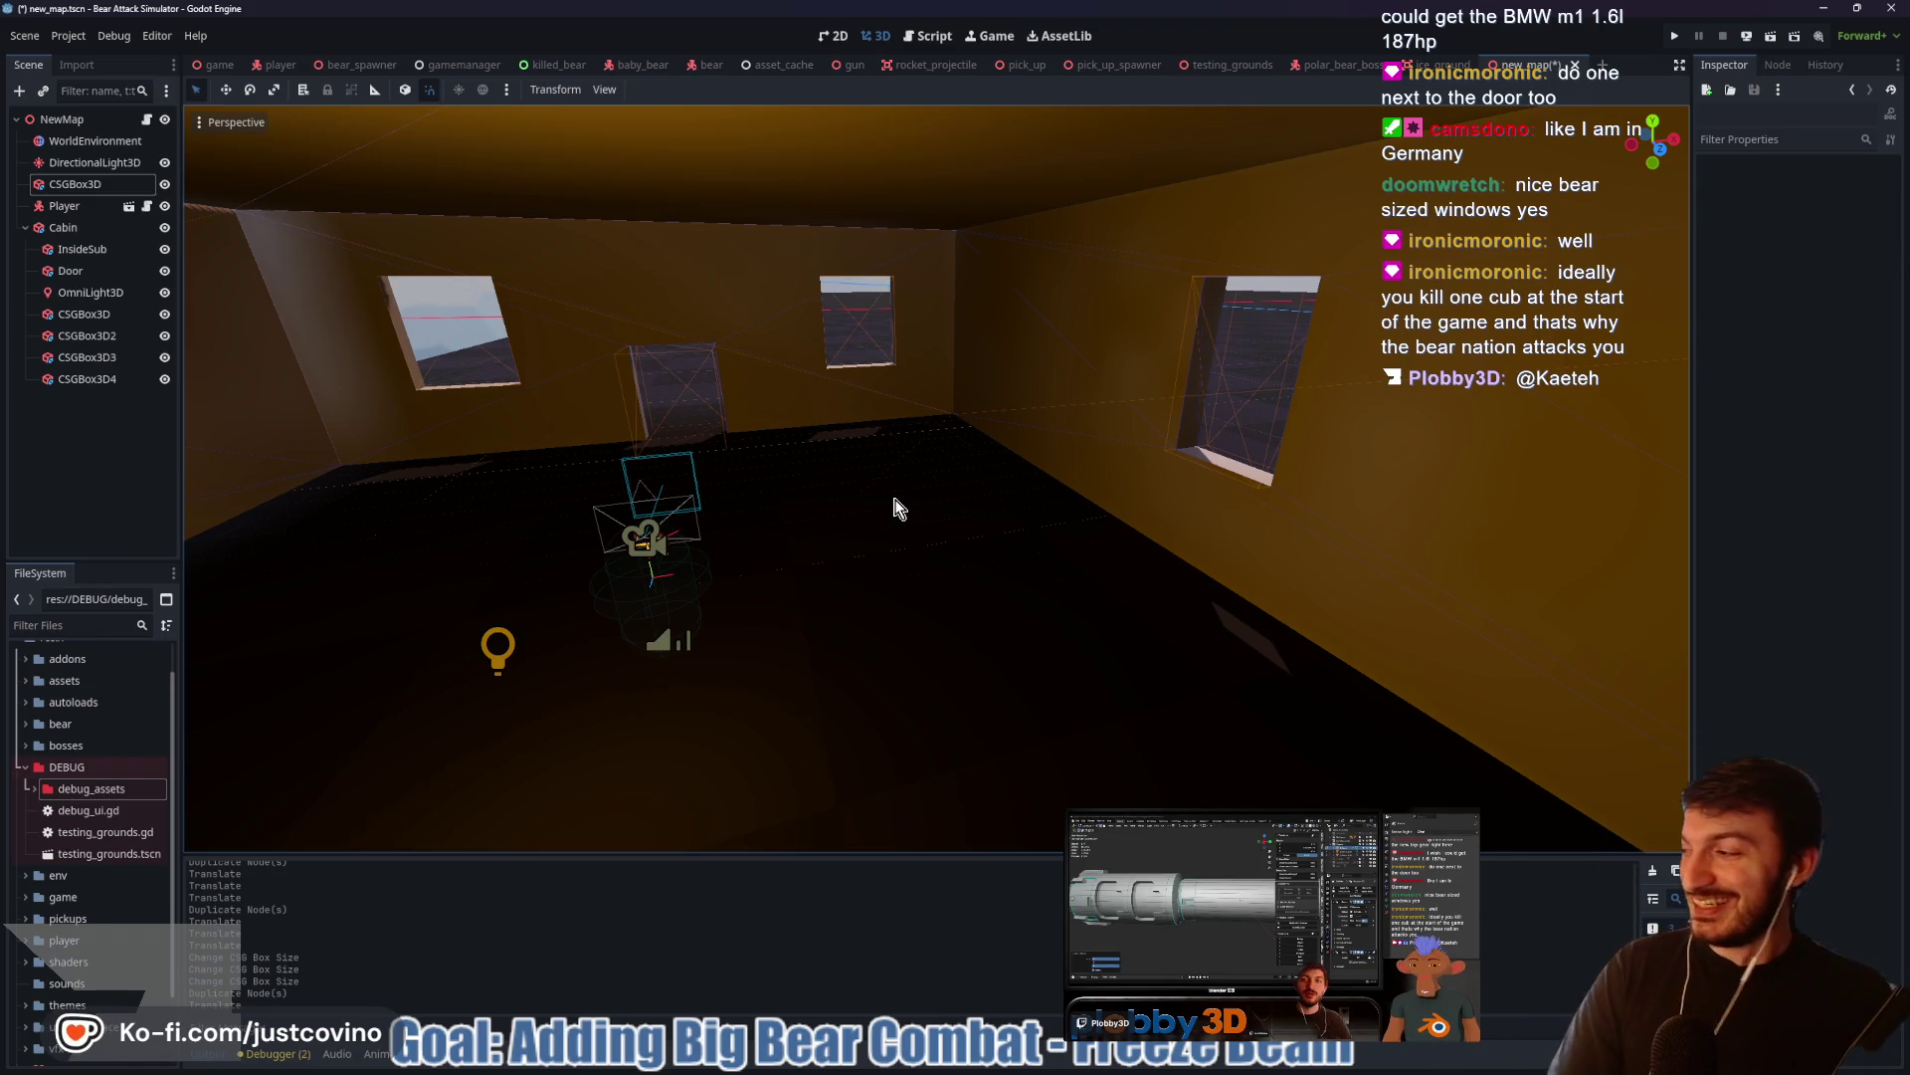
{"action": "mouse_move", "coordinate": [923, 439]}
{"action": "left_mouse_down"}
{"action": "mouse_move", "coordinate": [1099, 450]}
{"action": "mouse_move", "coordinate": [767, 546]}
{"action": "mouse_move", "coordinate": [1066, 504]}
{"action": "mouse_move", "coordinate": [700, 534]}
{"action": "mouse_move", "coordinate": [921, 563]}
{"action": "mouse_move", "coordinate": [992, 593]}
{"action": "left_mouse_up"}
{"action": "scroll", "coordinate": [701, 534], "scroll_direction": "down", "scroll_amount": 2}
{"action": "scroll", "coordinate": [700, 534], "scroll_direction": "down", "scroll_amount": 8}
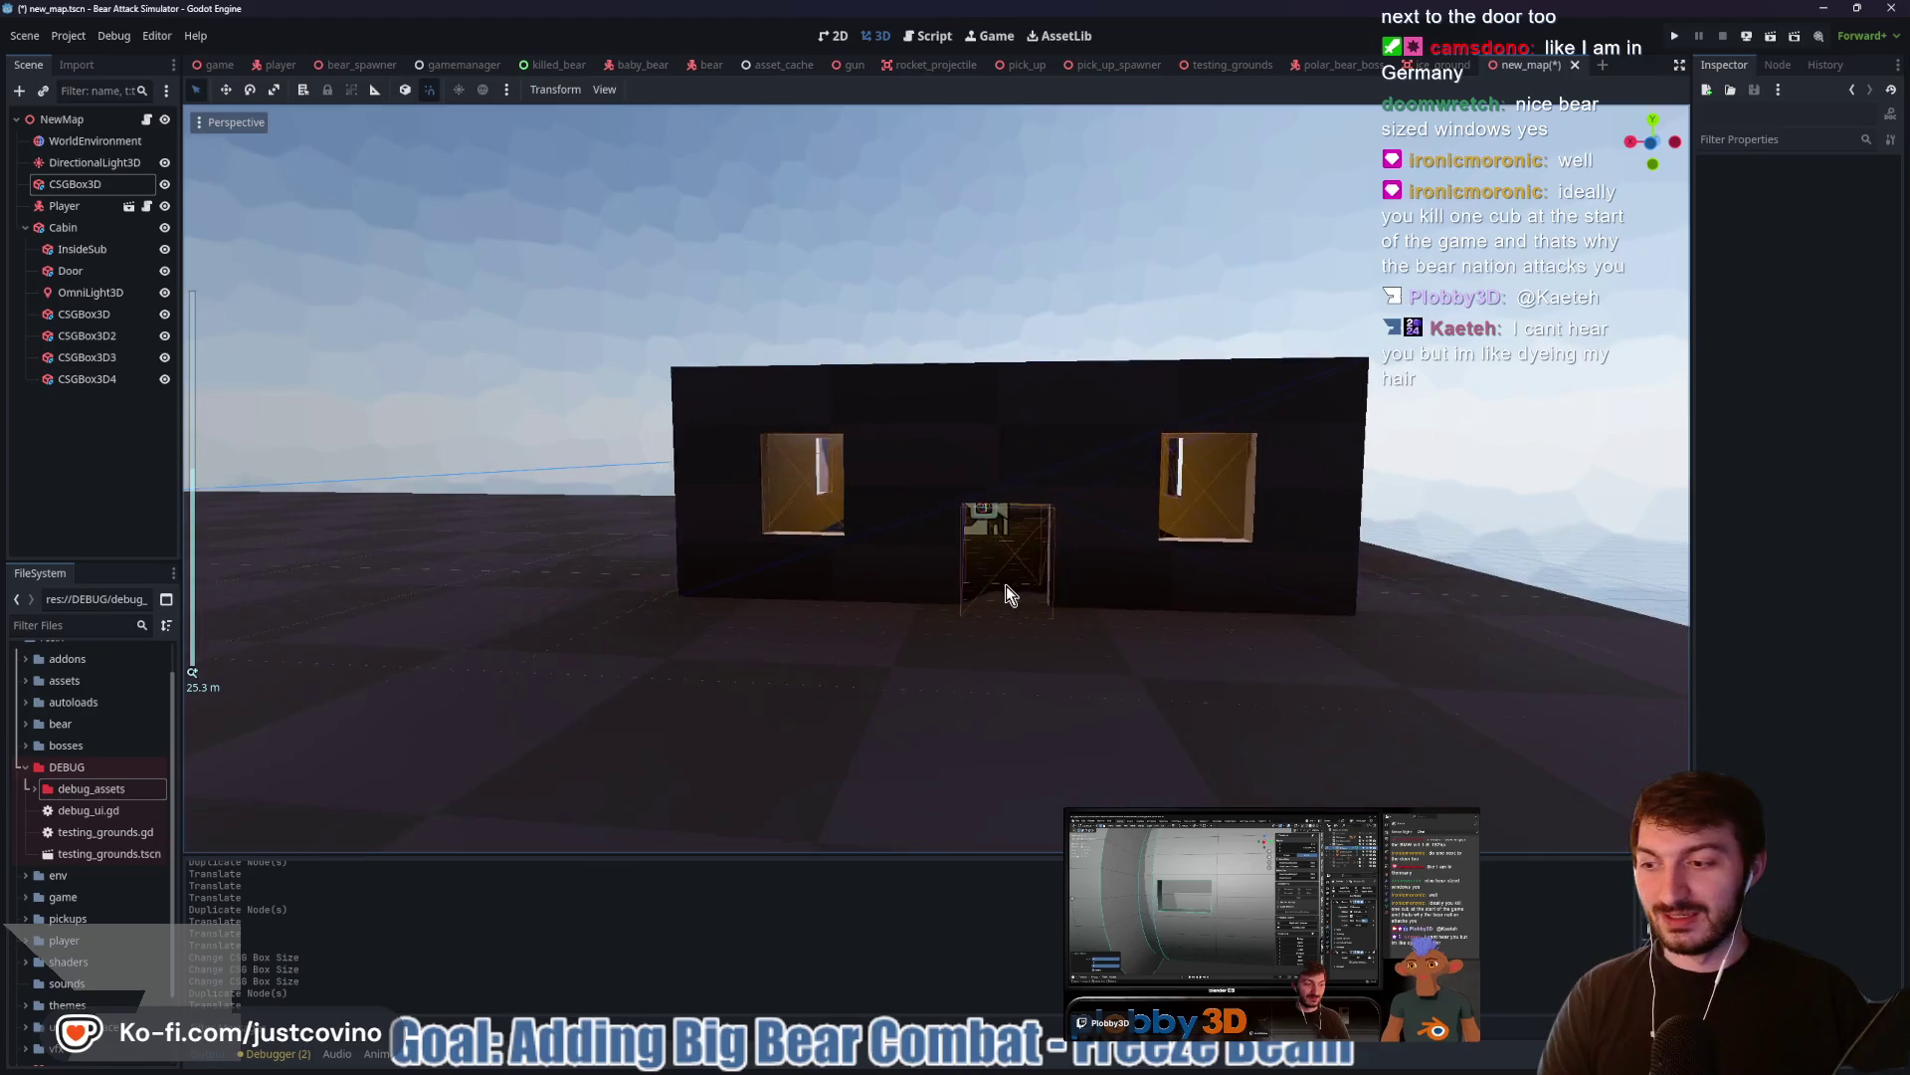
{"action": "scroll", "coordinate": [1073, 593], "scroll_direction": "up", "scroll_amount": 5}
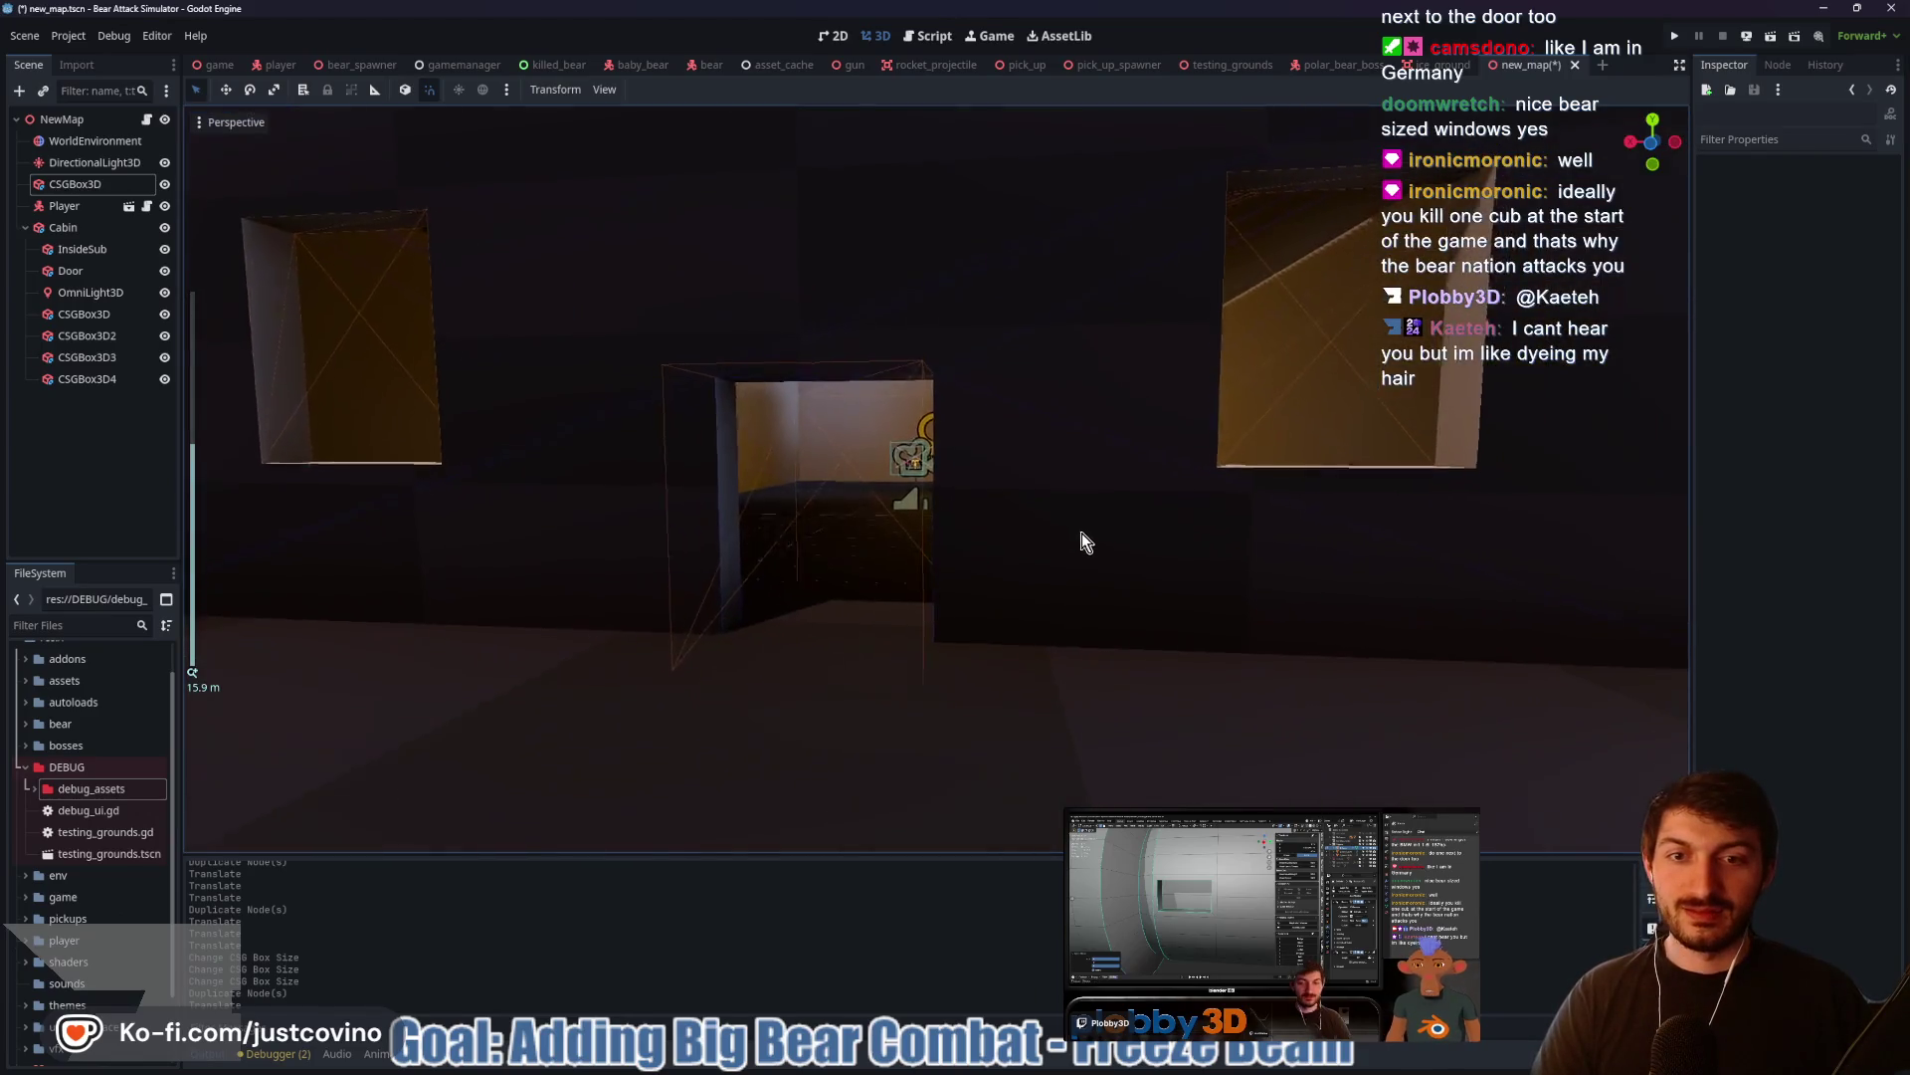
{"action": "left_click_drag", "start_coordinate": [1084, 542], "coordinate": [1101, 565]}
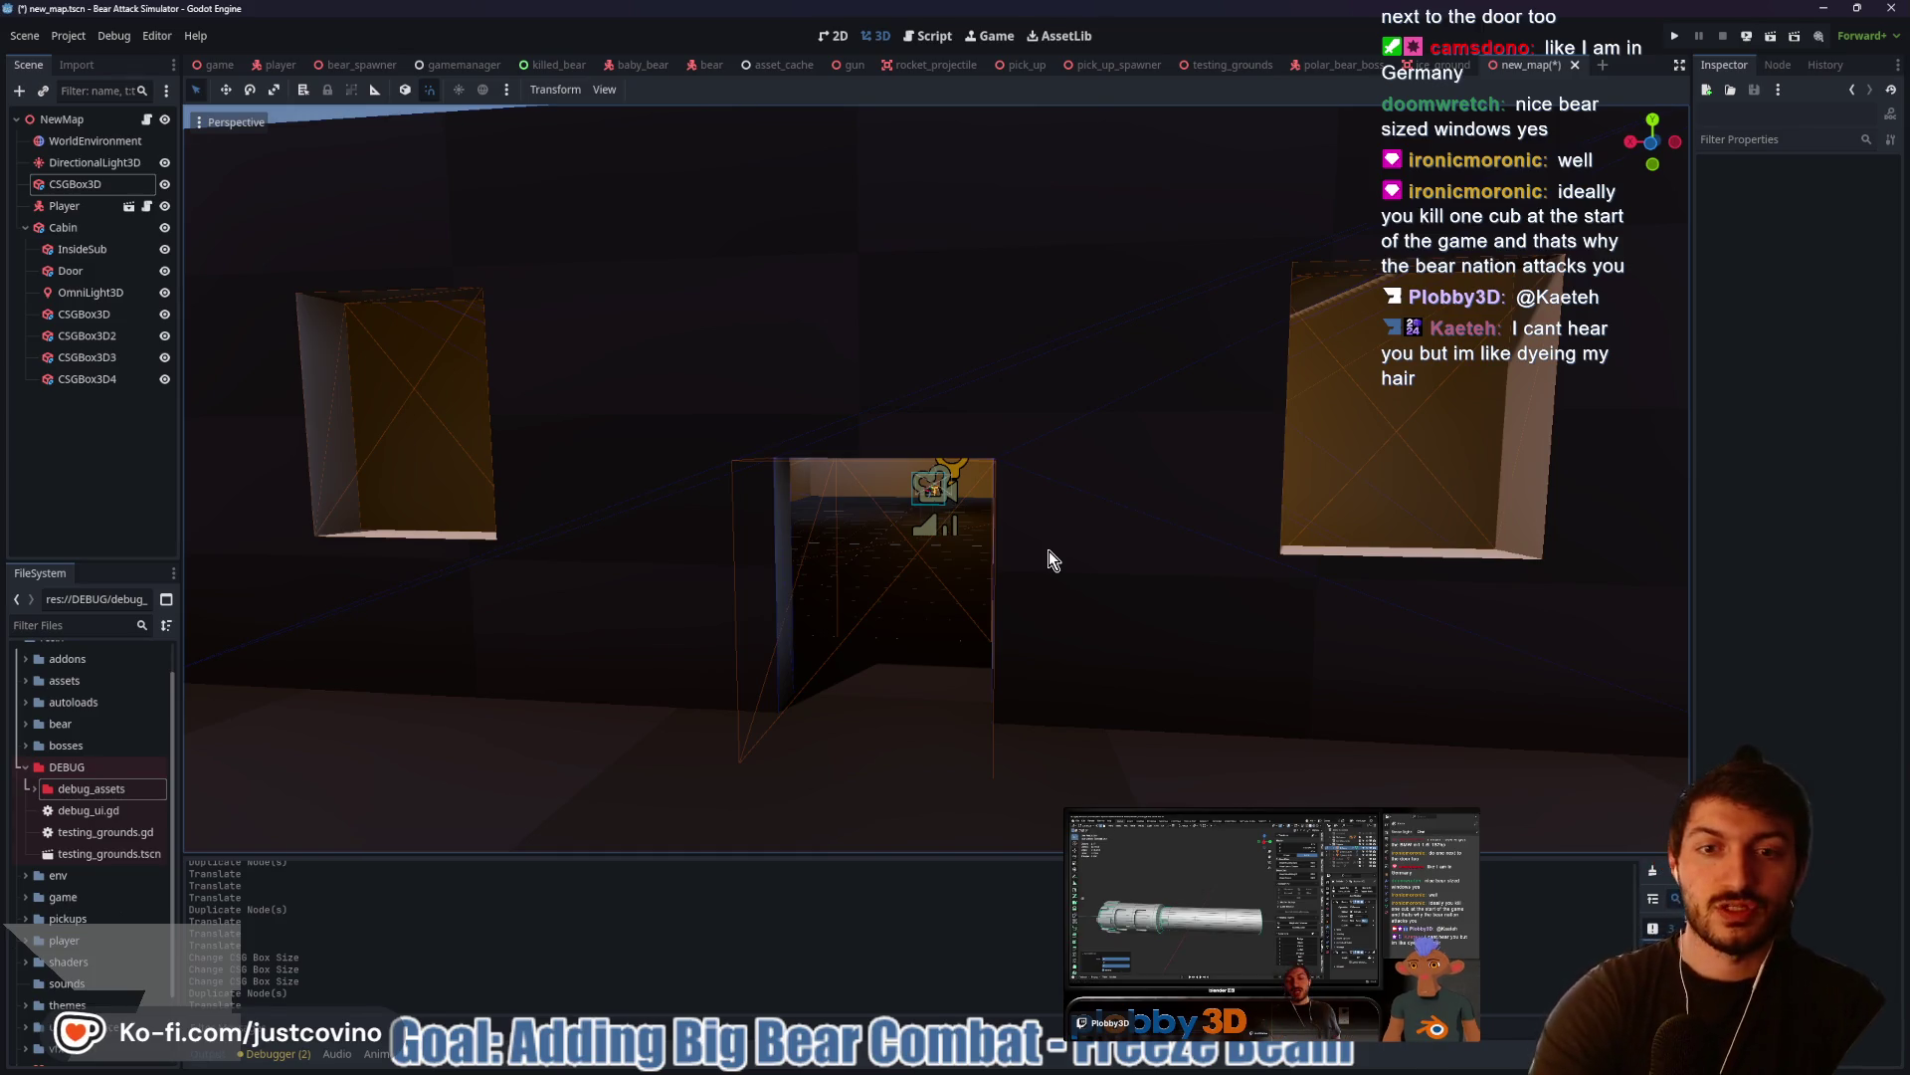
{"action": "scroll", "coordinate": [1048, 560], "scroll_direction": "down", "scroll_amount": 5}
{"action": "mouse_move", "coordinate": [981, 595]}
{"action": "left_mouse_down"}
{"action": "mouse_move", "coordinate": [819, 670]}
{"action": "mouse_move", "coordinate": [631, 673]}
{"action": "mouse_move", "coordinate": [938, 627]}
{"action": "mouse_move", "coordinate": [1018, 826]}
{"action": "left_mouse_up"}
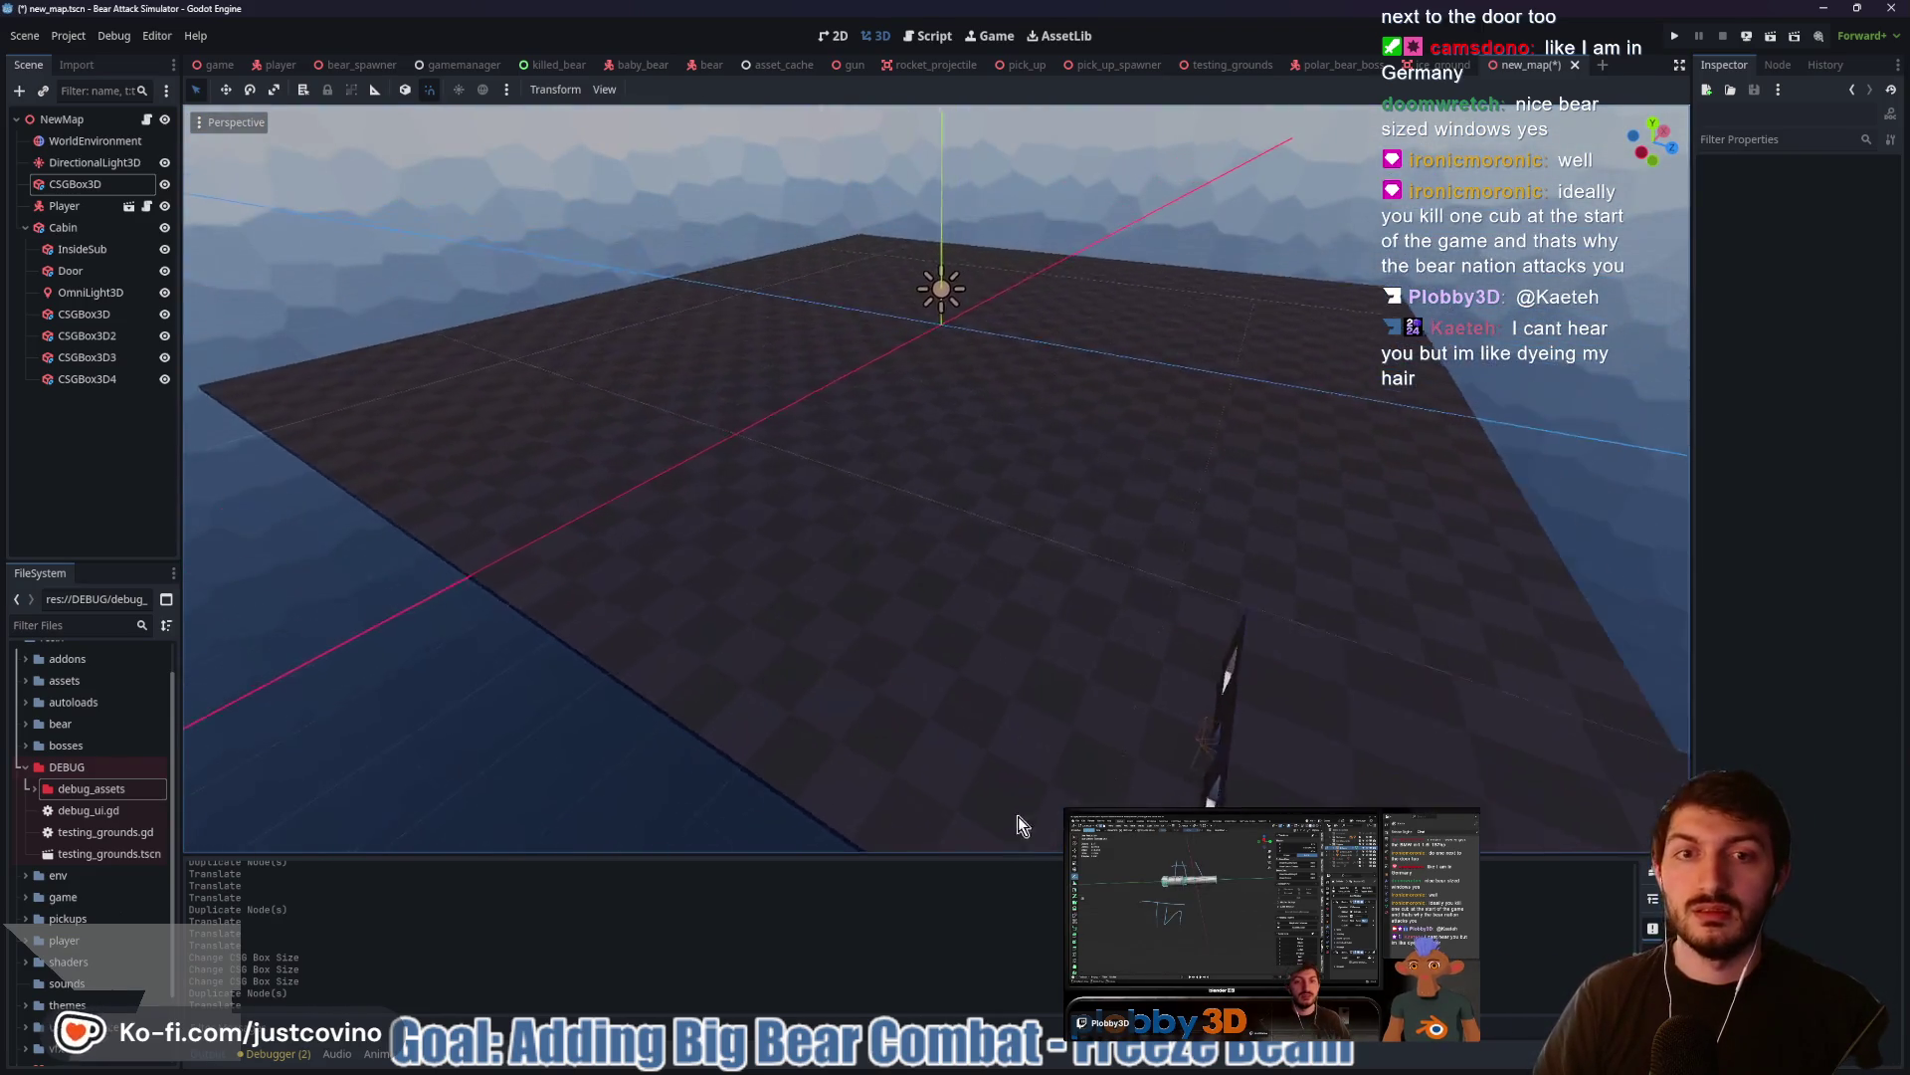
Browse the assets, env and free_assets folders in FileSystem, leaving free_assets collapsed
{"action": "scroll", "coordinate": [967, 606], "scroll_direction": "up", "scroll_amount": 5}
{"action": "scroll", "coordinate": [1264, 595], "scroll_direction": "down", "scroll_amount": 5}
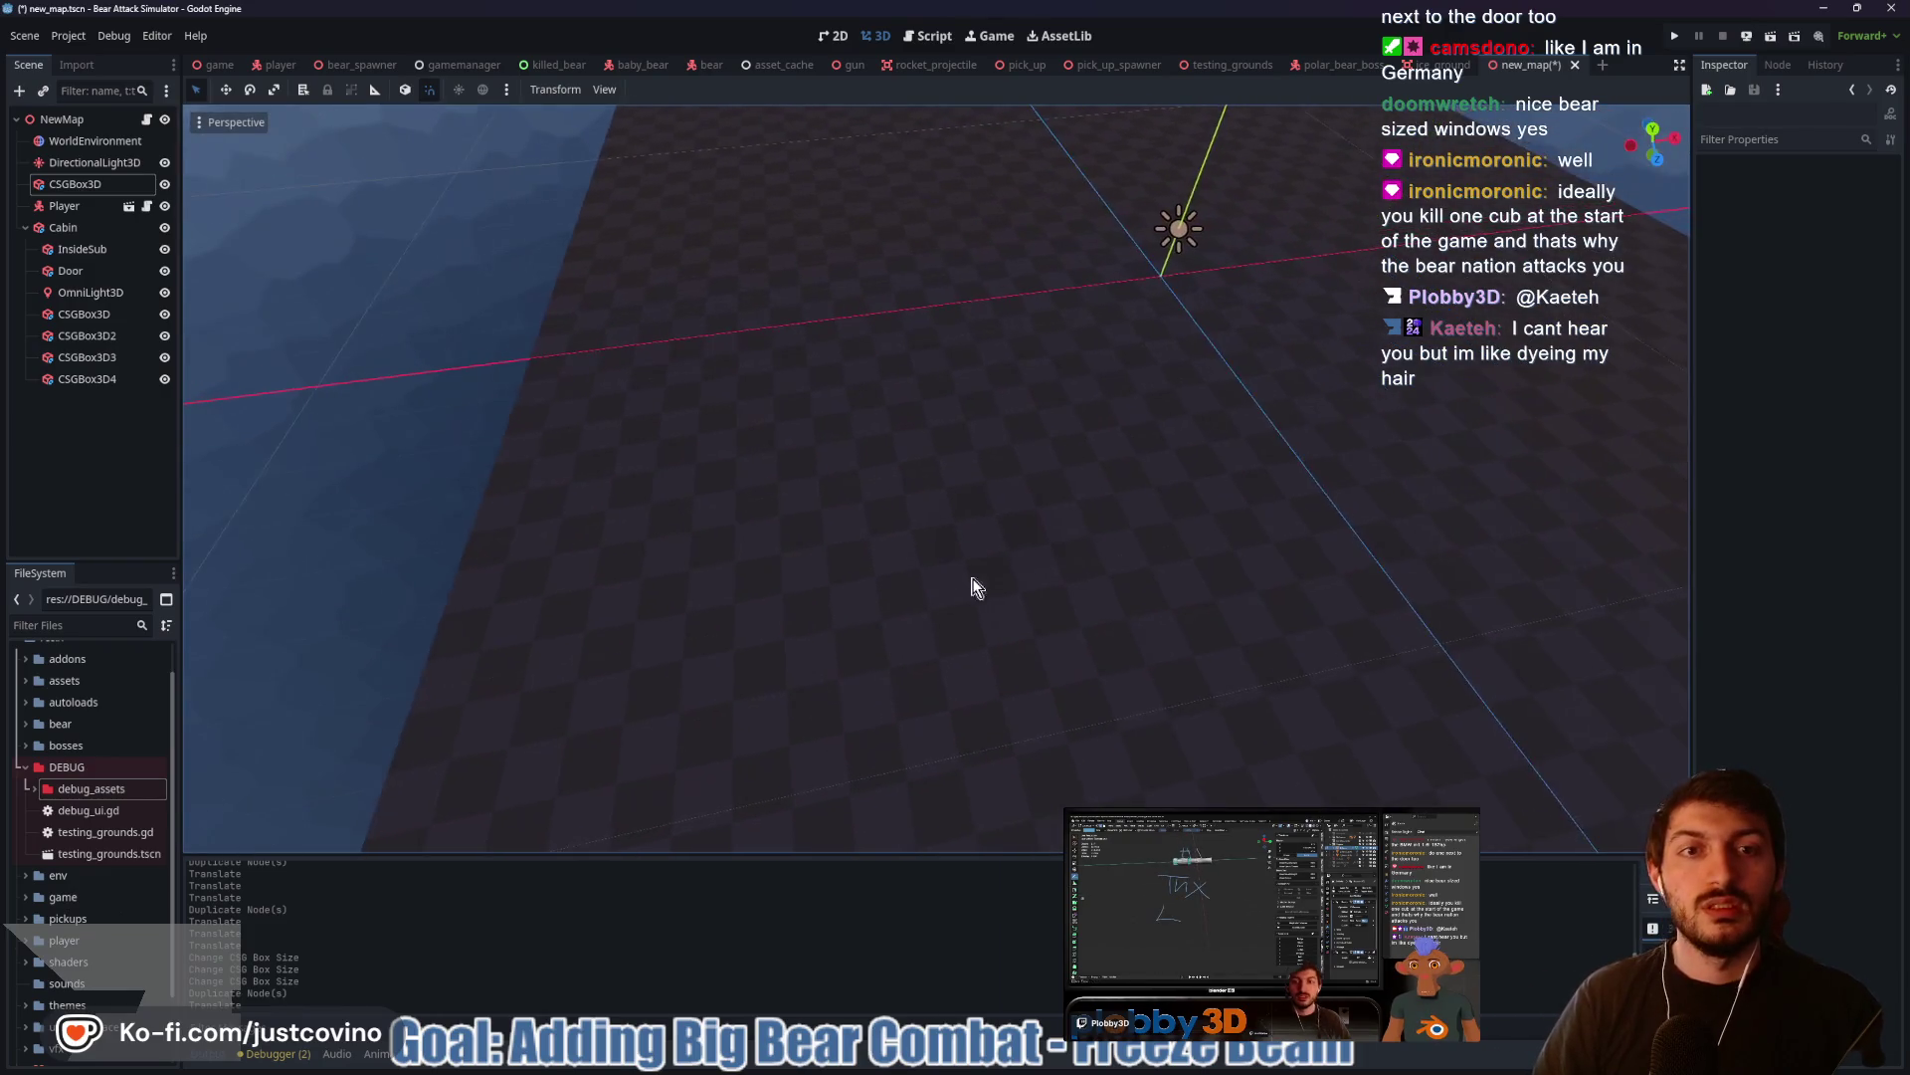
{"action": "scroll", "coordinate": [1216, 541], "scroll_direction": "up", "scroll_amount": 5}
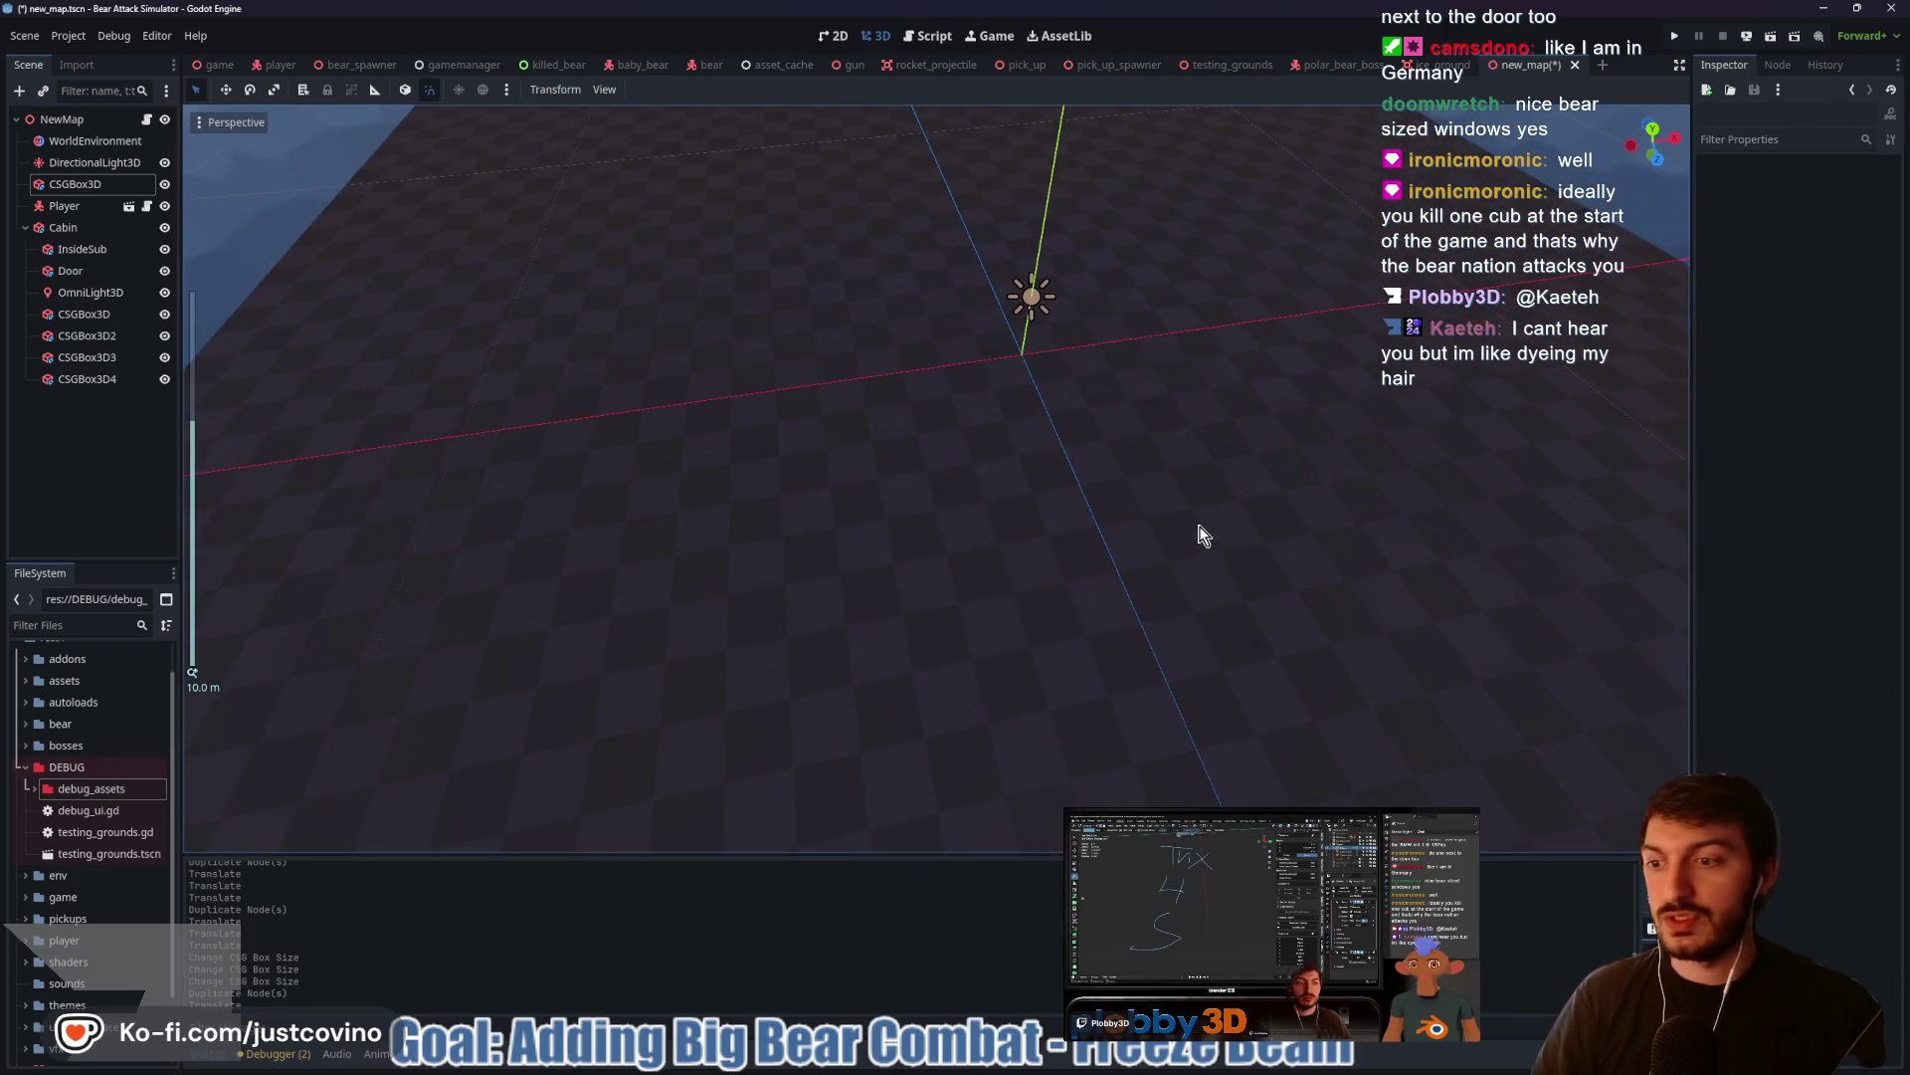
{"action": "left_click", "coordinate": [26, 681]}
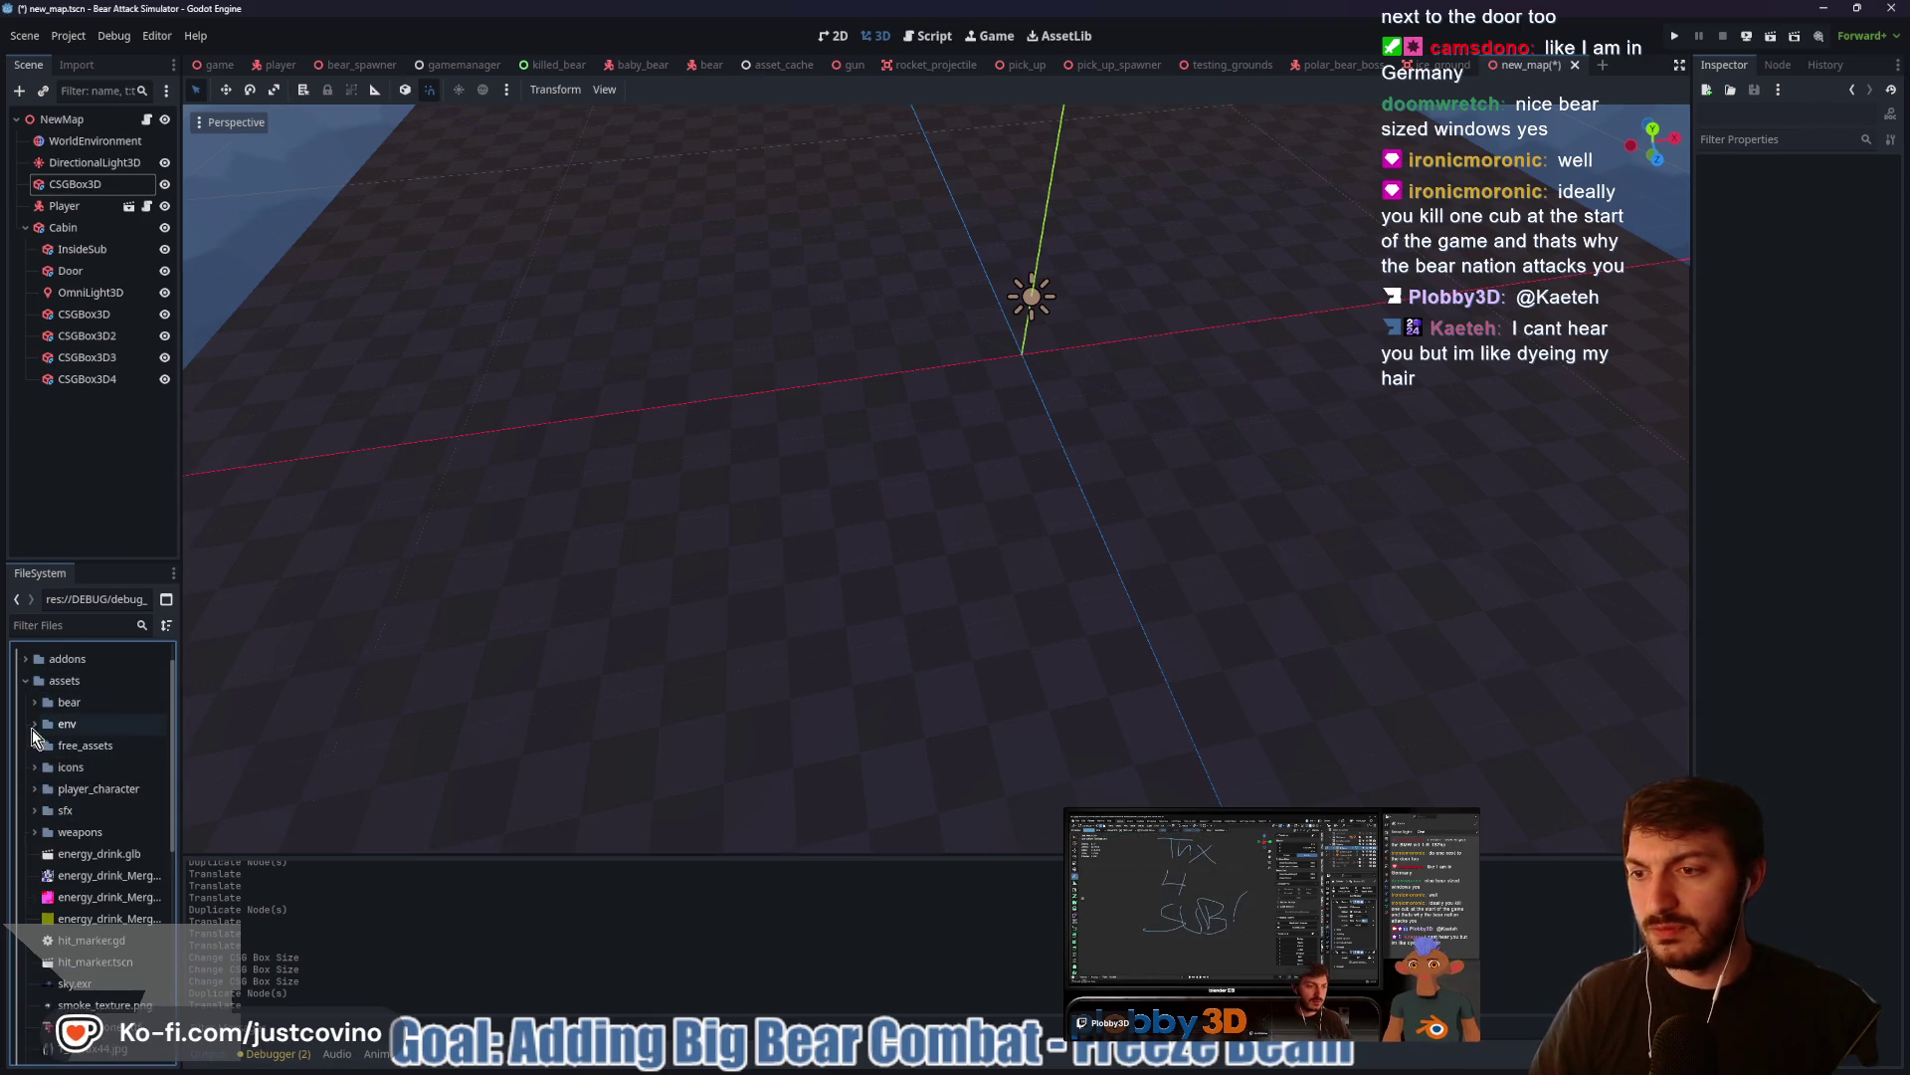
{"action": "left_click", "coordinate": [30, 726]}
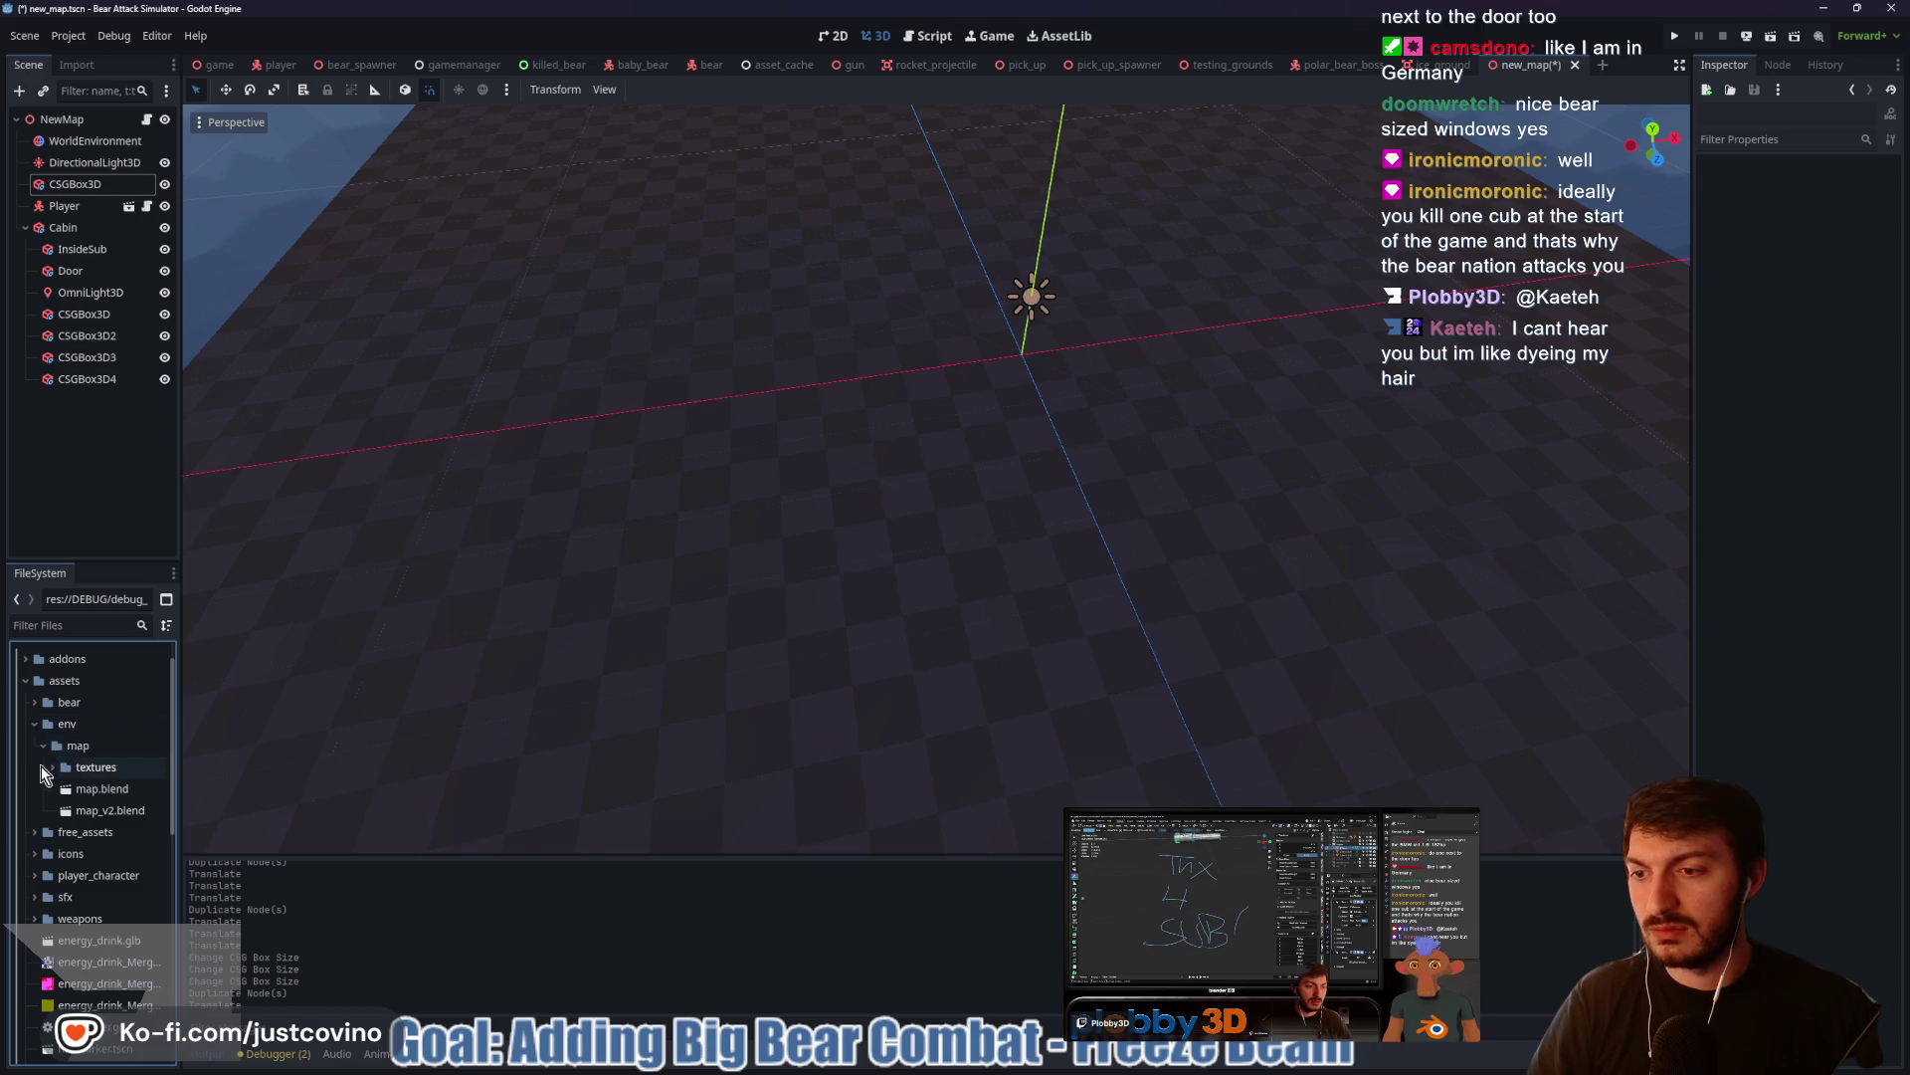
{"action": "left_click", "coordinate": [34, 724]}
{"action": "left_click", "coordinate": [36, 746]}
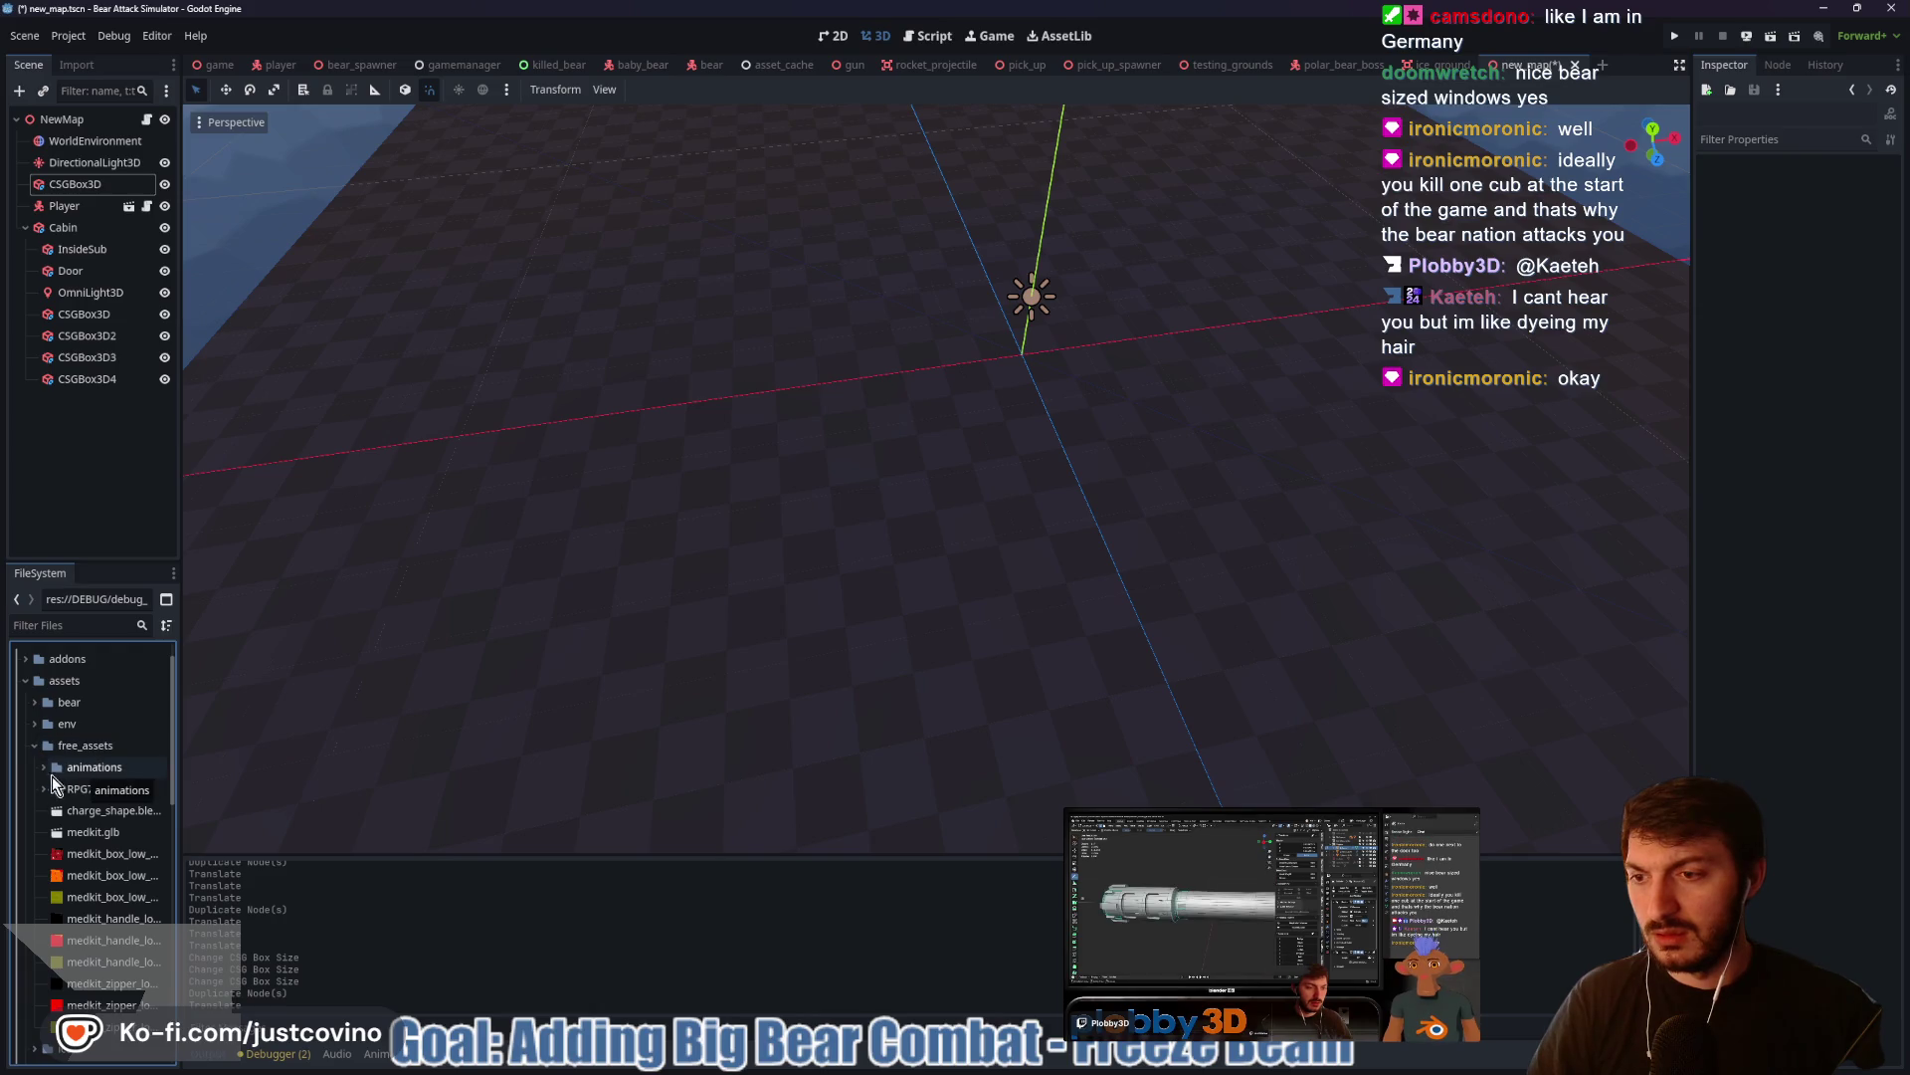
{"action": "left_click", "coordinate": [31, 744]}
Reorient the viewport back to the origin and collapse the Cabin node's children
{"action": "mouse_move", "coordinate": [723, 602]}
{"action": "left_mouse_down"}
{"action": "mouse_move", "coordinate": [870, 563]}
{"action": "mouse_move", "coordinate": [726, 499]}
{"action": "mouse_move", "coordinate": [1032, 537]}
{"action": "mouse_move", "coordinate": [1112, 527]}
{"action": "mouse_move", "coordinate": [678, 625]}
{"action": "mouse_move", "coordinate": [856, 573]}
{"action": "mouse_move", "coordinate": [1047, 553]}
{"action": "mouse_move", "coordinate": [989, 588]}
{"action": "mouse_move", "coordinate": [1041, 484]}
{"action": "mouse_move", "coordinate": [683, 418]}
{"action": "left_mouse_up"}
{"action": "scroll", "coordinate": [856, 573], "scroll_direction": "down", "scroll_amount": 2}
{"action": "scroll", "coordinate": [1047, 547], "scroll_direction": "up", "scroll_amount": 3}
{"action": "left_click", "coordinate": [26, 228]}
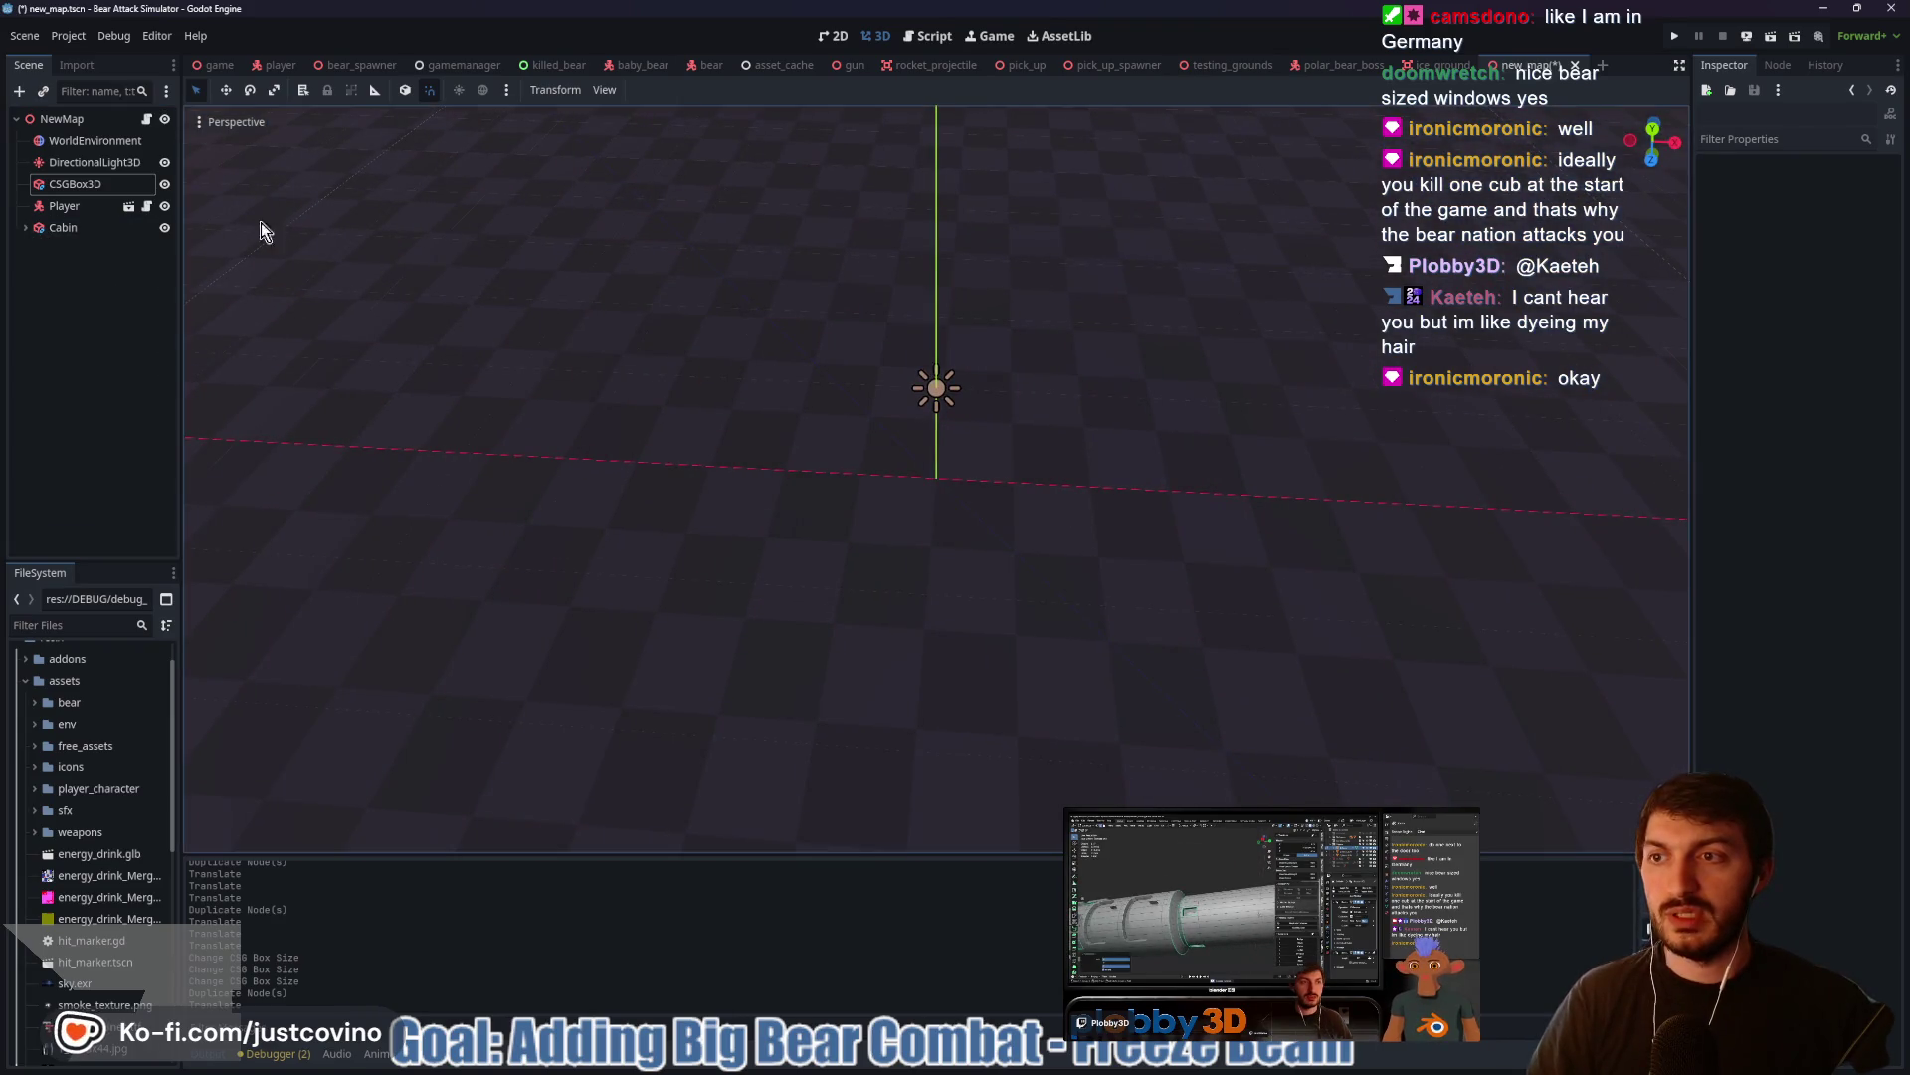
Add a CSGBox3D node under the NewMap root
{"action": "left_click", "coordinate": [61, 120]}
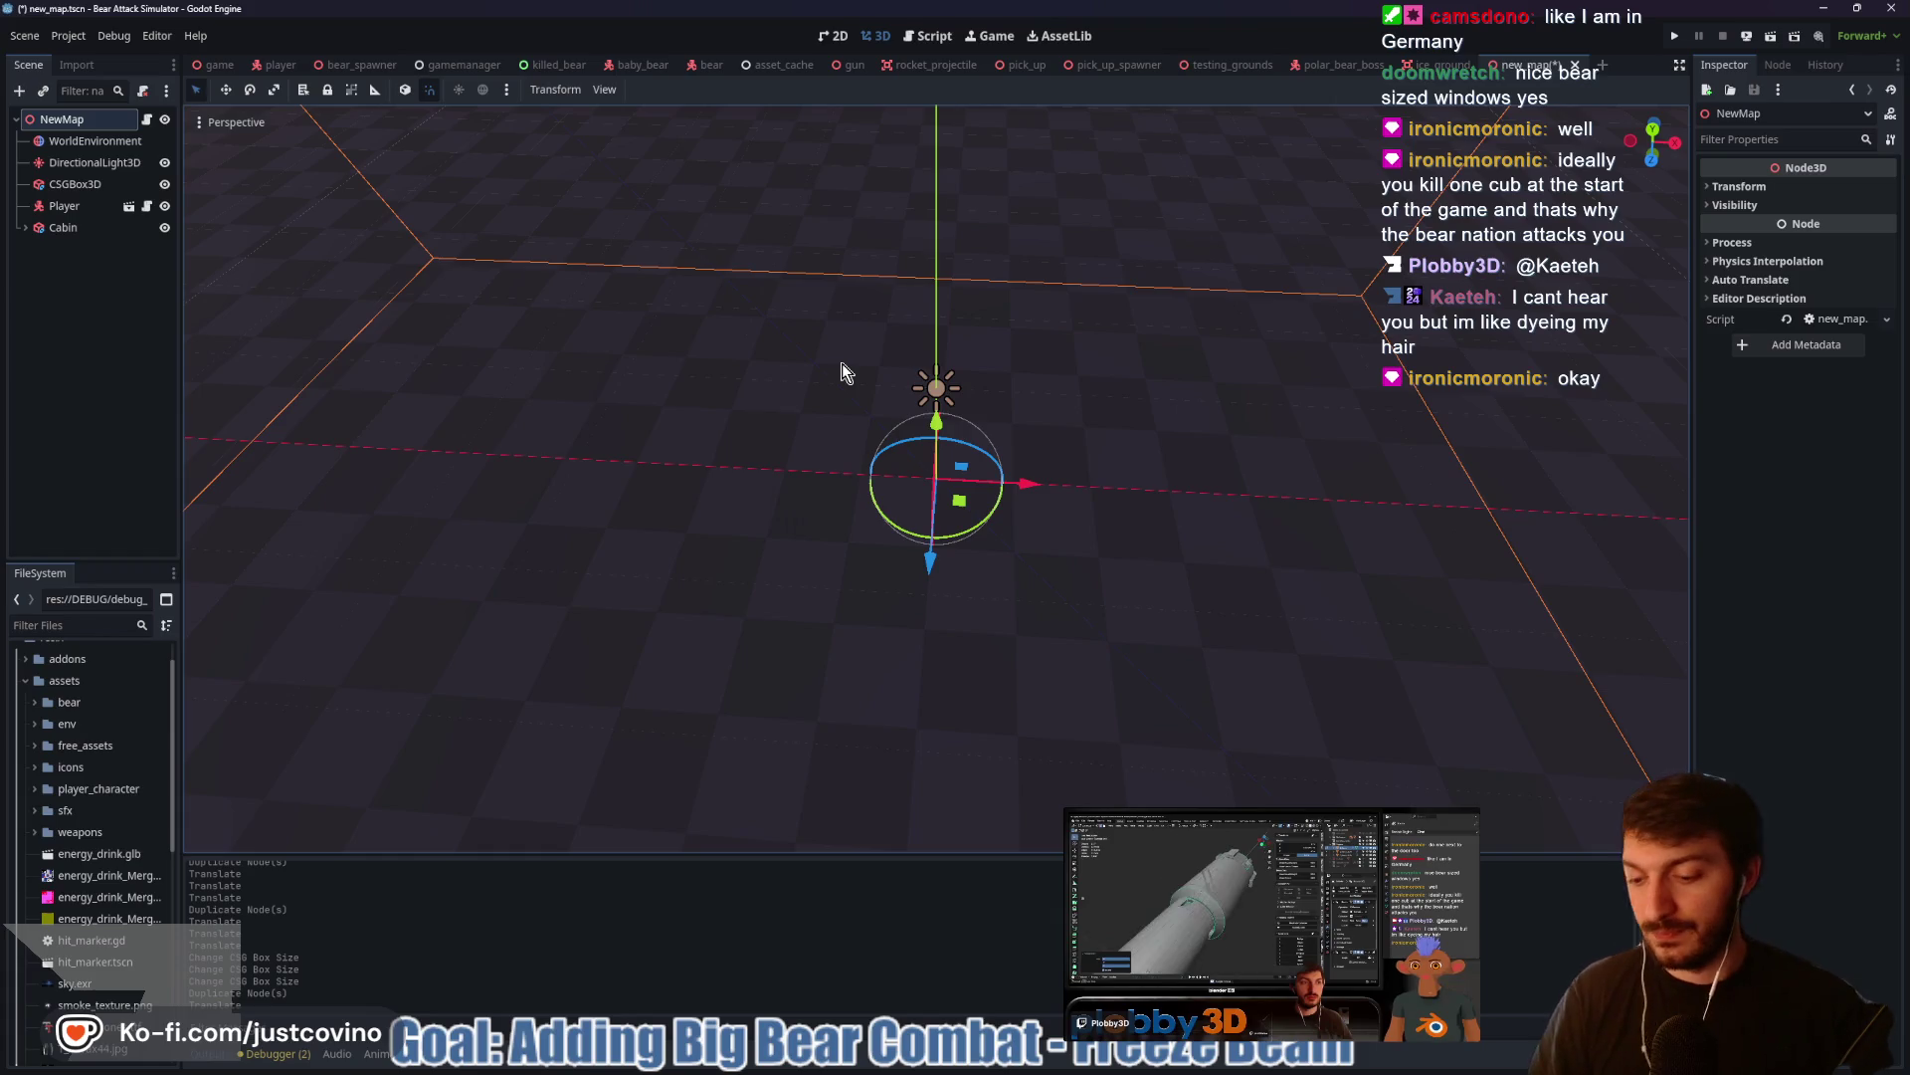
{"action": "key", "text": "ctrl+a"}
{"action": "type", "text": "csgbox"}
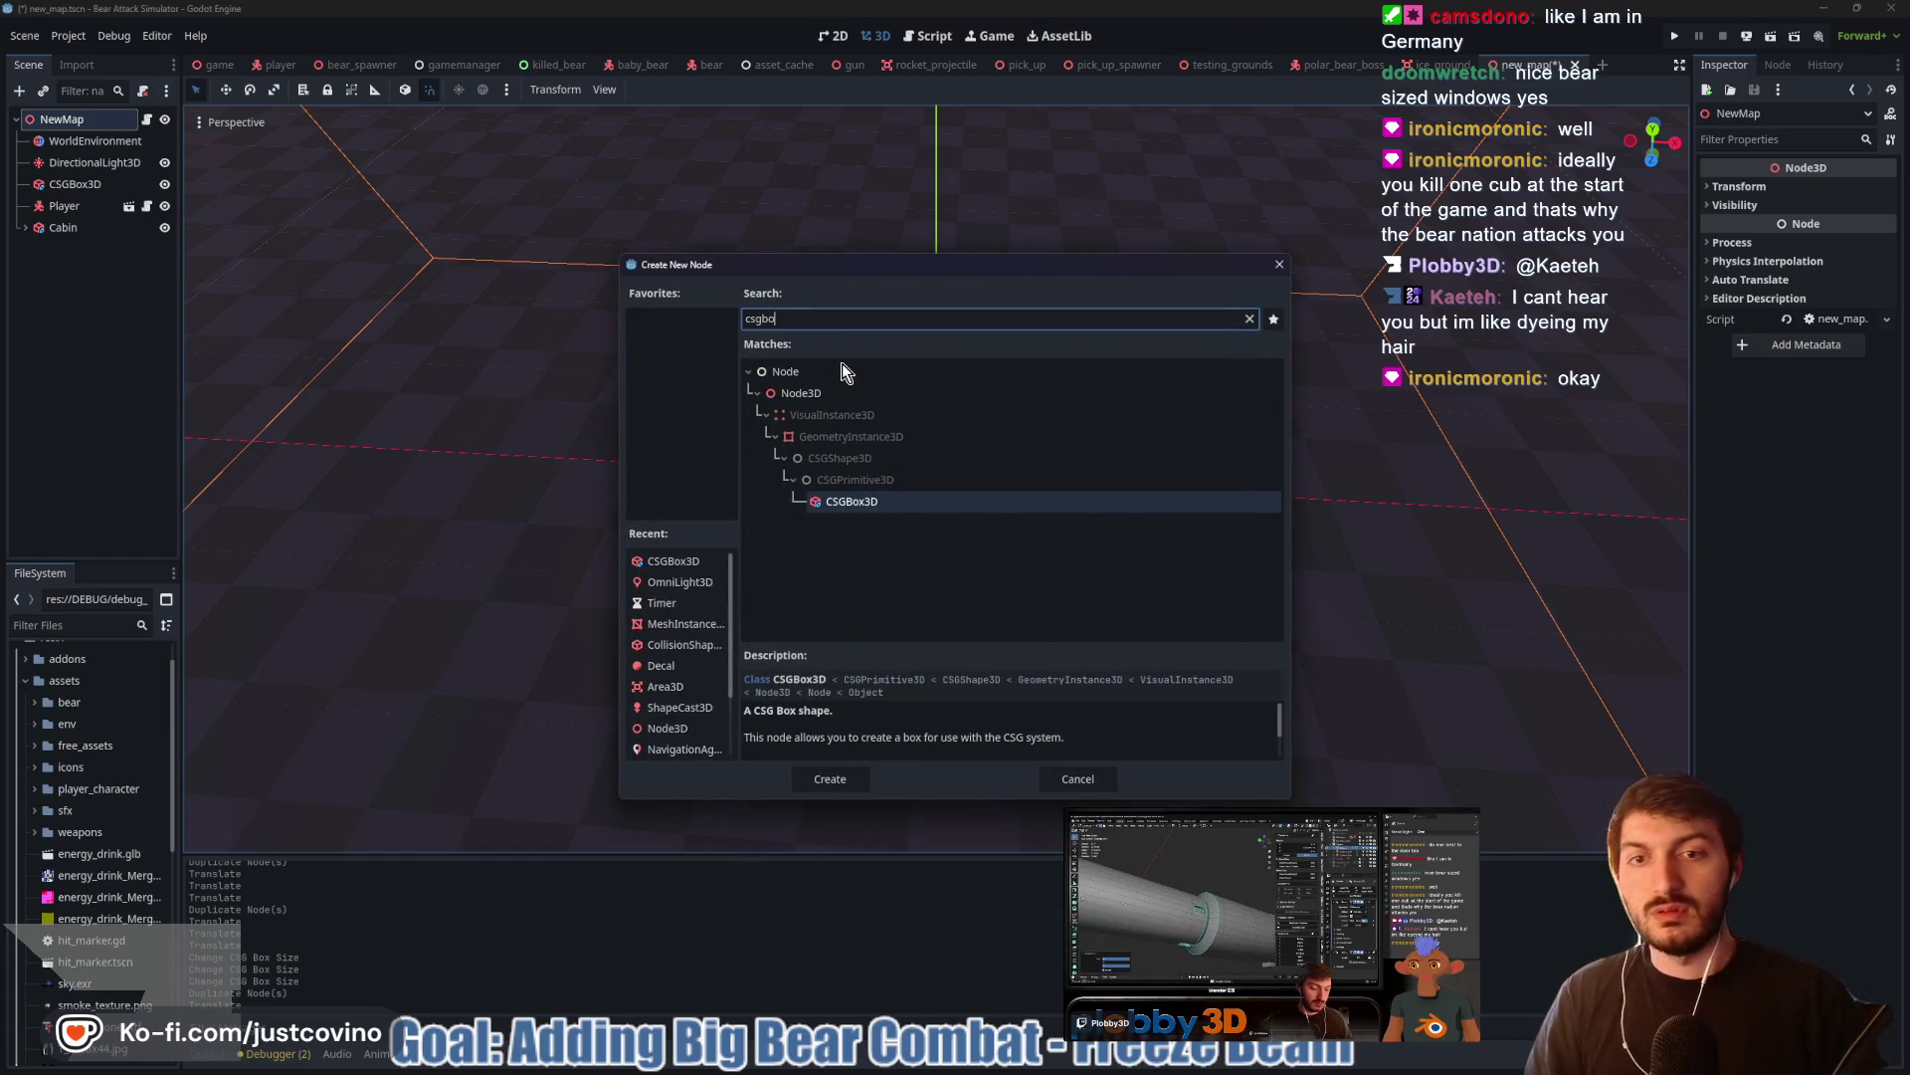
{"action": "key", "text": "Return"}
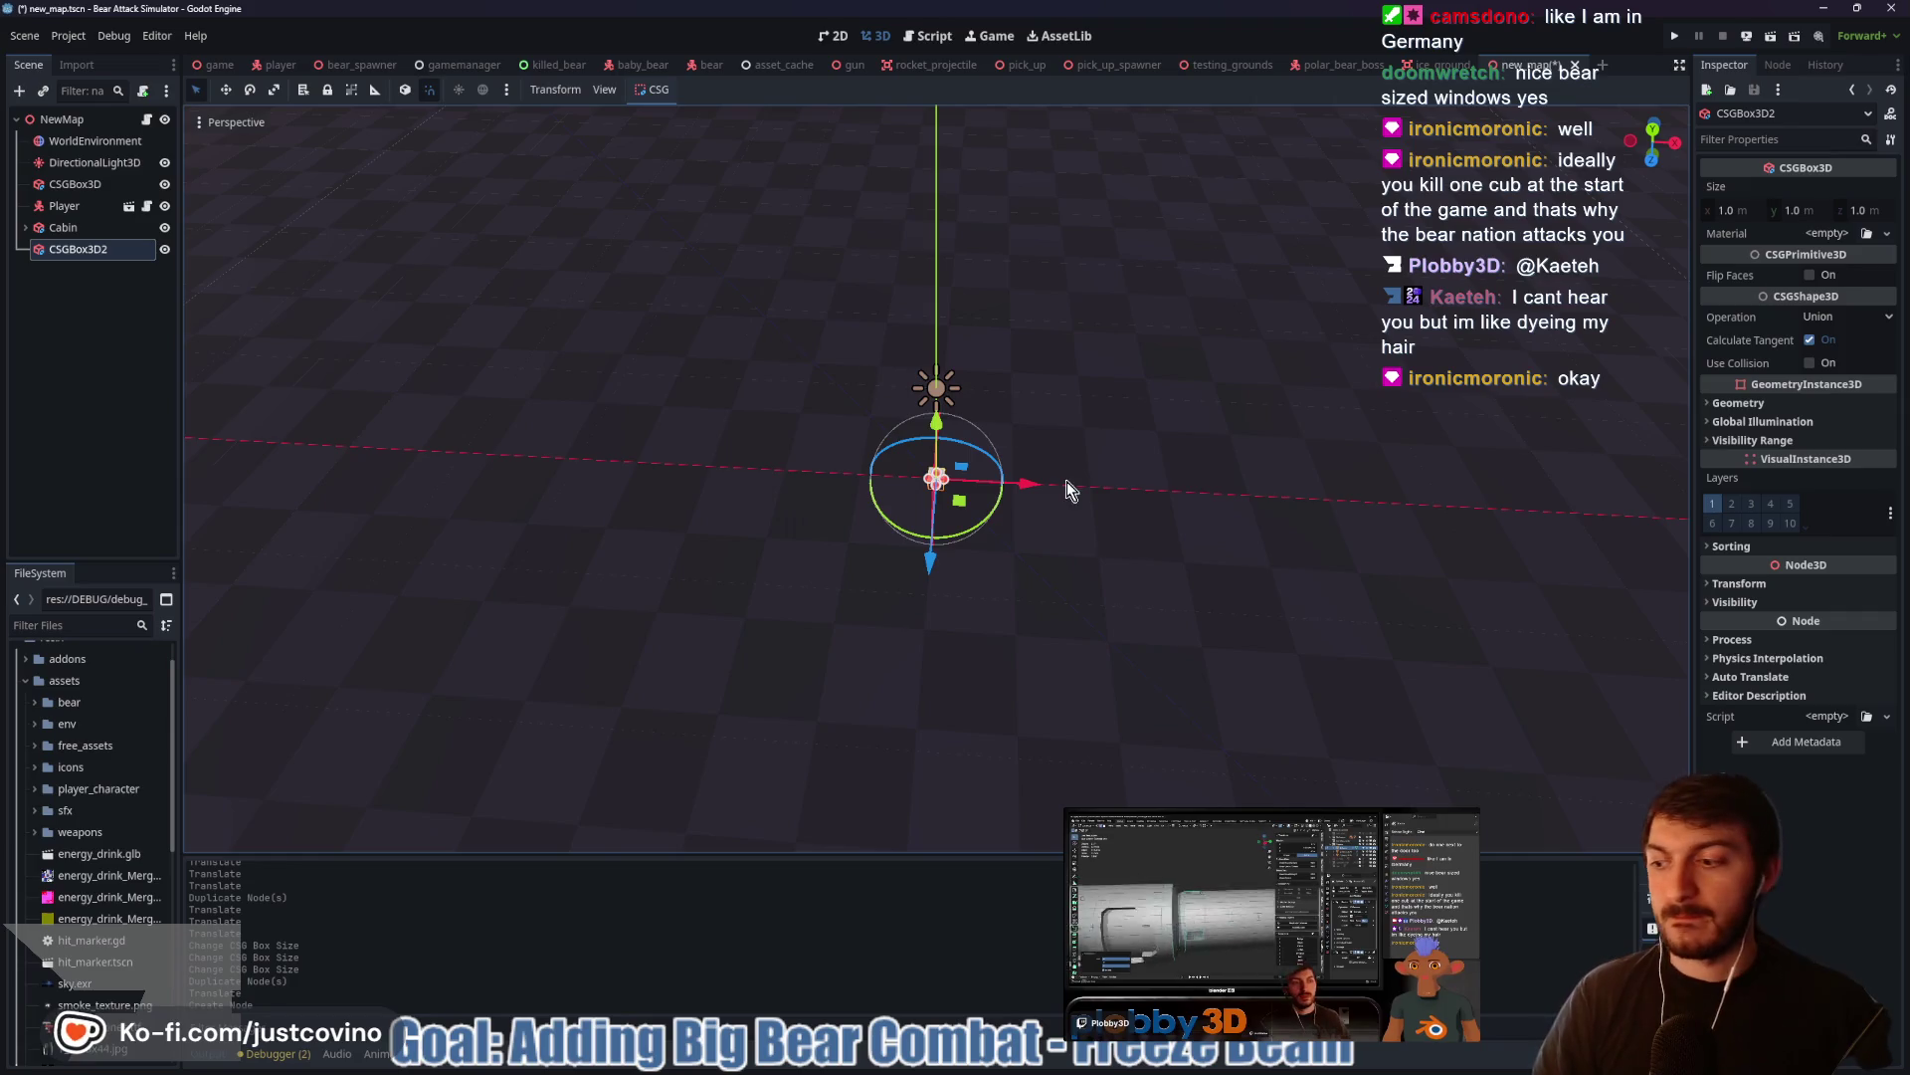
Set the new CSGBox3D2's x size to 20 m in the Inspector
{"action": "mouse_move", "coordinate": [1100, 528]}
{"action": "left_mouse_down"}
{"action": "mouse_move", "coordinate": [759, 435]}
{"action": "mouse_move", "coordinate": [1131, 457]}
{"action": "mouse_move", "coordinate": [938, 464]}
{"action": "left_mouse_up"}
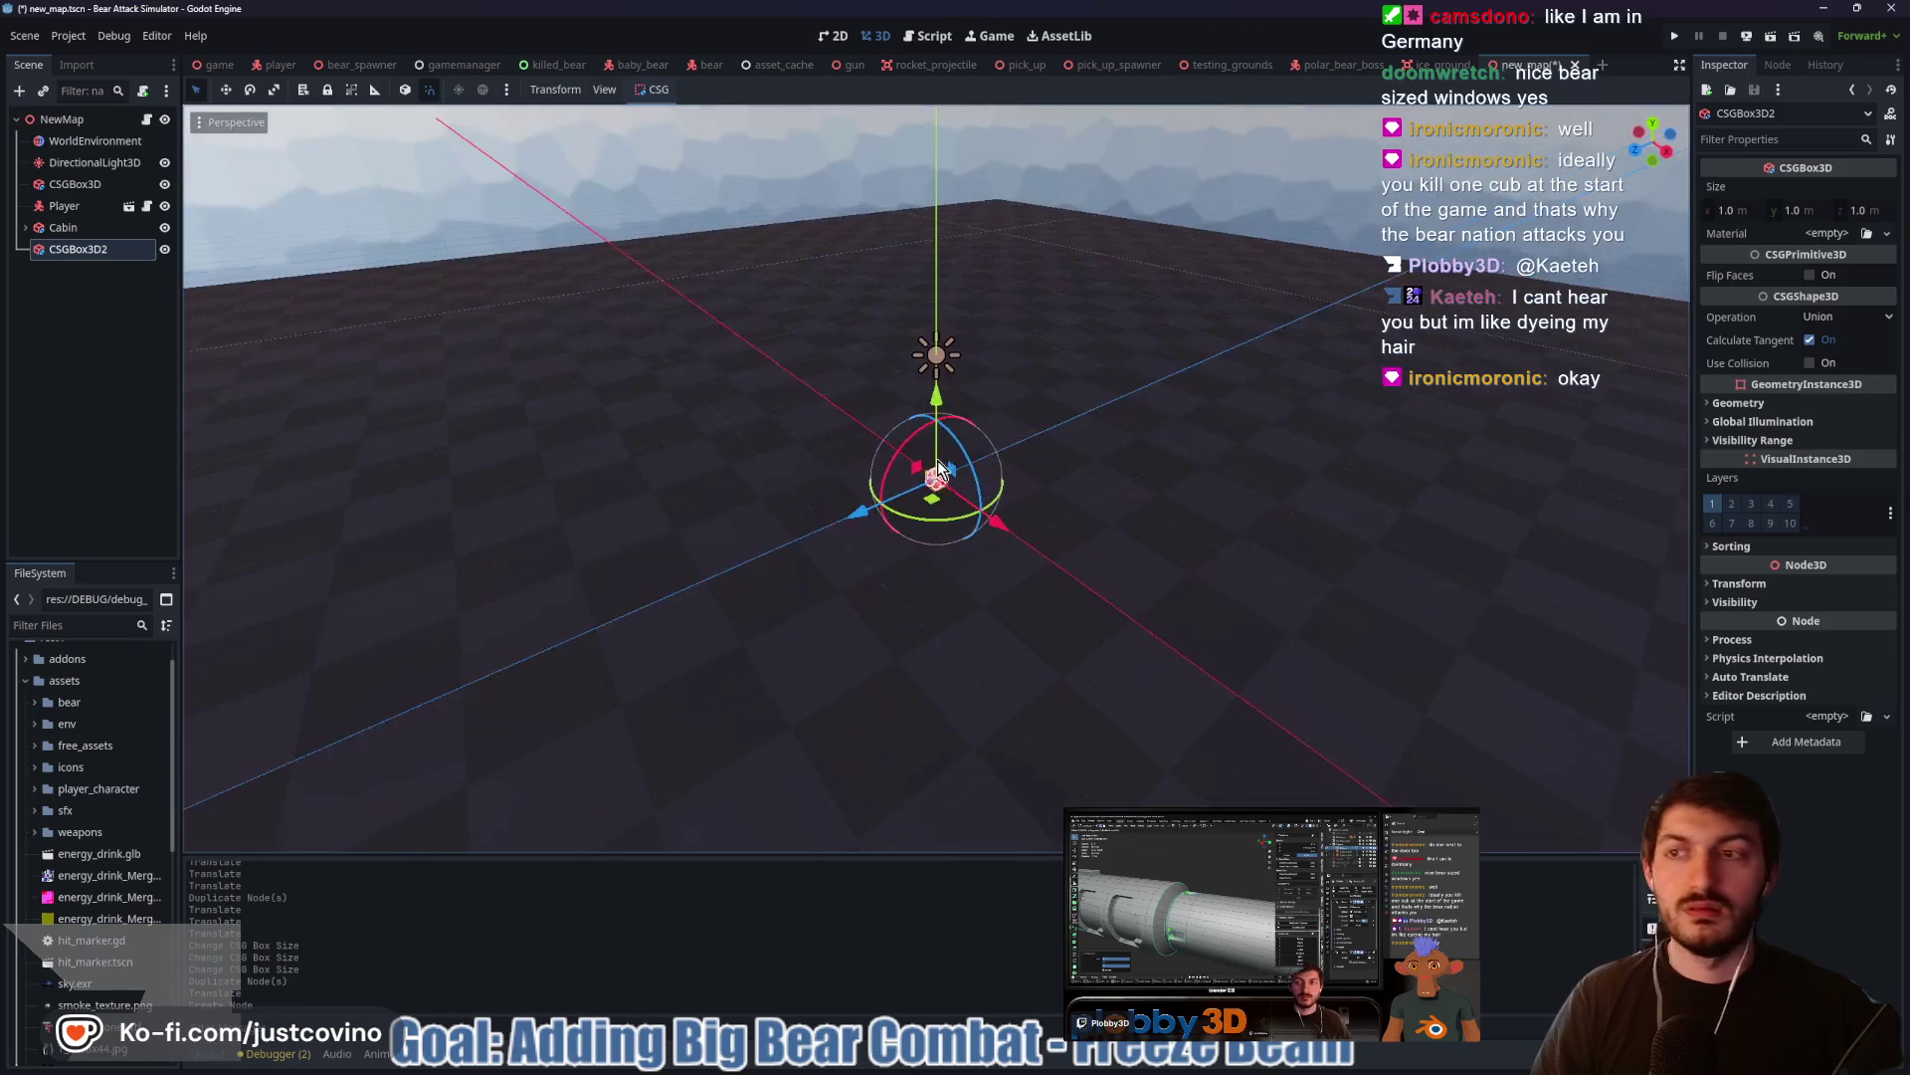
{"action": "left_click", "coordinate": [88, 227]}
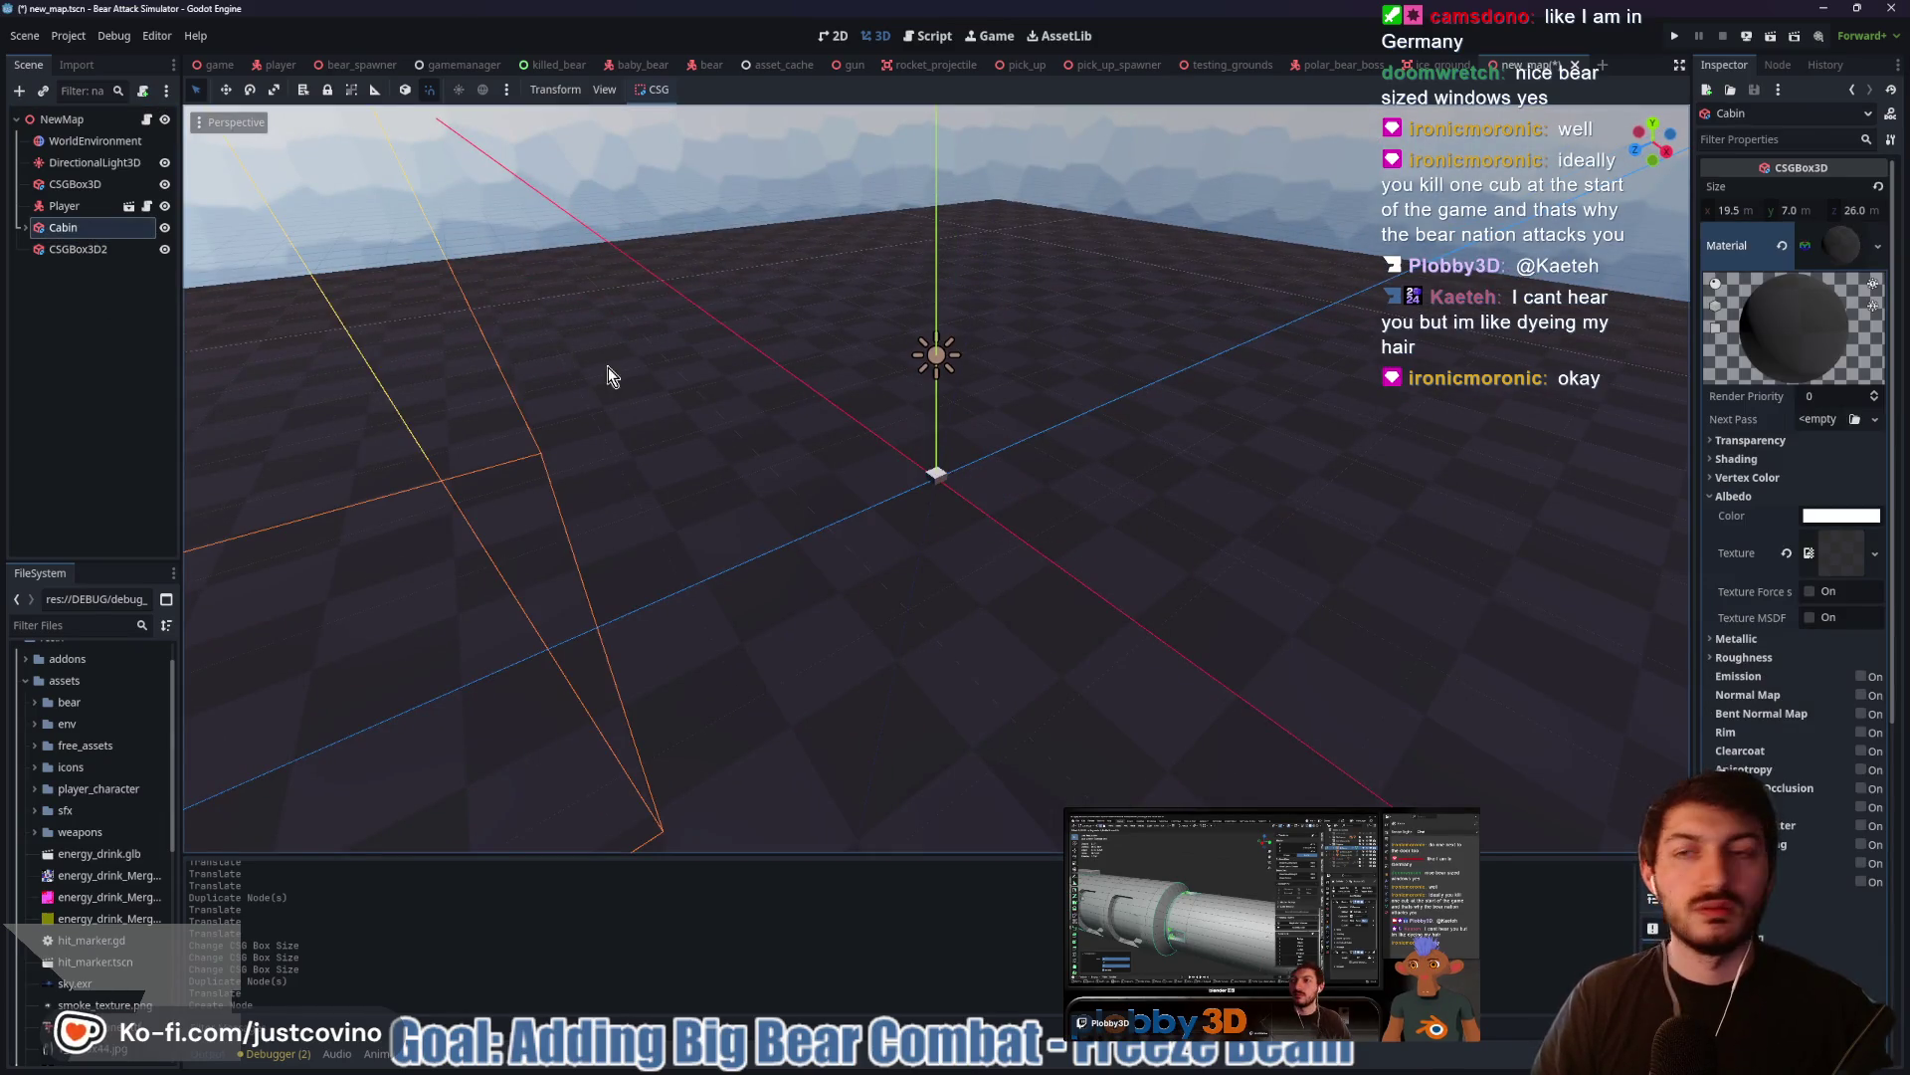
{"action": "left_click", "coordinate": [64, 250]}
{"action": "left_click", "coordinate": [1736, 210]}
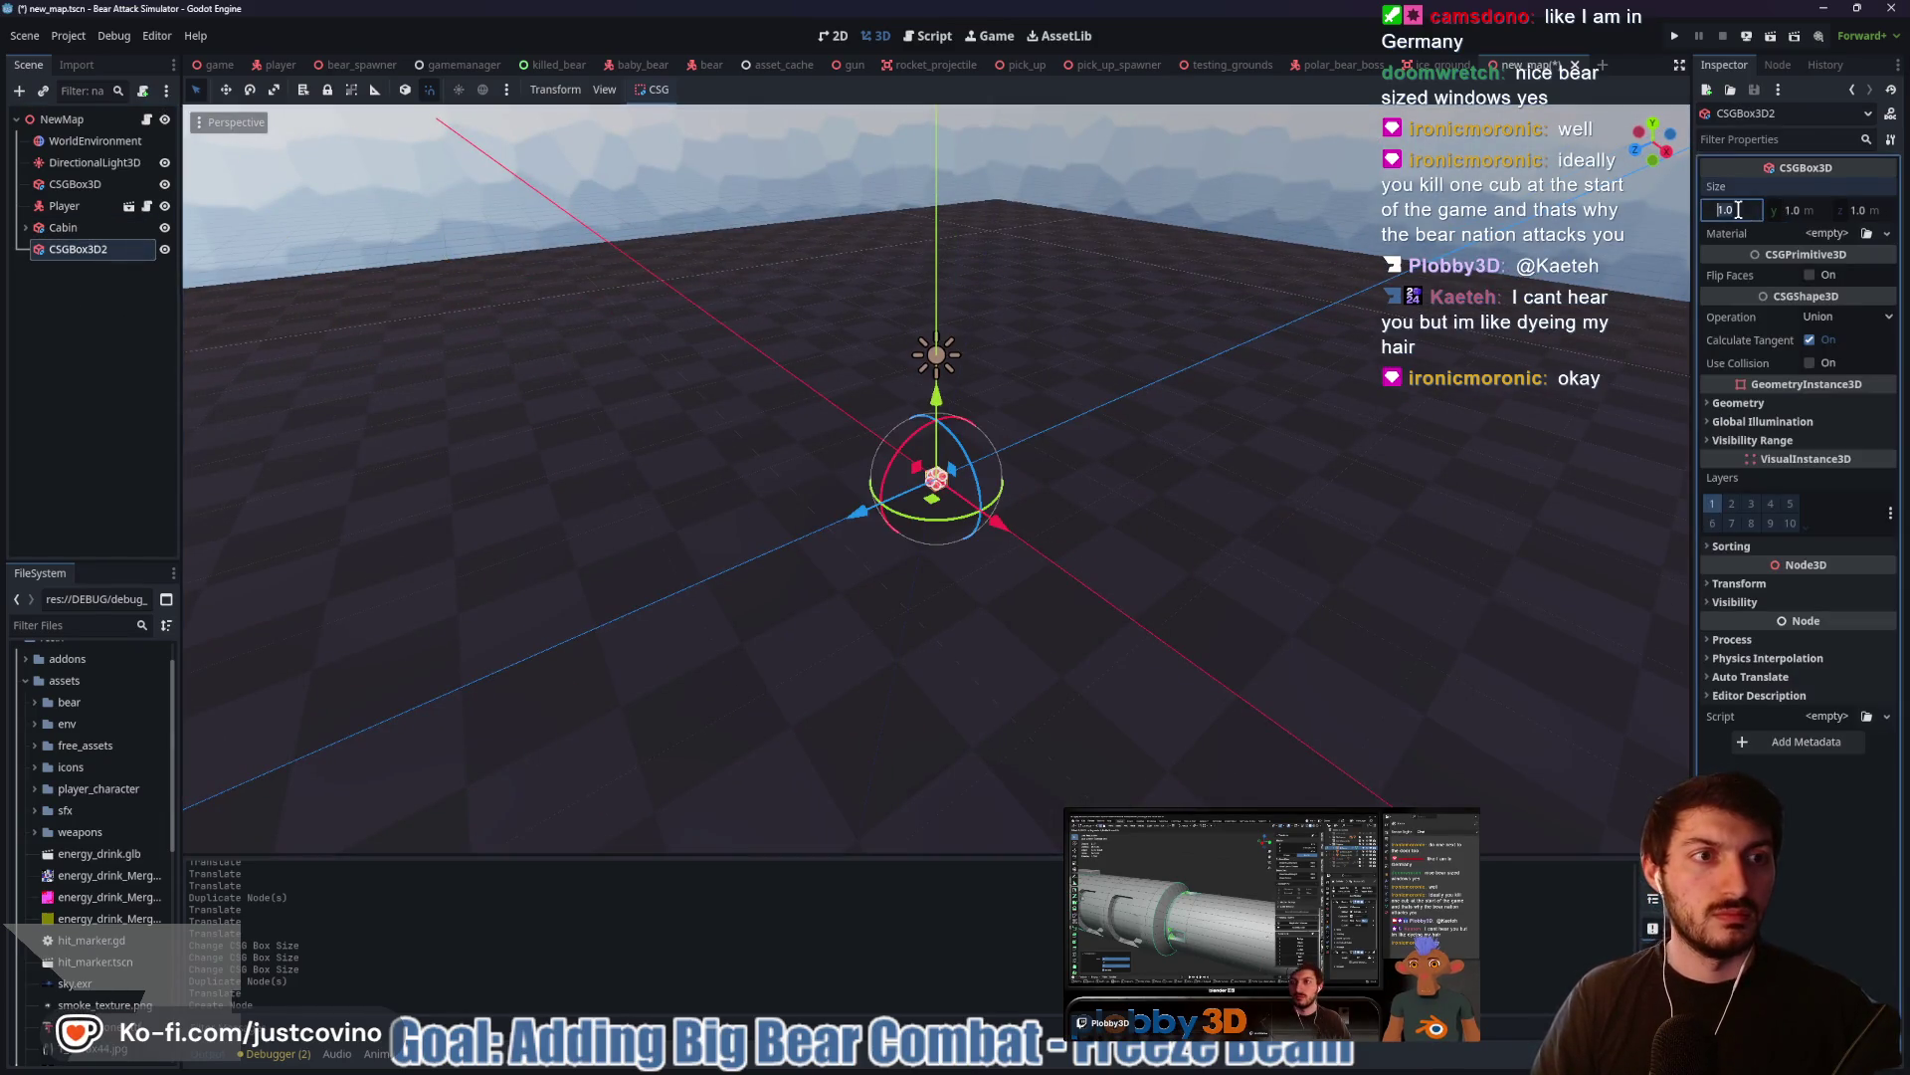
{"action": "type", "text": "20"}
{"action": "key", "text": "Return"}
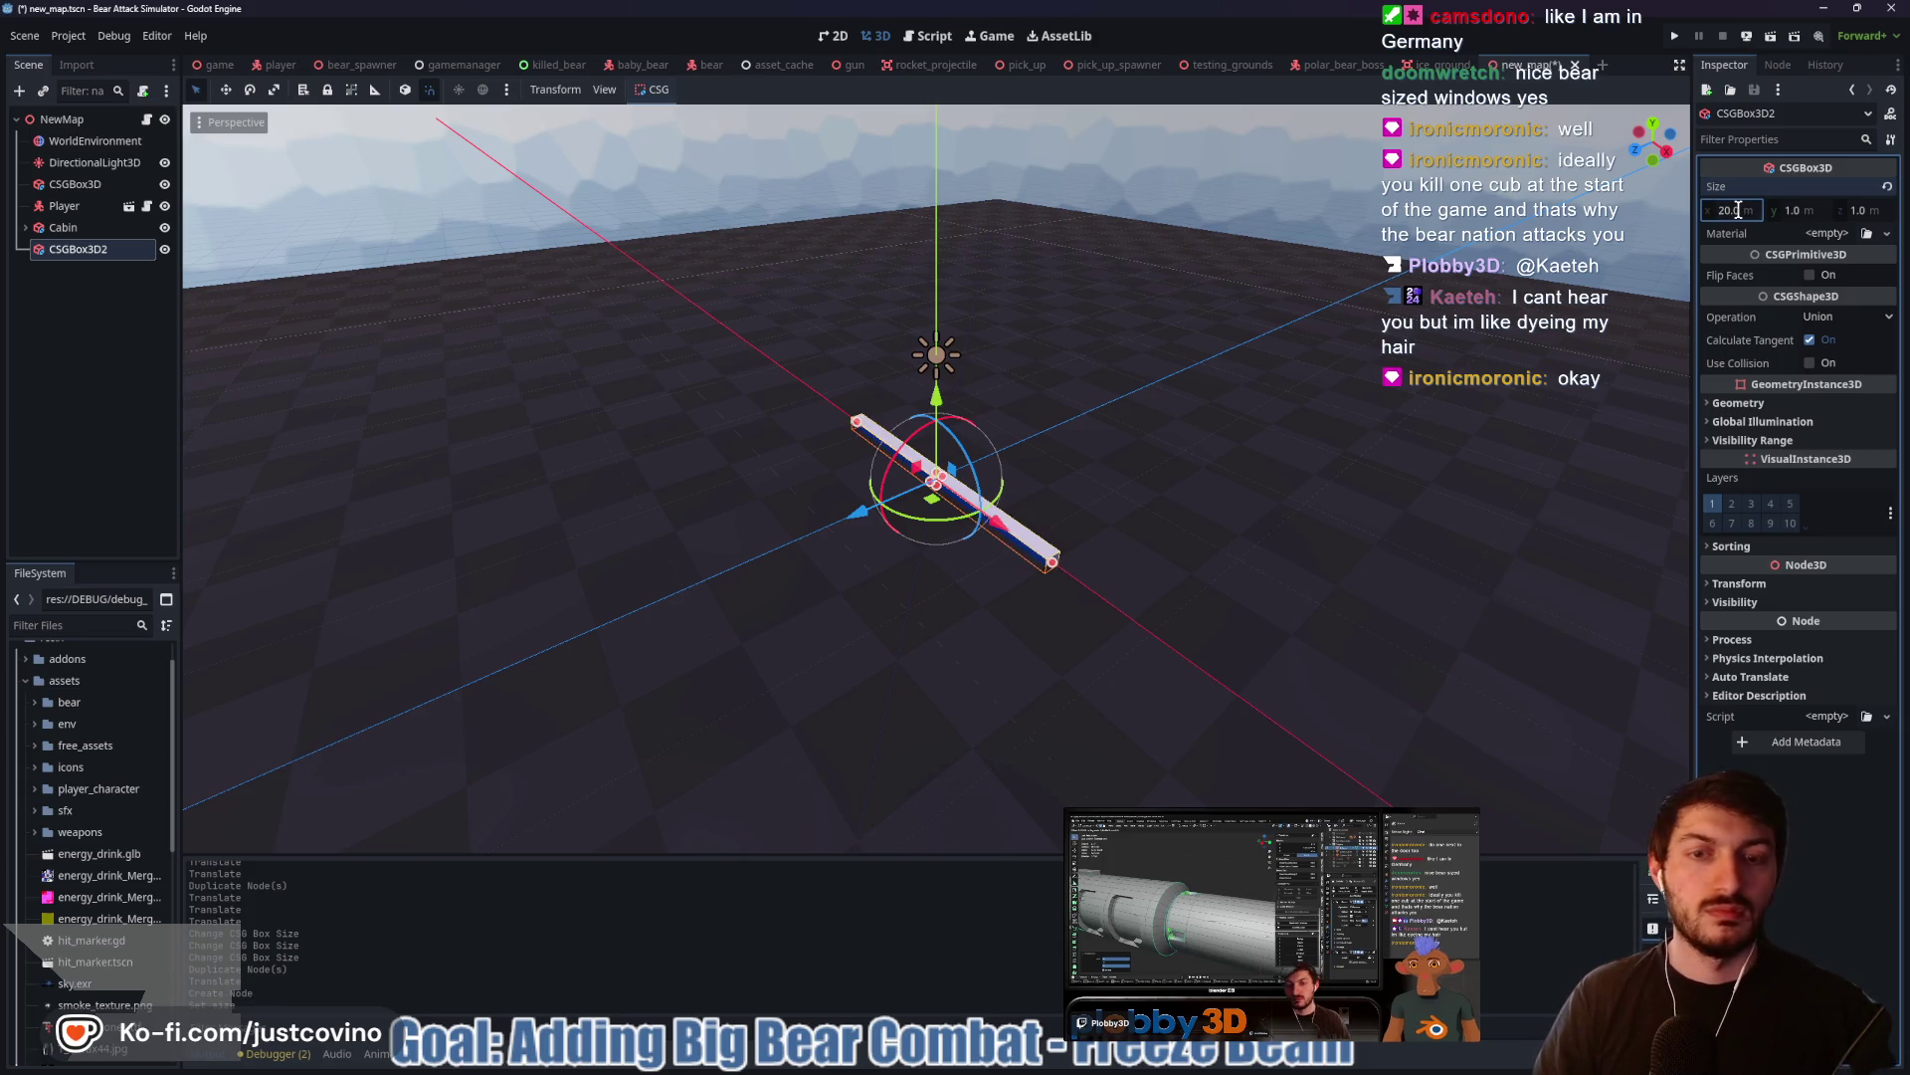
{"action": "left_click", "coordinate": [1884, 208]}
Set CSGBox3D2's z size to 30 m
{"action": "type", "text": "30"}
{"action": "key", "text": "Return"}
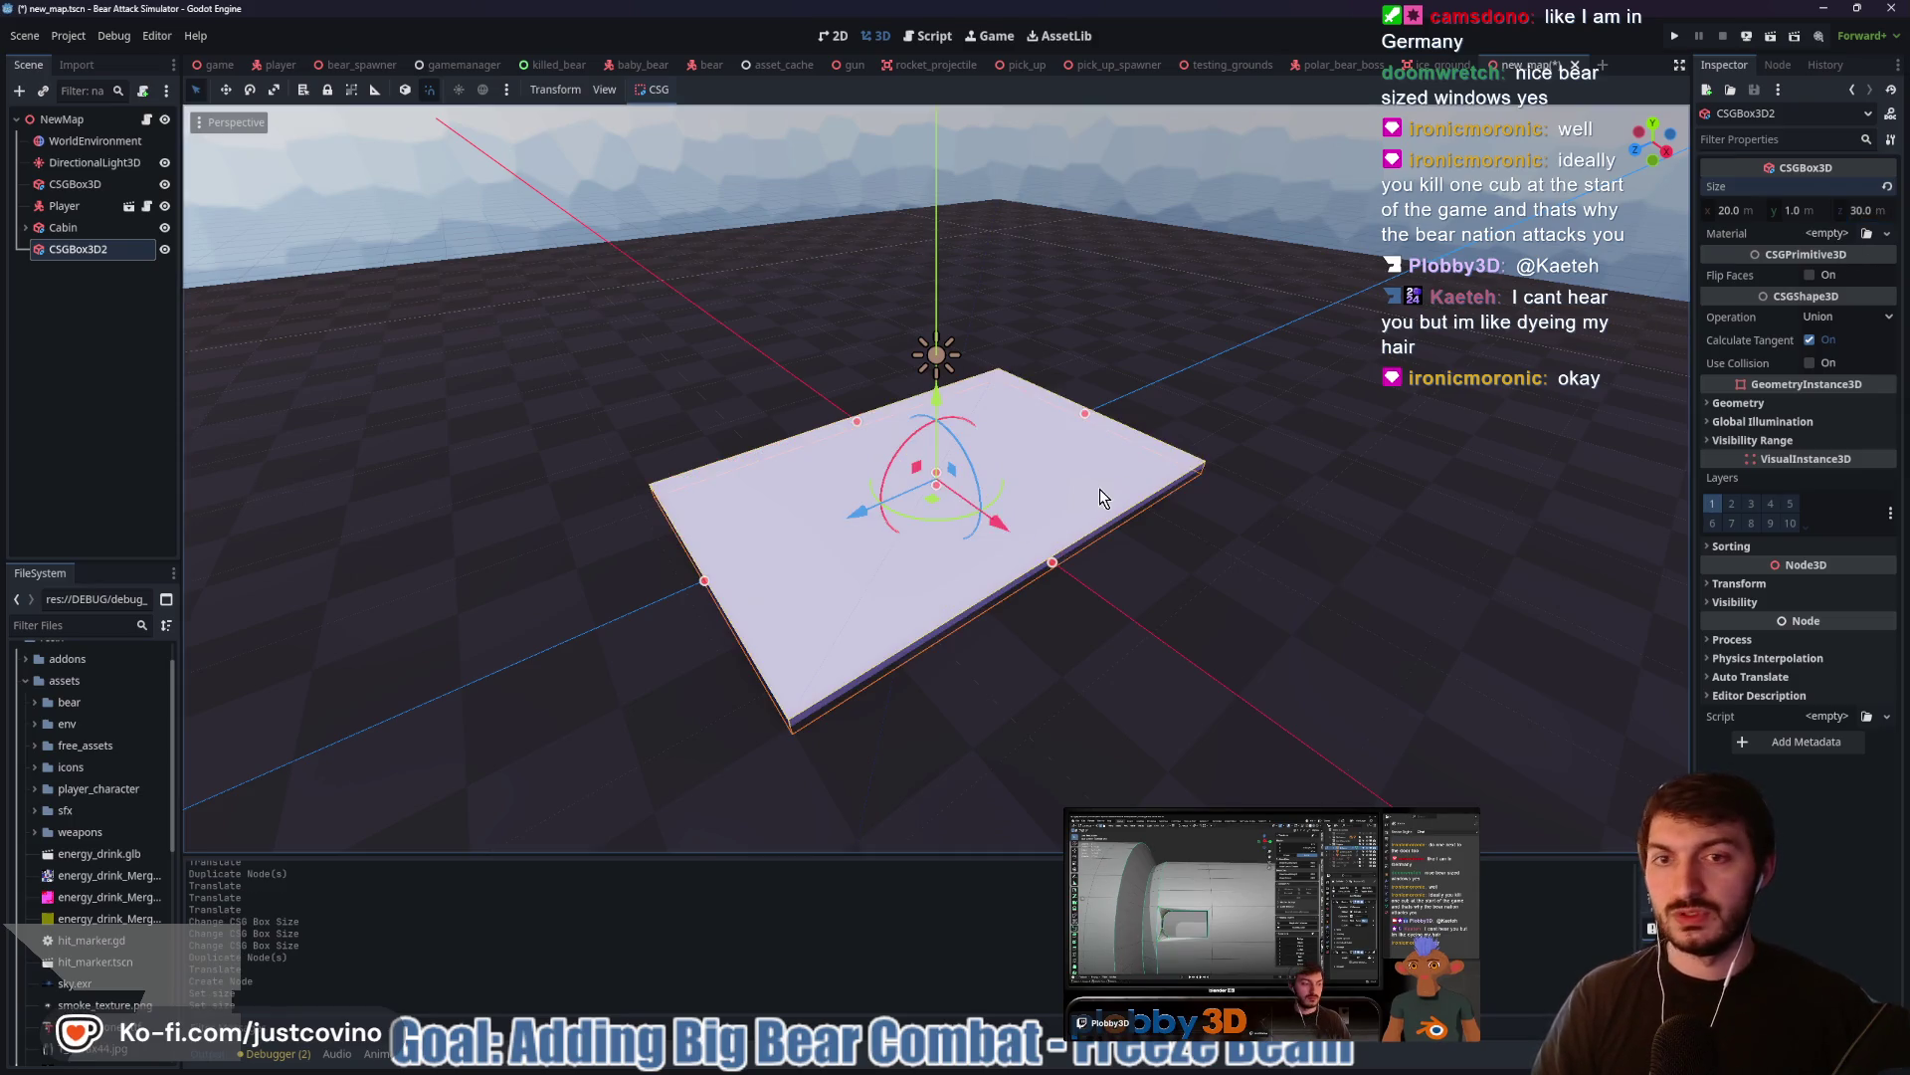
{"action": "scroll", "coordinate": [1100, 488], "scroll_direction": "down", "scroll_amount": 8}
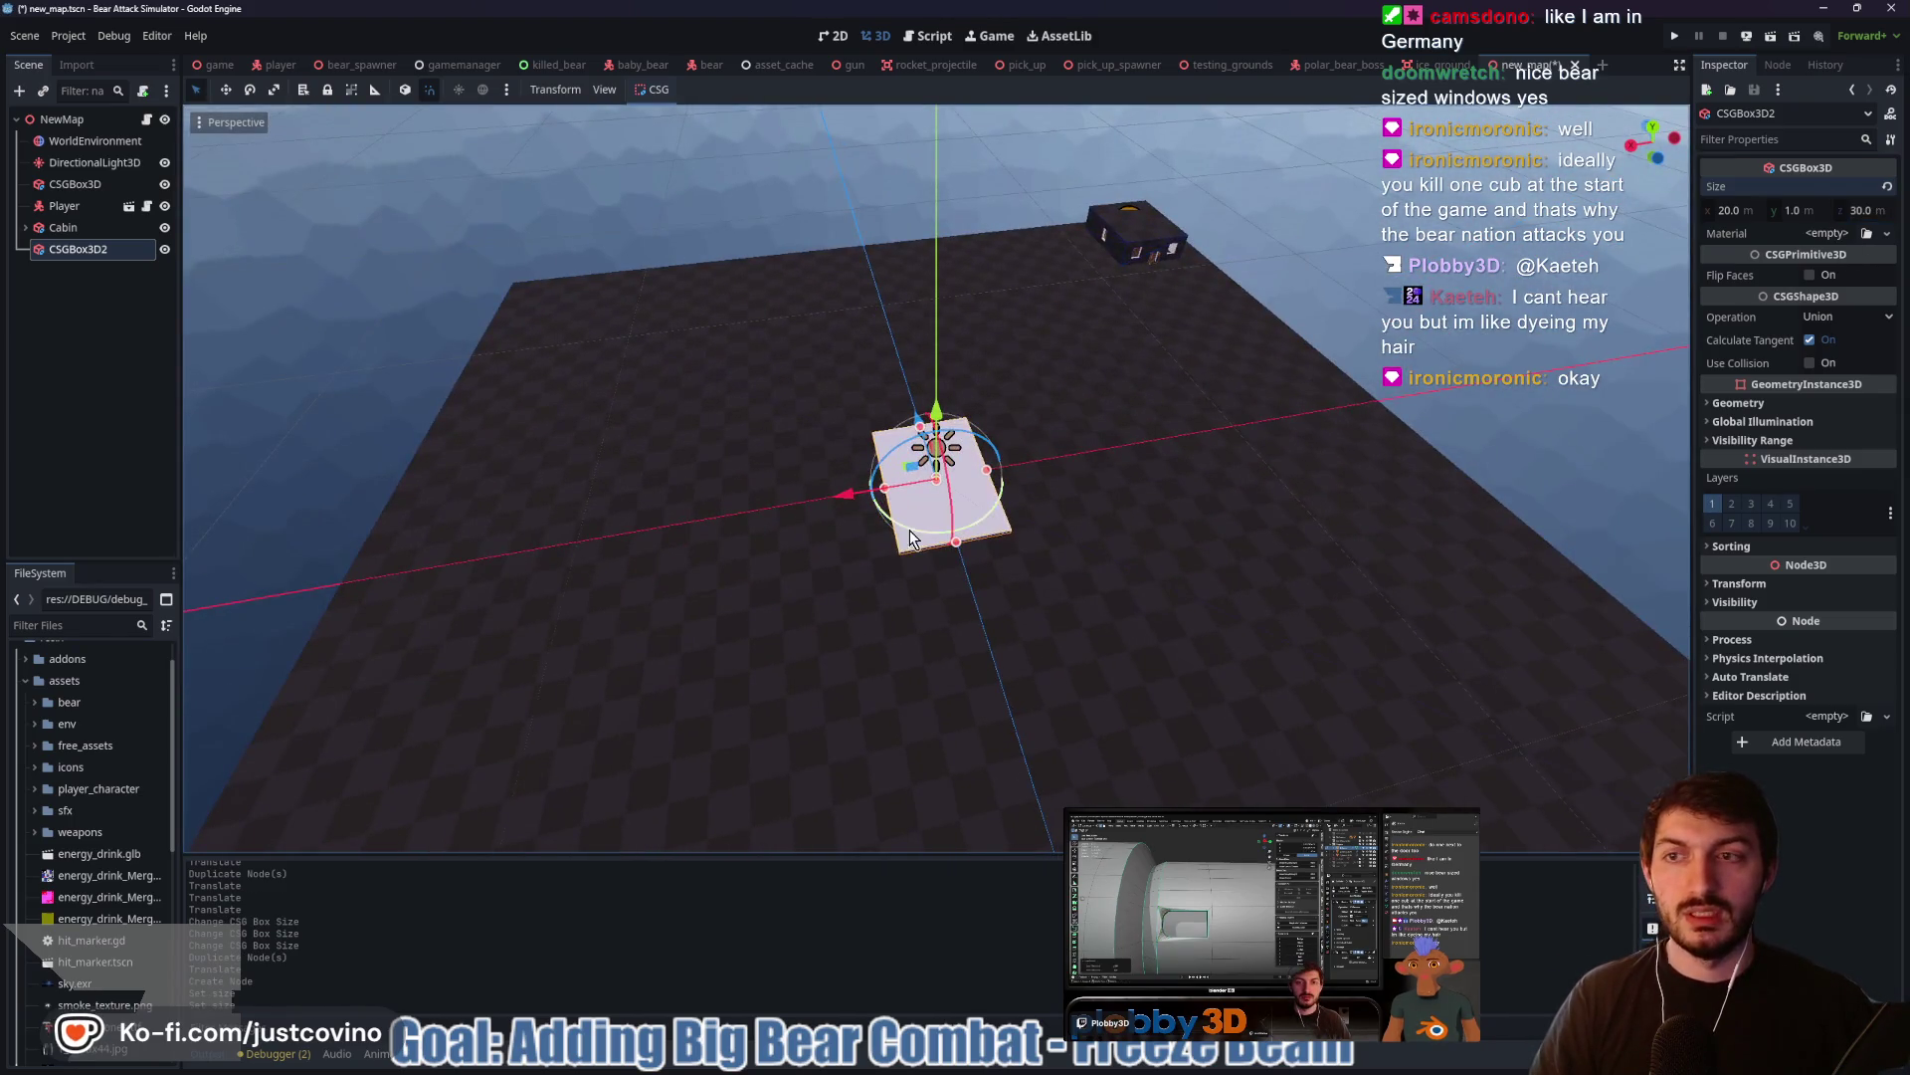
Enlarge the ground CSGBox3D to 500 × 500 m in x and z
{"action": "left_click", "coordinate": [74, 184]}
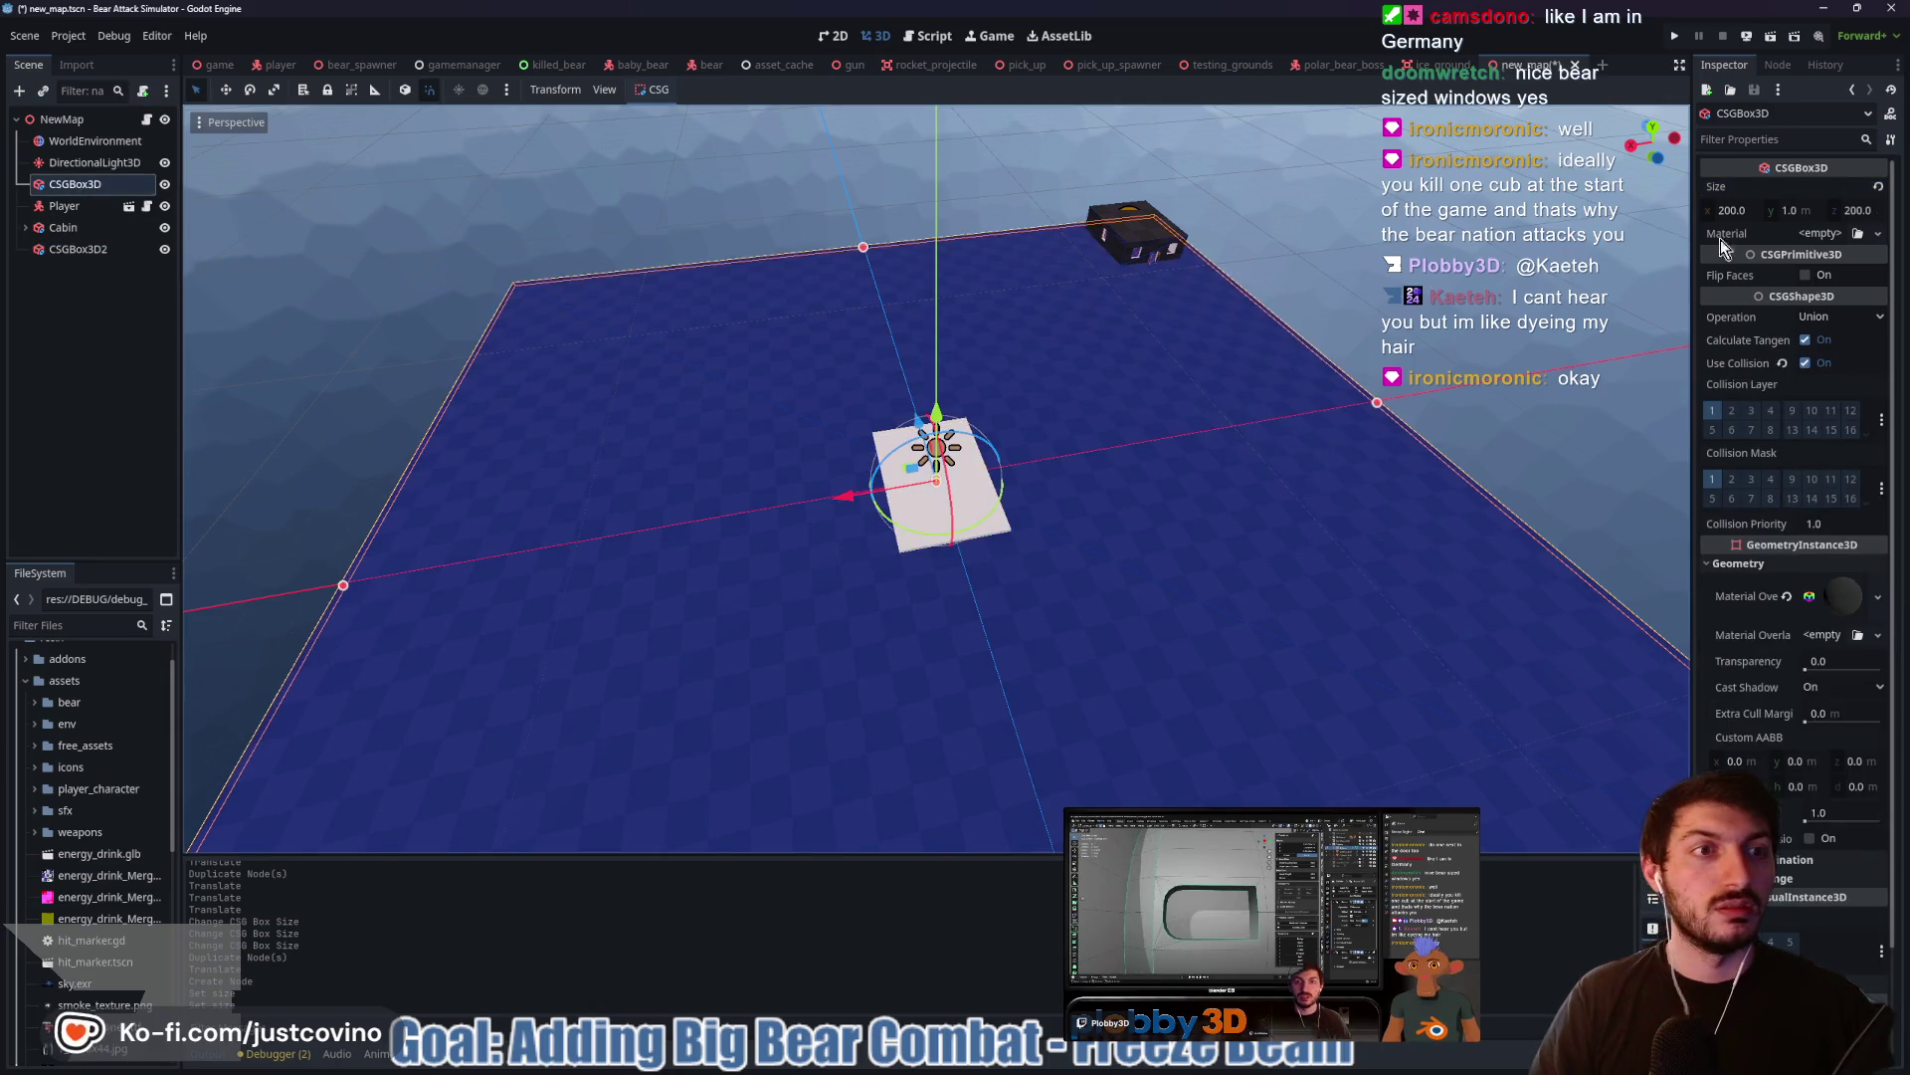
{"action": "left_click", "coordinate": [1757, 211]}
{"action": "key", "text": "Tab"}
{"action": "key", "text": "Tab"}
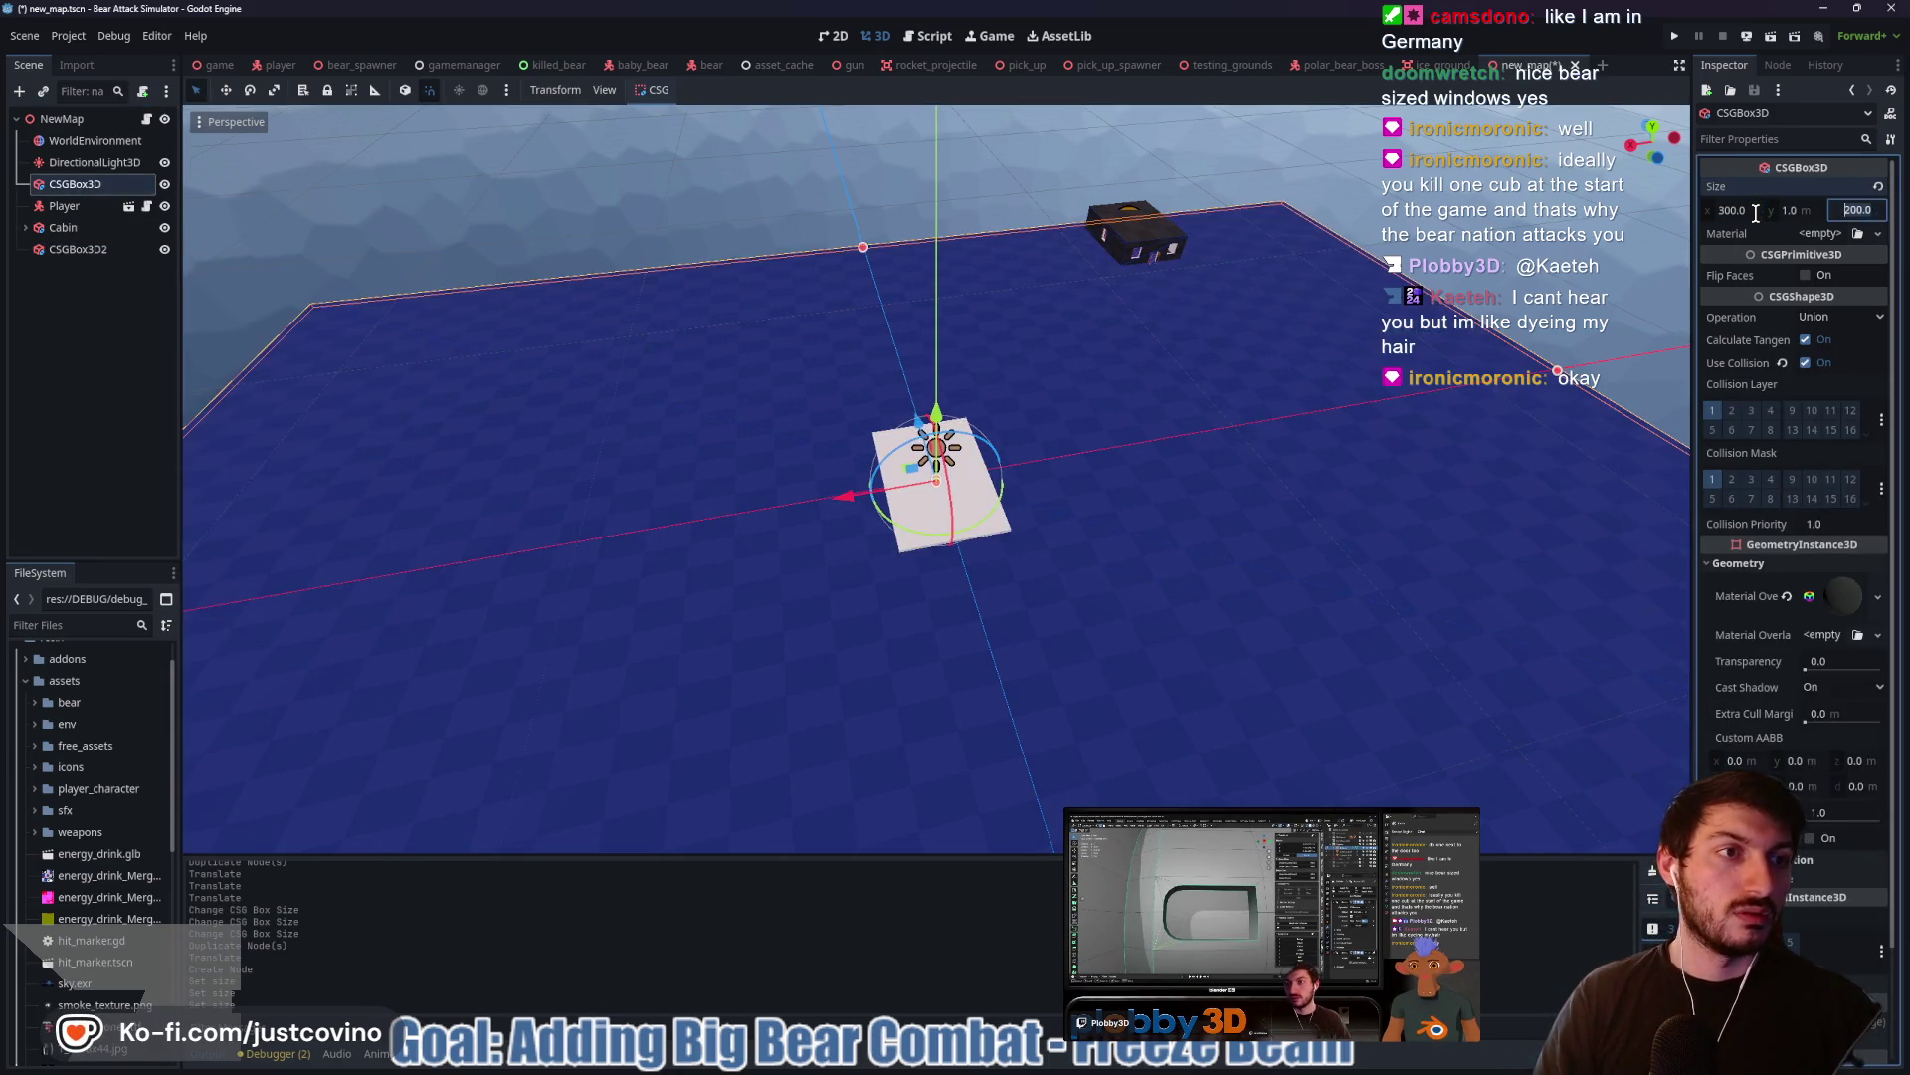
{"action": "type", "text": "0"}
{"action": "left_click", "coordinate": [1756, 211]}
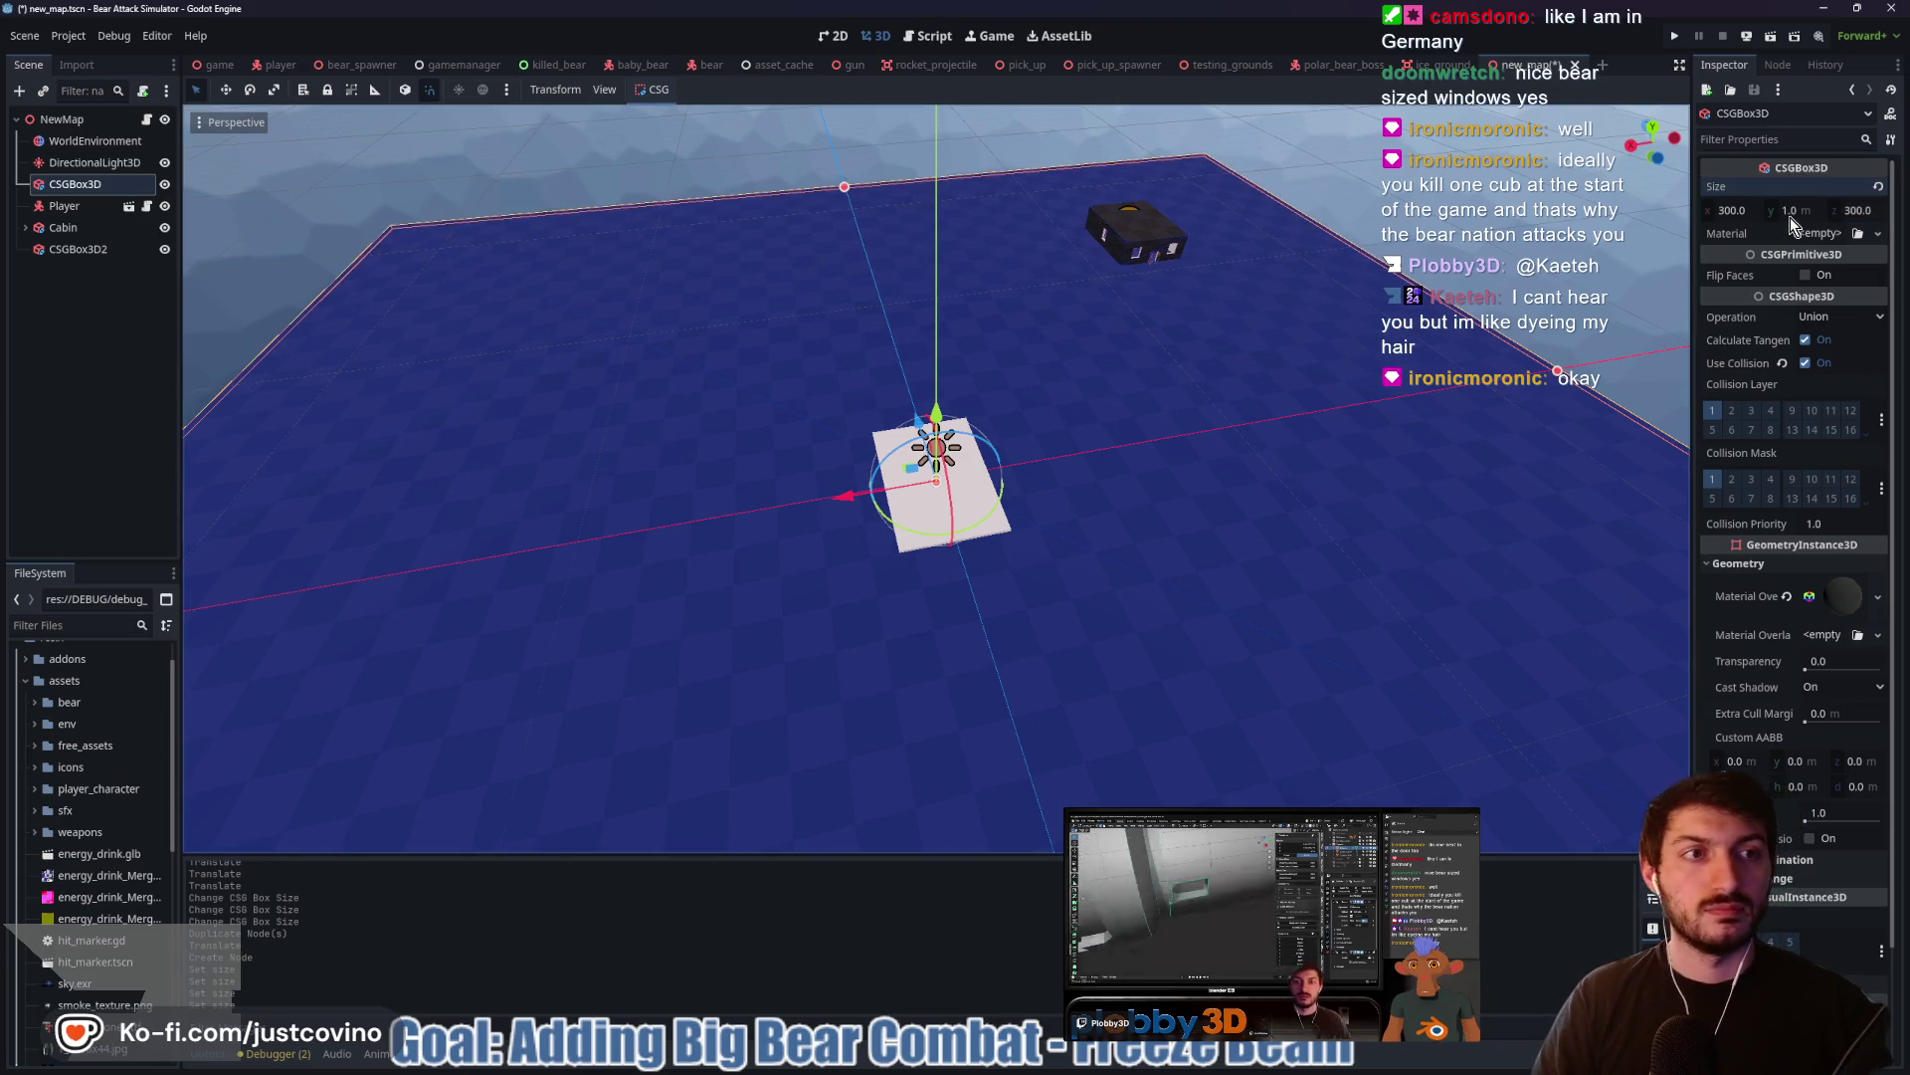
{"action": "type", "text": "500"}
{"action": "key", "text": "Tab"}
{"action": "key", "text": "Tab"}
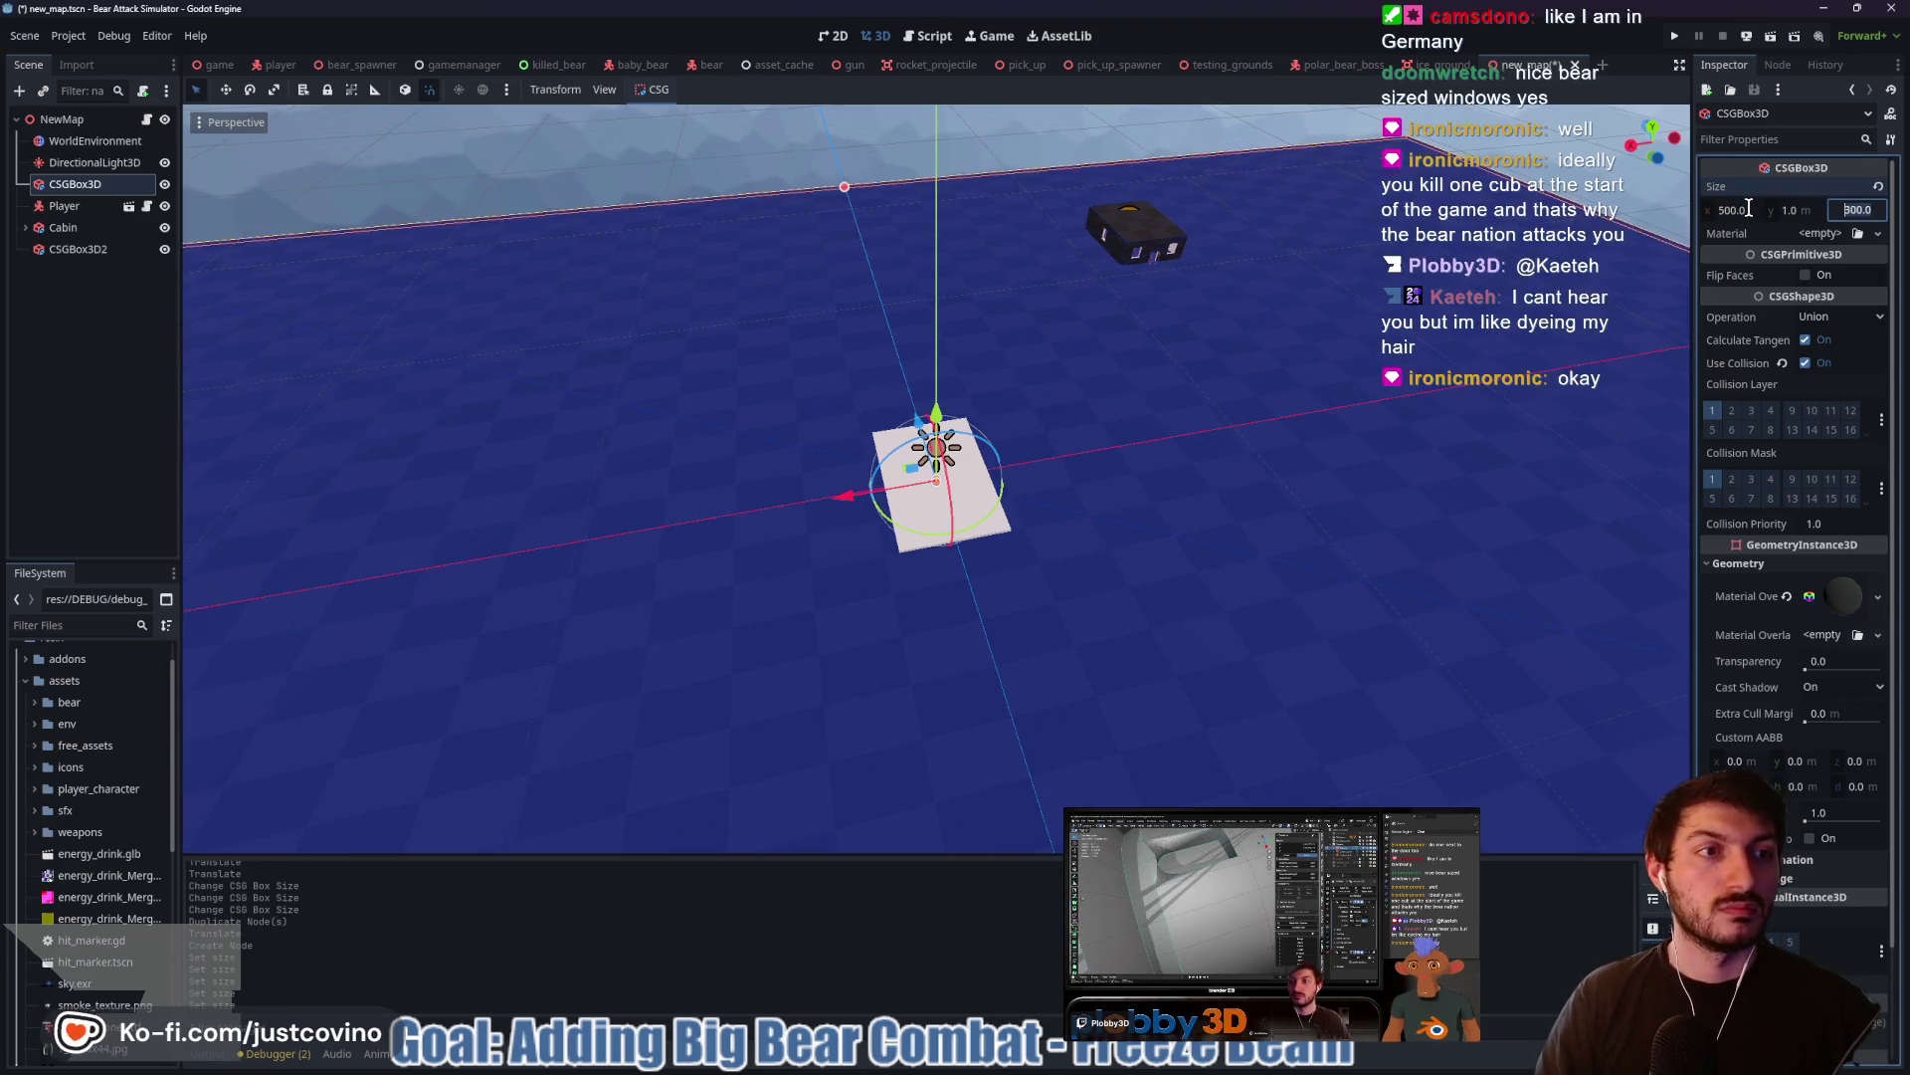
{"action": "key", "text": "Return"}
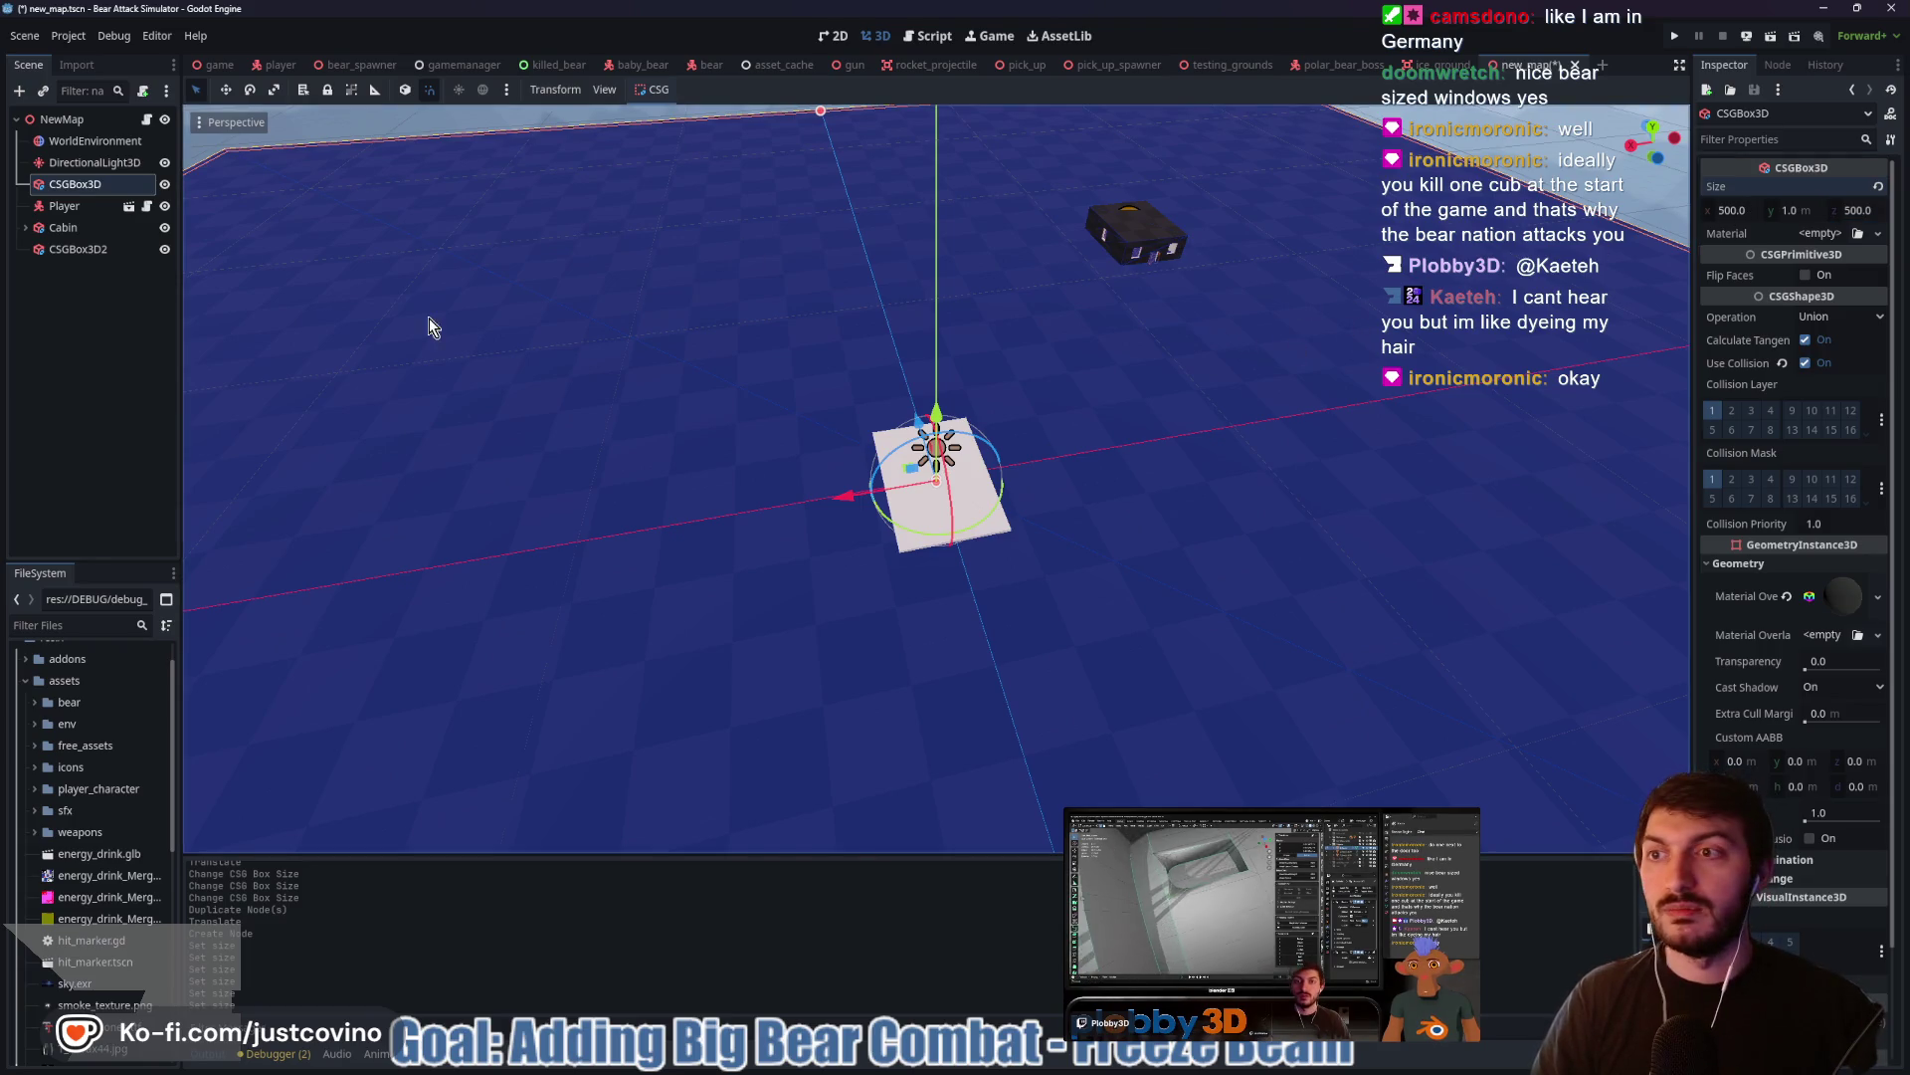
{"action": "left_click", "coordinate": [947, 307]}
Reposition the cabin farther back on the ground along Z and X
{"action": "scroll", "coordinate": [1323, 256], "scroll_direction": "down", "scroll_amount": 2}
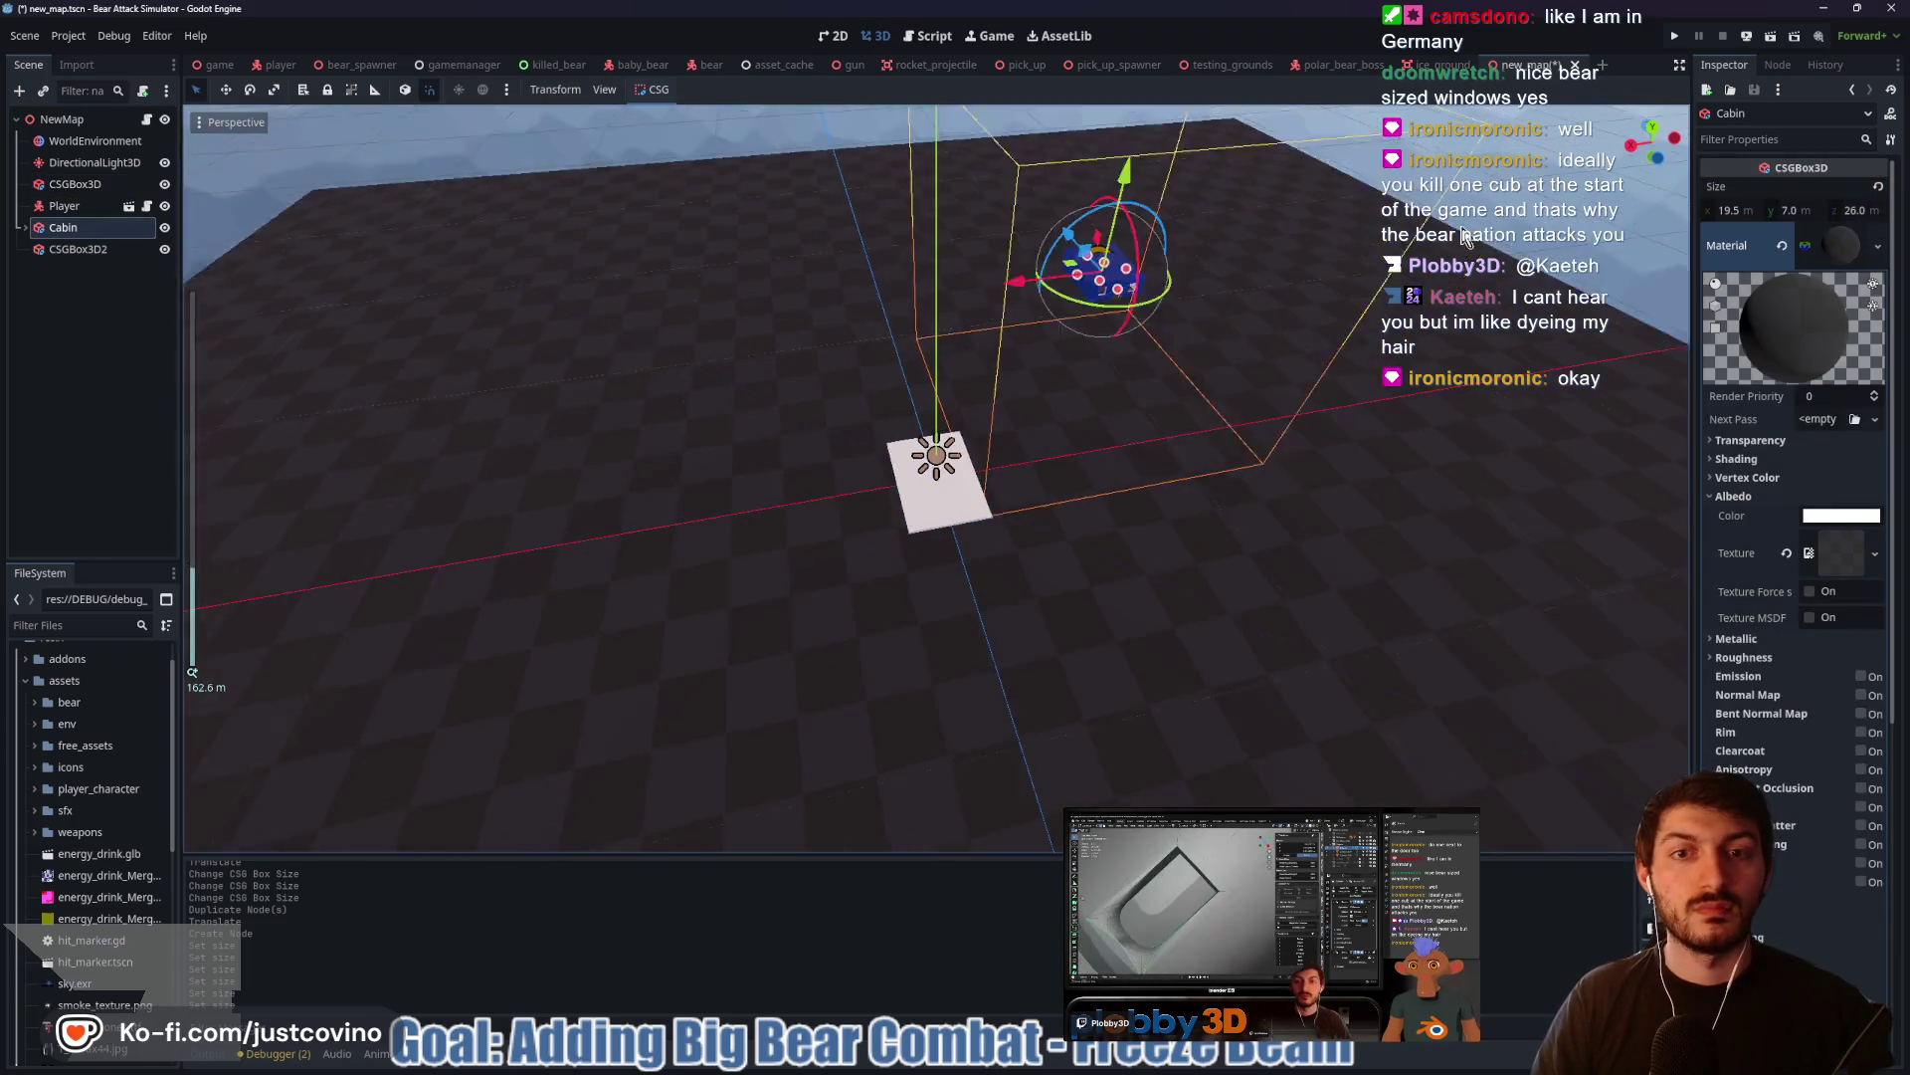
{"action": "mouse_move", "coordinate": [1174, 328]}
{"action": "left_mouse_down"}
{"action": "mouse_move", "coordinate": [990, 427]}
{"action": "mouse_move", "coordinate": [1091, 438]}
{"action": "left_mouse_up"}
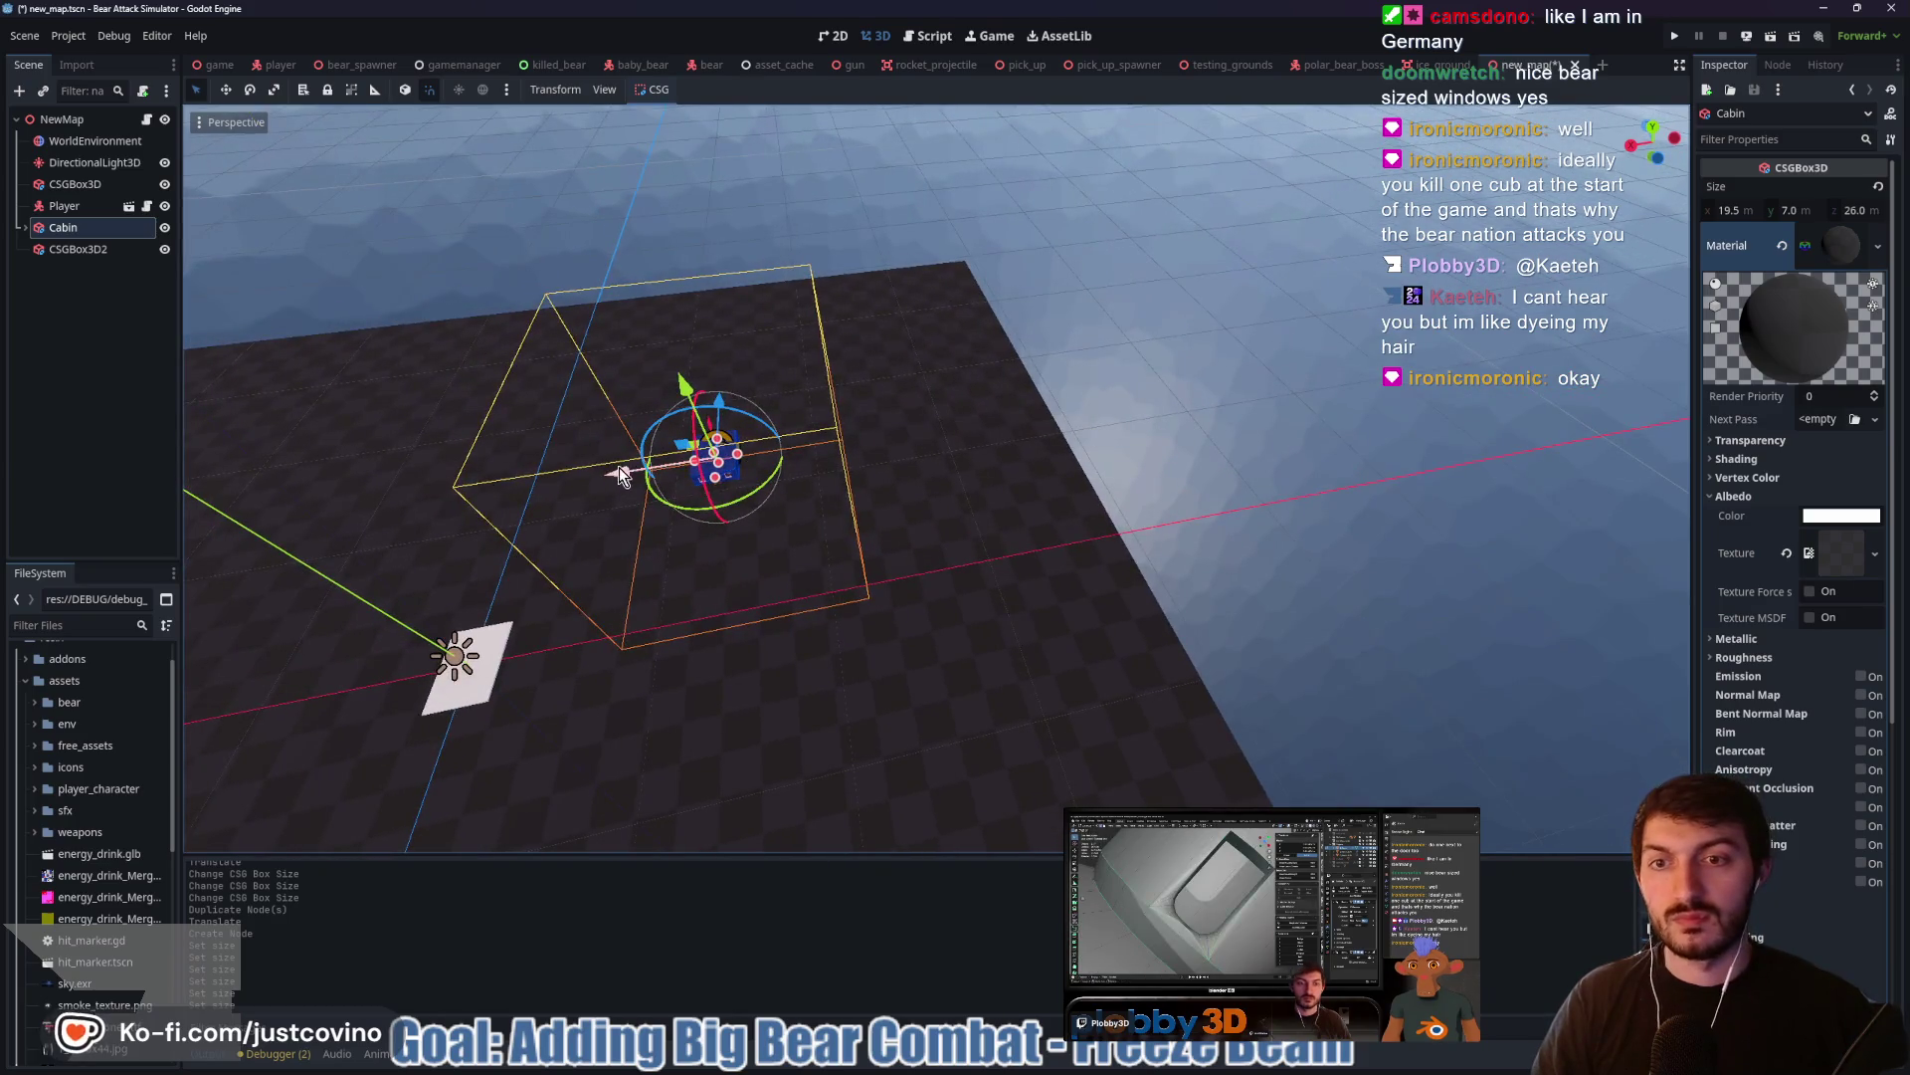
{"action": "left_click_drag", "start_coordinate": [692, 403], "coordinate": [928, 366]}
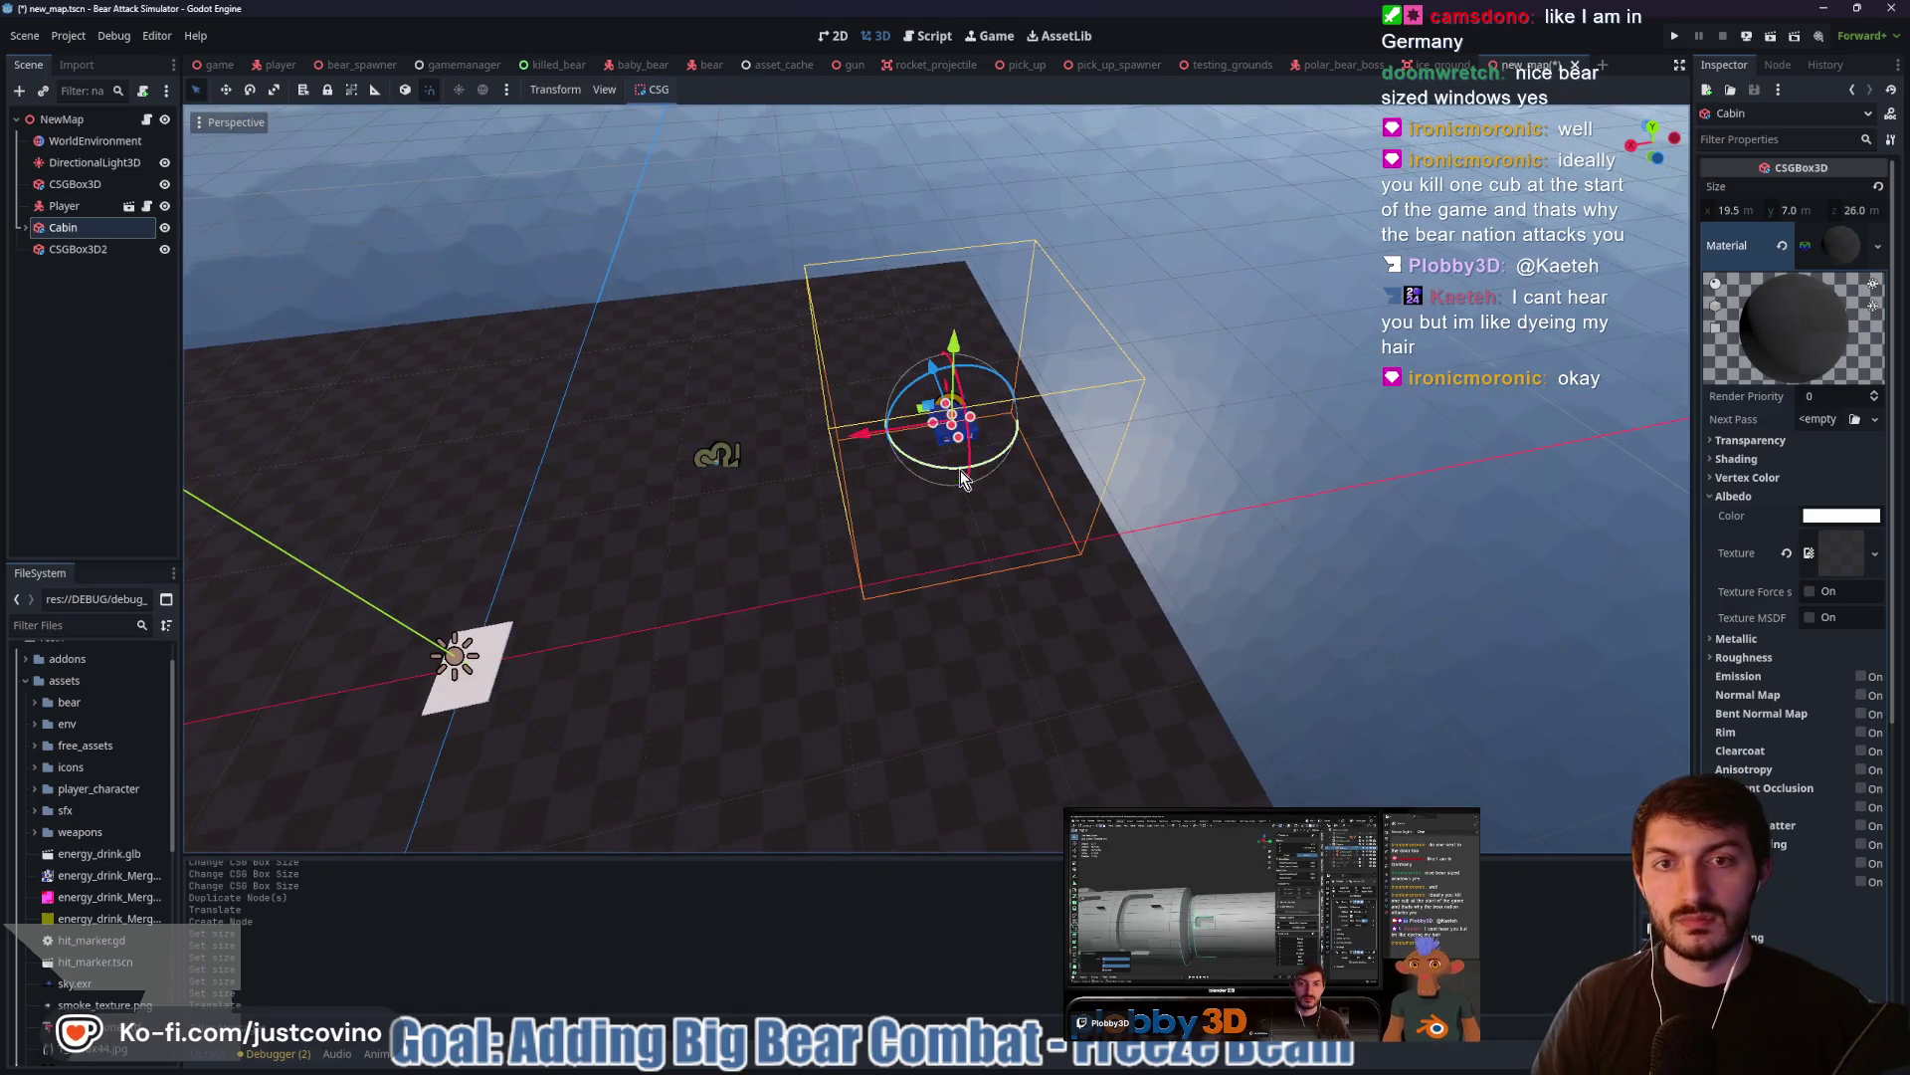
{"action": "mouse_move", "coordinate": [963, 478]}
{"action": "left_mouse_down"}
{"action": "mouse_move", "coordinate": [1012, 500]}
{"action": "mouse_move", "coordinate": [499, 427]}
{"action": "left_mouse_up"}
{"action": "left_click_drag", "start_coordinate": [507, 505], "coordinate": [569, 478]}
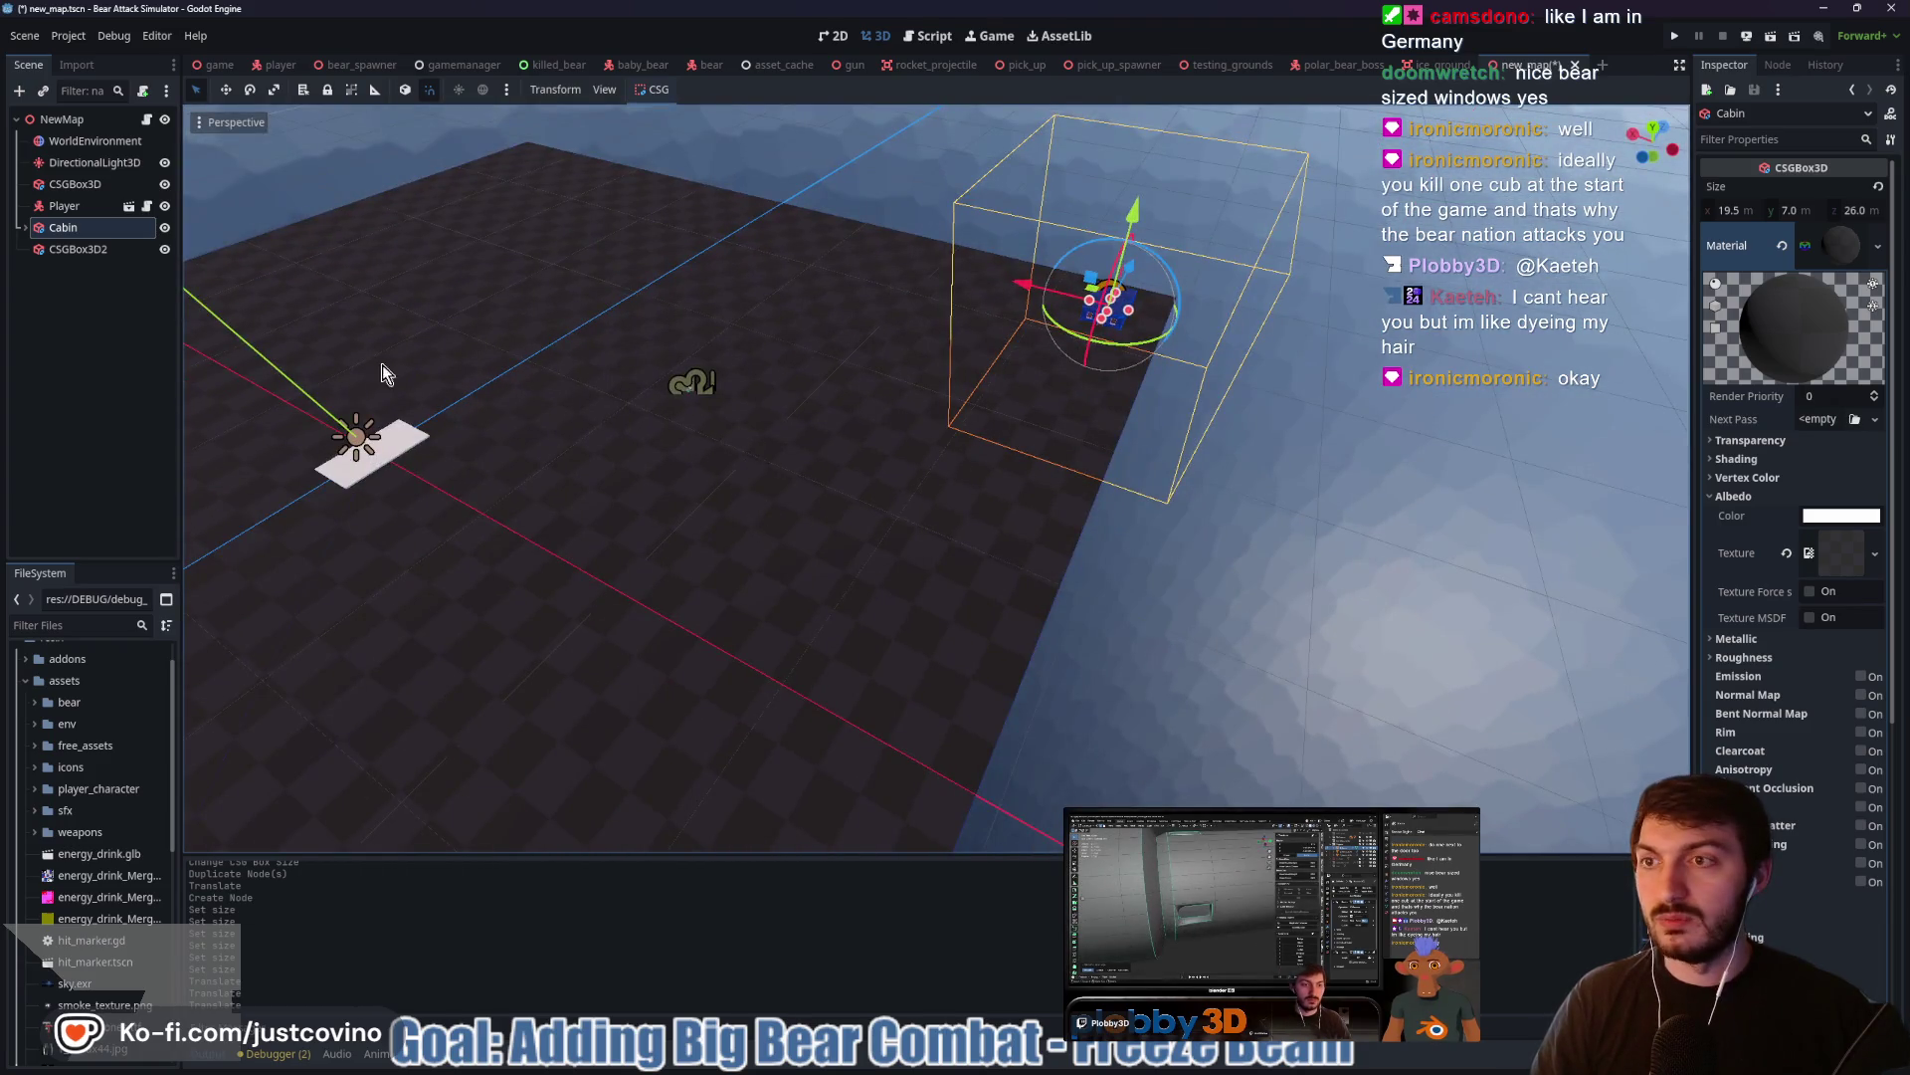
Move the player across the ground up toward the cabin
{"action": "left_click", "coordinate": [63, 206]}
{"action": "mouse_move", "coordinate": [699, 421]}
{"action": "left_mouse_down"}
{"action": "mouse_move", "coordinate": [908, 478]}
{"action": "mouse_move", "coordinate": [1044, 457]}
{"action": "mouse_move", "coordinate": [1130, 319]}
{"action": "mouse_move", "coordinate": [1119, 338]}
{"action": "left_mouse_up"}
{"action": "key", "text": "f"}
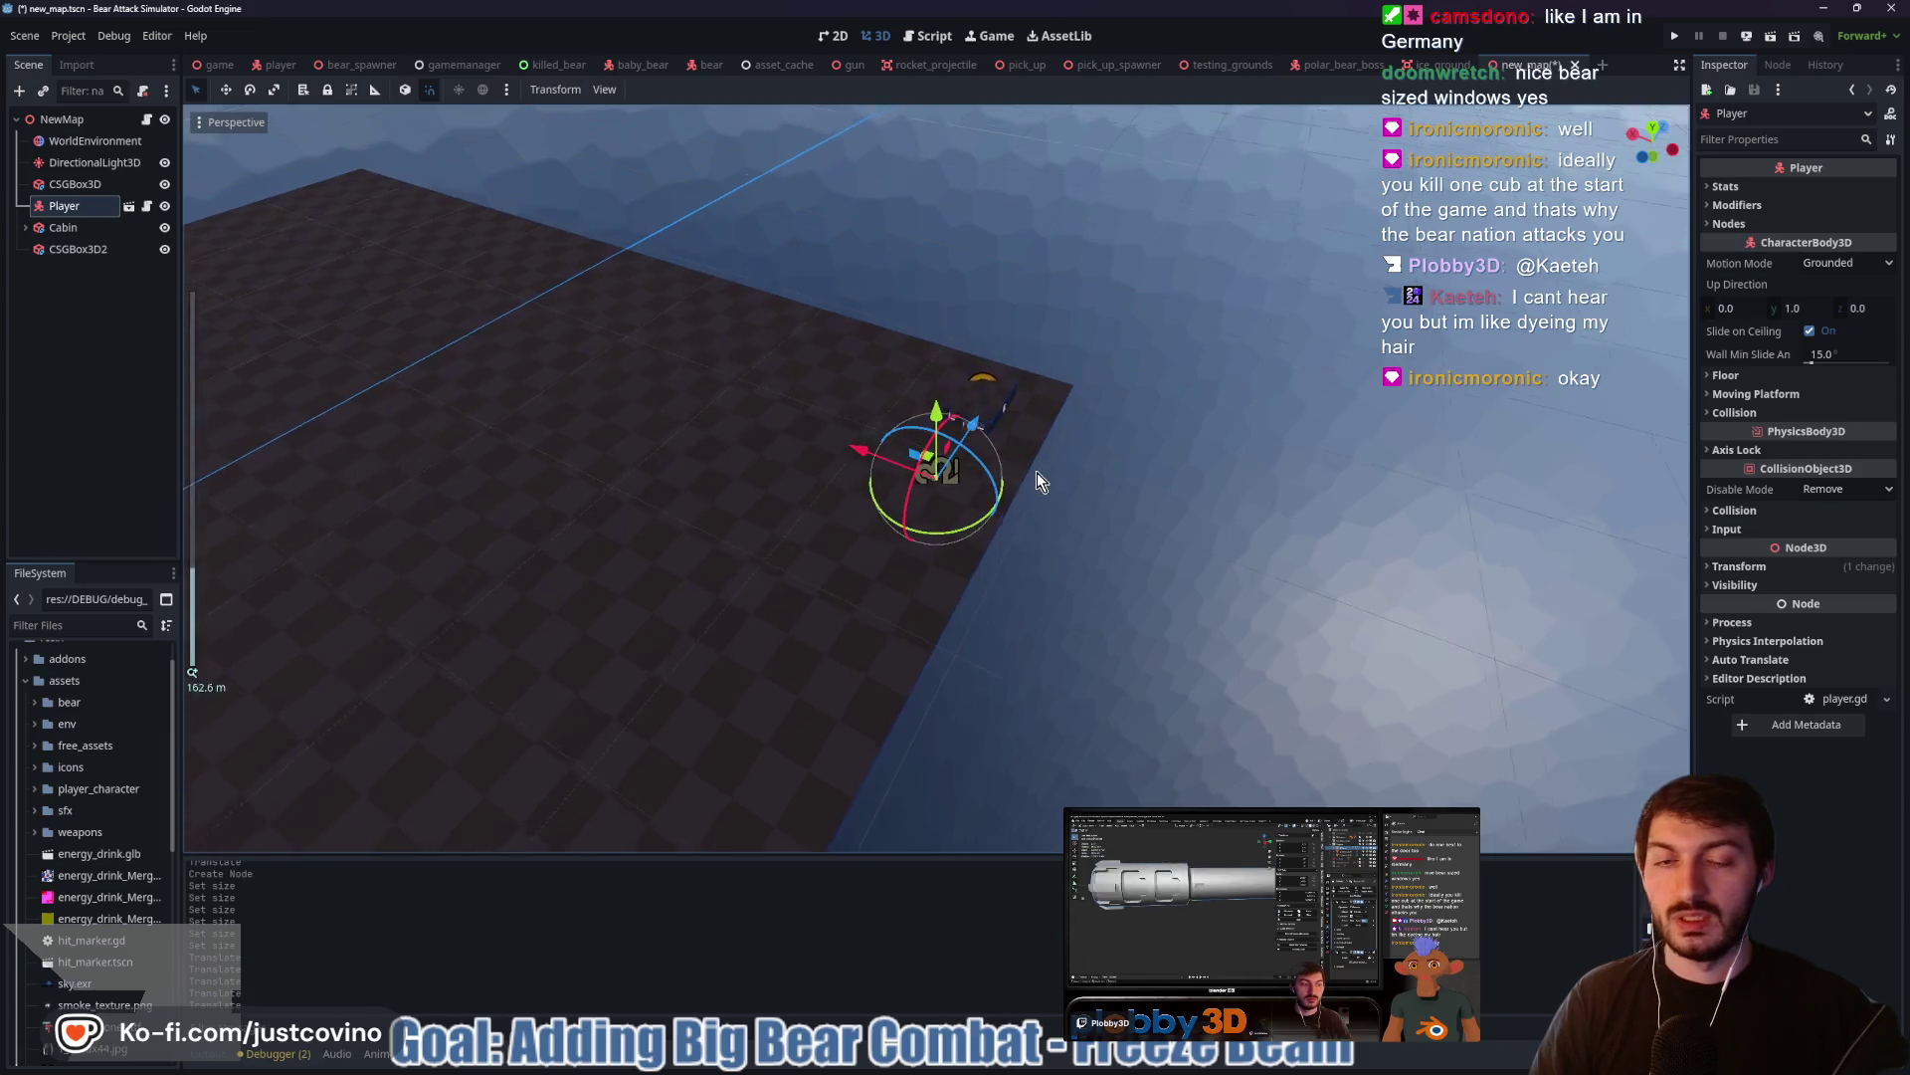
{"action": "left_click_drag", "start_coordinate": [975, 430], "coordinate": [1099, 194]}
Slide the cabin sideways along X, duplicate it as Cabin2, and move the copy aside
{"action": "left_click", "coordinate": [57, 227]}
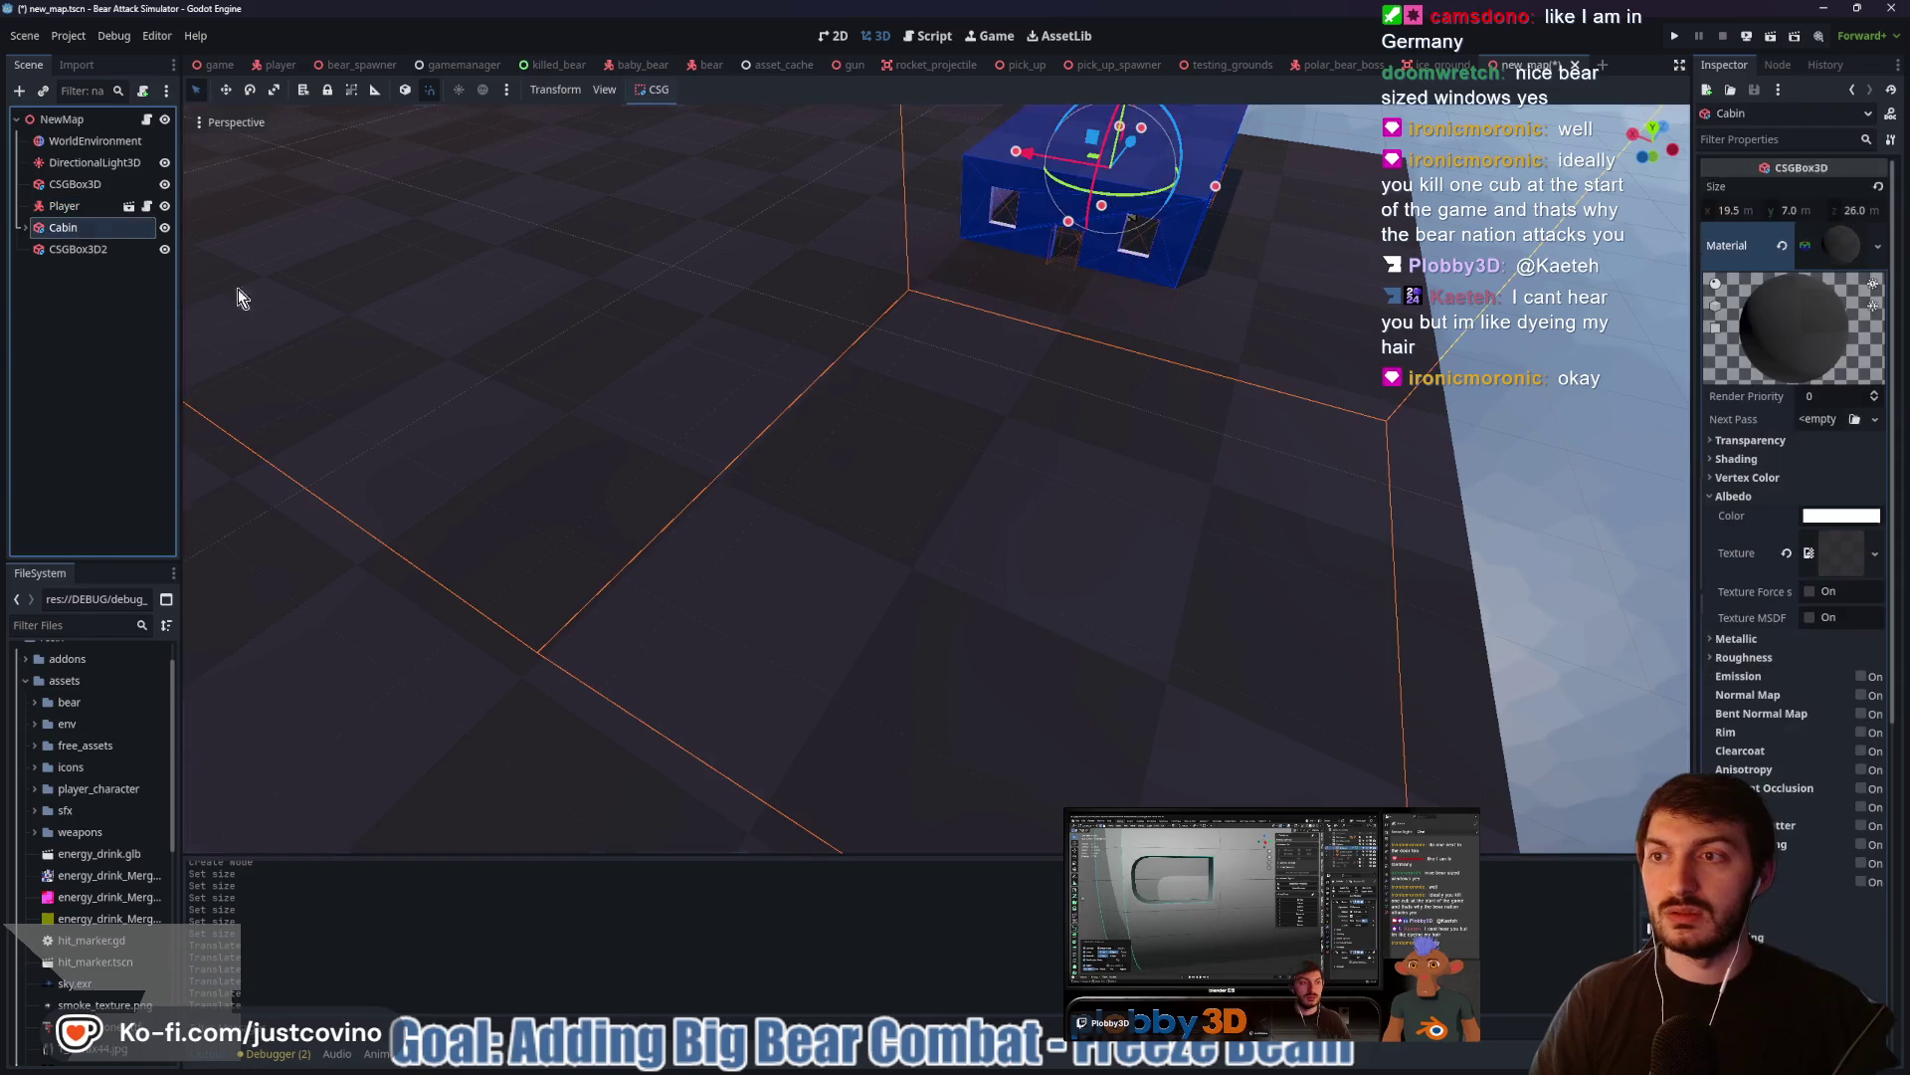
{"action": "key", "text": "f"}
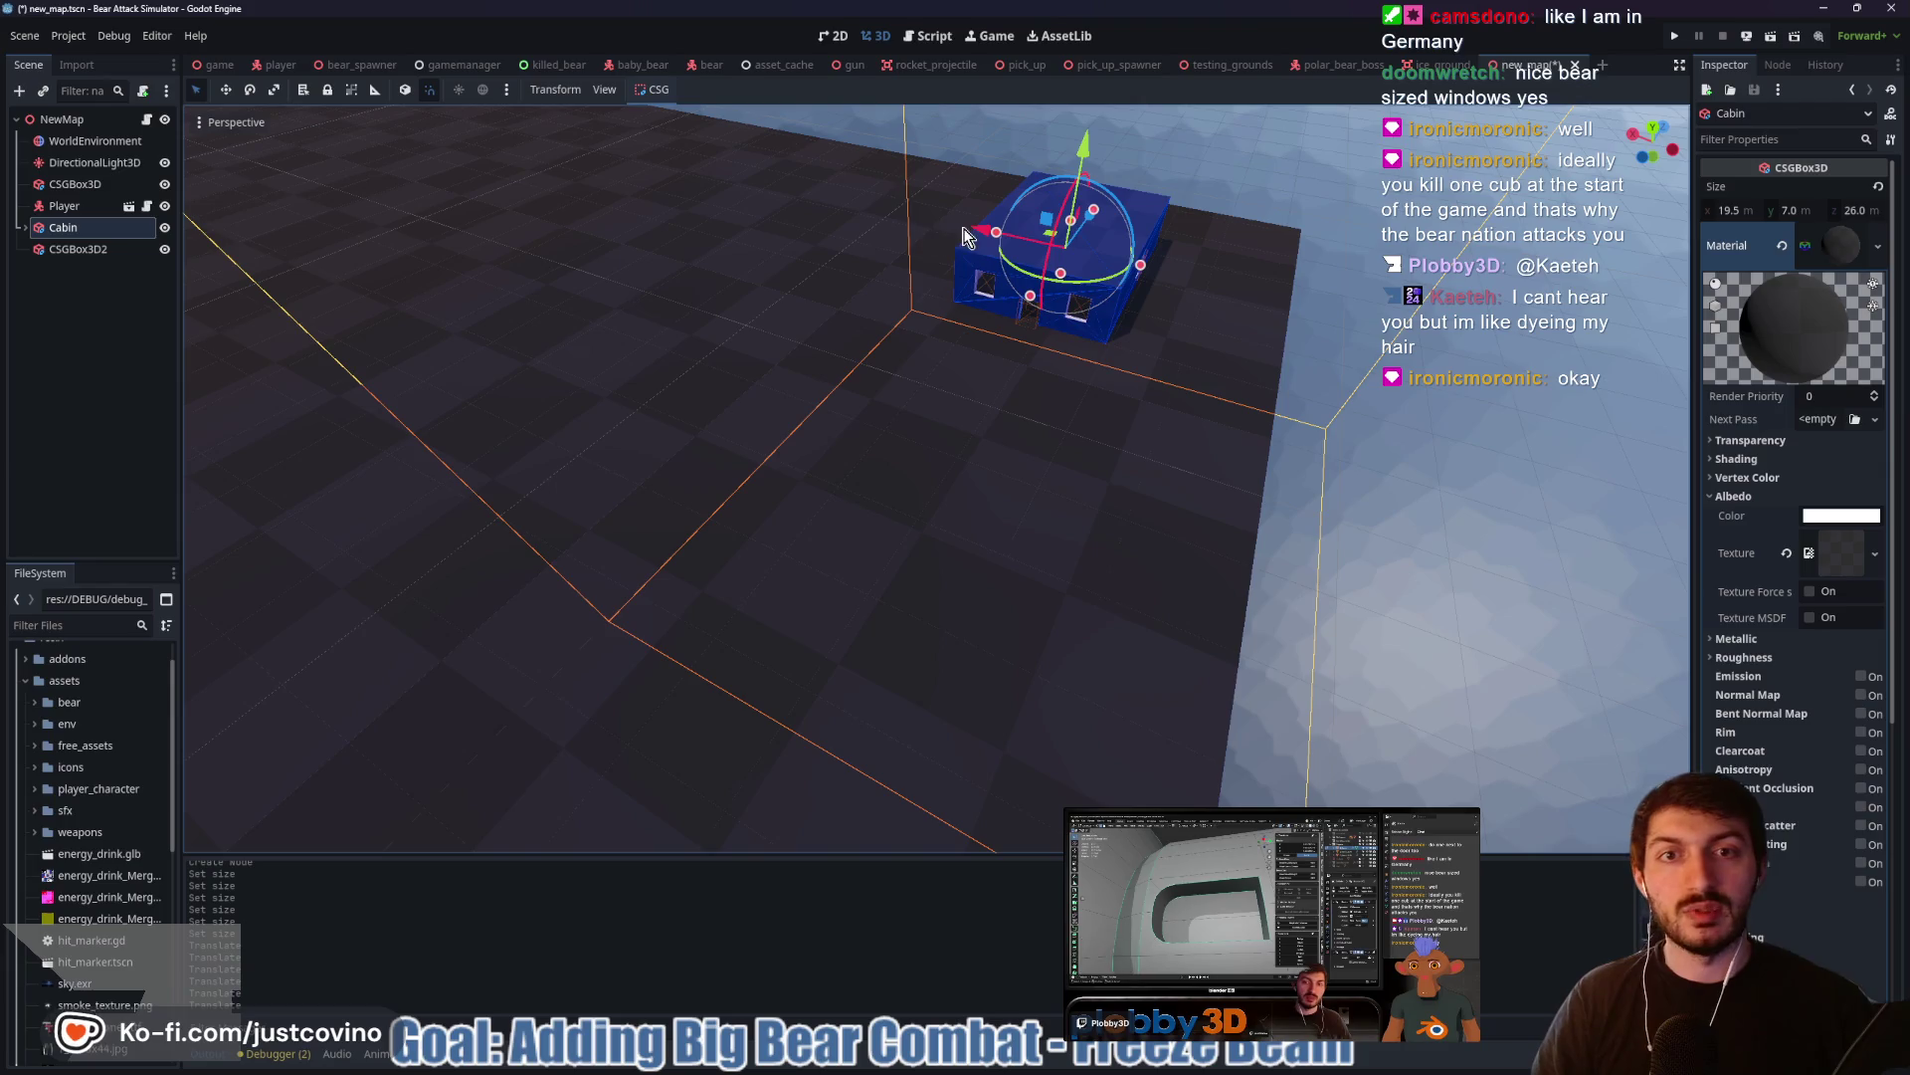
{"action": "mouse_move", "coordinate": [969, 230]}
{"action": "left_mouse_down"}
{"action": "mouse_move", "coordinate": [731, 229]}
{"action": "mouse_move", "coordinate": [836, 270]}
{"action": "mouse_move", "coordinate": [675, 393]}
{"action": "left_mouse_up"}
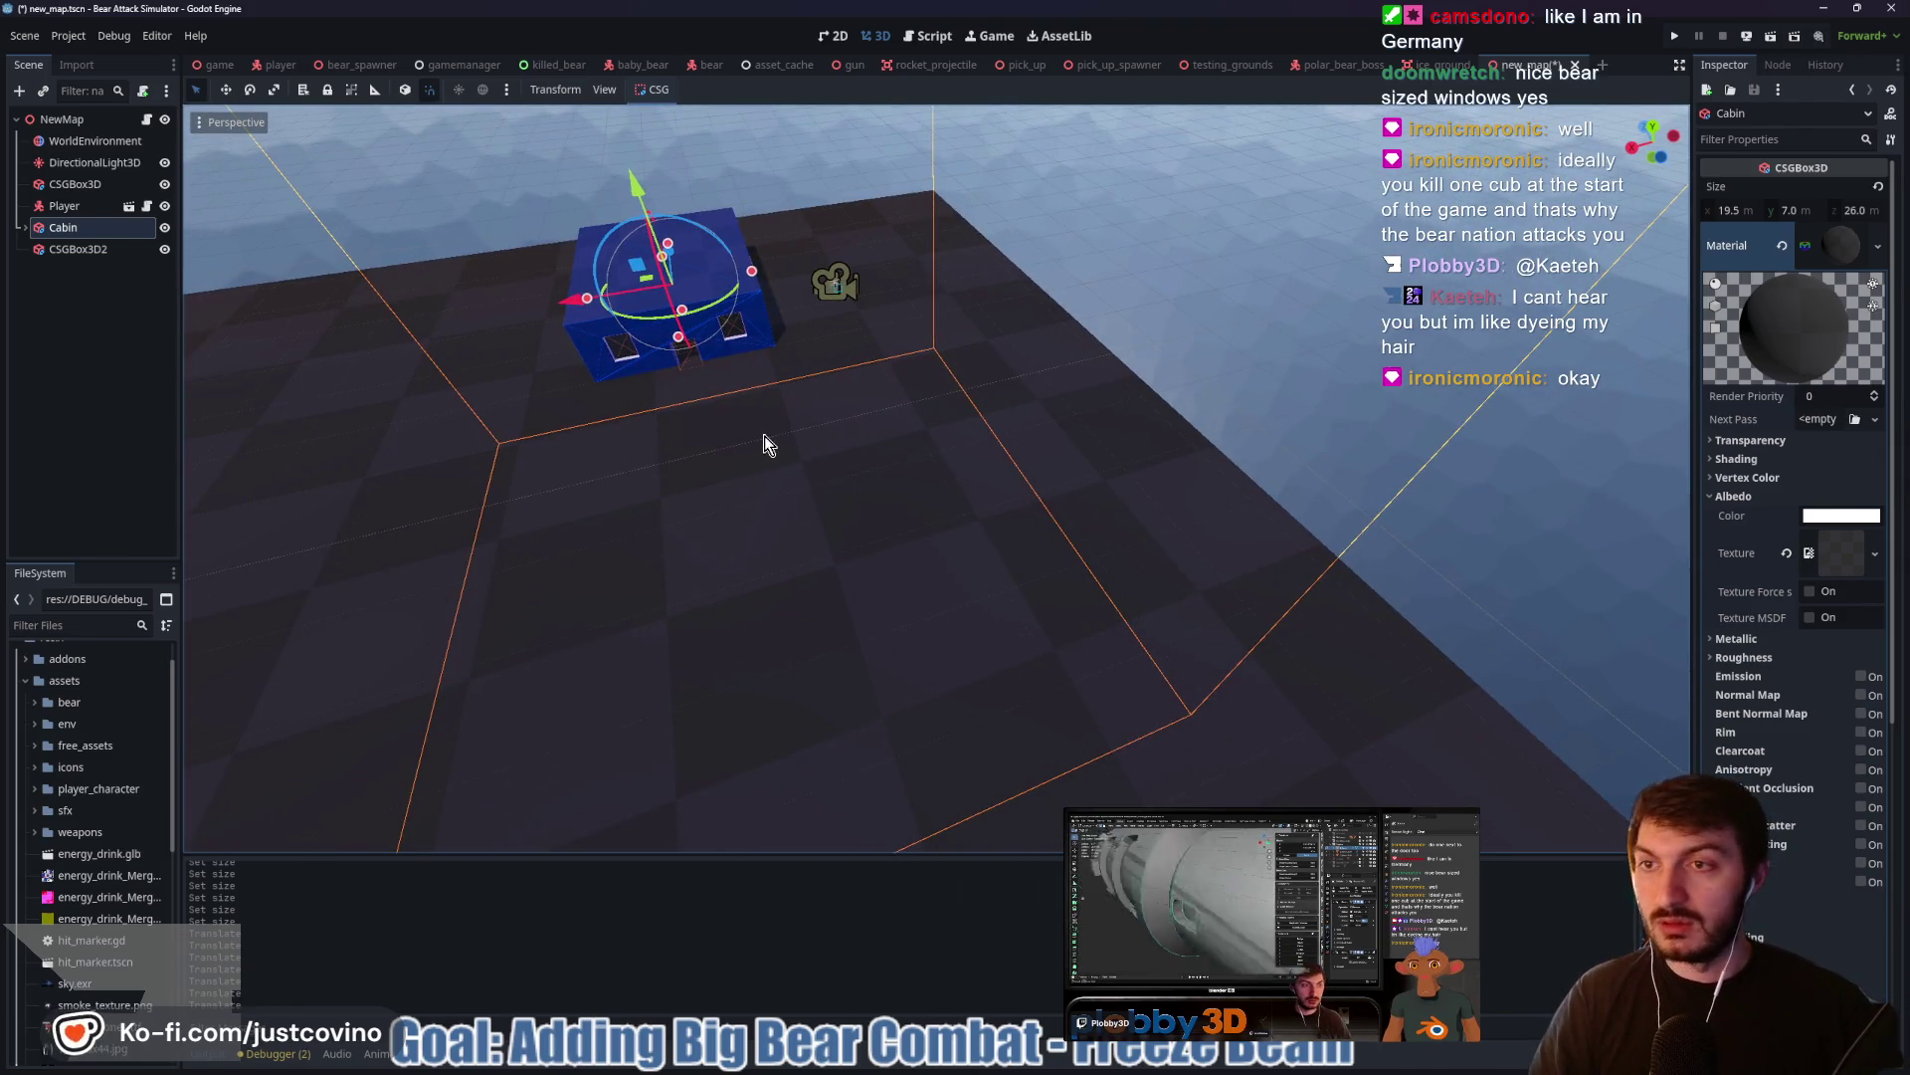
{"action": "key", "text": "ctrl+d"}
{"action": "mouse_move", "coordinate": [580, 307]}
{"action": "left_mouse_down"}
{"action": "mouse_move", "coordinate": [796, 292]}
{"action": "mouse_move", "coordinate": [870, 259]}
{"action": "mouse_move", "coordinate": [985, 383]}
{"action": "mouse_move", "coordinate": [971, 343]}
{"action": "mouse_move", "coordinate": [927, 378]}
{"action": "left_mouse_up"}
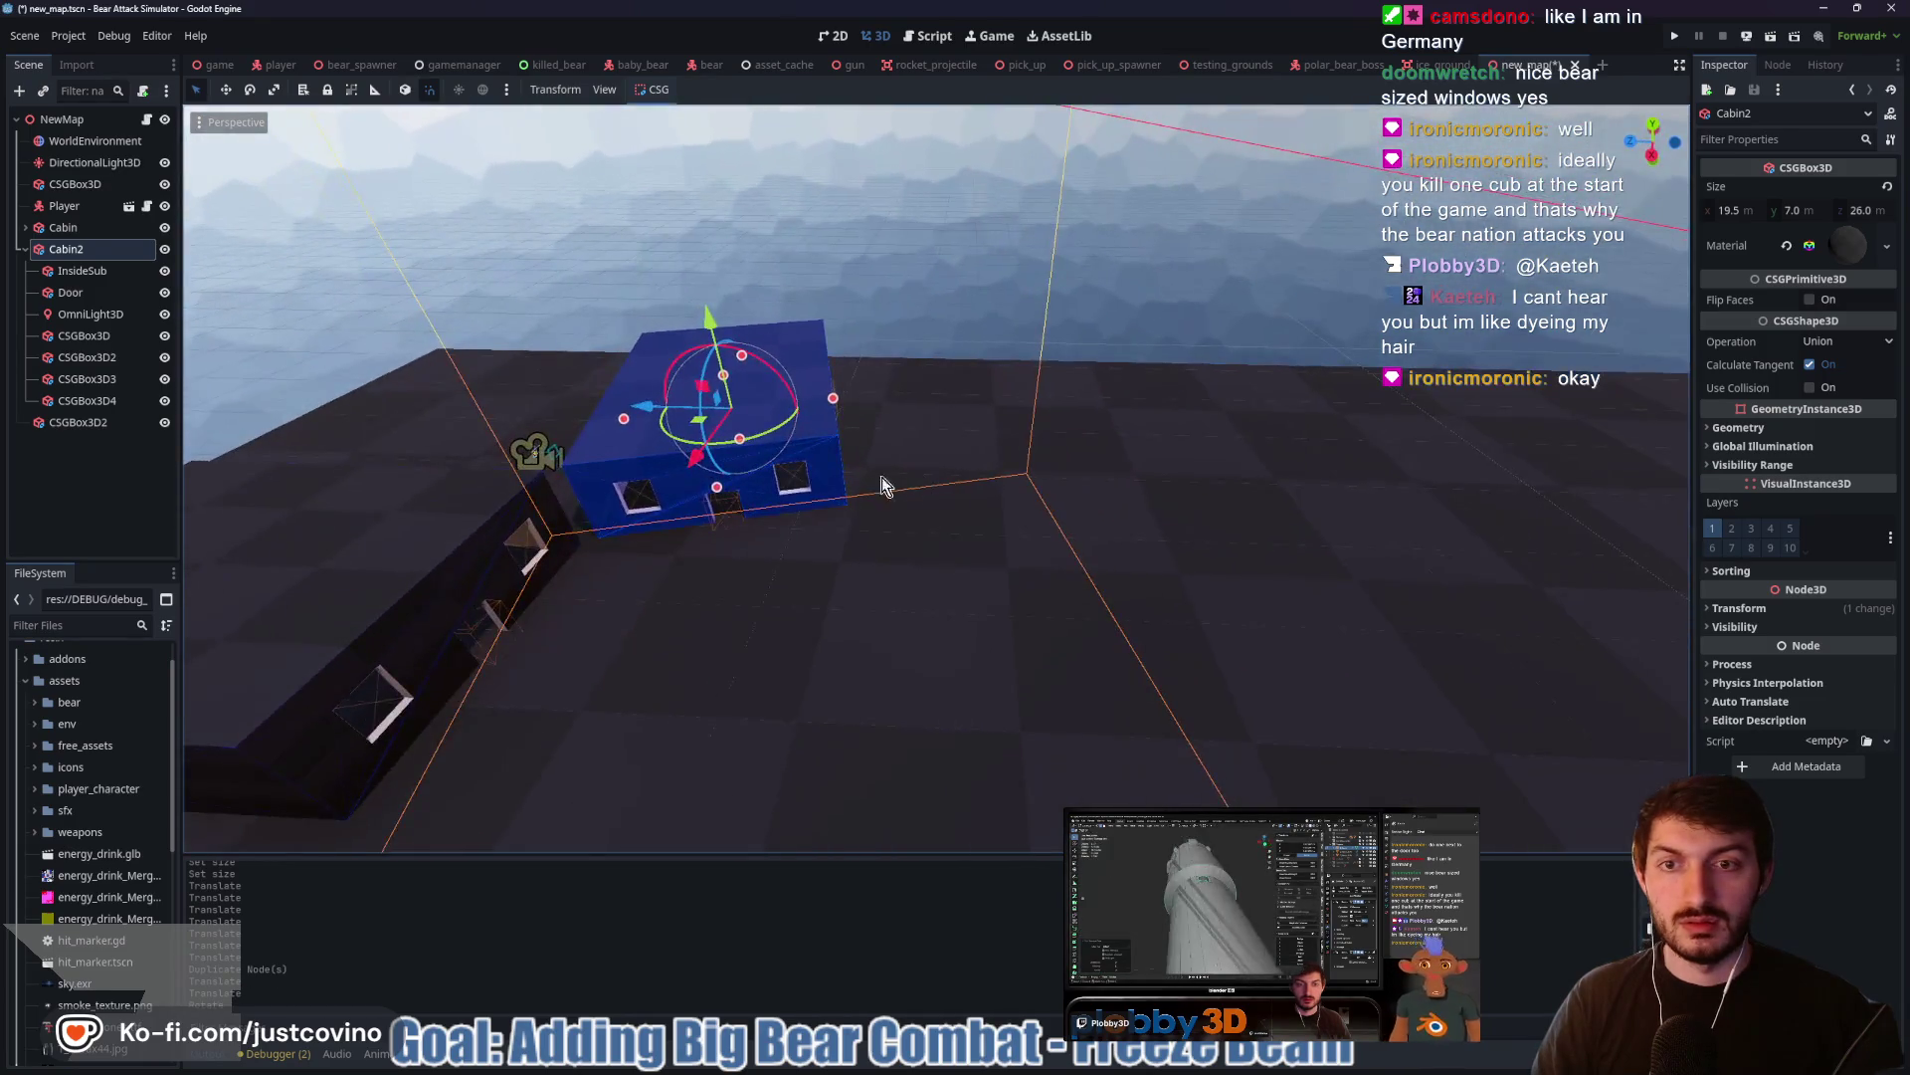
Look over the two cabins and select Cabin2, collapsing its child nodes
{"action": "scroll", "coordinate": [885, 463], "scroll_direction": "down", "scroll_amount": 3}
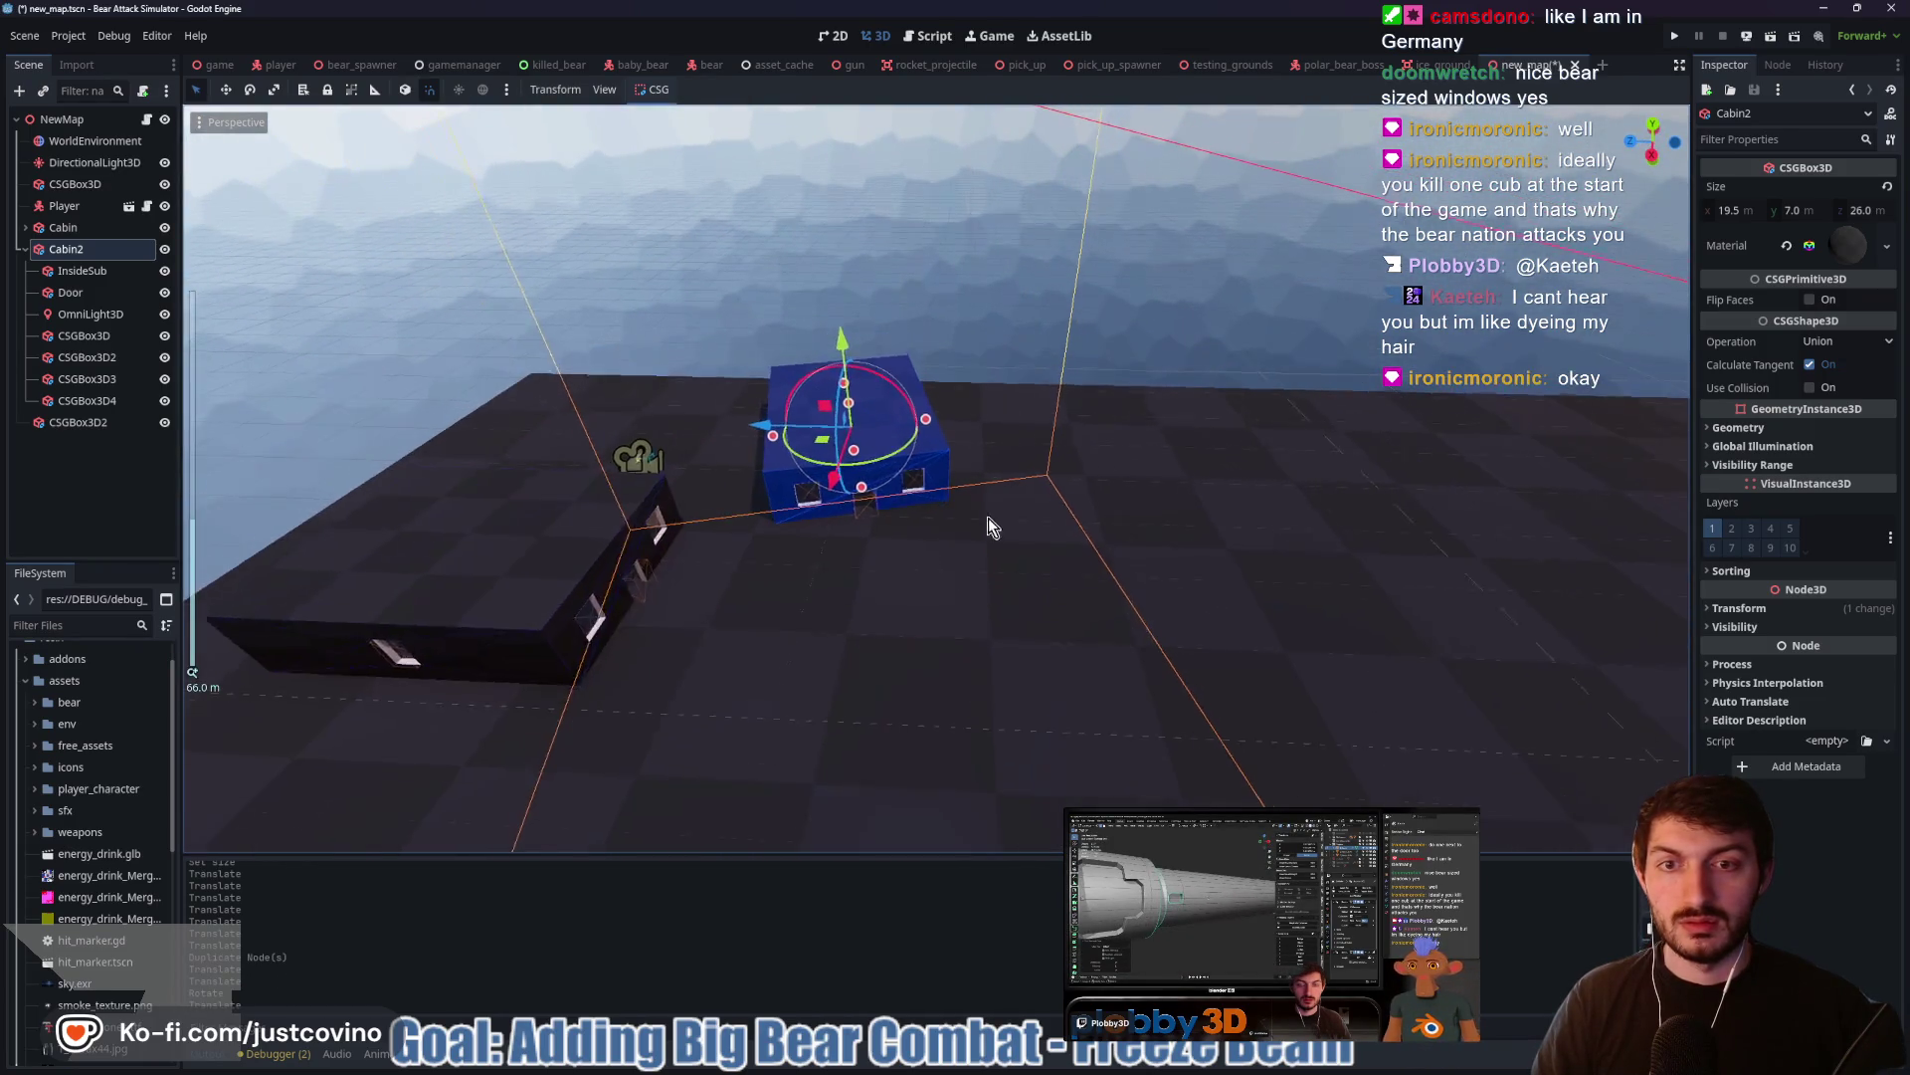
{"action": "mouse_move", "coordinate": [886, 463]}
{"action": "left_mouse_down"}
{"action": "mouse_move", "coordinate": [1006, 477]}
{"action": "mouse_move", "coordinate": [879, 509]}
{"action": "left_mouse_up"}
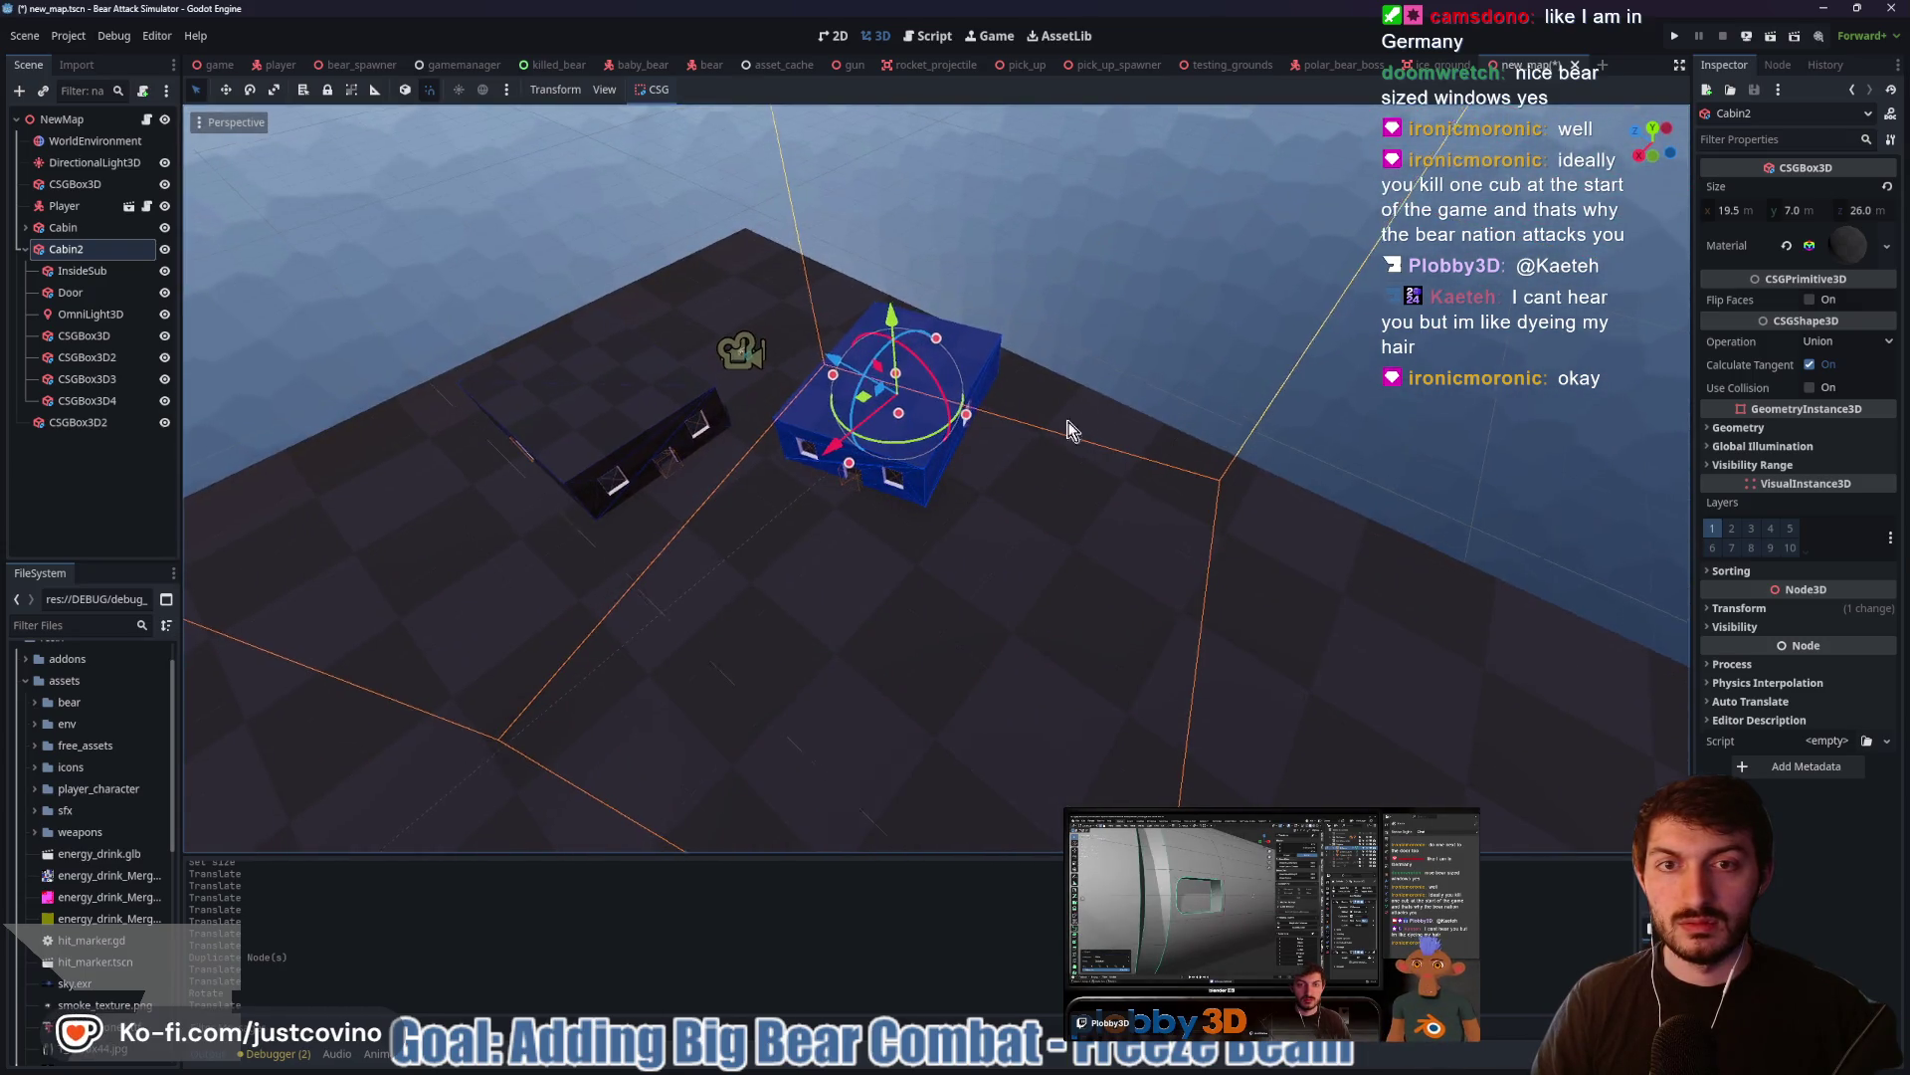
{"action": "left_click_drag", "start_coordinate": [1075, 428], "coordinate": [894, 450]}
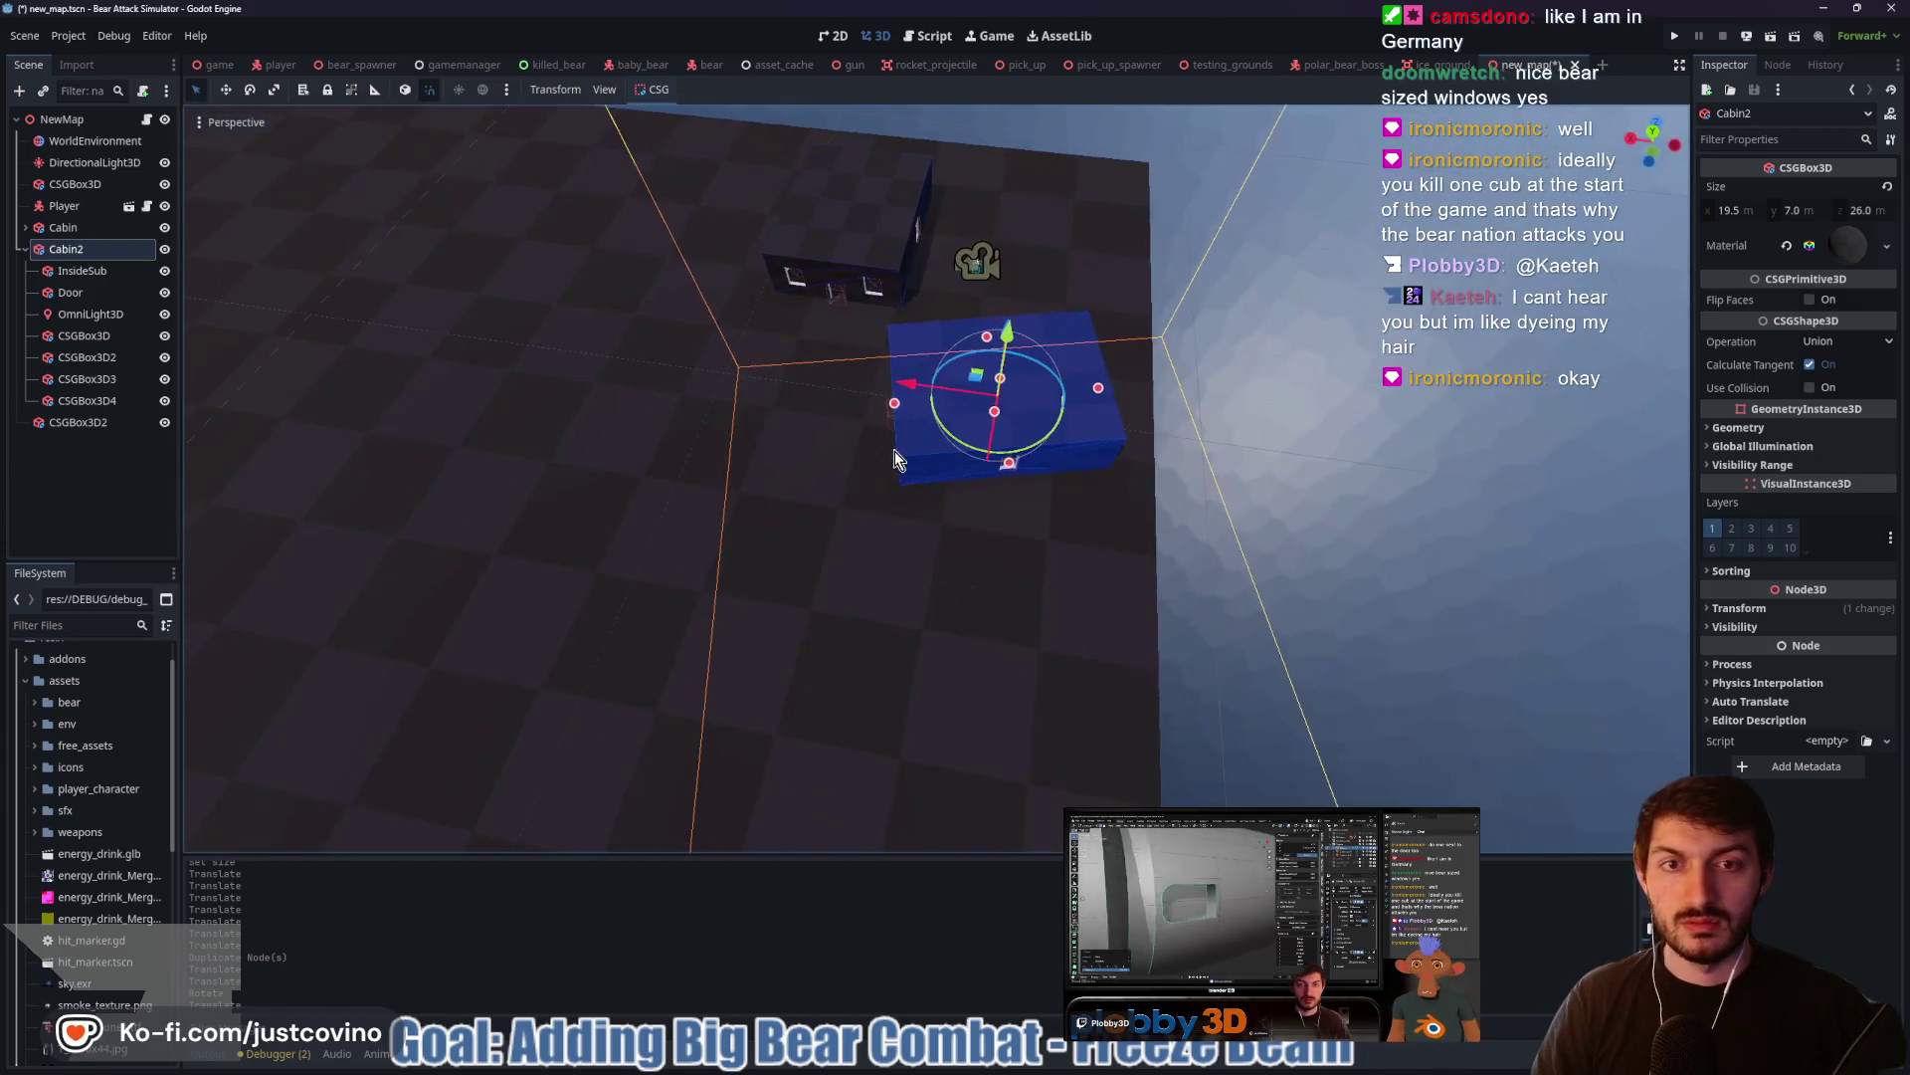
{"action": "left_click", "coordinate": [820, 223]}
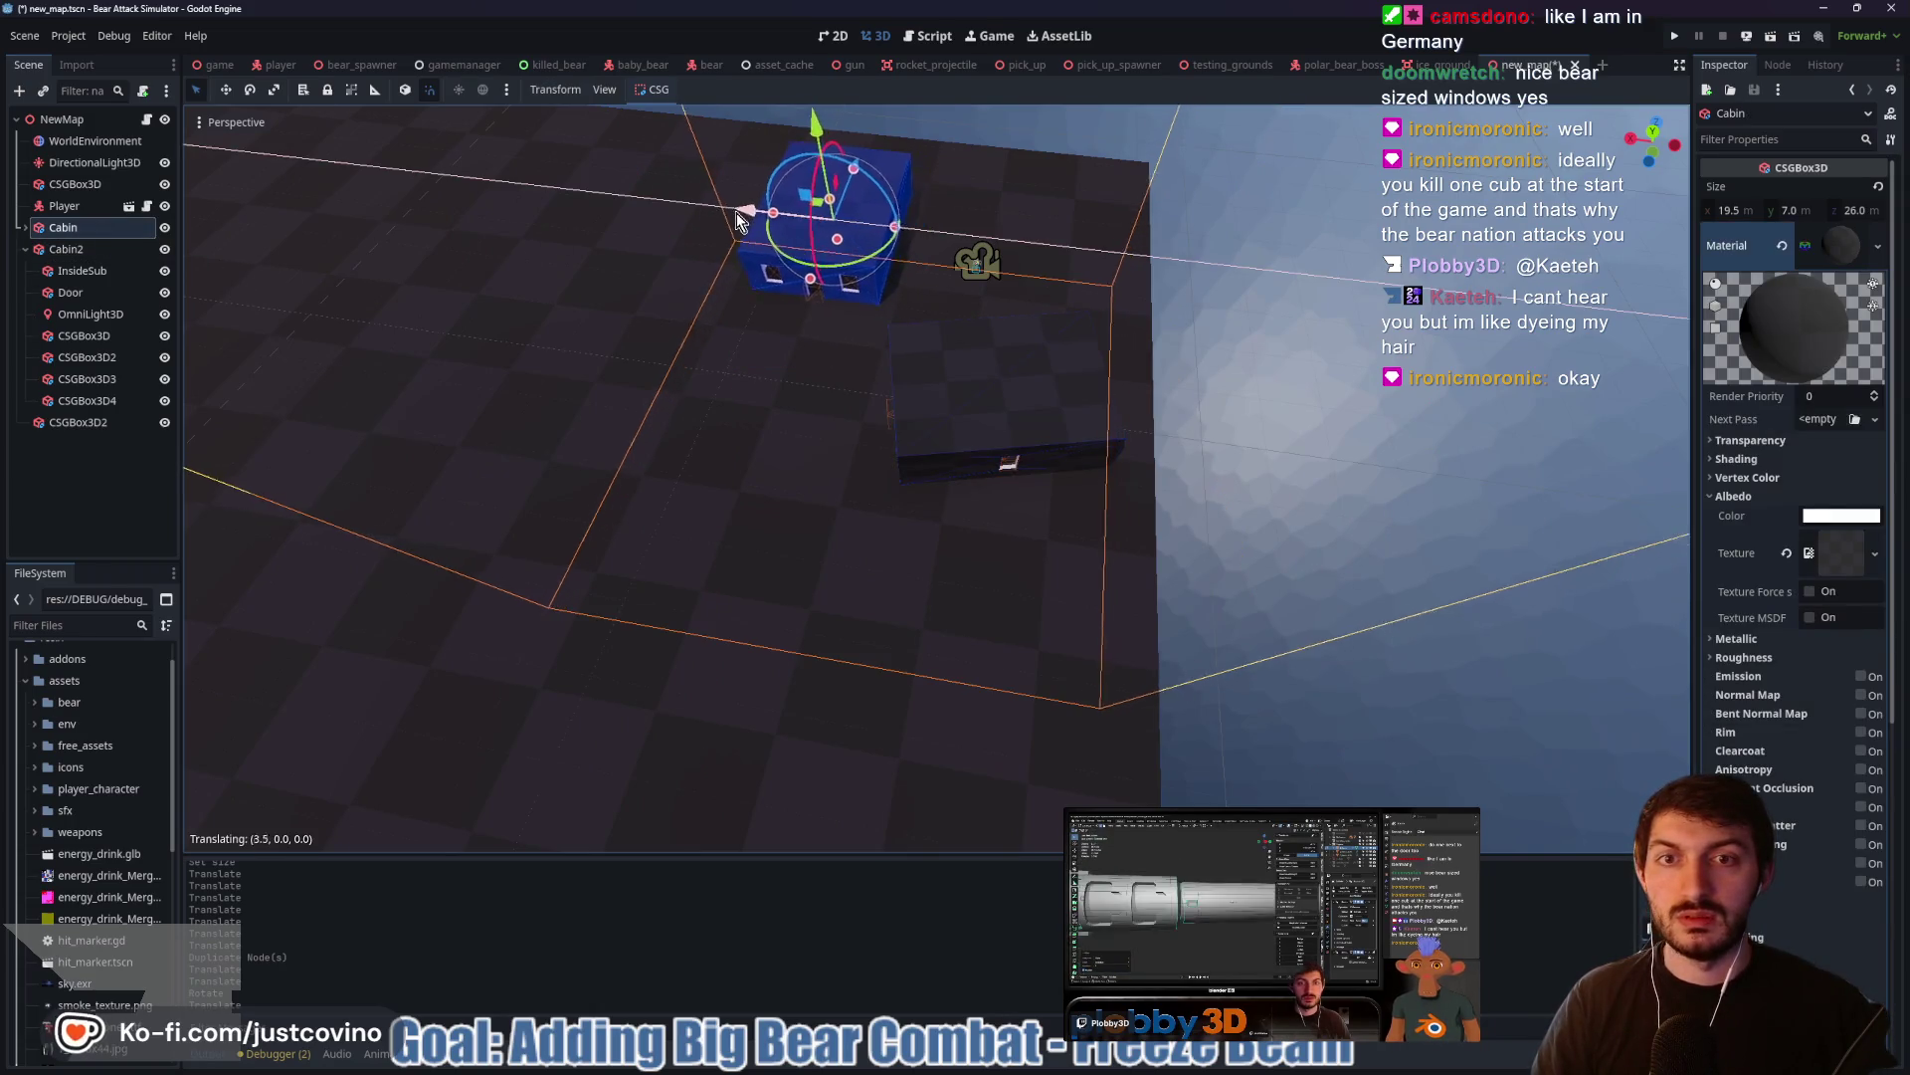
{"action": "mouse_move", "coordinate": [669, 325]}
{"action": "left_mouse_down"}
{"action": "mouse_move", "coordinate": [916, 270]}
{"action": "mouse_move", "coordinate": [918, 367]}
{"action": "left_mouse_up"}
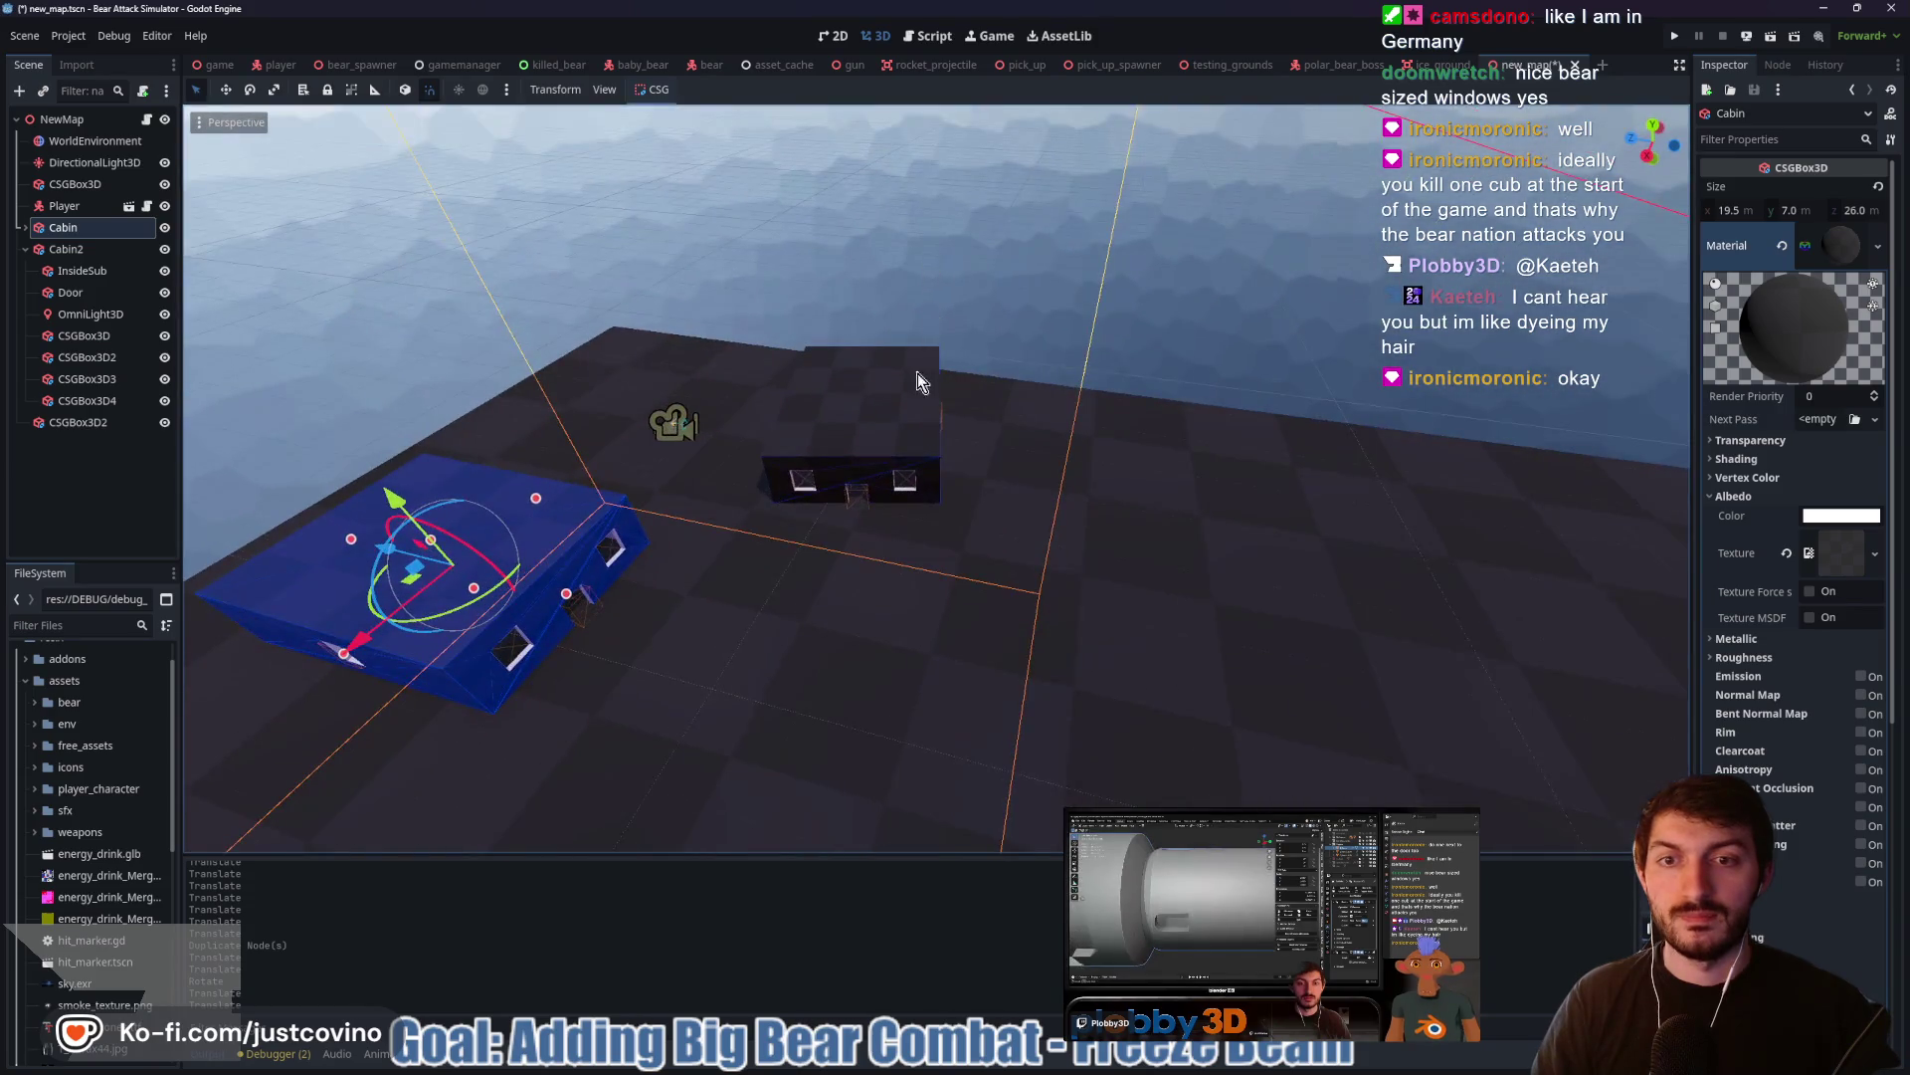
{"action": "left_click", "coordinate": [26, 250]}
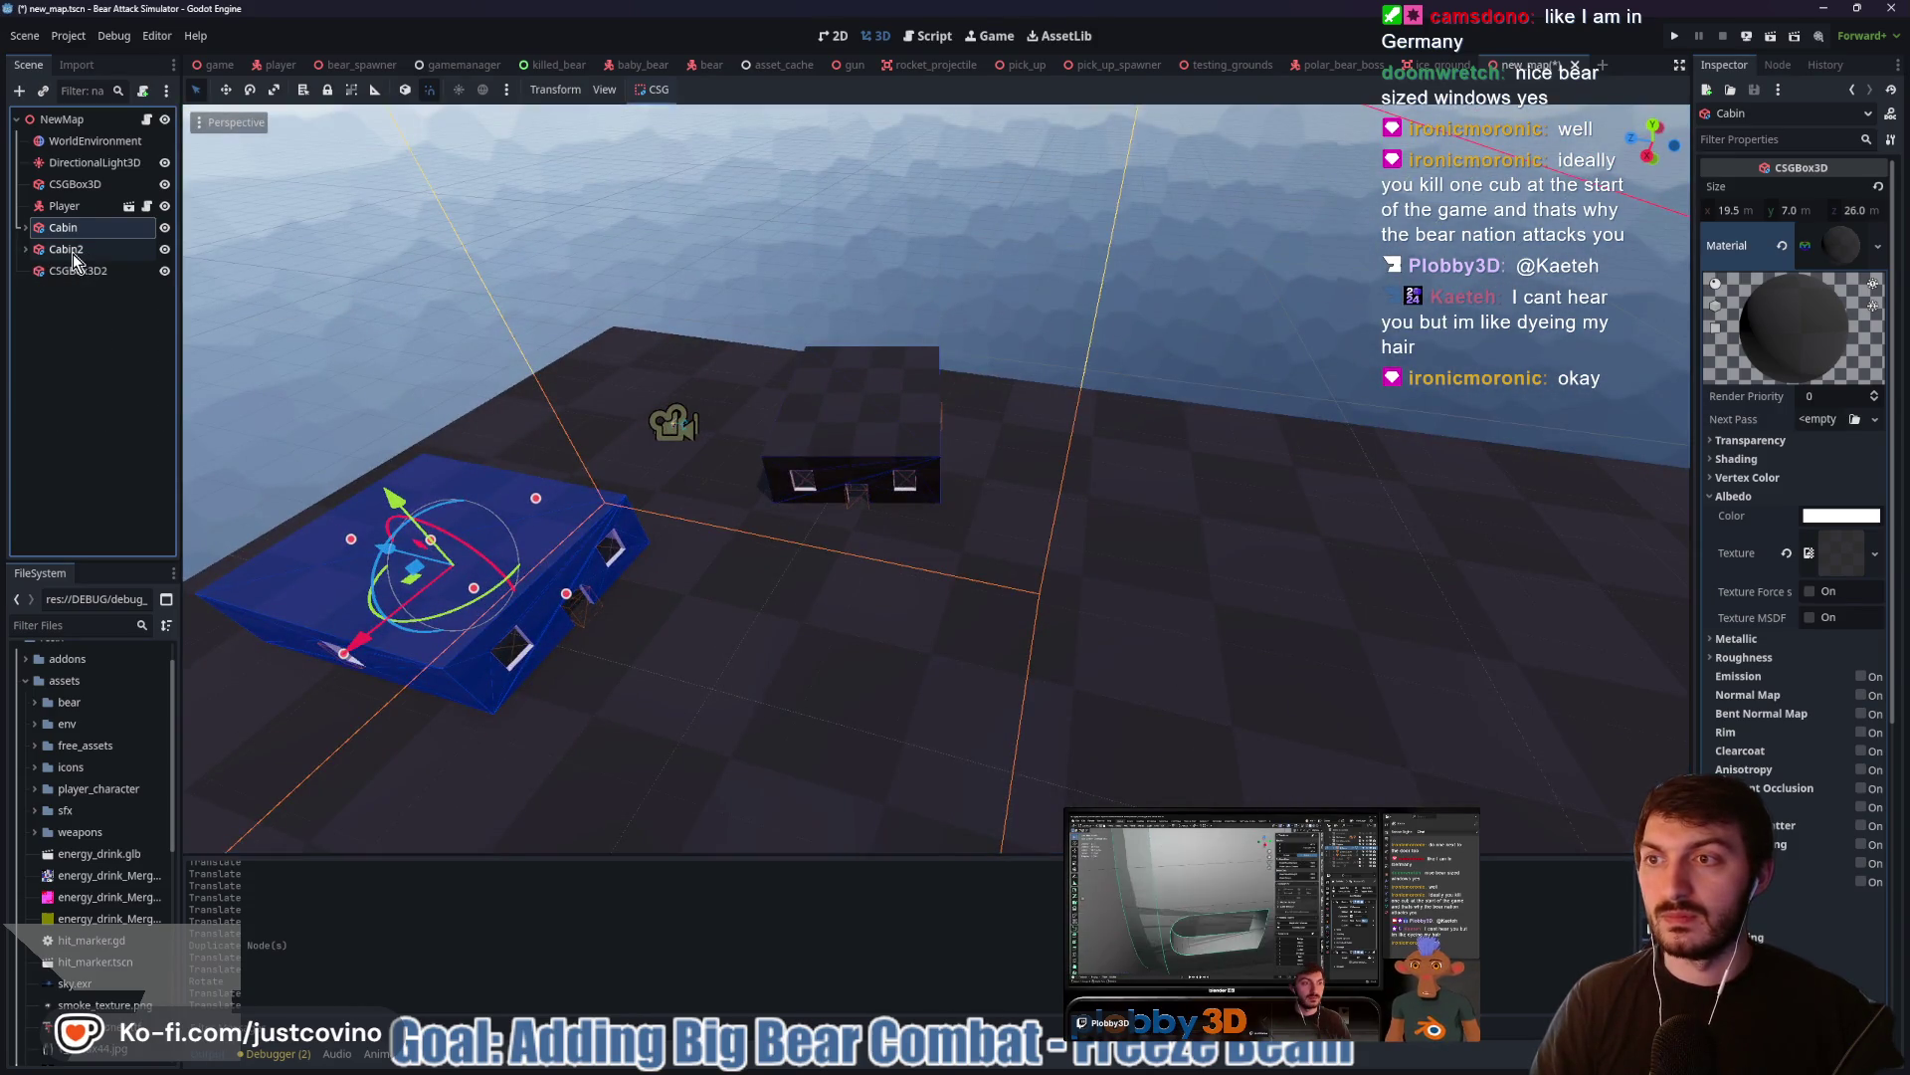
{"action": "left_click", "coordinate": [65, 249]}
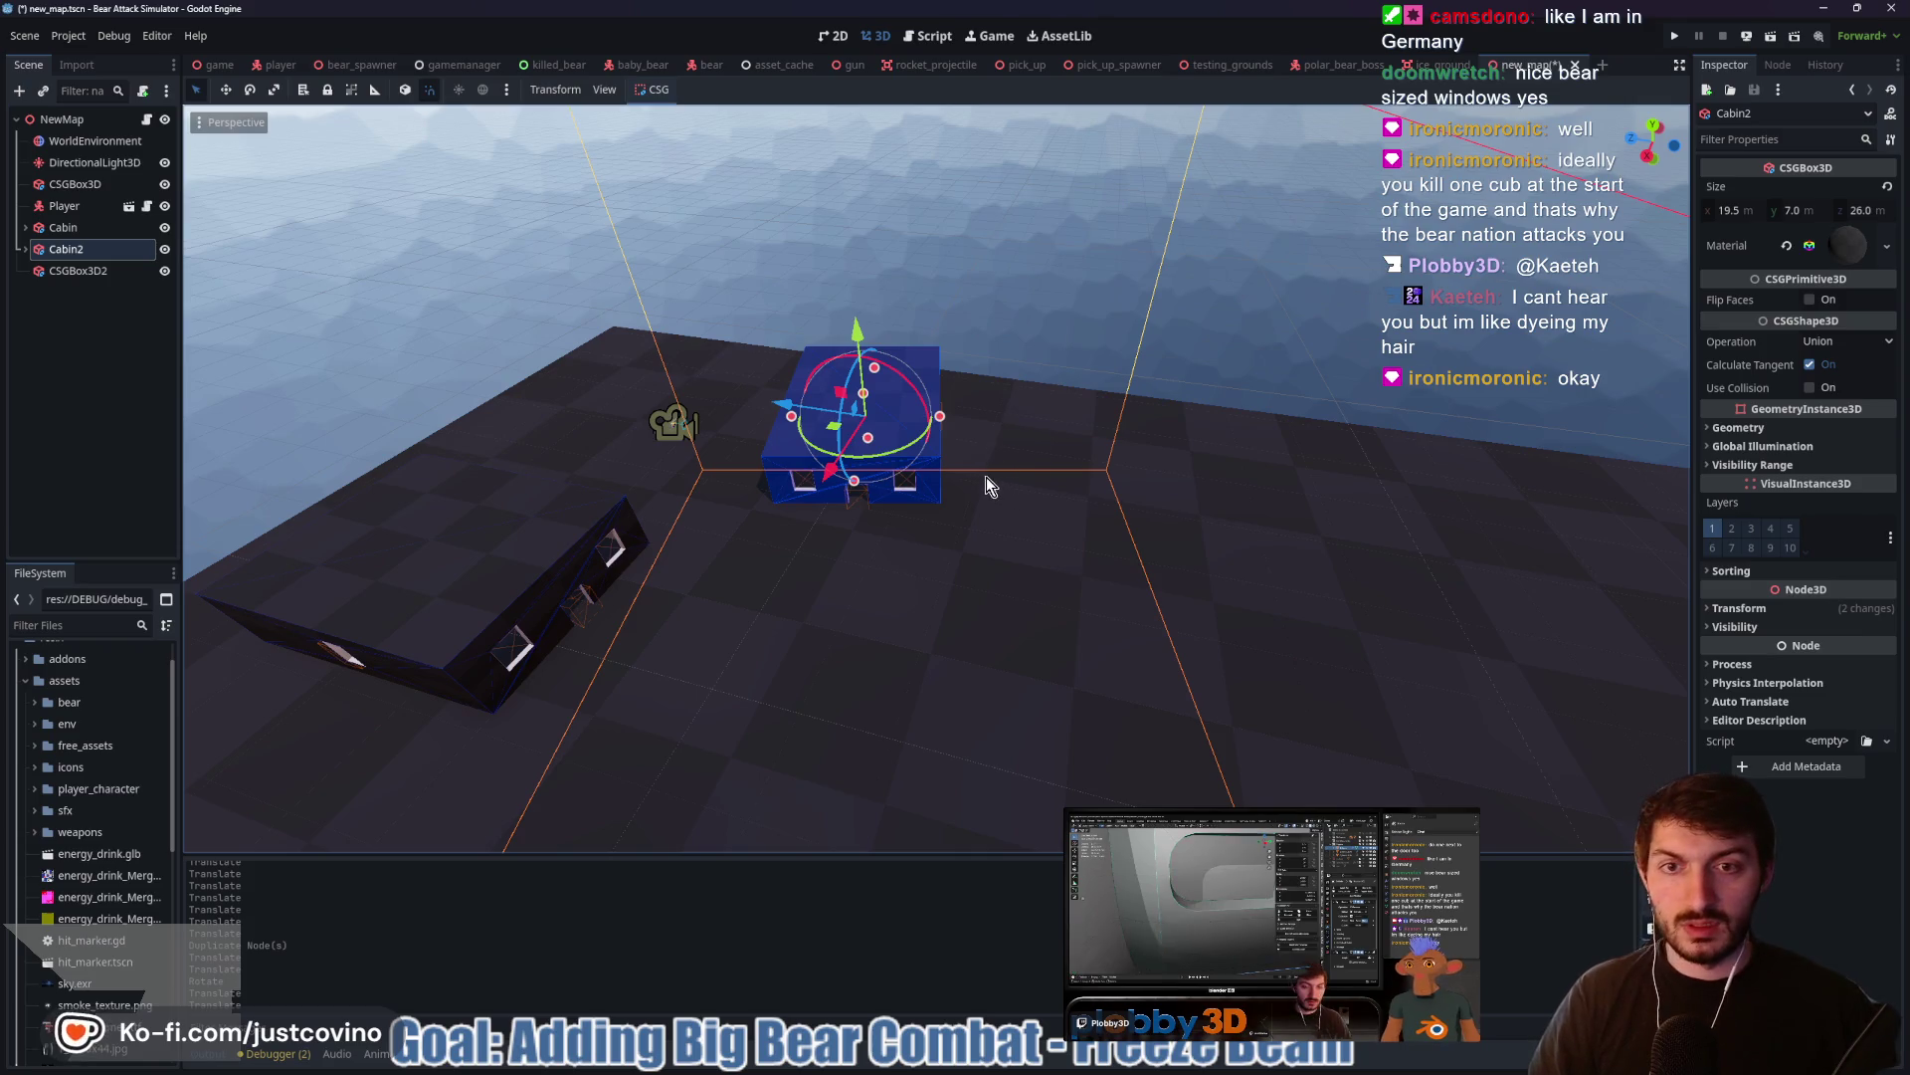
Duplicate Cabin2 as Cabin3, then move and rotate it across the ground
{"action": "key", "text": "ctrl+d"}
{"action": "left_click_drag", "start_coordinate": [796, 395], "coordinate": [1054, 437]}
{"action": "mouse_move", "coordinate": [1113, 495]}
{"action": "left_mouse_down"}
{"action": "mouse_move", "coordinate": [1122, 508]}
{"action": "mouse_move", "coordinate": [1093, 513]}
{"action": "left_mouse_up"}
{"action": "scroll", "coordinate": [1046, 464], "scroll_direction": "down", "scroll_amount": 4}
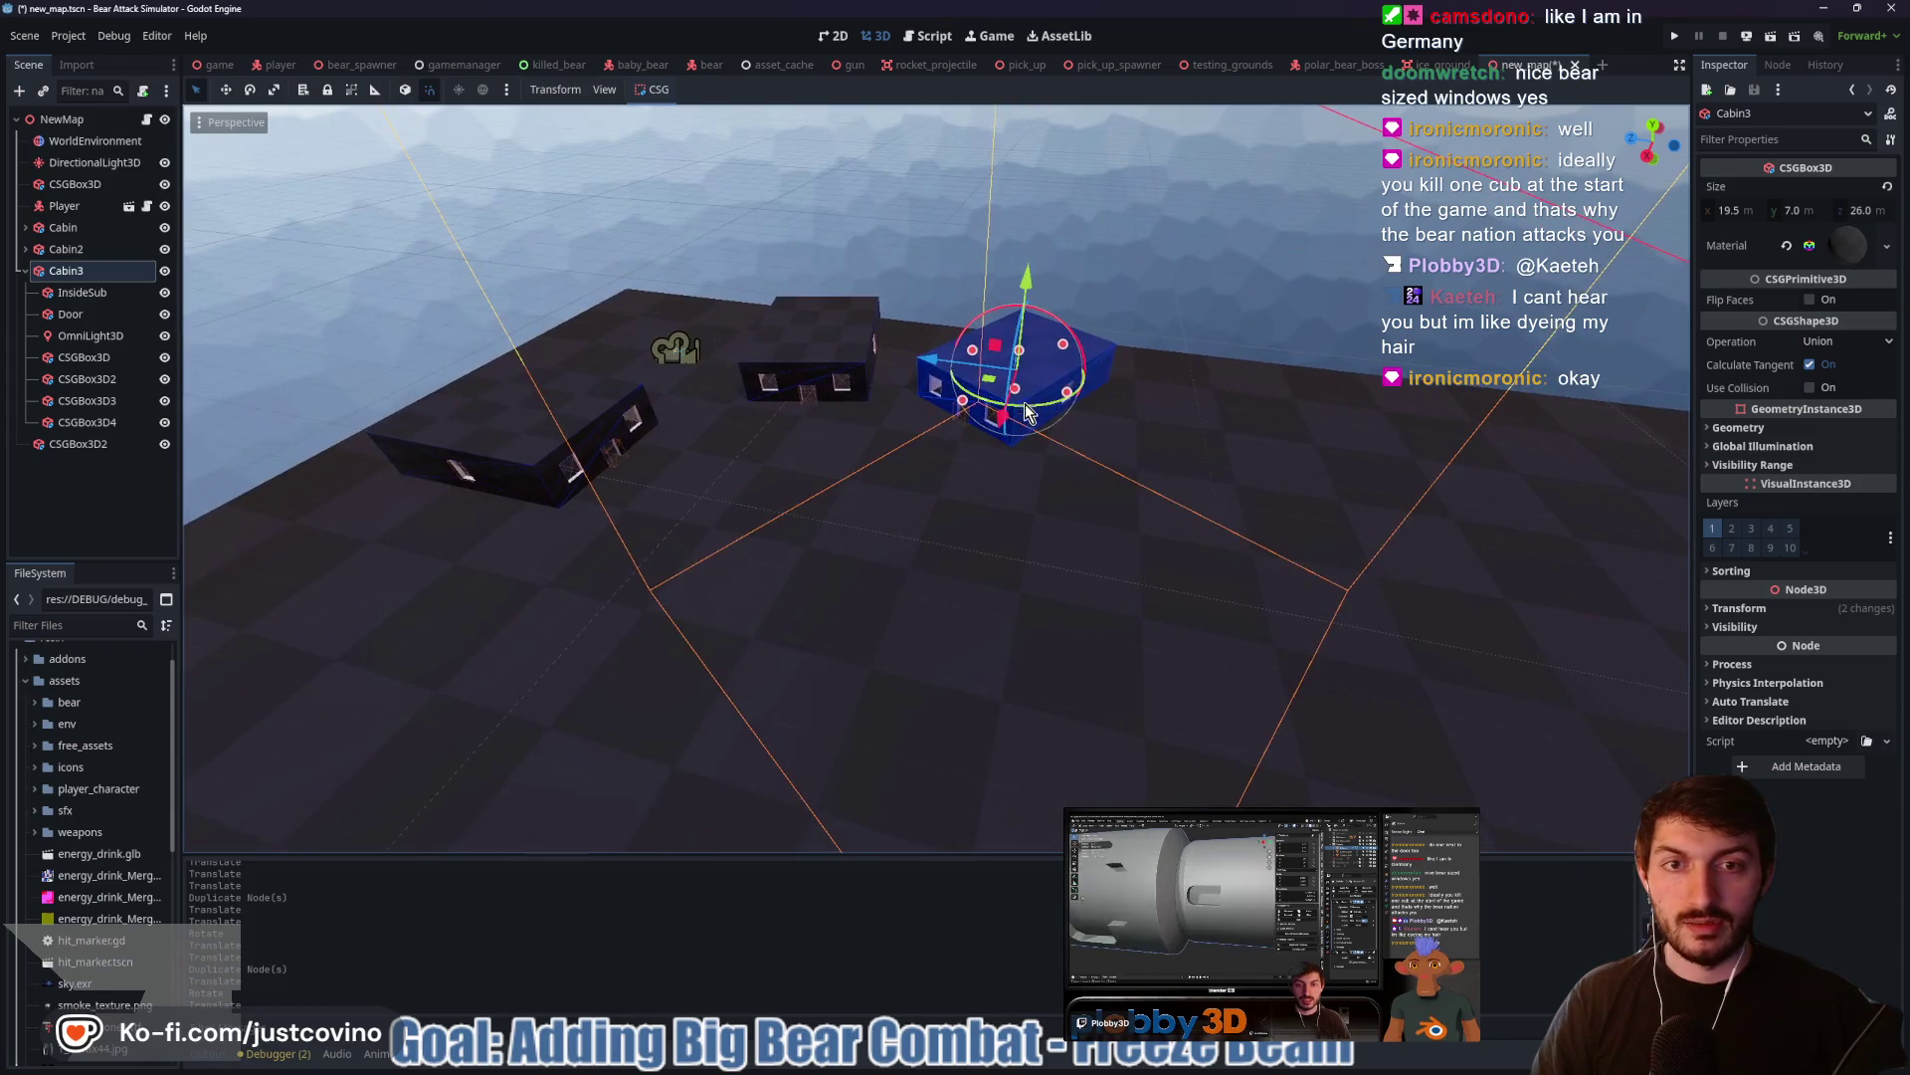
{"action": "key", "text": "g"}
{"action": "left_click", "coordinate": [1088, 528]}
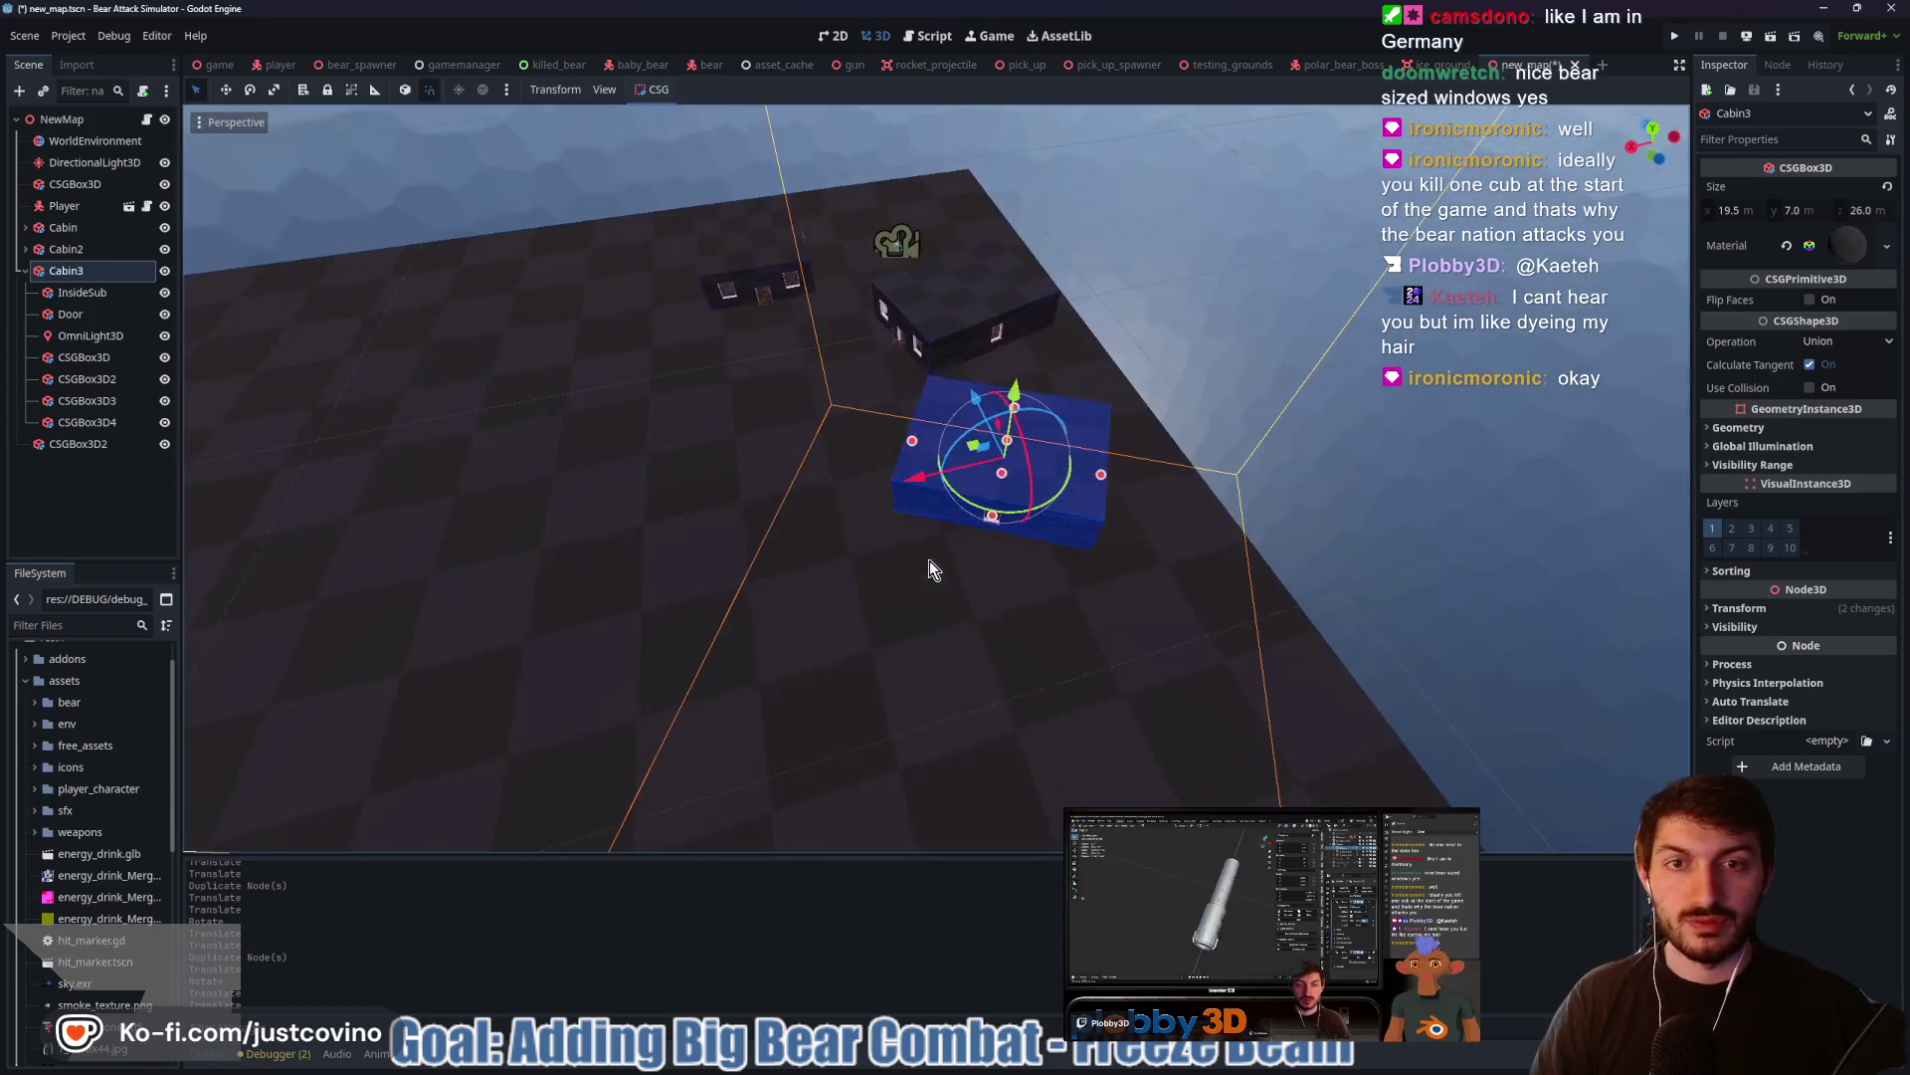
Nudge Cabin3 along X, collapse its children, and frame the original Cabin
{"action": "scroll", "coordinate": [929, 559], "scroll_direction": "up", "scroll_amount": 4}
{"action": "mouse_move", "coordinate": [800, 535]}
{"action": "left_mouse_down"}
{"action": "mouse_move", "coordinate": [1031, 512]}
{"action": "mouse_move", "coordinate": [1105, 482]}
{"action": "mouse_move", "coordinate": [1096, 521]}
{"action": "mouse_move", "coordinate": [1031, 444]}
{"action": "left_mouse_up"}
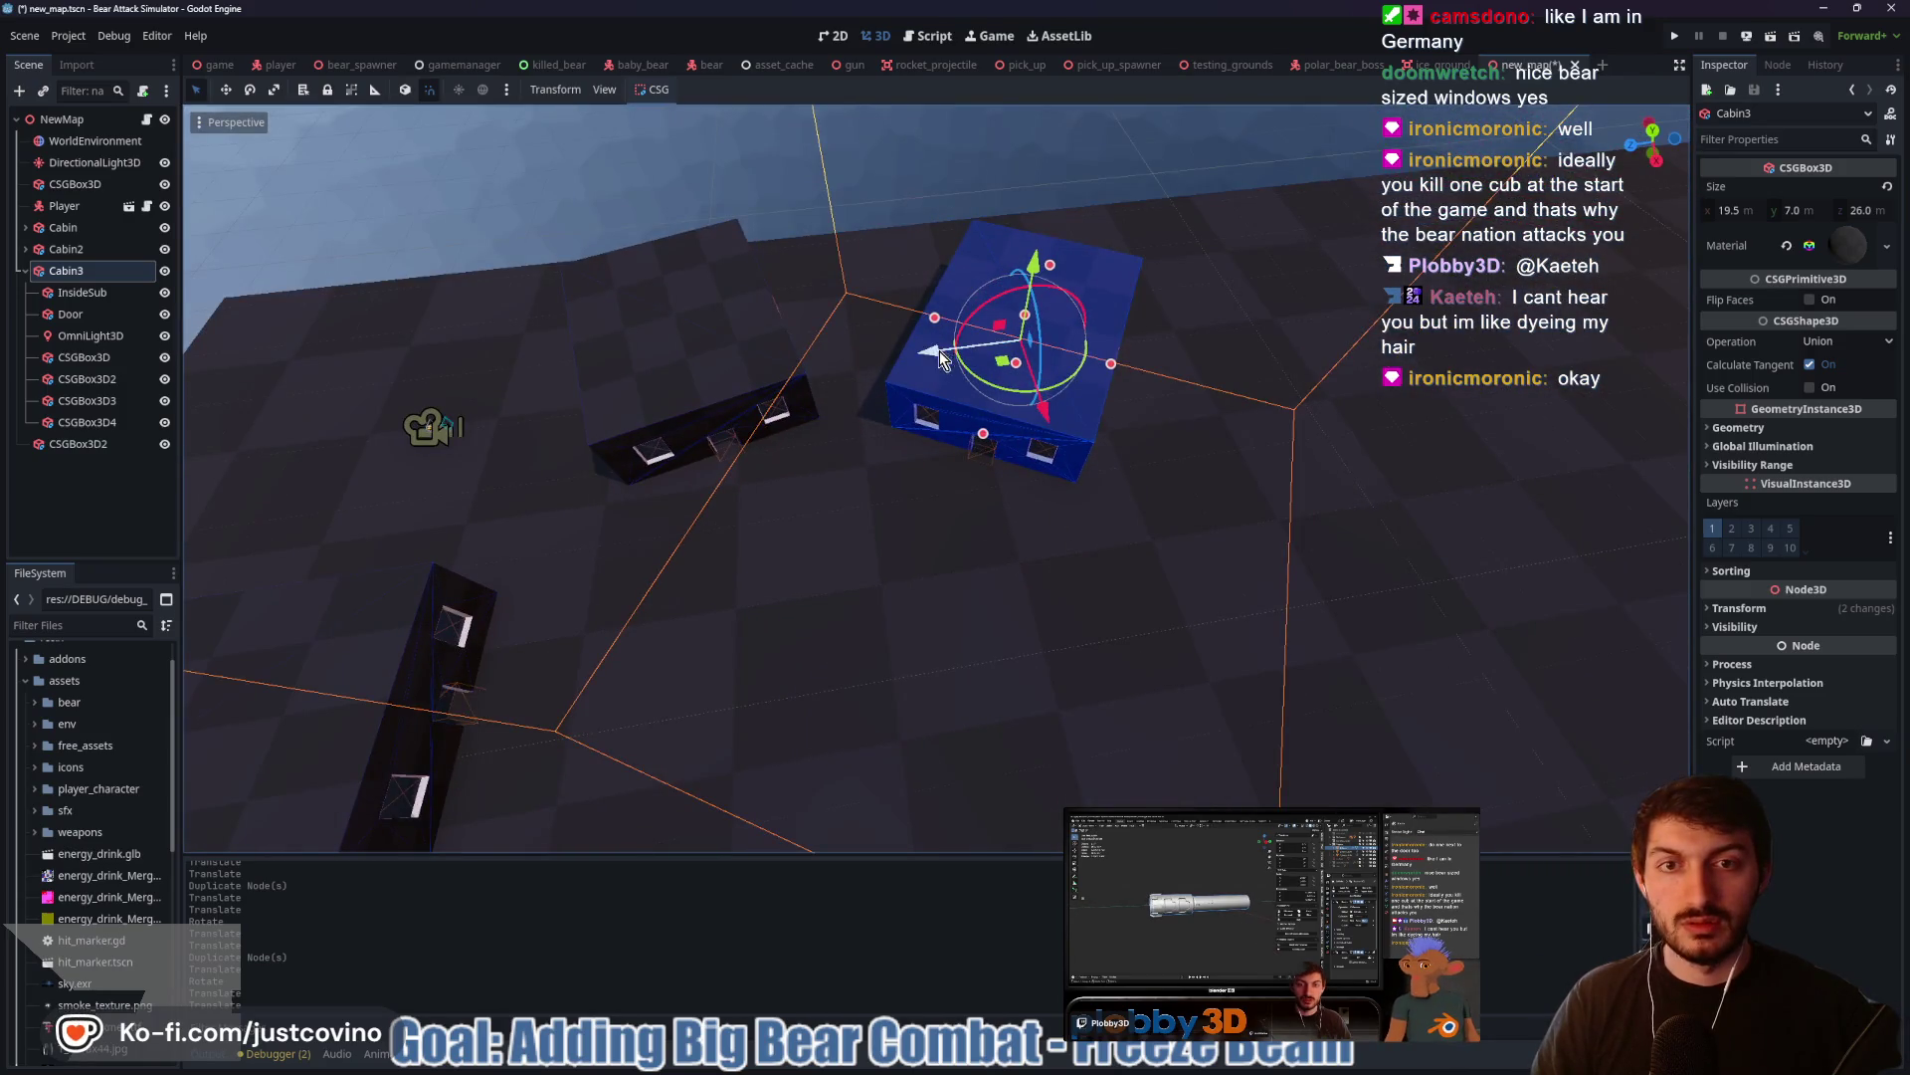
{"action": "mouse_move", "coordinate": [922, 349]}
{"action": "left_mouse_down"}
{"action": "mouse_move", "coordinate": [1066, 412]}
{"action": "mouse_move", "coordinate": [1053, 403]}
{"action": "left_mouse_up"}
{"action": "scroll", "coordinate": [1006, 535], "scroll_direction": "down", "scroll_amount": 3}
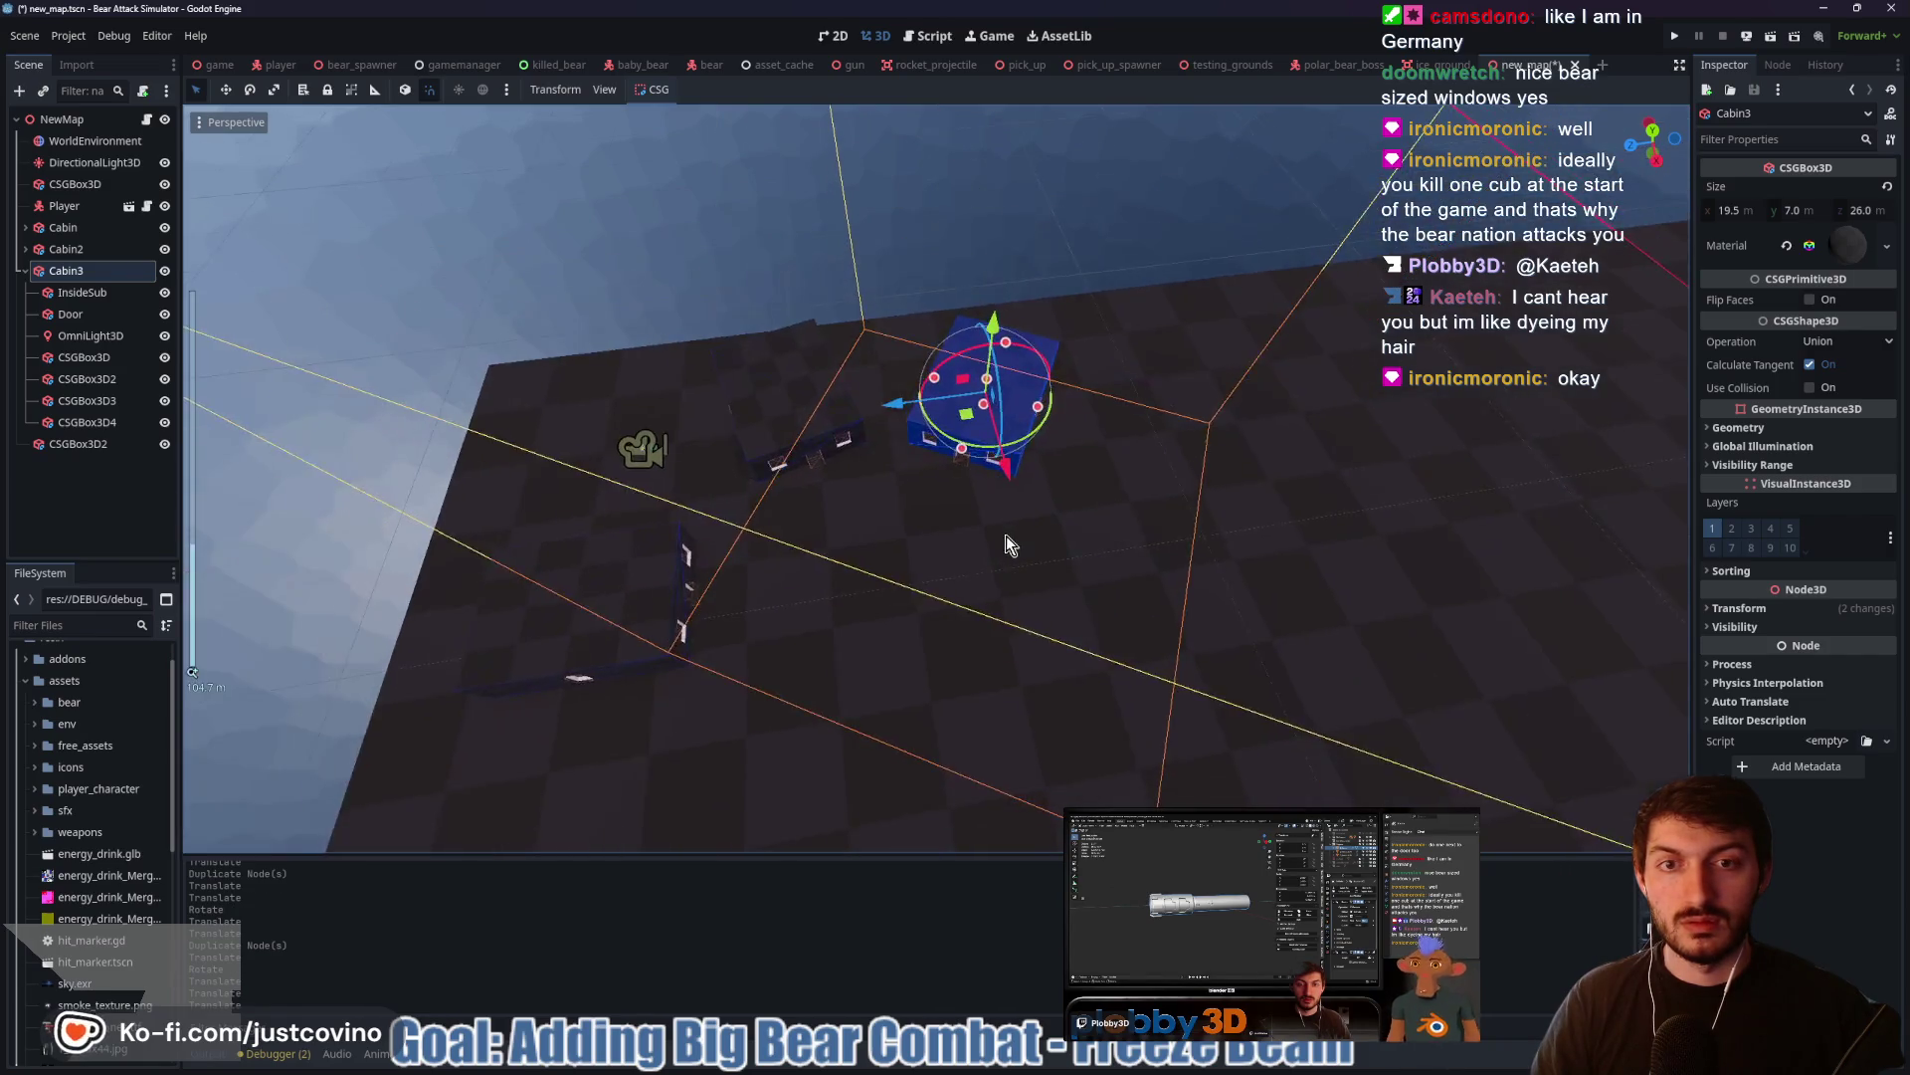
{"action": "left_click_drag", "start_coordinate": [1006, 535], "coordinate": [863, 493]}
{"action": "left_click", "coordinate": [24, 271]}
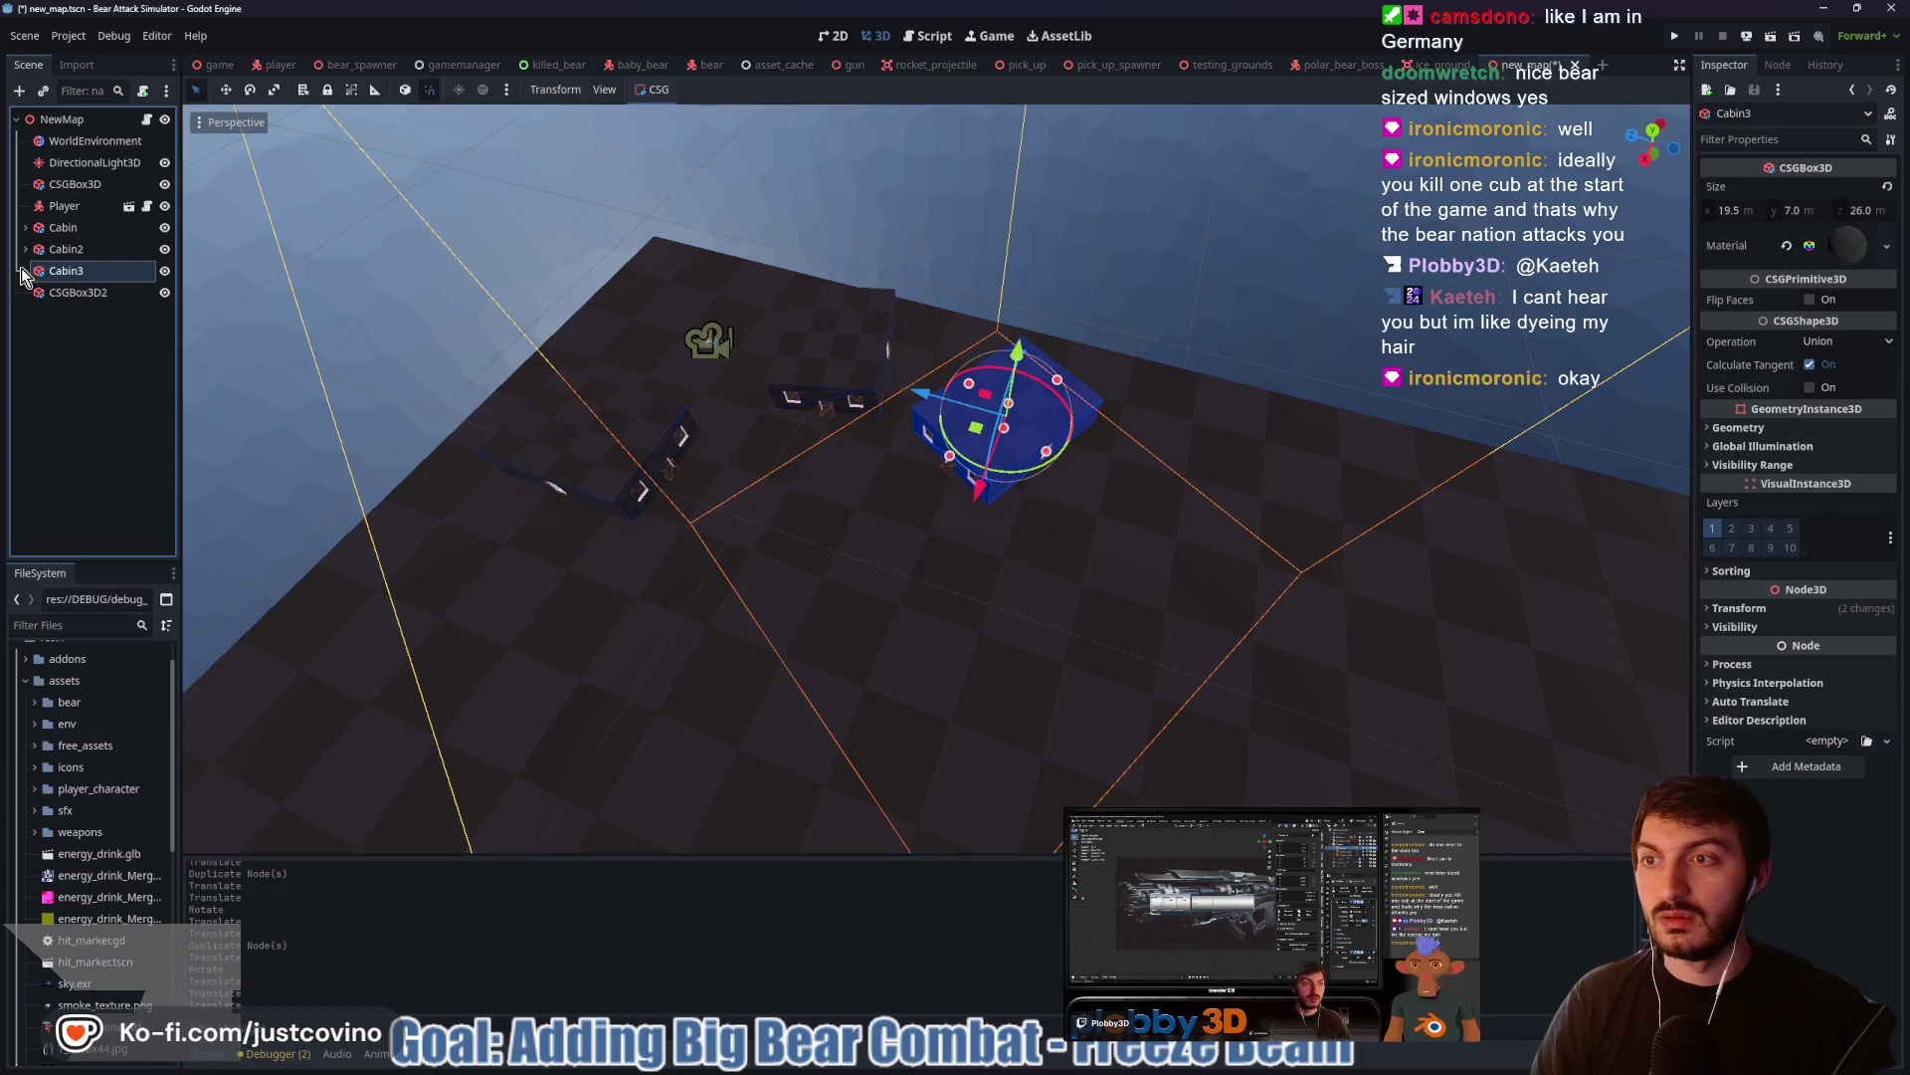
{"action": "left_click", "coordinate": [62, 227]}
{"action": "key", "text": "f"}
{"action": "left_click_drag", "start_coordinate": [751, 481], "coordinate": [664, 459]}
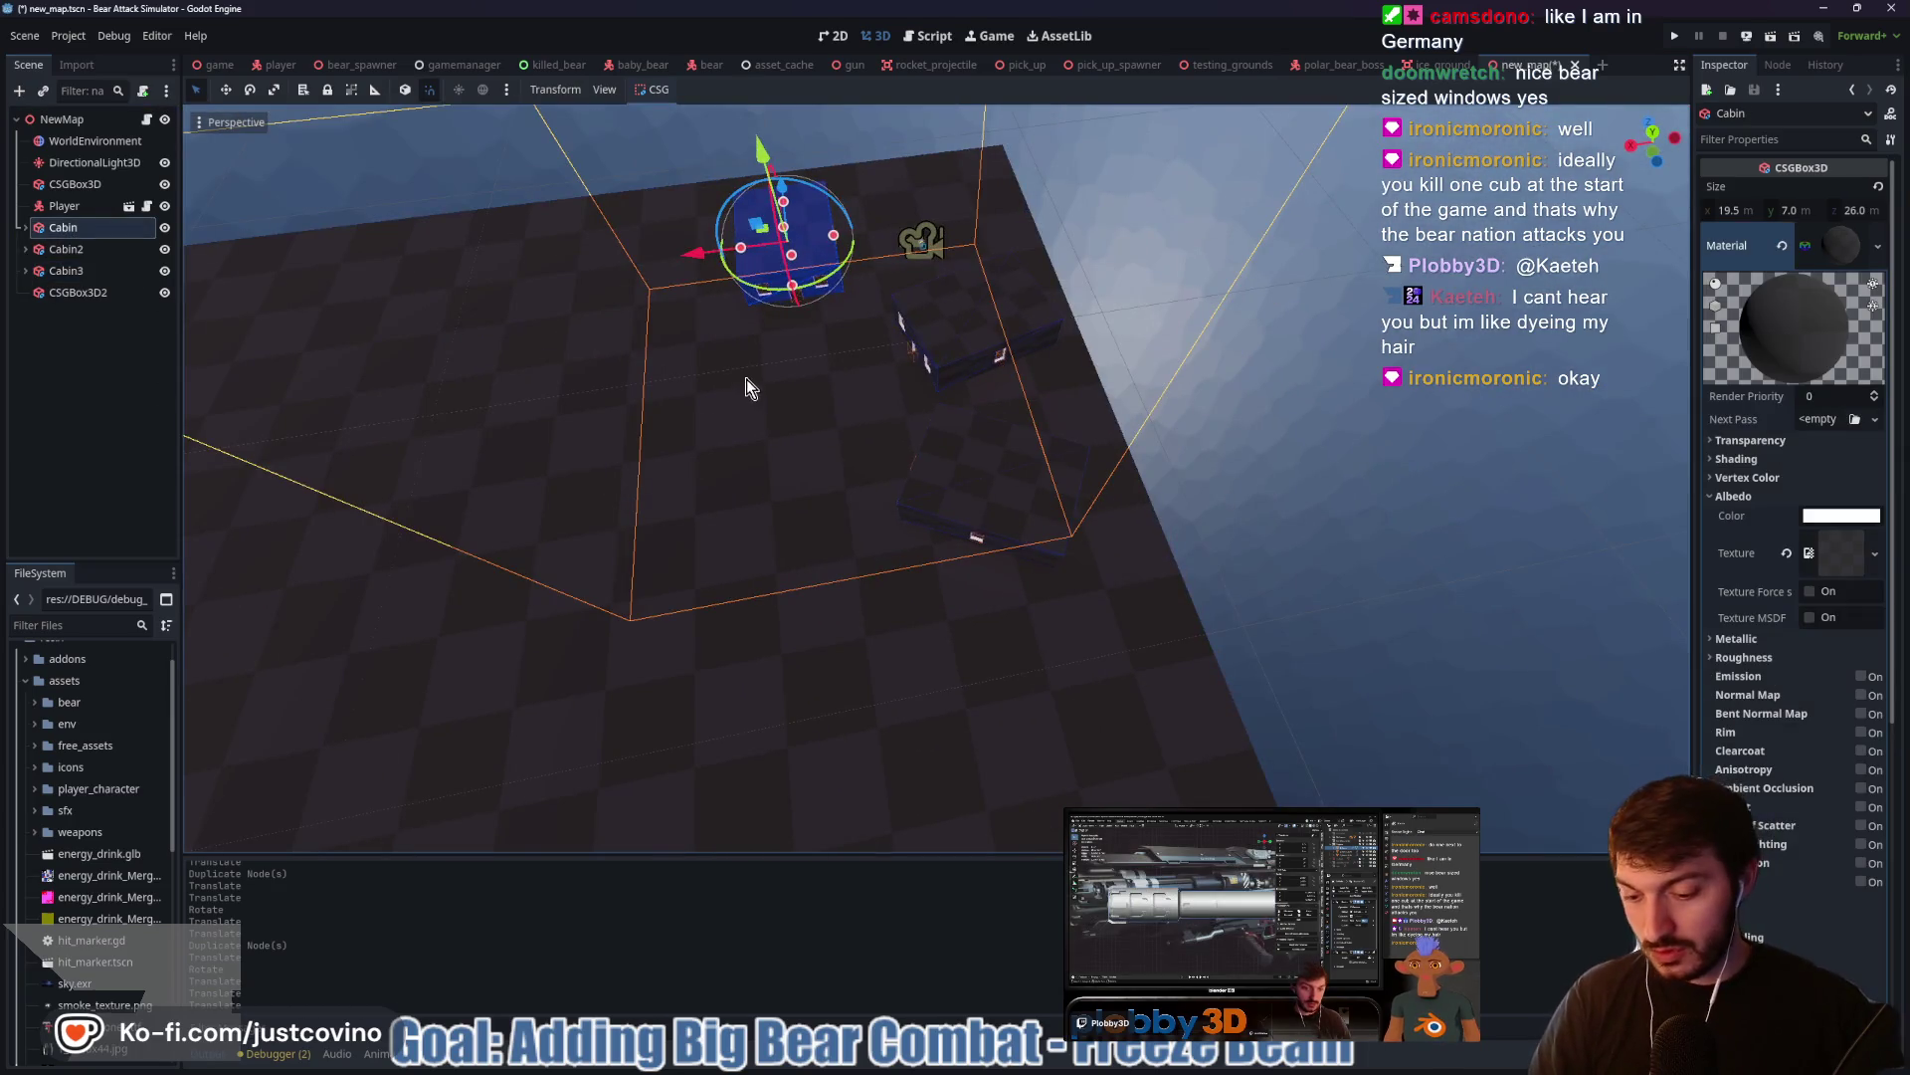
Duplicate Cabin as Cabin4, rotate it, and move it along X and Z
{"action": "key", "text": "ctrl+d"}
{"action": "left_click_drag", "start_coordinate": [684, 259], "coordinate": [503, 291]}
{"action": "mouse_move", "coordinate": [642, 316]}
{"action": "left_mouse_down"}
{"action": "mouse_move", "coordinate": [679, 298]}
{"action": "mouse_move", "coordinate": [522, 307]}
{"action": "left_mouse_up"}
{"action": "mouse_move", "coordinate": [617, 211]}
{"action": "left_mouse_down"}
{"action": "mouse_move", "coordinate": [618, 373]}
{"action": "mouse_move", "coordinate": [748, 328]}
{"action": "left_mouse_up"}
{"action": "scroll", "coordinate": [753, 435], "scroll_direction": "down", "scroll_amount": 3}
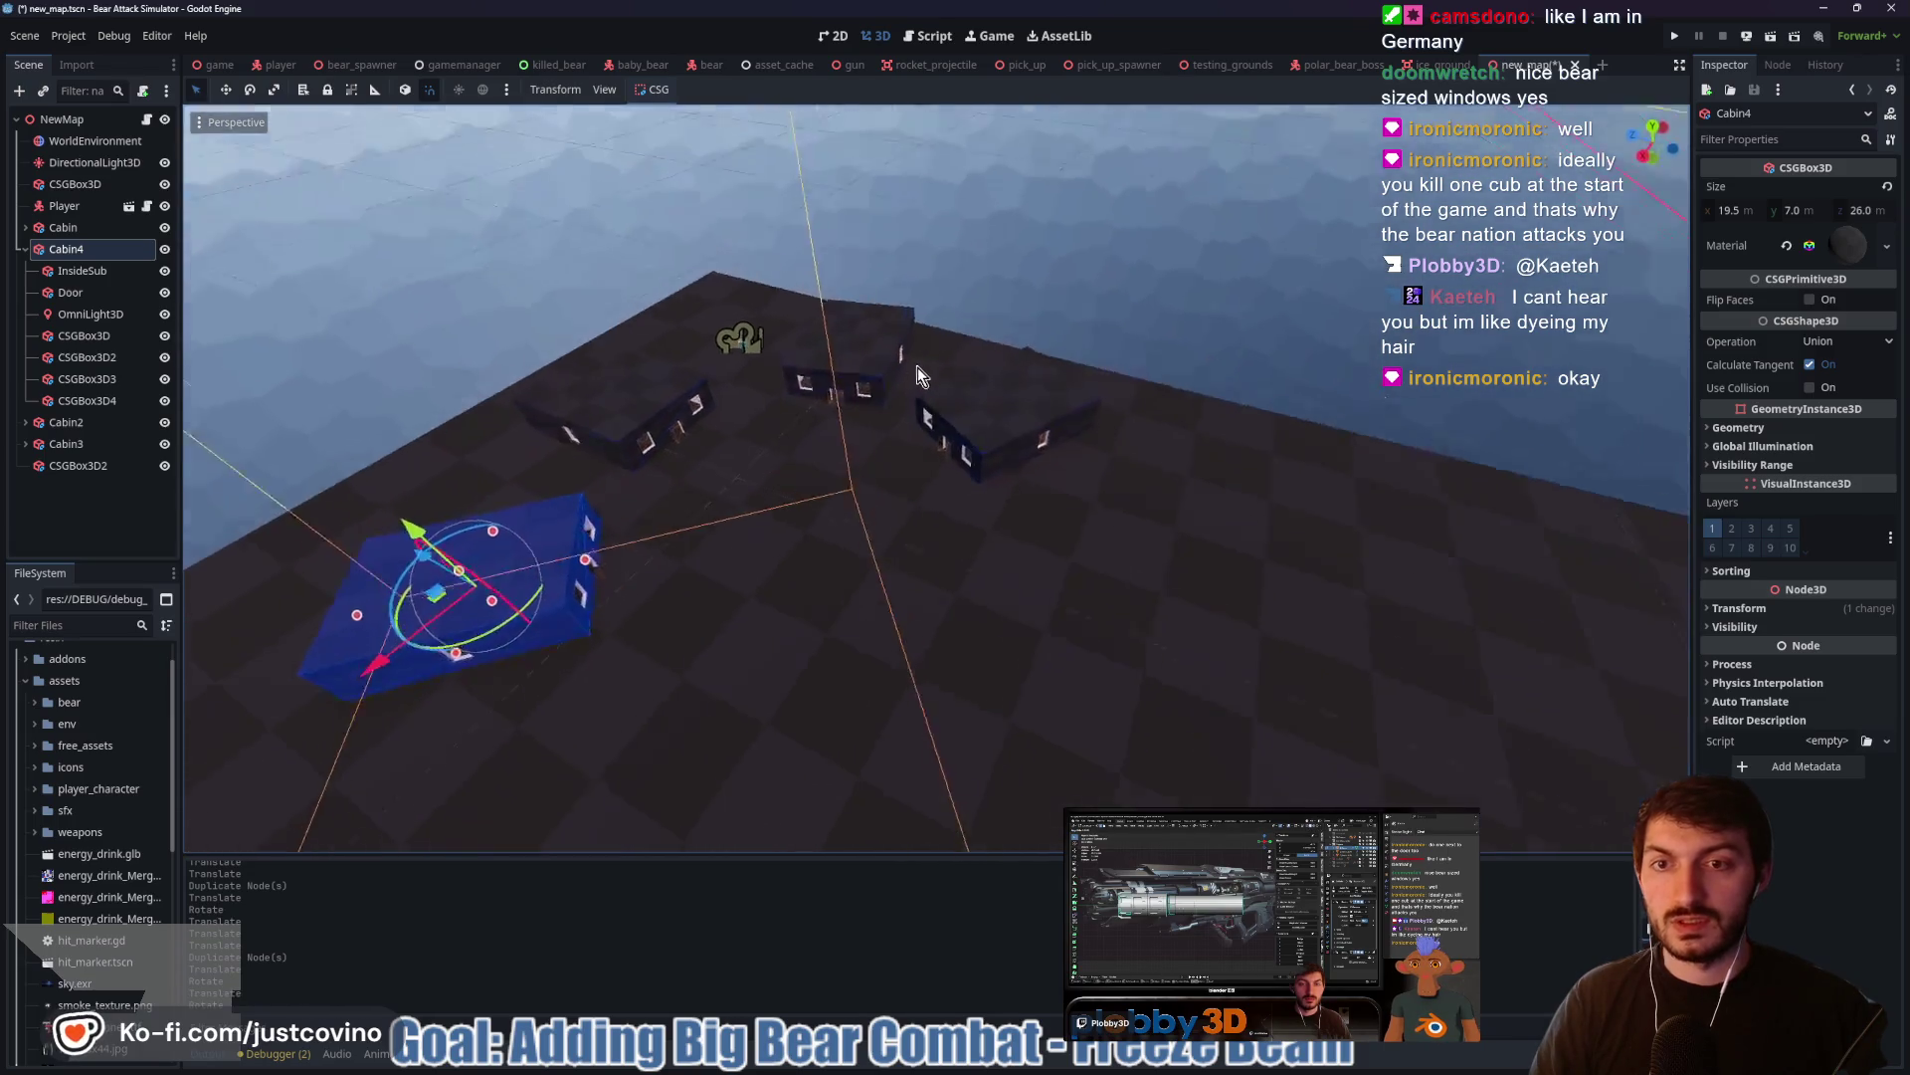
{"action": "scroll", "coordinate": [733, 431], "scroll_direction": "up", "scroll_amount": 3}
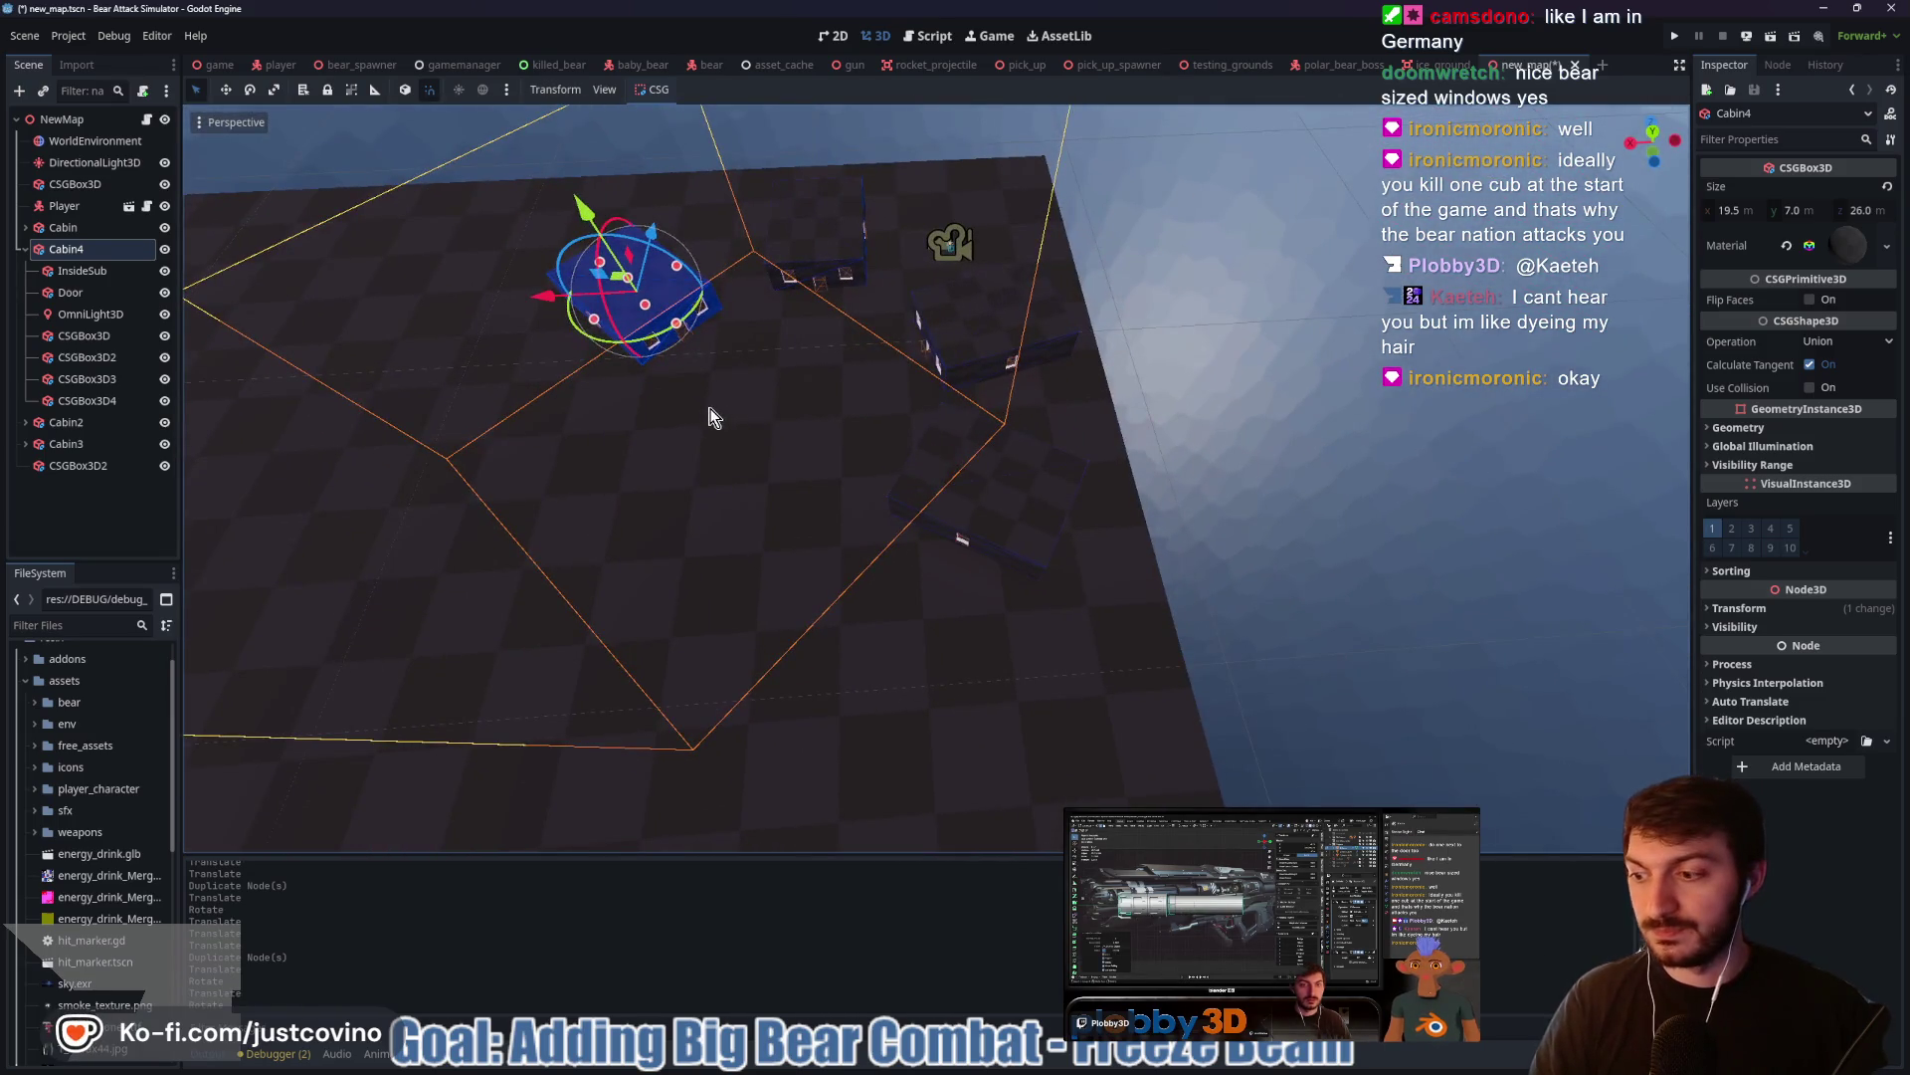
{"action": "mouse_move", "coordinate": [879, 386]}
{"action": "left_mouse_down"}
{"action": "mouse_move", "coordinate": [722, 398]}
{"action": "mouse_move", "coordinate": [824, 355]}
{"action": "mouse_move", "coordinate": [869, 416]}
{"action": "mouse_move", "coordinate": [863, 460]}
{"action": "left_mouse_up"}
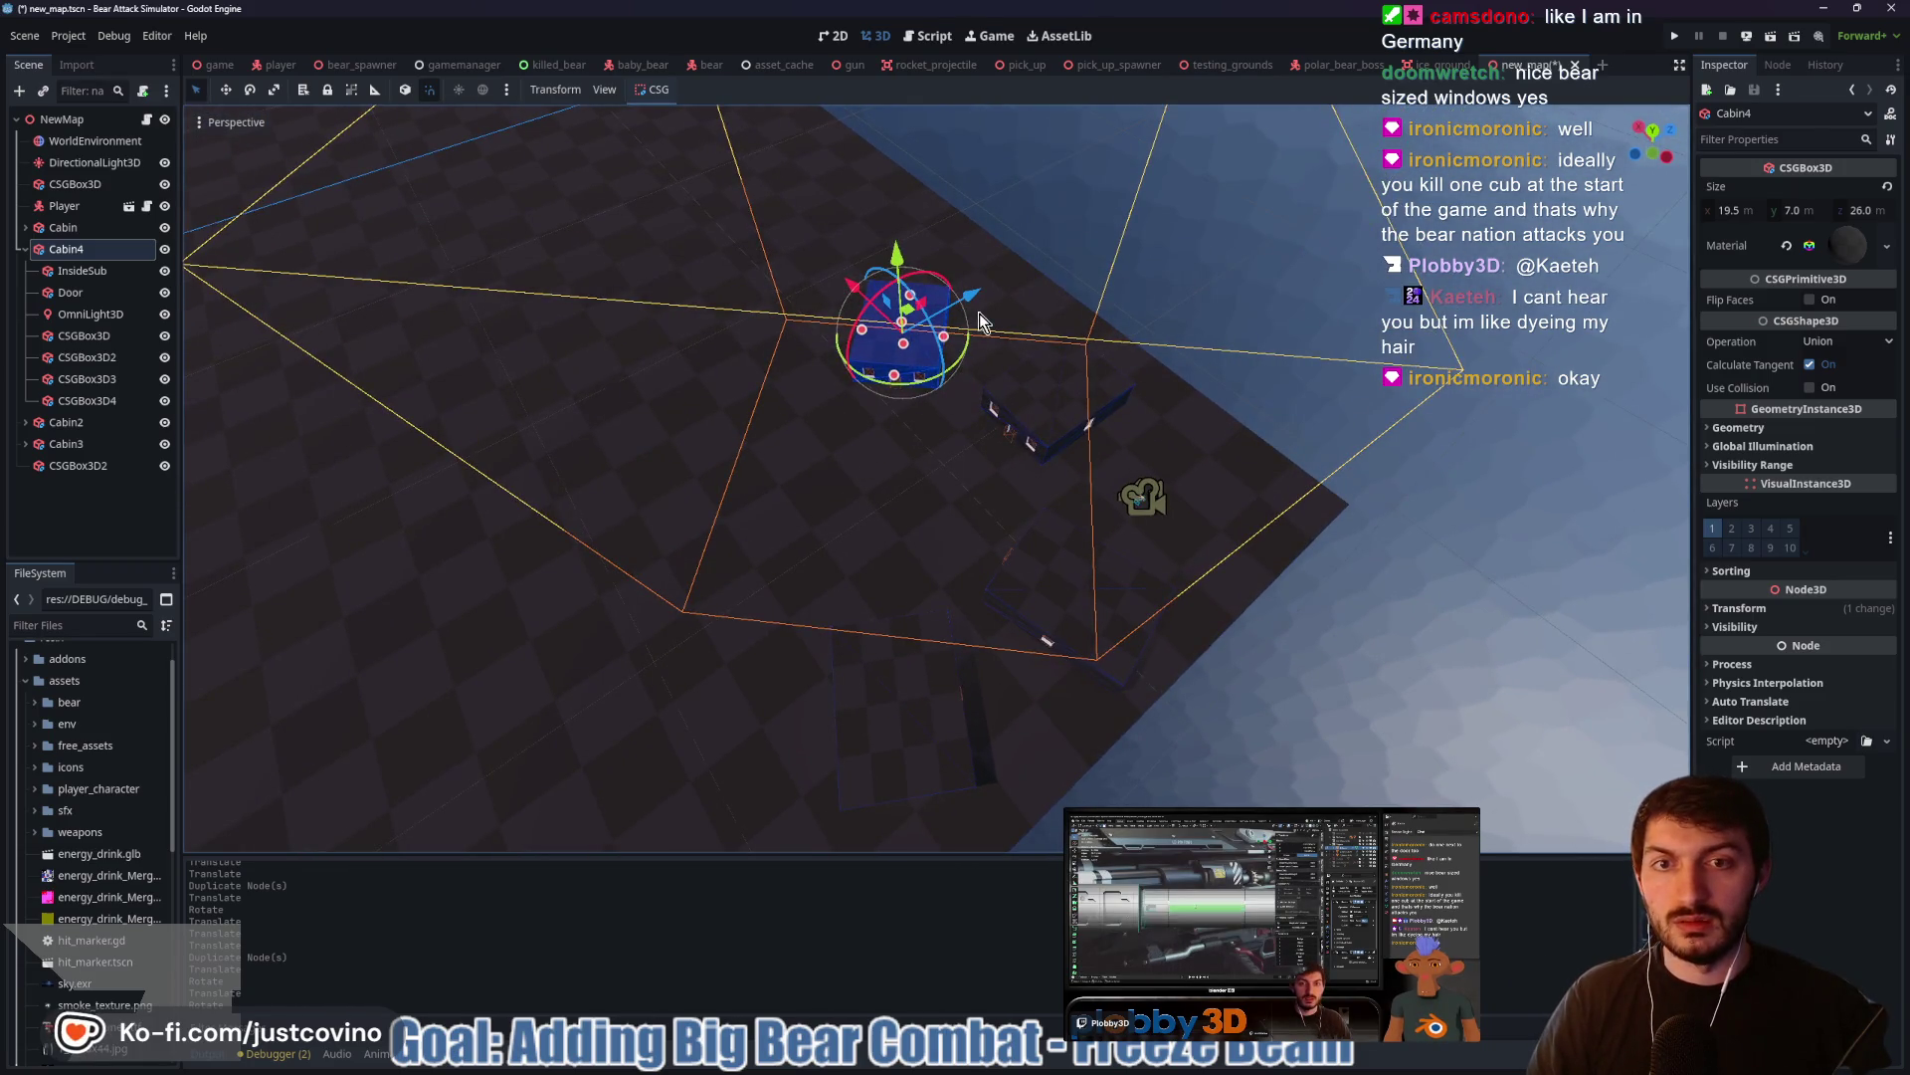
Duplicate Cabin4 as Cabin5, rotate it 30°, and move it left along X
{"action": "key", "text": "ctrl+d"}
{"action": "mouse_move", "coordinate": [980, 320]}
{"action": "left_mouse_down"}
{"action": "mouse_move", "coordinate": [849, 427]}
{"action": "mouse_move", "coordinate": [893, 408]}
{"action": "left_mouse_up"}
{"action": "mouse_move", "coordinate": [736, 350]}
{"action": "left_mouse_down"}
{"action": "mouse_move", "coordinate": [731, 331]}
{"action": "mouse_move", "coordinate": [995, 451]}
{"action": "left_mouse_up"}
{"action": "right_click", "coordinate": [731, 331]}
{"action": "left_click_drag", "start_coordinate": [633, 557], "coordinate": [539, 547]}
{"action": "left_click_drag", "start_coordinate": [682, 572], "coordinate": [683, 572]}
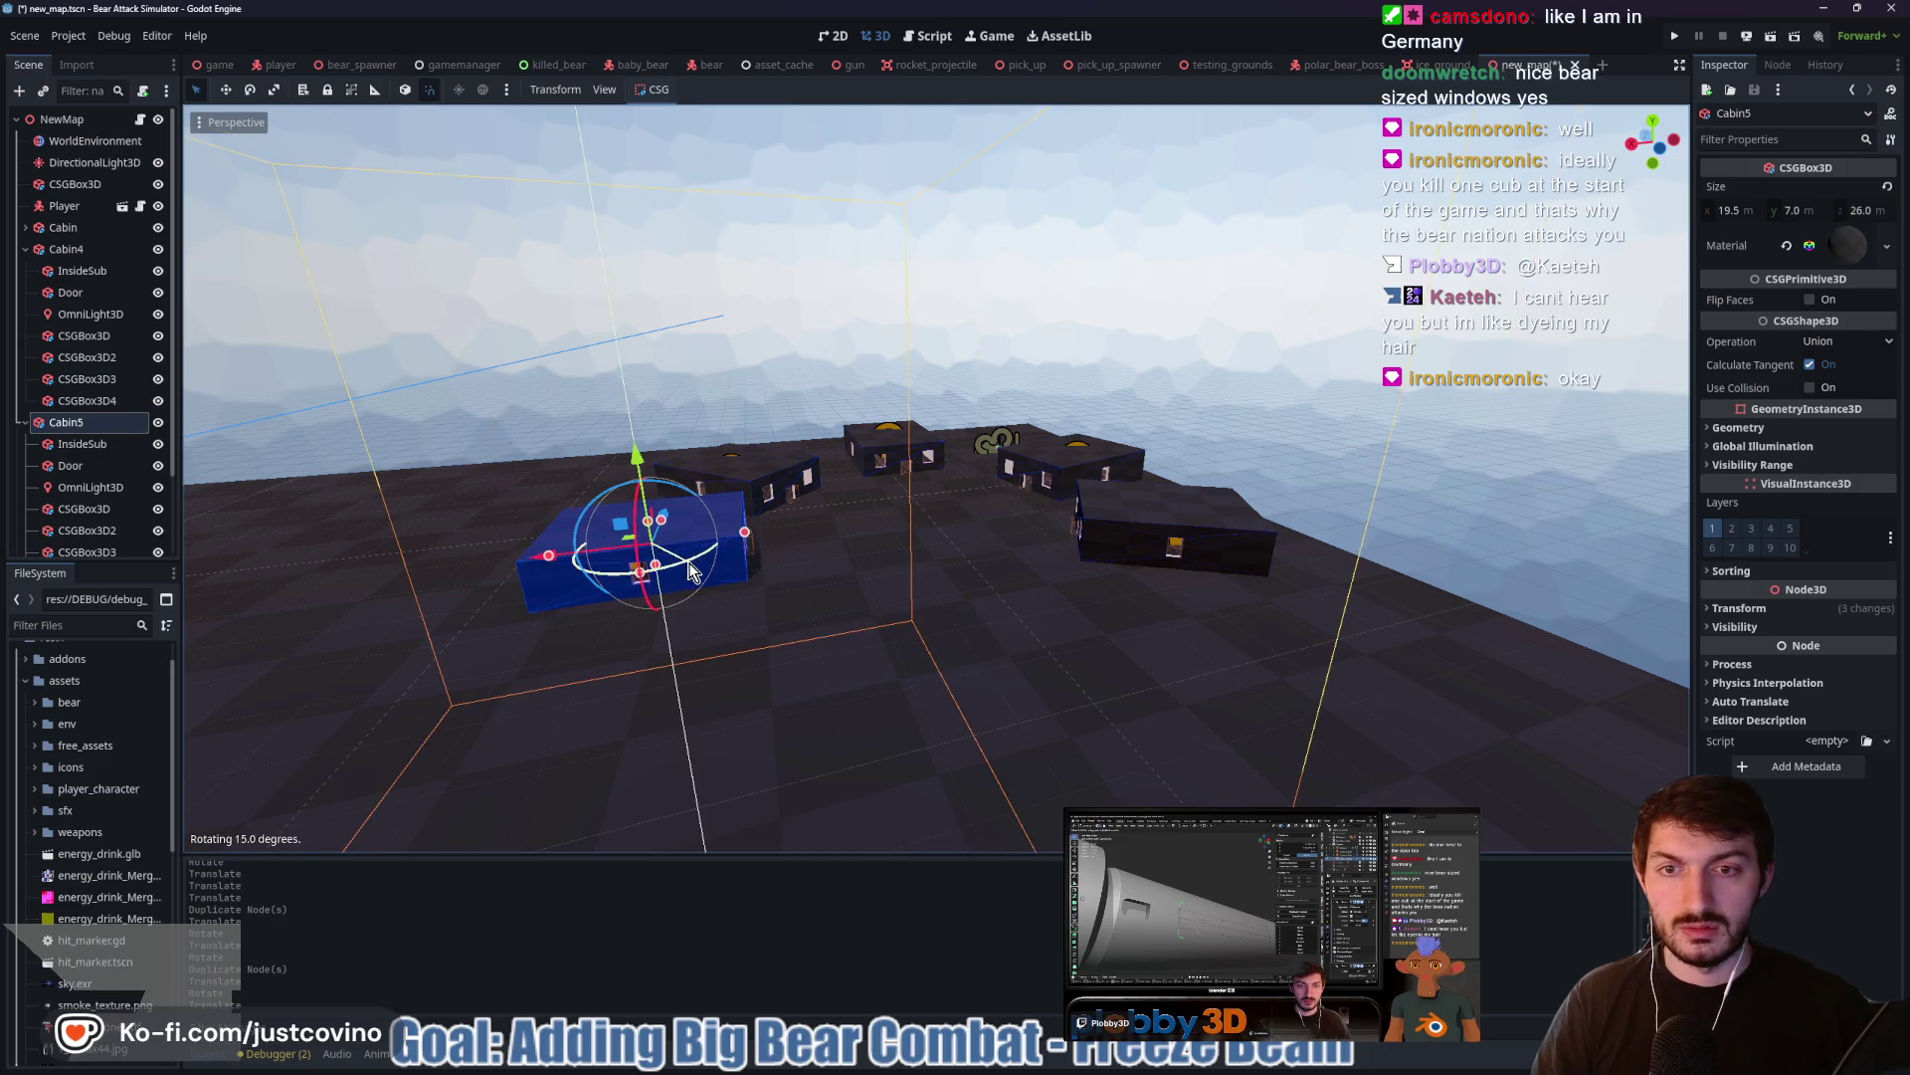
{"action": "mouse_move", "coordinate": [810, 542]}
{"action": "left_mouse_down"}
{"action": "mouse_move", "coordinate": [930, 552]}
{"action": "mouse_move", "coordinate": [779, 629]}
{"action": "mouse_move", "coordinate": [799, 624]}
{"action": "left_mouse_up"}
{"action": "mouse_move", "coordinate": [959, 567]}
{"action": "left_mouse_down"}
{"action": "mouse_move", "coordinate": [583, 640]}
{"action": "mouse_move", "coordinate": [992, 342]}
{"action": "mouse_move", "coordinate": [947, 338]}
{"action": "left_mouse_up"}
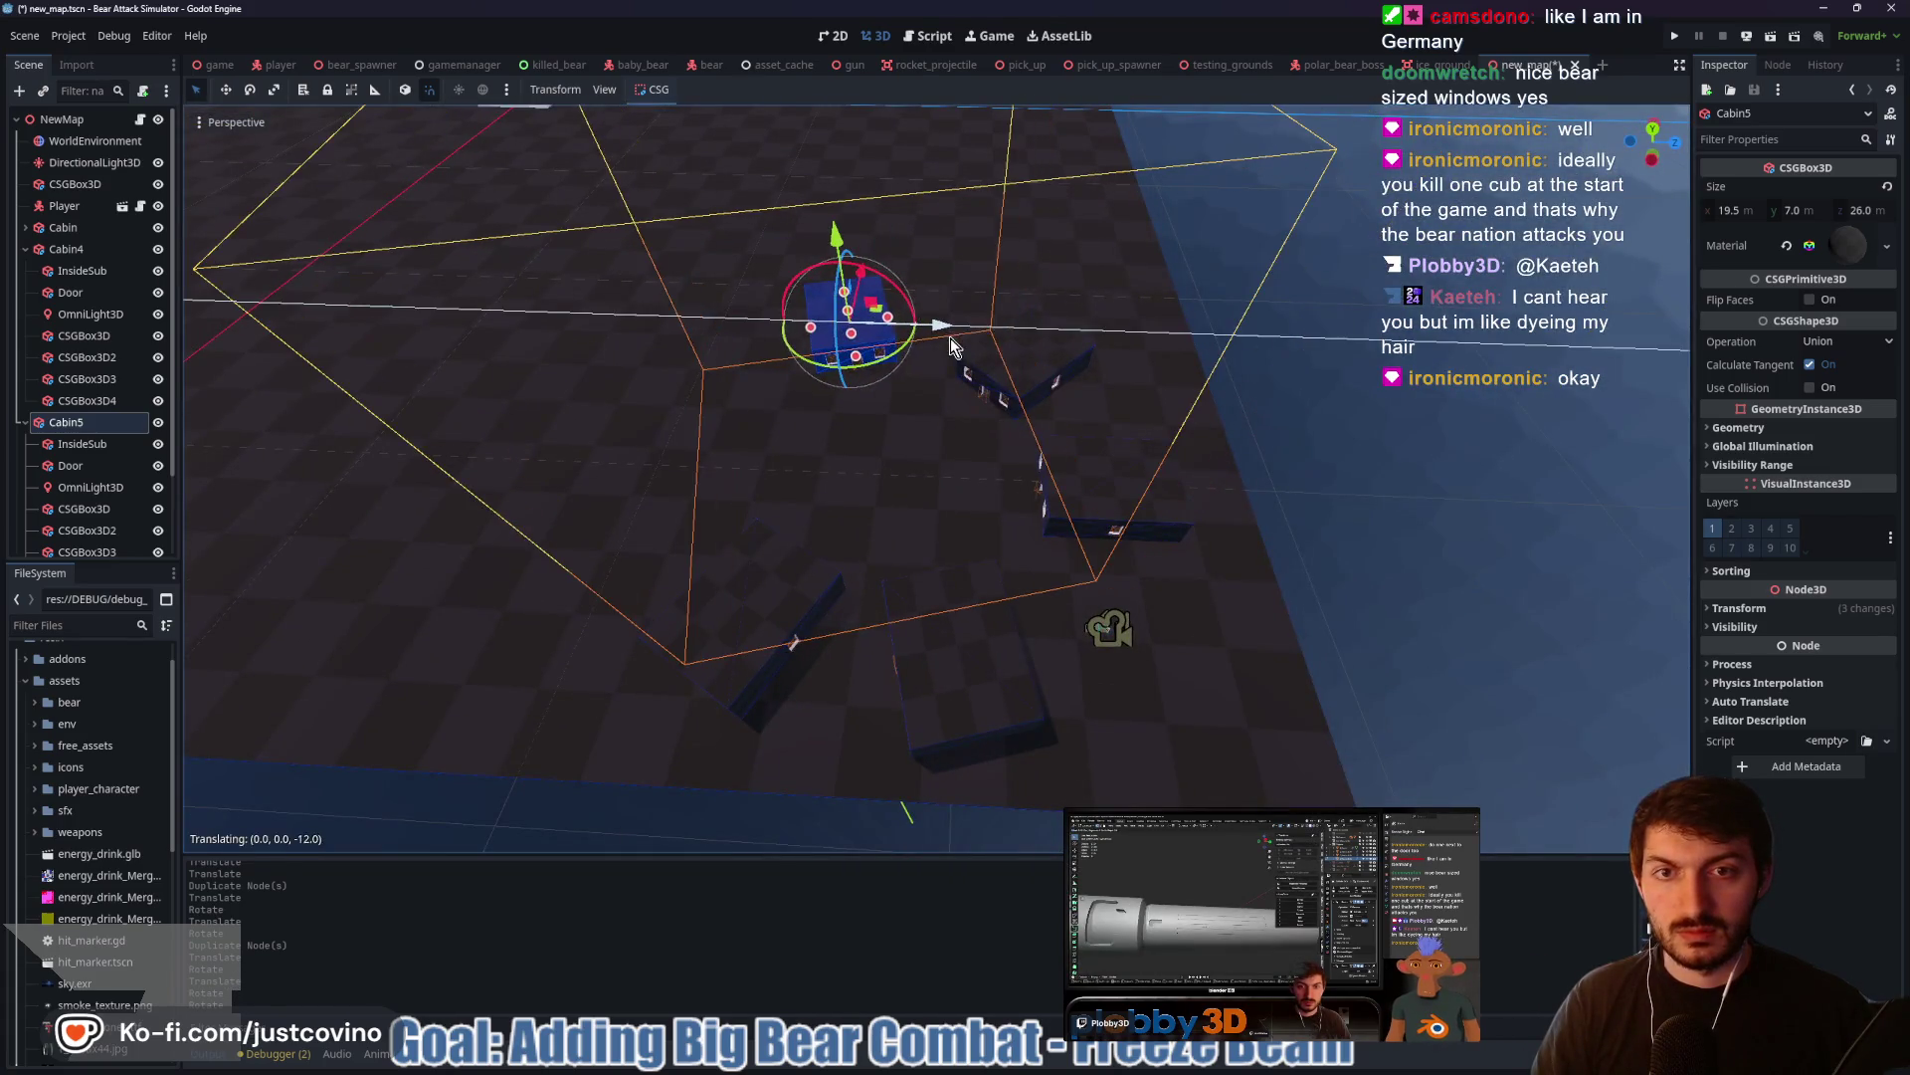
{"action": "key", "text": "ctrl+z"}
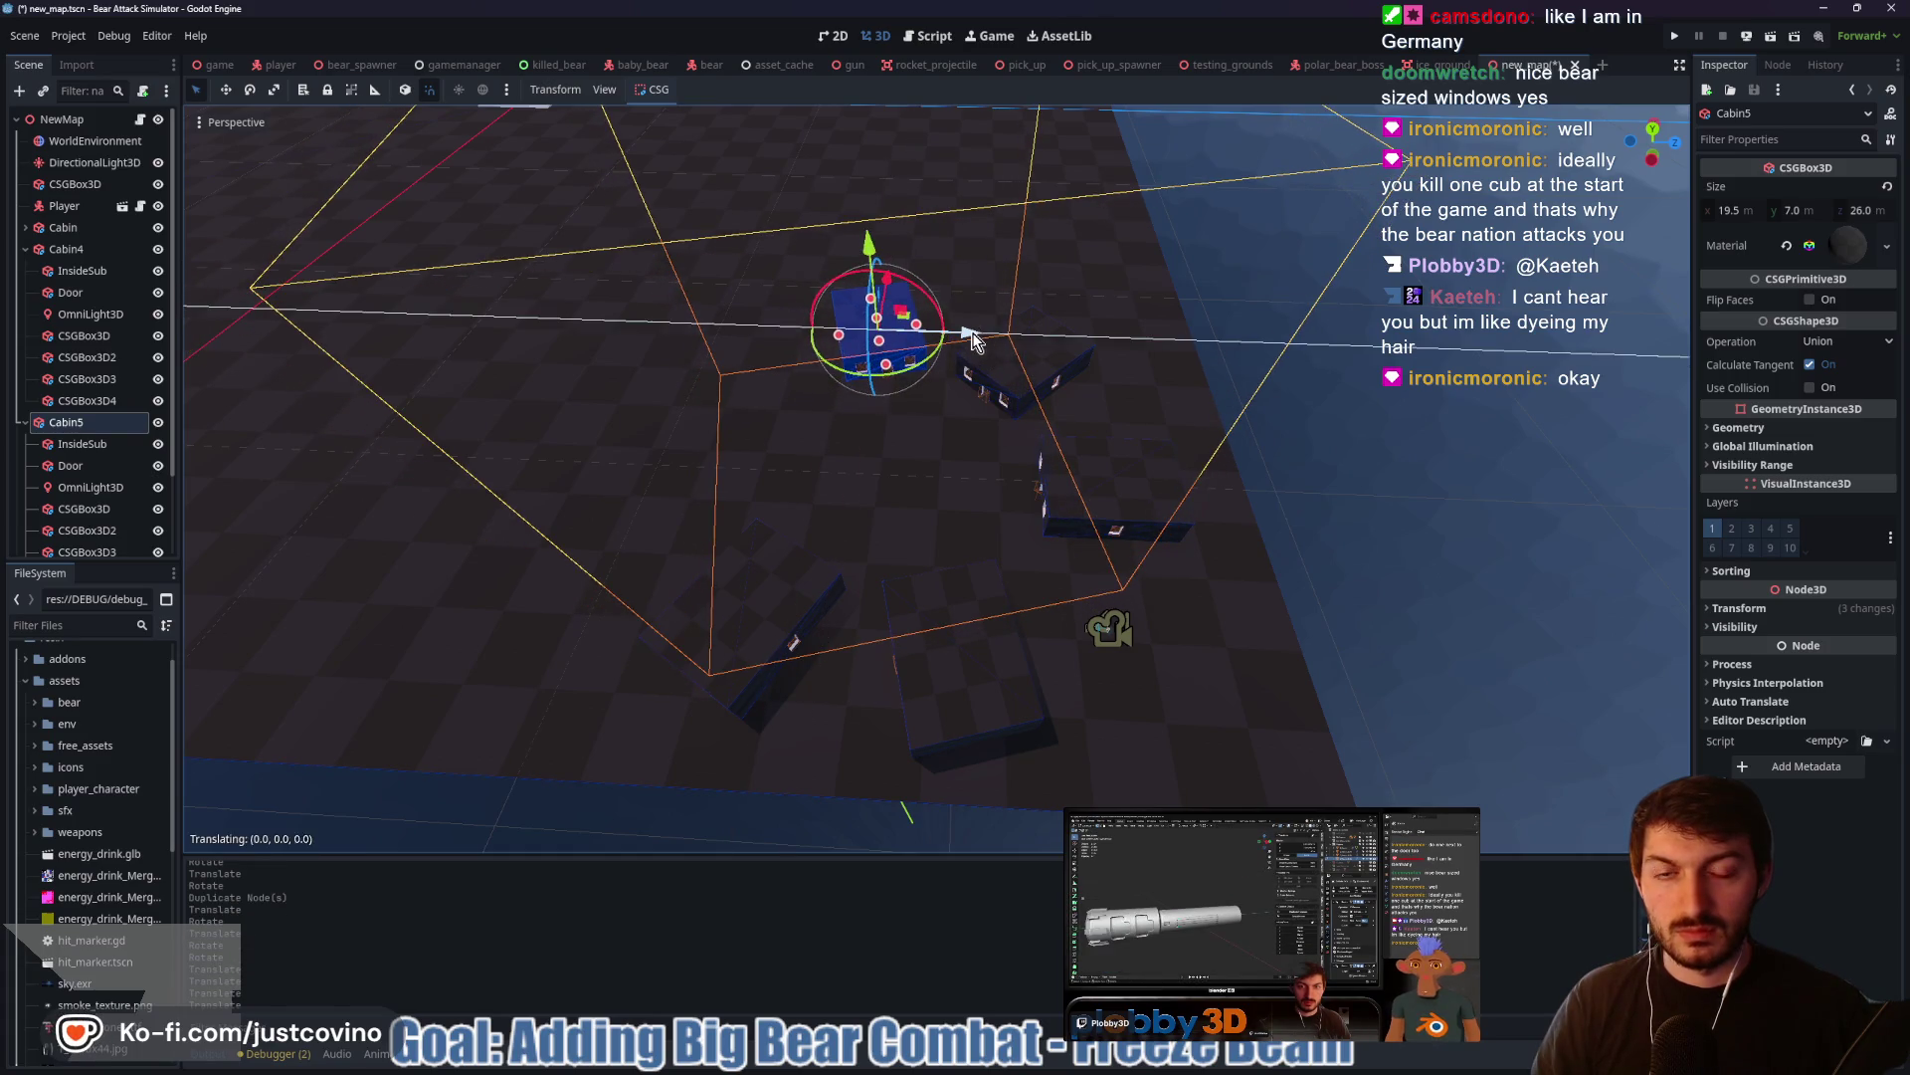
Collapse Cabin4's and Cabin5's child nodes and select the CSGBox3D2 box
{"action": "mouse_move", "coordinate": [888, 296]}
{"action": "left_mouse_down"}
{"action": "mouse_move", "coordinate": [992, 465]}
{"action": "mouse_move", "coordinate": [1170, 402]}
{"action": "left_mouse_up"}
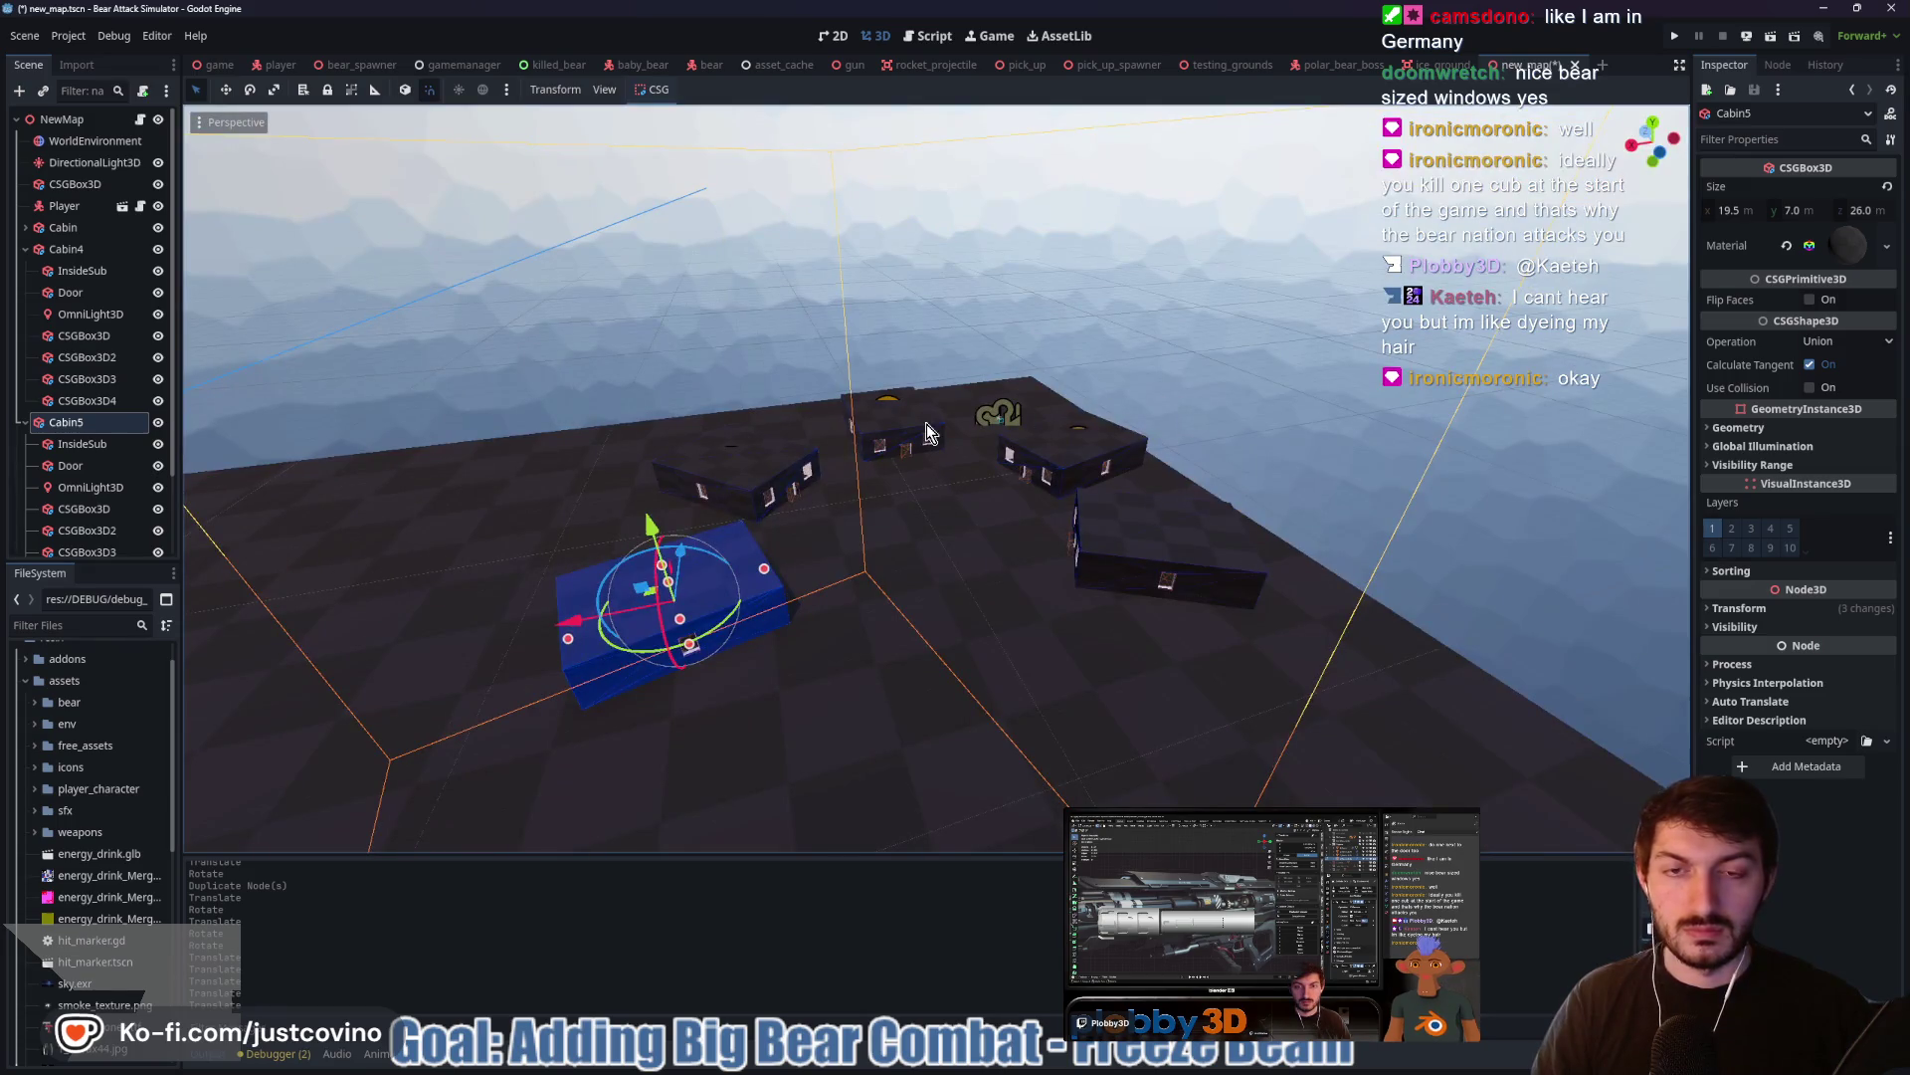
{"action": "scroll", "coordinate": [927, 424], "scroll_direction": "down", "scroll_amount": 5}
{"action": "scroll", "coordinate": [906, 463], "scroll_direction": "up", "scroll_amount": 5}
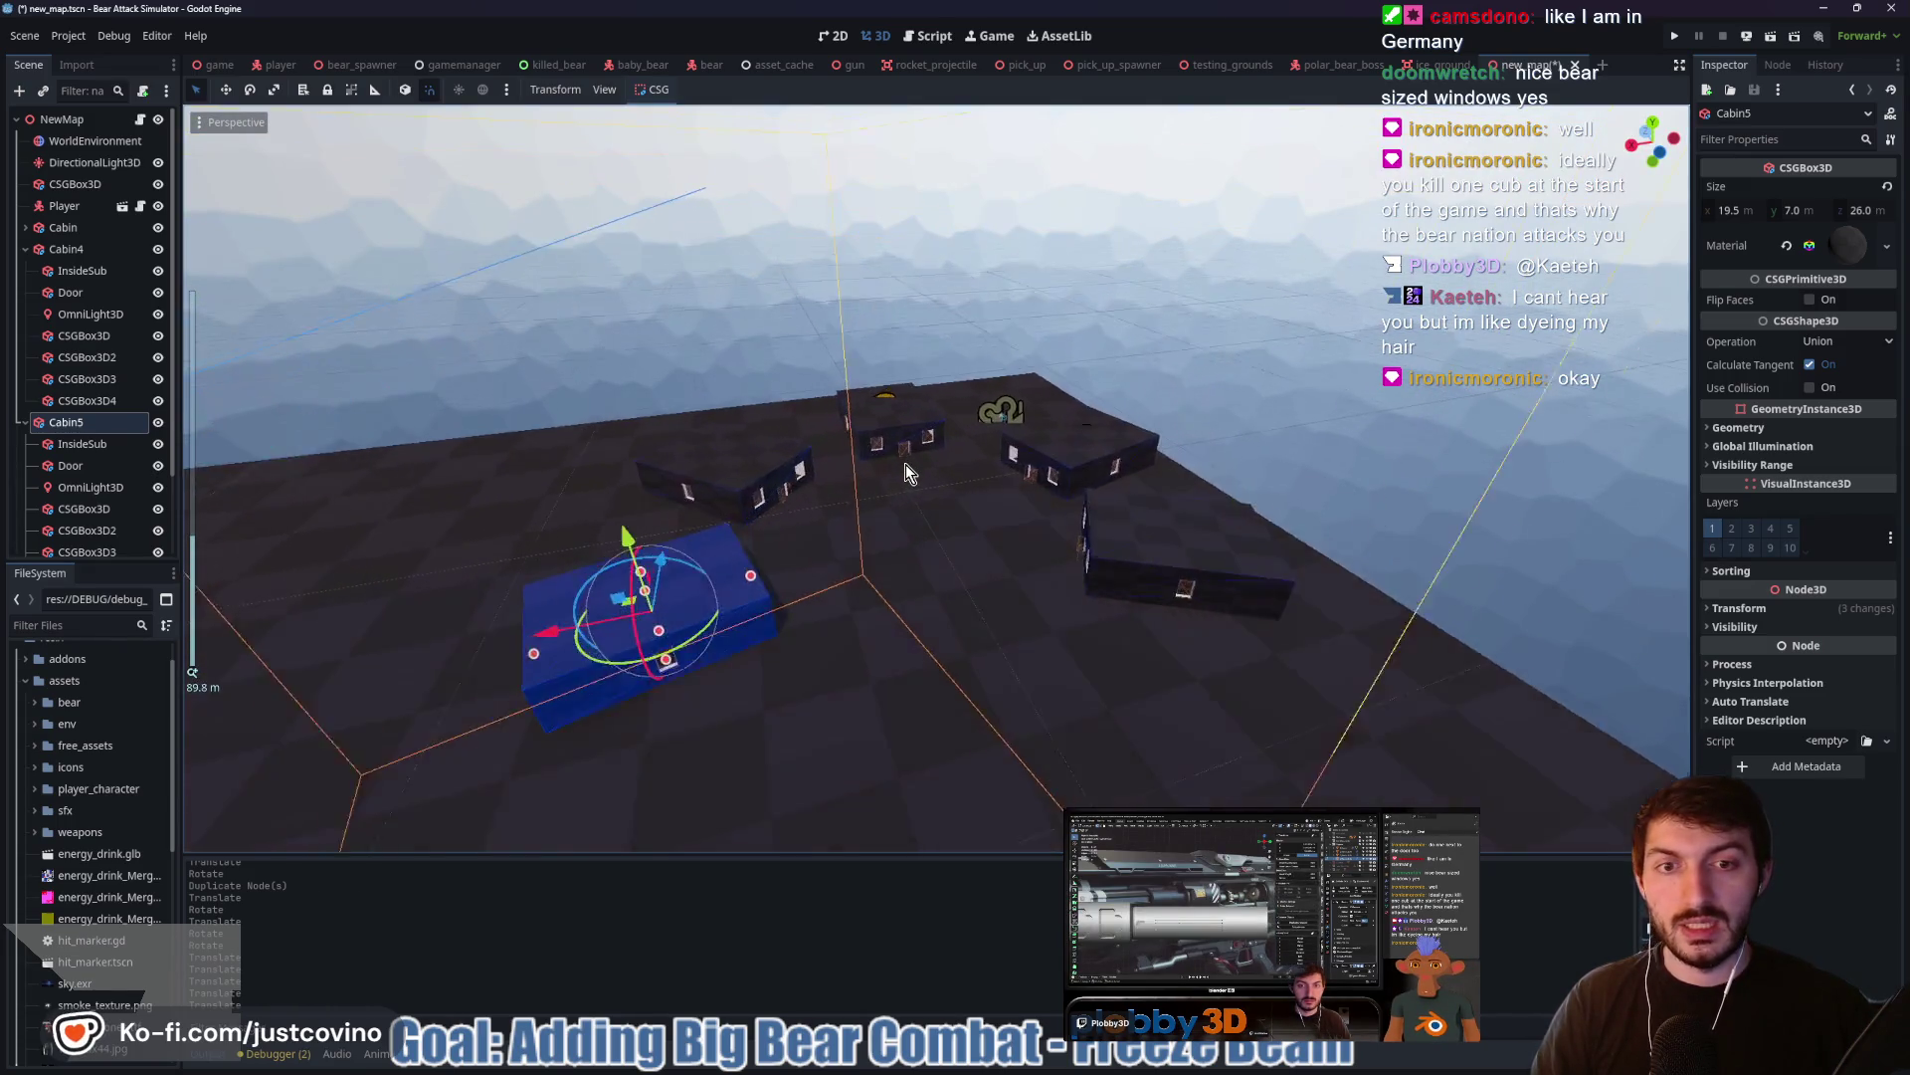
{"action": "mouse_move", "coordinate": [899, 485]}
{"action": "left_mouse_down"}
{"action": "mouse_move", "coordinate": [1071, 547]}
{"action": "mouse_move", "coordinate": [1077, 569]}
{"action": "mouse_move", "coordinate": [964, 567]}
{"action": "left_mouse_up"}
{"action": "left_click", "coordinate": [26, 249]}
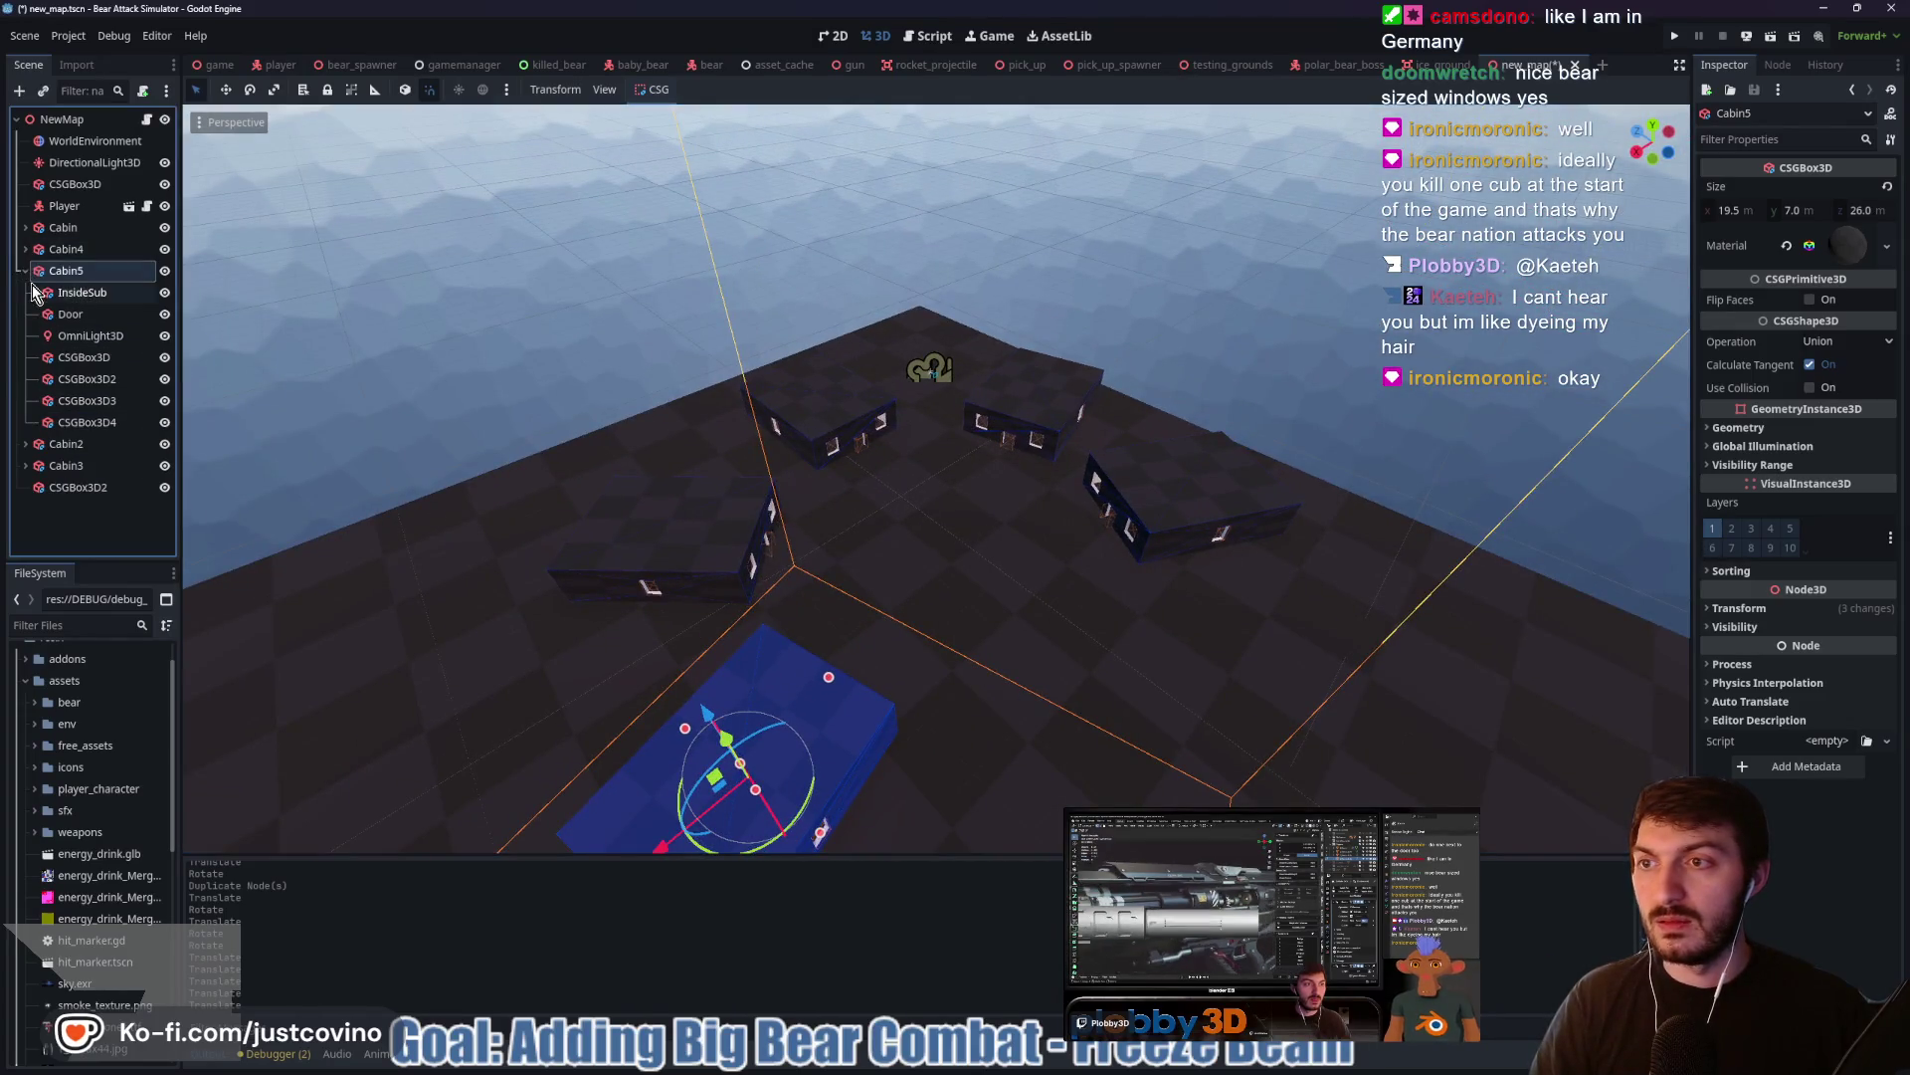
{"action": "left_click", "coordinate": [25, 271]}
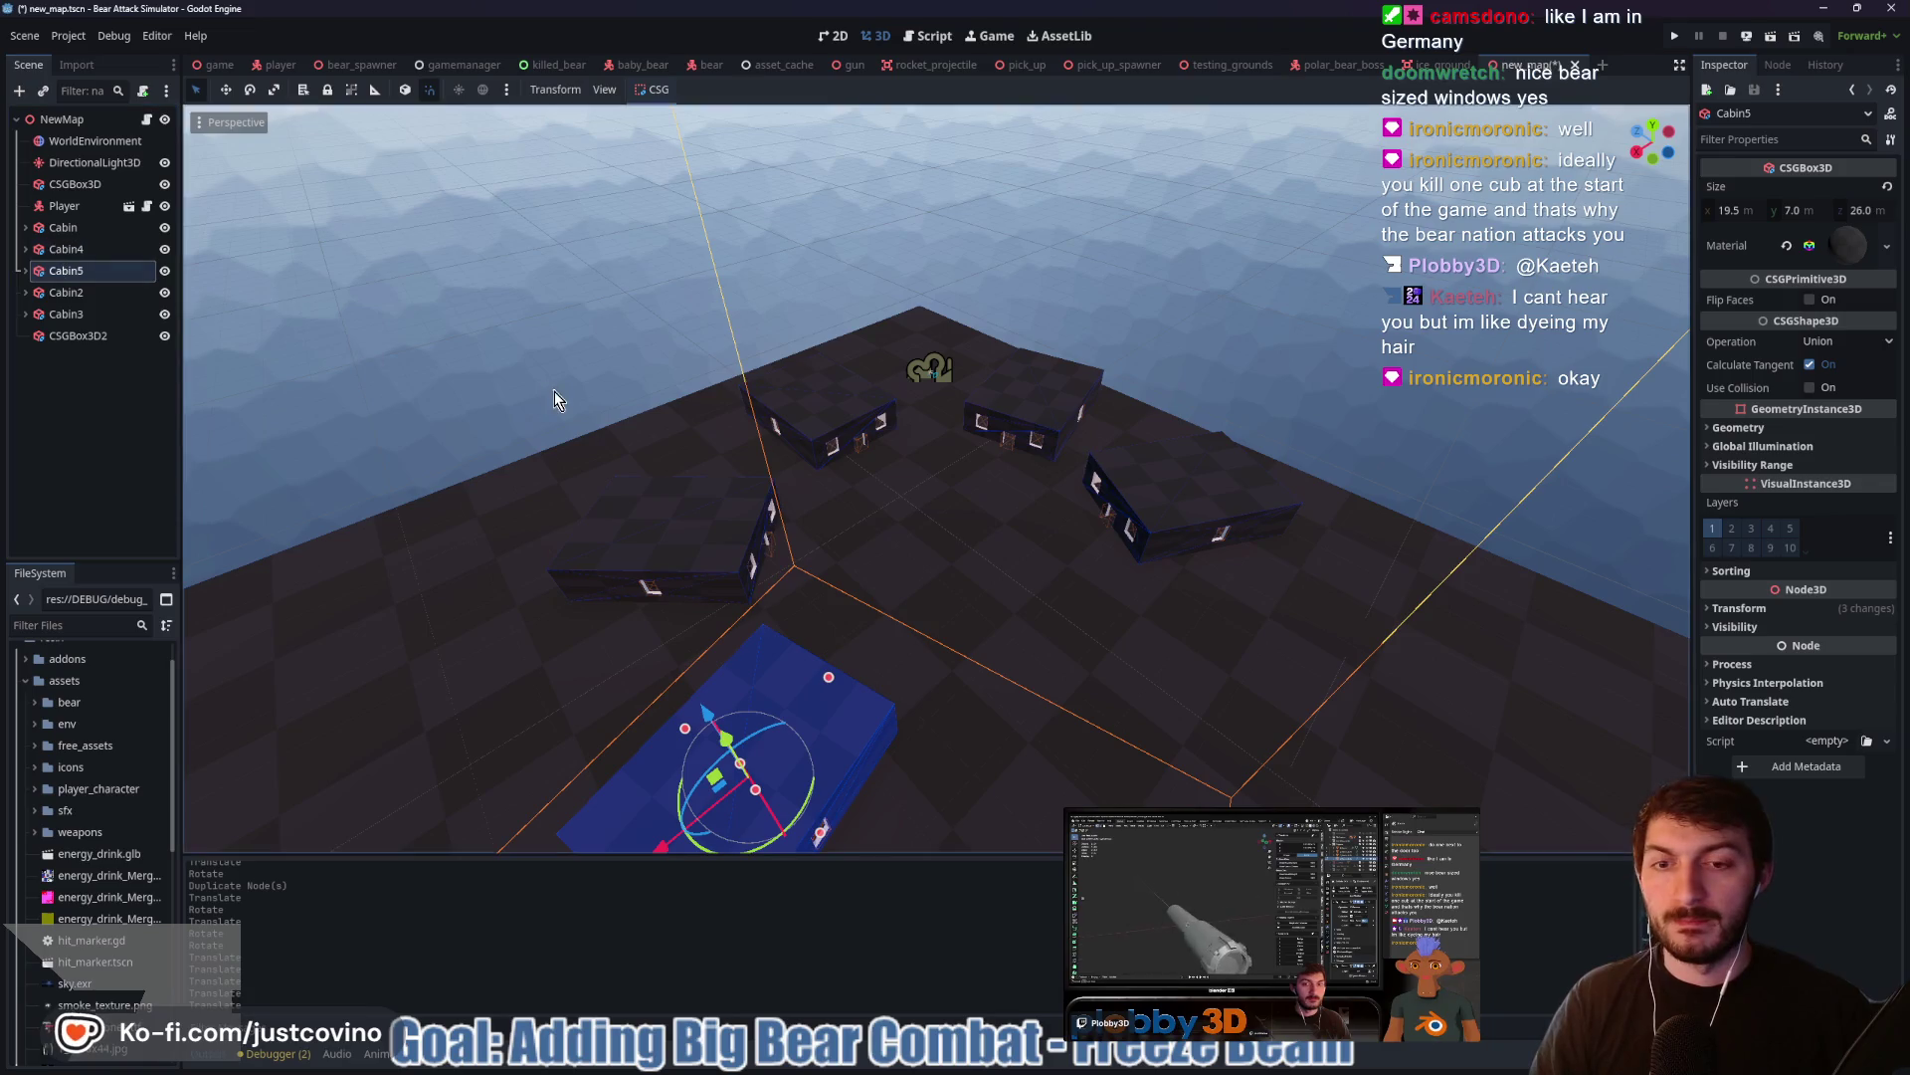
{"action": "mouse_move", "coordinate": [916, 480]}
{"action": "left_mouse_down"}
{"action": "mouse_move", "coordinate": [842, 489]}
{"action": "mouse_move", "coordinate": [917, 537]}
{"action": "left_mouse_up"}
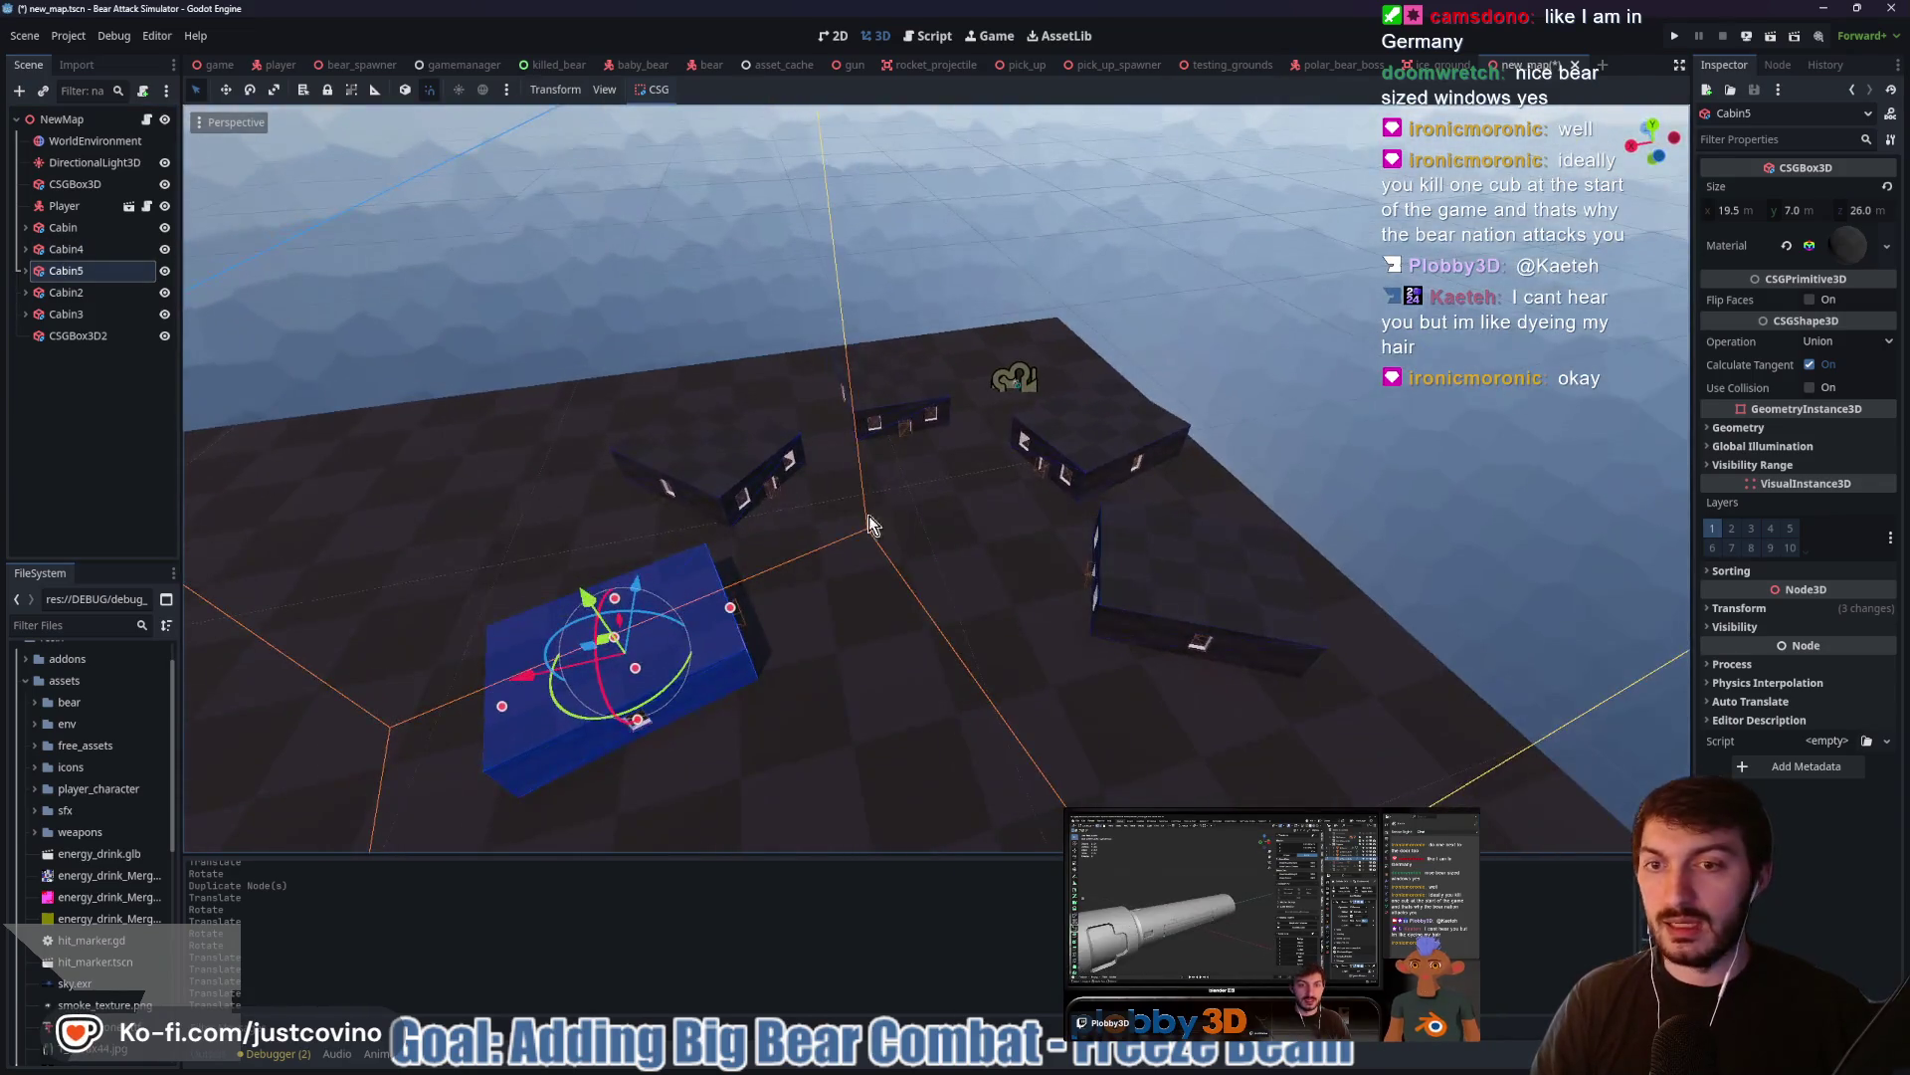
{"action": "left_click", "coordinate": [96, 338]}
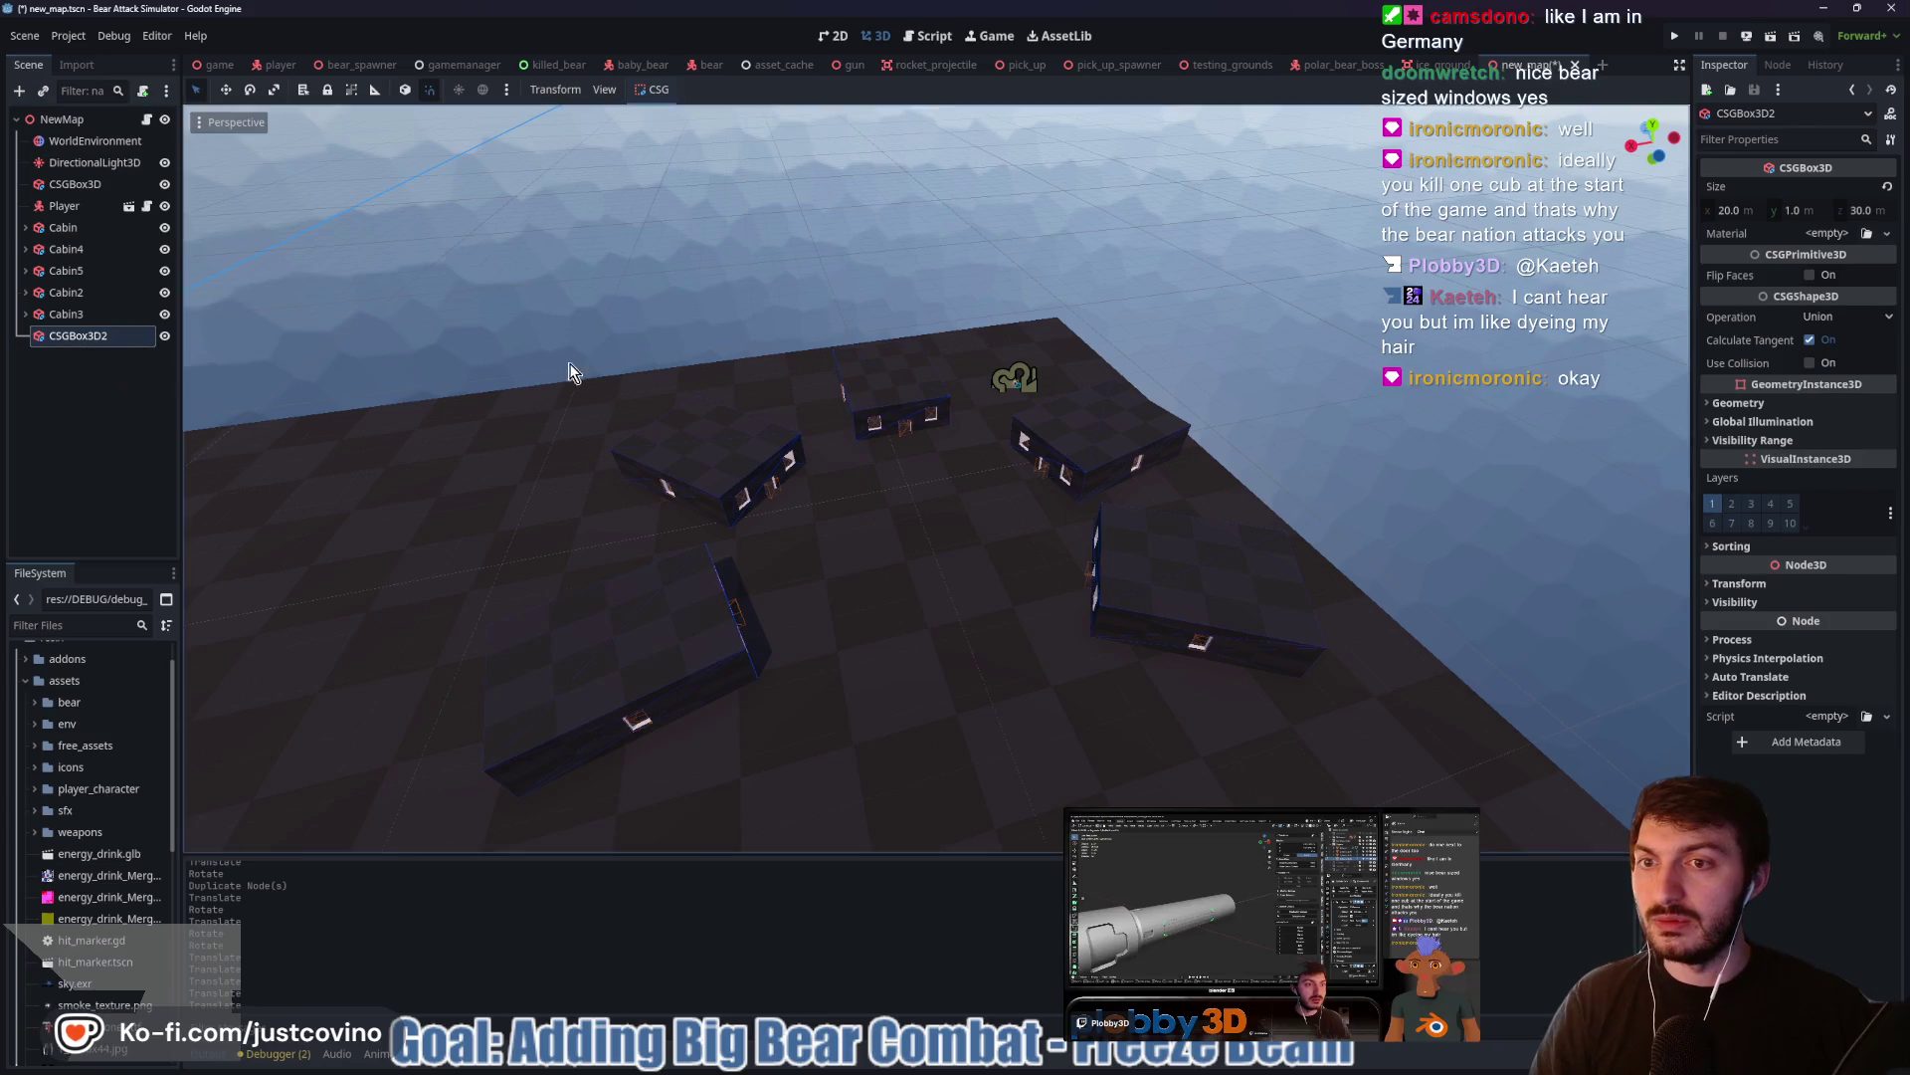
Set CSGBox3D2's size to 10 × 10 × 10 and raise it along Y
{"action": "key", "text": "f"}
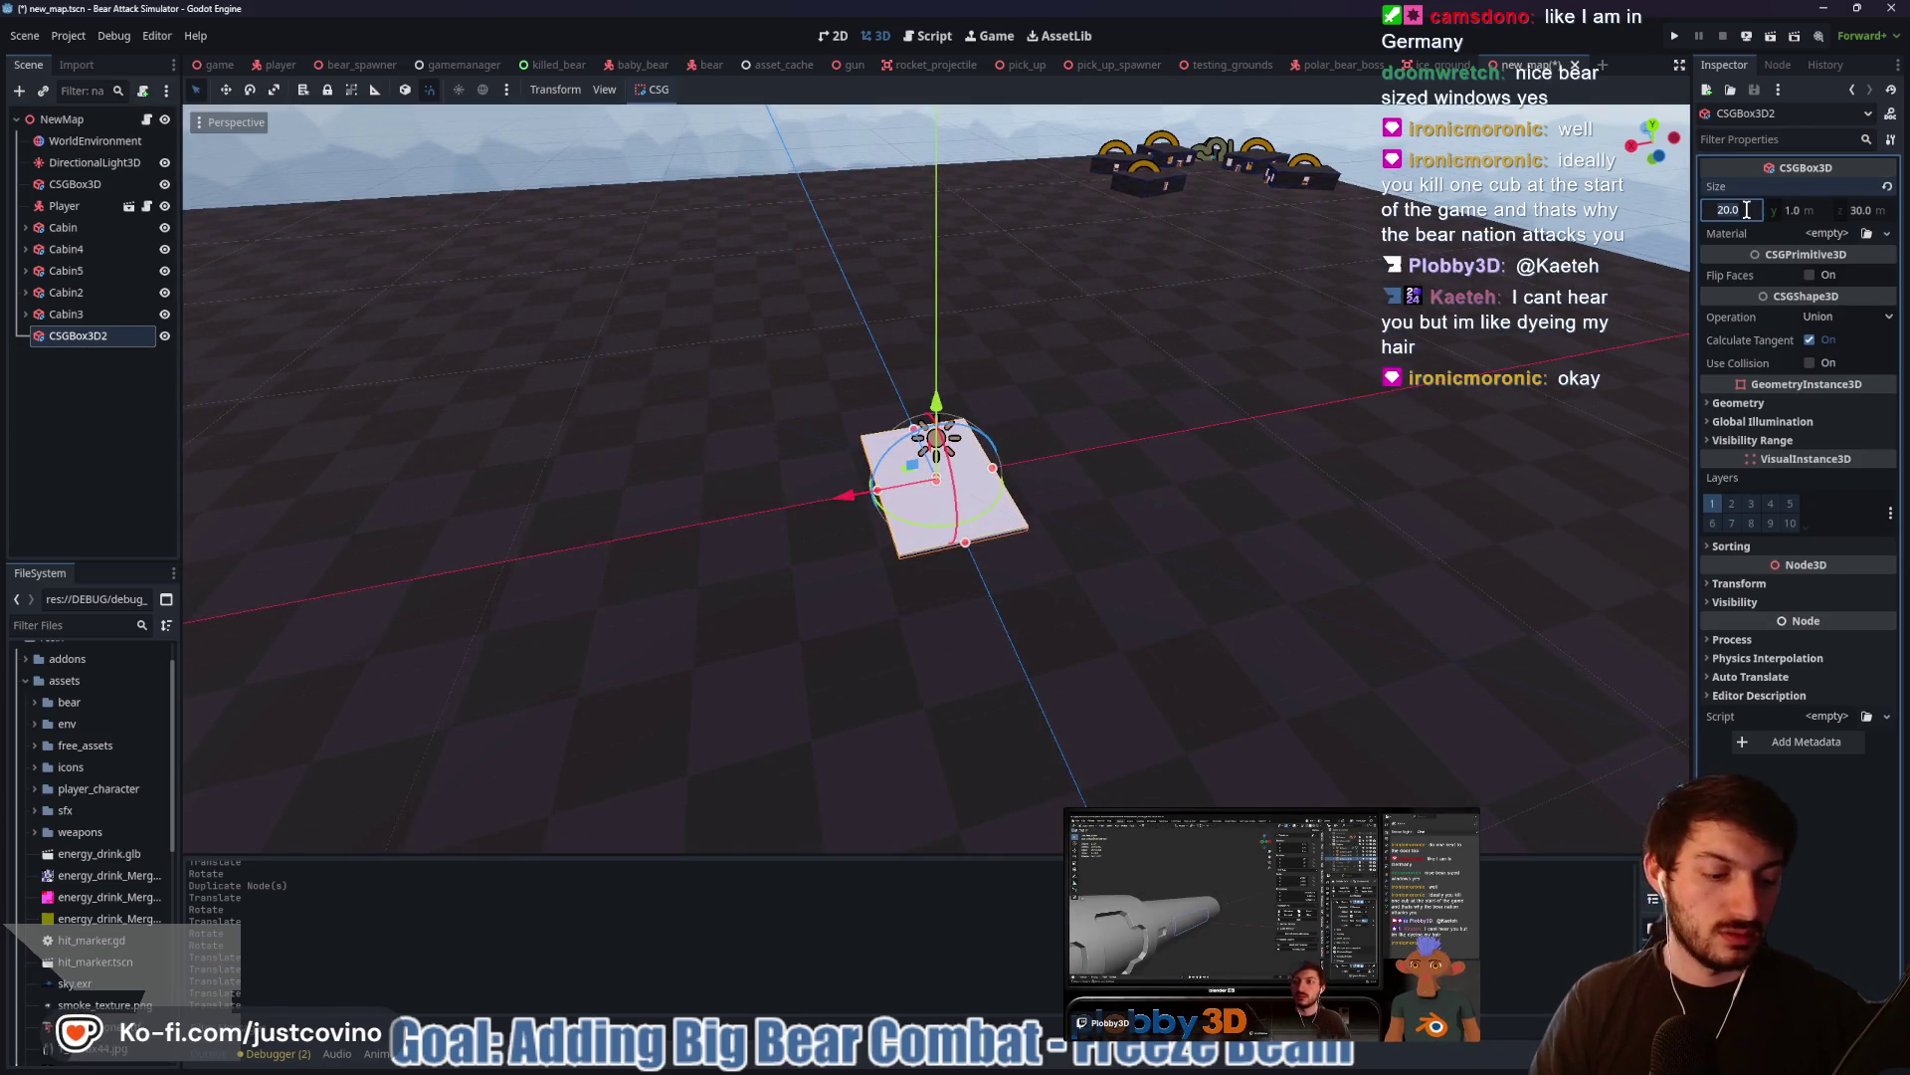
{"action": "type", "text": "10"}
{"action": "key", "text": "Tab"}
{"action": "type", "text": "10"}
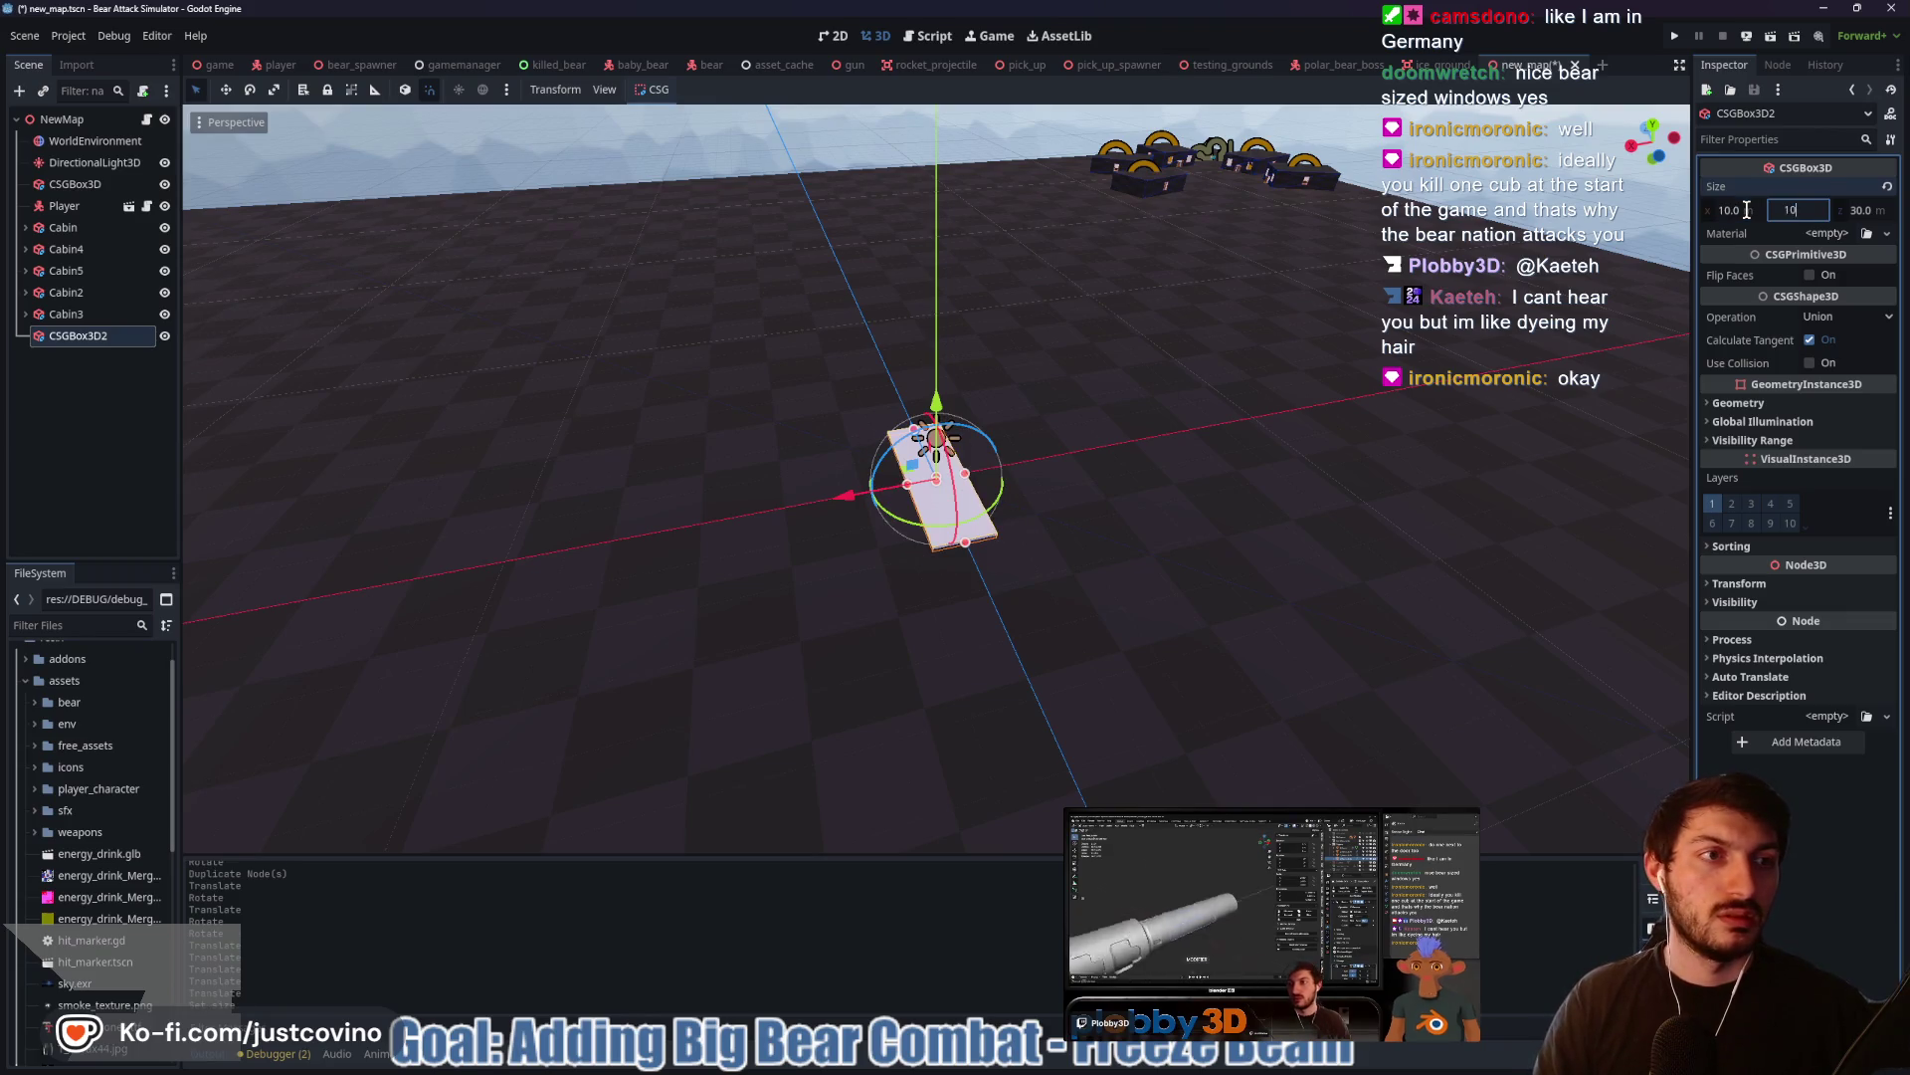
{"action": "key", "text": "Tab"}
{"action": "type", "text": "10"}
{"action": "key", "text": "Return"}
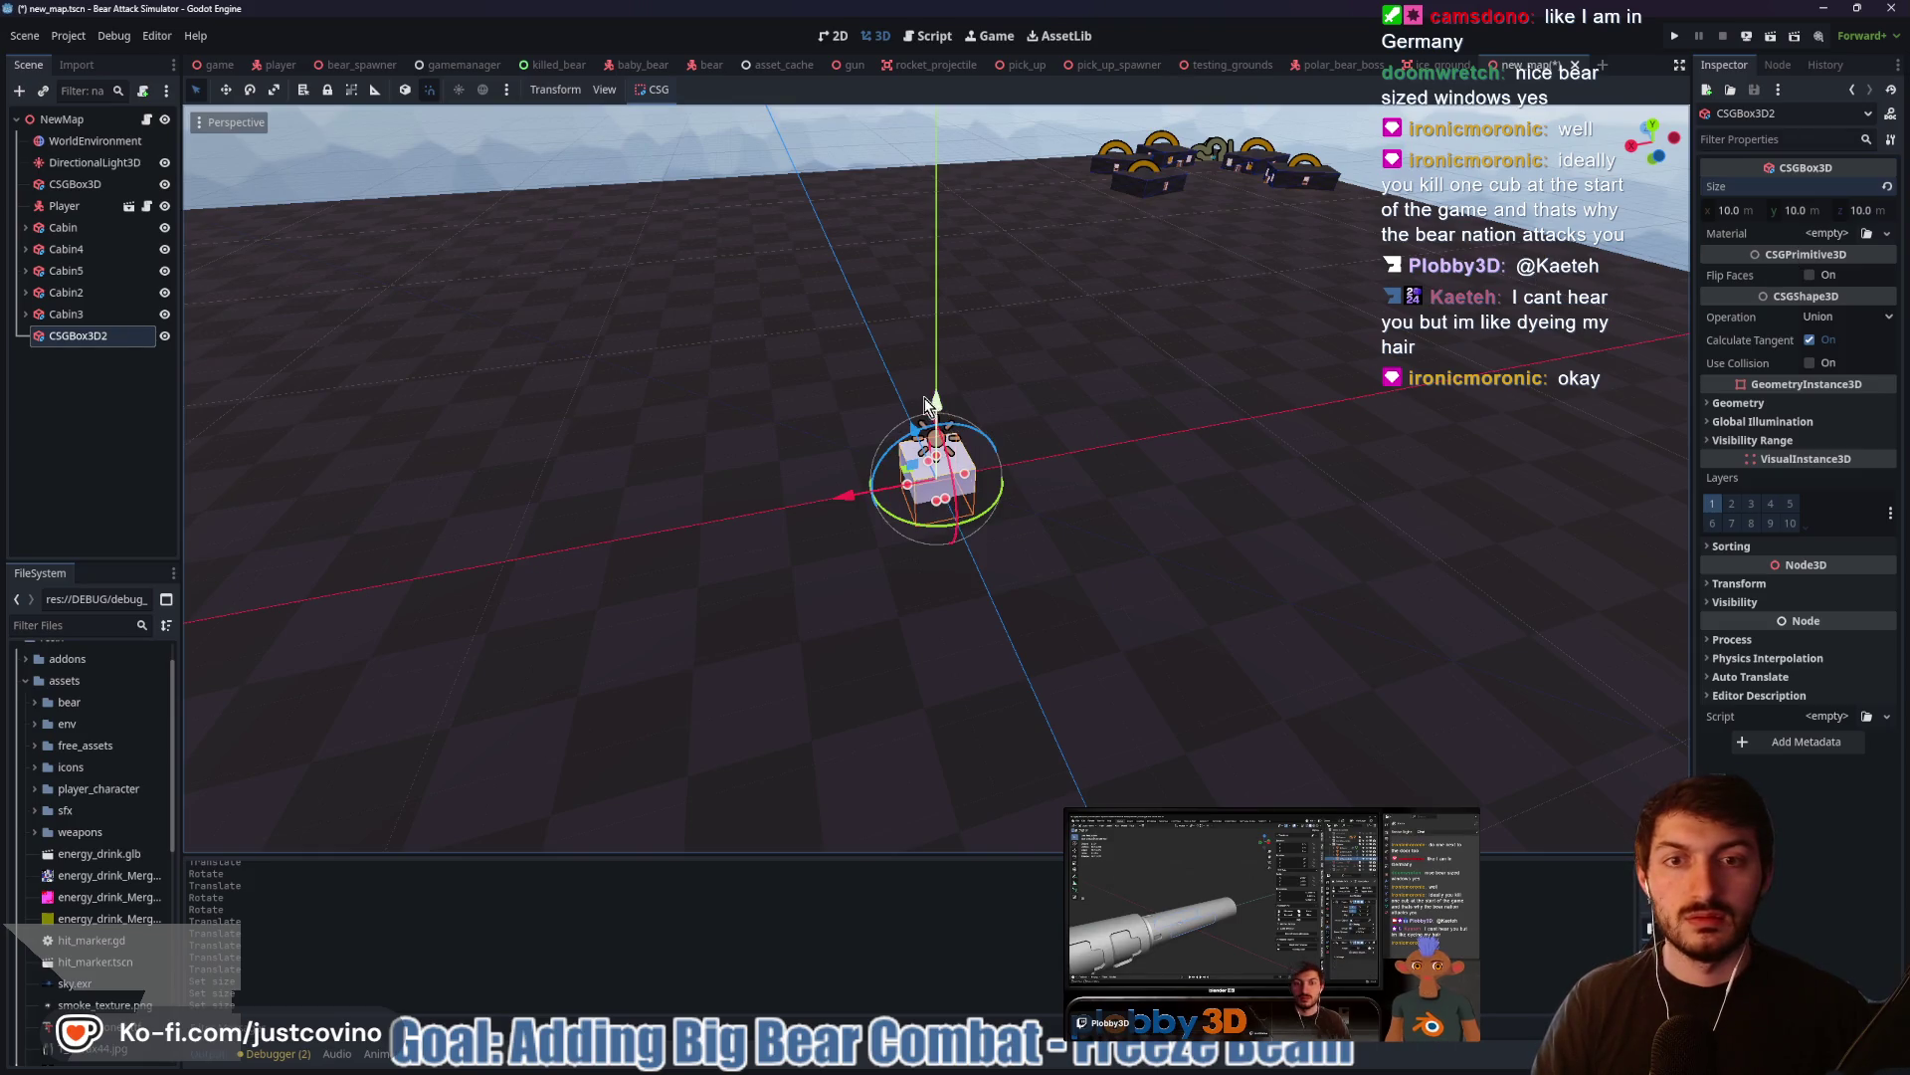
{"action": "mouse_move", "coordinate": [935, 403]}
{"action": "left_mouse_down"}
{"action": "mouse_move", "coordinate": [915, 413]}
{"action": "mouse_move", "coordinate": [851, 194]}
{"action": "mouse_move", "coordinate": [815, 188]}
{"action": "mouse_move", "coordinate": [1045, 189]}
{"action": "left_mouse_up"}
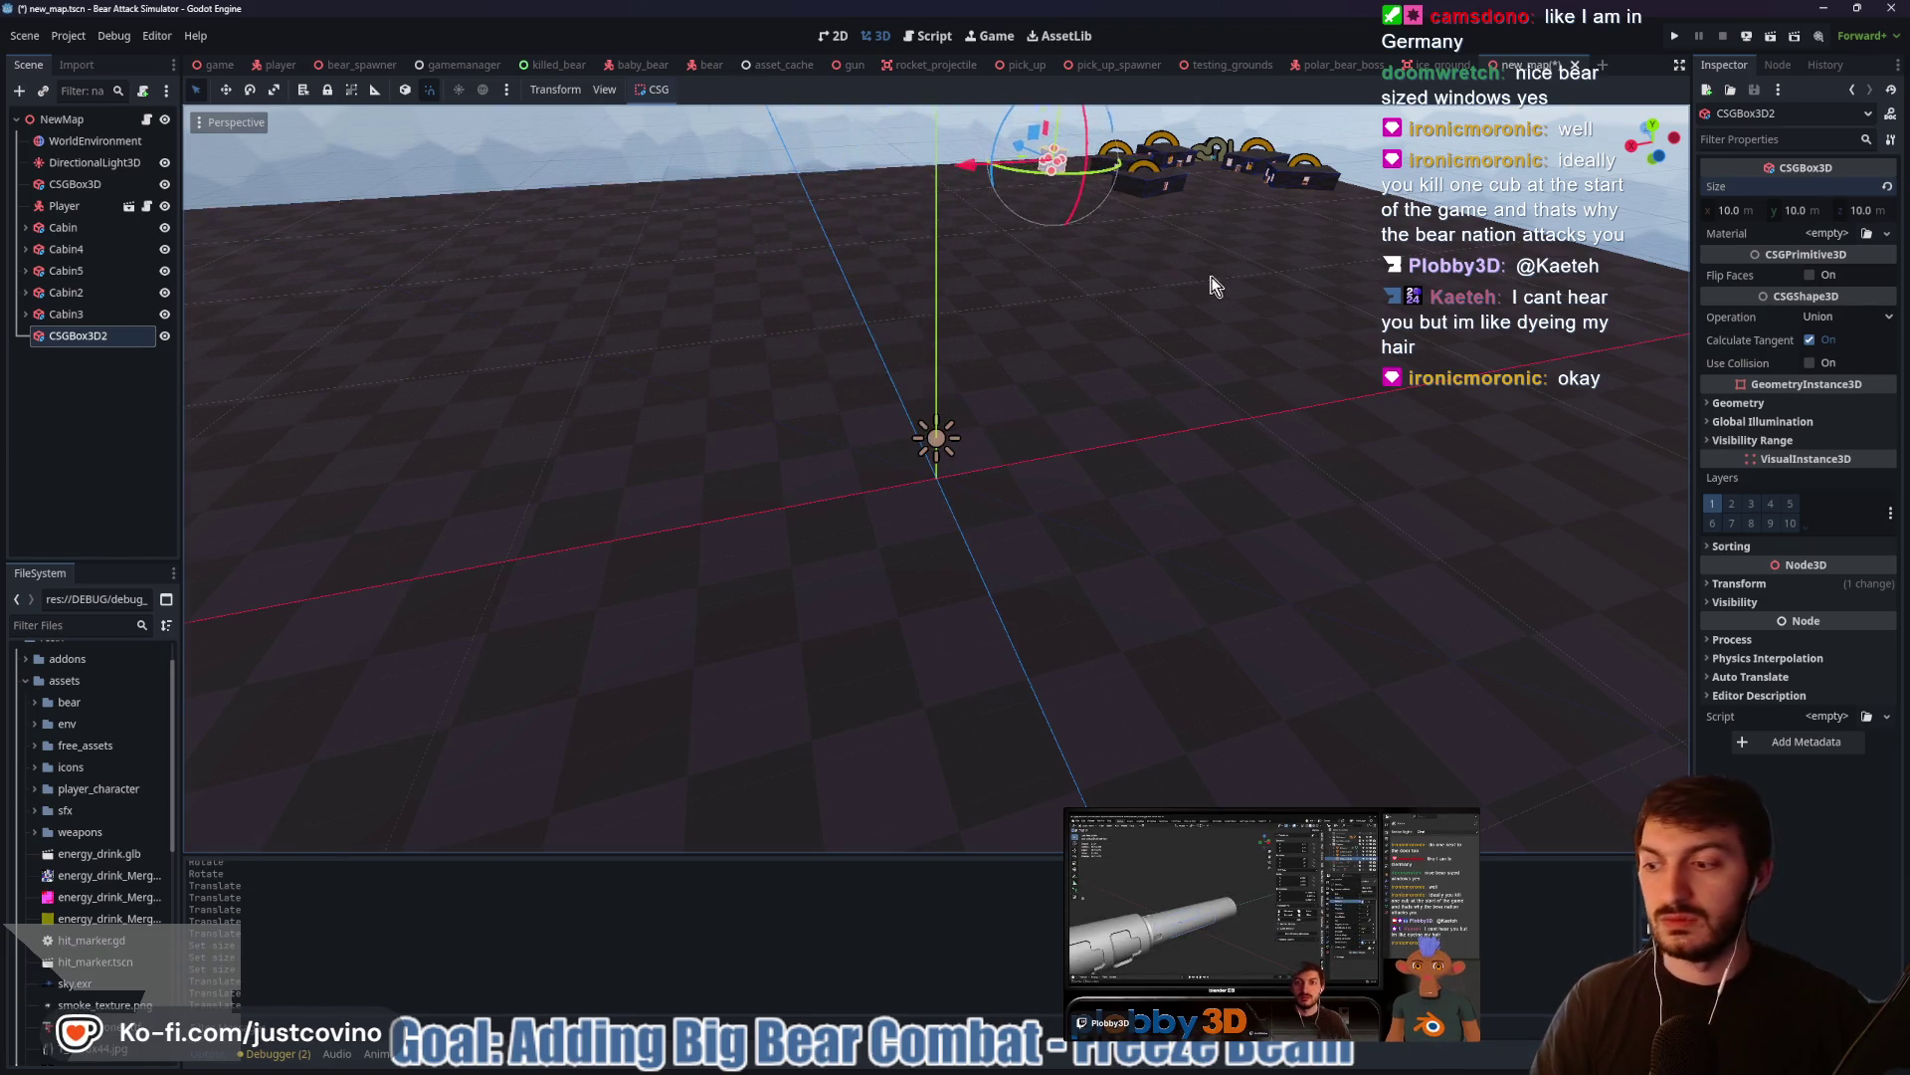
Stretch the box along Z into a long beam and settle its length at 122 m
{"action": "key", "text": "f"}
{"action": "left_click_drag", "start_coordinate": [1154, 493], "coordinate": [1675, 537]}
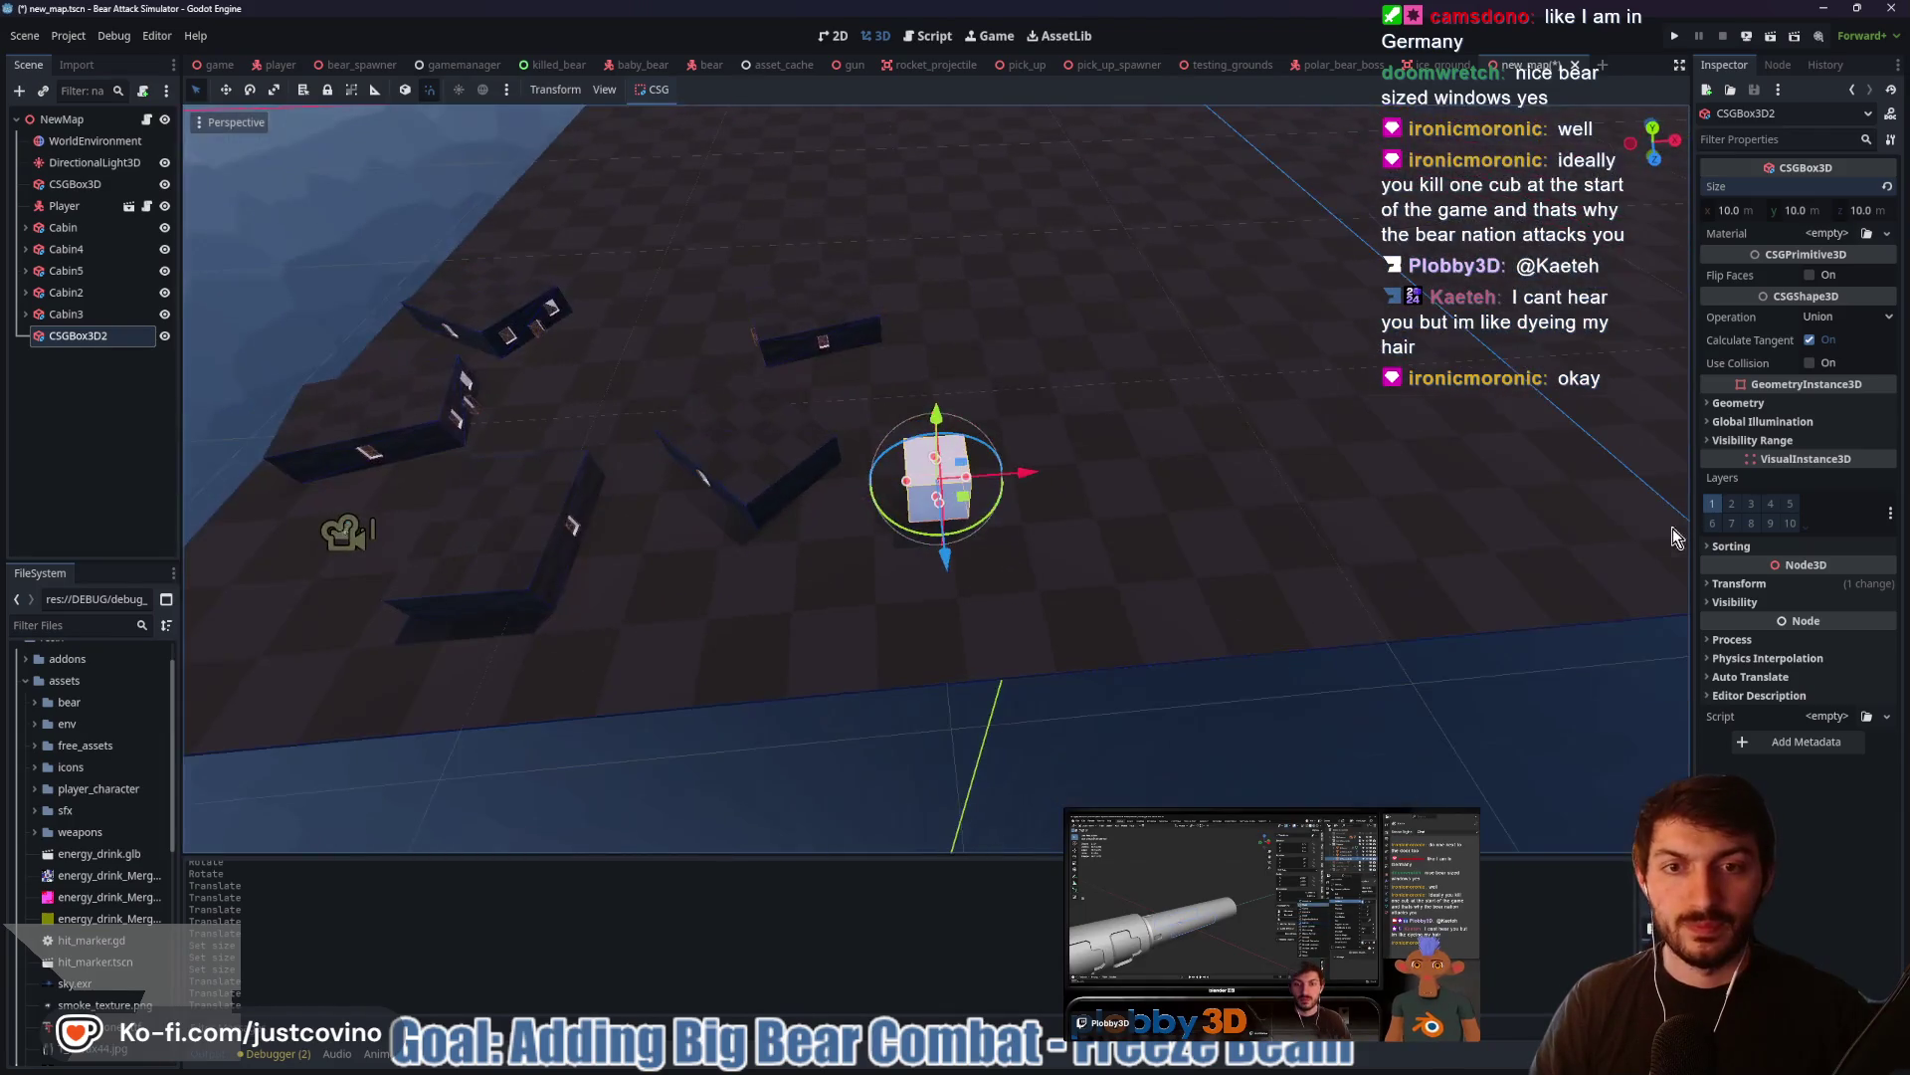
{"action": "mouse_move", "coordinate": [950, 572]}
{"action": "left_mouse_down"}
{"action": "mouse_move", "coordinate": [995, 589]}
{"action": "mouse_move", "coordinate": [1035, 751]}
{"action": "left_mouse_up"}
{"action": "left_click_drag", "start_coordinate": [1322, 520], "coordinate": [1053, 542]}
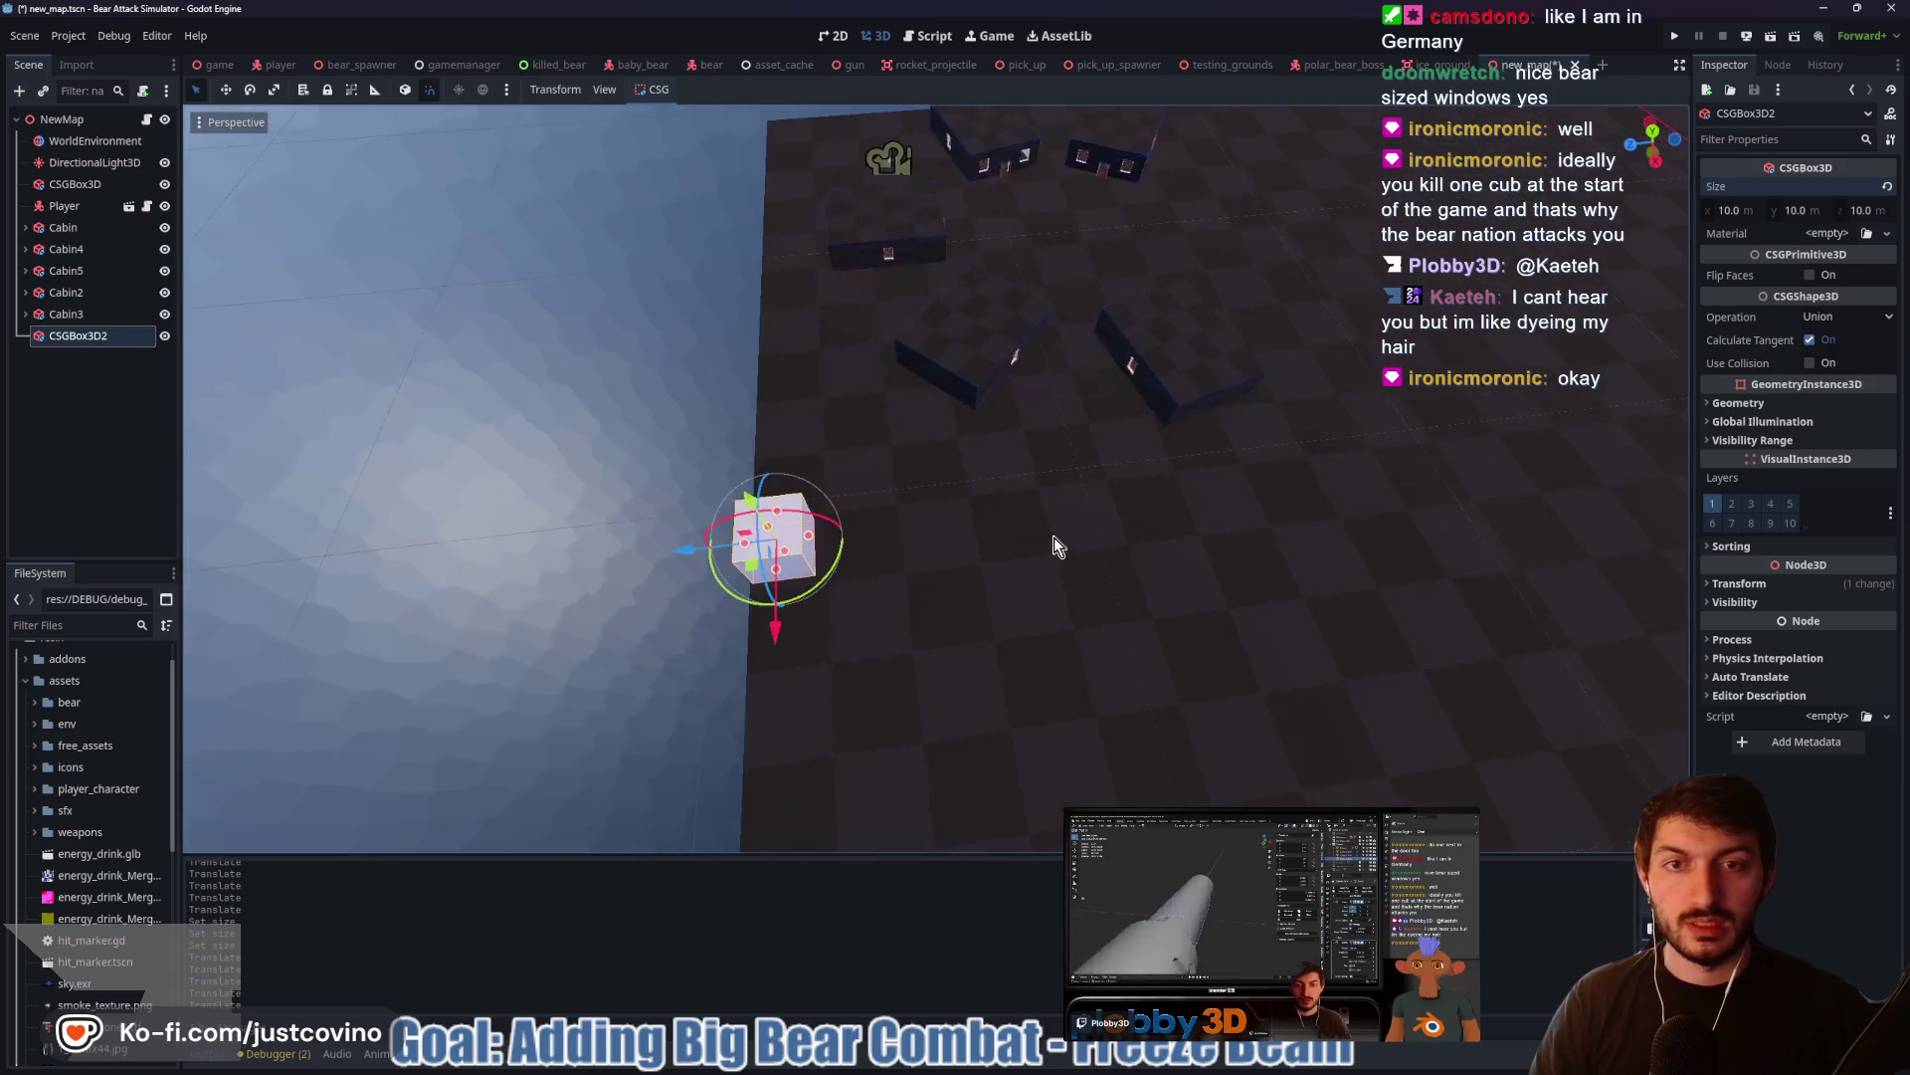
{"action": "mouse_move", "coordinate": [807, 538]}
{"action": "left_mouse_down"}
{"action": "mouse_move", "coordinate": [1523, 455]}
{"action": "mouse_move", "coordinate": [1581, 465]}
{"action": "left_mouse_up"}
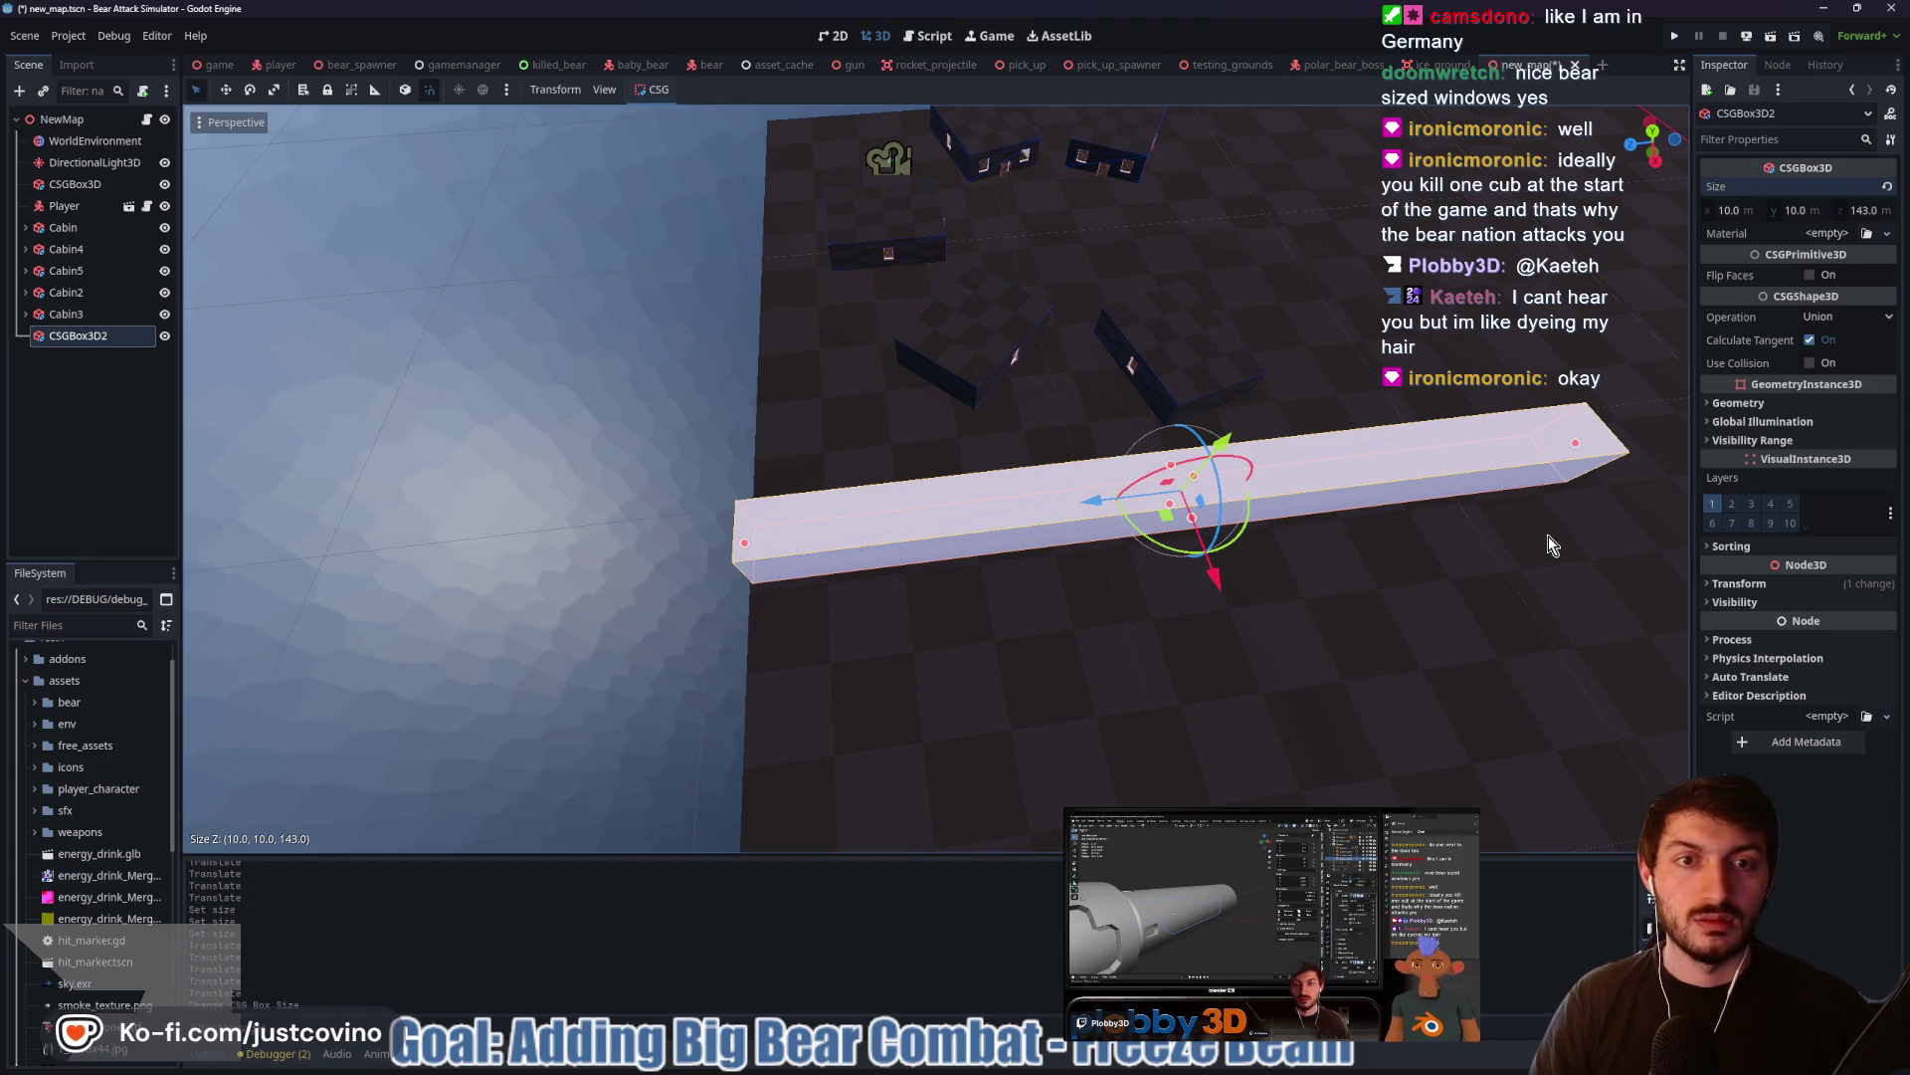
{"action": "left_click_drag", "start_coordinate": [1389, 557], "coordinate": [1620, 517]}
{"action": "mouse_move", "coordinate": [1352, 409]}
{"action": "left_mouse_down"}
{"action": "mouse_move", "coordinate": [948, 394]}
{"action": "mouse_move", "coordinate": [1424, 575]}
{"action": "mouse_move", "coordinate": [1262, 557]}
{"action": "mouse_move", "coordinate": [1132, 595]}
{"action": "mouse_move", "coordinate": [1174, 615]}
{"action": "left_mouse_up"}
{"action": "scroll", "coordinate": [1425, 575], "scroll_direction": "down", "scroll_amount": 5}
{"action": "scroll", "coordinate": [1180, 597], "scroll_direction": "down", "scroll_amount": 2}
{"action": "left_click_drag", "start_coordinate": [929, 684], "coordinate": [923, 611]}
{"action": "mouse_move", "coordinate": [1049, 610]}
{"action": "left_mouse_down"}
{"action": "mouse_move", "coordinate": [1206, 604]}
{"action": "mouse_move", "coordinate": [1149, 636]}
{"action": "mouse_move", "coordinate": [1136, 609]}
{"action": "left_mouse_up"}
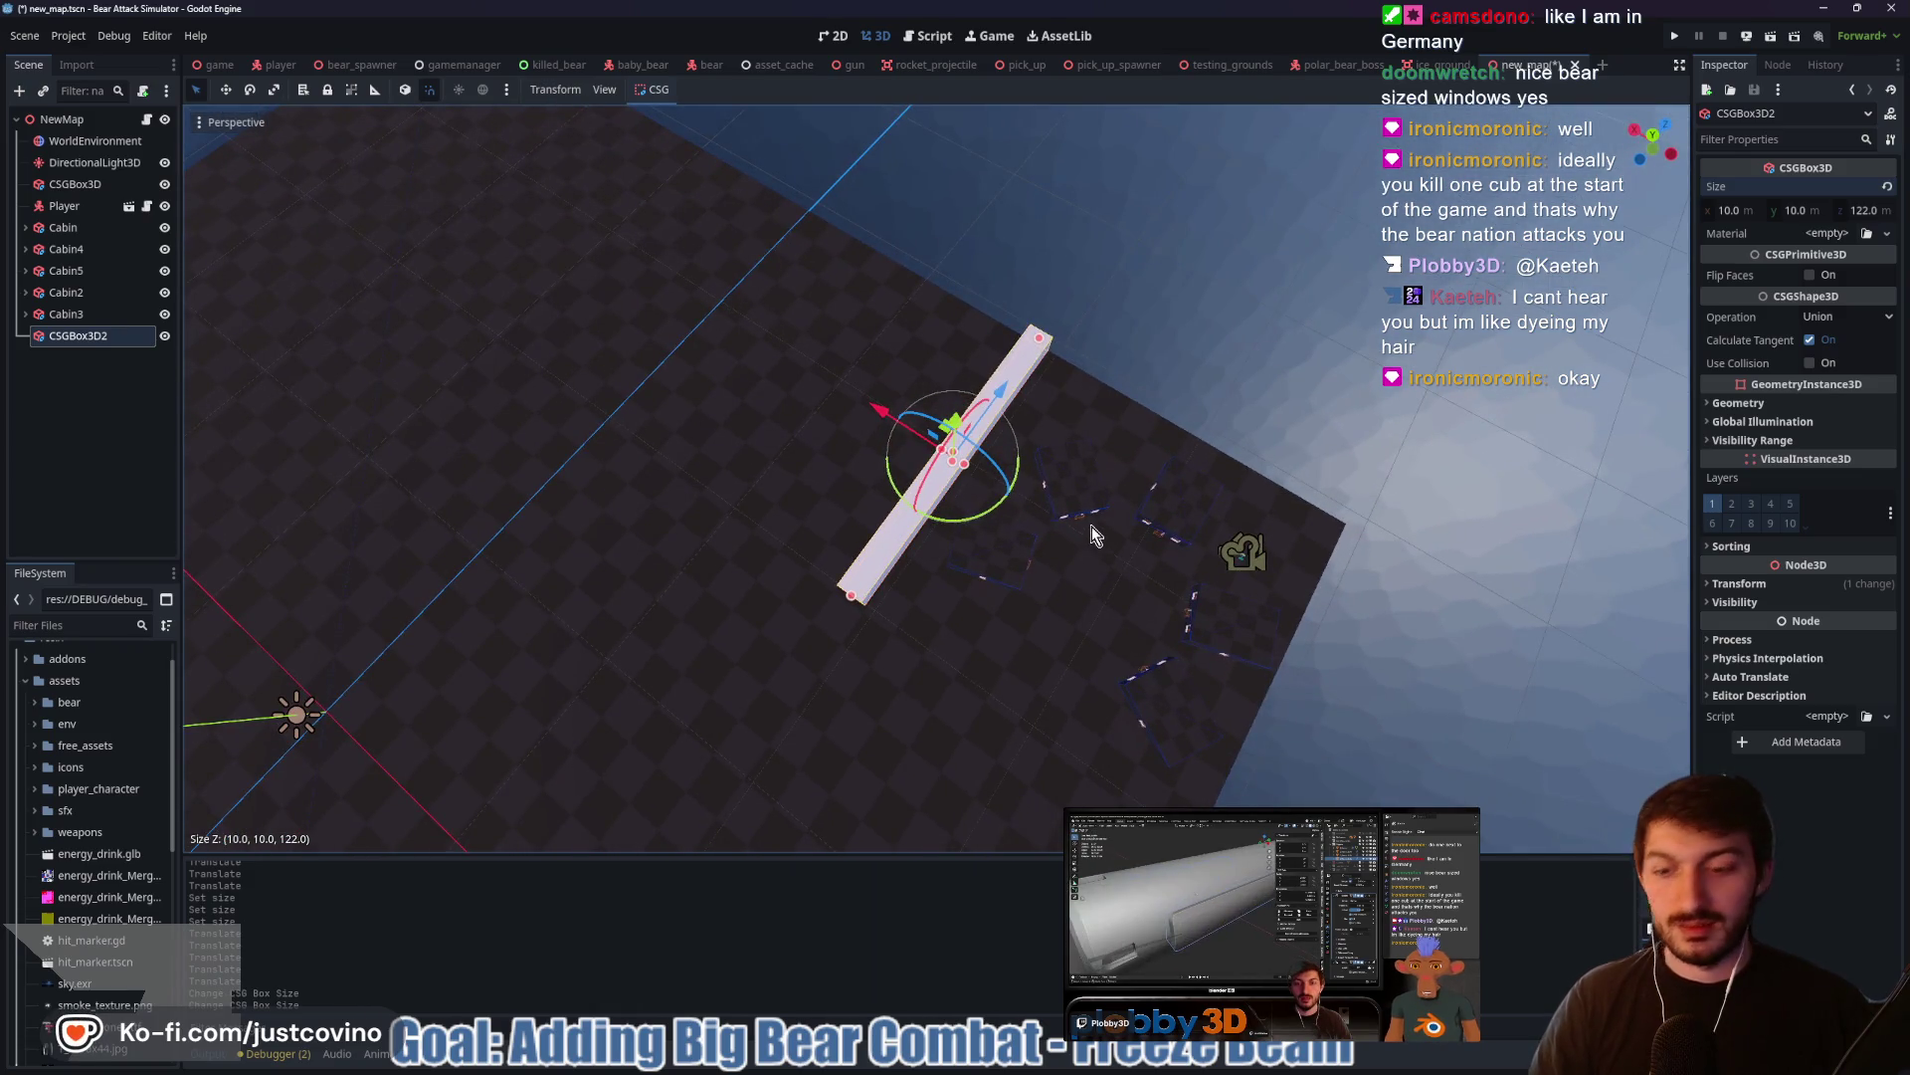
Duplicate the beam as CSGBox3D3 and place the copy to form an L-shaped corner
{"action": "key", "text": "ctrl+d"}
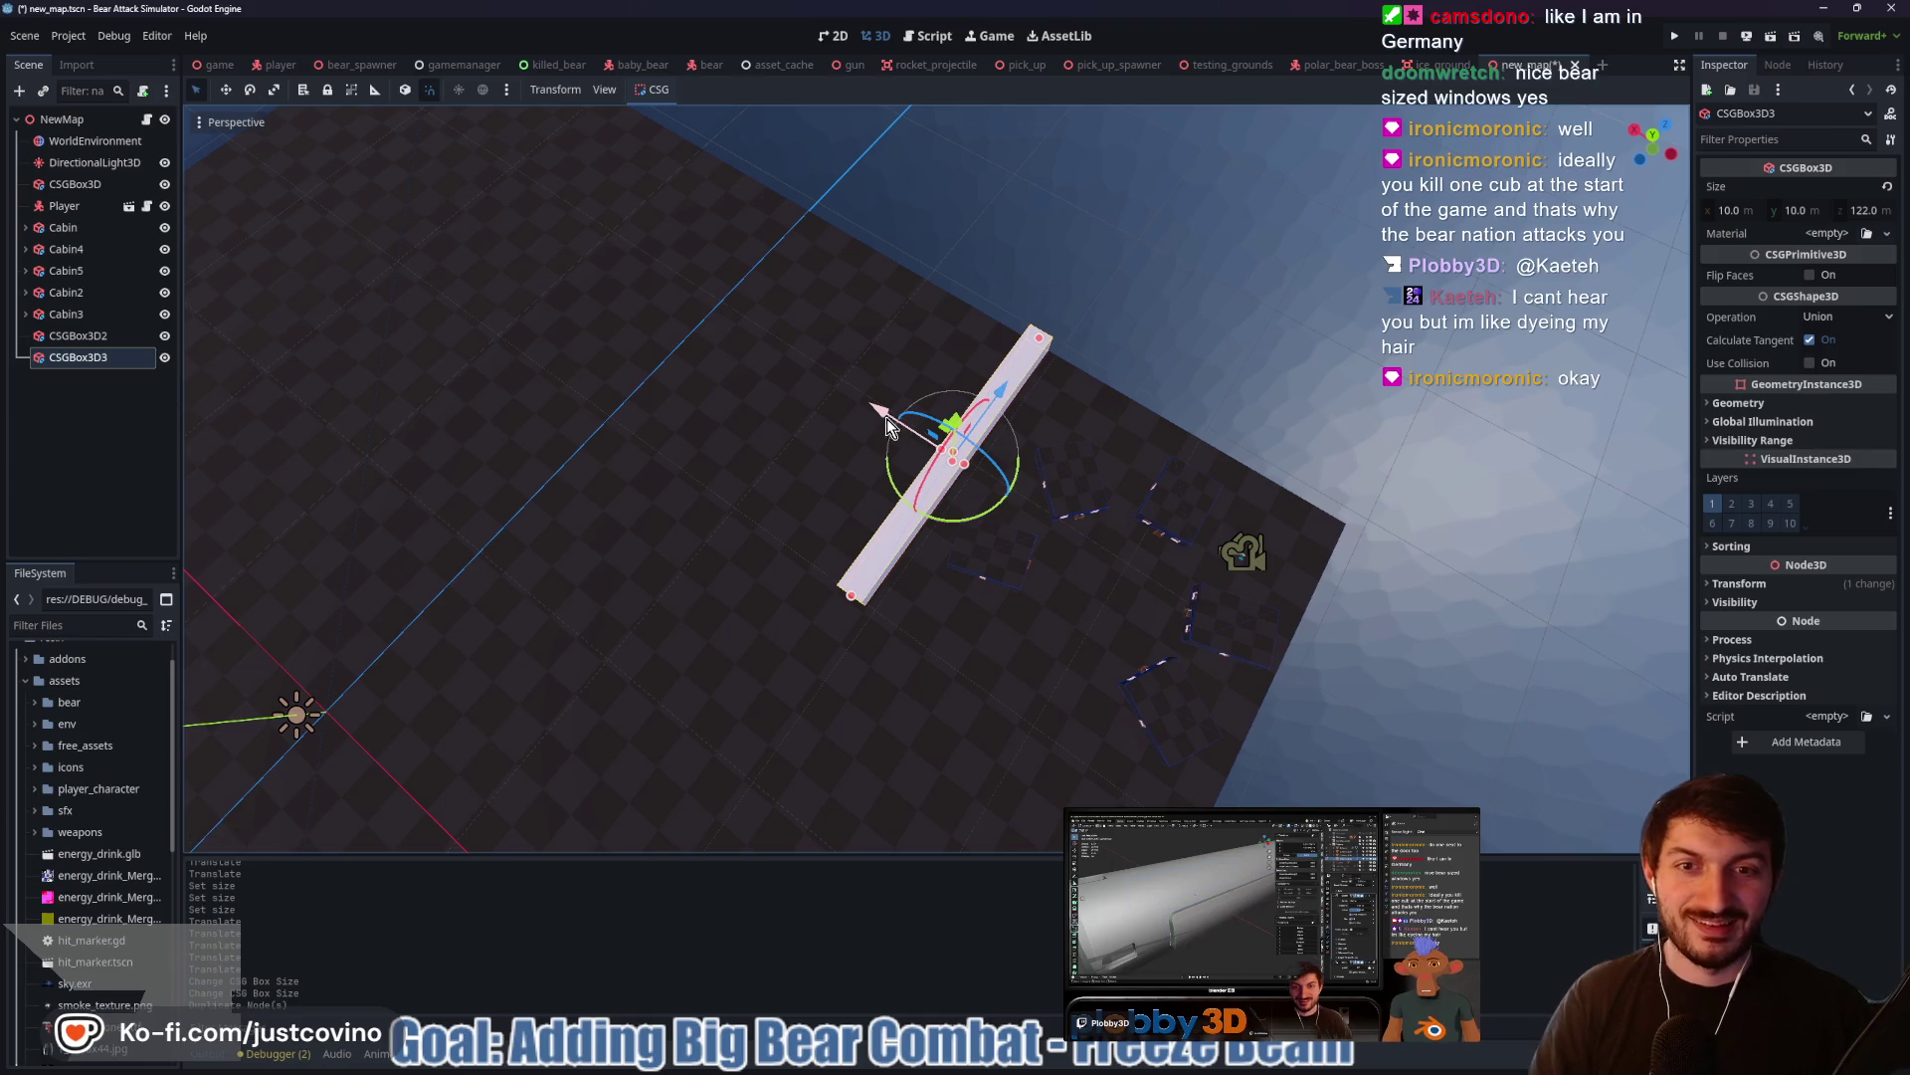
{"action": "mouse_move", "coordinate": [887, 420]}
{"action": "left_mouse_down"}
{"action": "mouse_move", "coordinate": [987, 444]}
{"action": "mouse_move", "coordinate": [1055, 609]}
{"action": "mouse_move", "coordinate": [1114, 581]}
{"action": "mouse_move", "coordinate": [1148, 410]}
{"action": "mouse_move", "coordinate": [1196, 361]}
{"action": "left_mouse_up"}
{"action": "left_click_drag", "start_coordinate": [1037, 367], "coordinate": [1096, 382]}
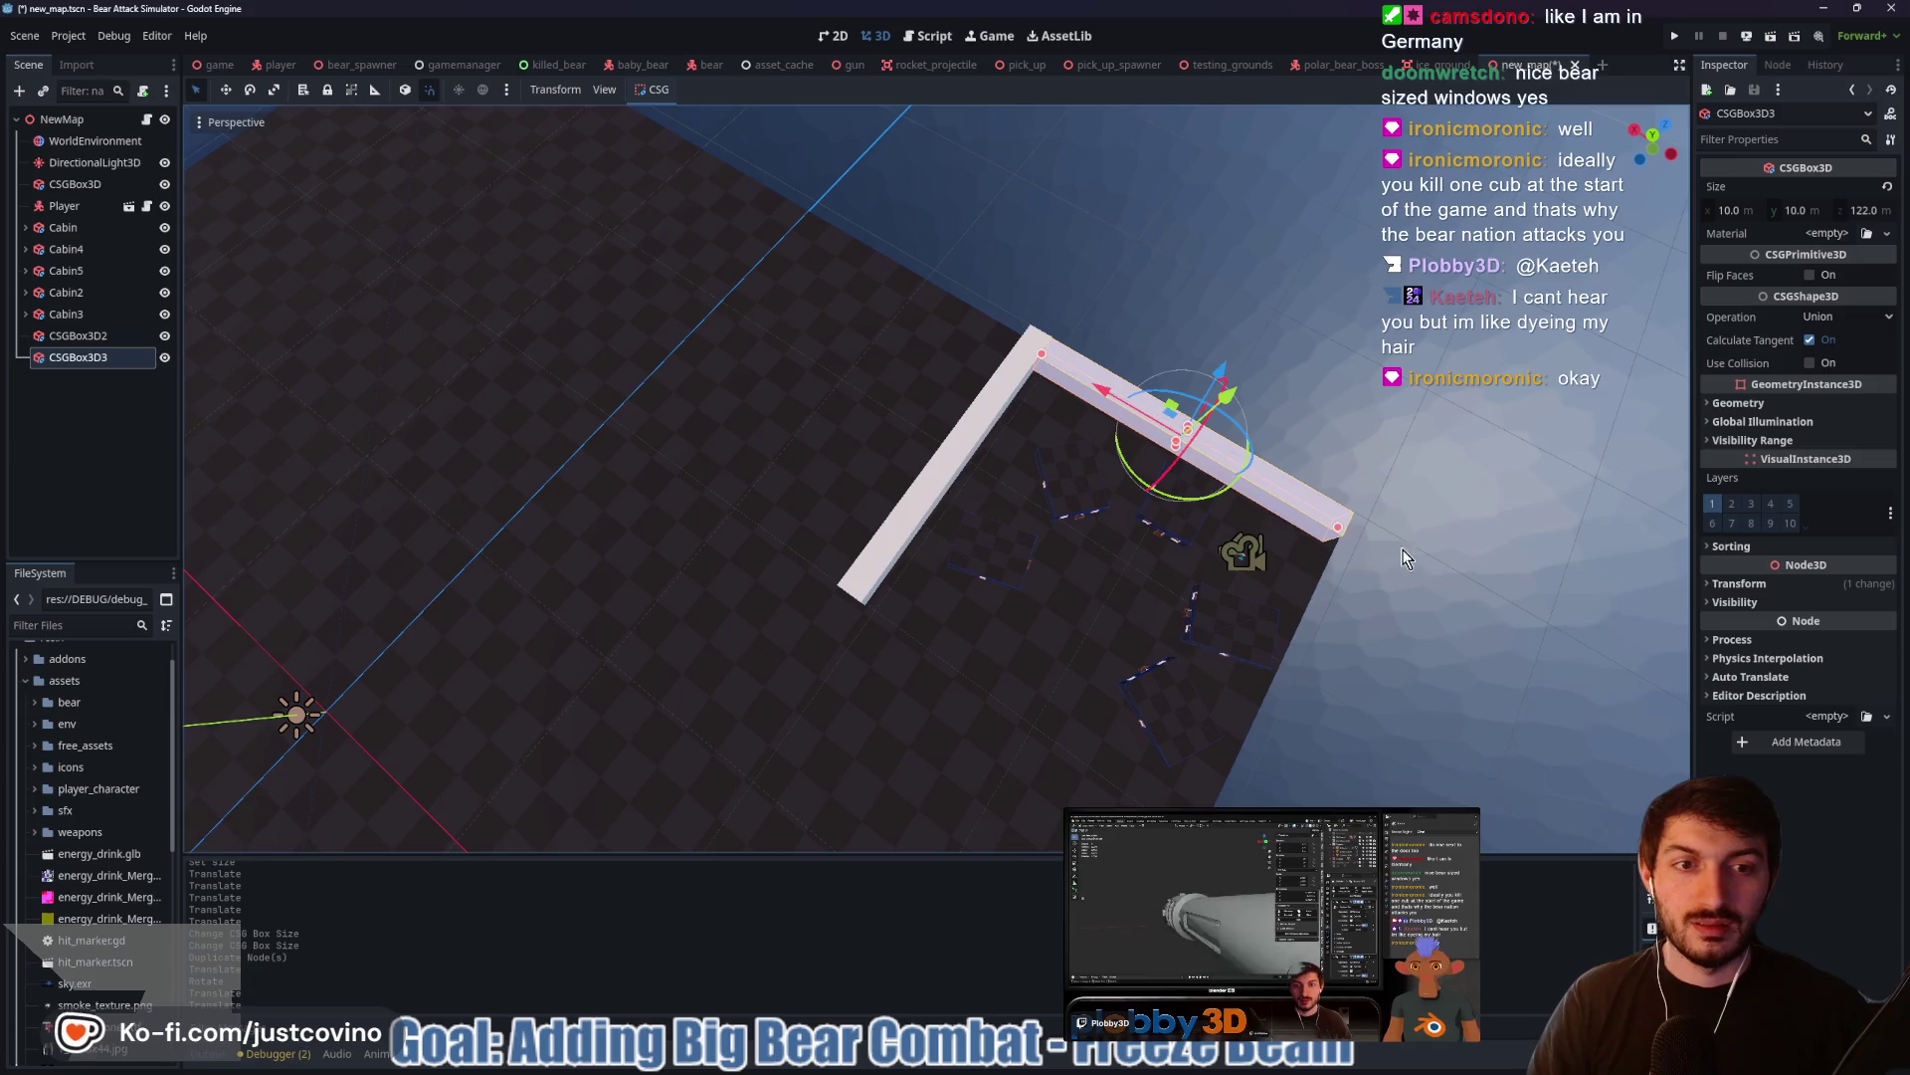
{"action": "scroll", "coordinate": [1431, 517], "scroll_direction": "down", "scroll_amount": 3}
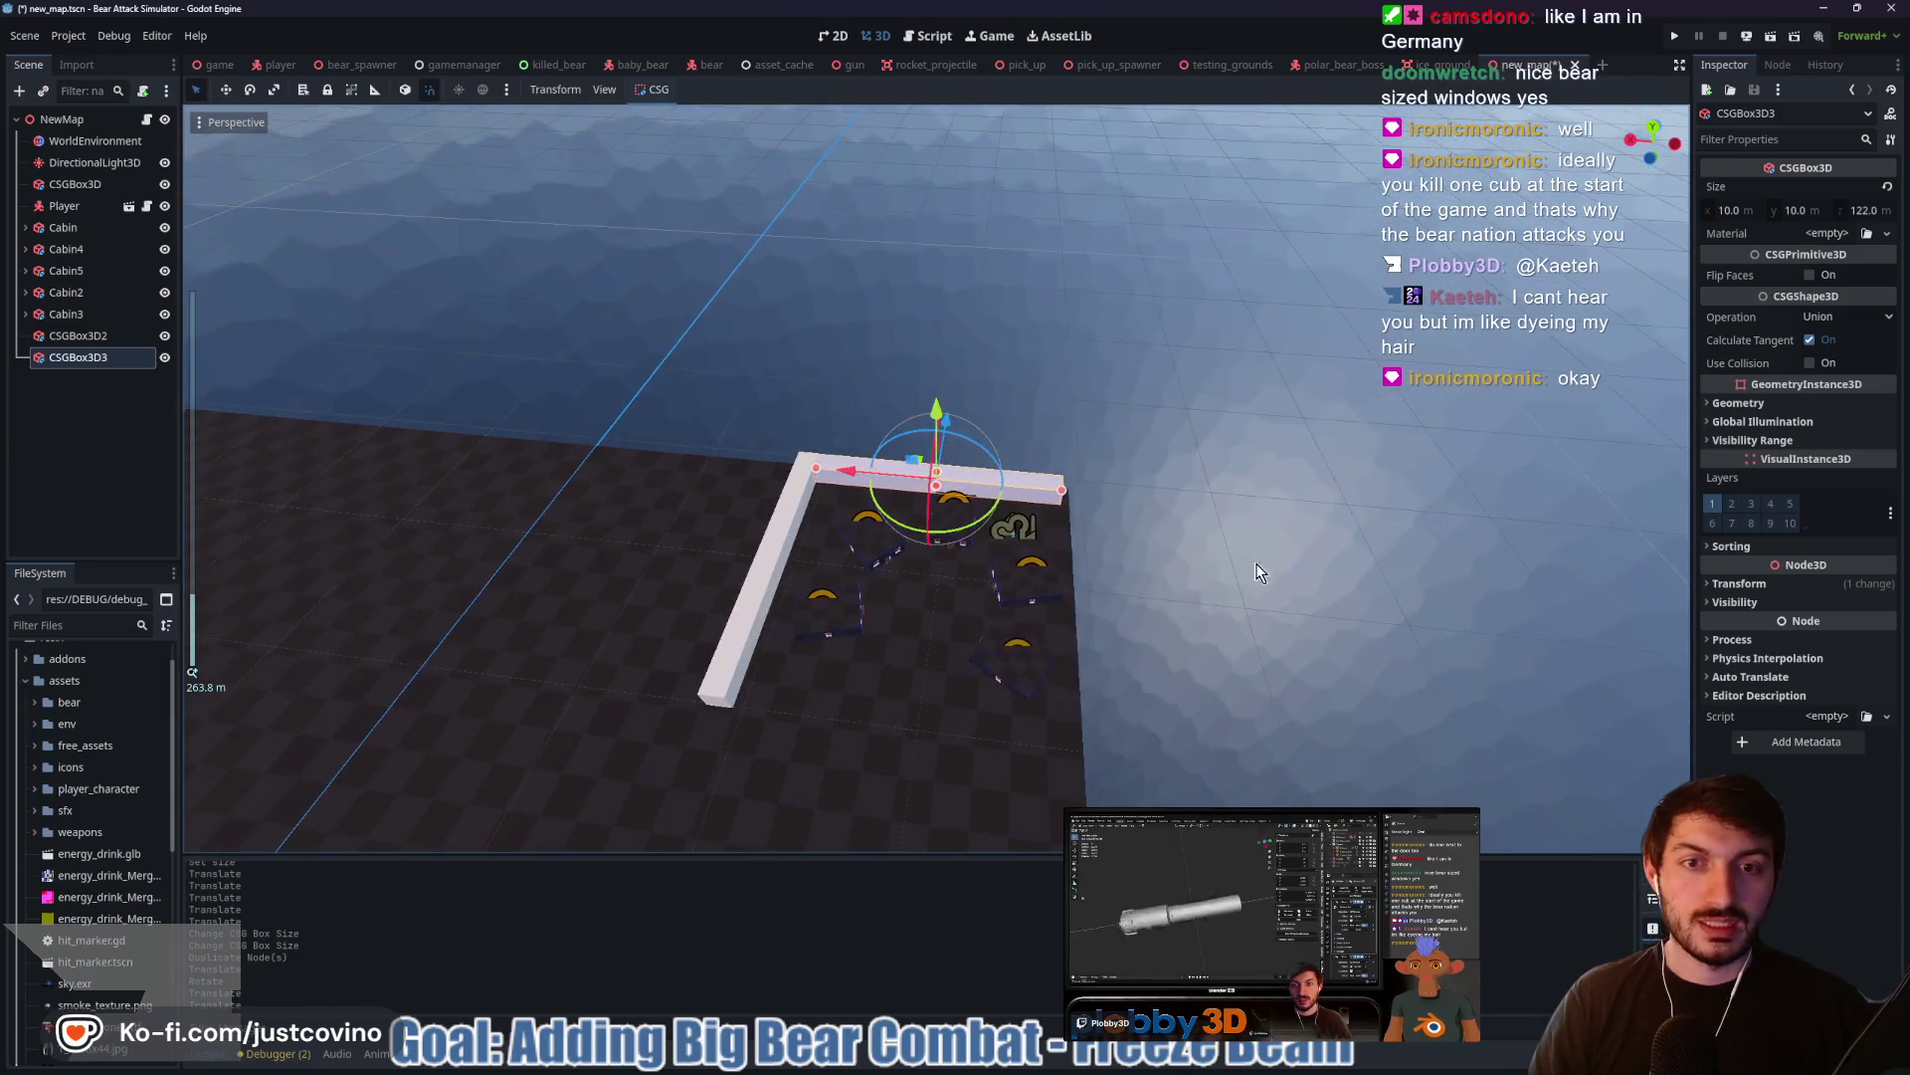
{"action": "left_click_drag", "start_coordinate": [1186, 582], "coordinate": [1250, 593]}
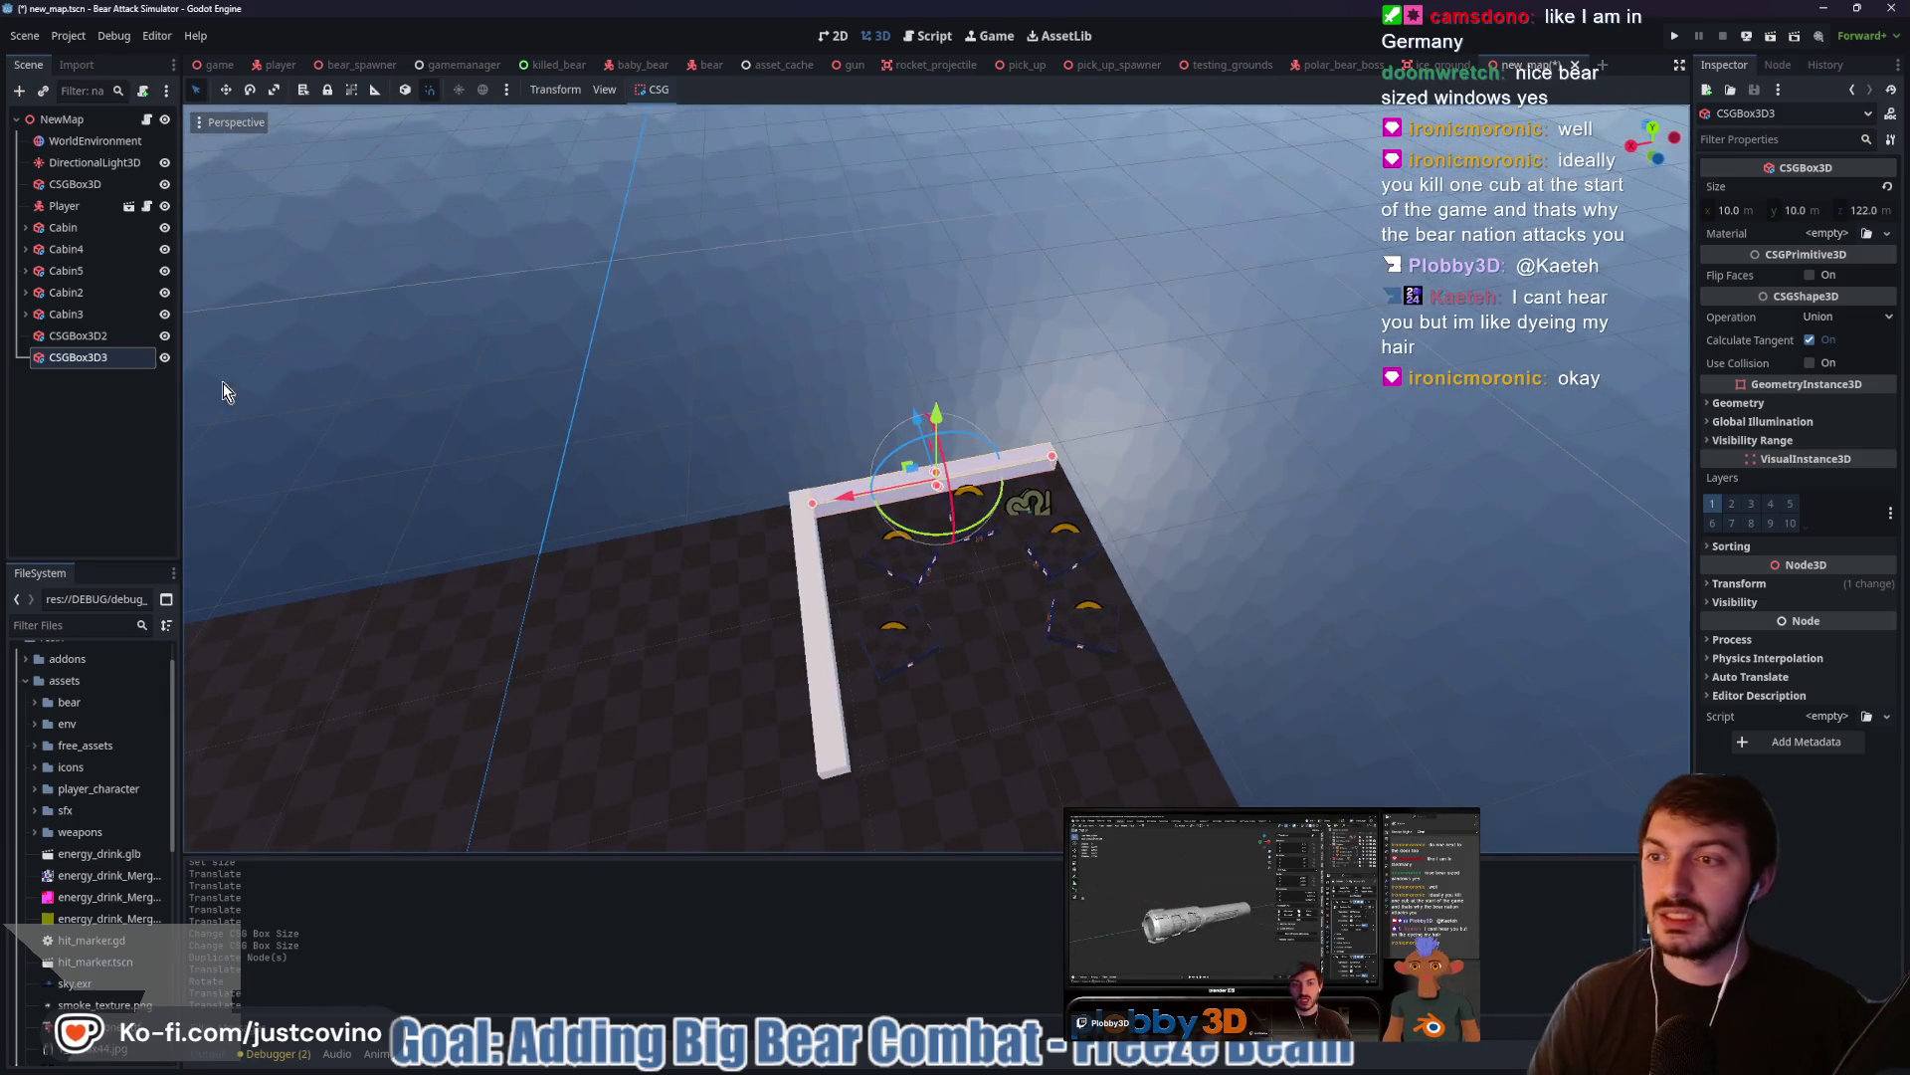
Shift both L-shaped wall boxes, then the five cabins, slightly left along X
{"action": "left_click", "coordinate": [78, 336], "text": "ctrl"}
{"action": "left_click_drag", "start_coordinate": [784, 559], "coordinate": [754, 564]}
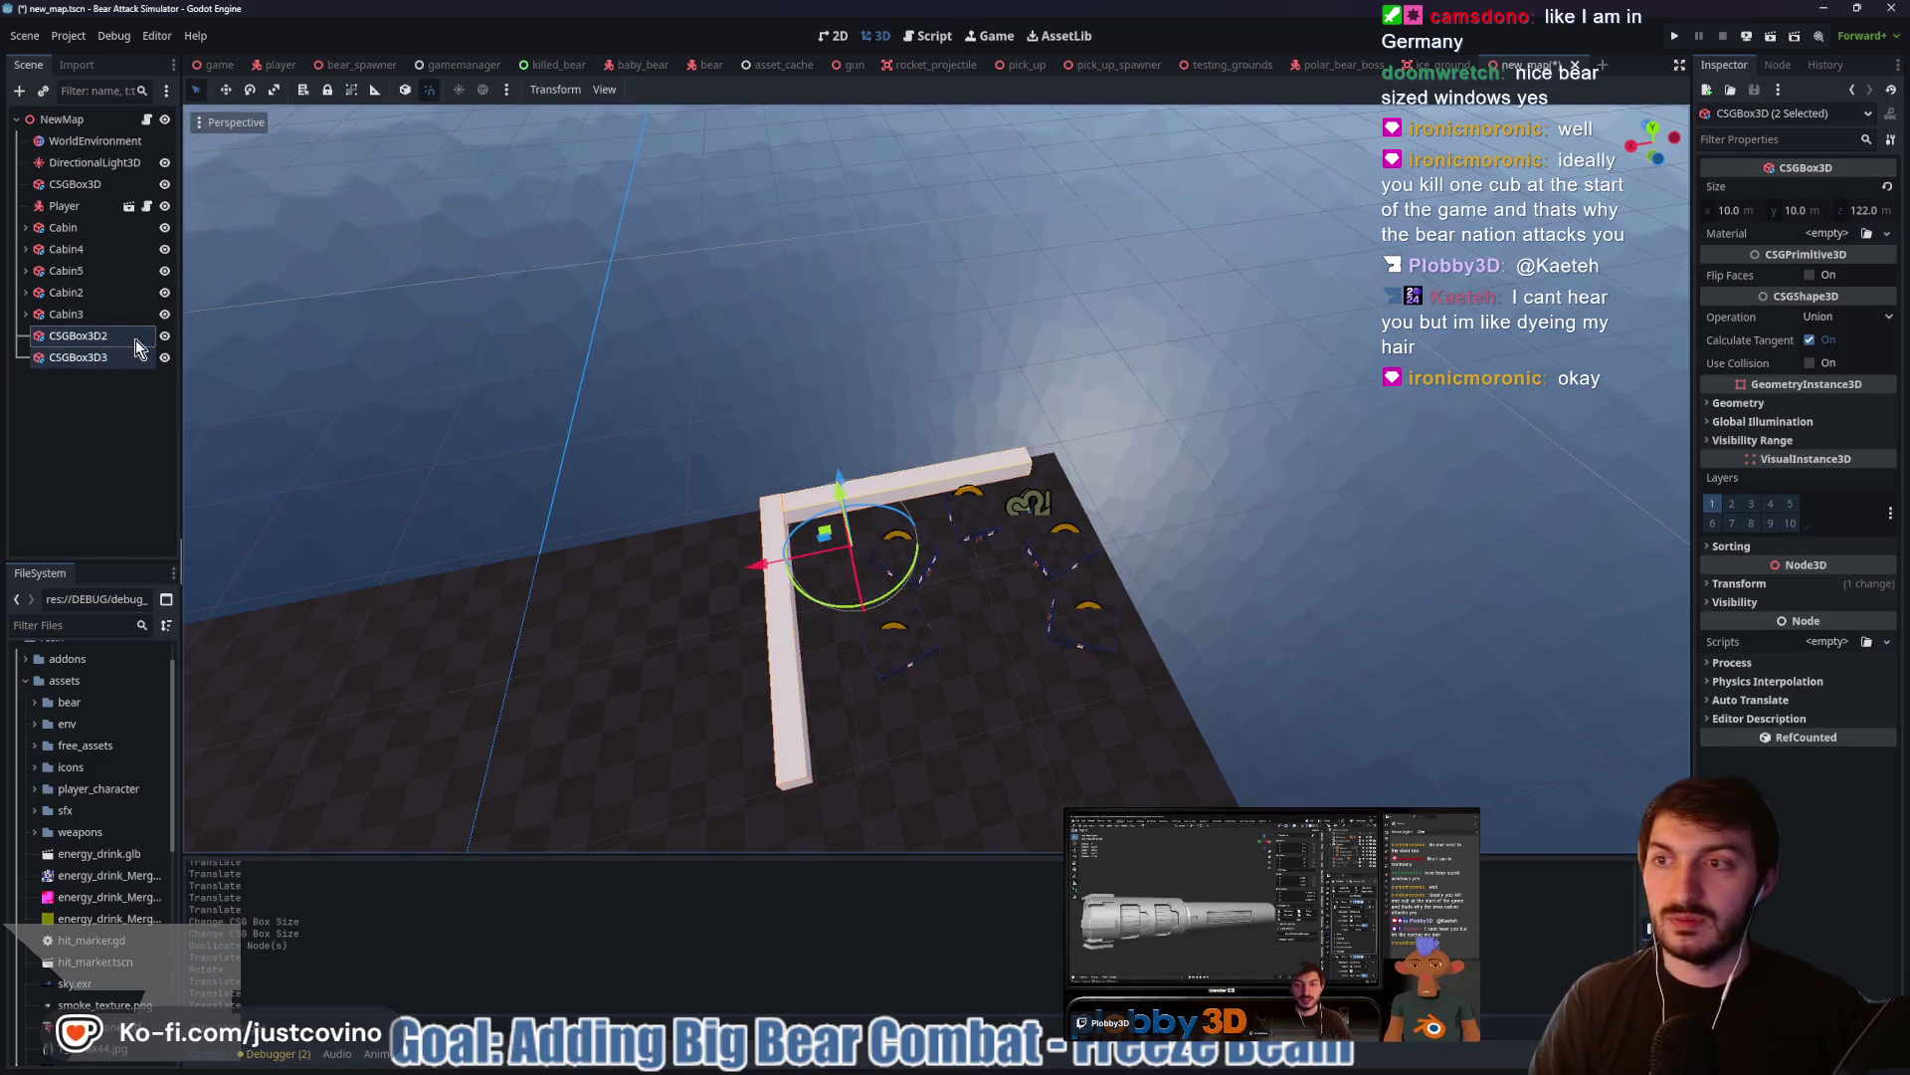
{"action": "left_click", "coordinate": [58, 229]}
{"action": "left_click", "coordinate": [77, 313], "text": "shift"}
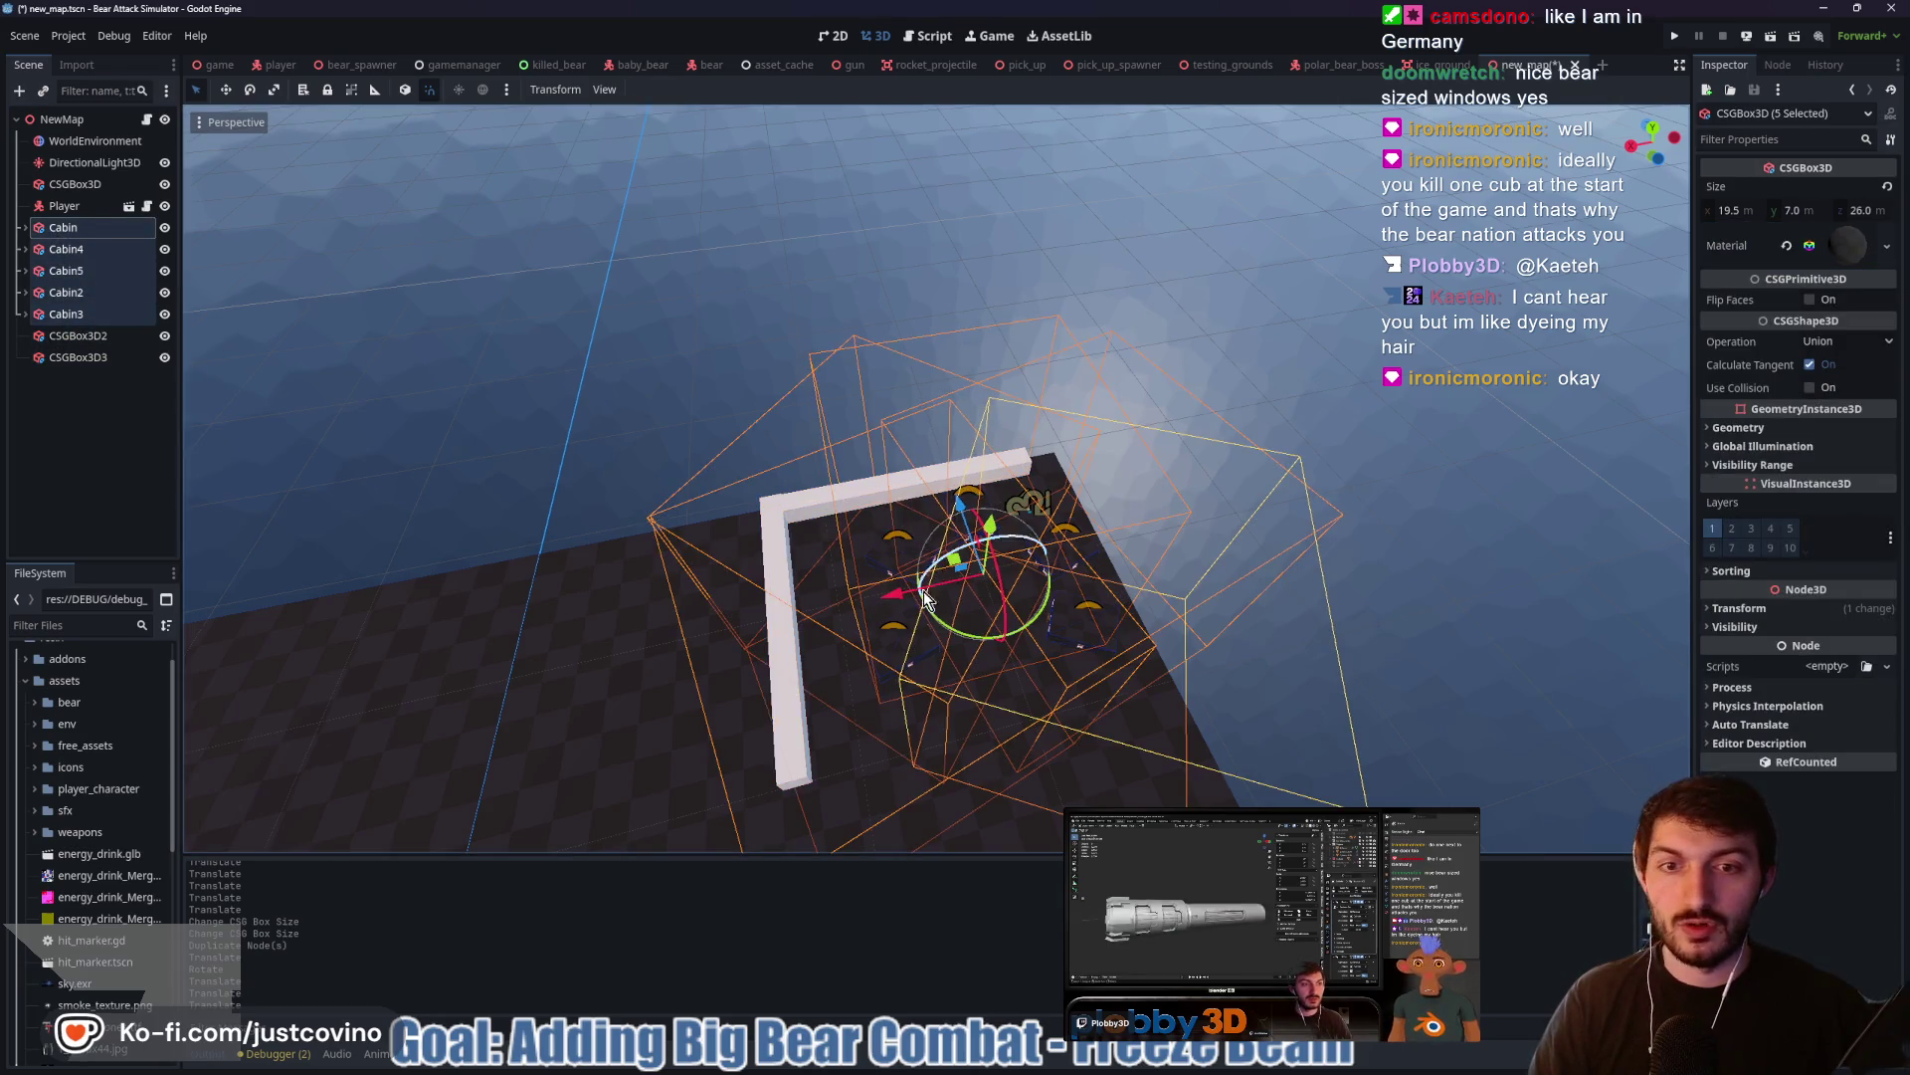
{"action": "left_click_drag", "start_coordinate": [898, 594], "coordinate": [854, 602]}
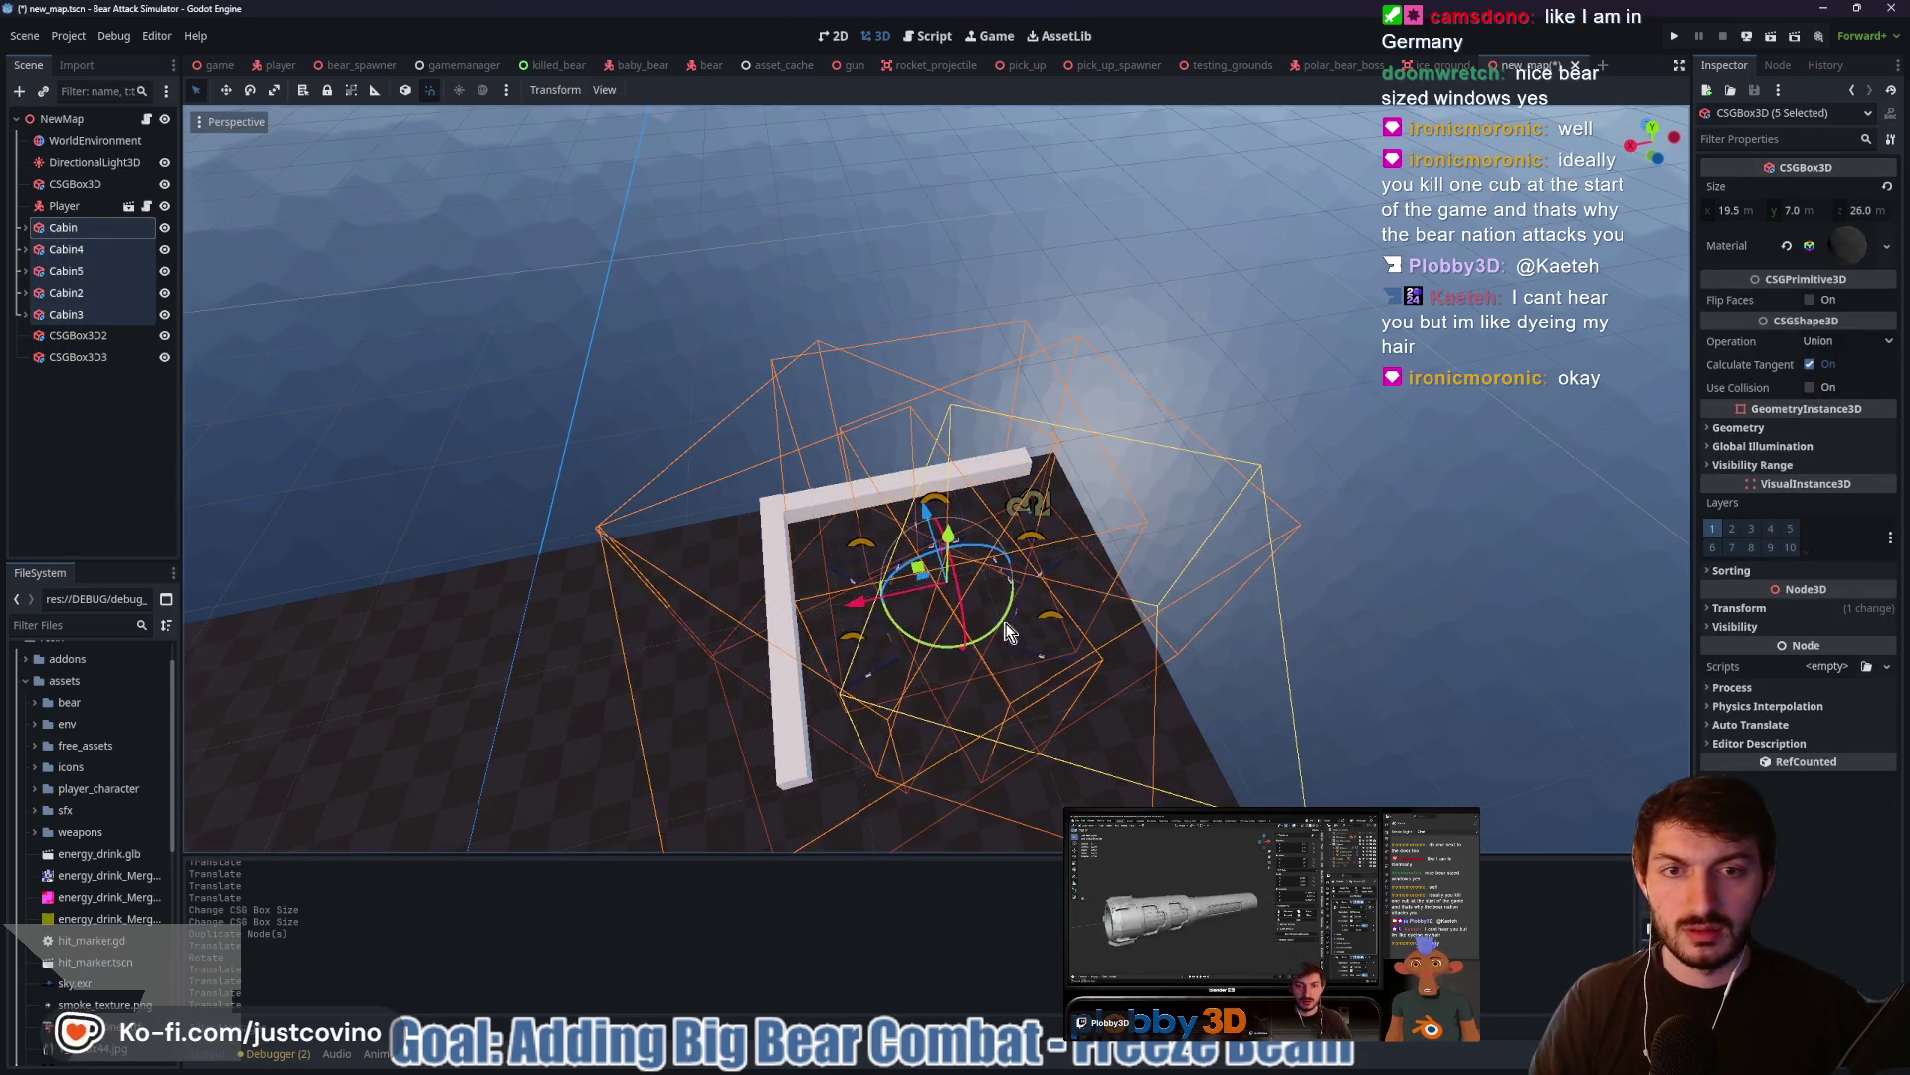
{"action": "left_click", "coordinate": [103, 341]}
Duplicate the side wall and position the copy, CSGBox3D4, on the opposite side of the cabins
{"action": "key", "text": "ctrl+d"}
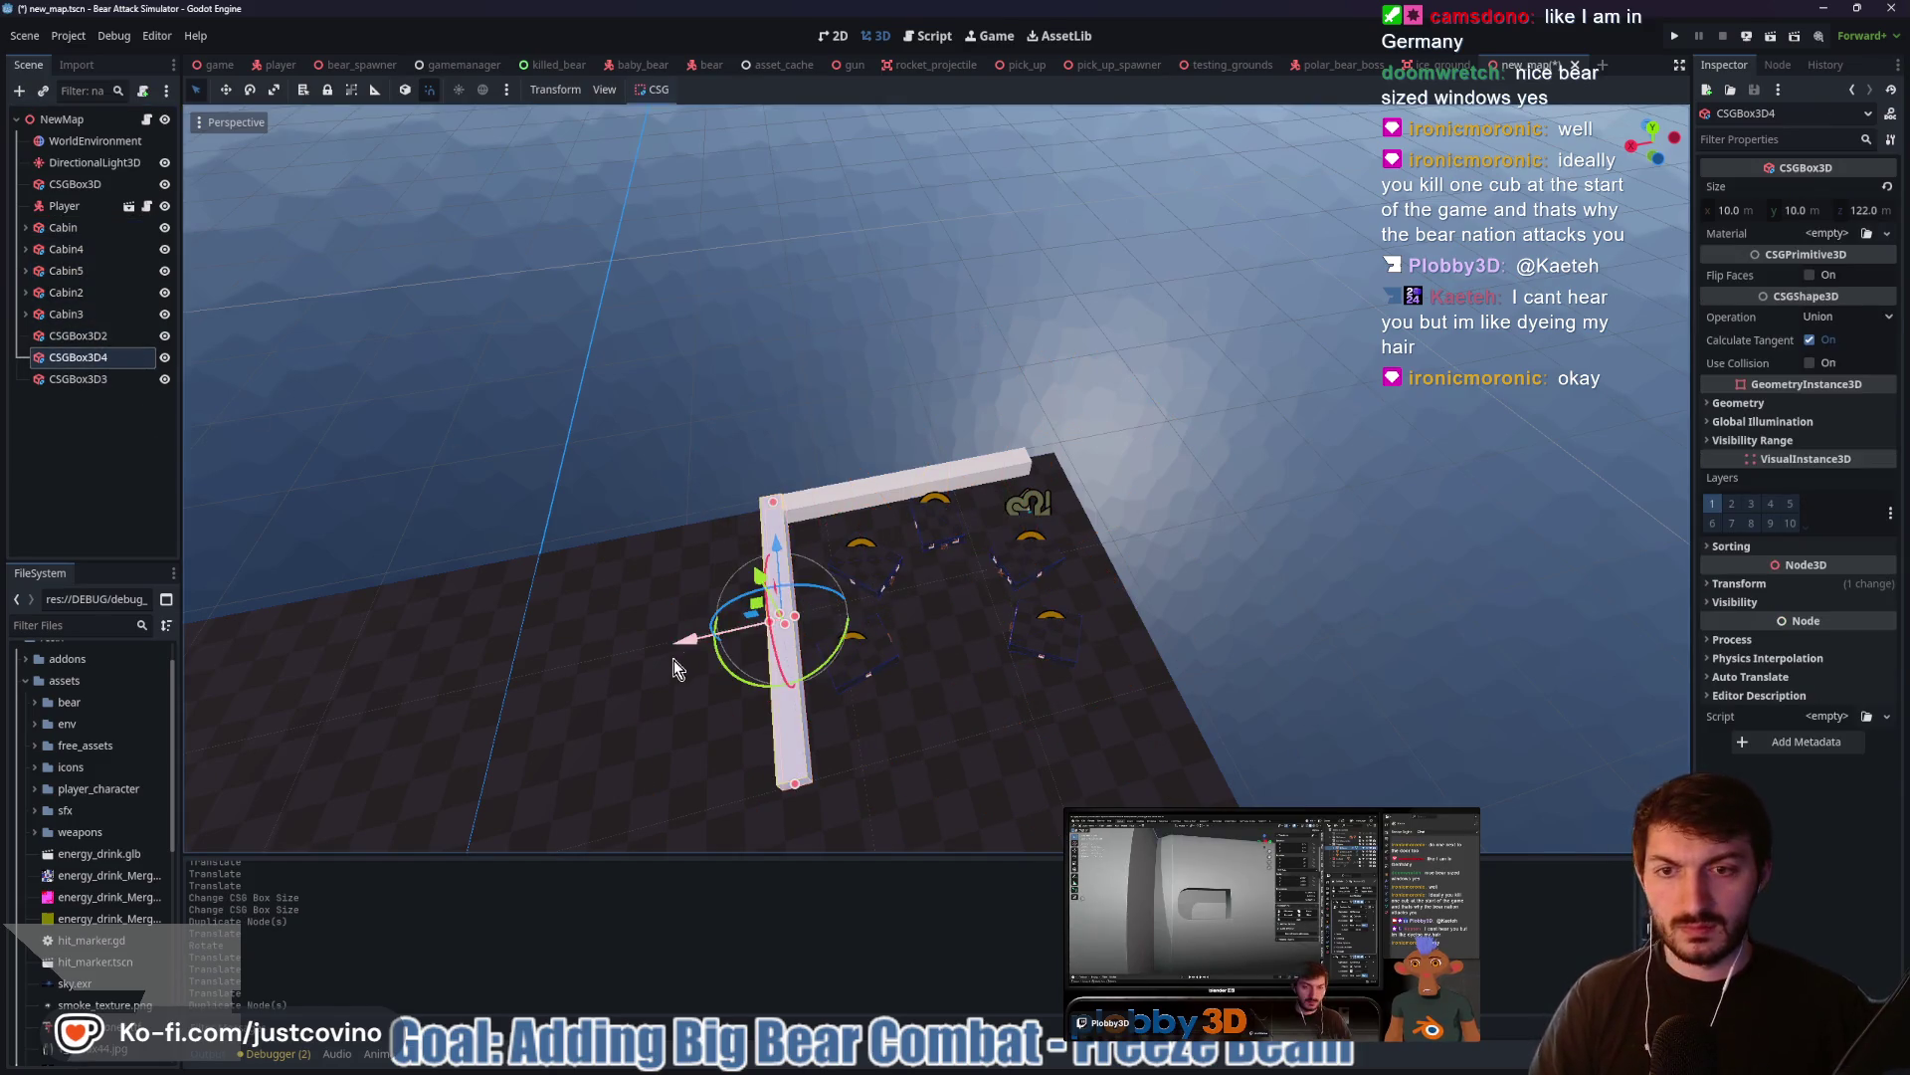
{"action": "left_click_drag", "start_coordinate": [672, 642], "coordinate": [1001, 613]}
{"action": "scroll", "coordinate": [1047, 587], "scroll_direction": "up", "scroll_amount": 3}
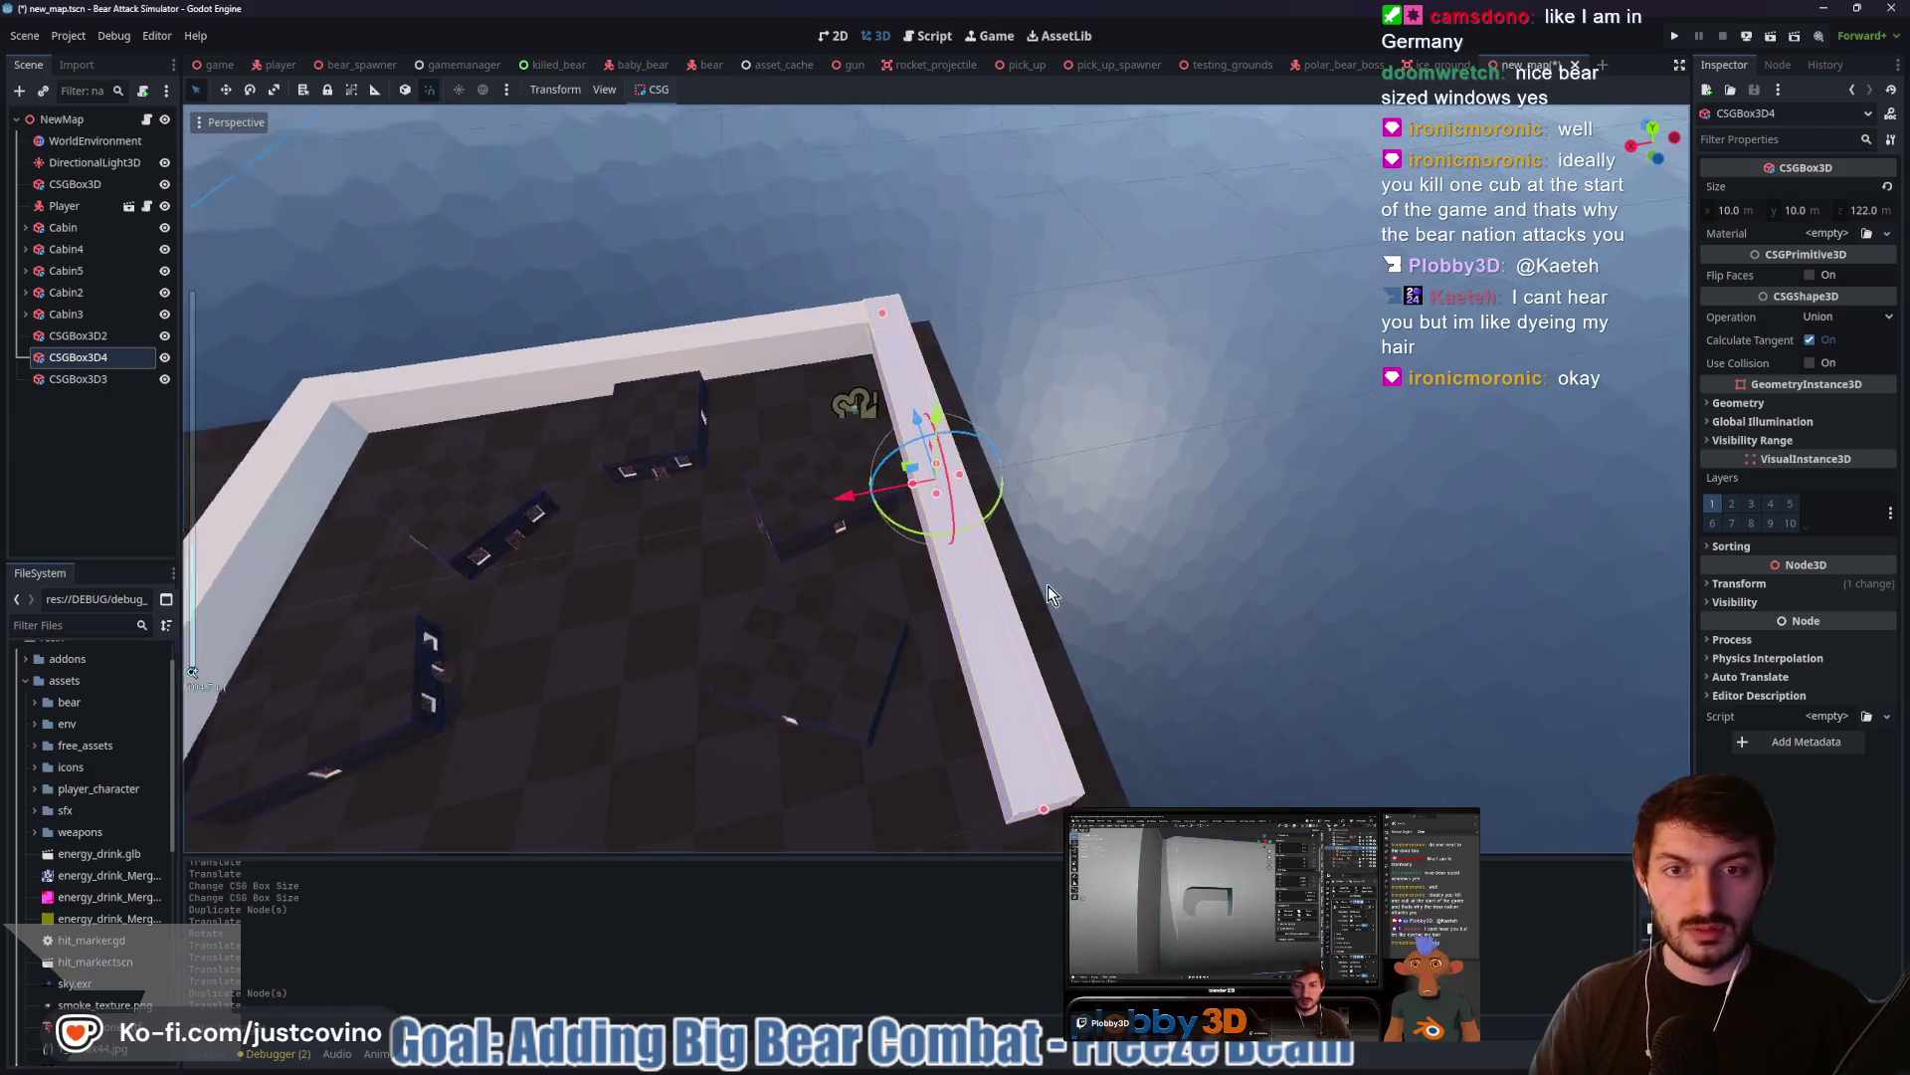
{"action": "scroll", "coordinate": [1048, 587], "scroll_direction": "up", "scroll_amount": 2}
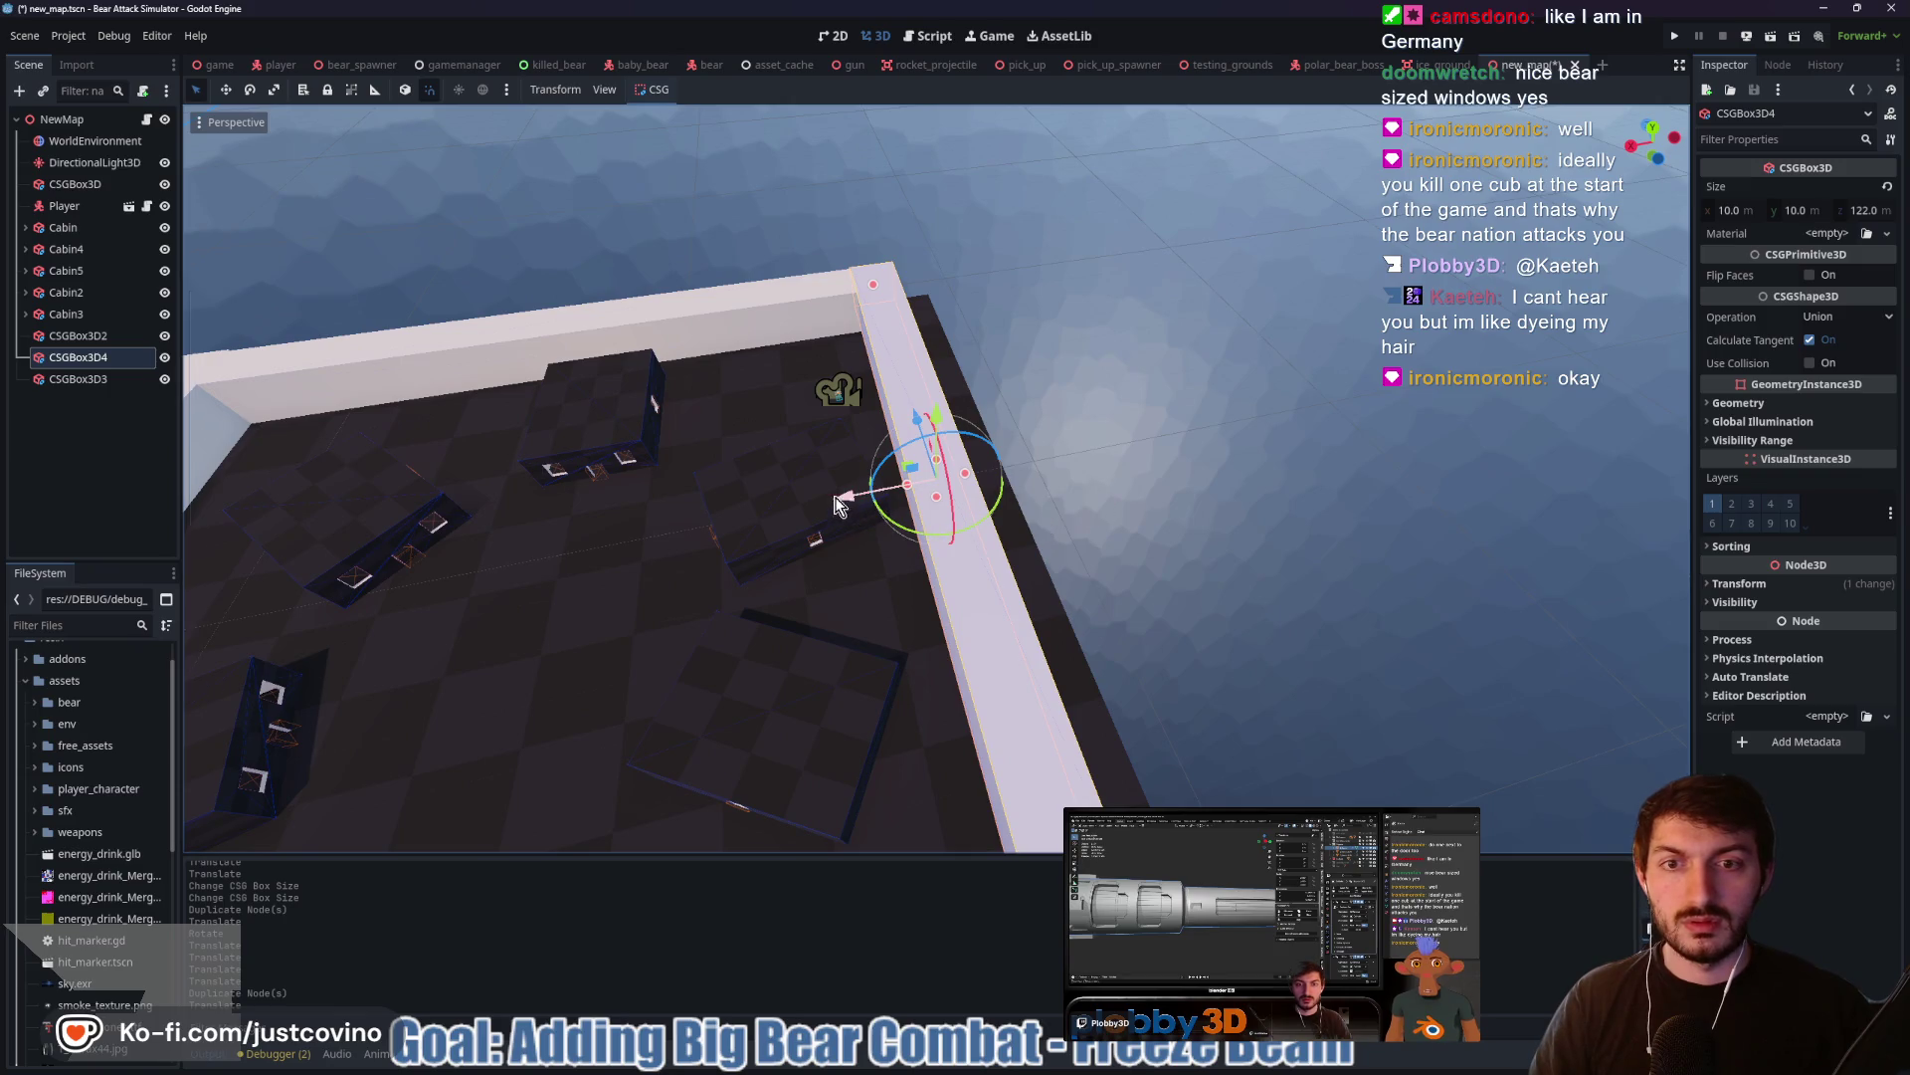
{"action": "mouse_move", "coordinate": [836, 503]}
{"action": "left_mouse_down"}
{"action": "mouse_move", "coordinate": [857, 498]}
{"action": "mouse_move", "coordinate": [840, 498]}
{"action": "left_mouse_up"}
{"action": "left_click", "coordinate": [1168, 510]}
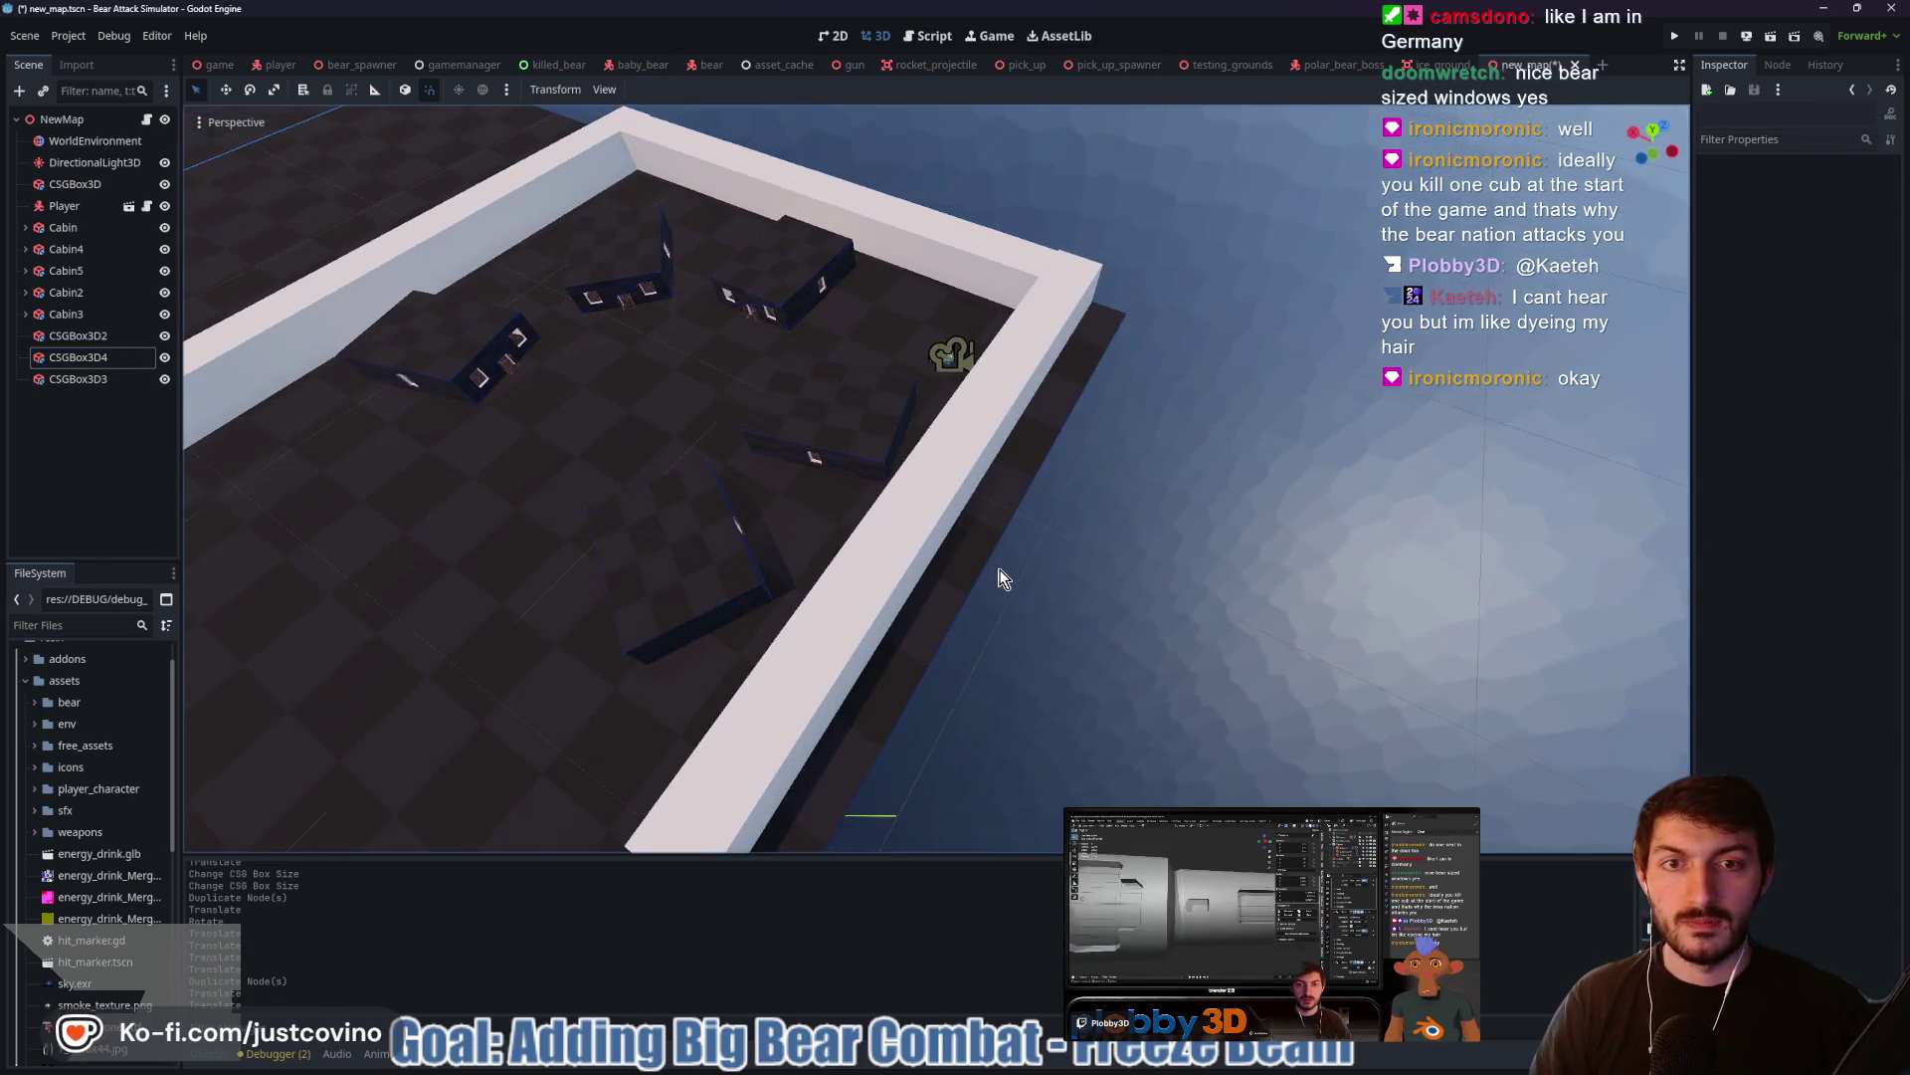
{"action": "left_click", "coordinate": [898, 541]}
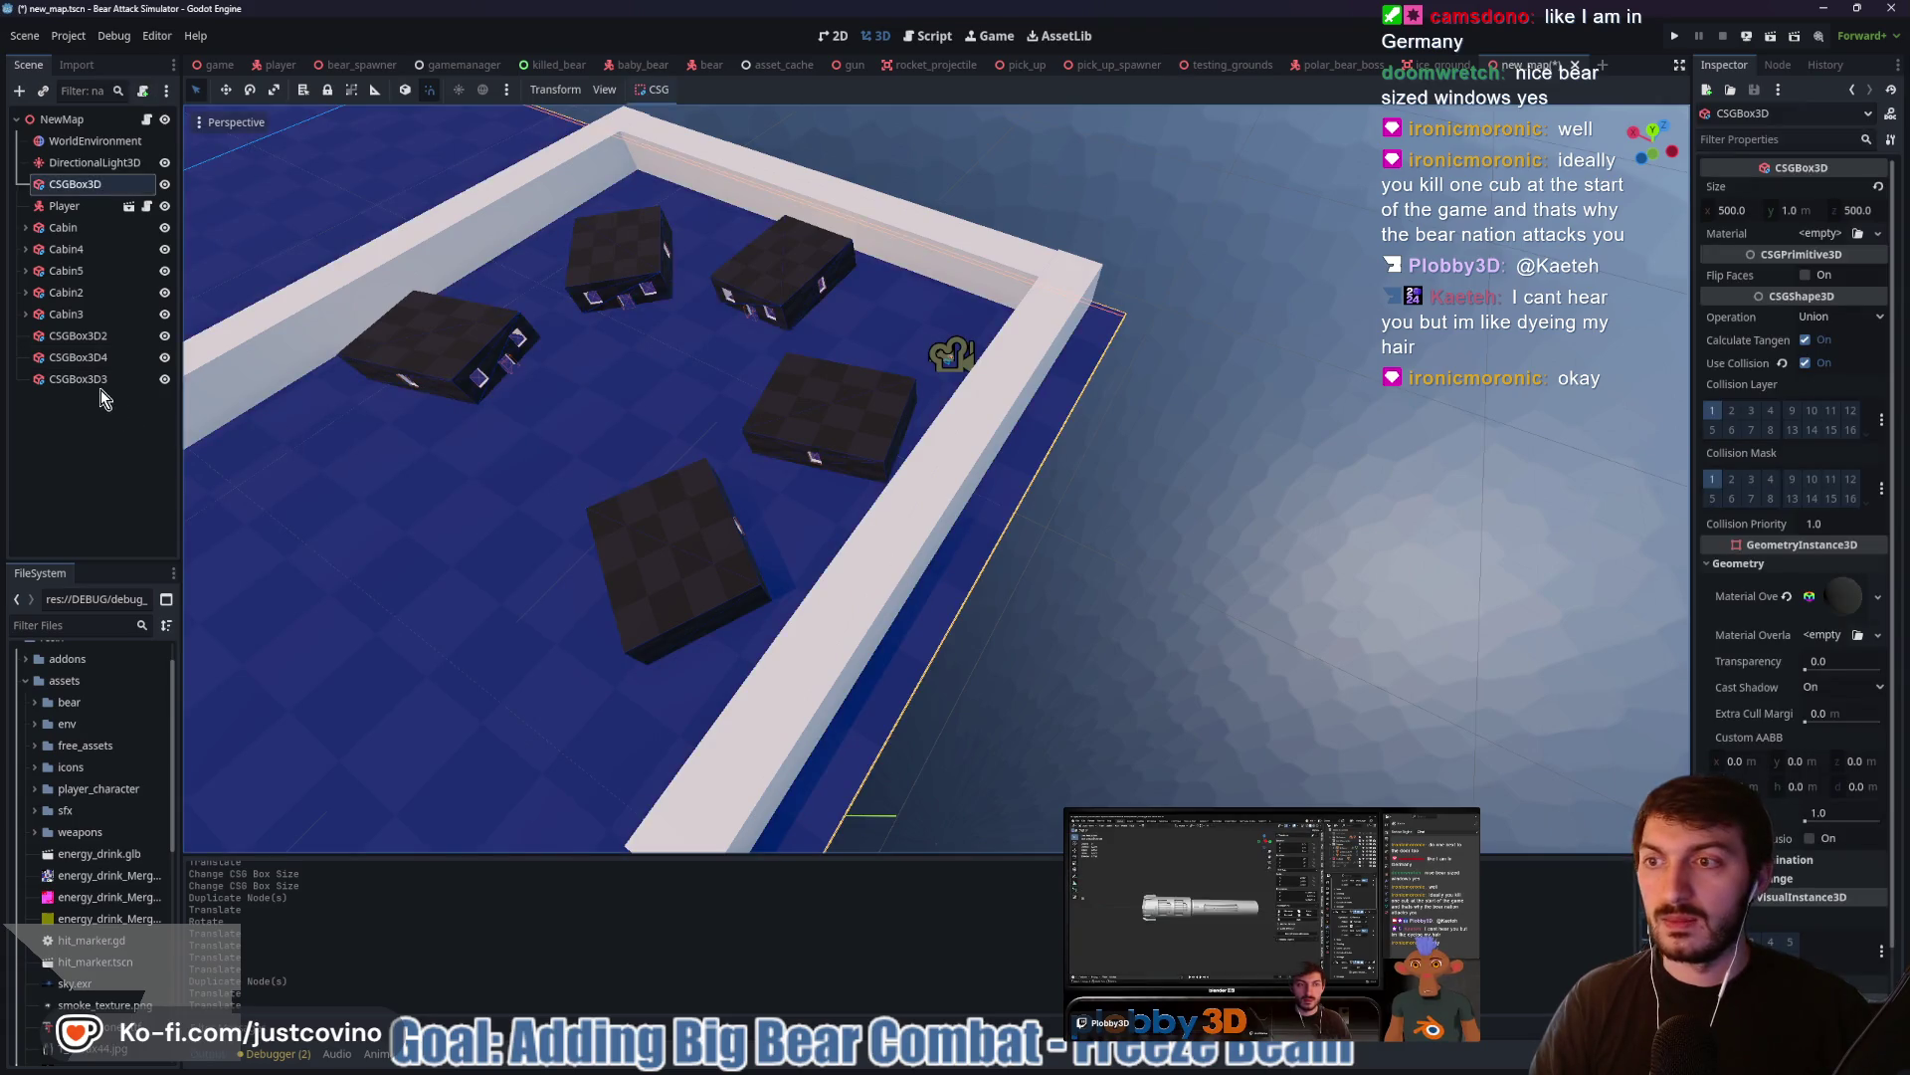
{"action": "left_click", "coordinate": [826, 534]}
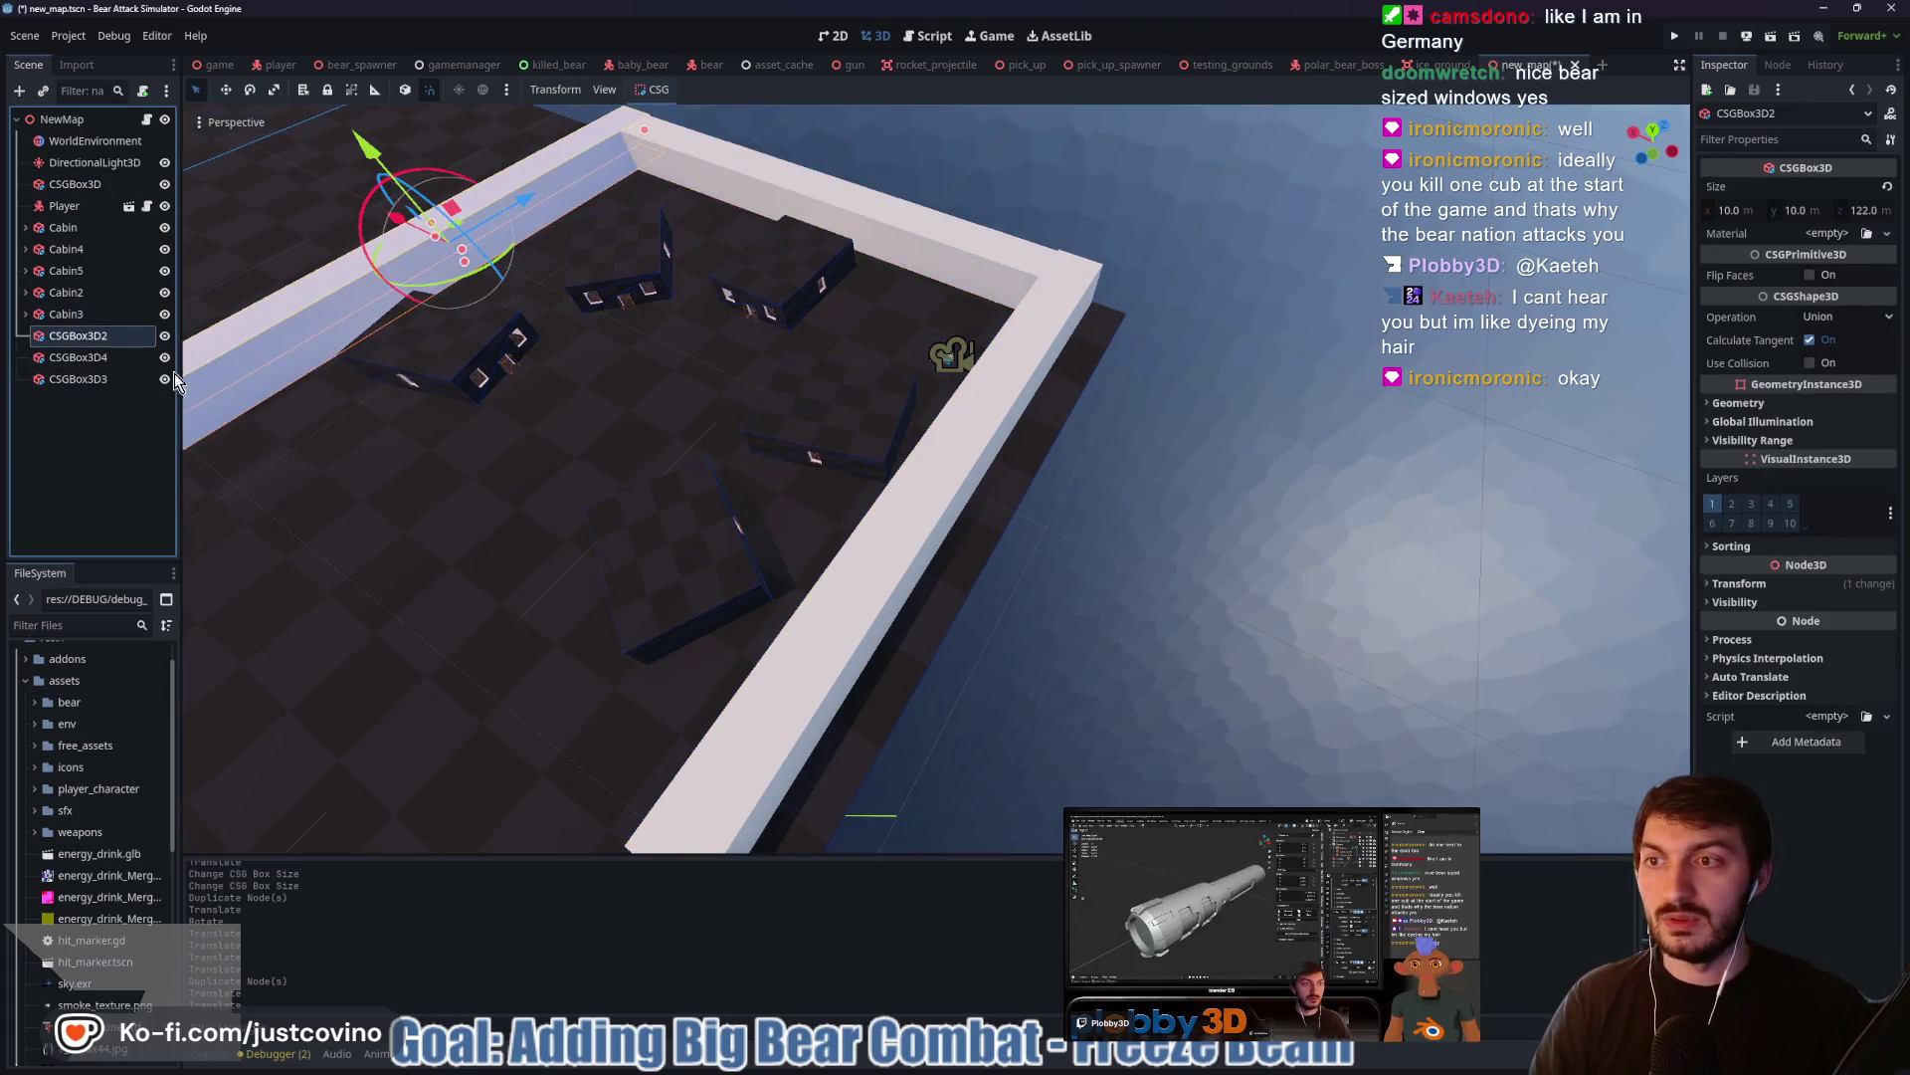
{"action": "left_click", "coordinate": [94, 357]}
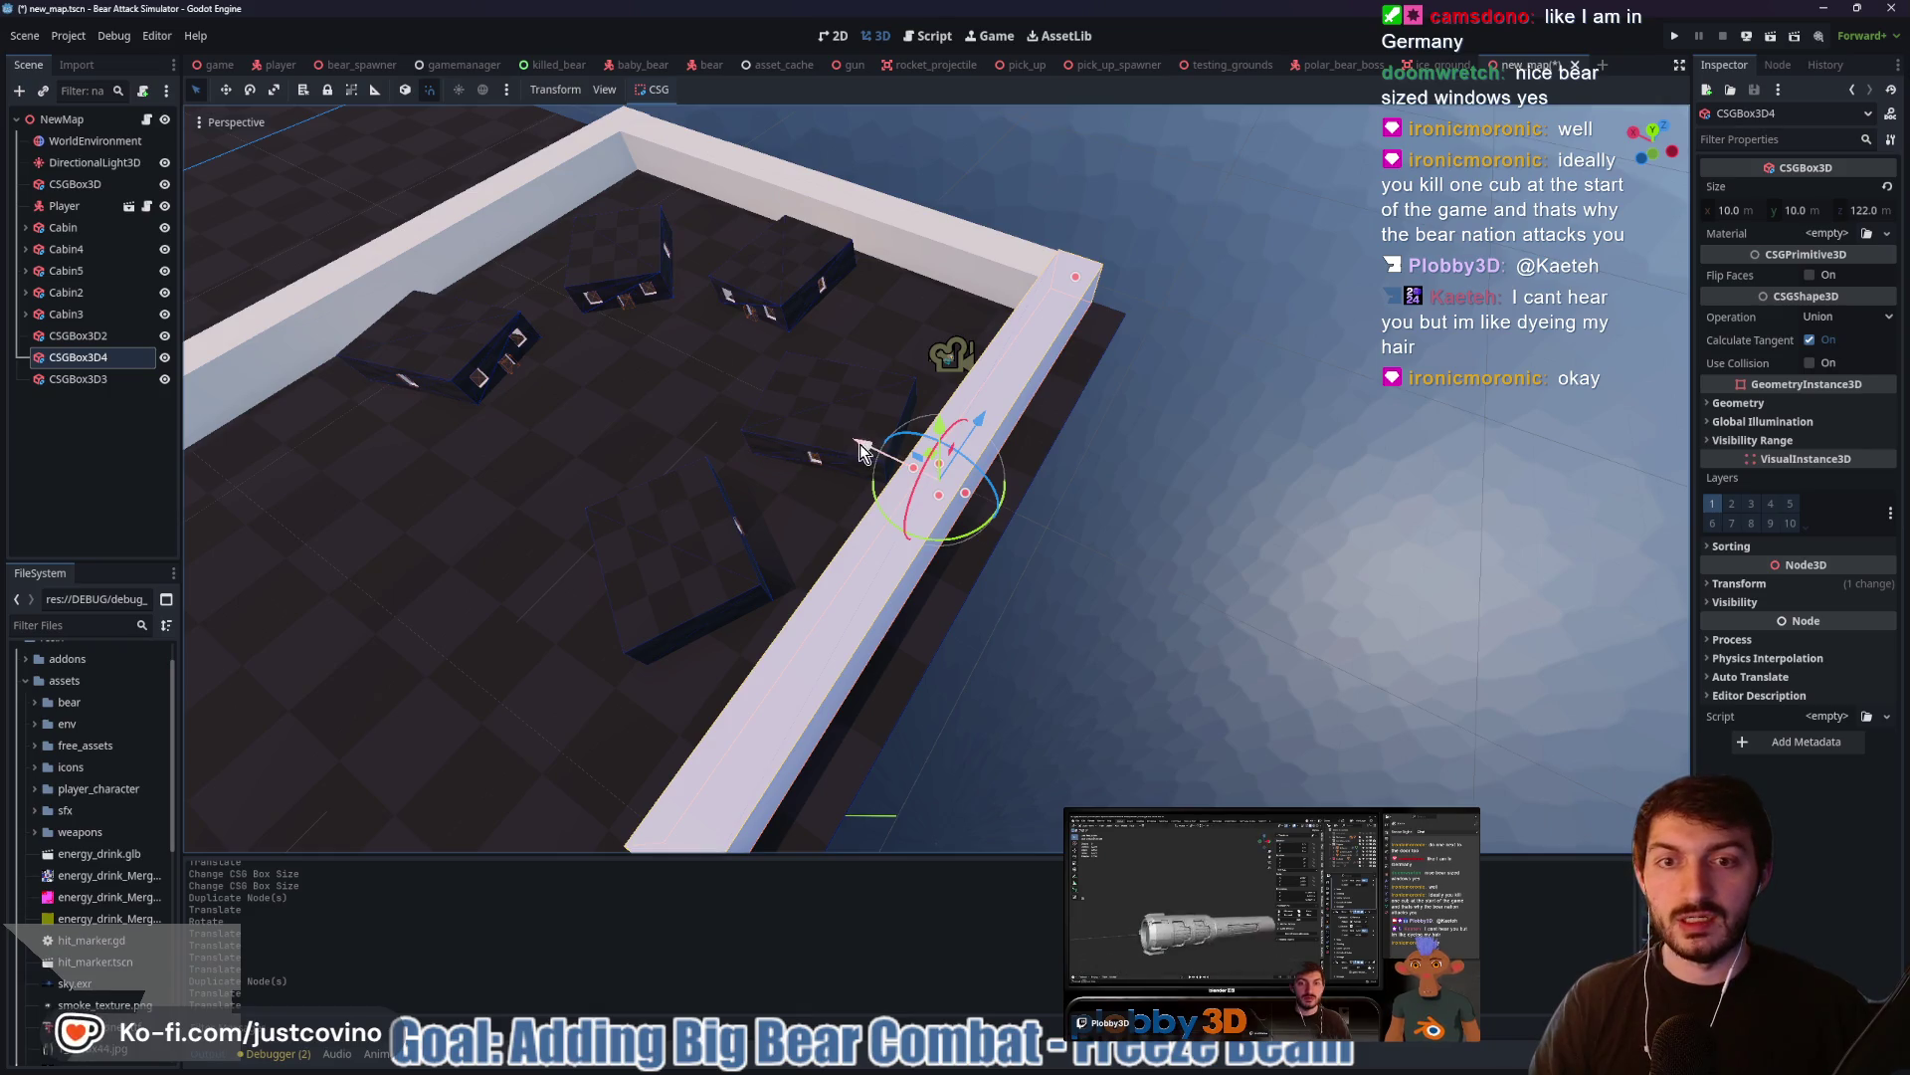
{"action": "key", "text": "g"}
{"action": "key", "text": "x"}
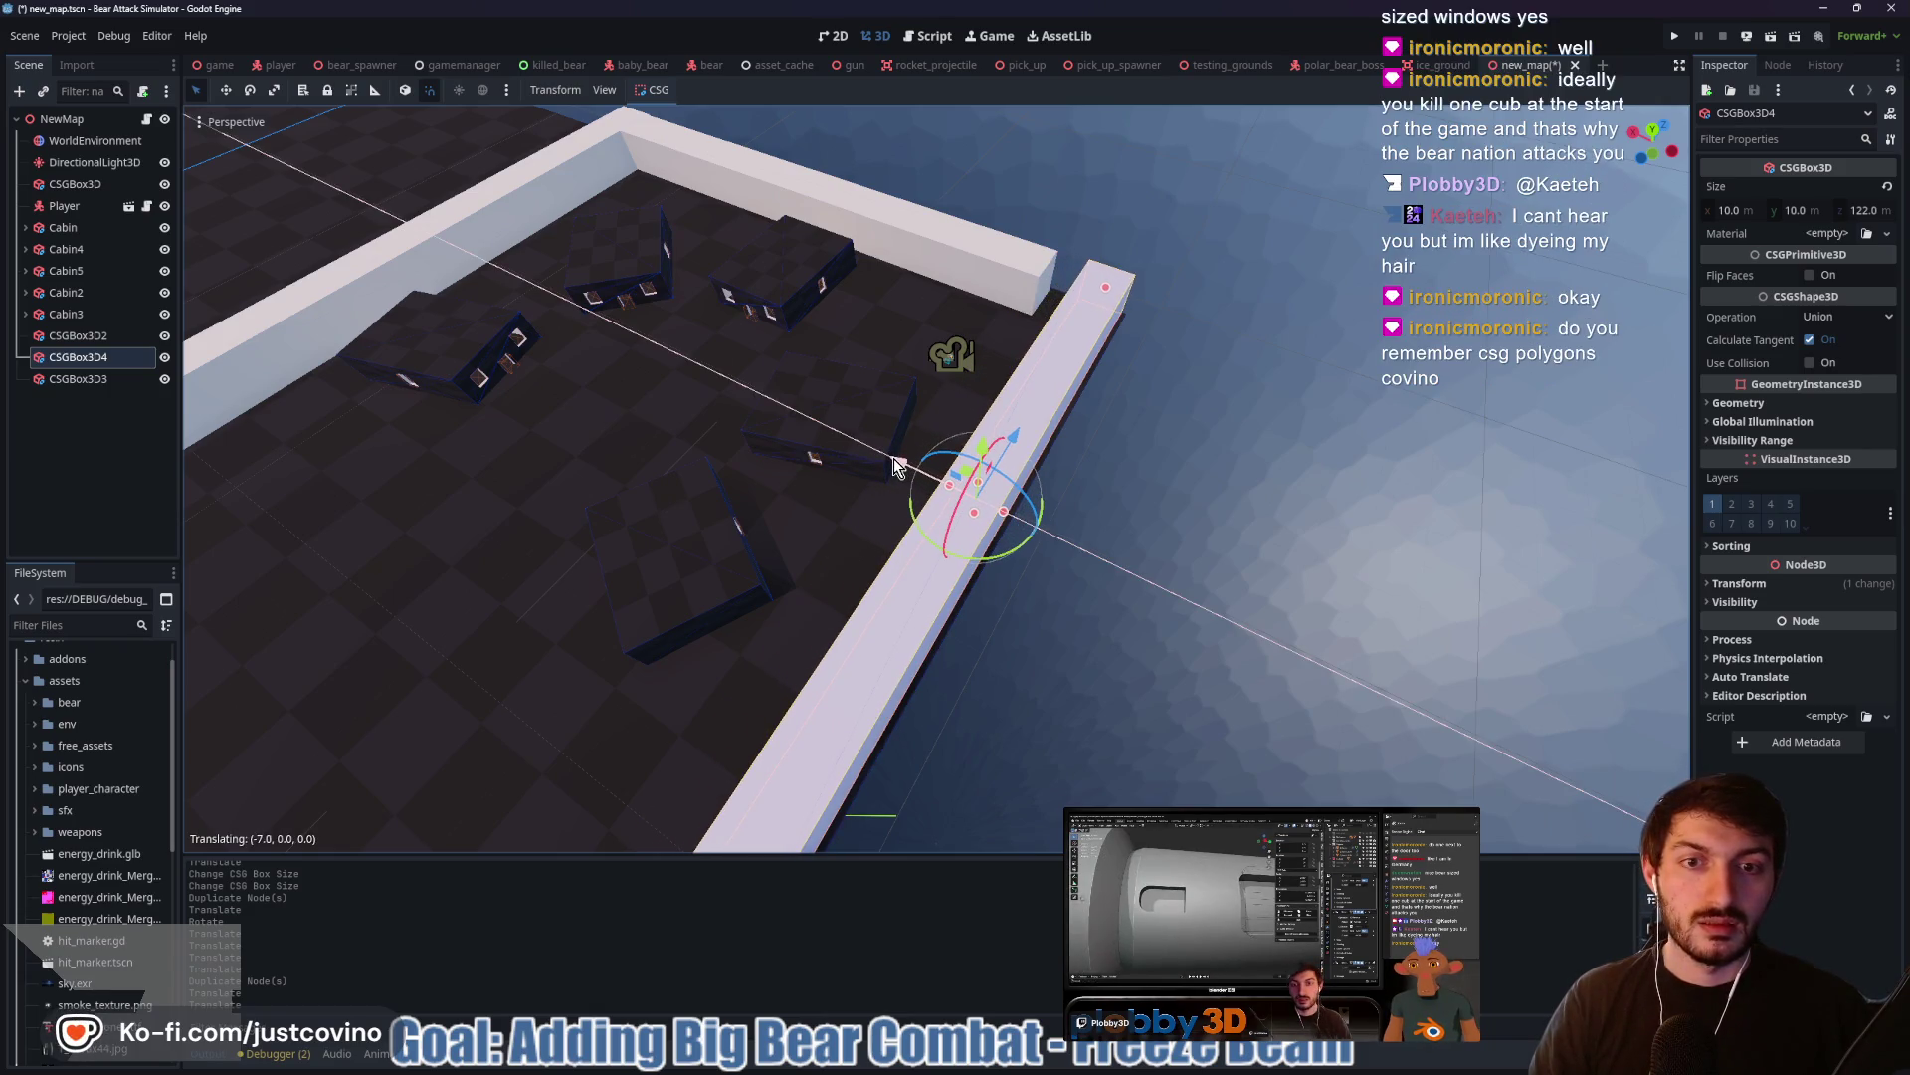
{"action": "left_click", "coordinate": [895, 457]}
Lengthen the back wall CSGBox3D3 to 129.5 m
{"action": "left_click", "coordinate": [1055, 274]}
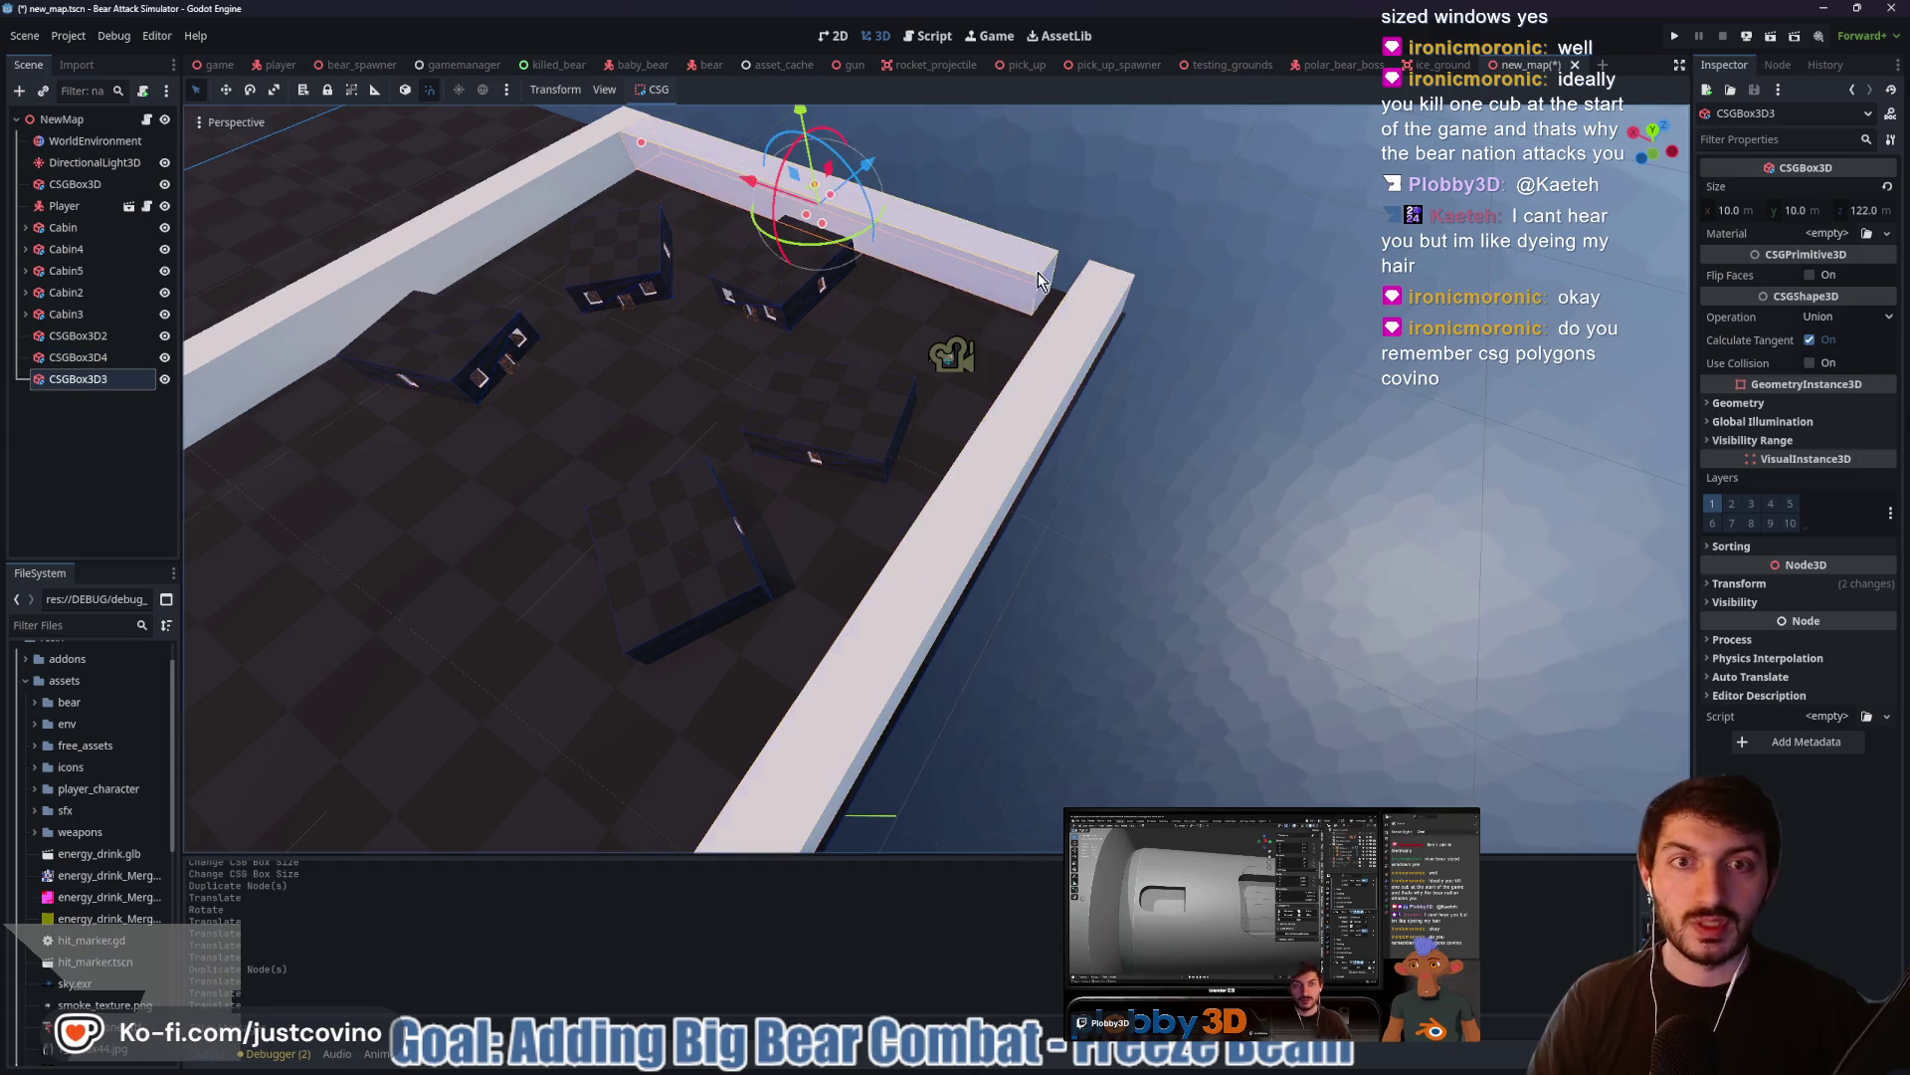
{"action": "left_click_drag", "start_coordinate": [1046, 288], "coordinate": [1077, 299]}
{"action": "mouse_move", "coordinate": [1096, 409]}
{"action": "left_mouse_down"}
{"action": "mouse_move", "coordinate": [1216, 392]}
{"action": "mouse_move", "coordinate": [1053, 436]}
{"action": "left_mouse_up"}
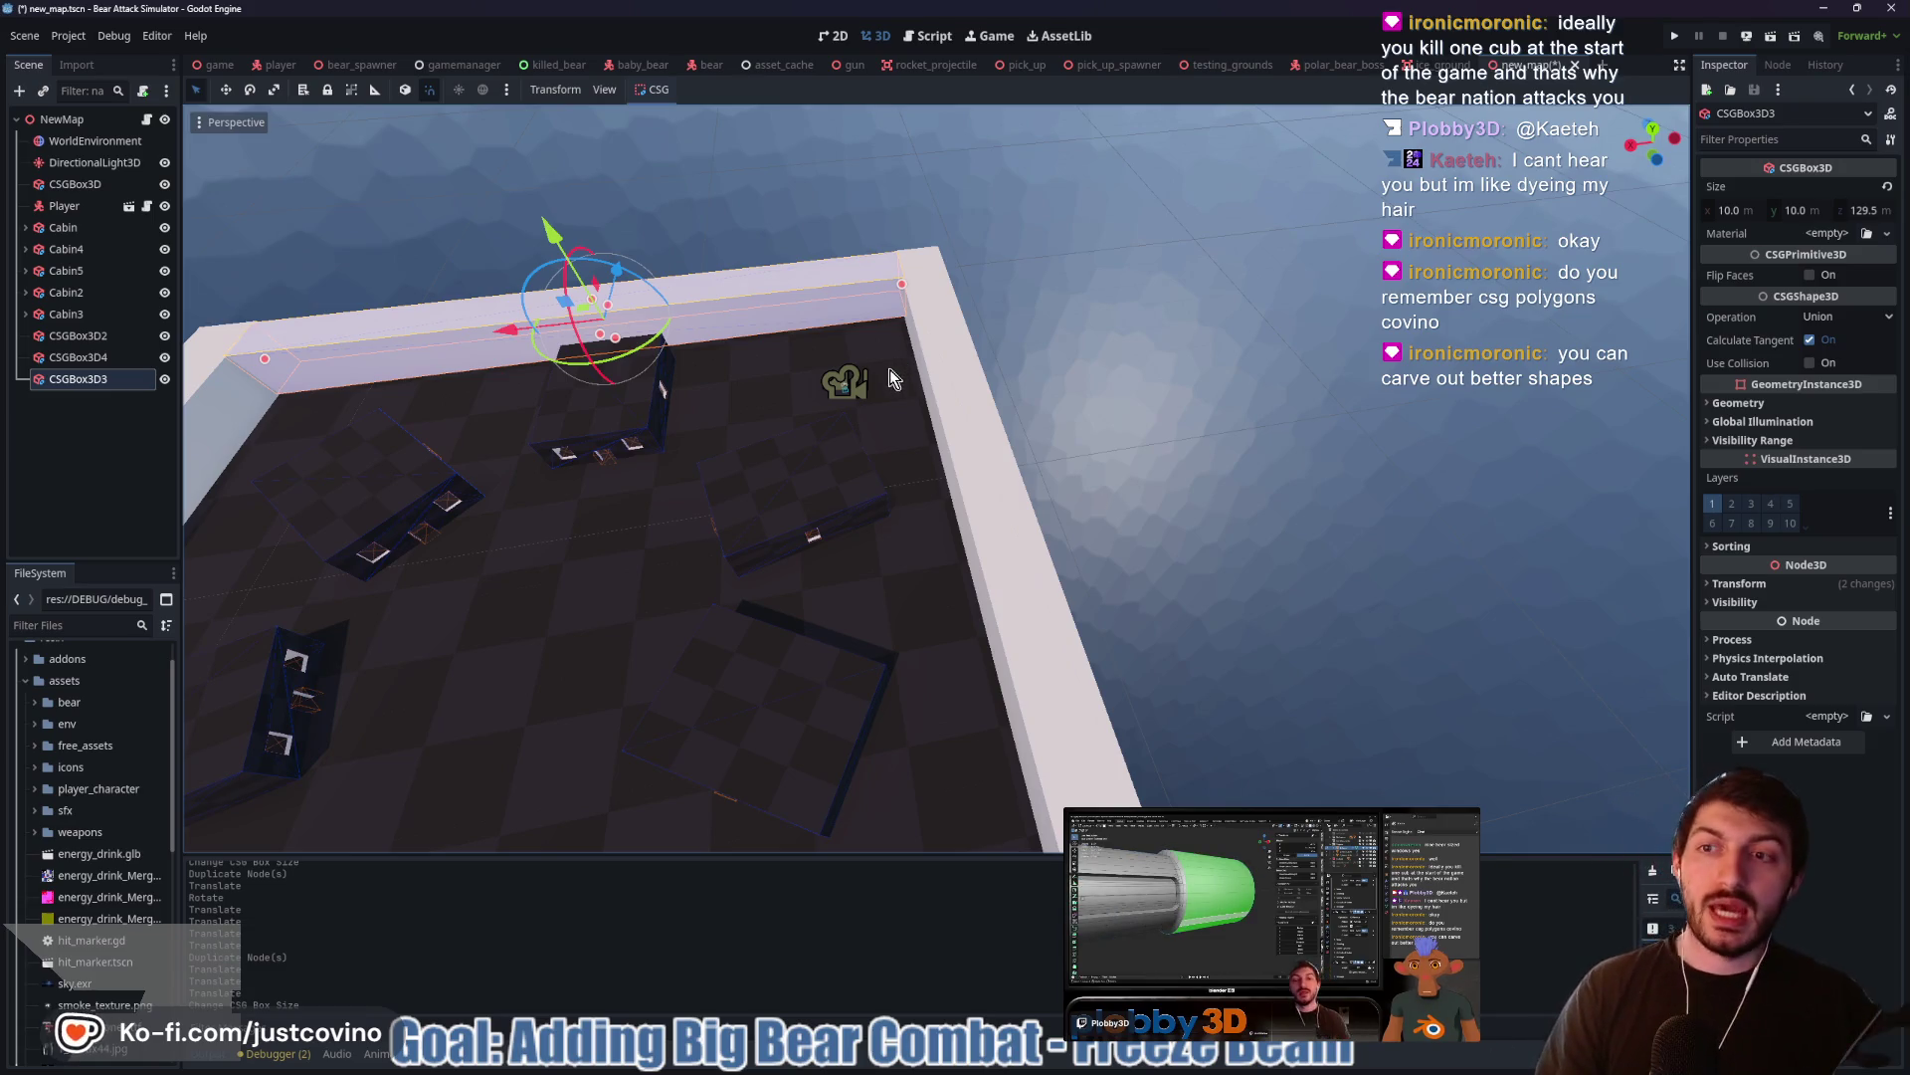
Lengthen CSGBox3D4 to 127.5 m and stretch CSGBox3D2 lengthwise from a top view
{"action": "scroll", "coordinate": [759, 457], "scroll_direction": "down", "scroll_amount": 5}
{"action": "mouse_move", "coordinate": [791, 617]}
{"action": "left_mouse_down"}
{"action": "mouse_move", "coordinate": [956, 580]}
{"action": "mouse_move", "coordinate": [1215, 583]}
{"action": "mouse_move", "coordinate": [912, 635]}
{"action": "left_mouse_up"}
{"action": "left_click", "coordinate": [933, 600]}
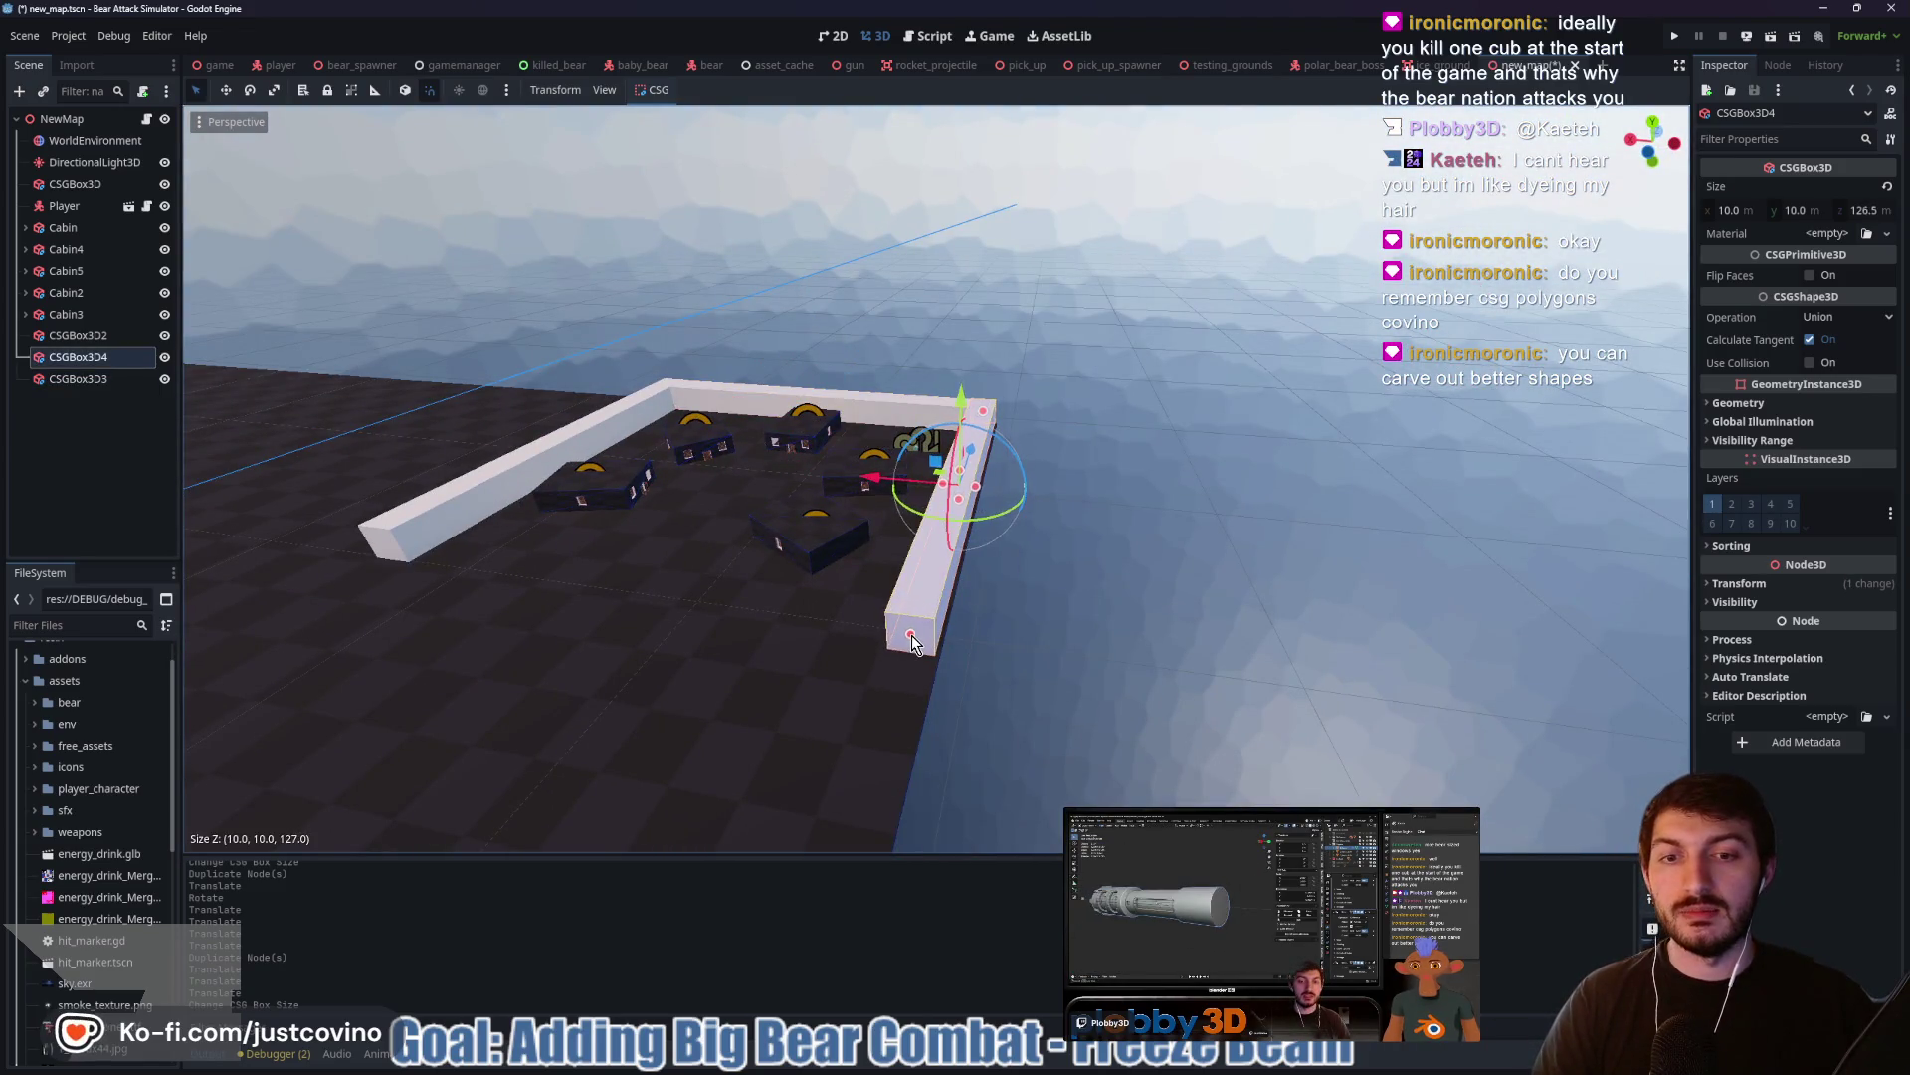
{"action": "left_click_drag", "start_coordinate": [633, 615], "coordinate": [897, 620]}
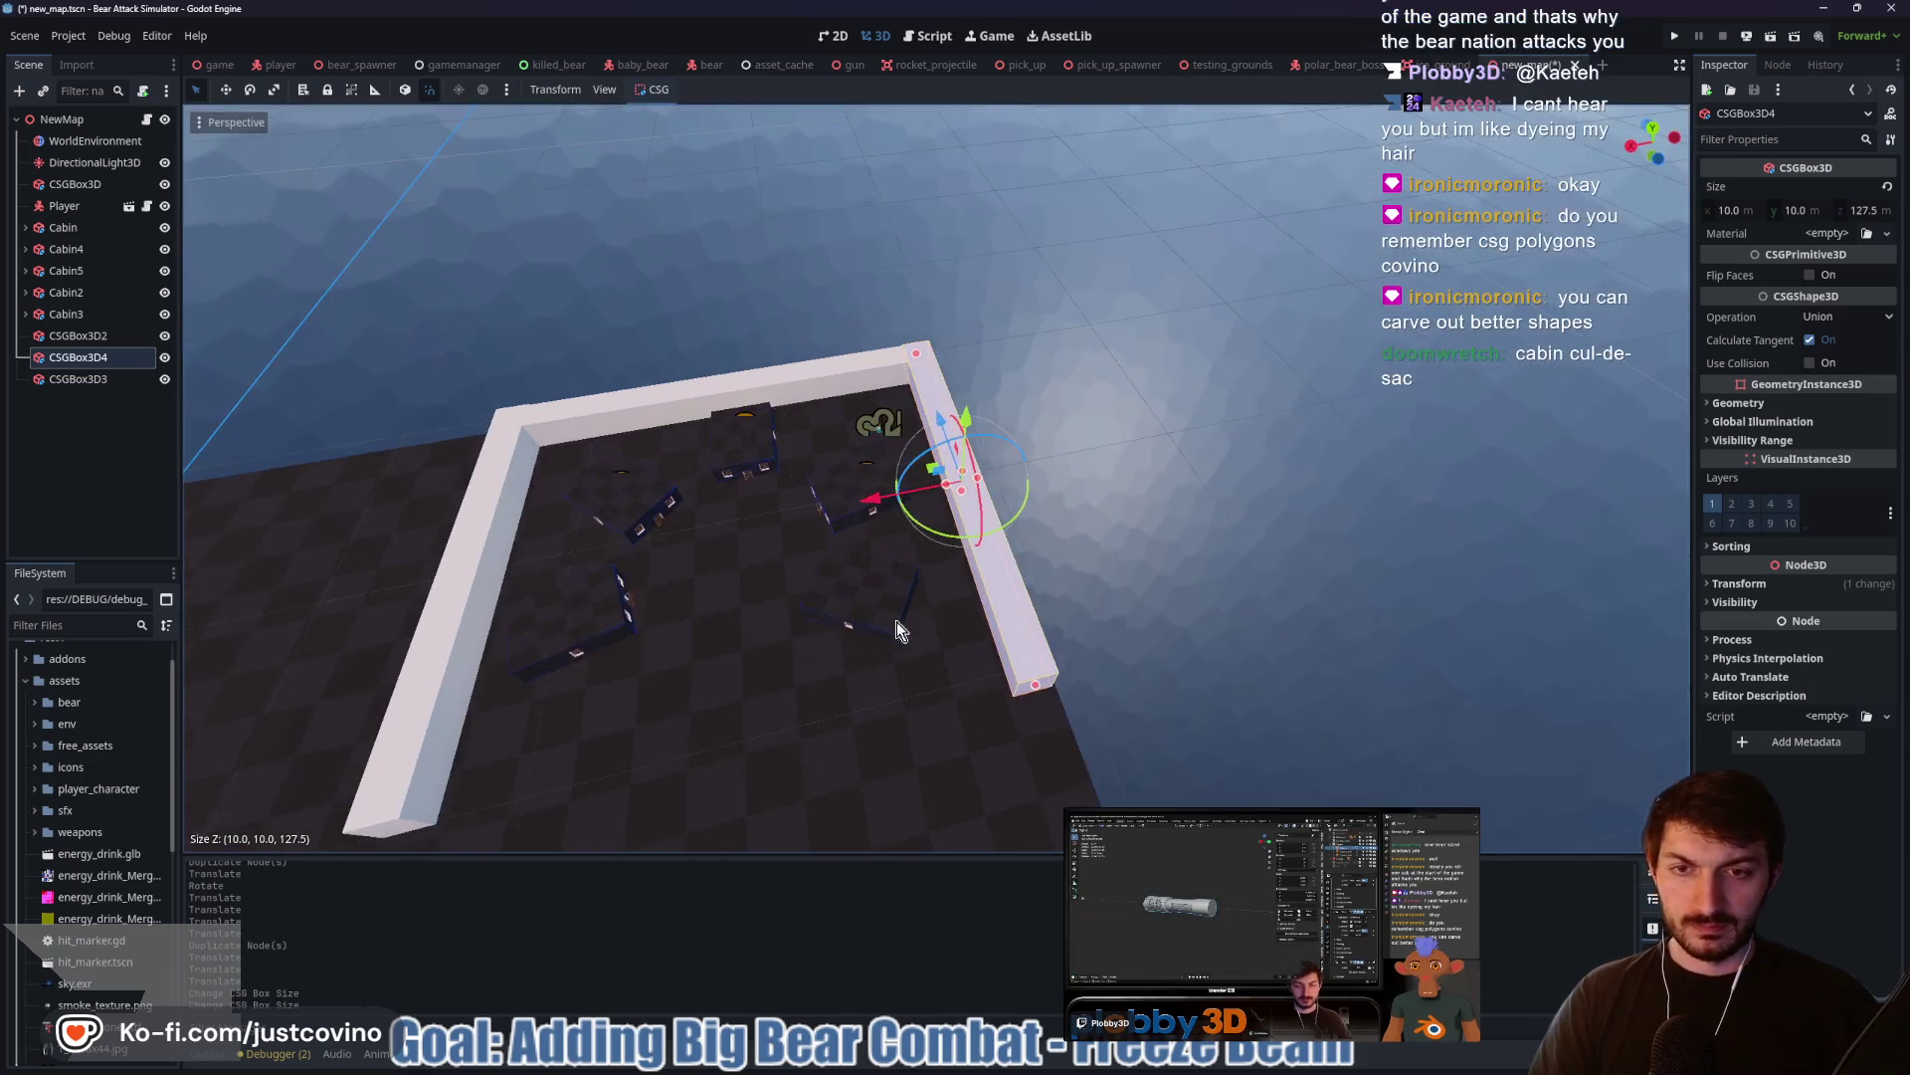
{"action": "left_click", "coordinate": [1653, 131]}
{"action": "left_click", "coordinate": [1344, 343]}
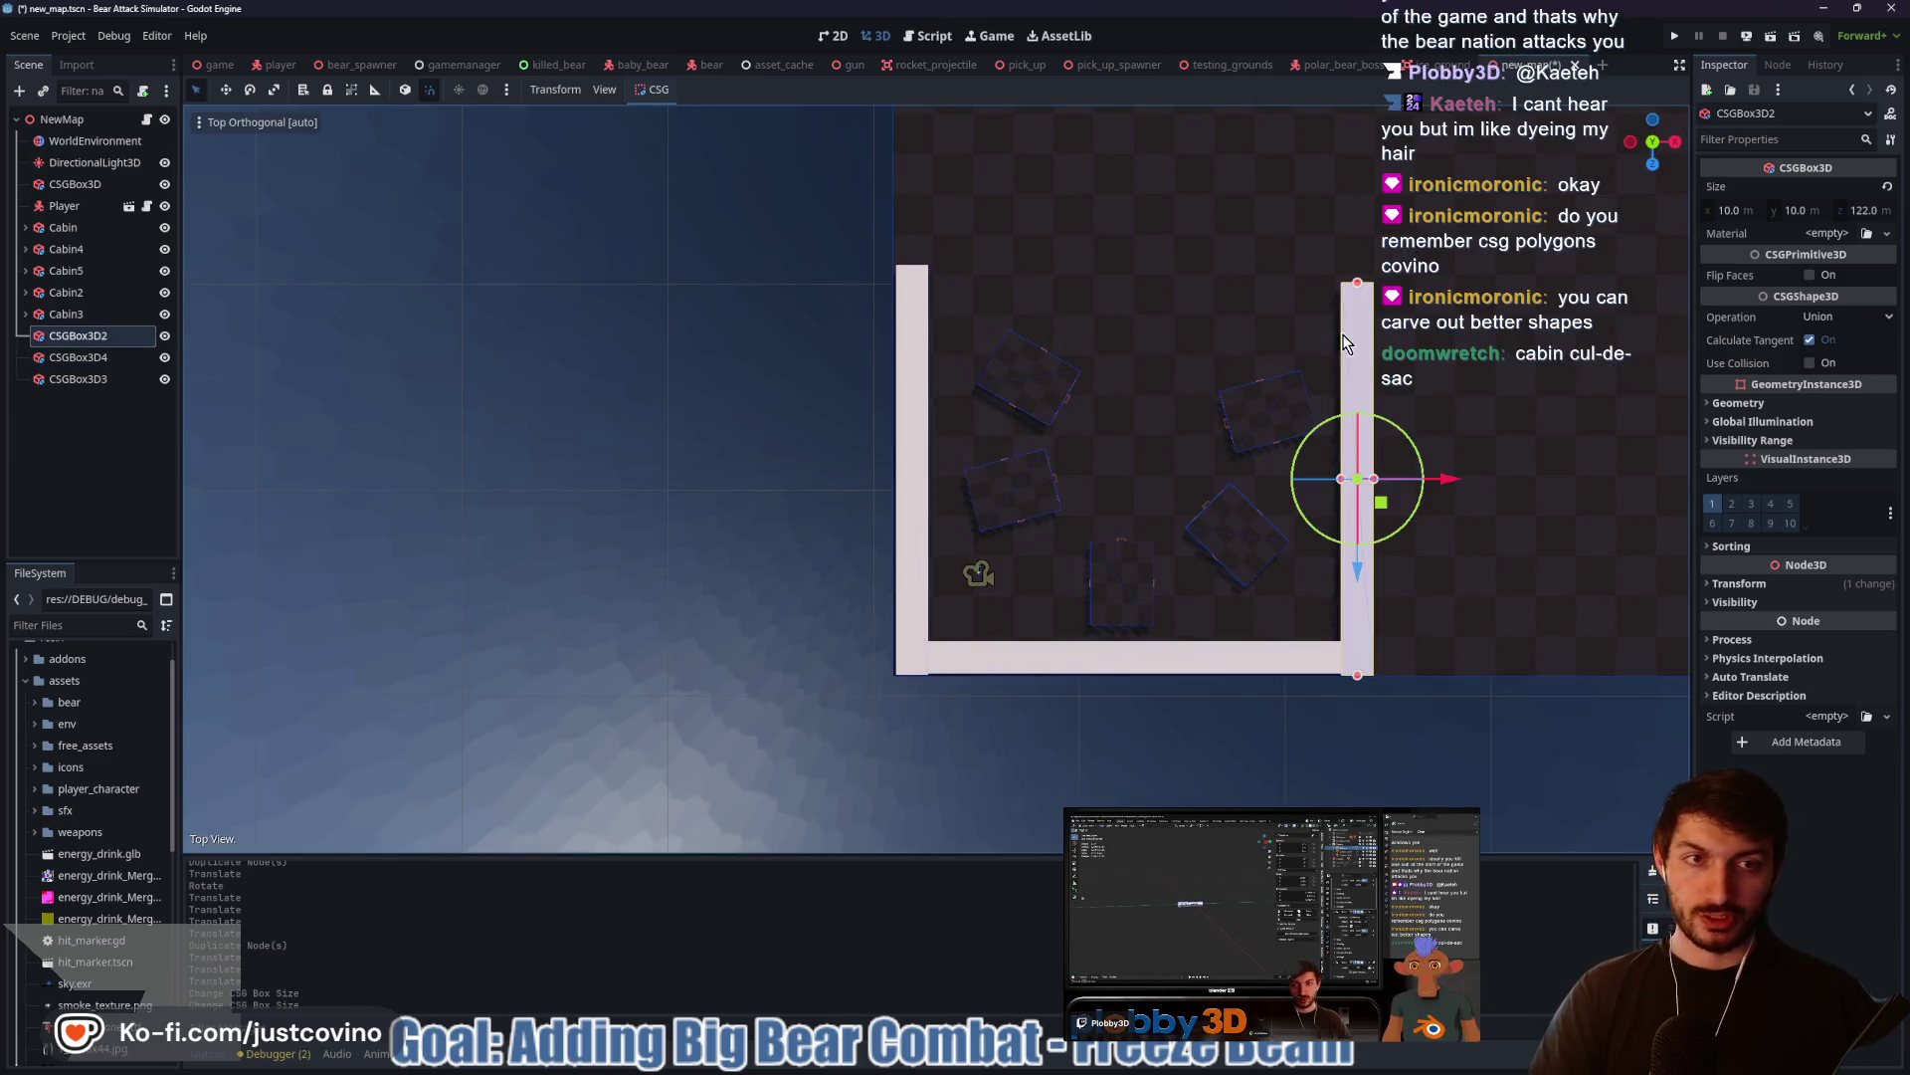
{"action": "mouse_move", "coordinate": [1356, 285]}
{"action": "left_mouse_down"}
{"action": "mouse_move", "coordinate": [1360, 252]}
{"action": "mouse_move", "coordinate": [1359, 273]}
{"action": "left_mouse_up"}
{"action": "mouse_move", "coordinate": [1184, 305]}
{"action": "left_mouse_down"}
{"action": "mouse_move", "coordinate": [945, 337]}
{"action": "mouse_move", "coordinate": [812, 225]}
{"action": "mouse_move", "coordinate": [832, 430]}
{"action": "mouse_move", "coordinate": [736, 582]}
{"action": "mouse_move", "coordinate": [874, 503]}
{"action": "mouse_move", "coordinate": [826, 528]}
{"action": "left_mouse_up"}
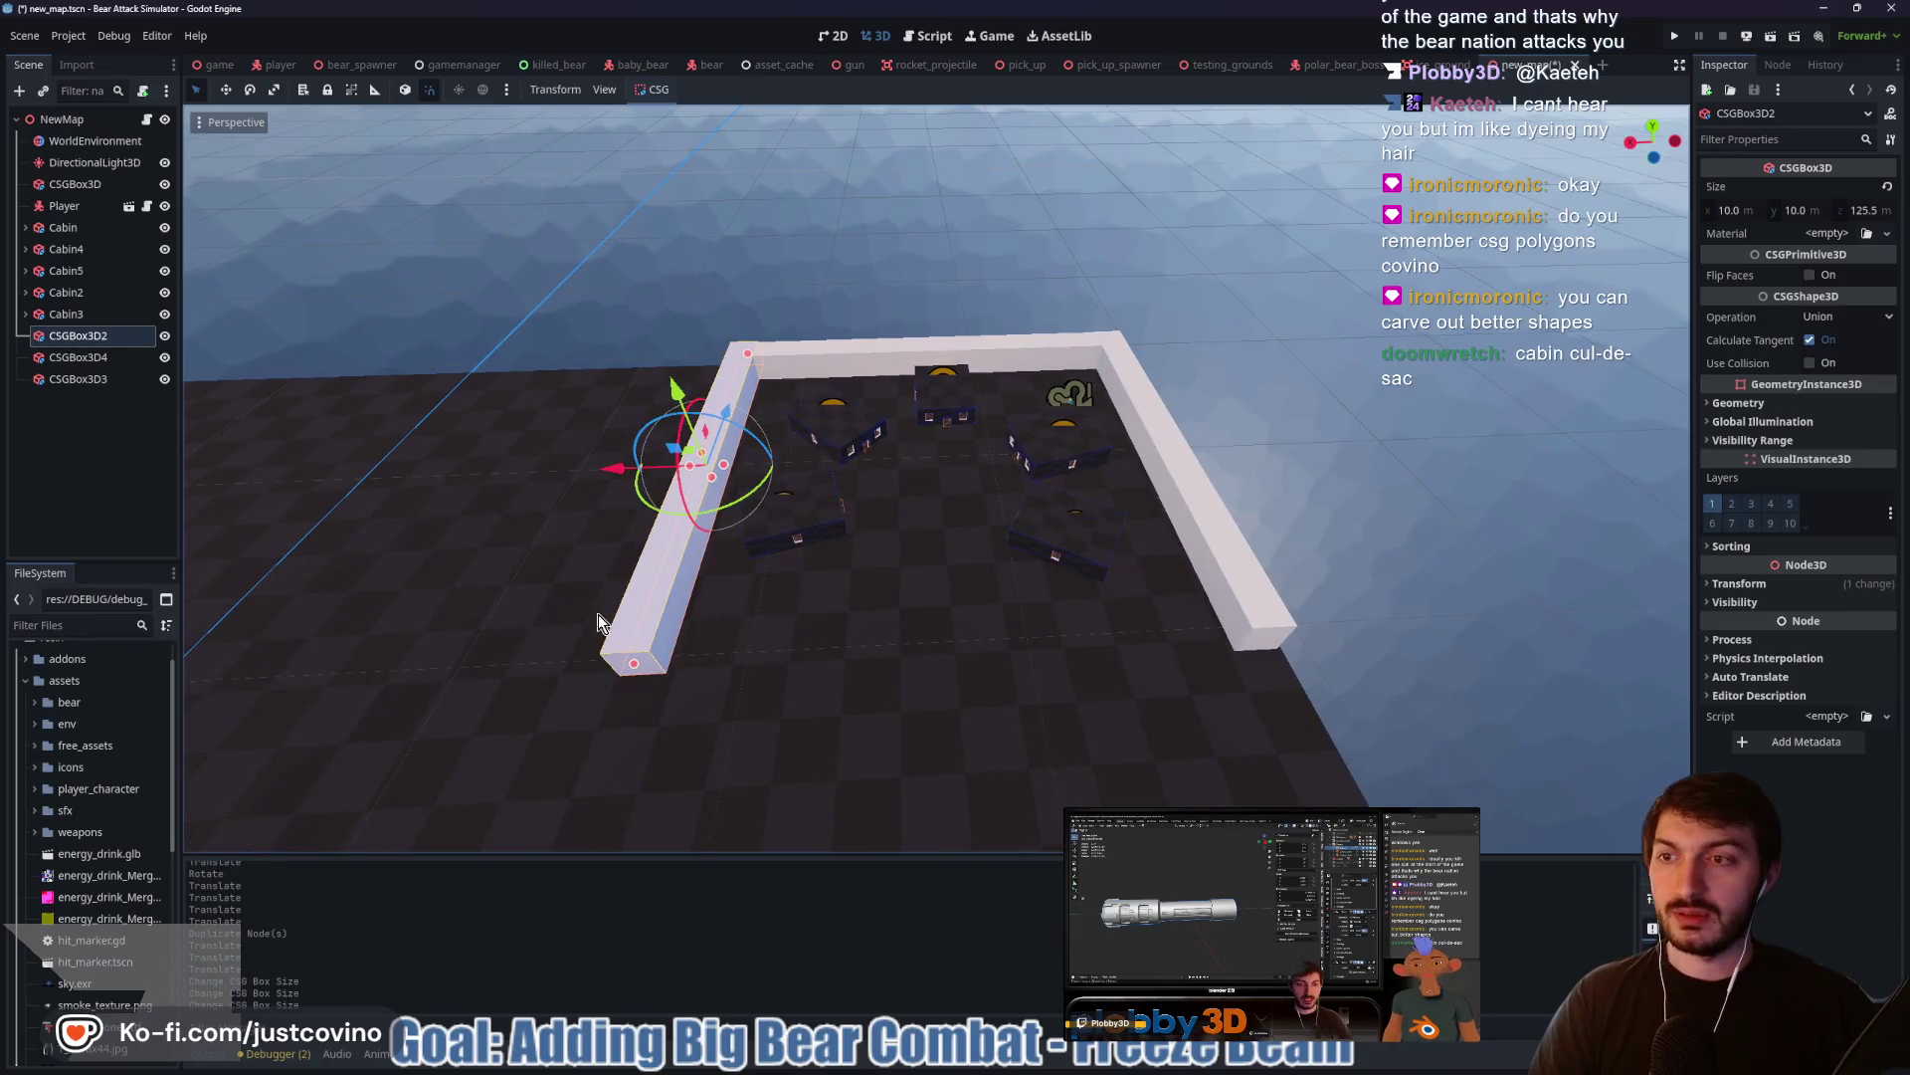
Duplicate the back wall CSGBox3D3 and move the copy to the open front side
{"action": "left_click", "coordinate": [99, 379]}
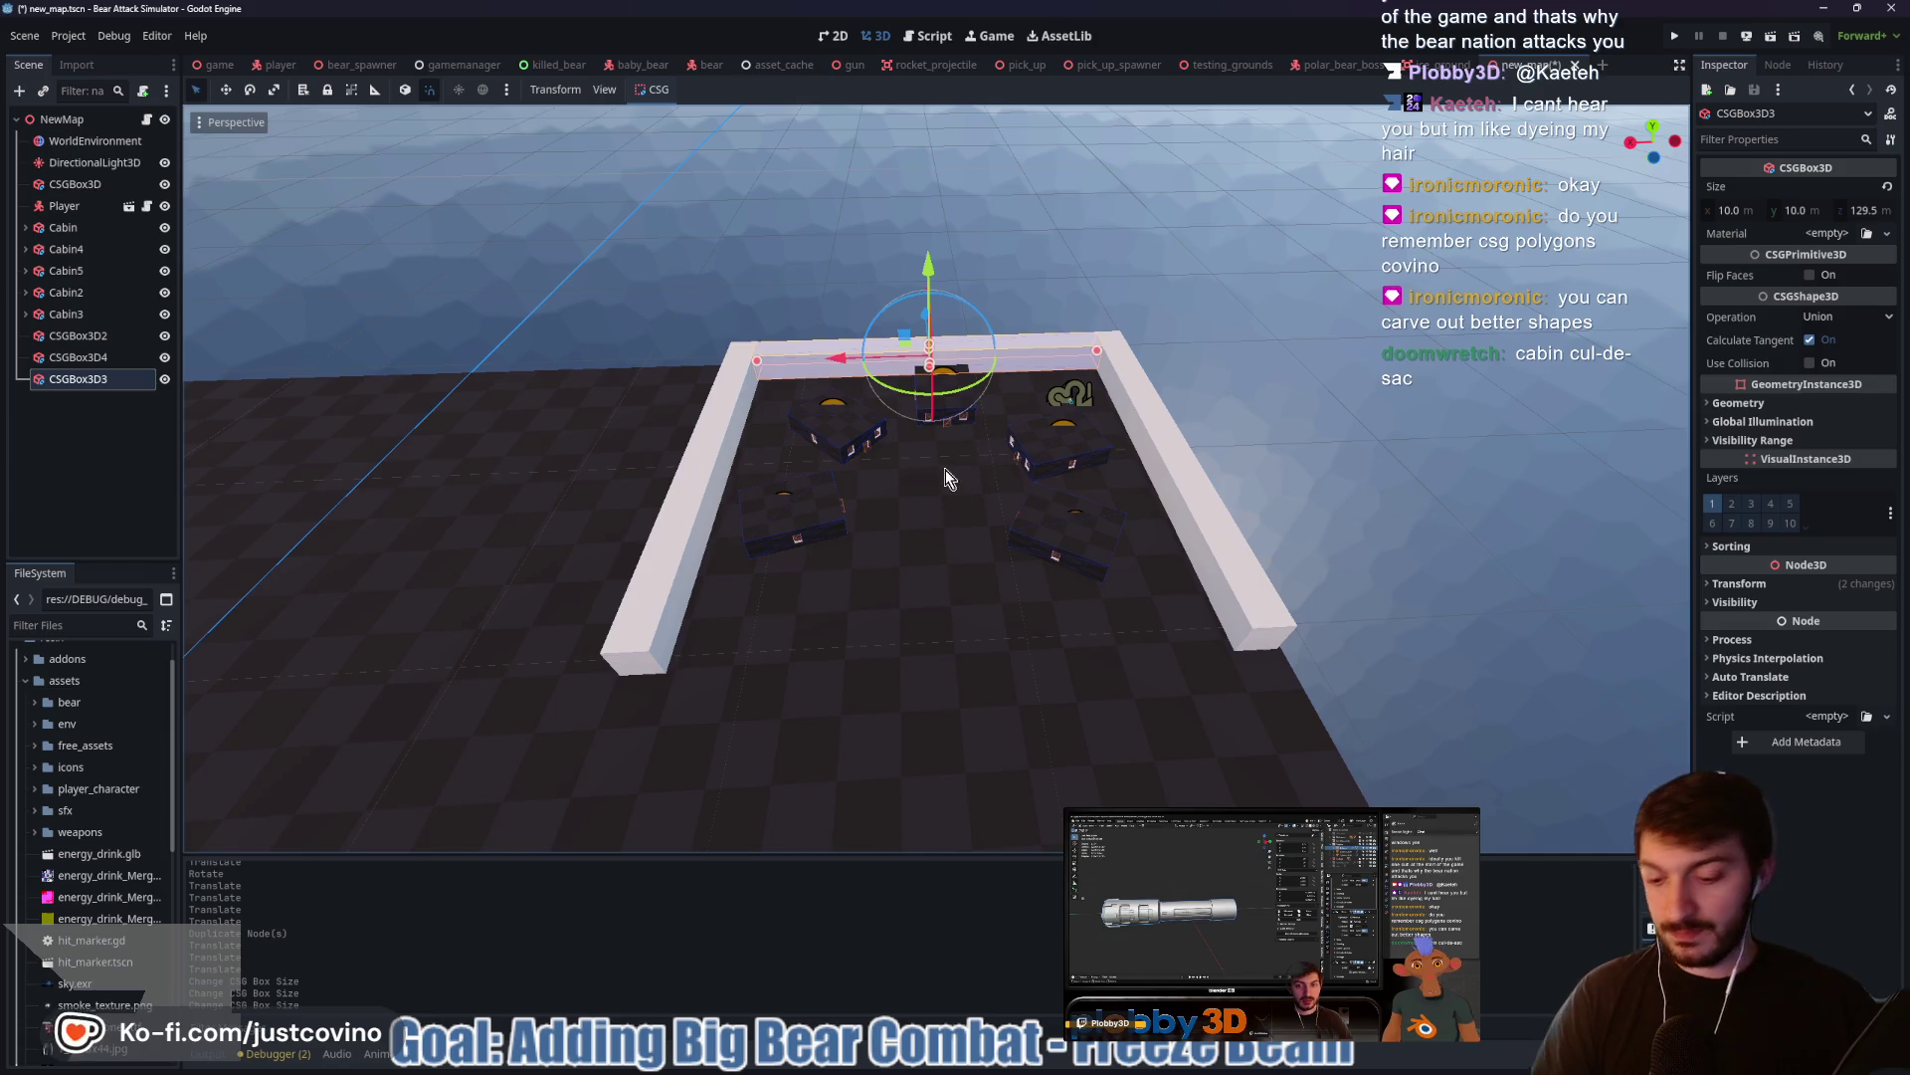
{"action": "key", "text": "ctrl+d"}
{"action": "mouse_move", "coordinate": [1099, 358]}
{"action": "left_mouse_down"}
{"action": "mouse_move", "coordinate": [969, 442]}
{"action": "mouse_move", "coordinate": [1214, 385]}
{"action": "mouse_move", "coordinate": [1055, 403]}
{"action": "mouse_move", "coordinate": [834, 474]}
{"action": "mouse_move", "coordinate": [995, 444]}
{"action": "mouse_move", "coordinate": [1230, 444]}
{"action": "mouse_move", "coordinate": [1238, 515]}
{"action": "mouse_move", "coordinate": [1322, 498]}
{"action": "mouse_move", "coordinate": [1346, 551]}
{"action": "mouse_move", "coordinate": [1222, 601]}
{"action": "left_mouse_up"}
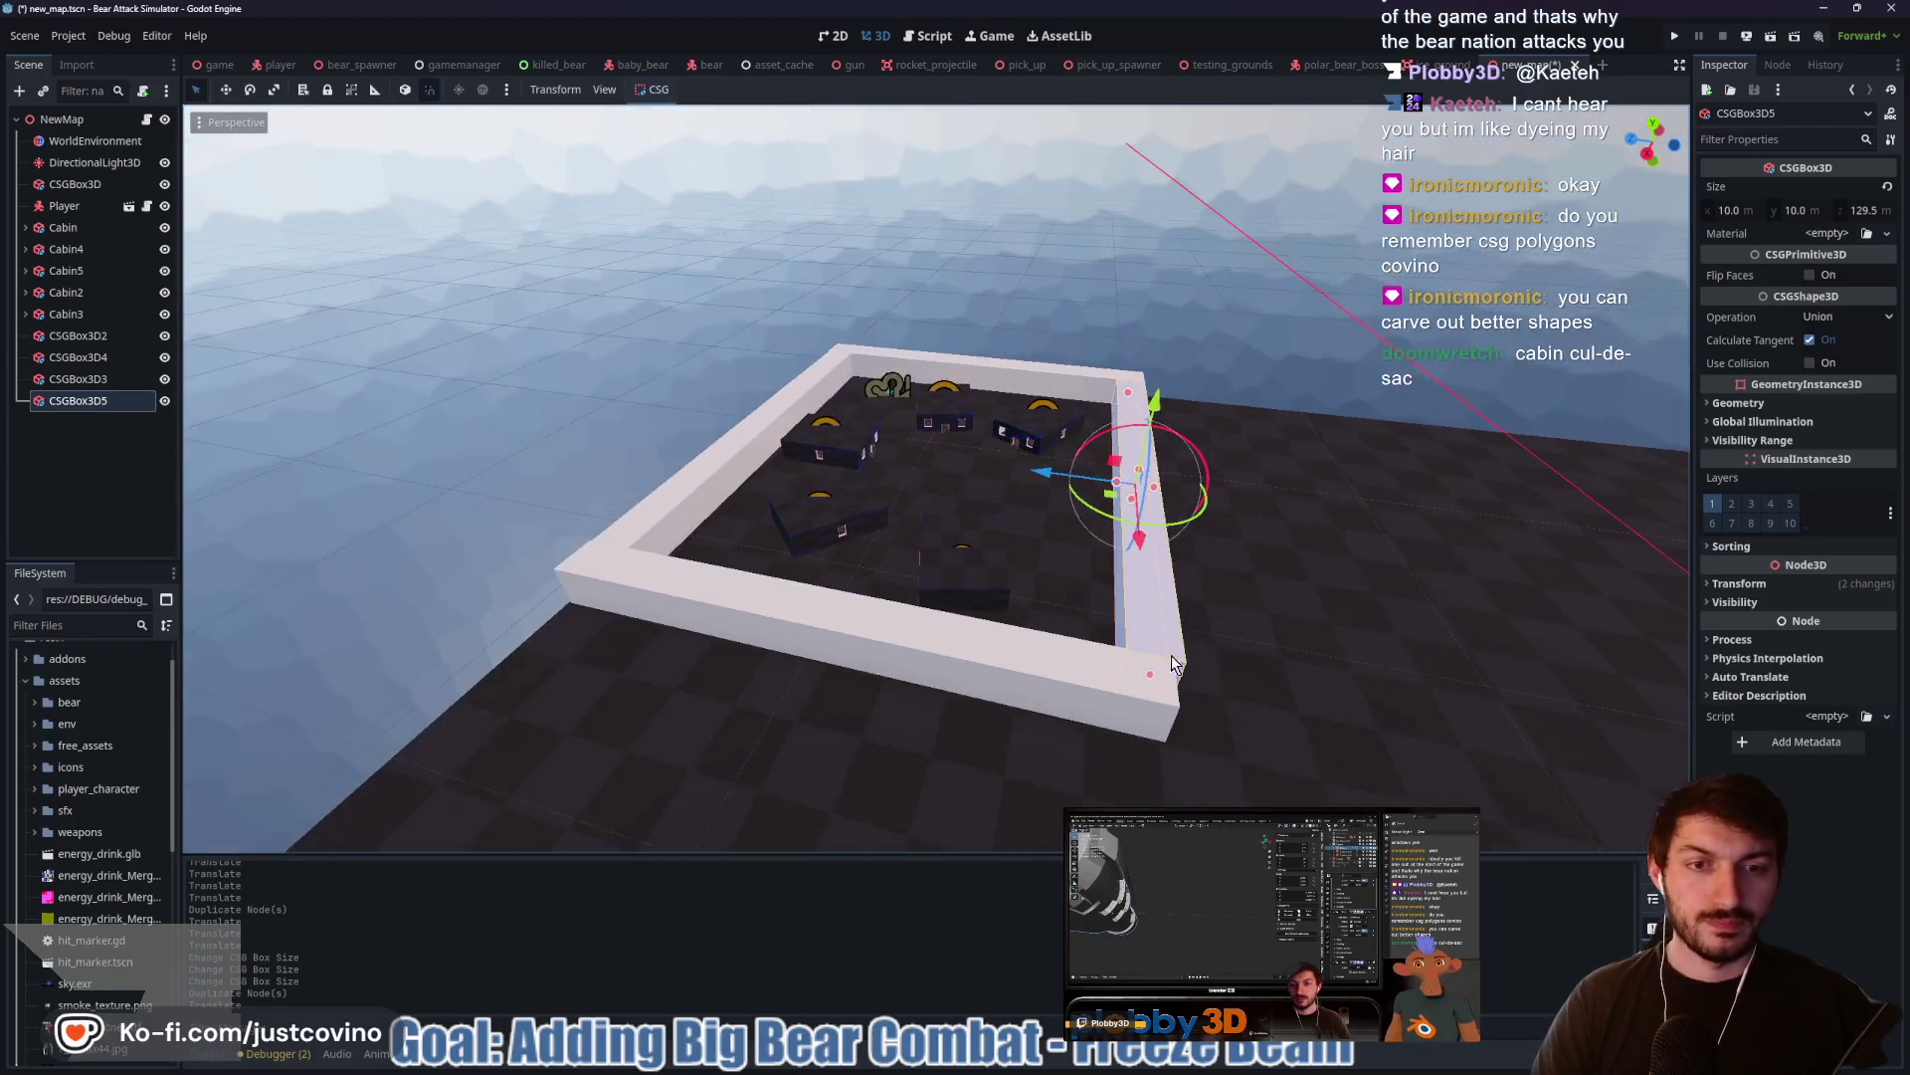
Extend CSGBox3D2 to 127.5 m so all four wall corners meet
{"action": "left_click", "coordinate": [1111, 692]}
{"action": "mouse_move", "coordinate": [1171, 709]}
{"action": "left_mouse_down"}
{"action": "mouse_move", "coordinate": [1323, 652]}
{"action": "mouse_move", "coordinate": [1045, 607]}
{"action": "mouse_move", "coordinate": [814, 609]}
{"action": "mouse_move", "coordinate": [1040, 595]}
{"action": "left_mouse_up"}
{"action": "scroll", "coordinate": [898, 581], "scroll_direction": "up", "scroll_amount": 5}
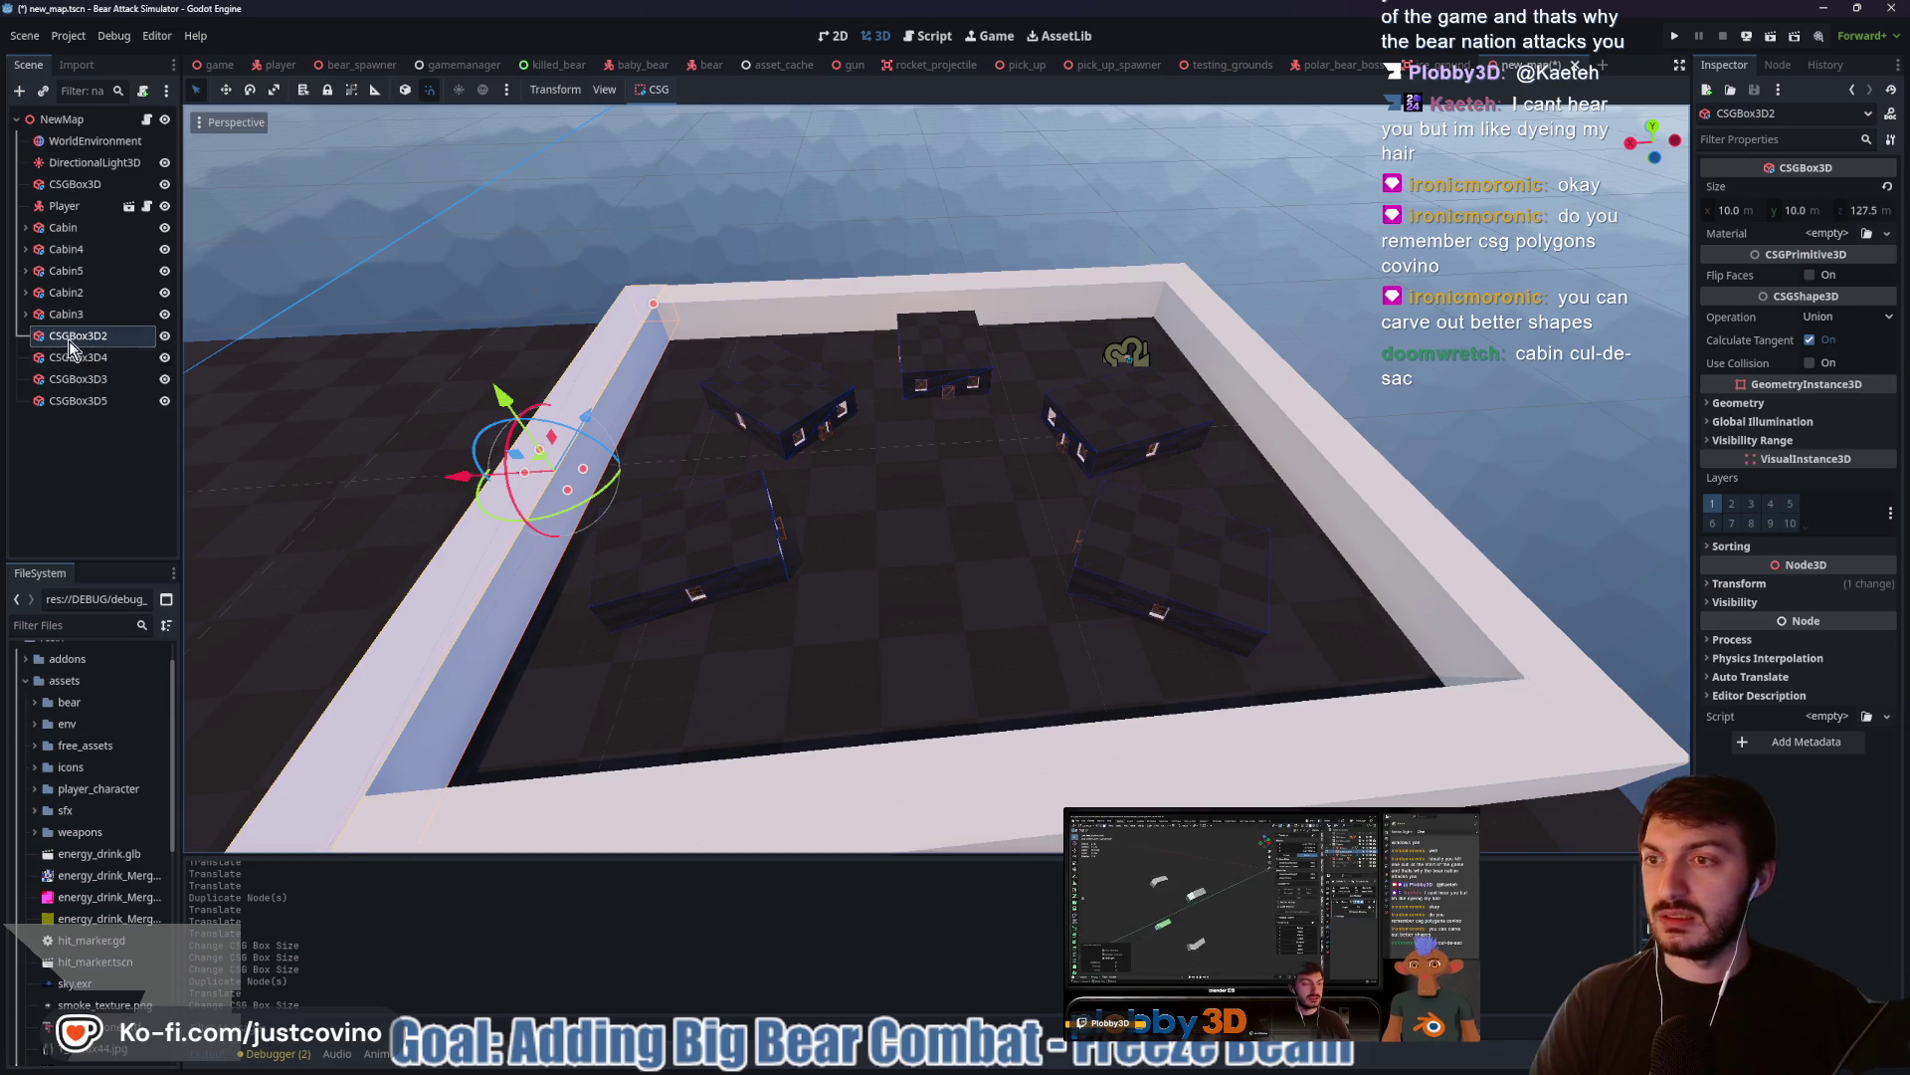
{"action": "left_click", "coordinate": [64, 120]}
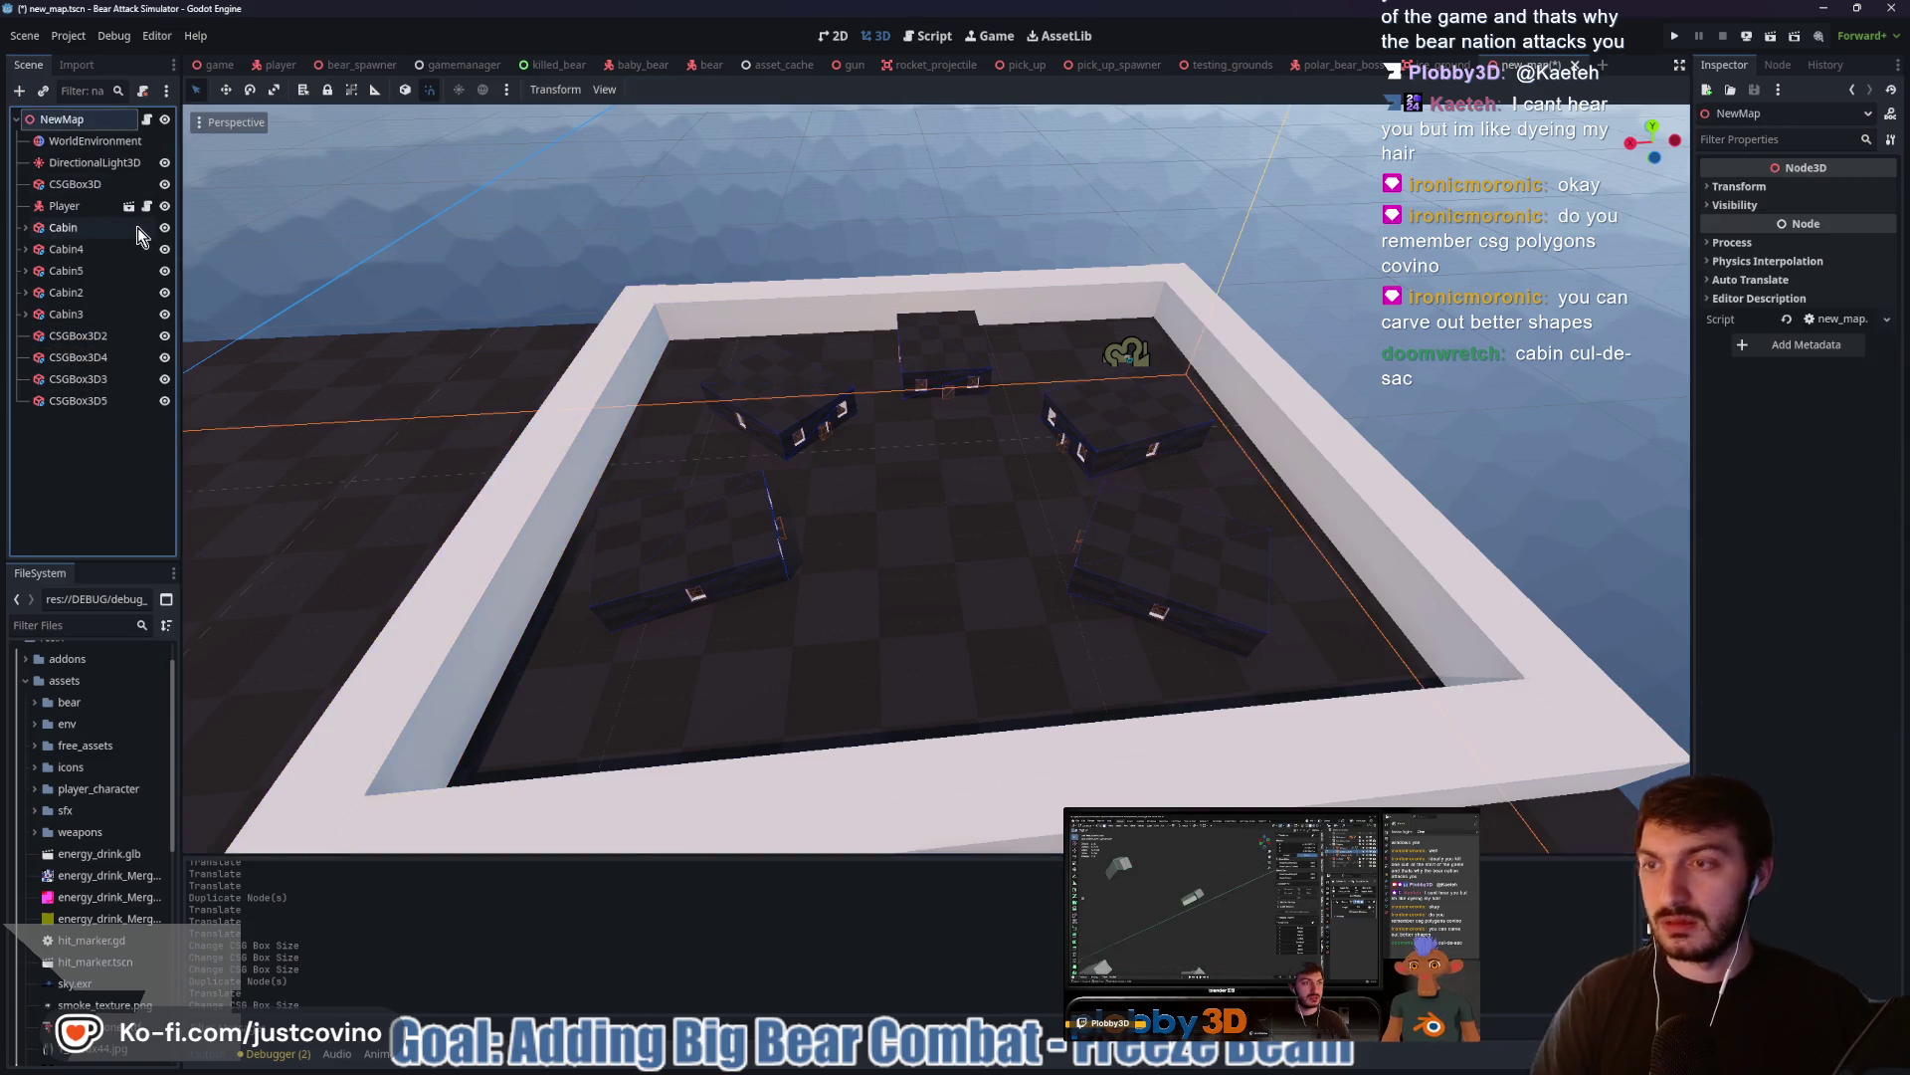
Add a Node3D child under NewMap and name it TreeLineCabins
{"action": "key", "text": "ctrl+a"}
{"action": "type", "text": "node3d"}
{"action": "key", "text": "Return"}
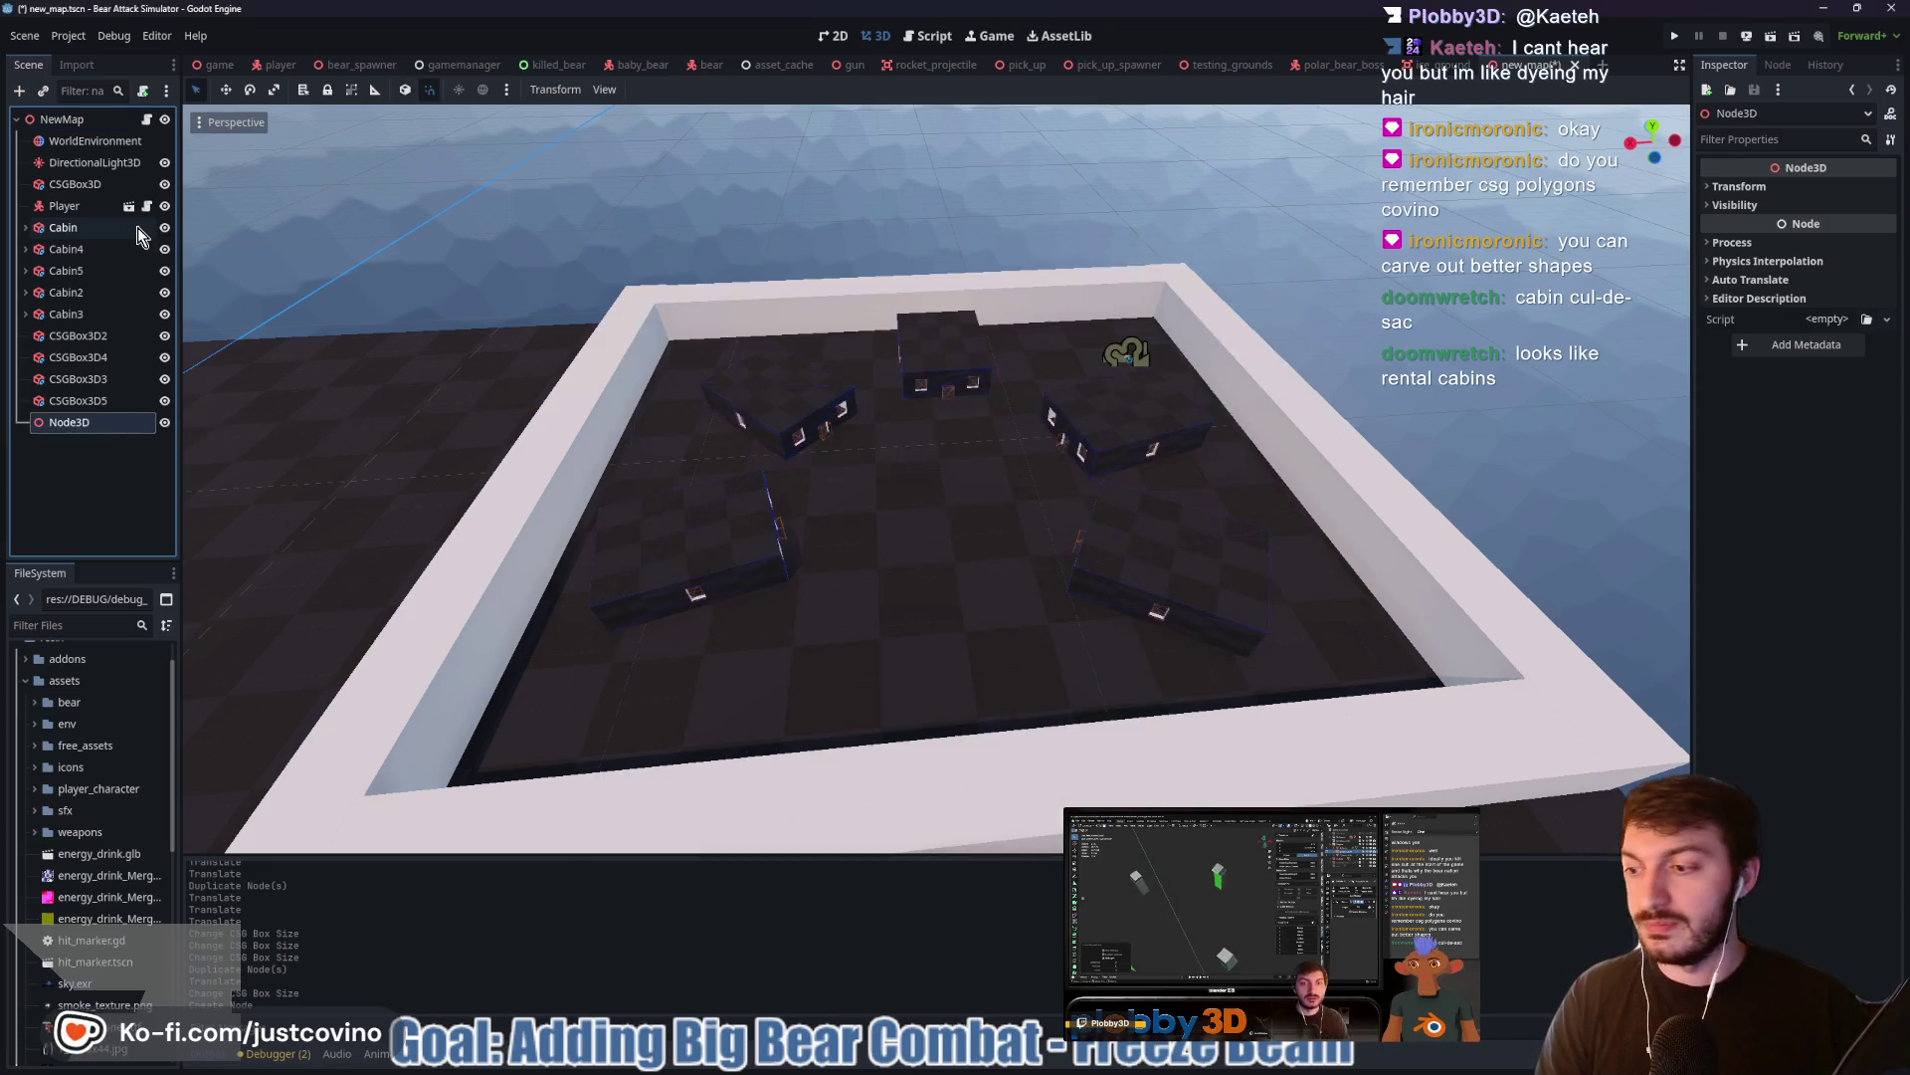
{"action": "double_click", "coordinate": [67, 422]}
{"action": "type", "text": "Ca"}
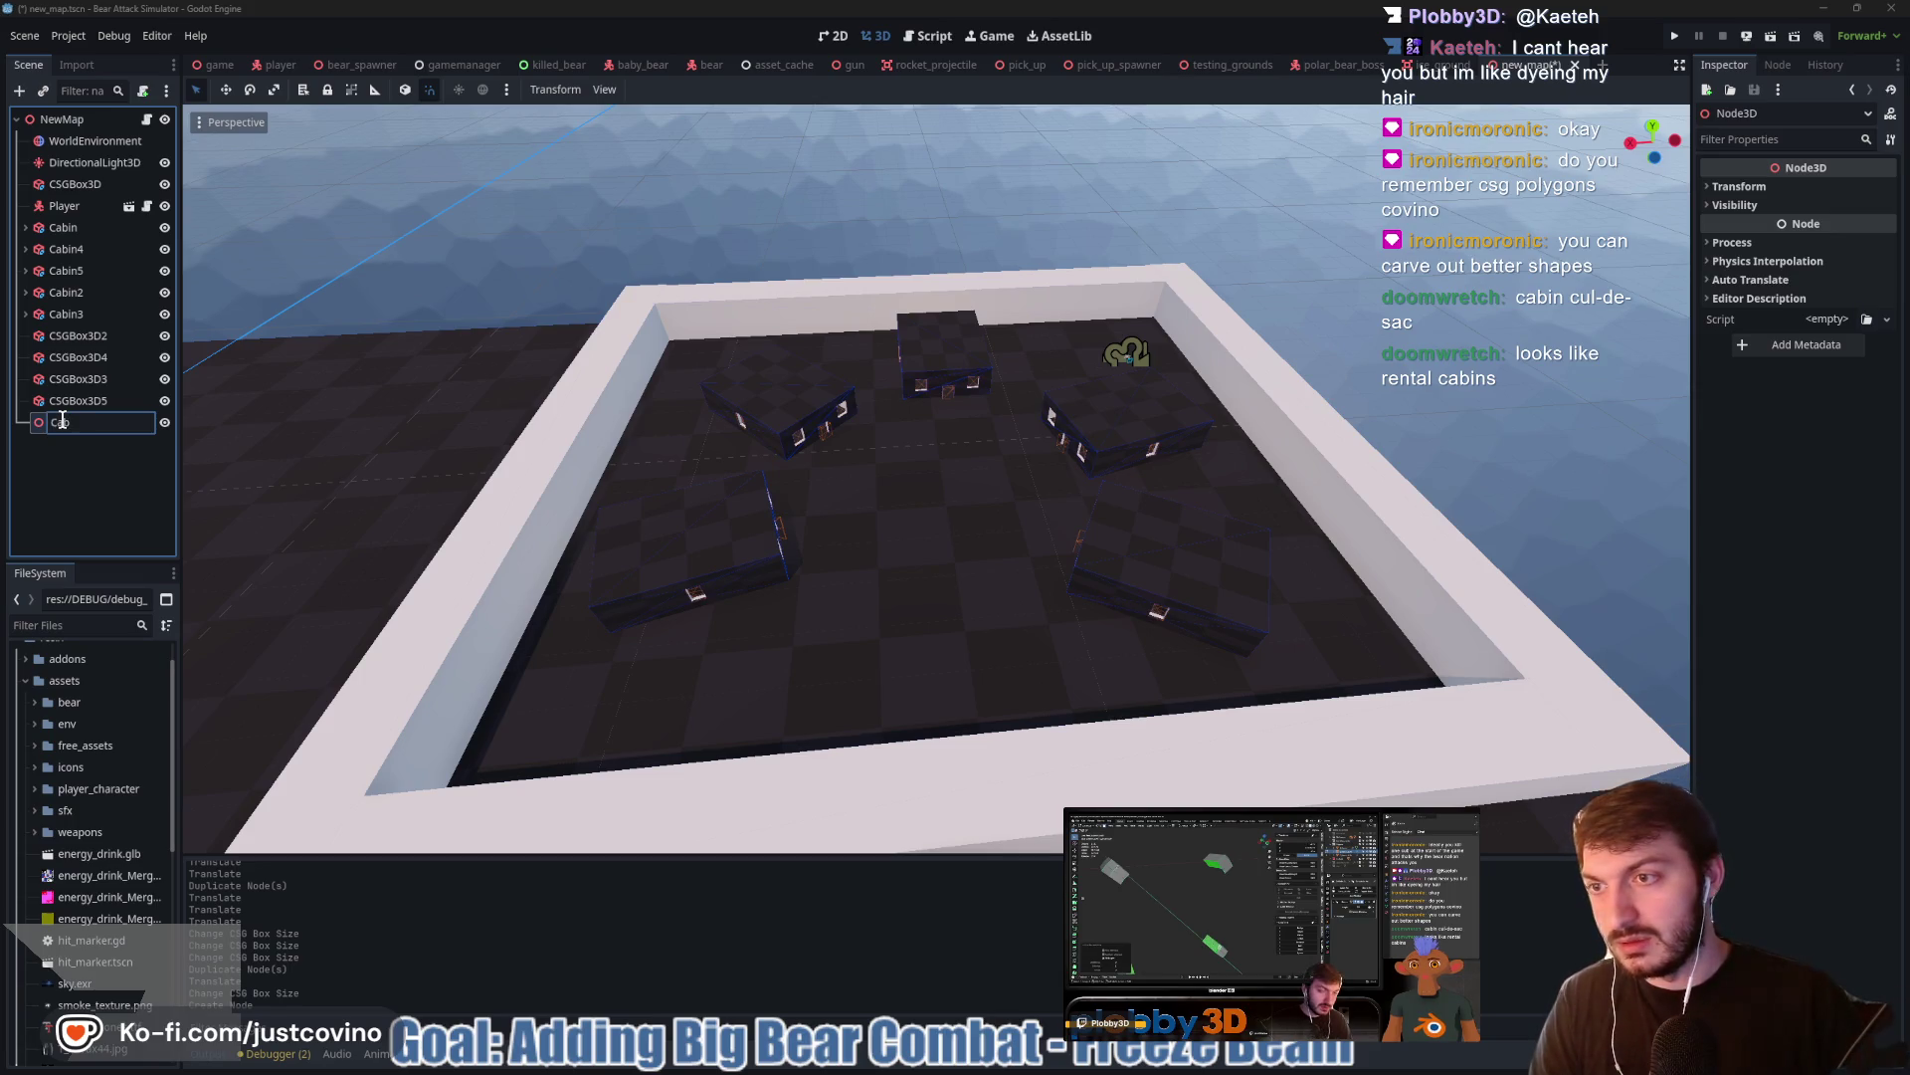
{"action": "key", "text": "BackSpace"}
{"action": "type", "text": "T"}
{"action": "key", "text": "BackSpace"}
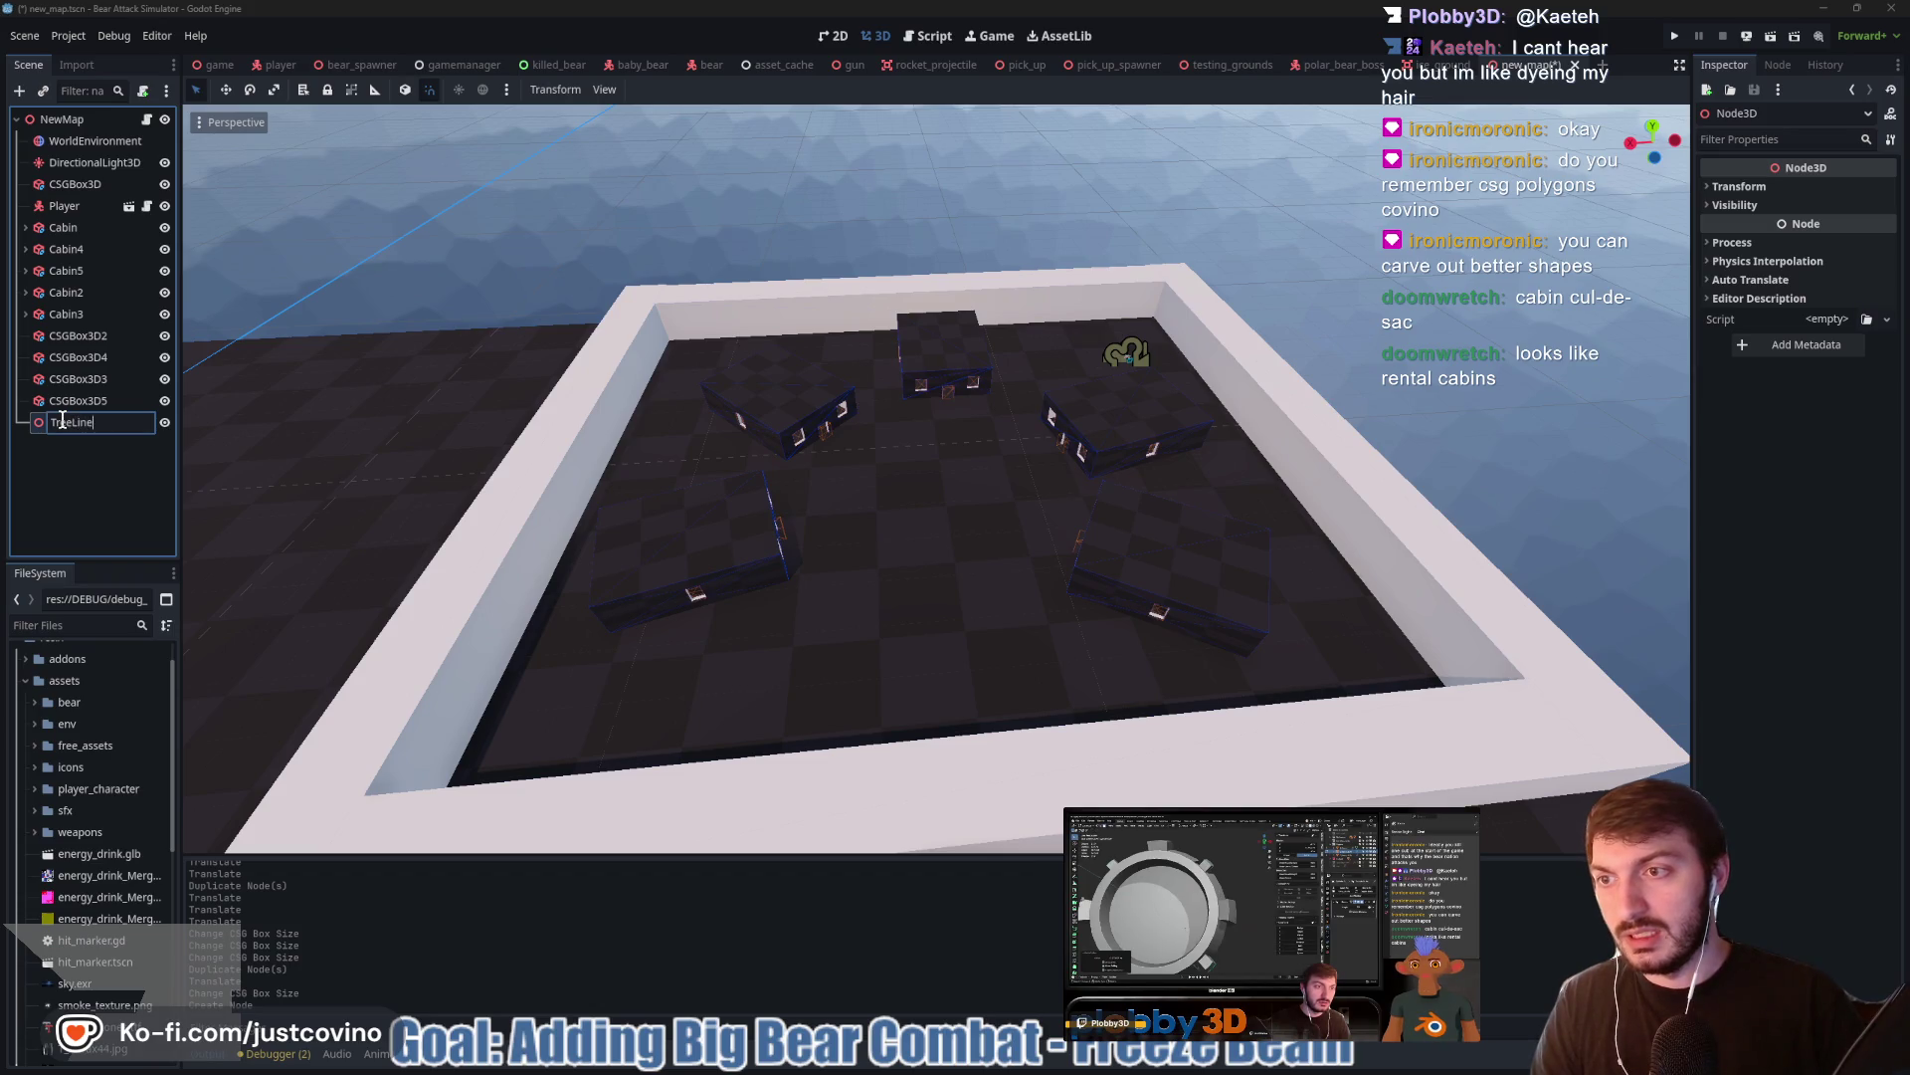
{"action": "type", "text": "Cabins"}
{"action": "key", "text": "Return"}
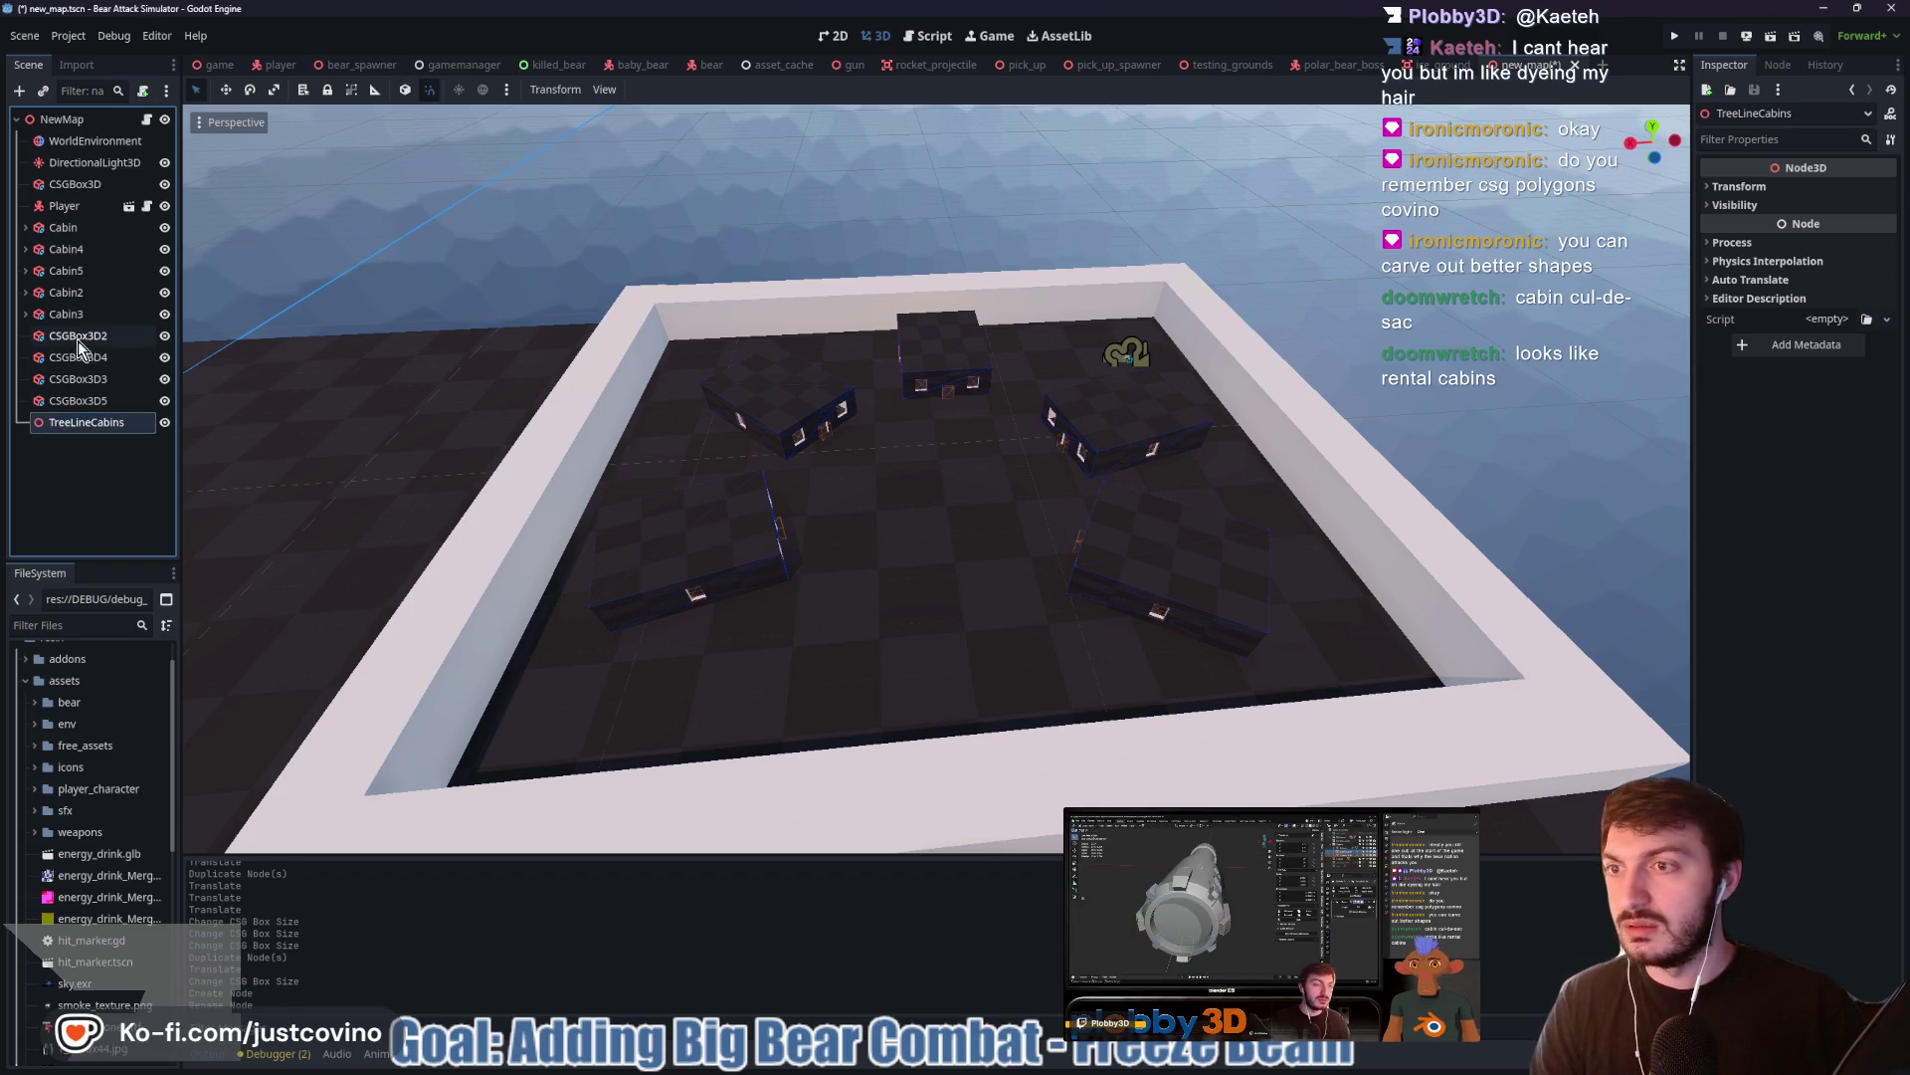
Move the wall boxes CSGBox3D2–CSGBox3D5 under TreeLineCabins
{"action": "left_click", "coordinate": [78, 335]}
{"action": "left_click", "coordinate": [78, 400], "text": "shift"}
{"action": "left_click_drag", "start_coordinate": [78, 379], "coordinate": [78, 425]}
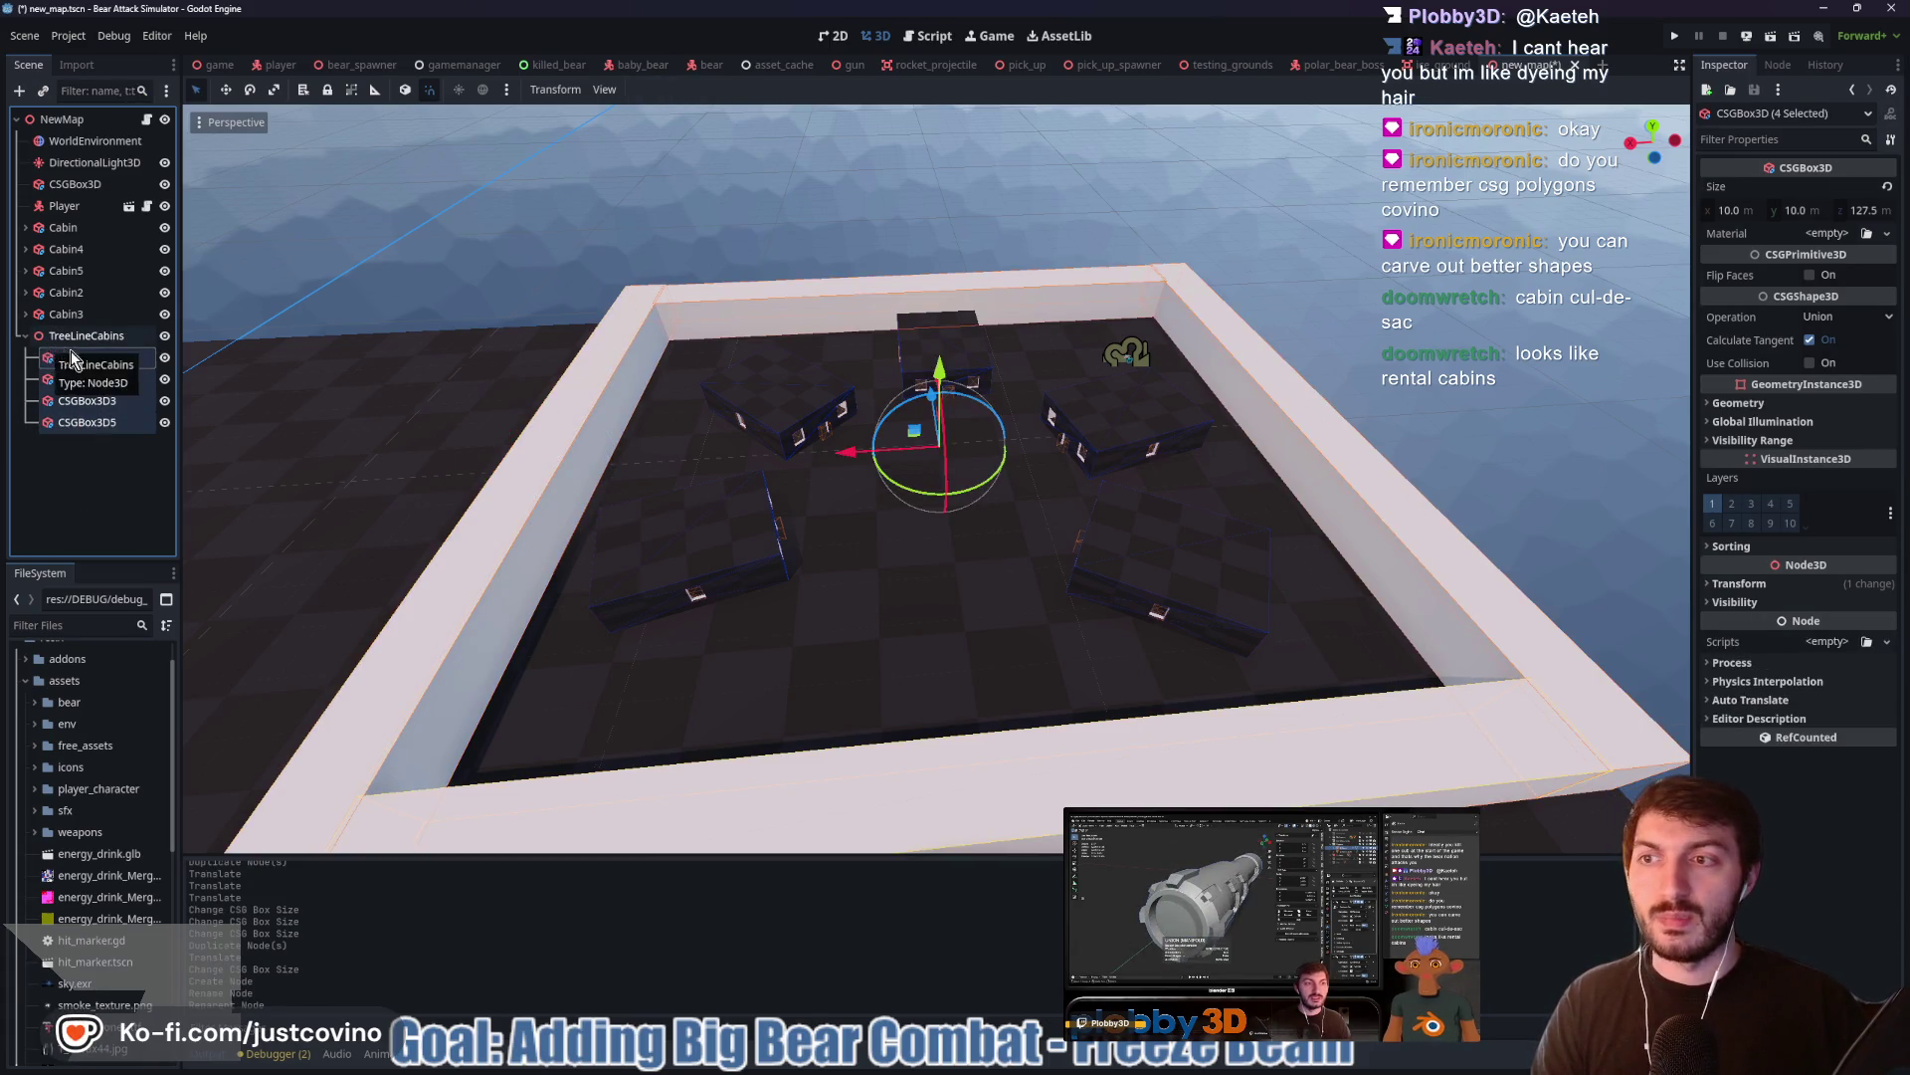
{"action": "left_click", "coordinate": [1828, 235]}
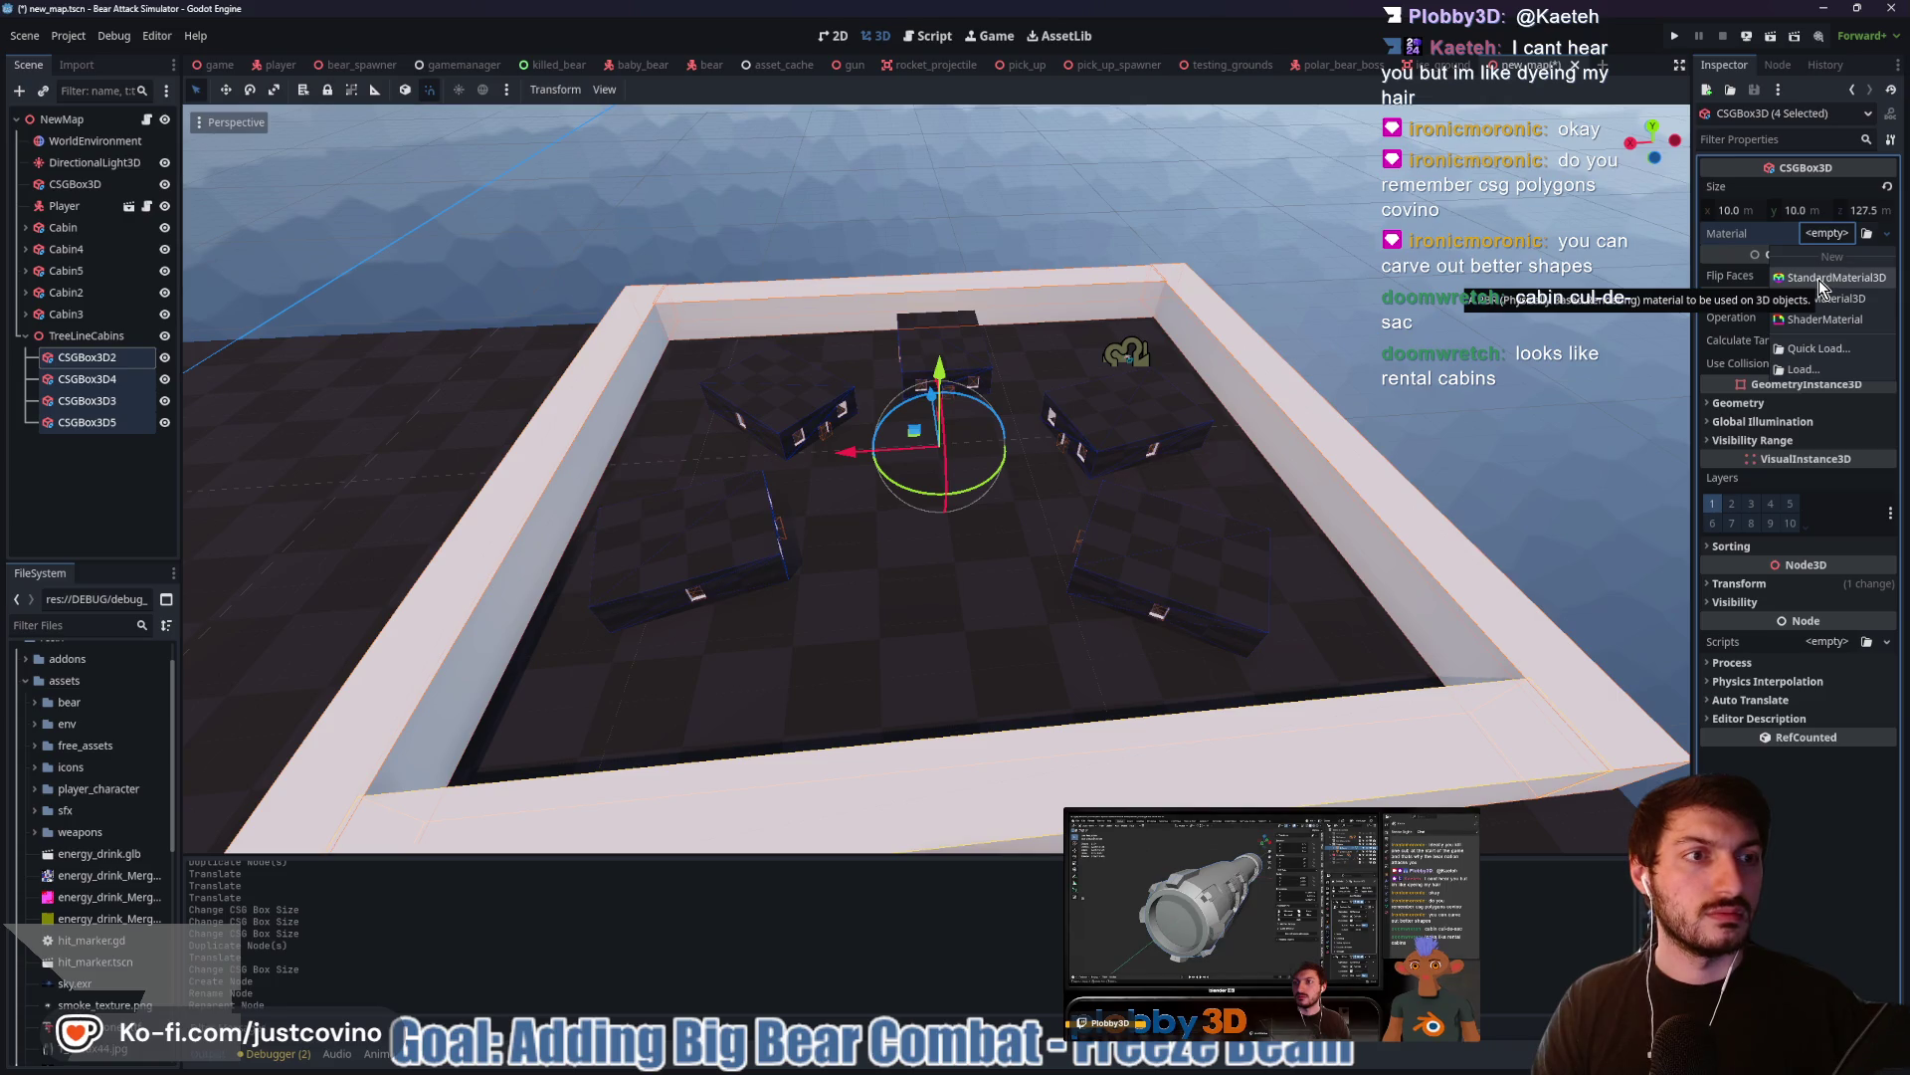
Give the four walls a new StandardMaterial3D with a dark green albedo colour
{"action": "left_click", "coordinate": [1819, 279]}
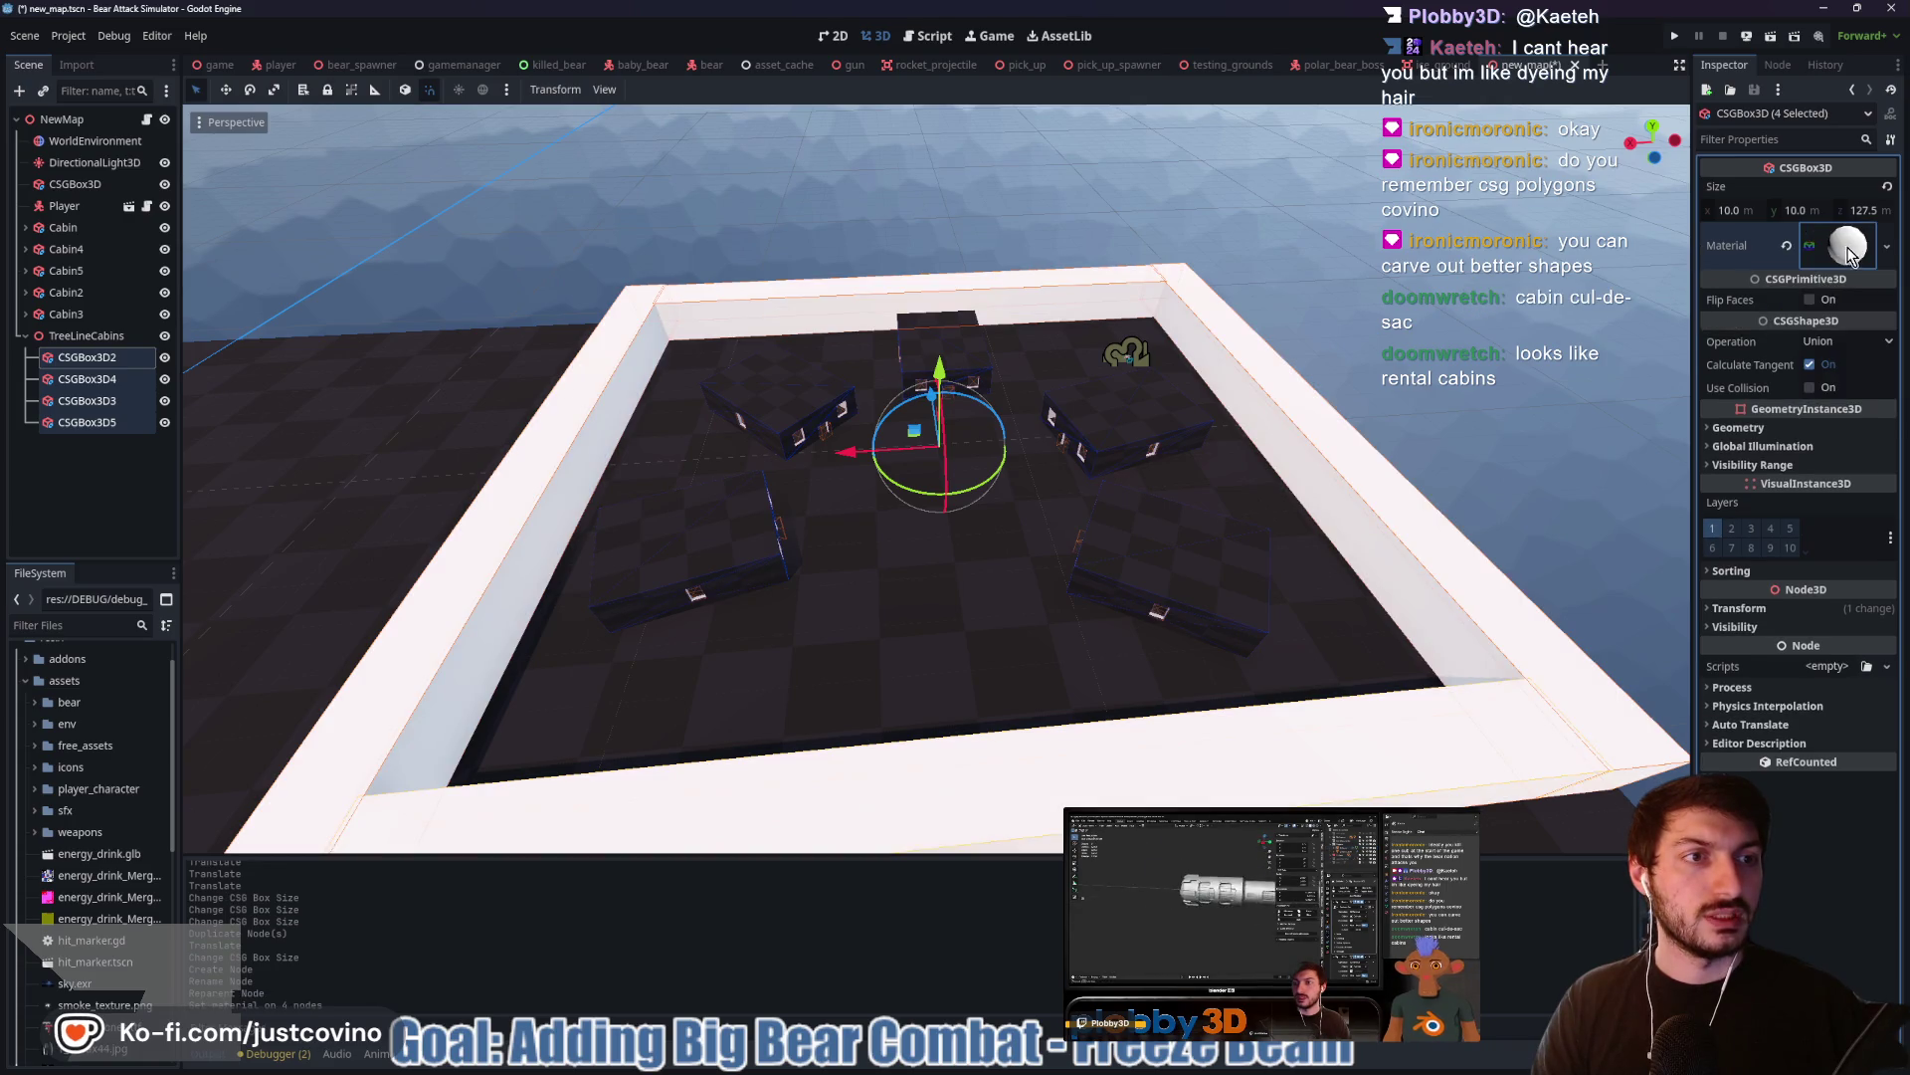
{"action": "left_click", "coordinate": [1849, 249]}
{"action": "left_click", "coordinate": [1751, 496]}
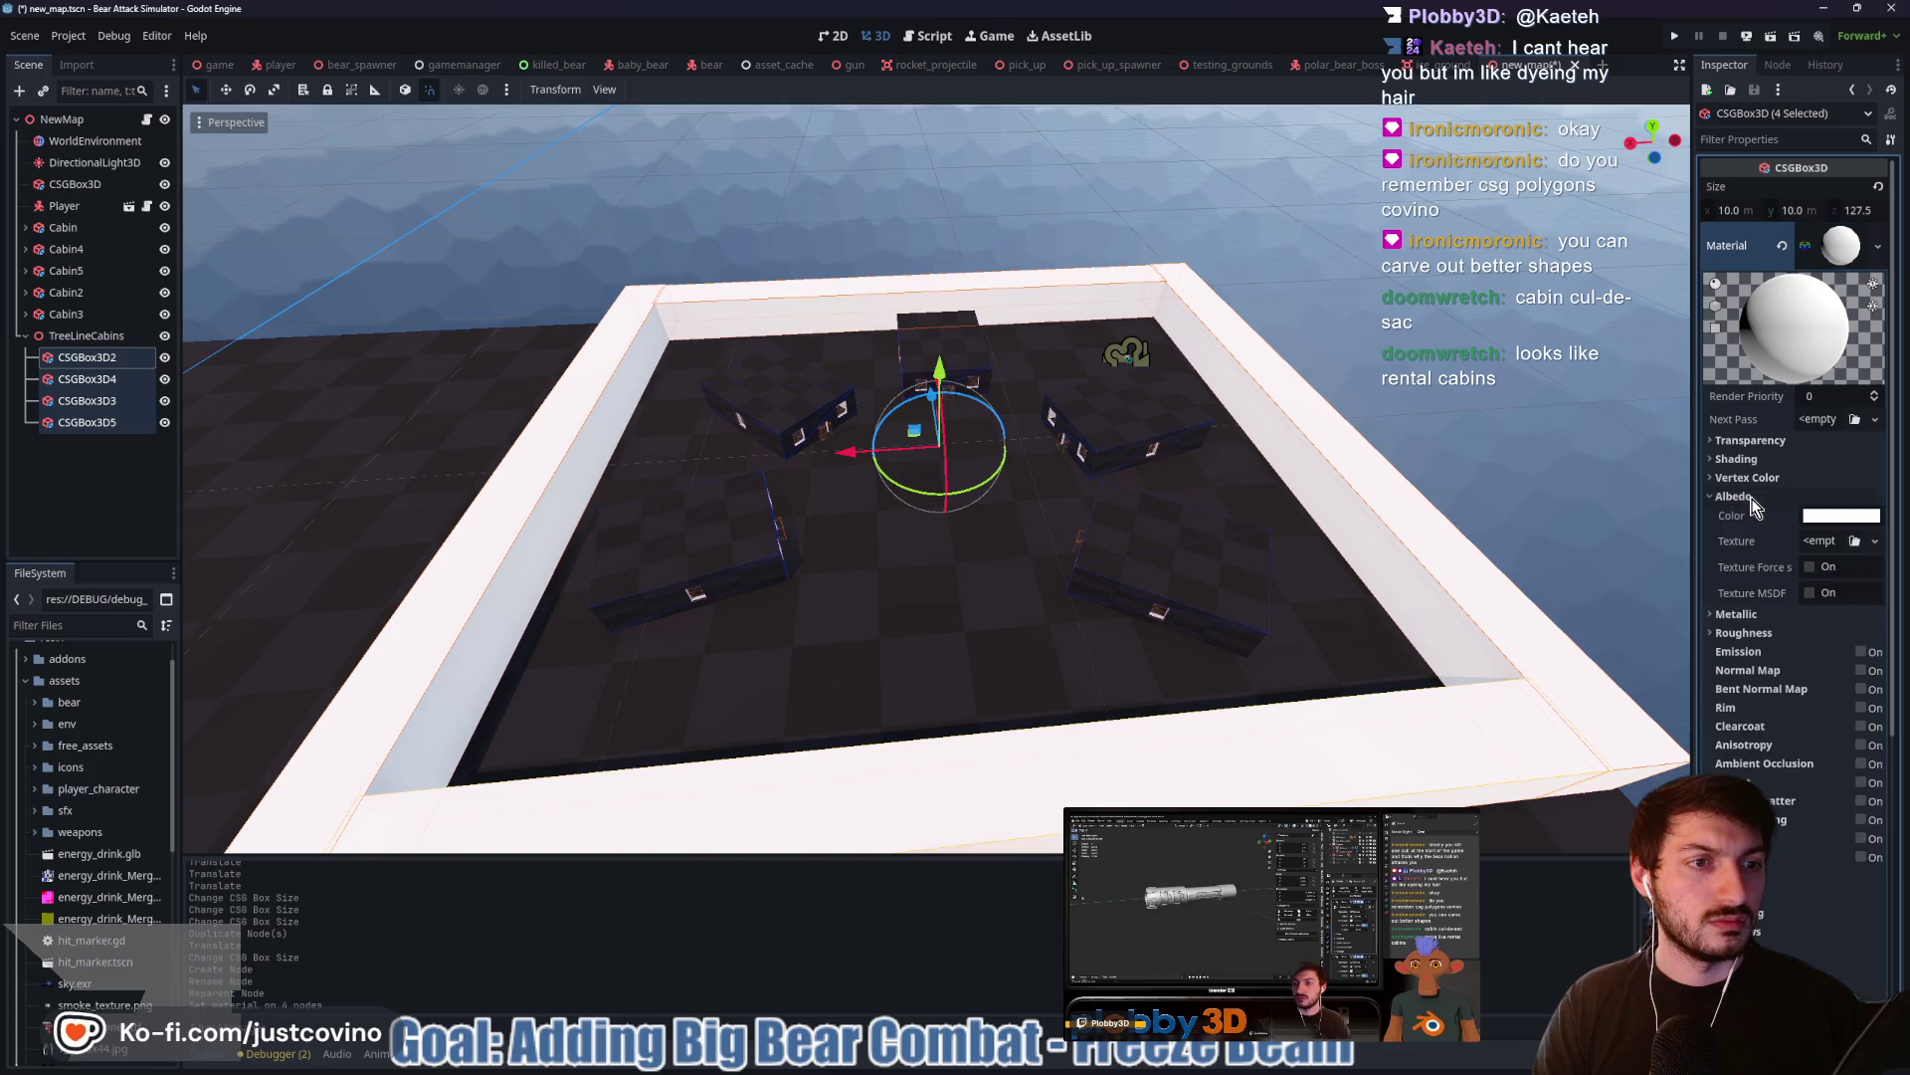
{"action": "left_click", "coordinate": [1840, 516]}
{"action": "left_click", "coordinate": [1889, 609]}
{"action": "left_click_drag", "start_coordinate": [1862, 569], "coordinate": [1868, 640]}
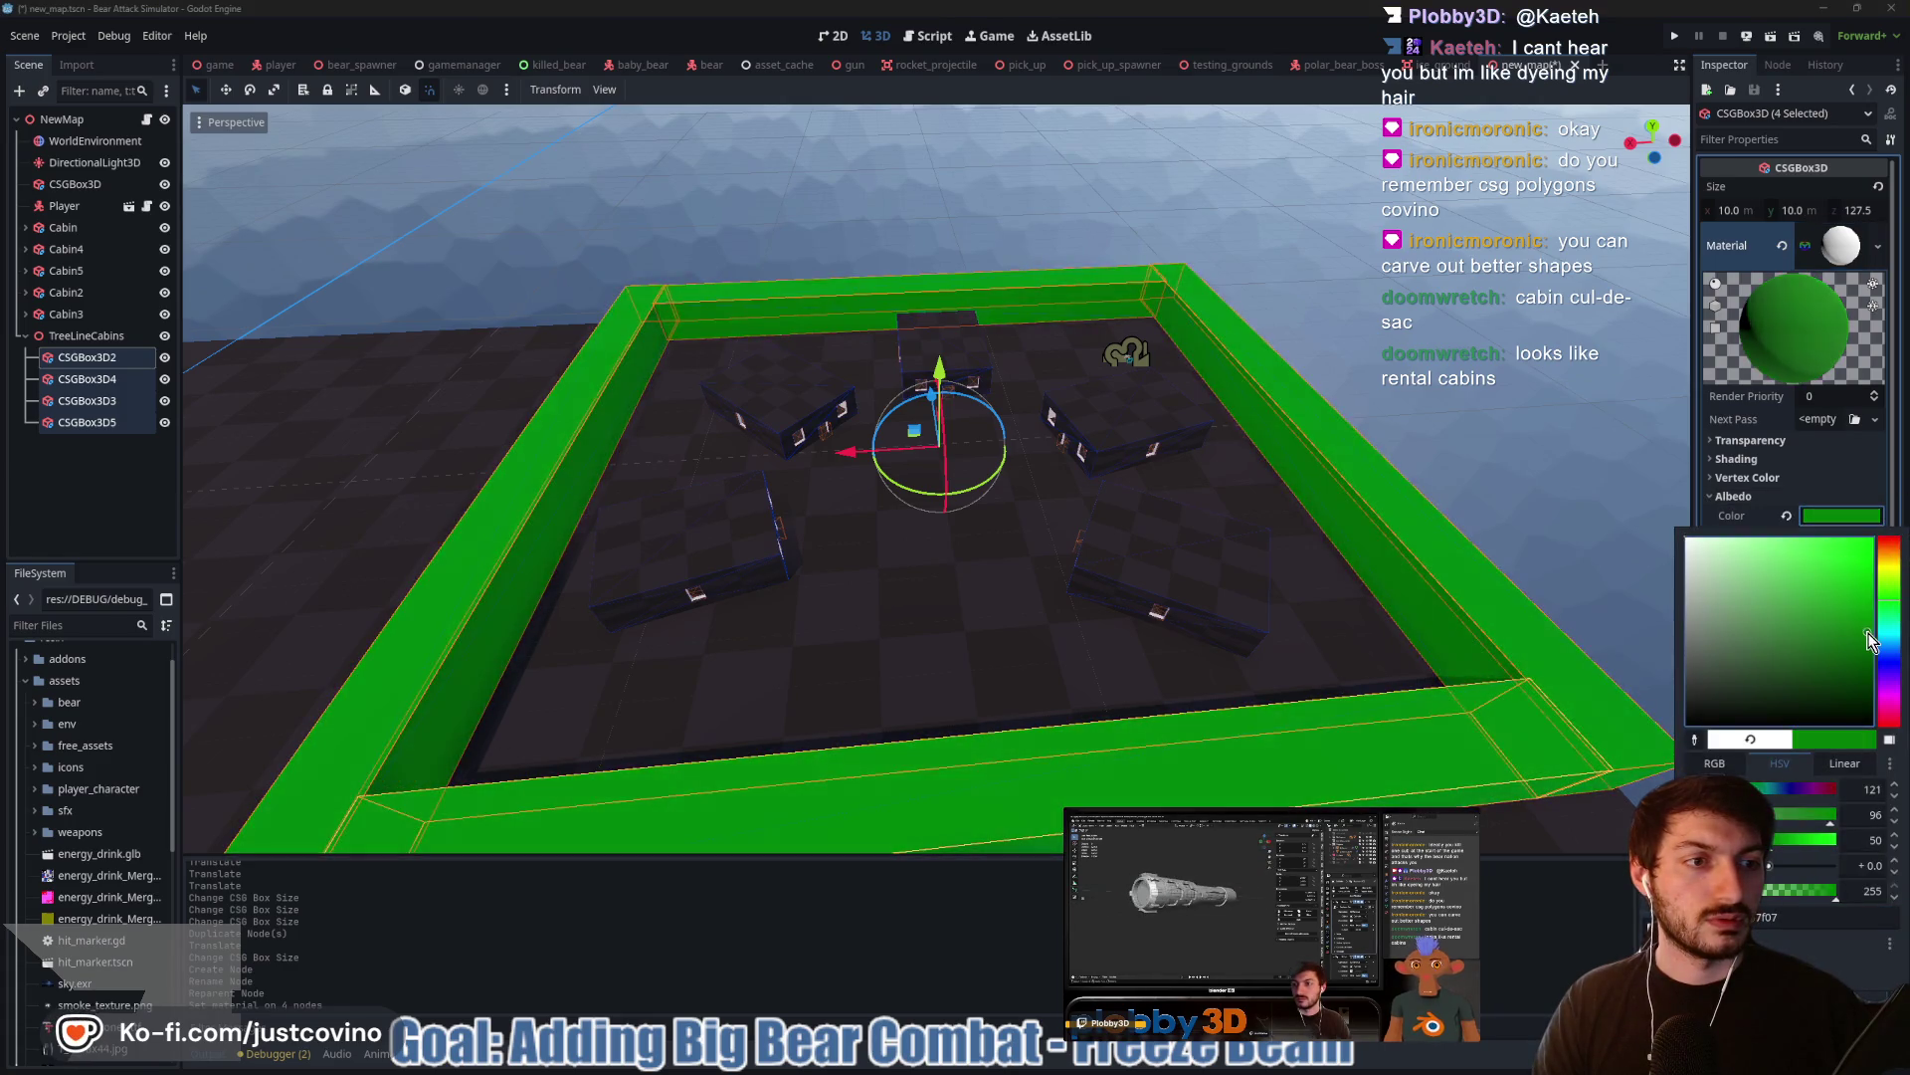
{"action": "left_click", "coordinate": [1351, 518]}
{"action": "left_click", "coordinate": [1460, 431]}
{"action": "mouse_move", "coordinate": [1460, 432]}
{"action": "left_mouse_down"}
{"action": "mouse_move", "coordinate": [1357, 454]}
{"action": "mouse_move", "coordinate": [1090, 415]}
{"action": "mouse_move", "coordinate": [1233, 434]}
{"action": "left_mouse_up"}
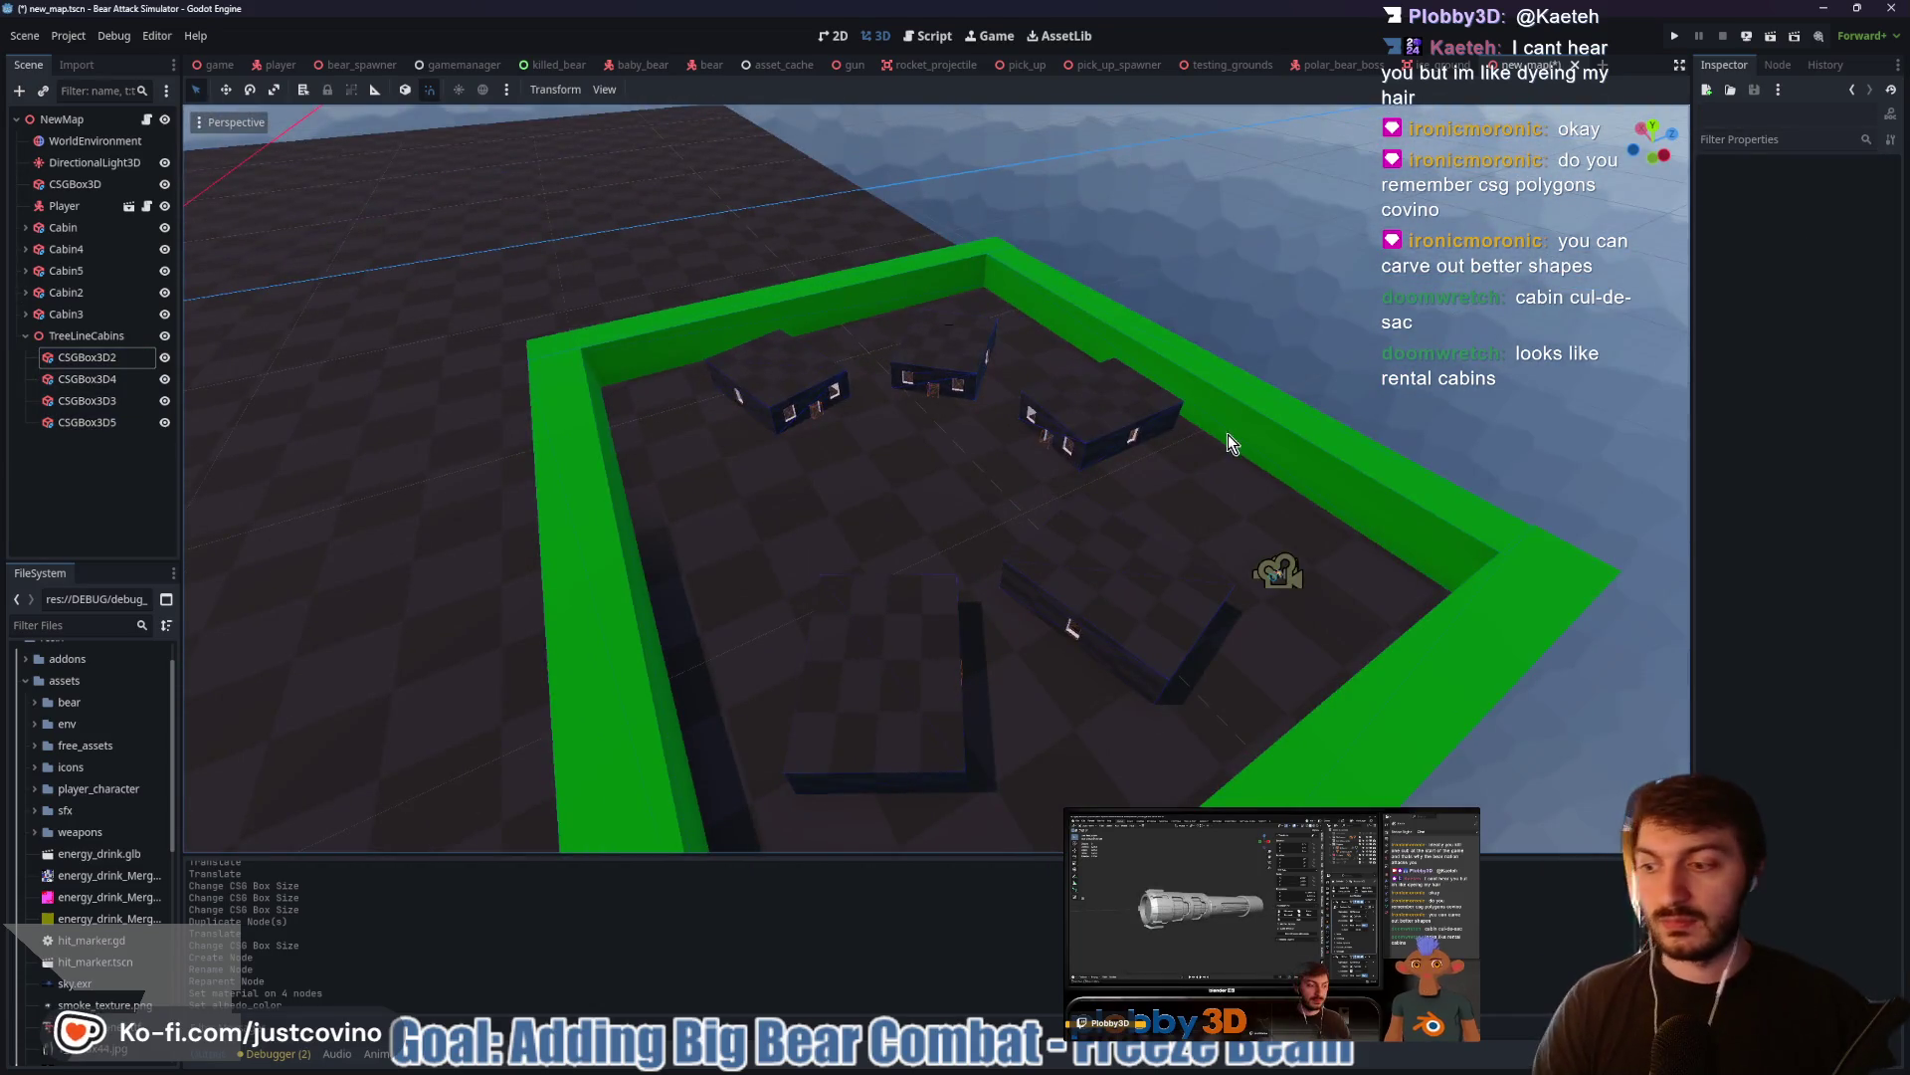
{"action": "mouse_move", "coordinate": [939, 556]}
{"action": "left_mouse_down"}
{"action": "mouse_move", "coordinate": [932, 581]}
{"action": "mouse_move", "coordinate": [1126, 647]}
{"action": "mouse_move", "coordinate": [1007, 662]}
{"action": "left_mouse_up"}
{"action": "scroll", "coordinate": [1043, 637], "scroll_direction": "down", "scroll_amount": 3}
{"action": "scroll", "coordinate": [1125, 647], "scroll_direction": "down", "scroll_amount": 2}
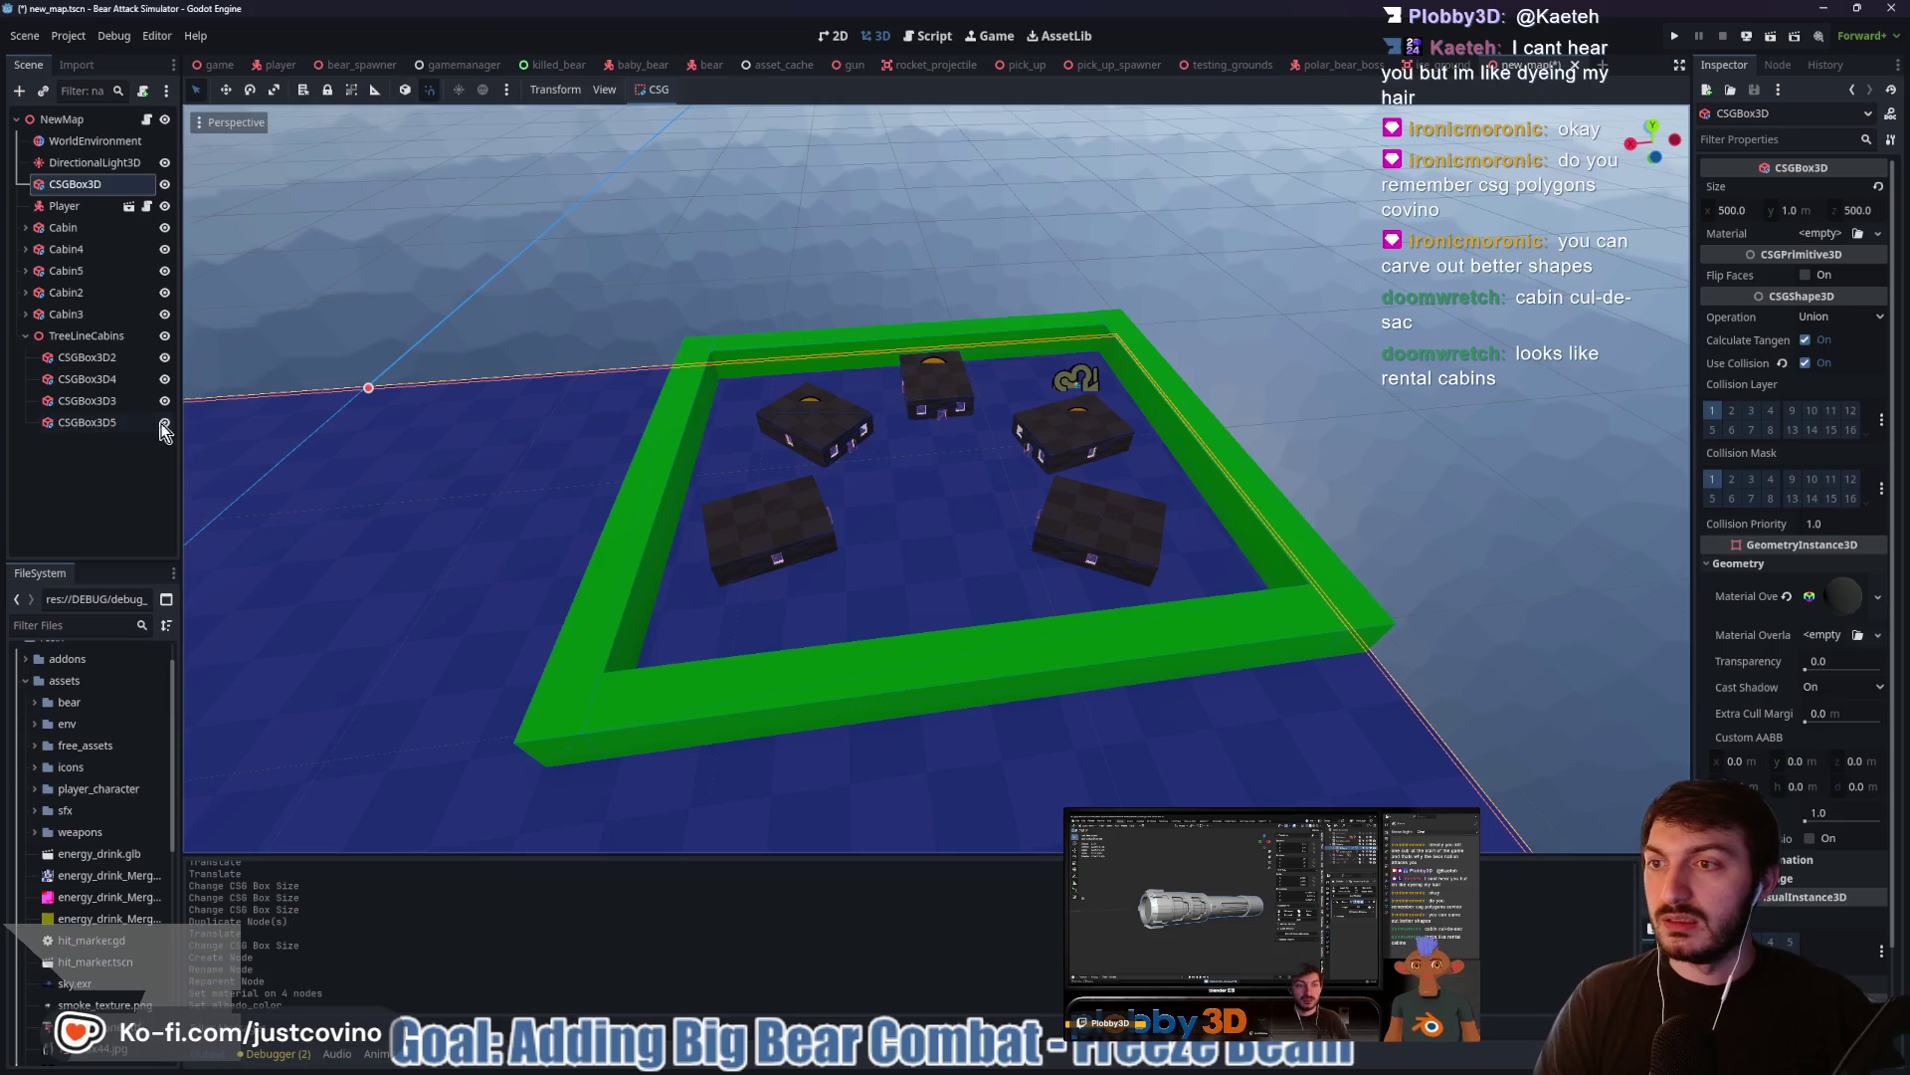
{"action": "left_click", "coordinate": [86, 335]}
Add a CSGBox3D child to TreeLineCabins and move it toward the front wall
{"action": "key", "text": "ctrl+a"}
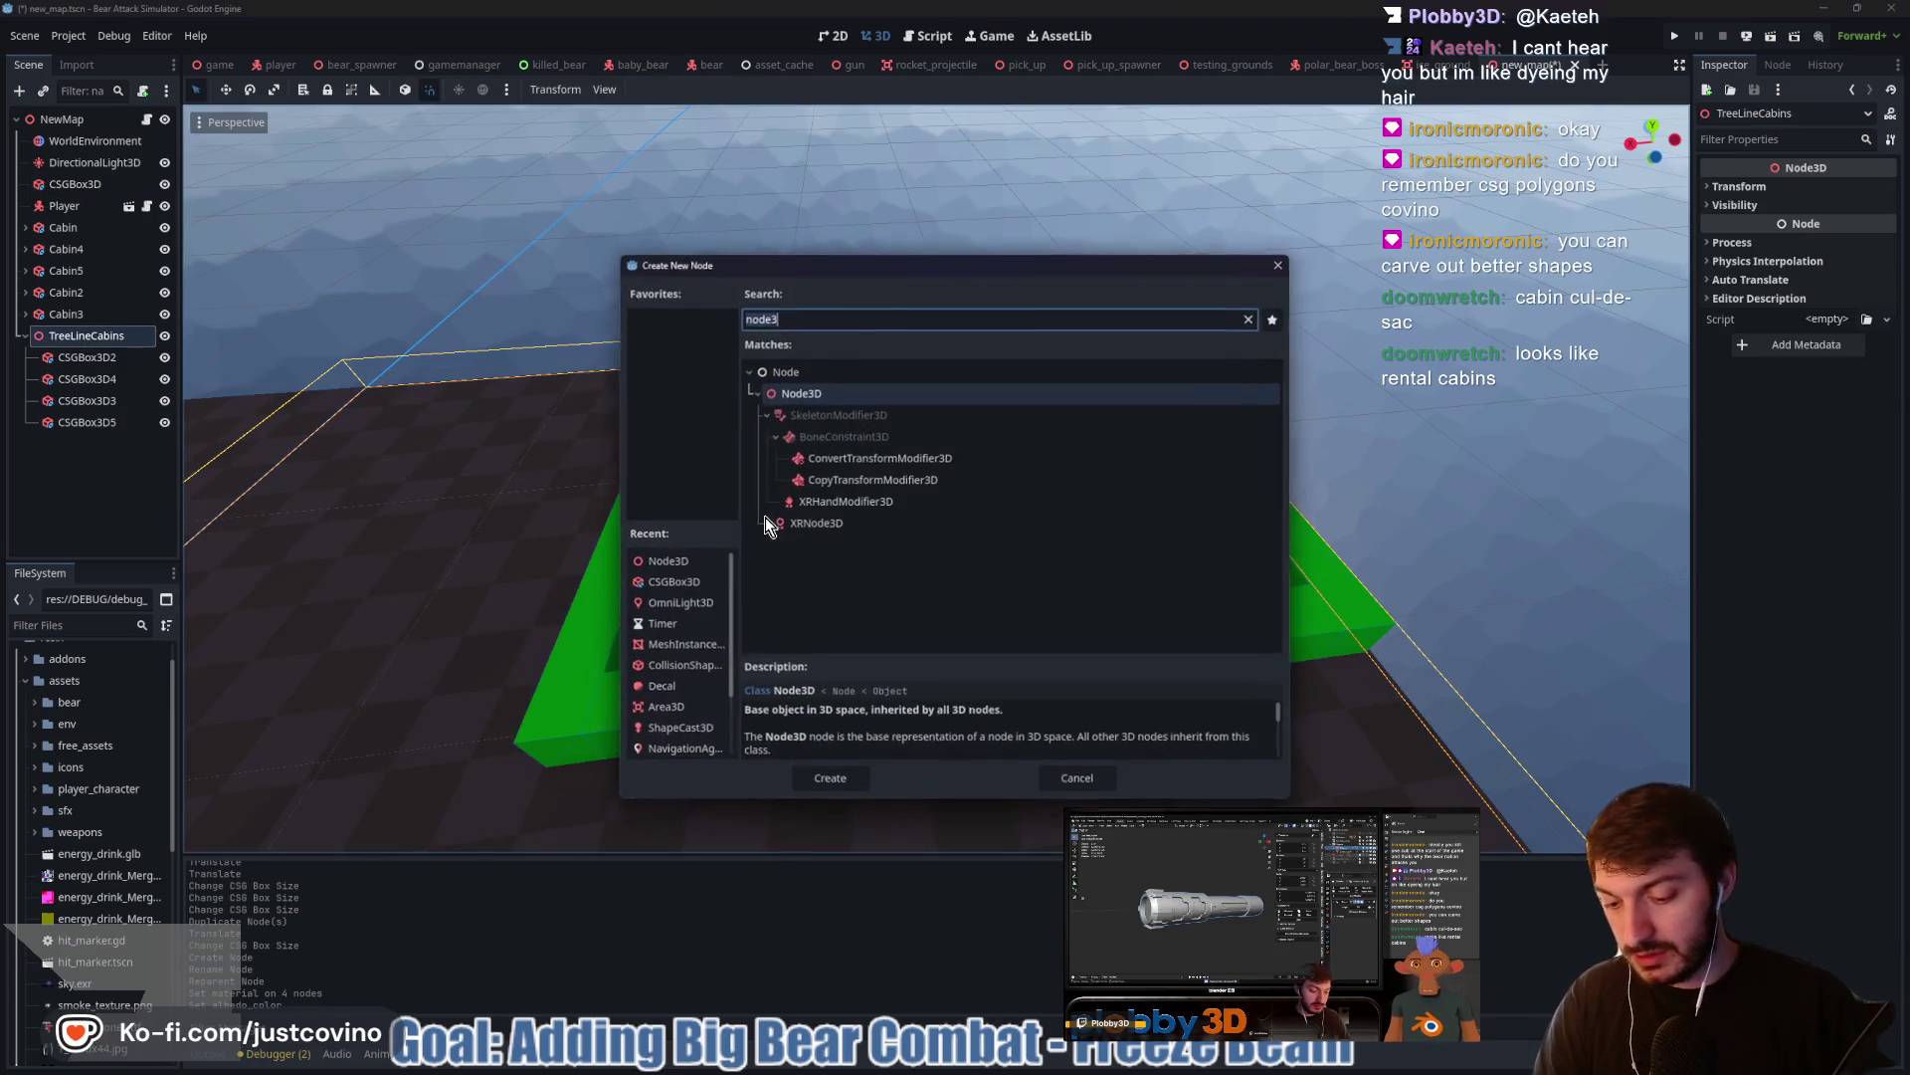
{"action": "type", "text": "csg"}
{"action": "key", "text": "Return"}
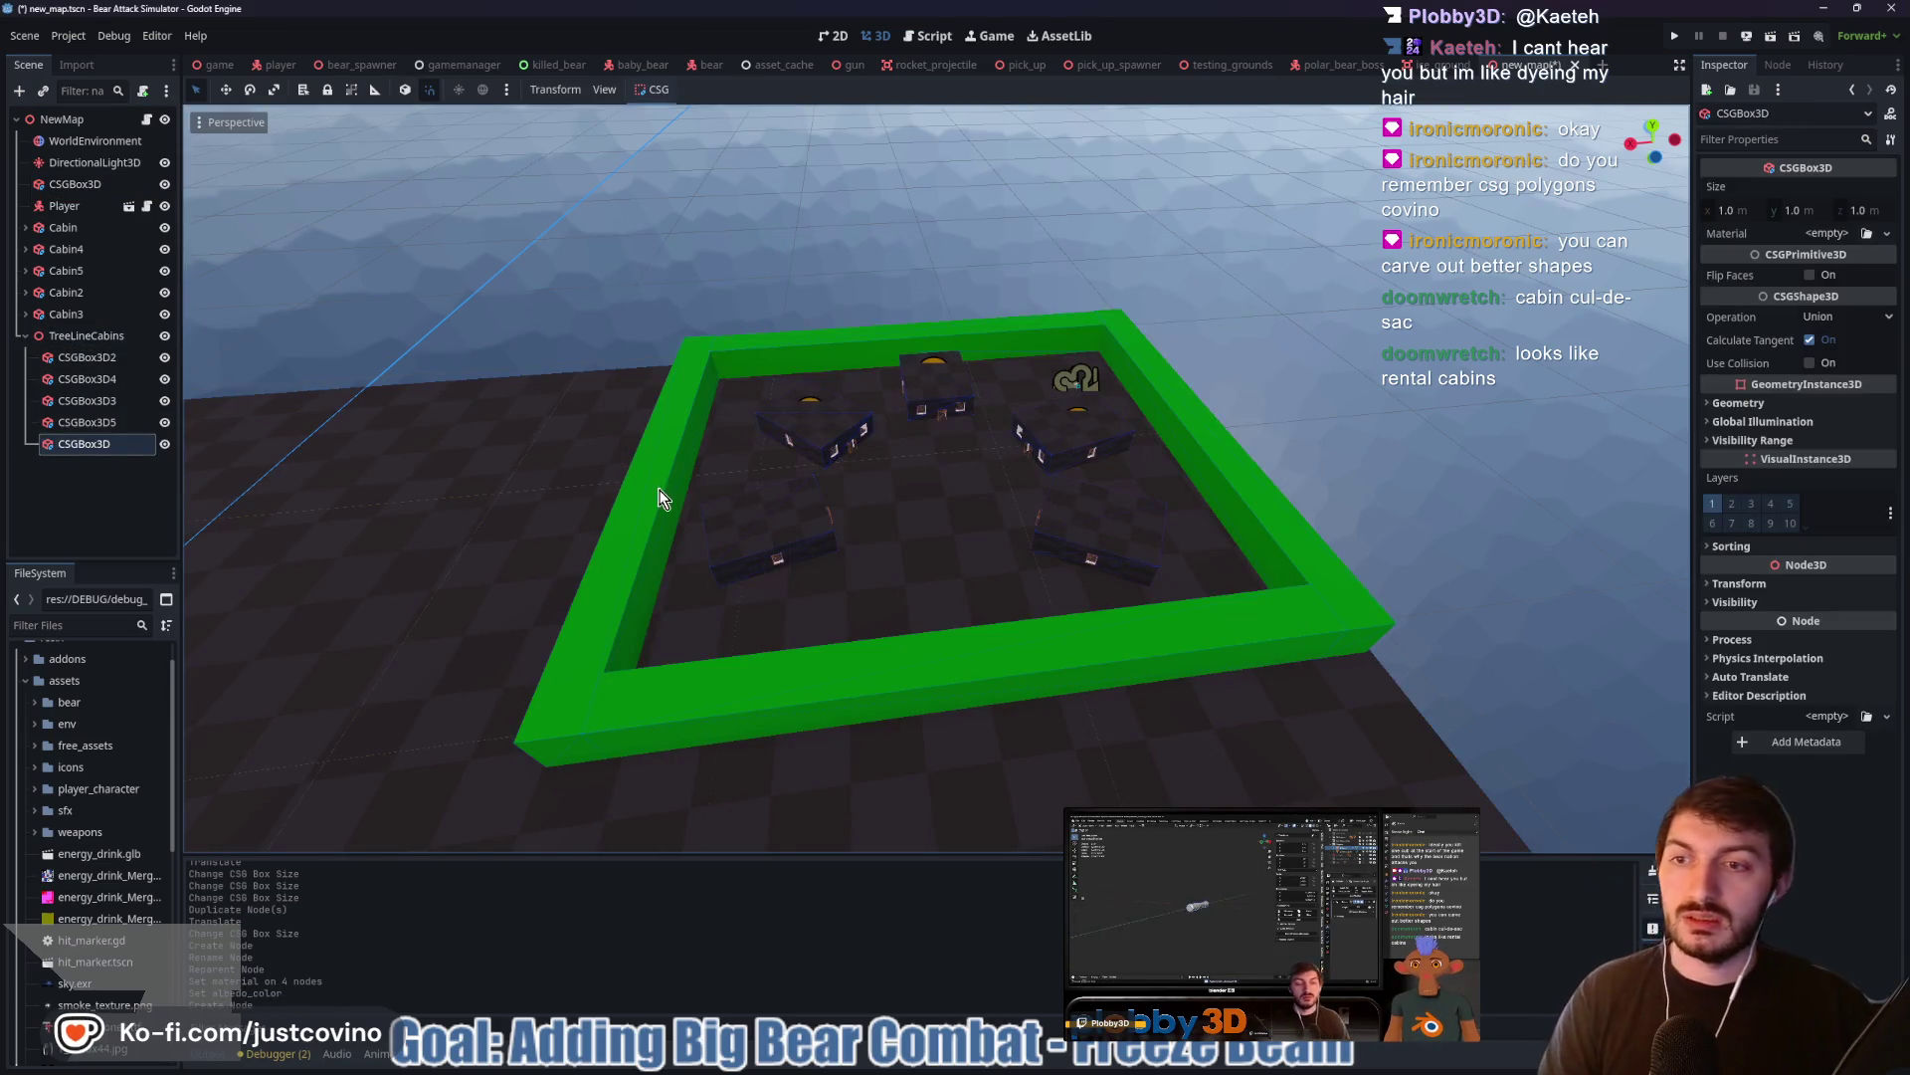
{"action": "key", "text": "f"}
{"action": "mouse_move", "coordinate": [862, 484]}
{"action": "left_mouse_down"}
{"action": "mouse_move", "coordinate": [1206, 416]}
{"action": "mouse_move", "coordinate": [1466, 418]}
{"action": "mouse_move", "coordinate": [1557, 369]}
{"action": "mouse_move", "coordinate": [1226, 222]}
{"action": "mouse_move", "coordinate": [1268, 229]}
{"action": "left_mouse_up"}
{"action": "key", "text": "f"}
{"action": "scroll", "coordinate": [1154, 456], "scroll_direction": "up", "scroll_amount": 5}
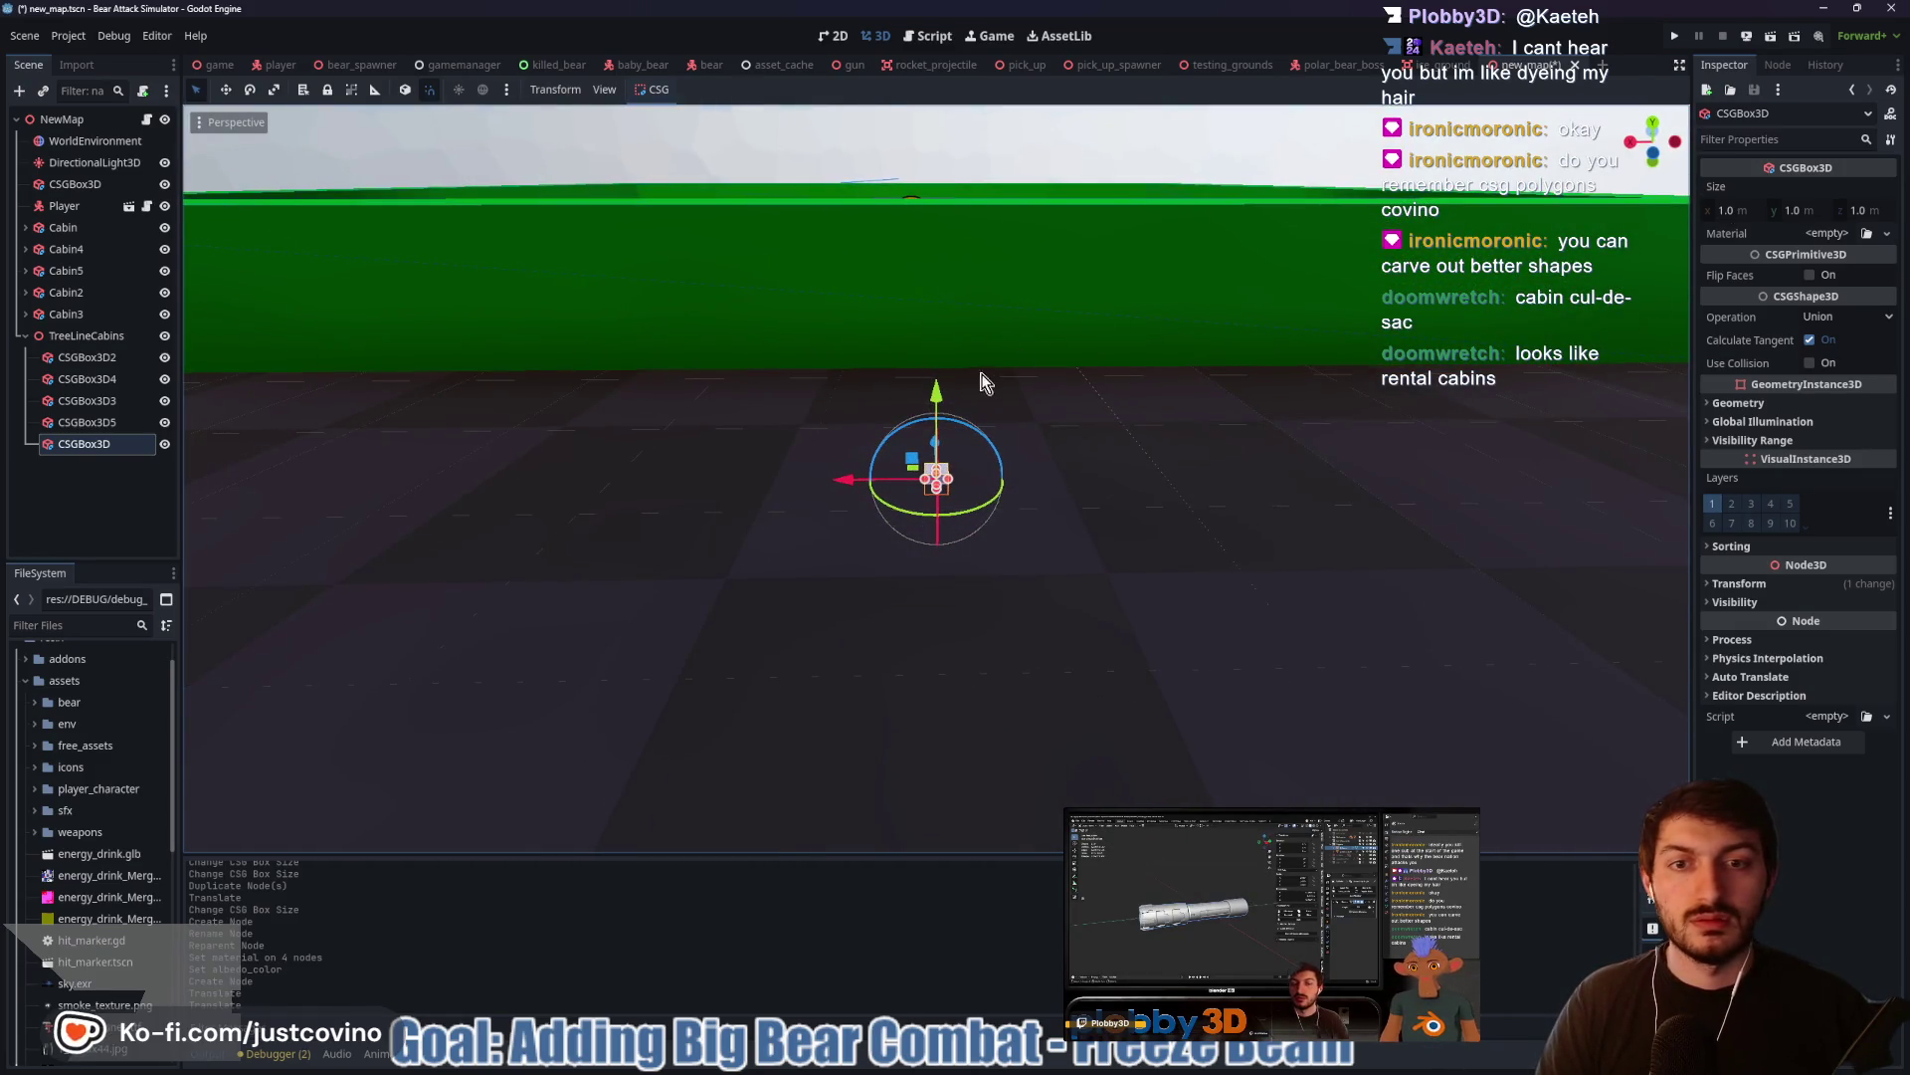
{"action": "left_click_drag", "start_coordinate": [1019, 384], "coordinate": [1159, 418]}
{"action": "left_click_drag", "start_coordinate": [939, 383], "coordinate": [939, 373]}
Make the box 10 m tall and 5 × 5 m, lifting it and shifting it left along X
{"action": "left_click", "coordinate": [1810, 211]}
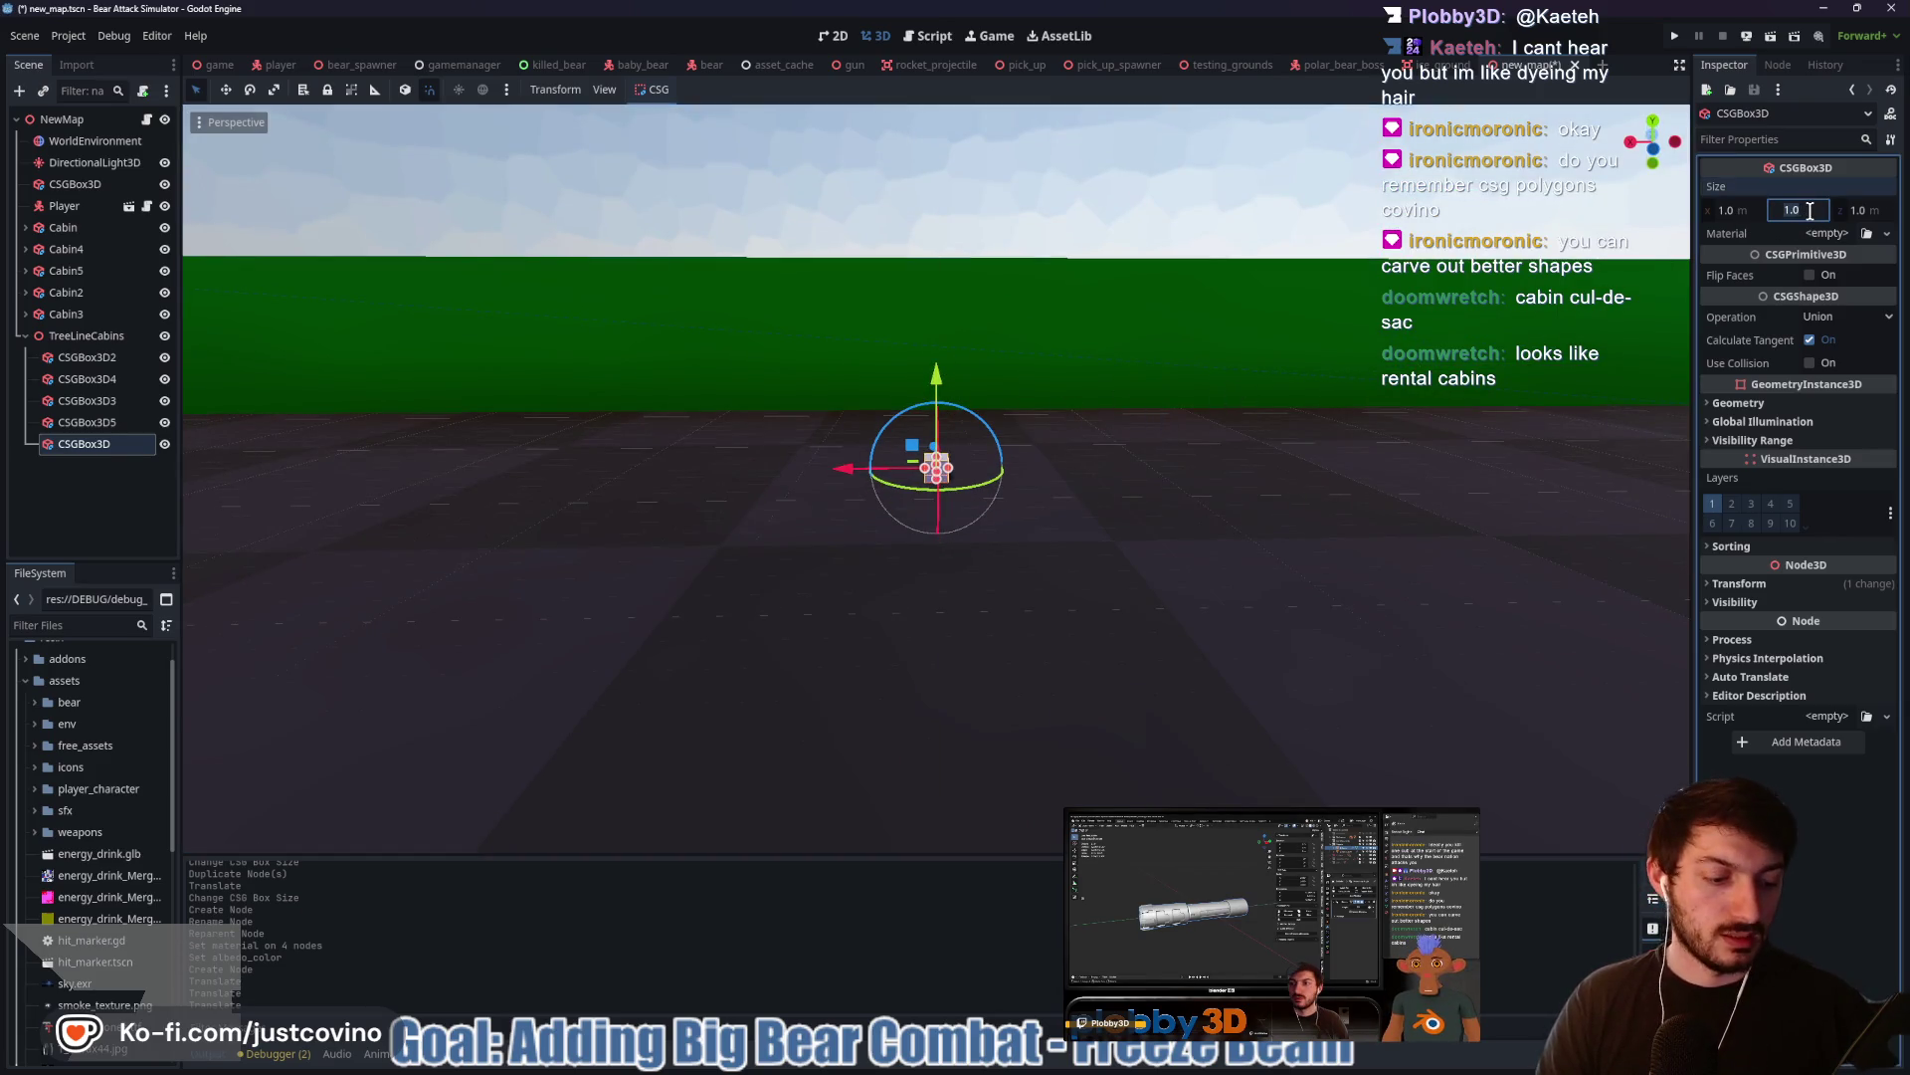
{"action": "type", "text": "10"}
{"action": "key", "text": "Return"}
{"action": "mouse_move", "coordinate": [918, 379]}
{"action": "left_mouse_down"}
{"action": "mouse_move", "coordinate": [930, 270]}
{"action": "mouse_move", "coordinate": [1174, 358]}
{"action": "mouse_move", "coordinate": [1065, 458]}
{"action": "left_mouse_up"}
{"action": "scroll", "coordinate": [1085, 420], "scroll_direction": "down", "scroll_amount": 6}
{"action": "key", "text": "g"}
{"action": "key", "text": "x"}
{"action": "left_click", "coordinate": [1101, 412]}
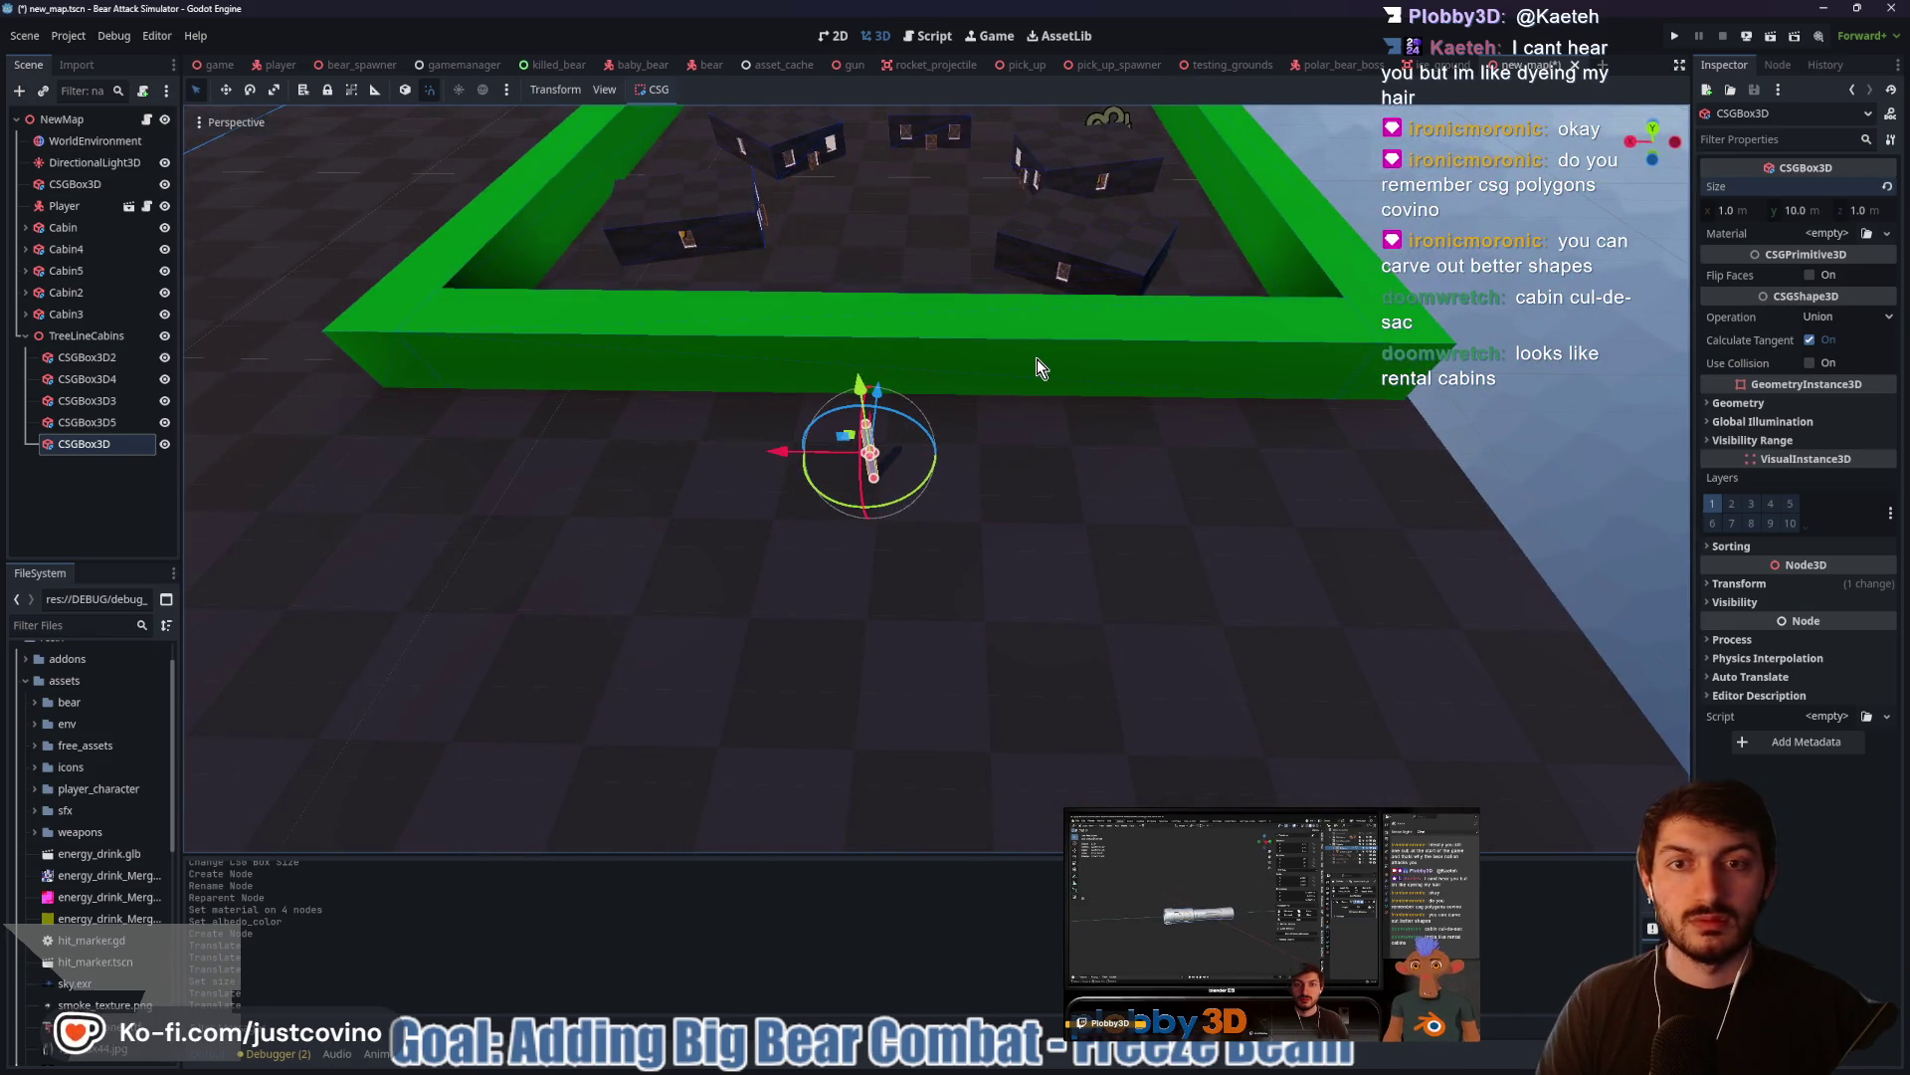
{"action": "left_click", "coordinate": [1745, 207]}
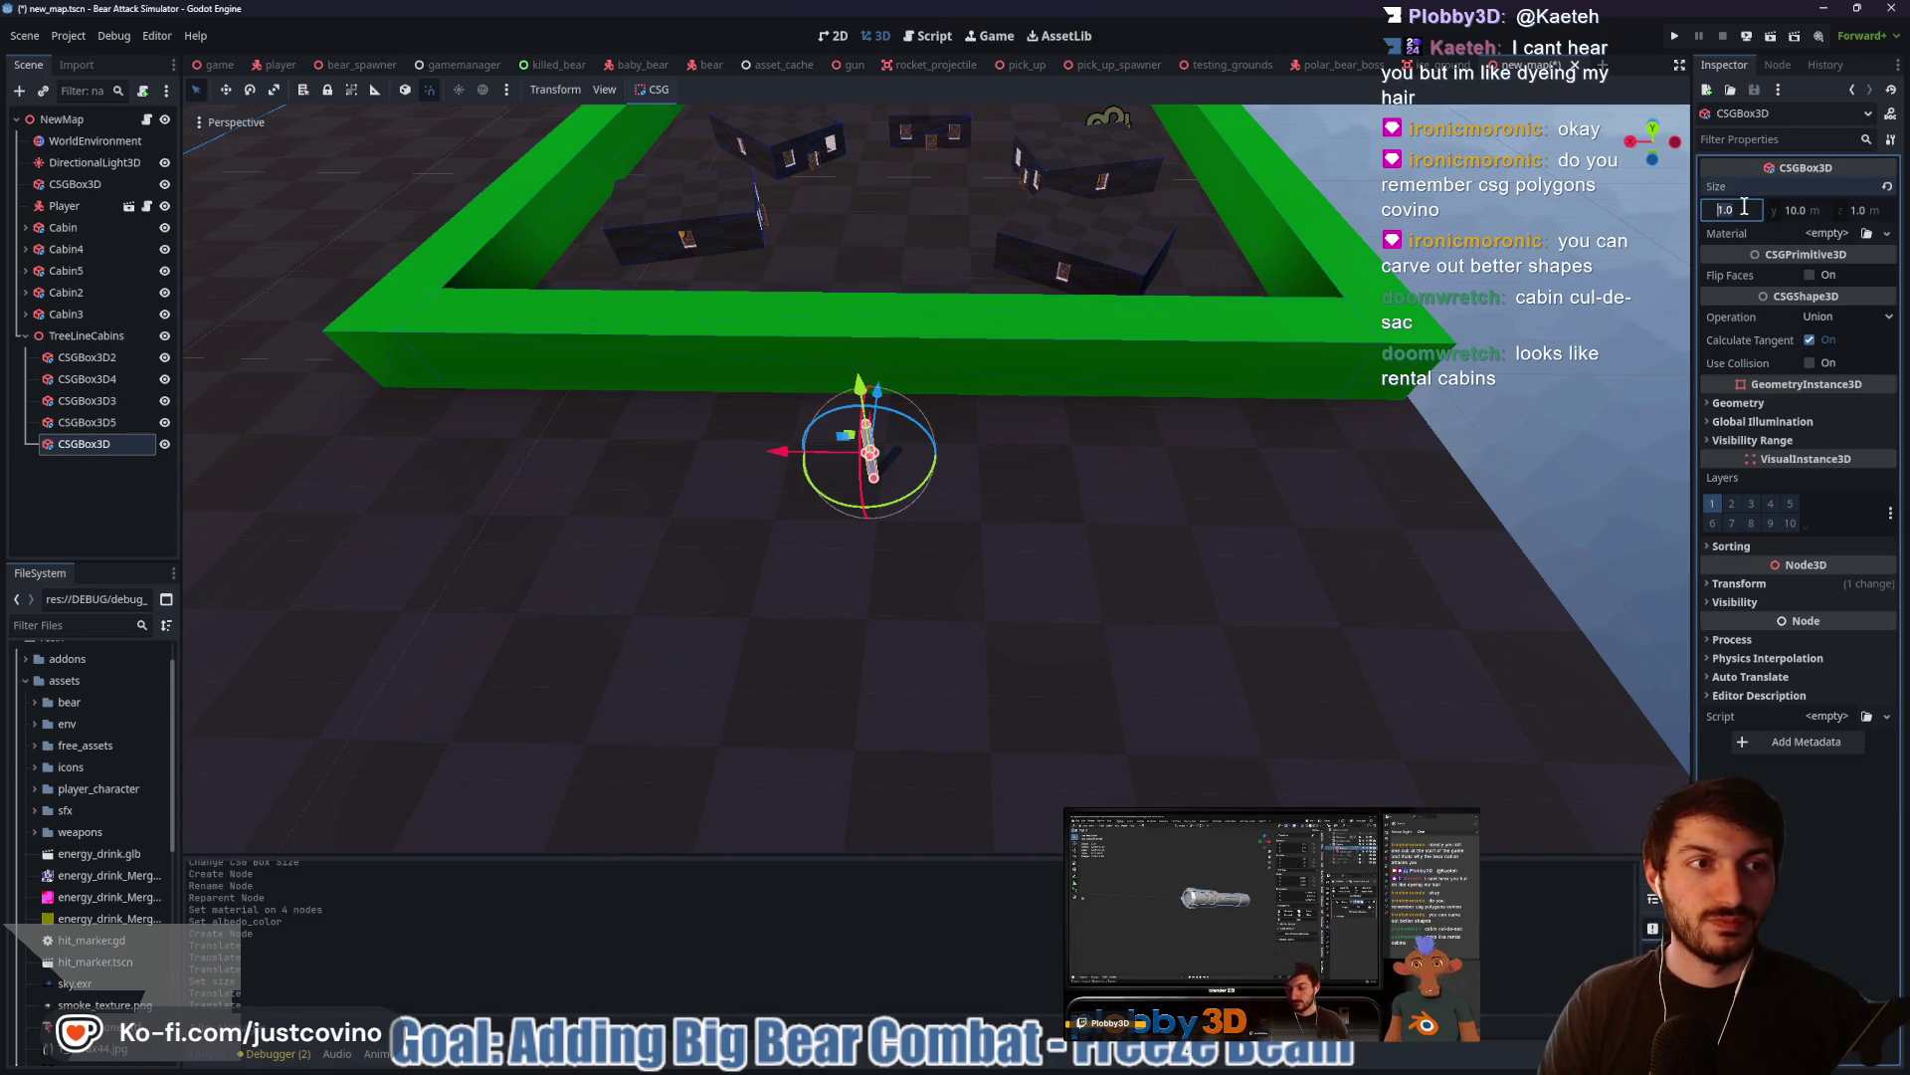
{"action": "type", "text": "5"}
{"action": "key", "text": "Tab"}
{"action": "key", "text": "Tab"}
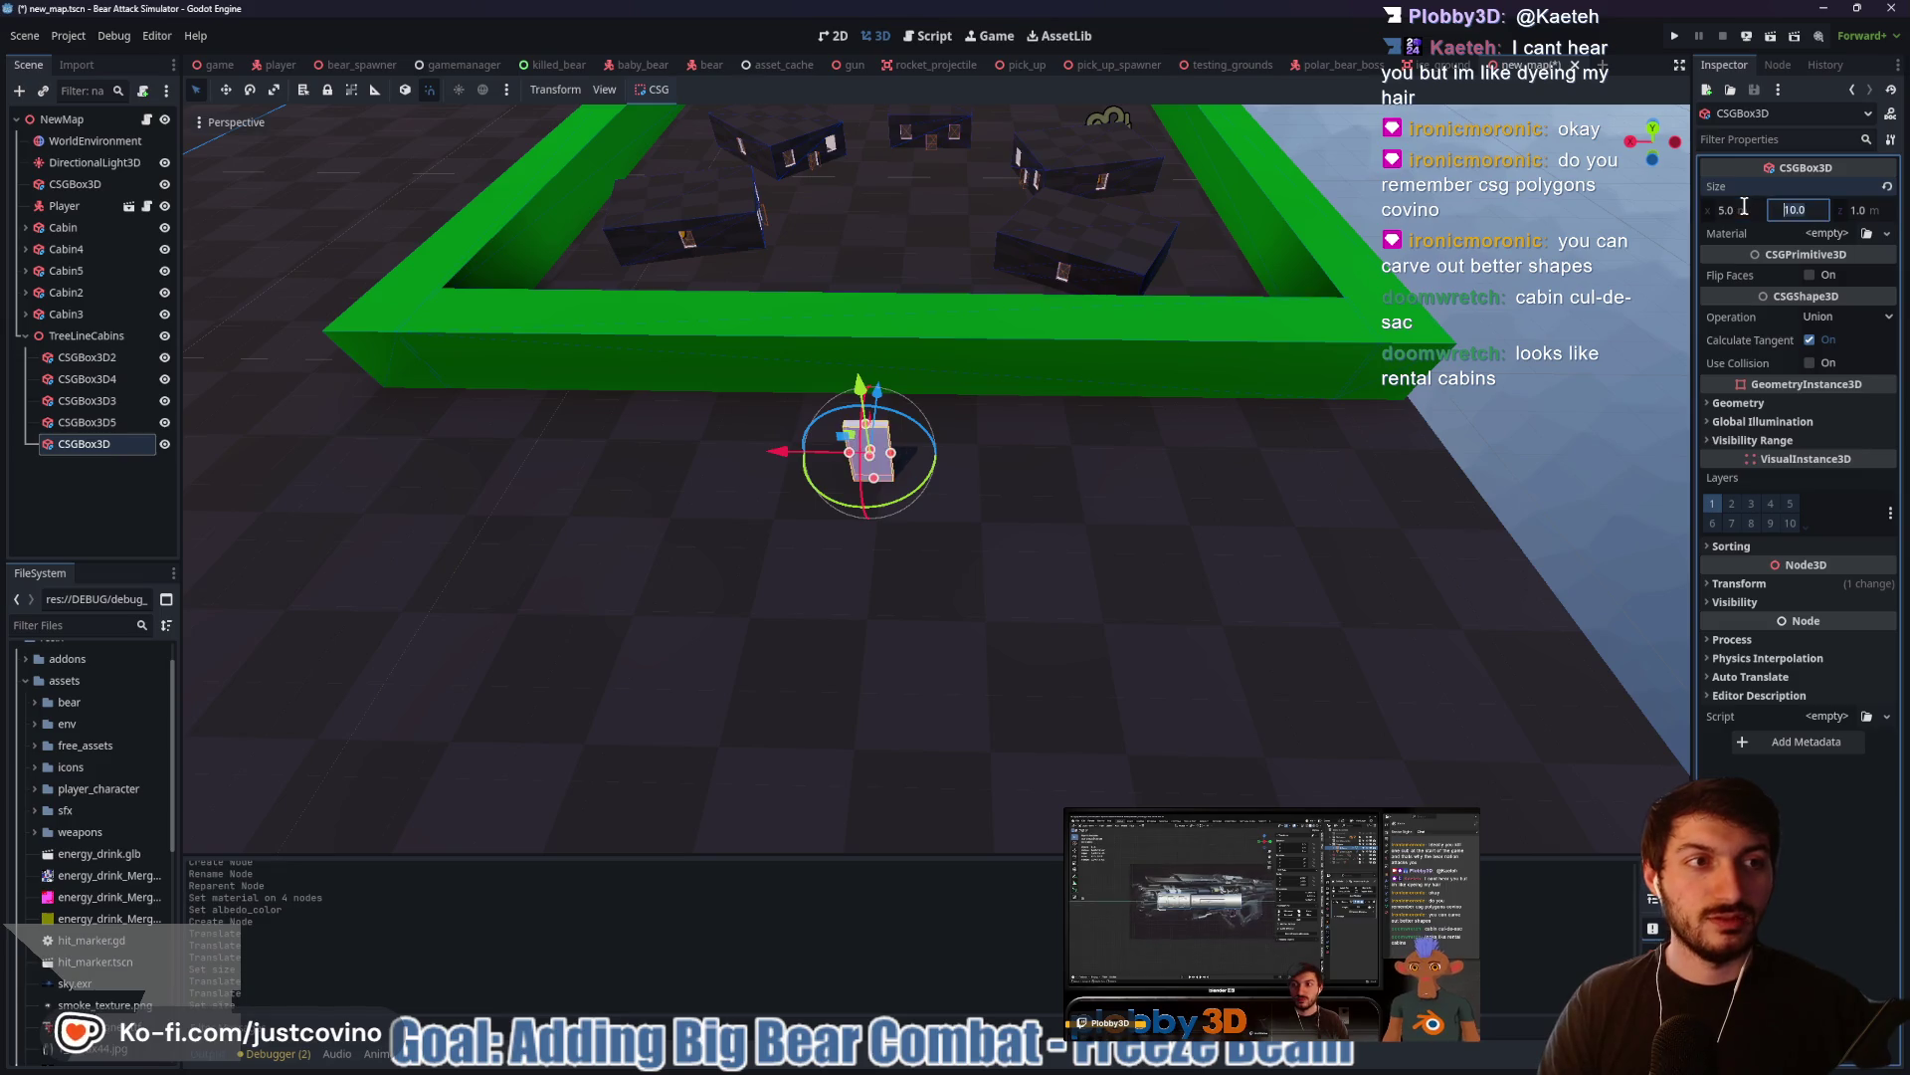
{"action": "type", "text": "5"}
{"action": "key", "text": "Return"}
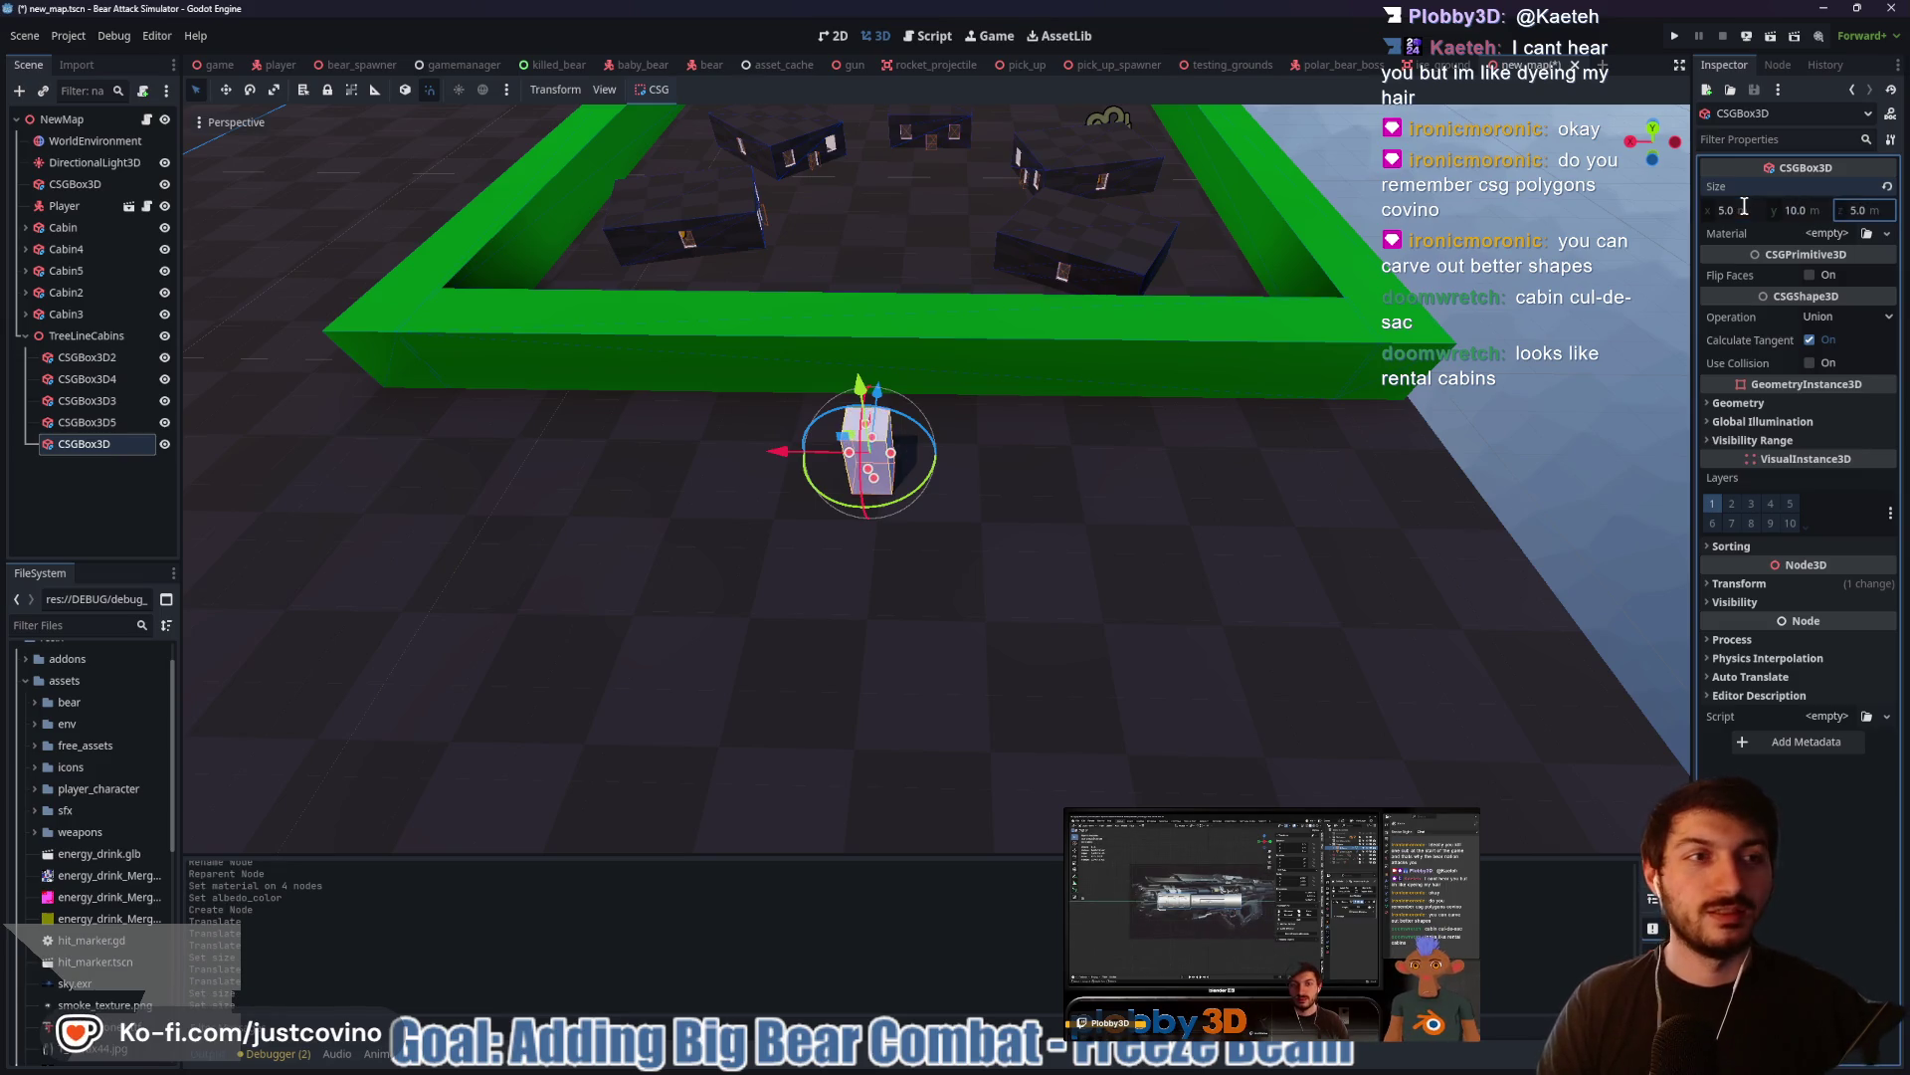
Move the box along Z onto the wall and set its depth to 12 m
{"action": "left_click", "coordinate": [1869, 210]}
{"action": "type", "text": "10"}
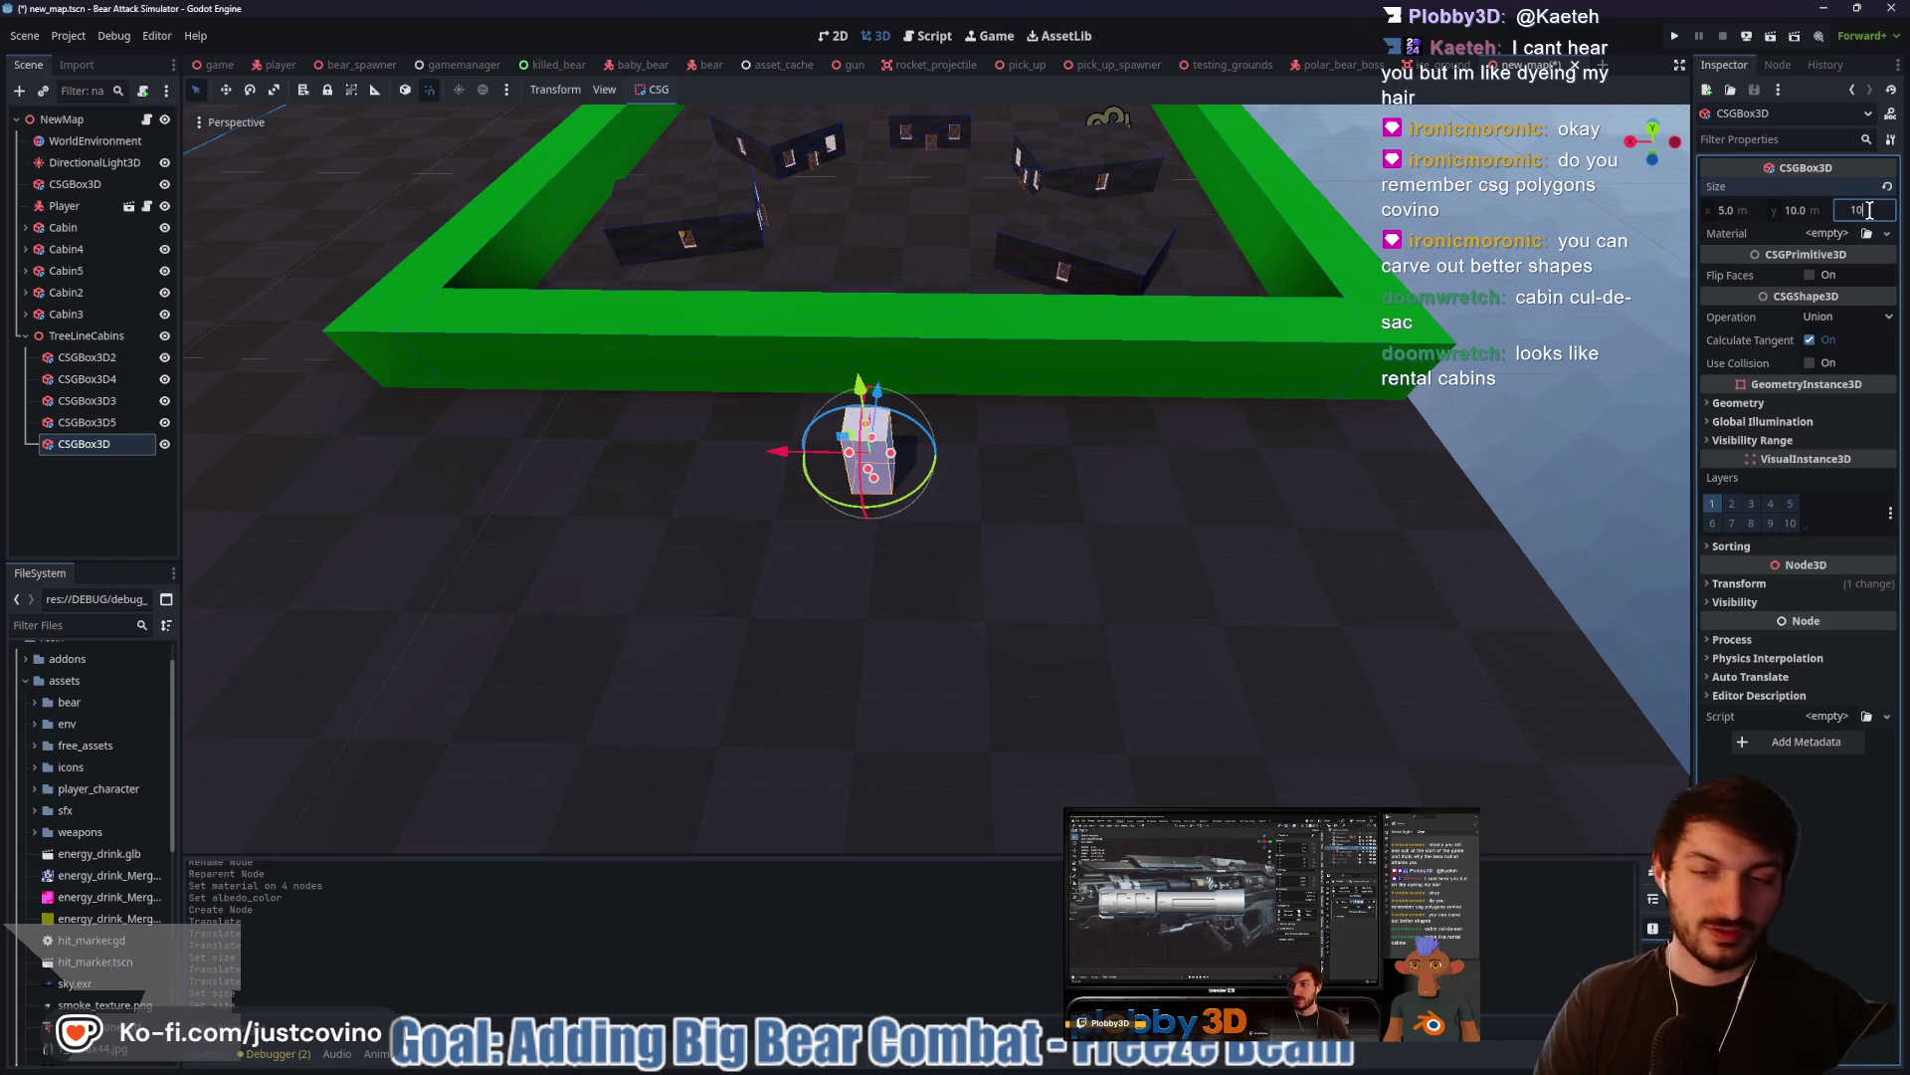
{"action": "key", "text": "Return"}
{"action": "mouse_move", "coordinate": [916, 368]}
{"action": "left_mouse_down"}
{"action": "mouse_move", "coordinate": [899, 312]}
{"action": "mouse_move", "coordinate": [901, 358]}
{"action": "left_mouse_up"}
{"action": "left_click_drag", "start_coordinate": [1042, 430], "coordinate": [1236, 450]}
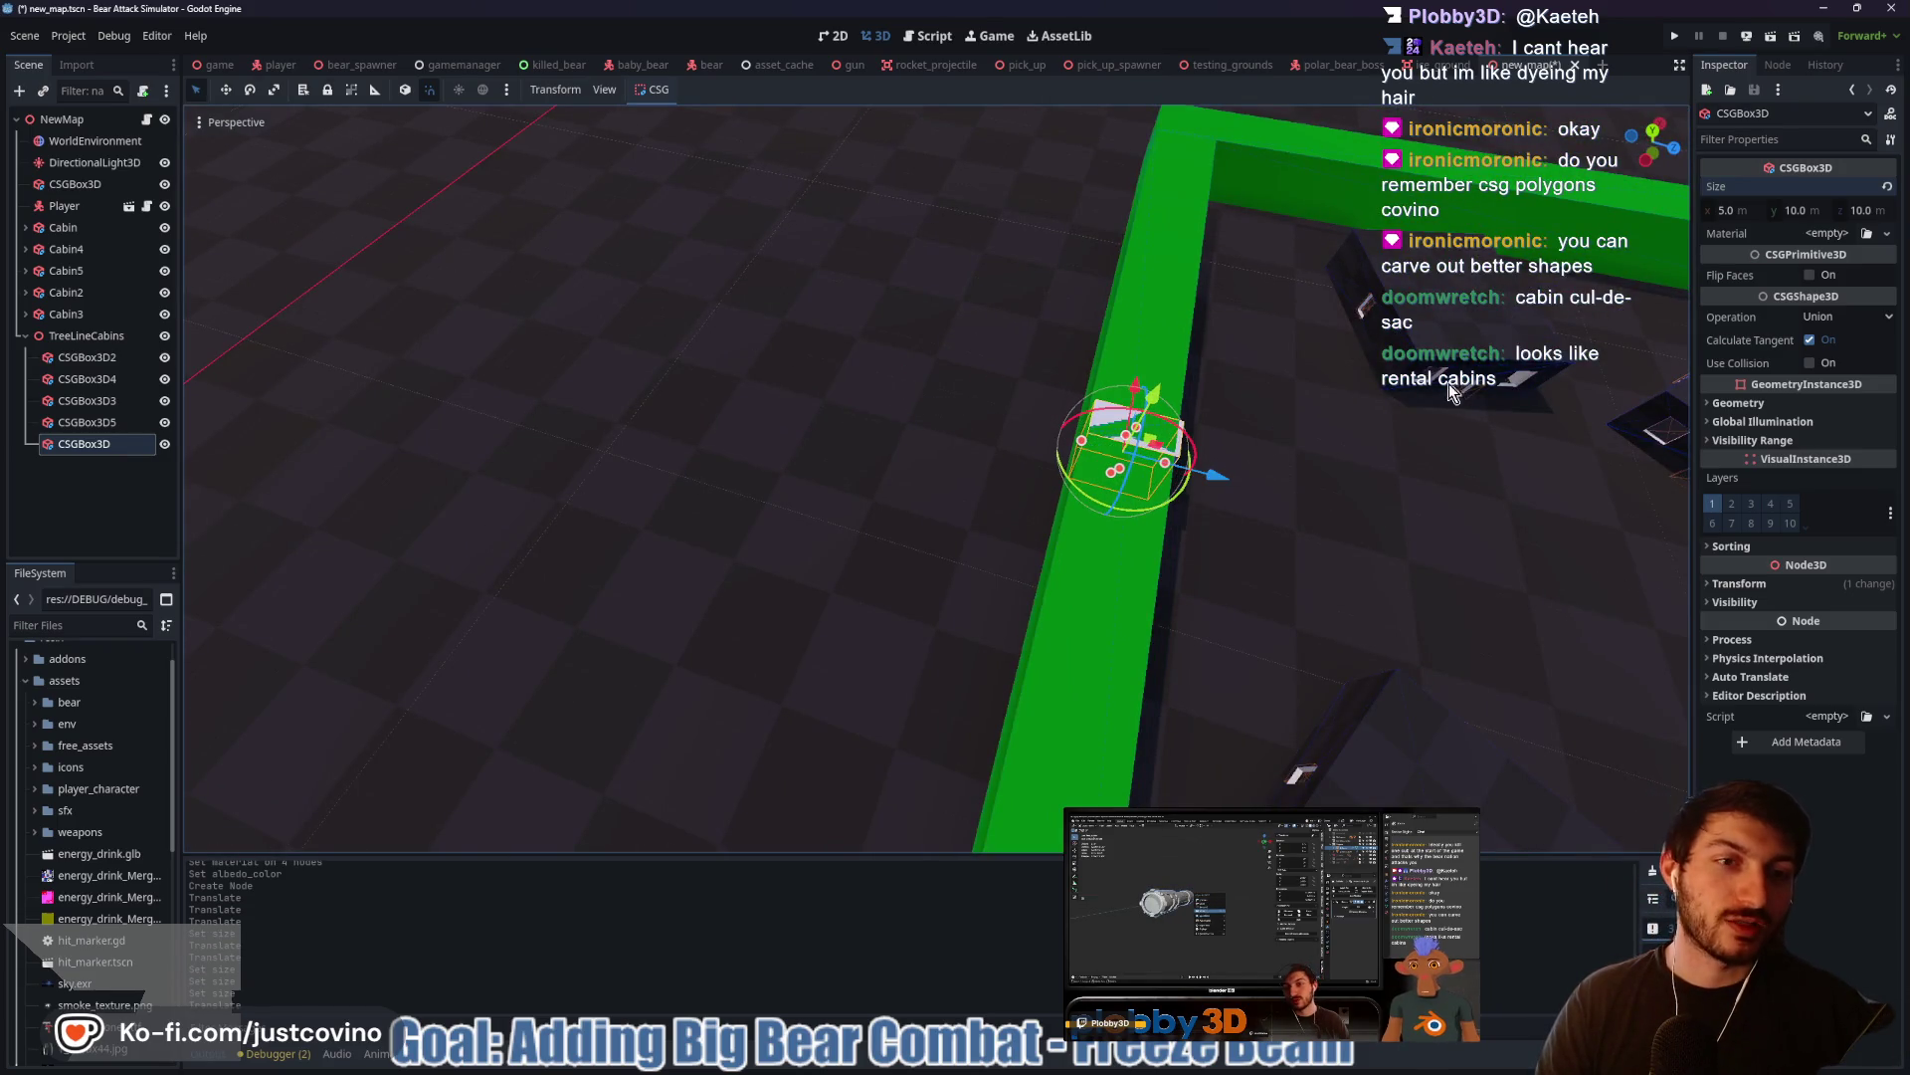
{"action": "left_click", "coordinate": [1877, 210]}
{"action": "type", "text": "12"}
{"action": "key", "text": "Return"}
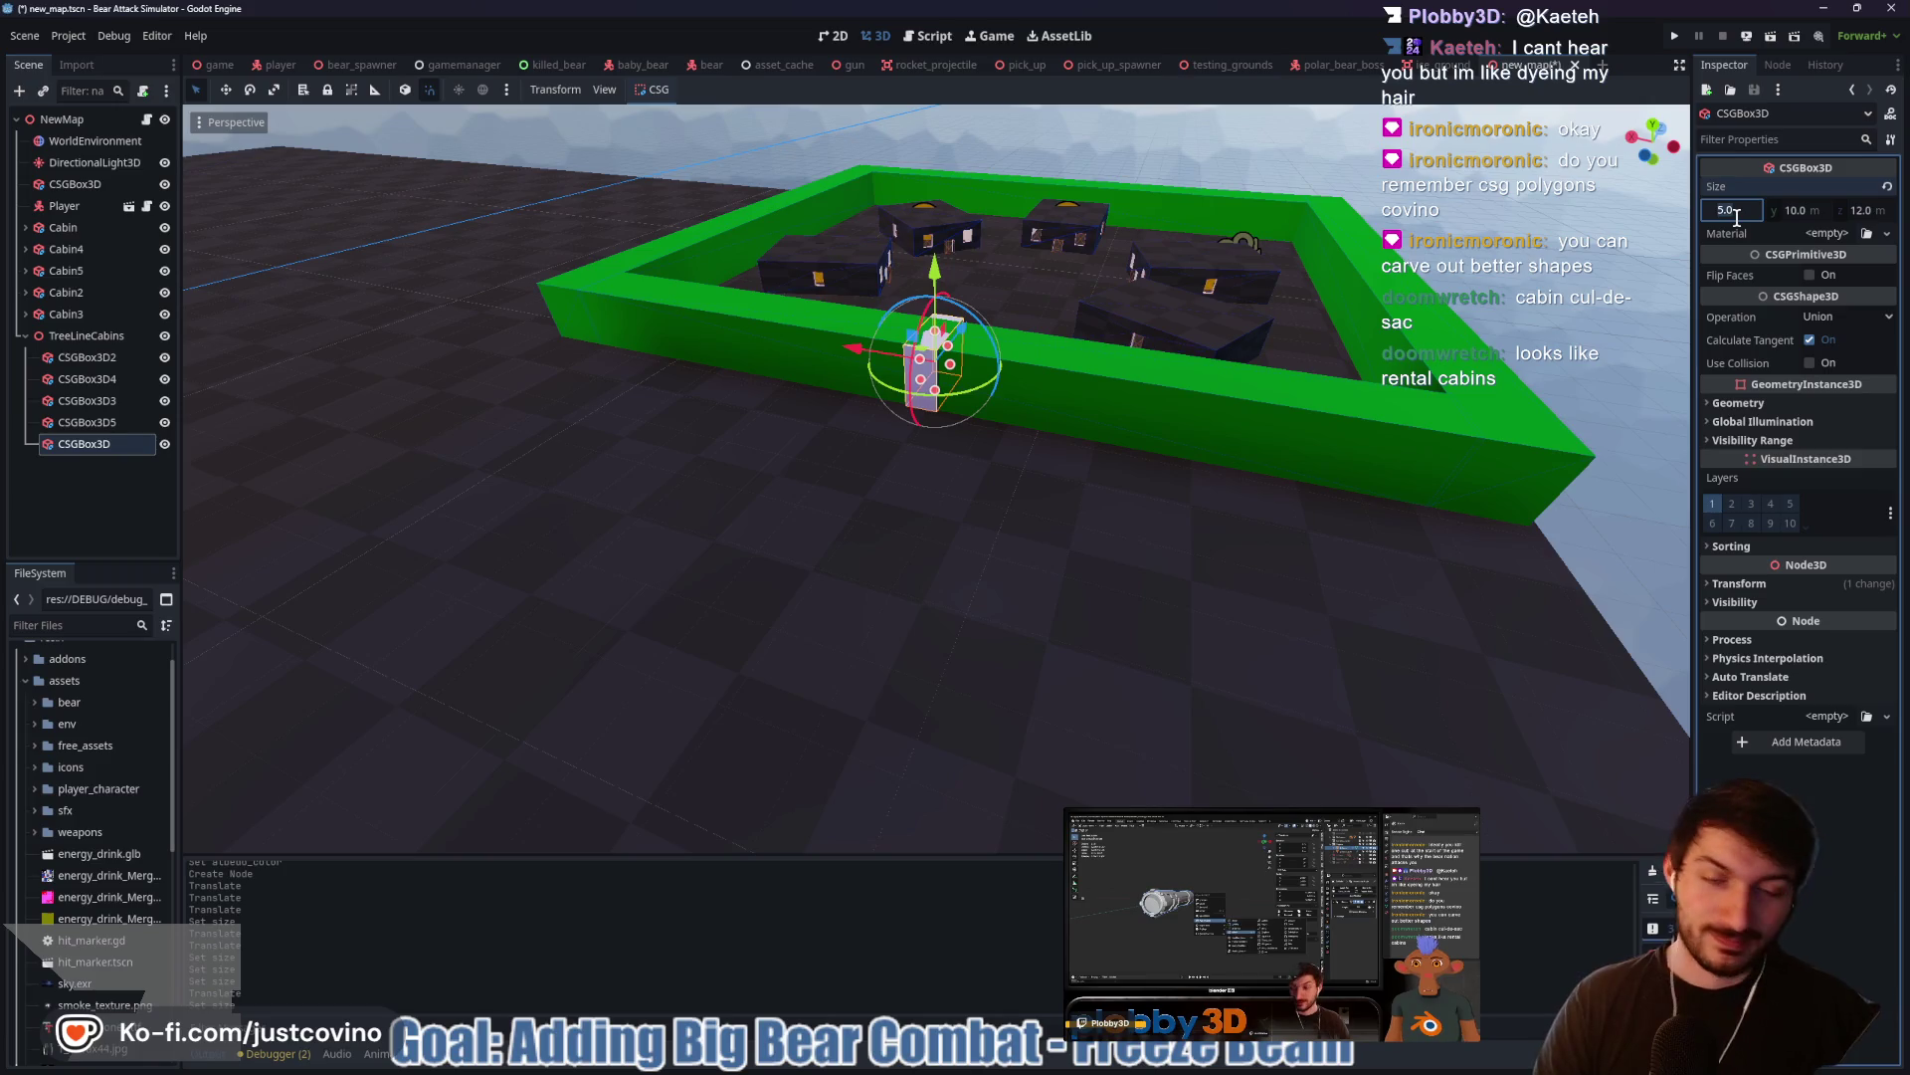
Finish the box at 10 wide and 12 high, then view the whole walled yard
{"action": "type", "text": "10"}
{"action": "key", "text": "Return"}
{"action": "left_click", "coordinate": [1803, 210]}
{"action": "type", "text": "12"}
{"action": "key", "text": "Return"}
{"action": "mouse_move", "coordinate": [1256, 558]}
{"action": "left_mouse_down"}
{"action": "mouse_move", "coordinate": [1247, 403]}
{"action": "mouse_move", "coordinate": [995, 408]}
{"action": "mouse_move", "coordinate": [940, 379]}
{"action": "mouse_move", "coordinate": [1116, 451]}
{"action": "mouse_move", "coordinate": [935, 558]}
{"action": "left_mouse_up"}
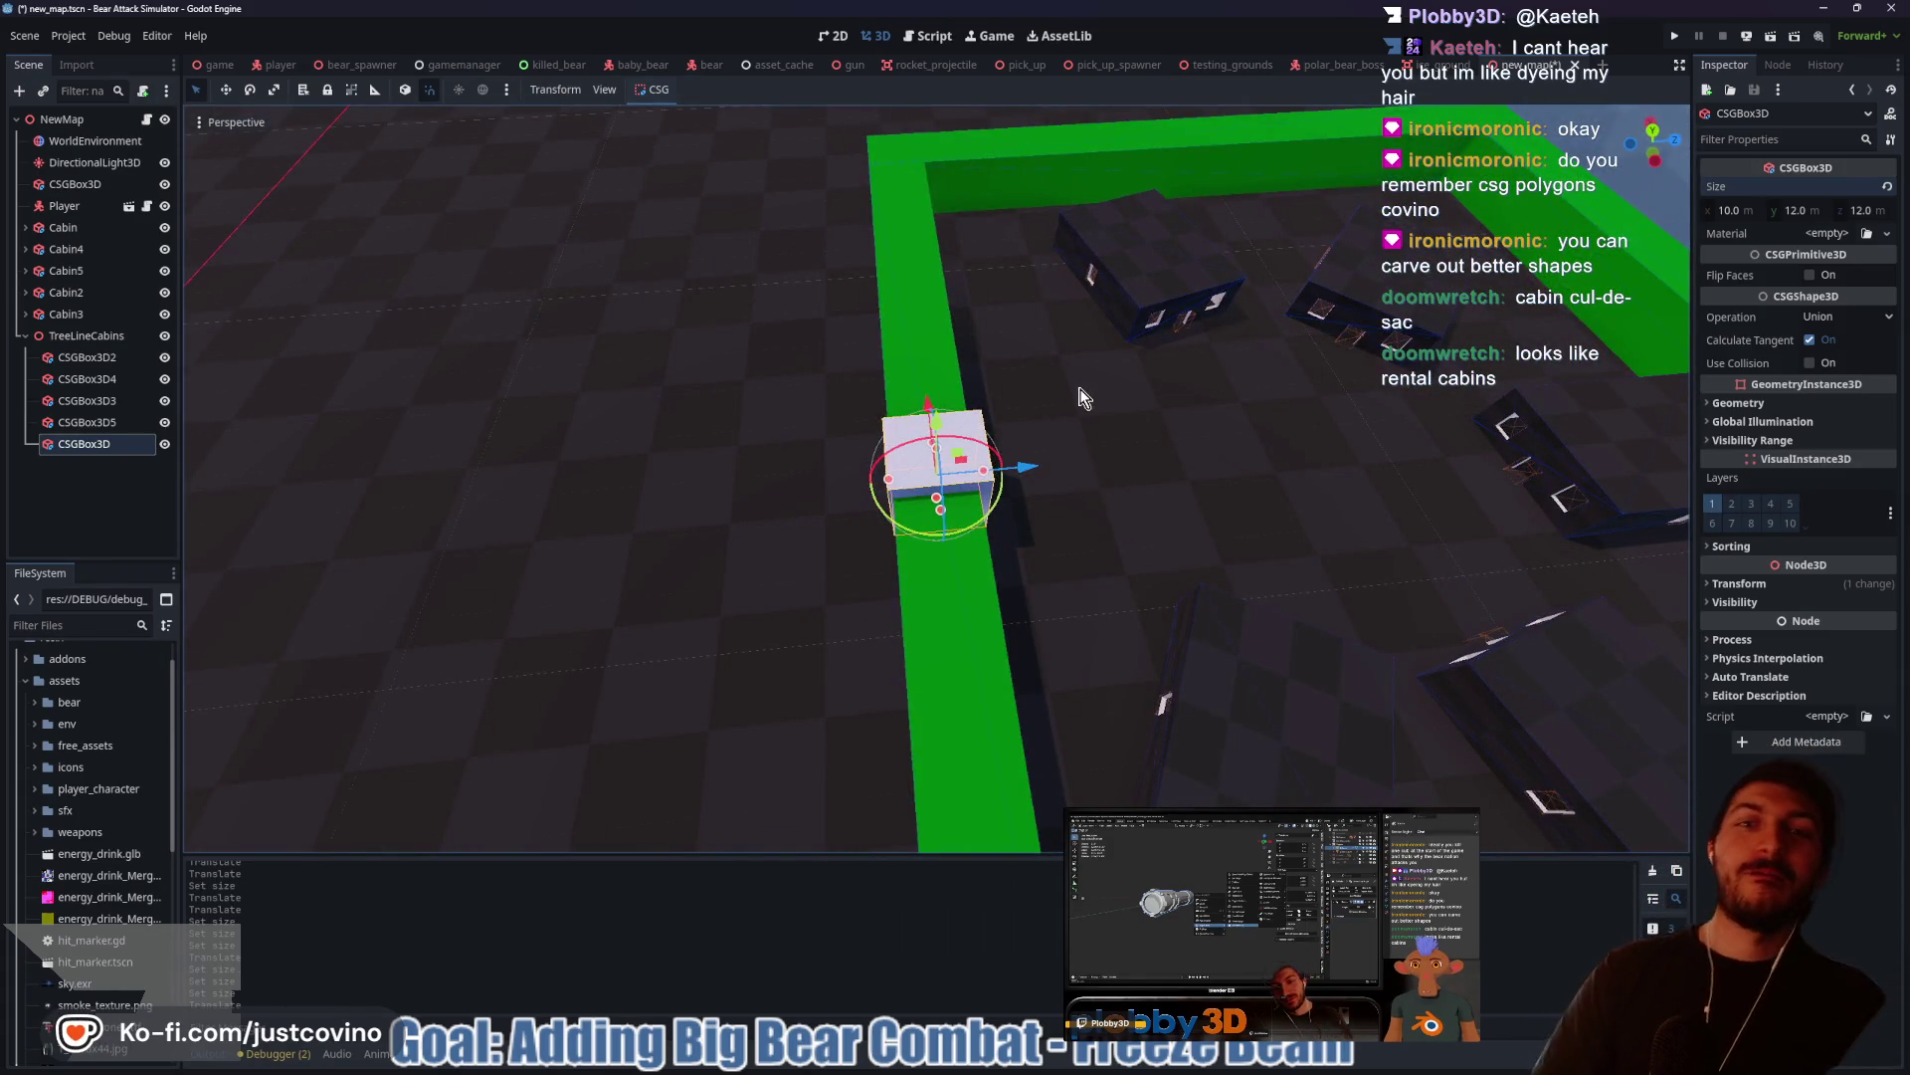
{"action": "mouse_move", "coordinate": [1041, 469]}
{"action": "left_mouse_down"}
{"action": "mouse_move", "coordinate": [1237, 460]}
{"action": "mouse_move", "coordinate": [1383, 392]}
{"action": "mouse_move", "coordinate": [1356, 482]}
{"action": "mouse_move", "coordinate": [1334, 479]}
{"action": "left_mouse_up"}
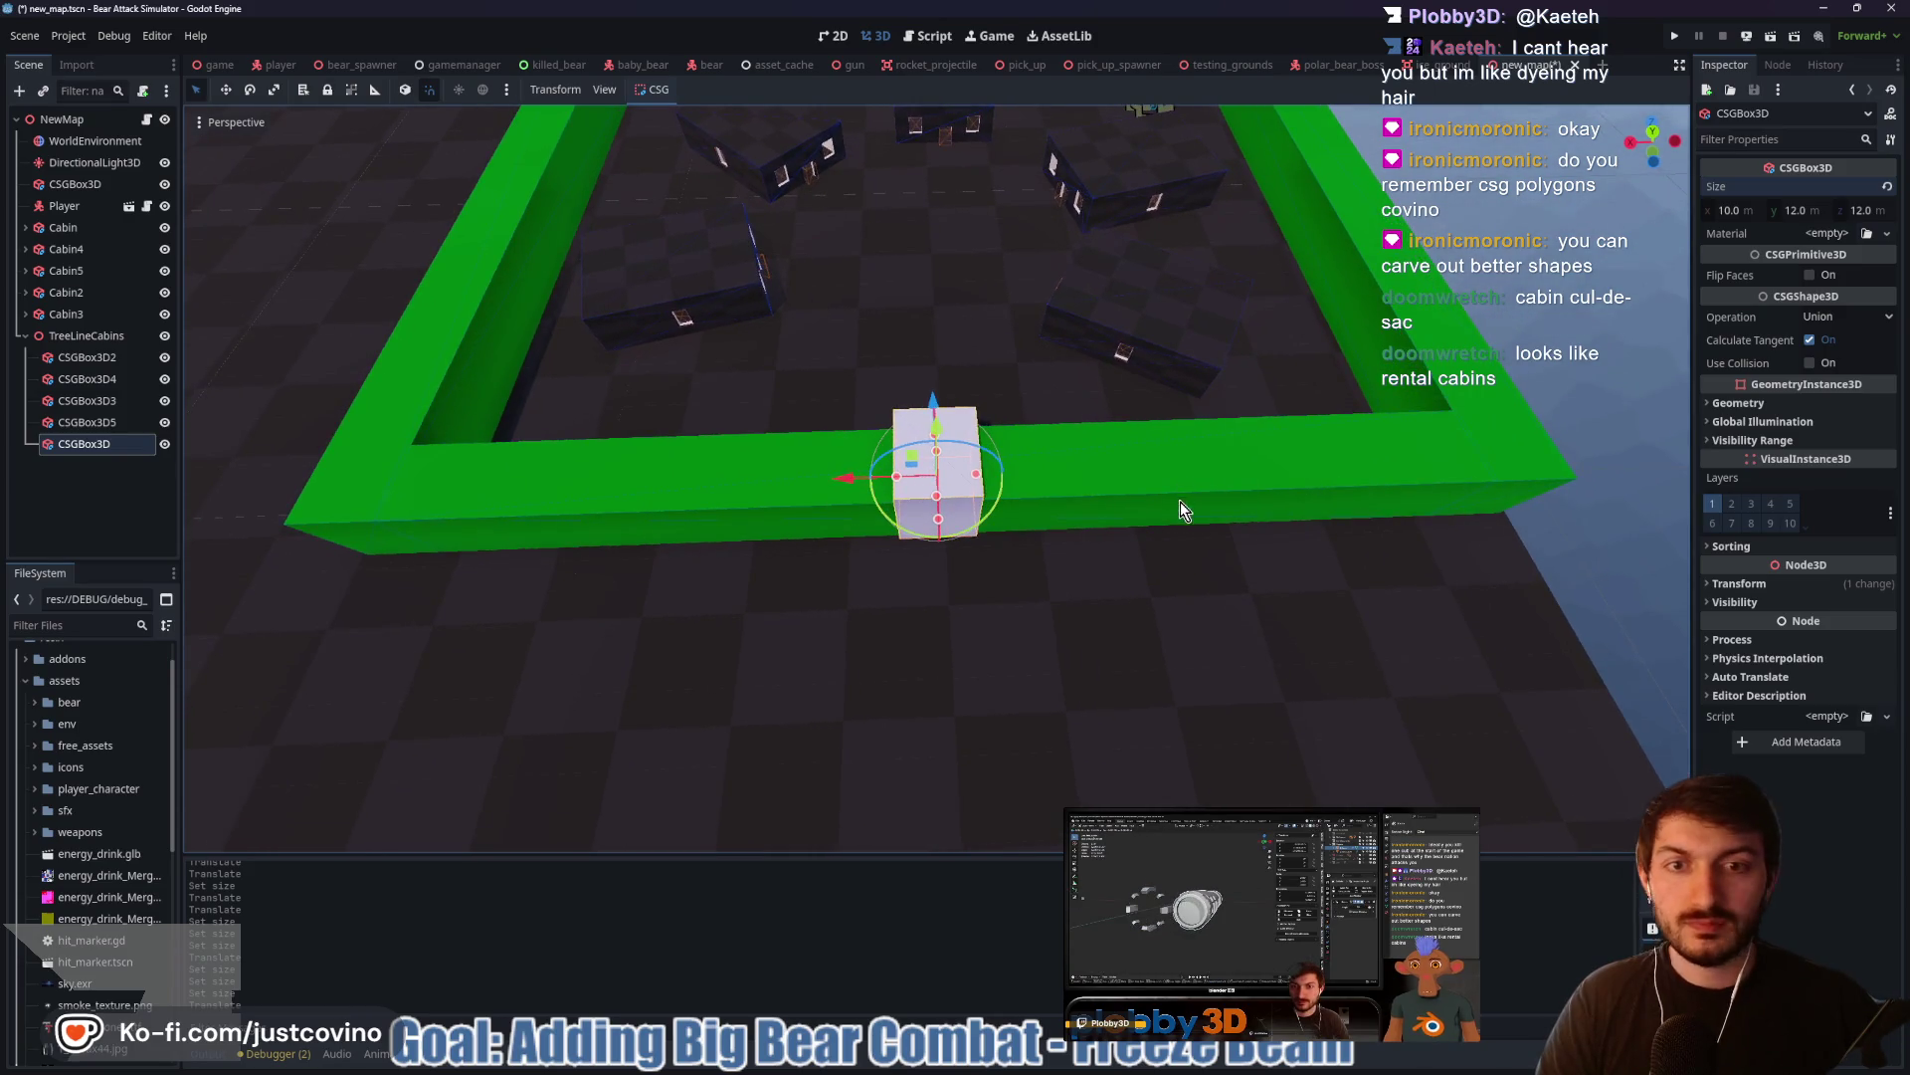
{"action": "left_click", "coordinate": [1137, 488]}
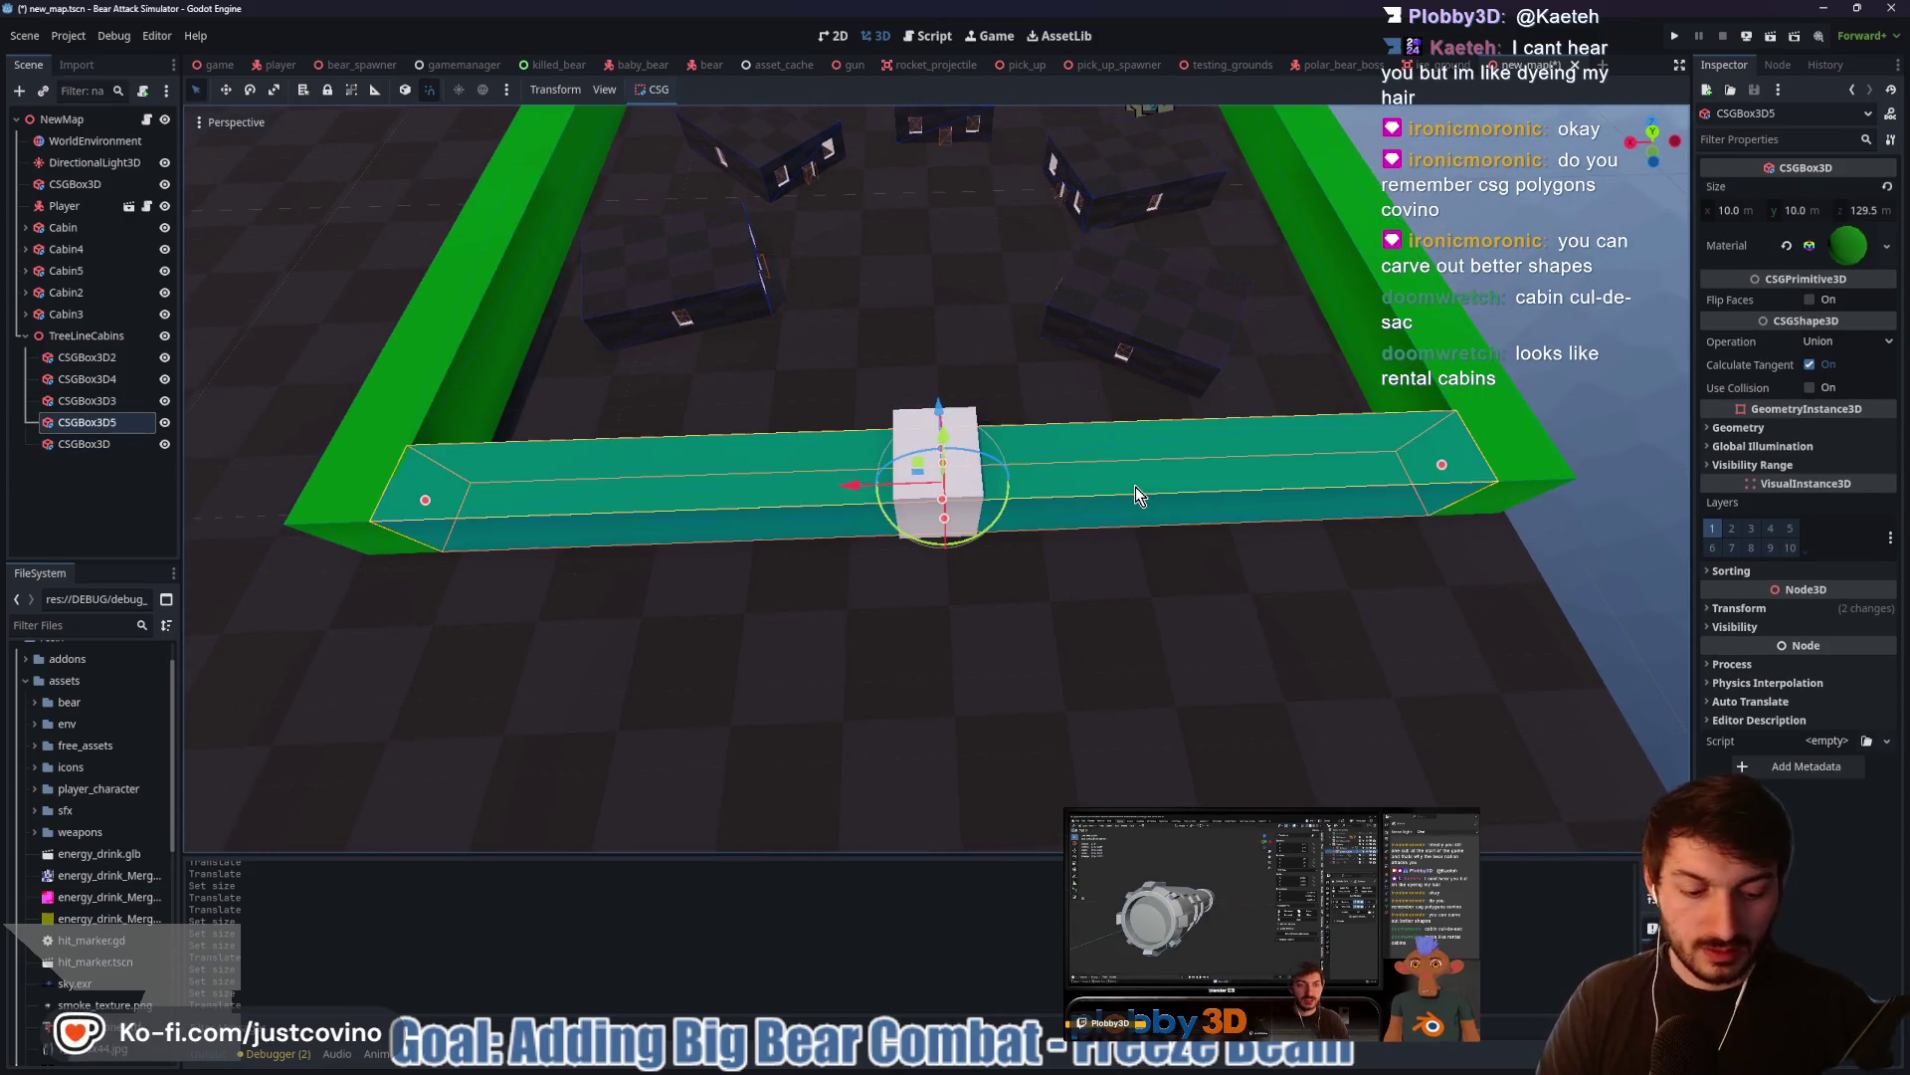
Delete the near green wall CSGBox3D5
{"action": "key", "text": "Delete"}
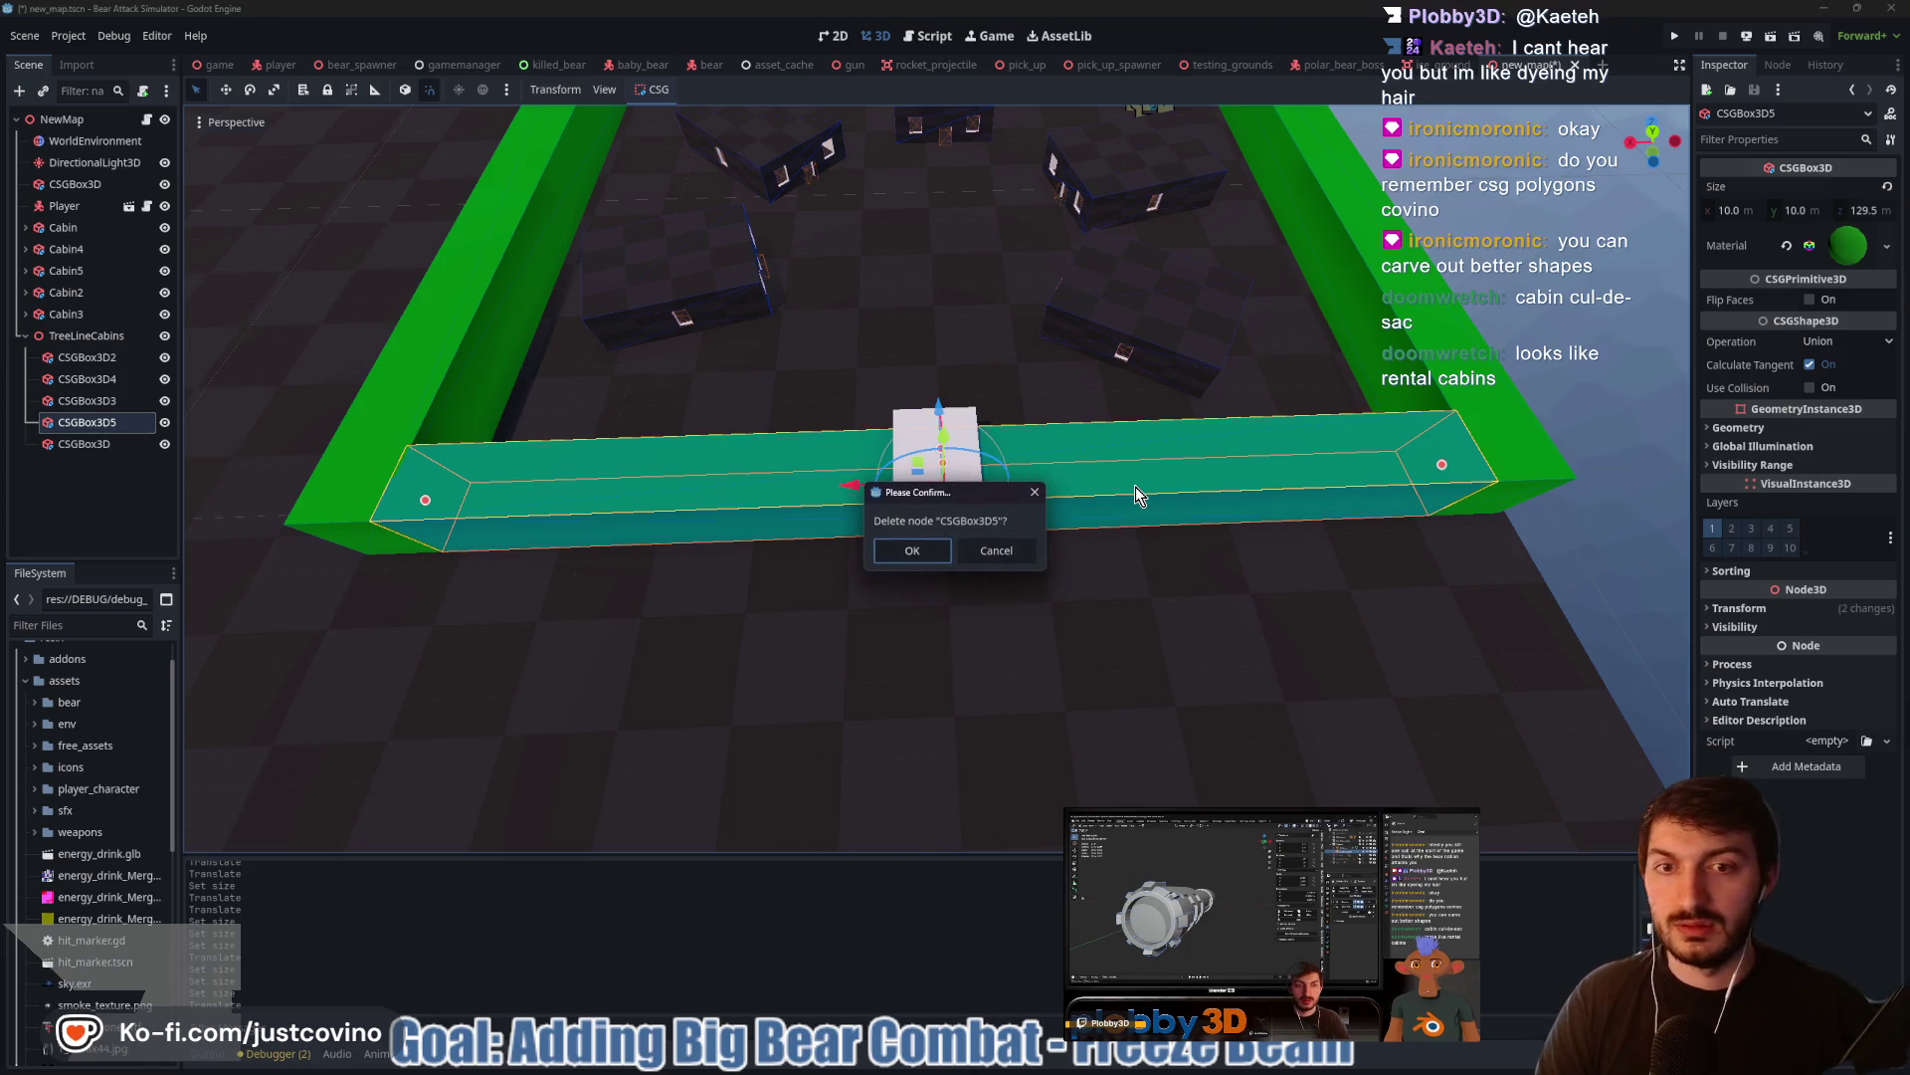
{"action": "left_click", "coordinate": [946, 554]}
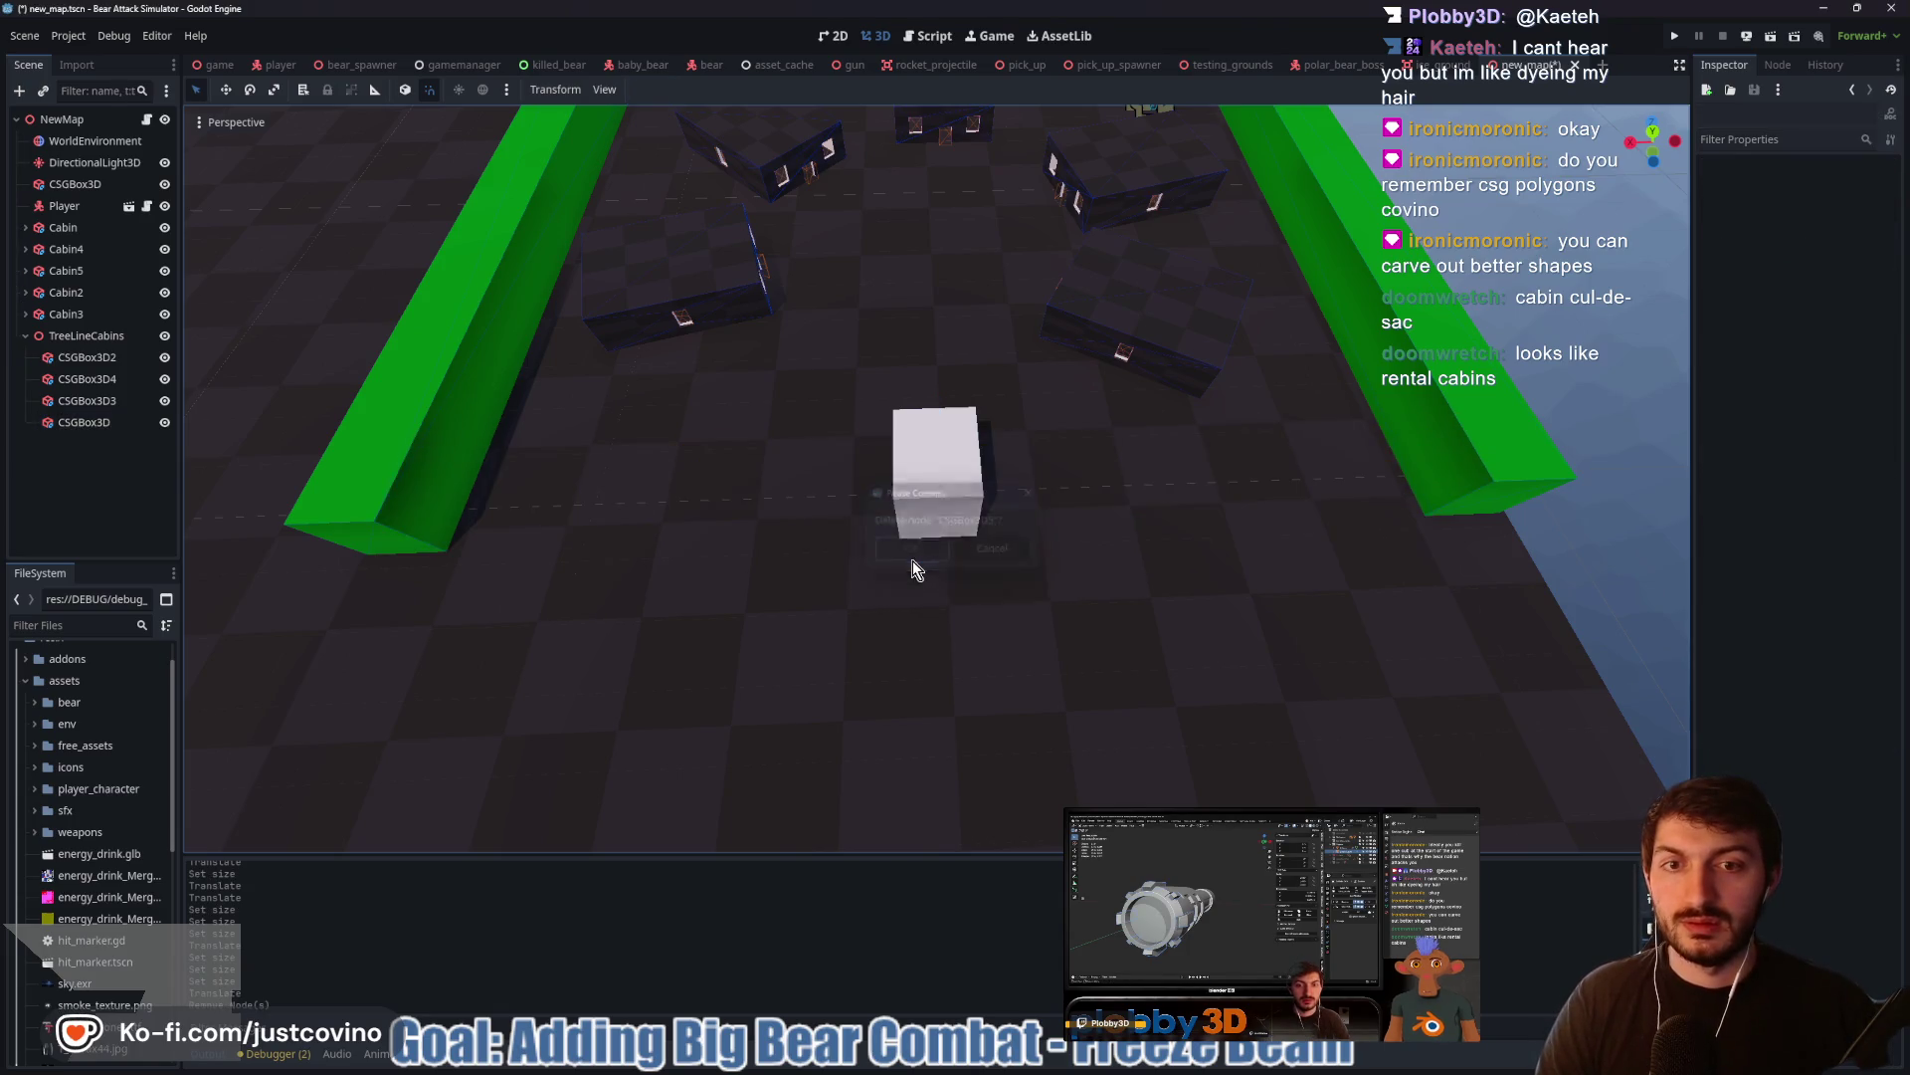
{"action": "left_click", "coordinate": [68, 338]}
Add a CSGPolygon3D child to TreeLineCabins, leaving it at its original position
{"action": "key", "text": "ctrl+a"}
{"action": "type", "text": "csgpi"}
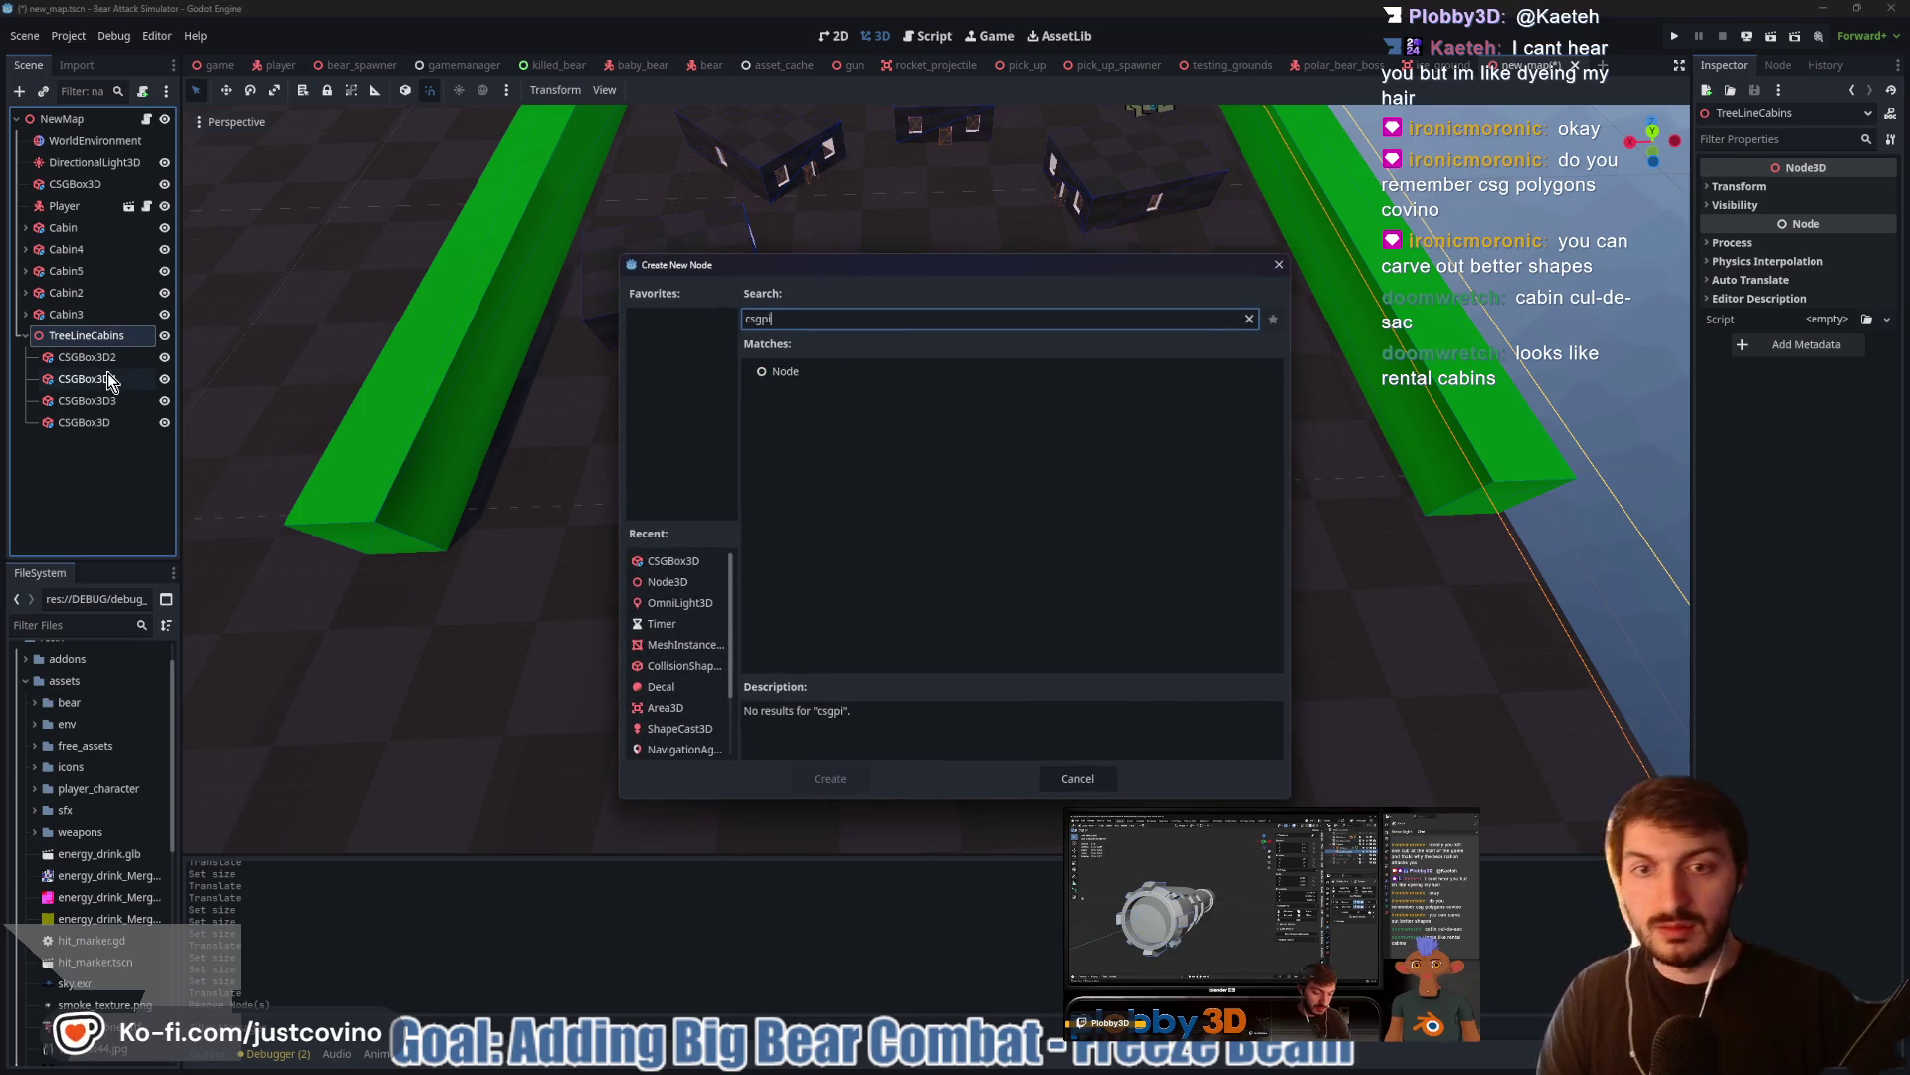
{"action": "key", "text": "BackSpace"}
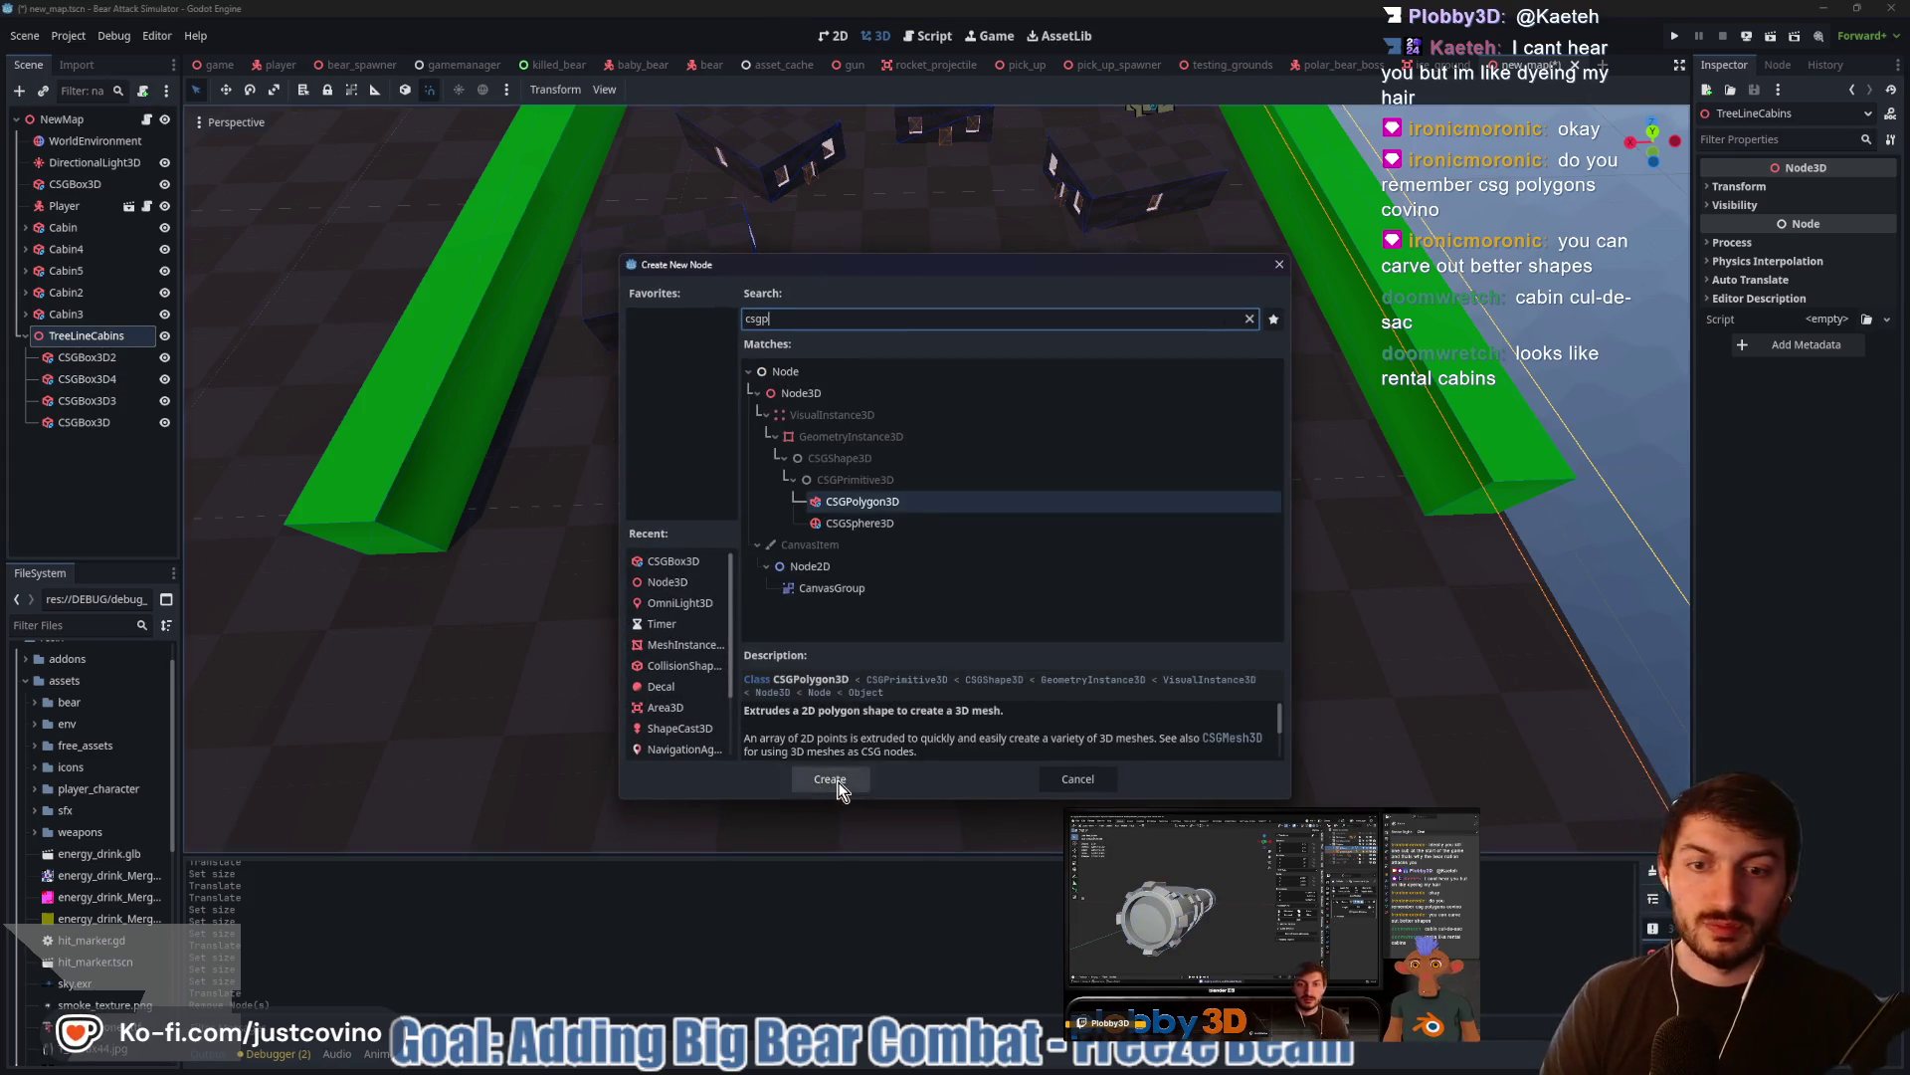
{"action": "left_click", "coordinate": [838, 777]}
{"action": "mouse_move", "coordinate": [834, 494]}
{"action": "left_mouse_down"}
{"action": "mouse_move", "coordinate": [1490, 461]}
{"action": "mouse_move", "coordinate": [1535, 399]}
{"action": "left_mouse_up"}
{"action": "key", "text": "ctrl+z"}
{"action": "mouse_move", "coordinate": [843, 487]}
{"action": "left_mouse_down"}
{"action": "mouse_move", "coordinate": [1374, 439]}
{"action": "mouse_move", "coordinate": [1338, 219]}
{"action": "mouse_move", "coordinate": [1283, 167]}
{"action": "left_mouse_up"}
{"action": "key", "text": "ctrl+z"}
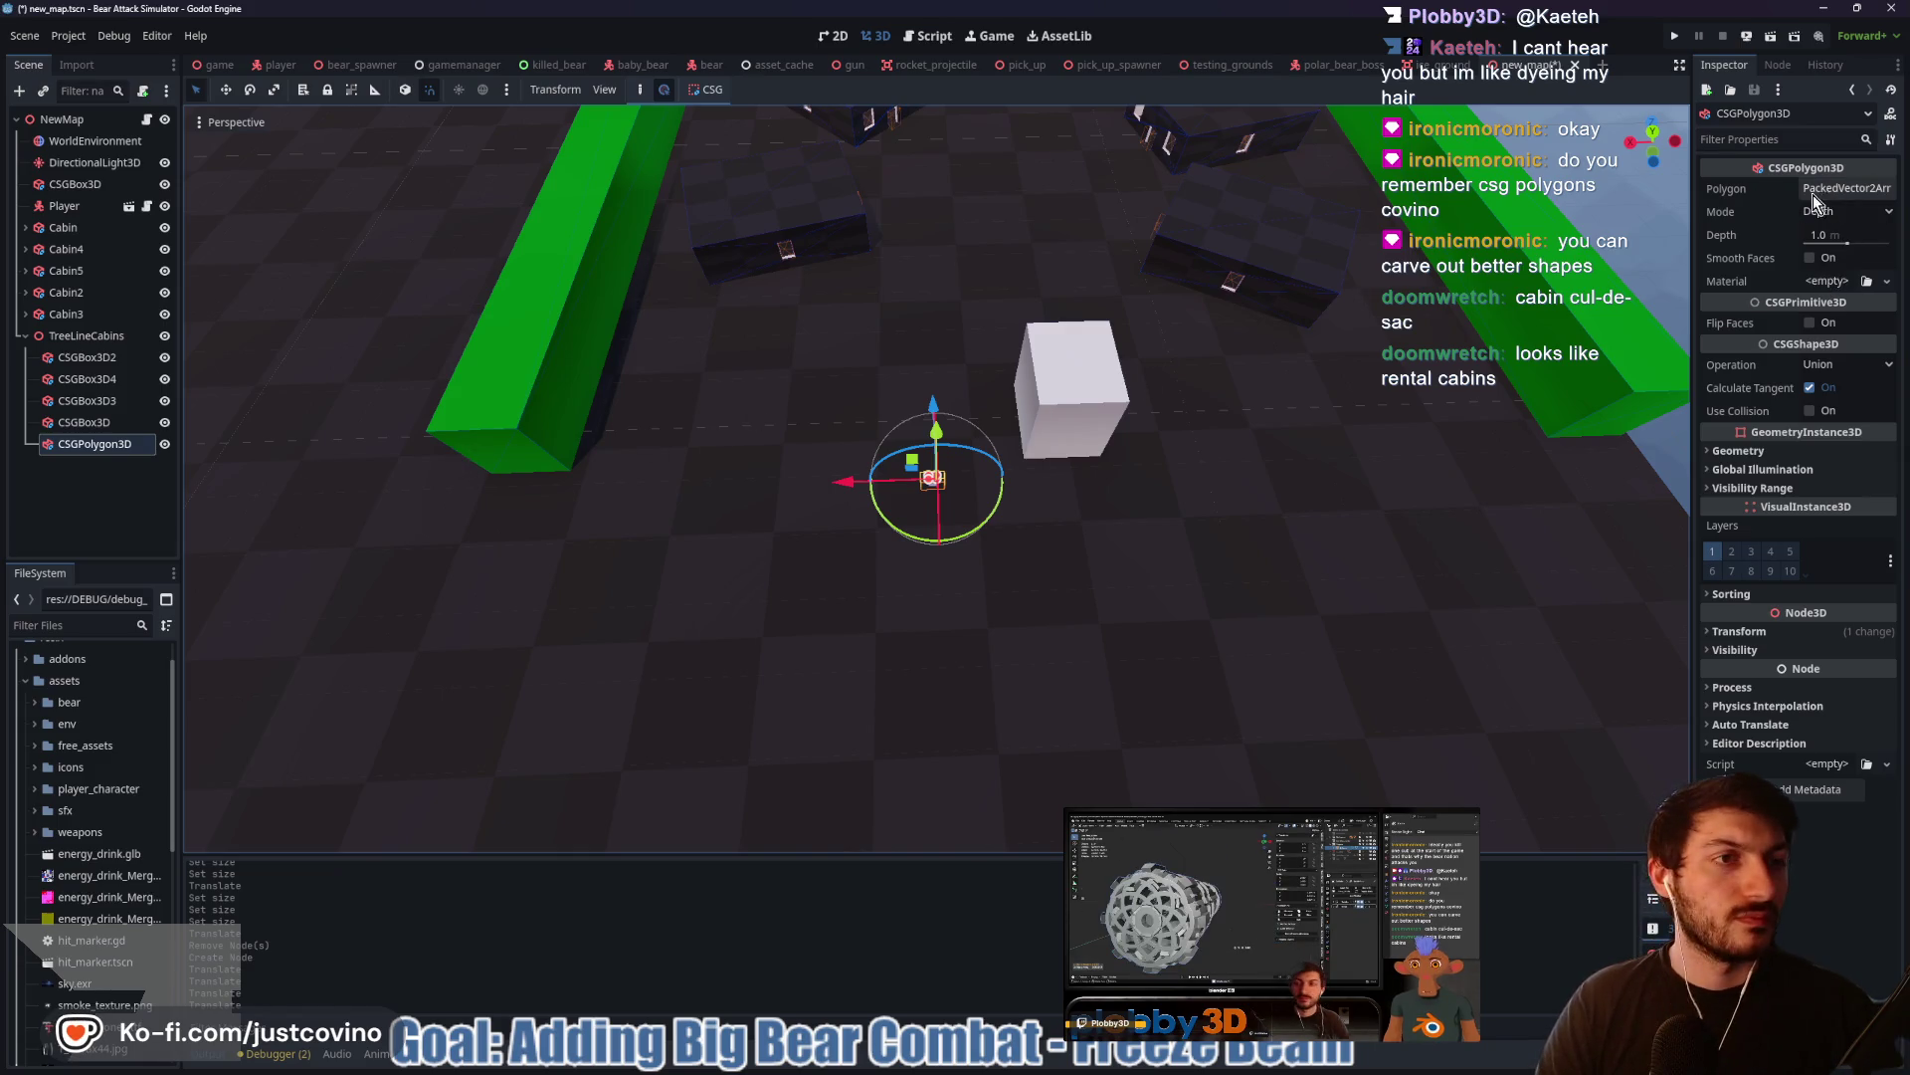
{"action": "left_click", "coordinate": [1827, 191]}
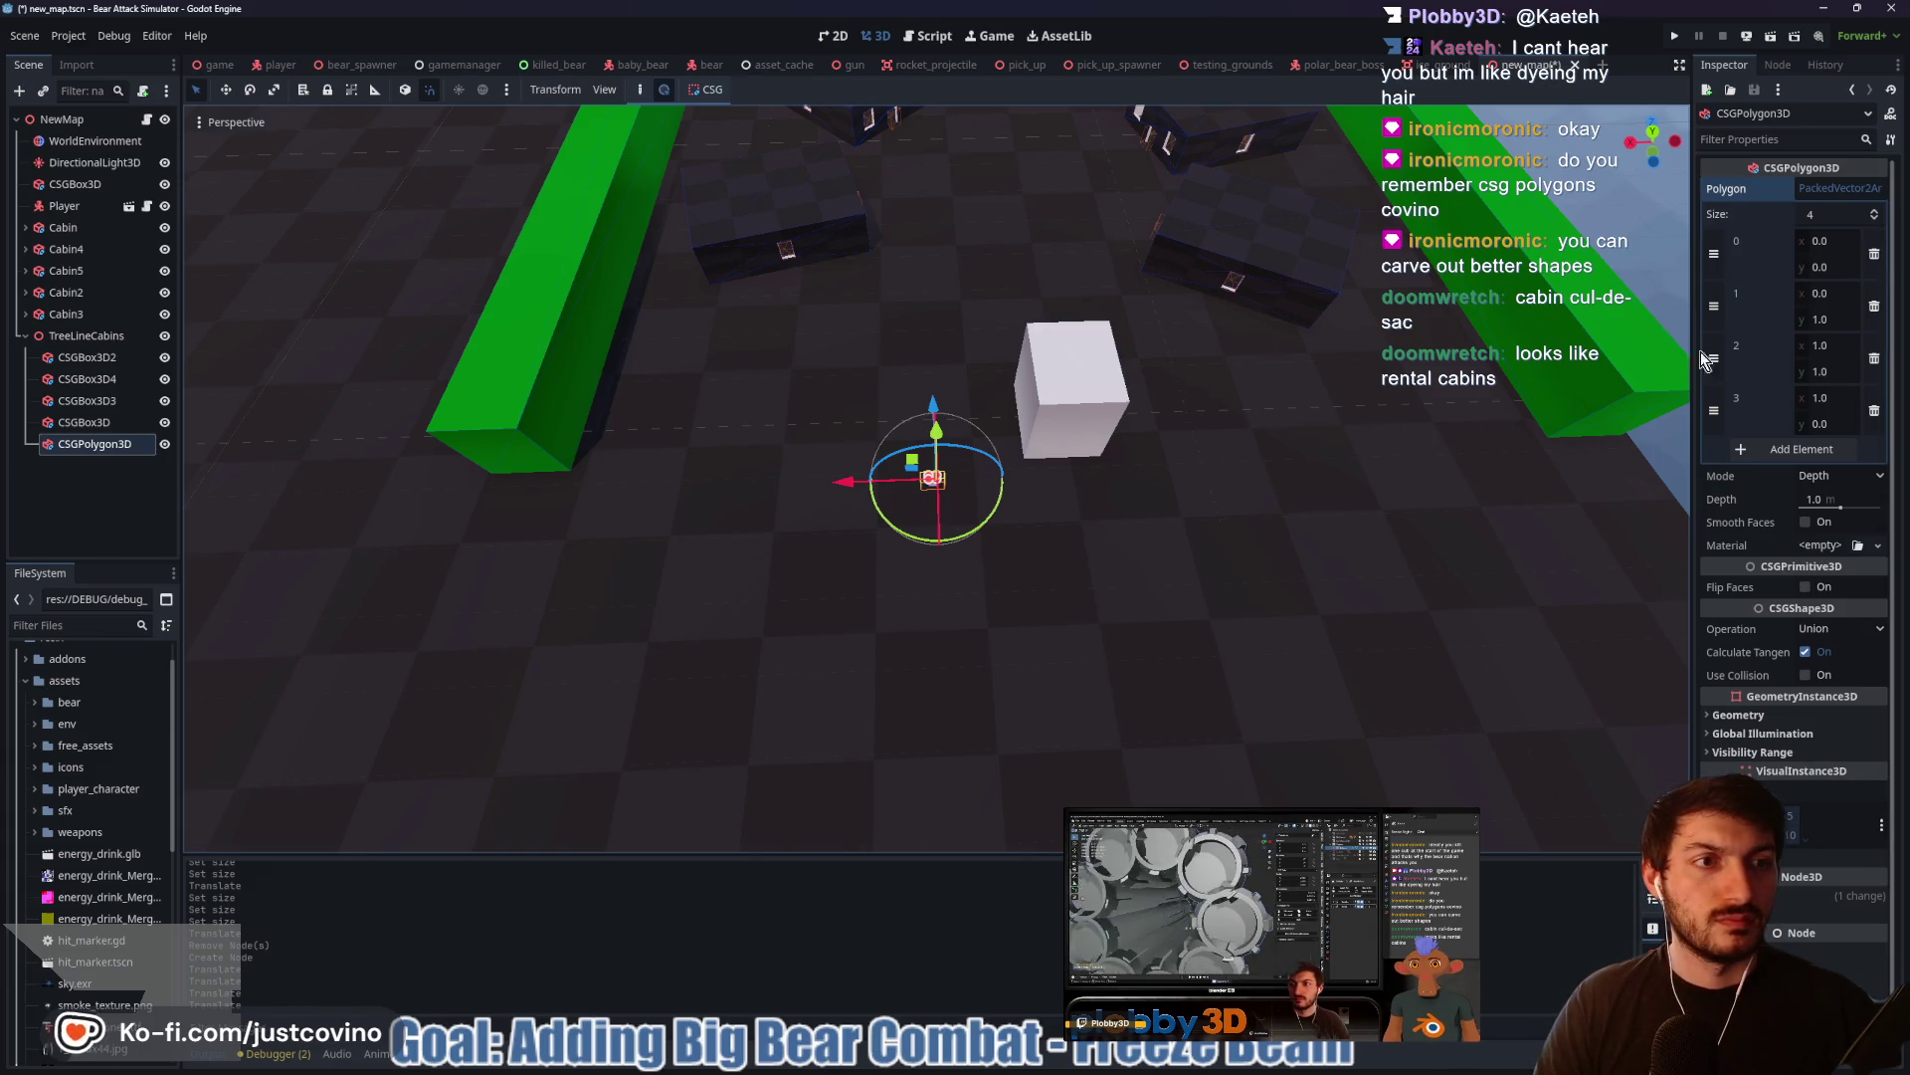
Drag the polygon's corner points outward into a long, low trapezoid slab
{"action": "scroll", "coordinate": [932, 498], "scroll_direction": "up", "scroll_amount": 5}
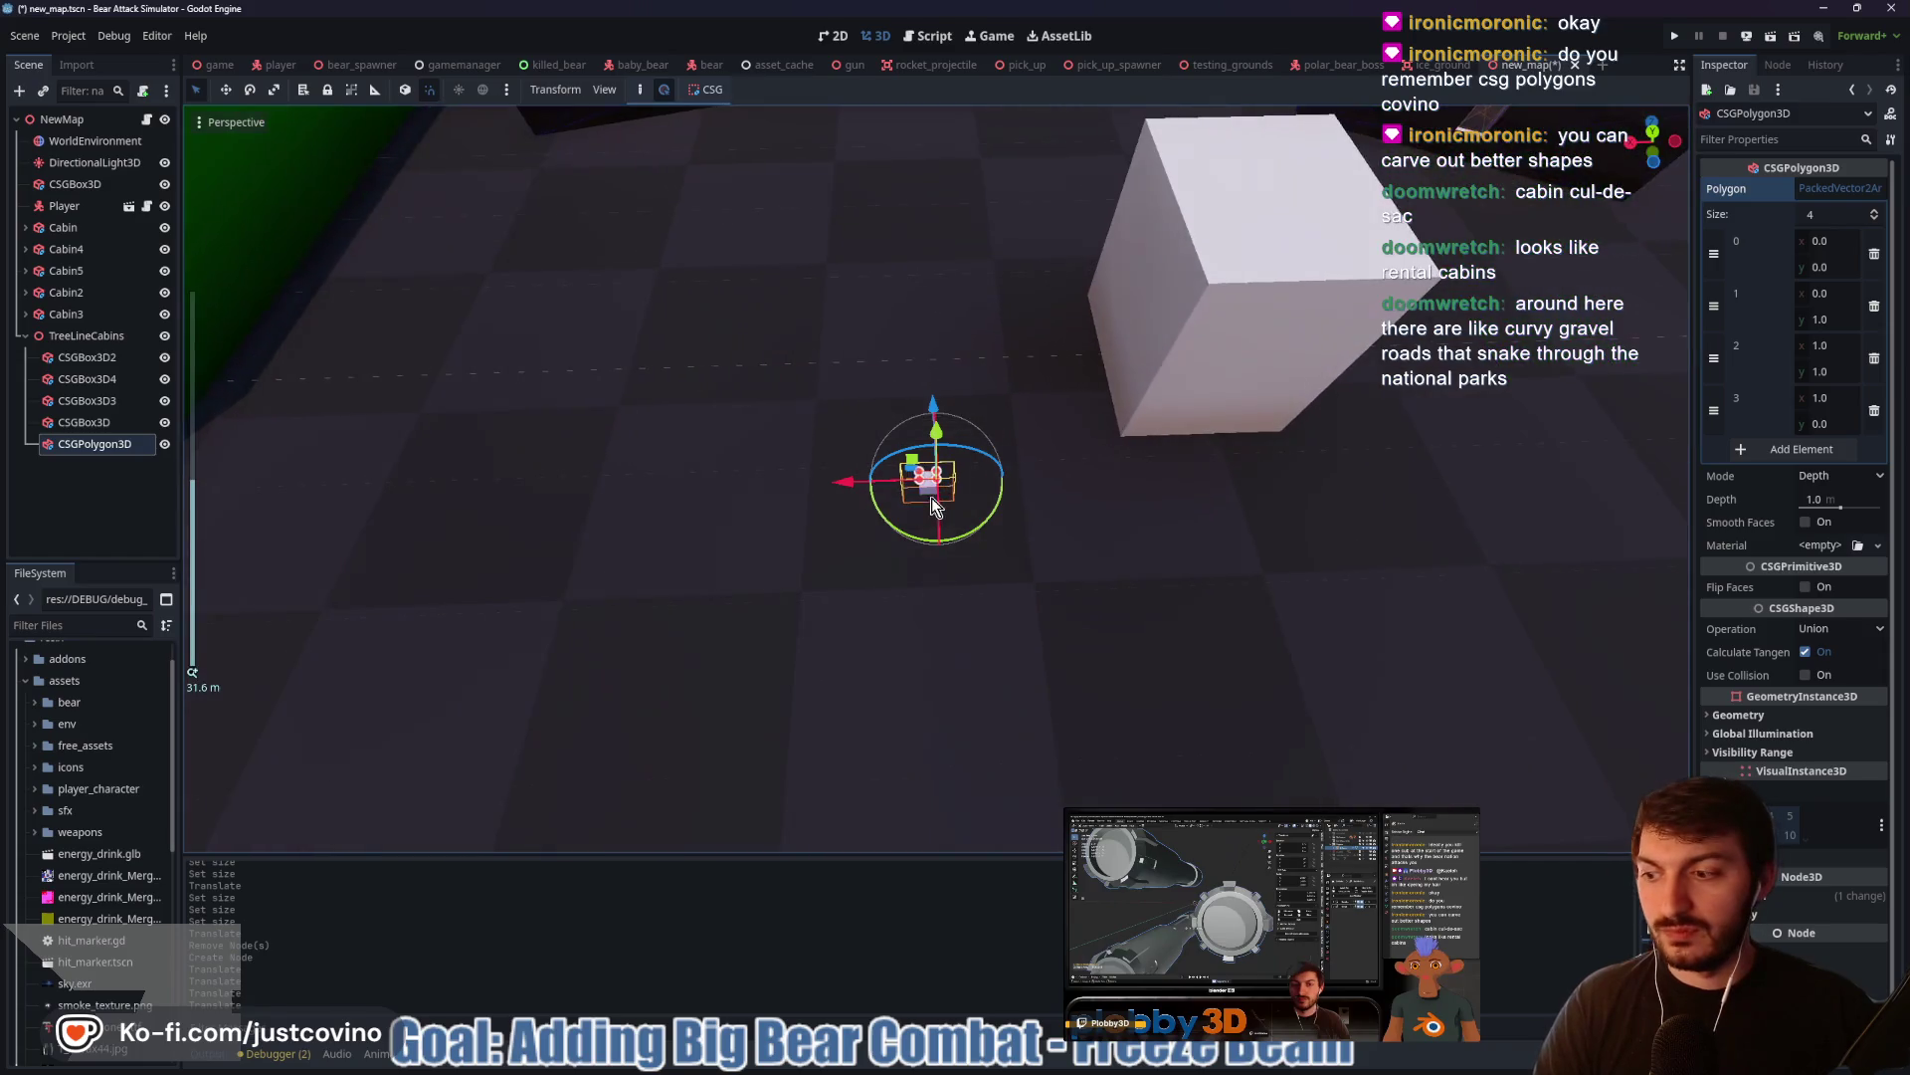
{"action": "scroll", "coordinate": [1064, 526], "scroll_direction": "up", "scroll_amount": 5}
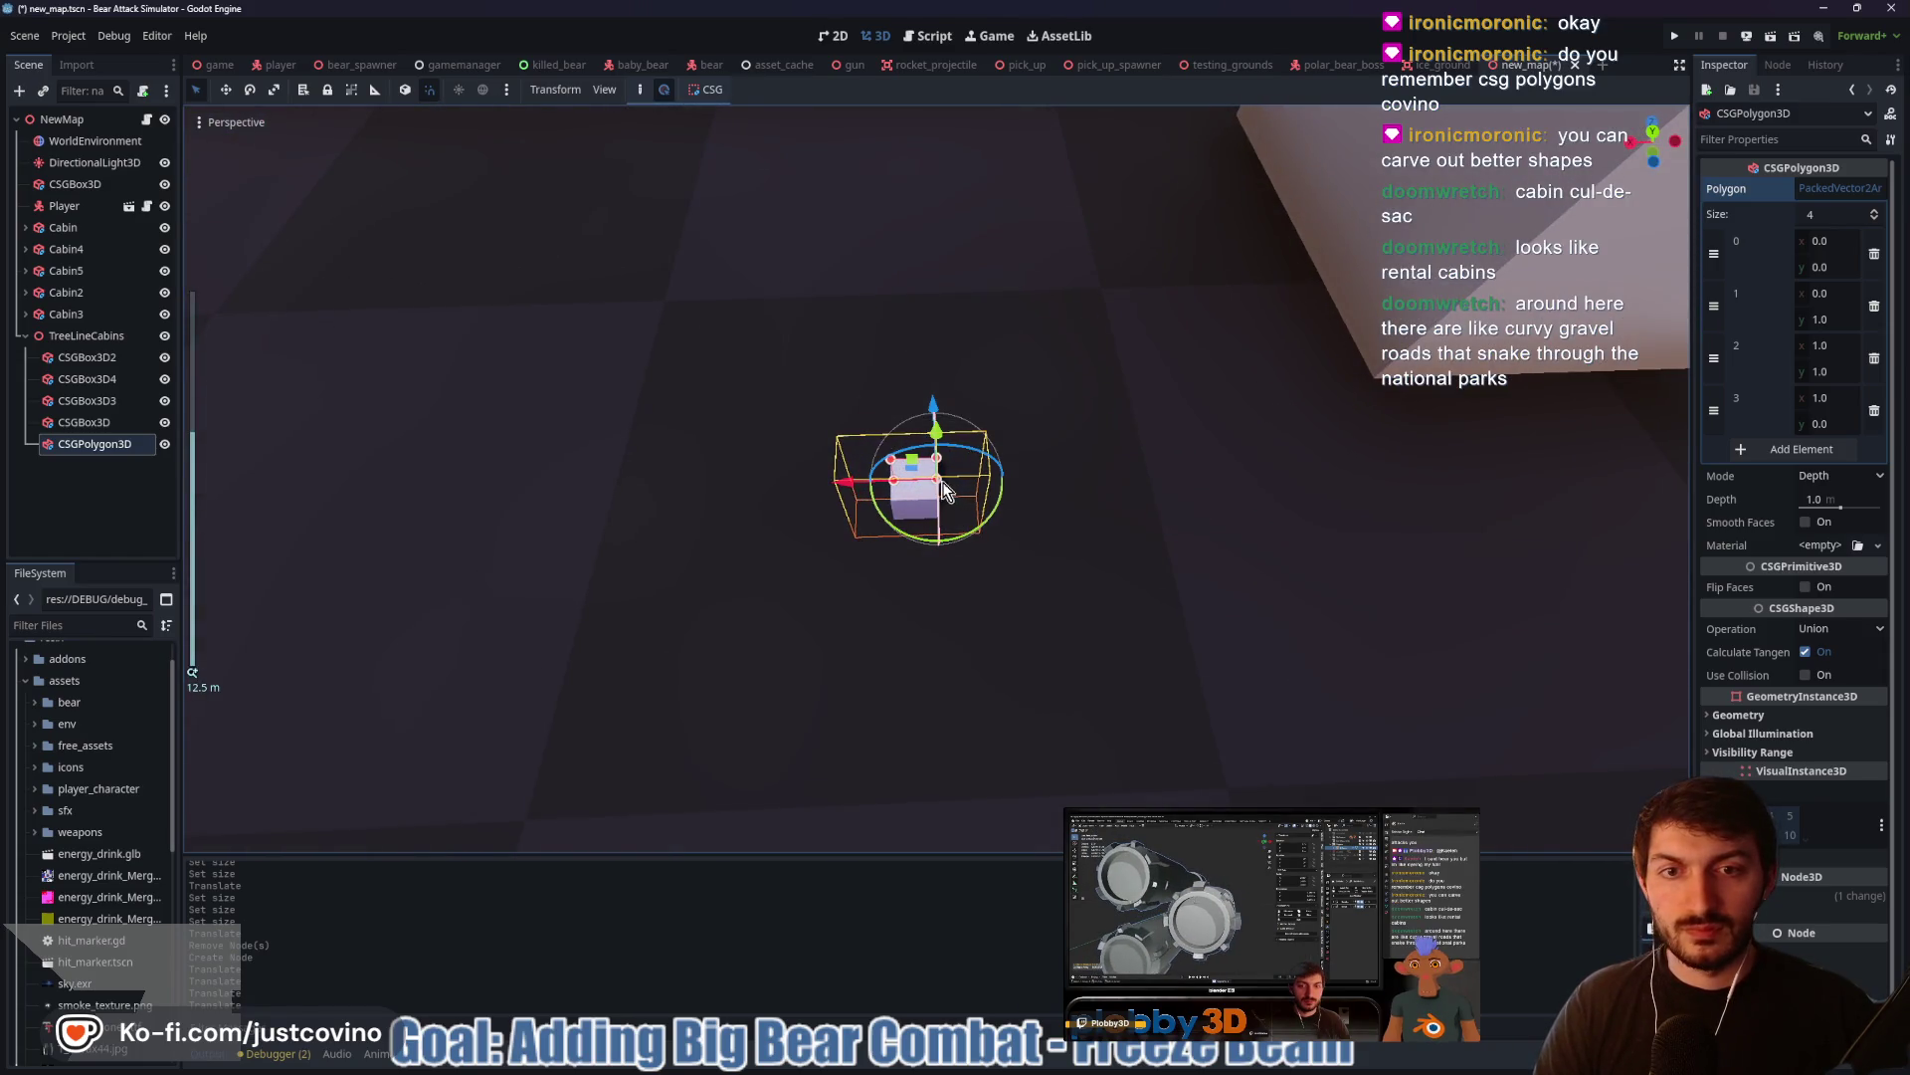
{"action": "left_click_drag", "start_coordinate": [937, 481], "coordinate": [1154, 500]}
{"action": "mouse_move", "coordinate": [979, 455]}
{"action": "left_mouse_down"}
{"action": "mouse_move", "coordinate": [1215, 442]}
{"action": "mouse_move", "coordinate": [1191, 441]}
{"action": "left_mouse_up"}
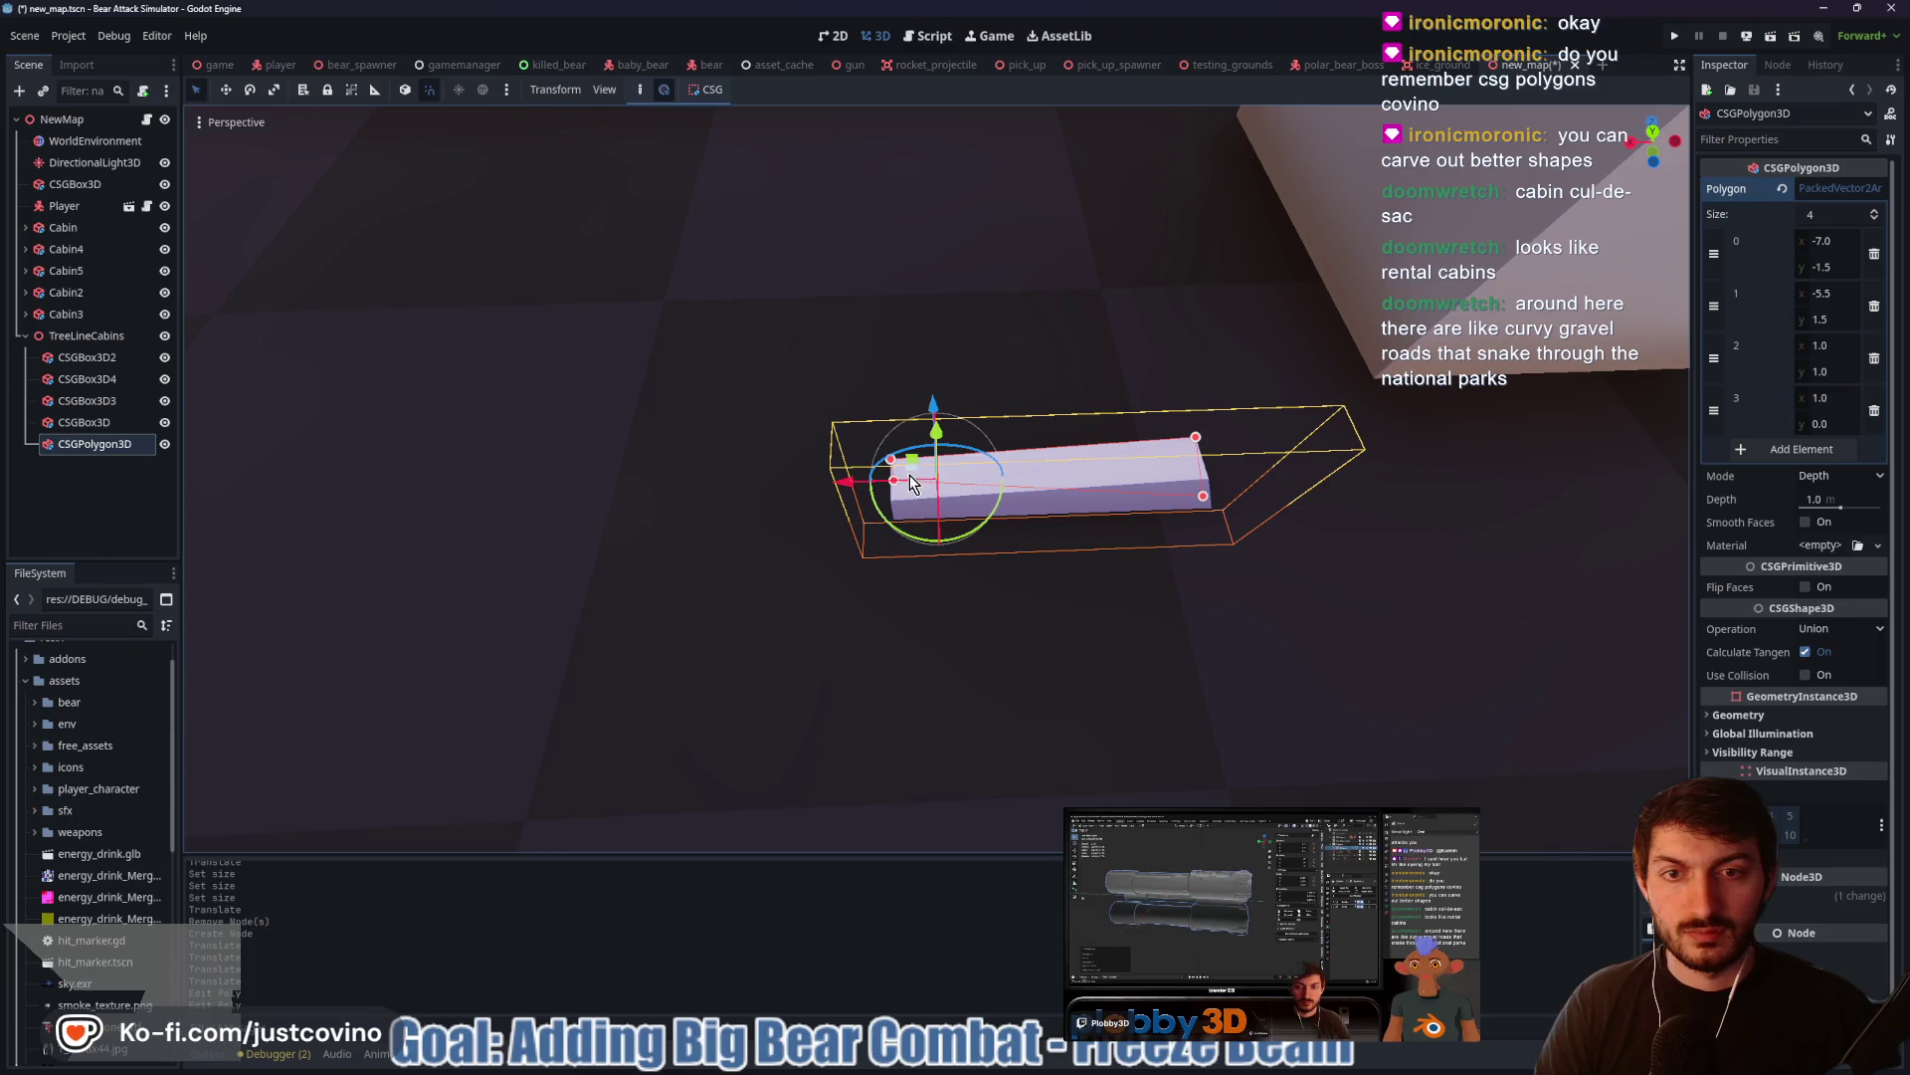
{"action": "mouse_move", "coordinate": [892, 488]}
{"action": "left_mouse_down"}
{"action": "mouse_move", "coordinate": [676, 492]}
{"action": "mouse_move", "coordinate": [683, 521]}
{"action": "mouse_move", "coordinate": [660, 481]}
{"action": "mouse_move", "coordinate": [667, 498]}
{"action": "left_mouse_up"}
{"action": "left_click_drag", "start_coordinate": [893, 468], "coordinate": [681, 435]}
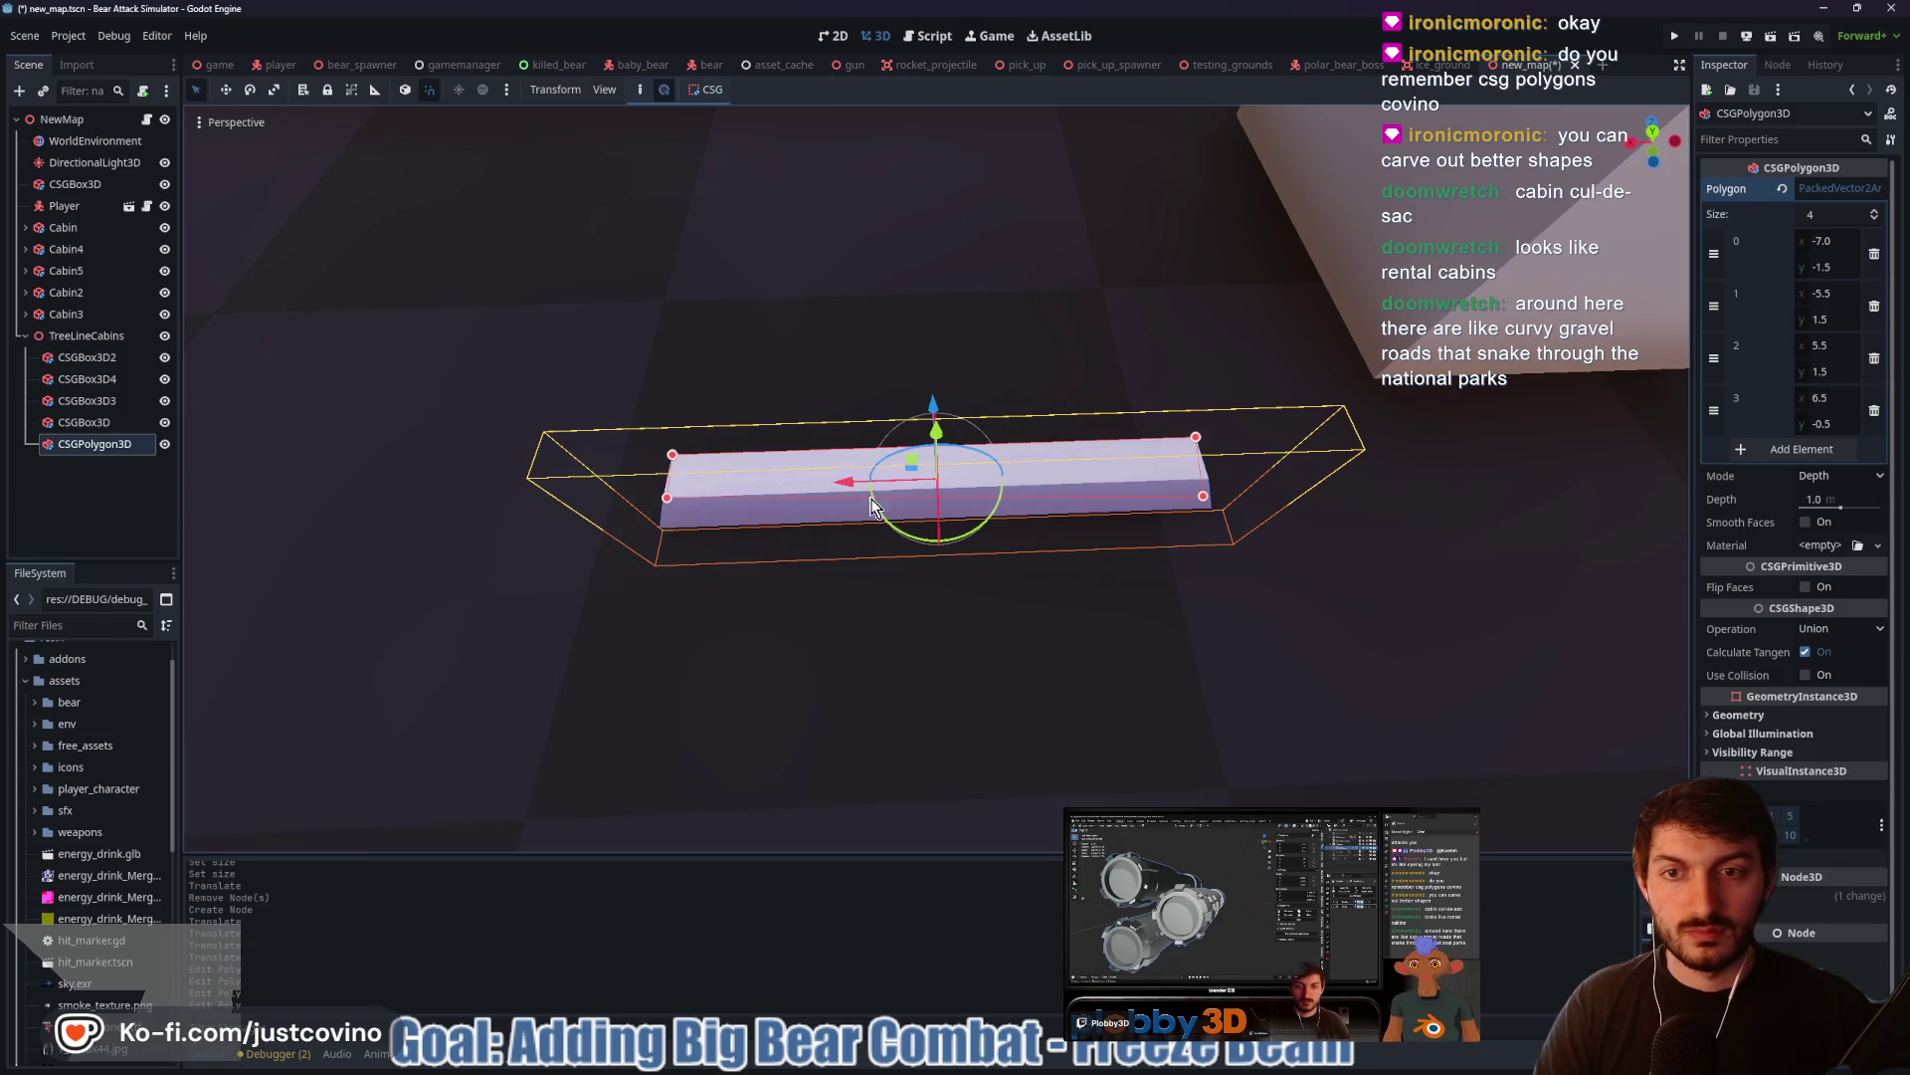
{"action": "mouse_move", "coordinate": [1249, 467]}
{"action": "left_mouse_down"}
{"action": "mouse_move", "coordinate": [1236, 336]}
{"action": "mouse_move", "coordinate": [1241, 408]}
{"action": "mouse_move", "coordinate": [1437, 409]}
{"action": "mouse_move", "coordinate": [1484, 441]}
{"action": "mouse_move", "coordinate": [1388, 511]}
{"action": "left_mouse_up"}
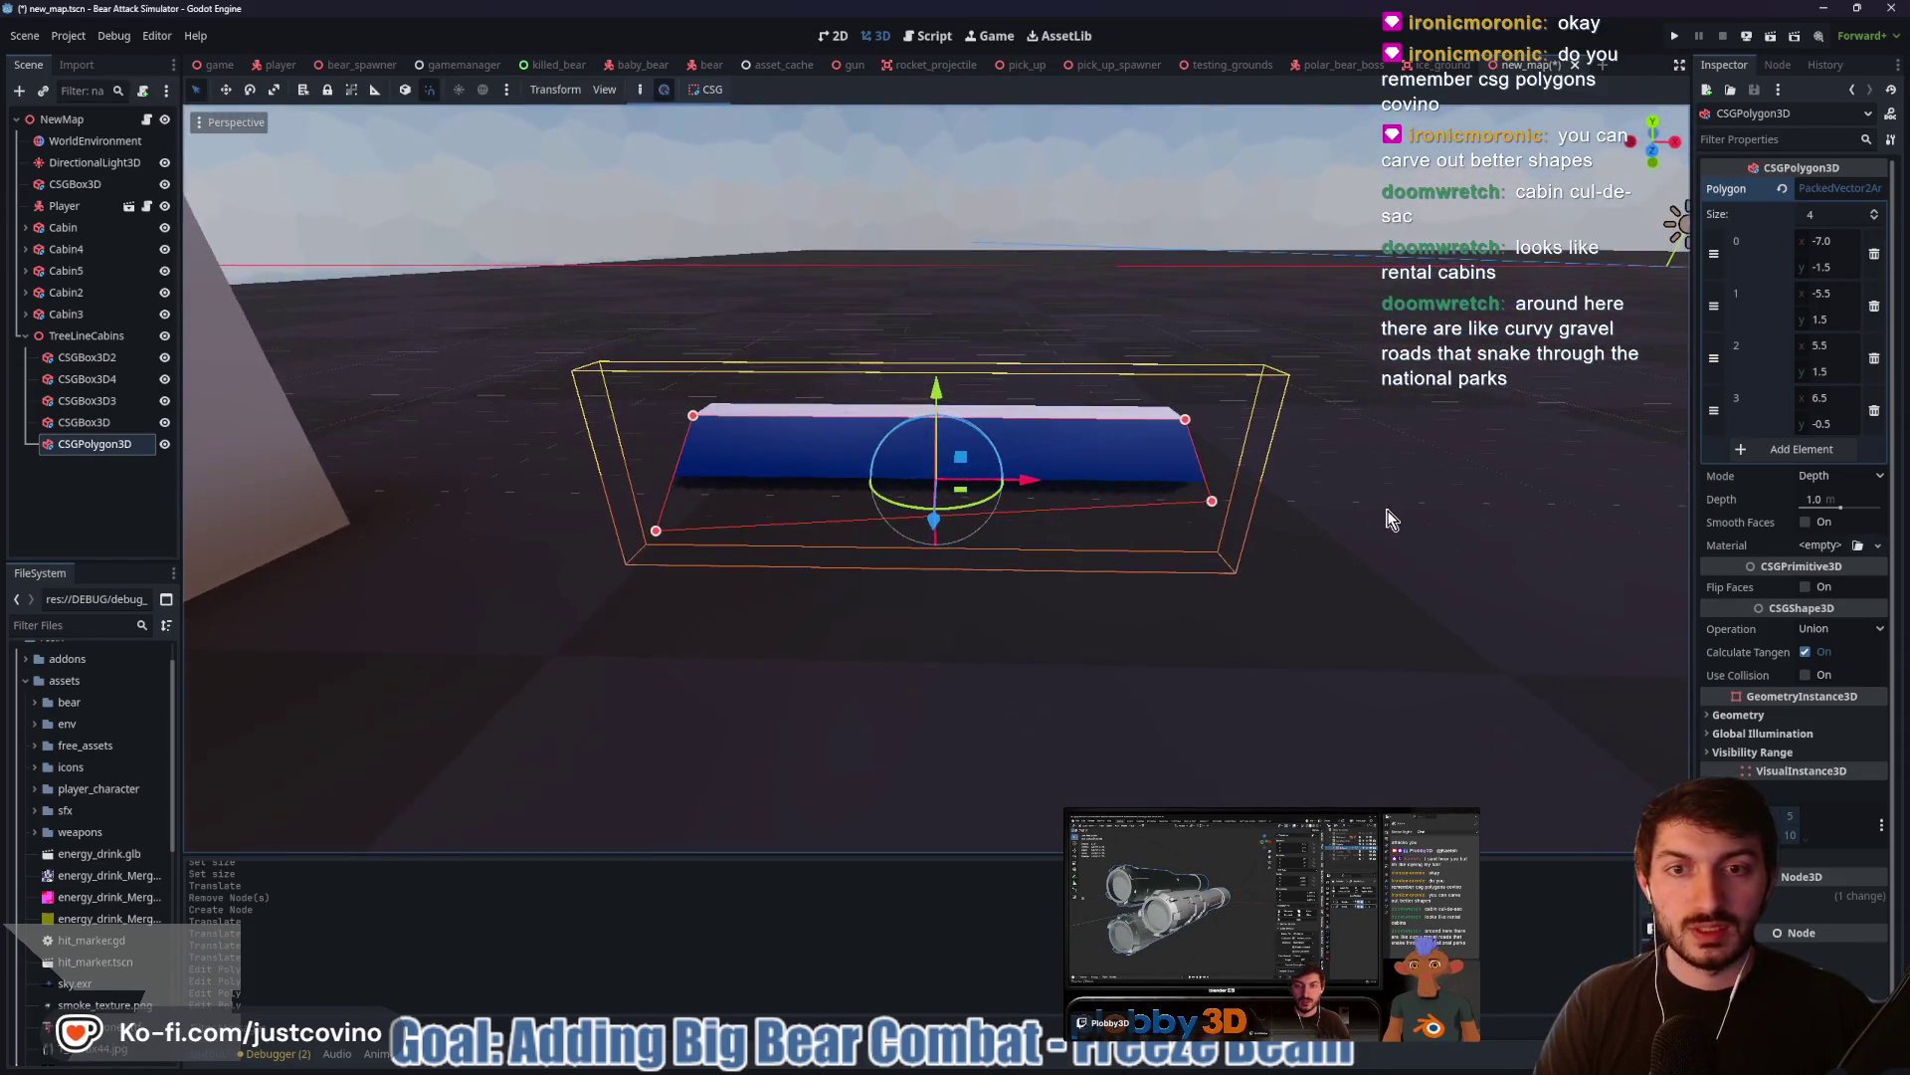
{"action": "left_click_drag", "start_coordinate": [1215, 501], "coordinate": [1182, 537]}
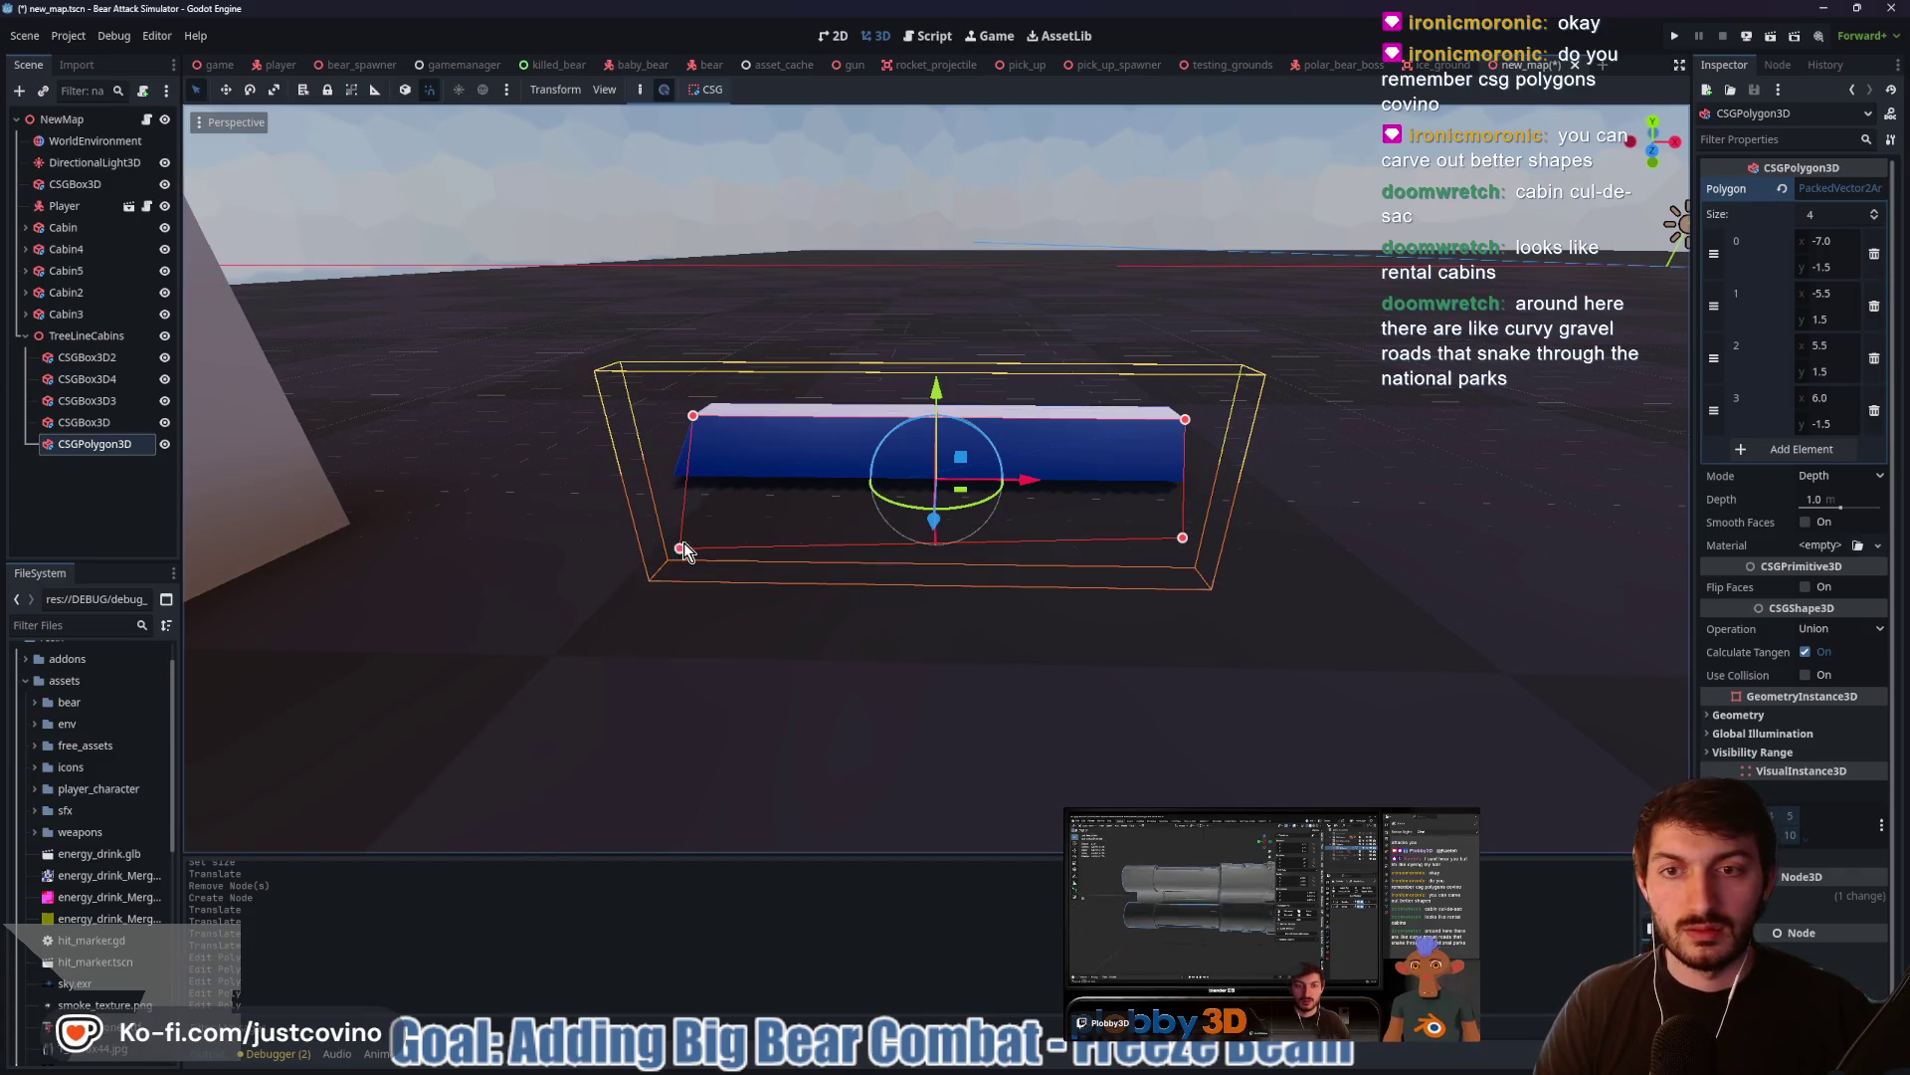
{"action": "left_click_drag", "start_coordinate": [675, 550], "coordinate": [695, 547]}
{"action": "left_click_drag", "start_coordinate": [941, 396], "coordinate": [1083, 340]}
{"action": "mouse_move", "coordinate": [1013, 379]}
{"action": "left_mouse_down"}
{"action": "mouse_move", "coordinate": [808, 349]}
{"action": "mouse_move", "coordinate": [983, 312]}
{"action": "left_mouse_up"}
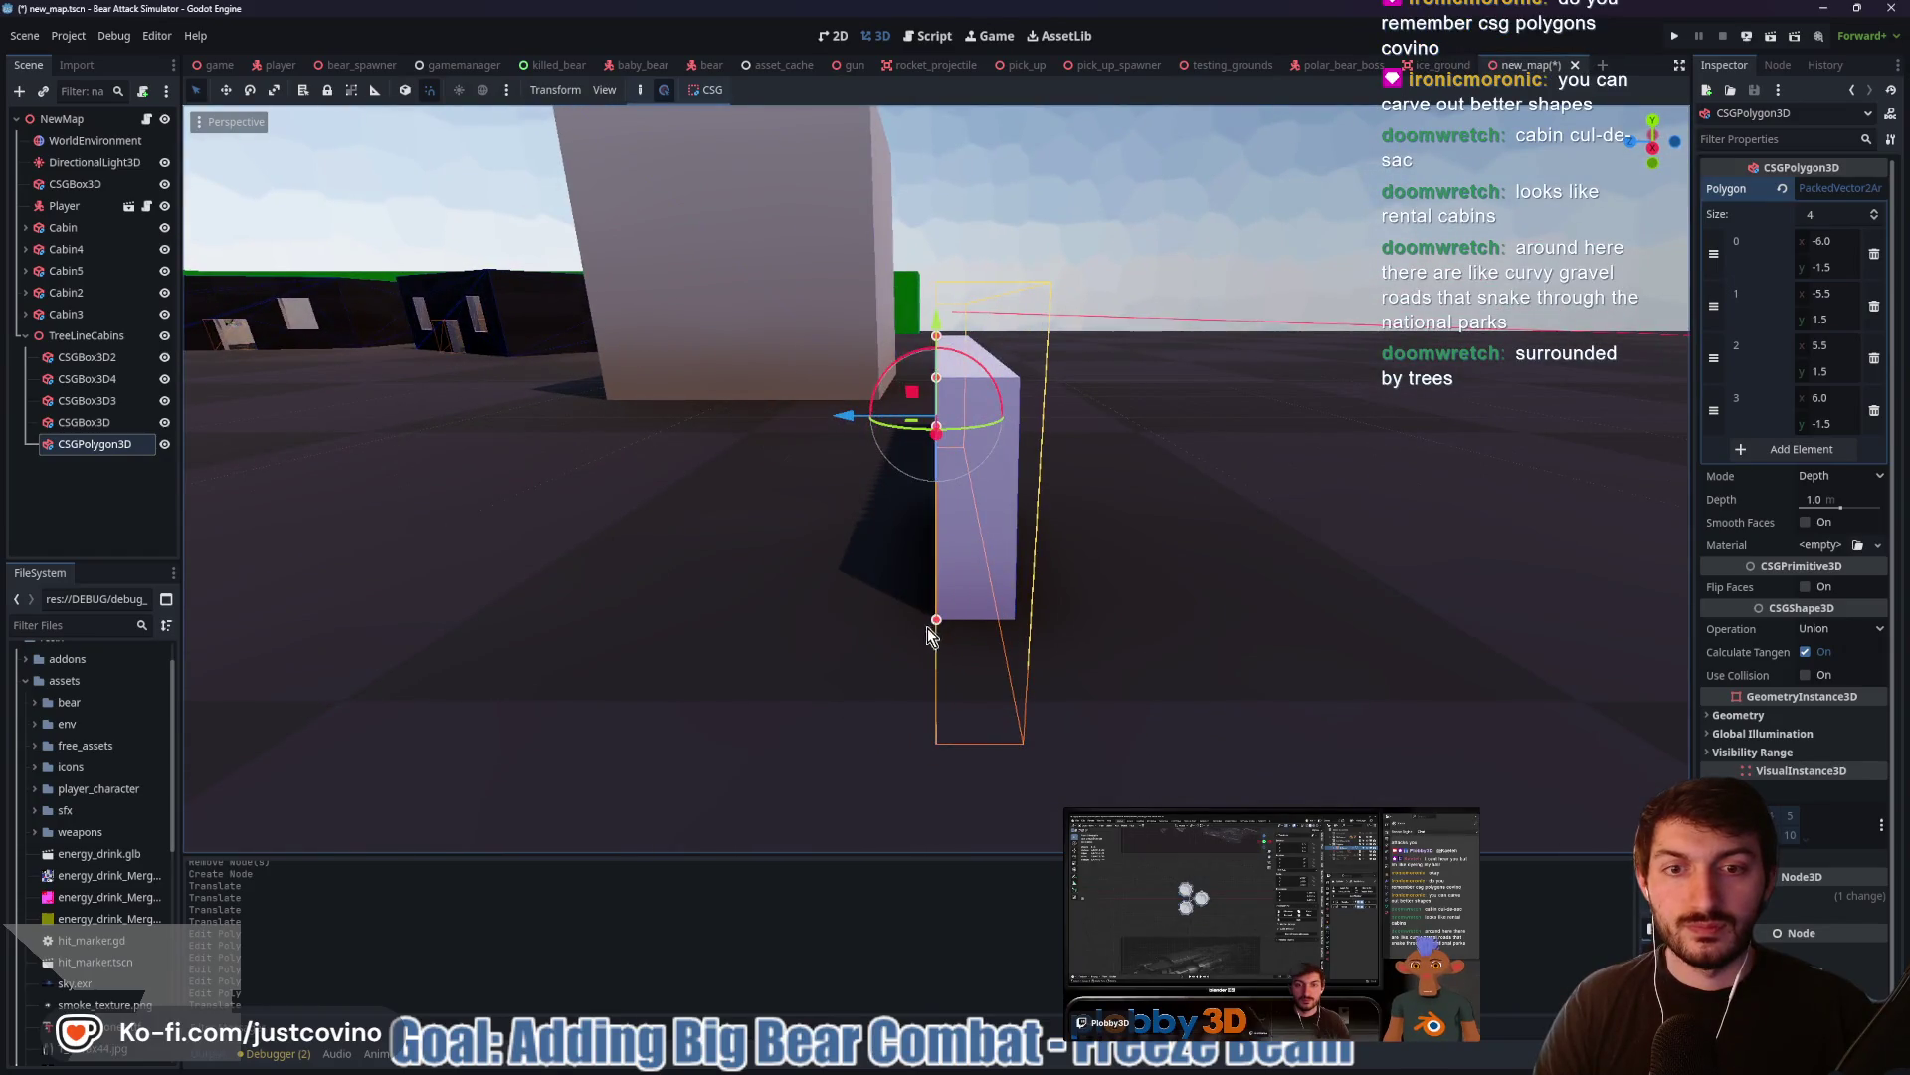
Reselect CSGPolygon3D in the Scene tree so its Polygon points show in the Inspector
{"action": "left_click", "coordinate": [1066, 587]}
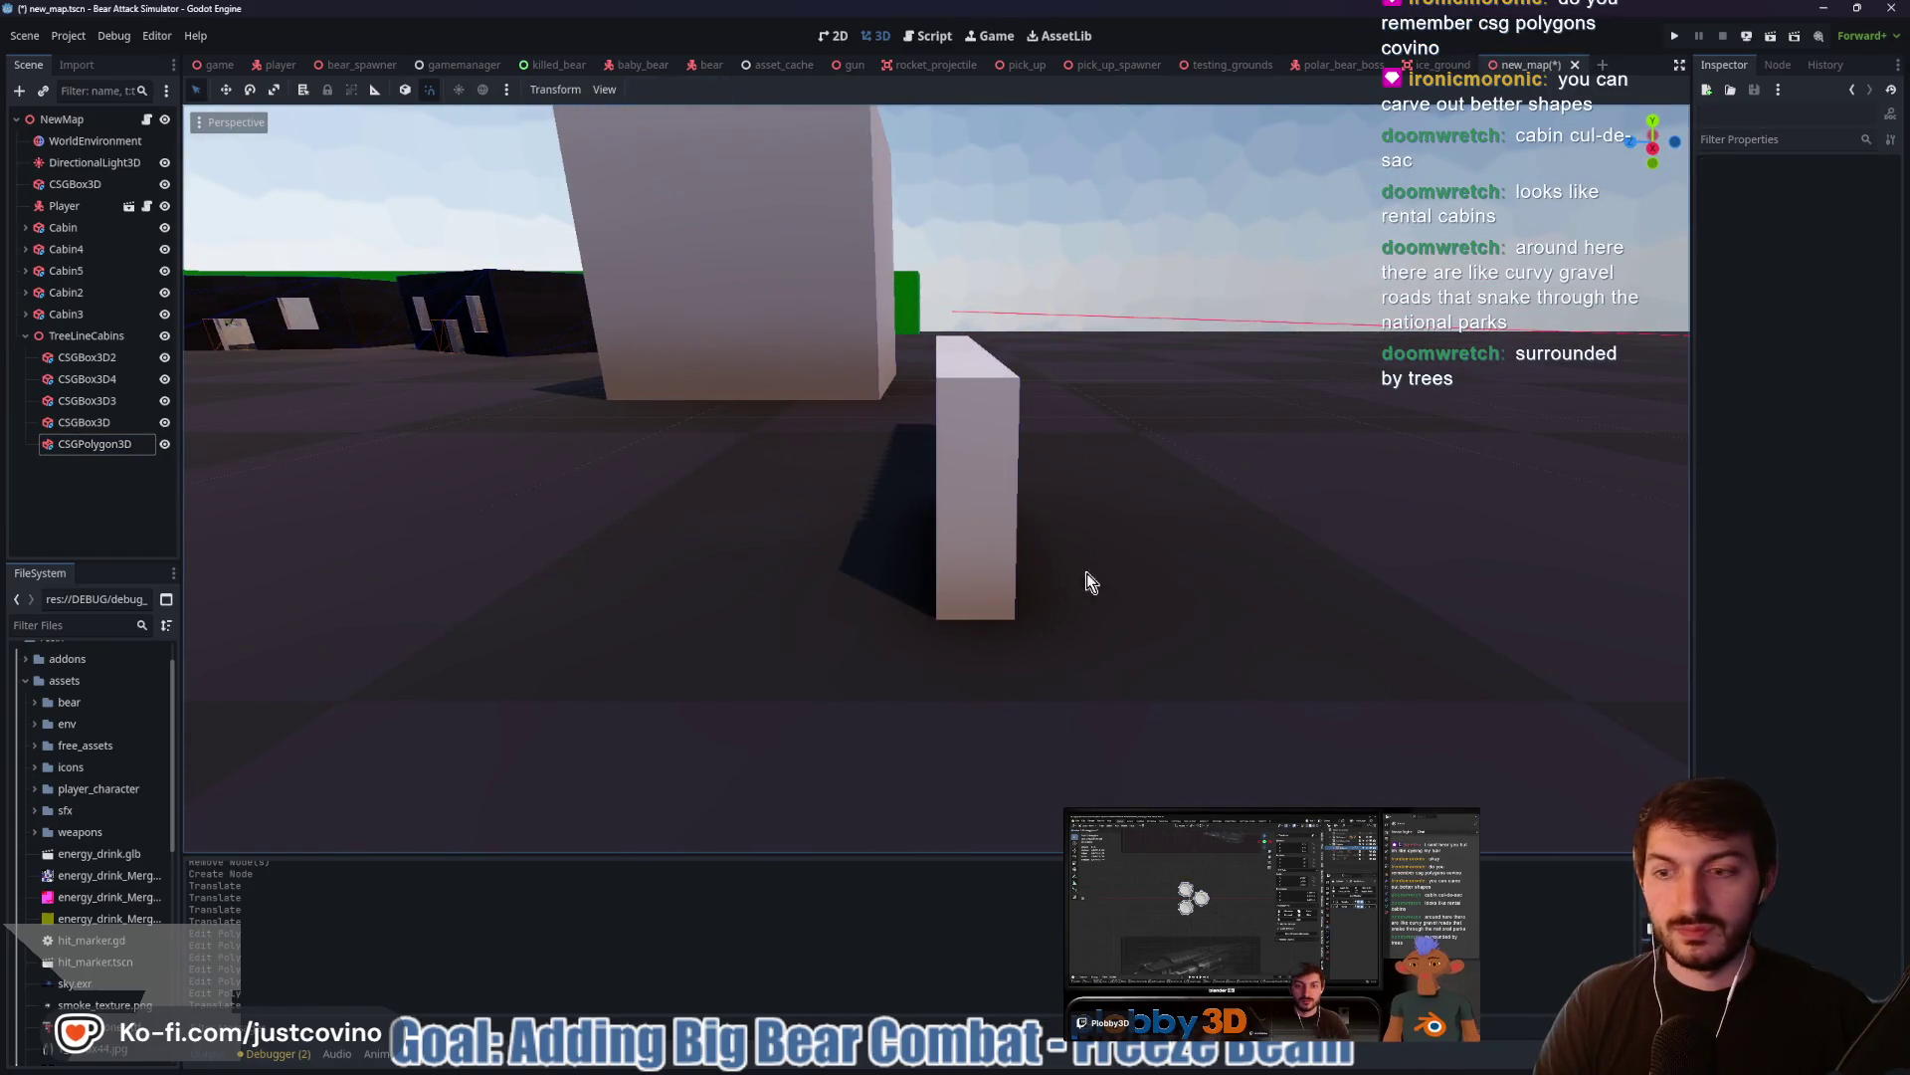
{"action": "left_click", "coordinate": [1057, 528]}
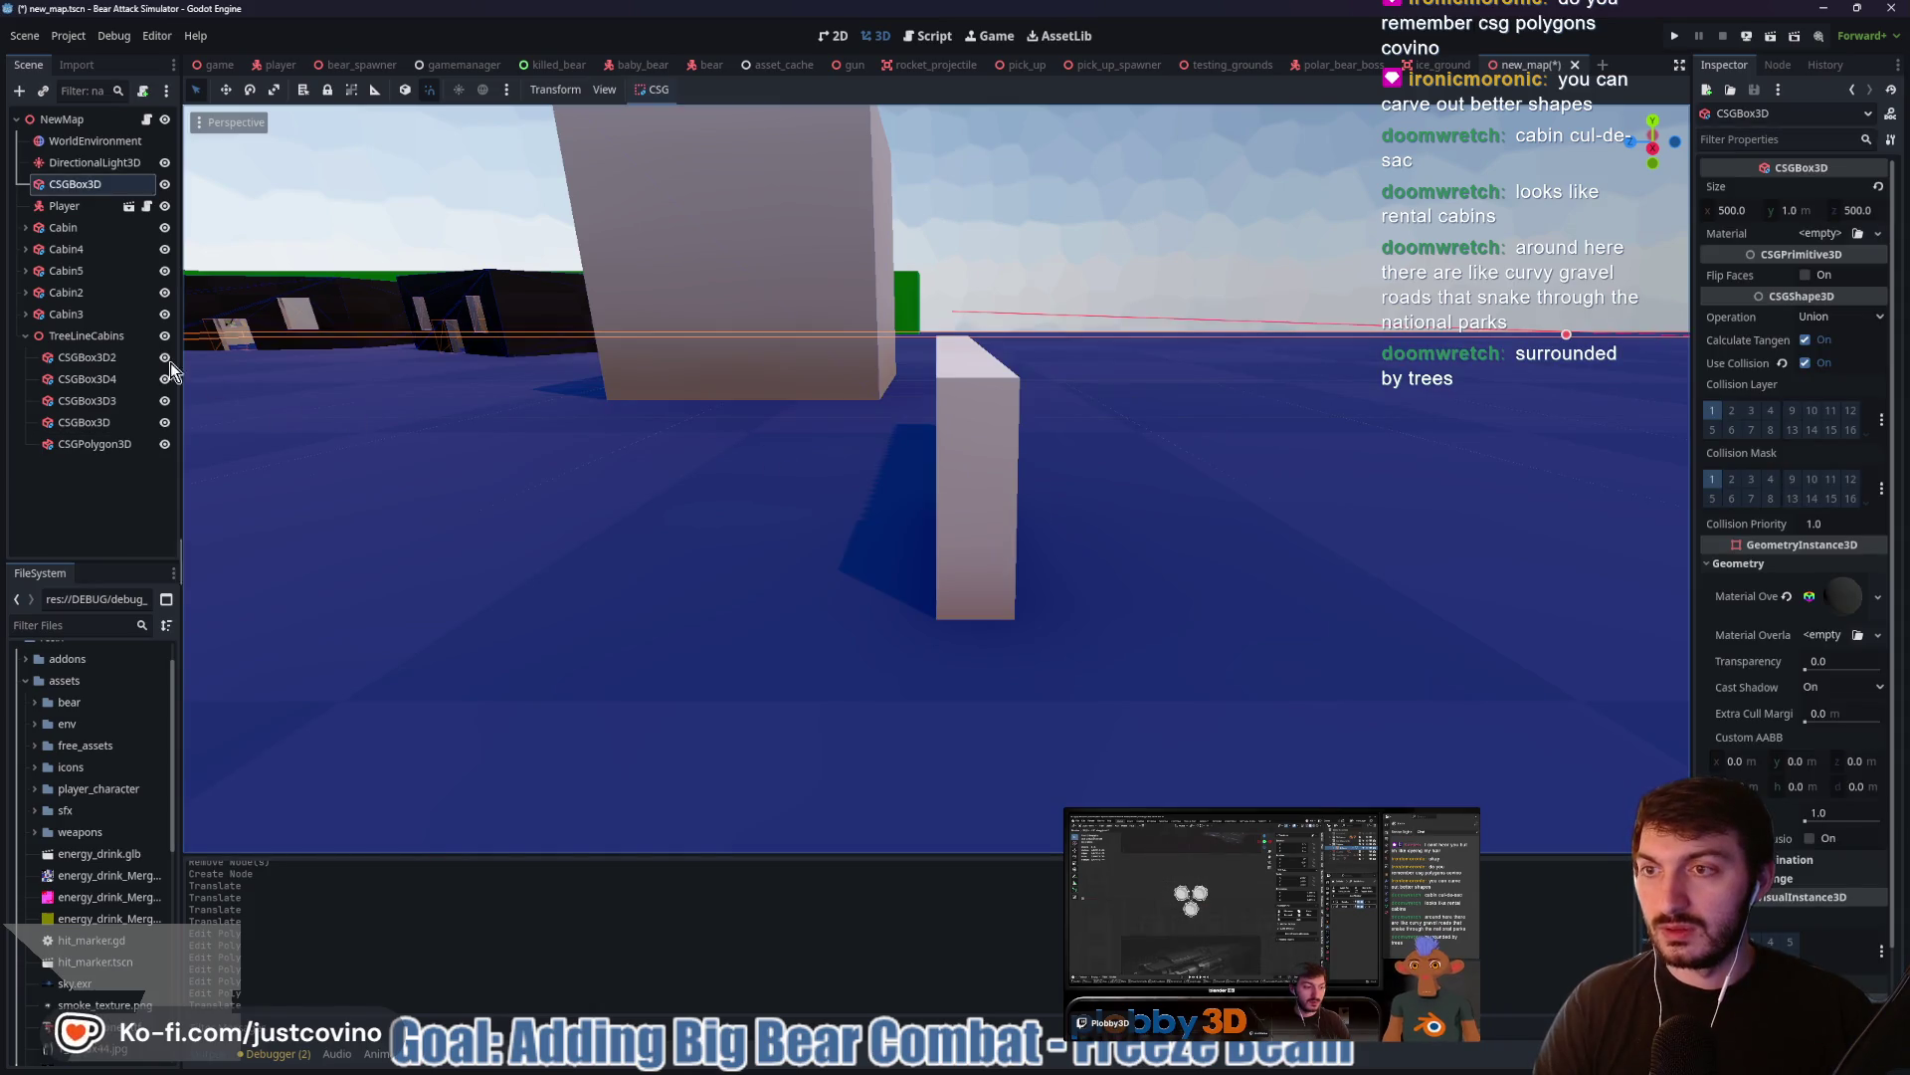
{"action": "left_click", "coordinate": [101, 450]}
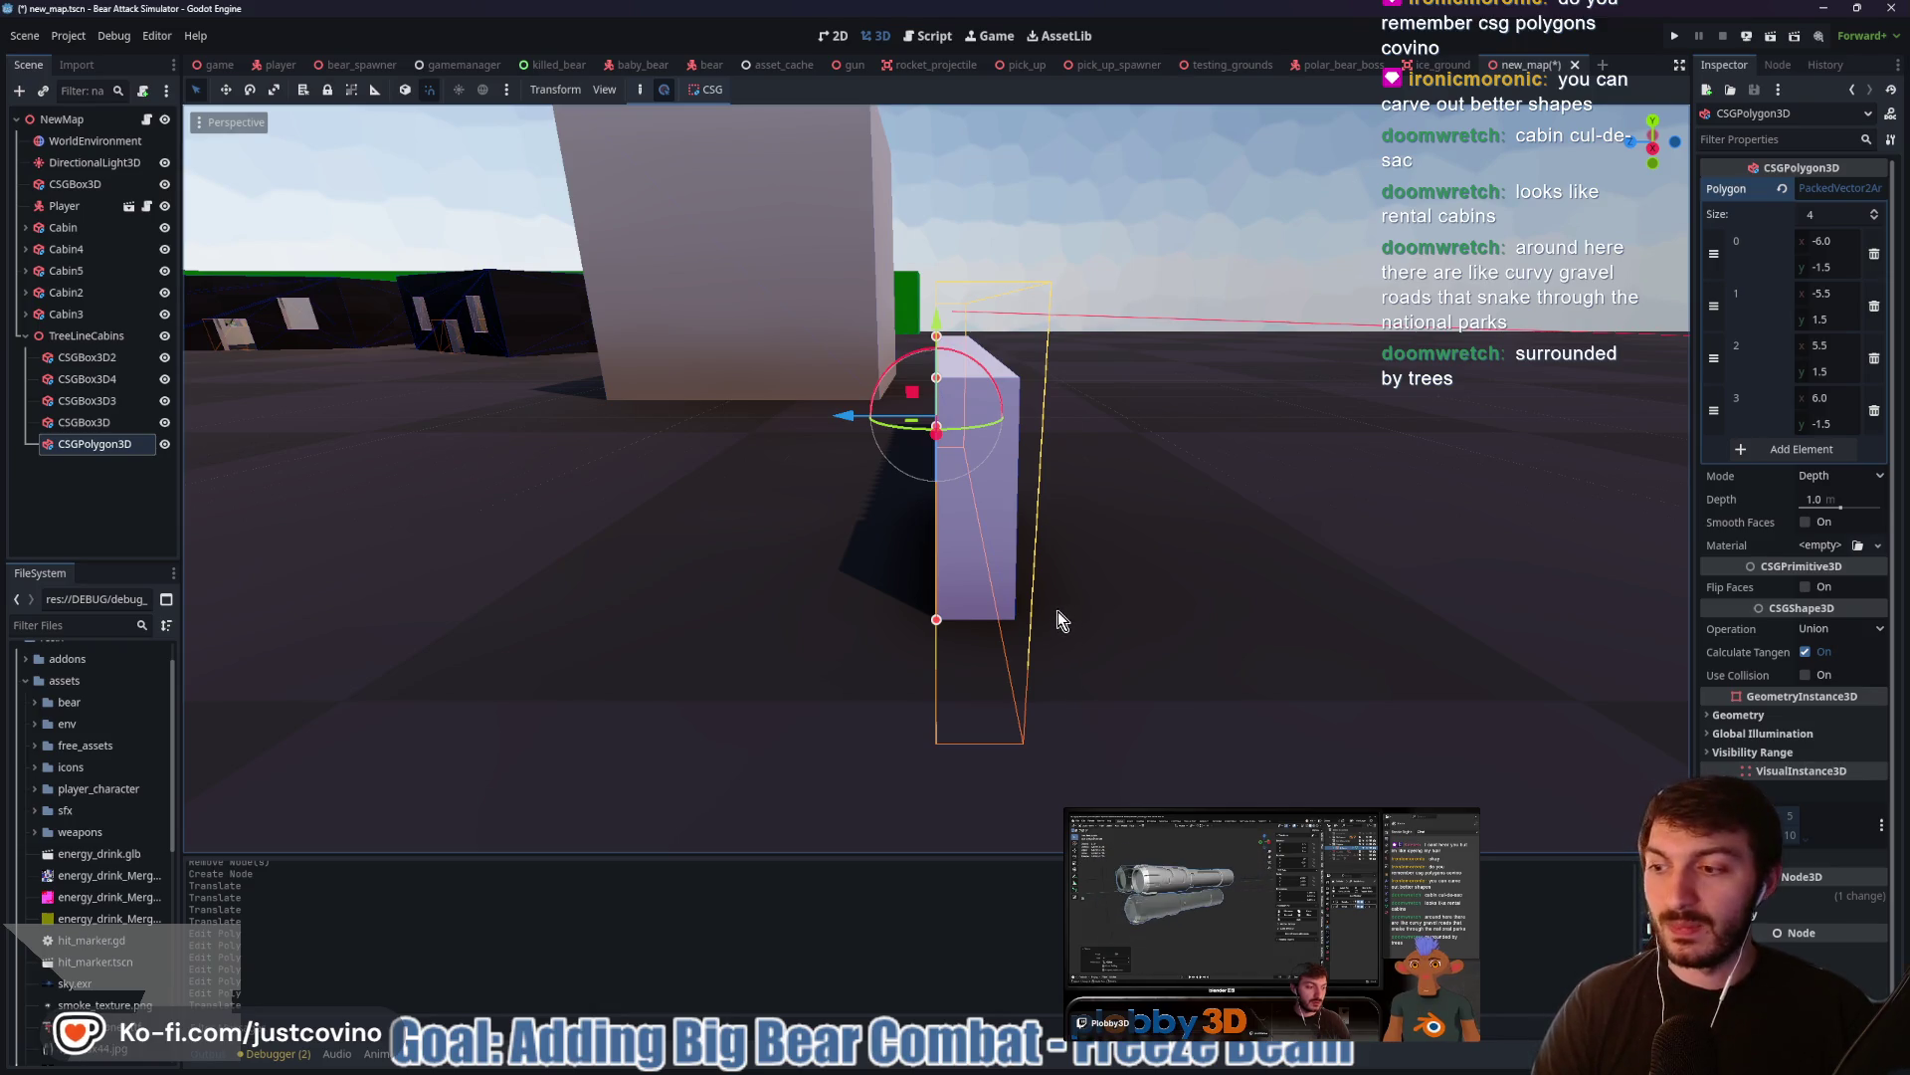
{"action": "scroll", "coordinate": [1058, 613], "scroll_direction": "up", "scroll_amount": 2}
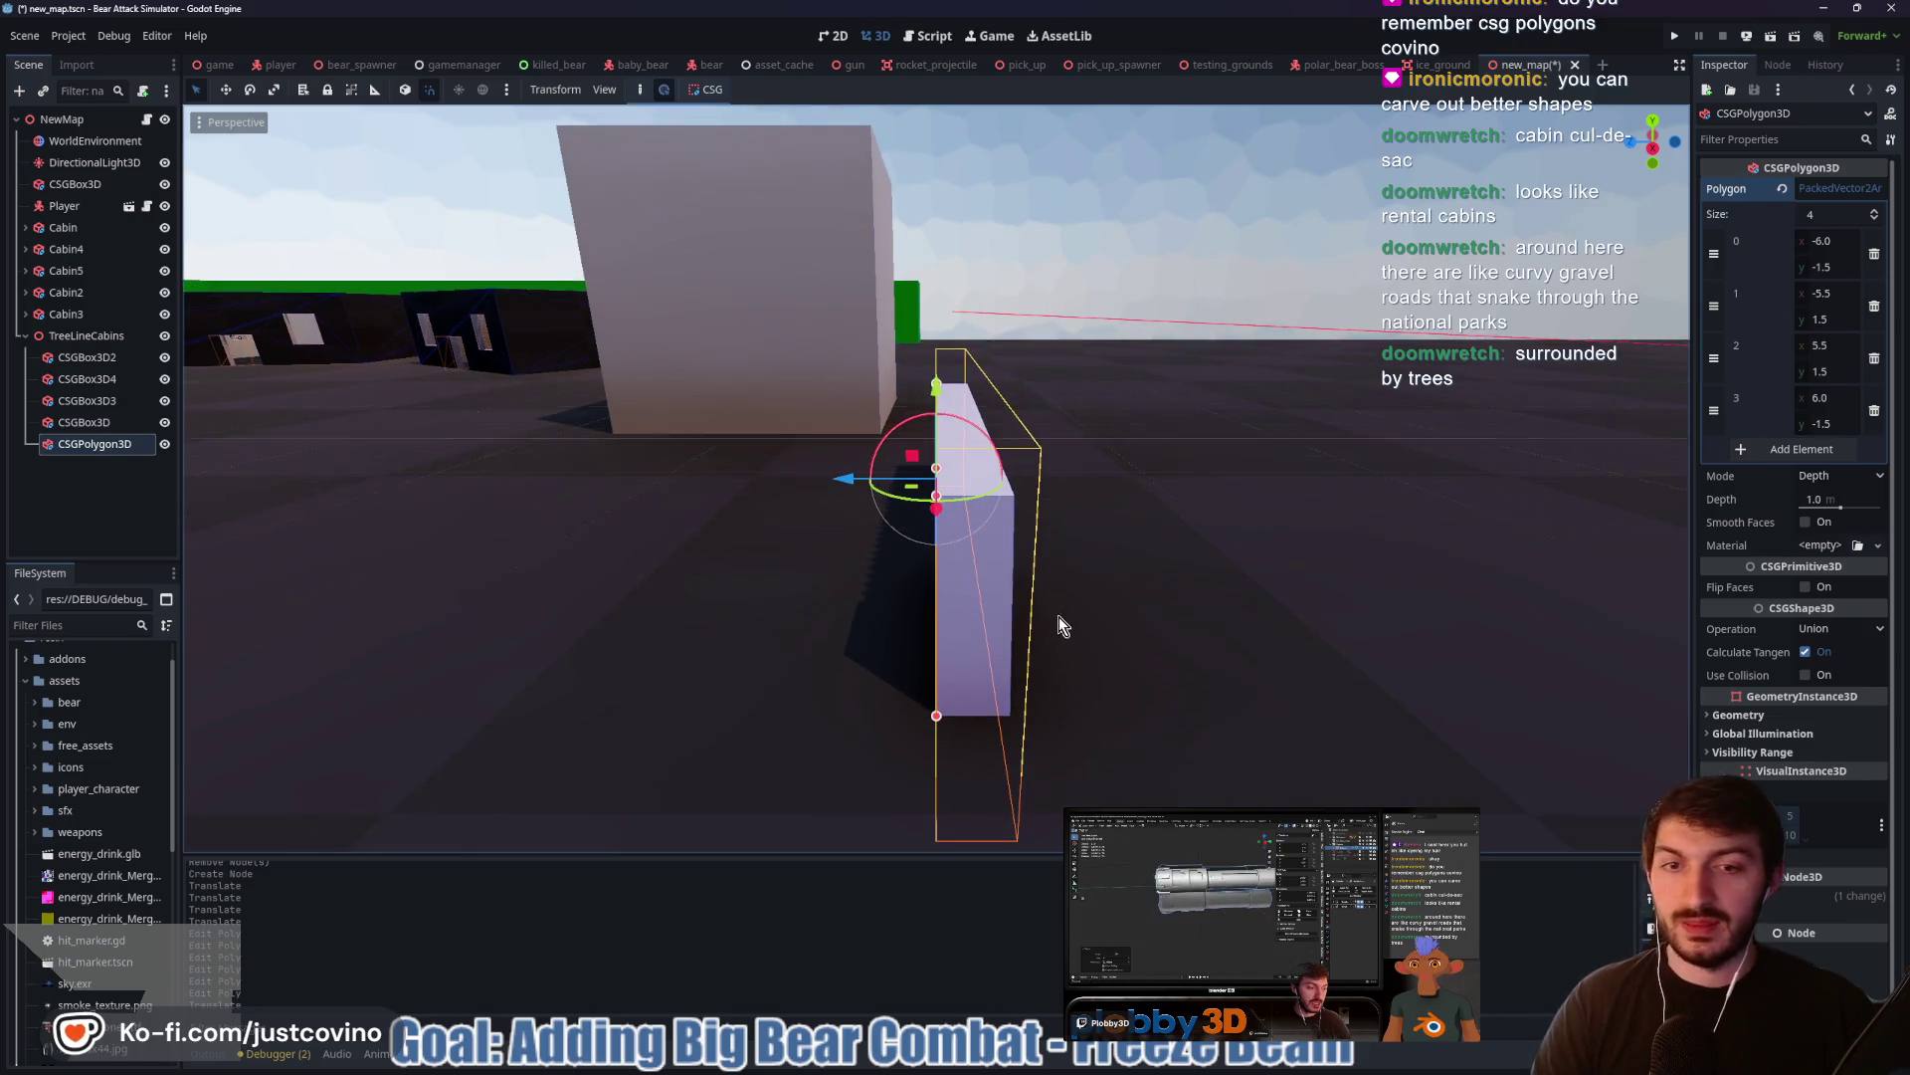
{"action": "left_click", "coordinate": [970, 720]}
{"action": "left_click", "coordinate": [99, 448]}
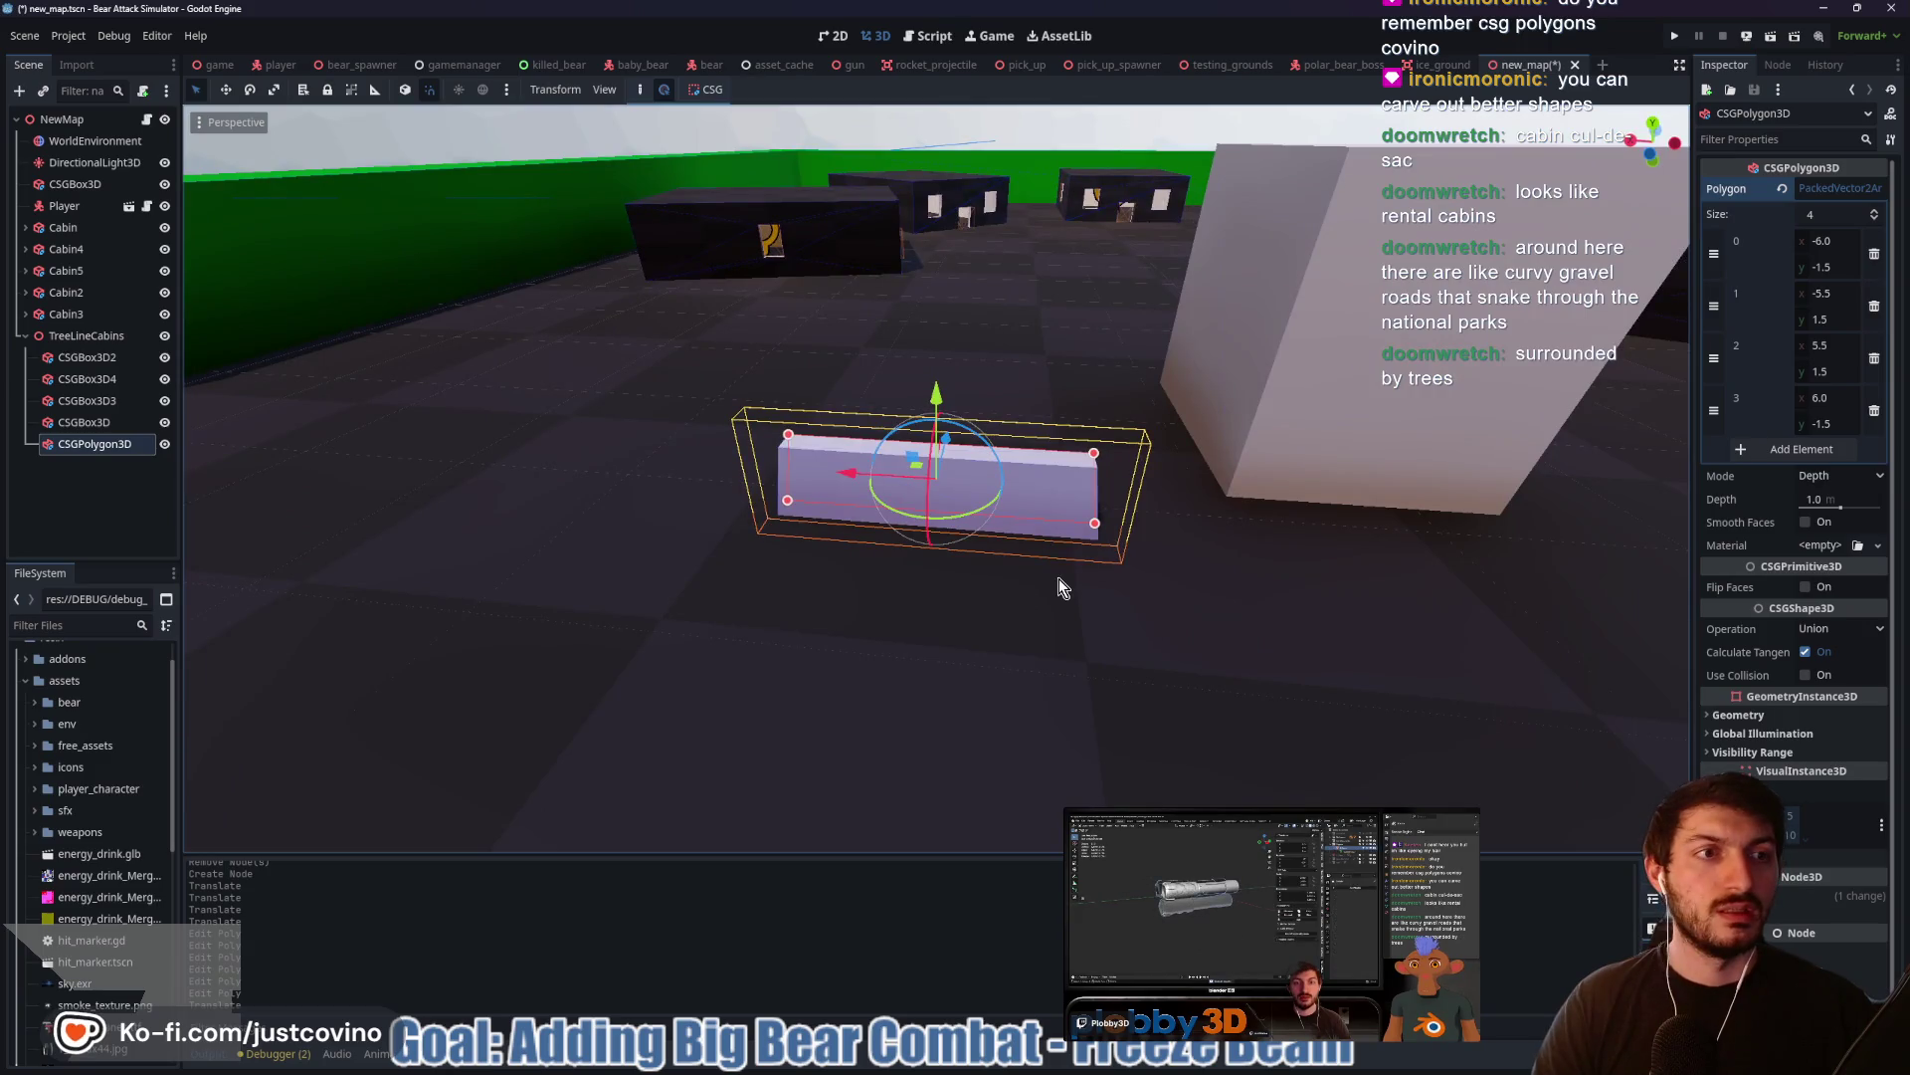
Set polygon points 0 and 1 to x = -50
{"action": "left_click", "coordinate": [1830, 240]}
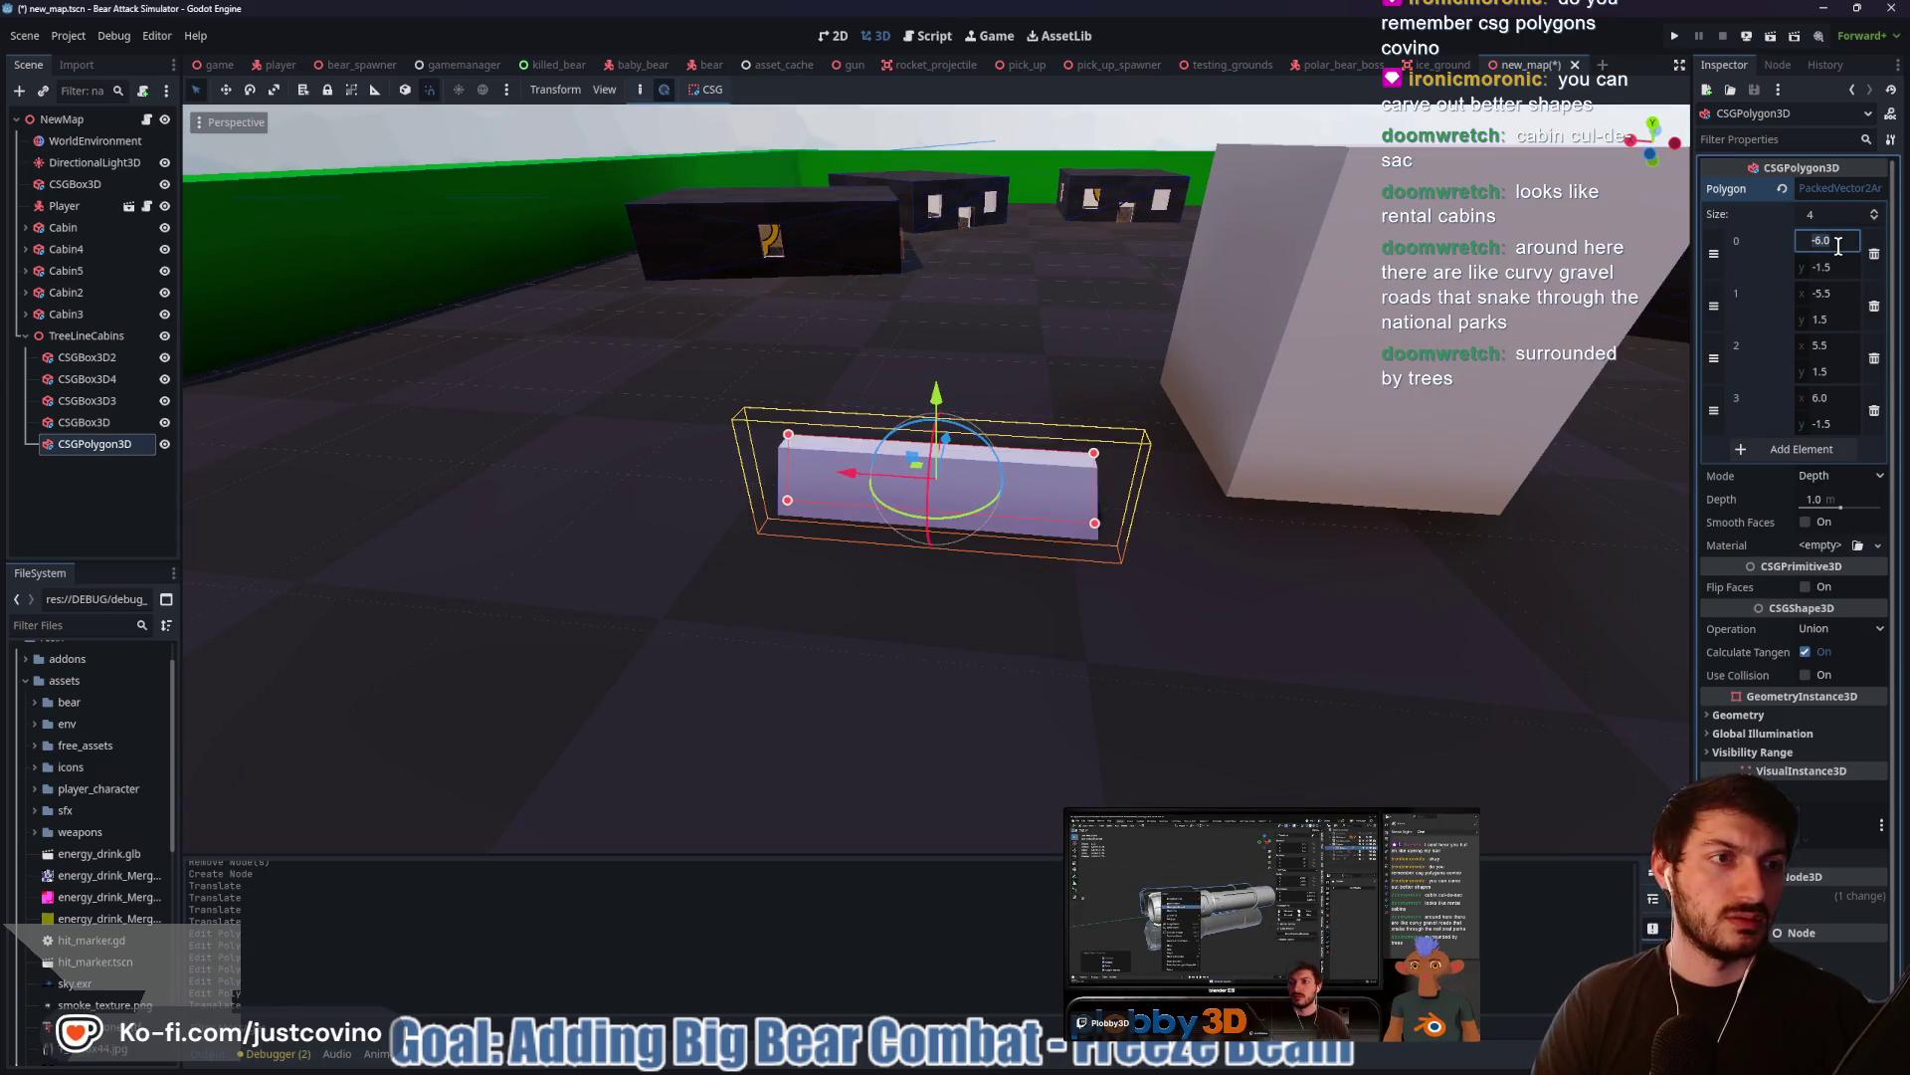
{"action": "key", "text": "Home"}
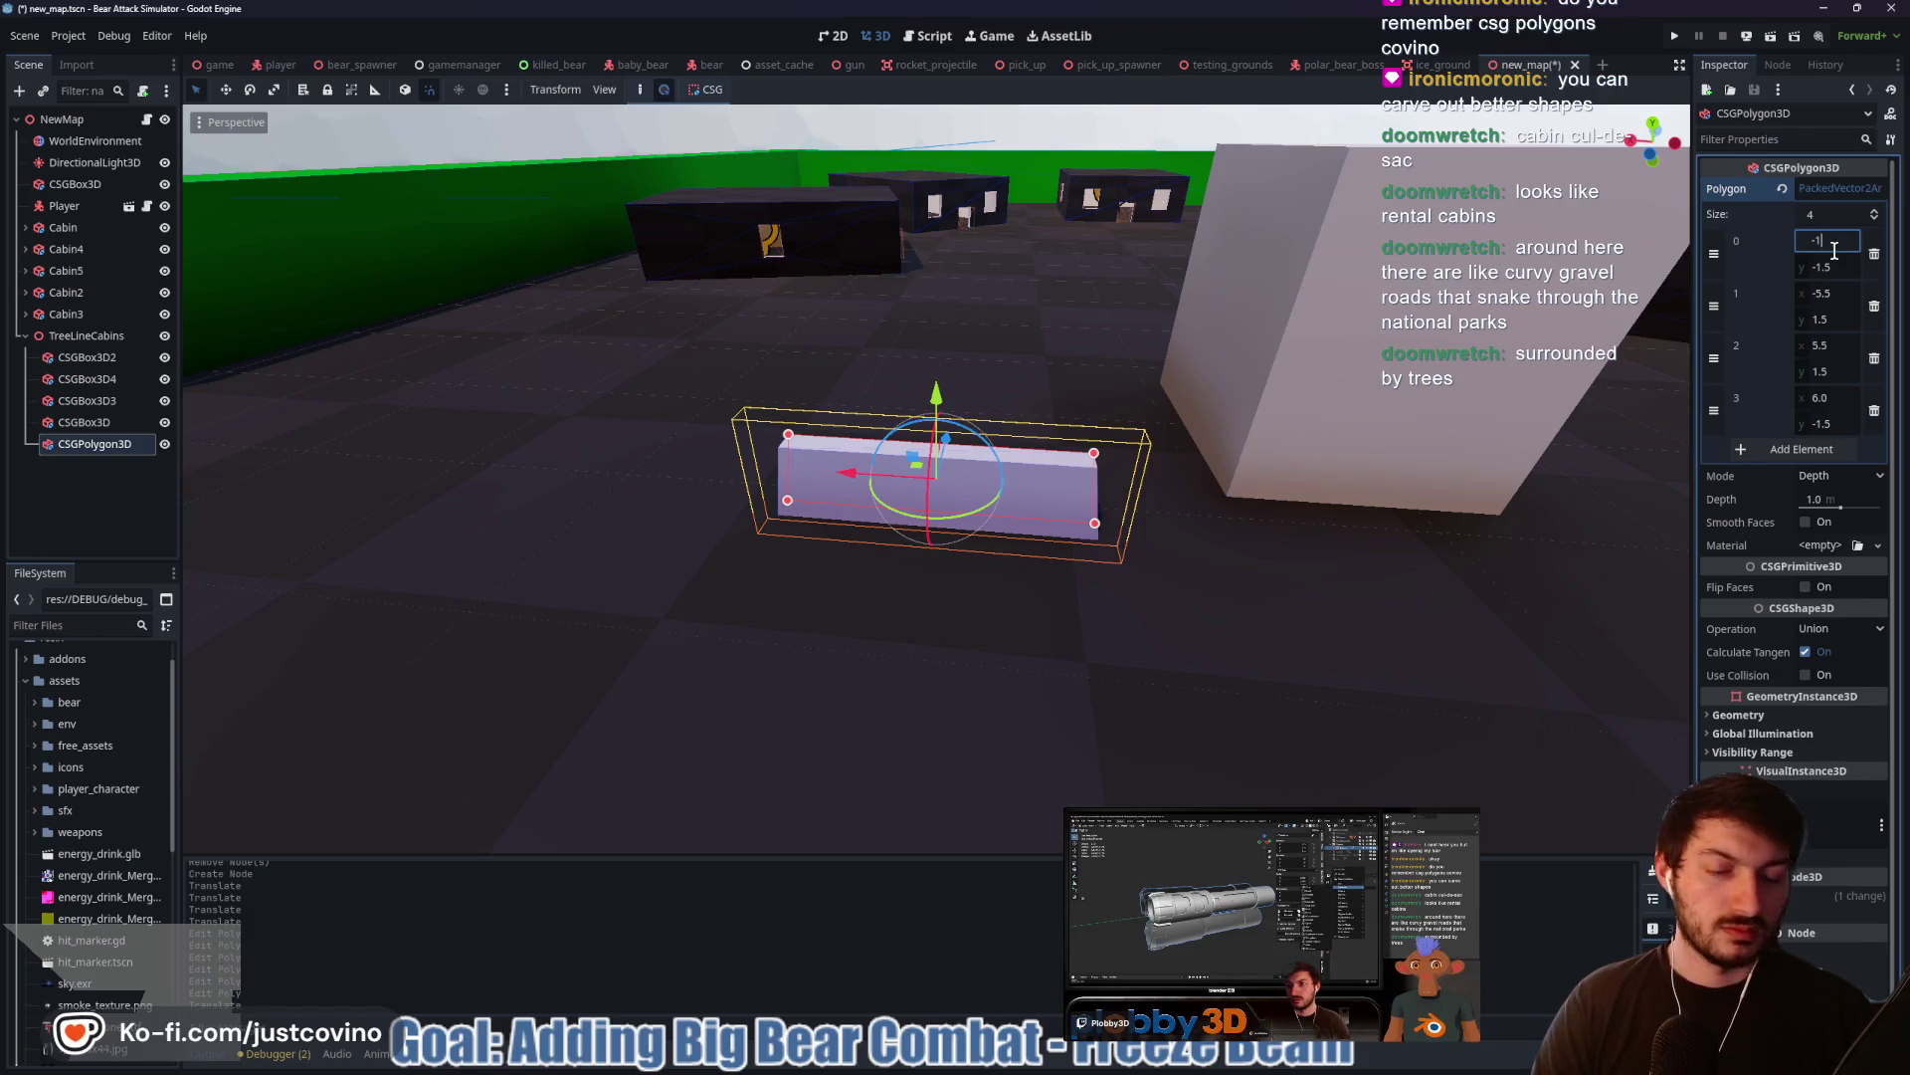
{"action": "type", "text": "-12"}
{"action": "key", "text": "Return"}
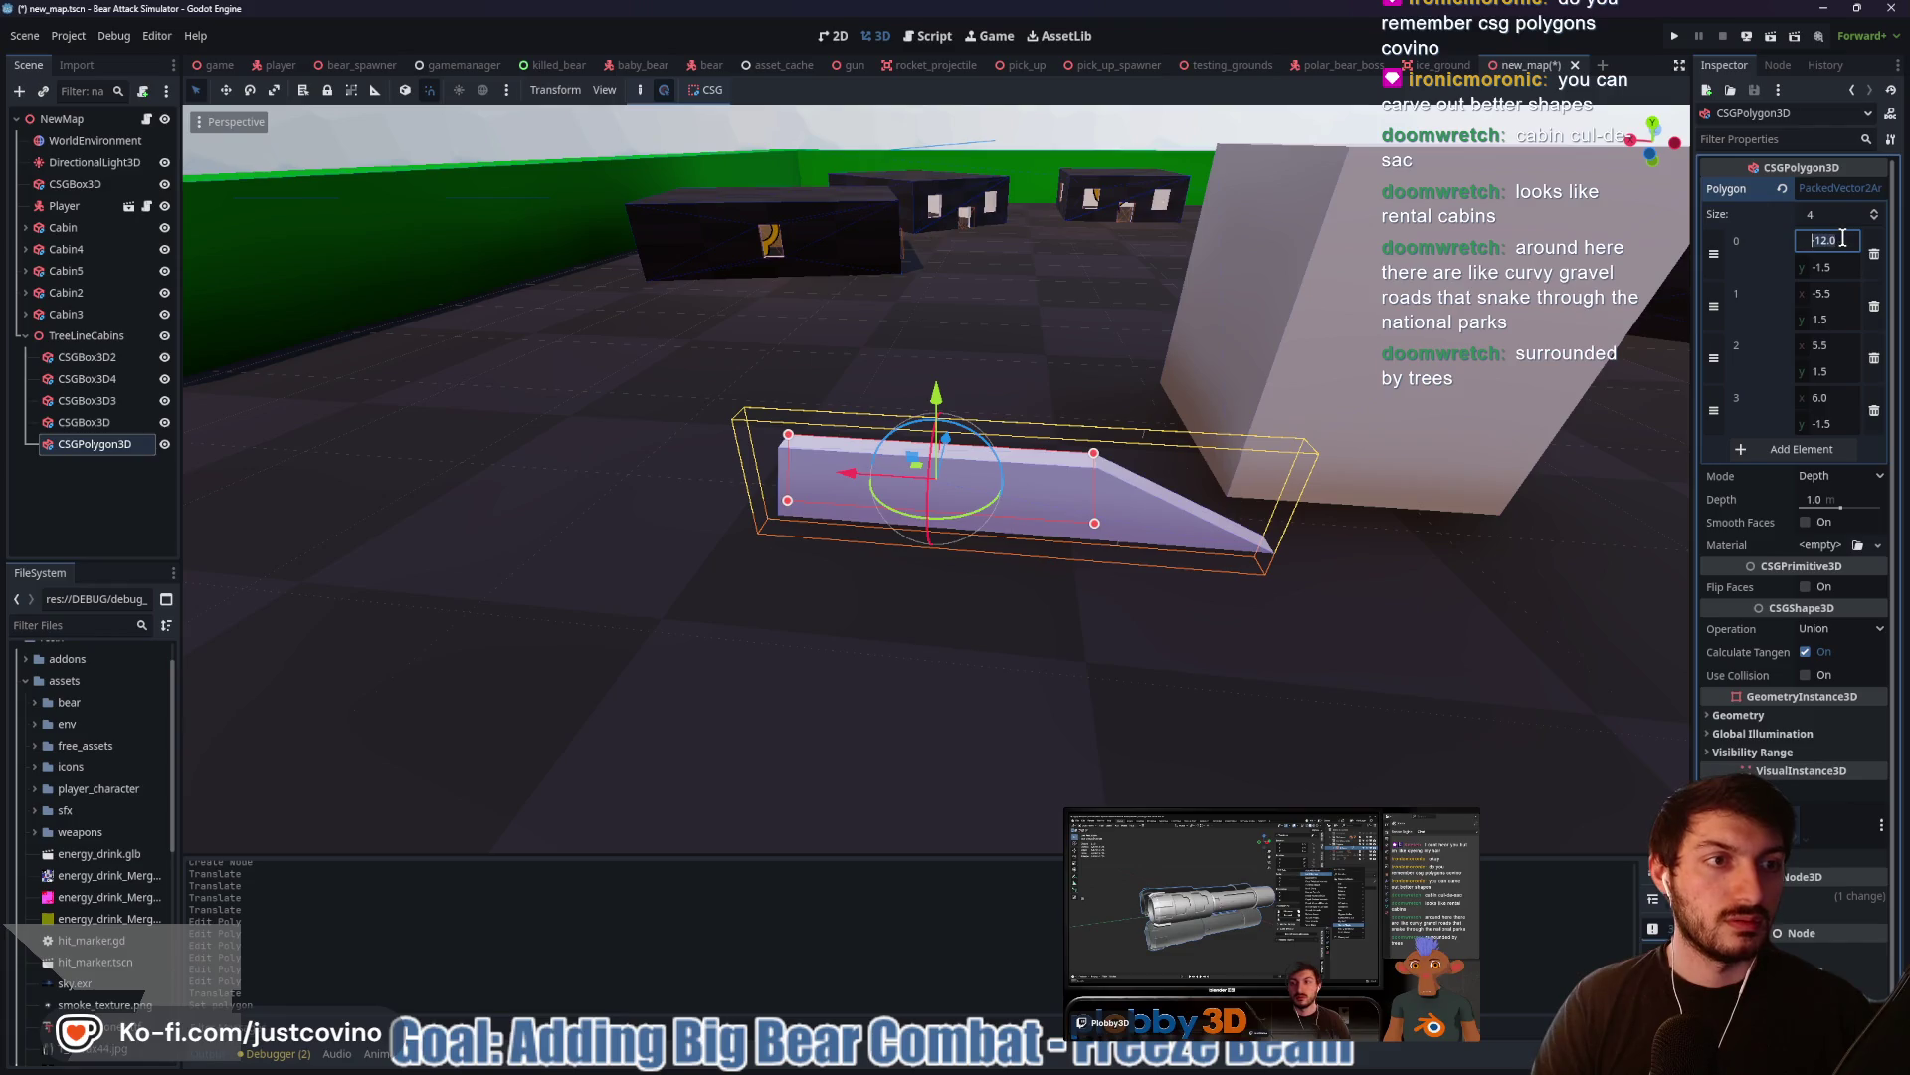
{"action": "type", "text": "-50"}
{"action": "key", "text": "Return"}
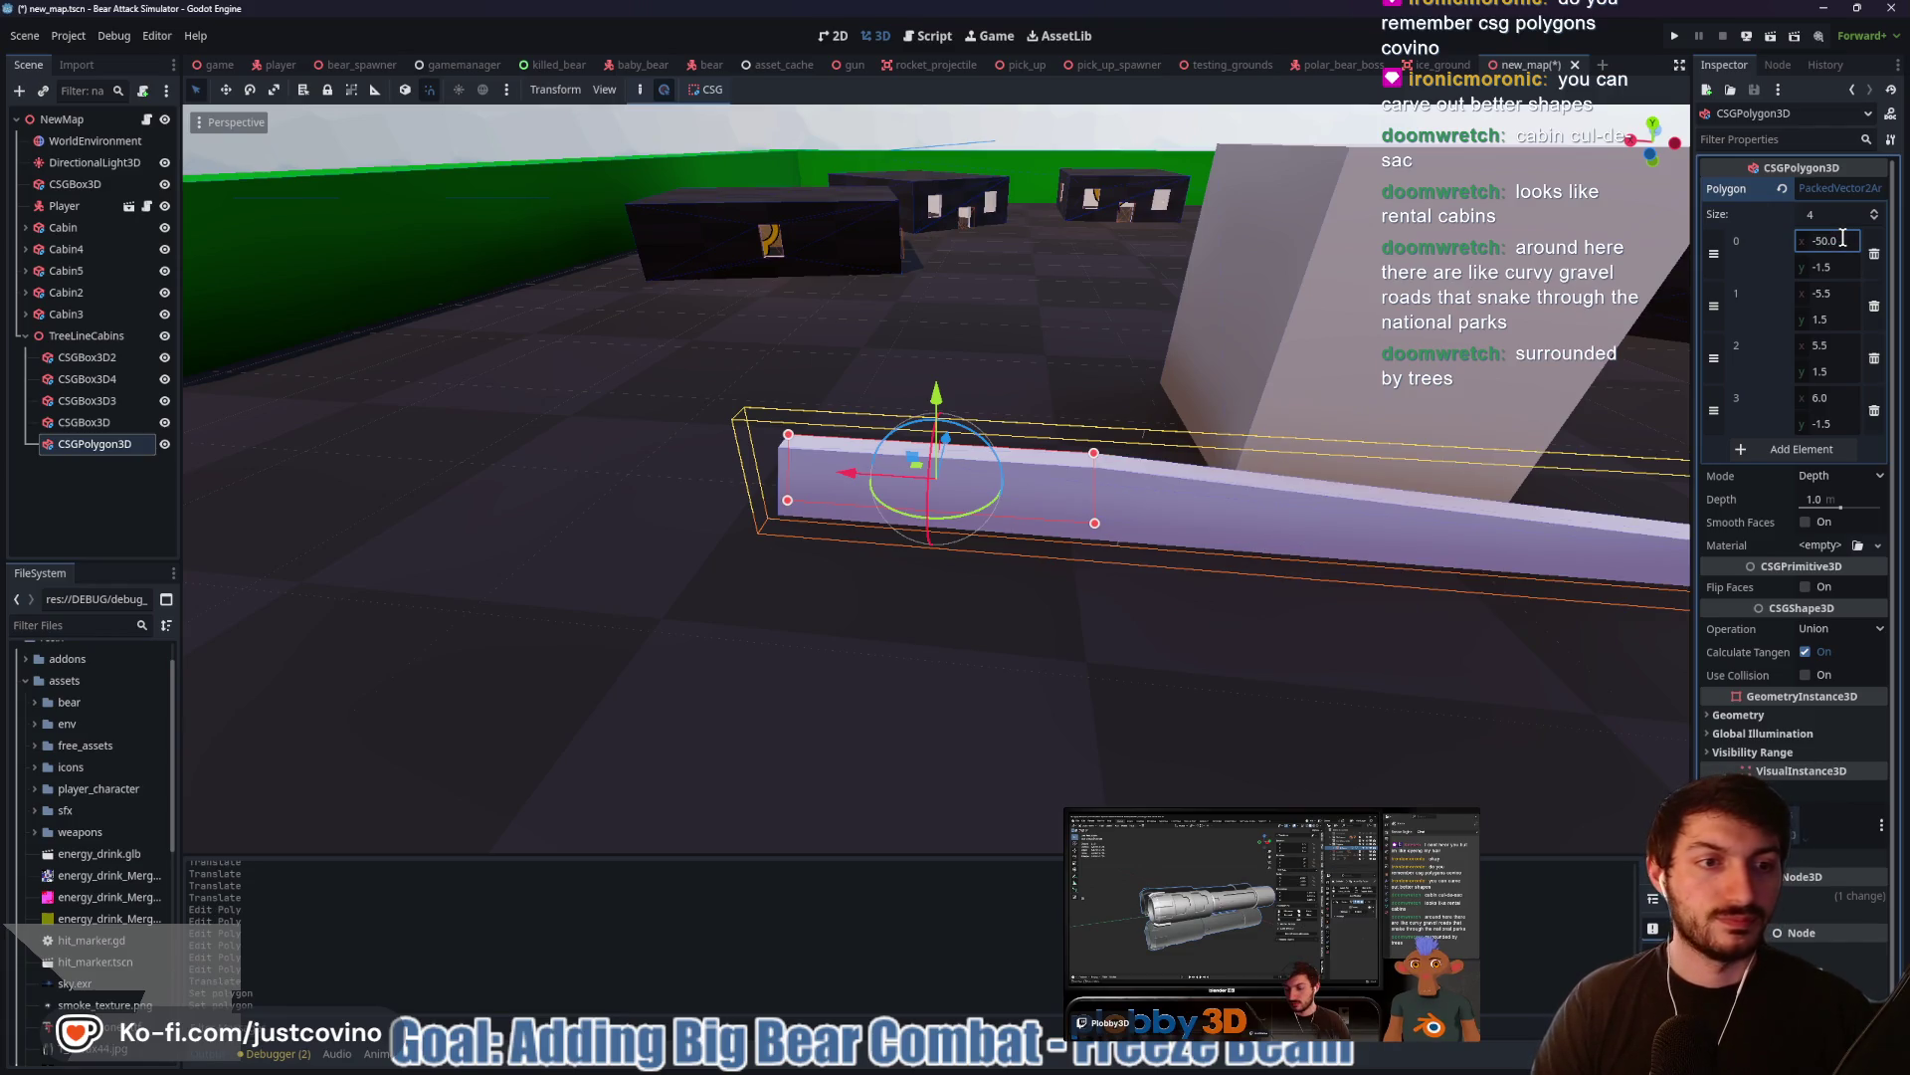
{"action": "left_click", "coordinate": [1841, 291]}
{"action": "key", "text": "BackSpace"}
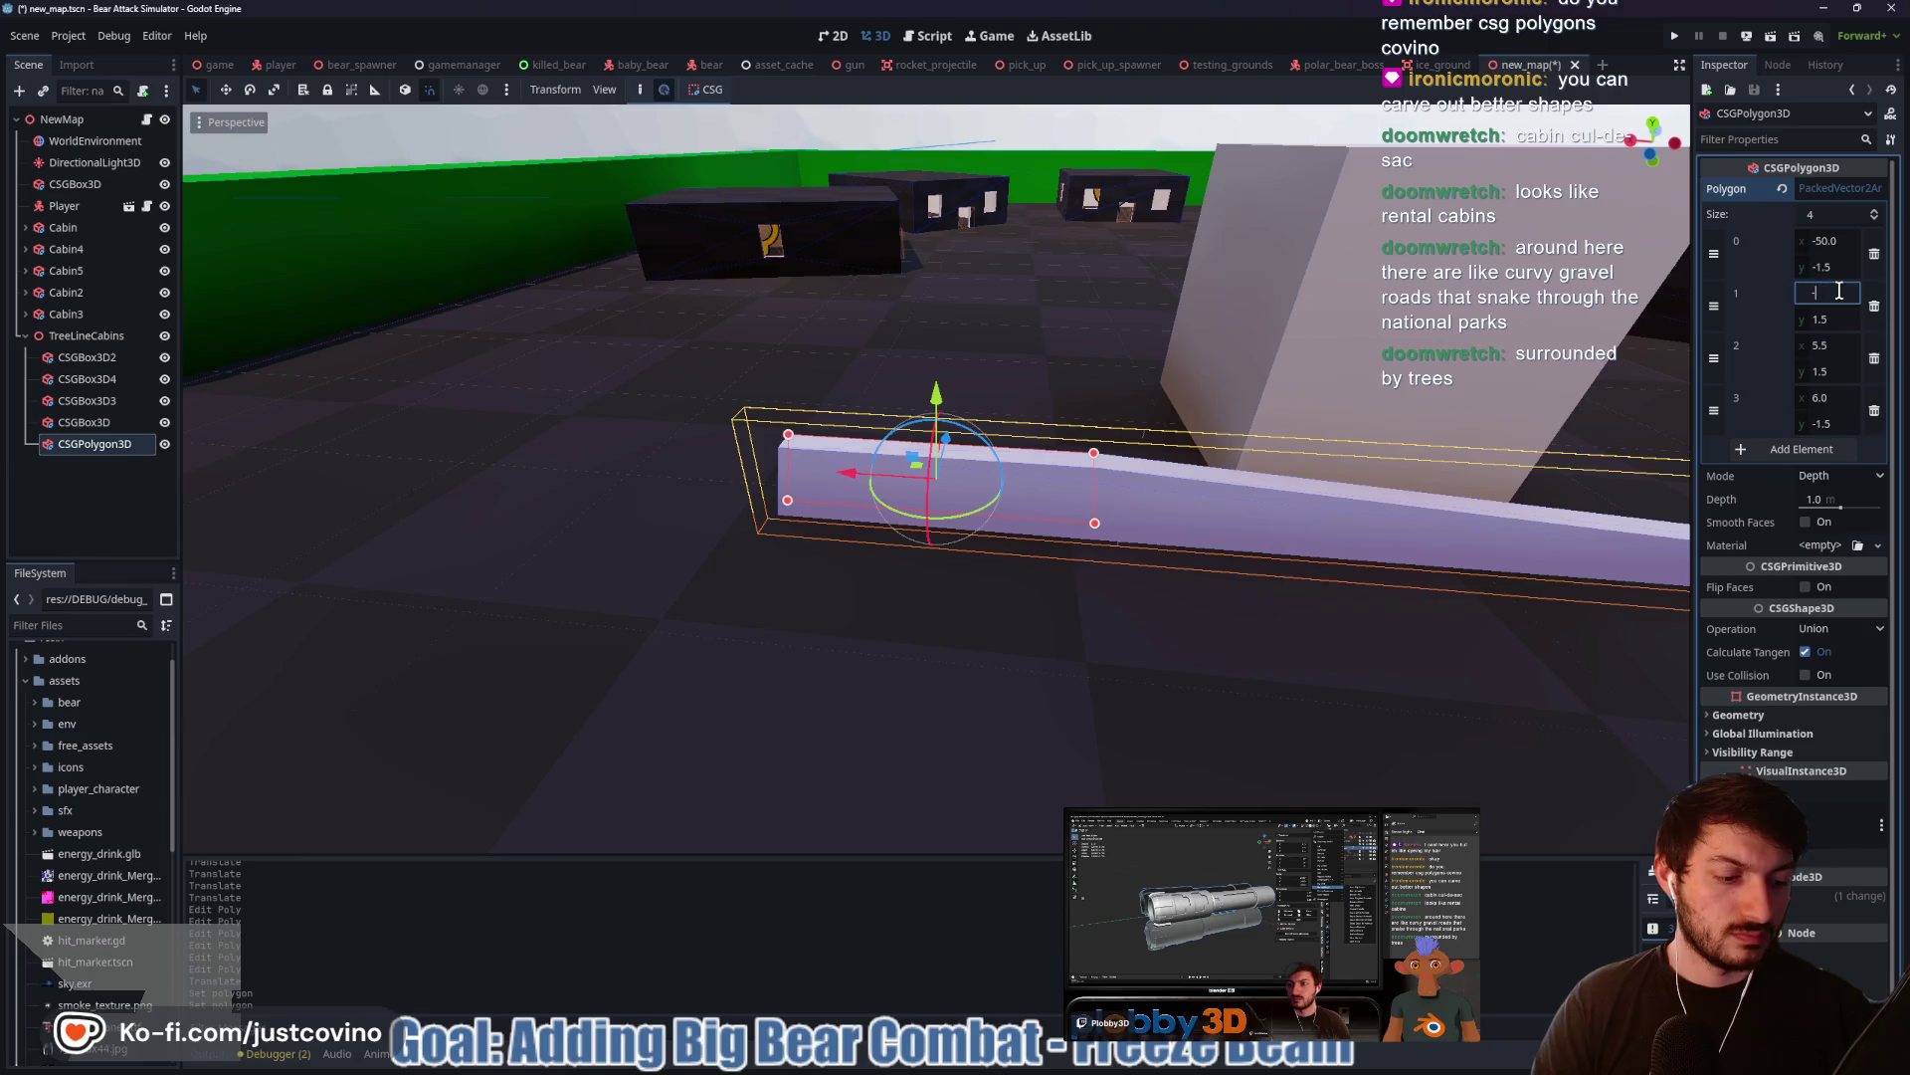
{"action": "type", "text": "-50"}
{"action": "key", "text": "Return"}
Set points 2 and 3 to x = 50 and shift the long bar along Y
{"action": "scroll", "coordinate": [1526, 527], "scroll_direction": "down", "scroll_amount": 5}
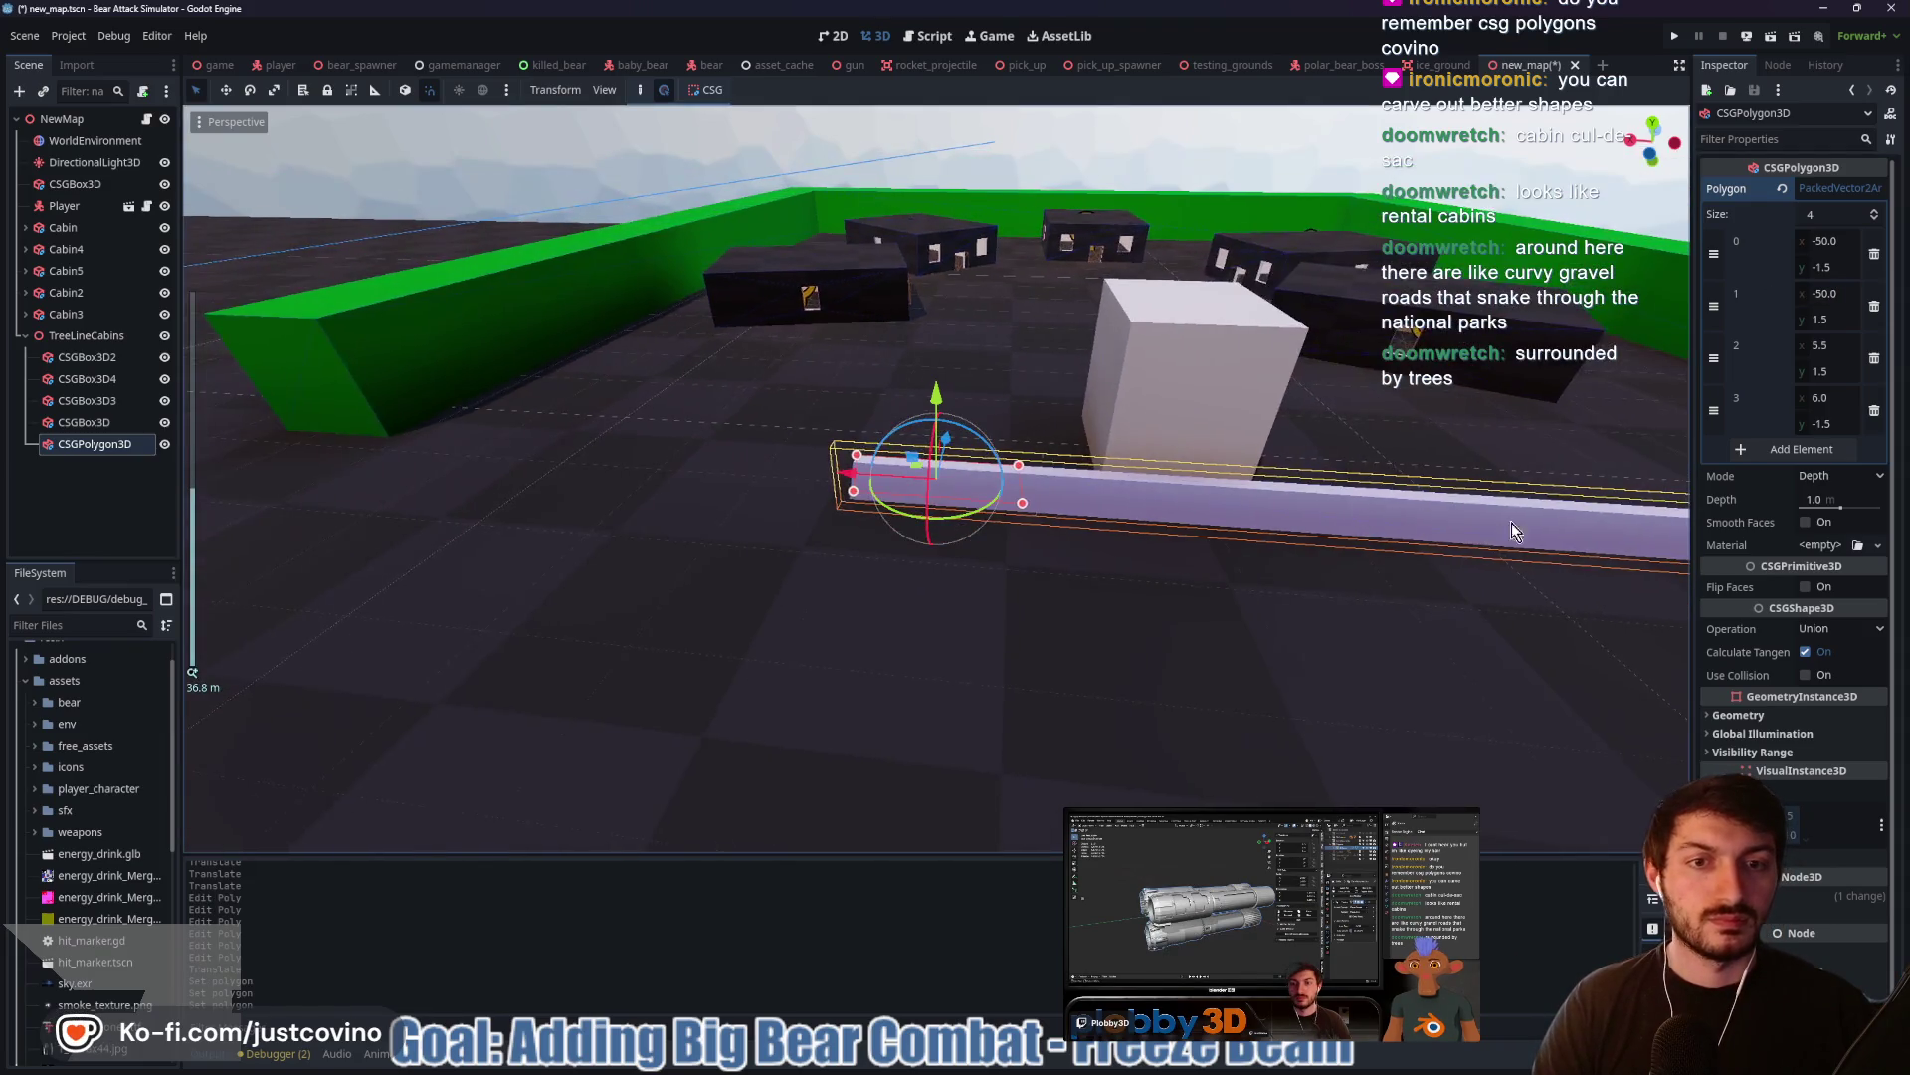
{"action": "scroll", "coordinate": [1508, 532], "scroll_direction": "up", "scroll_amount": 2}
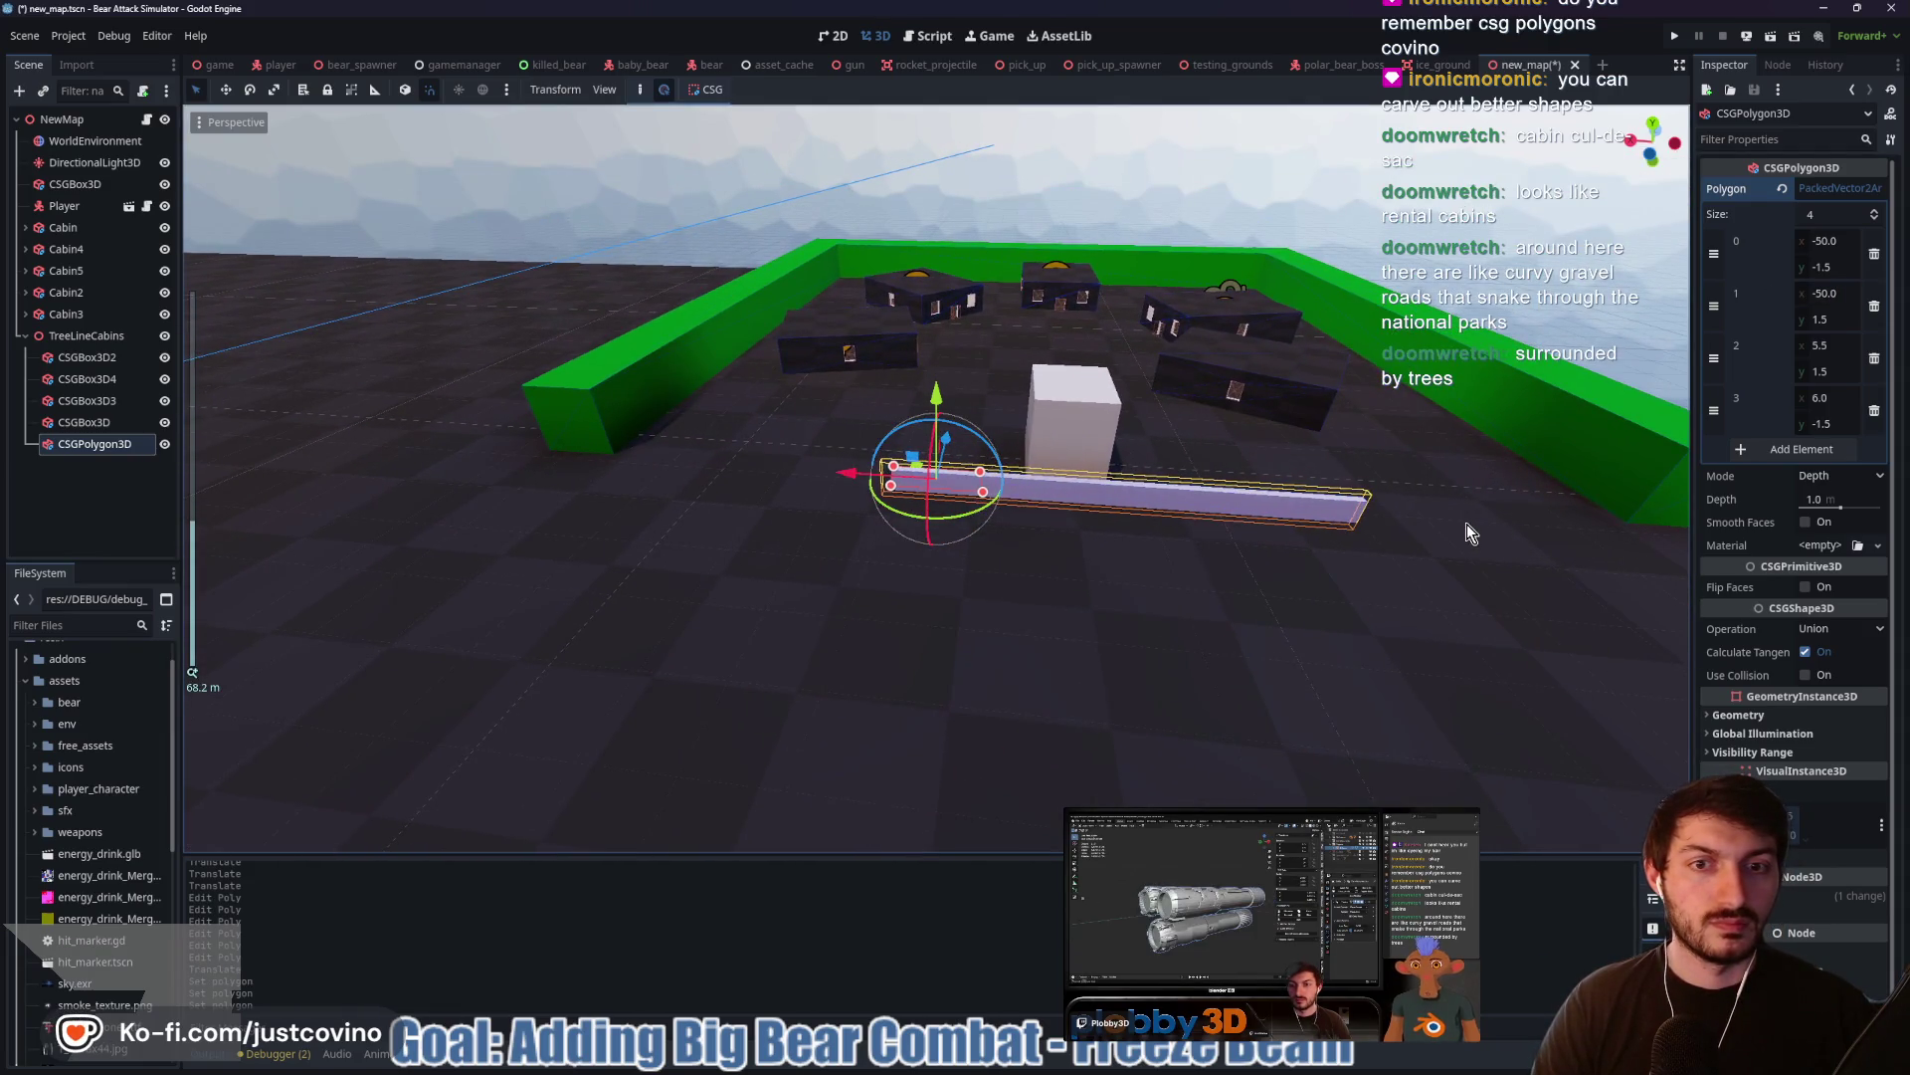
{"action": "left_click", "coordinate": [1131, 506]}
{"action": "left_click", "coordinate": [94, 444]}
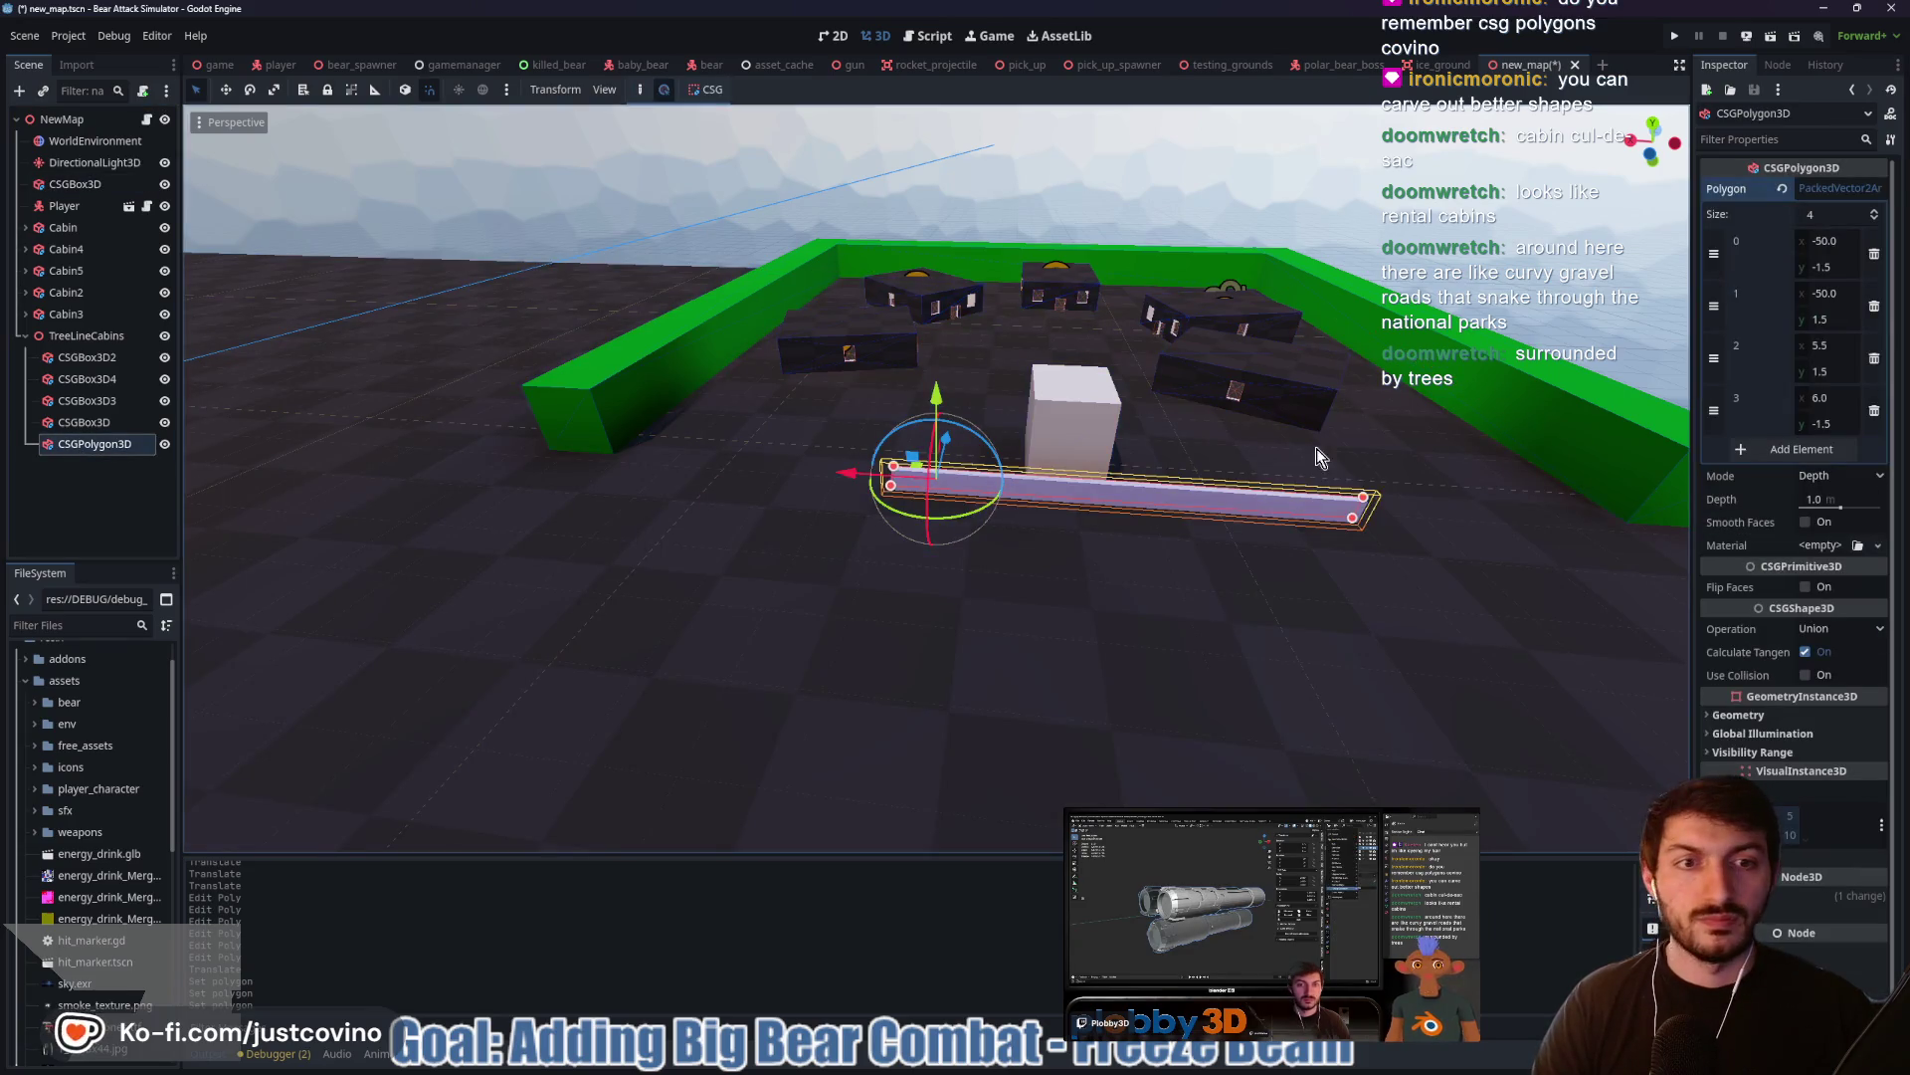
{"action": "left_click", "coordinate": [1836, 346]}
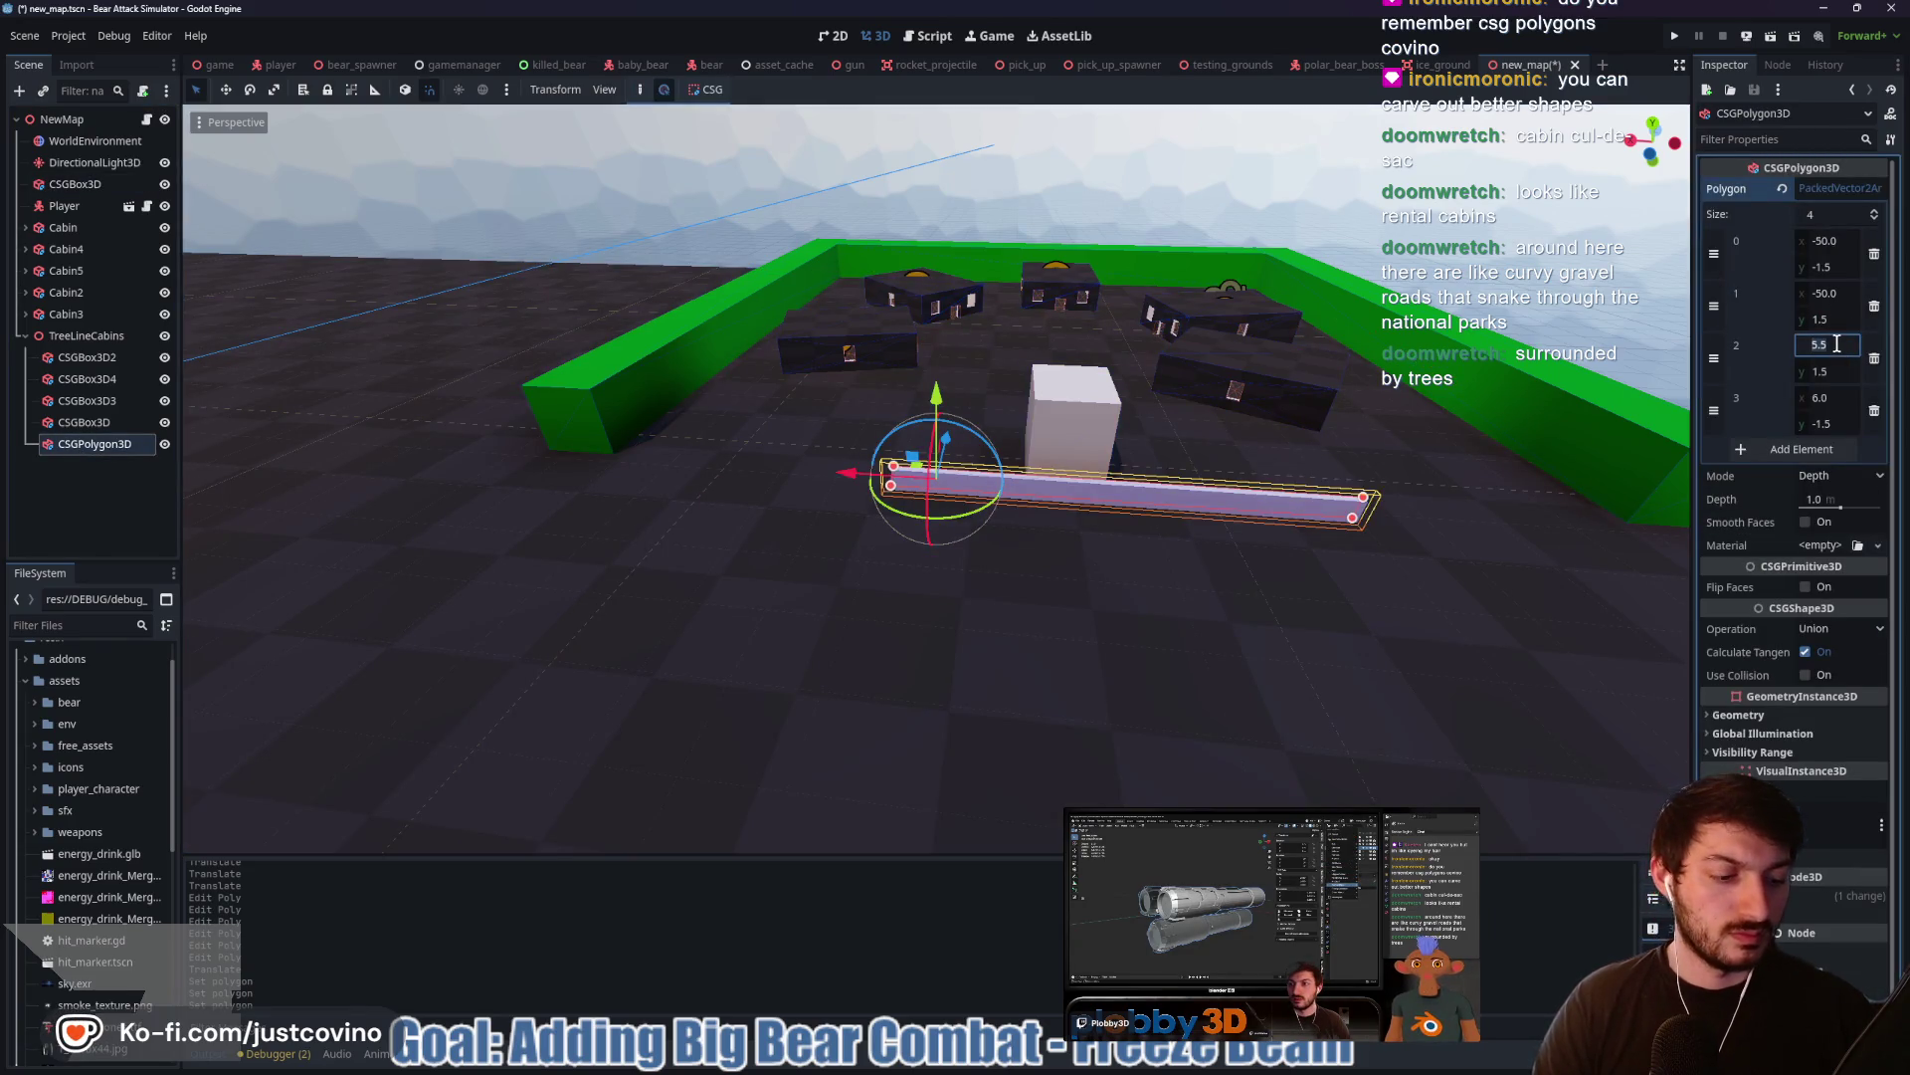
{"action": "type", "text": "50"}
{"action": "key", "text": "Return"}
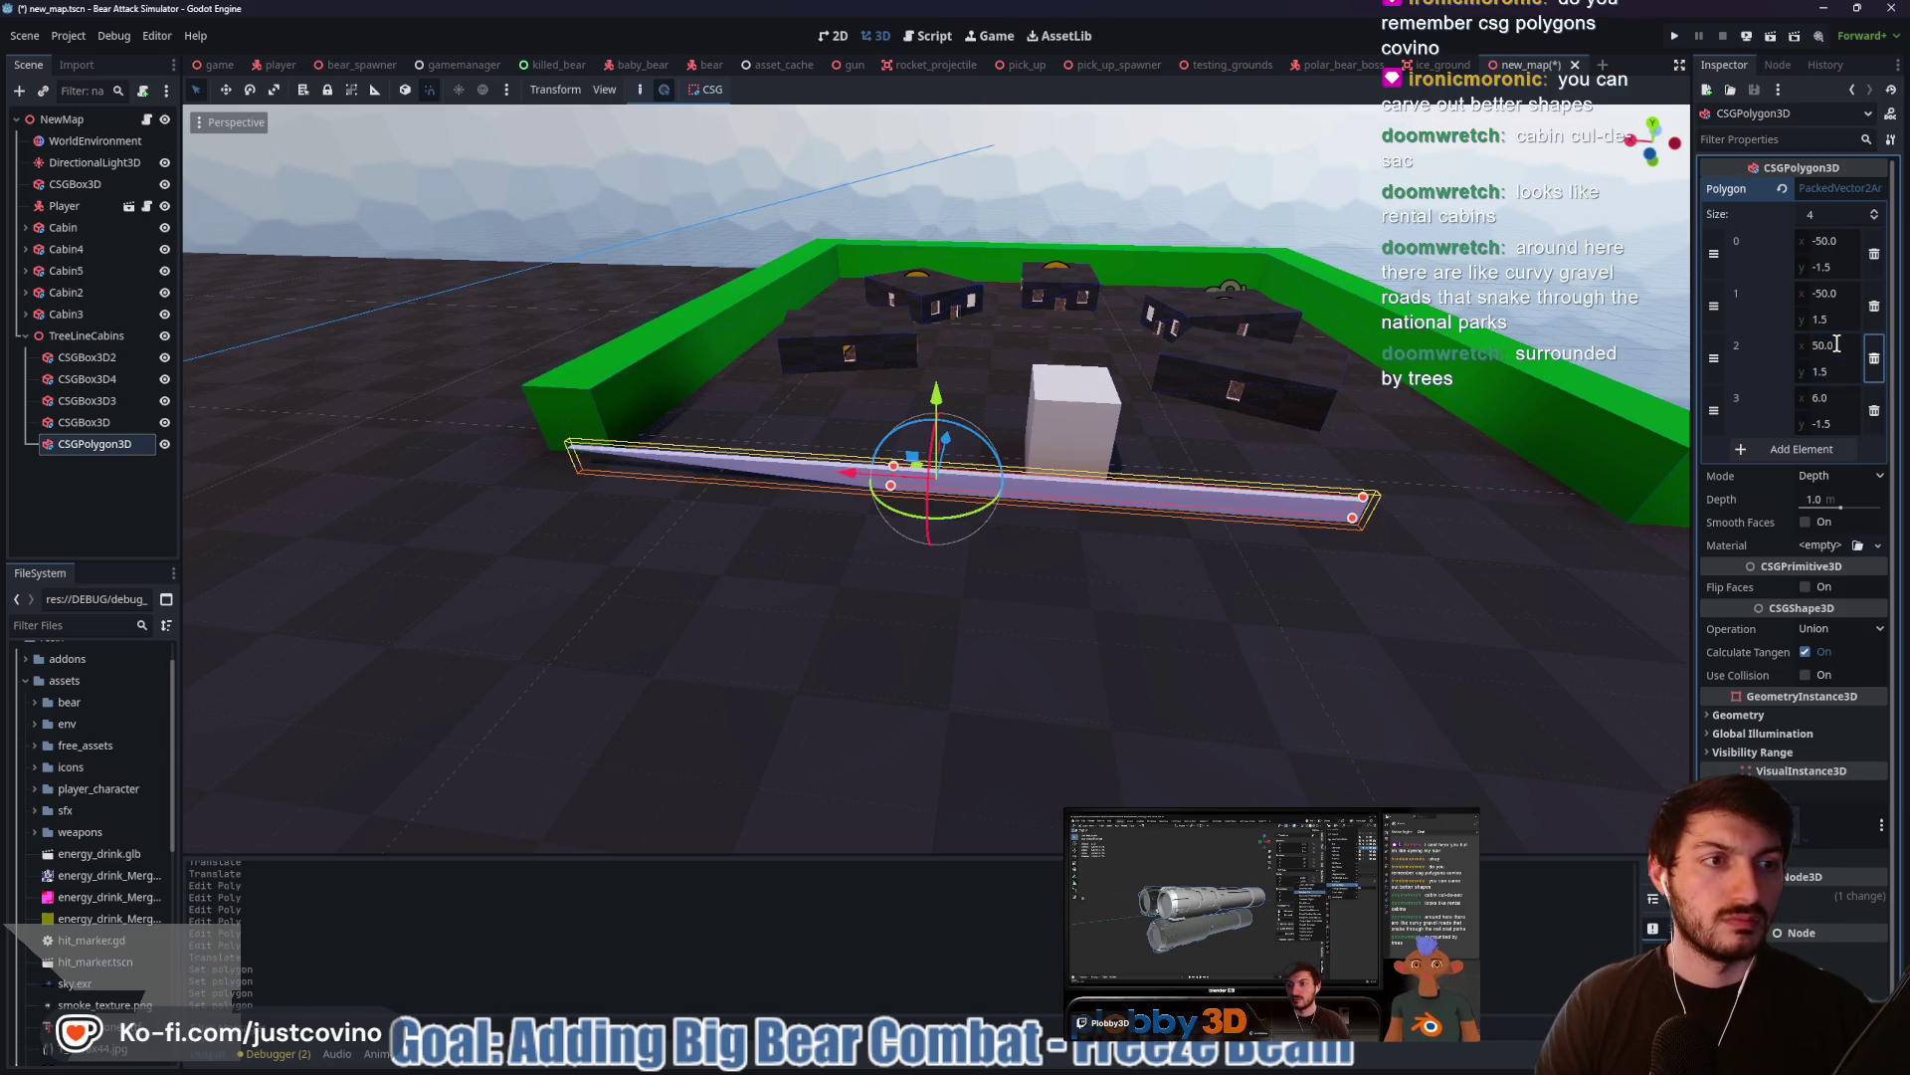
{"action": "left_click", "coordinate": [1837, 398]}
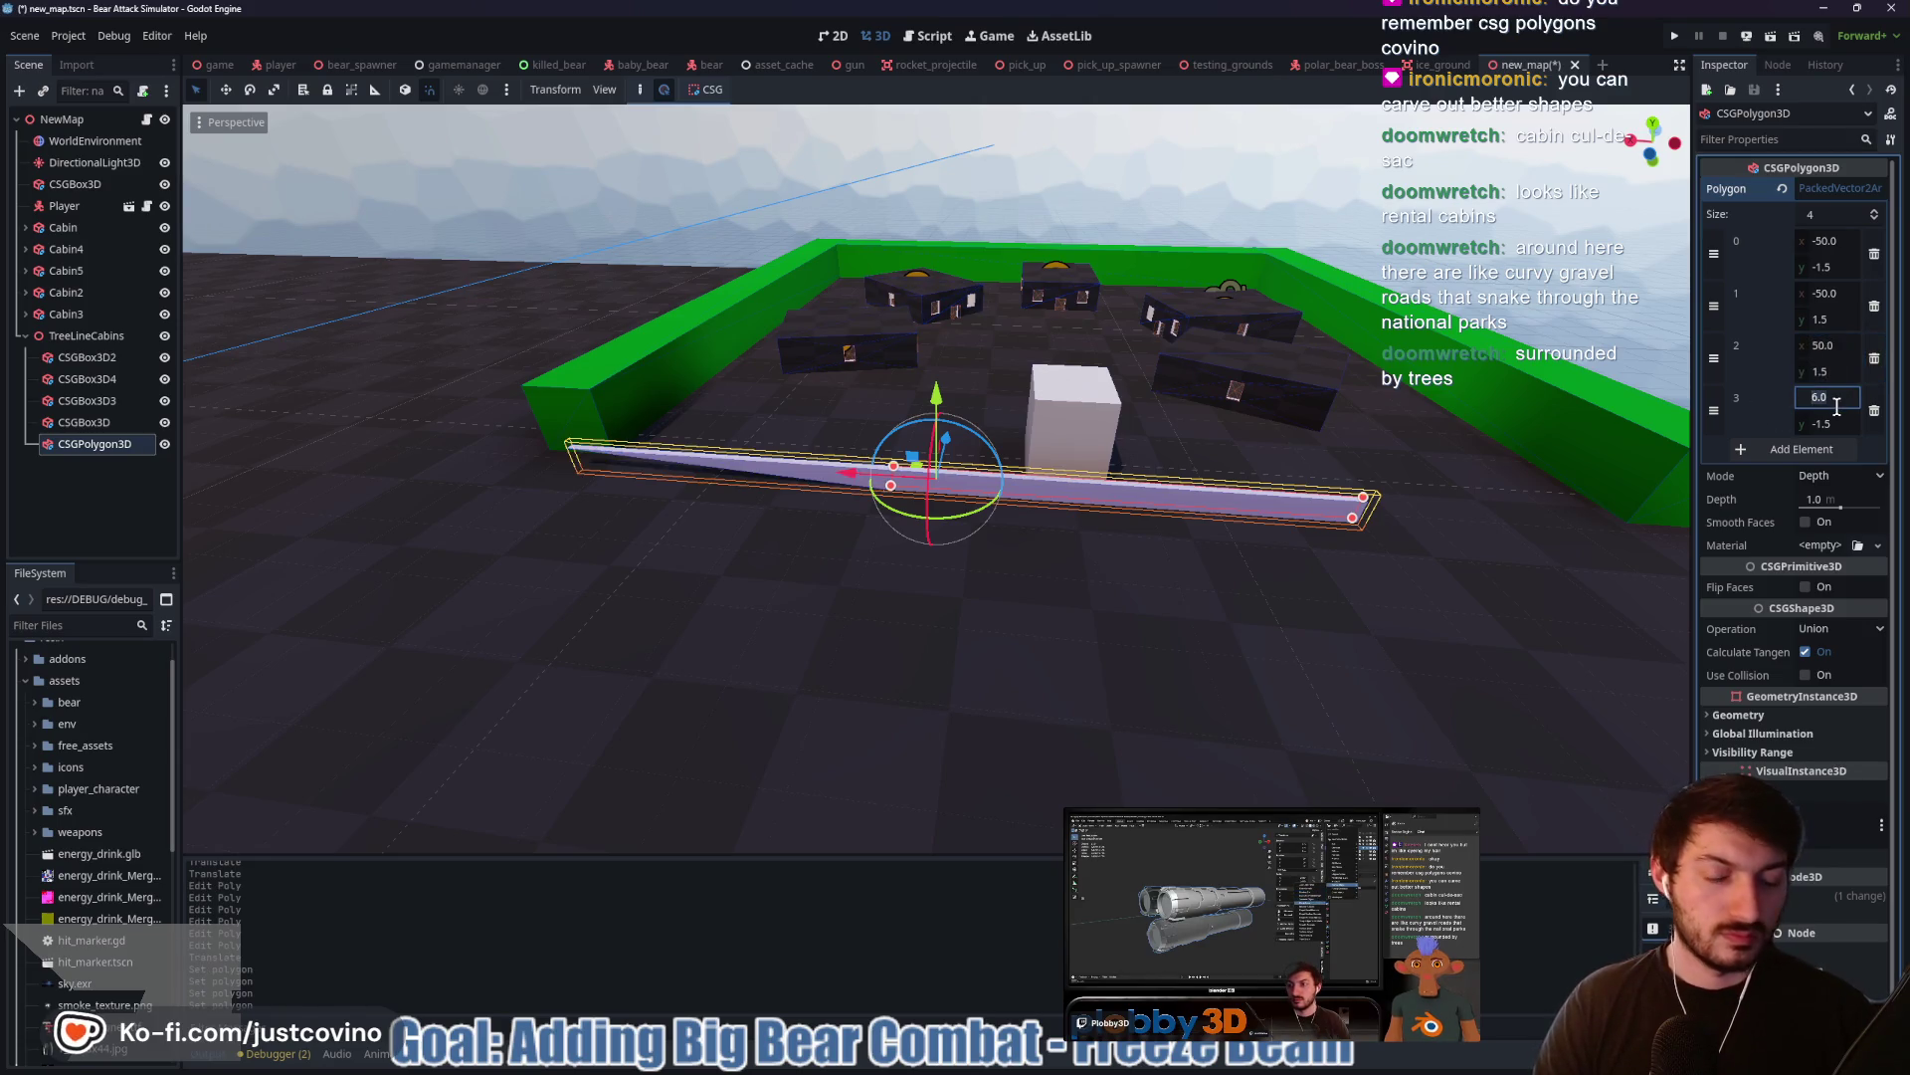
{"action": "type", "text": "50"}
{"action": "key", "text": "Return"}
{"action": "key", "text": "g"}
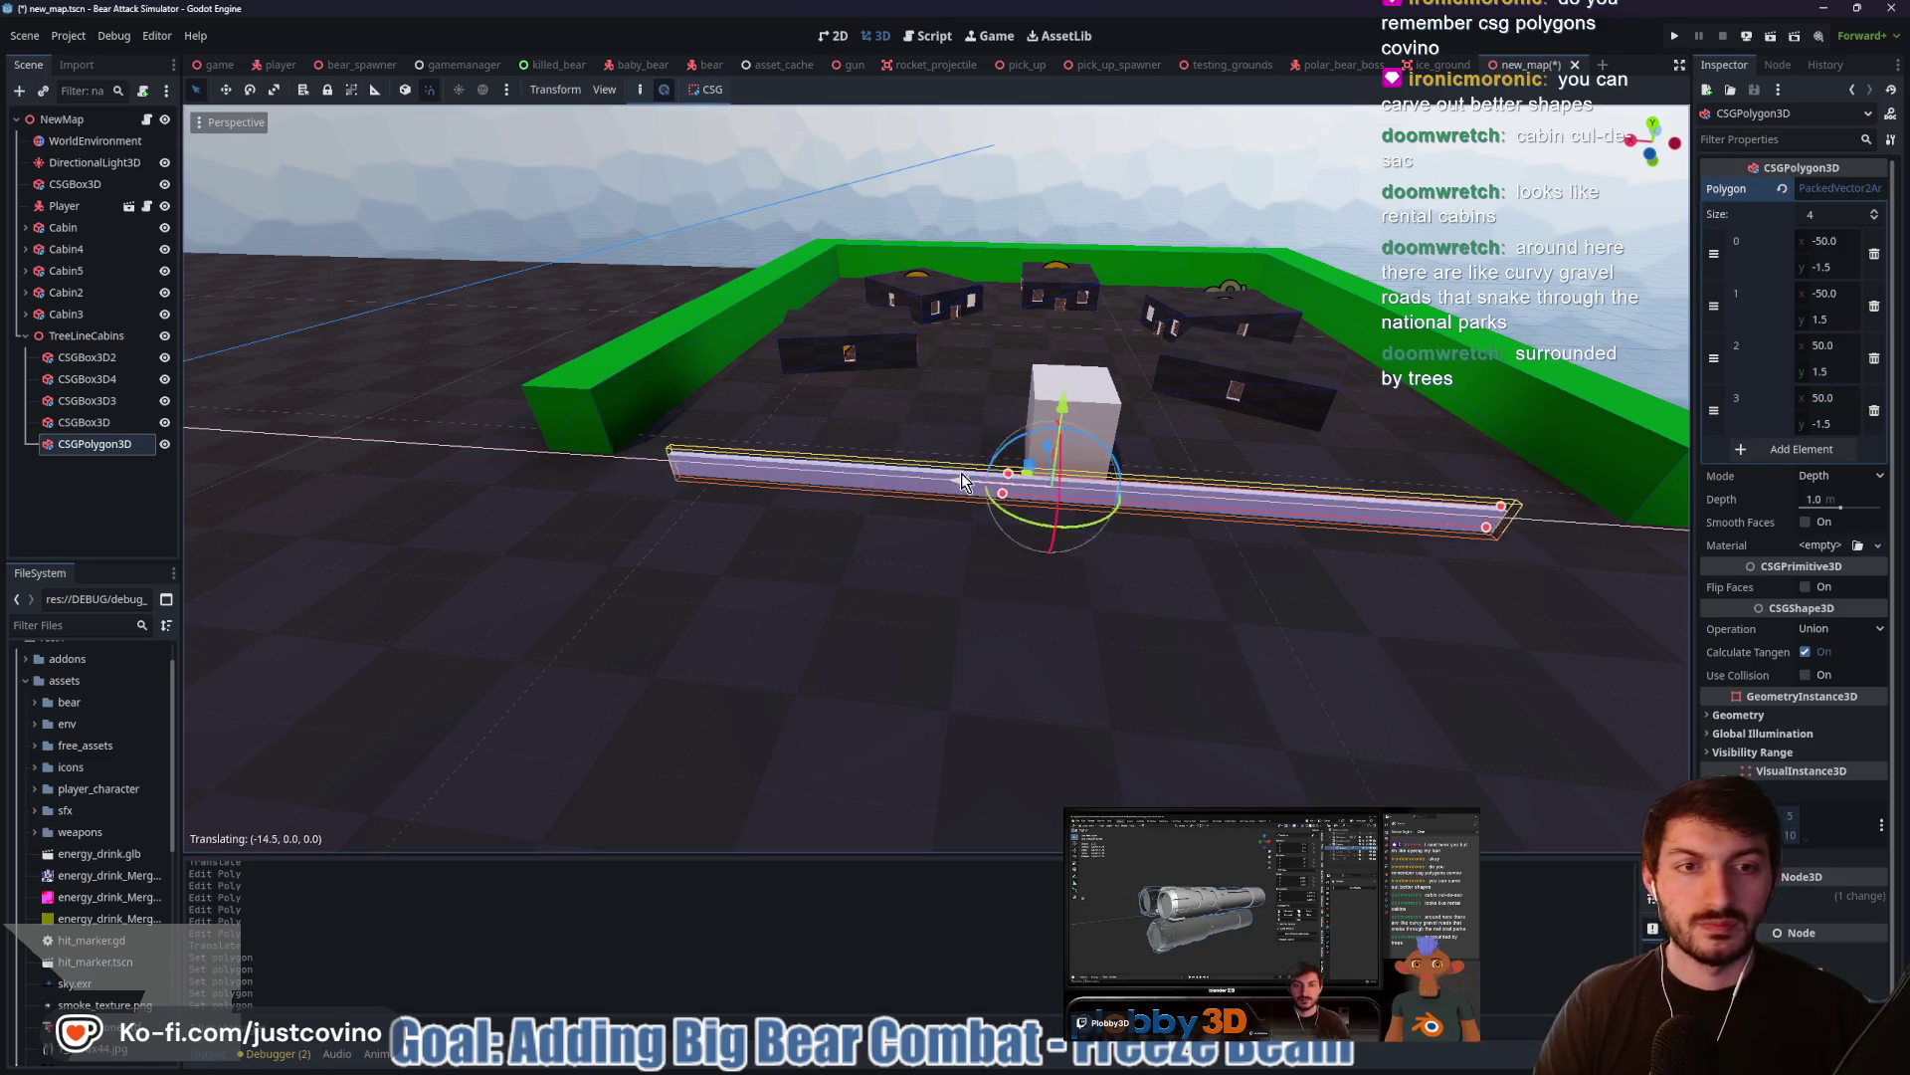
{"action": "key", "text": "y"}
{"action": "left_click", "coordinate": [1115, 406]}
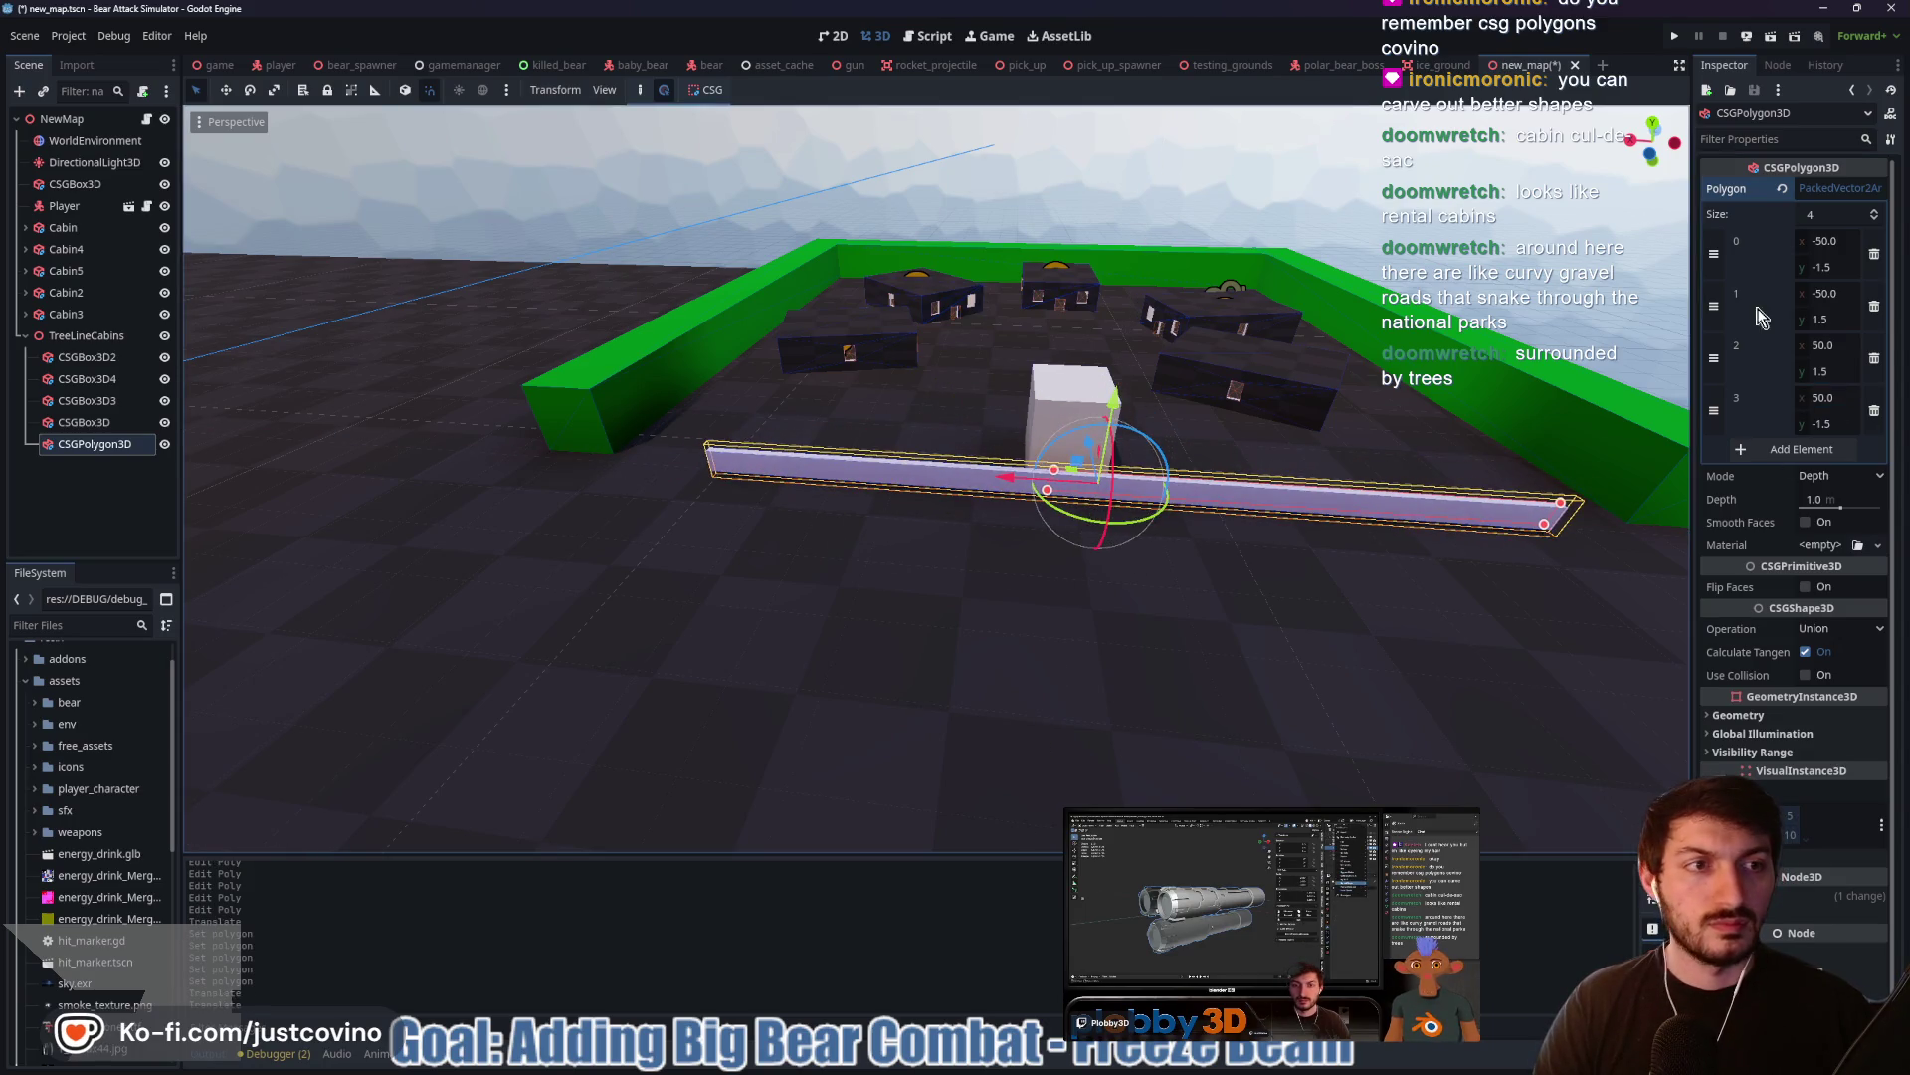
Set points 0 and 3 to y = 0 and points 1 and 2 to y = 10
{"action": "left_click", "coordinate": [1836, 266]}
{"action": "type", "text": "0"}
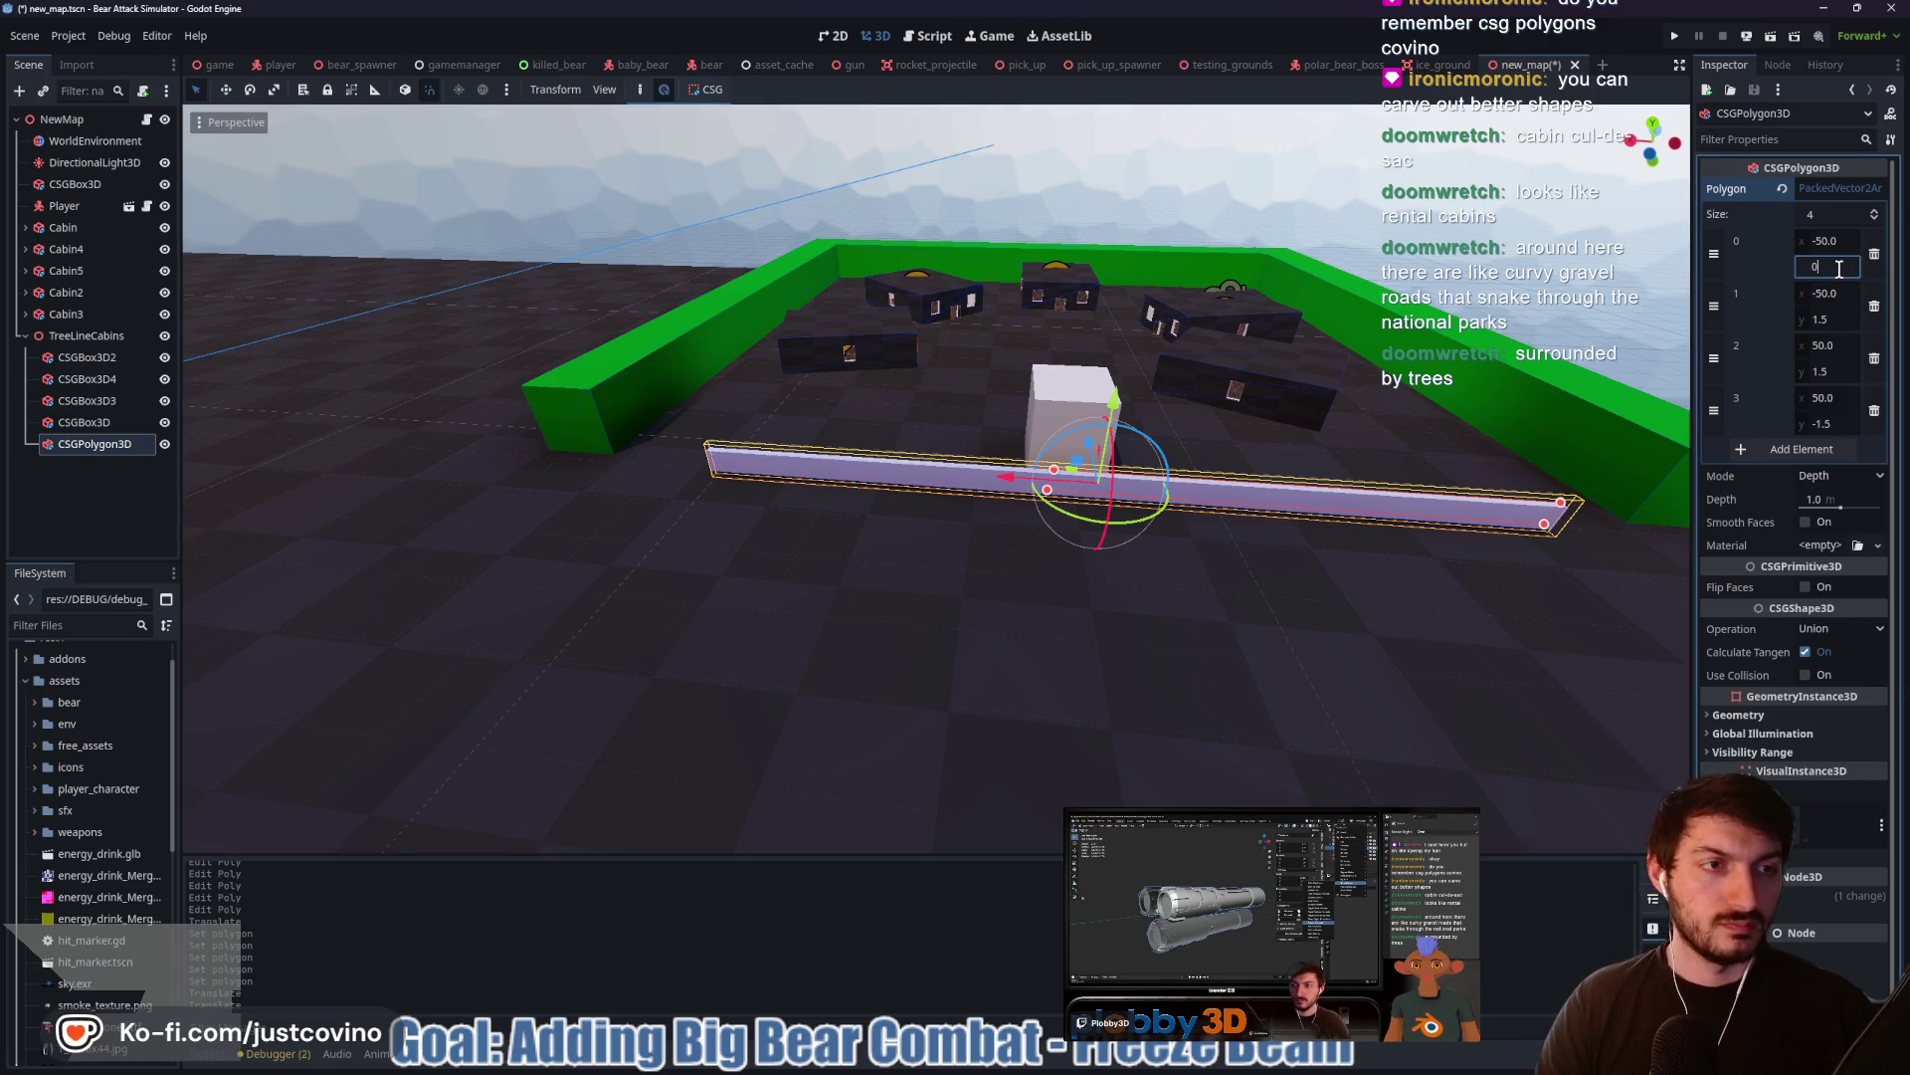
{"action": "key", "text": "Return"}
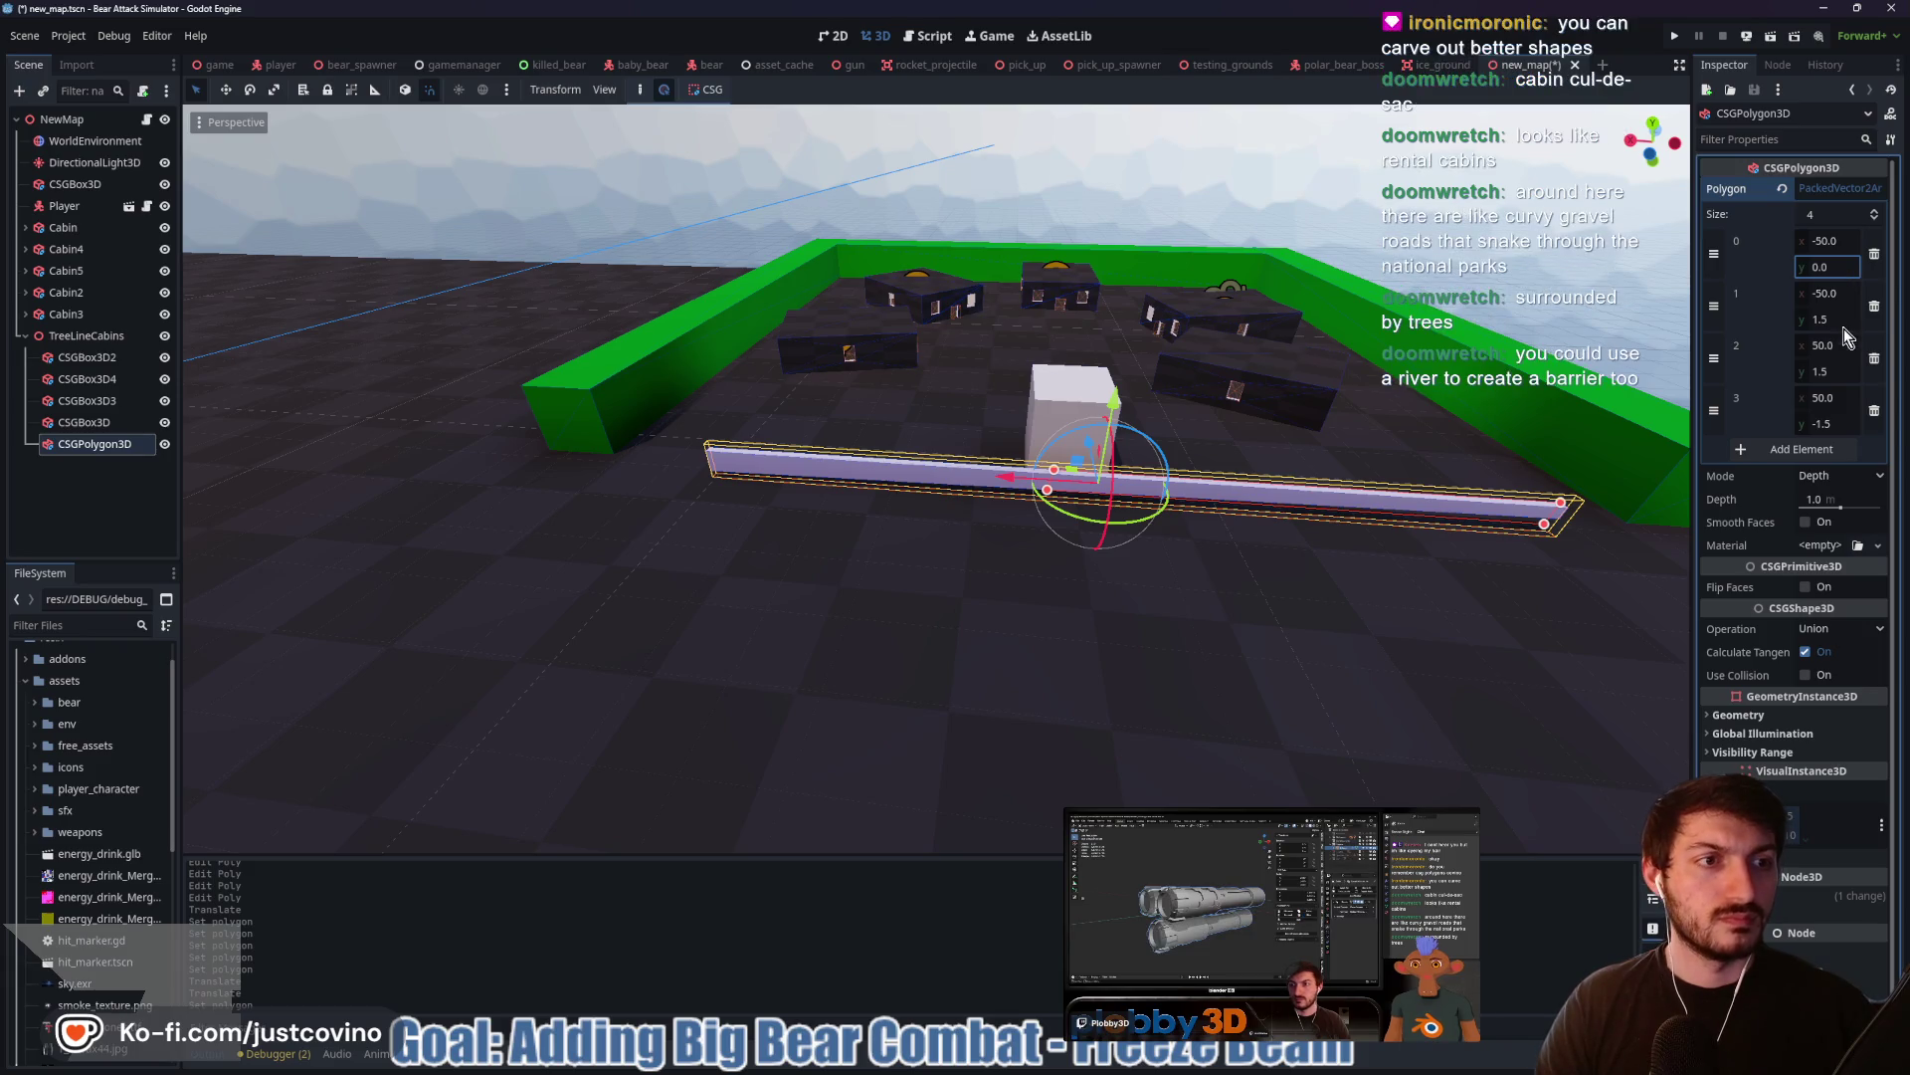
{"action": "left_click", "coordinate": [1837, 424]}
{"action": "type", "text": "0"}
{"action": "key", "text": "Return"}
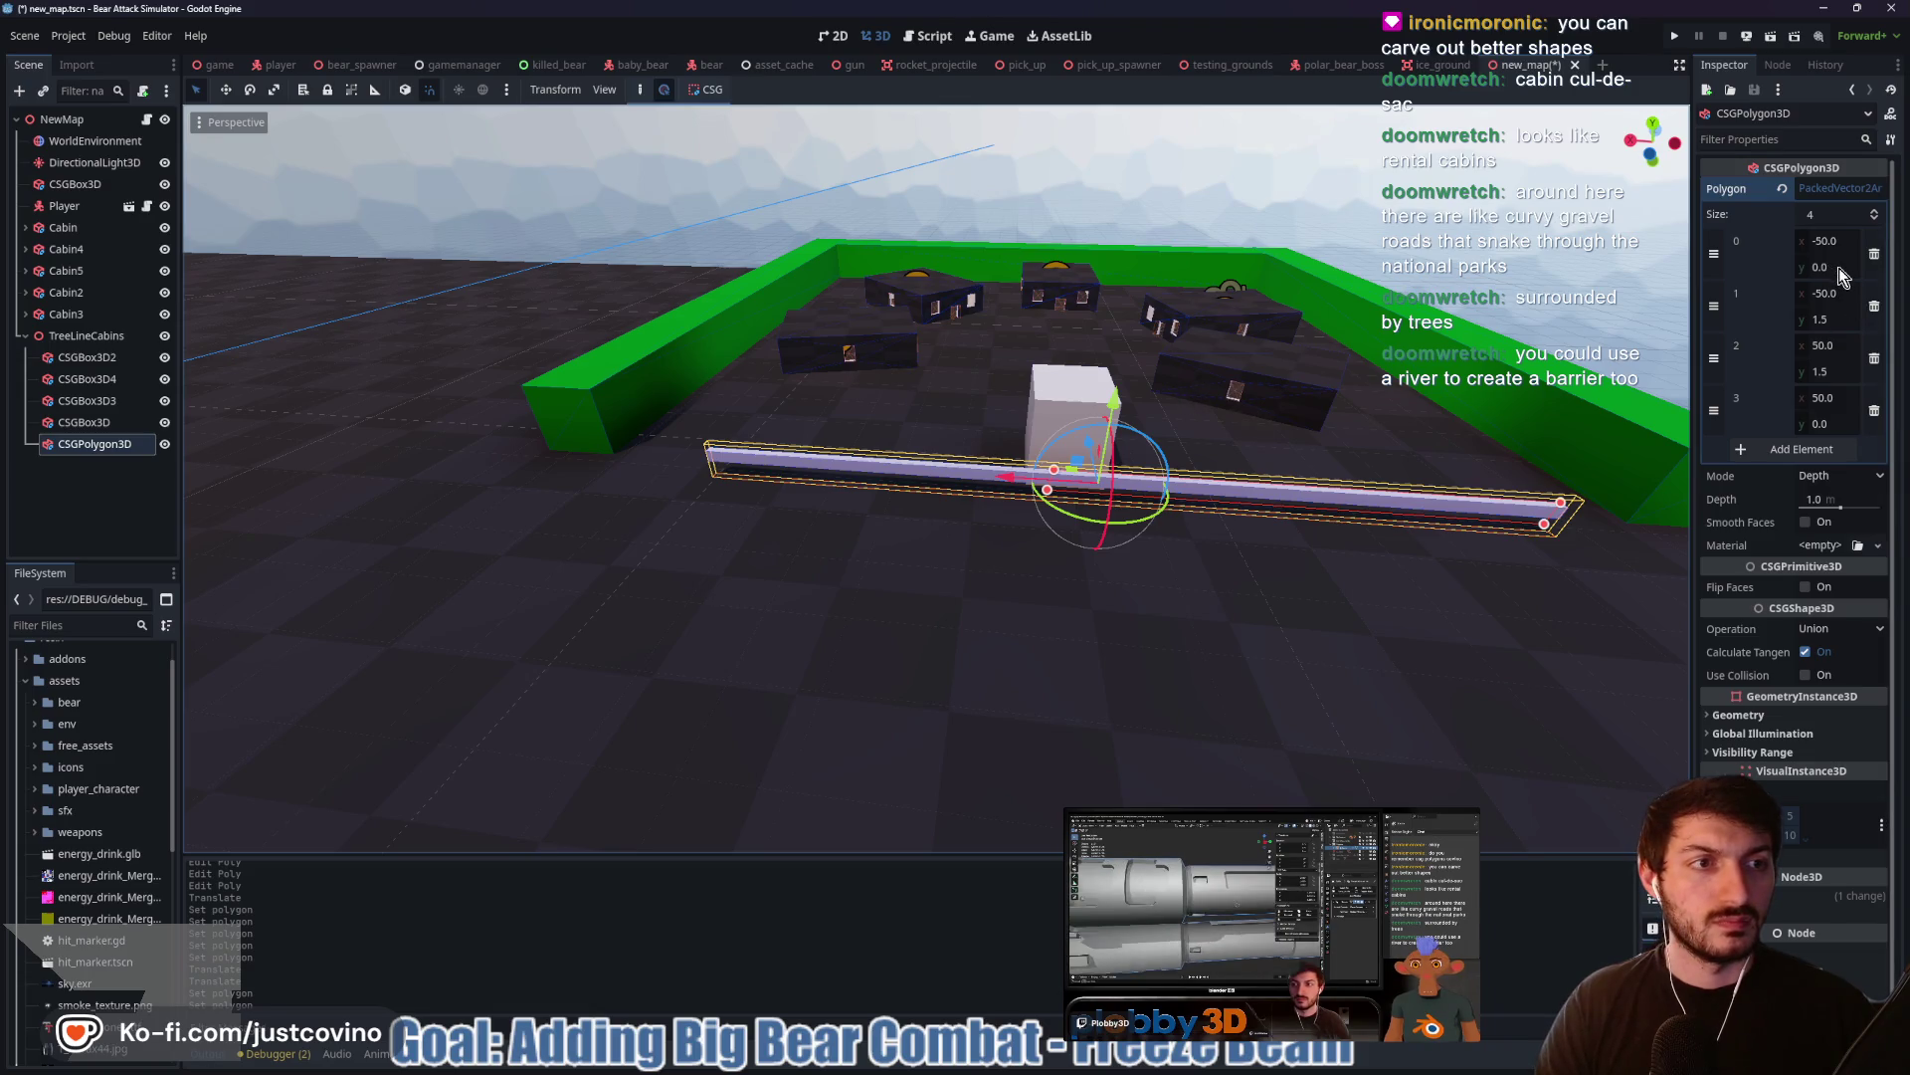
{"action": "left_click", "coordinate": [1834, 320]}
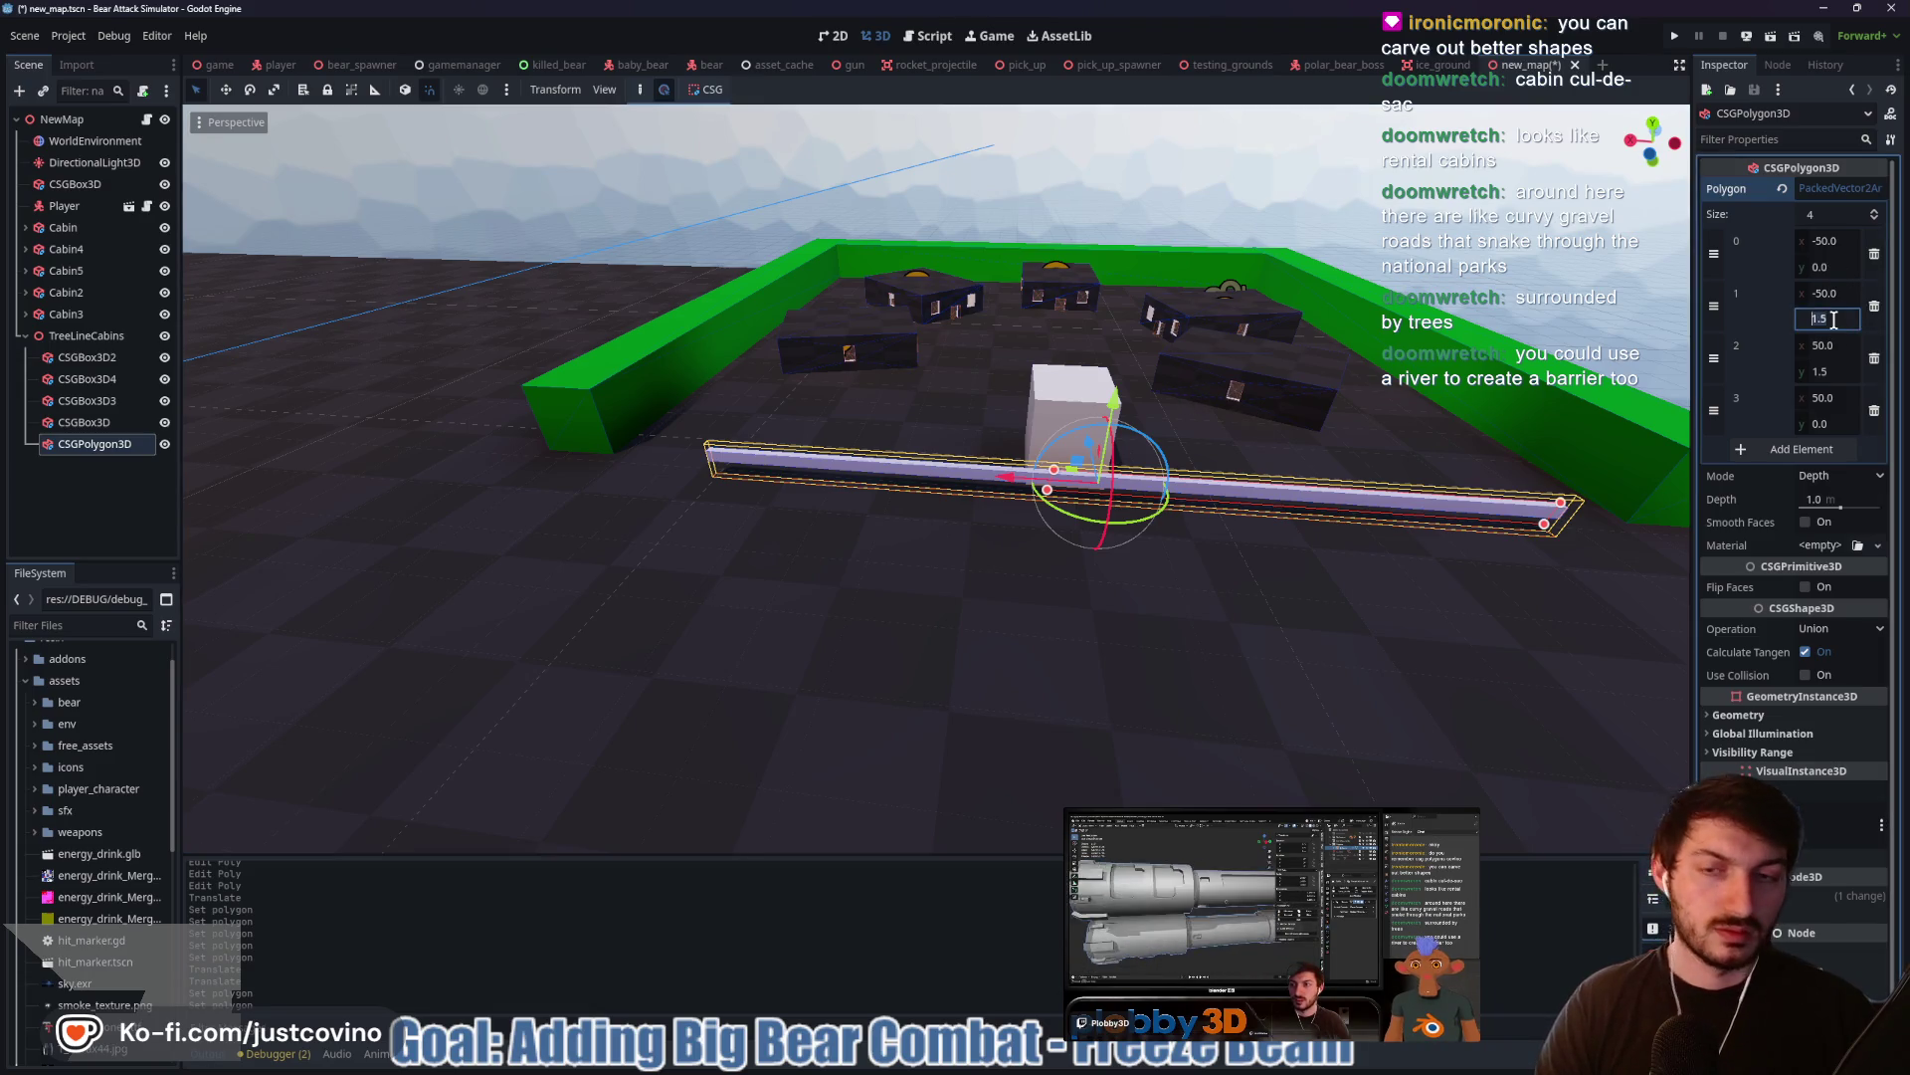
{"action": "type", "text": "10"}
{"action": "key", "text": "Return"}
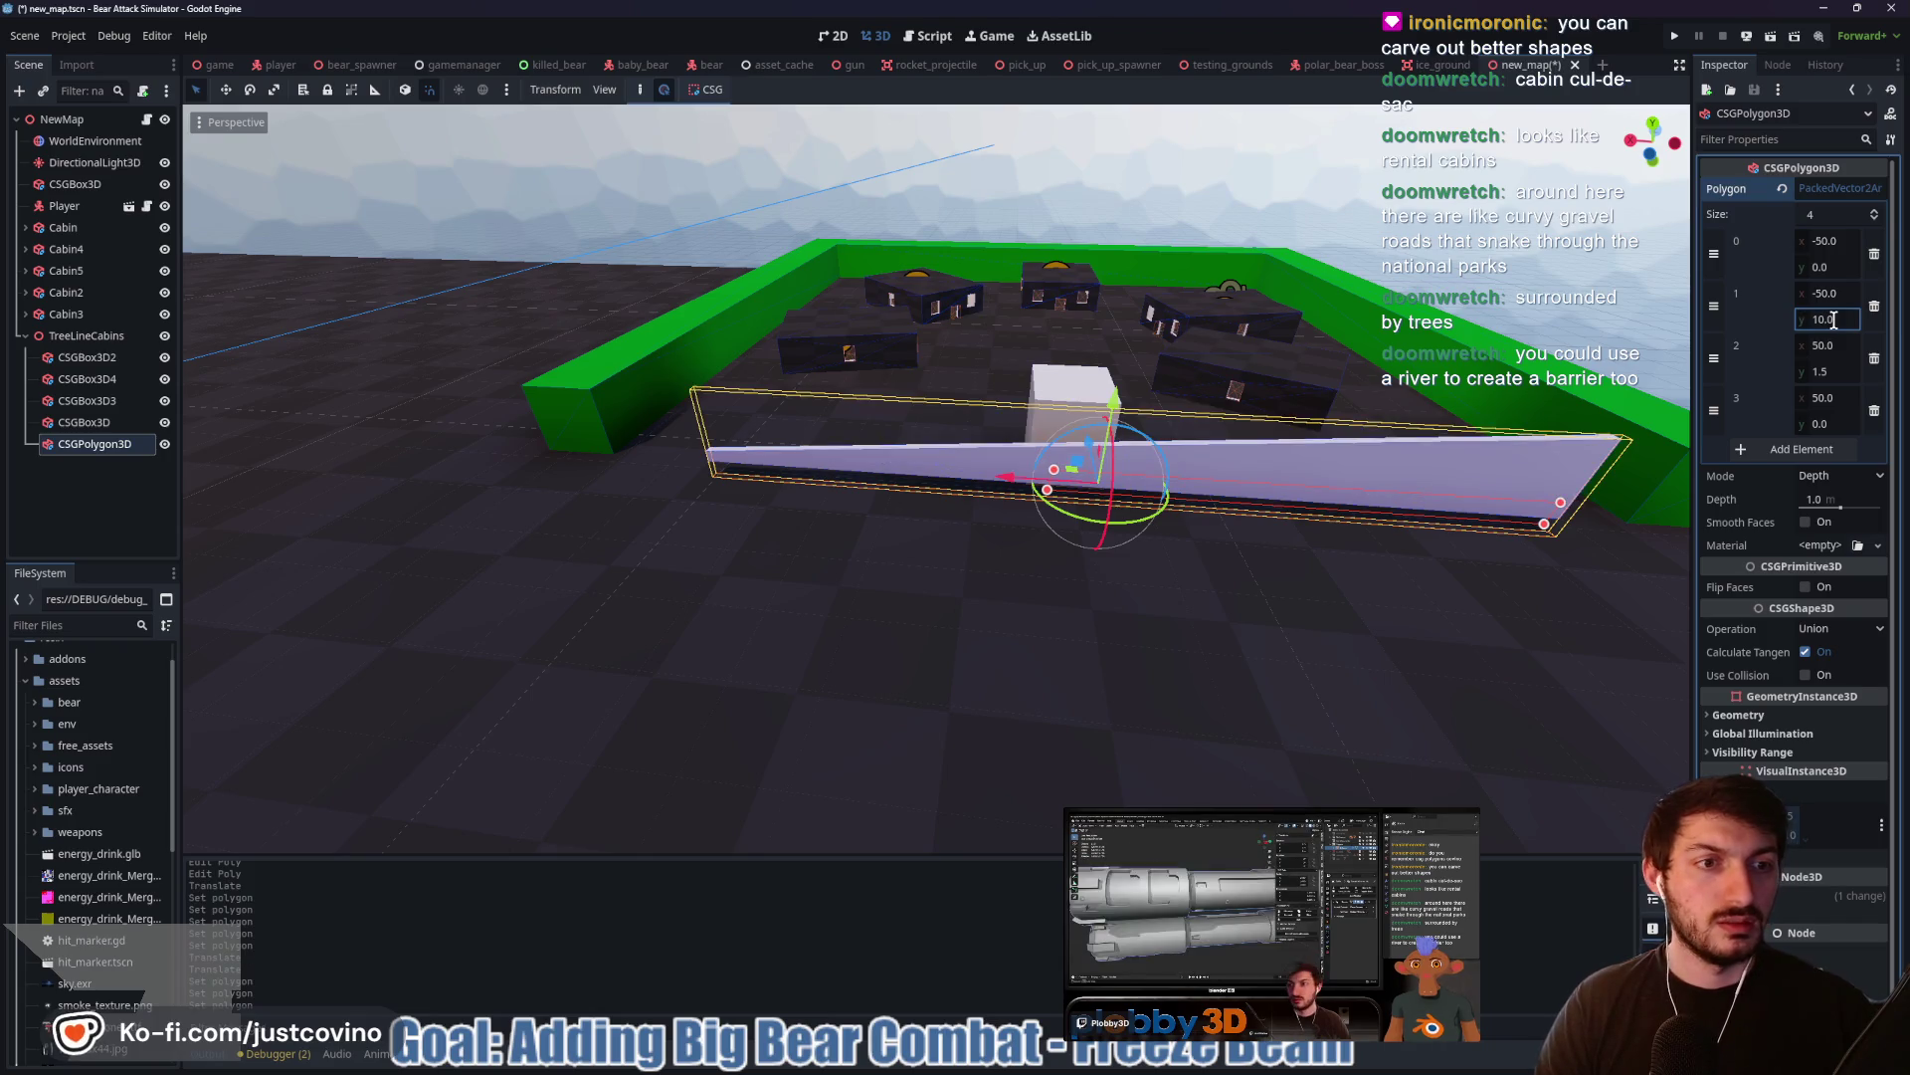
{"action": "left_click", "coordinate": [1843, 398]}
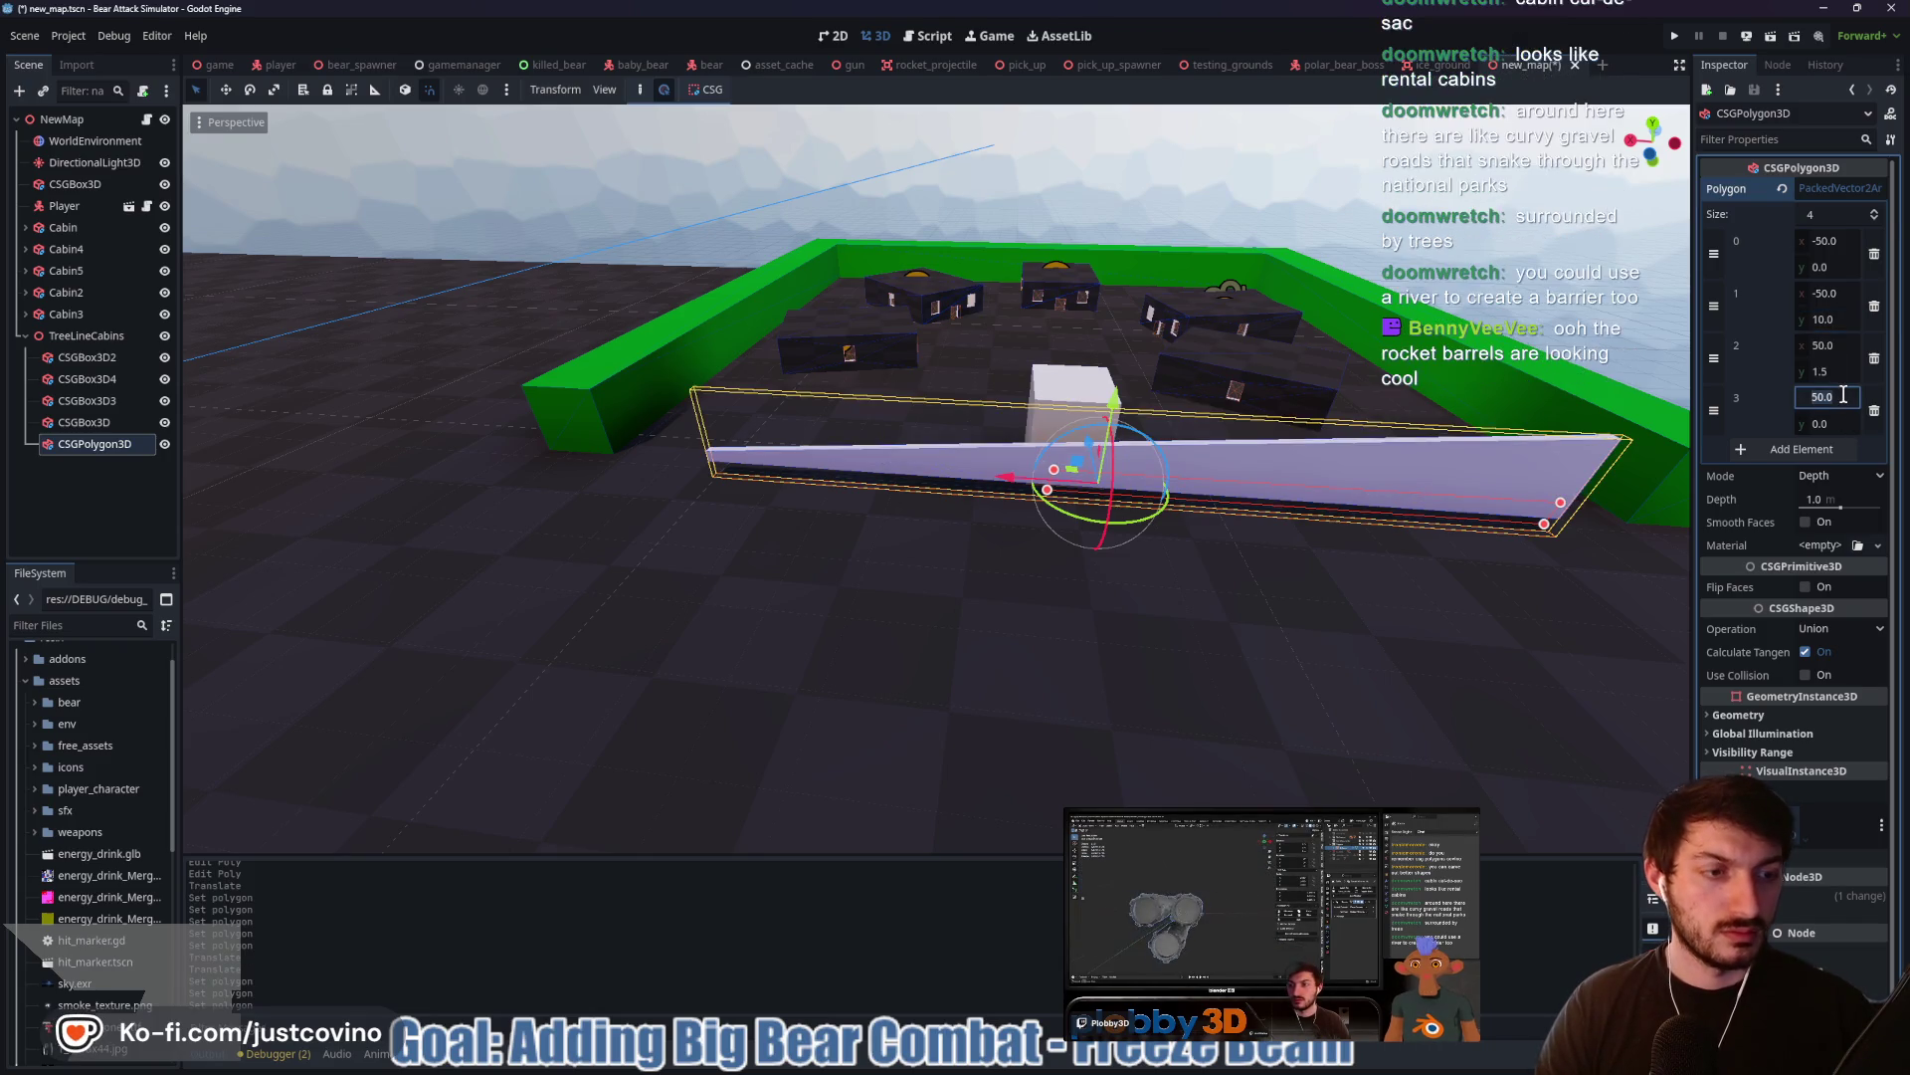
{"action": "left_click", "coordinate": [1840, 372]}
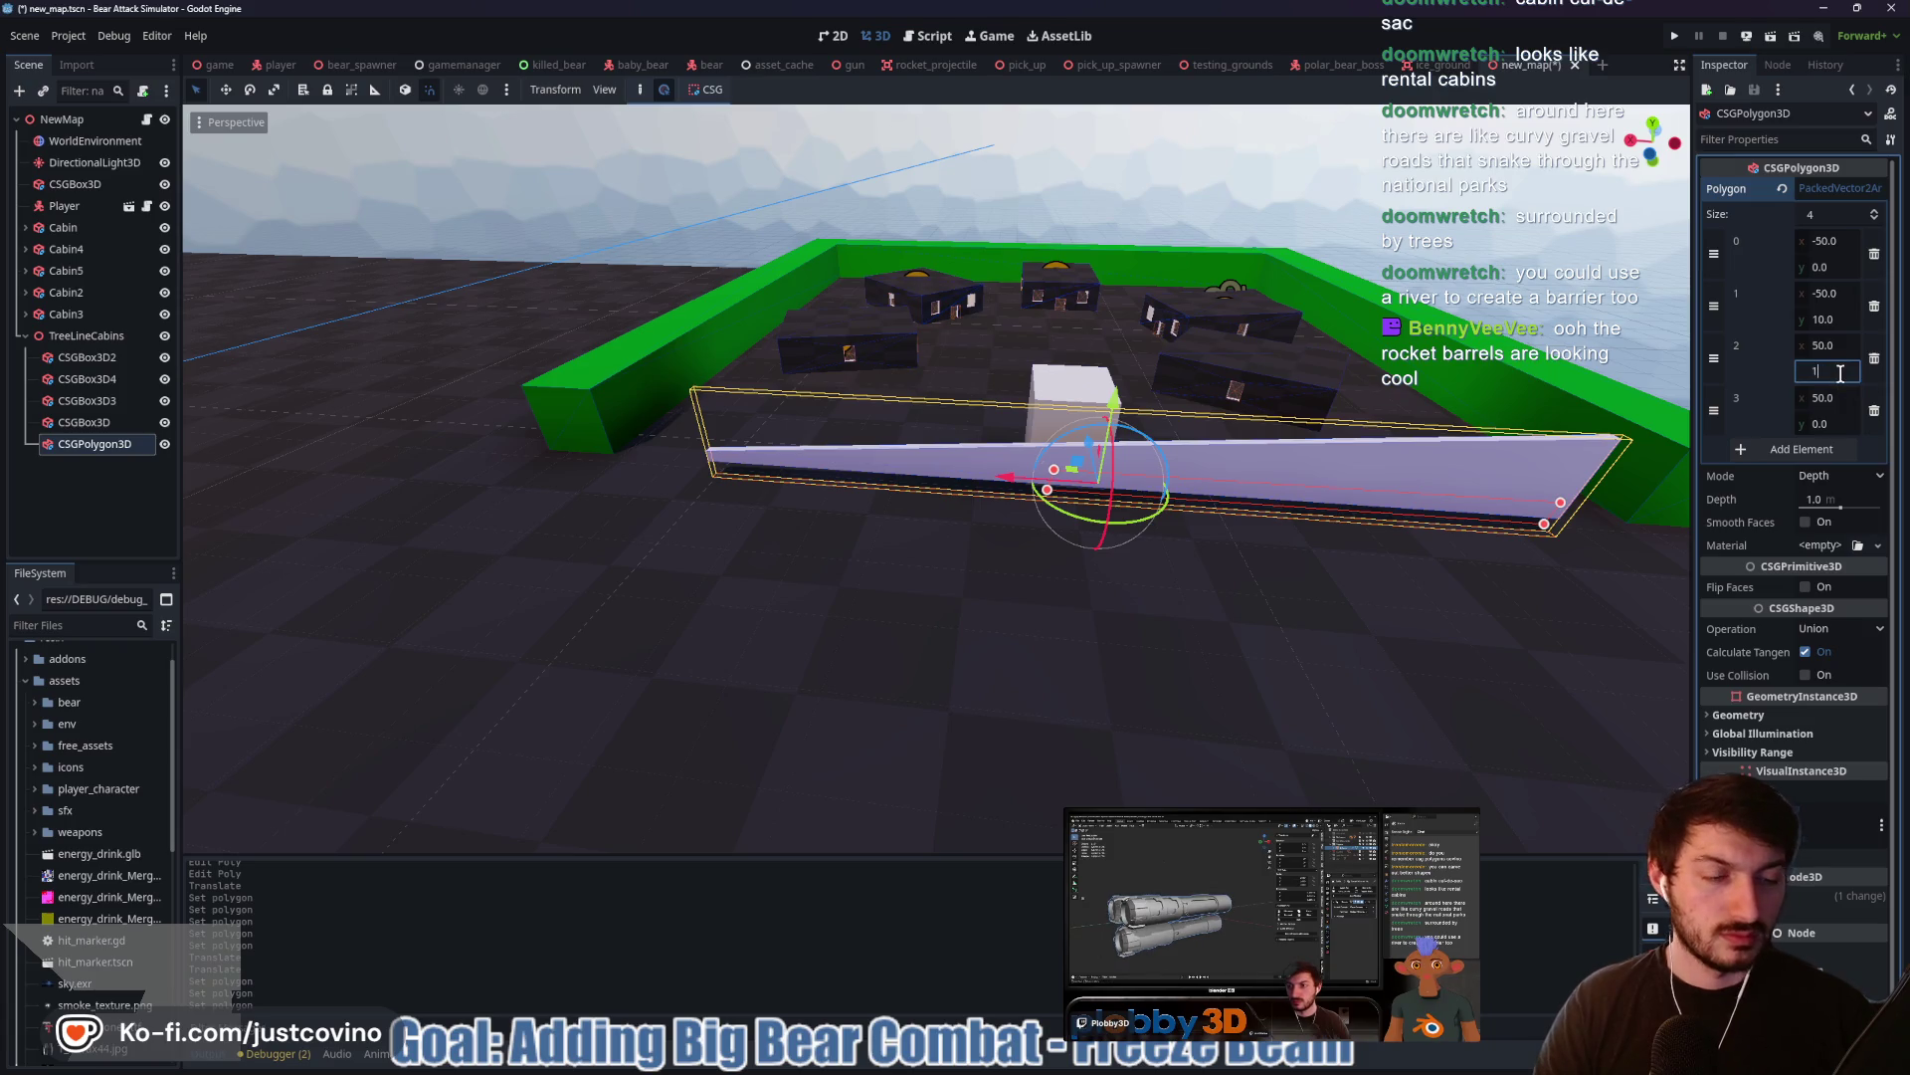
{"action": "type", "text": "0"}
{"action": "key", "text": "Return"}
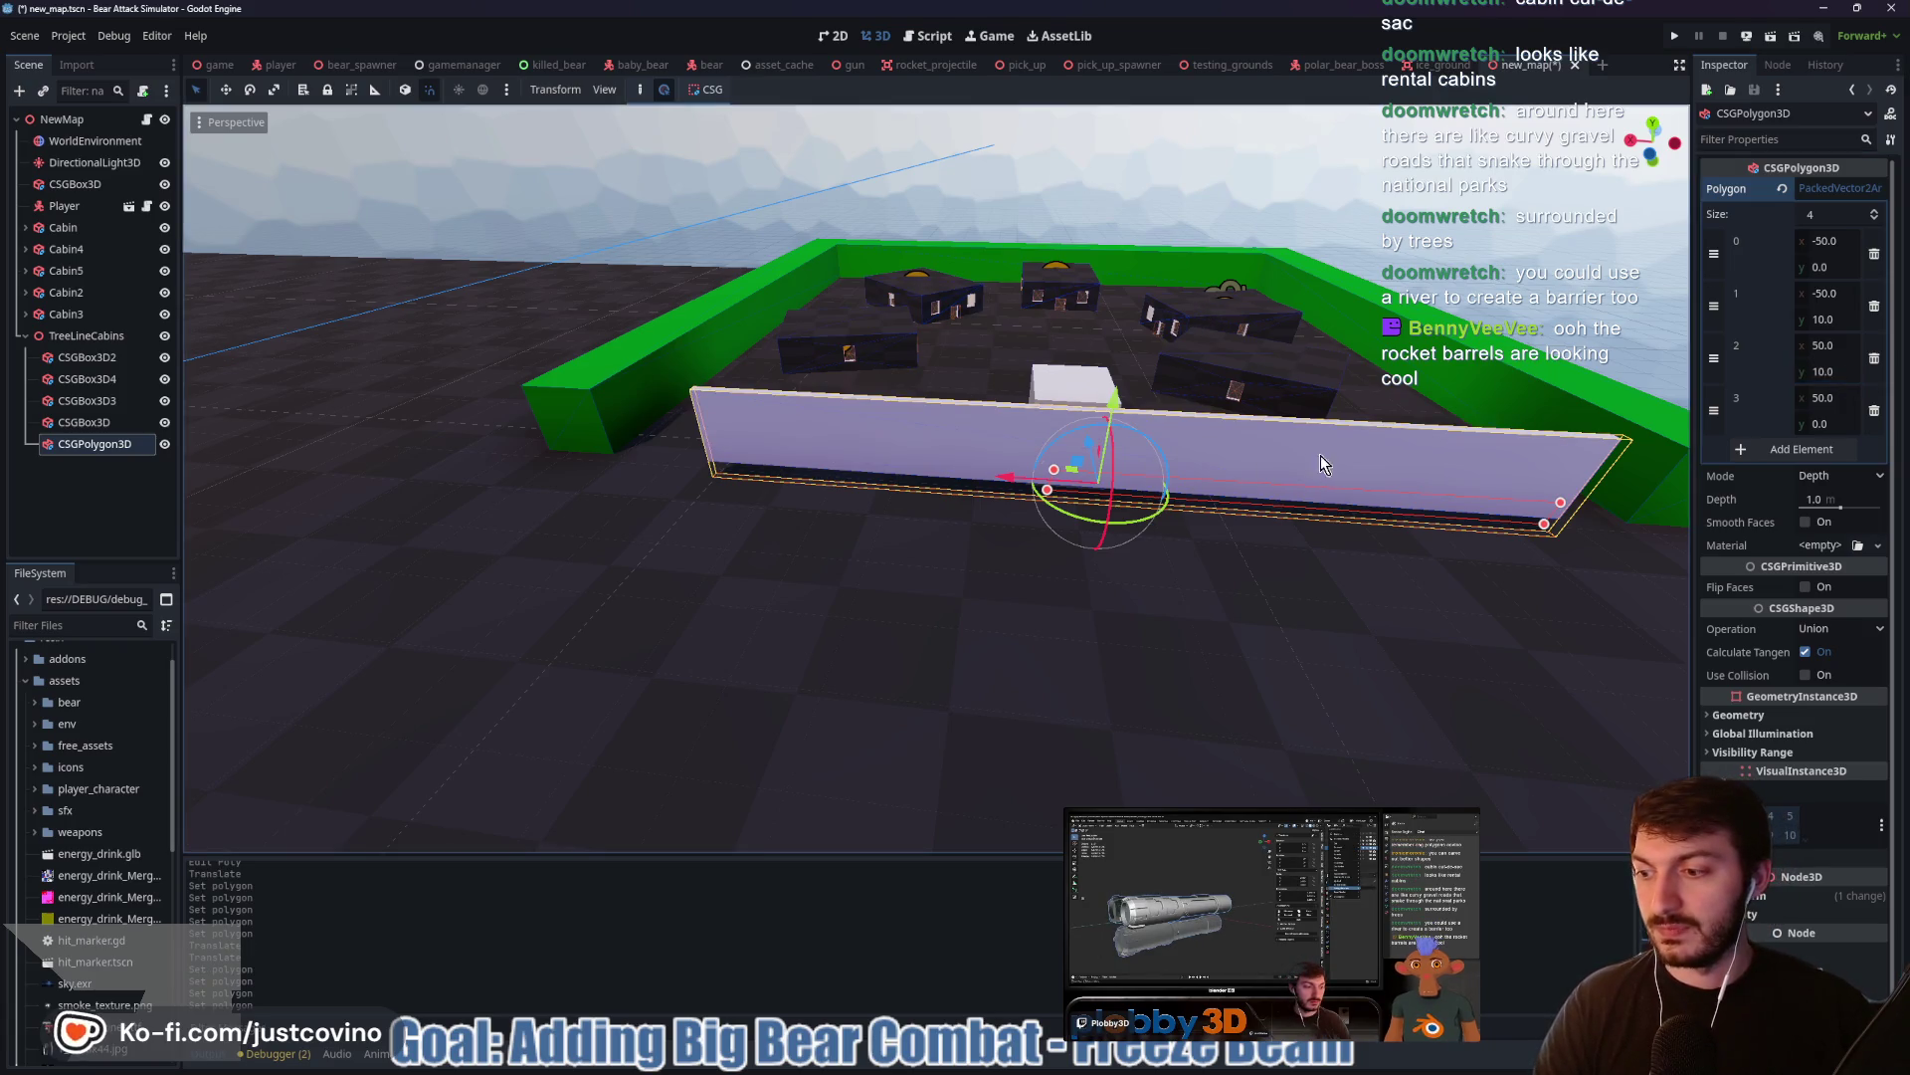
Lower the wall along Y and thicken its depth to about 7.6 m
{"action": "scroll", "coordinate": [1329, 448], "scroll_direction": "down", "scroll_amount": 2}
{"action": "key", "text": "g"}
{"action": "key", "text": "y"}
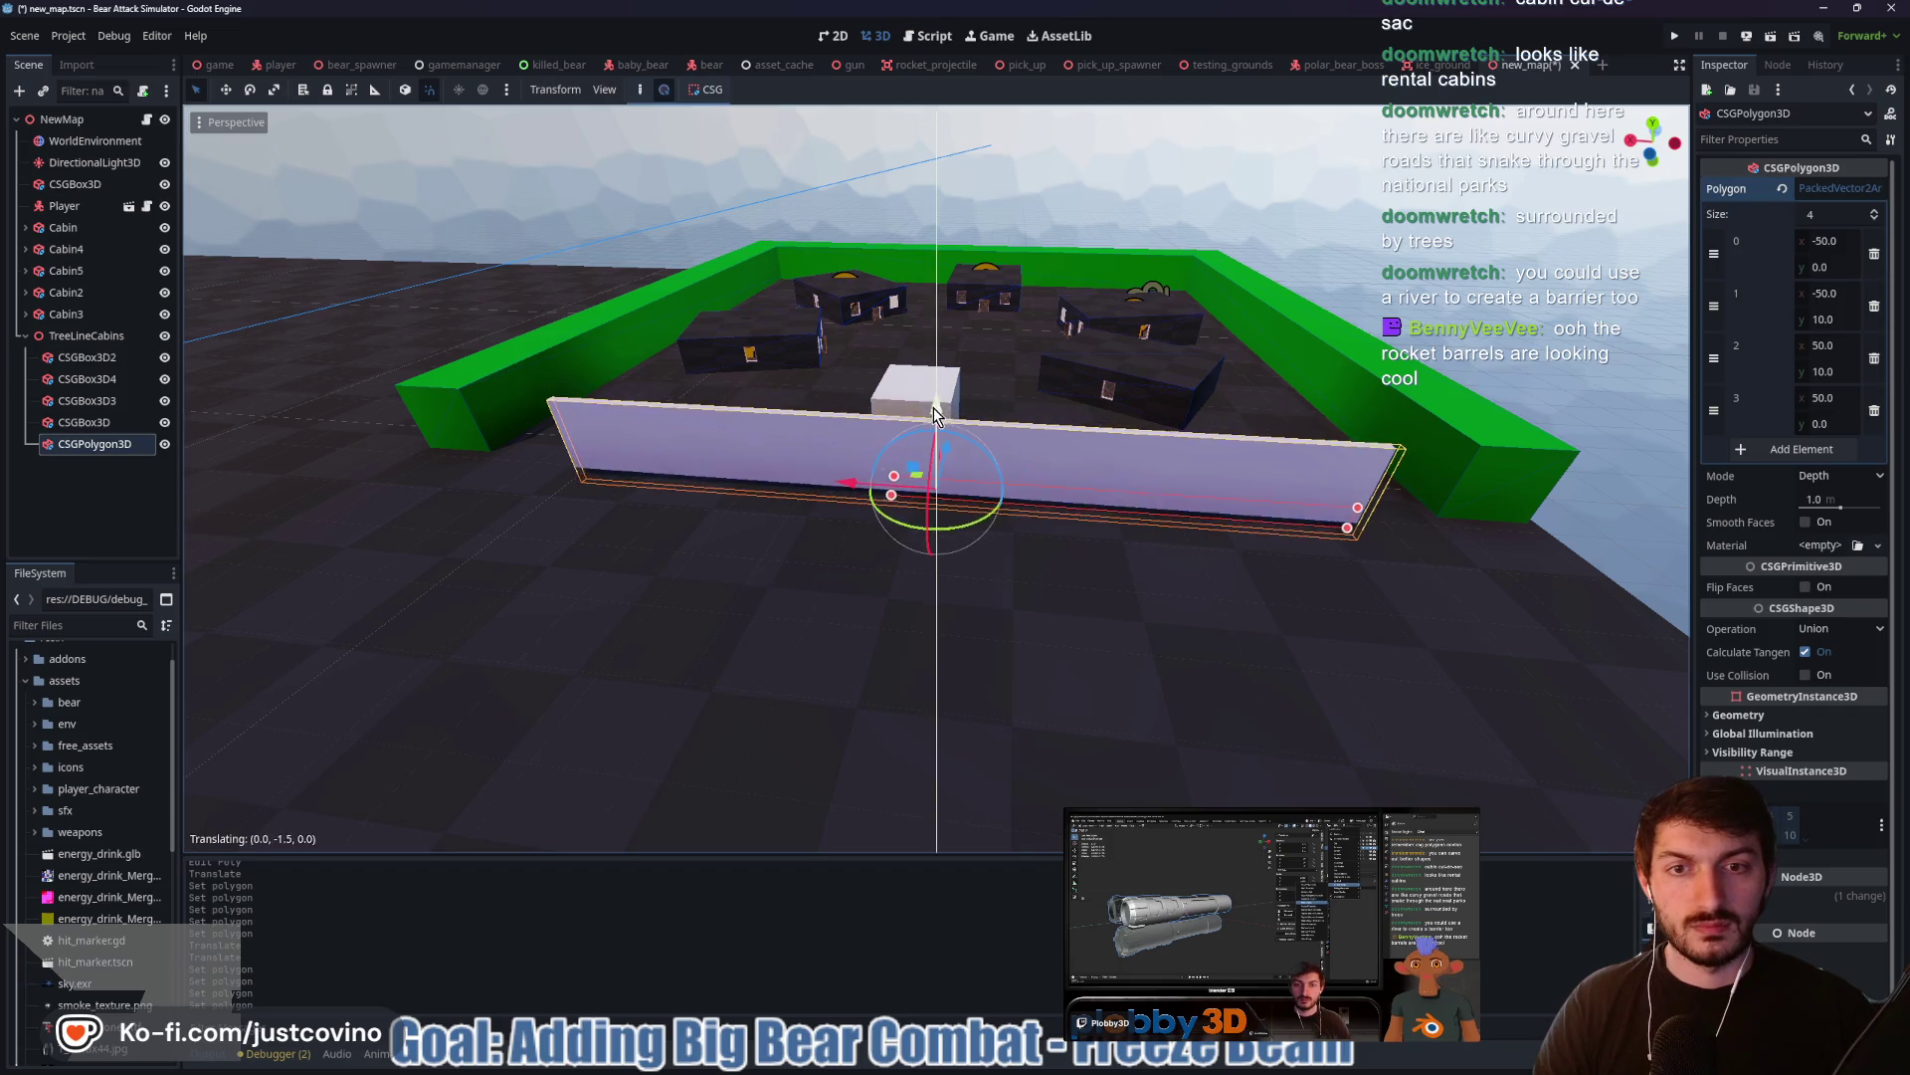
{"action": "left_click", "coordinate": [1291, 433]}
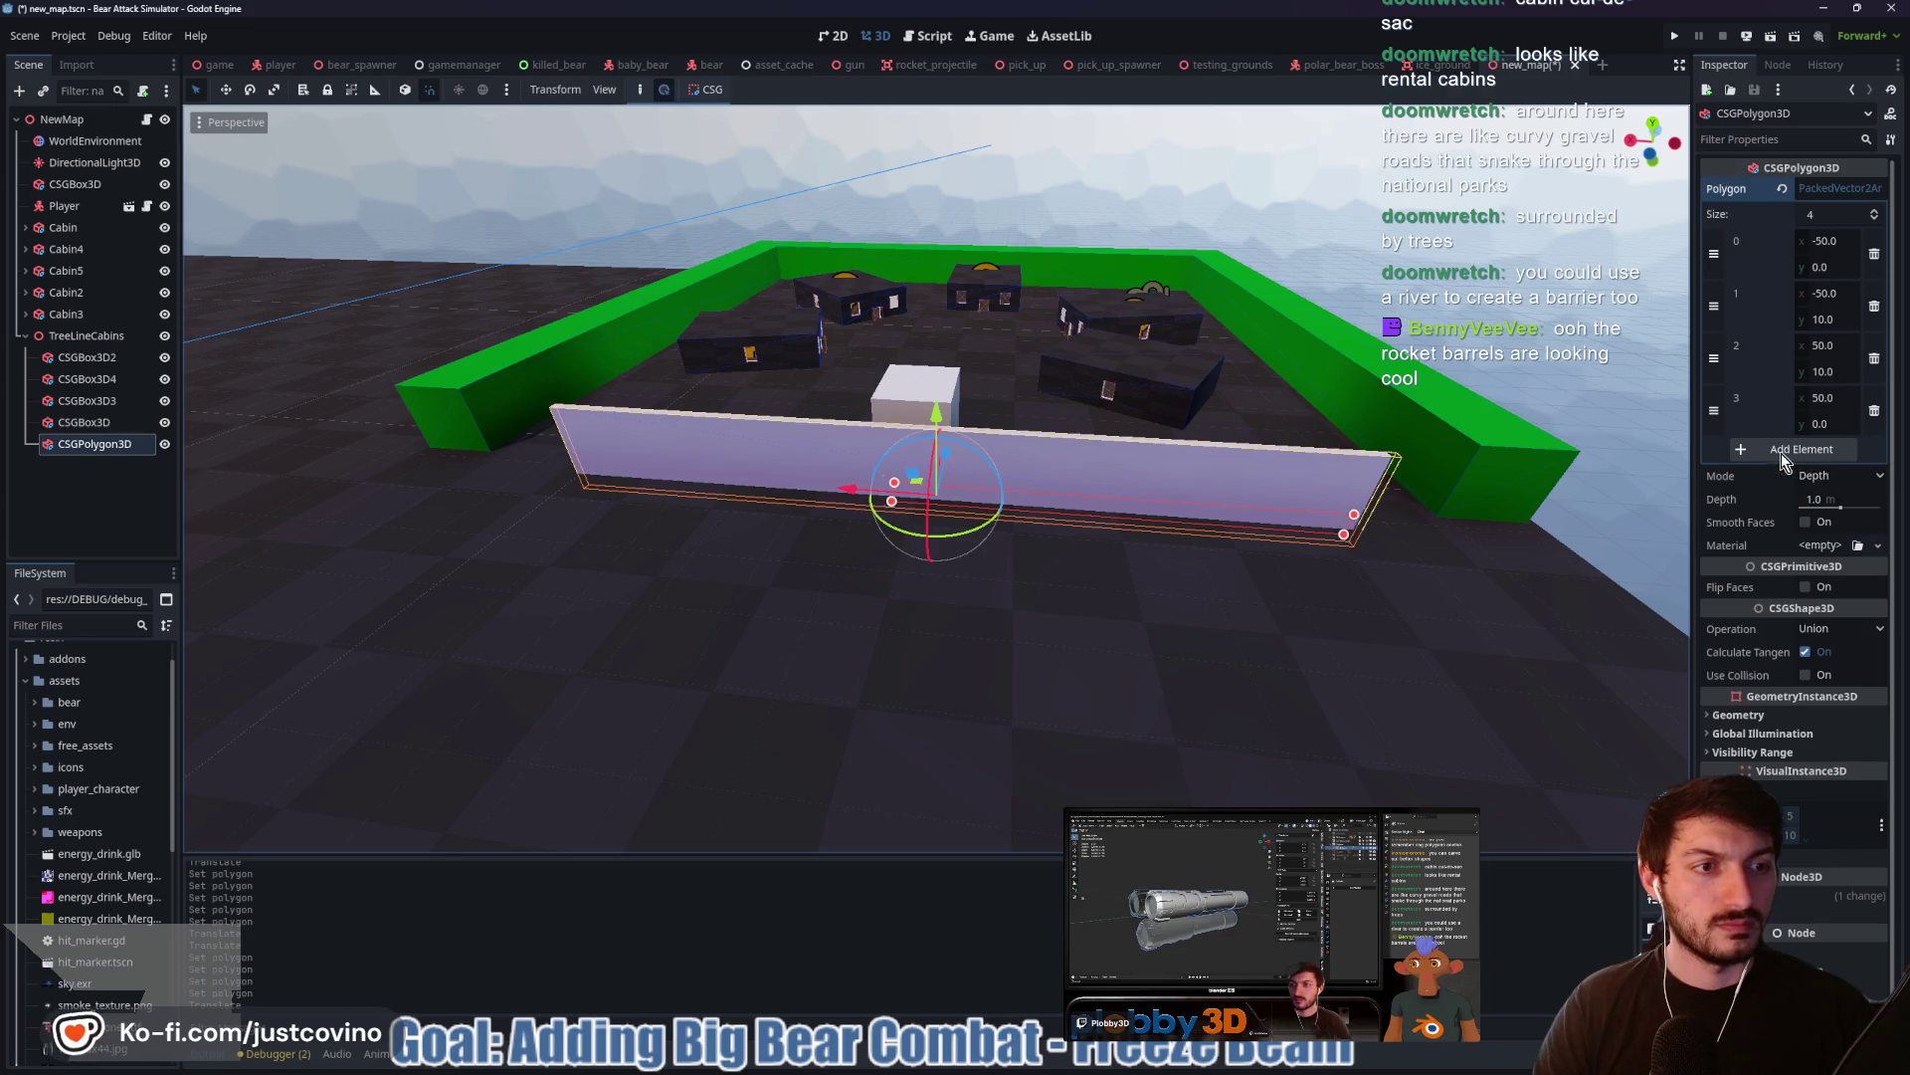
{"action": "left_click_drag", "start_coordinate": [1859, 507], "coordinate": [1861, 507]}
Set the polygon wall's depth to exactly 8 m
{"action": "left_click", "coordinate": [1841, 496]}
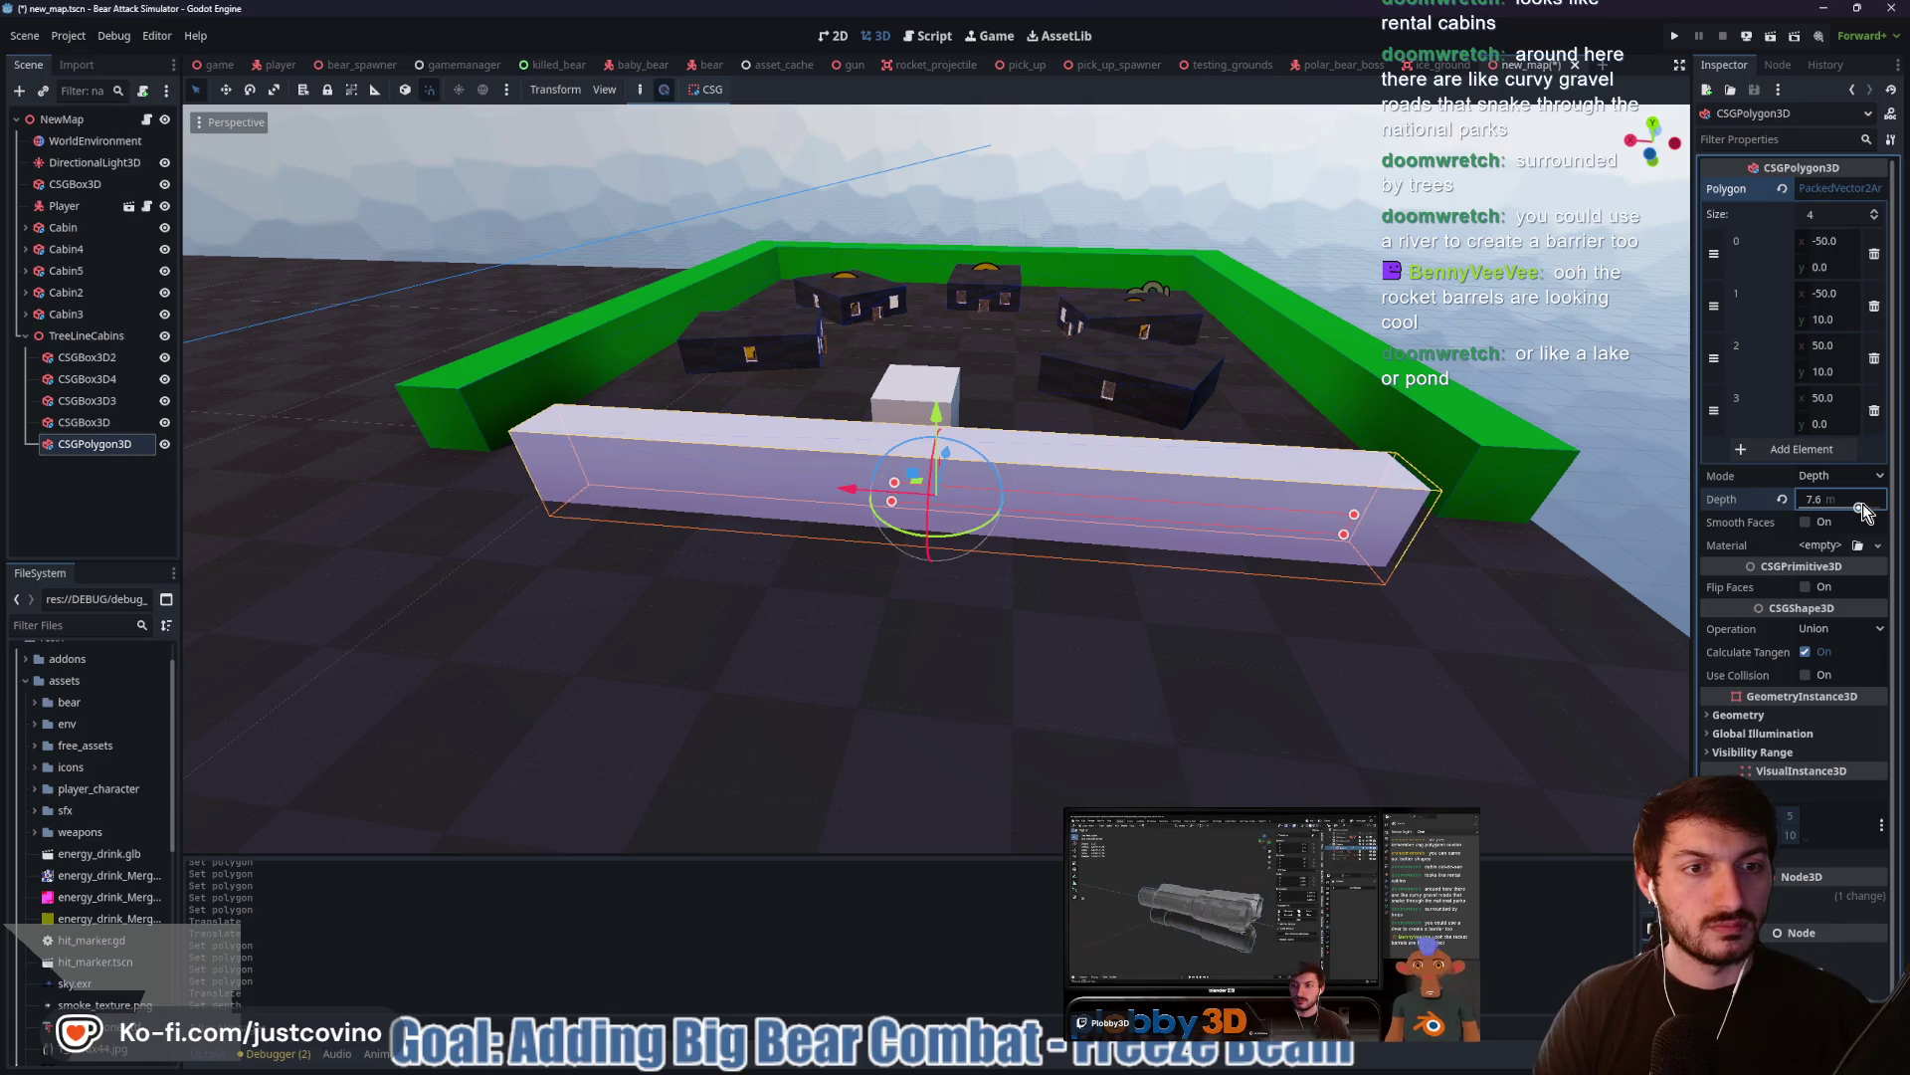
{"action": "type", "text": "8"}
{"action": "key", "text": "Return"}
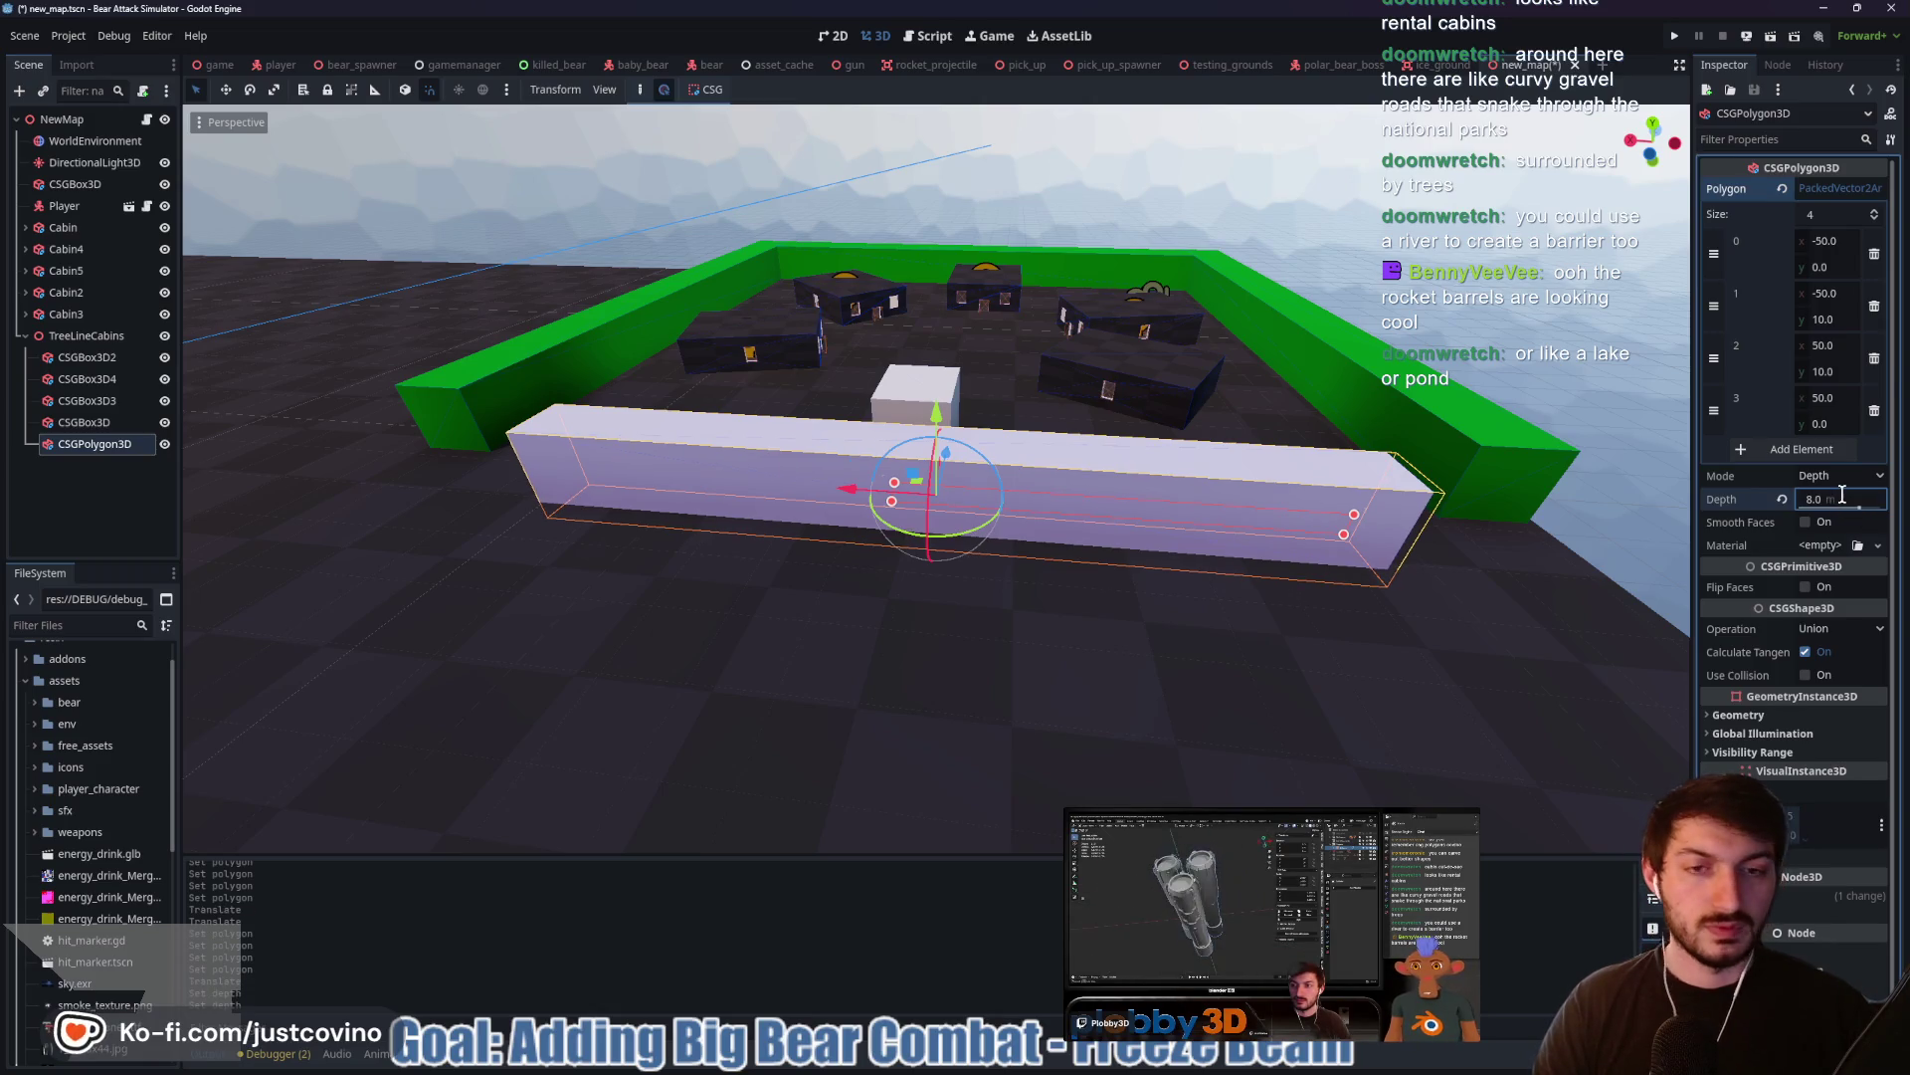
{"action": "mouse_move", "coordinate": [955, 450]}
{"action": "left_mouse_down"}
{"action": "mouse_move", "coordinate": [1005, 450]}
{"action": "mouse_move", "coordinate": [1063, 497]}
{"action": "mouse_move", "coordinate": [1443, 431]}
{"action": "left_mouse_up"}
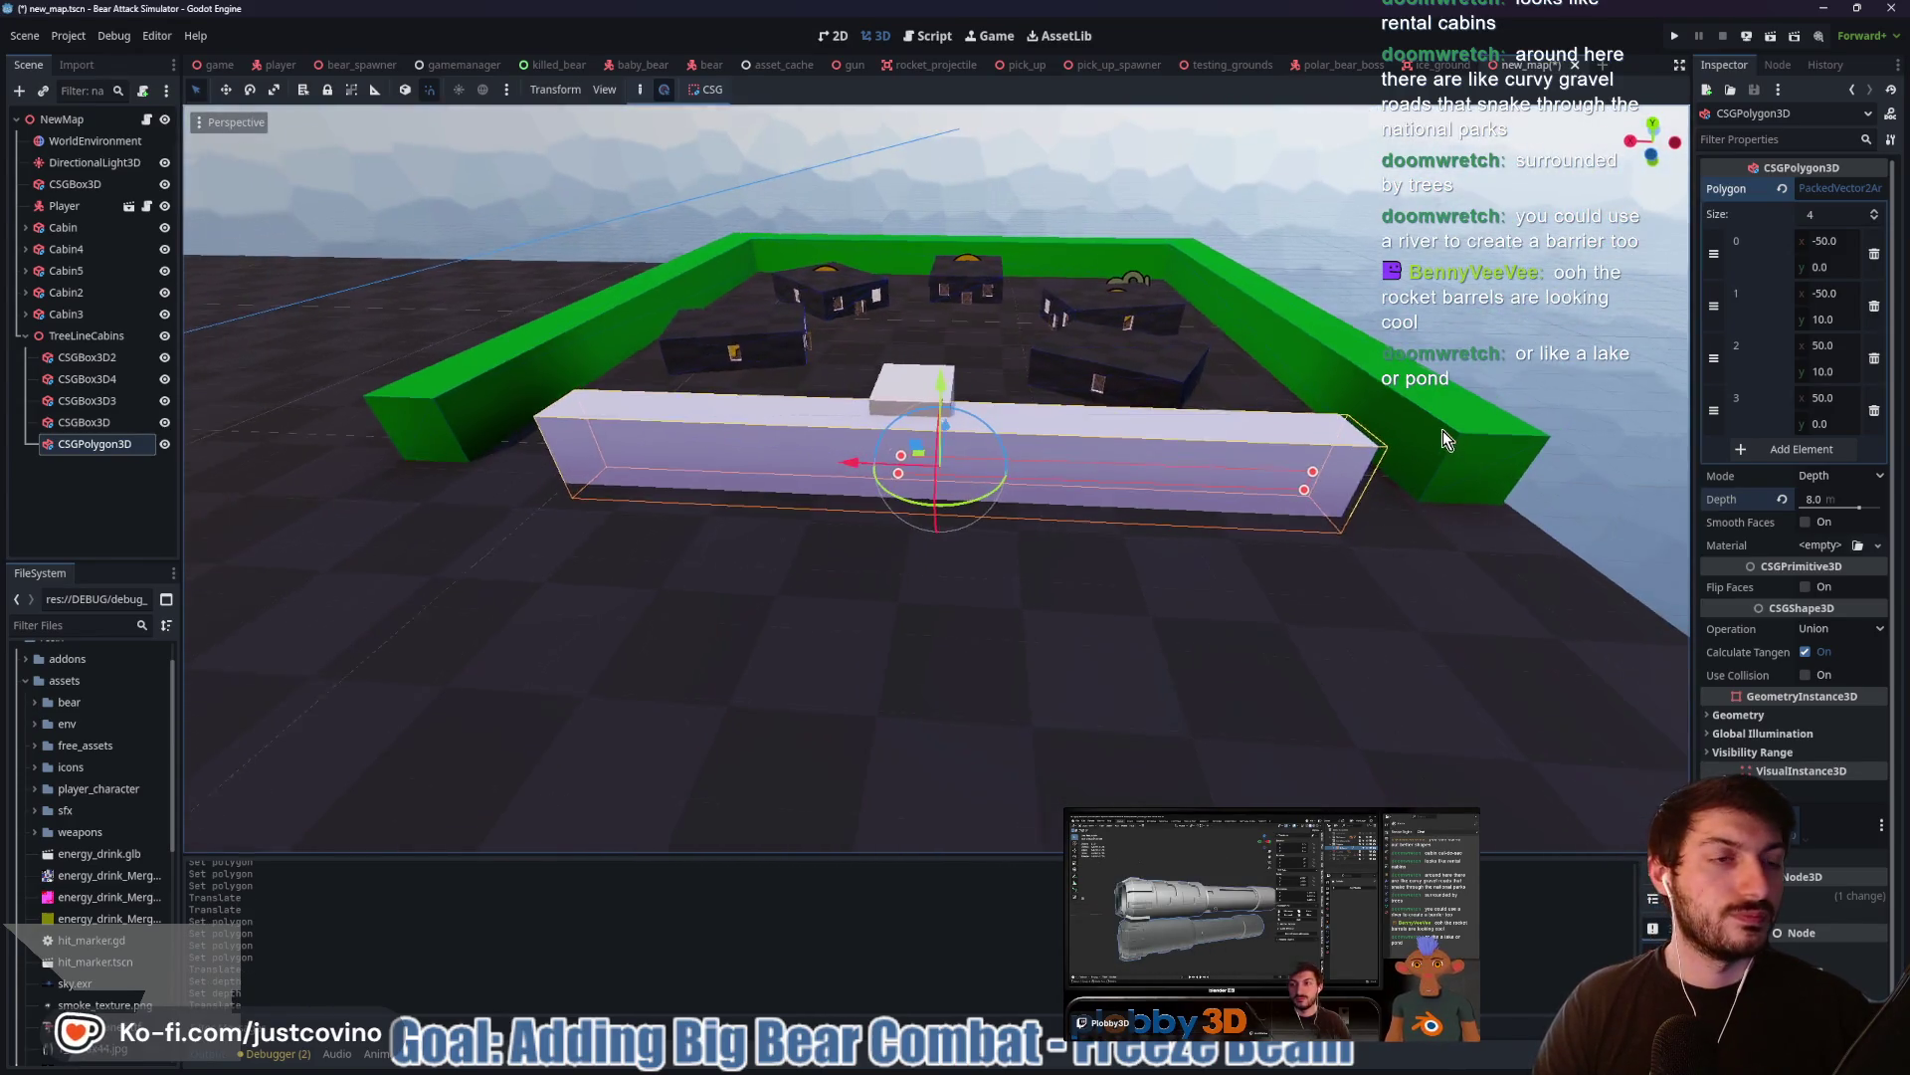
Change polygon point 1's x to -60
{"action": "left_click", "coordinate": [1855, 294]}
{"action": "key", "text": "BackSpace"}
{"action": "type", "text": "6"}
{"action": "key", "text": "Return"}
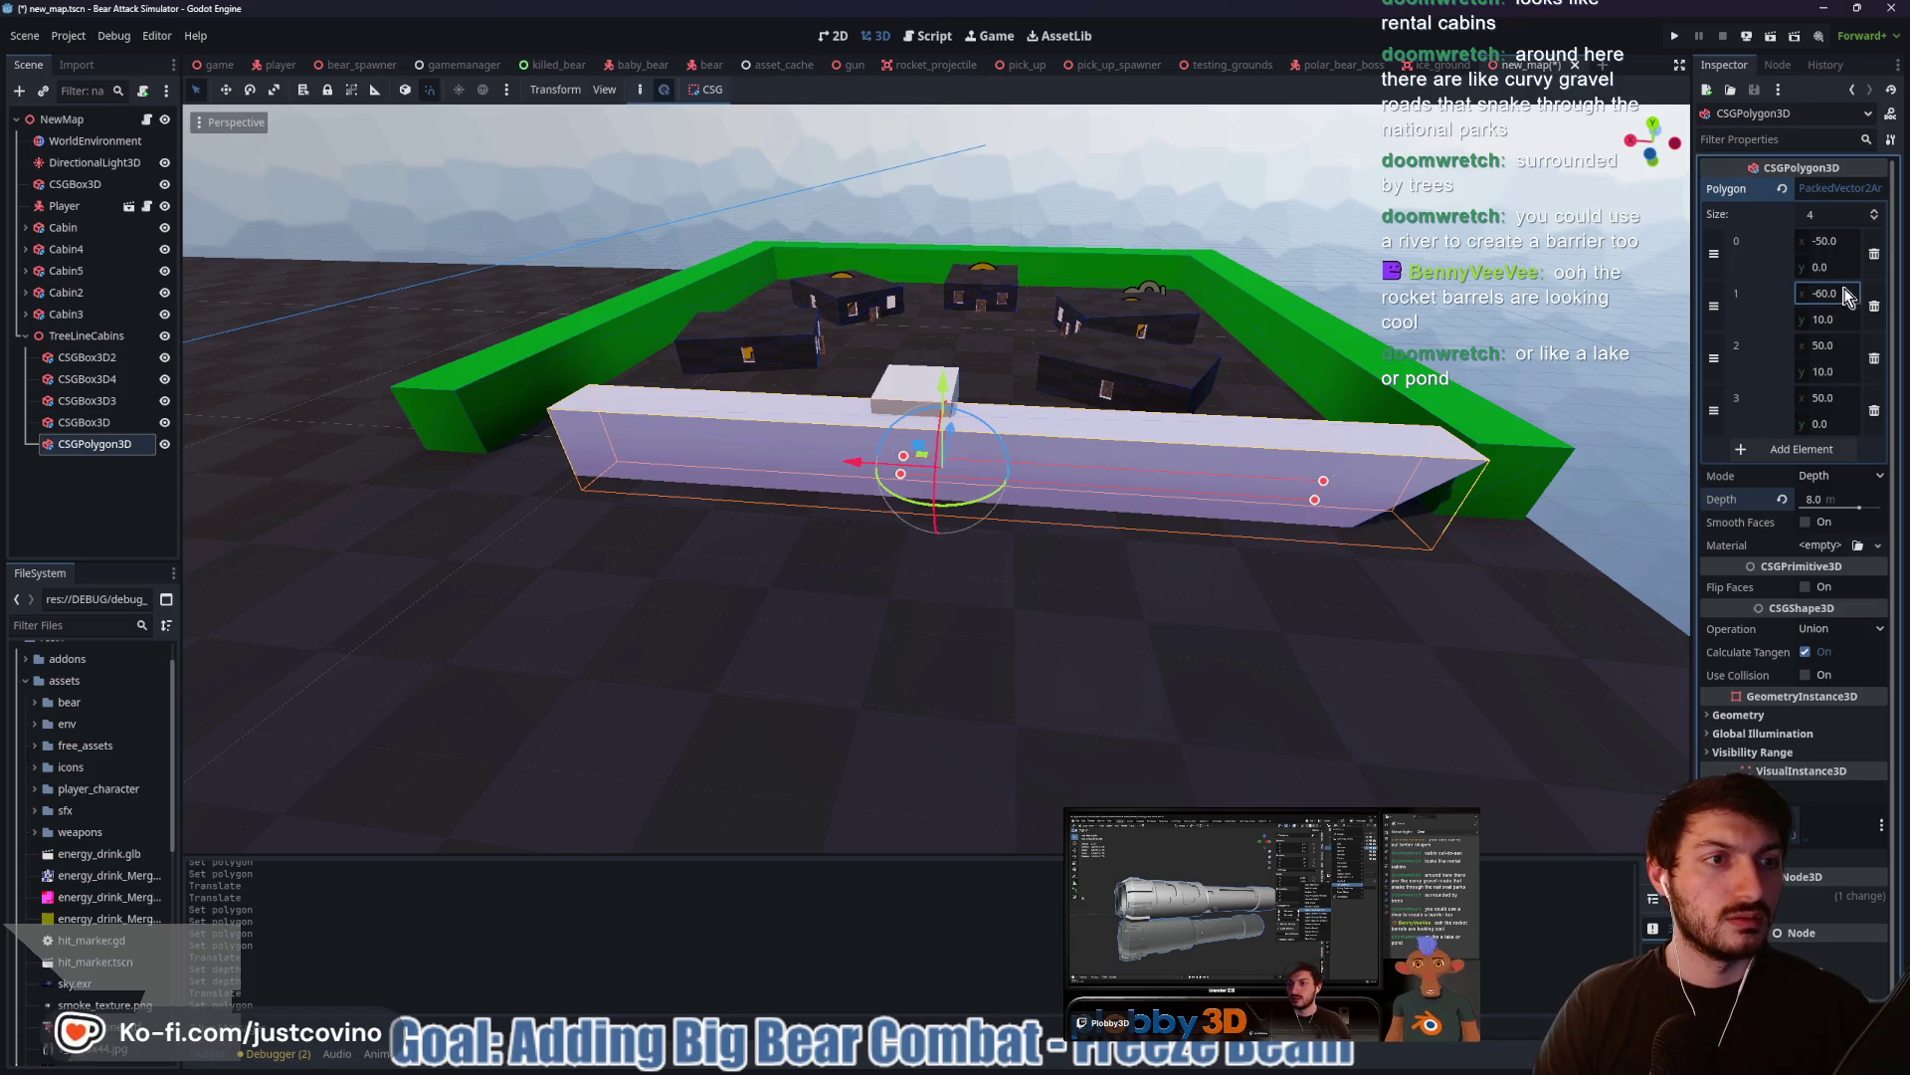
Set point 0's x to -60 and point 3's x to 65
{"action": "left_click", "coordinate": [1830, 241]}
{"action": "type", "text": "-60"}
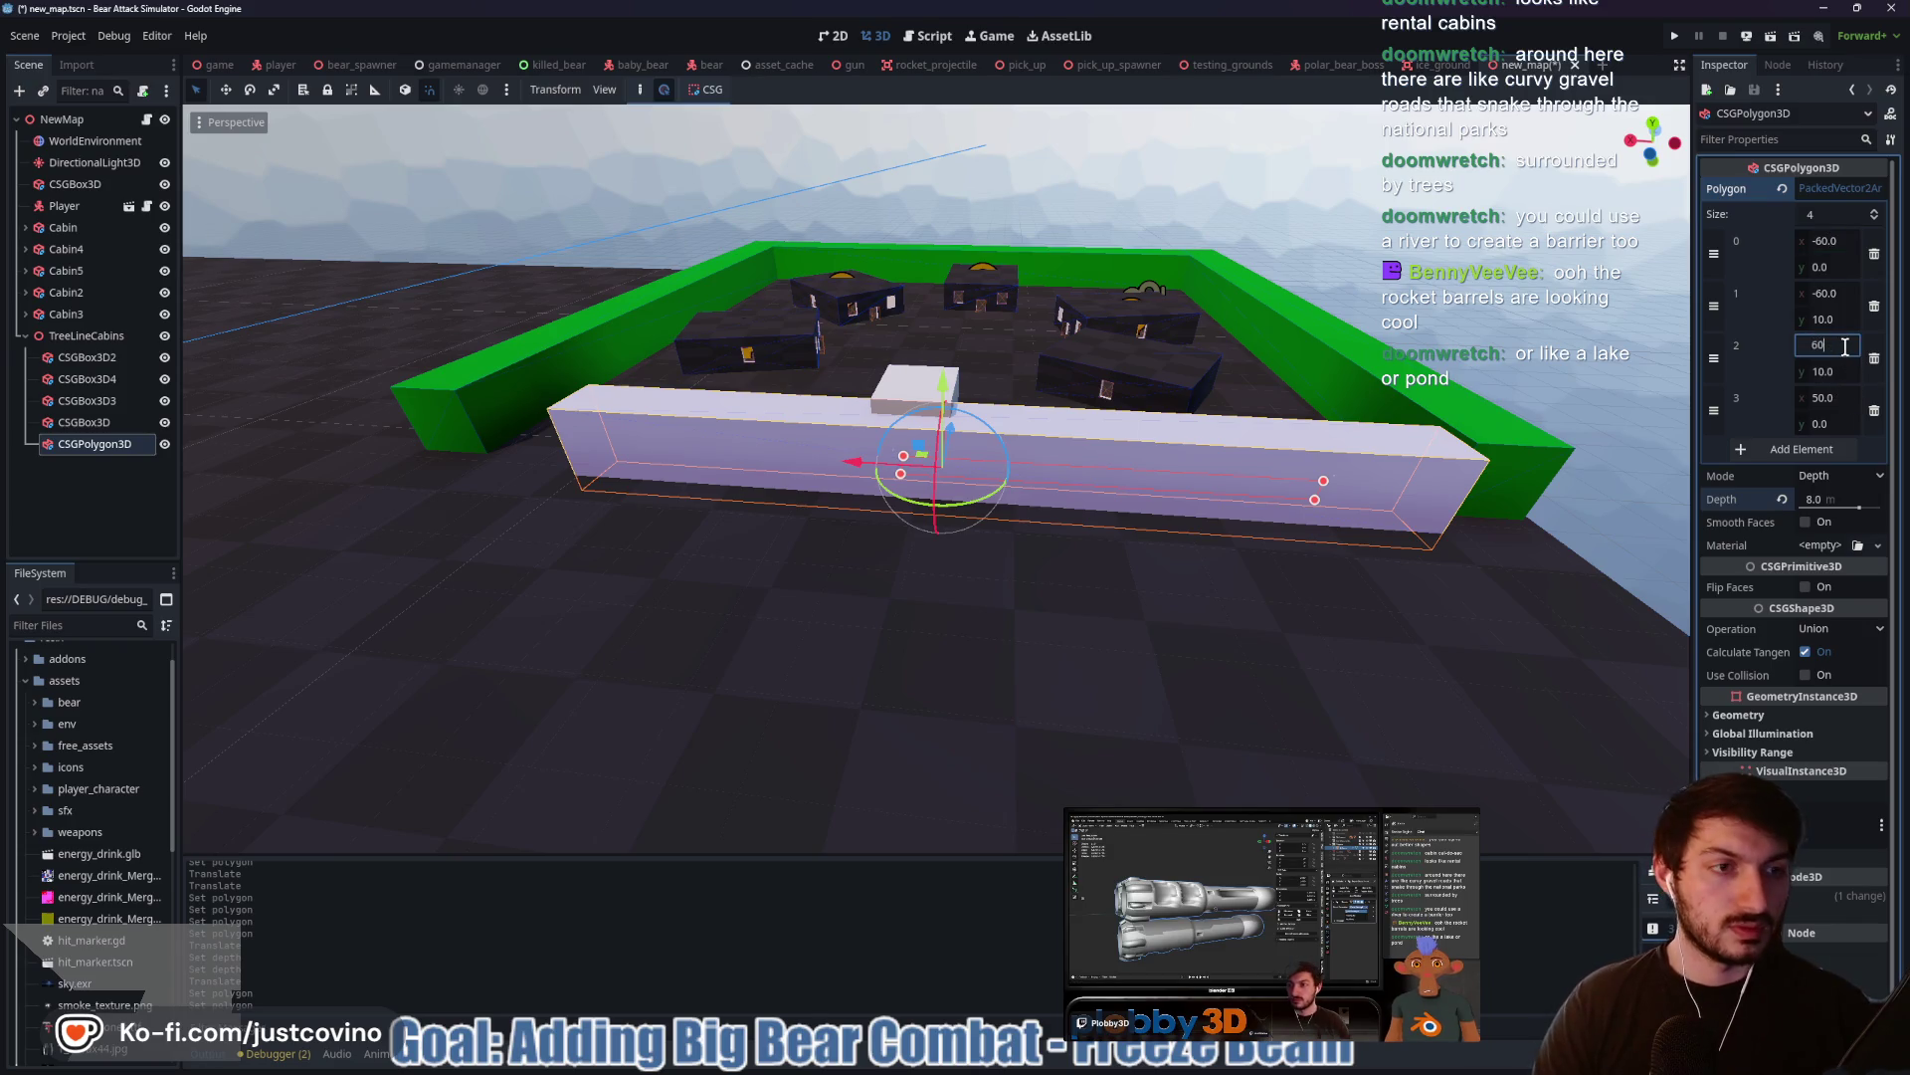
{"action": "left_click", "coordinate": [1829, 397]}
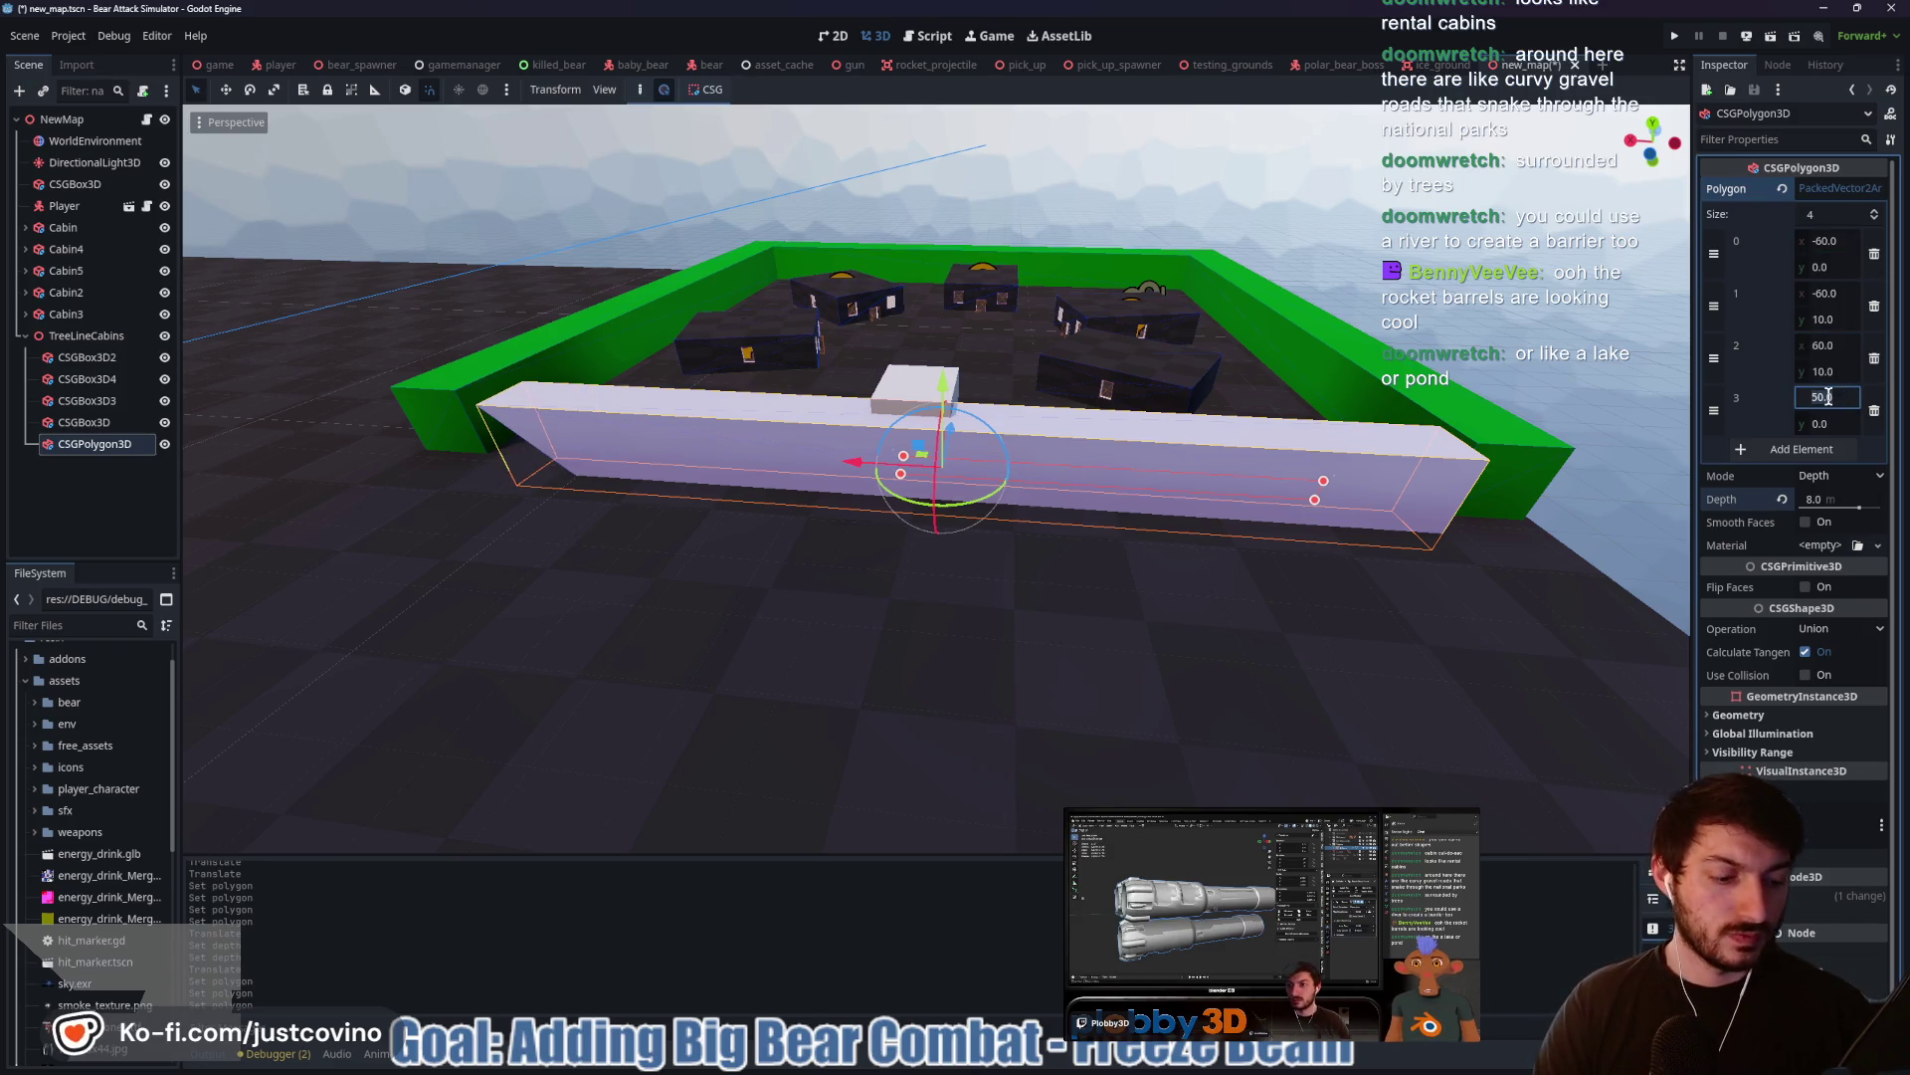
{"action": "type", "text": "60"}
{"action": "key", "text": "Return"}
{"action": "scroll", "coordinate": [1338, 502], "scroll_direction": "down", "scroll_amount": 3}
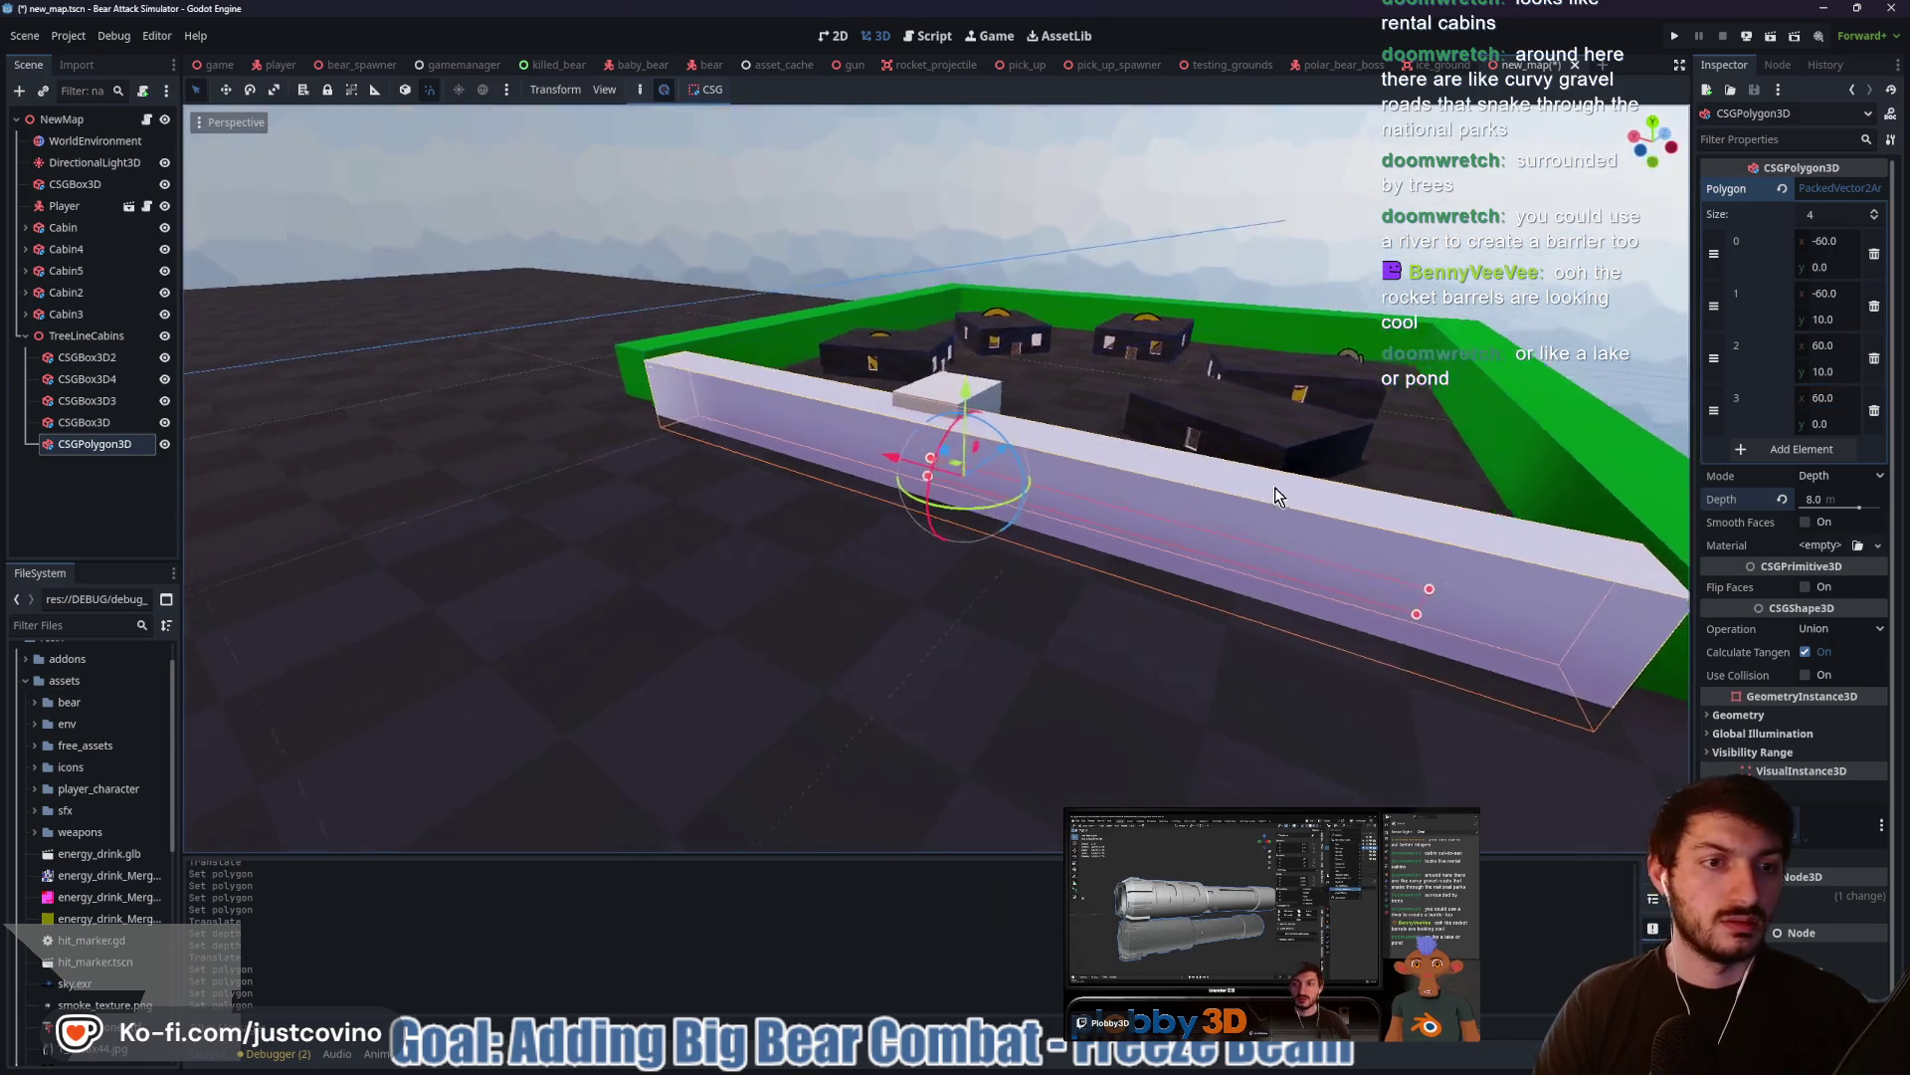
{"action": "scroll", "coordinate": [1348, 496], "scroll_direction": "up", "scroll_amount": 3}
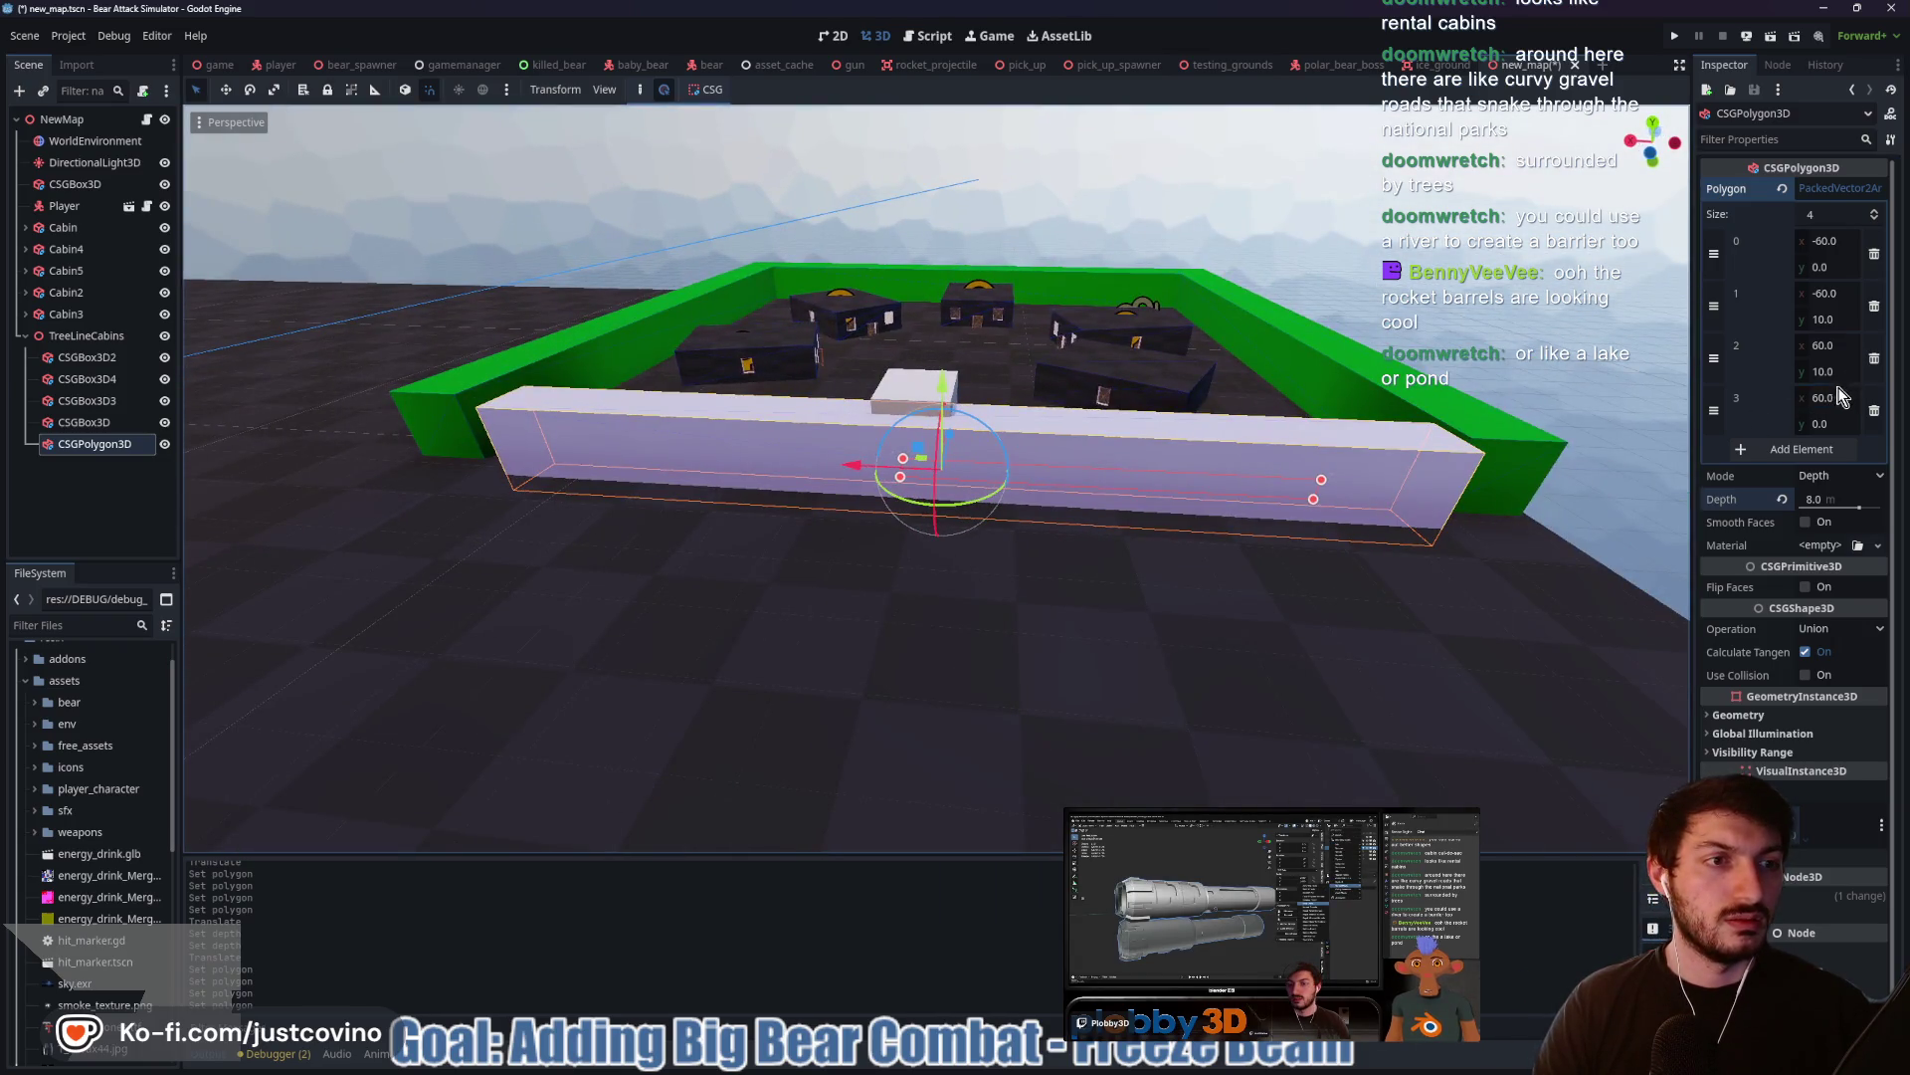
{"action": "left_click", "coordinate": [1839, 396]}
{"action": "type", "text": "65"}
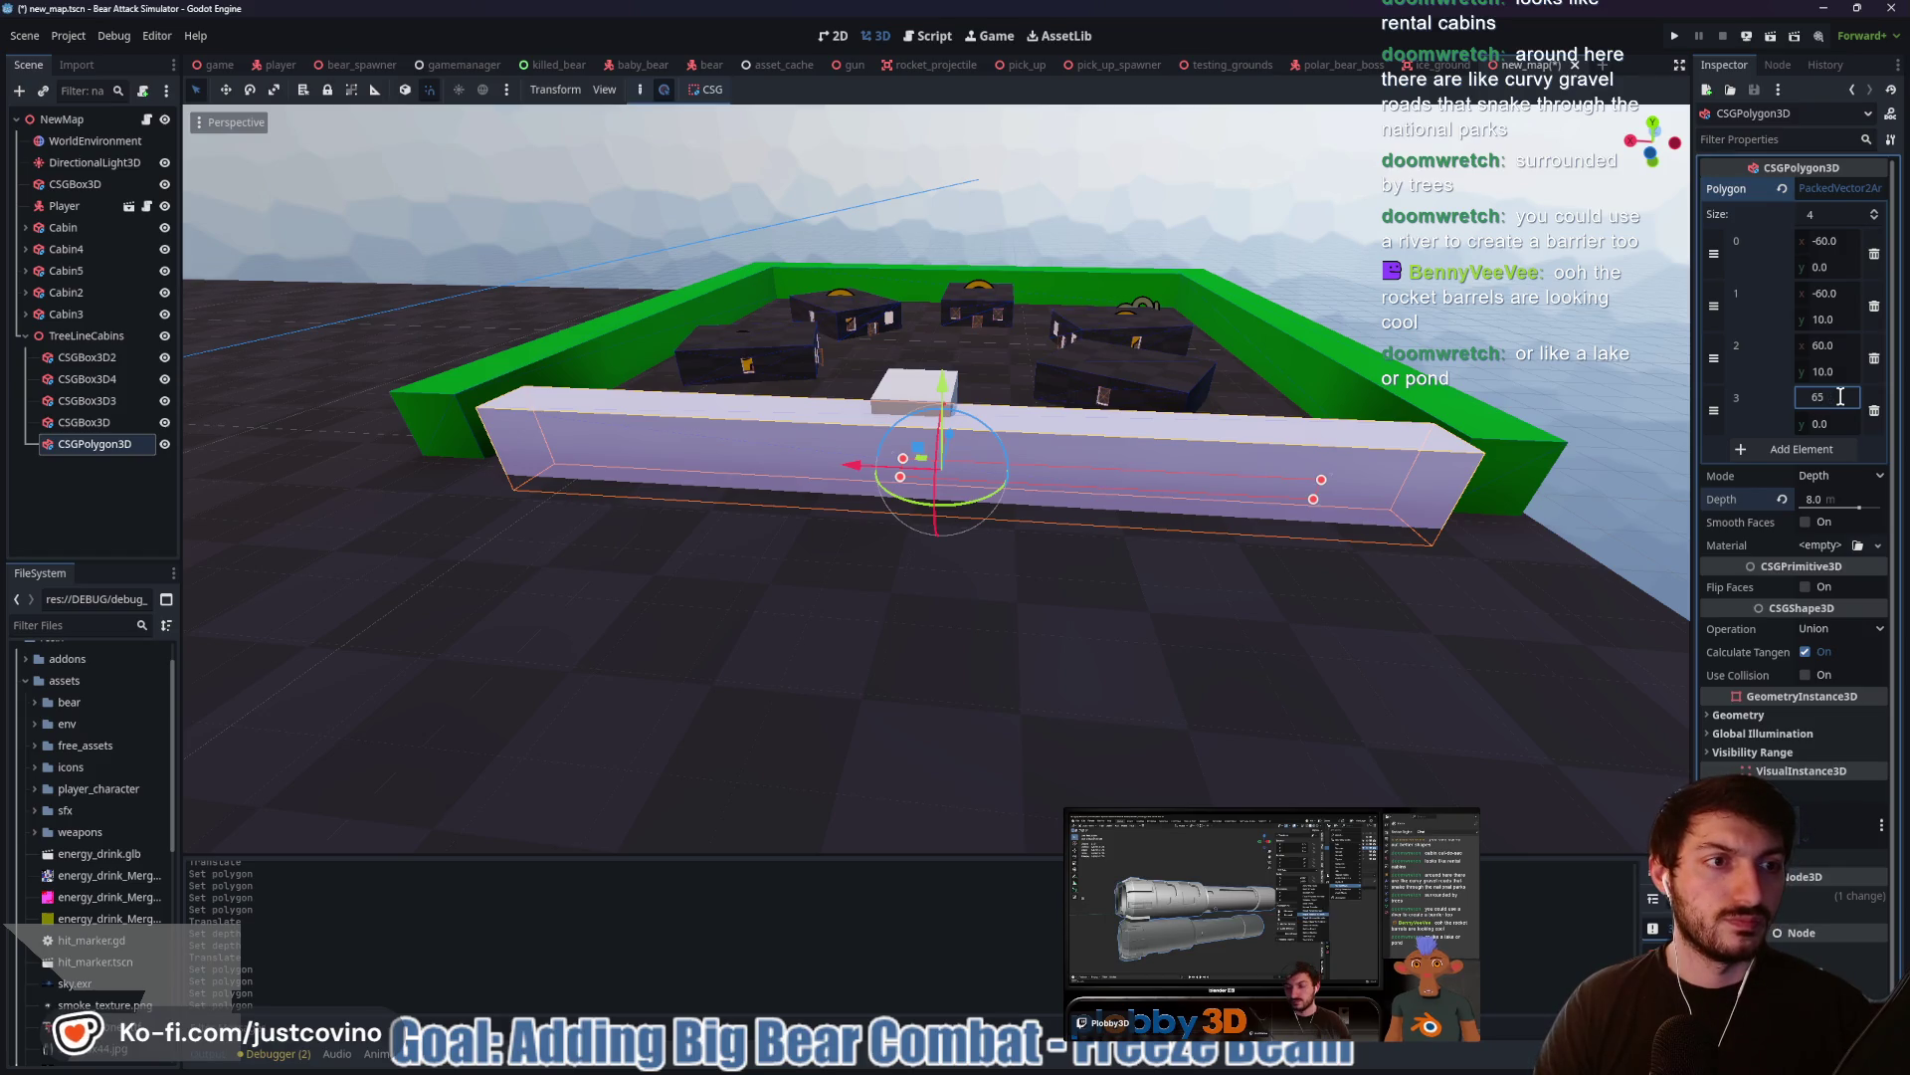
{"action": "key", "text": "Return"}
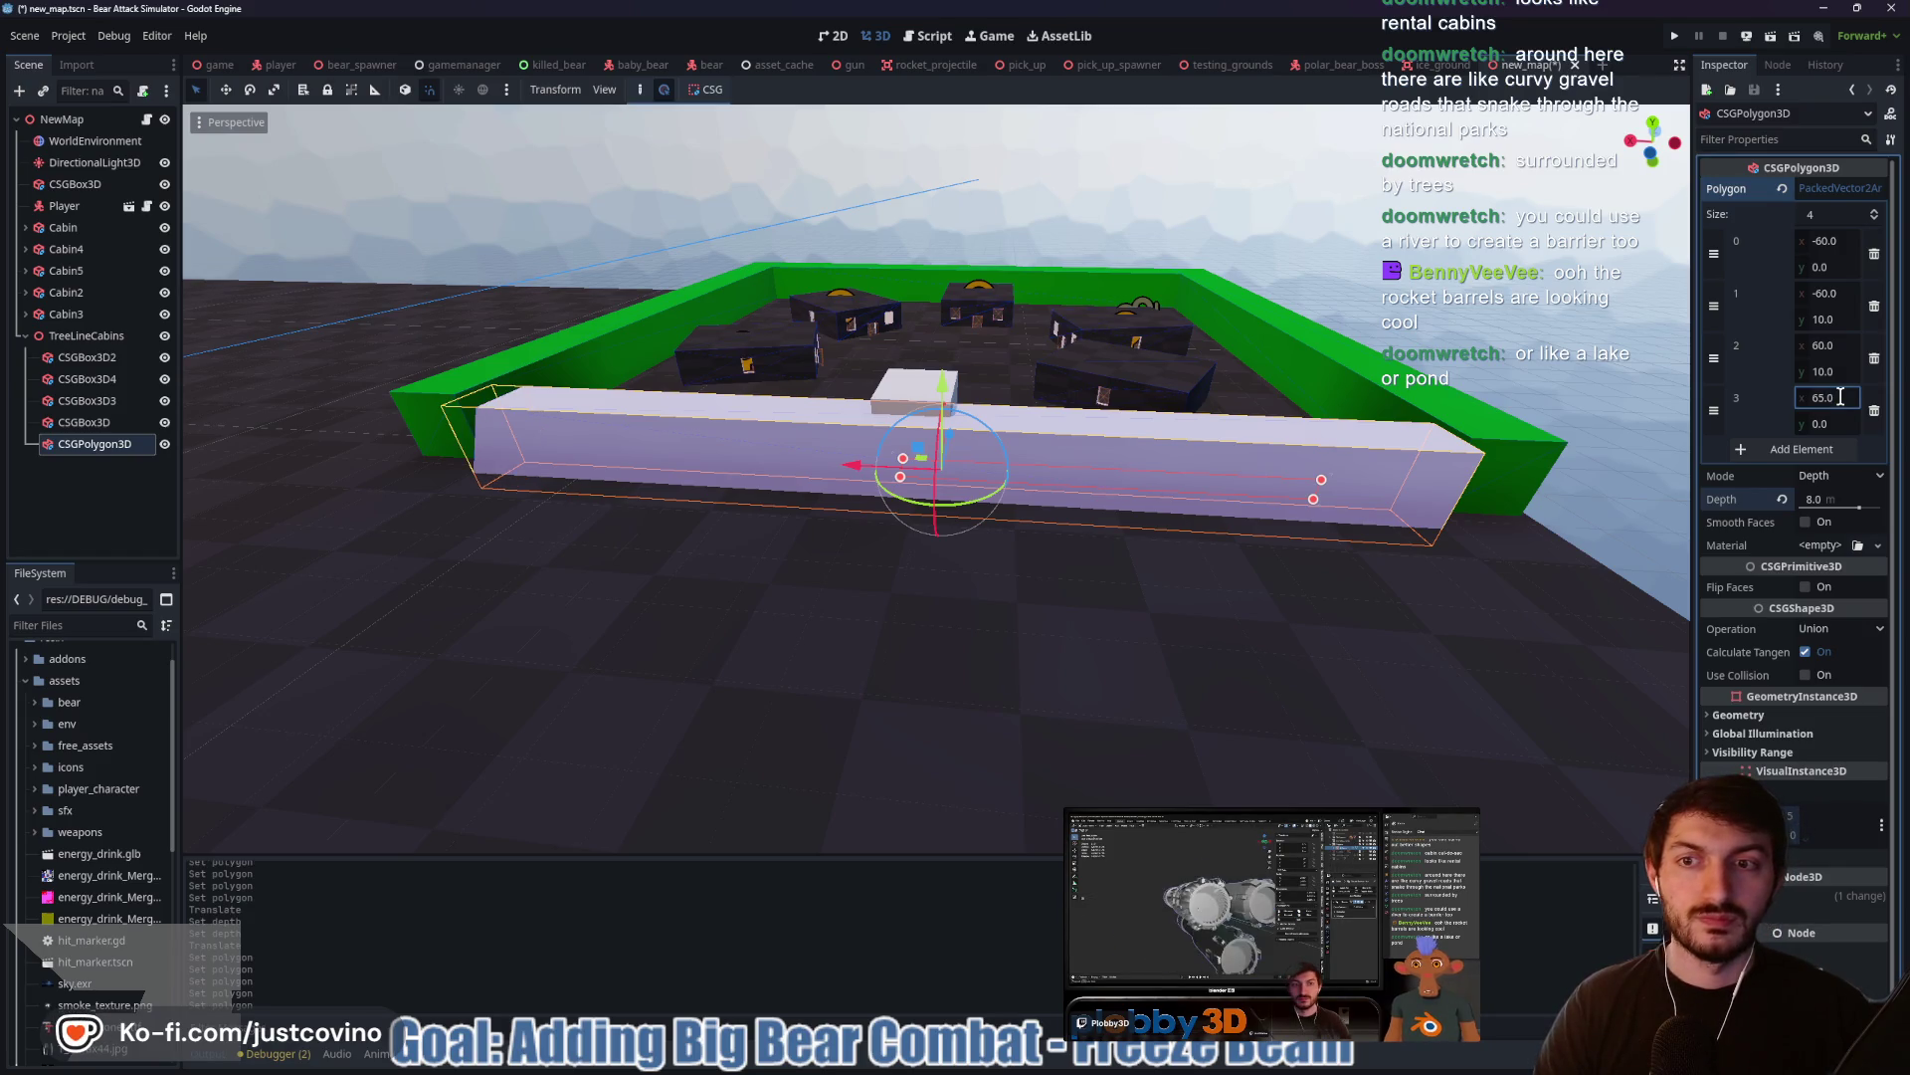
Set point 2's x to 65 and points 0 and 1 to -65
{"action": "left_click", "coordinate": [1836, 348]}
{"action": "type", "text": "65"}
{"action": "key", "text": "Return"}
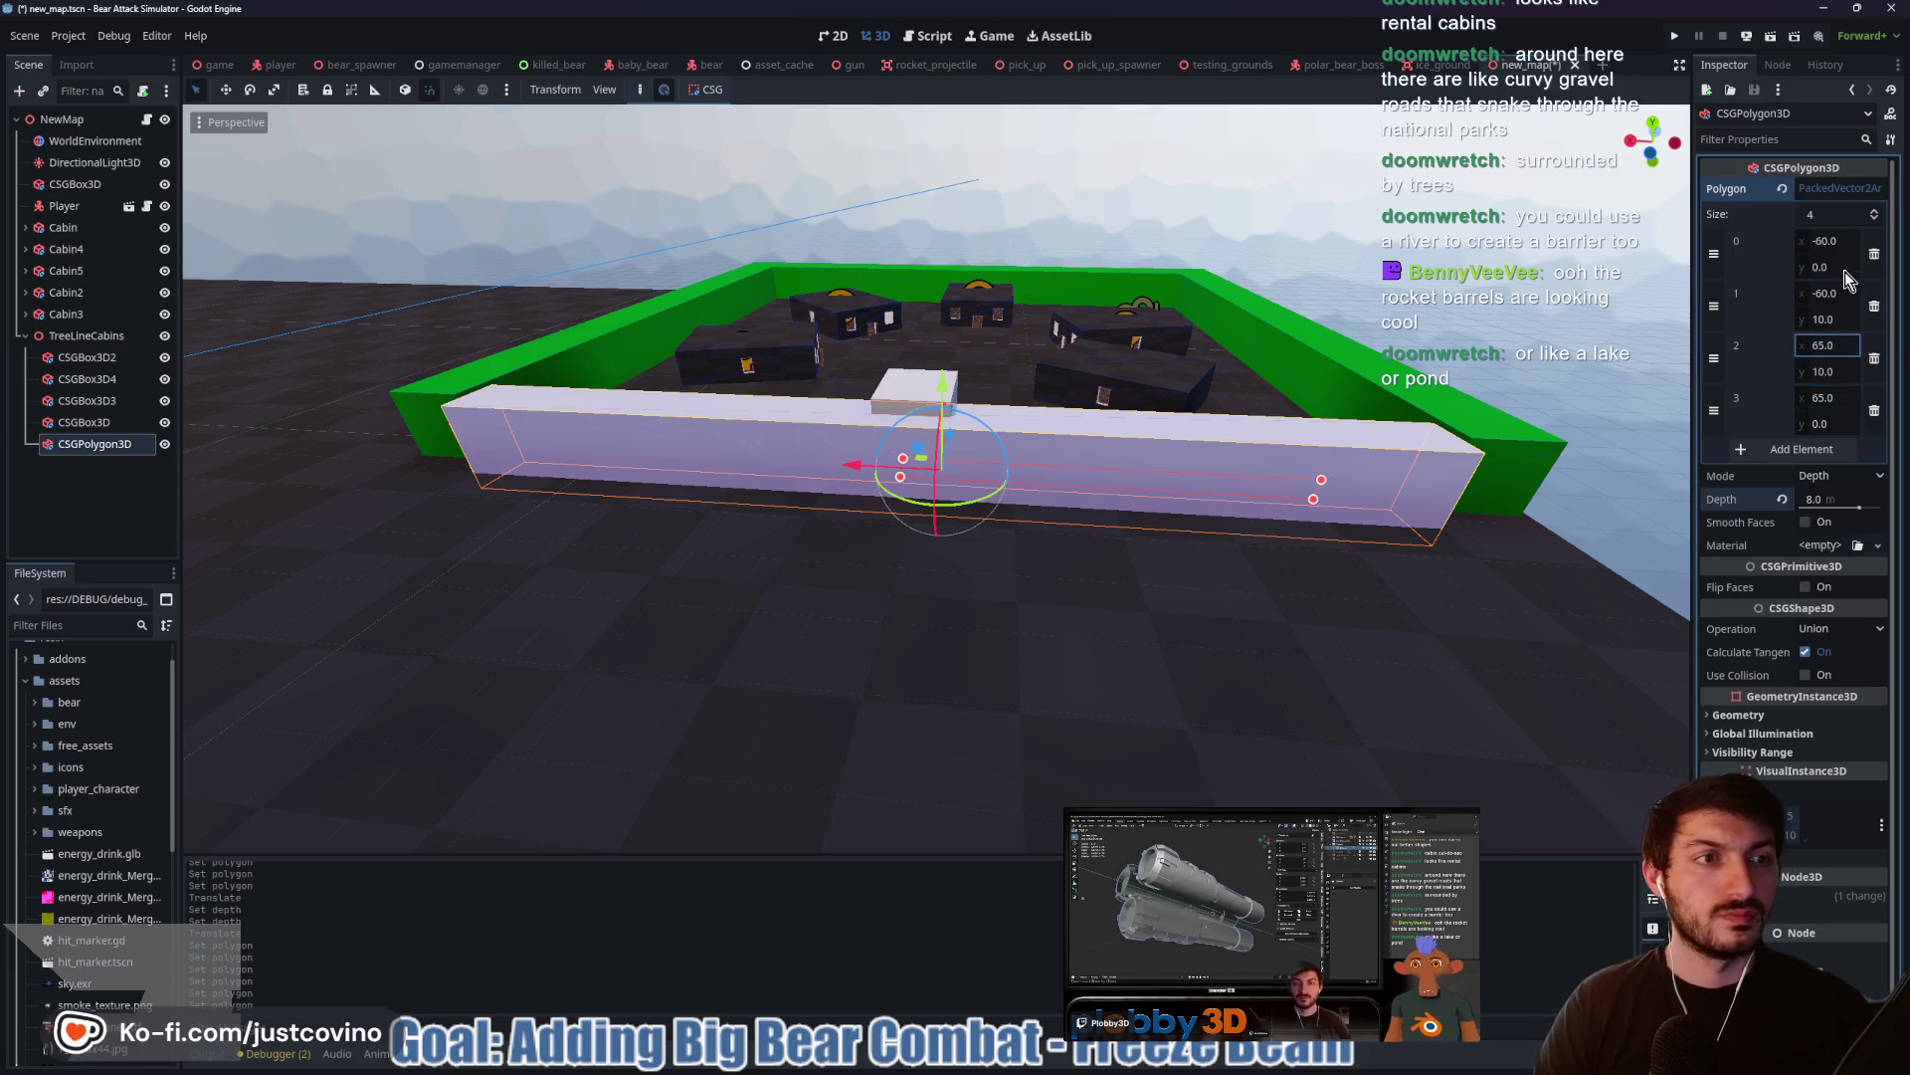
{"action": "type", "text": "65"}
{"action": "key", "text": "Return"}
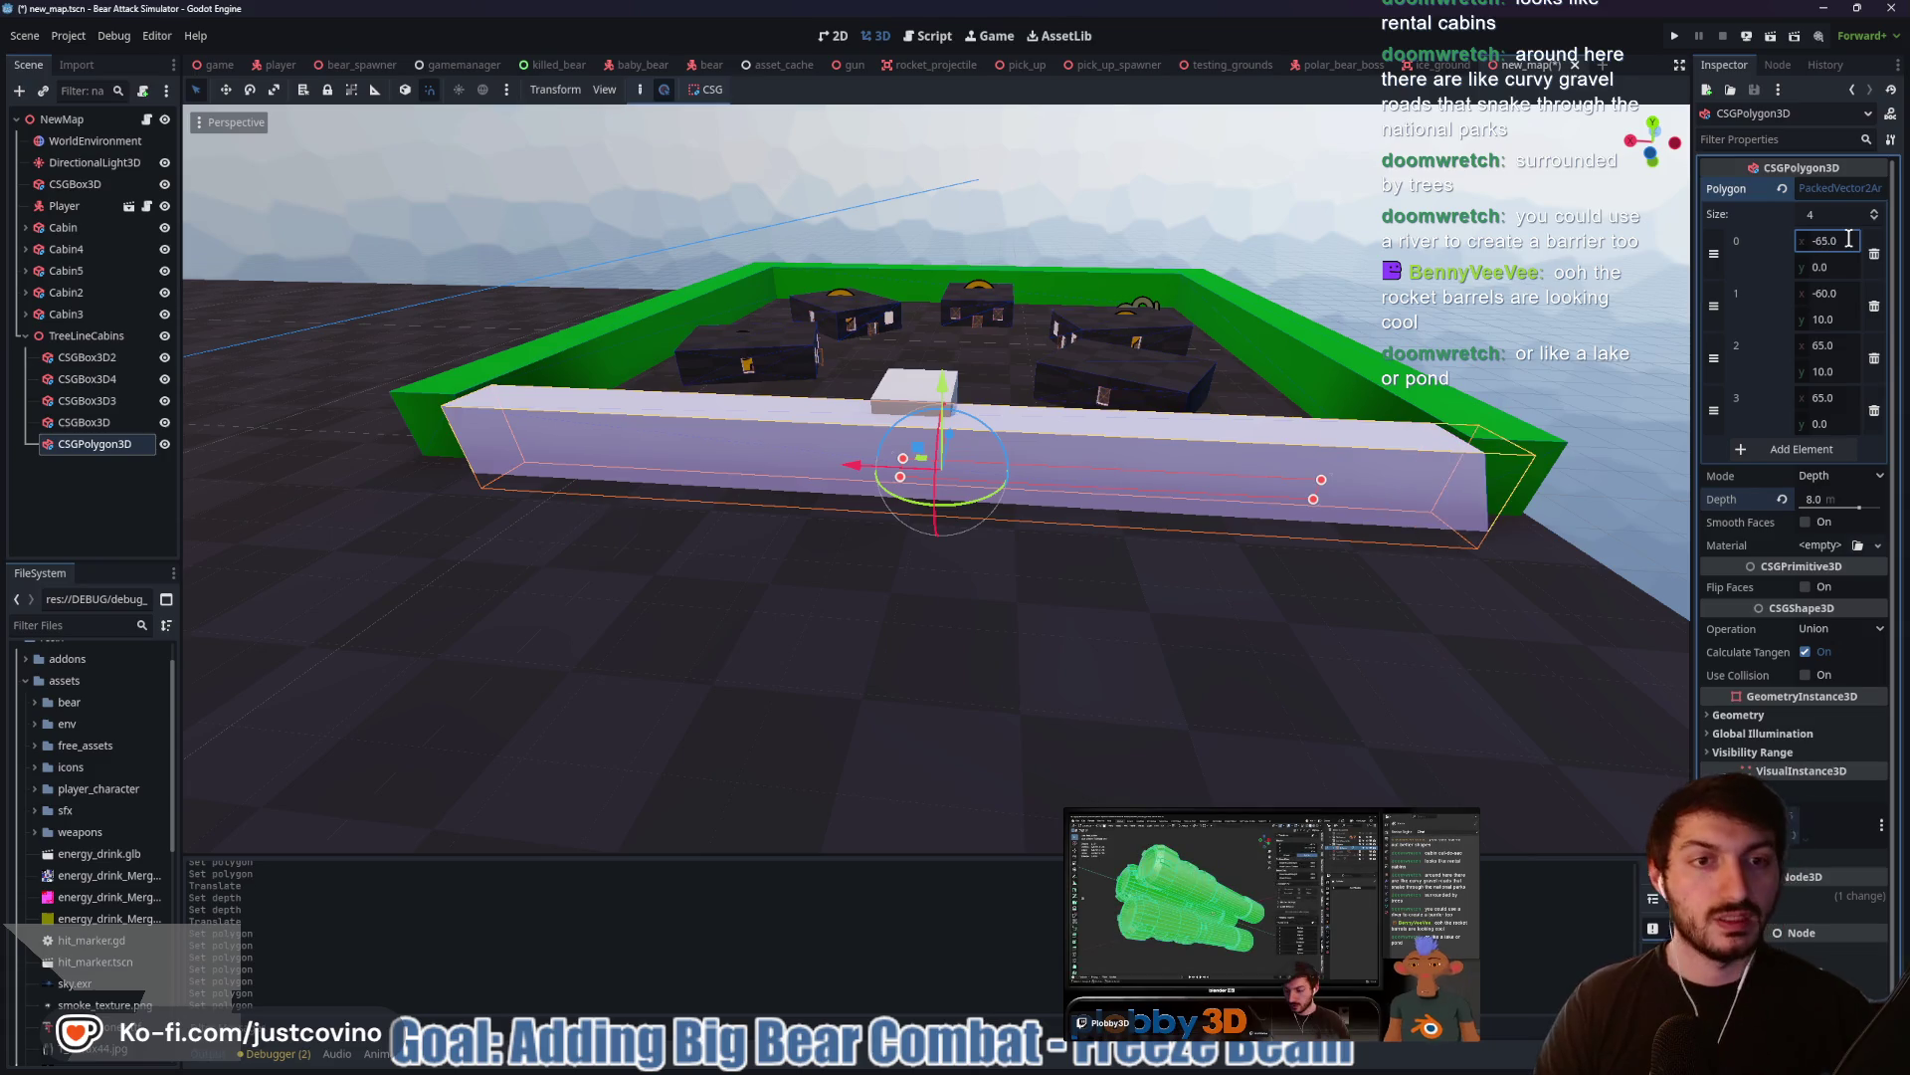
{"action": "left_click", "coordinate": [1842, 291]}
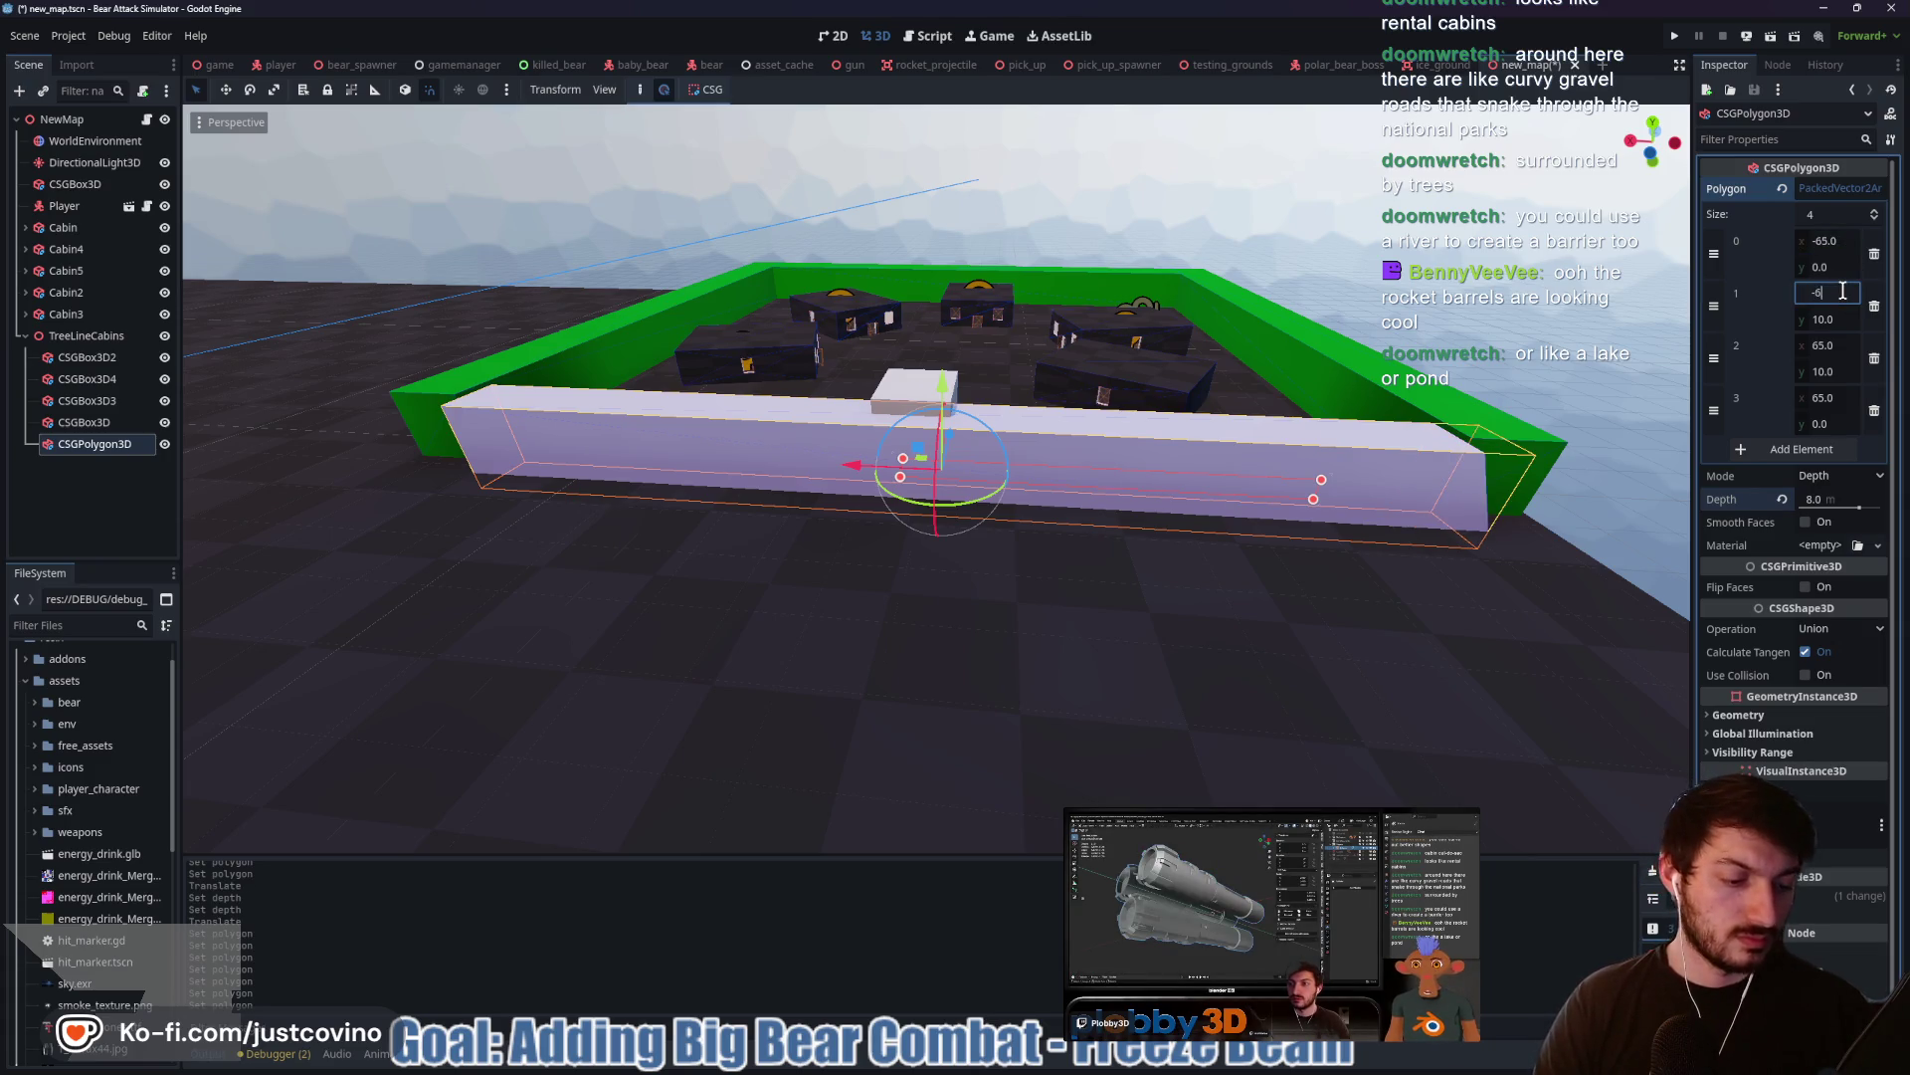
{"action": "type", "text": "5"}
{"action": "key", "text": "Return"}
Add a fifth point to the polygon, then remove it again
{"action": "mouse_move", "coordinate": [850, 474]}
{"action": "left_mouse_down"}
{"action": "mouse_move", "coordinate": [1097, 523]}
{"action": "mouse_move", "coordinate": [1174, 478]}
{"action": "left_mouse_up"}
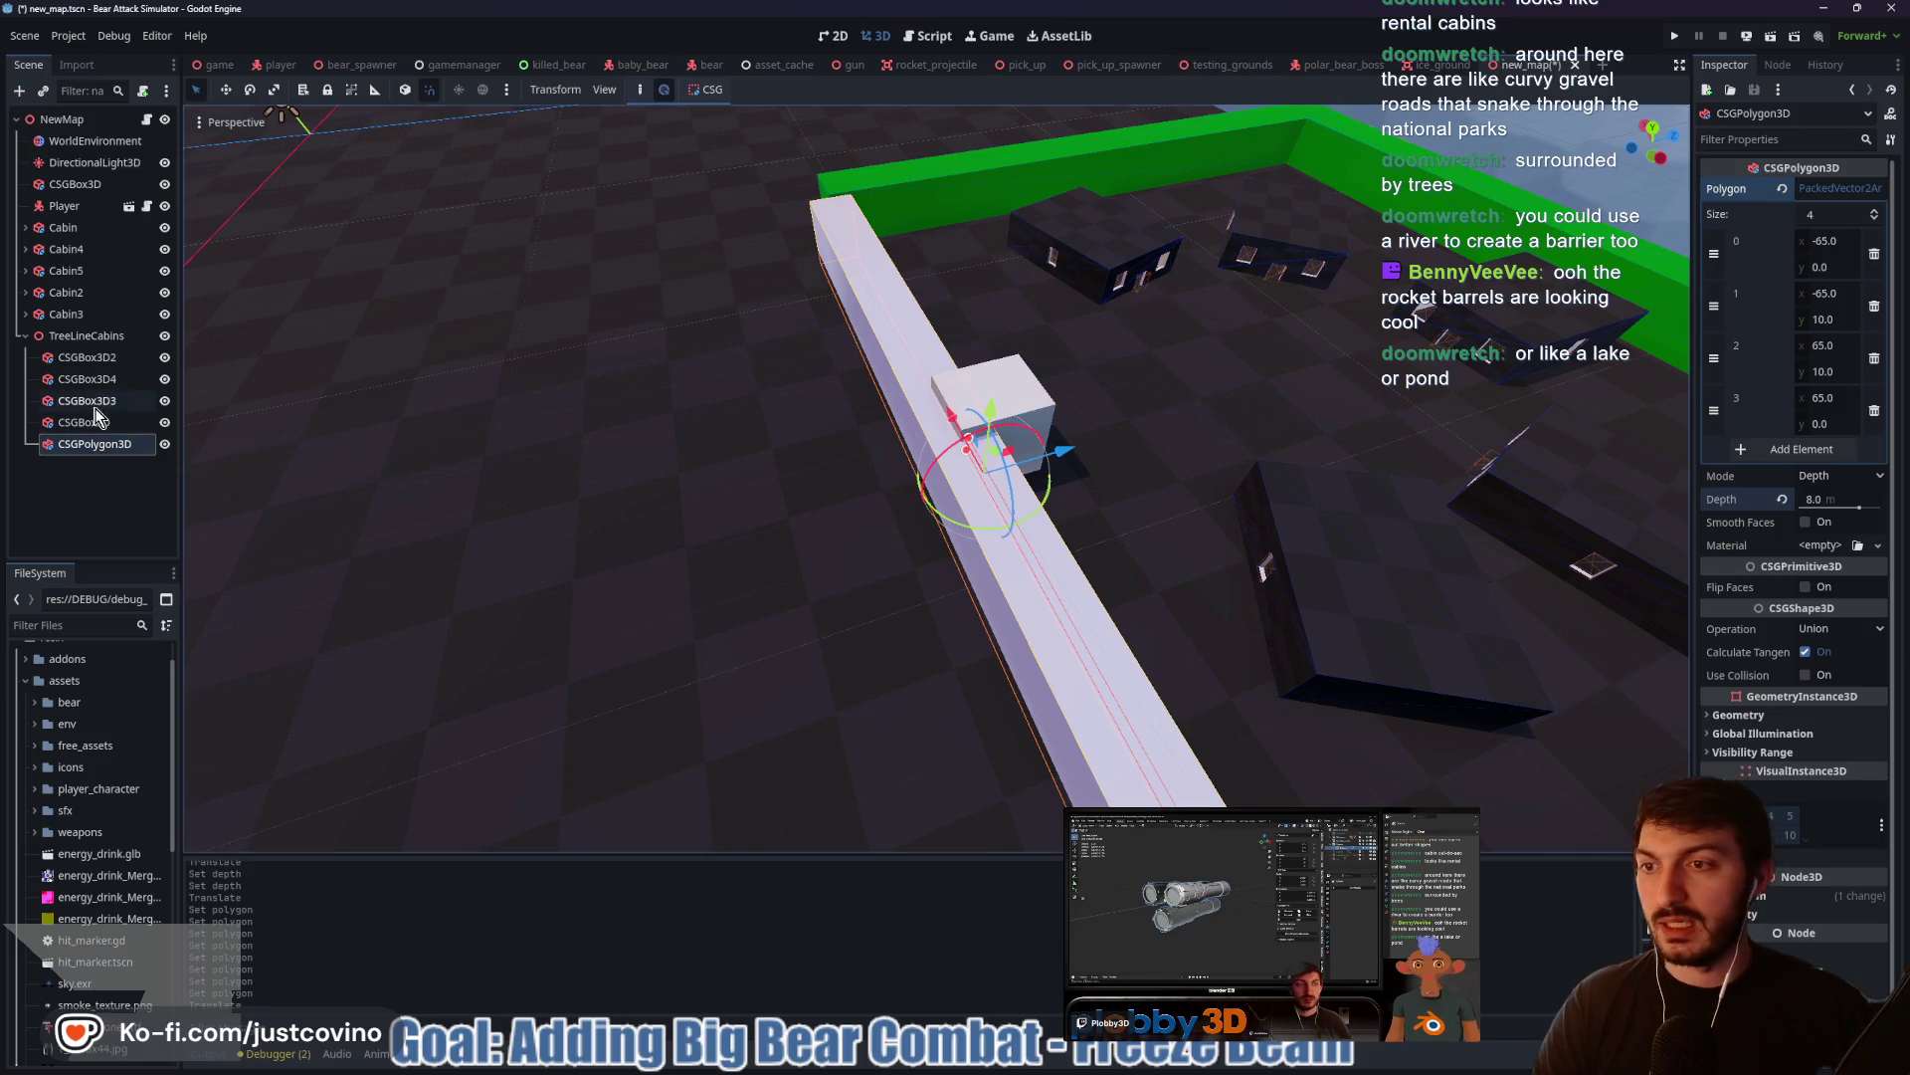
{"action": "left_click_drag", "start_coordinate": [741, 576], "coordinate": [1498, 520]}
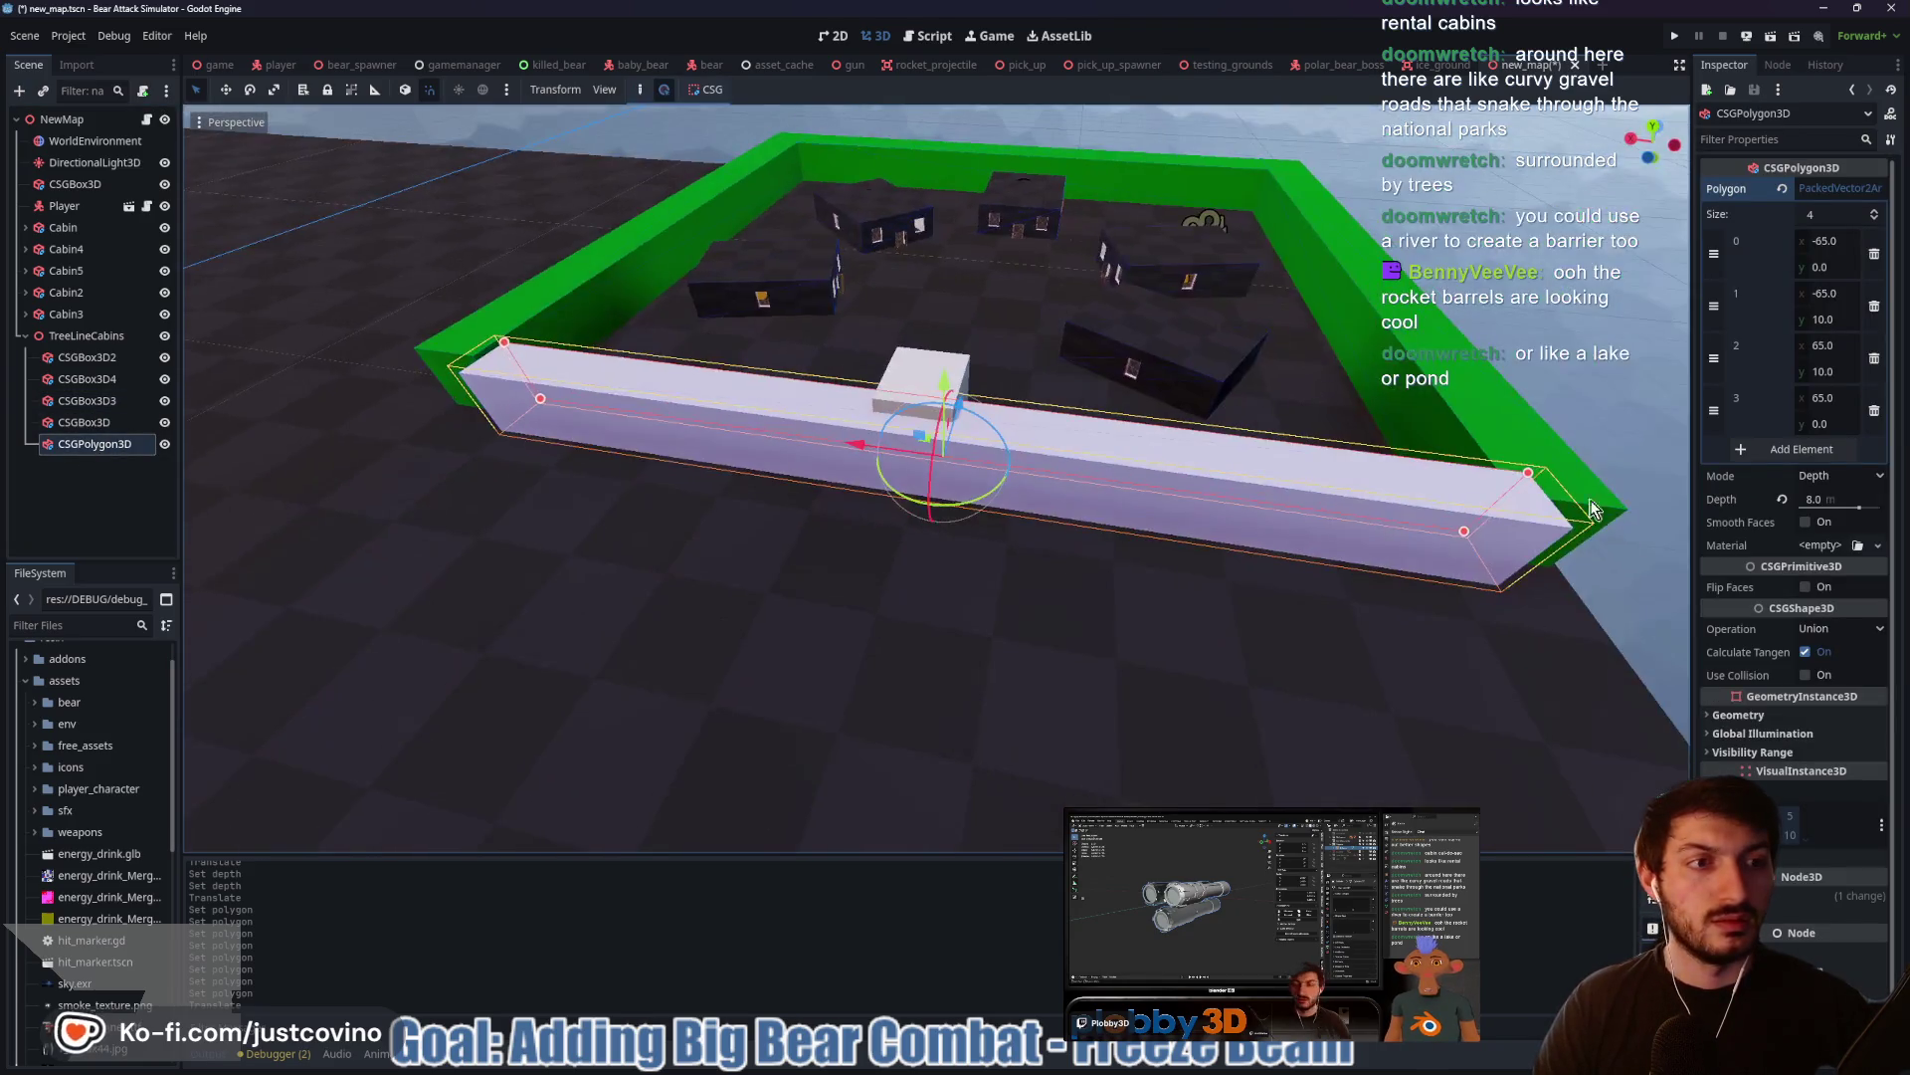
{"action": "left_click", "coordinate": [1779, 452]}
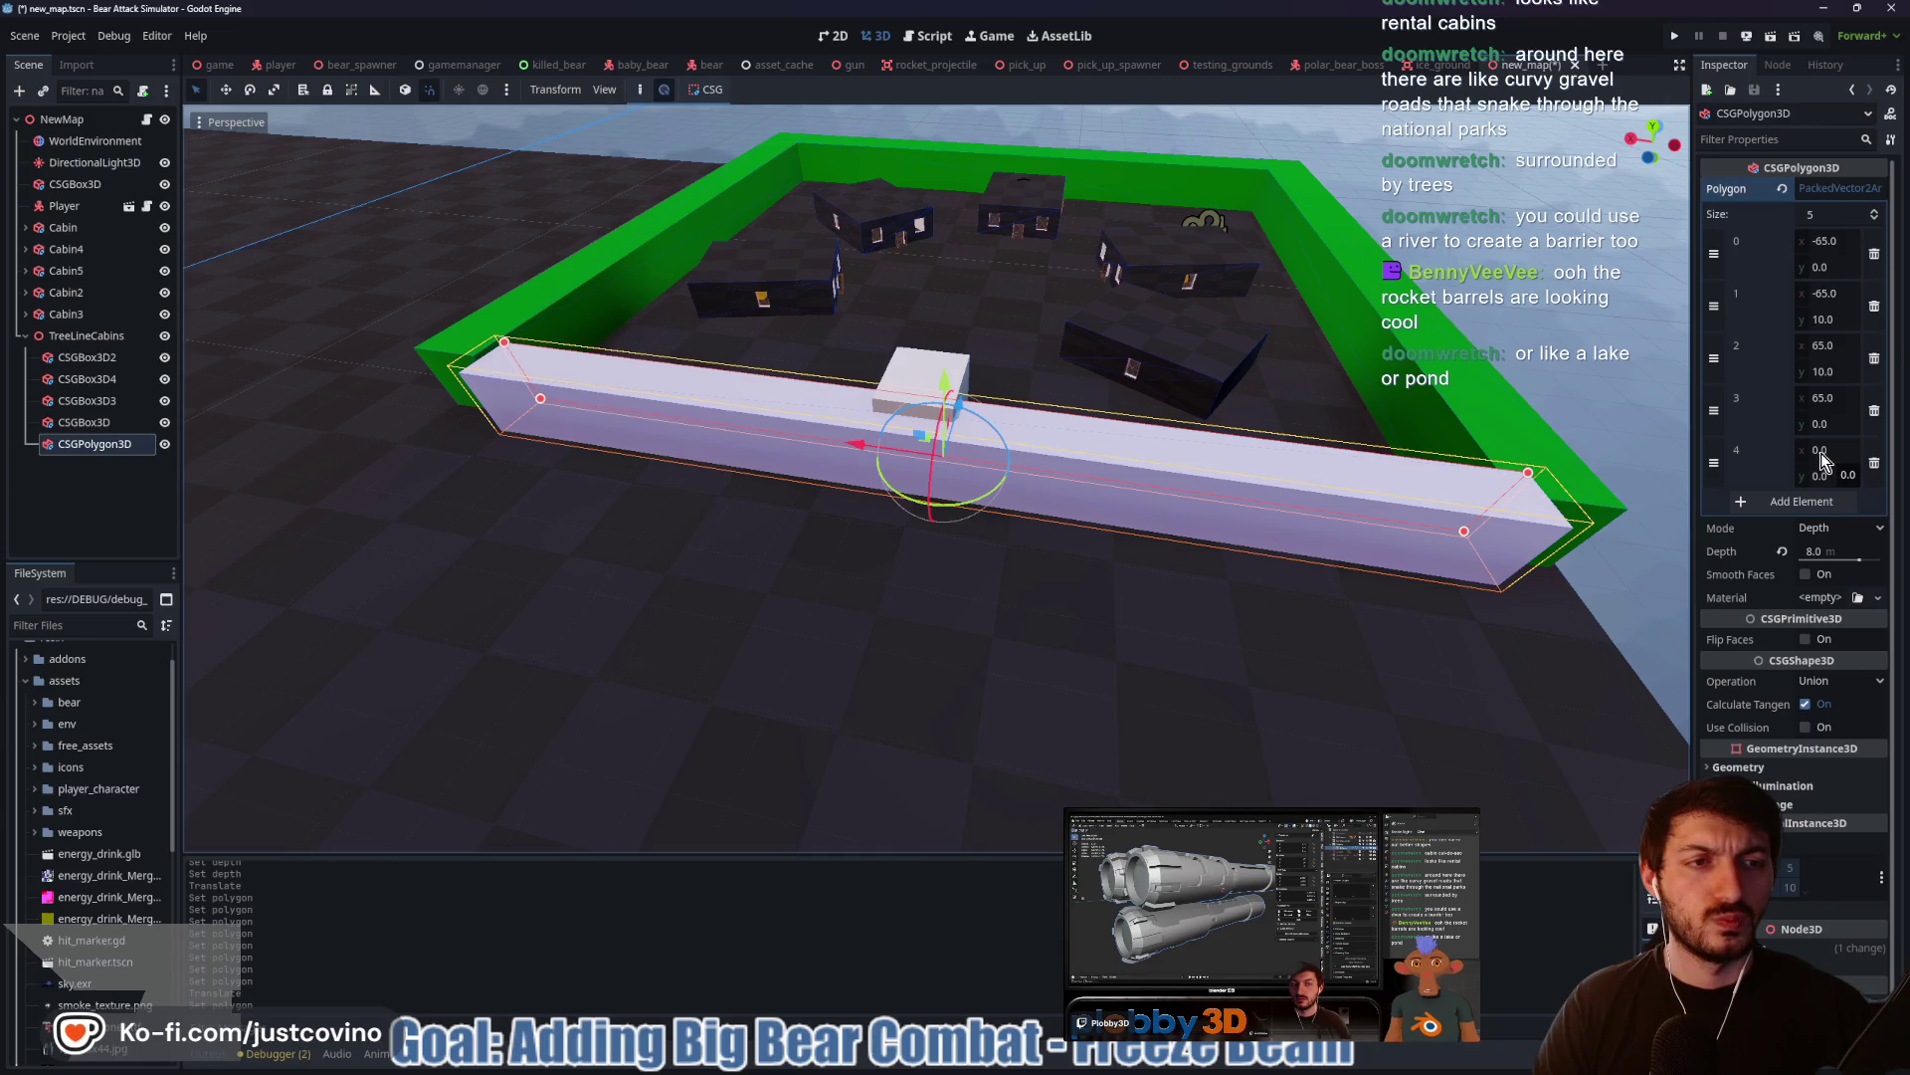
{"action": "left_click", "coordinate": [1821, 452]}
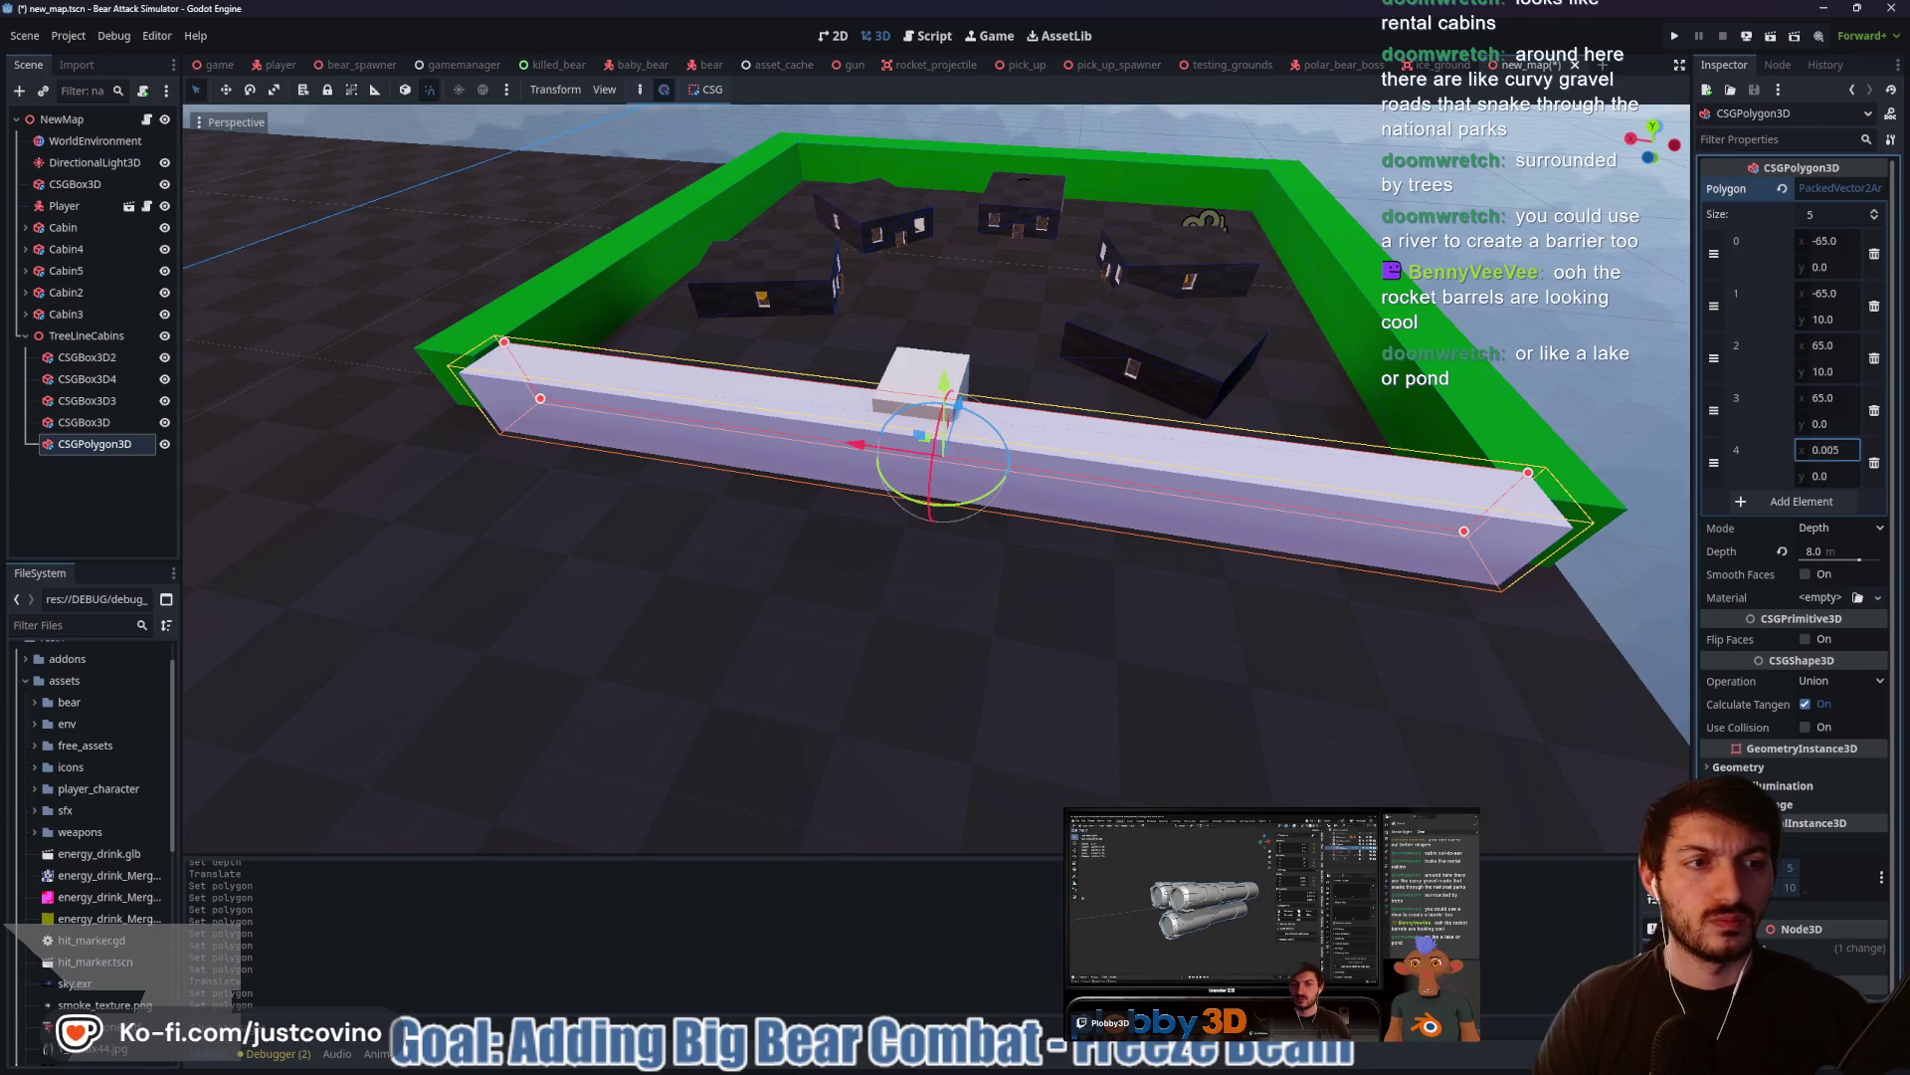
{"action": "left_click", "coordinate": [1873, 463]}
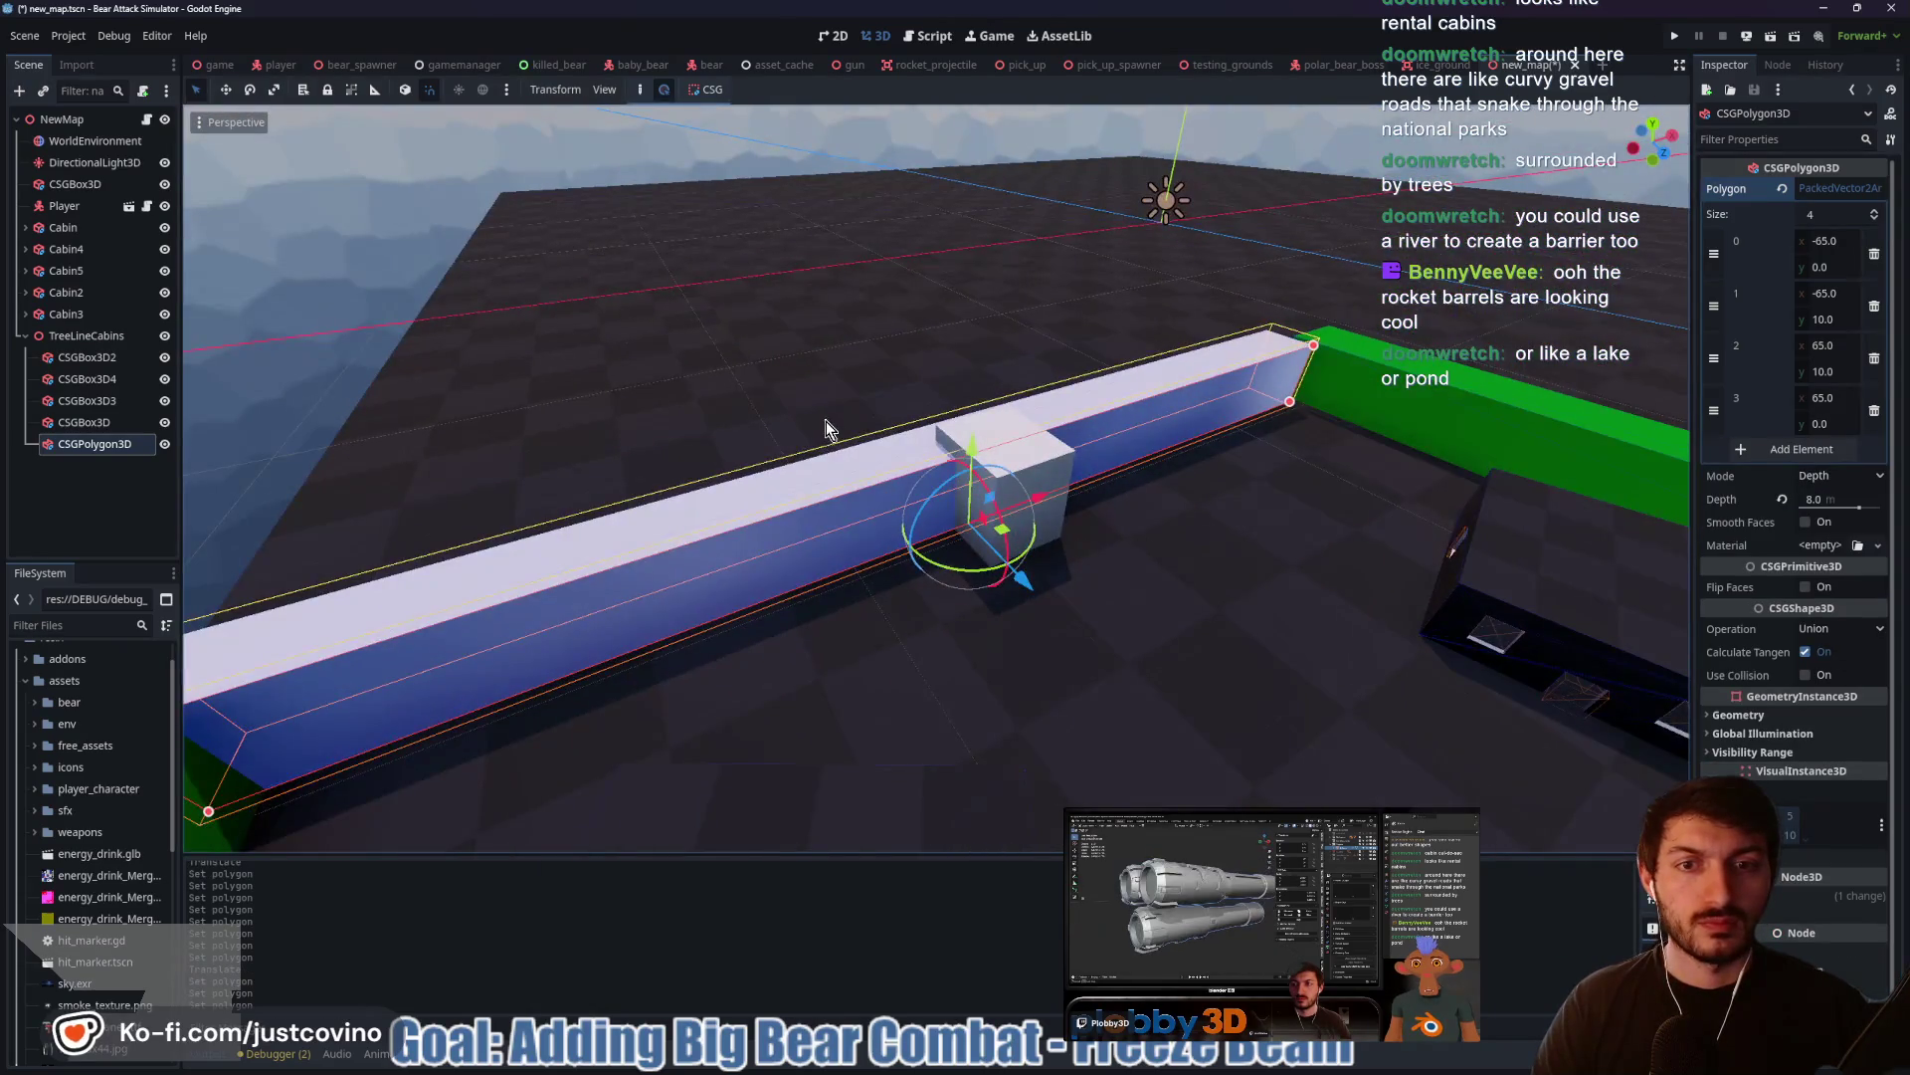
Select CSGPolygon3D in the Scene tree and press Delete on it
{"action": "left_click_drag", "start_coordinate": [1194, 471], "coordinate": [1055, 498]}
{"action": "left_click_drag", "start_coordinate": [741, 523], "coordinate": [731, 553]}
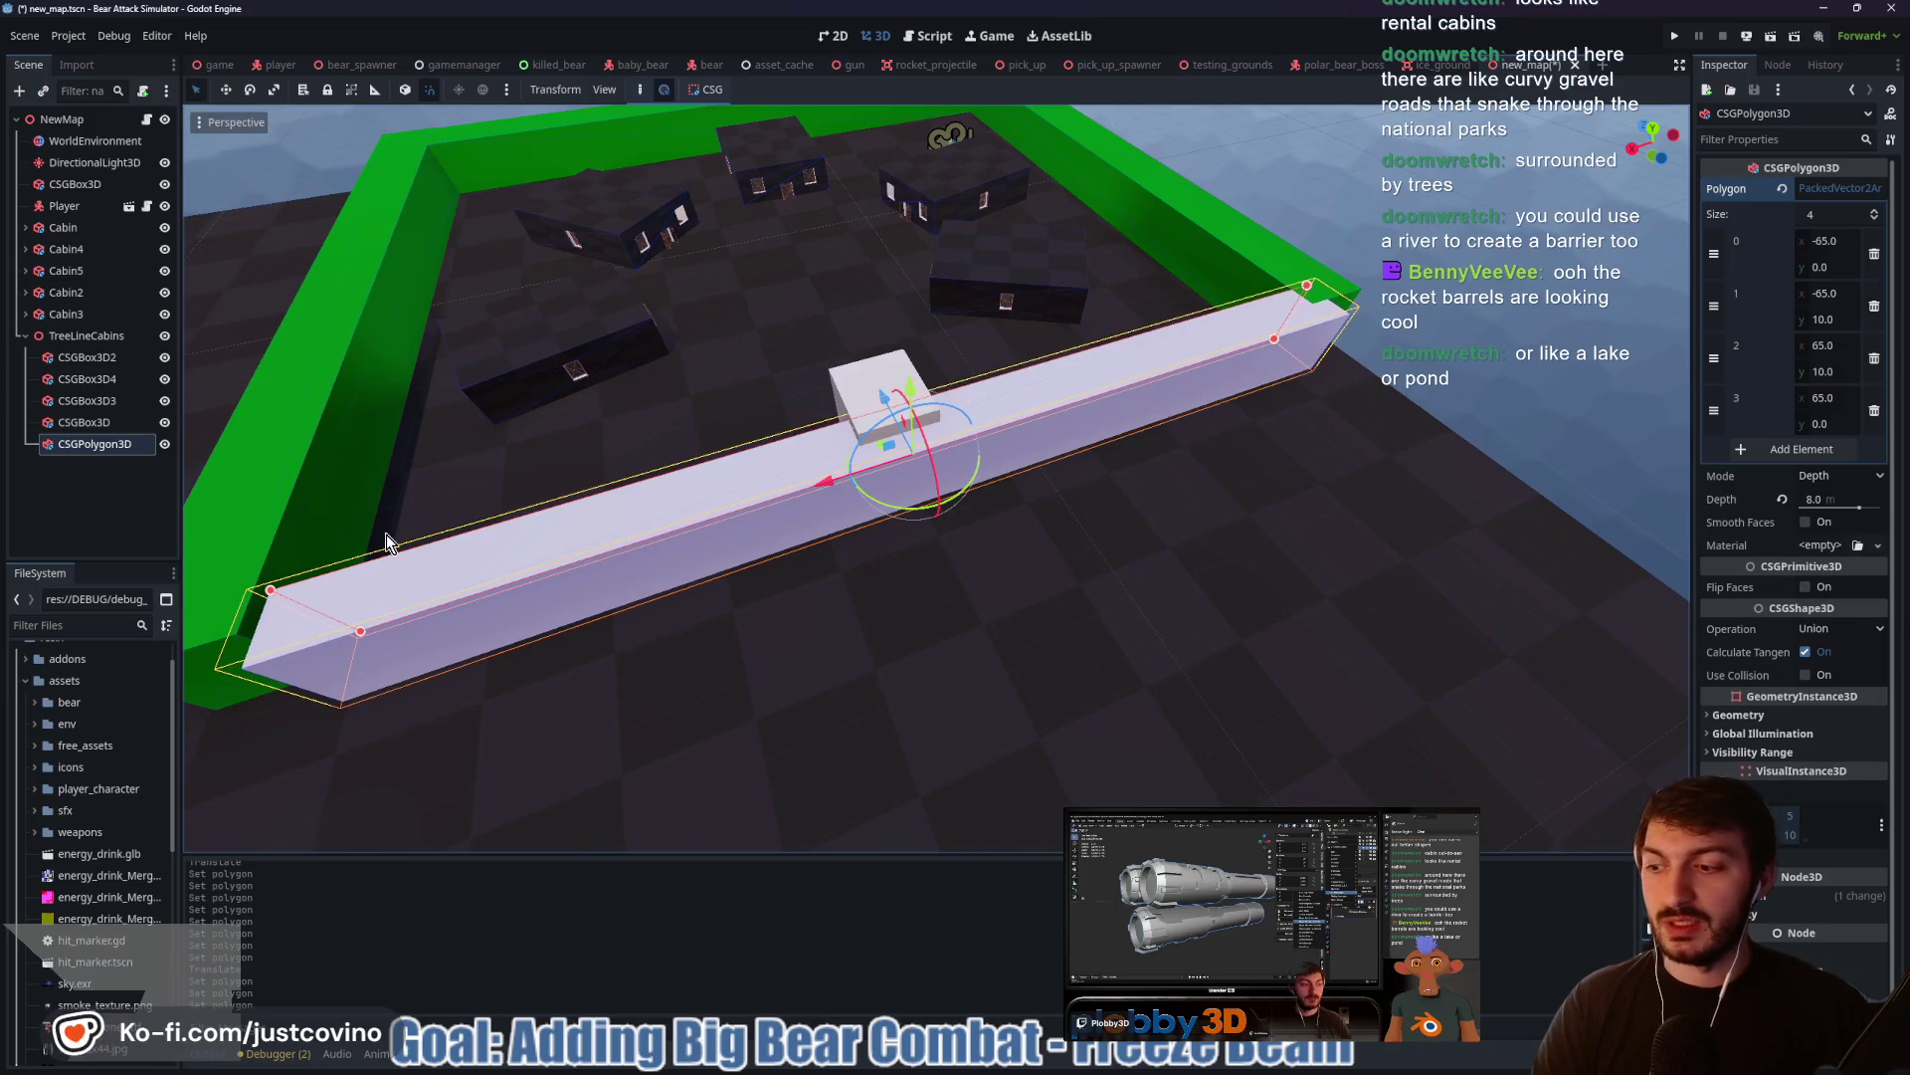
{"action": "left_click", "coordinate": [77, 447]}
{"action": "key", "text": "Delete"}
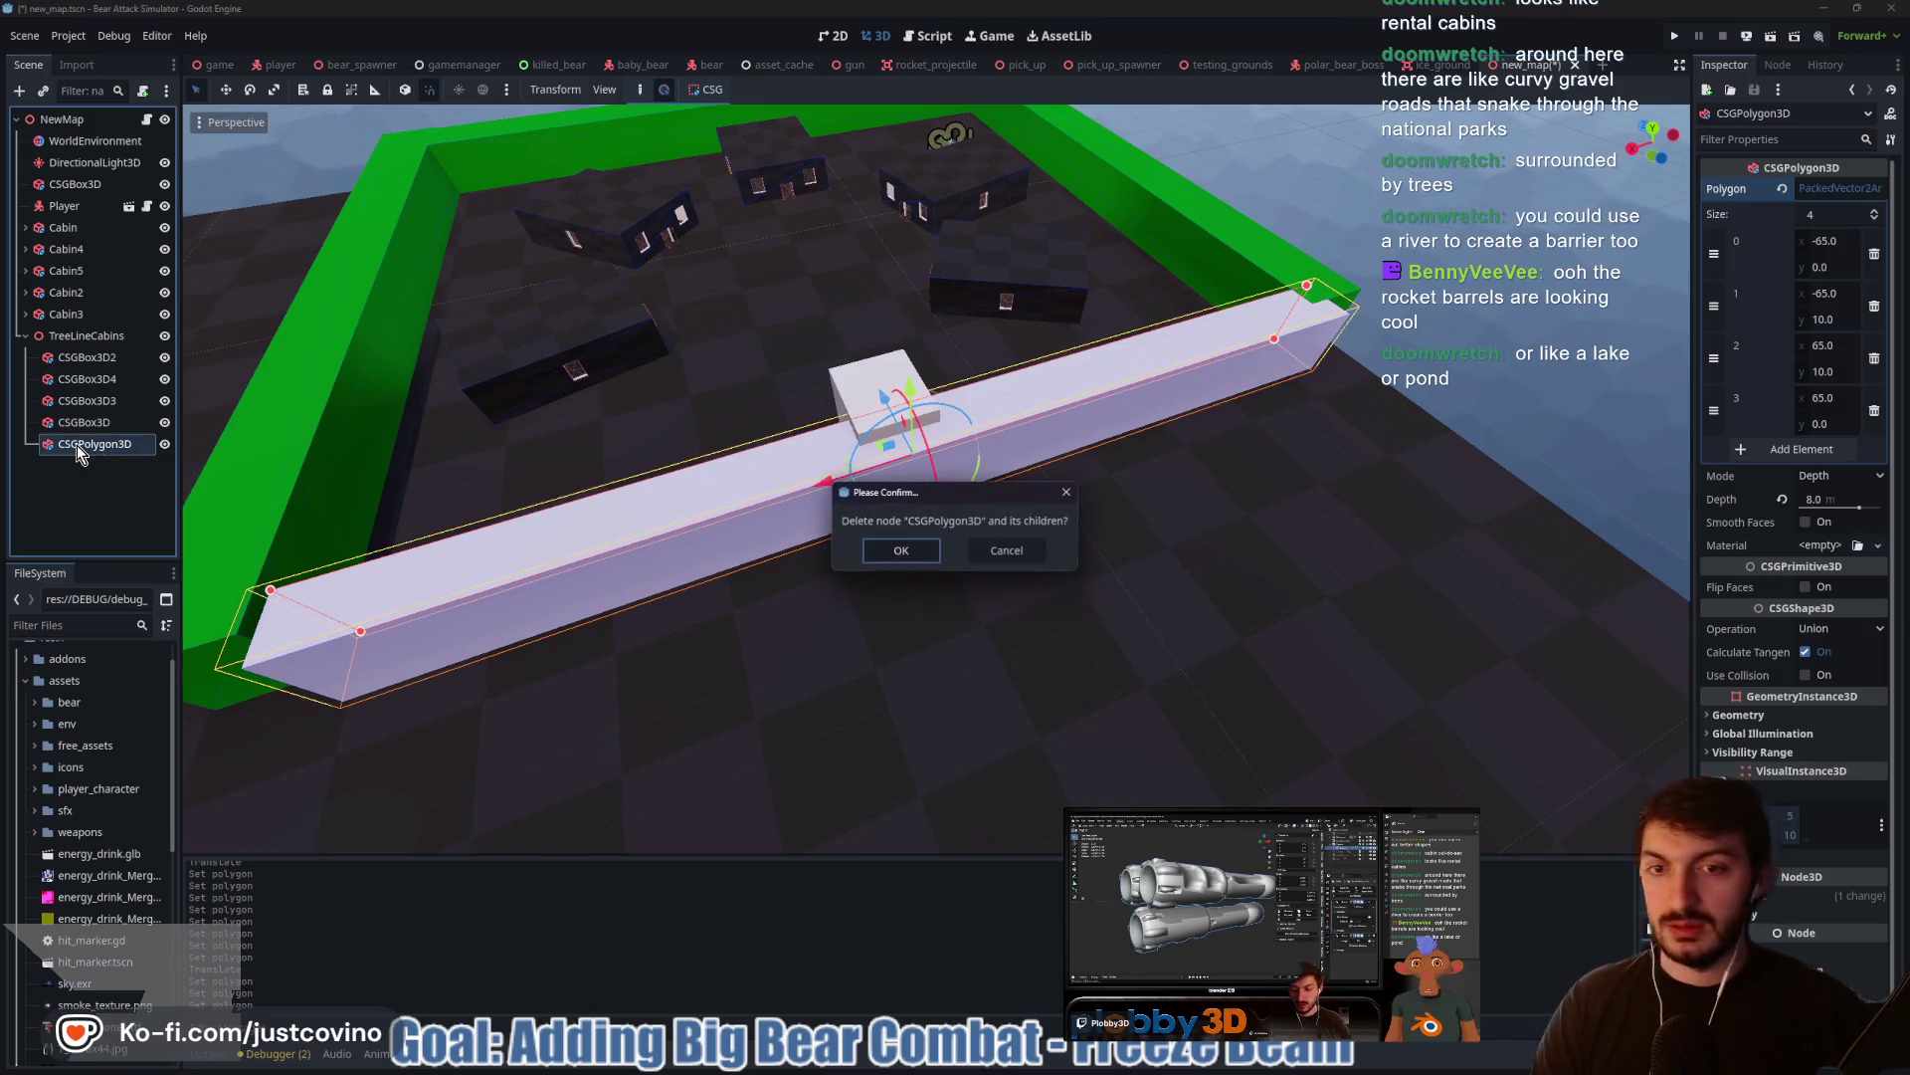
Confirm the deletion and duplicate CSGBox3D3 onto the enclosure's near side
{"action": "left_click", "coordinate": [901, 550]}
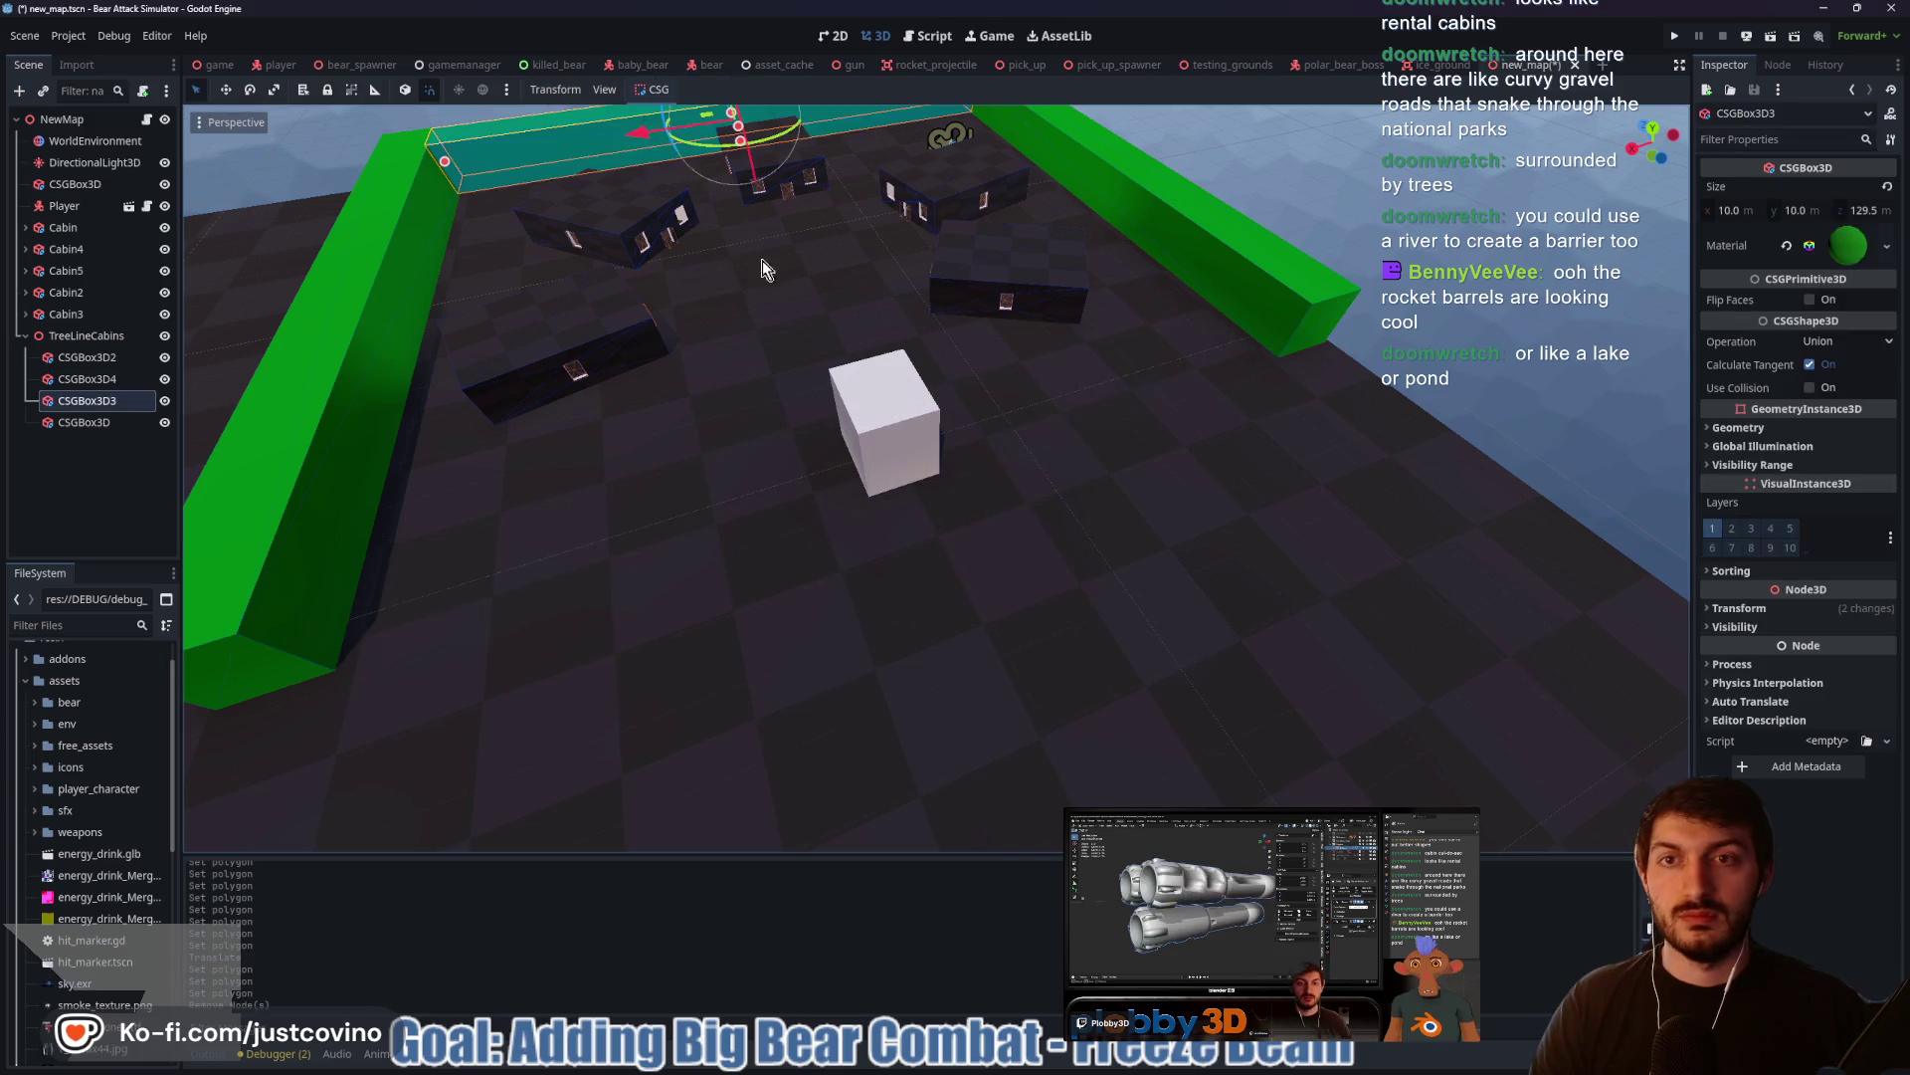
{"action": "key", "text": "ctrl+d"}
{"action": "scroll", "coordinate": [756, 286], "scroll_direction": "down", "scroll_amount": 3}
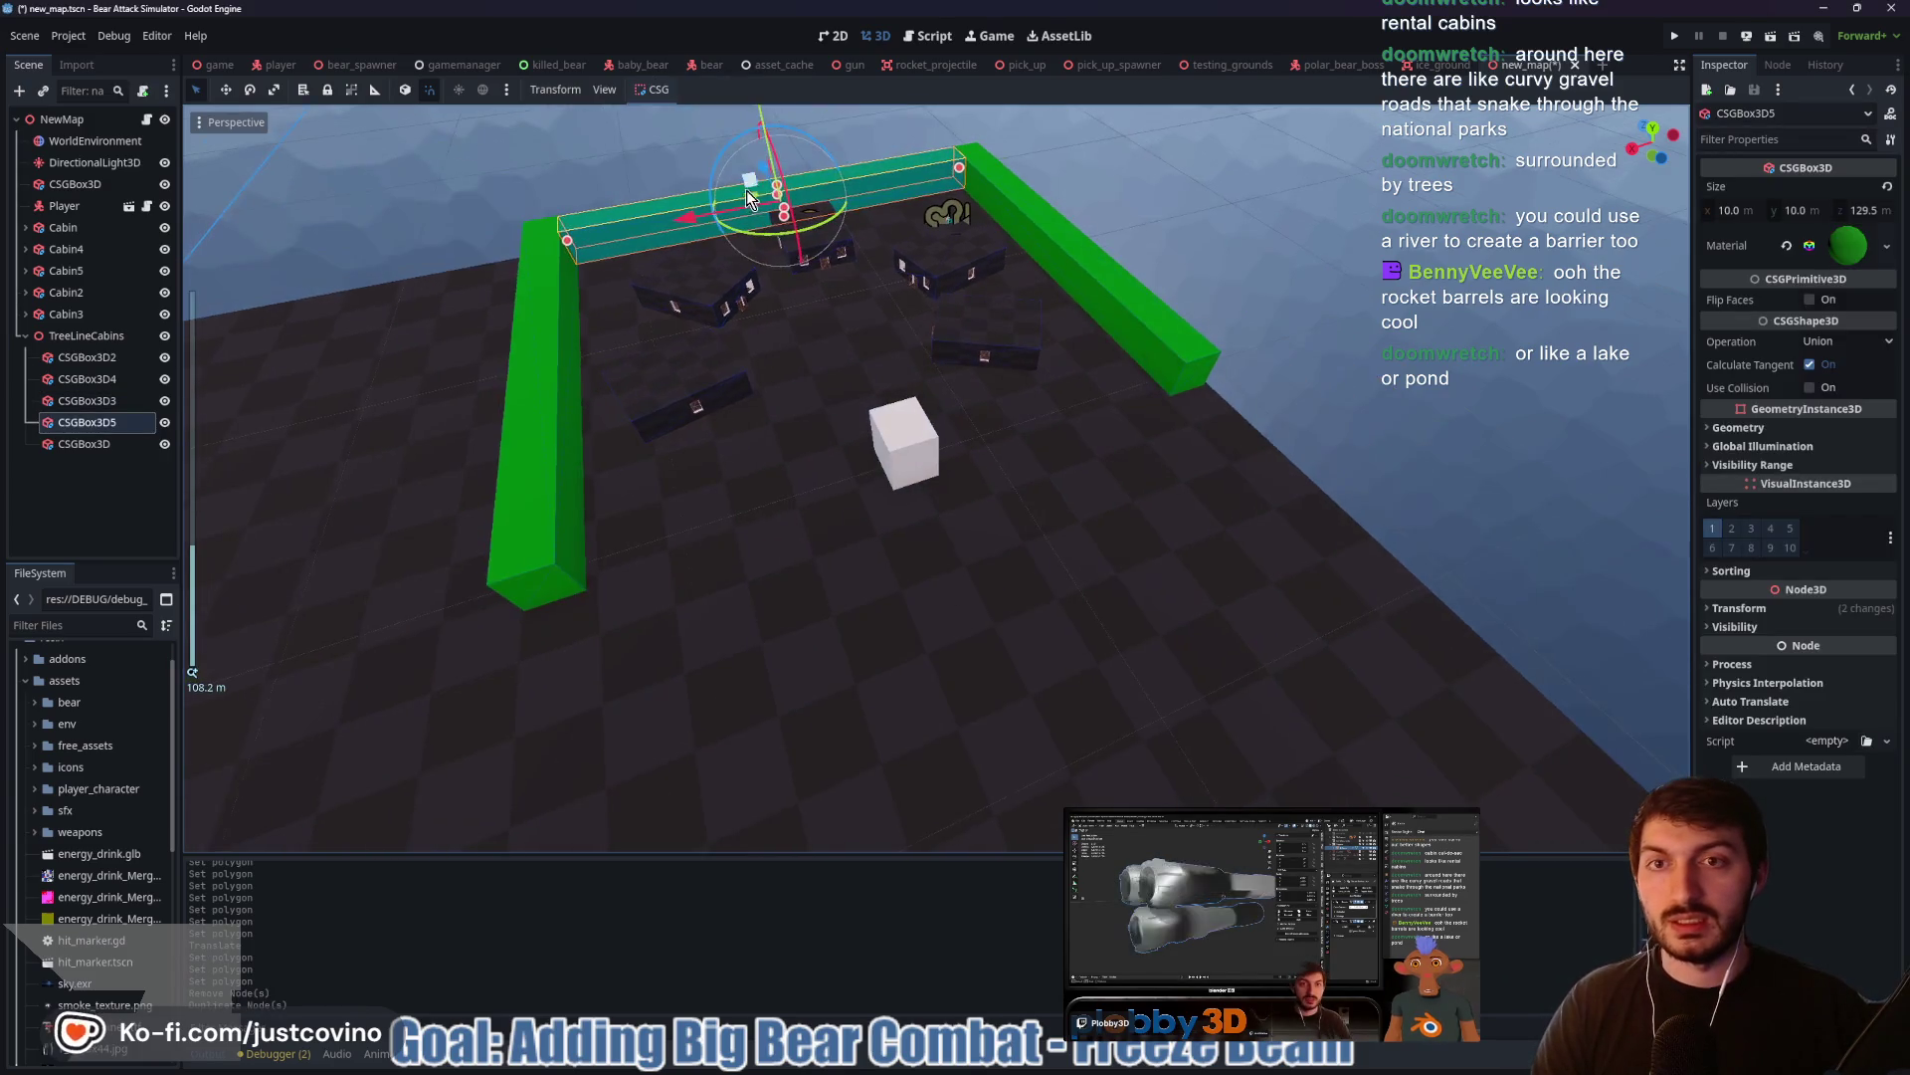
{"action": "left_click_drag", "start_coordinate": [771, 184], "coordinate": [879, 431]}
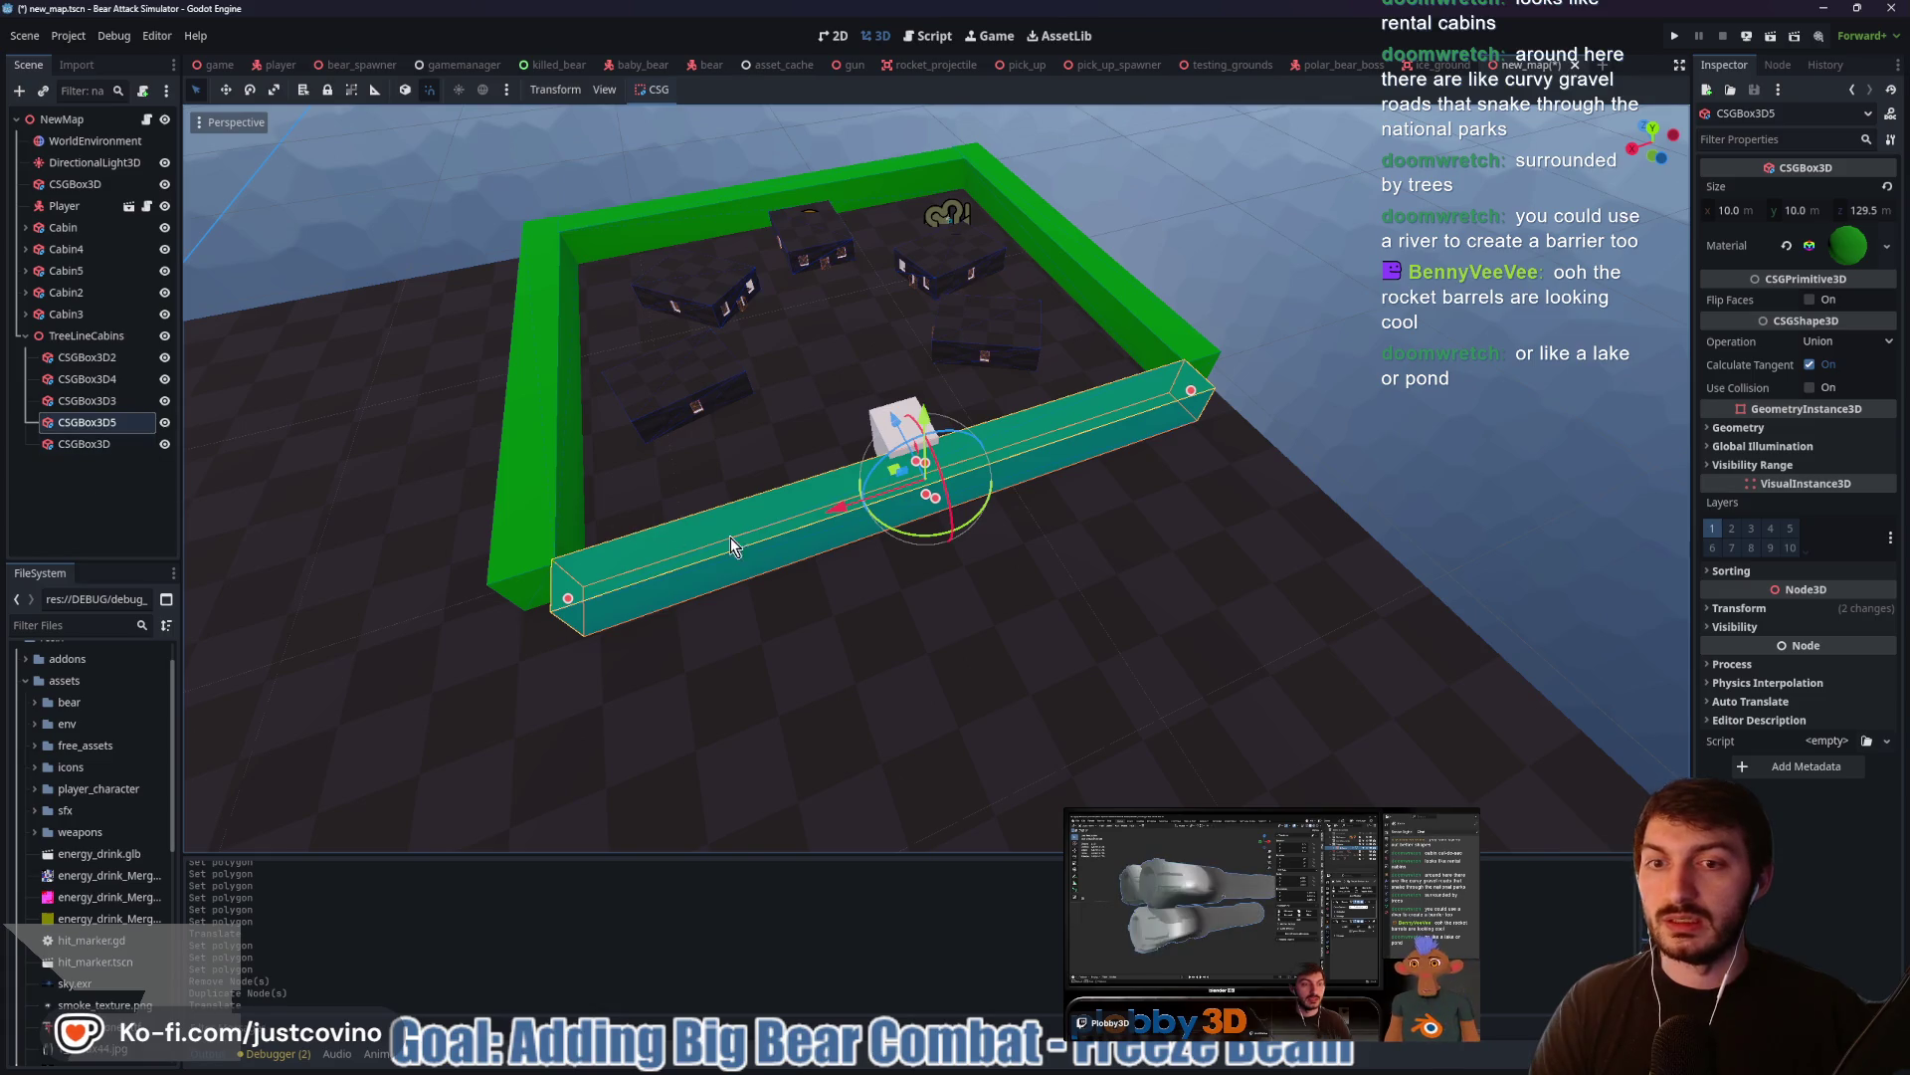
Duplicate the wall again and shorten the copy to 75.5 m in top view
{"action": "key", "text": "ctrl+d"}
{"action": "left_click_drag", "start_coordinate": [862, 510], "coordinate": [905, 465]}
{"action": "mouse_move", "coordinate": [1258, 441]}
{"action": "left_mouse_down"}
{"action": "mouse_move", "coordinate": [1238, 433]}
{"action": "mouse_move", "coordinate": [1206, 481]}
{"action": "mouse_move", "coordinate": [1101, 488]}
{"action": "mouse_move", "coordinate": [1121, 482]}
{"action": "left_mouse_up"}
{"action": "left_click", "coordinate": [1655, 139]}
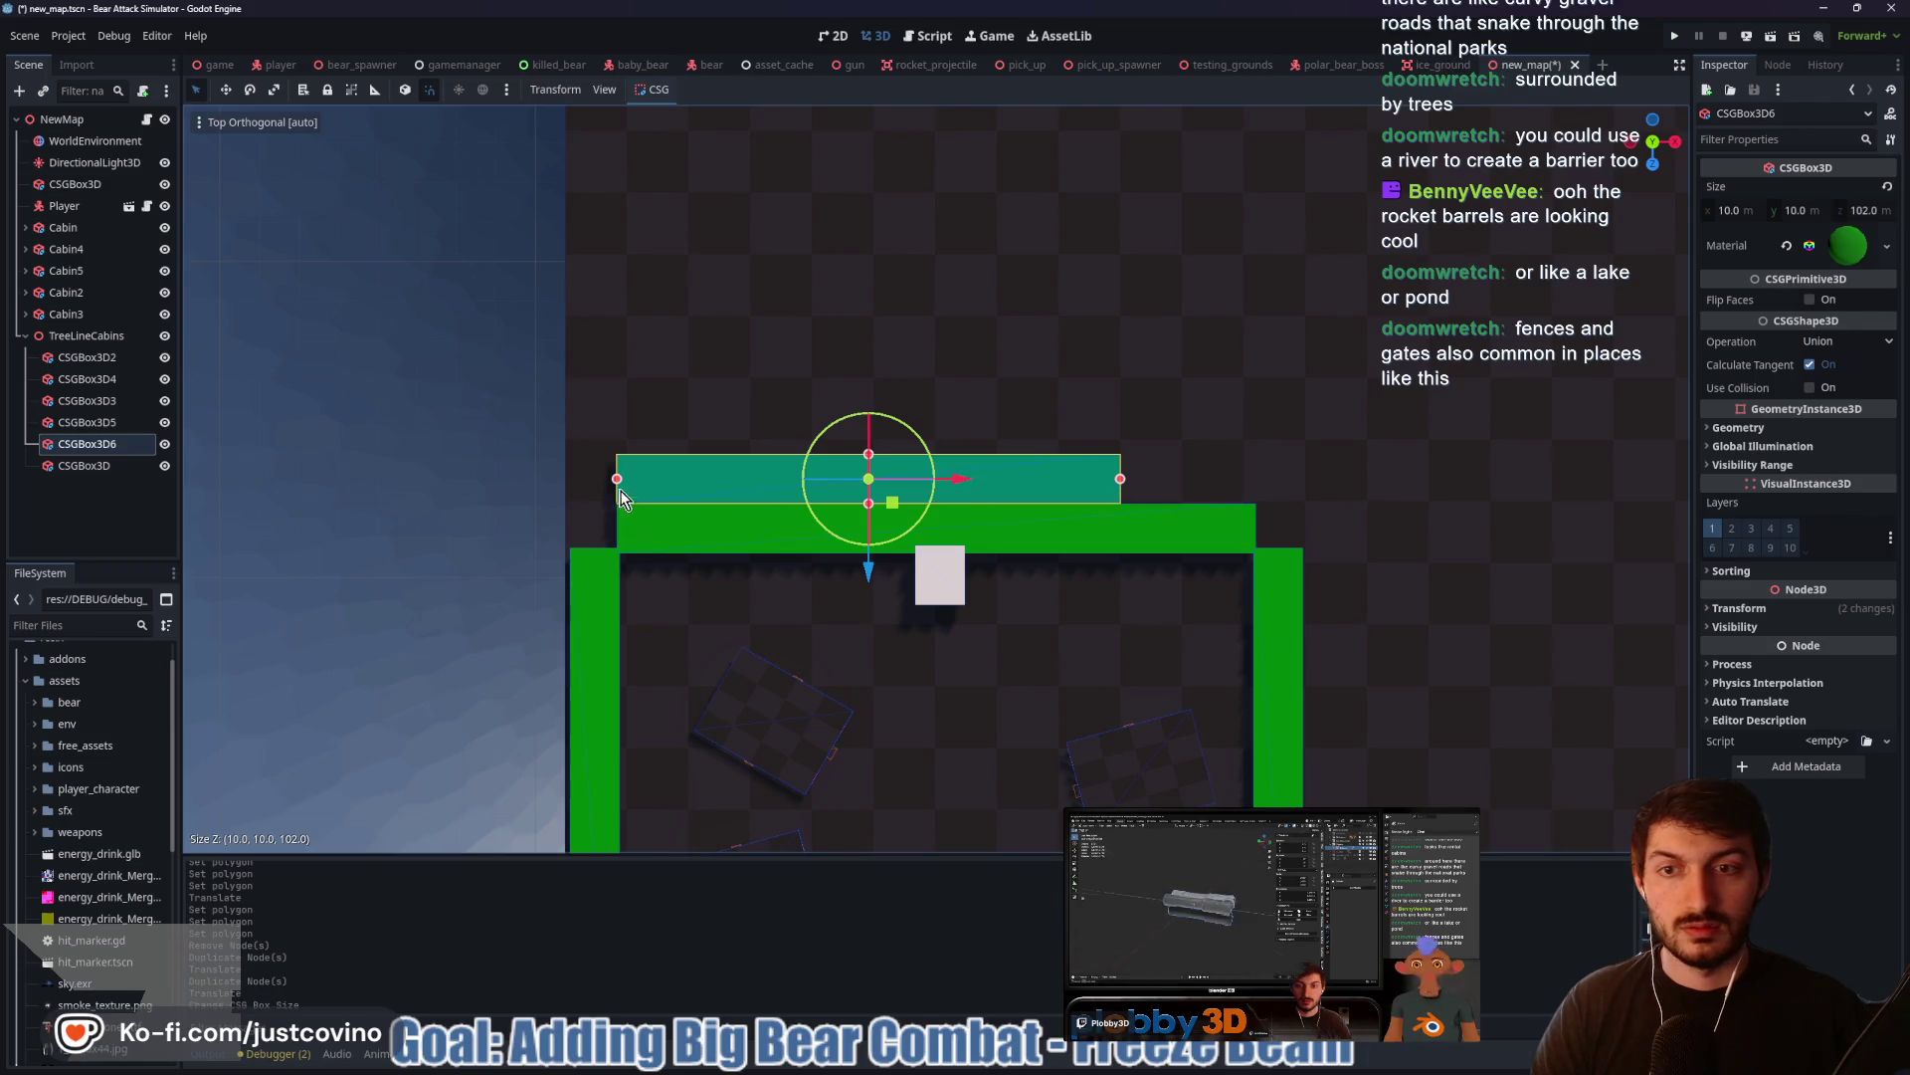
{"action": "mouse_move", "coordinate": [617, 481]}
{"action": "left_mouse_down"}
{"action": "mouse_move", "coordinate": [776, 484]}
{"action": "mouse_move", "coordinate": [748, 490]}
{"action": "left_mouse_up"}
{"action": "mouse_move", "coordinate": [1190, 472]}
{"action": "left_mouse_down"}
{"action": "mouse_move", "coordinate": [1173, 415]}
{"action": "mouse_move", "coordinate": [822, 394]}
{"action": "mouse_move", "coordinate": [838, 432]}
{"action": "left_mouse_up"}
{"action": "left_click", "coordinate": [838, 432]}
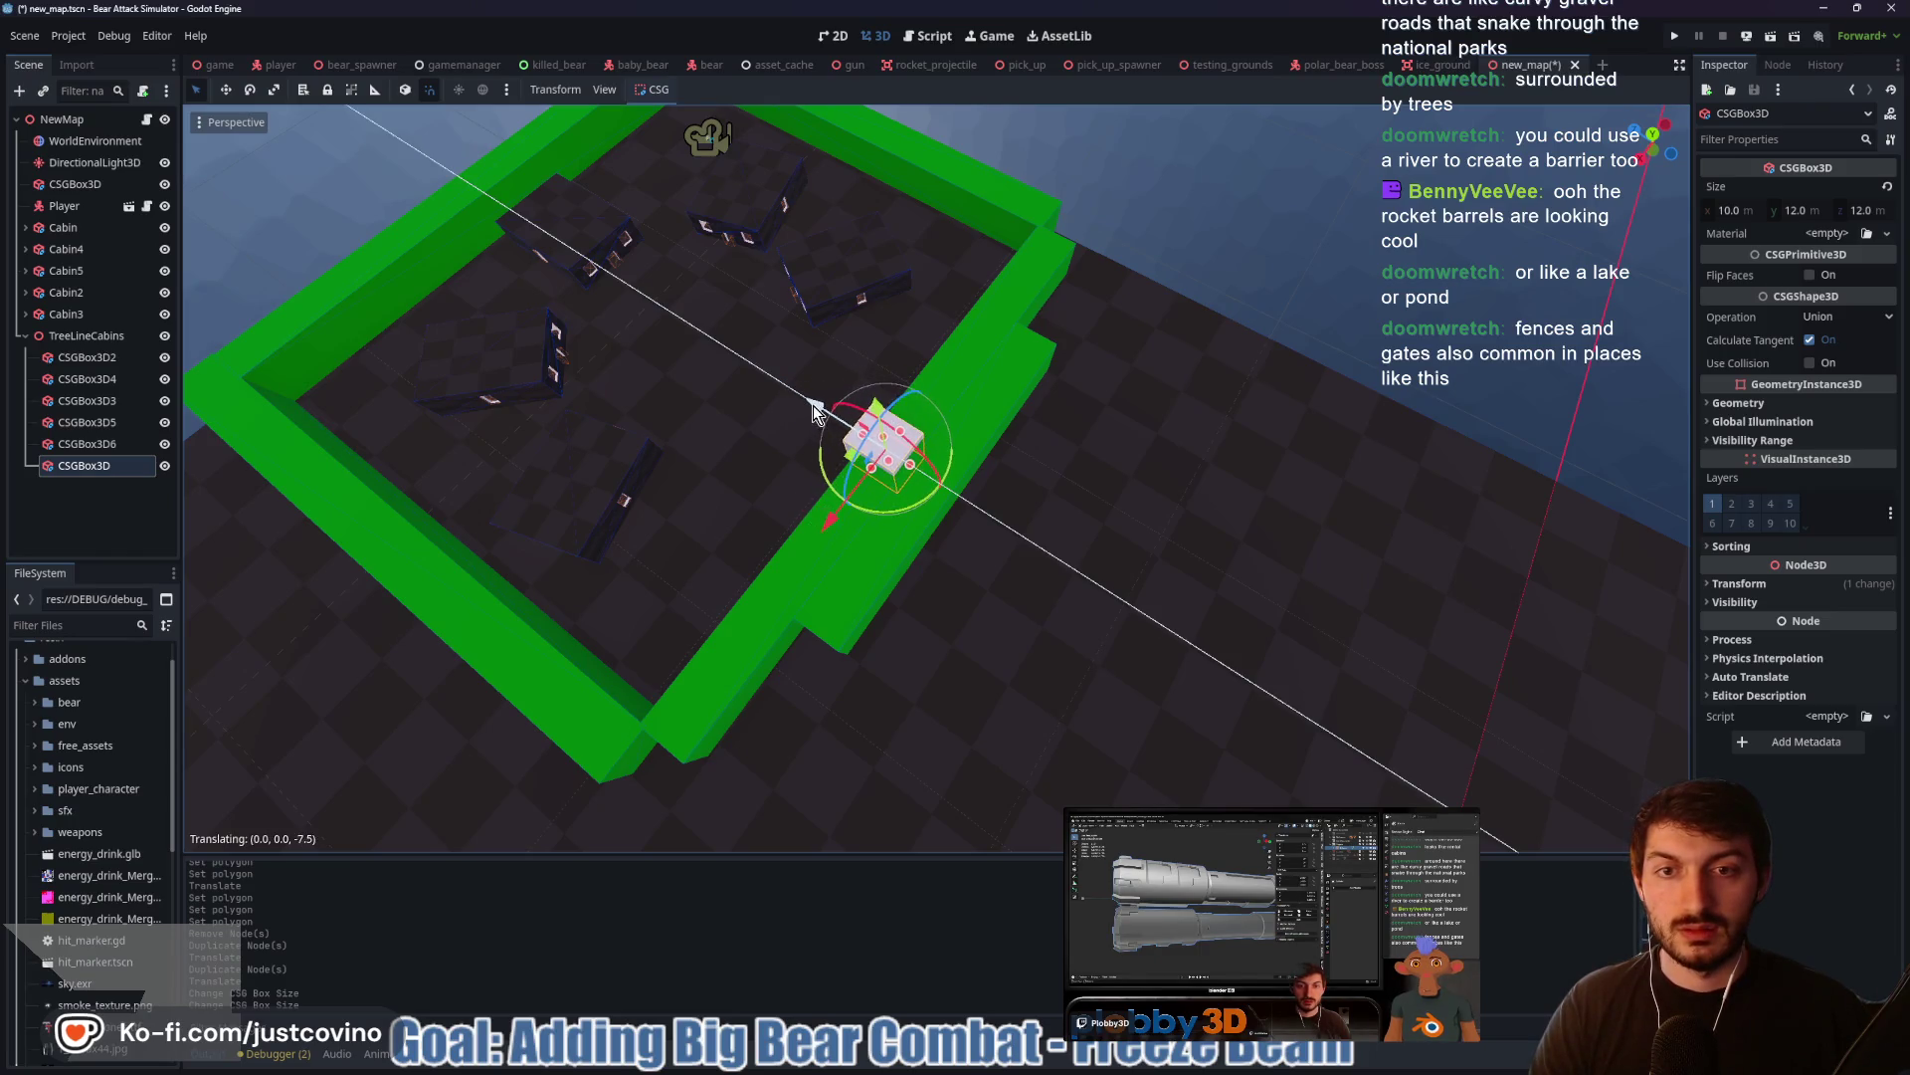
Stretch the white CSGBox3D to 25.5 long and set its Operation to Subtraction
{"action": "left_click_drag", "start_coordinate": [936, 484], "coordinate": [978, 504]}
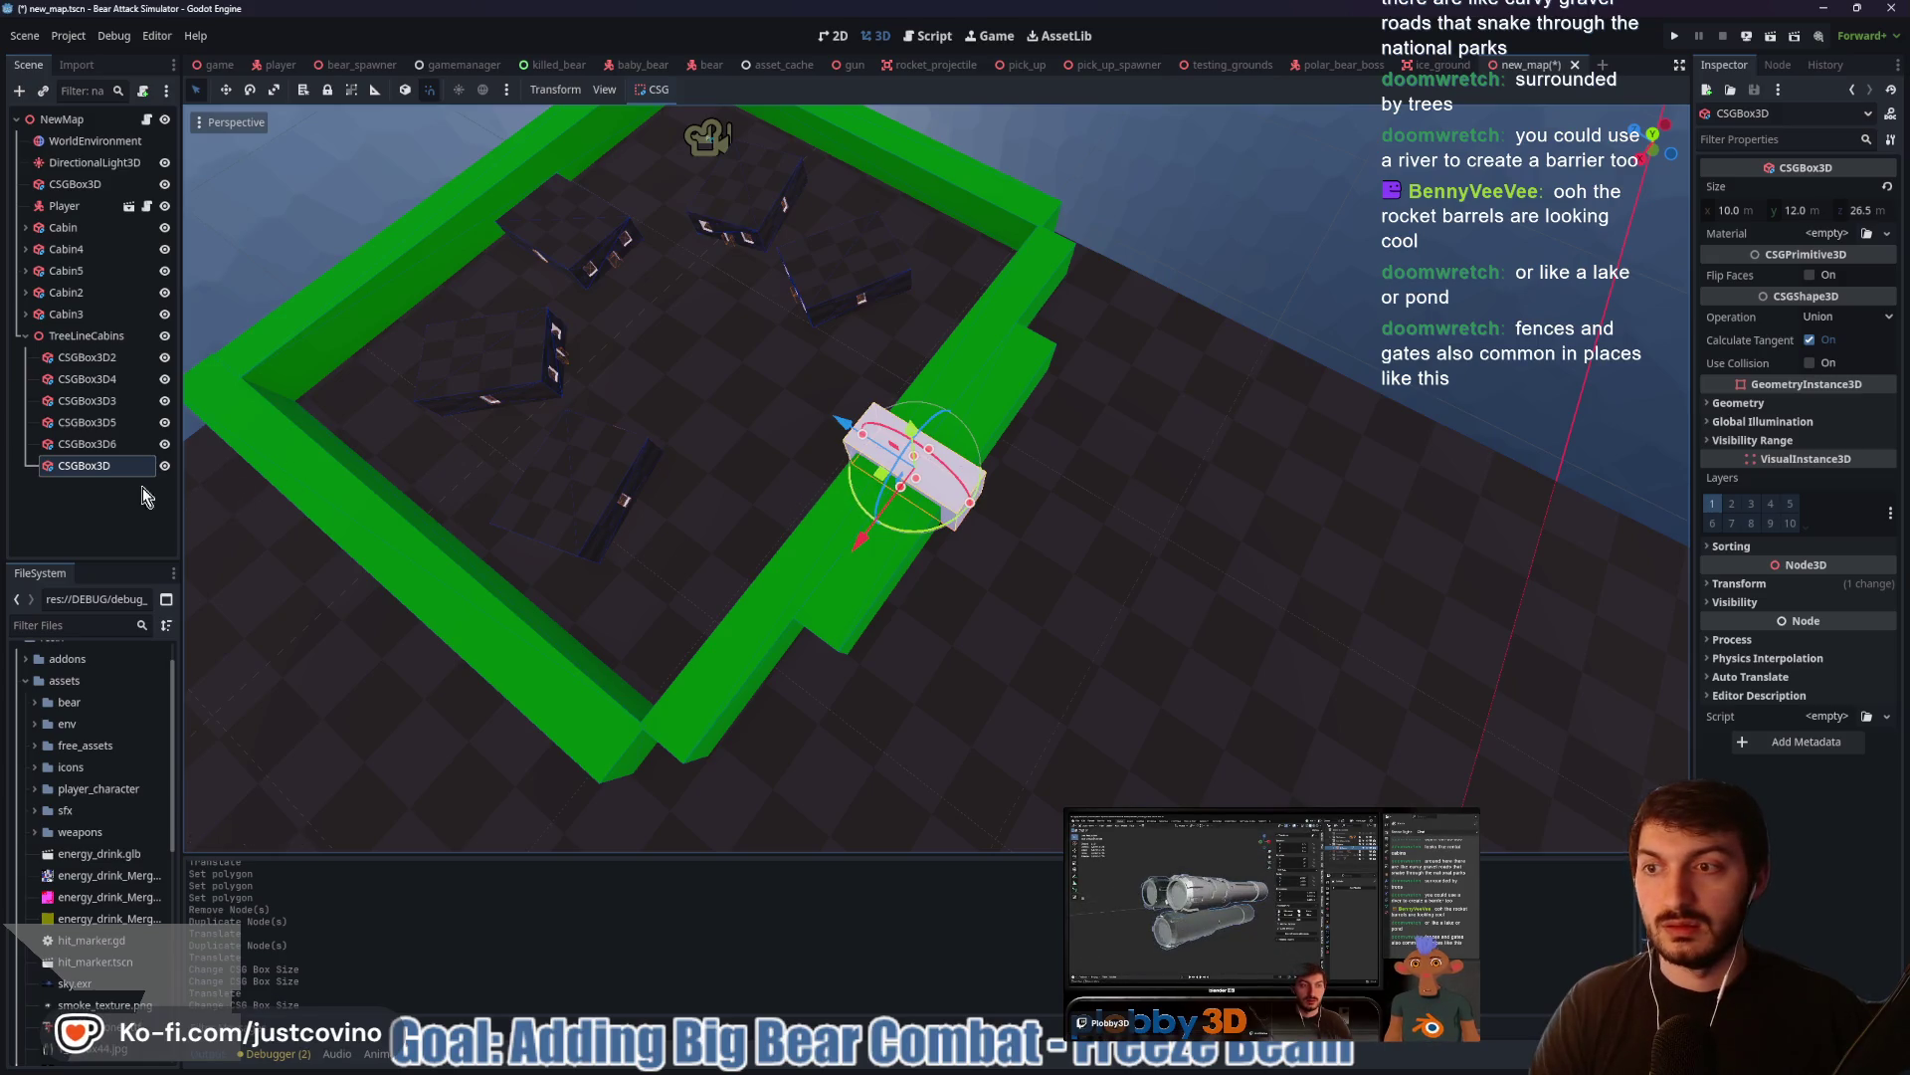
{"action": "left_click", "coordinate": [1818, 316]}
{"action": "left_click", "coordinate": [1831, 386]}
{"action": "mouse_move", "coordinate": [1133, 400]}
{"action": "left_mouse_down"}
{"action": "mouse_move", "coordinate": [1246, 427]}
{"action": "mouse_move", "coordinate": [1400, 291]}
{"action": "mouse_move", "coordinate": [1216, 428]}
{"action": "mouse_move", "coordinate": [1198, 397]}
{"action": "mouse_move", "coordinate": [985, 458]}
{"action": "left_mouse_up"}
{"action": "scroll", "coordinate": [1216, 428], "scroll_direction": "up", "scroll_amount": 3}
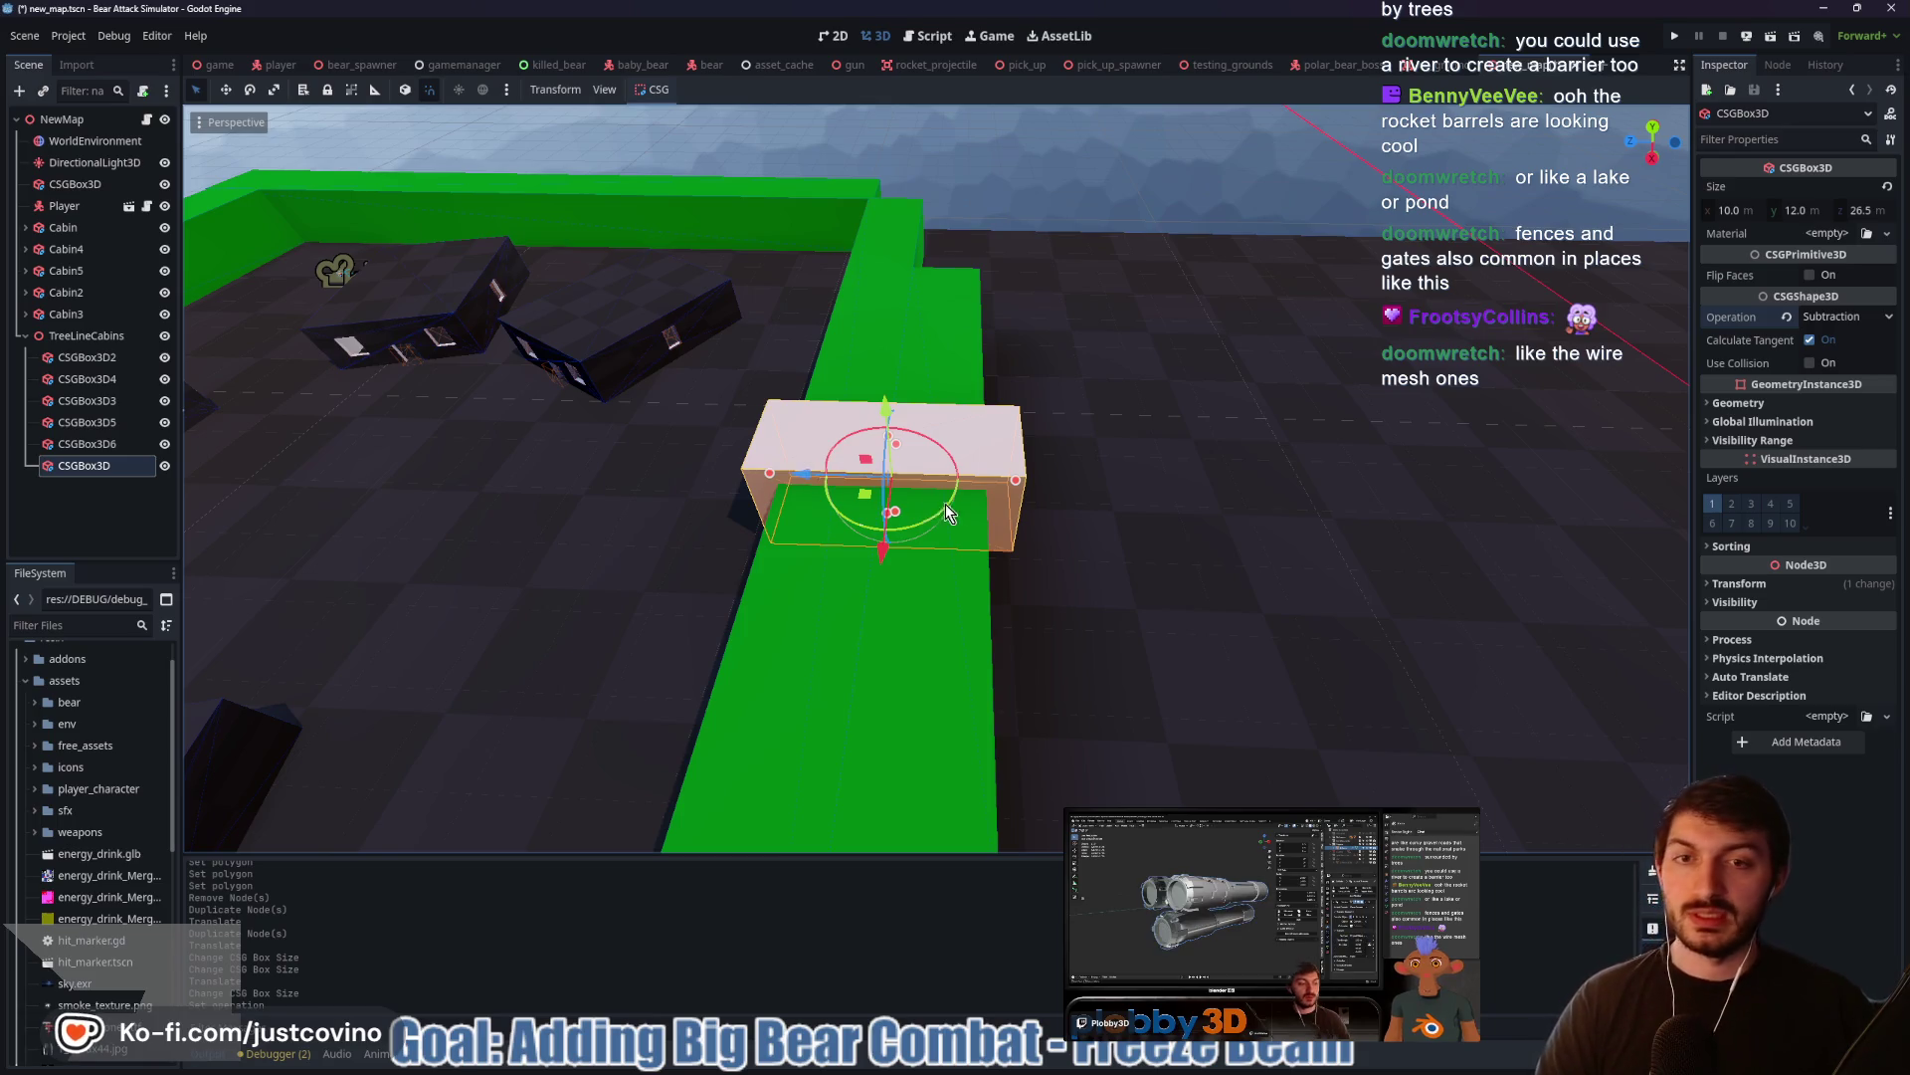
{"action": "left_click_drag", "start_coordinate": [1078, 426], "coordinate": [824, 476]}
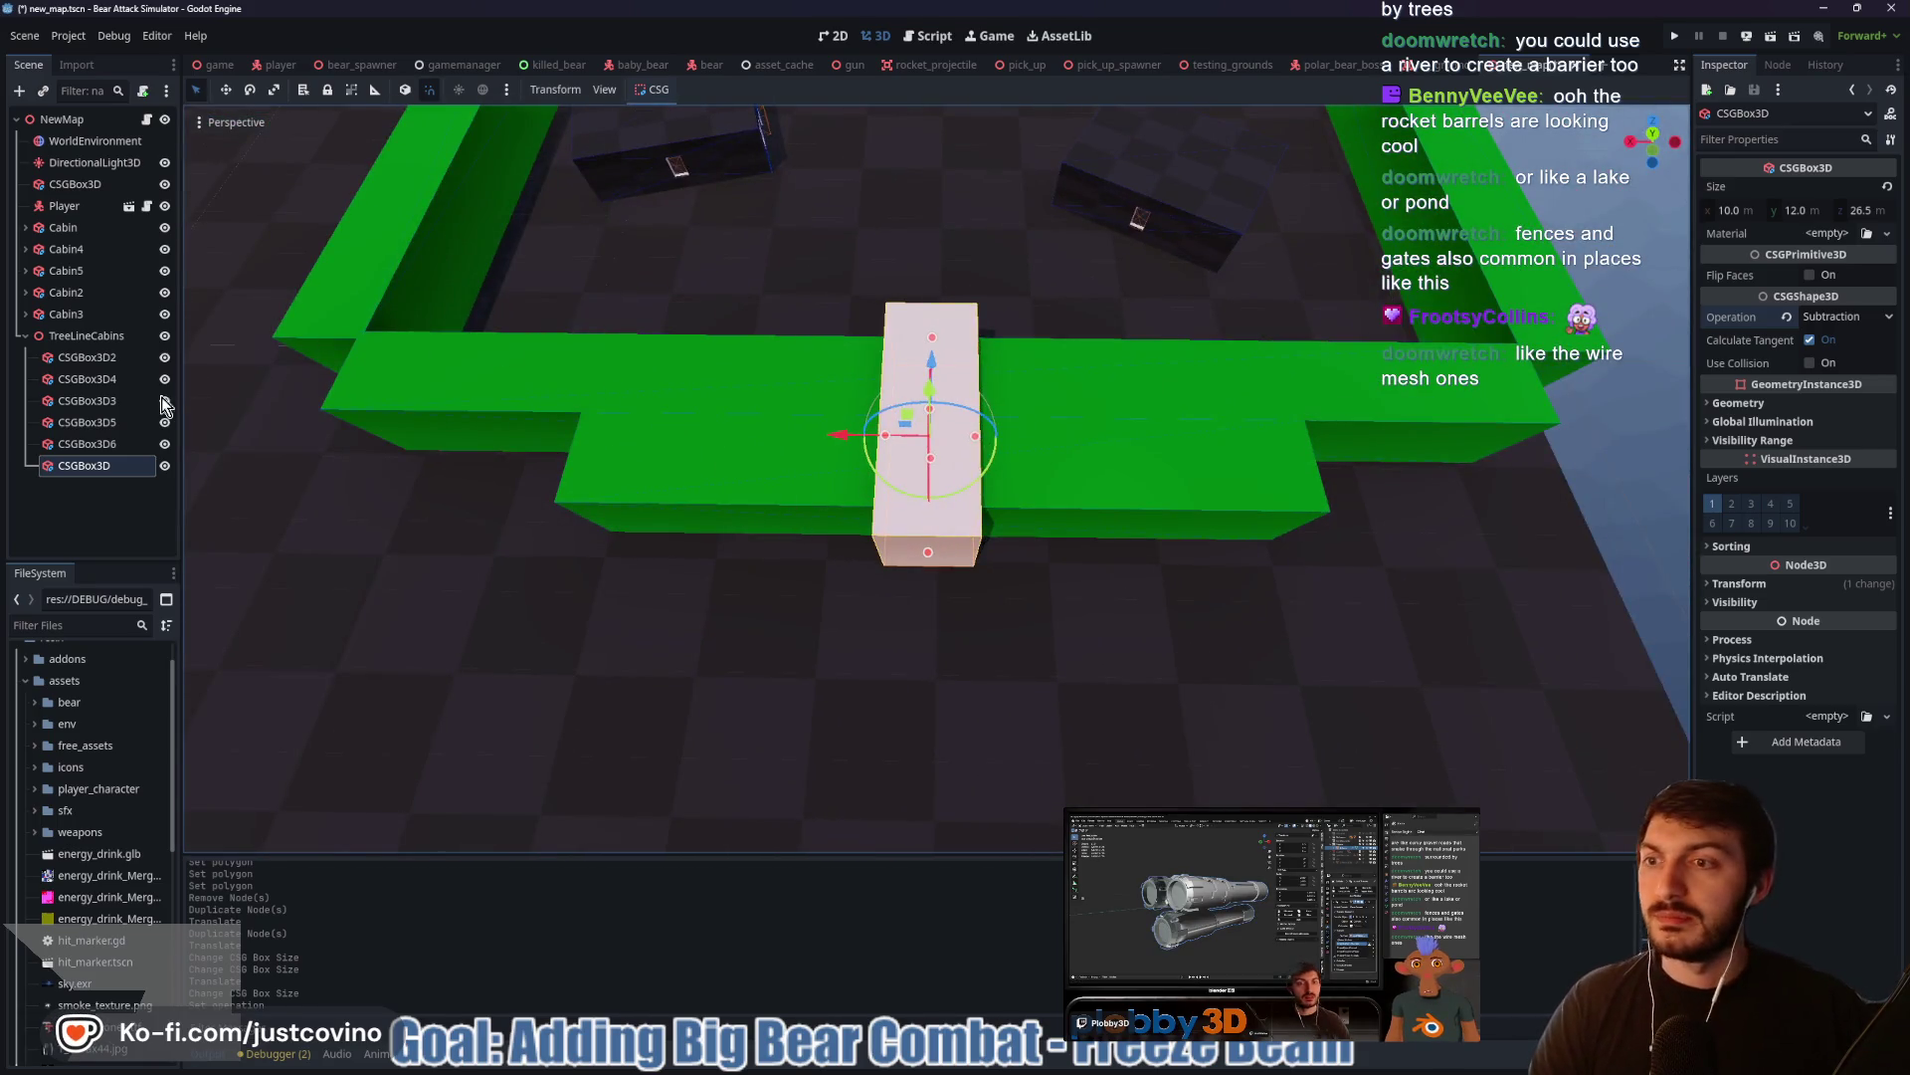
Duplicate the subtraction box, rotate it 90° on Y, and stretch it to 59.5
{"action": "key", "text": "ctrl+d"}
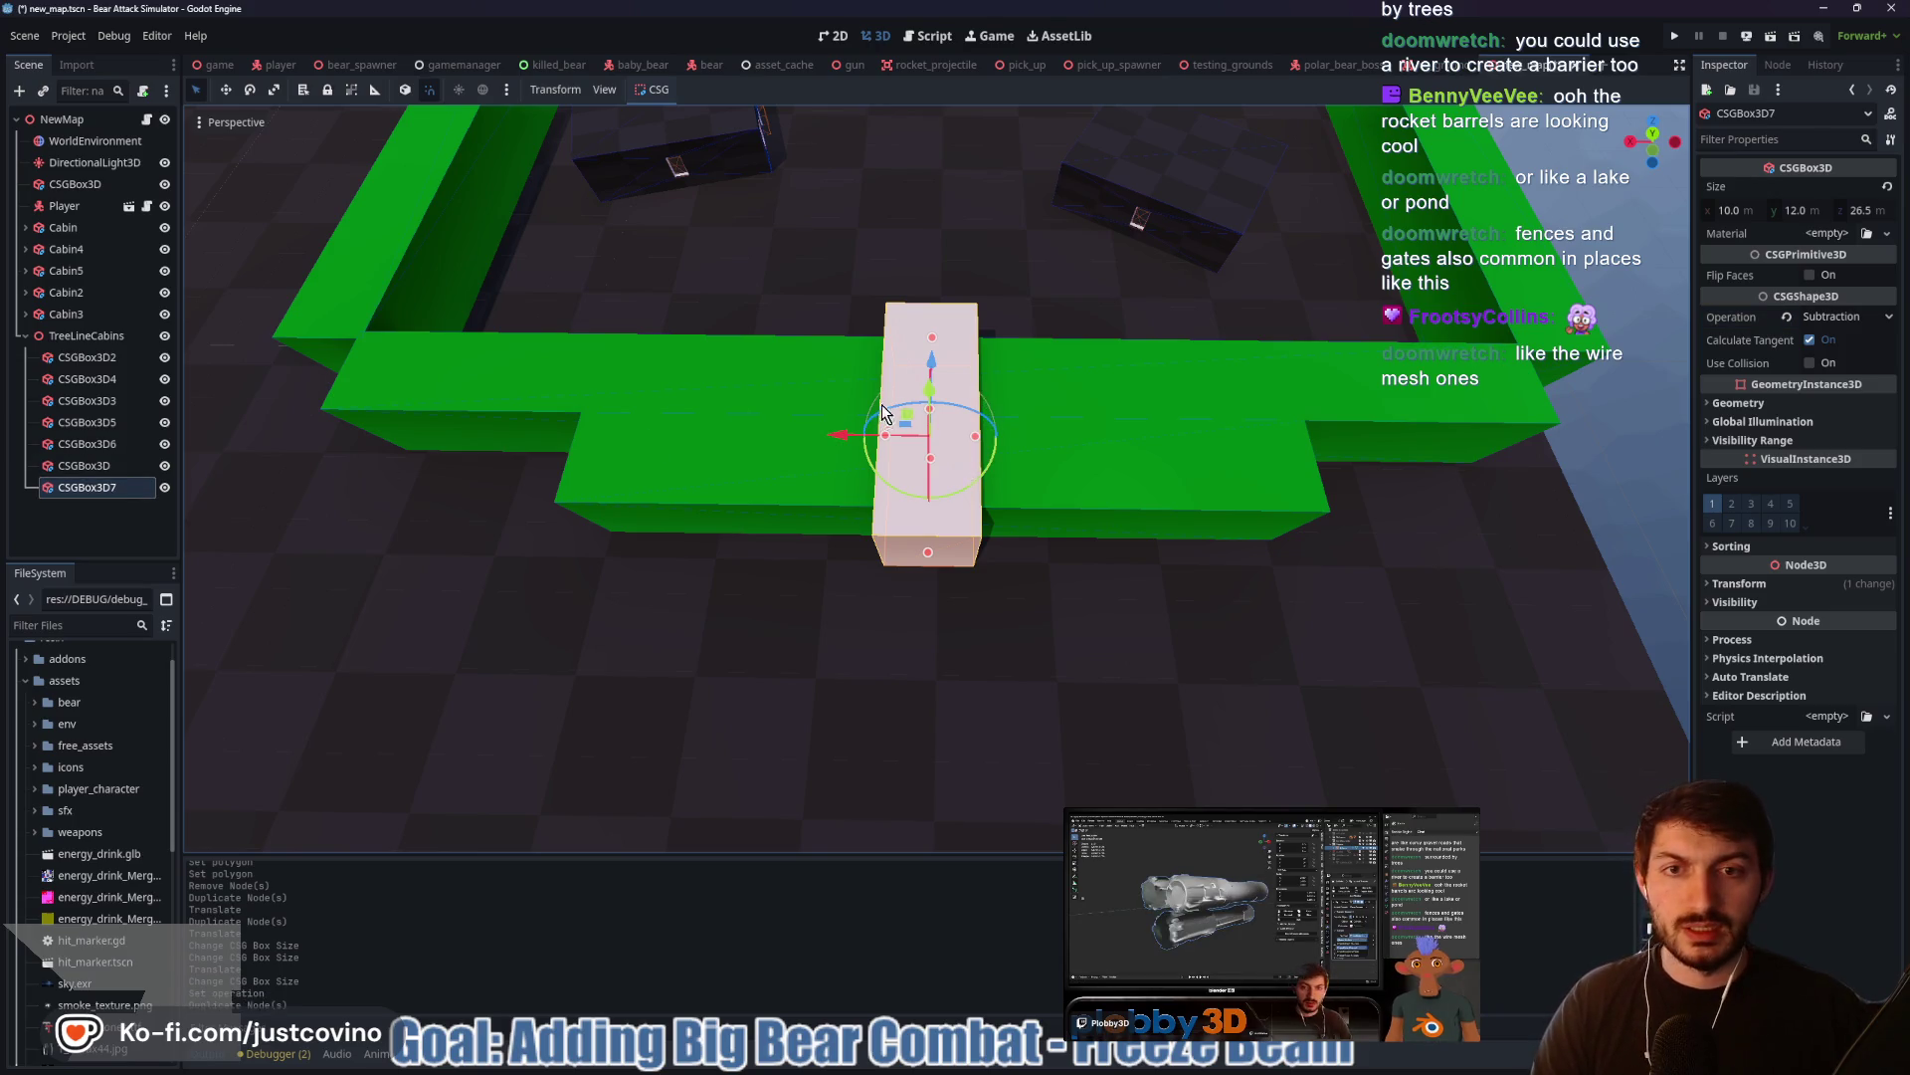
{"action": "mouse_move", "coordinate": [943, 499]}
{"action": "left_mouse_down"}
{"action": "mouse_move", "coordinate": [980, 467]}
{"action": "mouse_move", "coordinate": [933, 404]}
{"action": "mouse_move", "coordinate": [925, 319]}
{"action": "left_mouse_up"}
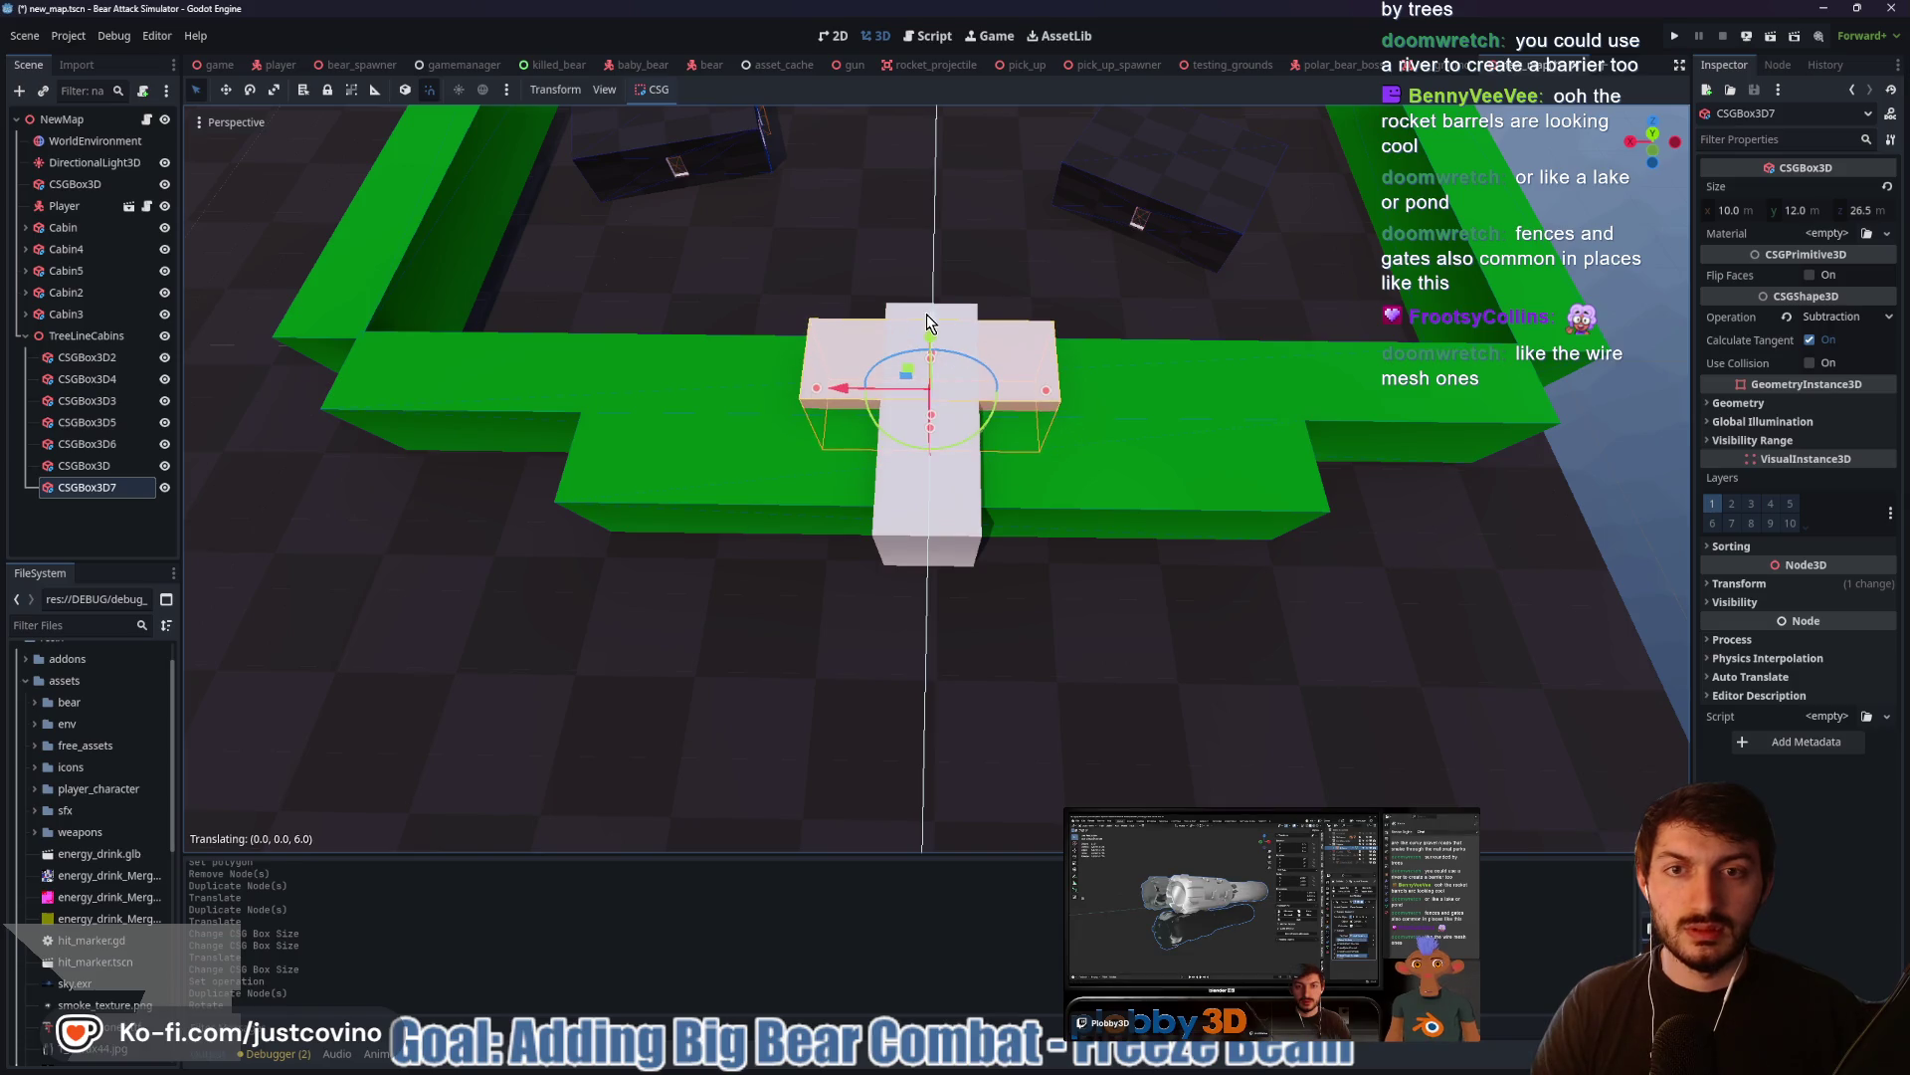
{"action": "left_click_drag", "start_coordinate": [1047, 400], "coordinate": [1172, 391]}
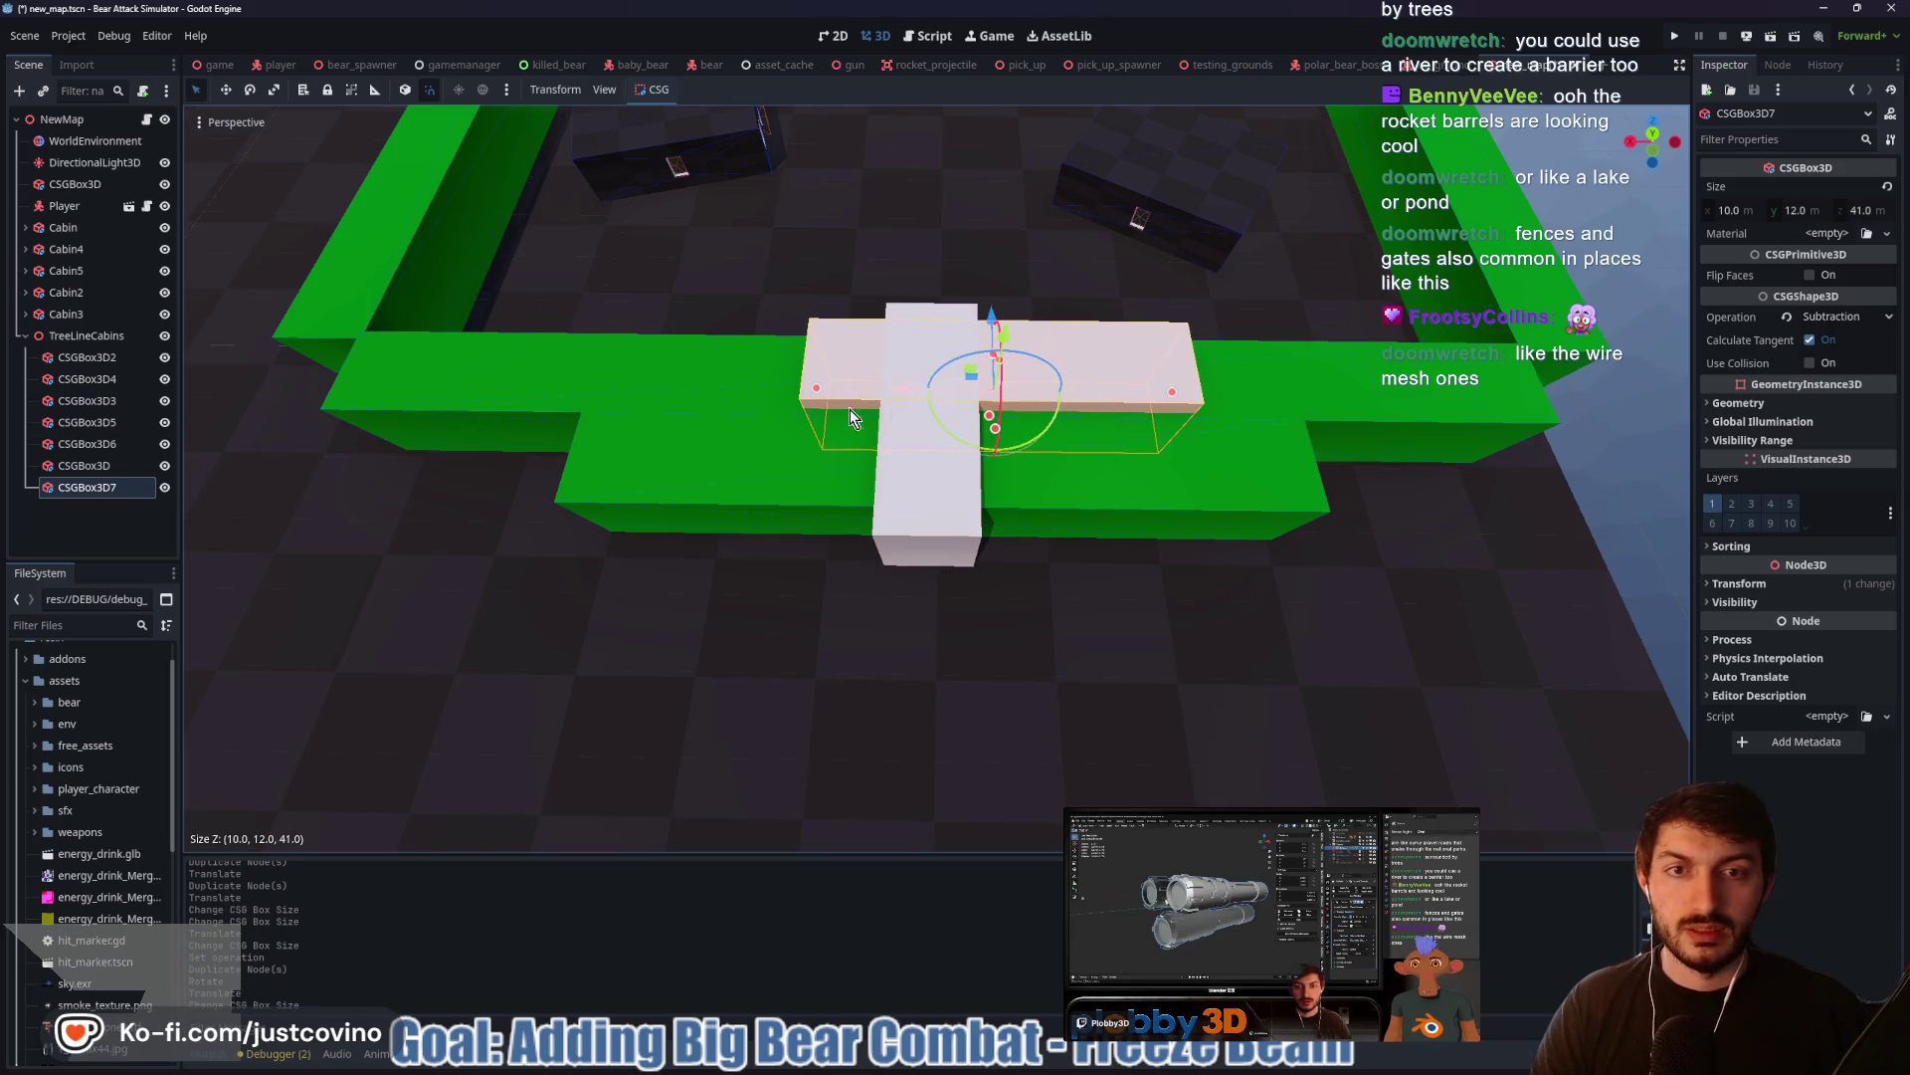
{"action": "left_click_drag", "start_coordinate": [820, 385], "coordinate": [659, 380]}
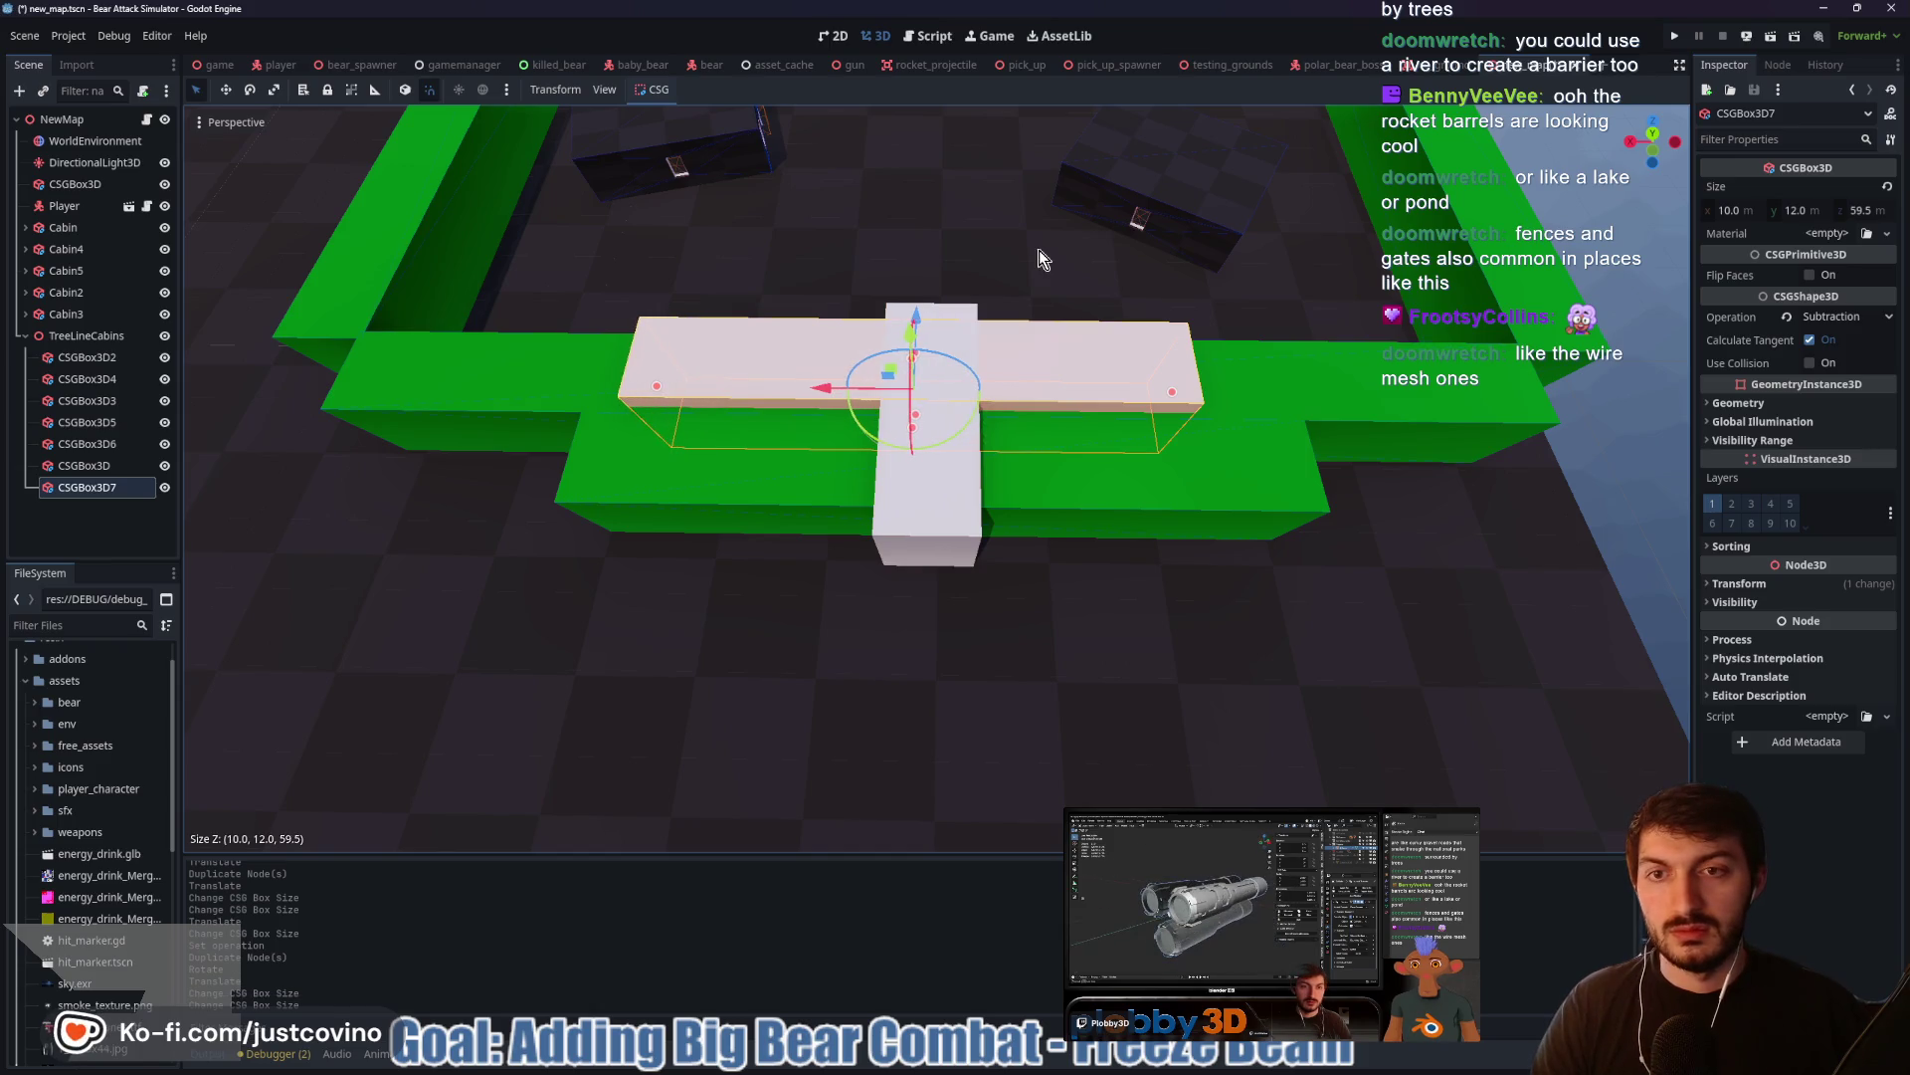
{"action": "left_click_drag", "start_coordinate": [811, 280], "coordinate": [673, 155]}
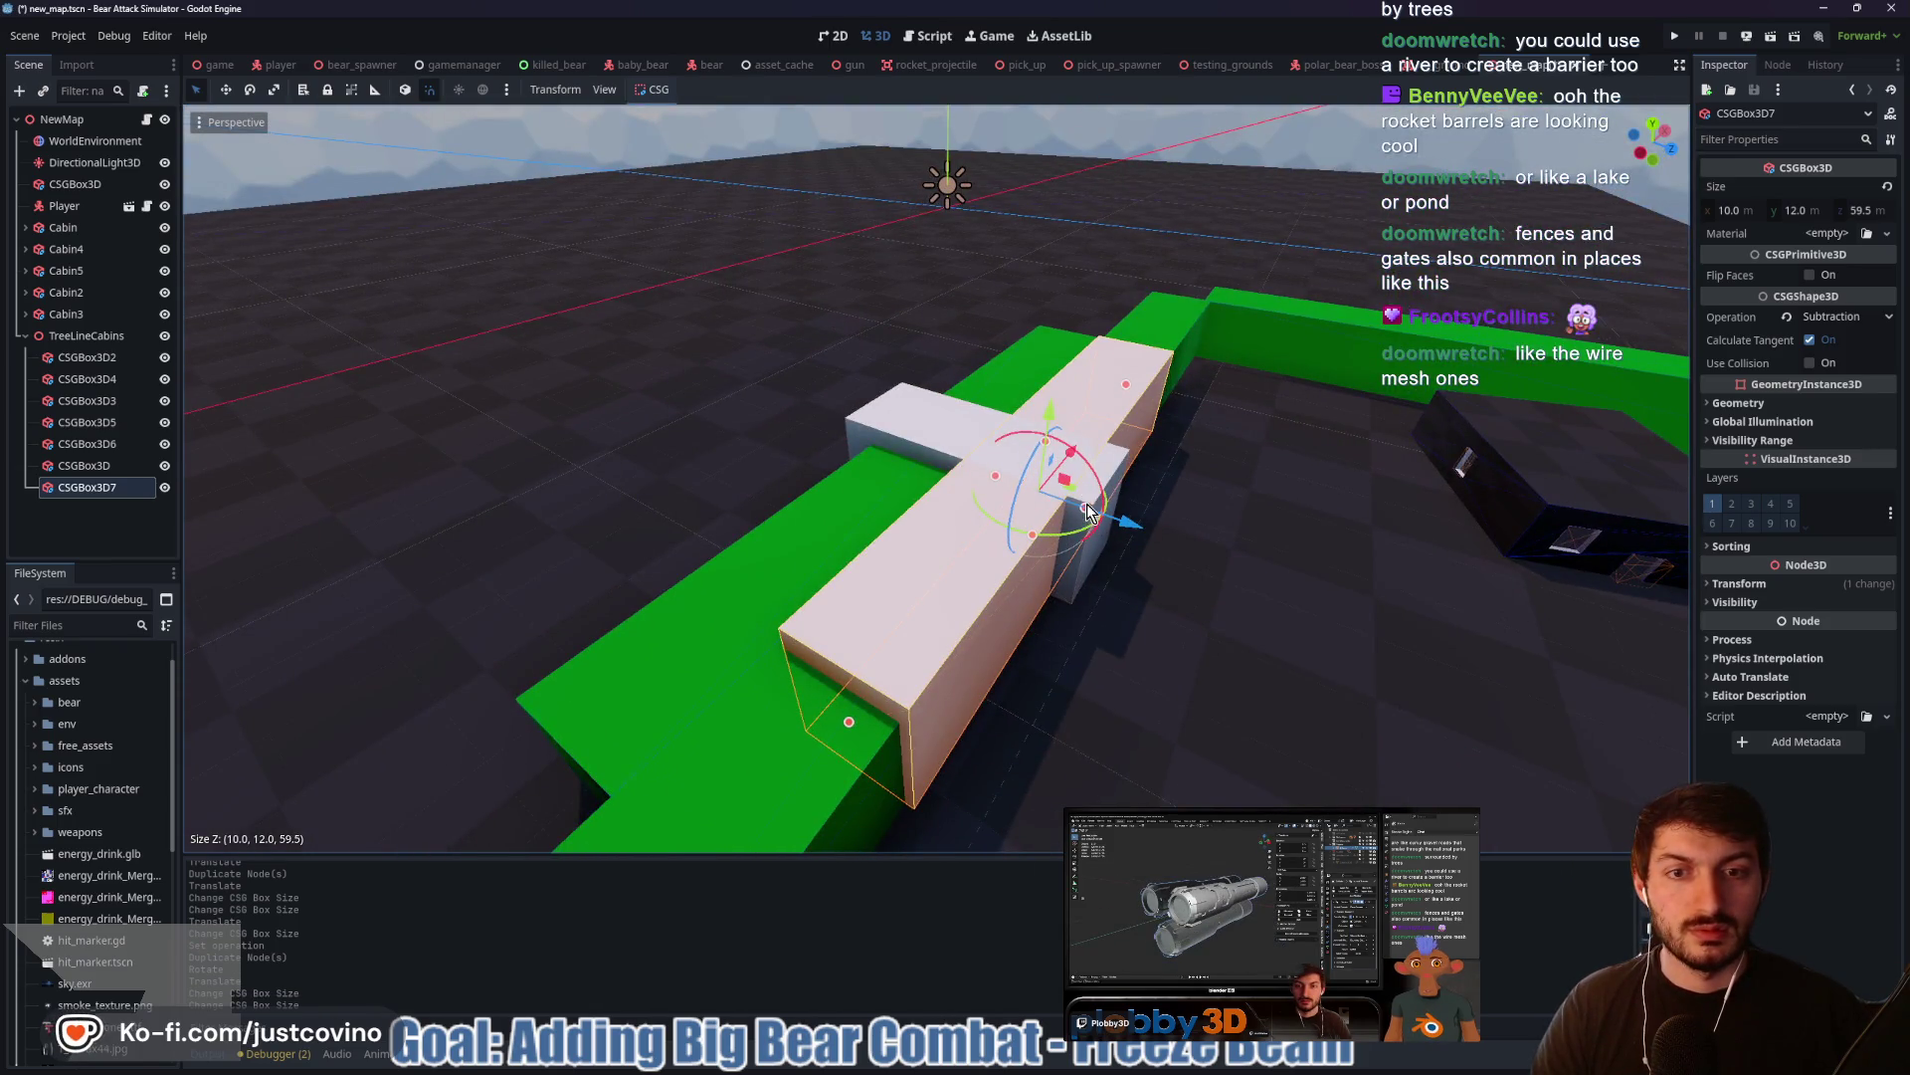